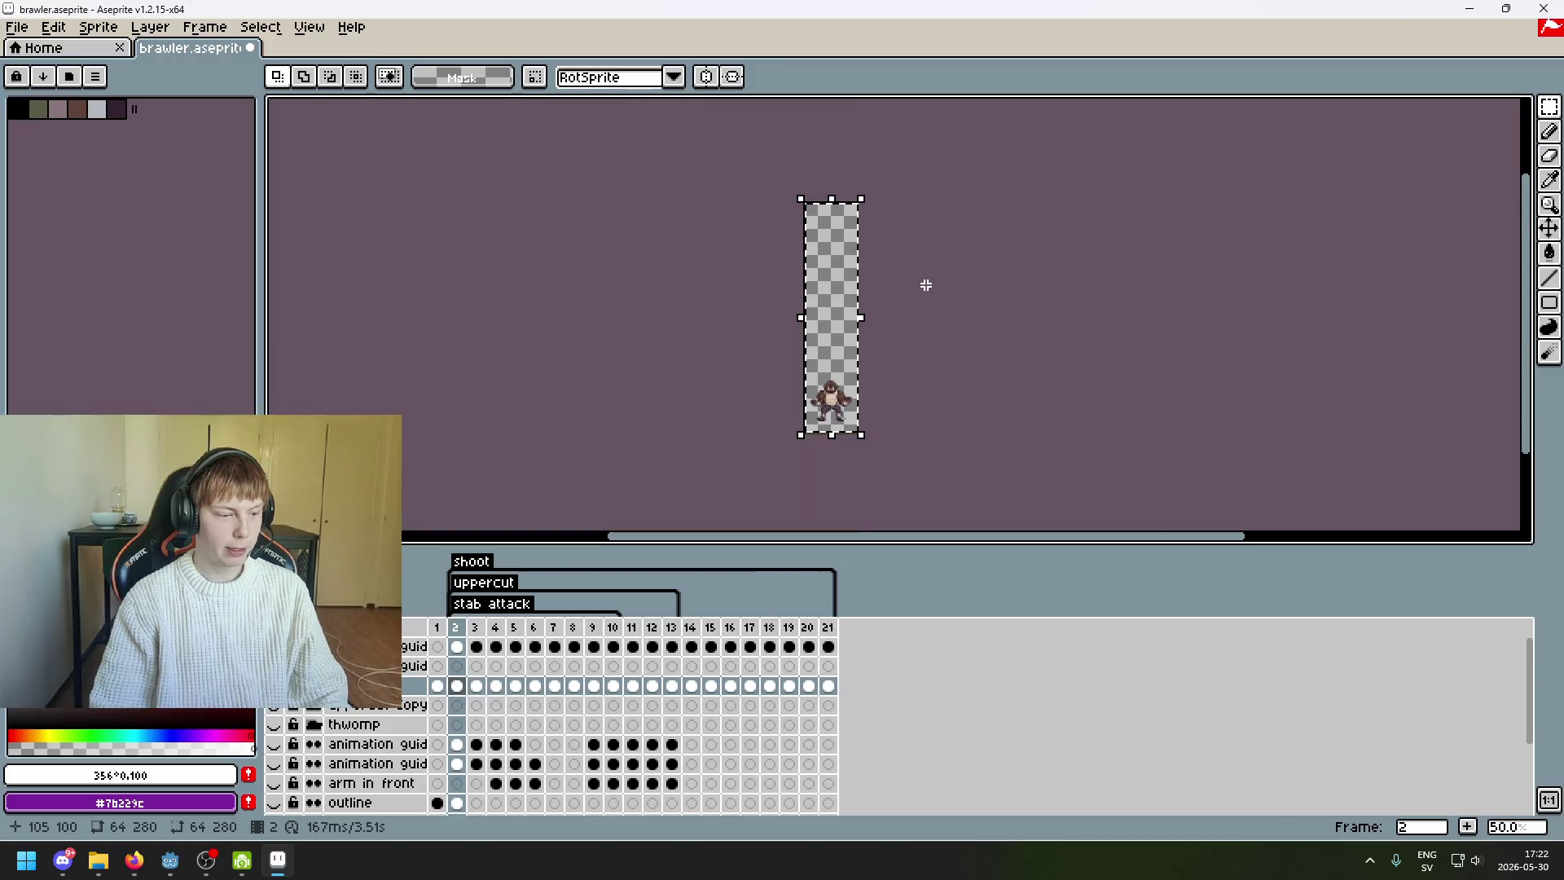
# - Zoom and pan around the brawler sprite sheet to inspect the character
pyautogui.scroll(2, 905, 212)
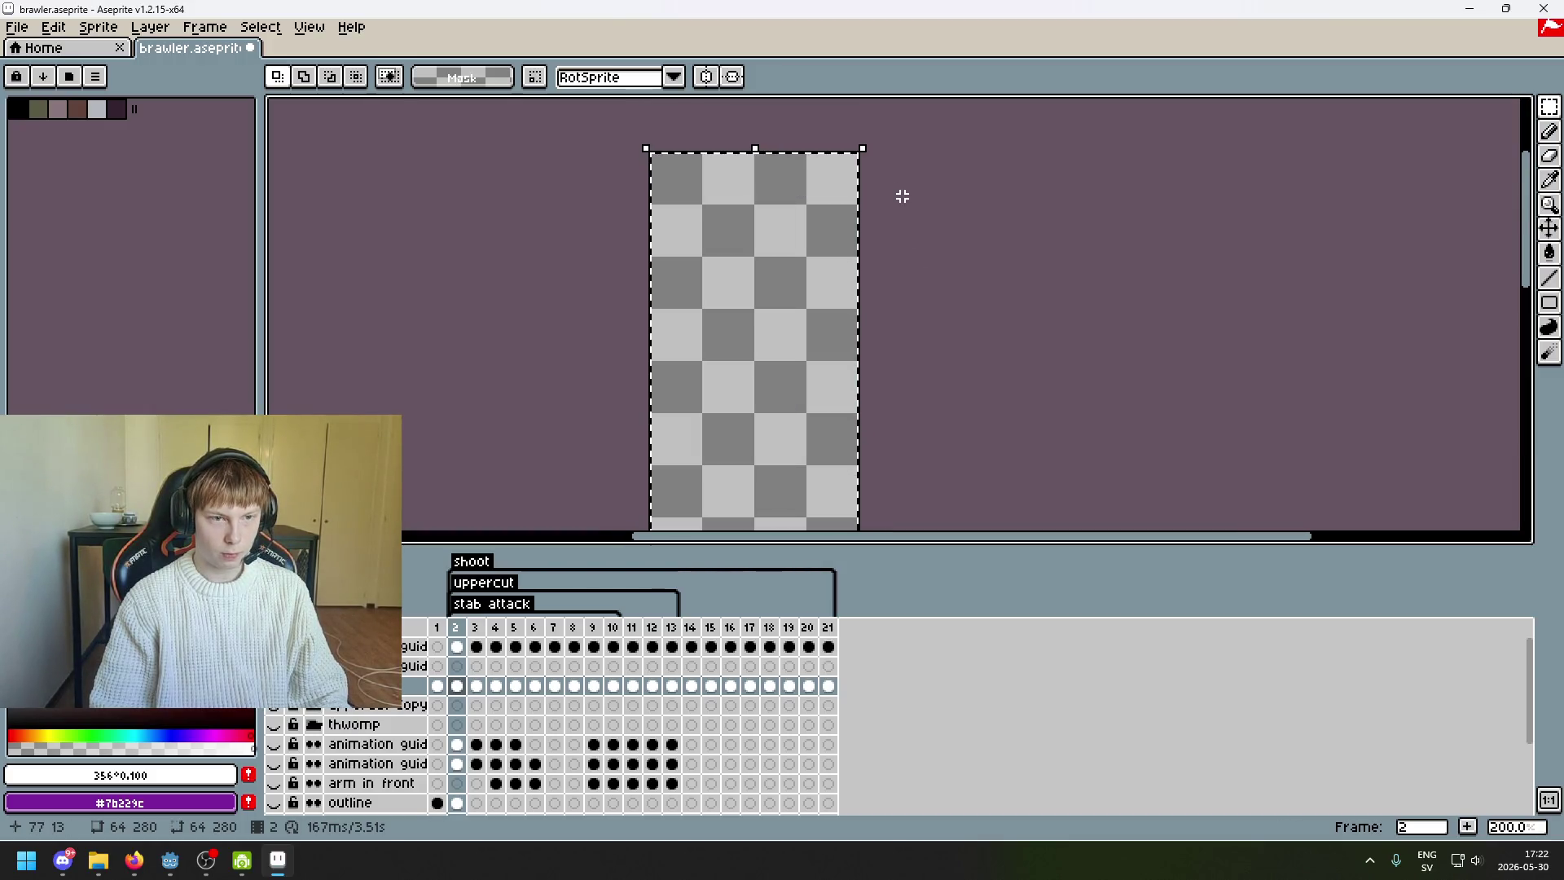
pyautogui.scroll(-2, 897, 227)
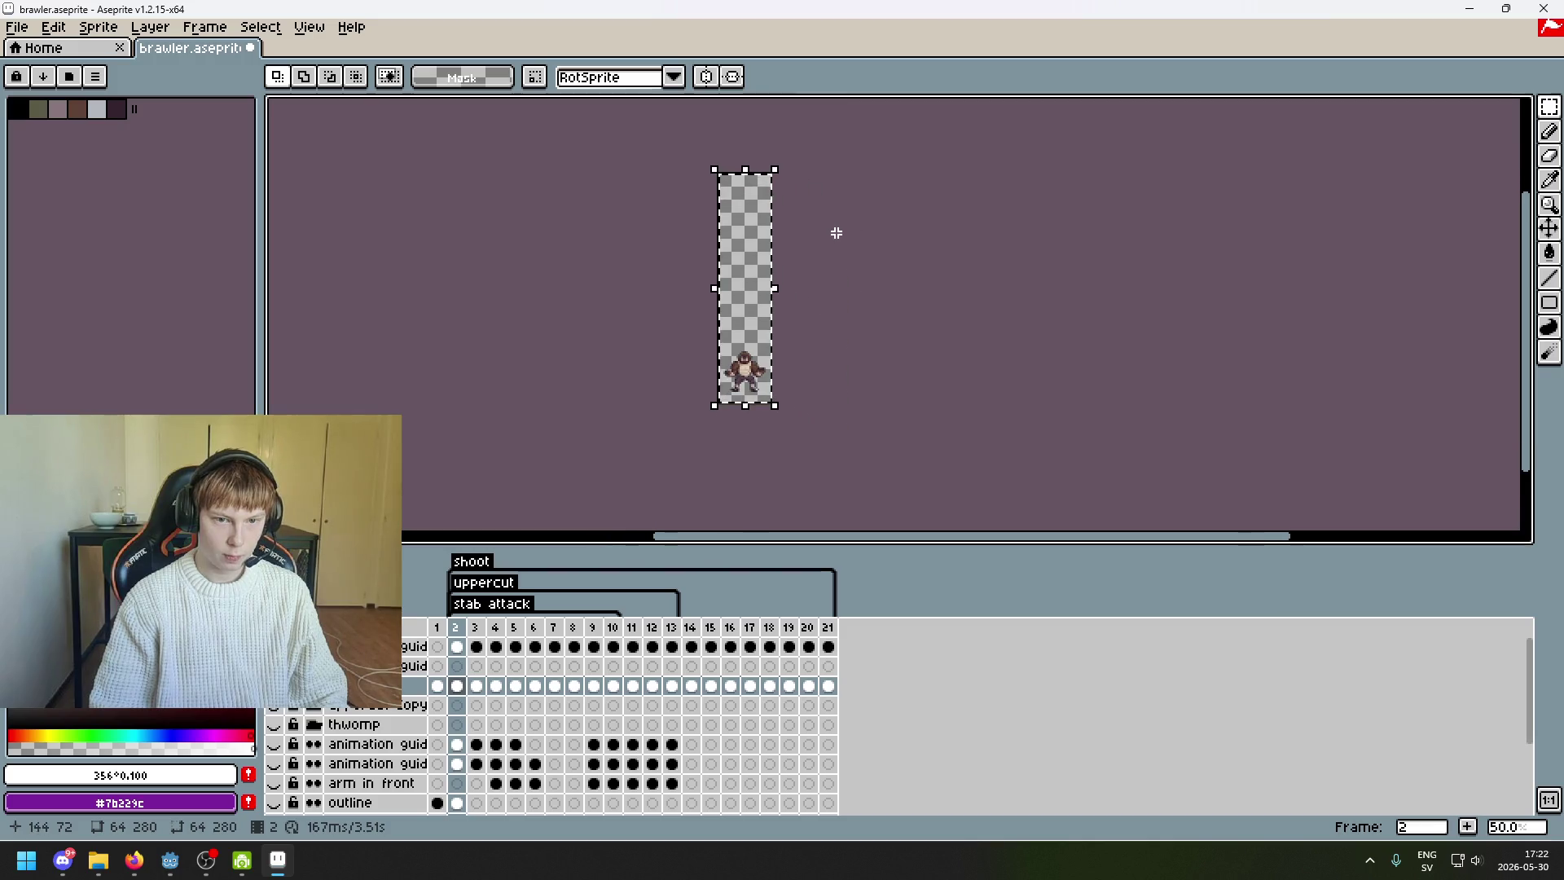
pyautogui.moveTo(830, 233)
pyautogui.mouseDown()
pyautogui.moveTo(725, 272)
pyautogui.moveTo(594, 255)
pyautogui.mouseUp()
pyautogui.scroll(1, 726, 285)
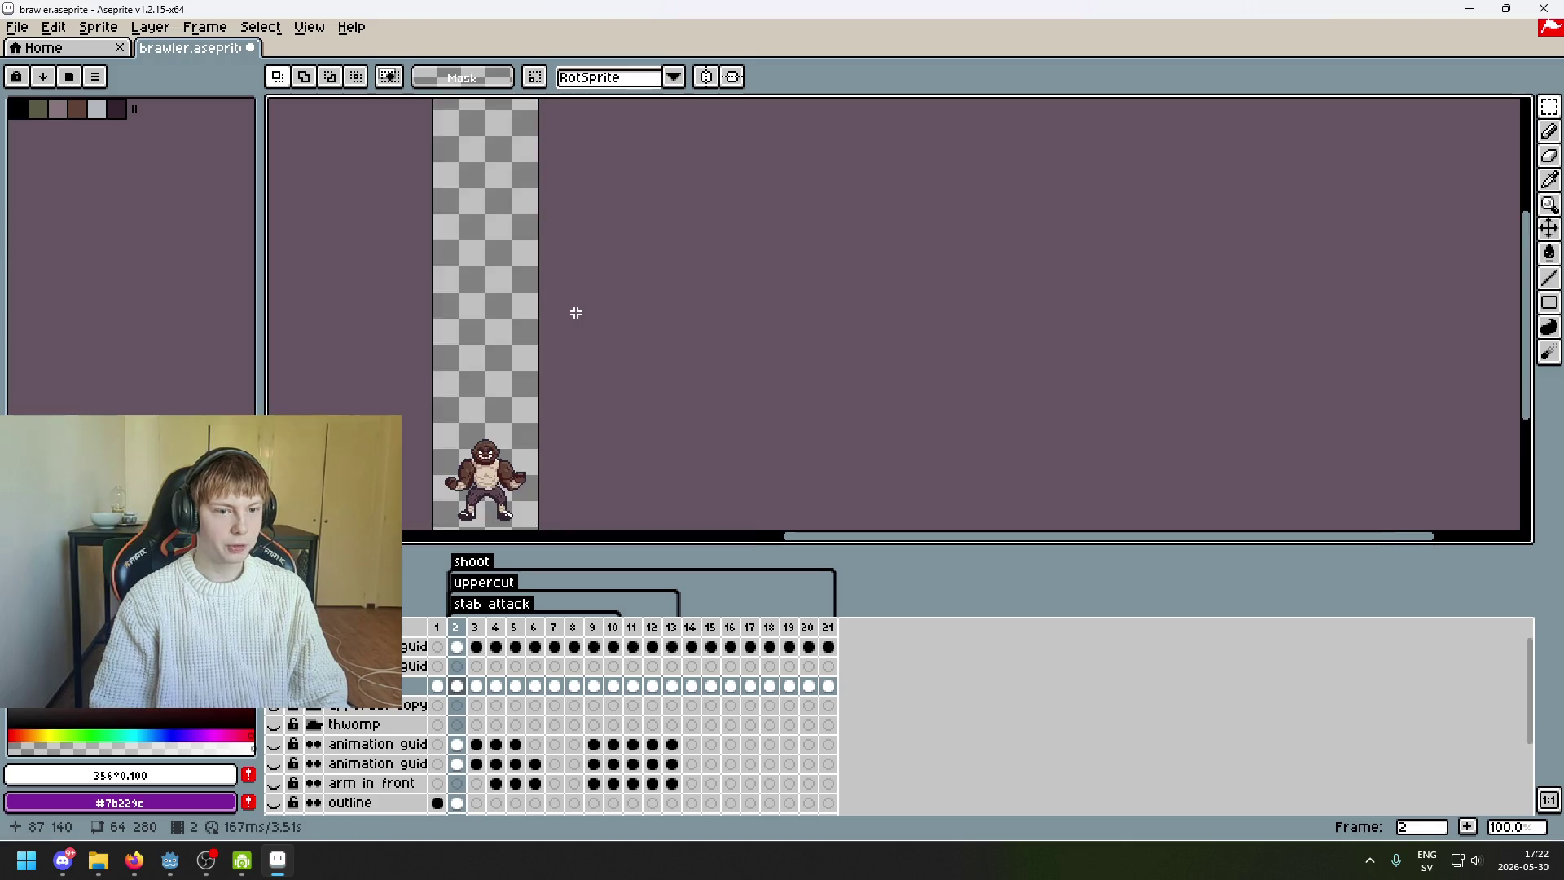
pyautogui.scroll(-1, 600, 313)
pyautogui.moveTo(601, 313); pyautogui.dragTo(786, 241)
pyautogui.scroll(1, 670, 261)
pyautogui.moveTo(670, 262); pyautogui.dragTo(521, 327)
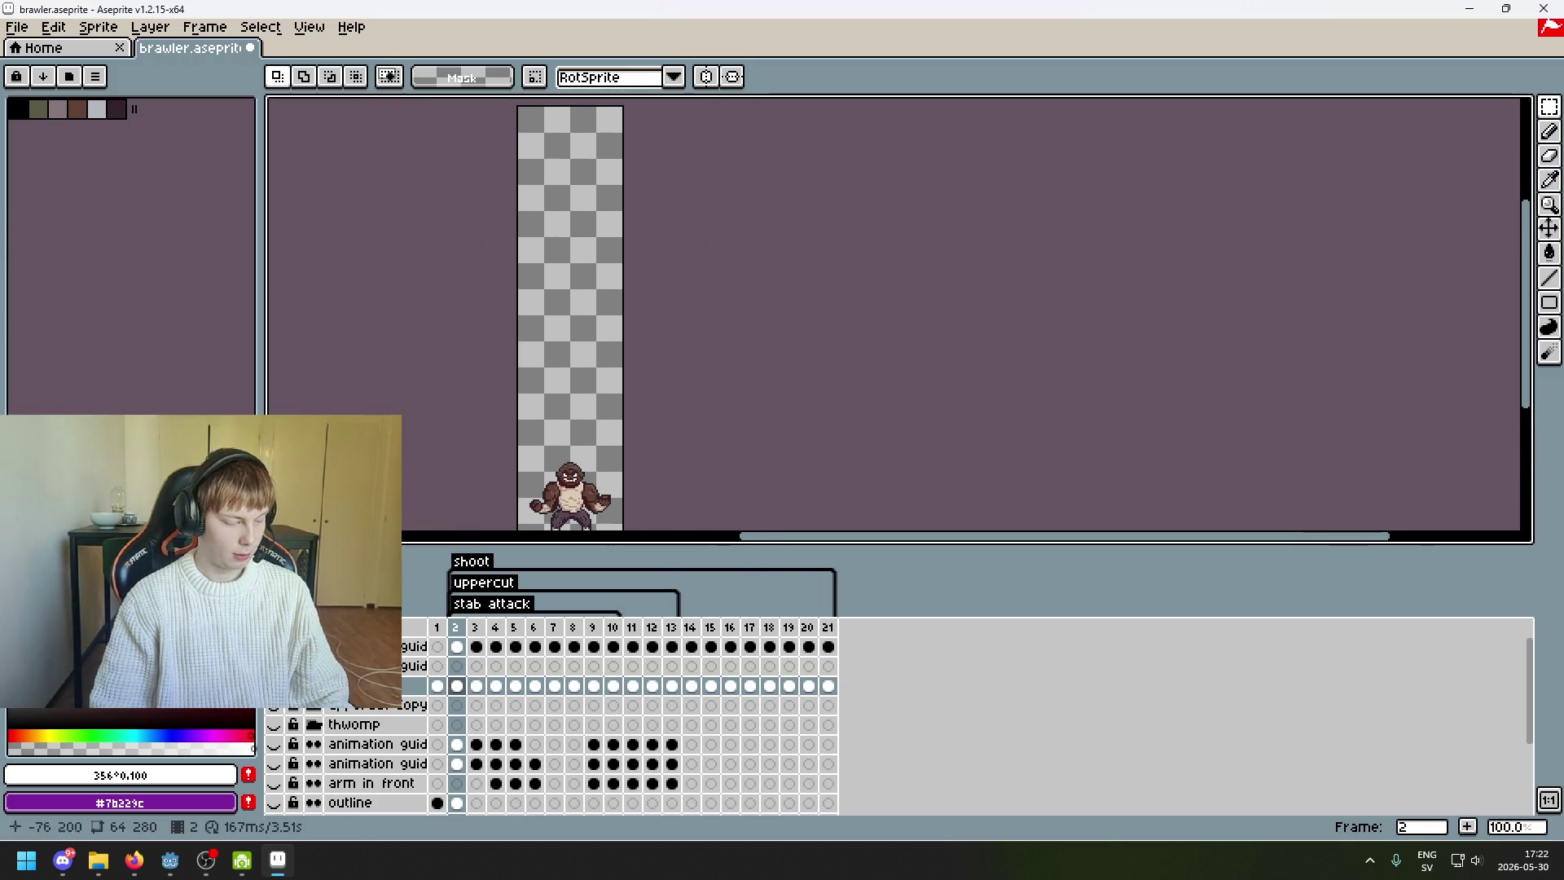
pyautogui.scroll(5, 436, 384)
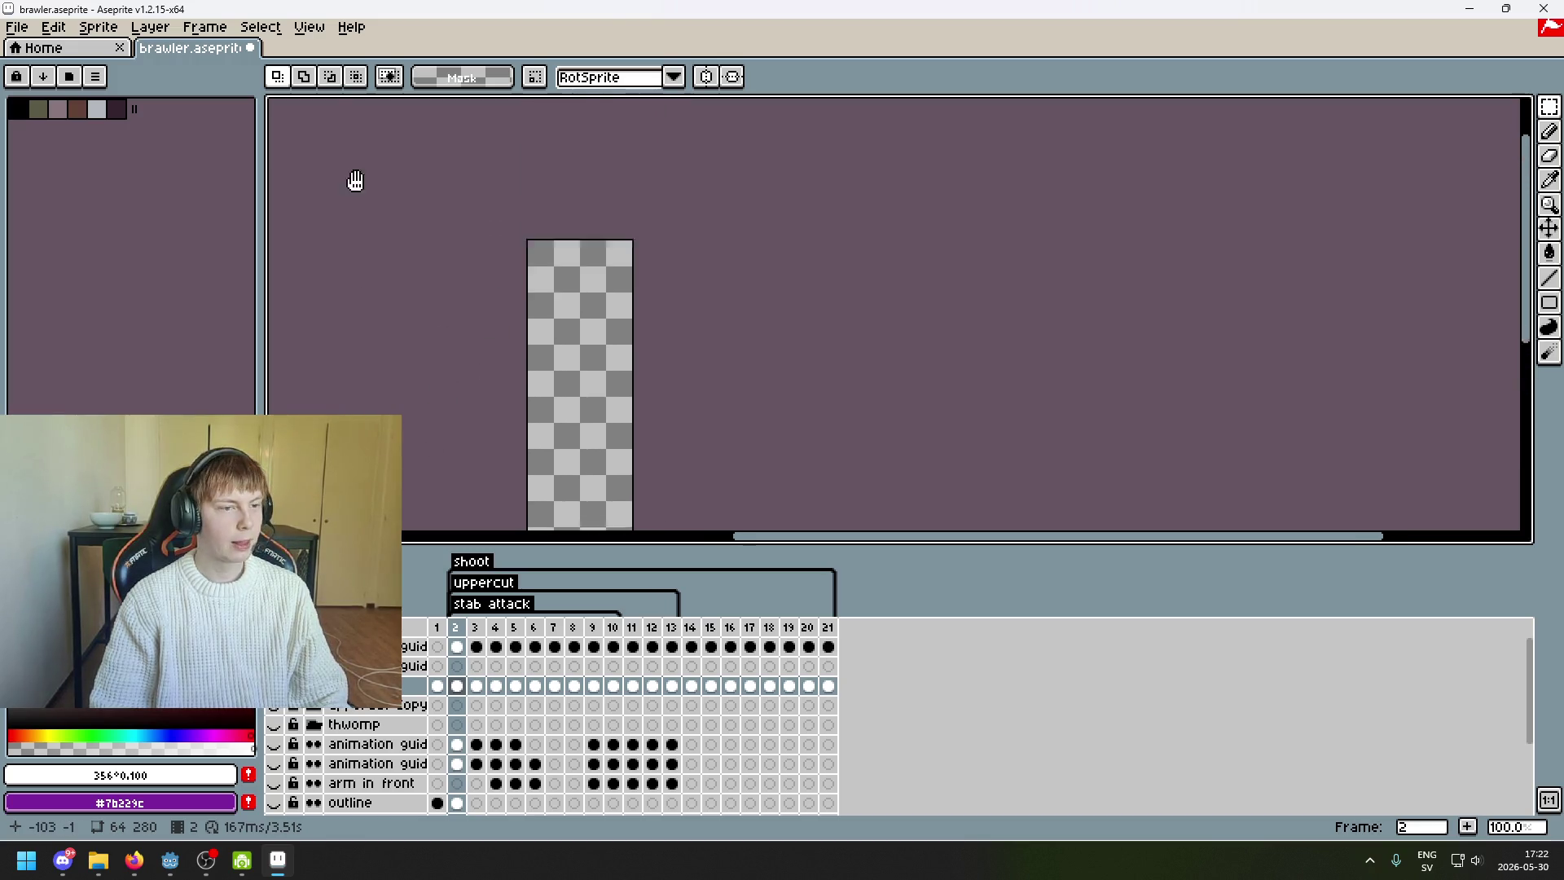
pyautogui.scroll(-5, 454, 280)
pyautogui.scroll(1, 595, 336)
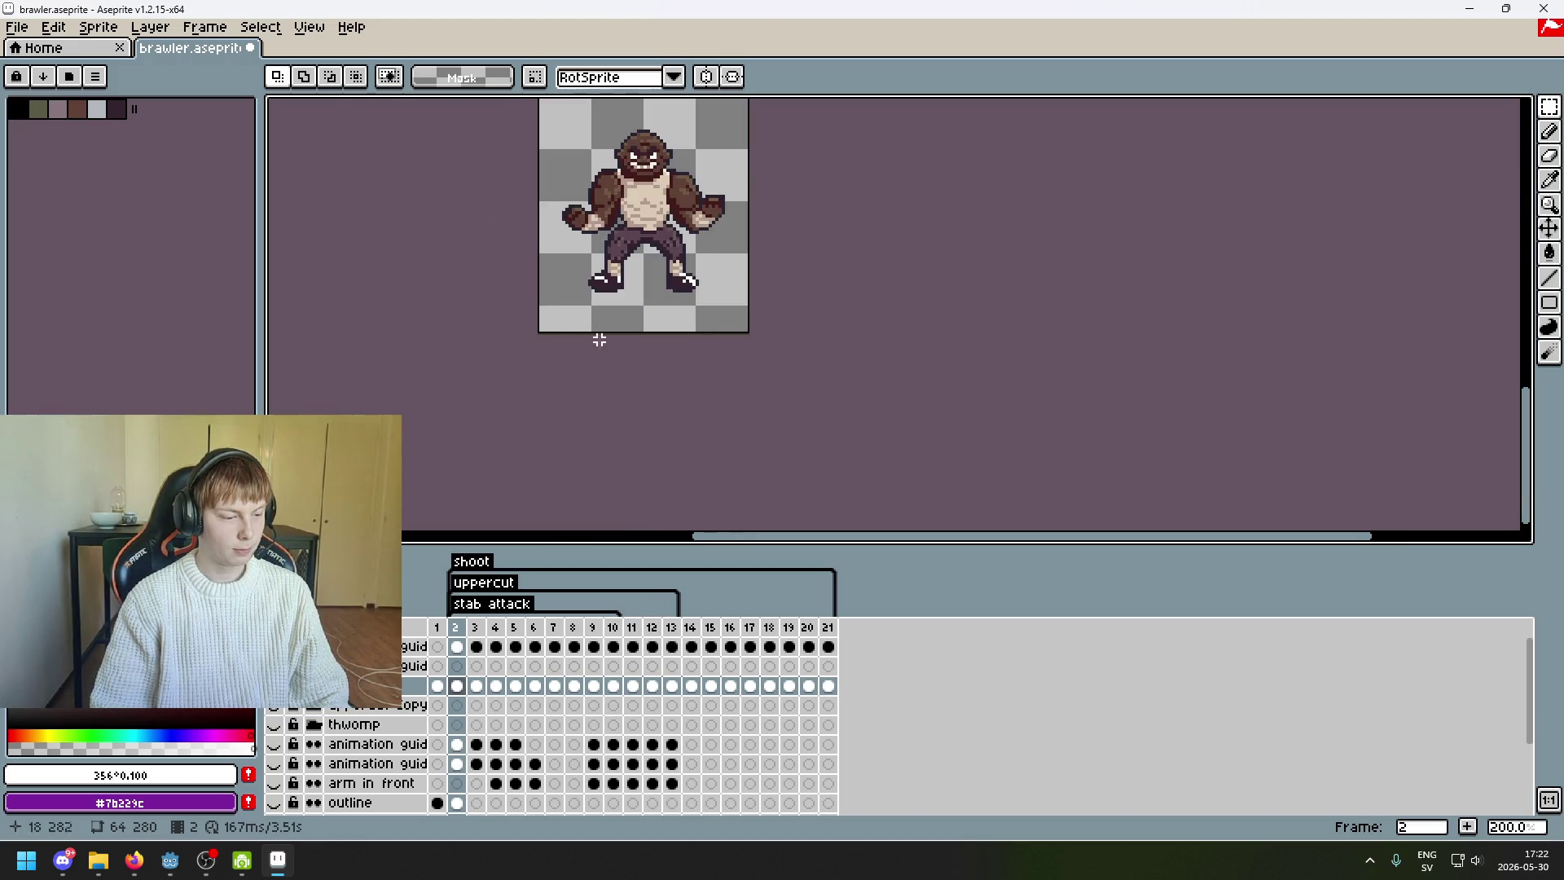
pyautogui.scroll(2, 597, 440)
pyautogui.scroll(1, 558, 322)
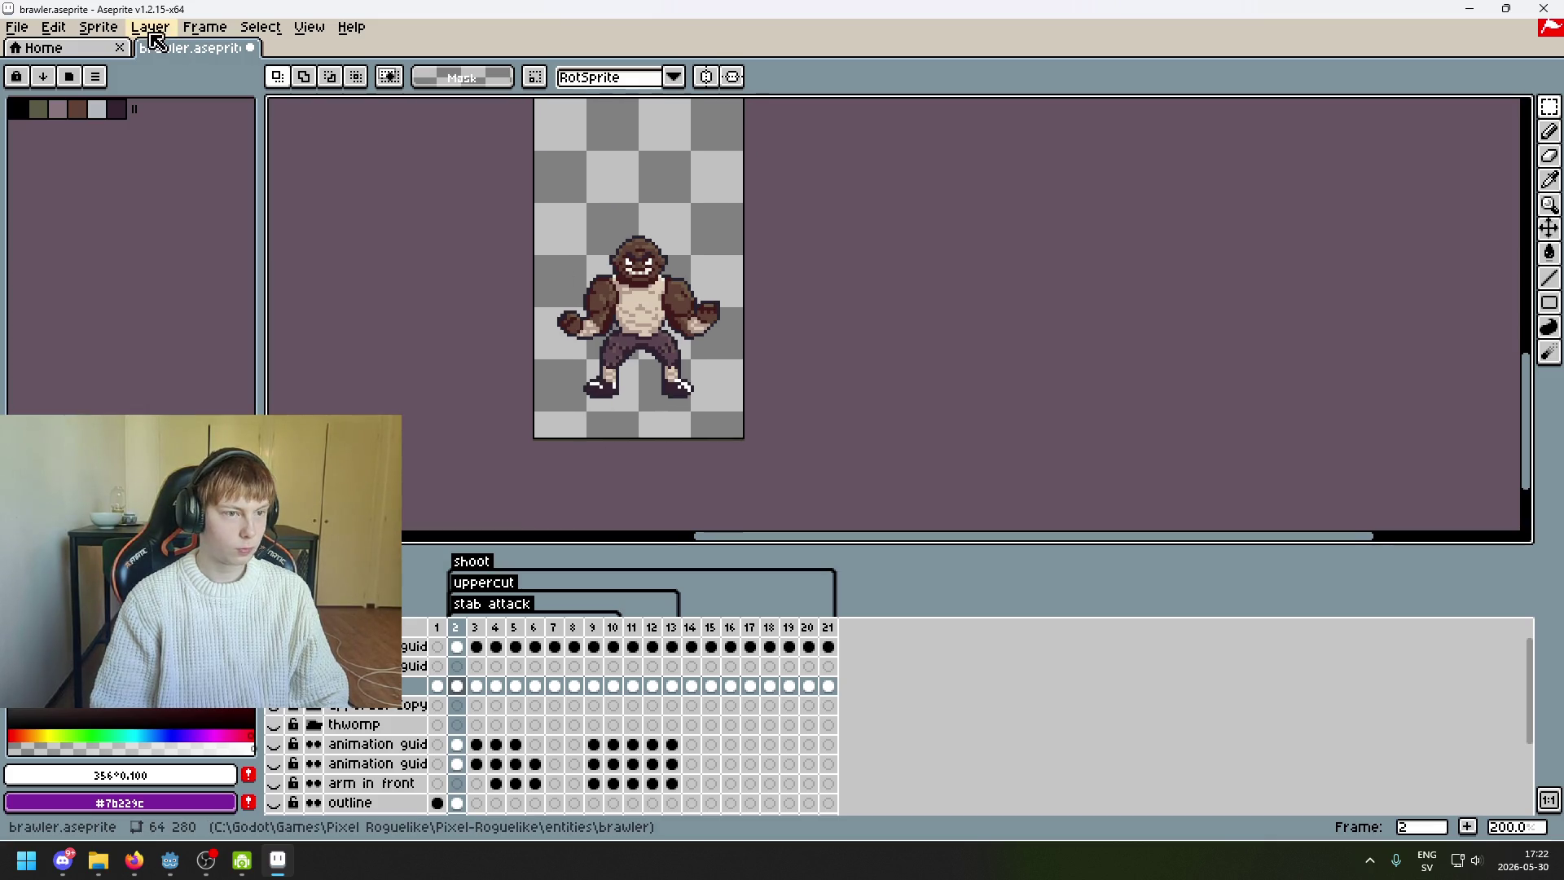
# - Launch the mapGenerator script via File > Scripts and focus its width field
pyautogui.click(97, 27)
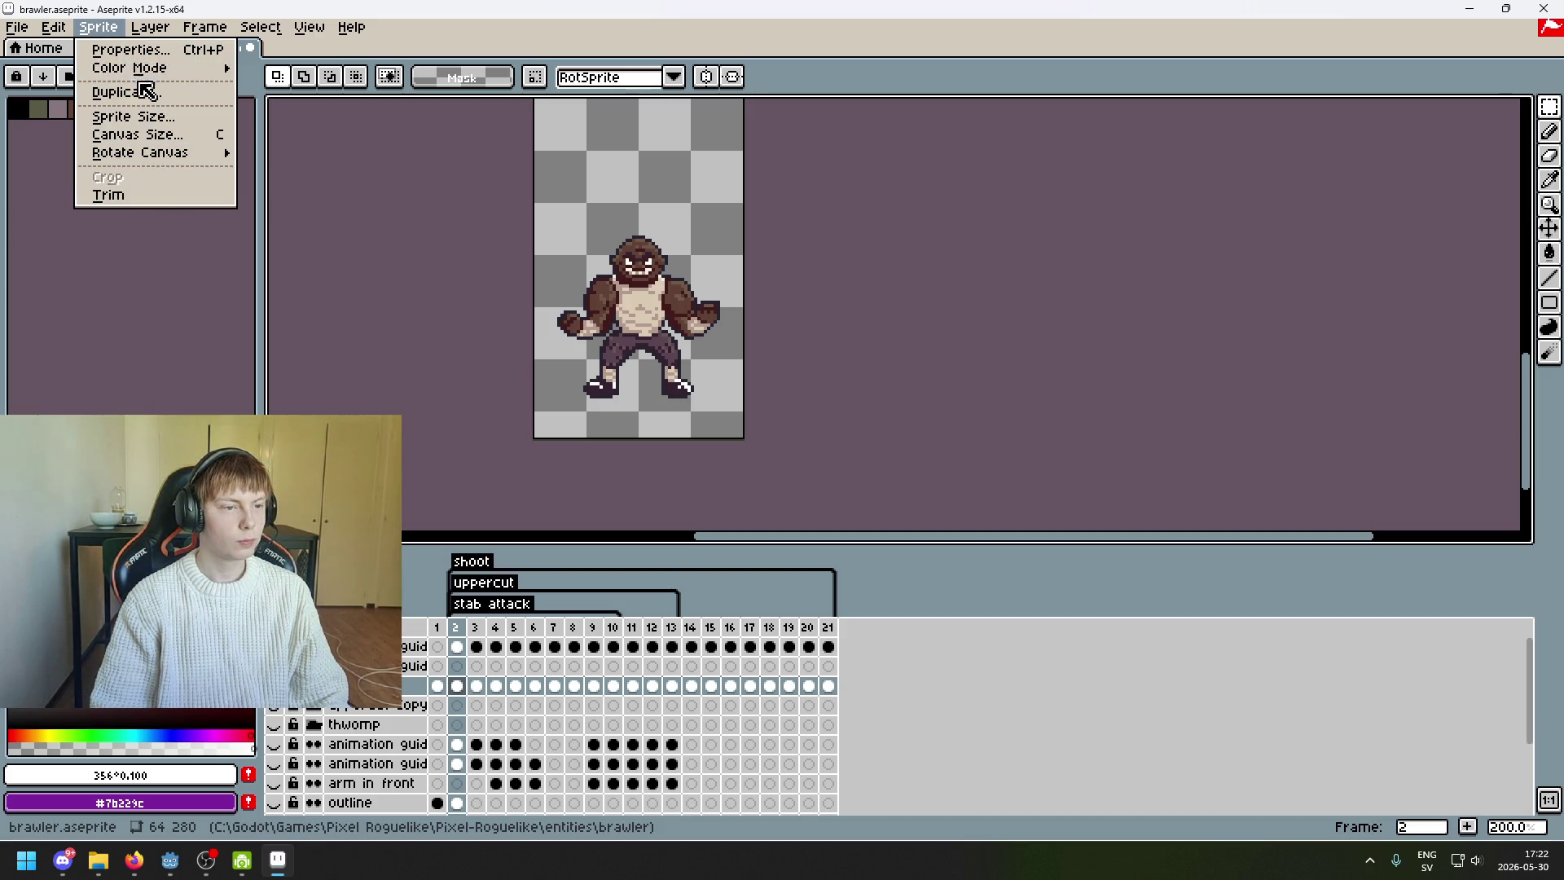
pyautogui.moveTo(53, 30)
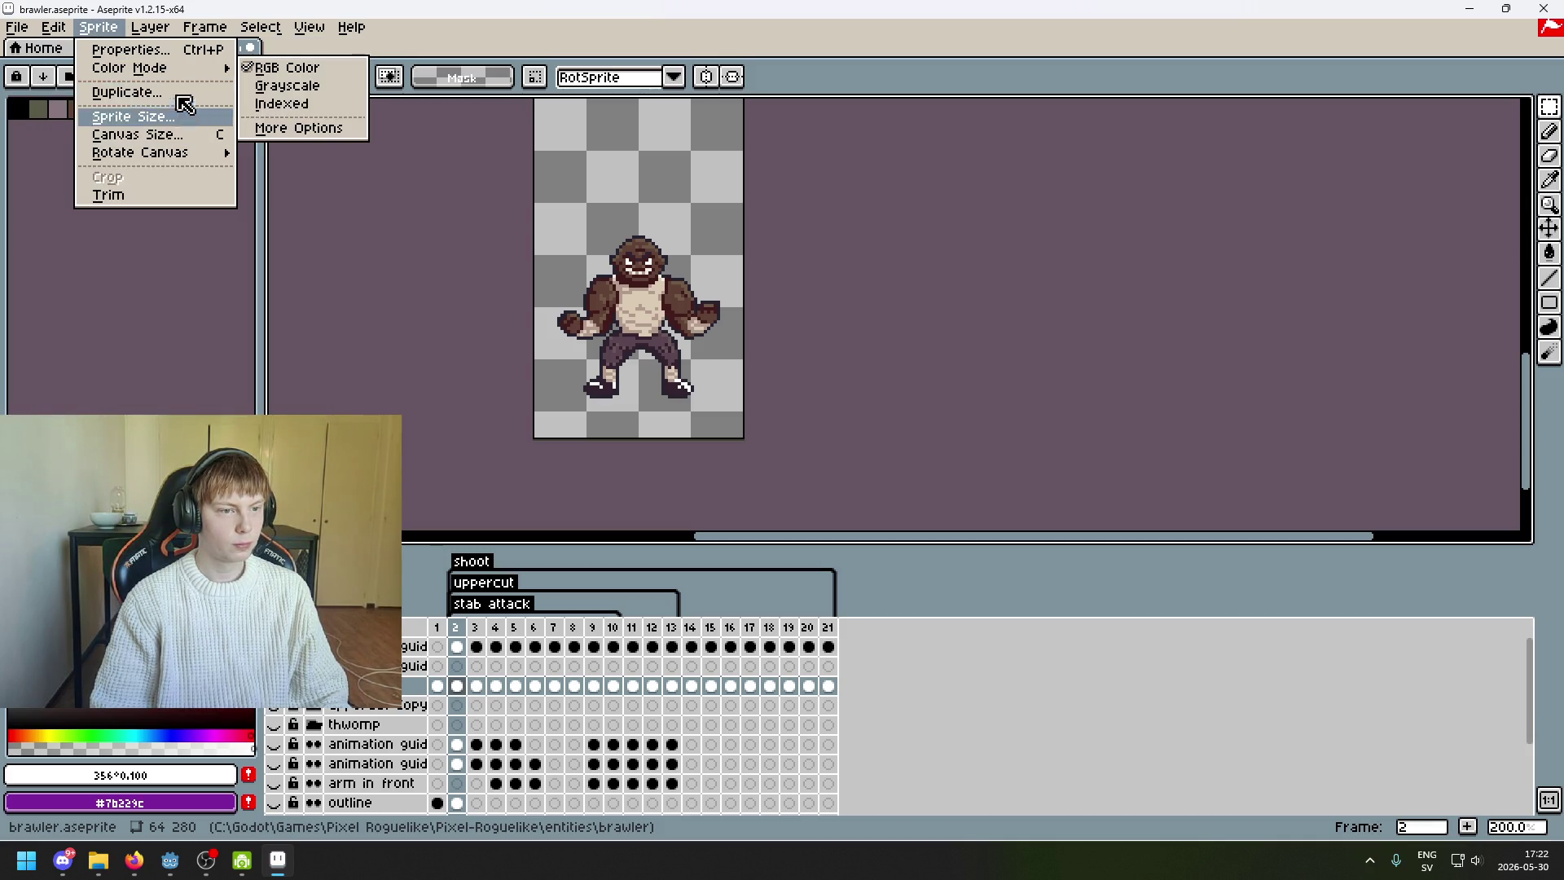
pyautogui.moveTo(205, 160)
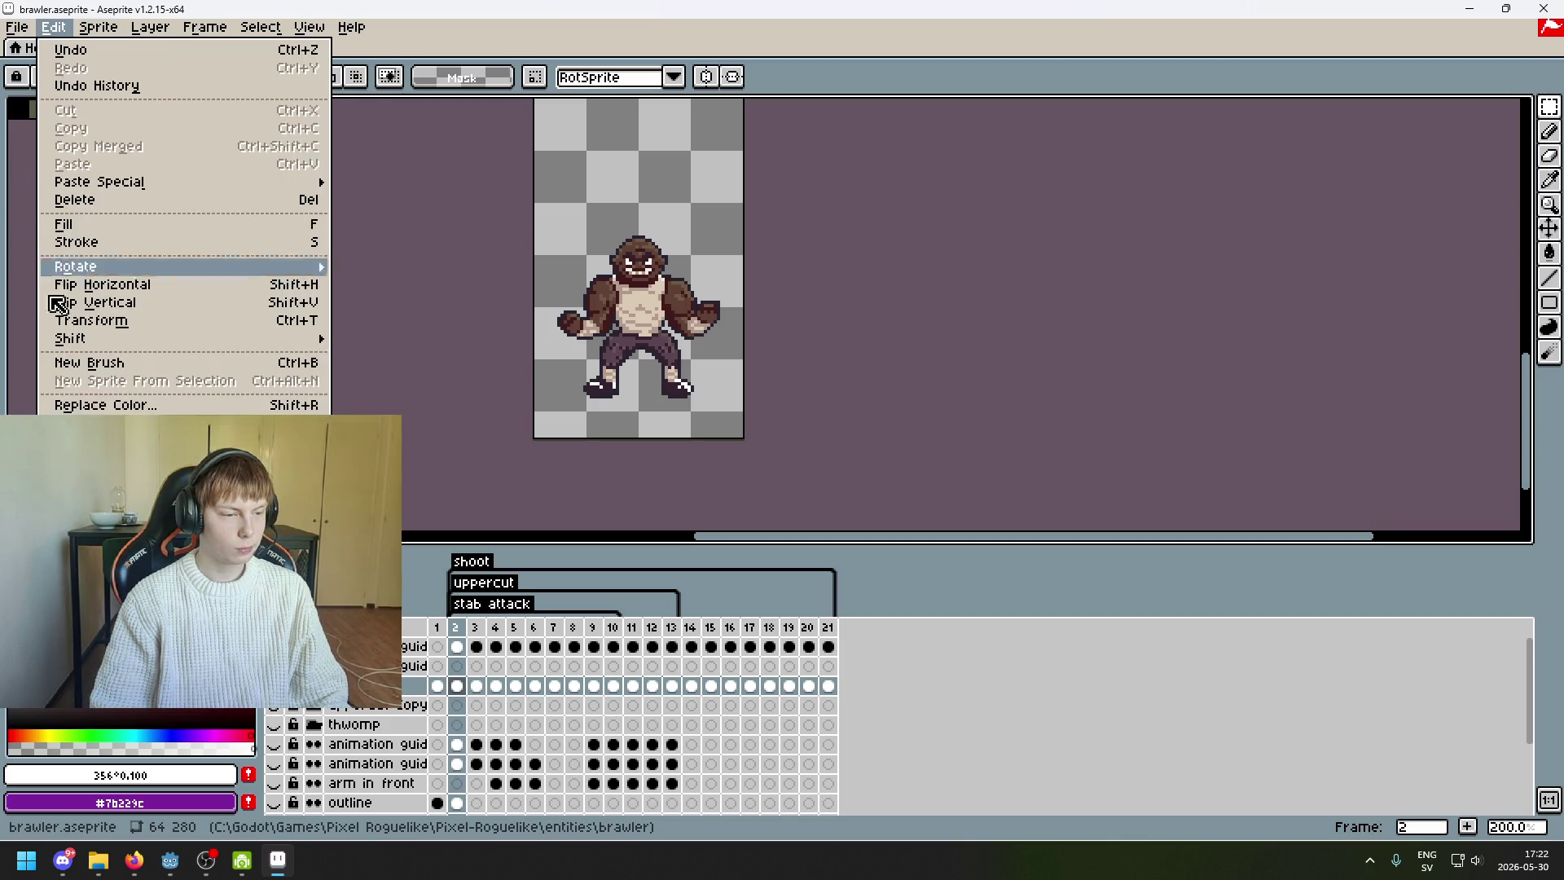
pyautogui.moveTo(151, 267)
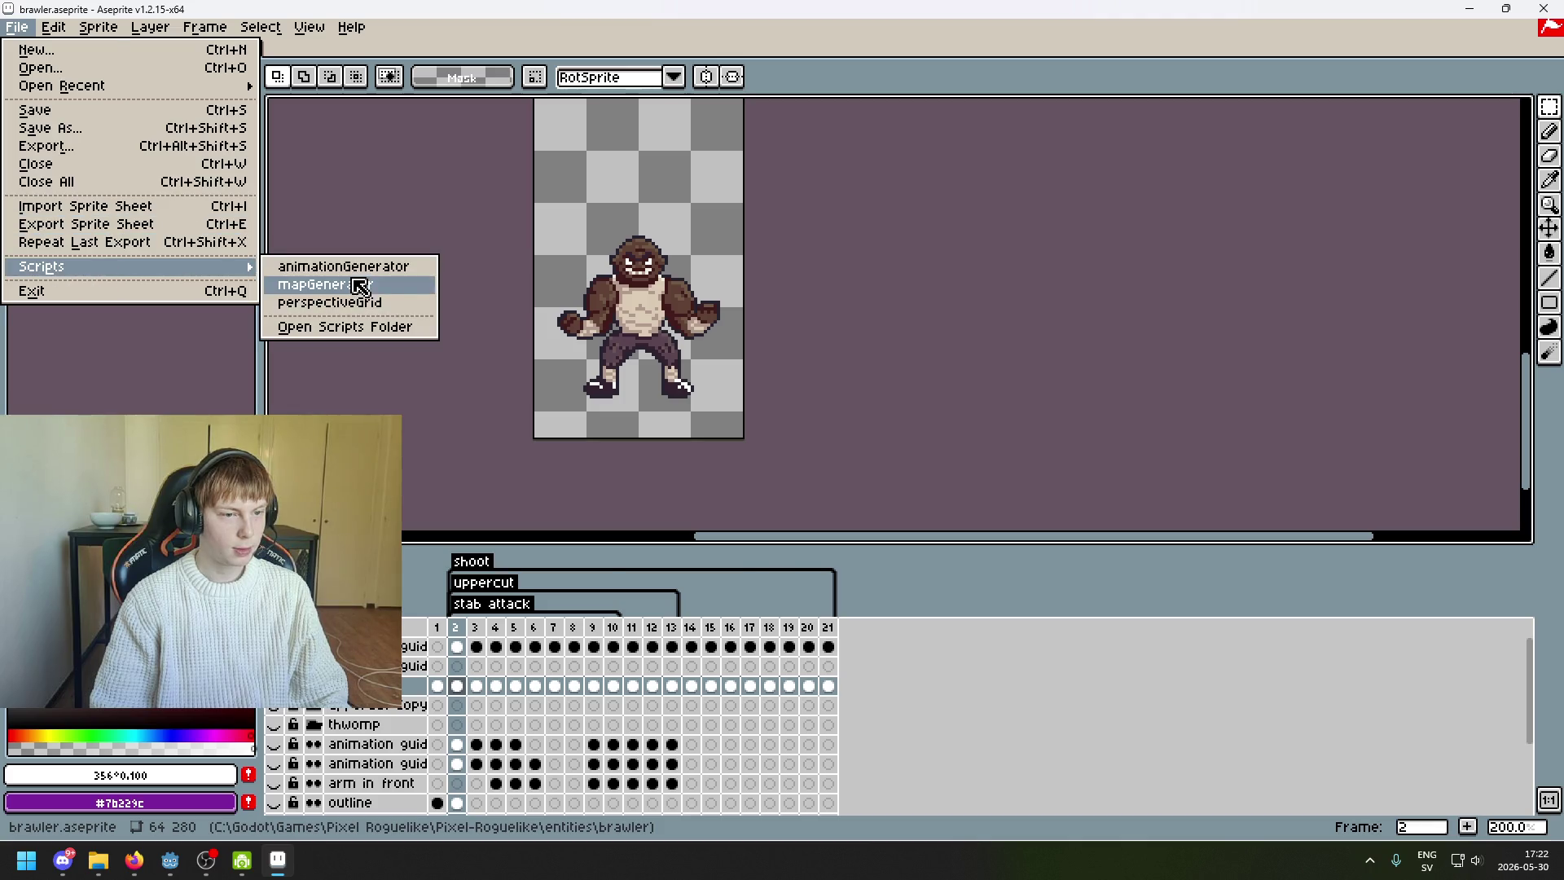
pyautogui.click(360, 287)
pyautogui.click(659, 401)
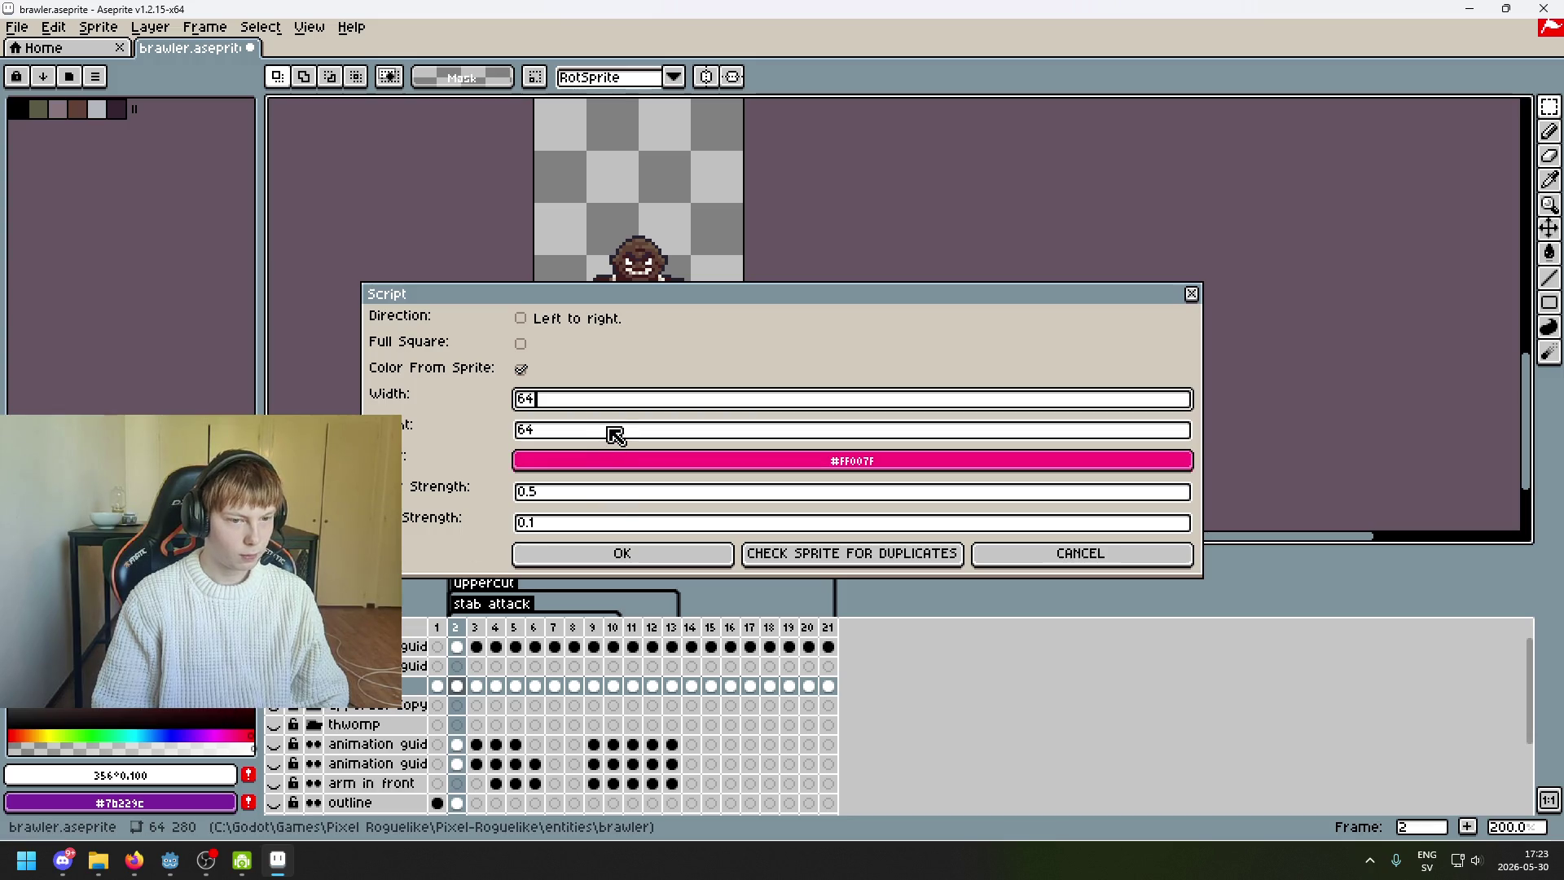
# - Set the map height to 280, run the generator and dismiss the duplicates message
pyautogui.moveTo(714, 432); pyautogui.dragTo(441, 438)
pyautogui.write('280')
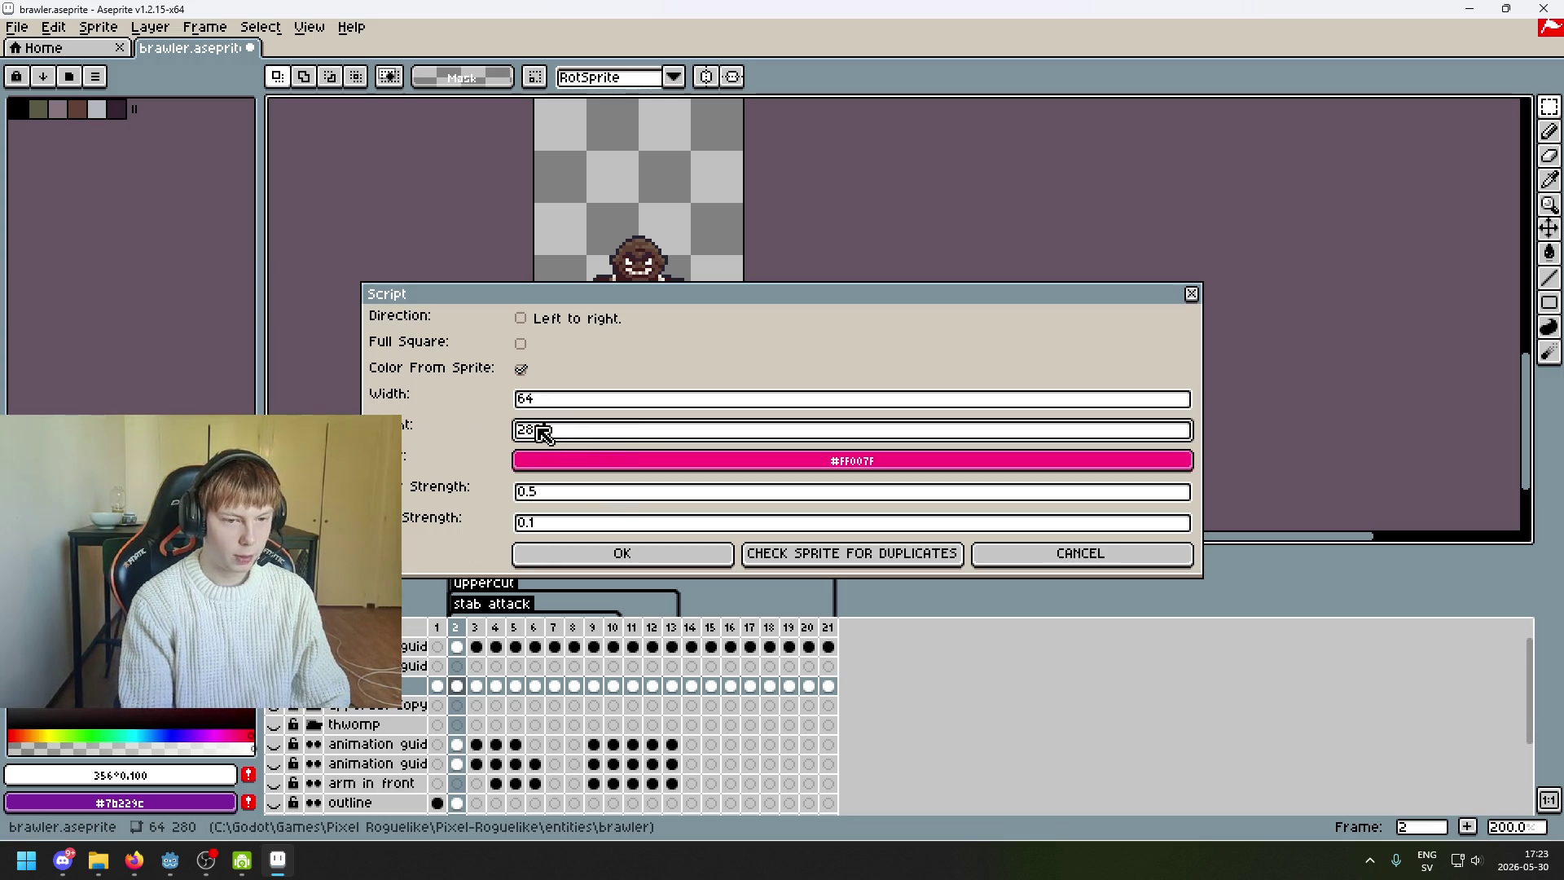
pyautogui.click(650, 557)
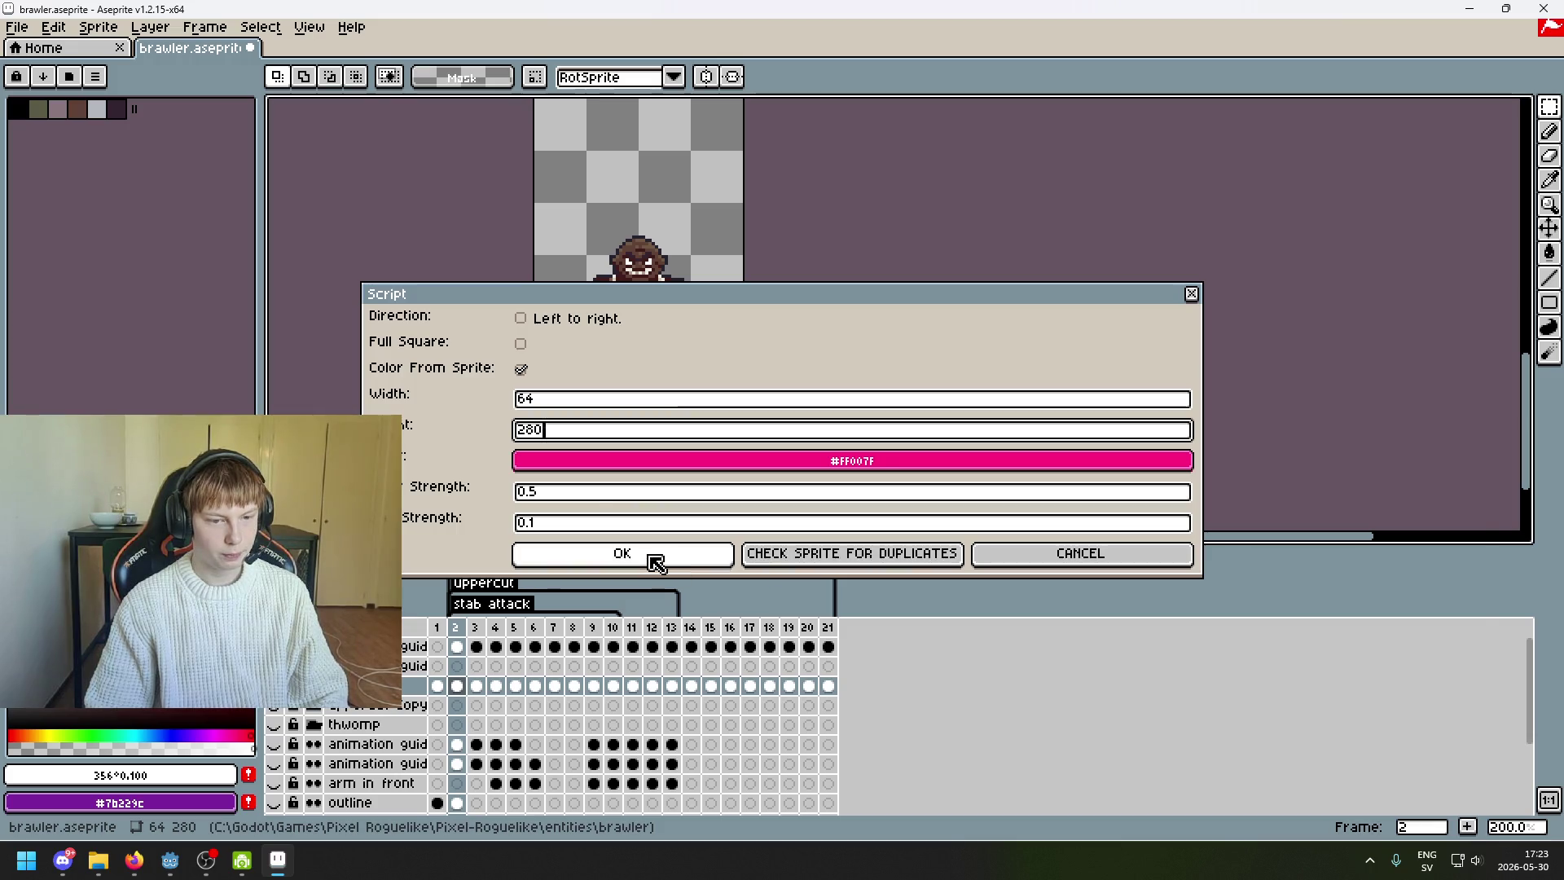
pyautogui.click(755, 649)
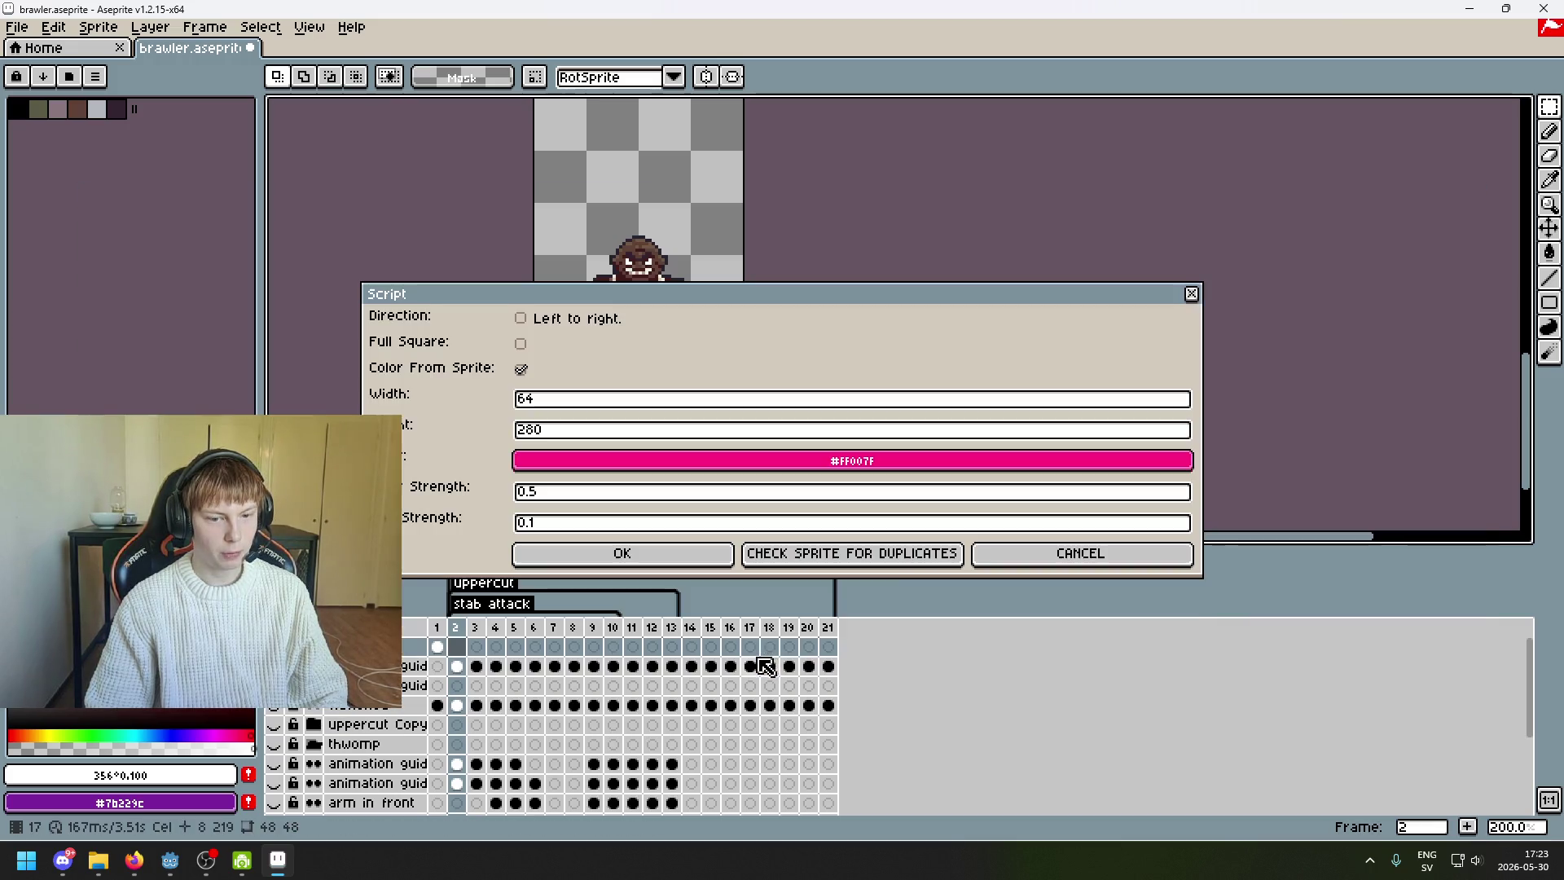
# - Move the script settings dialog off the sprite to the right side
pyautogui.moveTo(739, 312); pyautogui.dragTo(868, 334)
pyautogui.moveTo(793, 387); pyautogui.dragTo(865, 634)
pyautogui.scroll(2, 676, 322)
pyautogui.scroll(1, 859, 447)
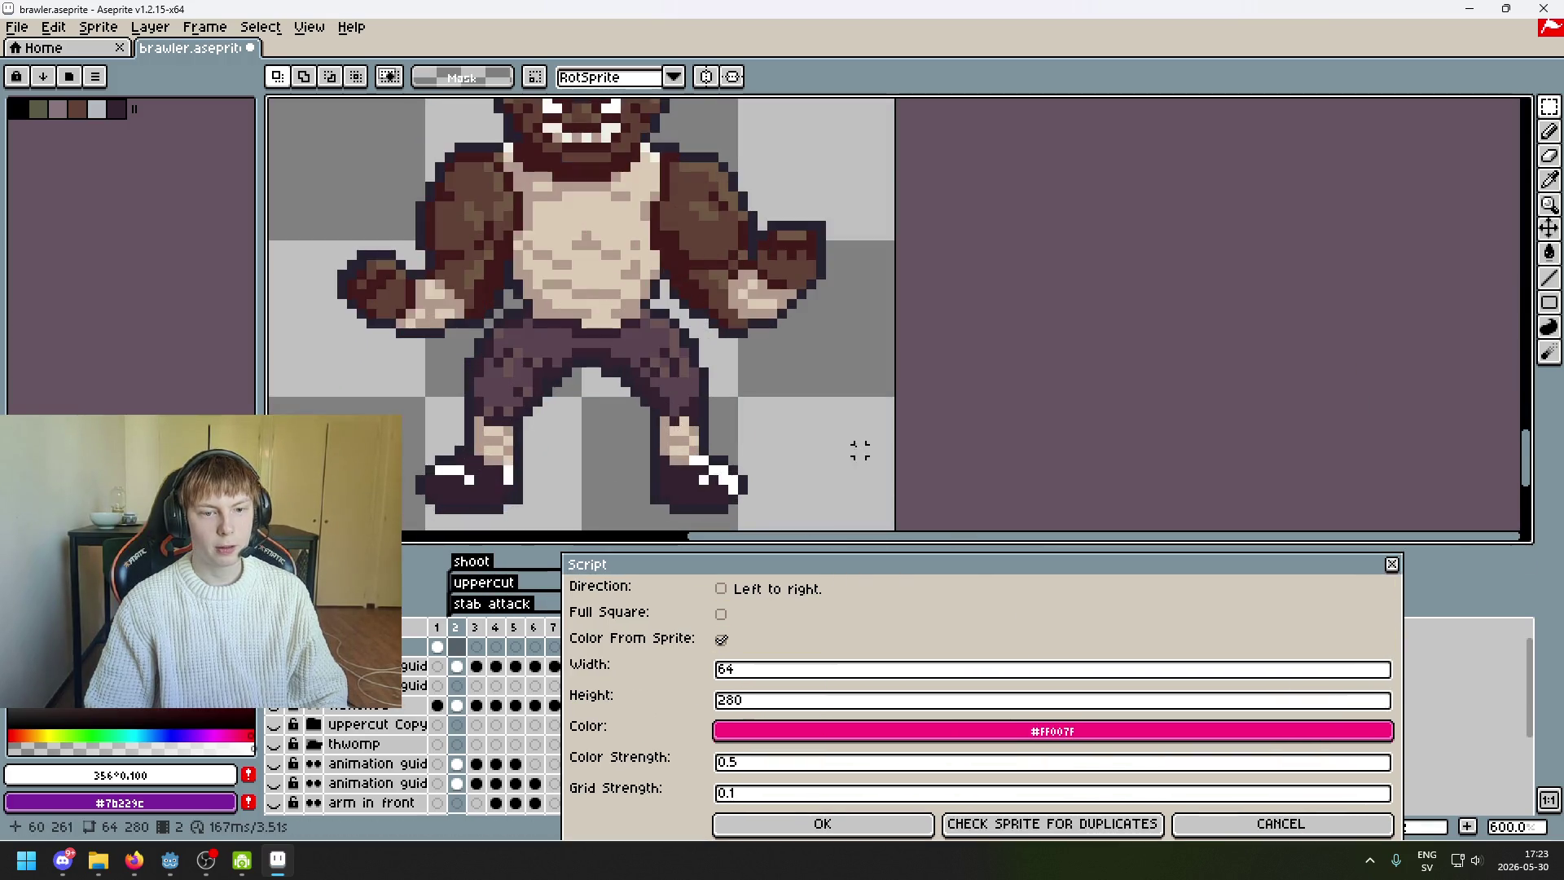
pyautogui.scroll(-5, 859, 447)
pyautogui.moveTo(965, 563); pyautogui.dragTo(932, 334)
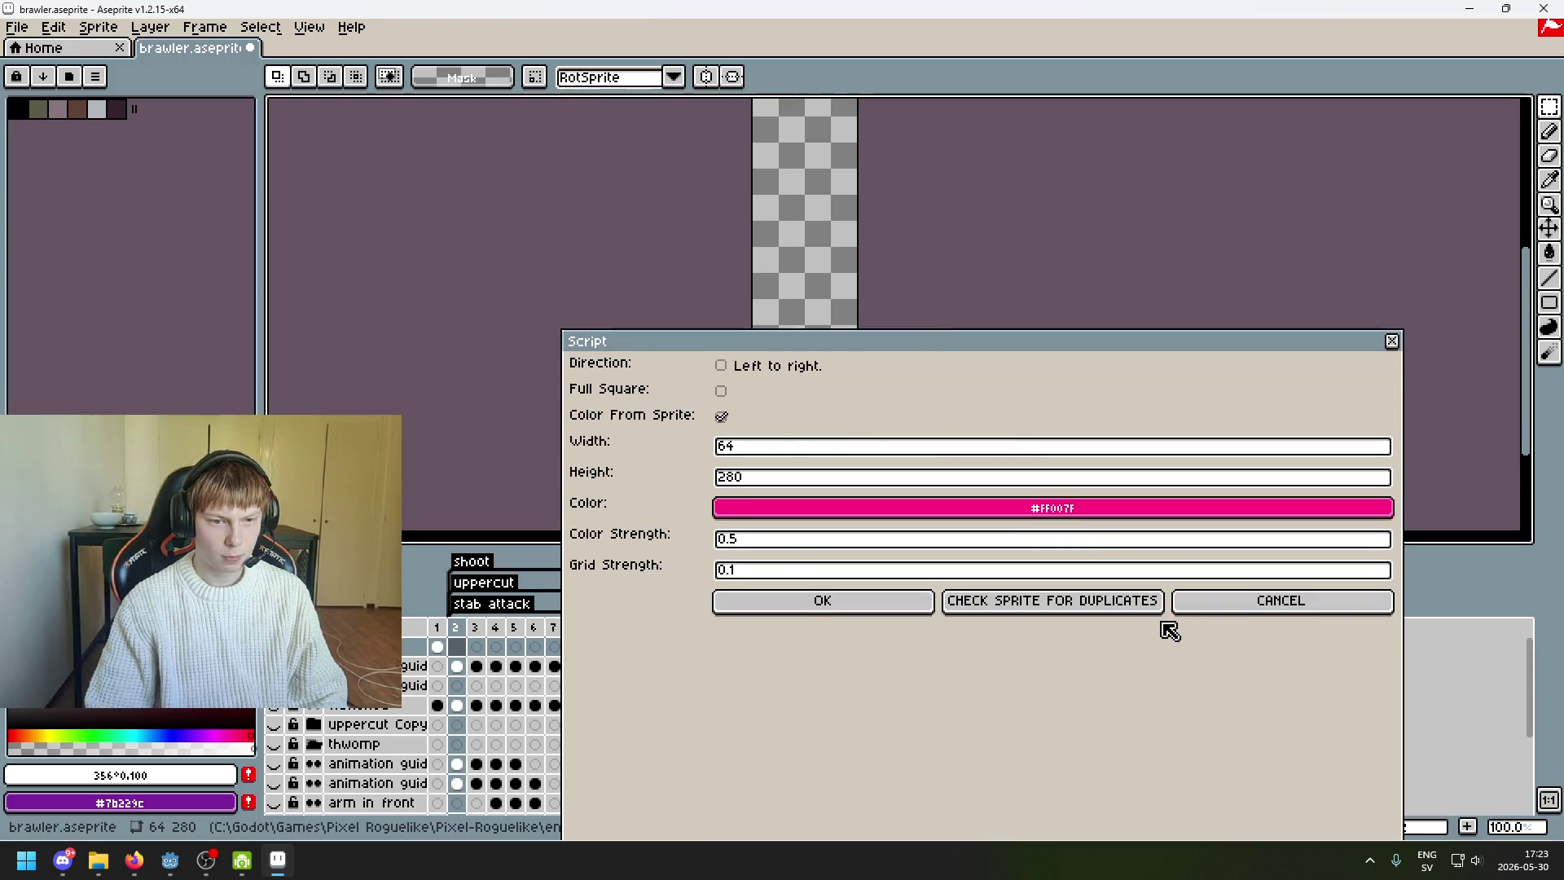
pyautogui.moveTo(1341, 346)
pyautogui.mouseDown()
pyautogui.moveTo(716, 49)
pyautogui.moveTo(765, 147)
pyautogui.moveTo(881, 187)
pyautogui.moveTo(1563, 234)
pyautogui.mouseUp()
pyautogui.scroll(1, 758, 326)
pyautogui.moveTo(709, 317); pyautogui.dragTo(531, 223)
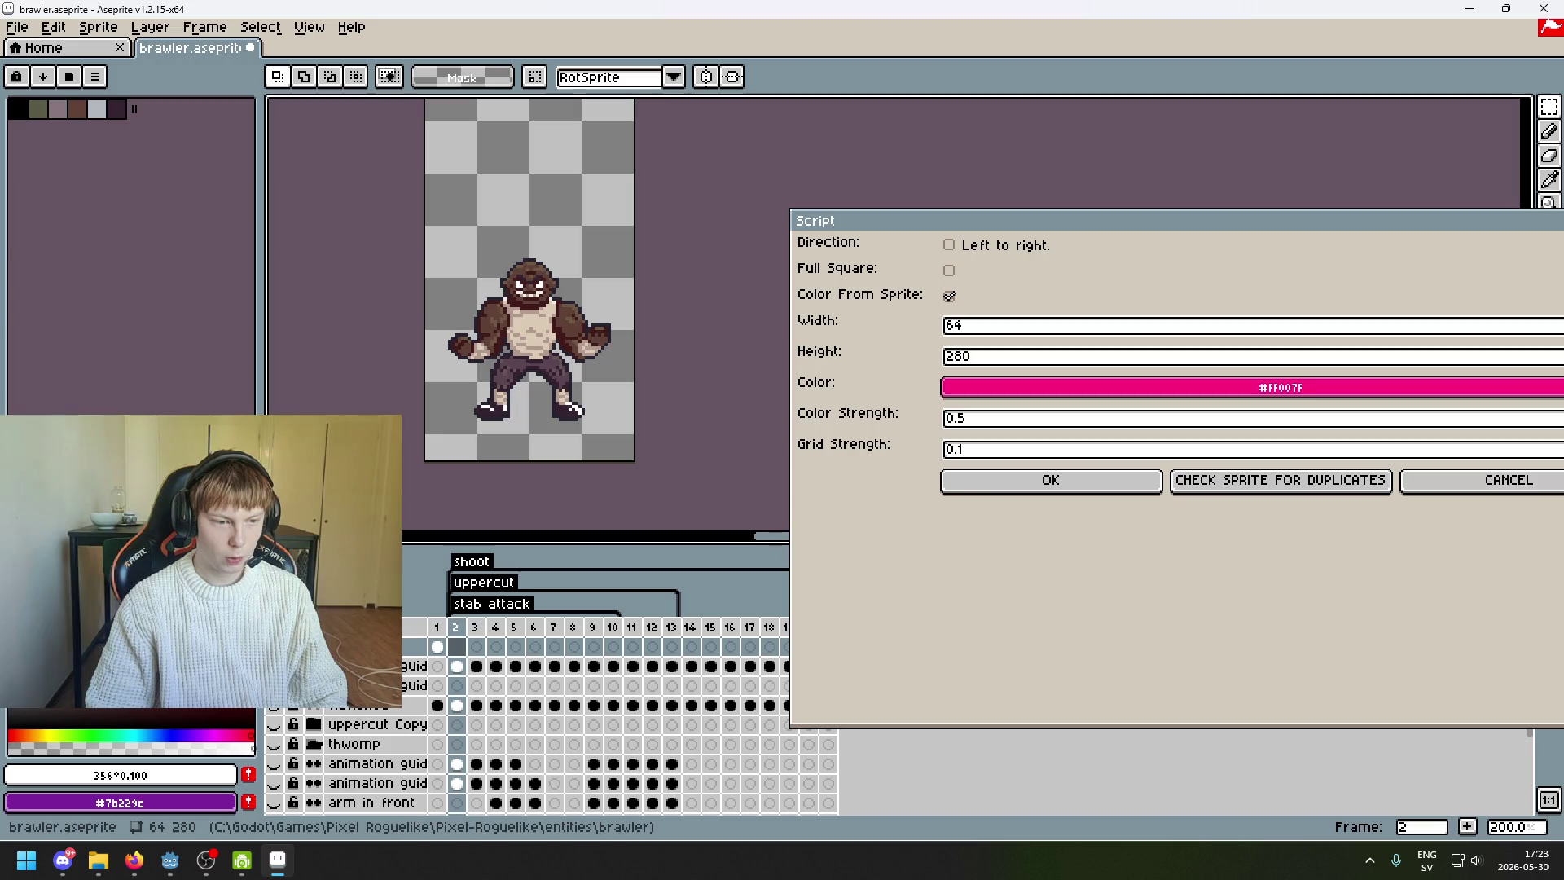
# - Delete the generated green map layer and rerun the generator on the flattened layer
pyautogui.click(440, 631)
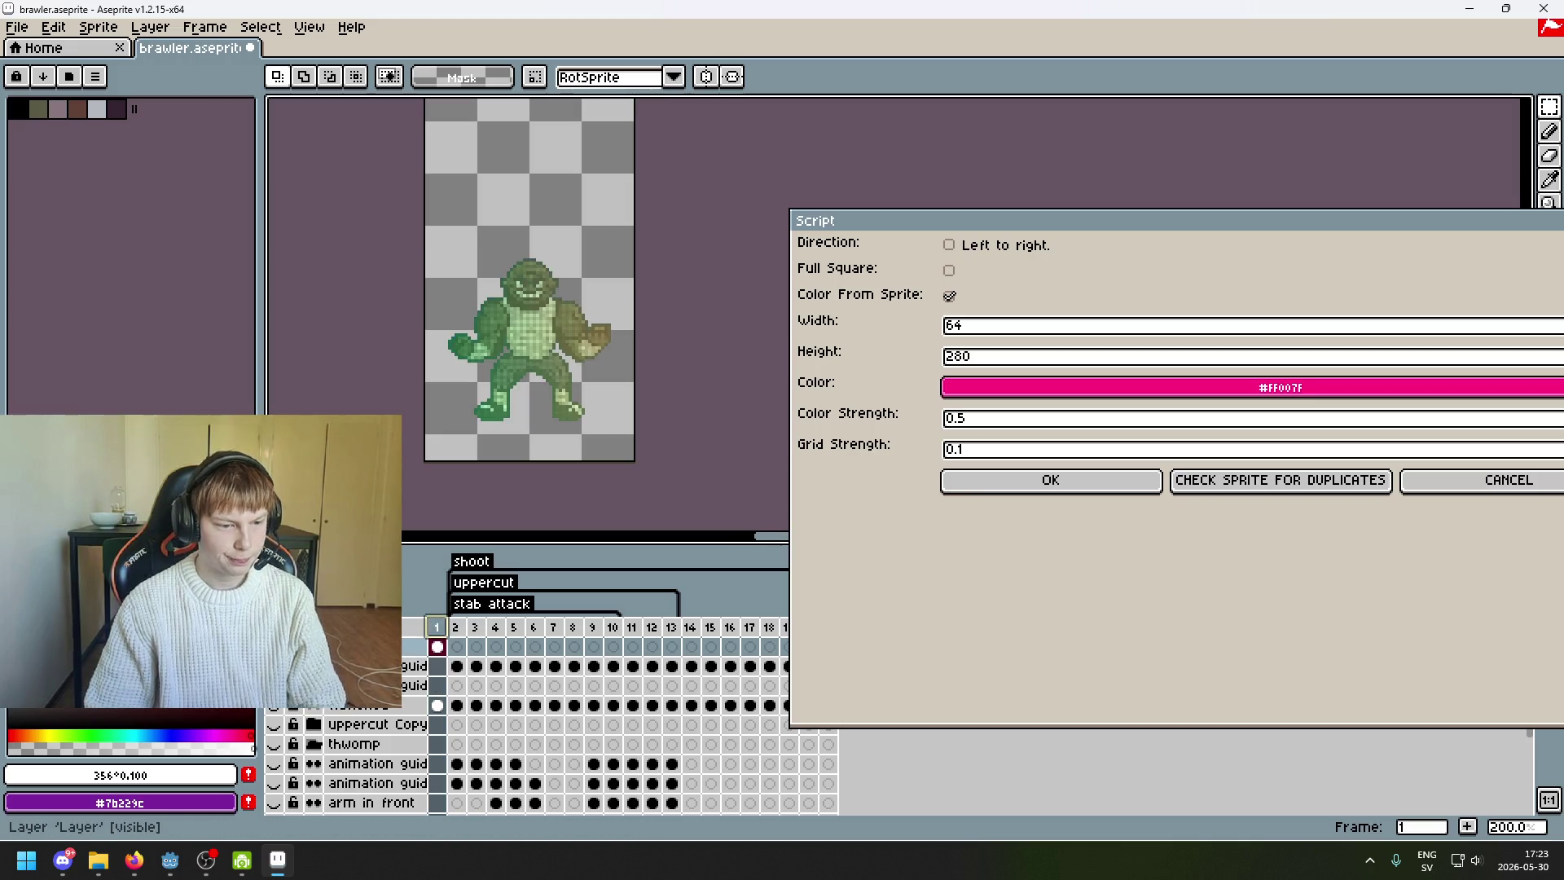
pyautogui.press('Delete')
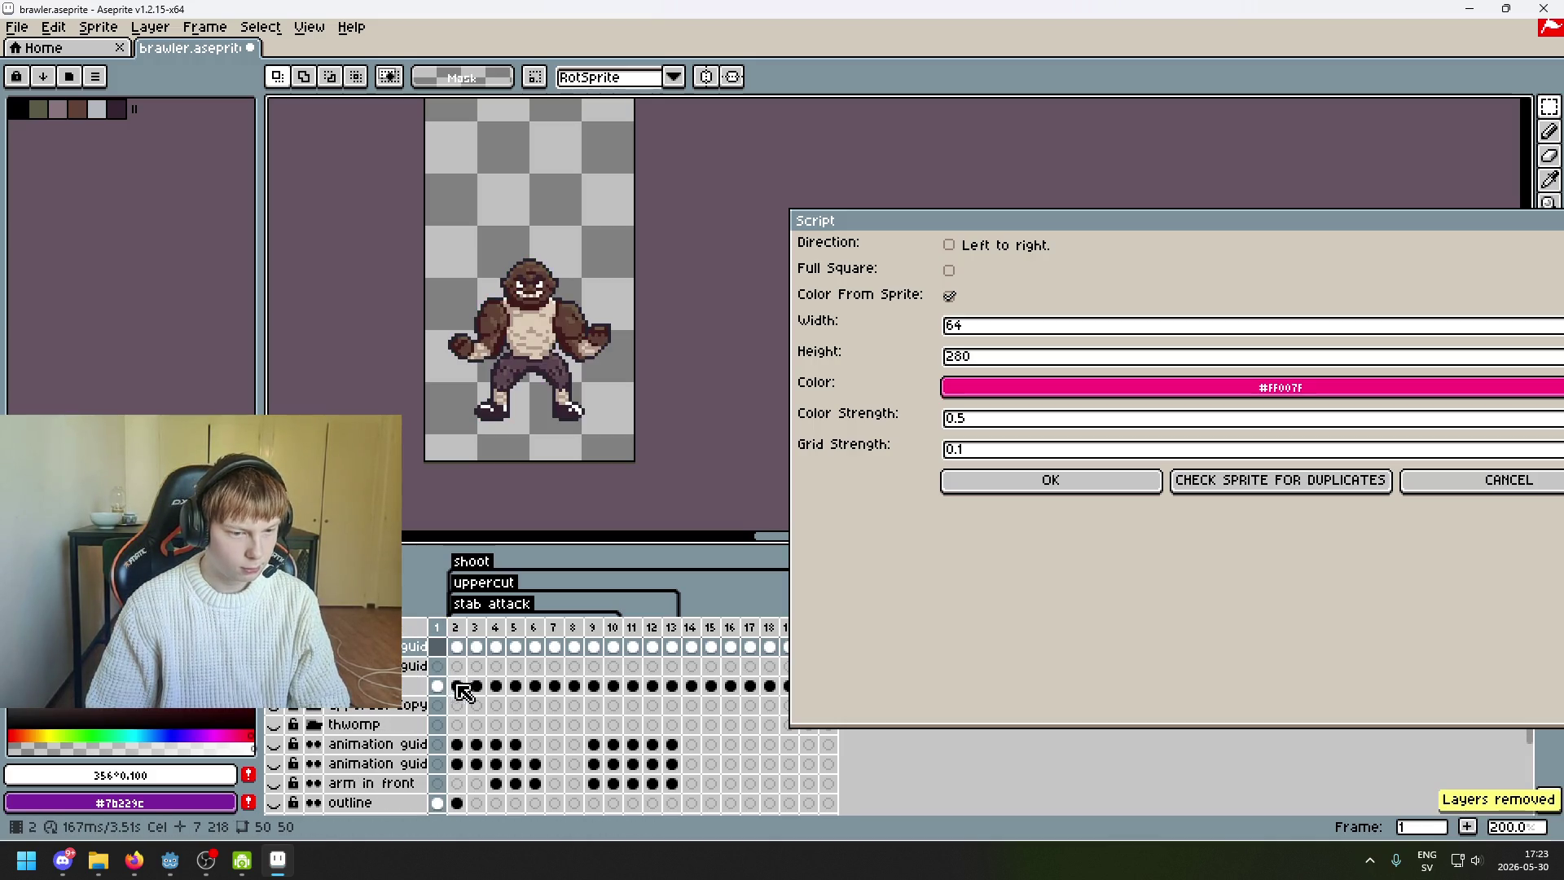
pyautogui.click(456, 685)
pyautogui.click(413, 692)
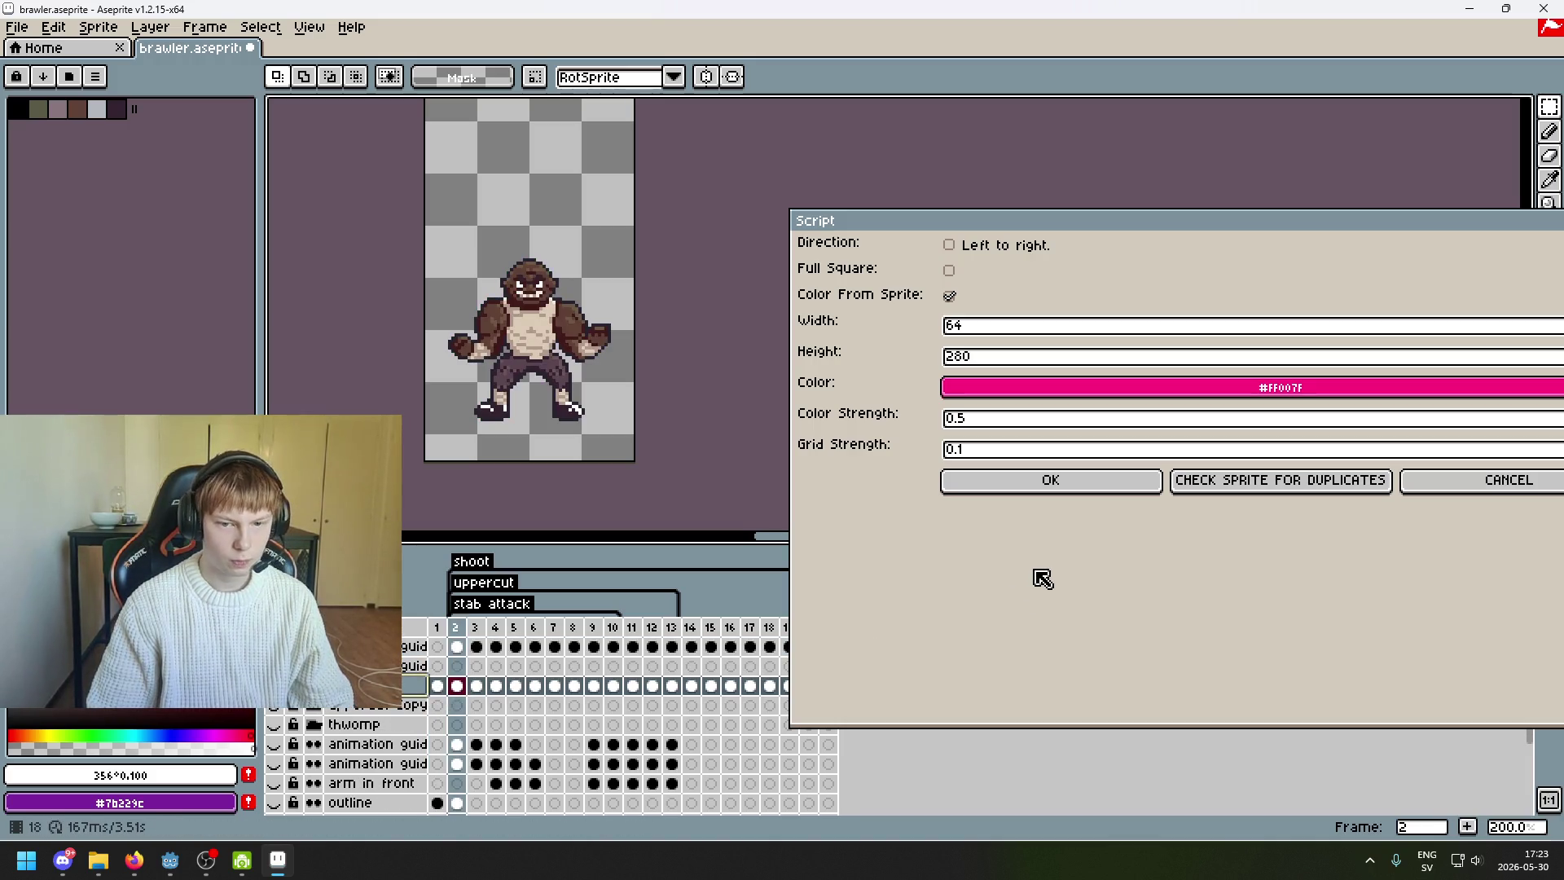
pyautogui.click(1137, 487)
pyautogui.click(783, 650)
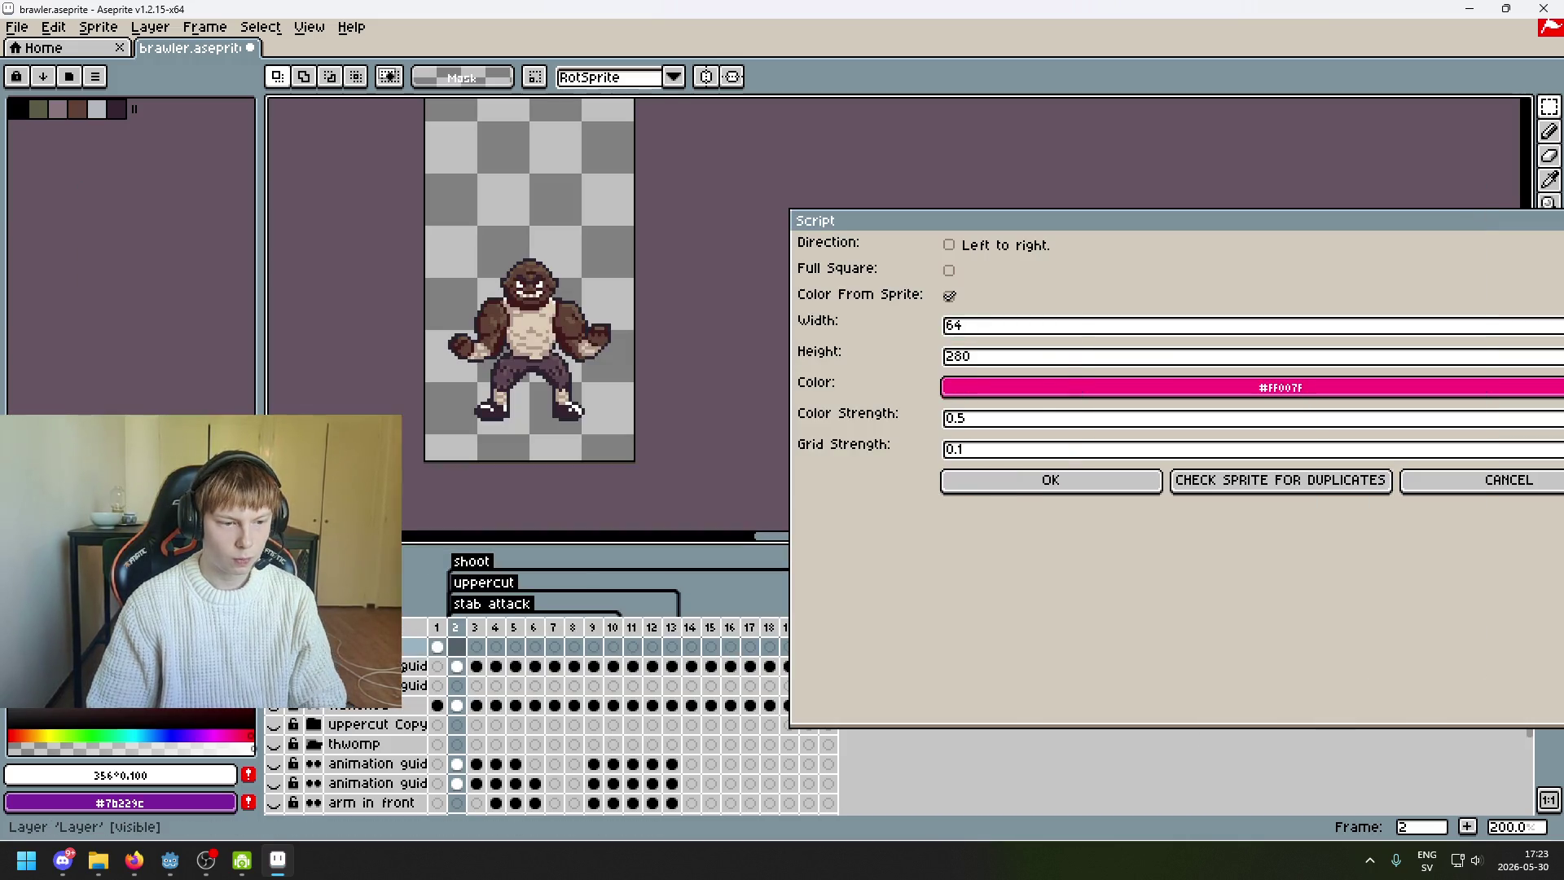
# - Change the colour strength to 0.6 and run the generator again
pyautogui.click(1033, 427)
pyautogui.write('0.6')
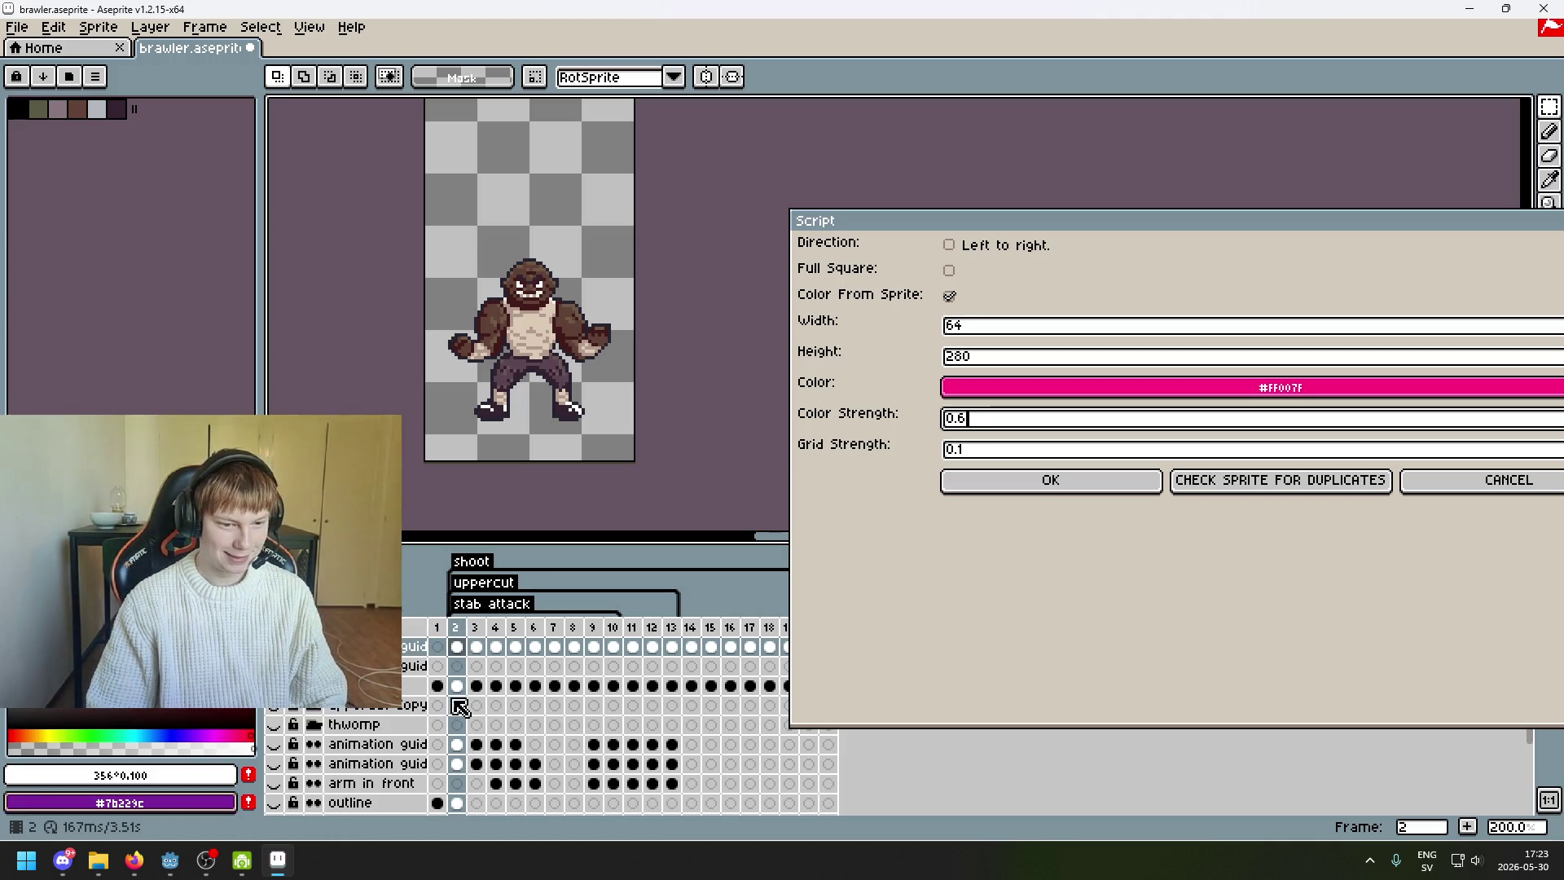
pyautogui.click(389, 685)
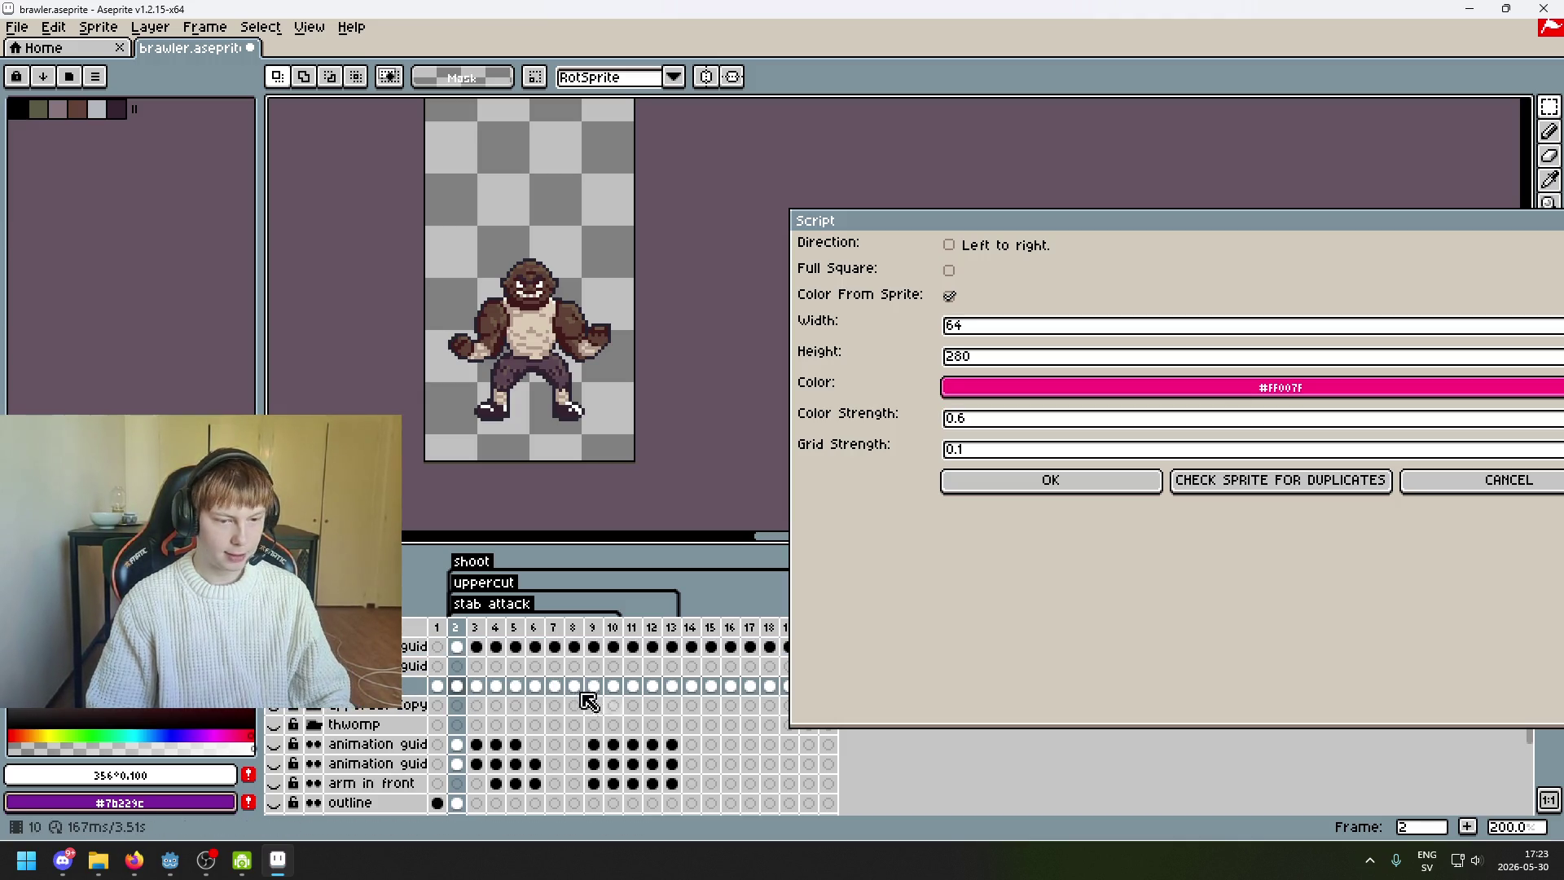
pyautogui.click(990, 481)
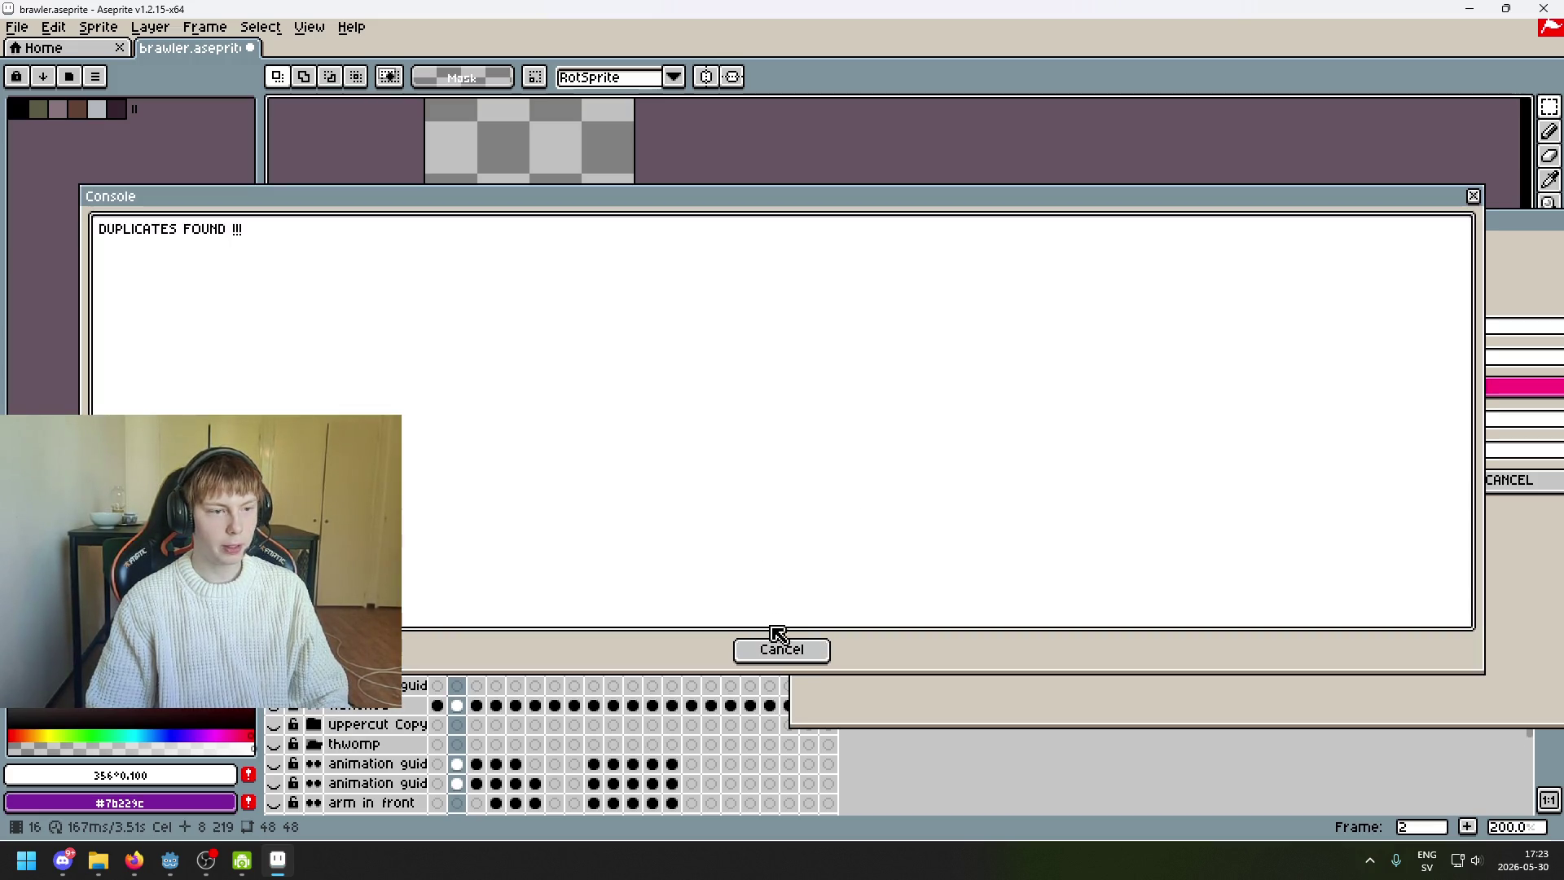
# - Change the colour strength to 0.8 and check the pose on frames 2 and 3
pyautogui.click(778, 649)
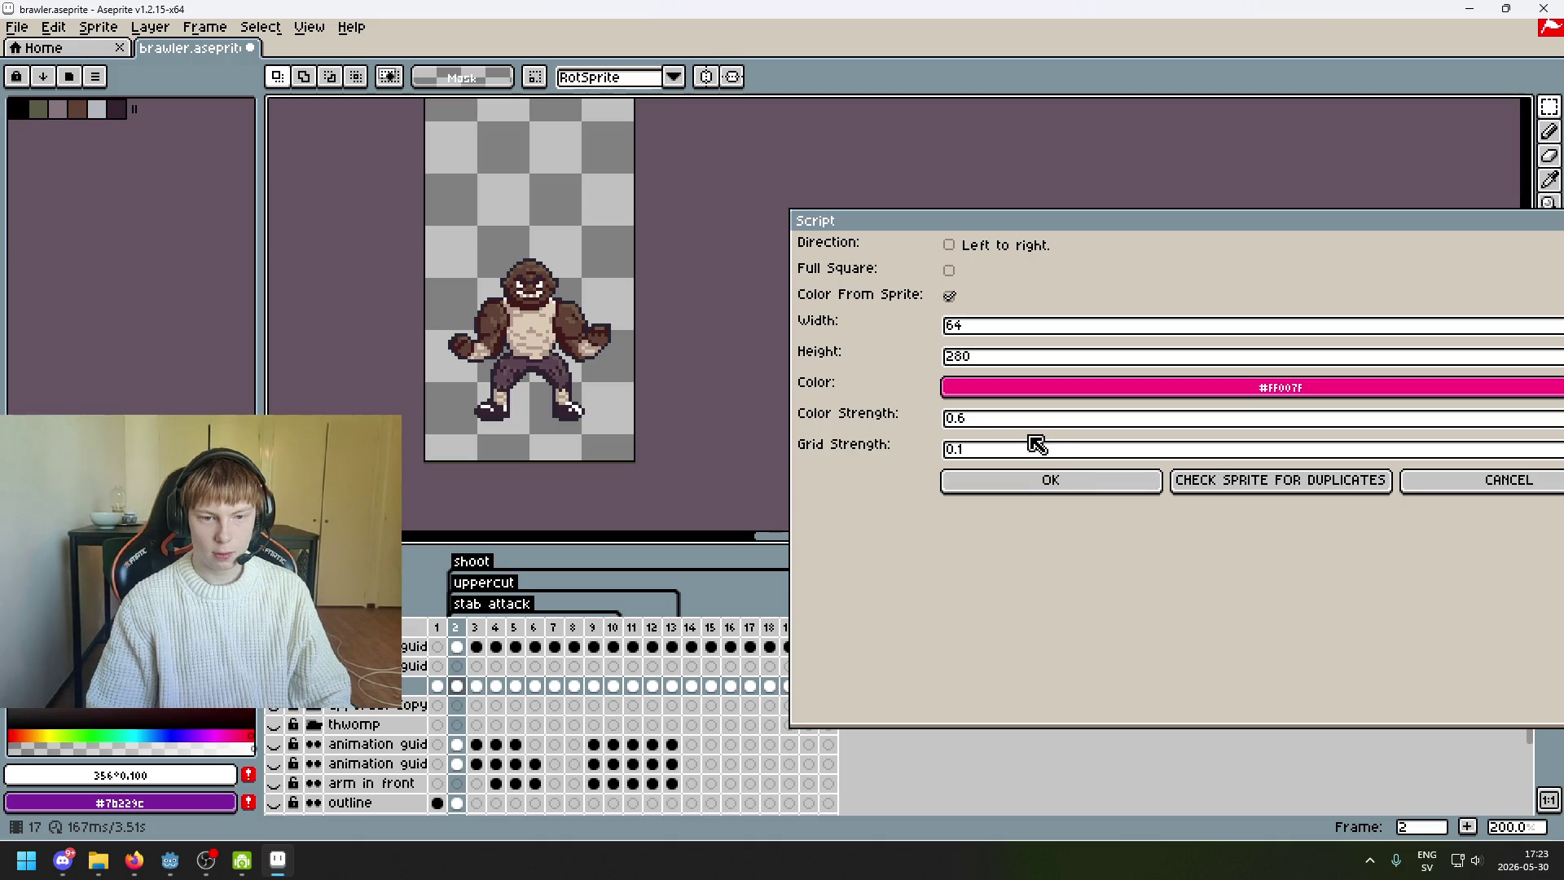
pyautogui.click(996, 422)
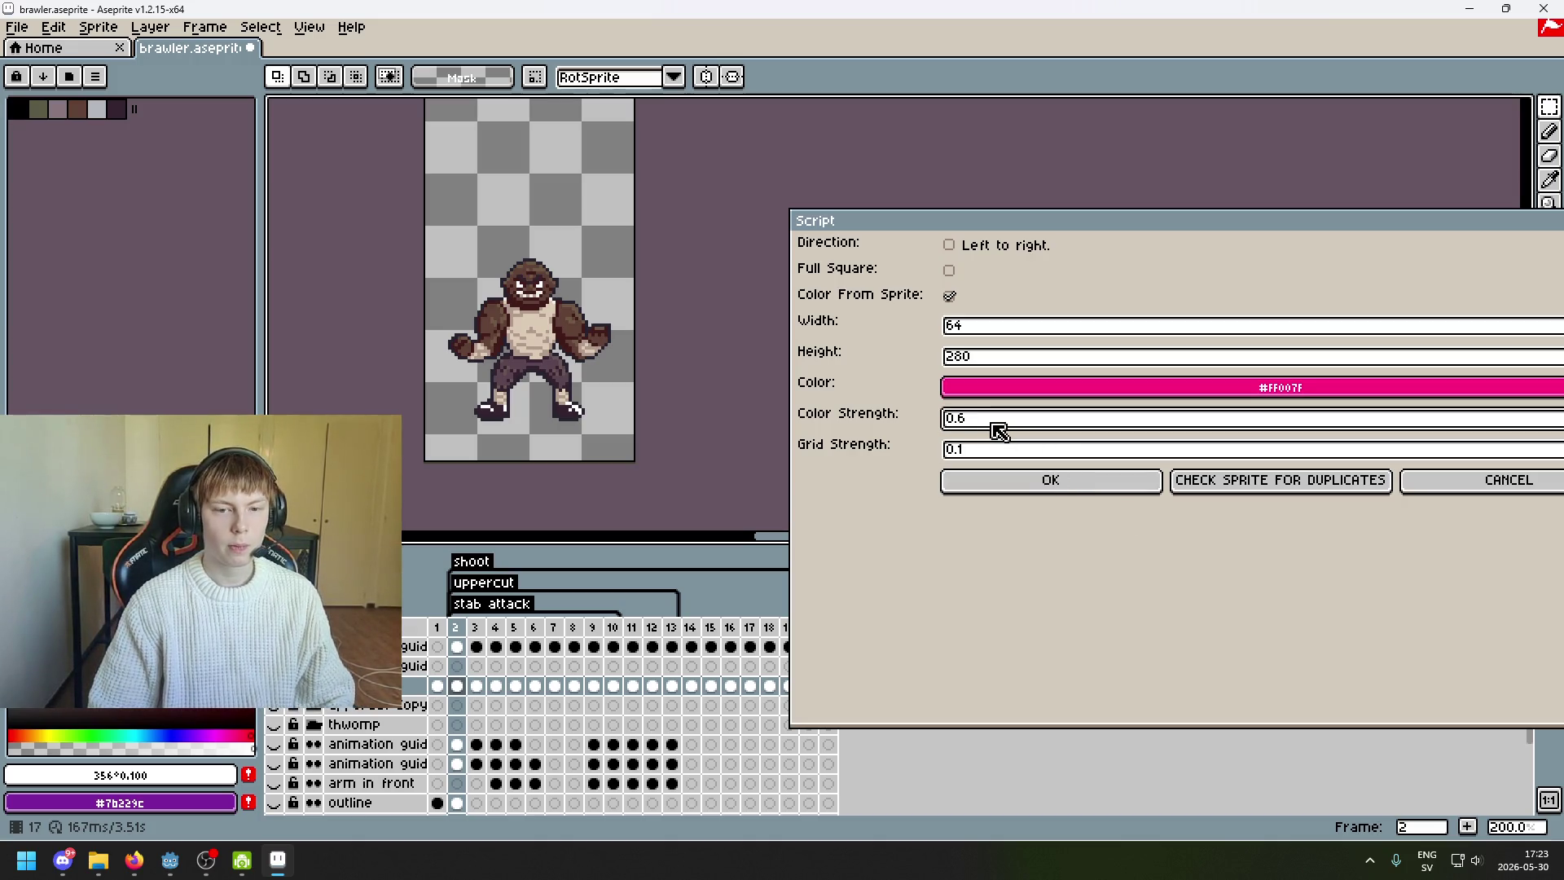
pyautogui.press('BackSpace')
pyautogui.write('8')
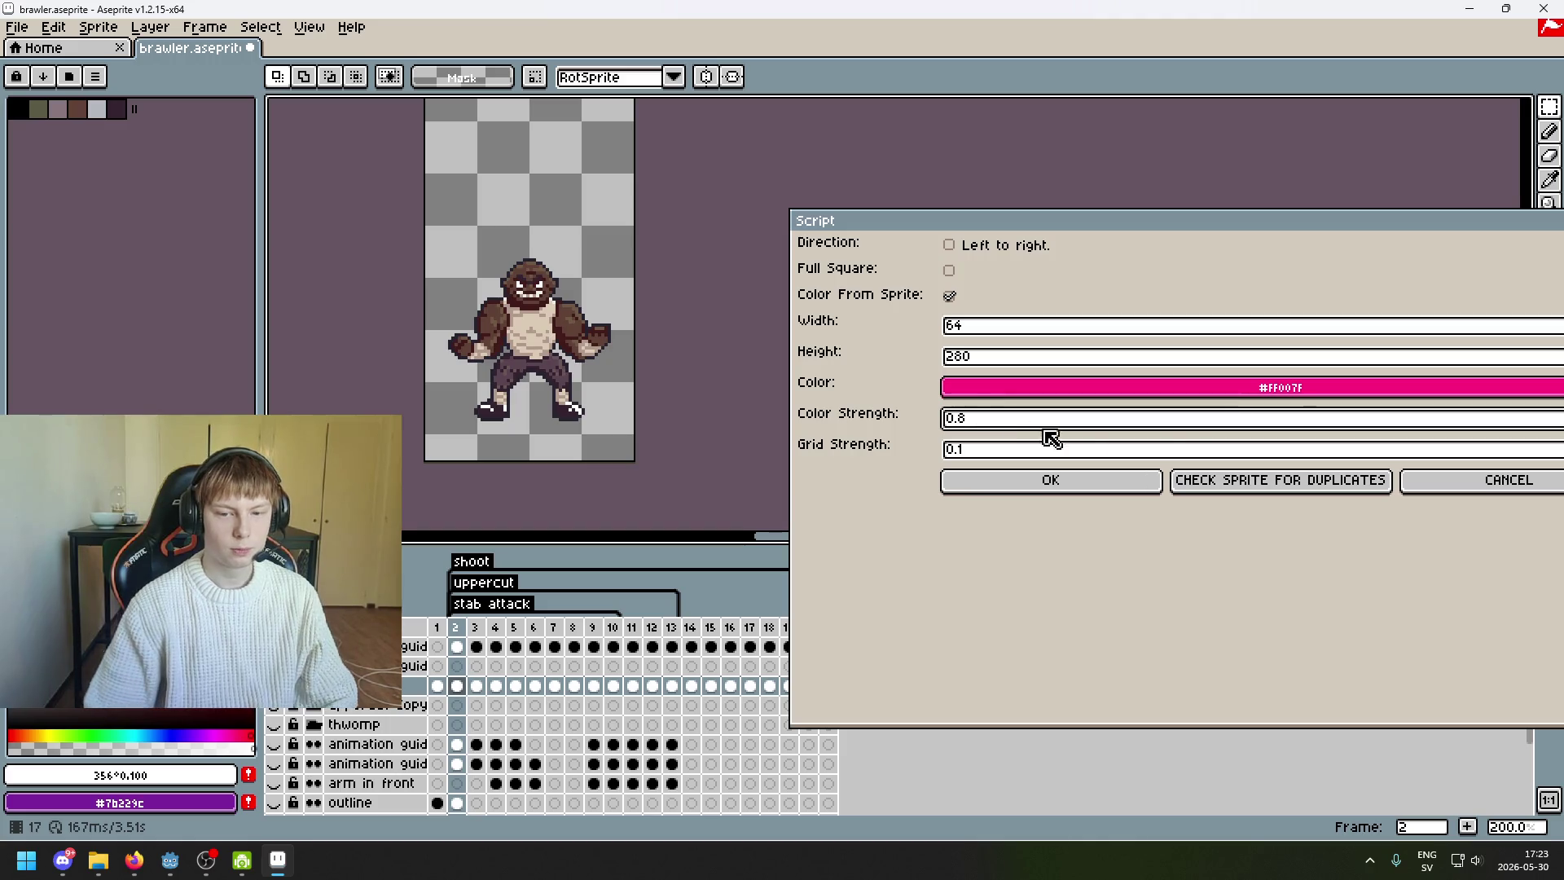
pyautogui.click(1000, 541)
pyautogui.press('Right')
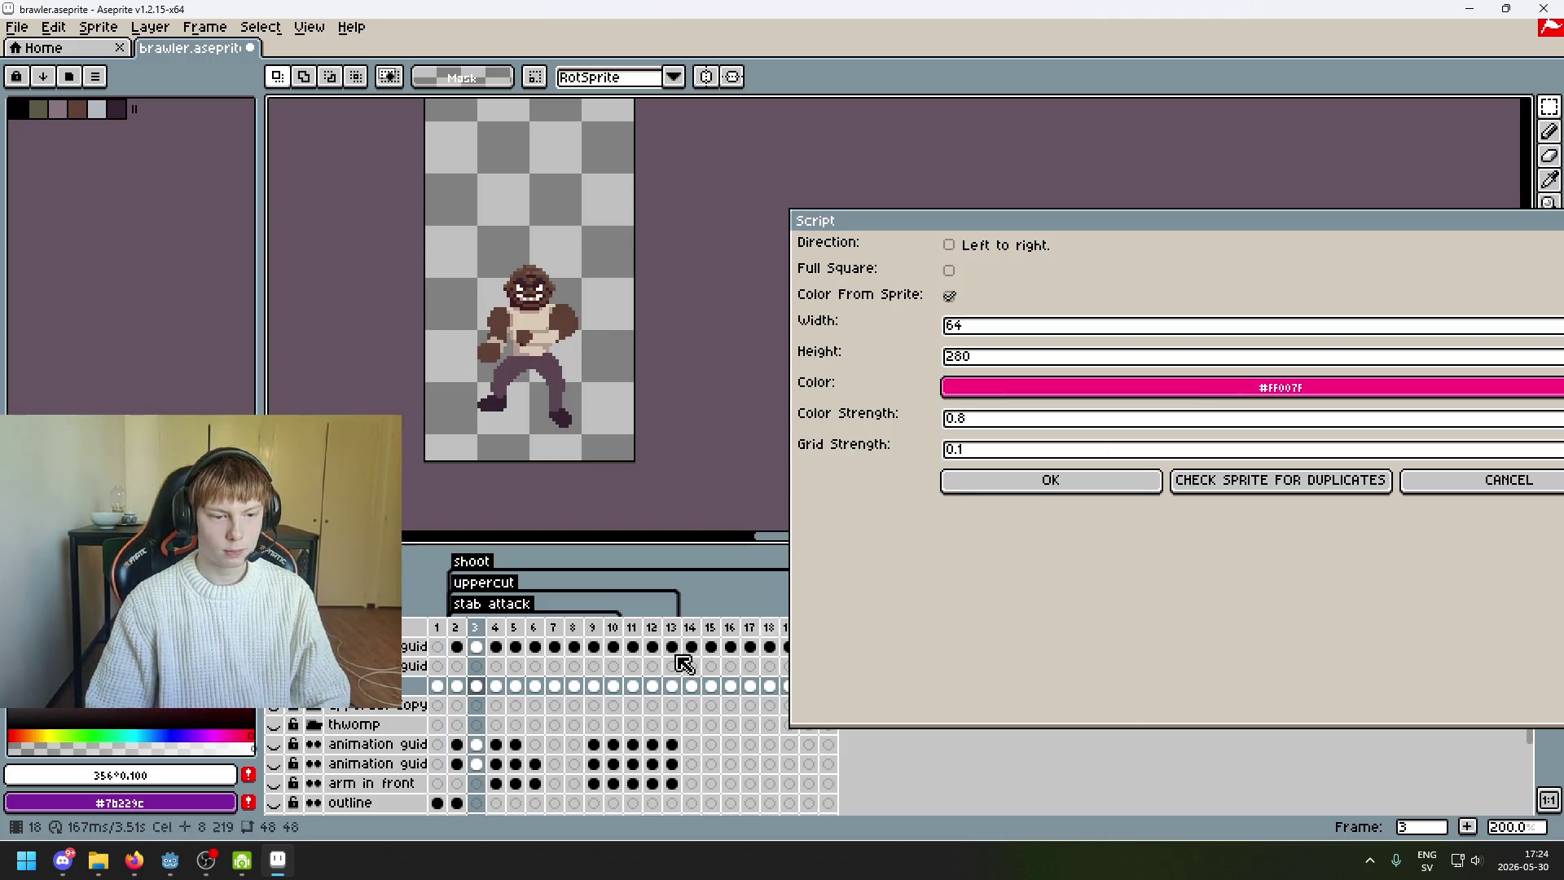
pyautogui.click(456, 646)
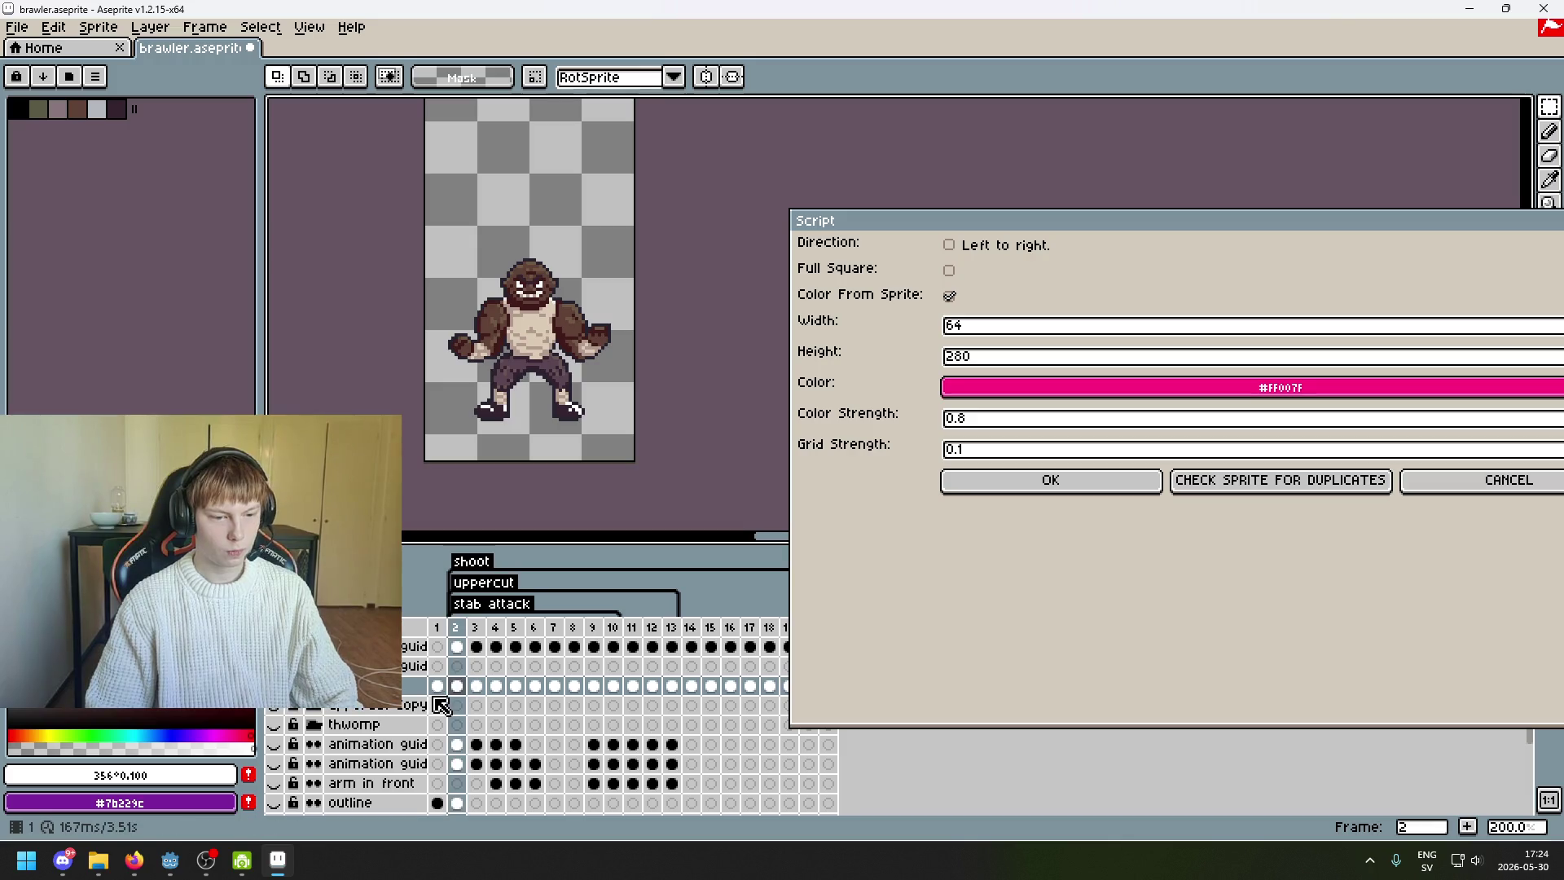
# - Run the duplicate check at 0.8 and reselect frame 2 of the sprite layer
pyautogui.click(1041, 500)
pyautogui.click(733, 654)
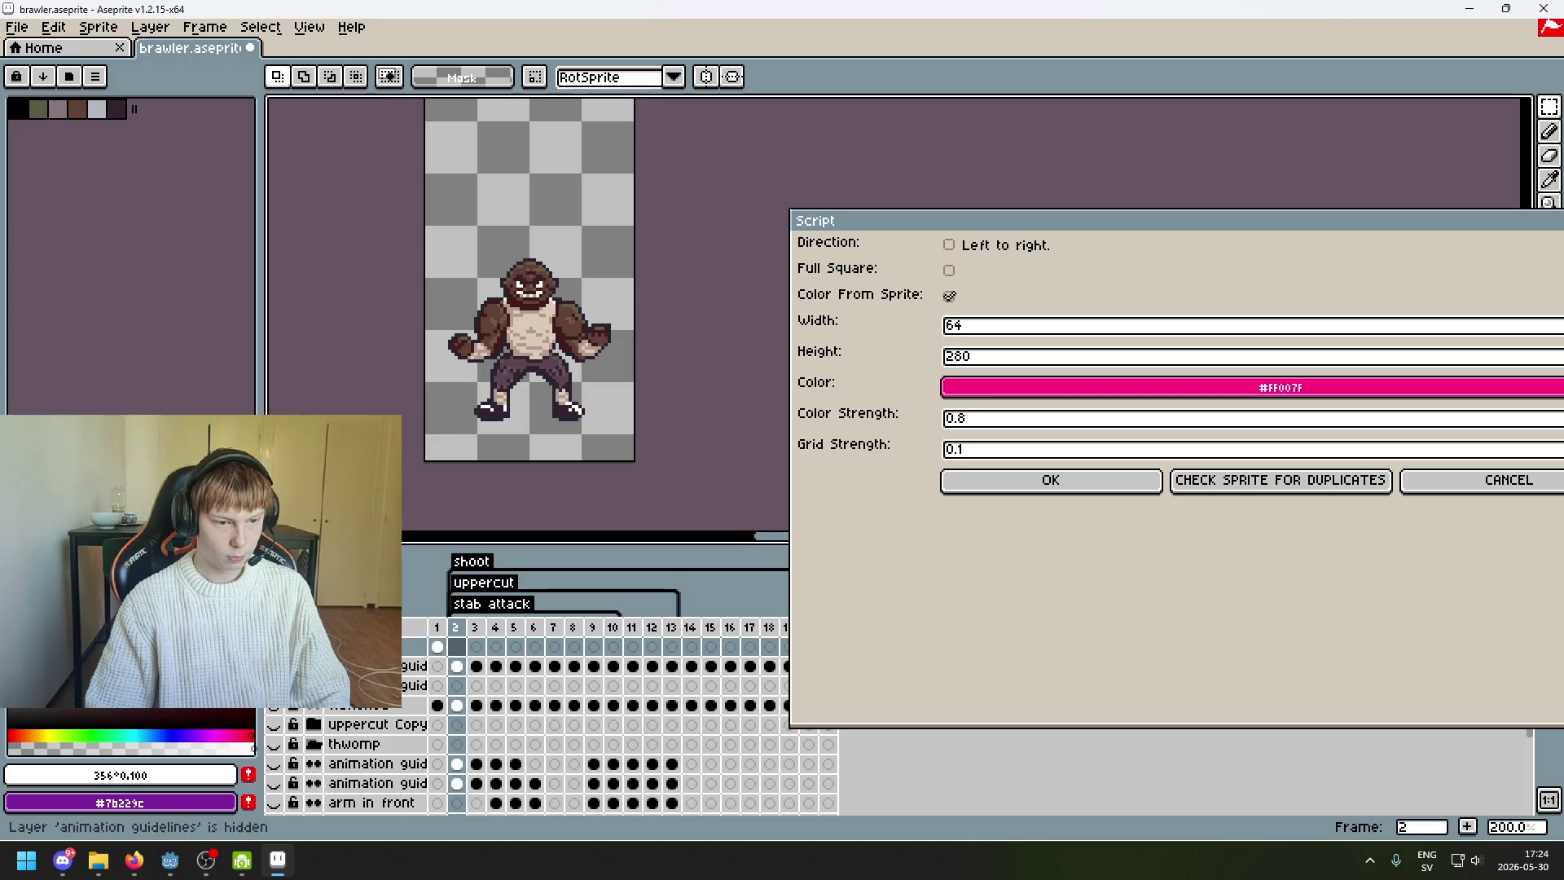
pyautogui.scroll(-1, 454, 688)
pyautogui.click(456, 686)
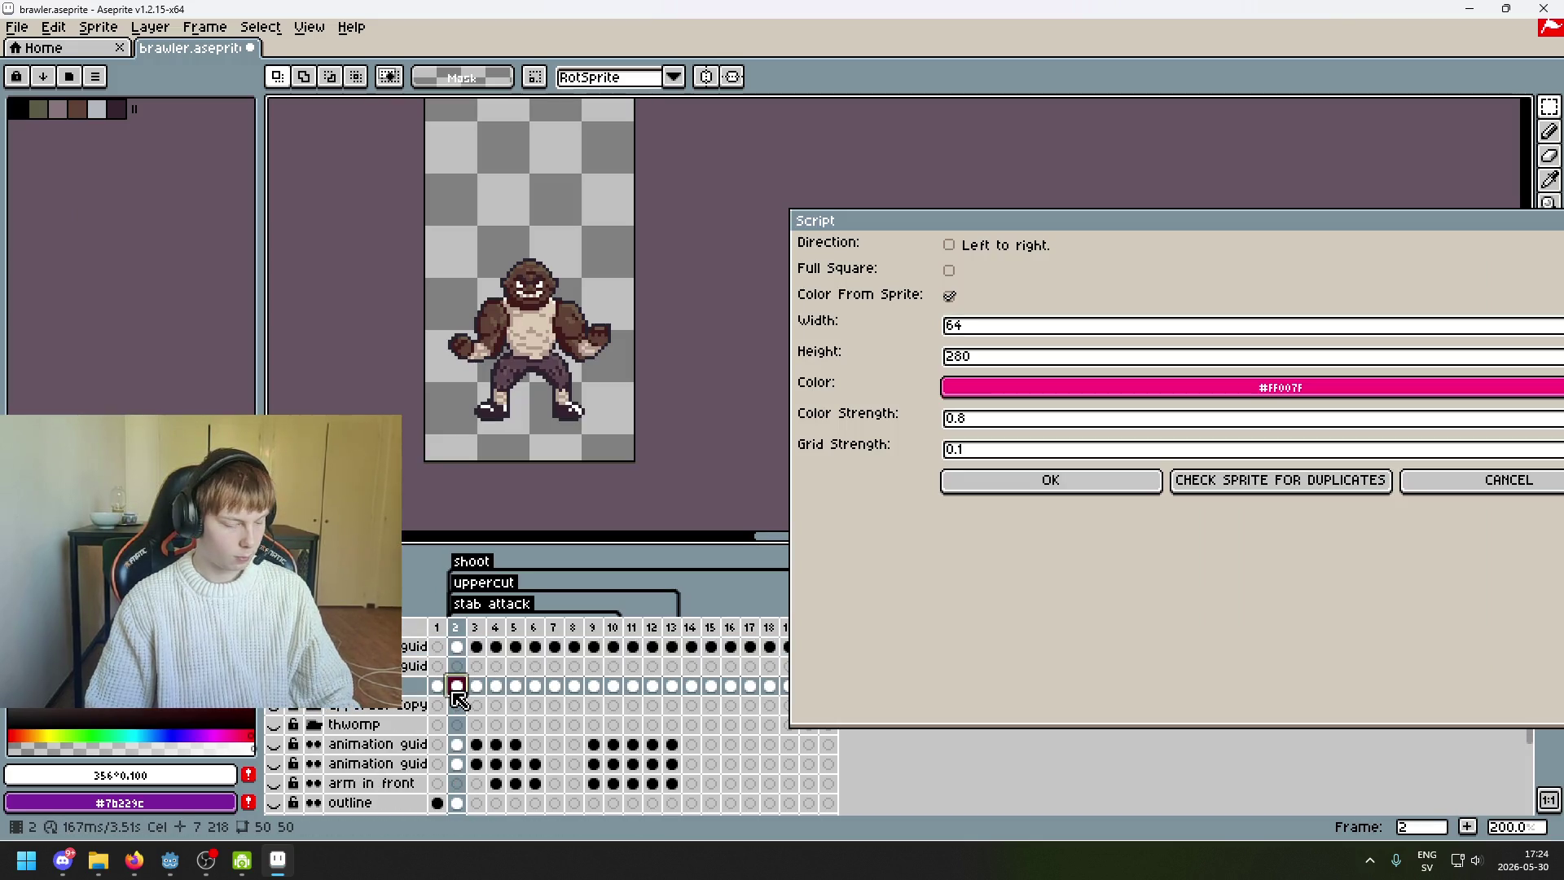
# - Raise the colour strength to 0.9 and rerun the script from frame 2
pyautogui.click(1011, 424)
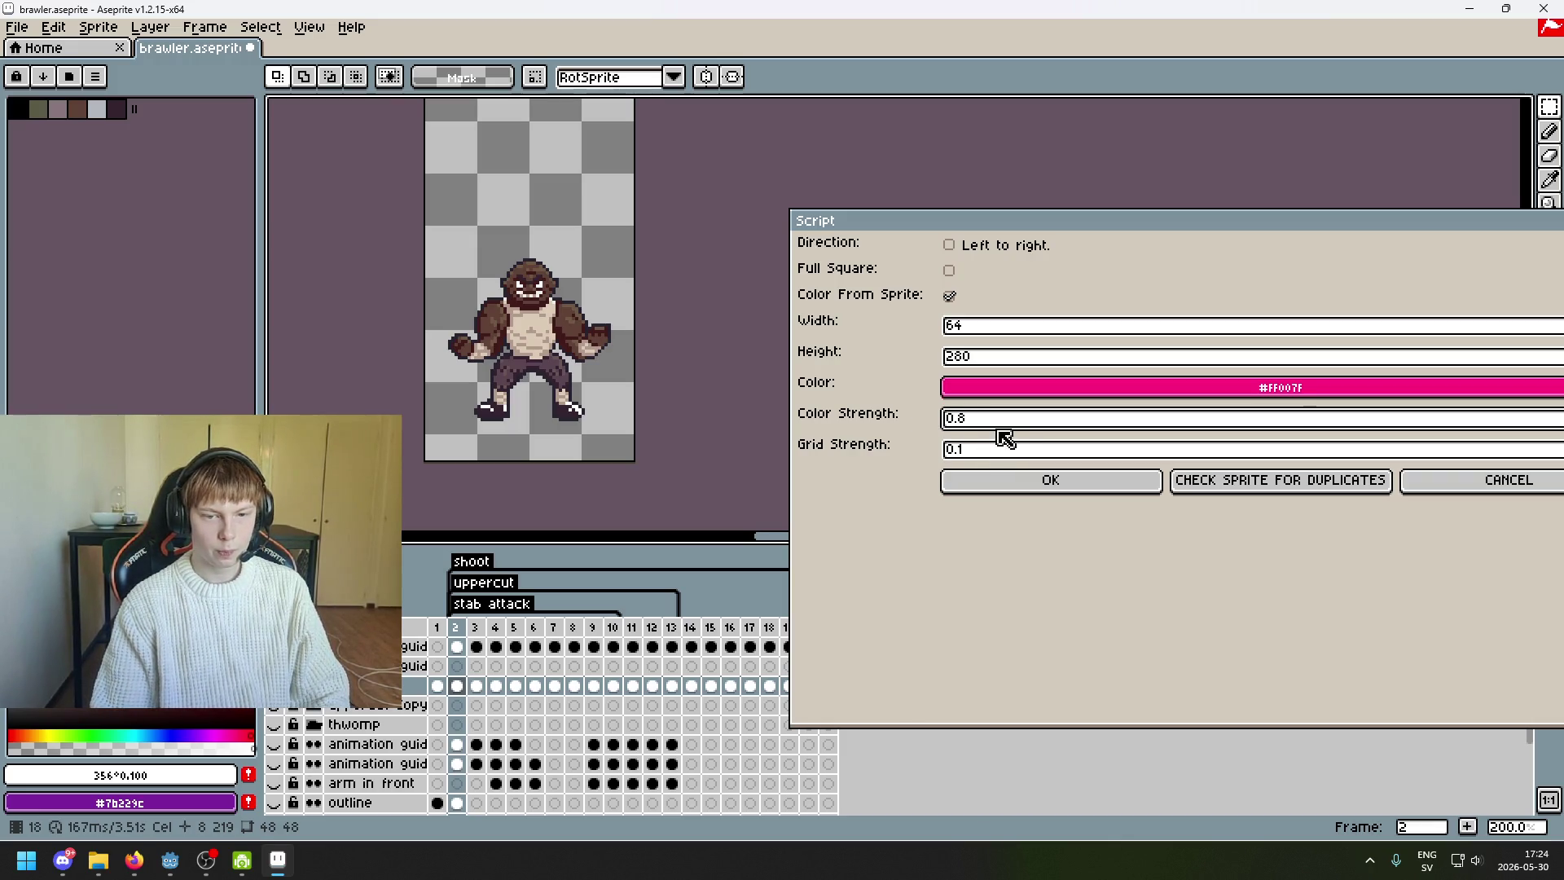
pyautogui.press('BackSpace')
pyautogui.write('9')
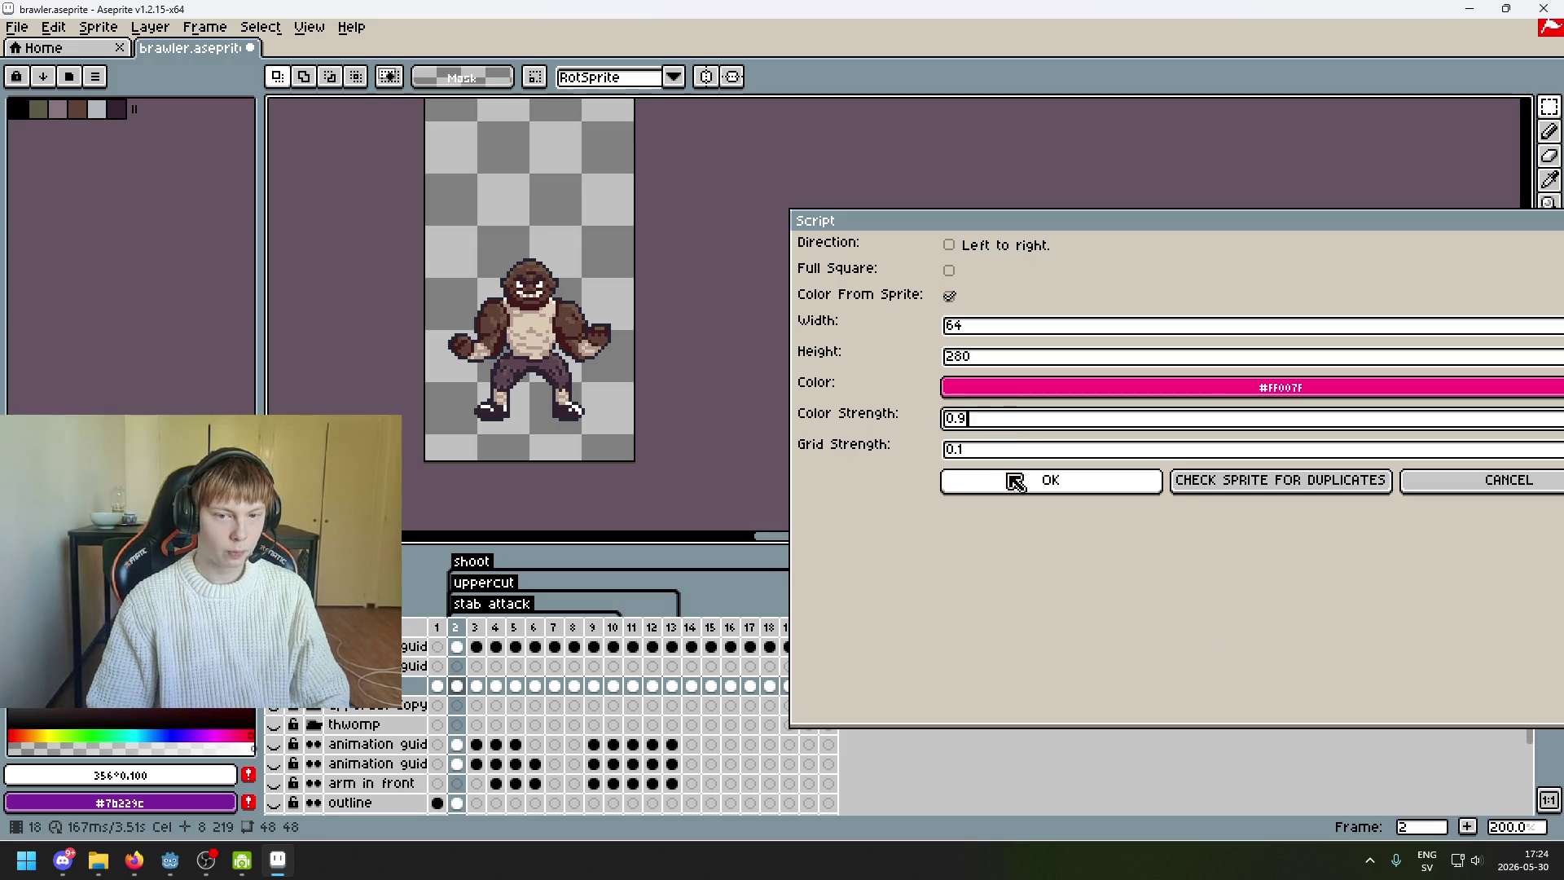
pyautogui.press('Return')
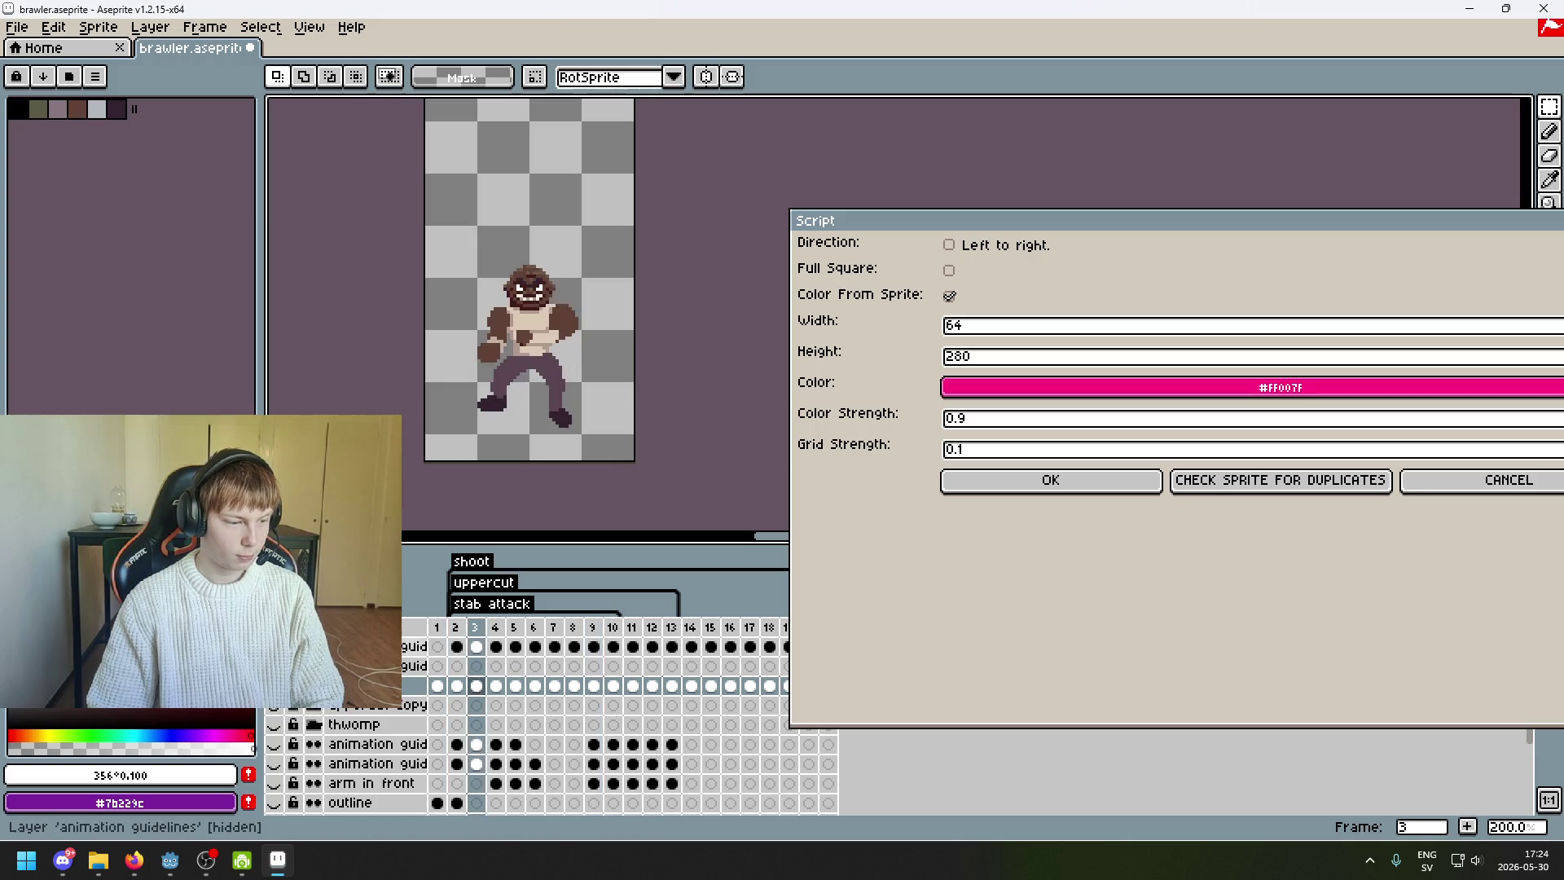
pyautogui.click(456, 629)
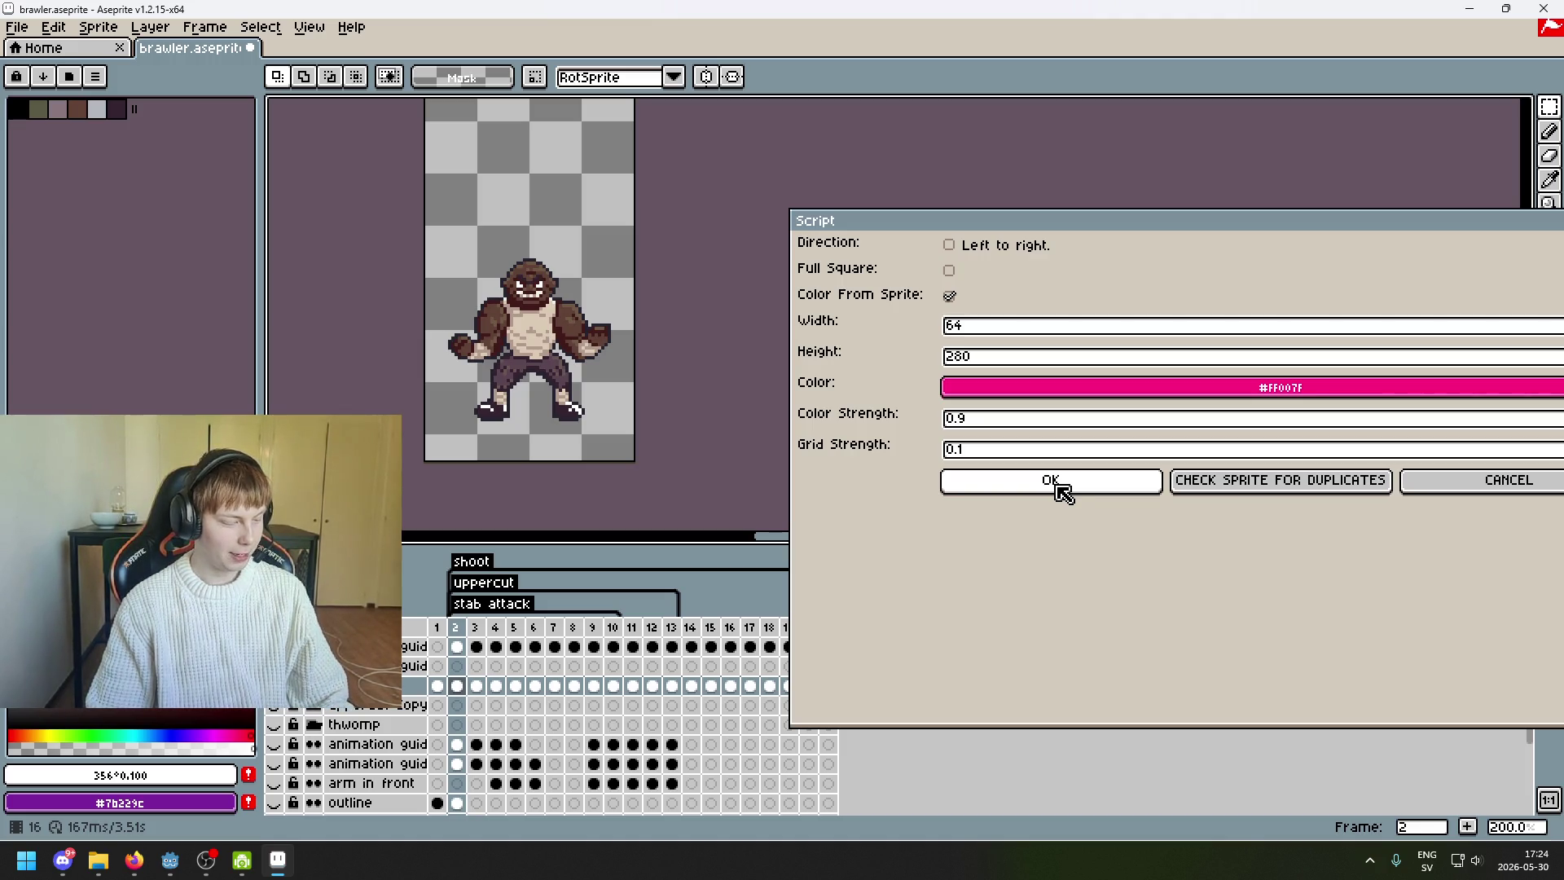
pyautogui.click(1058, 487)
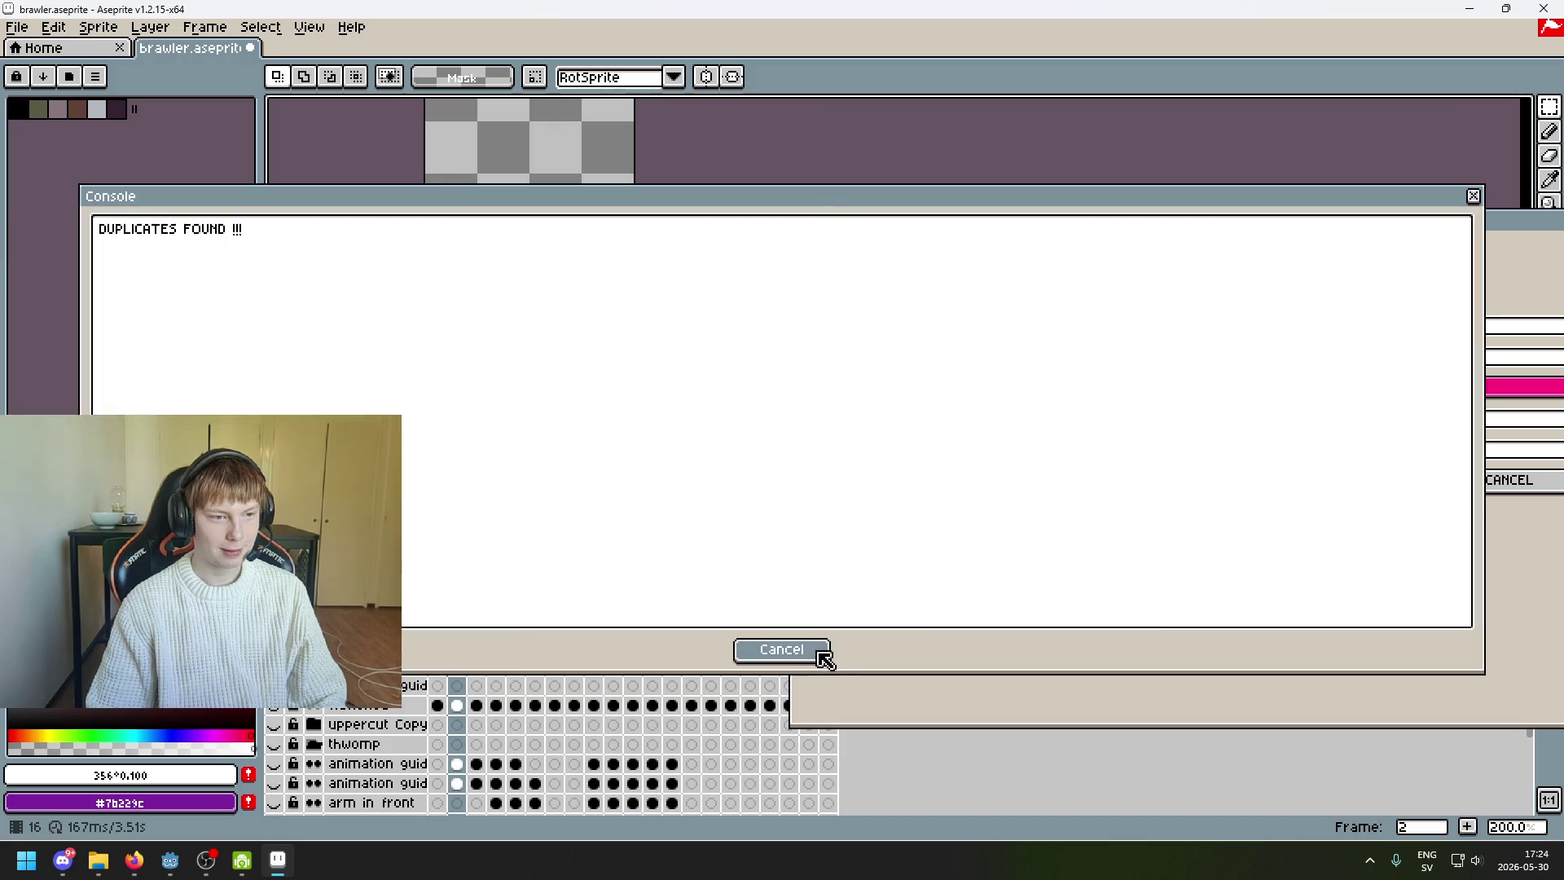
# - Close the 0.9 result and delete its green overlay layer
pyautogui.click(817, 652)
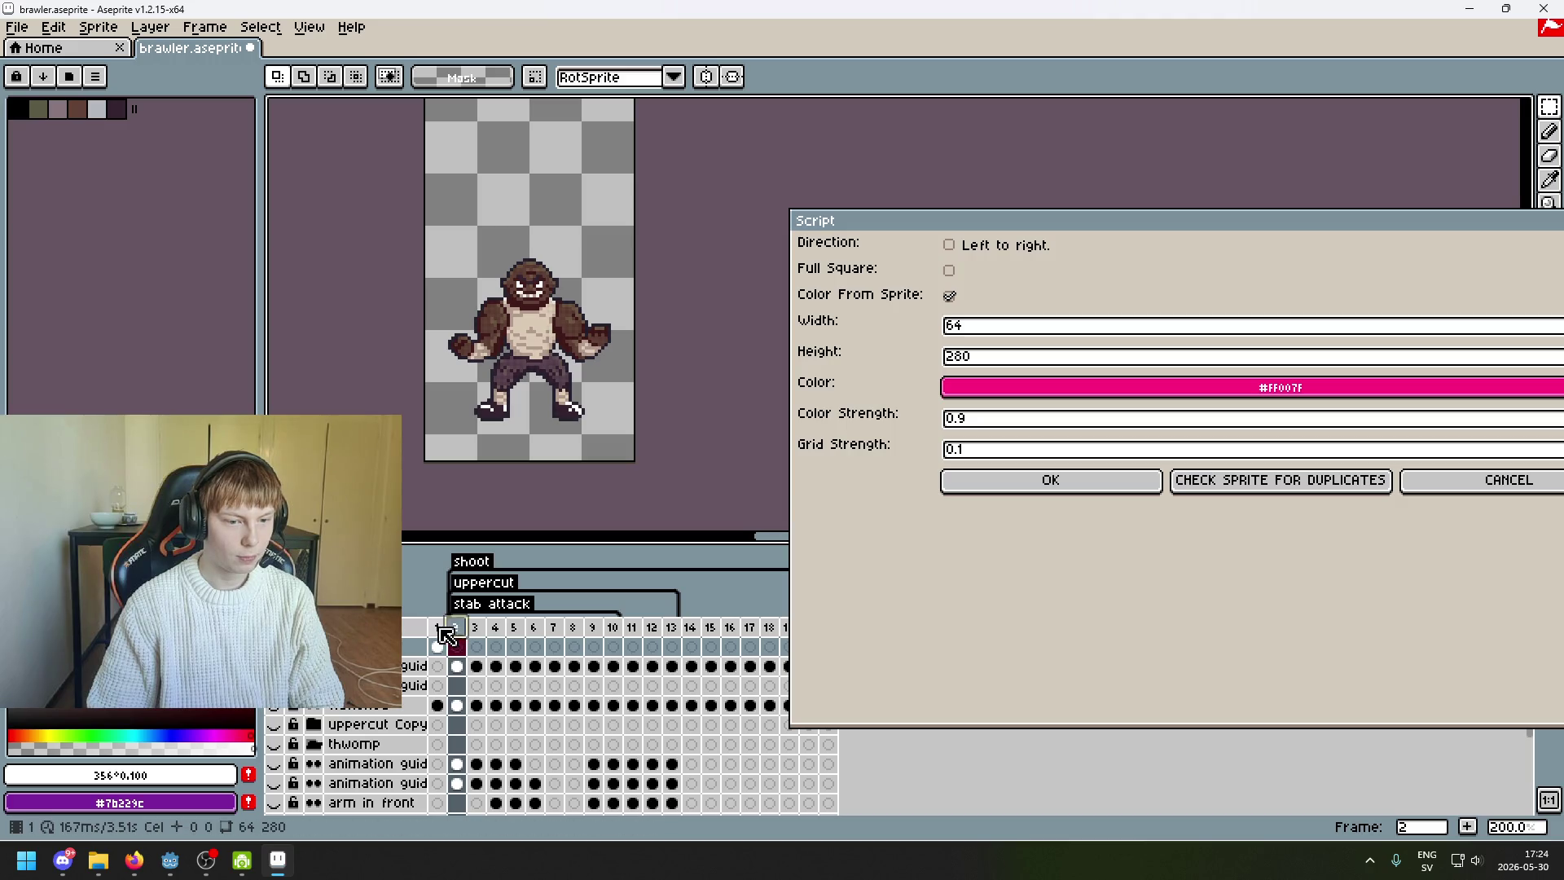
pyautogui.click(437, 645)
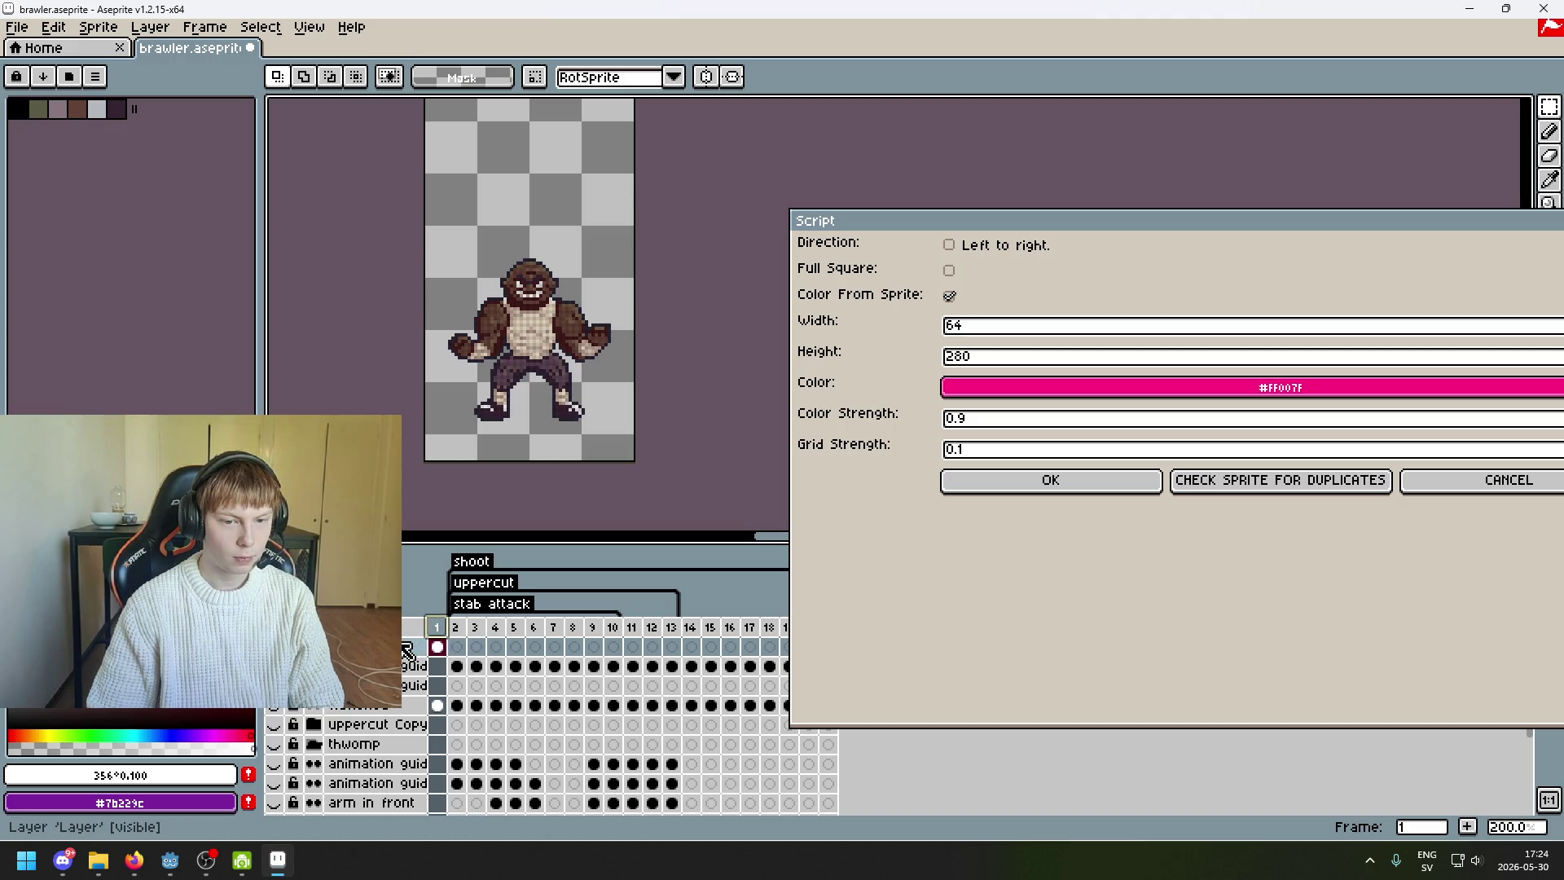
pyautogui.press('Delete')
pyautogui.click(467, 688)
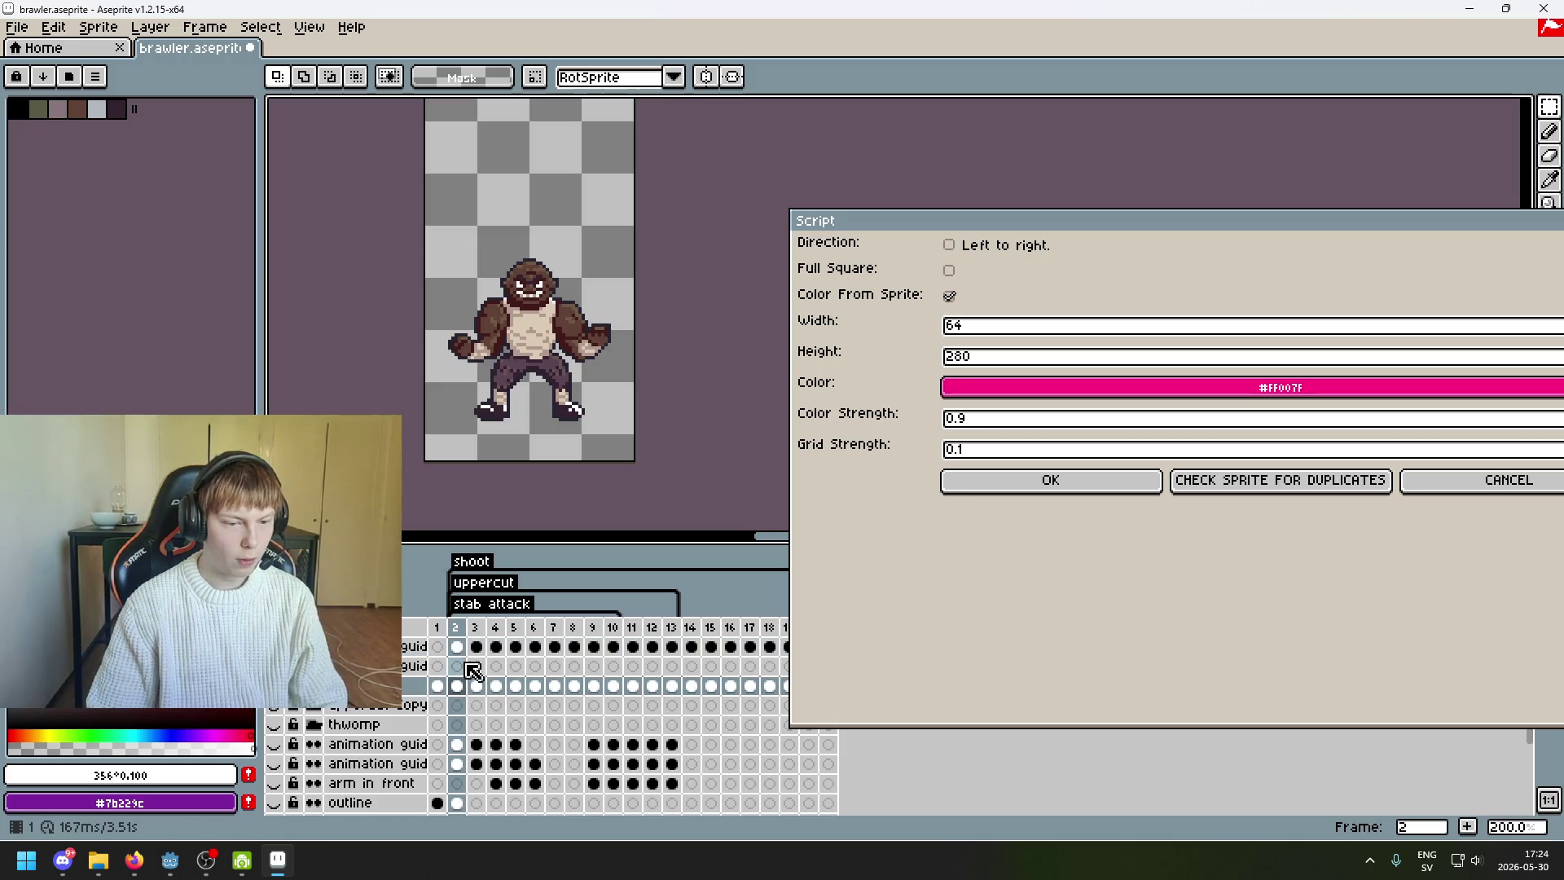
# - Set the colour strength to 0.4 and run the script
pyautogui.click(1052, 418)
pyautogui.press('BackSpace')
pyautogui.write('4')
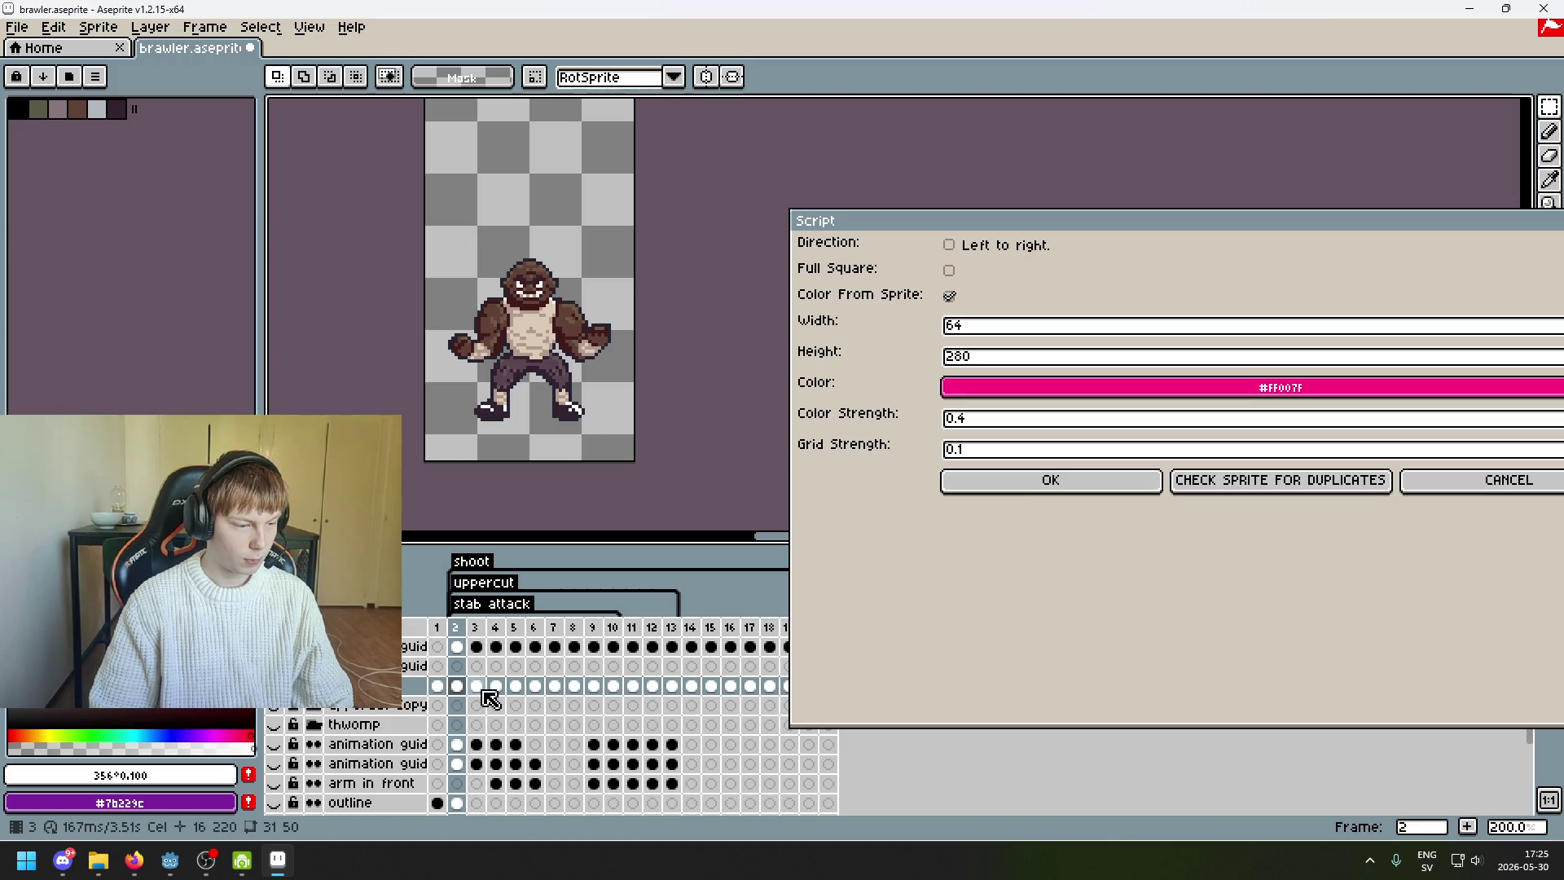
pyautogui.click(1001, 488)
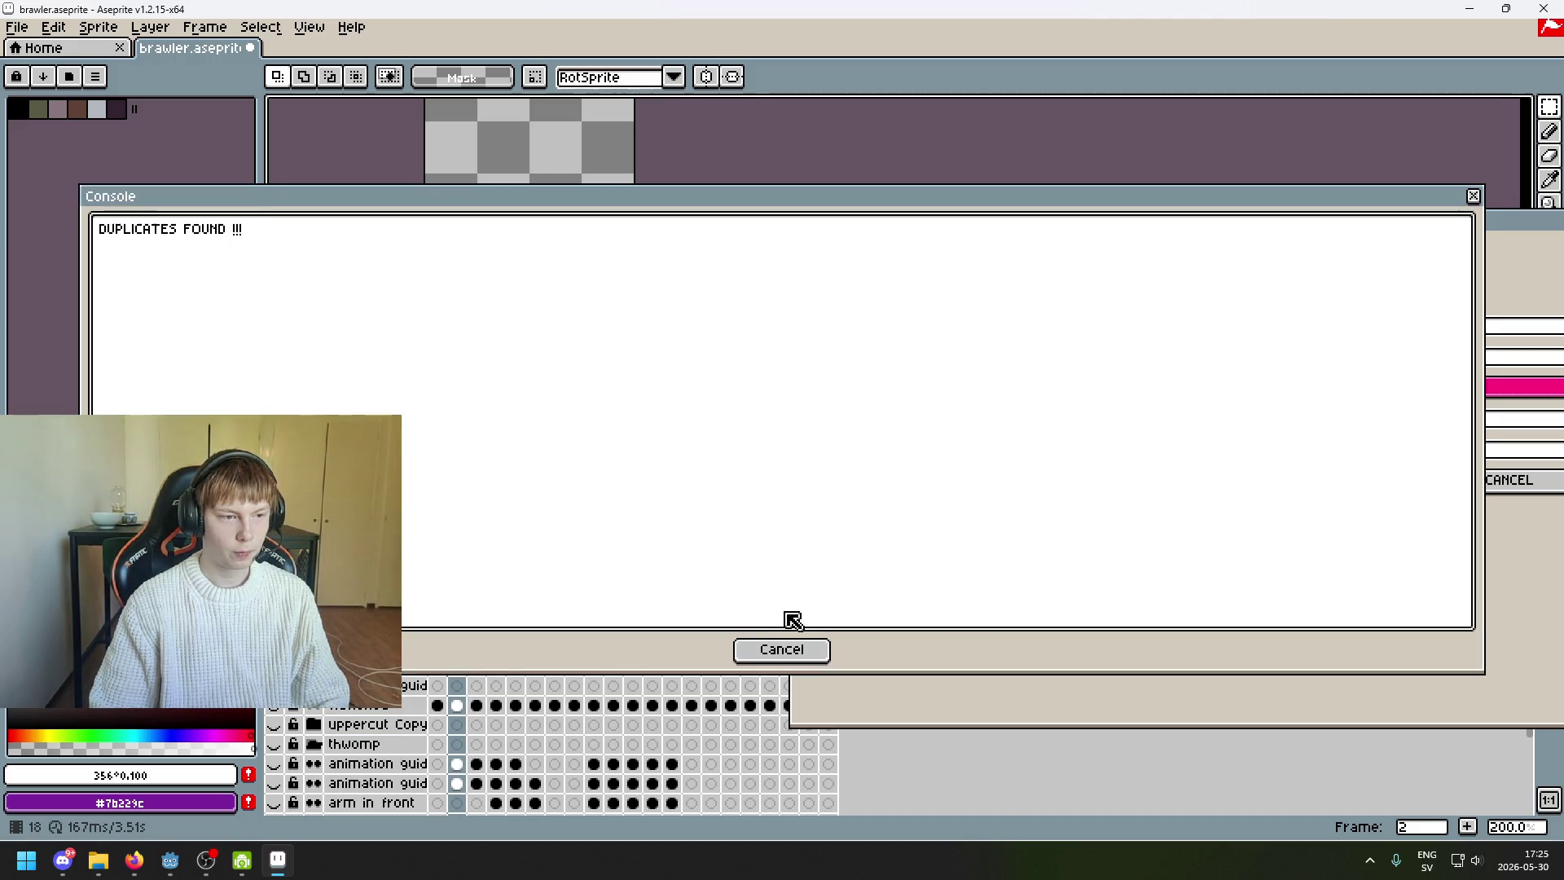
# - Delete the 0.4 green overlay layer and return to frame 2
pyautogui.click(782, 650)
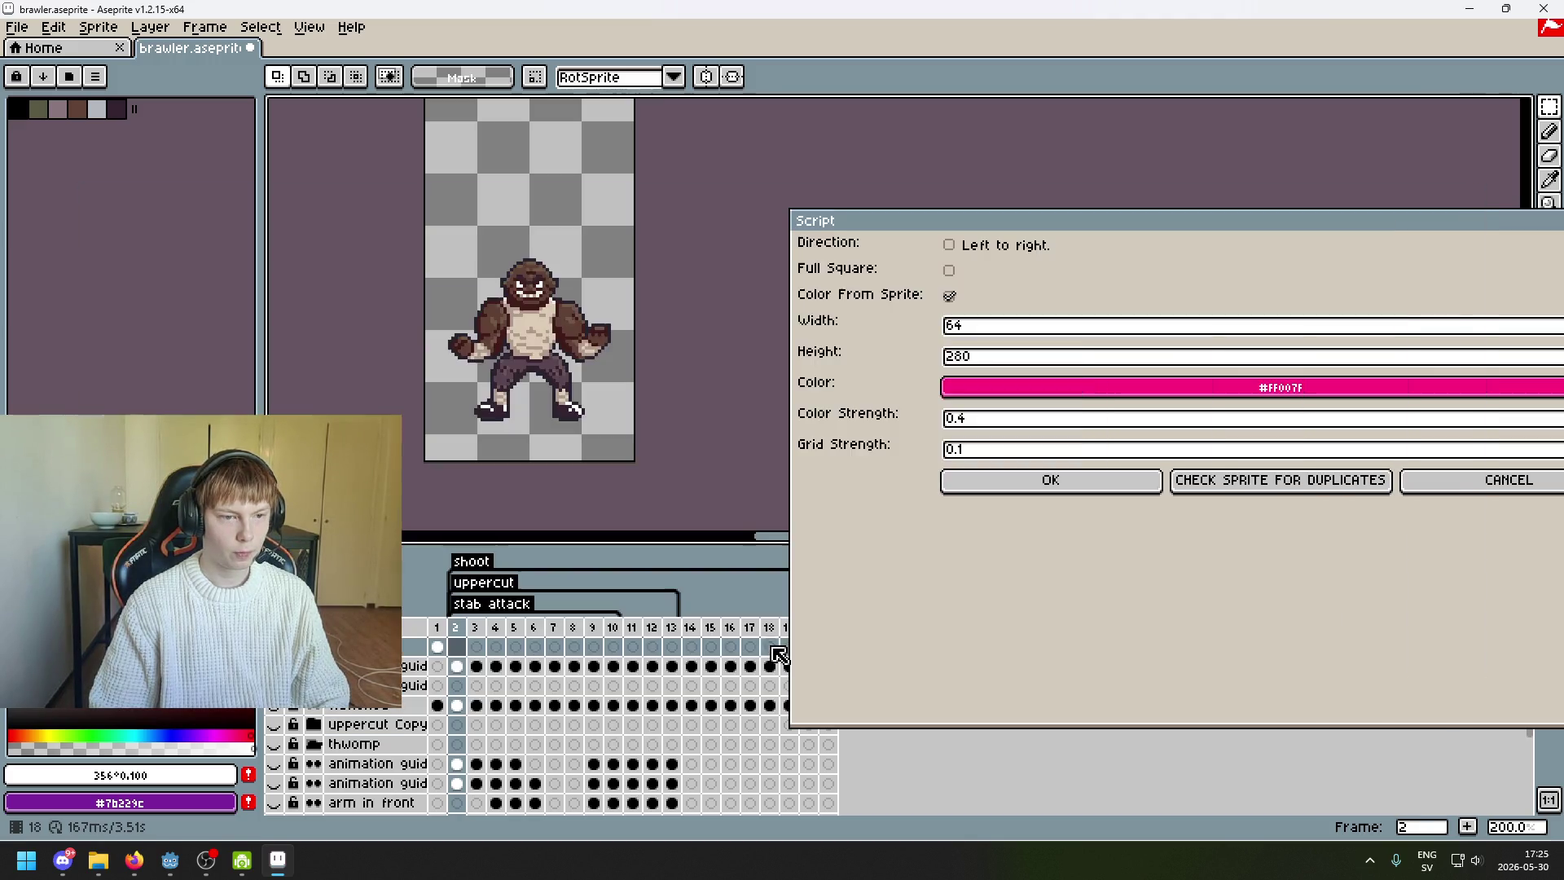
pyautogui.click(438, 647)
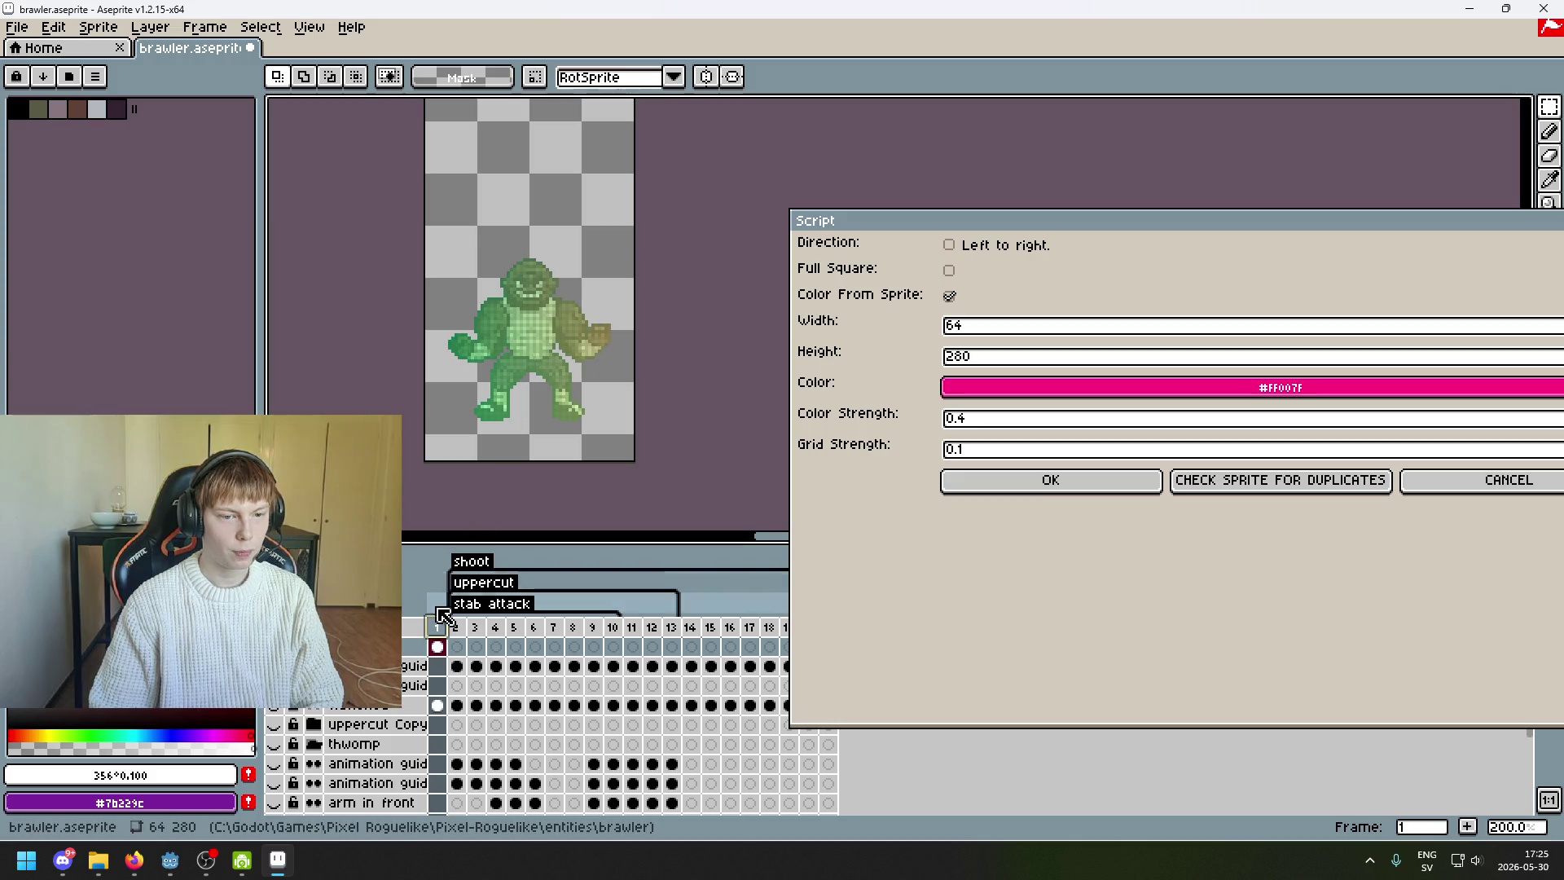
pyautogui.click(402, 650)
pyautogui.press('Delete')
pyautogui.press('Tab')
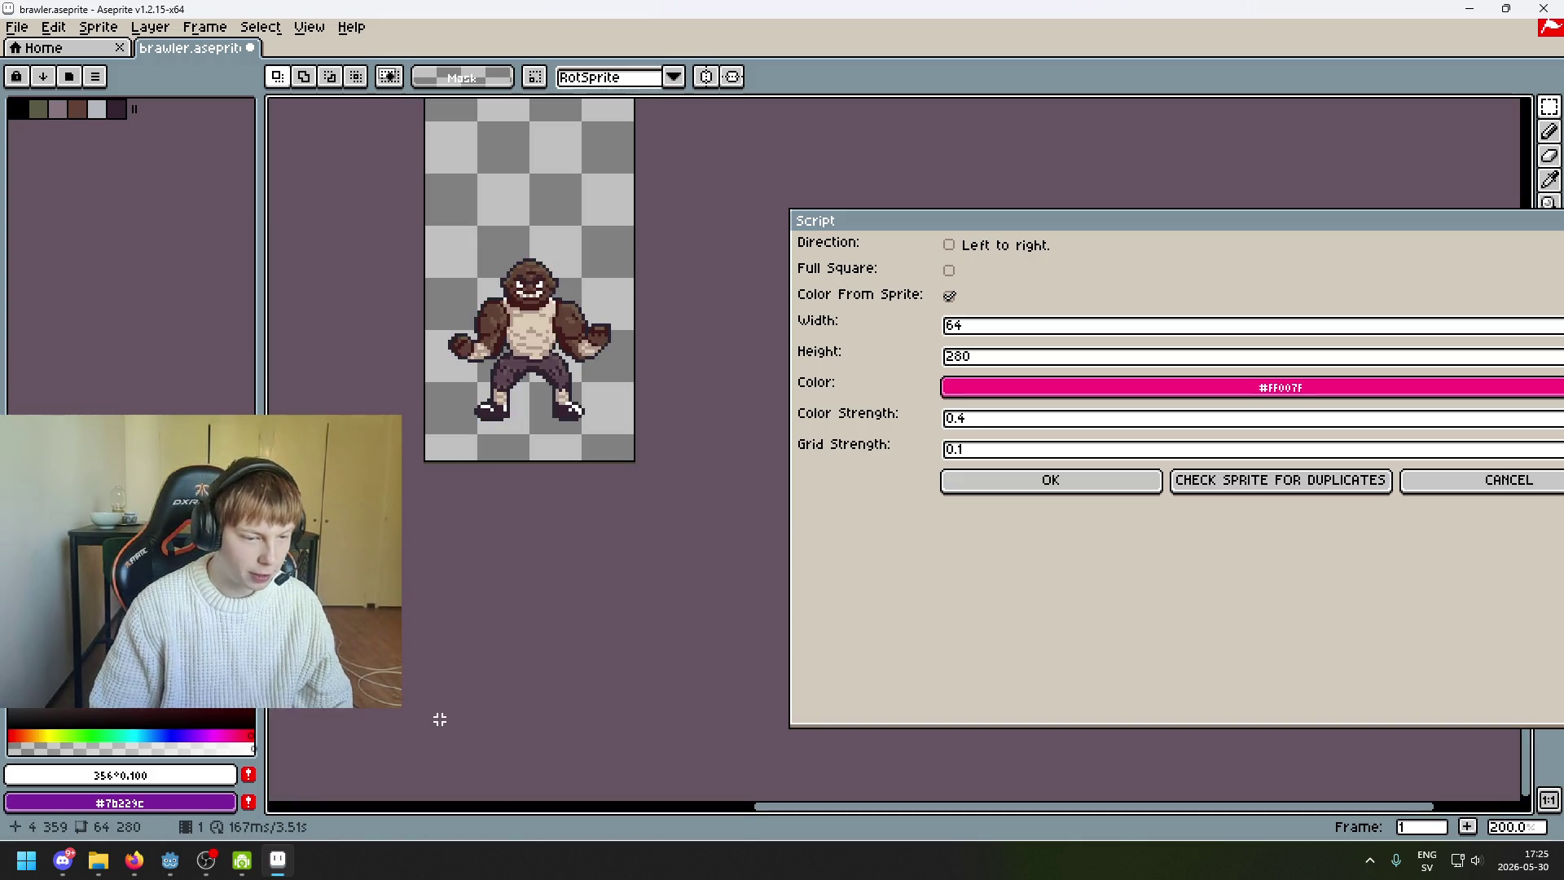
pyautogui.press('Tab')
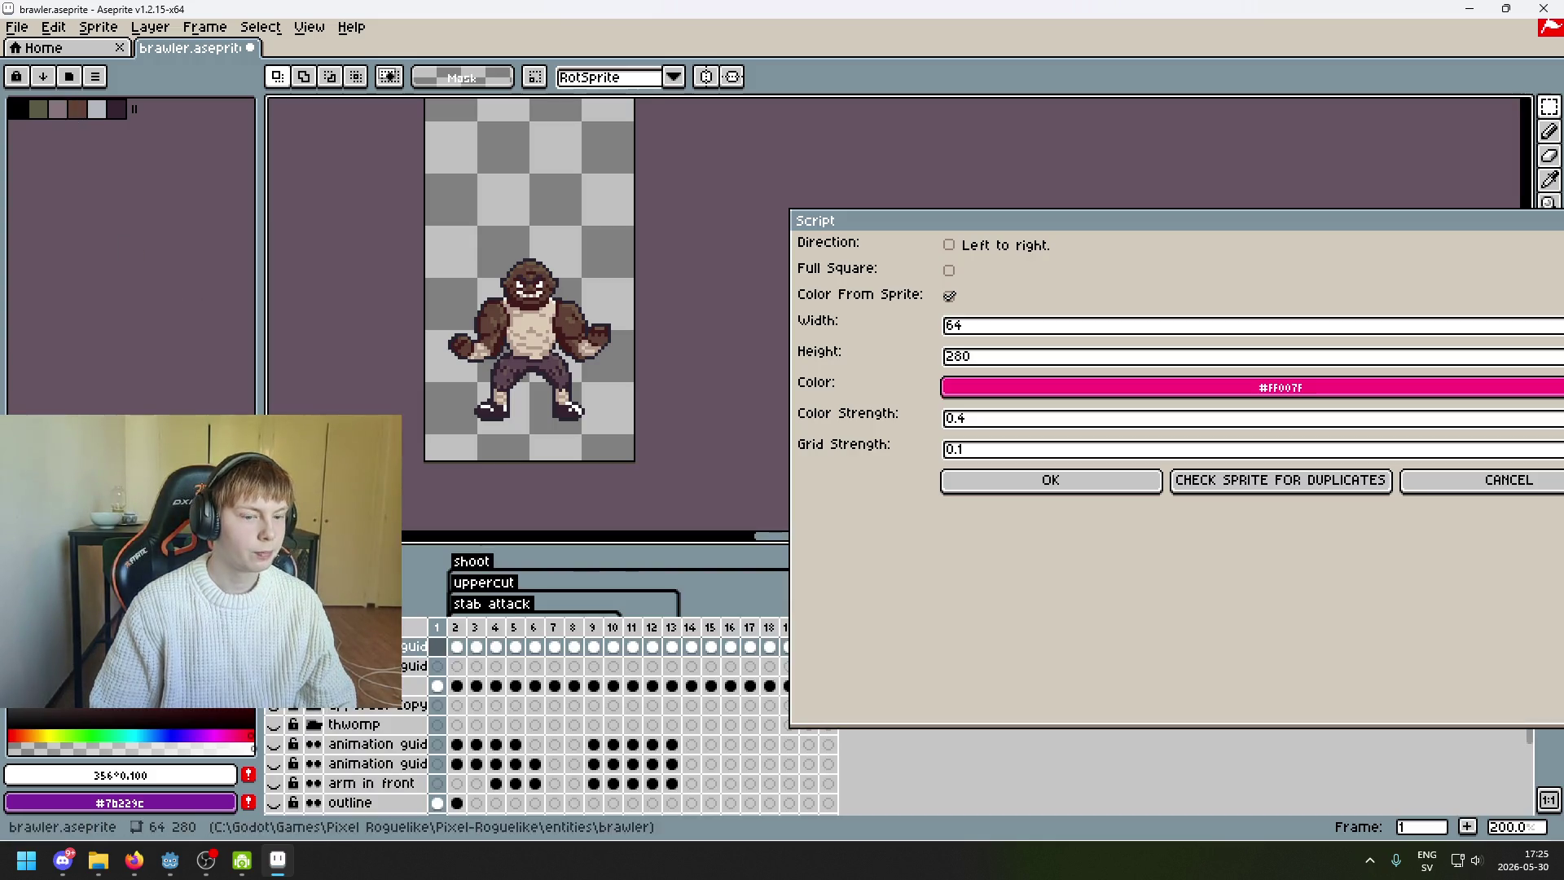
pyautogui.click(445, 686)
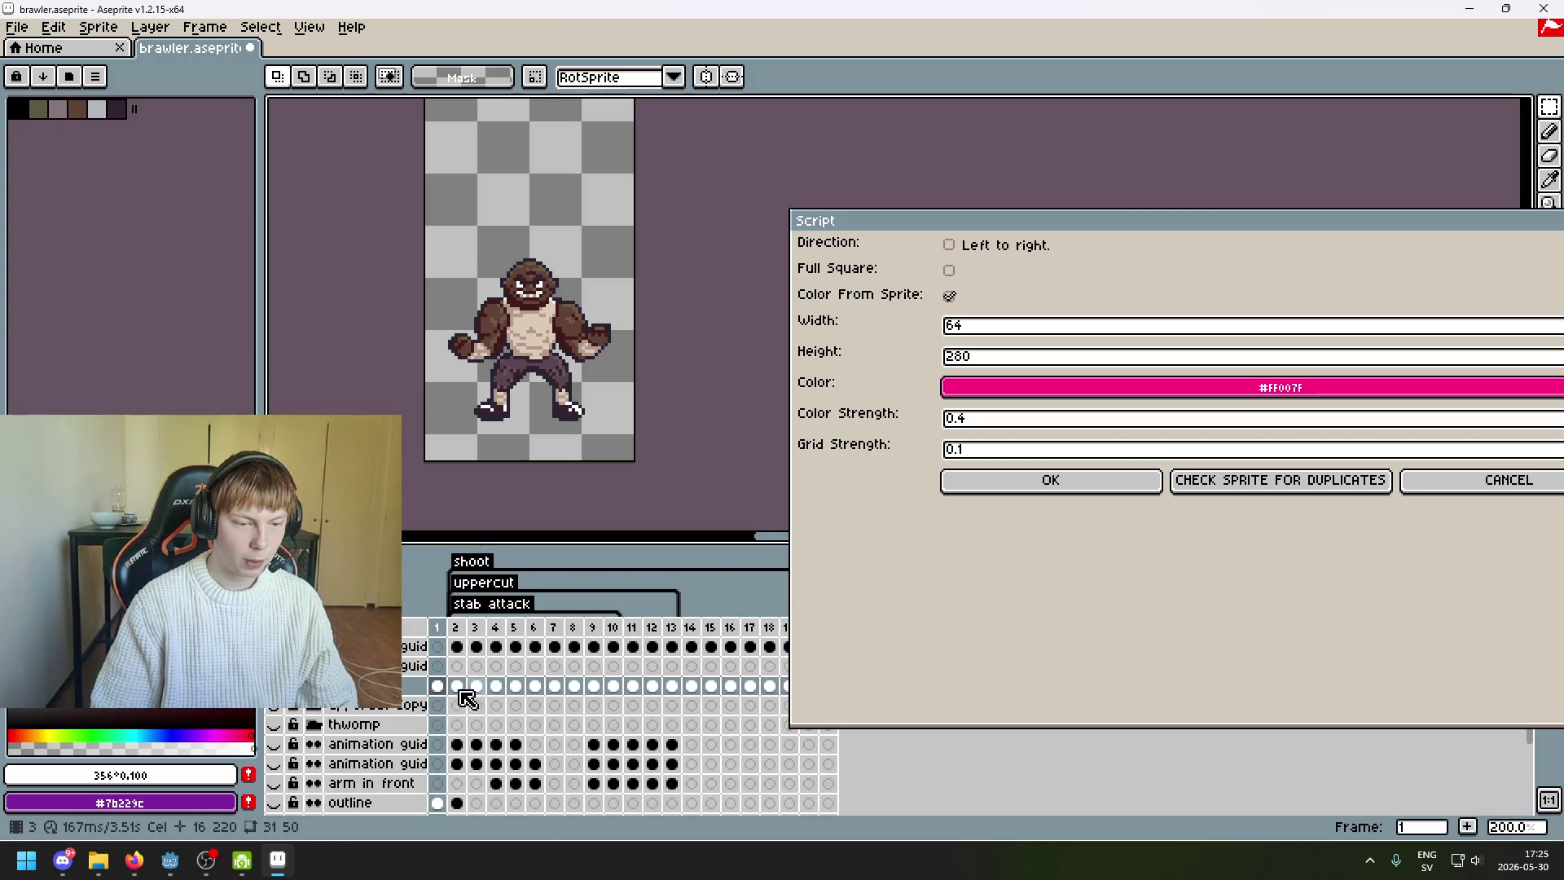
pyautogui.click(457, 686)
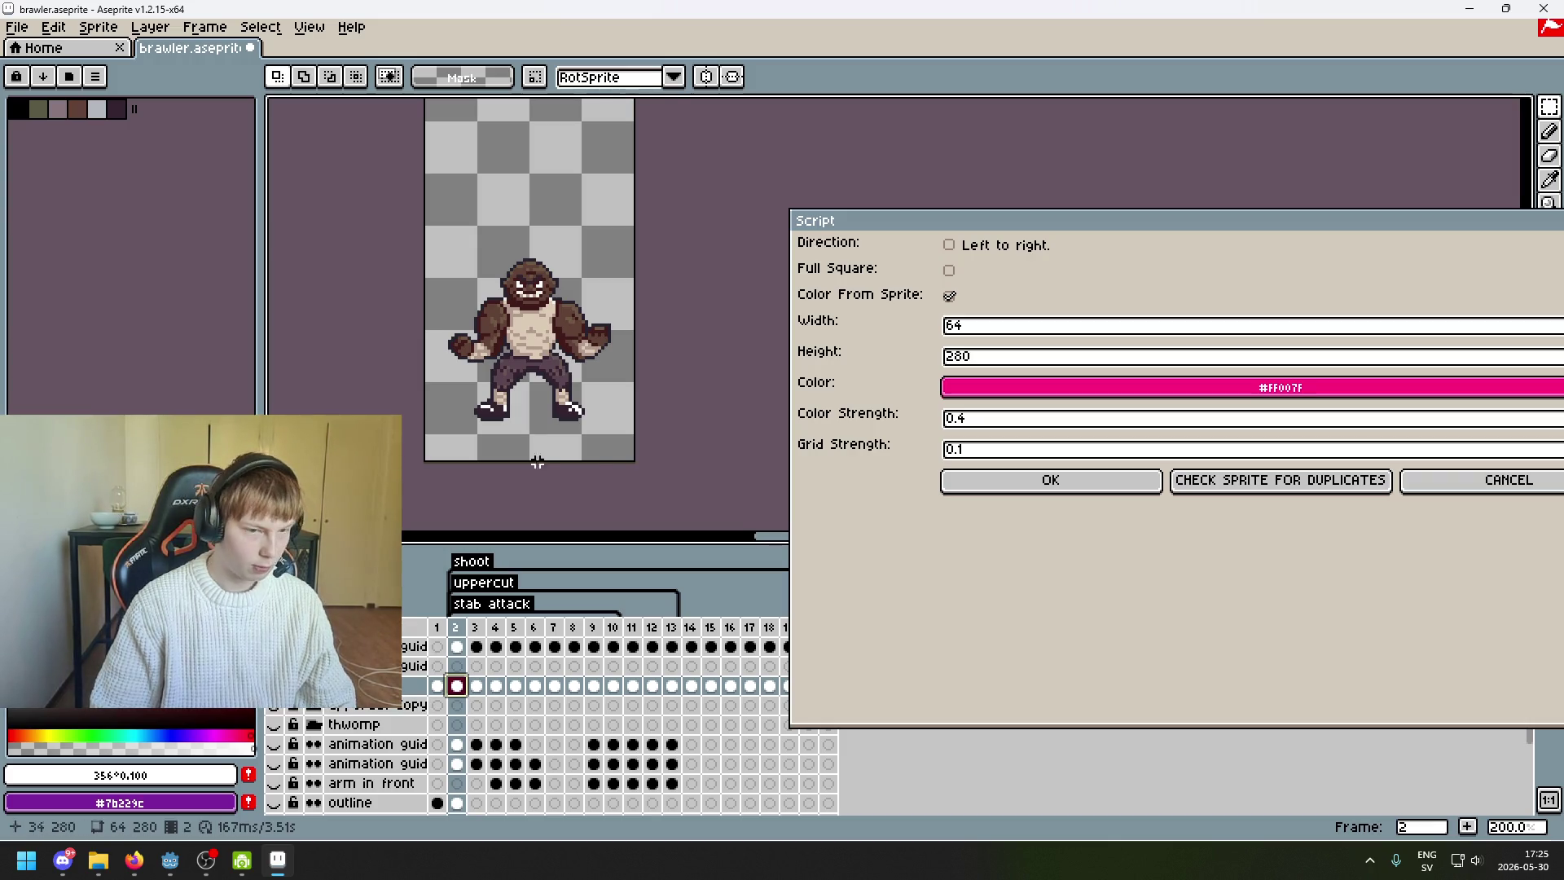
# - Set the colour strength to 0.3 and run the script on the flattened layer
pyautogui.scroll(2, 527, 475)
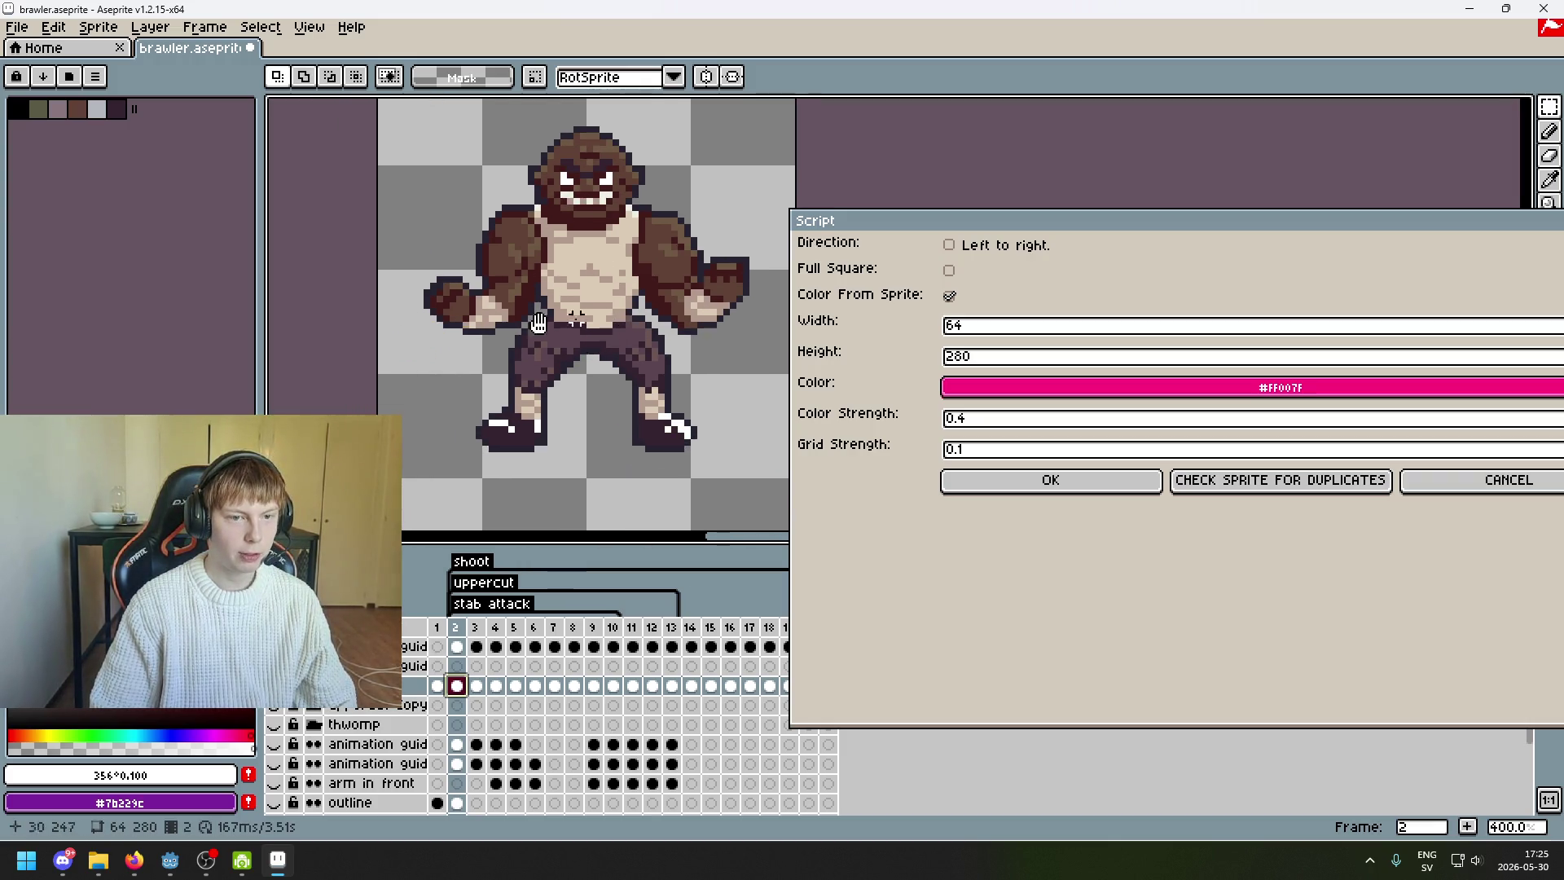
pyautogui.hscroll(1, 595, 311)
pyautogui.click(1060, 423)
pyautogui.press('BackSpace')
pyautogui.write('3')
pyautogui.press('Return')
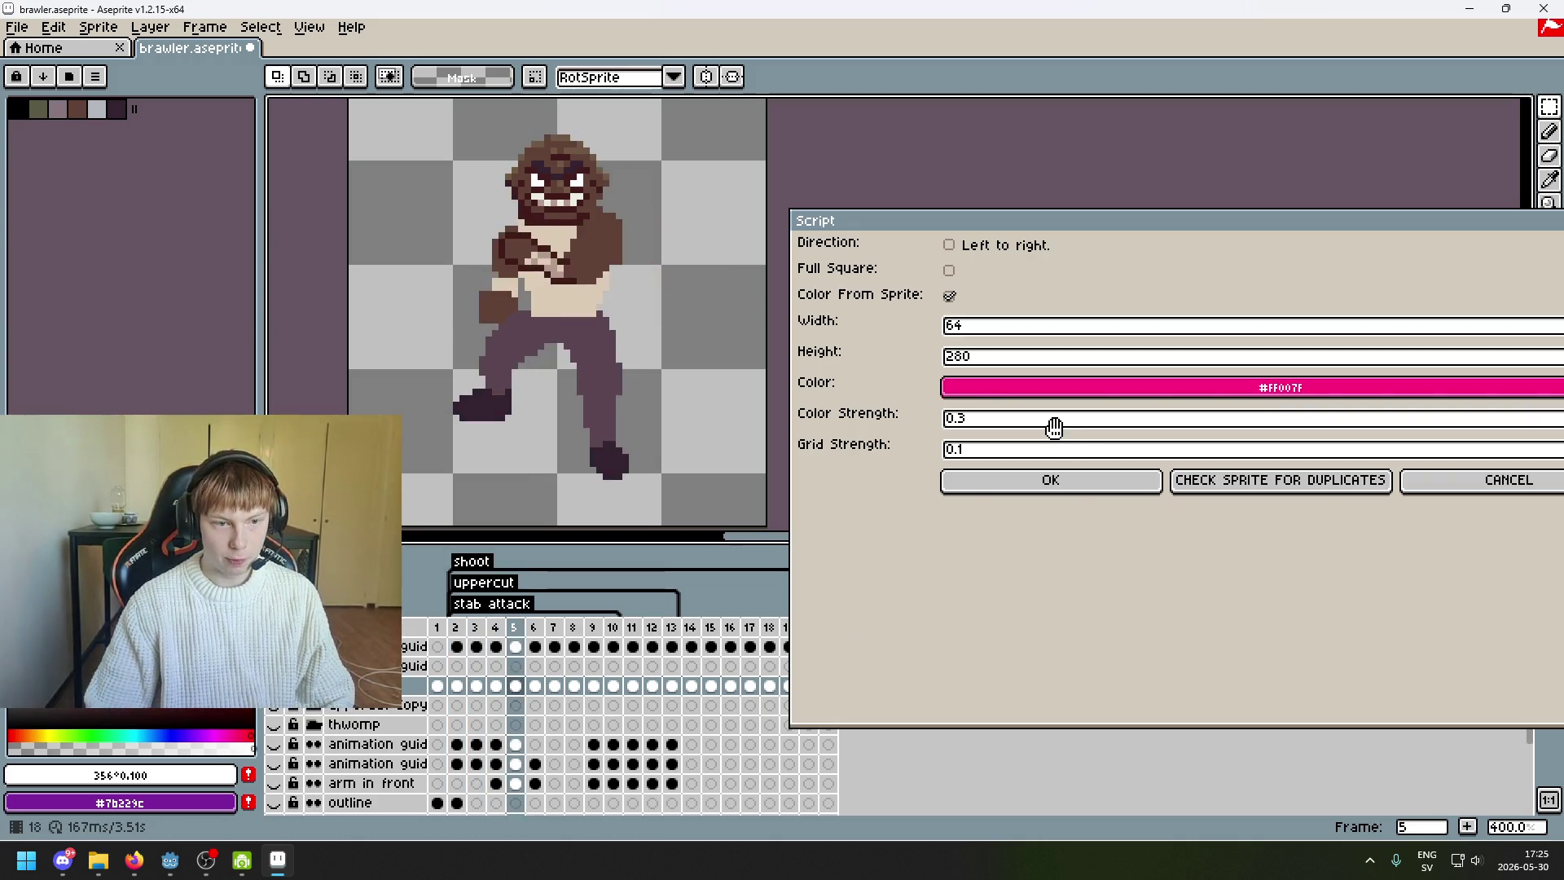
pyautogui.click(456, 685)
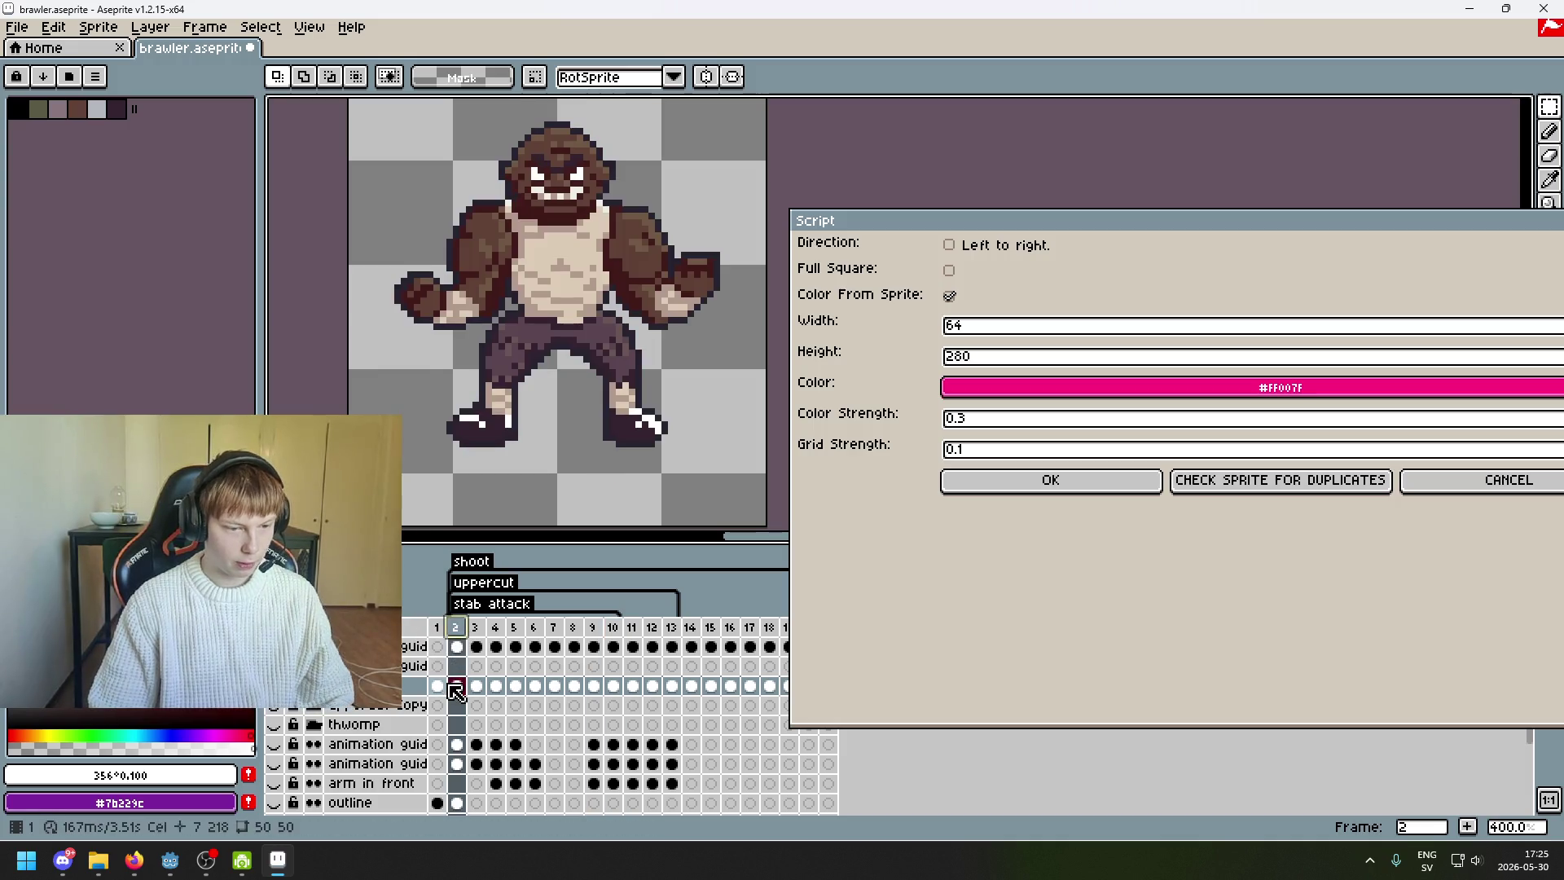
pyautogui.click(415, 689)
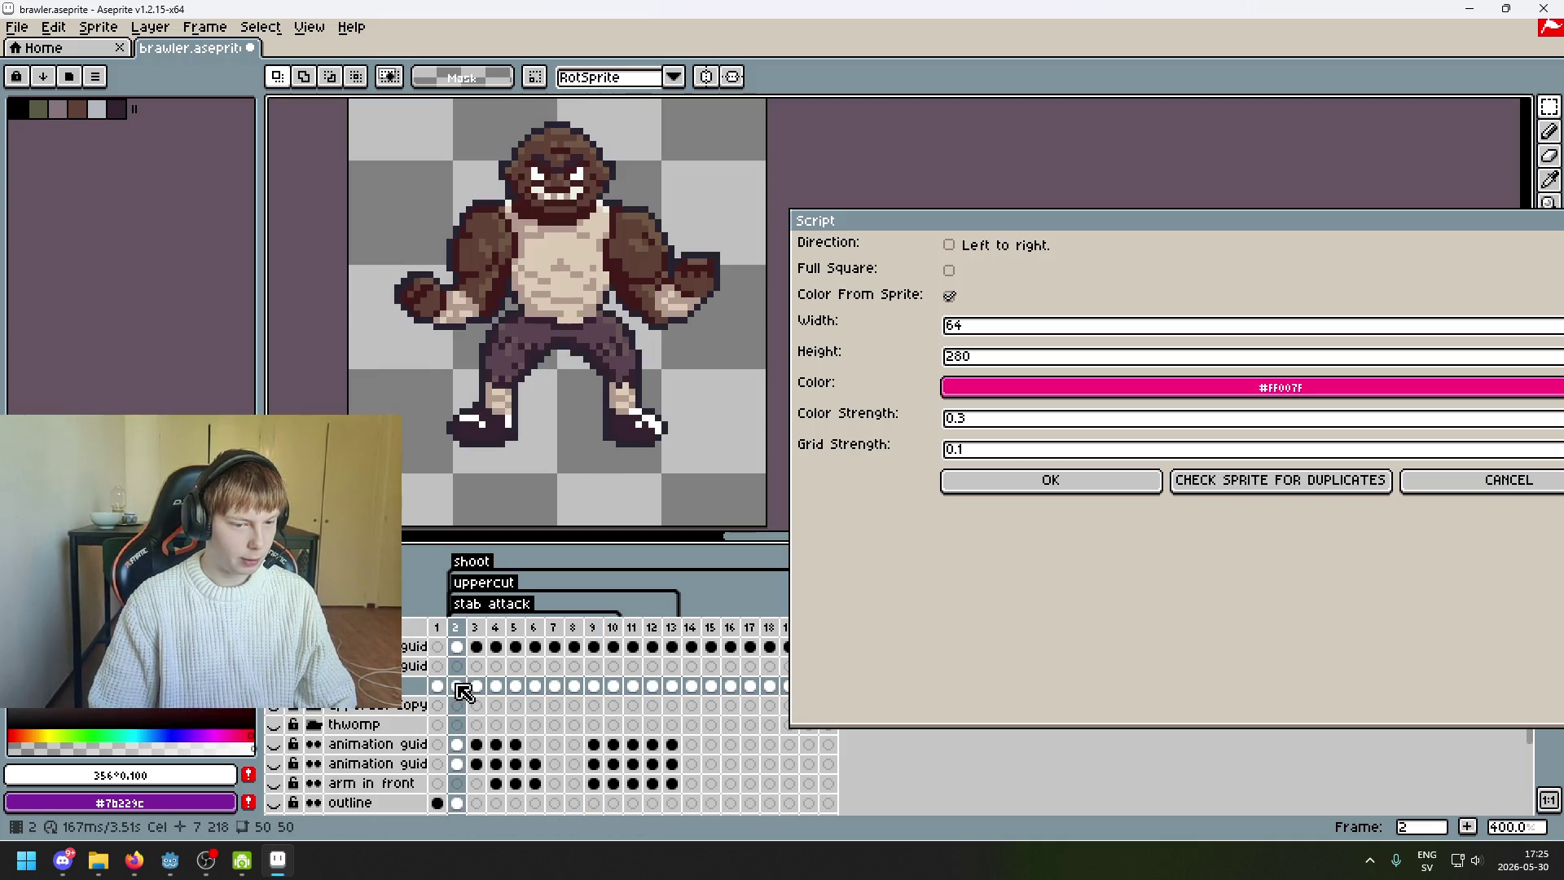
pyautogui.click(997, 492)
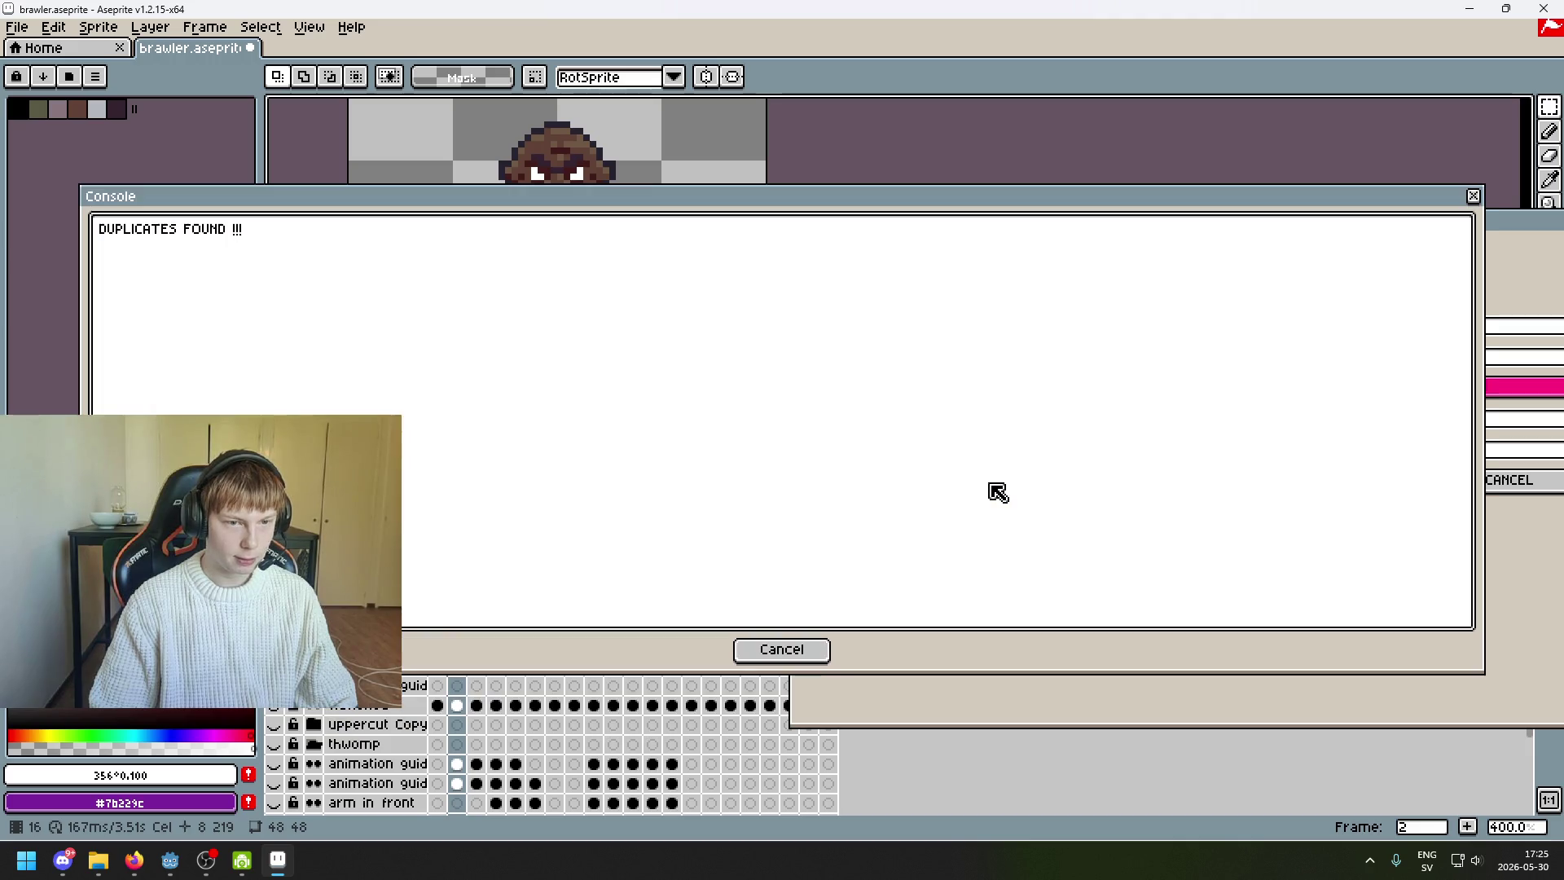
# - Delete the 0.3 overlay layer and enter a colour strength of 0.2
pyautogui.click(781, 649)
pyautogui.click(438, 629)
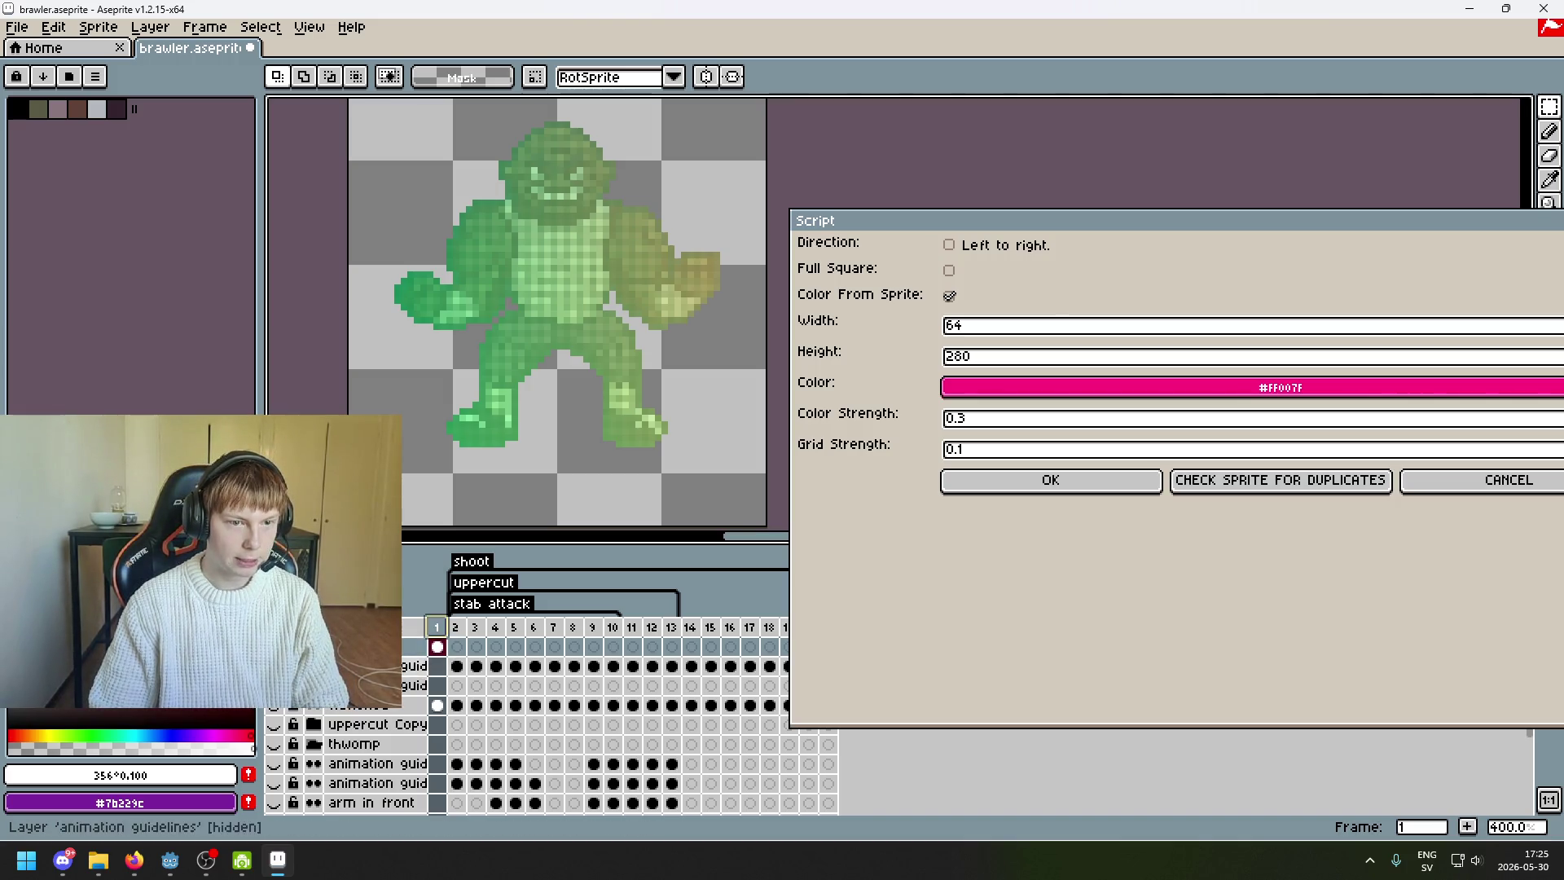
pyautogui.click(402, 652)
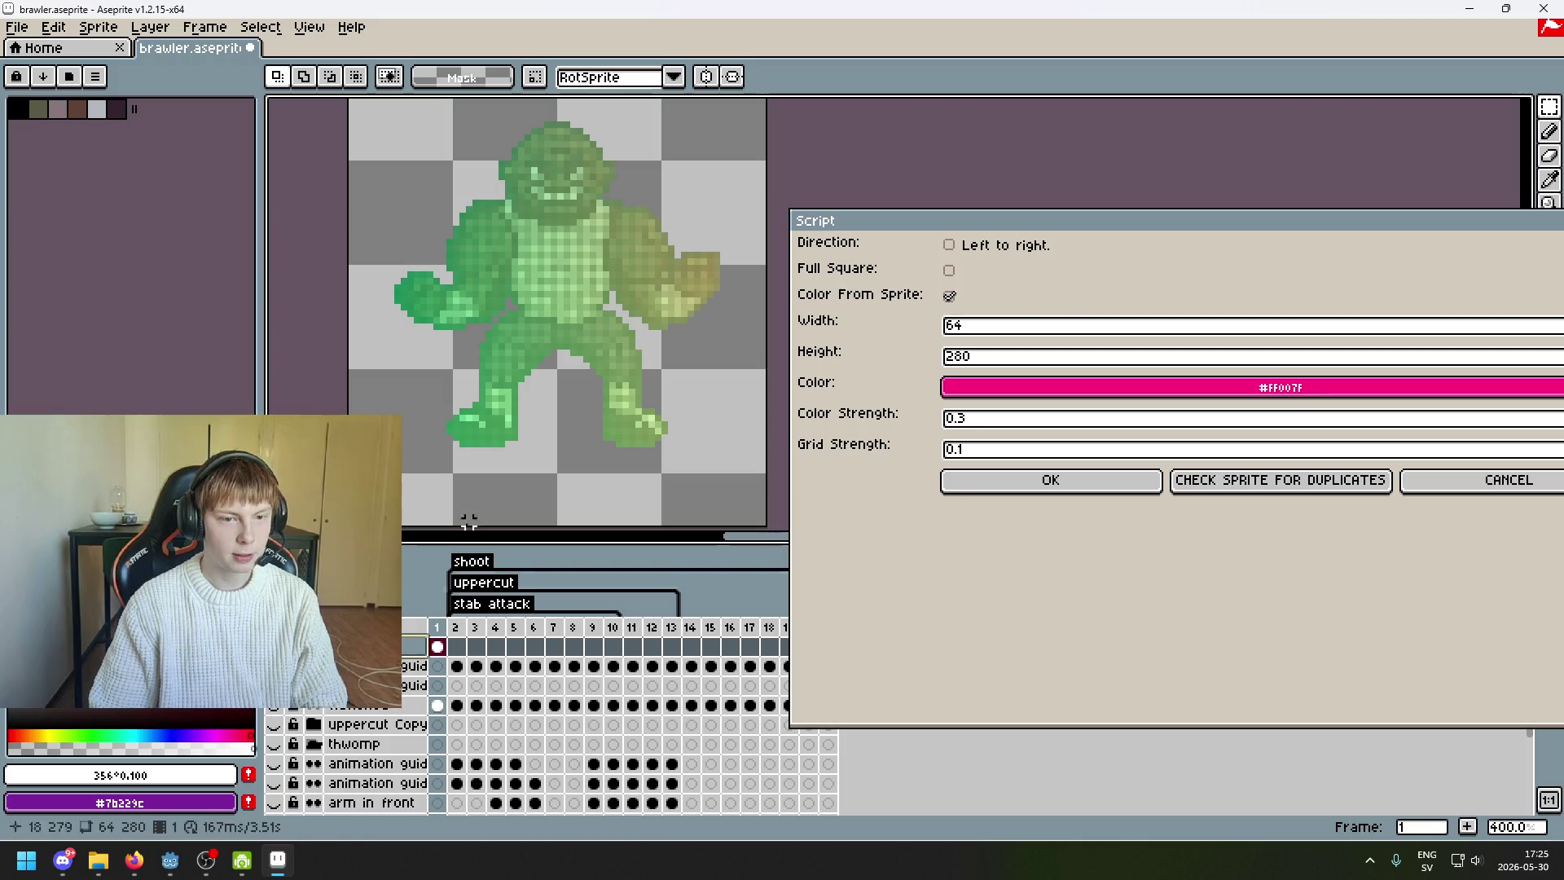
pyautogui.press('Delete')
pyautogui.click(458, 685)
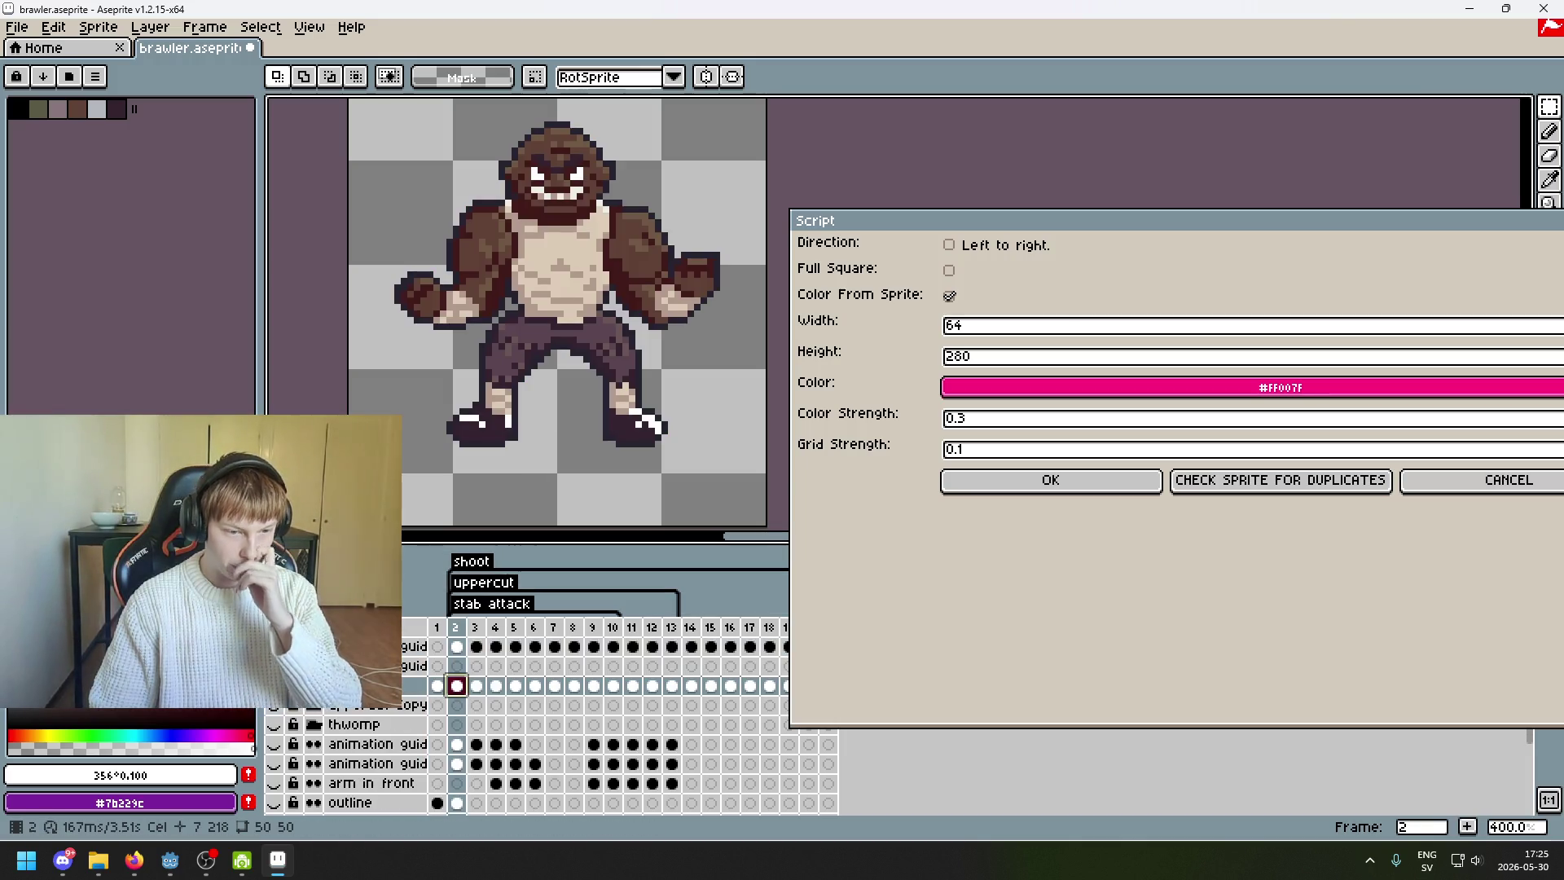
pyautogui.click(1045, 419)
pyautogui.write('2')
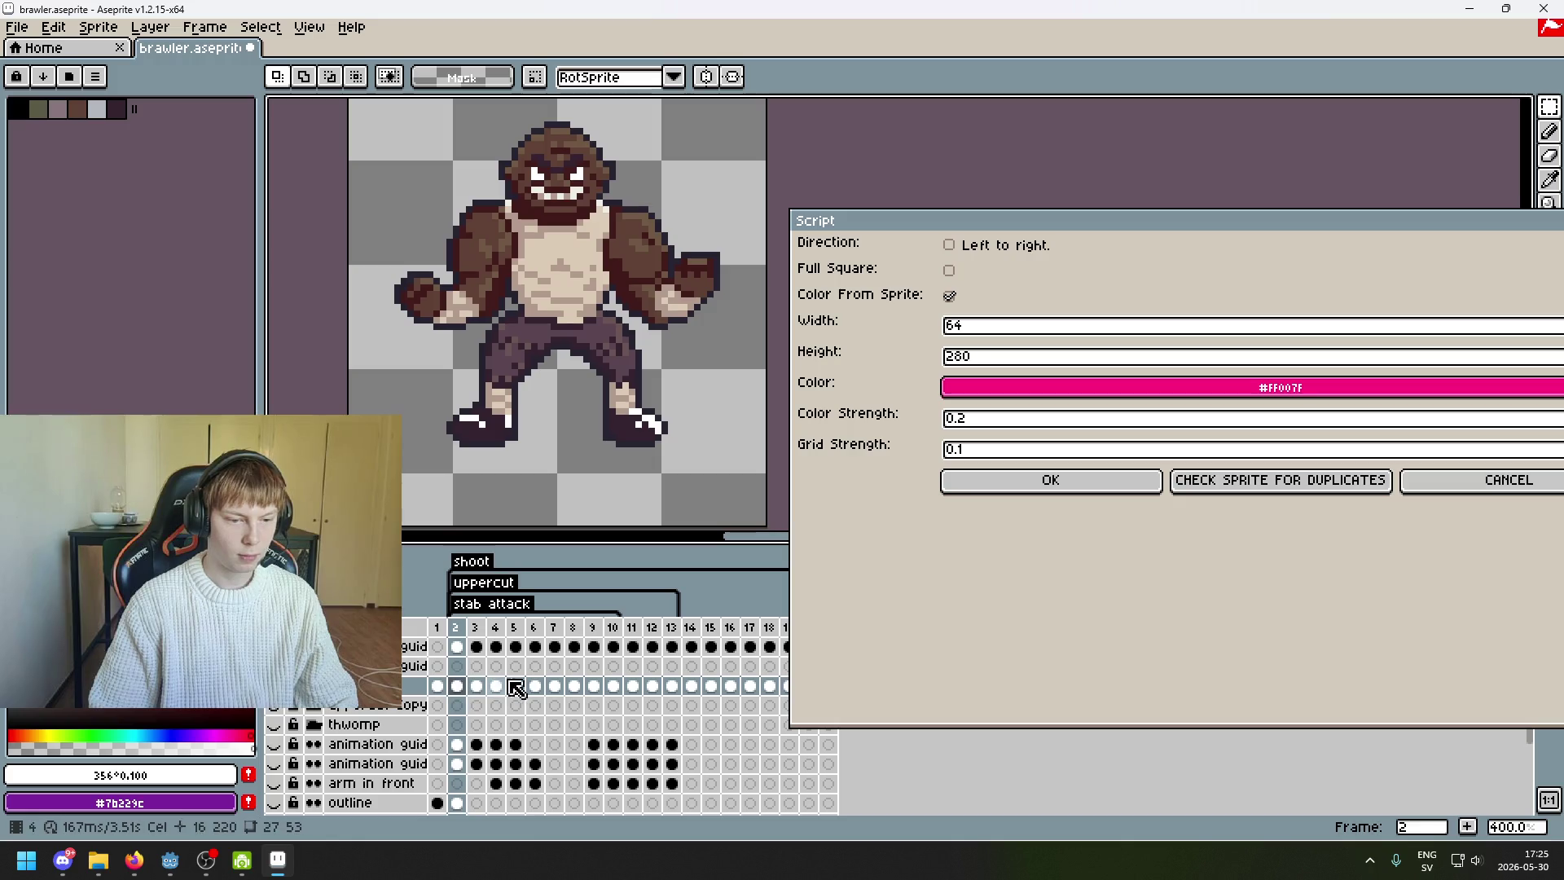
# - Run the script at 0.2, then drop the colour strength to 0 and run again
pyautogui.click(968, 485)
pyautogui.click(782, 650)
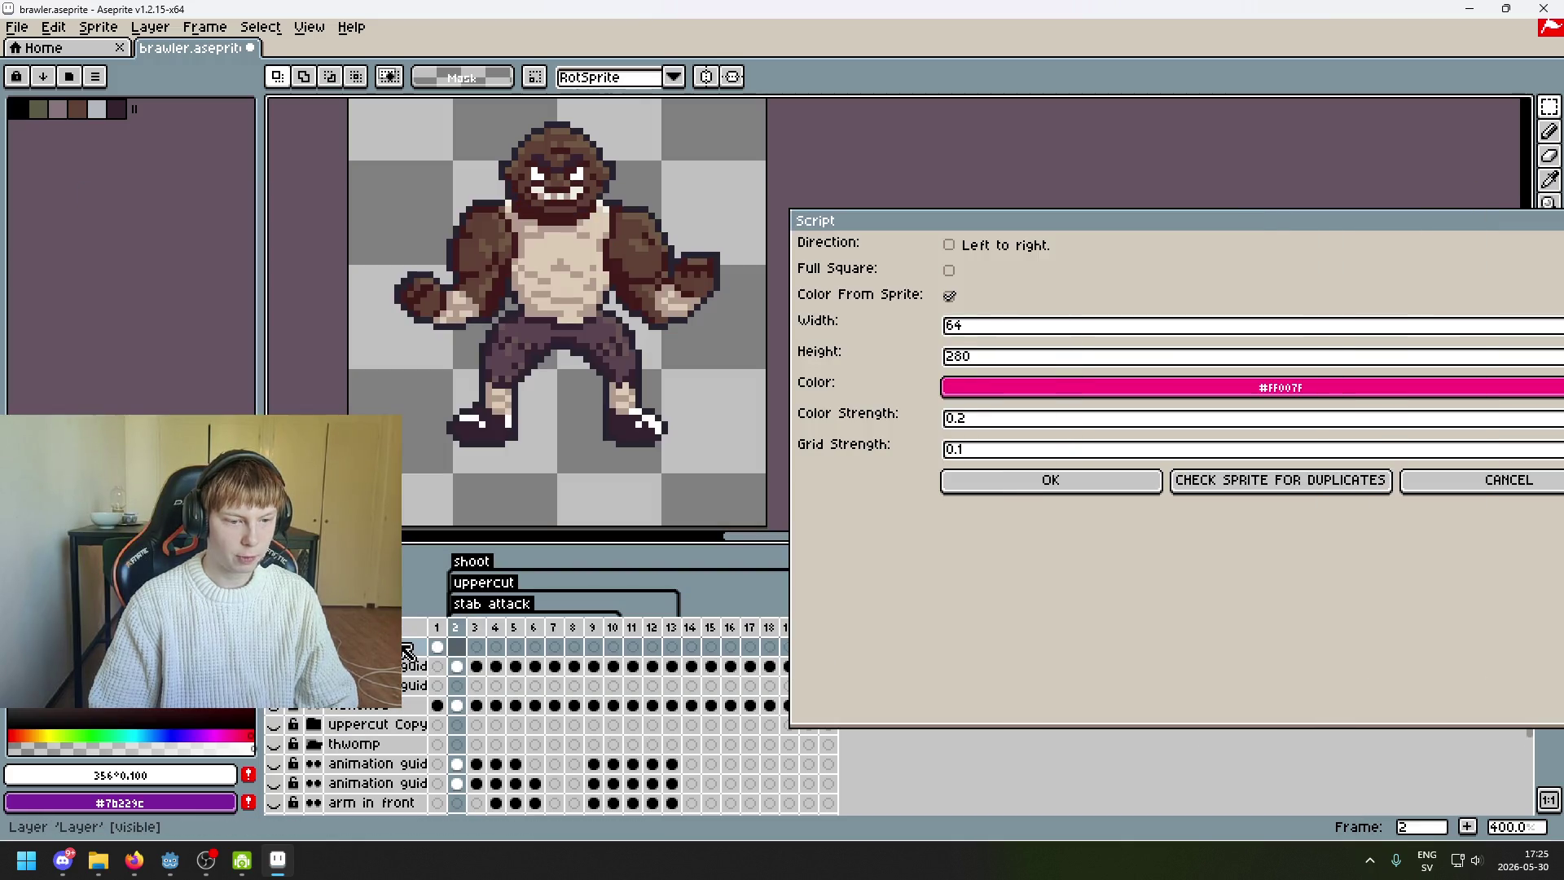
pyautogui.click(1010, 418)
pyautogui.press('BackSpace')
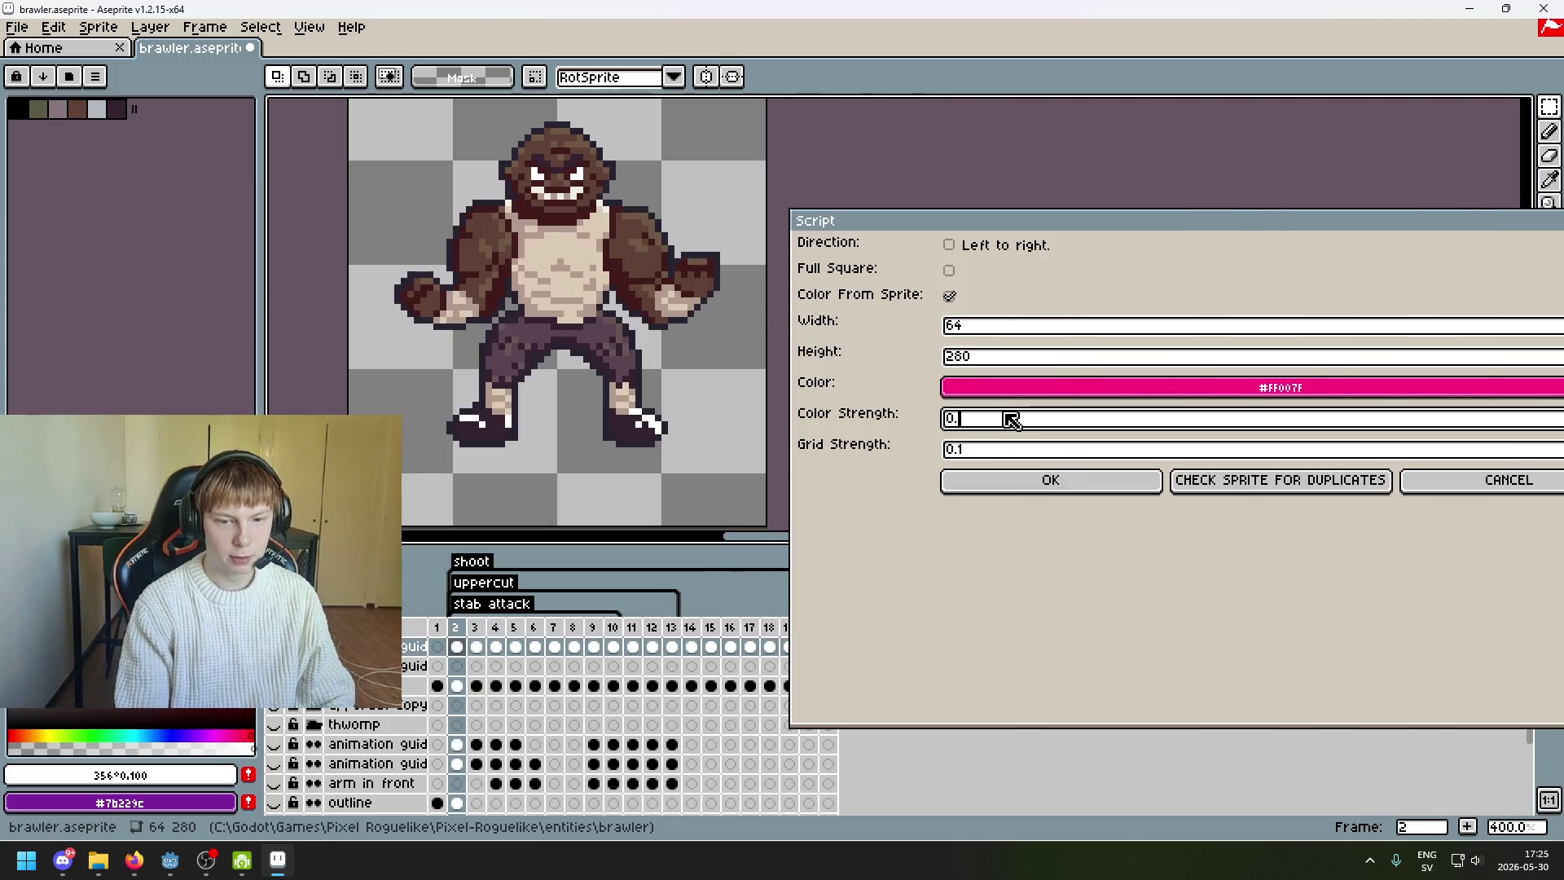
pyautogui.write('0')
pyautogui.press('Return')
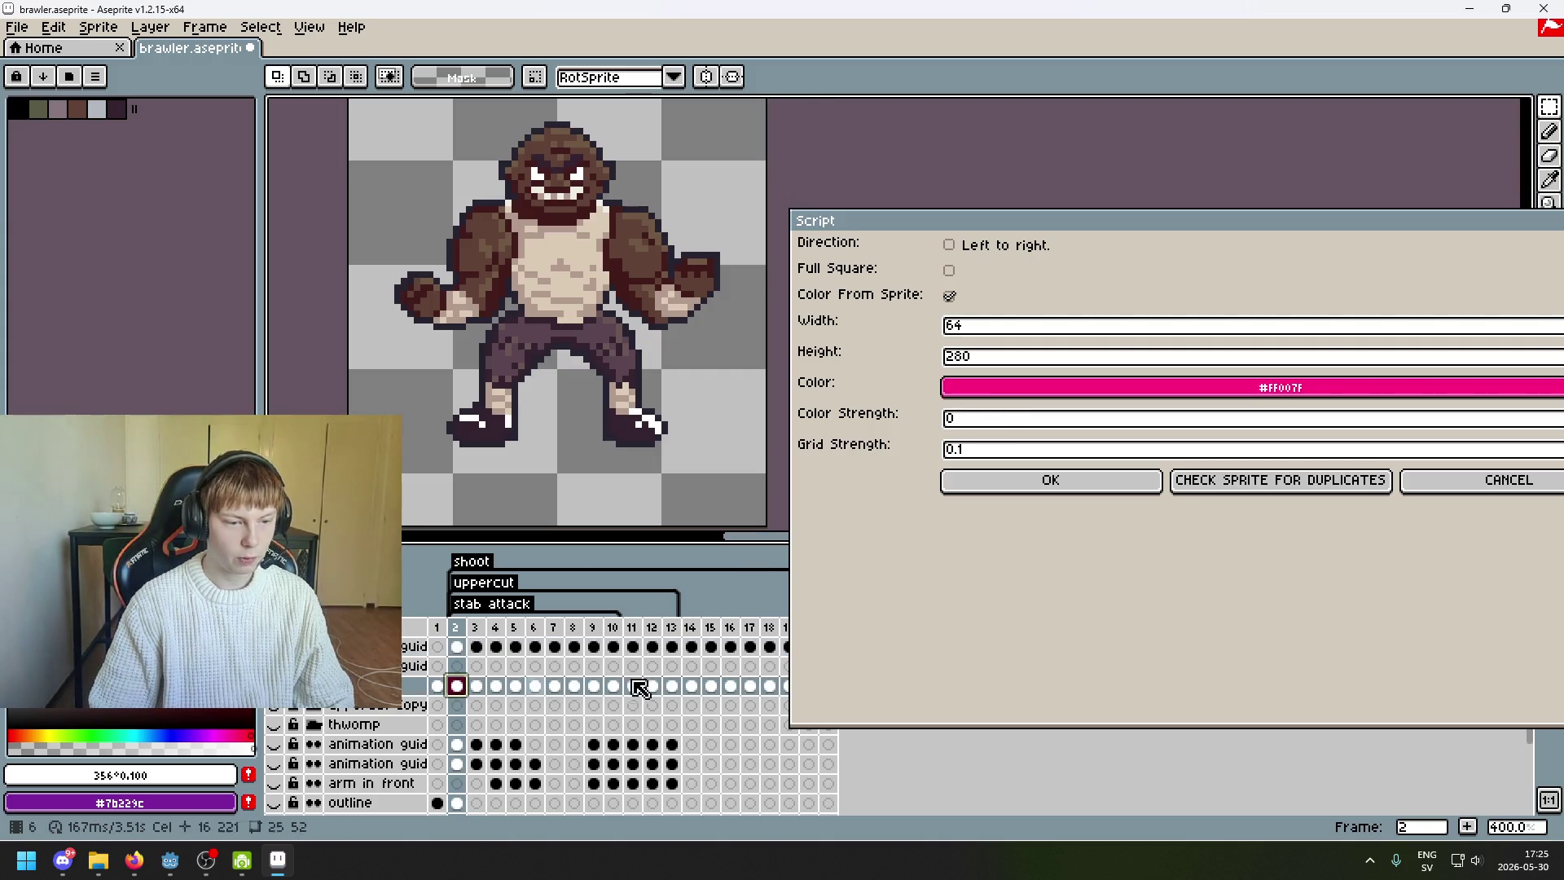
pyautogui.click(1040, 482)
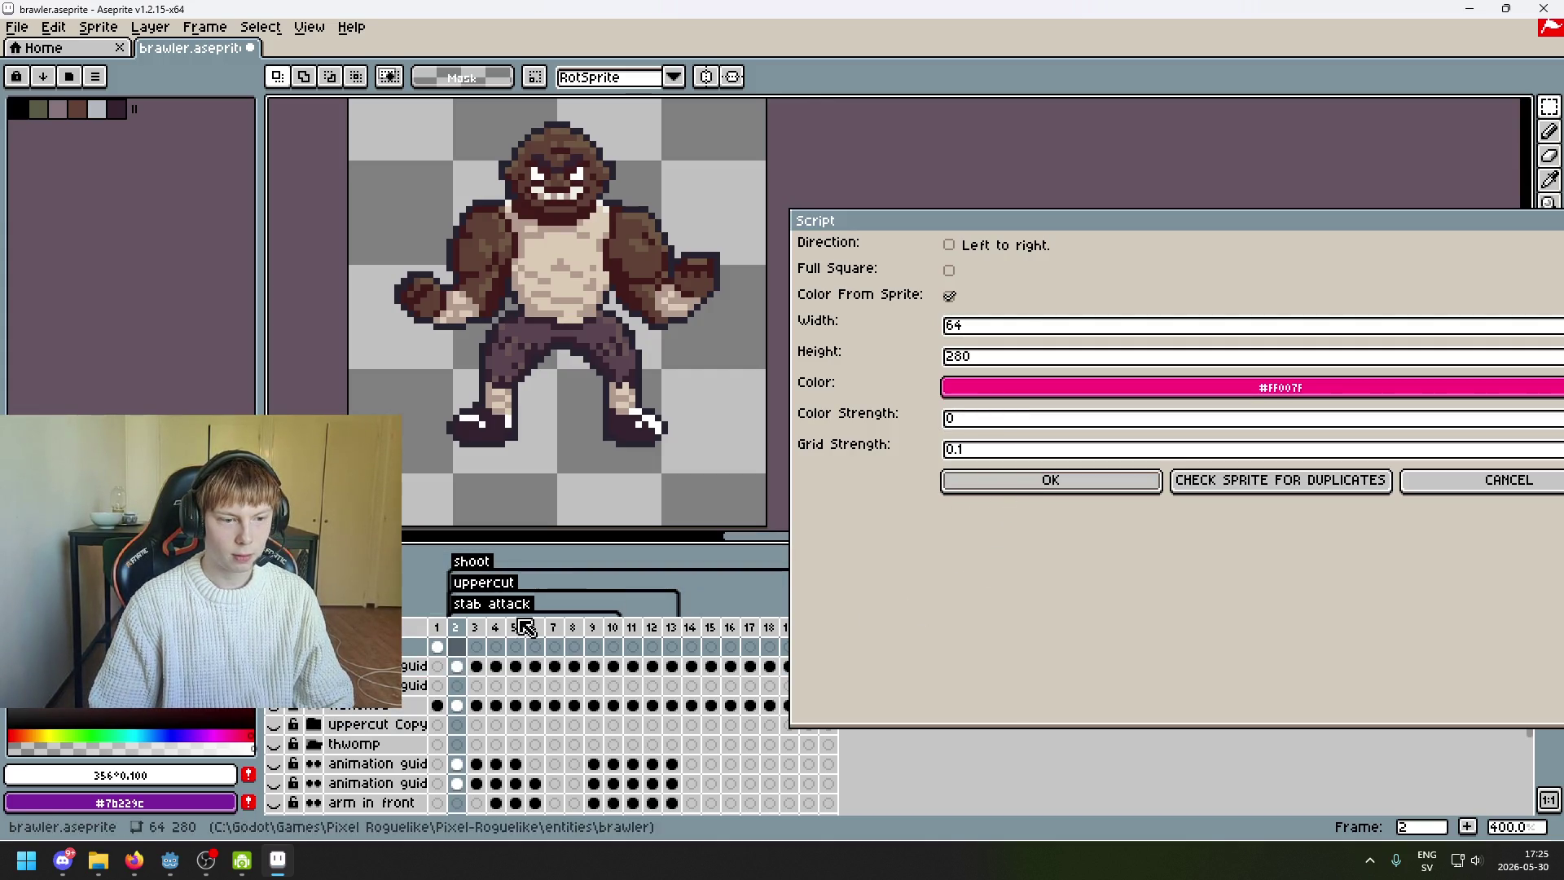
# - Delete the green overlay layer and change the colour strength to 0.1
pyautogui.click(440, 628)
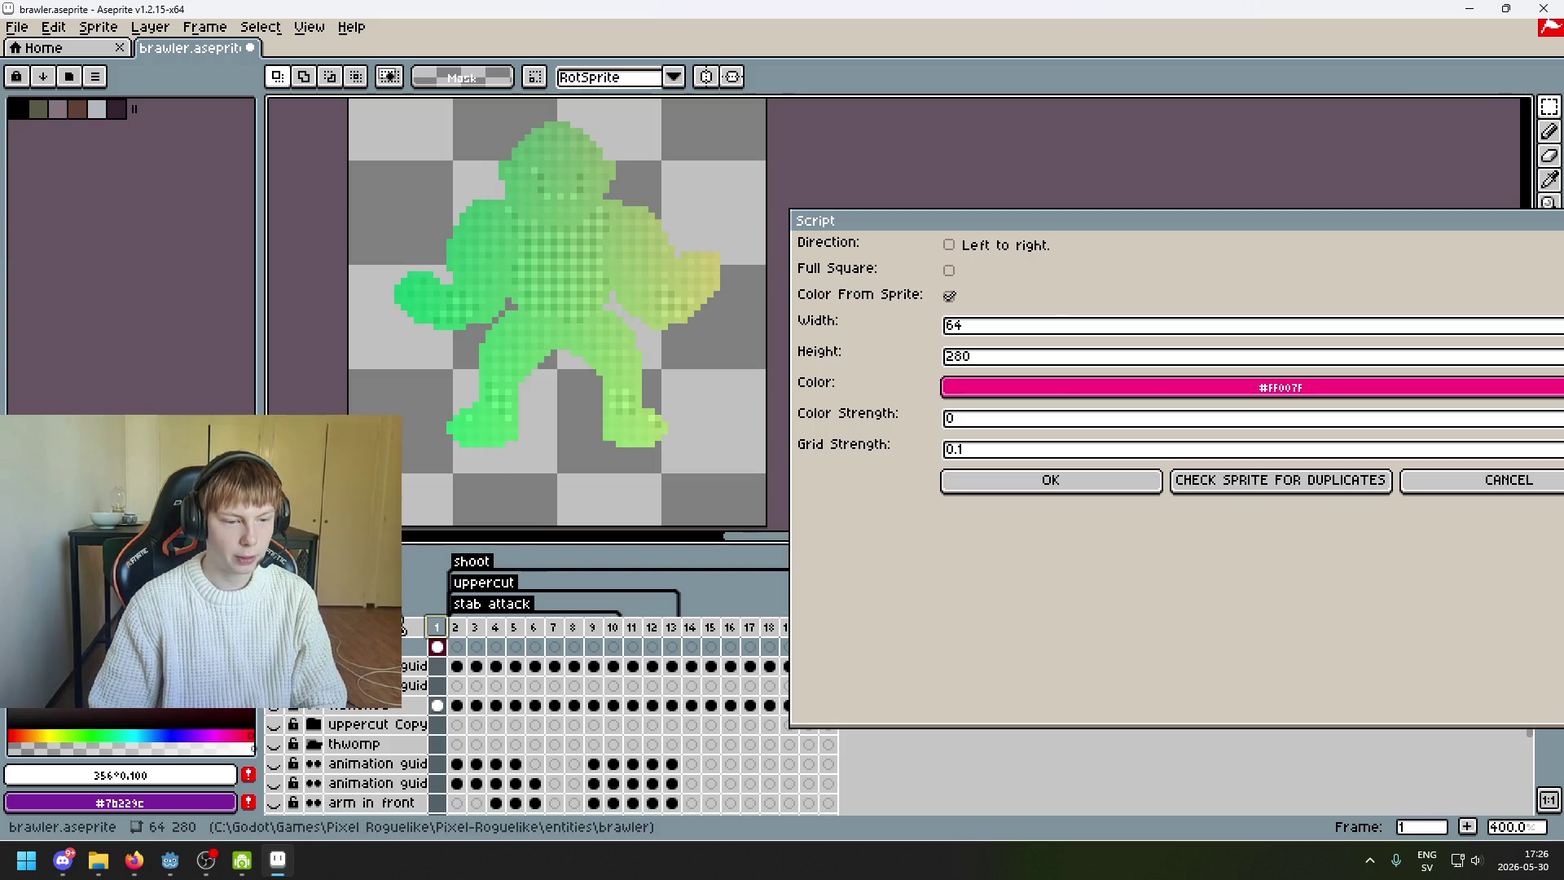
pyautogui.press('Delete')
pyautogui.click(461, 687)
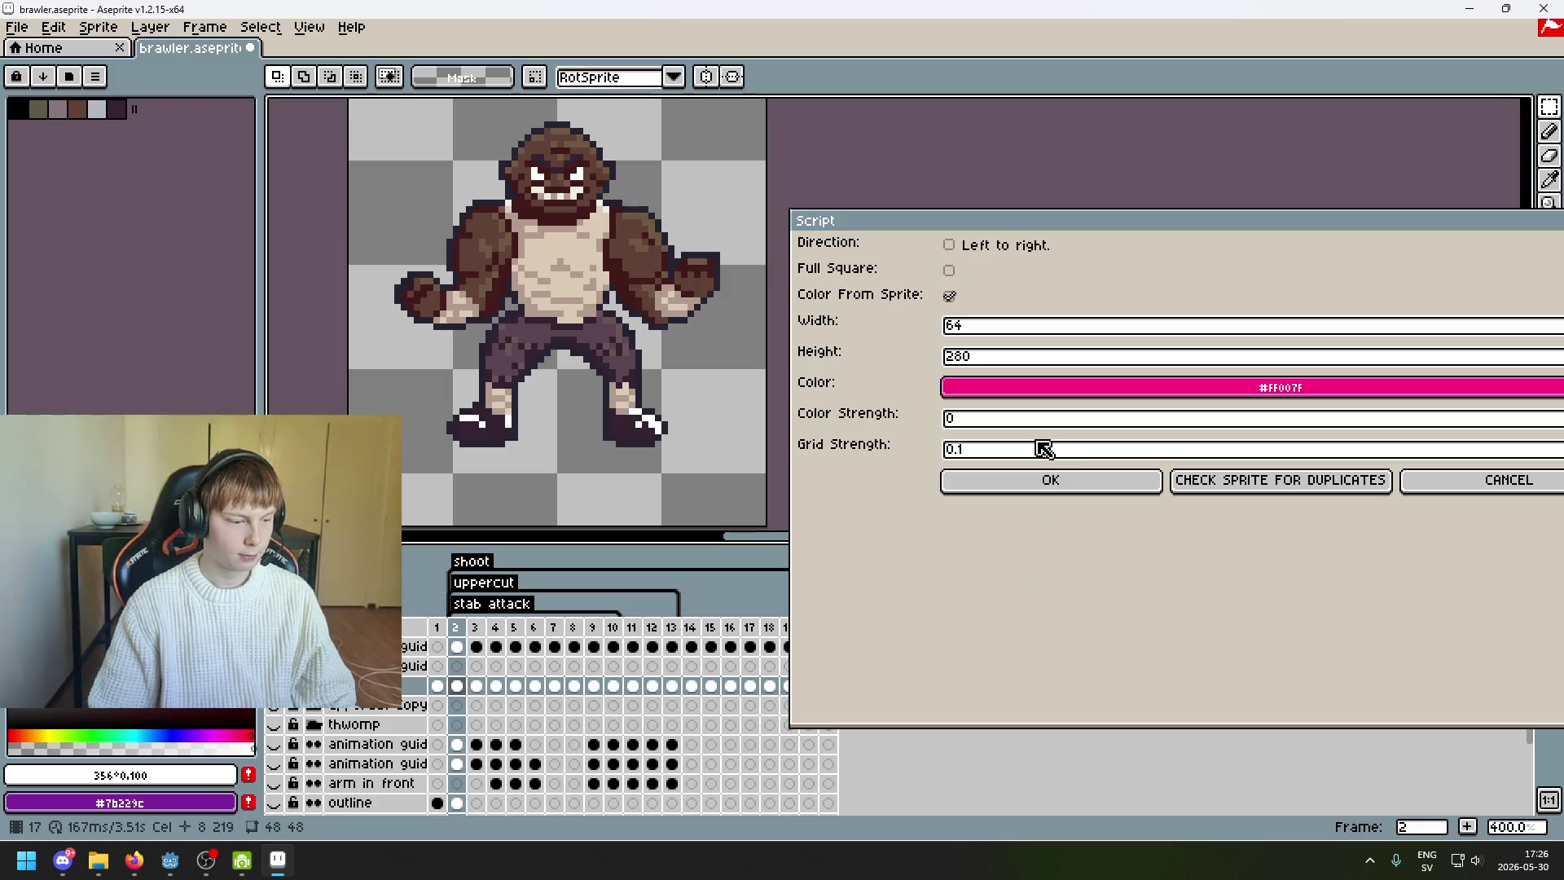
pyautogui.click(1033, 389)
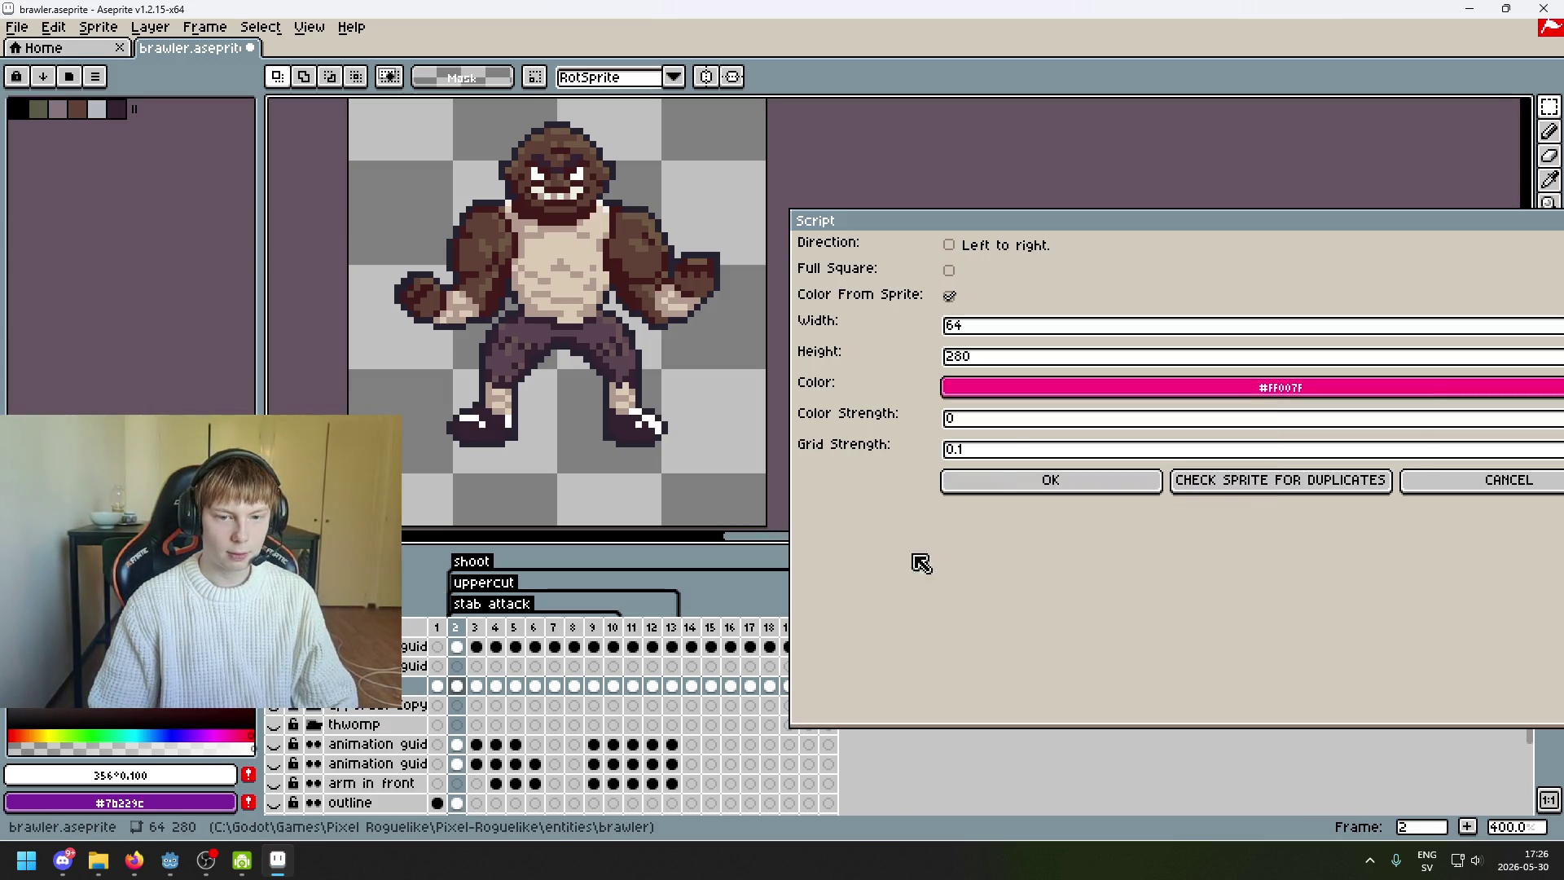
pyautogui.click(1011, 430)
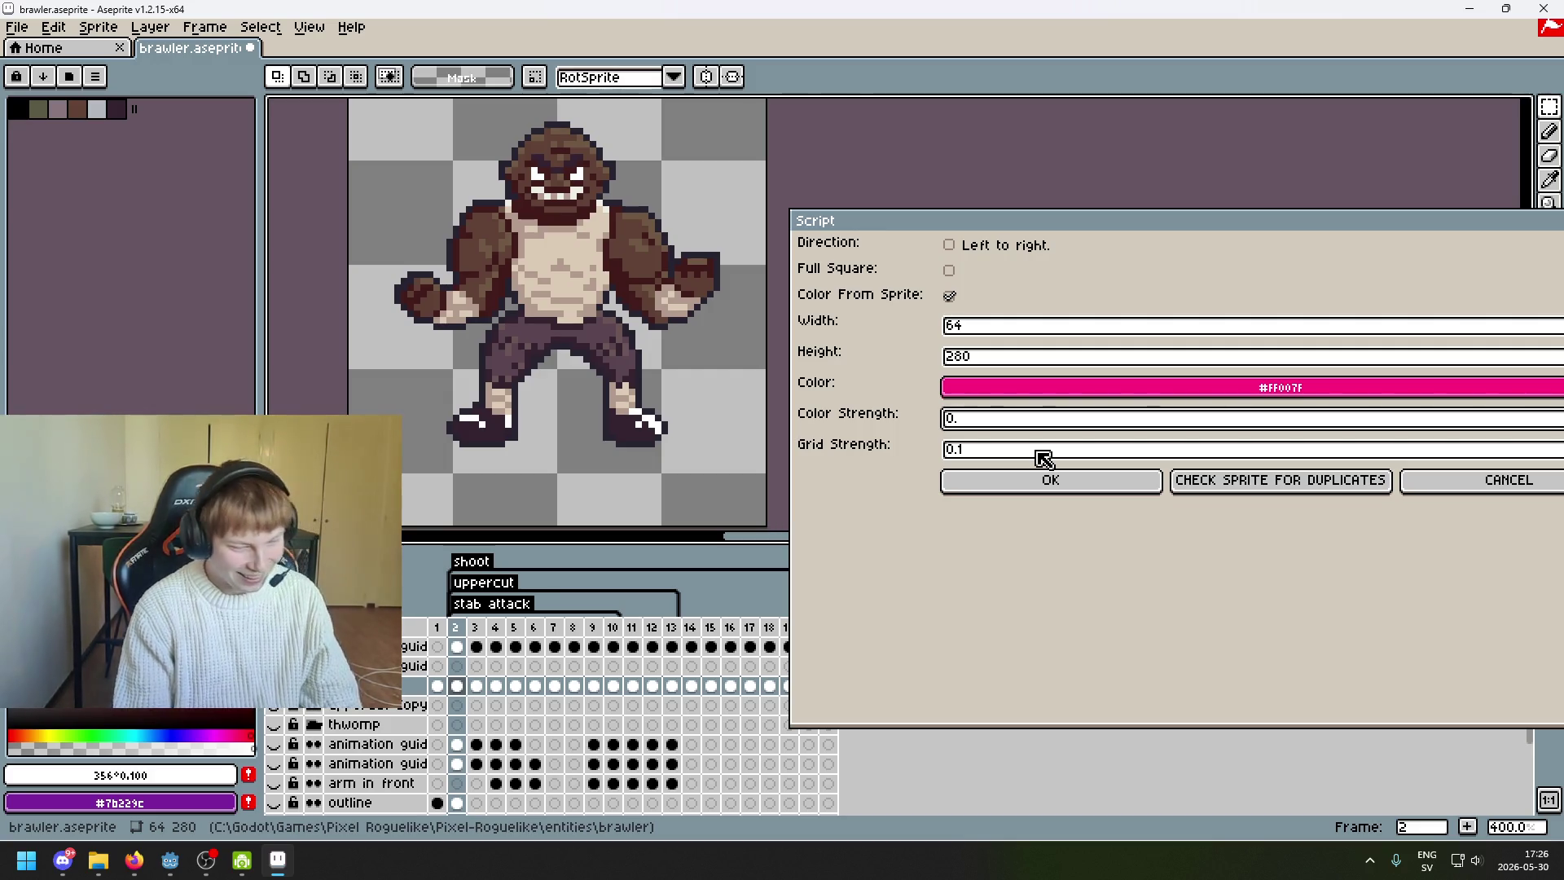
pyautogui.press('BackSpace')
pyautogui.write('1')
pyautogui.press('Return')
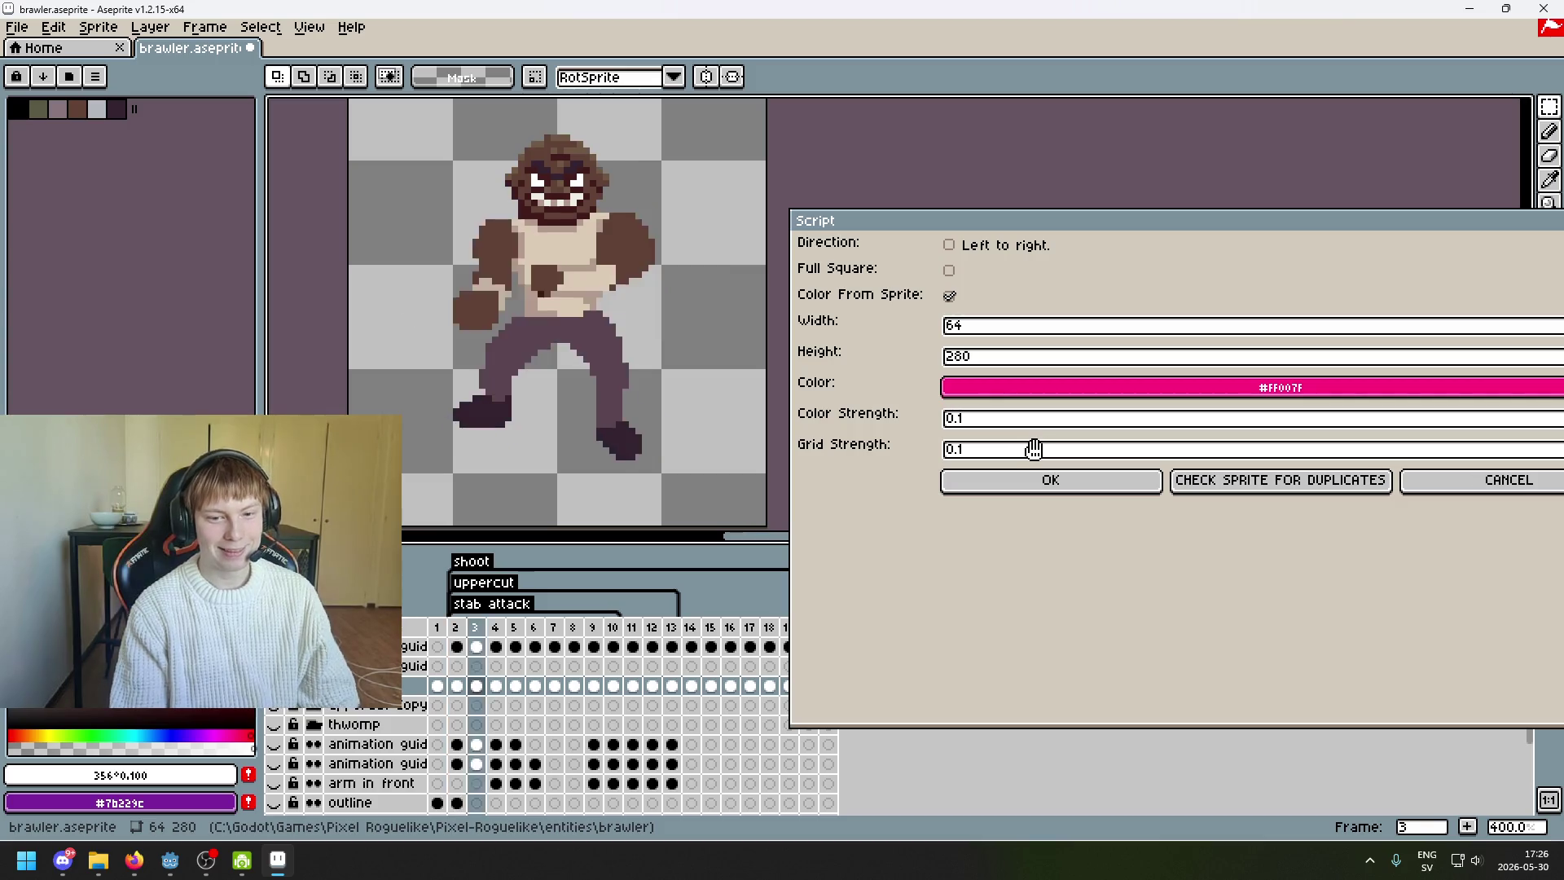
# - Run the duplicate check from frame 2 at strength 0.1 and inspect frame 1's overlay
pyautogui.click(460, 628)
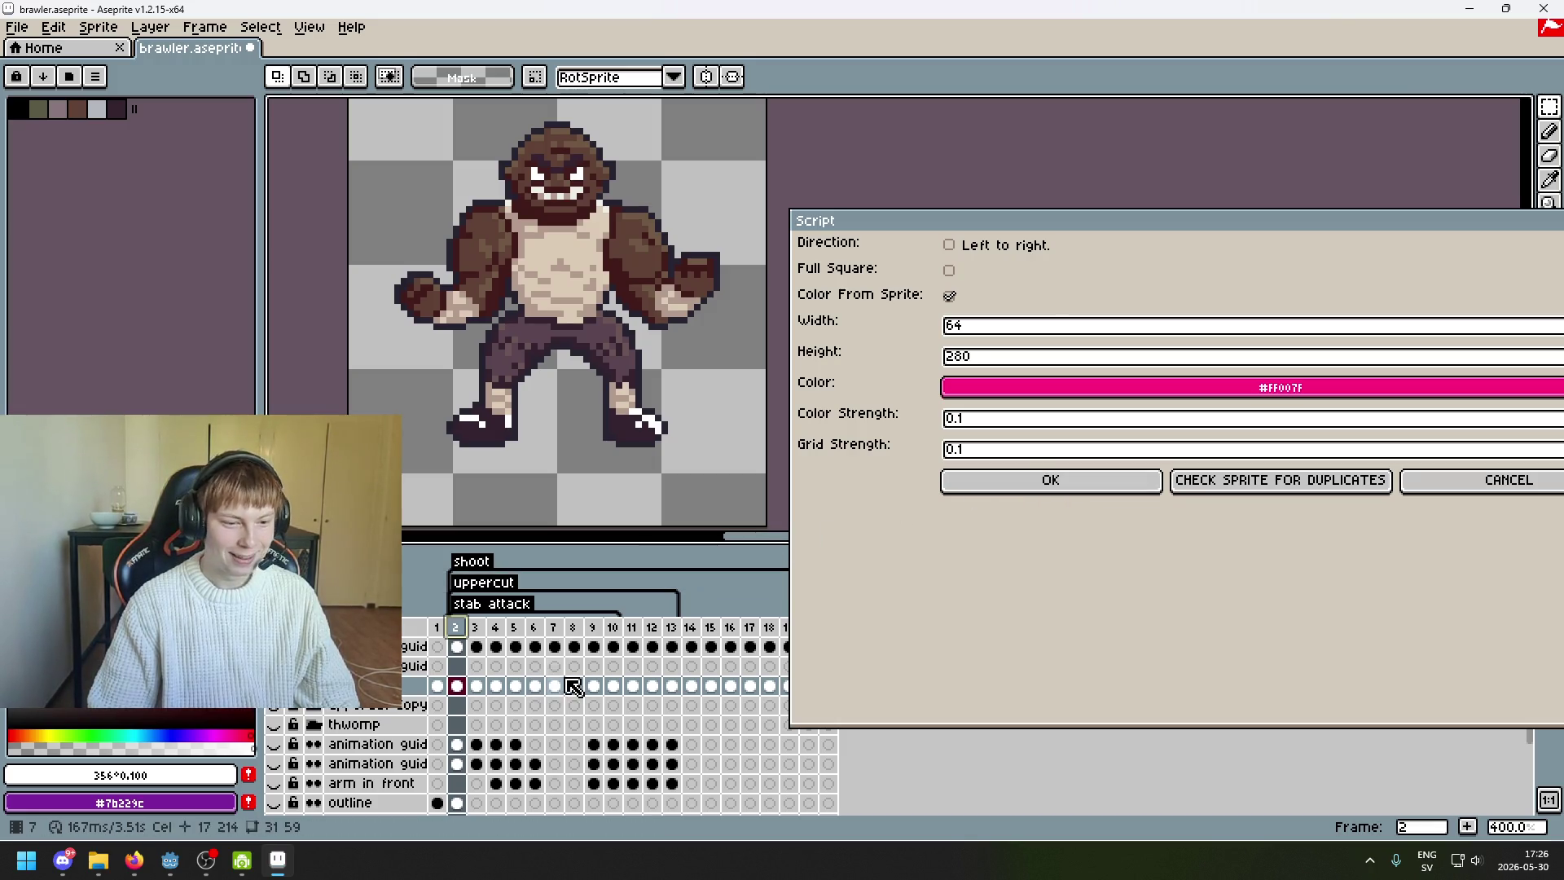
pyautogui.click(458, 687)
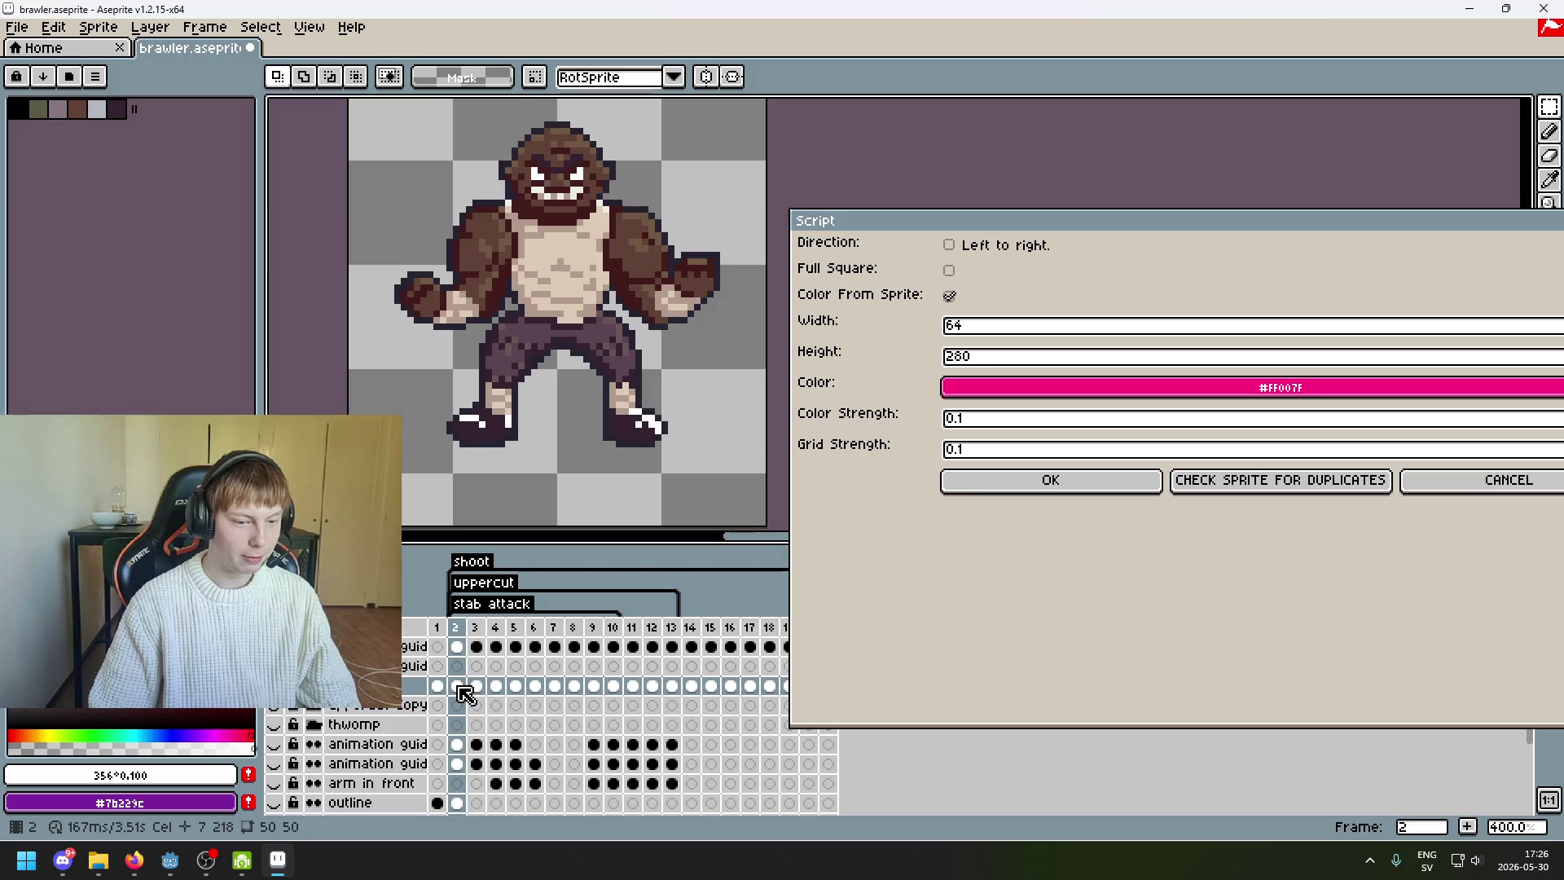
pyautogui.click(1091, 492)
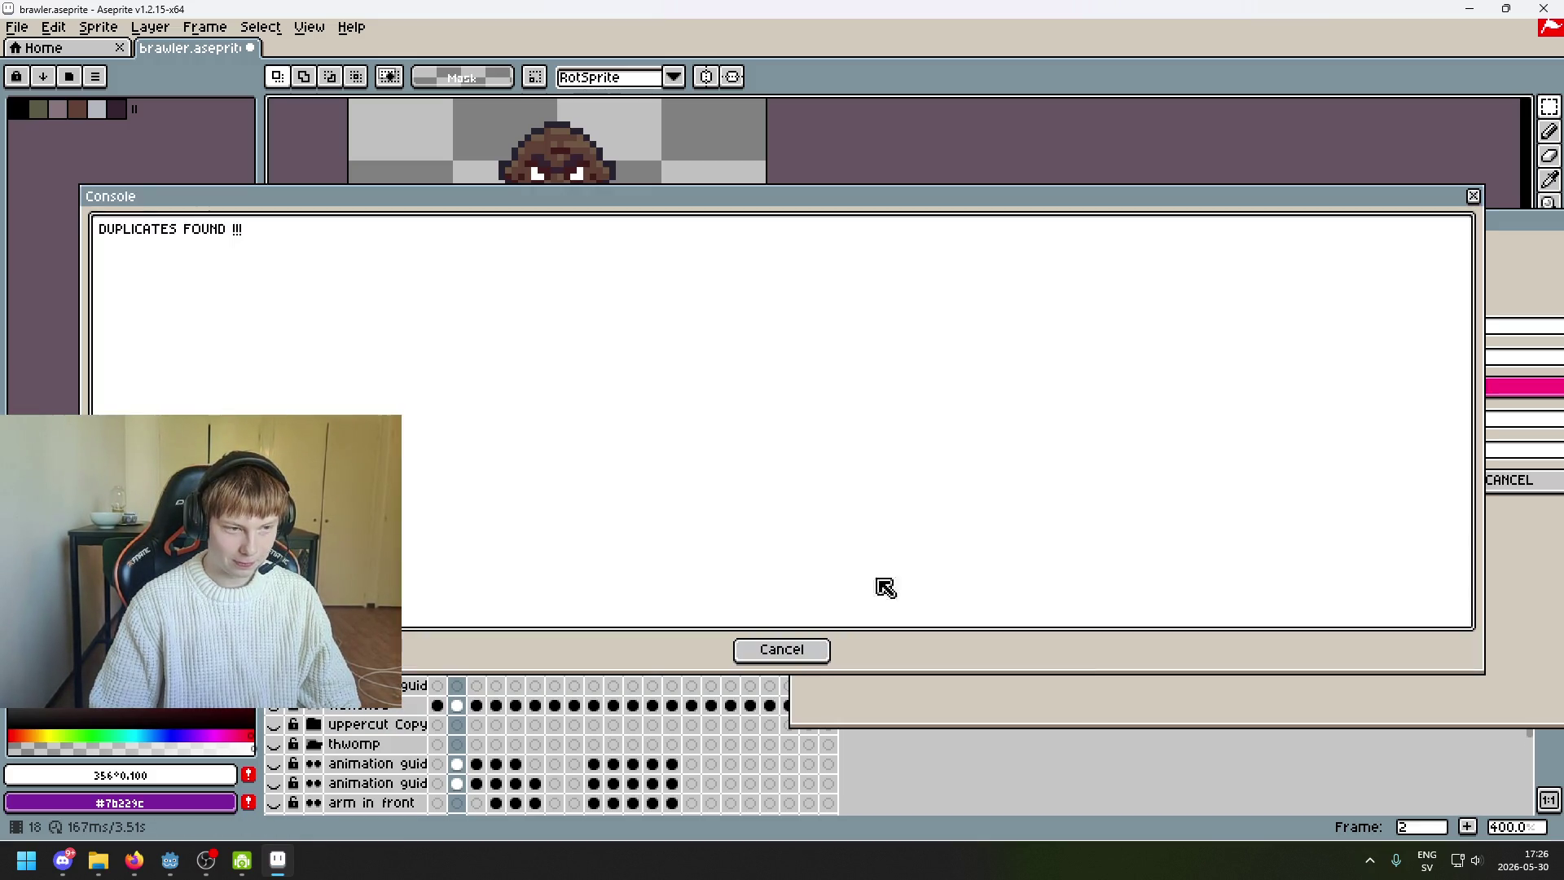
pyautogui.click(778, 648)
pyautogui.click(438, 627)
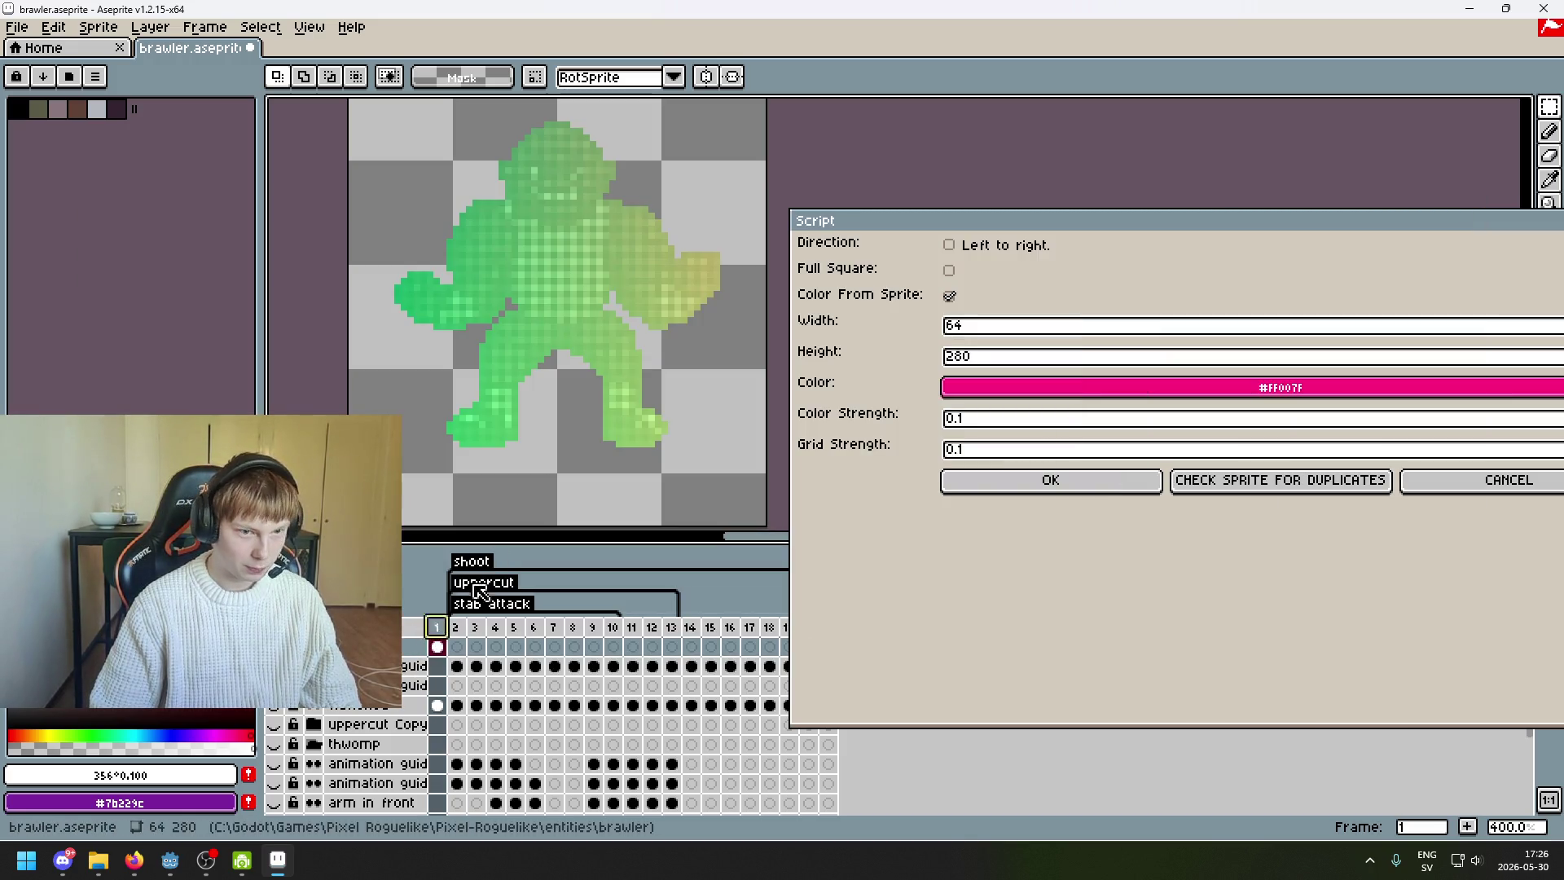
pyautogui.scroll(-3, 577, 403)
pyautogui.scroll(2, 576, 403)
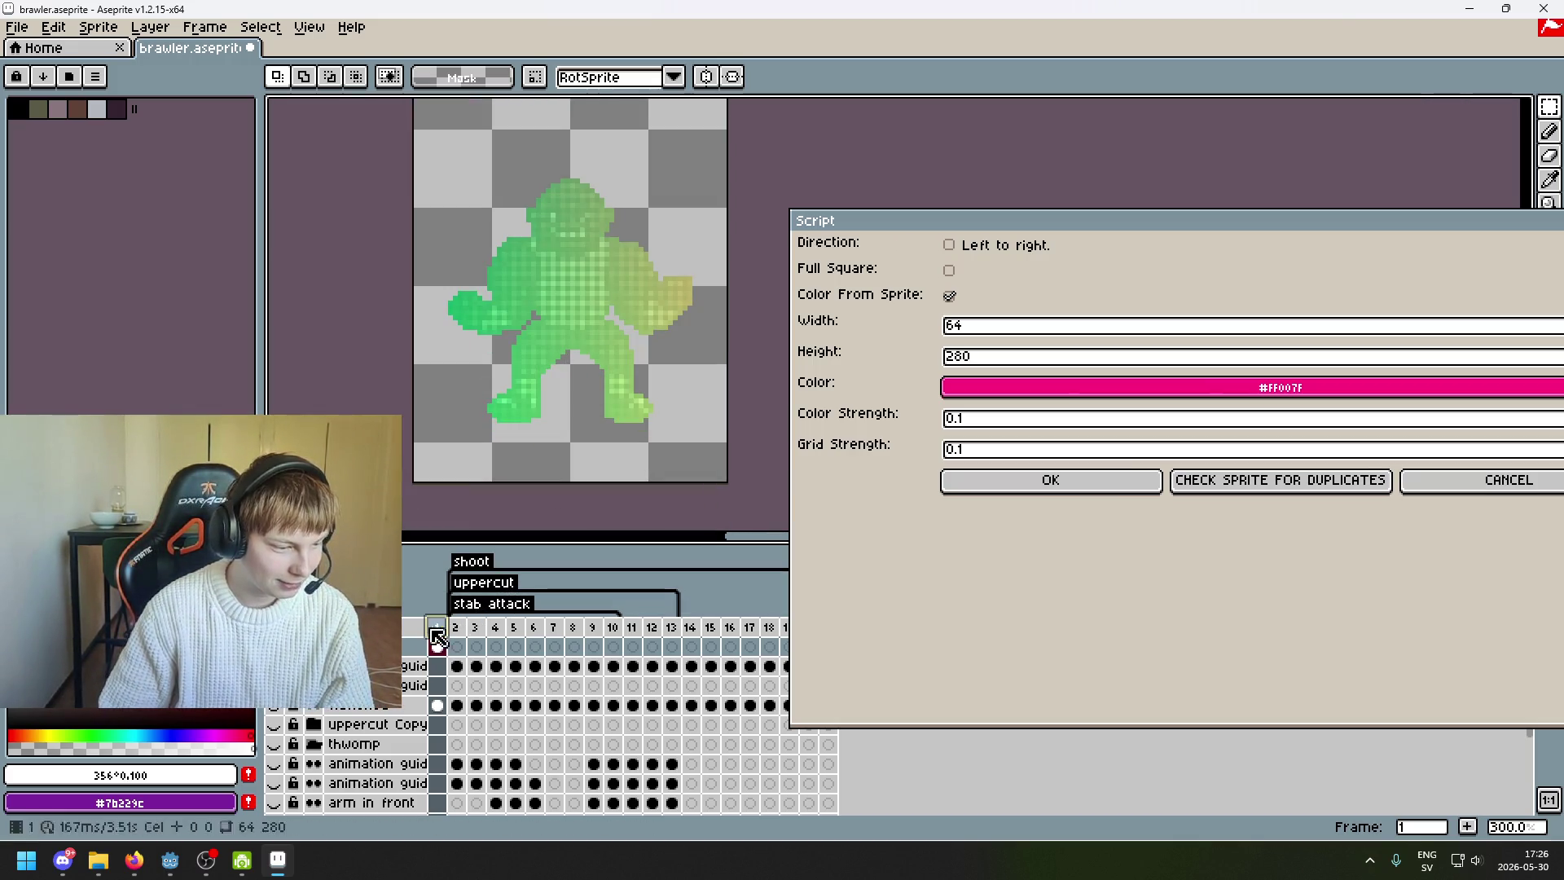
pyautogui.click(456, 702)
pyautogui.scroll(-1, 453, 681)
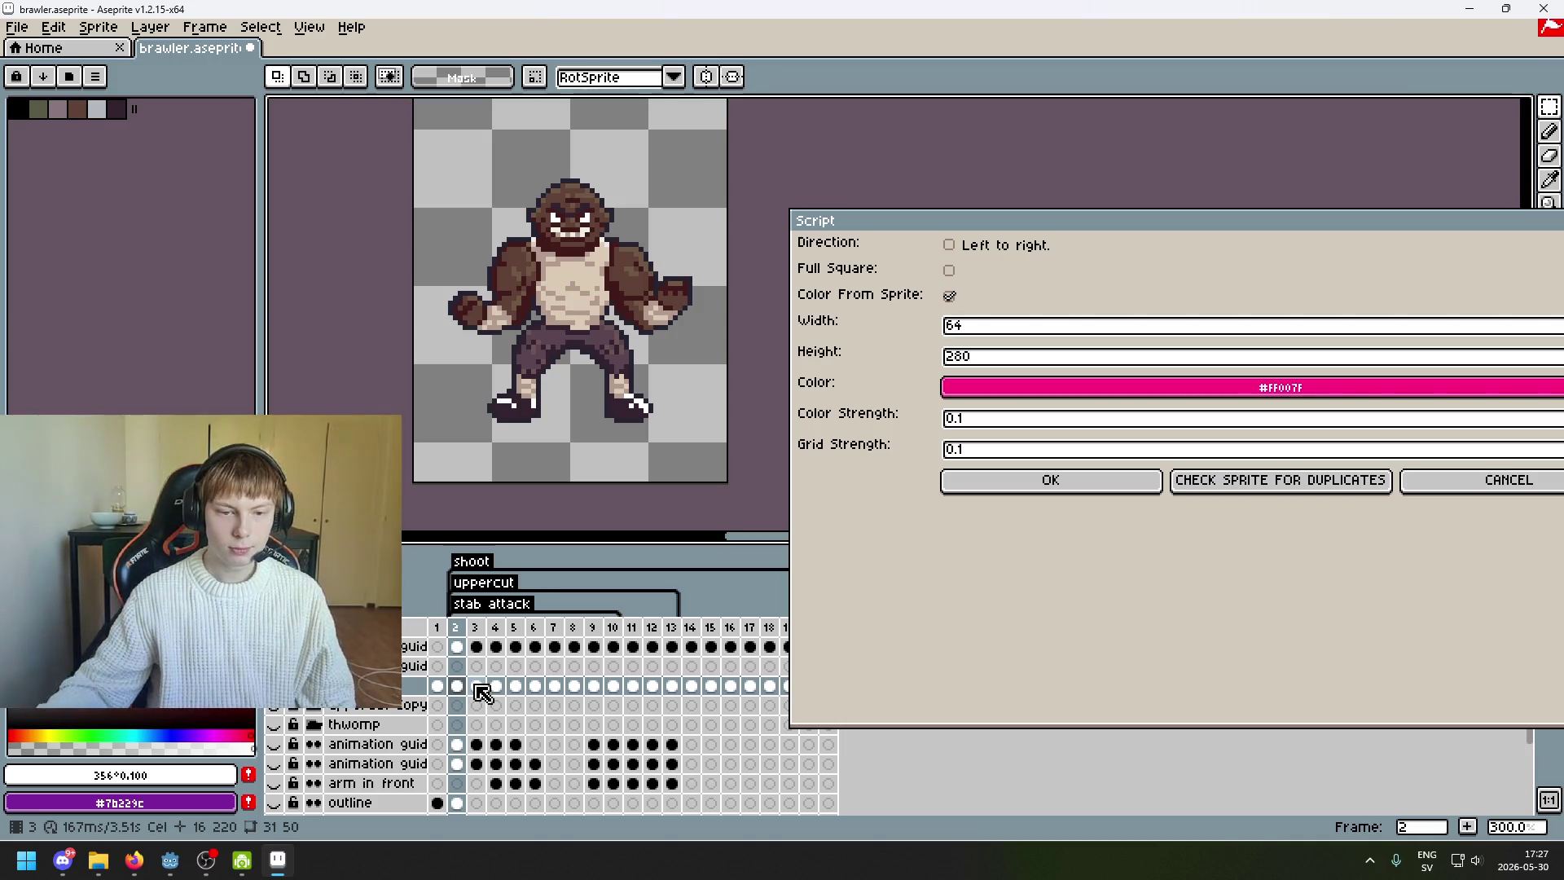
# - Rerun the check at colour strength 0.05 and view frame 1's new green overlay
pyautogui.click(1018, 422)
pyautogui.write('0.05')
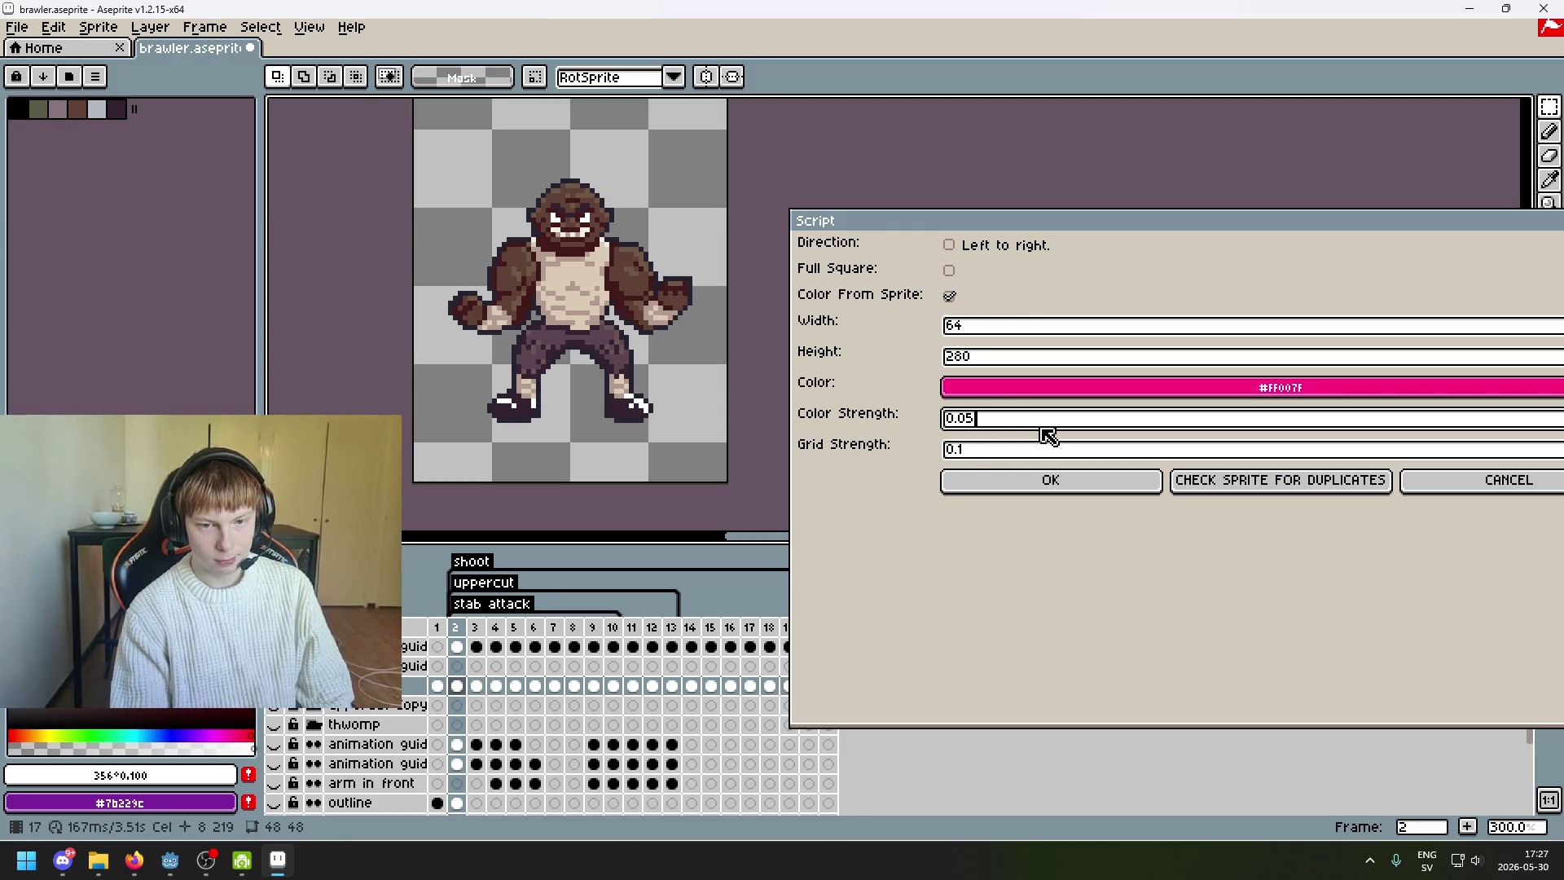
pyautogui.press('Return')
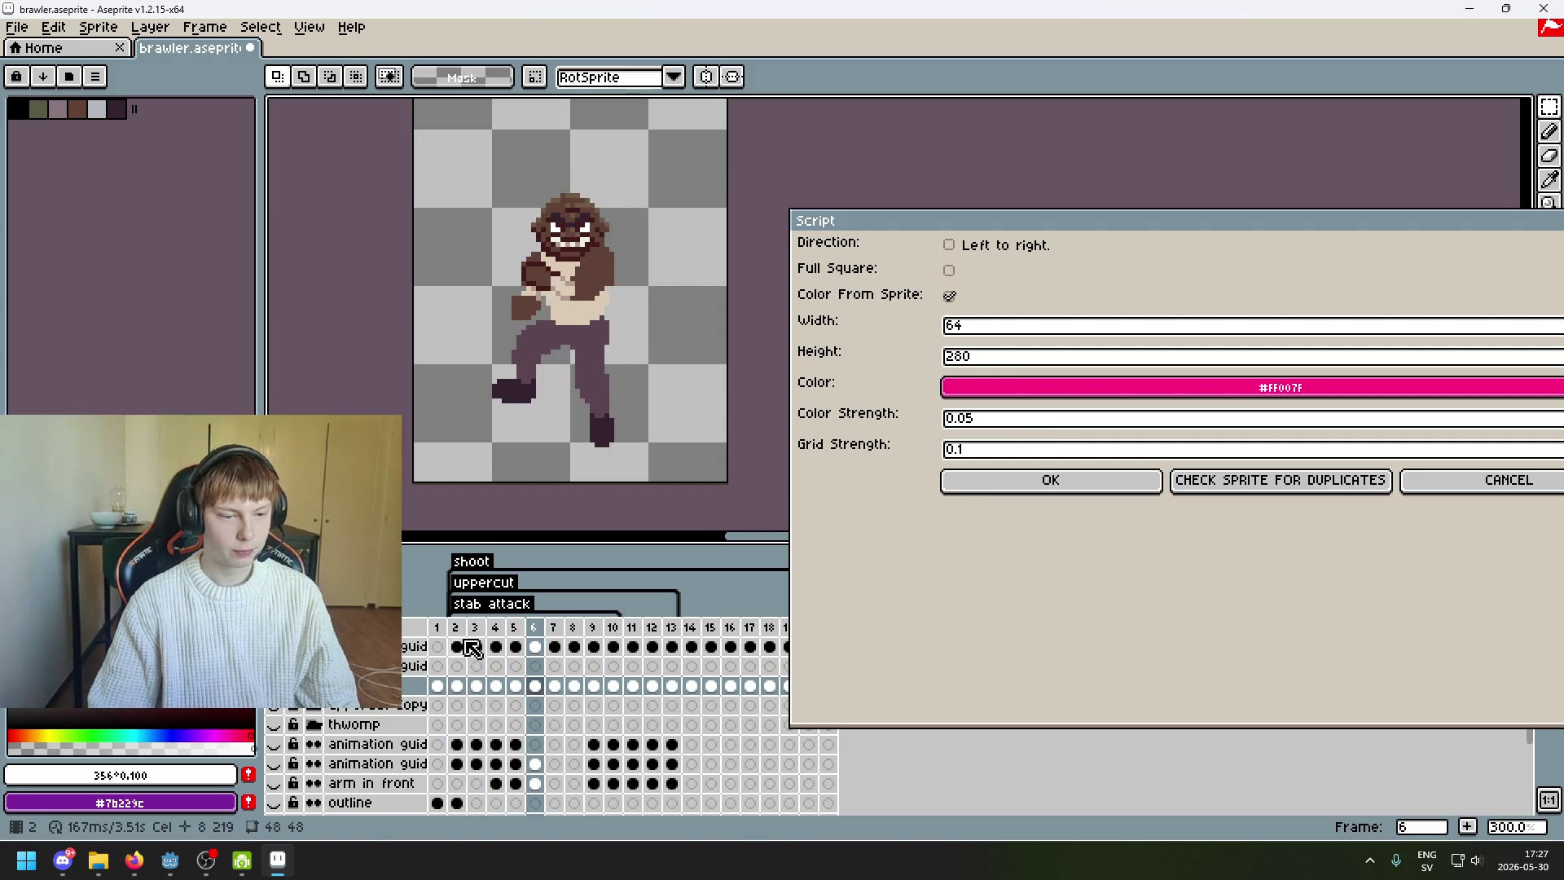
pyautogui.click(469, 645)
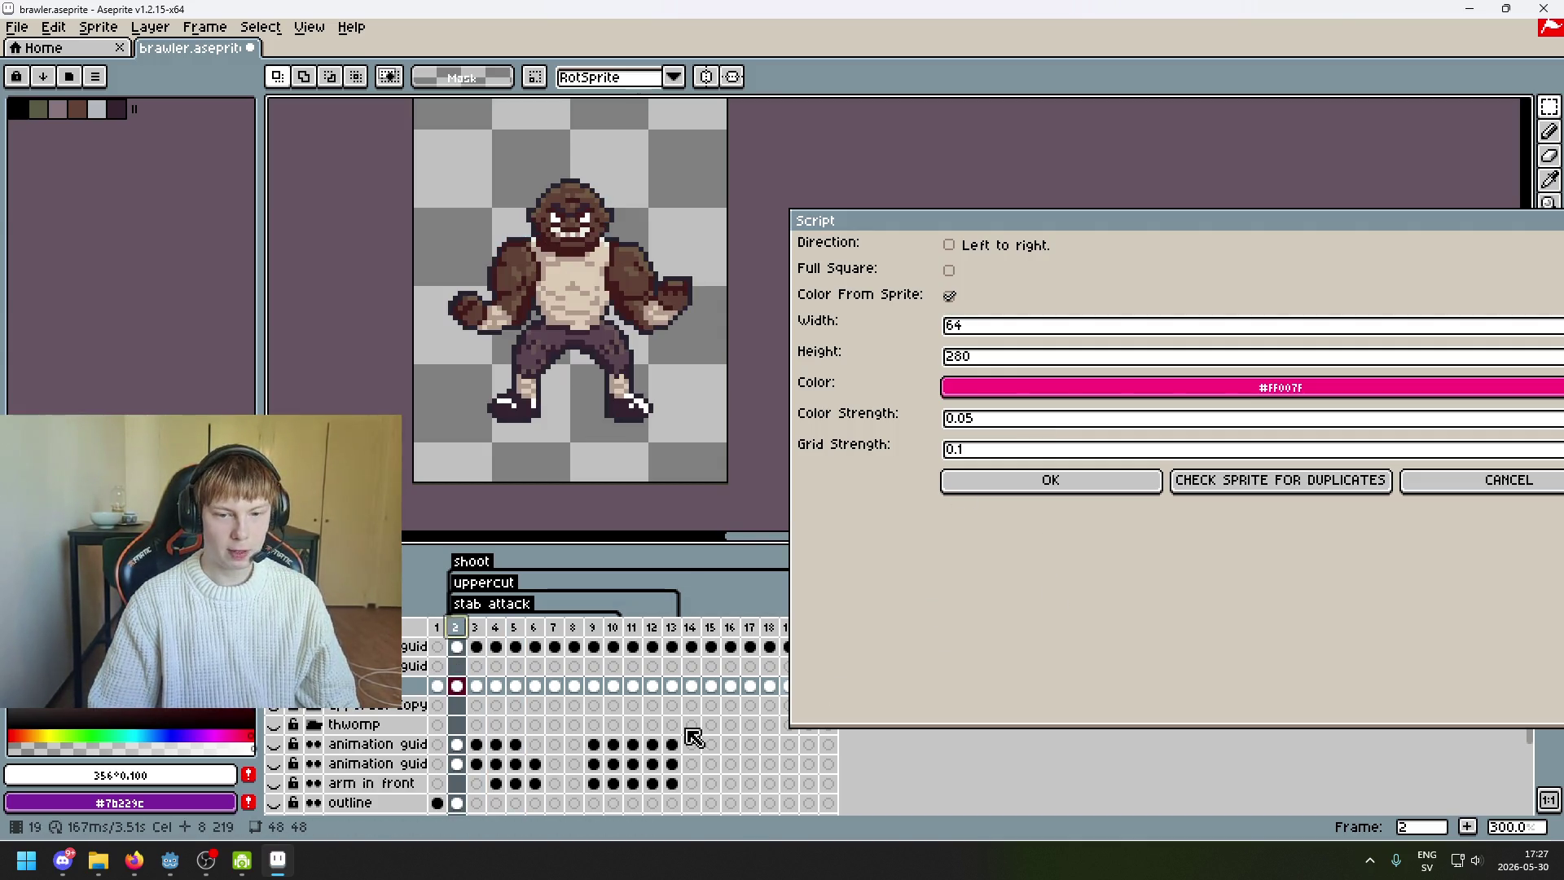
pyautogui.click(457, 688)
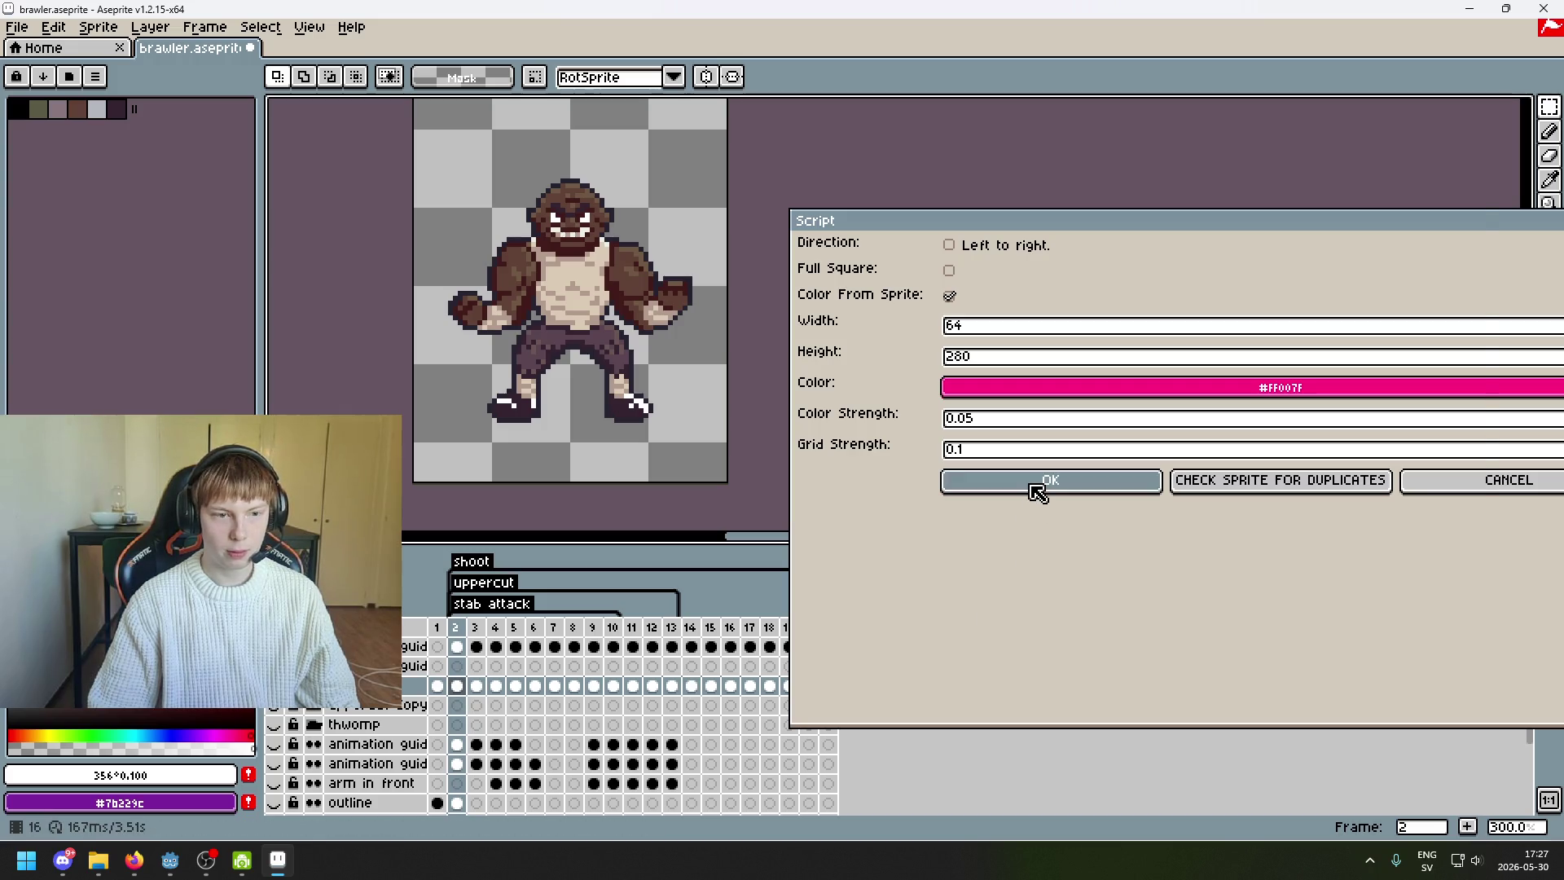
pyautogui.click(1037, 485)
pyautogui.click(775, 649)
pyautogui.click(437, 646)
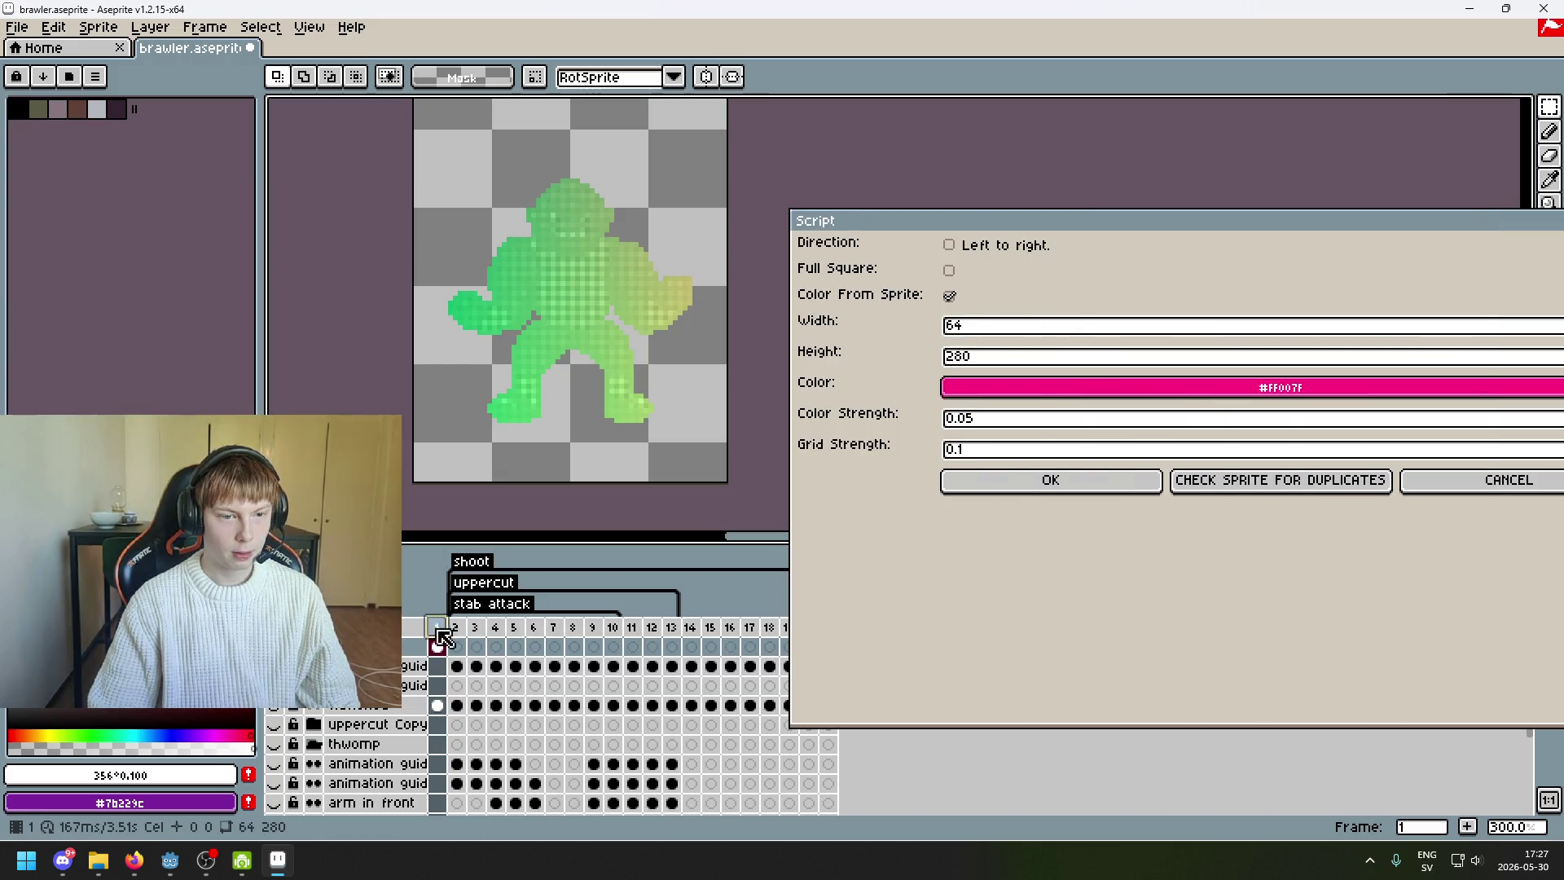
# - Delete the green overlay layer and return to frame 2 of the original sprite
pyautogui.moveTo(558, 352); pyautogui.dragTo(520, 445)
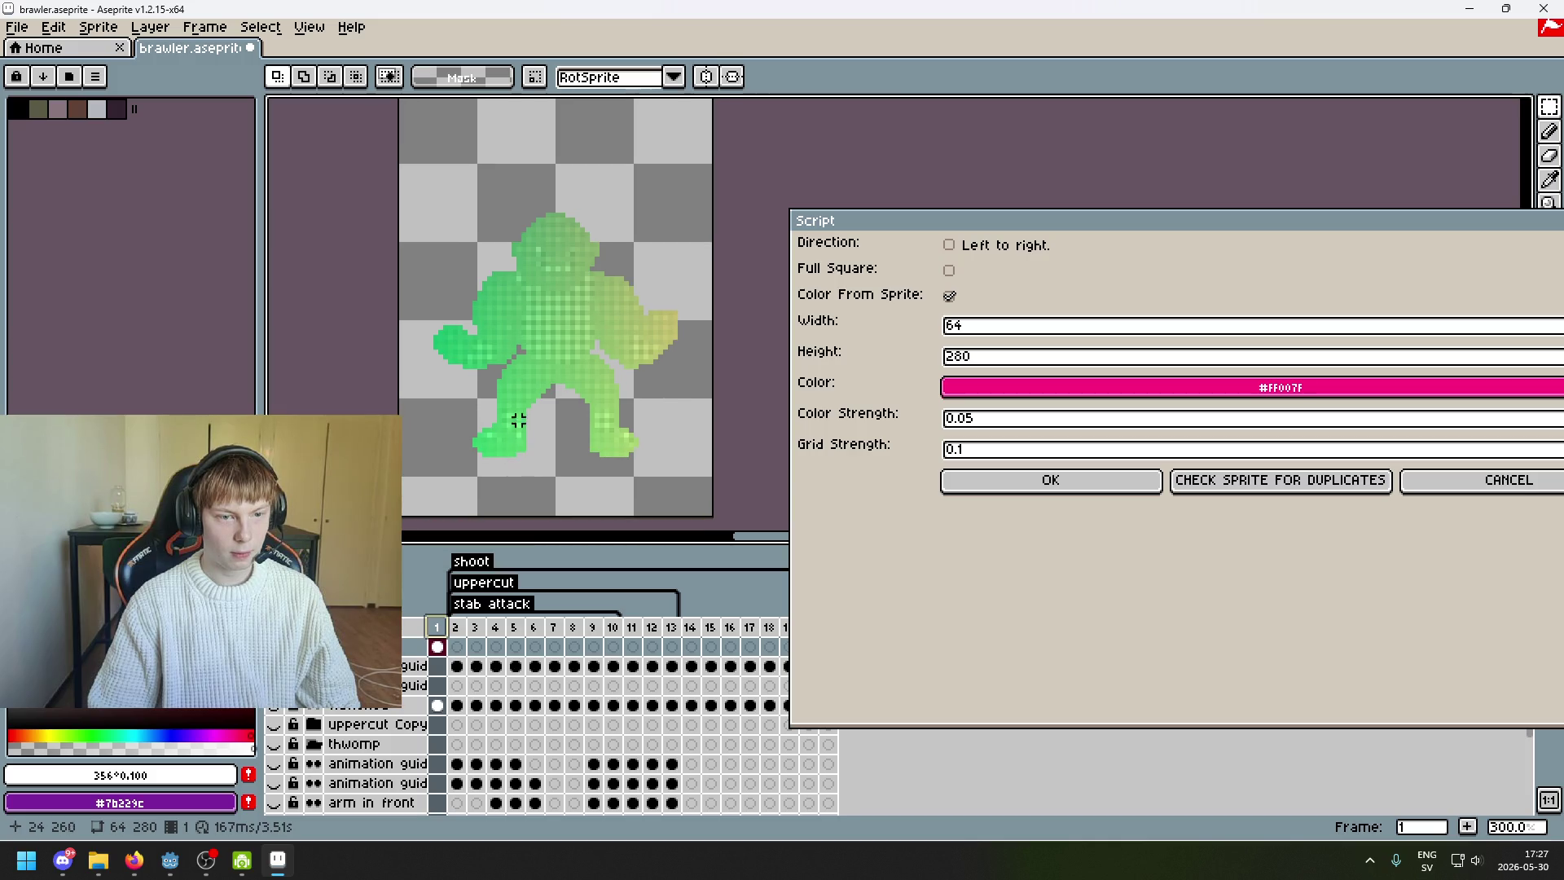
pyautogui.scroll(1, 519, 430)
pyautogui.scroll(-1, 544, 370)
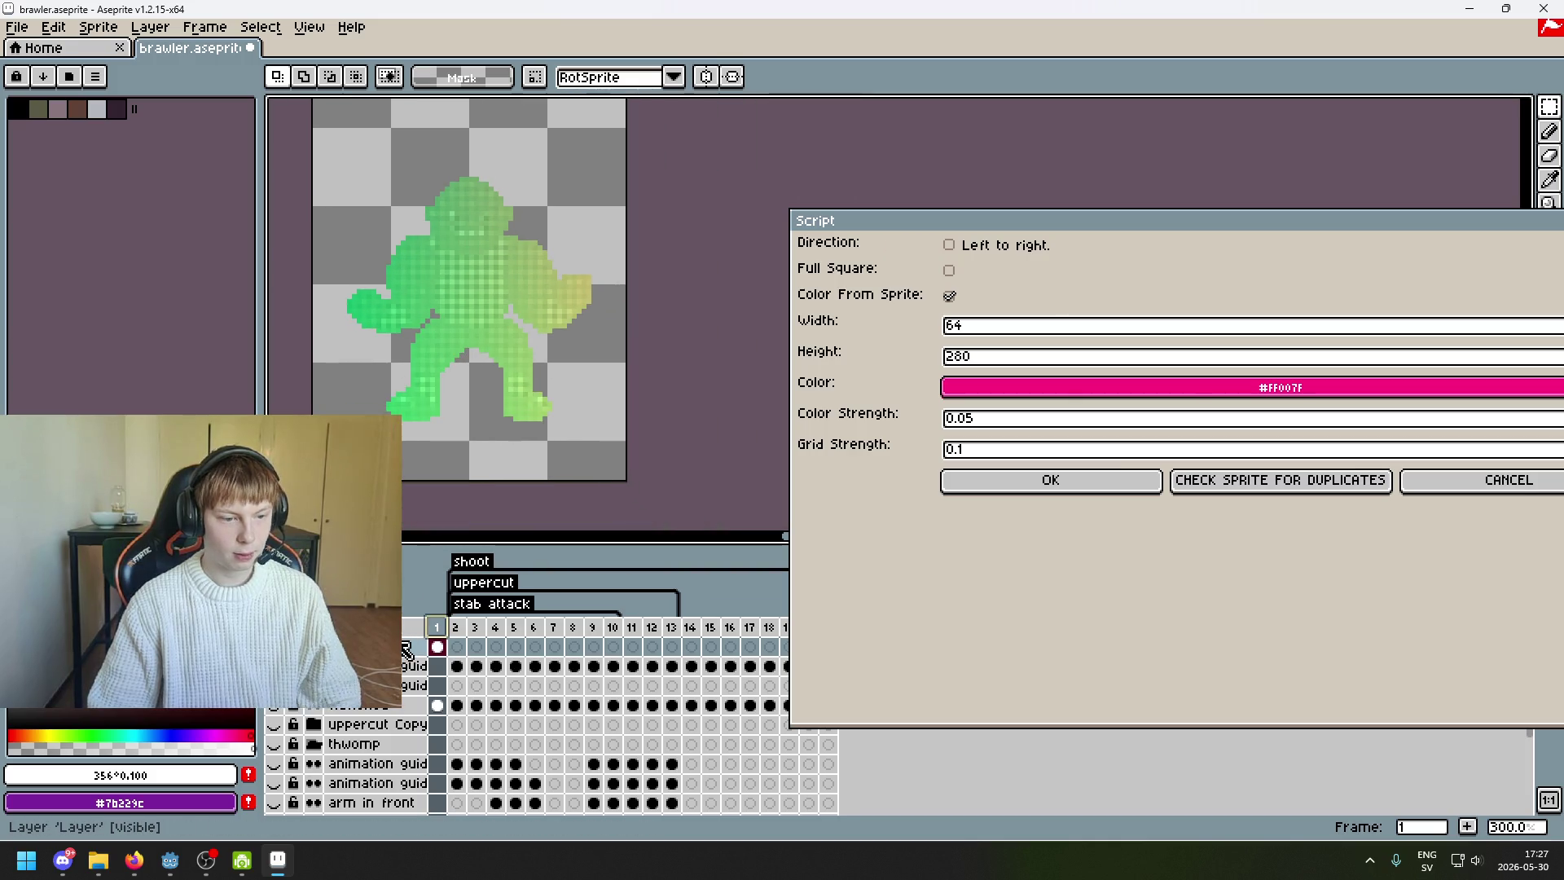
pyautogui.moveTo(597, 419); pyautogui.dragTo(649, 431)
pyautogui.press('Delete')
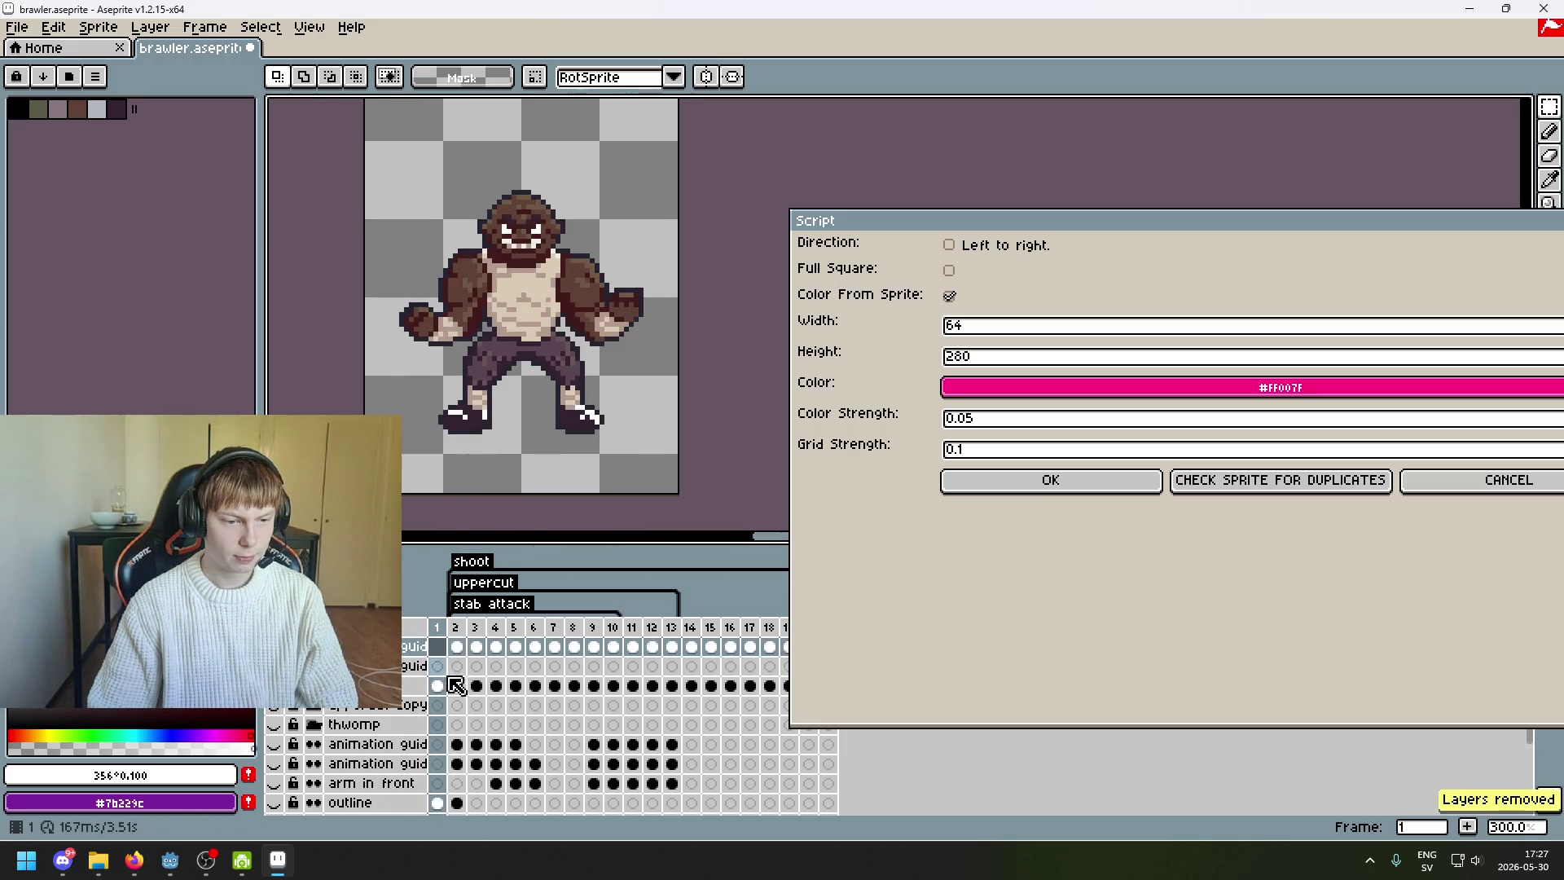
pyautogui.click(456, 685)
# - Select the Height value 280, then draw and clear a selection around the sprite
pyautogui.moveTo(974, 356); pyautogui.dragTo(884, 349)
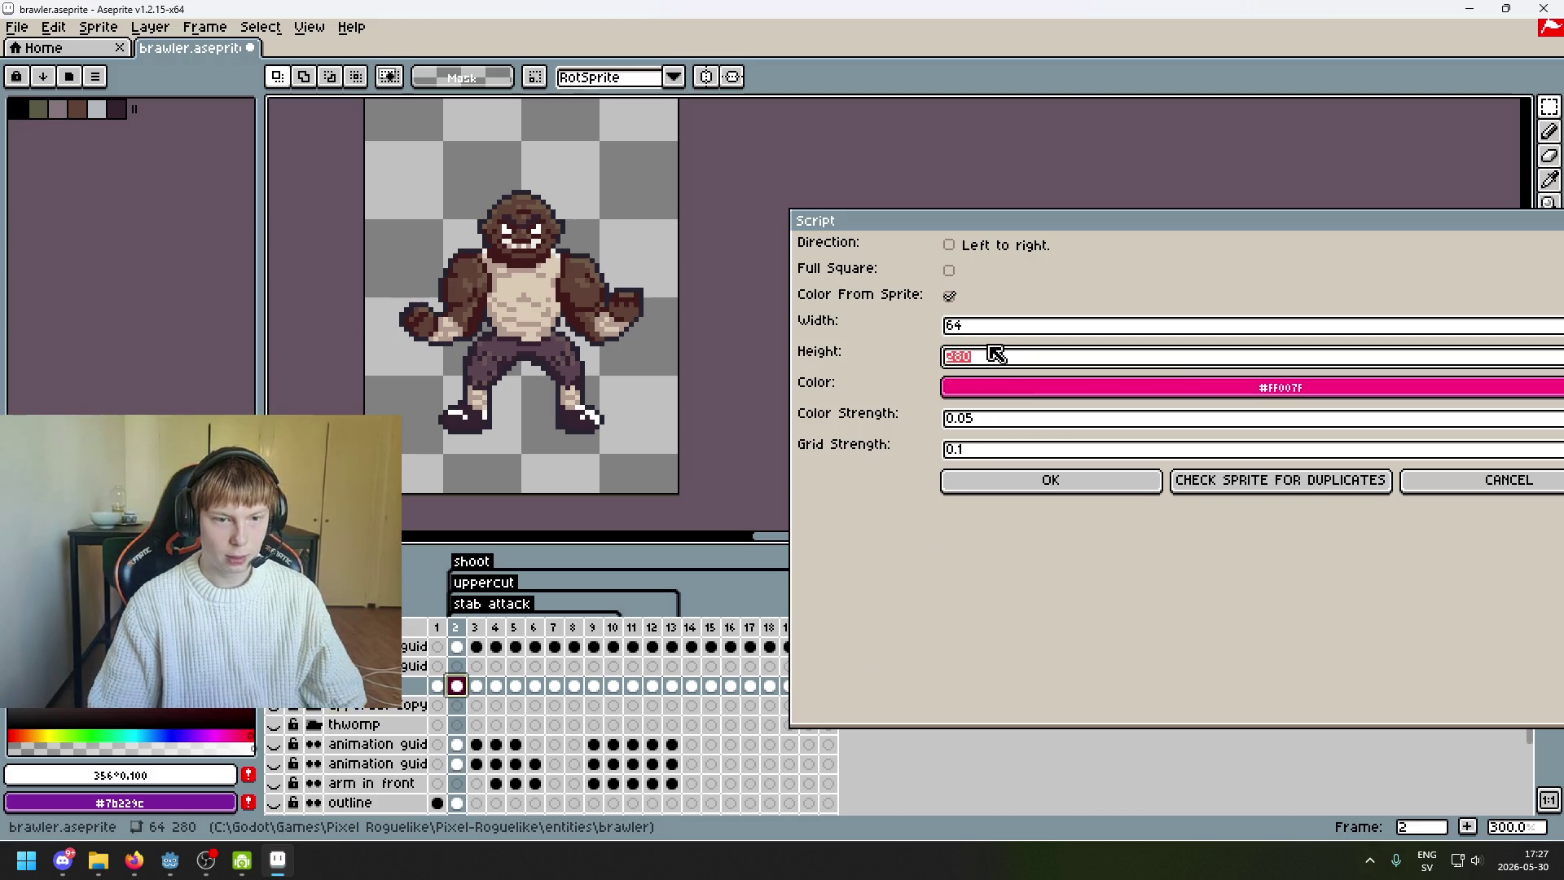
pyautogui.scroll(-5, 747, 306)
pyautogui.scroll(1, 748, 306)
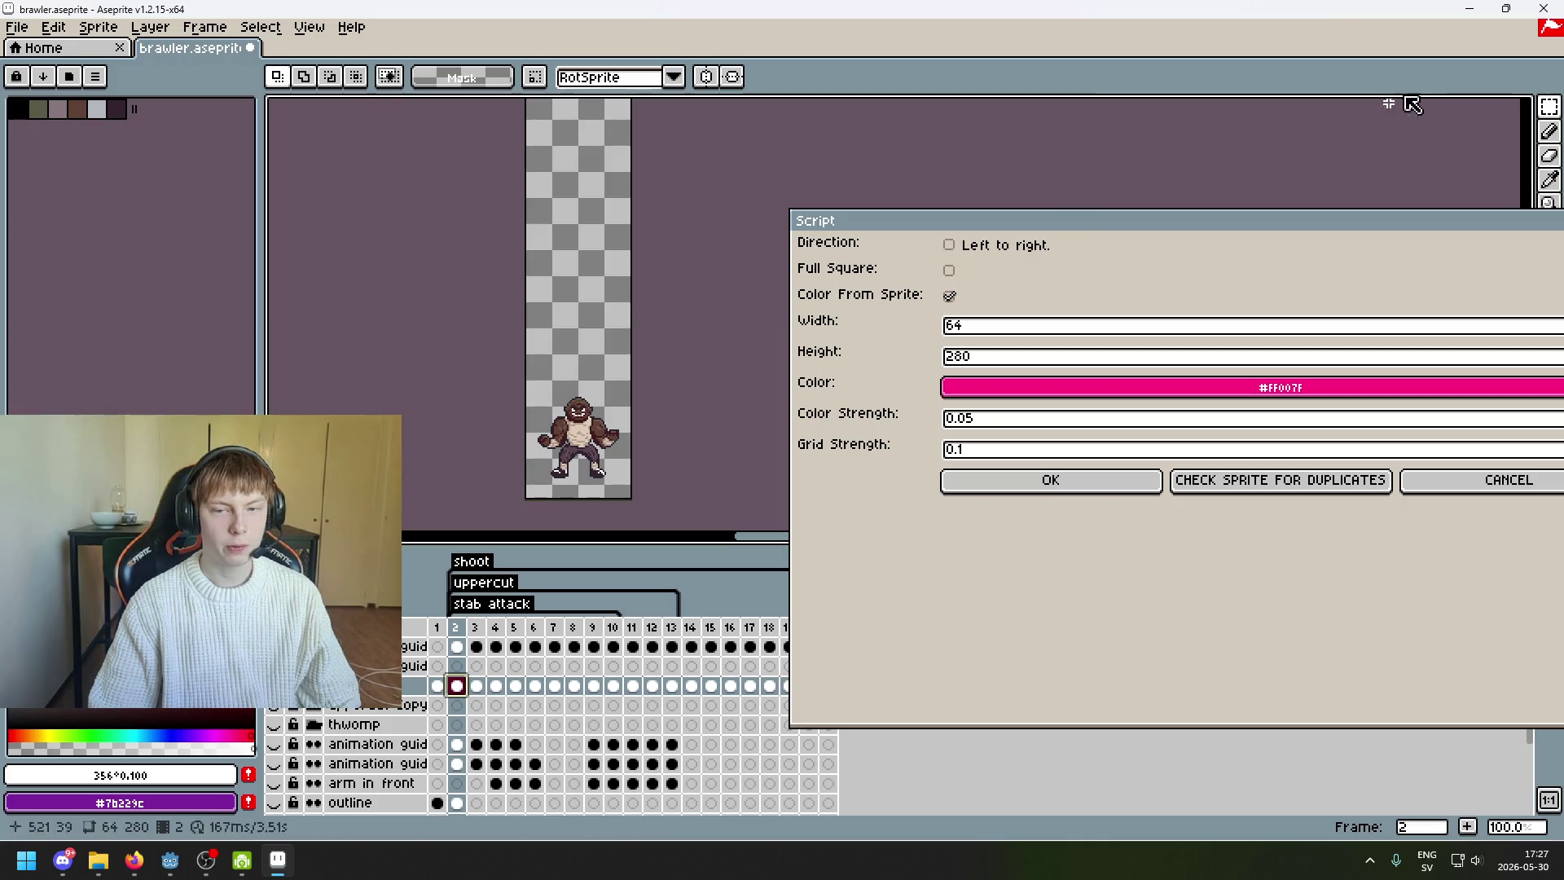
pyautogui.scroll(2, 556, 267)
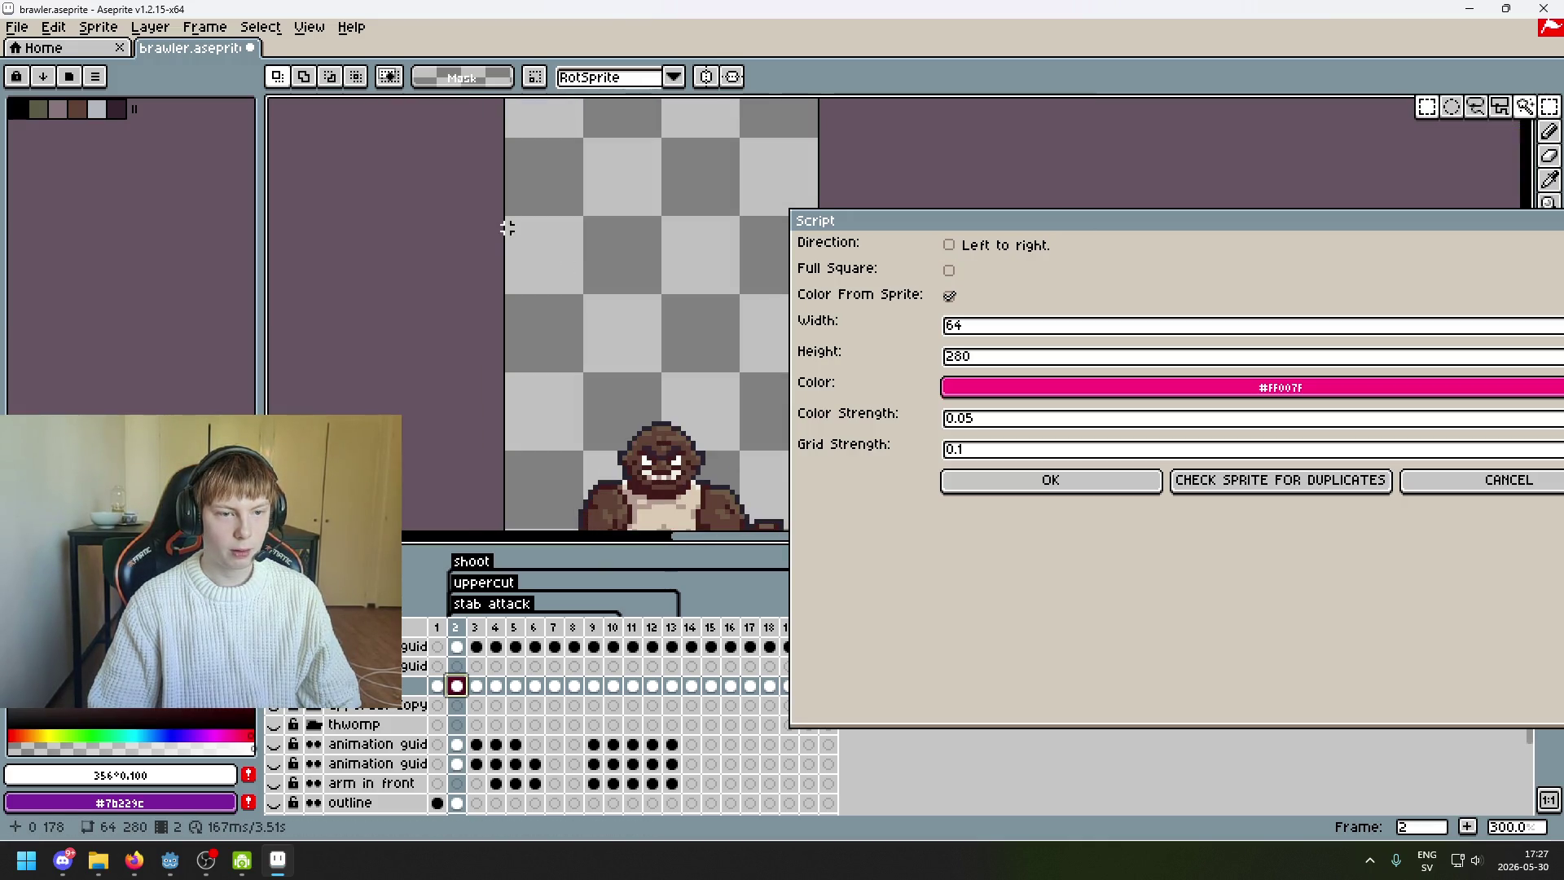
pyautogui.scroll(-3, 506, 227)
pyautogui.moveTo(462, 121); pyautogui.dragTo(699, 520)
pyautogui.click(429, 356)
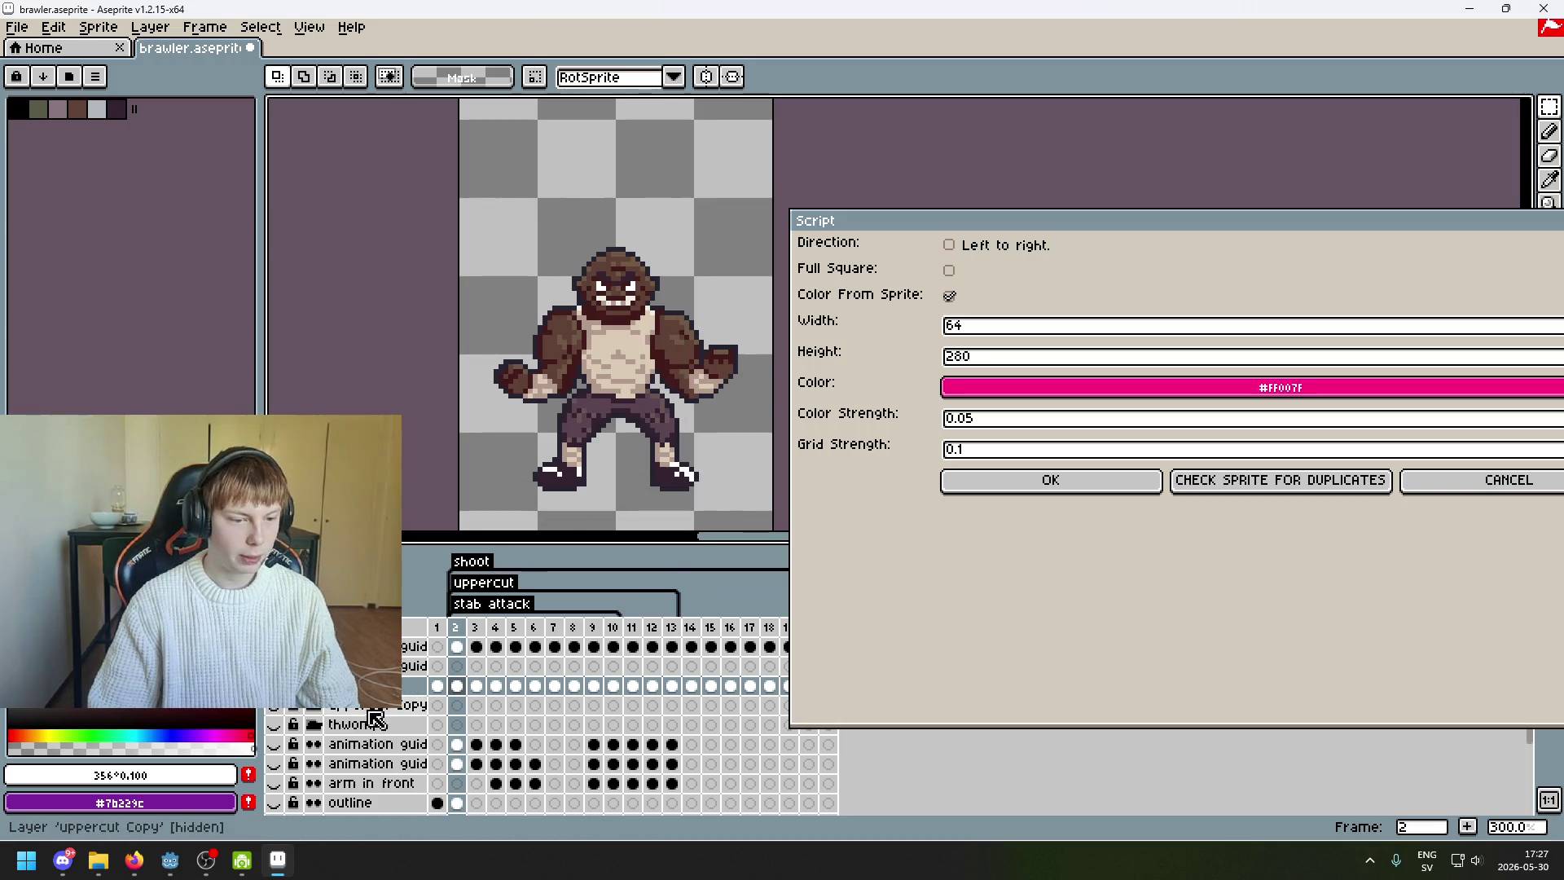
pyautogui.scroll(-2, 490, 461)
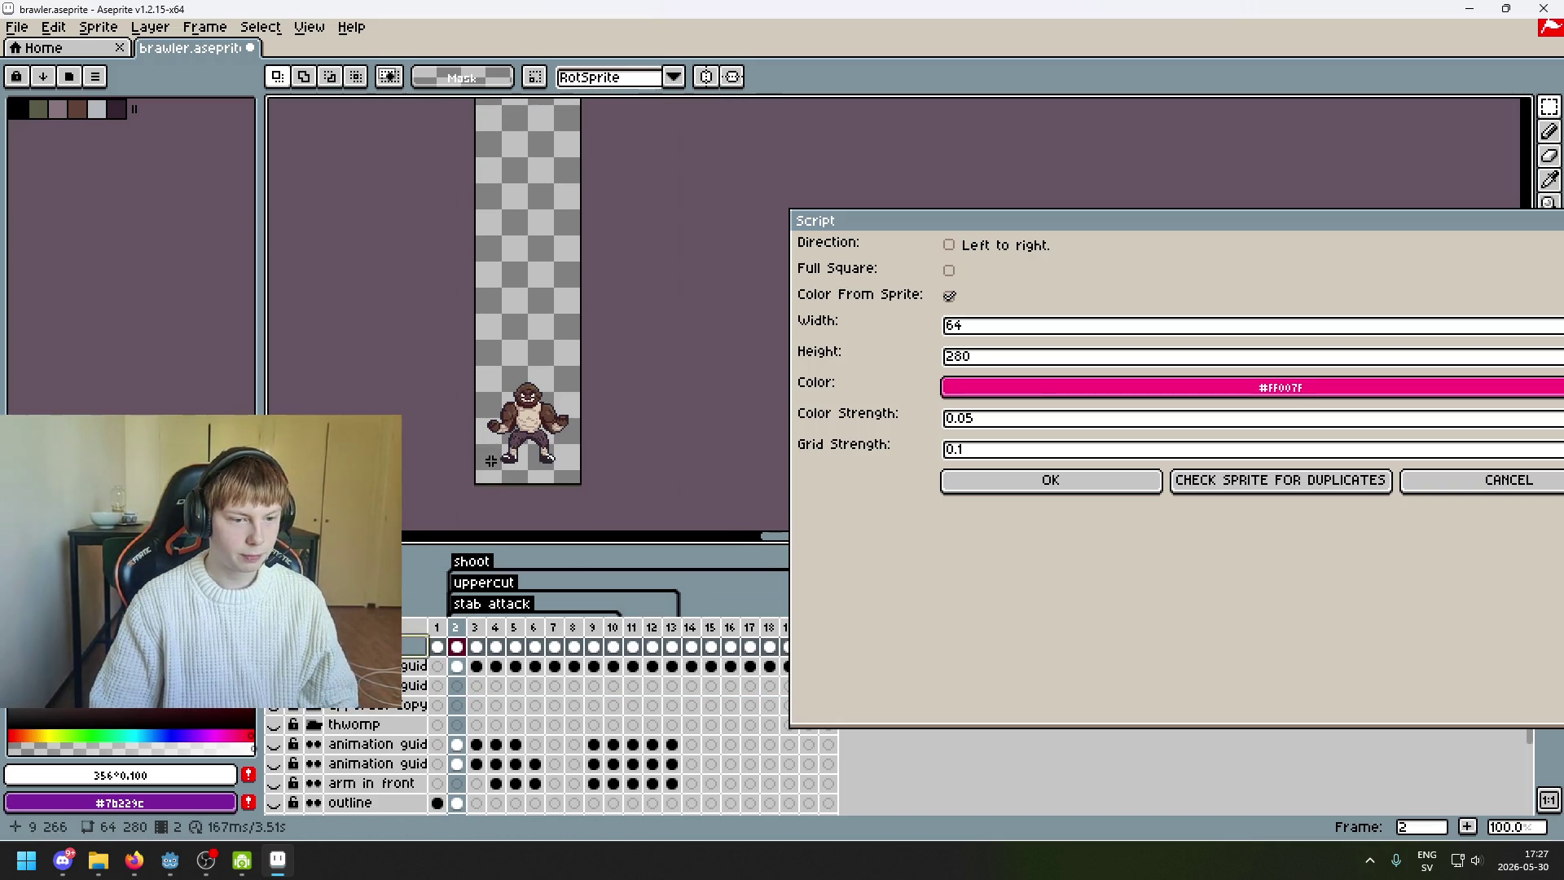
# - Set the script's Height value to 64
pyautogui.moveTo(1523, 220); pyautogui.dragTo(1065, 213)
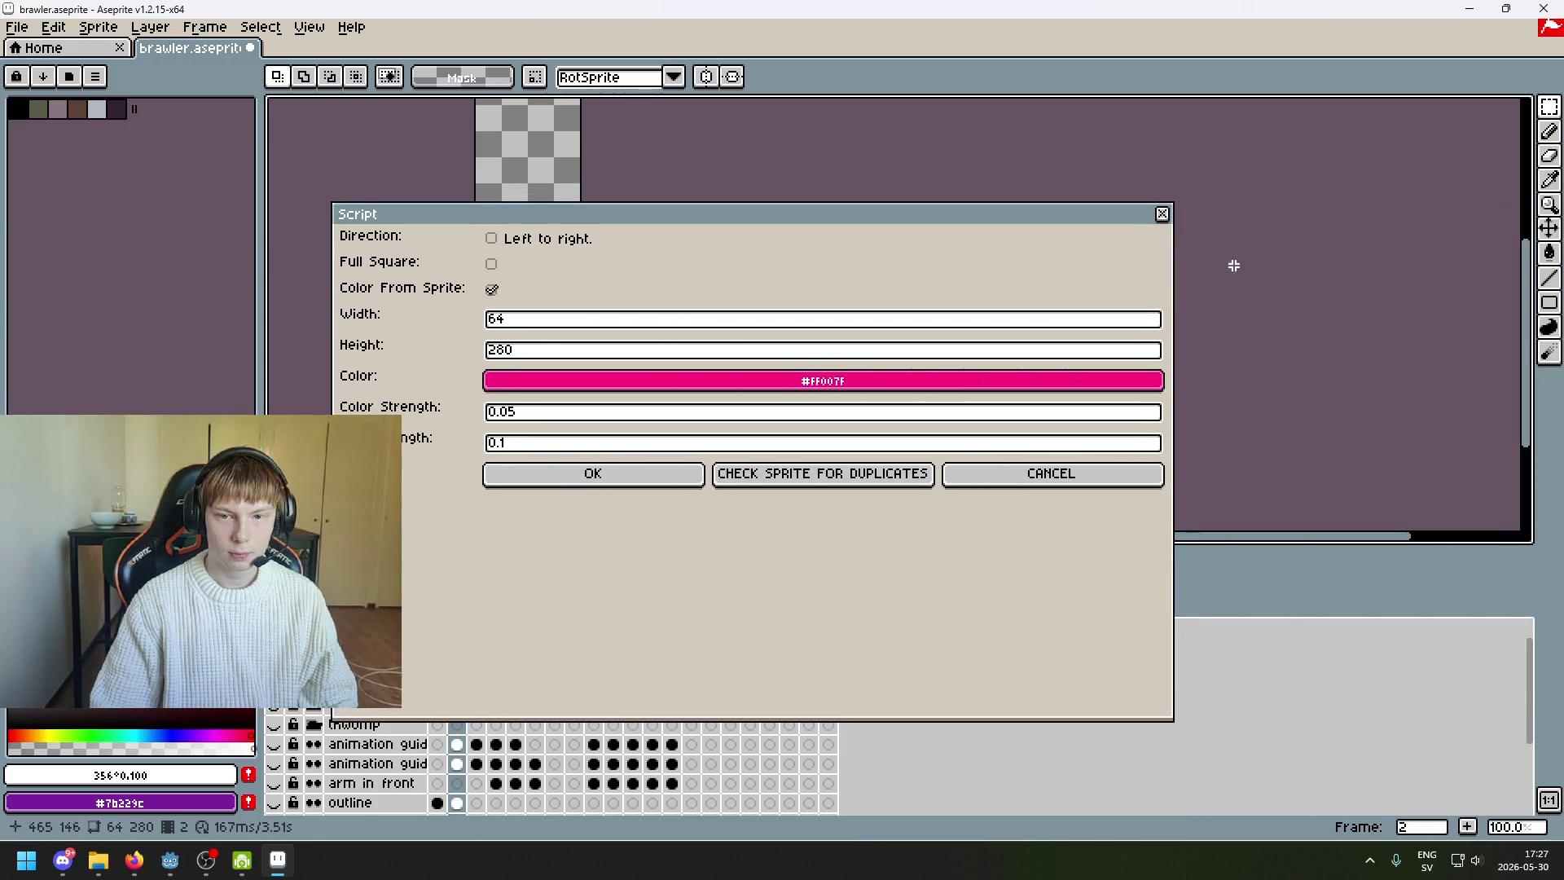
pyautogui.moveTo(790, 358); pyautogui.dragTo(413, 365)
pyautogui.write('64')
pyautogui.moveTo(827, 213)
pyautogui.mouseDown()
pyautogui.moveTo(840, 474)
pyautogui.moveTo(1259, 616)
pyautogui.mouseUp()
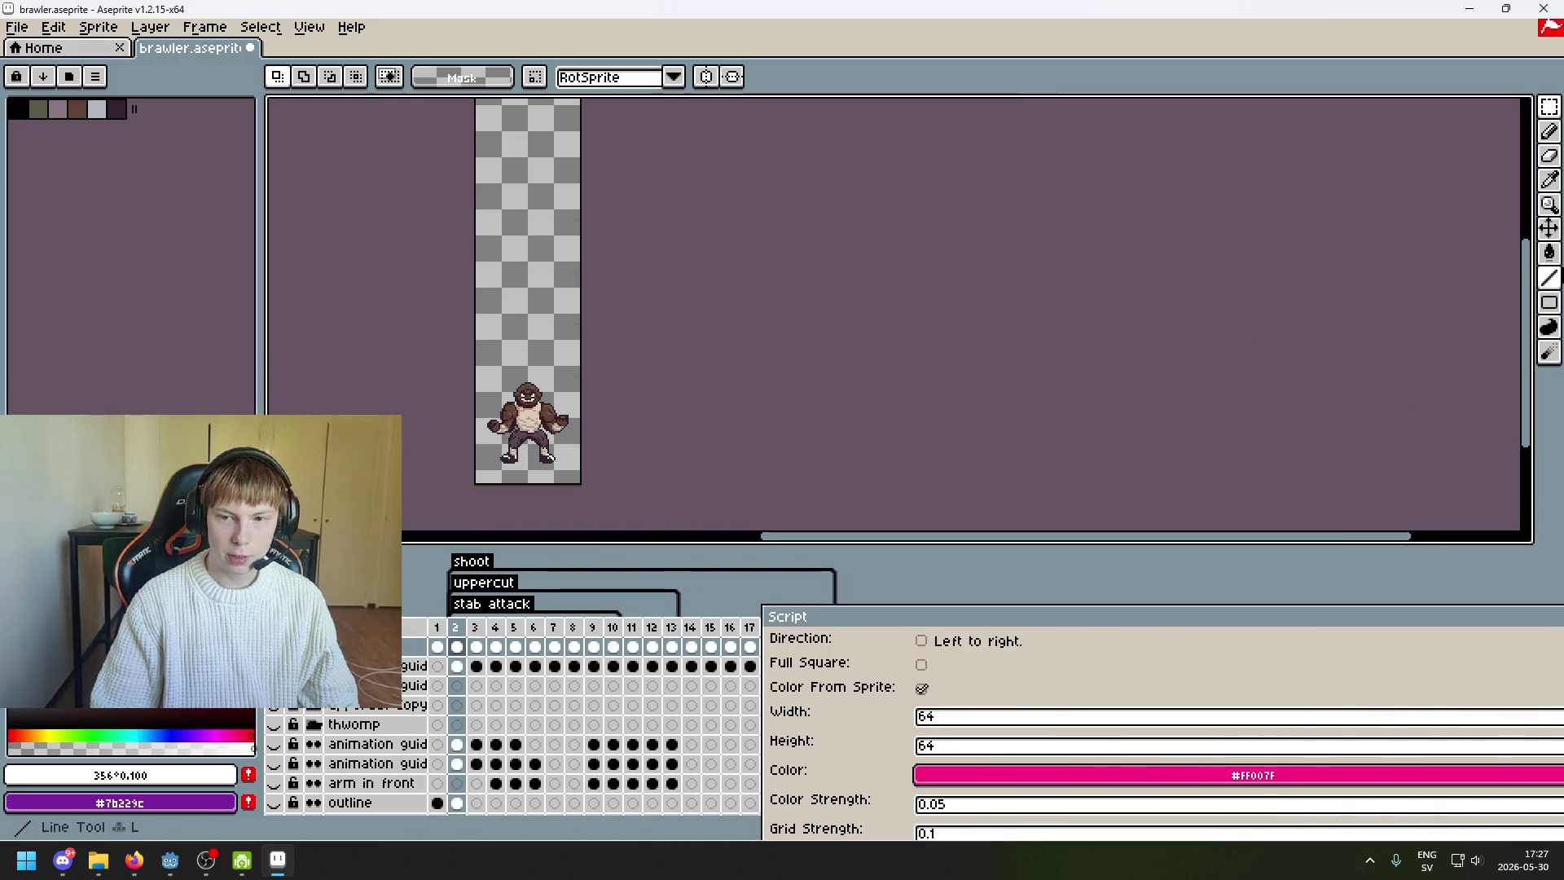
# - Move the brawler about 35 px up the canvas with the Move tool, undoing a stray move
pyautogui.click(1548, 228)
pyautogui.moveTo(618, 383)
pyautogui.mouseDown()
pyautogui.moveTo(639, 230)
pyautogui.moveTo(636, 388)
pyautogui.mouseUp()
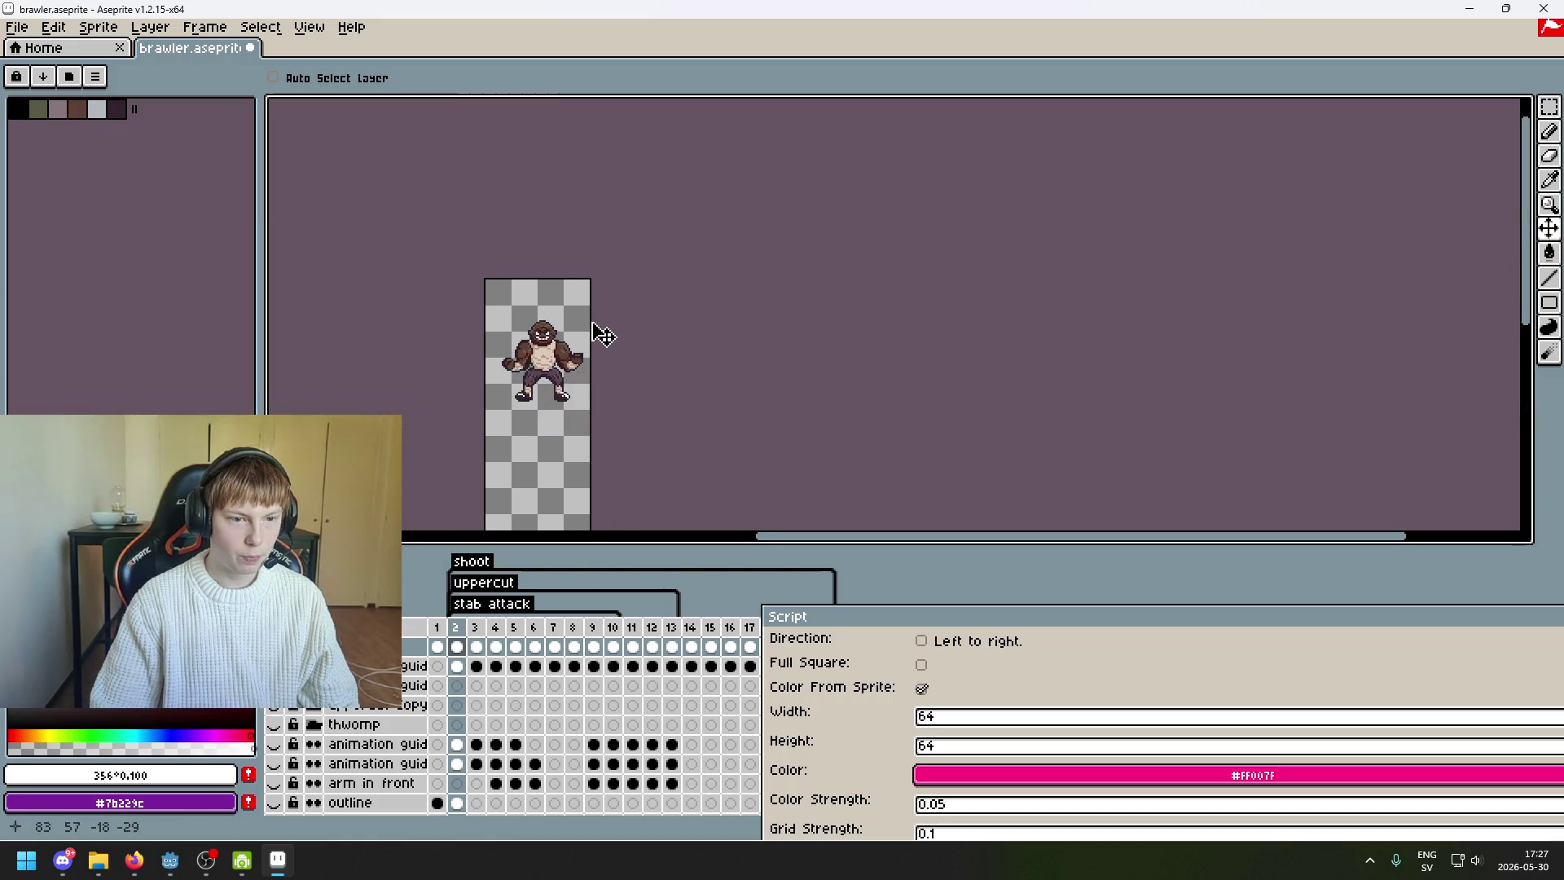
pyautogui.scroll(4, 643, 333)
pyautogui.hotkey('ctrl', 'z')
pyautogui.hotkey('ctrl', 'z')
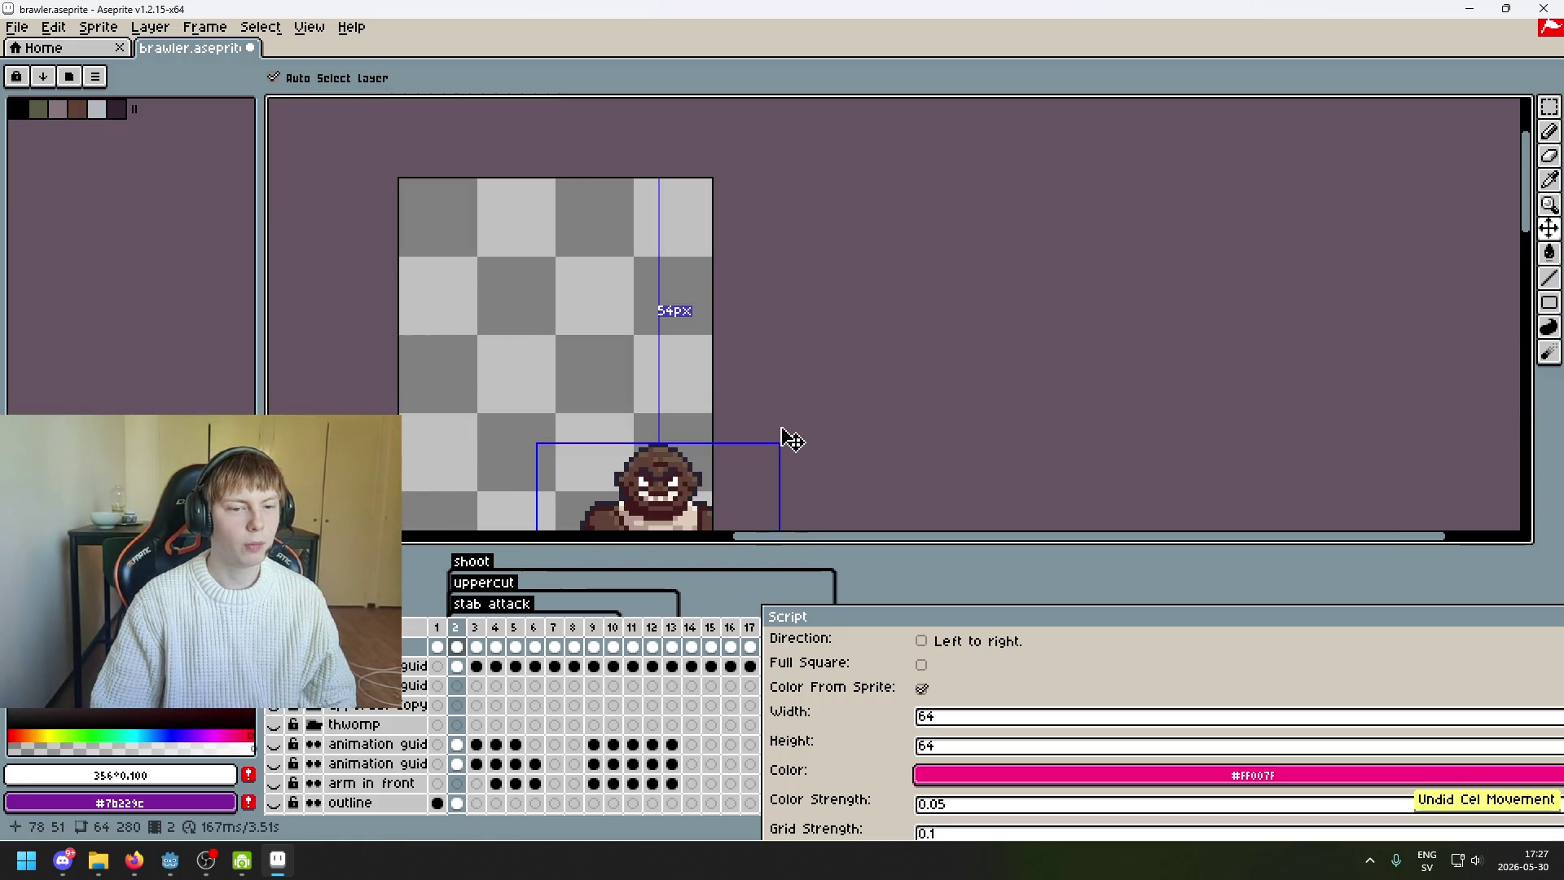
pyautogui.scroll(-5, 815, 456)
pyautogui.scroll(3, 741, 399)
pyautogui.scroll(-4, 757, 342)
pyautogui.scroll(3, 814, 310)
pyautogui.moveTo(843, 471)
pyautogui.mouseDown()
pyautogui.moveTo(828, 329)
pyautogui.moveTo(825, 346)
pyautogui.mouseUp()
pyautogui.scroll(-3, 876, 424)
pyautogui.scroll(2, 838, 307)
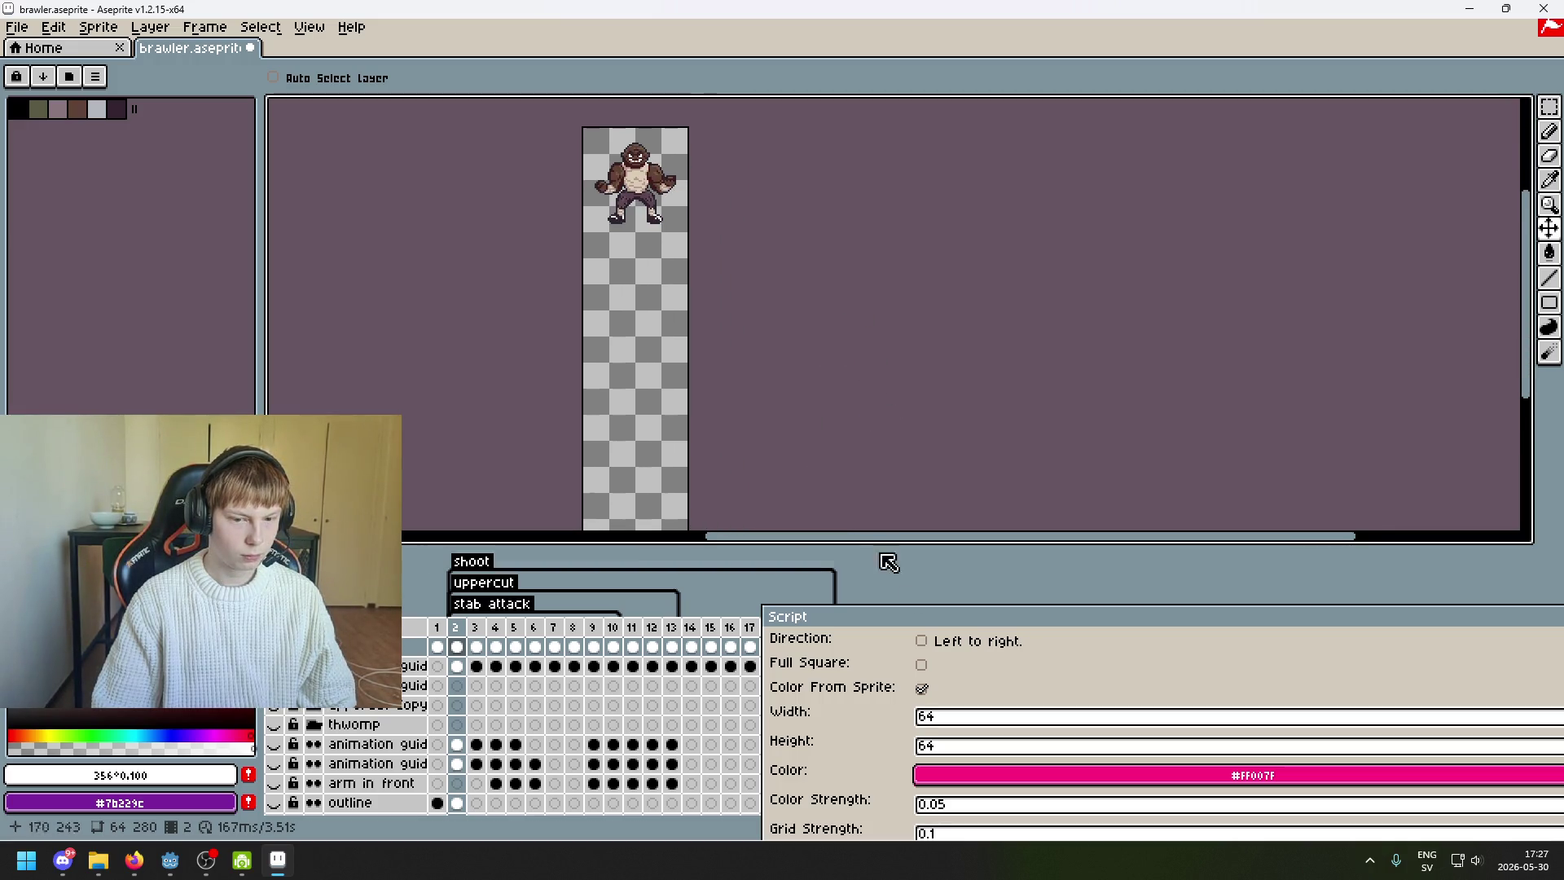
# - Rerun the duplicate check at Color Strength 0.5, close the console and view frame 1
pyautogui.moveTo(932, 617); pyautogui.dragTo(908, 331)
pyautogui.click(950, 534)
pyautogui.write('0.5')
pyautogui.click(959, 597)
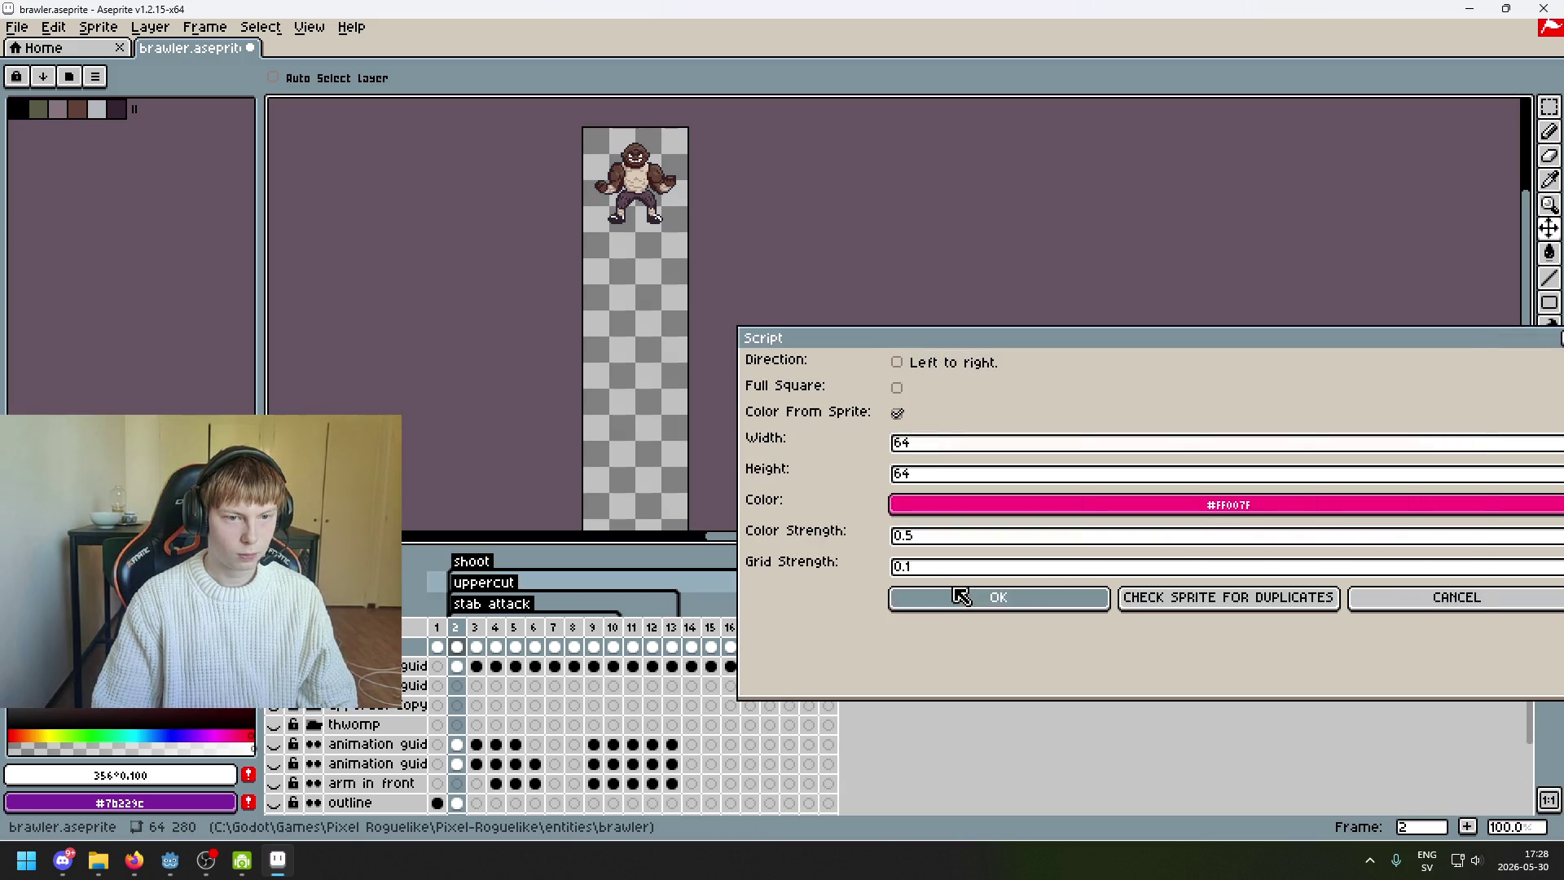
pyautogui.click(784, 651)
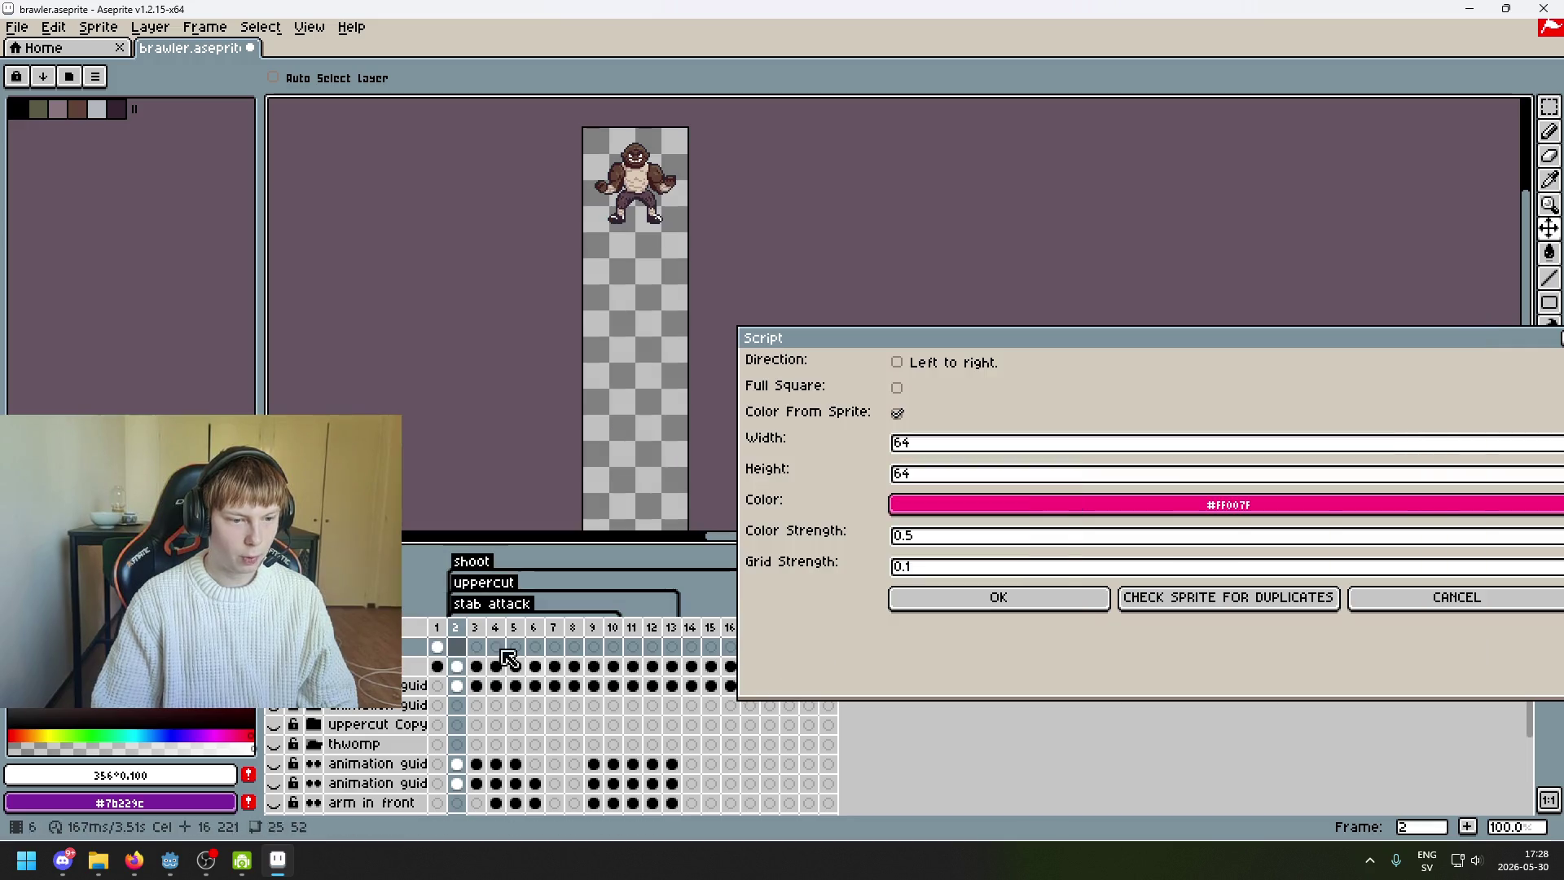
pyautogui.click(438, 629)
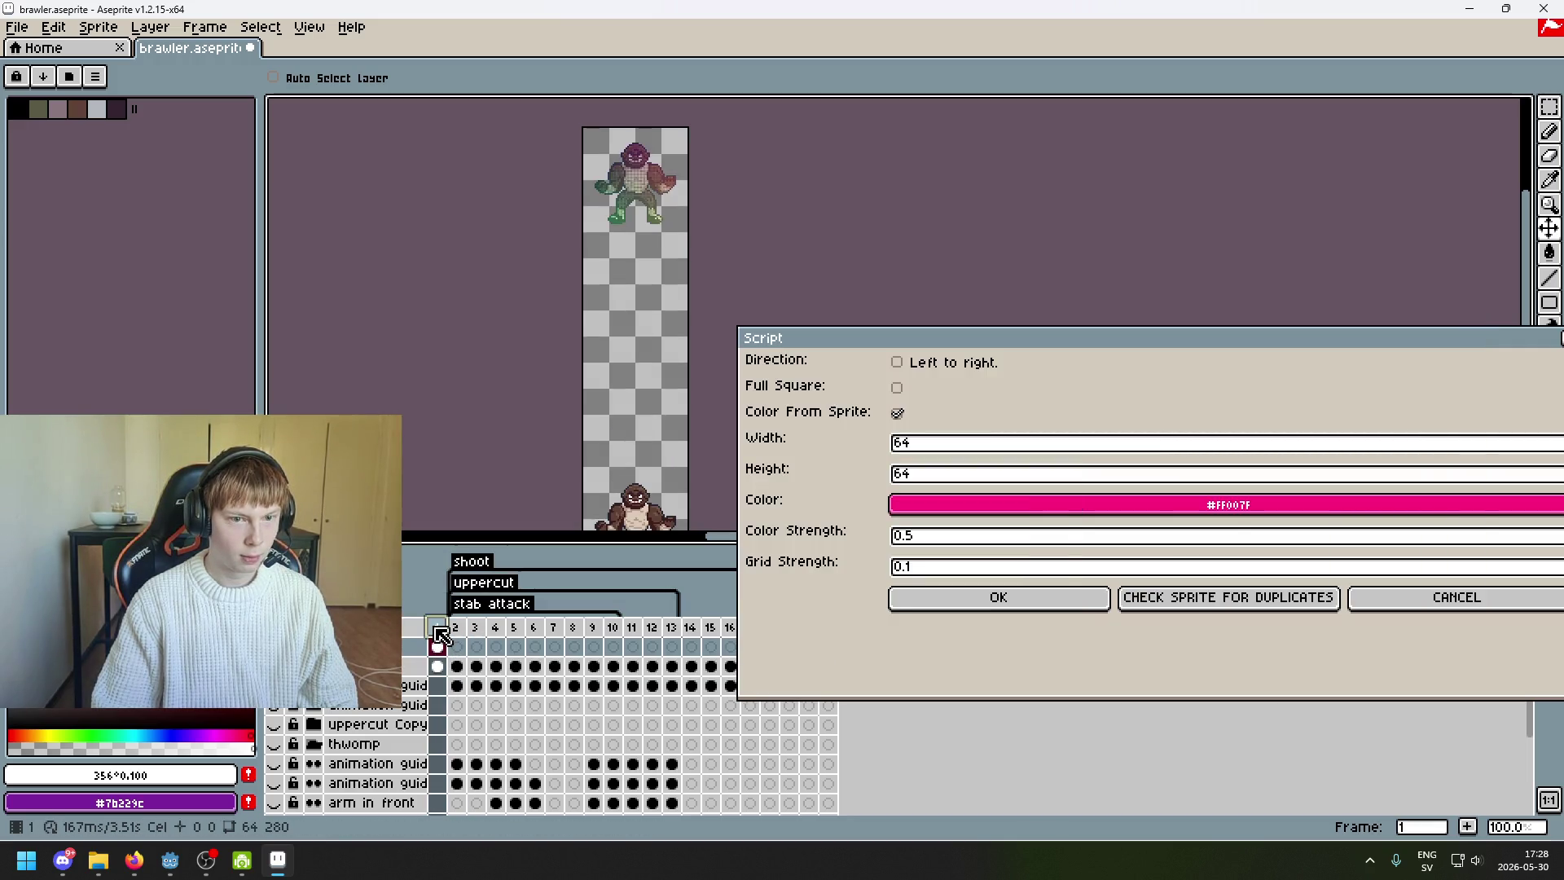
# - Run the gradient-map script at colour strength 0.2
pyautogui.click(458, 632)
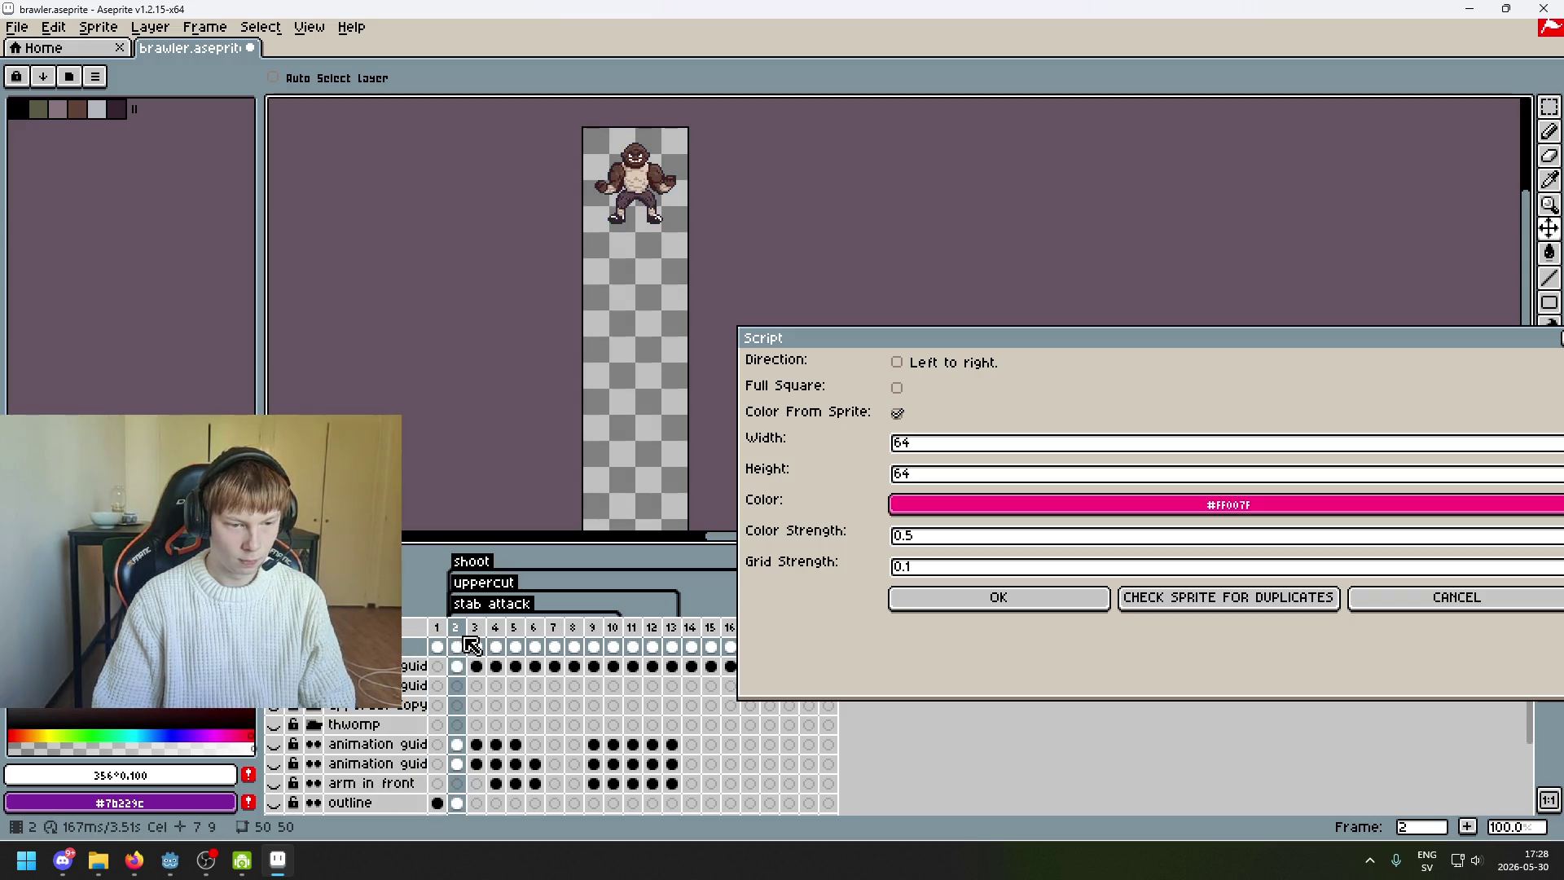
pyautogui.click(970, 542)
pyautogui.press('BackSpace')
pyautogui.write('2')
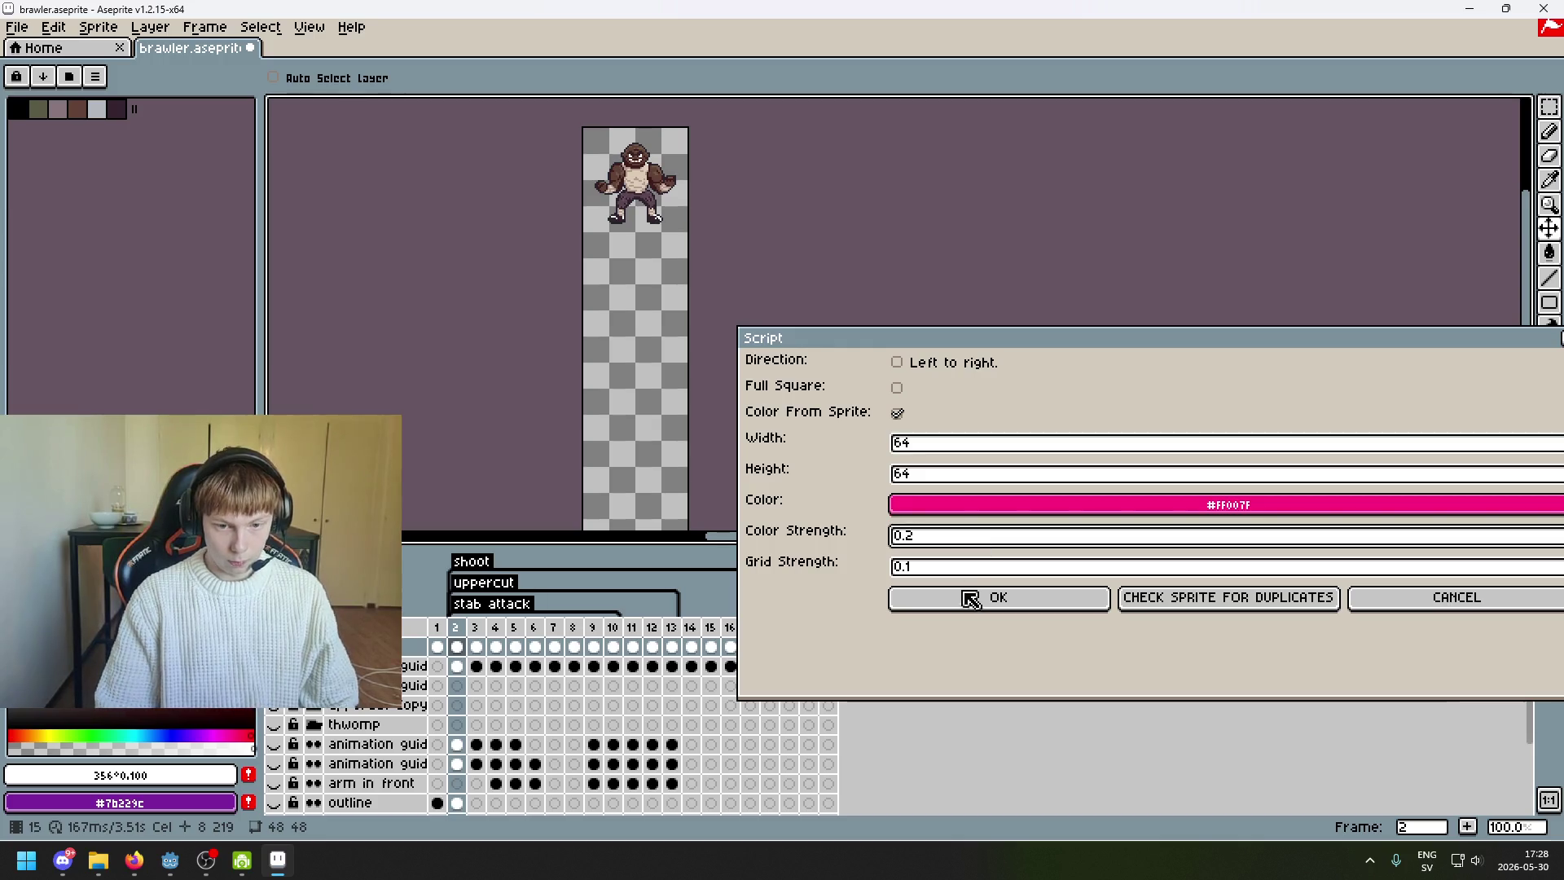
pyautogui.click(964, 599)
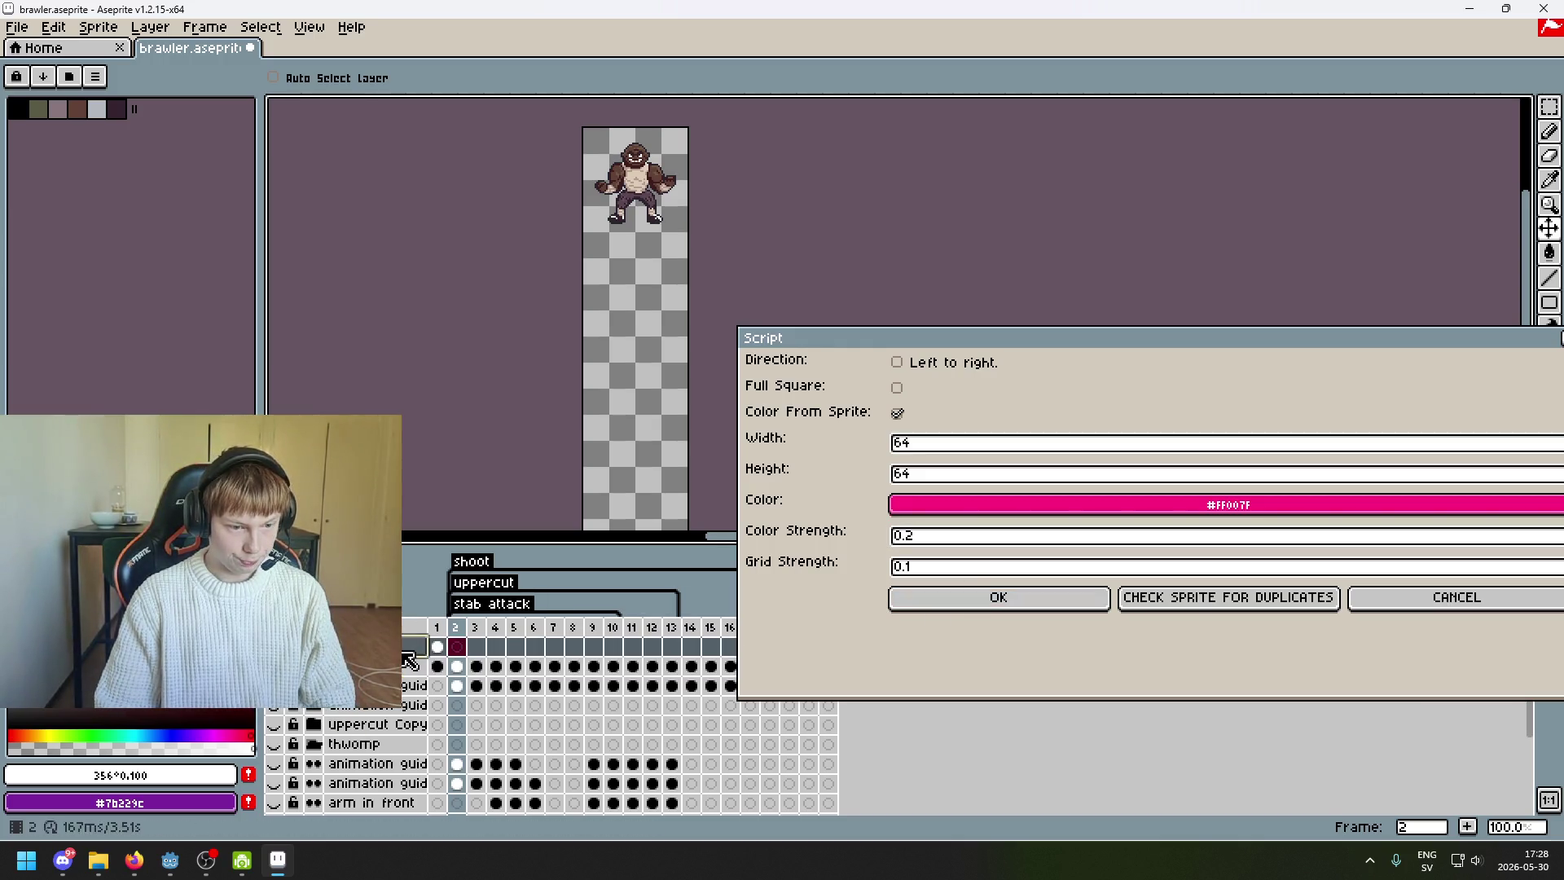
pyautogui.press('Return')
# - Rerun the script from frame 2 at colour strength 0.3 and dismiss the duplicates report
pyautogui.click(461, 631)
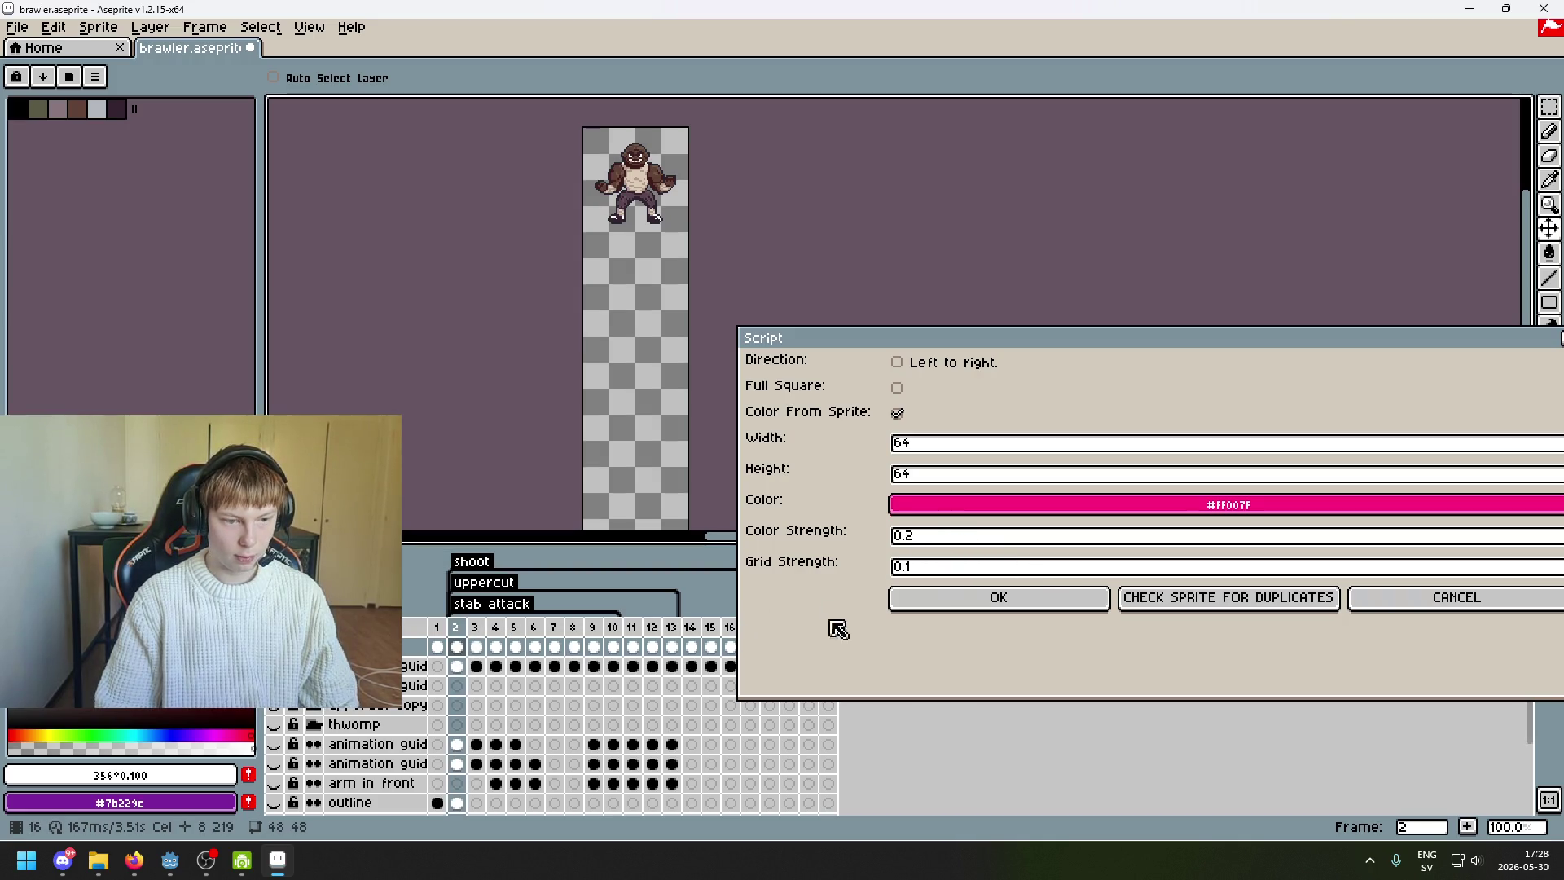
pyautogui.click(980, 541)
pyautogui.write('0.3')
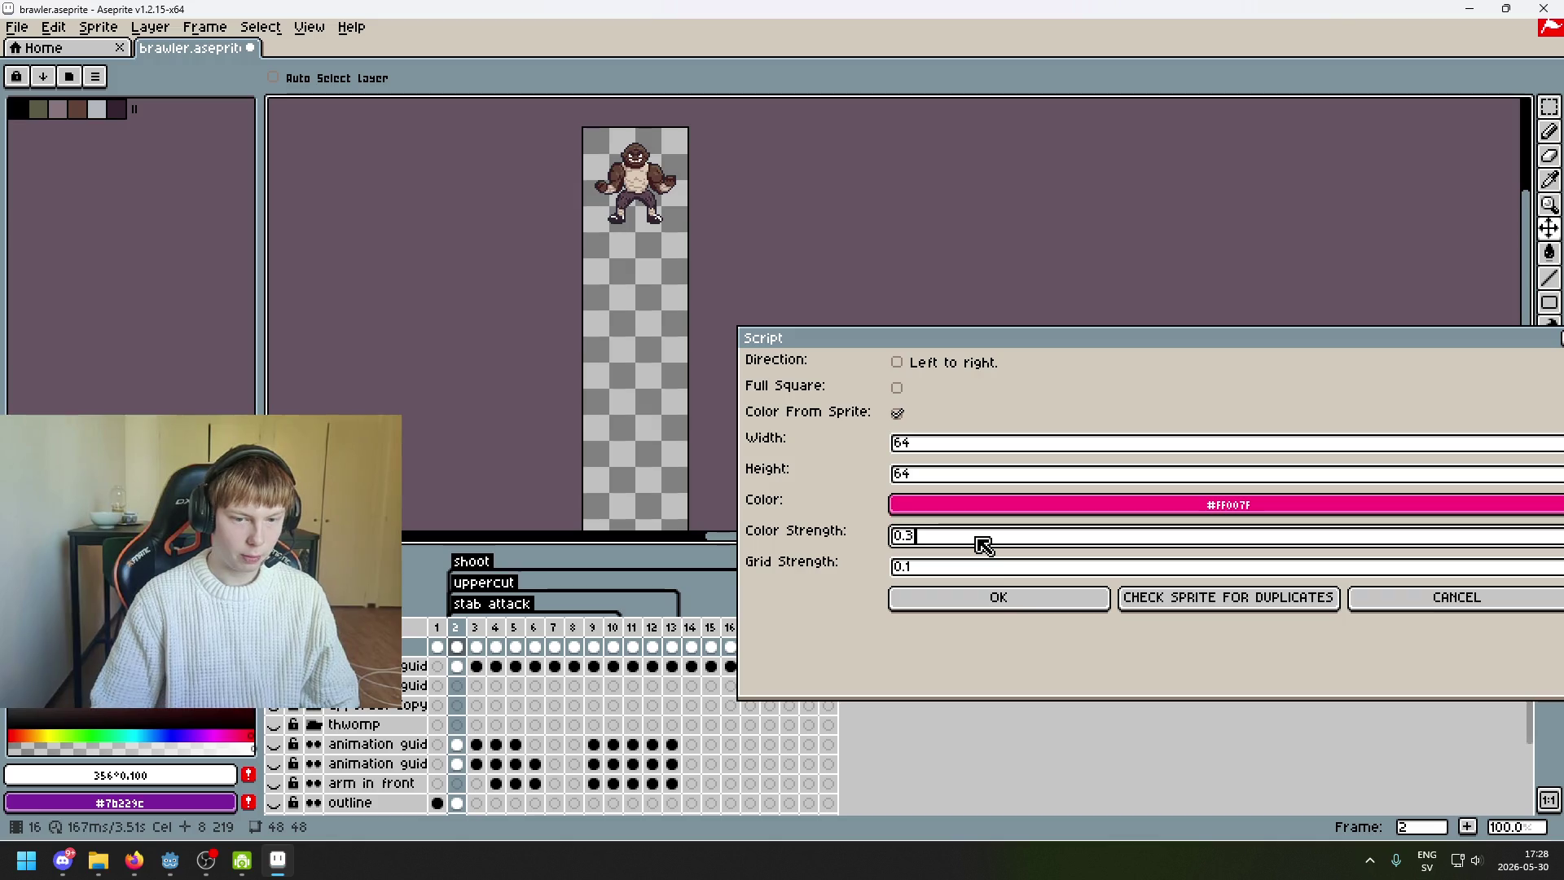
pyautogui.click(994, 603)
pyautogui.click(794, 651)
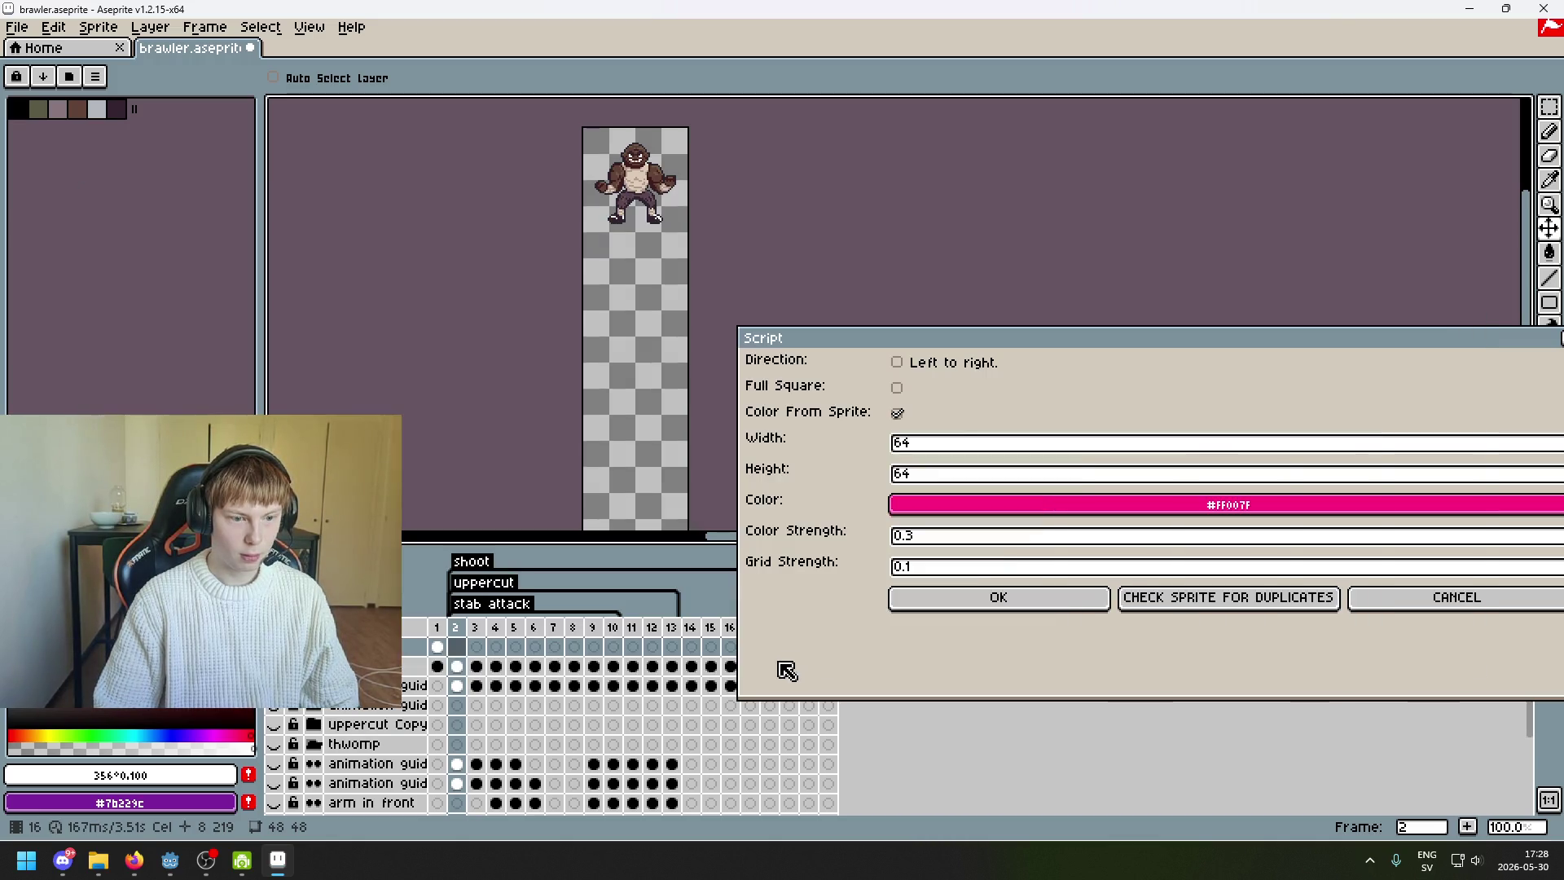
# - Run the script once more at colour strength 0.25 and return to frame 1
pyautogui.click(994, 540)
pyautogui.write('0.25')
pyautogui.click(1002, 600)
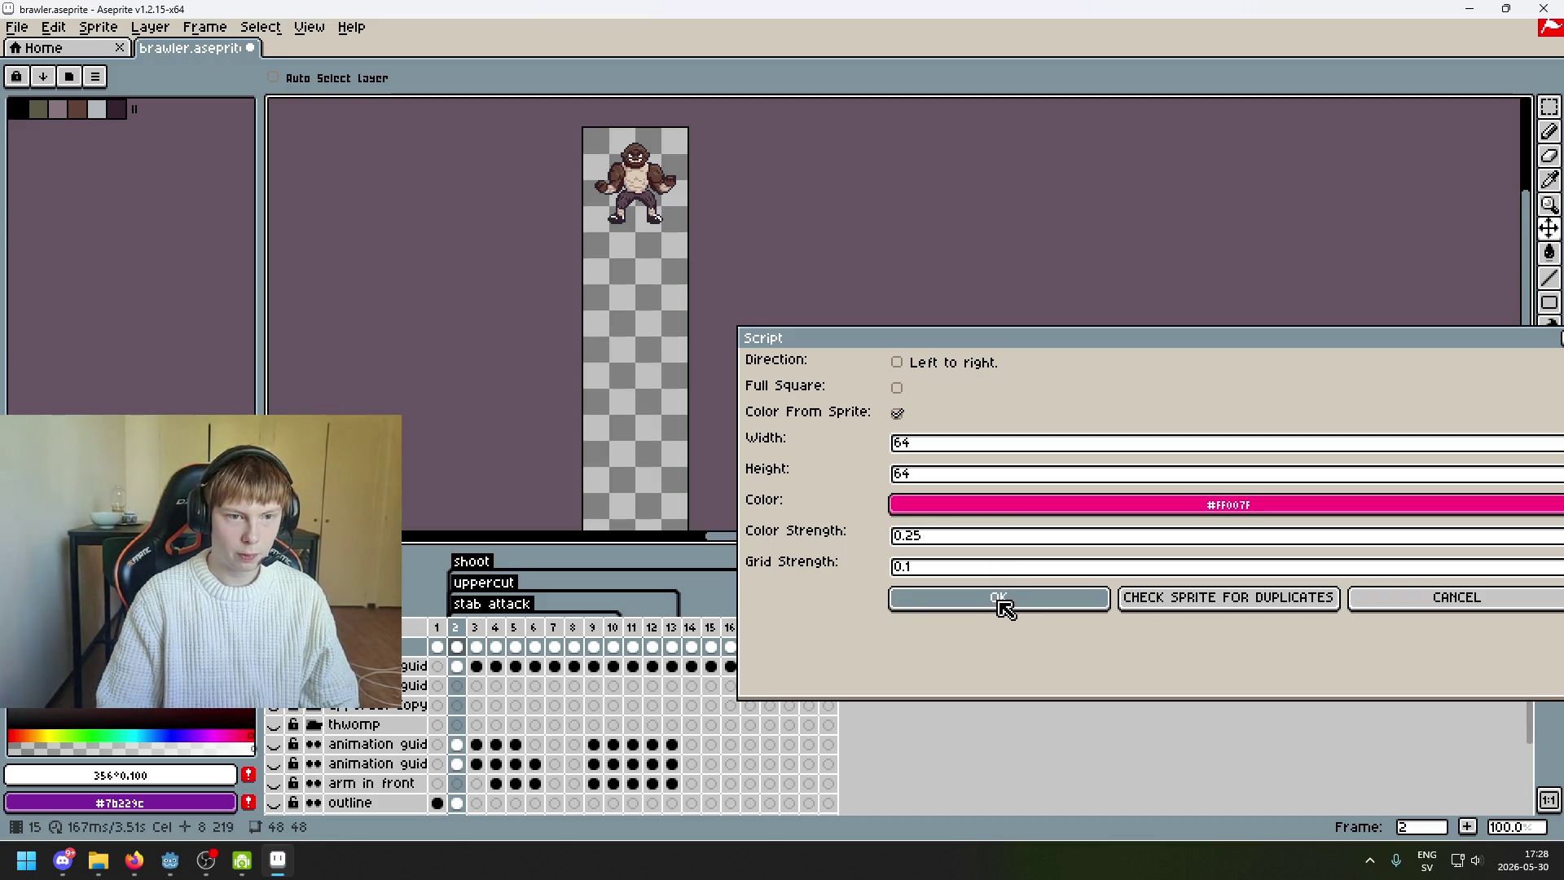
pyautogui.click(435, 632)
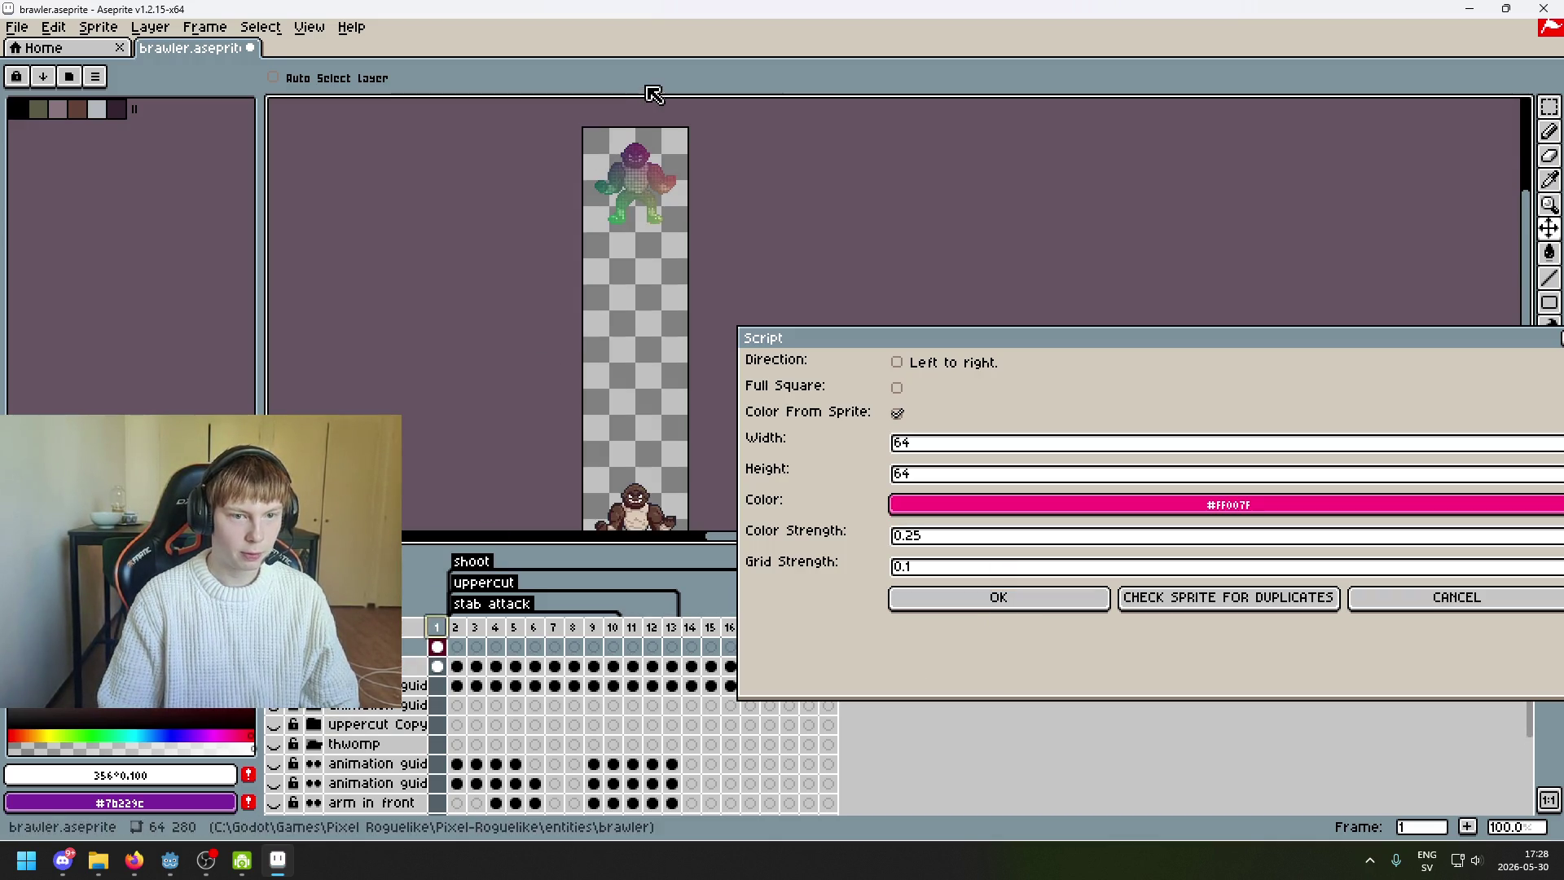
pyautogui.scroll(3, 643, 147)
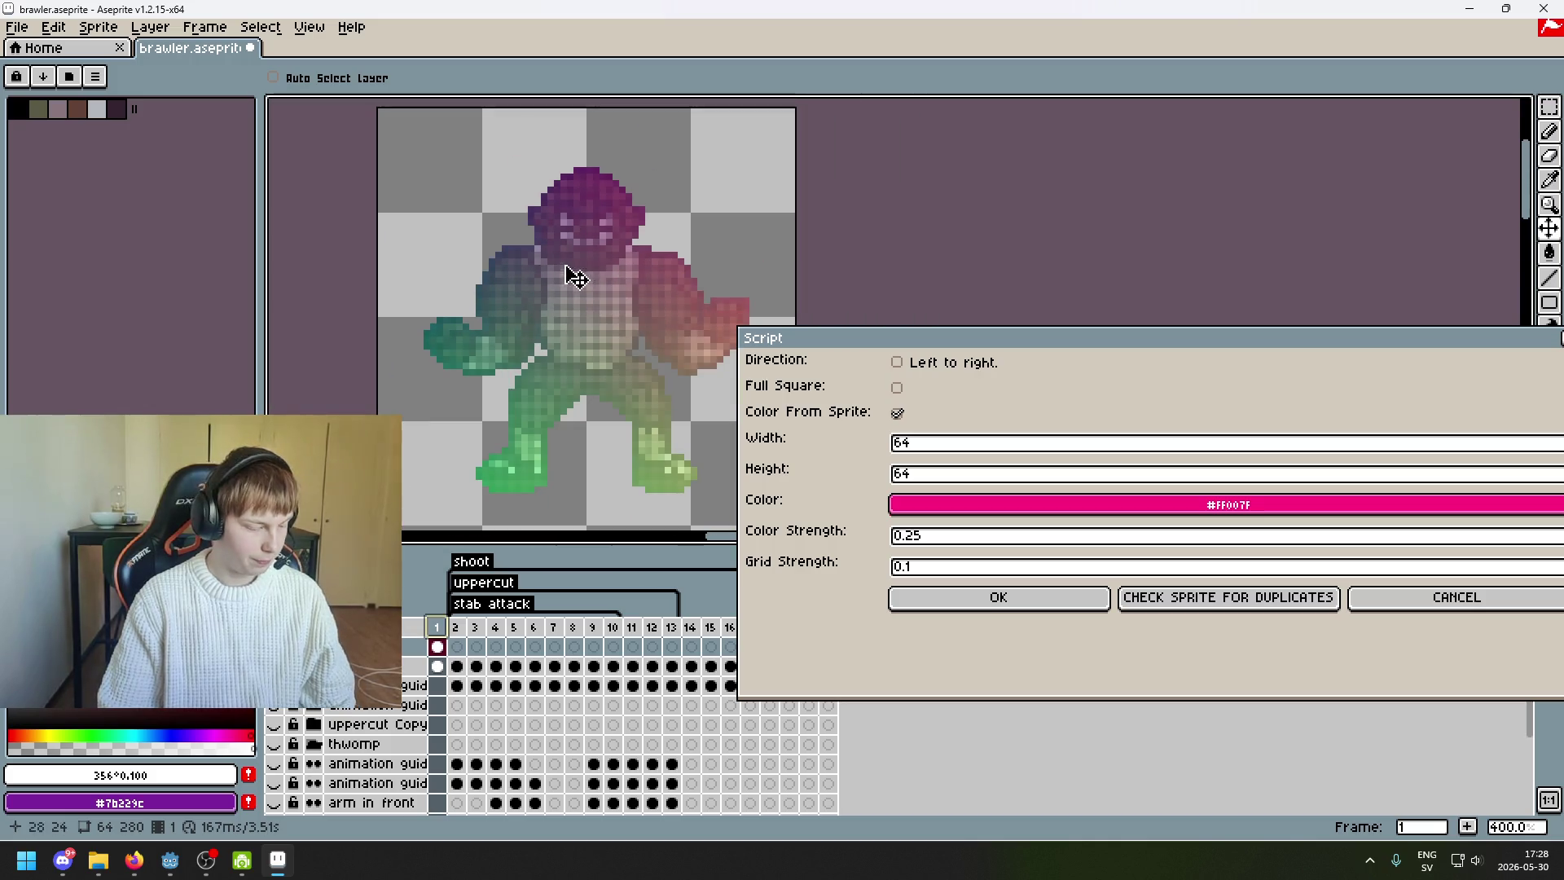
pyautogui.scroll(-3, 575, 278)
pyautogui.scroll(1, 587, 174)
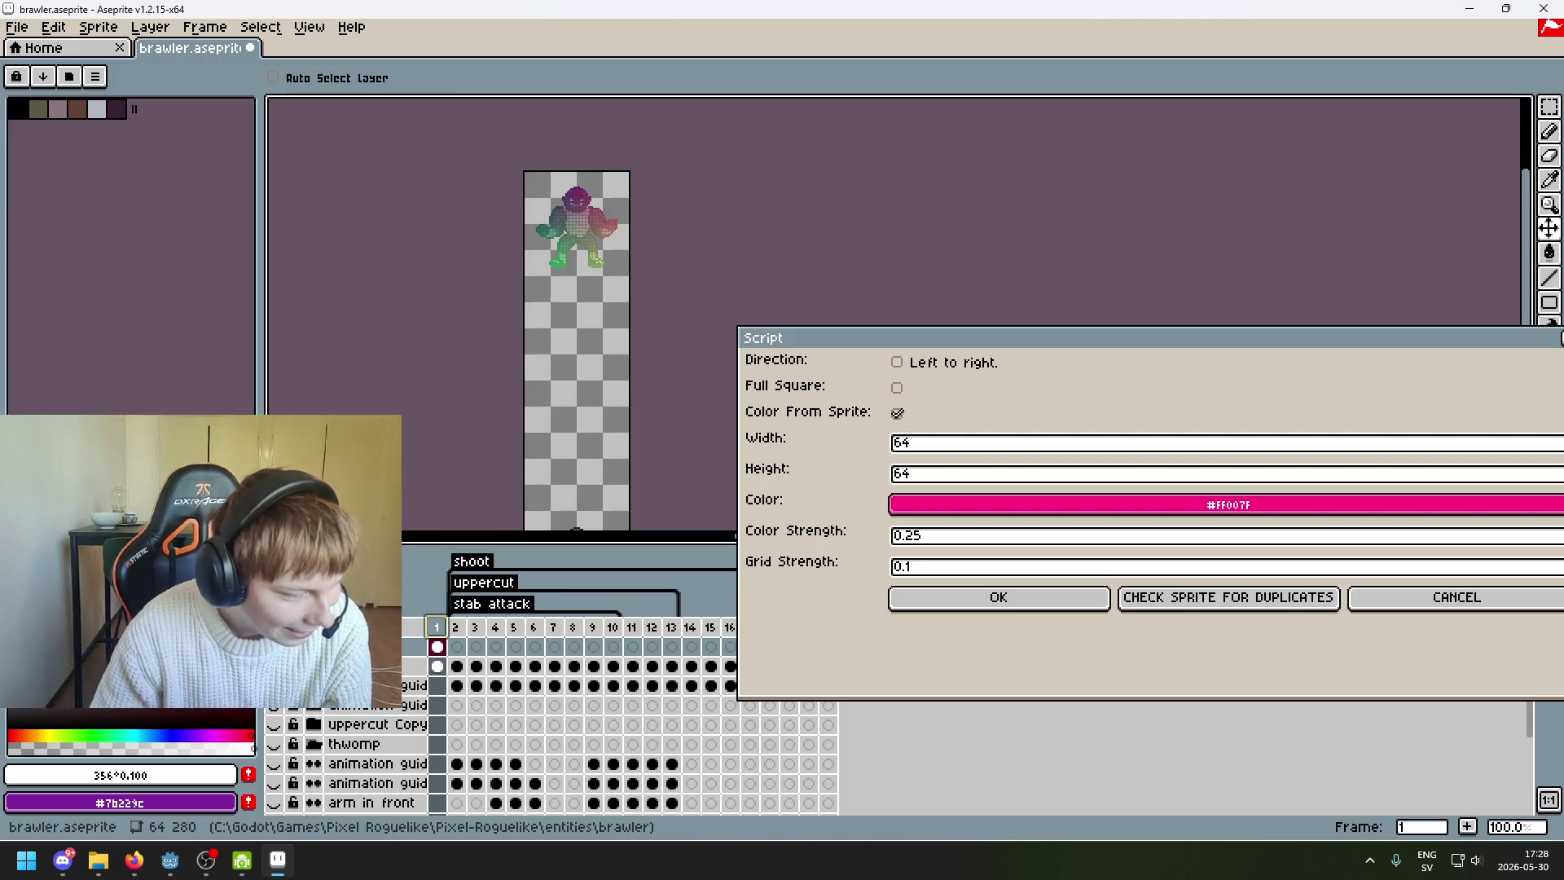
pyautogui.scroll(1, 638, 440)
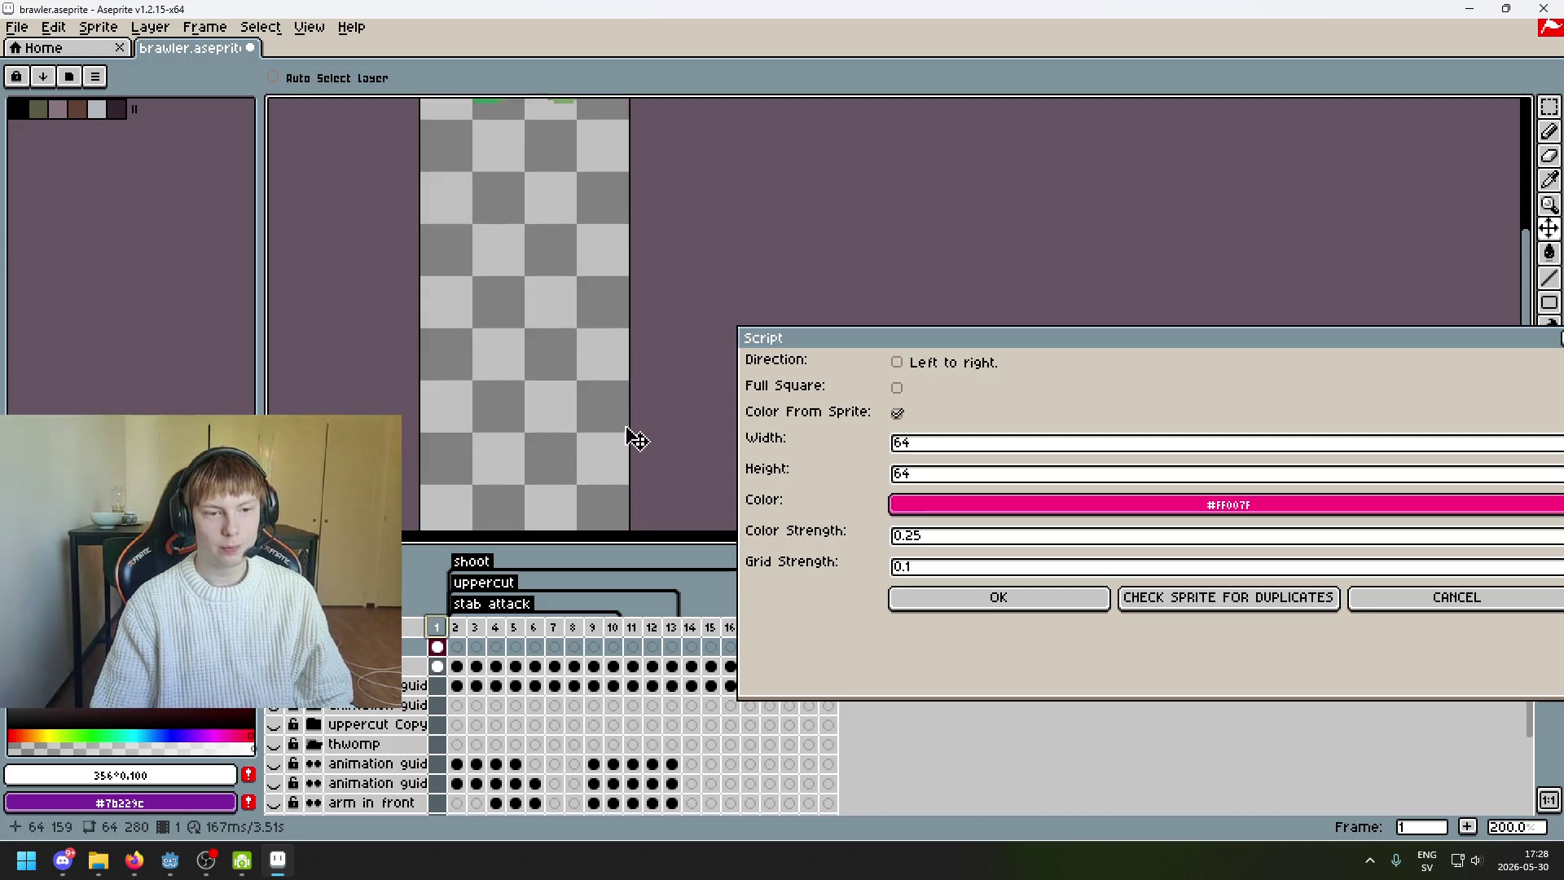
pyautogui.scroll(2, 638, 440)
pyautogui.scroll(-1, 639, 454)
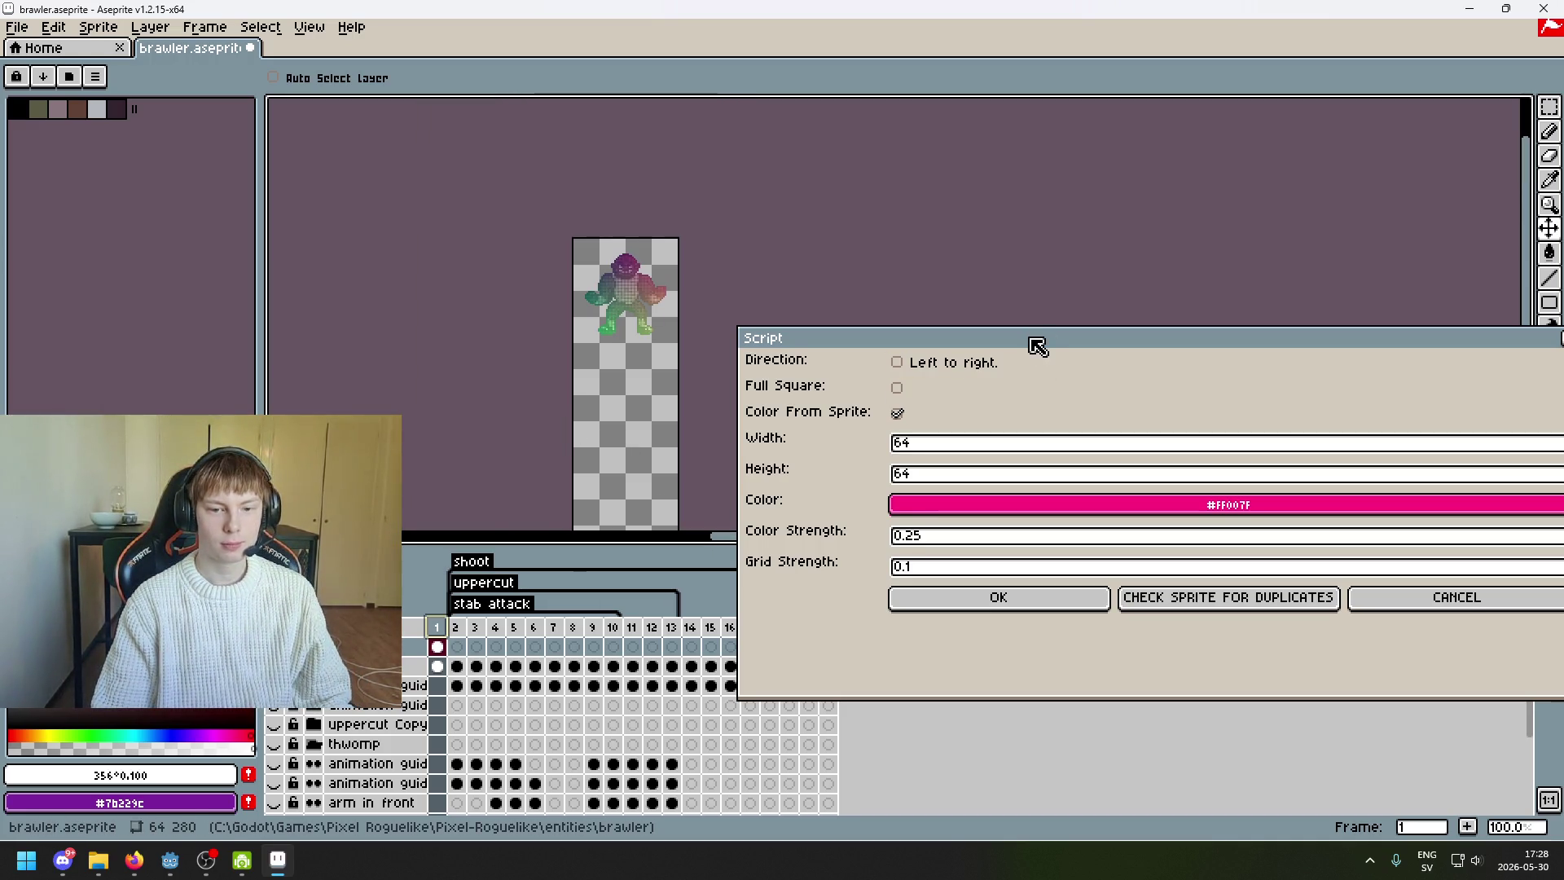
pyautogui.moveTo(1037, 345); pyautogui.dragTo(975, 213)
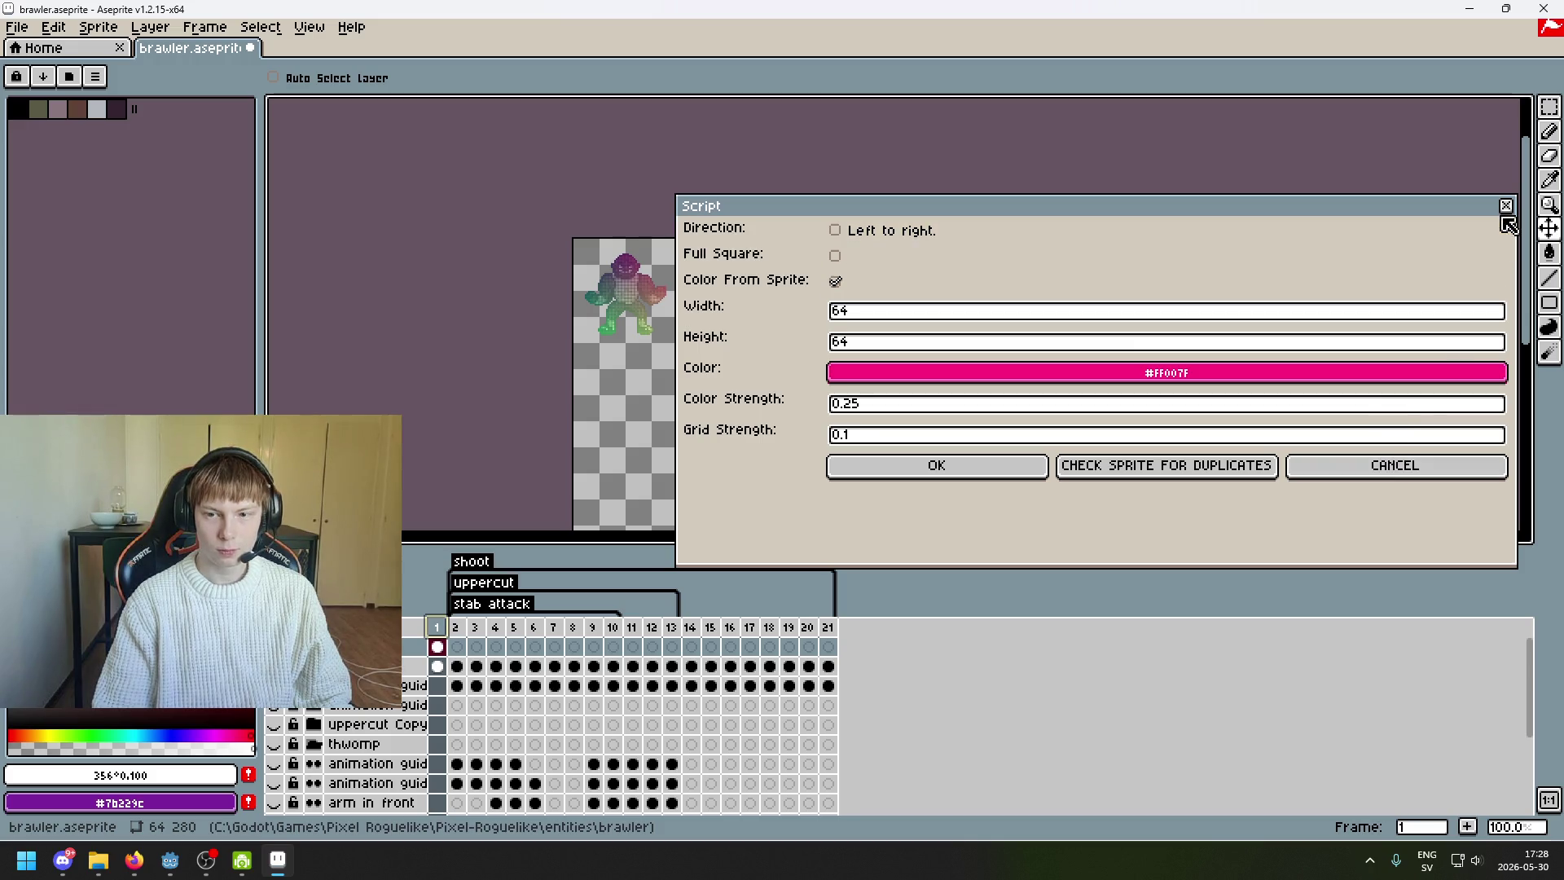
# - Cancel the script settings and toggle the flattened layer's visibility off and back on
pyautogui.click(1425, 465)
pyautogui.scroll(-1, 945, 428)
pyautogui.scroll(1, 733, 407)
pyautogui.scroll(-1, 806, 380)
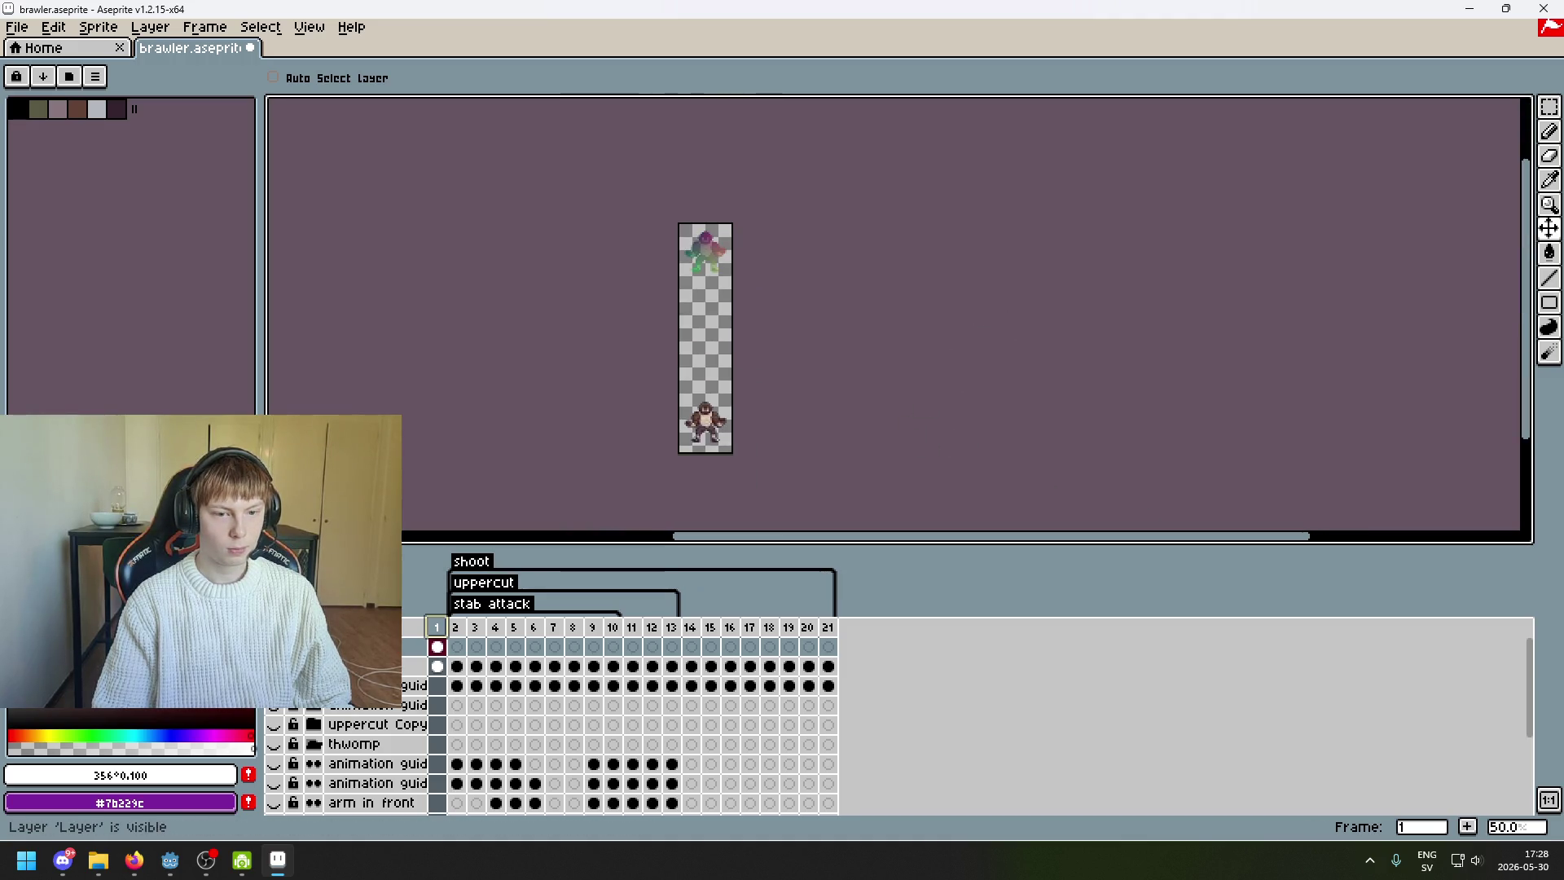
pyautogui.click(1549, 109)
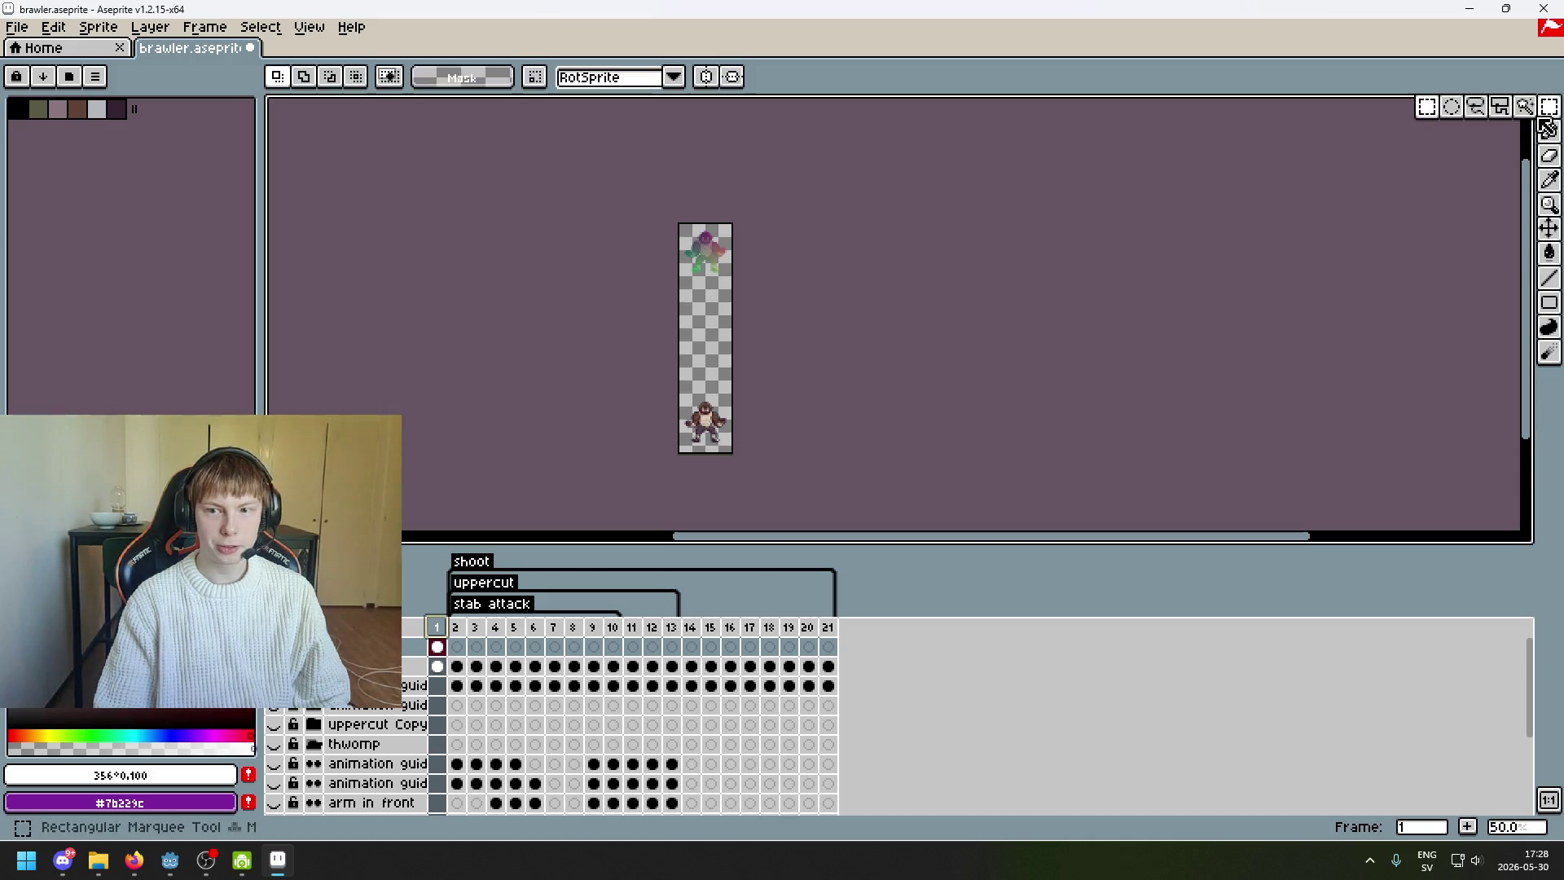
pyautogui.scroll(1, 897, 394)
pyautogui.click(273, 666)
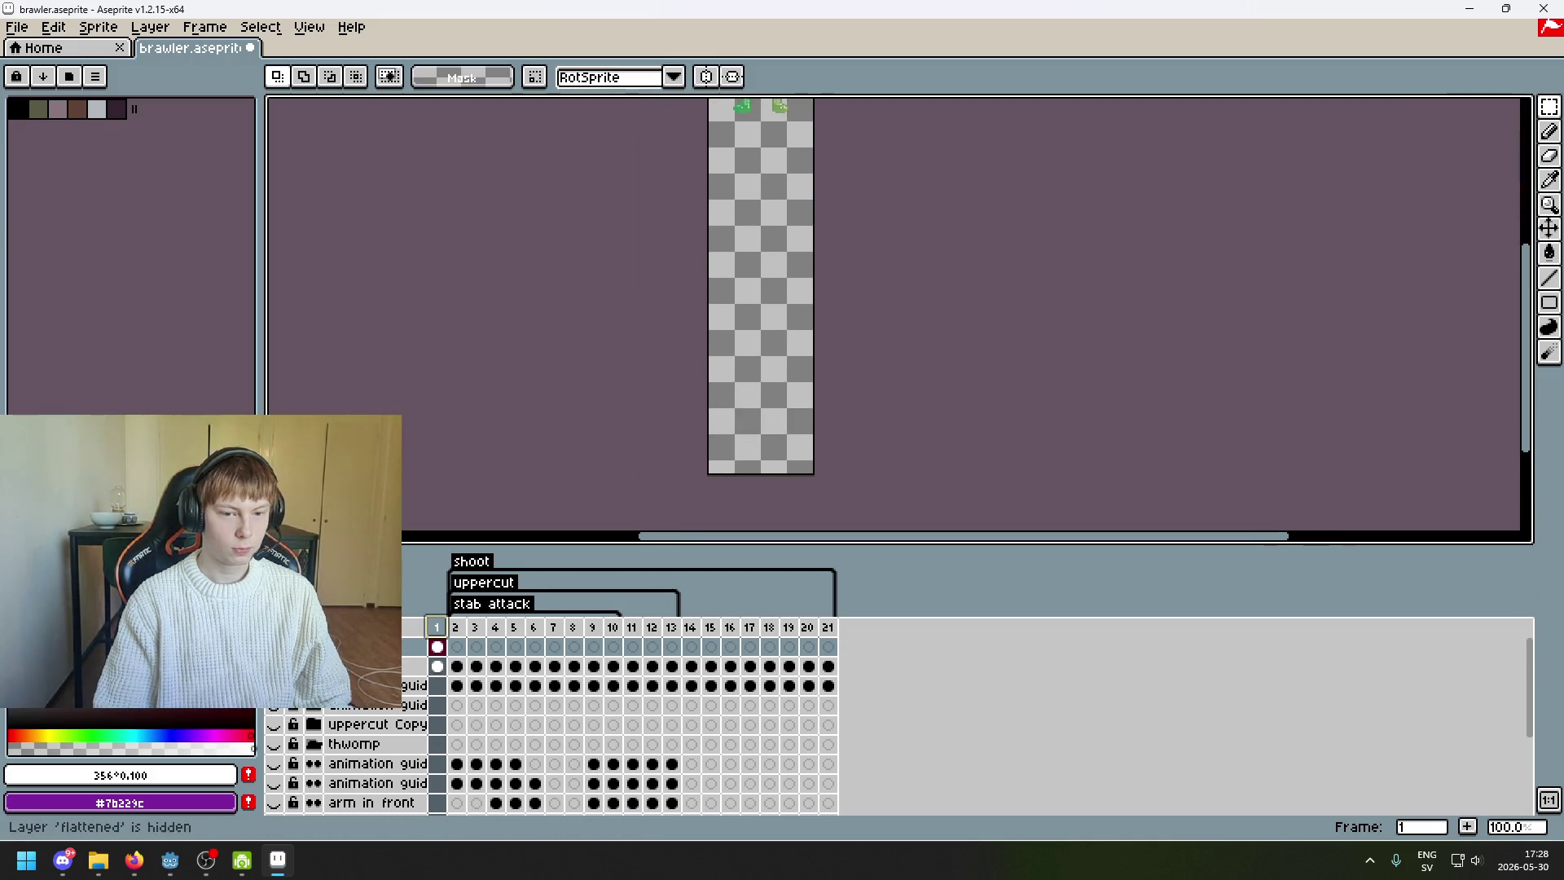
pyautogui.moveTo(774, 382)
pyautogui.mouseDown()
pyautogui.moveTo(750, 447)
pyautogui.moveTo(750, 418)
pyautogui.moveTo(718, 471)
pyautogui.mouseUp()
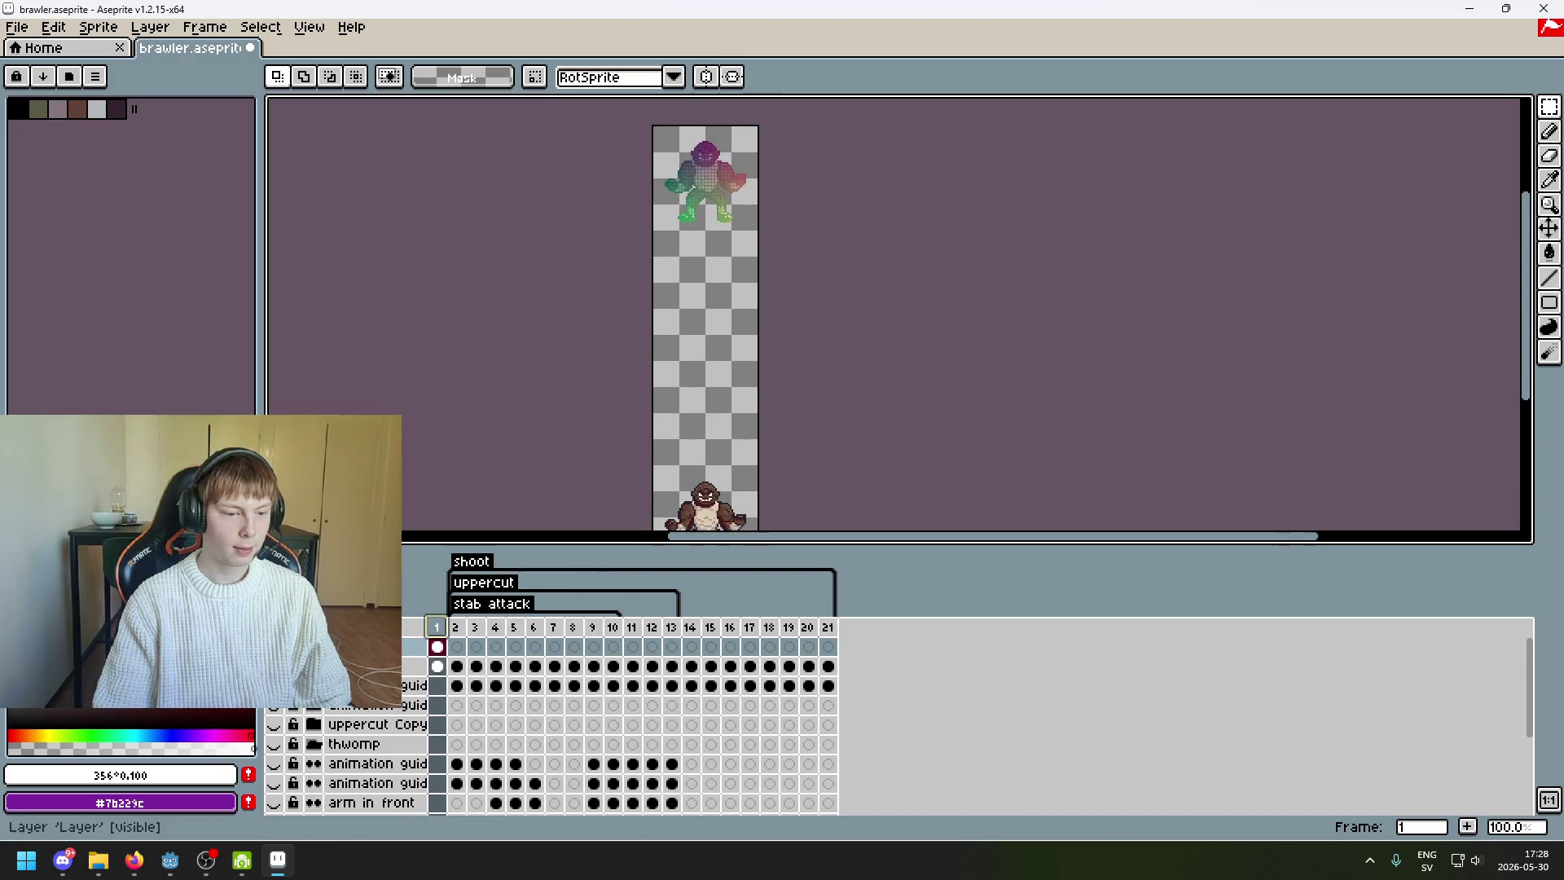
# - Rename the new gradient layer to 'map' in Layer Properties
pyautogui.doubleClick(403, 647)
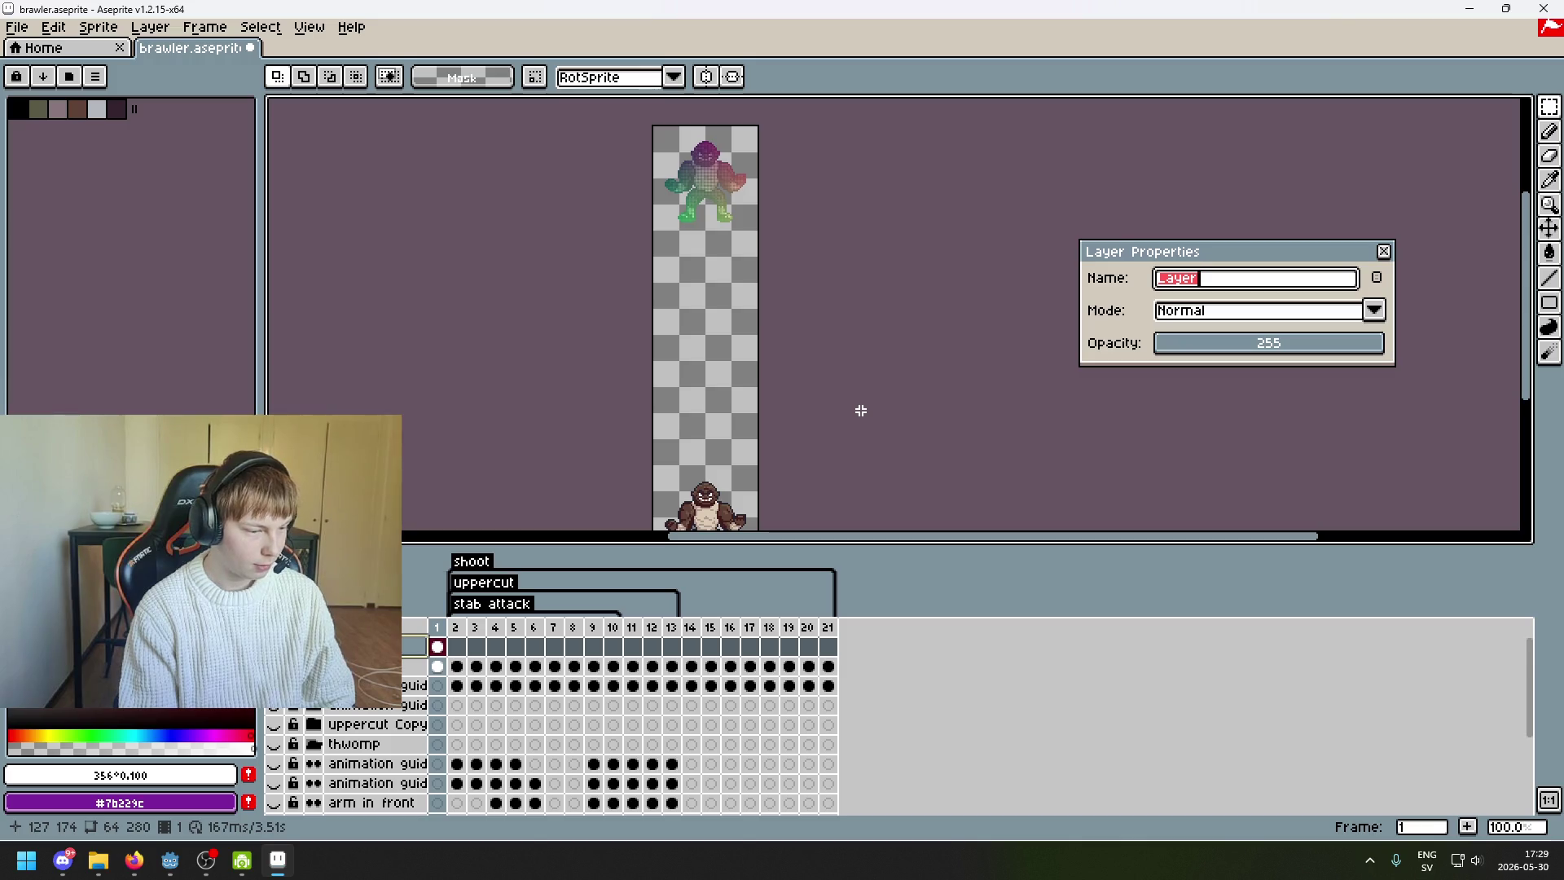
pyautogui.scroll(2, 704, 269)
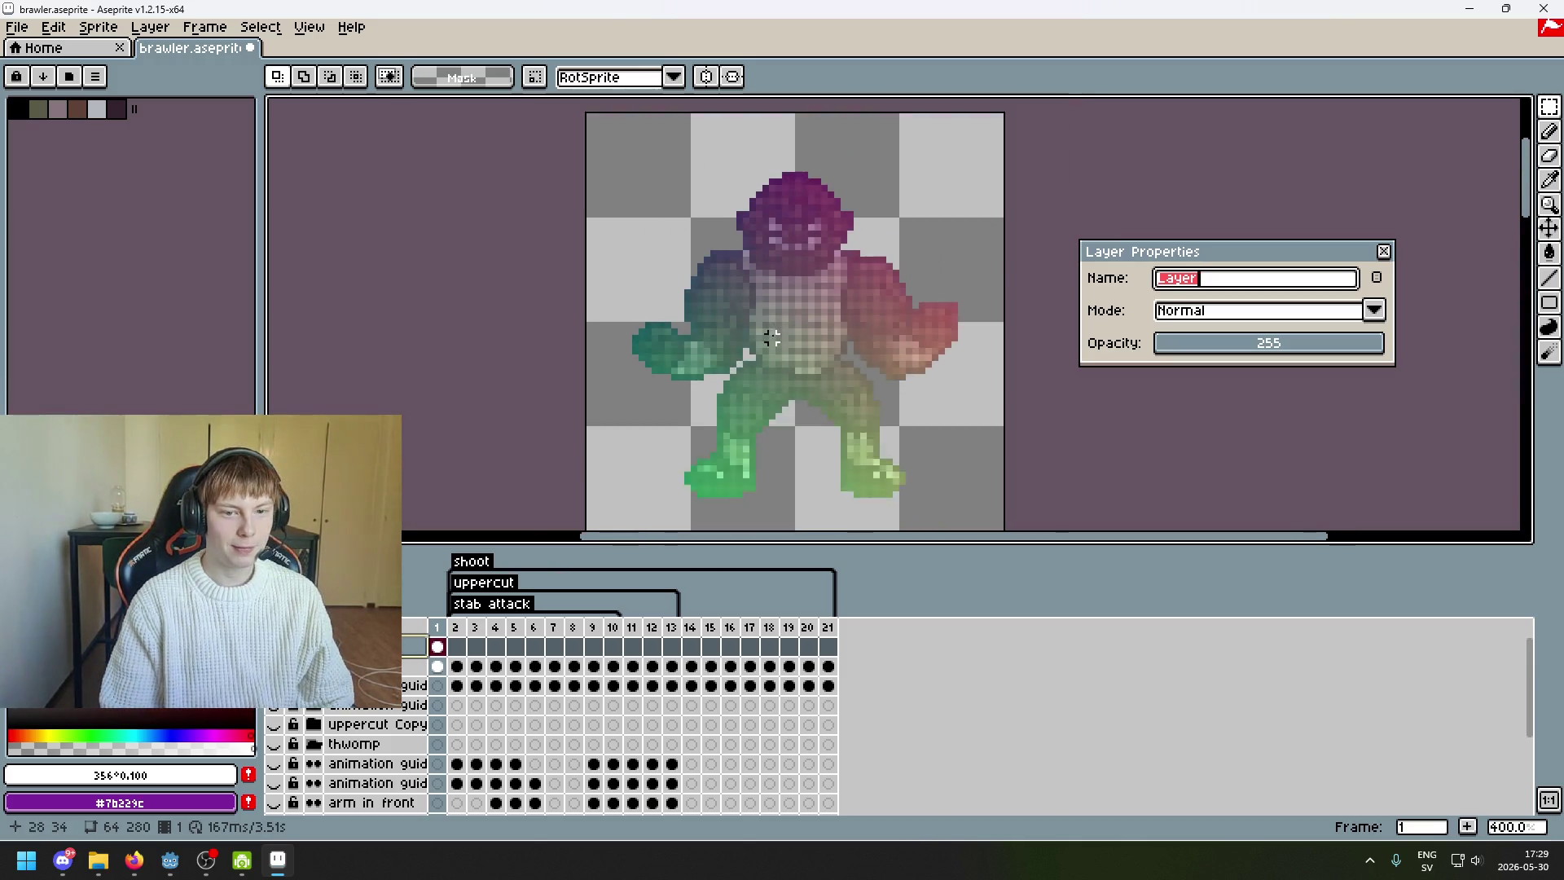
pyautogui.scroll(-1, 839, 301)
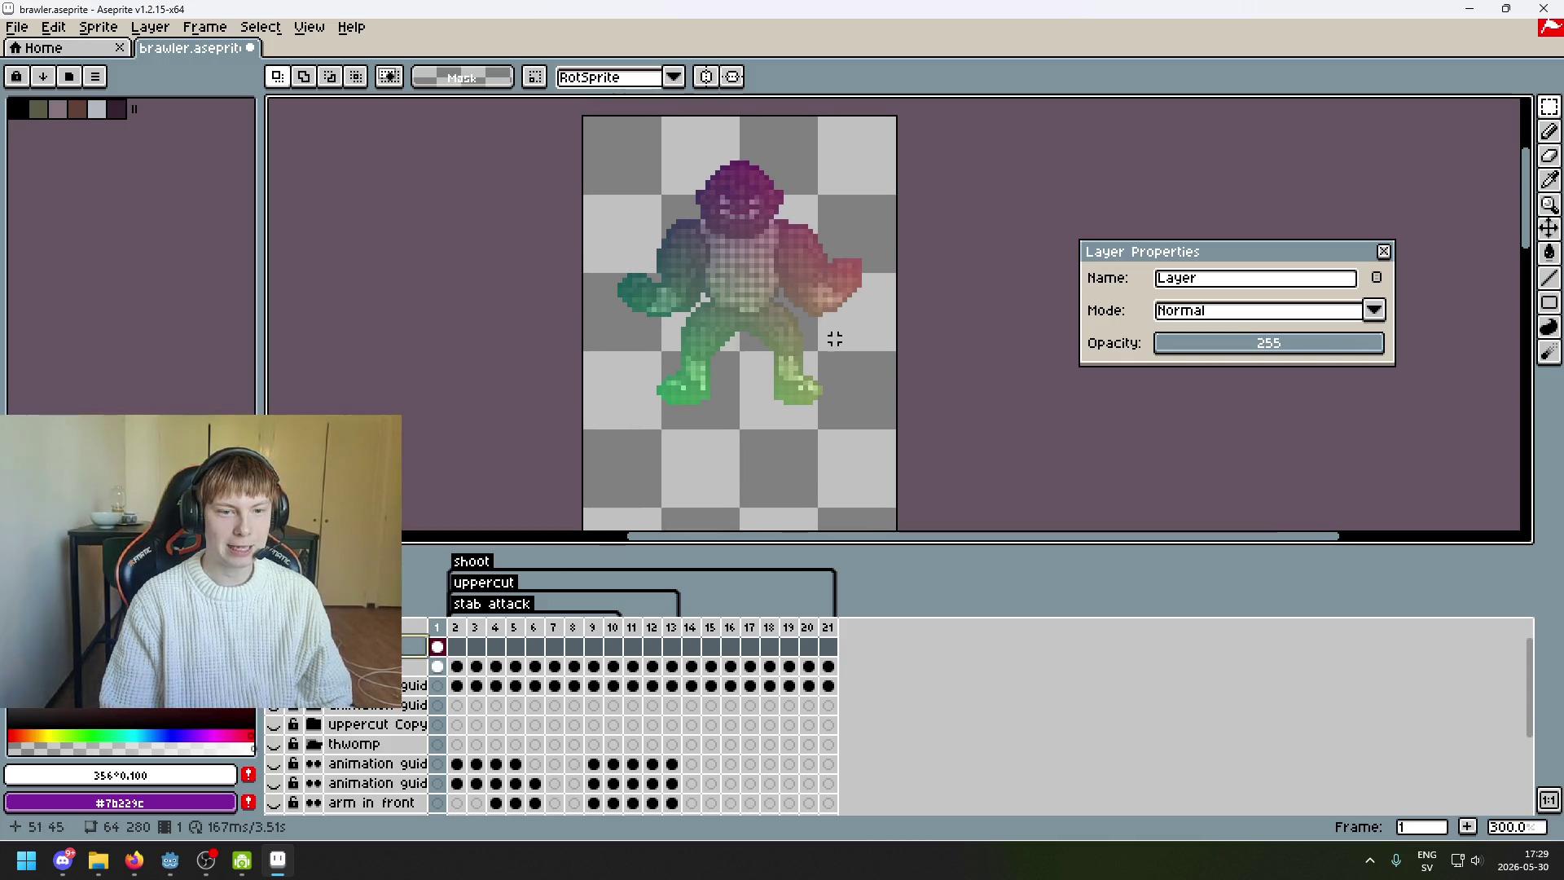
pyautogui.scroll(1, 709, 382)
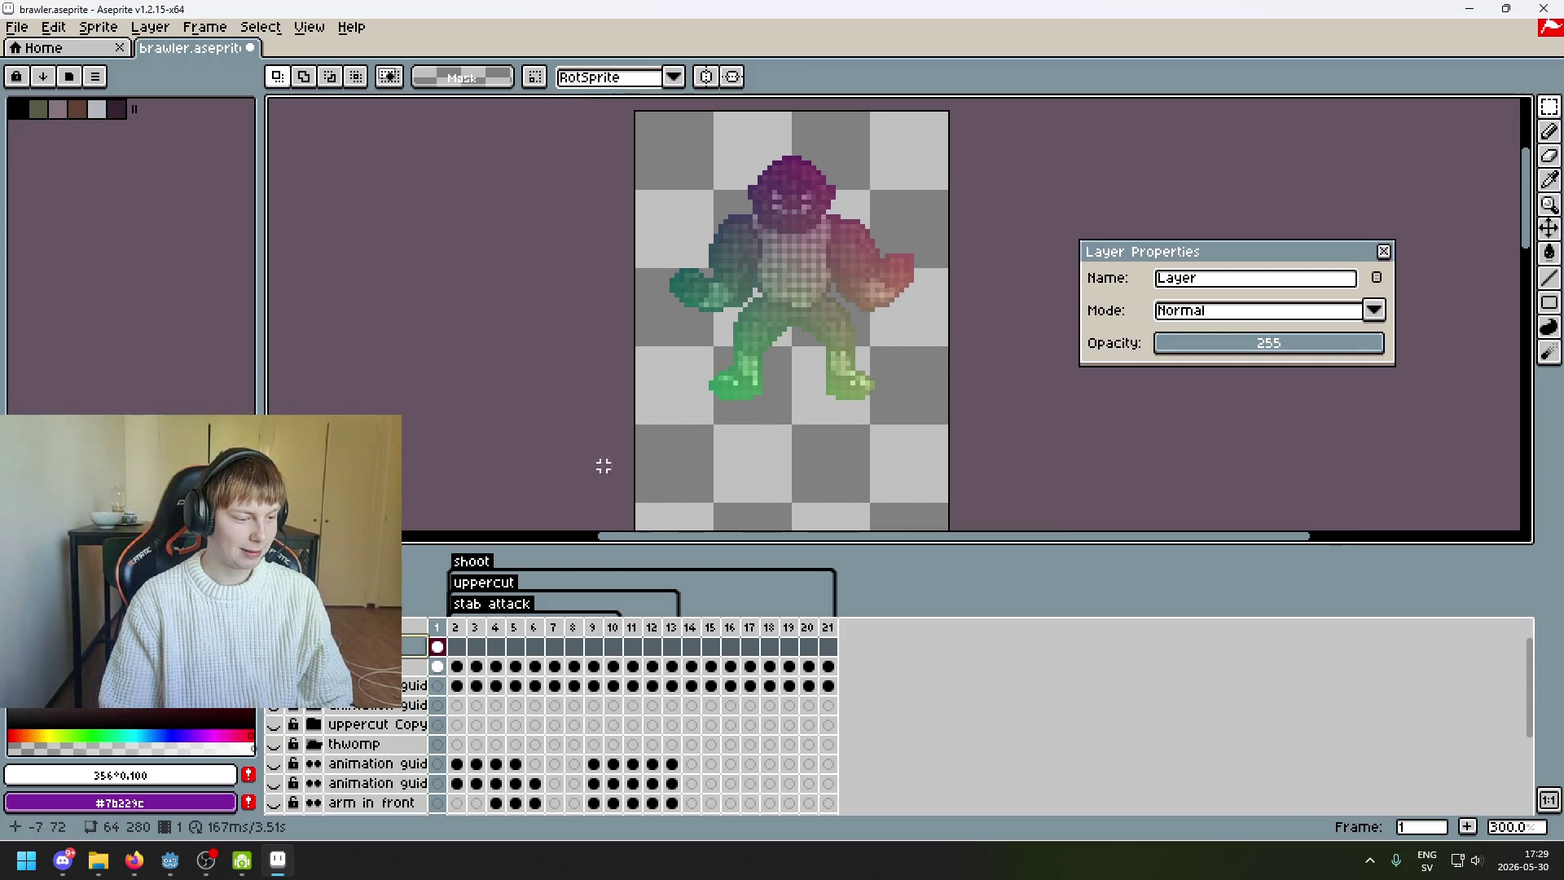
pyautogui.moveTo(793, 452); pyautogui.dragTo(707, 470)
pyautogui.doubleClick(1250, 281)
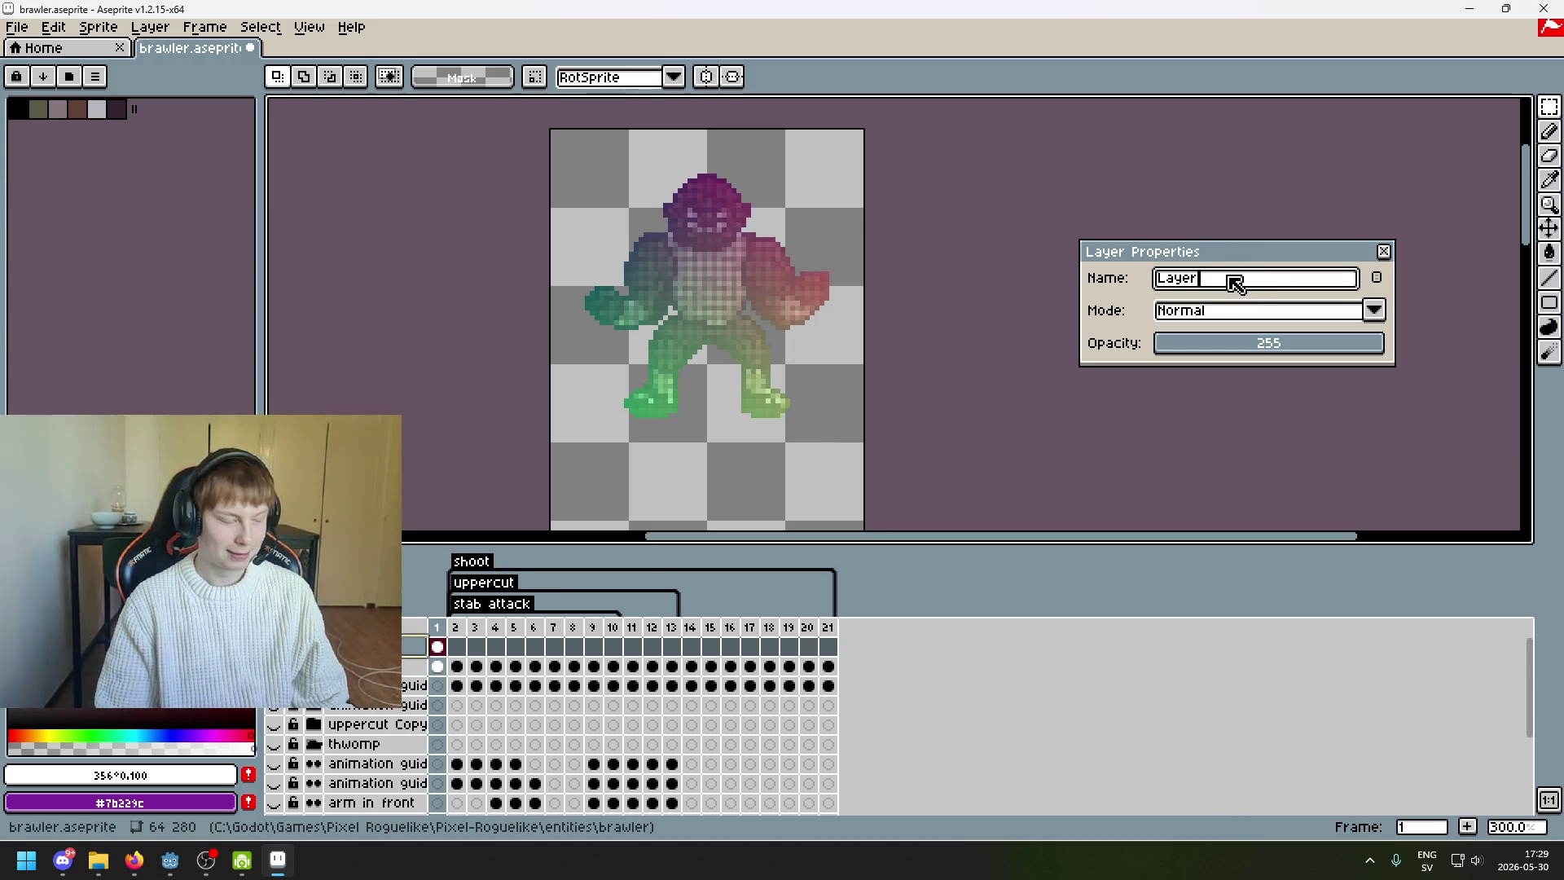
pyautogui.hotkey('ctrl', 'a')
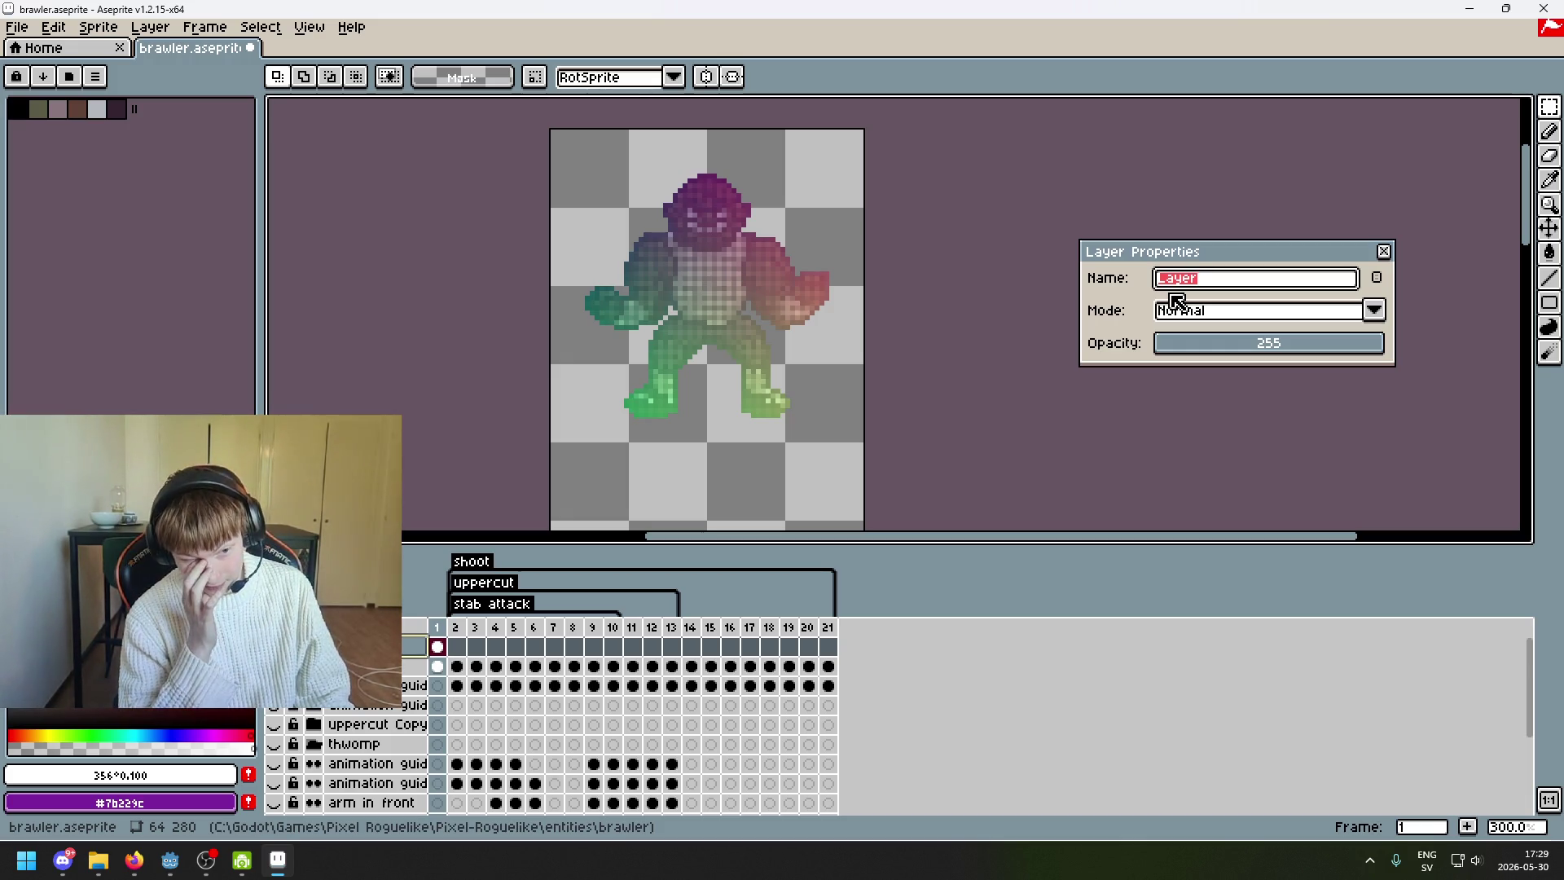
pyautogui.press('Return')
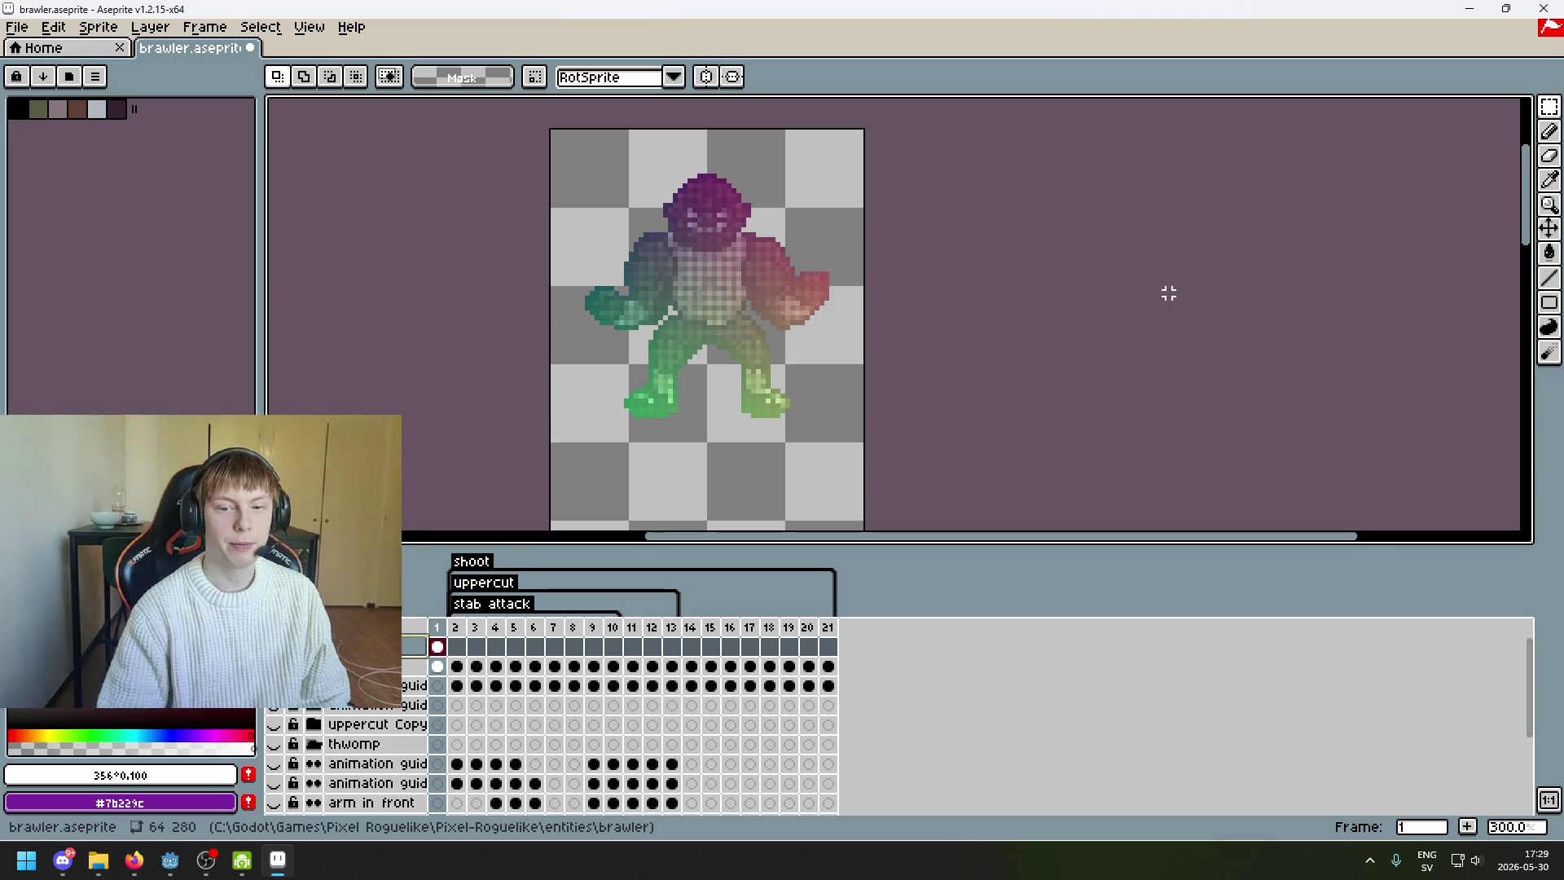
pyautogui.doubleClick(416, 646)
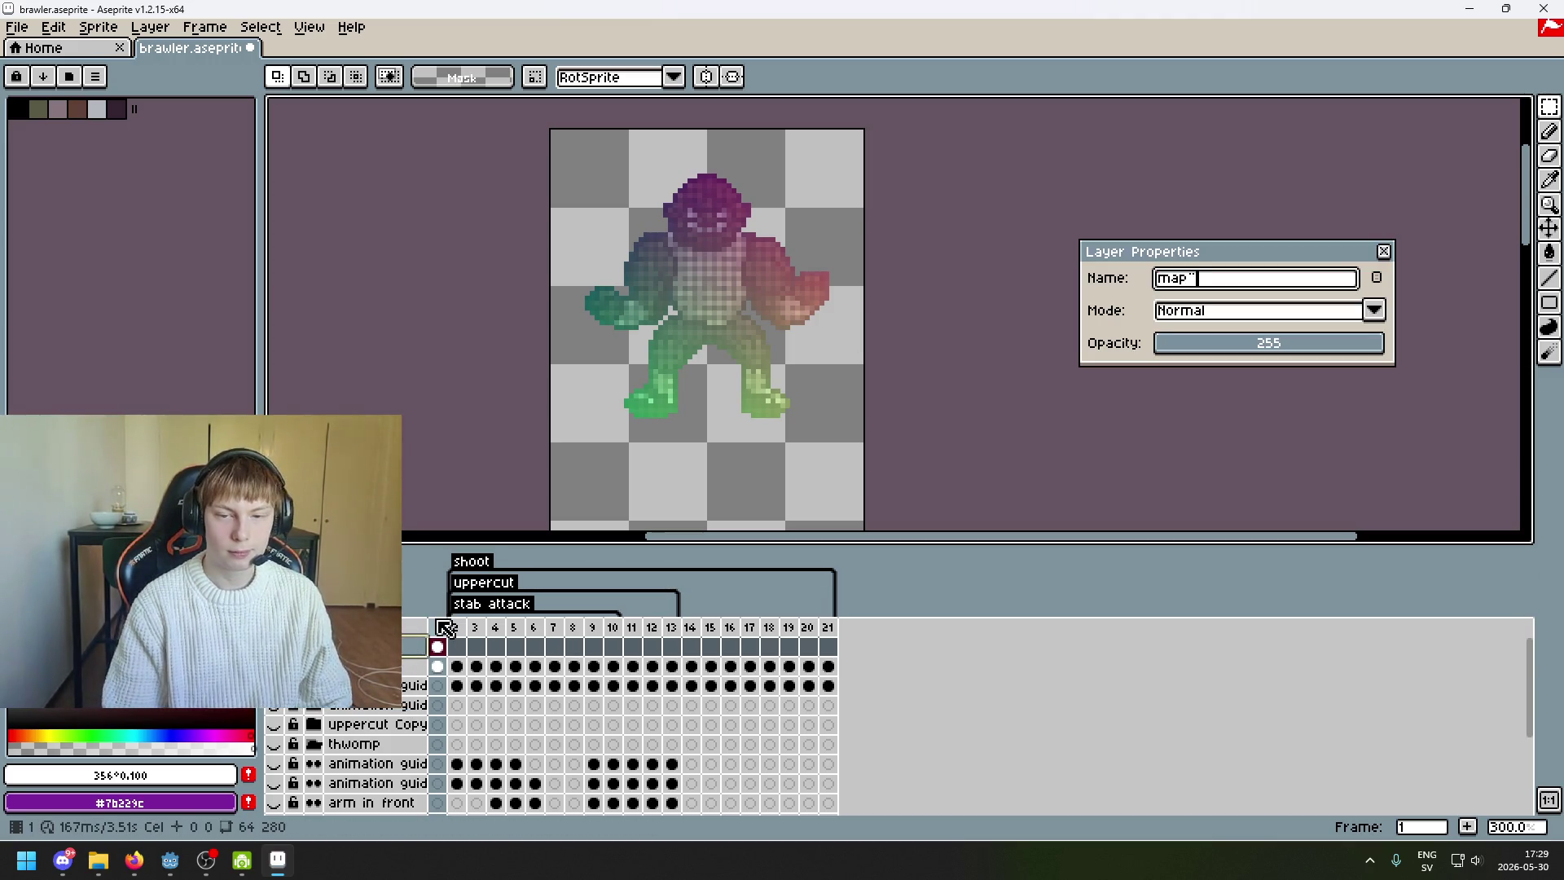
pyautogui.press('Return')
# - Zoom in on the brawler and briefly check frame 2 before returning to frame 1
pyautogui.scroll(-1, 440, 586)
pyautogui.scroll(-2, 552, 484)
pyautogui.scroll(-5, 663, 426)
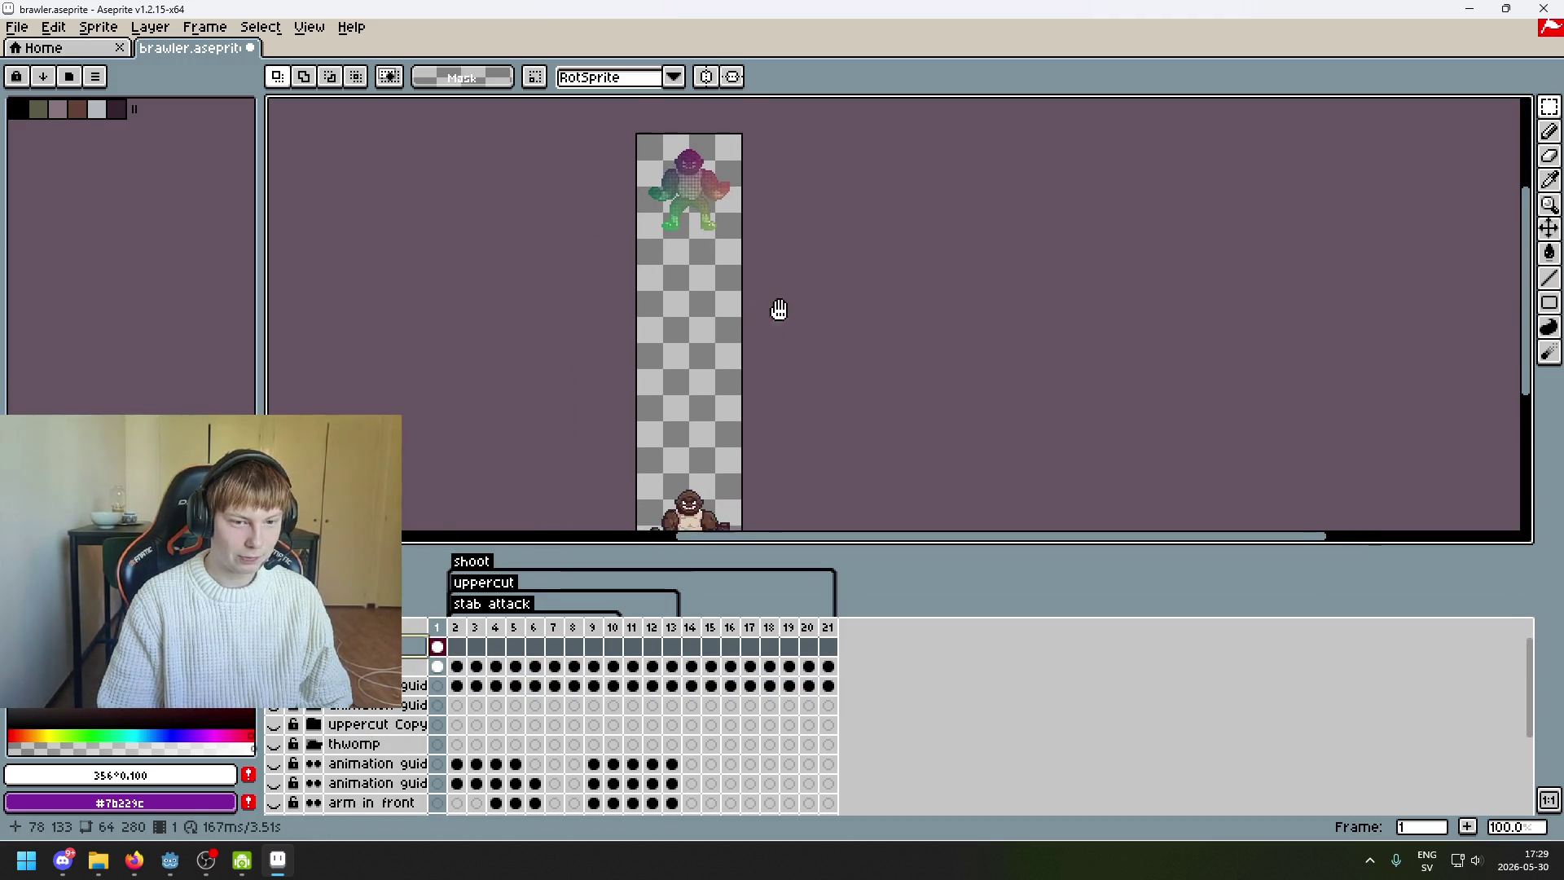
pyautogui.click(1548, 228)
pyautogui.scroll(-3, 876, 489)
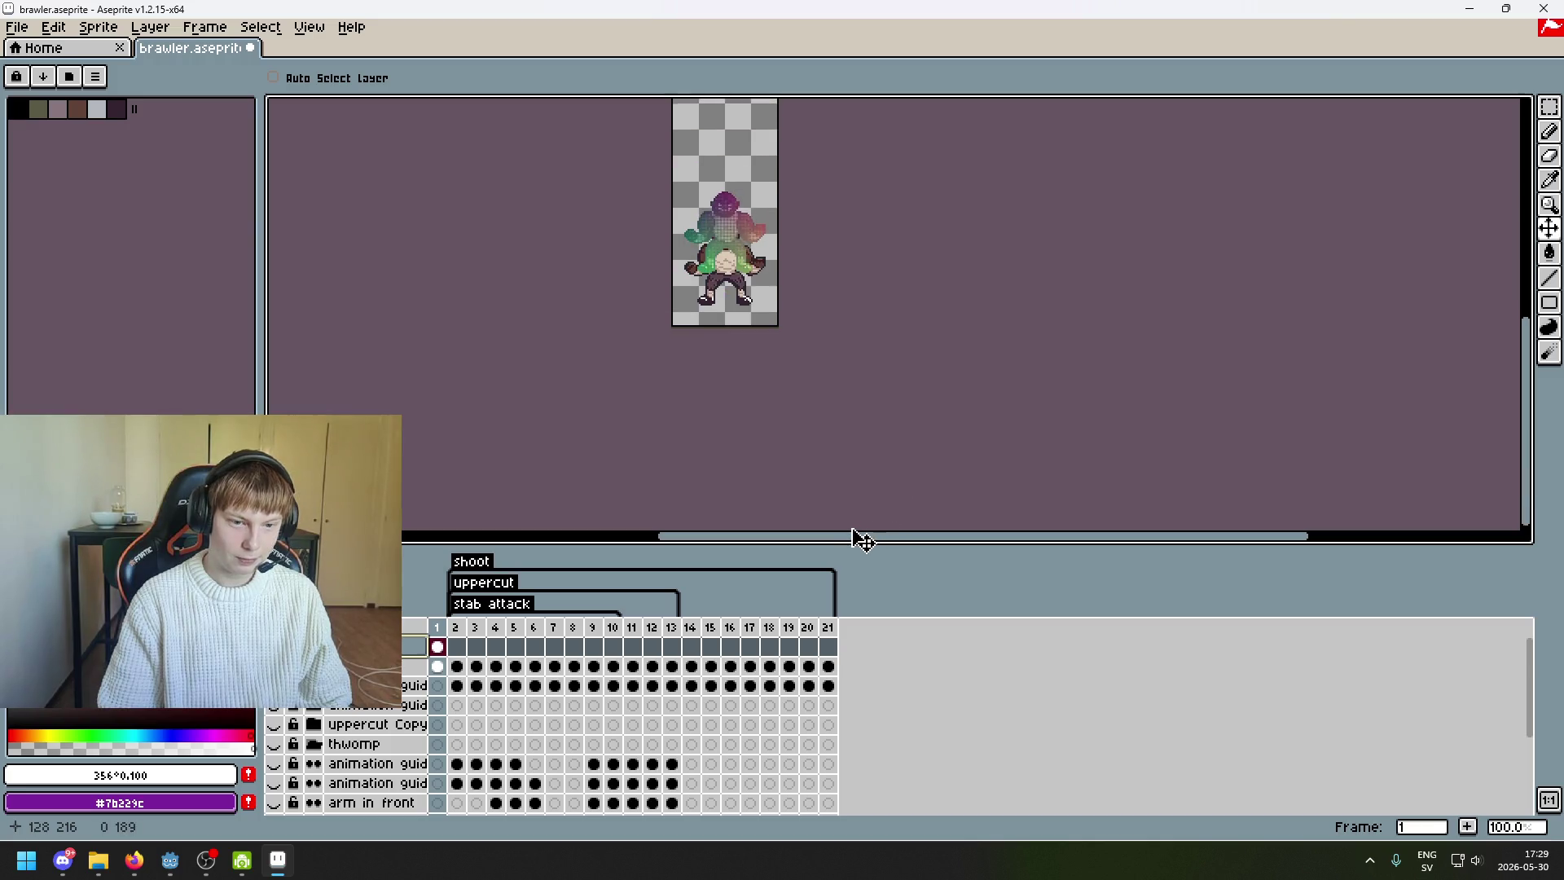
pyautogui.scroll(1, 785, 324)
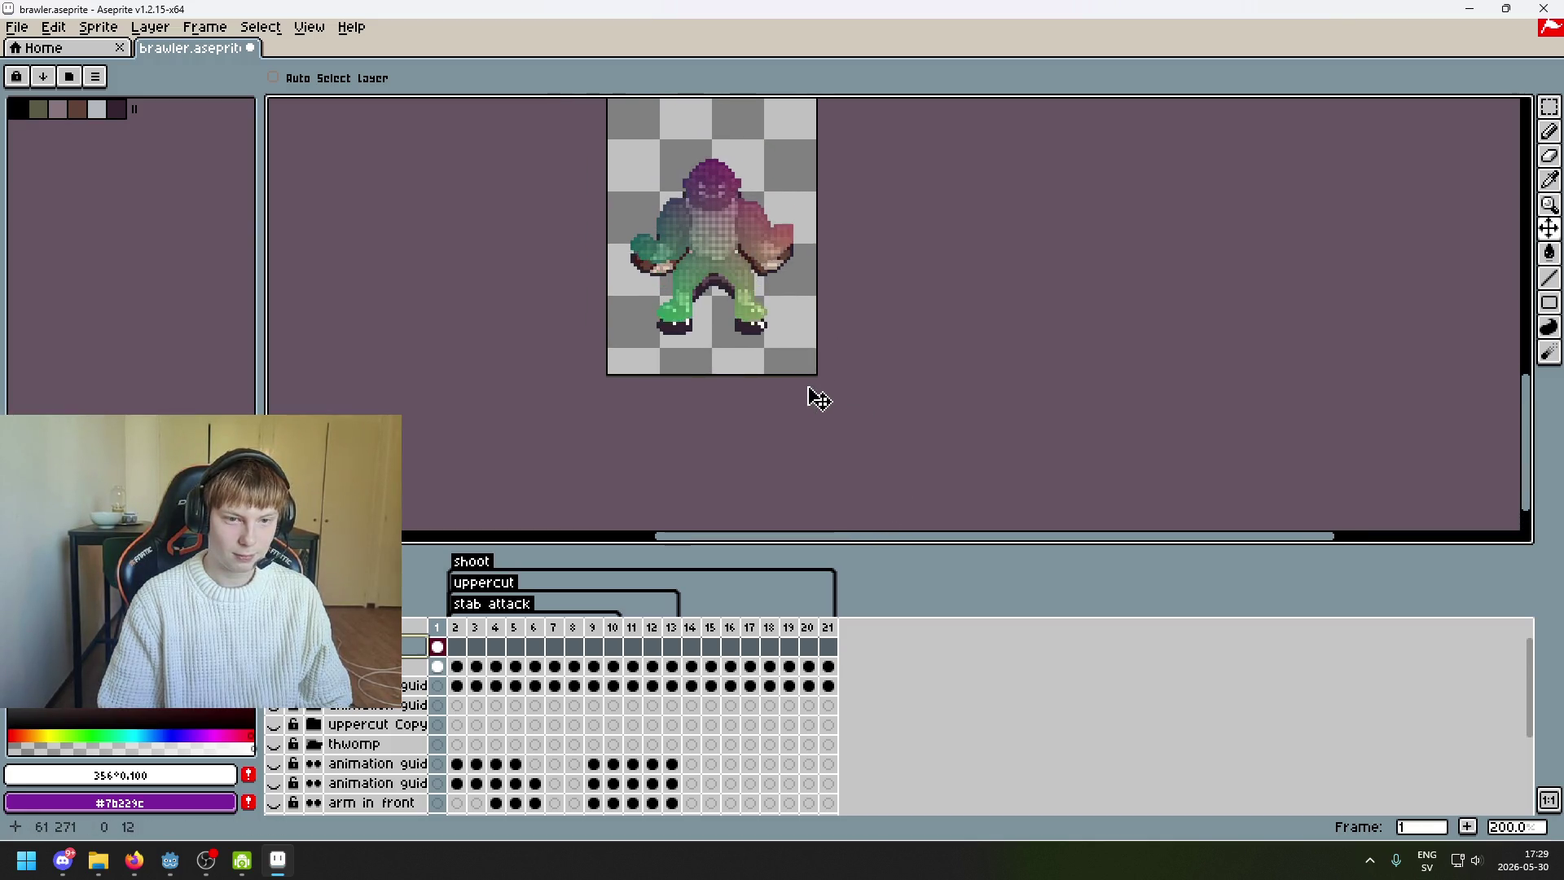
pyautogui.moveTo(808, 397); pyautogui.dragTo(775, 448)
pyautogui.scroll(1, 805, 435)
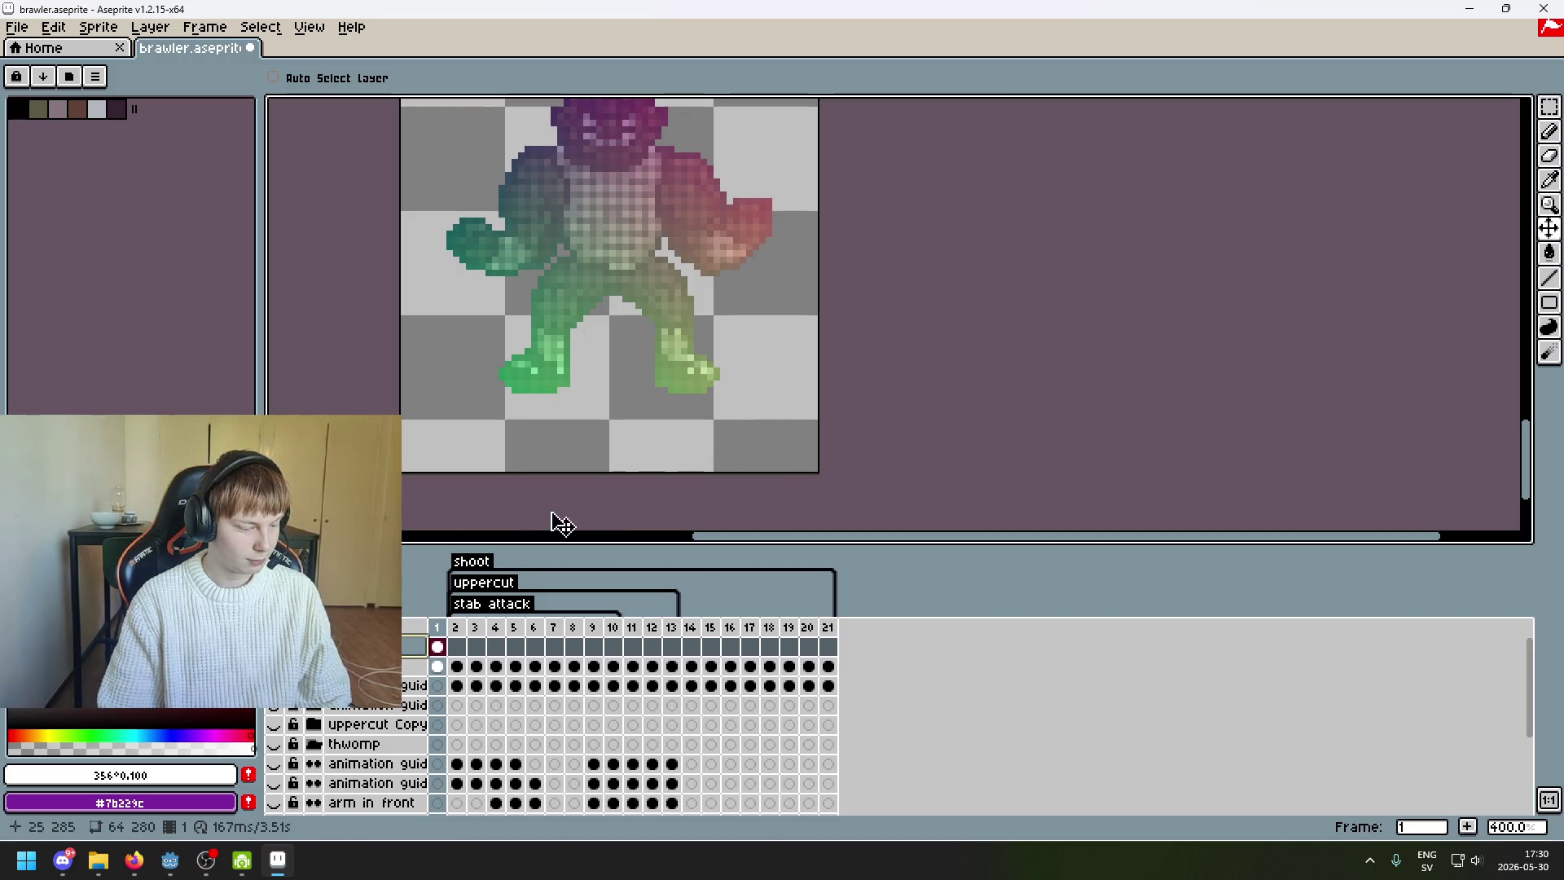
pyautogui.click(455, 648)
pyautogui.click(437, 647)
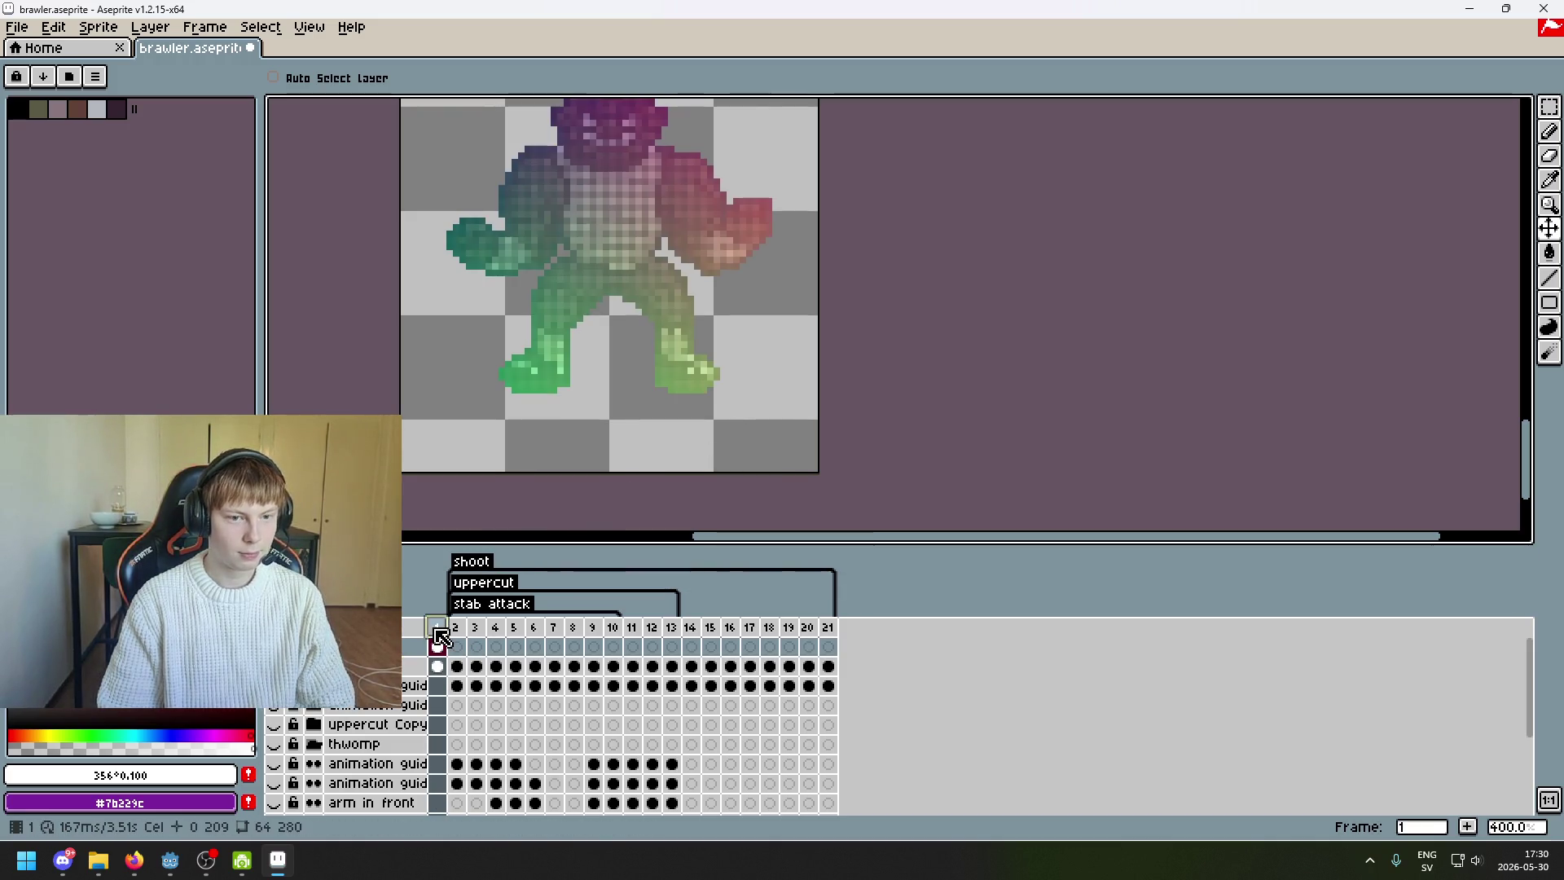
pyautogui.scroll(-1, 515, 437)
pyautogui.moveTo(516, 436); pyautogui.dragTo(539, 540)
# - Flip repeatedly between frames 1 and 2 to compare the gradient tint, ending on frame 1
pyautogui.press('Right')
pyautogui.scroll(-5, 632, 464)
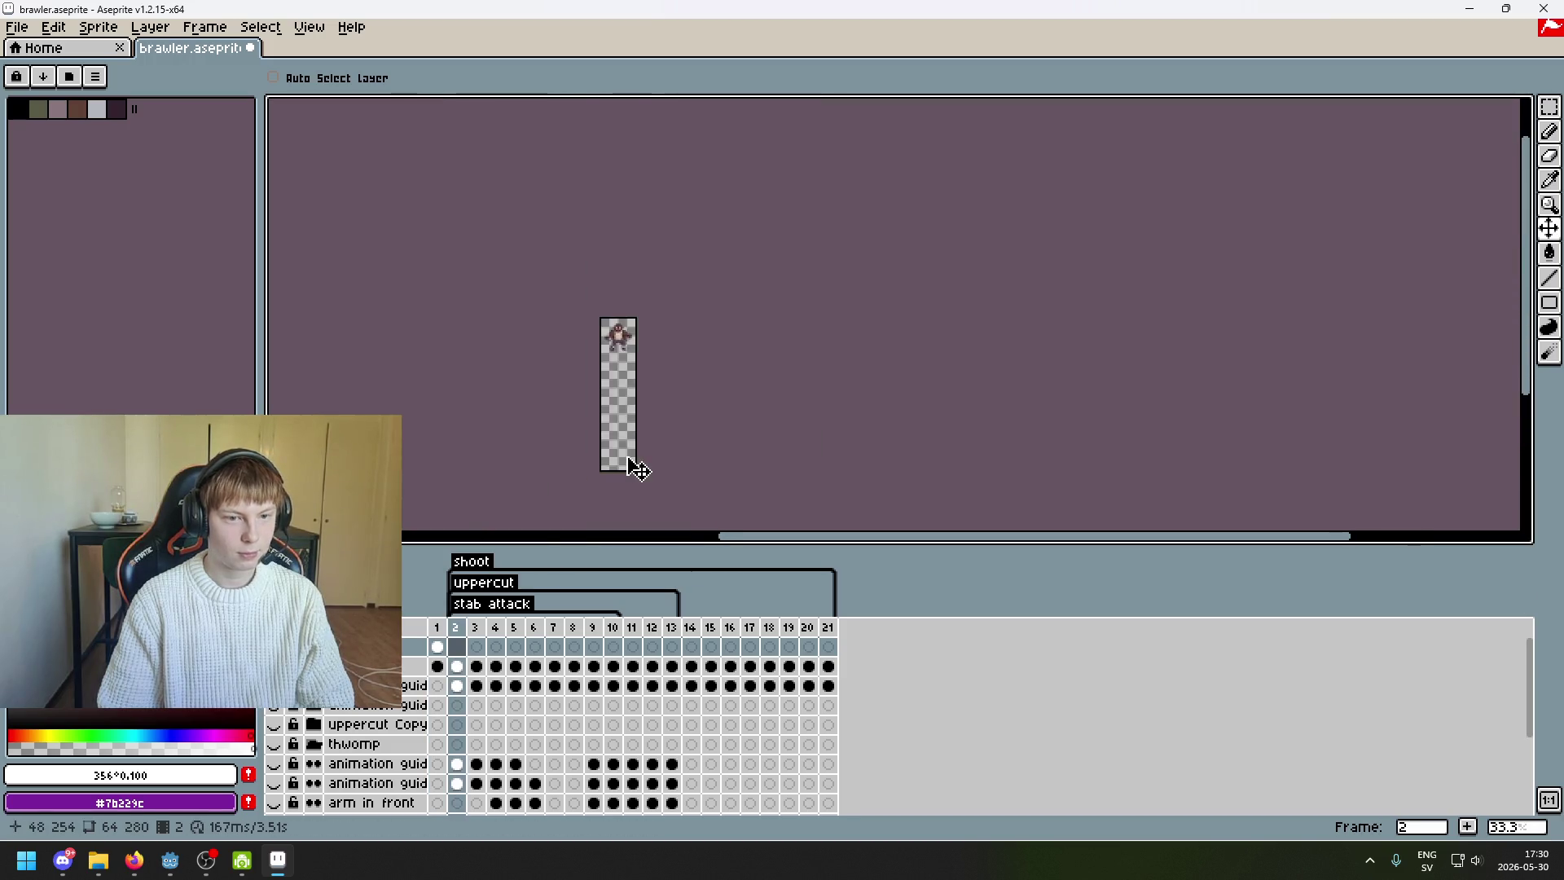
pyautogui.scroll(3, 688, 478)
pyautogui.press('Left')
pyautogui.press('Right')
pyautogui.press('Left')
pyautogui.press('Right')
pyautogui.press('Left')
pyautogui.press('Right')
pyautogui.press('Left')
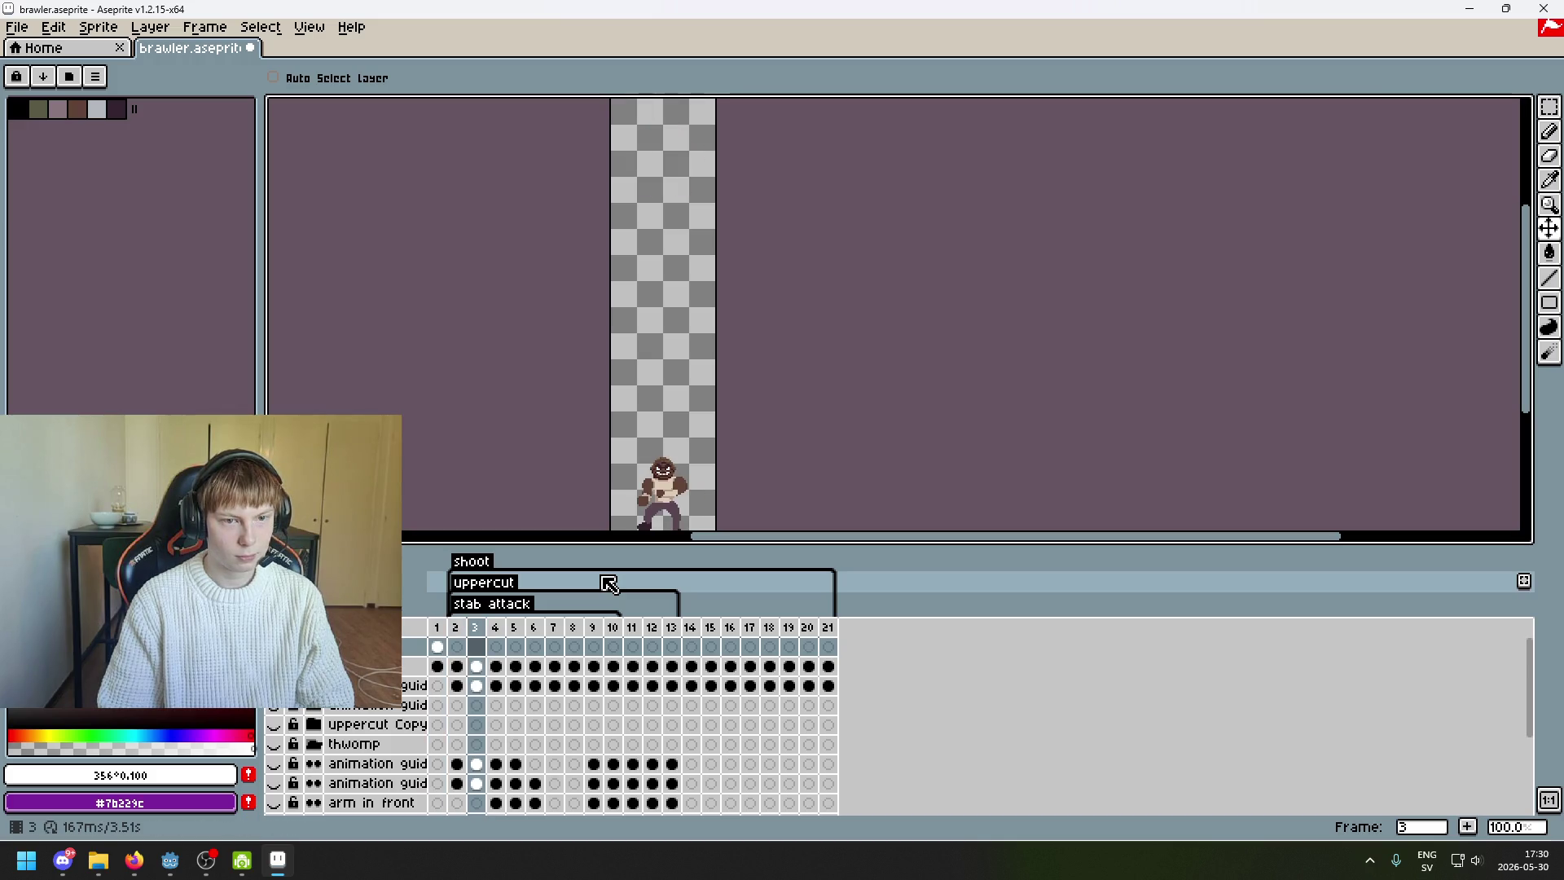
pyautogui.press('Right')
pyautogui.scroll(3, 676, 511)
pyautogui.scroll(-1, 700, 457)
pyautogui.scroll(1, 738, 399)
pyautogui.press('Right')
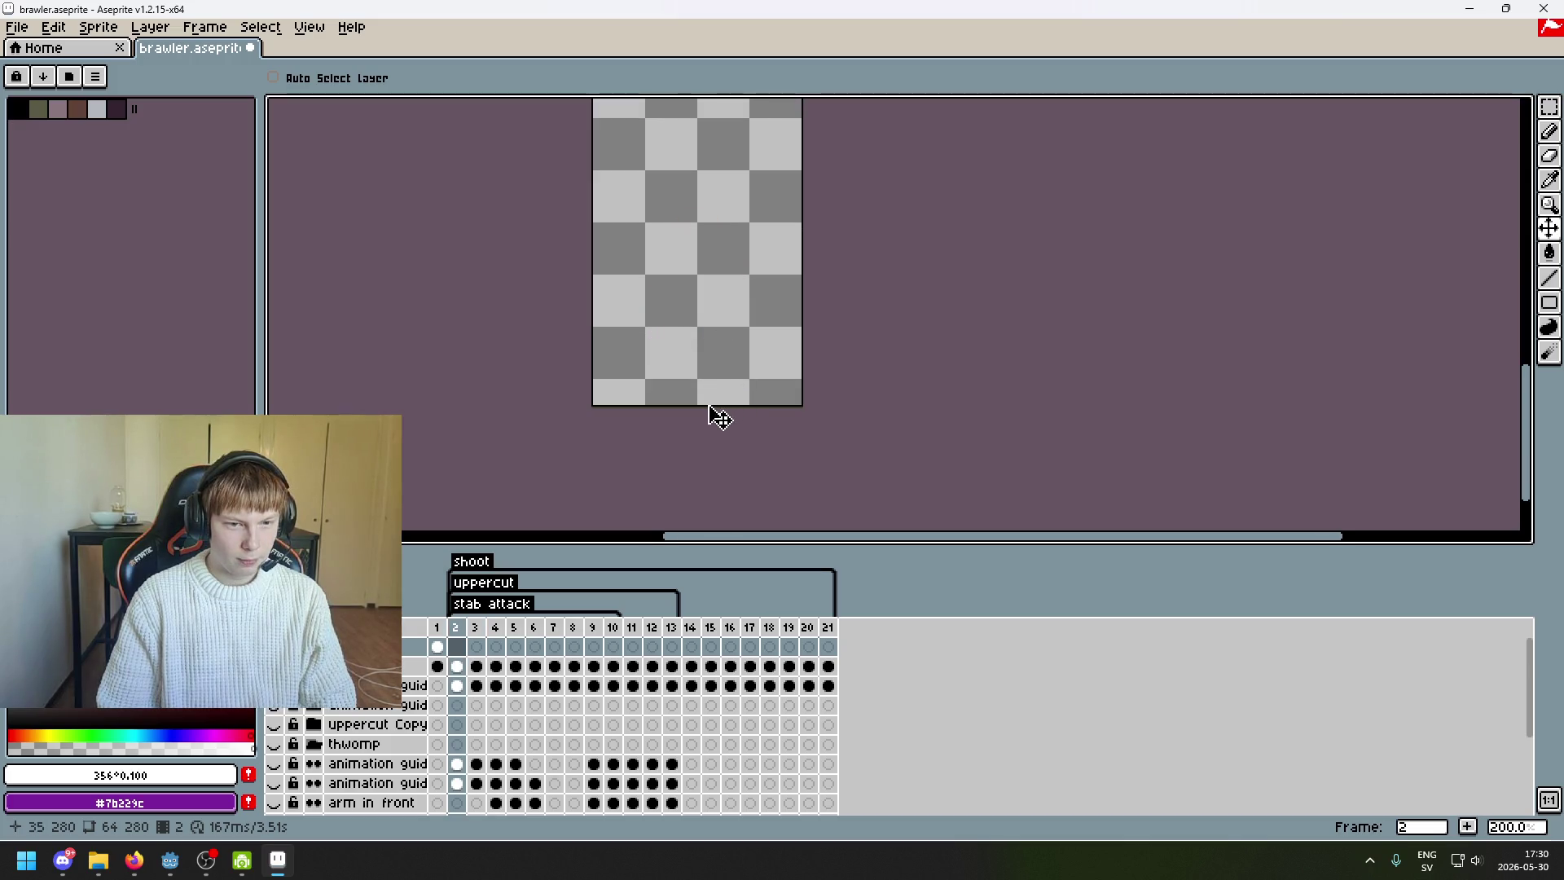
pyautogui.press('Left')
pyautogui.press('Left')
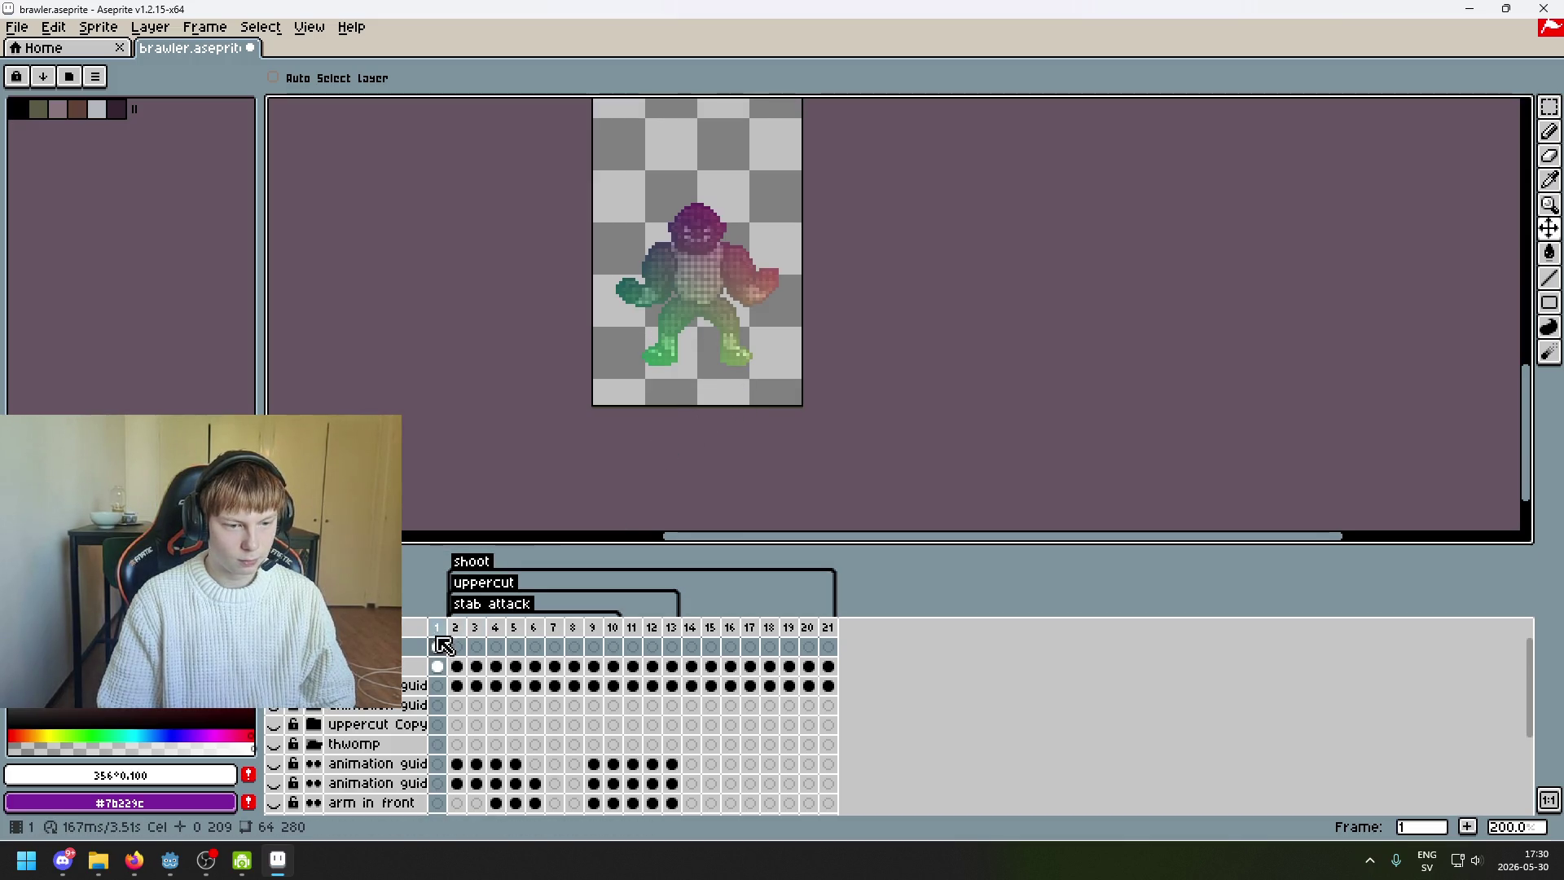
# - Step through frames 1–3 in the timeline and settle on frame 2
pyautogui.click(459, 648)
pyautogui.click(447, 648)
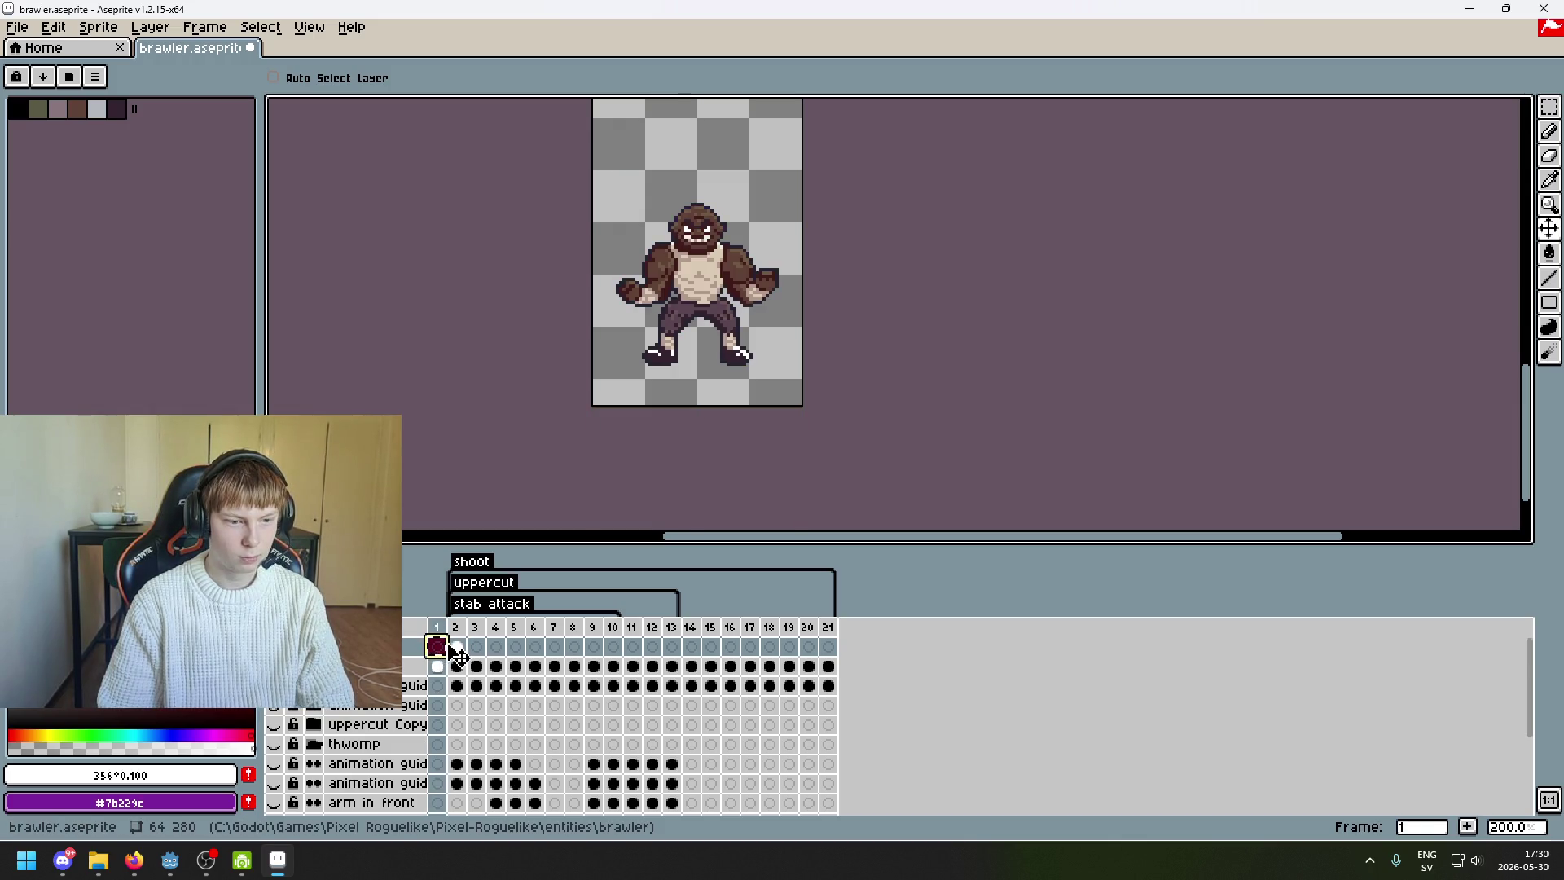
pyautogui.click(456, 648)
pyautogui.click(476, 648)
pyautogui.click(456, 647)
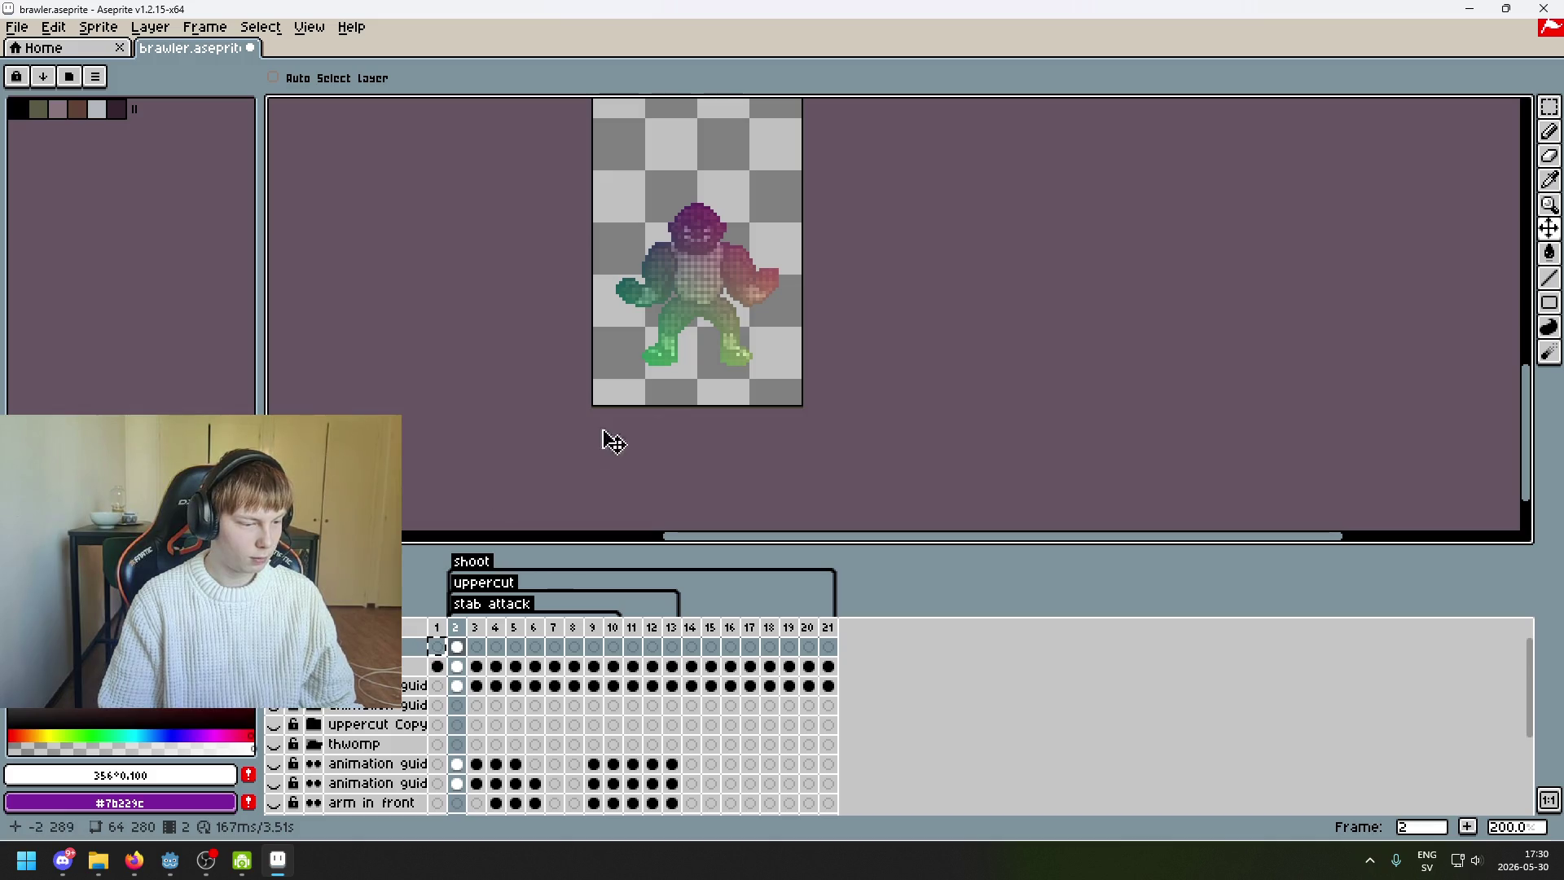
pyautogui.scroll(1, 676, 407)
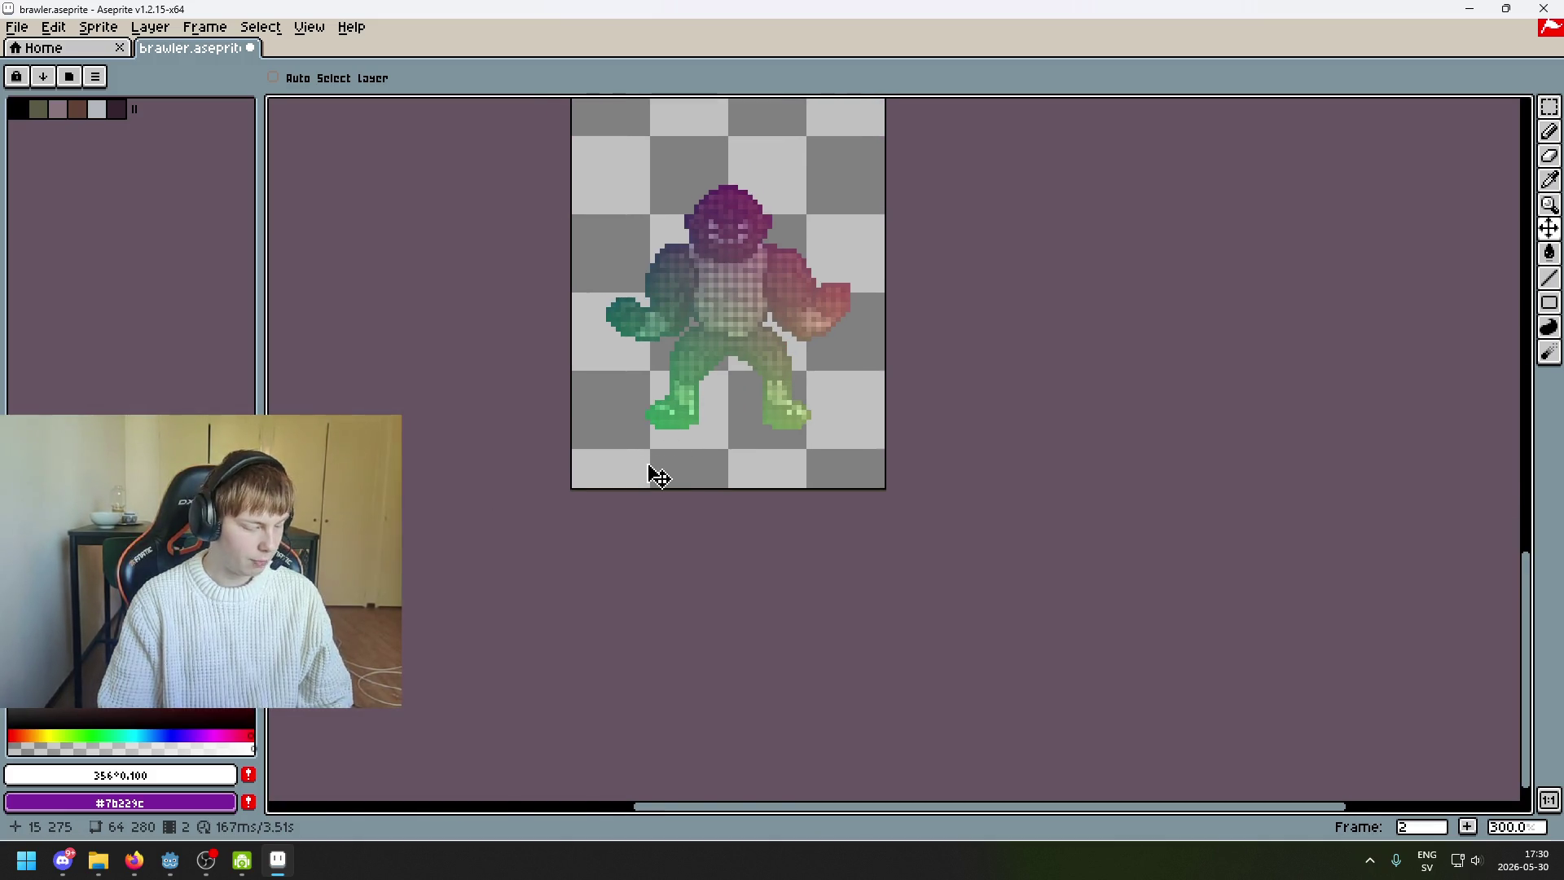
pyautogui.scroll(1, 676, 457)
# - Pick the Rectangular Marquee (M) and zoom into frame 2's upper body, comparing with frame 3
pyautogui.press('m')
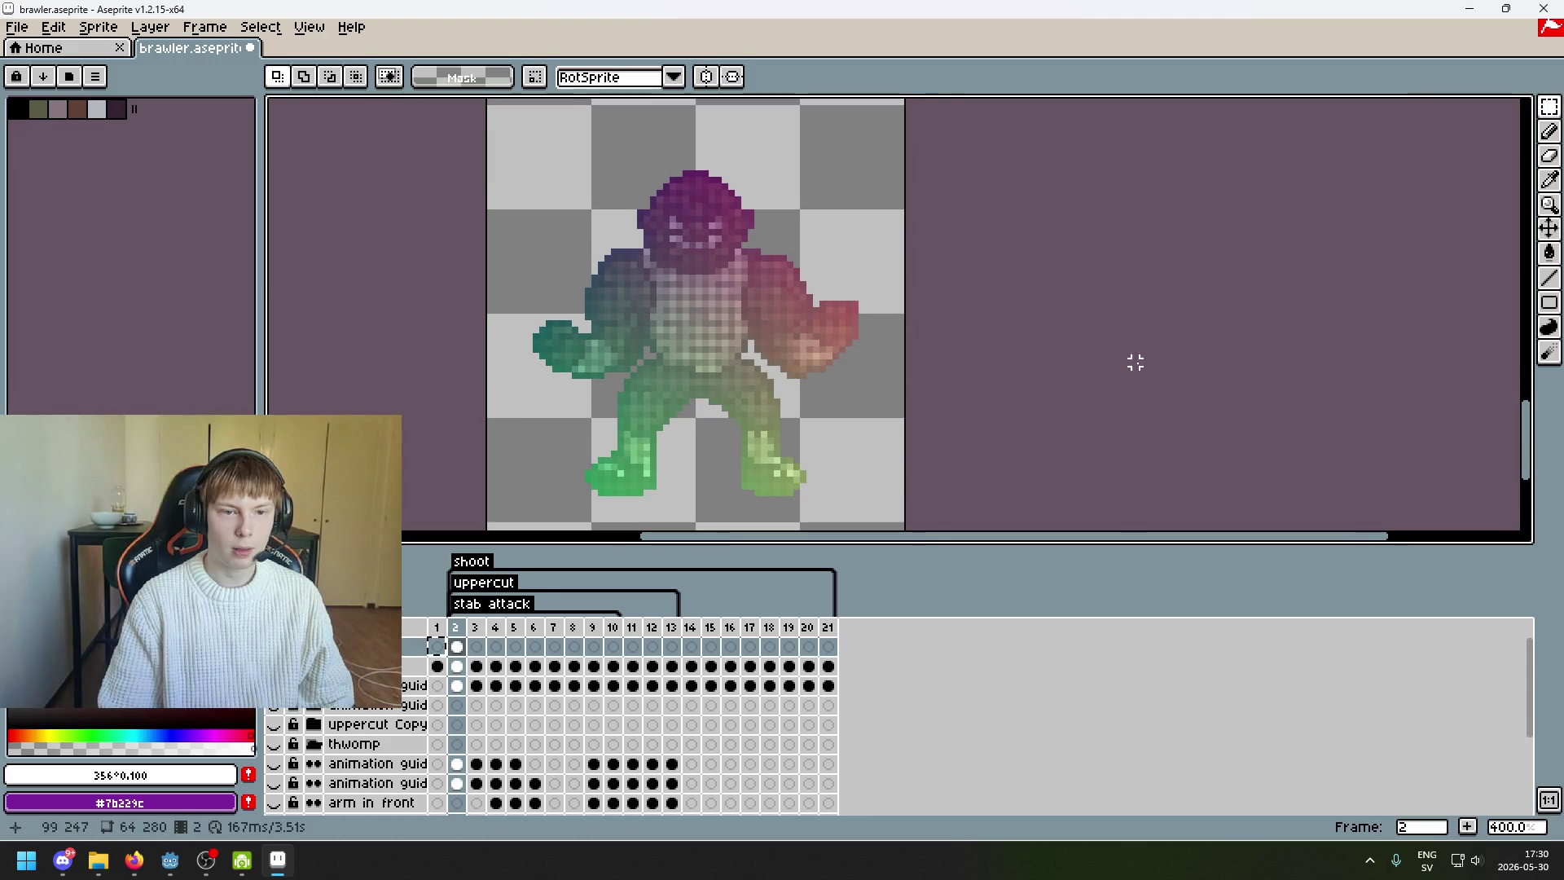
pyautogui.scroll(1, 698, 324)
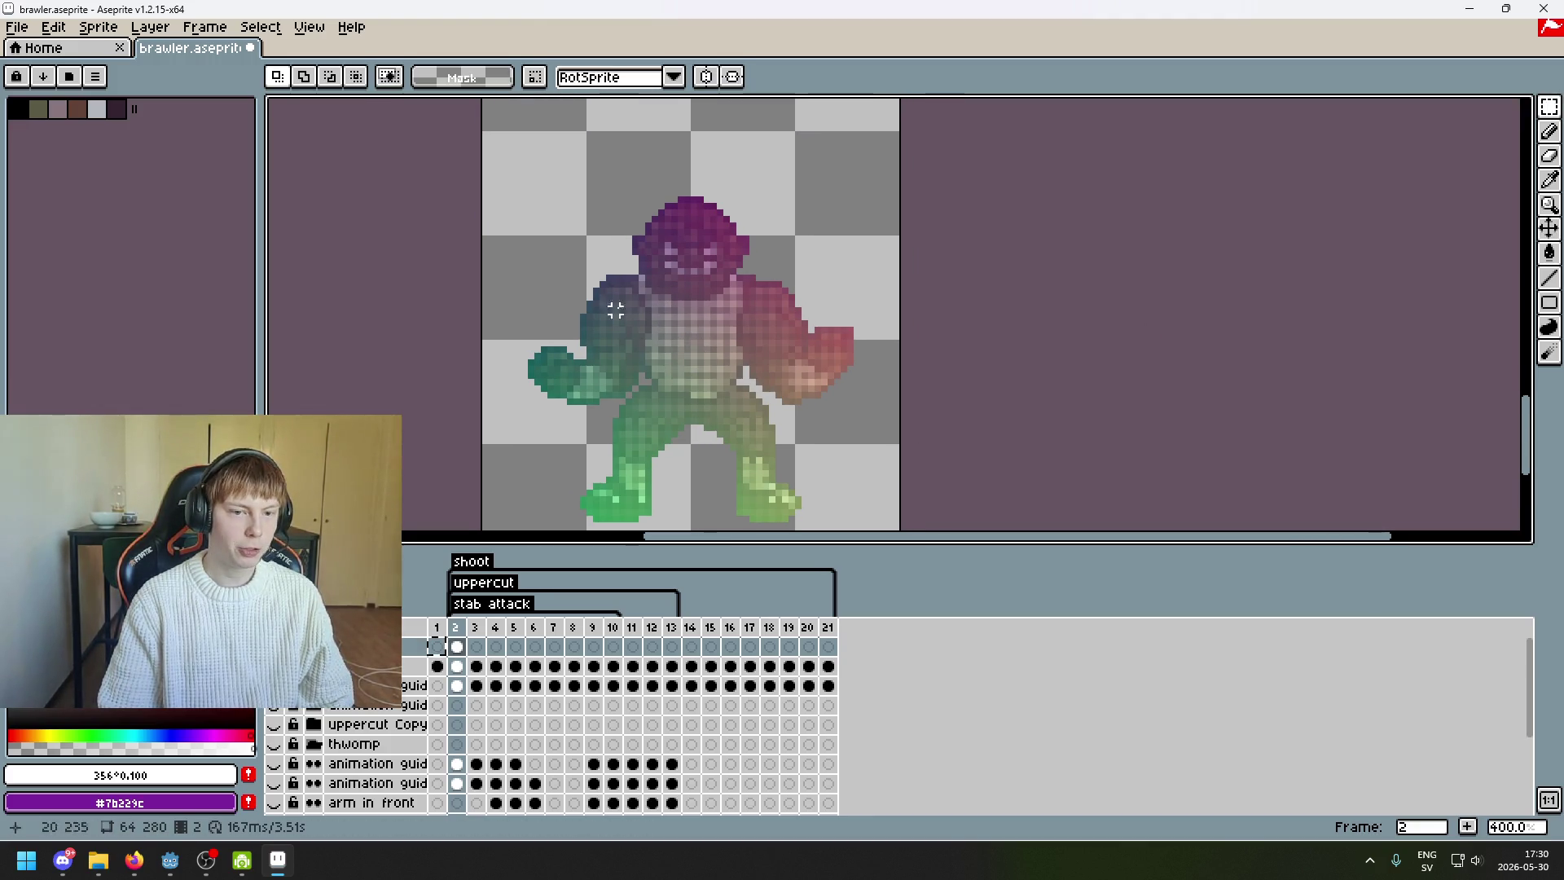
pyautogui.scroll(2, 627, 245)
pyautogui.scroll(-2, 529, 309)
pyautogui.scroll(-1, 489, 326)
pyautogui.scroll(1, 462, 340)
pyautogui.moveTo(462, 341); pyautogui.dragTo(467, 289)
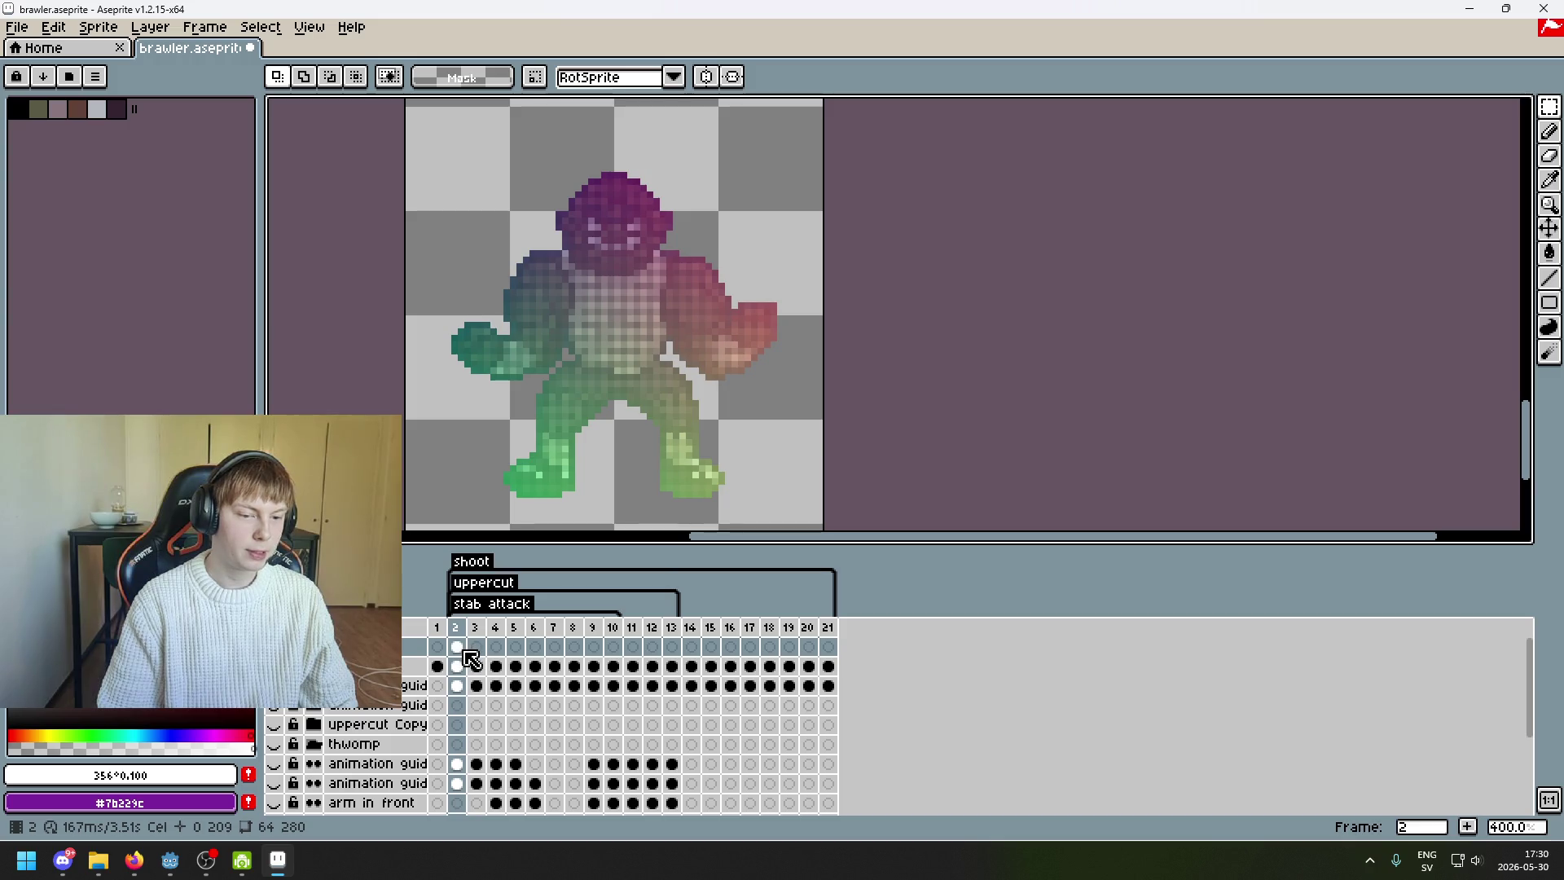
pyautogui.scroll(5, 655, 351)
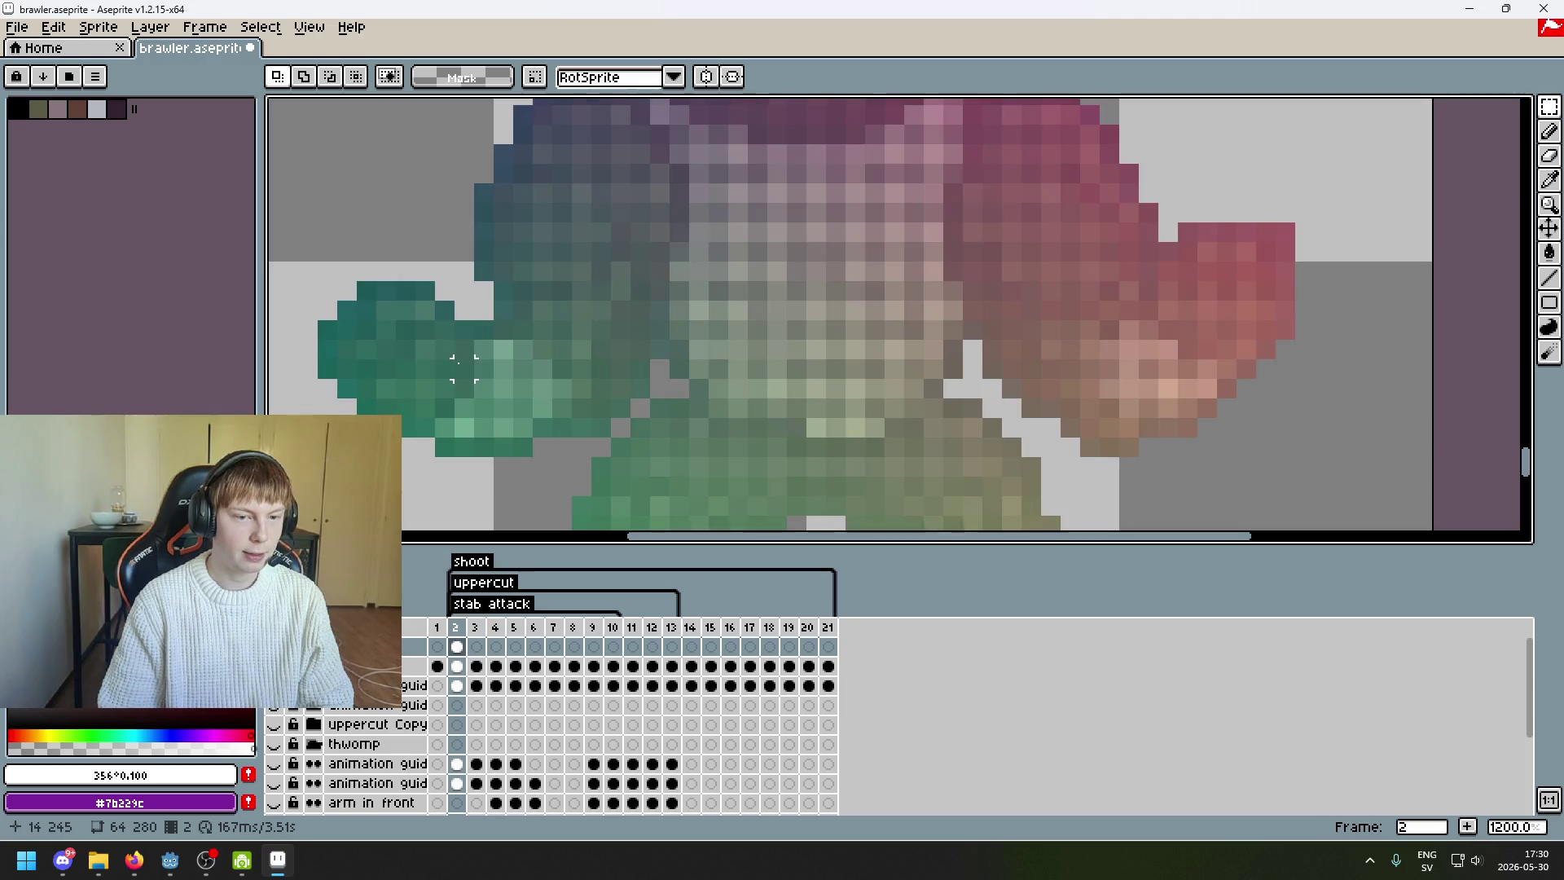
pyautogui.press('.')
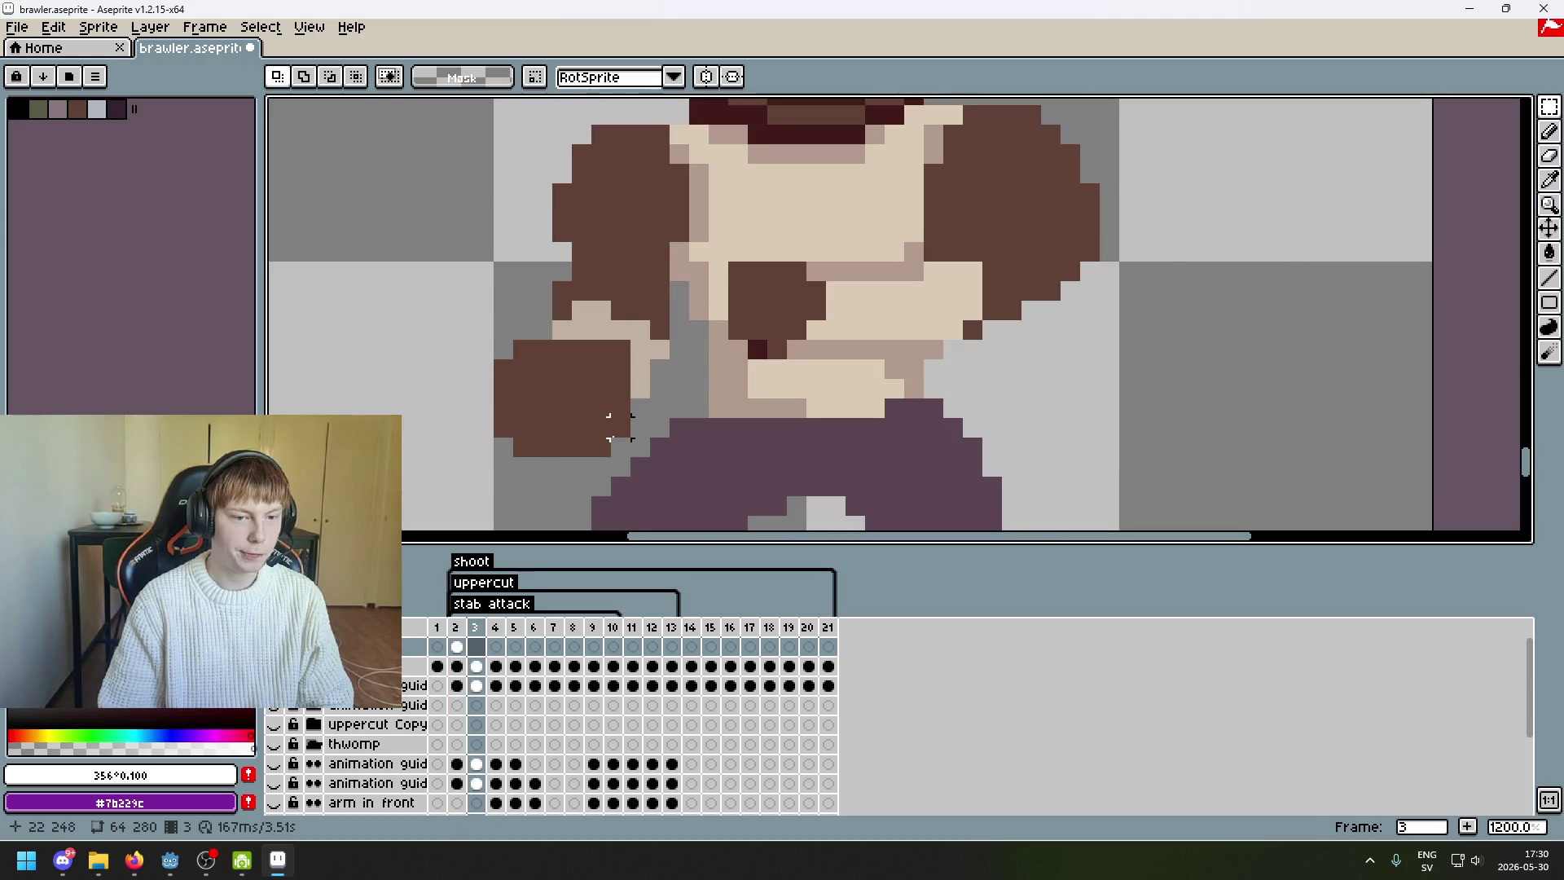
pyautogui.press(',')
pyautogui.scroll(3, 424, 369)
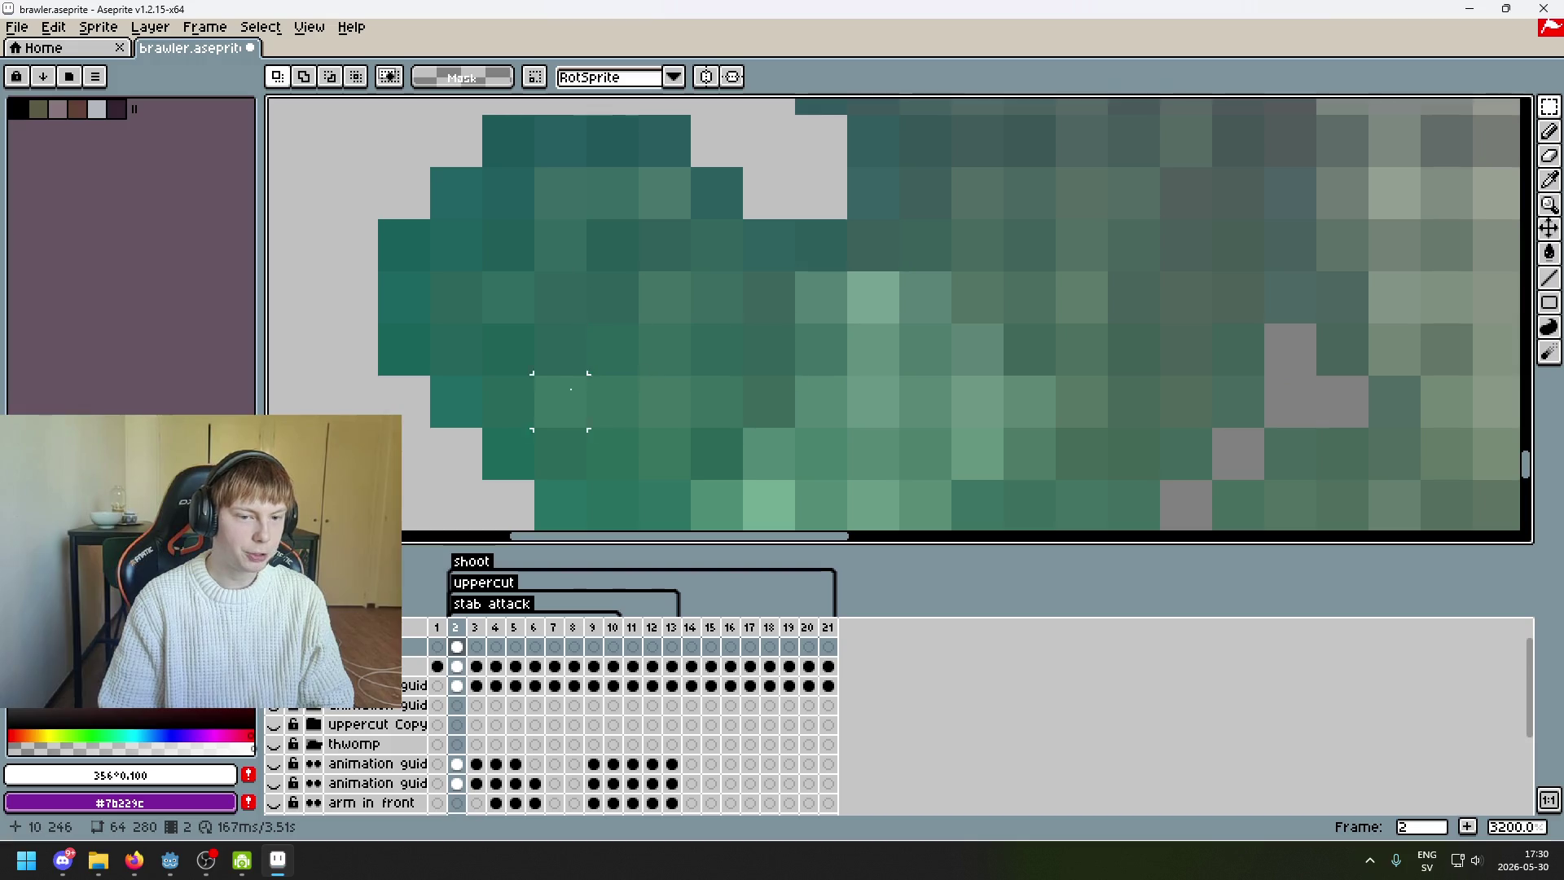
pyautogui.scroll(-3, 605, 340)
pyautogui.scroll(1, 605, 340)
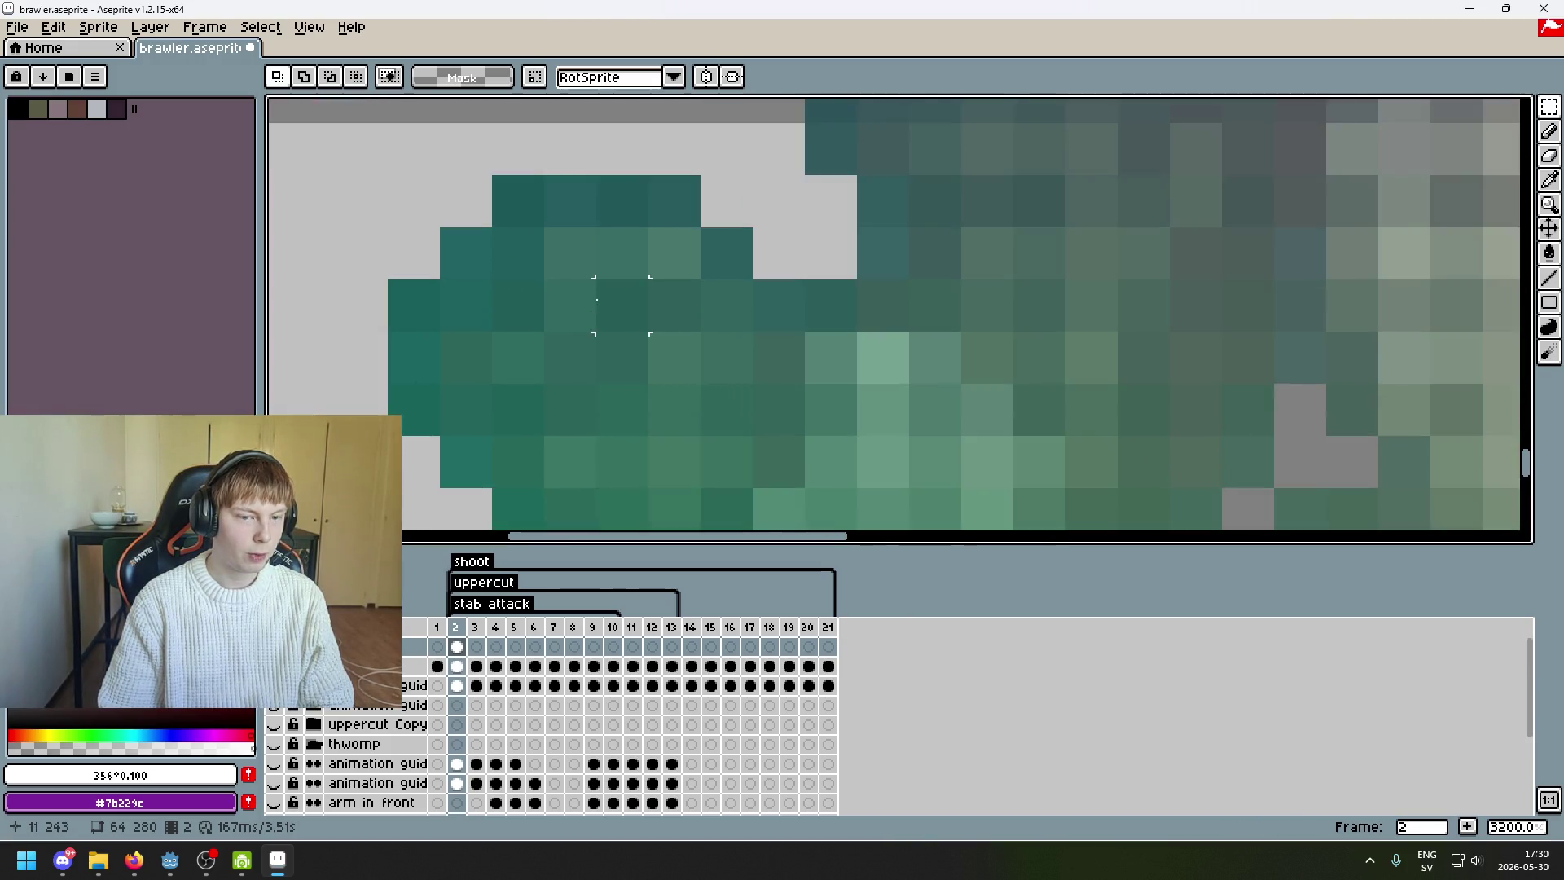
pyautogui.scroll(-4, 595, 346)
pyautogui.scroll(1, 584, 353)
pyautogui.scroll(3, 583, 353)
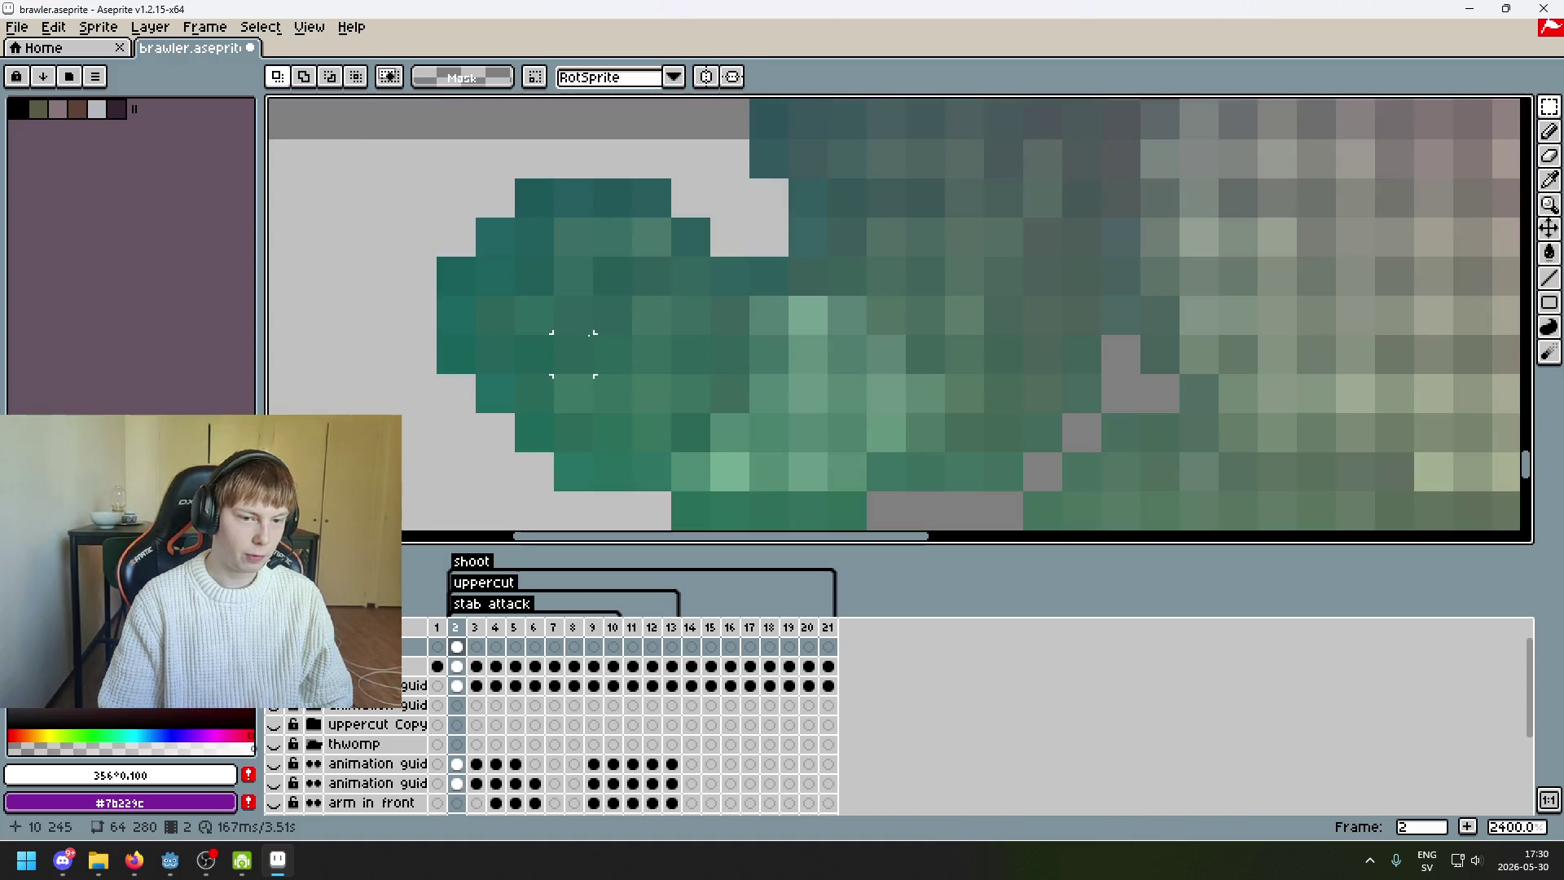
pyautogui.scroll(2, 574, 338)
pyautogui.scroll(-6, 574, 338)
pyautogui.scroll(4, 576, 300)
pyautogui.scroll(-5, 575, 300)
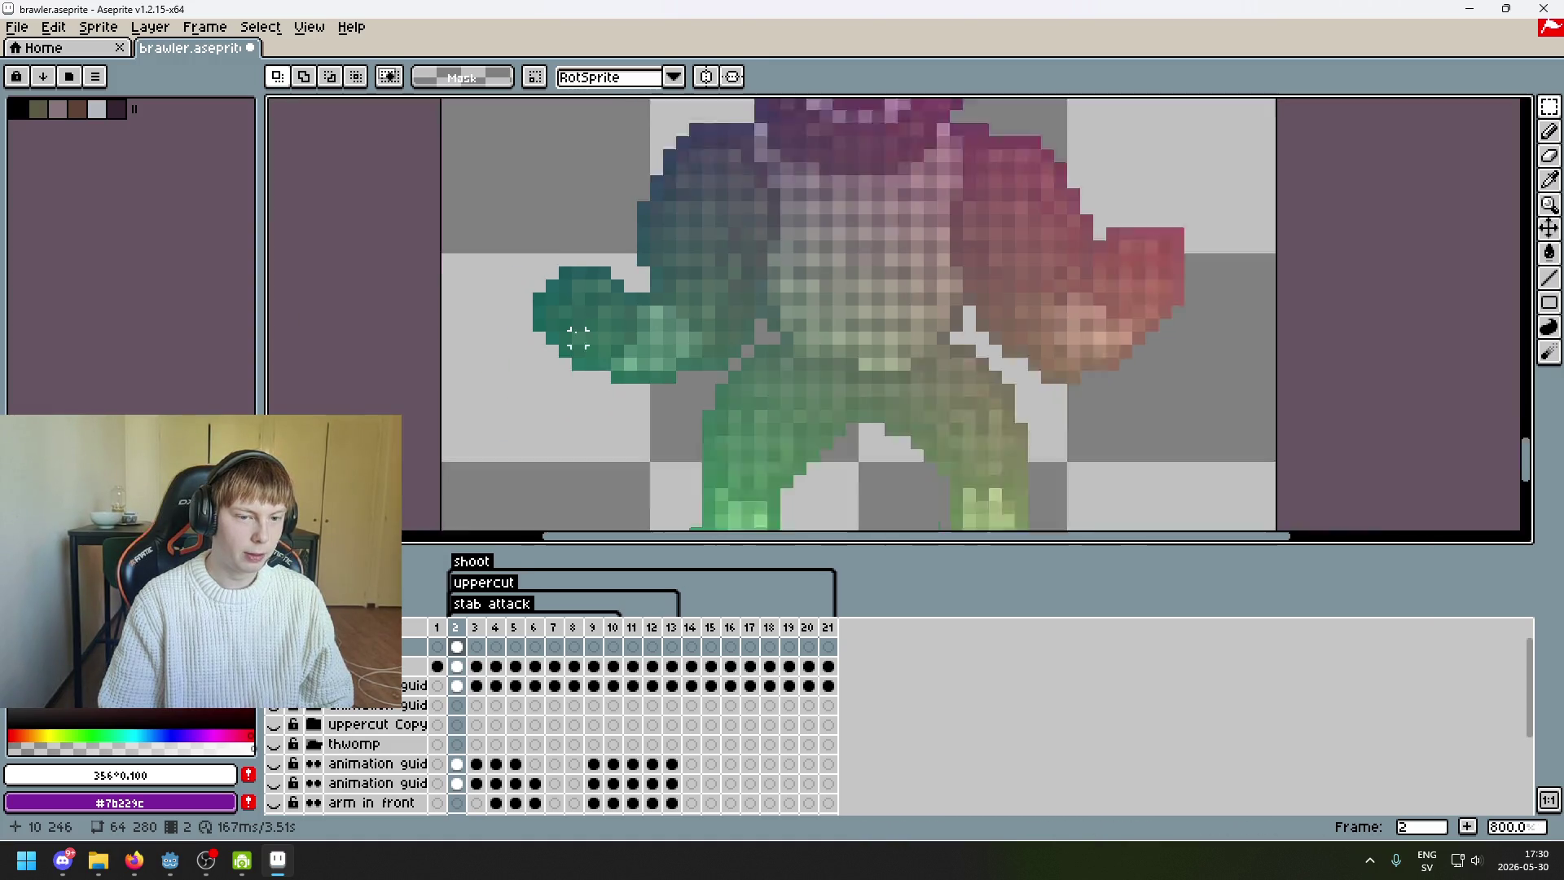
pyautogui.scroll(2, 564, 387)
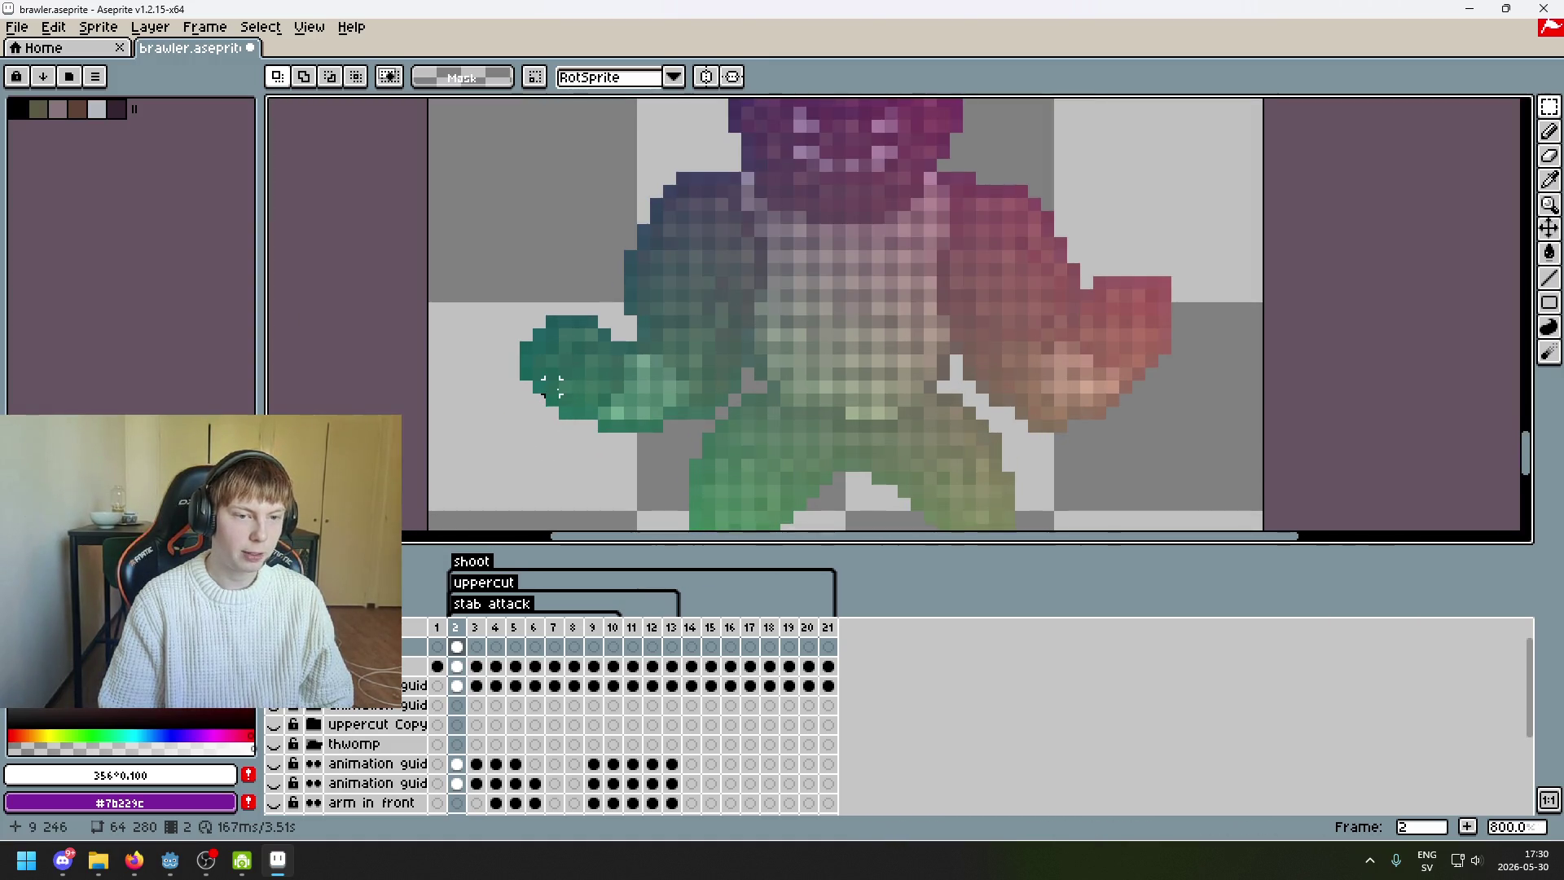
pyautogui.scroll(-4, 579, 386)
pyautogui.scroll(1, 607, 389)
pyautogui.scroll(1, 632, 391)
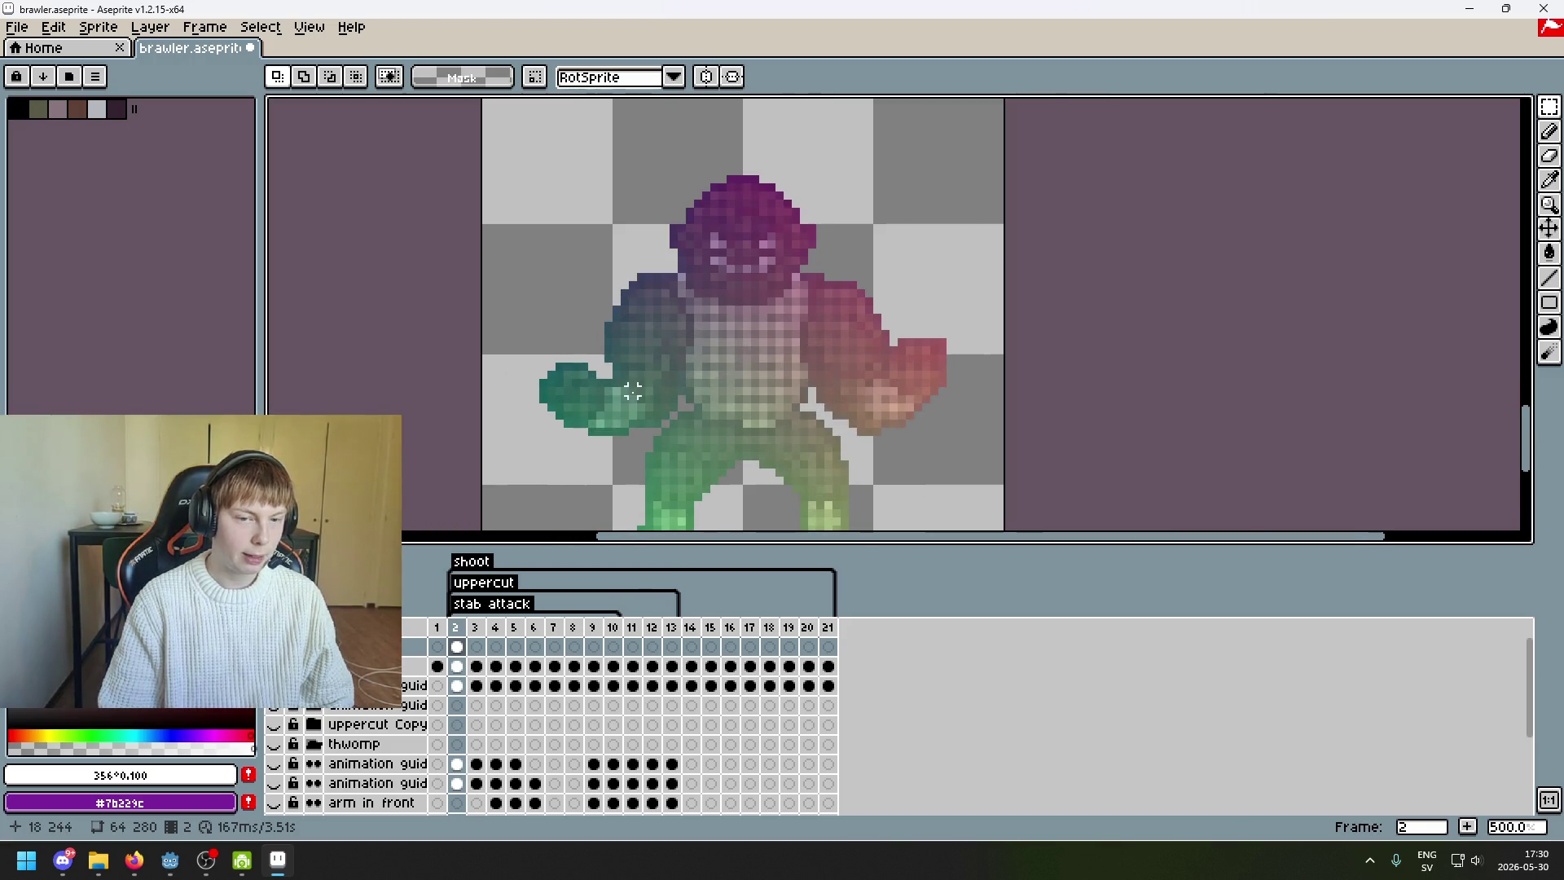
# - Compare frame 2 against frame 1 up close, then move on to frame 3
pyautogui.press('Left')
pyautogui.press('Right')
pyautogui.scroll(-1, 705, 383)
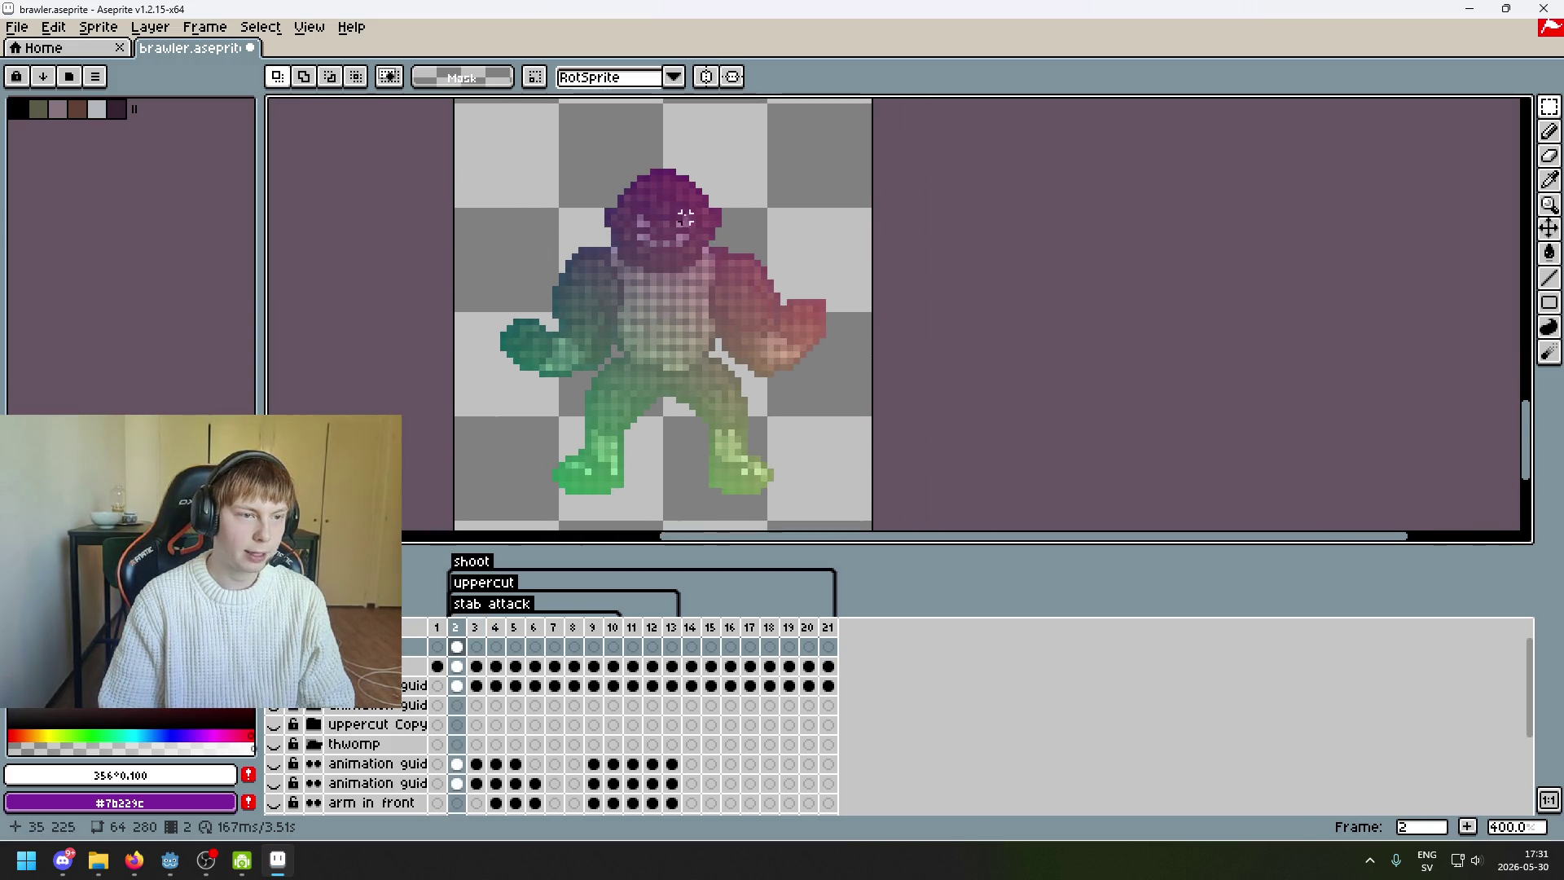
pyautogui.scroll(1, 706, 381)
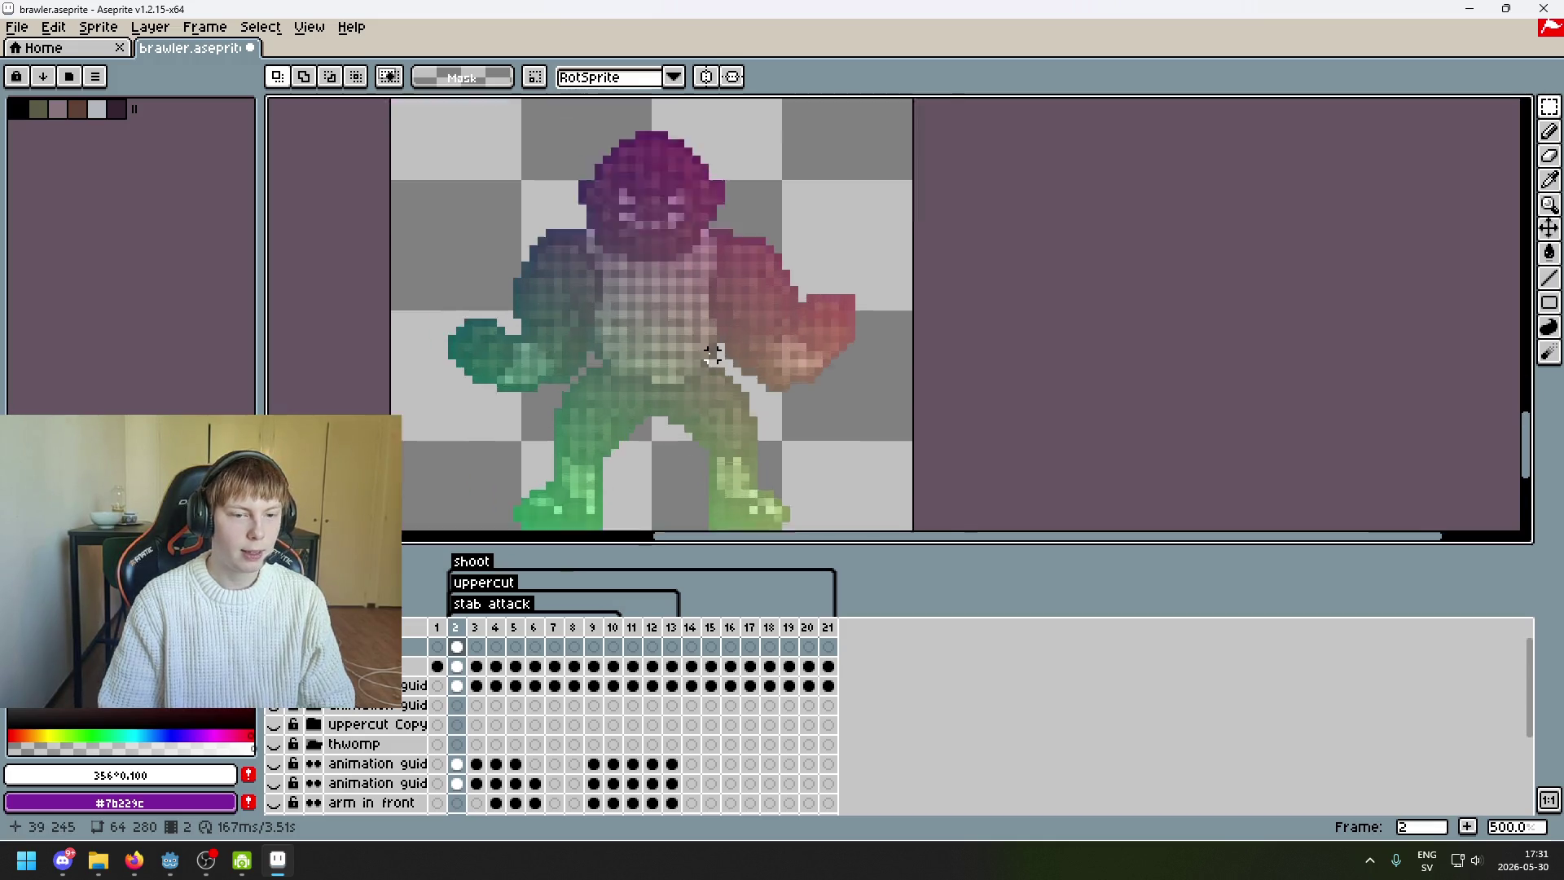
pyautogui.scroll(-2, 855, 408)
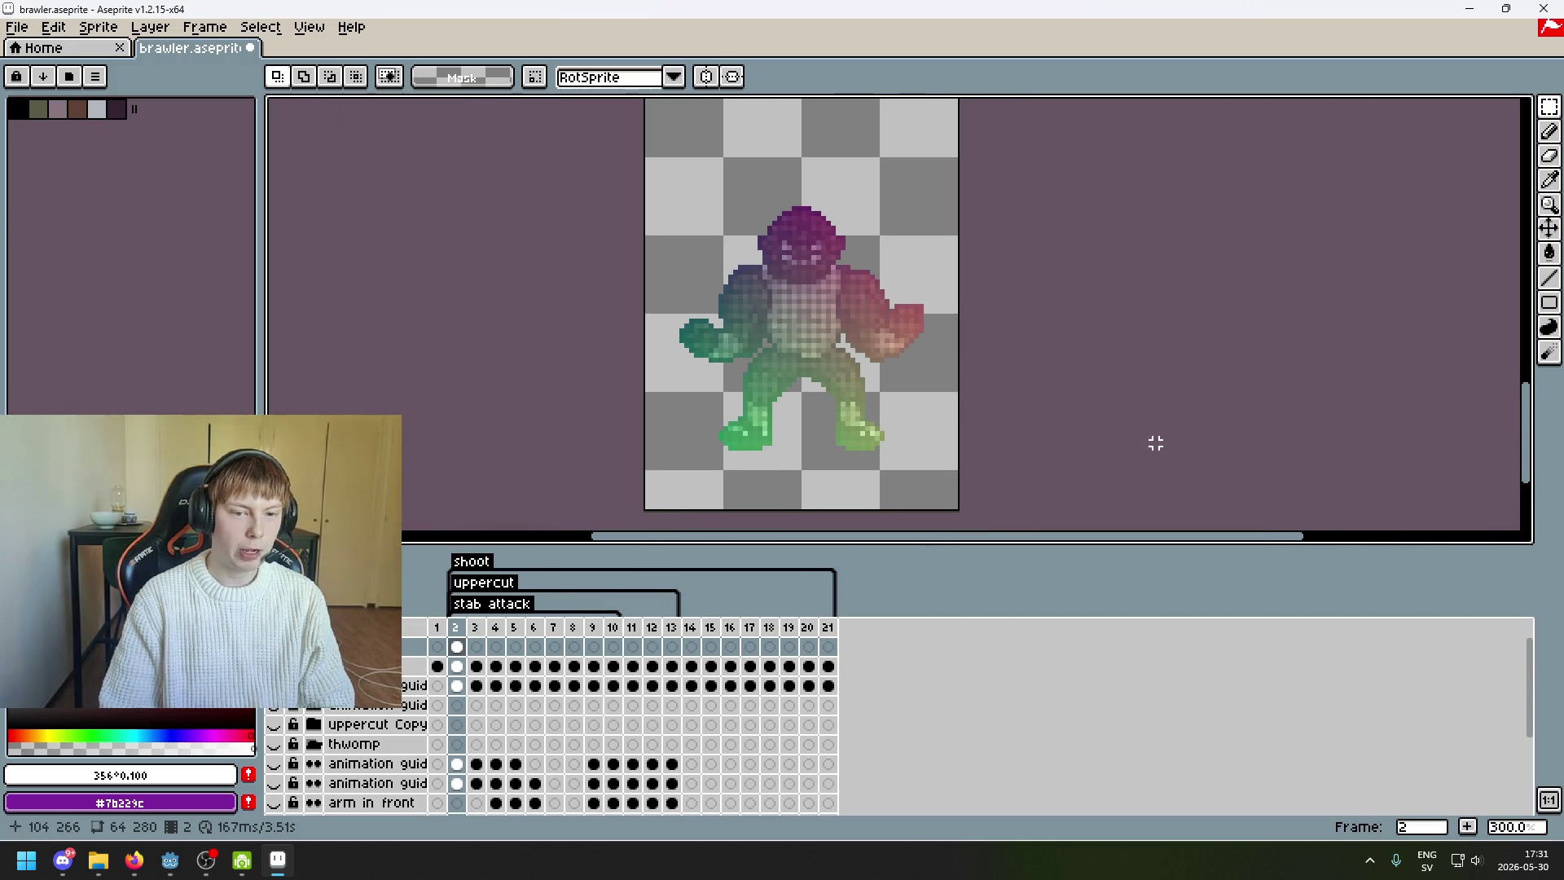
pyautogui.scroll(1, 1058, 447)
pyautogui.scroll(-1, 652, 209)
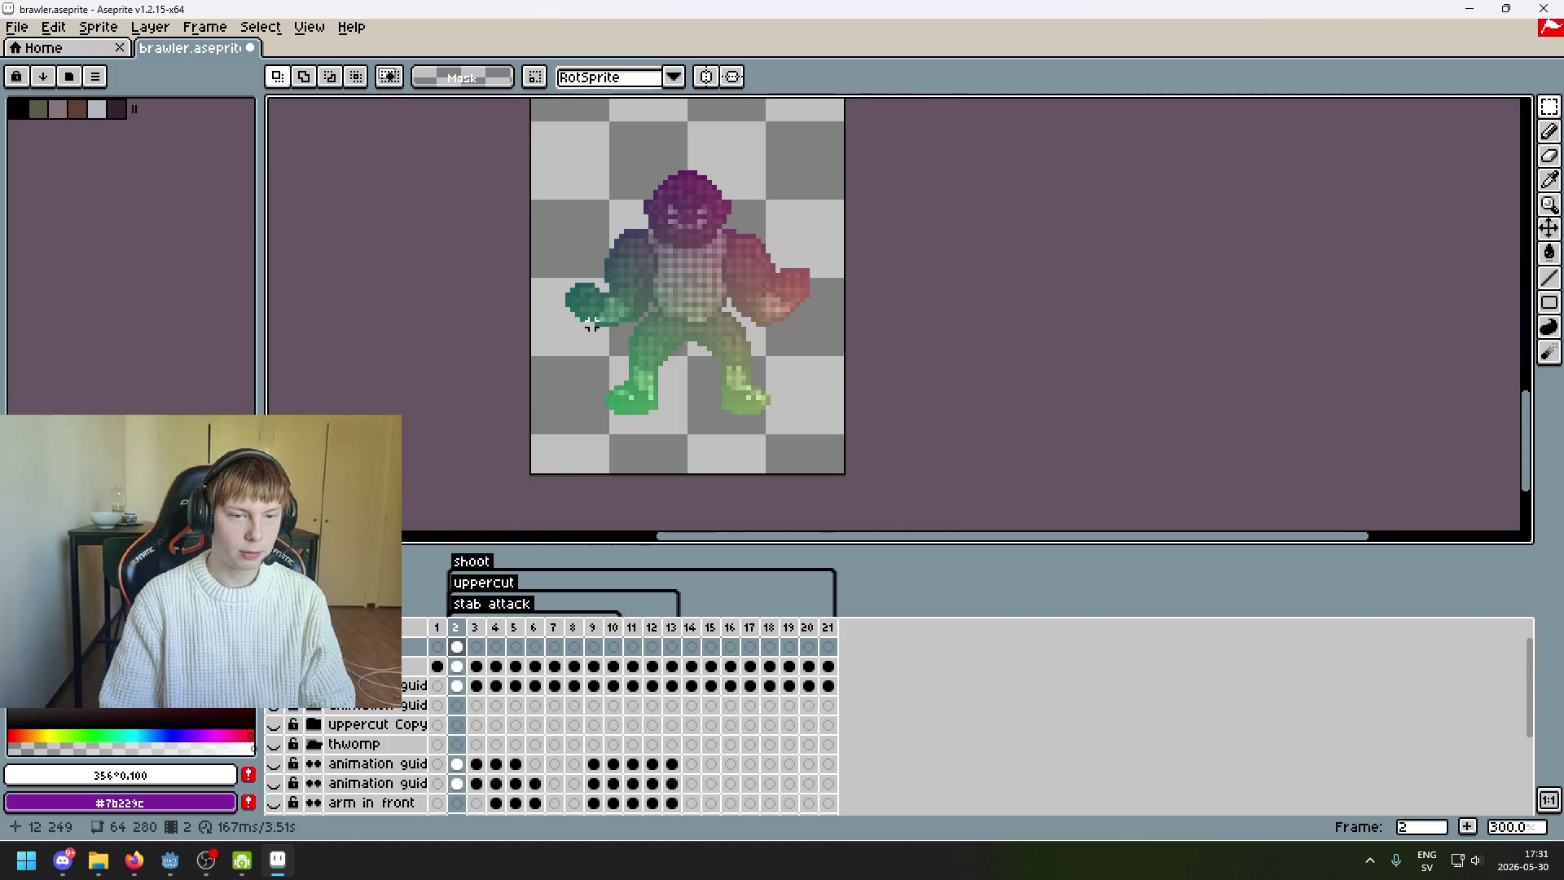
pyautogui.scroll(1, 595, 322)
pyautogui.scroll(-1, 674, 301)
pyautogui.scroll(1, 663, 275)
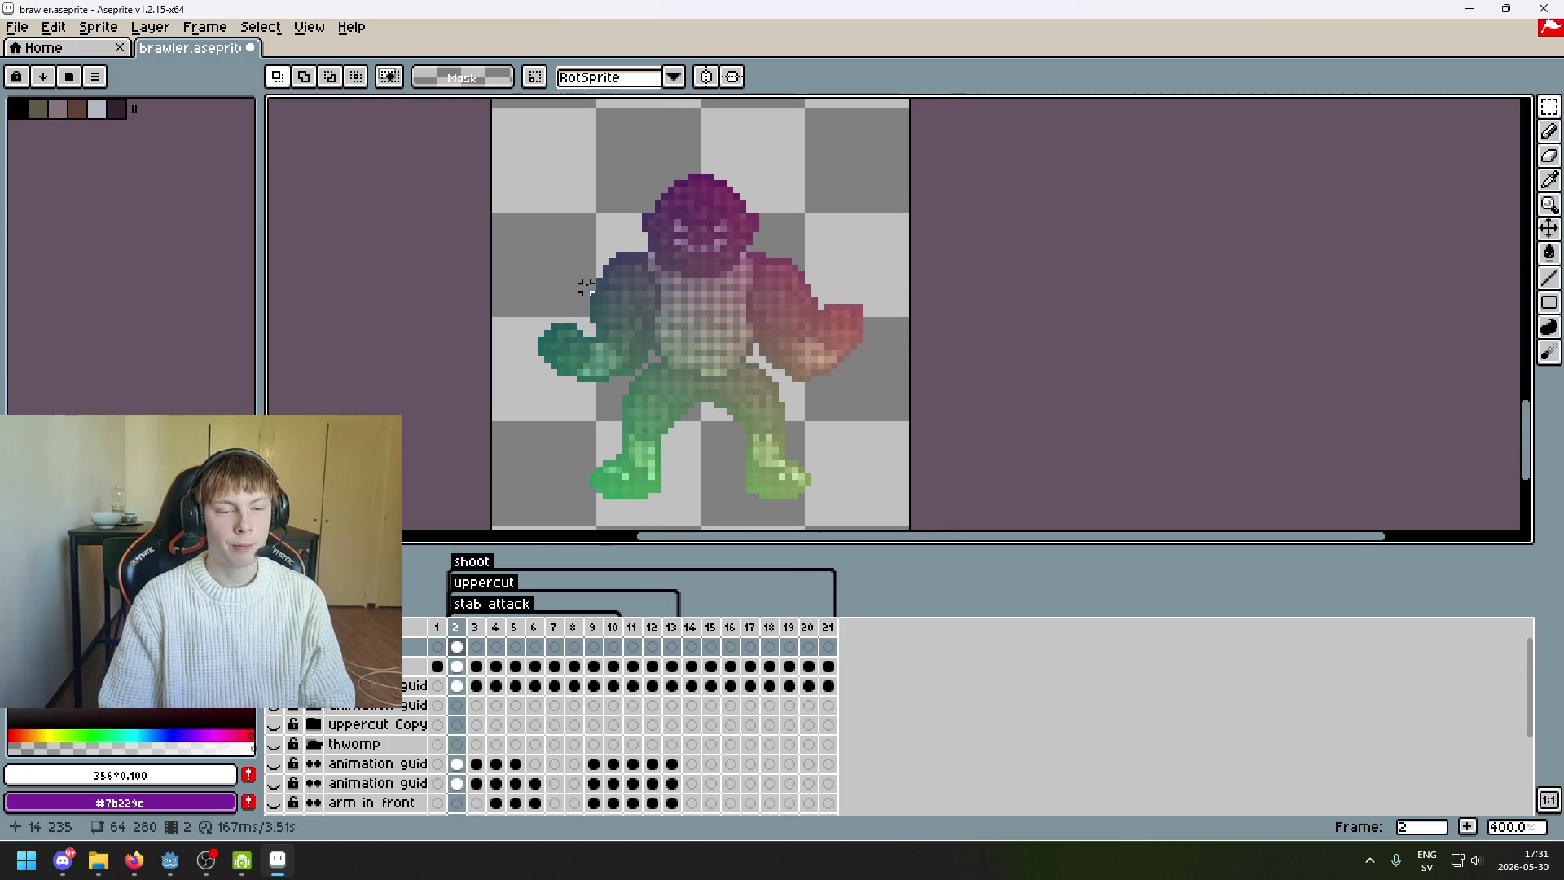
pyautogui.scroll(1, 643, 350)
pyautogui.scroll(-1, 766, 342)
pyautogui.scroll(3, 706, 331)
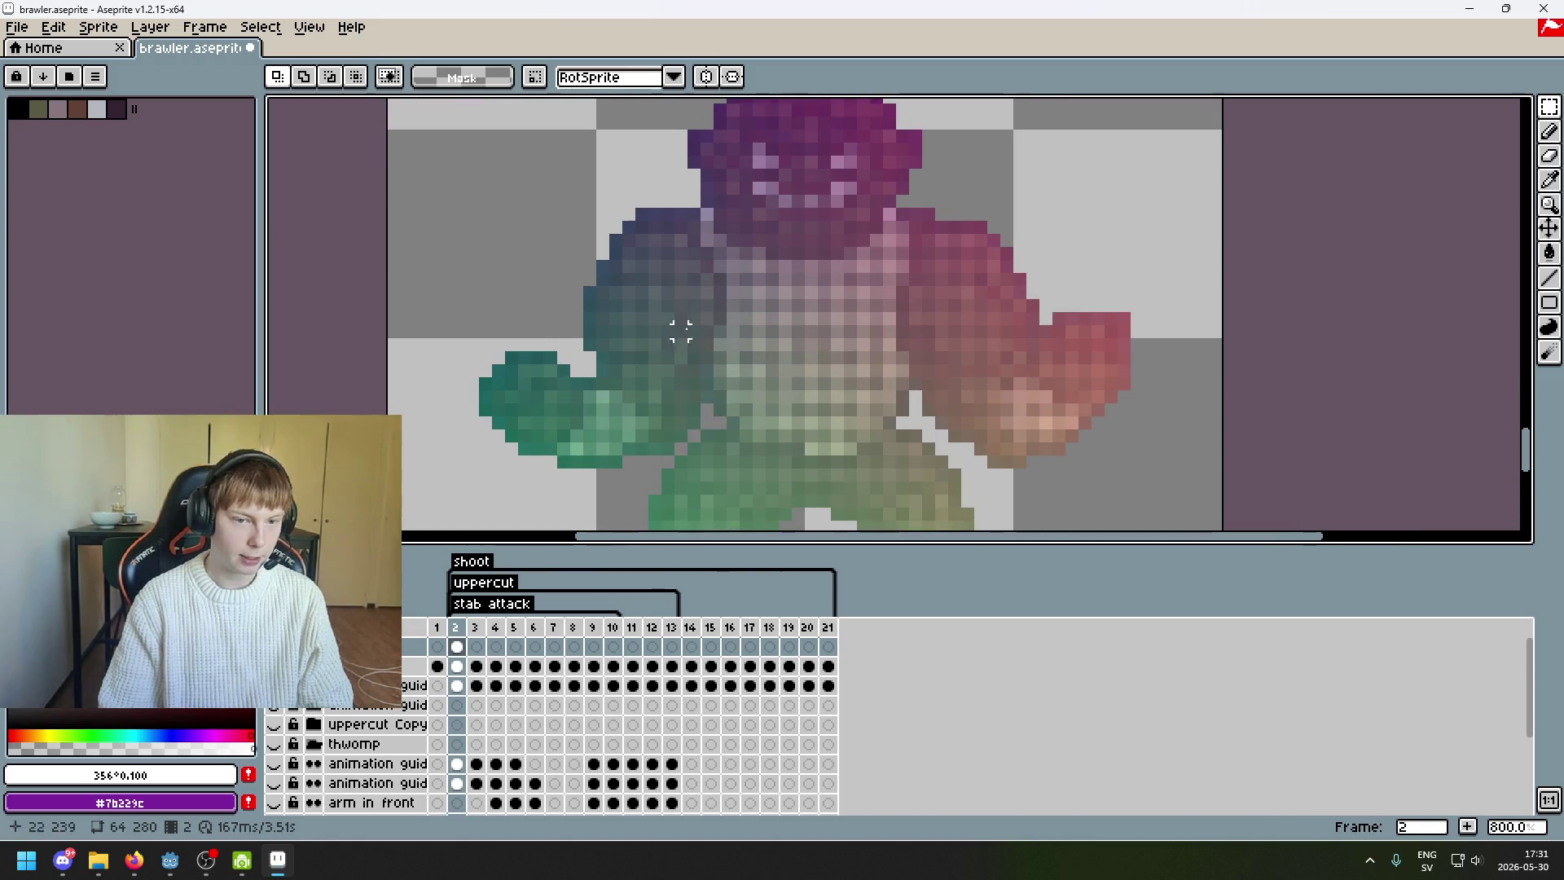
pyautogui.scroll(-4, 706, 330)
pyautogui.scroll(3, 693, 262)
pyautogui.scroll(-1, 698, 250)
pyautogui.scroll(3, 570, 285)
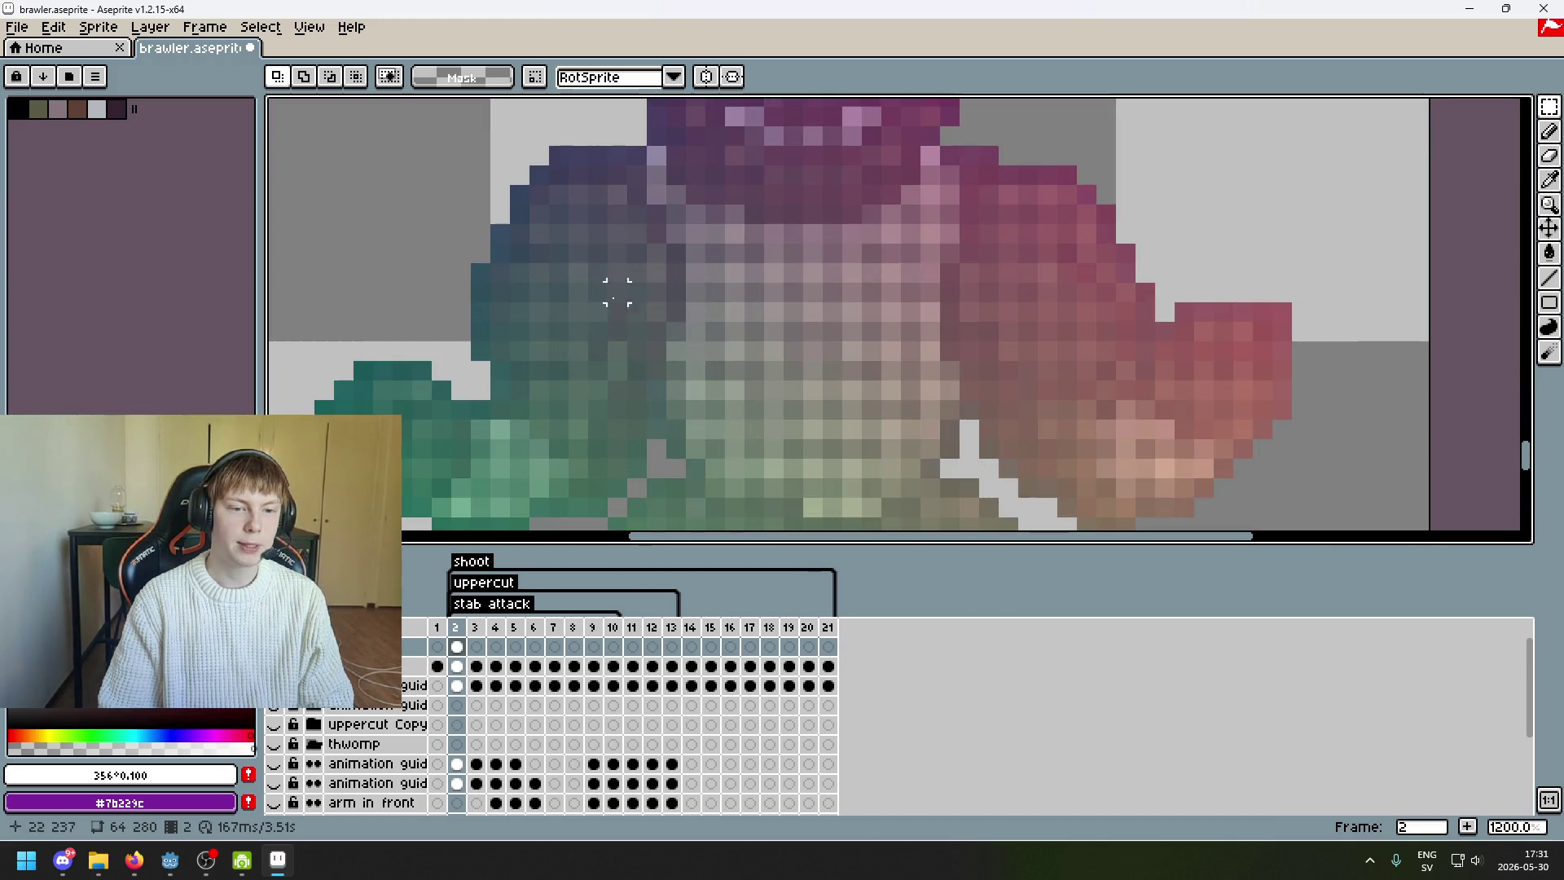
pyautogui.scroll(-4, 578, 272)
pyautogui.scroll(4, 657, 255)
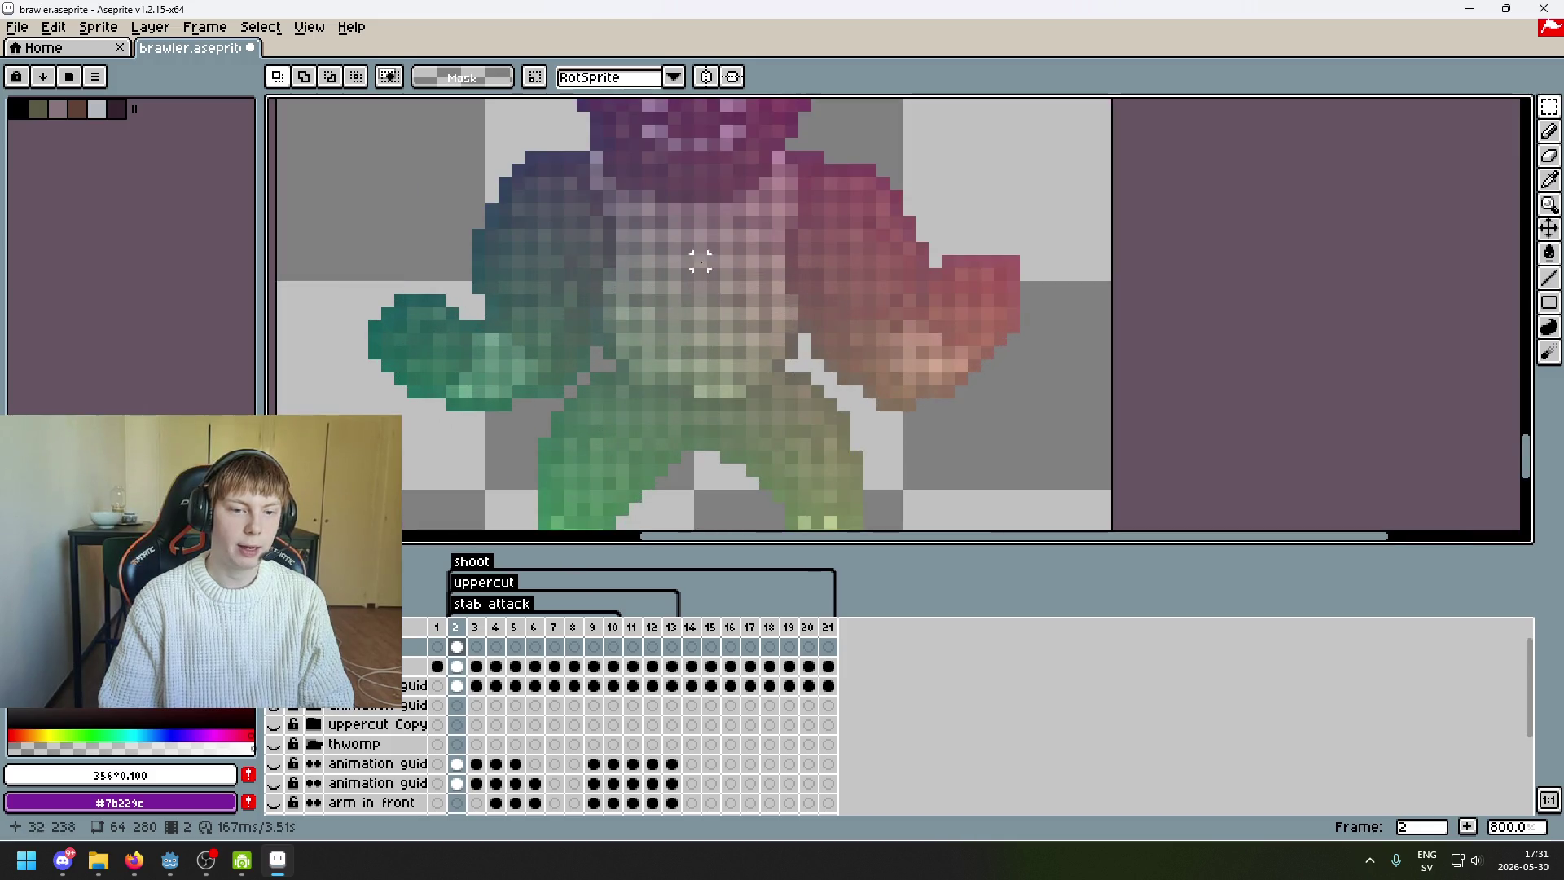
pyautogui.scroll(-2, 647, 391)
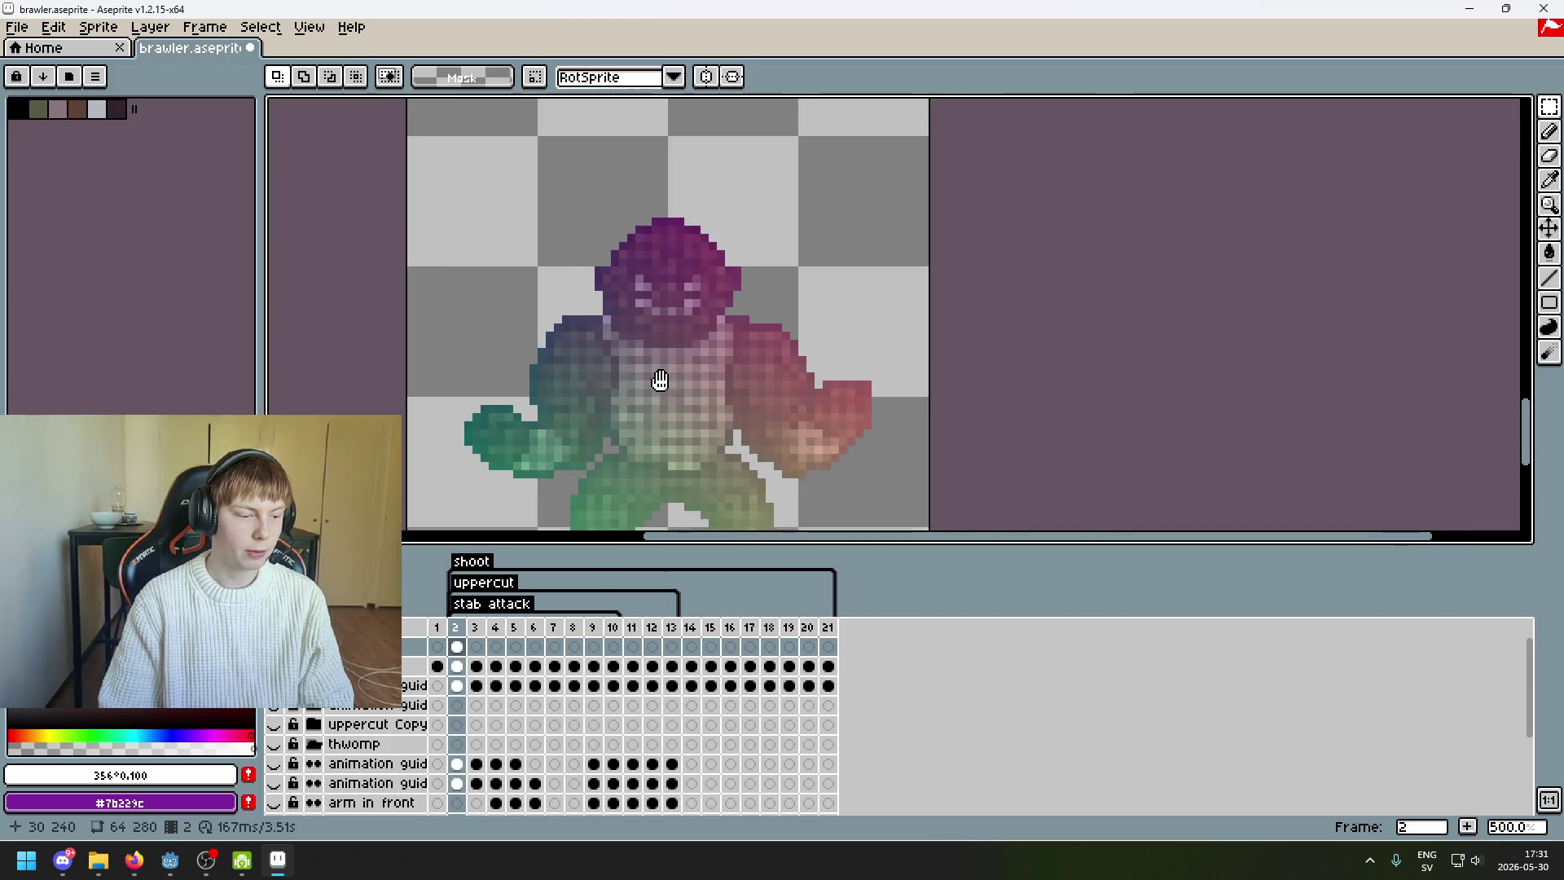
pyautogui.scroll(1, 647, 391)
pyautogui.scroll(-2, 676, 383)
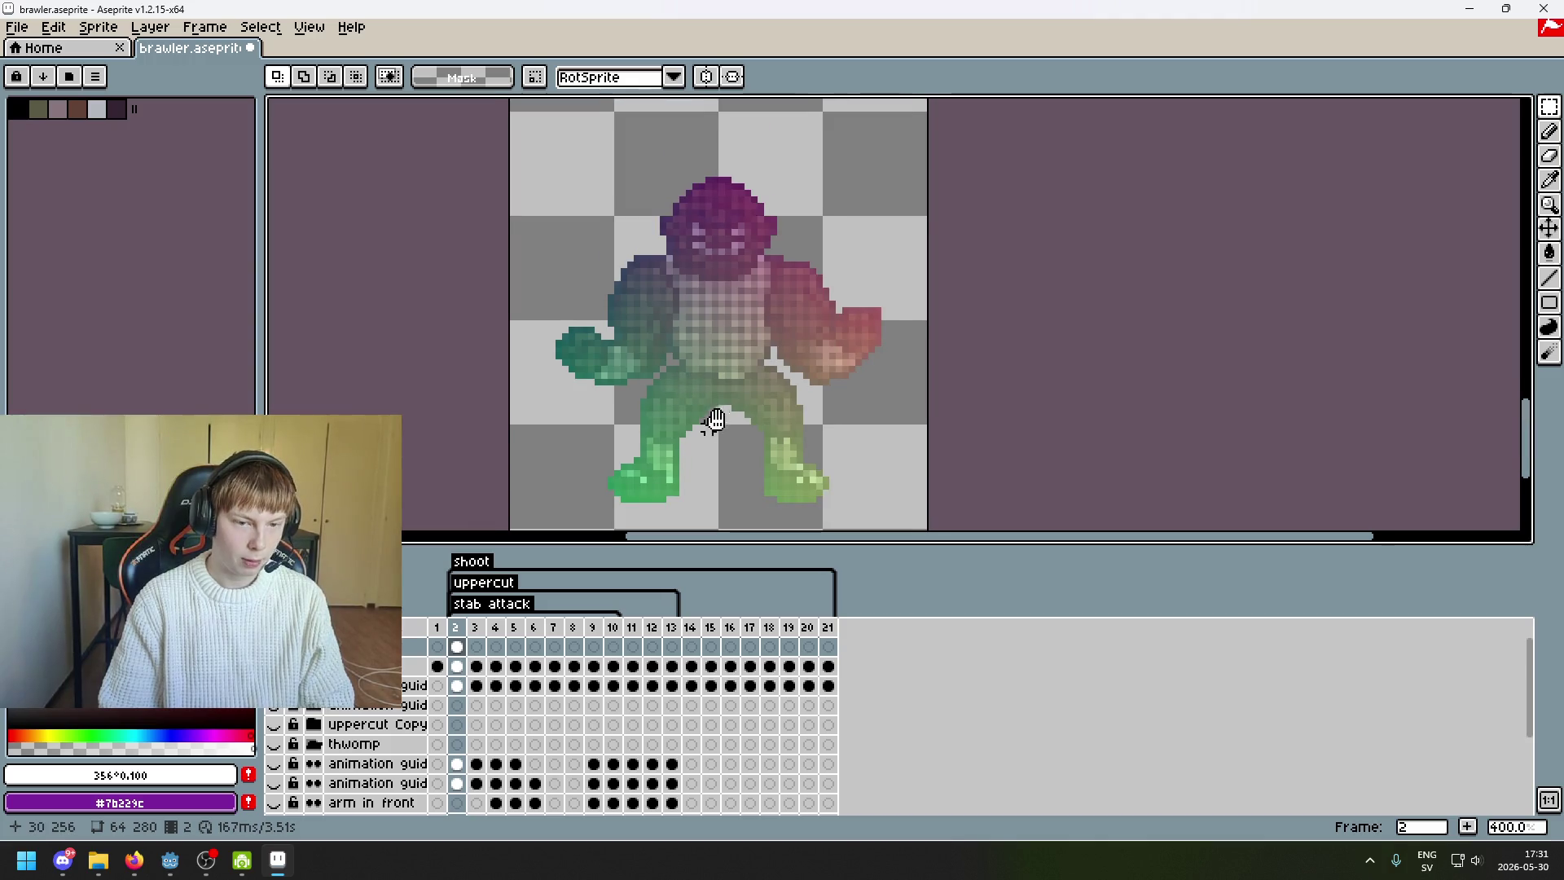
pyautogui.scroll(-1, 692, 408)
pyautogui.scroll(1, 521, 505)
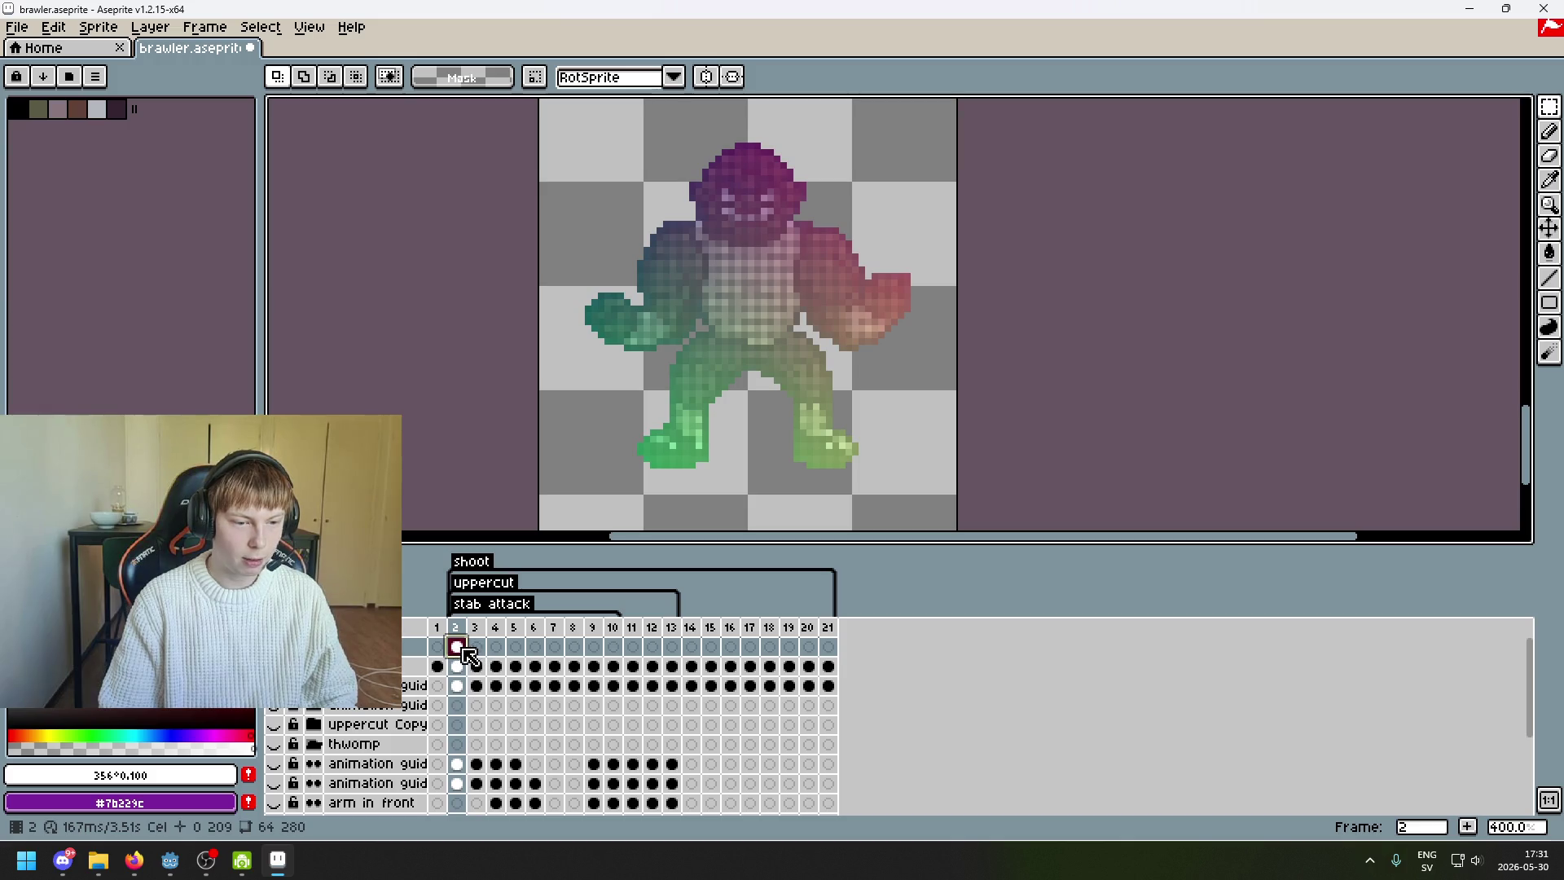
pyautogui.click(476, 647)
# - Select all of frame 3's content, shift it up and right, and commit the move
pyautogui.moveTo(534, 151); pyautogui.dragTo(588, 224)
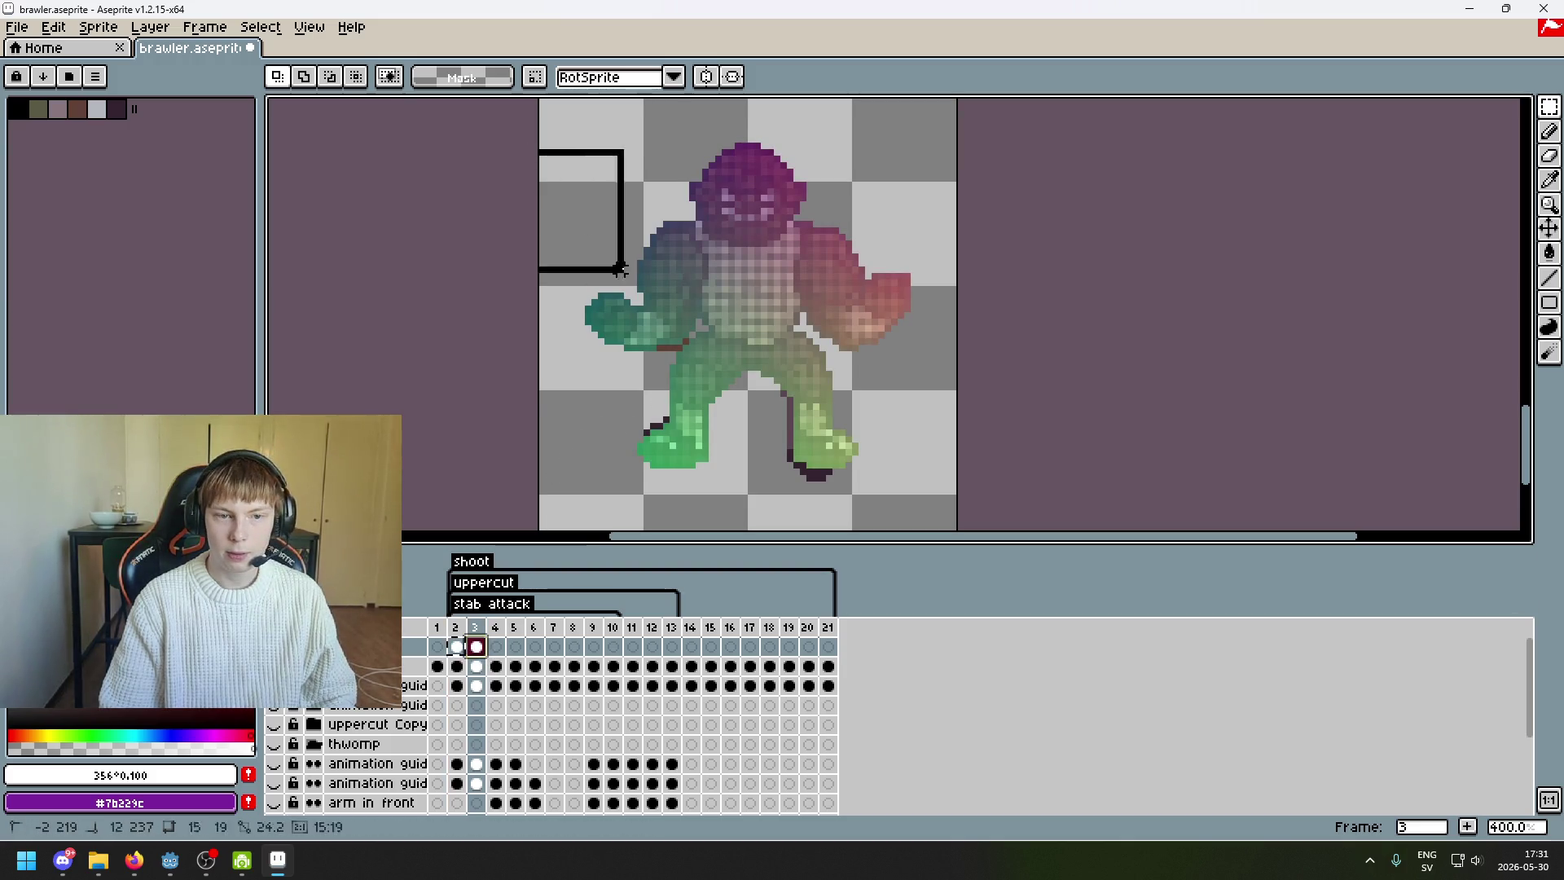
pyautogui.hotkey('ctrl', 'z')
pyautogui.hotkey('ctrl', 'a')
pyautogui.scroll(-1, 820, 419)
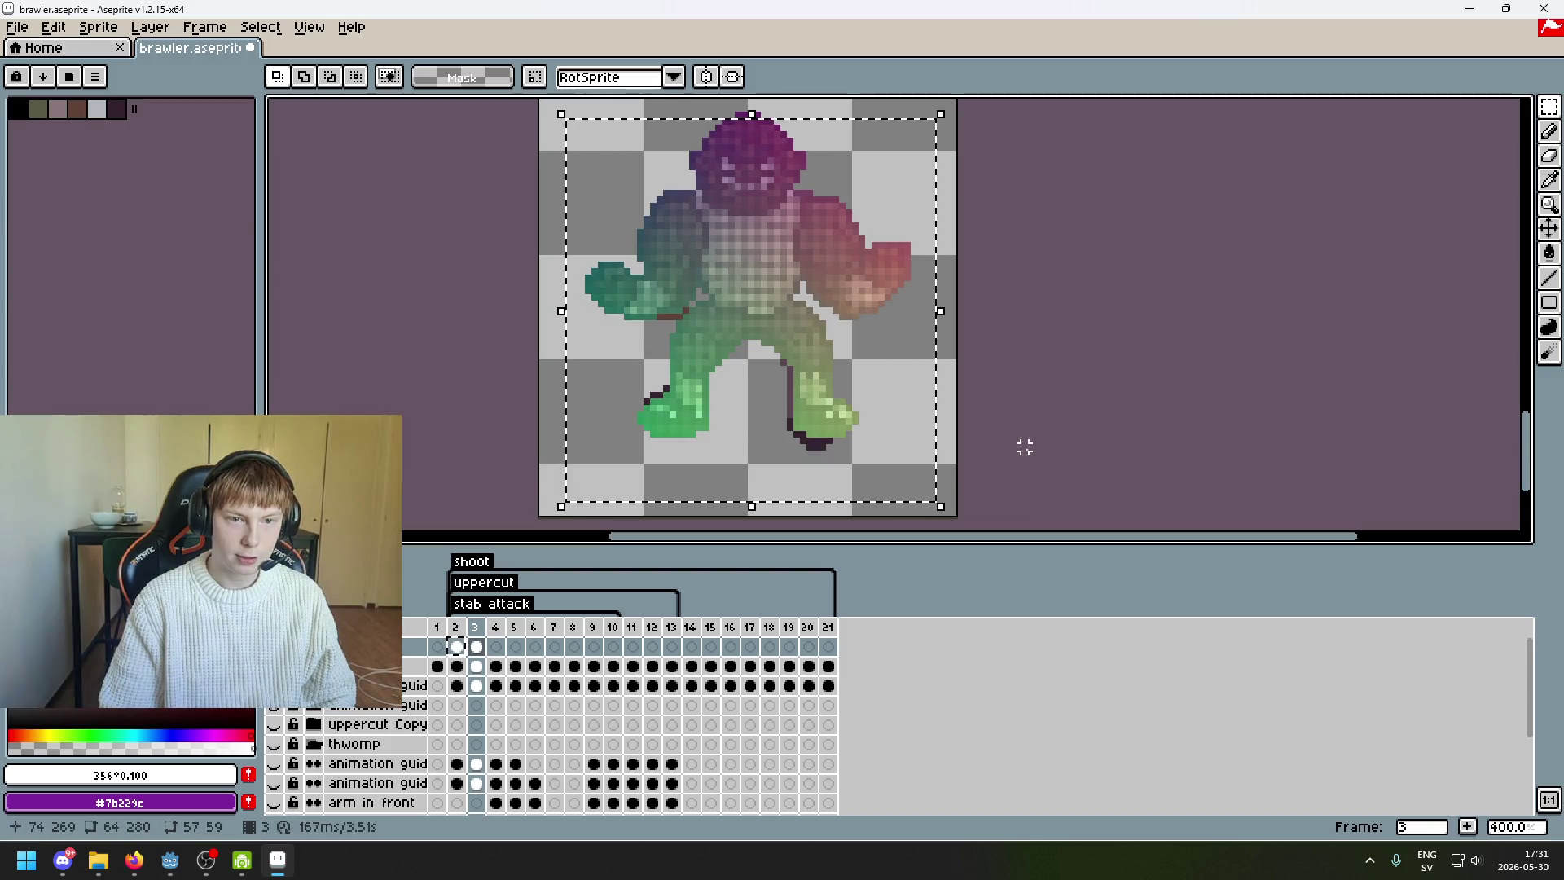
pyautogui.moveTo(698, 332)
pyautogui.mouseDown()
pyautogui.moveTo(796, 255)
pyautogui.moveTo(817, 337)
pyautogui.moveTo(666, 347)
pyautogui.moveTo(817, 223)
pyautogui.moveTo(719, 106)
pyautogui.mouseUp()
pyautogui.scroll(5, 859, 412)
pyautogui.press('Return')
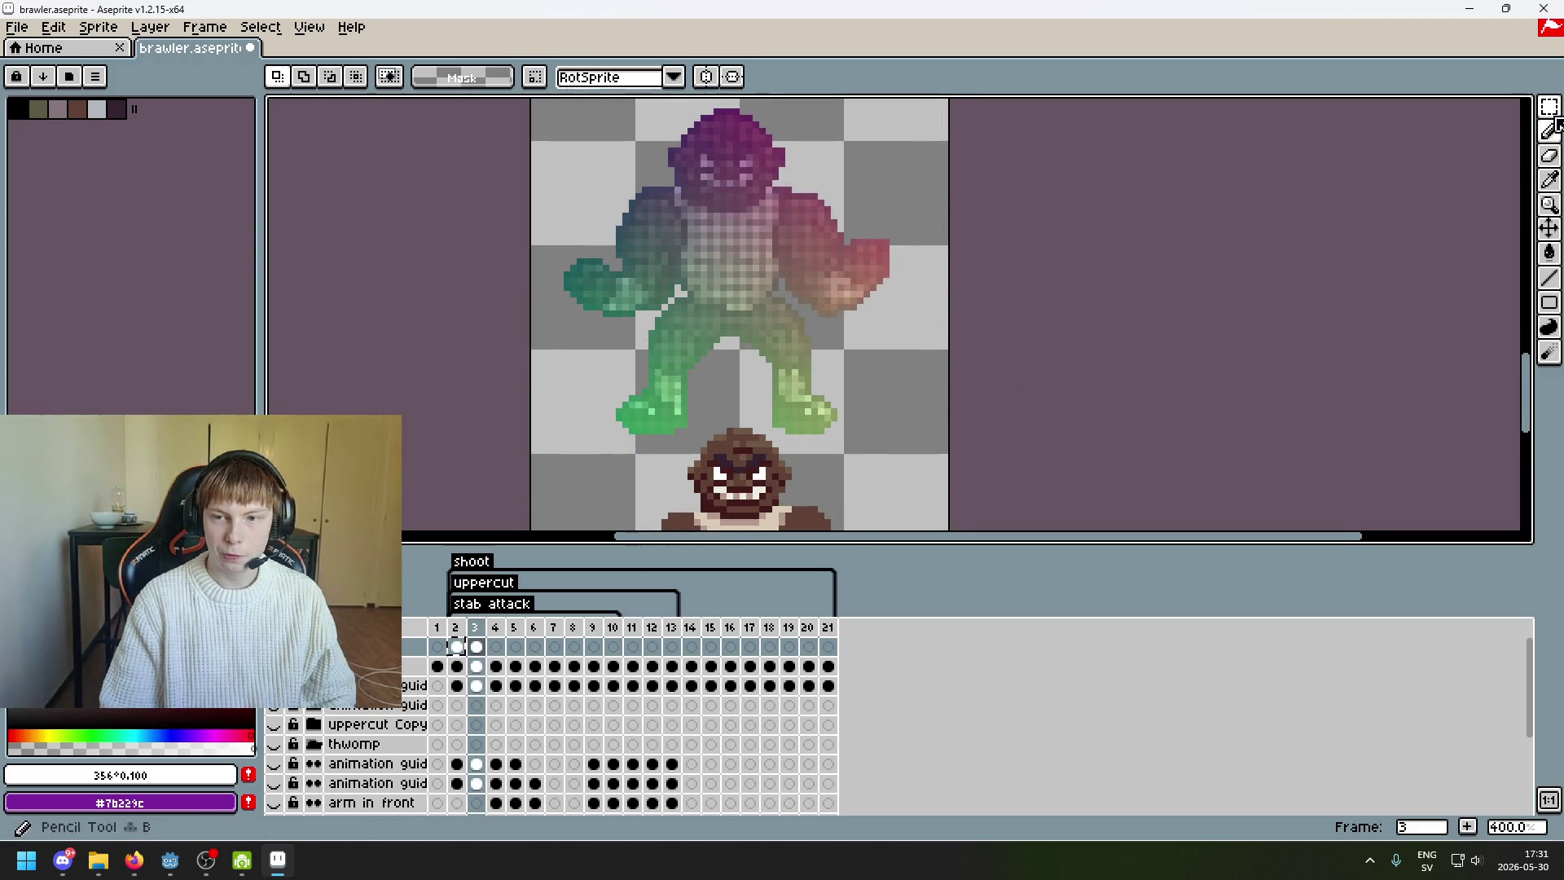
# - Lasso the purple gradient head piece and set it onto the lower brawler's head
pyautogui.press('q')
pyautogui.scroll(5, 757, 163)
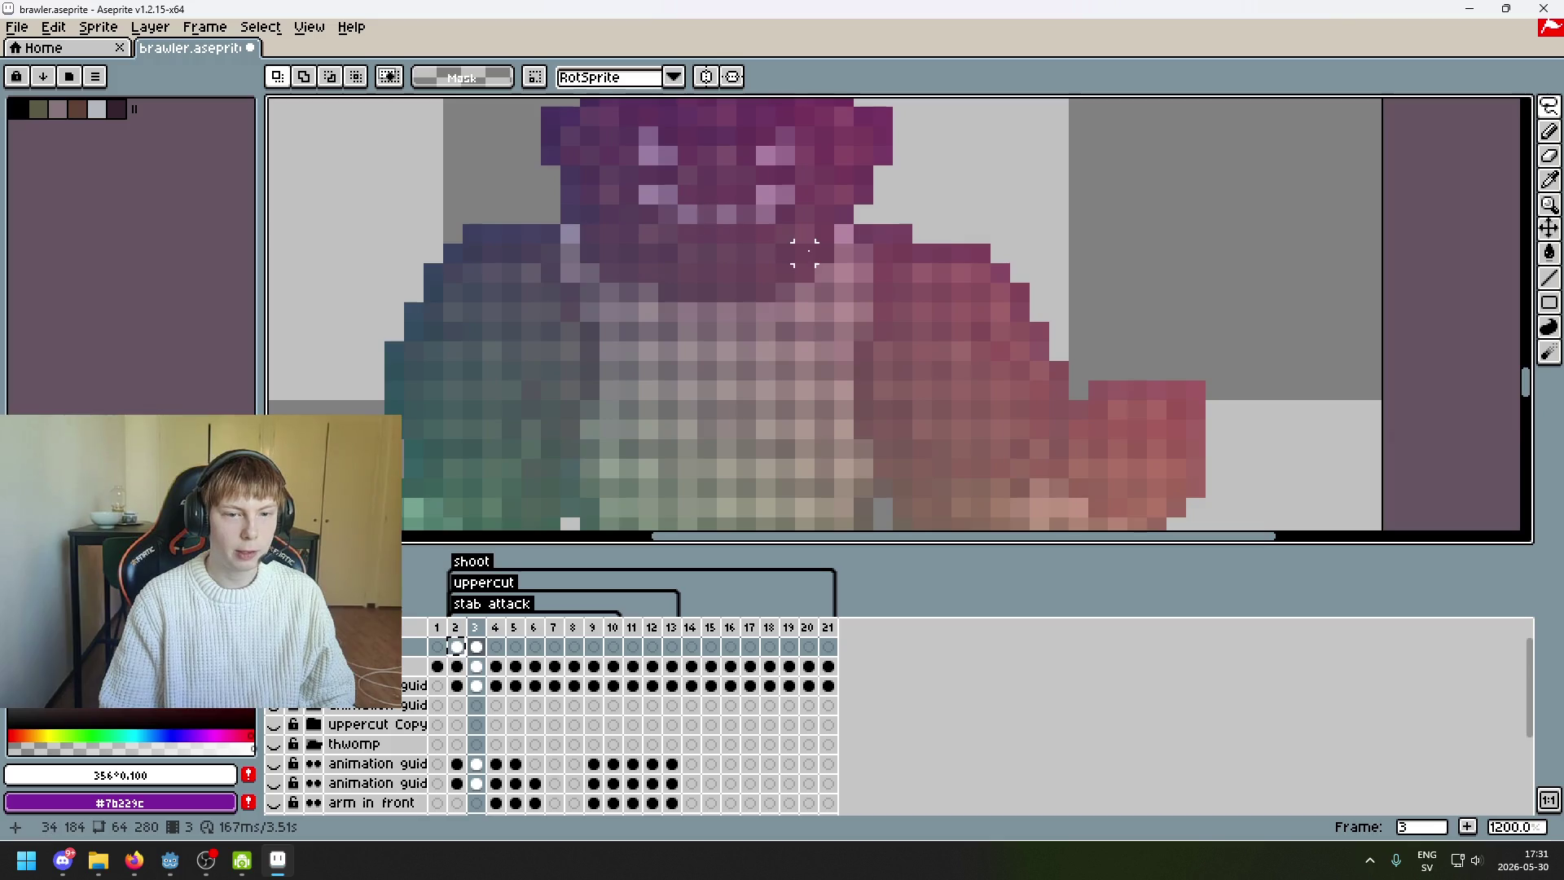
pyautogui.moveTo(824, 252); pyautogui.dragTo(706, 292)
pyautogui.moveTo(609, 272); pyautogui.dragTo(591, 234)
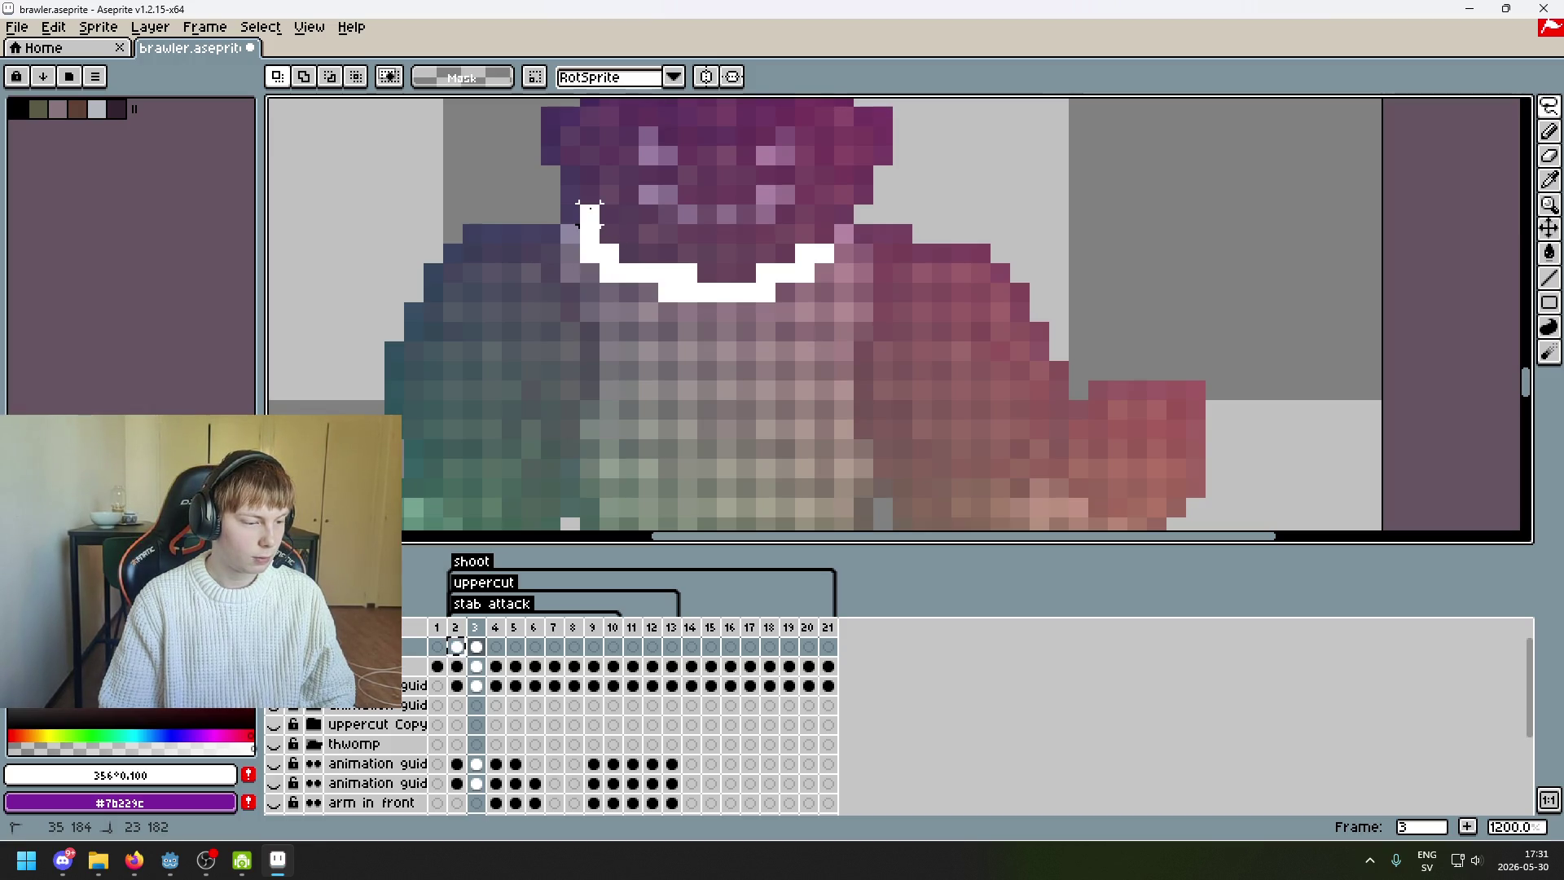
pyautogui.moveTo(589, 209); pyautogui.dragTo(550, 196)
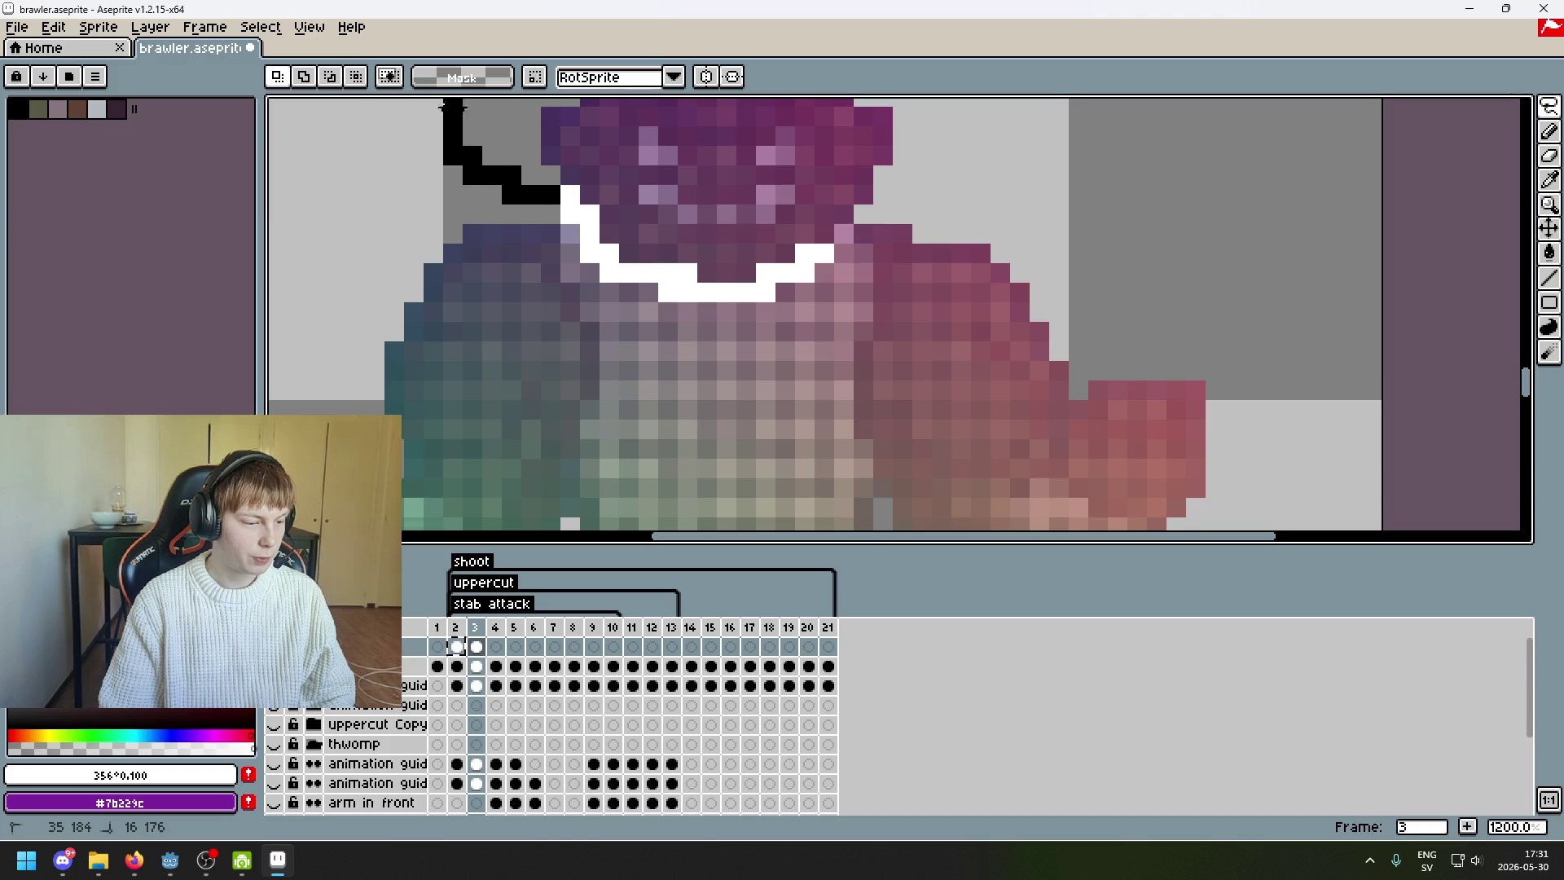
pyautogui.scroll(5, 452, 114)
pyautogui.moveTo(623, 107)
pyautogui.mouseDown()
pyautogui.moveTo(1018, 359)
pyautogui.moveTo(912, 464)
pyautogui.moveTo(803, 525)
pyautogui.moveTo(613, 525)
pyautogui.mouseUp()
pyautogui.scroll(-1, 950, 434)
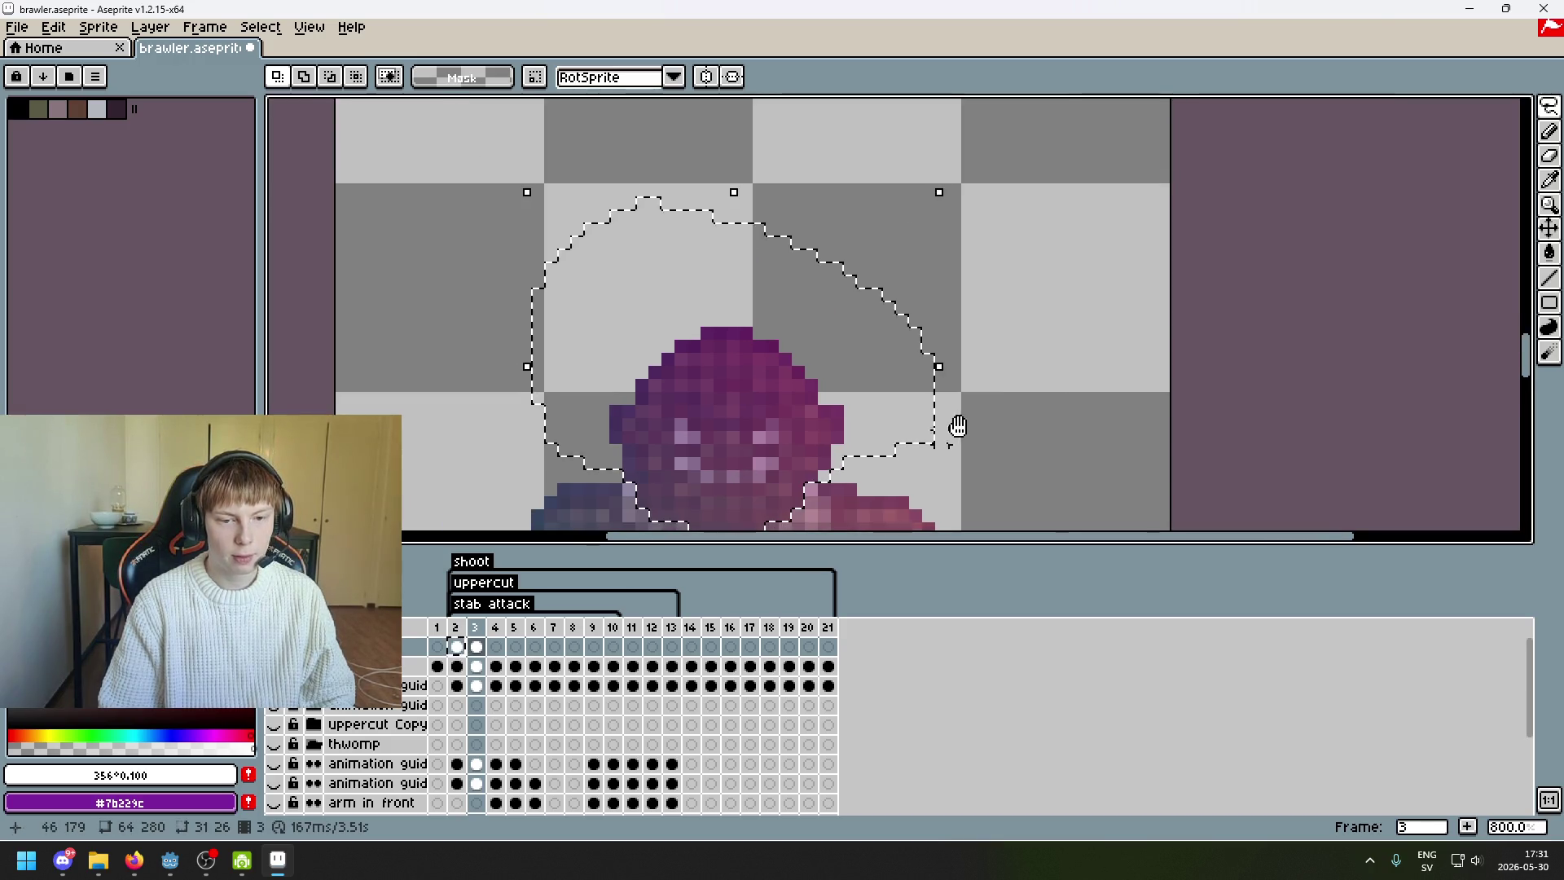
pyautogui.scroll(-1, 949, 433)
pyautogui.scroll(4, 929, 430)
pyautogui.scroll(-6, 906, 426)
pyautogui.scroll(-1, 905, 426)
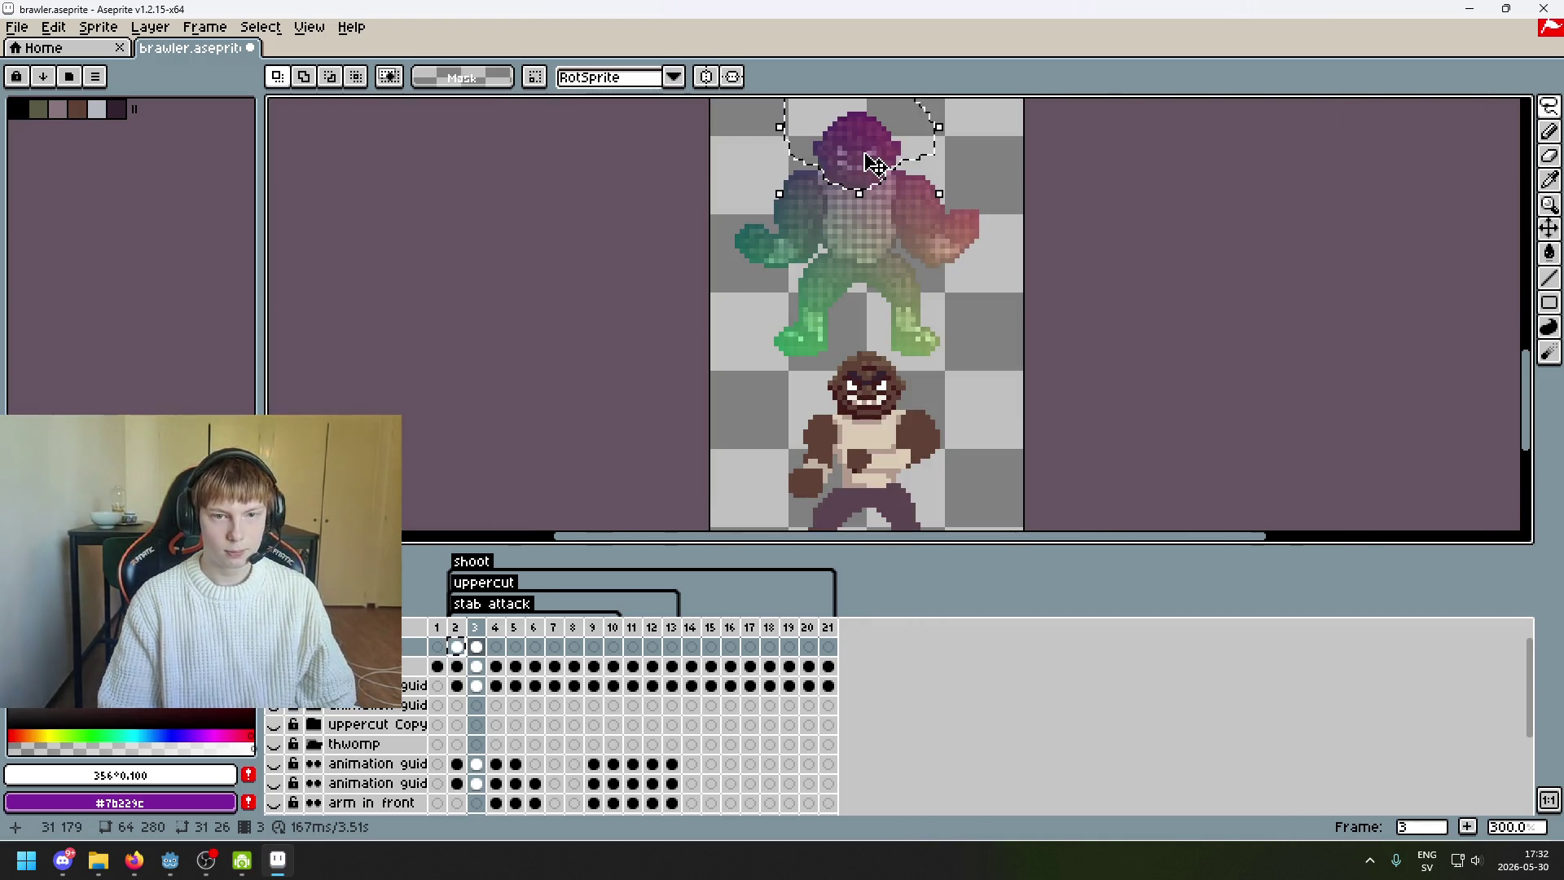
pyautogui.moveTo(874, 163)
pyautogui.mouseDown()
pyautogui.moveTo(890, 398)
pyautogui.moveTo(769, 416)
pyautogui.moveTo(770, 399)
pyautogui.moveTo(828, 394)
pyautogui.moveTo(741, 389)
pyautogui.moveTo(782, 396)
pyautogui.mouseUp()
pyautogui.scroll(2, 1002, 417)
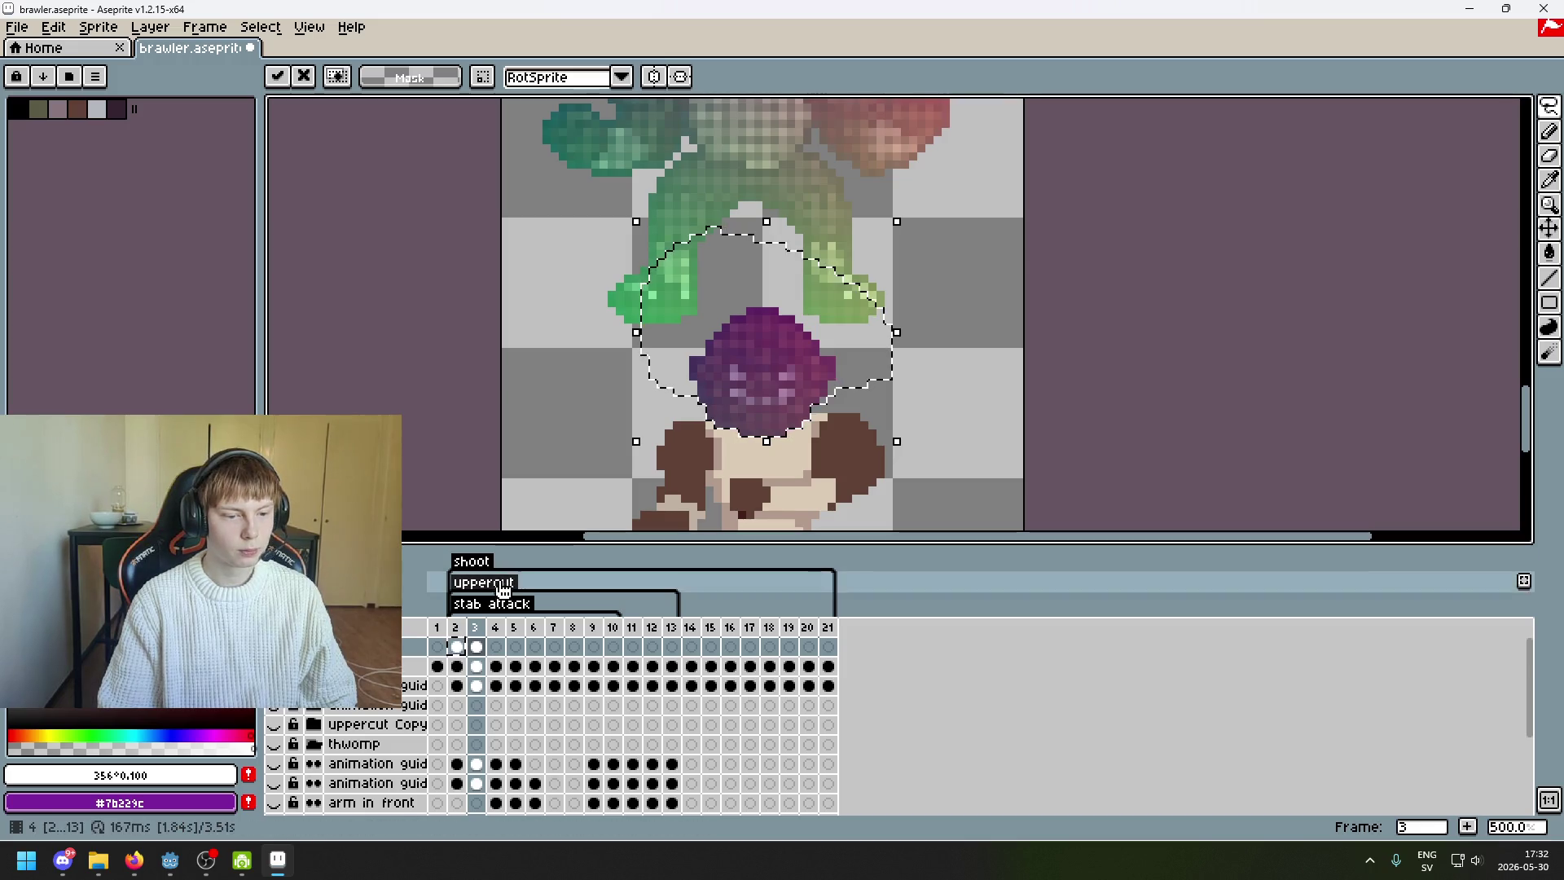
pyautogui.hotkey('ctrl', 'd')
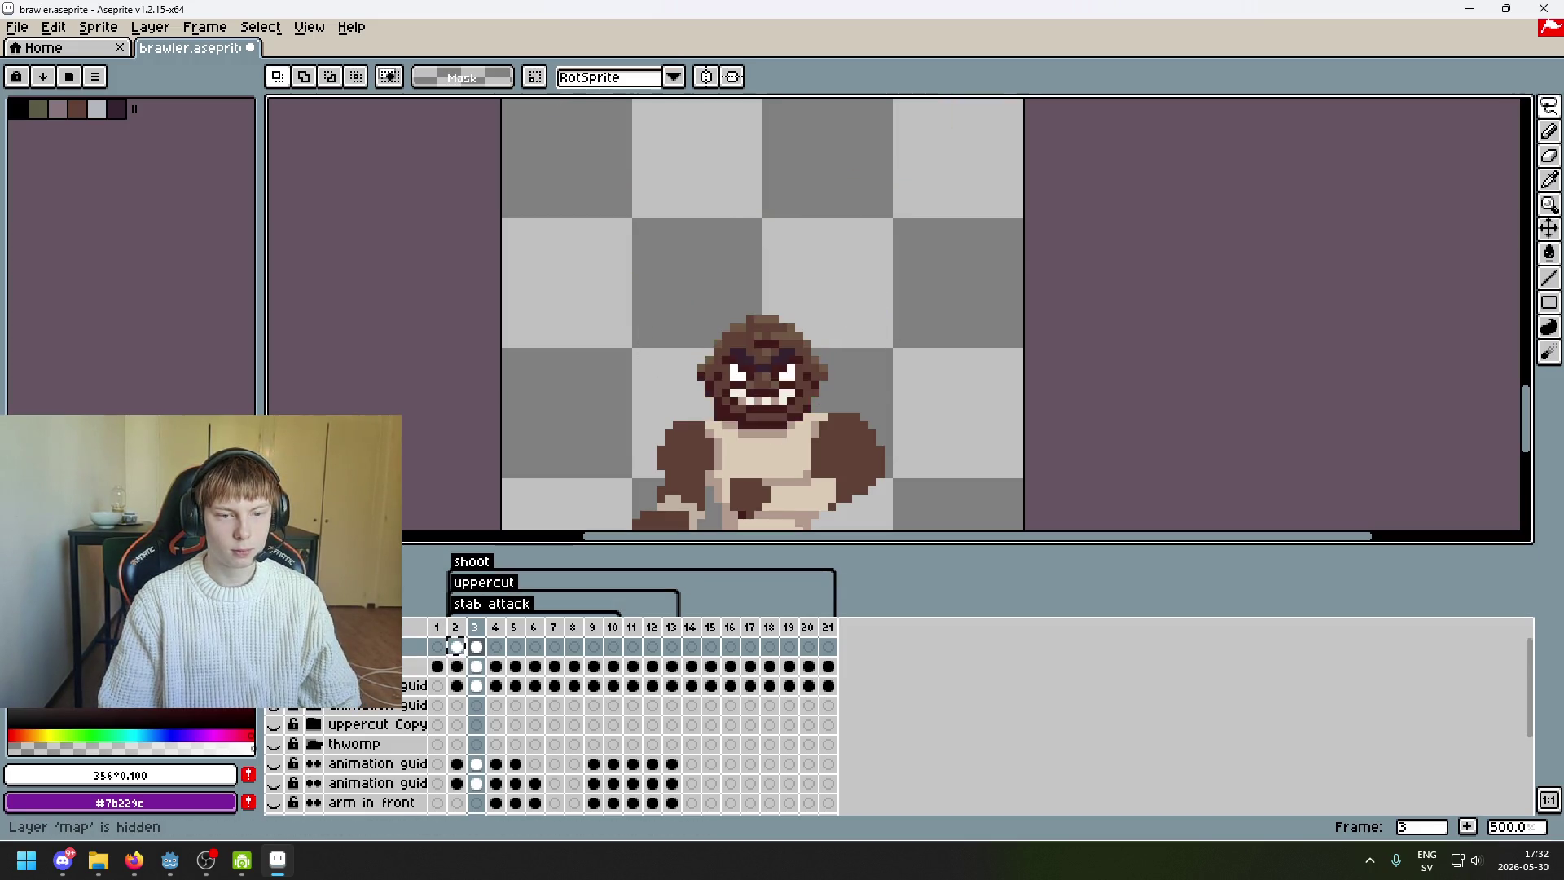
# - Move the first green foot piece down beside the brawler's legs and commit it
pyautogui.scroll(-2, 878, 252)
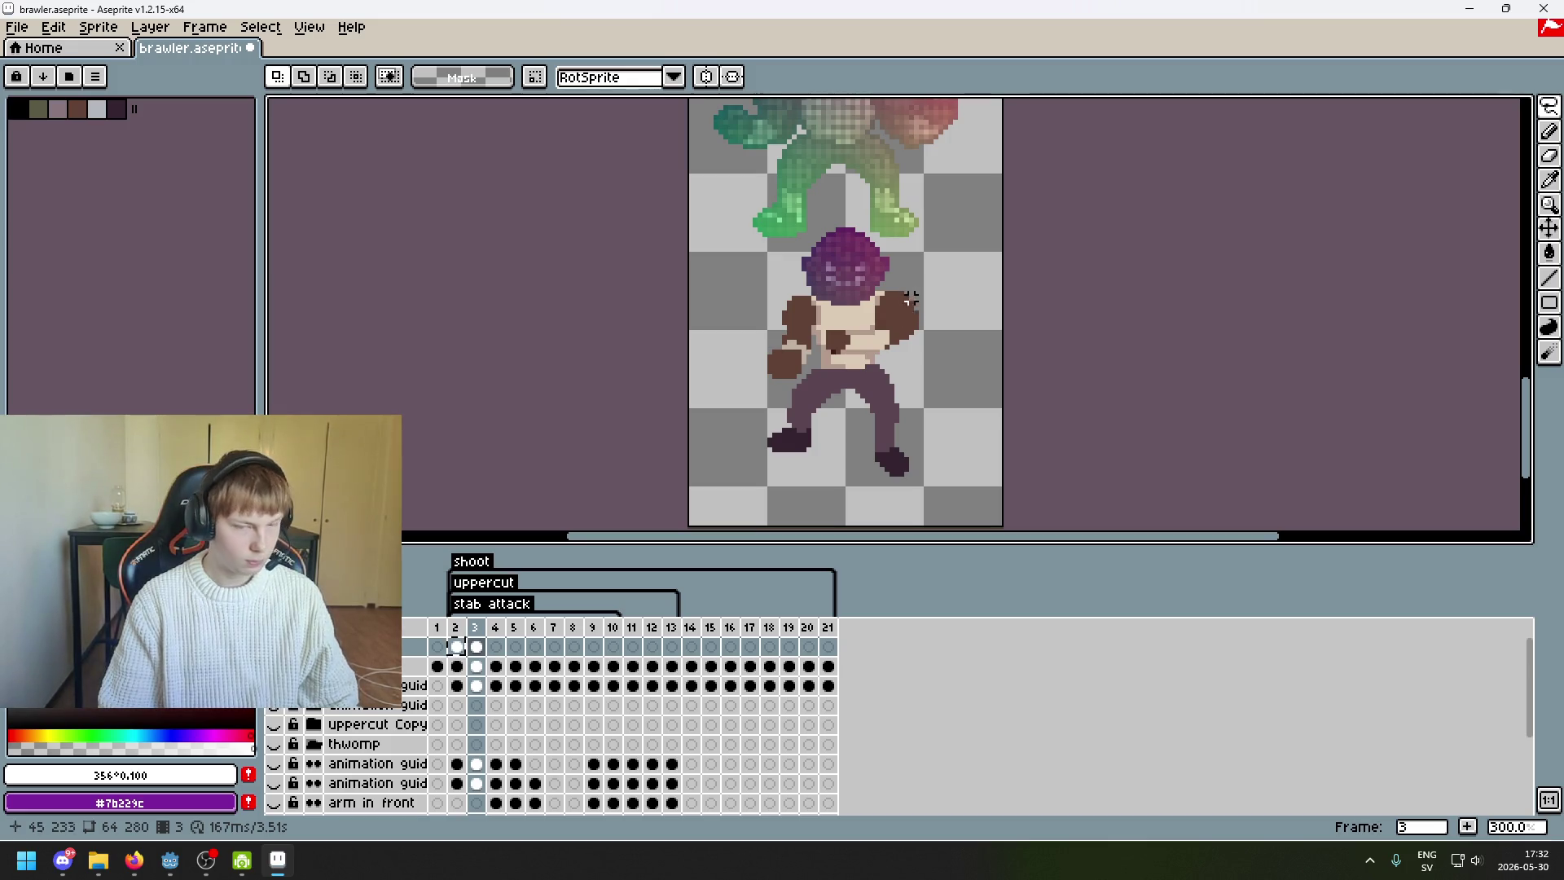
pyautogui.scroll(2, 910, 300)
pyautogui.moveTo(849, 356)
pyautogui.mouseDown()
pyautogui.moveTo(709, 297)
pyautogui.moveTo(688, 203)
pyautogui.moveTo(807, 172)
pyautogui.moveTo(765, 346)
pyautogui.mouseUp()
pyautogui.scroll(2, 783, 310)
pyautogui.scroll(-1, 765, 346)
pyautogui.moveTo(918, 373)
pyautogui.mouseDown()
pyautogui.moveTo(890, 245)
pyautogui.moveTo(1072, 286)
pyautogui.moveTo(980, 377)
pyautogui.moveTo(937, 463)
pyautogui.mouseUp()
pyautogui.moveTo(1071, 326); pyautogui.dragTo(1124, 307)
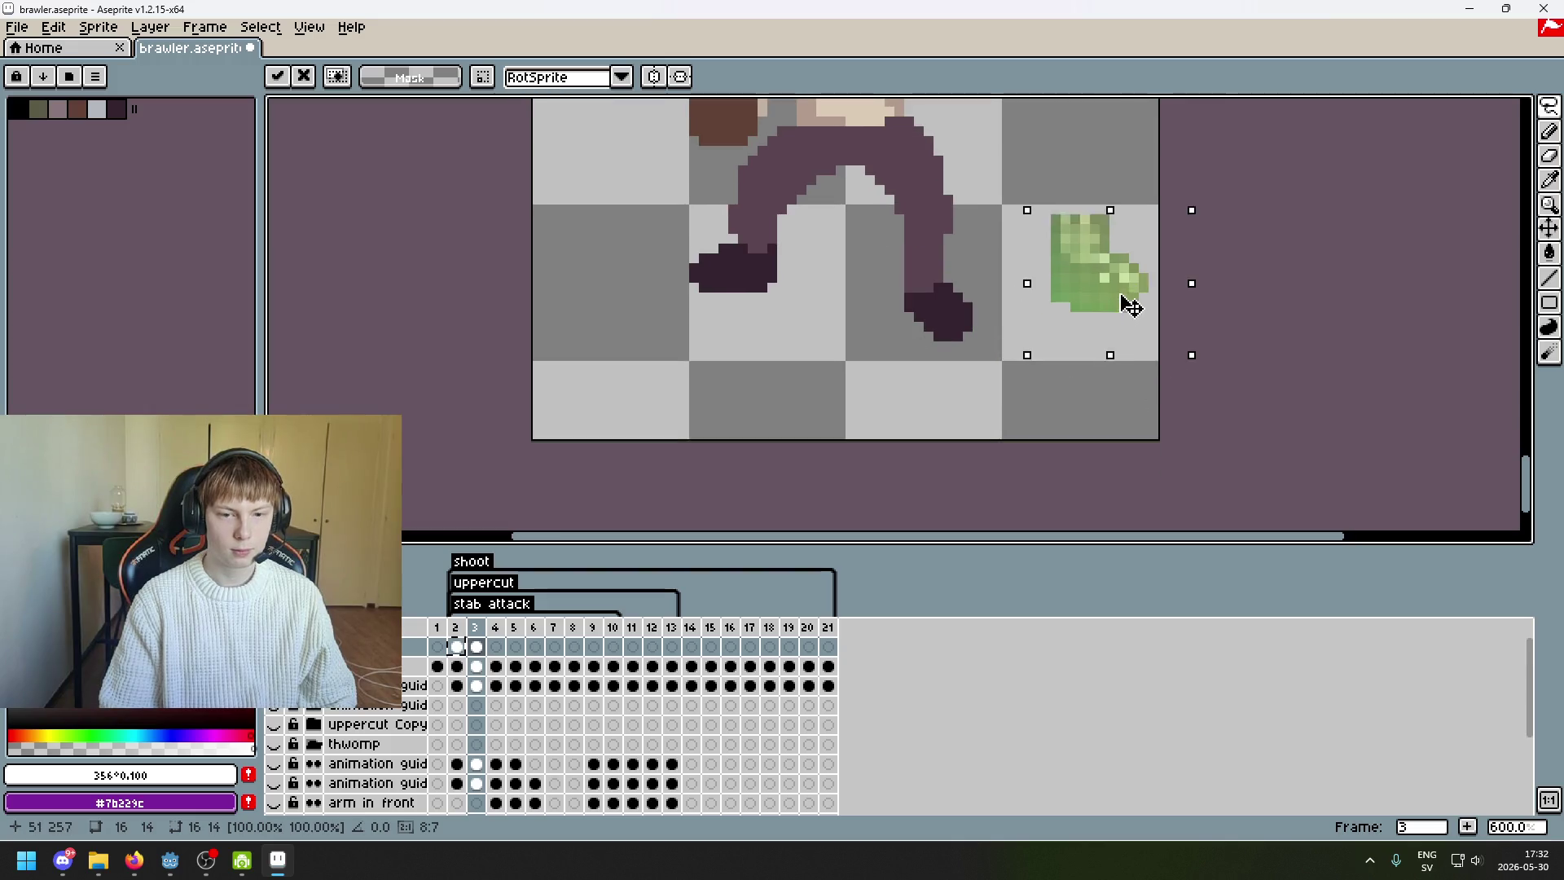
pyautogui.scroll(3, 1124, 307)
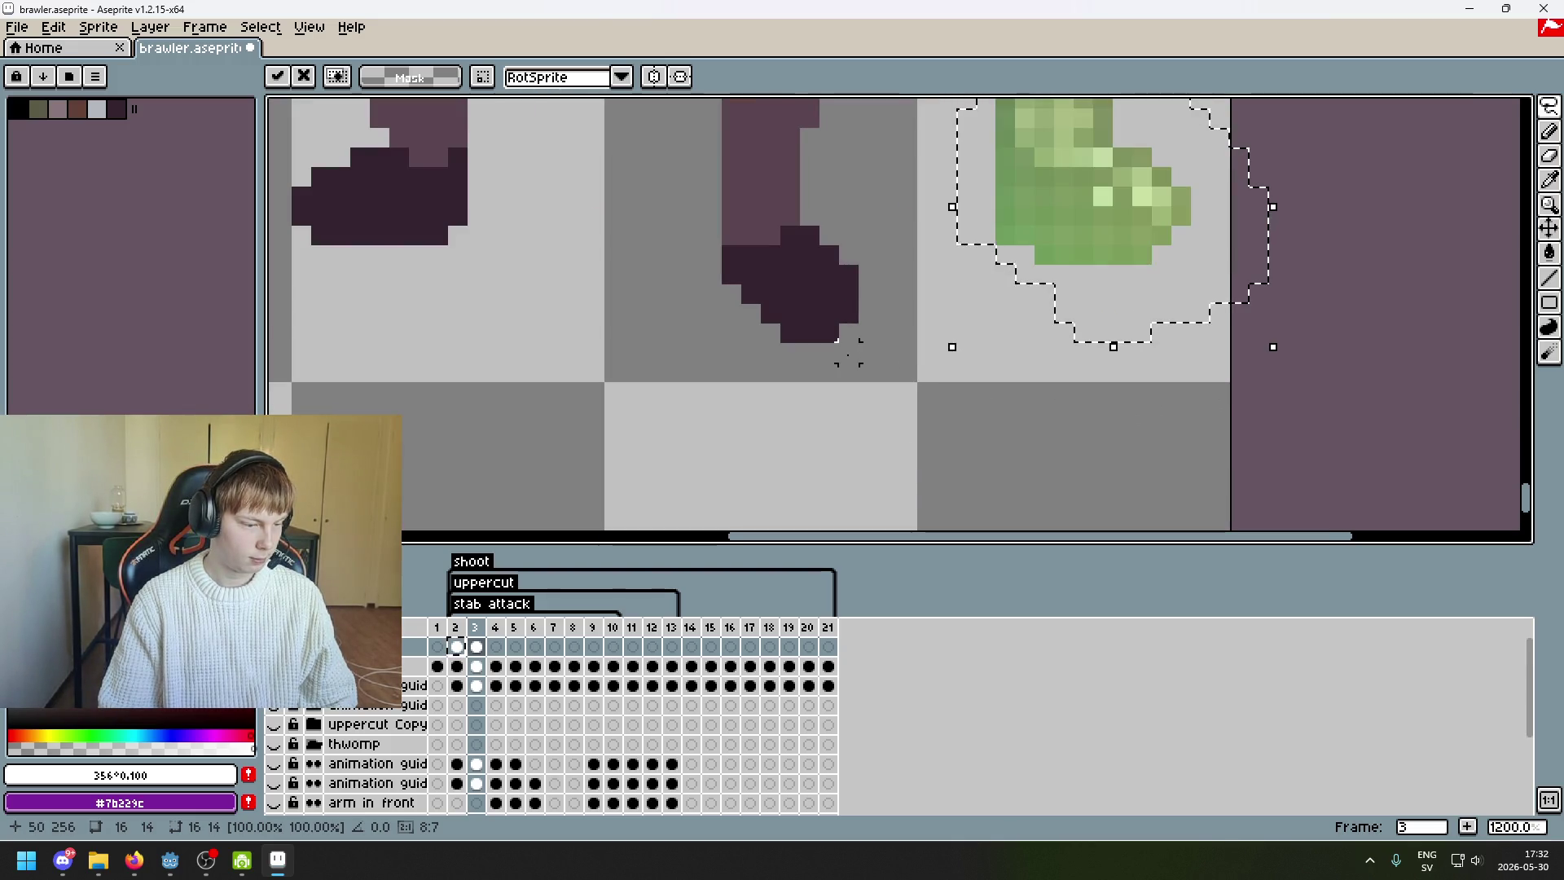
pyautogui.press('Return')
# - Bring the green blob from above the head down onto the left foot and commit
pyautogui.scroll(-3, 848, 353)
pyautogui.scroll(1, 872, 352)
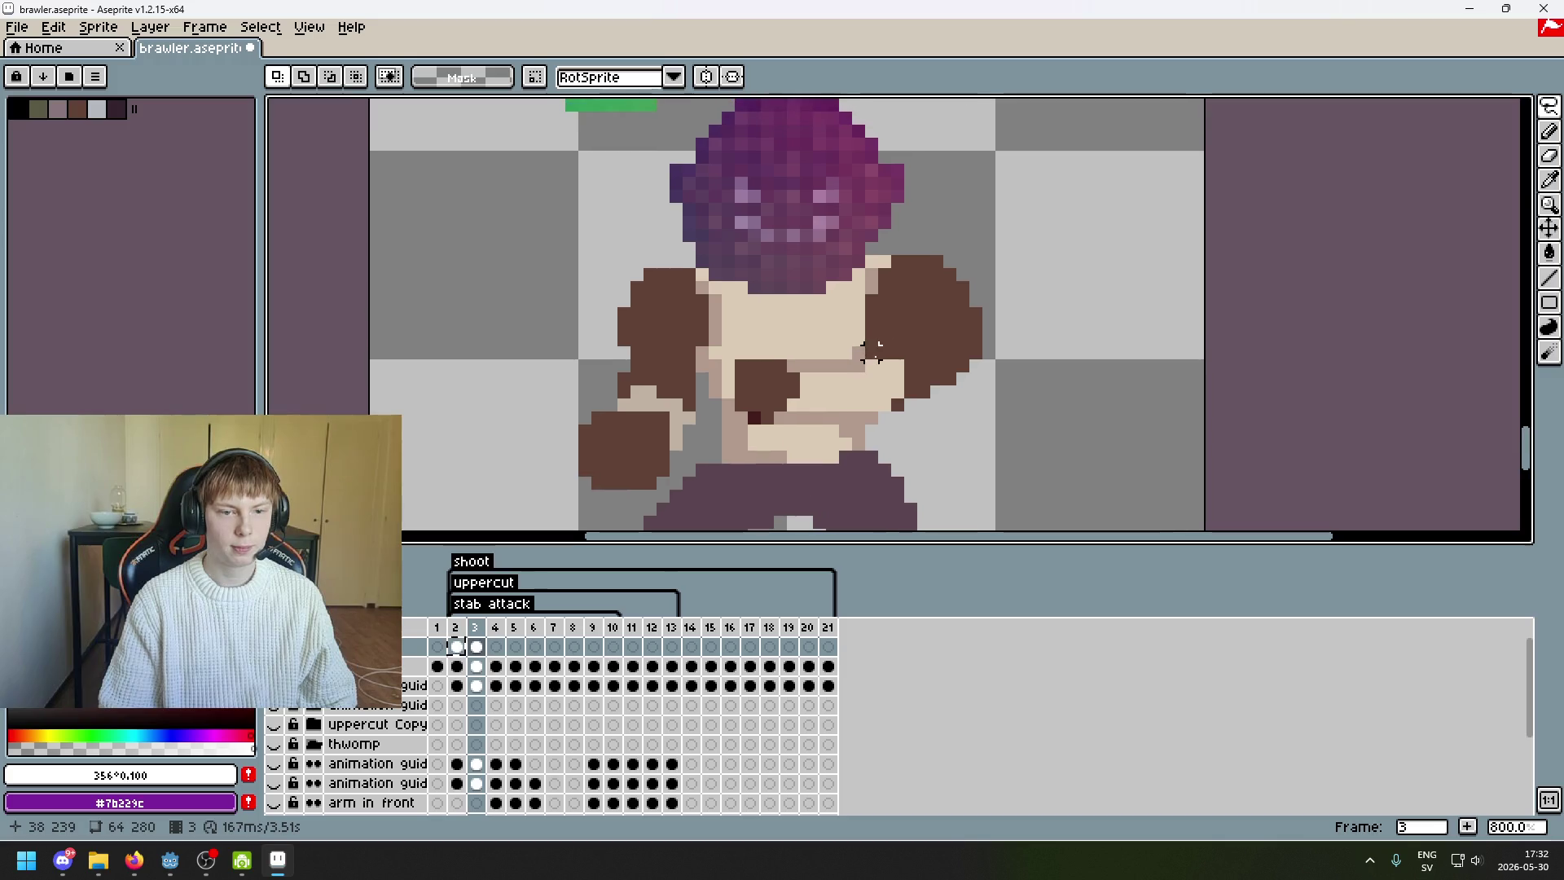
pyautogui.scroll(-1, 914, 349)
pyautogui.scroll(2, 860, 258)
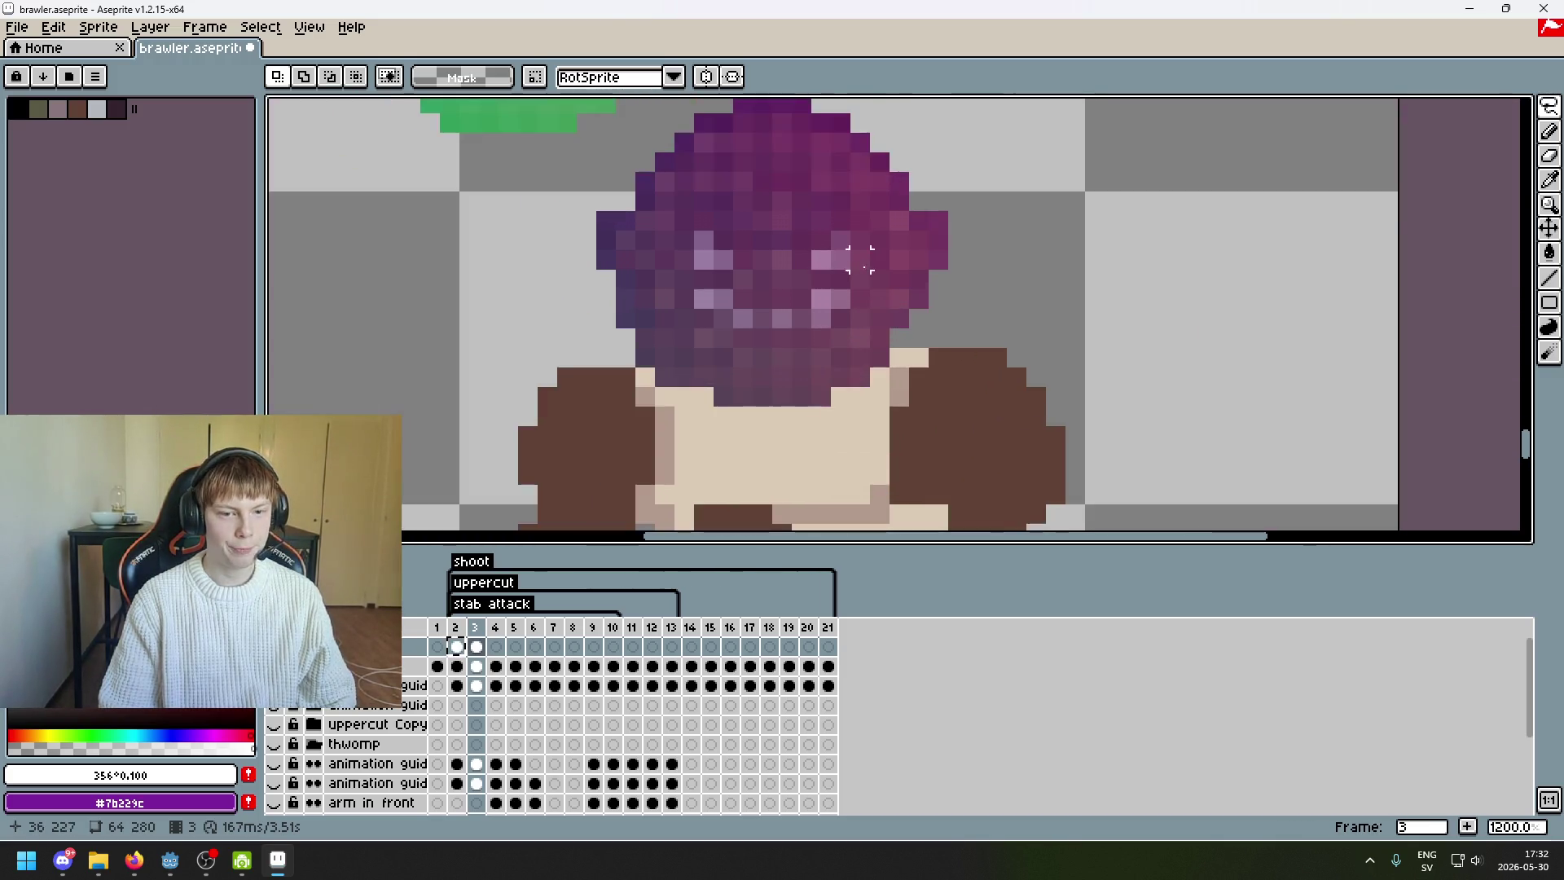
pyautogui.scroll(-3, 859, 258)
pyautogui.moveTo(867, 231)
pyautogui.mouseDown()
pyautogui.moveTo(847, 310)
pyautogui.moveTo(880, 252)
pyautogui.moveTo(901, 339)
pyautogui.mouseUp()
pyautogui.scroll(5, 810, 326)
pyautogui.scroll(-3, 811, 326)
pyautogui.scroll(2, 768, 331)
pyautogui.scroll(-3, 902, 342)
pyautogui.scroll(-2, 904, 383)
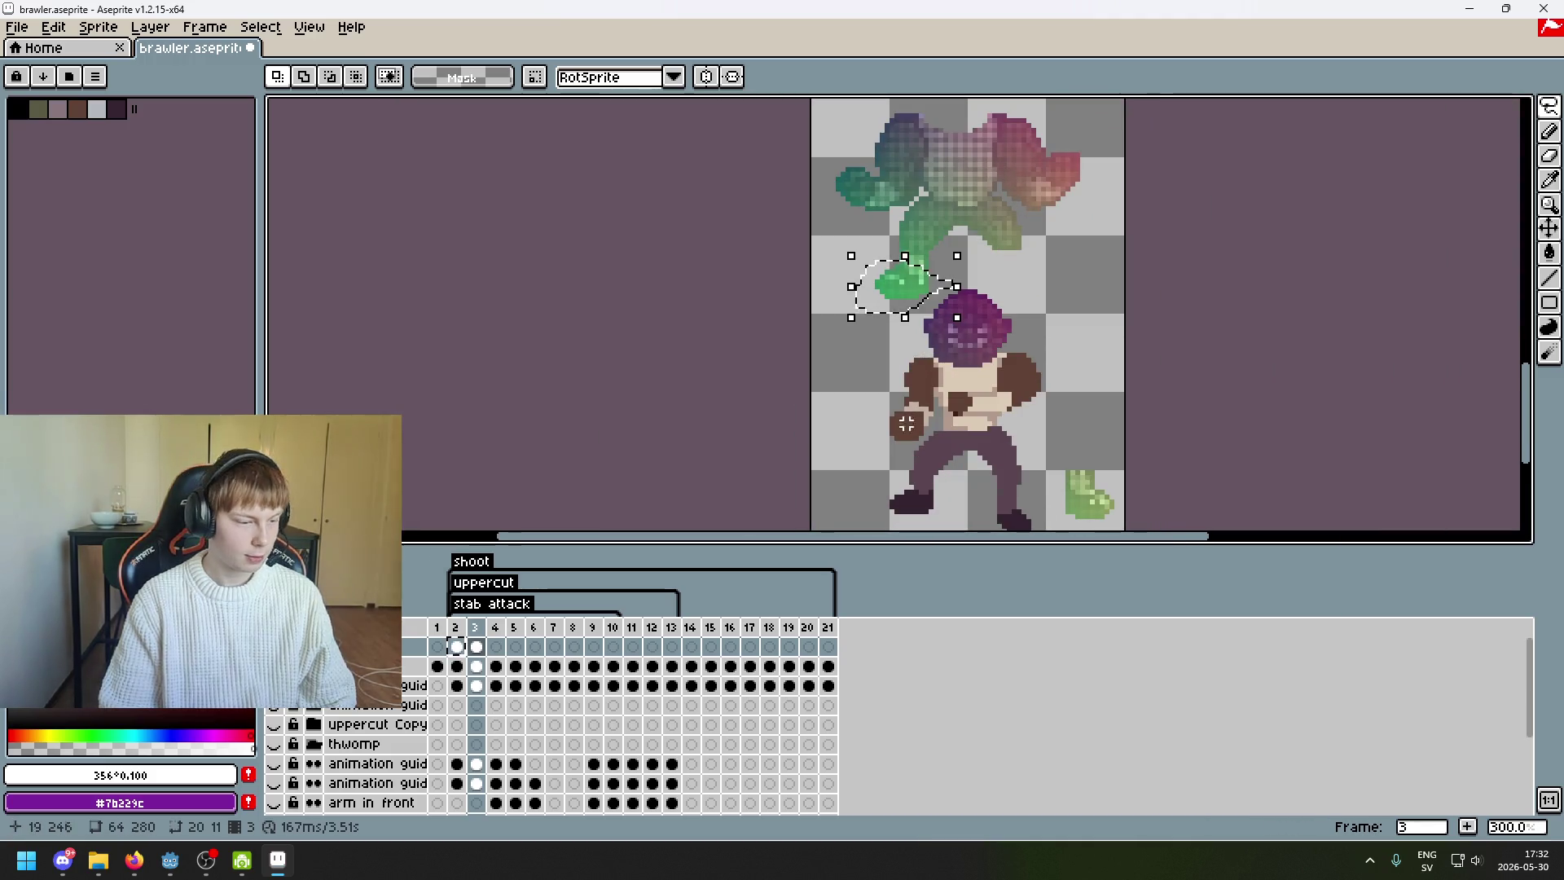
pyautogui.moveTo(906, 419); pyautogui.dragTo(776, 408)
pyautogui.scroll(1, 889, 202)
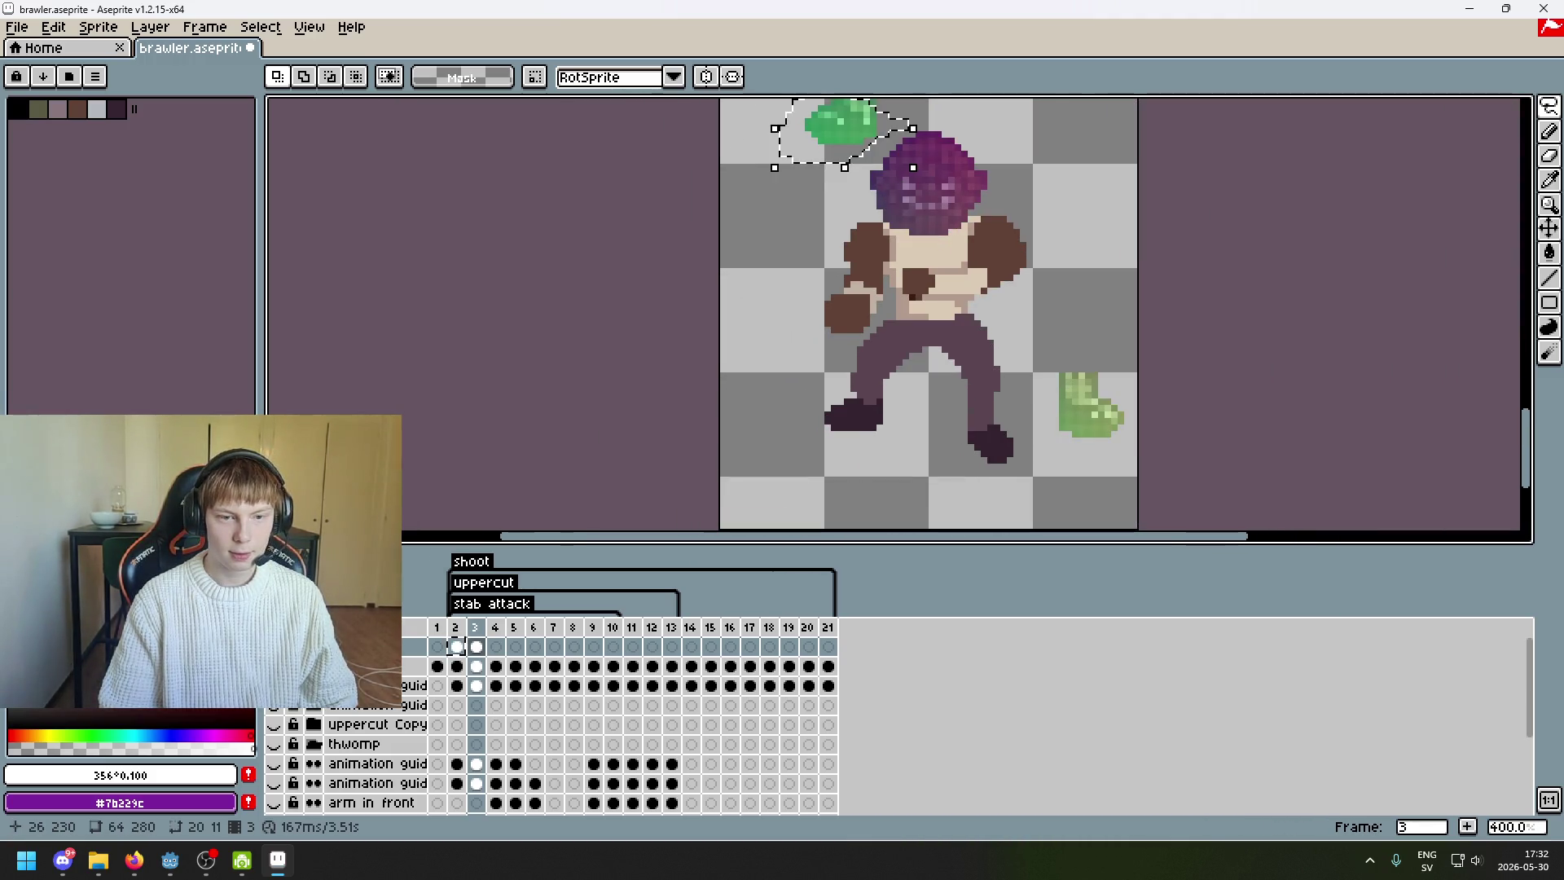
pyautogui.moveTo(869, 155); pyautogui.dragTo(866, 461)
pyautogui.scroll(2, 866, 461)
pyautogui.moveTo(838, 401)
pyautogui.mouseDown()
pyautogui.moveTo(809, 426)
pyautogui.moveTo(842, 422)
pyautogui.moveTo(795, 401)
pyautogui.moveTo(790, 365)
pyautogui.mouseUp()
pyautogui.scroll(4, 814, 417)
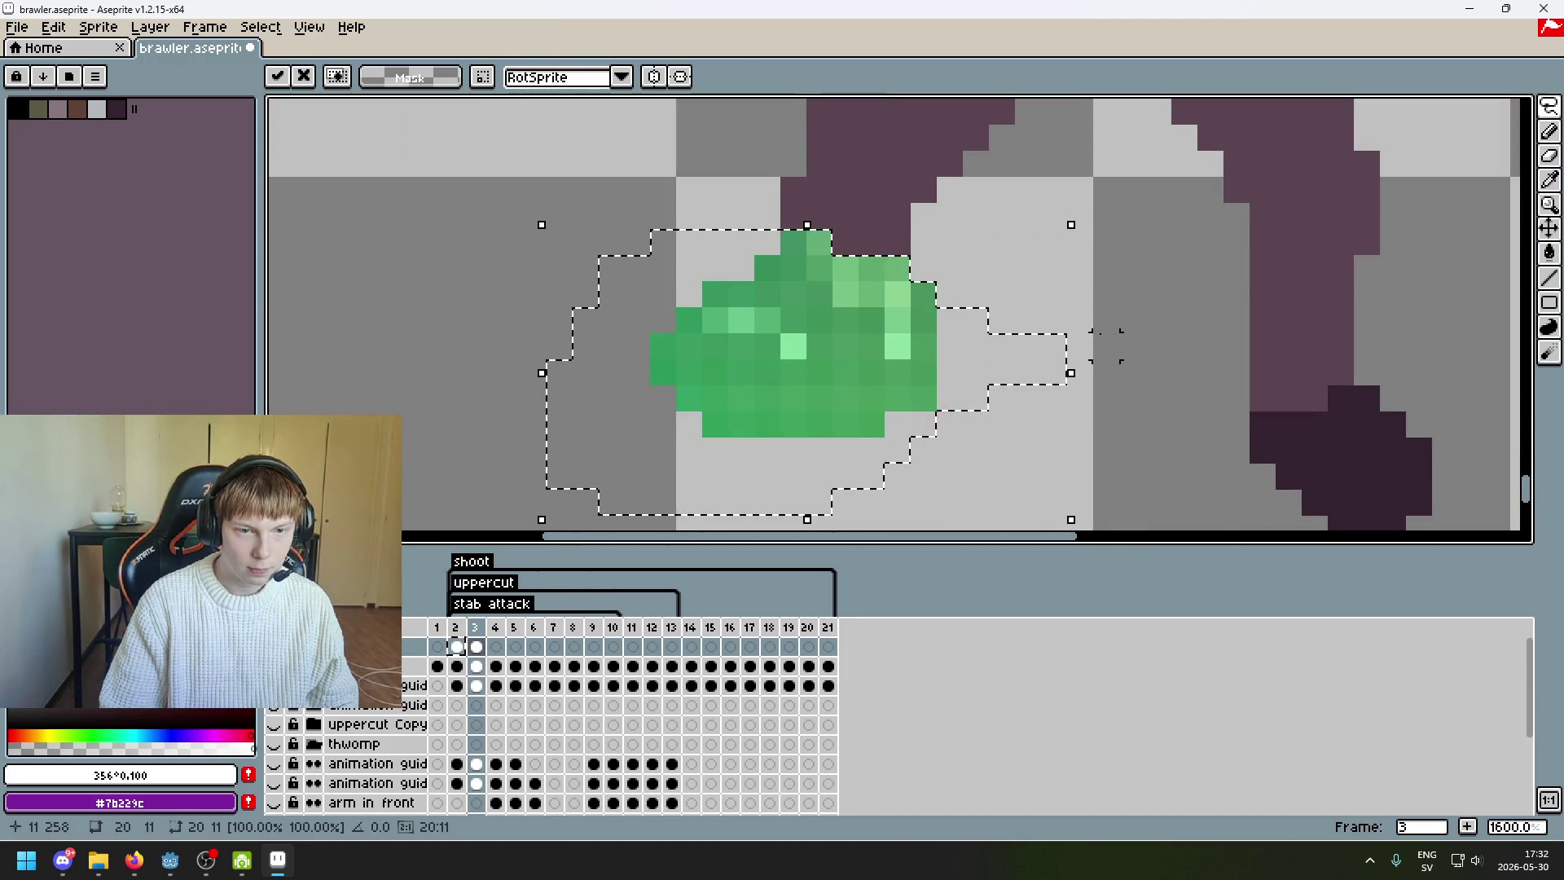
pyautogui.click(1106, 346)
pyautogui.scroll(-4, 1108, 342)
pyautogui.scroll(4, 1090, 375)
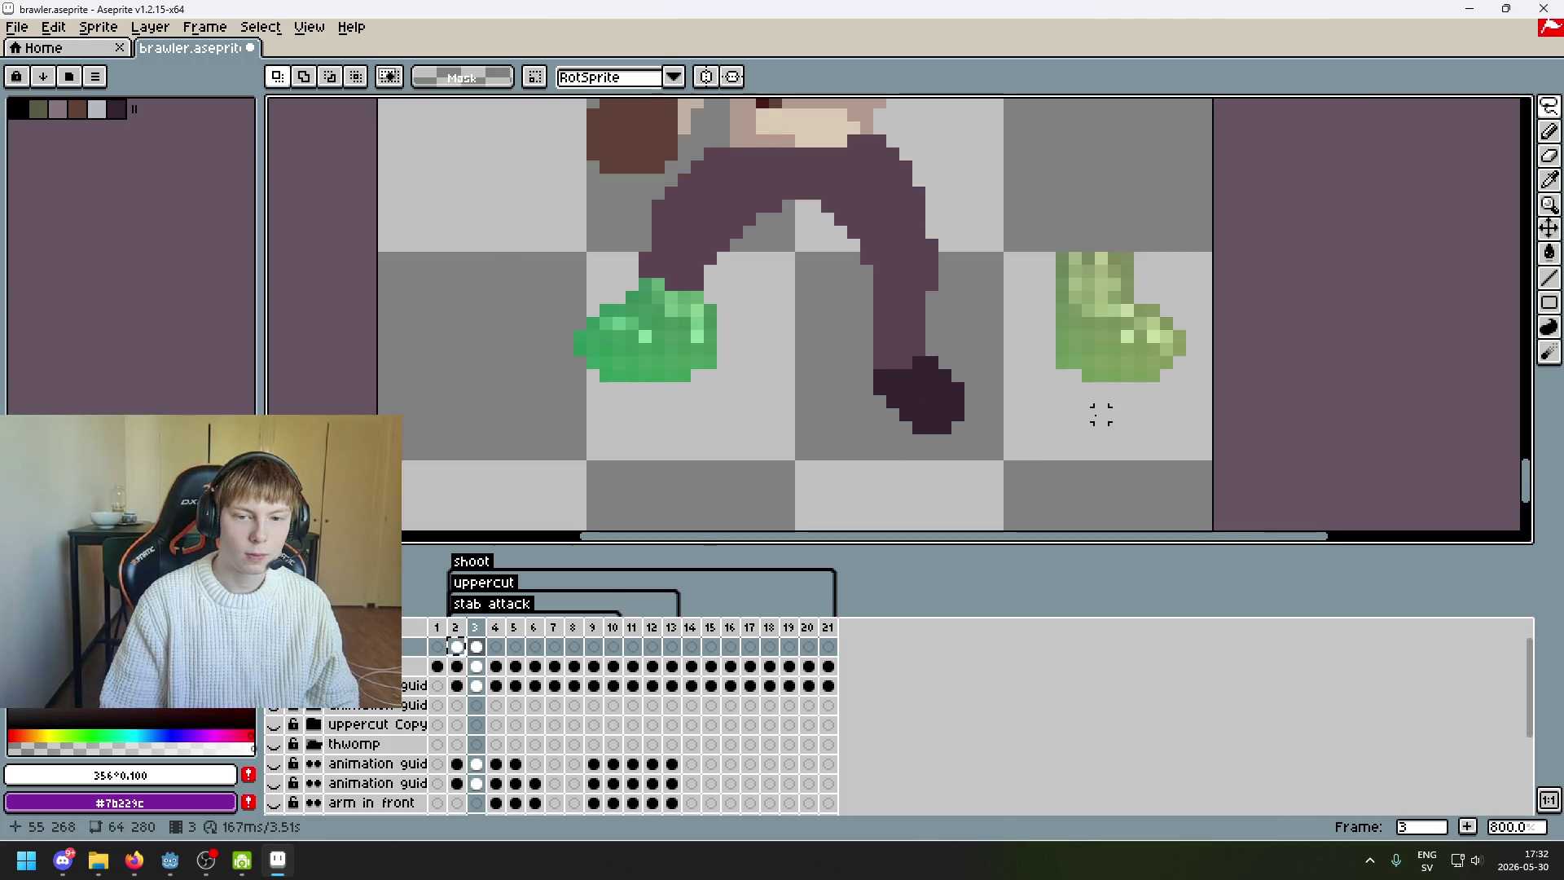
# - Try moving the whole right green blob onto the dark foot, then undo and deselect
pyautogui.moveTo(1062, 383); pyautogui.dragTo(1041, 404)
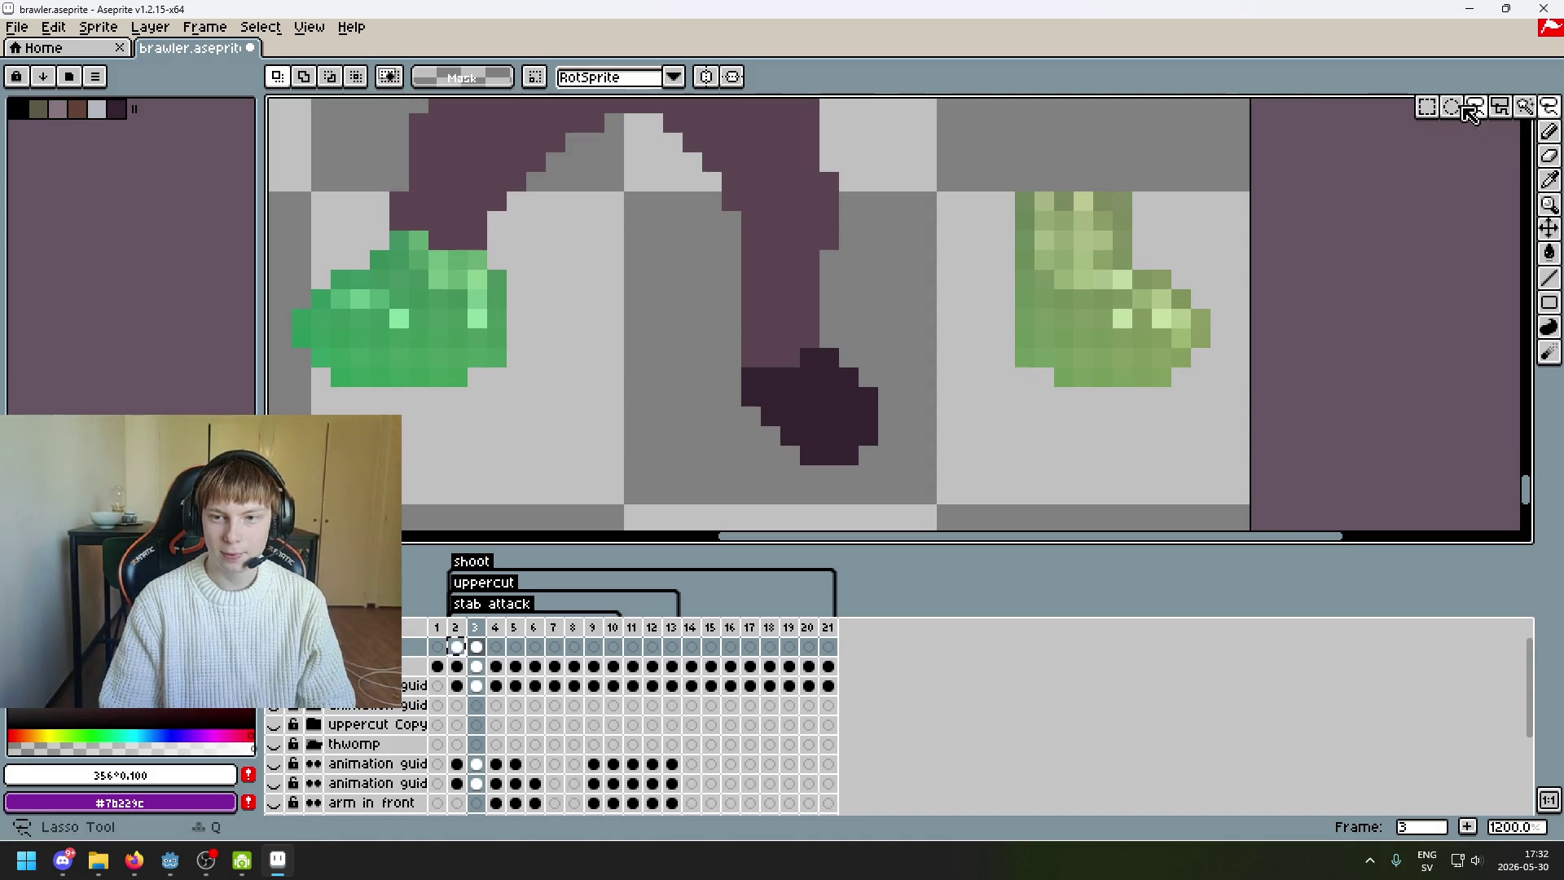
pyautogui.moveTo(1240, 456)
pyautogui.mouseDown()
pyautogui.moveTo(958, 260)
pyautogui.moveTo(918, 290)
pyautogui.moveTo(1180, 332)
pyautogui.moveTo(1154, 294)
pyautogui.moveTo(1134, 307)
pyautogui.moveTo(1089, 285)
pyautogui.mouseUp()
pyautogui.moveTo(1134, 349); pyautogui.dragTo(870, 442)
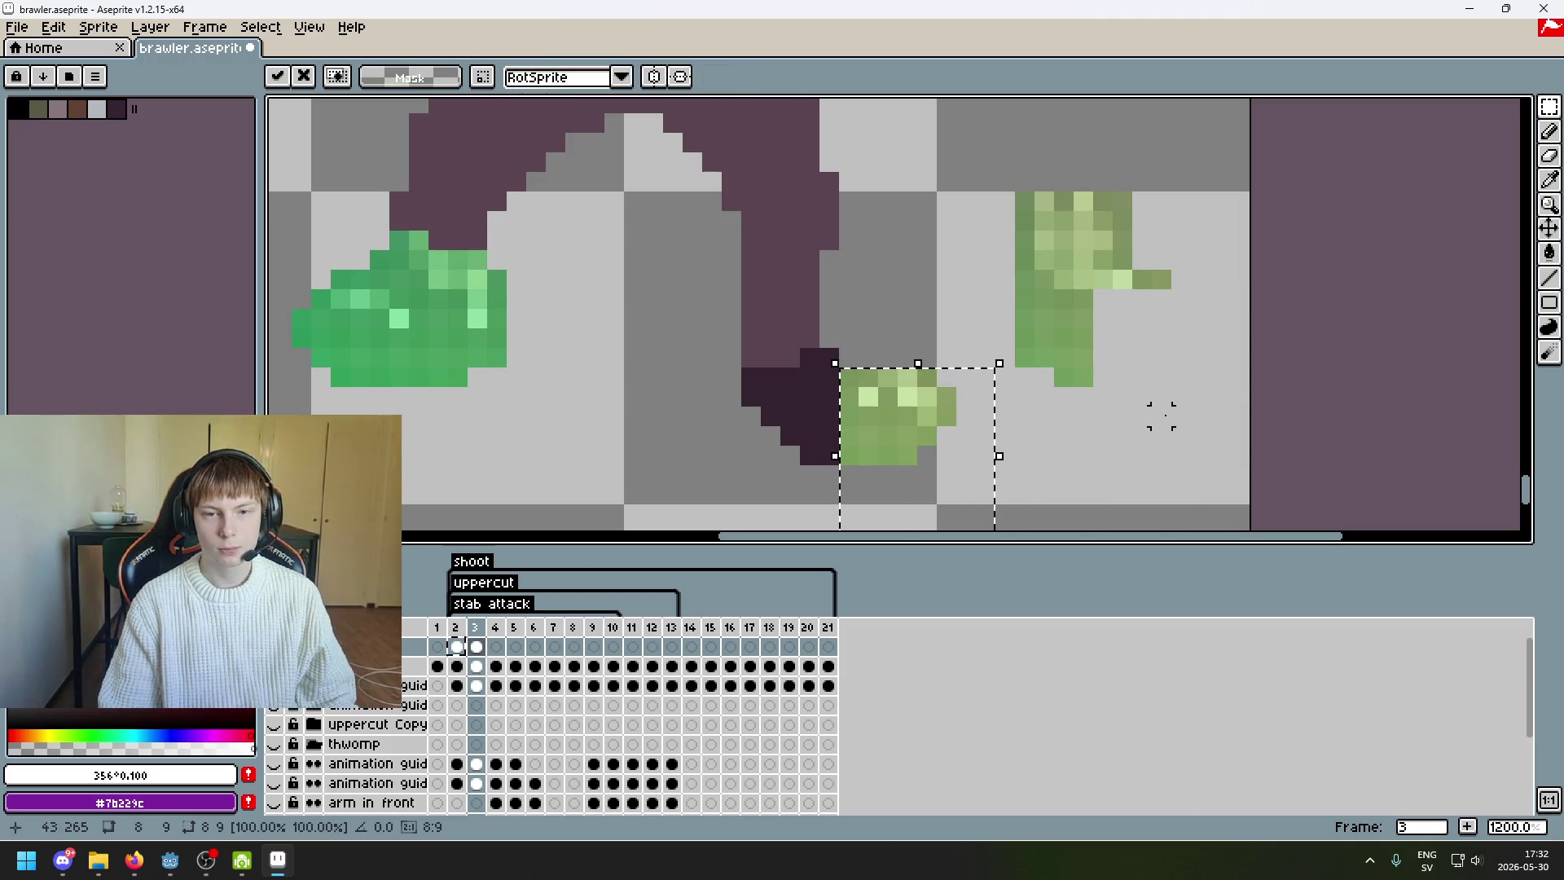
pyautogui.hotkey('ctrl', 'z')
pyautogui.hotkey('ctrl', 'd')
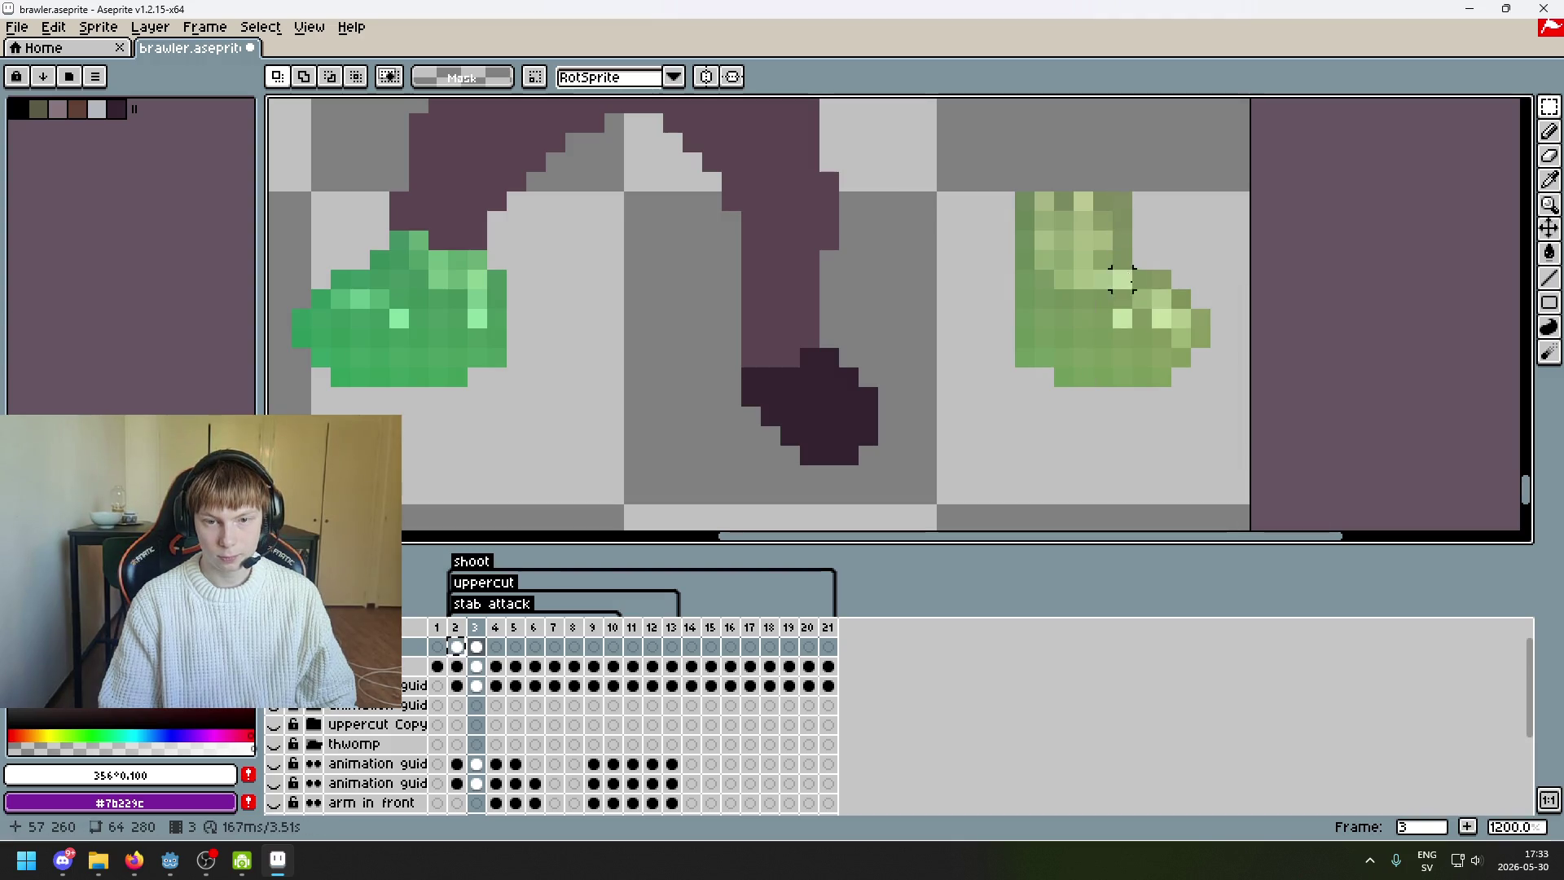
# - Select a one-pixel-high green strip and place it on the dark foot
pyautogui.moveTo(1219, 432); pyautogui.dragTo(973, 281)
pyautogui.moveTo(1175, 265); pyautogui.dragTo(996, 309)
pyautogui.moveTo(1192, 274)
pyautogui.mouseDown()
pyautogui.moveTo(952, 281)
pyautogui.moveTo(692, 329)
pyautogui.mouseUp()
pyautogui.click(1033, 292)
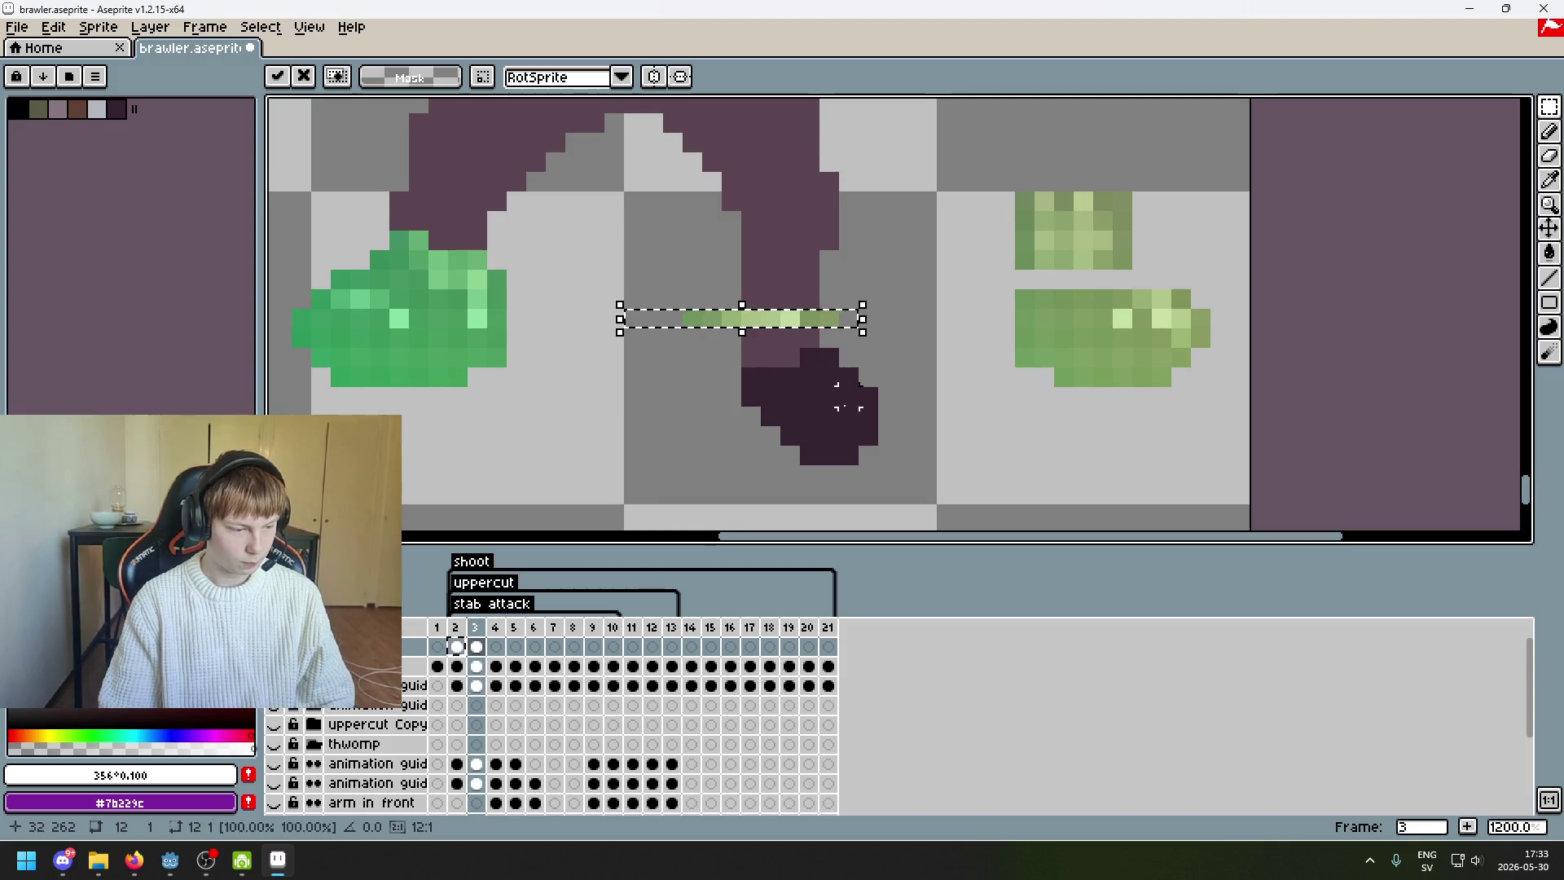
pyautogui.hscroll(-3, 814, 399)
pyautogui.scroll(1, 1002, 362)
pyautogui.moveTo(955, 325)
pyautogui.mouseDown()
pyautogui.moveTo(1008, 376)
pyautogui.moveTo(998, 428)
pyautogui.moveTo(996, 366)
pyautogui.moveTo(814, 300)
pyautogui.mouseUp()
pyautogui.click(1133, 414)
# - Move the right-hand green columns onto the foot, undo, then place a green block instead
pyautogui.moveTo(1247, 367); pyautogui.dragTo(1192, 181)
pyautogui.moveTo(1232, 261)
pyautogui.mouseDown()
pyautogui.moveTo(897, 433)
pyautogui.moveTo(809, 445)
pyautogui.mouseUp()
pyautogui.click(929, 458)
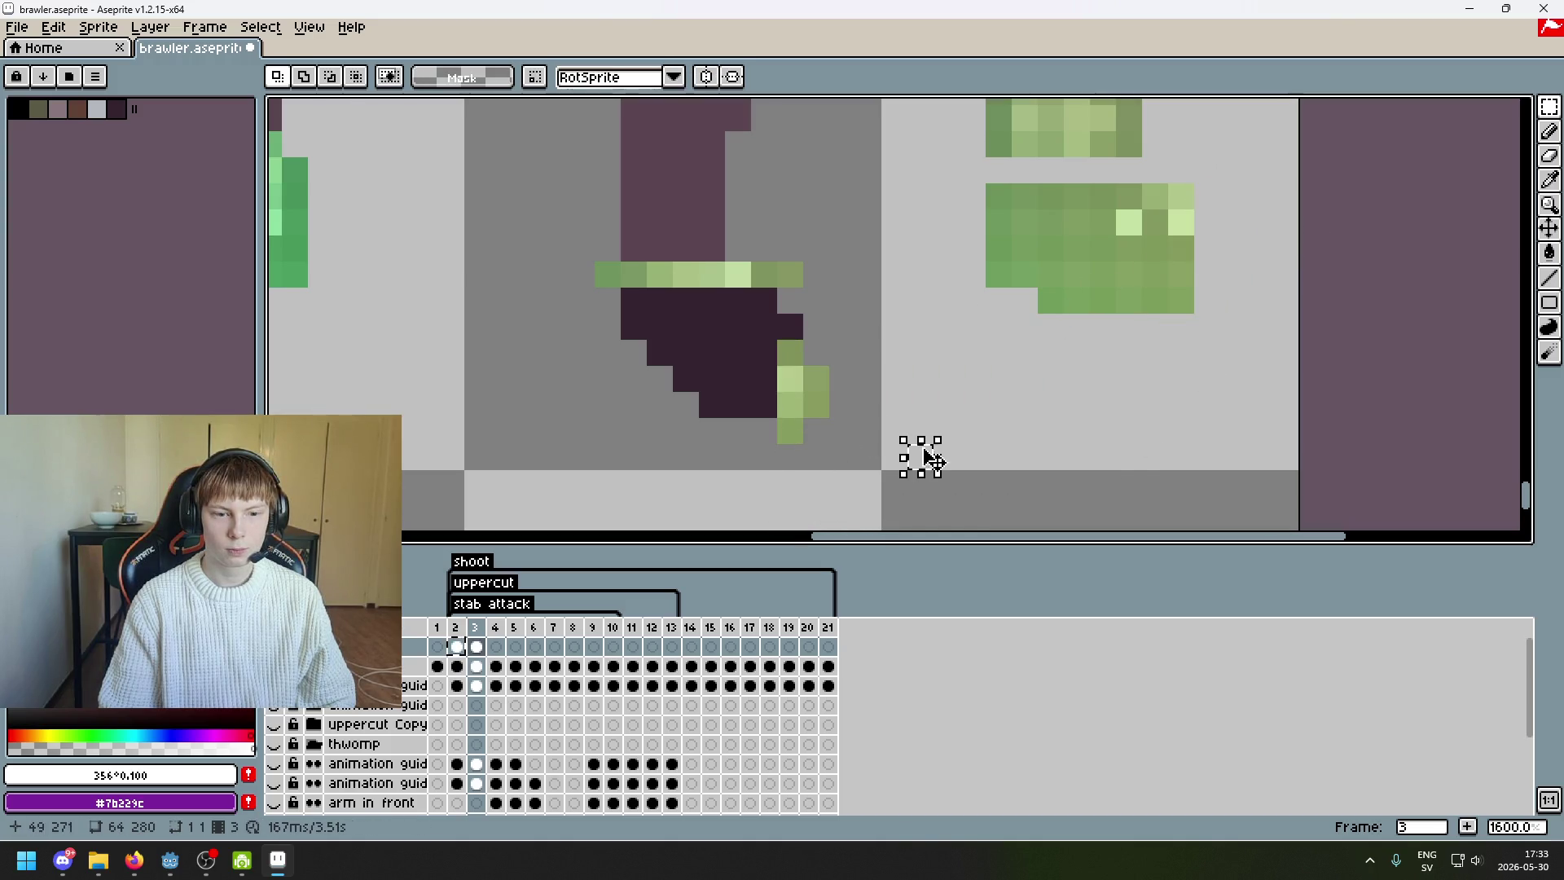
pyautogui.hotkey('ctrl', 'z')
pyautogui.hotkey('ctrl', 'z')
pyautogui.hotkey('ctrl', 'z')
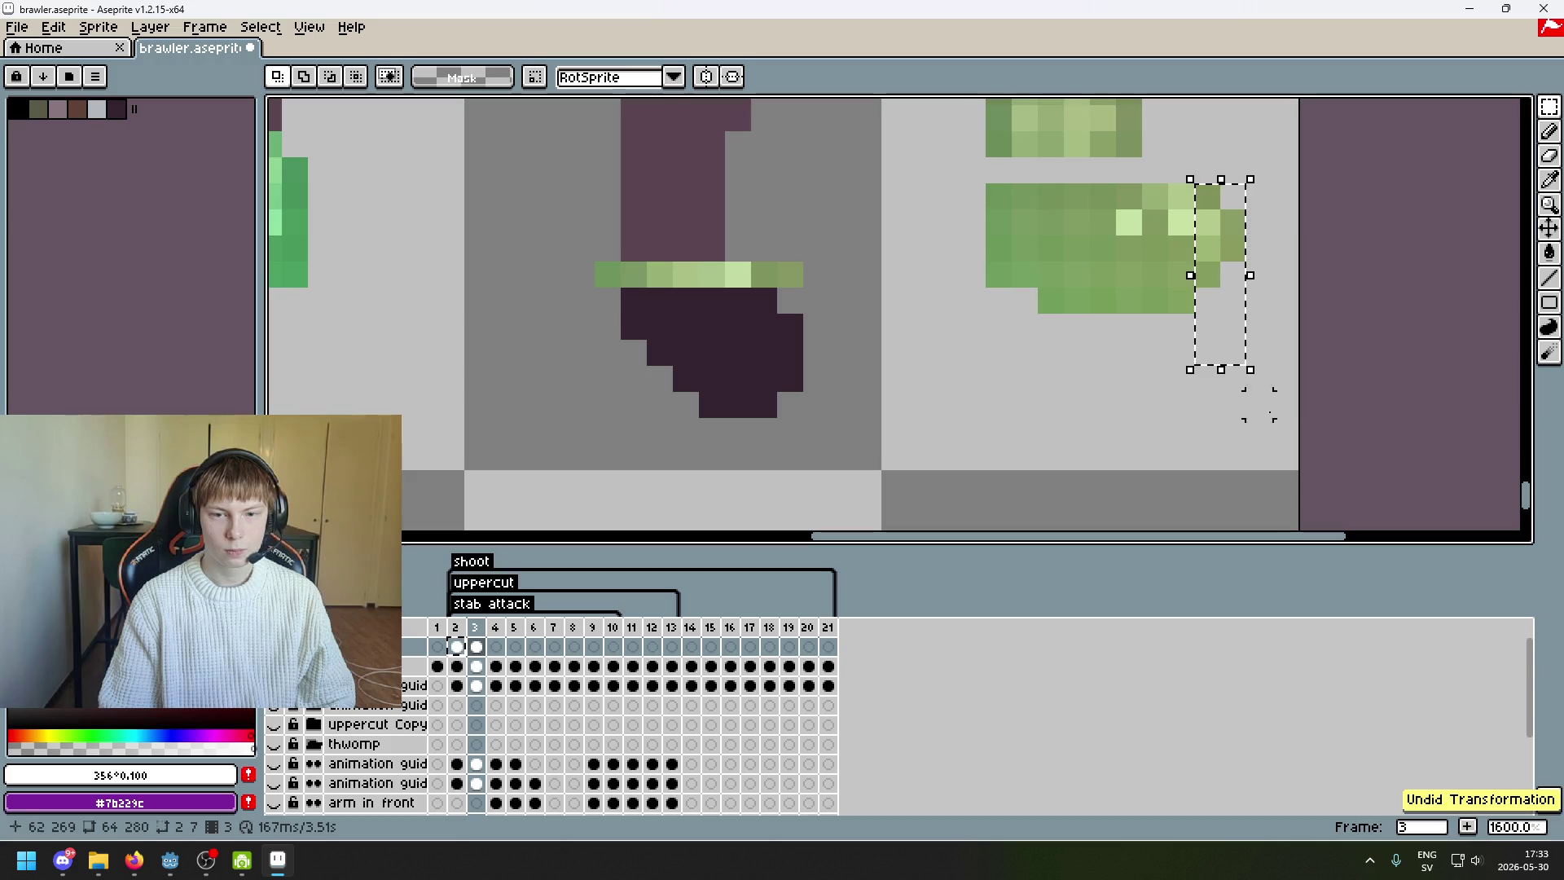
pyautogui.moveTo(973, 196); pyautogui.dragTo(1300, 396)
pyautogui.moveTo(1201, 294)
pyautogui.mouseDown()
pyautogui.moveTo(817, 471)
pyautogui.moveTo(1065, 290)
pyautogui.moveTo(1358, 254)
pyautogui.mouseUp()
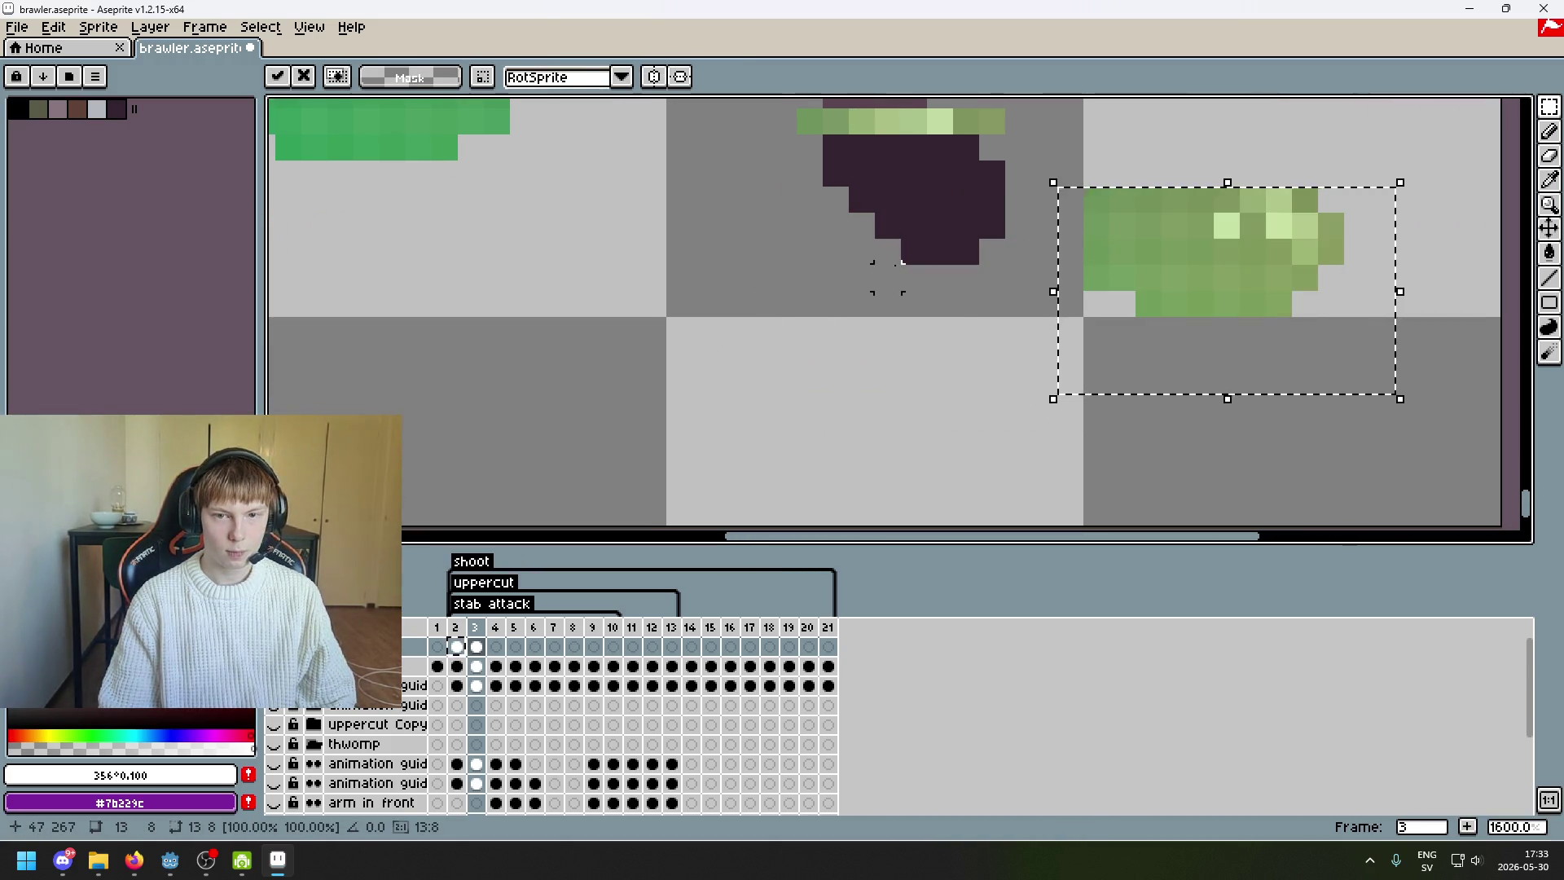
pyautogui.click(887, 278)
# - Place two more green strips onto the dark foot
pyautogui.moveTo(887, 278); pyautogui.dragTo(705, 335)
pyautogui.moveTo(1031, 293); pyautogui.dragTo(717, 246)
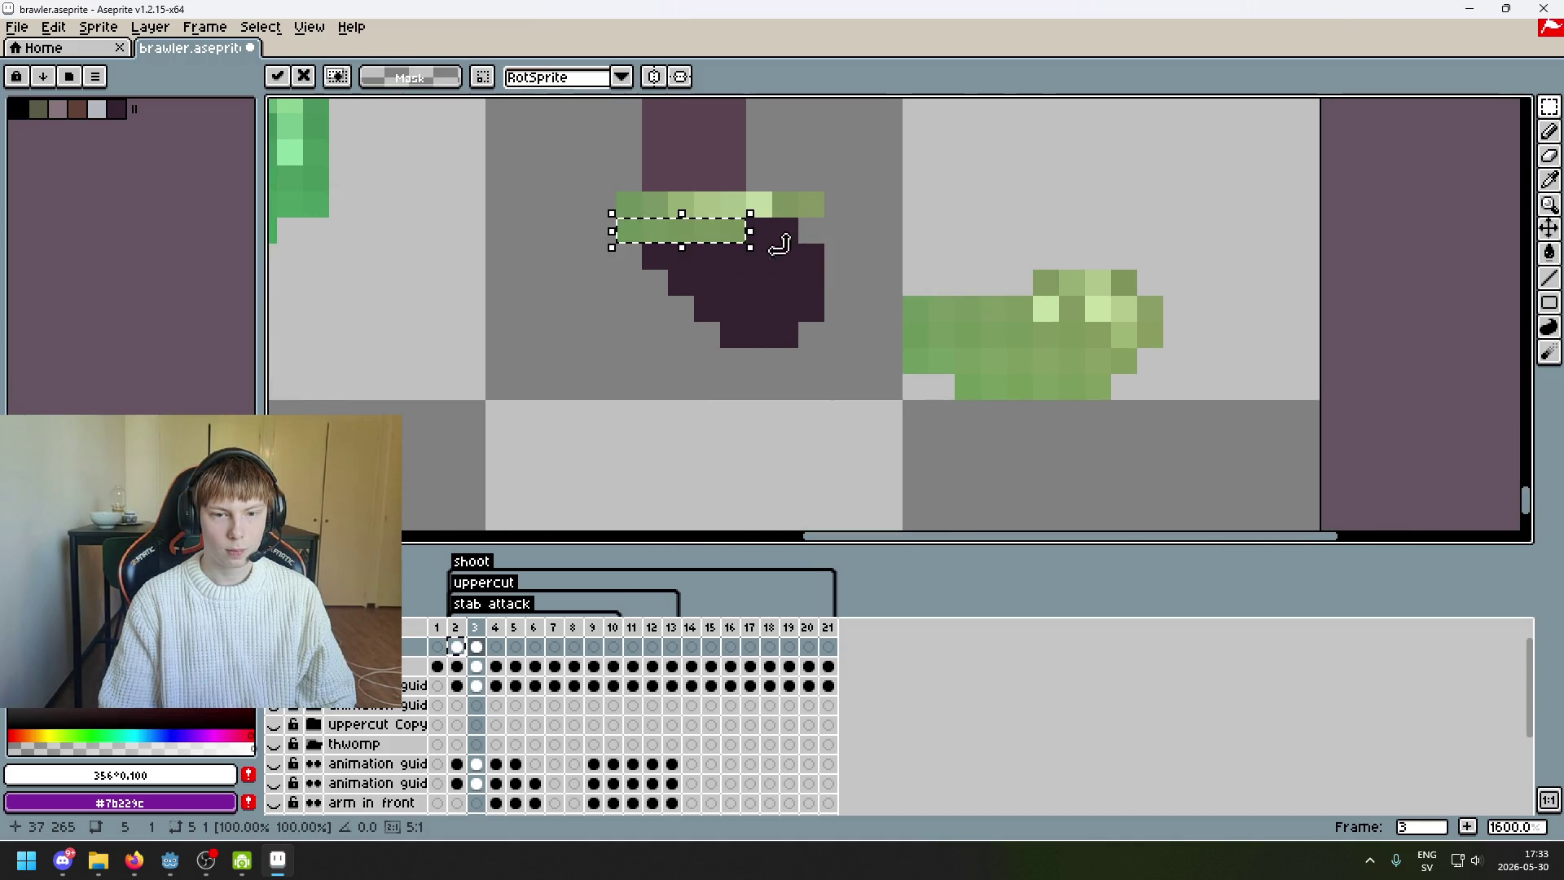
pyautogui.click(908, 262)
pyautogui.moveTo(897, 291)
pyautogui.mouseDown()
pyautogui.moveTo(961, 326)
pyautogui.moveTo(1012, 328)
pyautogui.moveTo(695, 270)
pyautogui.mouseUp()
pyautogui.click(944, 277)
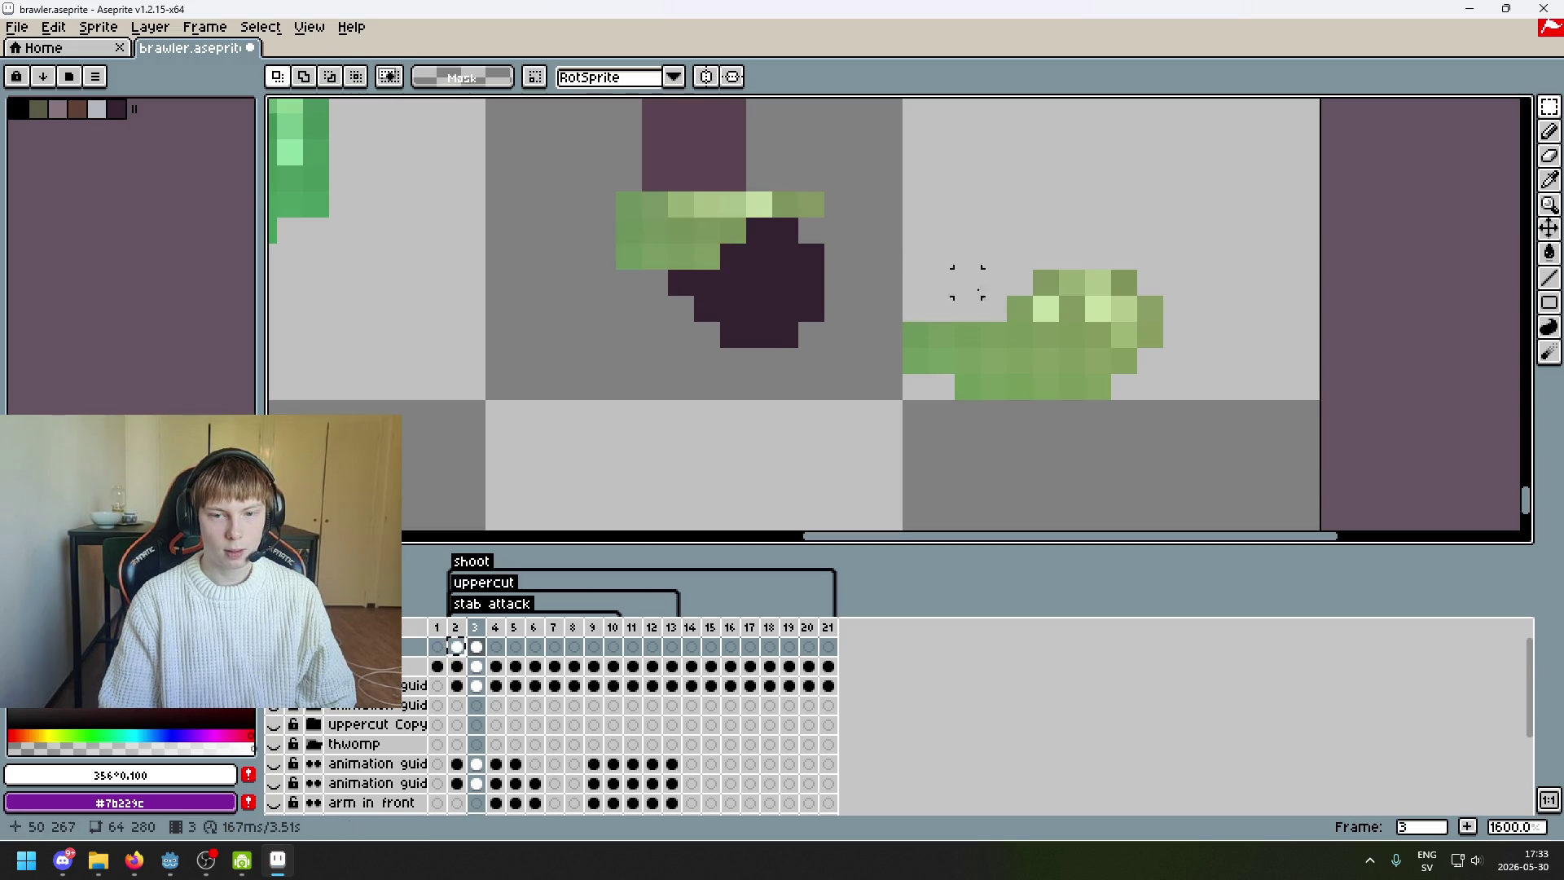
# - Place a small green block on the foot, nudged one pixel right, and clear a stray selection
pyautogui.moveTo(1098, 283)
pyautogui.mouseDown()
pyautogui.moveTo(1170, 359)
pyautogui.moveTo(901, 314)
pyautogui.moveTo(839, 334)
pyautogui.mouseUp()
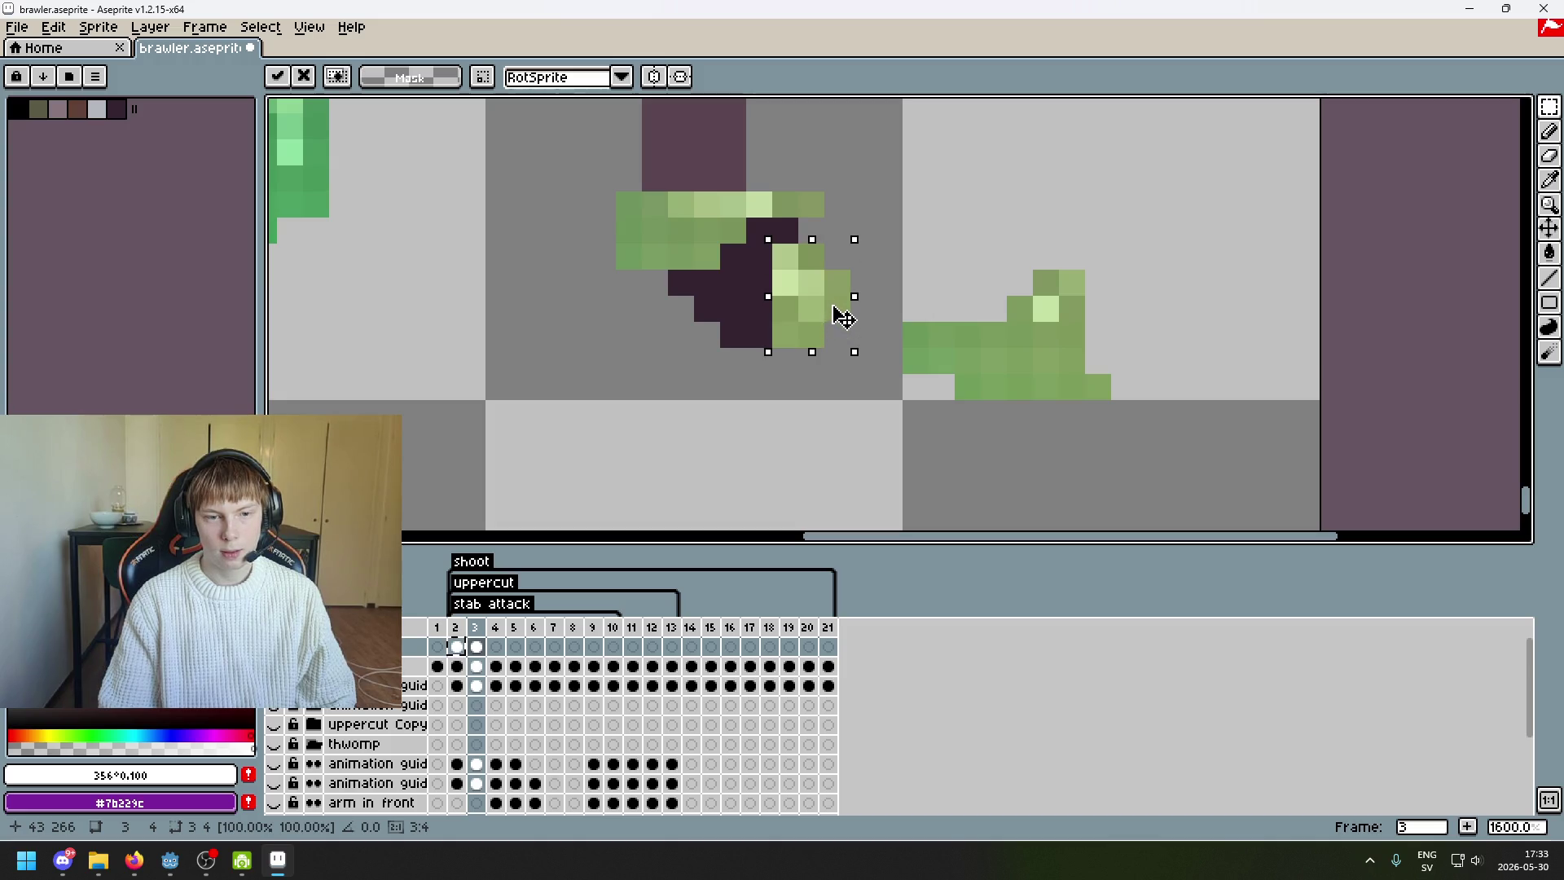
pyautogui.moveTo(848, 335); pyautogui.dragTo(864, 337)
pyautogui.scroll(-5, 894, 253)
pyautogui.scroll(4, 848, 279)
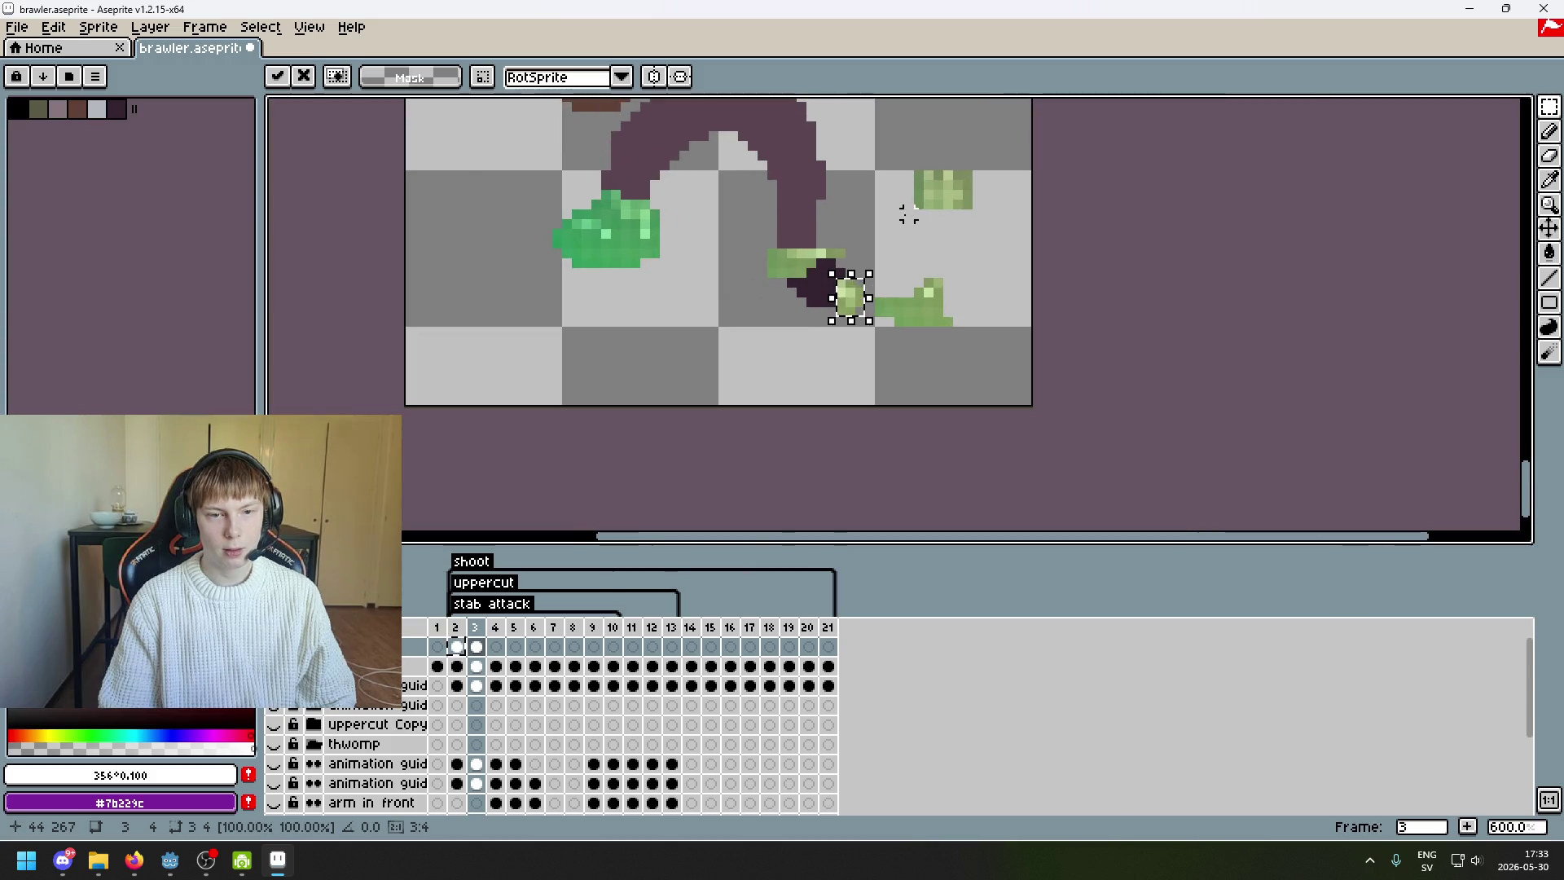
pyautogui.click(929, 315)
pyautogui.scroll(3, 926, 314)
pyautogui.scroll(-2, 1012, 321)
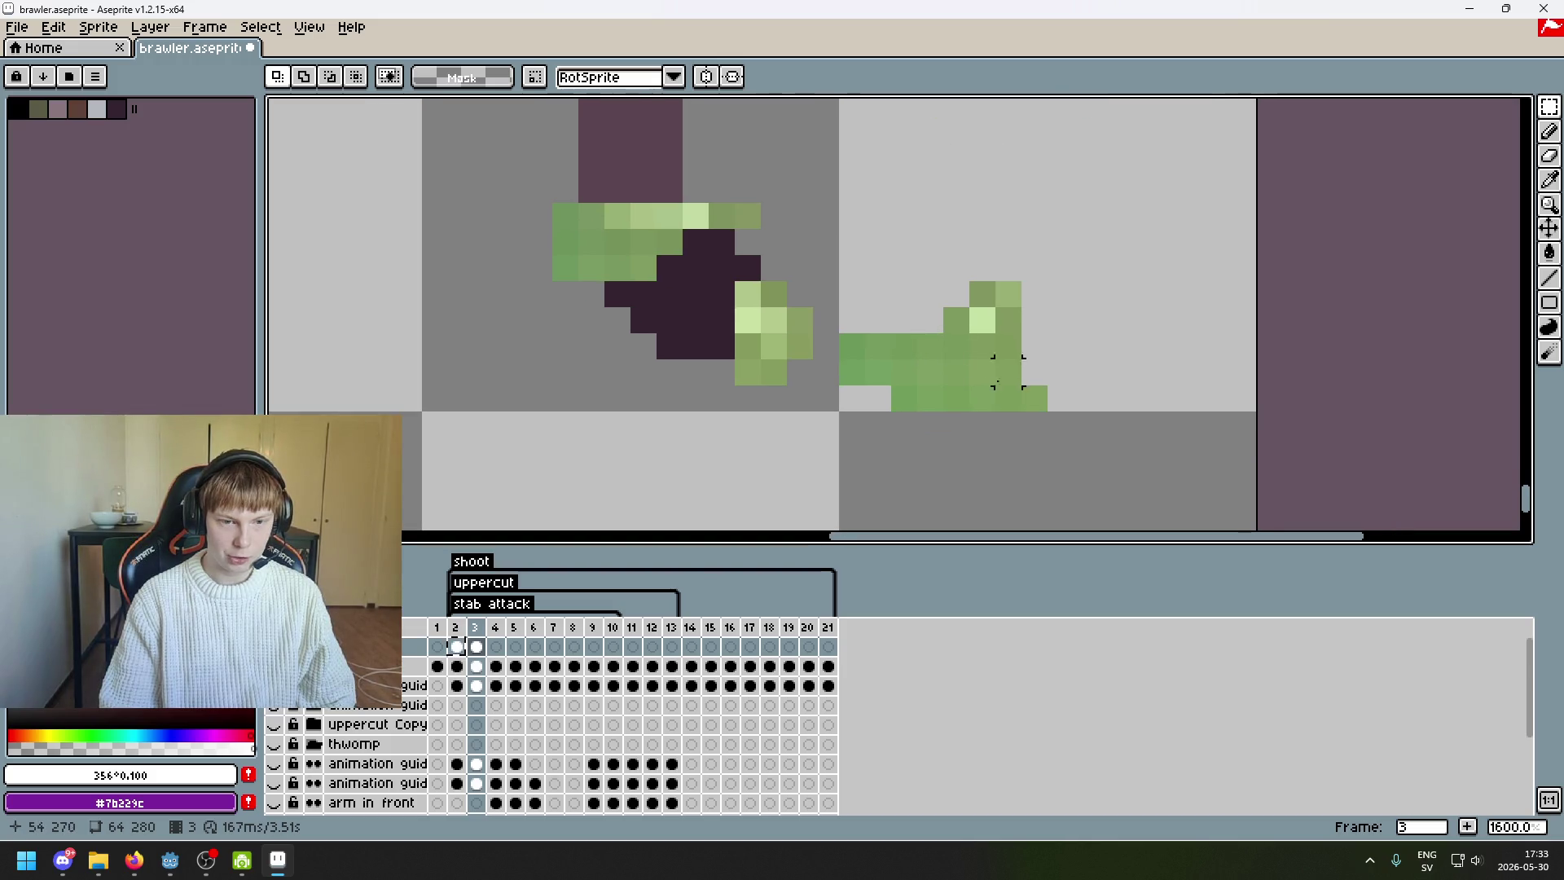
pyautogui.moveTo(1043, 355)
pyautogui.mouseDown()
pyautogui.moveTo(1104, 390)
pyautogui.moveTo(951, 368)
pyautogui.mouseUp()
pyautogui.click(851, 346)
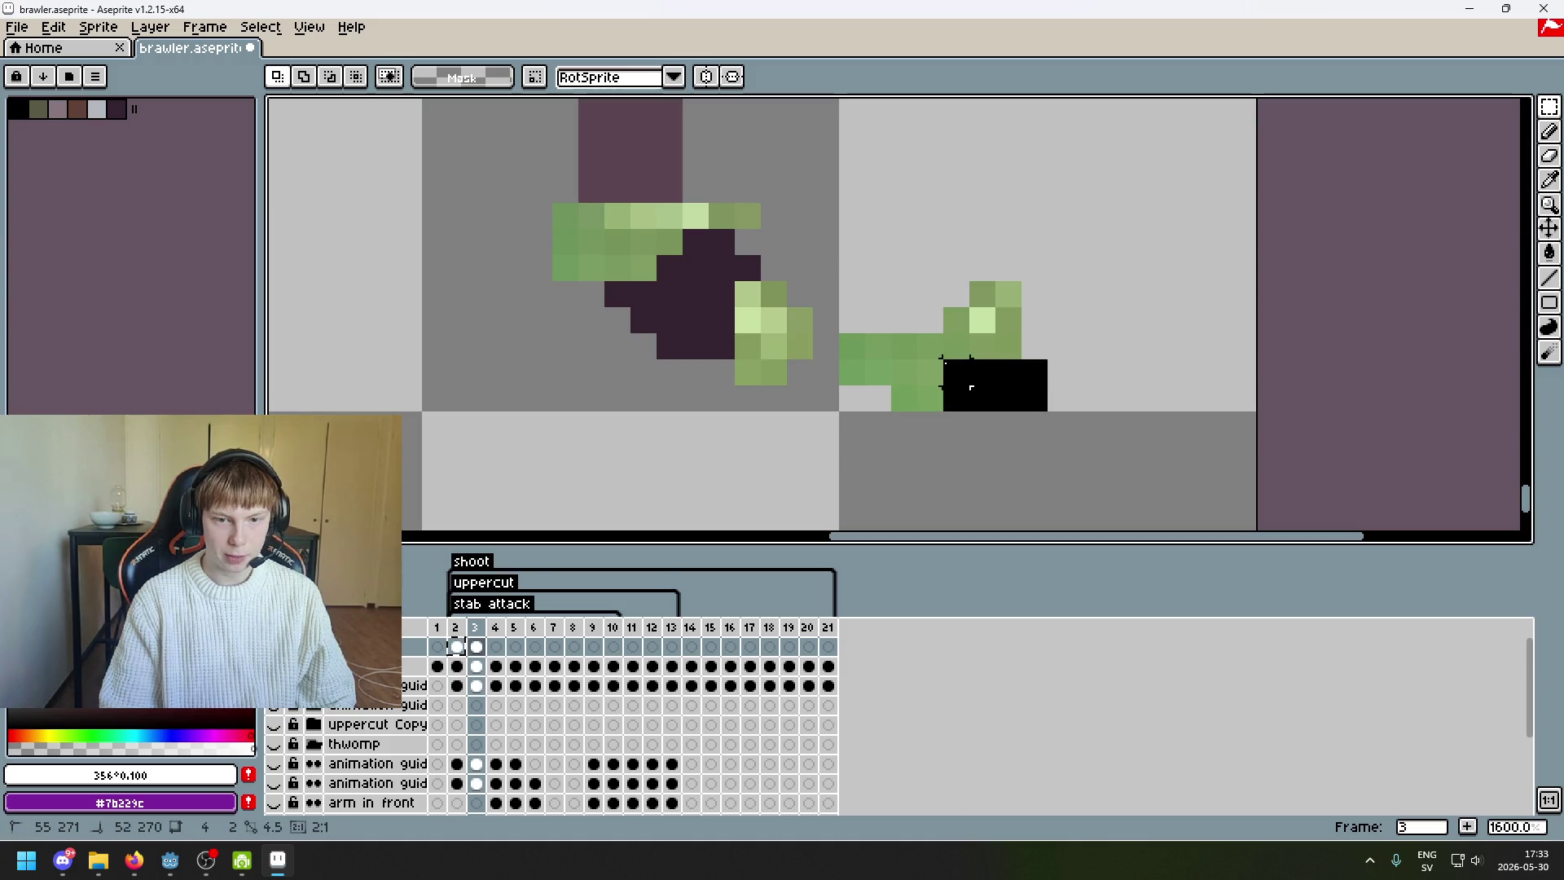
# - Move a 4x2 green block onto the dark foot, undo, and re-place it
pyautogui.moveTo(1041, 401)
pyautogui.mouseDown()
pyautogui.moveTo(723, 363)
pyautogui.moveTo(714, 383)
pyautogui.moveTo(724, 363)
pyautogui.mouseUp()
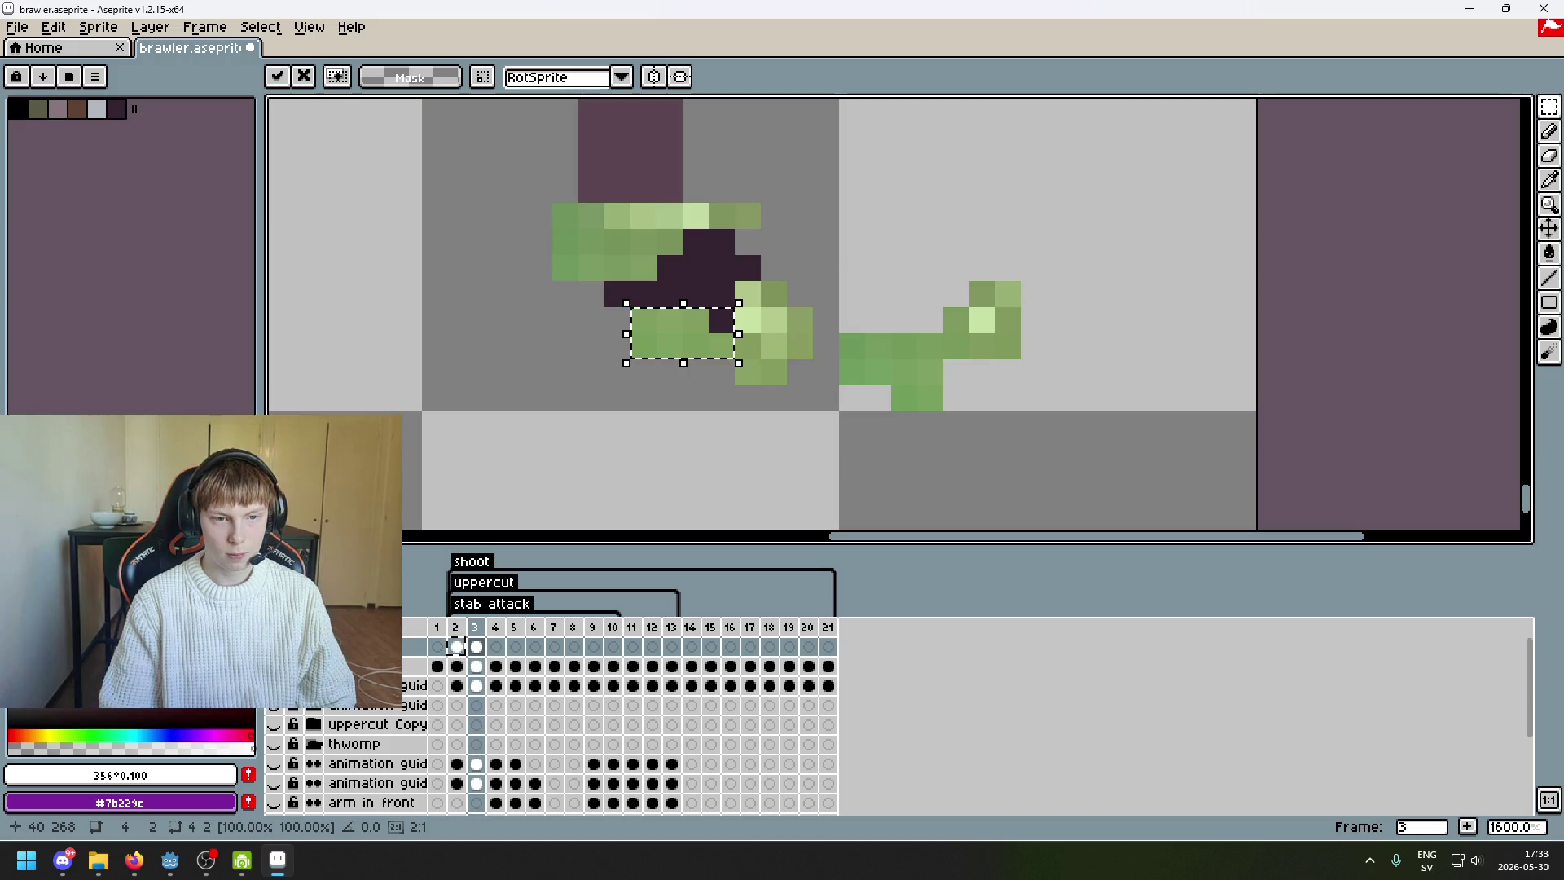
pyautogui.moveTo(694, 333); pyautogui.dragTo(694, 360)
pyautogui.click(825, 294)
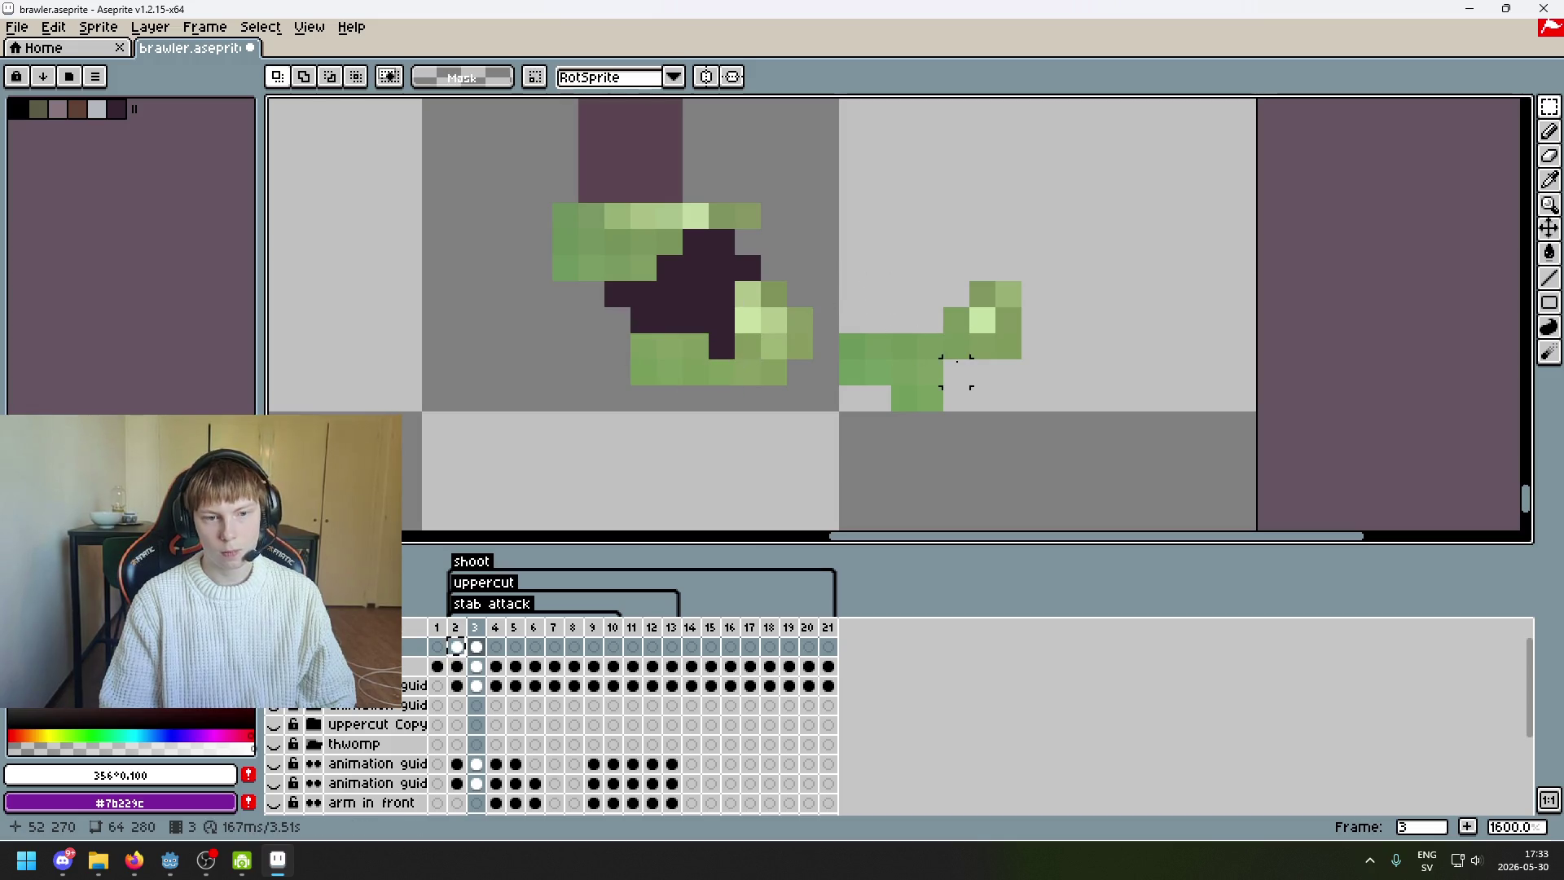
pyautogui.hotkey('ctrl', 'z')
pyautogui.hotkey('ctrl', 'z')
pyautogui.hotkey('ctrl', 'z')
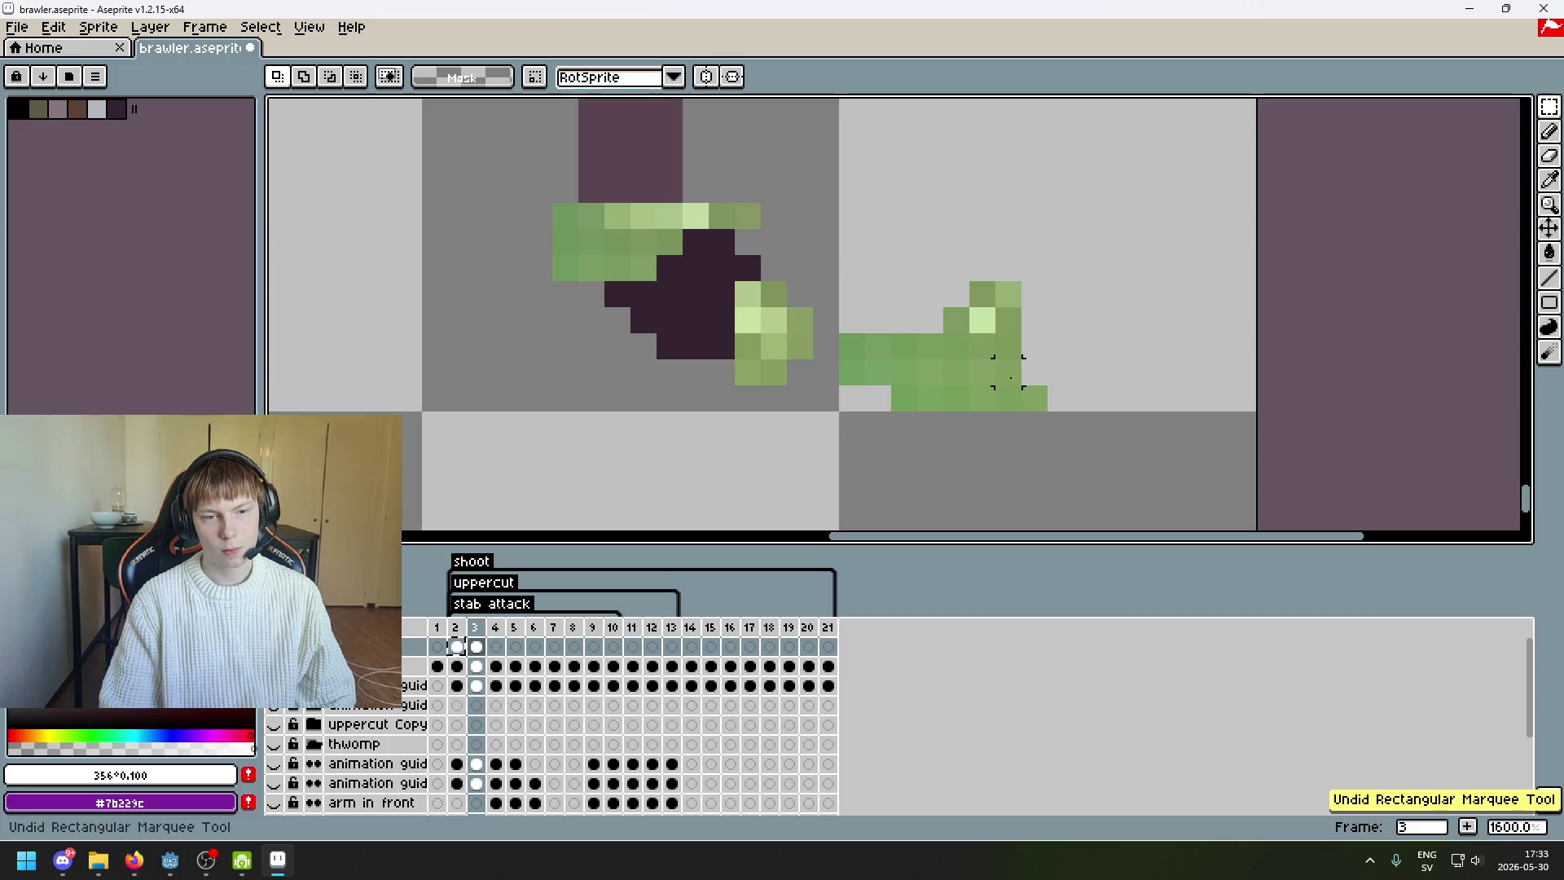
pyautogui.moveTo(1063, 362)
pyautogui.mouseDown()
pyautogui.moveTo(827, 331)
pyautogui.moveTo(736, 335)
pyautogui.moveTo(748, 348)
pyautogui.mouseUp()
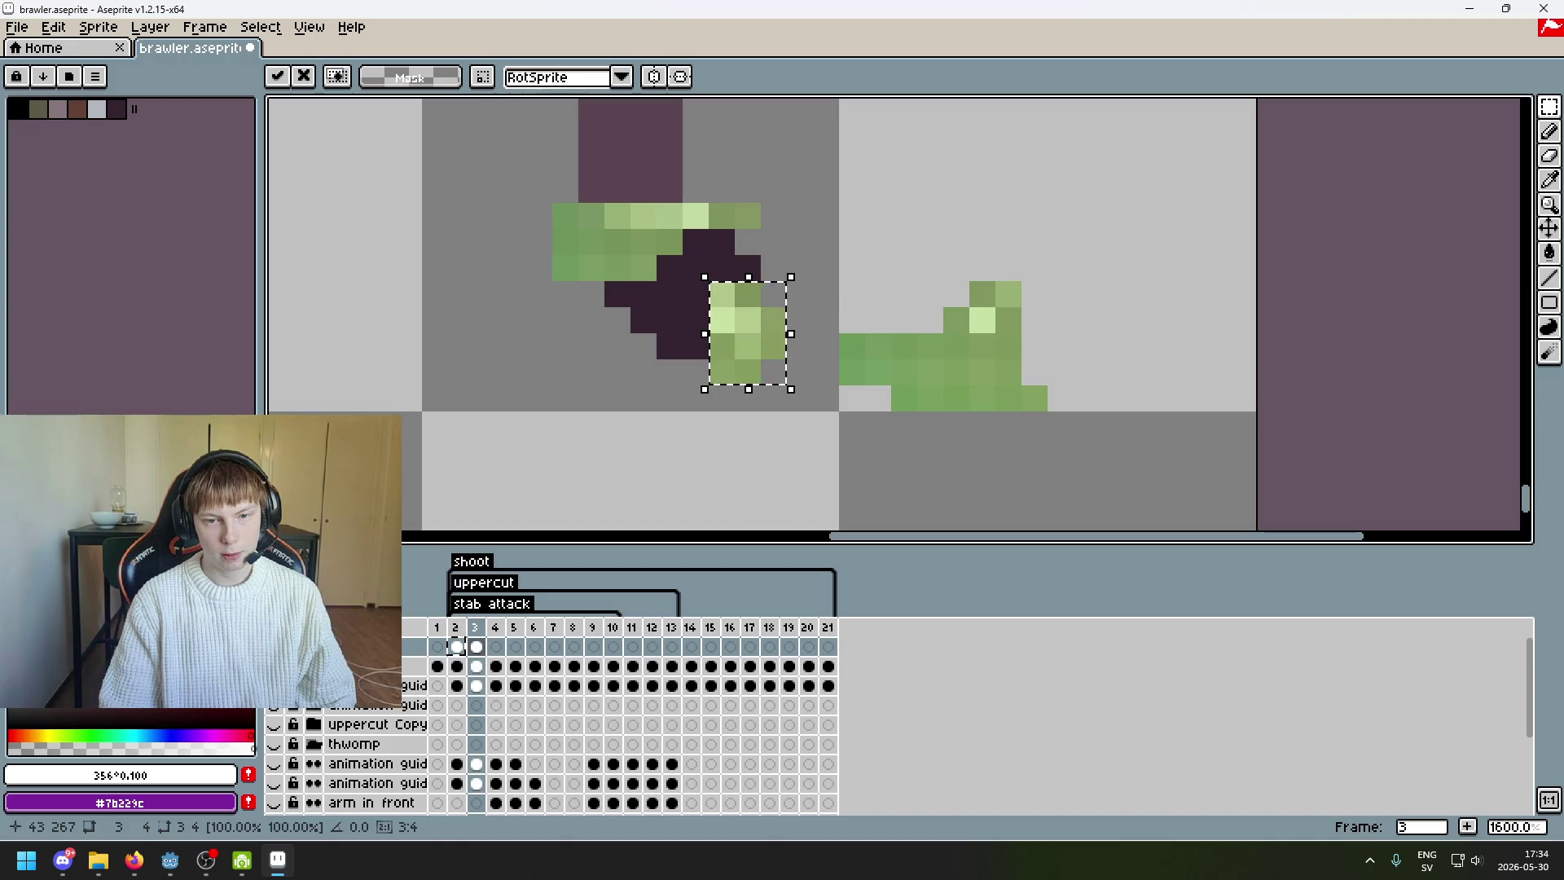
pyautogui.click(1027, 346)
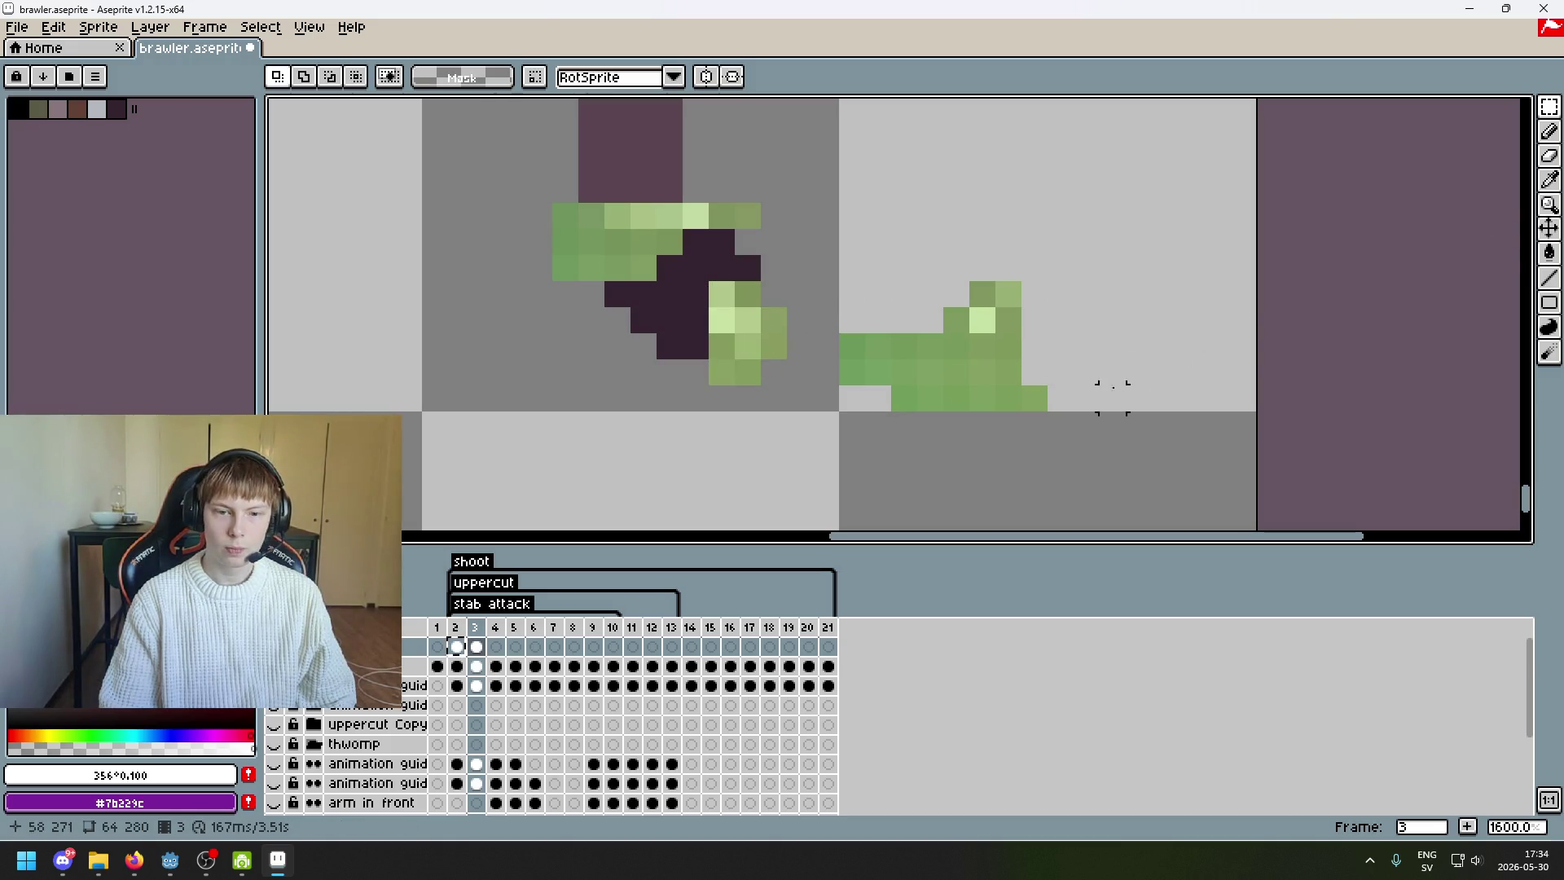
# - Undo the last placement and drop the green block on the foot with rectangular selection
pyautogui.press('q')
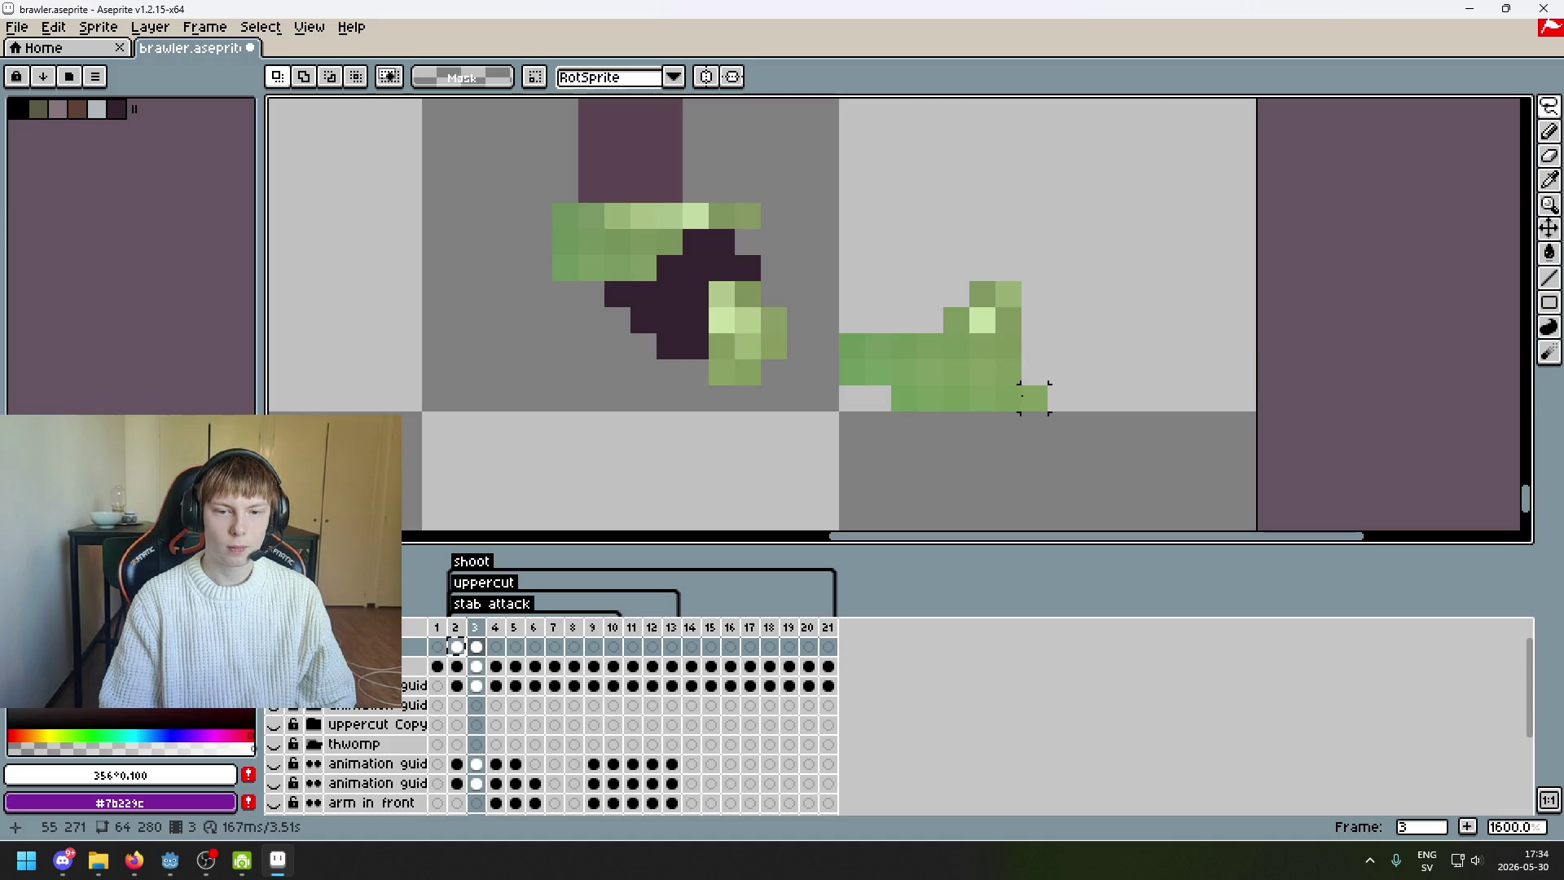
pyautogui.hotkey('ctrl', 'z')
pyautogui.hotkey('ctrl', 'z')
pyautogui.hotkey('ctrl', 'z')
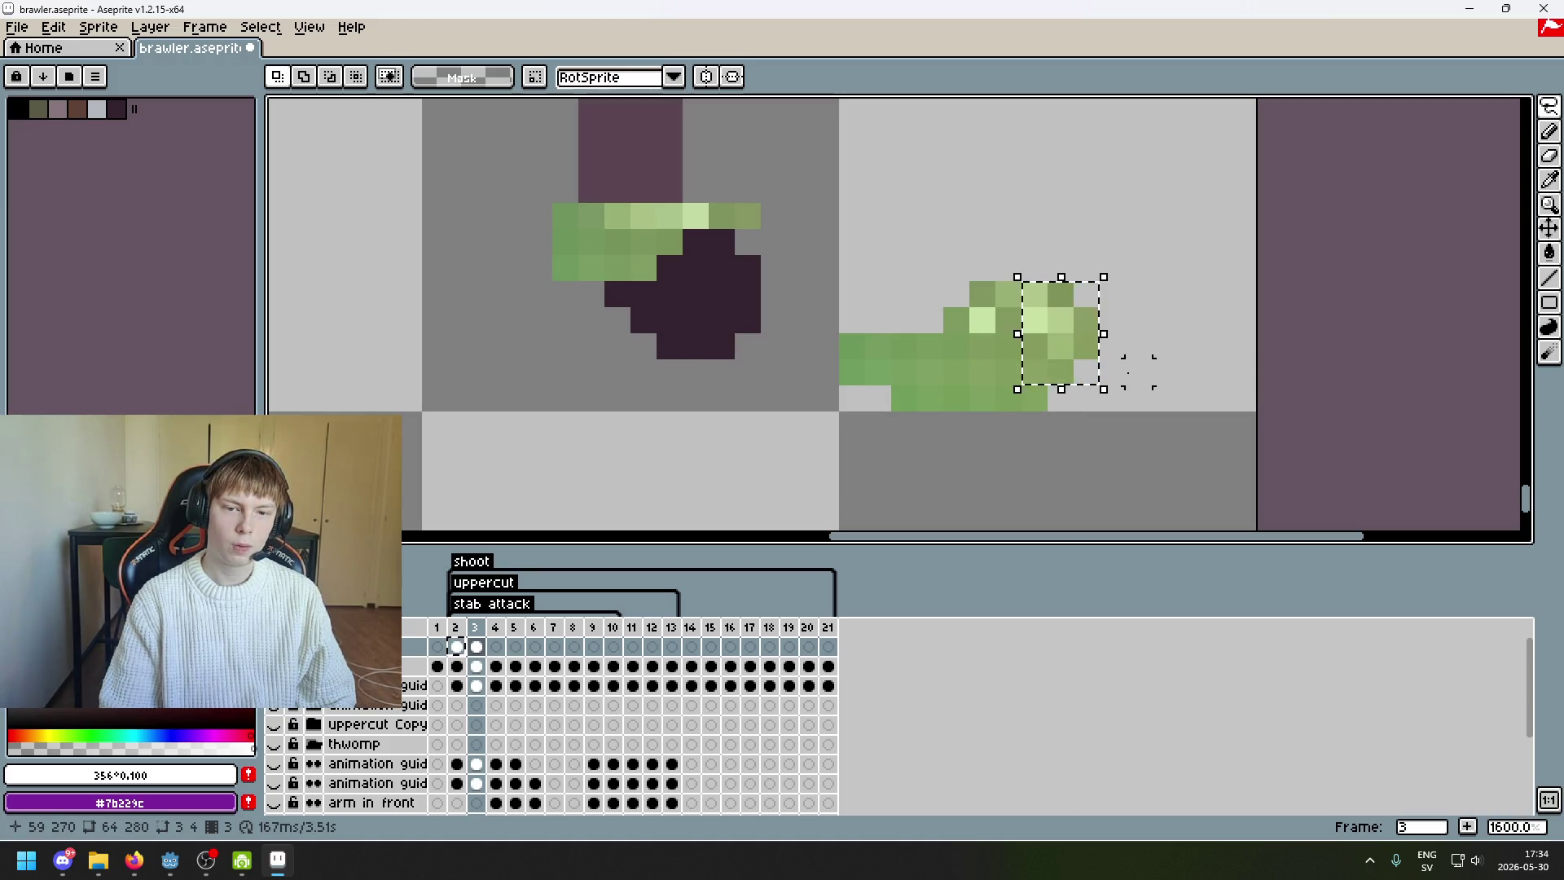
pyautogui.click(1548, 106)
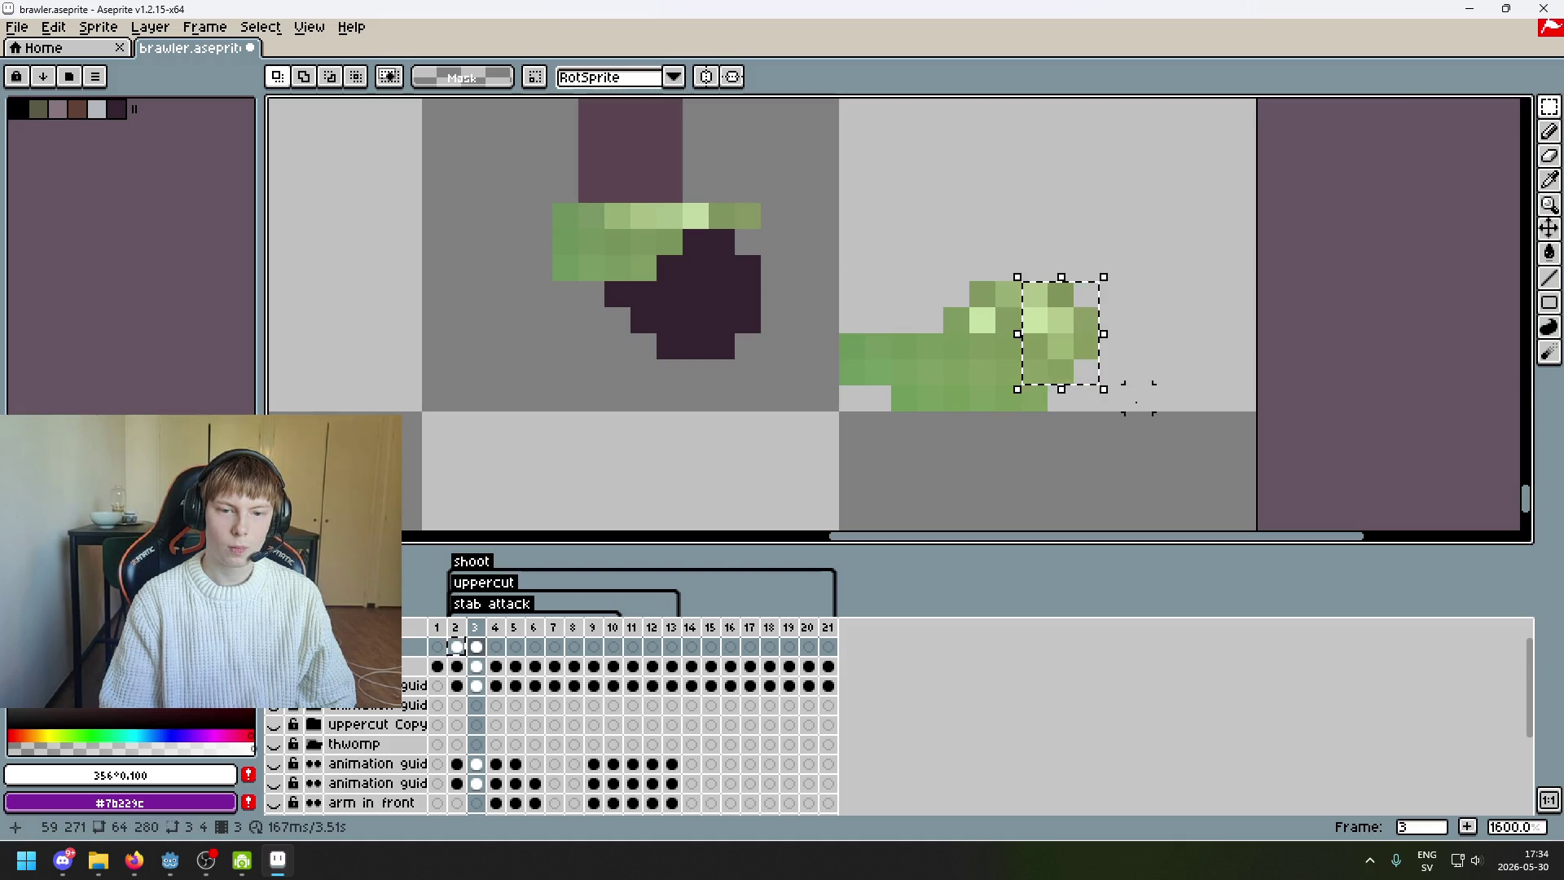
pyautogui.moveTo(1075, 364)
pyautogui.mouseDown()
pyautogui.moveTo(768, 352)
pyautogui.moveTo(765, 340)
pyautogui.mouseUp()
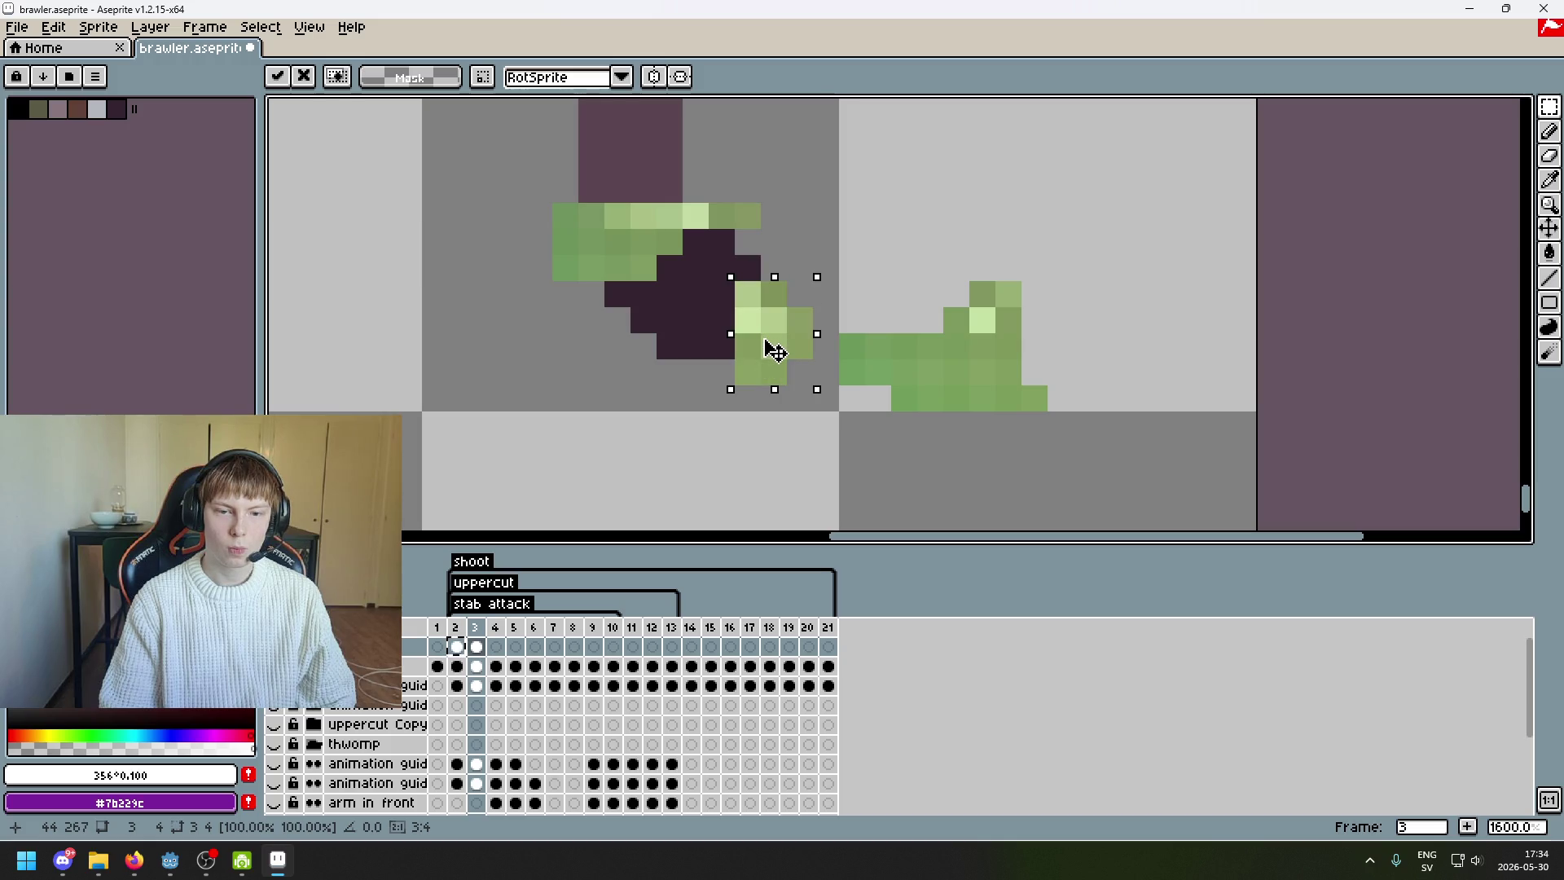
pyautogui.click(877, 263)
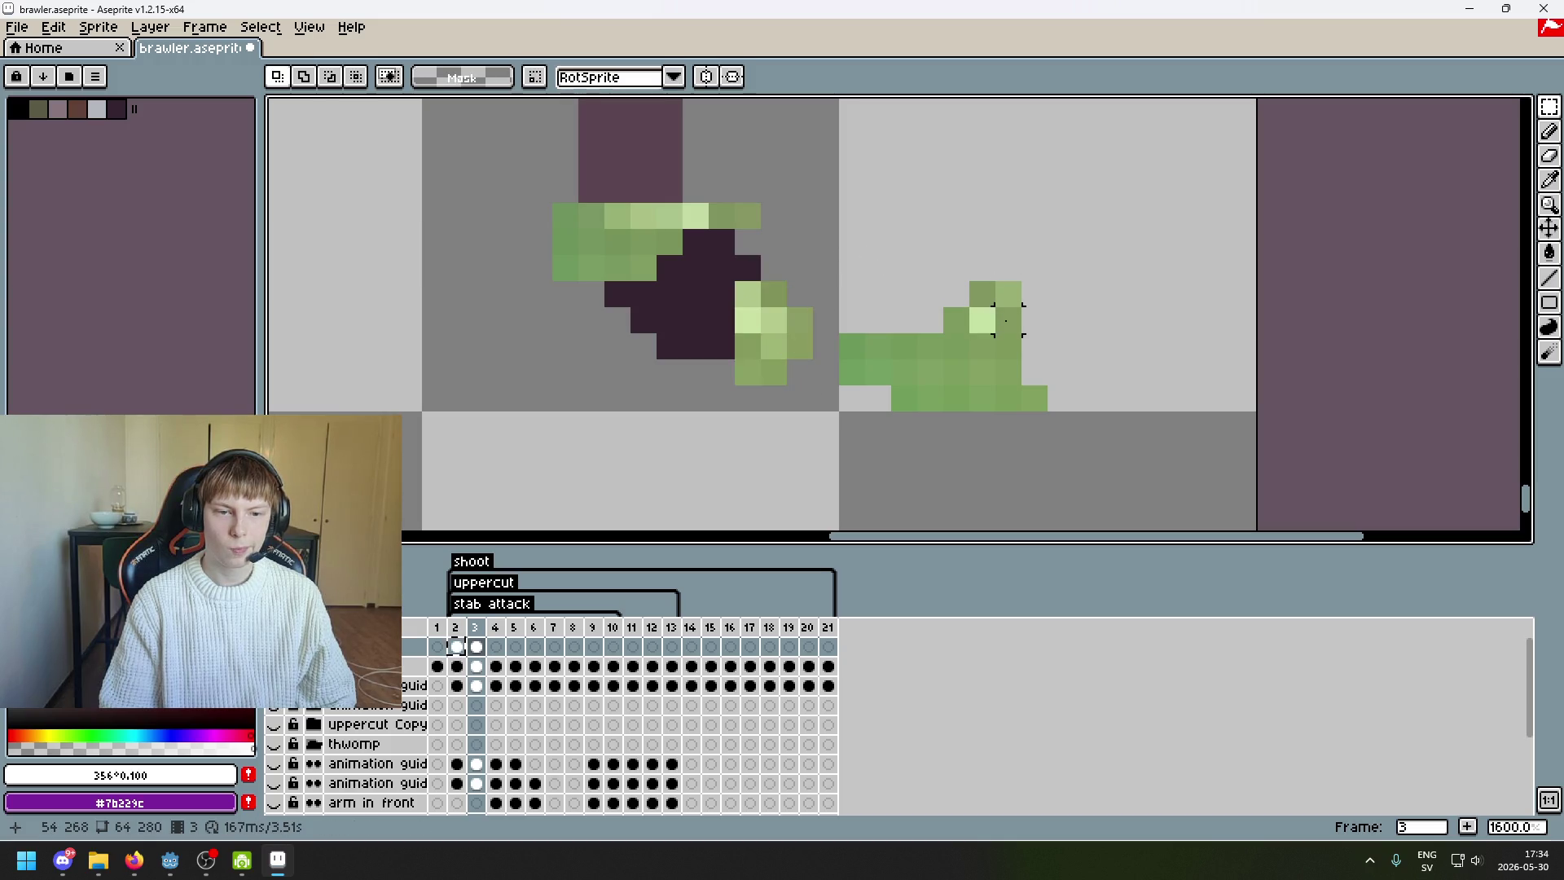
# - Move the remaining green columns (one-, three-, two-pixel) and a single pixel onto the foot
pyautogui.moveTo(999, 285); pyautogui.dragTo(1018, 383)
pyautogui.moveTo(1010, 325); pyautogui.dragTo(729, 326)
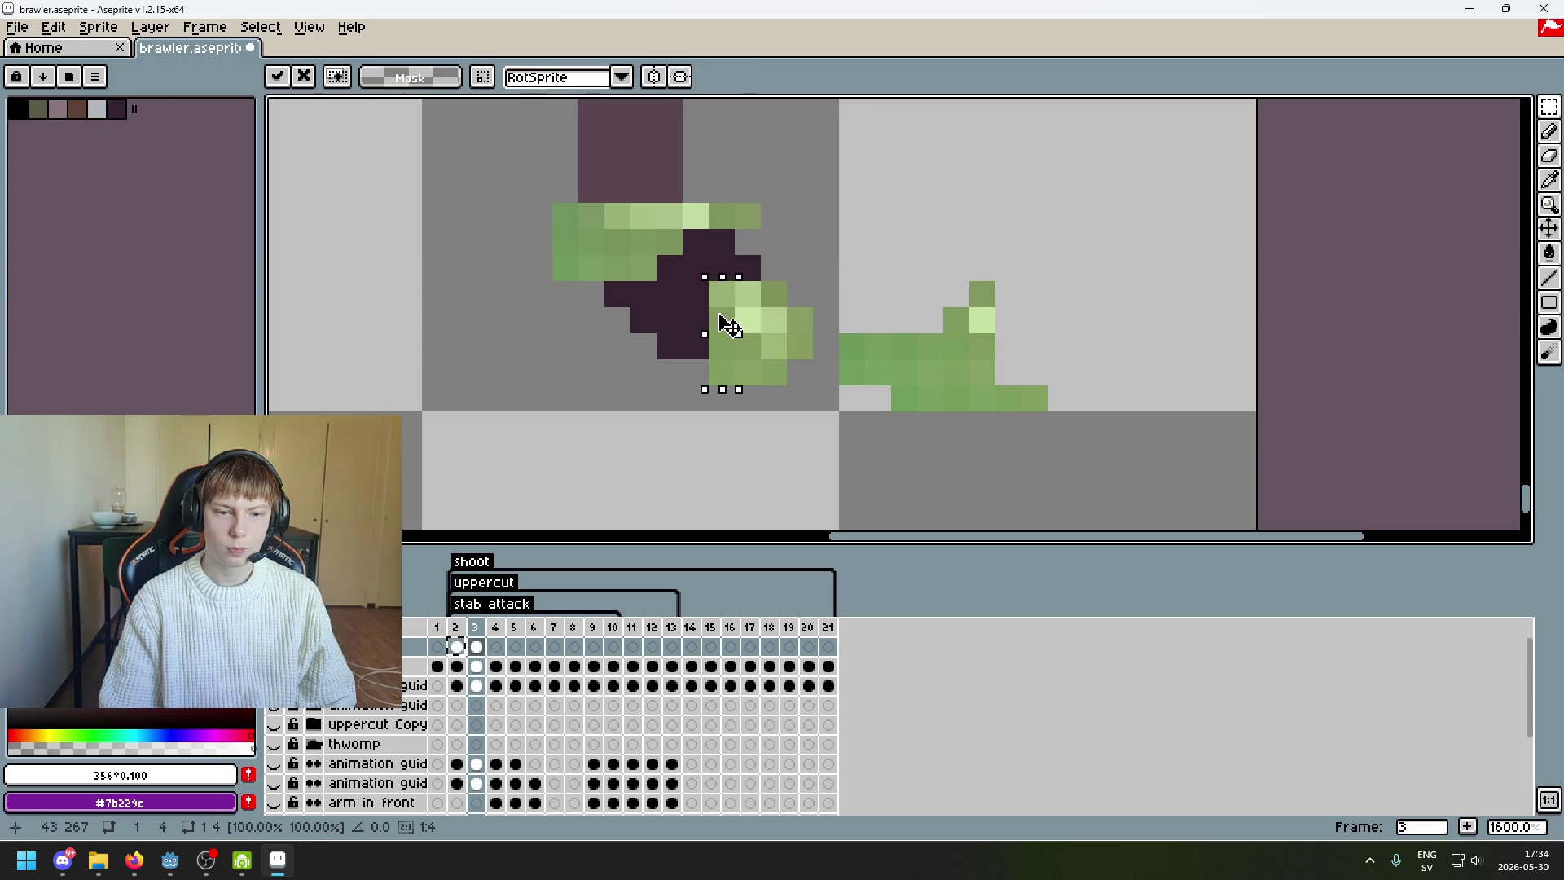
pyautogui.click(983, 346)
pyautogui.moveTo(982, 281); pyautogui.dragTo(985, 383)
pyautogui.moveTo(990, 358)
pyautogui.mouseDown()
pyautogui.moveTo(698, 350)
pyautogui.moveTo(701, 330)
pyautogui.moveTo(699, 345)
pyautogui.mouseUp()
pyautogui.click(934, 320)
pyautogui.moveTo(947, 308)
pyautogui.mouseDown()
pyautogui.moveTo(968, 383)
pyautogui.moveTo(672, 334)
pyautogui.mouseUp()
pyautogui.click(929, 349)
pyautogui.moveTo(925, 334)
pyautogui.mouseDown()
pyautogui.moveTo(937, 383)
pyautogui.moveTo(666, 326)
pyautogui.mouseUp()
pyautogui.click(902, 344)
pyautogui.moveTo(892, 335)
pyautogui.mouseDown()
pyautogui.moveTo(907, 358)
pyautogui.moveTo(622, 315)
pyautogui.mouseUp()
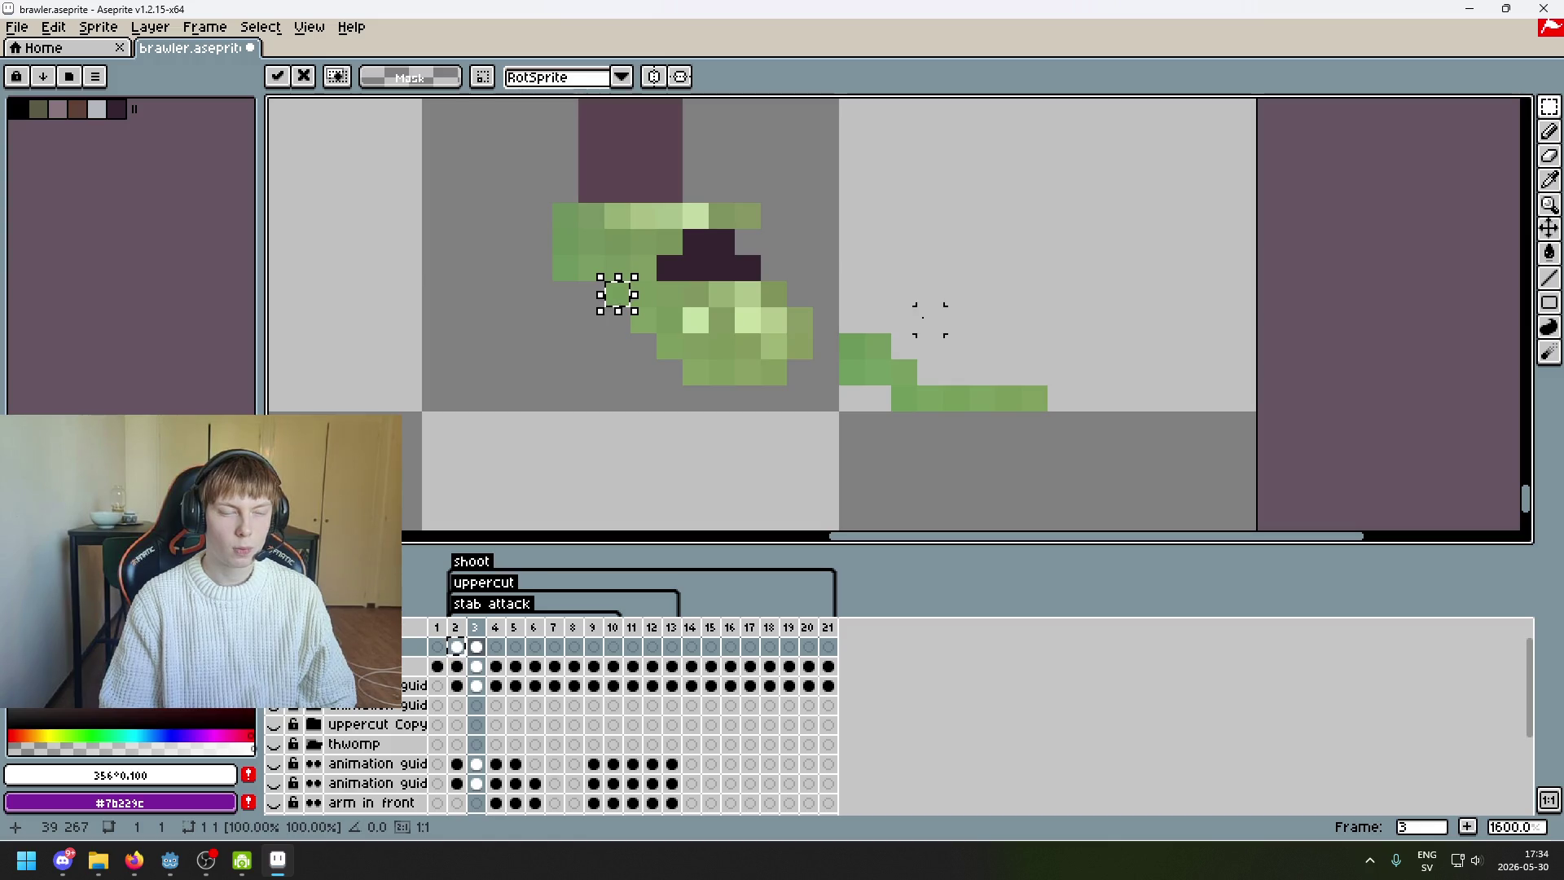
pyautogui.scroll(-2, 721, 320)
# - Place the last moved pixel, then try moving the small green piece toward the foot and cancel
pyautogui.scroll(2, 733, 310)
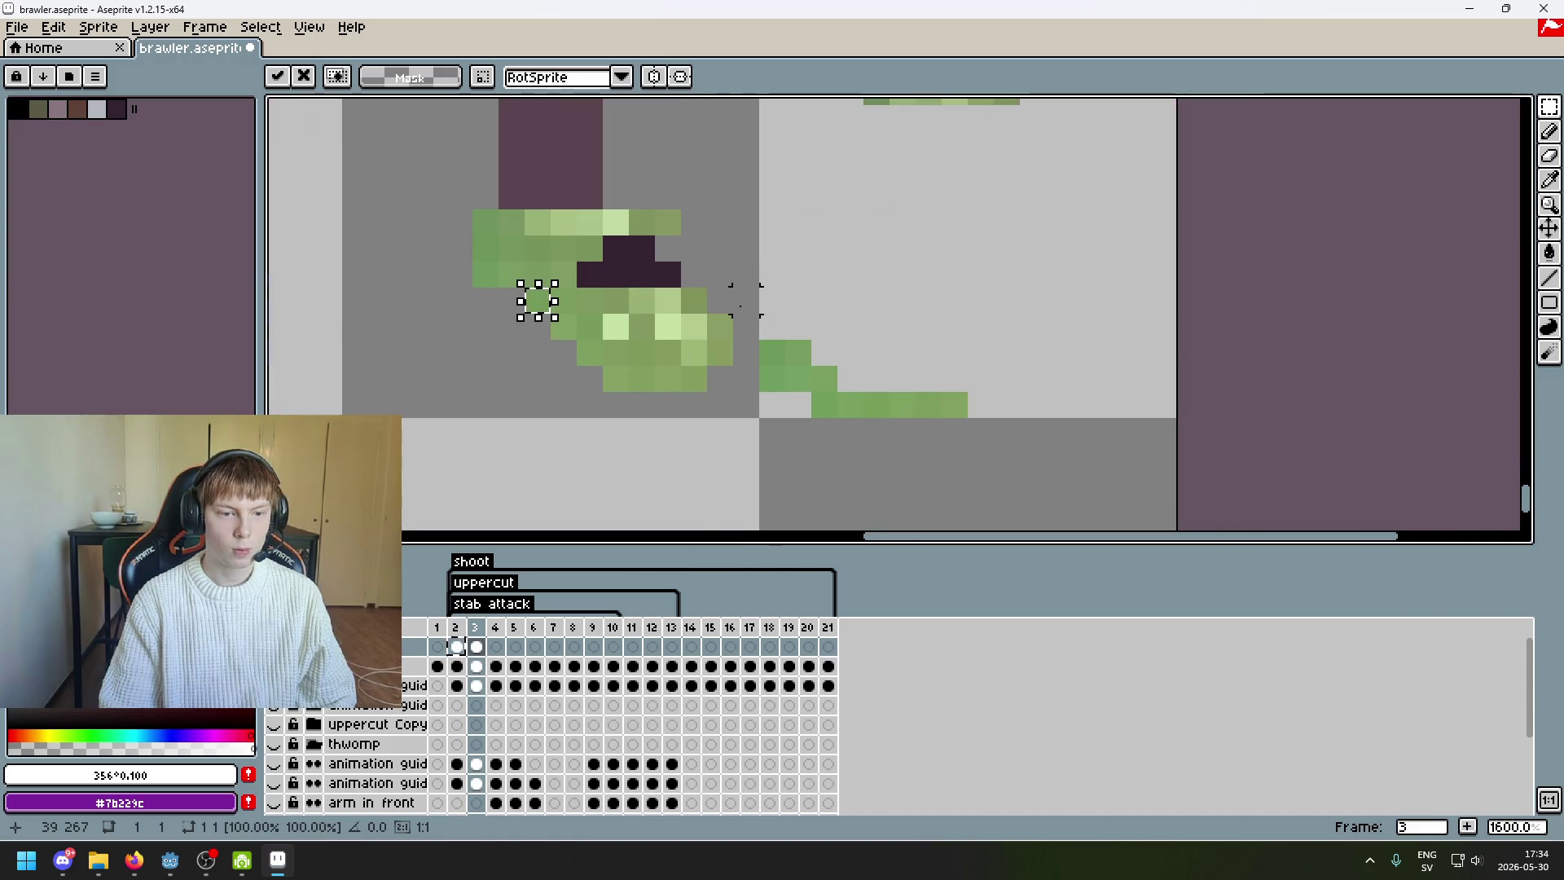
pyautogui.click(740, 305)
pyautogui.moveTo(740, 293)
pyautogui.mouseDown()
pyautogui.moveTo(1023, 335)
pyautogui.moveTo(874, 308)
pyautogui.moveTo(968, 303)
pyautogui.mouseUp()
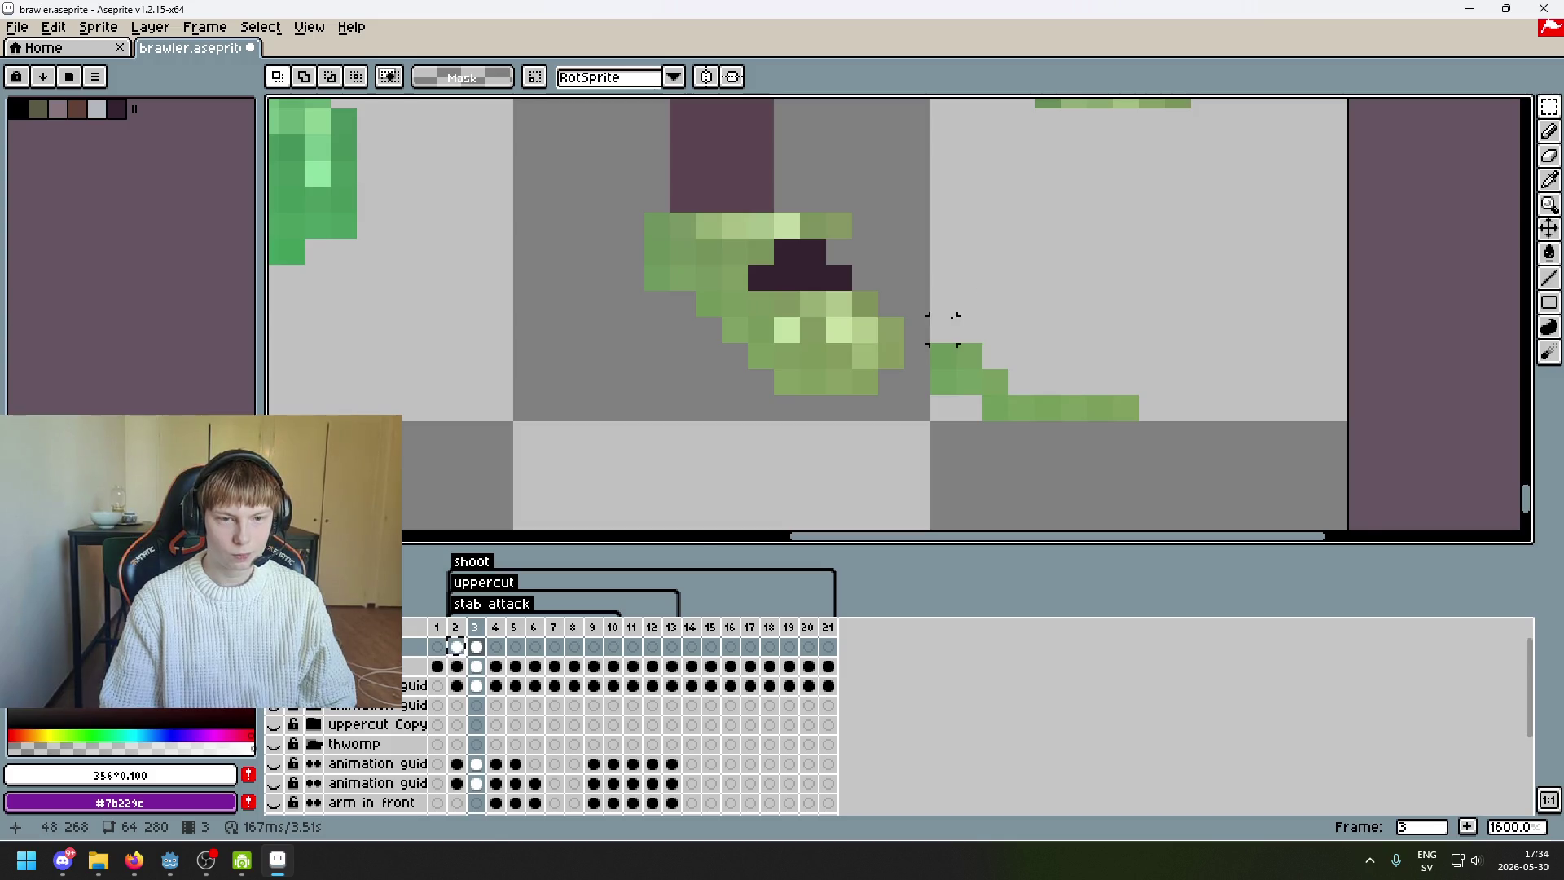
pyautogui.scroll(-4, 942, 329)
pyautogui.scroll(3, 961, 319)
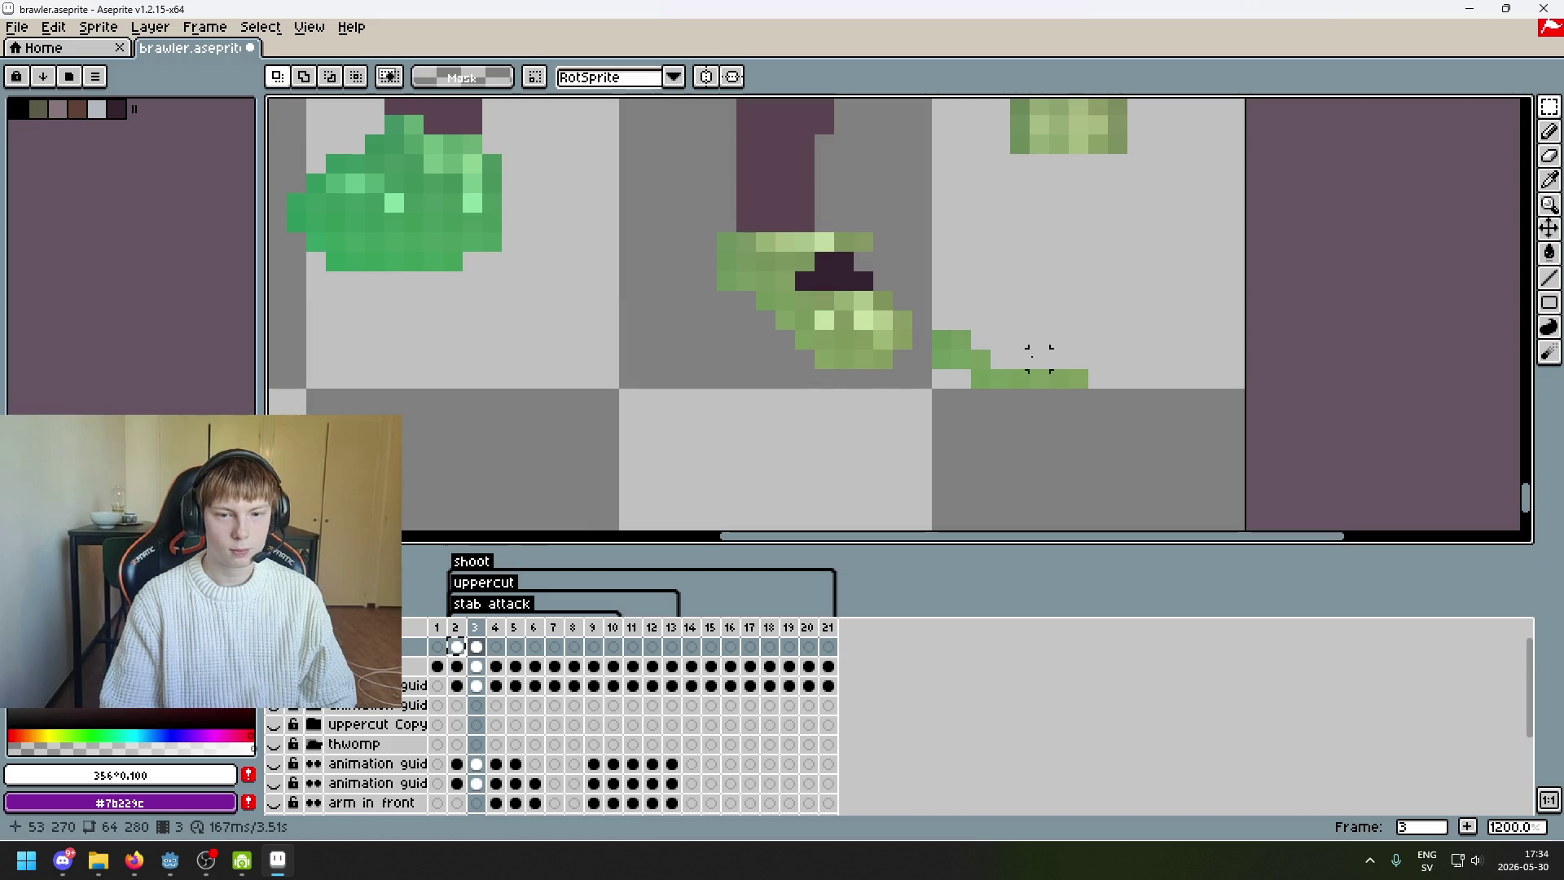
pyautogui.moveTo(1040, 379); pyautogui.dragTo(835, 297)
pyautogui.press('Escape')
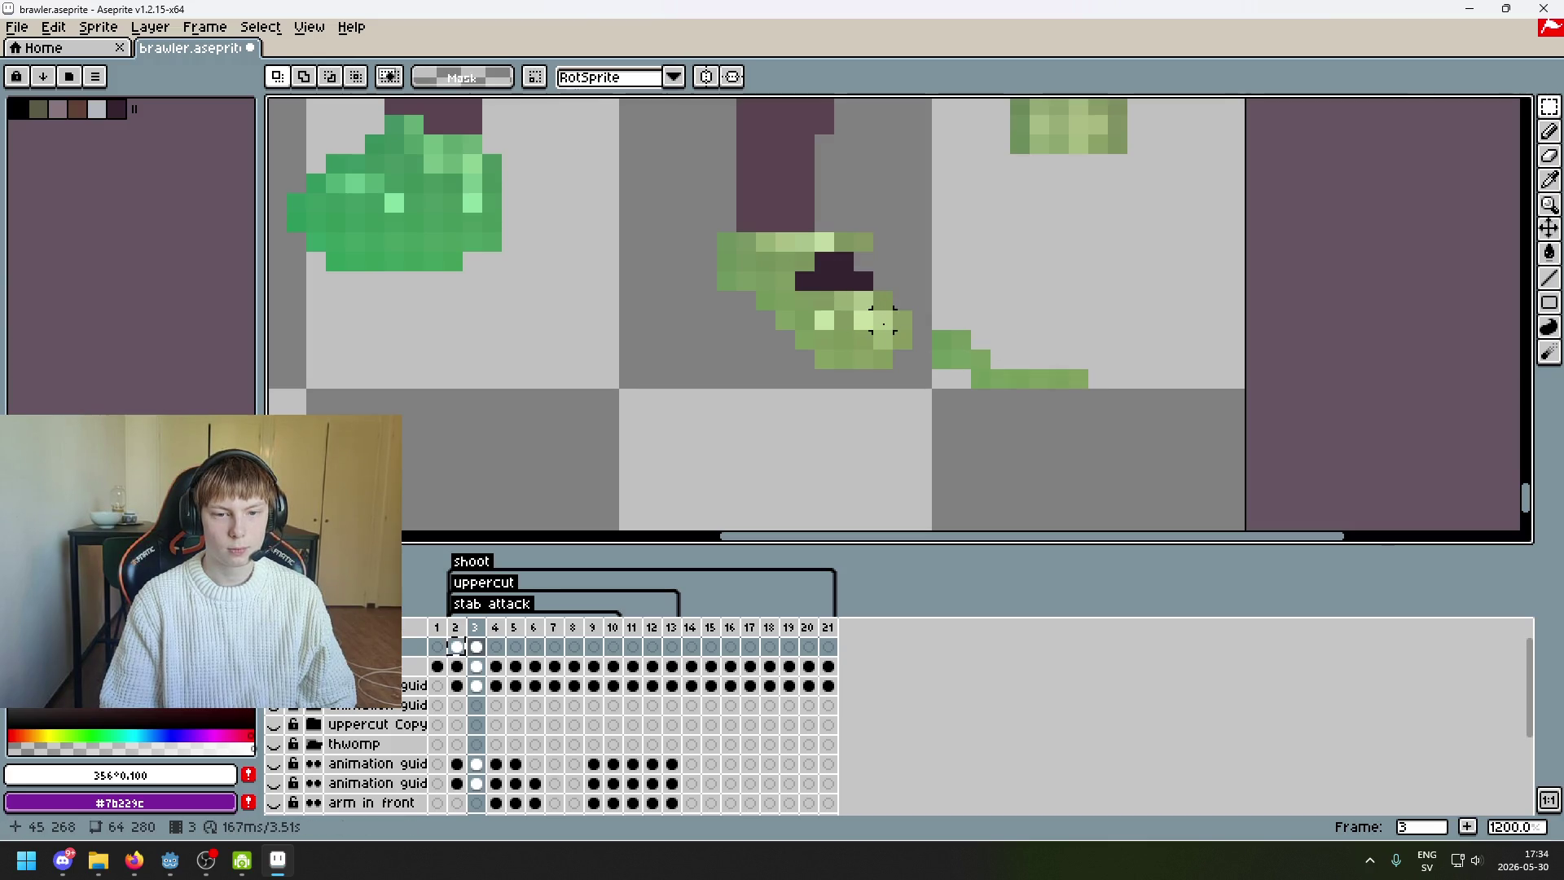
pyautogui.scroll(-5, 883, 323)
# - Copy the green hand piece from frame 2 and paste it into frame 3
pyautogui.click(456, 644)
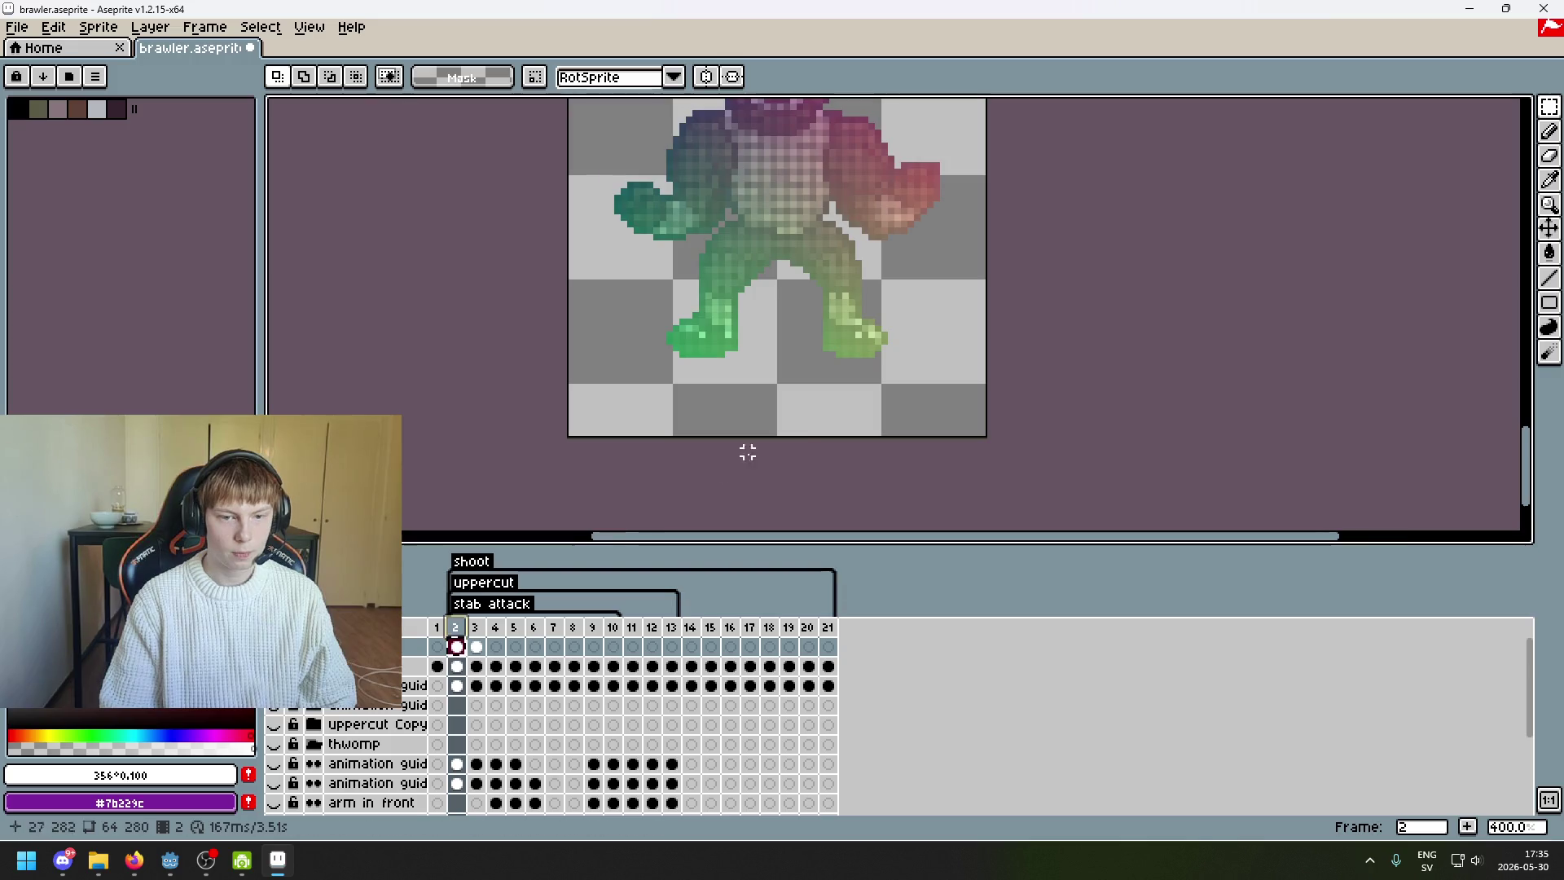
pyautogui.scroll(5, 881, 395)
pyautogui.moveTo(995, 362); pyautogui.dragTo(649, 160)
pyautogui.hotkey('ctrl', 'z')
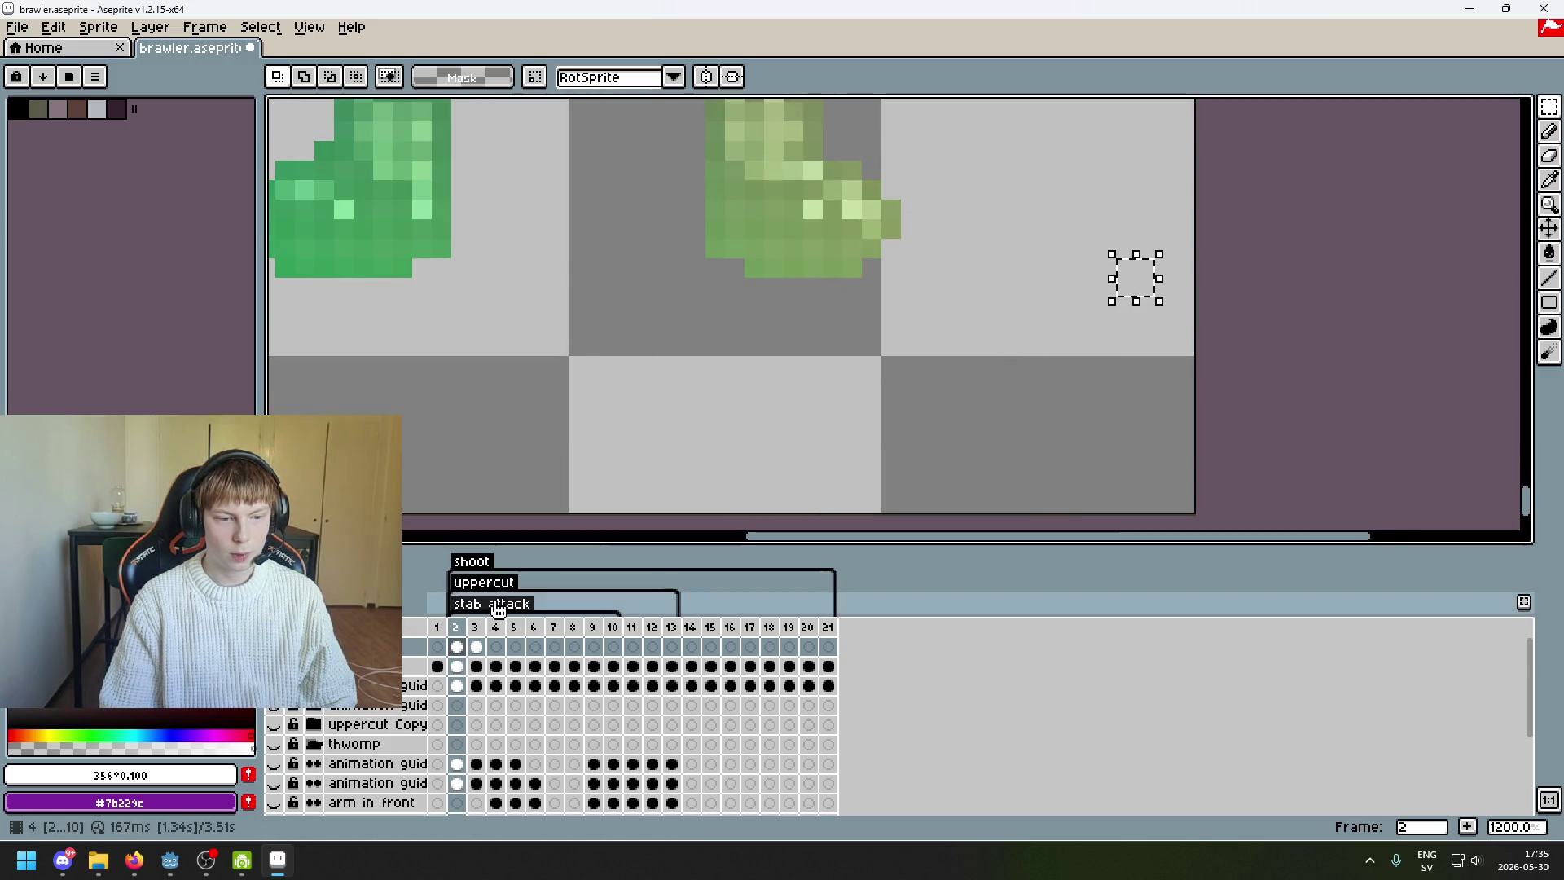
pyautogui.click(476, 647)
pyautogui.hotkey('ctrl', 'v')
pyautogui.click(929, 385)
pyautogui.moveTo(929, 385); pyautogui.dragTo(1141, 342)
# - Shift a row of the foot's green pixels up one pixel over the dark shape
pyautogui.press('w')
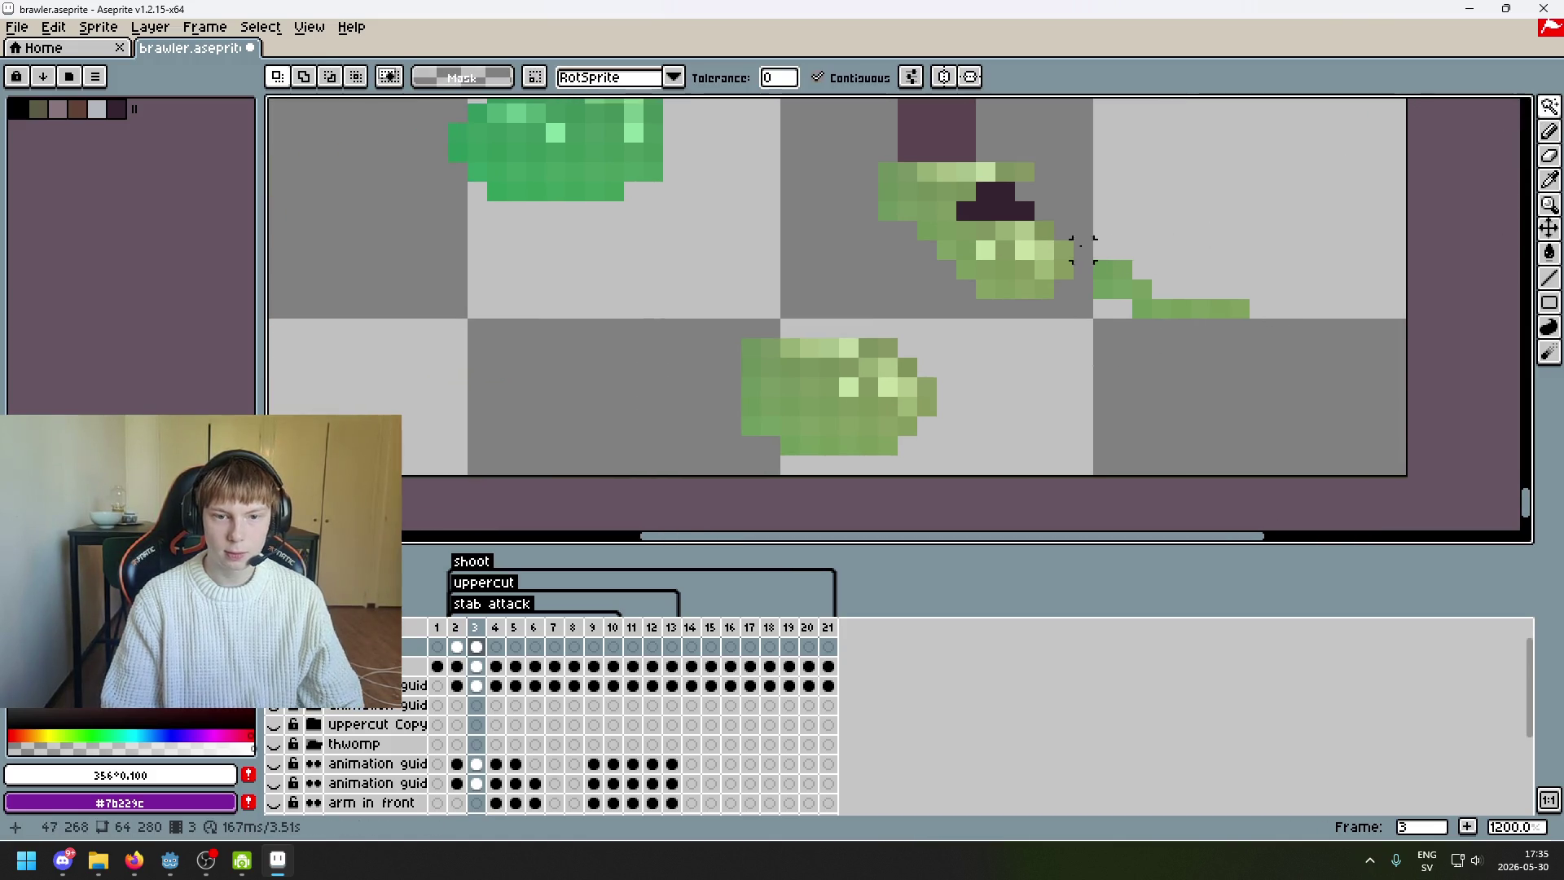
pyautogui.hotkey('ctrl', 'd')
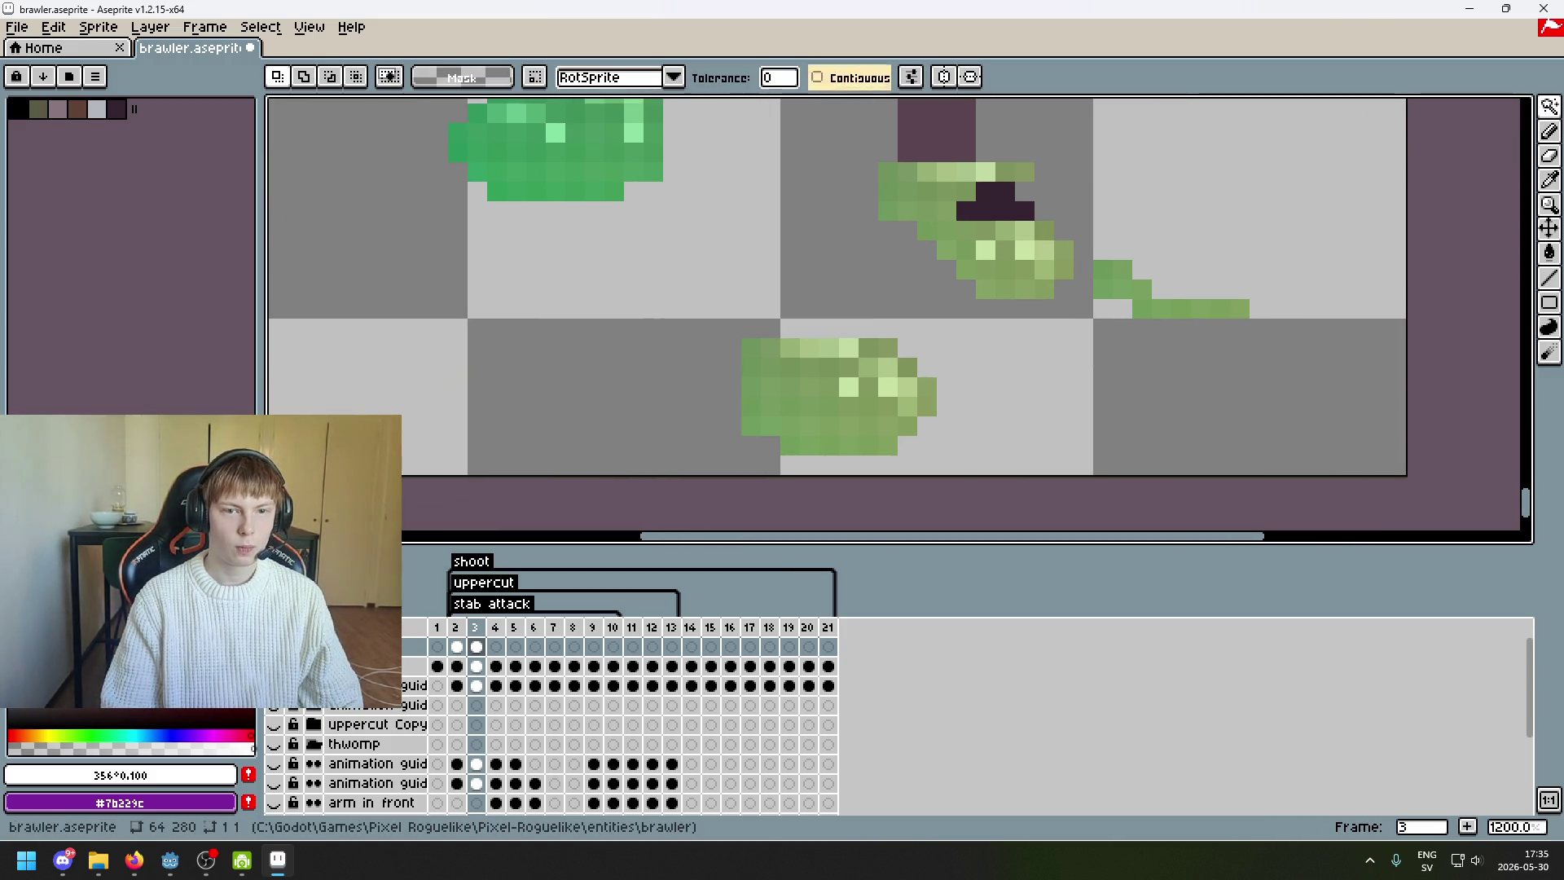
pyautogui.click(1044, 230)
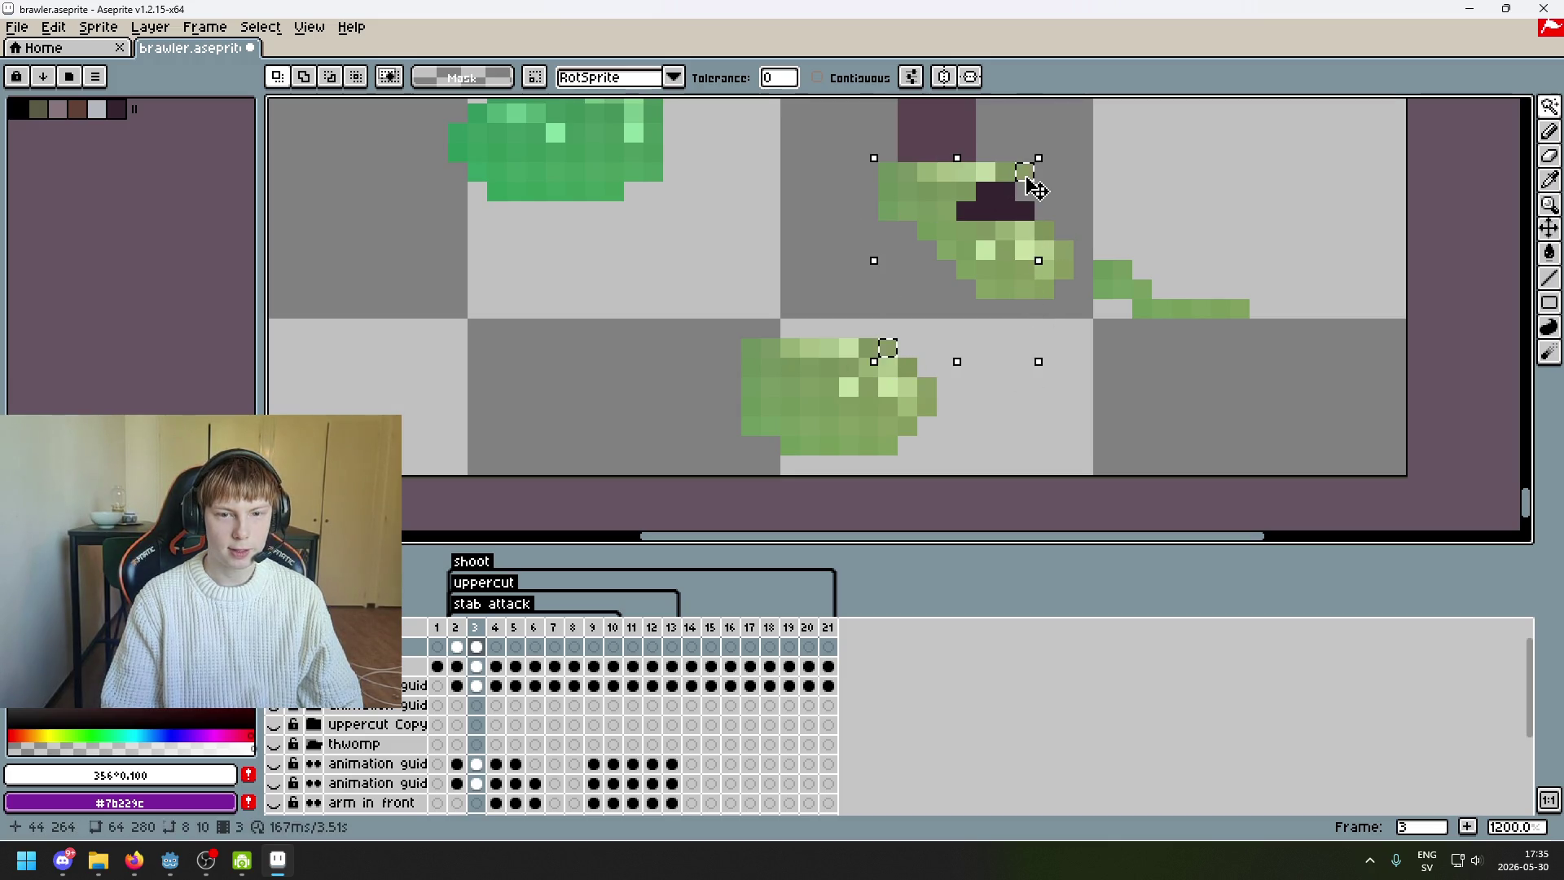
pyautogui.click(1549, 130)
pyautogui.scroll(3, 1019, 373)
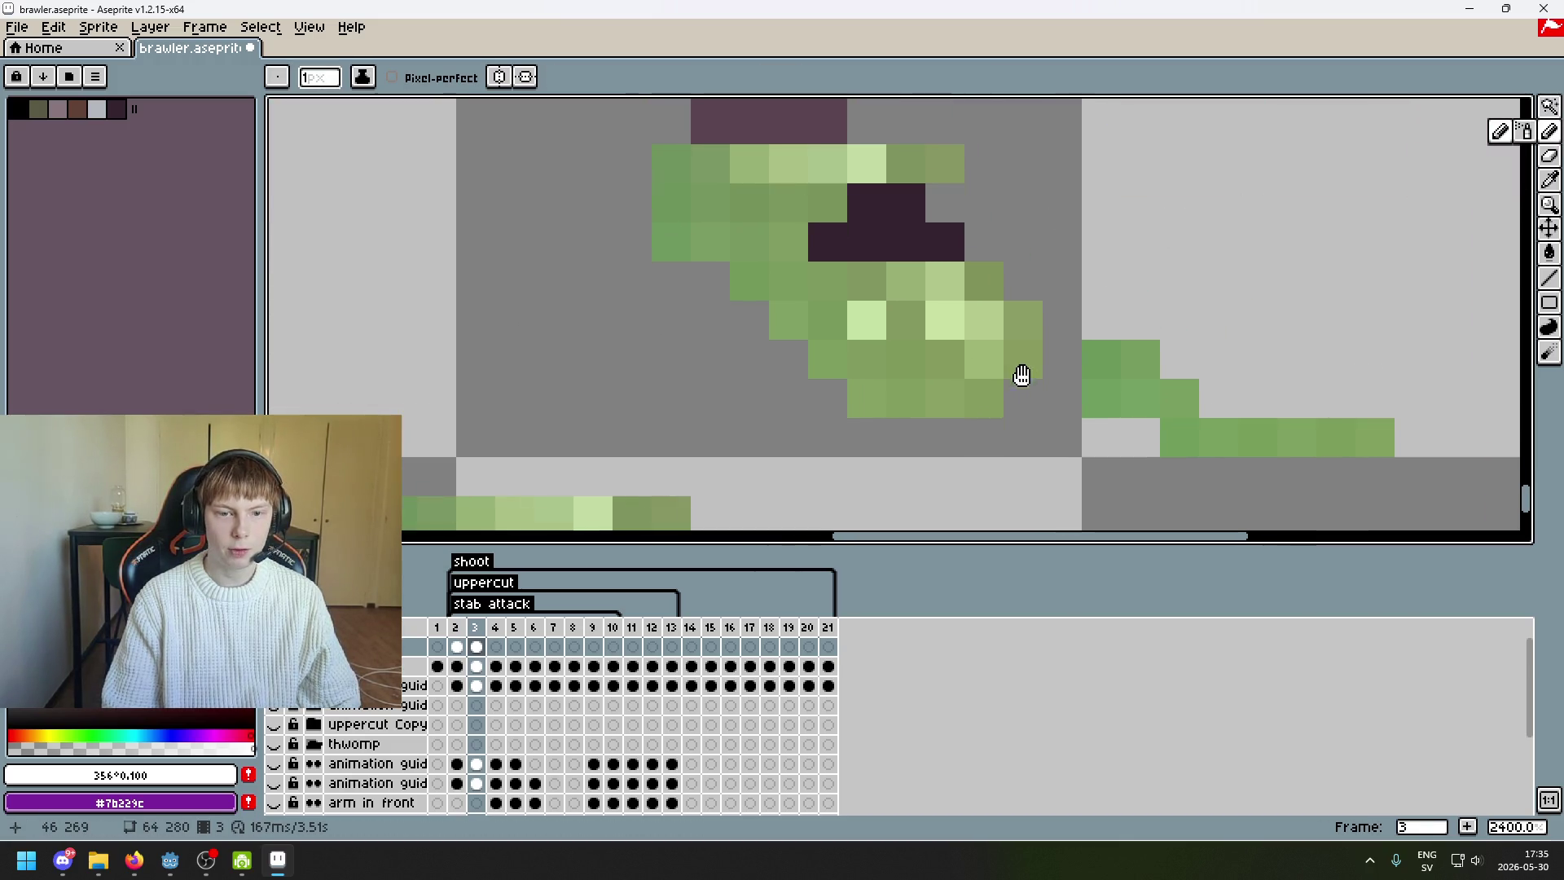
pyautogui.click(1549, 106)
pyautogui.moveTo(1000, 319)
pyautogui.mouseDown()
pyautogui.moveTo(807, 325)
pyautogui.moveTo(900, 295)
pyautogui.mouseUp()
pyautogui.press('Return')
# - Fill the gap pixel with darker green, undo it, and pick the foot's mid and light greens
pyautogui.press('e')
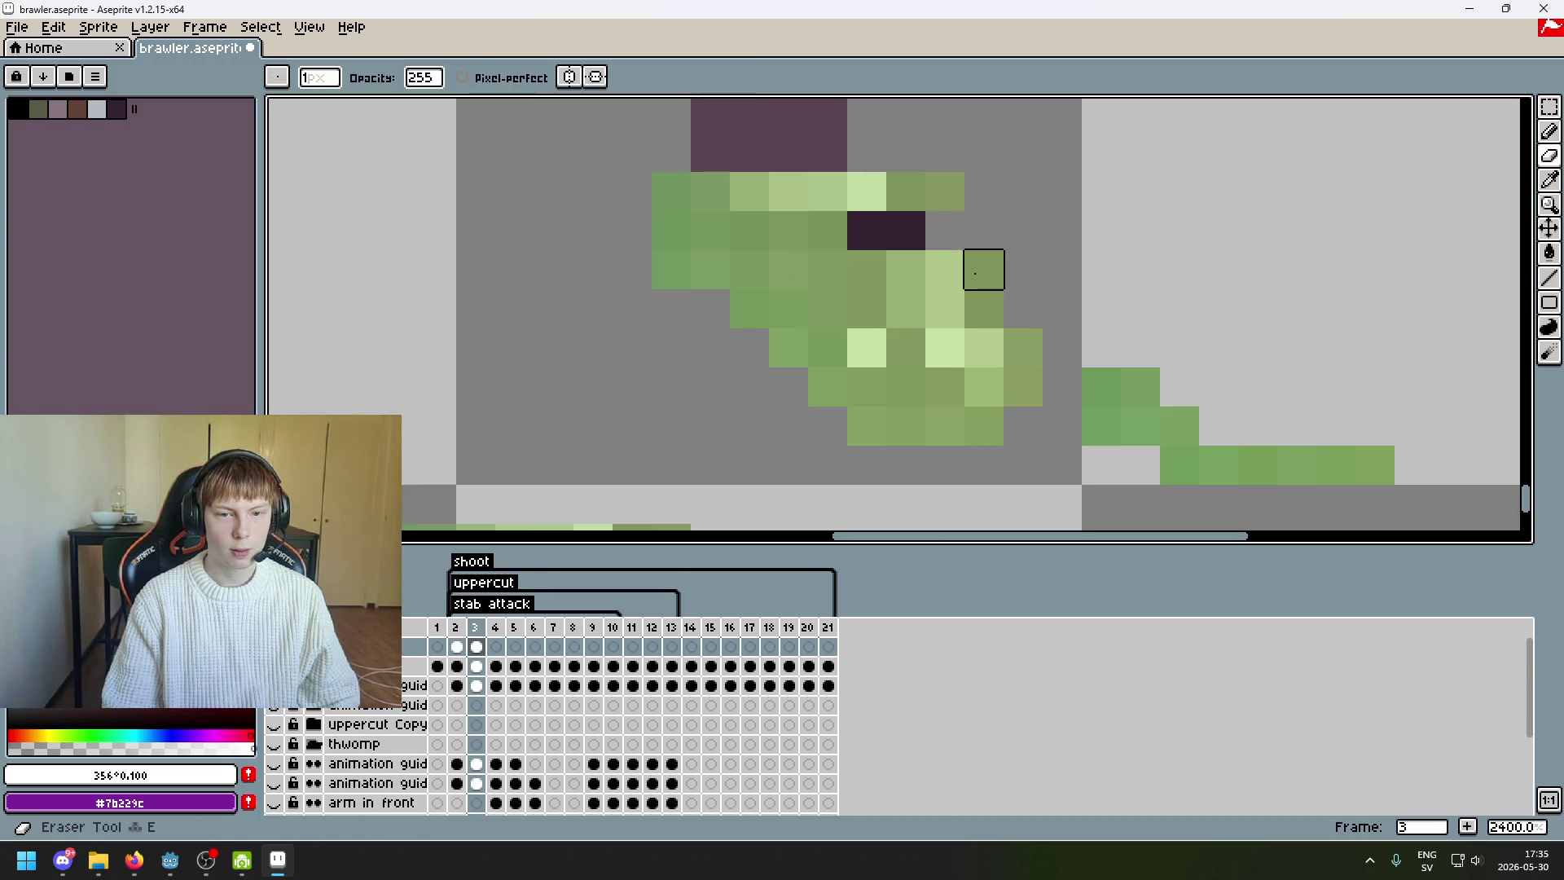
pyautogui.keyDown('alt'); pyautogui.click(984, 269); pyautogui.keyUp('alt')
pyautogui.click(945, 269)
pyautogui.press('w')
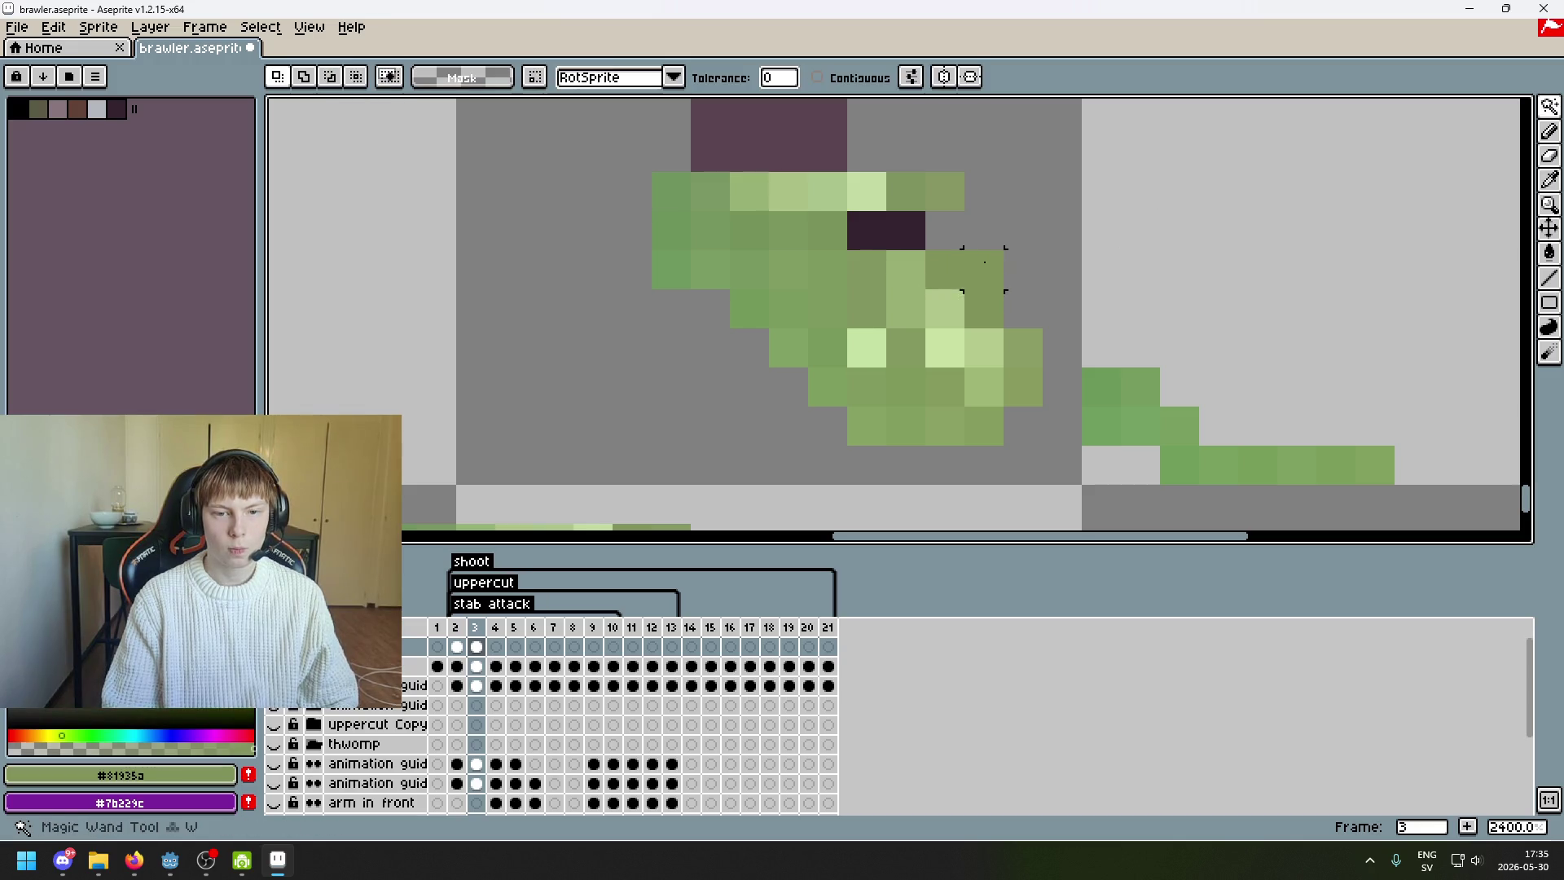
pyautogui.press('b')
pyautogui.hotkey('ctrl', 'z')
pyautogui.hotkey('ctrl', 'z')
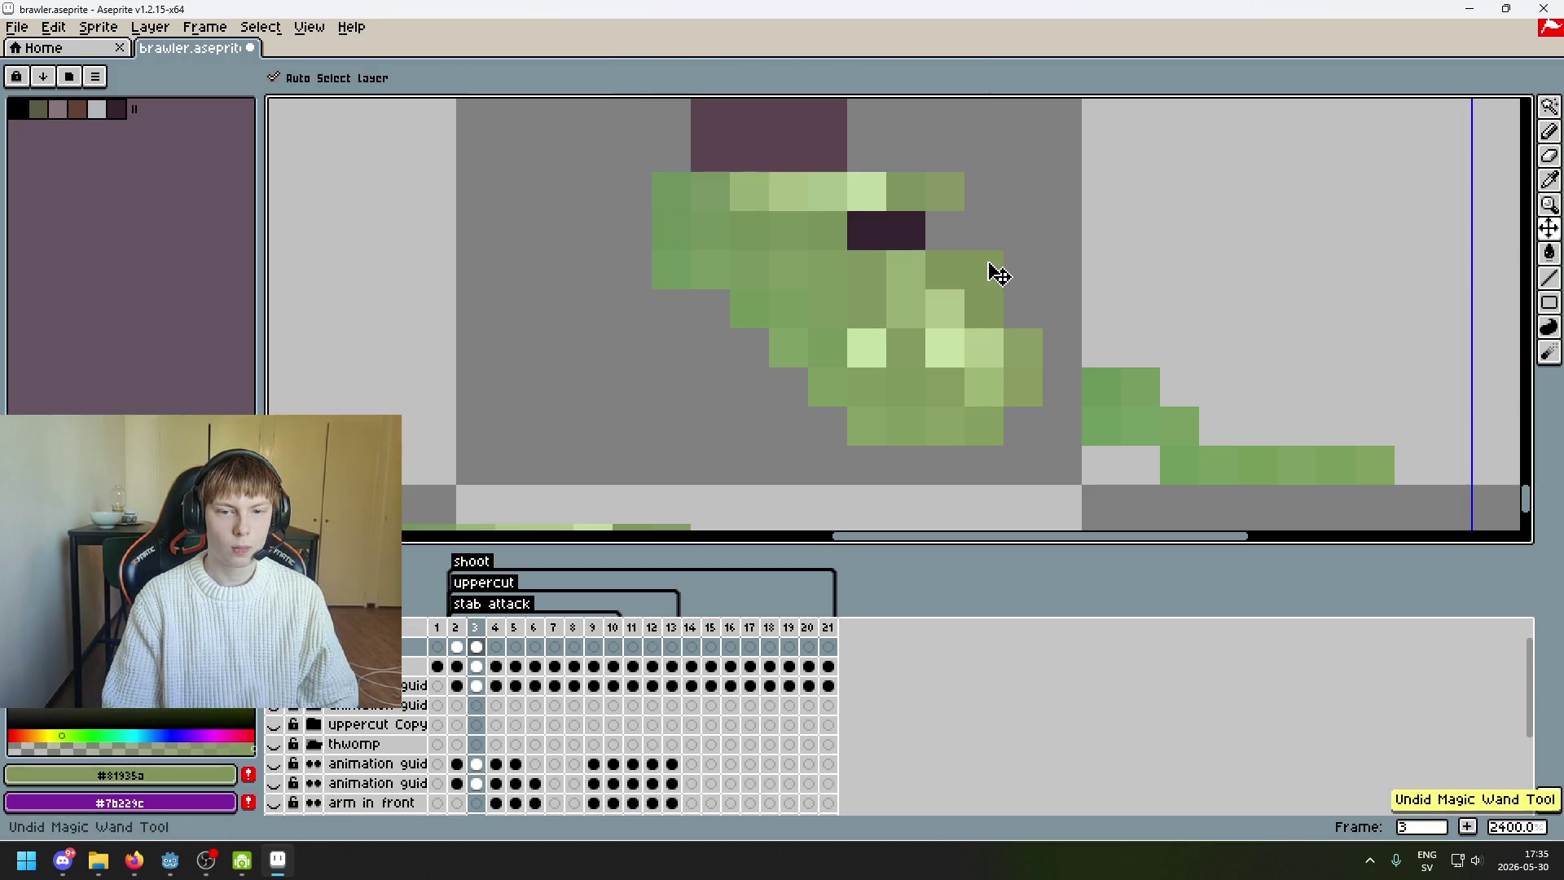
pyautogui.hotkey('ctrl', 'd')
pyautogui.keyDown('alt'); pyautogui.click(960, 192); pyautogui.keyUp('alt')
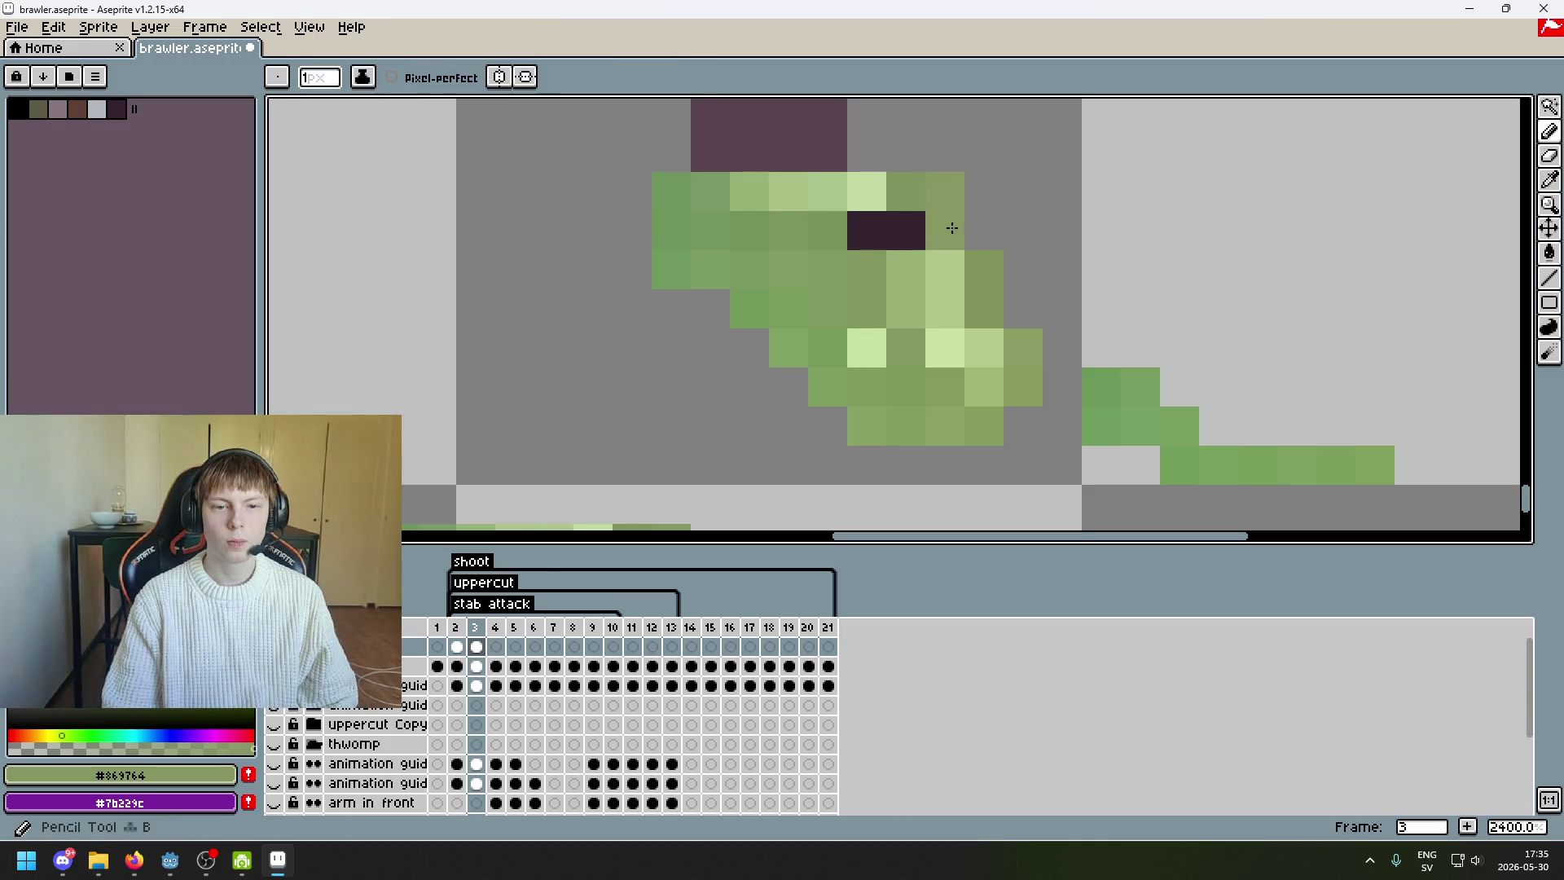
pyautogui.keyDown('alt'); pyautogui.click(866, 193); pyautogui.keyUp('alt')
# - Enlarge the brush to 7 pixels
pyautogui.scroll(-6, 956, 372)
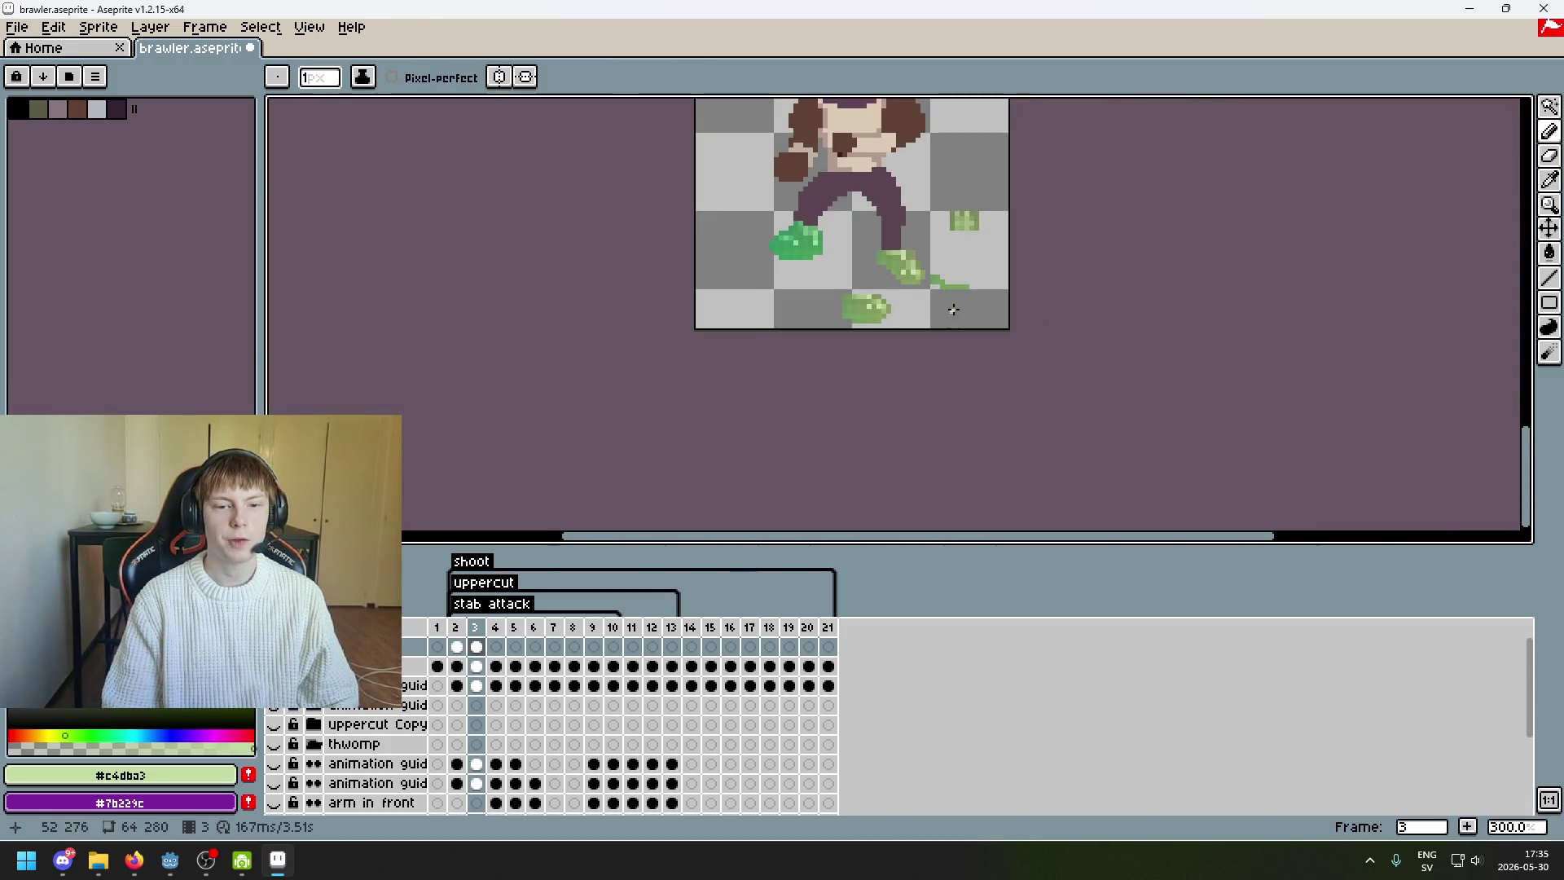
pyautogui.scroll(4, 950, 307)
pyautogui.press('+')
pyautogui.press('+')
pyautogui.press('+')
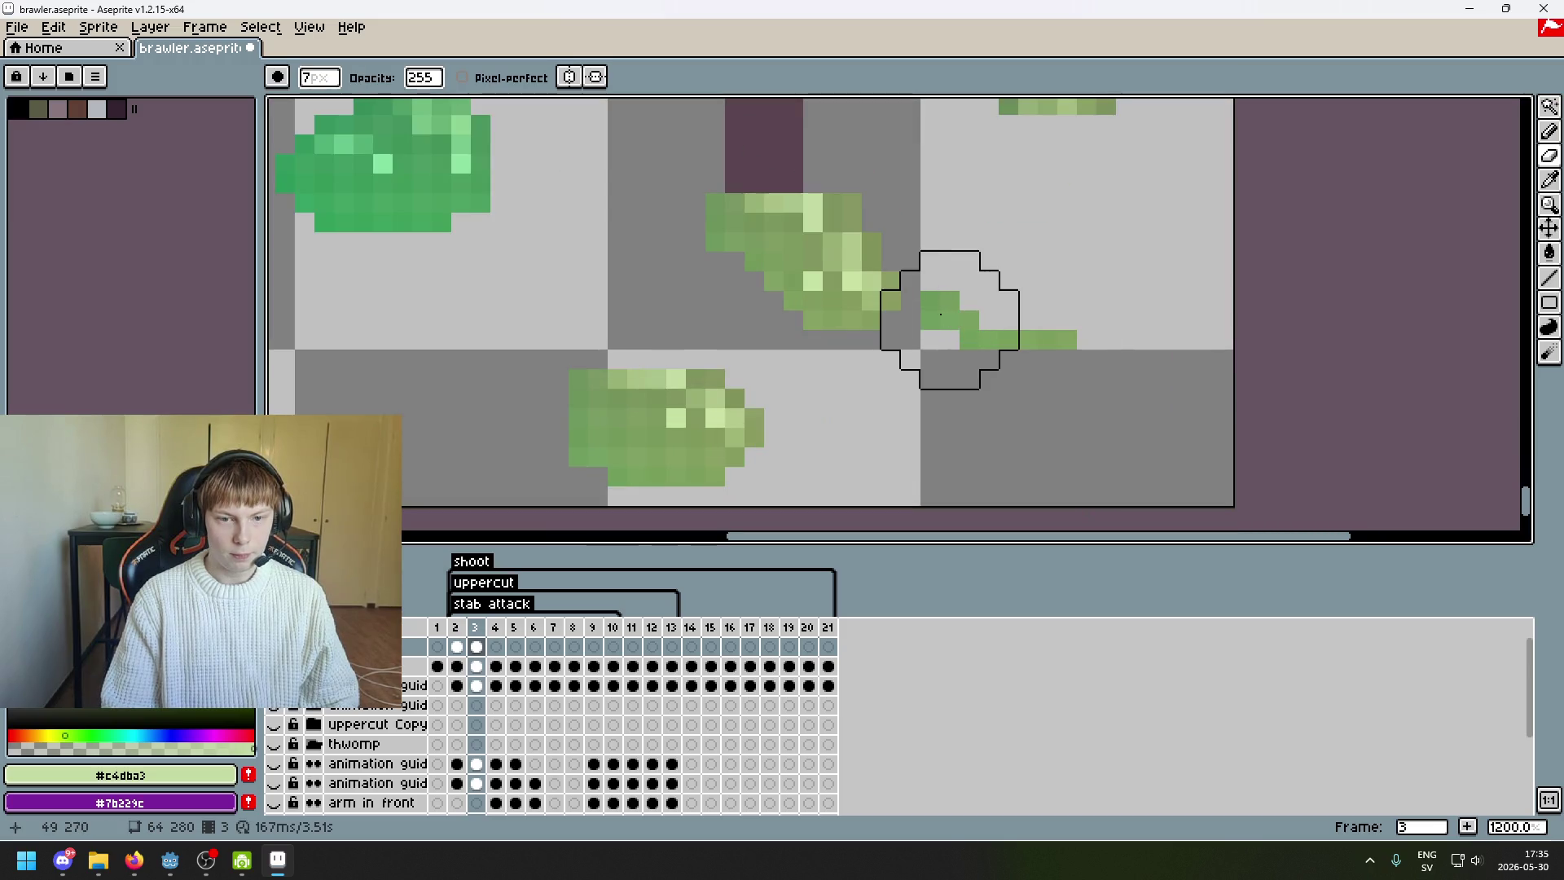
pyautogui.hscroll(-3, 977, 412)
pyautogui.scroll(-2, 733, 349)
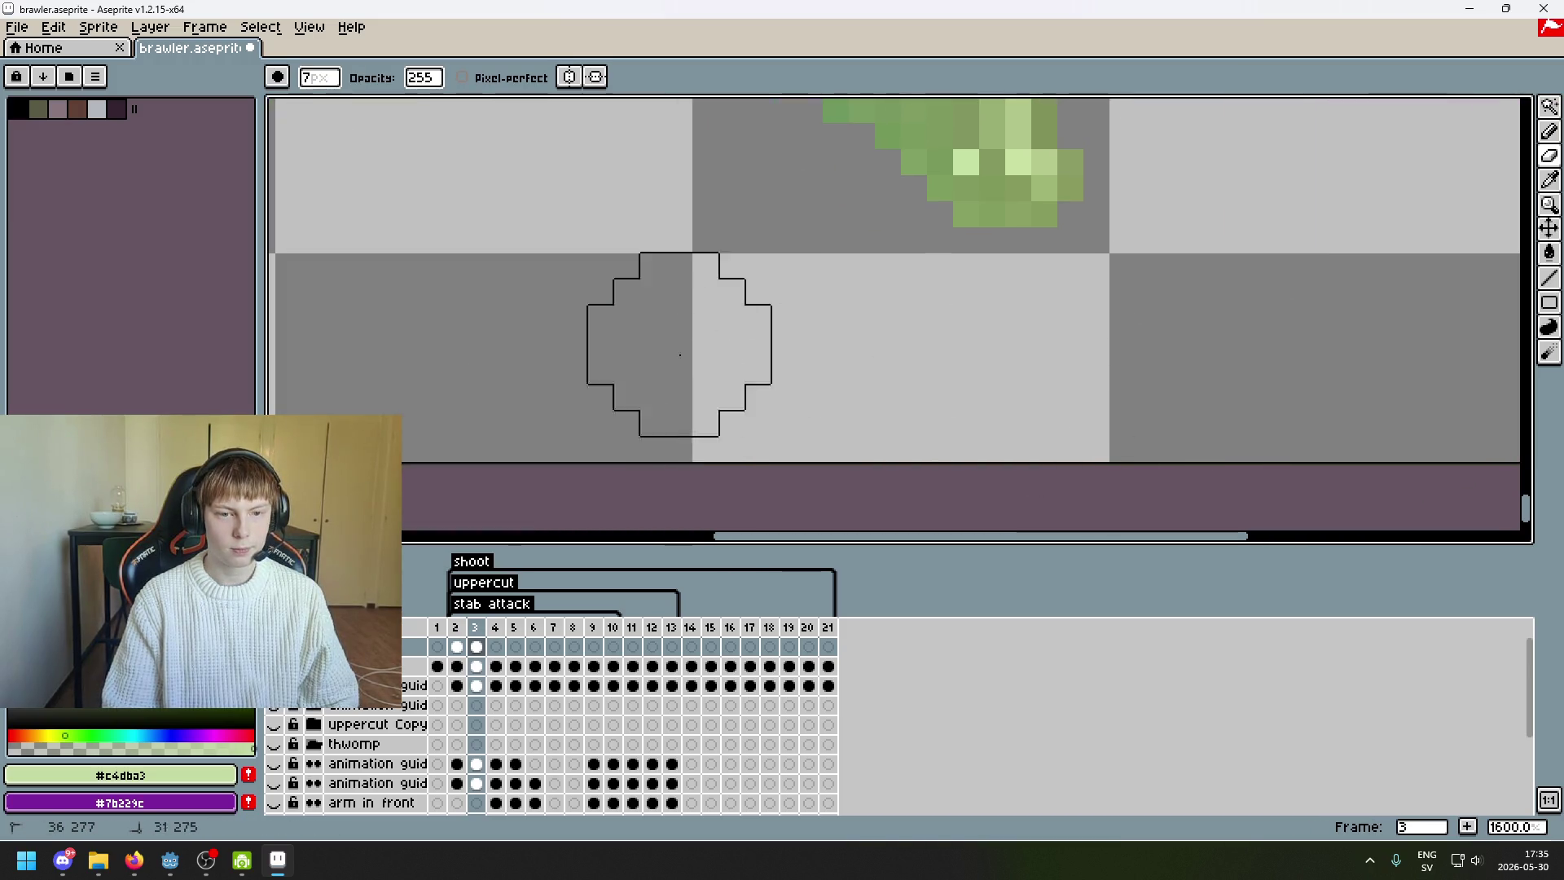
pyautogui.scroll(-5, 750, 359)
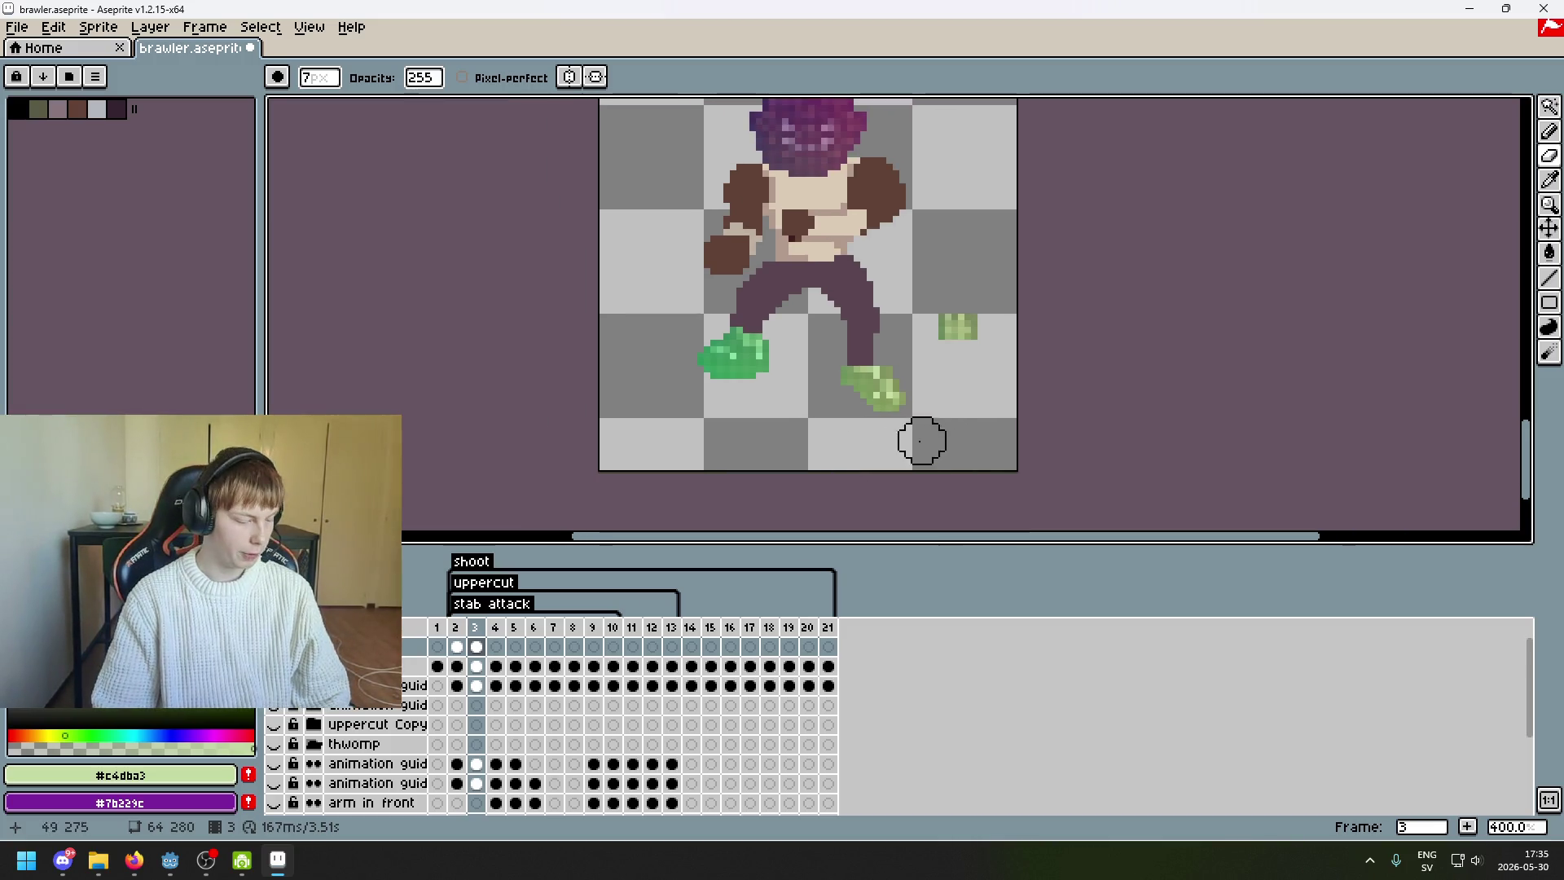
pyautogui.scroll(2, 949, 343)
# - Move the small green square beside the boot with a rectangular selection
pyautogui.press('m')
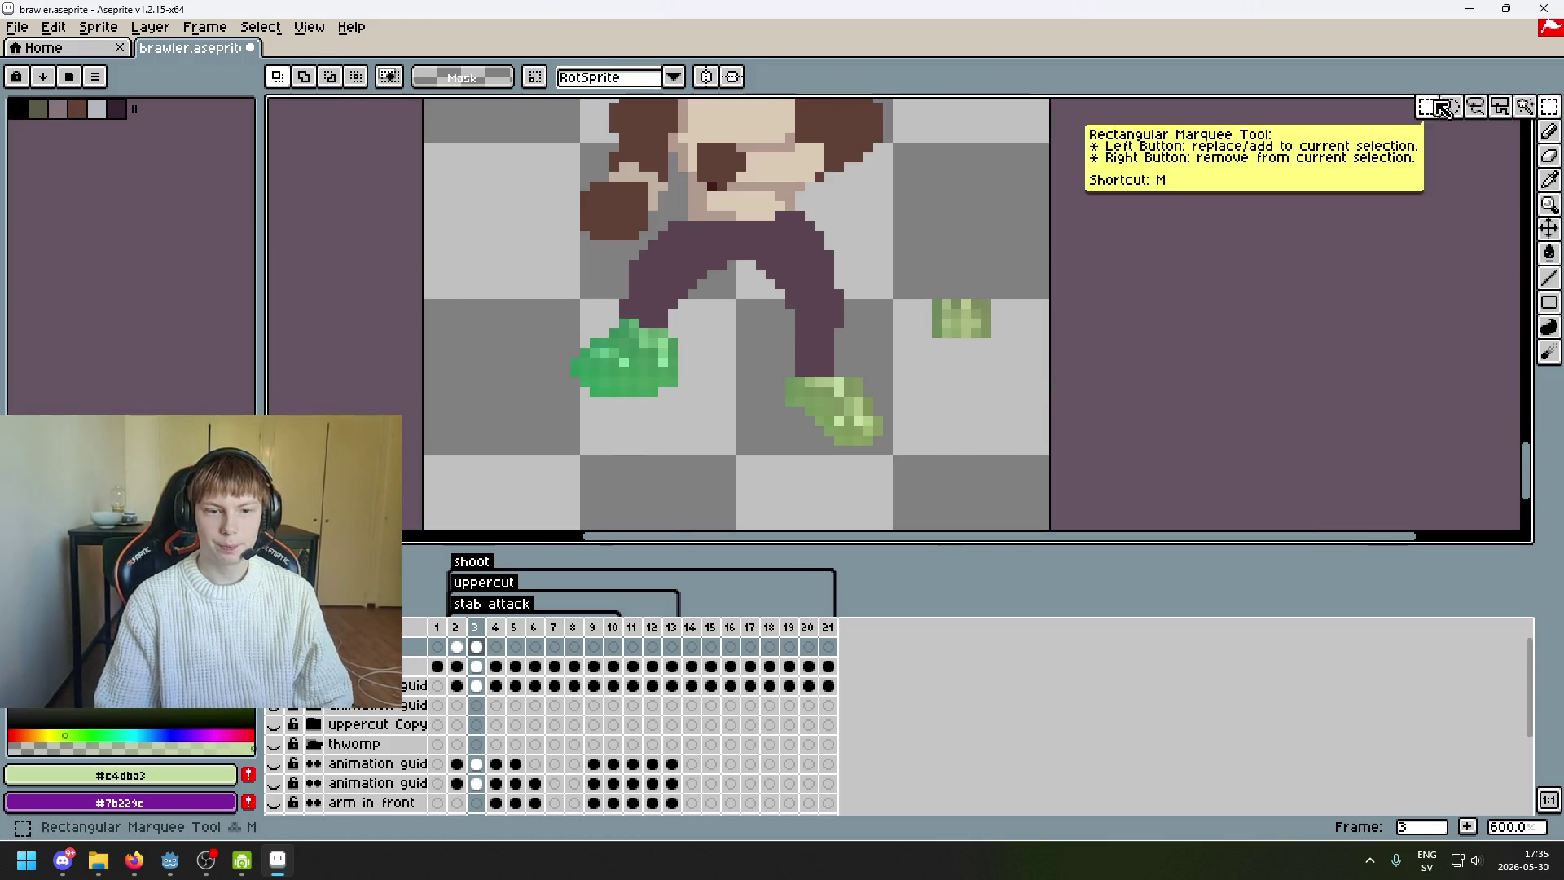
pyautogui.scroll(1, 1018, 326)
pyautogui.scroll(1, 1017, 326)
pyautogui.moveTo(1059, 122); pyautogui.dragTo(1209, 275)
pyautogui.moveTo(1119, 204); pyautogui.dragTo(755, 298)
pyautogui.press('Return')
pyautogui.scroll(-6, 913, 265)
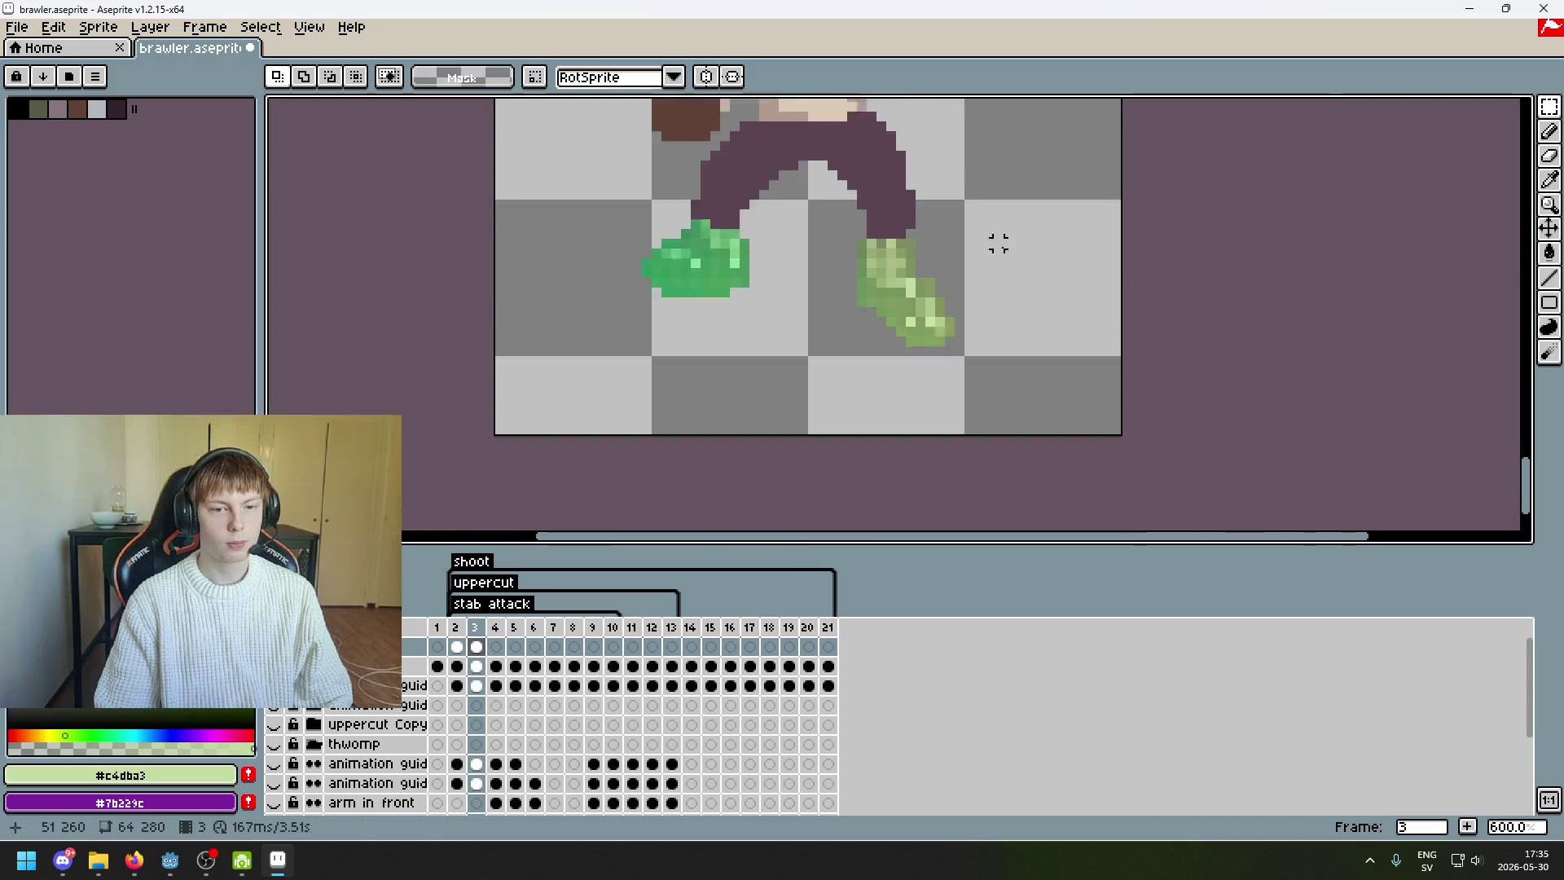
# - Review the whole character and the gradient map above it, then choose the Lasso Tool
pyautogui.moveTo(930, 451)
pyautogui.mouseDown()
pyautogui.moveTo(914, 269)
pyautogui.moveTo(915, 408)
pyautogui.mouseUp()
pyautogui.scroll(1, 915, 408)
pyautogui.scroll(-1, 866, 375)
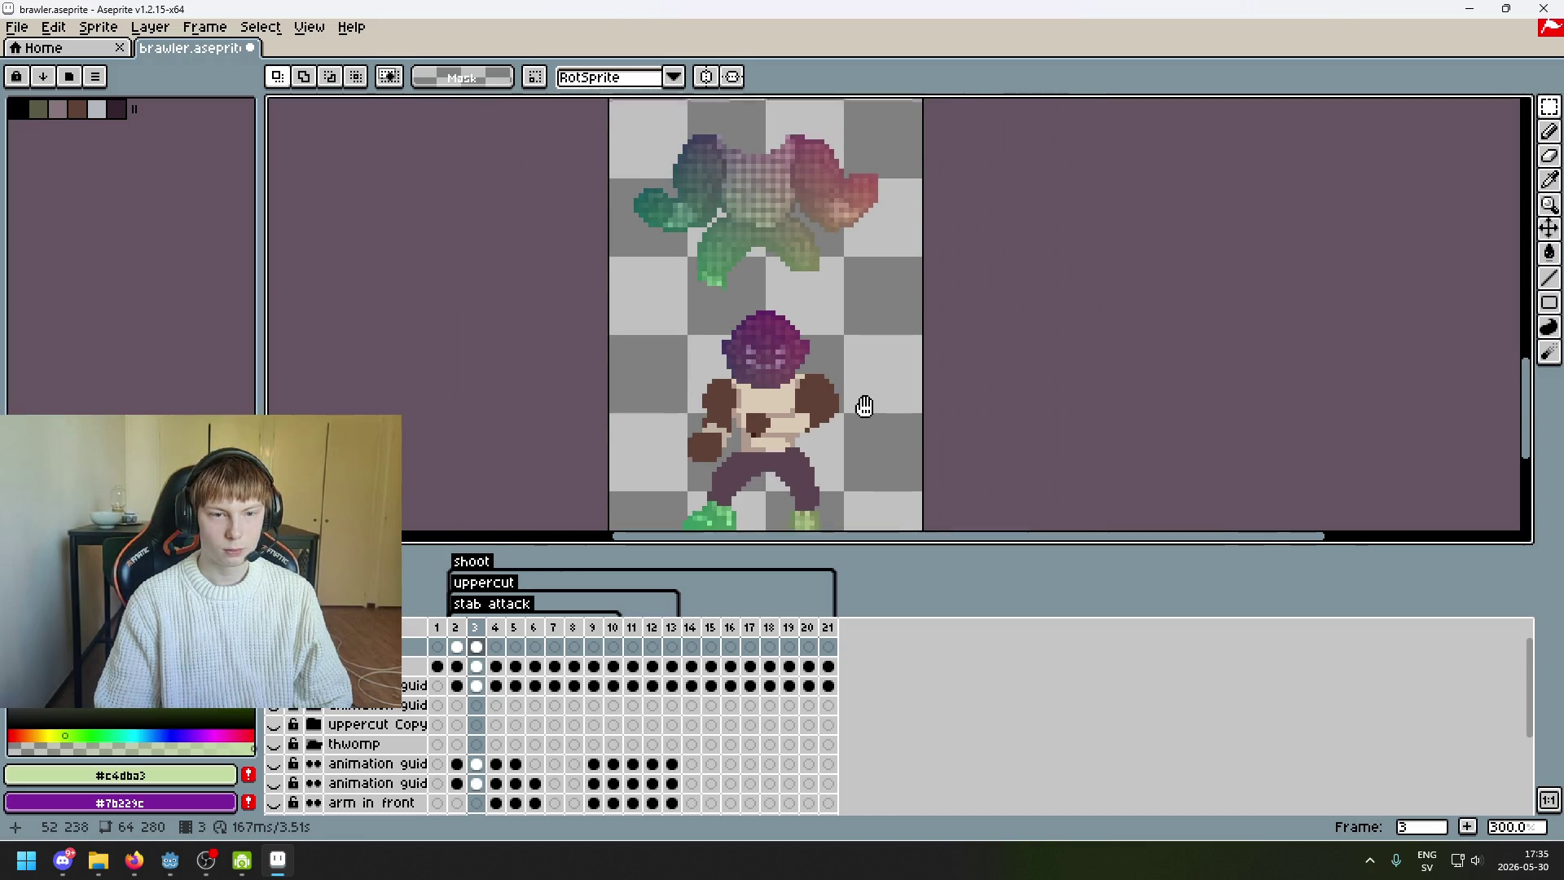
pyautogui.moveTo(842, 335)
pyautogui.mouseDown()
pyautogui.moveTo(894, 244)
pyautogui.moveTo(888, 311)
pyautogui.mouseUp()
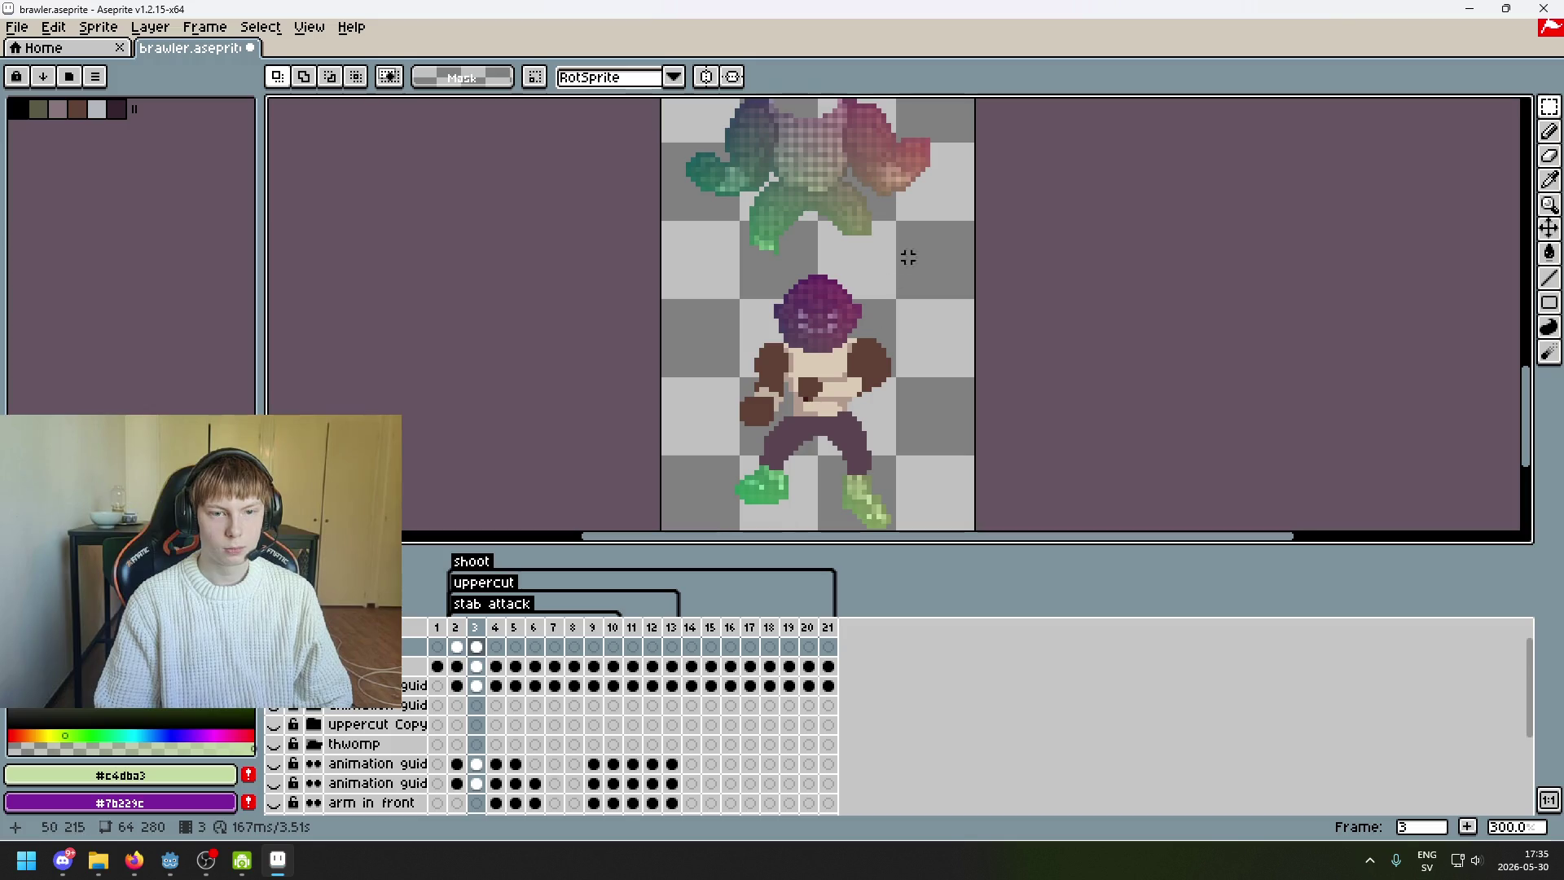
pyautogui.click(1548, 106)
pyautogui.scroll(3, 806, 196)
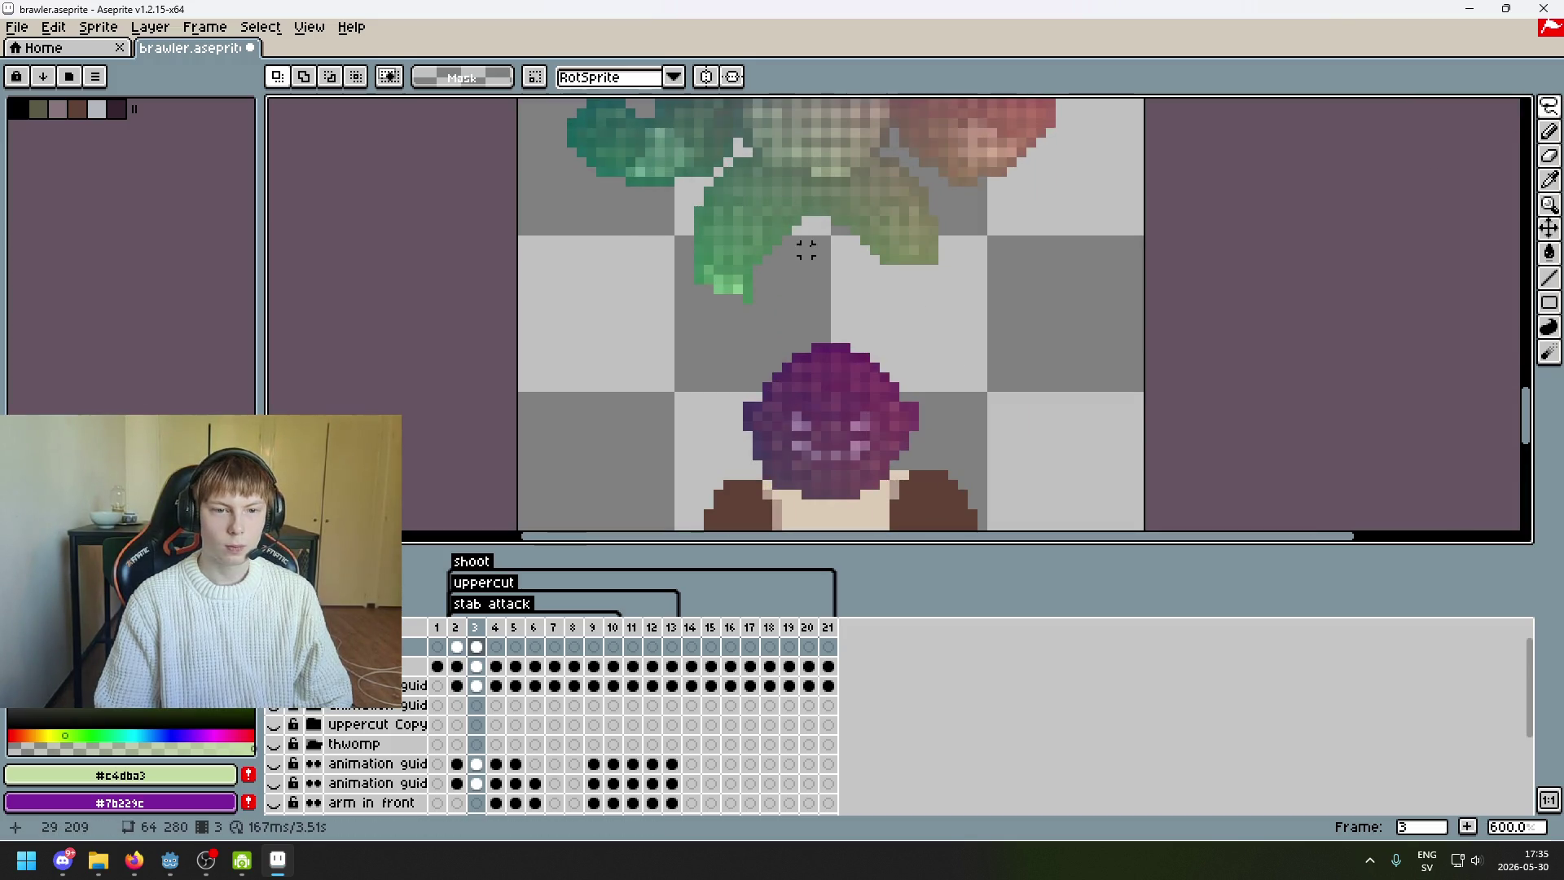
# - Lasso the green gradient piece and drag it down toward the character
pyautogui.scroll(4, 778, 171)
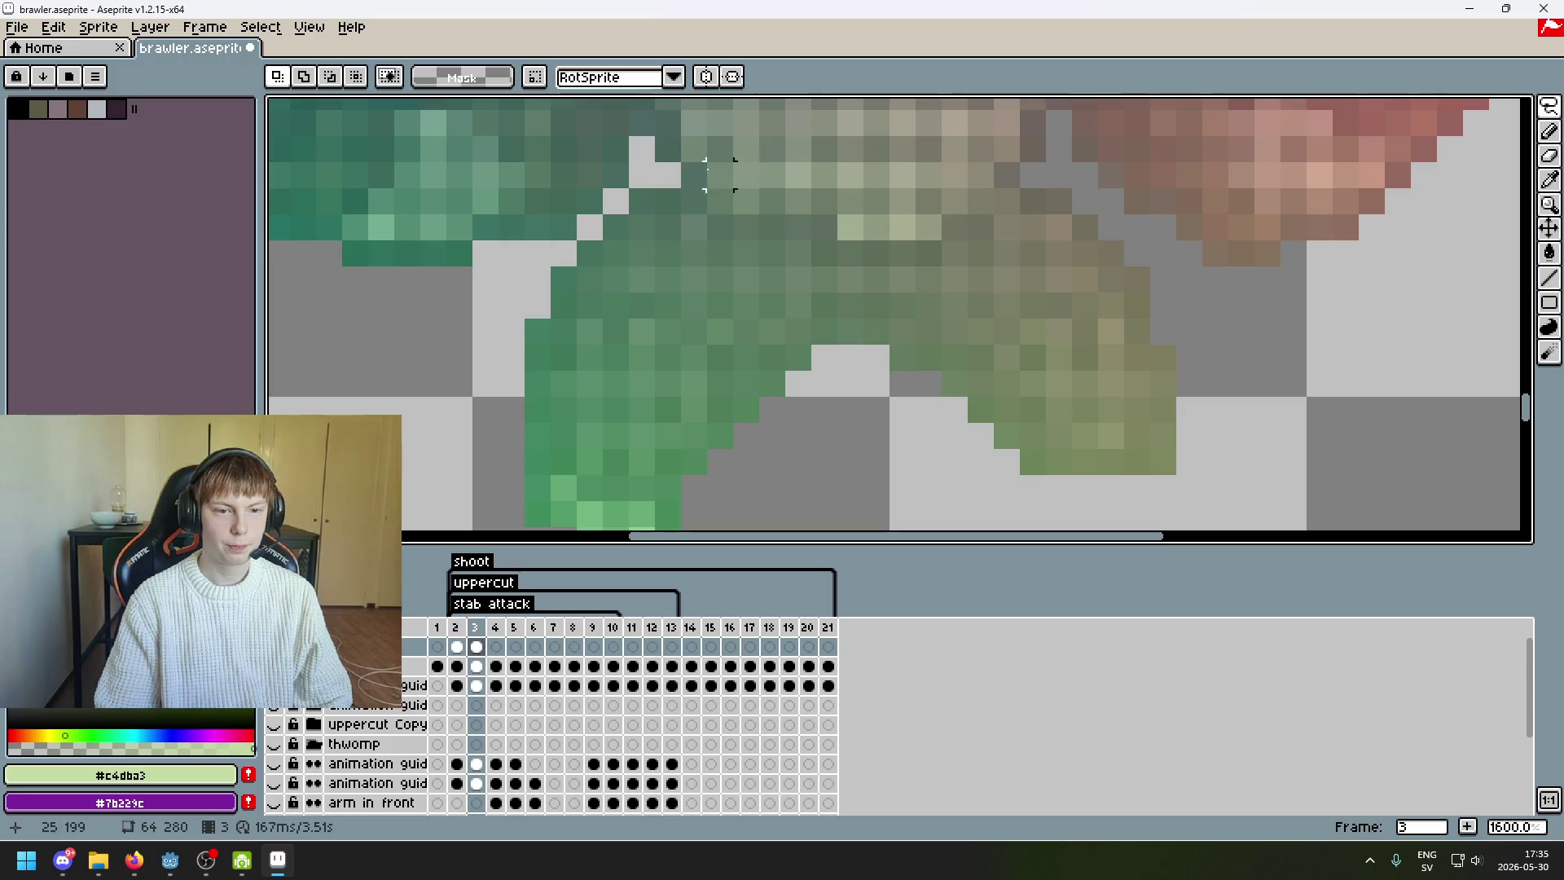
pyautogui.moveTo(824, 303)
pyautogui.mouseDown()
pyautogui.moveTo(823, 412)
pyautogui.moveTo(615, 524)
pyautogui.moveTo(420, 237)
pyautogui.mouseUp()
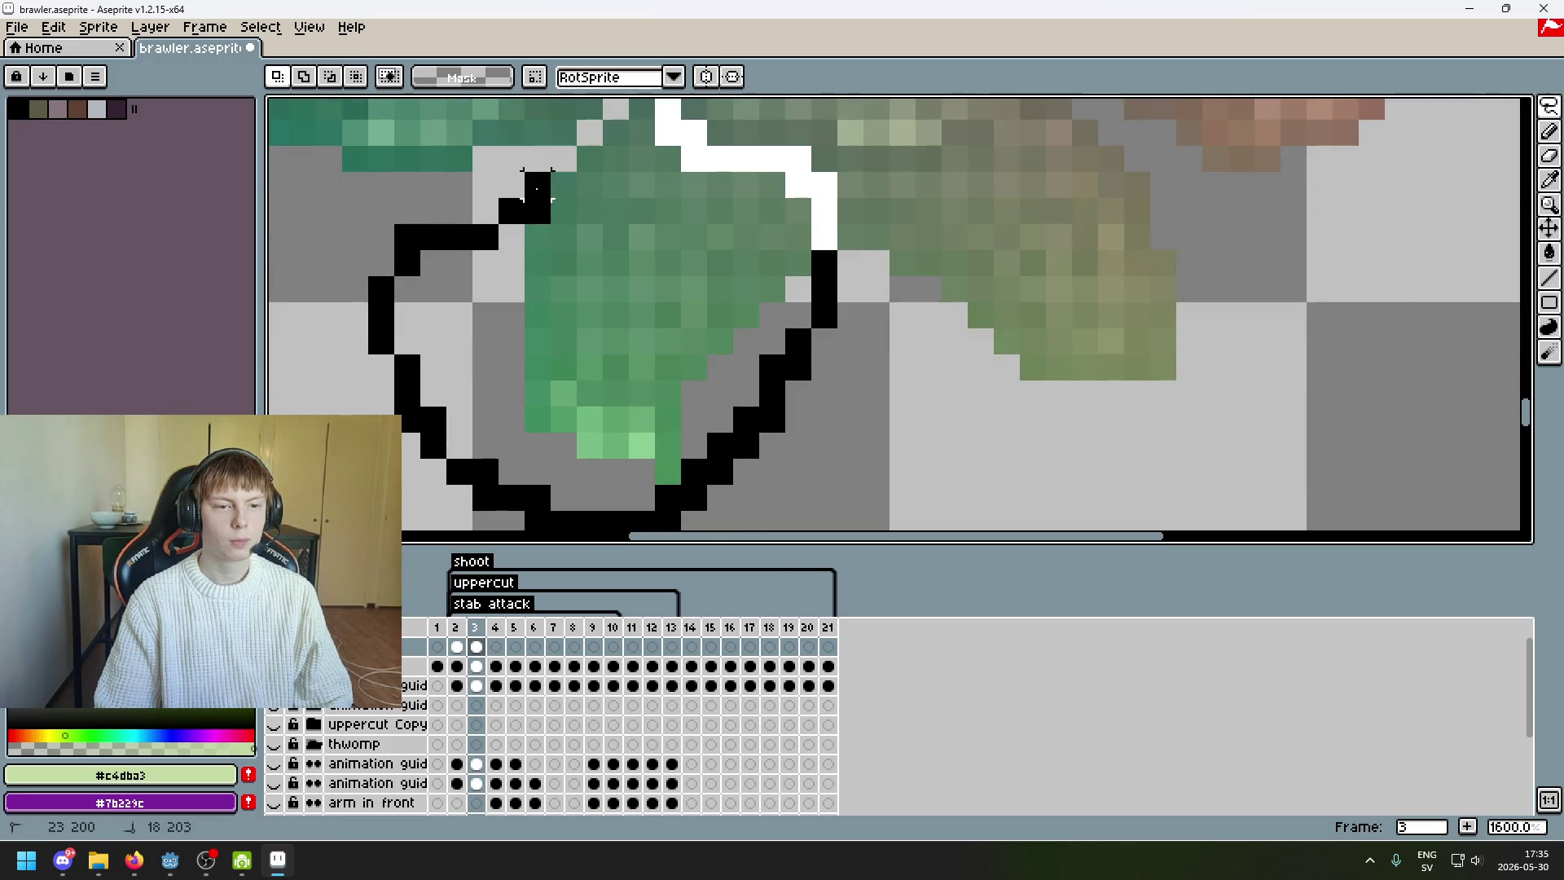
pyautogui.moveTo(617, 134); pyautogui.dragTo(627, 124)
pyautogui.scroll(-3, 802, 244)
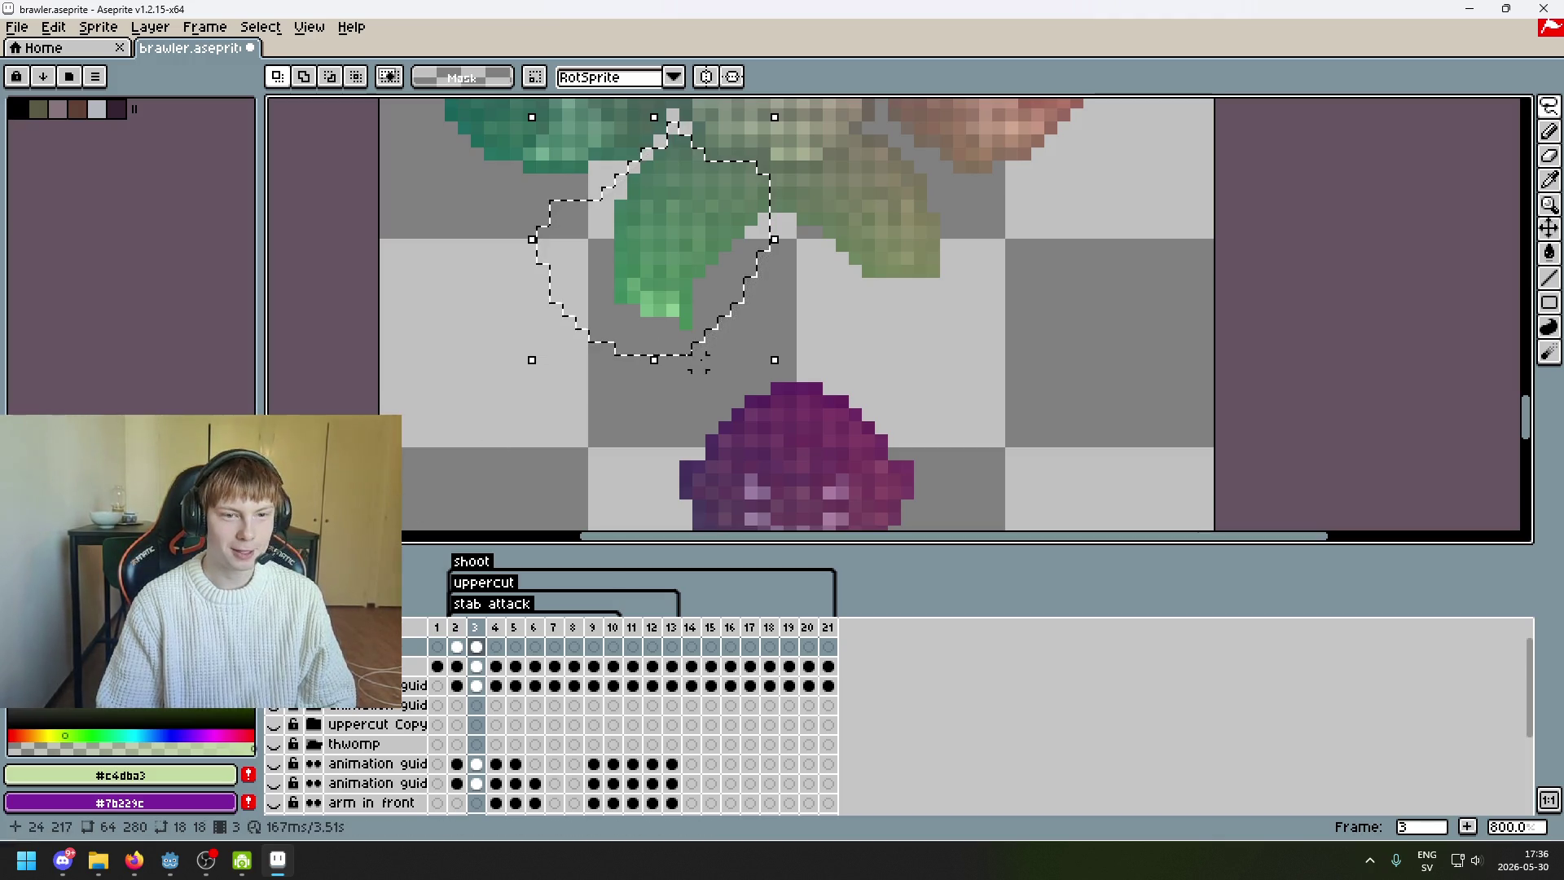
pyautogui.scroll(-2, 737, 306)
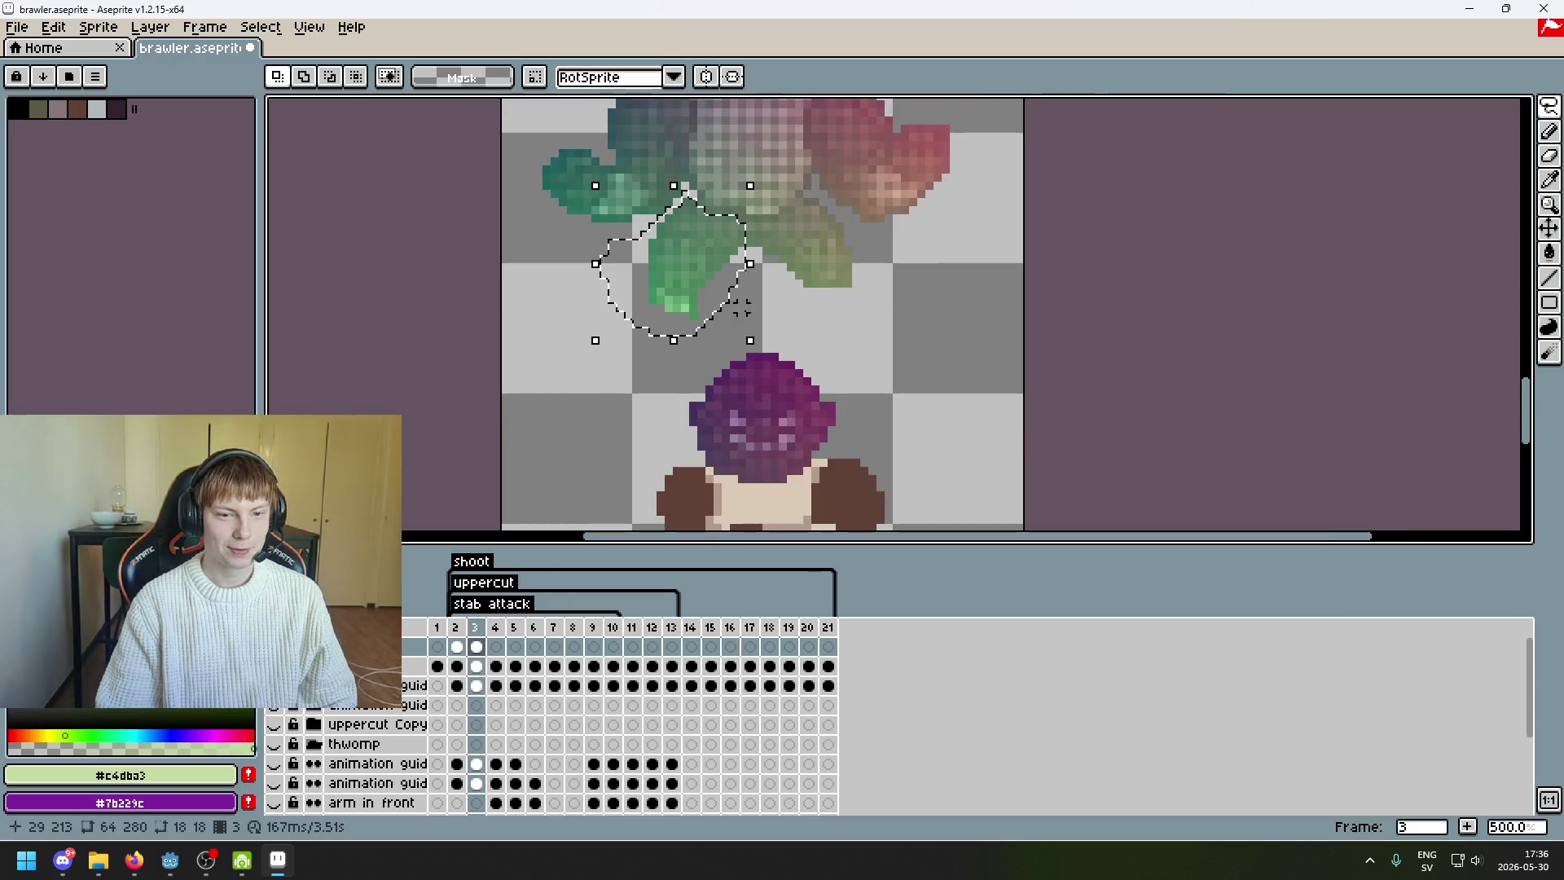
pyautogui.hscroll(-2, 749, 308)
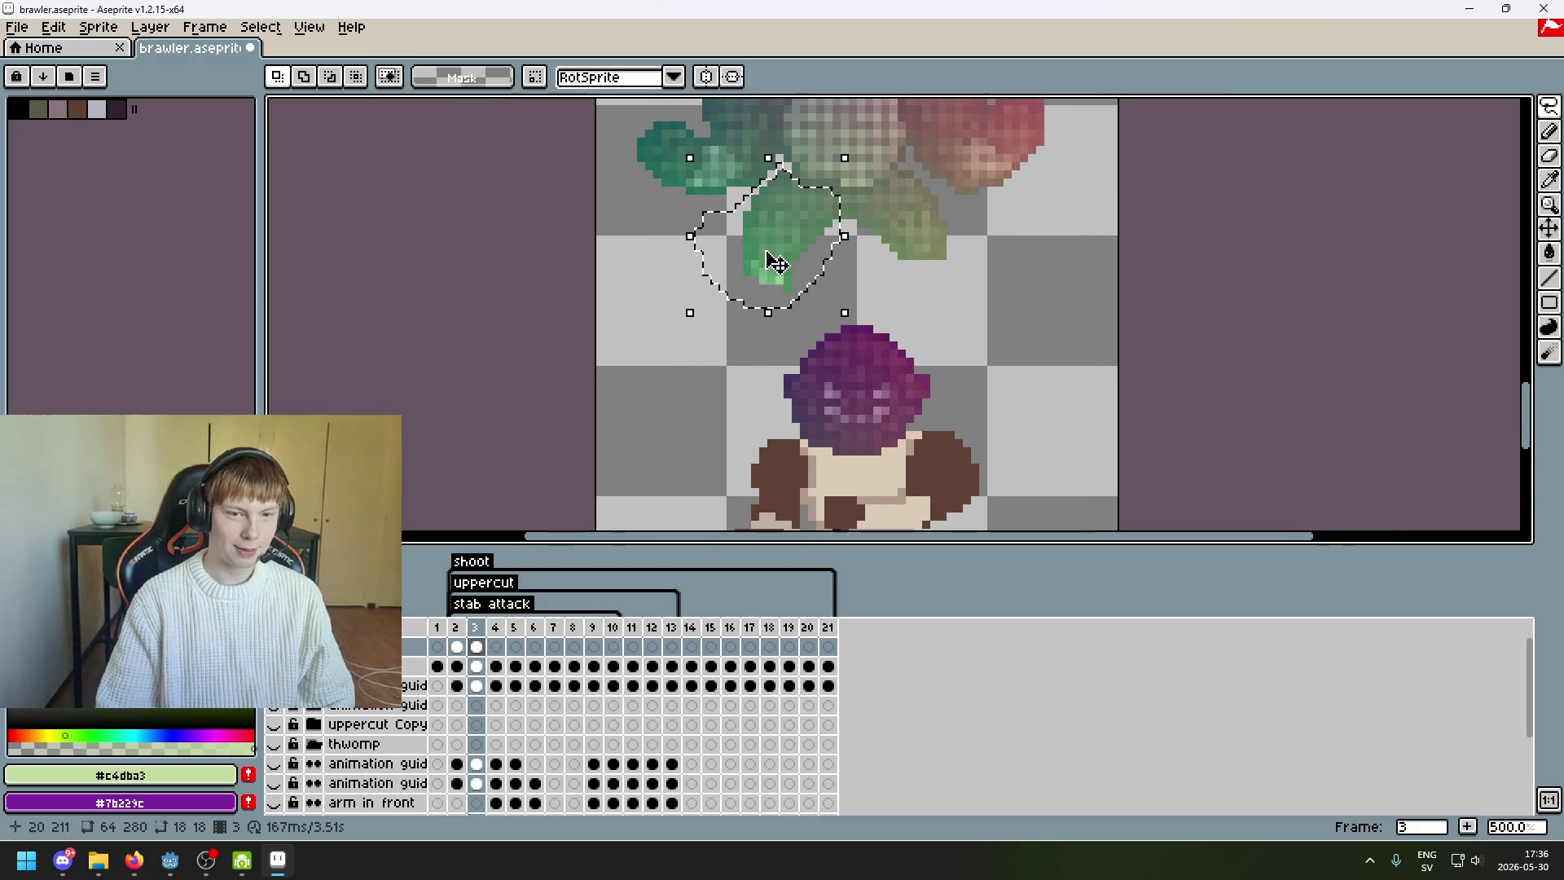
pyautogui.moveTo(773, 269); pyautogui.dragTo(690, 425)
pyautogui.scroll(-4, 919, 196)
pyautogui.hscroll(-1, 919, 195)
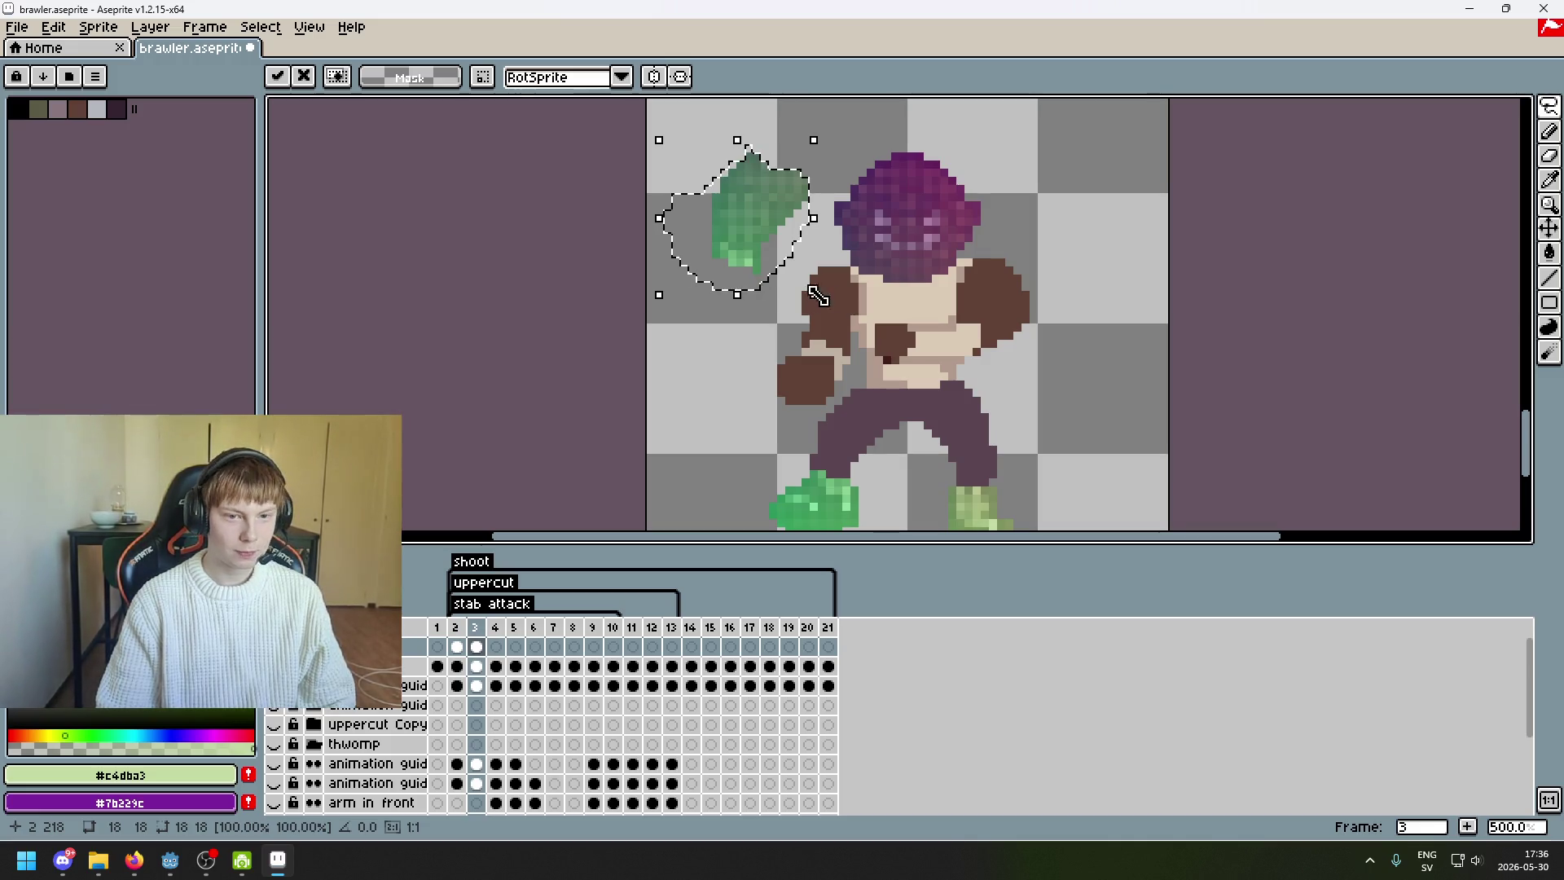
# - Re-outline the green piece and place it to the character's right
pyautogui.moveTo(690, 285)
pyautogui.mouseDown()
pyautogui.moveTo(666, 163)
pyautogui.moveTo(821, 211)
pyautogui.mouseUp()
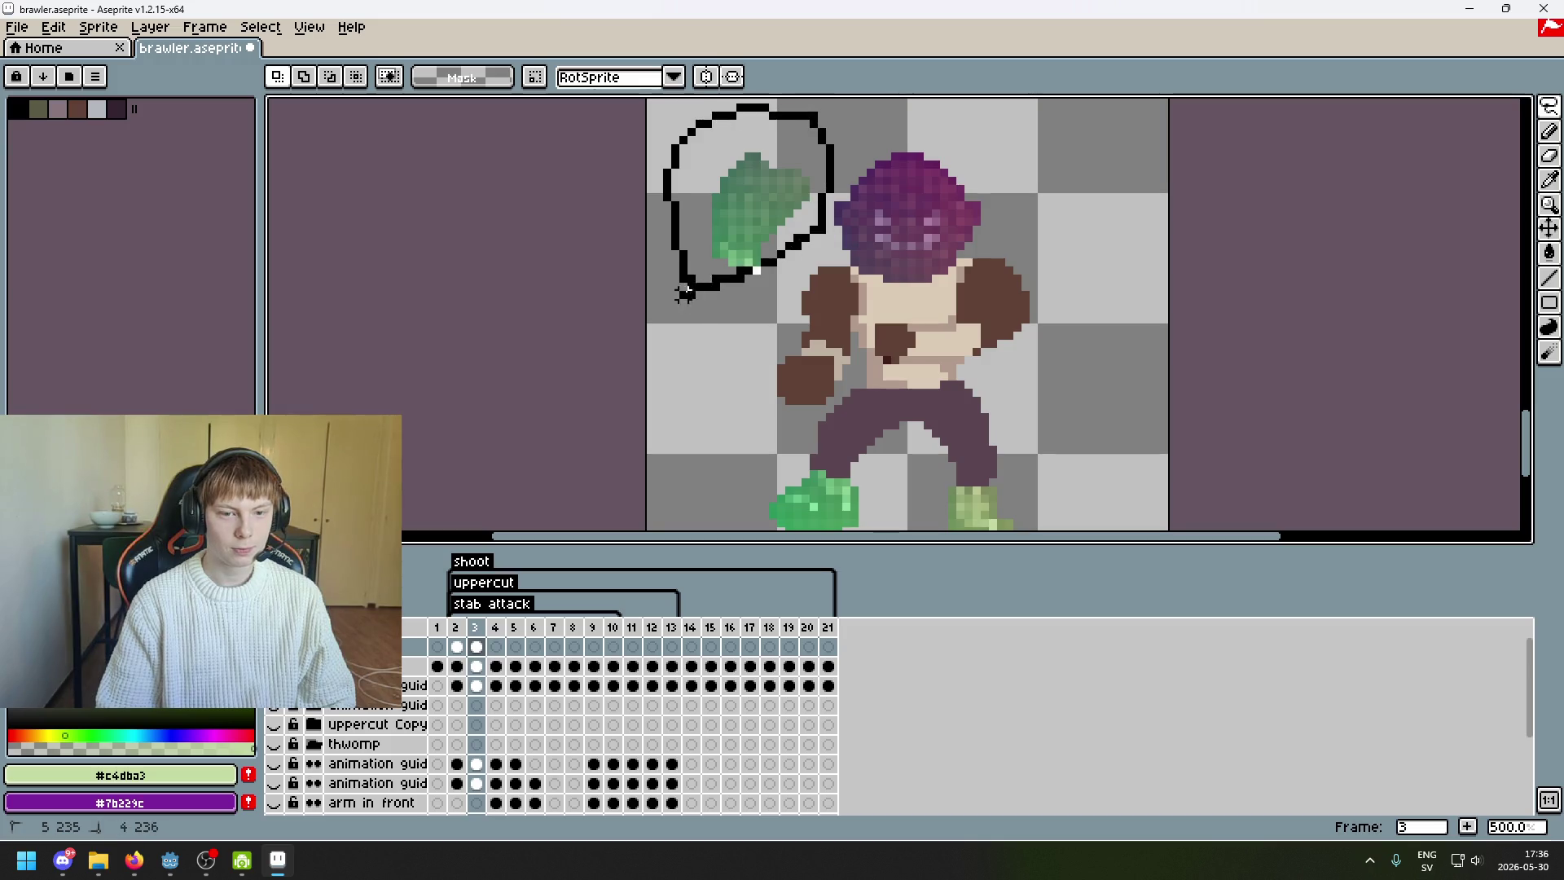
pyautogui.moveTo(684, 291); pyautogui.dragTo(691, 287)
pyautogui.scroll(-2, 691, 287)
pyautogui.moveTo(765, 244)
pyautogui.mouseDown()
pyautogui.moveTo(768, 453)
pyautogui.moveTo(774, 375)
pyautogui.mouseUp()
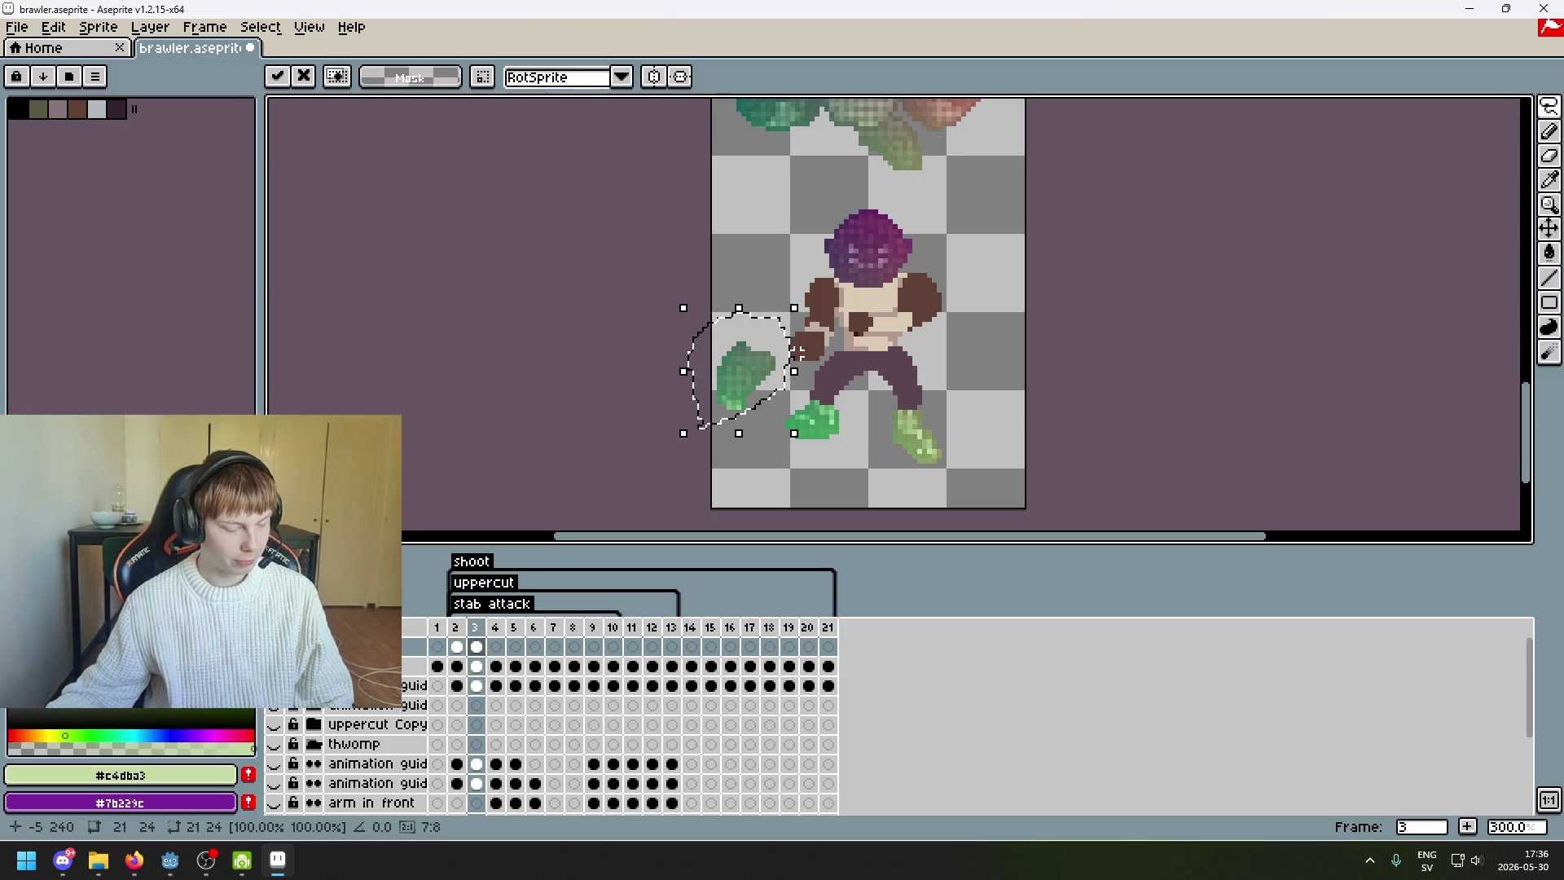
pyautogui.scroll(1, 782, 342)
pyautogui.moveTo(778, 333); pyautogui.dragTo(1080, 316)
pyautogui.scroll(1, 1083, 317)
pyautogui.click(1131, 355)
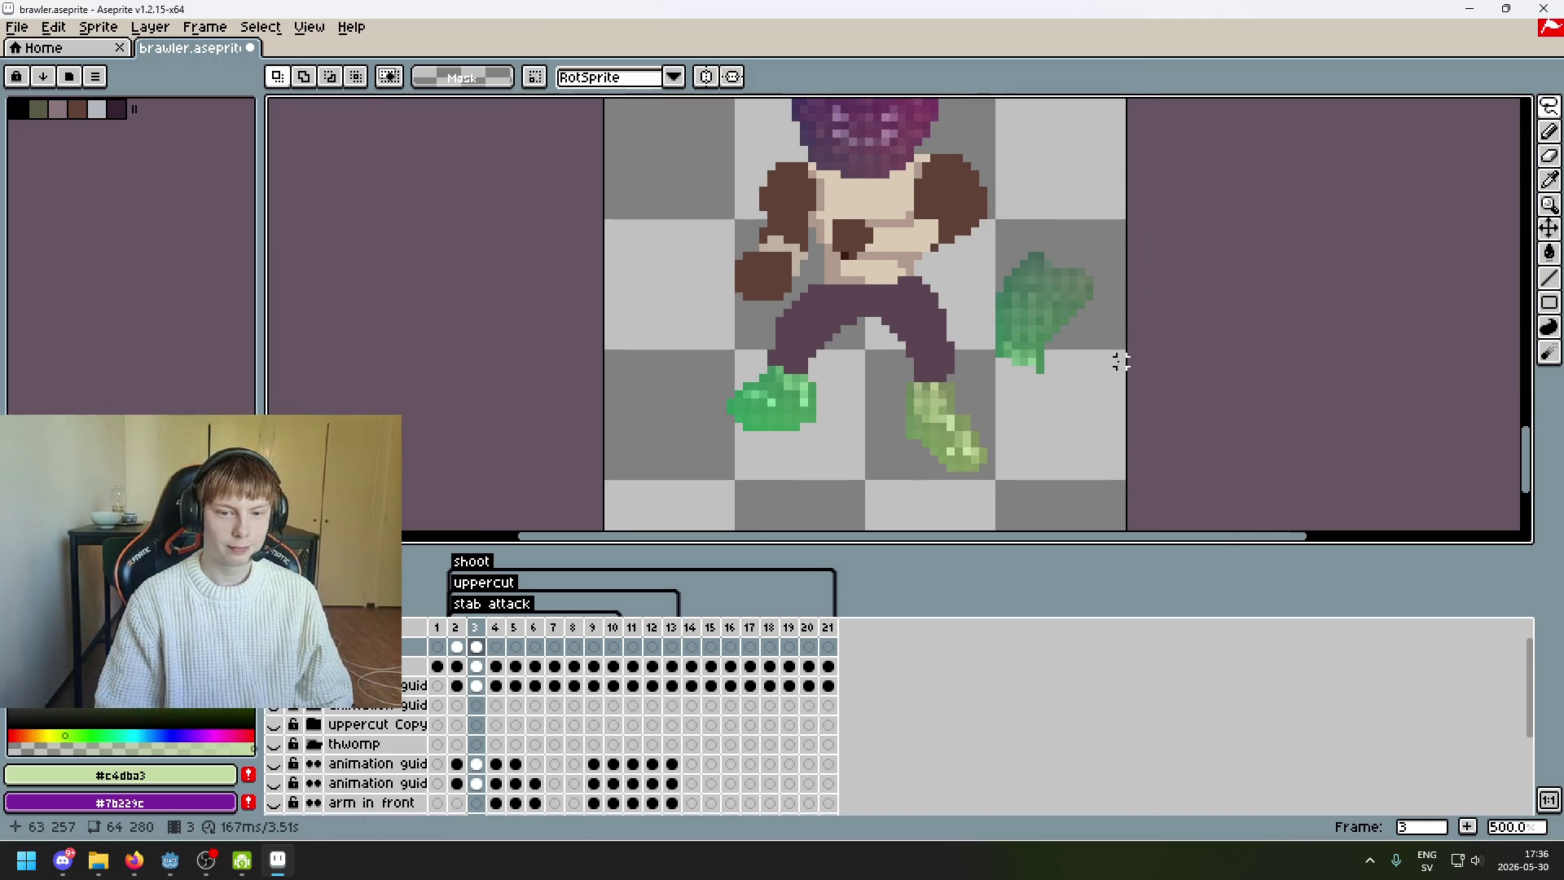
pyautogui.scroll(1, 1071, 371)
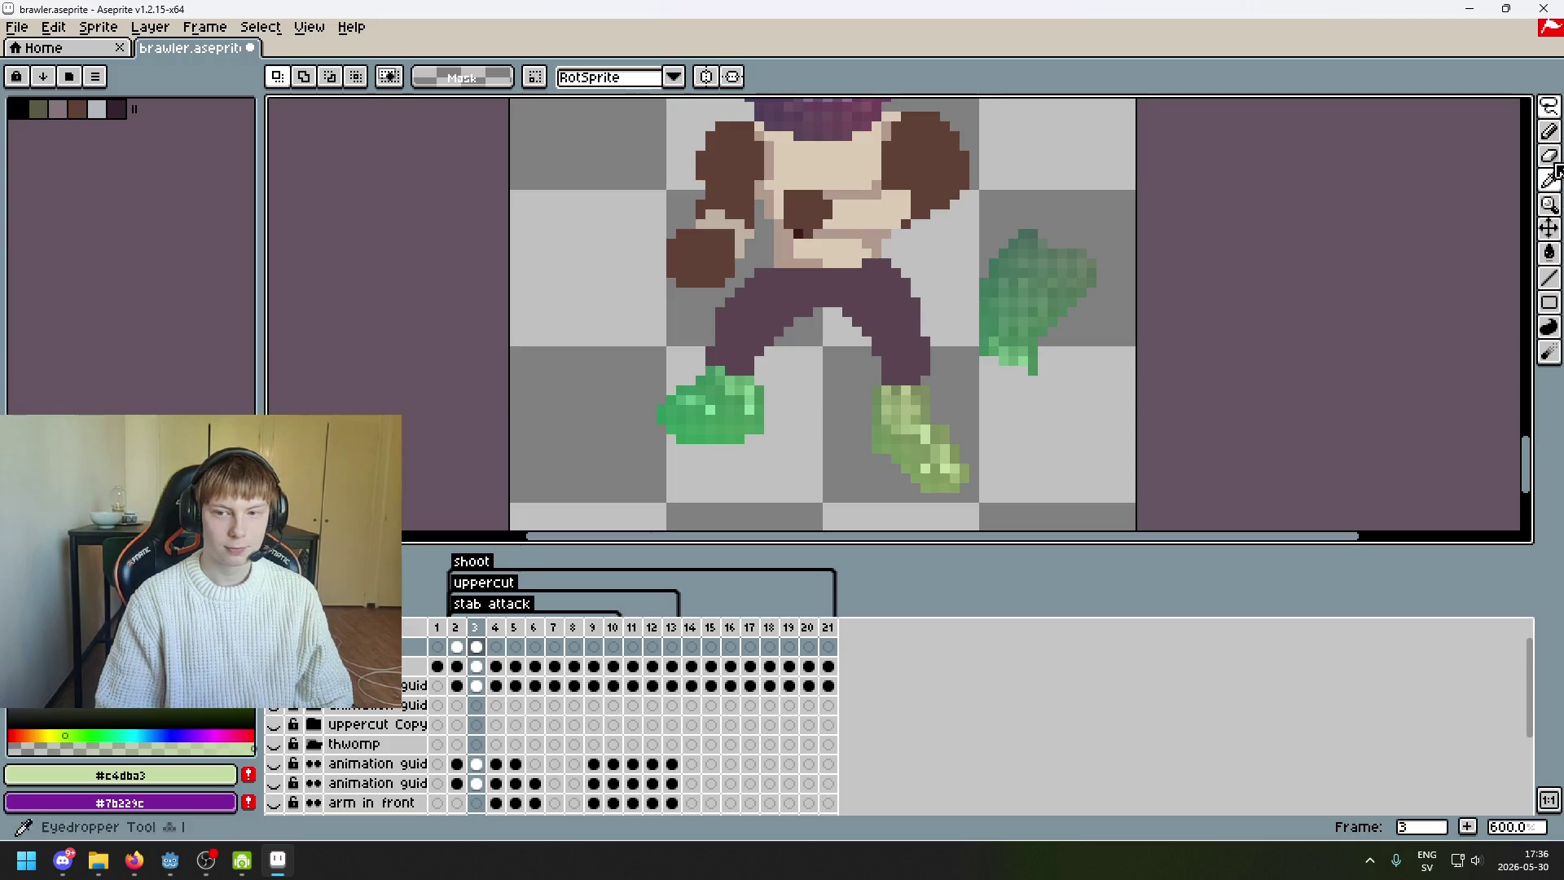
# - Move rectangles of green pixels from the piece onto the purple left leg
pyautogui.press('m')
pyautogui.scroll(2, 1120, 378)
pyautogui.moveTo(1016, 435); pyautogui.dragTo(775, 289)
pyautogui.moveTo(876, 349)
pyautogui.mouseDown()
pyautogui.moveTo(389, 324)
pyautogui.moveTo(339, 339)
pyautogui.moveTo(328, 364)
pyautogui.mouseUp()
pyautogui.scroll(-1, 533, 342)
pyautogui.click(533, 342)
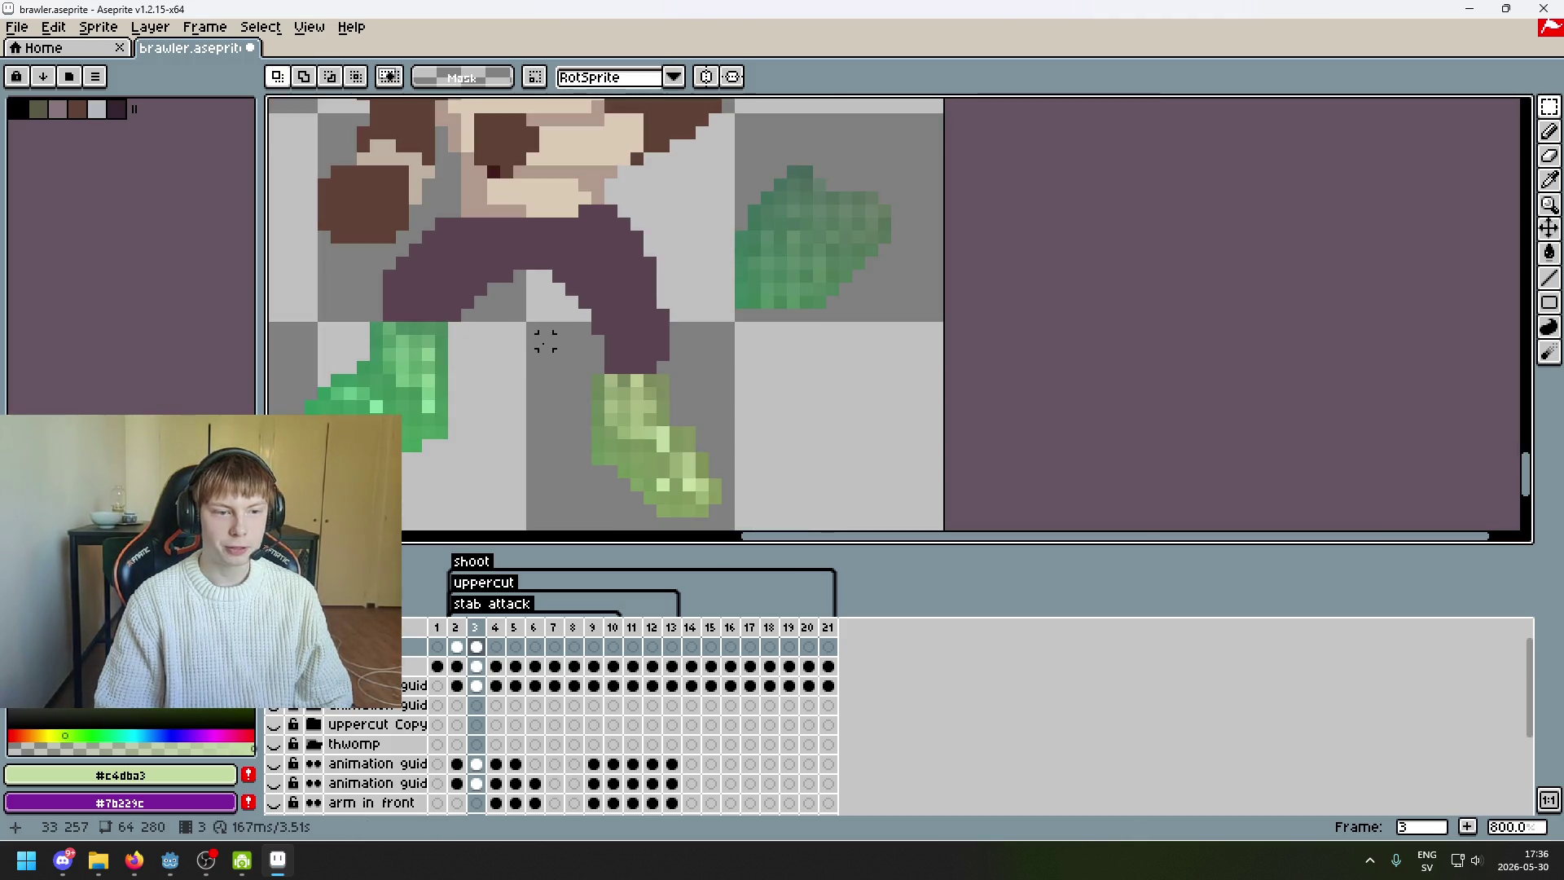
pyautogui.moveTo(865, 376); pyautogui.dragTo(688, 289)
pyautogui.moveTo(803, 348)
pyautogui.mouseDown()
pyautogui.moveTo(443, 339)
pyautogui.moveTo(456, 359)
pyautogui.moveTo(443, 363)
pyautogui.moveTo(436, 349)
pyautogui.mouseUp()
pyautogui.press('Return')
# - Move another block of green pixels onto the leg
pyautogui.moveTo(807, 341)
pyautogui.mouseDown()
pyautogui.moveTo(850, 373)
pyautogui.moveTo(969, 404)
pyautogui.mouseUp()
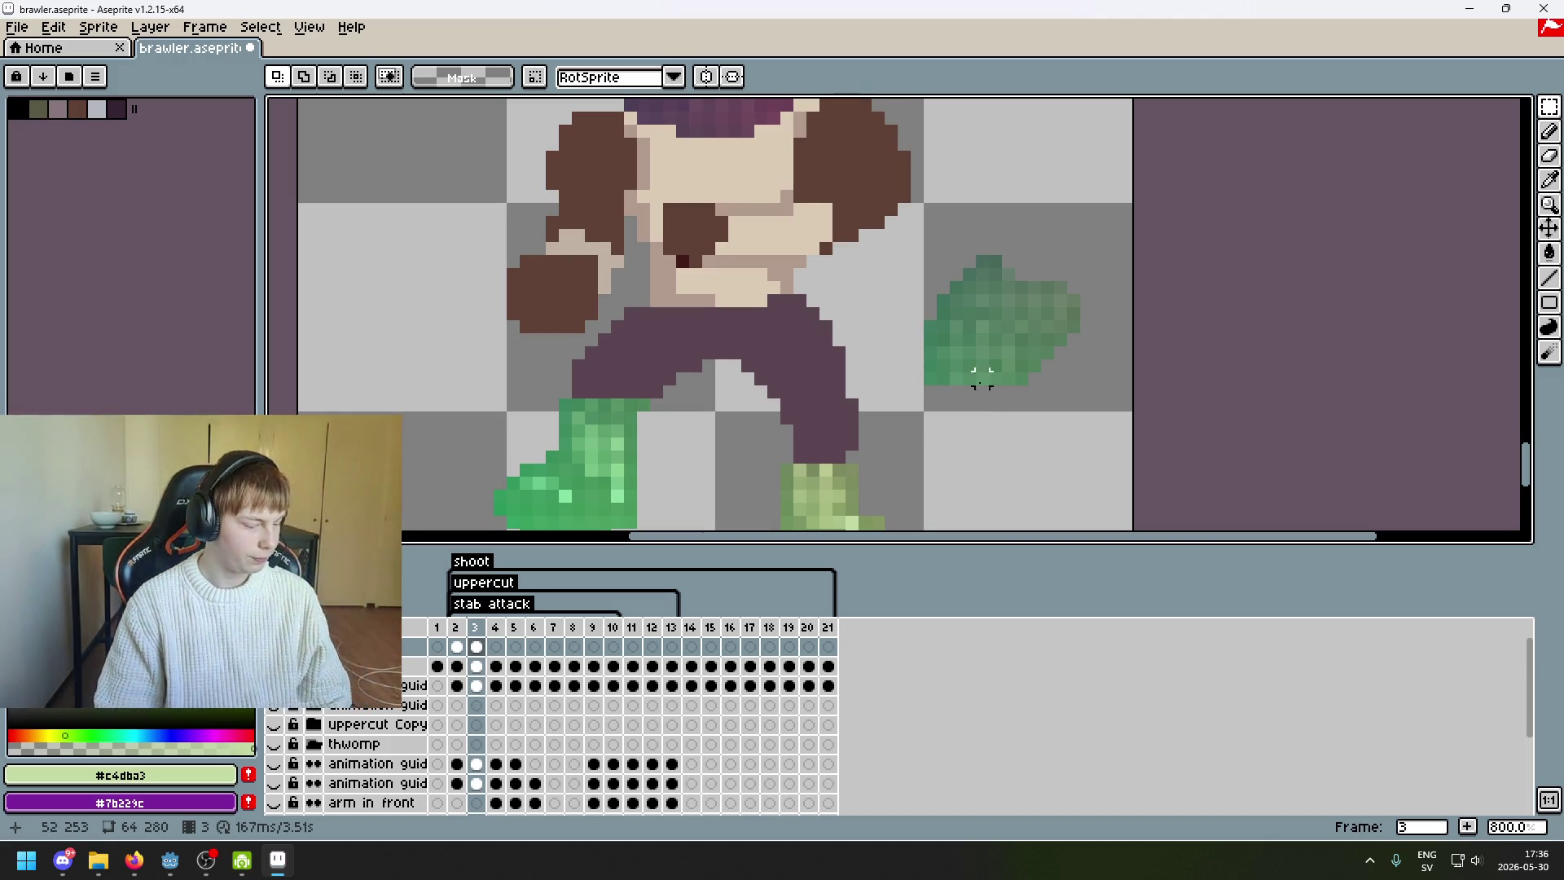
pyautogui.moveTo(969, 391)
pyautogui.mouseDown()
pyautogui.moveTo(977, 310)
pyautogui.moveTo(1001, 291)
pyautogui.mouseUp()
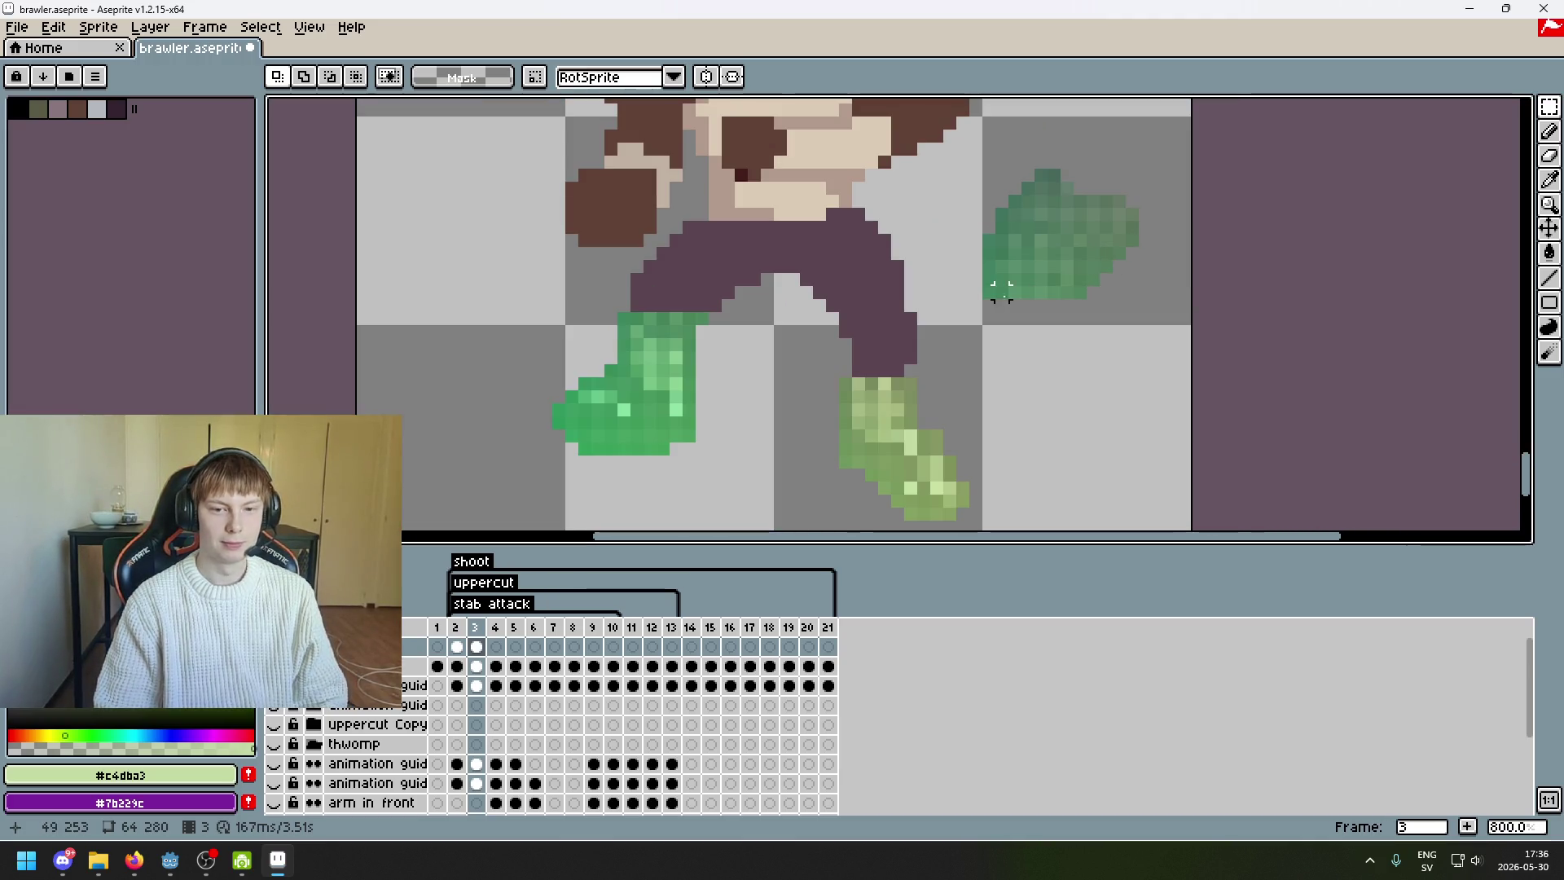
pyautogui.scroll(1, 989, 262)
pyautogui.moveTo(990, 262)
pyautogui.mouseDown()
pyautogui.moveTo(1075, 351)
pyautogui.moveTo(1103, 350)
pyautogui.moveTo(429, 334)
pyautogui.moveTo(511, 326)
pyautogui.mouseUp()
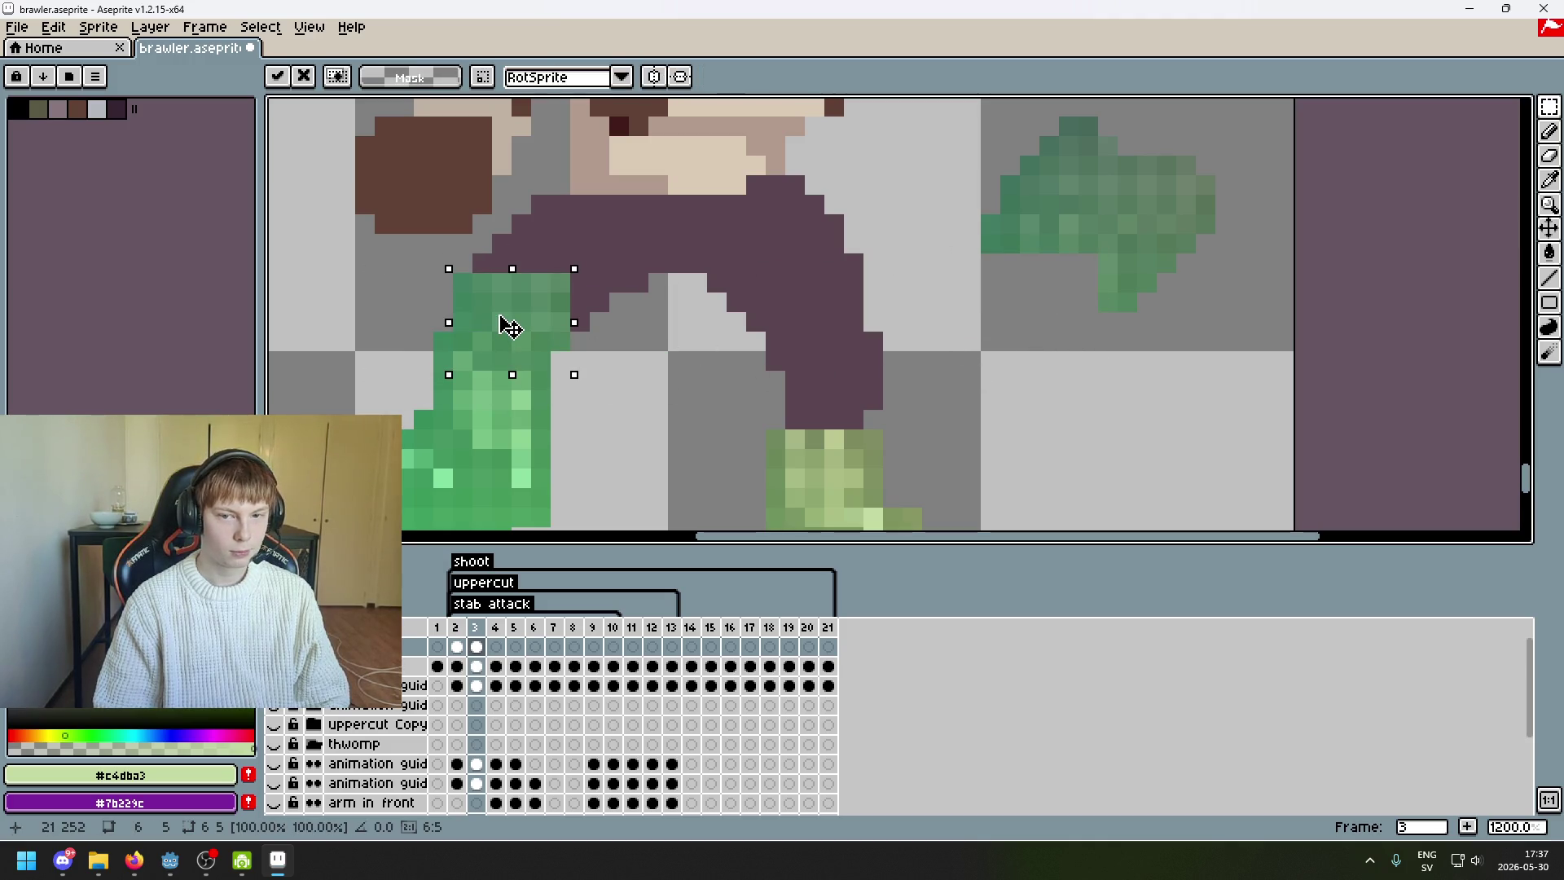
pyautogui.press('Return')
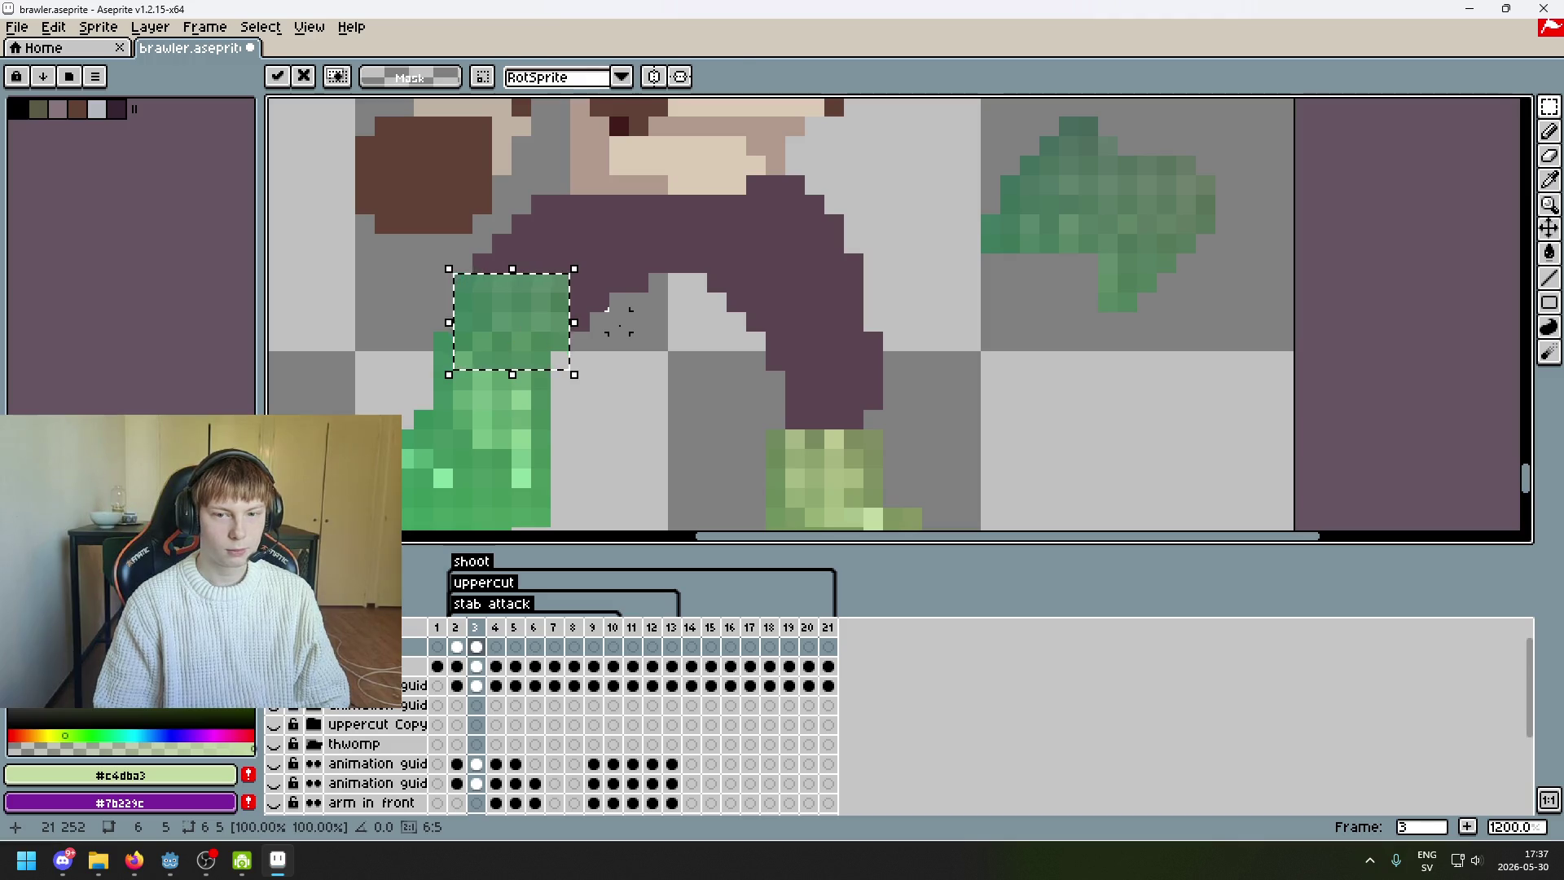
pyautogui.scroll(-1, 1004, 325)
# - Lasso part of the green blob, undo the last move, and switch to the web browser
pyautogui.press('b')
pyautogui.scroll(1, 1054, 228)
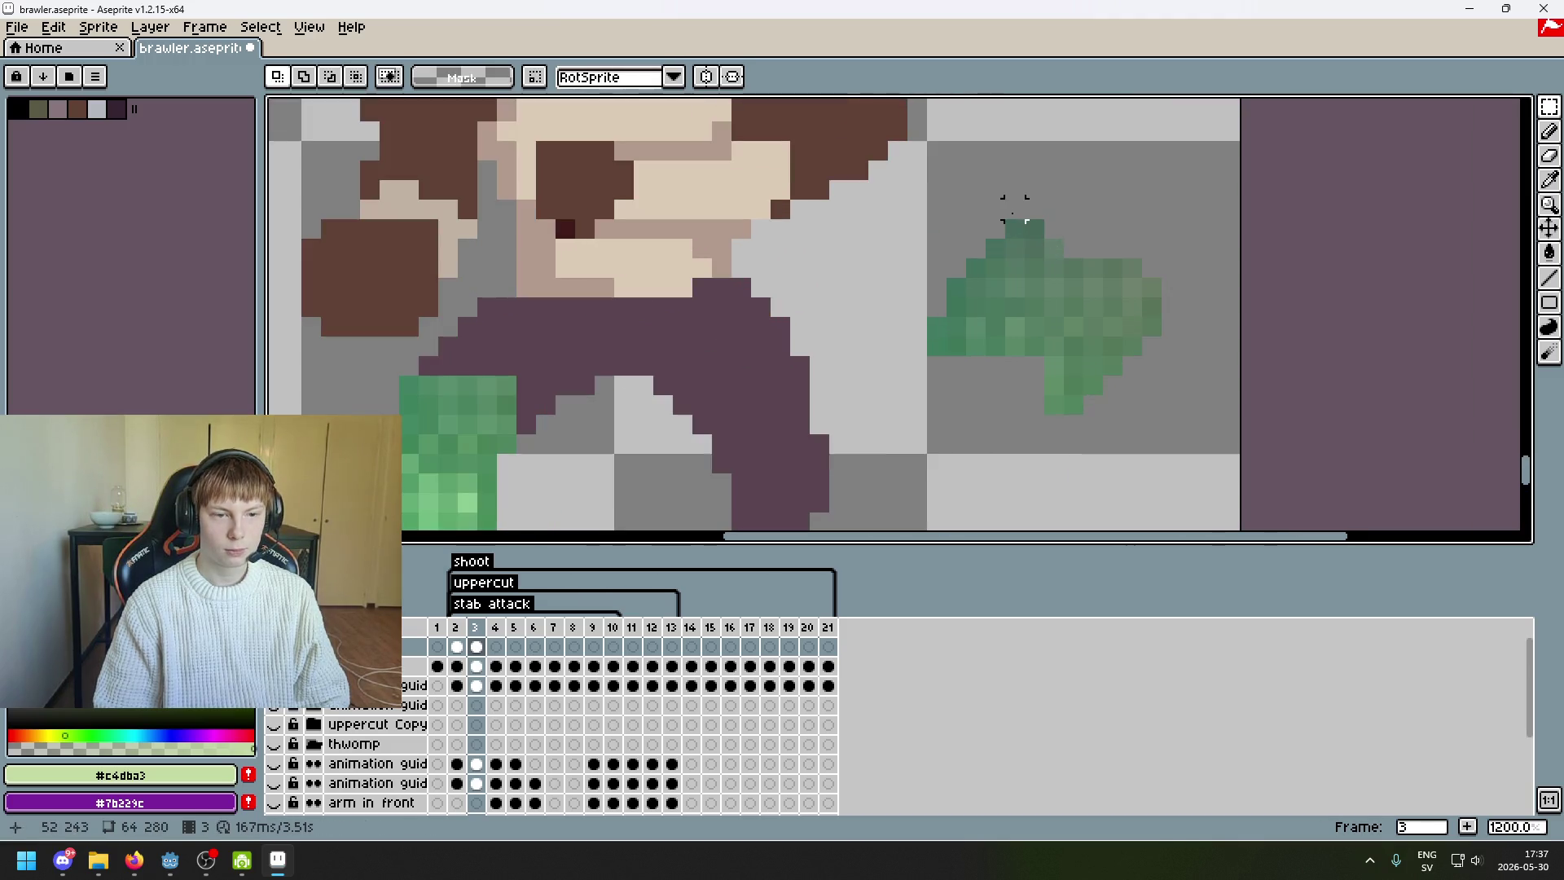
pyautogui.press('m')
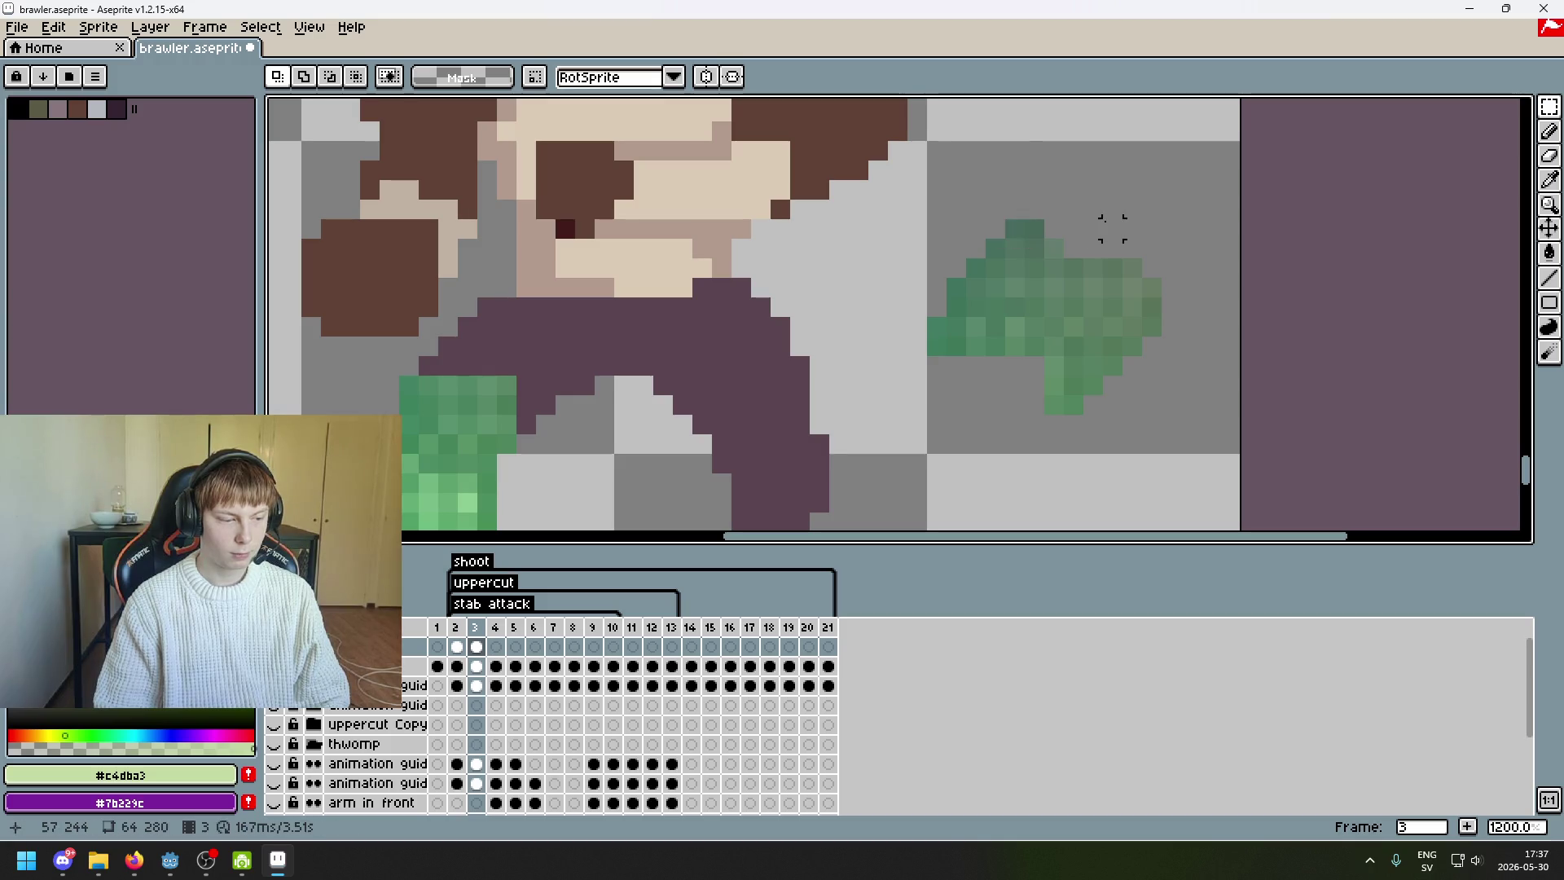
pyautogui.press('q')
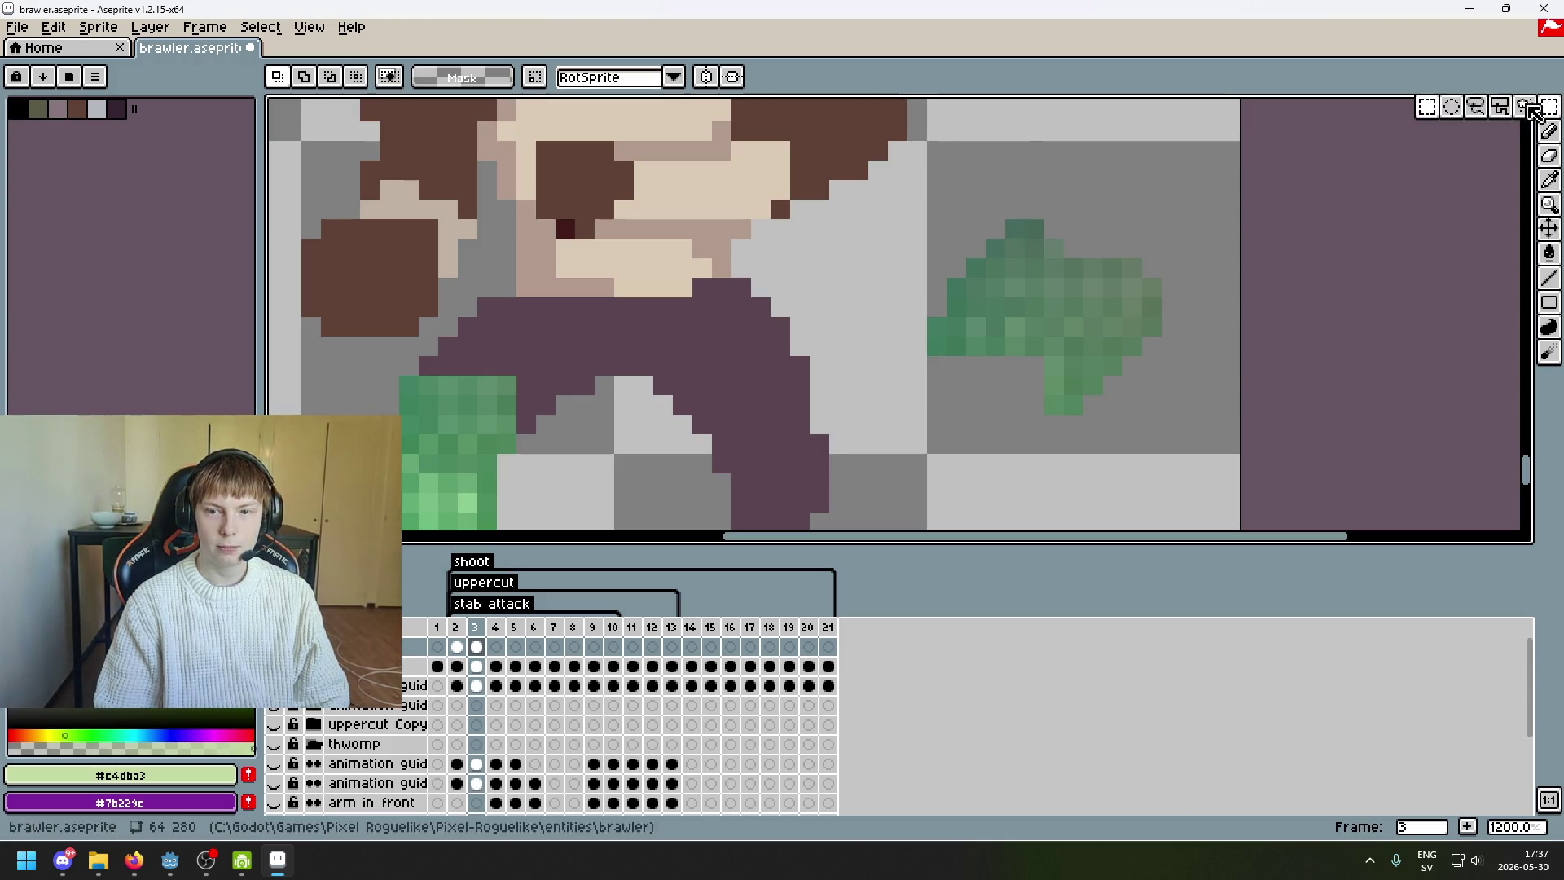
pyautogui.moveTo(995, 217)
pyautogui.mouseDown()
pyautogui.moveTo(1141, 326)
pyautogui.moveTo(961, 163)
pyautogui.moveTo(716, 290)
pyautogui.moveTo(558, 339)
pyautogui.moveTo(614, 353)
pyautogui.mouseUp()
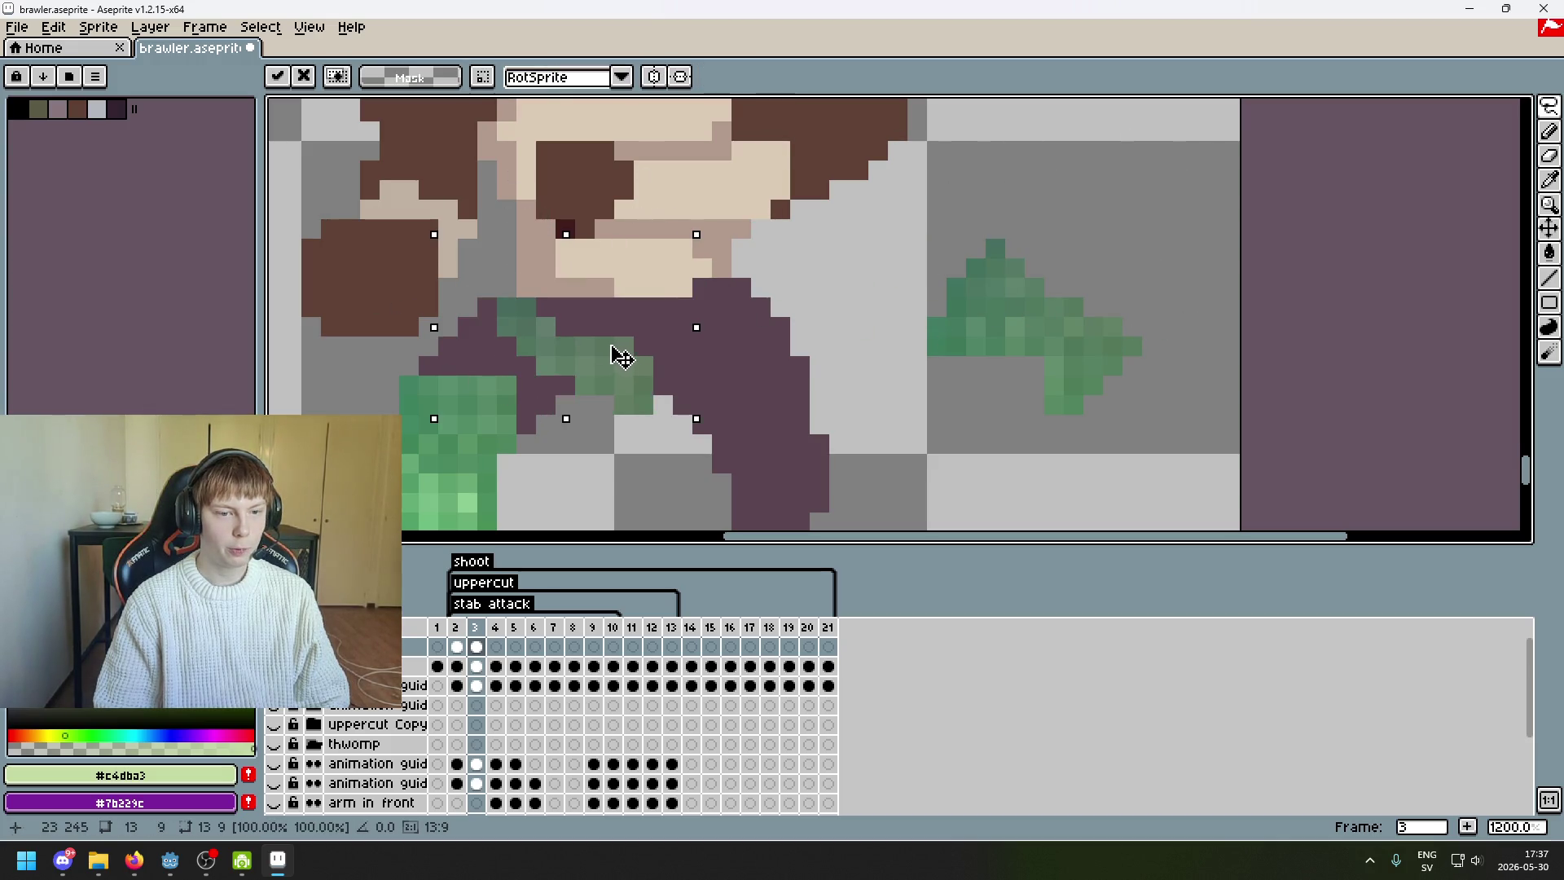
pyautogui.hotkey('ctrl', 'z')
pyautogui.hotkey('ctrl', 'z')
pyautogui.hscroll(3, 943, 255)
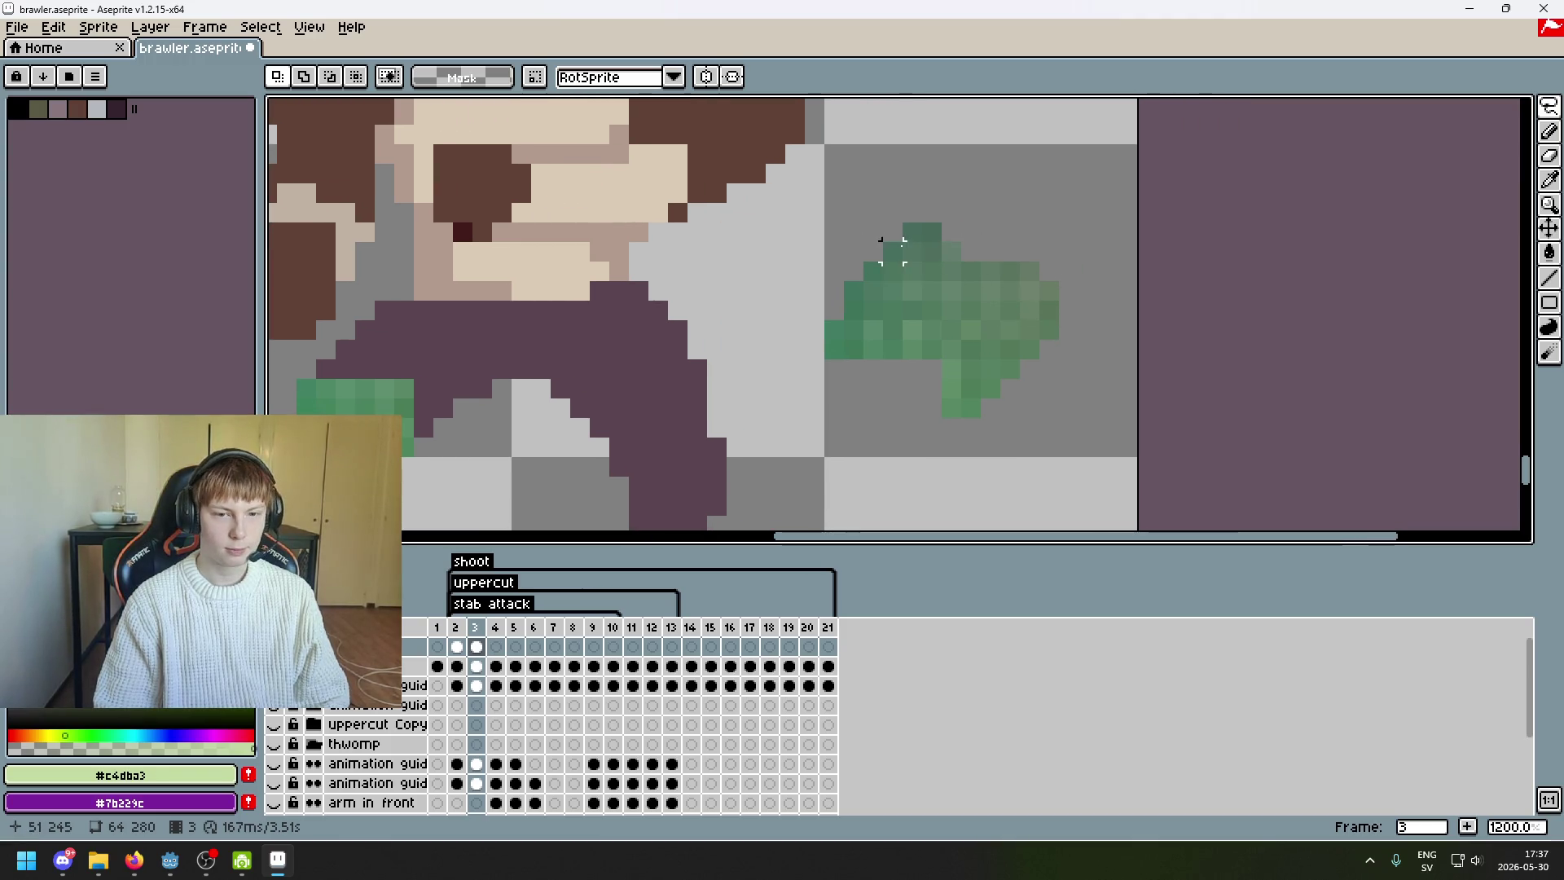
pyautogui.hotkey('alt', 'Tab')
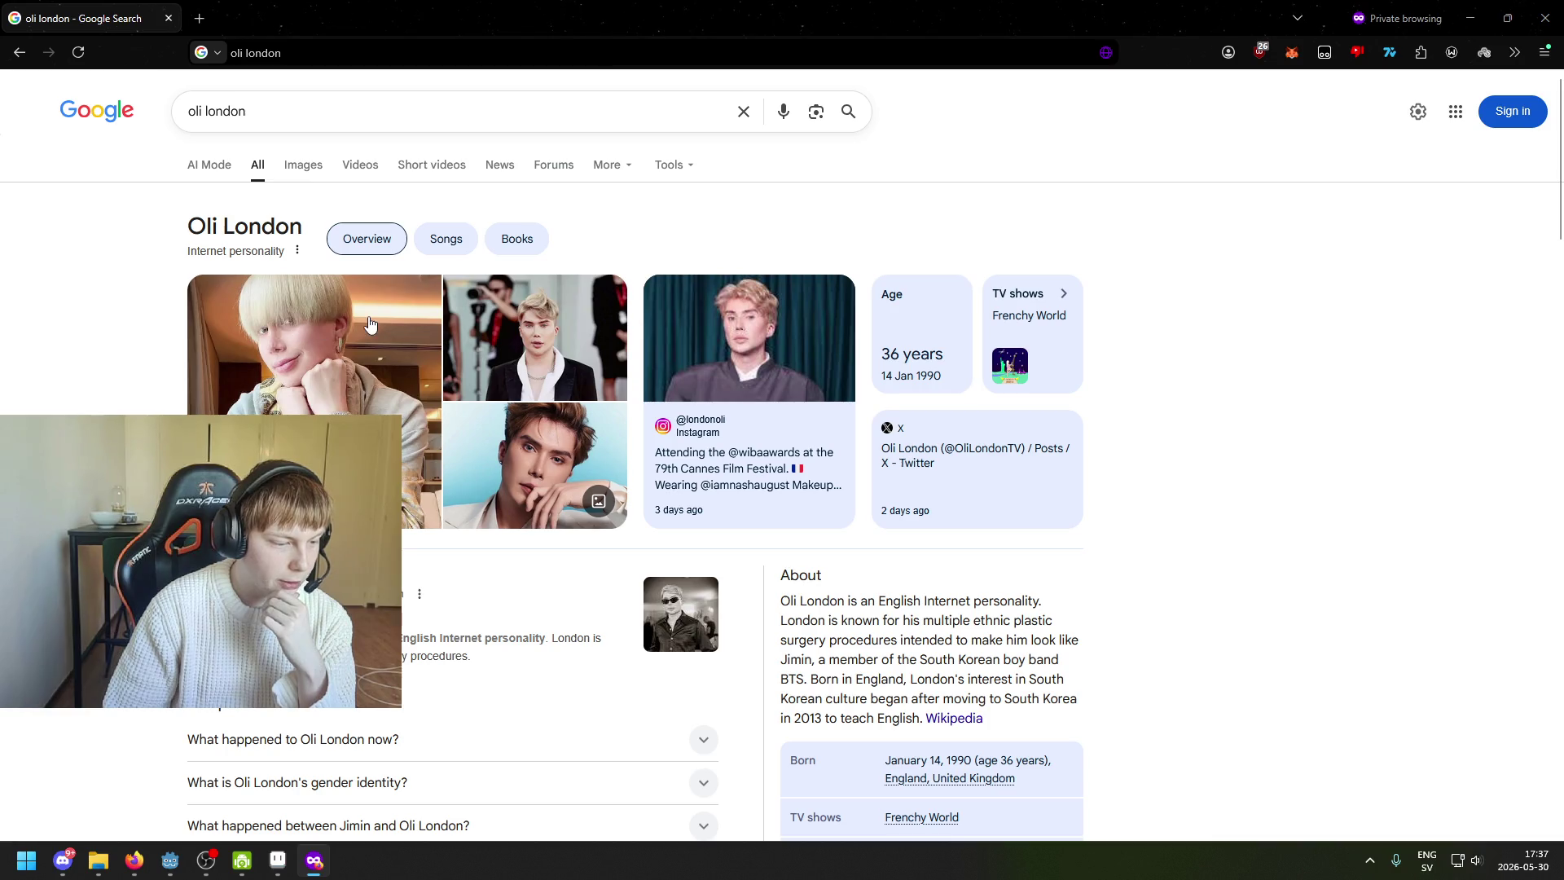
# - Look through the image results, then return to and scroll the web results
pyautogui.click(303, 165)
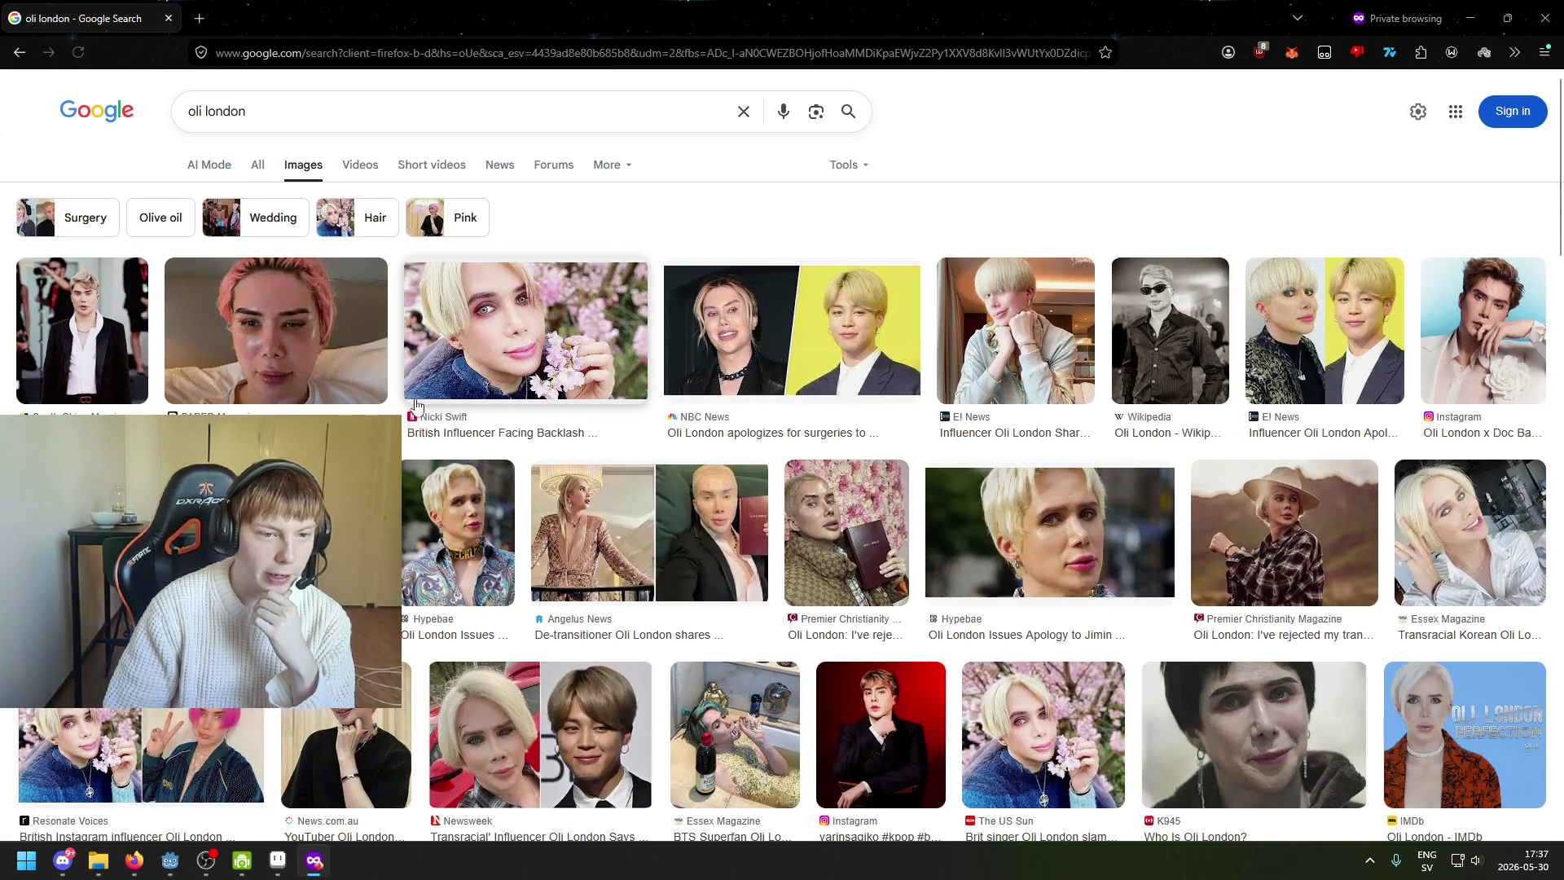
pyautogui.scroll(-4, 423, 405)
pyautogui.scroll(-3, 422, 405)
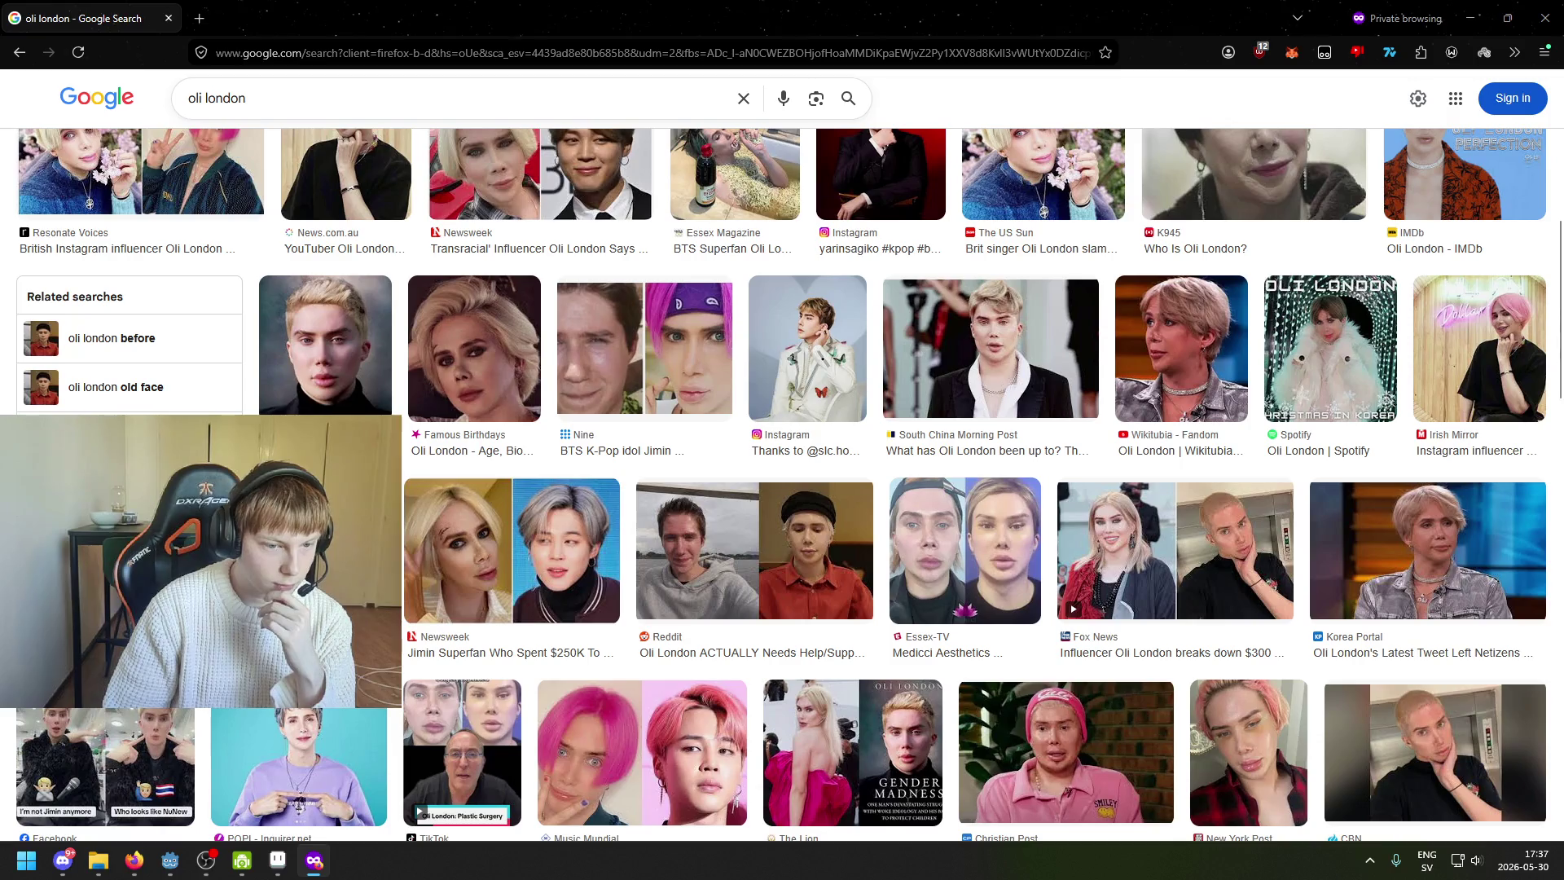
pyautogui.scroll(7, 266, 275)
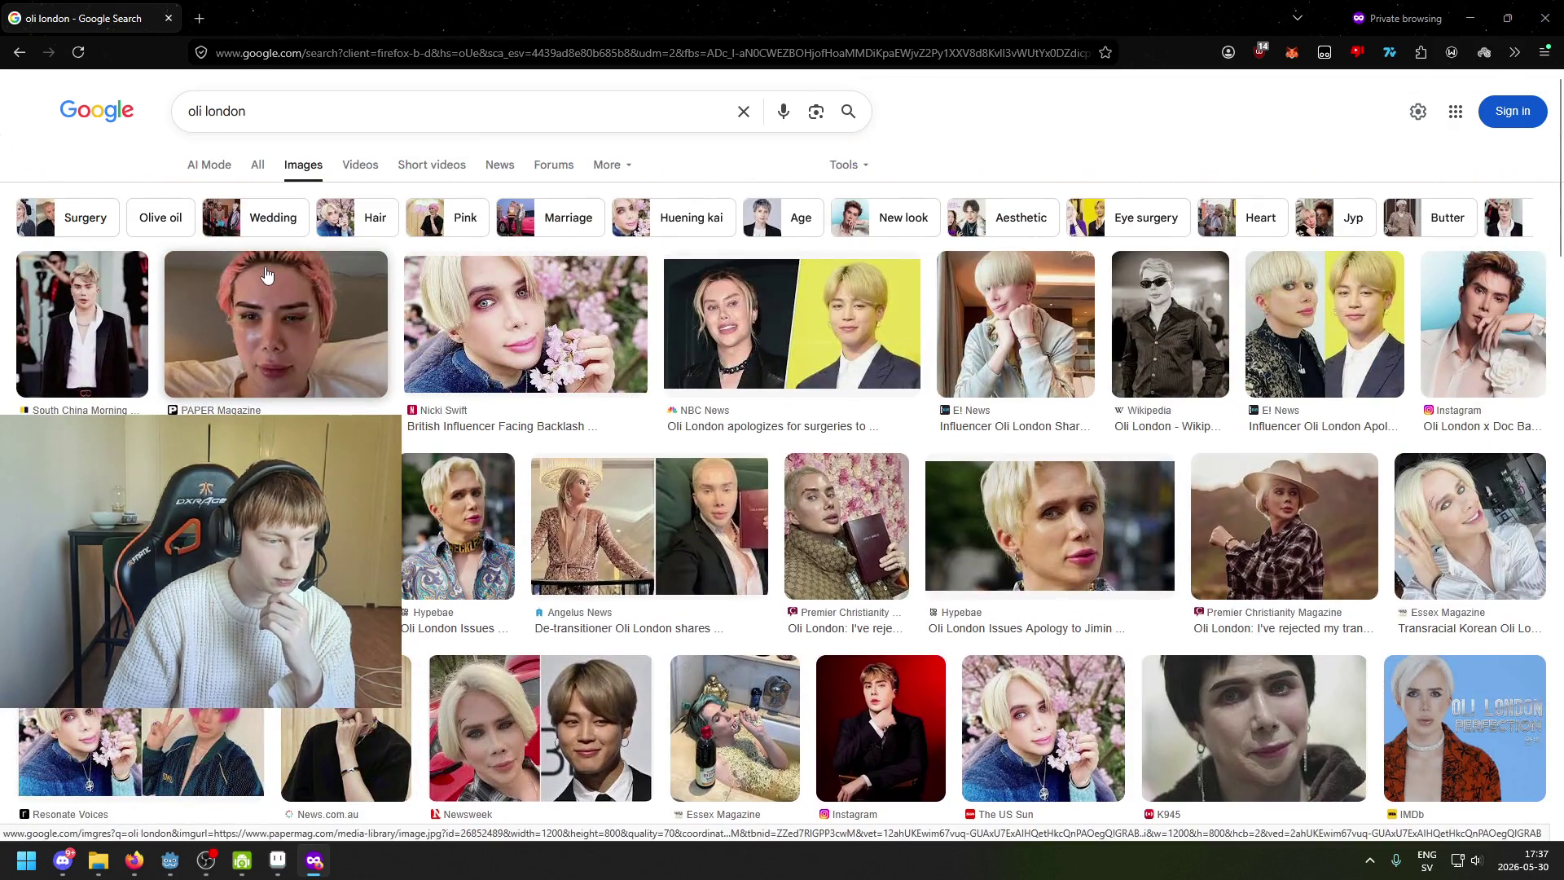
pyautogui.click(263, 167)
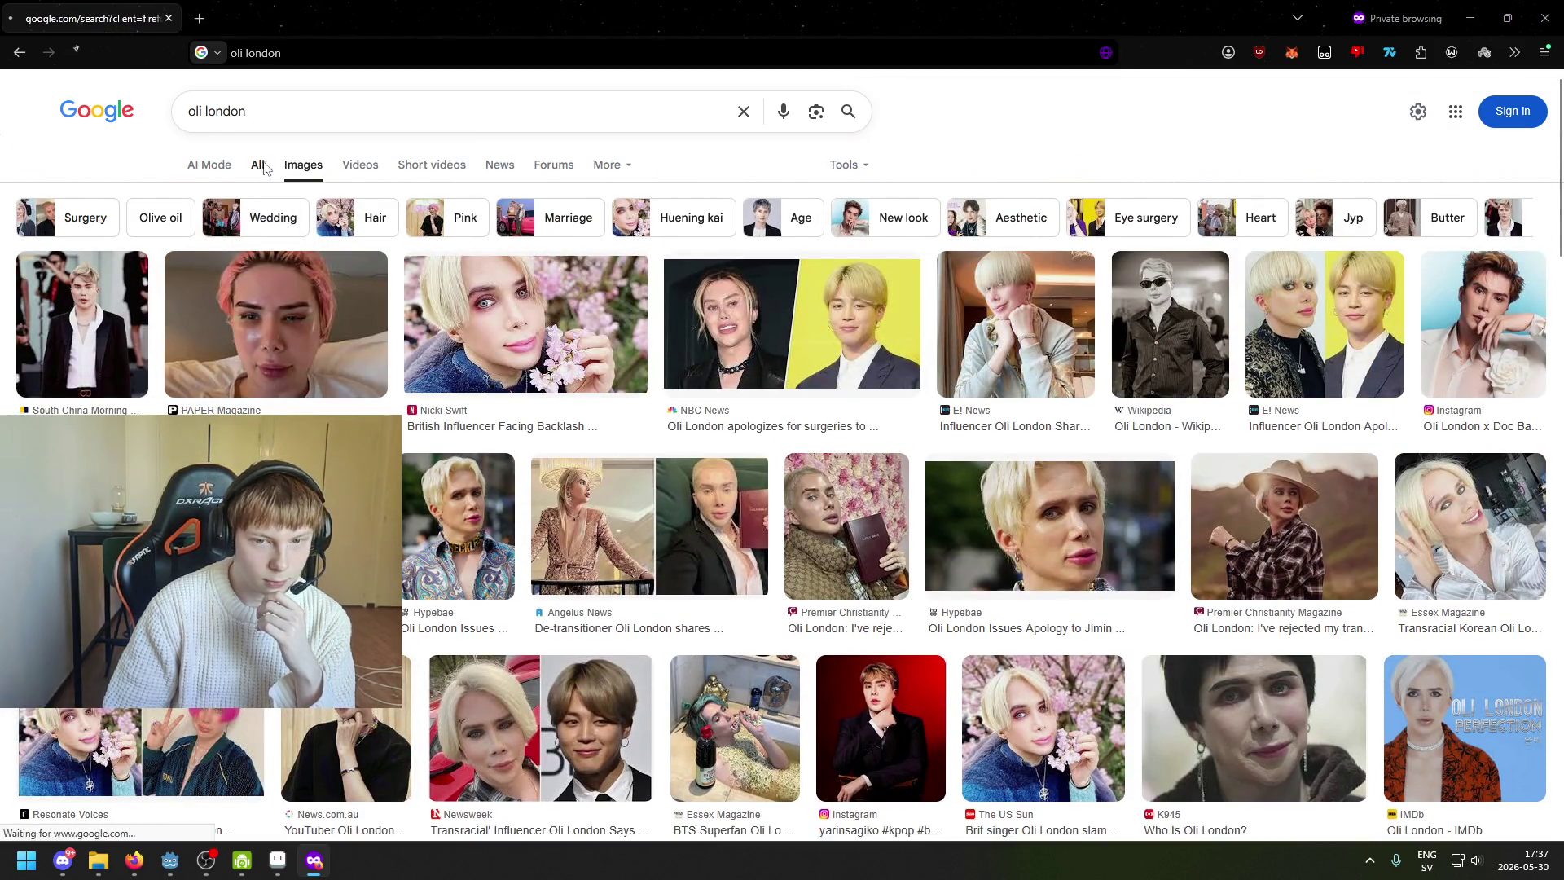
pyautogui.scroll(-5, 419, 326)
pyautogui.scroll(4, 413, 342)
pyautogui.scroll(-13, 411, 342)
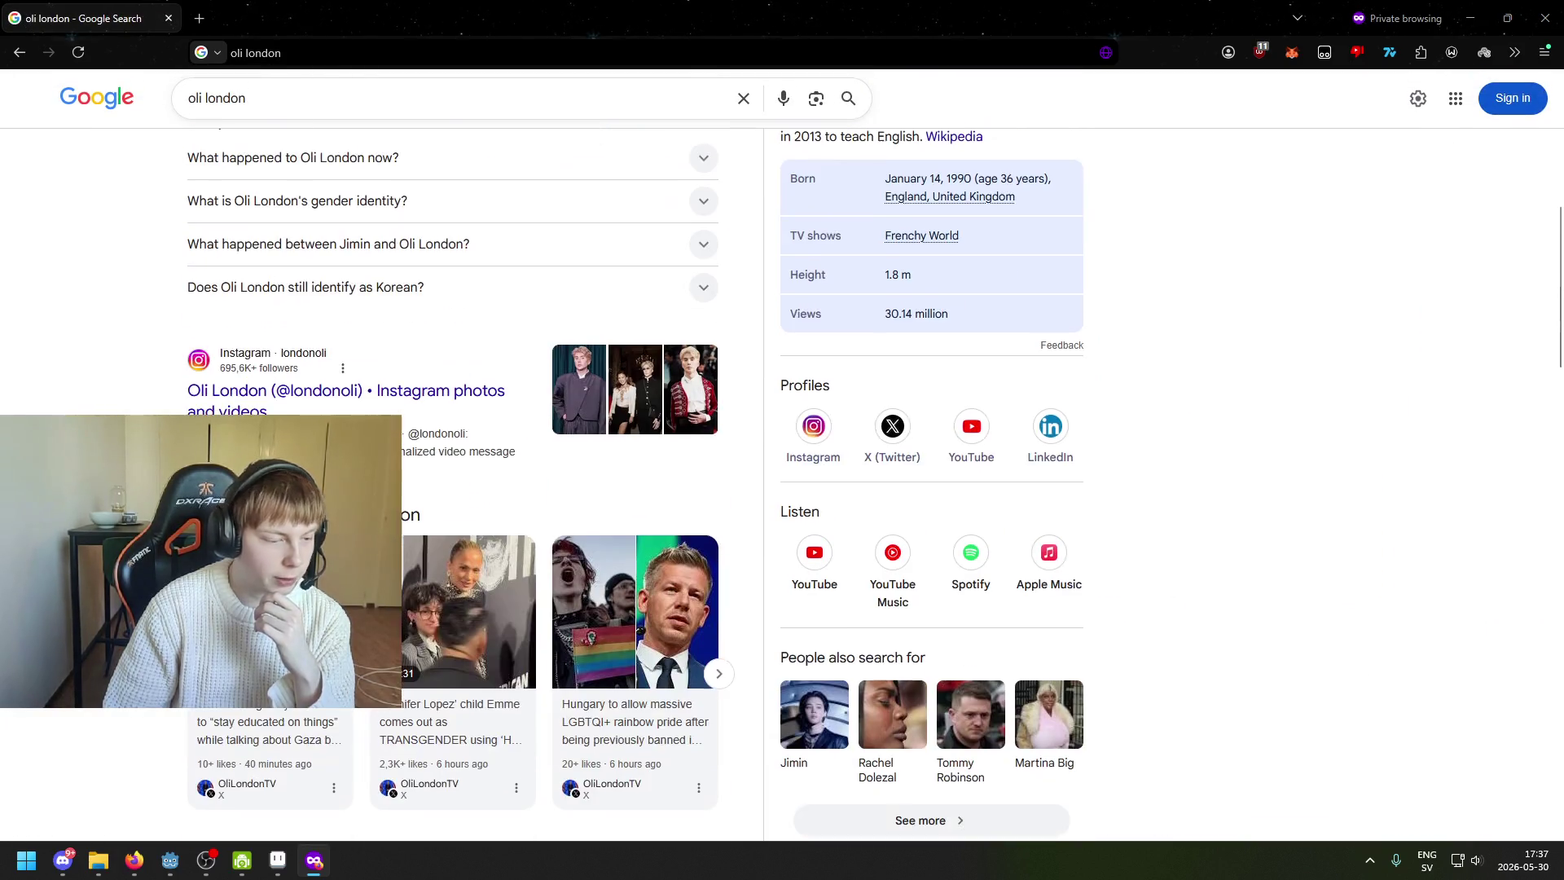
pyautogui.scroll(13, 407, 461)
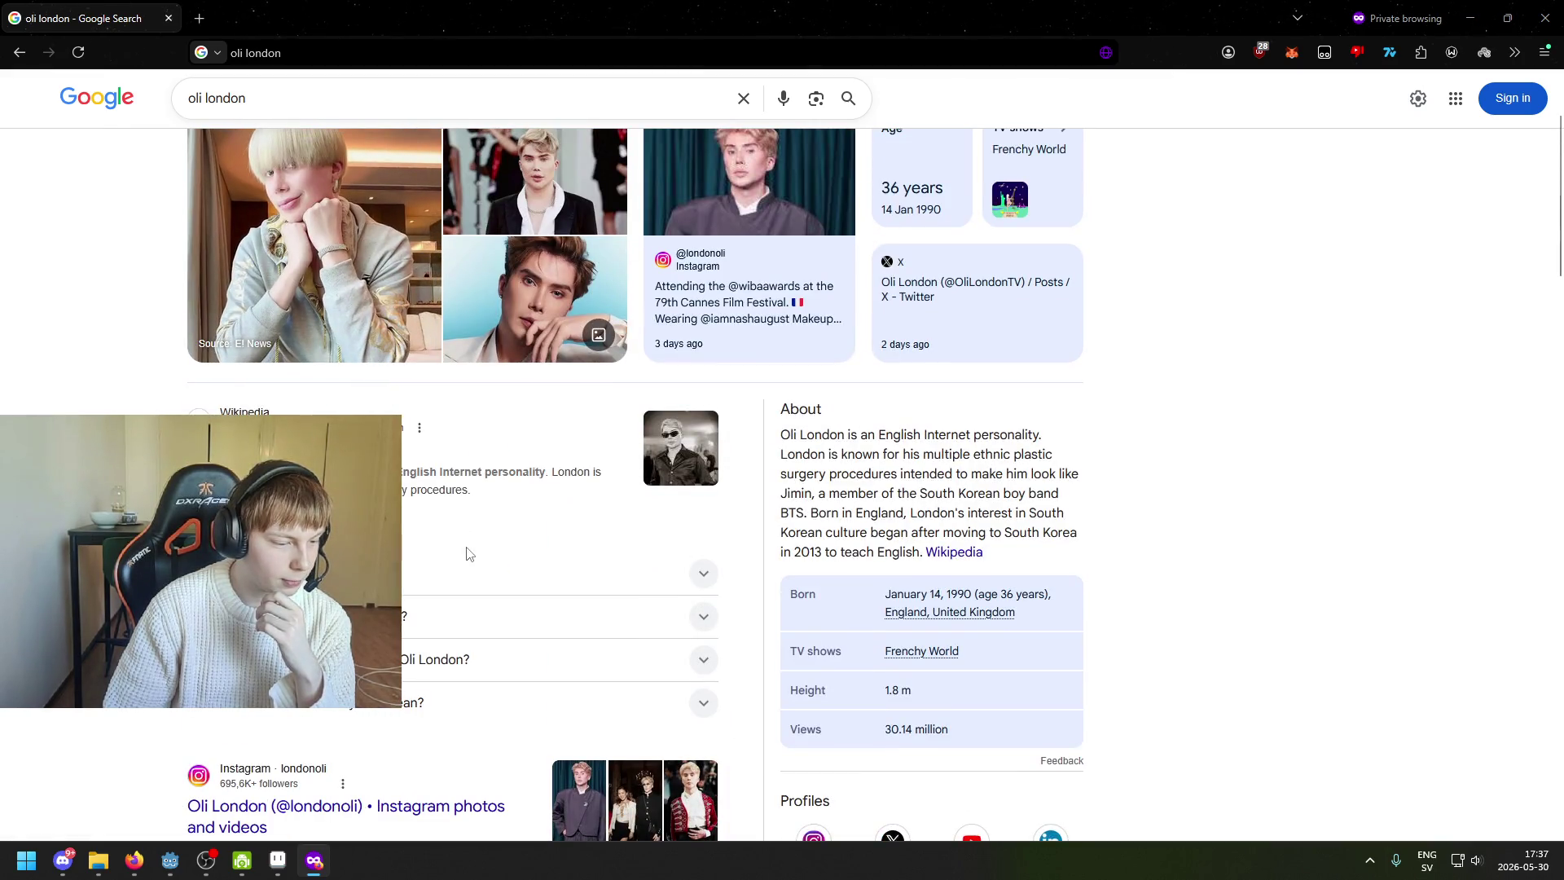
pyautogui.scroll(2, 451, 533)
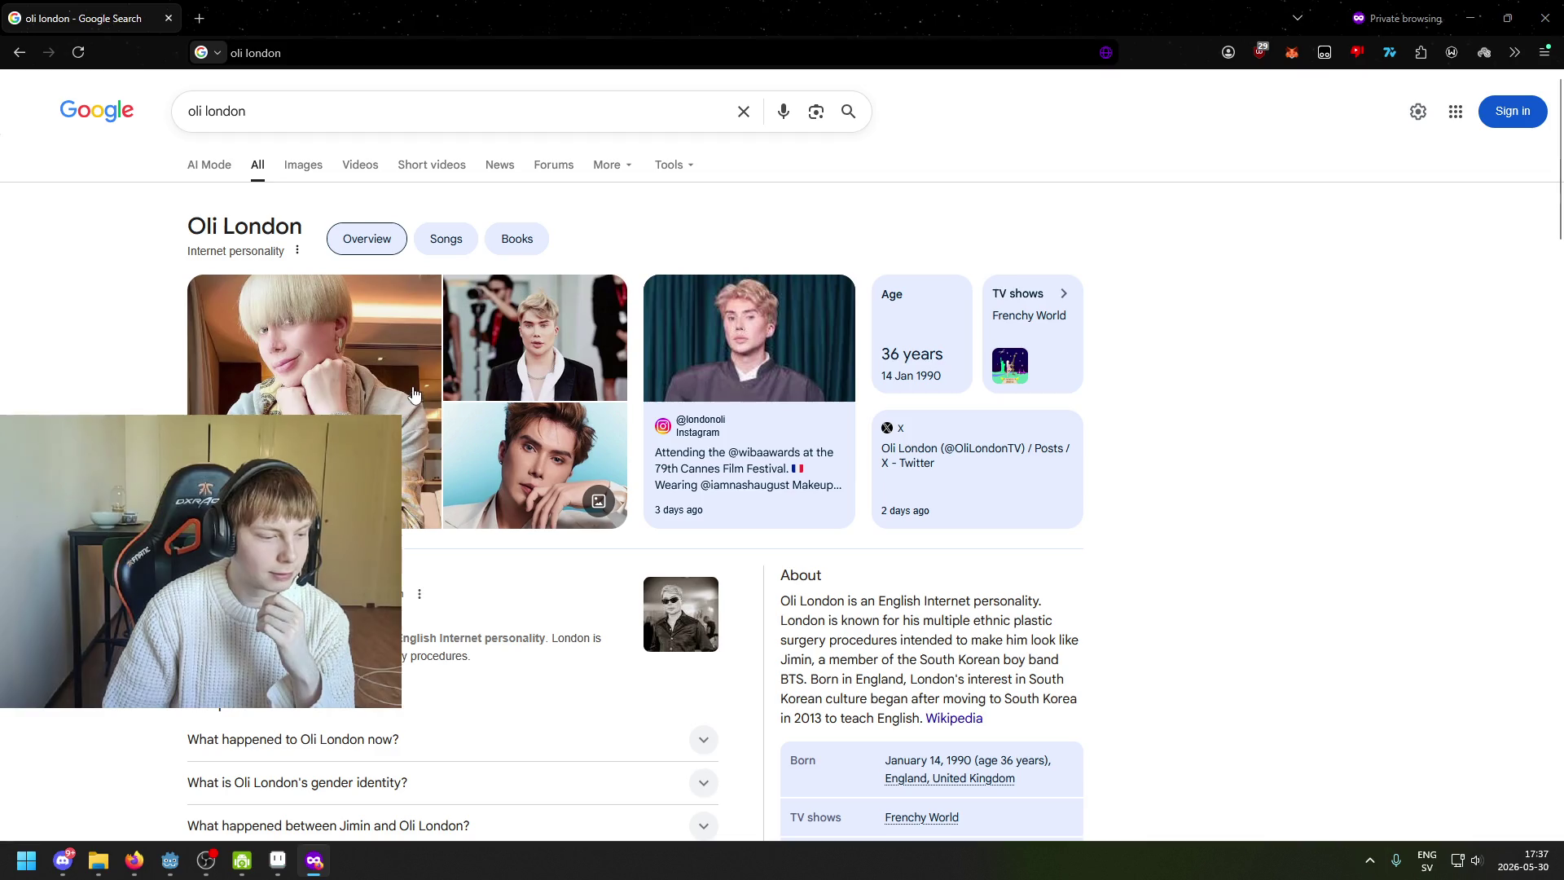
pyautogui.scroll(-5, 405, 373)
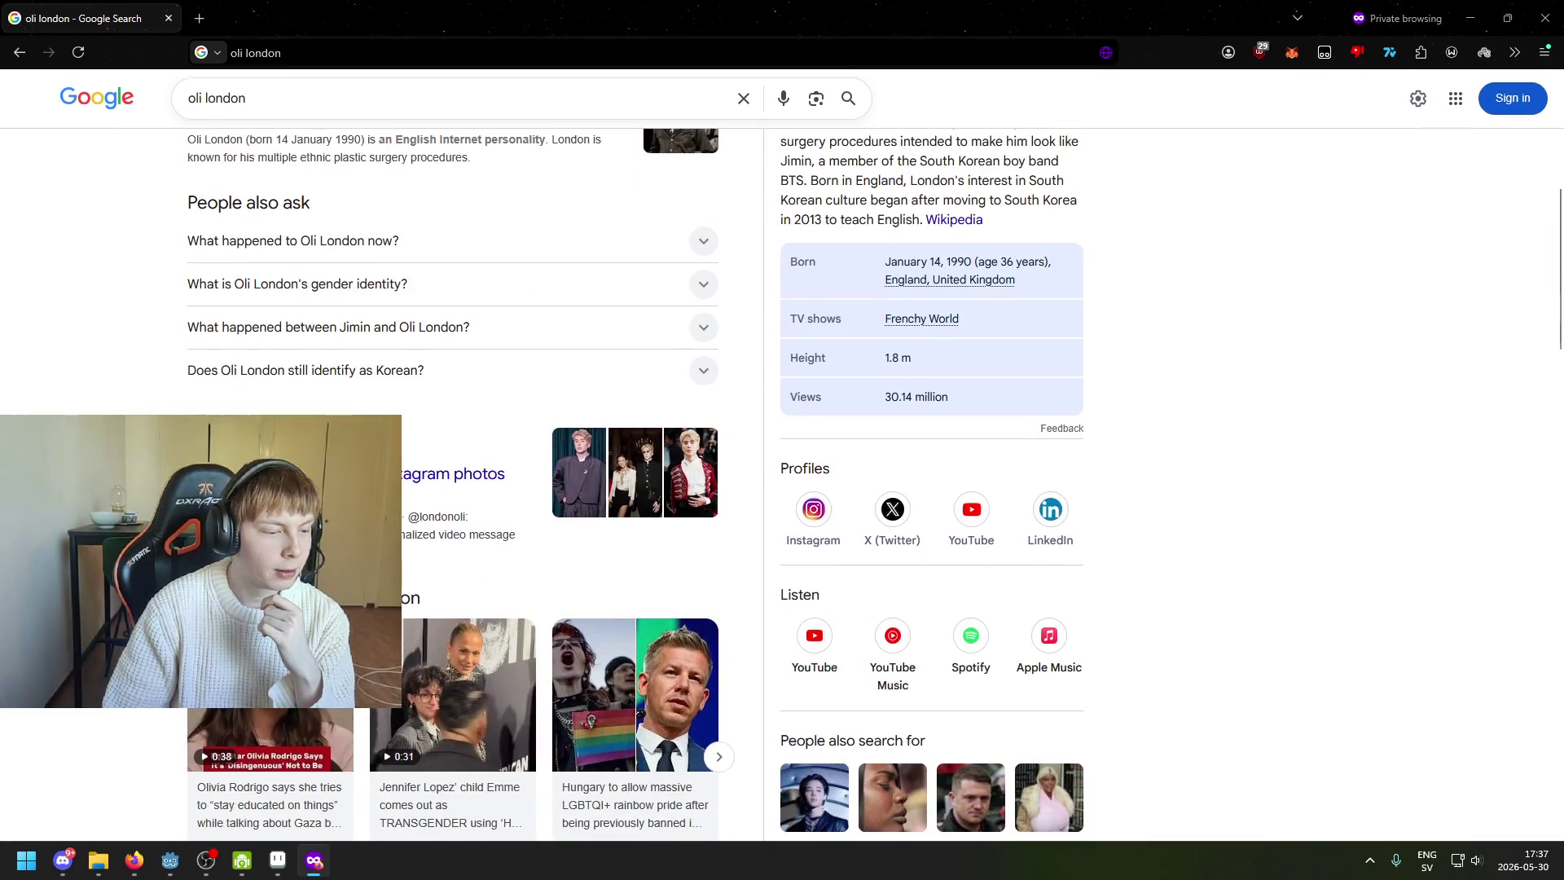
pyautogui.scroll(-15, 456, 489)
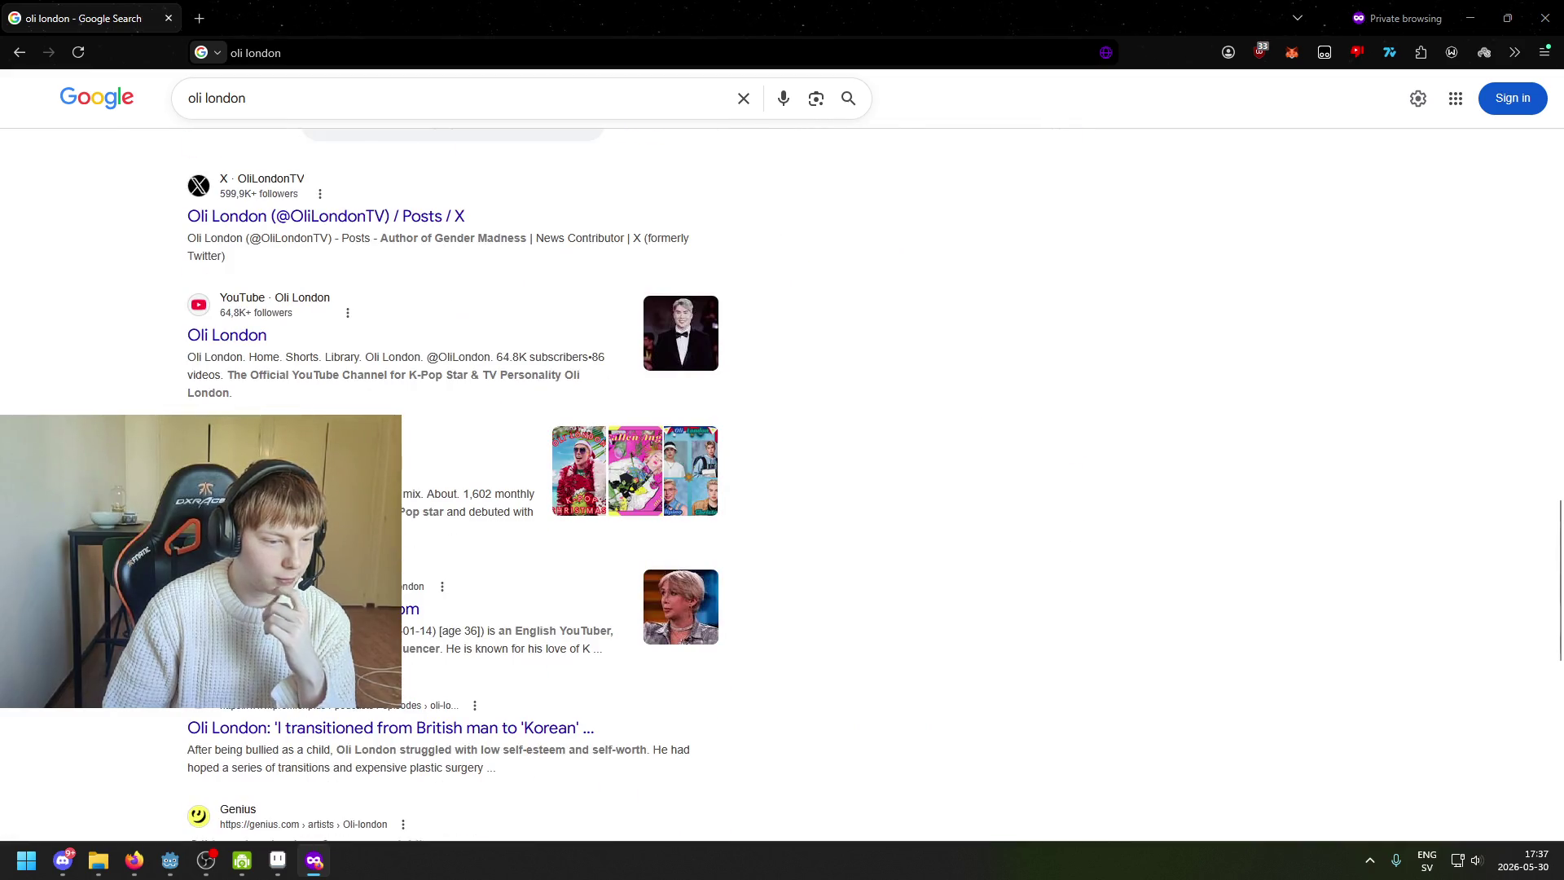
pyautogui.scroll(-3, 318, 627)
pyautogui.scroll(-3, 317, 627)
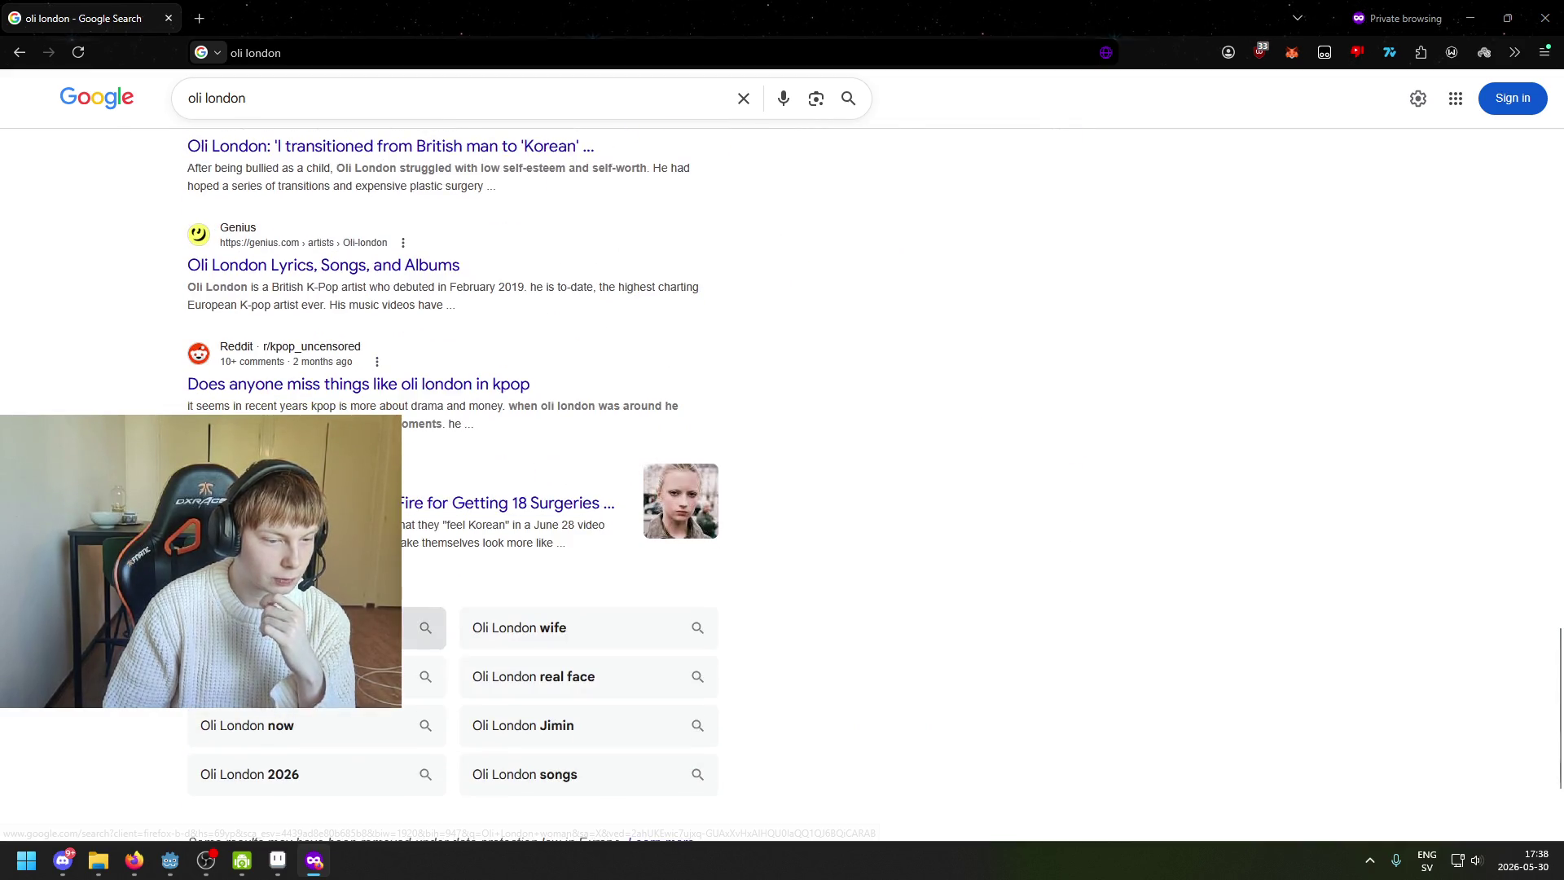
pyautogui.scroll(20, 318, 627)
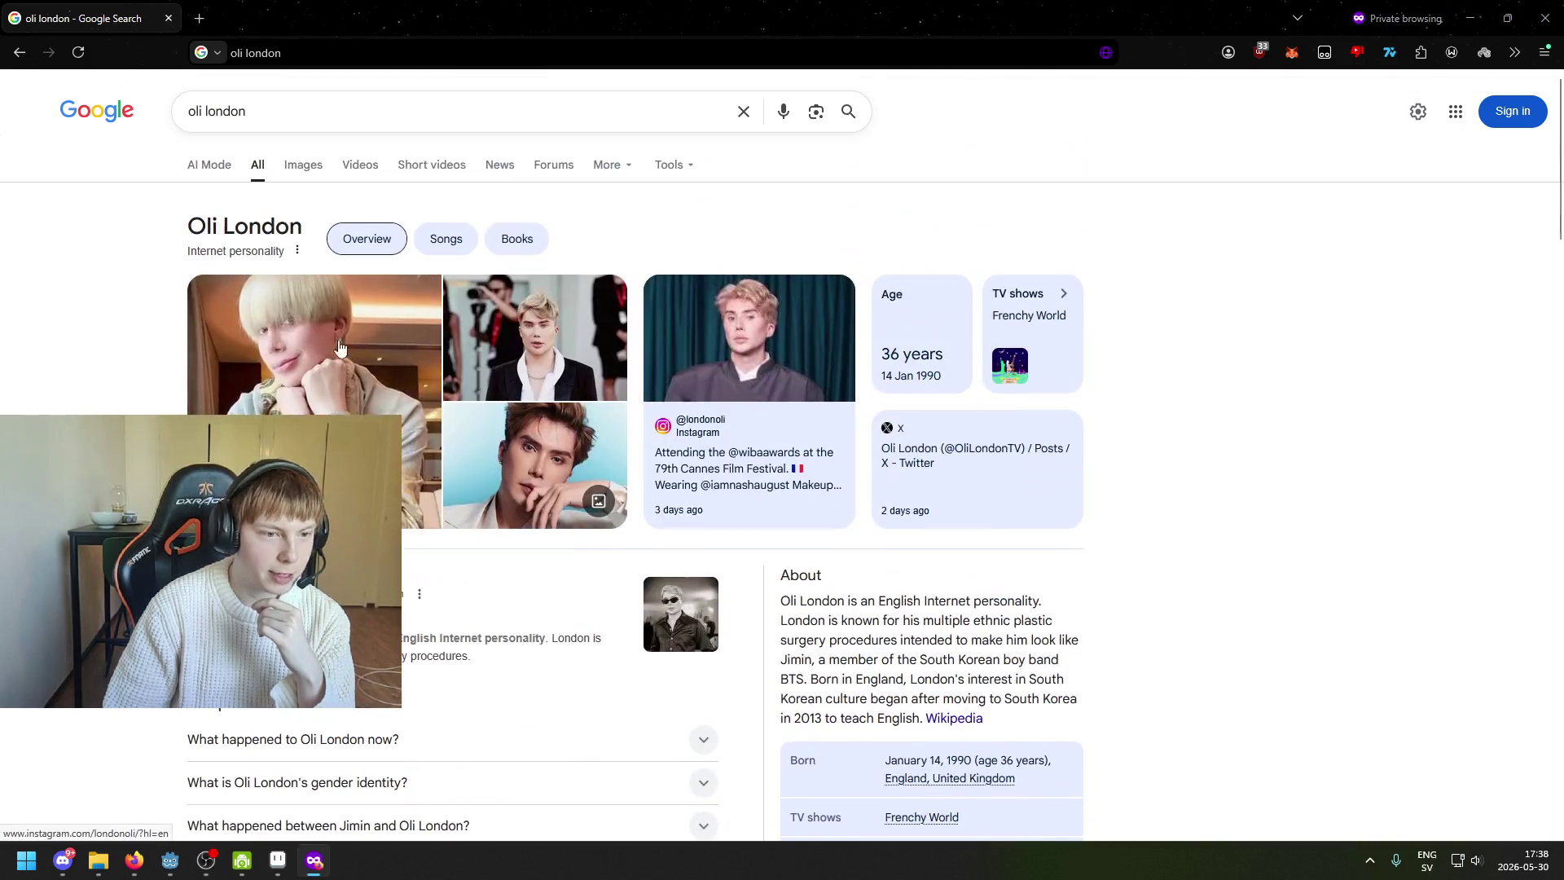
# - Check the image results again, go back, and close the browser to return to Aseprite
pyautogui.click(303, 165)
pyautogui.scroll(-5, 312, 330)
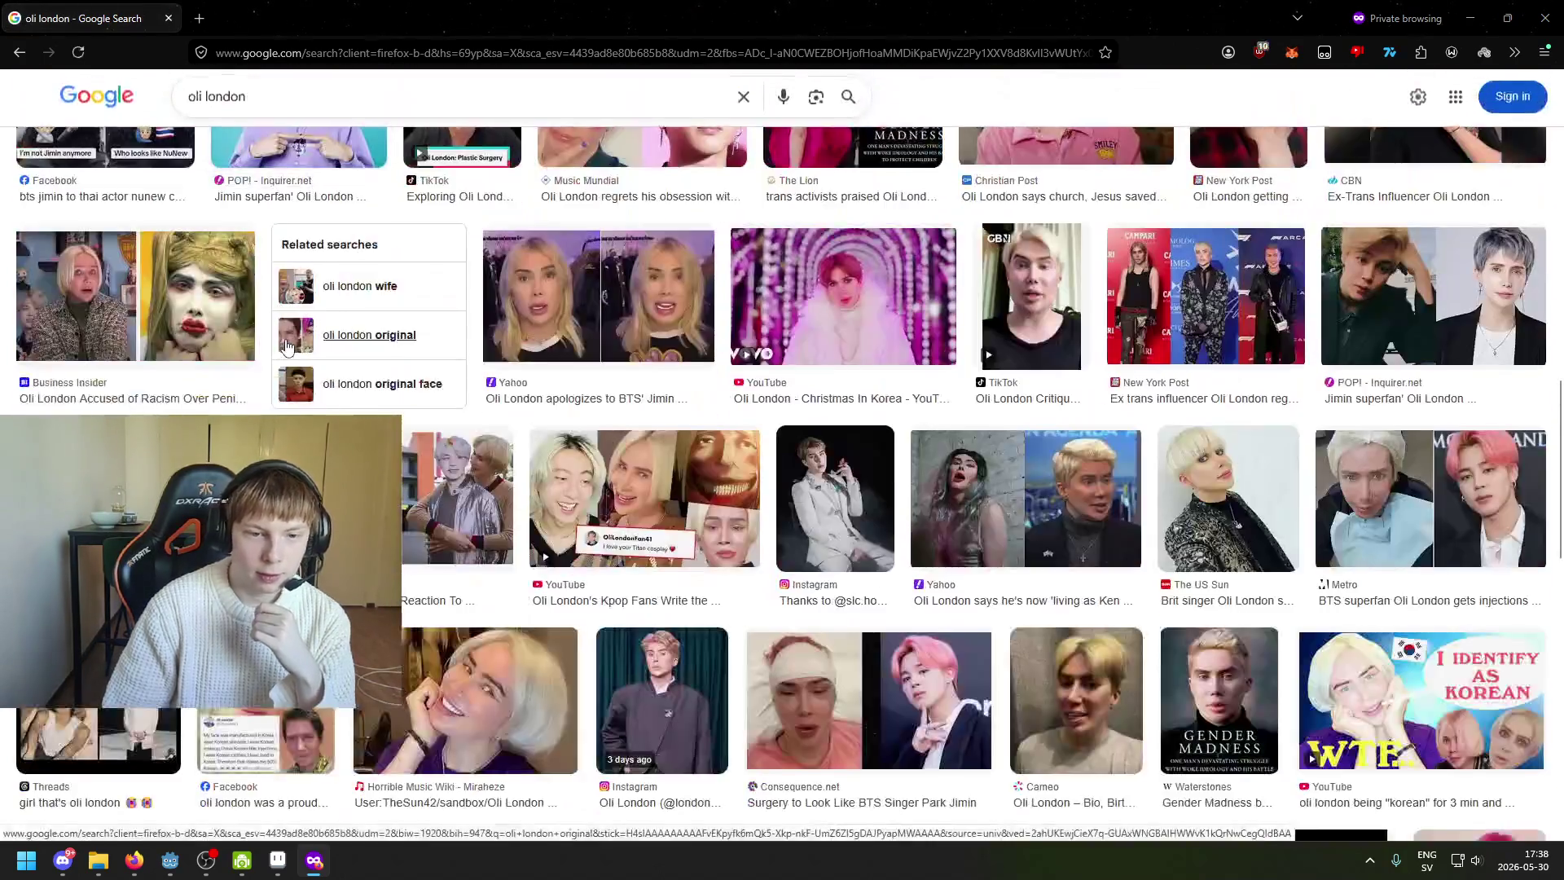
pyautogui.scroll(-15, 312, 330)
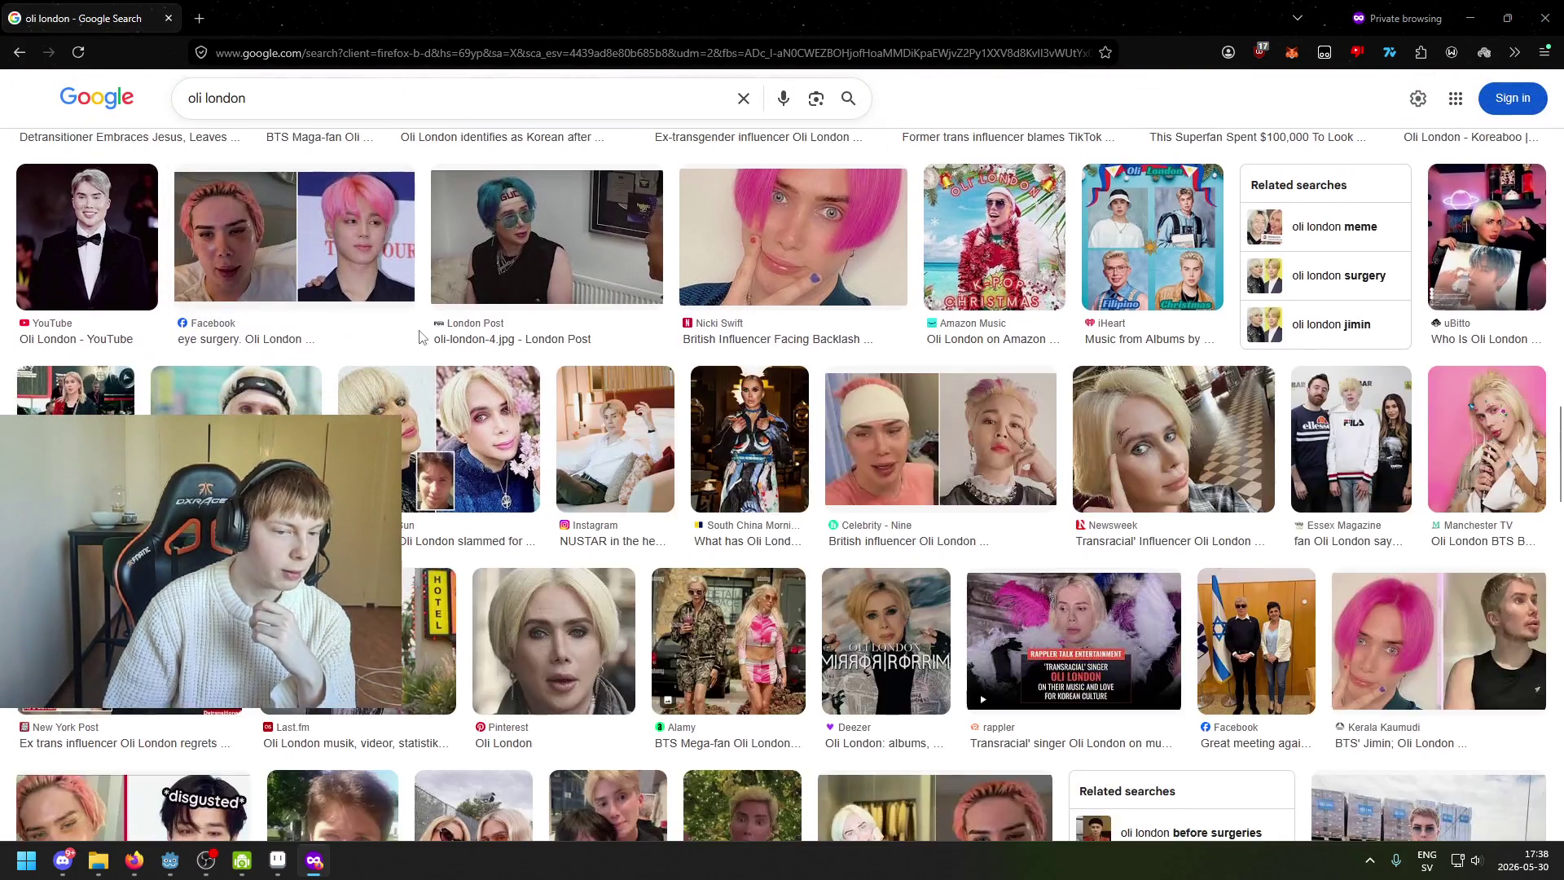
pyautogui.scroll(-10, 424, 362)
pyautogui.hotkey('alt', 'Left')
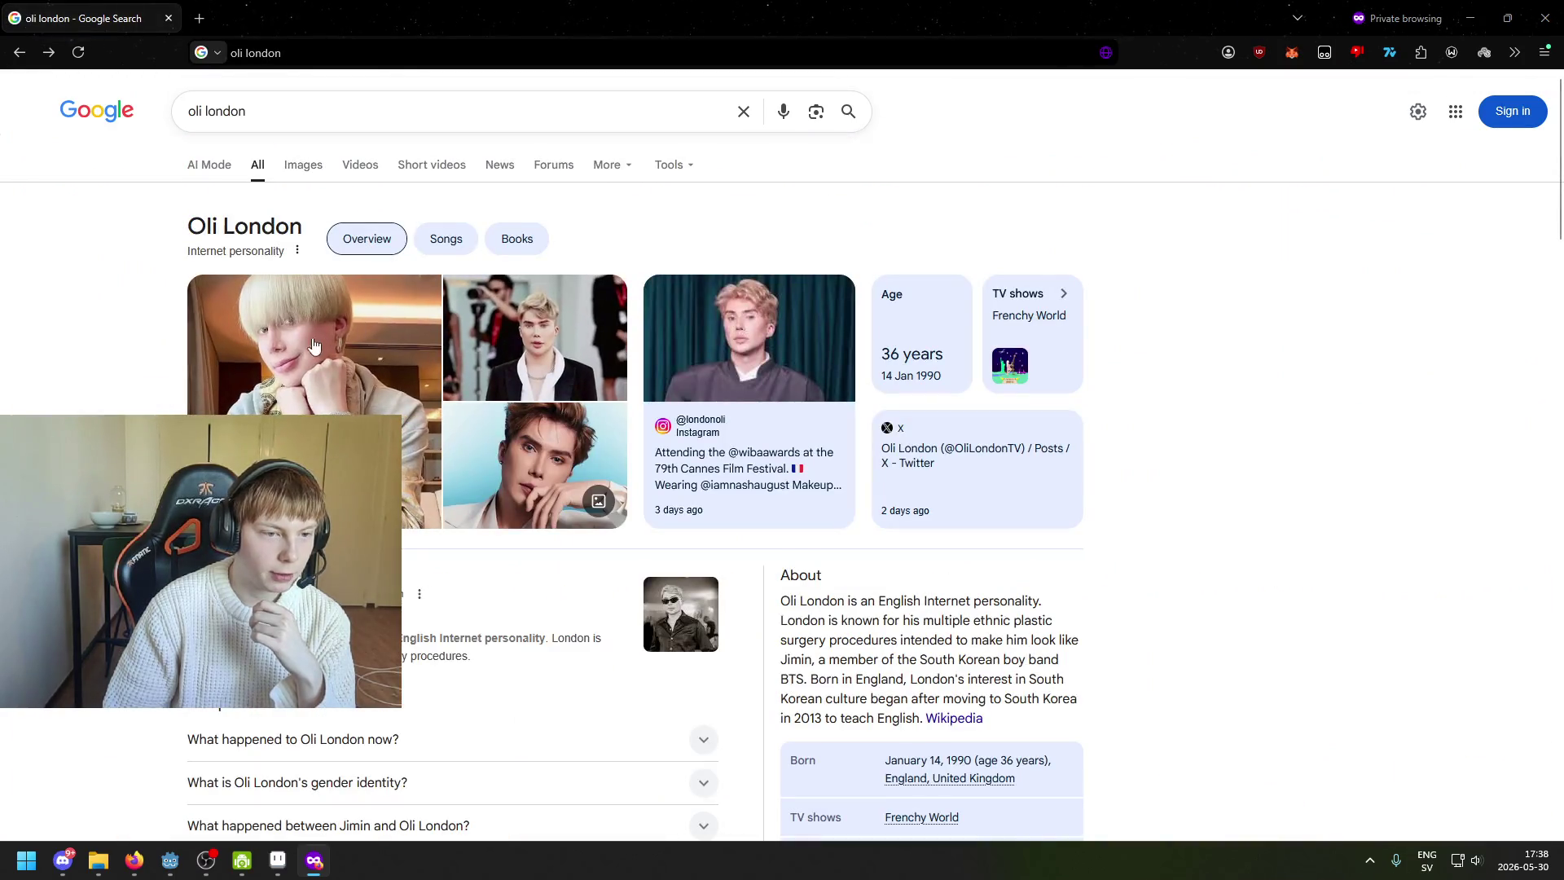
pyautogui.scroll(-5, 295, 381)
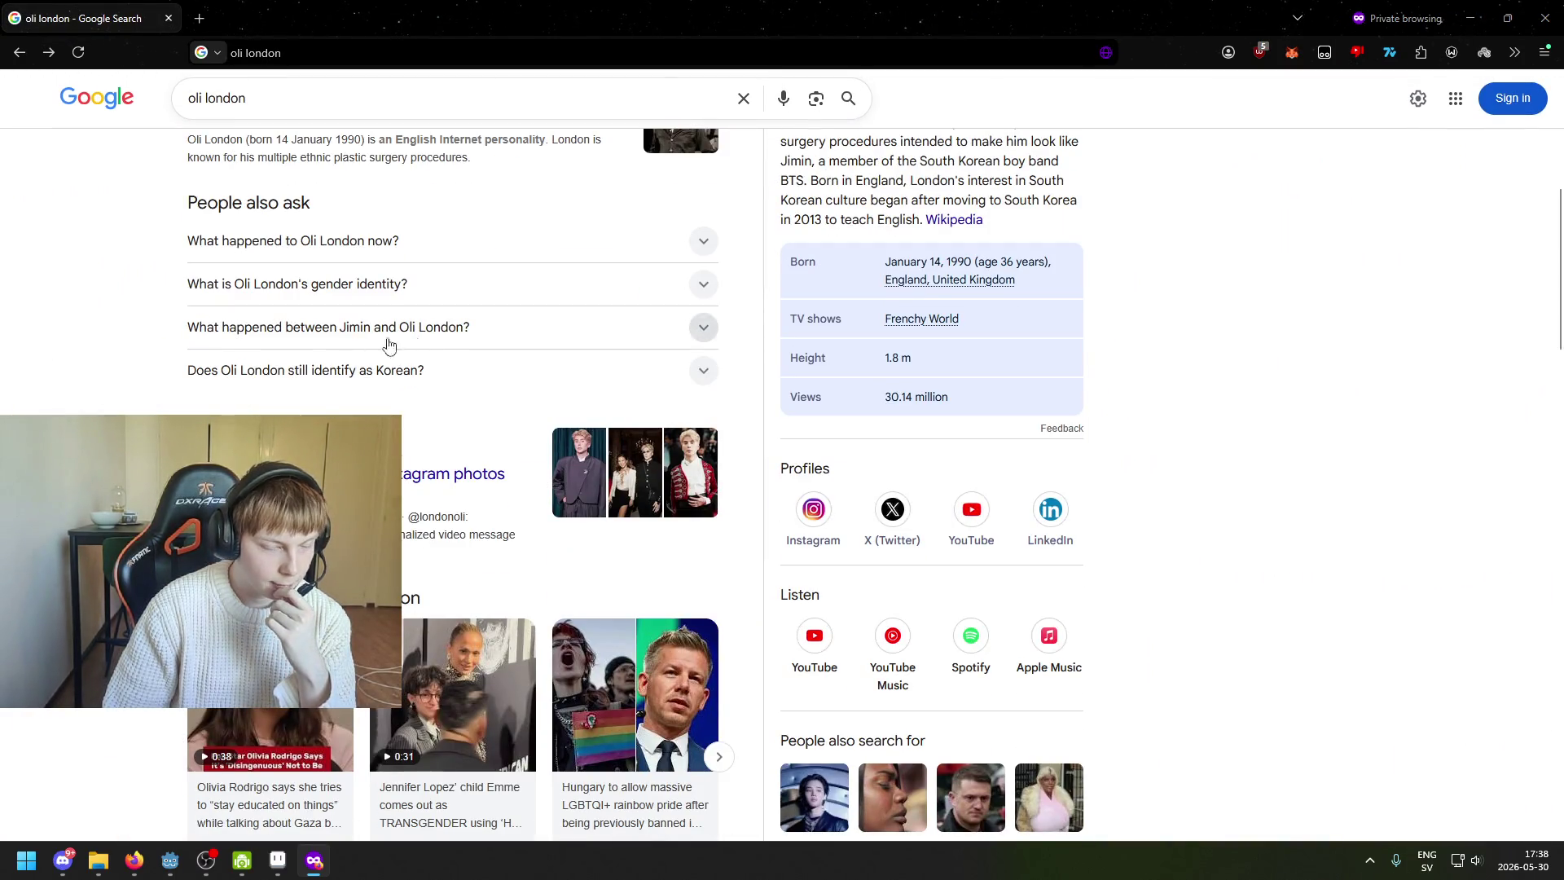
pyautogui.scroll(-7, 355, 349)
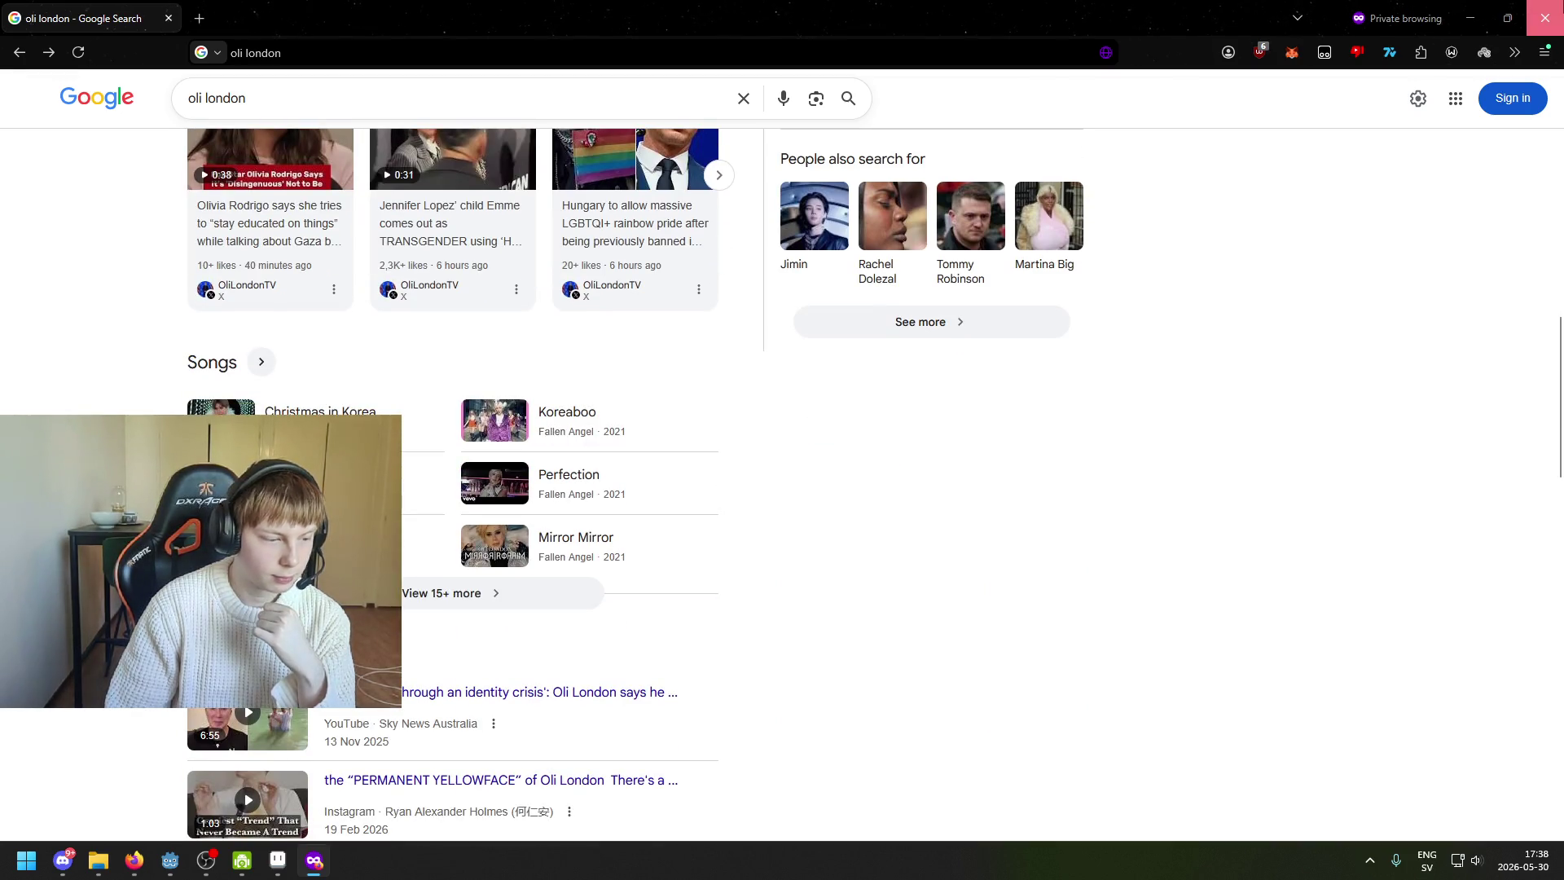
pyautogui.click(1545, 18)
pyautogui.scroll(-2, 855, 405)
pyautogui.scroll(3, 908, 295)
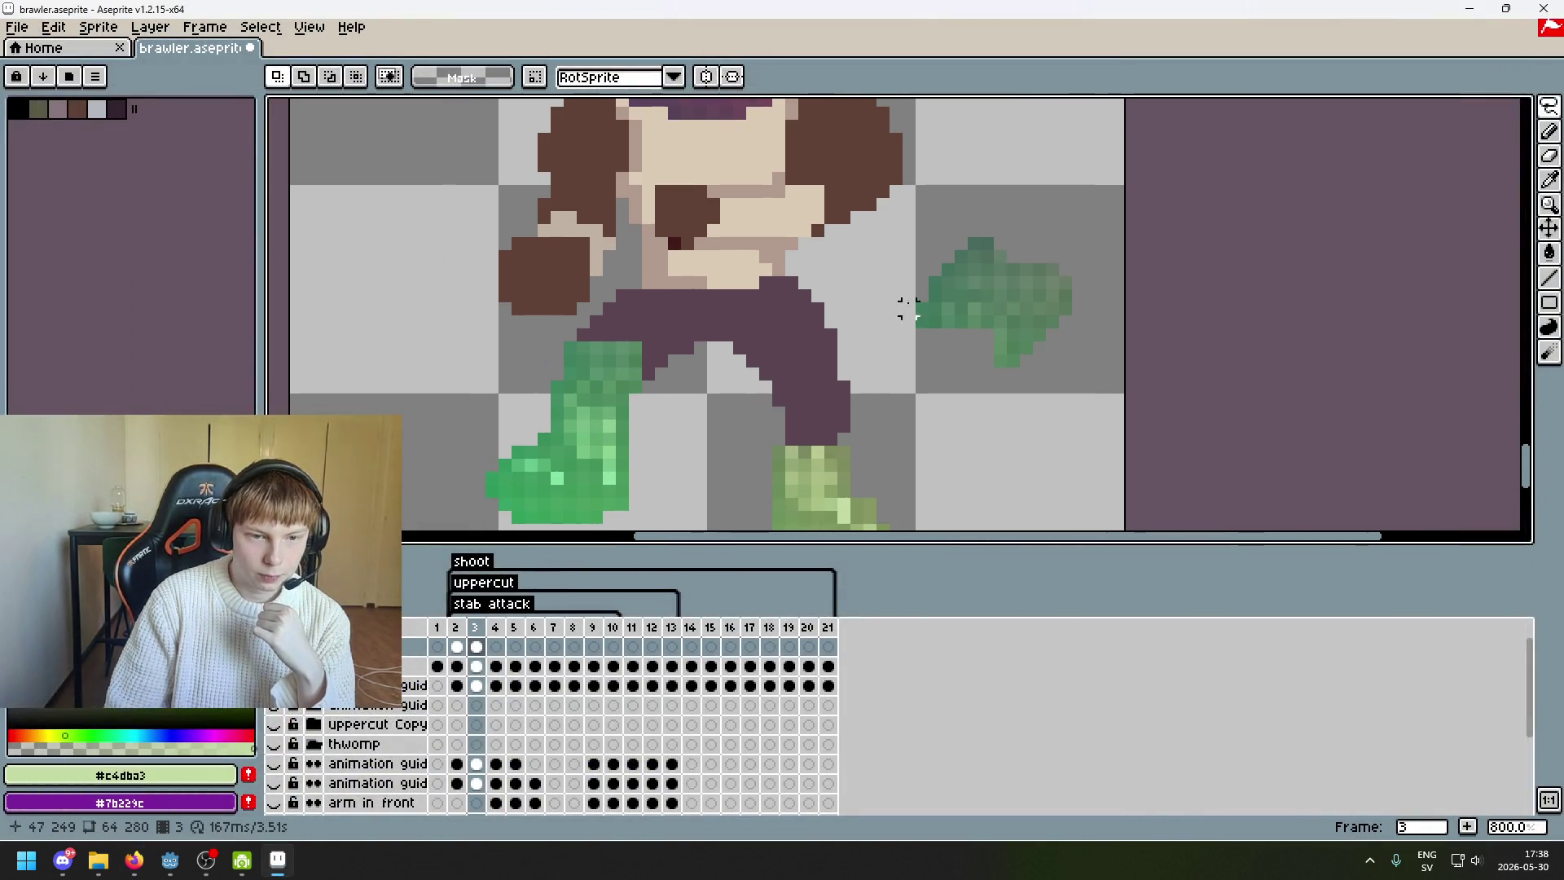
# - Try moving pixels from the green hand, undo, and lift pixels on its right side
pyautogui.scroll(2, 904, 302)
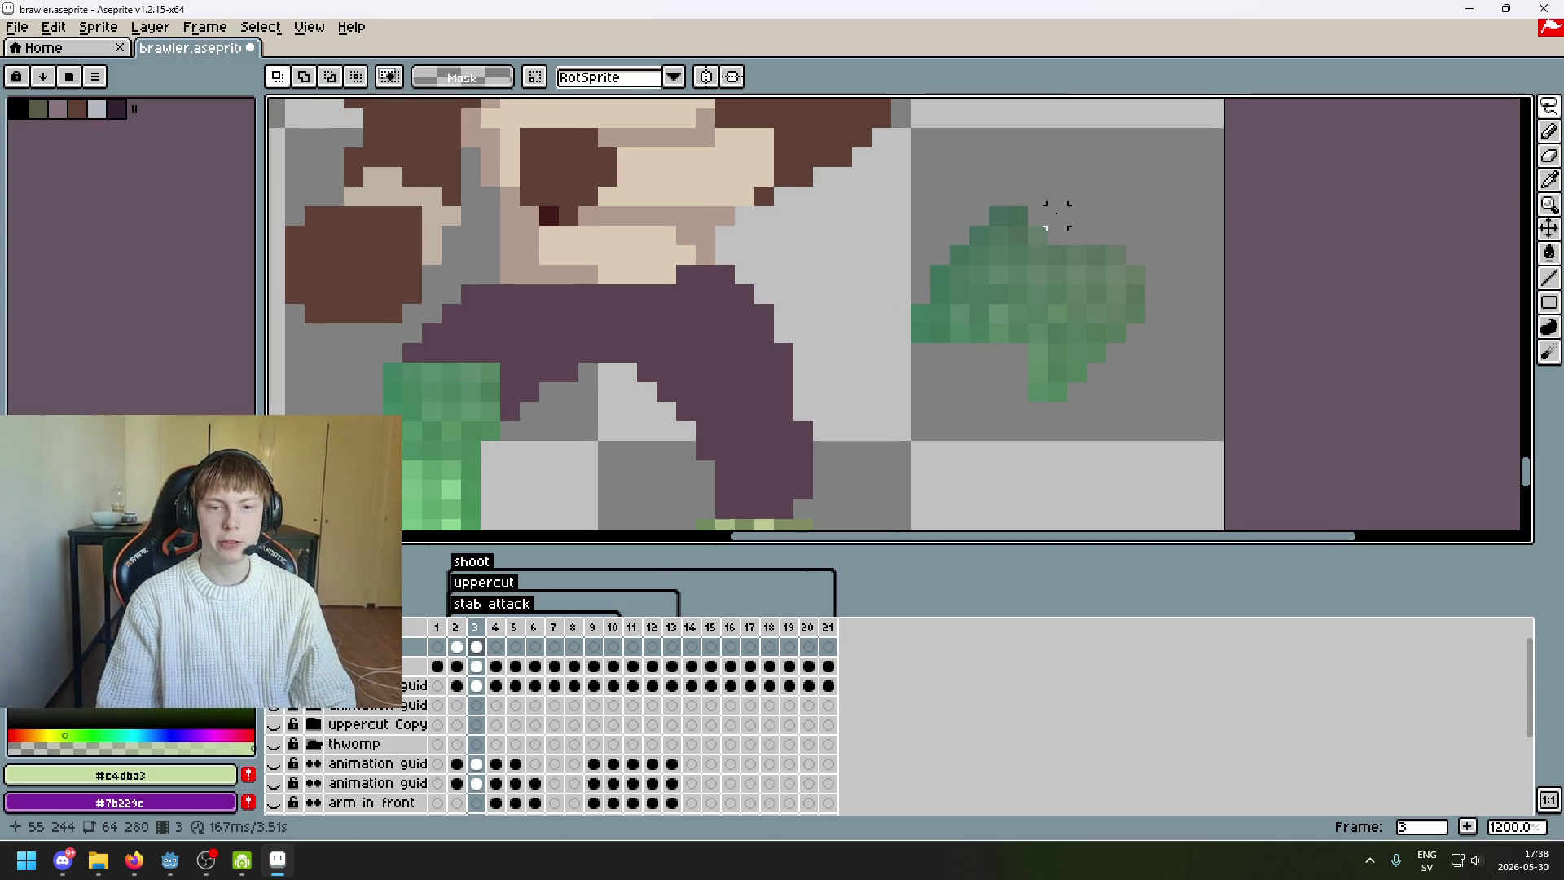
pyautogui.moveTo(998, 216)
pyautogui.mouseDown()
pyautogui.moveTo(1037, 234)
pyautogui.moveTo(1037, 219)
pyautogui.moveTo(646, 255)
pyautogui.moveTo(490, 306)
pyautogui.mouseUp()
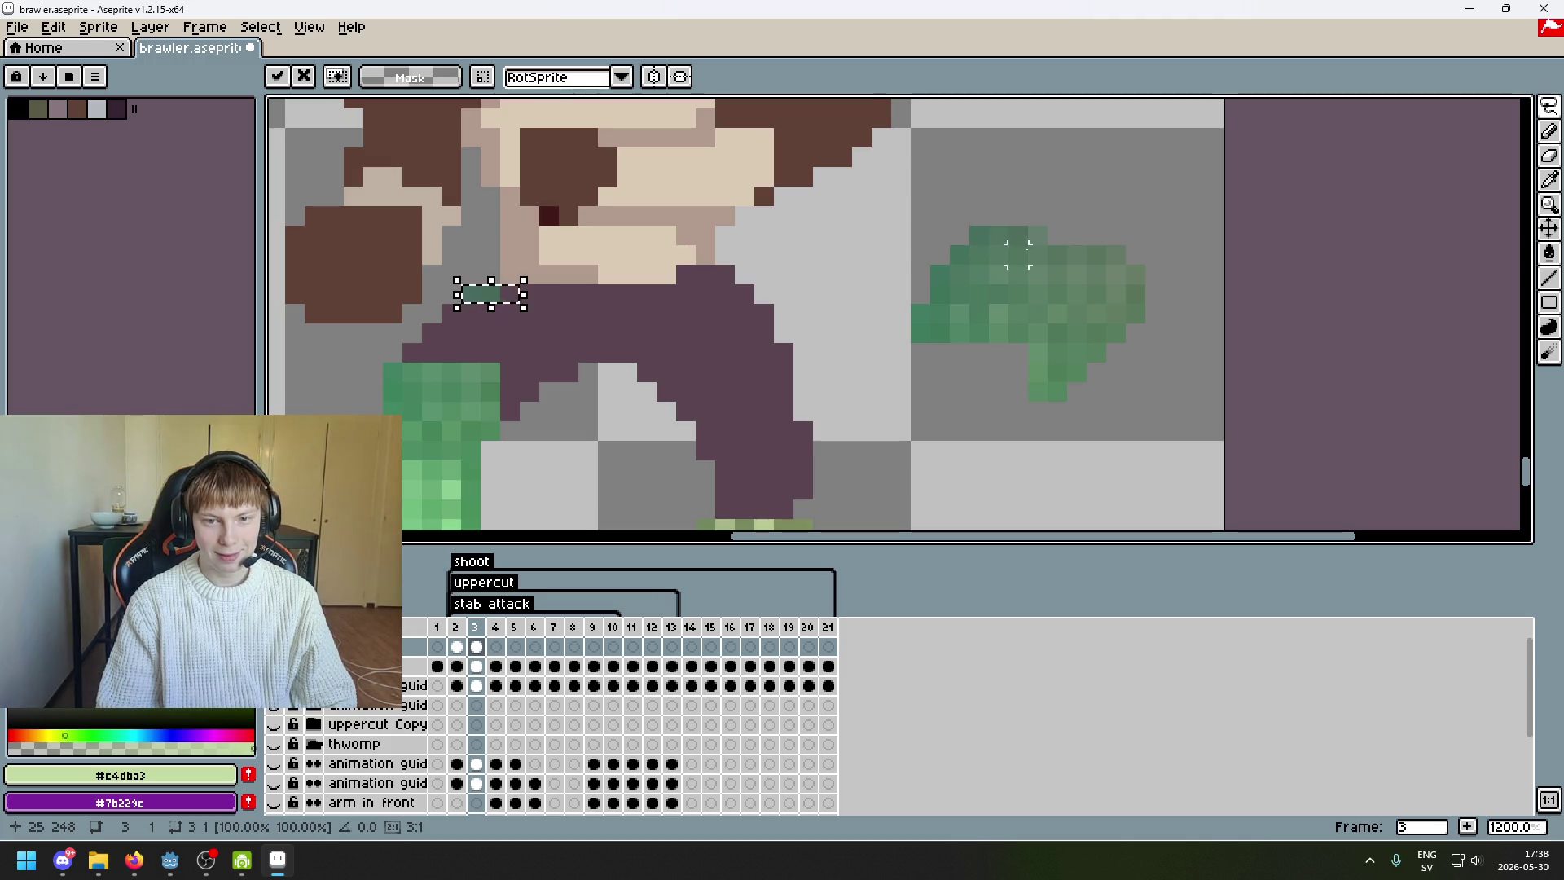
pyautogui.hotkey('ctrl', 'z')
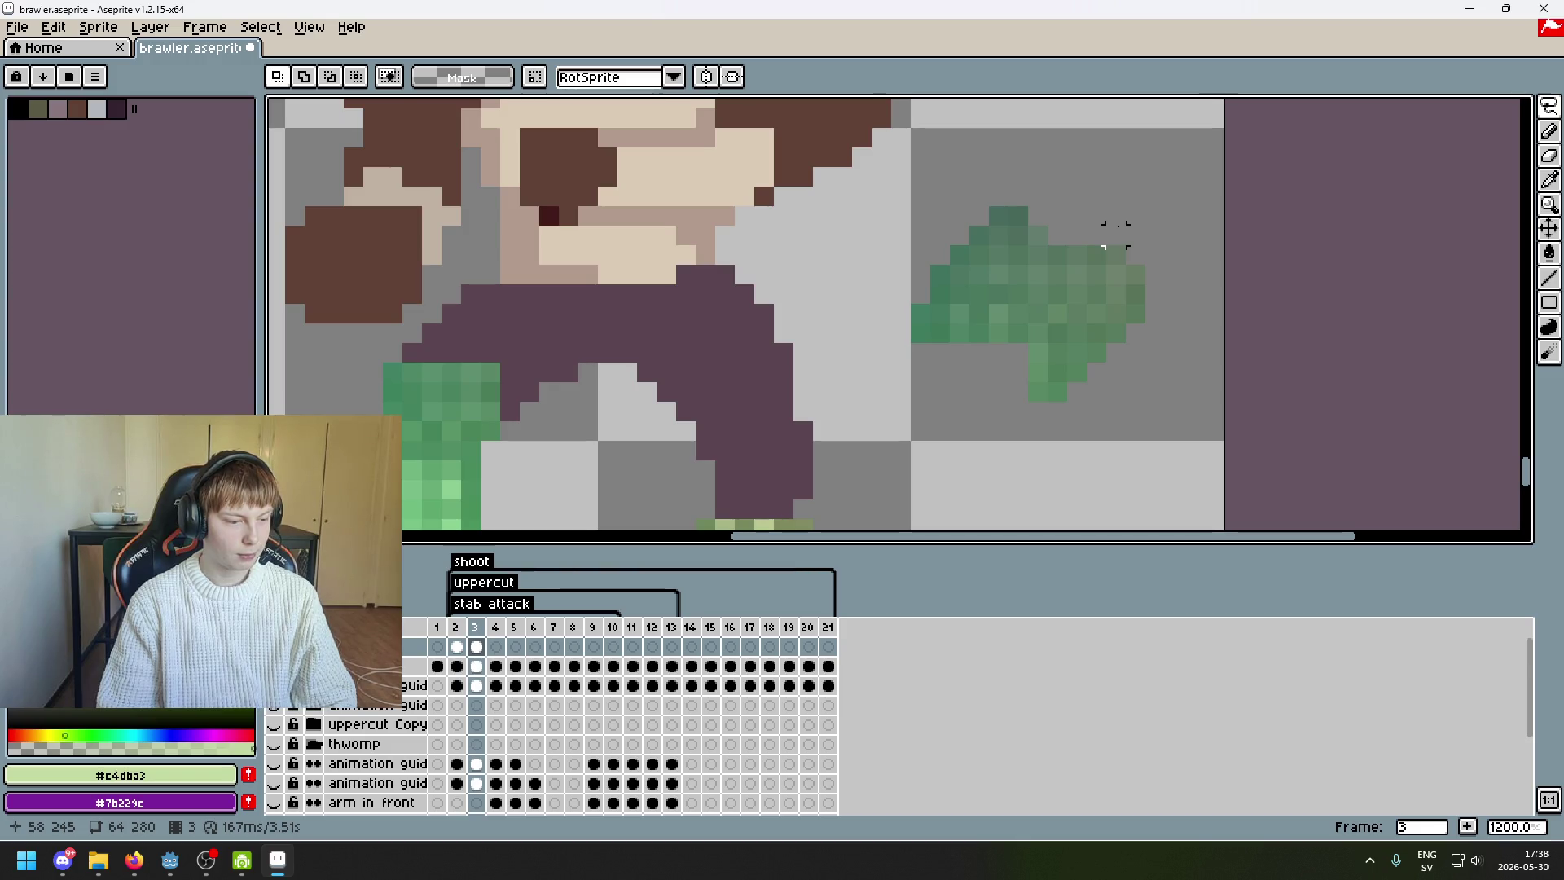
pyautogui.scroll(2, 1116, 234)
pyautogui.hscroll(2, 1116, 235)
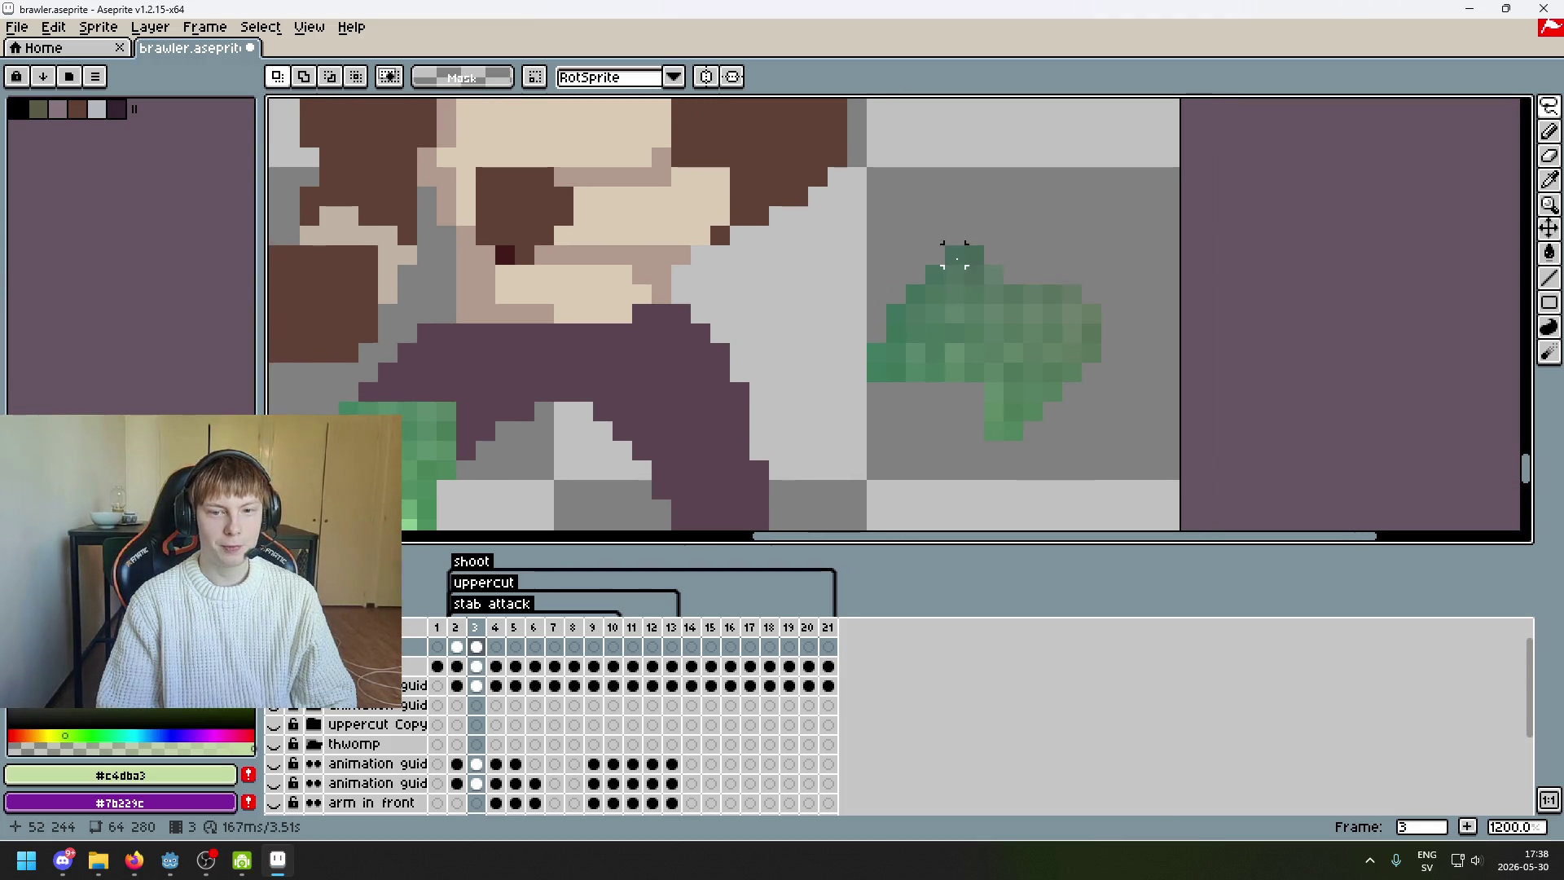
pyautogui.click(993, 255)
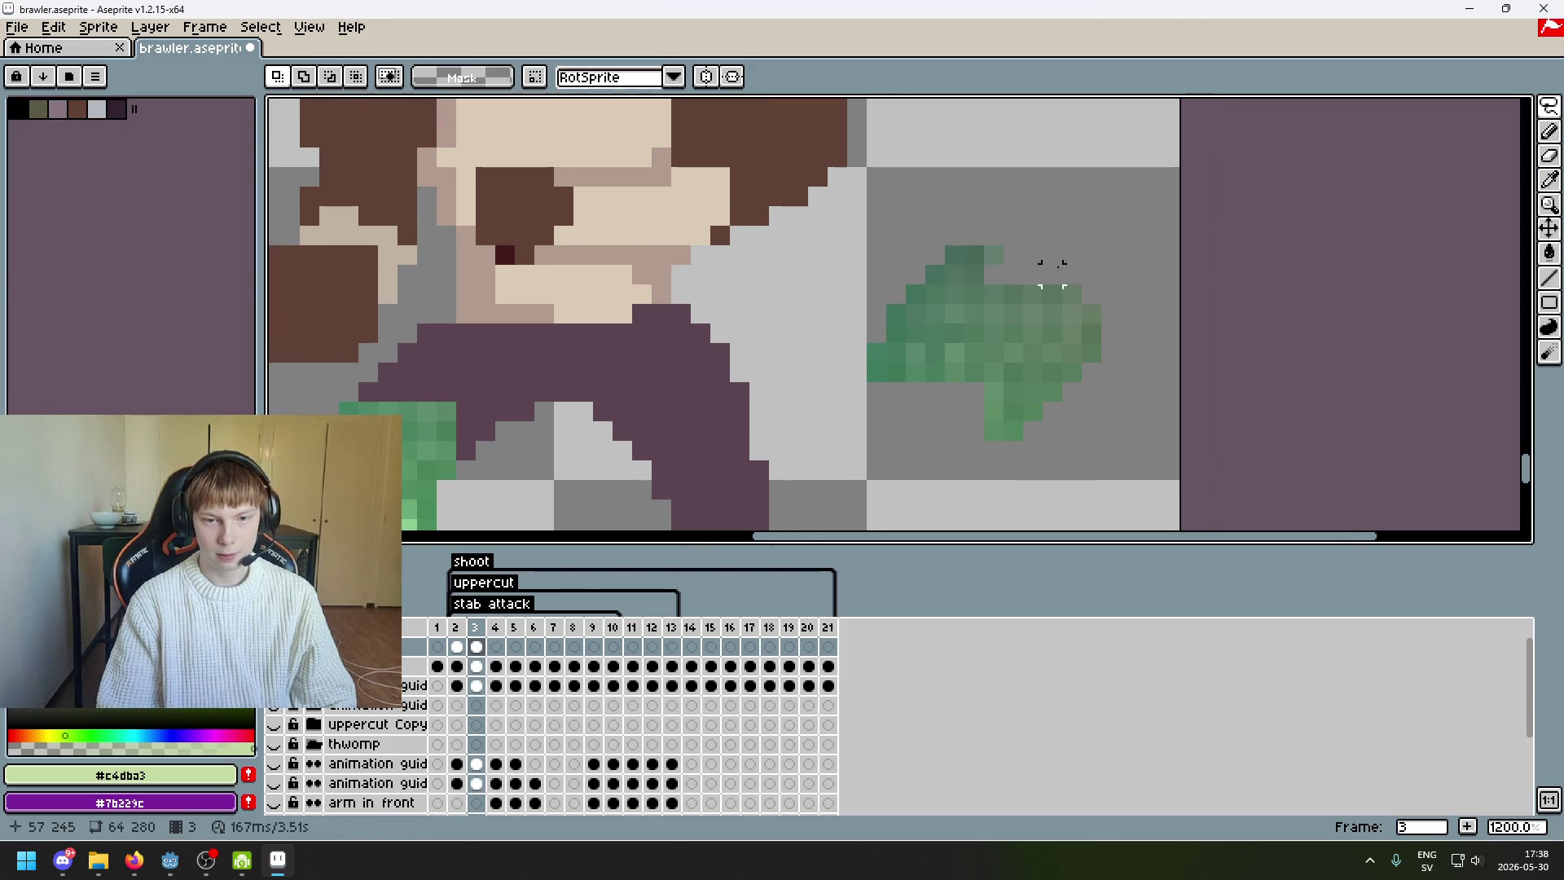
pyautogui.moveTo(1006, 283)
pyautogui.mouseDown()
pyautogui.moveTo(1079, 303)
pyautogui.moveTo(1071, 265)
pyautogui.moveTo(943, 264)
pyautogui.mouseUp()
pyautogui.click(1051, 302)
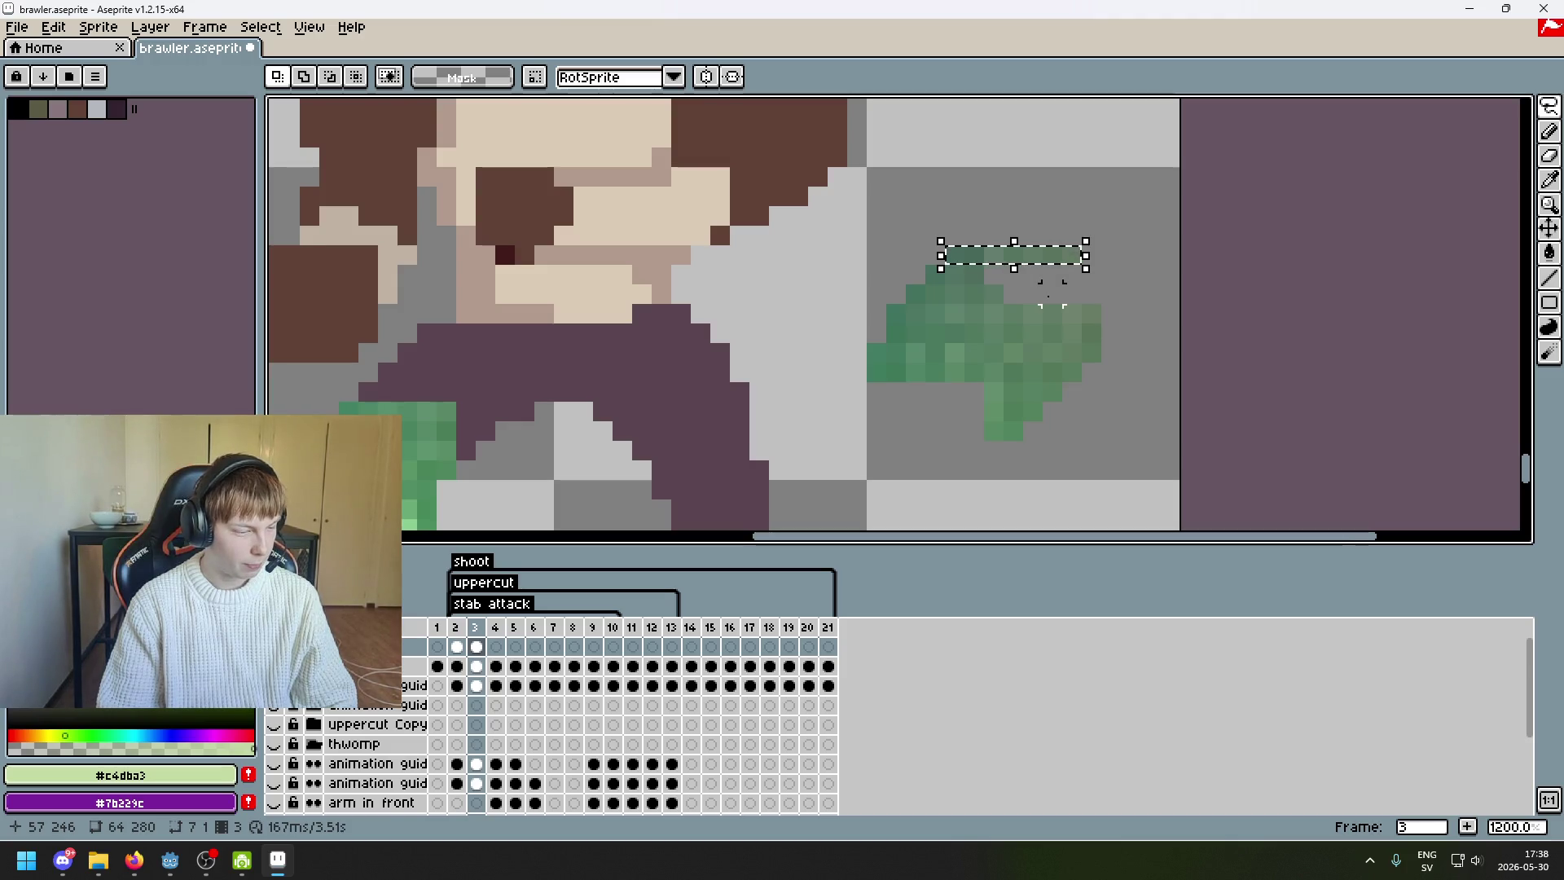
# - Lay a green strip along the waist, undo a stray second move, and select more top edge
pyautogui.moveTo(1040, 261); pyautogui.dragTo(509, 339)
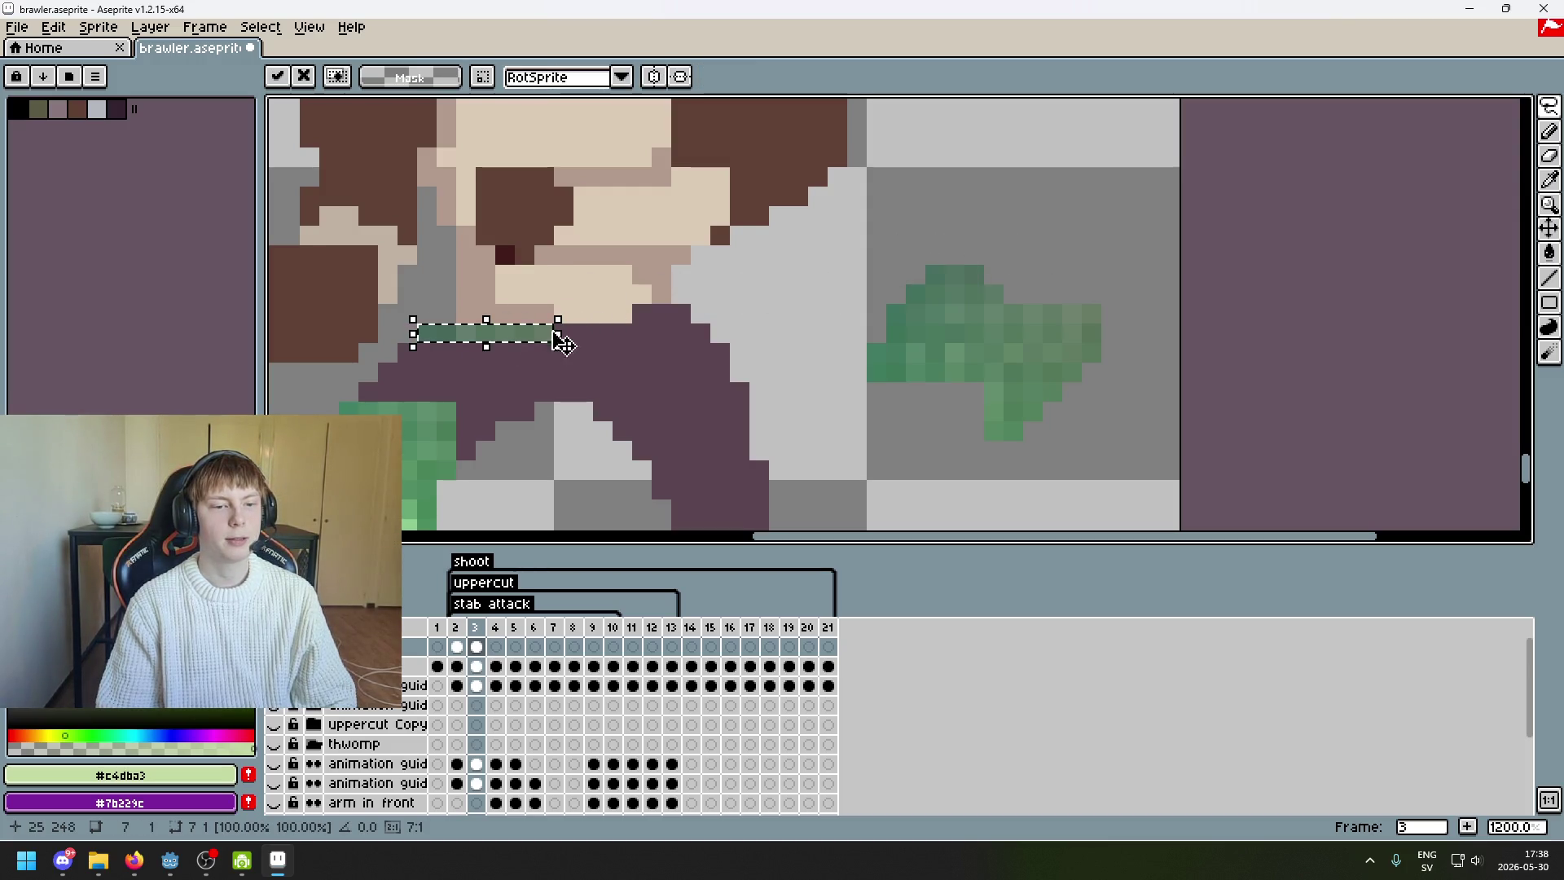
pyautogui.moveTo(935, 275)
pyautogui.mouseDown()
pyautogui.moveTo(983, 285)
pyautogui.moveTo(423, 351)
pyautogui.moveTo(440, 369)
pyautogui.mouseUp()
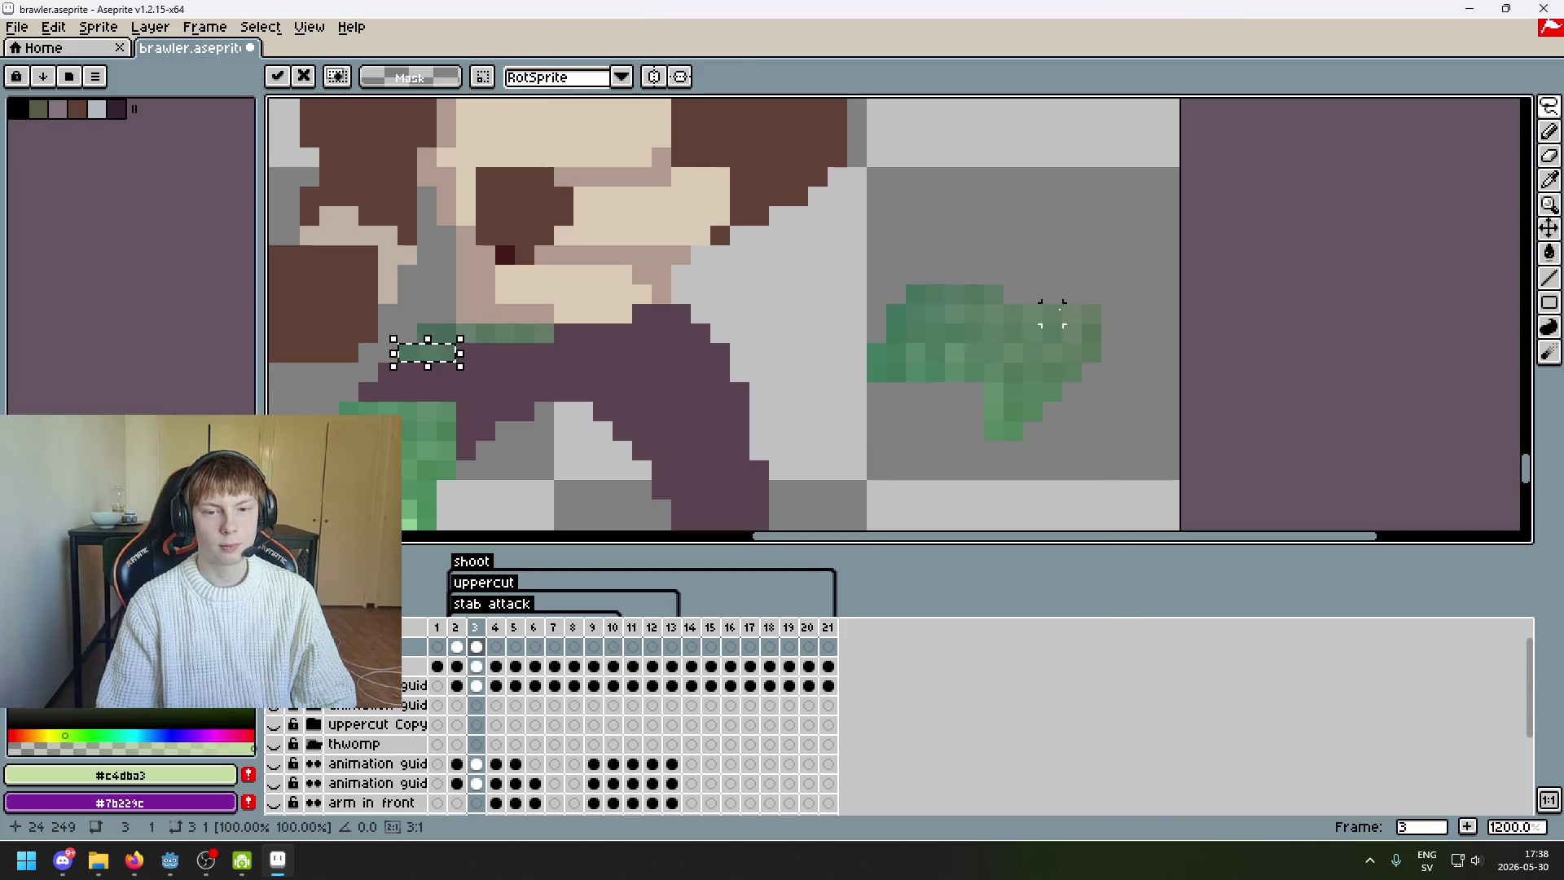
pyautogui.hotkey('ctrl', 'z')
pyautogui.moveTo(1062, 303); pyautogui.dragTo(1010, 293)
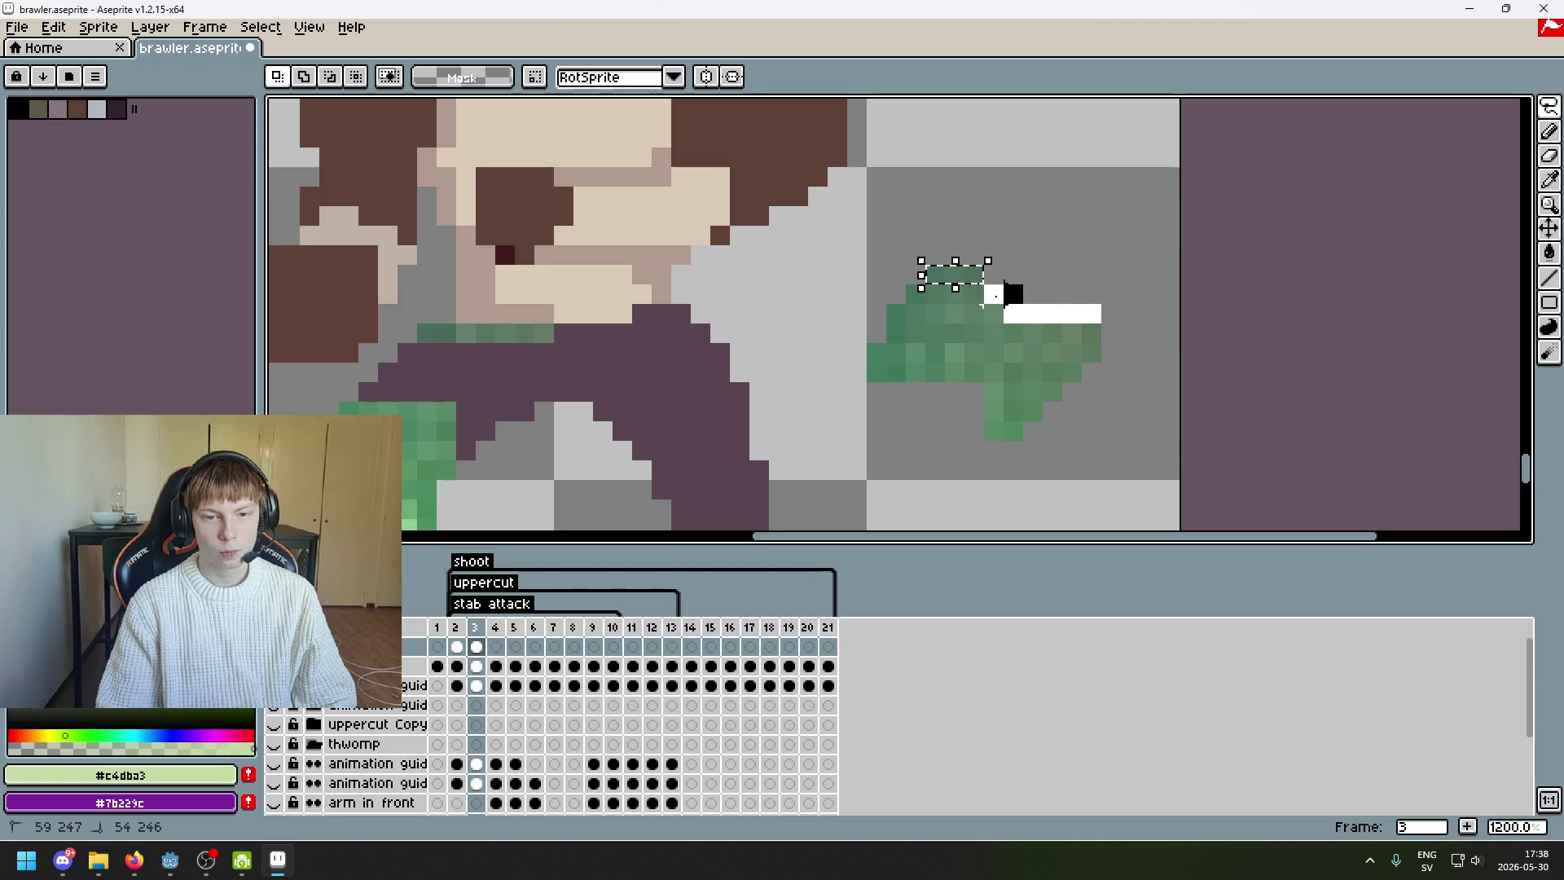
# - Select the jagged top row of the green hand shape and nudge it one pixel up and right
pyautogui.click(916, 275)
pyautogui.moveTo(916, 274)
pyautogui.mouseDown()
pyautogui.moveTo(995, 274)
pyautogui.moveTo(1121, 319)
pyautogui.mouseUp()
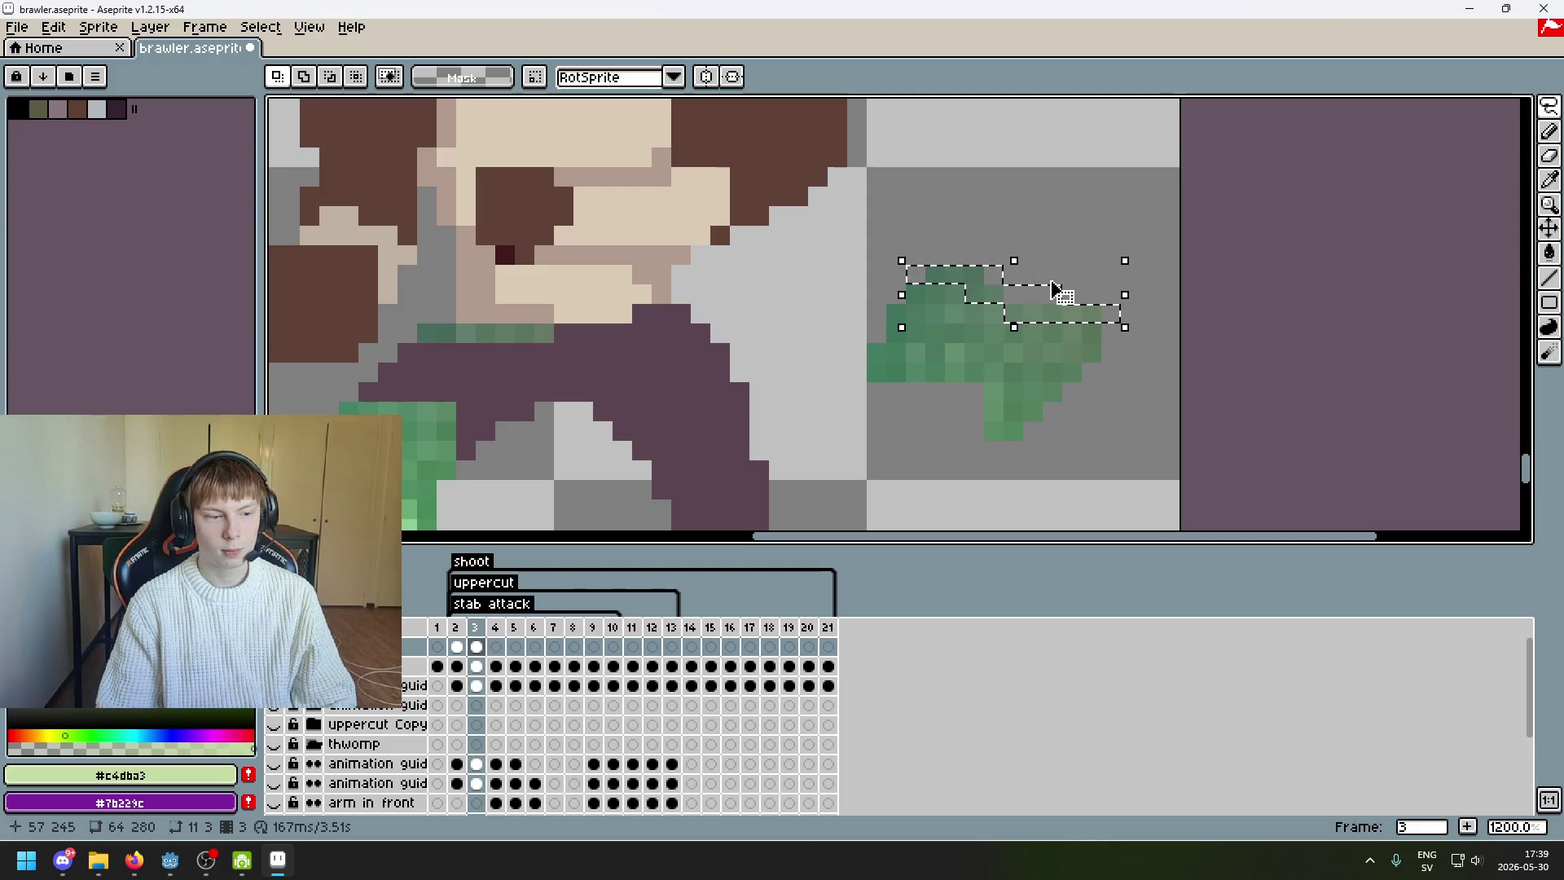
pyautogui.moveTo(1059, 326); pyautogui.dragTo(1051, 318)
pyautogui.click(1047, 231)
# - Lift the green shape's top-edge strip well above it, then select a small 2×1 piece
pyautogui.moveTo(1550, 107)
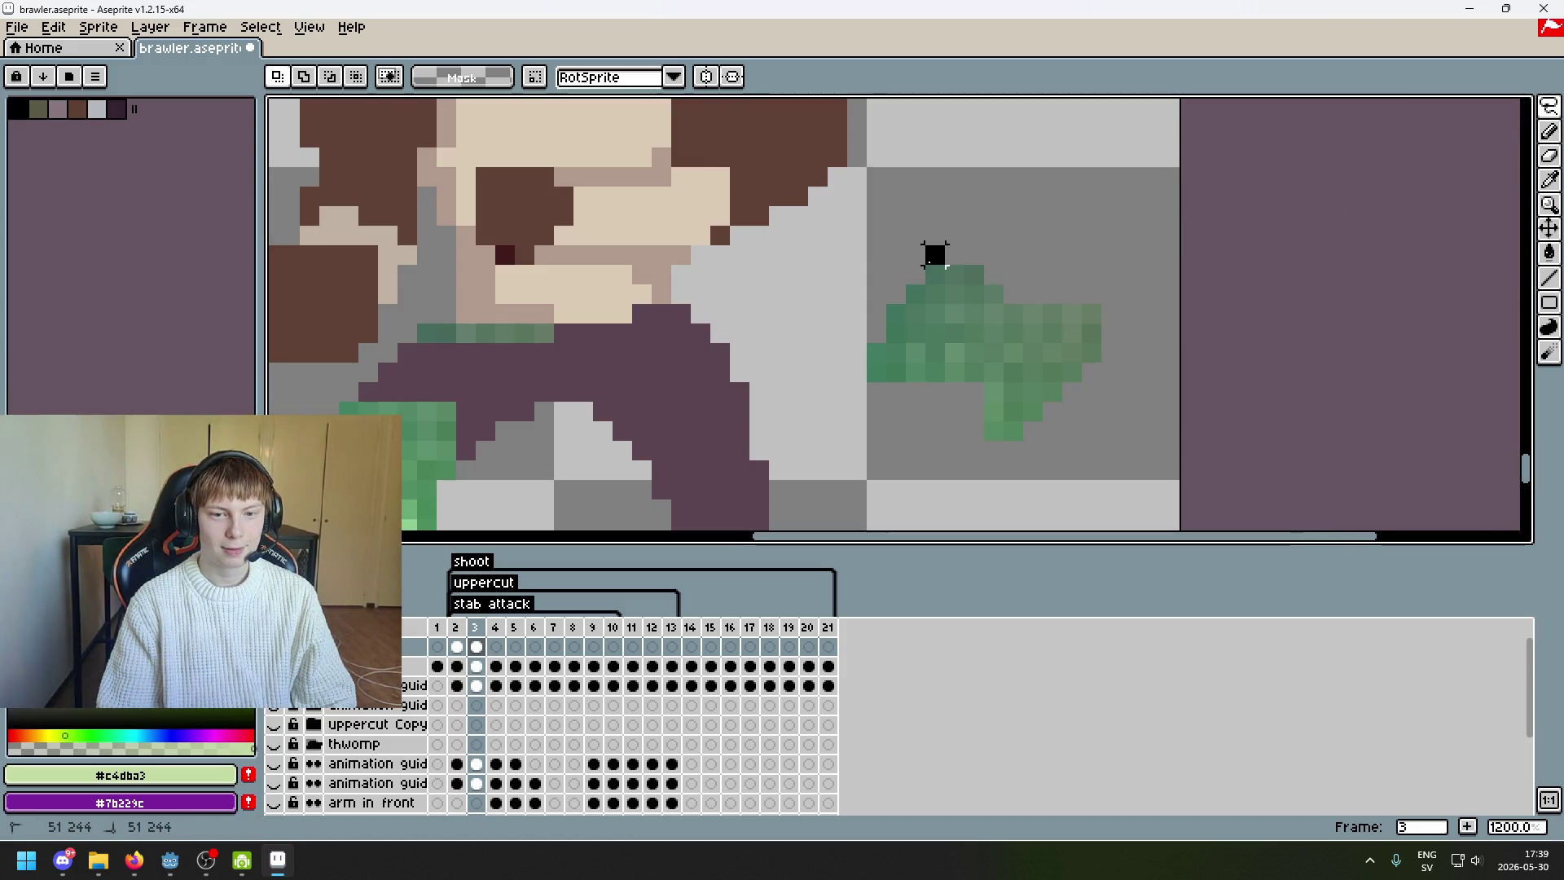
pyautogui.moveTo(945, 268); pyautogui.dragTo(1044, 274)
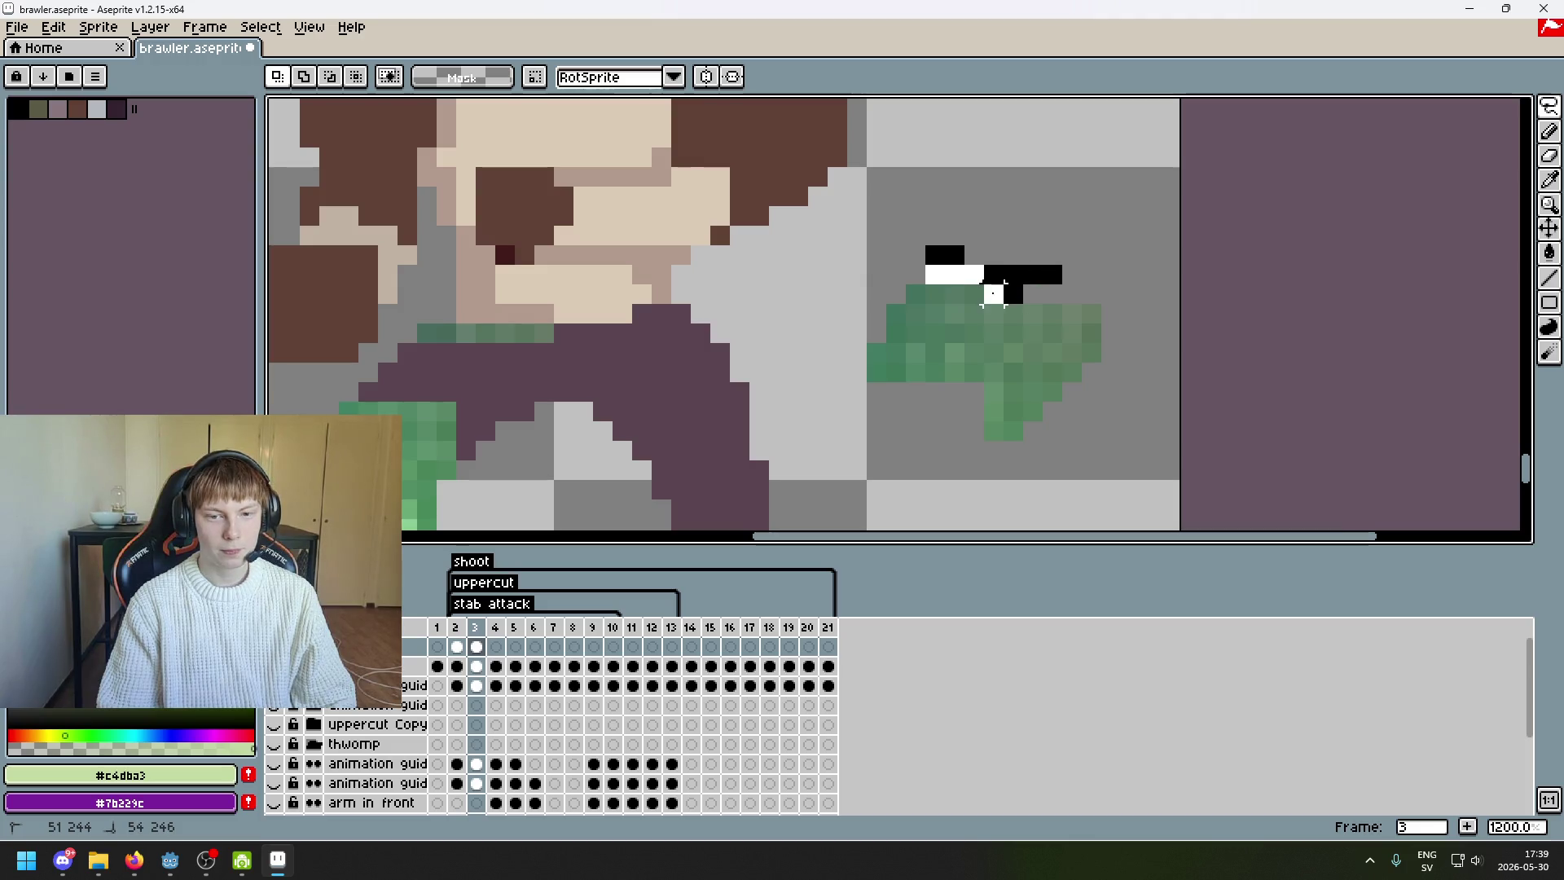
pyautogui.moveTo(916, 237); pyautogui.dragTo(1140, 326)
pyautogui.moveTo(1071, 286)
pyautogui.mouseDown()
pyautogui.moveTo(951, 228)
pyautogui.moveTo(1083, 264)
pyautogui.moveTo(1075, 228)
pyautogui.mouseUp()
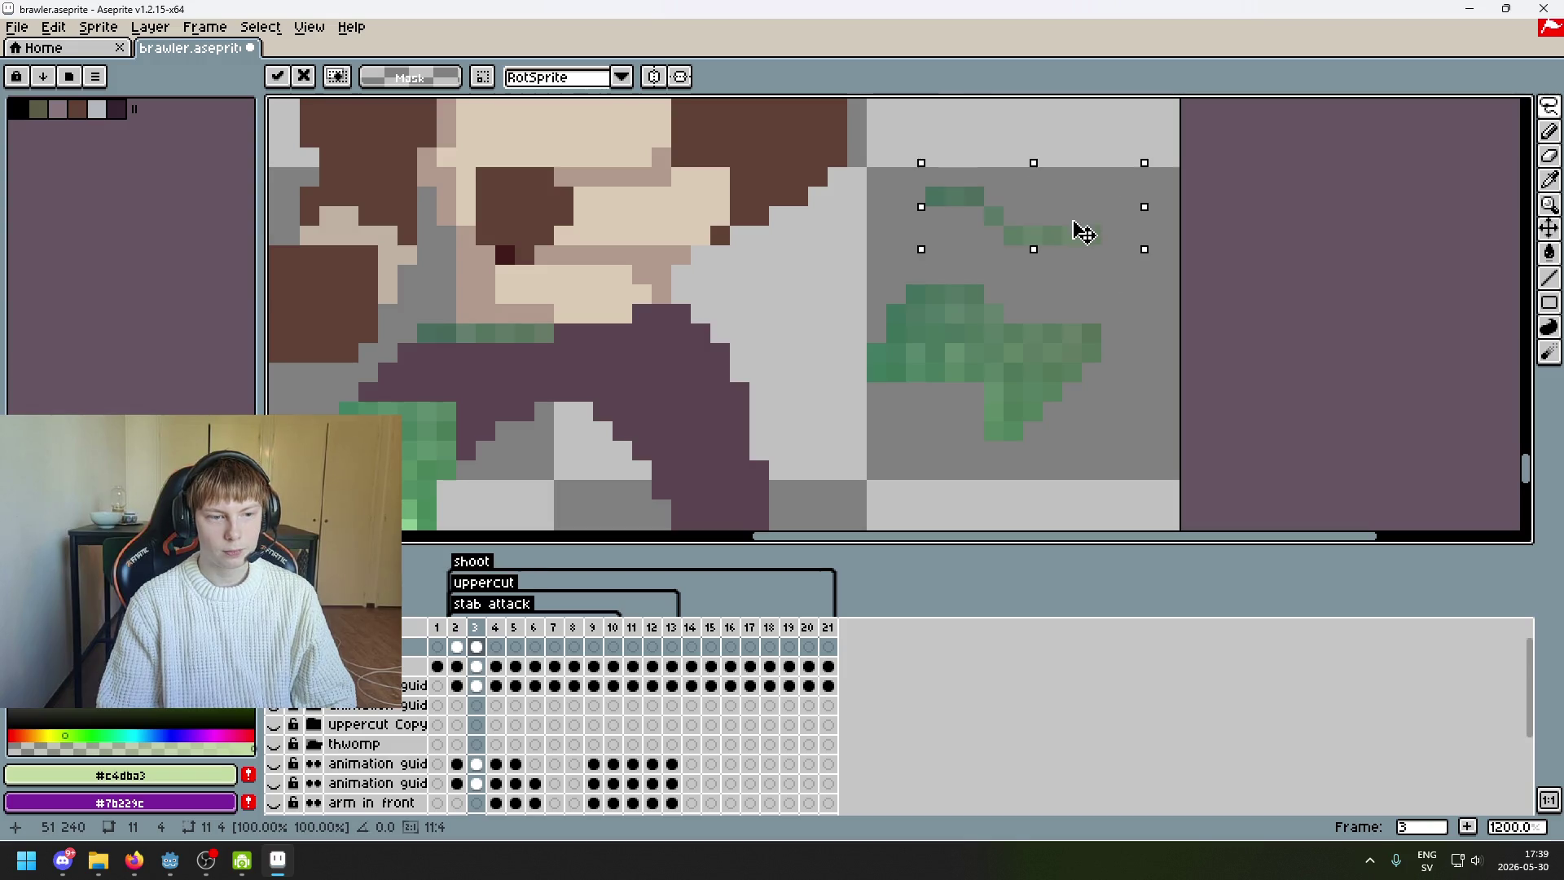
pyautogui.click(1130, 254)
pyautogui.moveTo(974, 236)
pyautogui.mouseDown()
pyautogui.moveTo(994, 237)
pyautogui.moveTo(994, 213)
pyautogui.mouseUp()
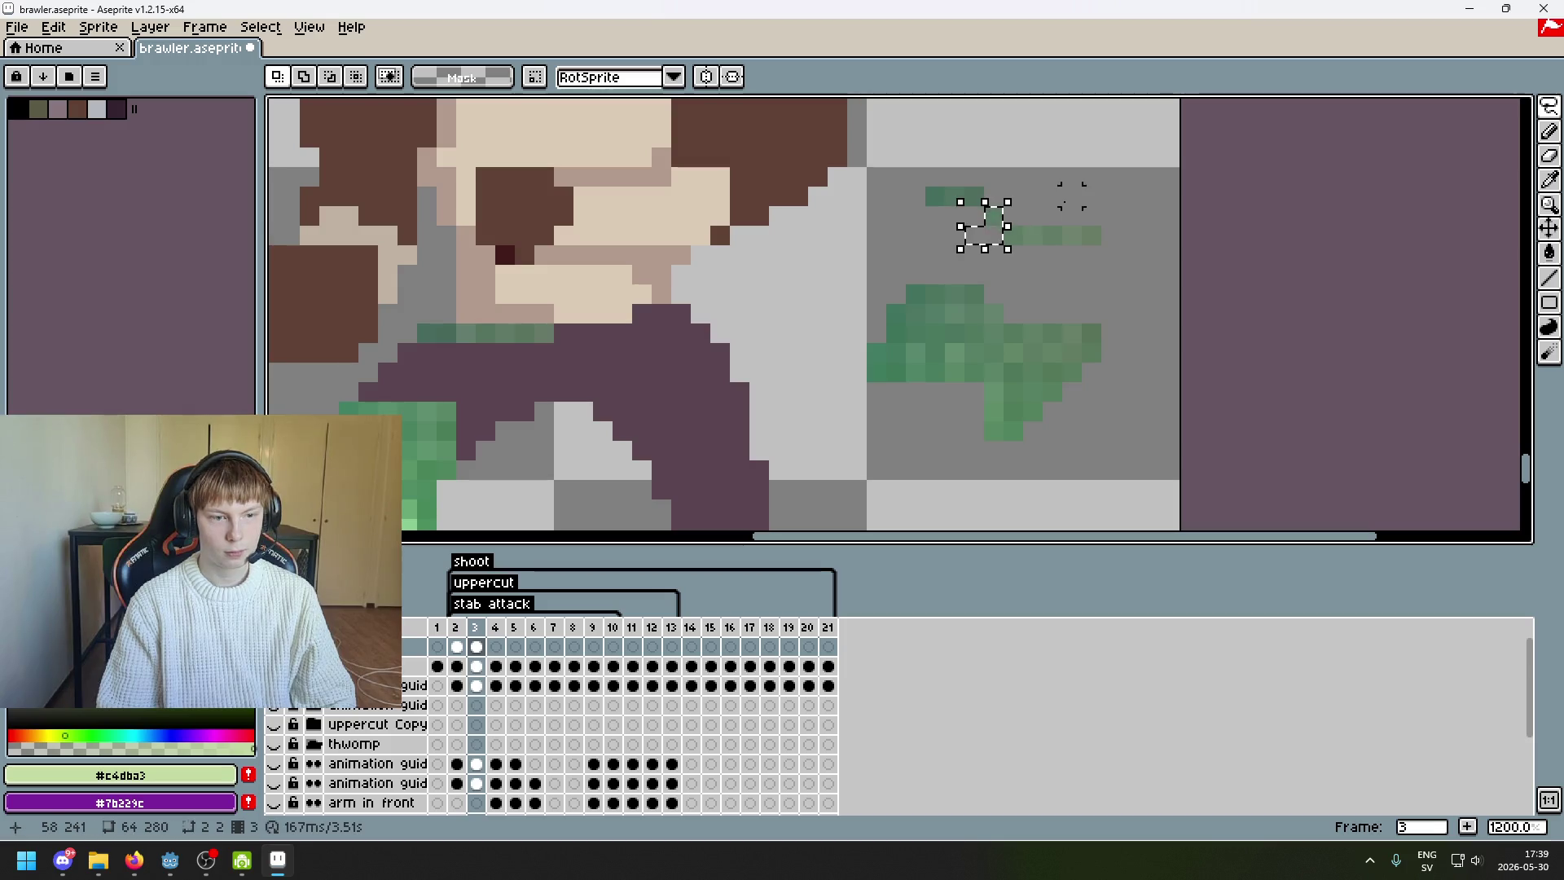
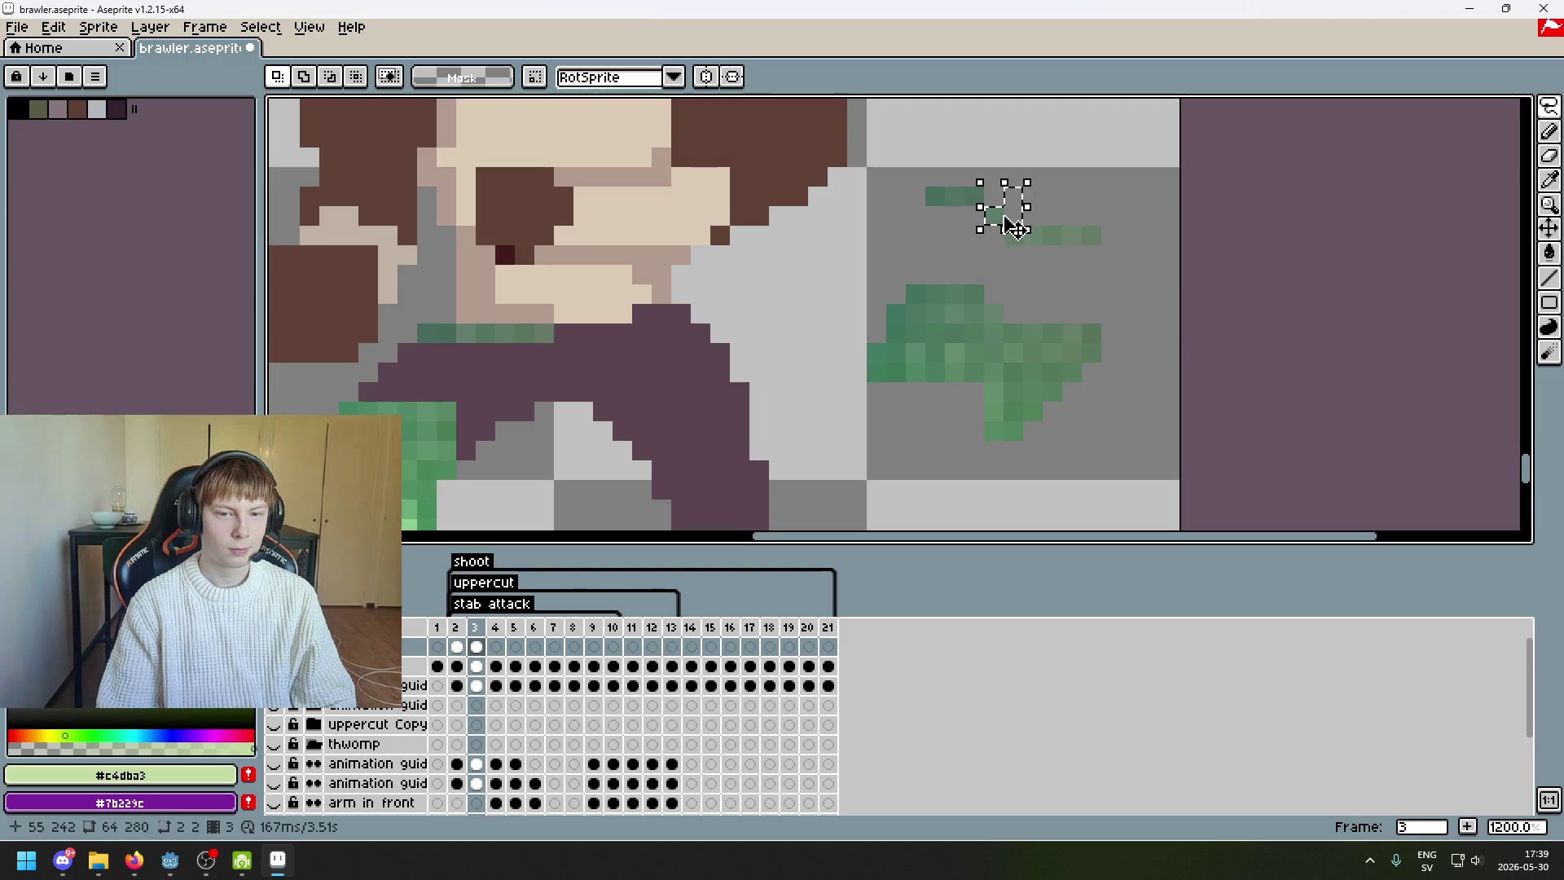
# - Undo the last selection change, then nudge the selected green pixels up one pixel and commit
pyautogui.hotkey('ctrl', 'z')
pyautogui.moveTo(992, 237)
pyautogui.mouseDown()
pyautogui.moveTo(1004, 215)
pyautogui.moveTo(1004, 235)
pyautogui.moveTo(1112, 236)
pyautogui.moveTo(1112, 281)
pyautogui.moveTo(1077, 227)
pyautogui.moveTo(899, 186)
pyautogui.moveTo(1178, 179)
pyautogui.moveTo(576, 346)
pyautogui.moveTo(632, 352)
pyautogui.moveTo(611, 341)
pyautogui.mouseUp()
pyautogui.click(1244, 251)
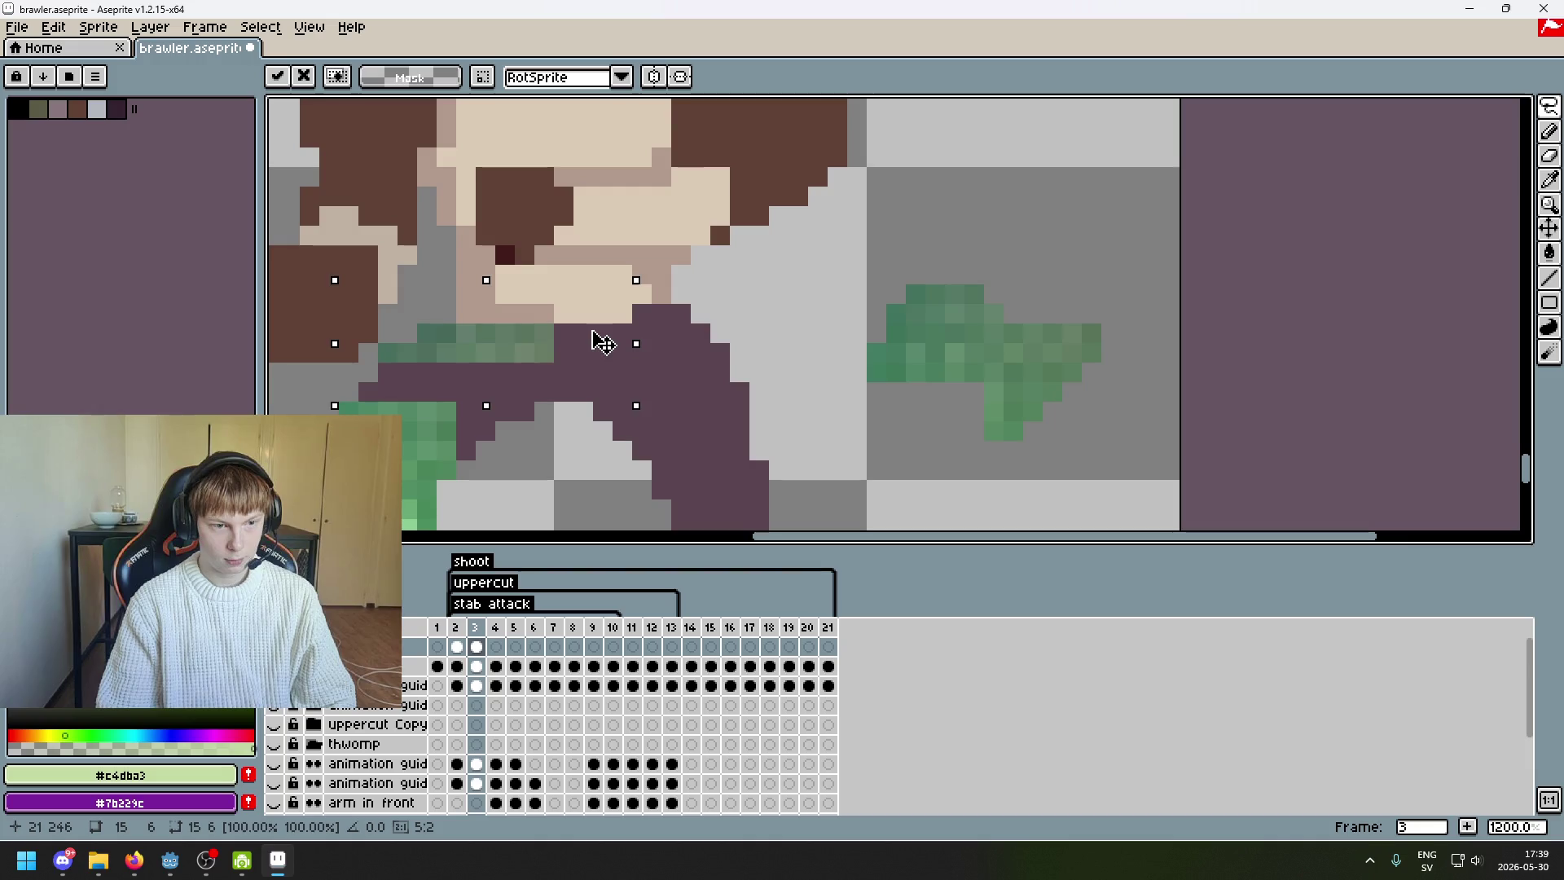
pyautogui.hotkey('ctrl', 'd')
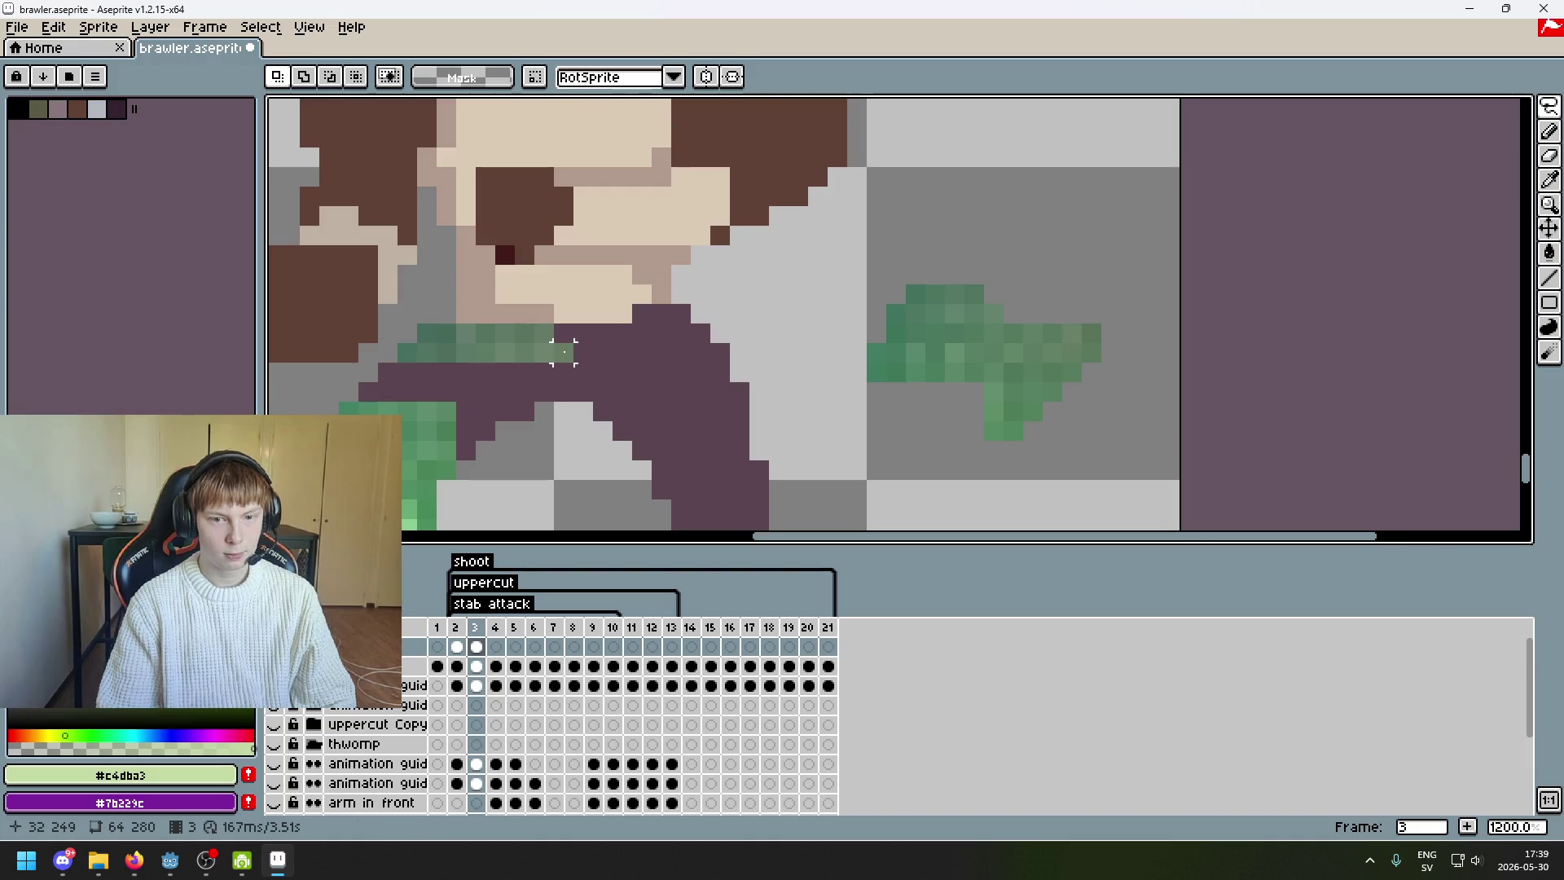
# - Move a strip of the loose green guide piece over toward the brawler and commit it
pyautogui.scroll(-2, 1065, 234)
pyautogui.scroll(2, 1065, 248)
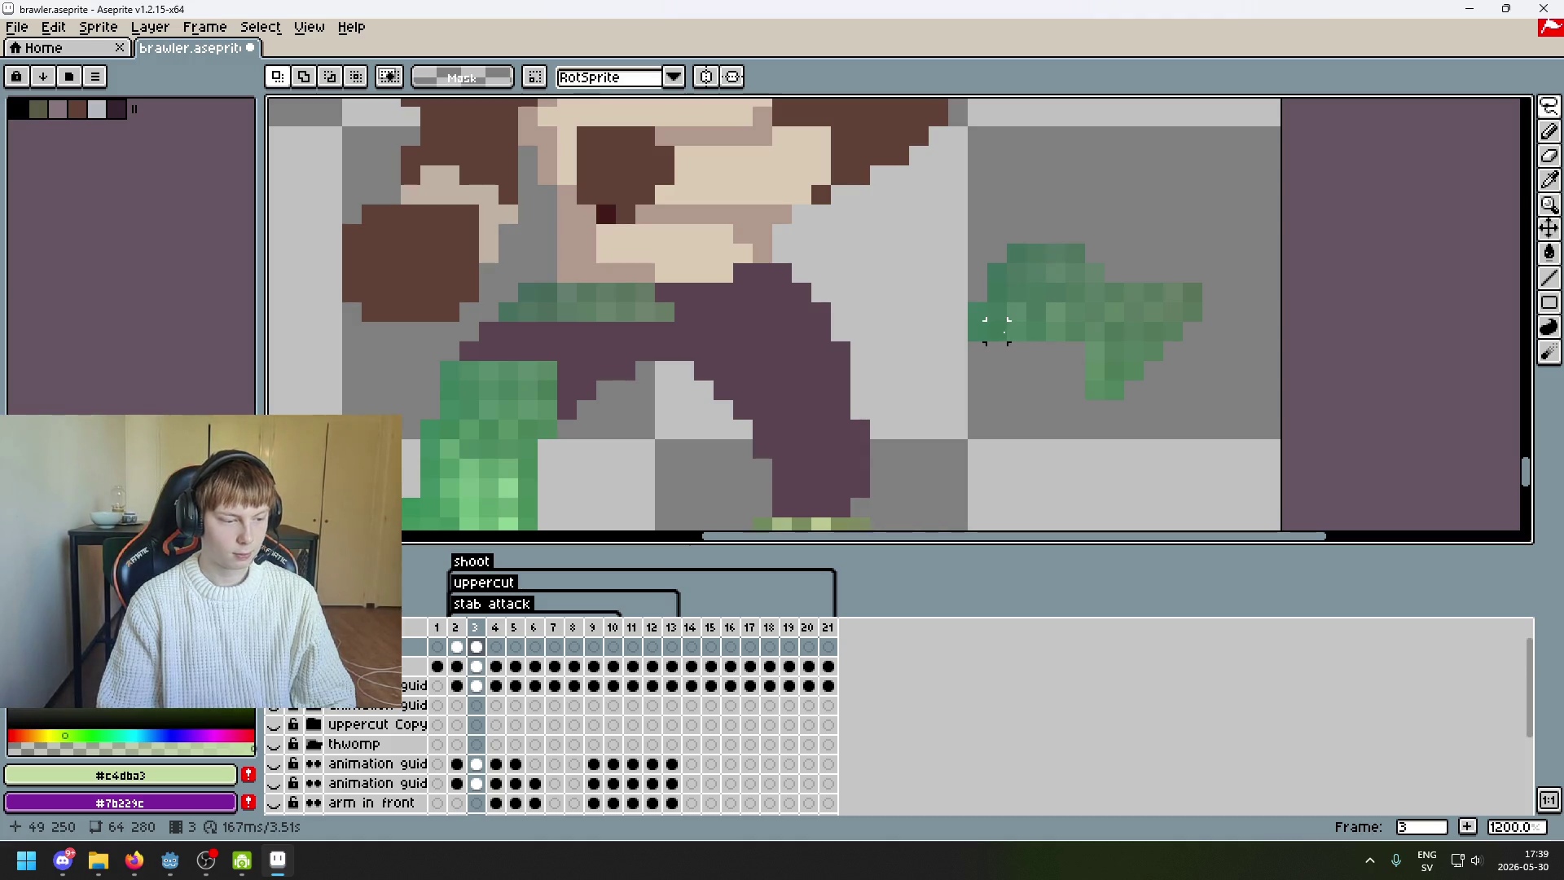
pyautogui.moveTo(1012, 325)
pyautogui.mouseDown()
pyautogui.moveTo(912, 374)
pyautogui.moveTo(970, 279)
pyautogui.moveTo(941, 274)
pyautogui.mouseUp()
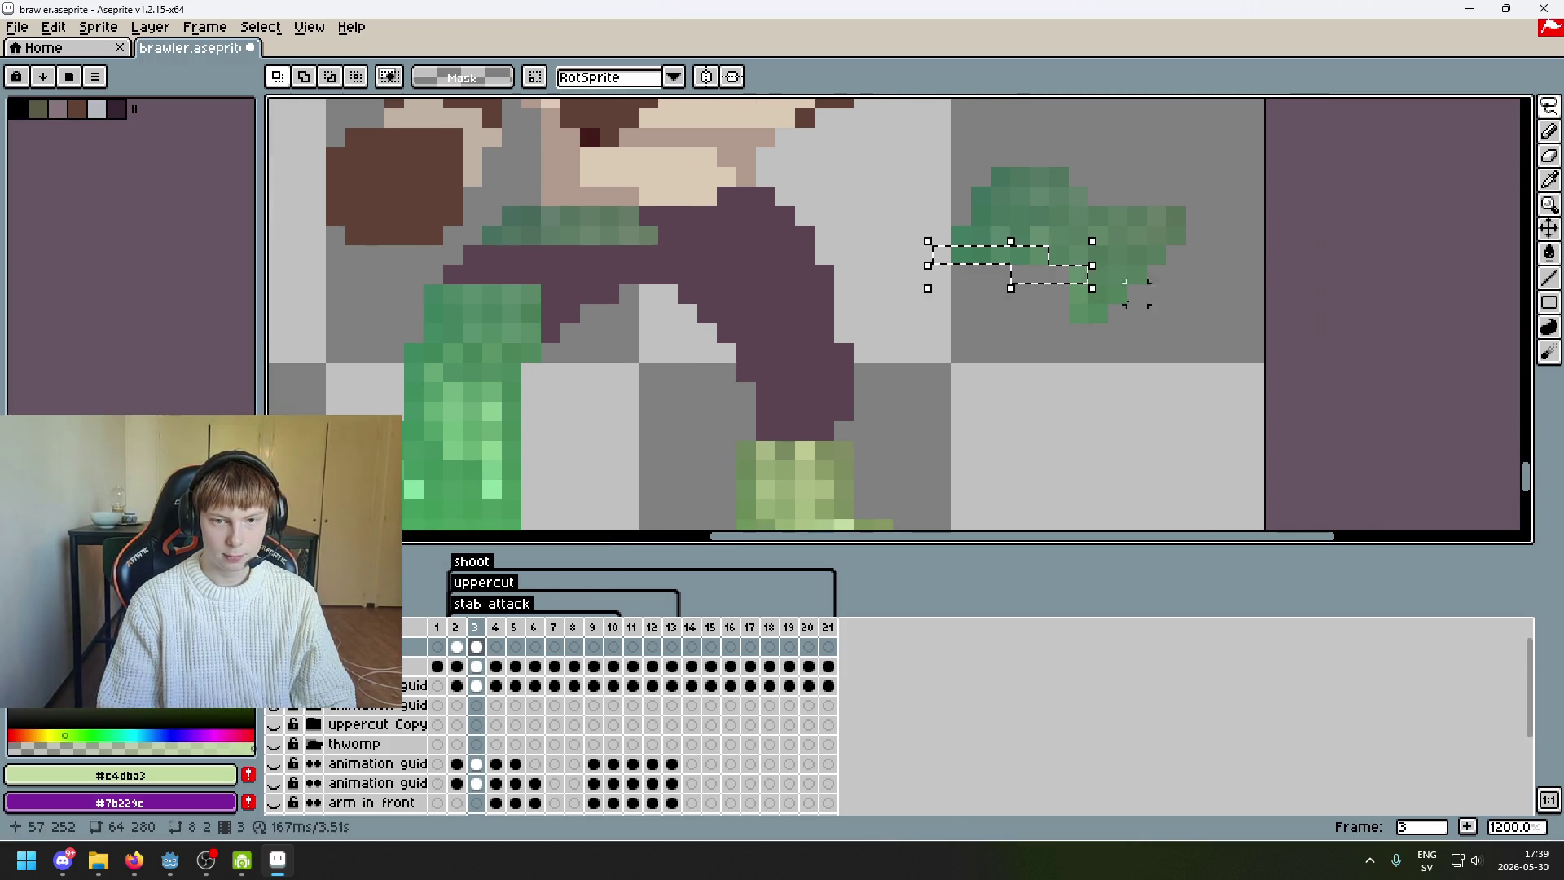
pyautogui.moveTo(1078, 313)
pyautogui.mouseDown()
pyautogui.moveTo(1066, 254)
pyautogui.moveTo(520, 286)
pyautogui.moveTo(663, 293)
pyautogui.moveTo(527, 283)
pyautogui.mouseUp()
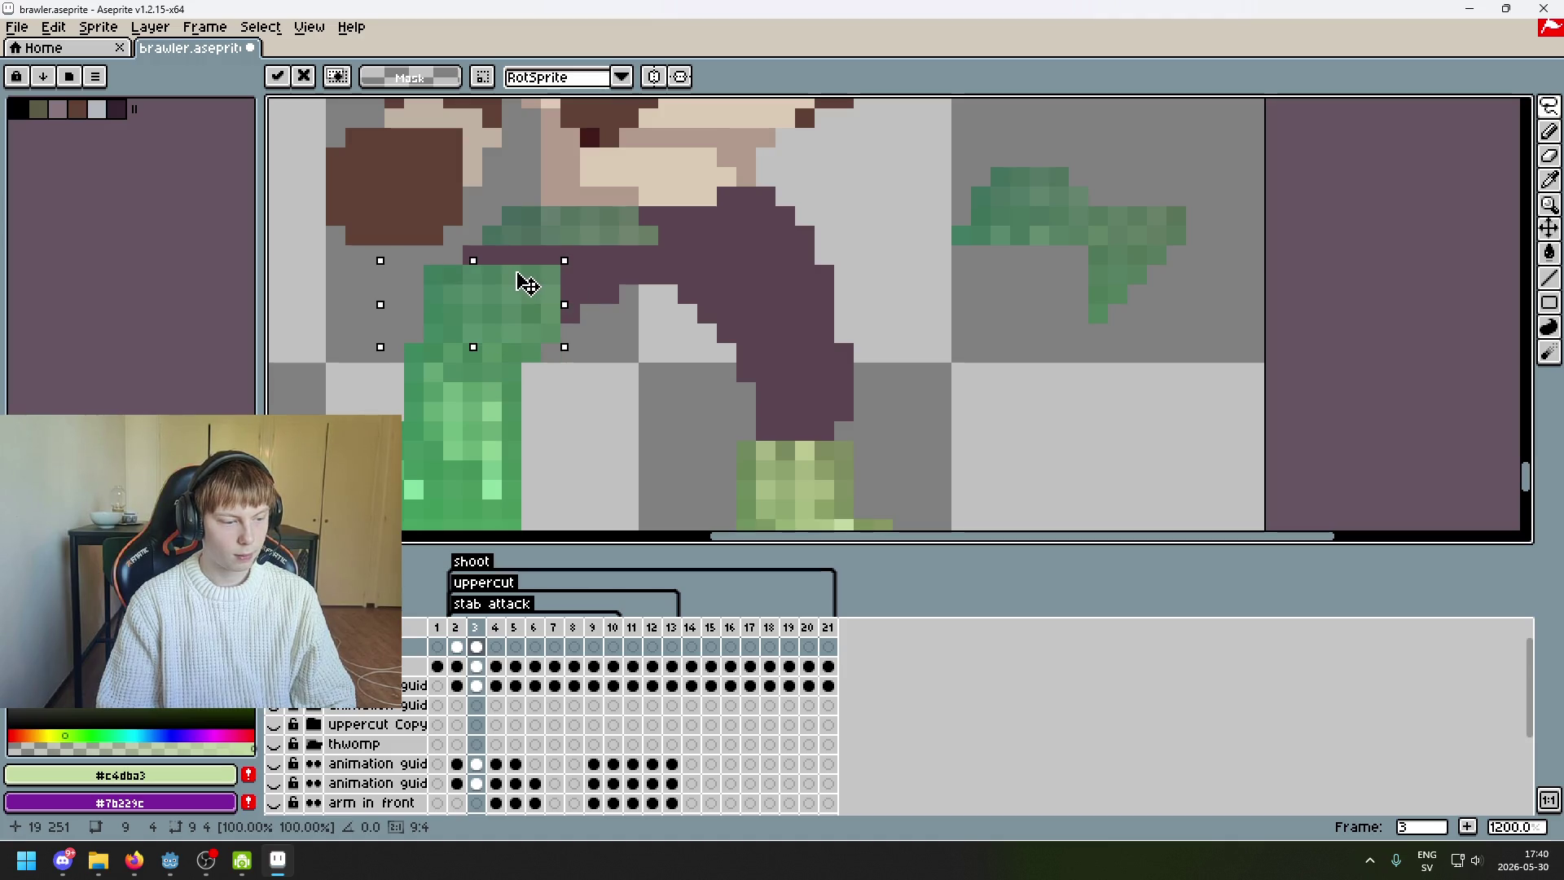
pyautogui.click(588, 293)
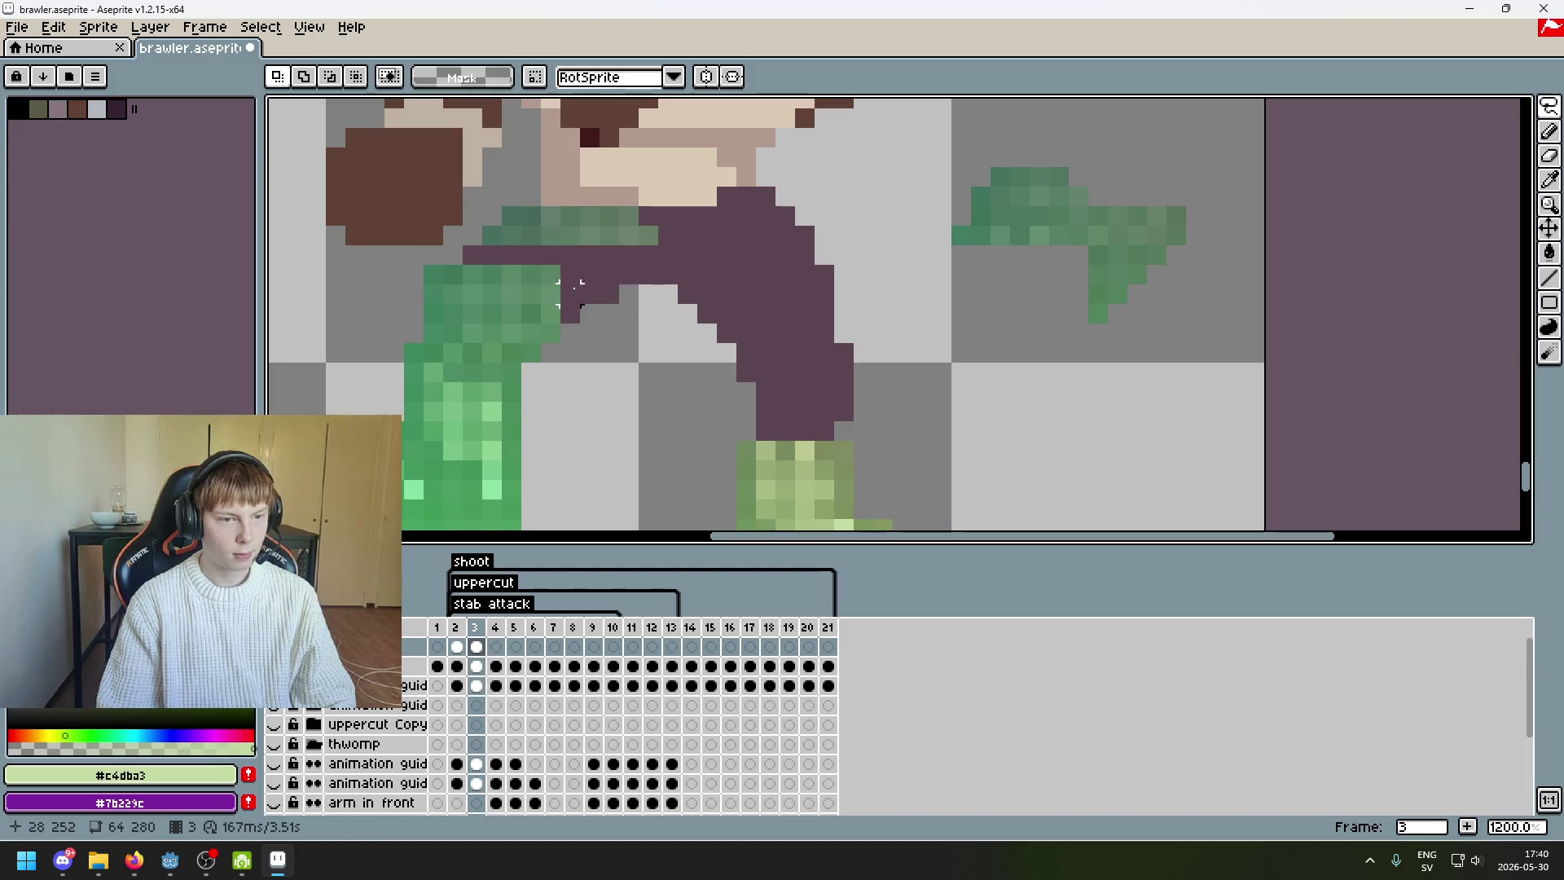
# - Drag another green strip from the right onto the brawler's left leg and deselect
pyautogui.moveTo(419, 268); pyautogui.dragTo(452, 279)
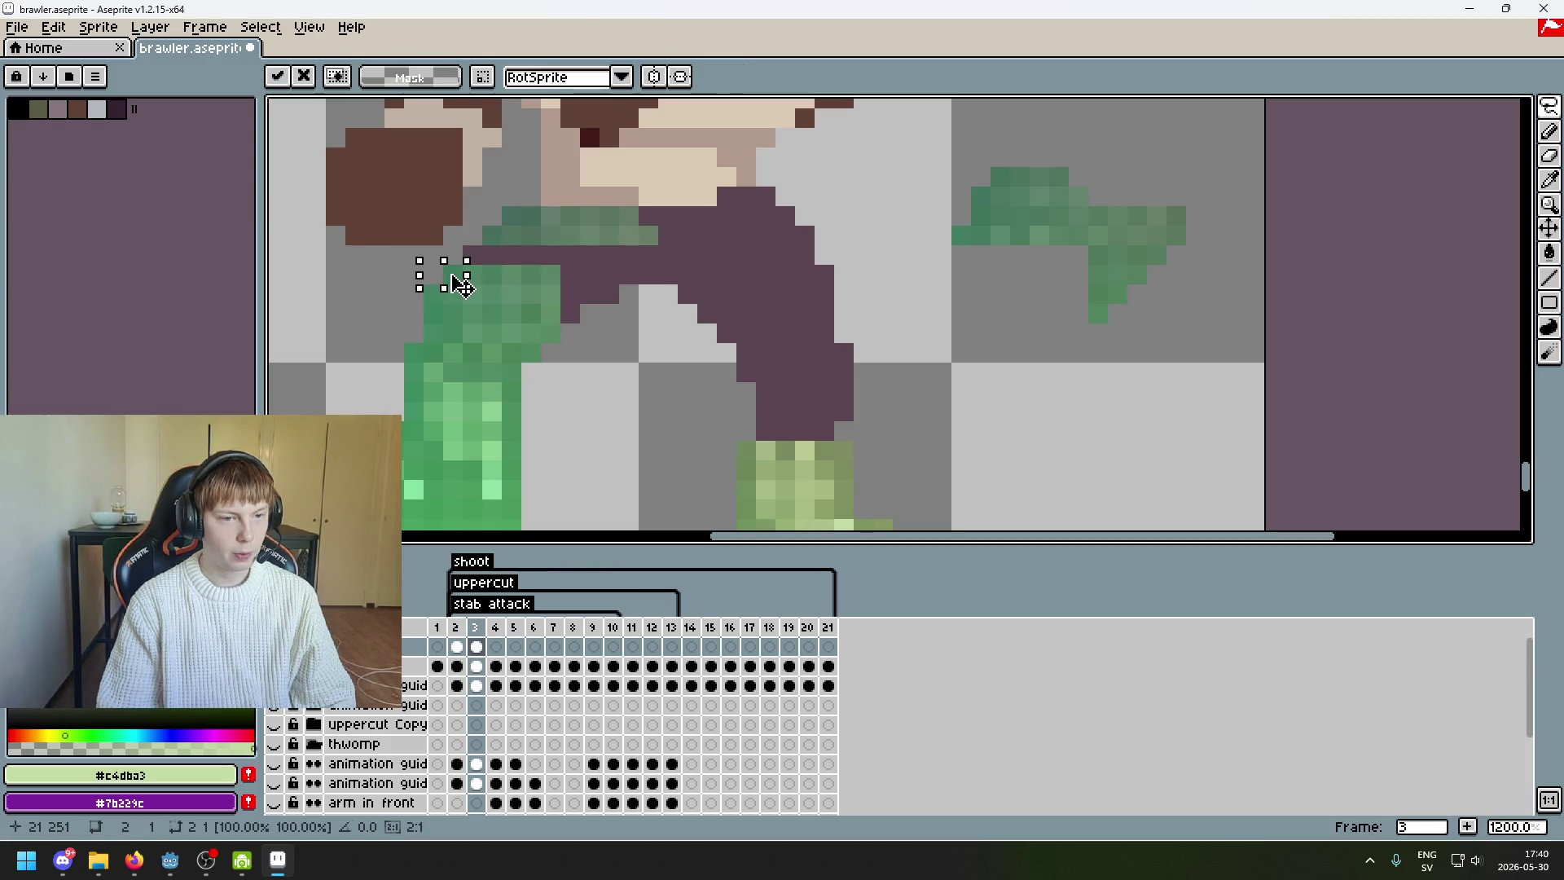
pyautogui.click(608, 293)
pyautogui.moveTo(962, 234)
pyautogui.mouseDown()
pyautogui.moveTo(1069, 236)
pyautogui.moveTo(1098, 342)
pyautogui.mouseUp()
pyautogui.moveTo(1058, 277)
pyautogui.mouseDown()
pyautogui.moveTo(569, 269)
pyautogui.moveTo(577, 303)
pyautogui.moveTo(652, 314)
pyautogui.moveTo(568, 302)
pyautogui.mouseUp()
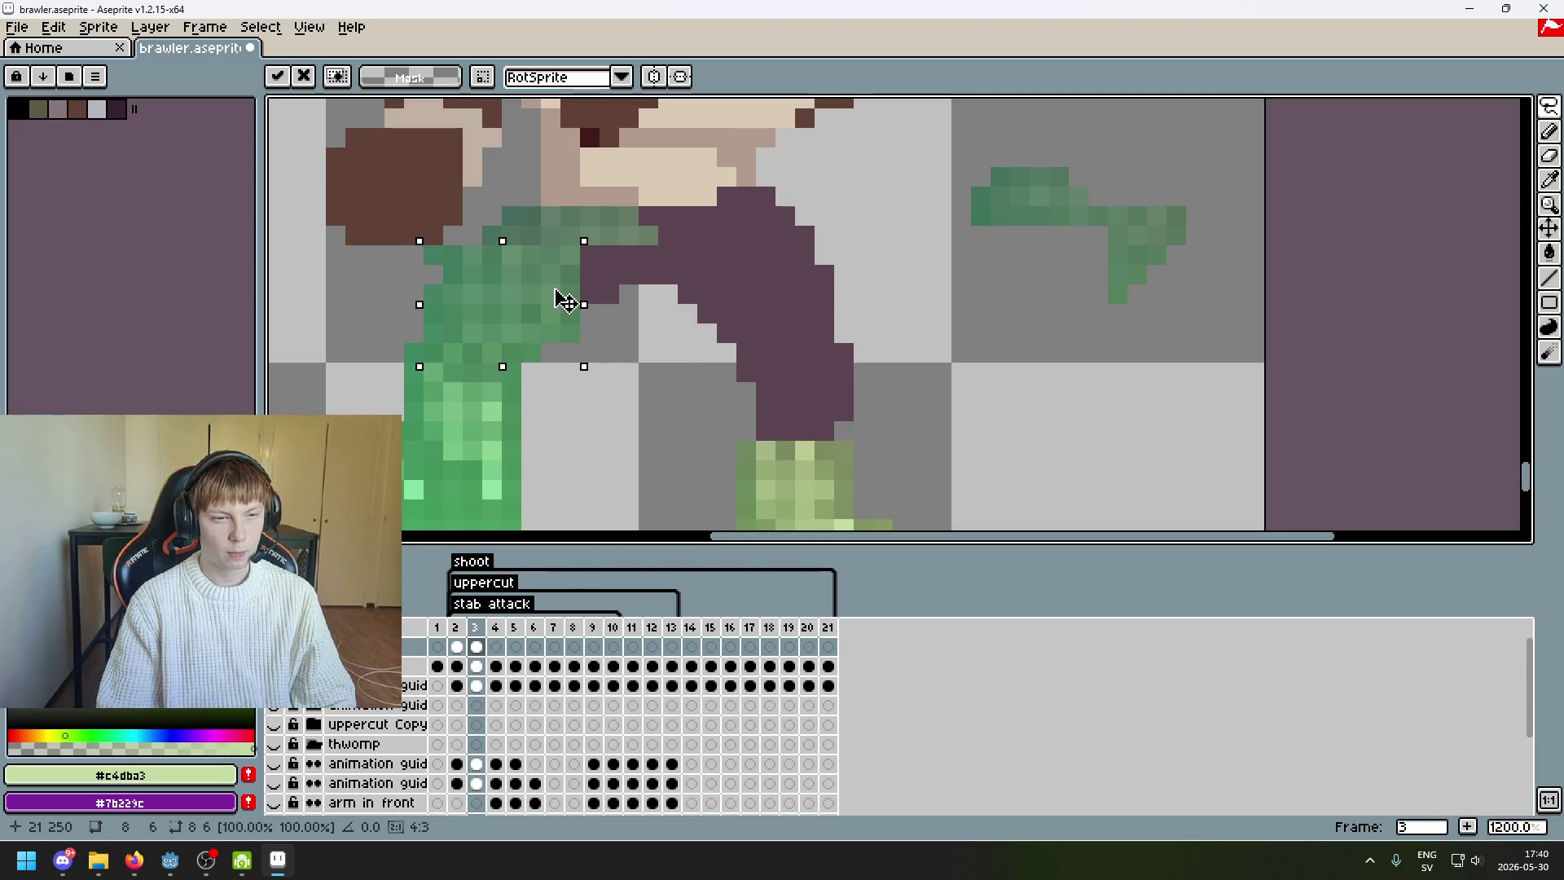
pyautogui.press('Return')
pyautogui.hotkey('ctrl', 'd')
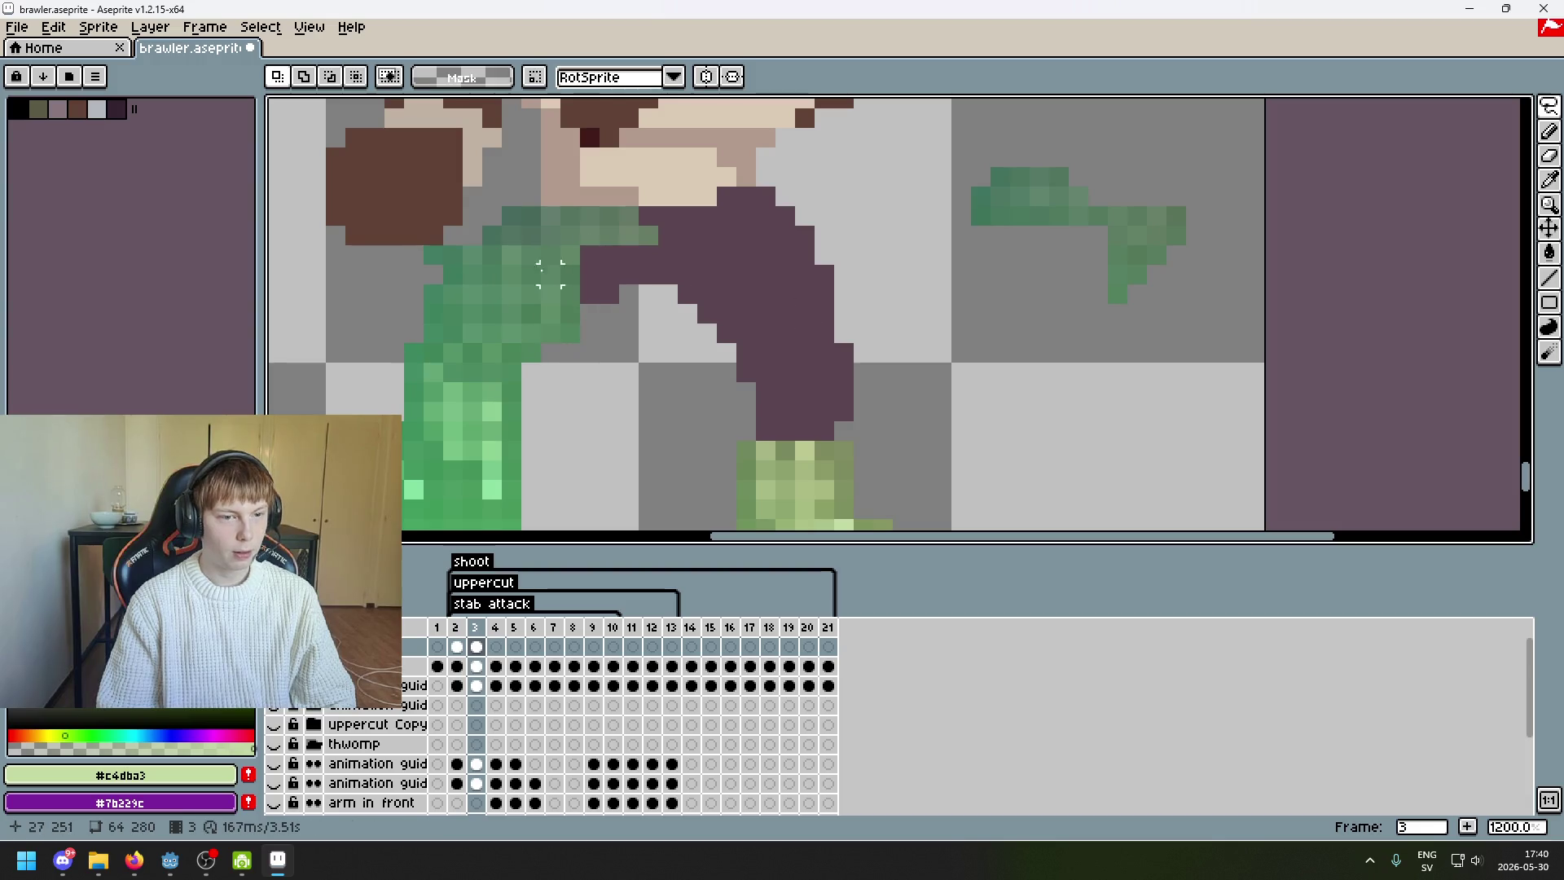
pyautogui.scroll(2, 437, 284)
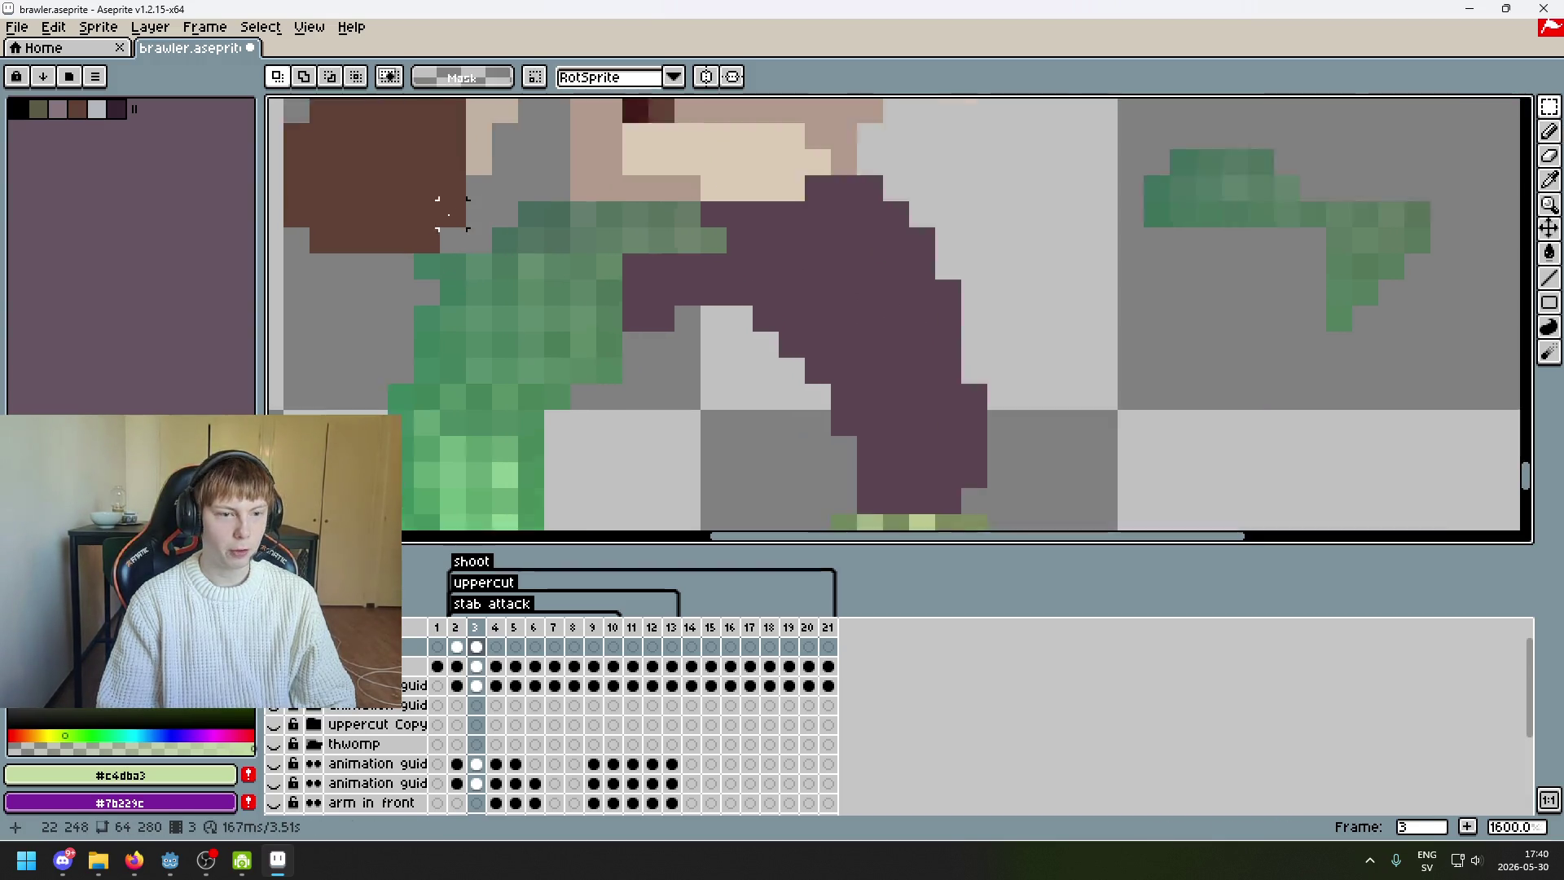
# - Shift a small row of green pixels to the right and commit it
pyautogui.moveTo(437, 284)
pyautogui.mouseDown()
pyautogui.moveTo(471, 307)
pyautogui.moveTo(557, 315)
pyautogui.mouseUp()
pyautogui.click(688, 371)
pyautogui.scroll(-8, 688, 370)
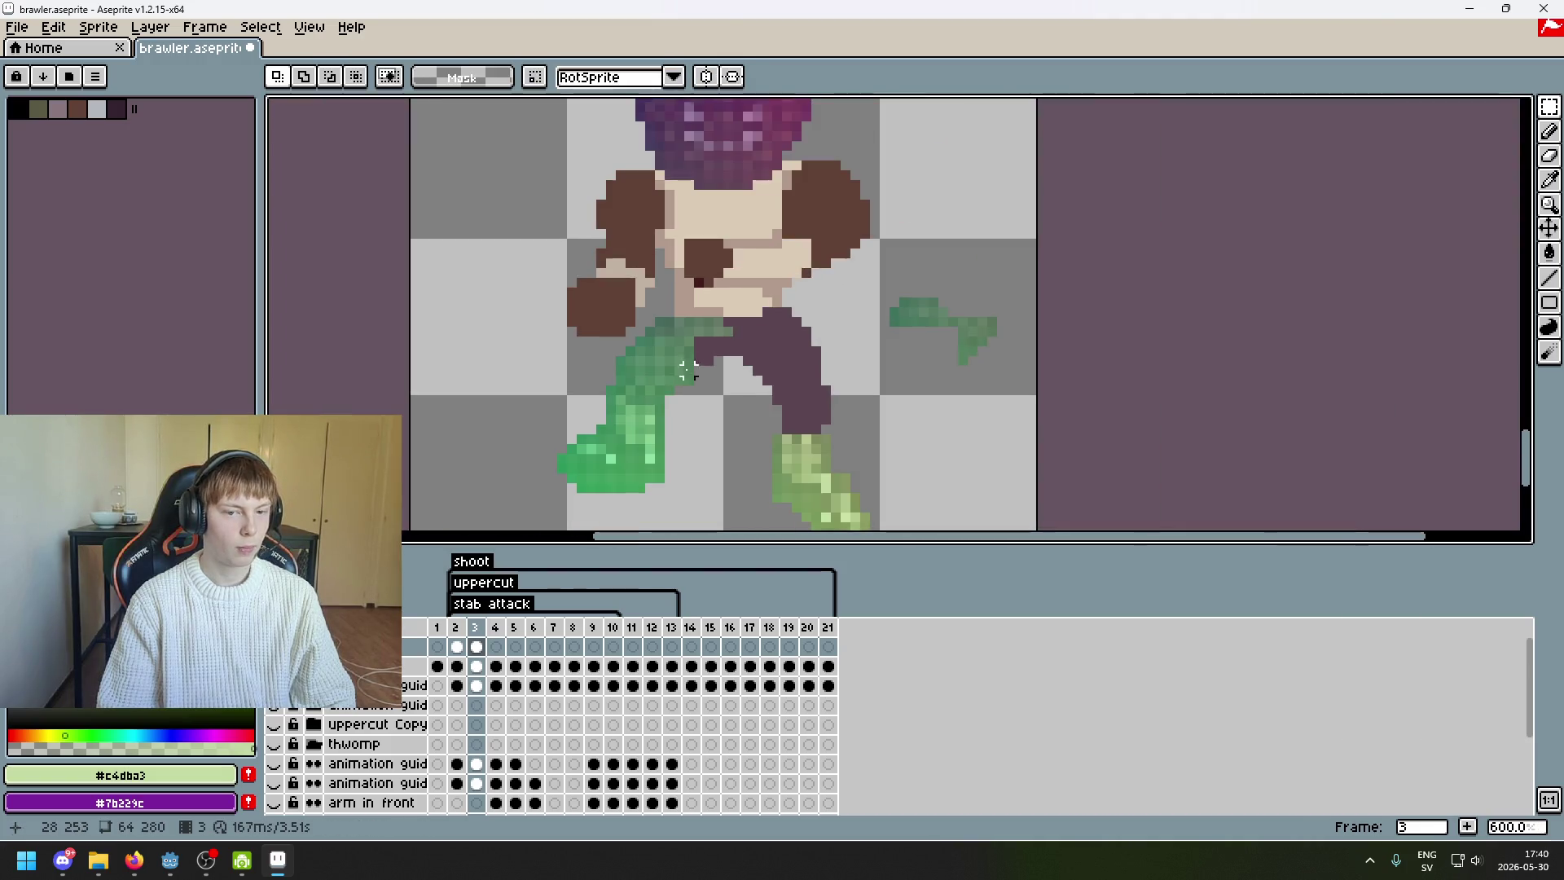
pyautogui.scroll(5, 845, 321)
pyautogui.moveTo(1064, 381); pyautogui.dragTo(971, 316)
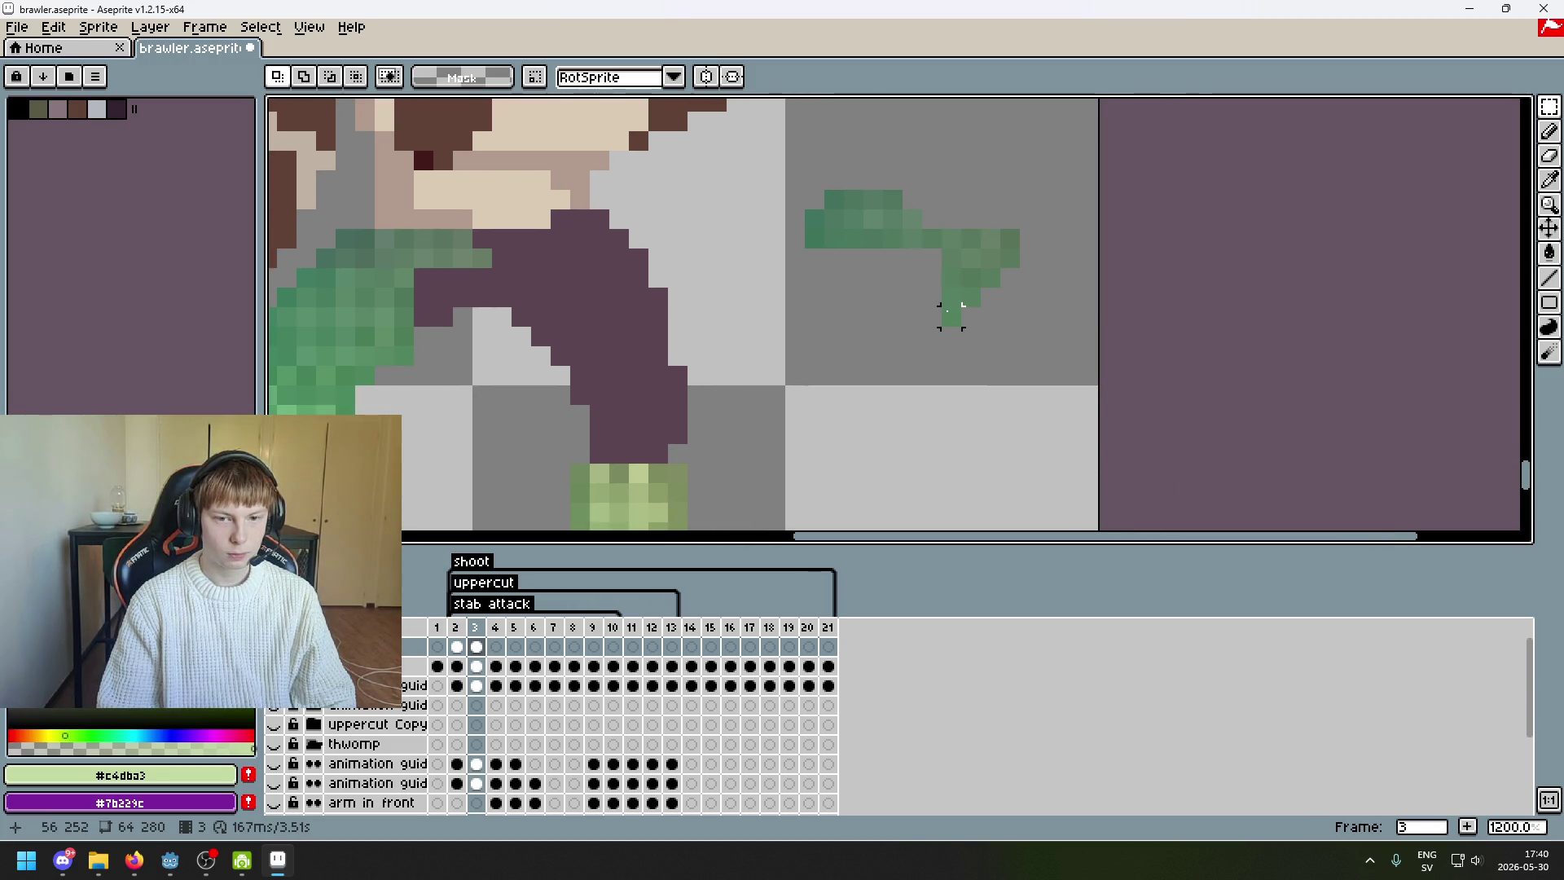
# - Try moving the green tip of the loose piece, then undo the move
pyautogui.moveTo(949, 316)
pyautogui.mouseDown()
pyautogui.moveTo(950, 295)
pyautogui.moveTo(1015, 269)
pyautogui.moveTo(447, 312)
pyautogui.moveTo(618, 353)
pyautogui.moveTo(975, 369)
pyautogui.mouseUp()
pyautogui.click(1048, 375)
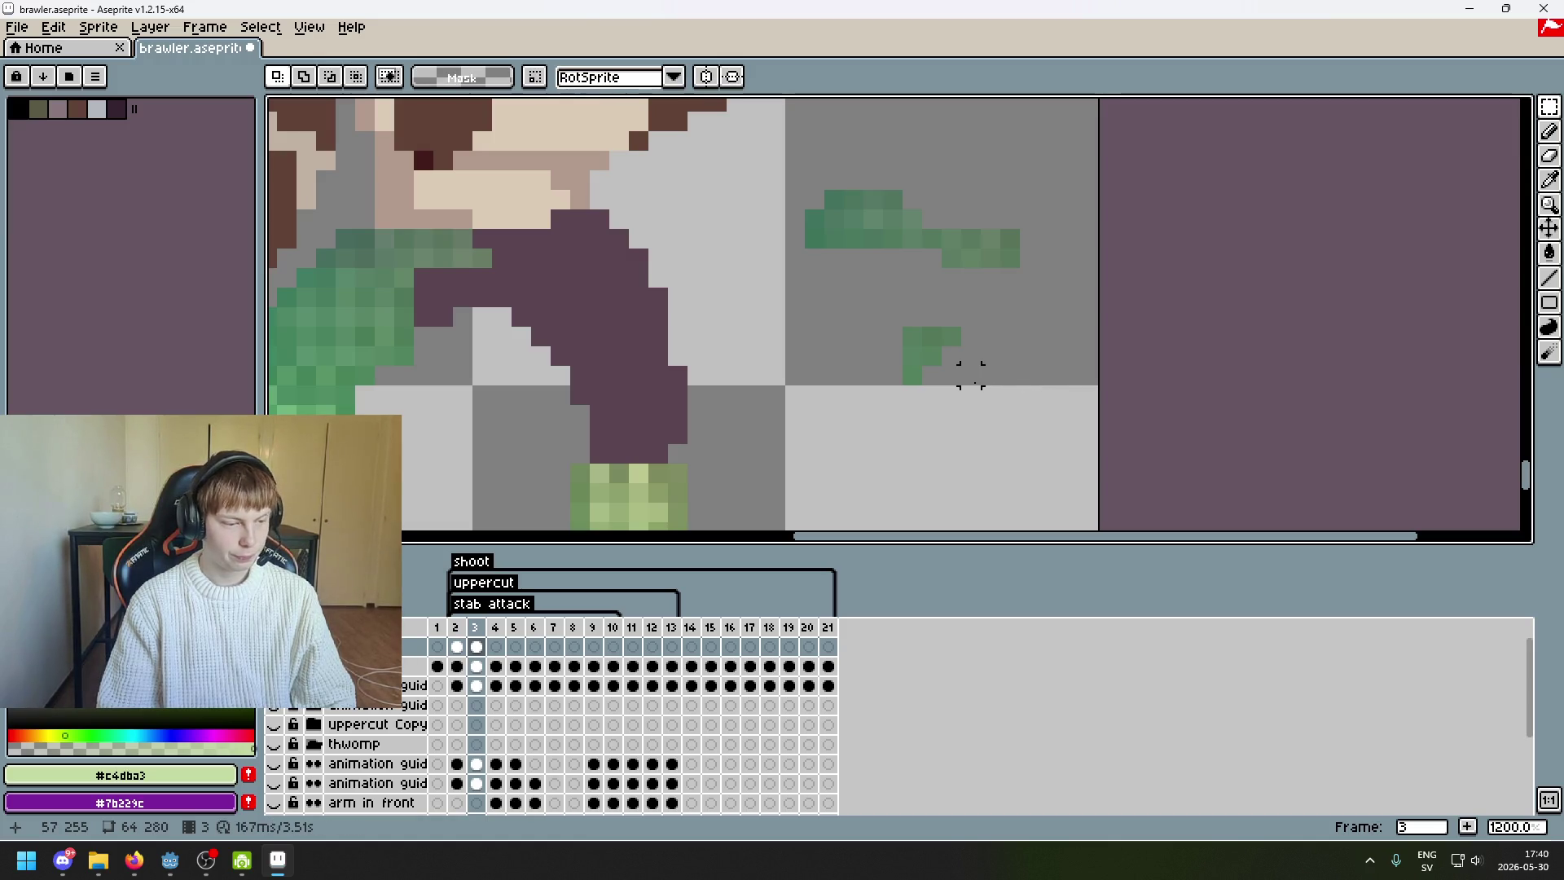
pyautogui.hotkey('ctrl', 'z')
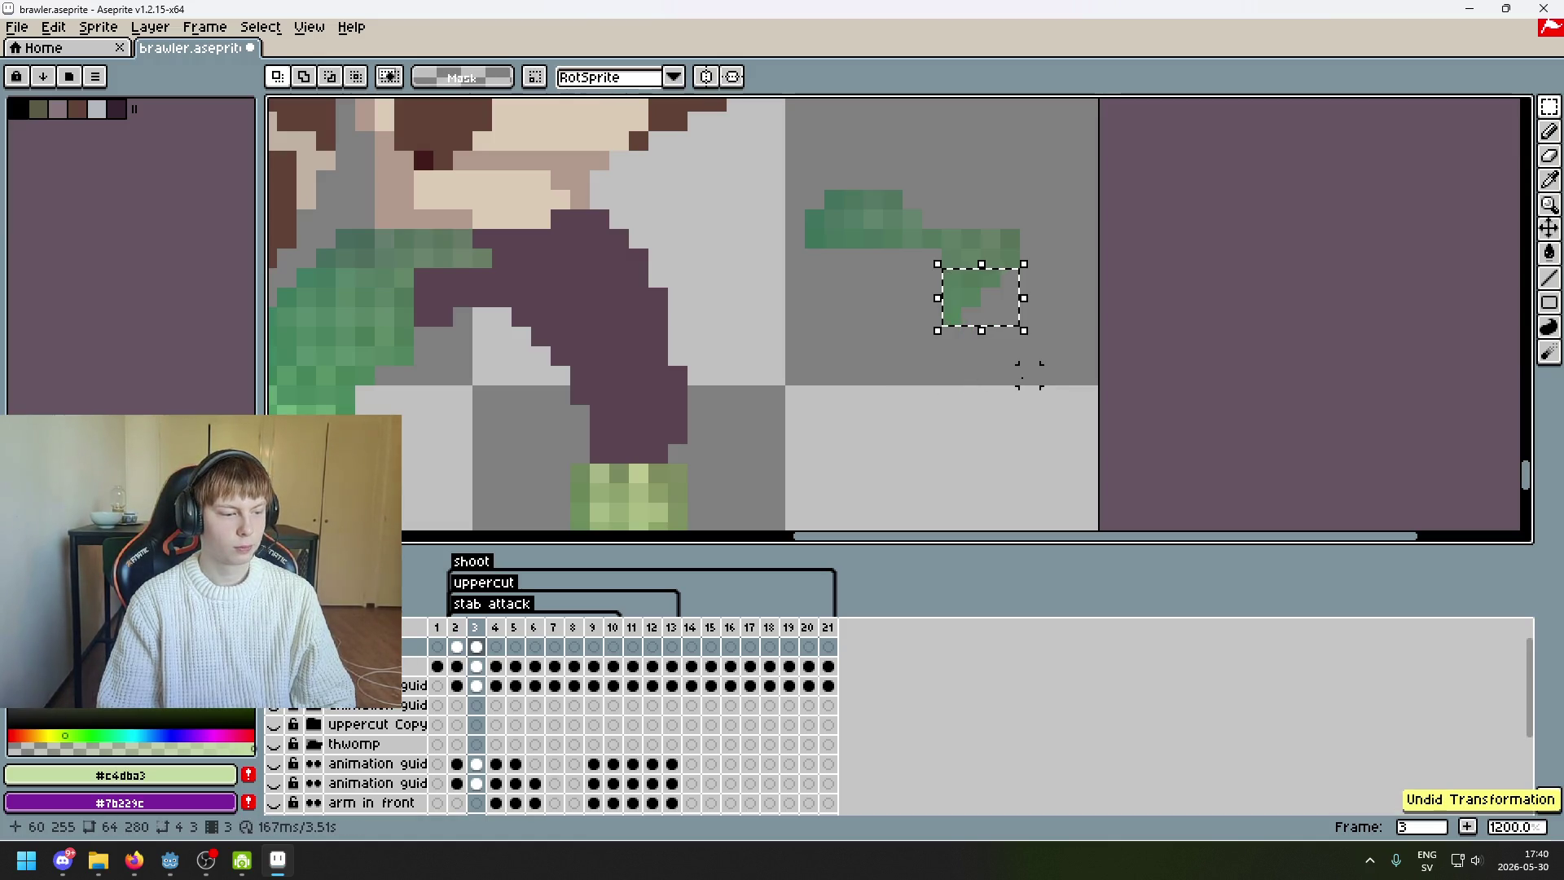
pyautogui.hotkey('ctrl', 'z')
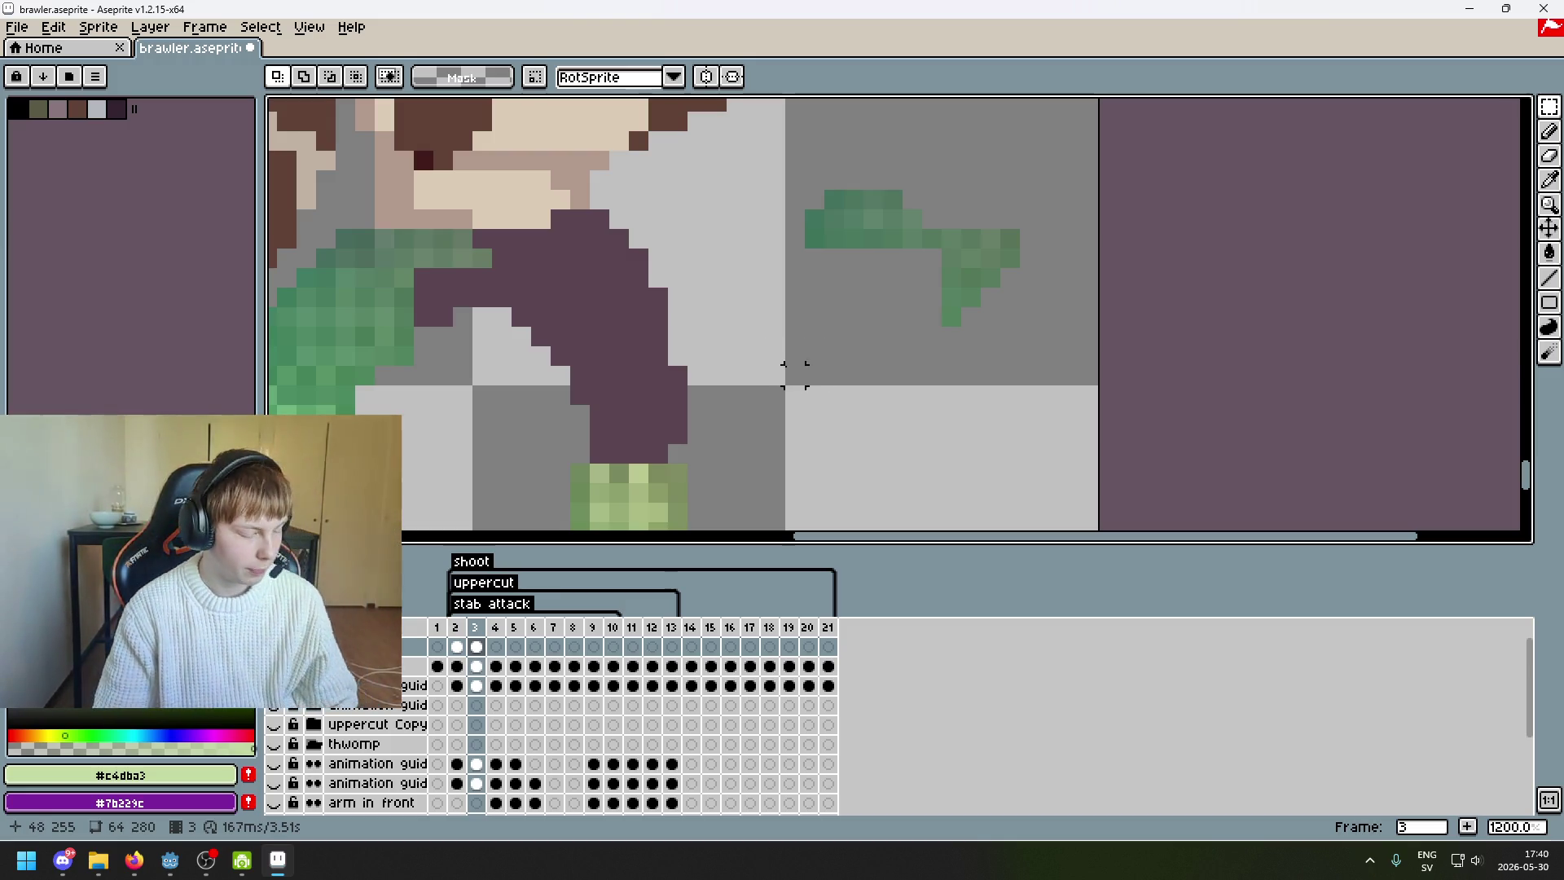
# - Reselect the lower green piece and try moving the tip toward the body, then undo
pyautogui.scroll(-3, 815, 356)
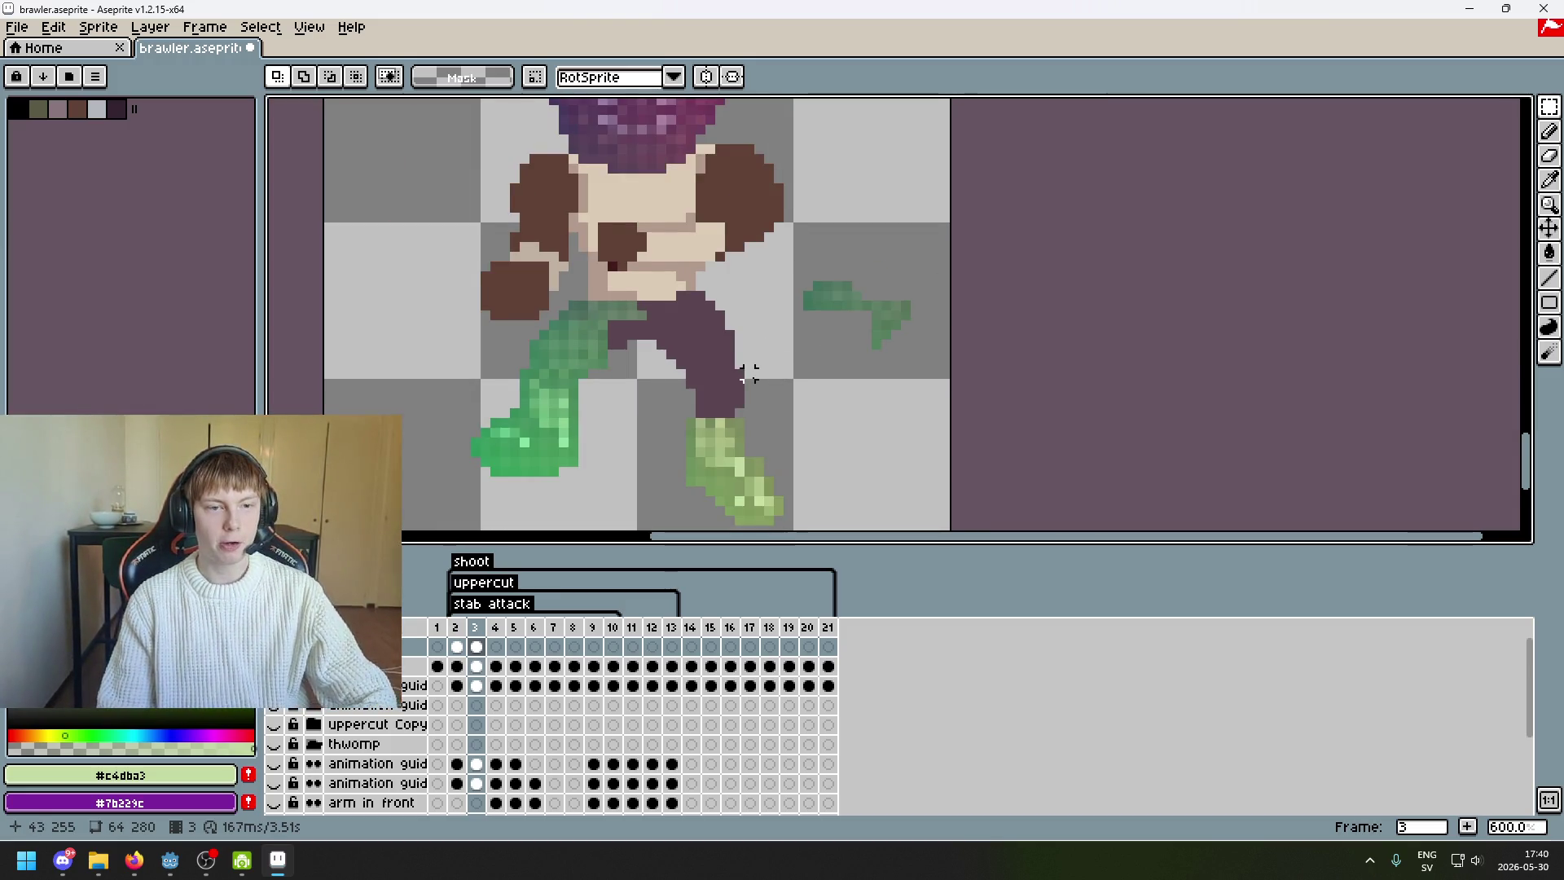
pyautogui.moveTo(747, 373); pyautogui.dragTo(757, 414)
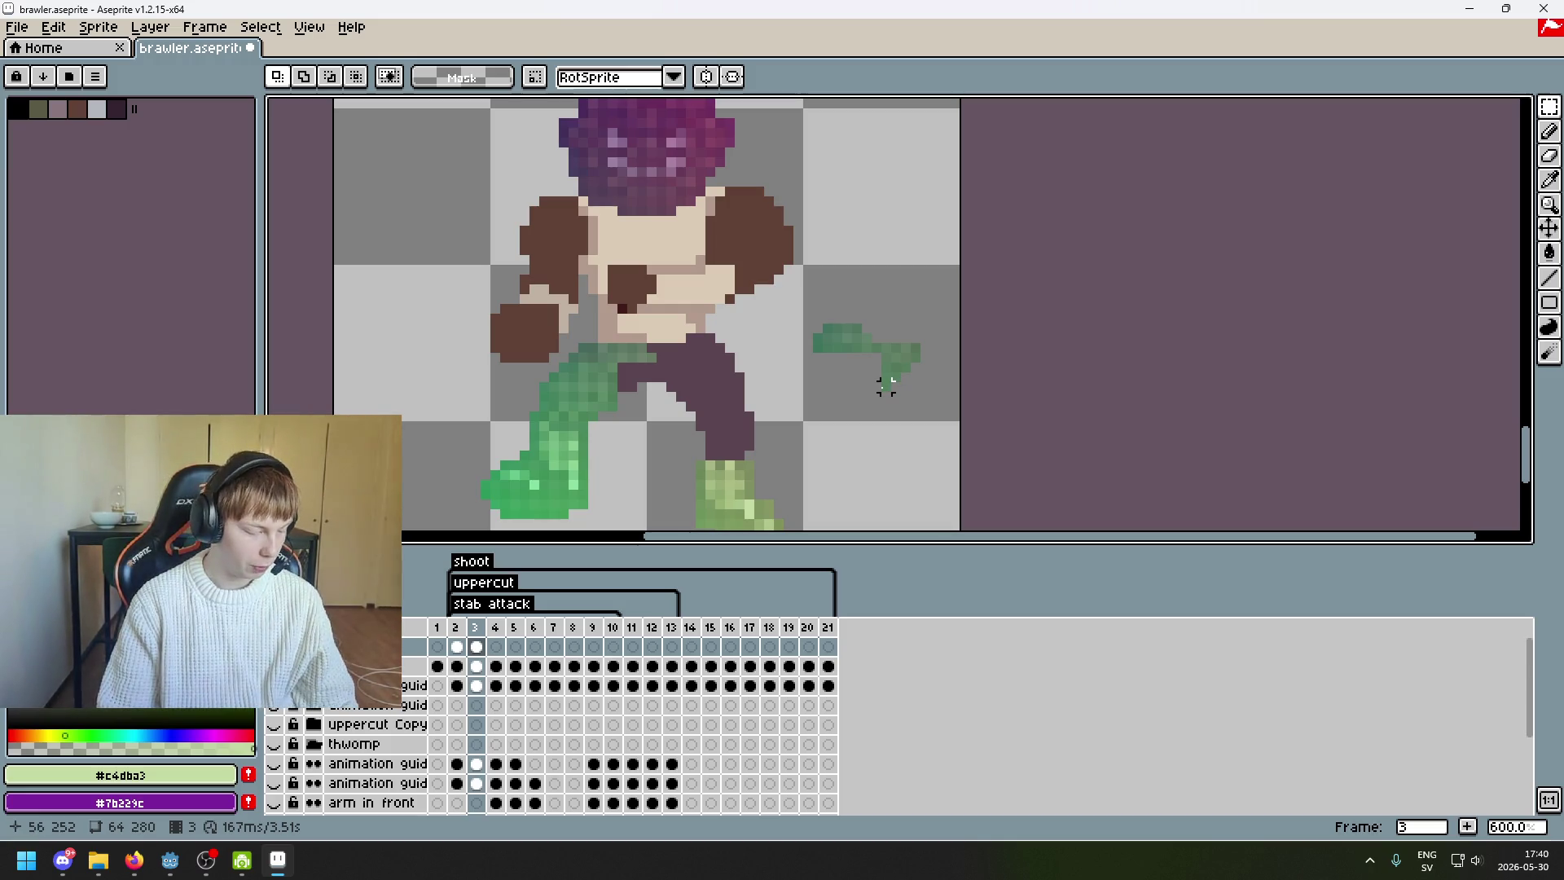
pyautogui.hscroll(2, 826, 376)
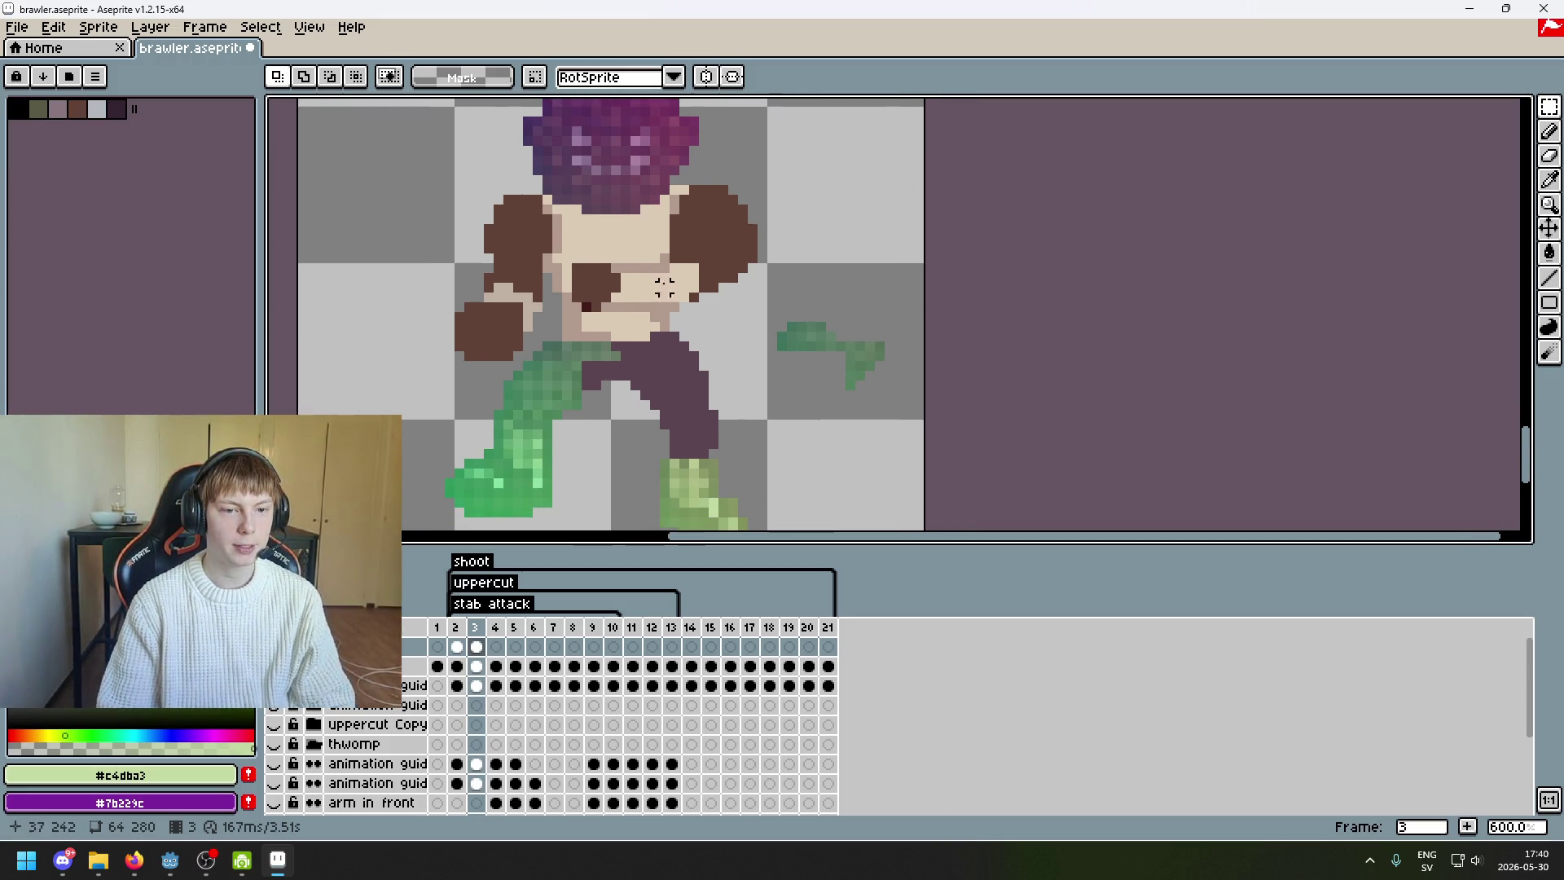
pyautogui.scroll(1, 792, 434)
pyautogui.moveTo(883, 408); pyautogui.dragTo(750, 307)
pyautogui.click(1001, 400)
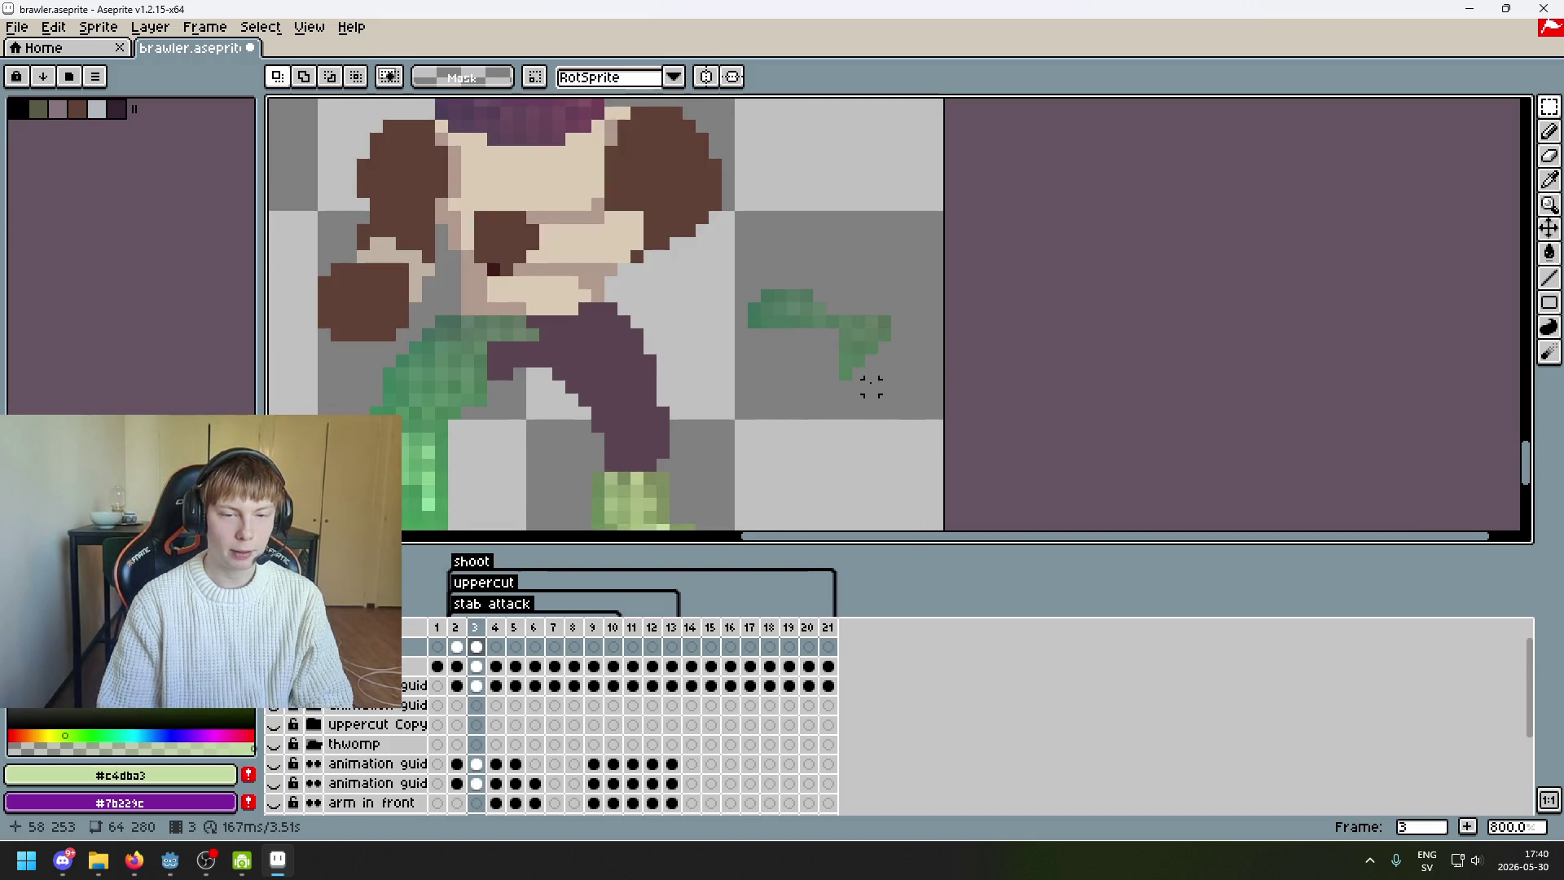
pyautogui.scroll(2, 871, 386)
pyautogui.moveTo(769, 316); pyautogui.dragTo(894, 418)
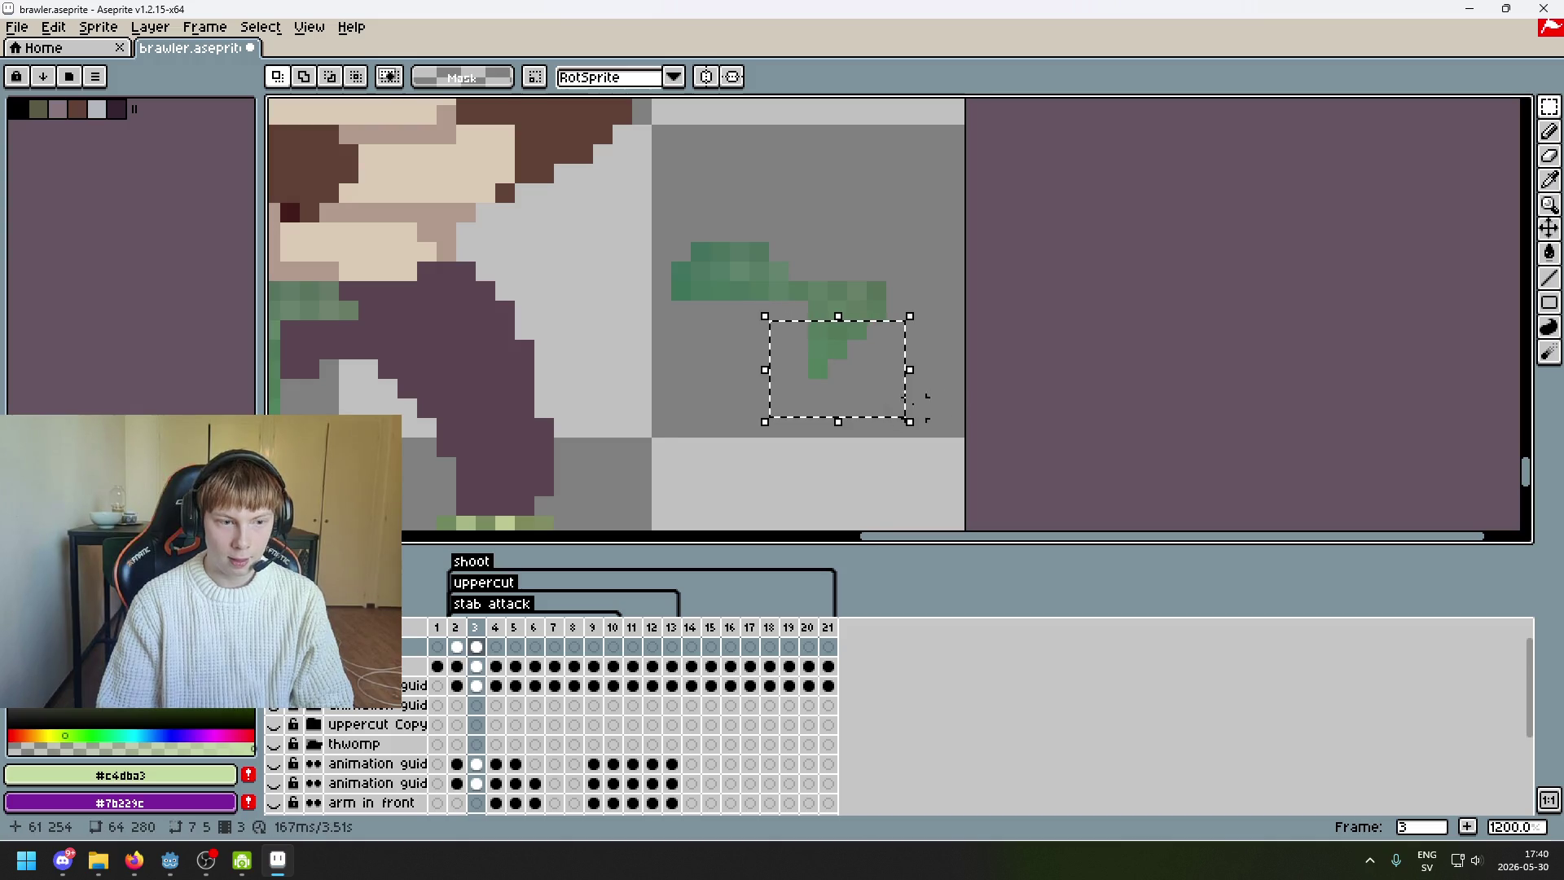
pyautogui.hscroll(-3, 936, 375)
pyautogui.click(1041, 367)
pyautogui.moveTo(978, 377)
pyautogui.mouseDown()
pyautogui.moveTo(850, 335)
pyautogui.moveTo(914, 356)
pyautogui.moveTo(408, 366)
pyautogui.mouseUp()
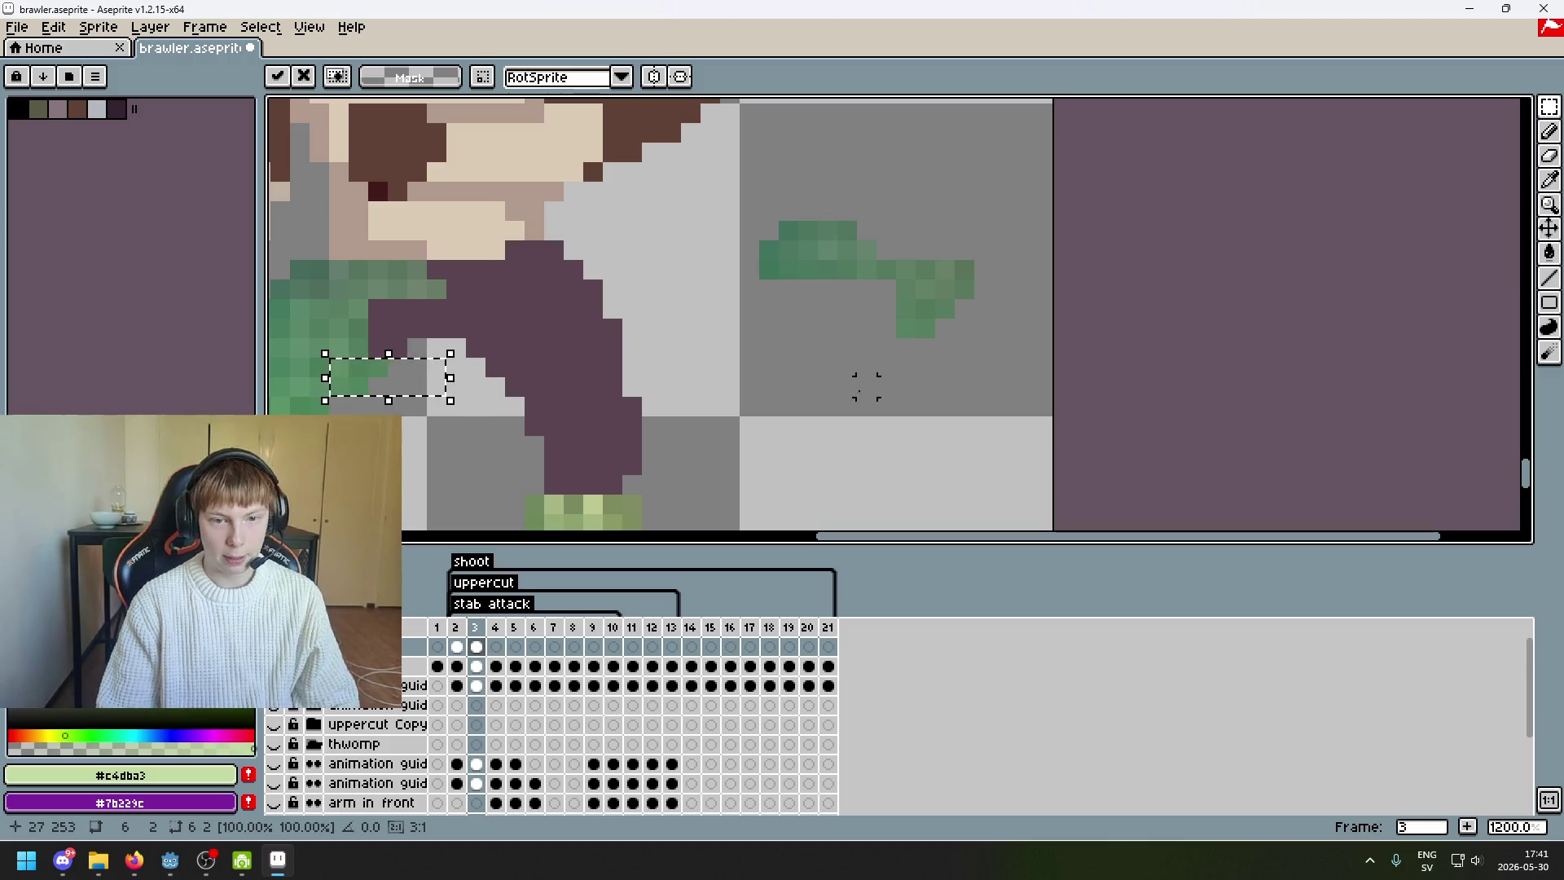
pyautogui.hotkey('ctrl', 'z')
pyautogui.click(945, 328)
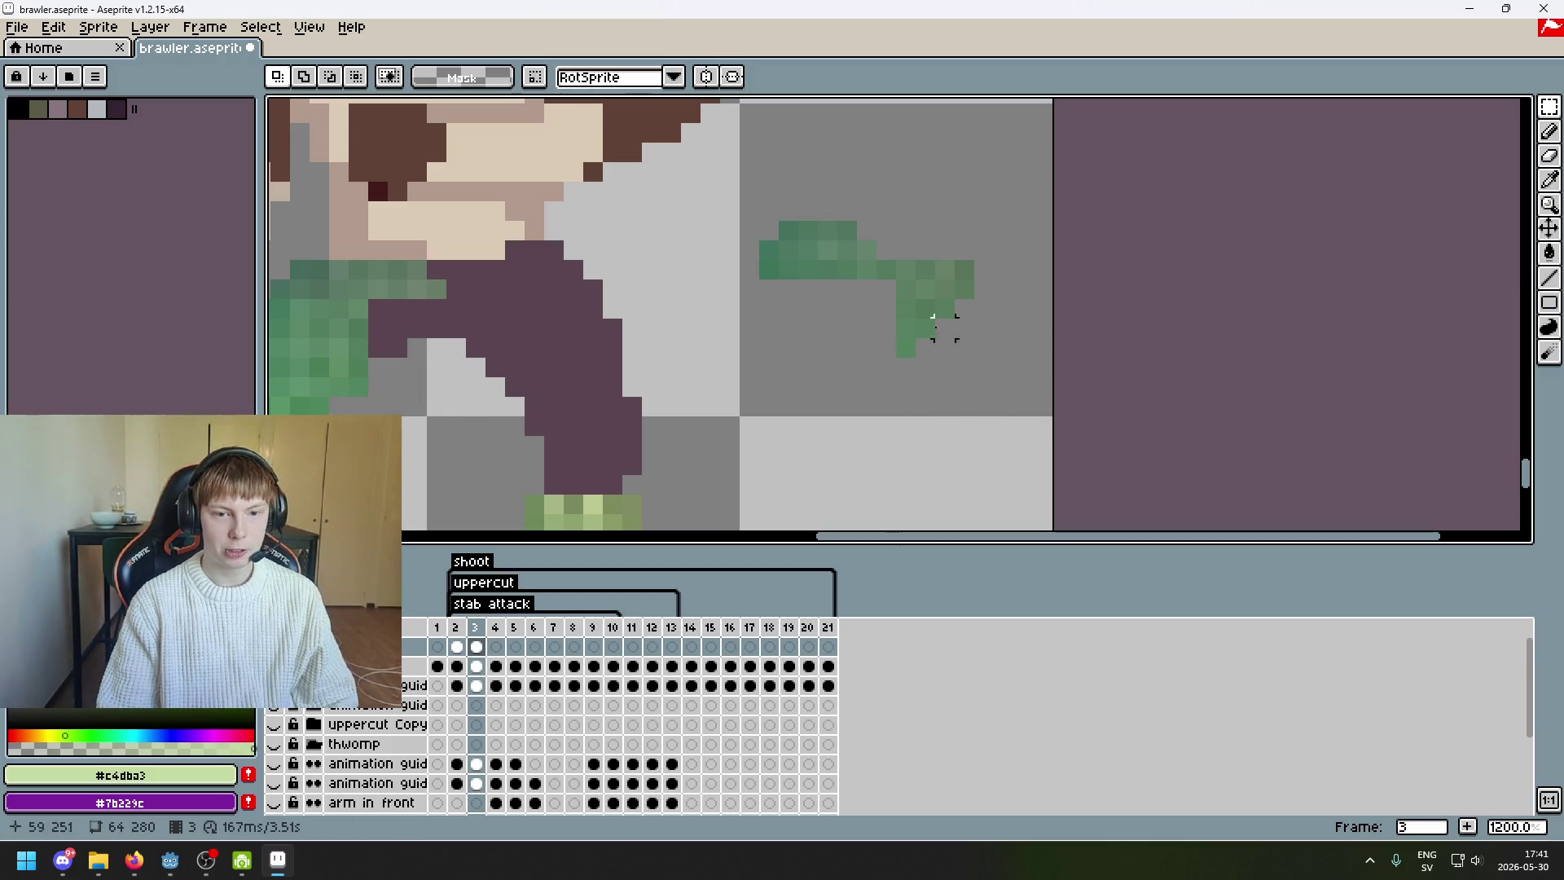
# - Try moving the lower green pixels onto the purple leg, then undo and deselect
pyautogui.scroll(-1, 885, 308)
pyautogui.scroll(2, 782, 307)
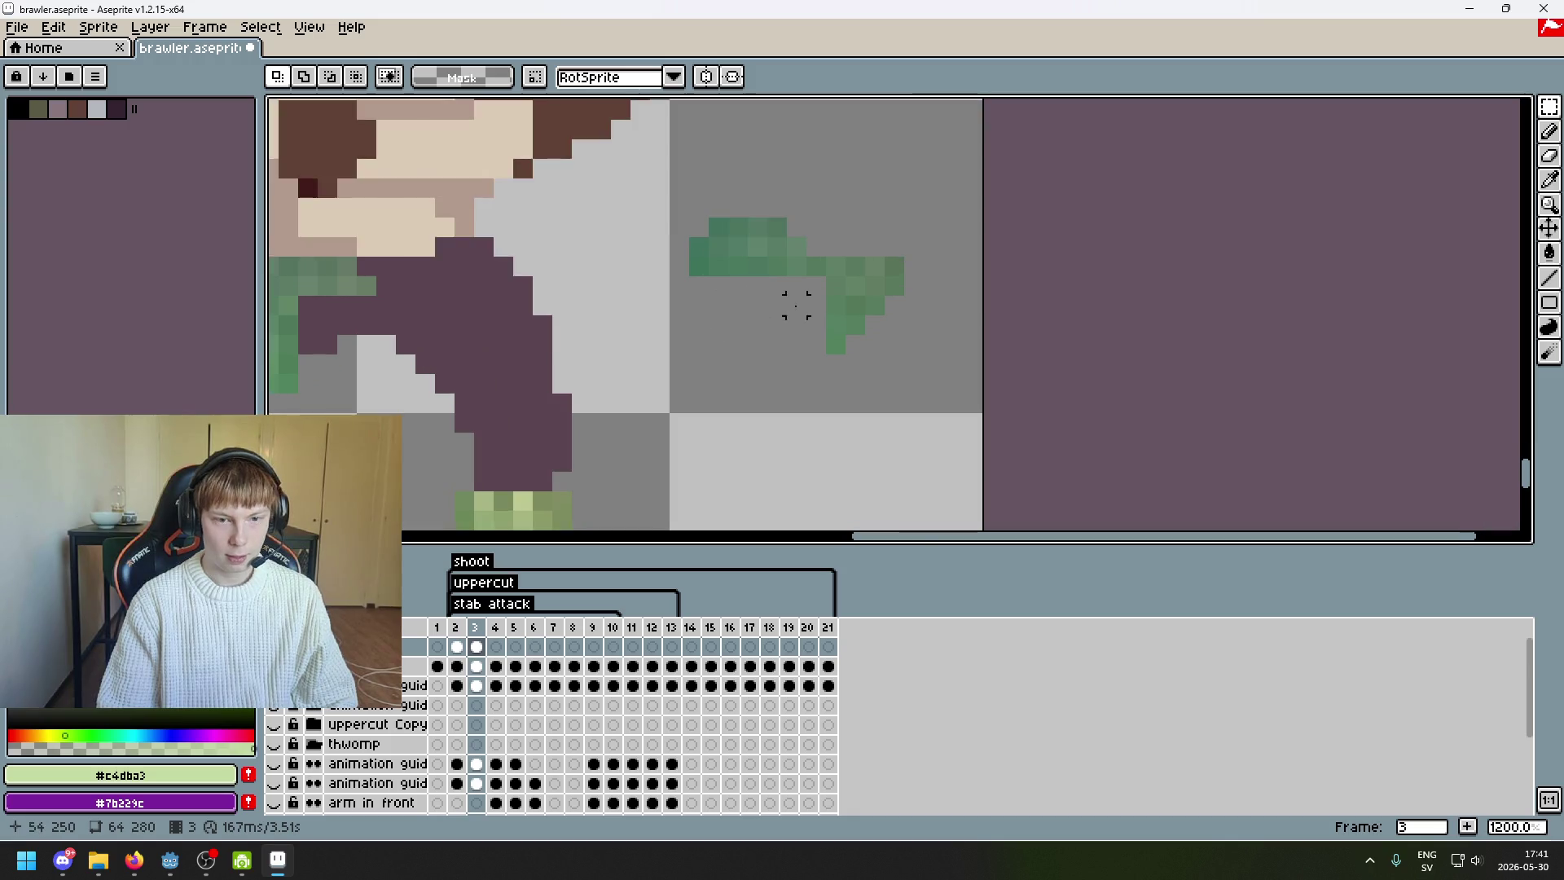
pyautogui.moveTo(802, 290)
pyautogui.mouseDown()
pyautogui.moveTo(939, 400)
pyautogui.moveTo(437, 377)
pyautogui.mouseUp()
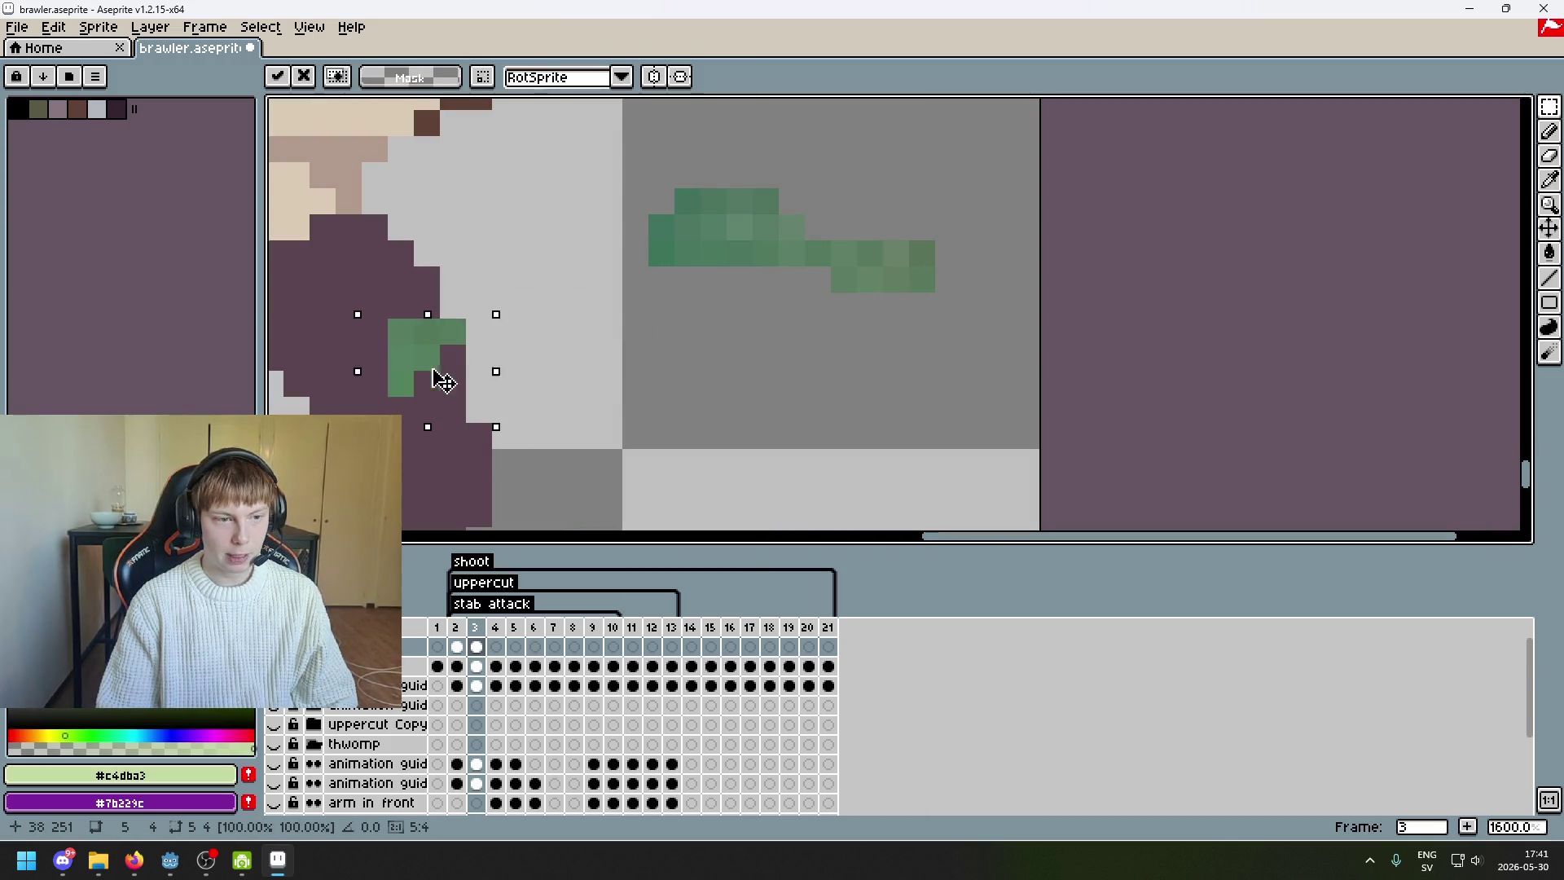
pyautogui.scroll(-2, 967, 352)
pyautogui.scroll(2, 838, 356)
pyautogui.moveTo(922, 365)
pyautogui.mouseDown()
pyautogui.moveTo(681, 339)
pyautogui.moveTo(668, 351)
pyautogui.moveTo(688, 360)
pyautogui.mouseUp()
pyautogui.hotkey('ctrl', 'z')
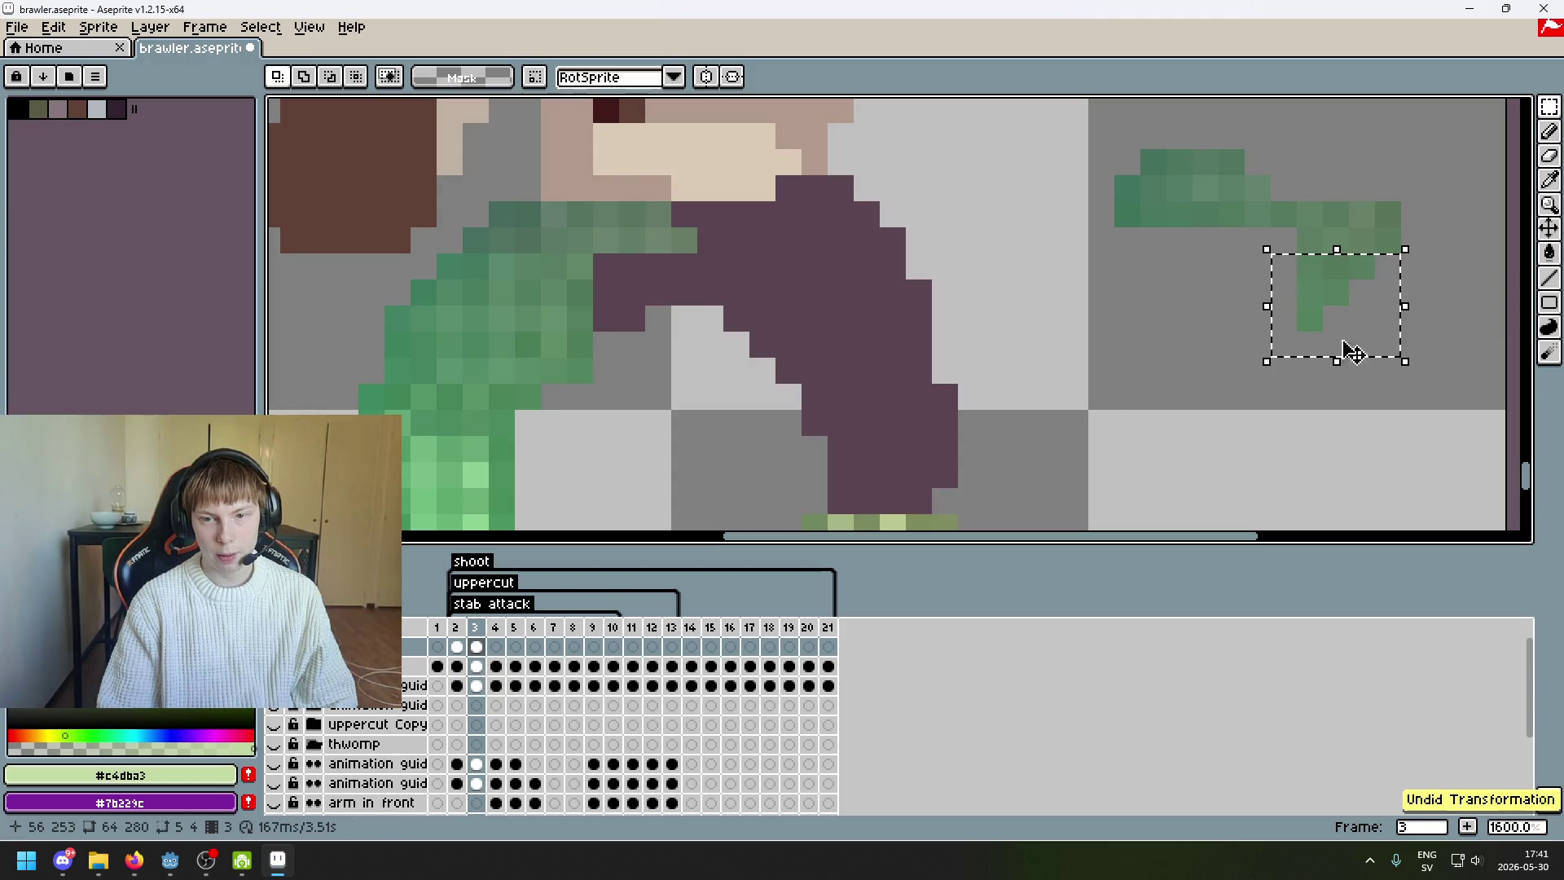
pyautogui.click(1297, 277)
# - Place the green tip on the brawler's body between the legs and commit it
pyautogui.moveTo(1281, 242)
pyautogui.mouseDown()
pyautogui.moveTo(1352, 259)
pyautogui.moveTo(1375, 334)
pyautogui.moveTo(727, 367)
pyautogui.mouseUp()
pyautogui.scroll(-3, 728, 367)
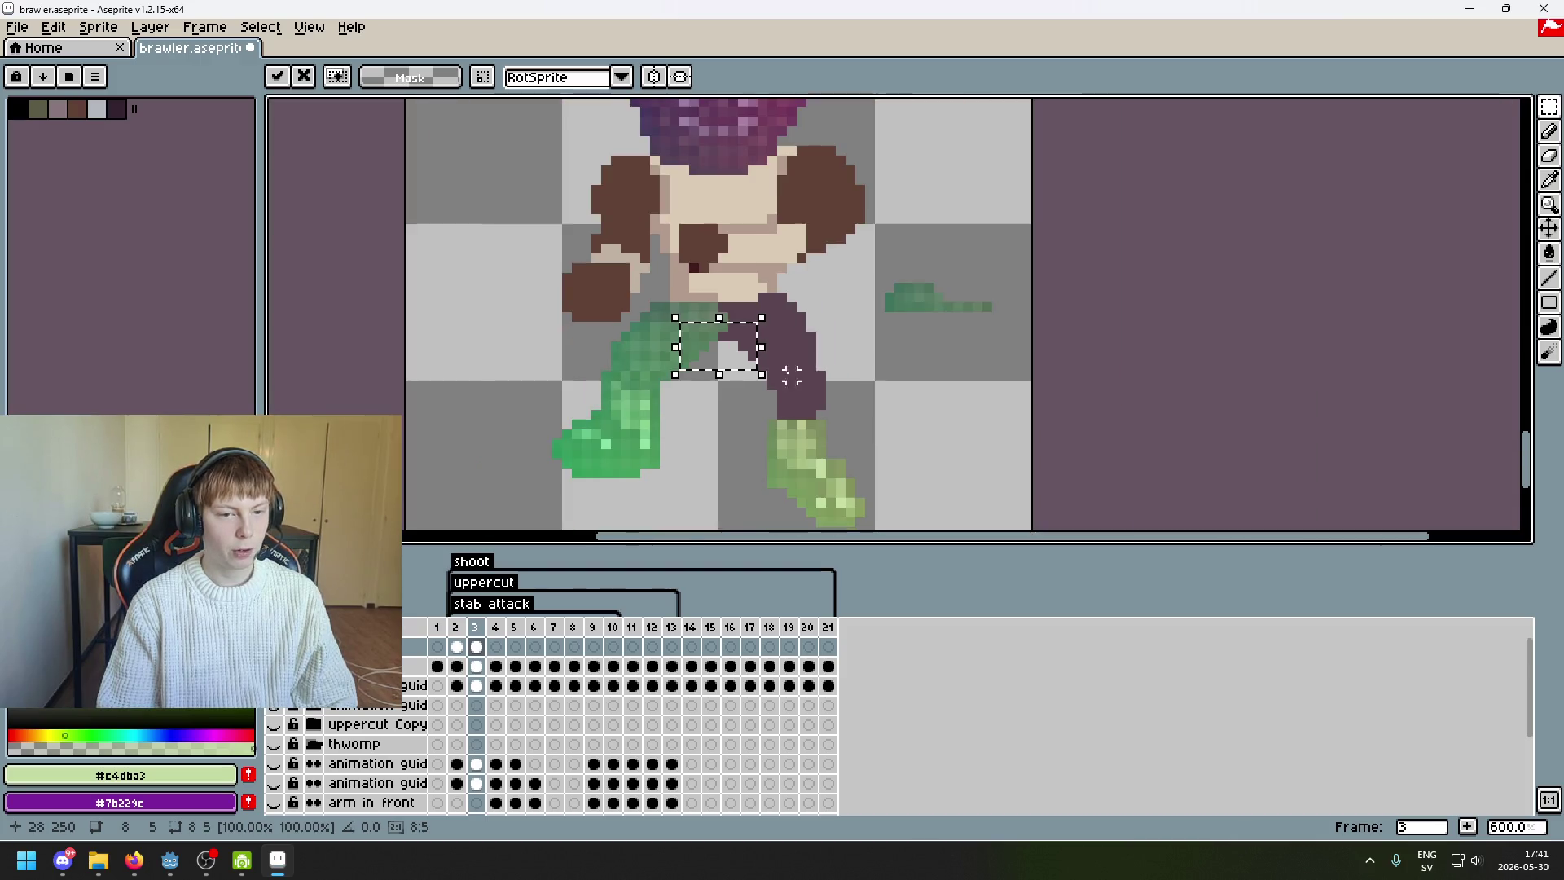
pyautogui.press('Return')
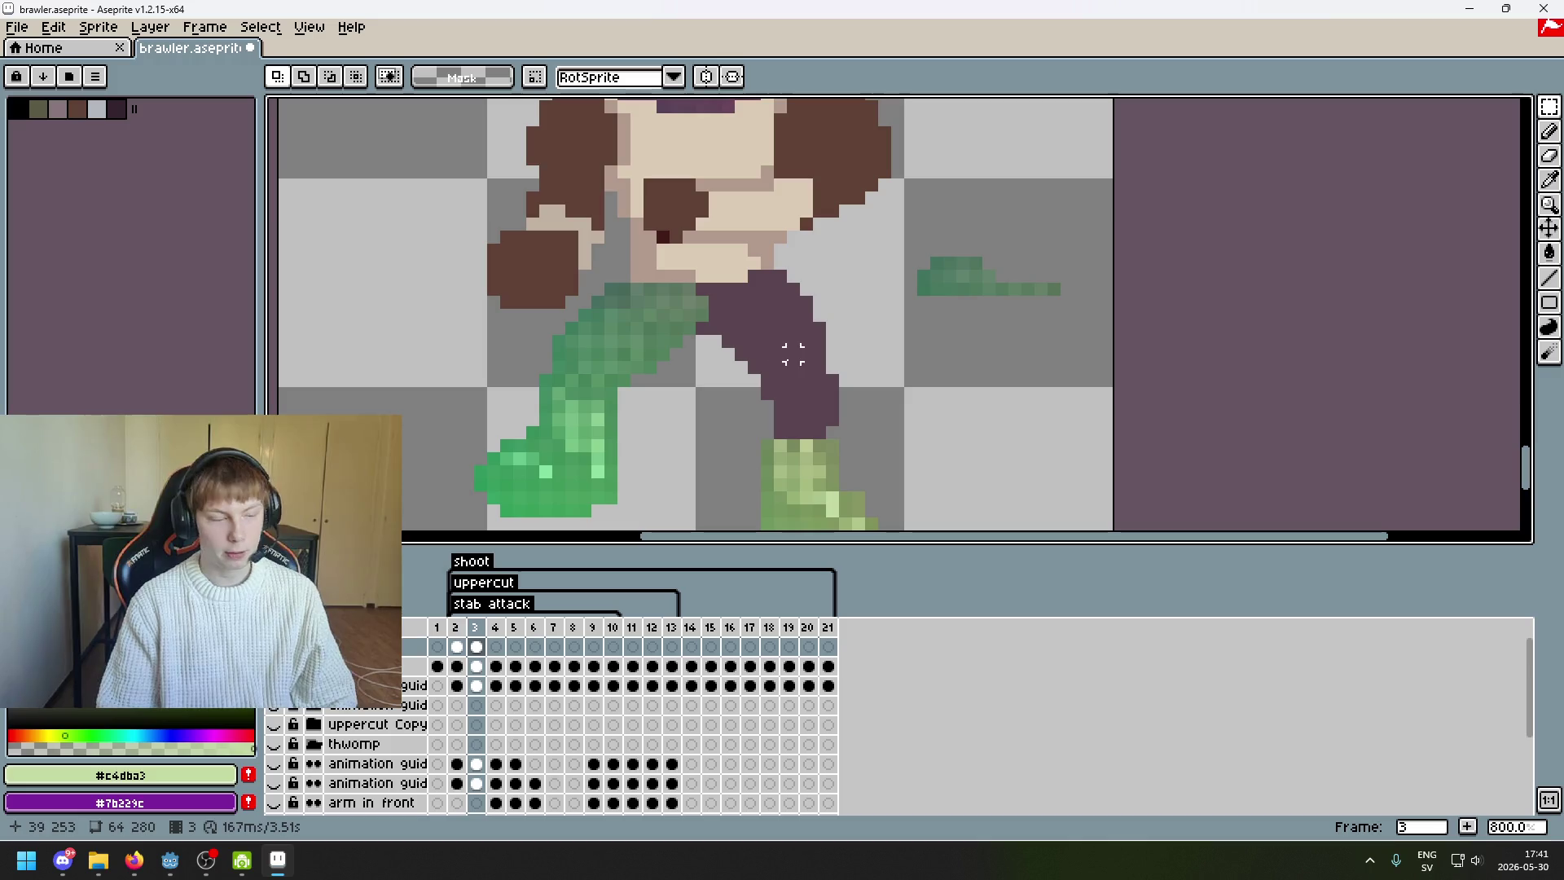
pyautogui.scroll(1, 882, 349)
pyautogui.scroll(-2, 898, 302)
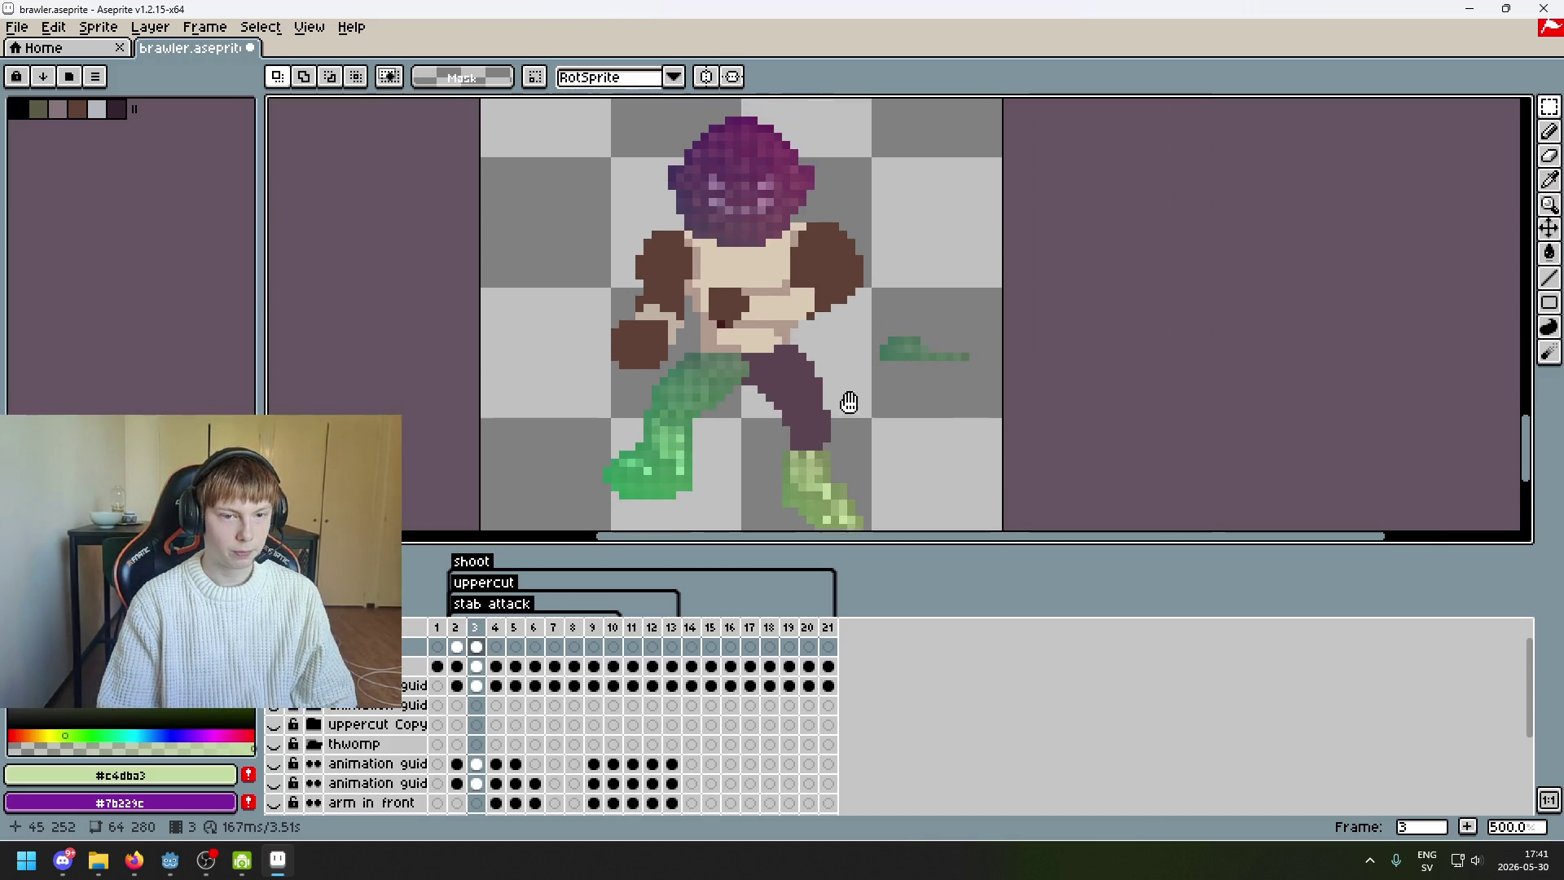
pyautogui.scroll(4, 775, 134)
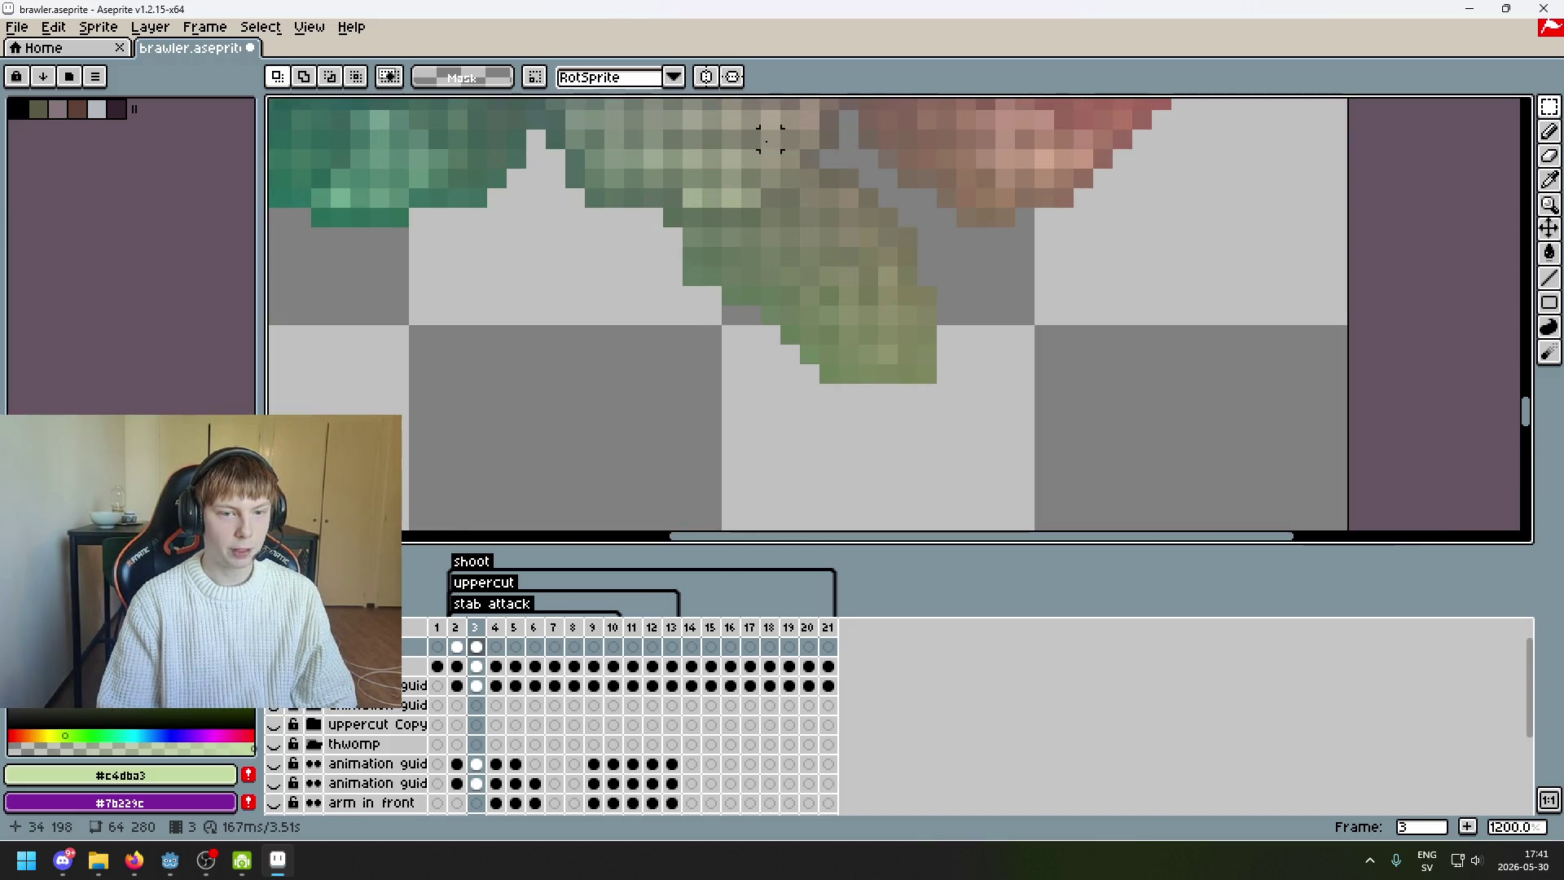
# - Lasso the olive guide piece and drop it onto the brawler's lower right leg
pyautogui.press('q')
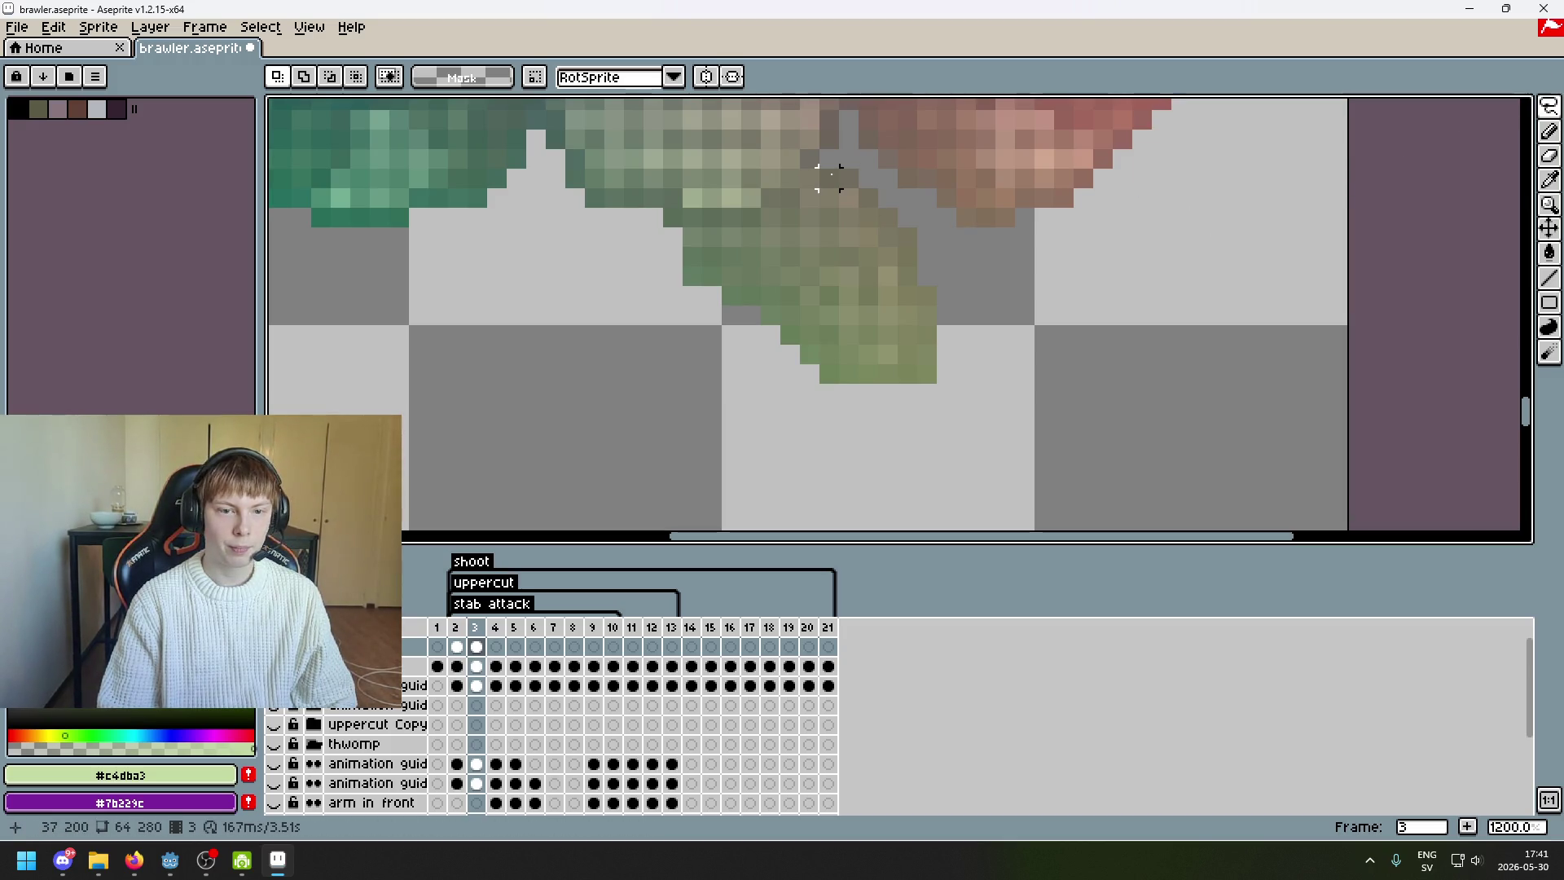
pyautogui.moveTo(848, 181)
pyautogui.mouseDown()
pyautogui.moveTo(862, 178)
pyautogui.moveTo(699, 238)
pyautogui.moveTo(966, 511)
pyautogui.moveTo(1033, 419)
pyautogui.moveTo(866, 195)
pyautogui.mouseUp()
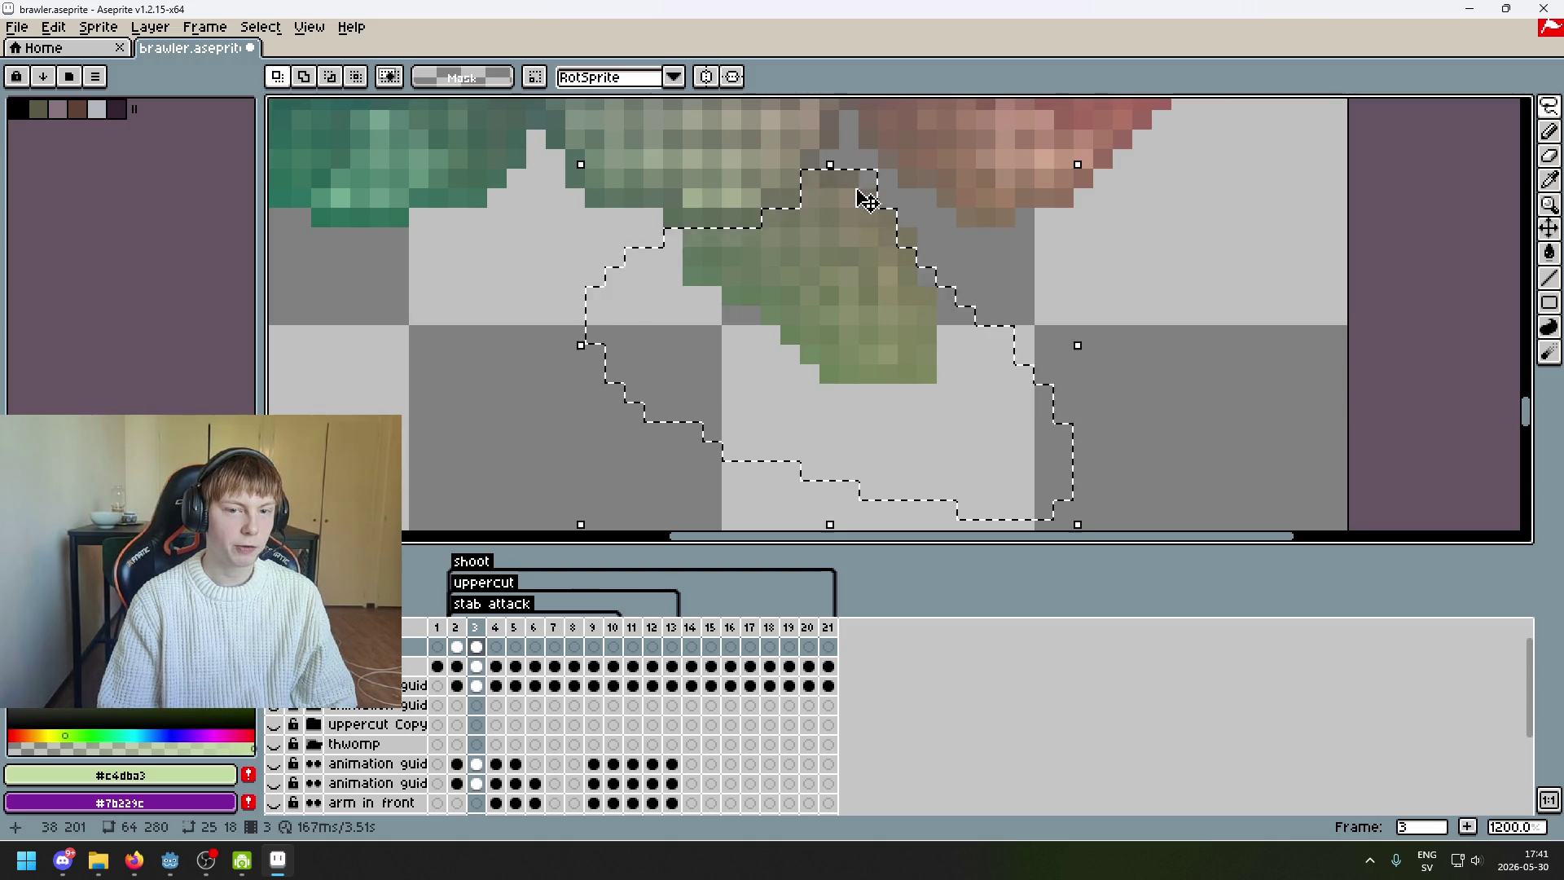
pyautogui.scroll(-5, 1005, 321)
pyautogui.moveTo(1000, 173); pyautogui.dragTo(1013, 472)
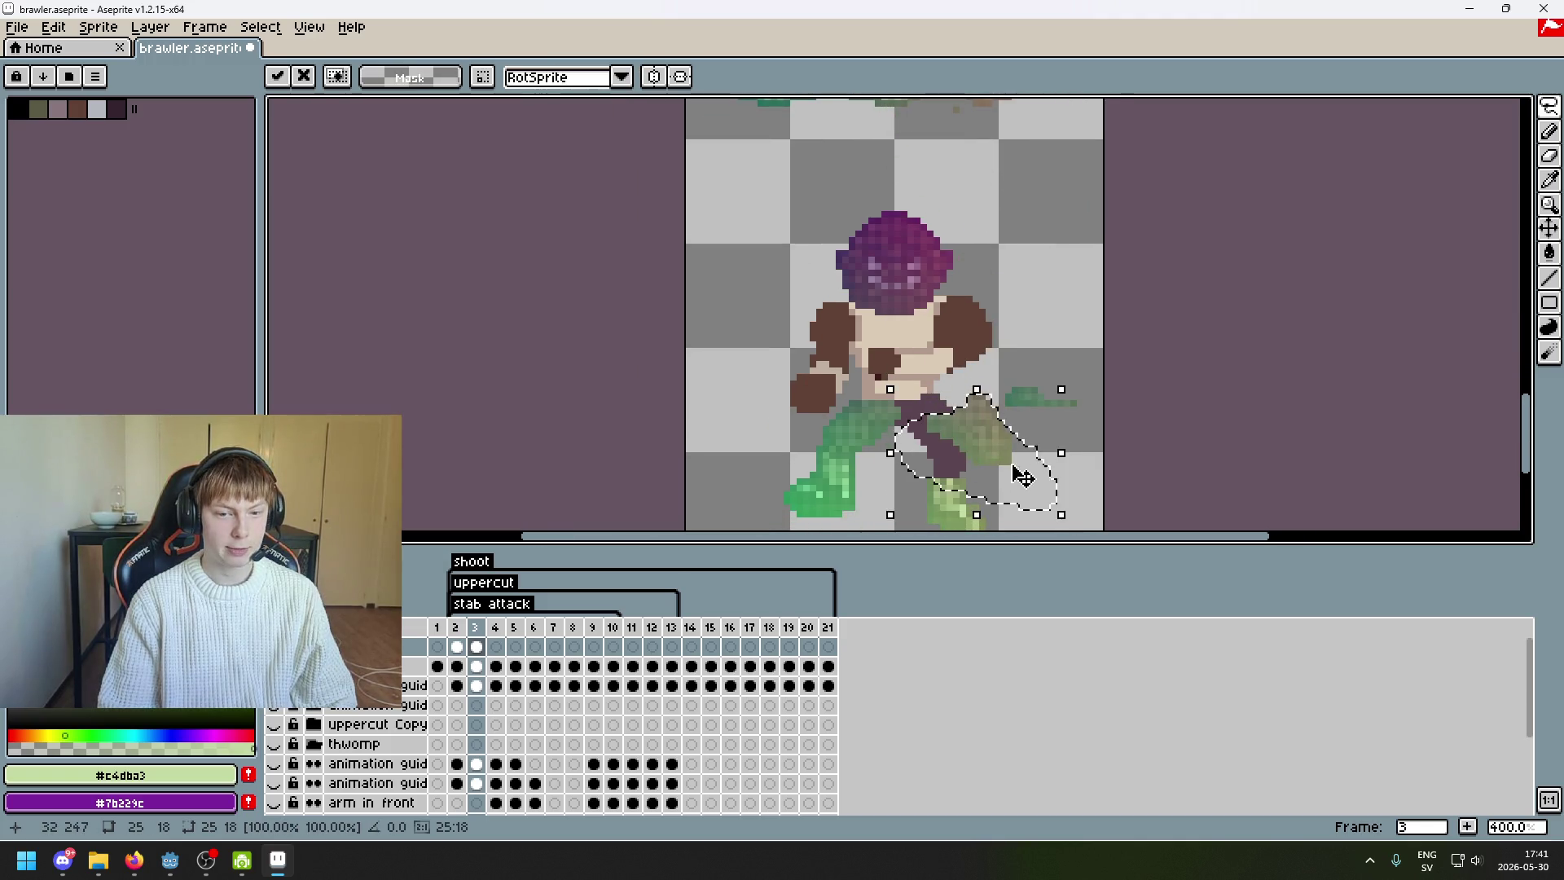
pyautogui.scroll(2, 1211, 254)
pyautogui.moveTo(1081, 307); pyautogui.dragTo(1037, 314)
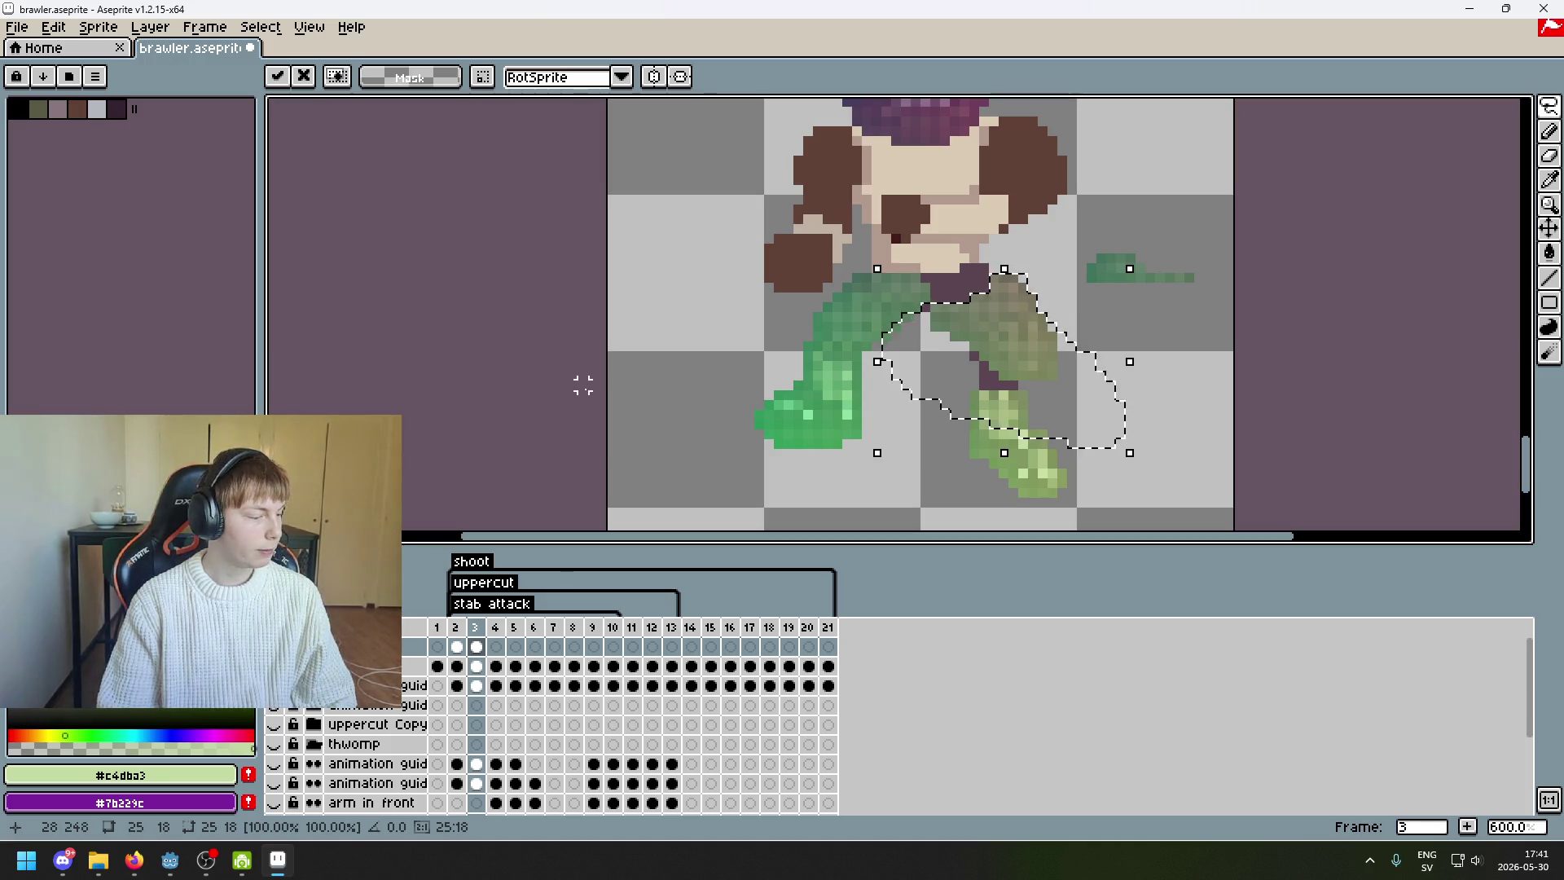
pyautogui.hotkey('ctrl', 'd')
# - Try shifting the dark green leg to the right, then undo it
pyautogui.scroll(3, 1033, 379)
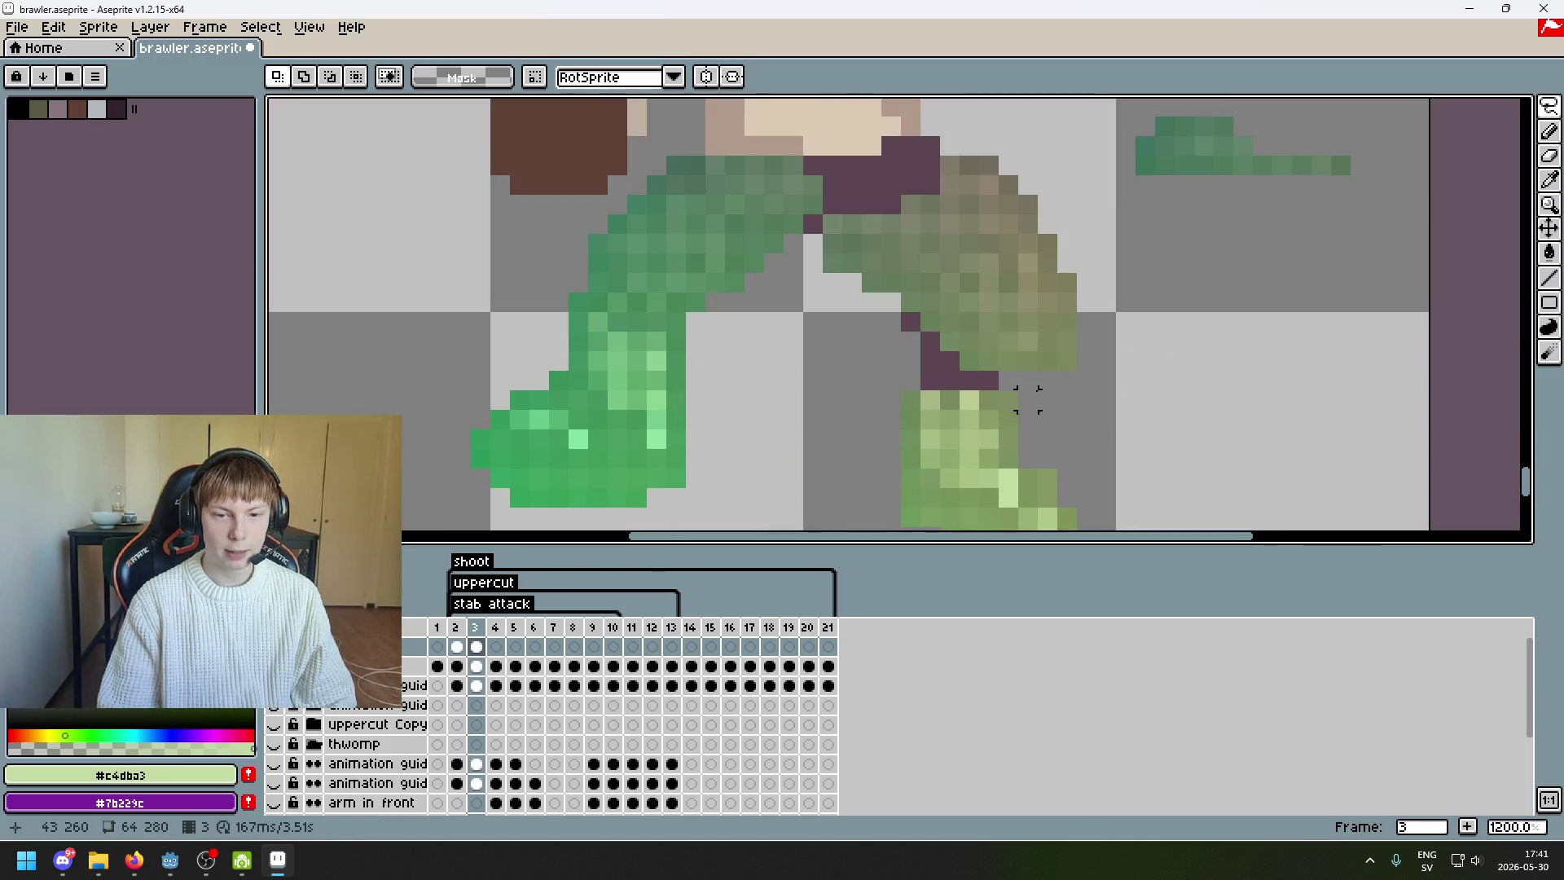
pyautogui.moveTo(1036, 380)
pyautogui.mouseDown()
pyautogui.moveTo(822, 297)
pyautogui.moveTo(831, 236)
pyautogui.moveTo(936, 175)
pyautogui.moveTo(1147, 368)
pyautogui.mouseUp()
pyautogui.moveTo(1014, 330)
pyautogui.mouseDown()
pyautogui.moveTo(1047, 303)
pyautogui.moveTo(1212, 399)
pyautogui.mouseUp()
pyautogui.hotkey('ctrl', 'z')
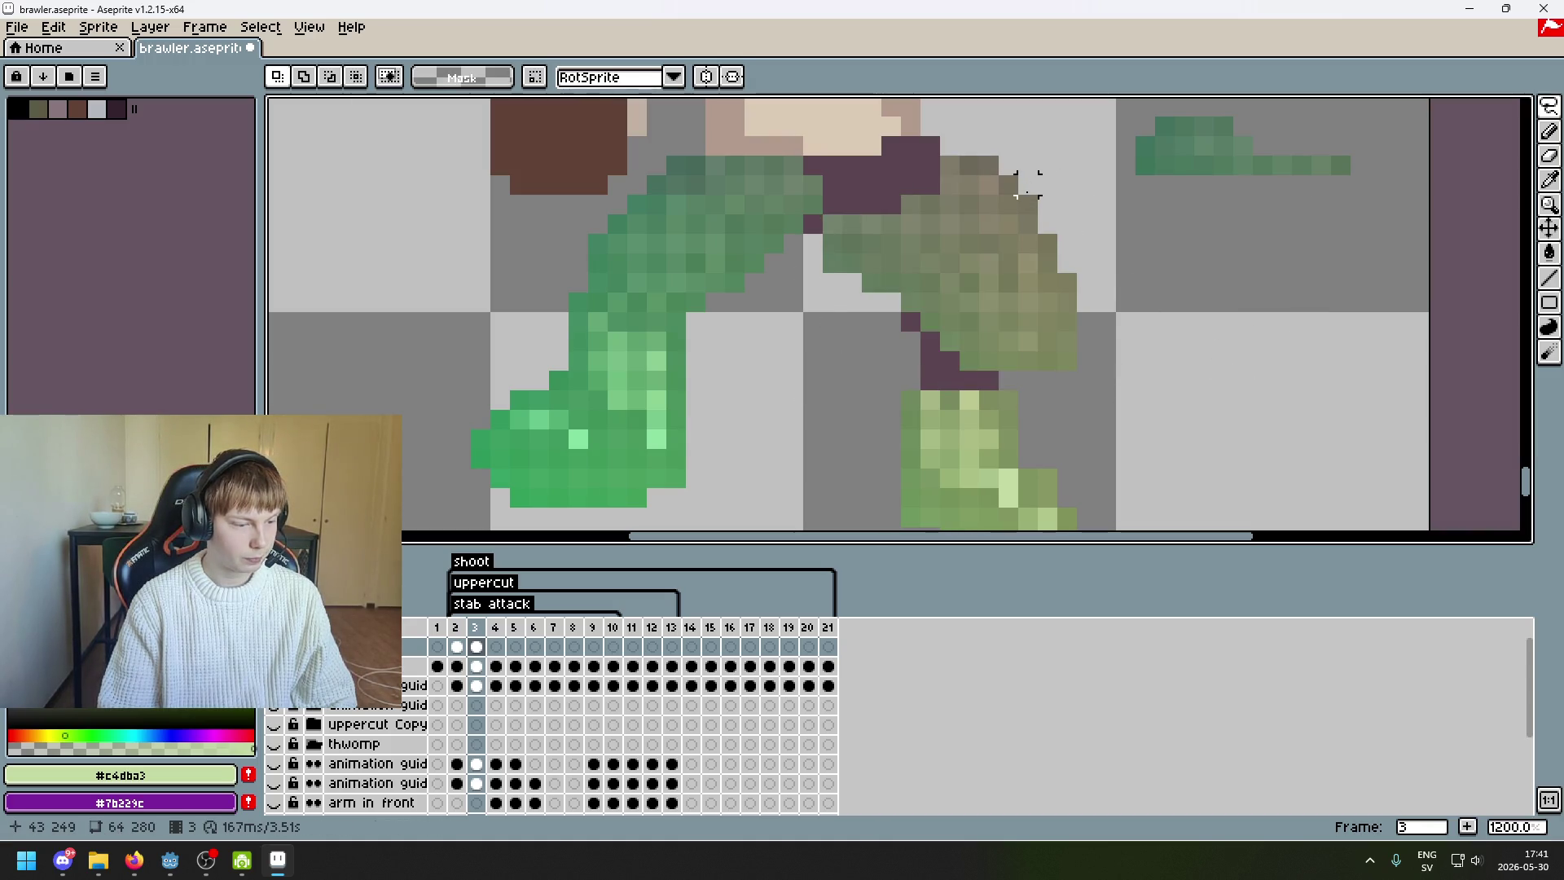
pyautogui.moveTo(1028, 197)
pyautogui.mouseDown()
pyautogui.moveTo(744, 150)
pyautogui.moveTo(735, 295)
pyautogui.mouseUp()
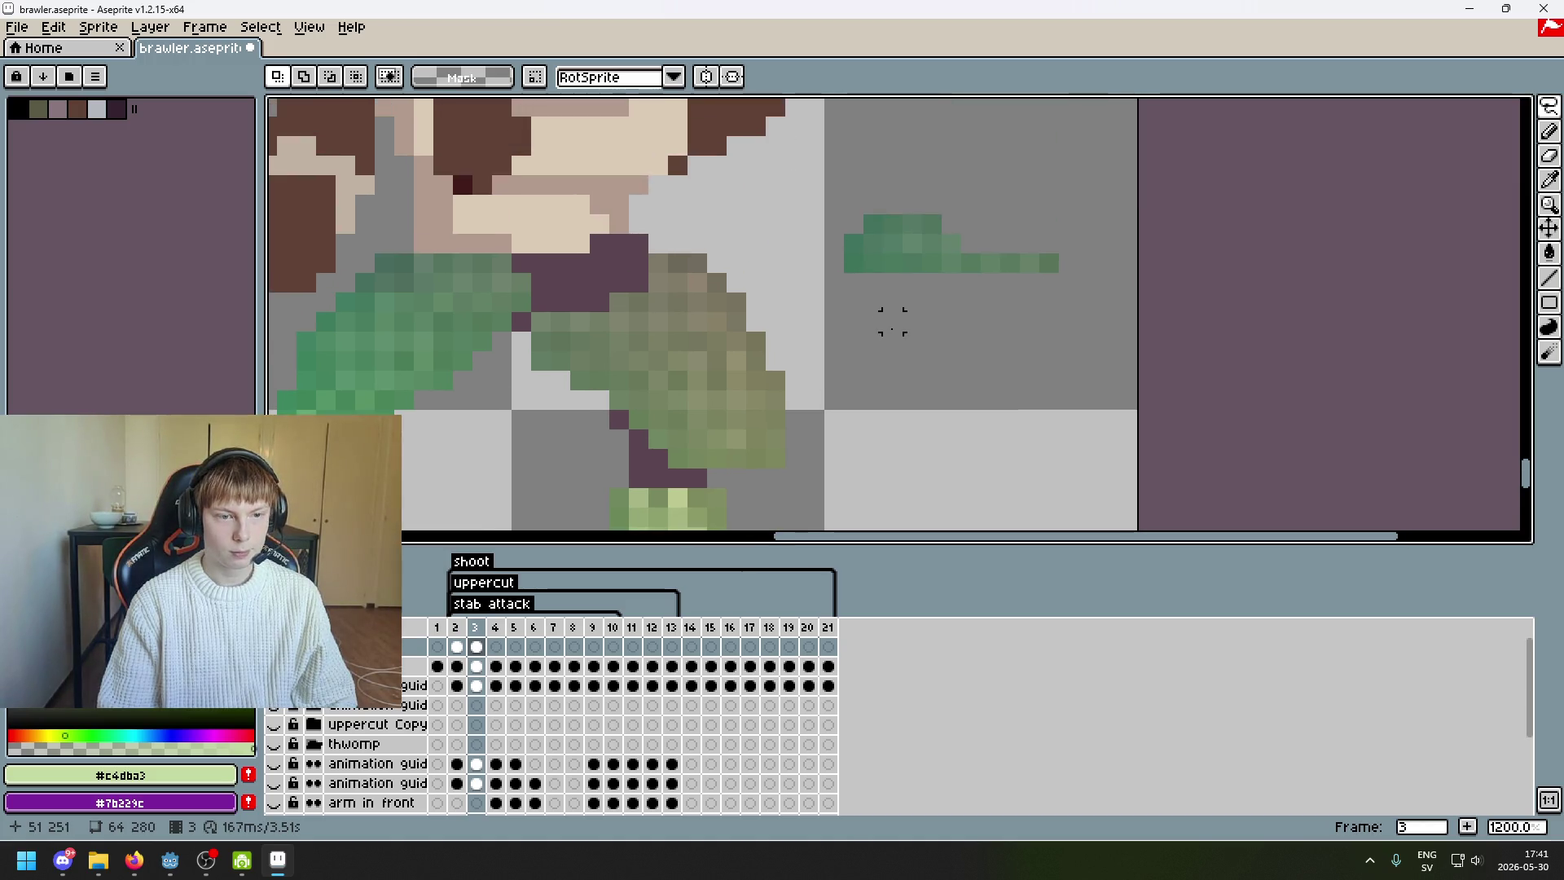
# - Delete the small upper-right green piece and move the olive piece off the leg onto the thigh
pyautogui.moveTo(912, 321)
pyautogui.mouseDown()
pyautogui.moveTo(815, 273)
pyautogui.moveTo(1005, 339)
pyautogui.mouseUp()
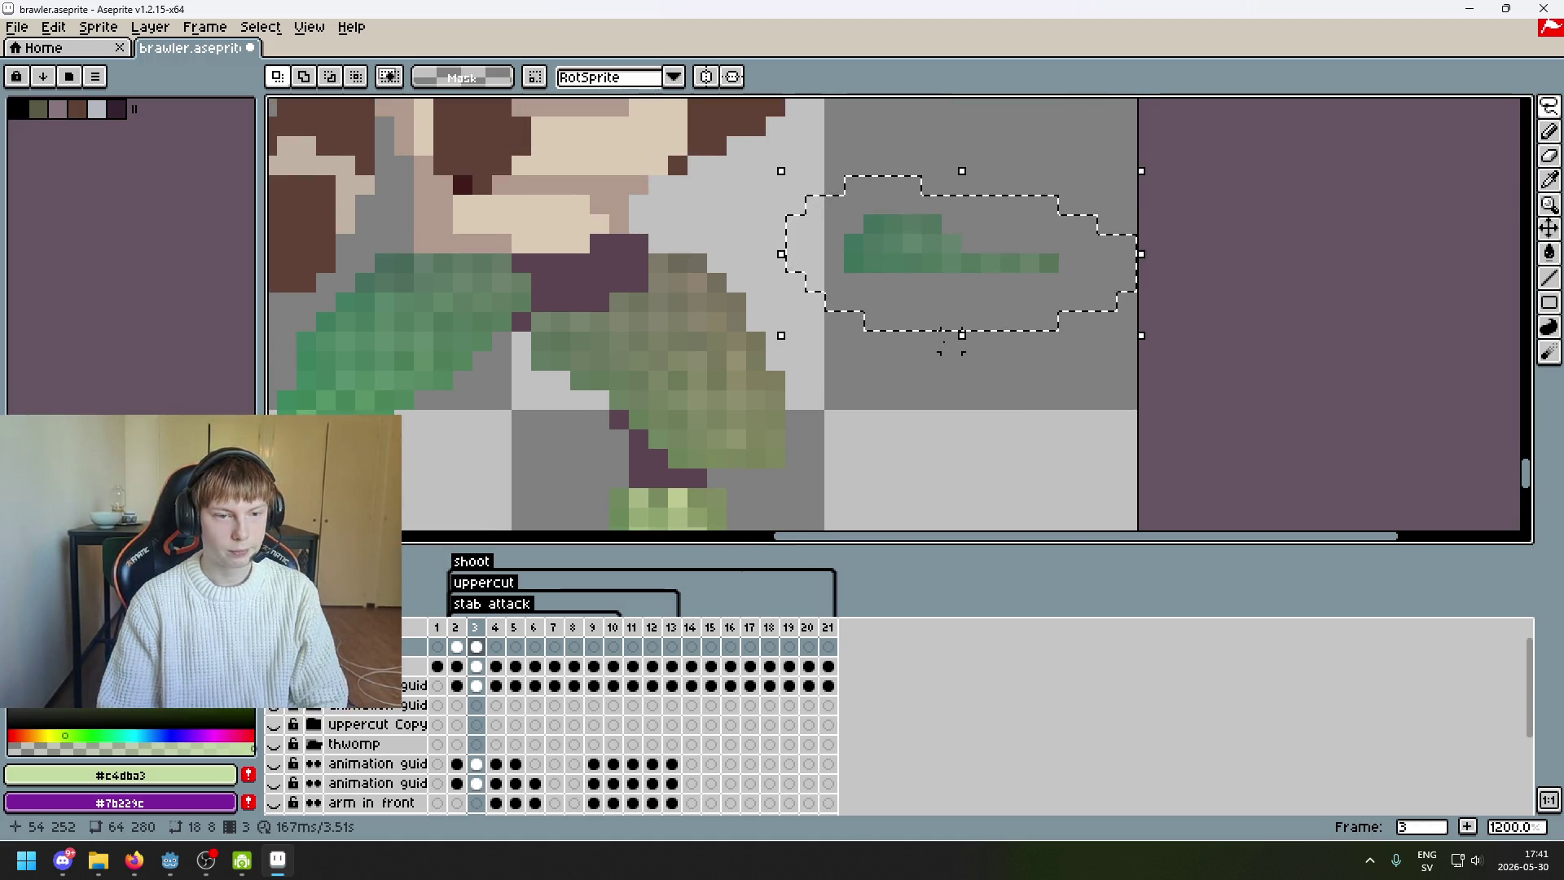
pyautogui.press('Delete')
pyautogui.moveTo(745, 478)
pyautogui.mouseDown()
pyautogui.moveTo(503, 373)
pyautogui.moveTo(538, 326)
pyautogui.moveTo(834, 283)
pyautogui.moveTo(761, 472)
pyautogui.moveTo(1068, 374)
pyautogui.mouseUp()
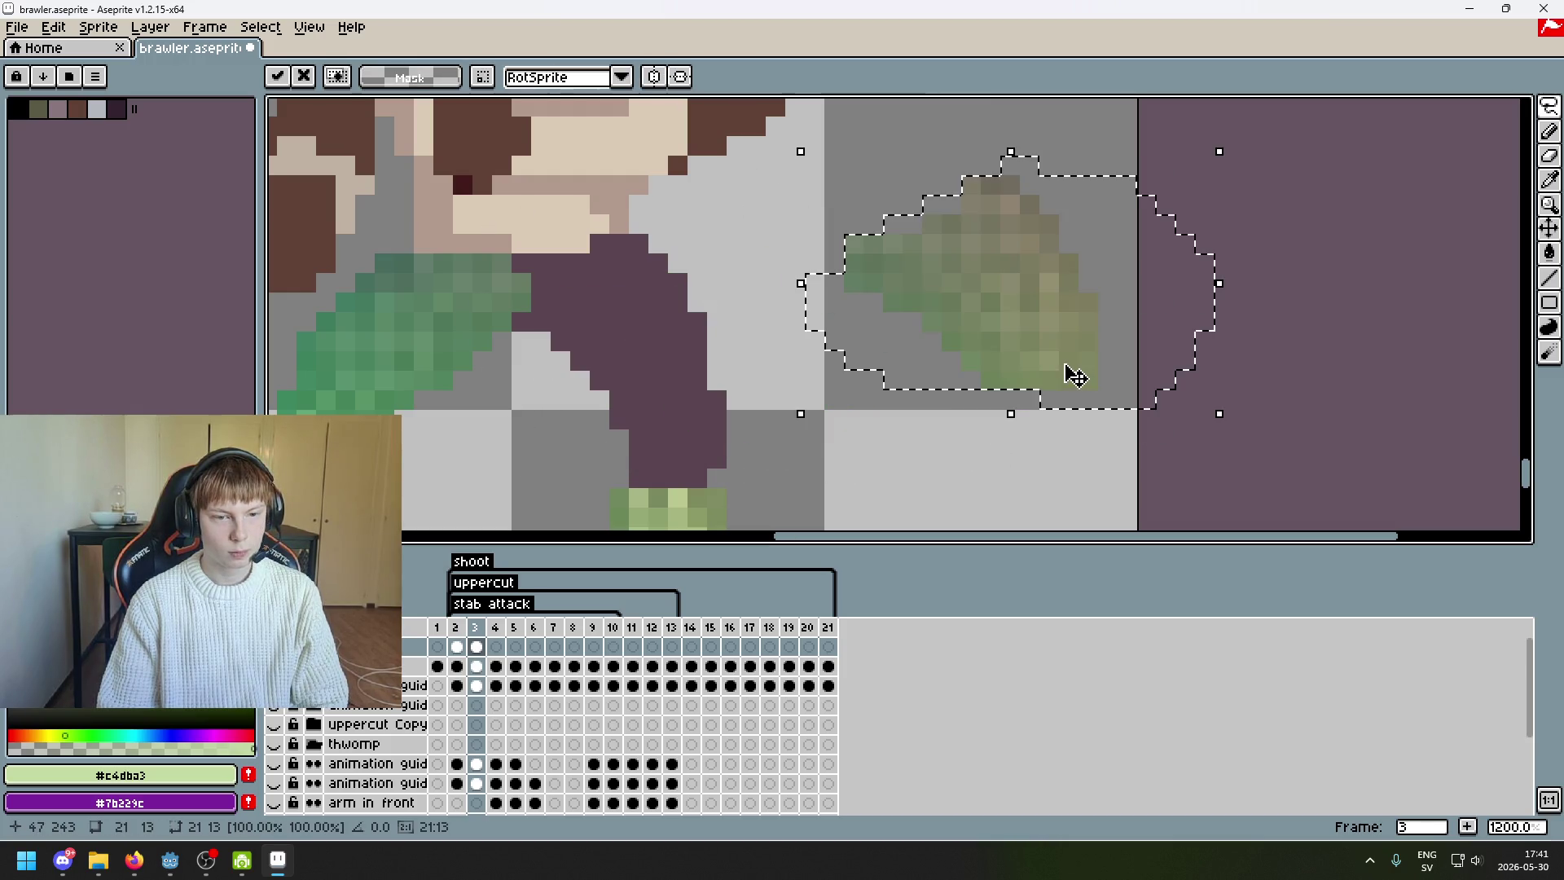
pyautogui.hotkey('ctrl', 'd')
pyautogui.moveTo(951, 185)
pyautogui.mouseDown()
pyautogui.moveTo(1110, 202)
pyautogui.moveTo(716, 279)
pyautogui.moveTo(702, 269)
pyautogui.moveTo(721, 272)
pyautogui.mouseUp()
pyautogui.hotkey('ctrl', 'd')
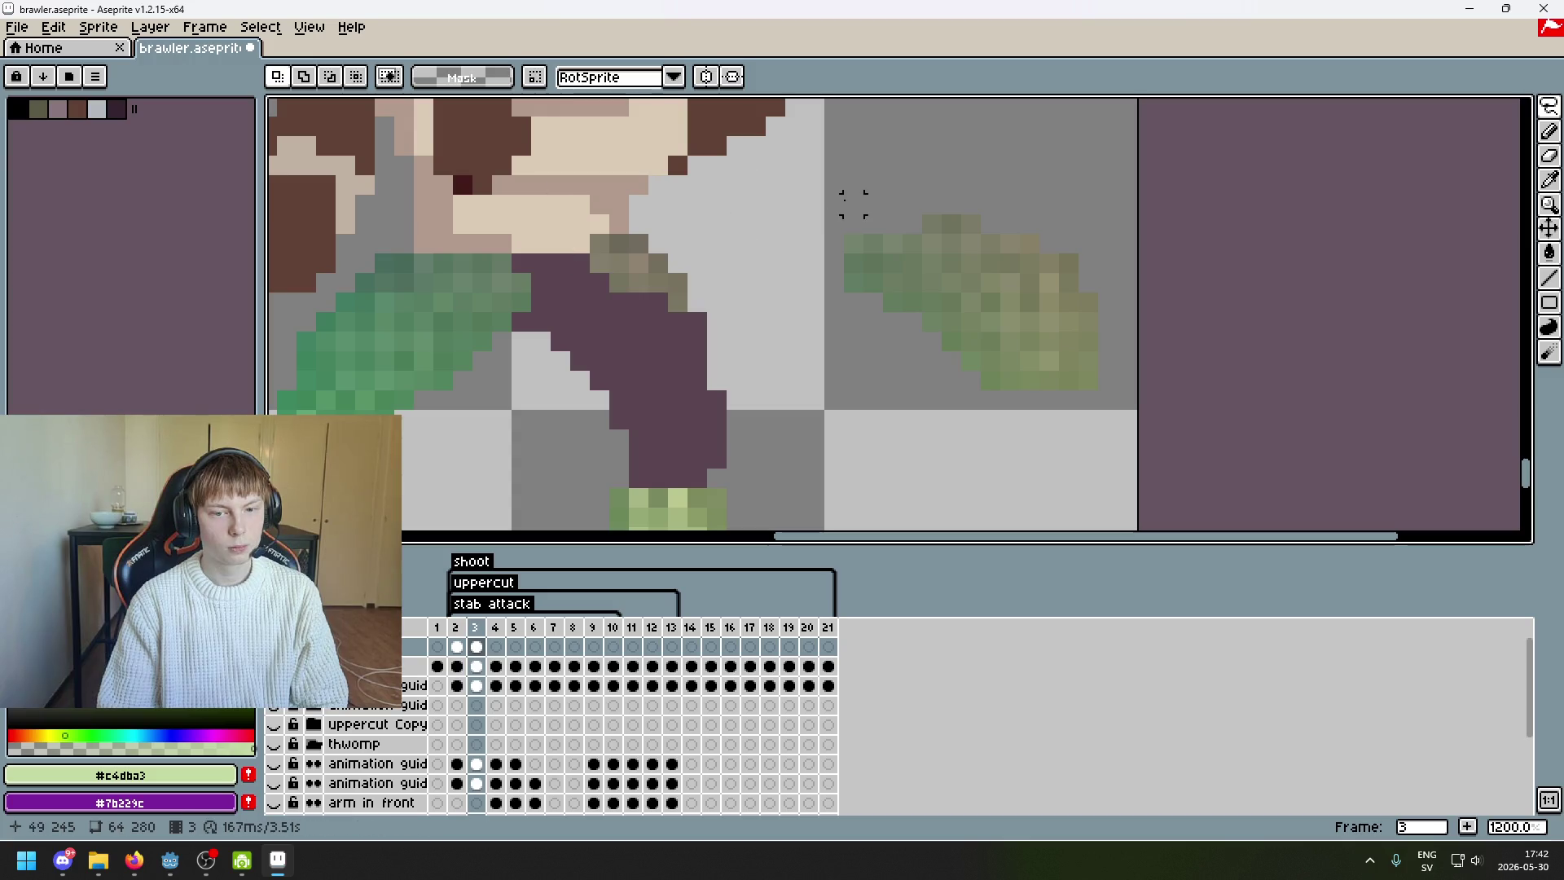
# - Move part of the olive piece onto the purple leg, adjusting with undo and redo
pyautogui.scroll(-2, 942, 217)
pyautogui.scroll(2, 1124, 318)
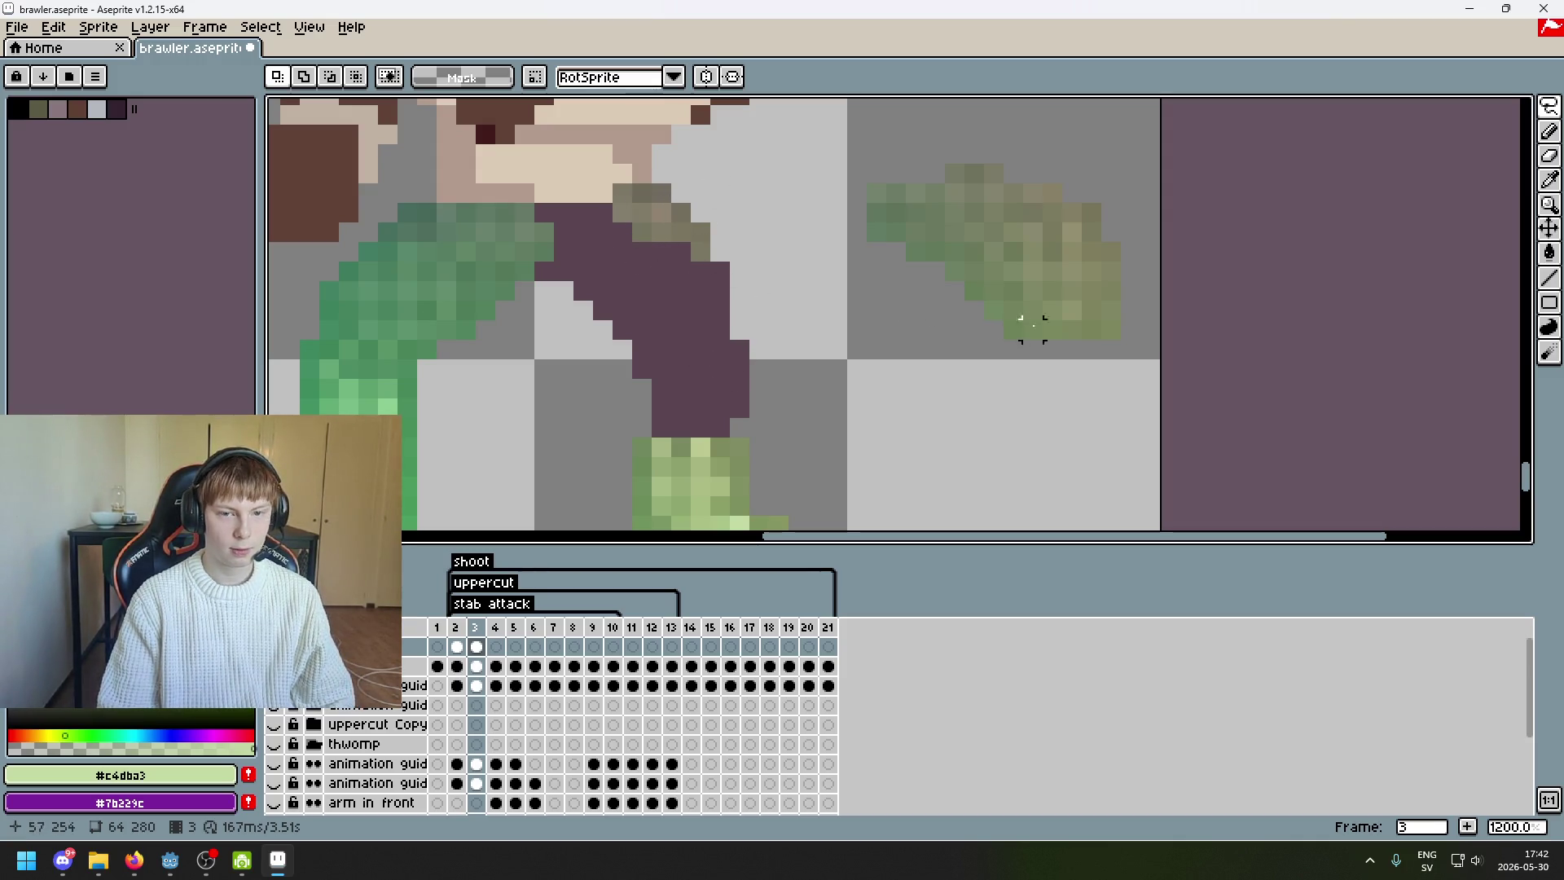
pyautogui.moveTo(1093, 395)
pyautogui.mouseDown()
pyautogui.moveTo(1067, 318)
pyautogui.moveTo(1074, 175)
pyautogui.mouseUp()
pyautogui.click(1113, 183)
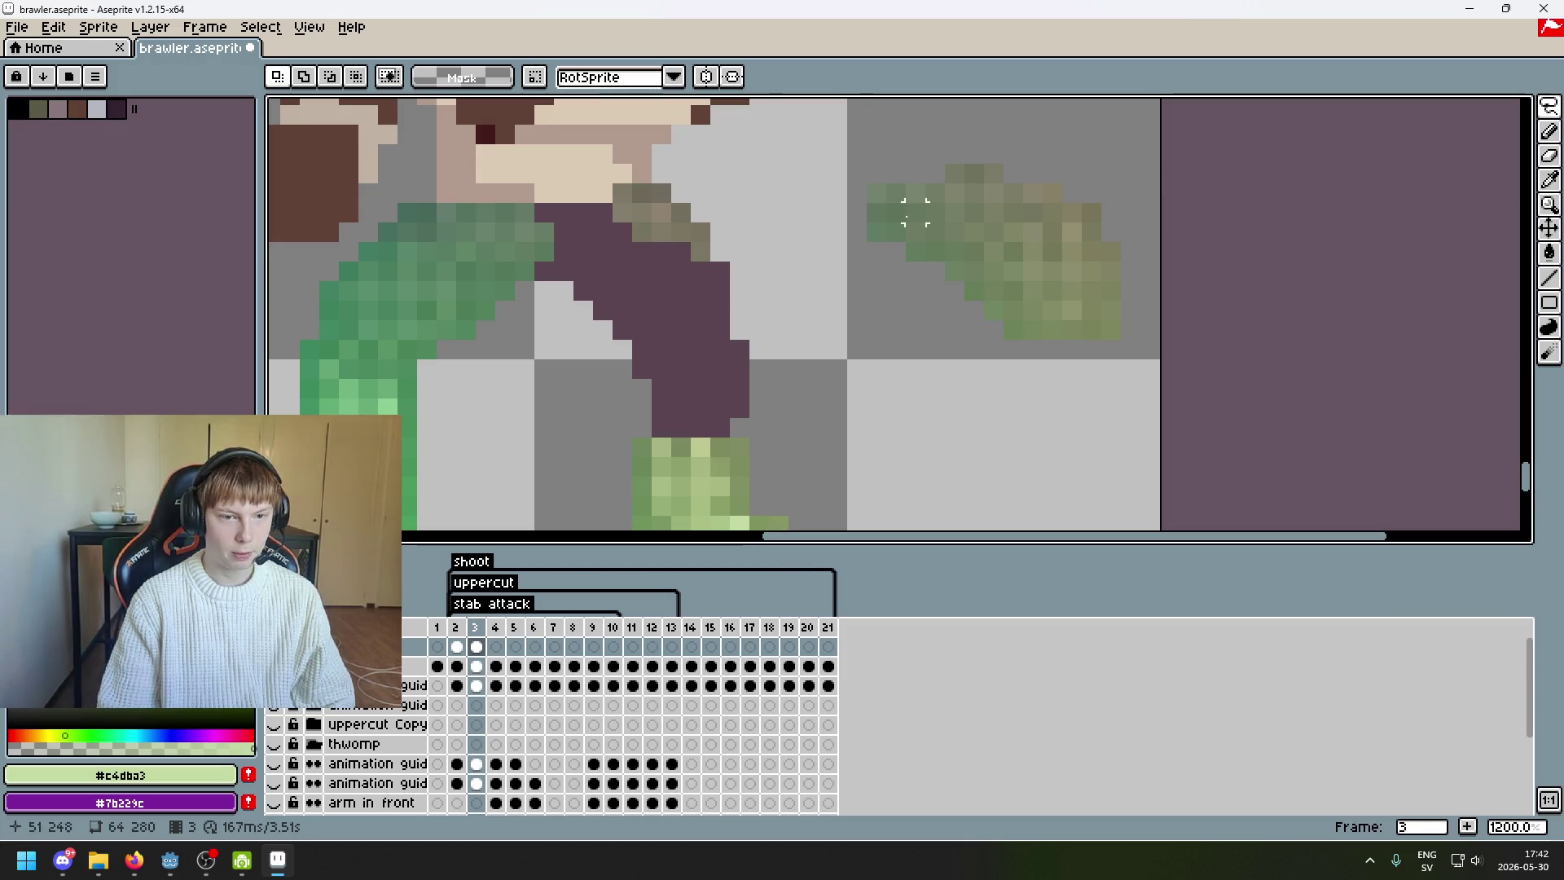
pyautogui.moveTo(876, 271)
pyautogui.mouseDown()
pyautogui.moveTo(896, 147)
pyautogui.moveTo(876, 273)
pyautogui.moveTo(610, 320)
pyautogui.moveTo(593, 306)
pyautogui.moveTo(597, 328)
pyautogui.moveTo(585, 301)
pyautogui.mouseUp()
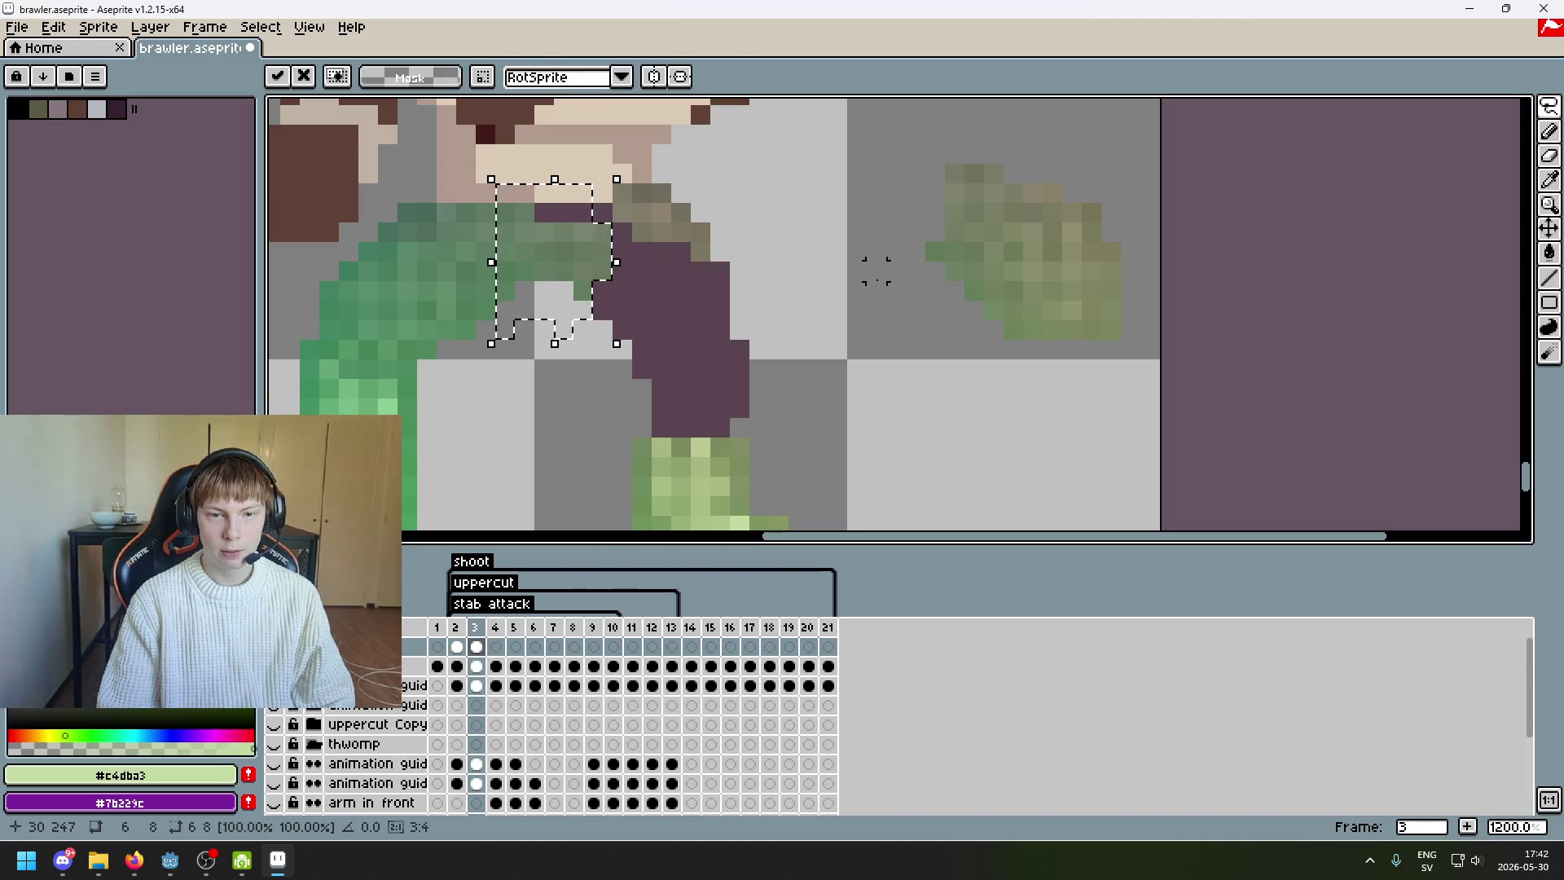
pyautogui.hotkey('ctrl', 'z')
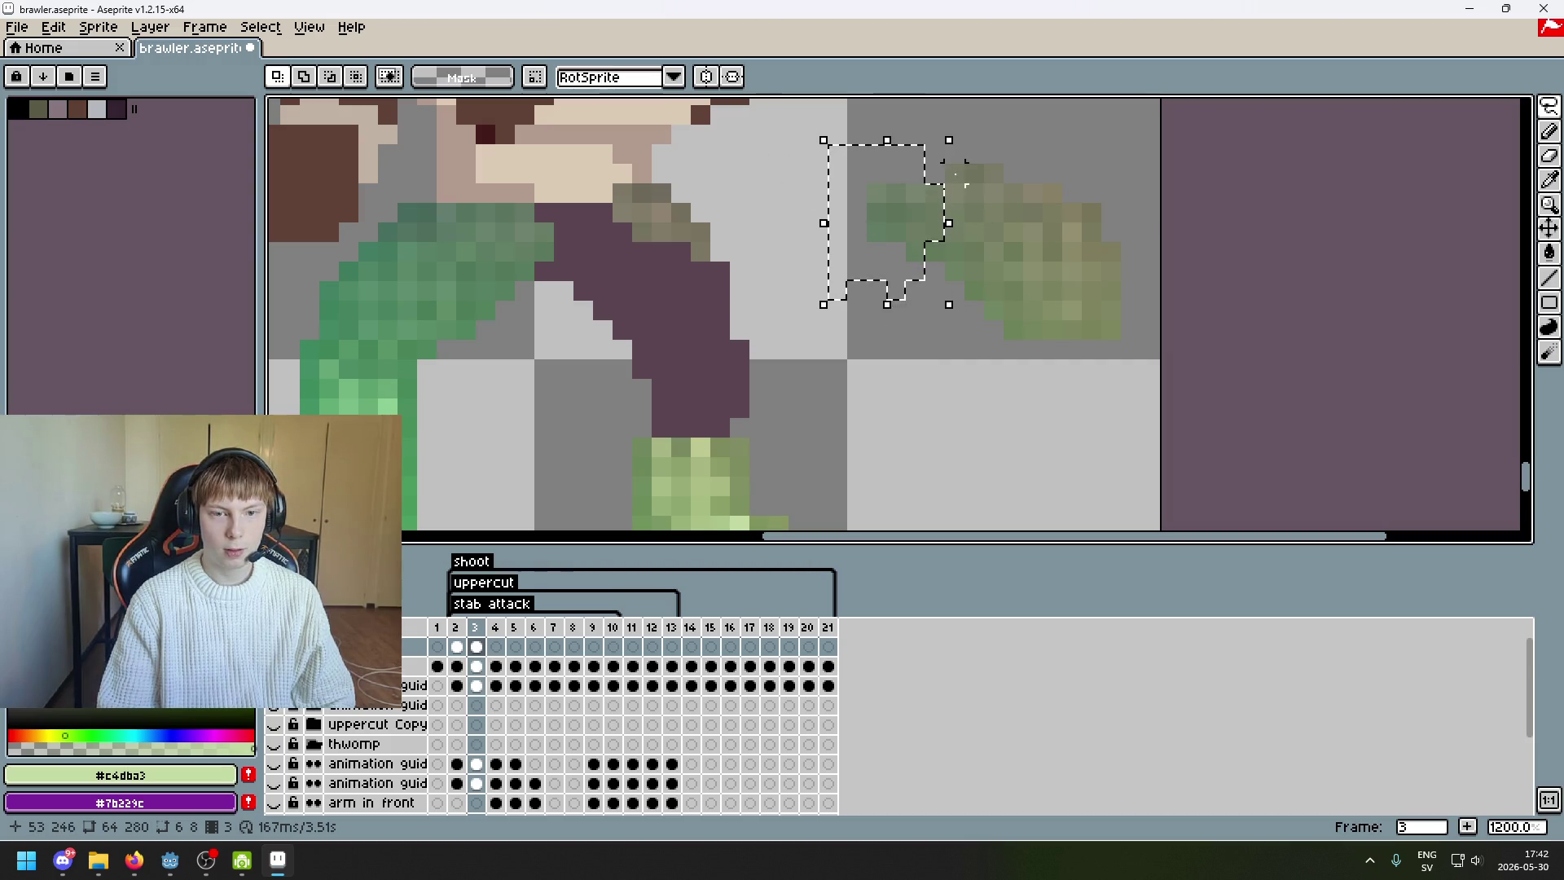
pyautogui.scroll(2, 937, 217)
pyautogui.click(1004, 267)
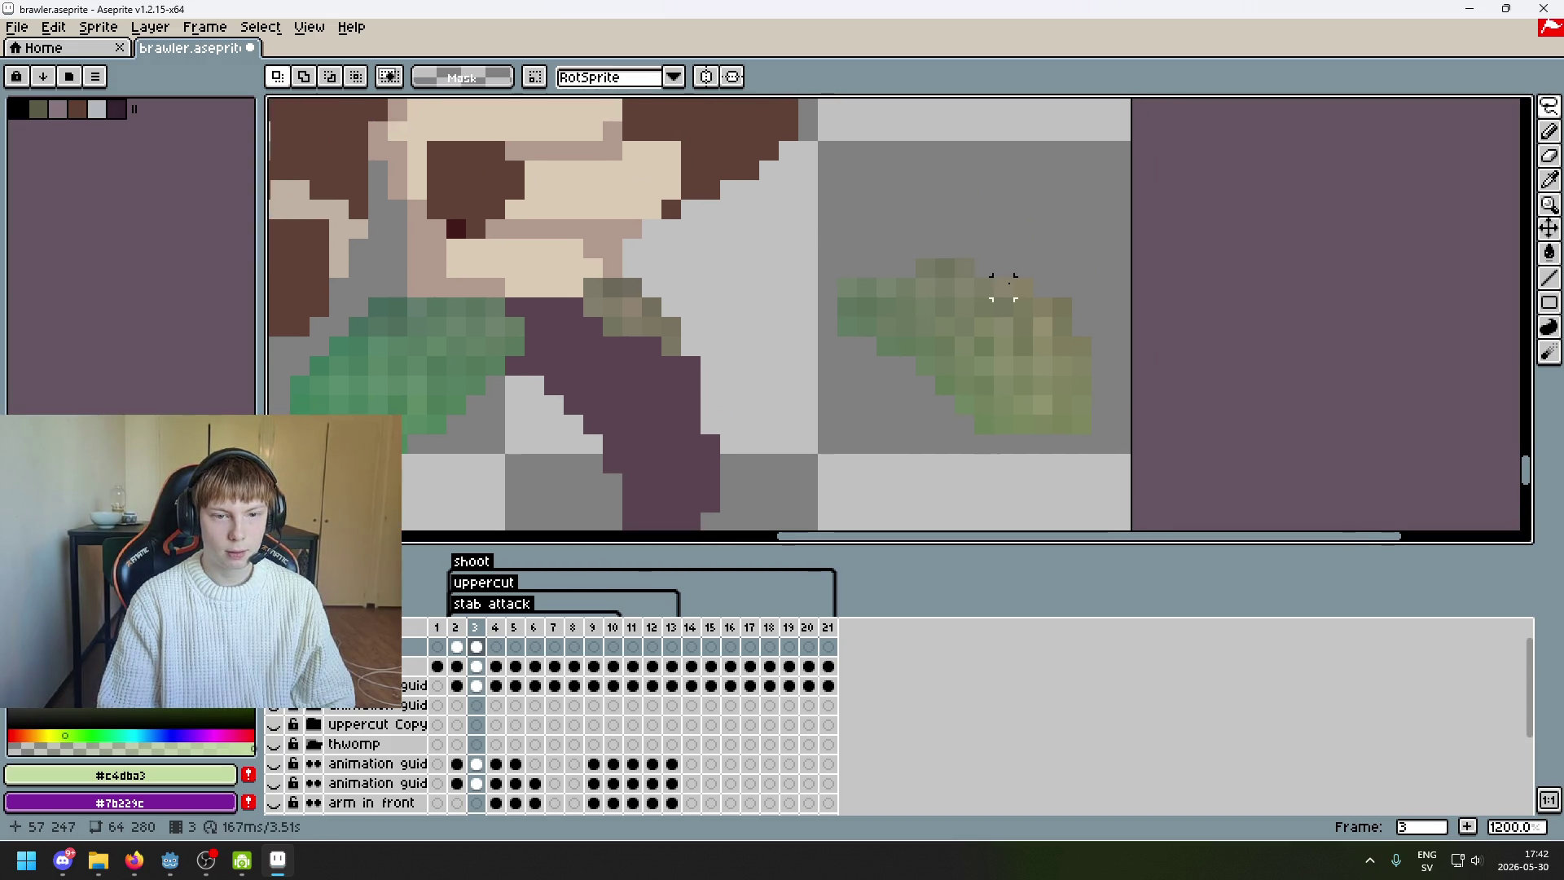
pyautogui.hotkey('ctrl', 'z')
pyautogui.hotkey('ctrl', 'z')
pyautogui.hotkey('ctrl', 'z')
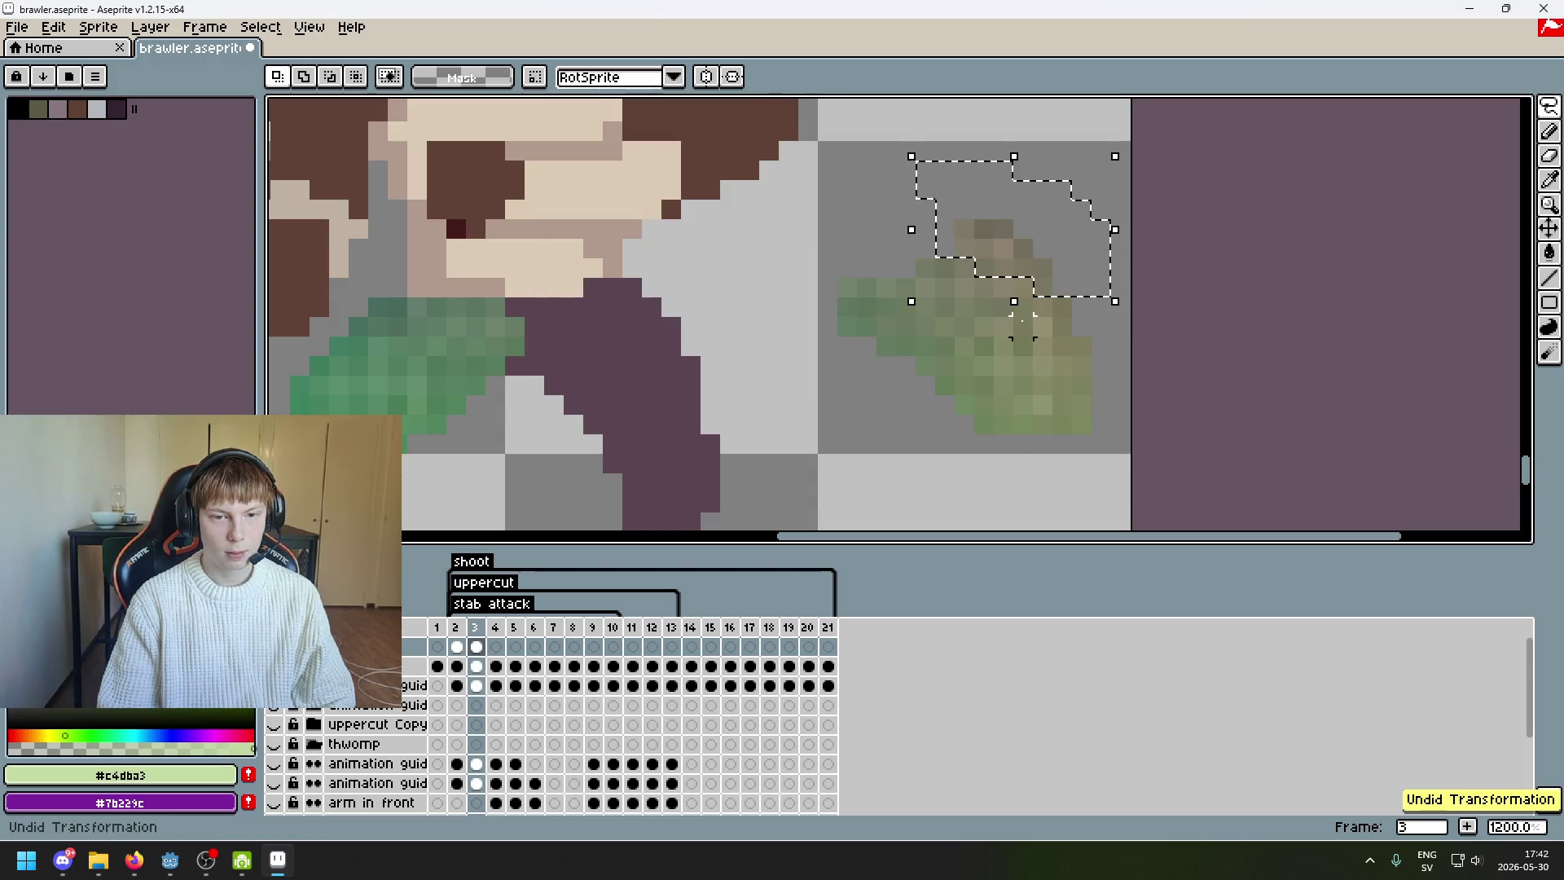
pyautogui.hotkey('ctrl', 'y')
pyautogui.hotkey('ctrl', 'y')
pyautogui.hotkey('ctrl', 'y')
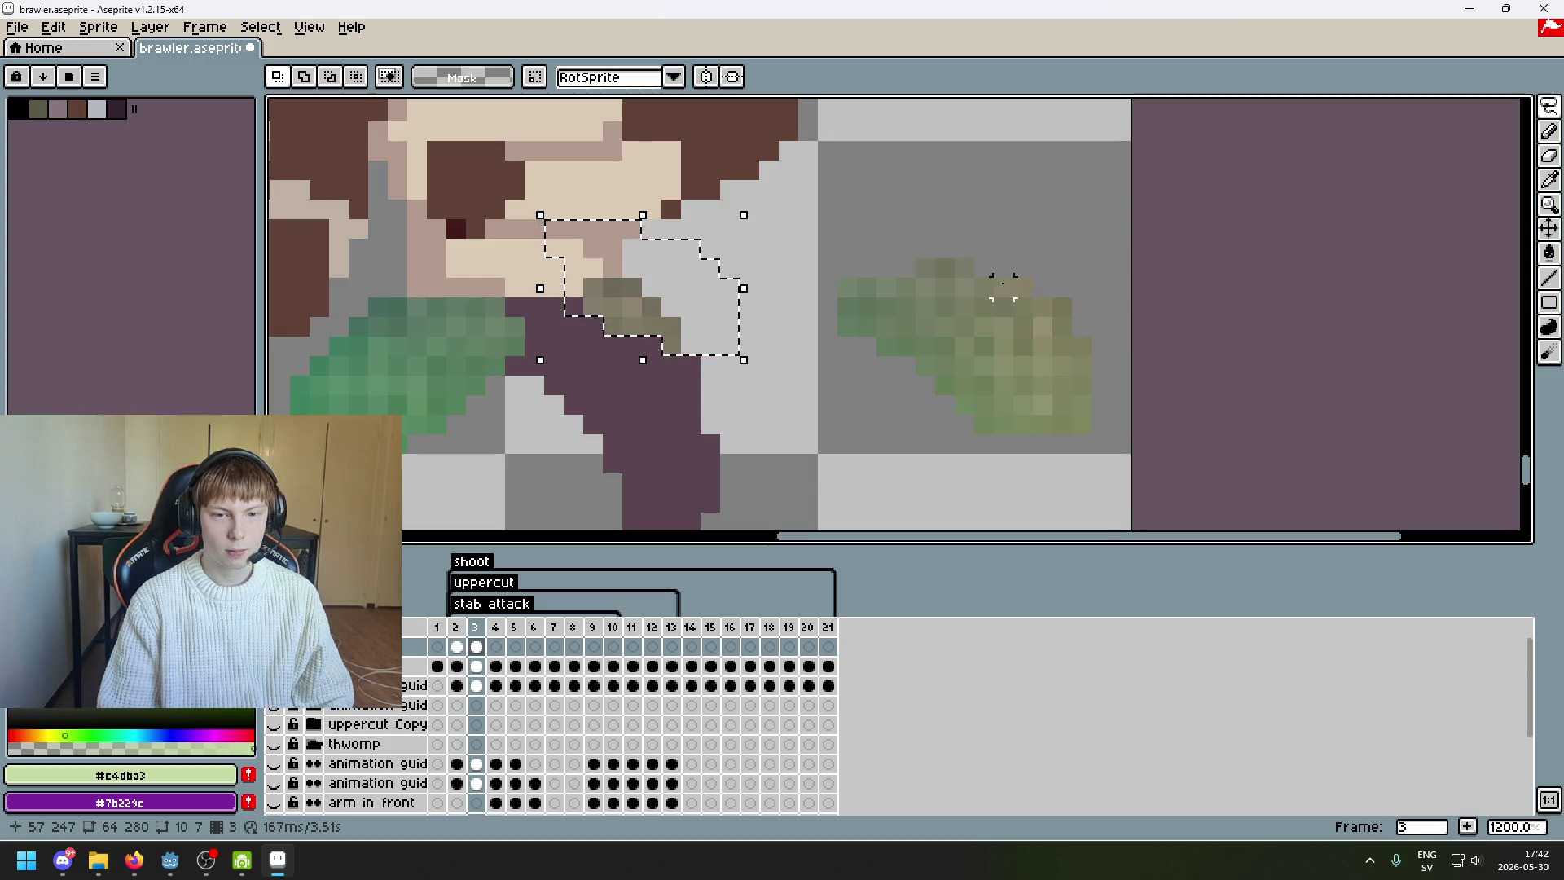
pyautogui.scroll(-2, 945, 267)
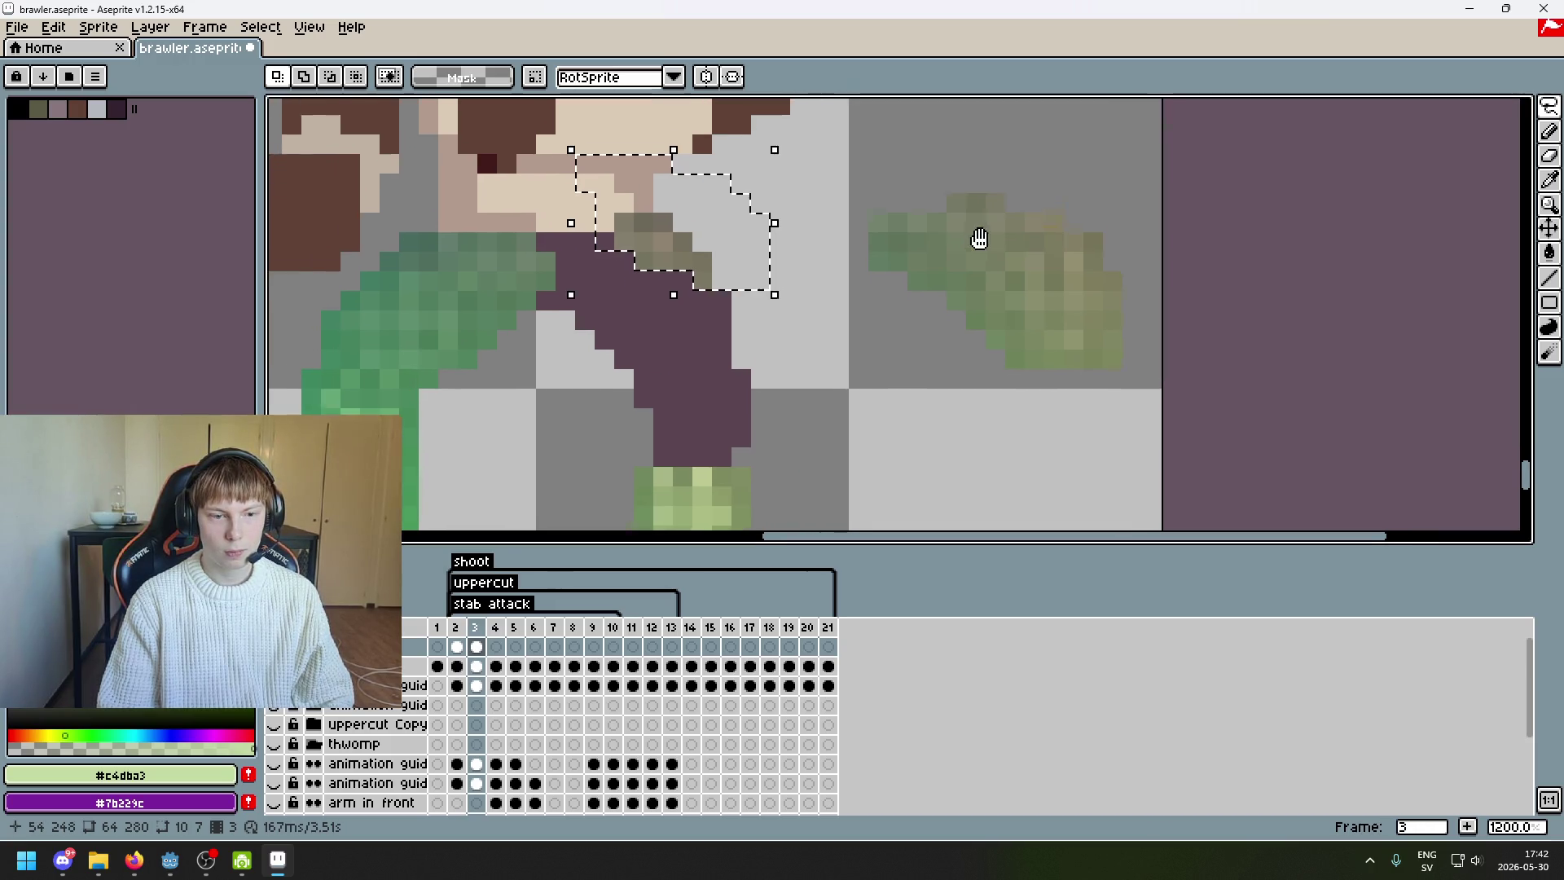
# - Slide green guide pixels left along the thigh's edge and nudge one pixel left
pyautogui.moveTo(893, 232)
pyautogui.mouseDown()
pyautogui.moveTo(959, 280)
pyautogui.moveTo(1022, 370)
pyautogui.mouseUp()
pyautogui.moveTo(871, 326)
pyautogui.mouseDown()
pyautogui.moveTo(671, 335)
pyautogui.moveTo(699, 412)
pyautogui.moveTo(611, 349)
pyautogui.moveTo(674, 410)
pyautogui.moveTo(660, 410)
pyautogui.mouseUp()
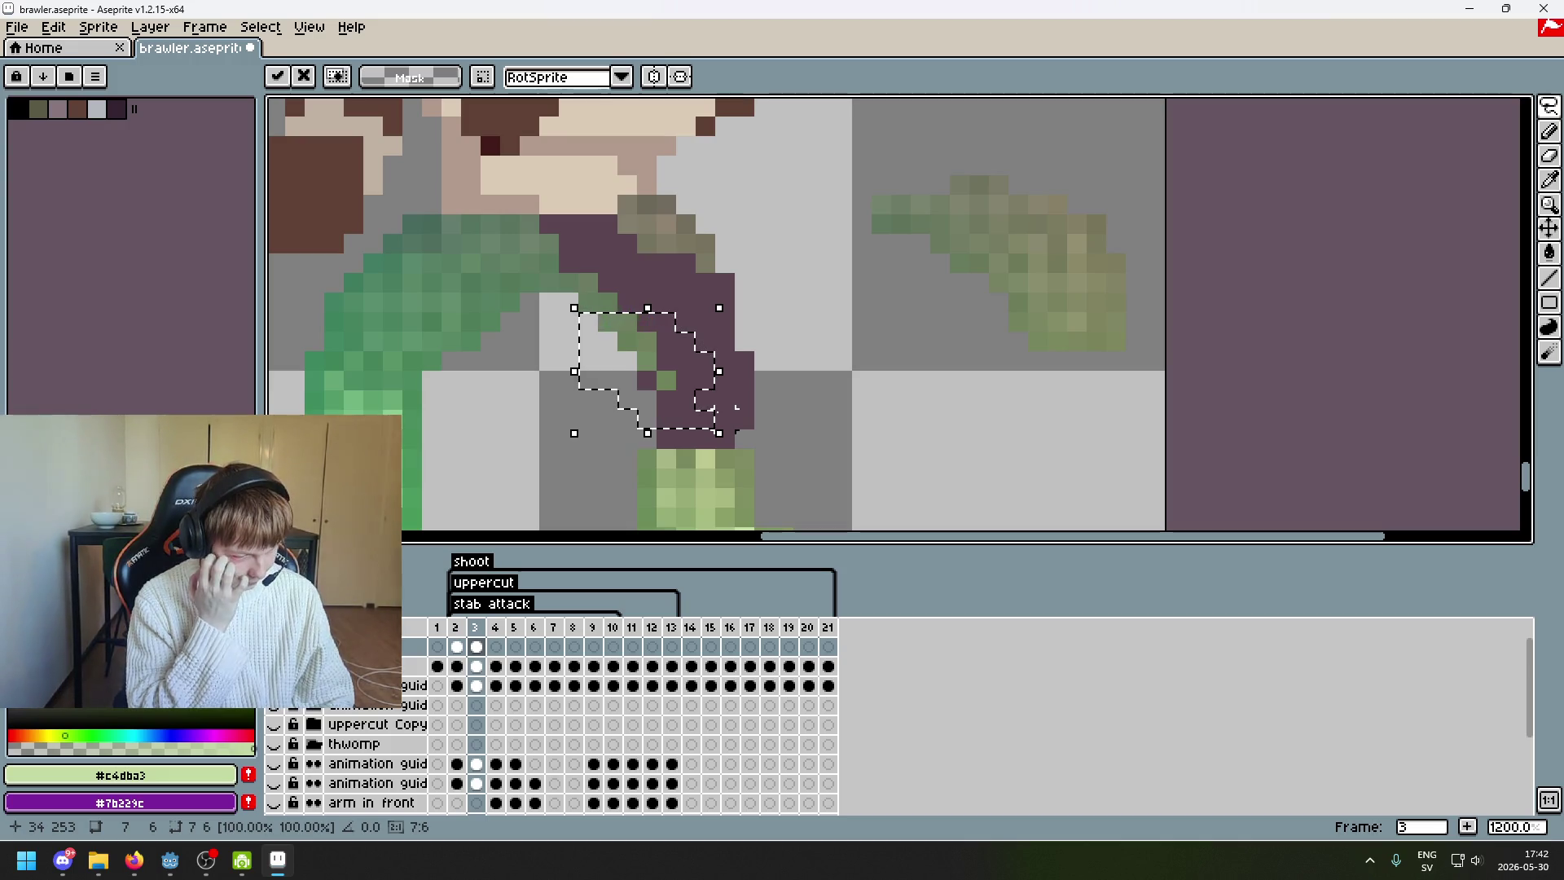
pyautogui.moveTo(914, 377); pyautogui.dragTo(914, 304)
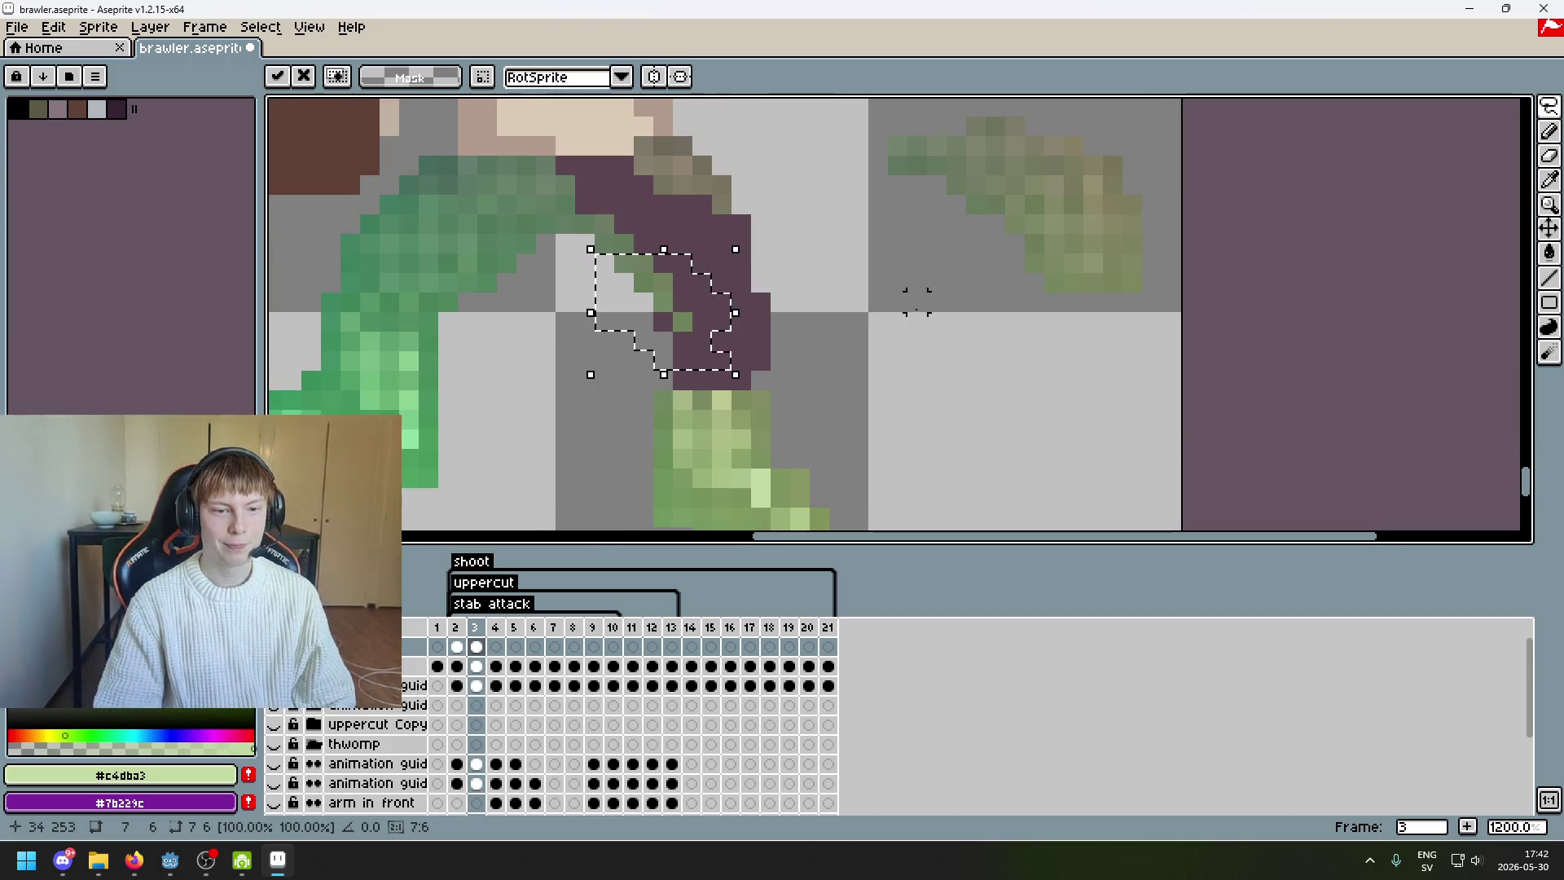
pyautogui.hotkey('ctrl', 'd')
pyautogui.moveTo(682, 322); pyautogui.dragTo(672, 336)
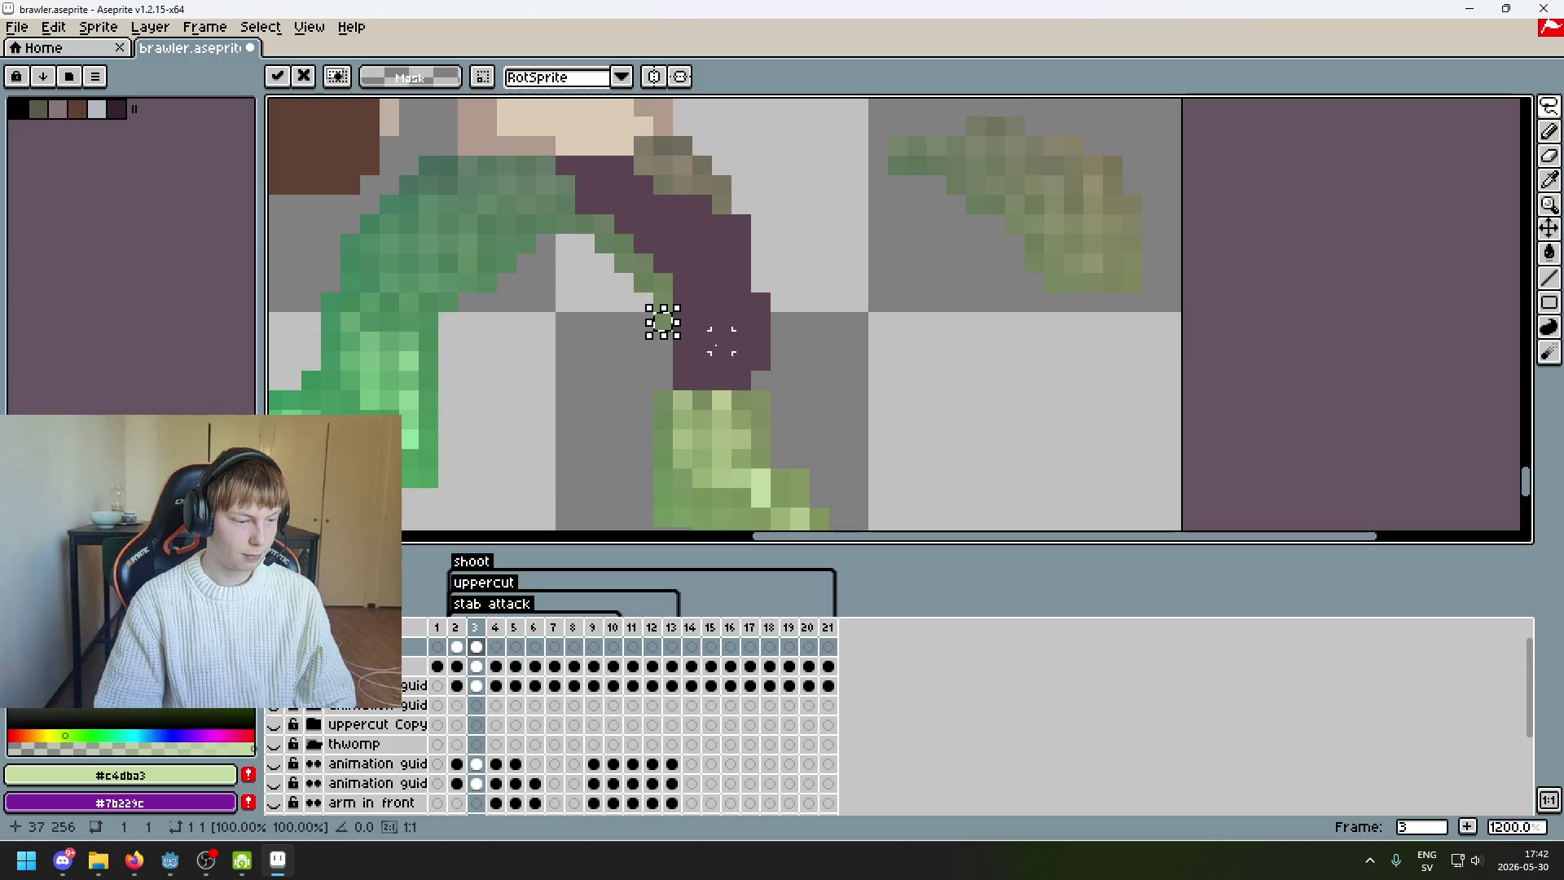
pyautogui.hotkey('ctrl', 'd')
pyautogui.hscroll(2, 1023, 335)
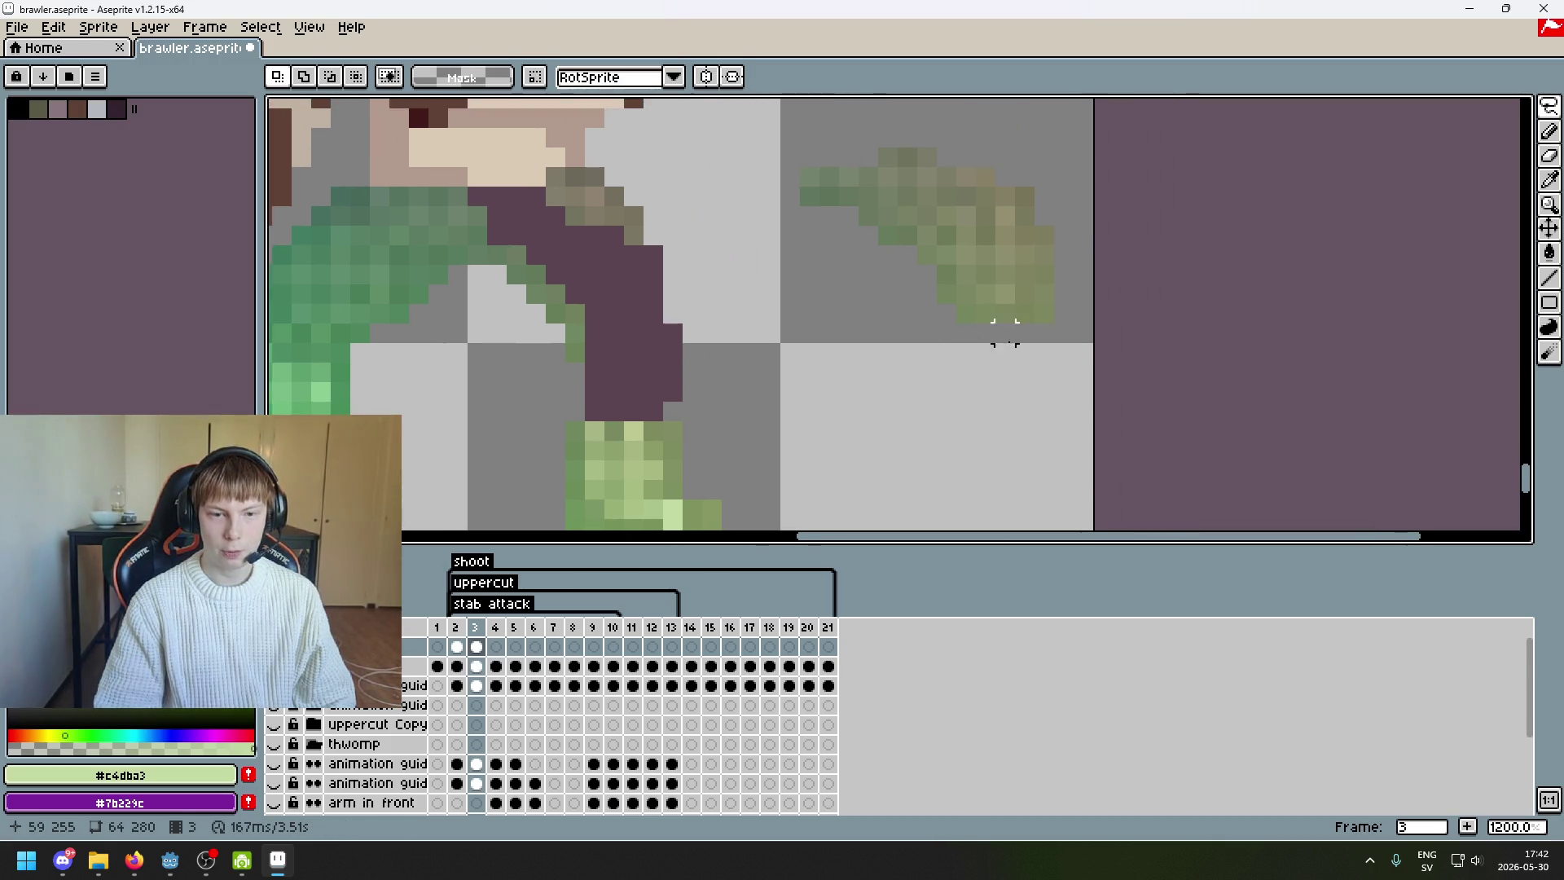
pyautogui.scroll(-4, 1035, 334)
pyautogui.scroll(2, 1093, 321)
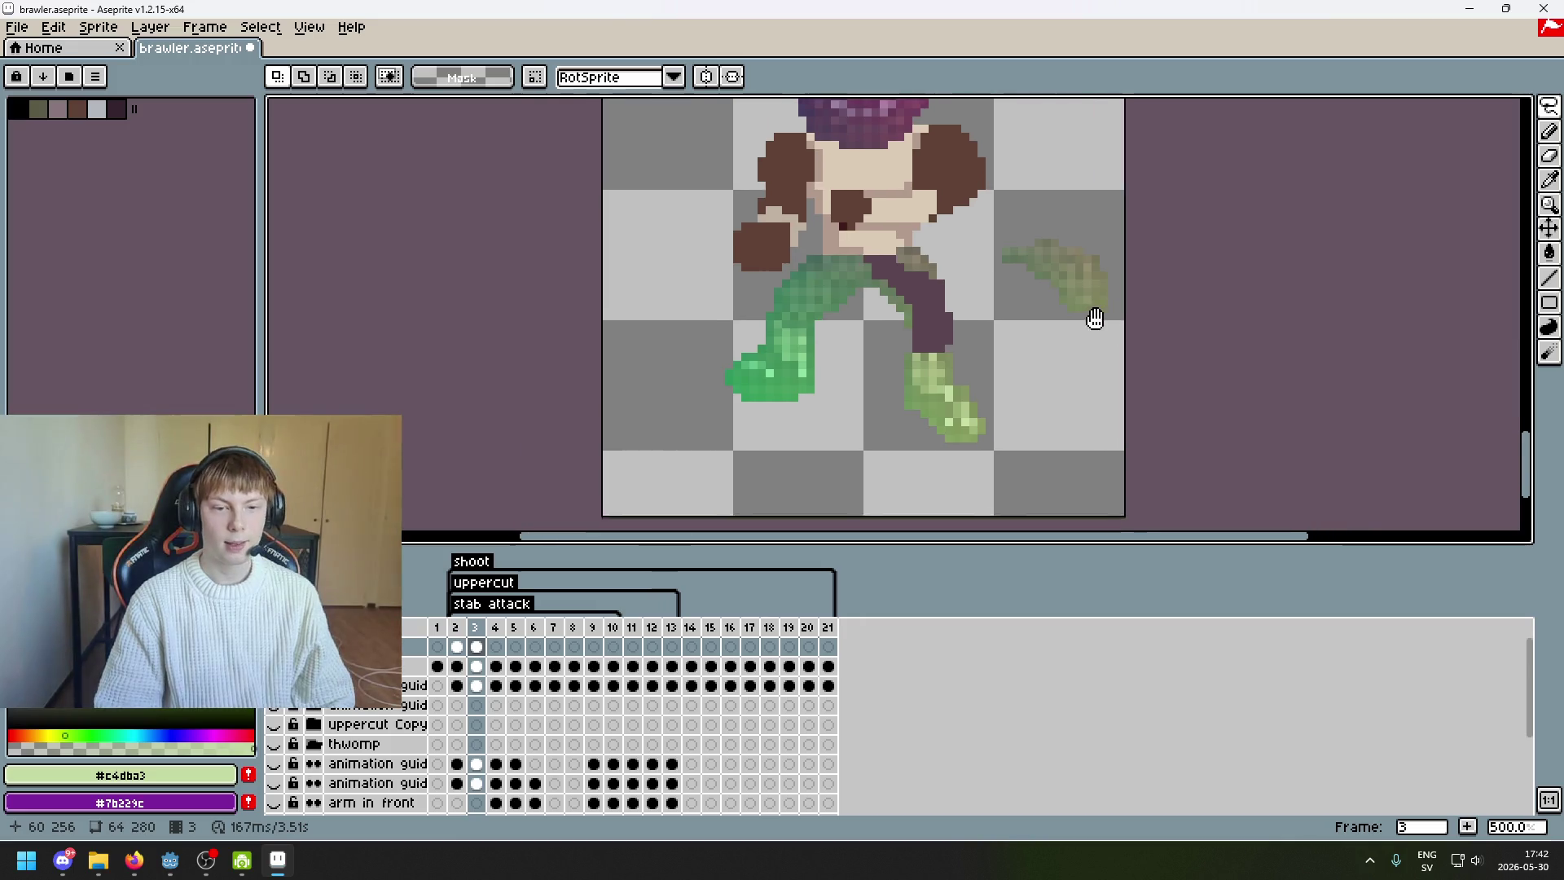
# - Marquee some guide pixels and try moving them onto the leg, then cancel and deselect
pyautogui.scroll(5, 1112, 295)
pyautogui.moveTo(1549, 106); pyautogui.dragTo(1421, 108)
pyautogui.scroll(-3, 1197, 269)
pyautogui.moveTo(1060, 334)
pyautogui.mouseDown()
pyautogui.moveTo(1129, 383)
pyautogui.moveTo(961, 293)
pyautogui.mouseUp()
pyautogui.moveTo(1110, 359)
pyautogui.mouseDown()
pyautogui.moveTo(813, 402)
pyautogui.moveTo(724, 440)
pyautogui.mouseUp()
pyautogui.hotkey('ctrl', 'z')
pyautogui.hotkey('ctrl', 'd')
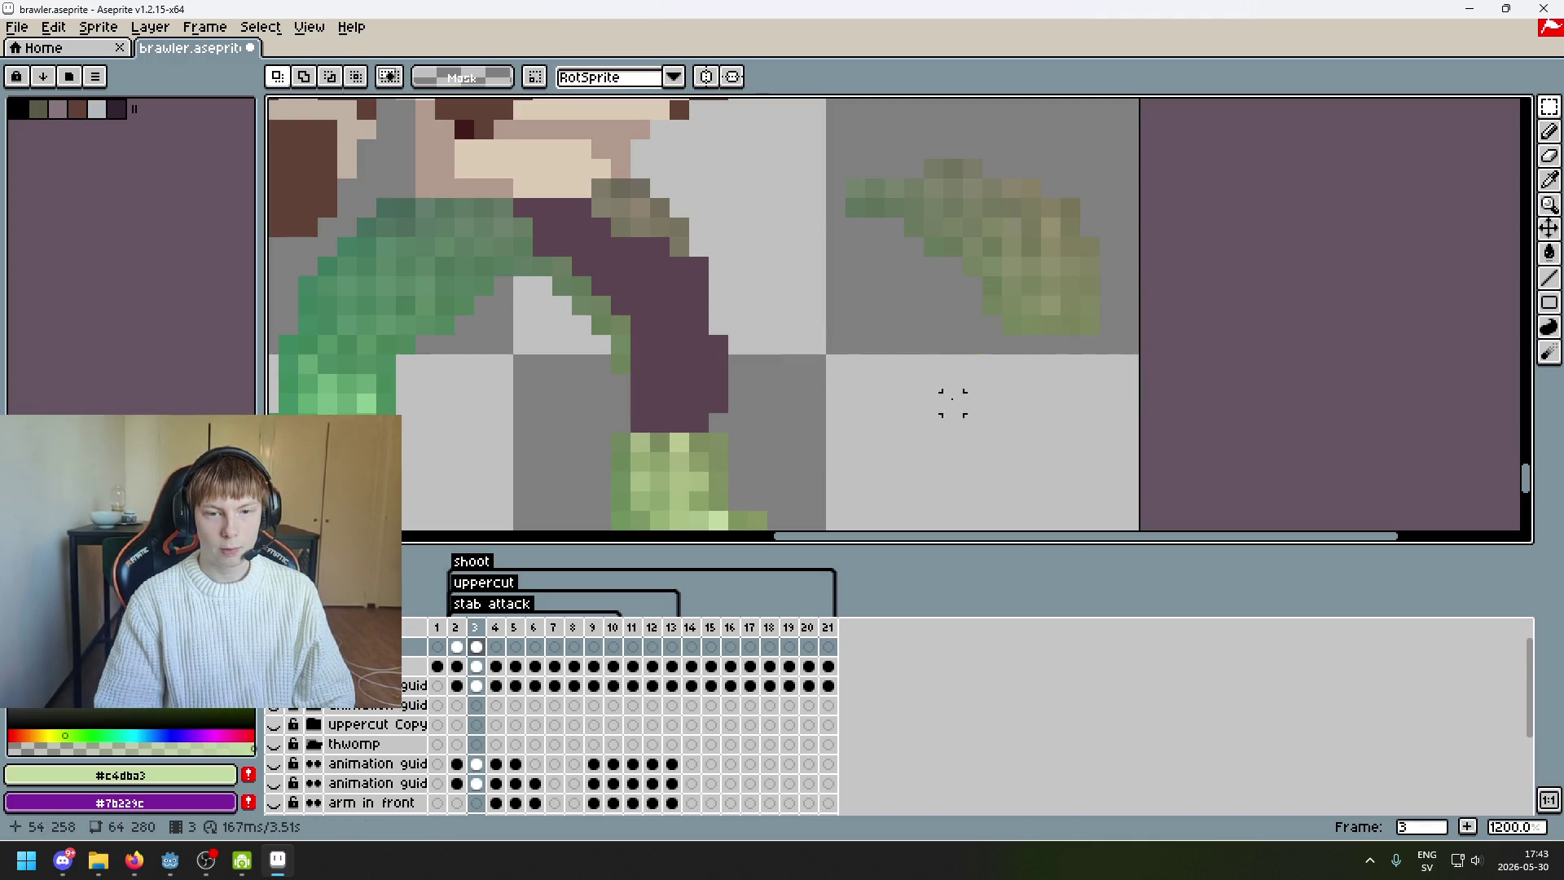
# - Move a 4×4 block of guide pixels onto the purple leg and drop it
pyautogui.moveTo(1098, 335); pyautogui.dragTo(1019, 254)
pyautogui.moveTo(1096, 321)
pyautogui.mouseDown()
pyautogui.moveTo(726, 408)
pyautogui.moveTo(727, 390)
pyautogui.mouseUp()
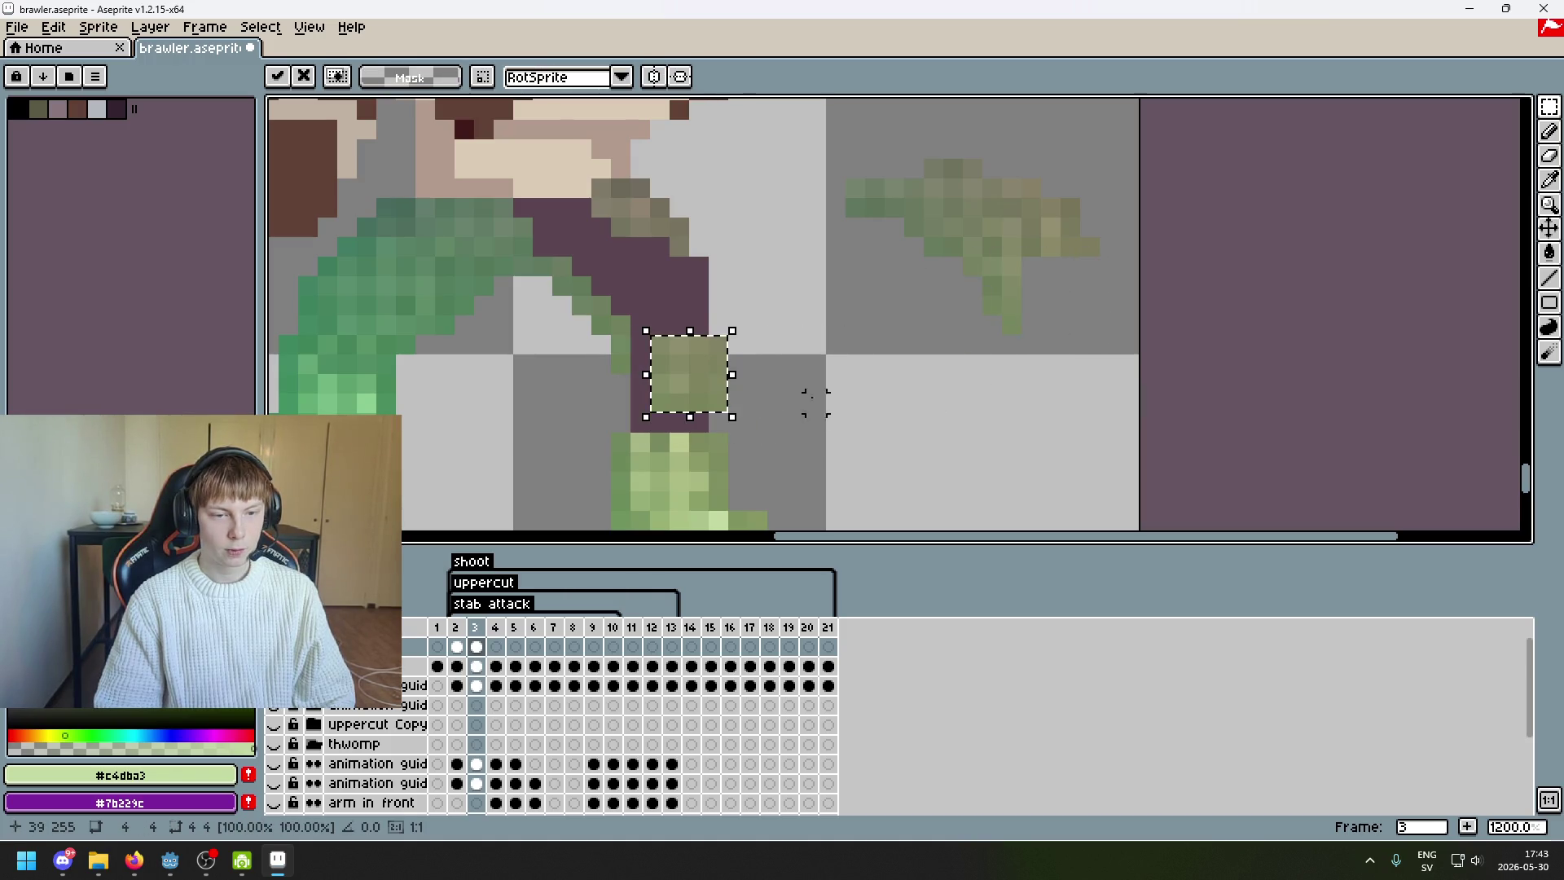
pyautogui.click(893, 382)
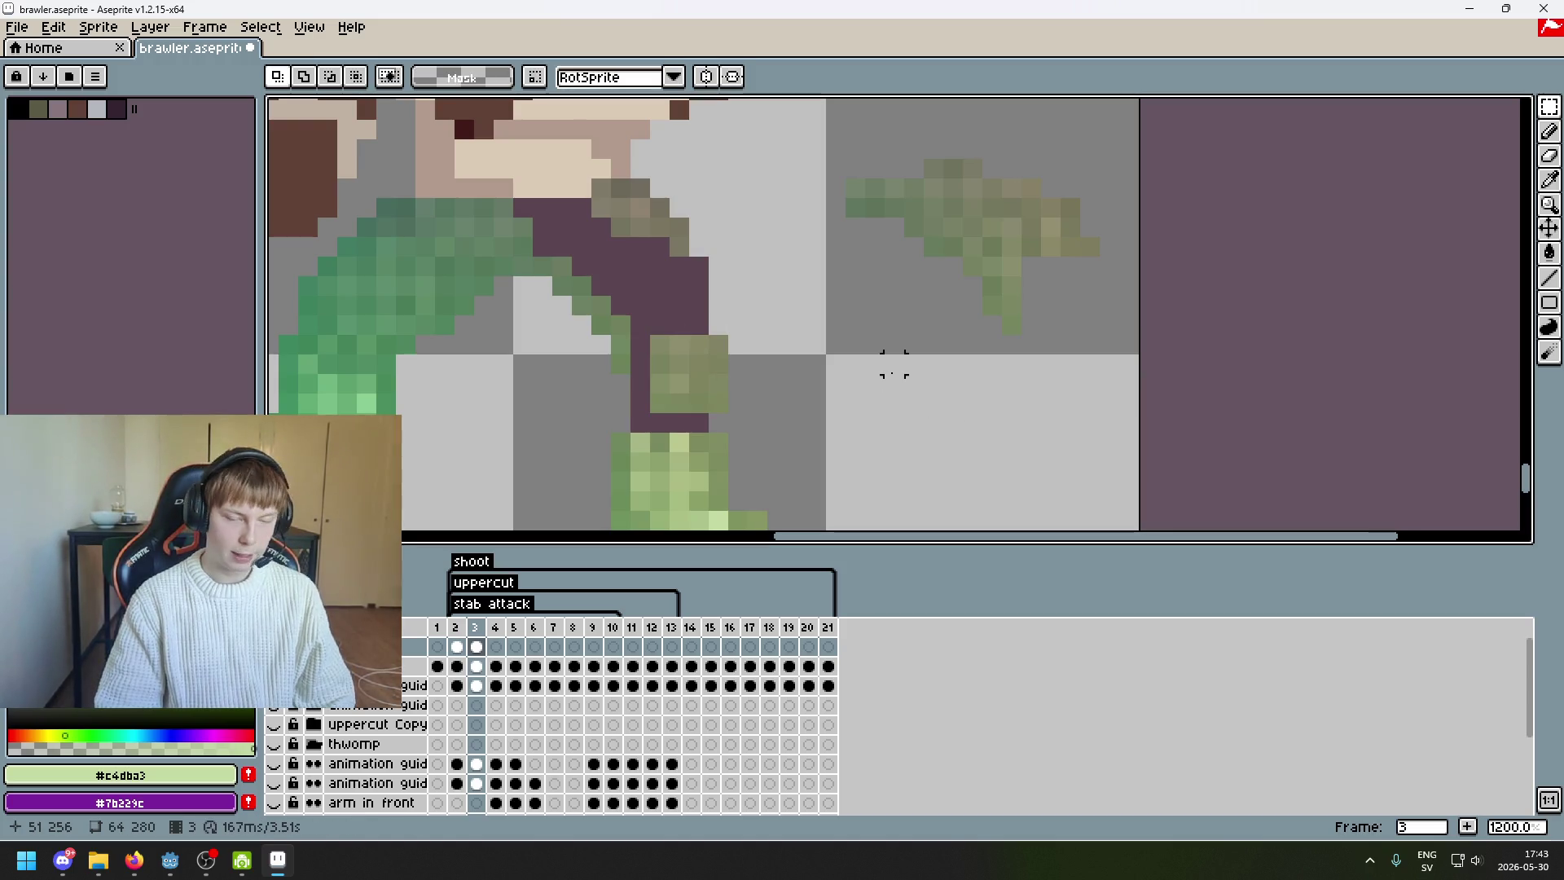
pyautogui.moveTo(1031, 265)
pyautogui.mouseDown()
pyautogui.moveTo(1050, 350)
pyautogui.moveTo(1018, 341)
pyautogui.moveTo(708, 417)
pyautogui.mouseUp()
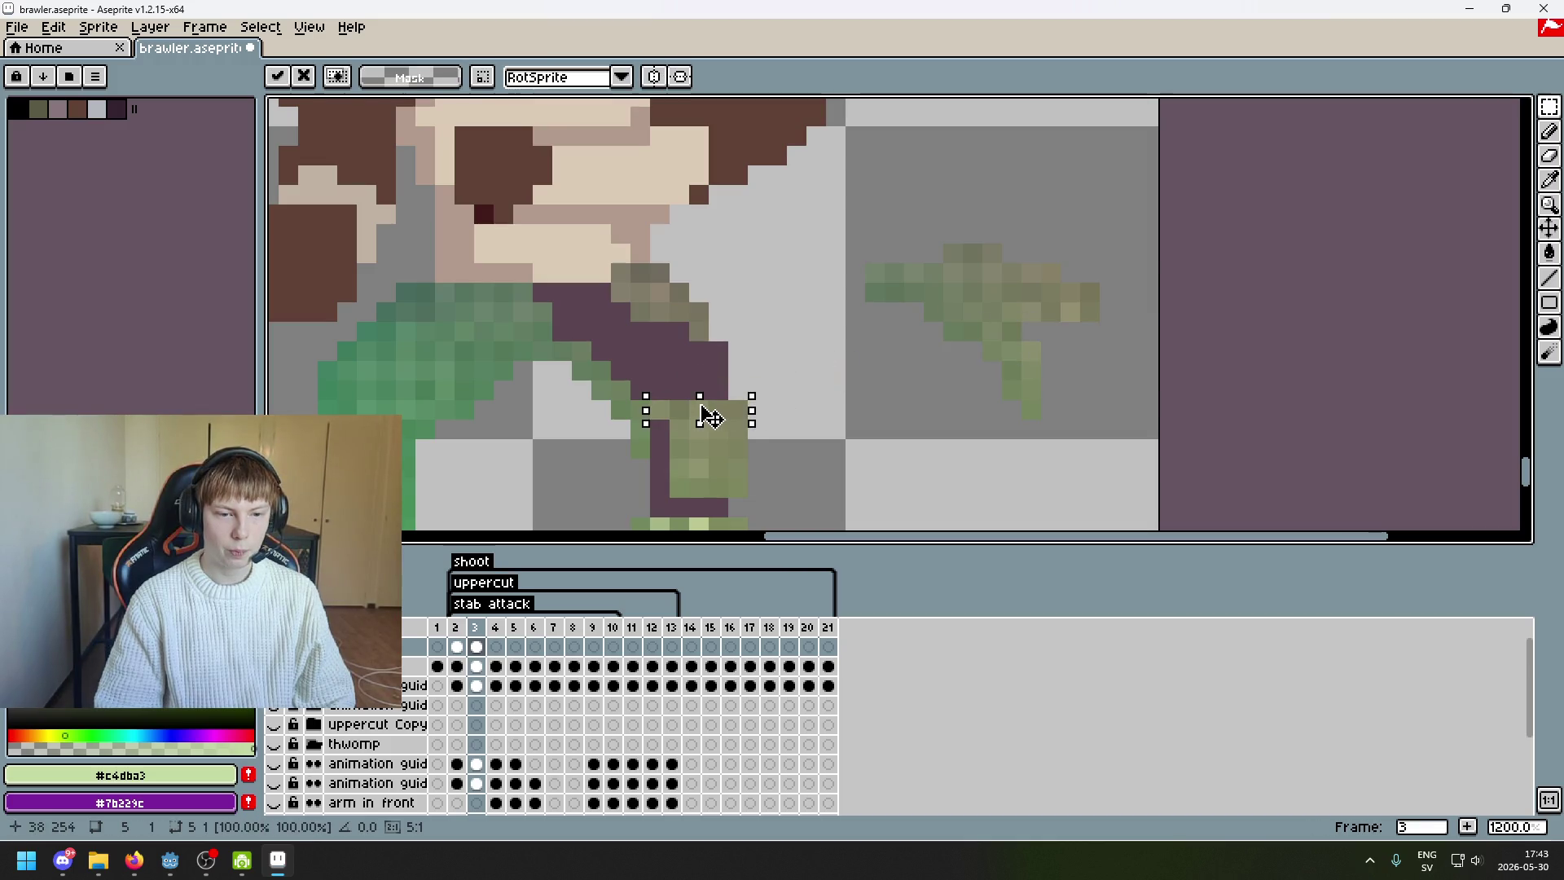
pyautogui.click(835, 390)
# - Move green pieces from the right tip onto the leg, nudging them one pixel left
pyautogui.moveTo(978, 269)
pyautogui.mouseDown()
pyautogui.moveTo(1068, 328)
pyautogui.moveTo(1103, 330)
pyautogui.moveTo(845, 348)
pyautogui.moveTo(733, 400)
pyautogui.mouseUp()
pyautogui.click(874, 350)
pyautogui.moveTo(1024, 273); pyautogui.dragTo(1042, 274)
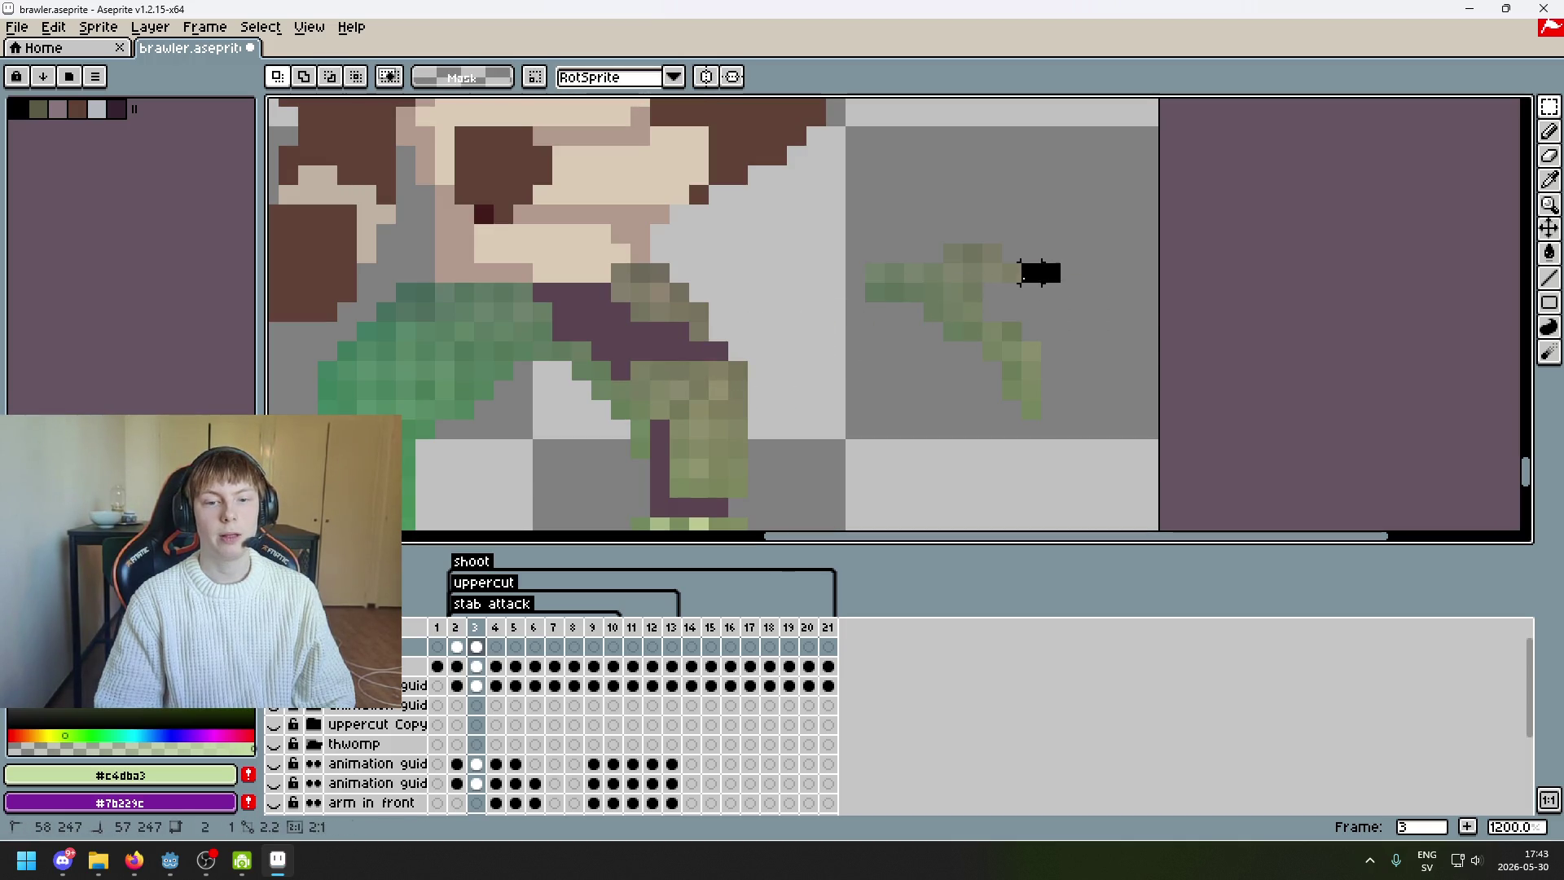
pyautogui.click(1070, 310)
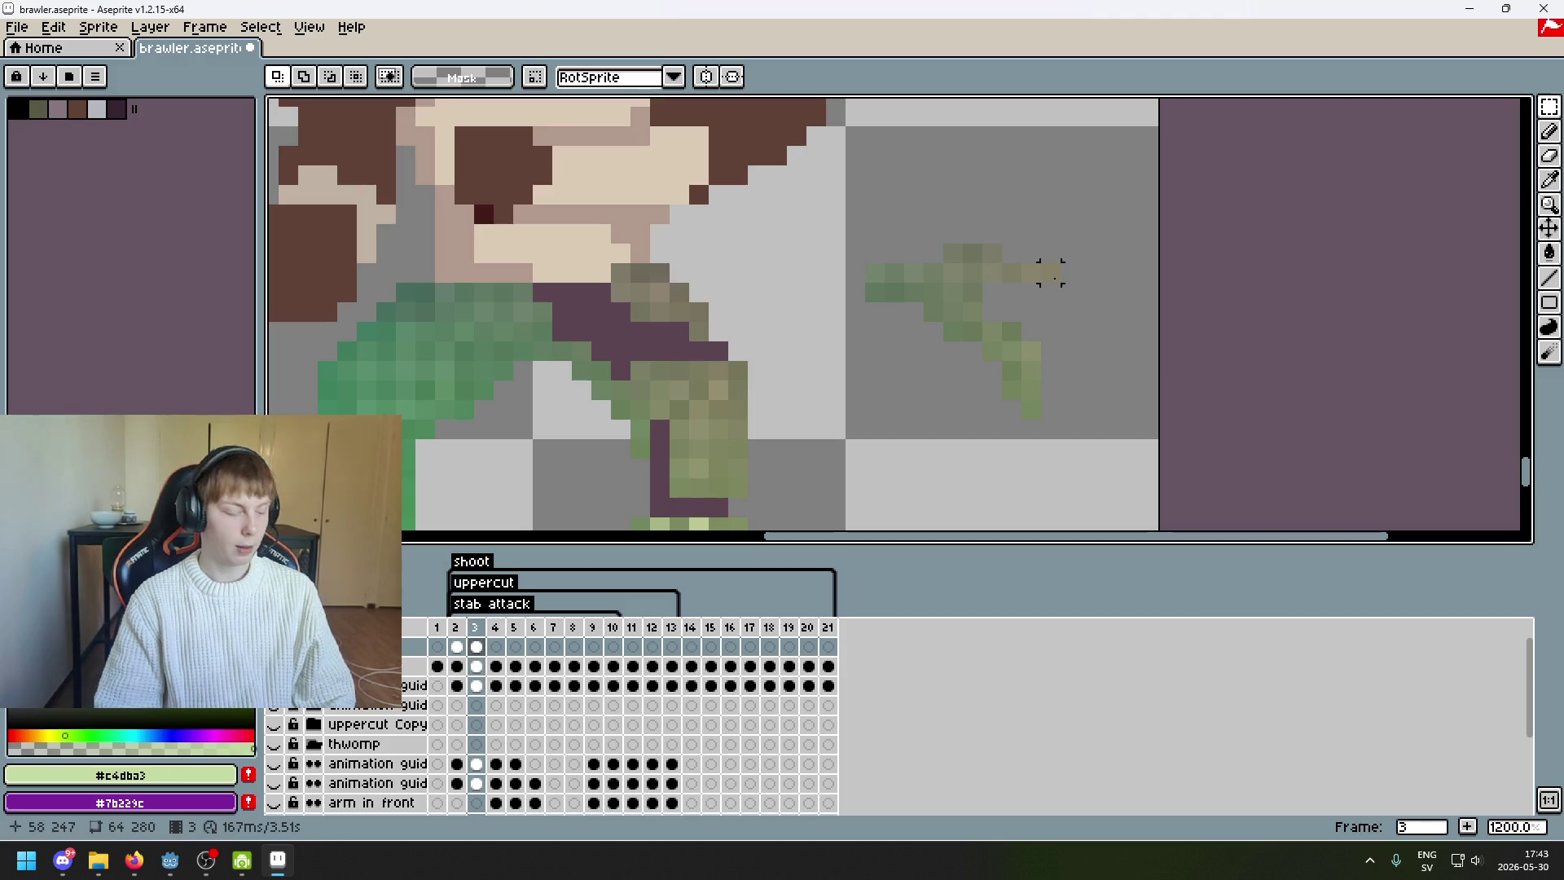
pyautogui.moveTo(1051, 273)
pyautogui.mouseDown()
pyautogui.moveTo(974, 256)
pyautogui.moveTo(698, 365)
pyautogui.mouseUp()
pyautogui.press('Left')
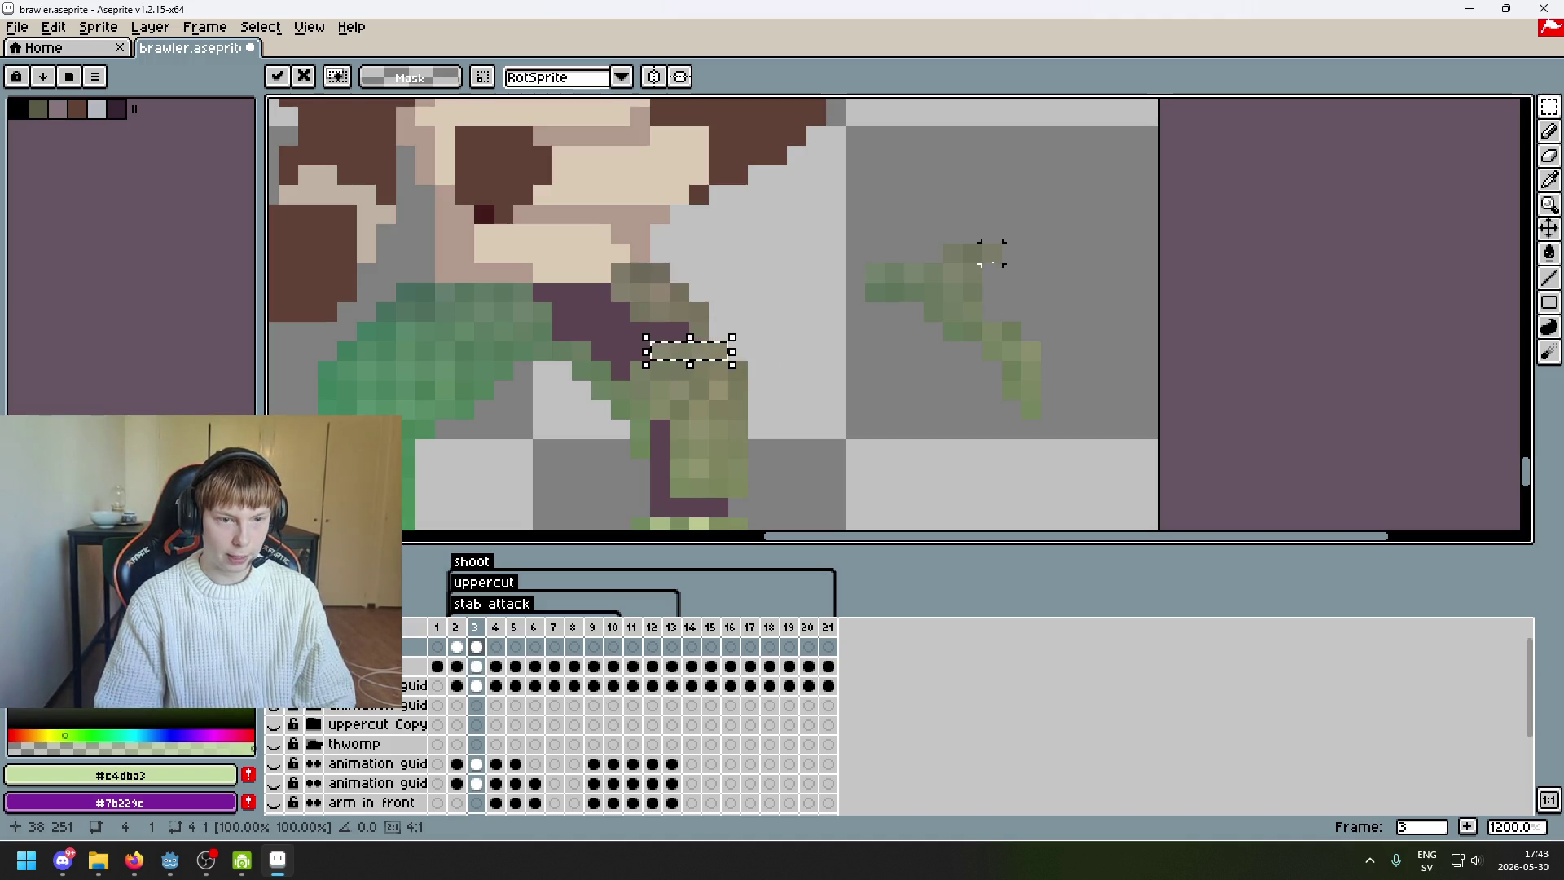
pyautogui.click(799, 310)
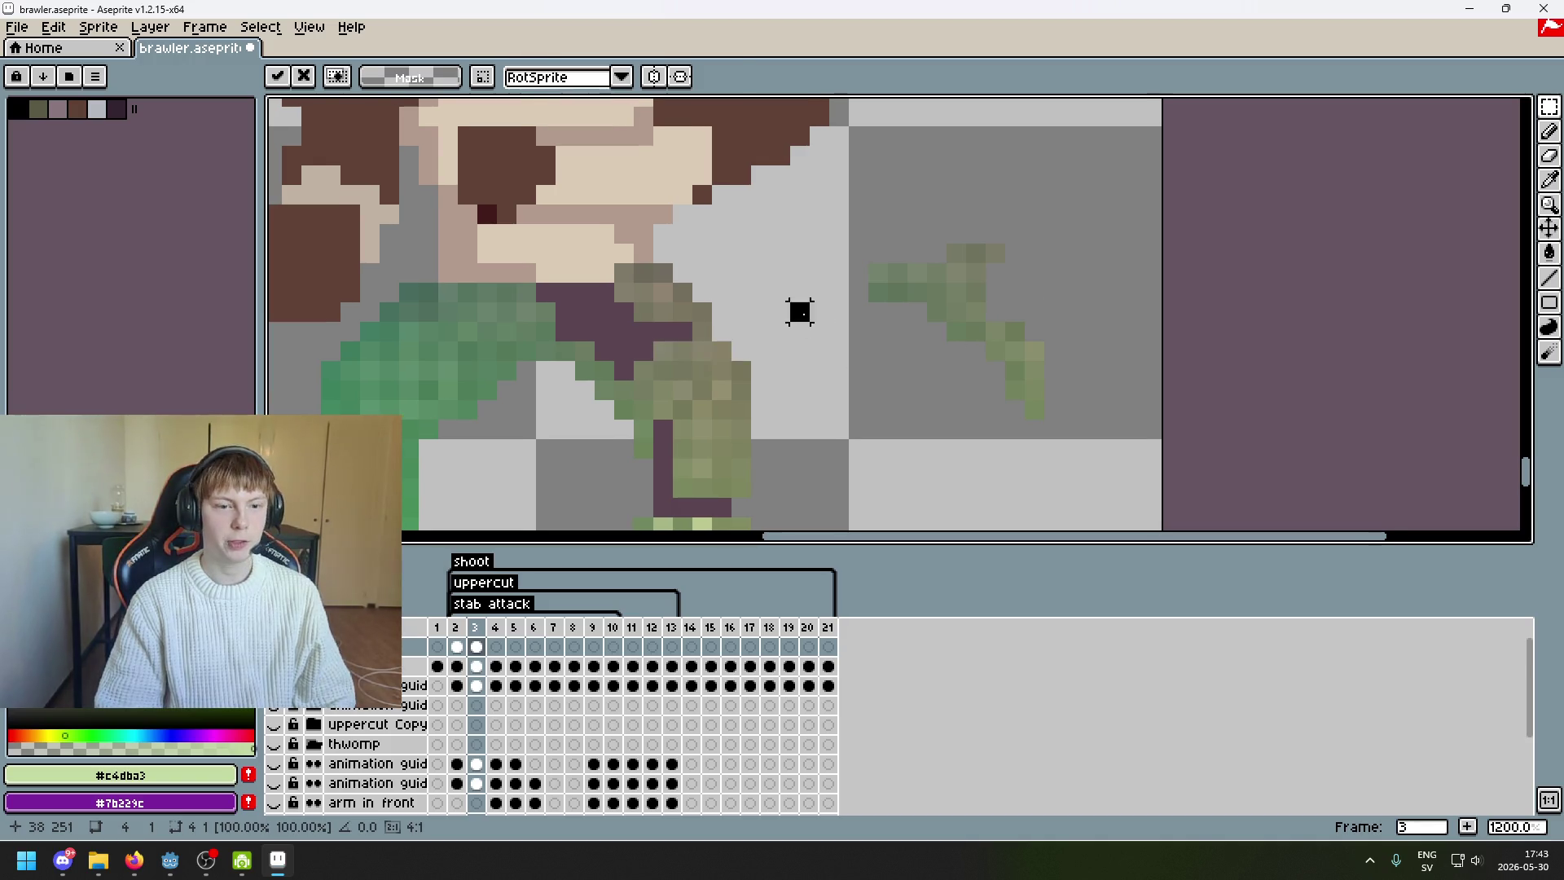
# - Drag a 3x2 block of green guide pixels onto the top of the purple thigh
pyautogui.moveTo(799, 310); pyautogui.dragTo(886, 458)
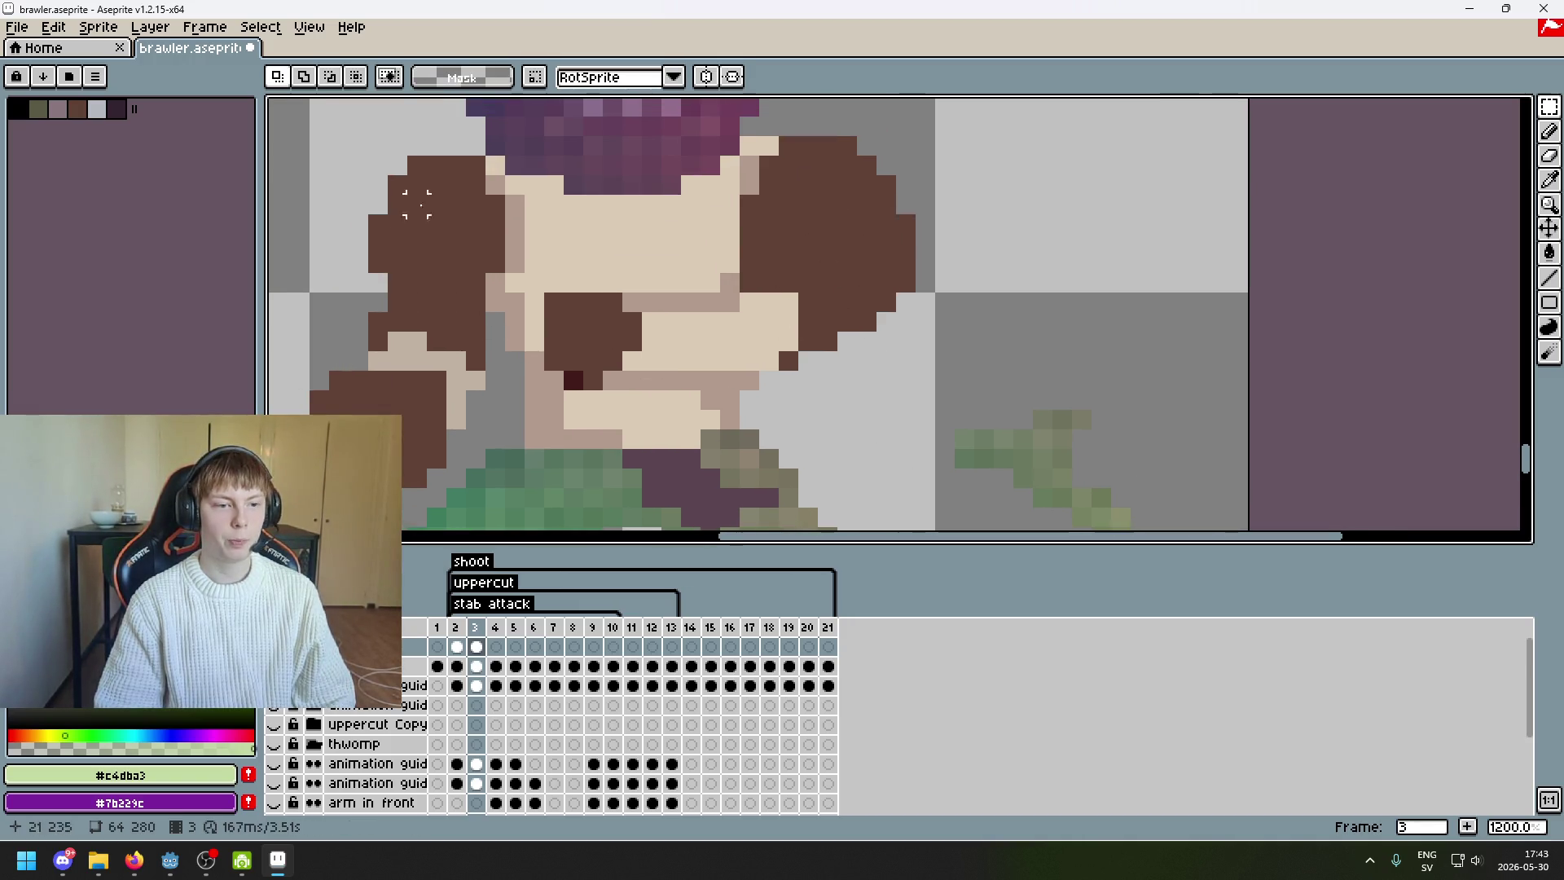
pyautogui.scroll(-3, 397, 224)
pyautogui.scroll(2, 864, 307)
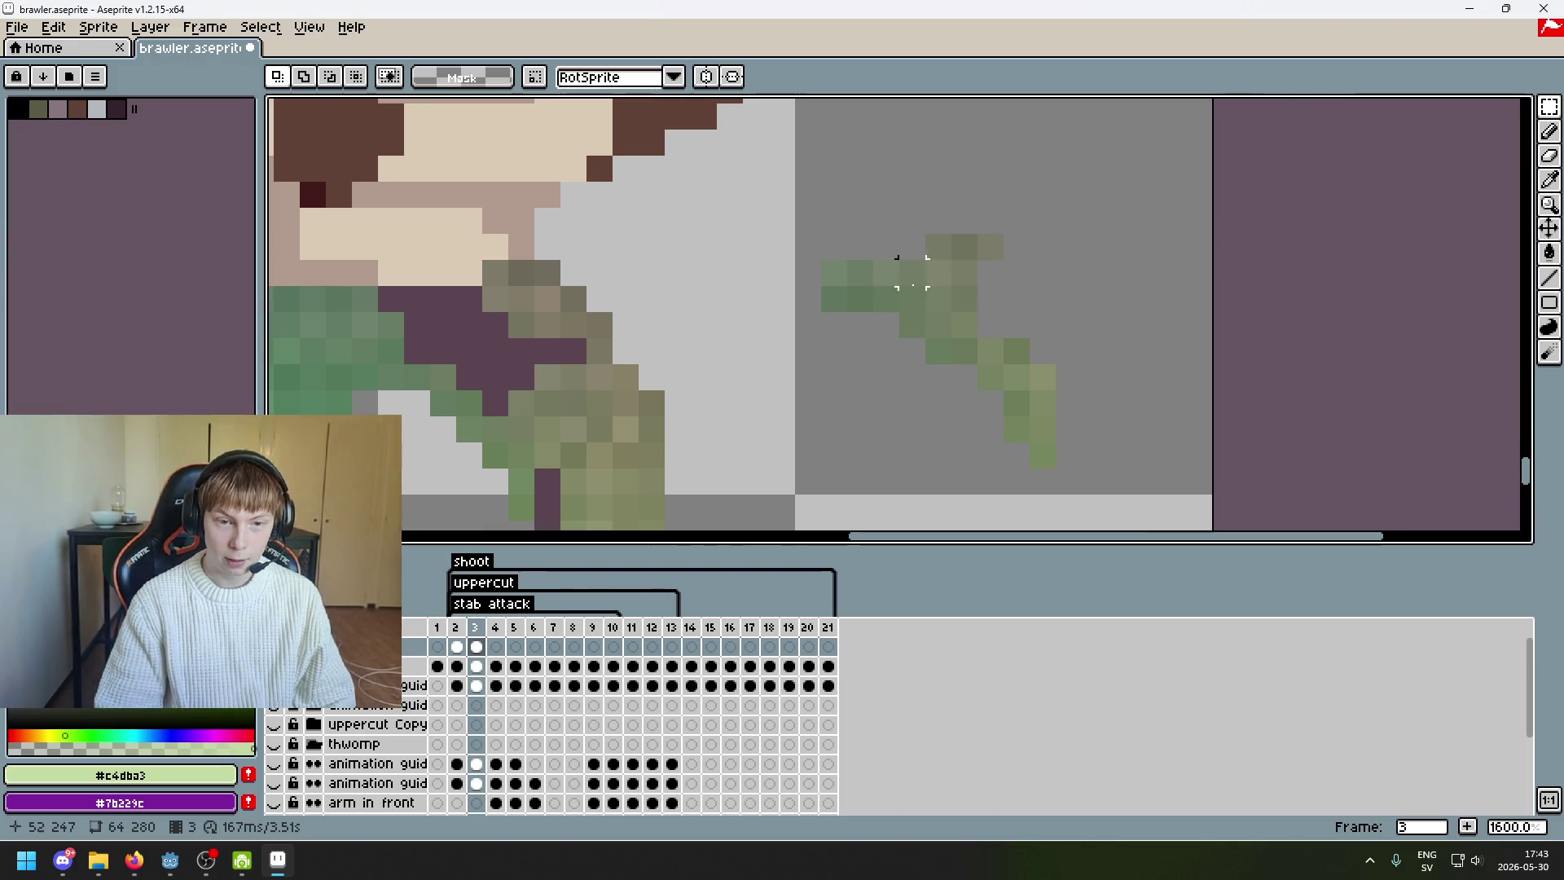
pyautogui.scroll(-2, 835, 273)
pyautogui.scroll(1, 1033, 294)
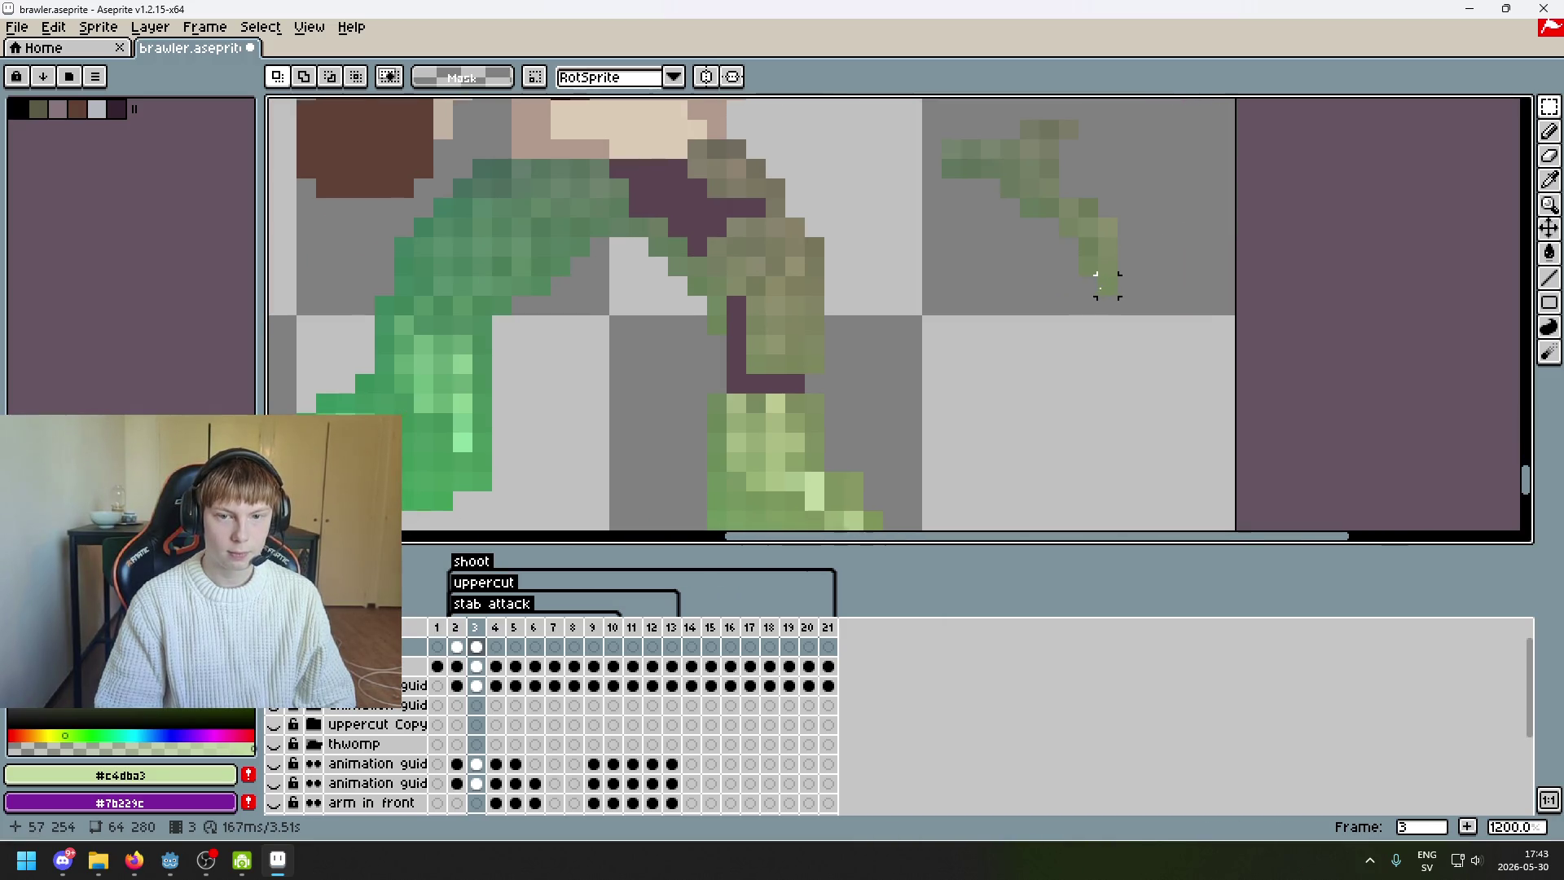
pyautogui.moveTo(1004, 188)
pyautogui.mouseDown()
pyautogui.moveTo(1055, 213)
pyautogui.moveTo(716, 217)
pyautogui.moveTo(696, 245)
pyautogui.mouseUp()
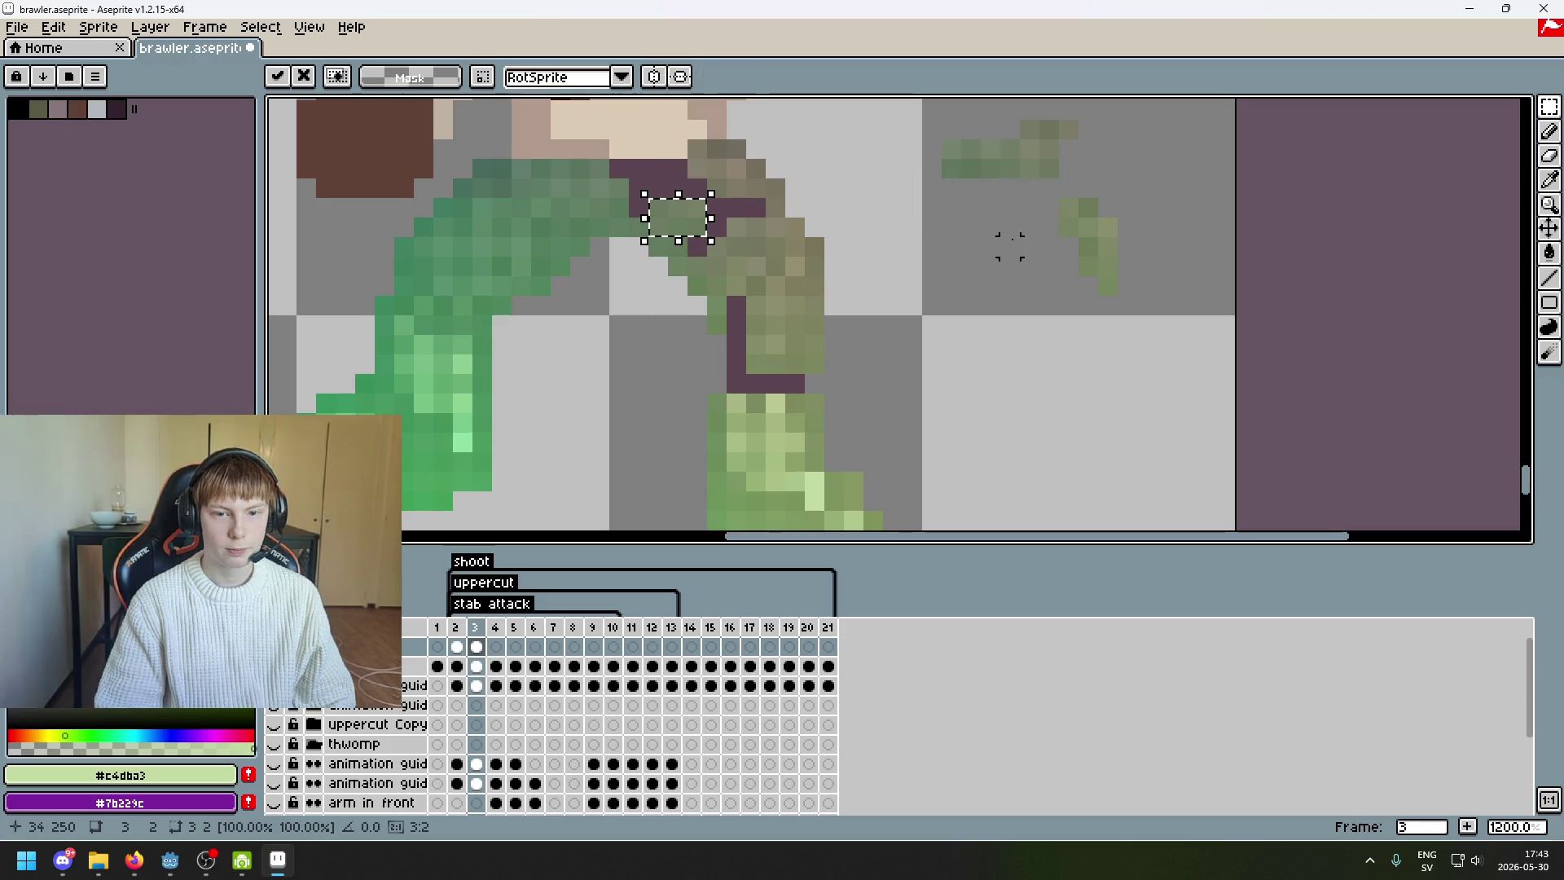
# - Try moving a 3x1 green guide strip onto the body, undoing the misplaced attempt
pyautogui.click(1010, 244)
pyautogui.scroll(2, 1002, 261)
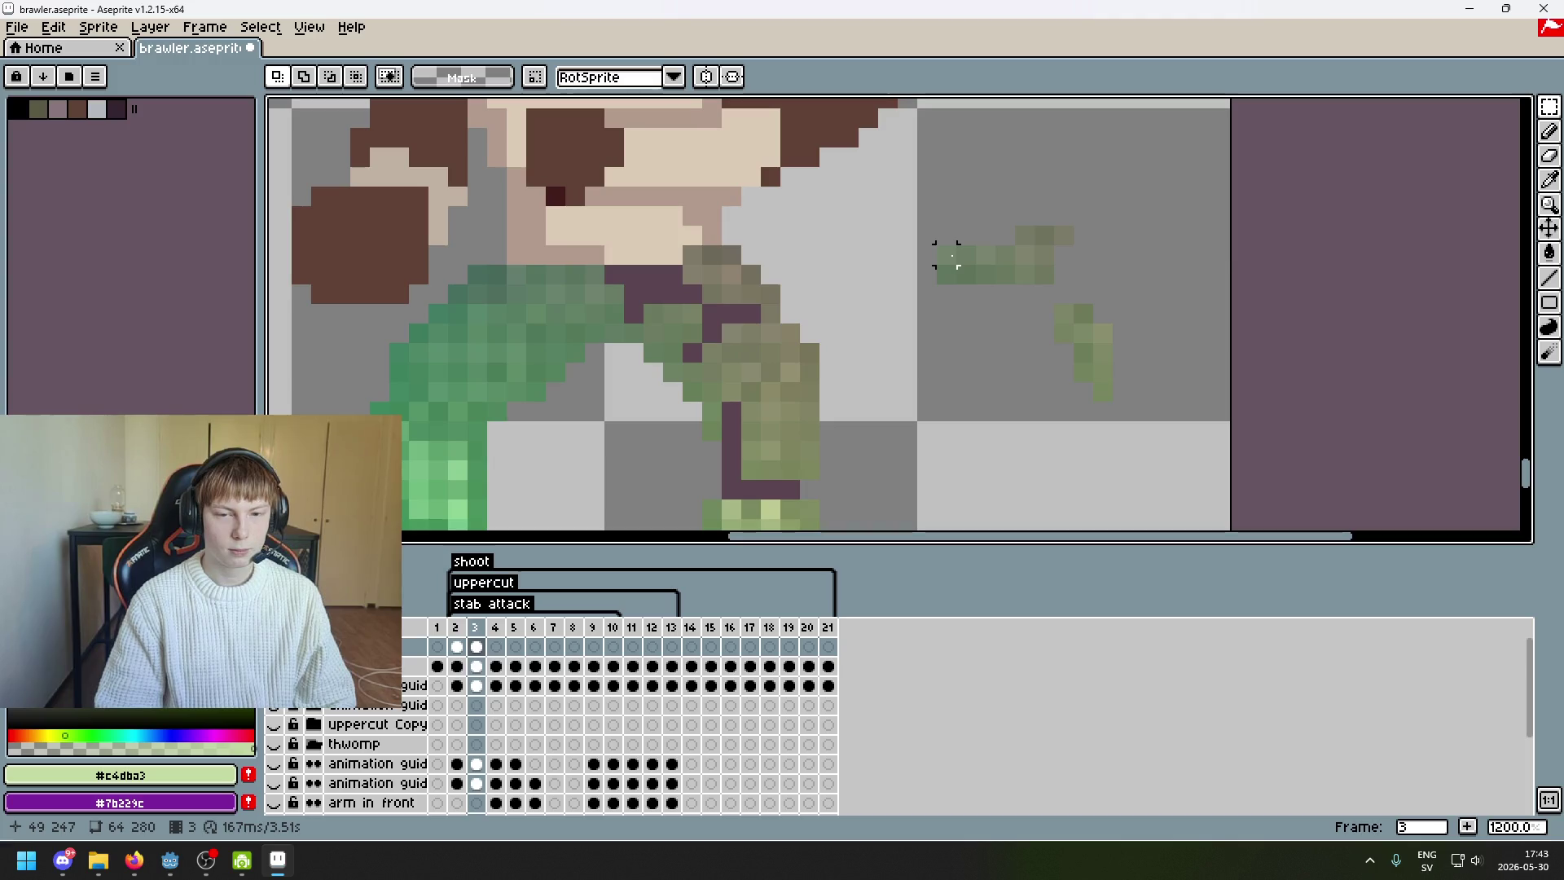
pyautogui.moveTo(945, 254); pyautogui.dragTo(987, 279)
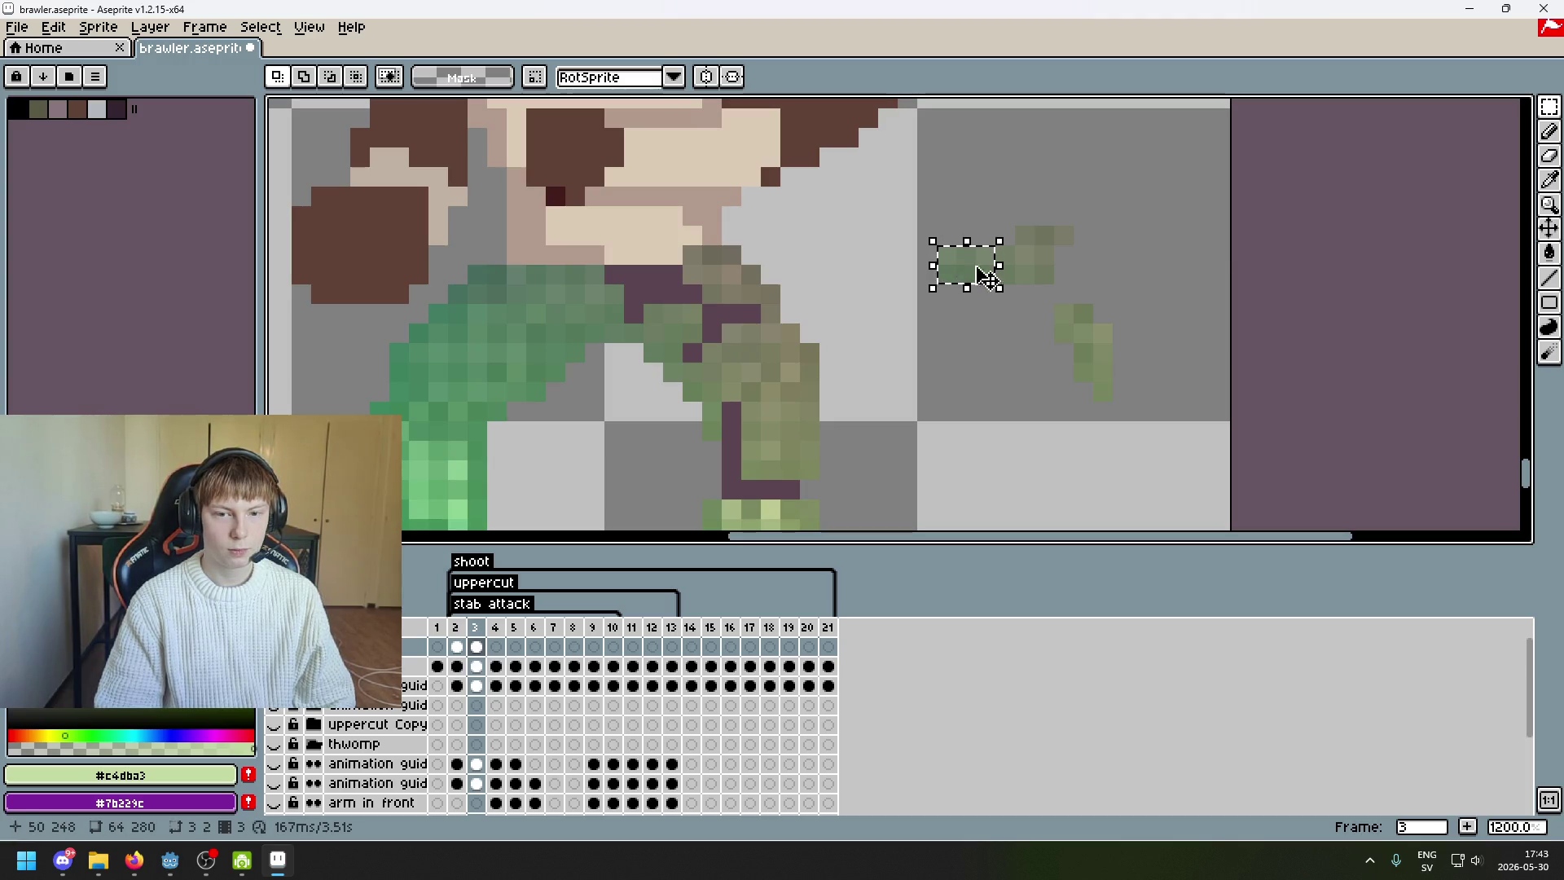
pyautogui.moveTo(1016, 228)
pyautogui.mouseDown()
pyautogui.moveTo(1072, 244)
pyautogui.moveTo(658, 291)
pyautogui.mouseUp()
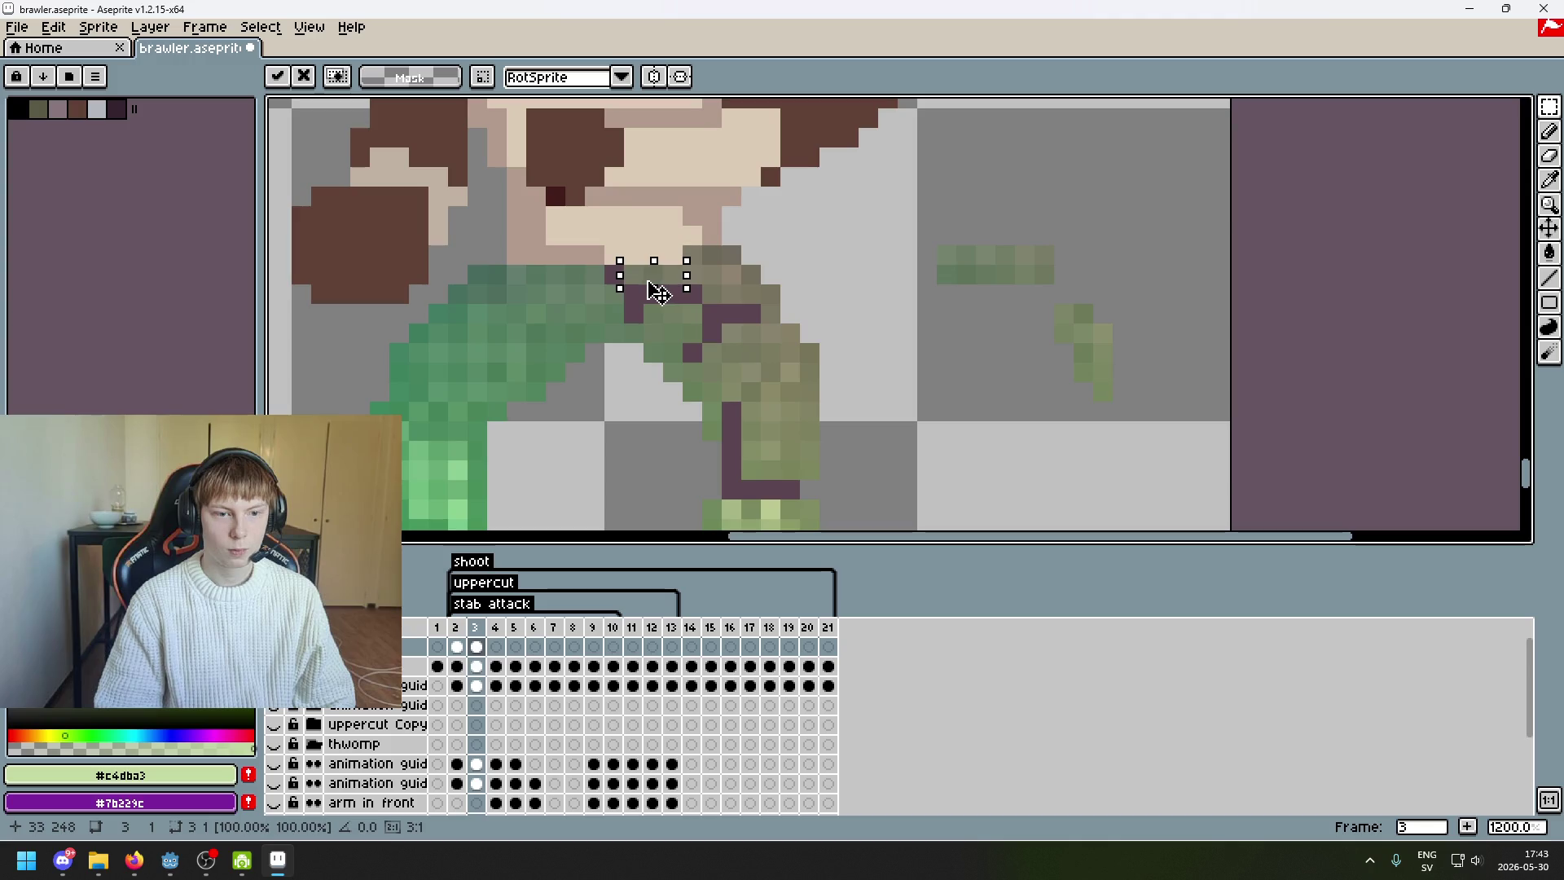
pyautogui.hotkey('ctrl', 'z')
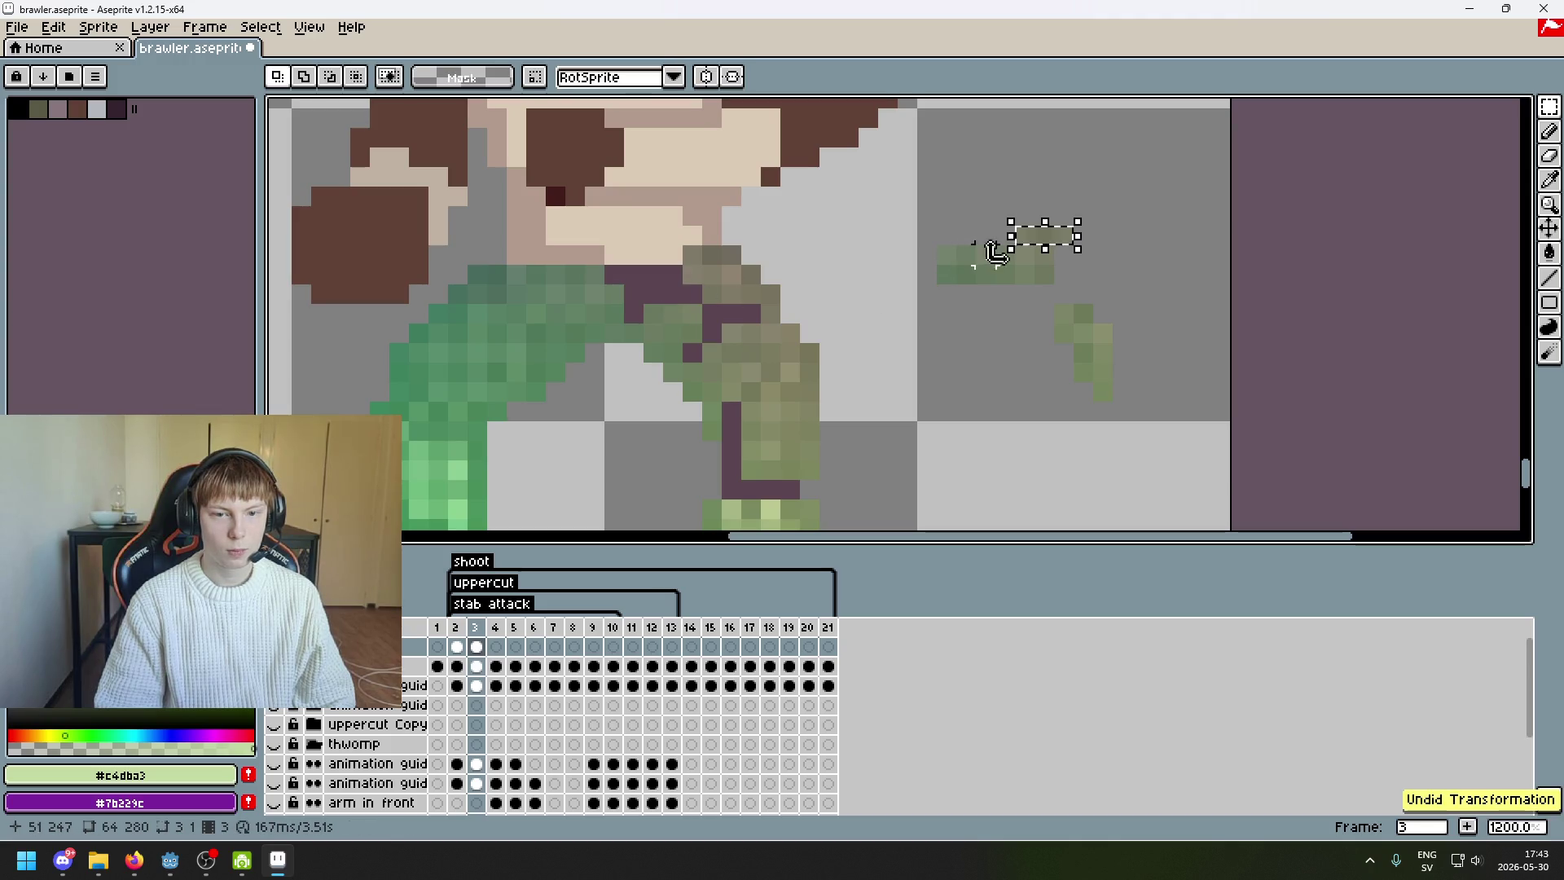
# - Place a 5x1 green strip onto the hip after several retries and commit it
pyautogui.moveTo(945, 254); pyautogui.dragTo(966, 255)
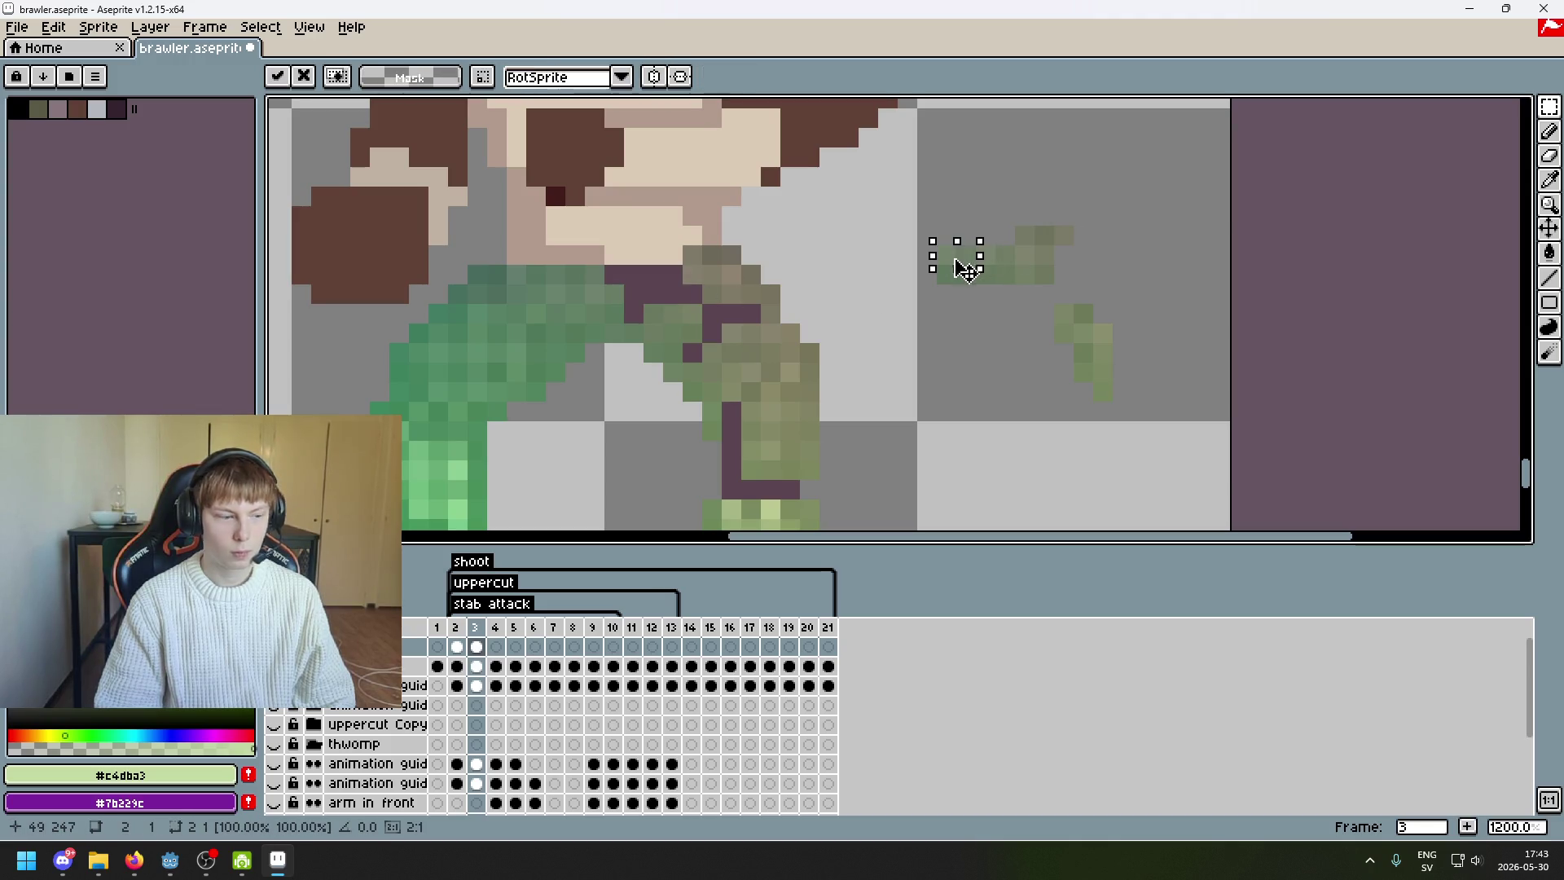
pyautogui.hotkey('ctrl', 'z')
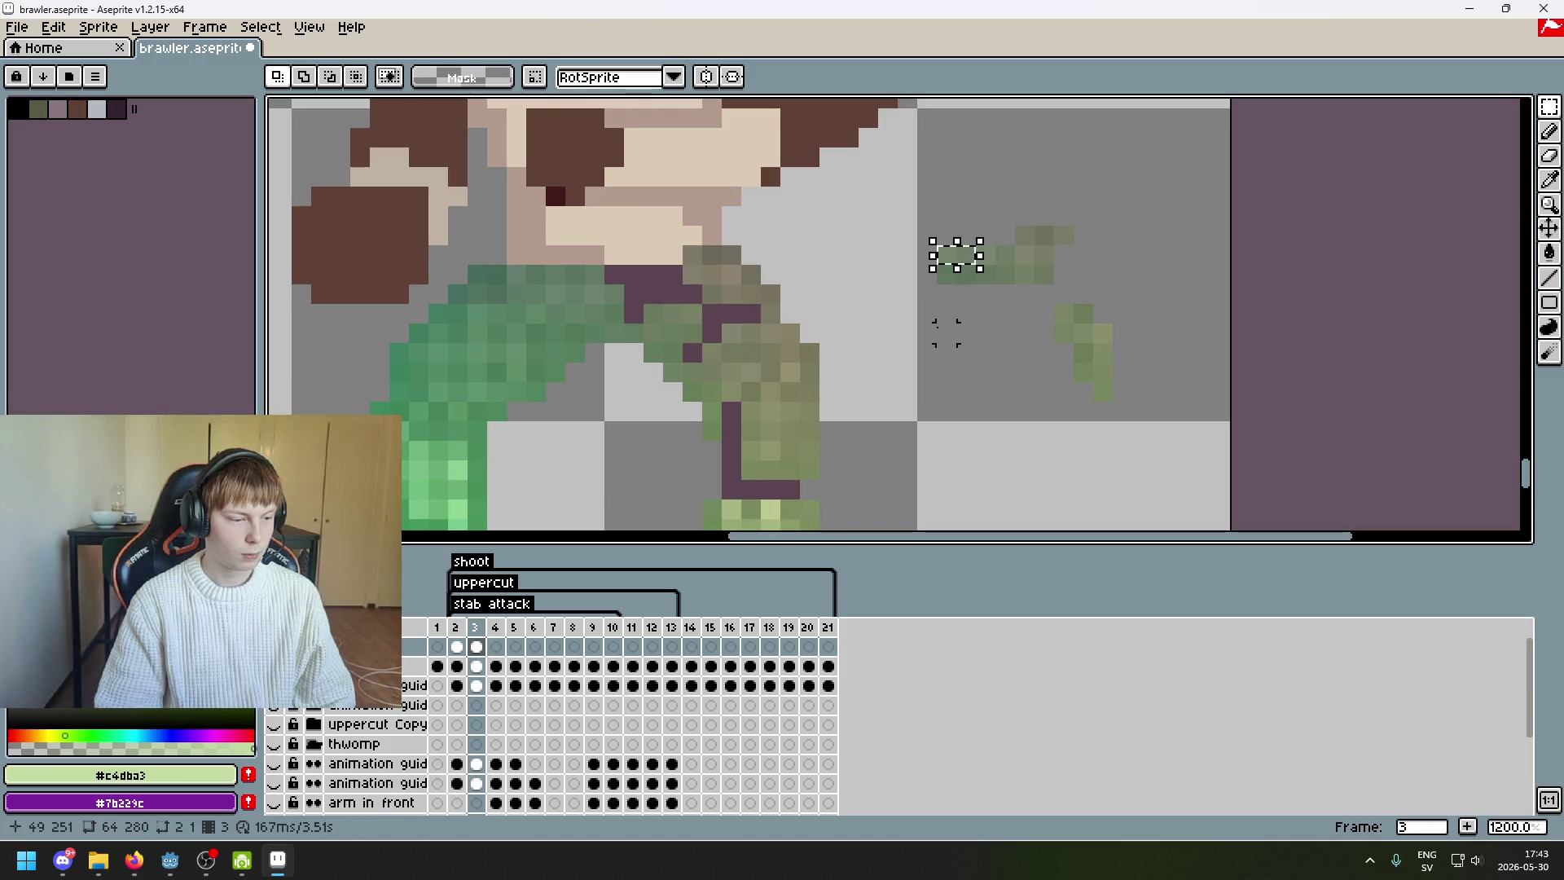
pyautogui.moveTo(961, 266); pyautogui.dragTo(664, 303)
pyautogui.hotkey('ctrl', 'z')
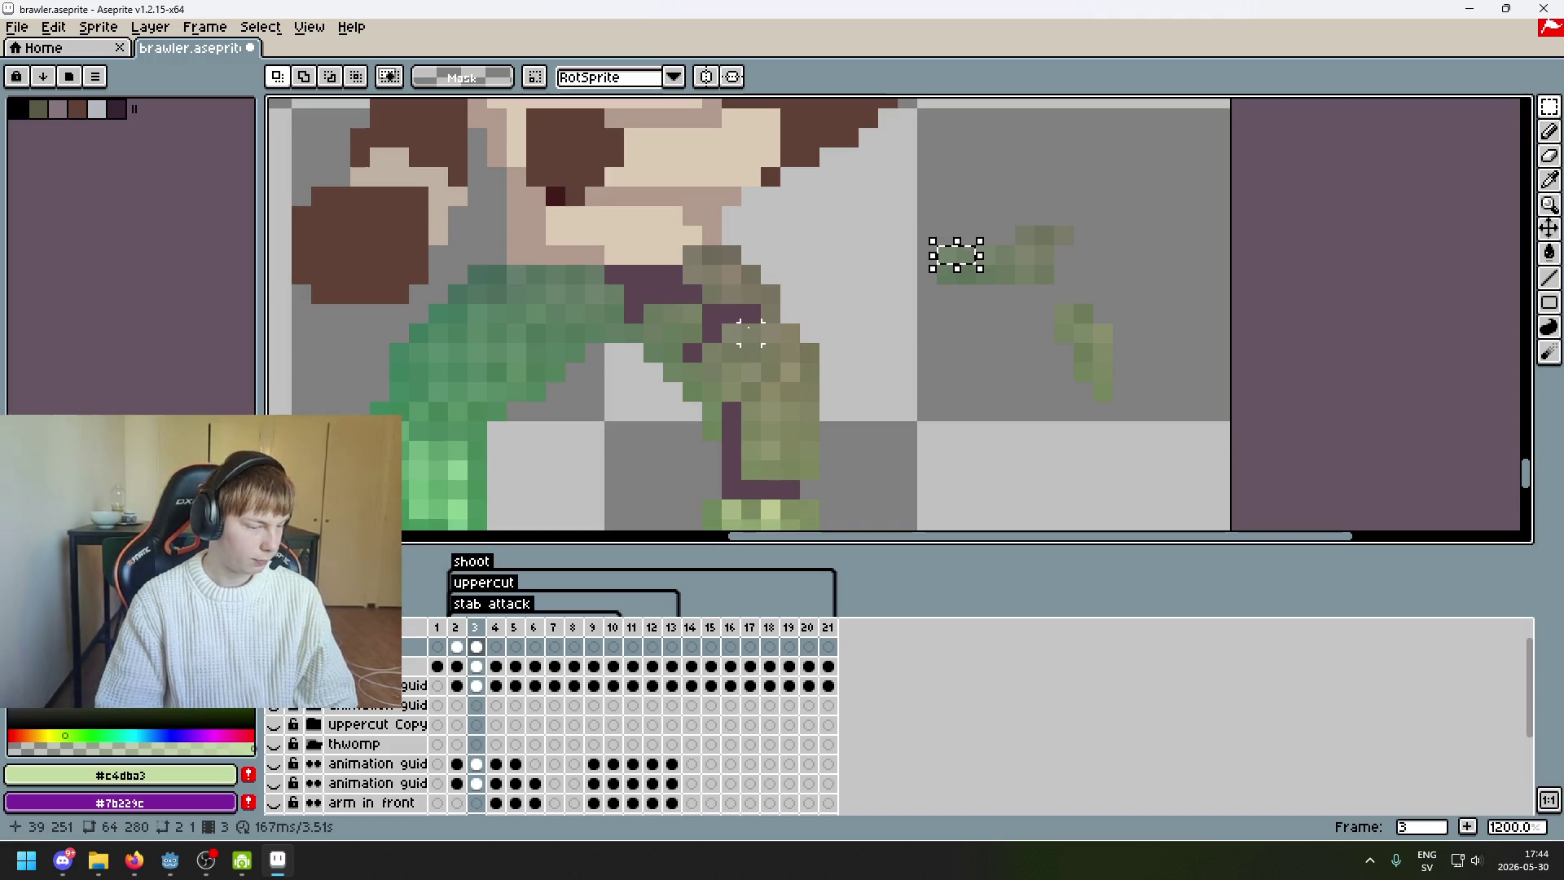
pyautogui.moveTo(961, 269); pyautogui.dragTo(681, 314)
pyautogui.hotkey('ctrl', 'z')
pyautogui.moveTo(957, 256)
pyautogui.mouseDown()
pyautogui.moveTo(848, 255)
pyautogui.moveTo(676, 312)
pyautogui.mouseUp()
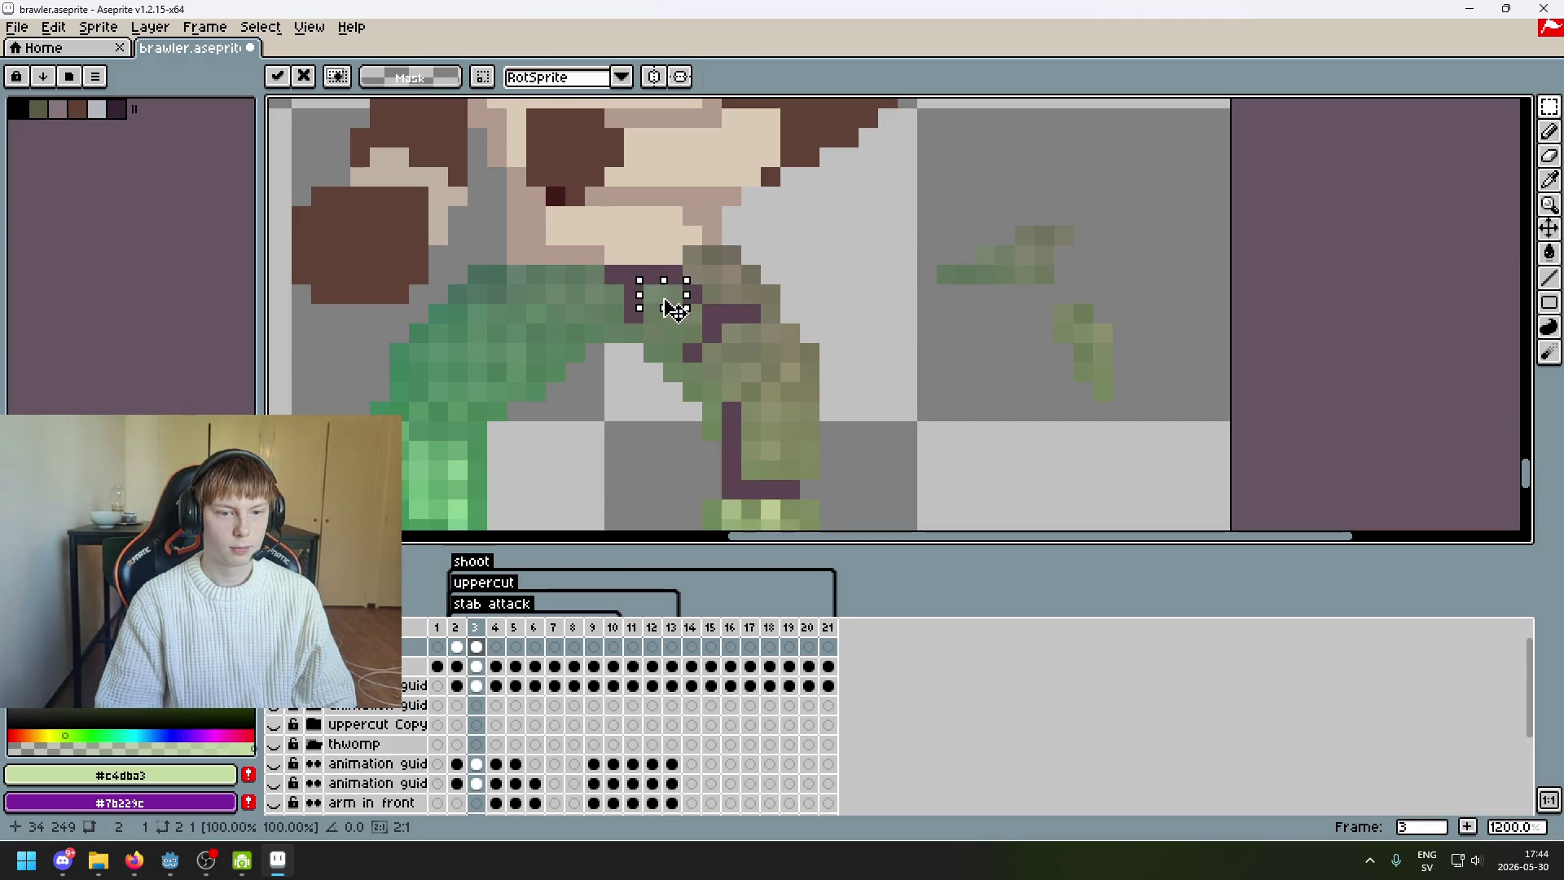
pyautogui.moveTo(990, 234)
pyautogui.mouseDown()
pyautogui.moveTo(1095, 250)
pyautogui.moveTo(681, 285)
pyautogui.mouseUp()
pyautogui.click(848, 273)
# - Move a 4-pixel green strip onto the hip after repeated undone placements, then commit
pyautogui.scroll(1, 1068, 391)
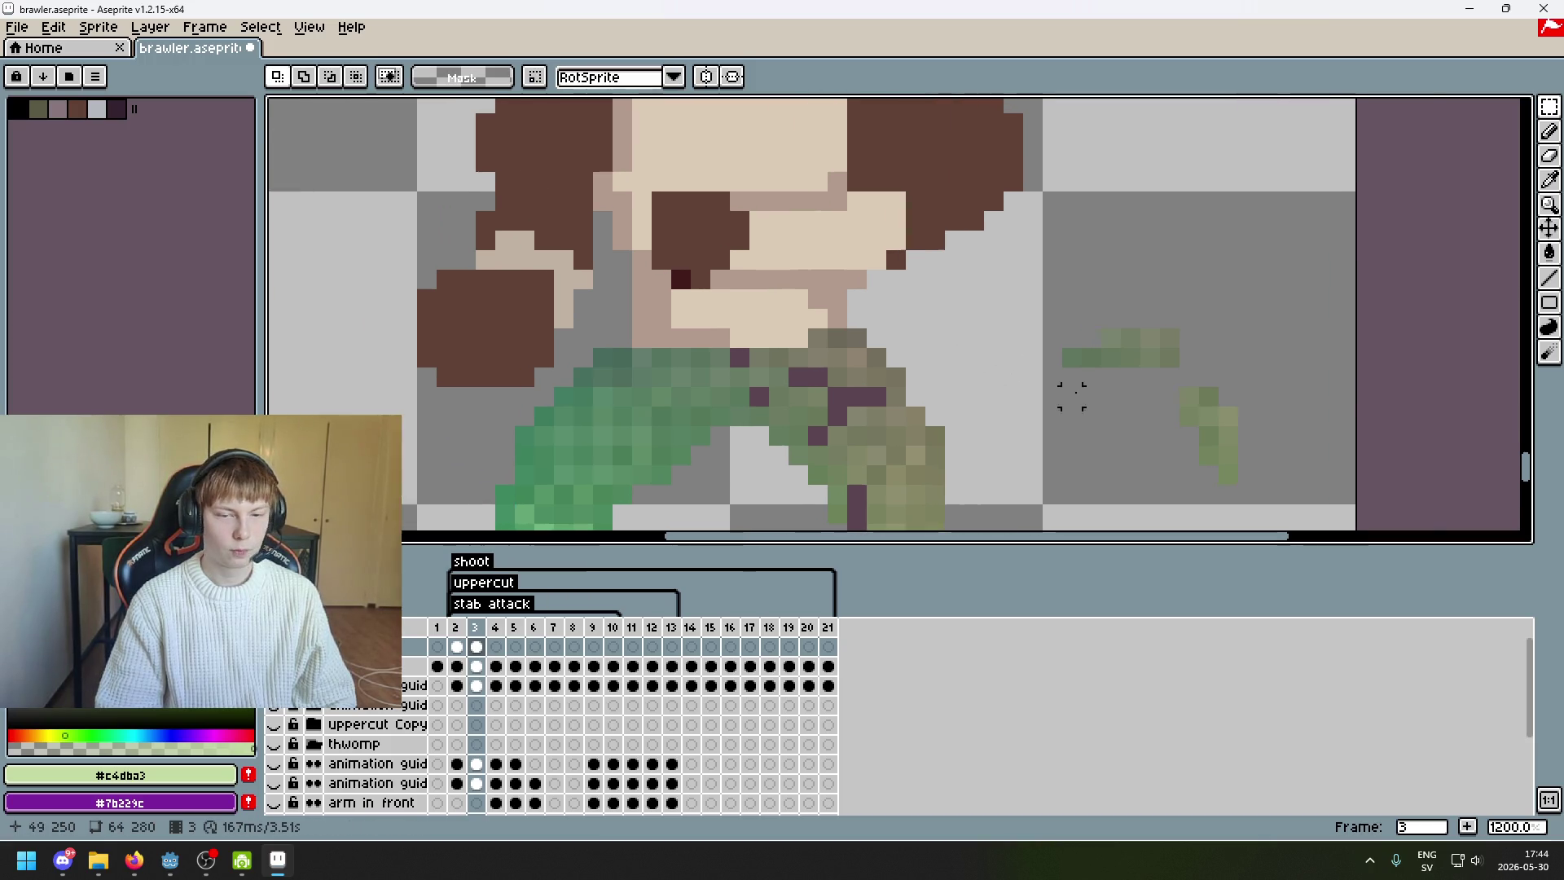
pyautogui.moveTo(1138, 326); pyautogui.dragTo(1112, 329)
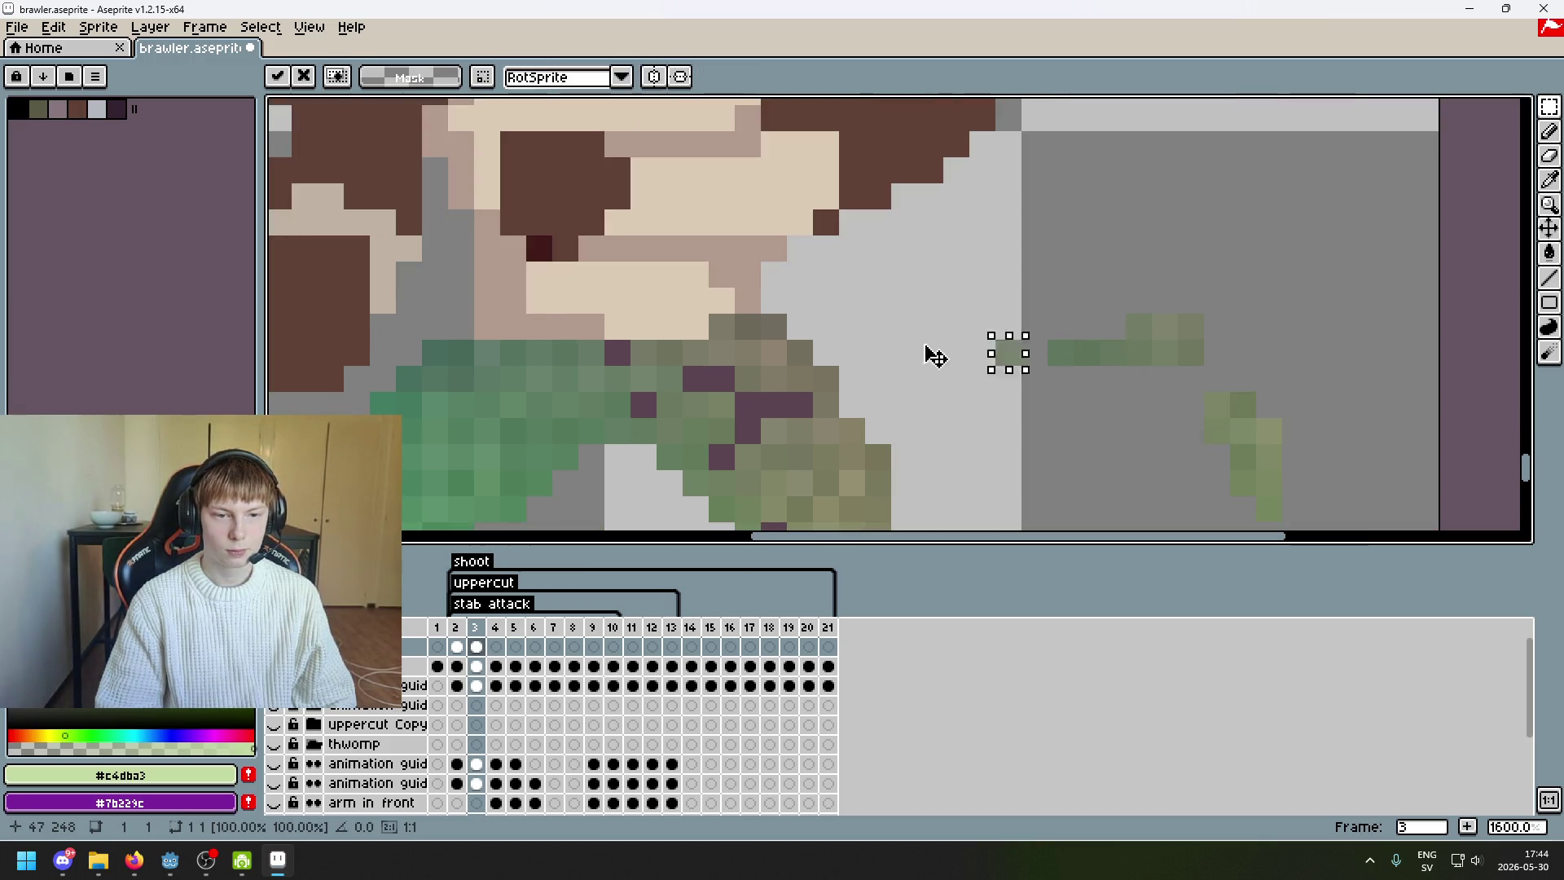
pyautogui.hotkey('ctrl', 'z')
pyautogui.hotkey('ctrl', 'z')
pyautogui.hotkey('ctrl', 'z')
pyautogui.hotkey('ctrl', 'z')
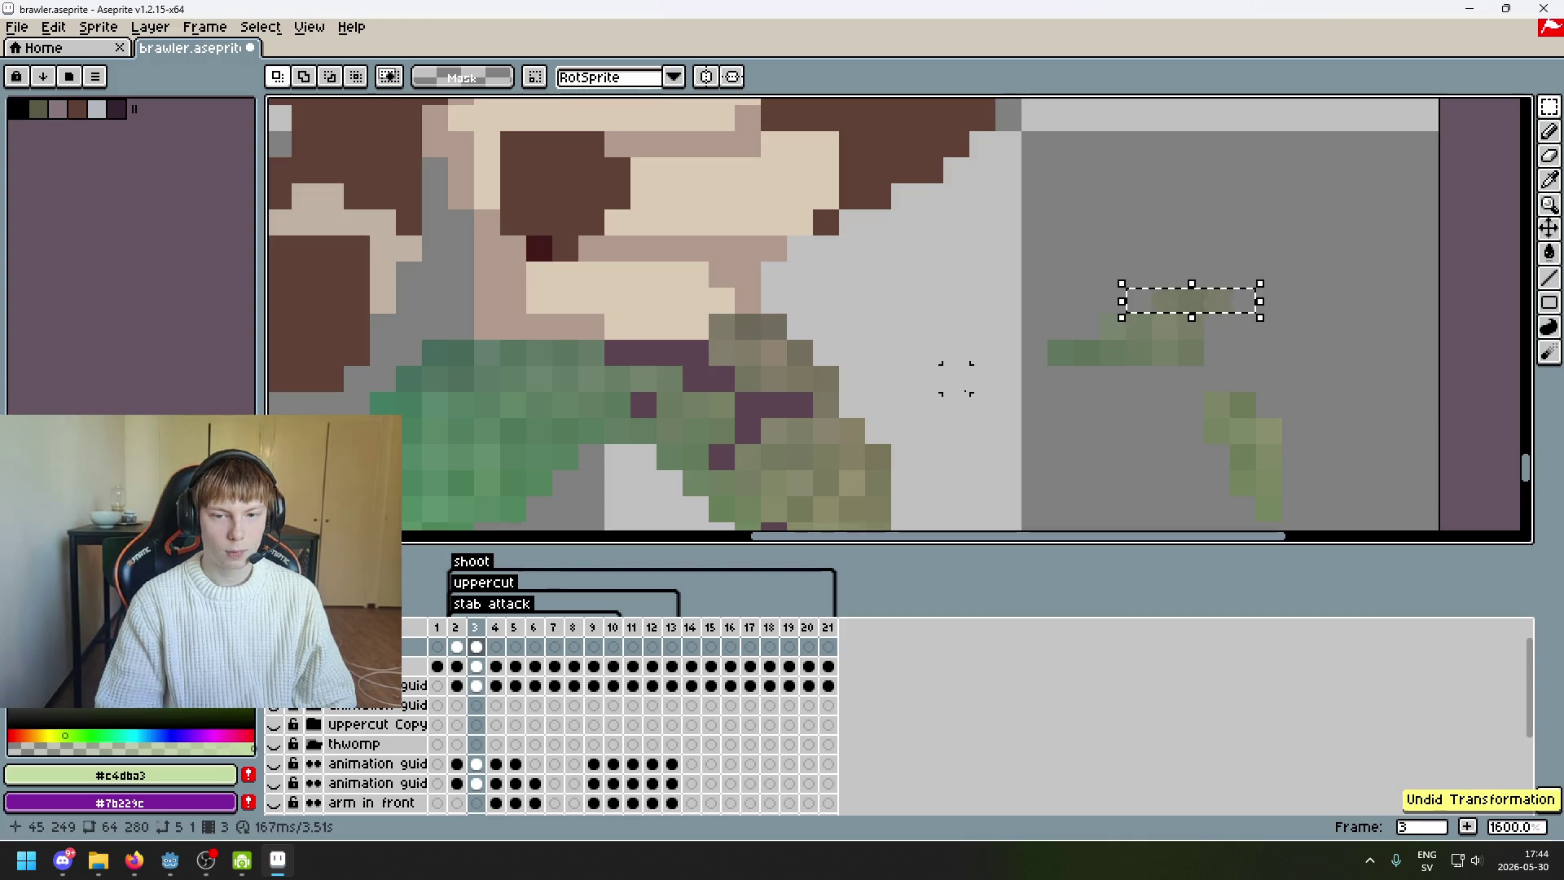
pyautogui.moveTo(1087, 336); pyautogui.dragTo(644, 362)
pyautogui.hotkey('ctrl', 'z')
pyautogui.moveTo(1100, 326); pyautogui.dragTo(617, 367)
pyautogui.hotkey('ctrl', 'z')
pyautogui.hotkey('ctrl', 'z')
pyautogui.hotkey('ctrl', 'z')
pyautogui.hotkey('ctrl', 'z')
pyautogui.moveTo(1108, 336)
pyautogui.mouseDown()
pyautogui.moveTo(717, 351)
pyautogui.moveTo(684, 375)
pyautogui.mouseUp()
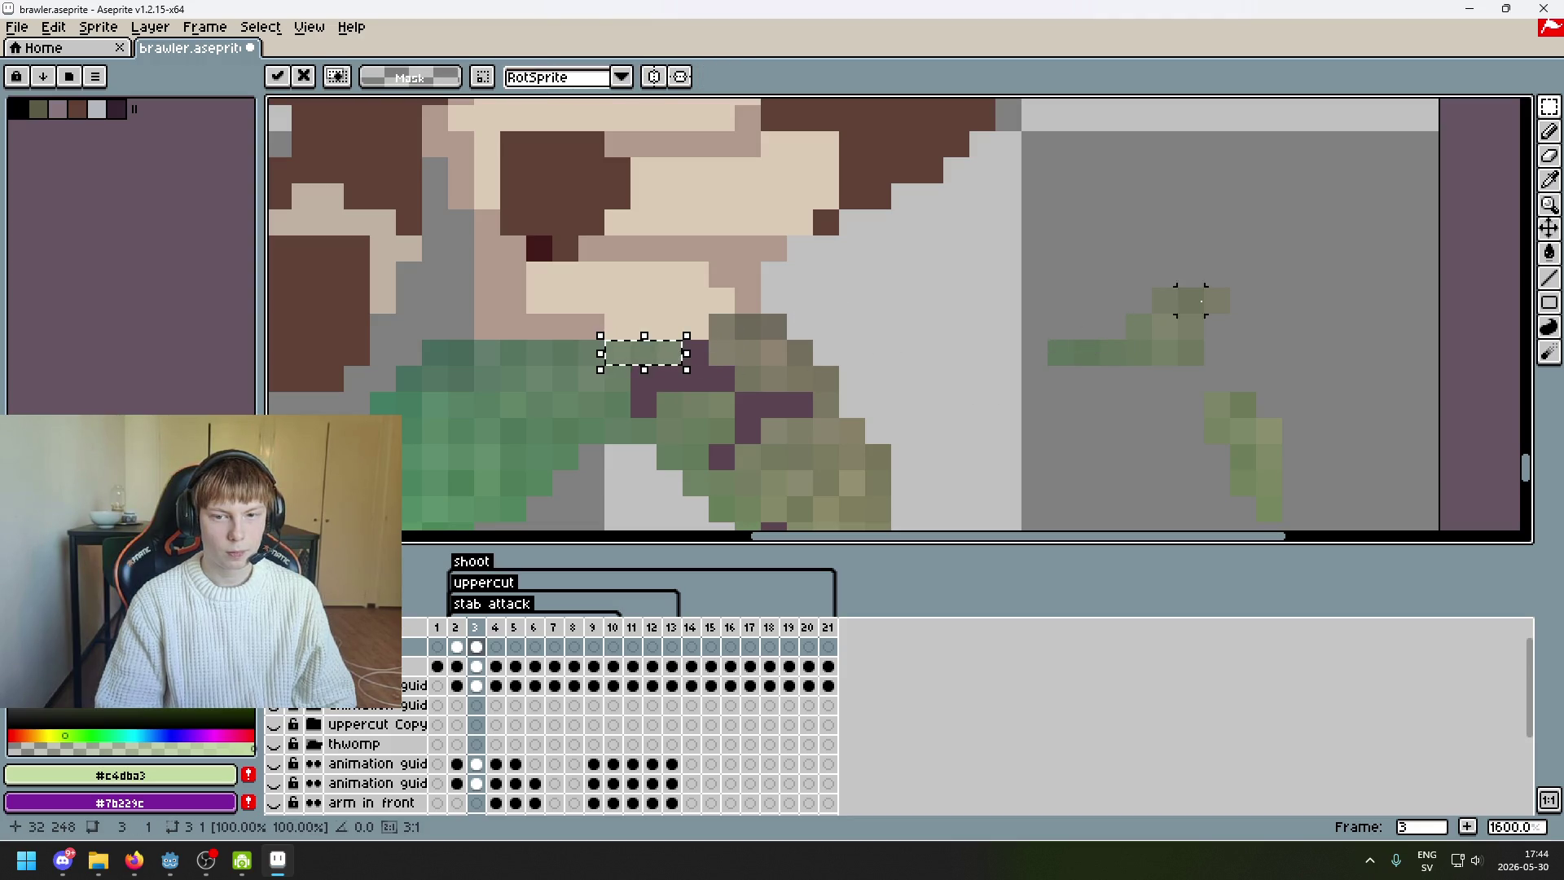
pyautogui.hotkey('ctrl', 'z')
pyautogui.moveTo(1187, 303); pyautogui.dragTo(707, 359)
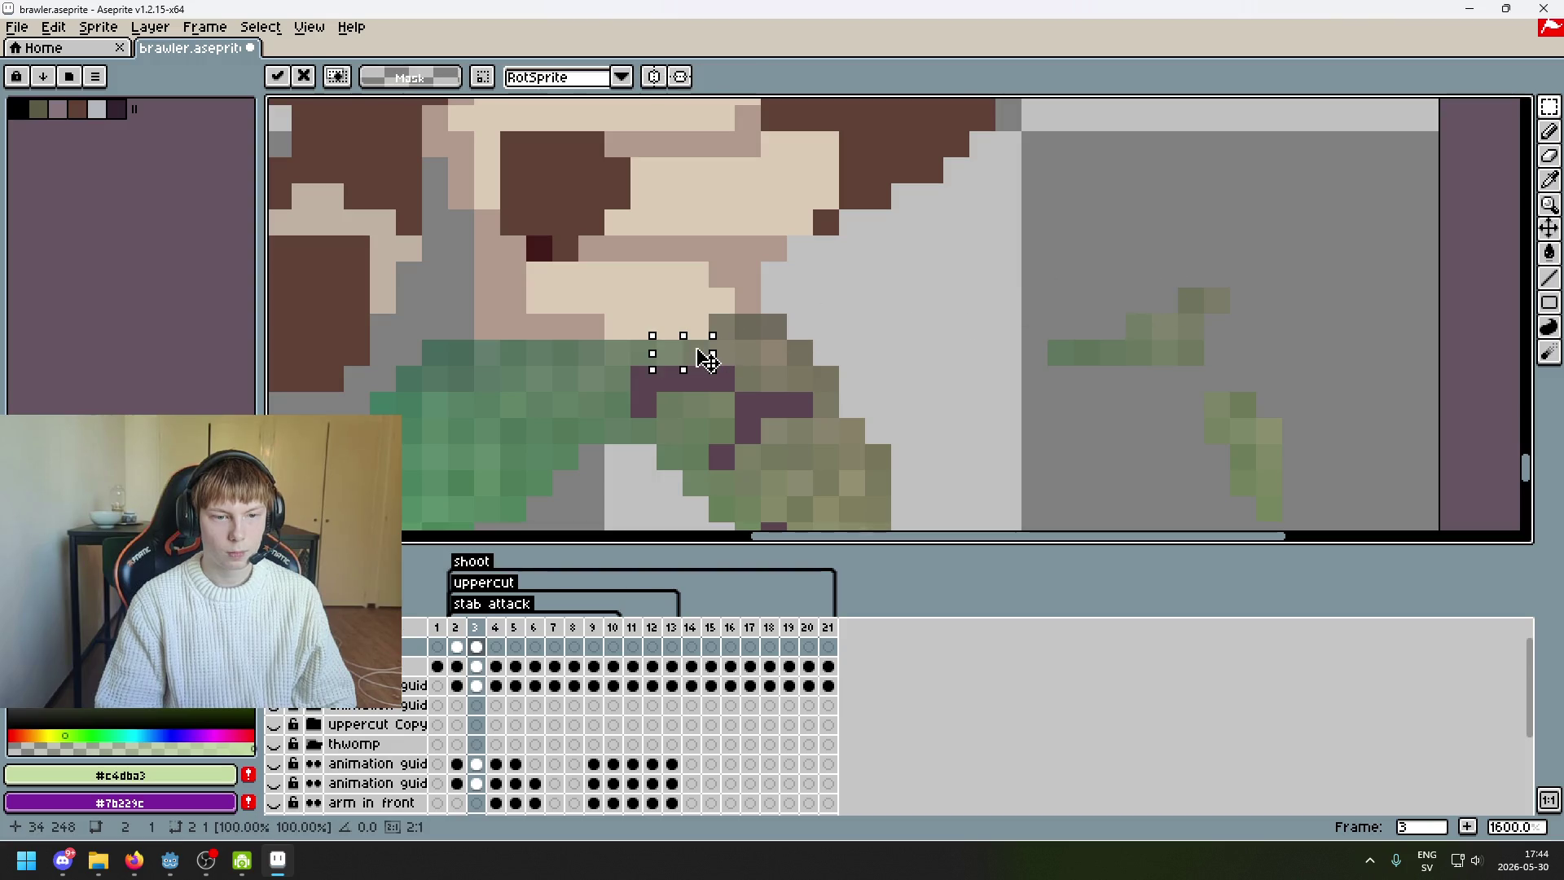
pyautogui.hotkey('ctrl', 'z')
pyautogui.moveTo(1191, 326); pyautogui.dragTo(699, 396)
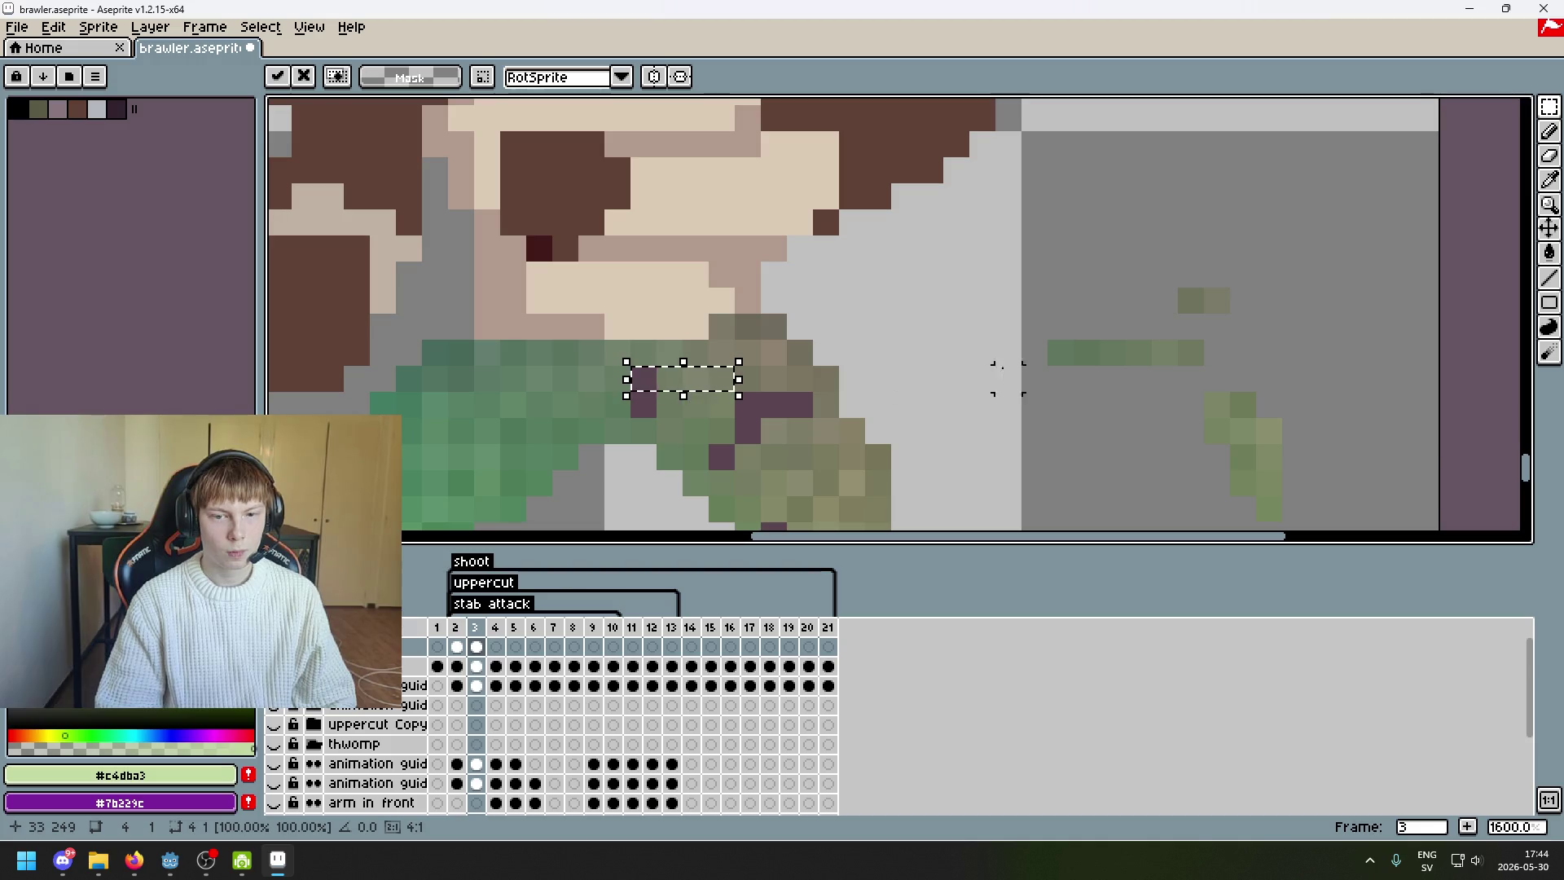
pyautogui.click(955, 379)
# - Move a single stray green guide pixel onto the body and drop it
pyautogui.moveTo(1047, 338); pyautogui.dragTo(1100, 368)
pyautogui.click(1086, 430)
pyautogui.moveTo(1067, 310)
pyautogui.mouseDown()
pyautogui.moveTo(1099, 388)
pyautogui.moveTo(1074, 334)
pyautogui.mouseUp()
pyautogui.moveTo(1108, 407); pyautogui.dragTo(997, 311)
pyautogui.moveTo(1071, 348); pyautogui.dragTo(660, 430)
pyautogui.hotkey('ctrl', 'z')
pyautogui.moveTo(1051, 359); pyautogui.dragTo(663, 413)
pyautogui.click(1059, 377)
pyautogui.scroll(-3, 1051, 253)
pyautogui.scroll(2, 1071, 259)
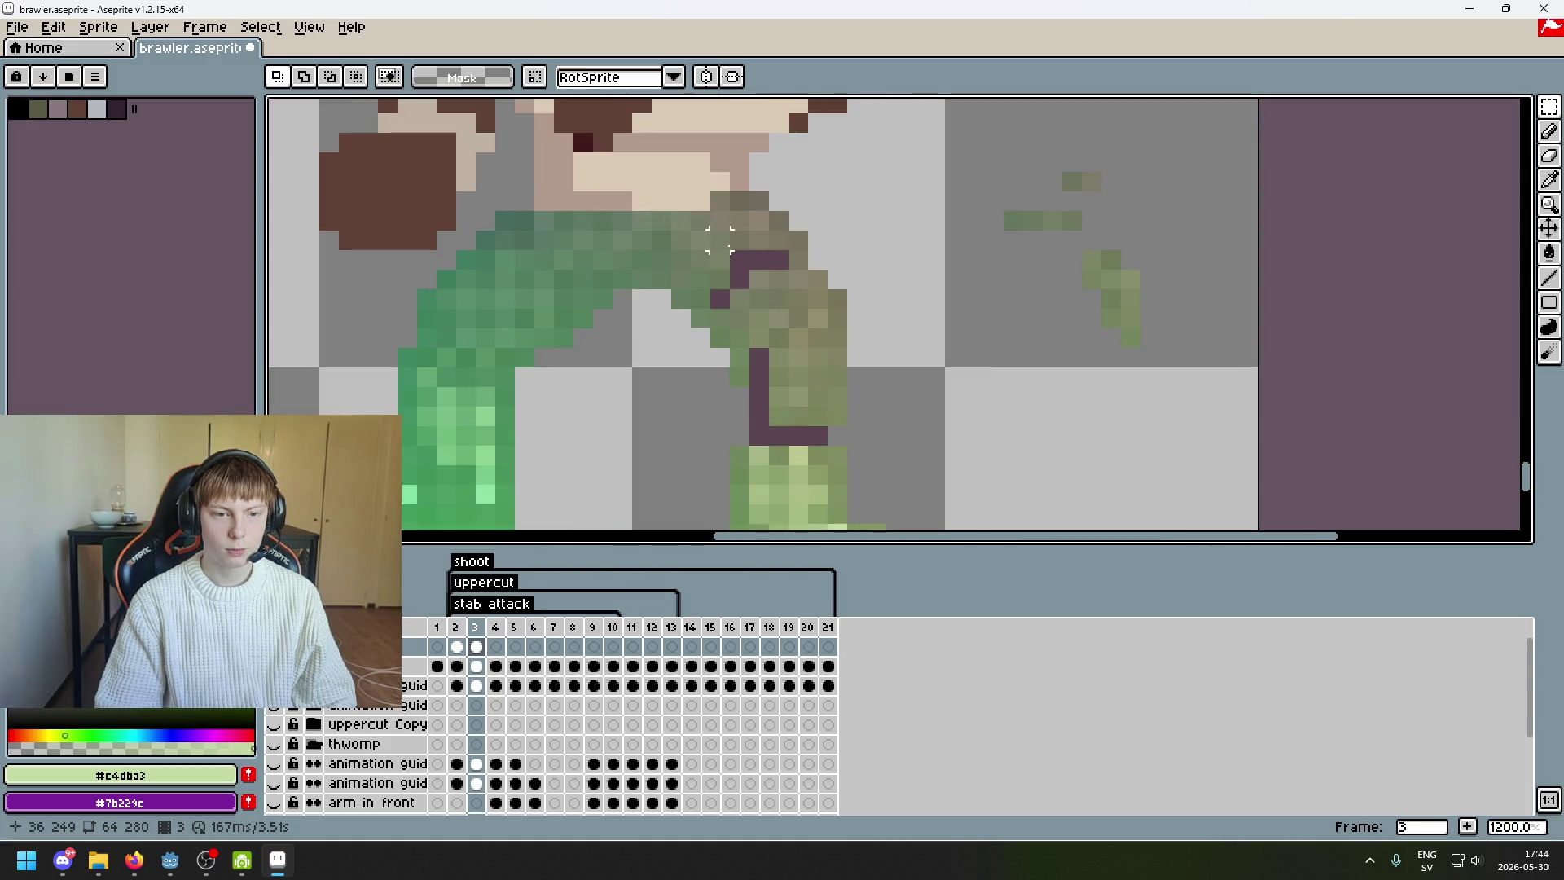
pyautogui.scroll(3, 719, 239)
pyautogui.scroll(-3, 968, 265)
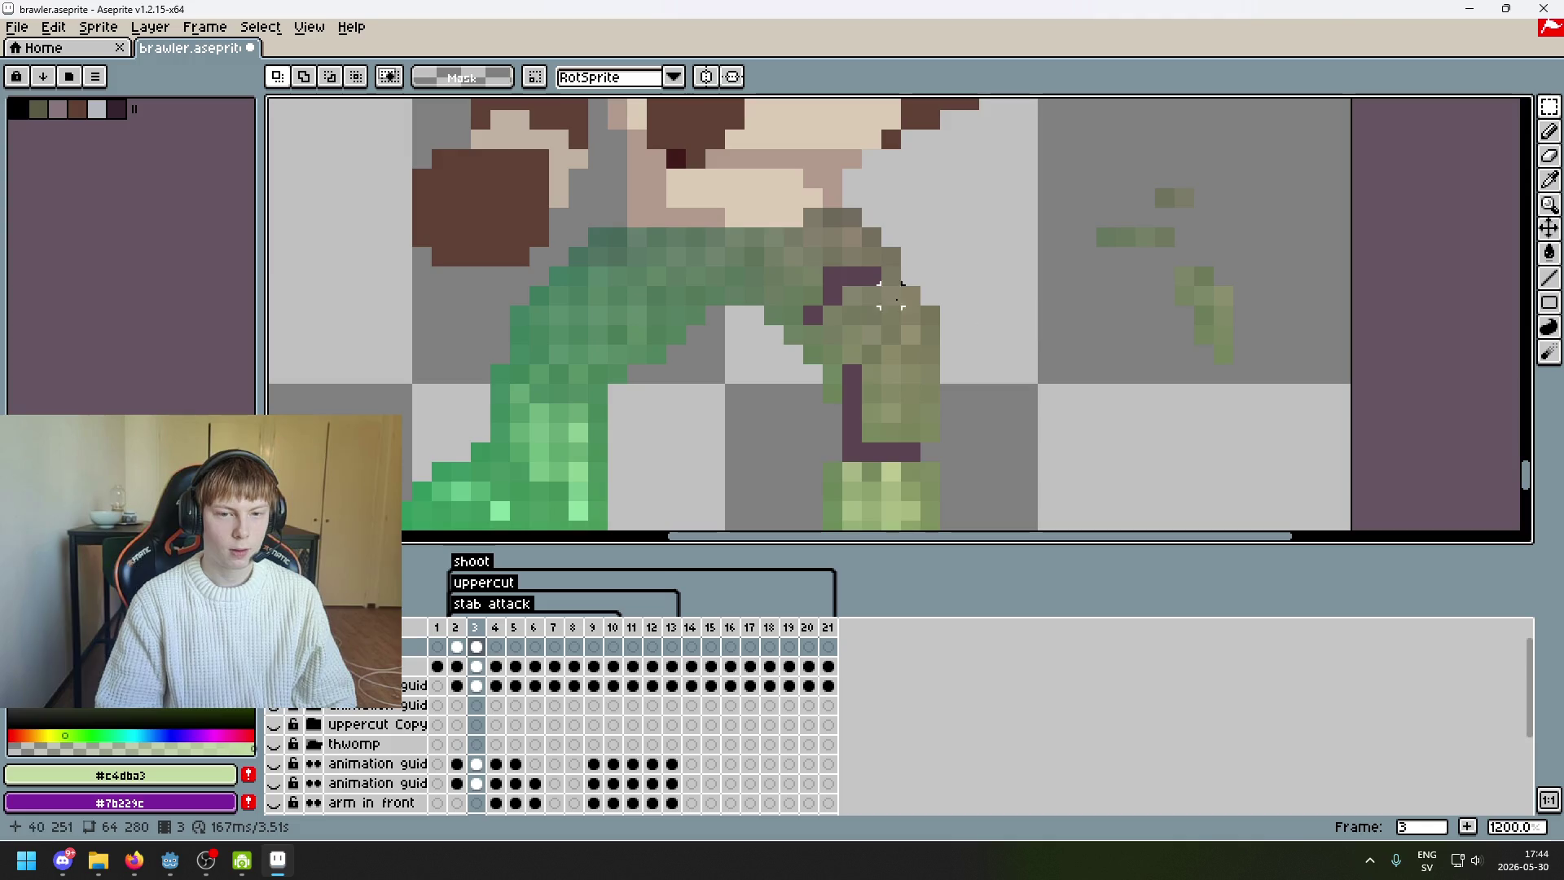
pyautogui.scroll(-5, 1116, 314)
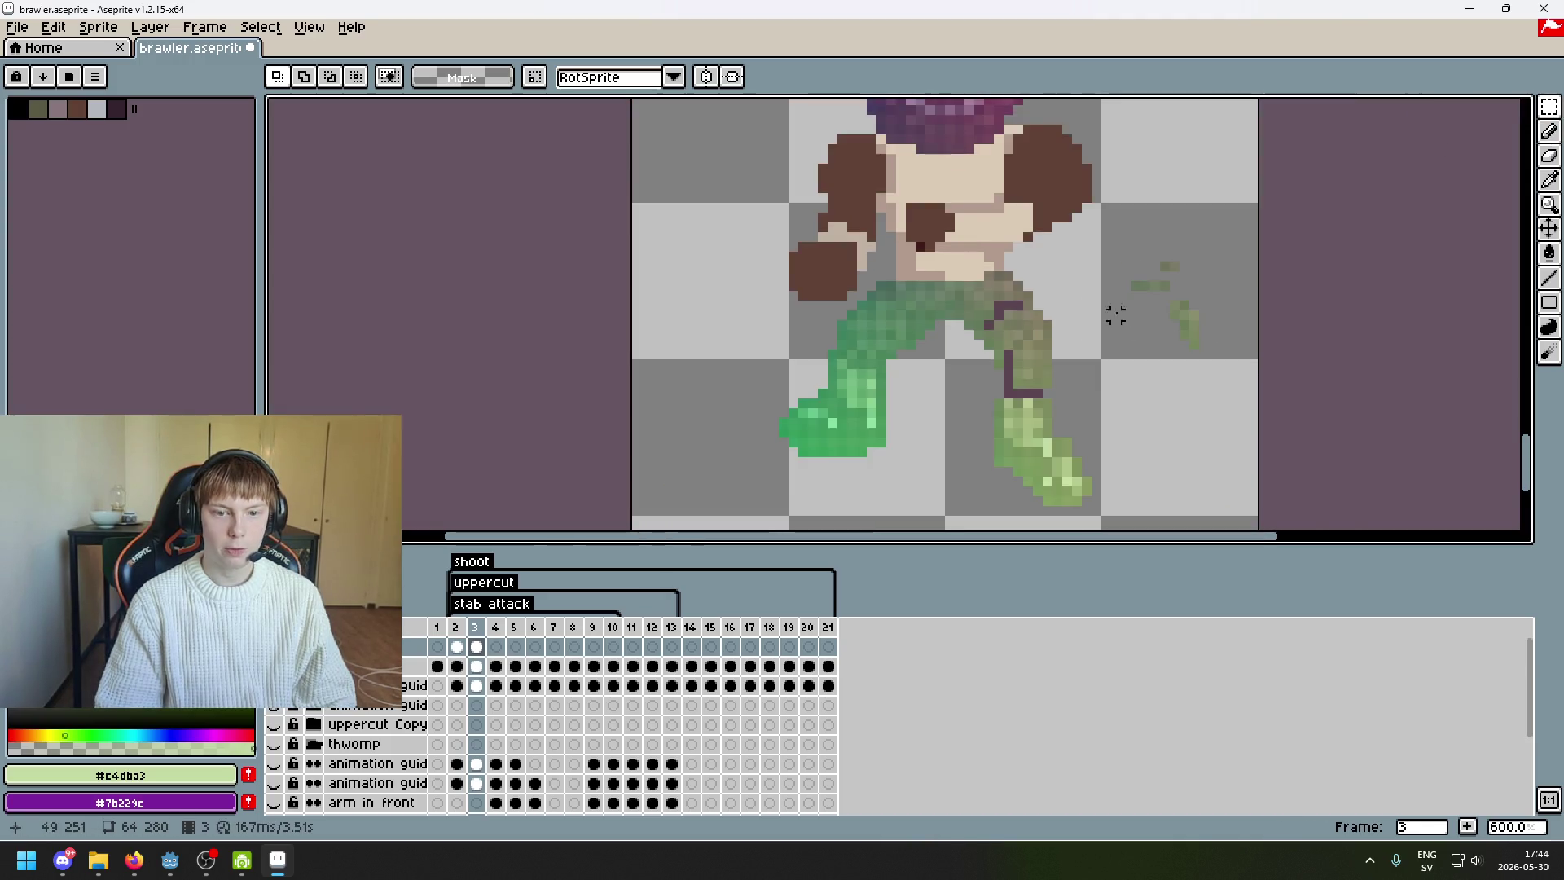
# - Bring the leg from frame 2 into frame 3 and set it lower right of the brawler
pyautogui.scroll(7, 1001, 464)
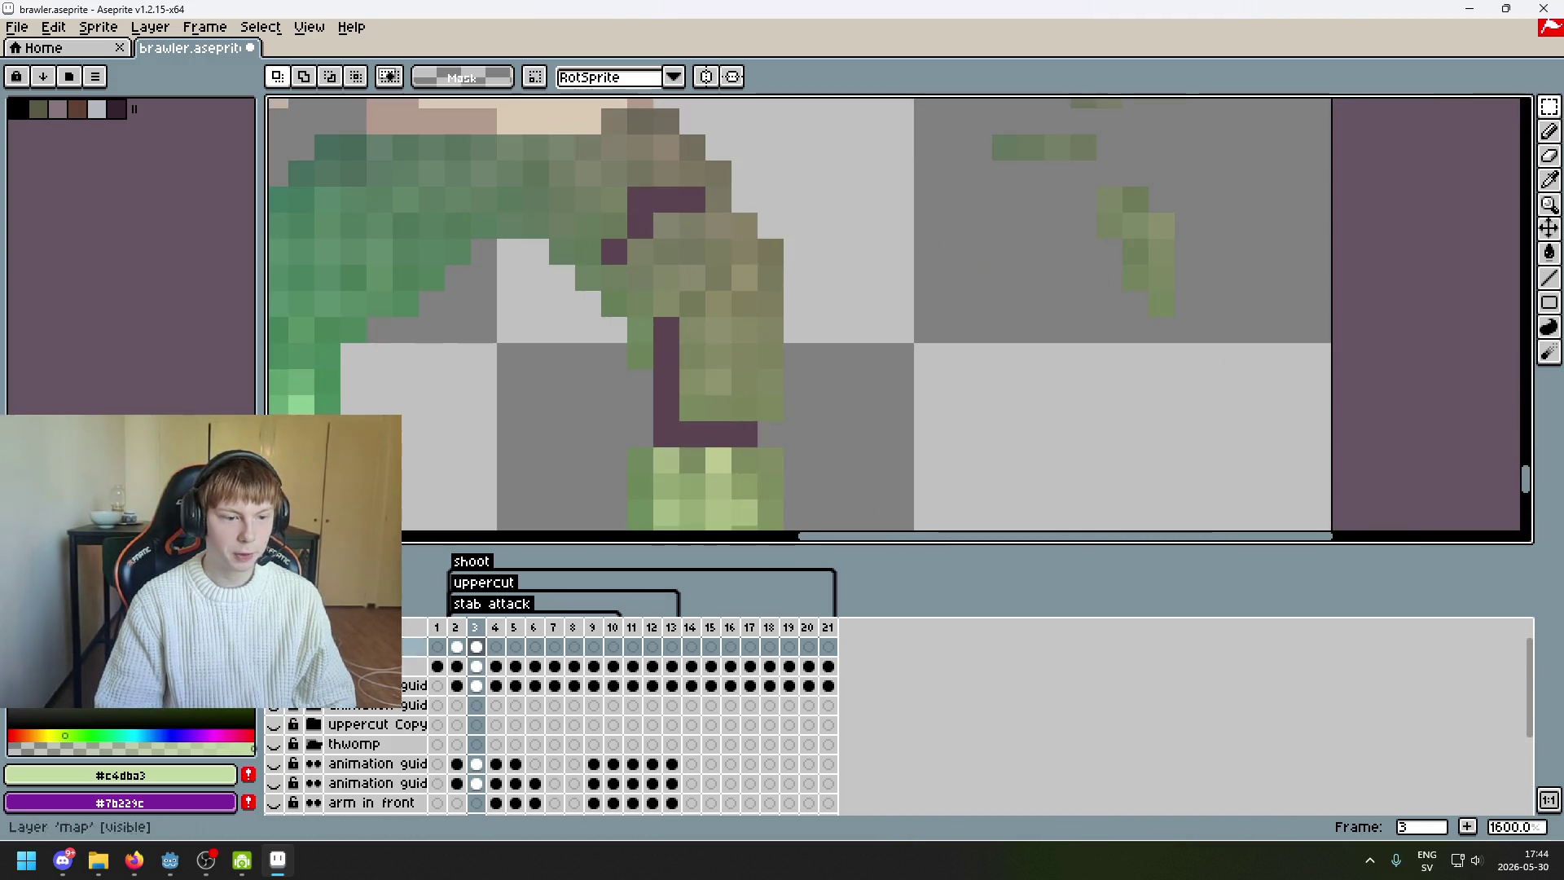
pyautogui.click(458, 668)
pyautogui.scroll(-2, 745, 343)
pyautogui.moveTo(643, 228)
pyautogui.mouseDown()
pyautogui.moveTo(762, 435)
pyautogui.moveTo(810, 485)
pyautogui.mouseUp()
pyautogui.press('.')
pyautogui.moveTo(773, 393)
pyautogui.mouseDown()
pyautogui.moveTo(995, 506)
pyautogui.moveTo(1040, 481)
pyautogui.mouseUp()
pyautogui.moveTo(1149, 287); pyautogui.dragTo(1229, 236)
pyautogui.press('Return')
# - Erase two stray brown pixels on the new leg piece
pyautogui.press('e')
pyautogui.moveTo(1081, 306); pyautogui.dragTo(1068, 307)
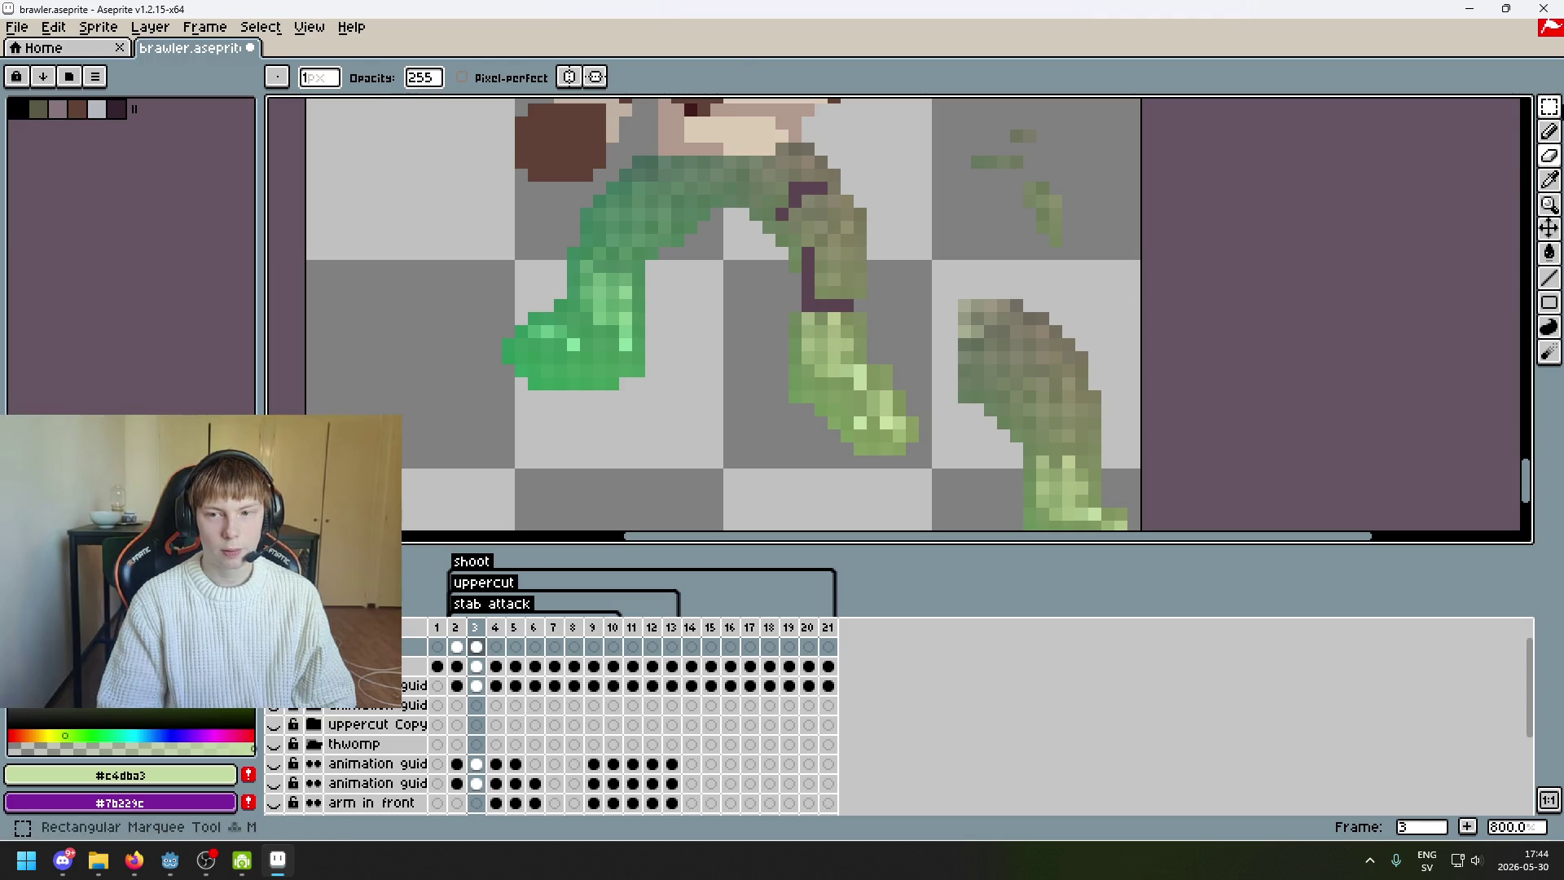
pyautogui.press('m')
pyautogui.moveTo(911, 174); pyautogui.dragTo(922, 220)
pyautogui.scroll(1, 921, 220)
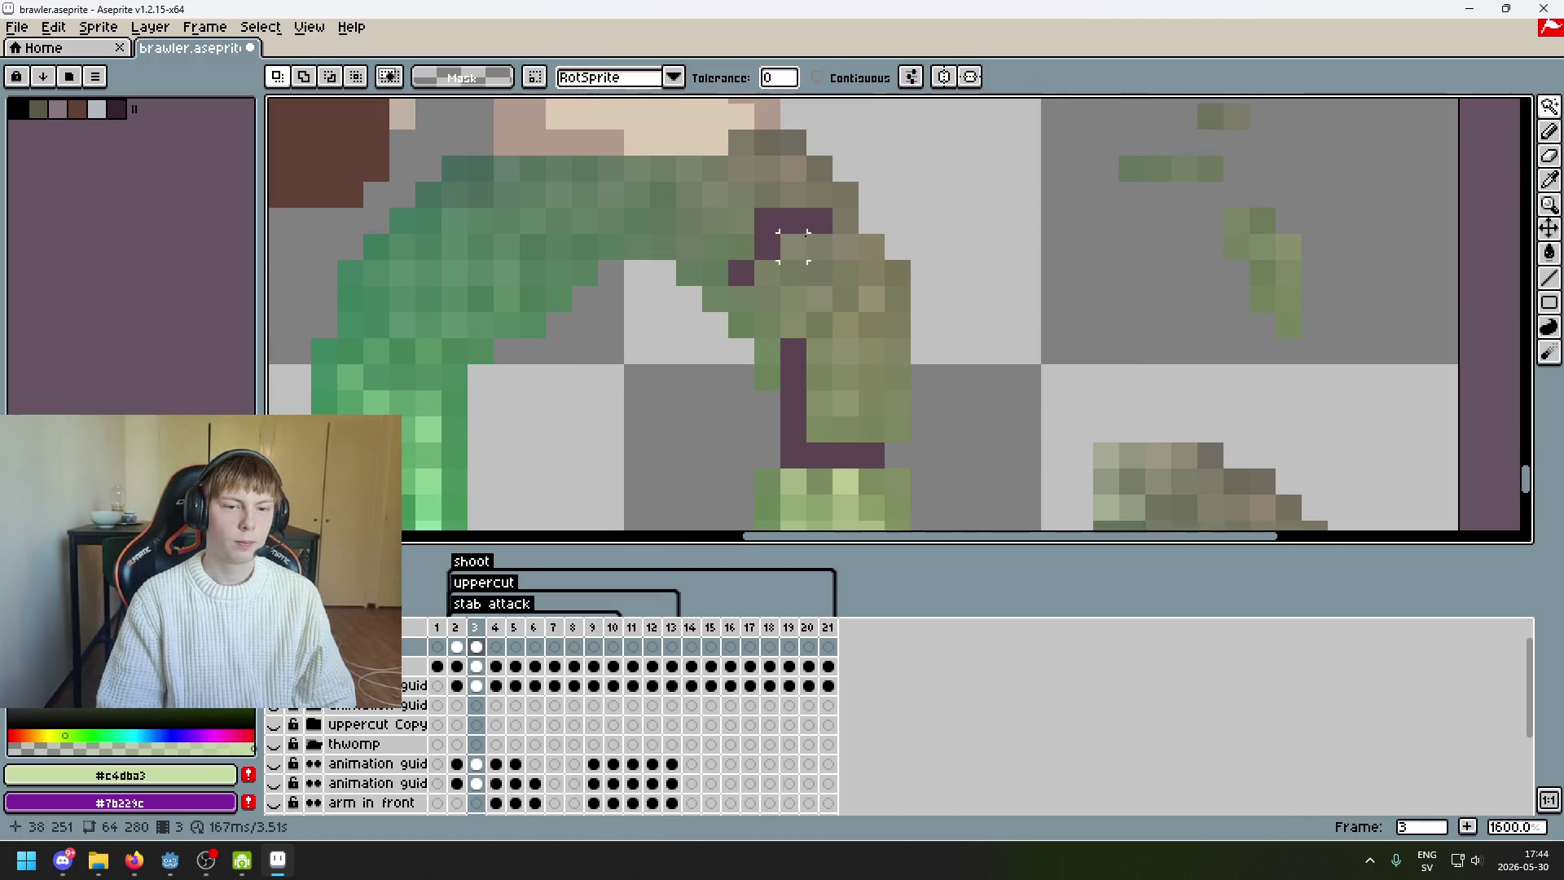
# - Reselect the leg piece pixels, adjust the selection, then clear it
pyautogui.scroll(-2, 774, 263)
pyautogui.hotkey('ctrl', 'shift', 'd')
pyautogui.scroll(2, 774, 263)
pyautogui.scroll(-1, 775, 263)
pyautogui.scroll(1, 586, 154)
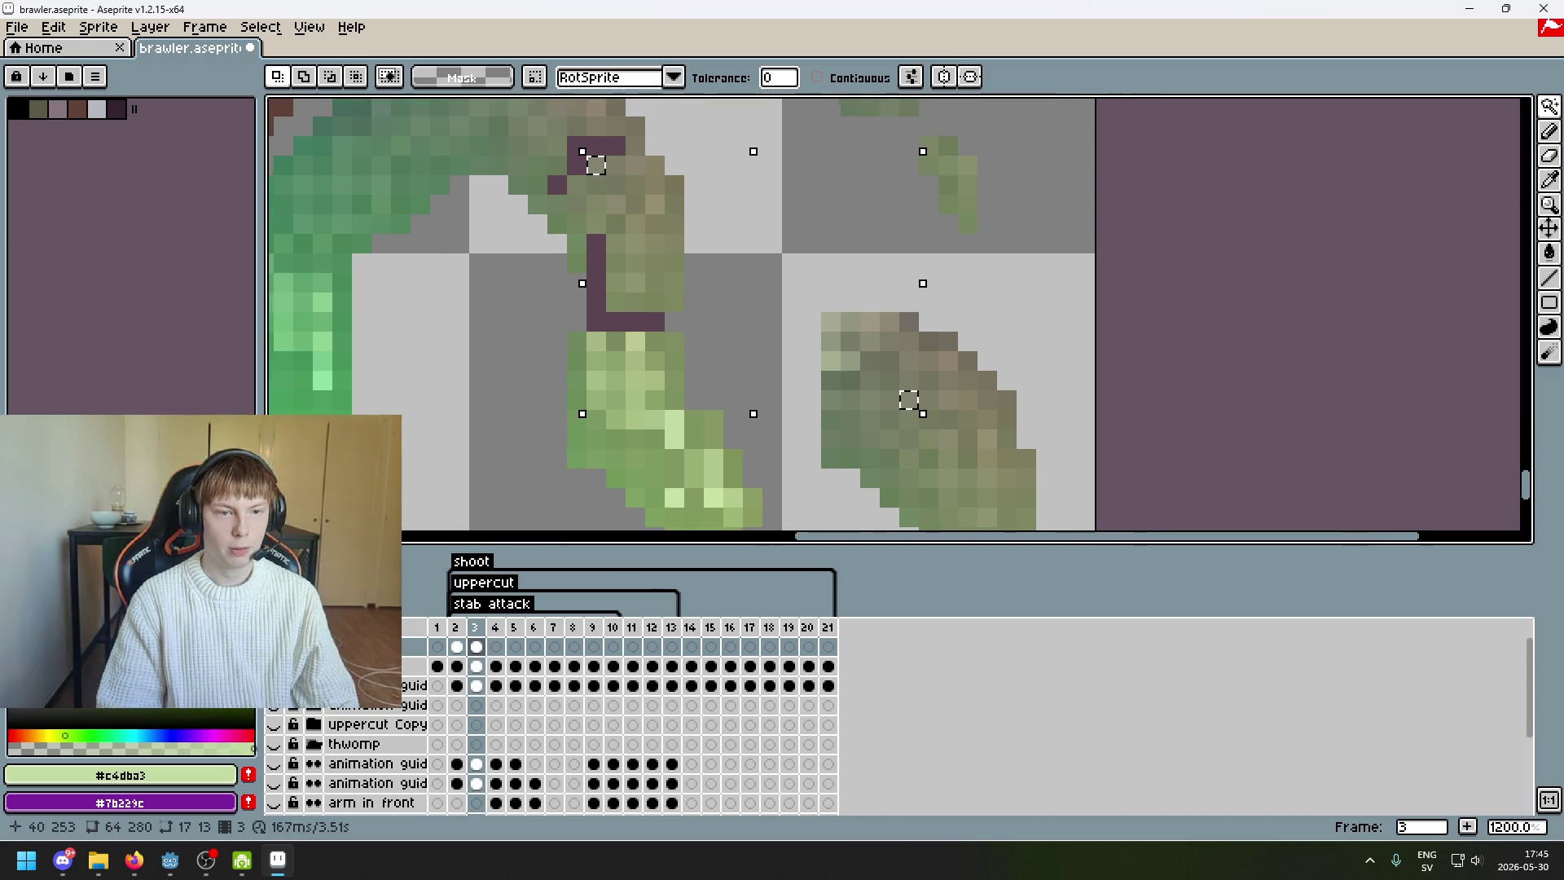
pyautogui.moveTo(556, 127); pyautogui.dragTo(561, 127)
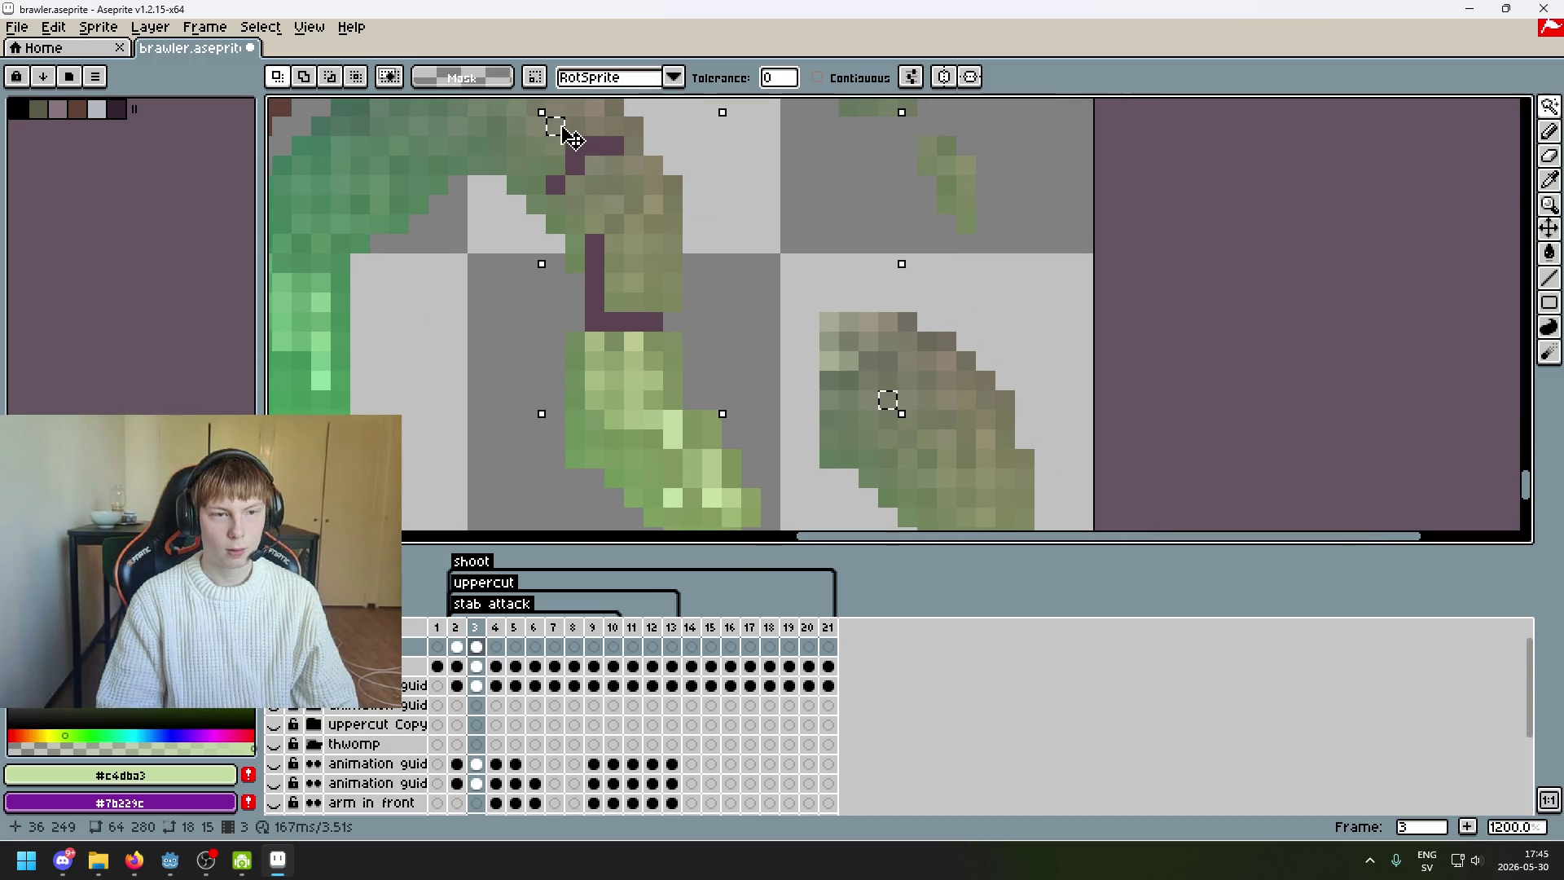
pyautogui.hotkey('ctrl', 'd')
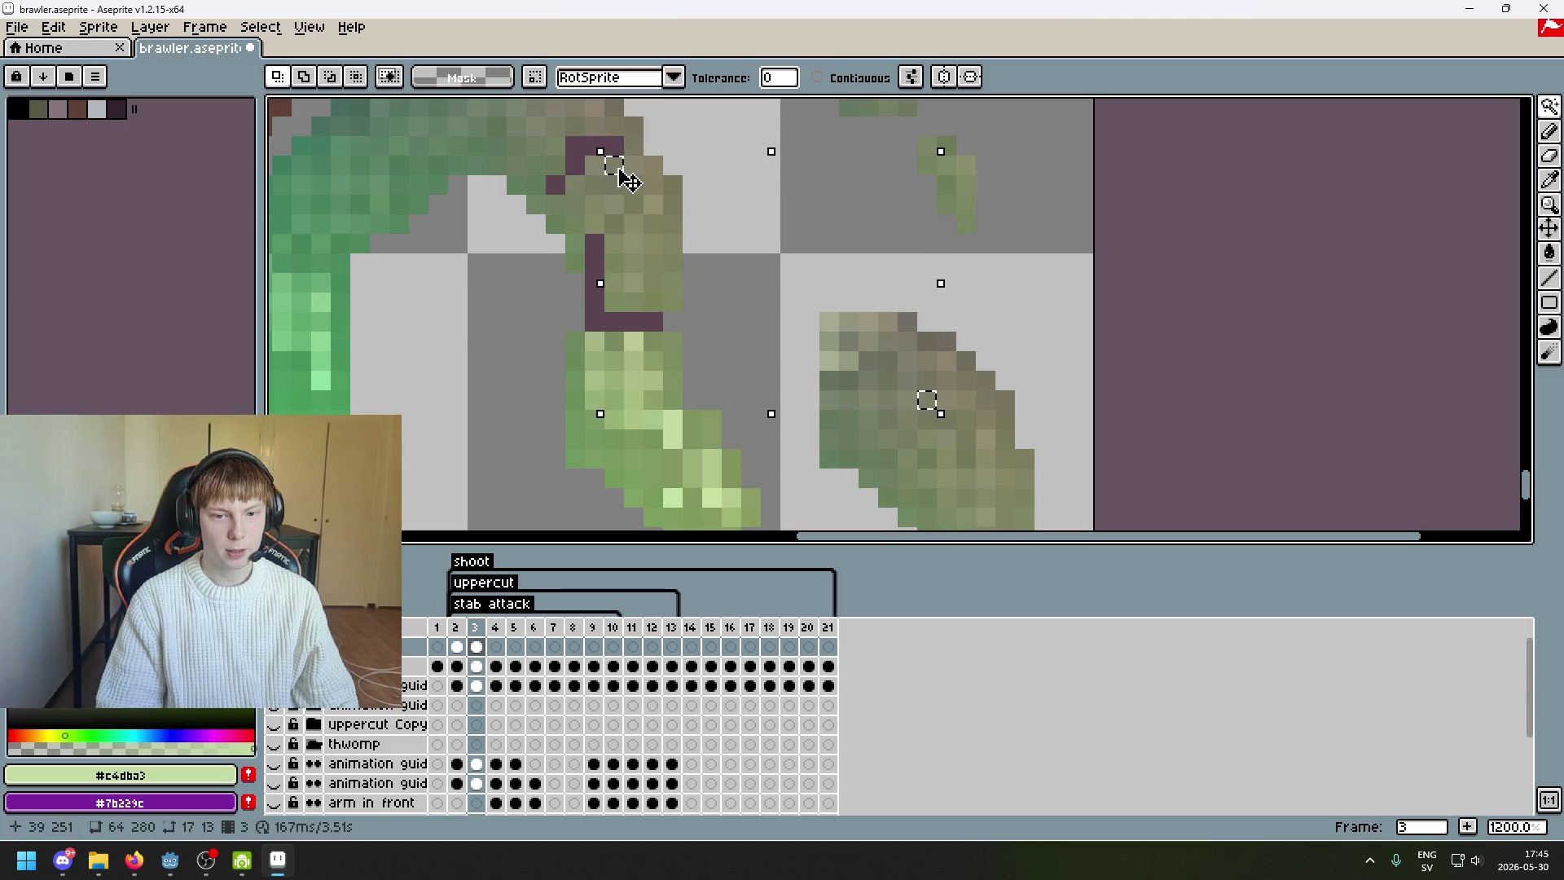
pyautogui.hotkey('ctrl', 'z')
pyautogui.hotkey('ctrl', 'z')
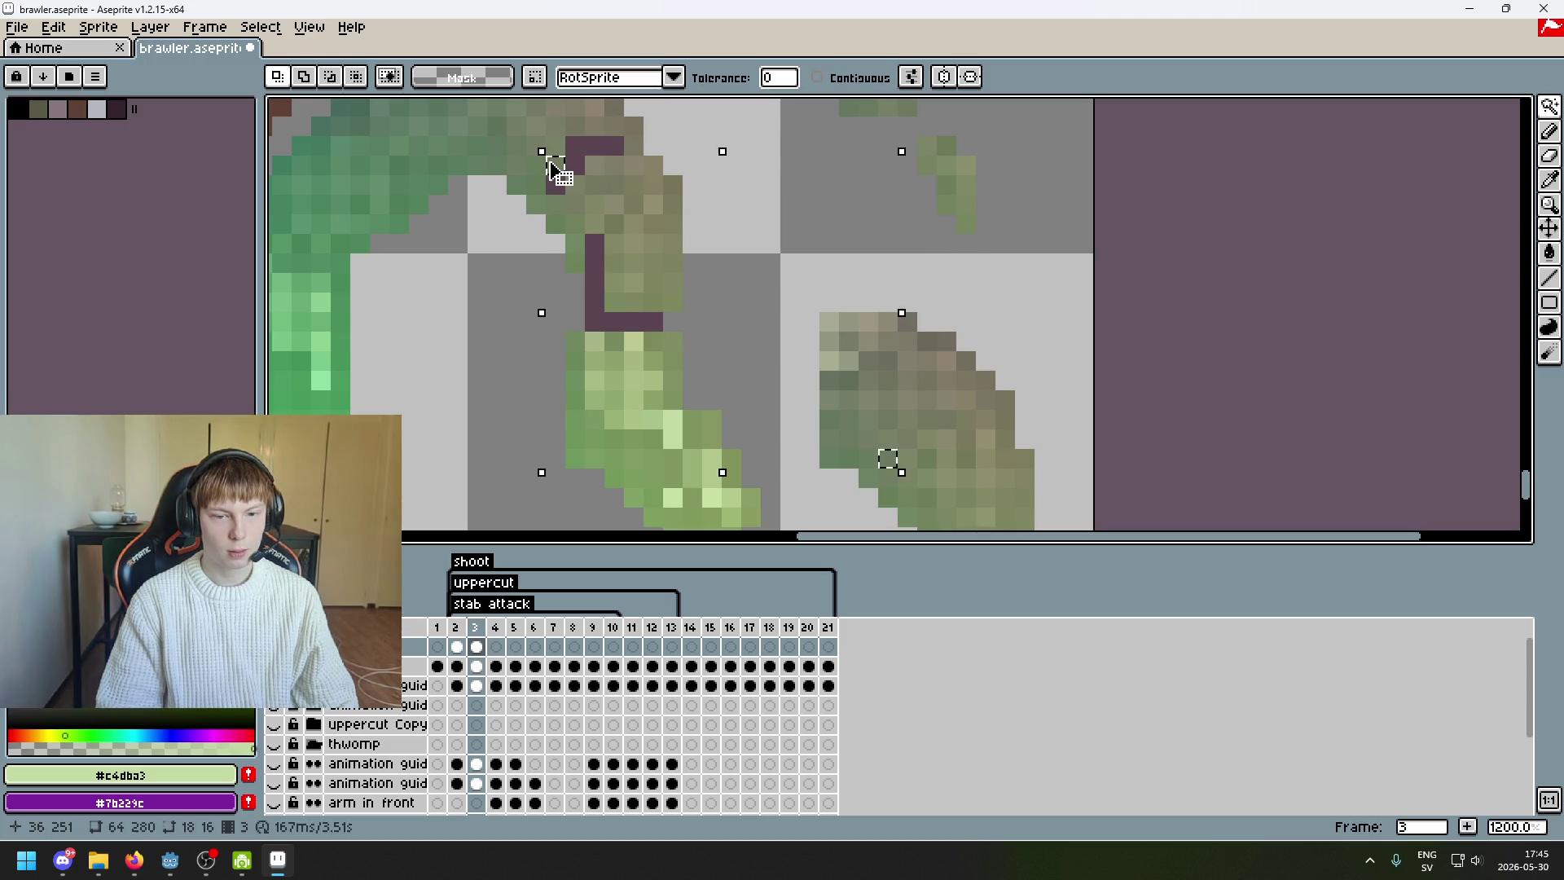
pyautogui.moveTo(566, 161)
pyautogui.mouseDown()
pyautogui.moveTo(674, 227)
pyautogui.moveTo(649, 269)
pyautogui.mouseUp()
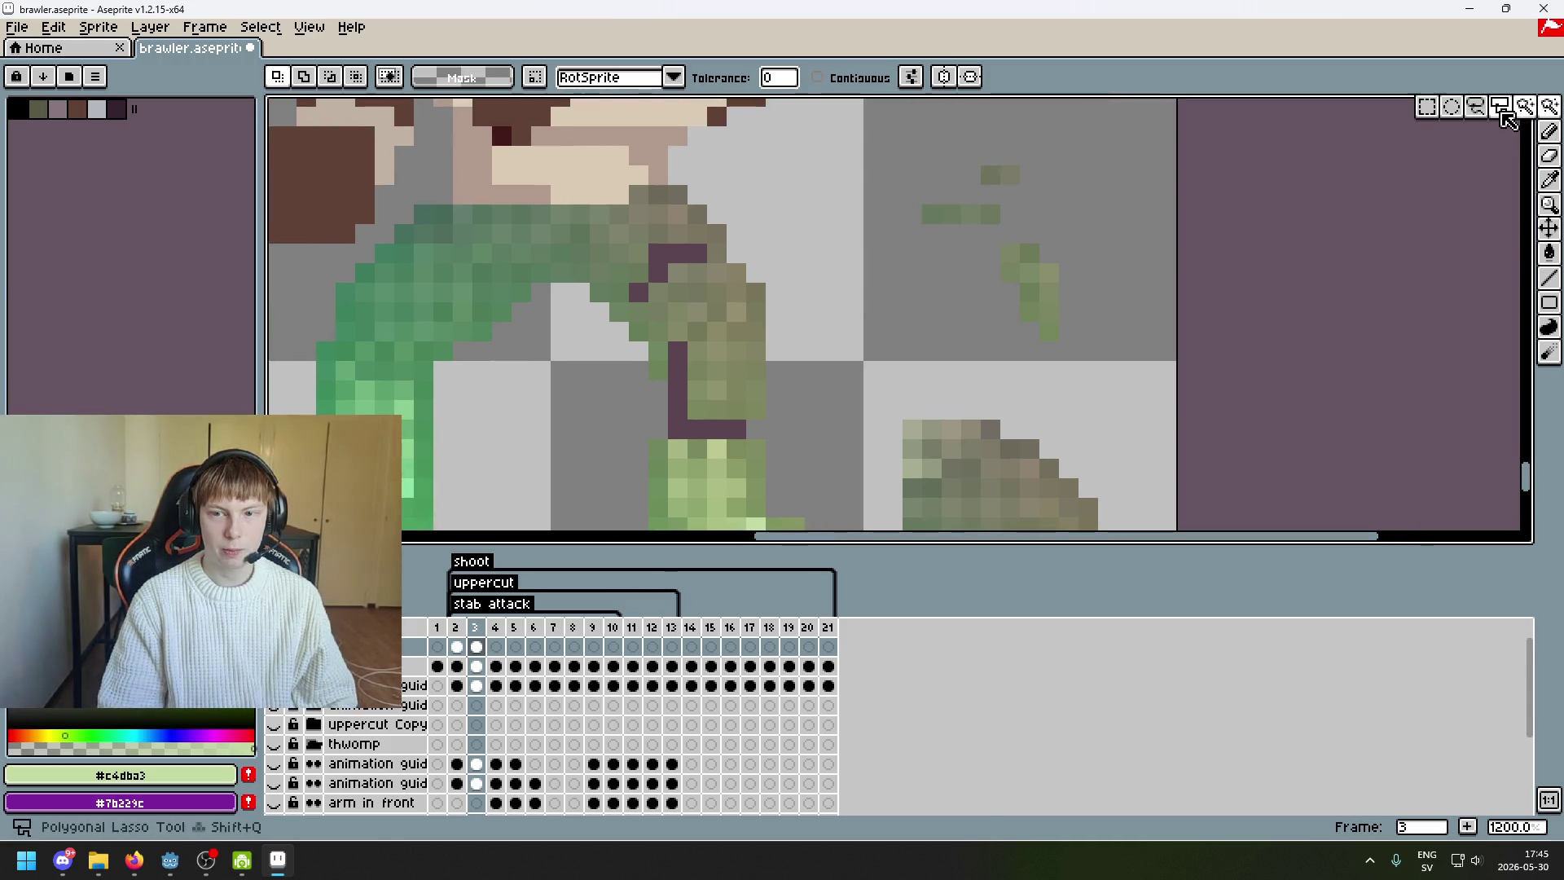
# - Eyedrop olive tones from the leg and pencil over the purple pixels
pyautogui.click(1550, 132)
pyautogui.scroll(3, 670, 251)
pyautogui.keyDown('alt'); pyautogui.click(652, 371); pyautogui.keyUp('alt')
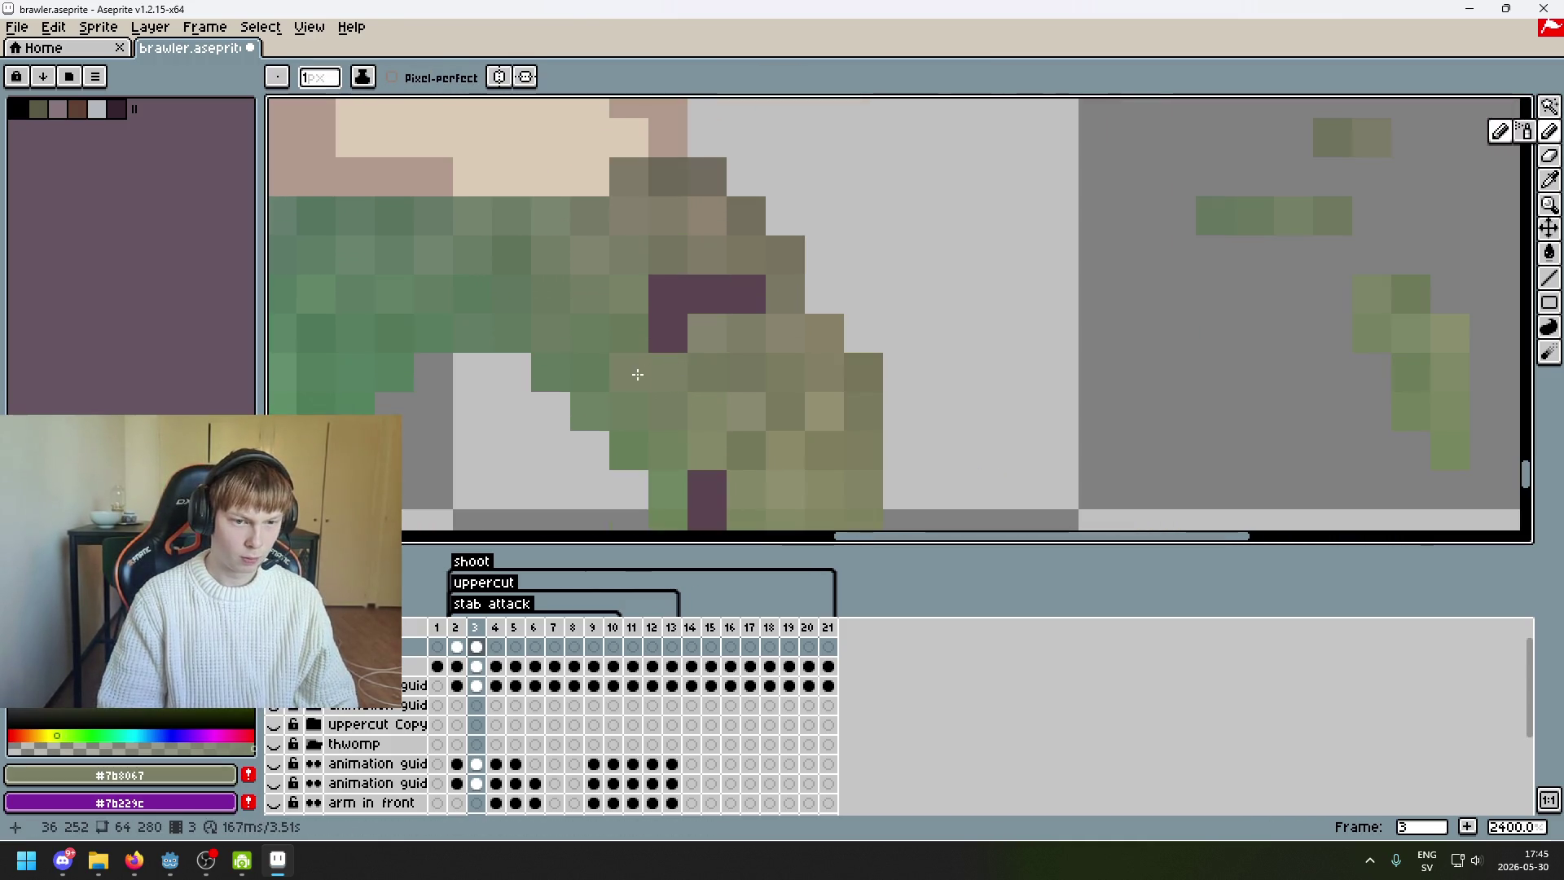
pyautogui.click(664, 334)
pyautogui.keyDown('alt'); pyautogui.click(635, 298); pyautogui.keyUp('alt')
pyautogui.click(651, 298)
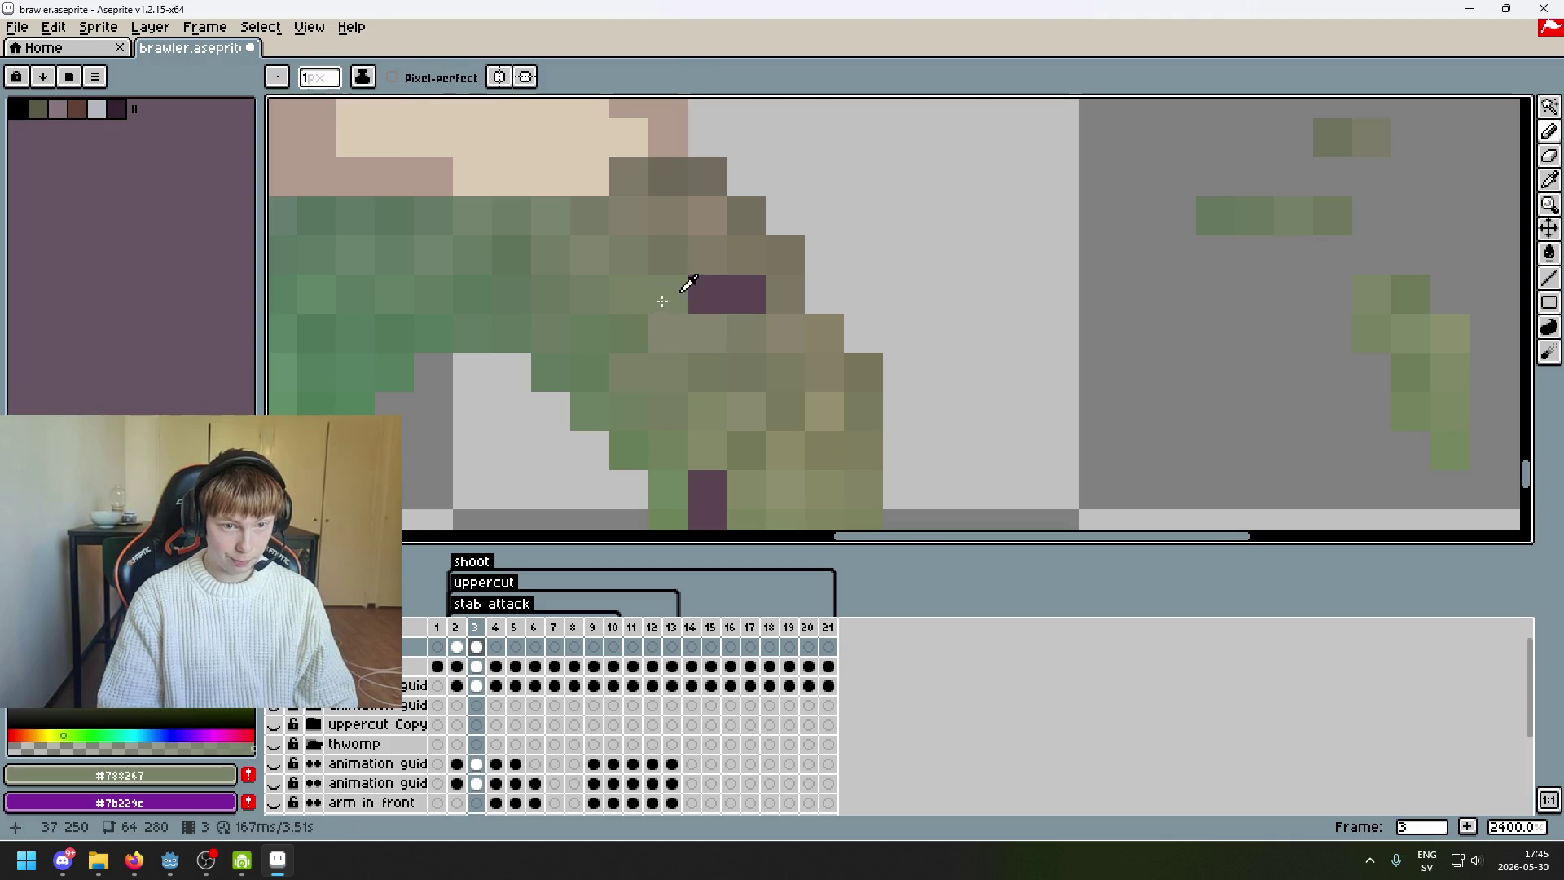
pyautogui.keyDown('alt'); pyautogui.click(700, 334); pyautogui.keyUp('alt')
pyautogui.click(706, 300)
pyautogui.keyDown('alt'); pyautogui.click(766, 329); pyautogui.keyUp('alt')
pyautogui.click(745, 295)
pyautogui.scroll(-5, 815, 326)
pyautogui.scroll(2, 896, 277)
pyautogui.click(1550, 107)
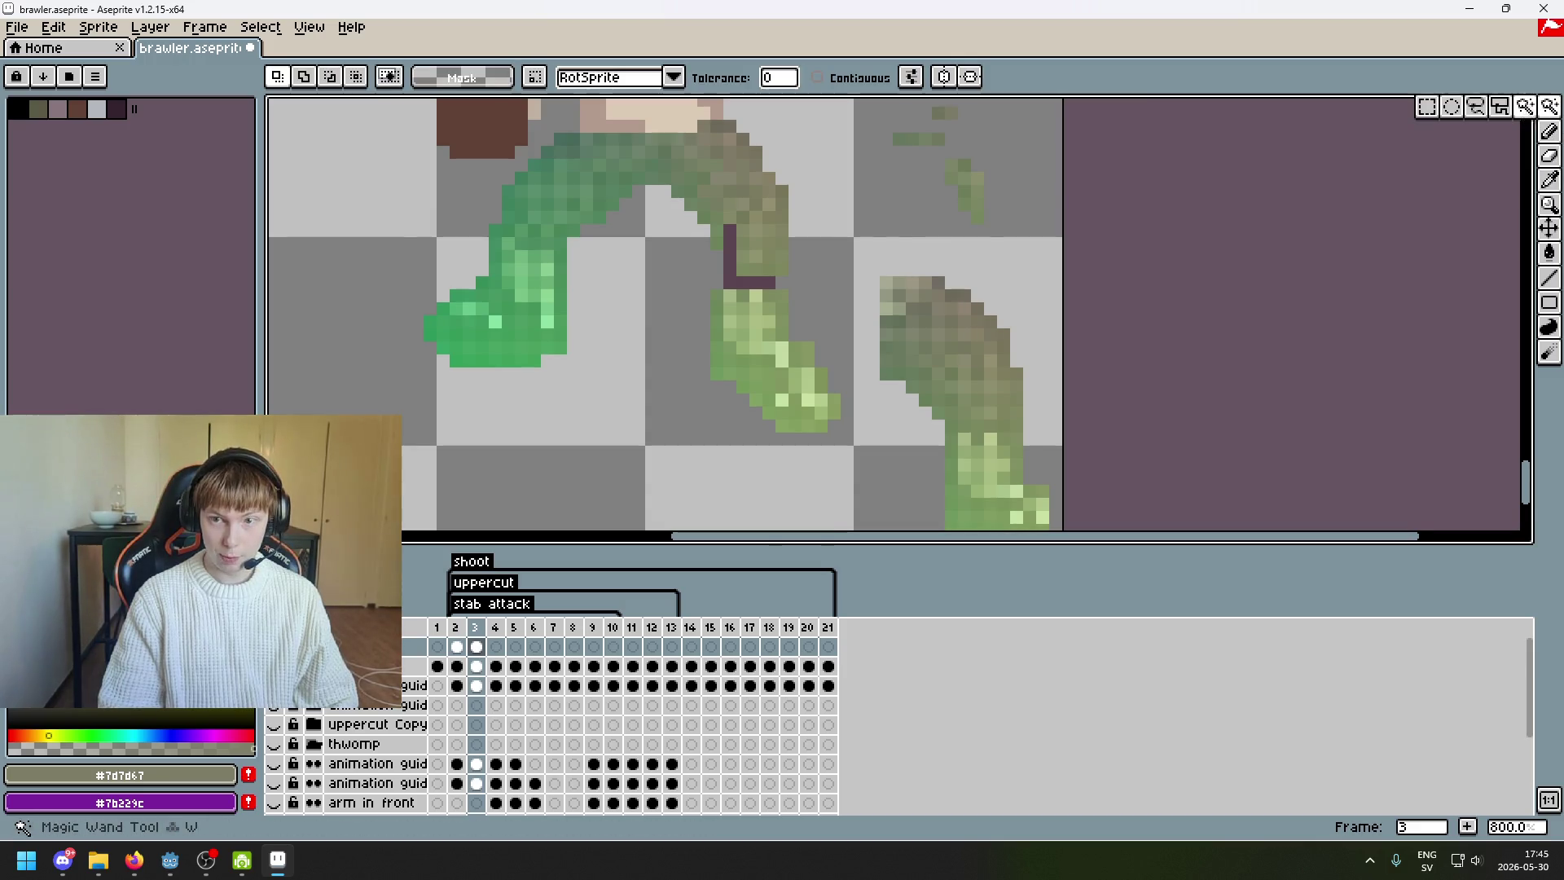
# - Magic-wand select olive pixel regions on the spare leg piece
pyautogui.click(619, 261)
pyautogui.scroll(-3, 986, 308)
pyautogui.scroll(3, 947, 220)
pyautogui.moveTo(946, 220); pyautogui.dragTo(954, 251)
pyautogui.click(1000, 371)
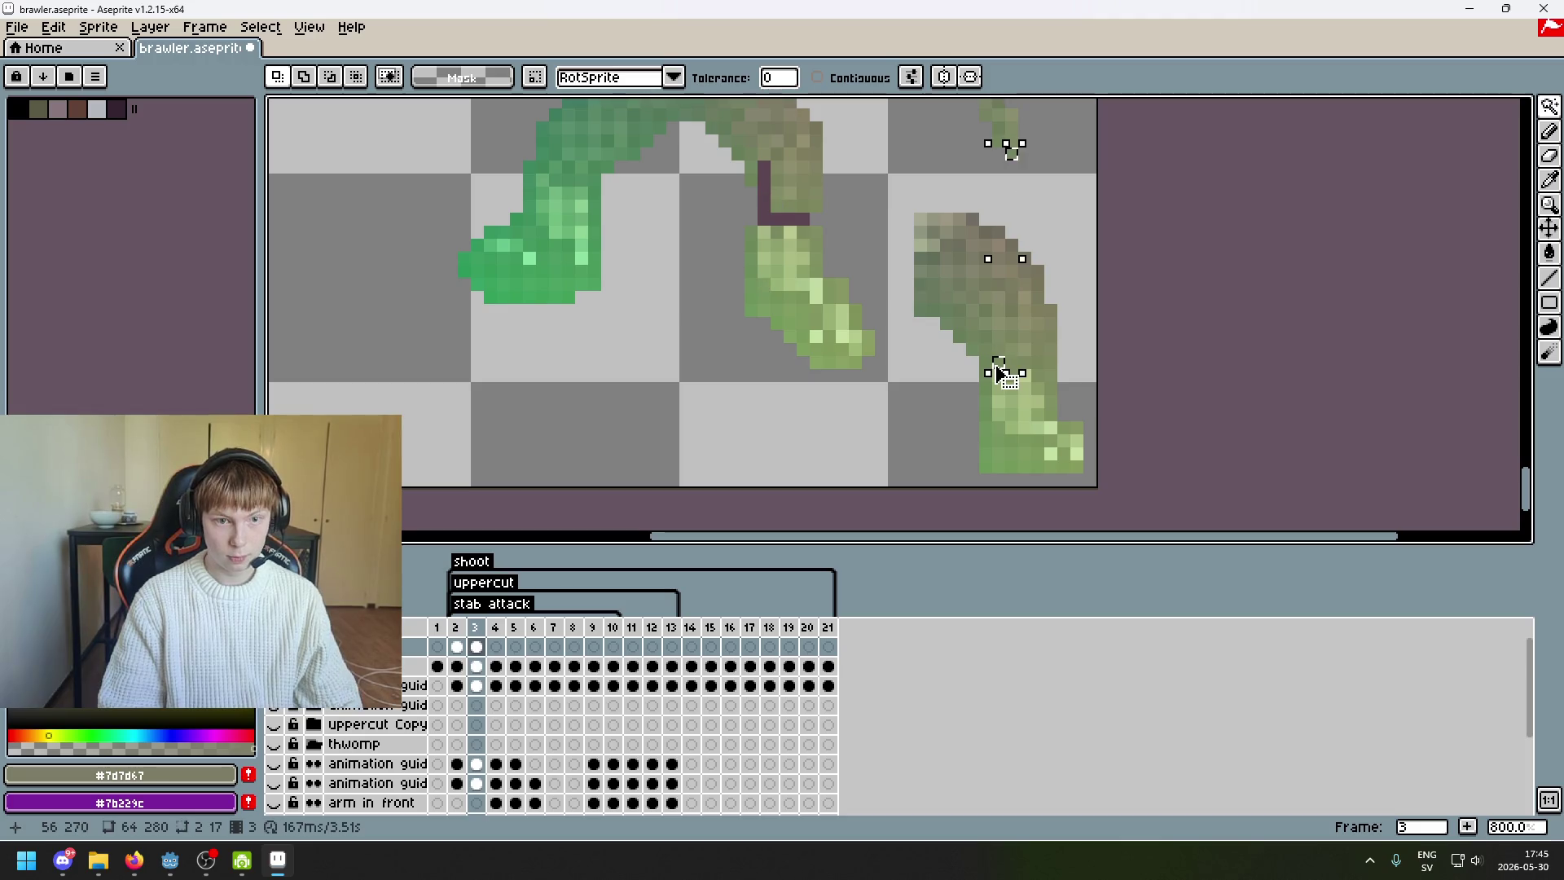
pyautogui.click(1010, 363)
pyautogui.scroll(-2, 1012, 359)
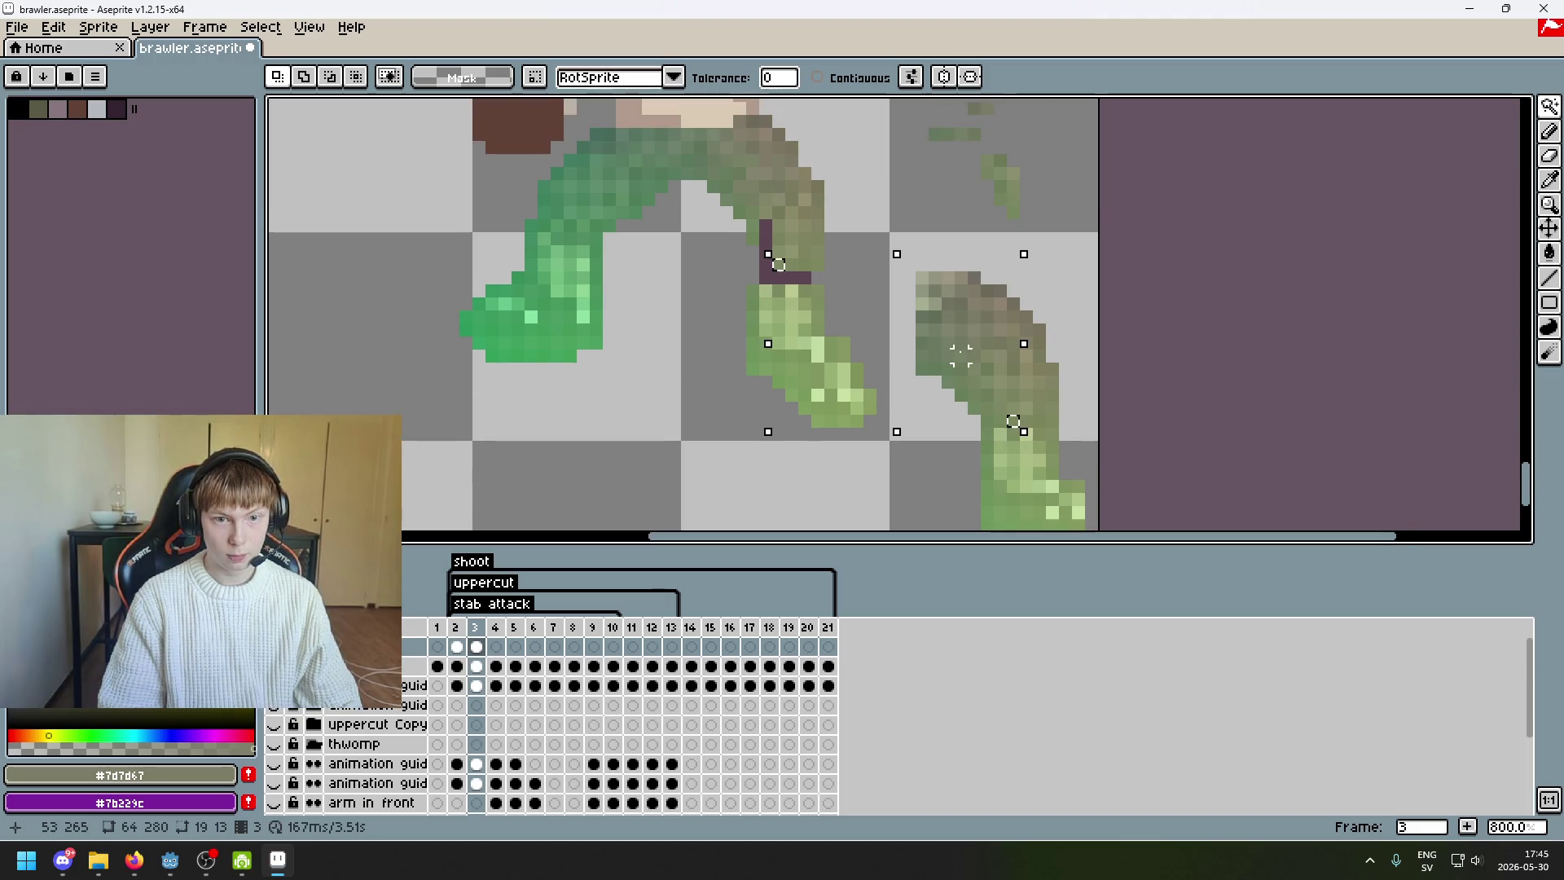
pyautogui.scroll(2, 1014, 237)
pyautogui.click(1025, 317)
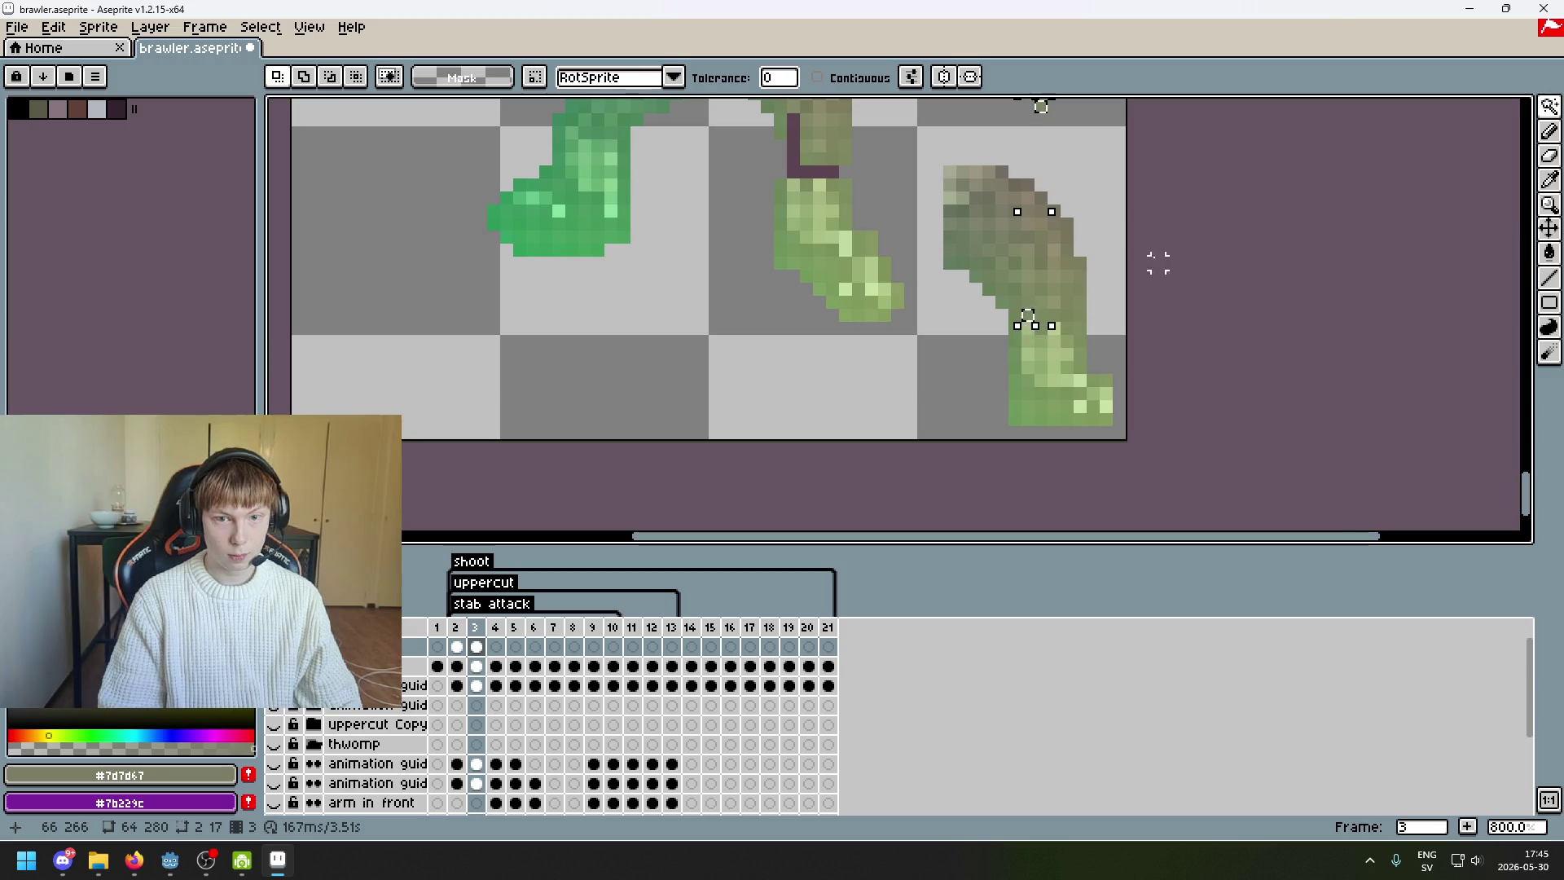
# - Try rectangular and colour selections on the spare leg's pixels, then deselect
pyautogui.moveTo(1549, 107)
pyautogui.click(1433, 117)
pyautogui.scroll(2, 1184, 243)
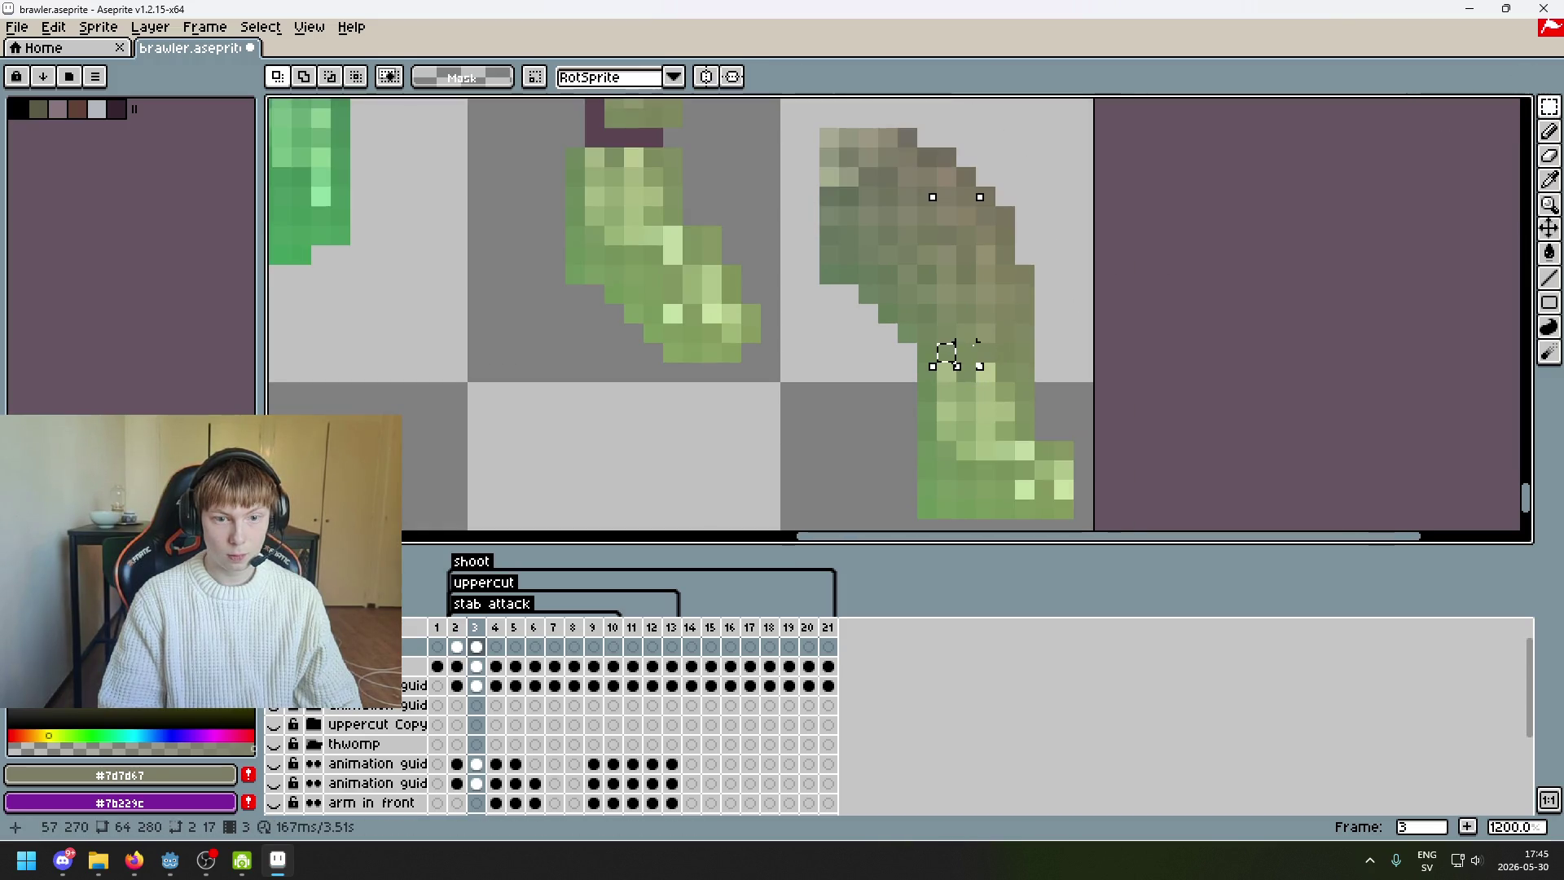
pyautogui.click(1525, 107)
pyautogui.scroll(-1, 1255, 325)
pyautogui.scroll(1, 1140, 427)
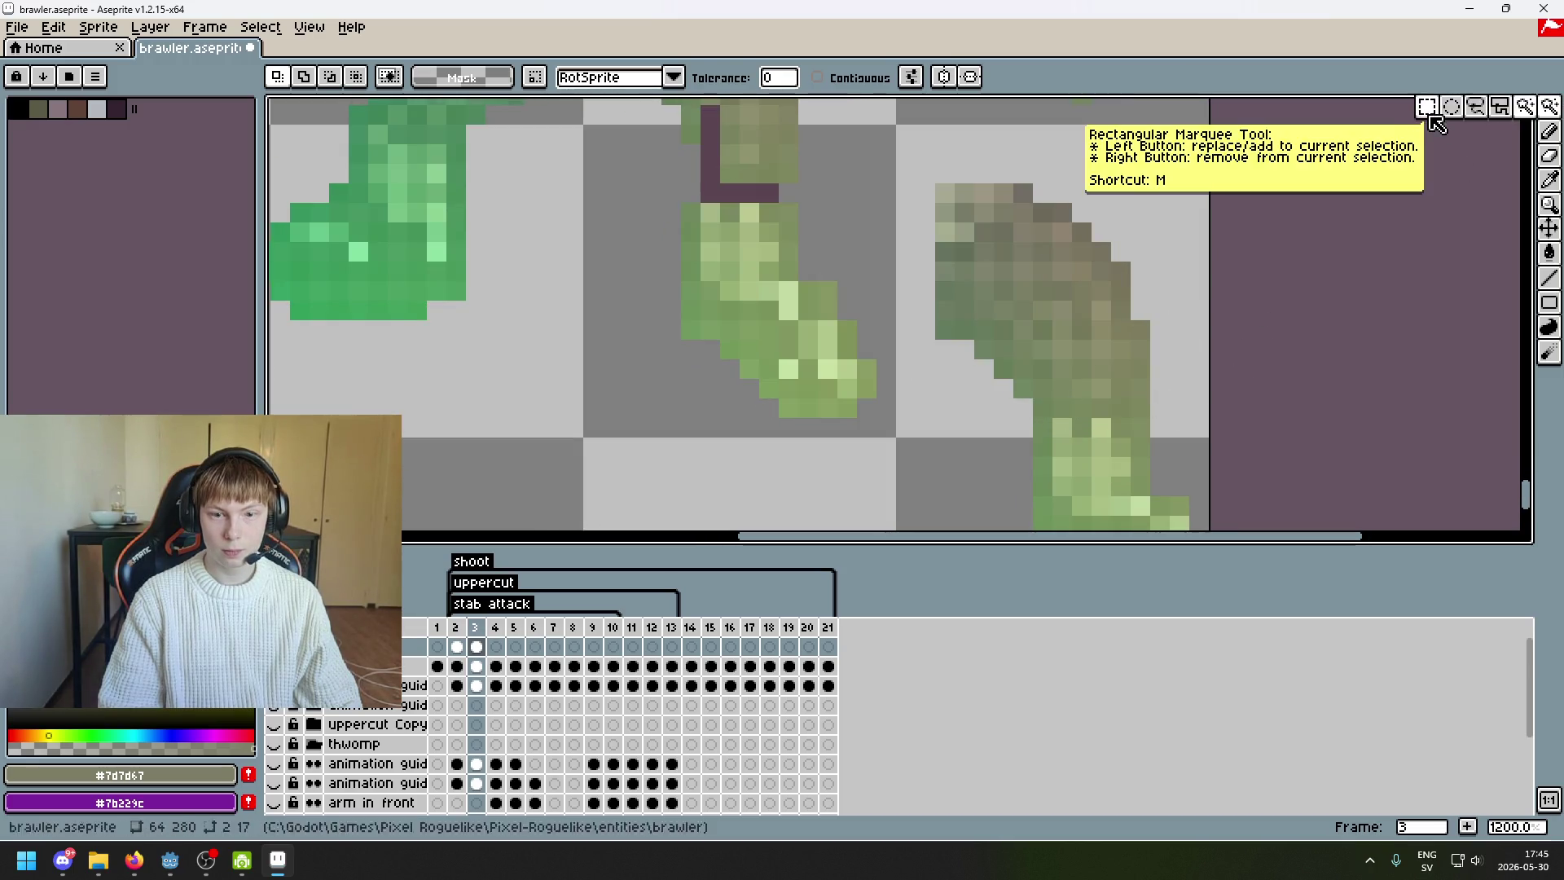
pyautogui.click(1427, 107)
pyautogui.click(1526, 107)
pyautogui.click(1045, 411)
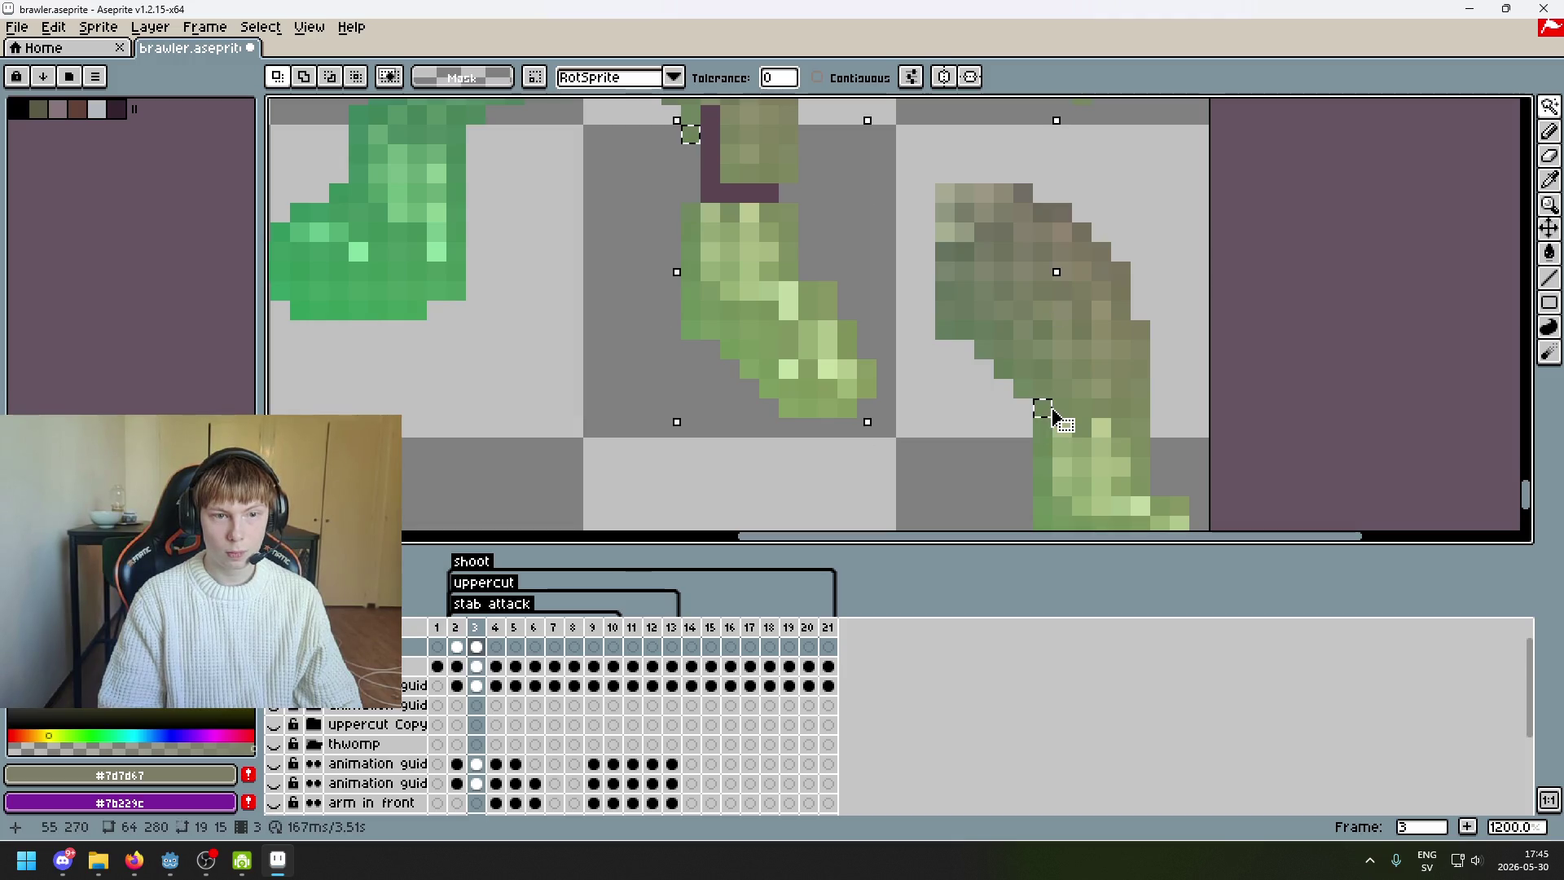
pyautogui.click(1062, 409)
pyautogui.click(1087, 400)
pyautogui.hotkey('ctrl', 'd')
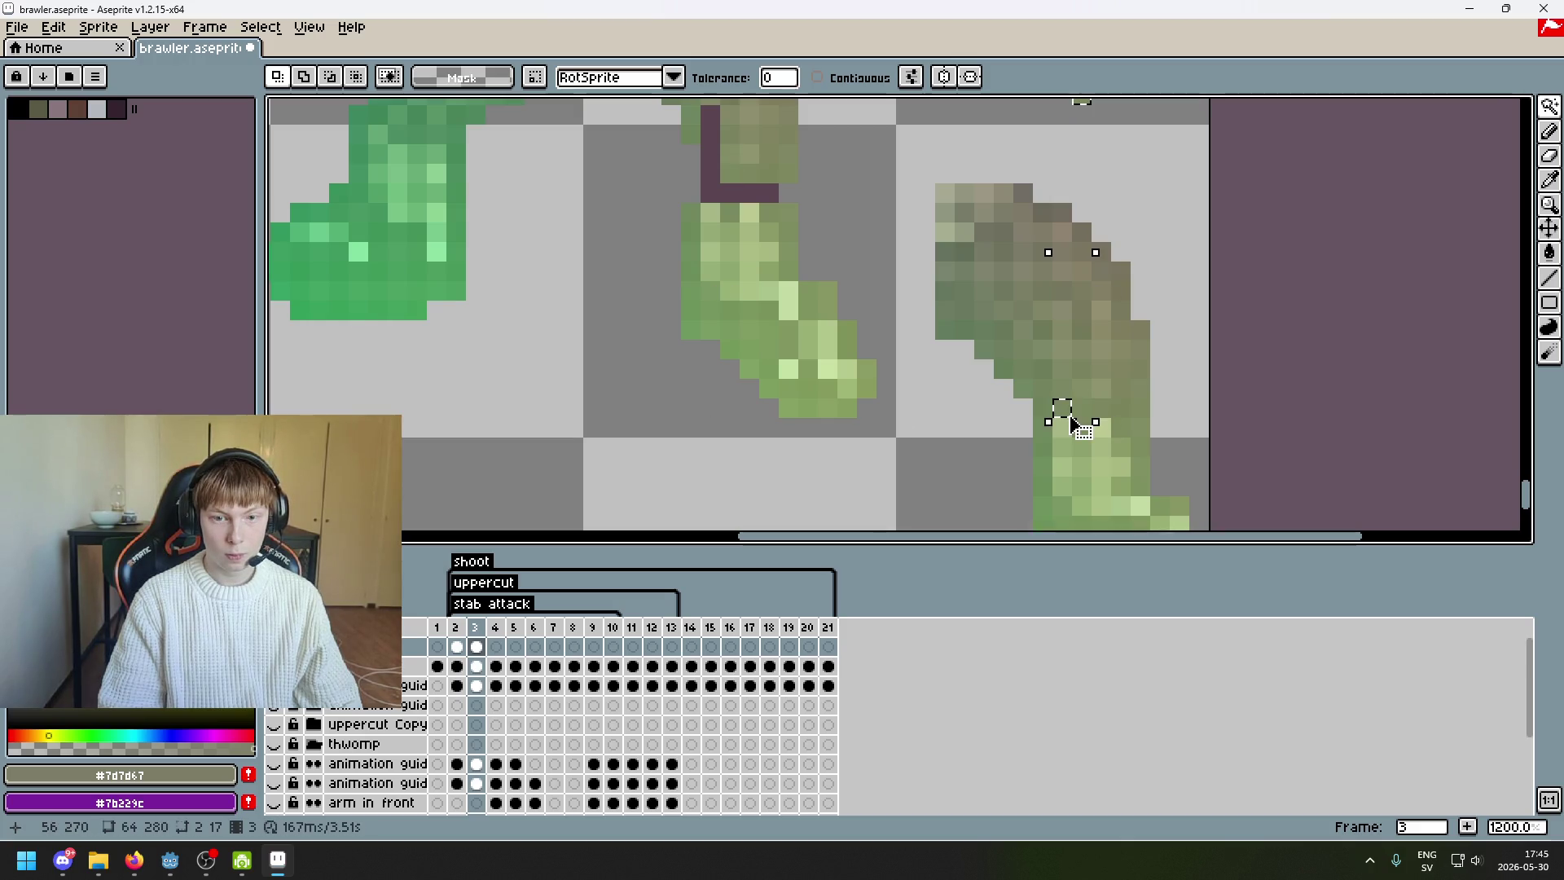
# - Move a tiny block of spare-leg pixels up onto the olive leg and commit it
pyautogui.press('m')
pyautogui.moveTo(1113, 380)
pyautogui.mouseDown()
pyautogui.moveTo(1139, 398)
pyautogui.moveTo(1068, 414)
pyautogui.moveTo(729, 208)
pyautogui.mouseUp()
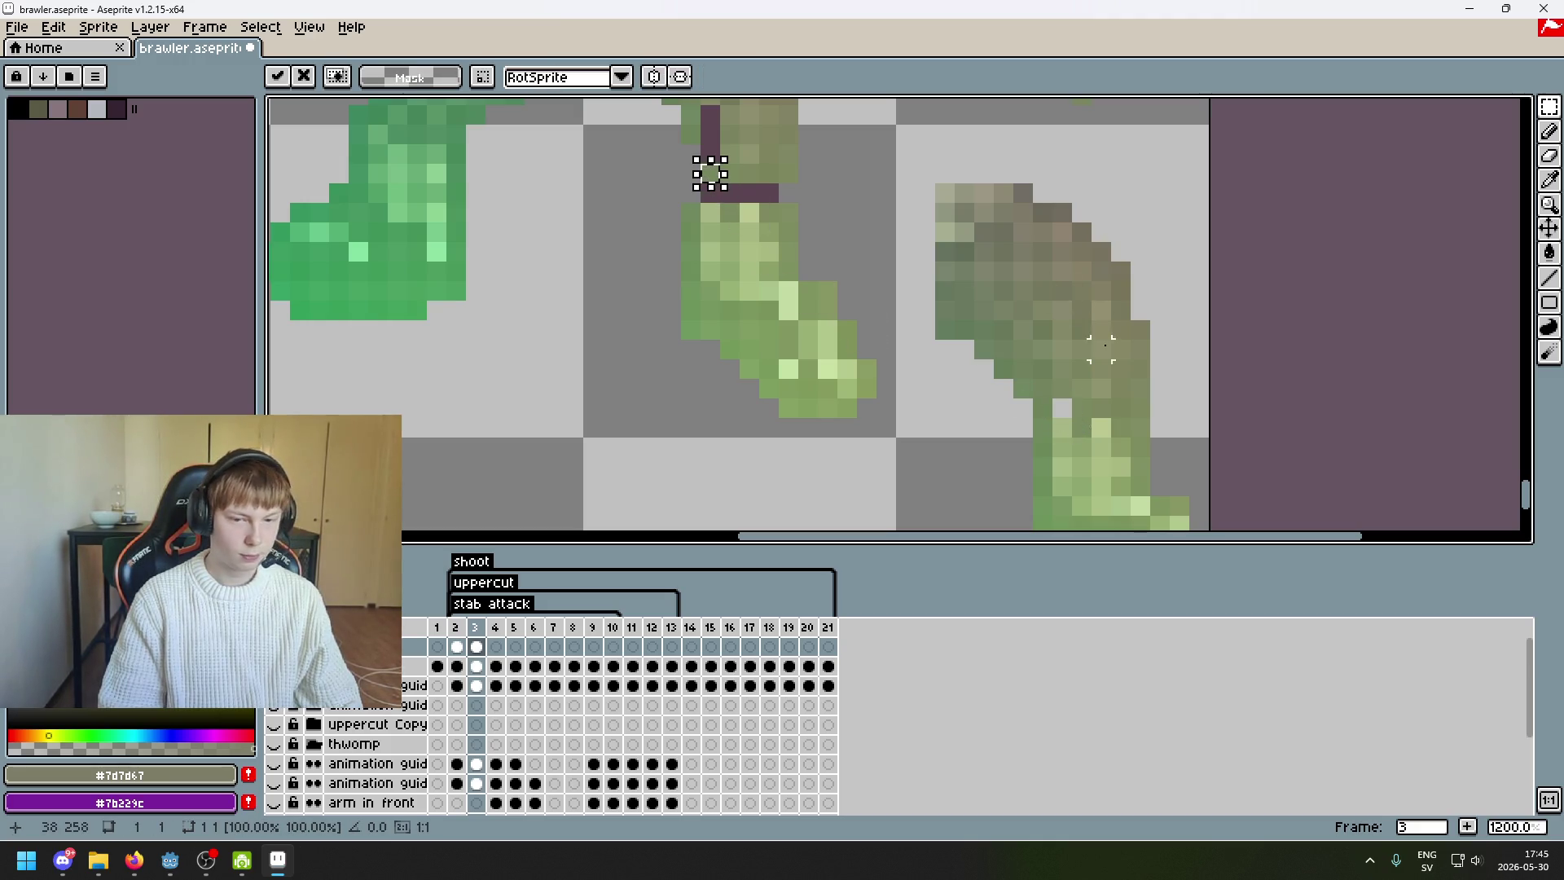
pyautogui.press('w')
pyautogui.click(1082, 408)
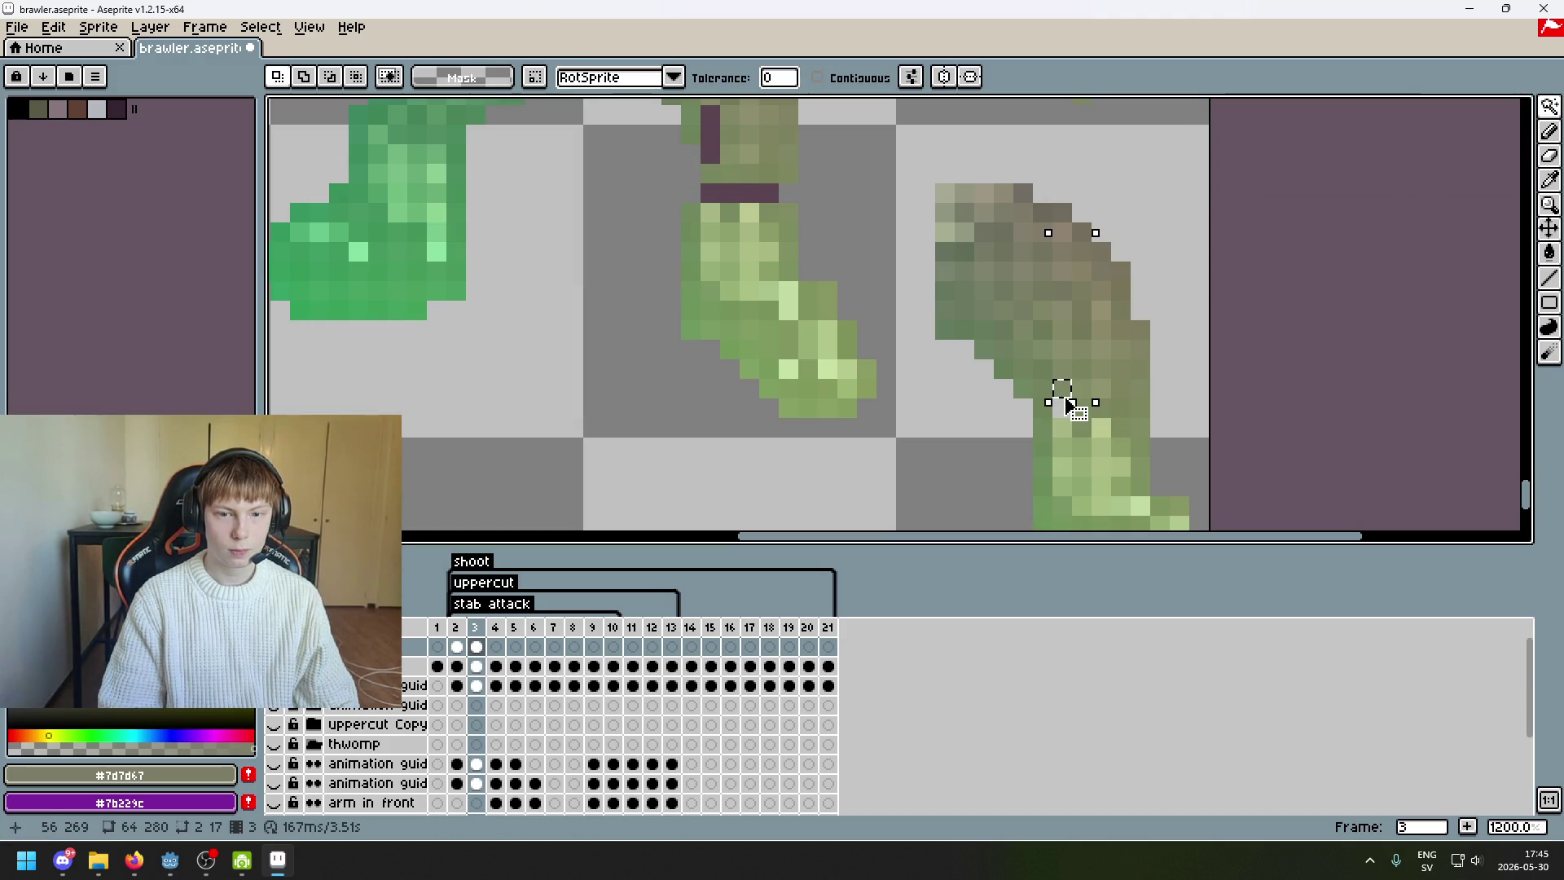
pyautogui.hotkey('ctrl', 'd')
# - Move a single spare-leg pixel onto the olive knee, then select another small patch
pyautogui.moveTo(1512, 117)
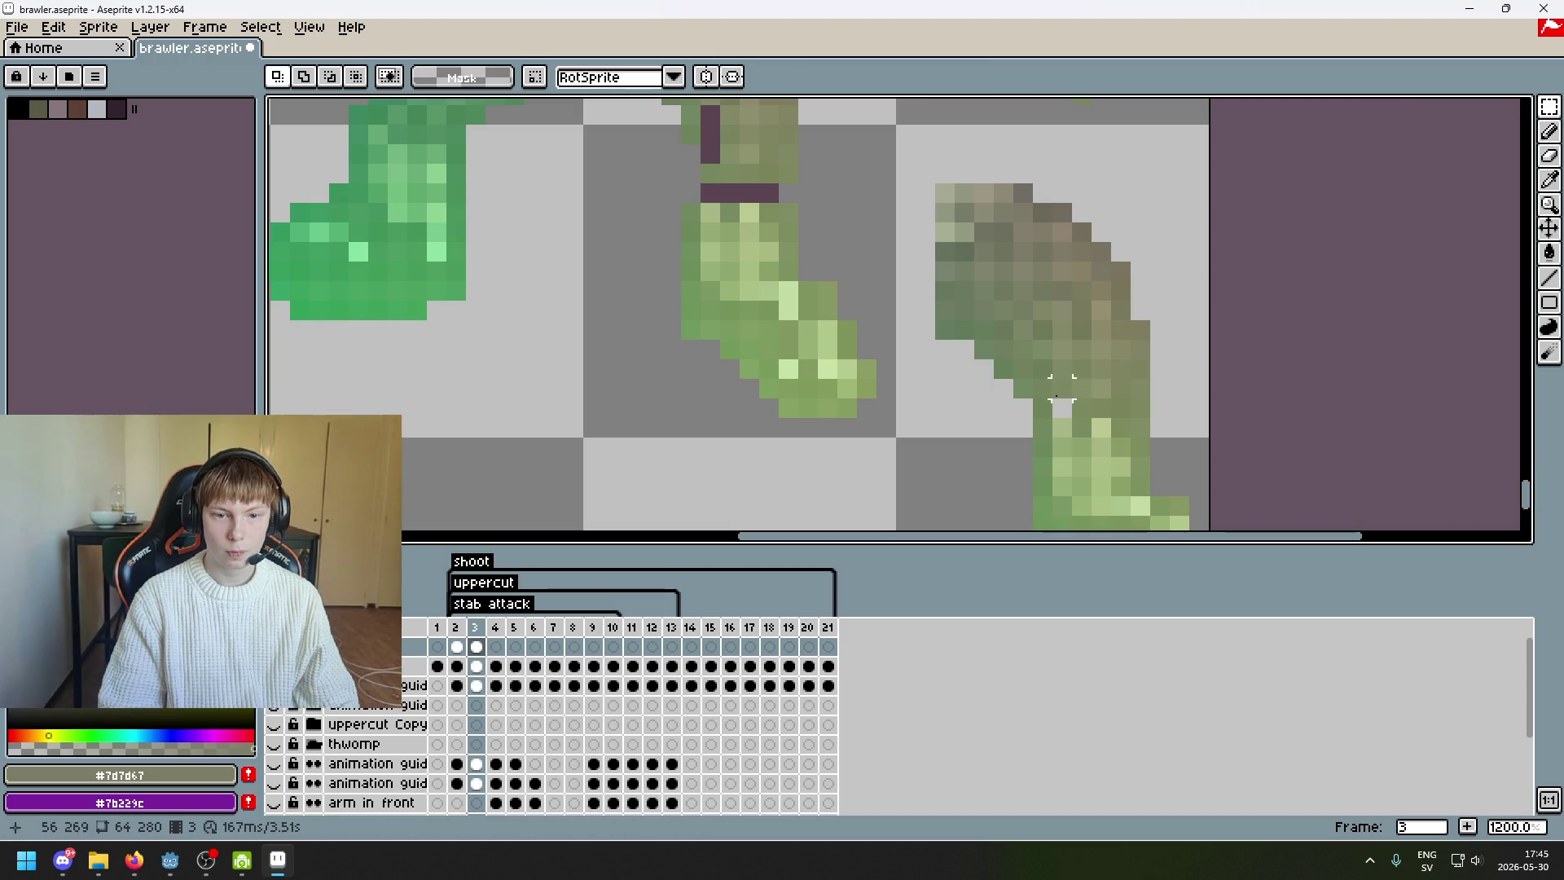
pyautogui.click(1061, 389)
pyautogui.moveTo(1058, 391); pyautogui.dragTo(737, 177)
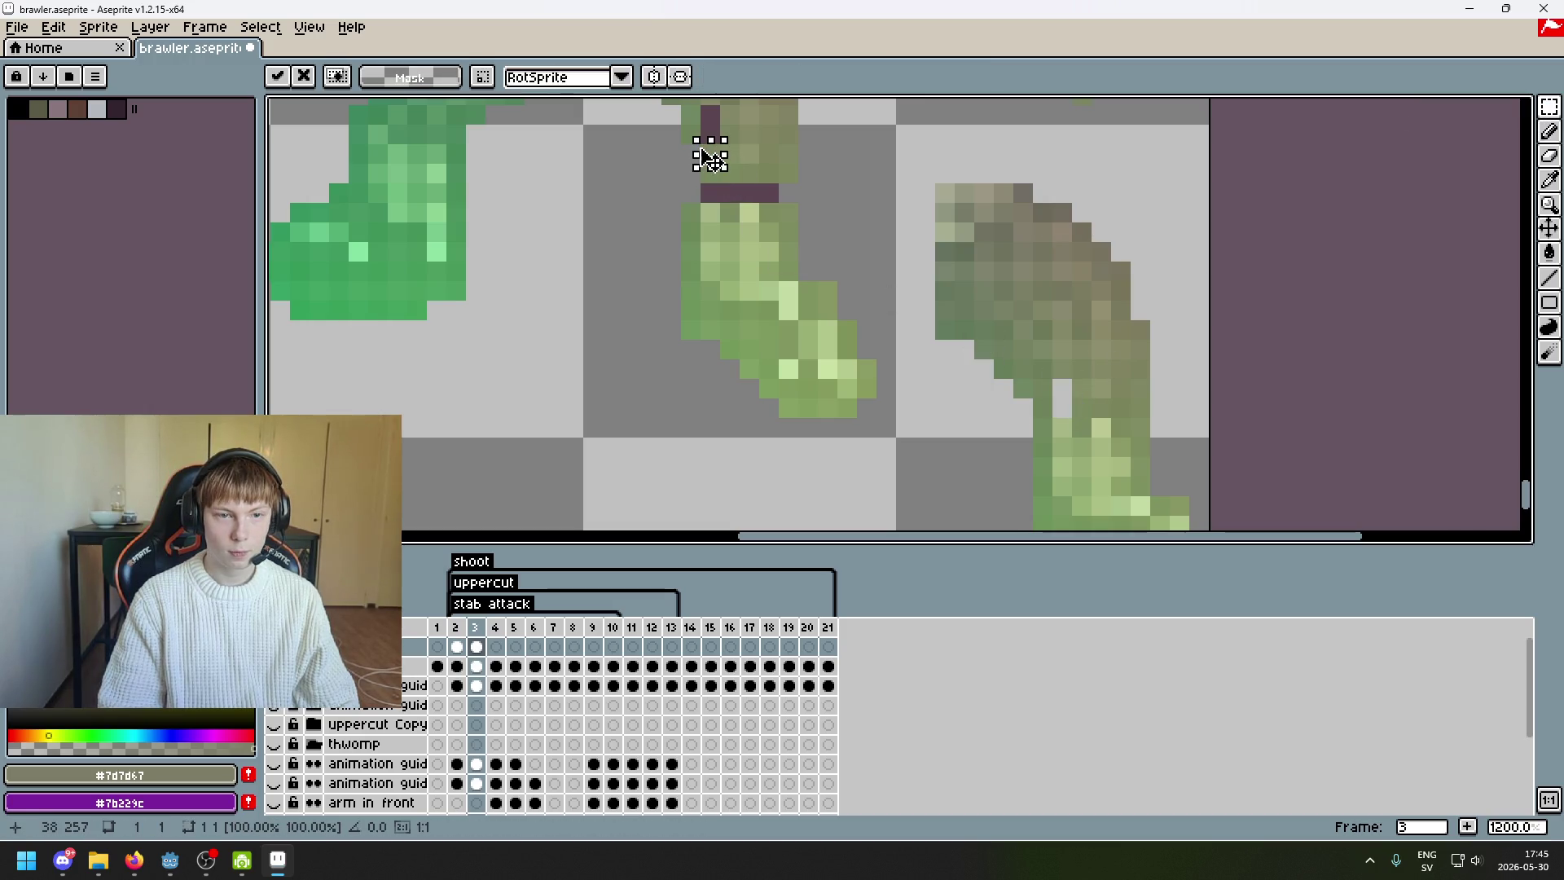
pyautogui.moveTo(1002, 267); pyautogui.dragTo(1004, 293)
pyautogui.press('w')
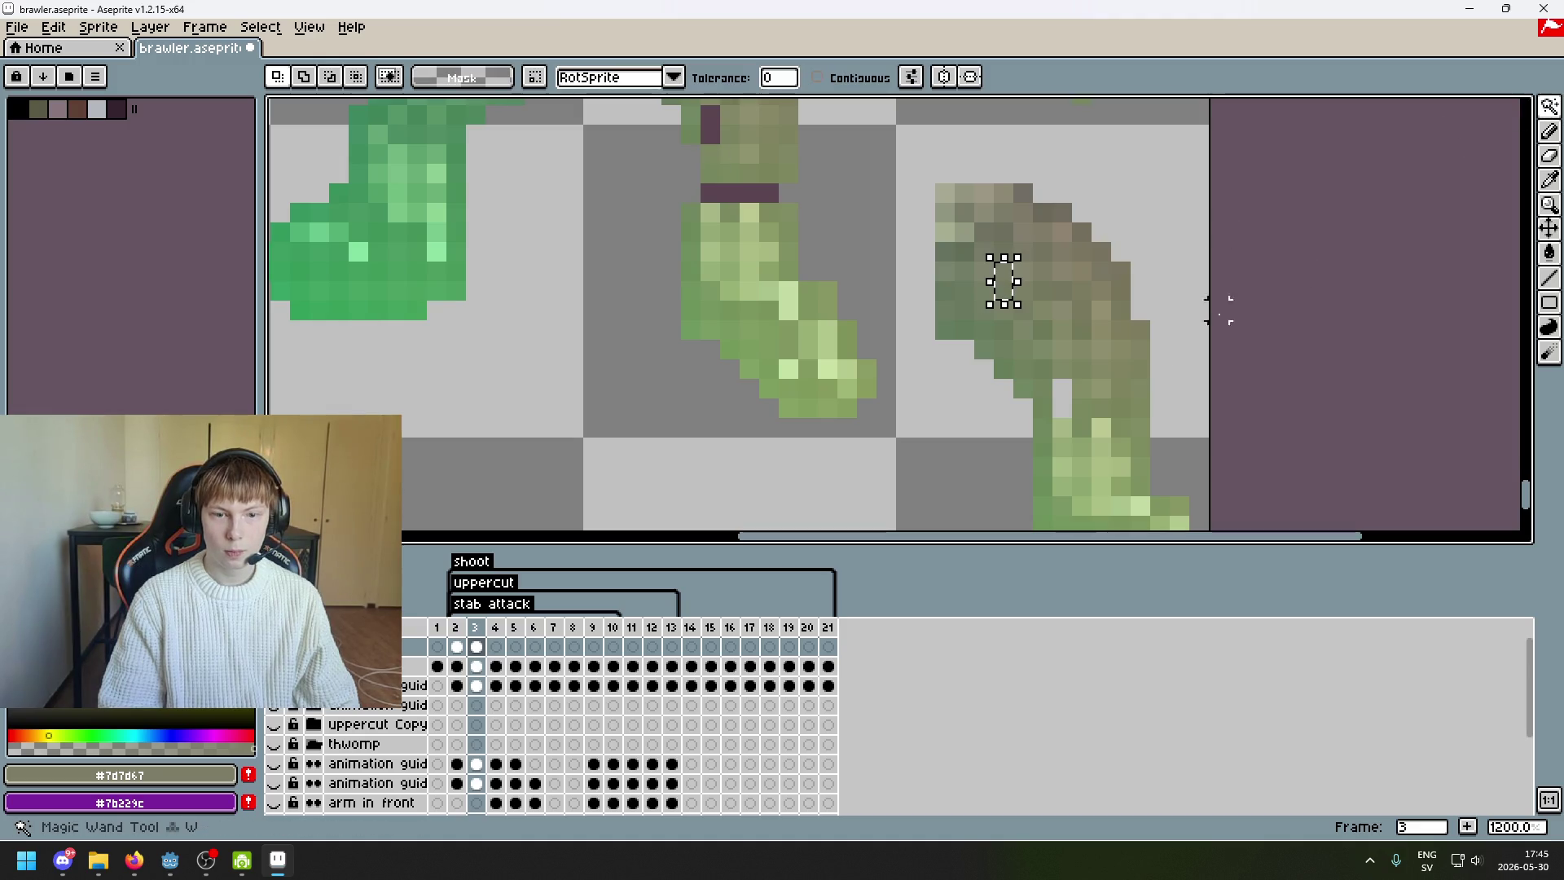
pyautogui.click(1063, 376)
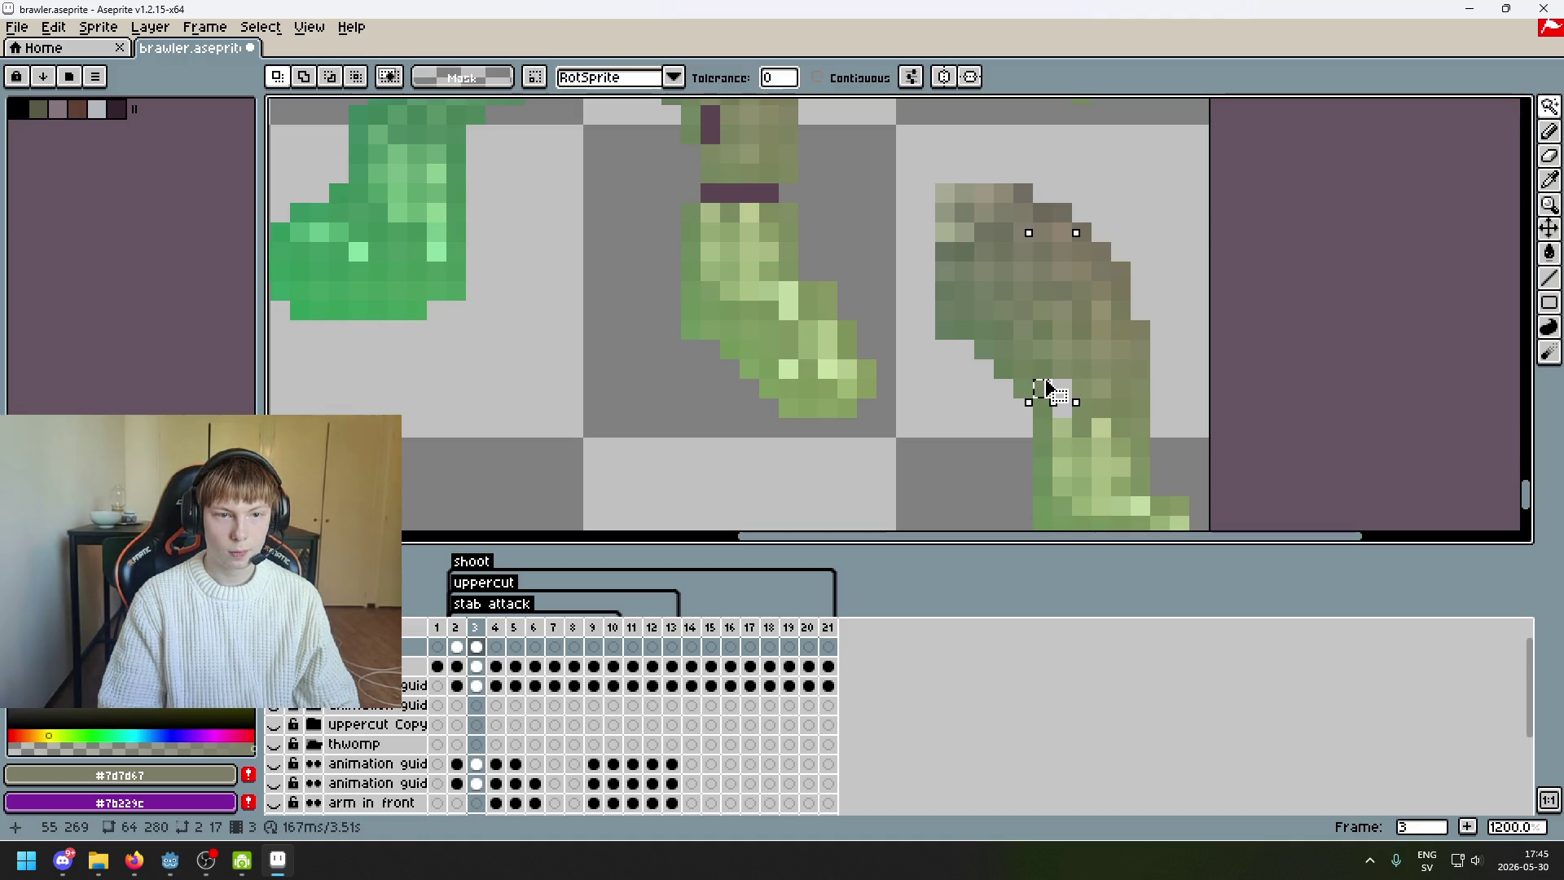
pyautogui.scroll(-4, 767, 260)
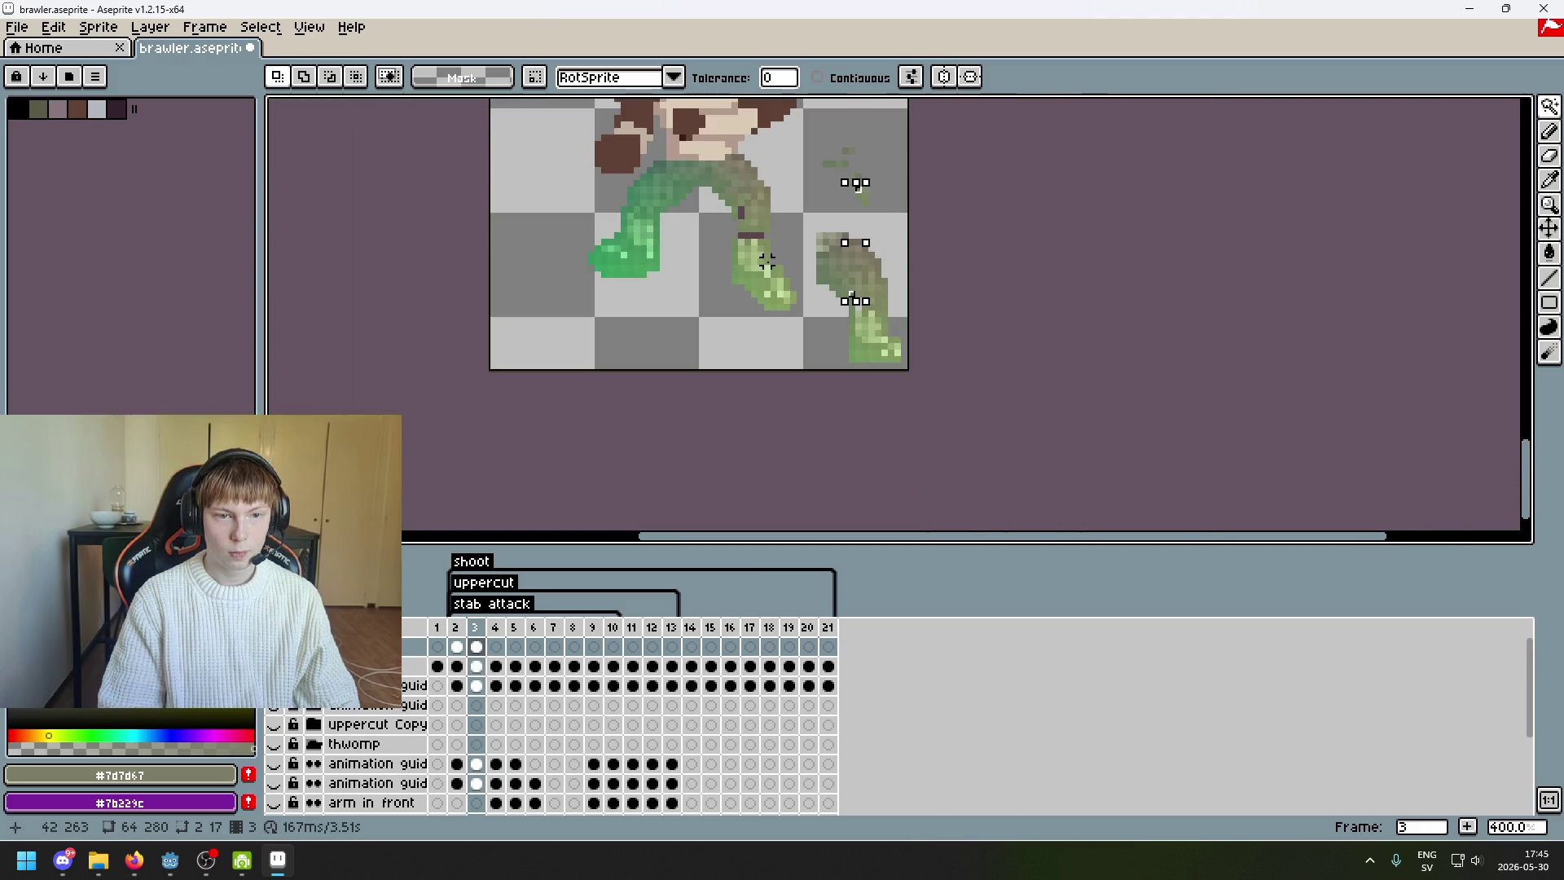
# - Move a two-pixel olive block from the spare leg onto the knee and confirm it
pyautogui.scroll(3, 920, 348)
pyautogui.click(896, 348)
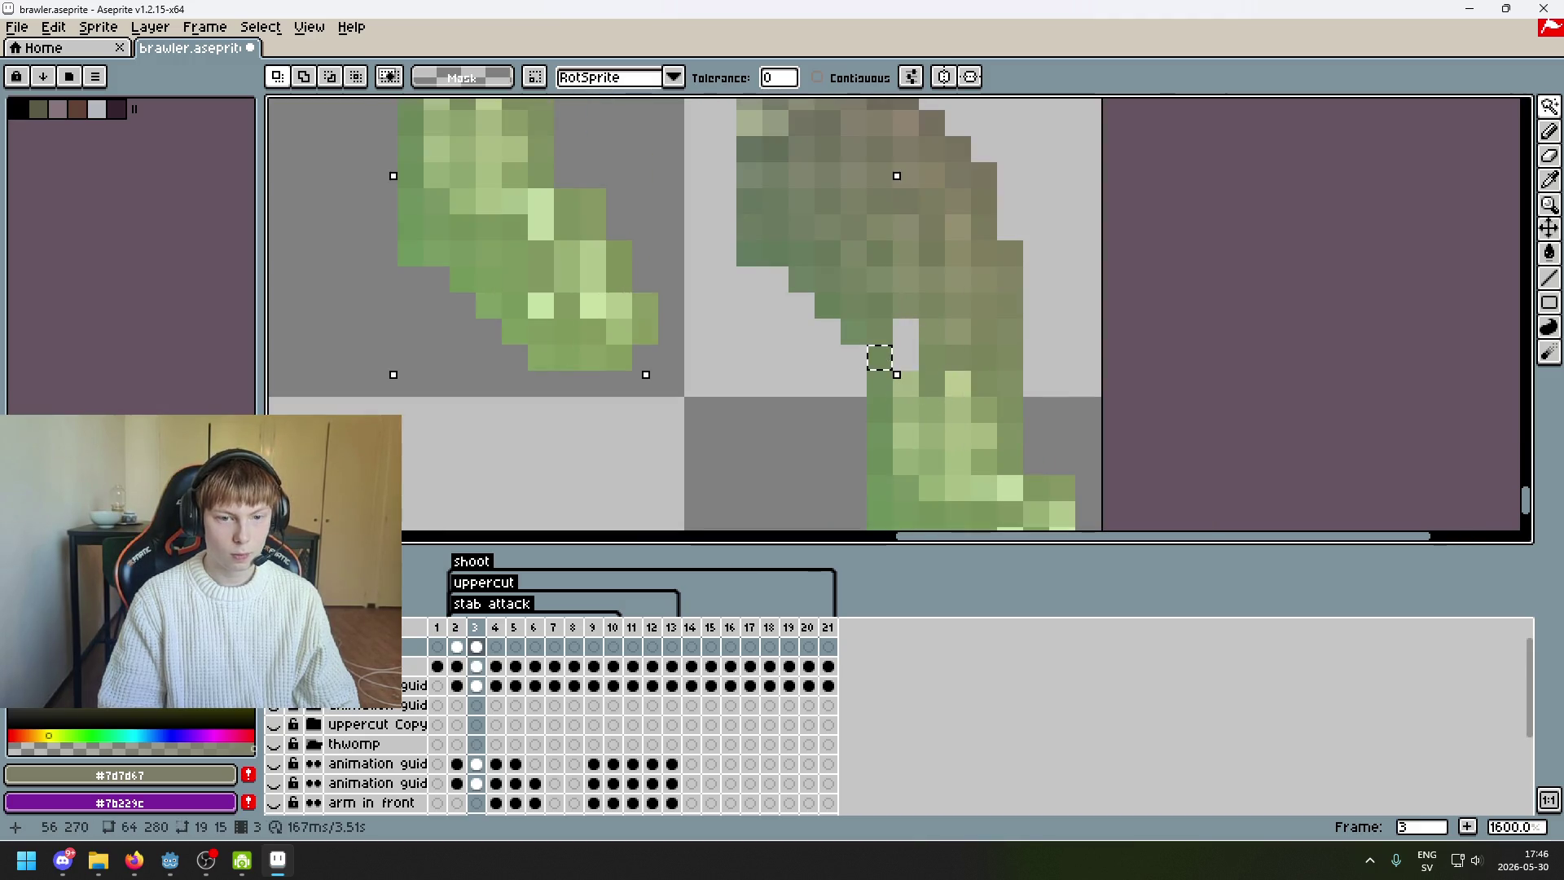
pyautogui.scroll(-2, 901, 344)
pyautogui.moveTo(900, 344); pyautogui.dragTo(905, 369)
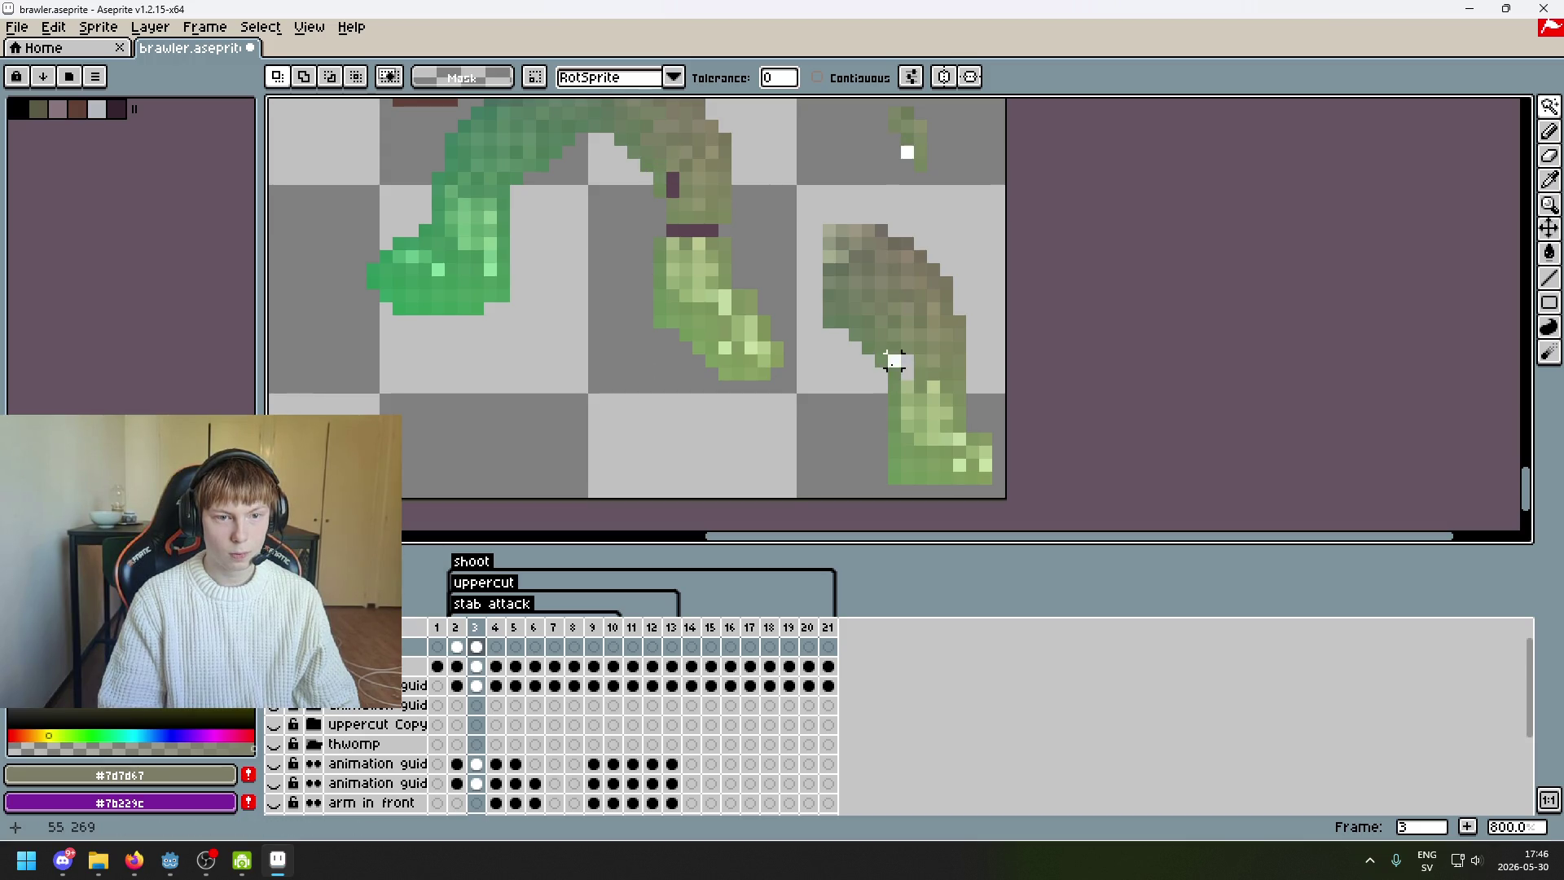
pyautogui.press('m')
pyautogui.scroll(3, 961, 324)
pyautogui.moveTo(827, 399)
pyautogui.mouseDown()
pyautogui.moveTo(839, 415)
pyautogui.moveTo(670, 243)
pyautogui.mouseUp()
pyautogui.scroll(-3, 876, 384)
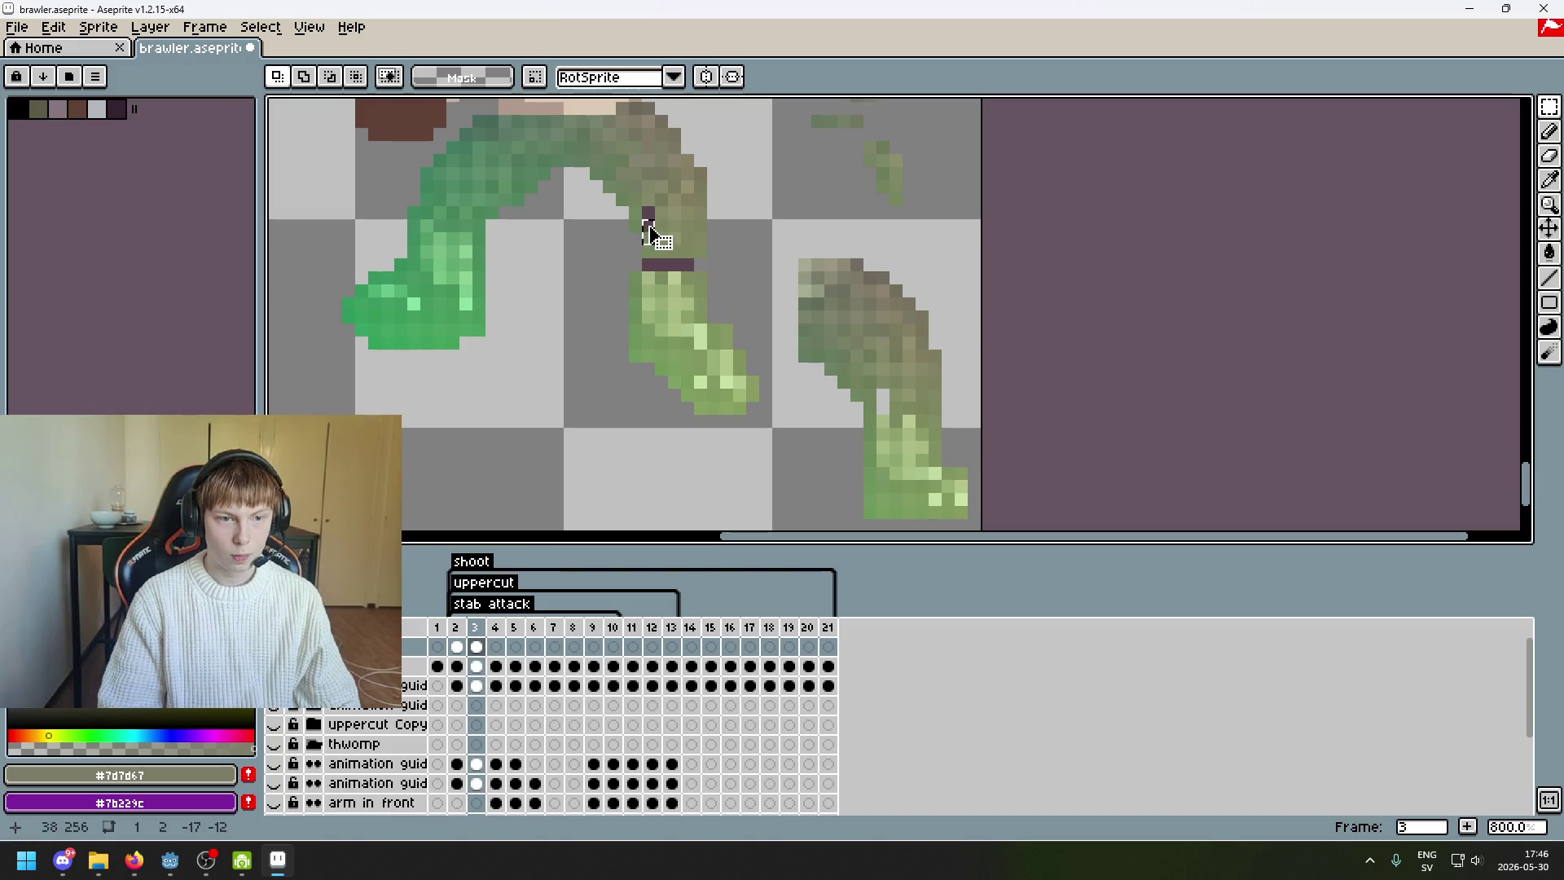
pyautogui.hotkey('ctrl', 'z')
pyautogui.moveTo(861, 388); pyautogui.dragTo(822, 349)
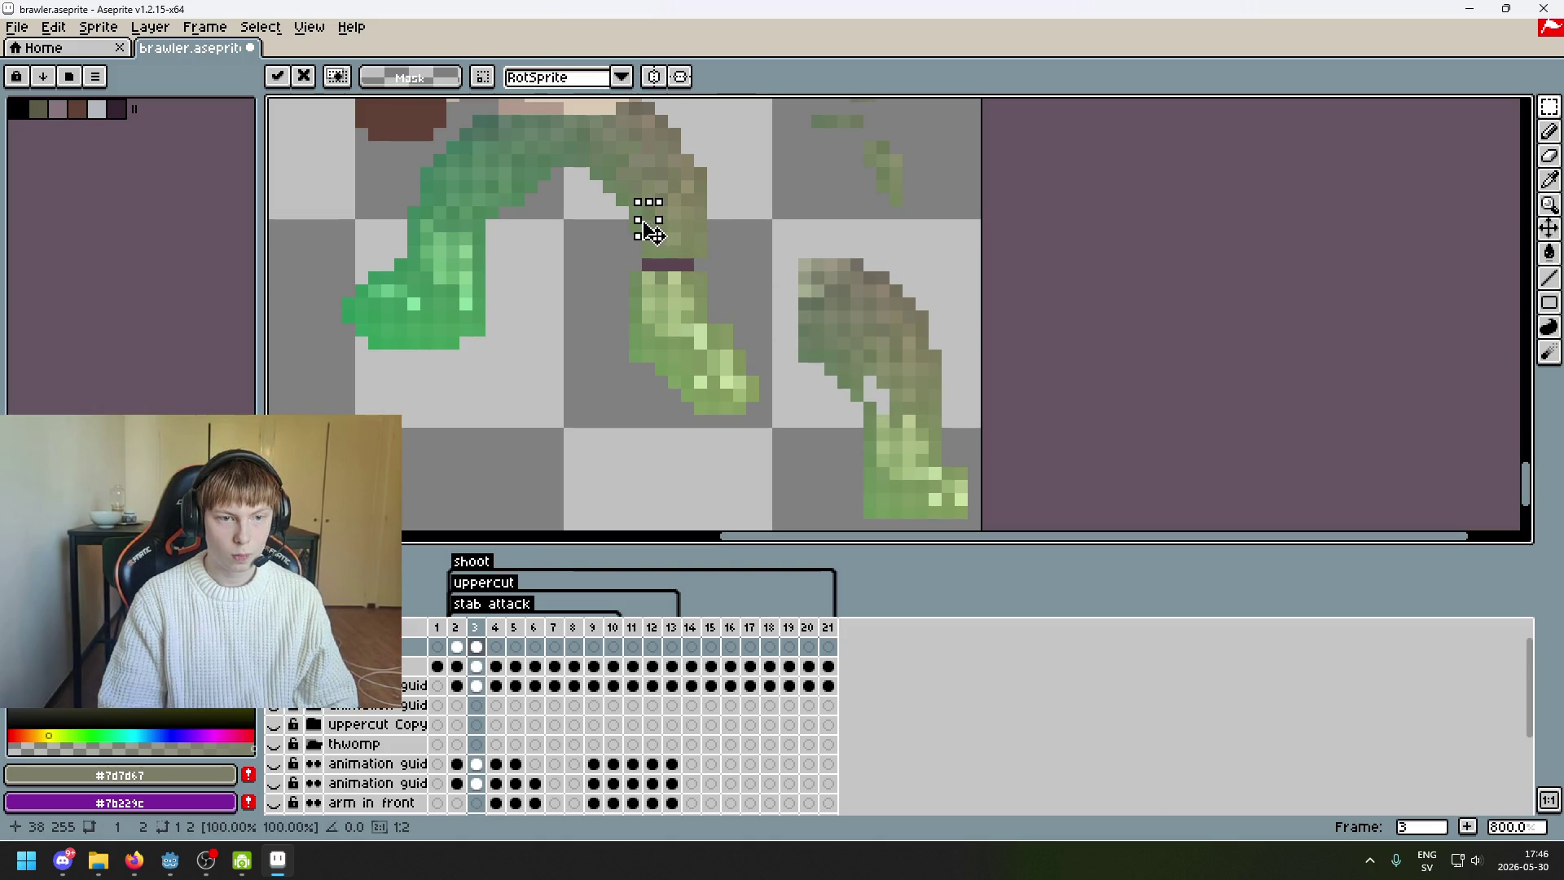
pyautogui.scroll(2, 713, 317)
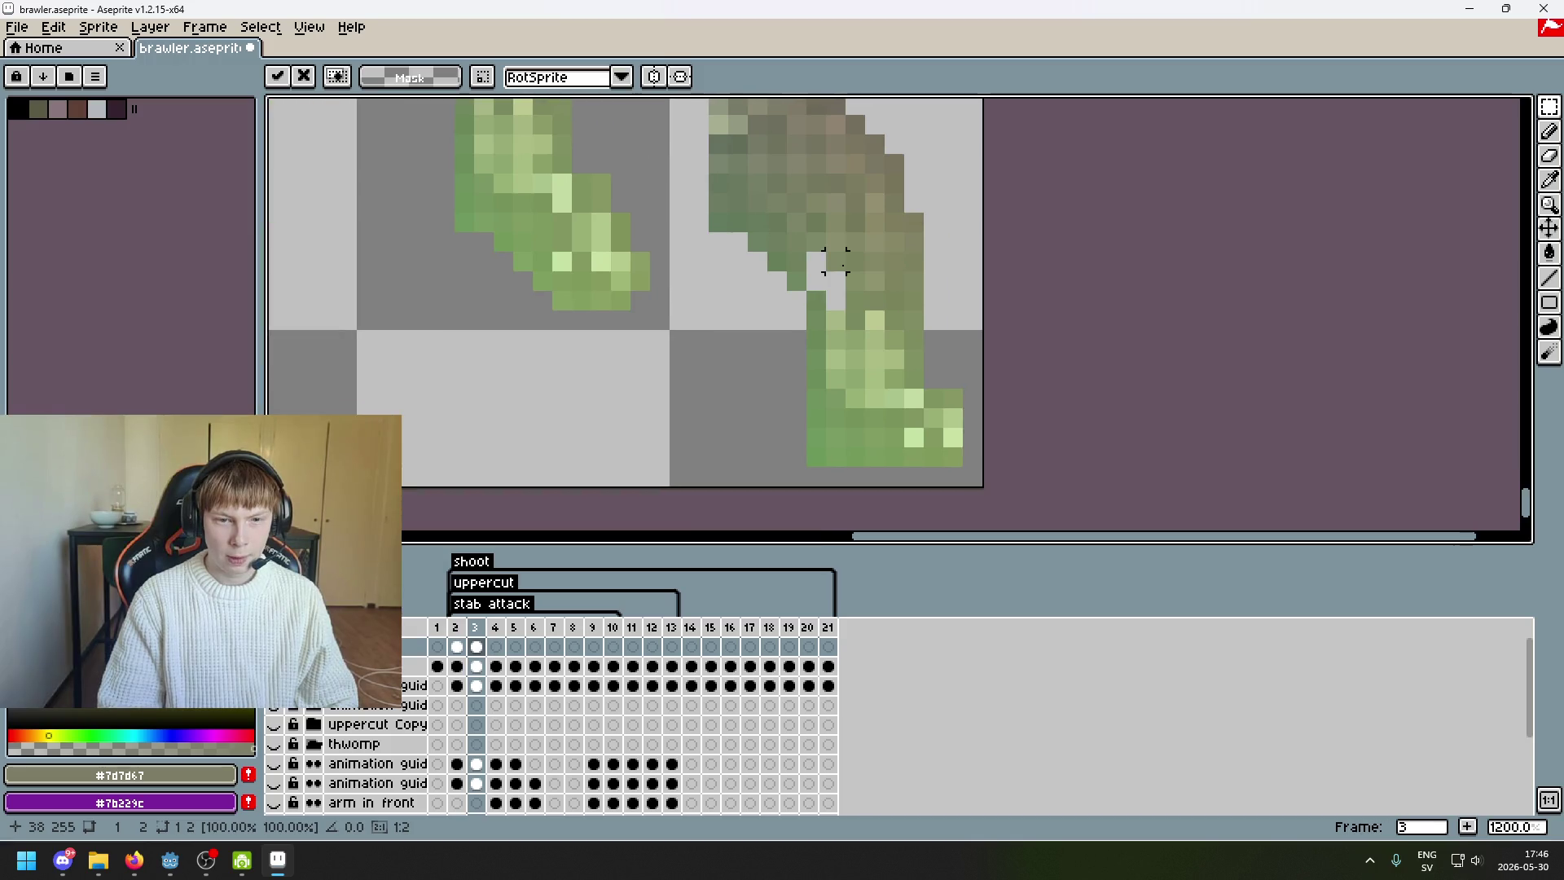
pyautogui.scroll(-3, 929, 272)
pyautogui.scroll(1, 793, 287)
pyautogui.press('Return')
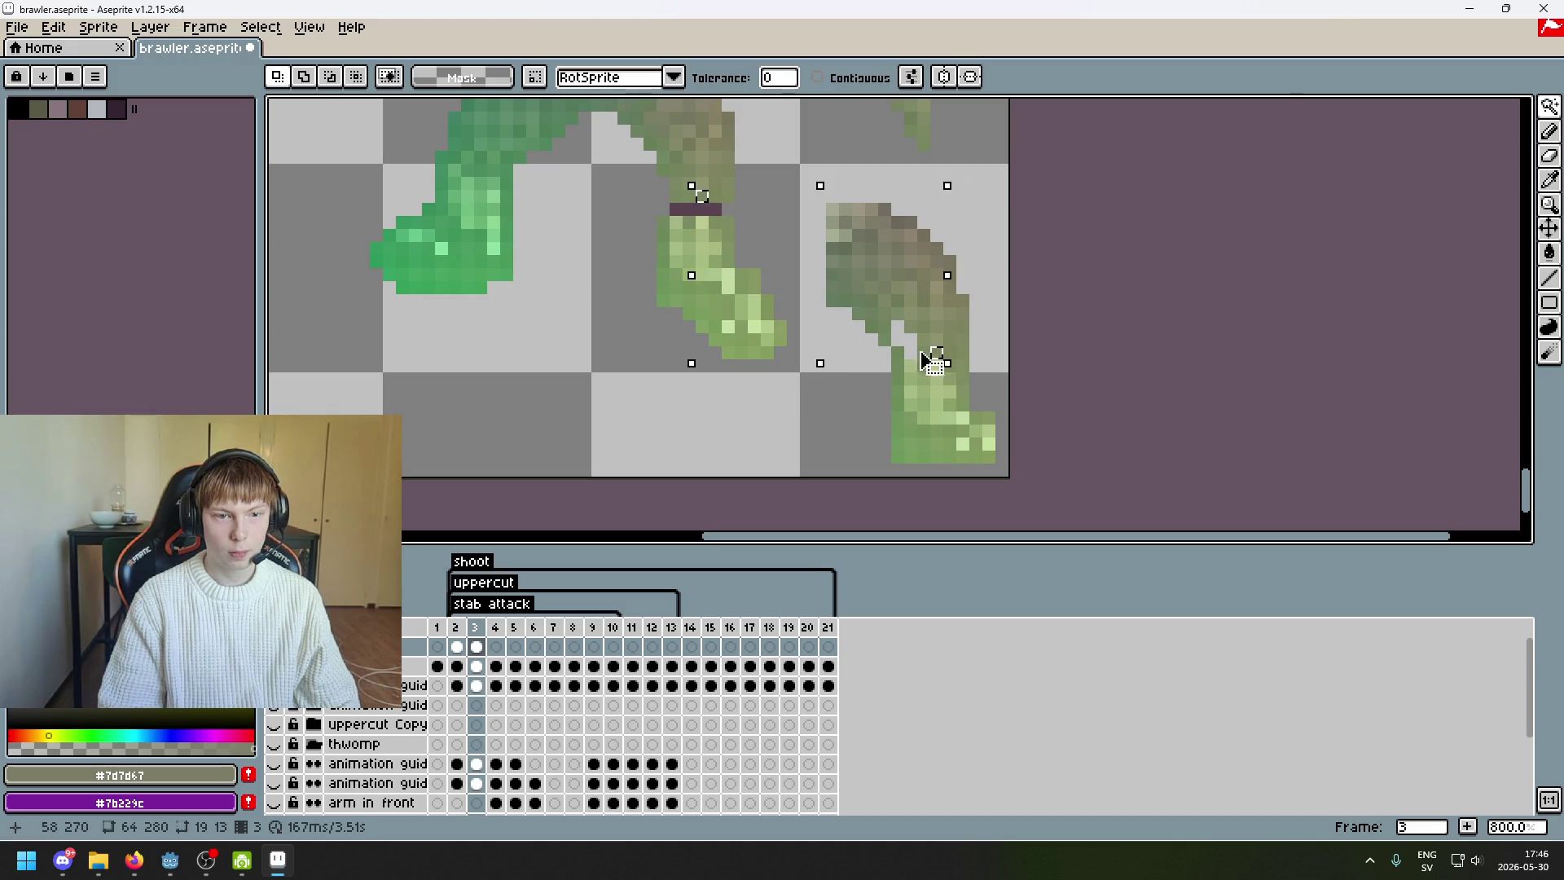
# - Shift one more pixel strip onto the knee to hide the remaining purple, then commit
pyautogui.scroll(3, 934, 352)
pyautogui.click(1426, 106)
pyautogui.scroll(1, 663, 147)
pyautogui.scroll(1, 768, 237)
pyautogui.moveTo(846, 226)
pyautogui.mouseDown()
pyautogui.moveTo(722, 272)
pyautogui.moveTo(643, 273)
pyautogui.moveTo(730, 269)
pyautogui.moveTo(741, 291)
pyautogui.mouseUp()
pyautogui.click(899, 289)
pyautogui.scroll(-6, 848, 244)
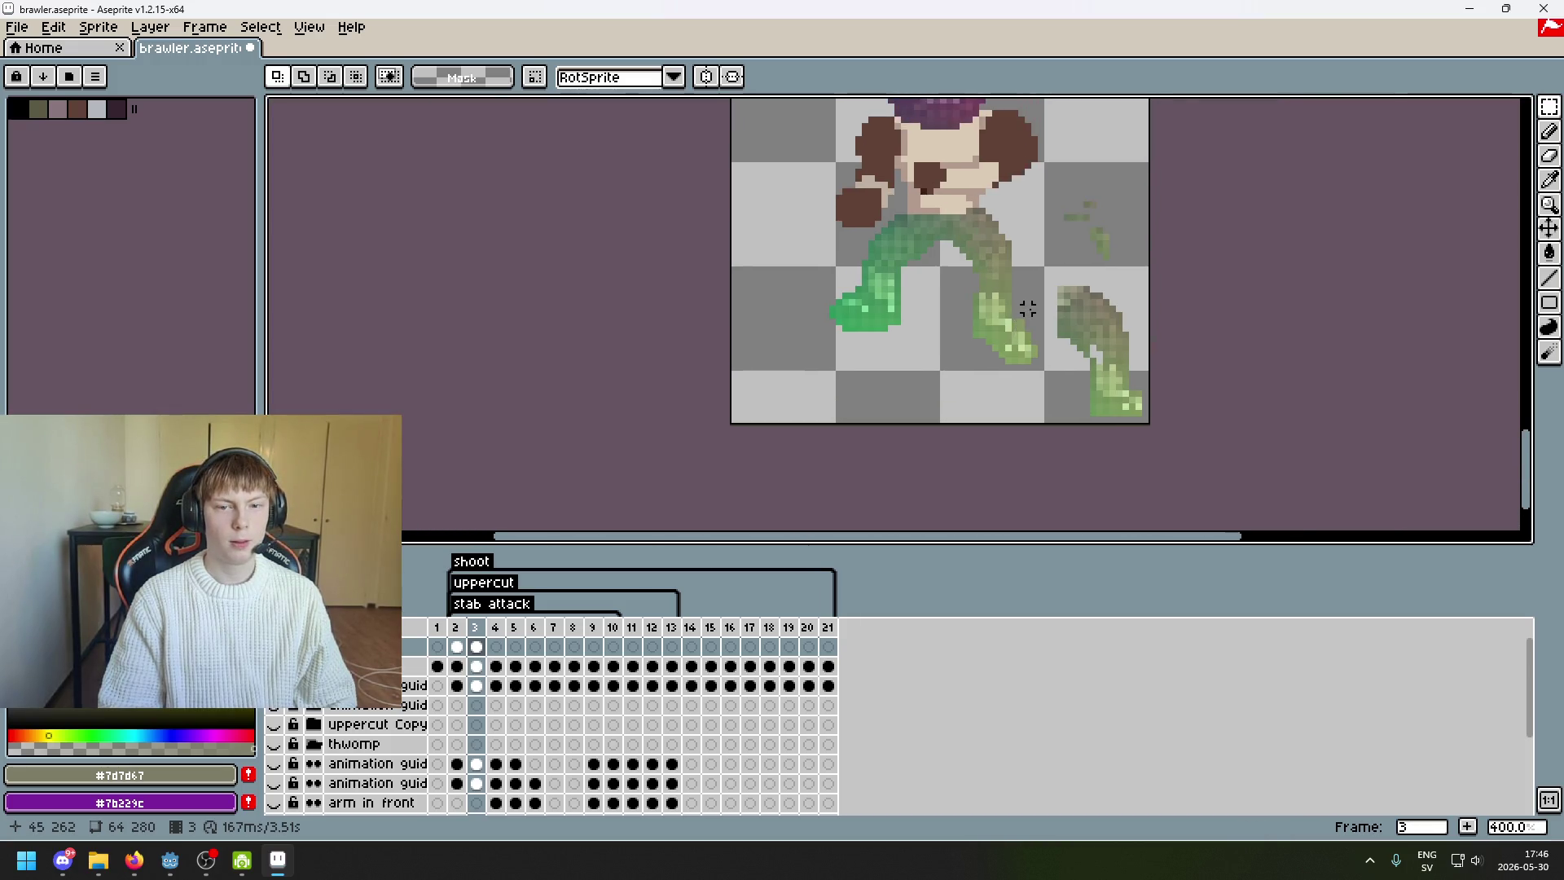
pyautogui.scroll(4, 949, 261)
pyautogui.scroll(2, 904, 253)
# - Eyedrop the leg green #70895F, then erase the spare green guide pieces at lower right
pyautogui.press('b')
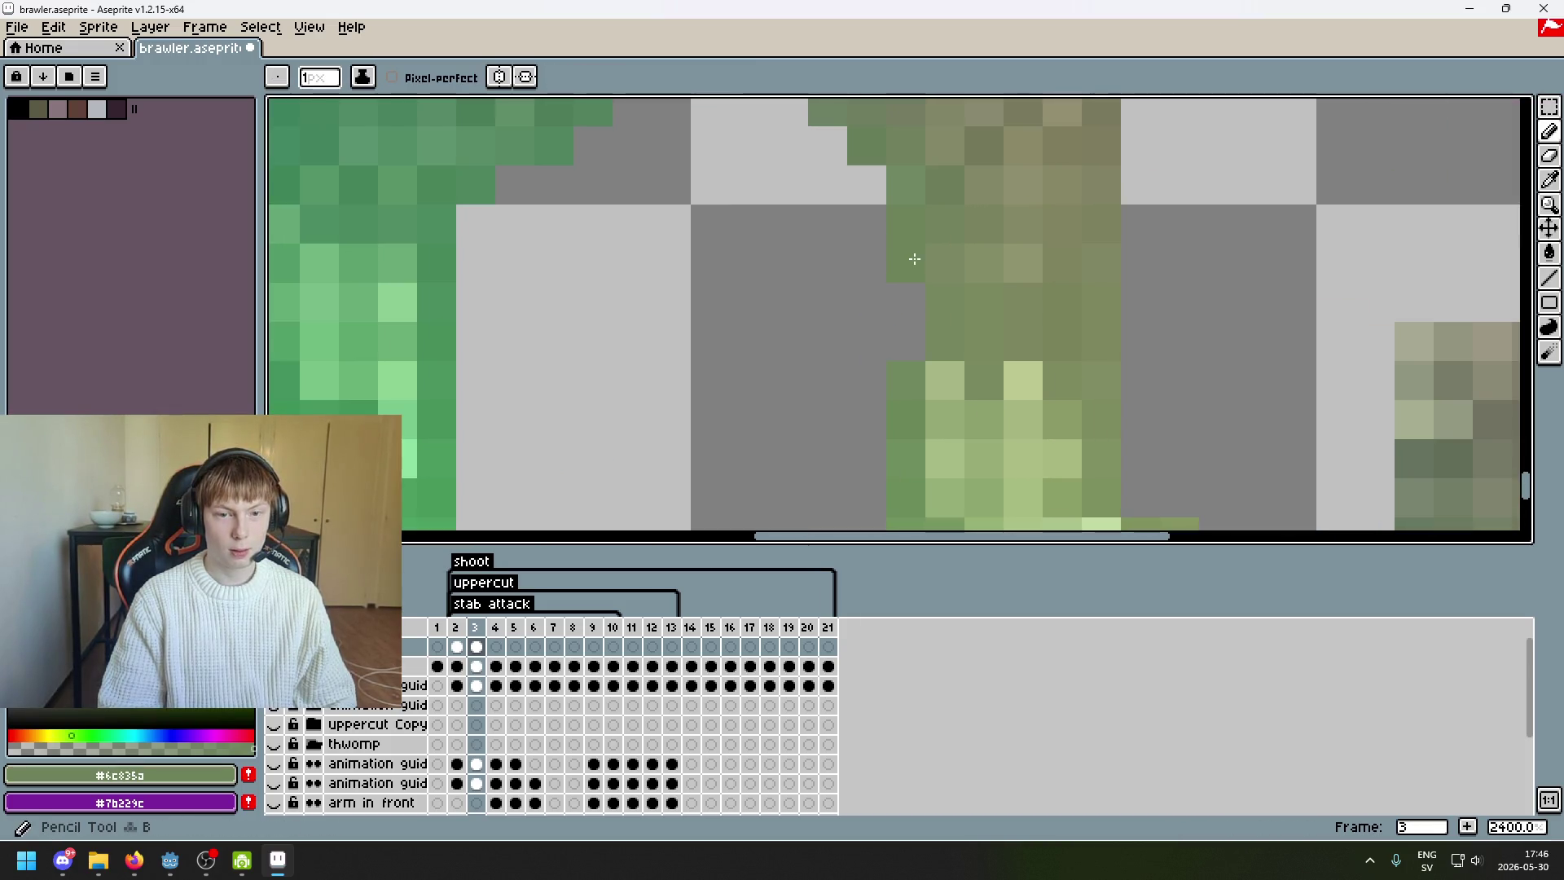
pyautogui.keyDown('alt'); pyautogui.click(910, 350); pyautogui.keyUp('alt')
pyautogui.scroll(-6, 911, 351)
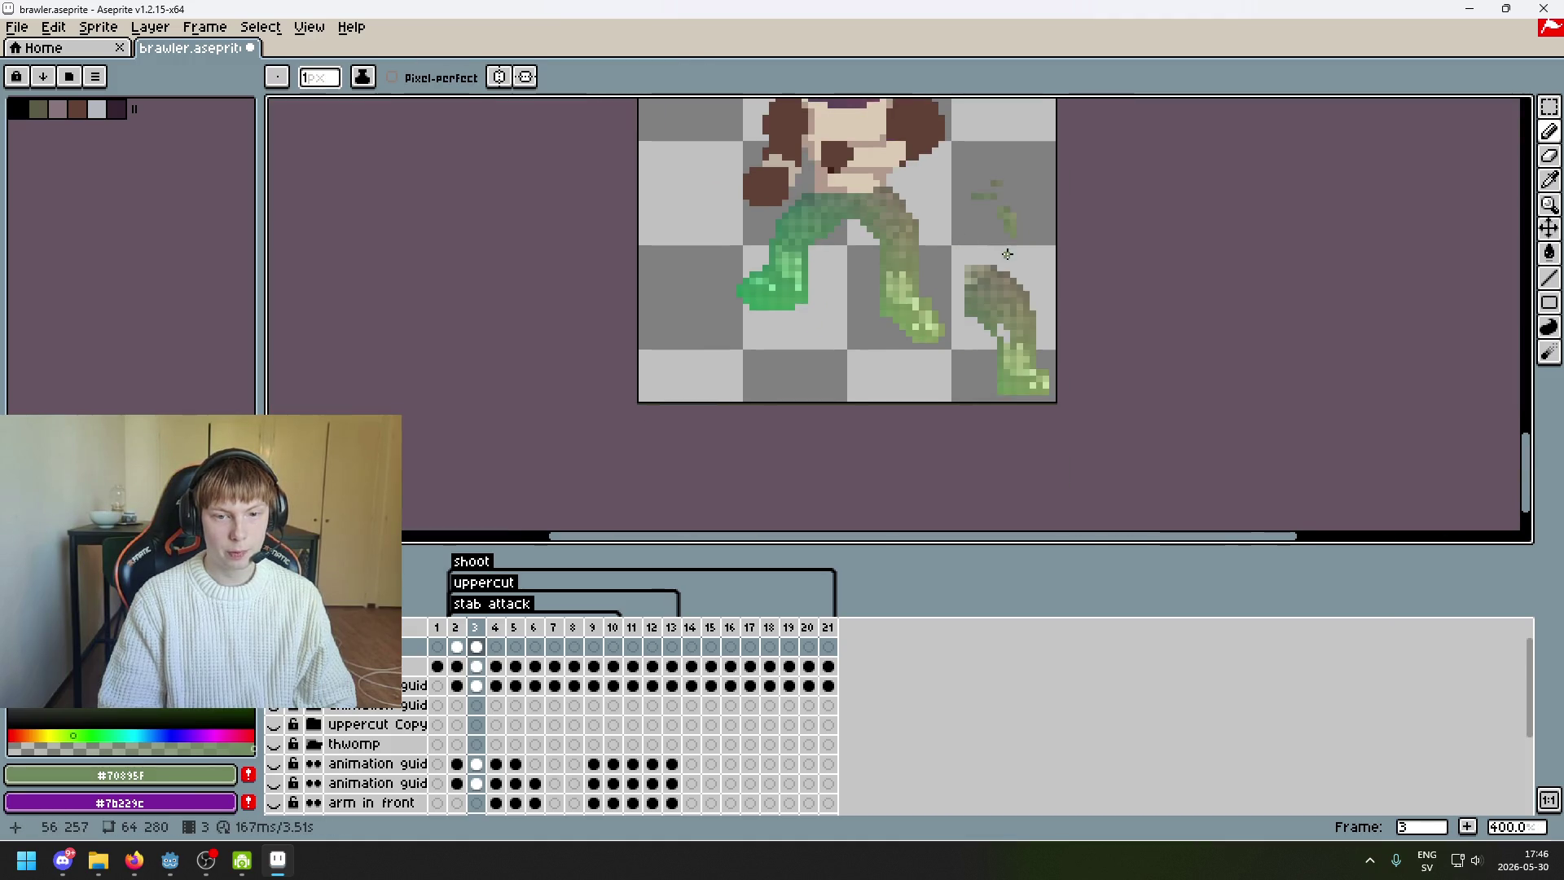
pyautogui.press('e')
pyautogui.moveTo(1030, 367); pyautogui.dragTo(1018, 302)
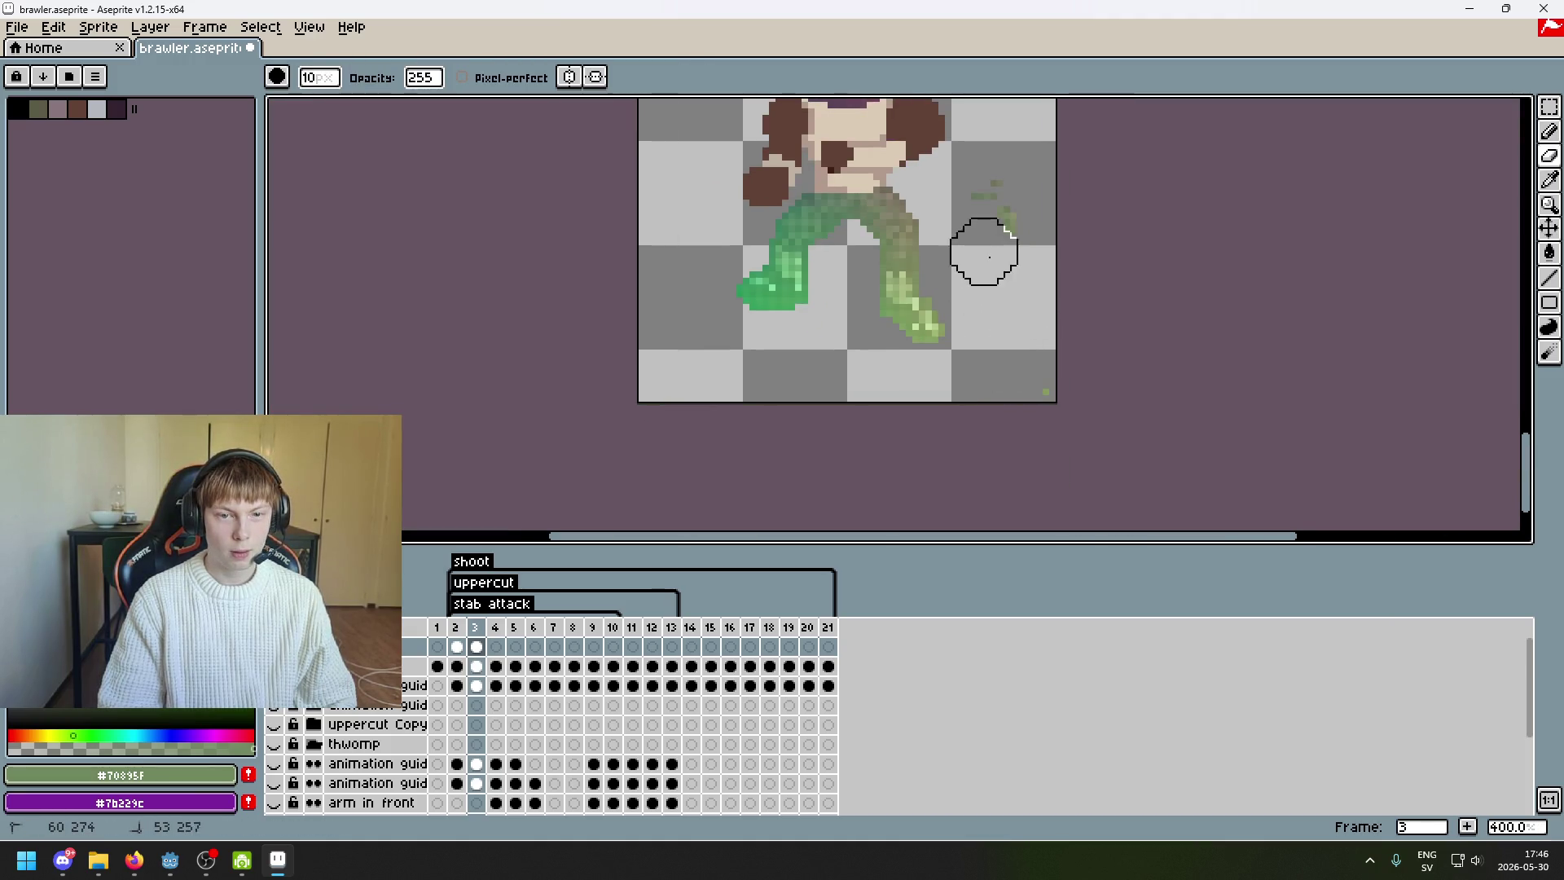
pyautogui.hotkey('ctrl', 'z')
pyautogui.moveTo(1047, 377); pyautogui.dragTo(1017, 349)
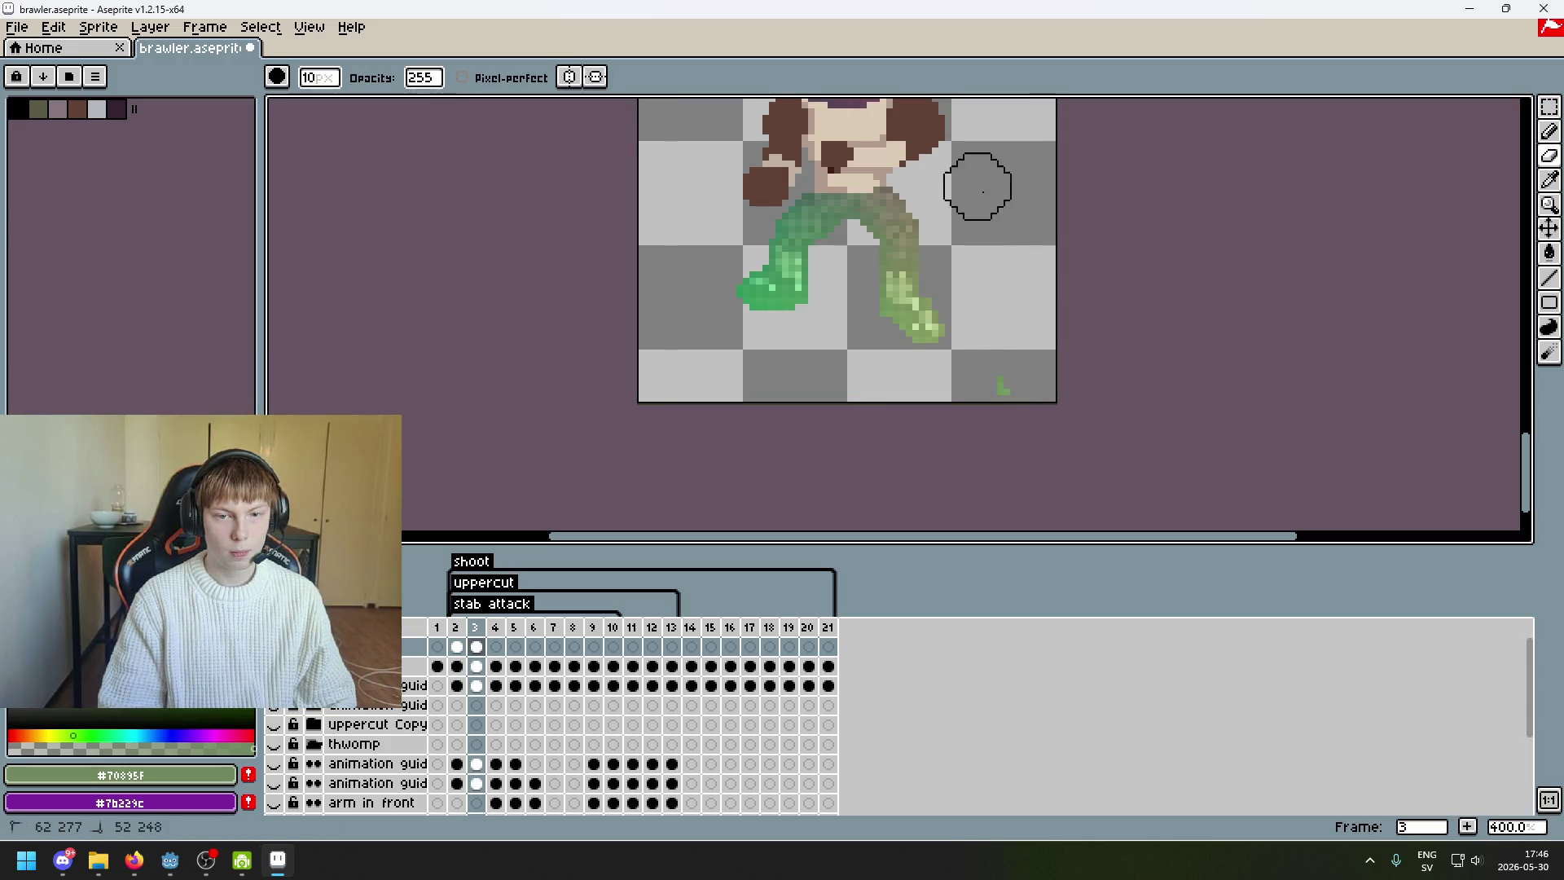
# - Switch to the Magic Wand and pan to the colour blobs above the head
pyautogui.scroll(2, 1265, 220)
pyautogui.press('w')
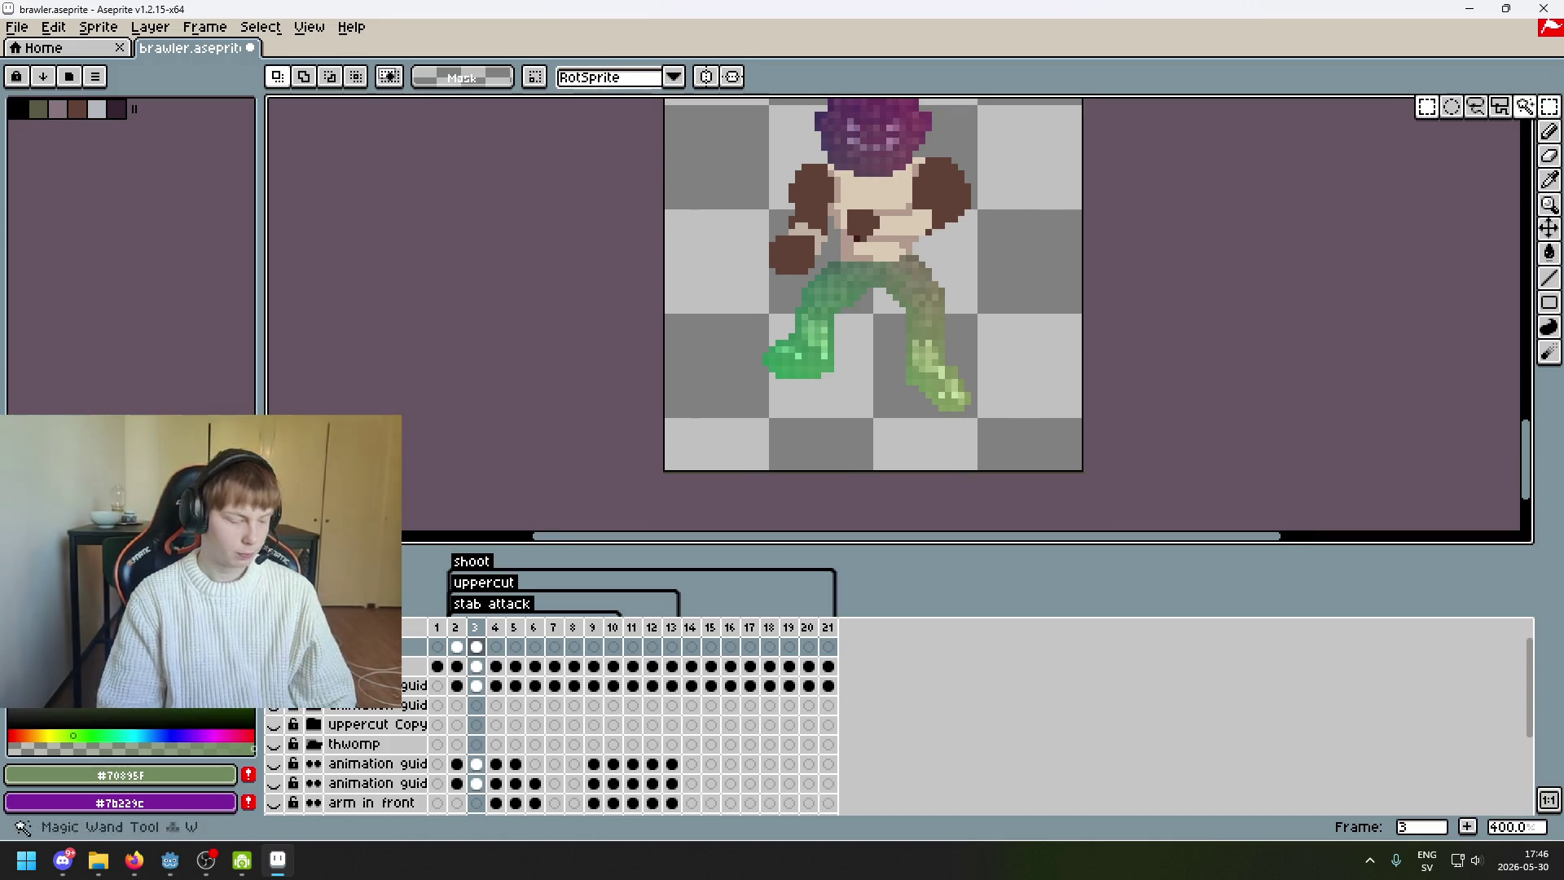
pyautogui.scroll(2, 1170, 304)
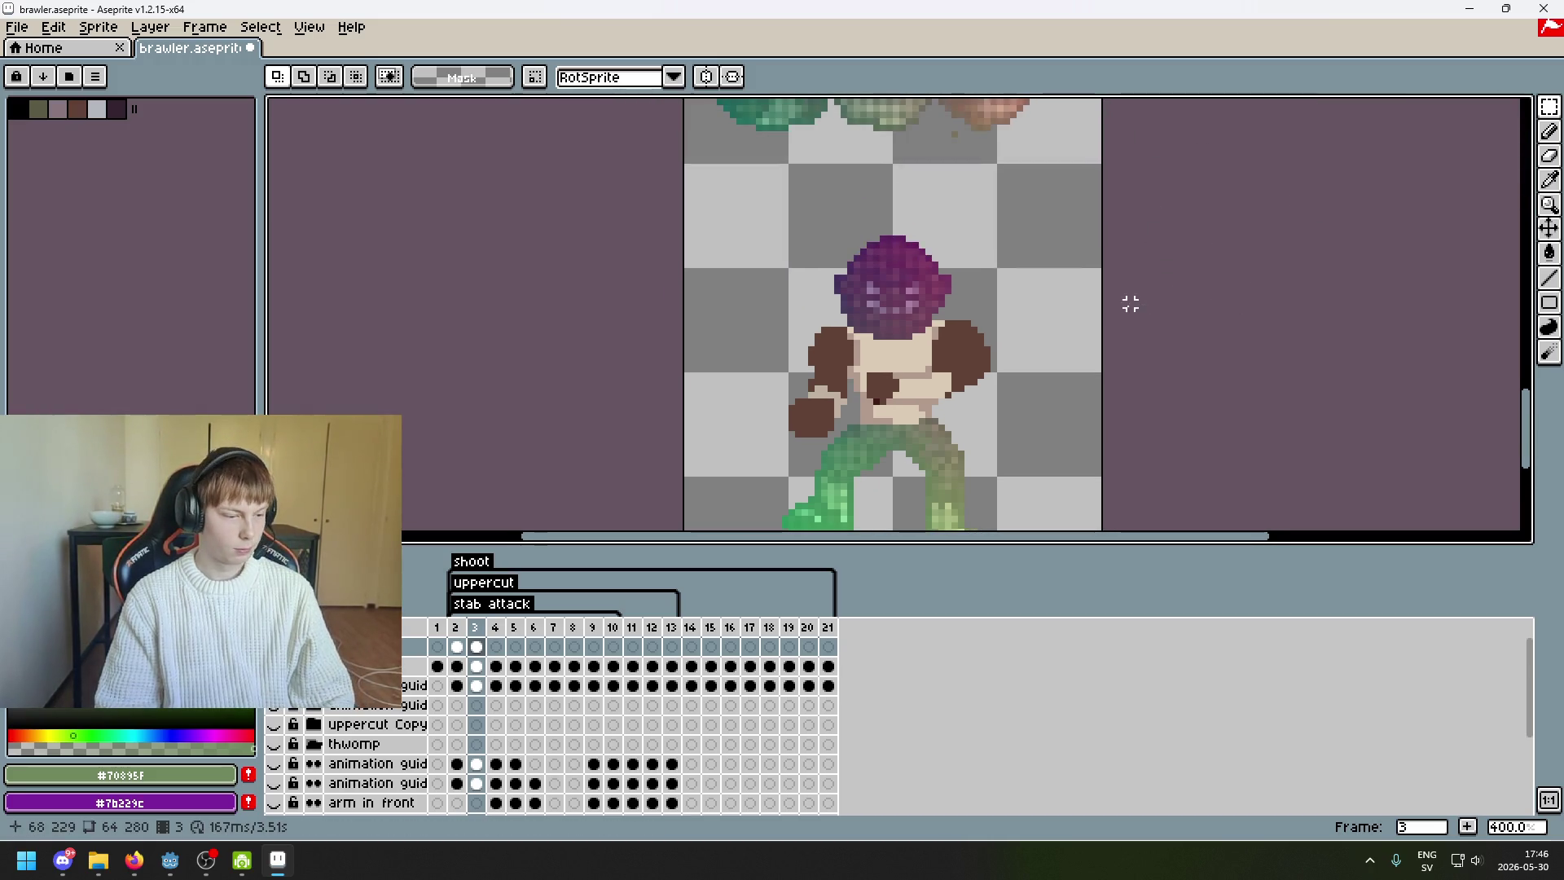
pyautogui.moveTo(1103, 297)
pyautogui.mouseDown()
pyautogui.moveTo(1082, 363)
pyautogui.moveTo(1048, 335)
pyautogui.moveTo(1034, 139)
pyautogui.moveTo(1050, 249)
pyautogui.moveTo(1072, 139)
pyautogui.moveTo(1069, 236)
pyautogui.moveTo(991, 230)
pyautogui.moveTo(987, 175)
pyautogui.moveTo(994, 307)
pyautogui.moveTo(971, 97)
pyautogui.moveTo(970, 199)
pyautogui.moveTo(932, 374)
pyautogui.moveTo(943, 196)
pyautogui.mouseUp()
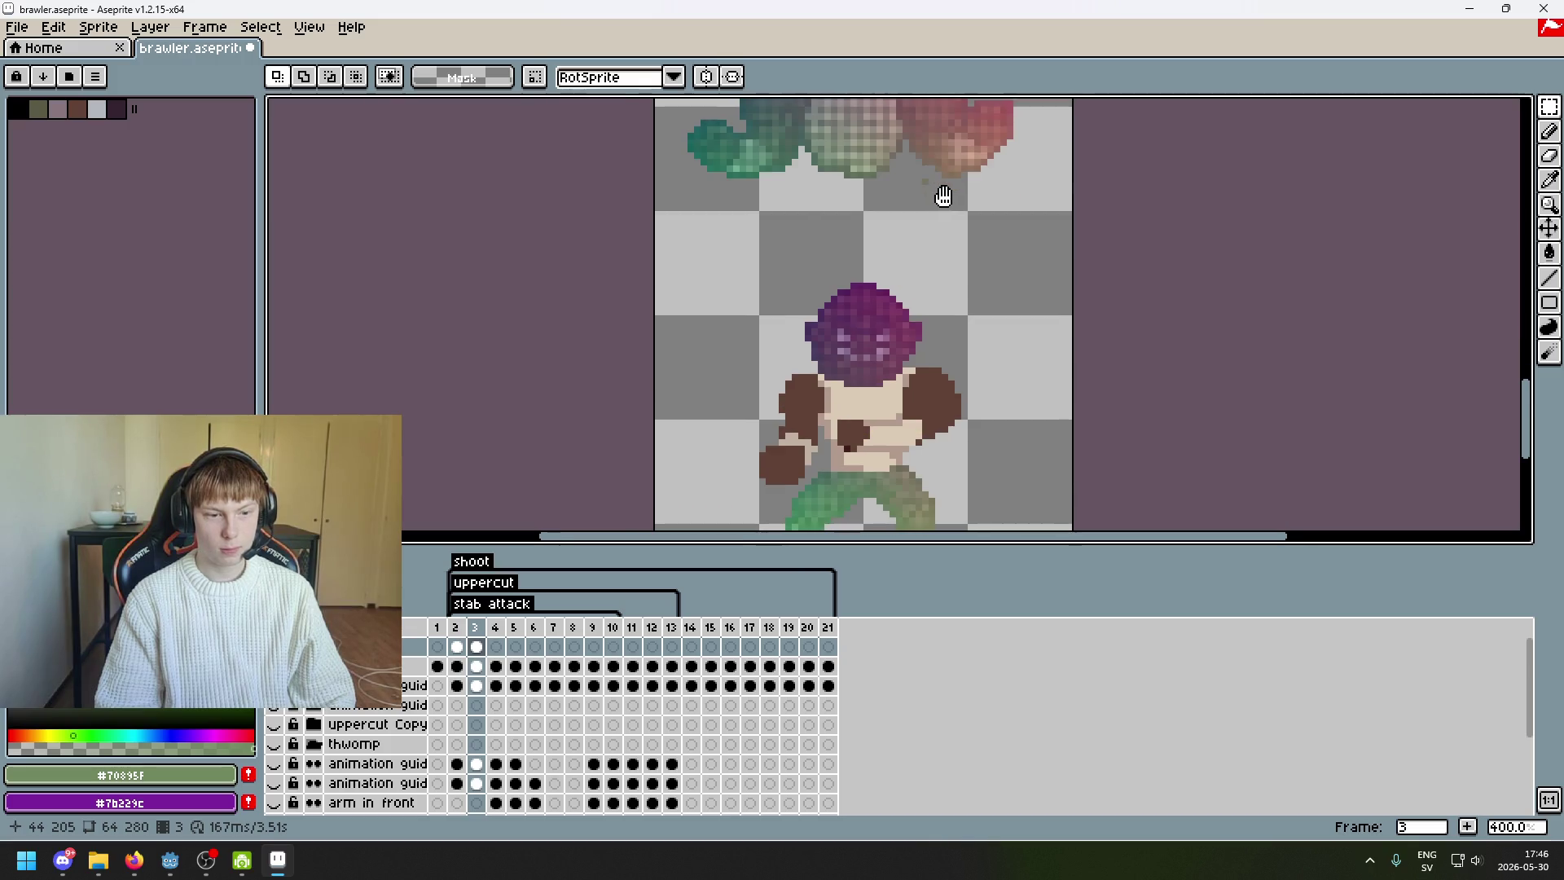
# - Flip back and forth through frames 2 to 7 to compare the brawler's poses
pyautogui.press('Right')
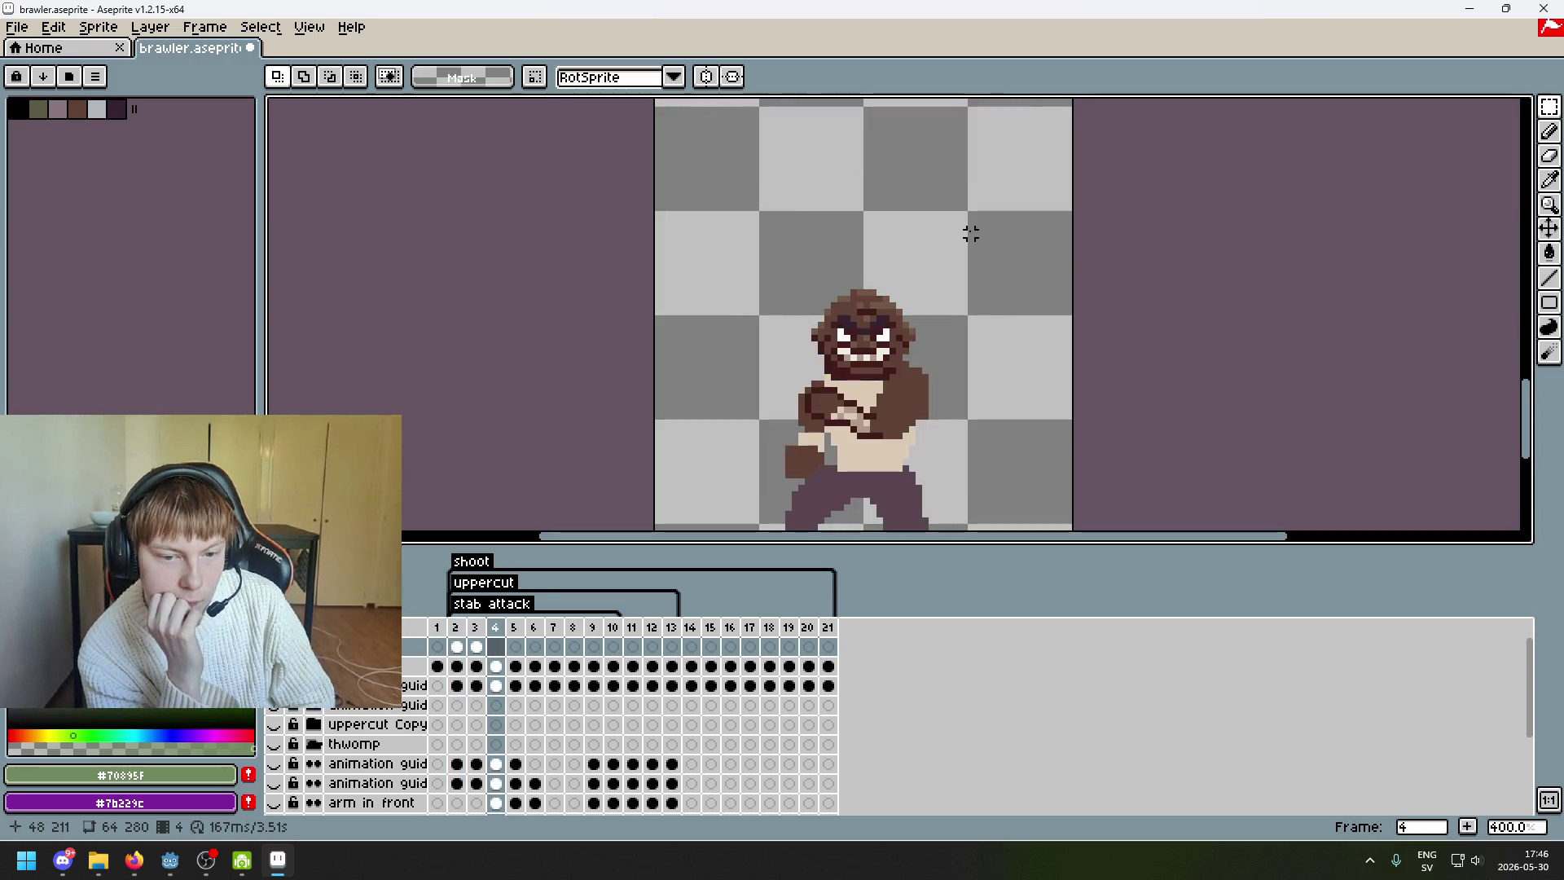
pyautogui.press('Left')
pyautogui.press('Left')
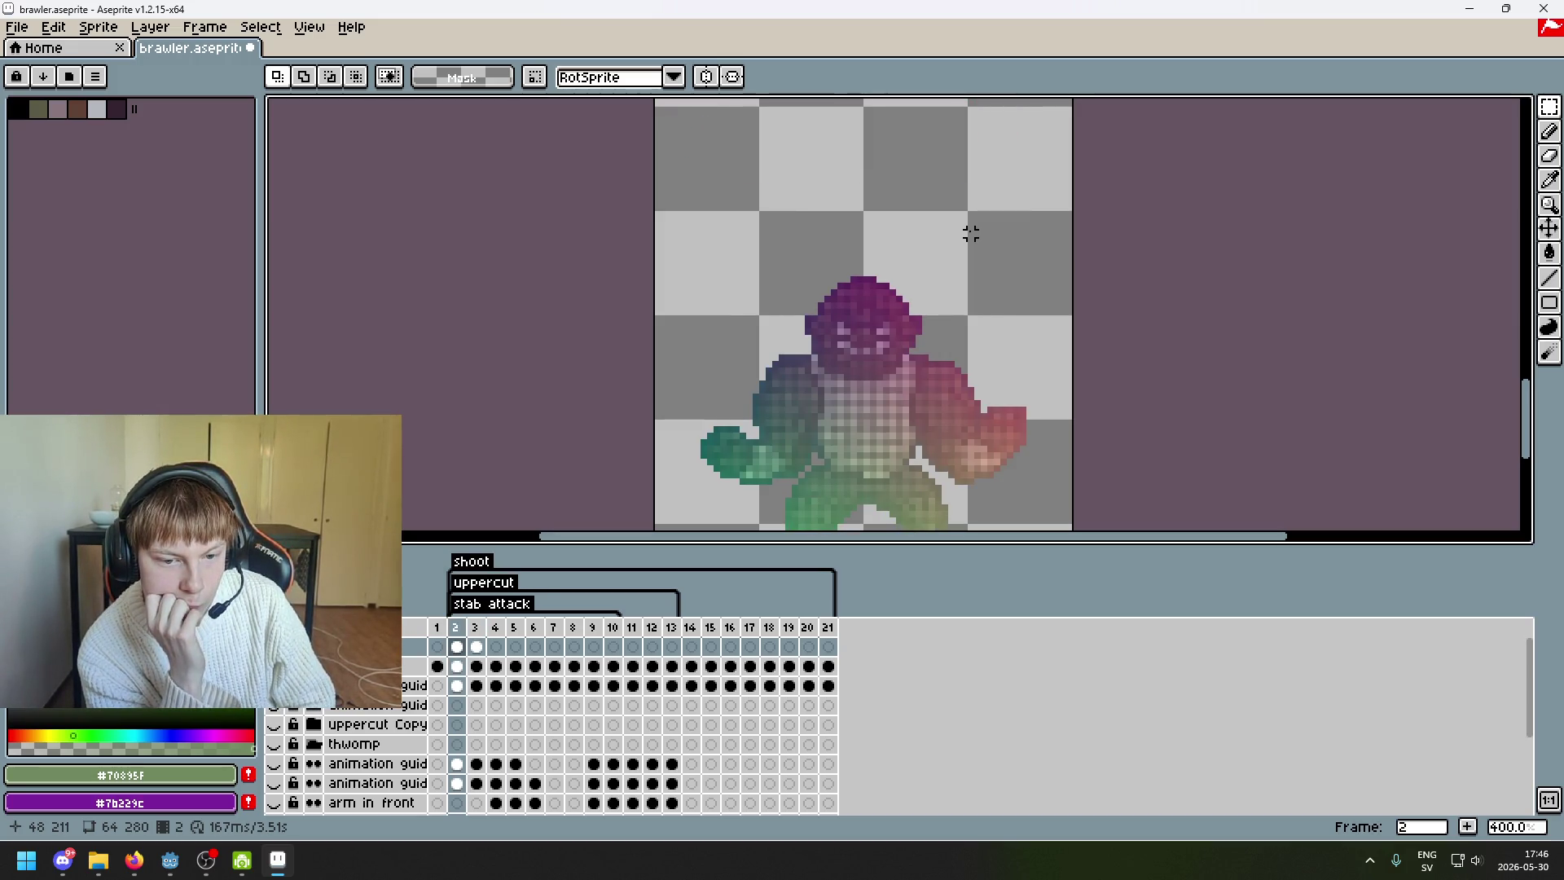
pyautogui.press('Right')
pyautogui.press('Right')
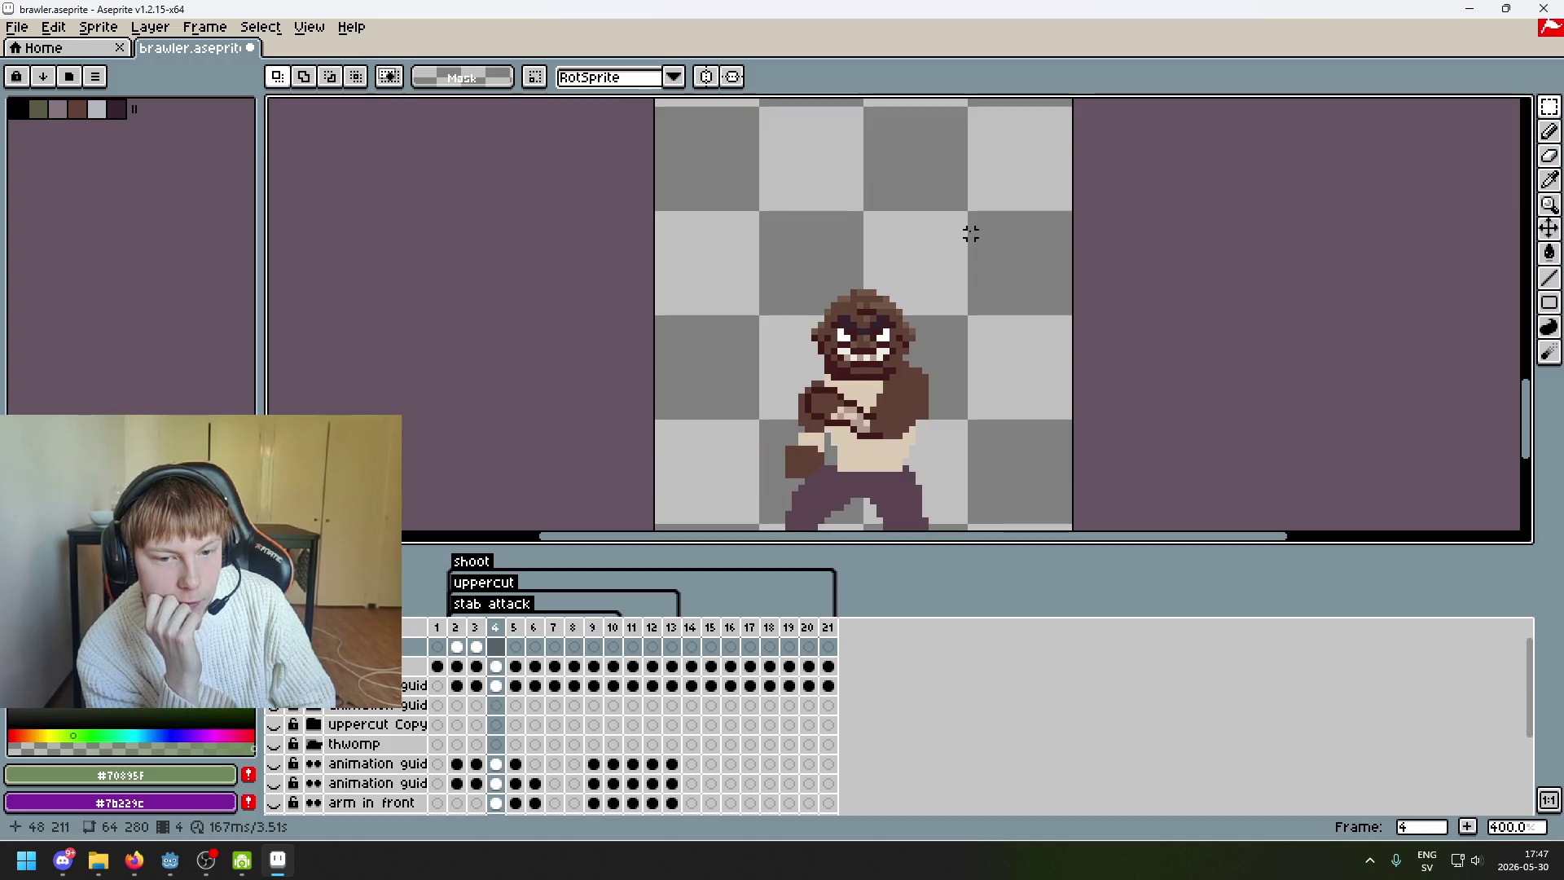
pyautogui.press('Left')
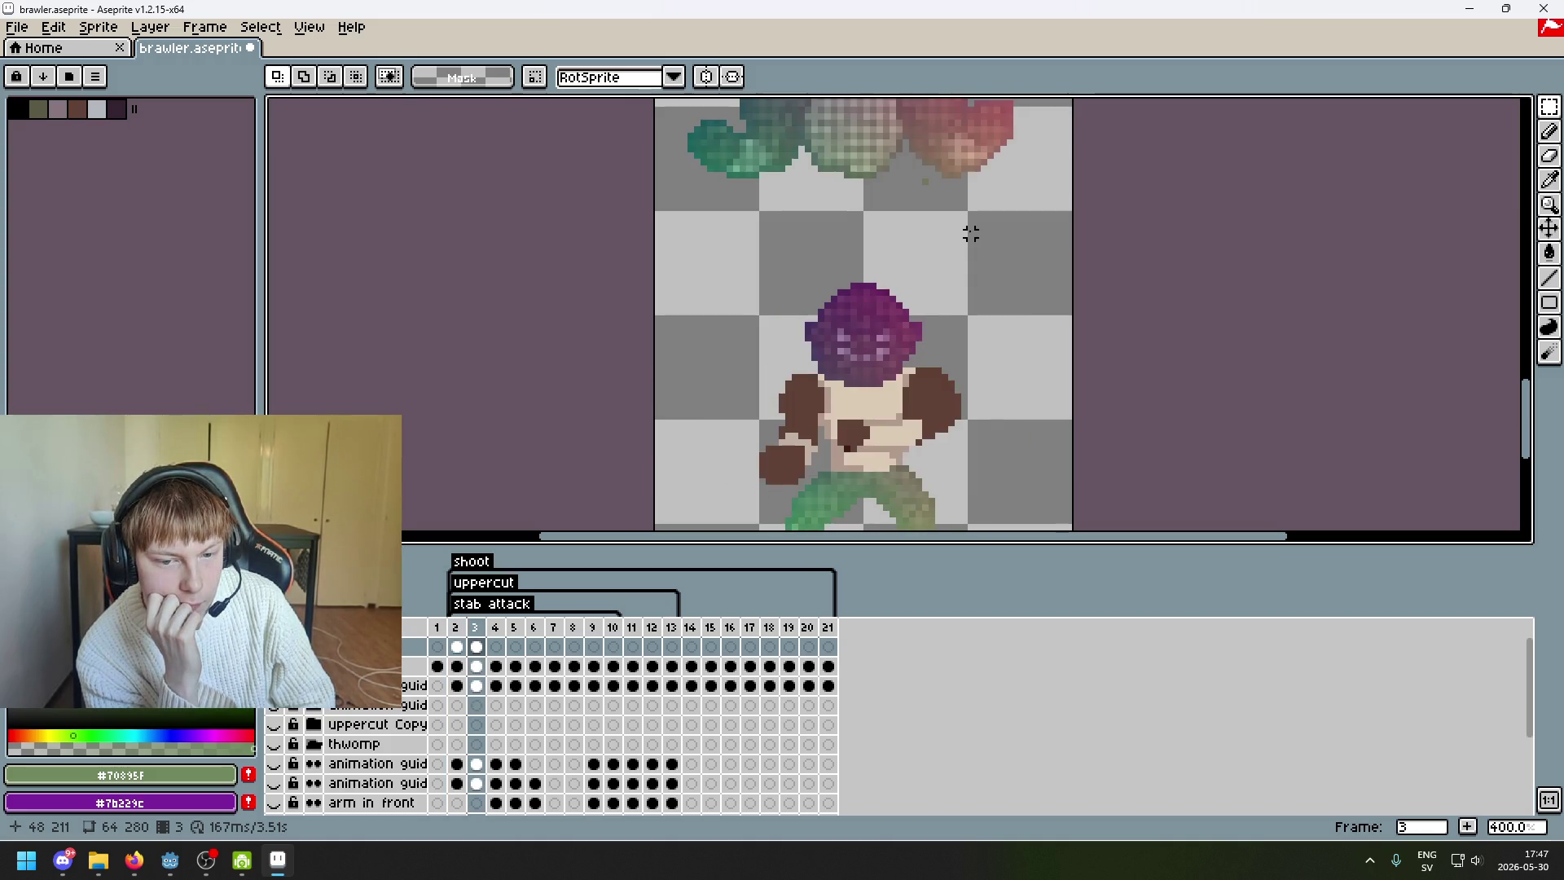
pyautogui.press('Right')
pyautogui.press('Right')
pyautogui.press('Right')
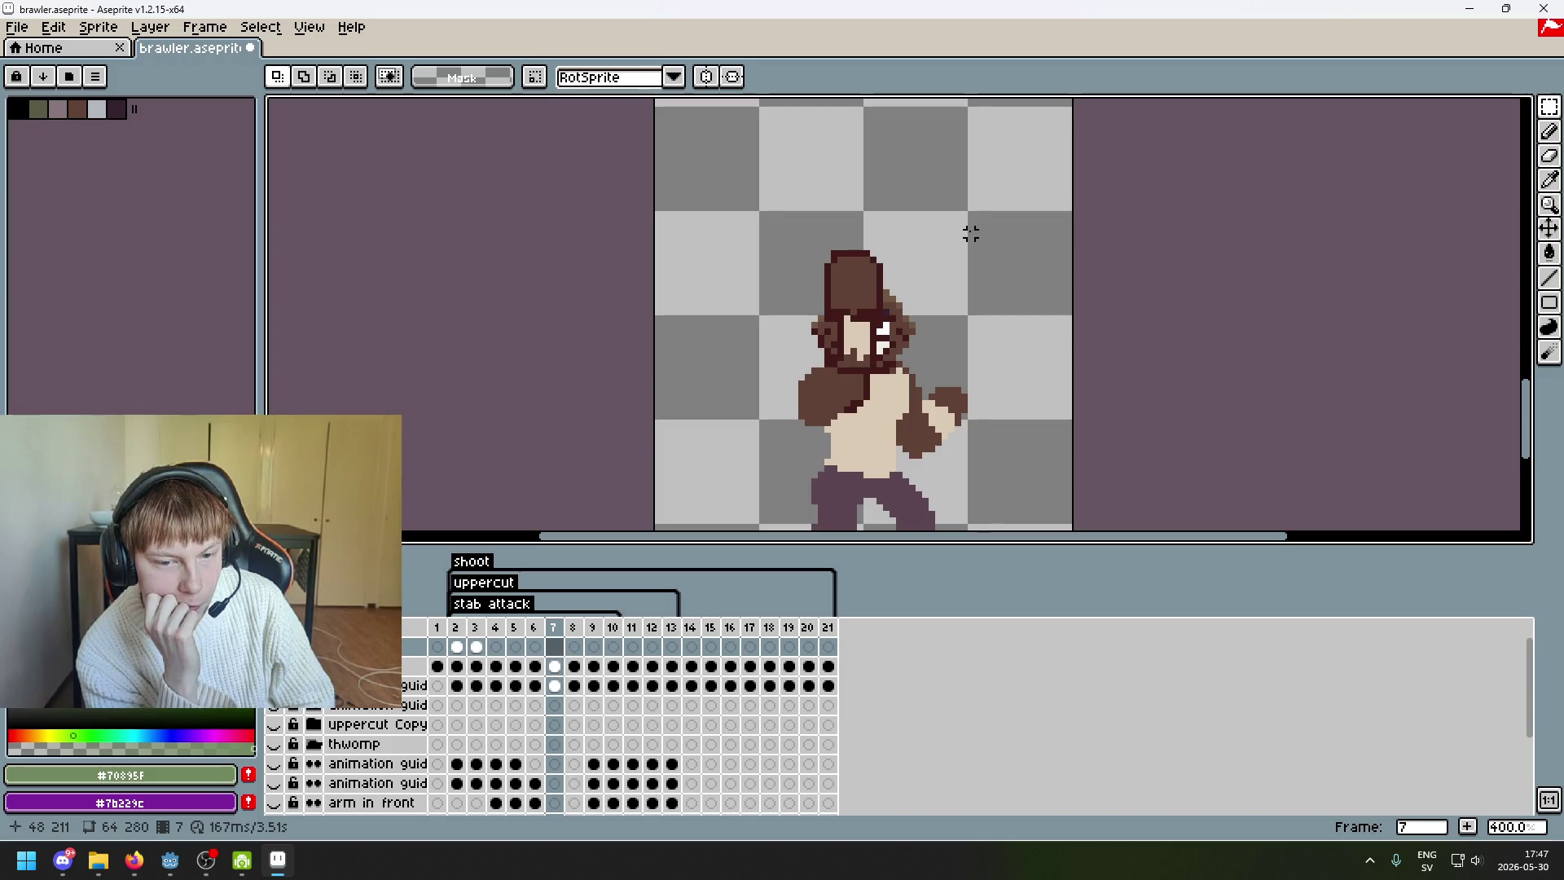
pyautogui.press('Right')
pyautogui.press('Right')
pyautogui.press('Right')
pyautogui.press('Left')
pyautogui.press('Left')
pyautogui.press('Left')
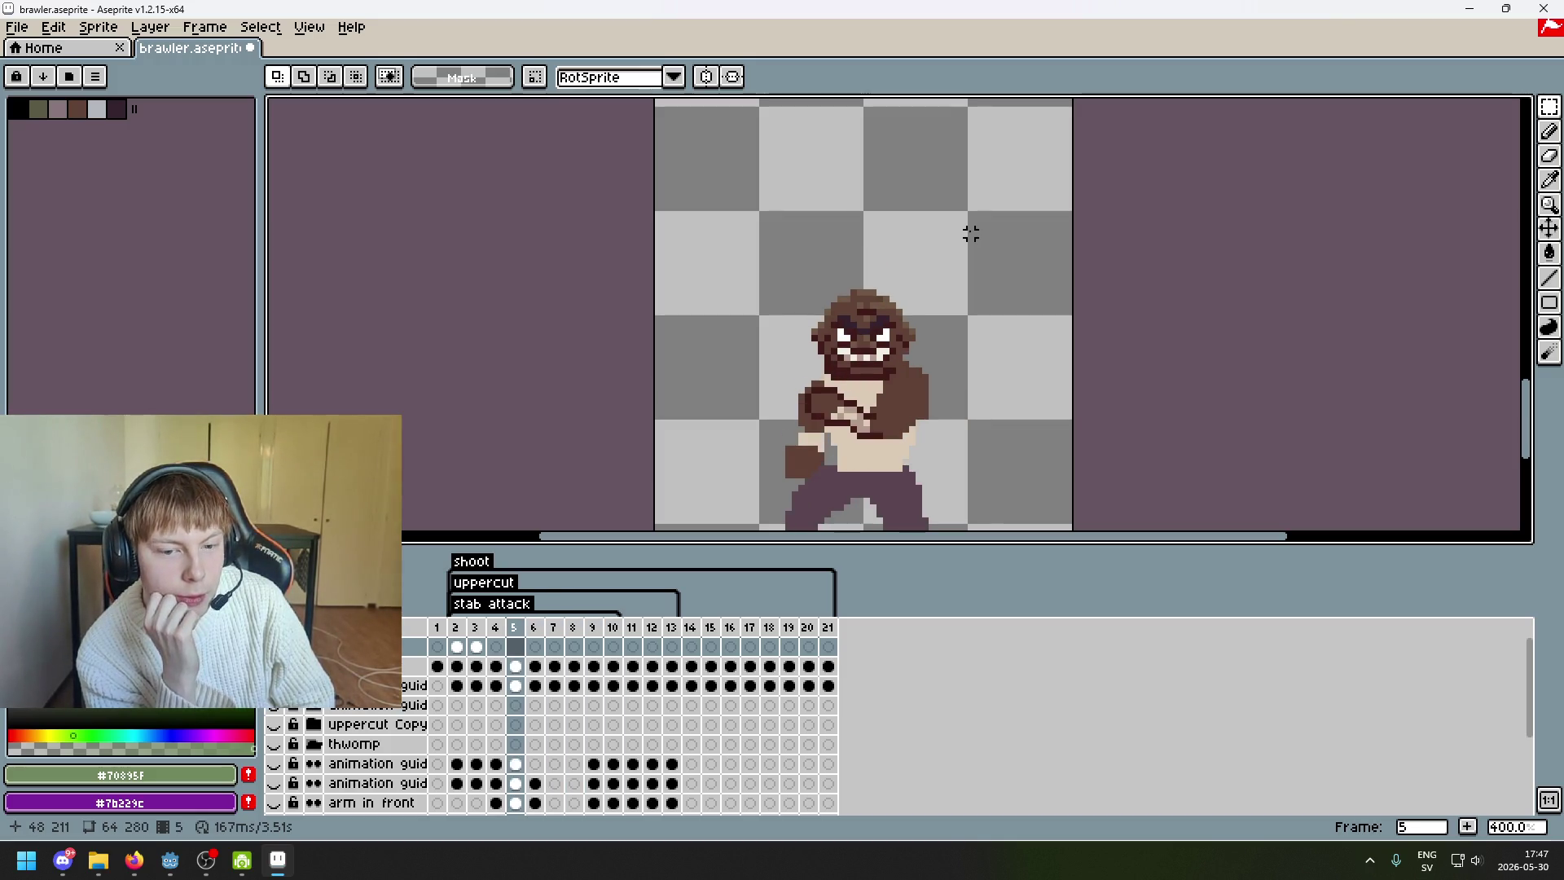
pyautogui.press('Left')
pyautogui.press('Left')
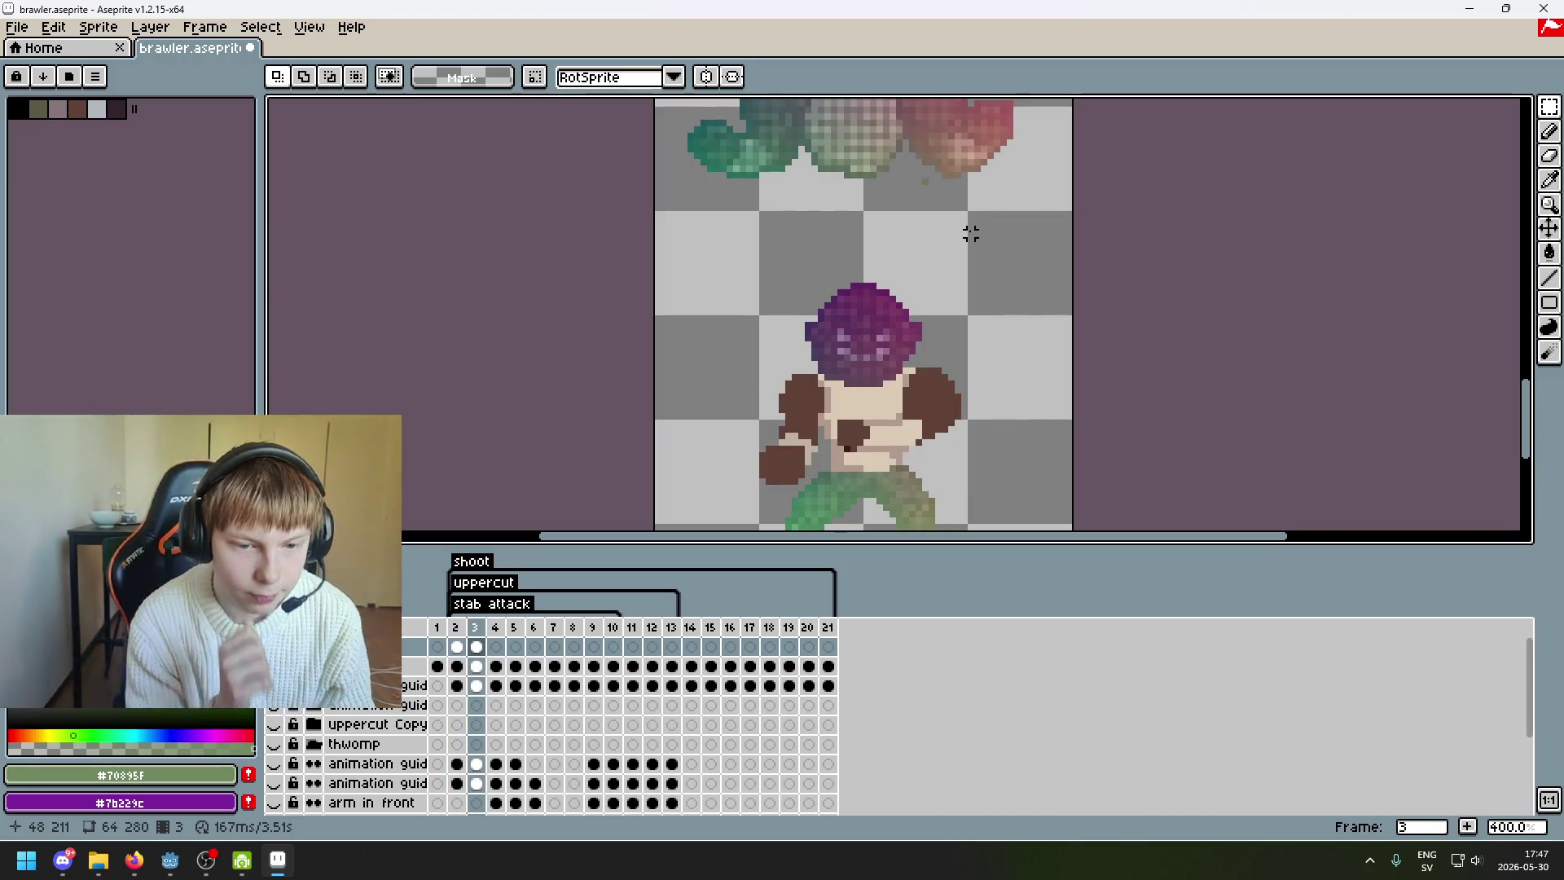
pyautogui.press('Left')
pyautogui.scroll(-3, 982, 229)
pyautogui.moveTo(985, 225)
pyautogui.mouseDown()
pyautogui.moveTo(883, 279)
pyautogui.moveTo(905, 264)
pyautogui.mouseUp()
# - Compare frames 1 and 2 with the later frames' legs, ending back on frame 3
pyautogui.press('Left')
pyautogui.press('Right')
pyautogui.scroll(2, 906, 264)
pyautogui.press('Right')
pyautogui.press('Left')
pyautogui.moveTo(918, 281); pyautogui.dragTo(961, 220)
pyautogui.press('Right')
pyautogui.press('Right')
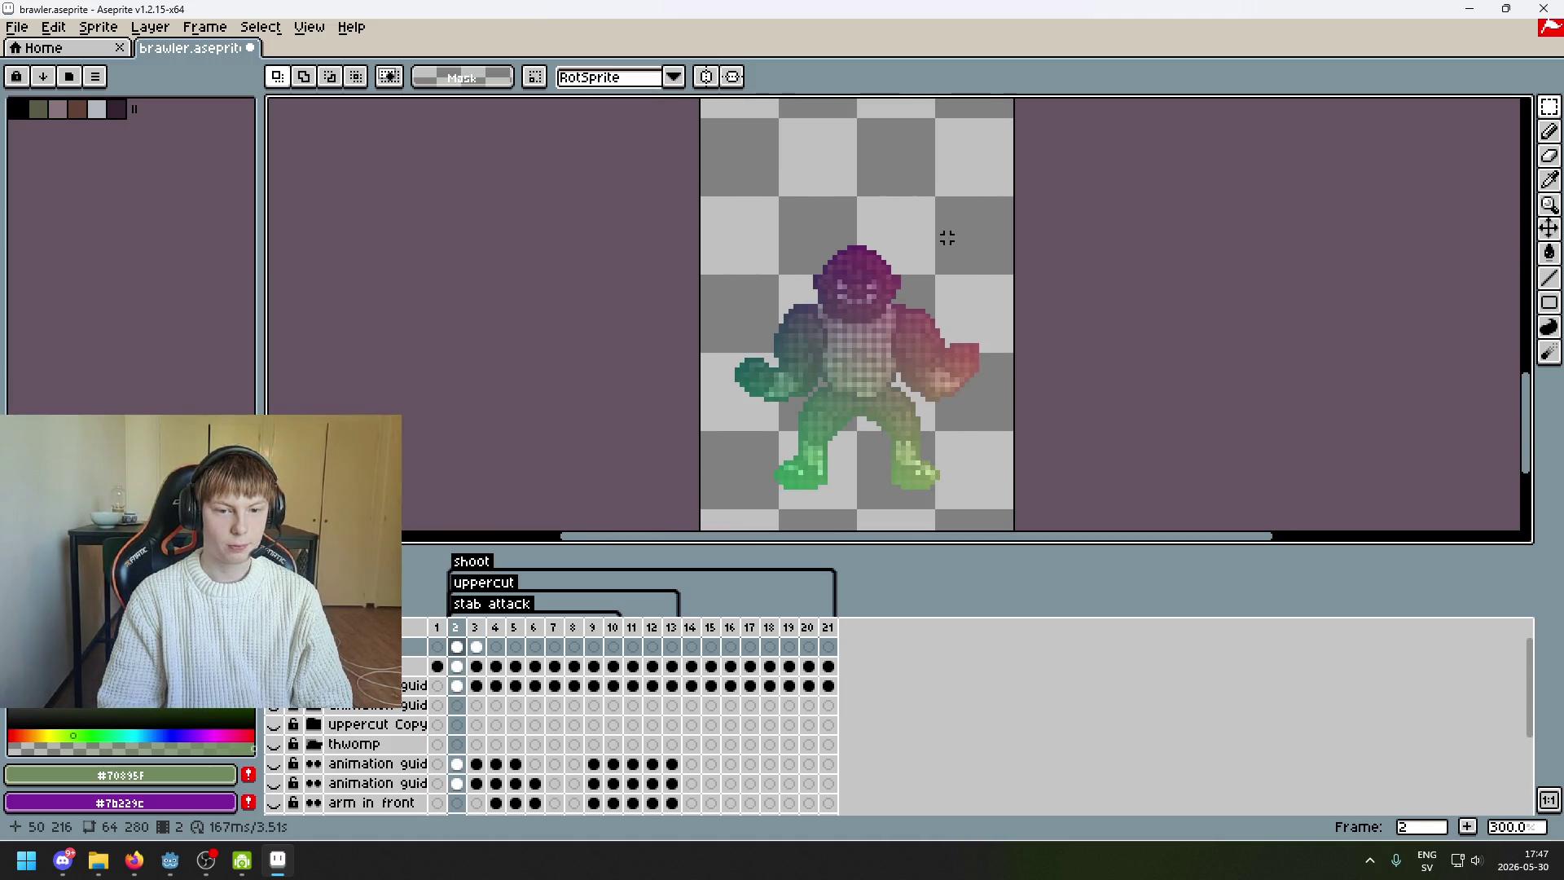
pyautogui.press('Right')
pyautogui.press('Right')
pyautogui.press('Right')
pyautogui.press('Right')
pyautogui.press('Right')
pyautogui.press('Left')
pyautogui.press('Left')
pyautogui.press('Right')
pyautogui.press('Left')
pyautogui.press('Right')
pyautogui.press('Left')
pyautogui.press('Left')
pyautogui.press('Left')
pyautogui.press('Left')
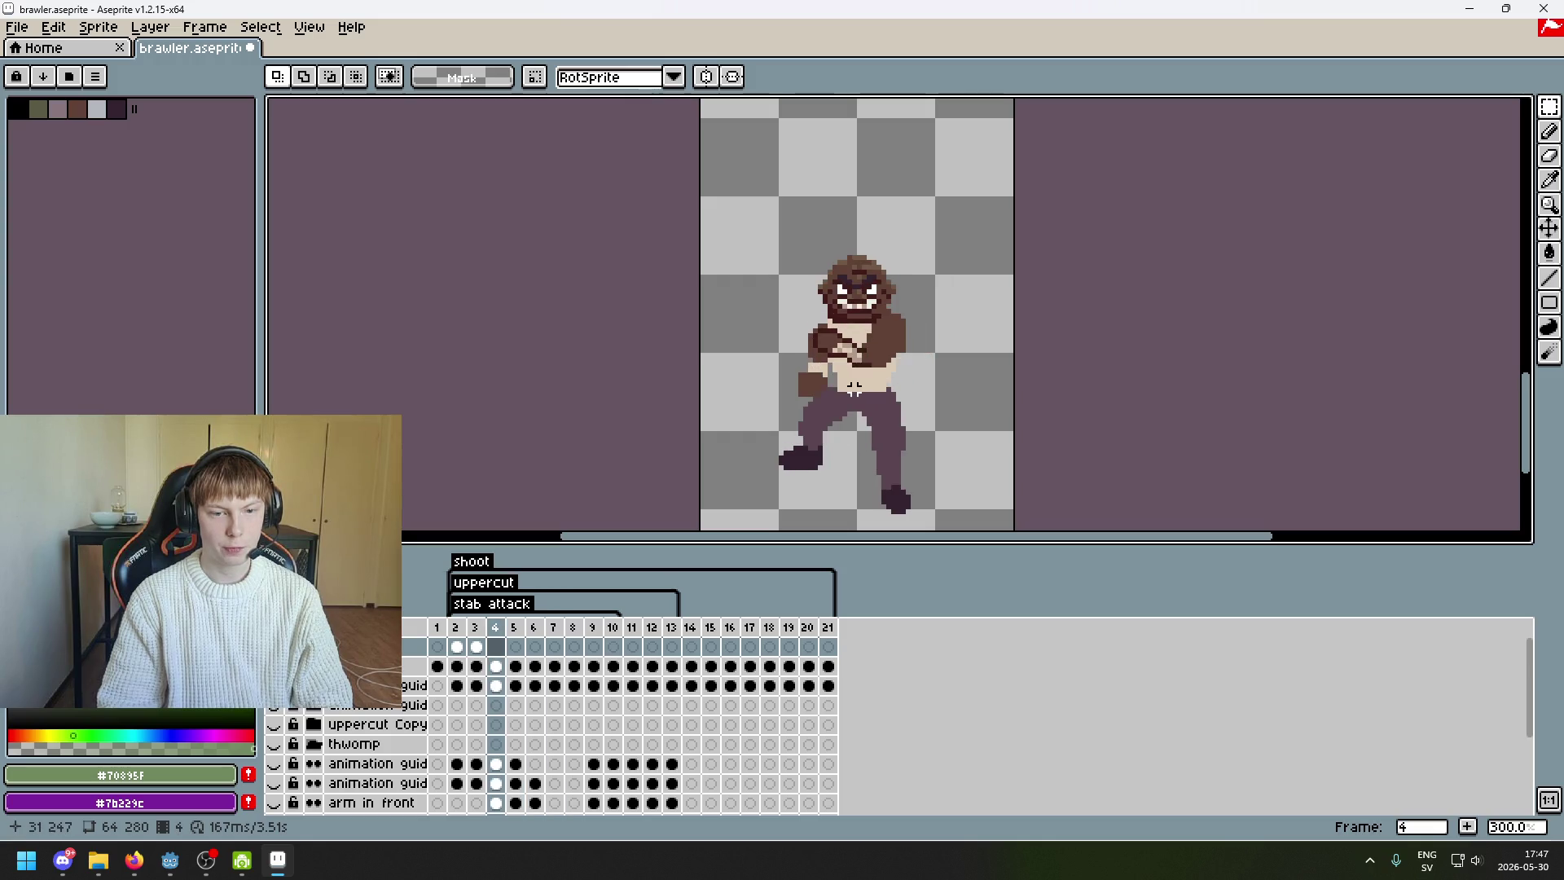
pyautogui.press('F3')
pyautogui.press('Left')
pyautogui.press('Right')
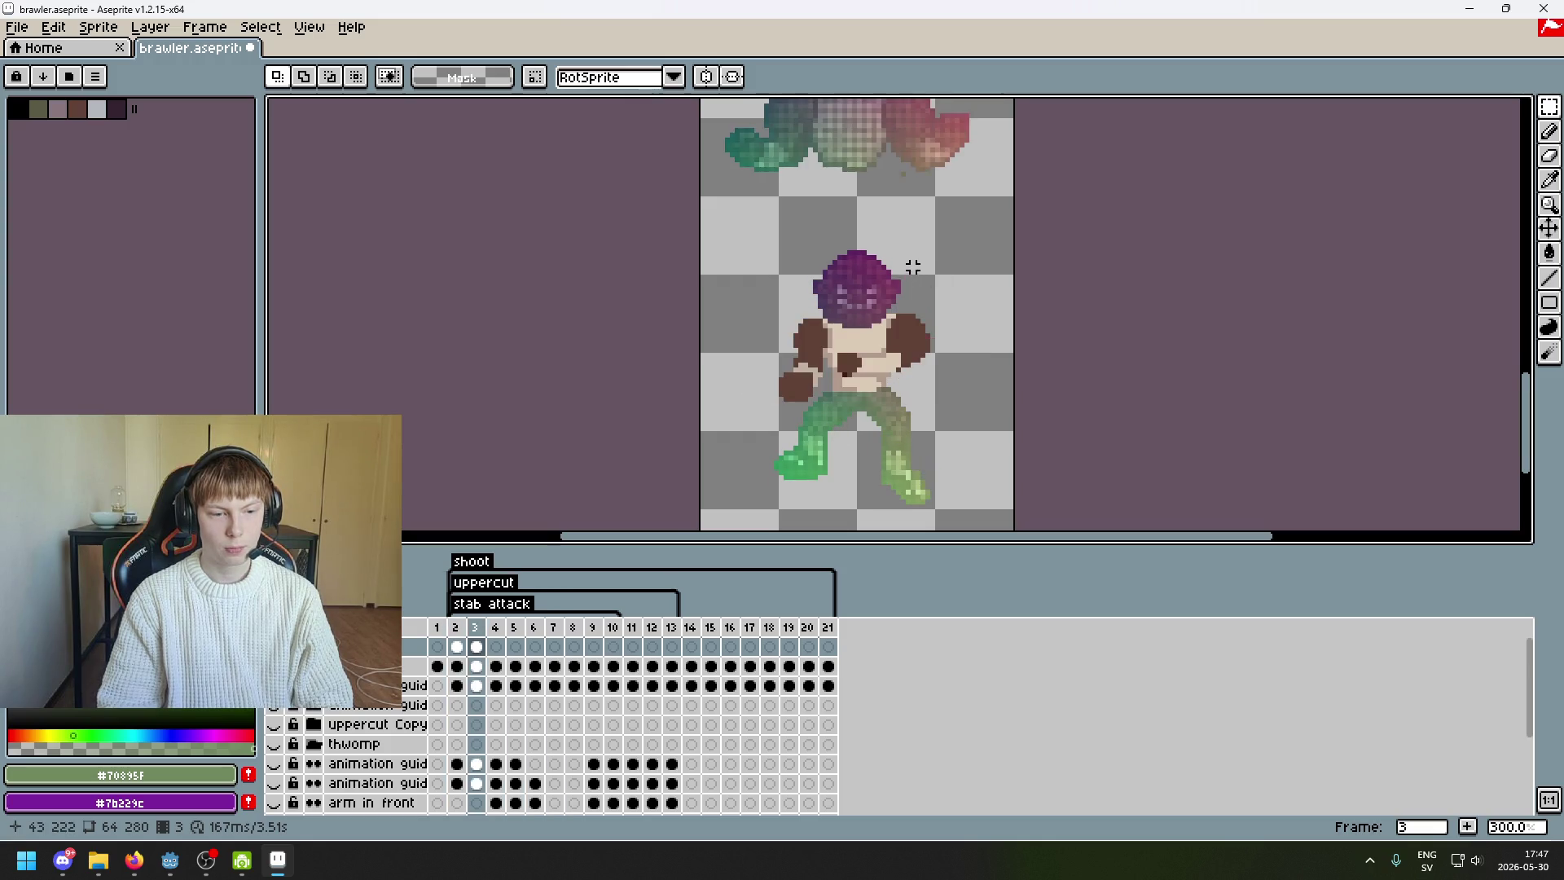
# - Choose the Lasso tool from the selection-tool flyout
pyautogui.scroll(2, 914, 265)
pyautogui.click(1550, 107)
pyautogui.click(1475, 107)
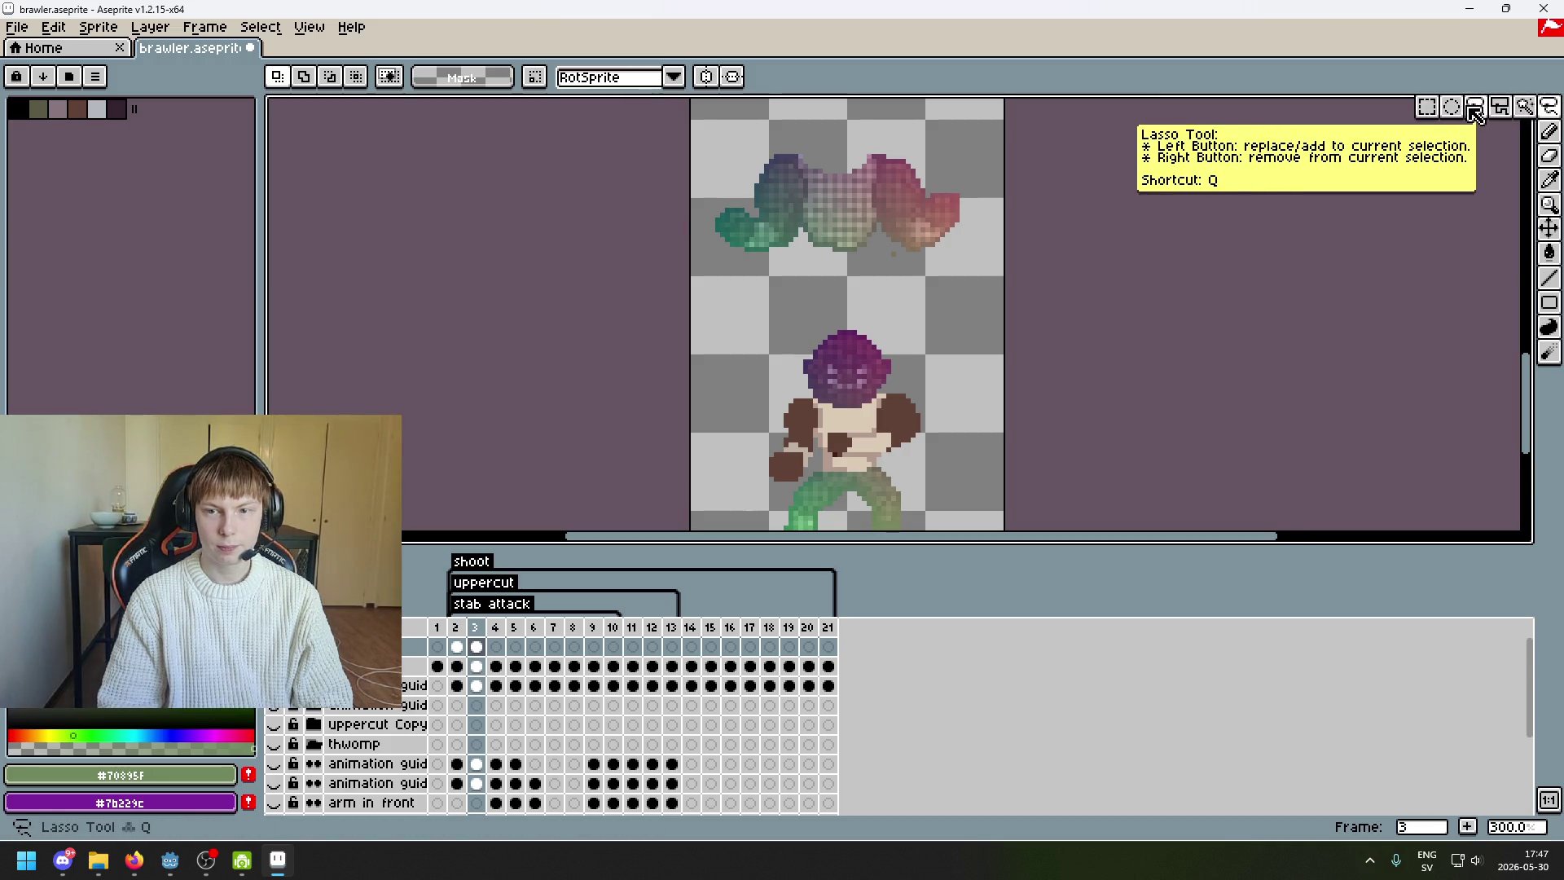
# - Zoom in and lasso the middle guide shape above the brawler's head
pyautogui.scroll(4, 717, 233)
pyautogui.scroll(3, 717, 234)
pyautogui.moveTo(658, 356)
pyautogui.mouseDown()
pyautogui.moveTo(675, 321)
pyautogui.moveTo(709, 356)
pyautogui.moveTo(681, 244)
pyautogui.moveTo(717, 198)
pyautogui.moveTo(814, 174)
pyautogui.mouseUp()
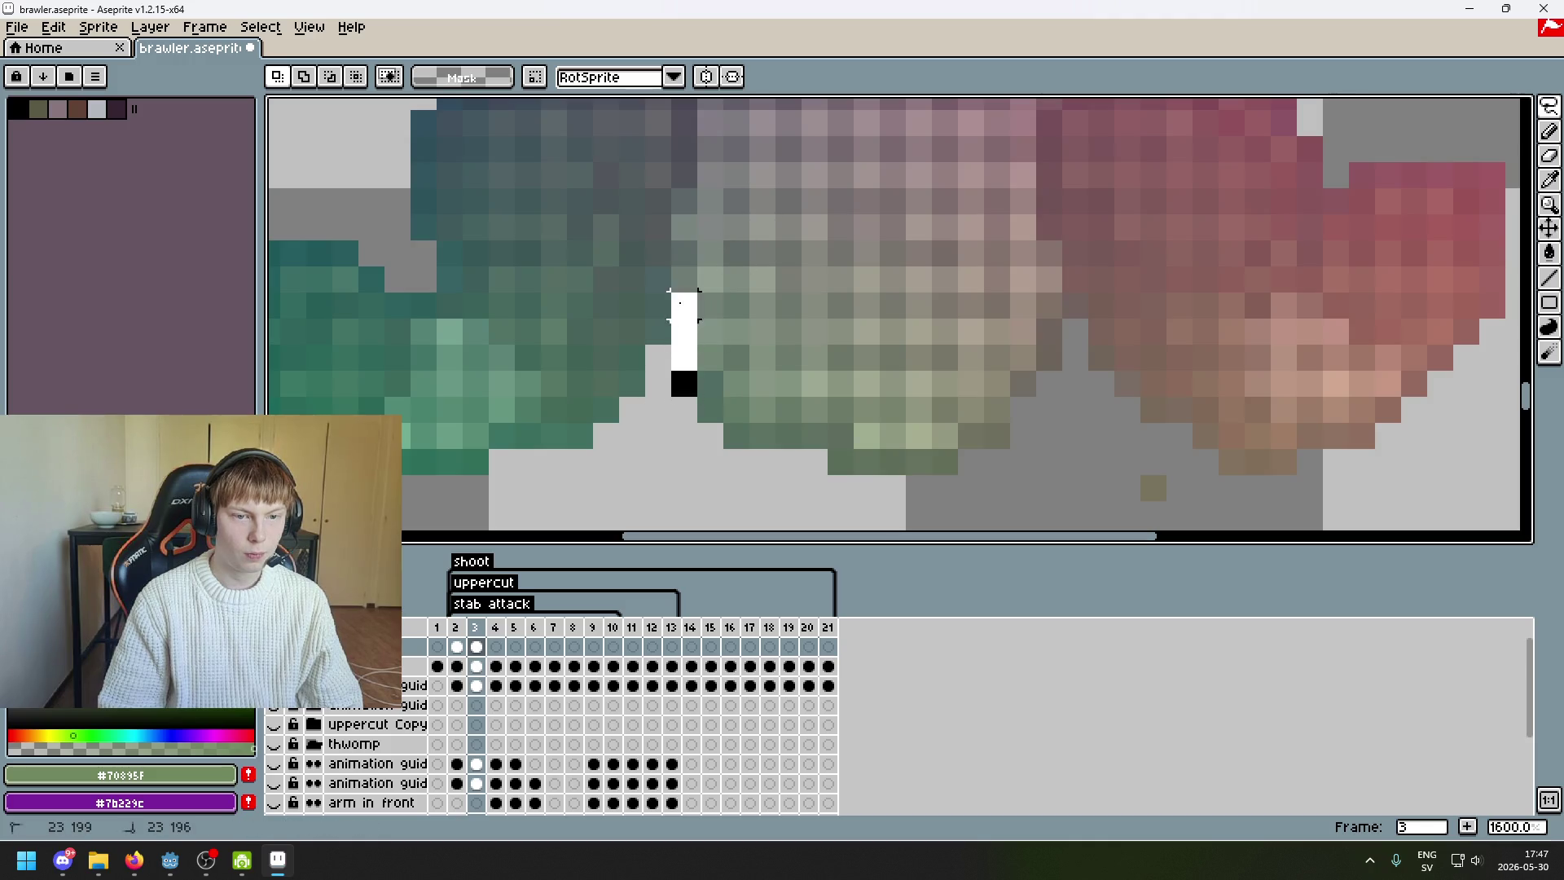
pyautogui.scroll(2, 709, 135)
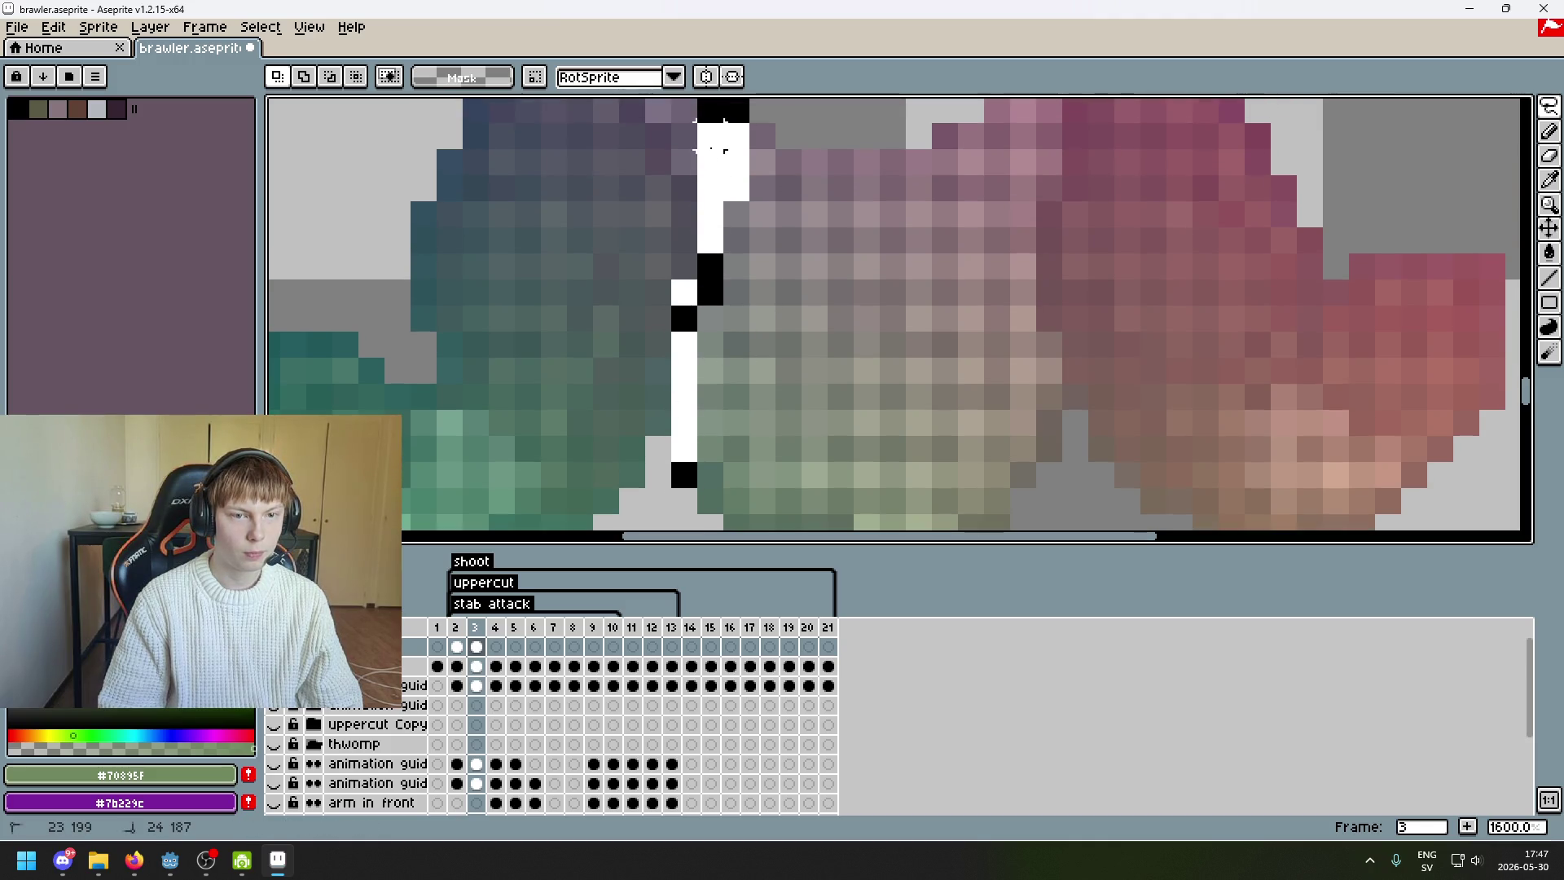
pyautogui.scroll(-4, 686, 183)
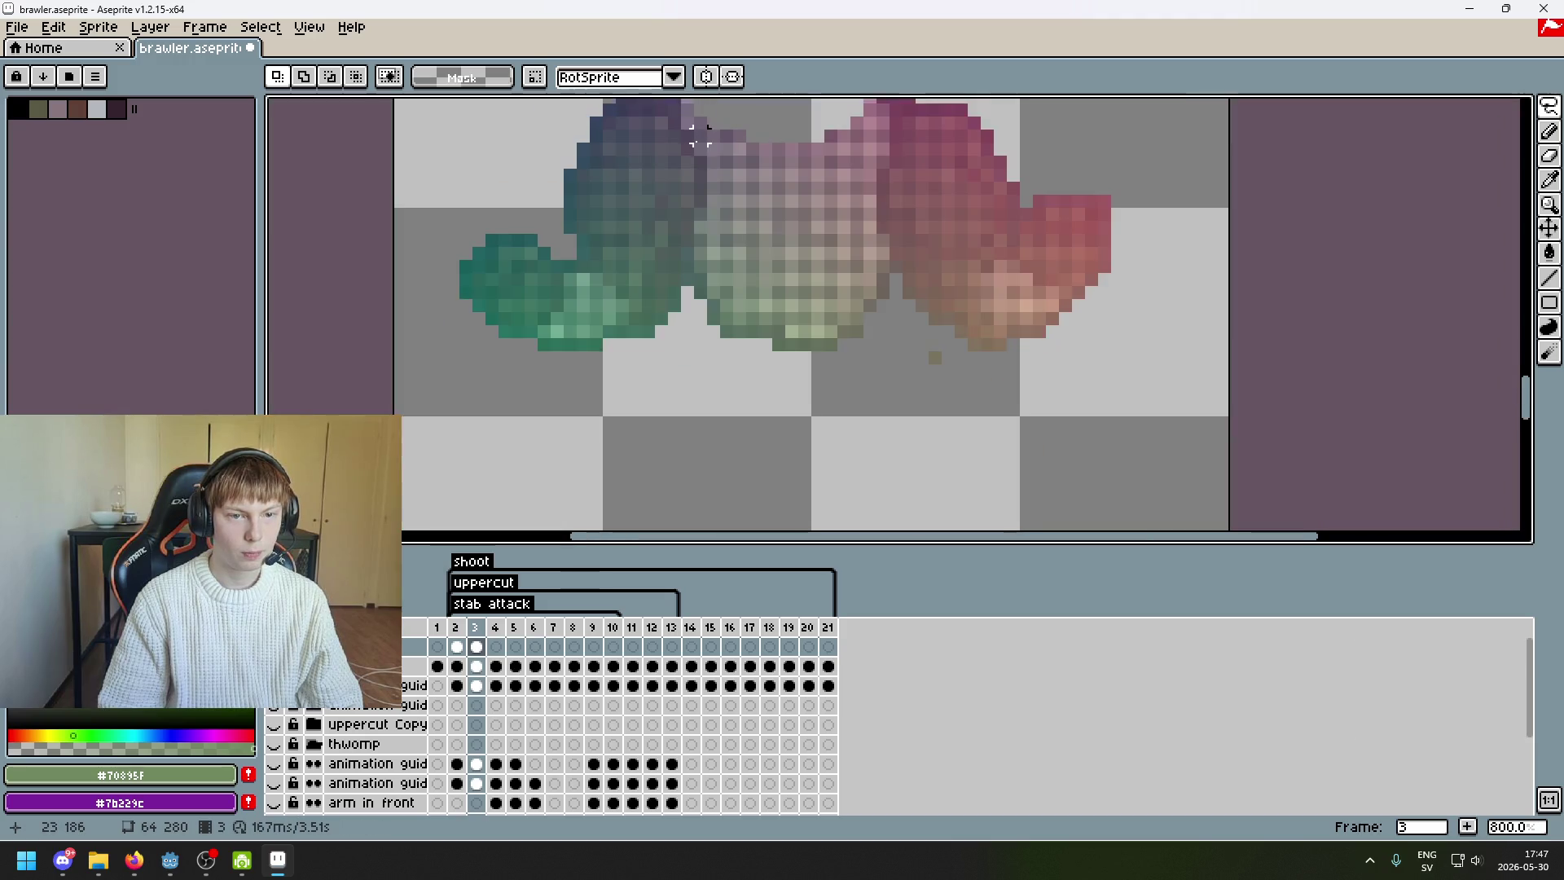
pyautogui.scroll(3, 672, 166)
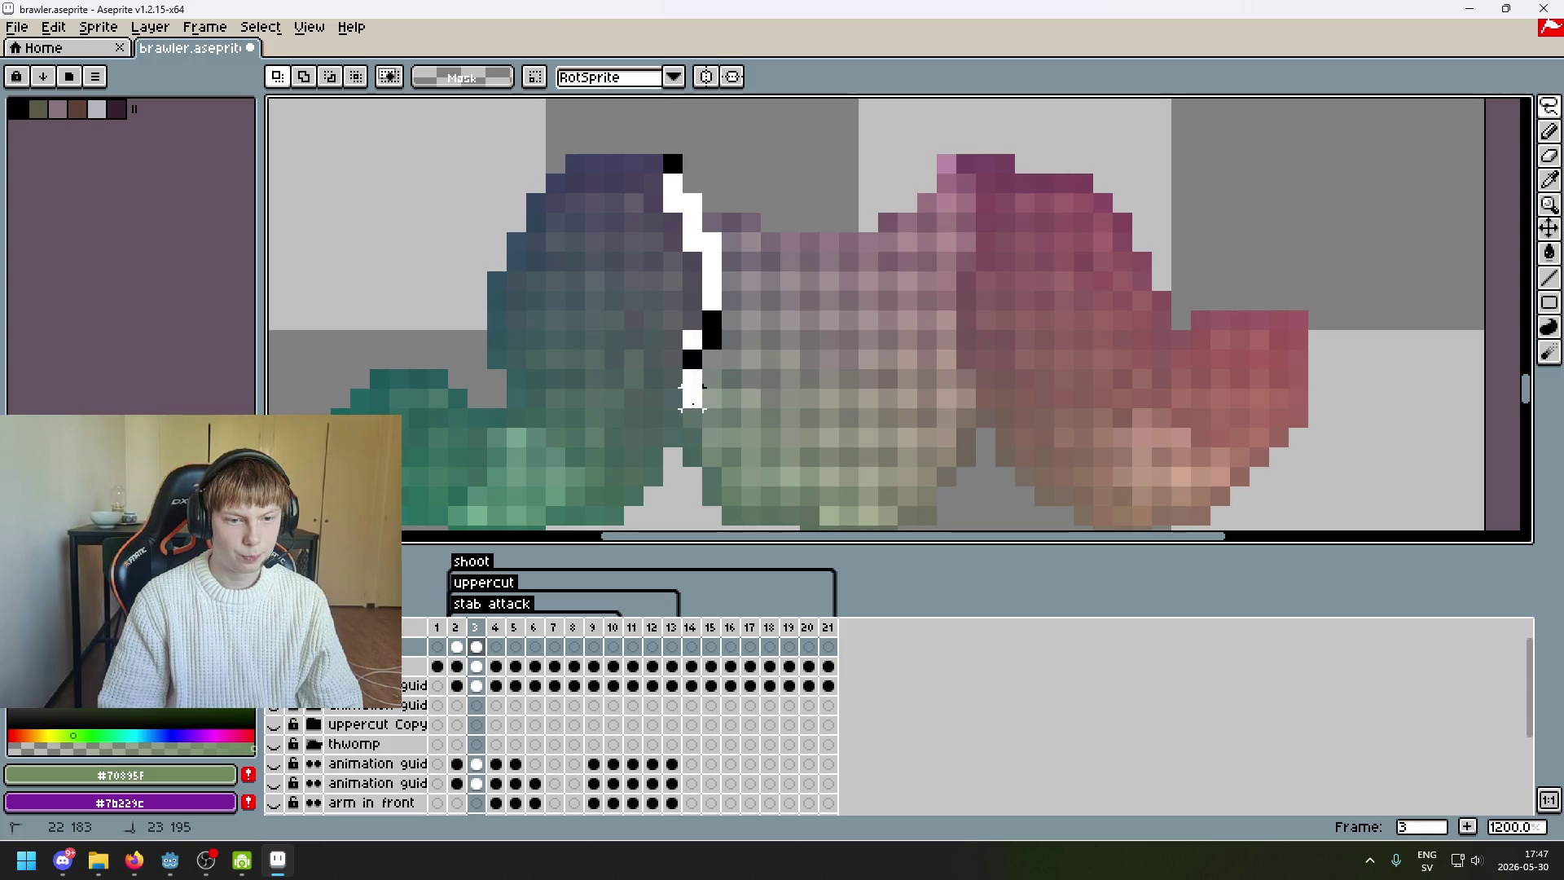
pyautogui.moveTo(709, 475)
pyautogui.mouseDown()
pyautogui.moveTo(715, 511)
pyautogui.moveTo(920, 511)
pyautogui.mouseUp()
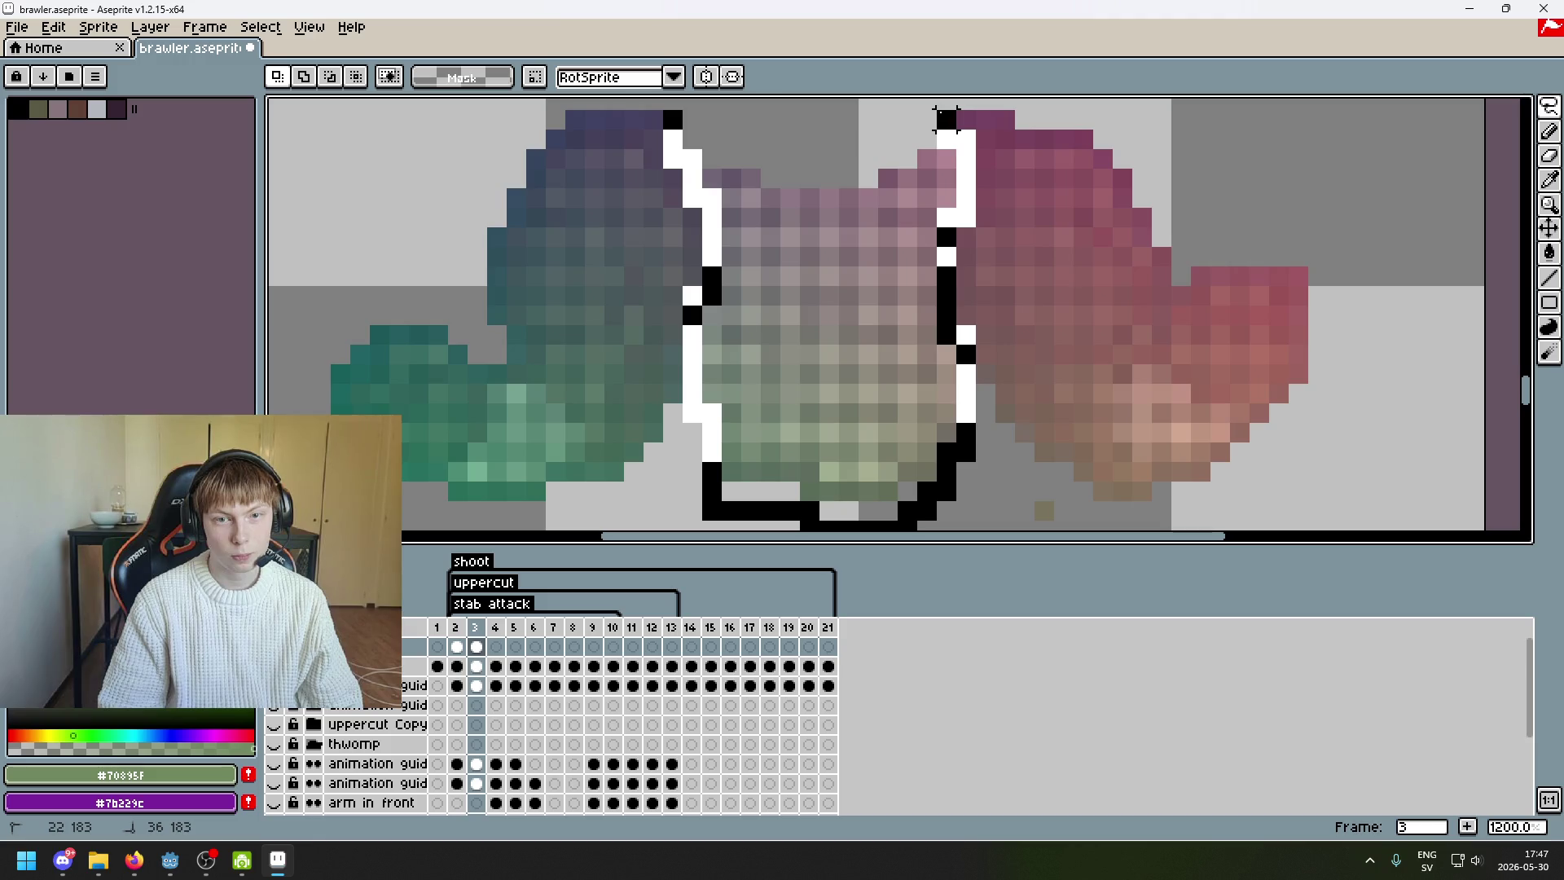
pyautogui.click(947, 121)
# - Delete the lassoed middle piece, then paste it back in as a floating copy
pyautogui.scroll(-5, 1017, 130)
pyautogui.moveTo(1016, 130); pyautogui.dragTo(1013, 123)
pyautogui.press('Delete')
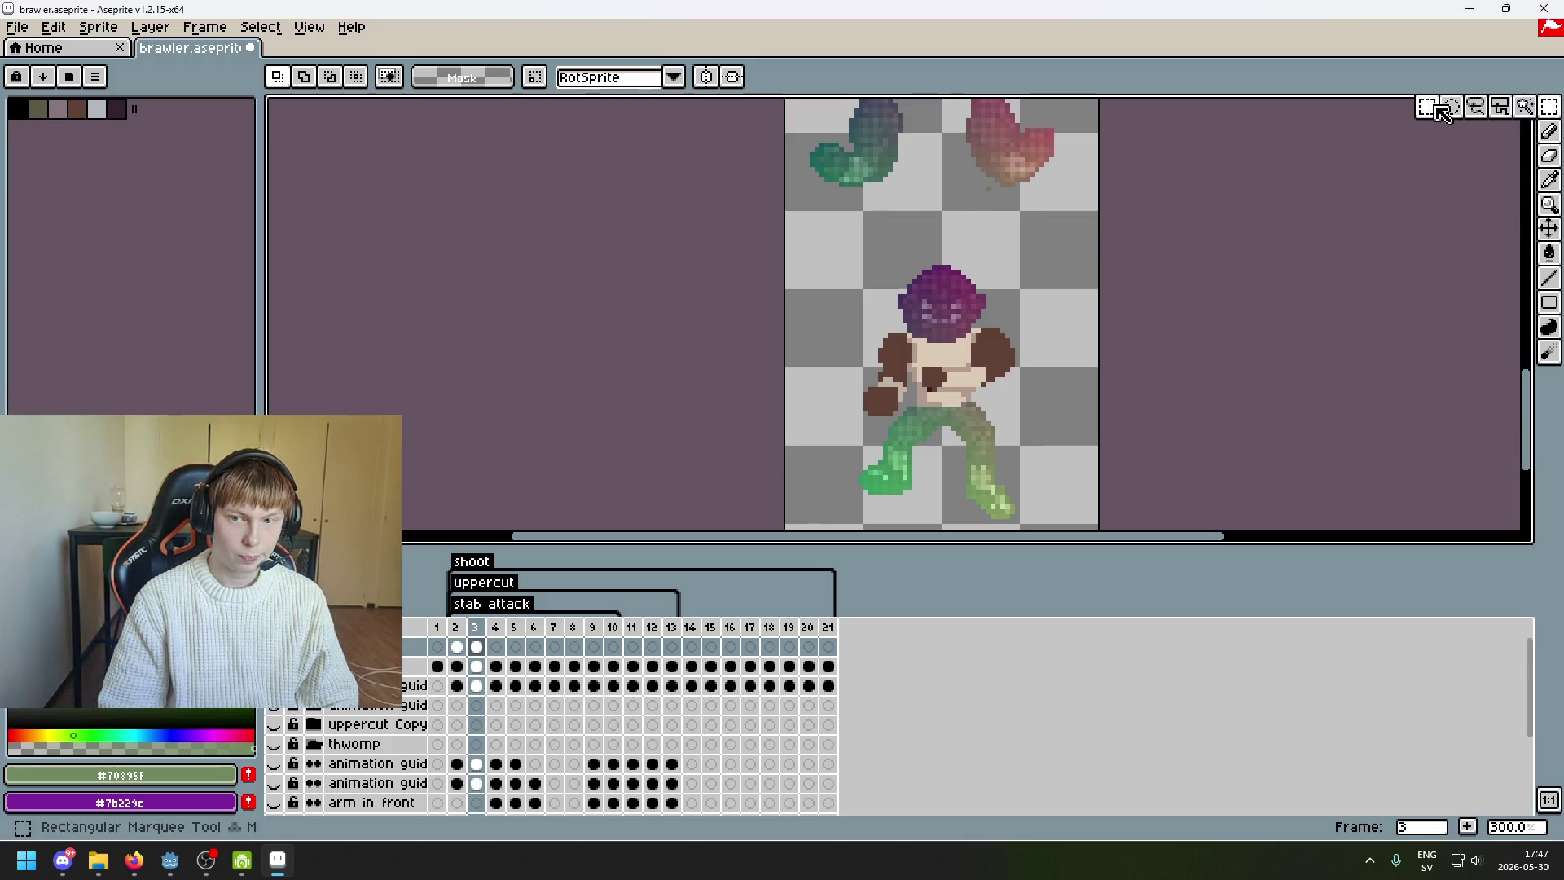
pyautogui.hotkey('ctrl', 'v')
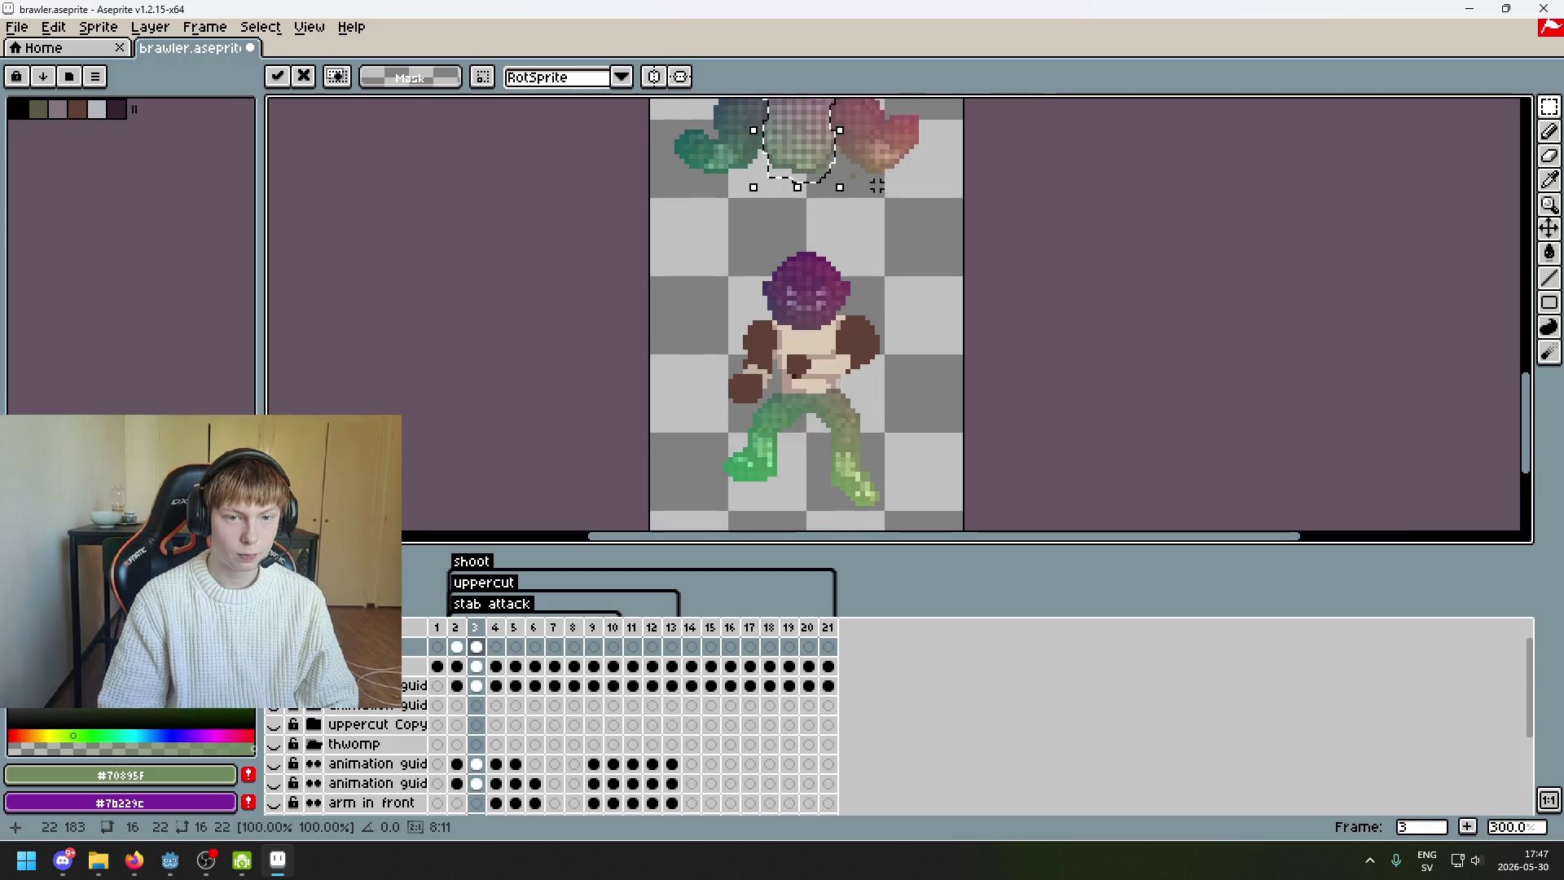
# - Place the pasted piece beside the brawler's head and commit it
pyautogui.scroll(3, 872, 186)
pyautogui.scroll(-4, 878, 200)
pyautogui.moveTo(872, 146); pyautogui.dragTo(819, 238)
pyautogui.scroll(6, 896, 269)
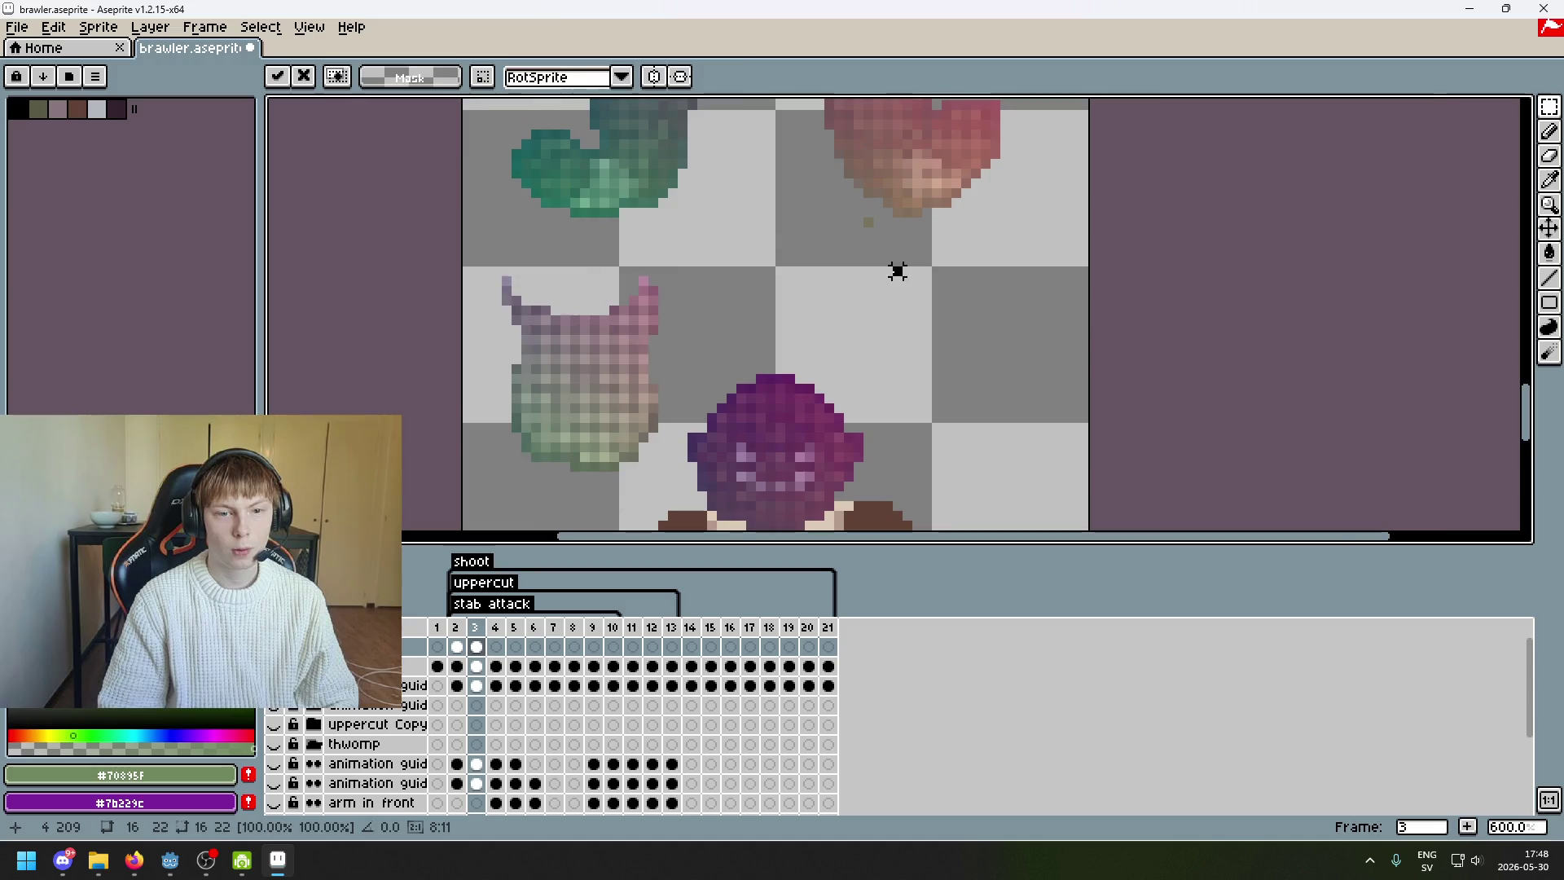
pyautogui.press('Return')
# - Compare the assembled pose on frames 2 and 3, ending on frame 2
pyautogui.click(1549, 107)
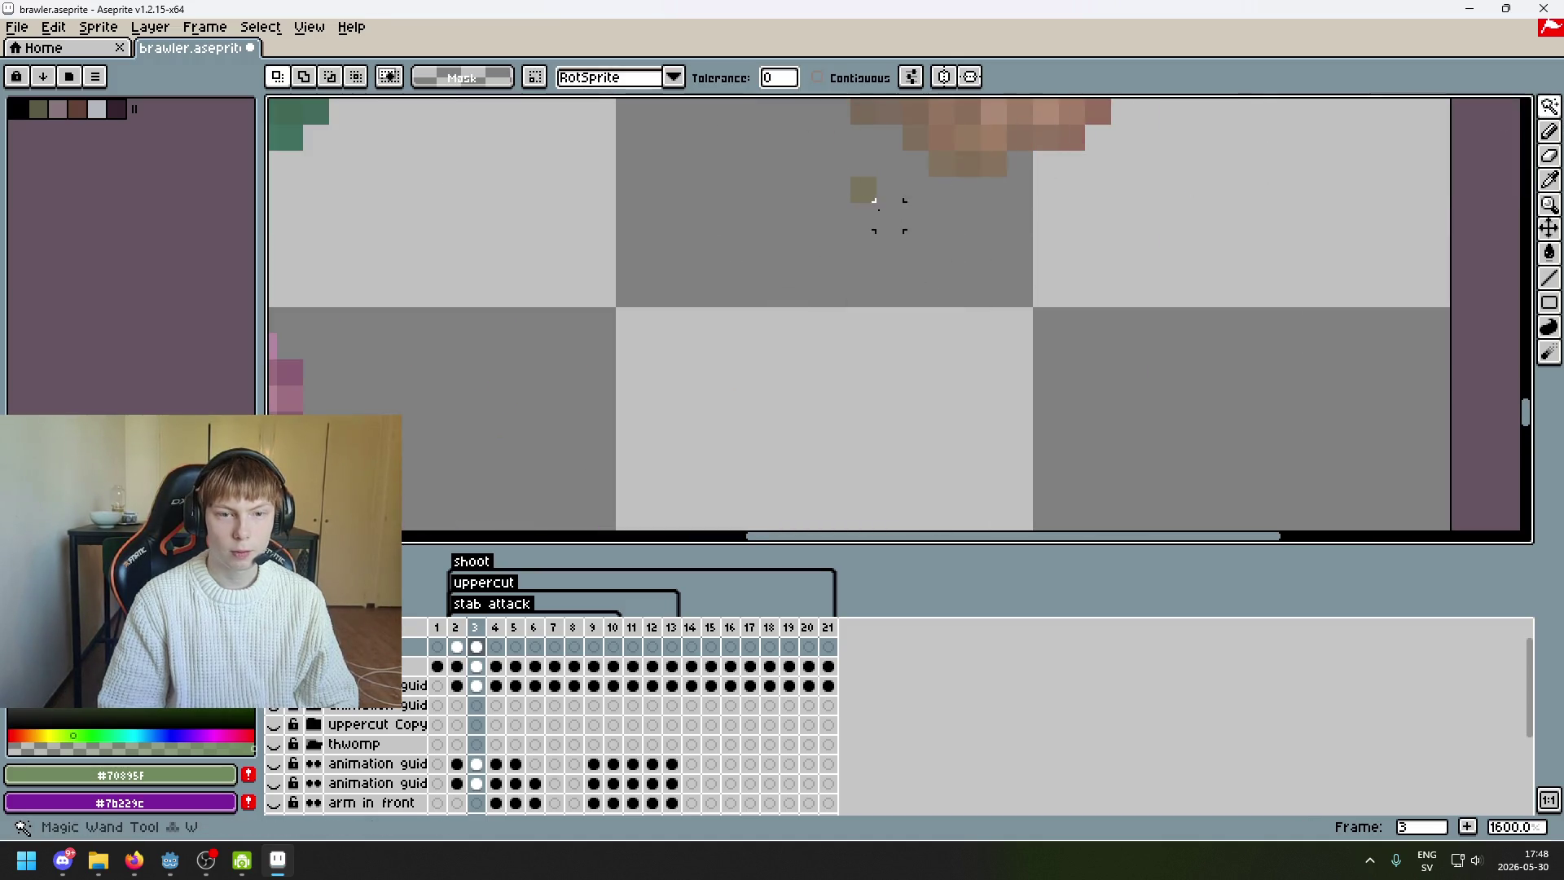
pyautogui.scroll(-6, 896, 236)
pyautogui.moveTo(913, 270); pyautogui.dragTo(934, 236)
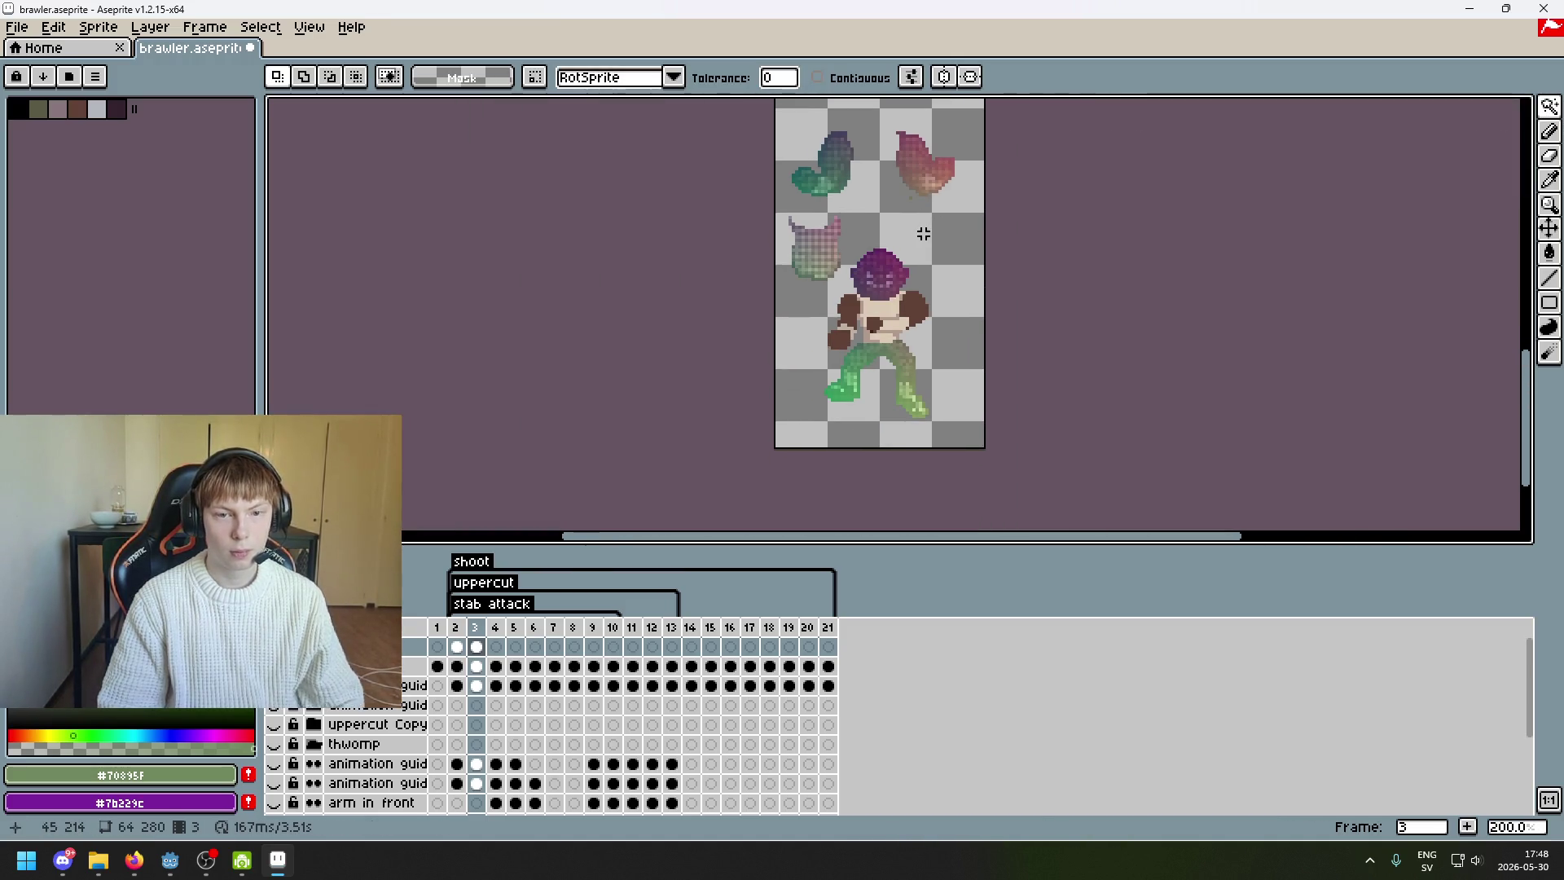
pyautogui.click(459, 628)
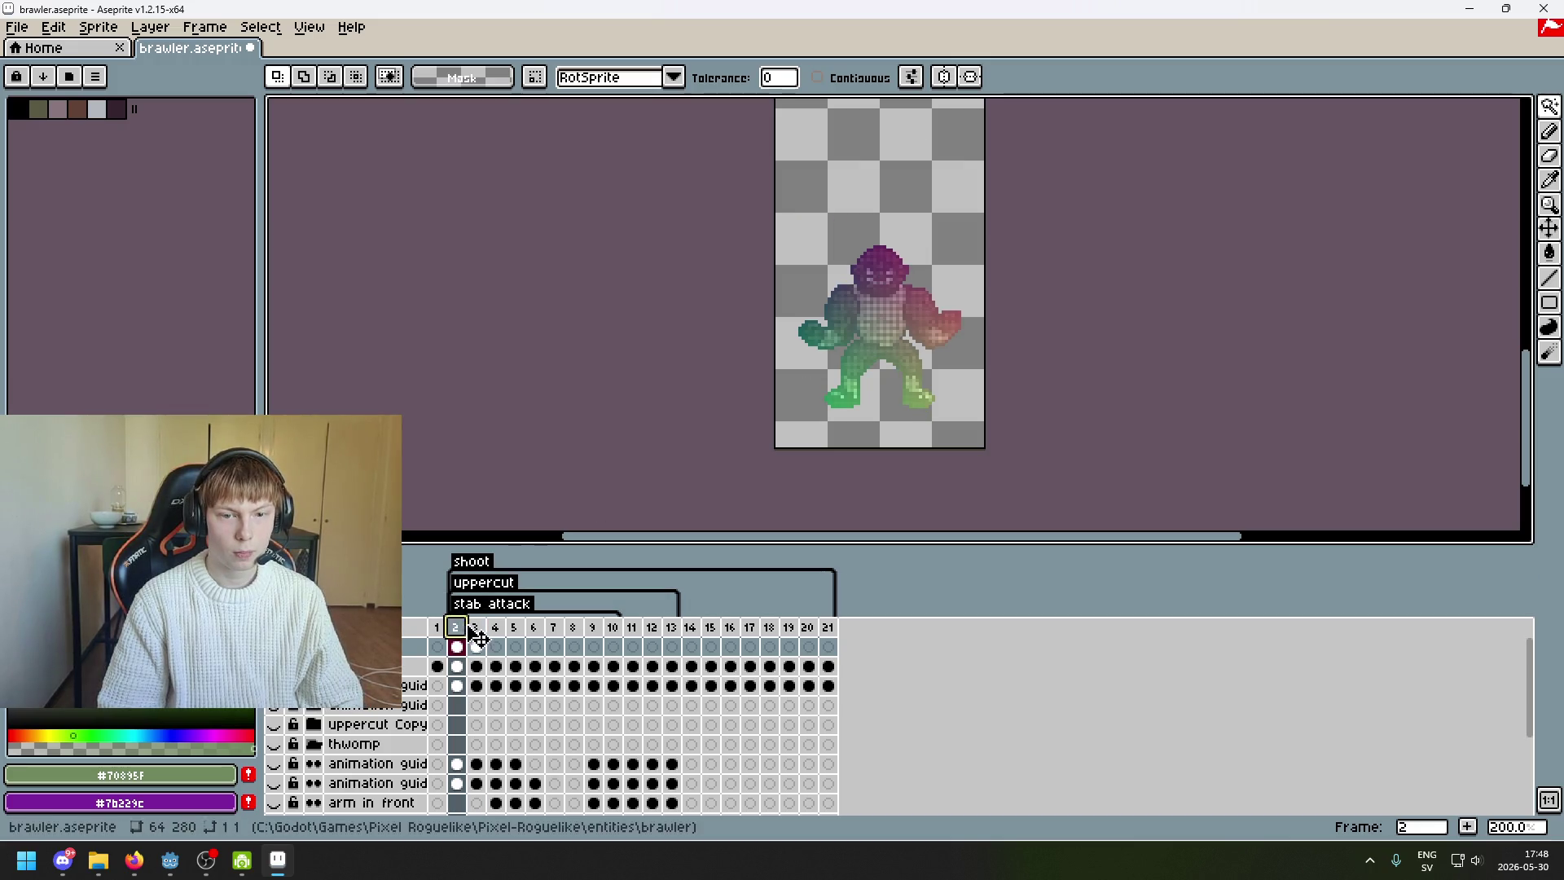
pyautogui.click(475, 627)
pyautogui.scroll(4, 953, 190)
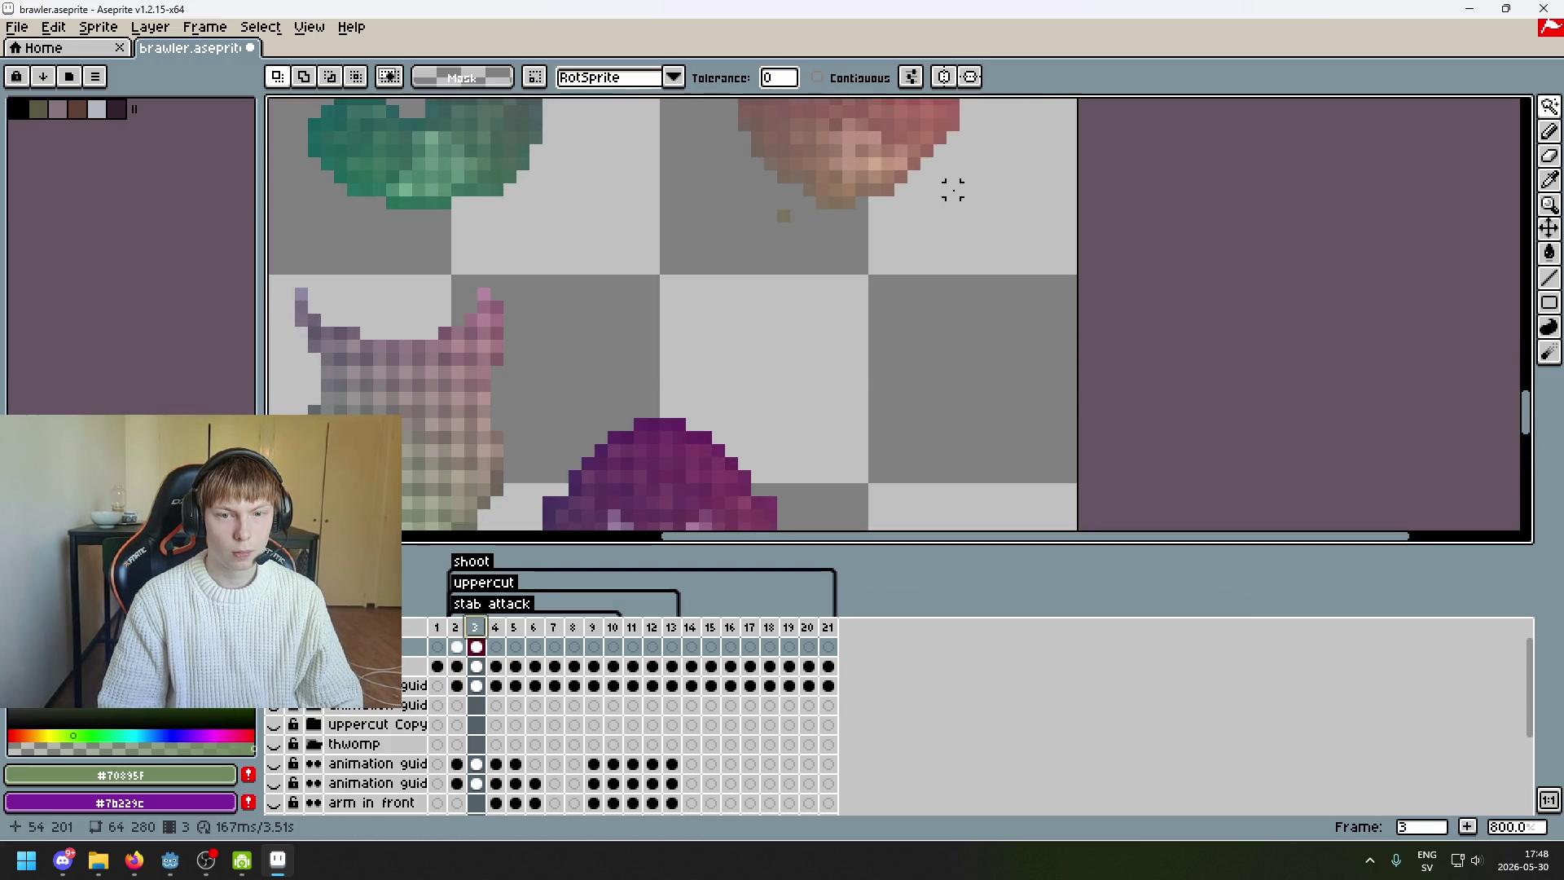
pyautogui.press('Left')
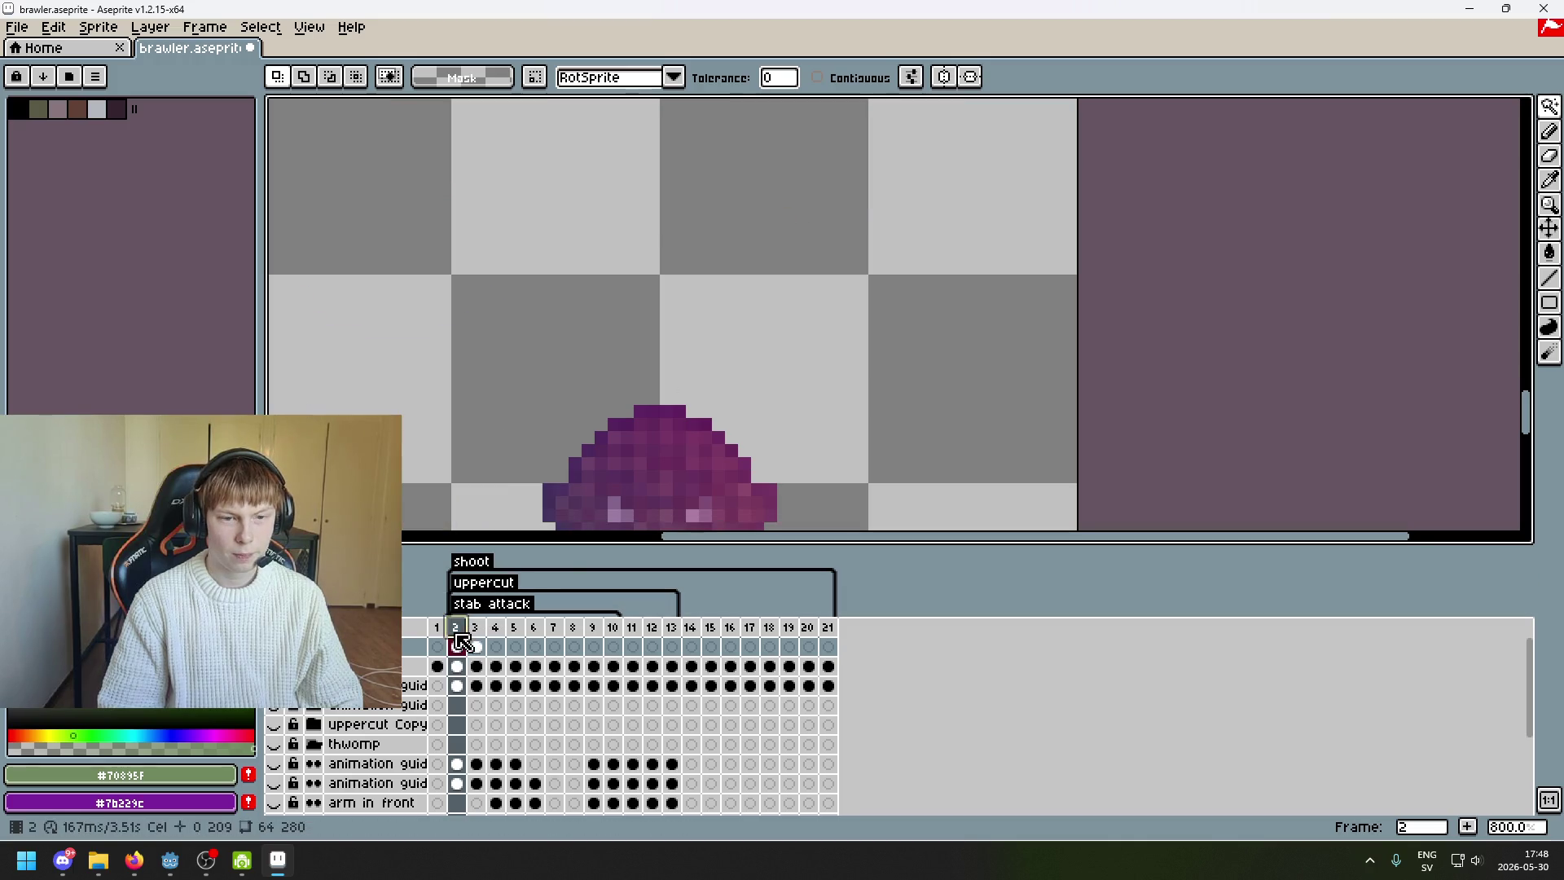
pyautogui.scroll(-4, 639, 450)
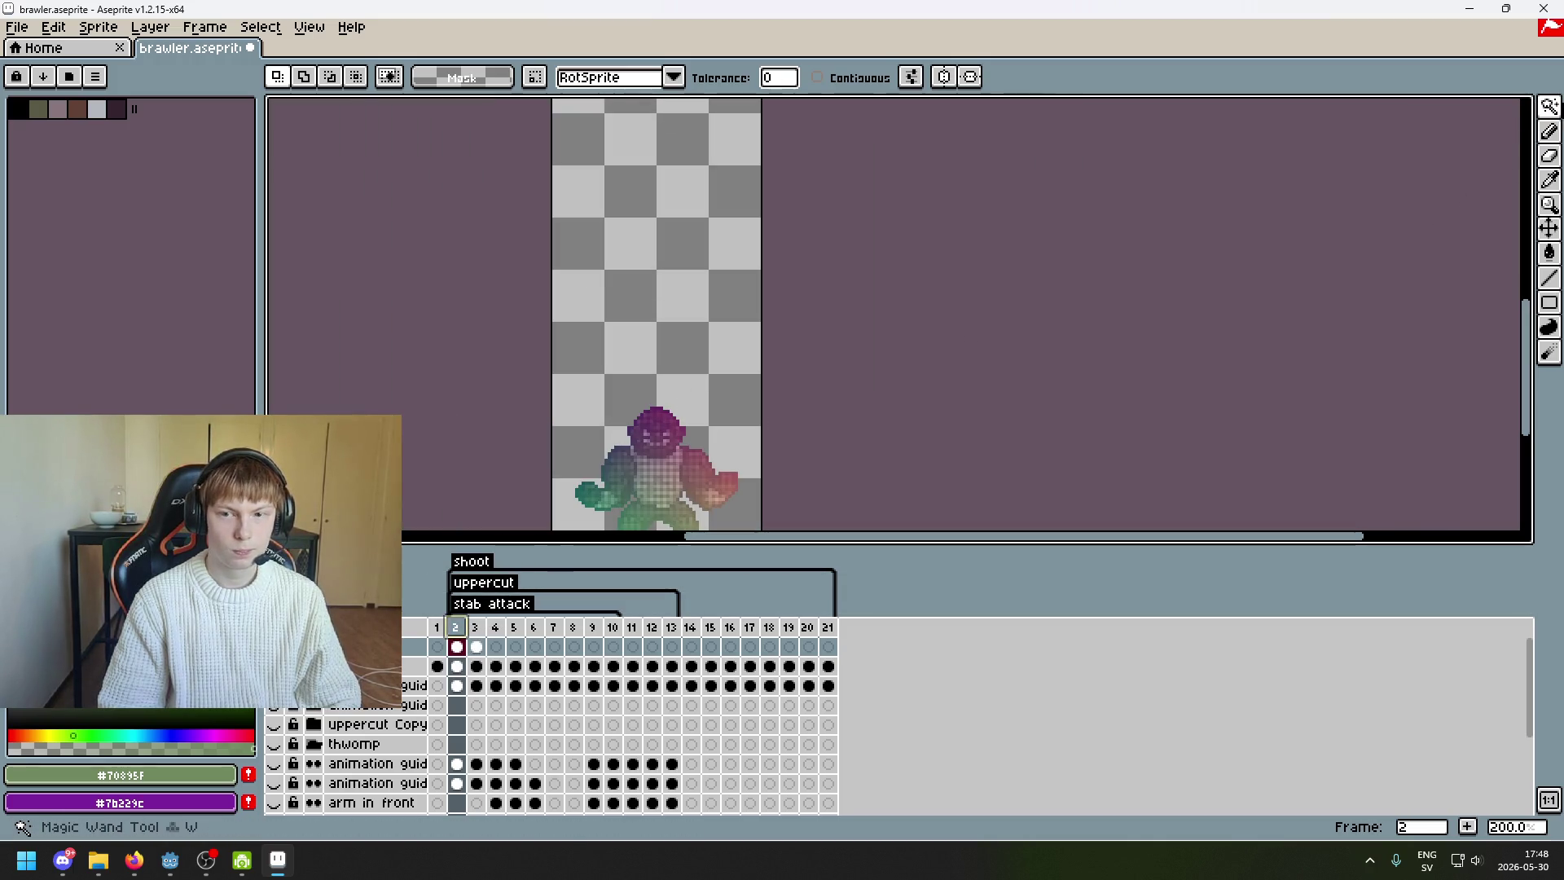
# - Select all of frame 2 and move the pixels to the top of frame 3
pyautogui.press('m')
pyautogui.hotkey('ctrl', 'a')
pyautogui.press('Right')
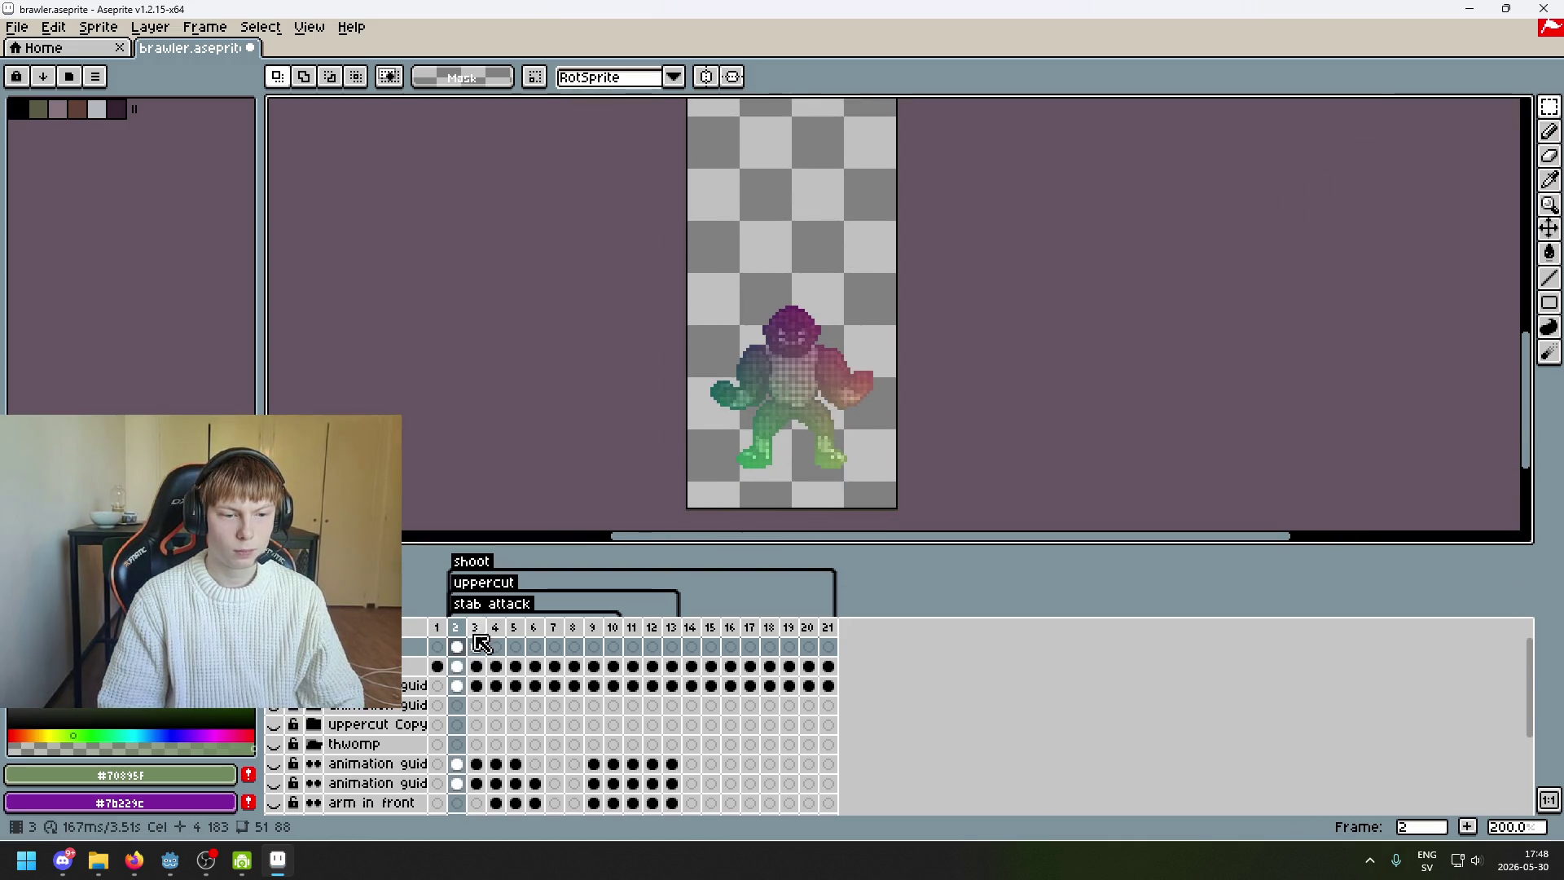
pyautogui.moveTo(810, 273)
pyautogui.mouseDown()
pyautogui.moveTo(809, 395)
pyautogui.moveTo(848, 122)
pyautogui.mouseUp()
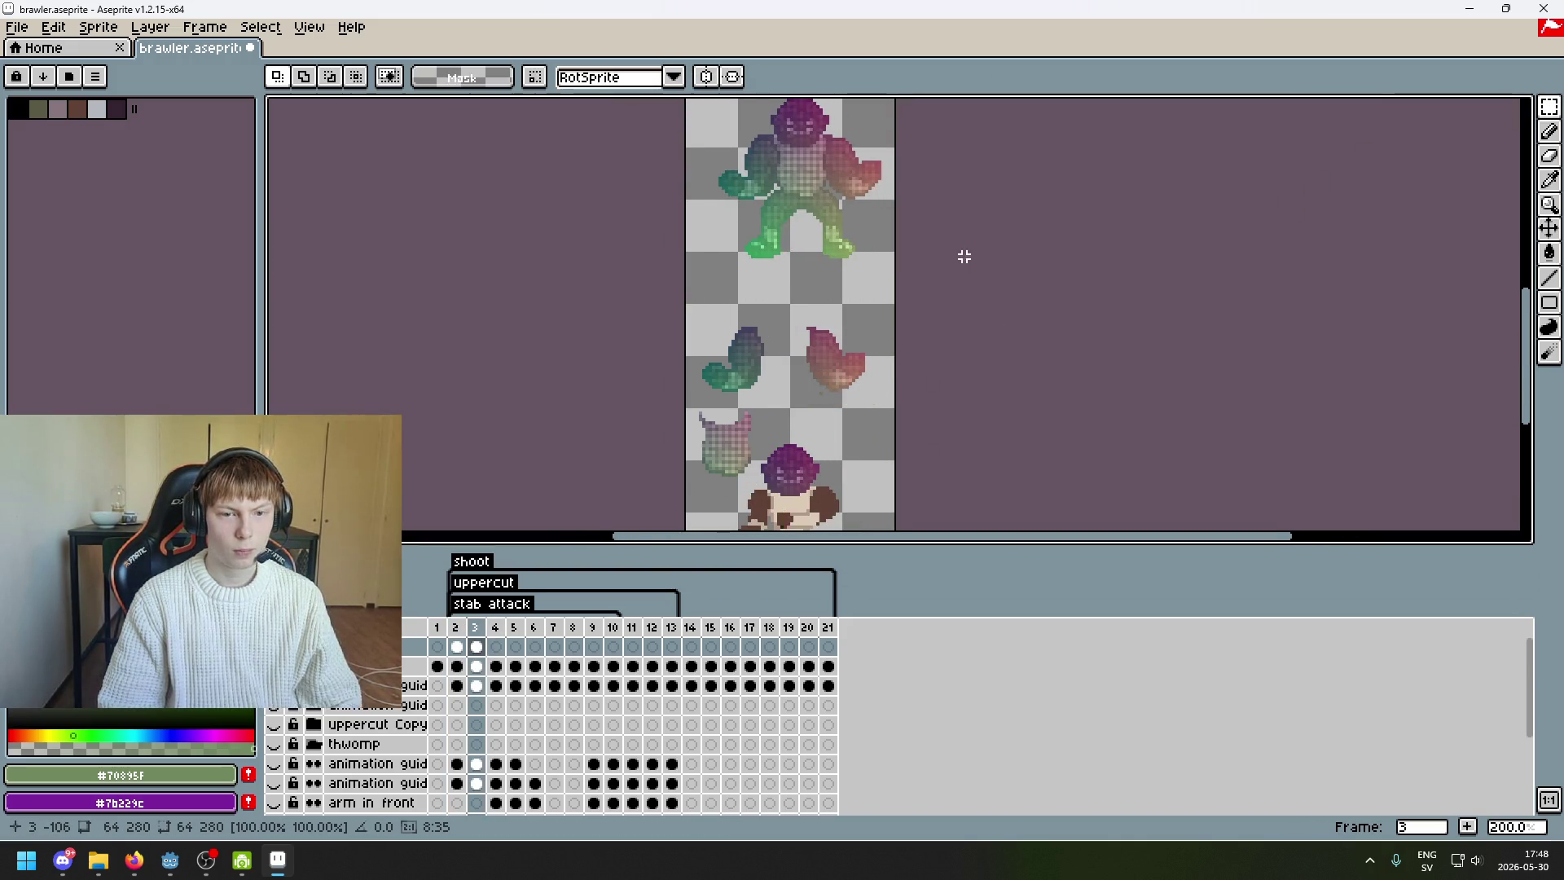
pyautogui.press('Return')
pyautogui.scroll(1, 737, 350)
# - Try an eraser stroke on a guide piece, undo it, and return to rectangular selection
pyautogui.click(1524, 108)
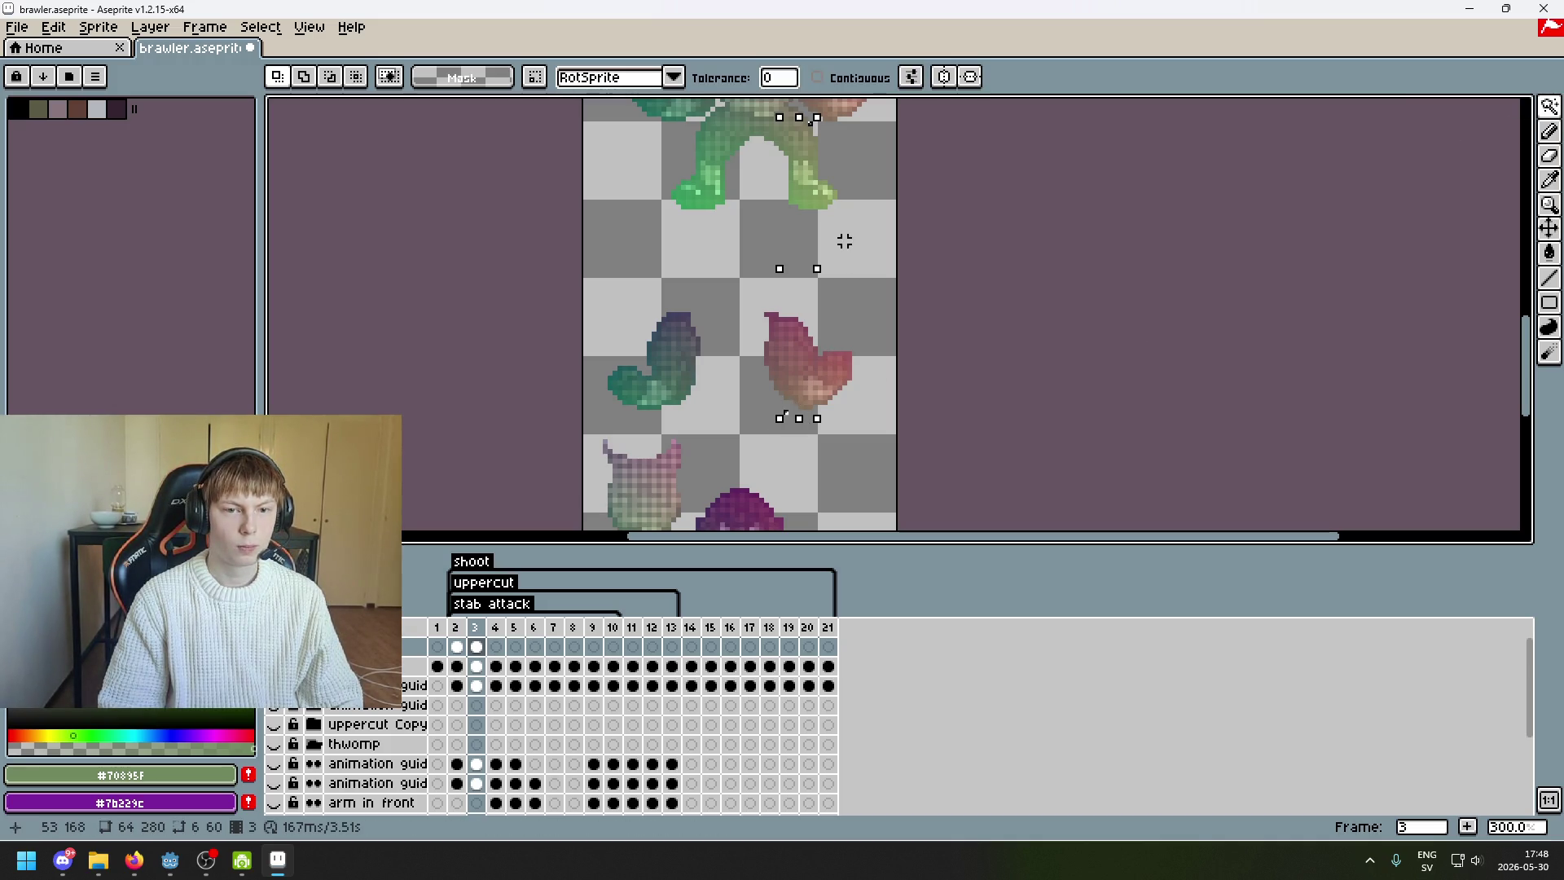
pyautogui.scroll(3, 839, 261)
pyautogui.press('e')
pyautogui.click(768, 426)
pyautogui.hotkey('ctrl', 'z')
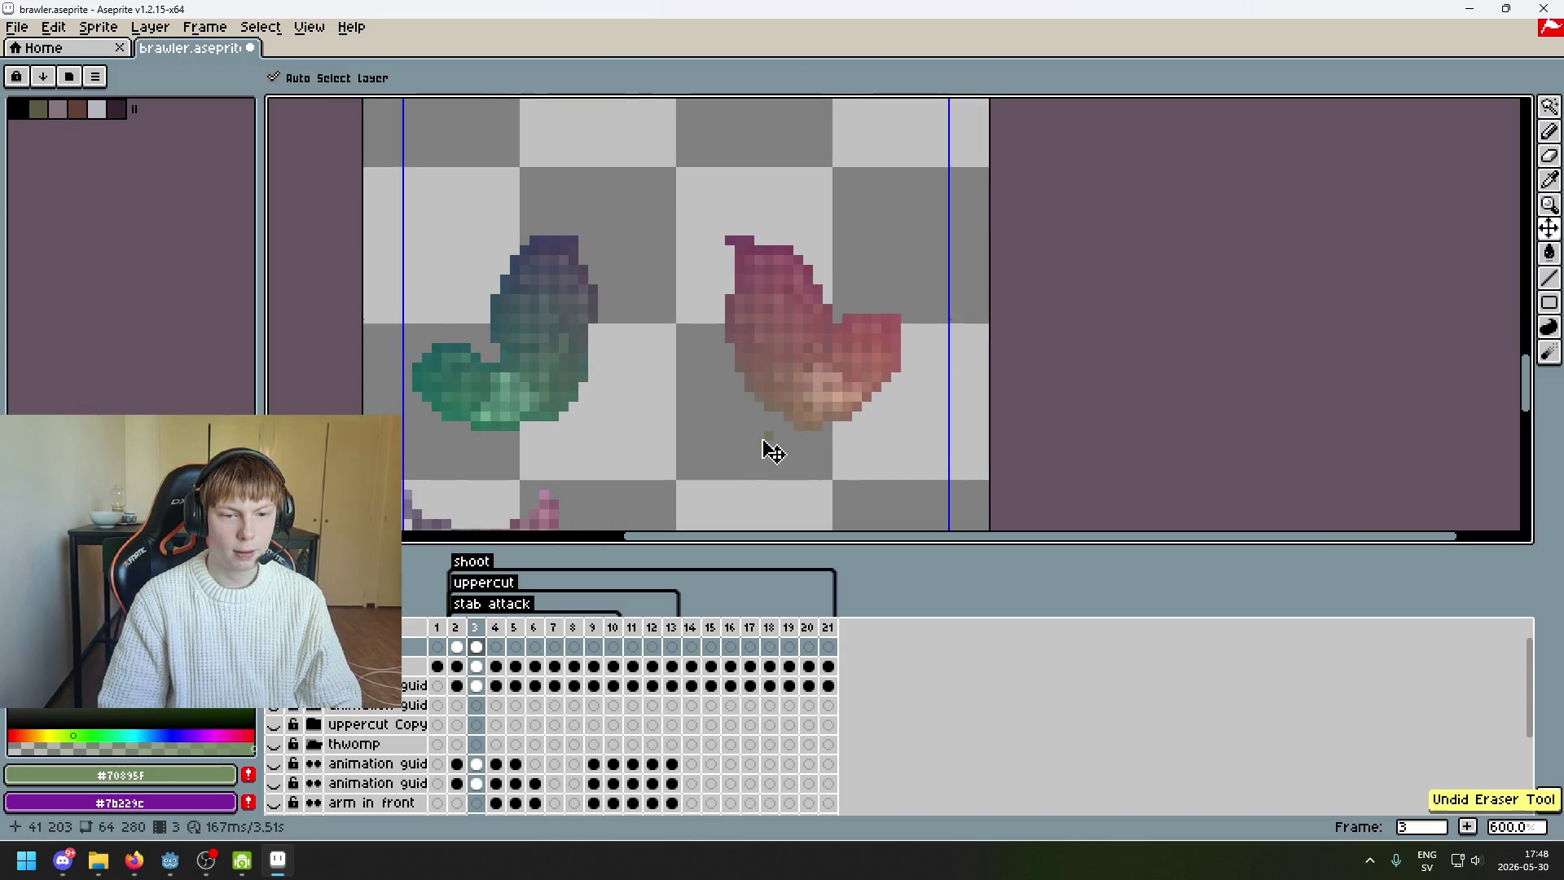
pyautogui.click(1549, 106)
pyautogui.press('m')
pyautogui.scroll(-2, 1194, 281)
pyautogui.scroll(-5, 1194, 281)
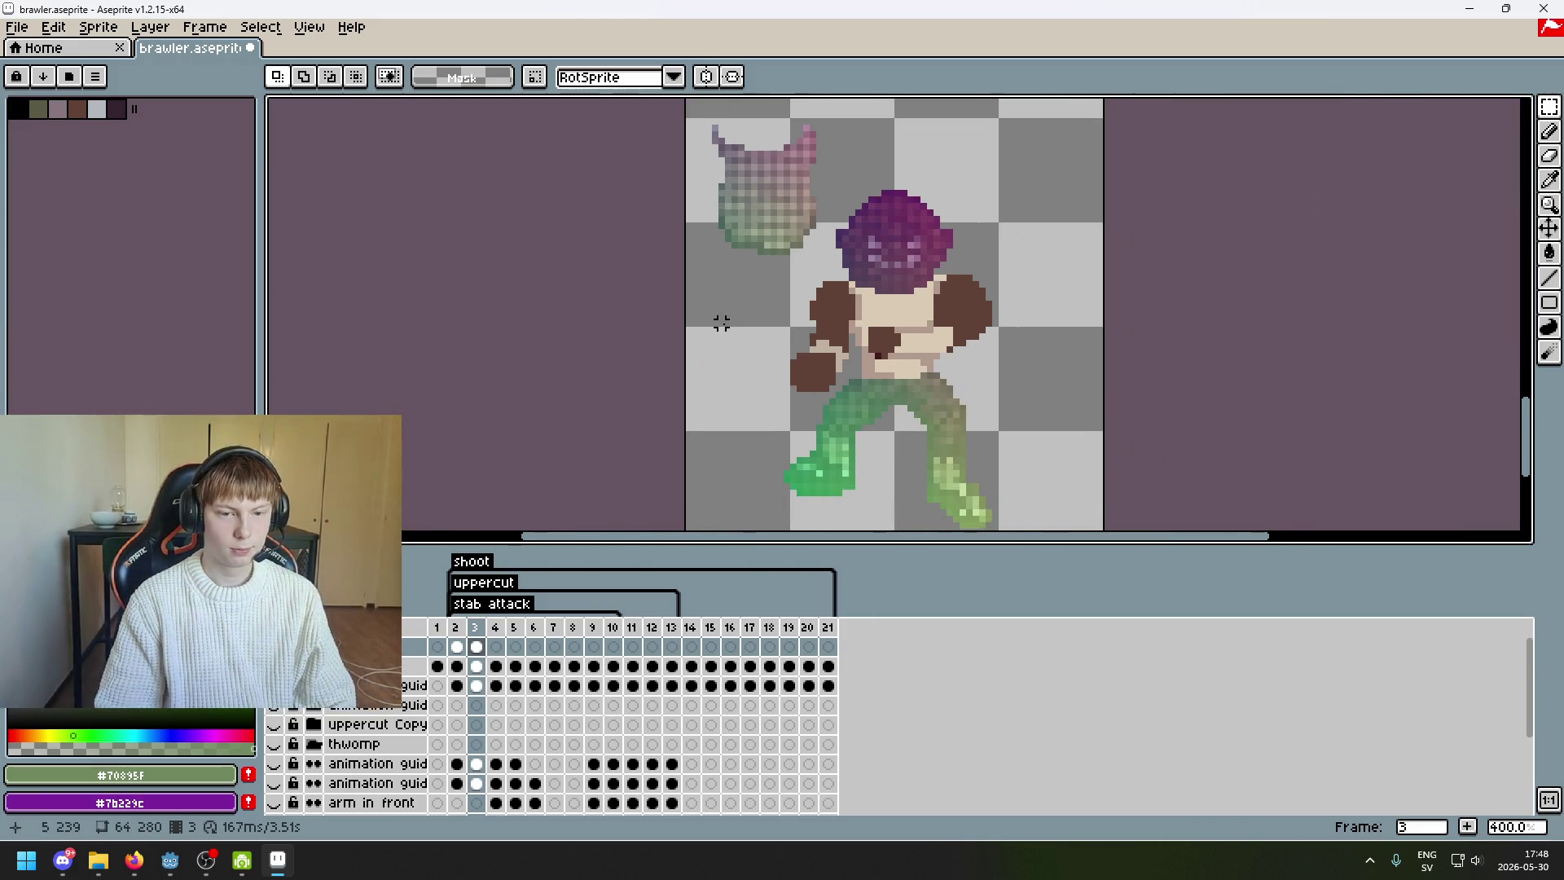
pyautogui.scroll(2, 712, 350)
# - Select the floating helmet guide piece, commit its position, and clear the stray outline
pyautogui.moveTo(652, 207)
pyautogui.mouseDown()
pyautogui.moveTo(888, 456)
pyautogui.moveTo(901, 493)
pyautogui.moveTo(1136, 394)
pyautogui.moveTo(1084, 377)
pyautogui.moveTo(1007, 287)
pyautogui.mouseUp()
pyautogui.scroll(-2, 1084, 377)
pyautogui.click(1026, 363)
pyautogui.scroll(1, 1026, 362)
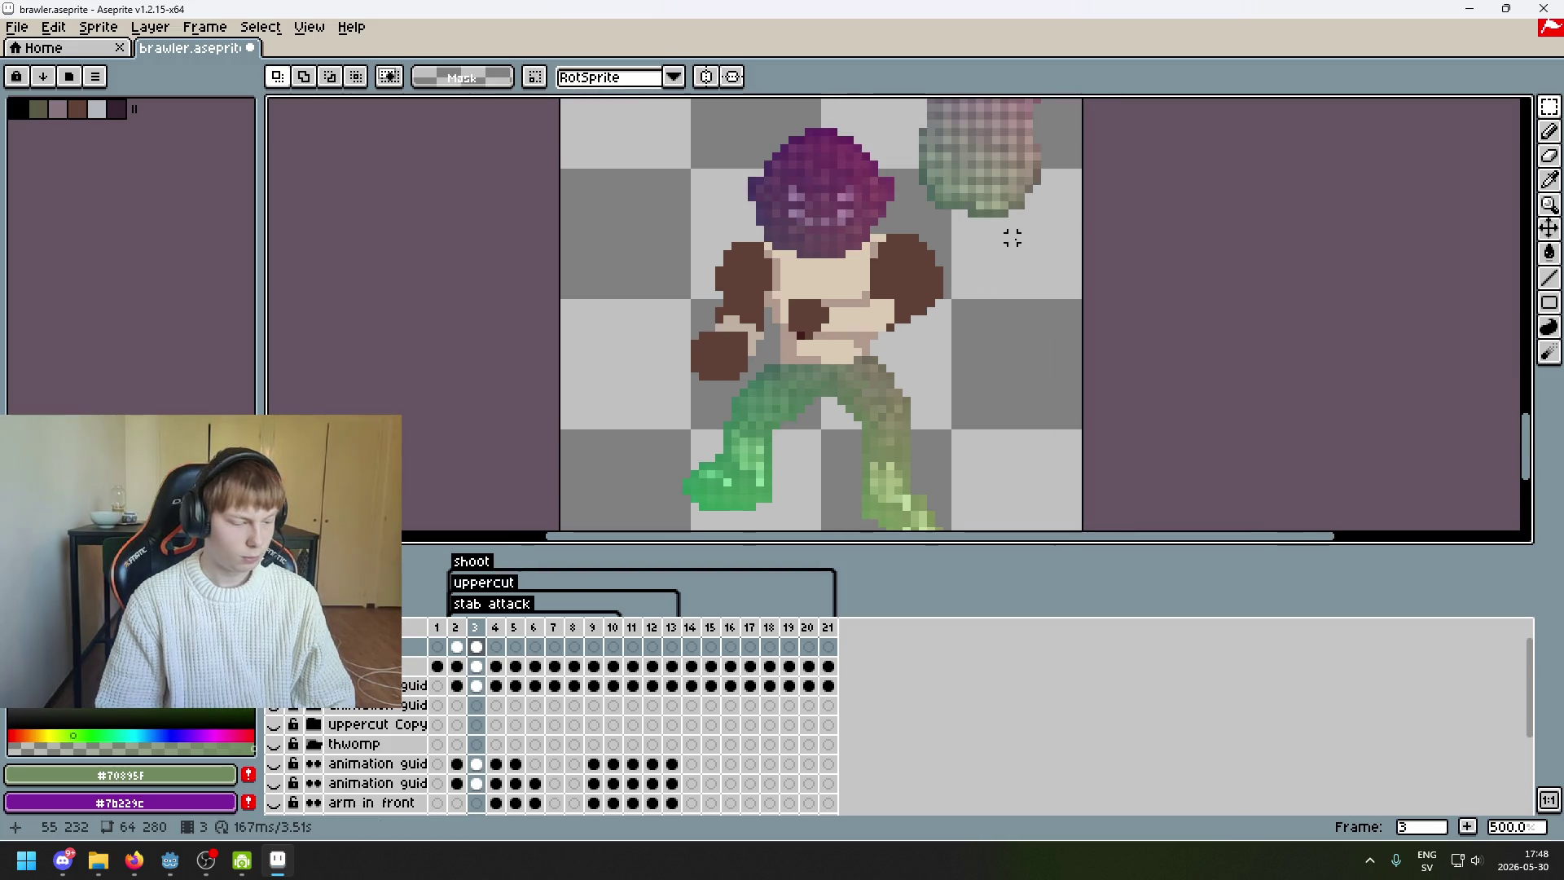
pyautogui.moveTo(1012, 237); pyautogui.dragTo(1013, 276)
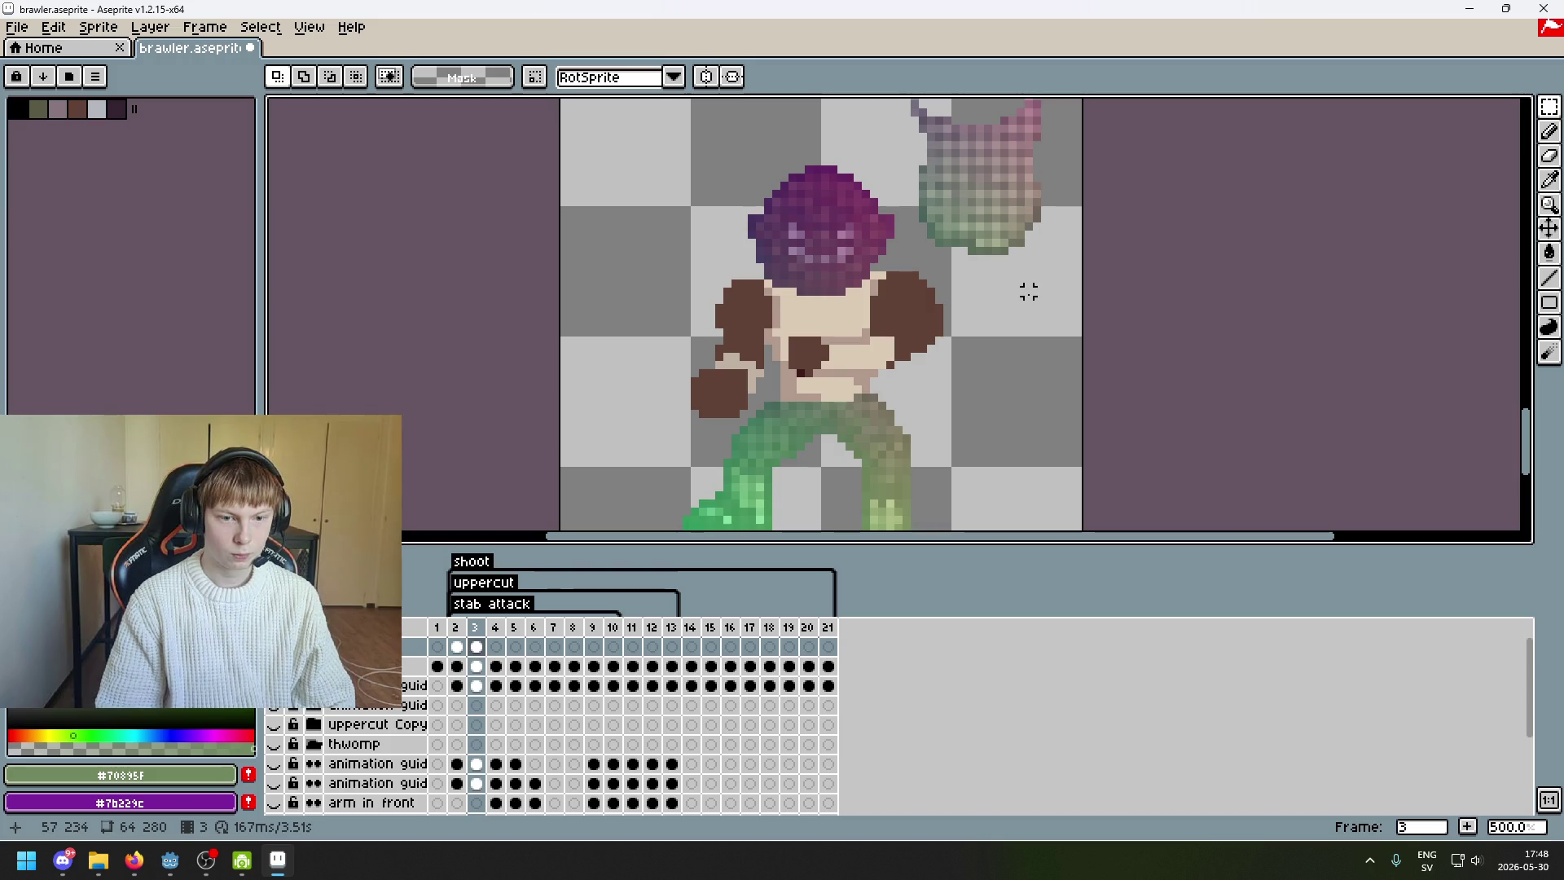
pyautogui.moveTo(1052, 275); pyautogui.dragTo(925, 261)
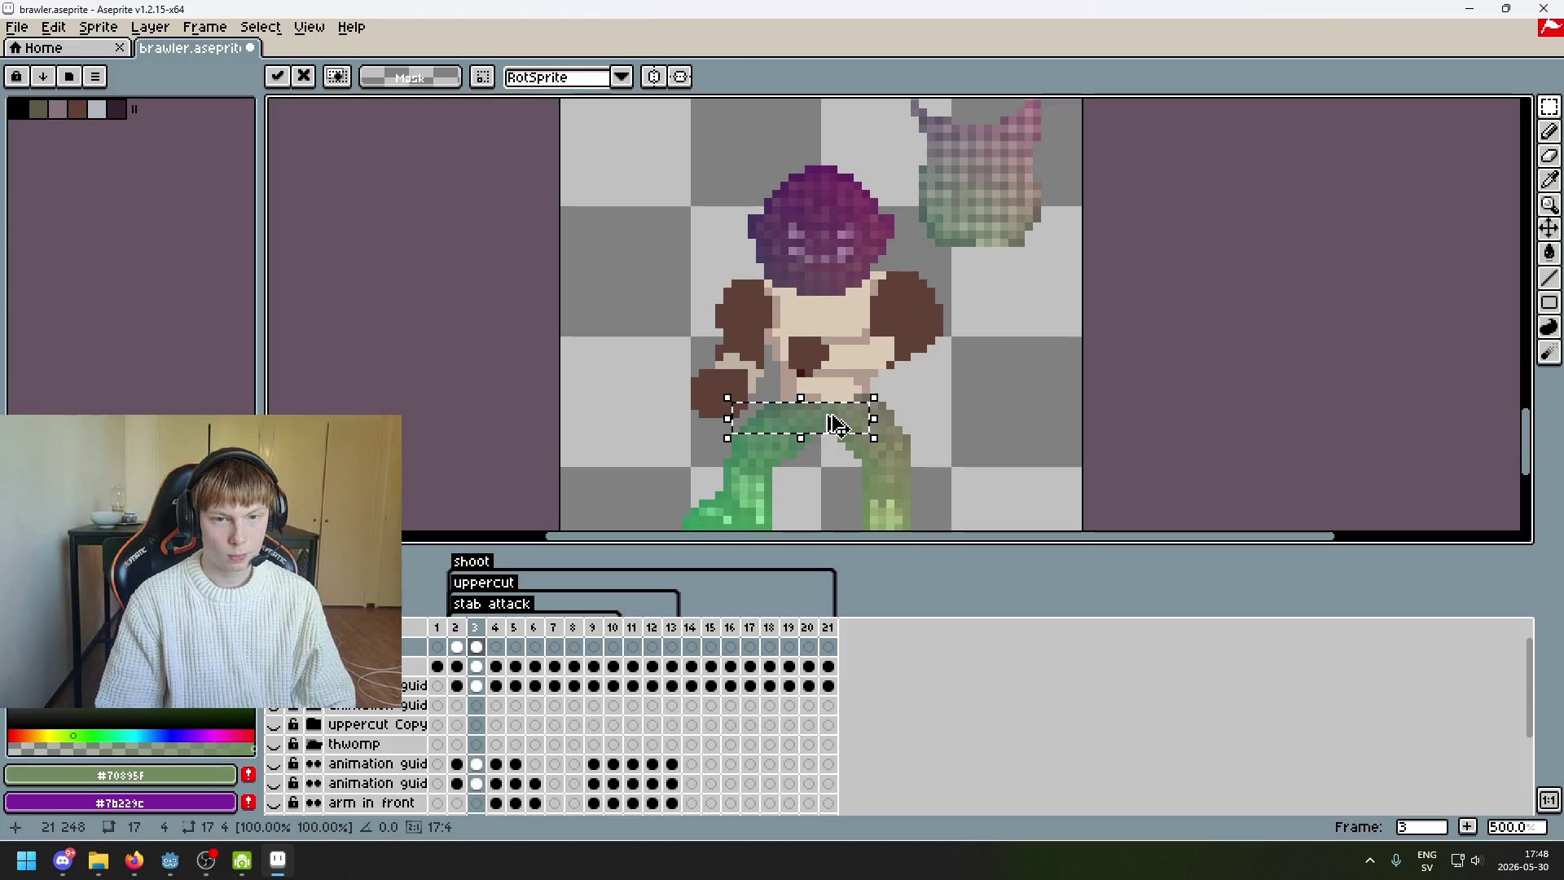
pyautogui.click(899, 226)
# - Move the blob's lower green part onto the brawler's hips, commit, and show frame 2
pyautogui.moveTo(899, 207)
pyautogui.mouseDown()
pyautogui.moveTo(1072, 310)
pyautogui.moveTo(876, 454)
pyautogui.moveTo(907, 471)
pyautogui.moveTo(922, 511)
pyautogui.moveTo(887, 442)
pyautogui.mouseUp()
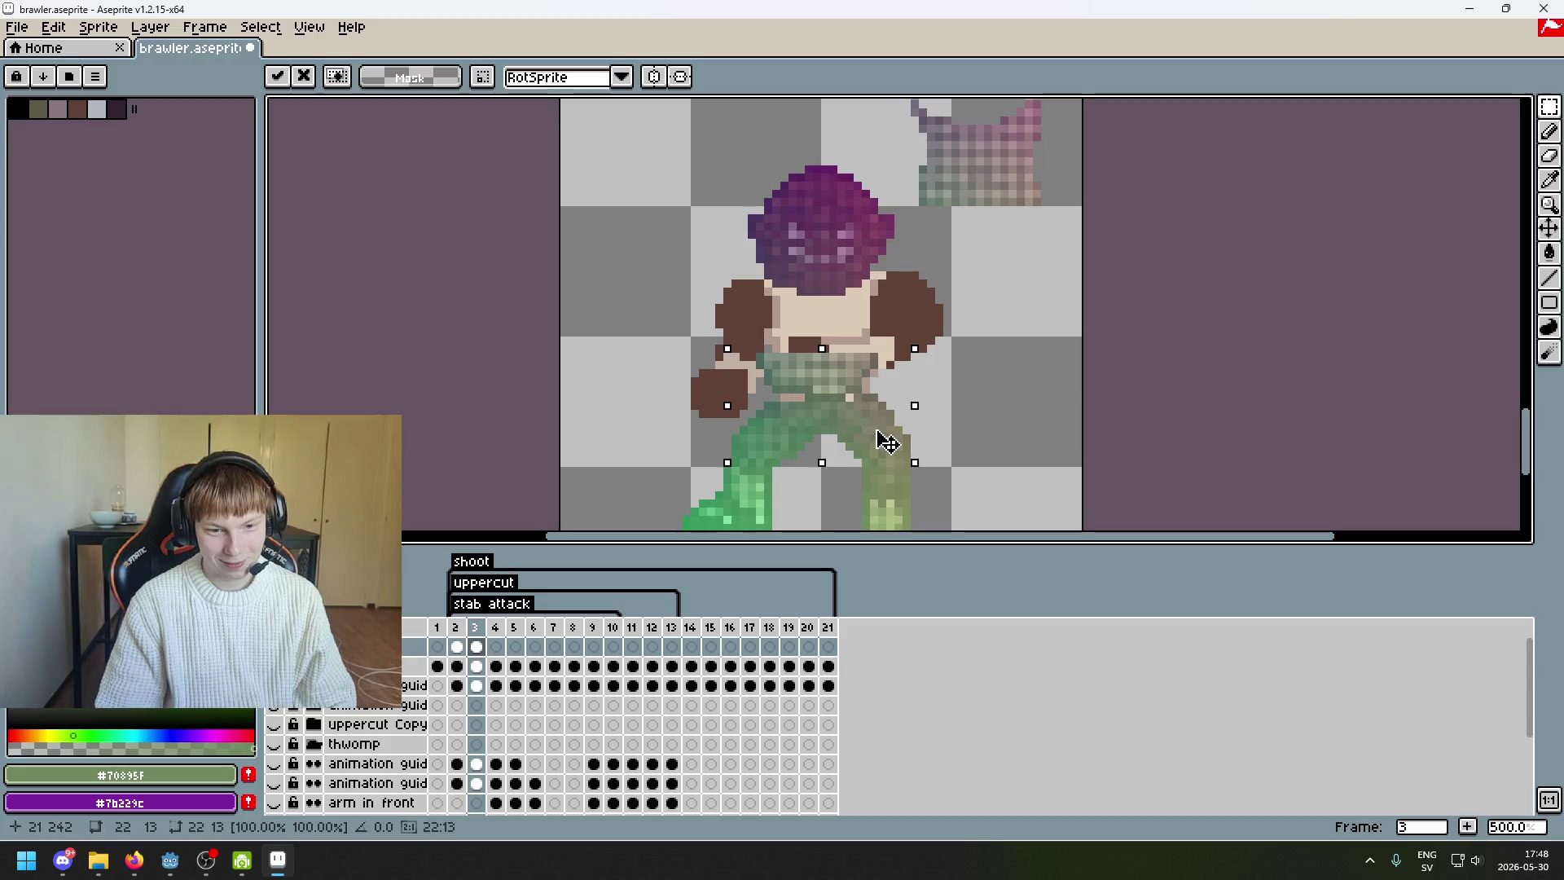
pyautogui.press('Return')
pyautogui.scroll(-2, 986, 383)
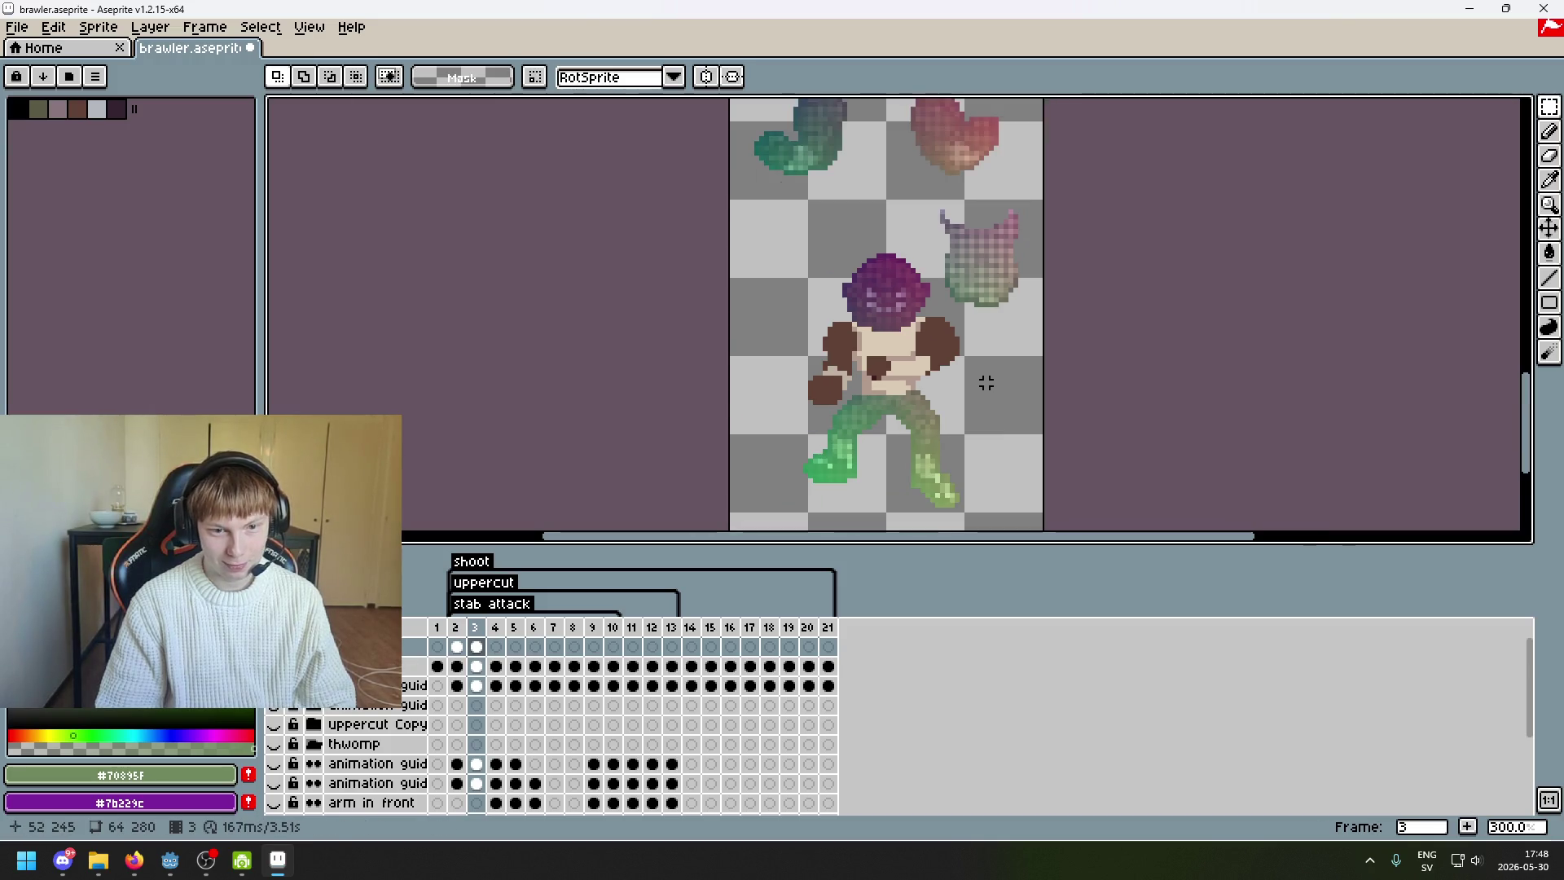
pyautogui.press('Left')
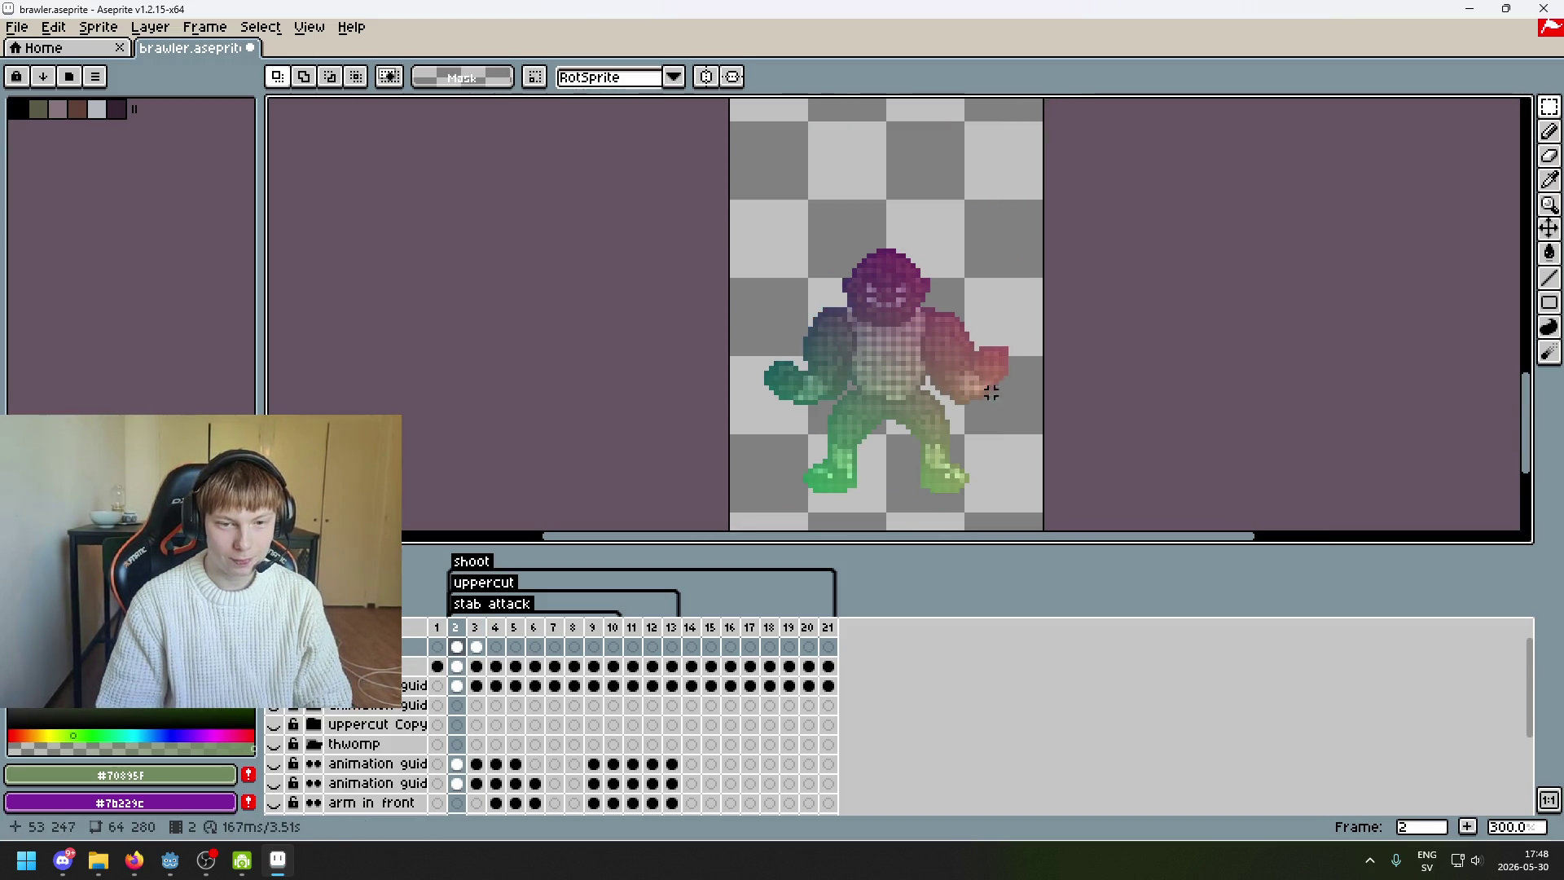
# - Toggle repeatedly between frames 2 and 3 to compare poses, ending on frame 3
pyautogui.scroll(1, 991, 392)
pyautogui.press('Right')
pyautogui.press('Left')
pyautogui.press('Right')
pyautogui.press('Left')
pyautogui.press('Right')
pyautogui.press('Left')
pyautogui.press('Right')
pyautogui.press('Left')
pyautogui.press('Right')
pyautogui.press('Left')
pyautogui.press('Right')
pyautogui.moveTo(1007, 300)
pyautogui.mouseDown()
pyautogui.moveTo(1000, 315)
pyautogui.moveTo(901, 279)
pyautogui.moveTo(1034, 356)
pyautogui.mouseUp()
# - Try moving a marquee selection beside the arm onto the legs, cancel, then select right of the torso
pyautogui.click(1068, 303)
pyautogui.click(1078, 309)
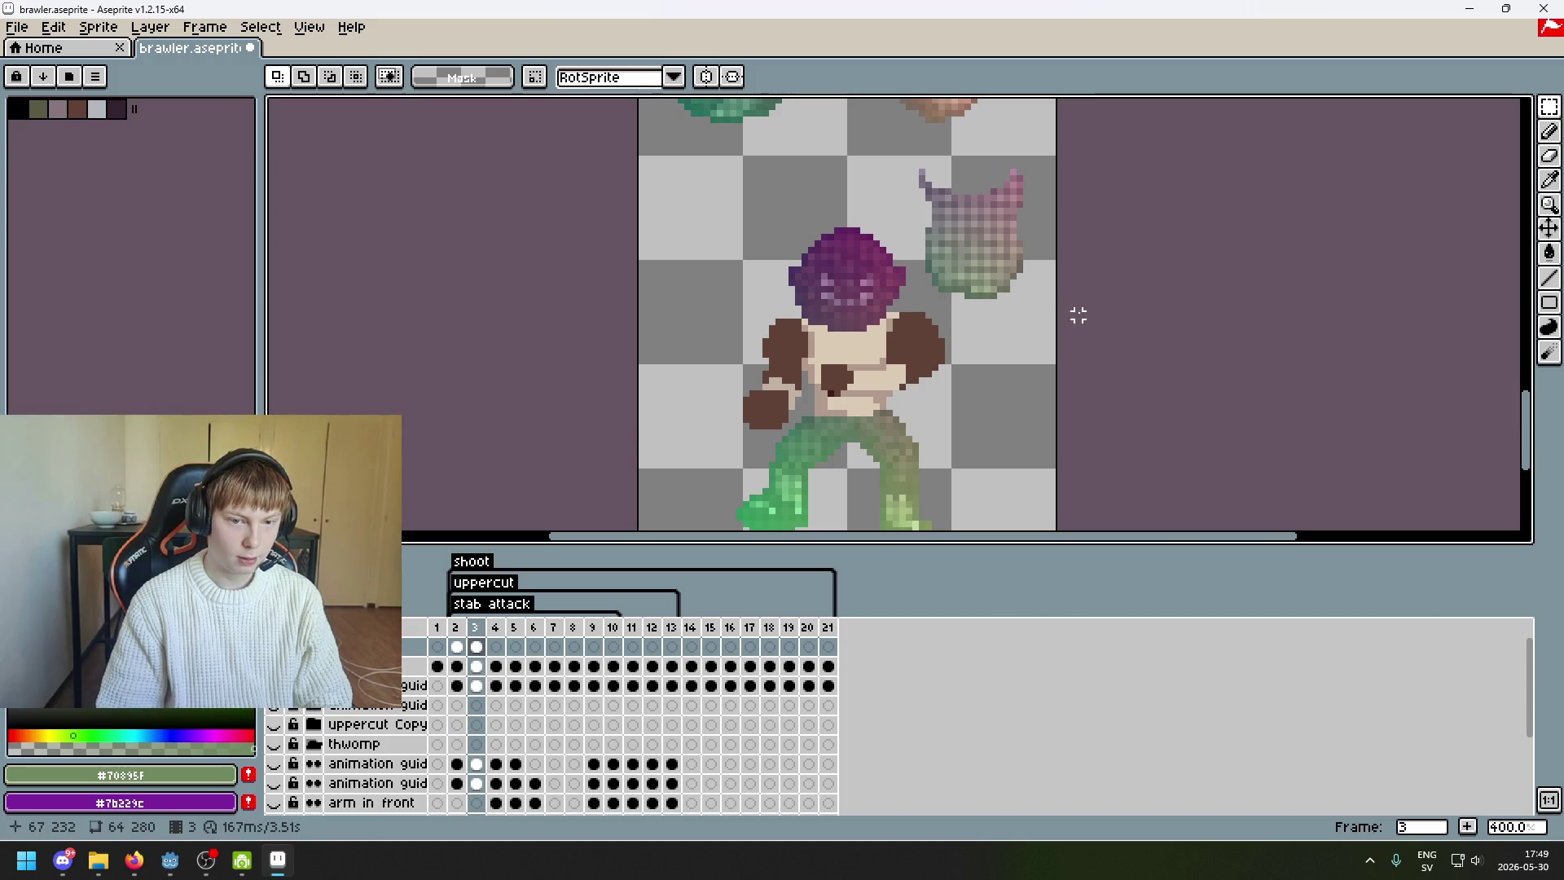
pyautogui.moveTo(900, 289); pyautogui.dragTo(874, 262)
pyautogui.moveTo(977, 314); pyautogui.dragTo(849, 448)
pyautogui.press('Escape')
pyautogui.moveTo(1040, 338); pyautogui.dragTo(919, 263)
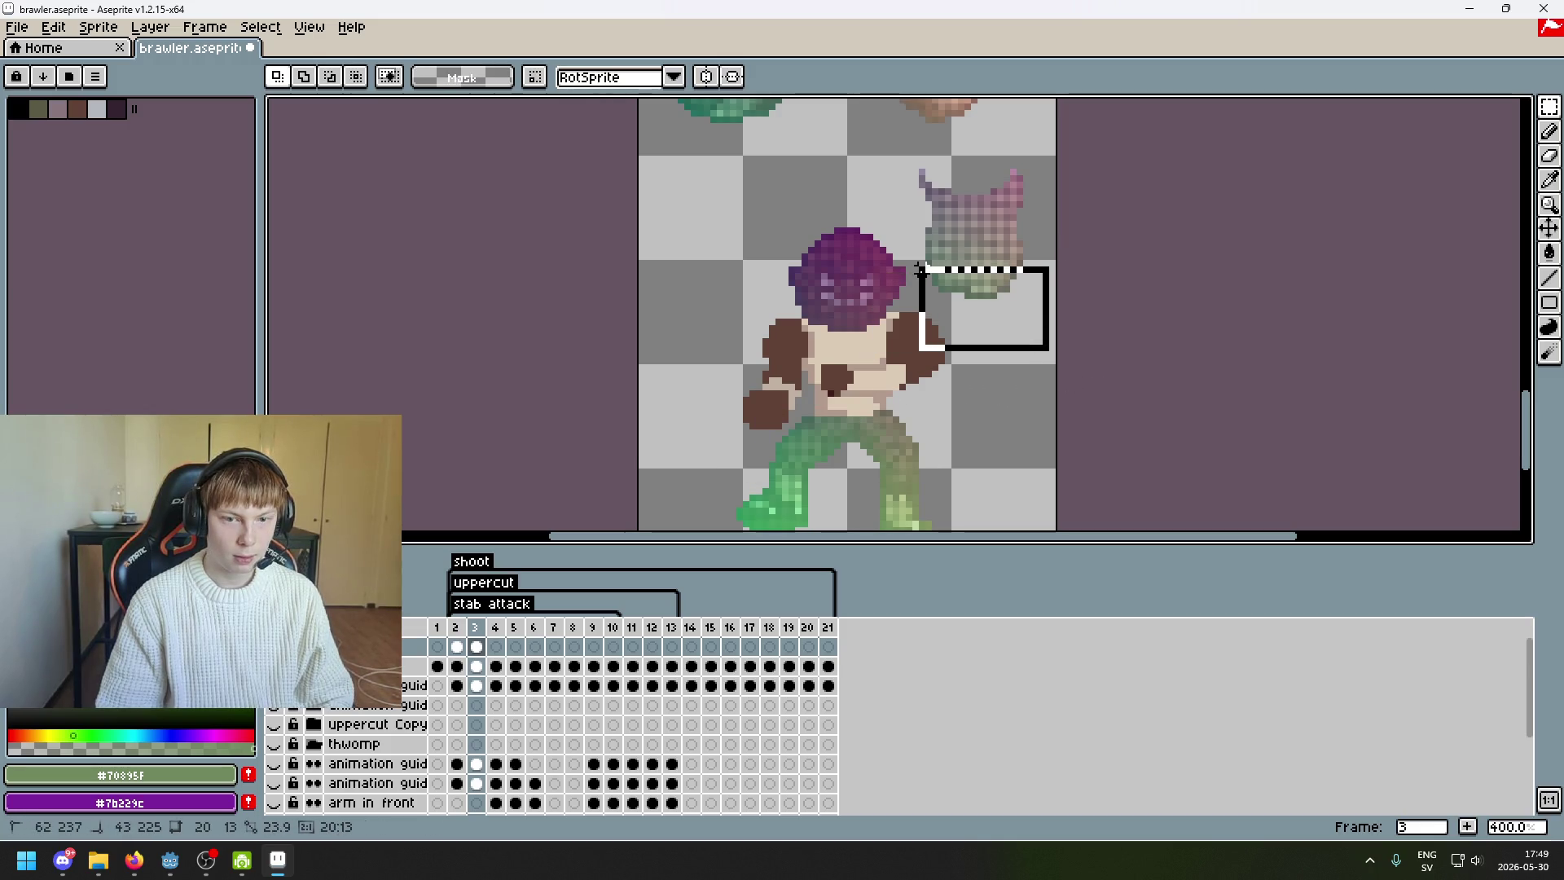
# - Move the floating green hand piece down onto the torso, nudge it into place, and commit
pyautogui.click(1062, 364)
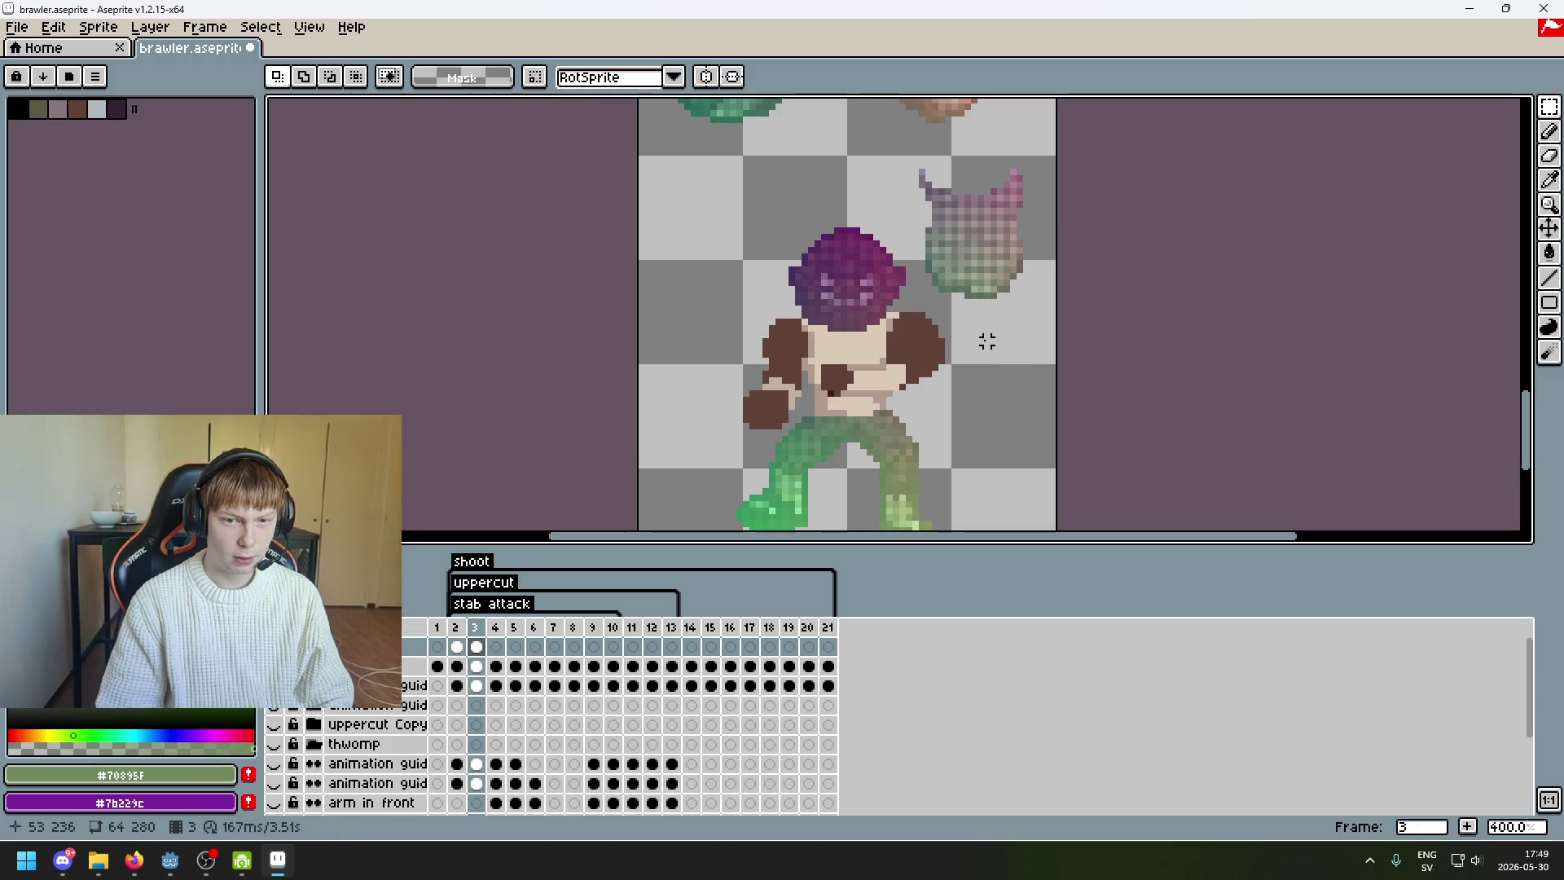
pyautogui.moveTo(969, 341); pyautogui.dragTo(1059, 141)
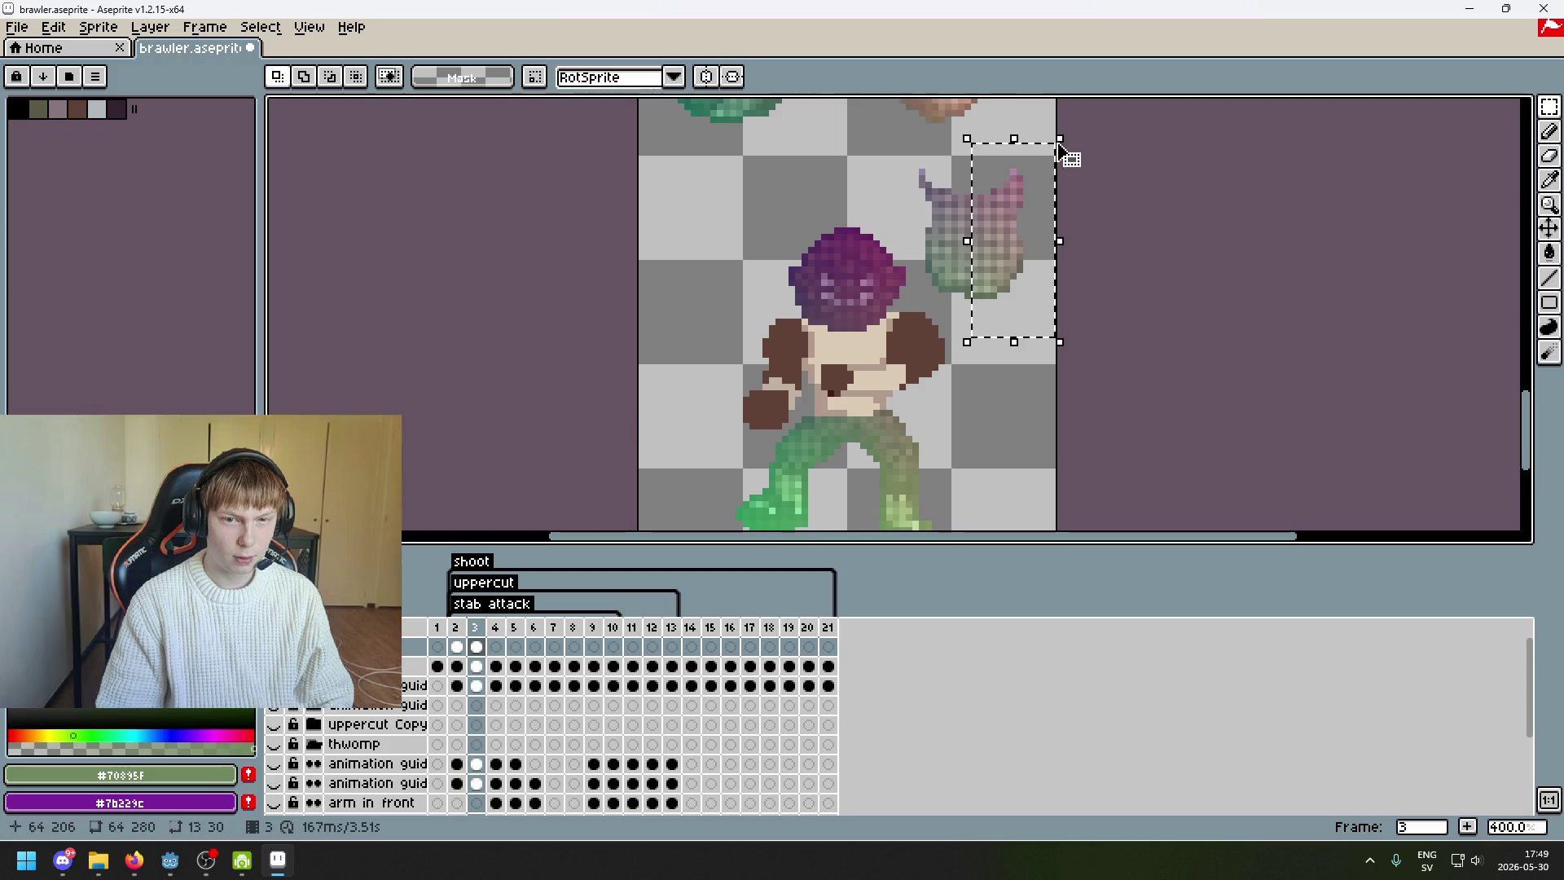
pyautogui.click(1124, 250)
pyautogui.moveTo(900, 142)
pyautogui.mouseDown()
pyautogui.moveTo(1047, 240)
pyautogui.moveTo(915, 349)
pyautogui.moveTo(920, 364)
pyautogui.mouseUp()
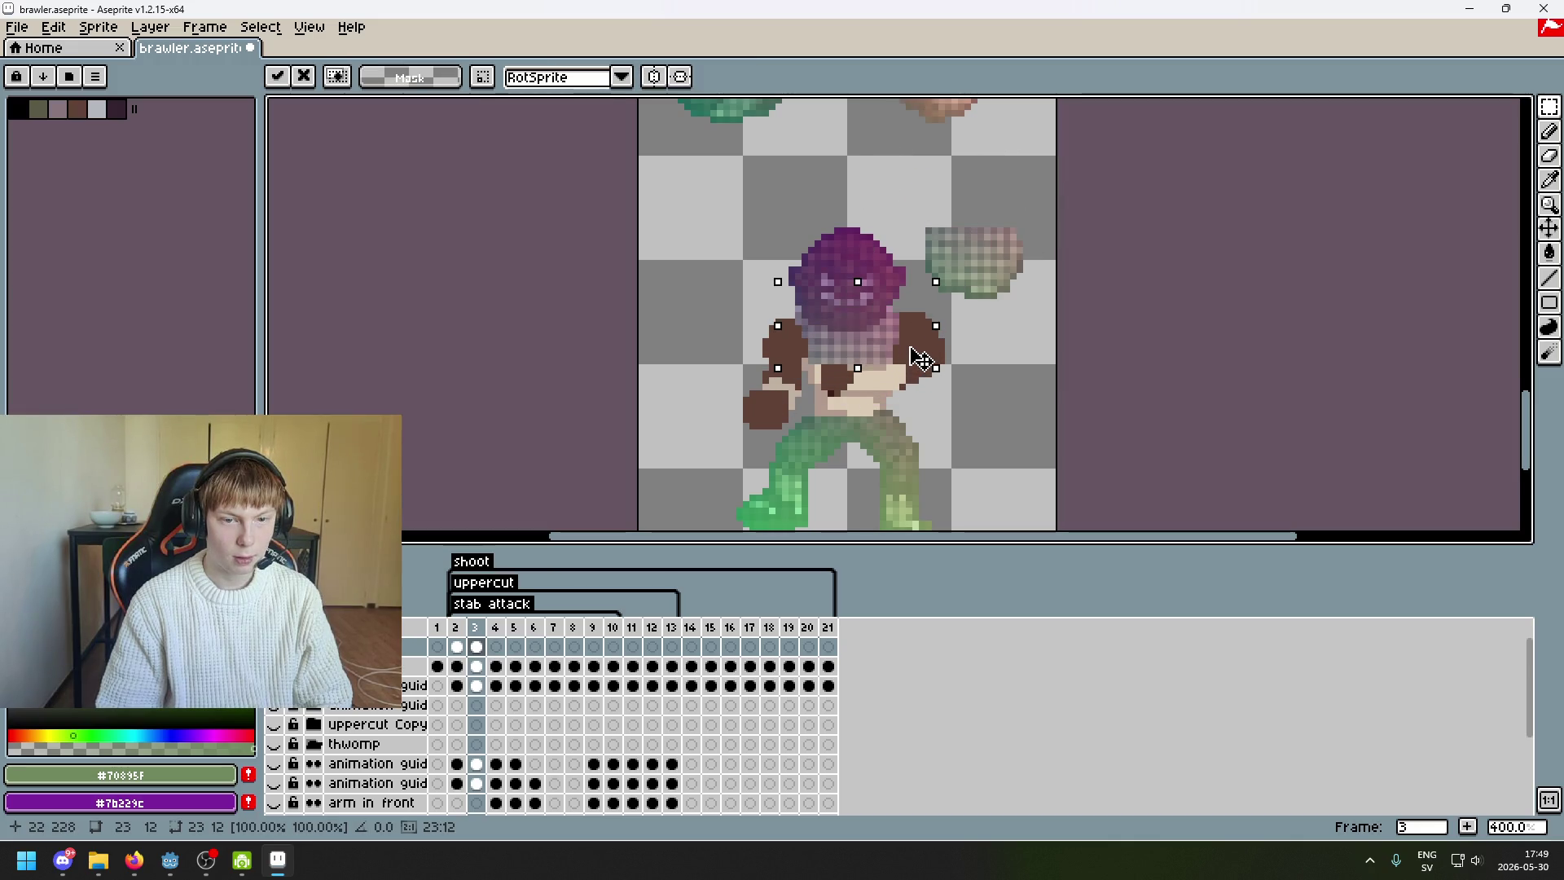
pyautogui.moveTo(910, 354); pyautogui.dragTo(910, 348)
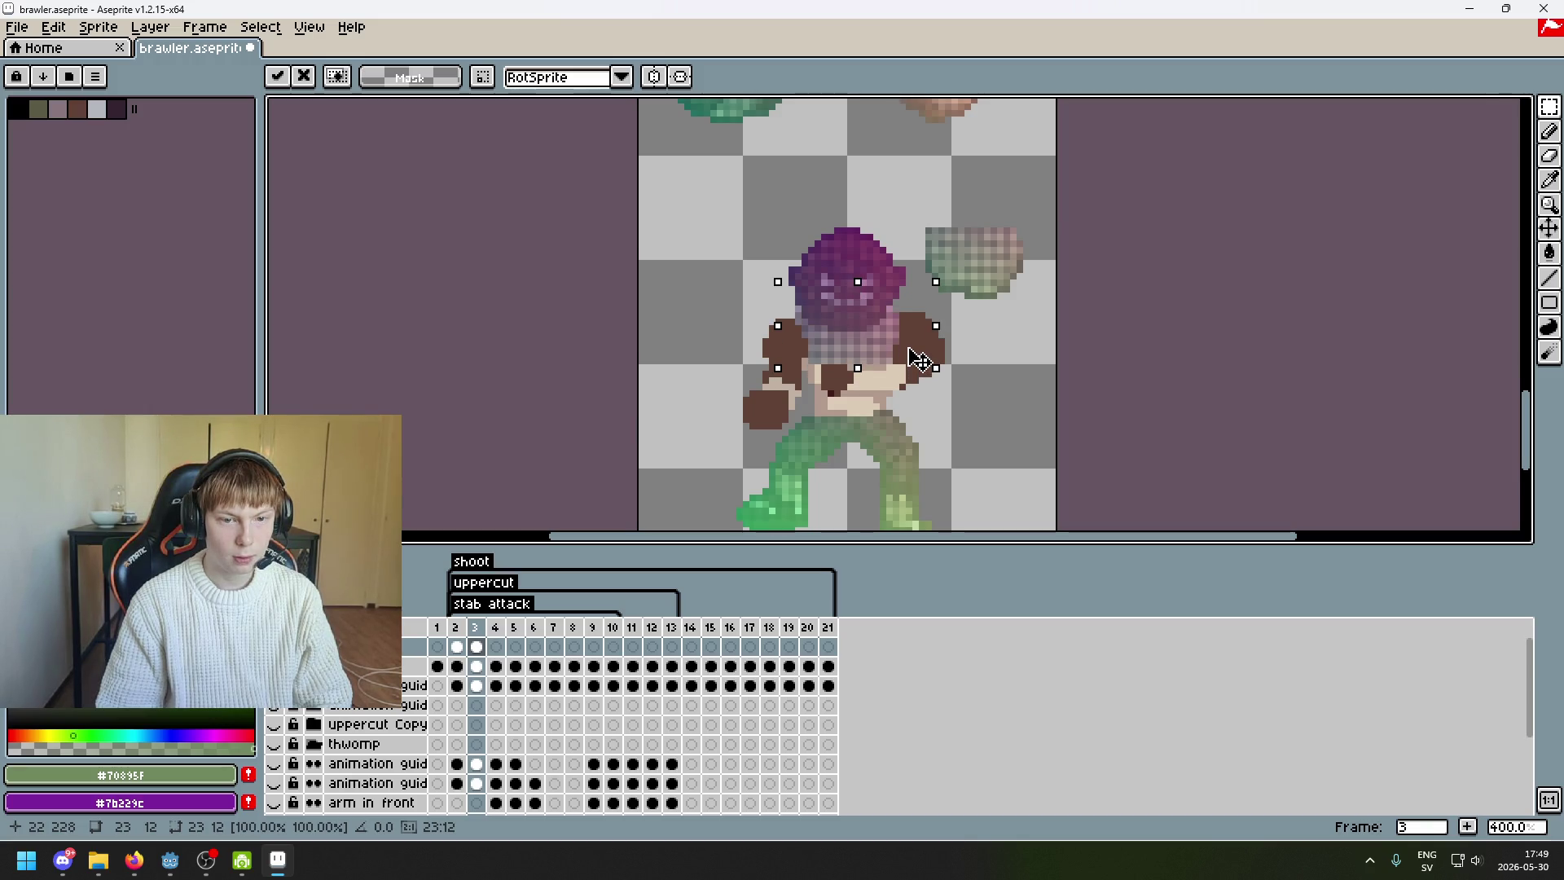
pyautogui.moveTo(919, 359); pyautogui.dragTo(917, 361)
pyautogui.press('Return')
# - Flip between frames 2 and 3 to compare the hand placement
pyautogui.press('Left')
pyautogui.press('Right')
pyautogui.press('Left')
pyautogui.press('Right')
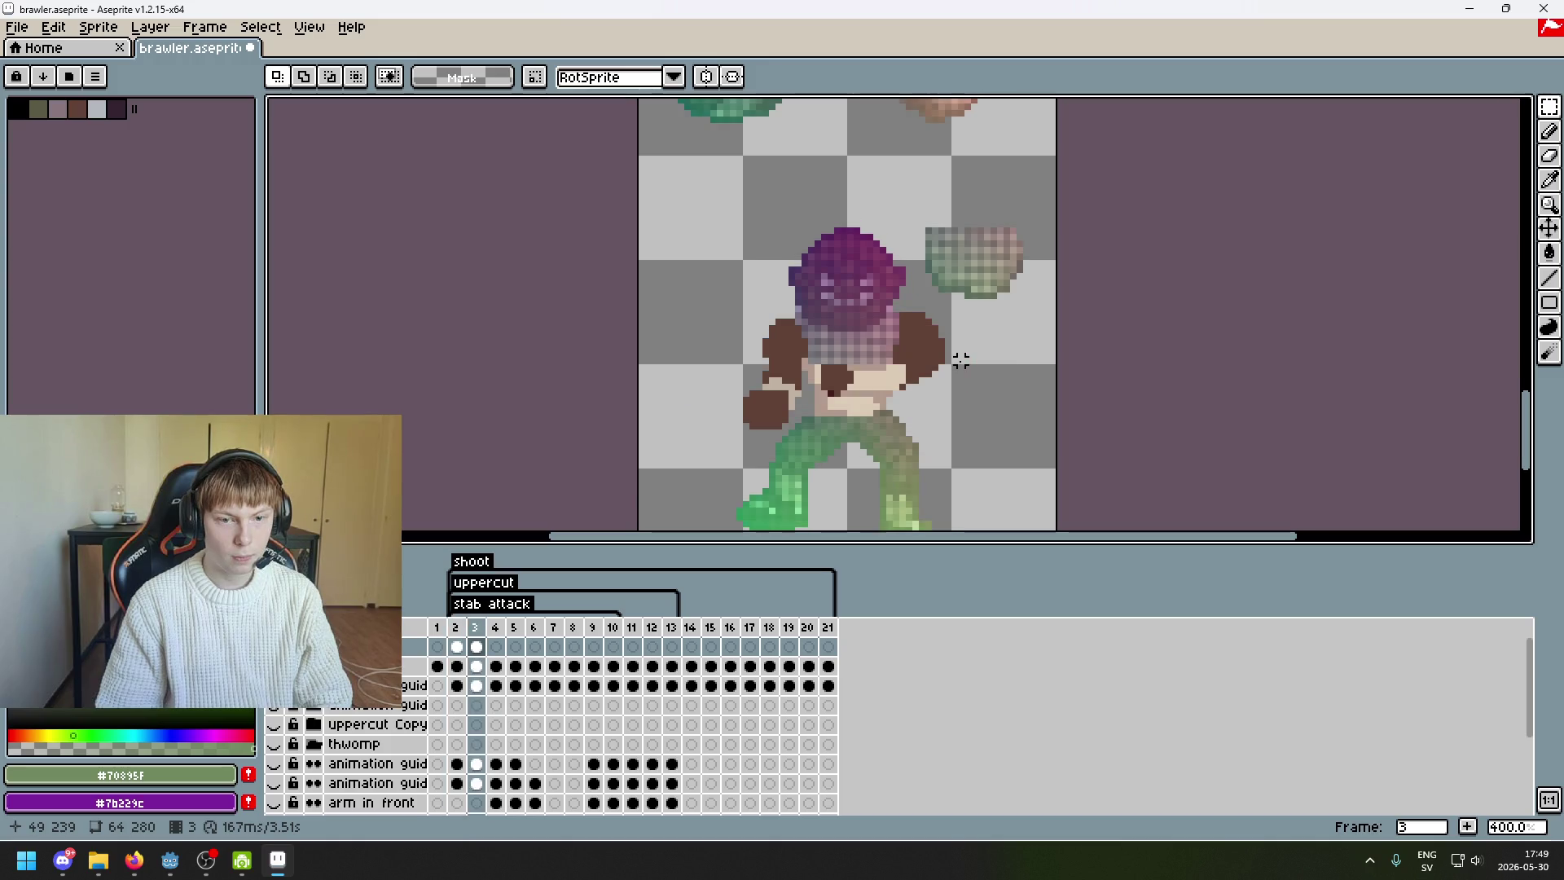
pyautogui.press('Left')
pyautogui.press('Right')
pyautogui.scroll(1, 984, 341)
pyautogui.press('Left')
pyautogui.press('Right')
# - Select the green fist piece, move it onto the body, then undo the misplaced move
pyautogui.moveTo(969, 195); pyautogui.dragTo(1068, 347)
pyautogui.moveTo(971, 179)
pyautogui.mouseDown()
pyautogui.moveTo(1065, 339)
pyautogui.moveTo(1045, 358)
pyautogui.mouseUp()
pyautogui.moveTo(949, 173); pyautogui.dragTo(1093, 326)
pyautogui.click(964, 187)
pyautogui.moveTo(951, 175); pyautogui.dragTo(1083, 444)
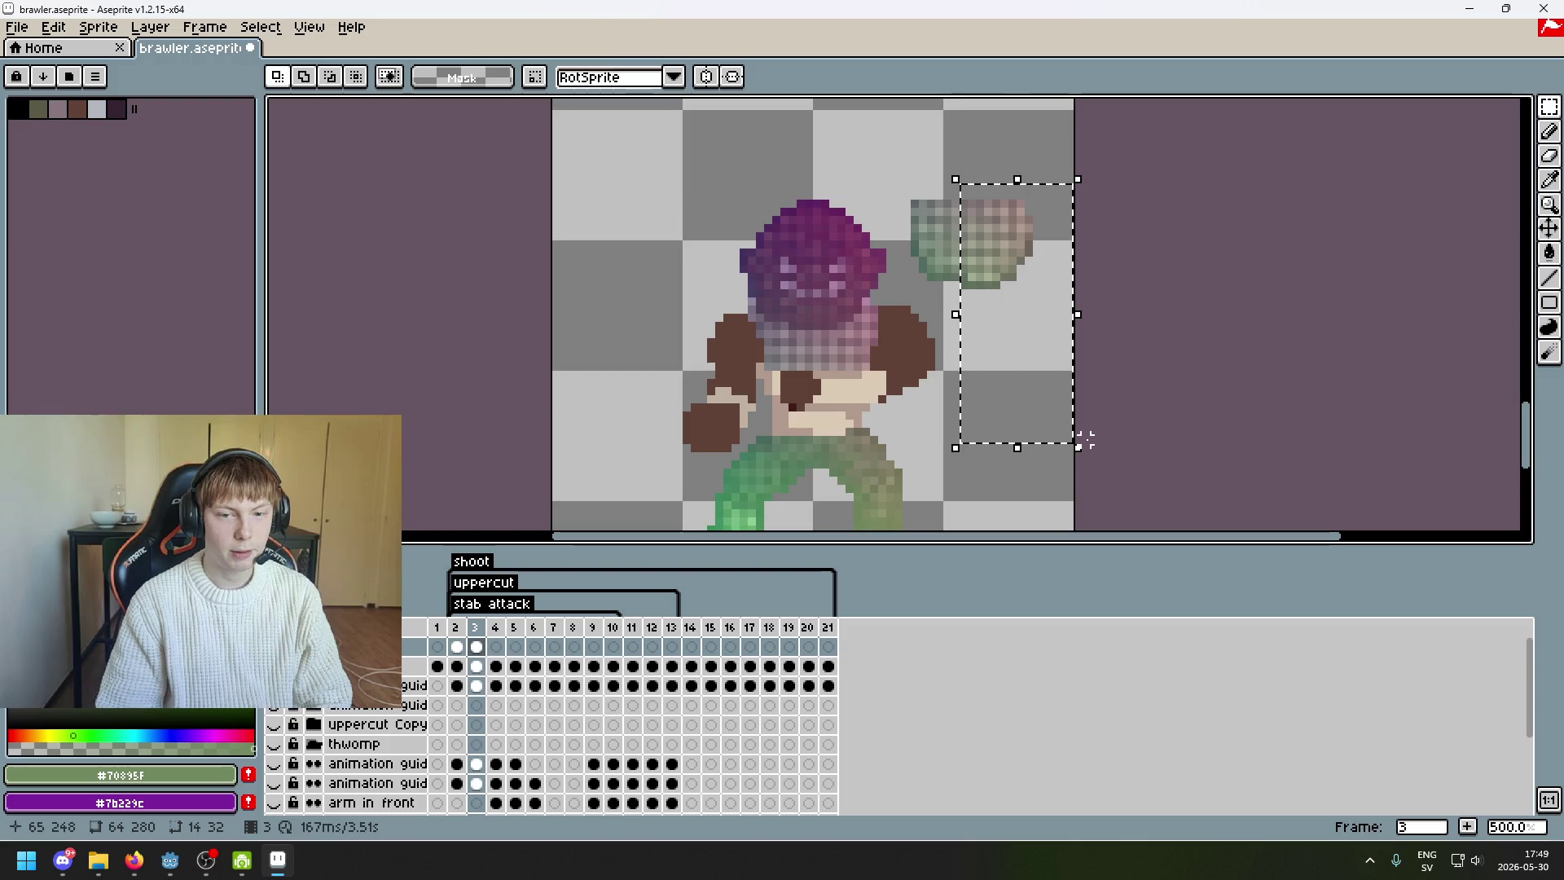
pyautogui.click(930, 178)
pyautogui.moveTo(906, 160); pyautogui.dragTo(1076, 337)
pyautogui.moveTo(1113, 217)
pyautogui.mouseDown()
pyautogui.moveTo(968, 387)
pyautogui.moveTo(1141, 325)
pyautogui.mouseUp()
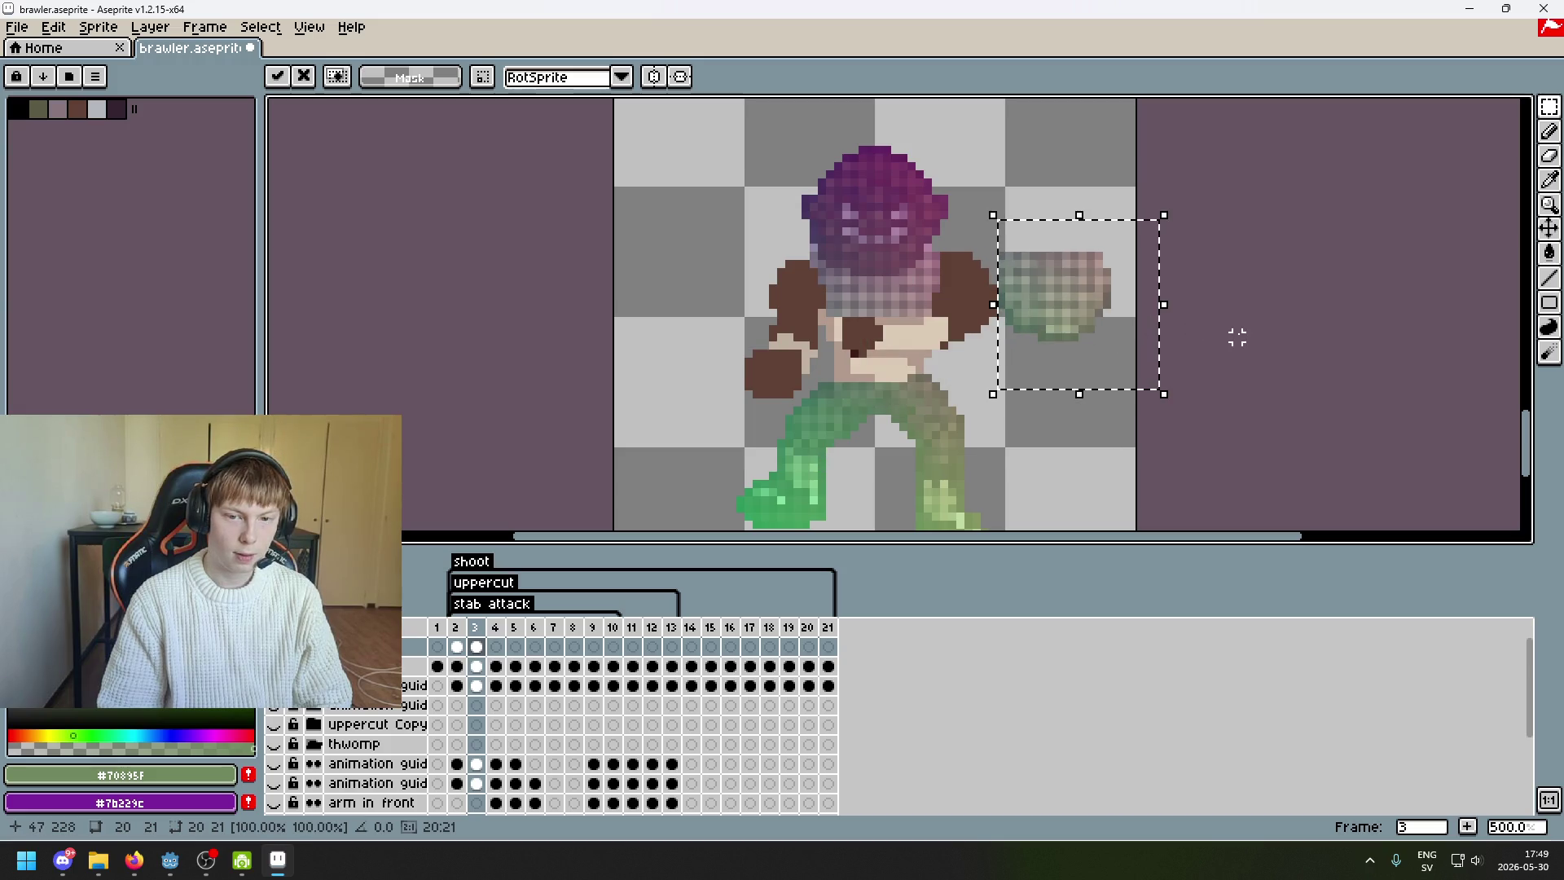
pyautogui.press('Return')
pyautogui.press('Return')
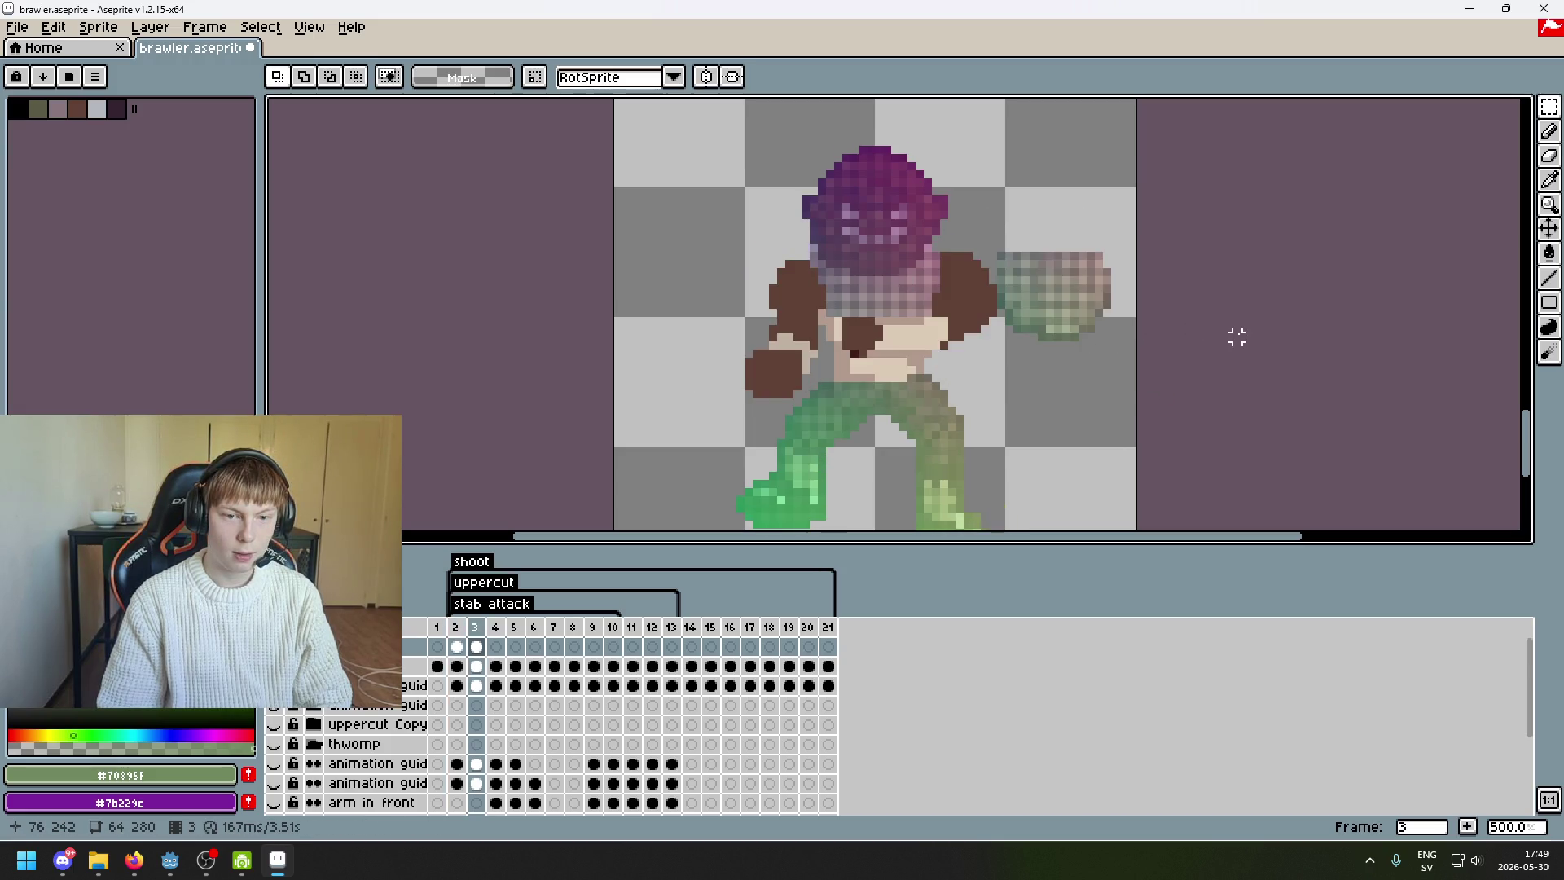
pyautogui.moveTo(1138, 369); pyautogui.dragTo(976, 289)
pyautogui.hotkey('ctrl', 'z')
pyautogui.hotkey('ctrl', 'z')
pyautogui.hotkey('ctrl', 'z')
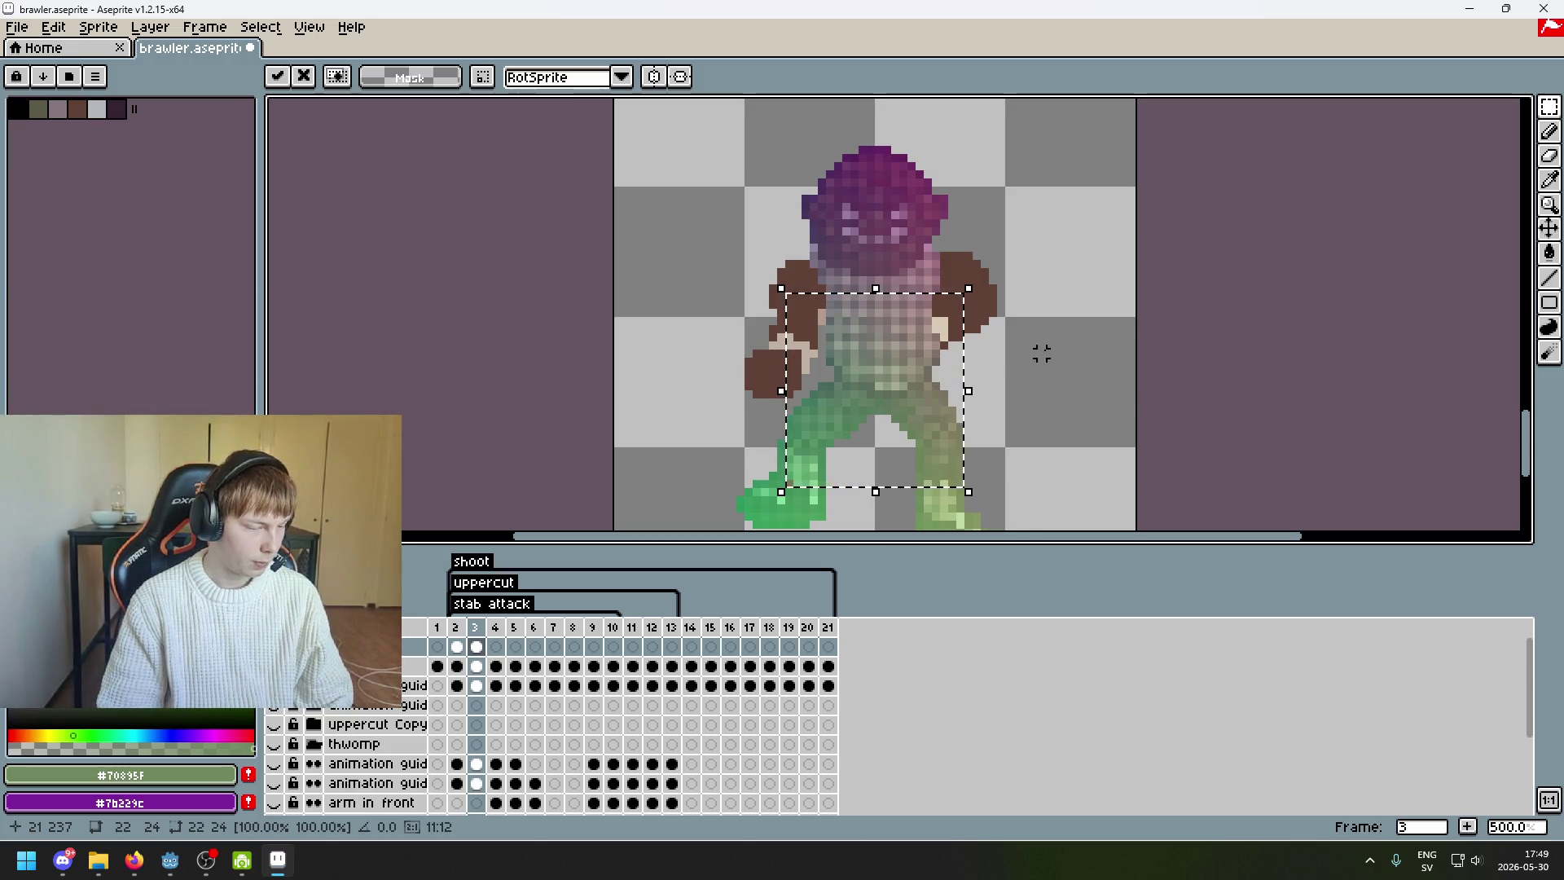
# - Commit the transform and switch to the browser's StreamElements overlay window
pyautogui.hotkey('alt', 'Tab')
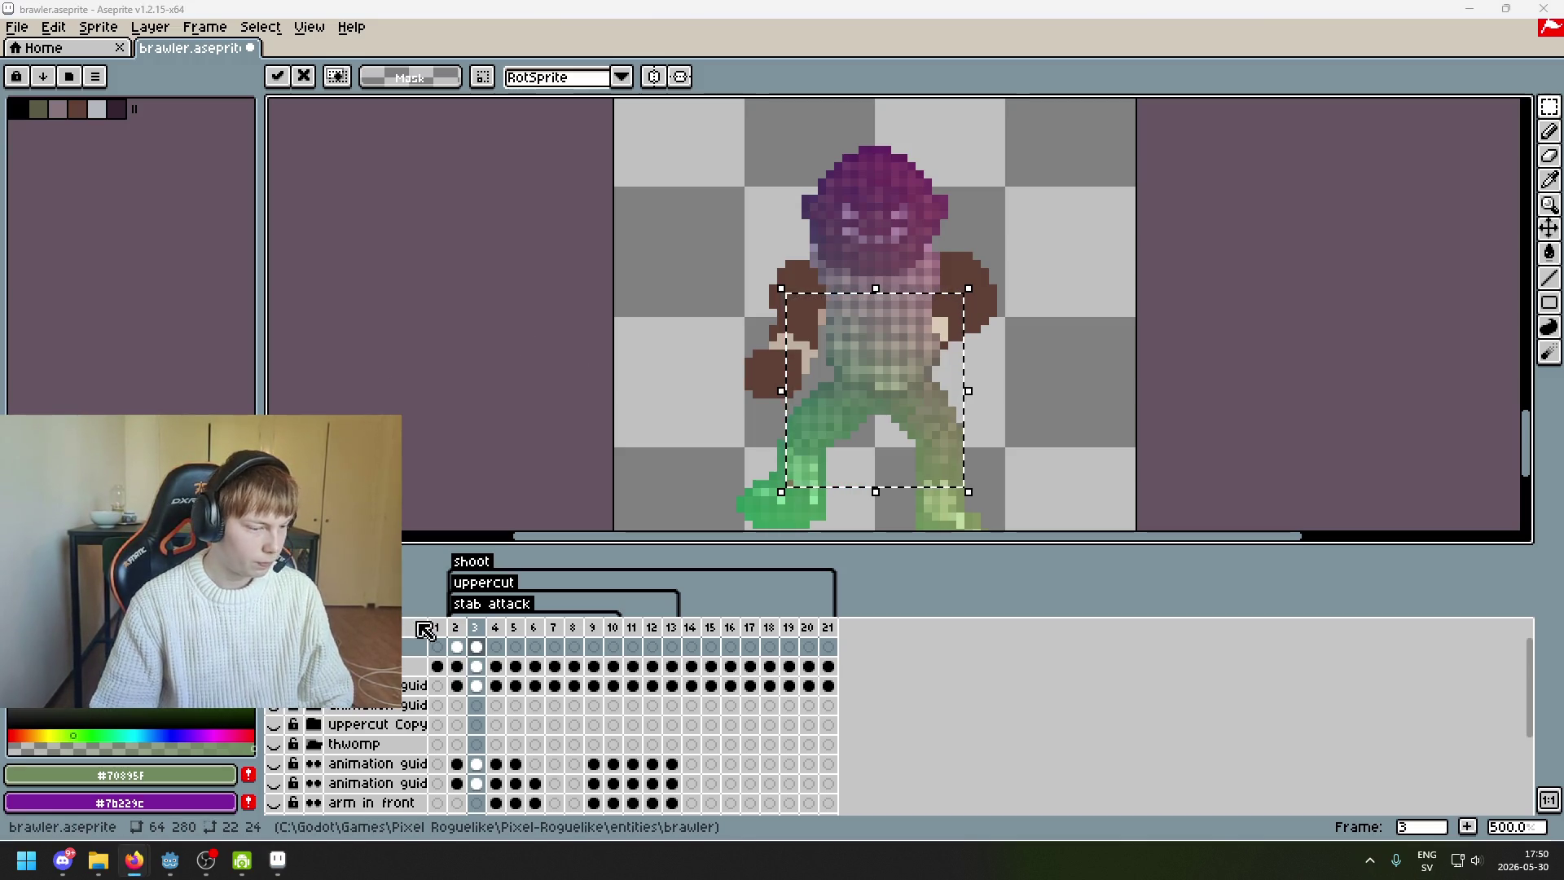
pyautogui.click(973, 399)
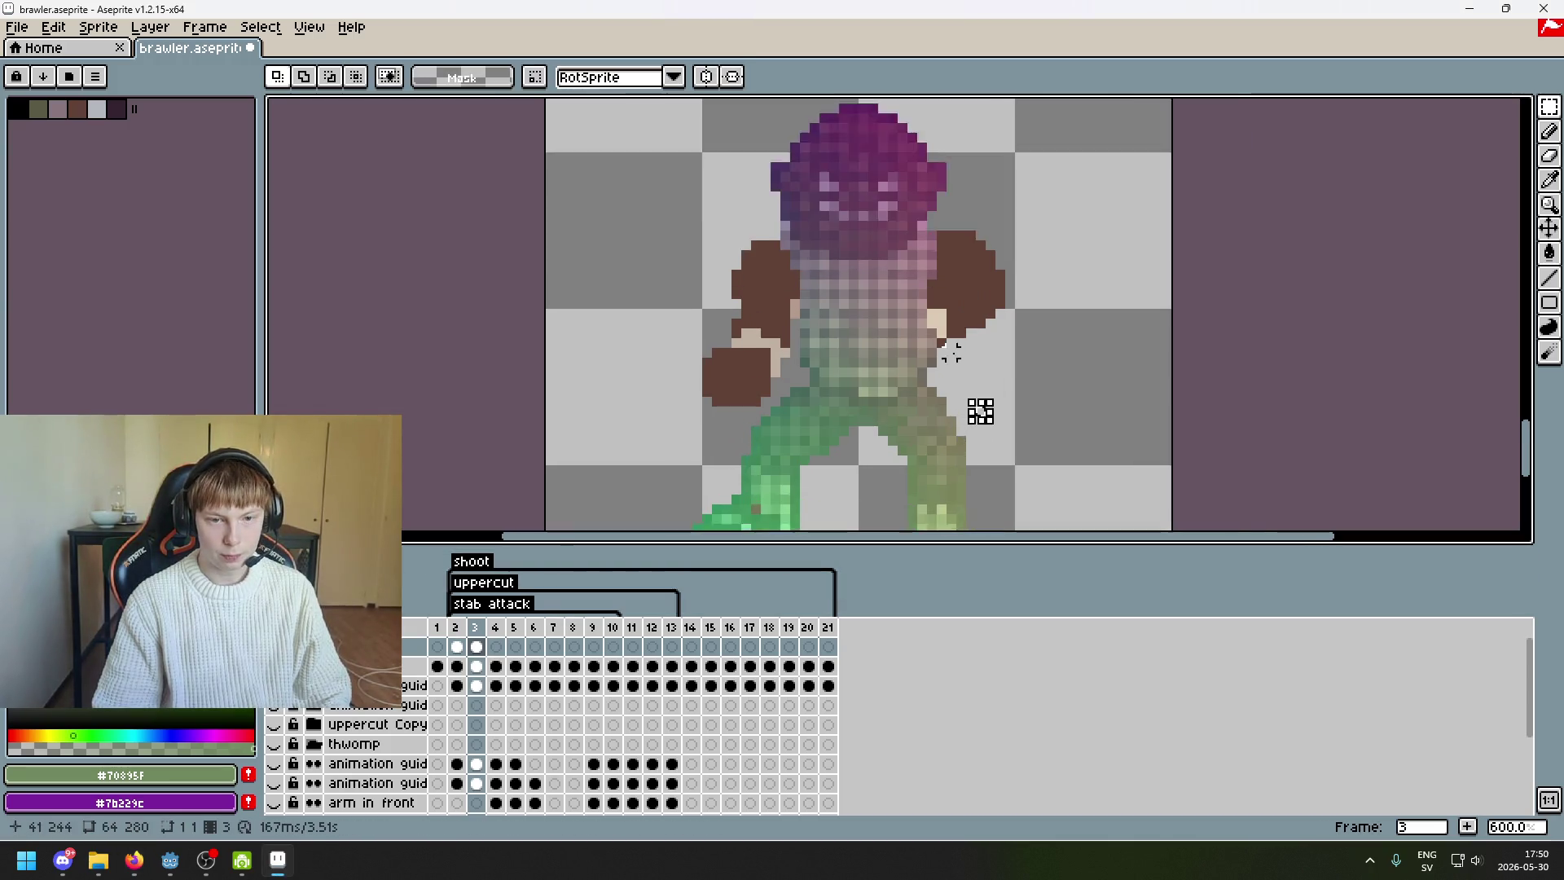
pyautogui.scroll(1, 688, 458)
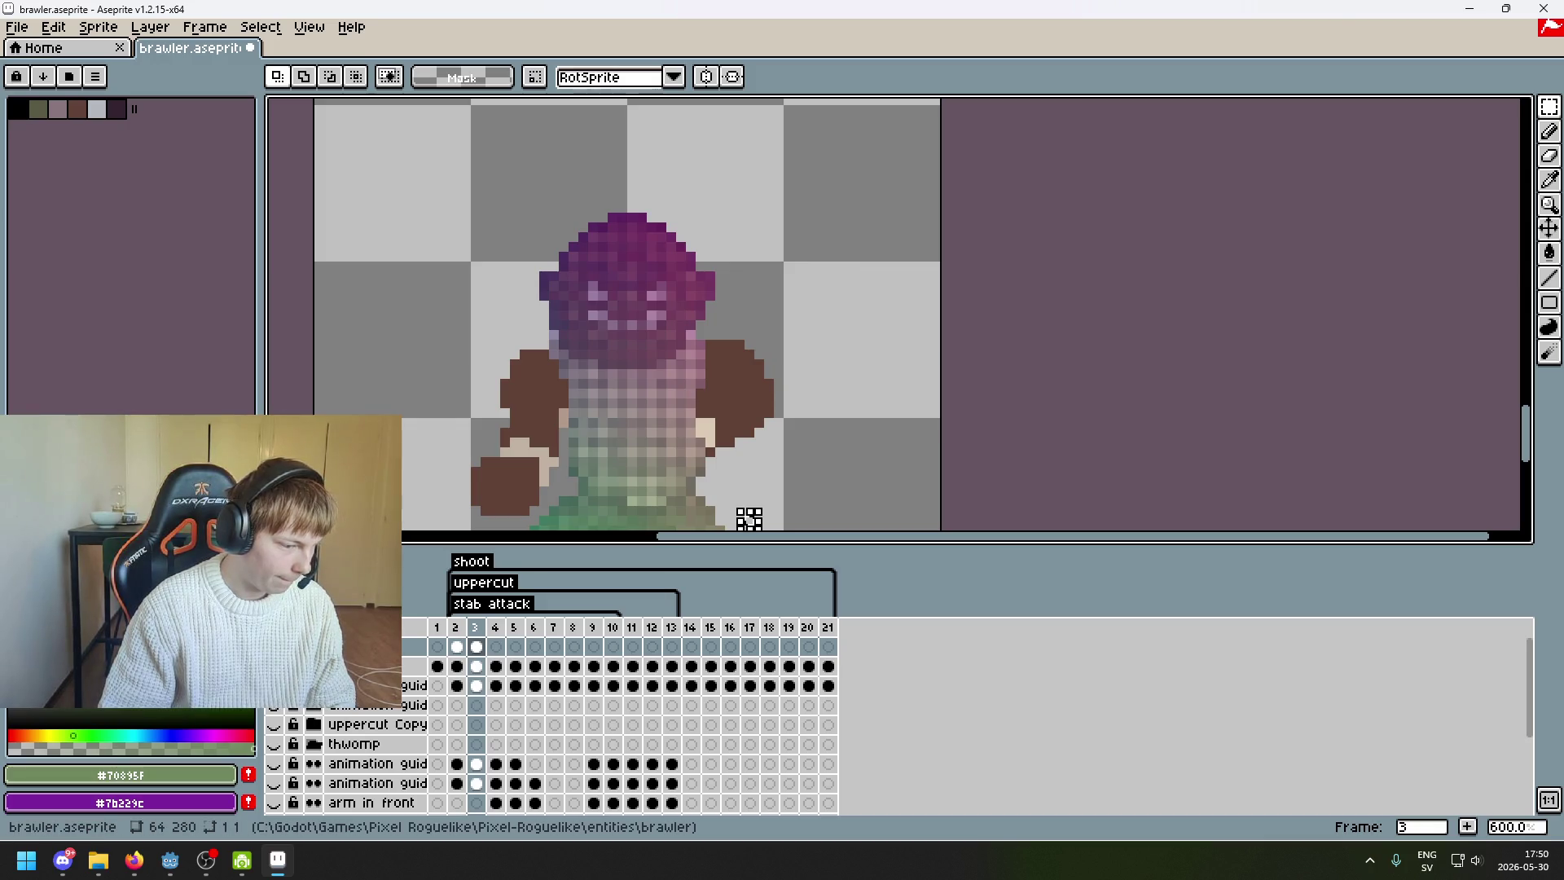
pyautogui.hotkey('alt', 'Tab')
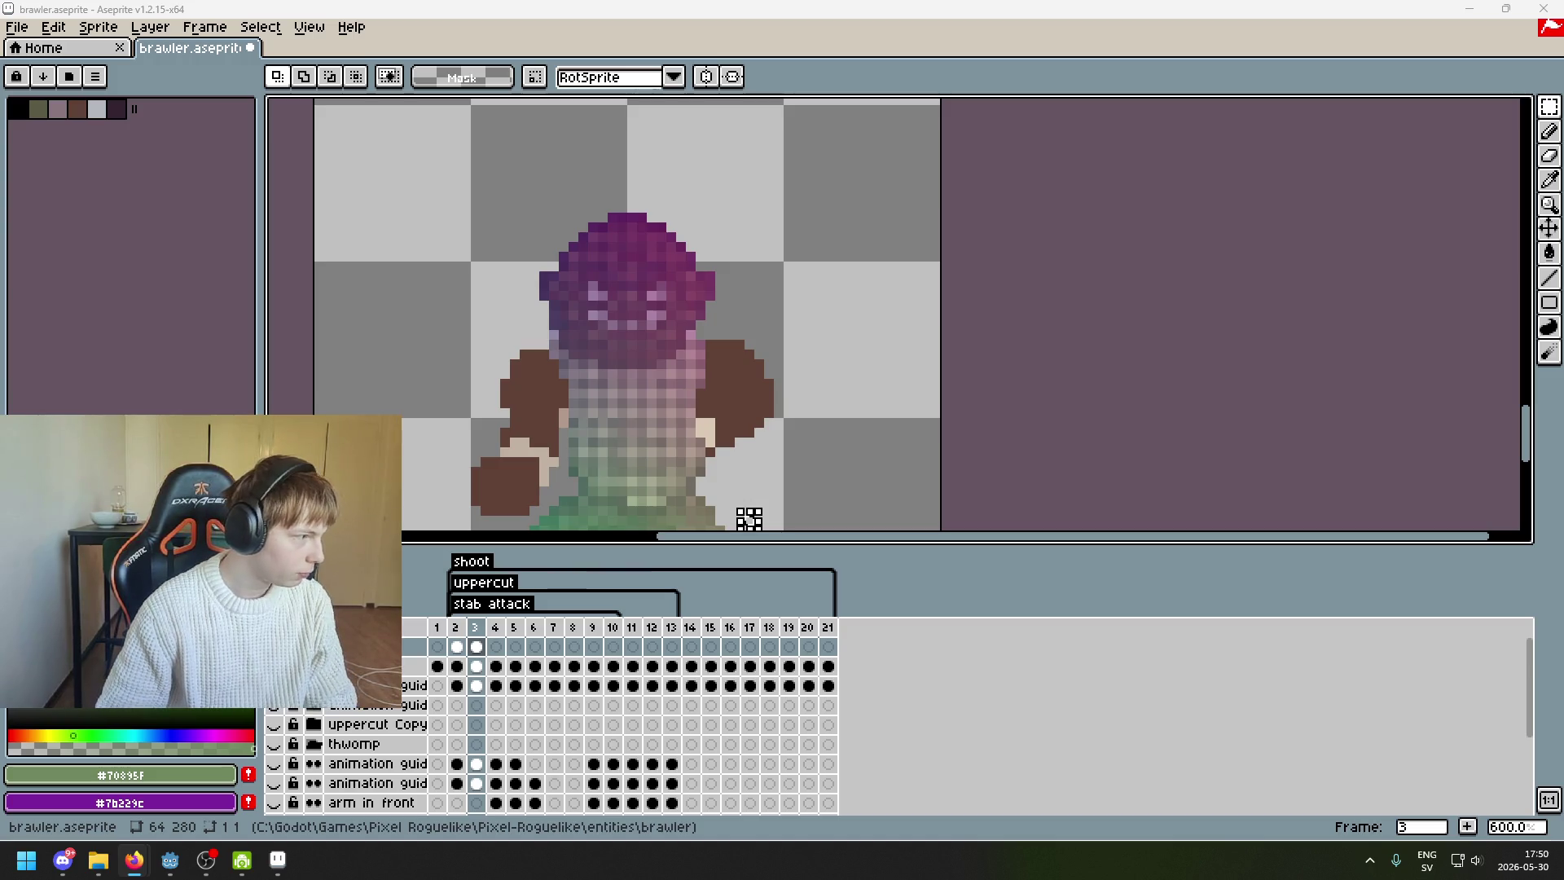
pyautogui.moveTo(137, 865)
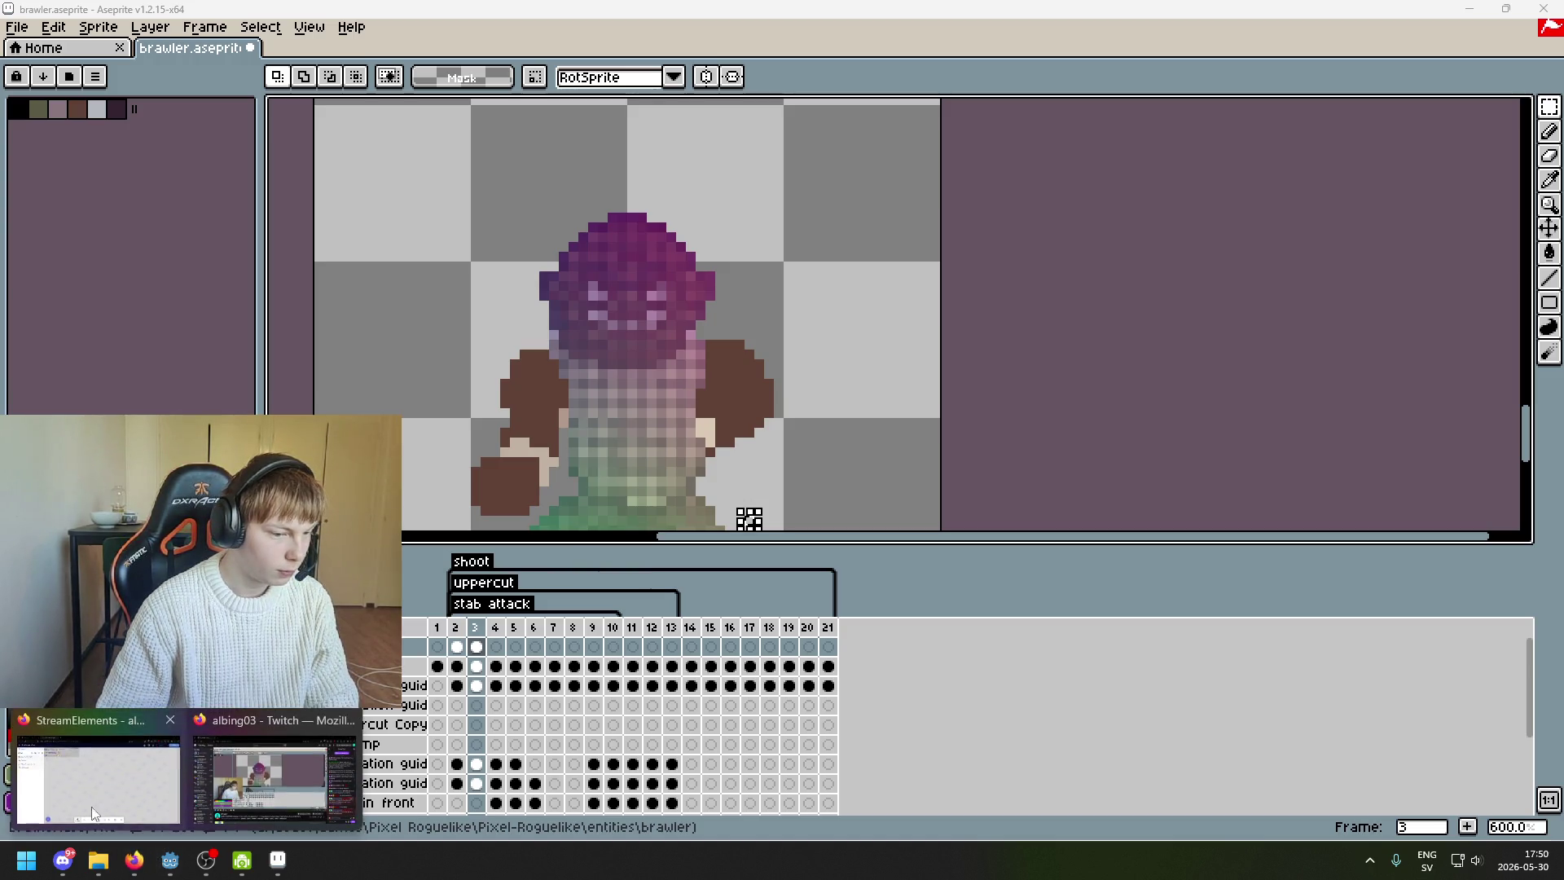
pyautogui.click(269, 780)
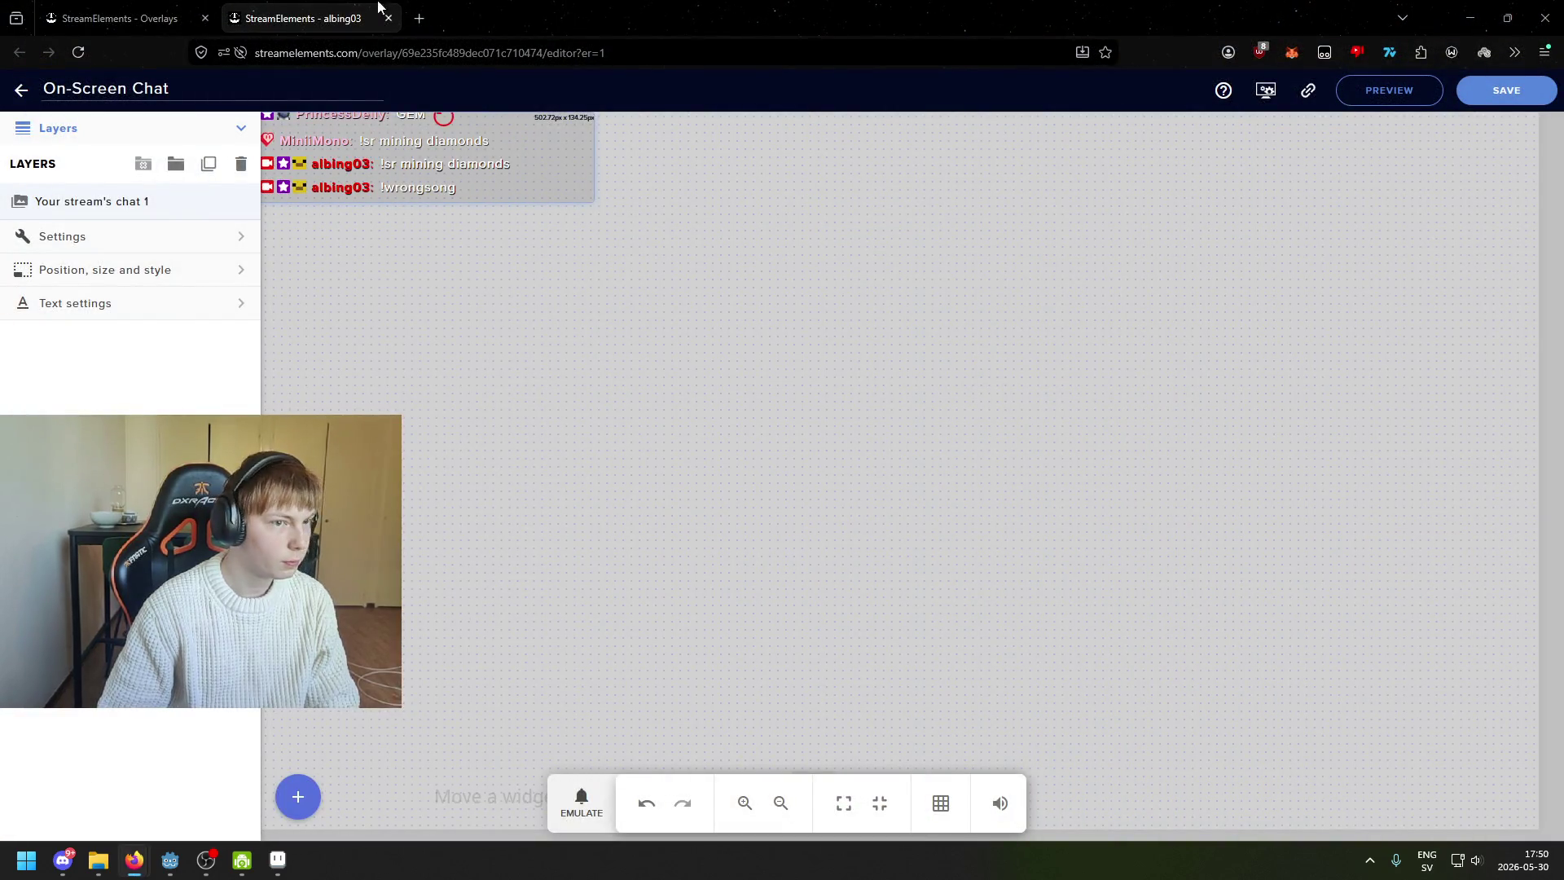
pyautogui.hotkey('alt', 'Tab')
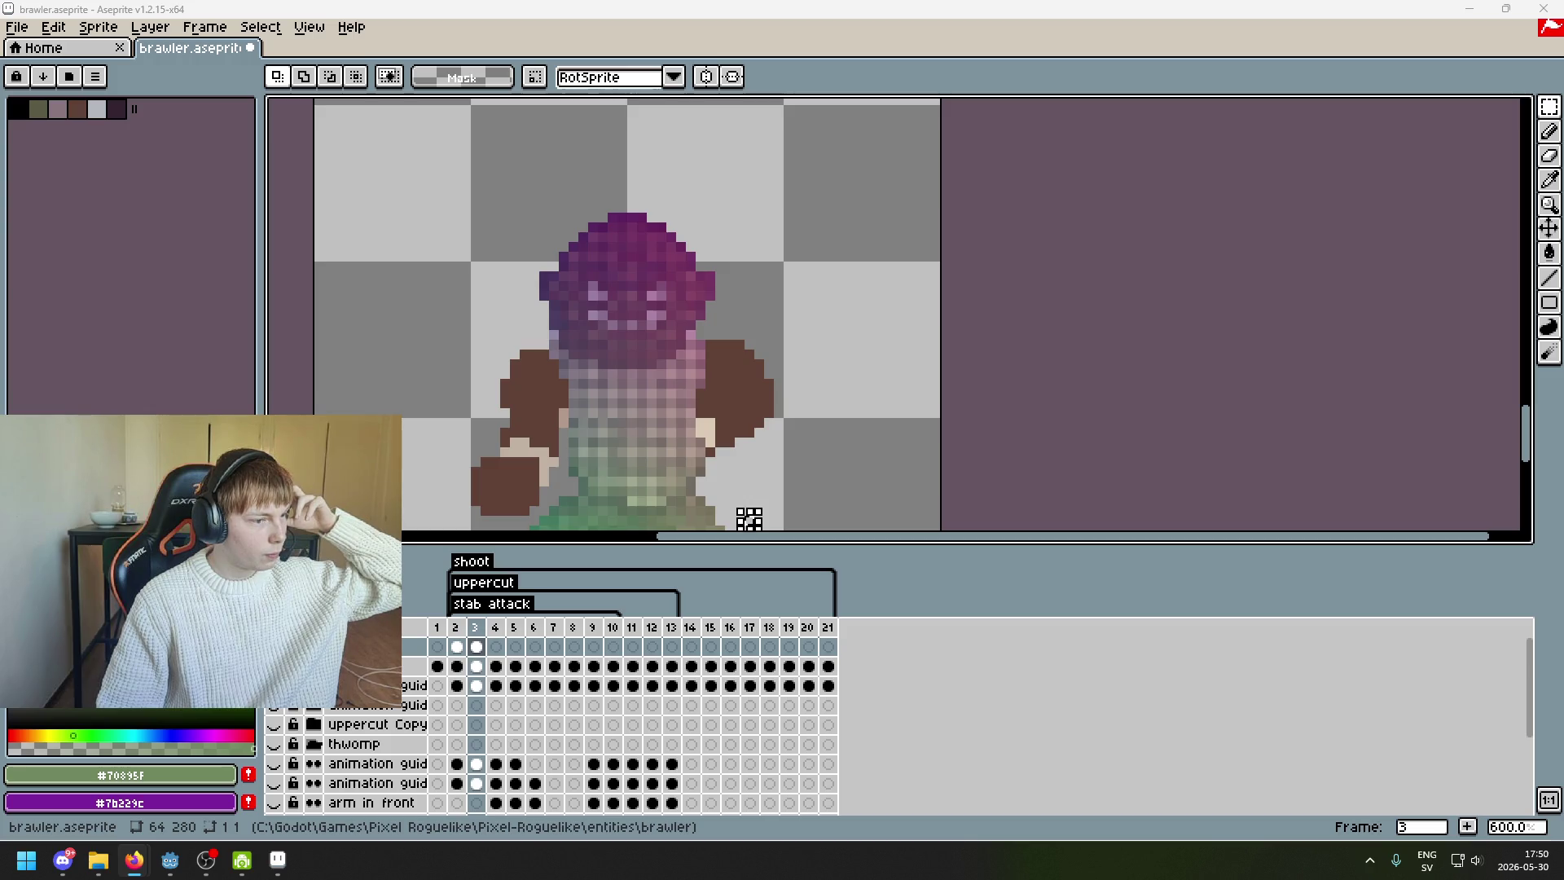
pyautogui.scroll(-4, 855, 360)
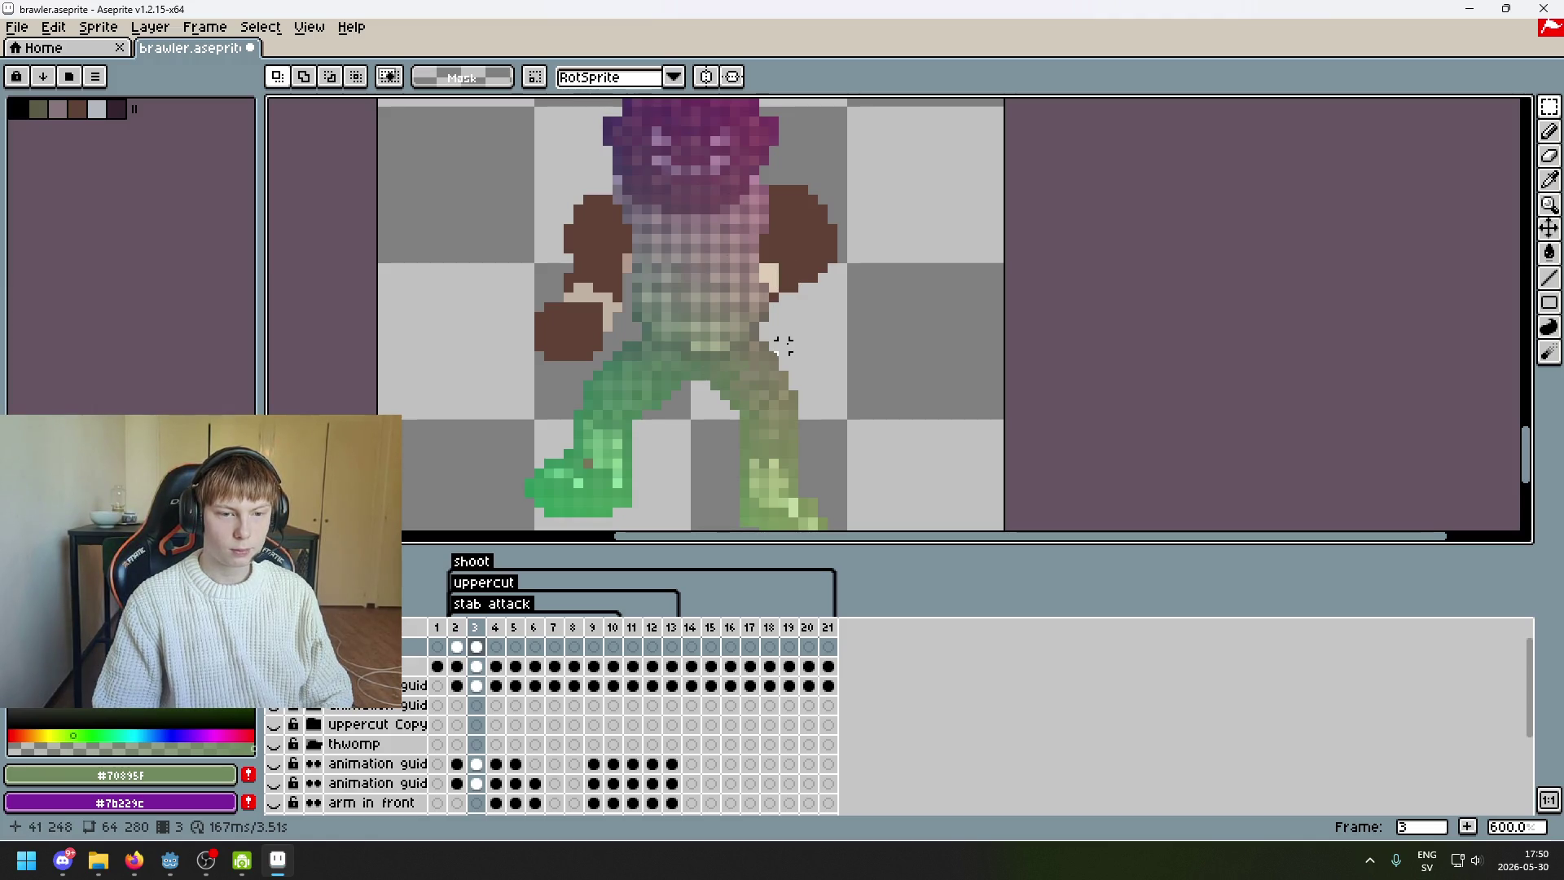
pyautogui.scroll(-3, 784, 346)
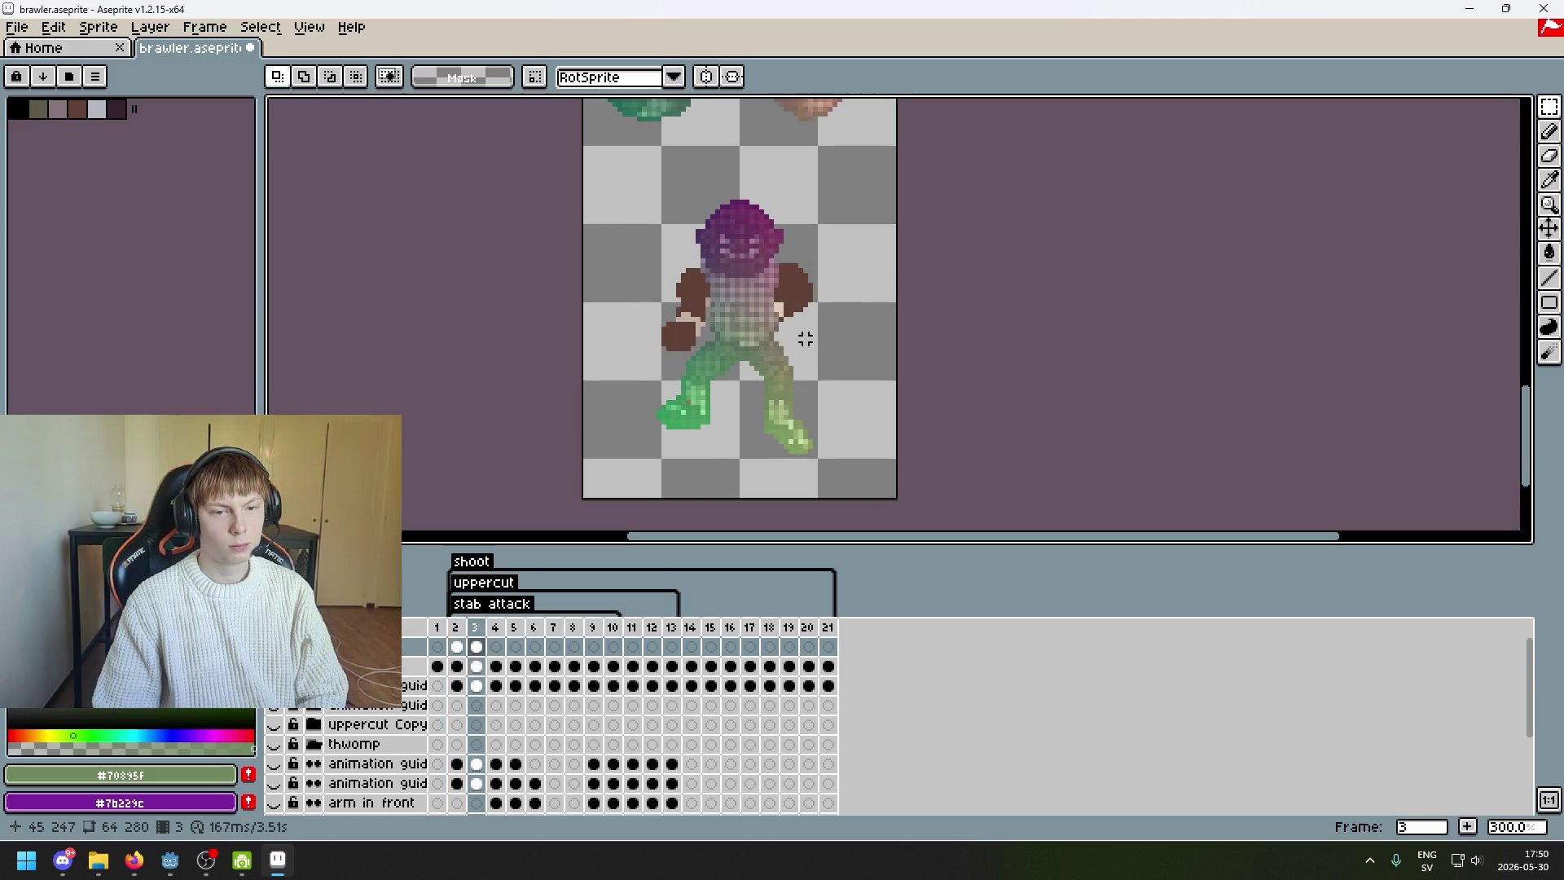
pyautogui.scroll(3, 805, 339)
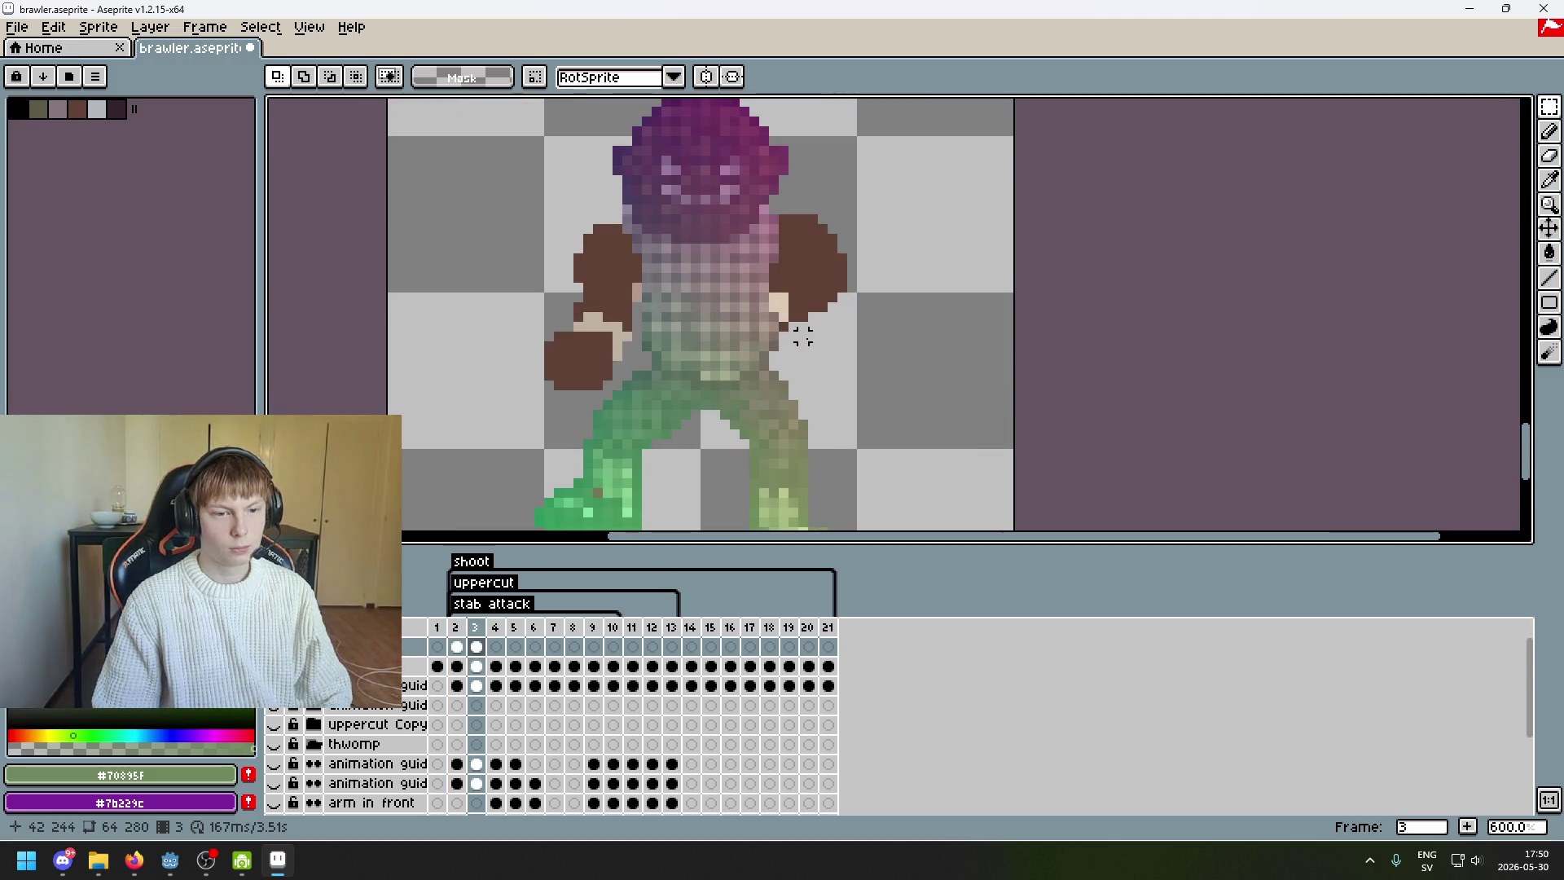
pyautogui.scroll(-2, 808, 353)
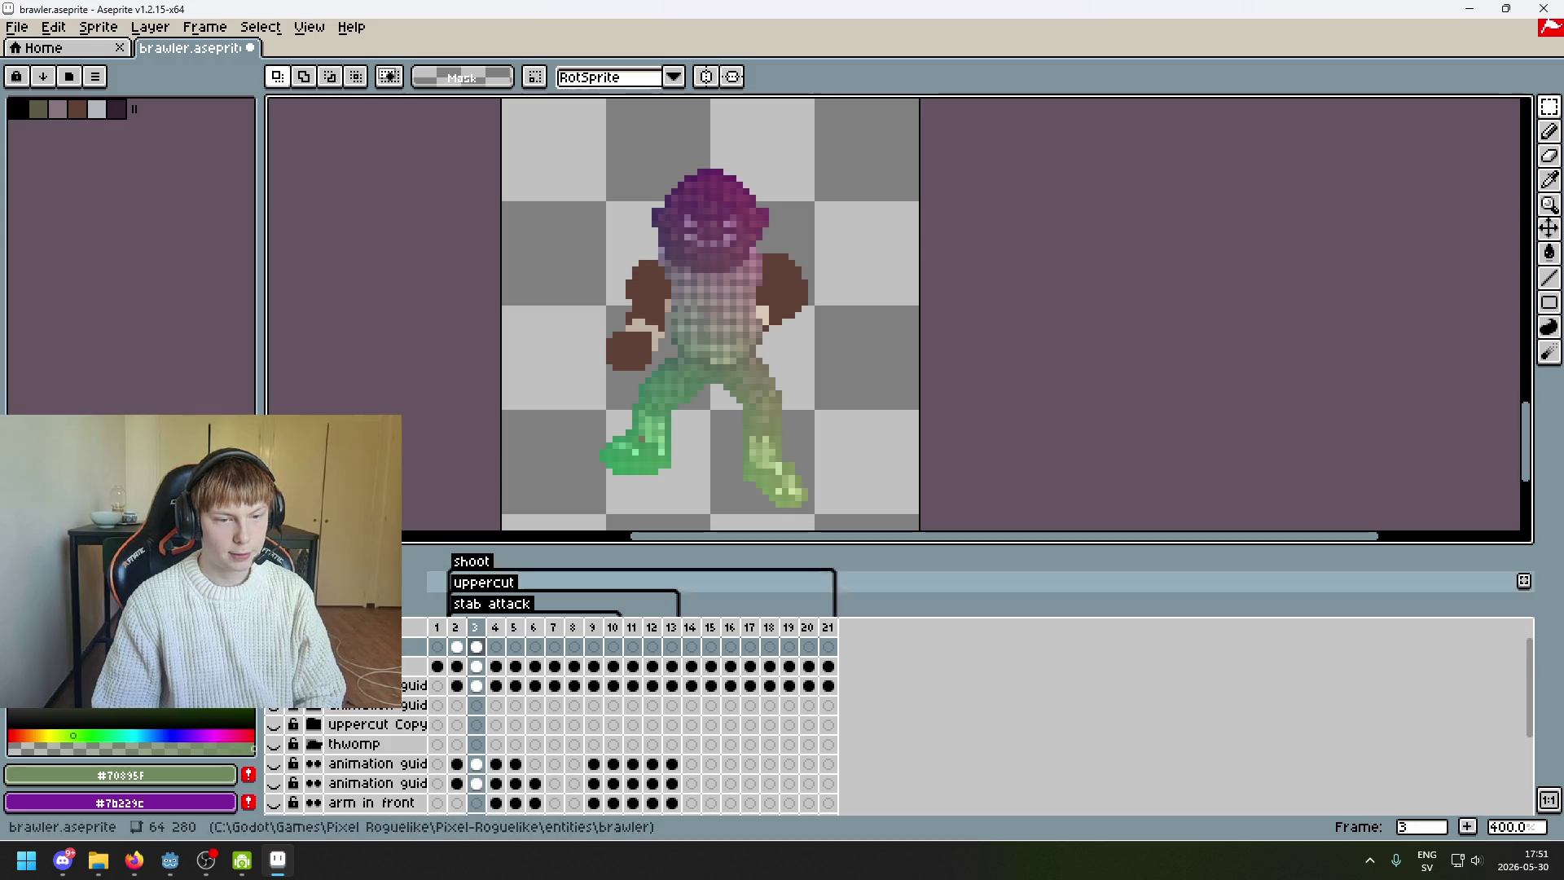
pyautogui.click(405, 669)
pyautogui.press('Up')
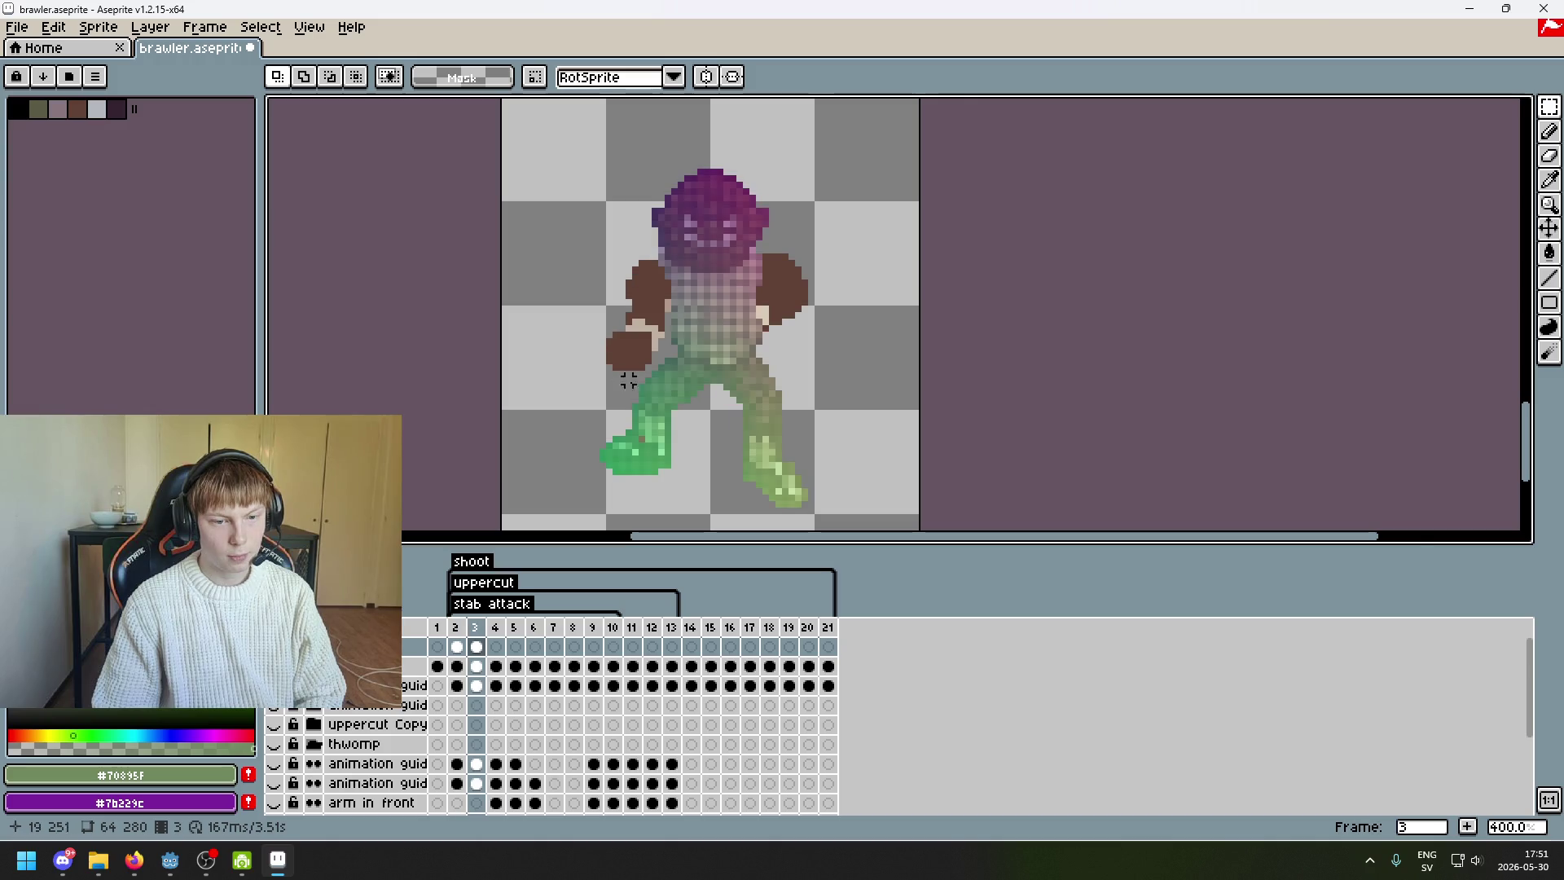
pyautogui.scroll(6, 603, 330)
pyautogui.press('b')
pyautogui.keyDown('alt'); pyautogui.click(654, 361); pyautogui.keyUp('alt')
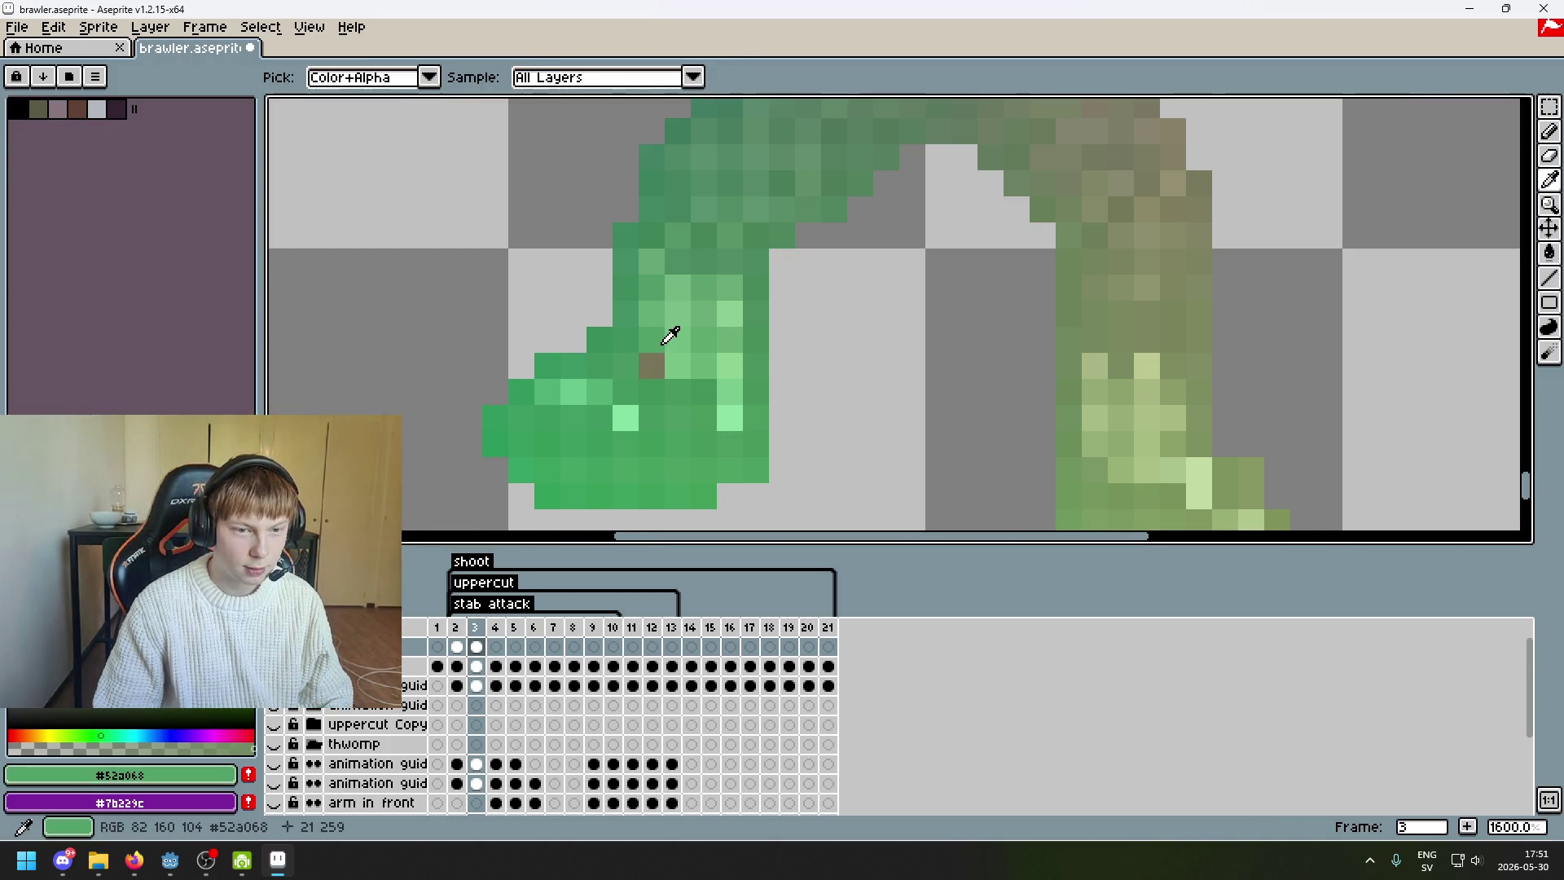
pyautogui.scroll(-6, 656, 362)
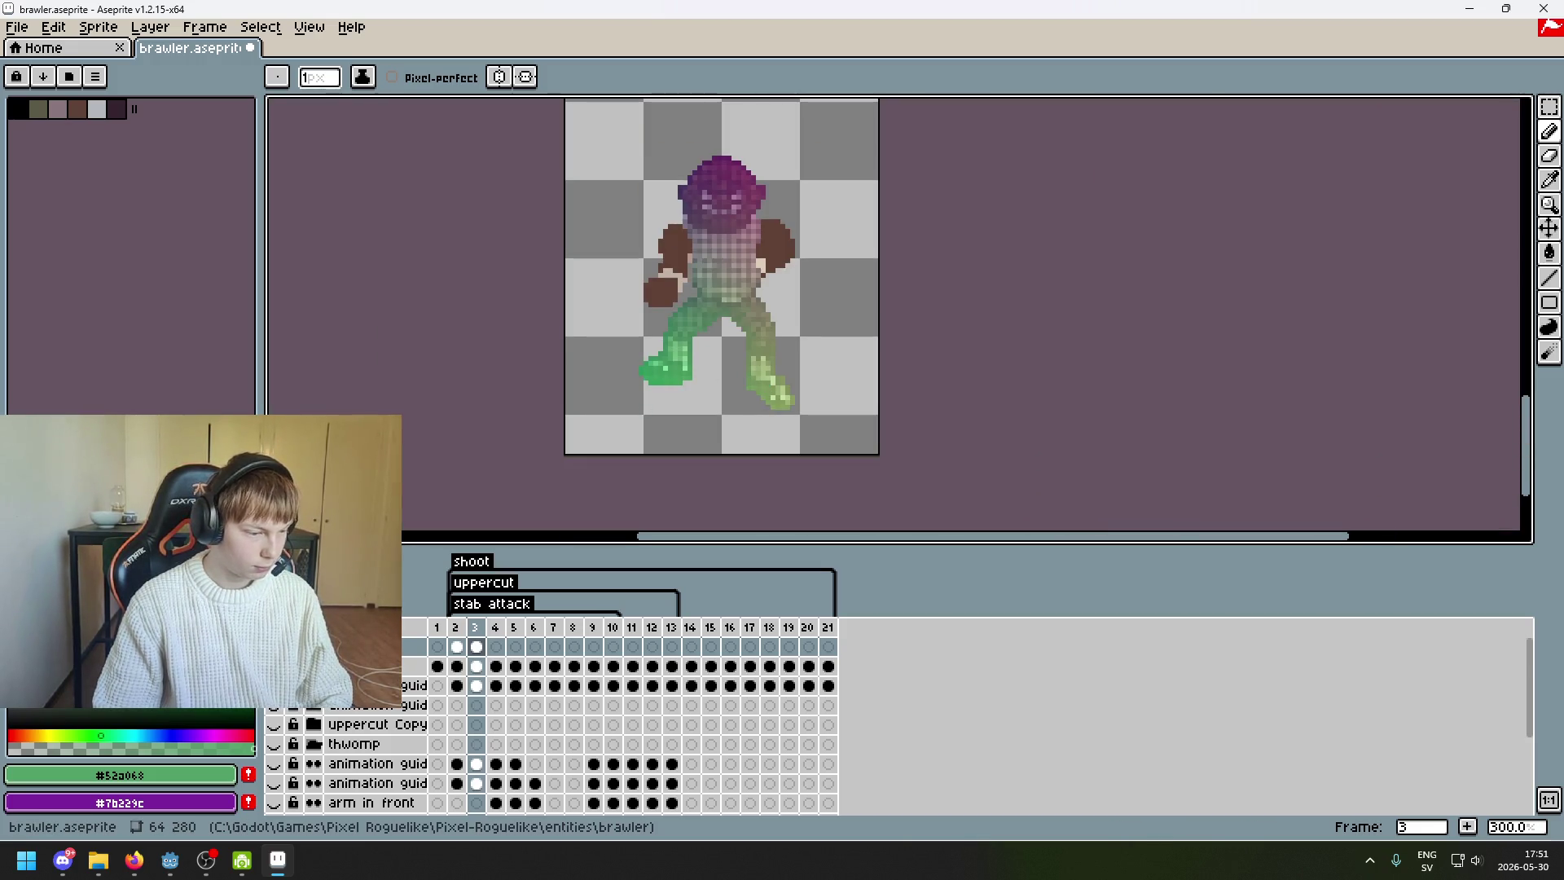
pyautogui.hotkey('alt', 'Tab')
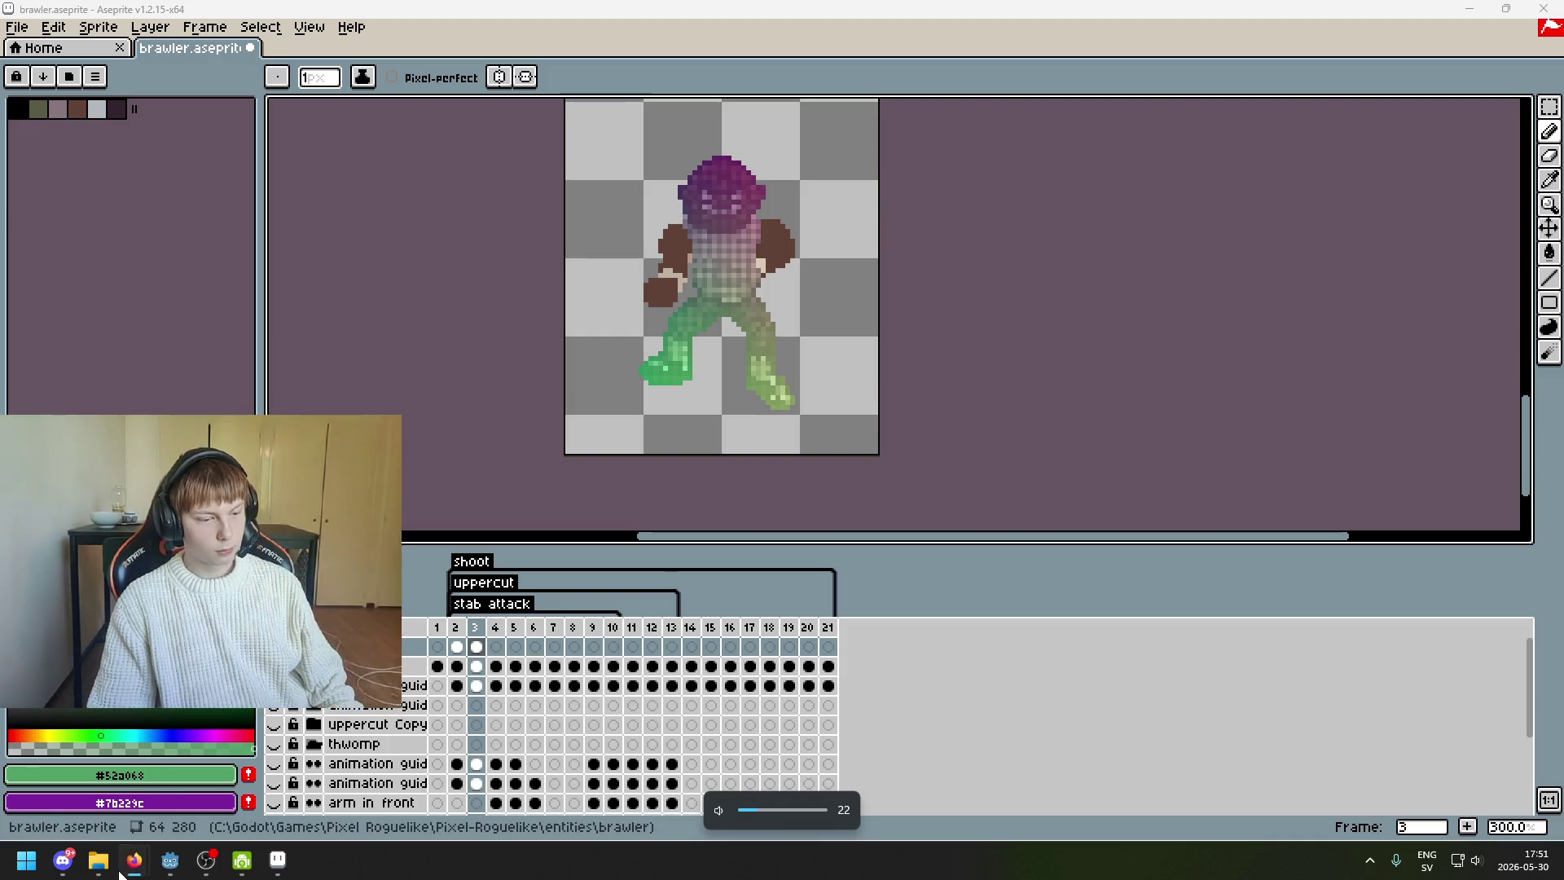
pyautogui.moveTo(134, 859)
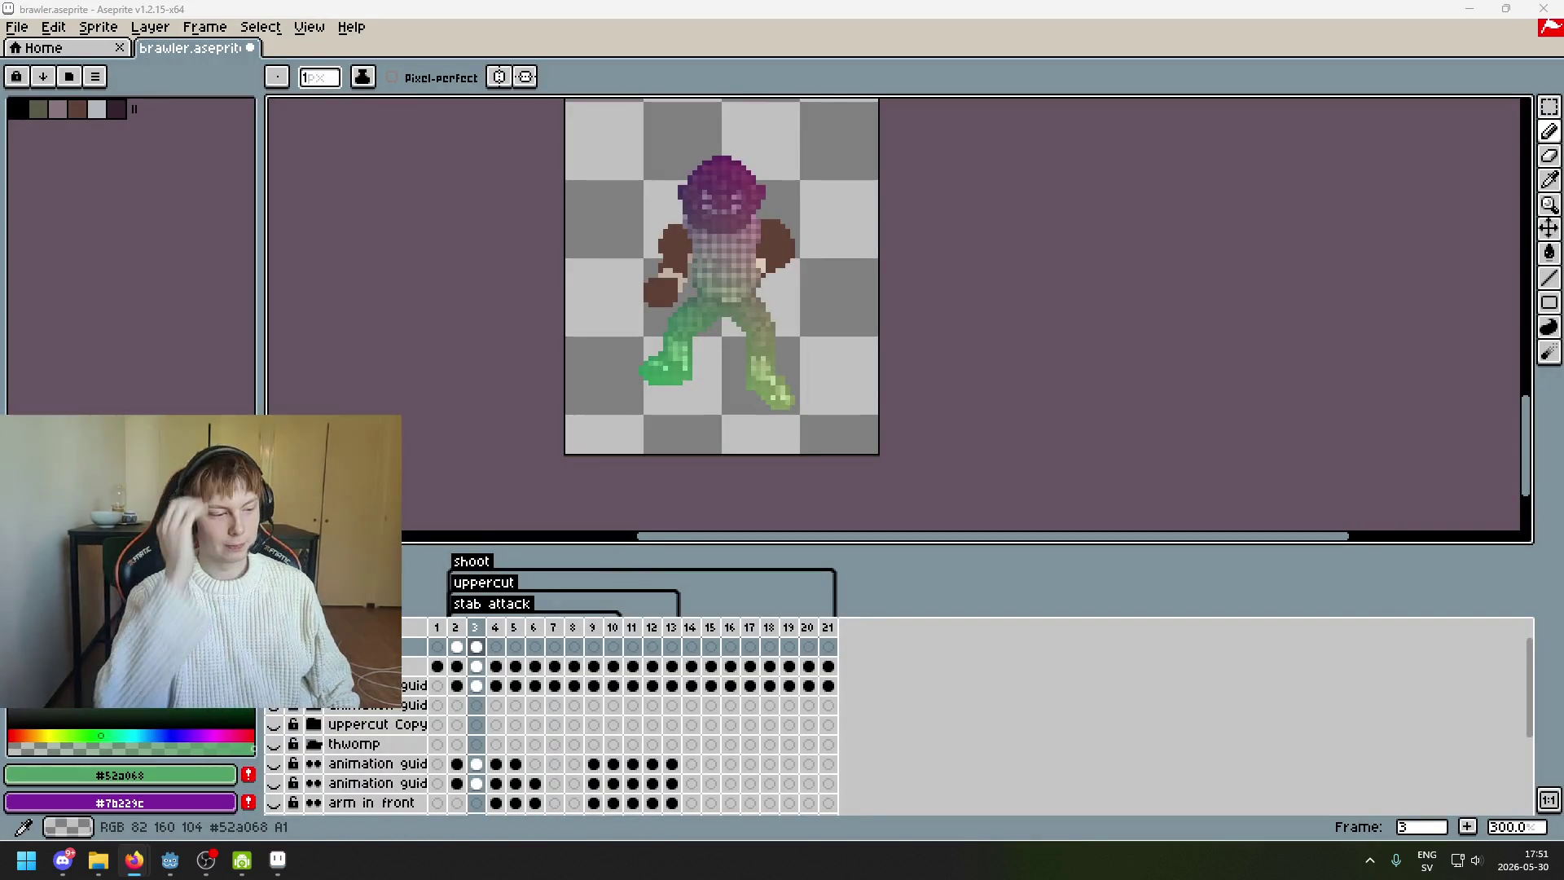
pyautogui.scroll(1, 681, 336)
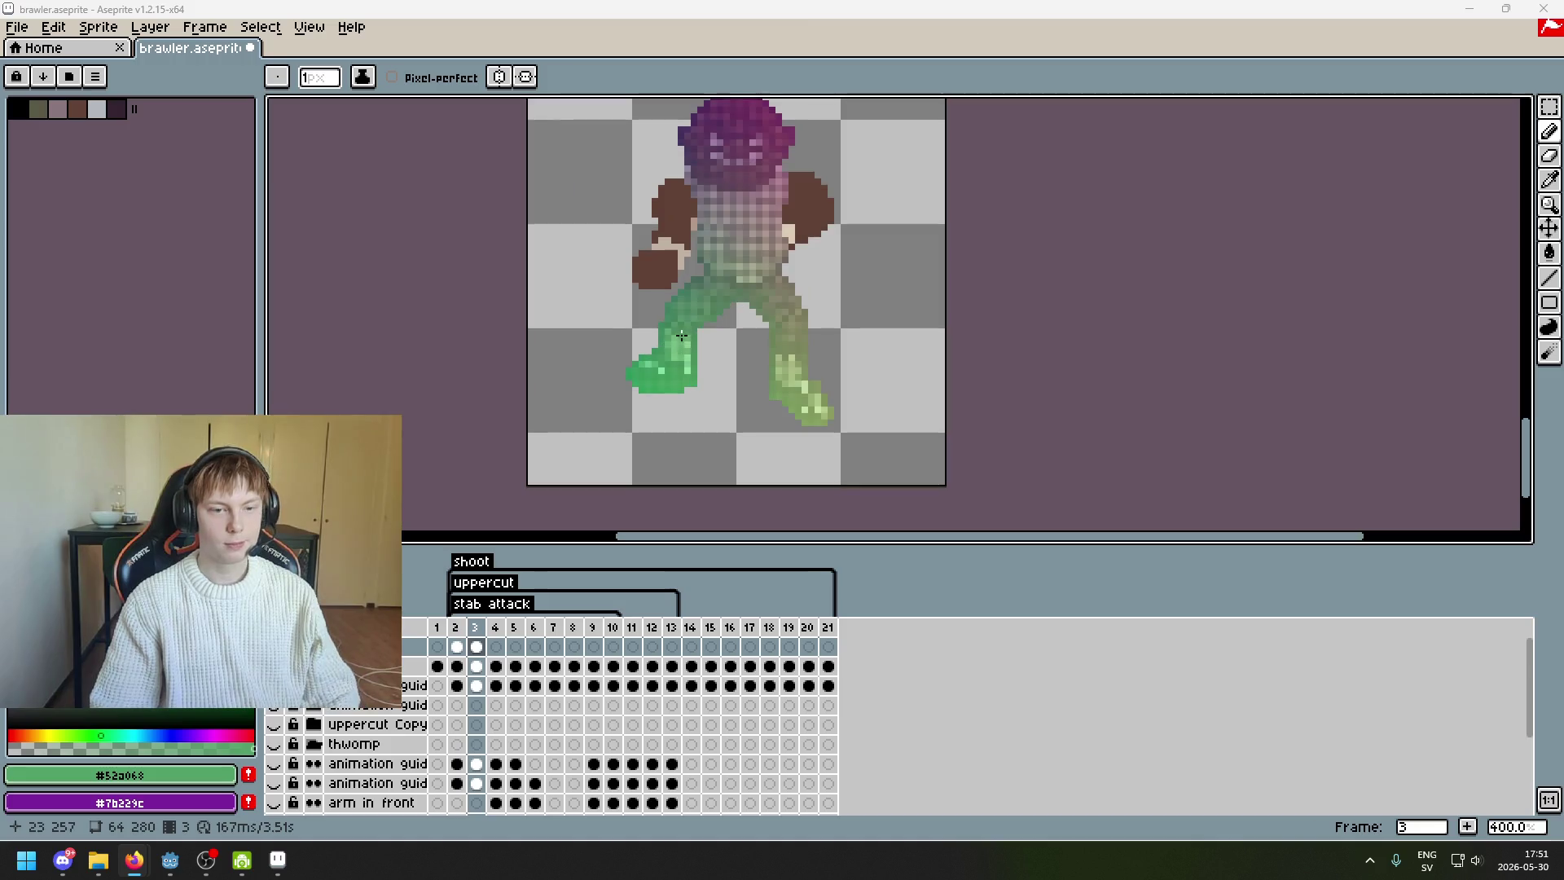
pyautogui.scroll(1, 704, 240)
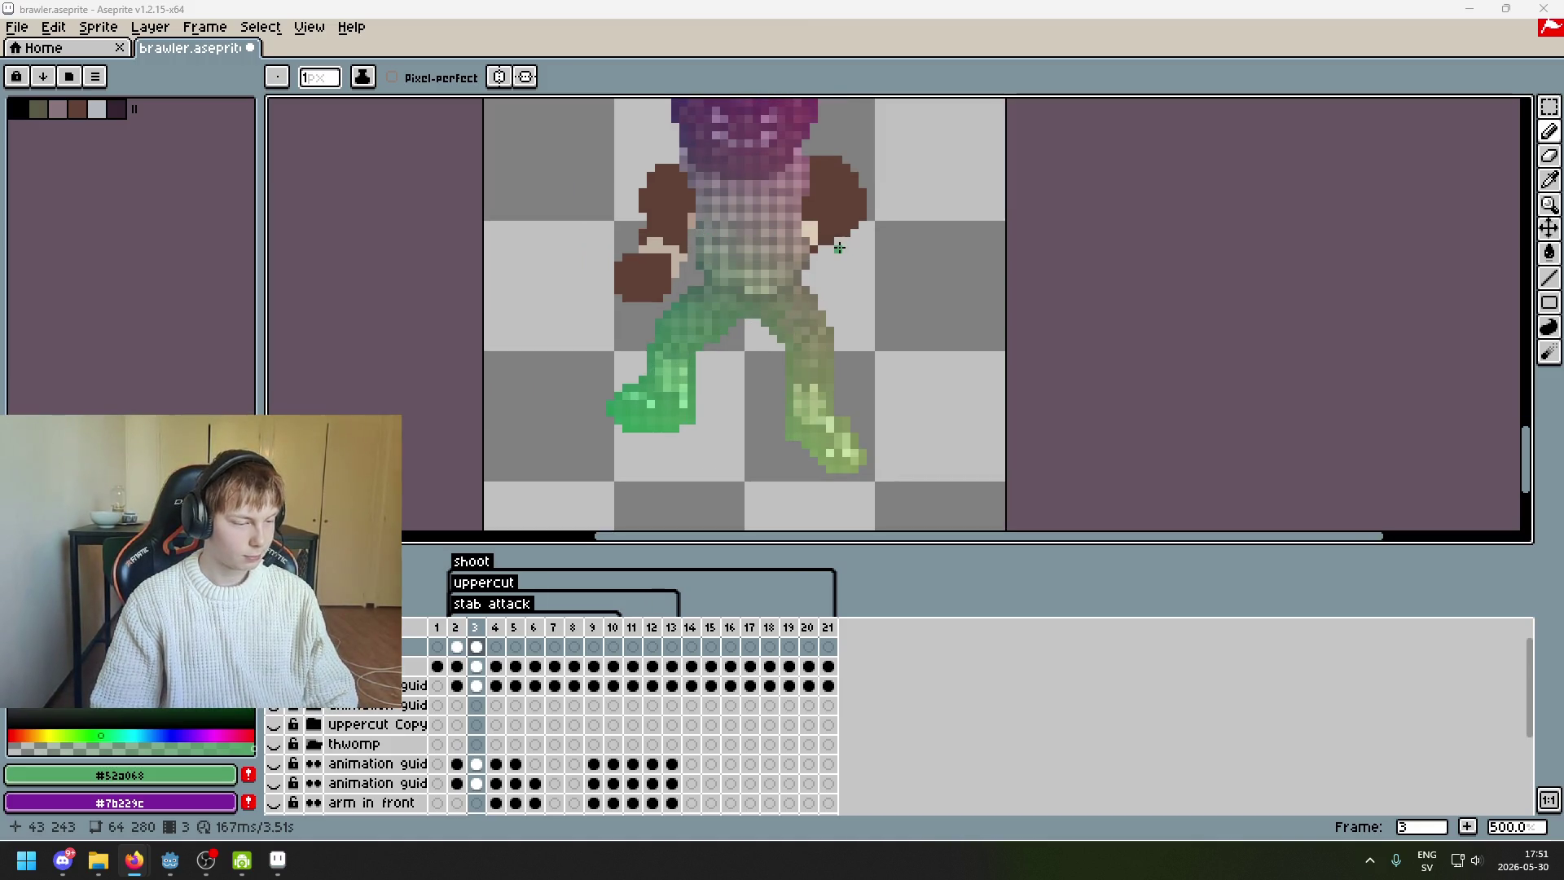
pyautogui.moveTo(836, 248)
pyautogui.mouseDown()
pyautogui.moveTo(773, 303)
pyautogui.moveTo(790, 306)
pyautogui.mouseUp()
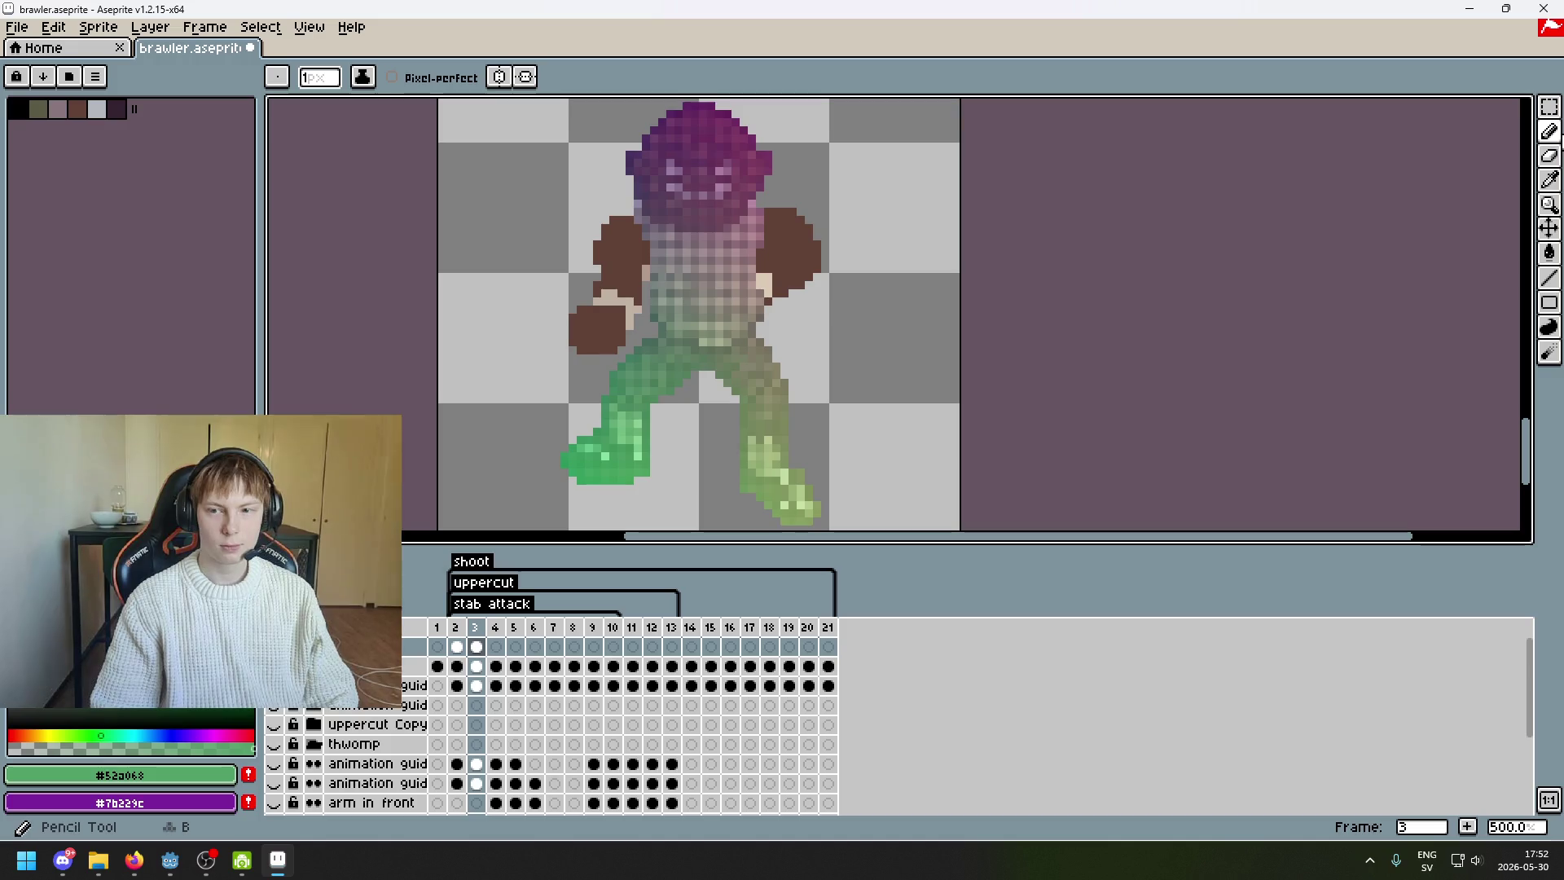
# - Save the brawler sprite file with Ctrl+S
pyautogui.press('m')
pyautogui.hscroll(-1, 942, 265)
pyautogui.hscroll(3, 848, 321)
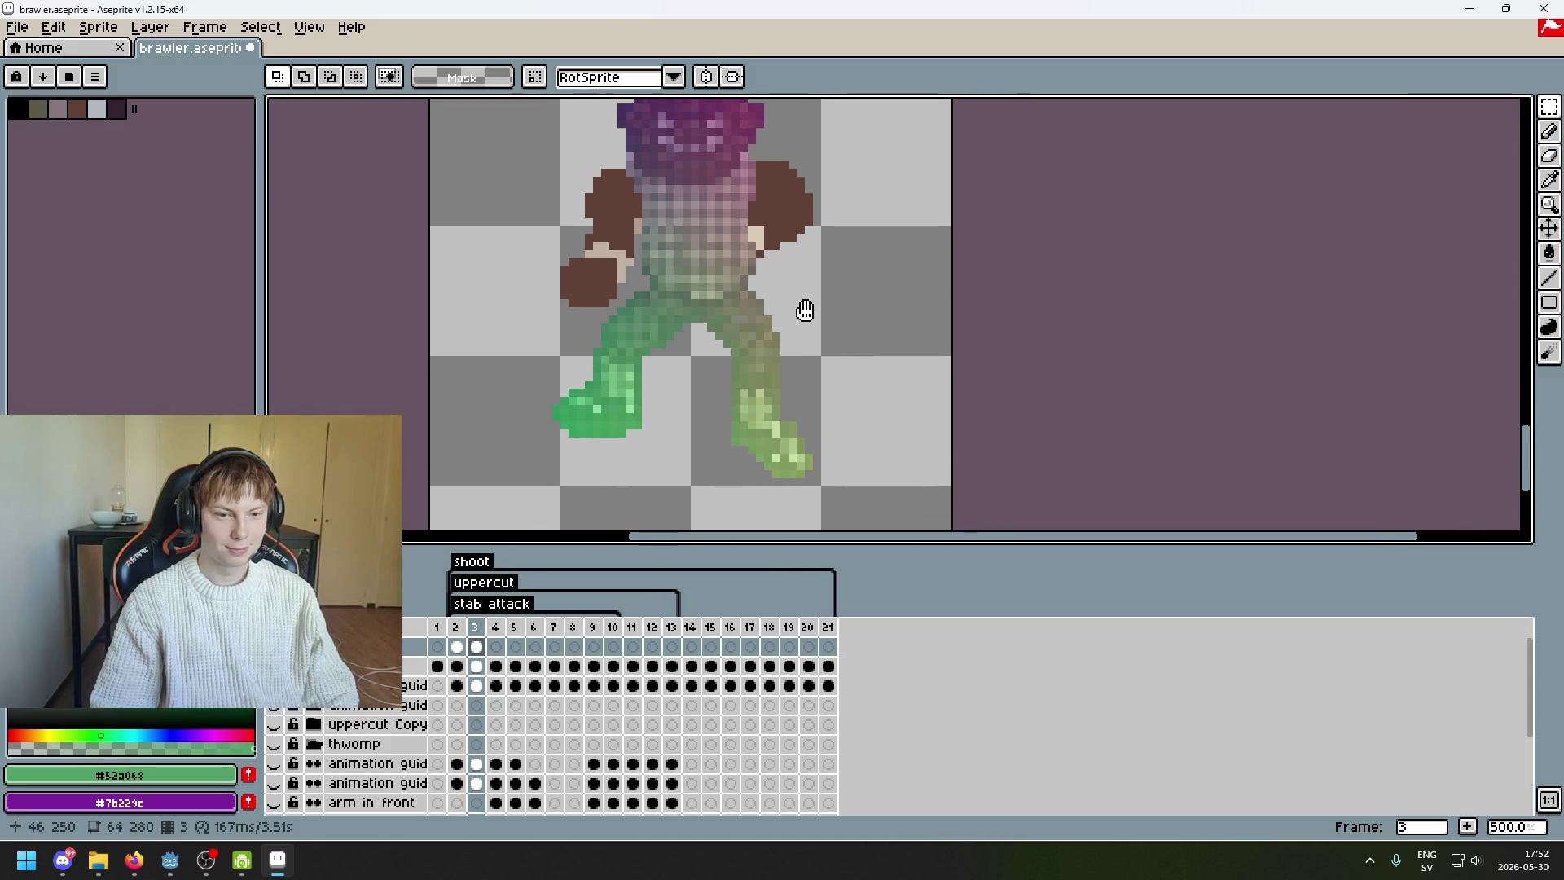
pyautogui.scroll(-1, 675, 376)
pyautogui.hscroll(-1, 675, 376)
pyautogui.hotkey('ctrl', 's')
# - Flip between frames 2, 3 and 4 to compare the poses
pyautogui.press('Left')
pyautogui.press('Right')
pyautogui.press('Right')
pyautogui.press('Left')
pyautogui.press('Right')
pyautogui.press('Left')
pyautogui.press('Right')
pyautogui.moveTo(637, 438); pyautogui.dragTo(700, 396)
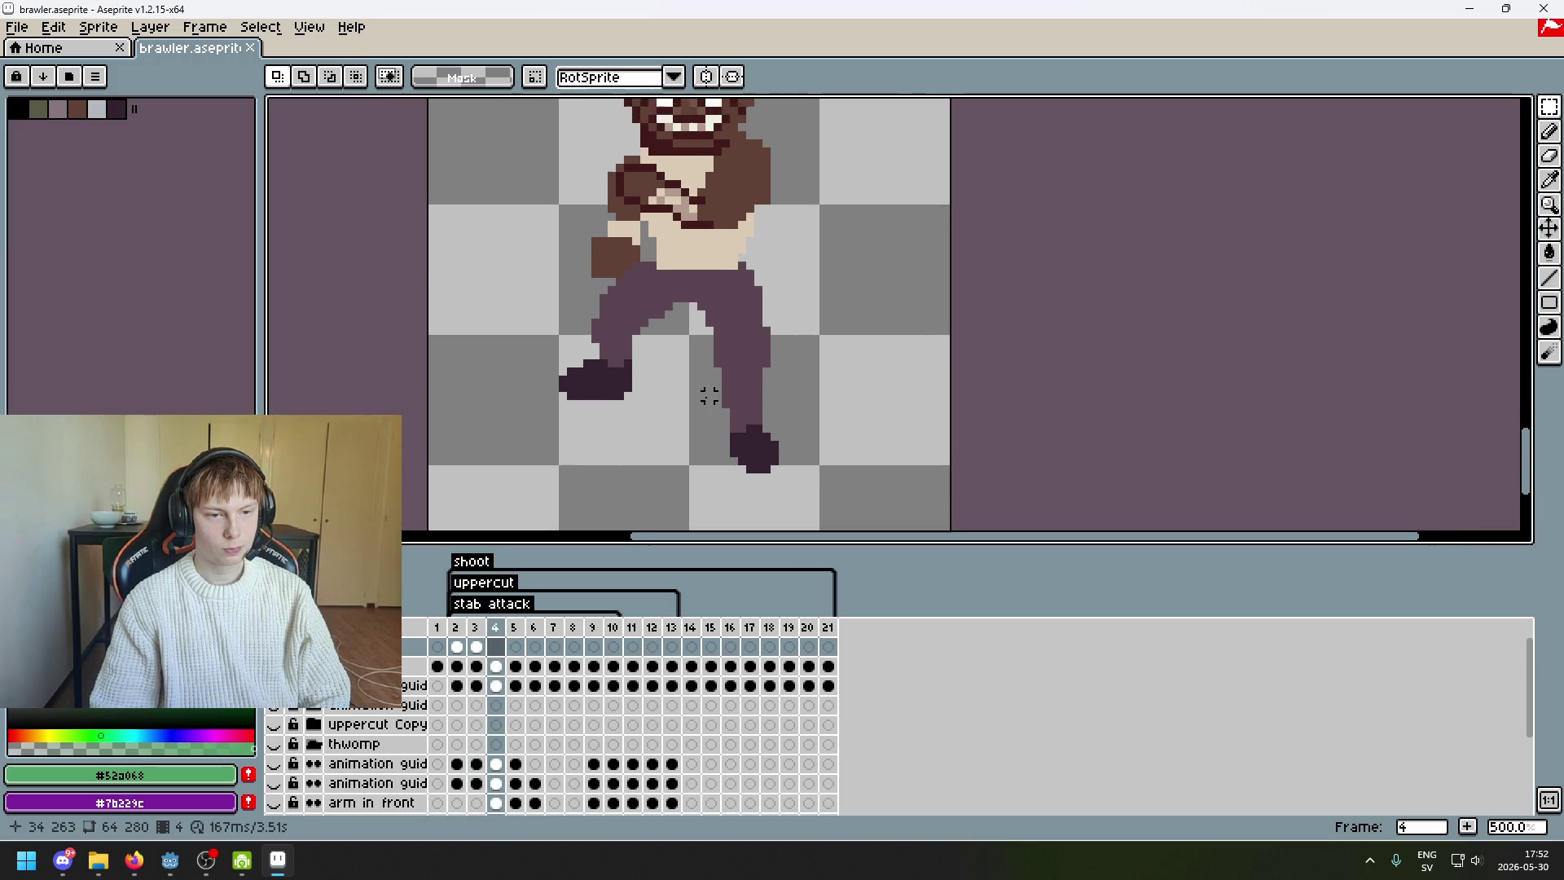
pyautogui.press('Left')
pyautogui.press('Right')
# - Switch to the freehand Lasso selection and settle on frame 3
pyautogui.moveTo(1549, 107); pyautogui.dragTo(1497, 116)
pyautogui.press('Left')
pyautogui.press('Left')
pyautogui.press('Right')
pyautogui.press('Right')
pyautogui.press('Left')
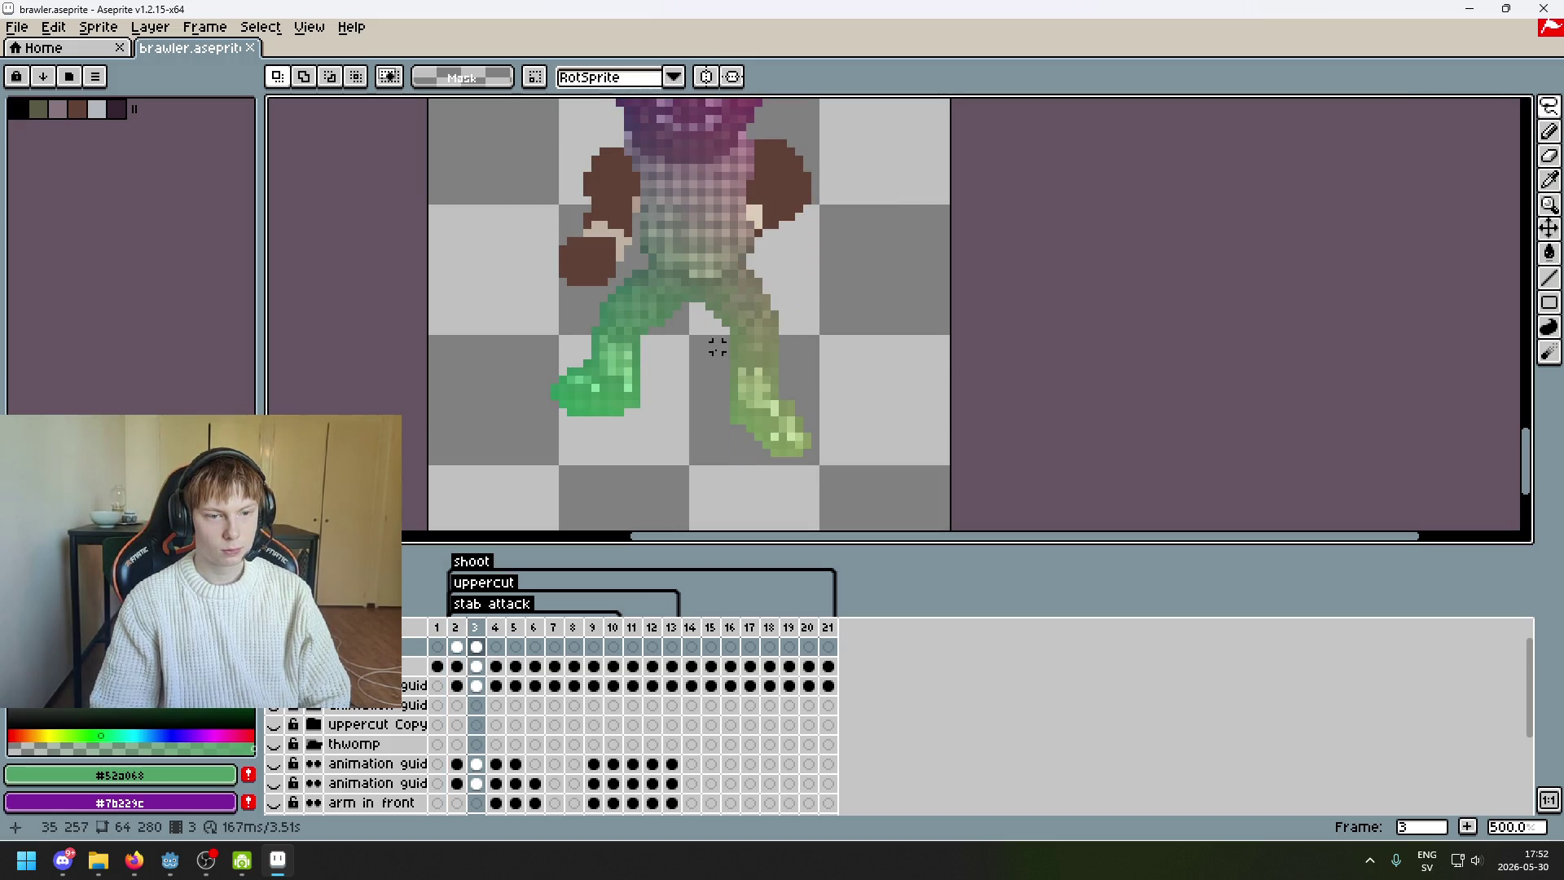
pyautogui.press('Right')
pyautogui.press('Left')
pyautogui.scroll(2, 695, 312)
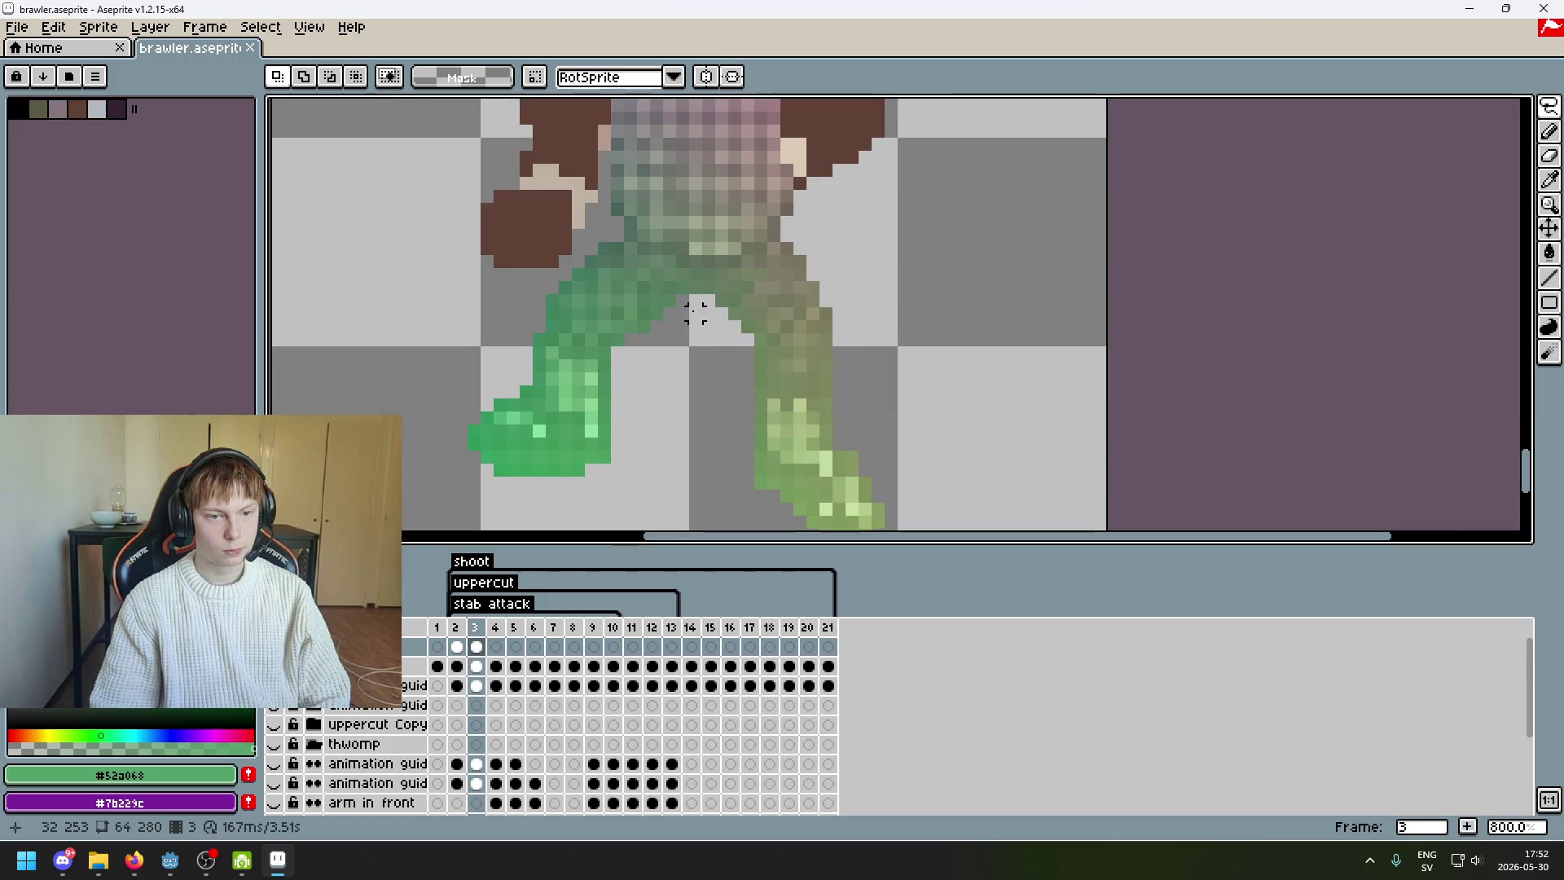
# - Lasso-select the left green guide leg on frame 3
pyautogui.click(695, 301)
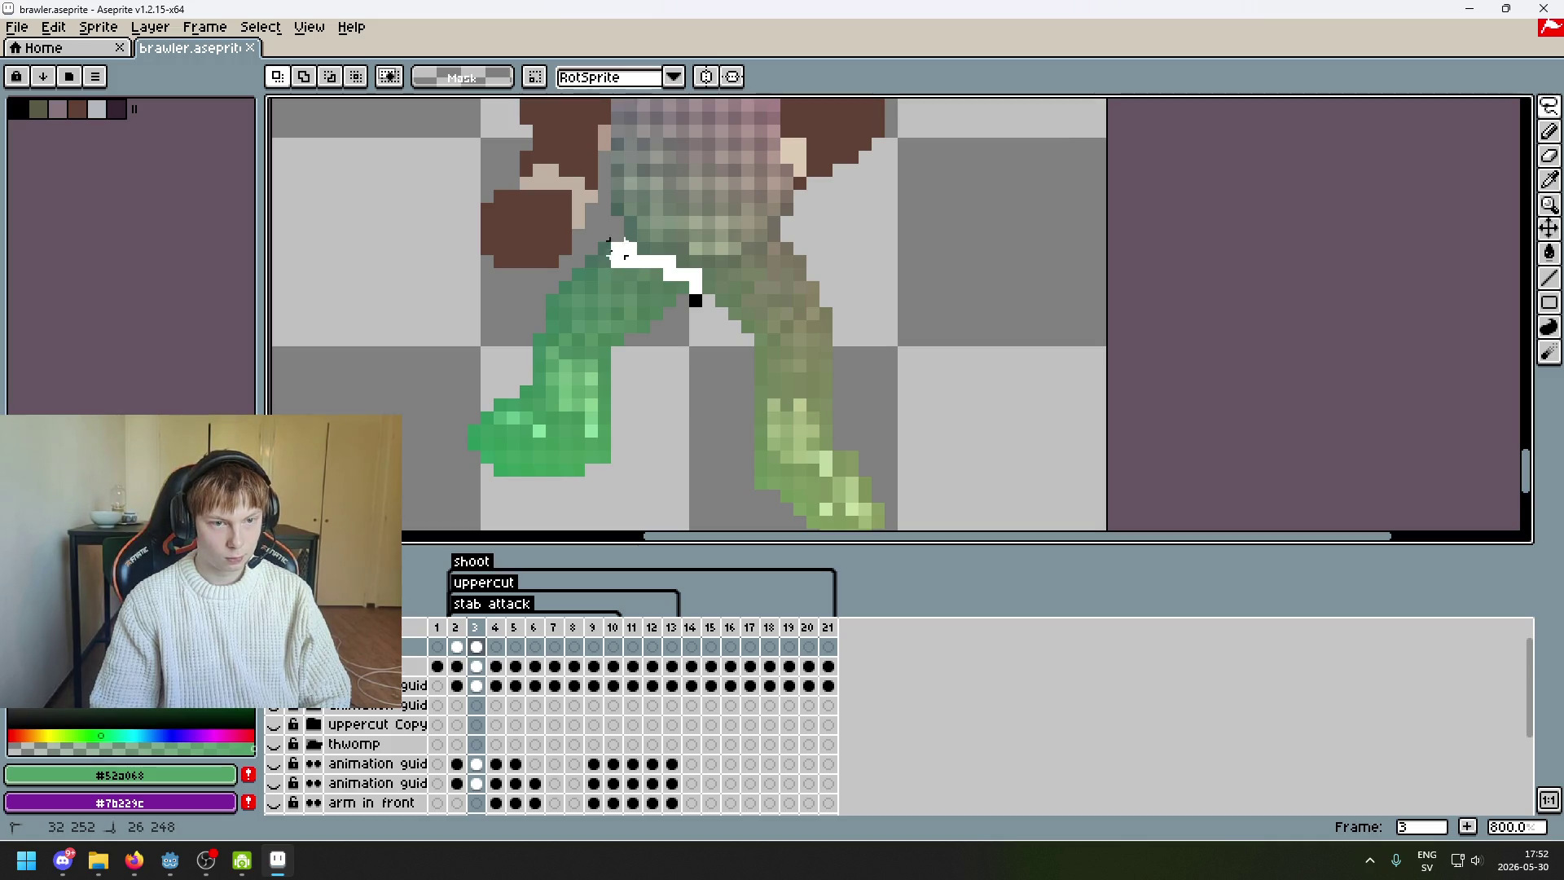
pyautogui.moveTo(564, 271)
pyautogui.mouseDown()
pyautogui.moveTo(408, 399)
pyautogui.moveTo(681, 367)
pyautogui.mouseUp()
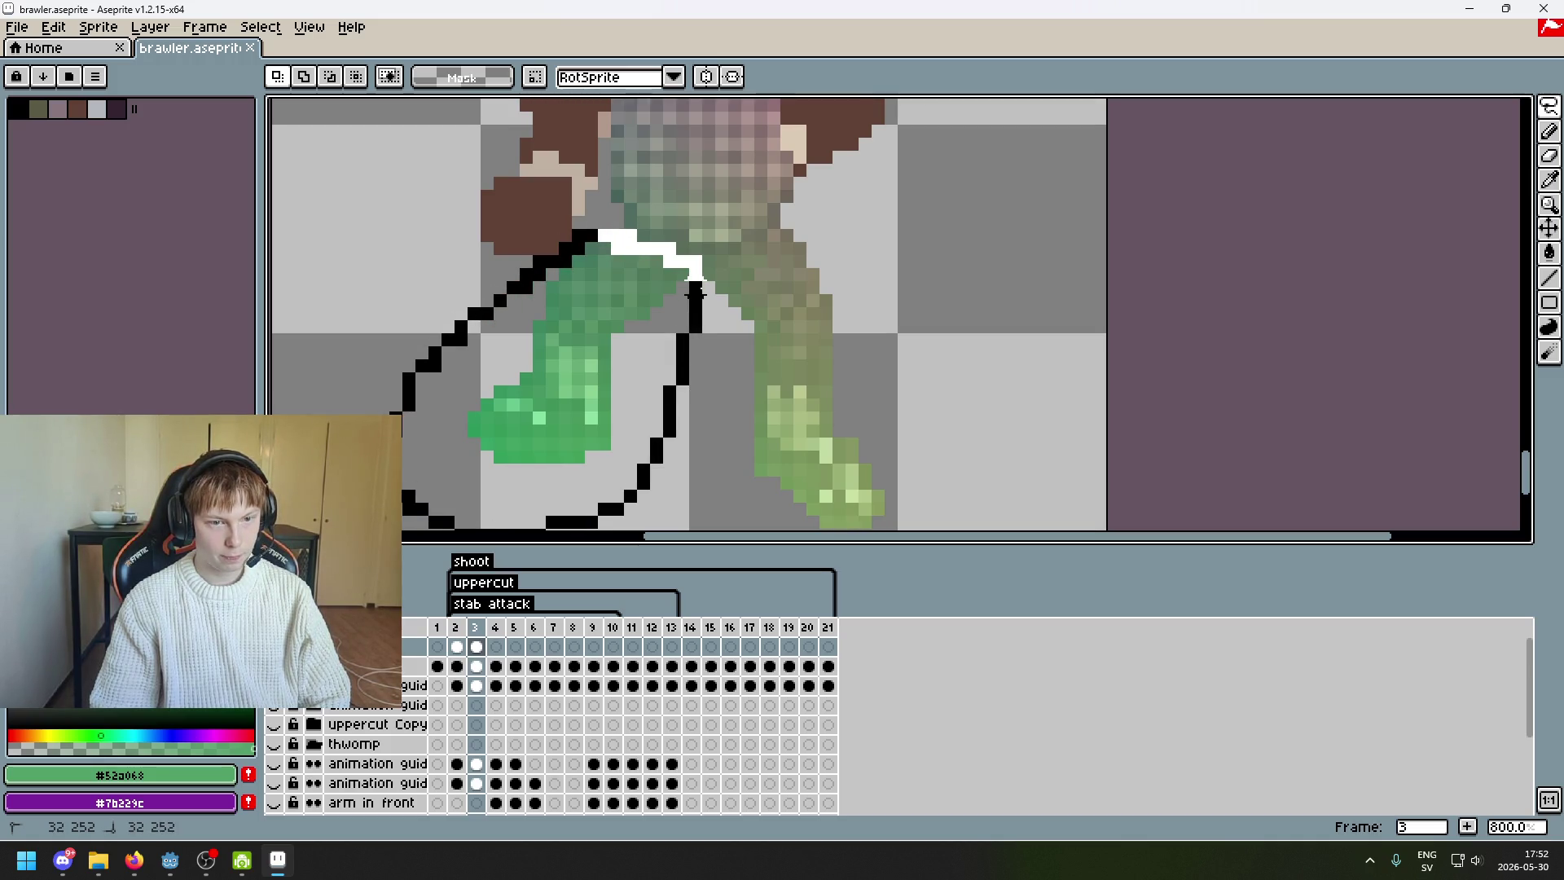
pyautogui.moveTo(695, 293); pyautogui.dragTo(695, 281)
pyautogui.click(865, 287)
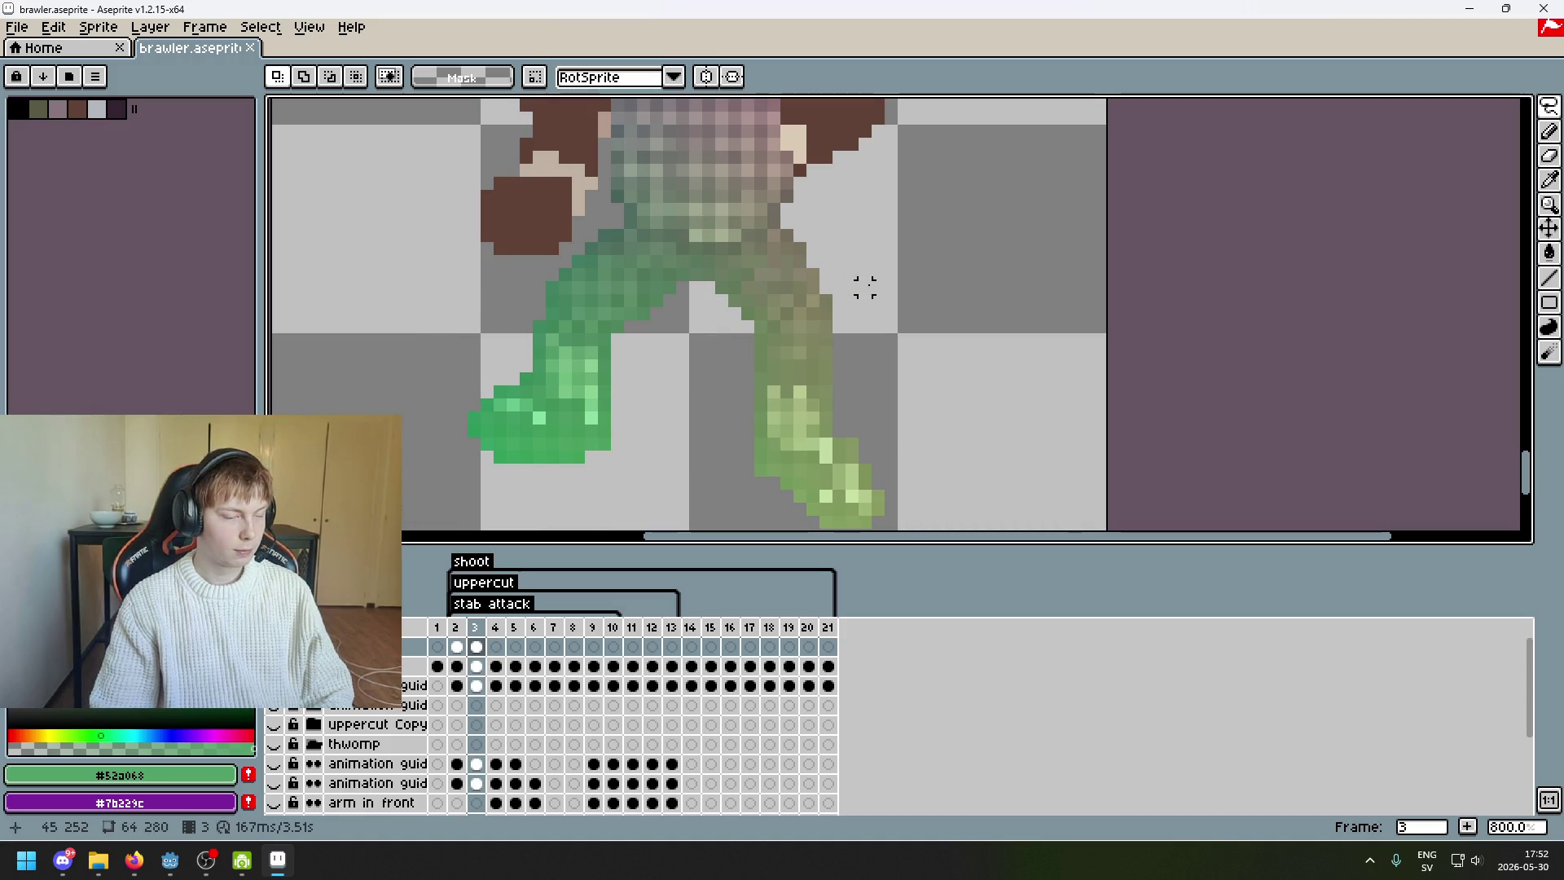
# - Paste the green leg into frame 4 and drag it beside the body's left leg
pyautogui.press('Right')
pyautogui.hotkey('ctrl', 'v')
pyautogui.moveTo(615, 403)
pyautogui.mouseDown()
pyautogui.moveTo(615, 440)
pyautogui.moveTo(600, 388)
pyautogui.moveTo(622, 471)
pyautogui.mouseUp()
pyautogui.moveTo(453, 384)
pyautogui.mouseDown()
pyautogui.moveTo(603, 394)
pyautogui.moveTo(612, 415)
pyautogui.moveTo(613, 394)
pyautogui.moveTo(437, 372)
pyautogui.mouseUp()
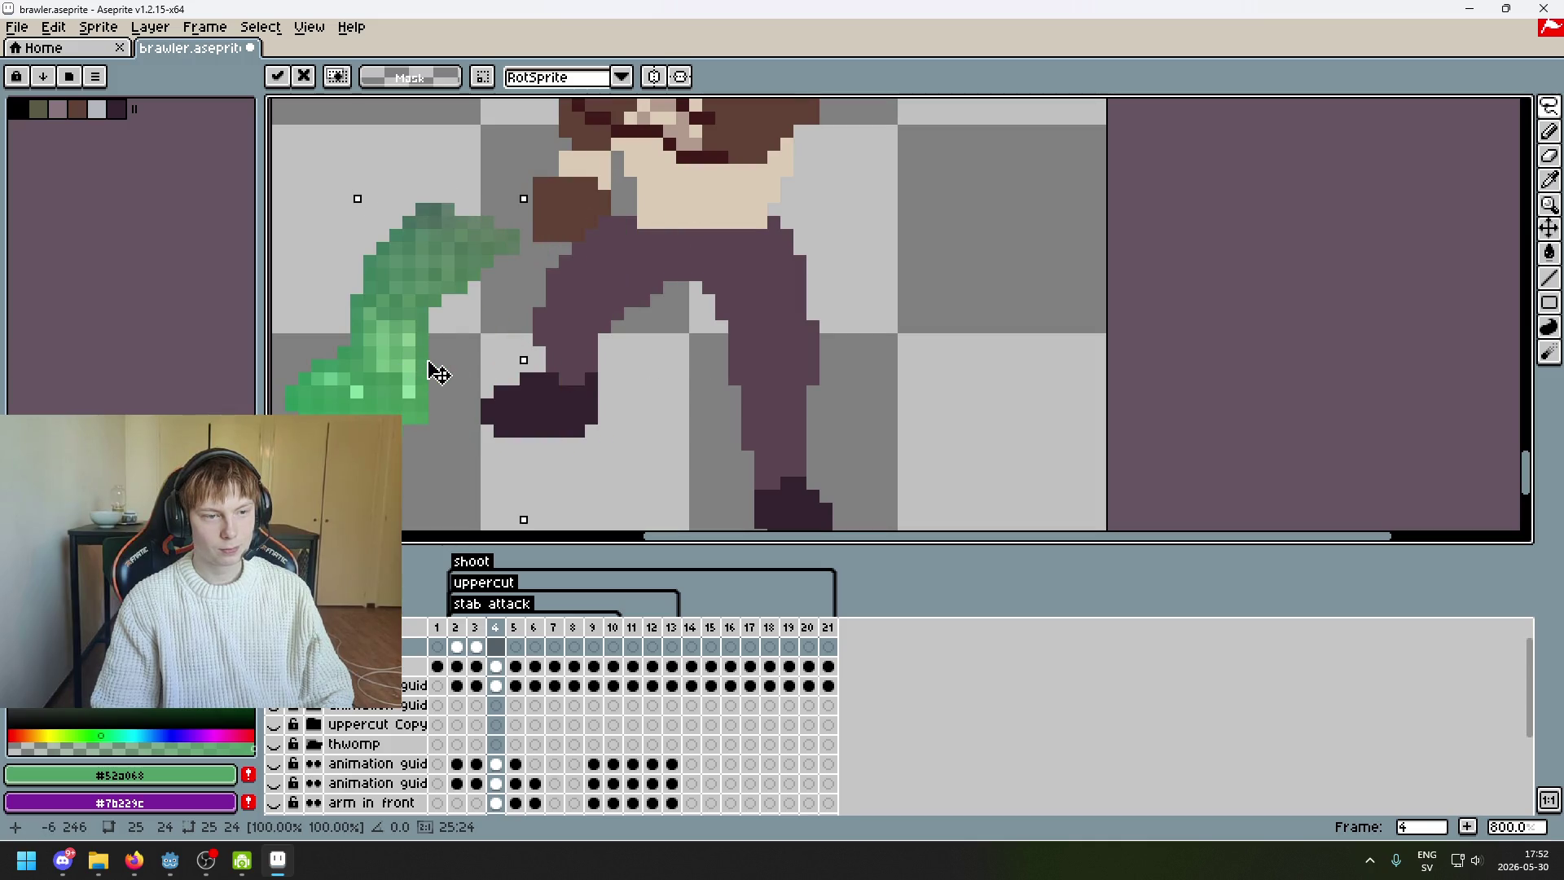
# - Commit the leg's position and flip through frames 2–4 to compare
pyautogui.click(644, 364)
pyautogui.press(',')
pyautogui.moveTo(455, 646); pyautogui.dragTo(496, 645)
pyautogui.press(',')
pyautogui.press(',')
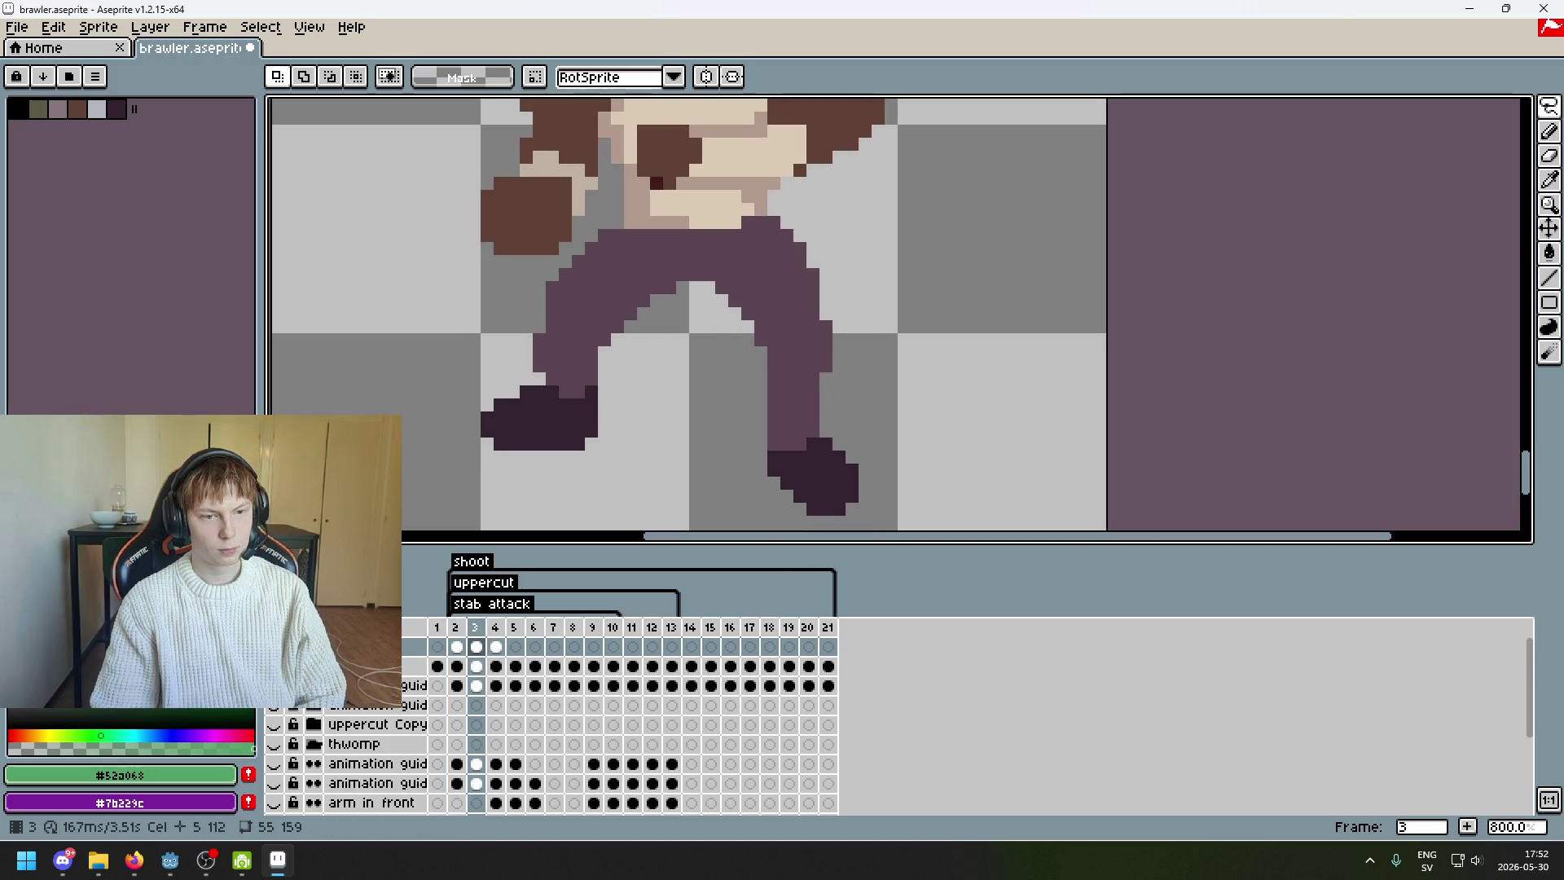
pyautogui.press('.')
pyautogui.press('.')
pyautogui.press(',')
pyautogui.press(',')
pyautogui.press('.')
pyautogui.press('.')
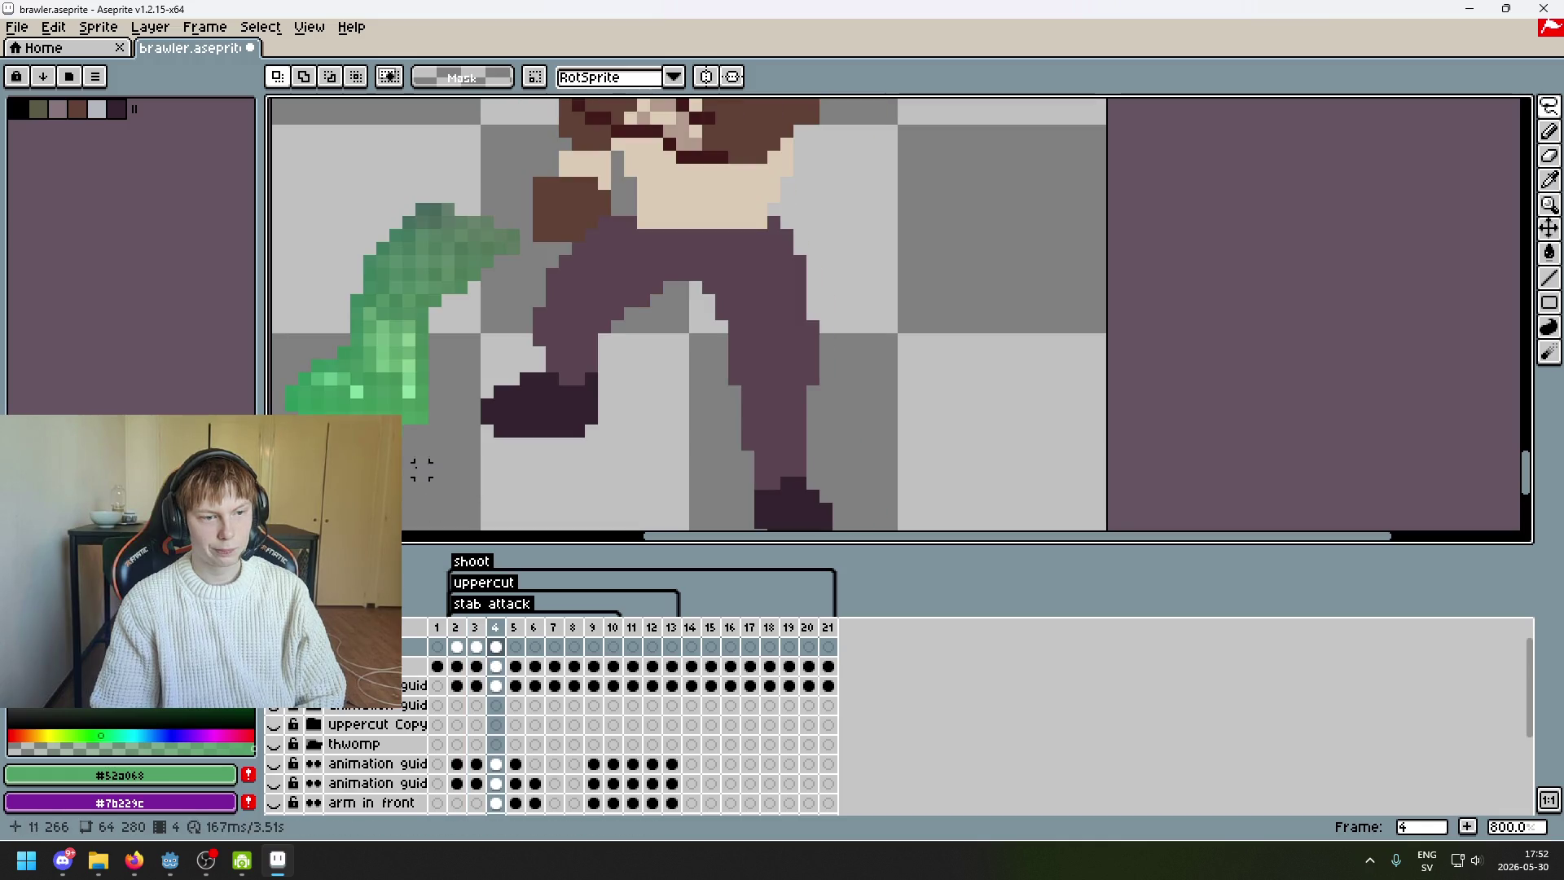
# - Box-select the green leg, then temporarily hide and restore the guide piece
pyautogui.hscroll(-3, 1124, 307)
pyautogui.click(1549, 106)
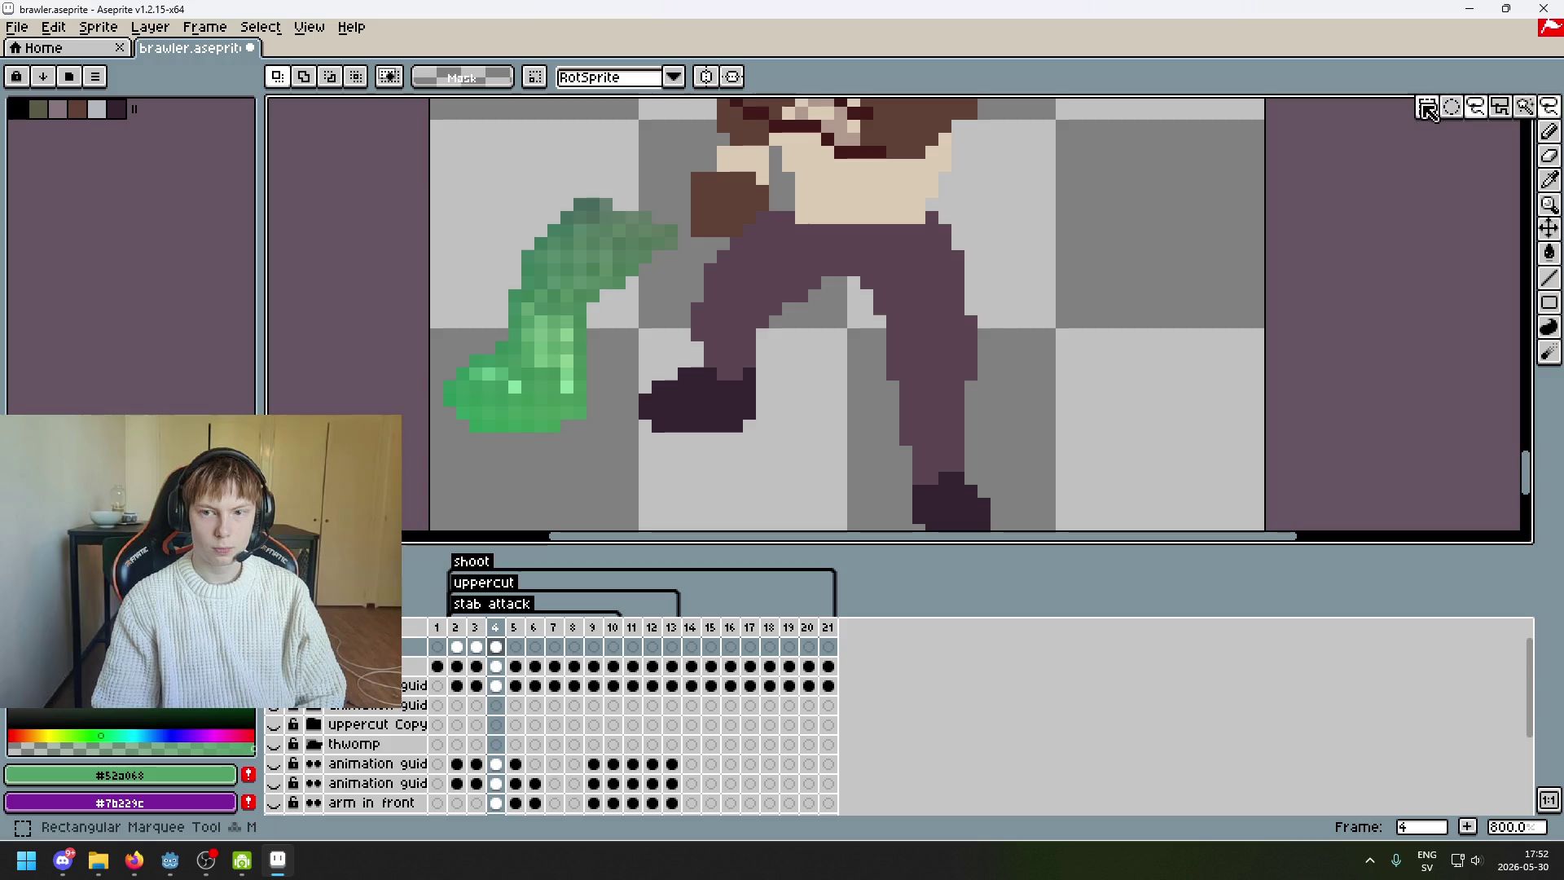
pyautogui.moveTo(651, 528)
pyautogui.mouseDown()
pyautogui.moveTo(356, 307)
pyautogui.moveTo(387, 295)
pyautogui.mouseUp()
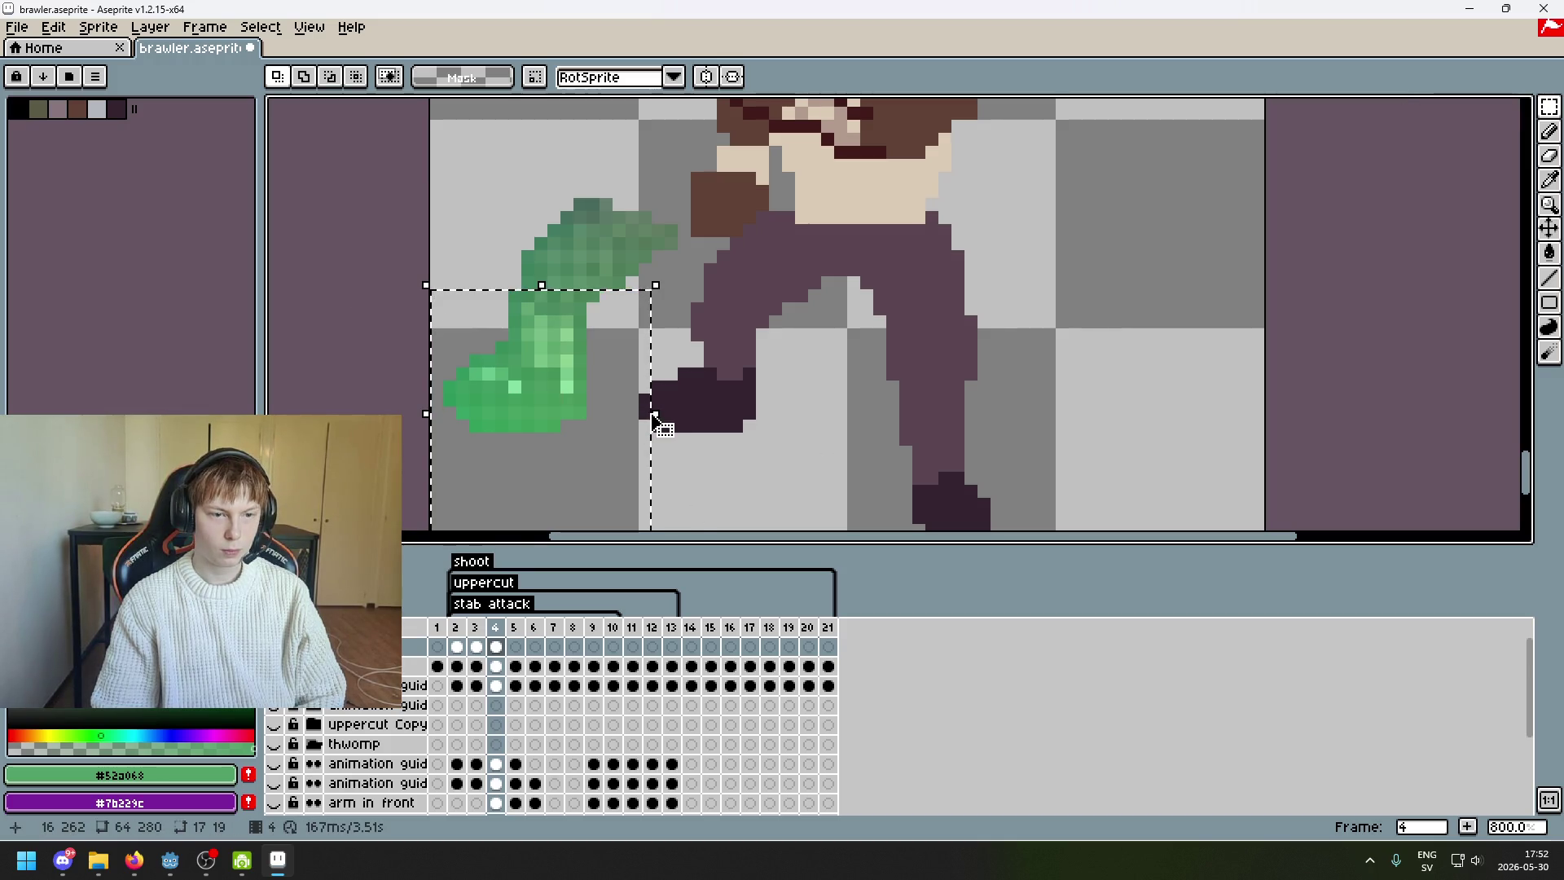
pyautogui.click(722, 411)
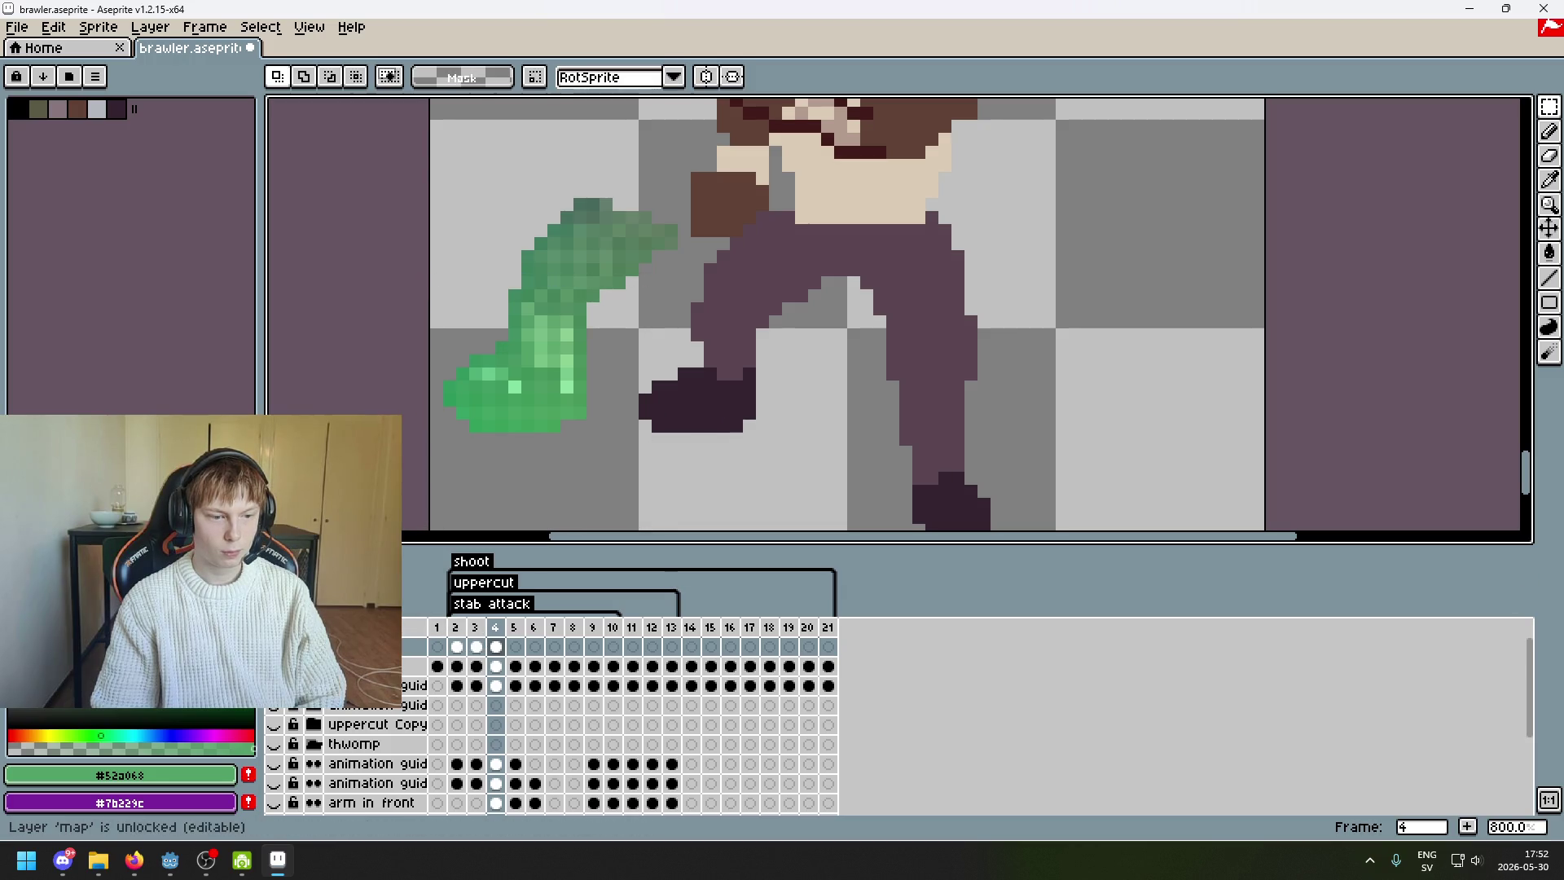
pyautogui.click(405, 646)
pyautogui.hotkey('ctrl', 'v')
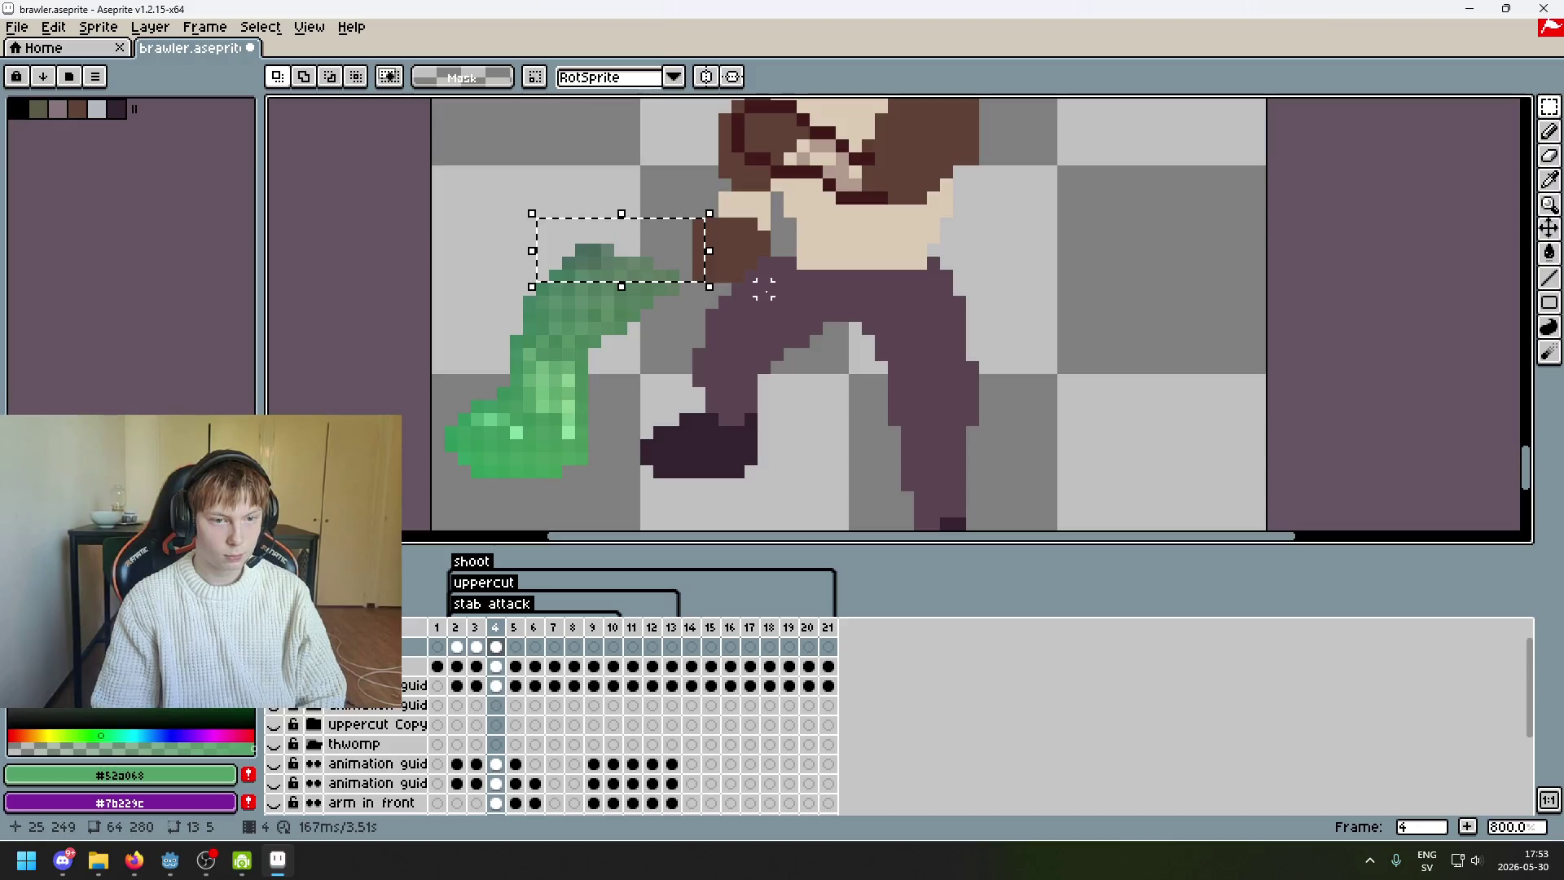
# - Select the top of the green leg at the hip and test nudging it one pixel
pyautogui.moveTo(542, 213); pyautogui.dragTo(751, 289)
pyautogui.click(960, 275)
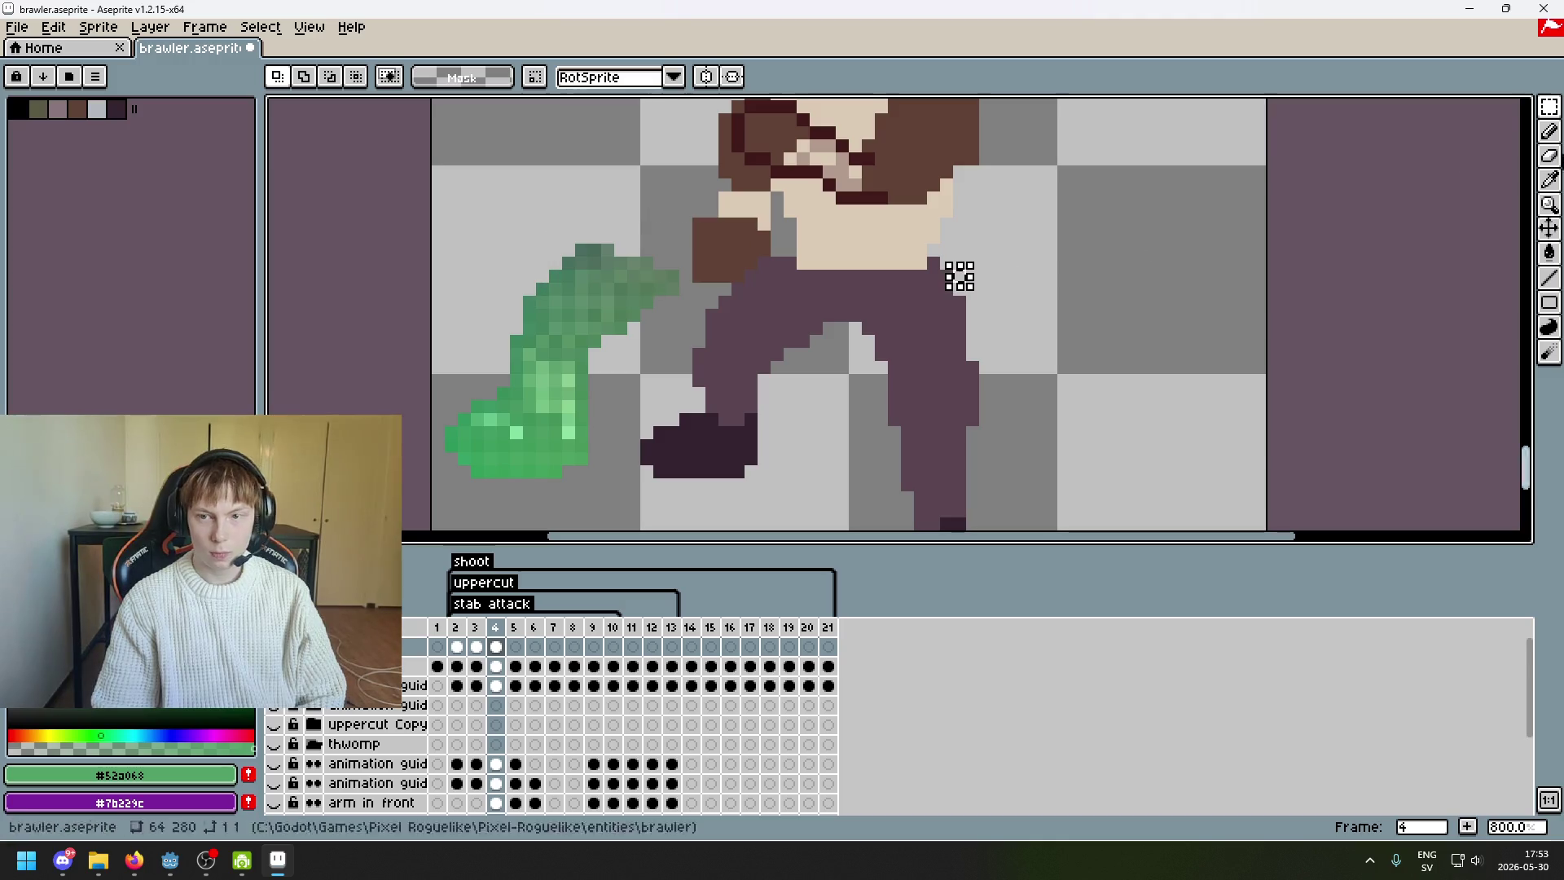
pyautogui.scroll(2, 711, 240)
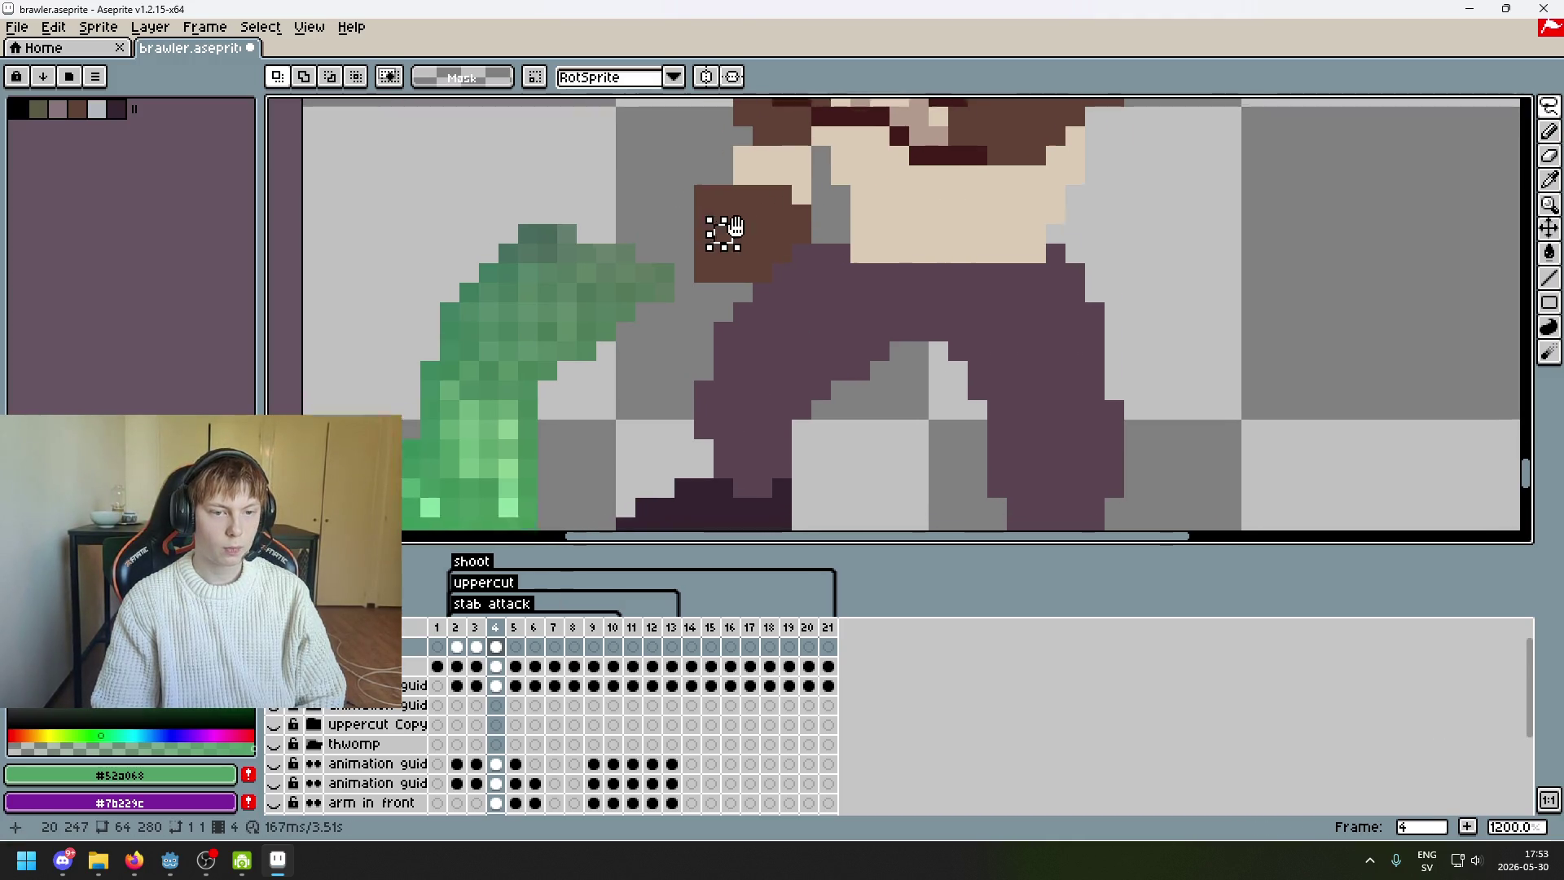
pyautogui.moveTo(819, 243); pyautogui.dragTo(831, 253)
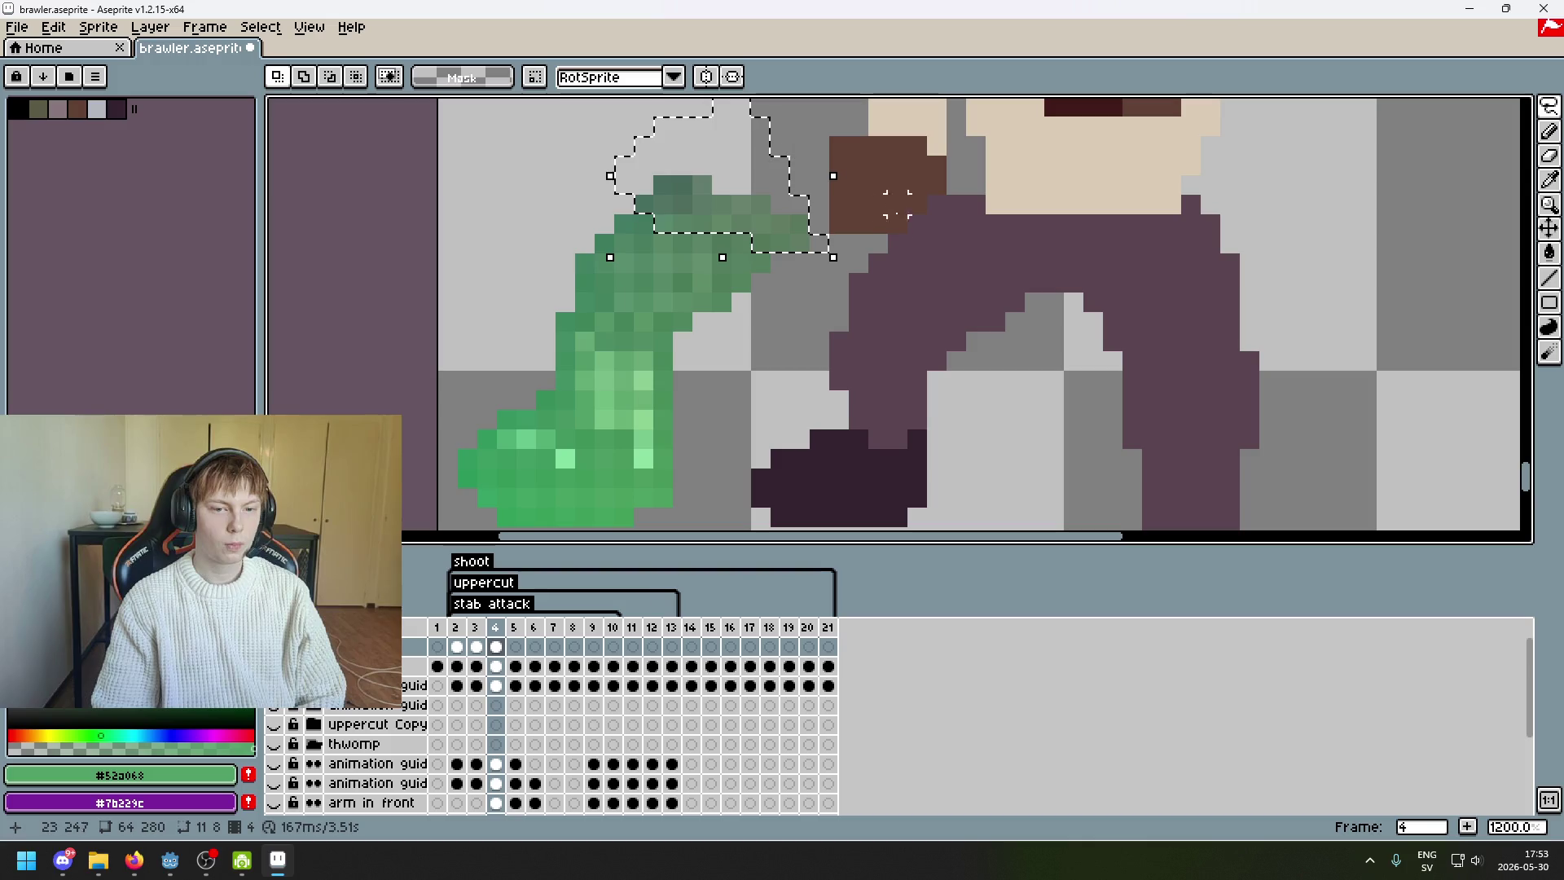
pyautogui.press('Down')
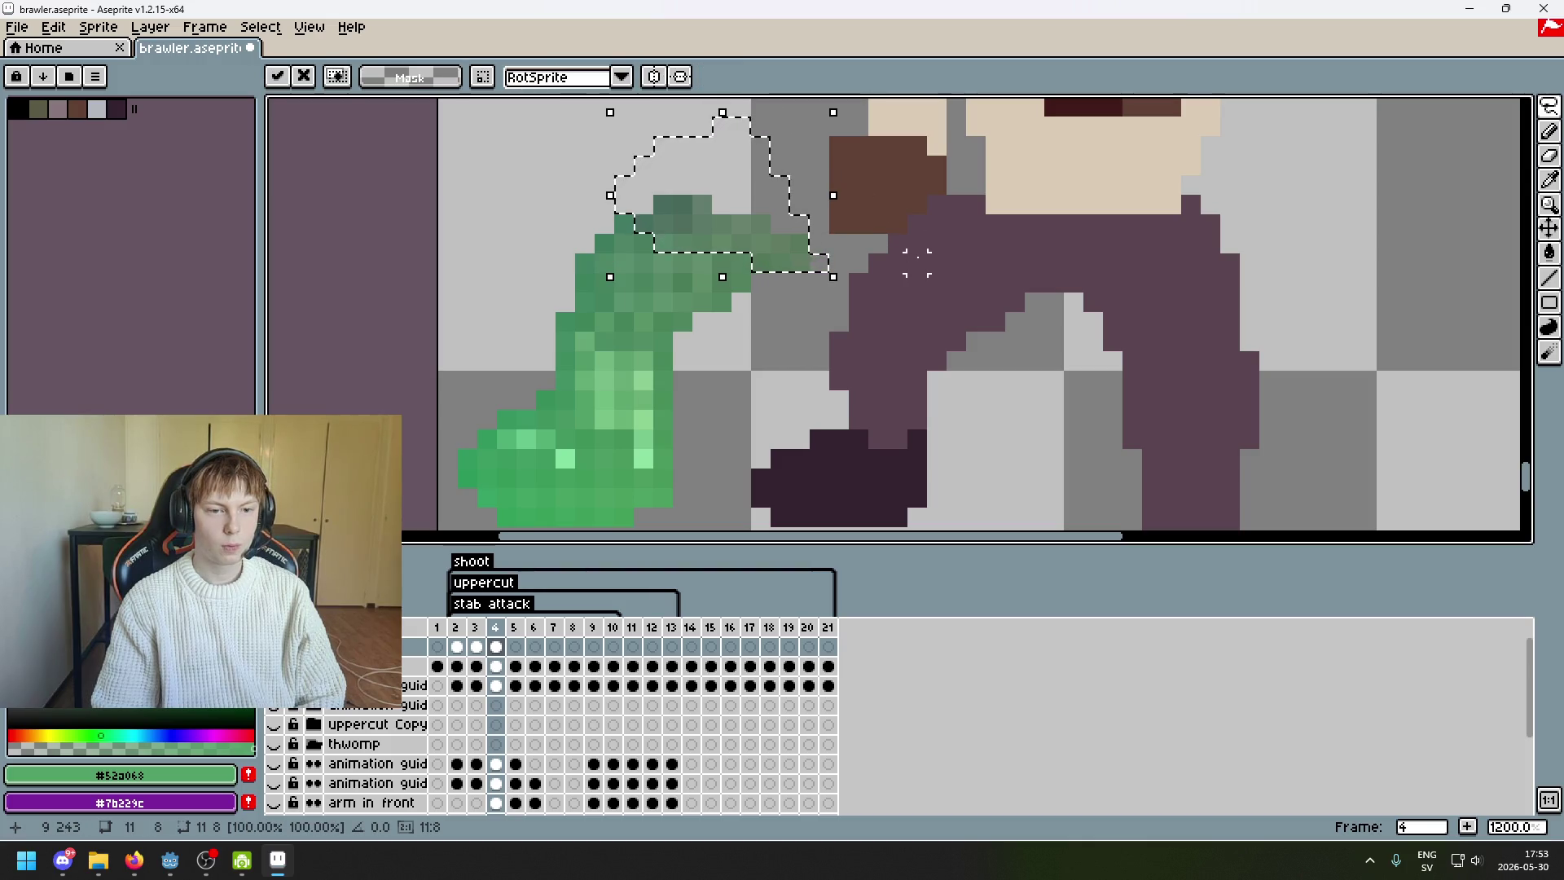
pyautogui.press('Up')
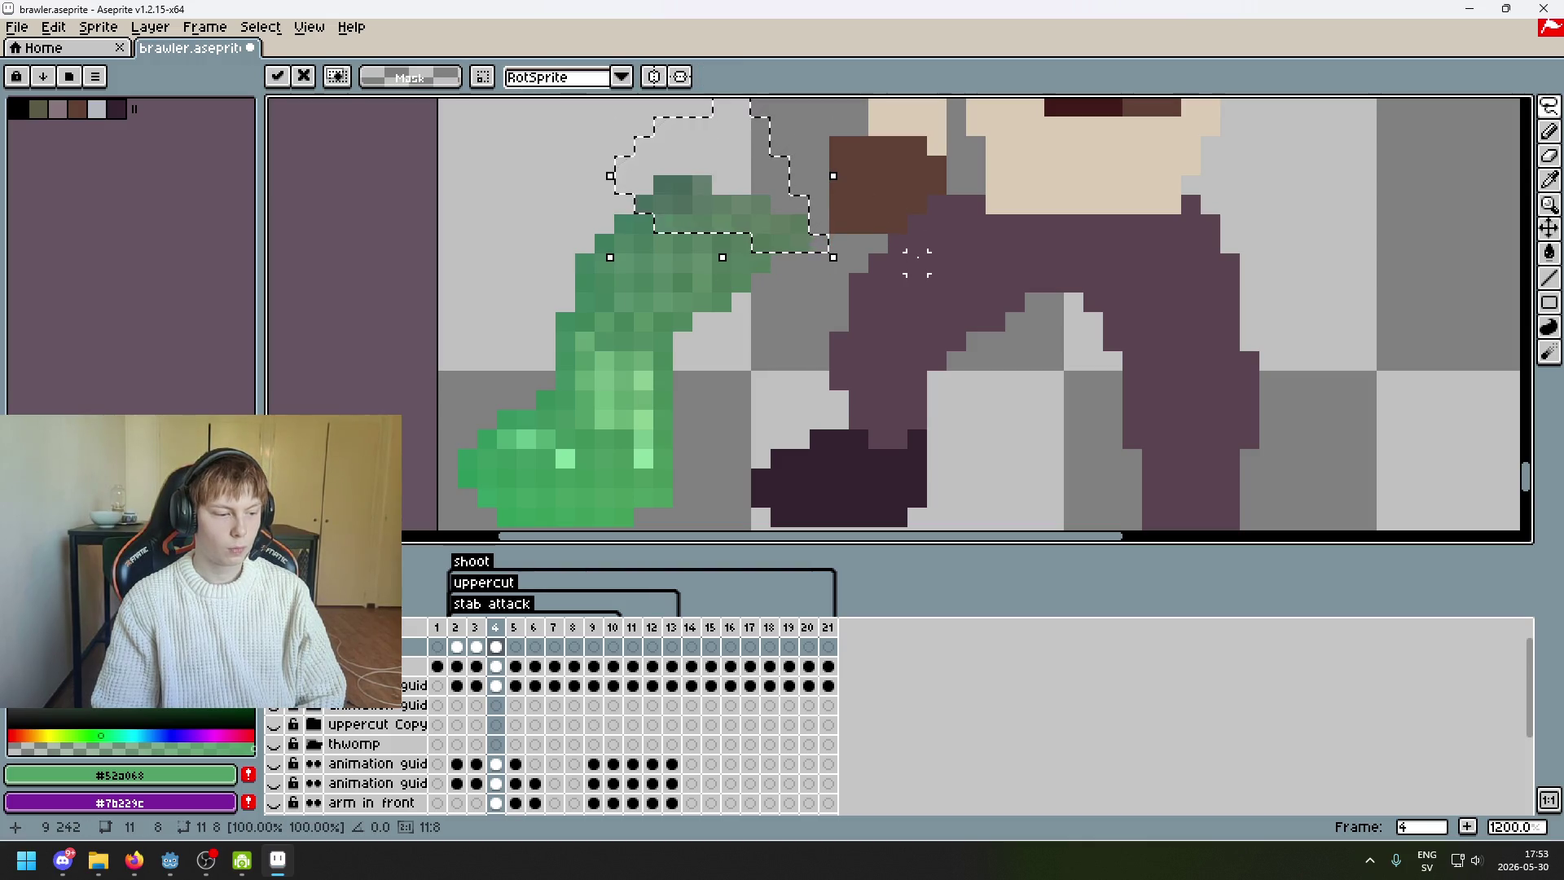
pyautogui.hotkey('ctrl', 'd')
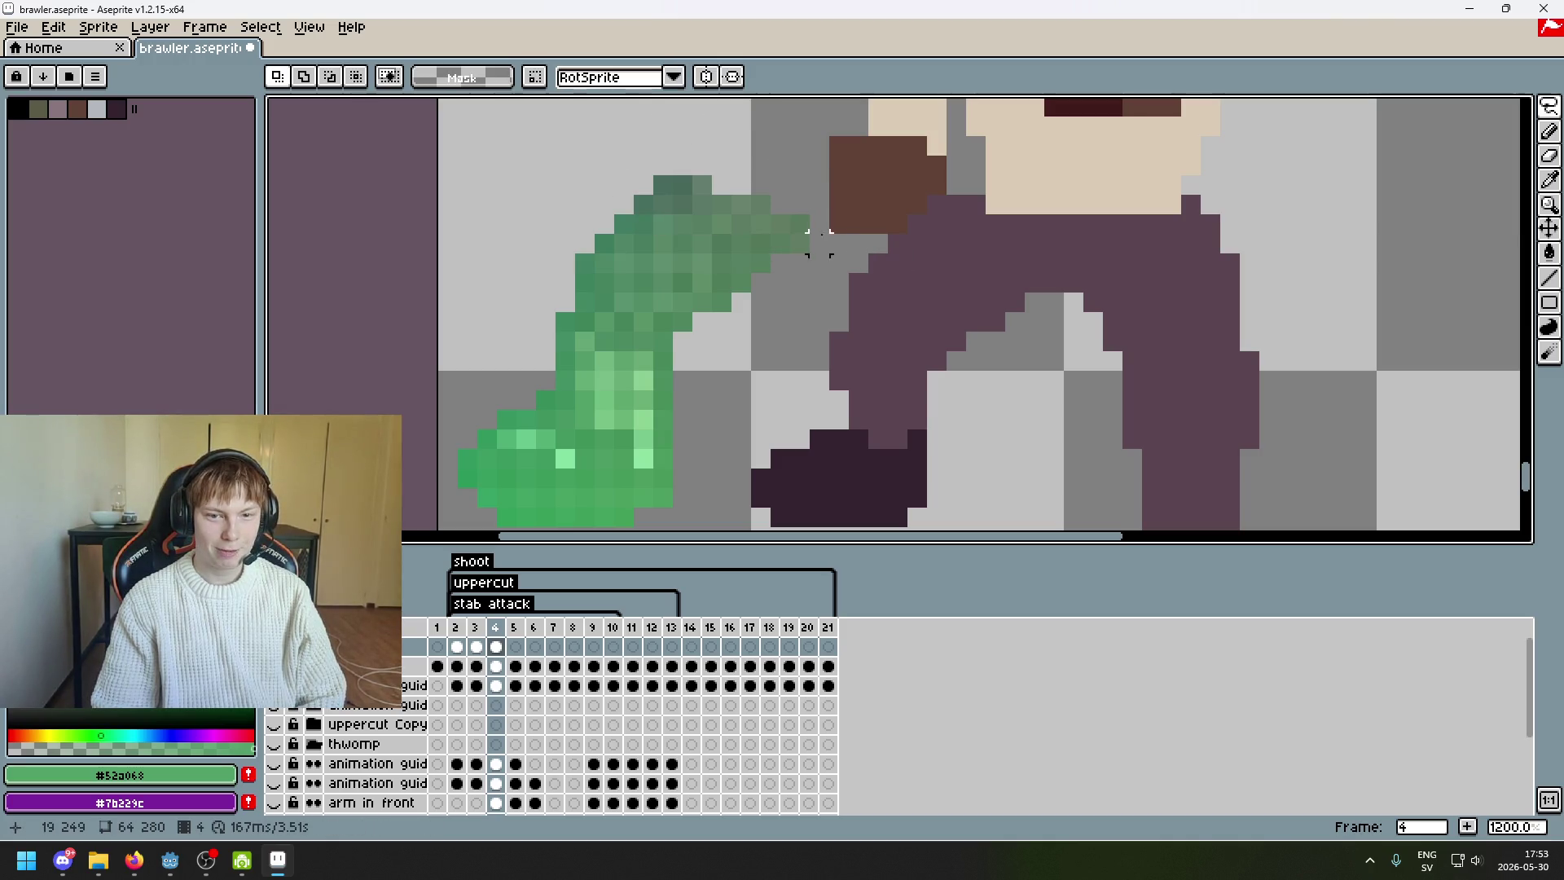
pyautogui.moveTo(818, 262); pyautogui.dragTo(821, 252)
pyautogui.scroll(-4, 847, 269)
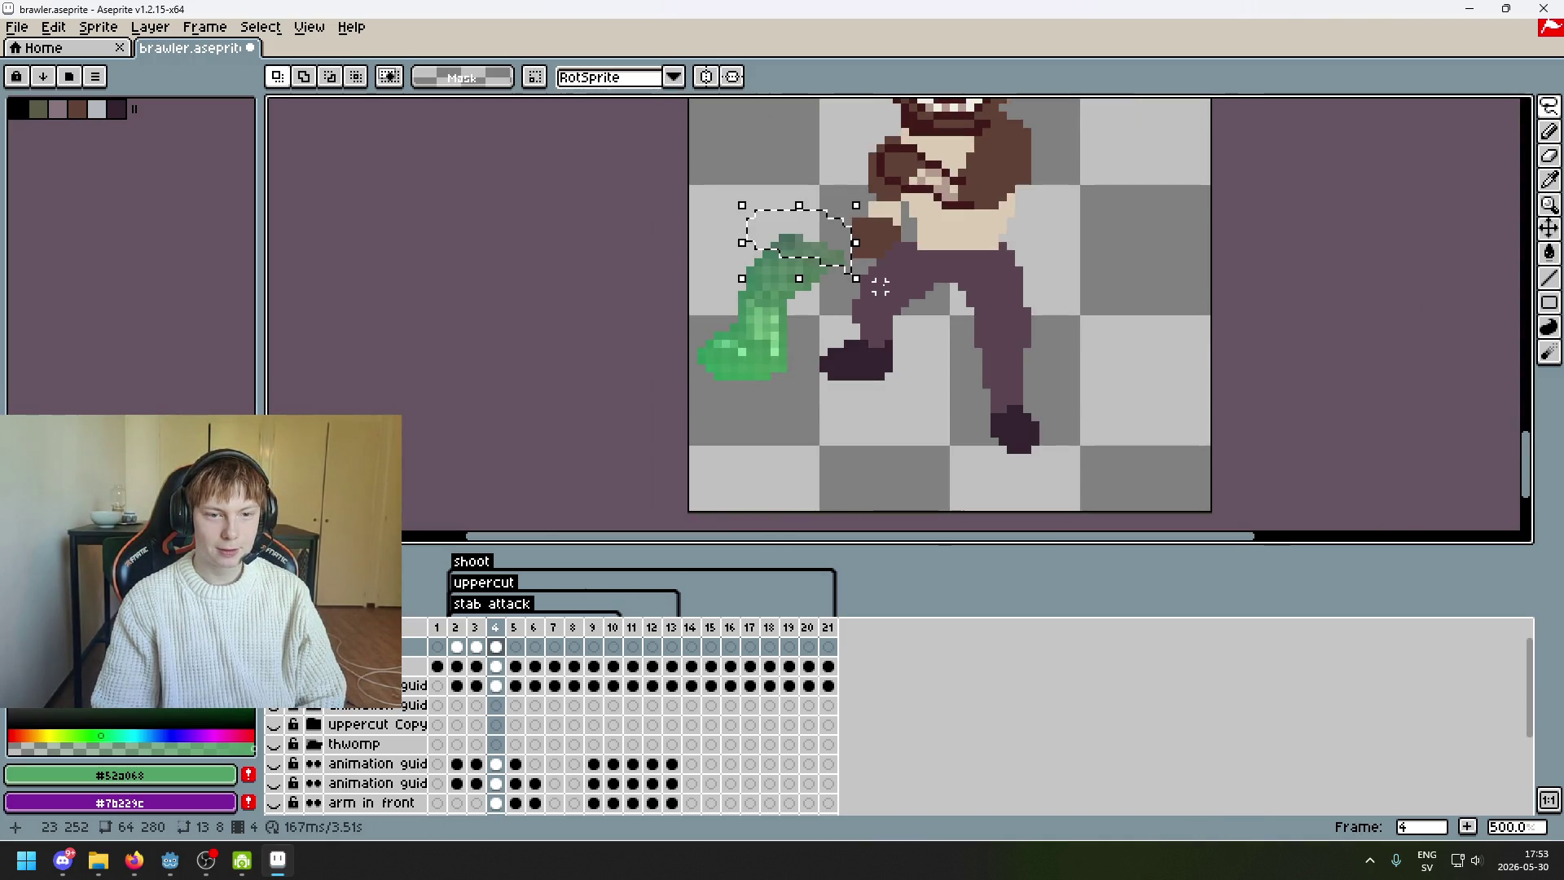
pyautogui.hotkey('ctrl', 'd')
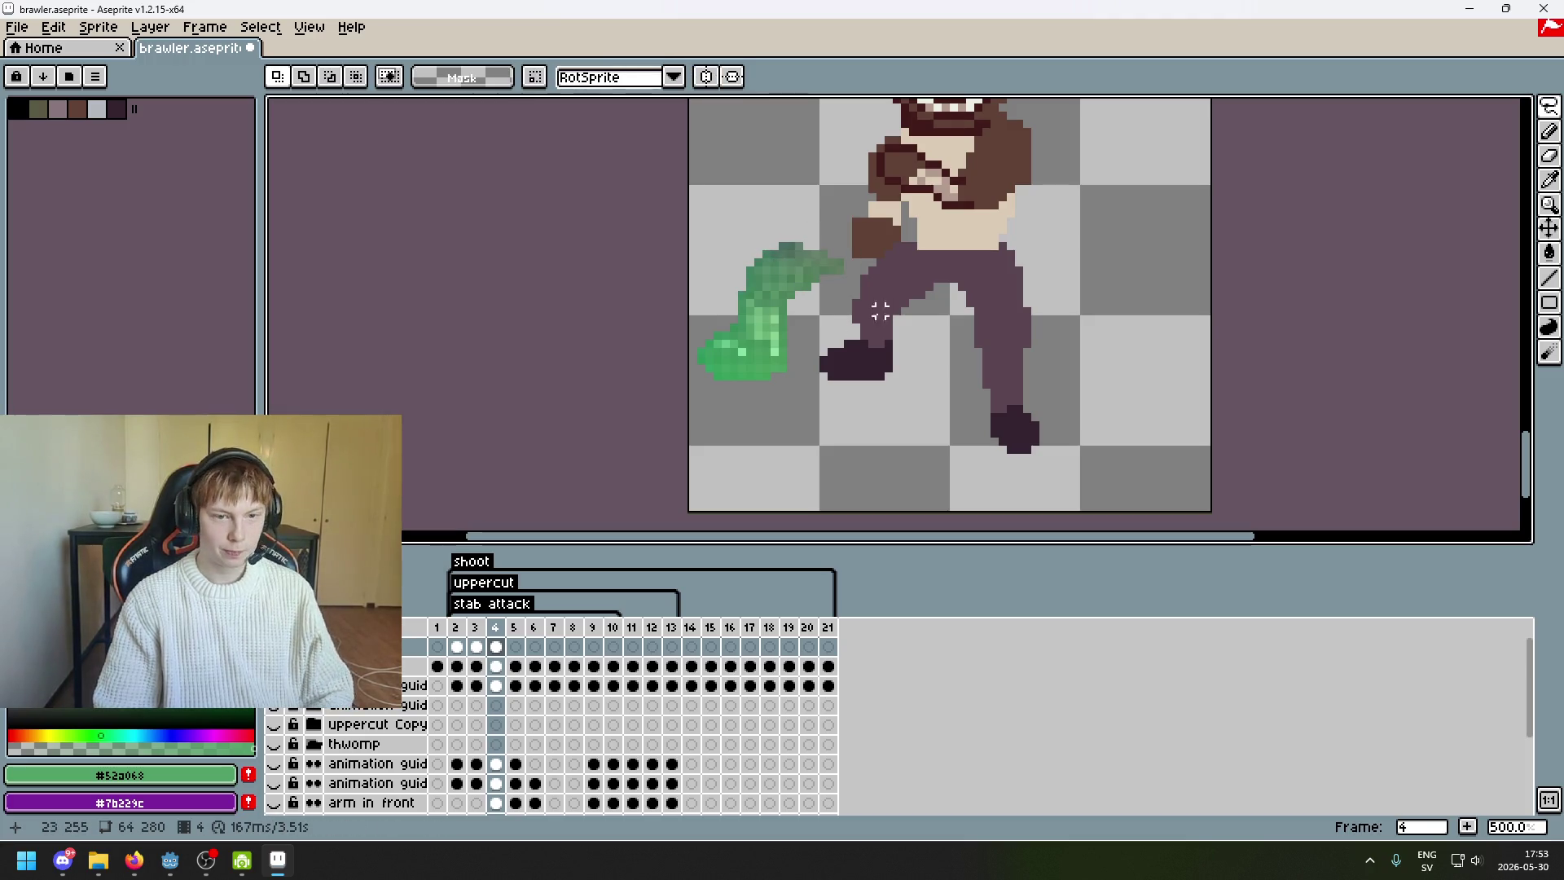
pyautogui.scroll(1, 782, 417)
# - Shift the whole green leg right onto the body and compare with the previous frame
pyautogui.moveTo(767, 430)
pyautogui.mouseDown()
pyautogui.moveTo(635, 241)
pyautogui.moveTo(774, 391)
pyautogui.mouseUp()
pyautogui.moveTo(823, 446)
pyautogui.mouseDown()
pyautogui.moveTo(810, 440)
pyautogui.moveTo(876, 175)
pyautogui.moveTo(901, 454)
pyautogui.moveTo(918, 450)
pyautogui.mouseUp()
pyautogui.press('Right')
pyautogui.press('Right')
pyautogui.press('Right')
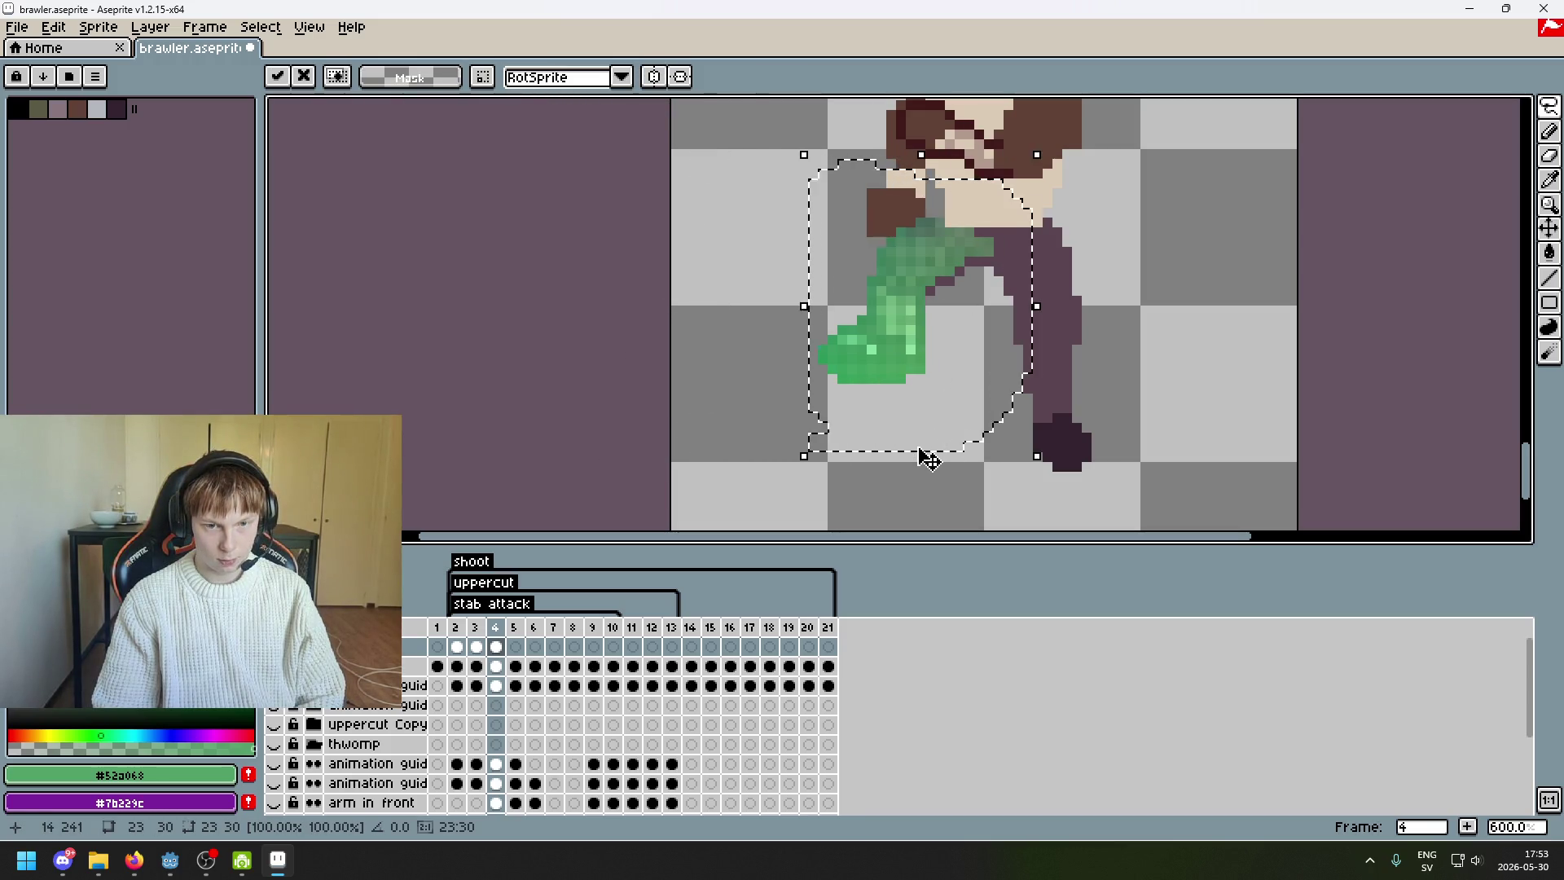
pyautogui.click(1038, 440)
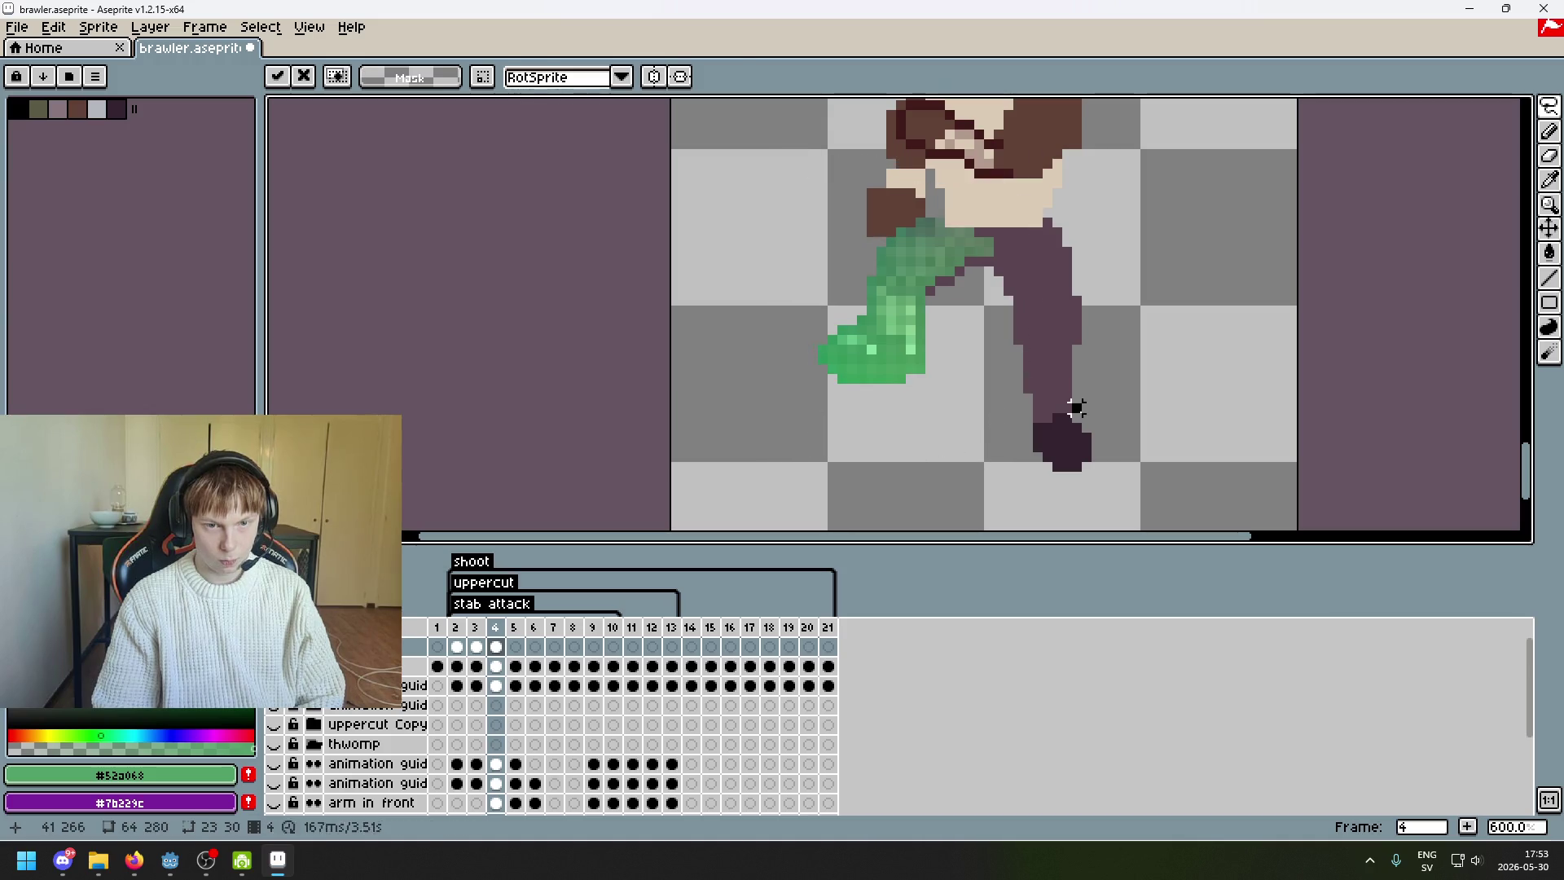
pyautogui.press('Left')
pyautogui.press('Right')
pyautogui.press('Left')
pyautogui.press('Right')
pyautogui.scroll(4, 999, 349)
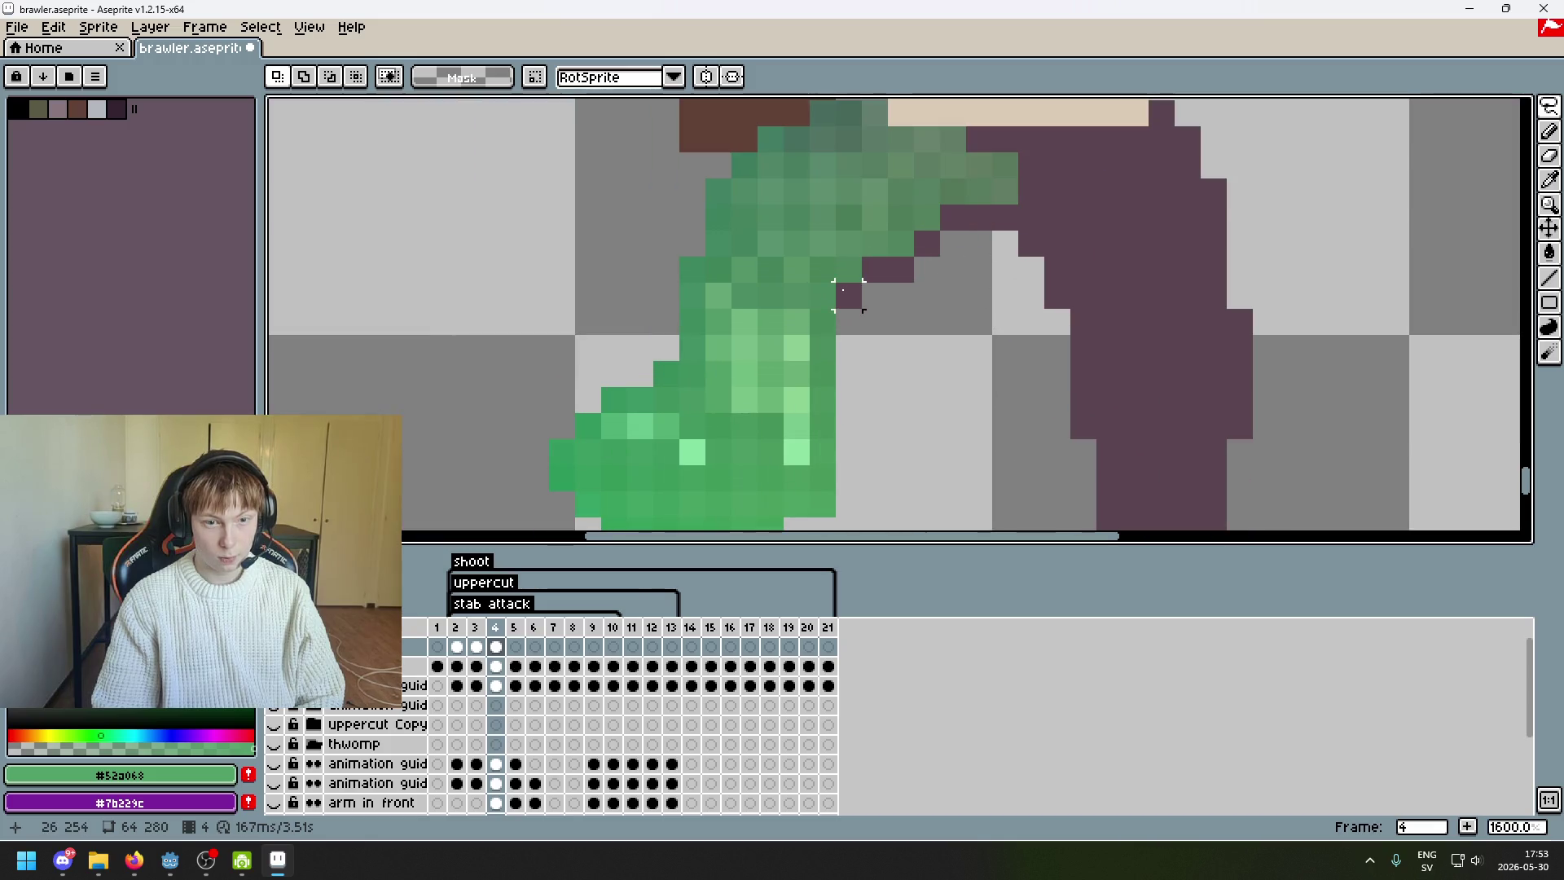
# - Move a small patch of green leg pixels toward the hip
pyautogui.moveTo(848, 295); pyautogui.dragTo(847, 269)
pyautogui.moveTo(927, 213)
pyautogui.mouseDown()
pyautogui.moveTo(1047, 163)
pyautogui.moveTo(1004, 193)
pyautogui.mouseUp()
pyautogui.moveTo(875, 245); pyautogui.dragTo(944, 260)
pyautogui.scroll(2, 982, 218)
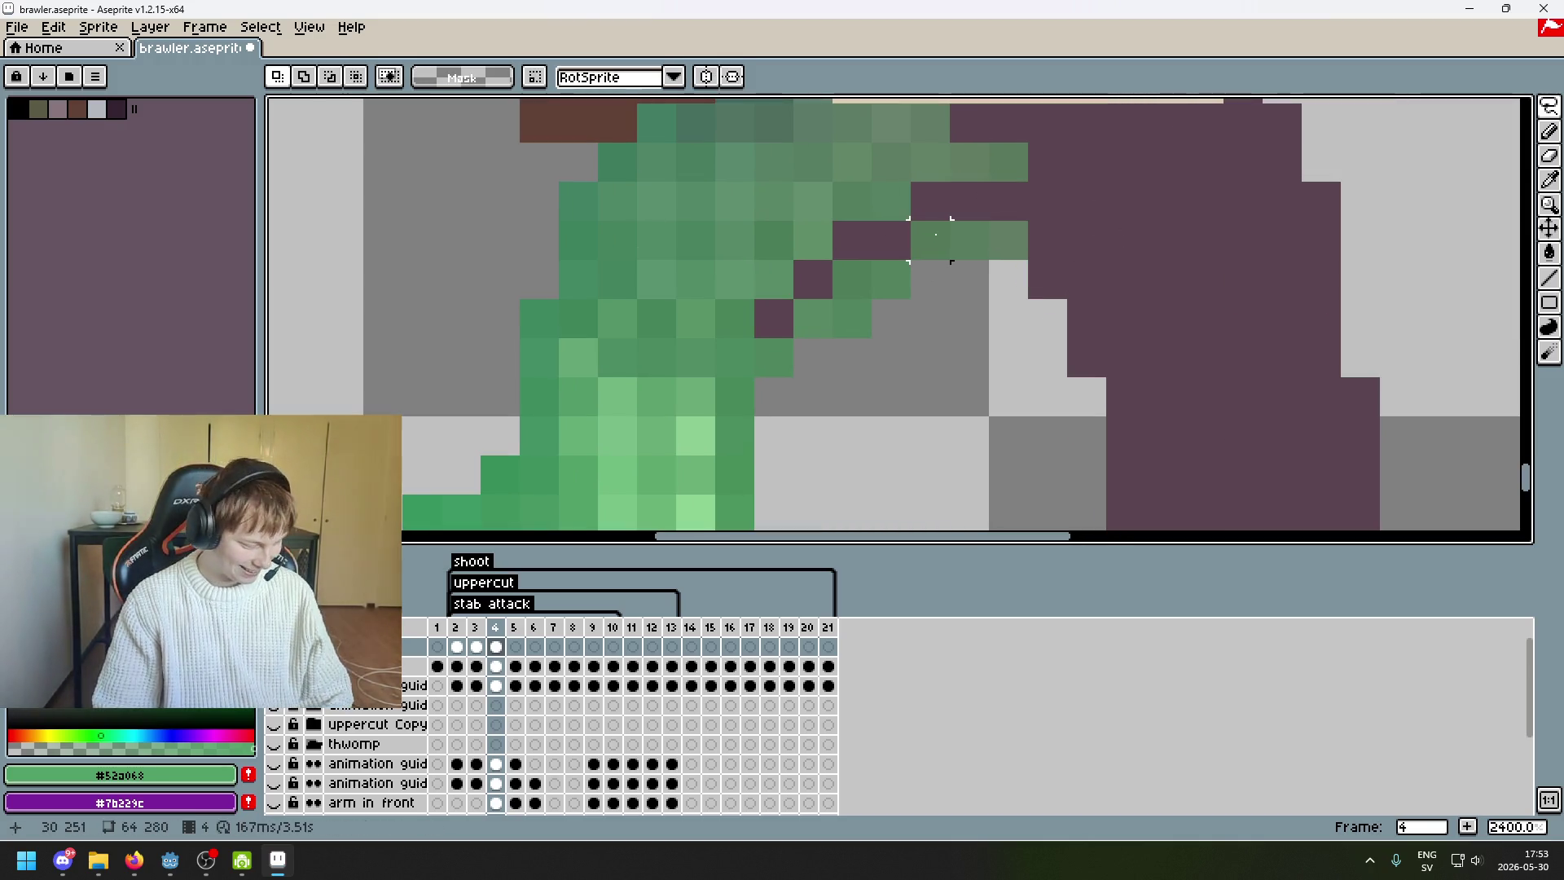
# - With the Pencil, paint the purple gap pixels at the hip using greens picked from the leg
pyautogui.press('b')
pyautogui.keyDown('alt'); pyautogui.click(782, 272); pyautogui.keyUp('alt')
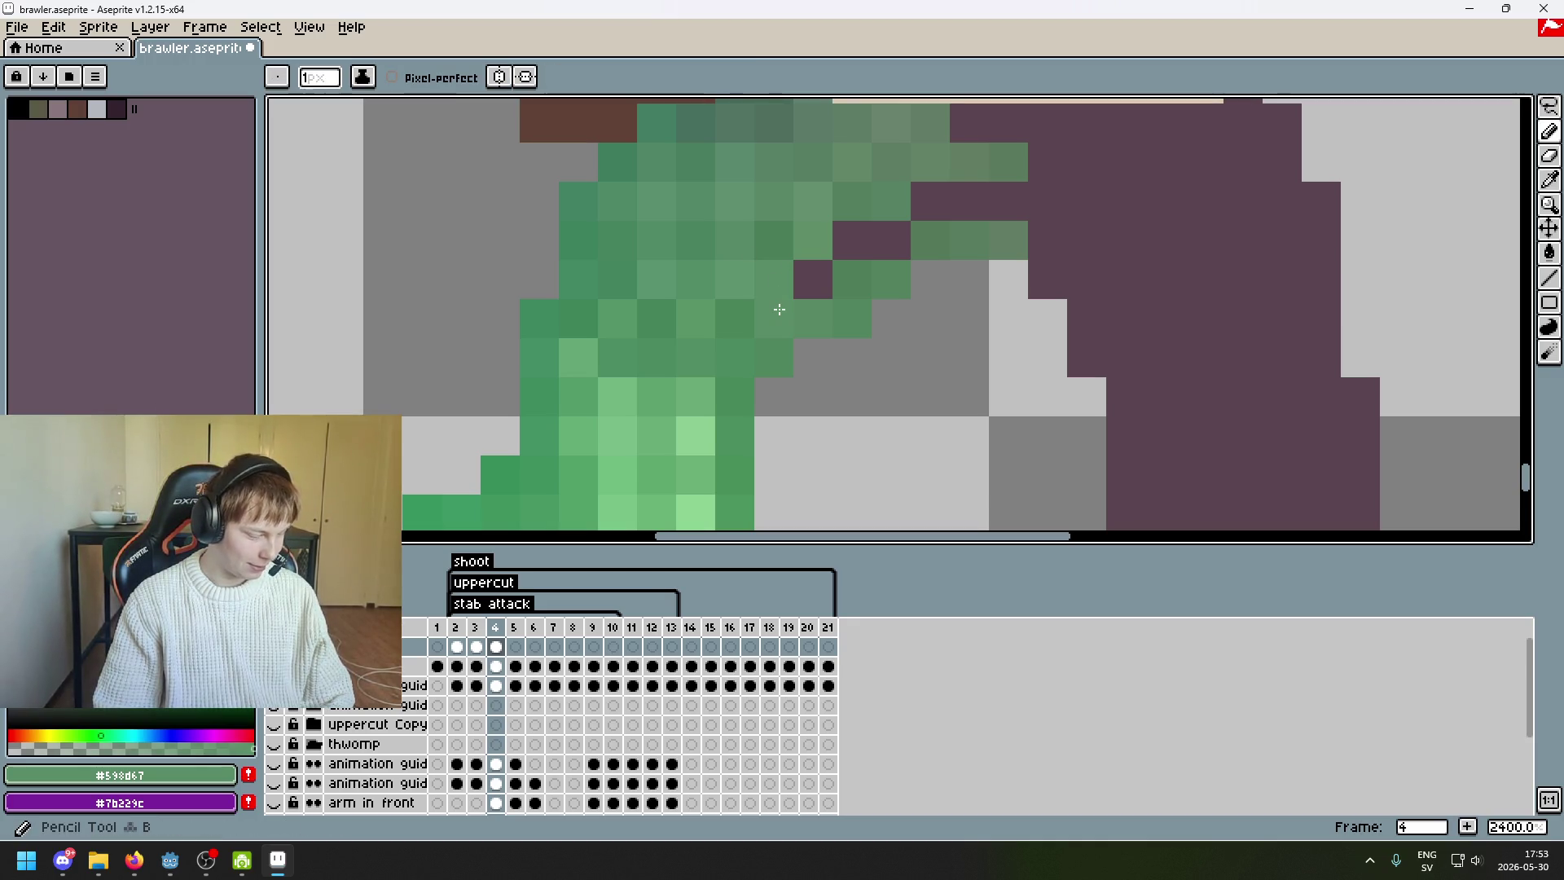
pyautogui.keyDown('alt'); pyautogui.click(824, 235); pyautogui.keyUp('alt')
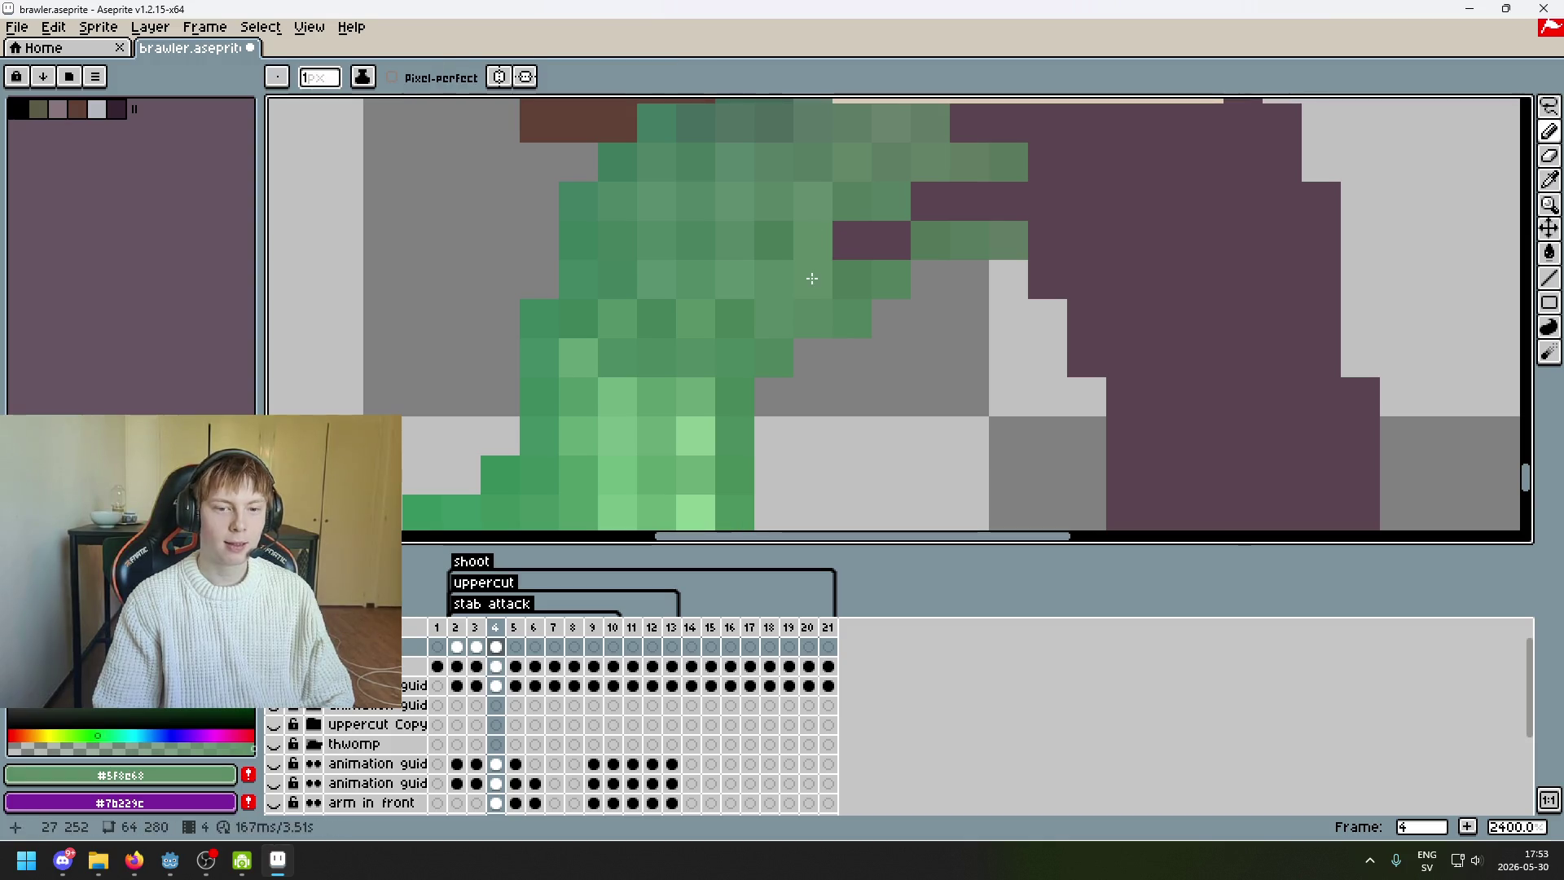
pyautogui.click(852, 239)
pyautogui.keyDown('alt'); pyautogui.click(890, 210); pyautogui.keyUp('alt')
pyautogui.keyDown('alt'); pyautogui.click(909, 198); pyautogui.keyUp('alt')
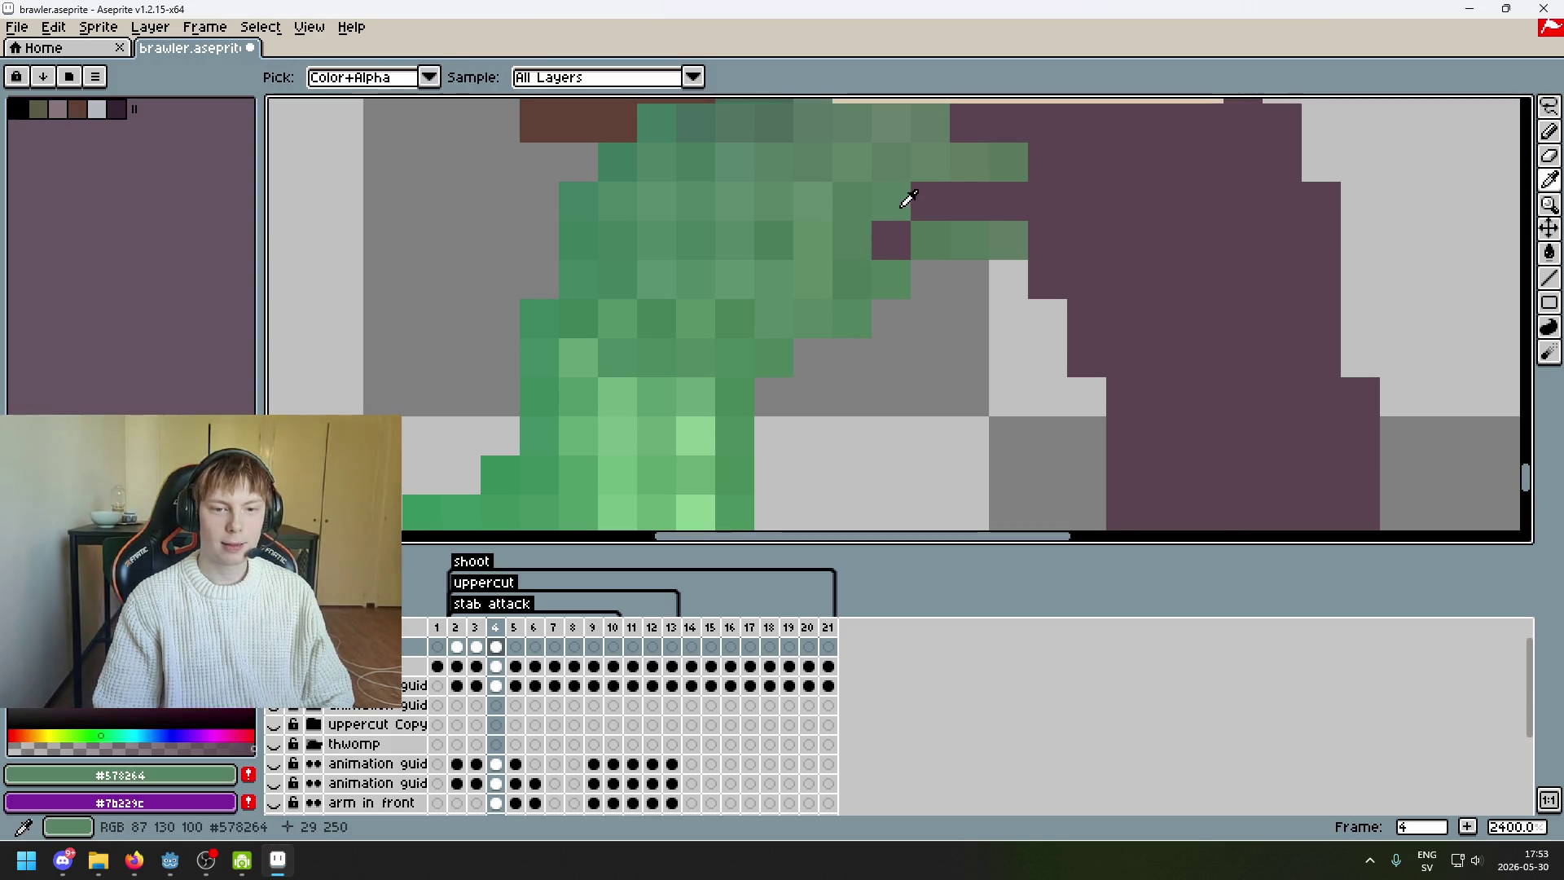
pyautogui.click(896, 238)
pyautogui.keyDown('alt'); pyautogui.click(926, 159); pyautogui.keyUp('alt')
pyautogui.click(929, 200)
pyautogui.click(965, 205)
pyautogui.keyDown('alt'); pyautogui.click(1005, 157); pyautogui.keyUp('alt')
pyautogui.click(1009, 201)
pyautogui.scroll(-7, 1002, 236)
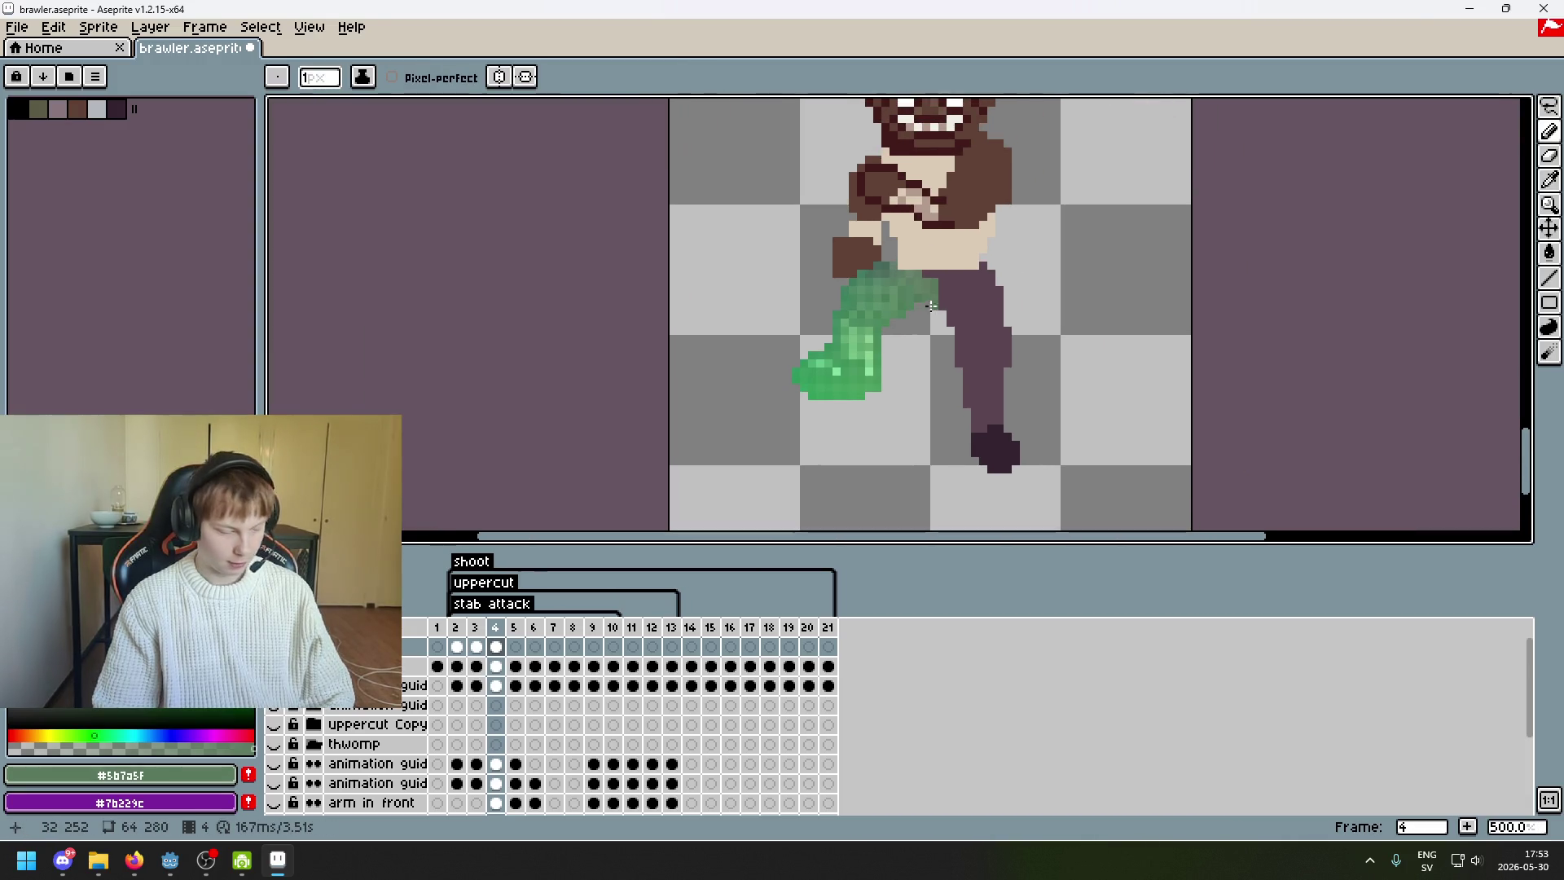
# - Flip between frames to compare poses, ending on frame 2
pyautogui.scroll(-2, 1018, 374)
pyautogui.press(',')
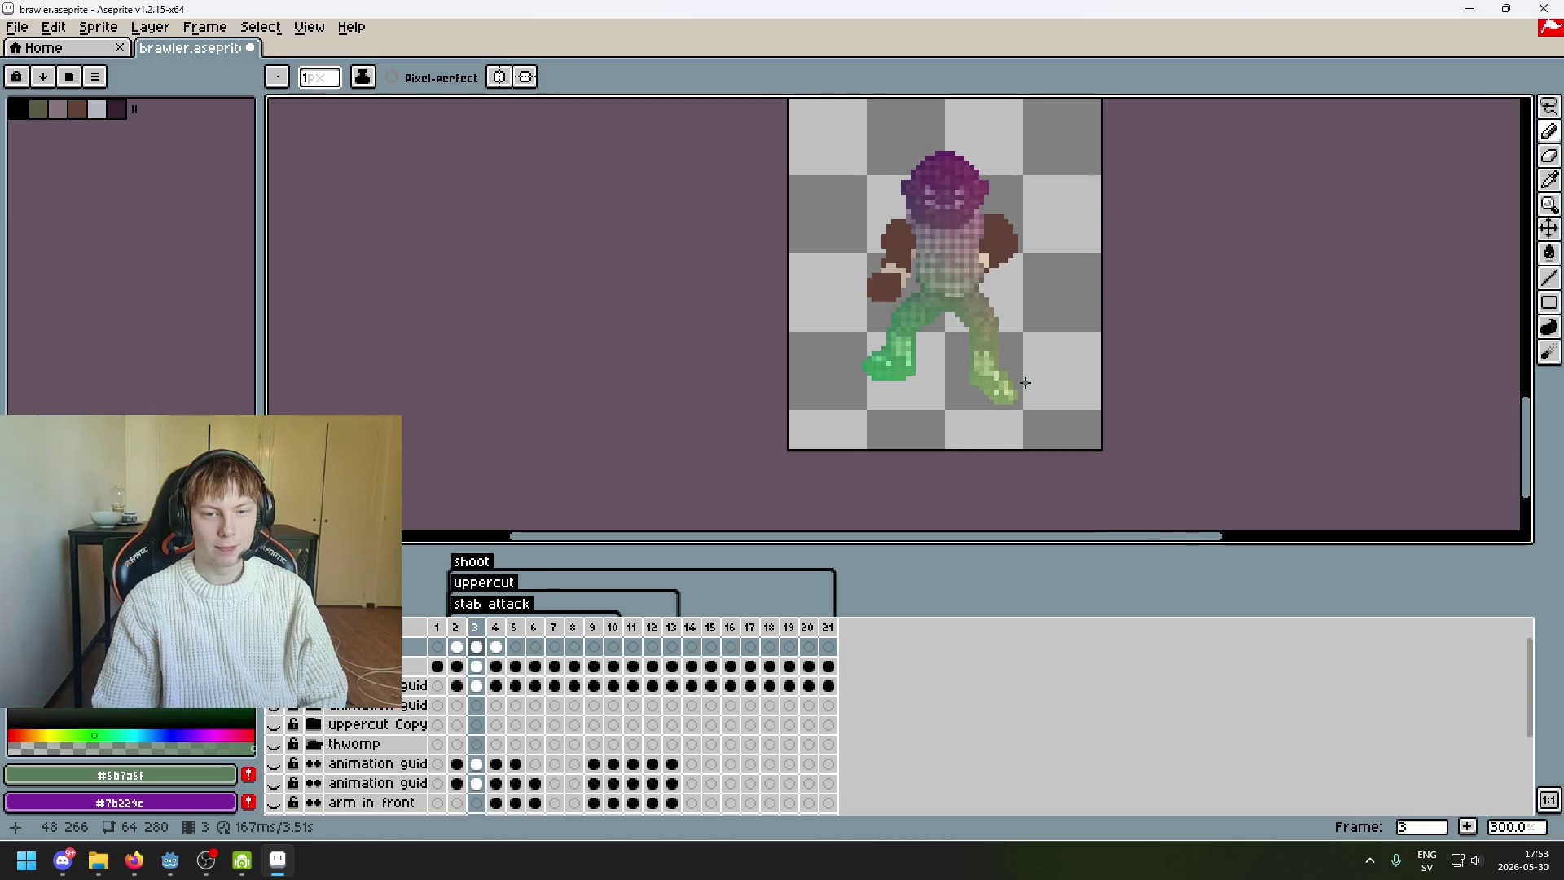
pyautogui.press(',')
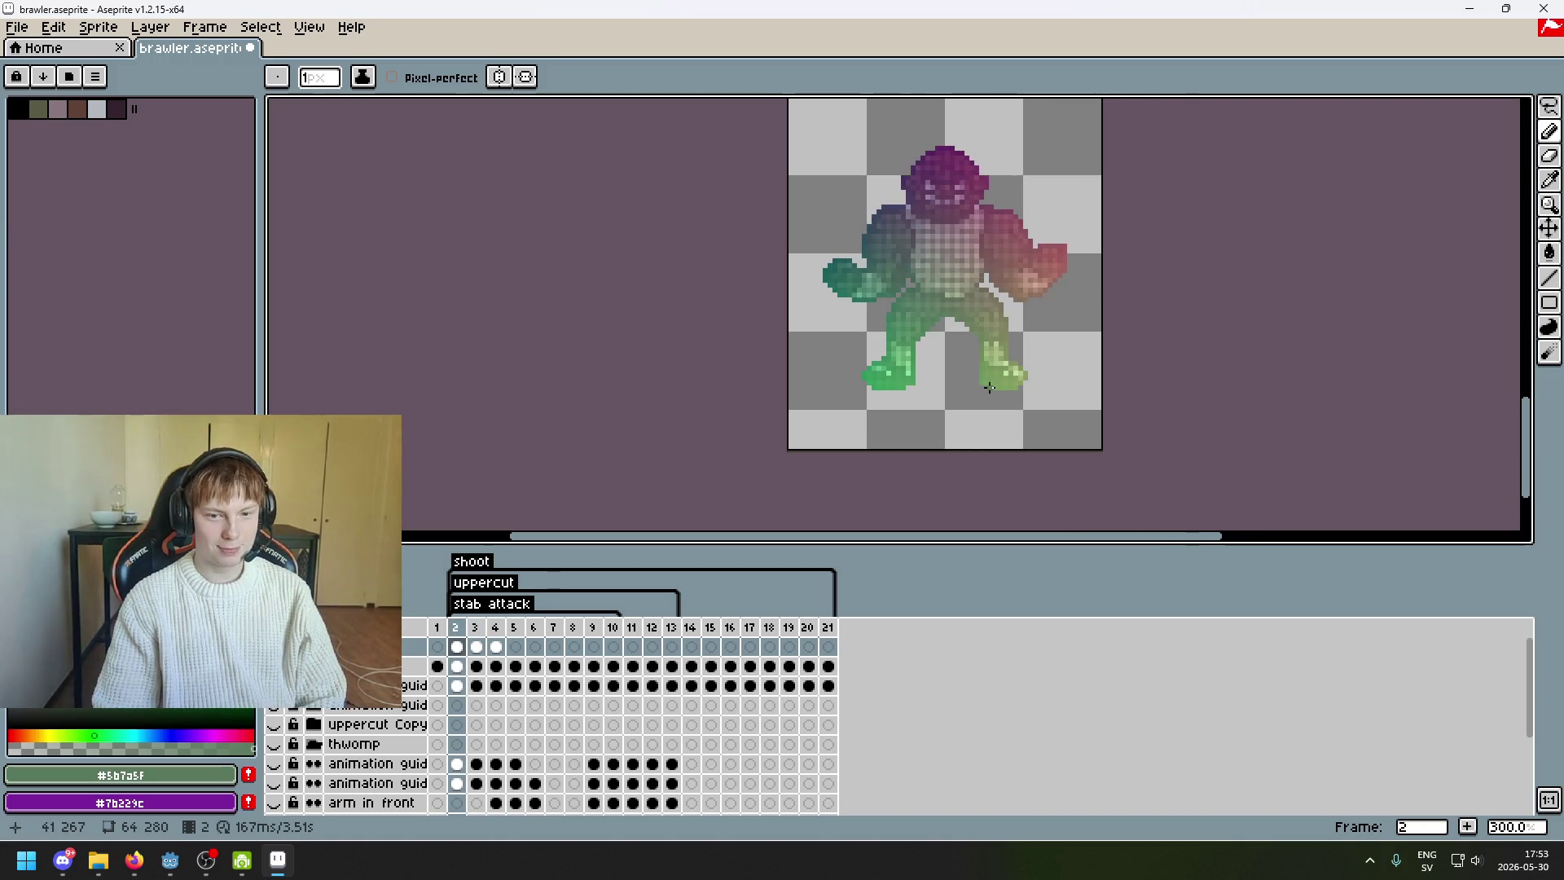
pyautogui.scroll(2, 943, 374)
pyautogui.press('.')
pyautogui.press('.')
pyautogui.press(',')
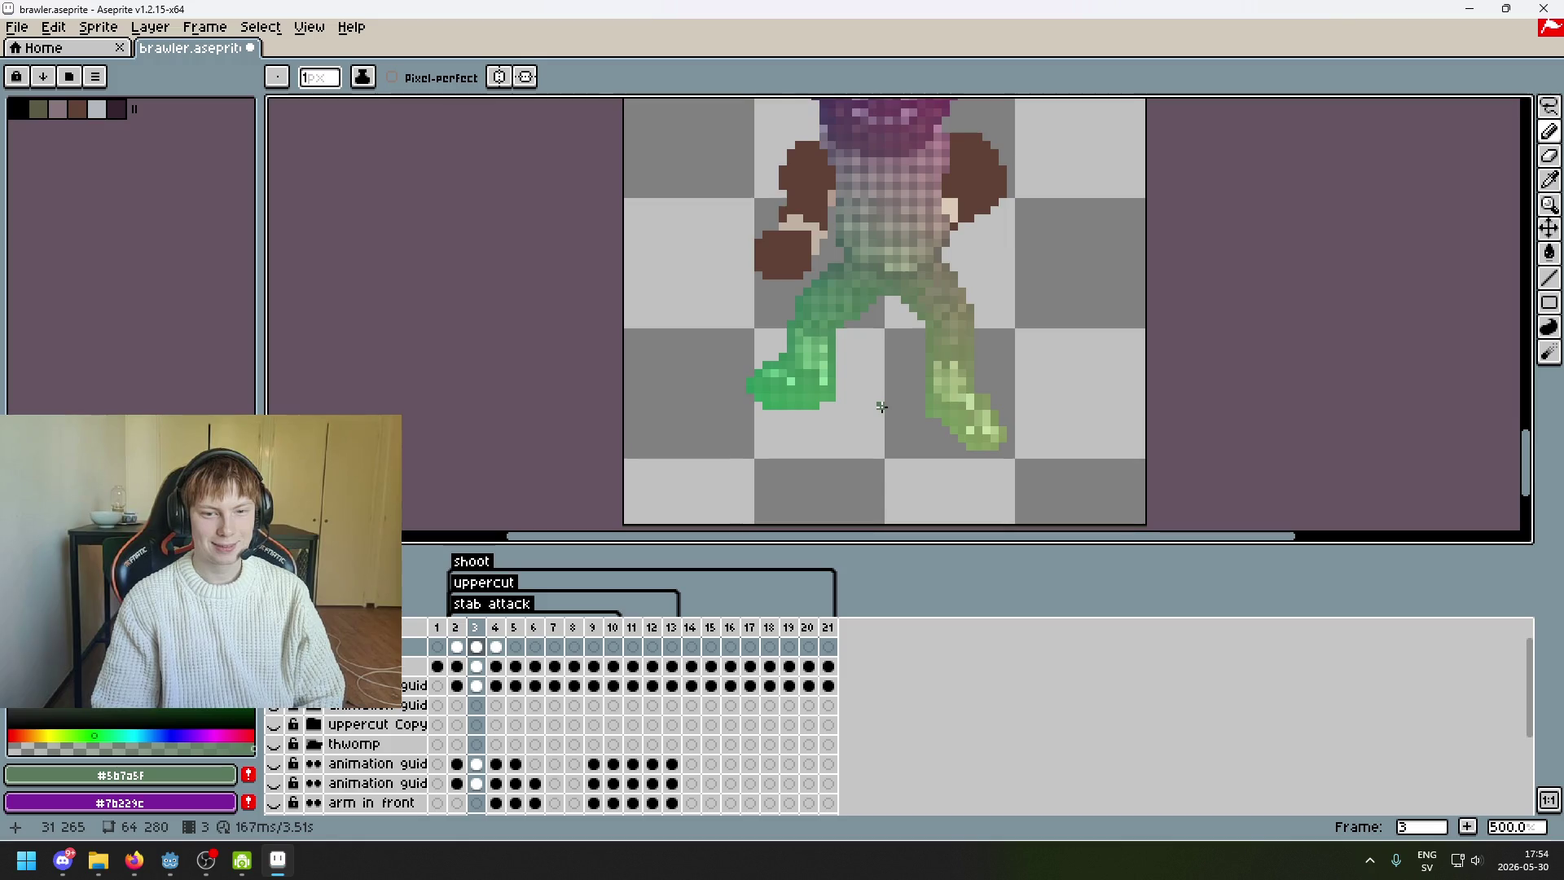
pyautogui.press('.')
pyautogui.press(',')
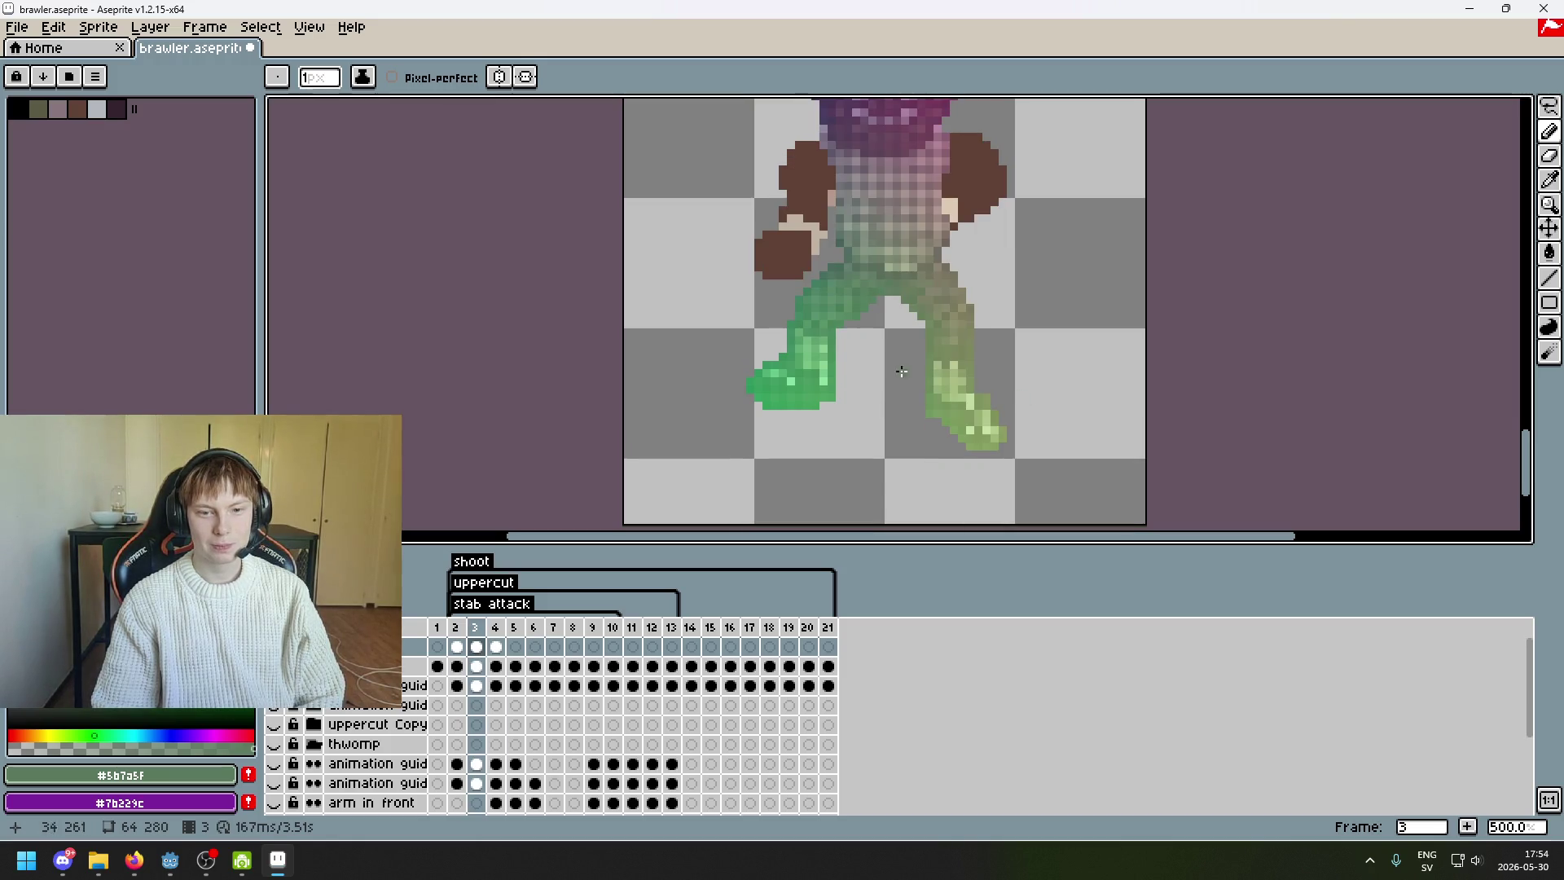
pyautogui.press(',')
pyautogui.press(',')
pyautogui.press(',')
pyautogui.press('.')
pyautogui.press('.')
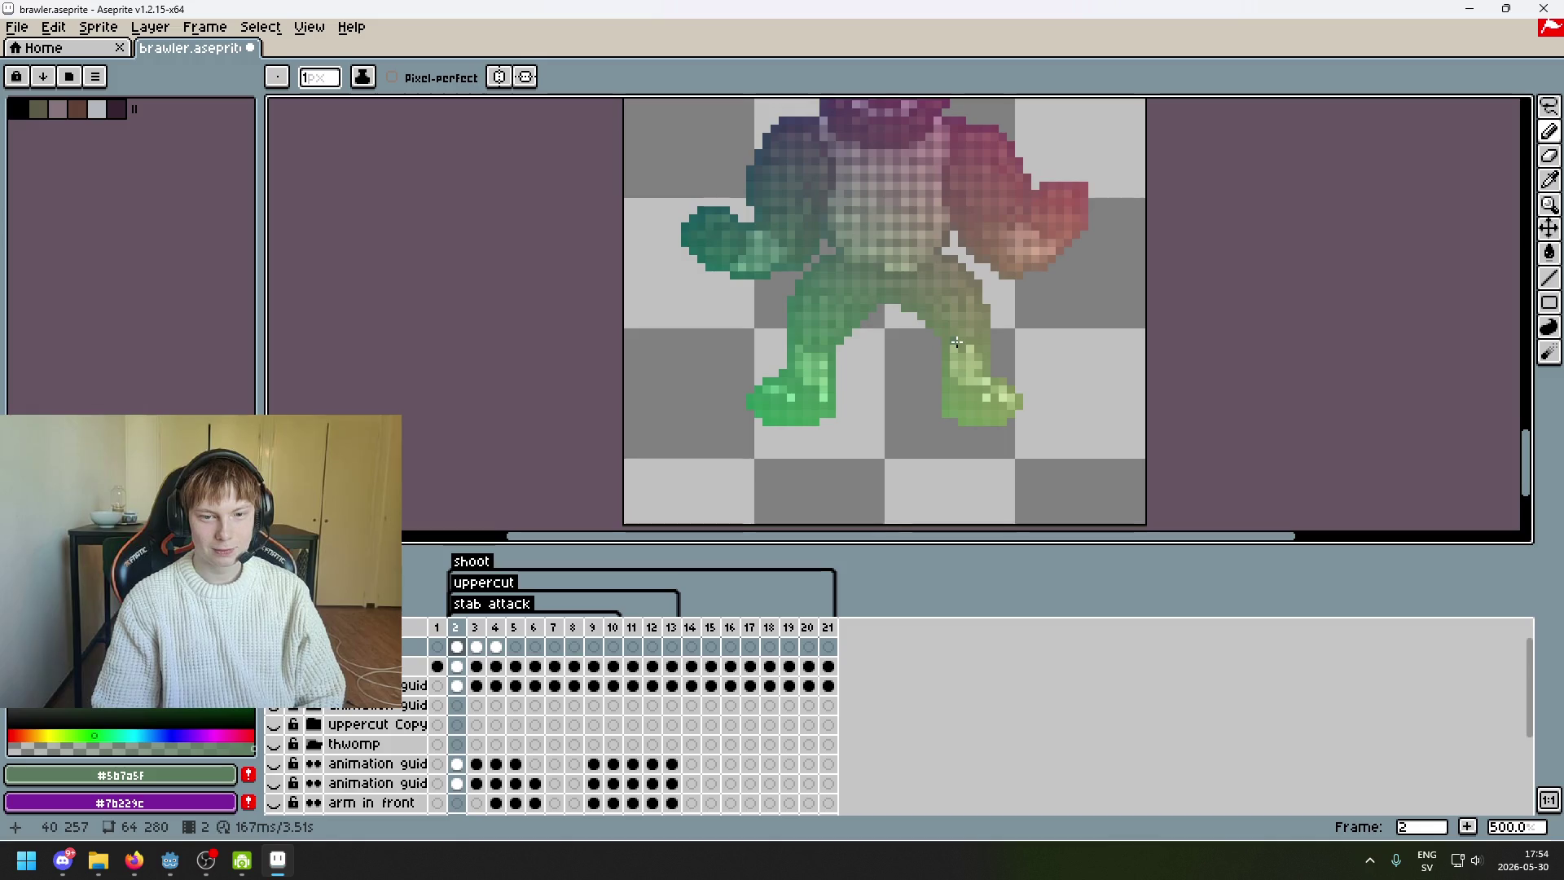
# - Lasso around frame 2's green right leg and foot and copy it
pyautogui.click(1550, 107)
pyautogui.scroll(4, 962, 269)
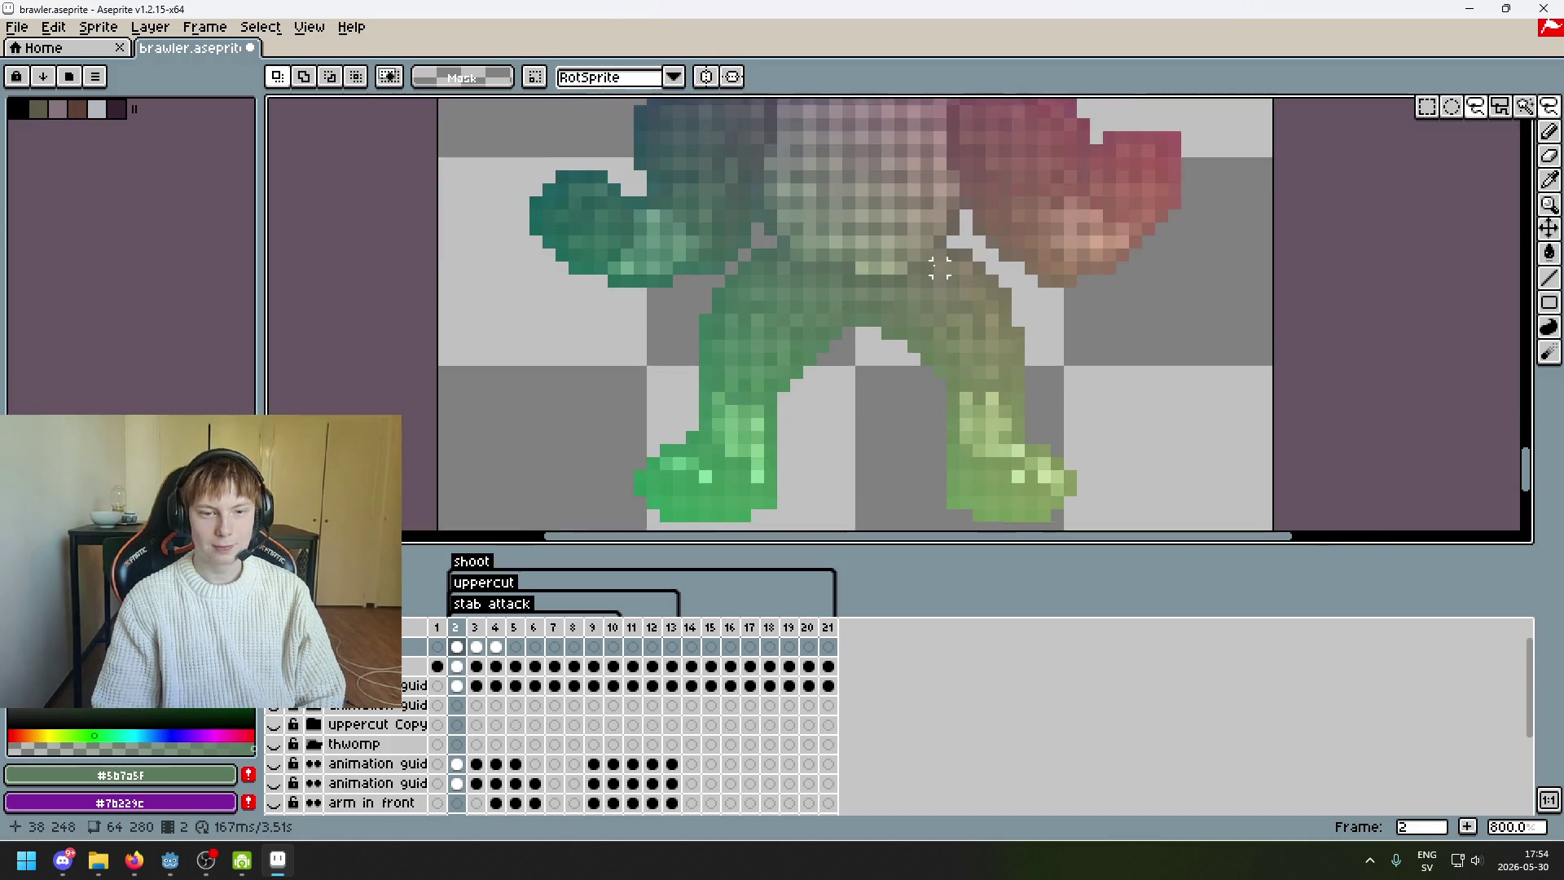
pyautogui.moveTo(980, 250); pyautogui.dragTo(942, 269)
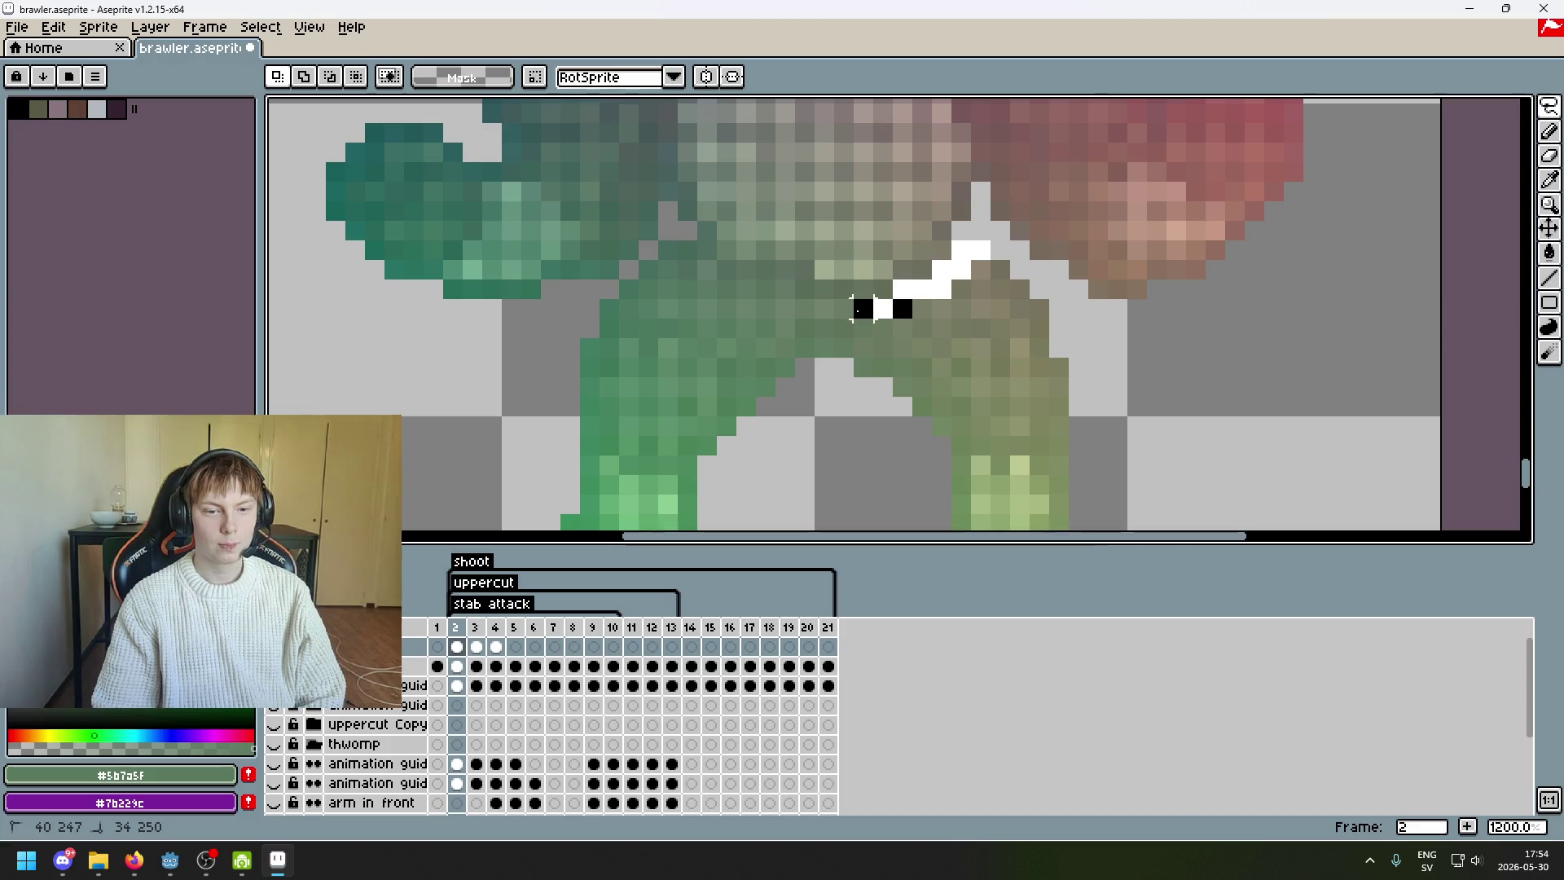
pyautogui.moveTo(844, 369)
pyautogui.mouseDown()
pyautogui.moveTo(839, 525)
pyautogui.moveTo(1344, 280)
pyautogui.moveTo(1211, 106)
pyautogui.moveTo(1156, 193)
pyautogui.moveTo(1112, 216)
pyautogui.moveTo(1083, 183)
pyautogui.mouseUp()
pyautogui.scroll(-2, 1157, 193)
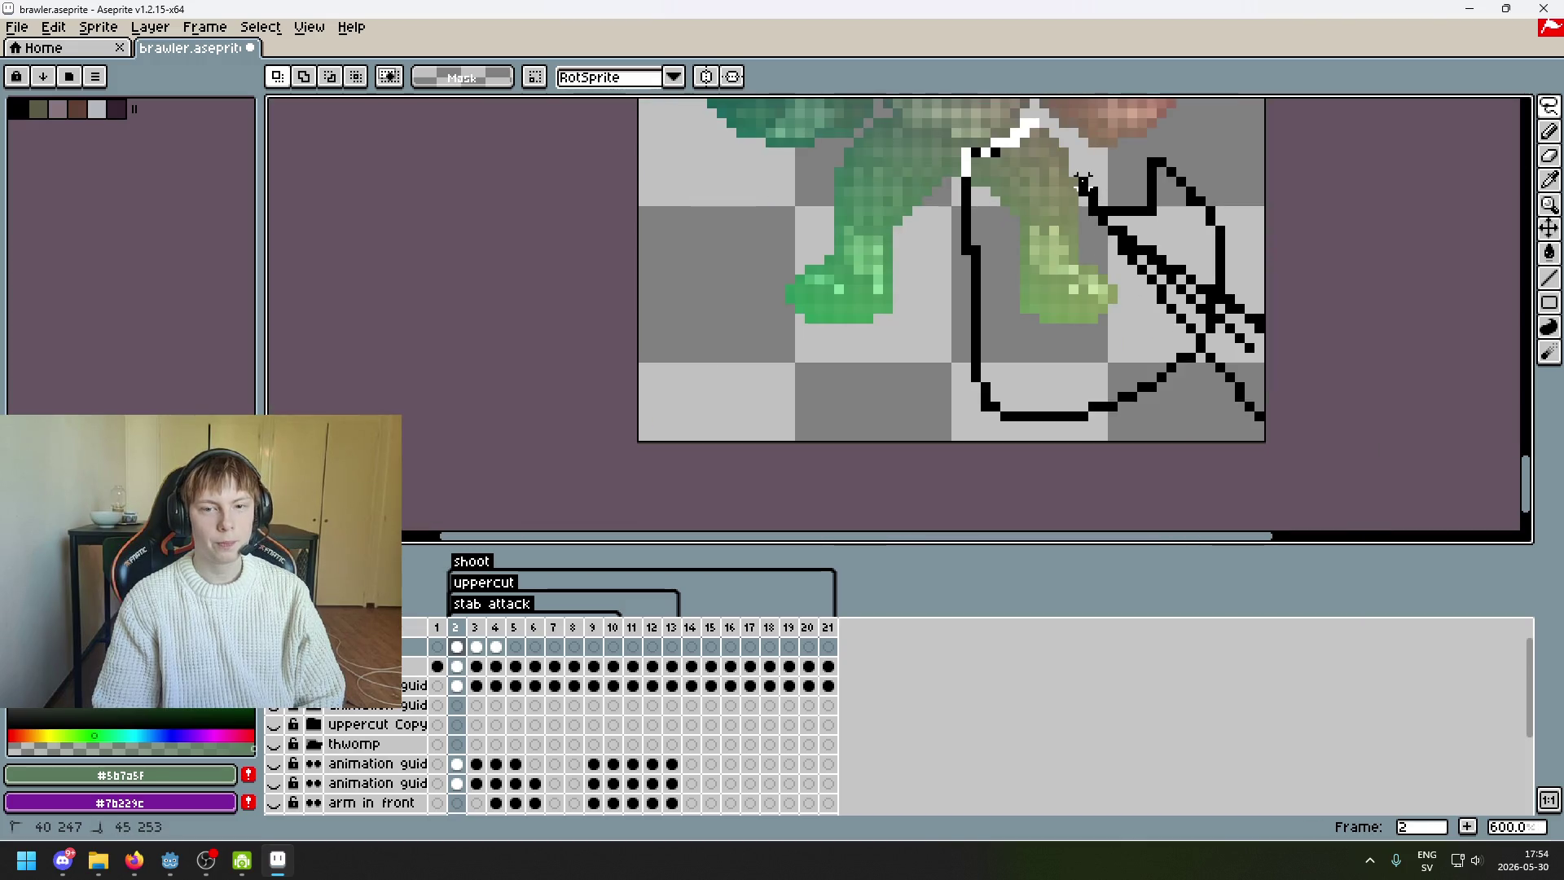
pyautogui.moveTo(1033, 131); pyautogui.dragTo(1033, 130)
pyautogui.scroll(3, 863, 317)
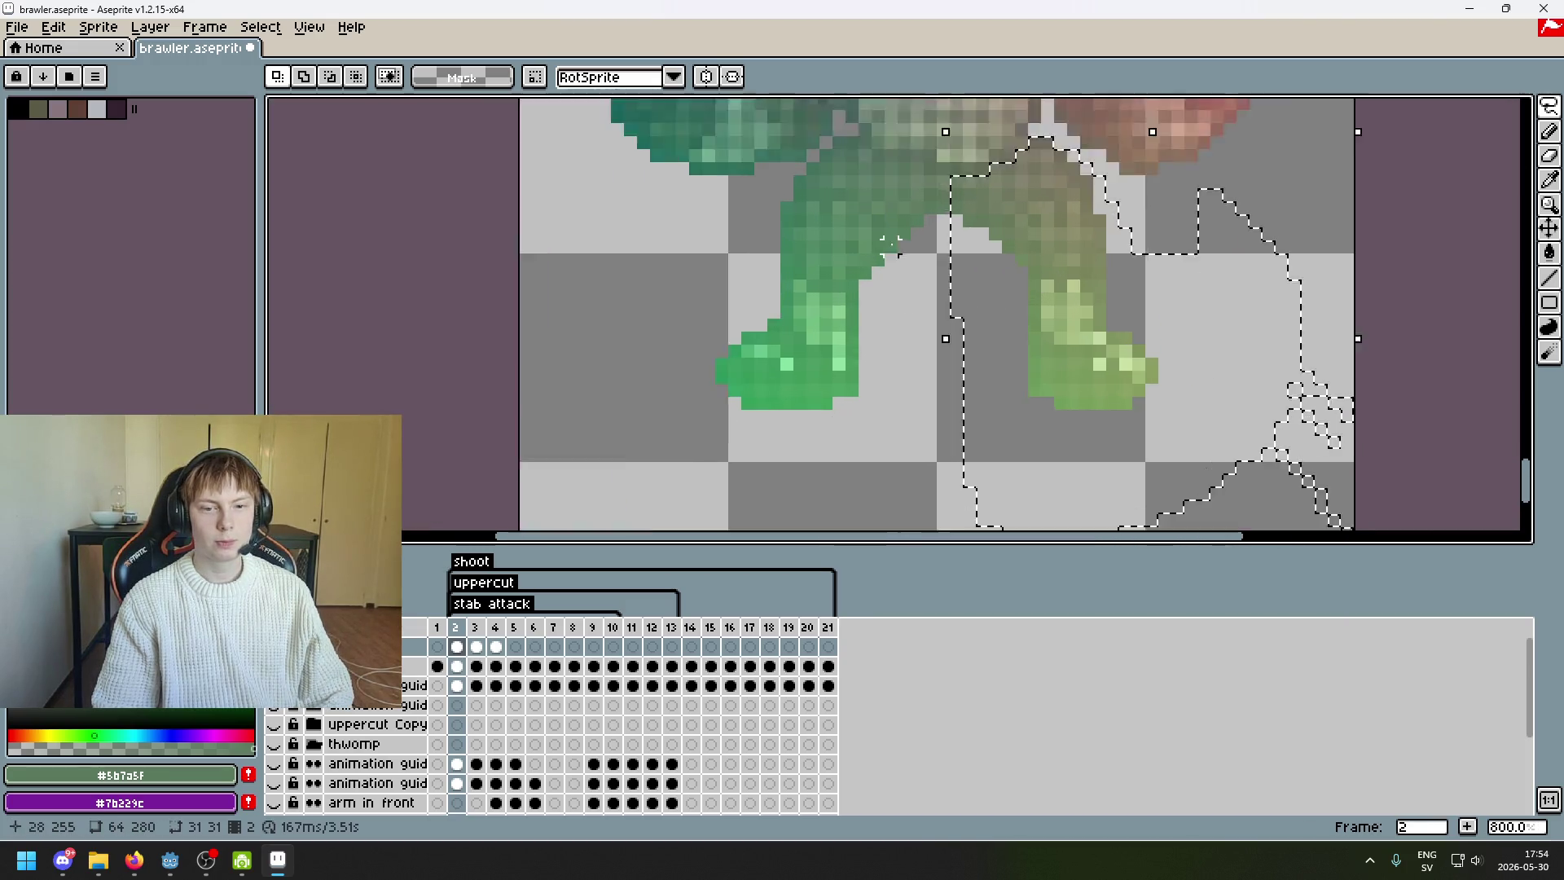
pyautogui.scroll(3, 854, 304)
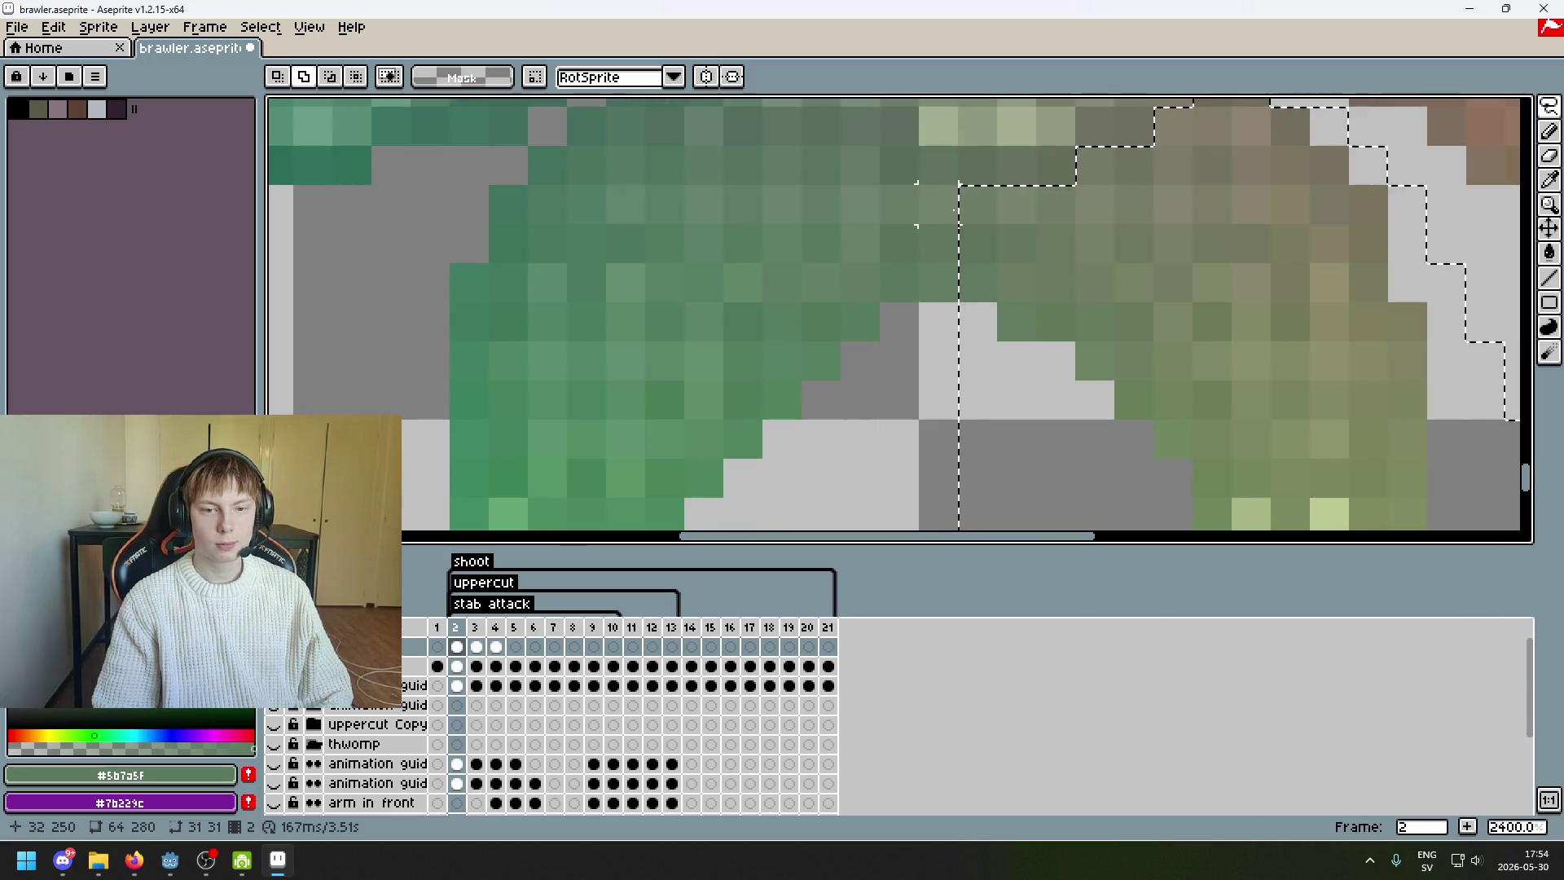
pyautogui.hotkey('ctrl', 'd')
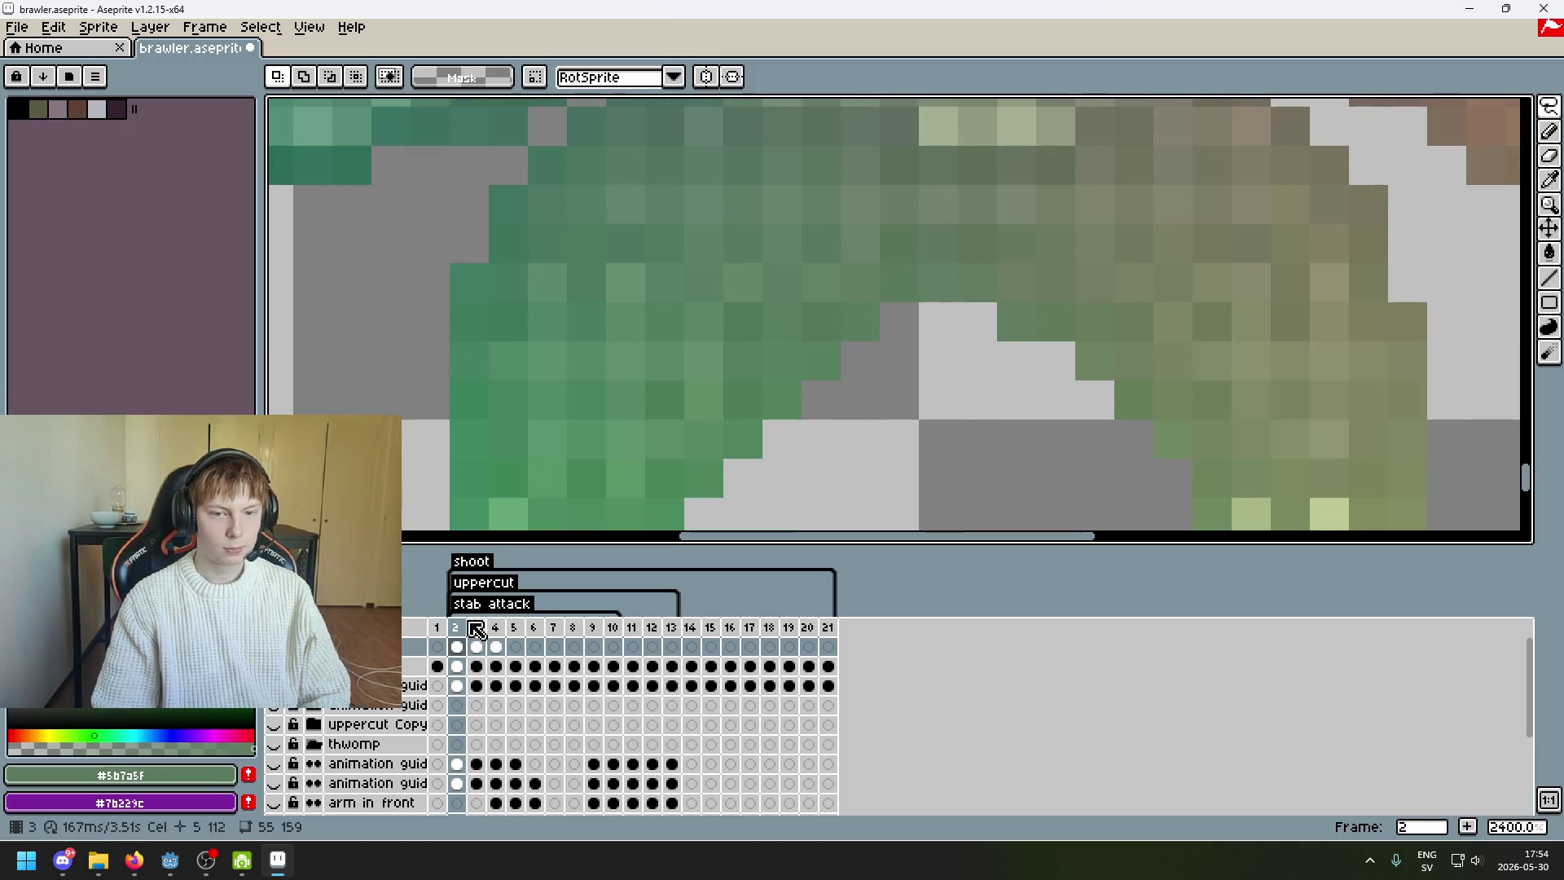
pyautogui.click(475, 646)
pyautogui.click(457, 646)
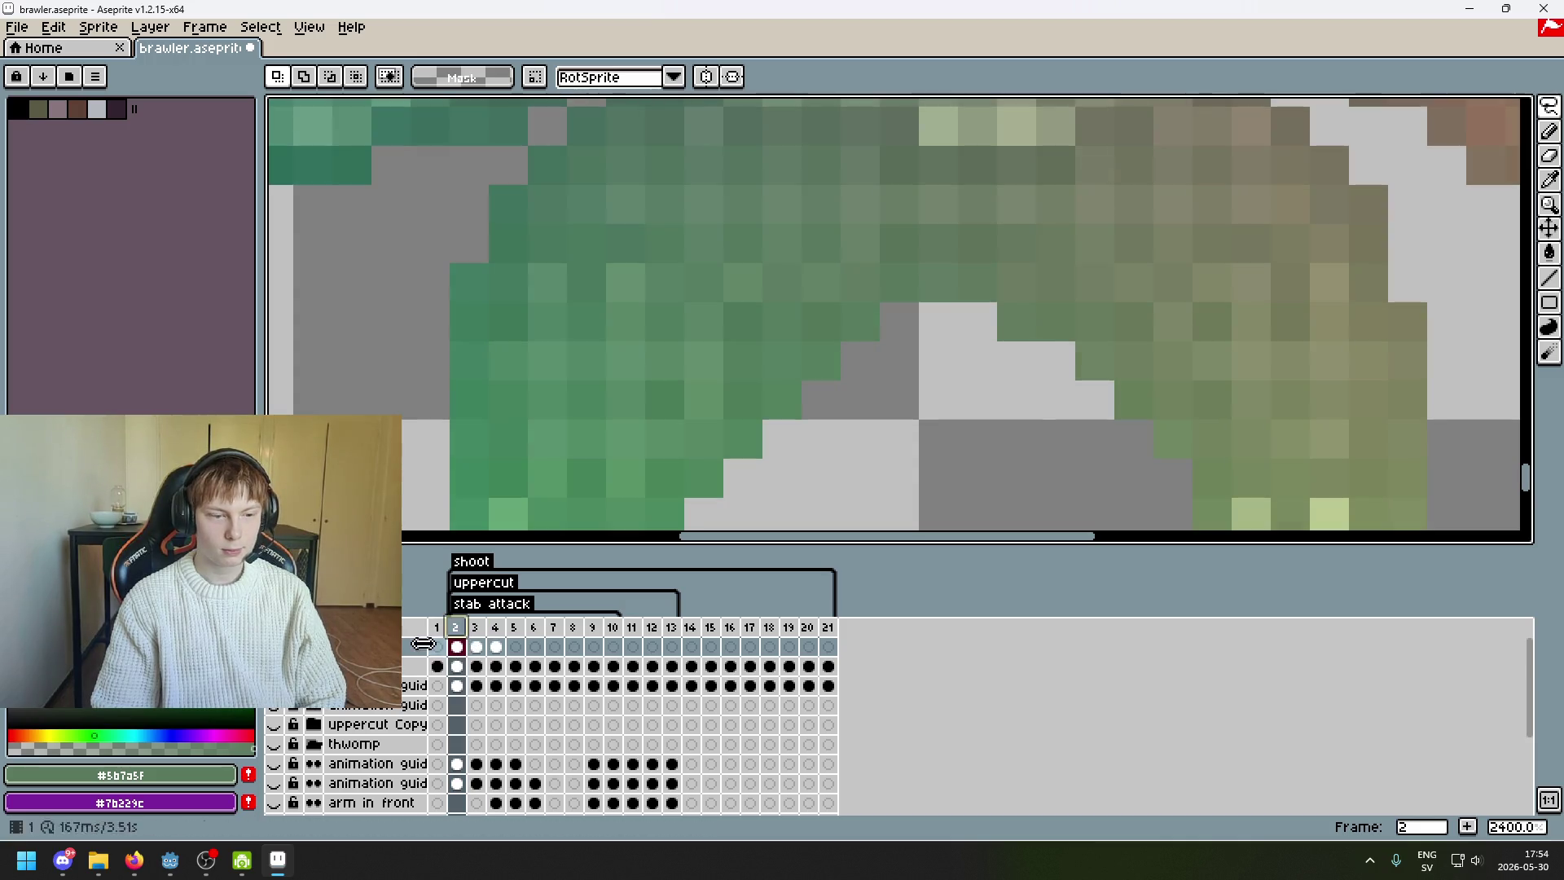
pyautogui.scroll(-5, 548, 440)
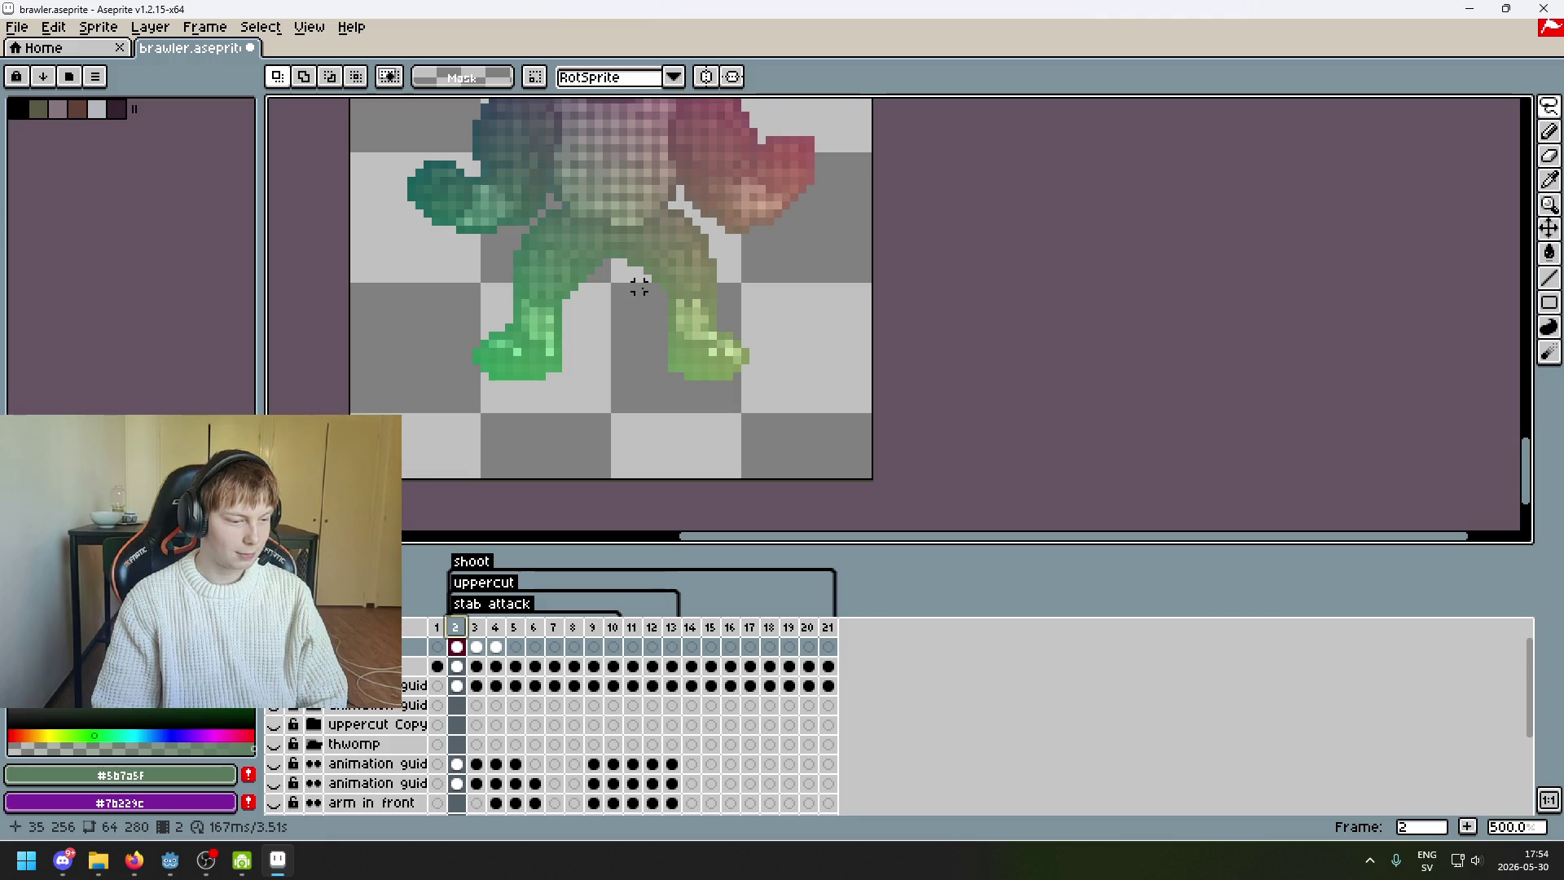
# - Go to frame 4 and paste the copied green leg to the right of the body
pyautogui.press('Right')
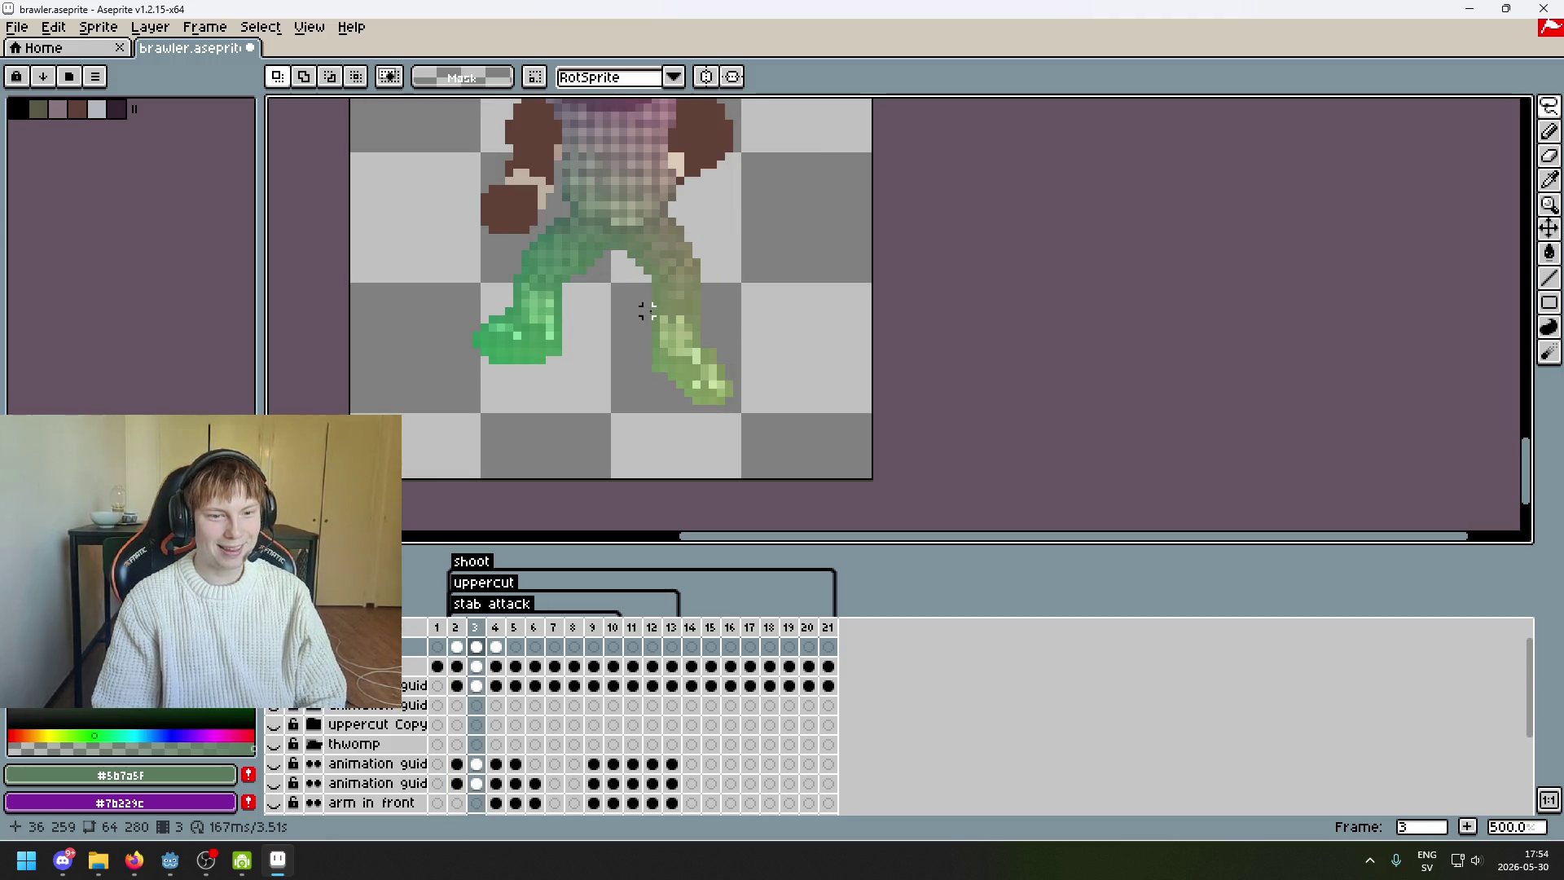
pyautogui.press('Right')
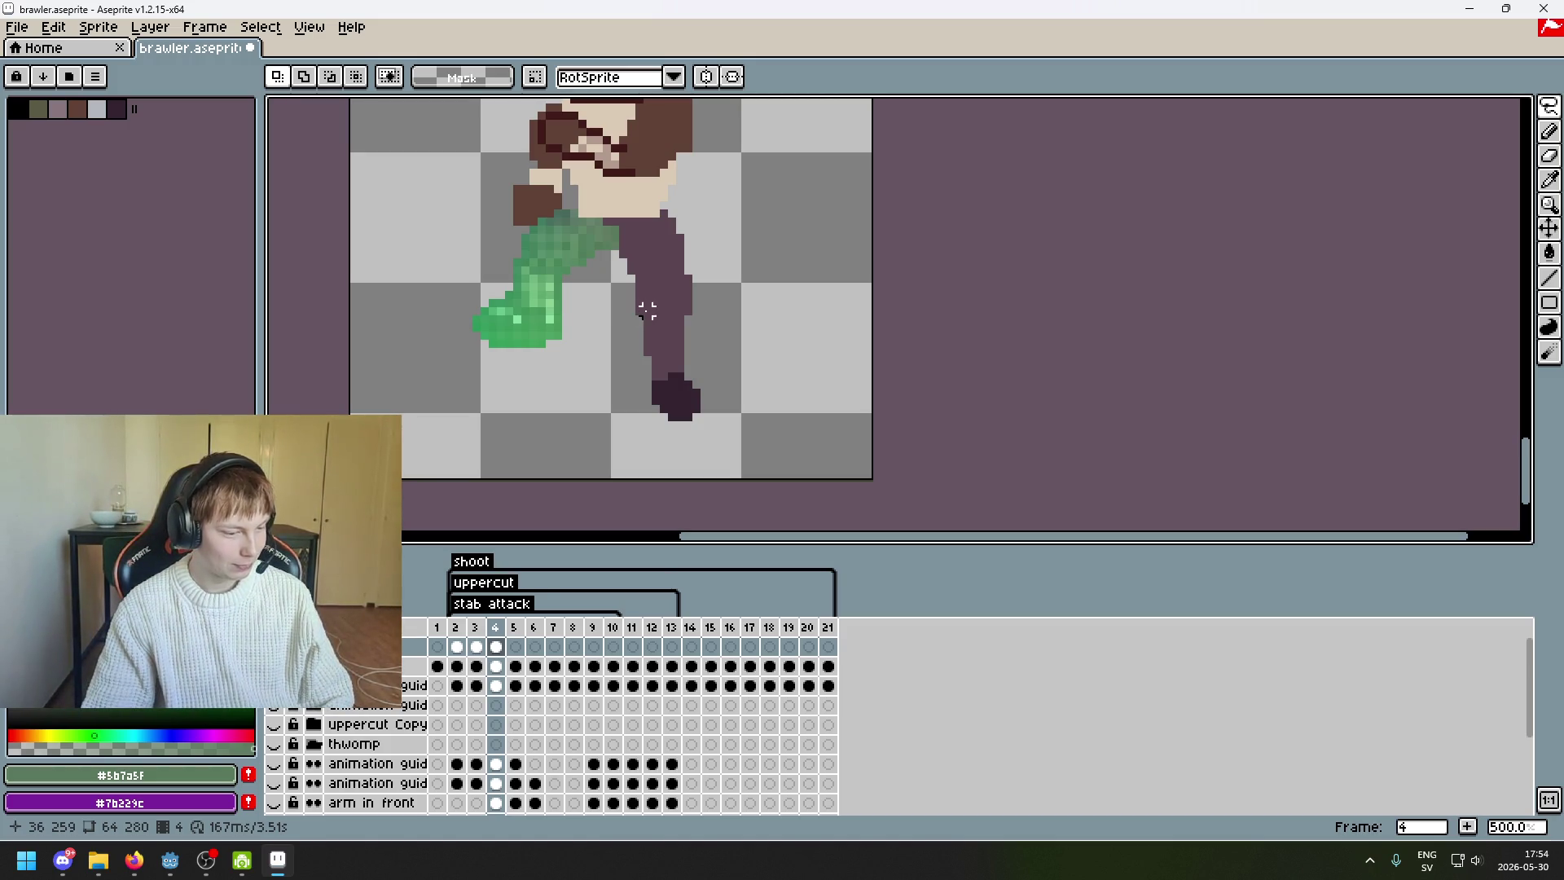
pyautogui.moveTo(663, 317)
pyautogui.mouseDown()
pyautogui.moveTo(796, 286)
pyautogui.moveTo(786, 371)
pyautogui.moveTo(831, 303)
pyautogui.moveTo(873, 329)
pyautogui.mouseUp()
pyautogui.hotkey('ctrl', 'v')
pyautogui.click(970, 227)
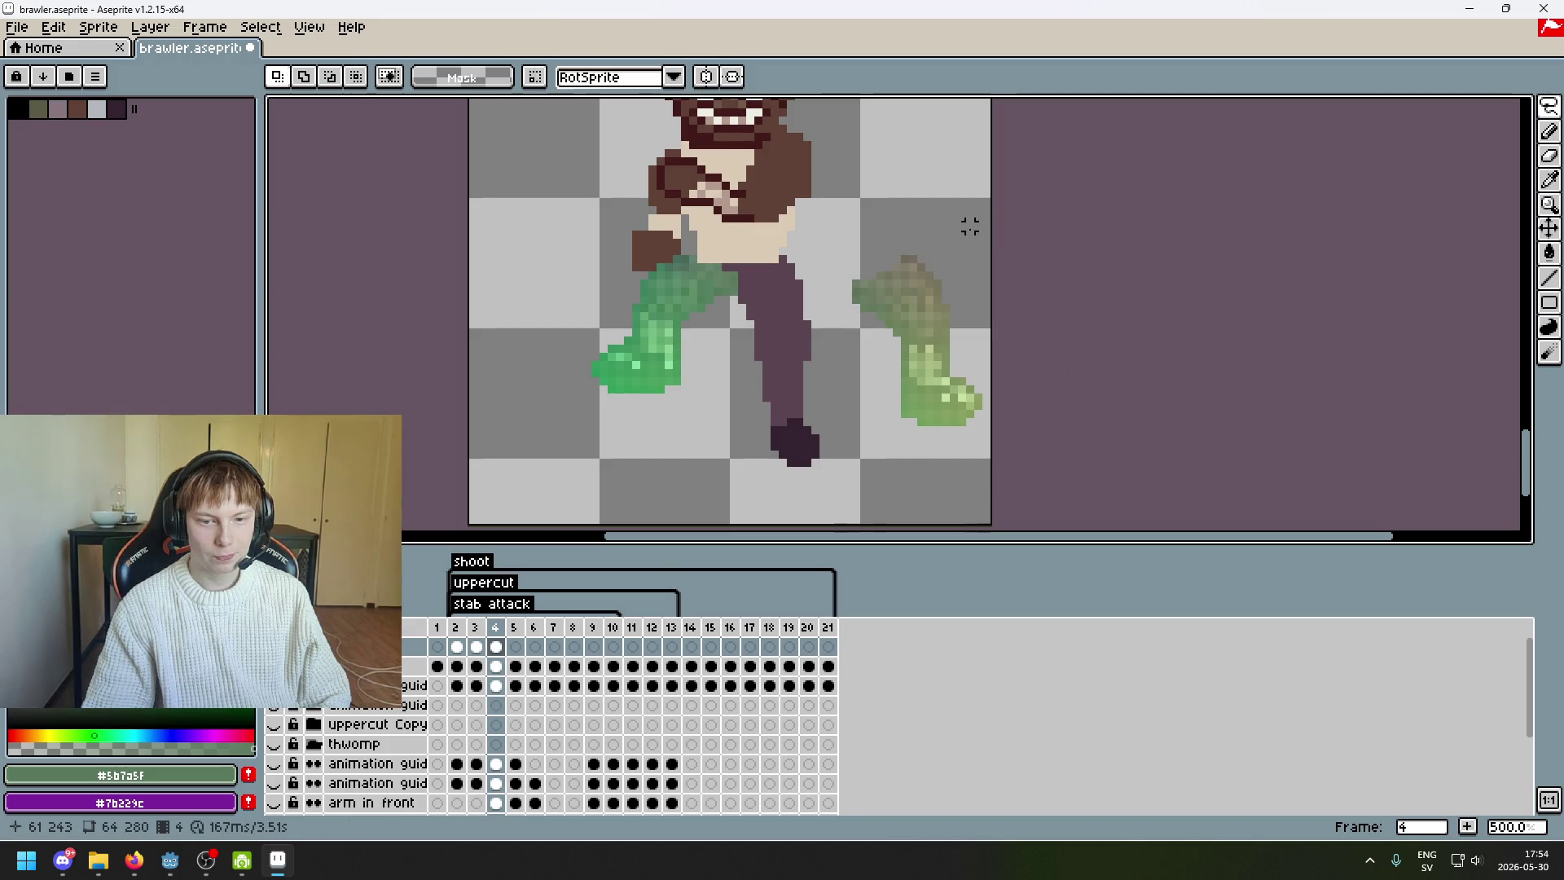
# - Lasso-select the foot of the pasted green leg
pyautogui.scroll(-2, 961, 445)
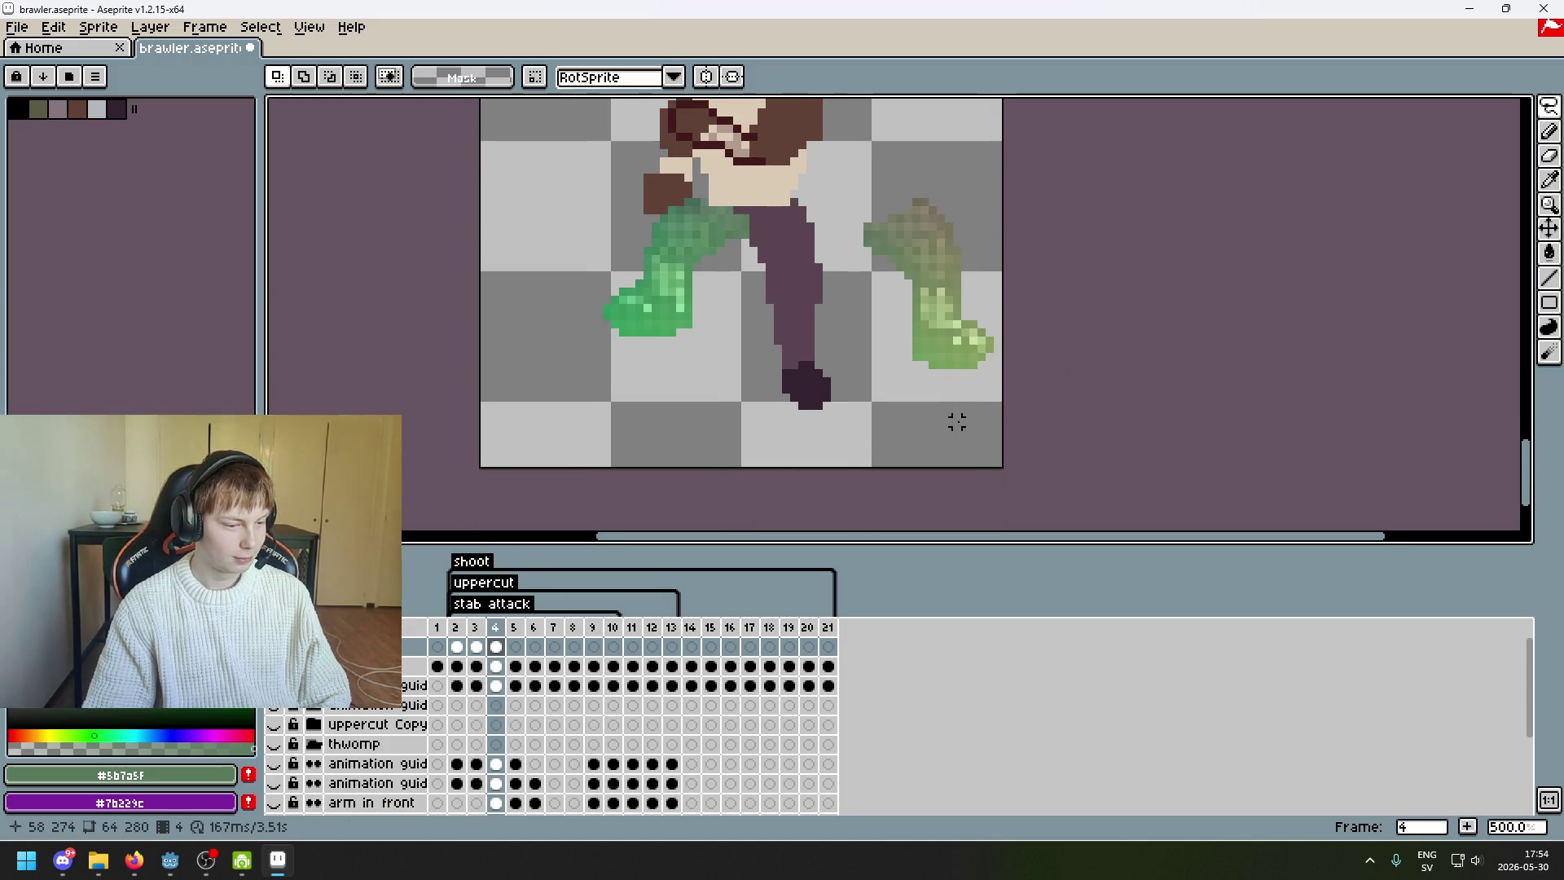
pyautogui.scroll(1, 949, 430)
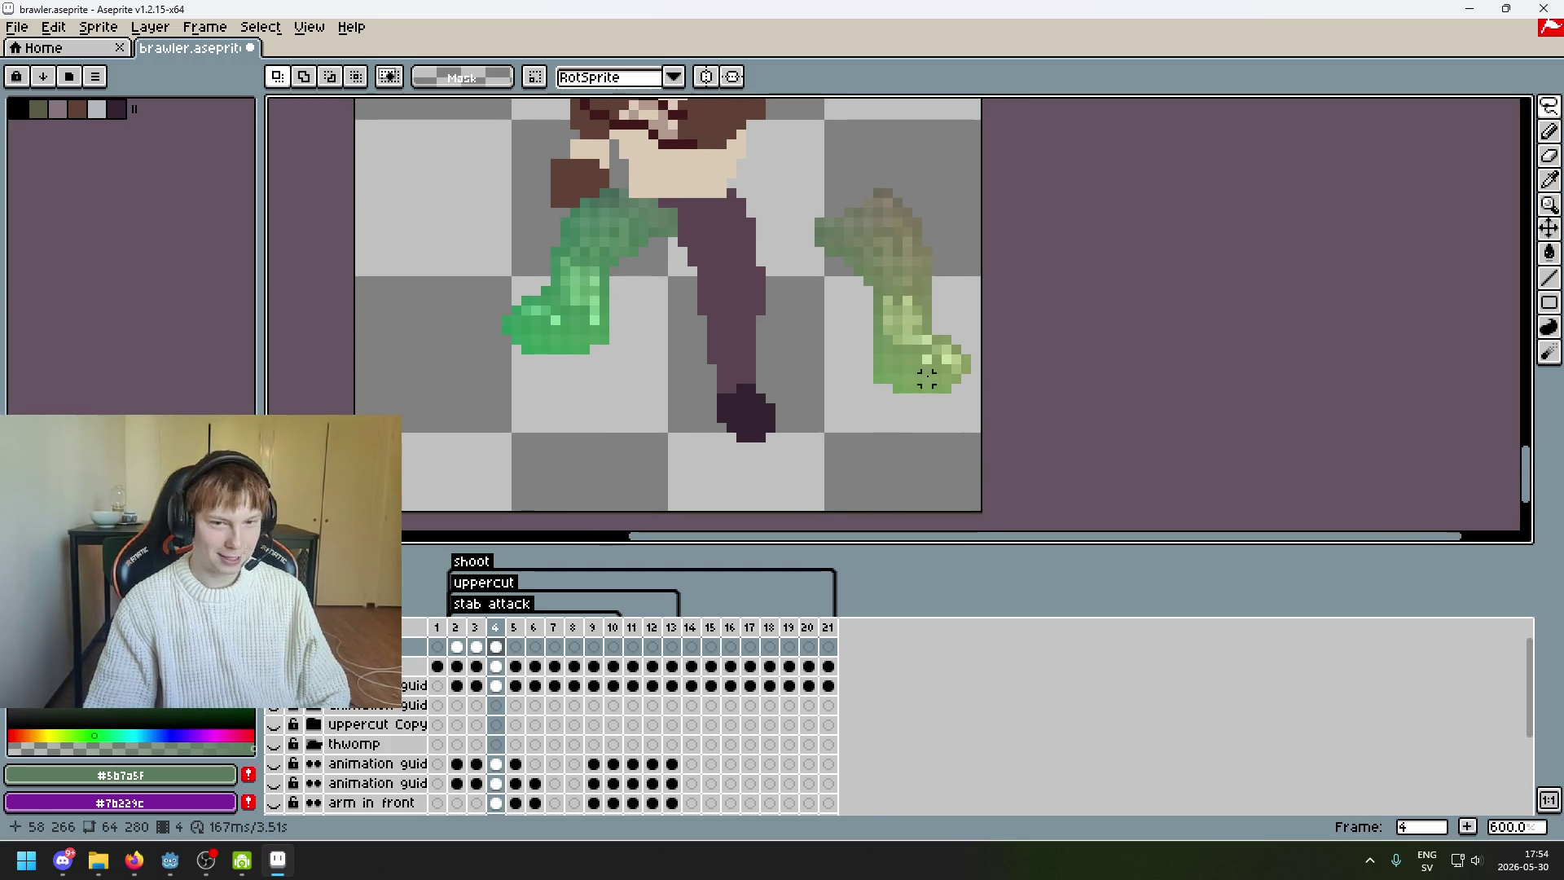
pyautogui.scroll(3, 928, 375)
pyautogui.moveTo(965, 260)
pyautogui.mouseDown()
pyautogui.moveTo(928, 489)
pyautogui.moveTo(1001, 269)
pyautogui.mouseUp()
pyautogui.moveTo(1135, 434); pyautogui.dragTo(1263, 287)
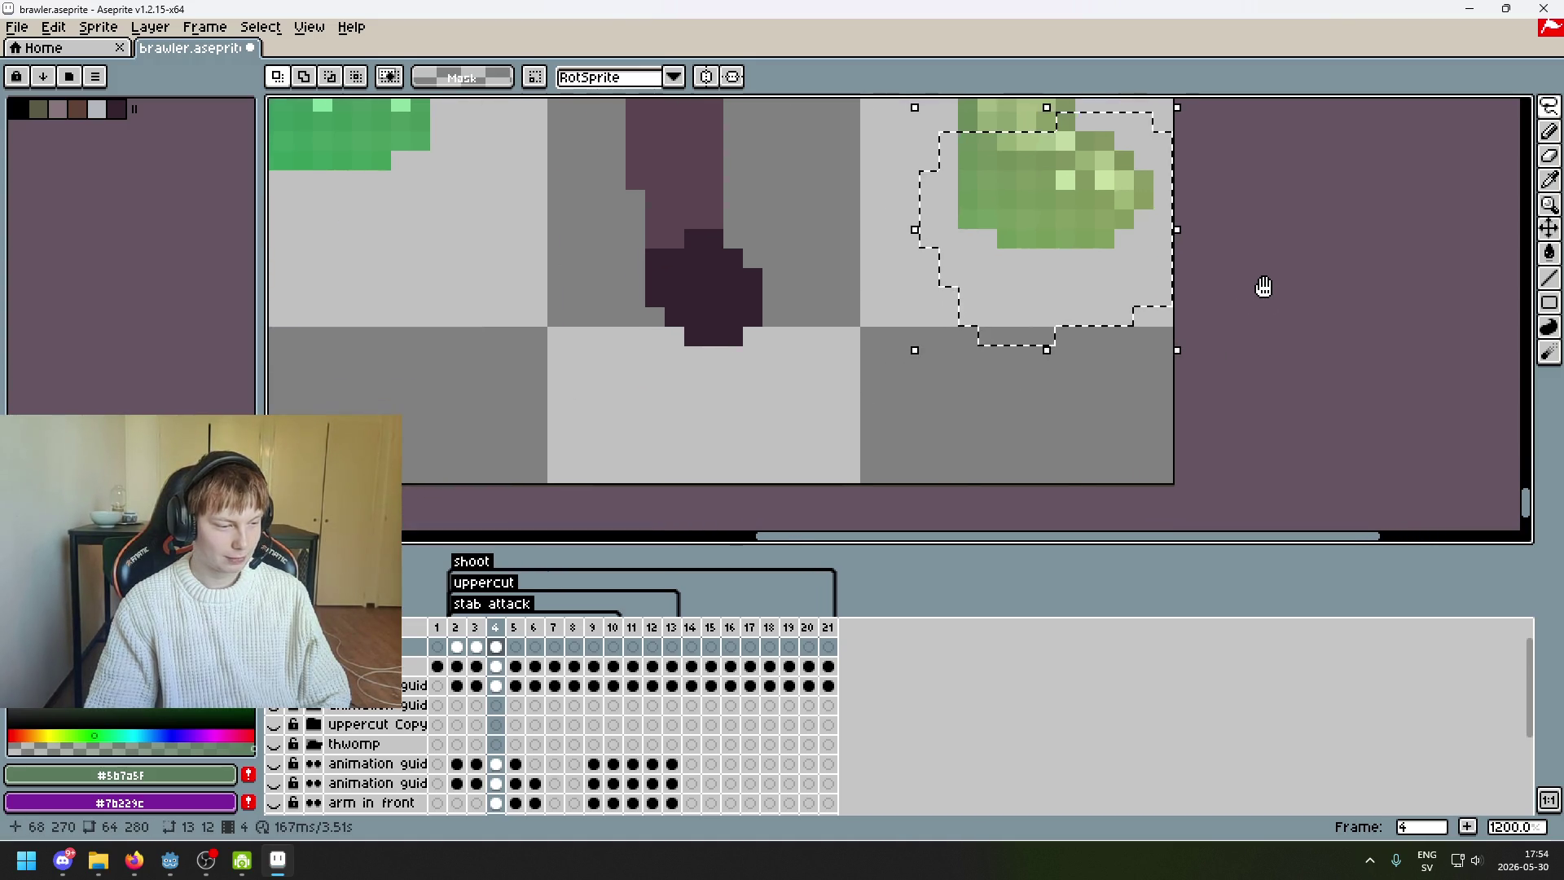
# - Move the selected foot left and down onto the leg and nudge its edge pixels
pyautogui.moveTo(1115, 270)
pyautogui.mouseDown()
pyautogui.moveTo(848, 334)
pyautogui.moveTo(958, 331)
pyautogui.mouseUp()
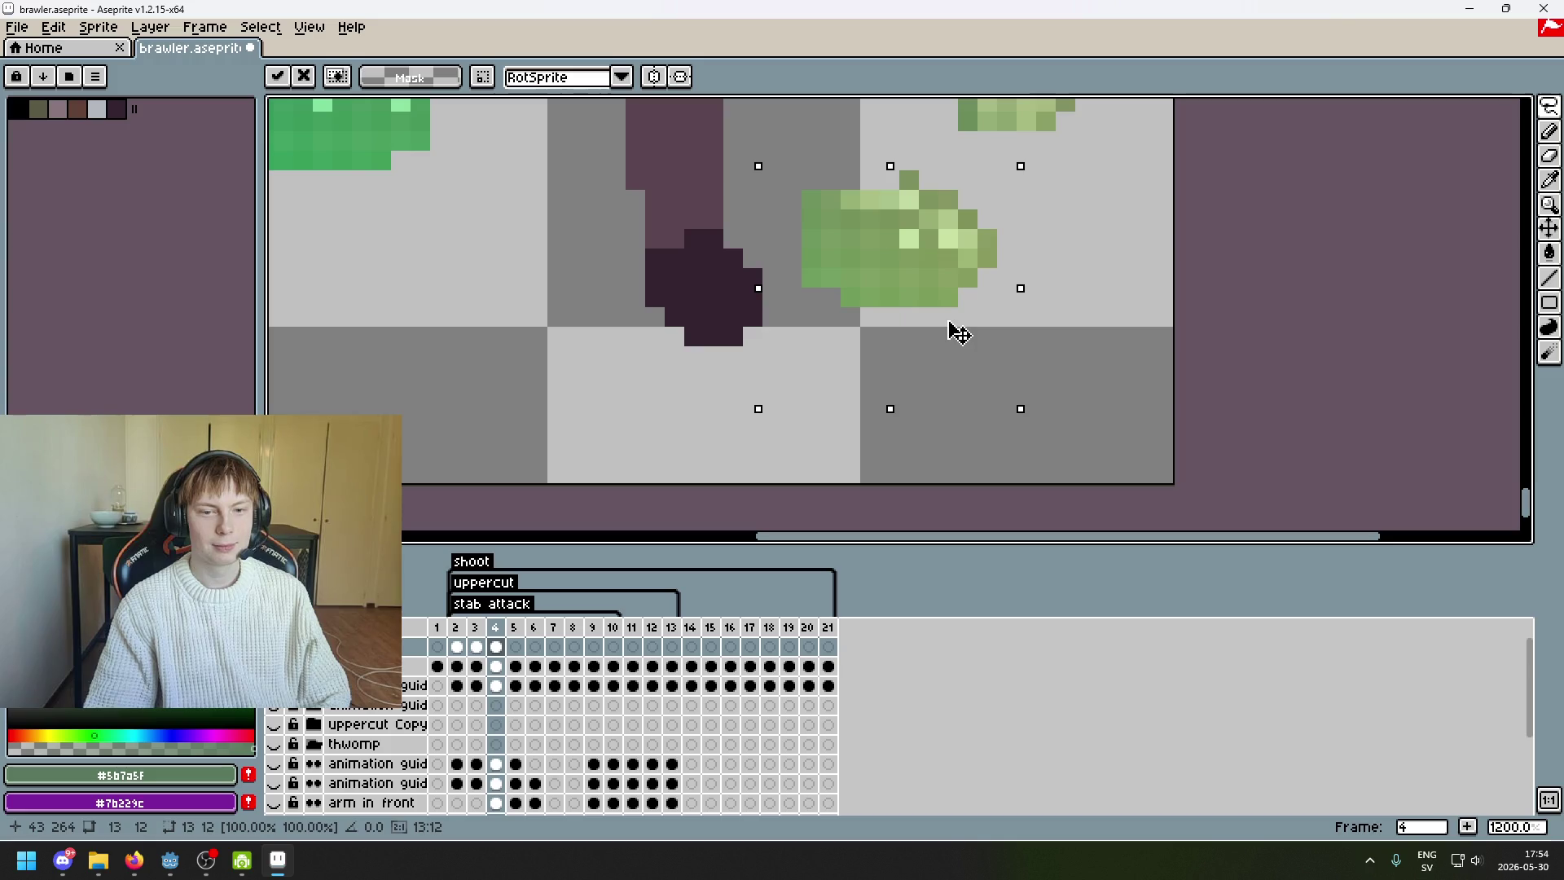
pyautogui.click(986, 336)
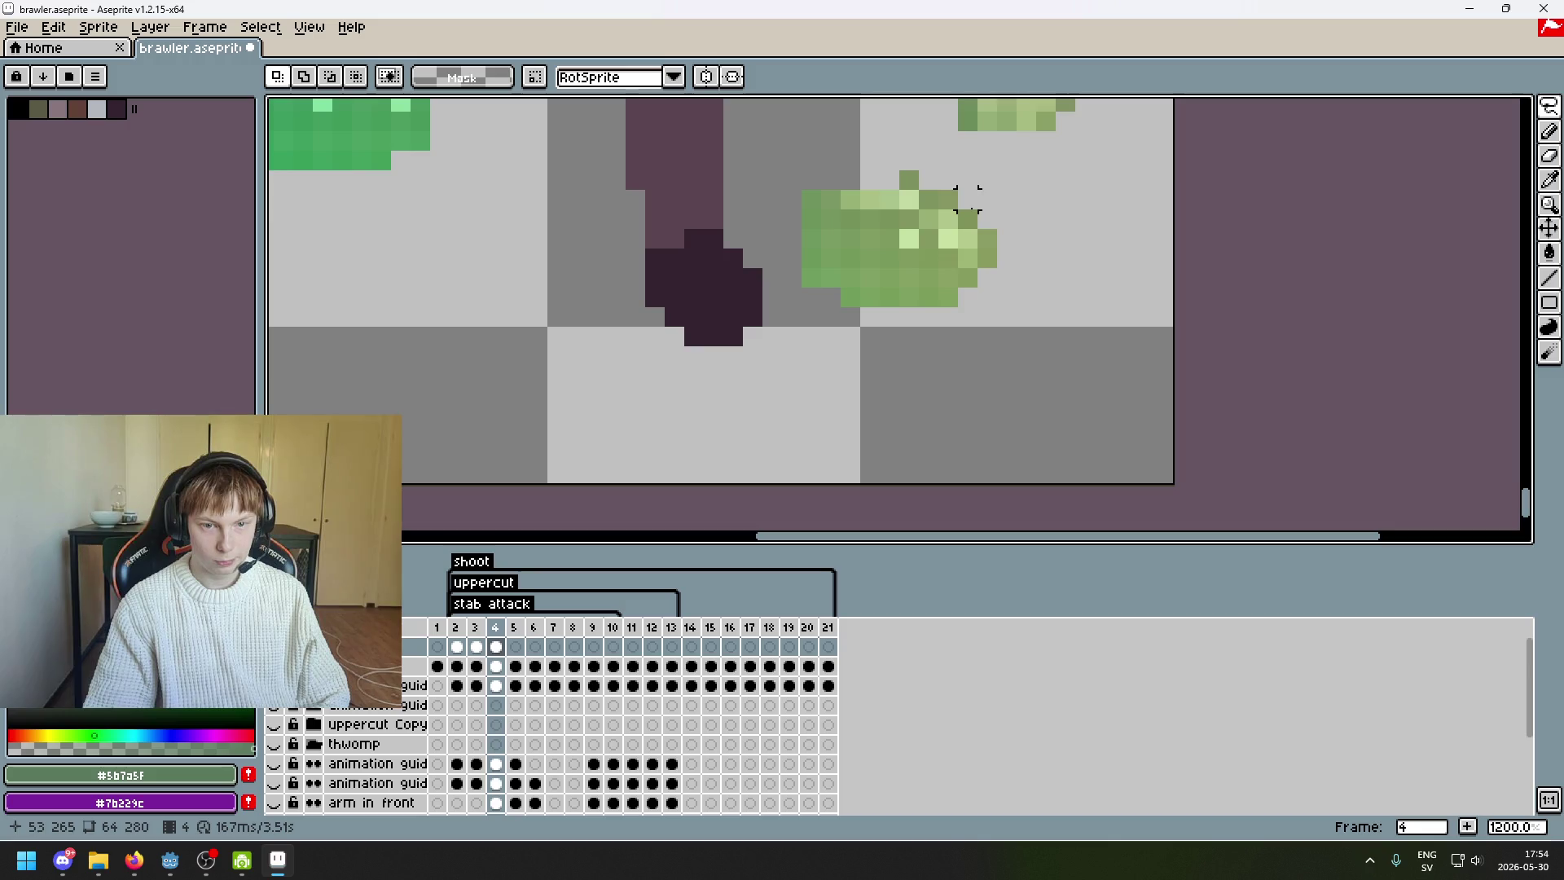
pyautogui.moveTo(987, 220)
pyautogui.mouseDown()
pyautogui.moveTo(937, 244)
pyautogui.moveTo(1030, 213)
pyautogui.moveTo(997, 214)
pyautogui.moveTo(988, 308)
pyautogui.moveTo(1002, 269)
pyautogui.moveTo(1003, 308)
pyautogui.mouseUp()
pyautogui.click(1006, 238)
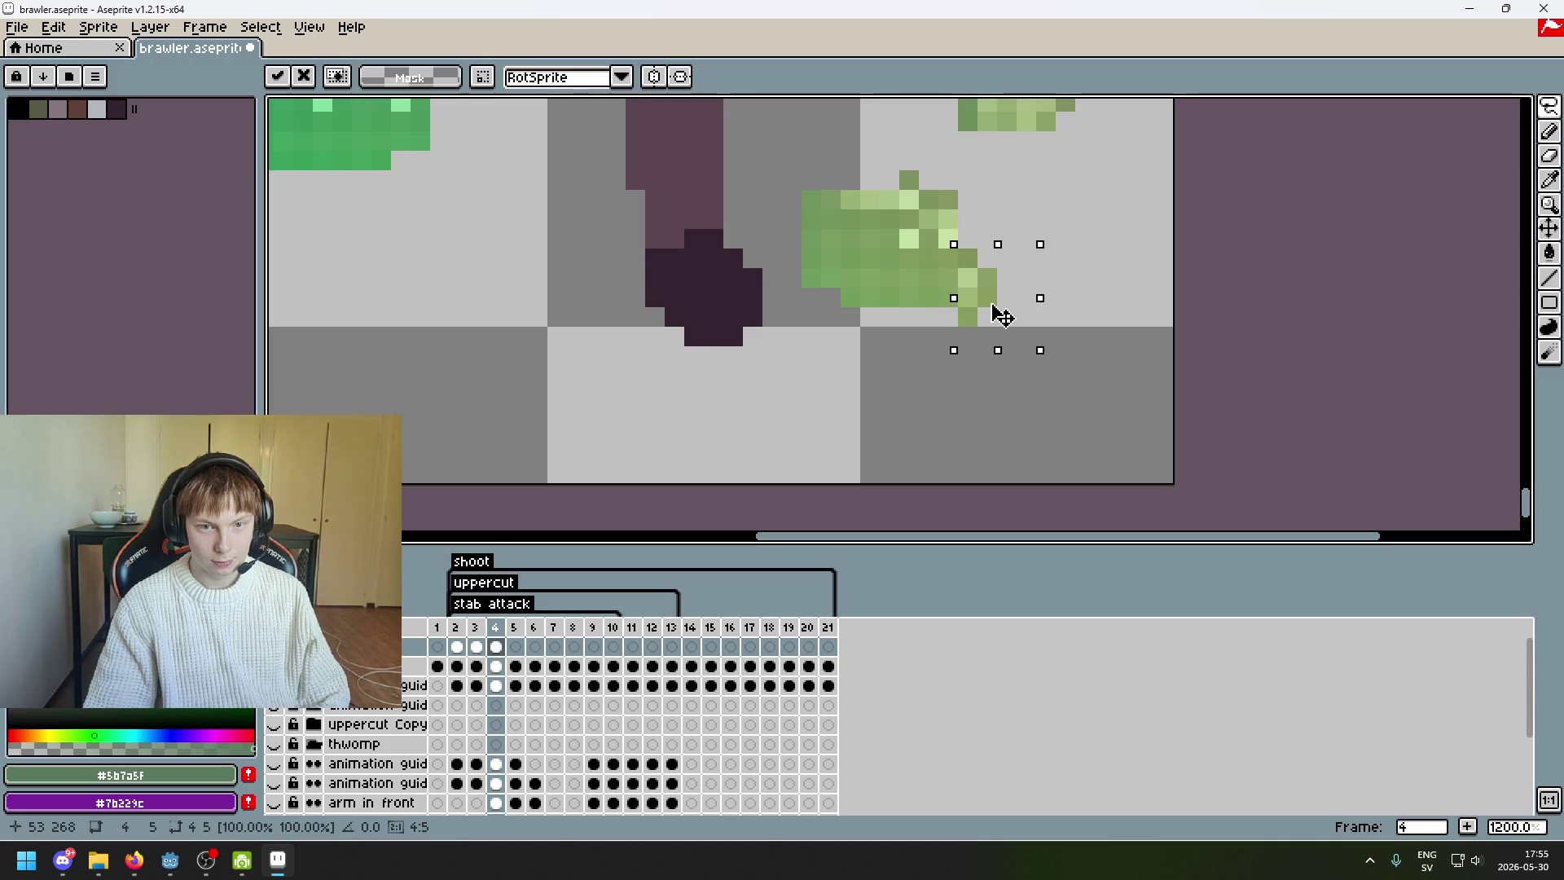
pyautogui.click(1065, 219)
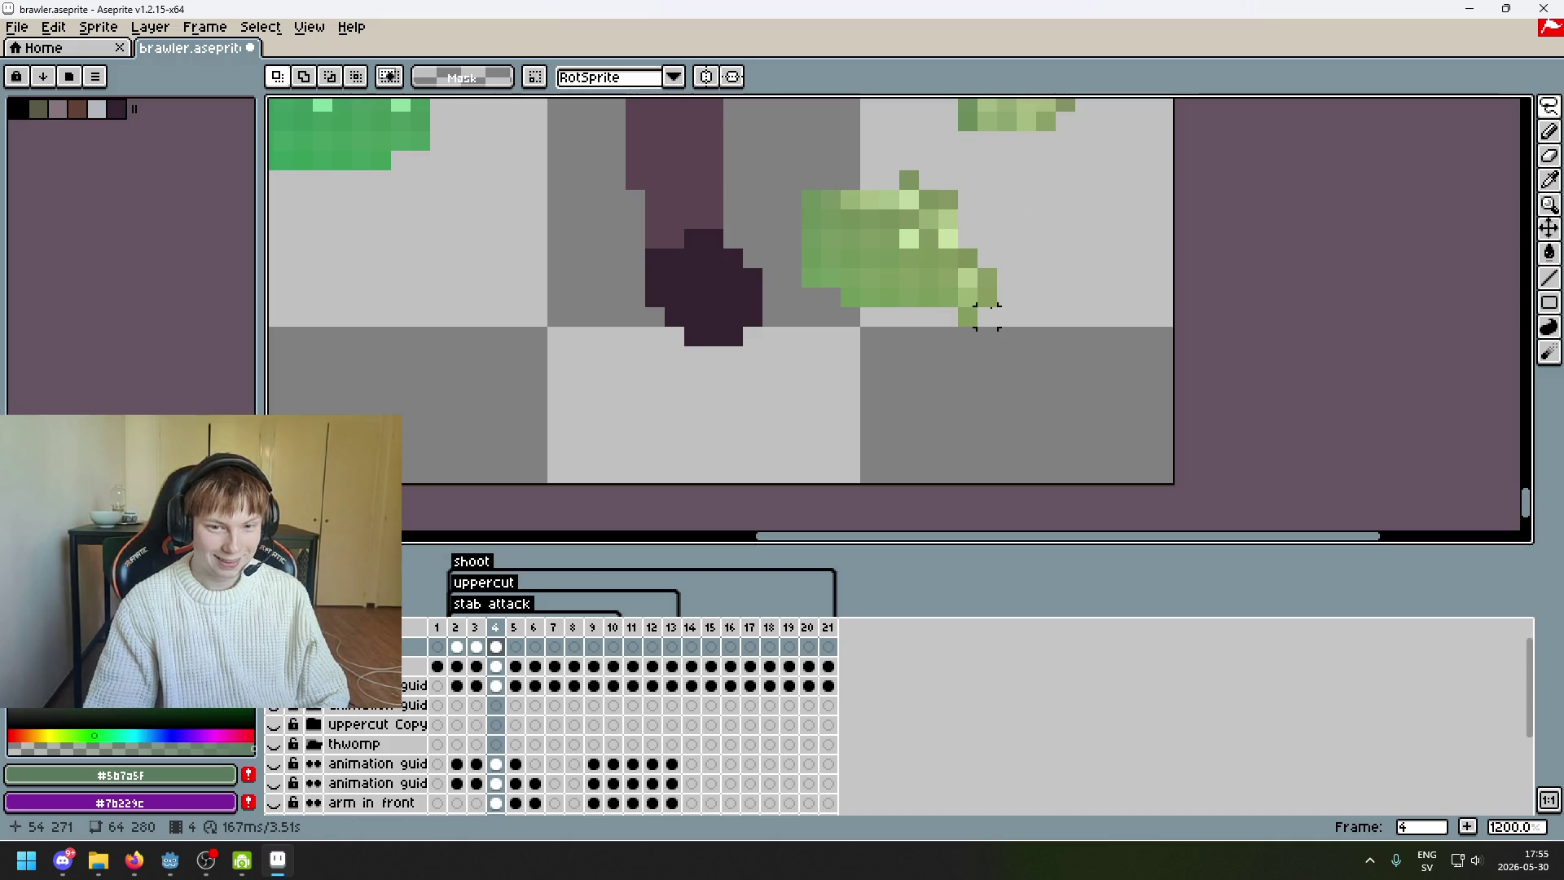
pyautogui.hotkey('ctrl', 'z')
pyautogui.hotkey('ctrl', 'z')
pyautogui.moveTo(943, 197)
pyautogui.mouseDown()
pyautogui.moveTo(1004, 336)
pyautogui.moveTo(1012, 252)
pyautogui.moveTo(1022, 299)
pyautogui.mouseUp()
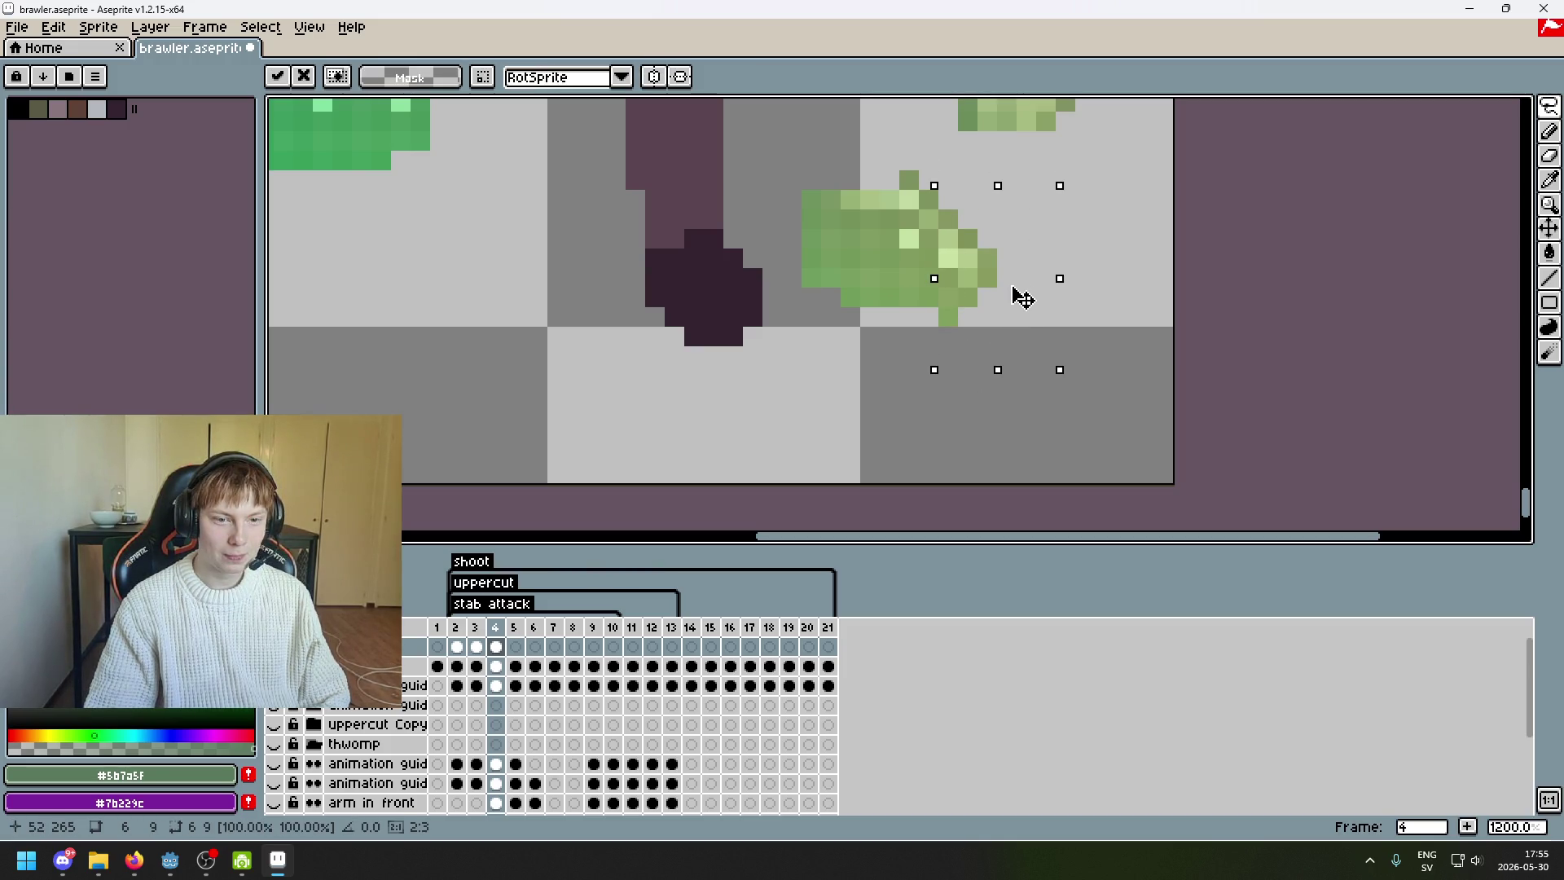
pyautogui.click(849, 335)
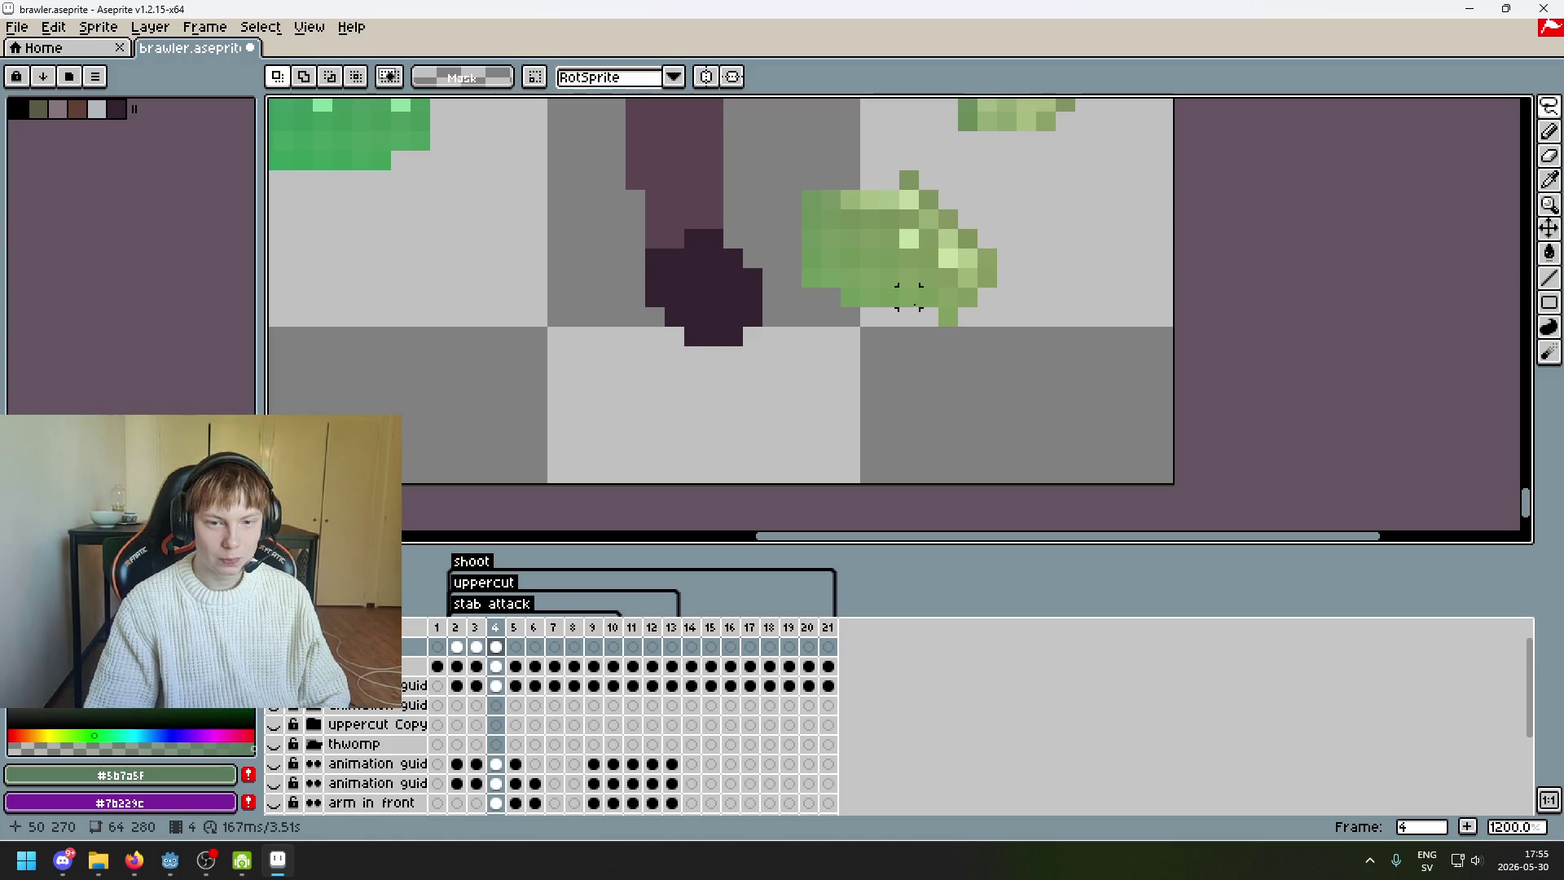
pyautogui.moveTo(919, 309); pyautogui.dragTo(929, 326)
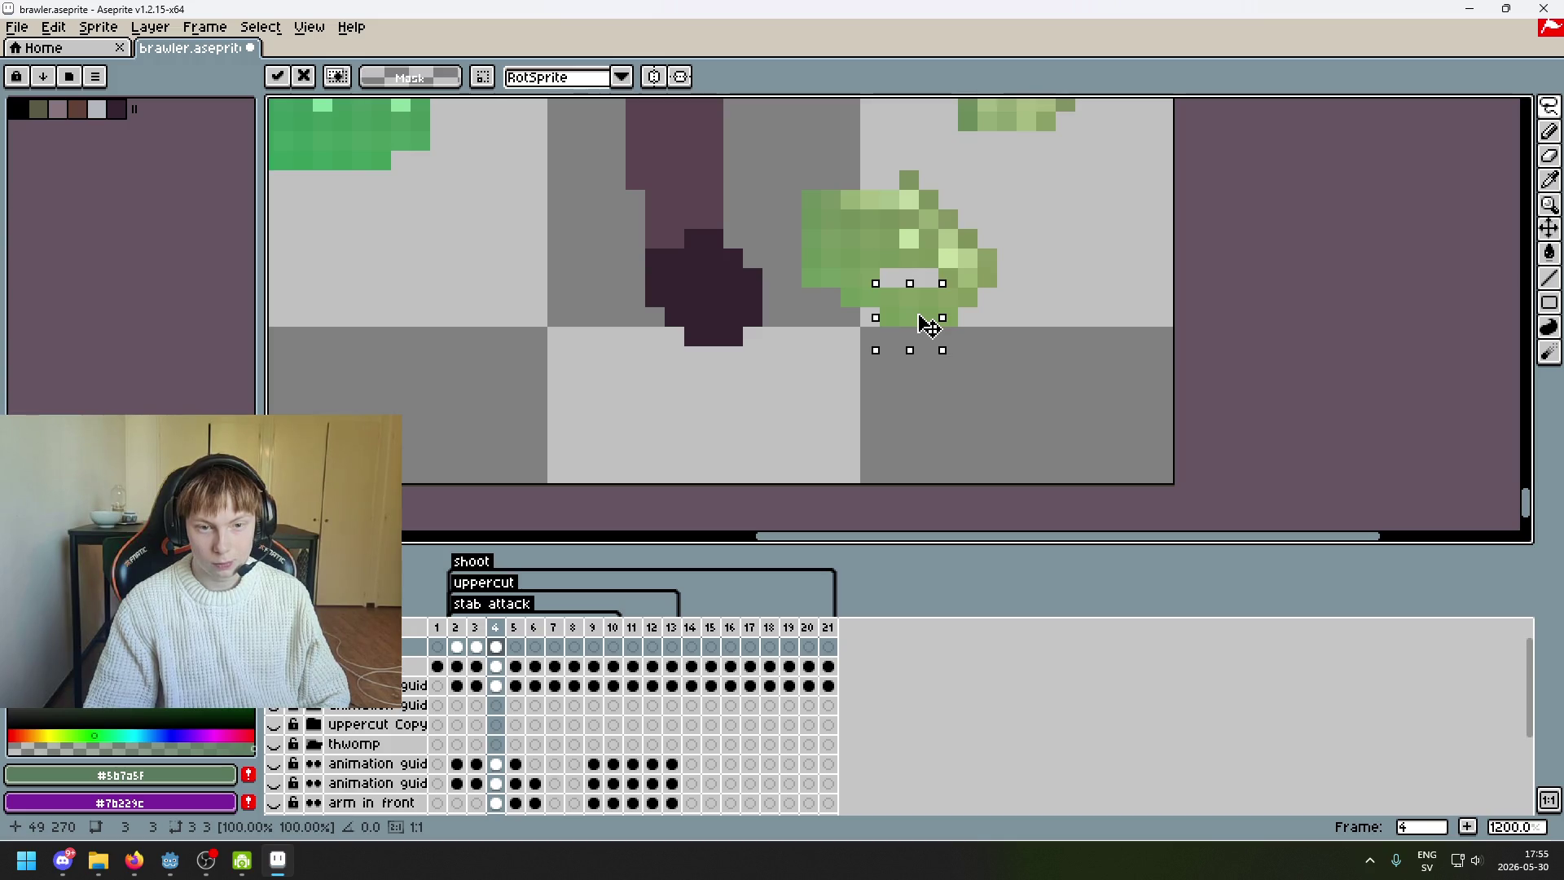
pyautogui.click(1041, 315)
# - Shift the green foot left and down so it covers the end of the leg
pyautogui.hscroll(3, 862, 373)
pyautogui.scroll(2, 862, 373)
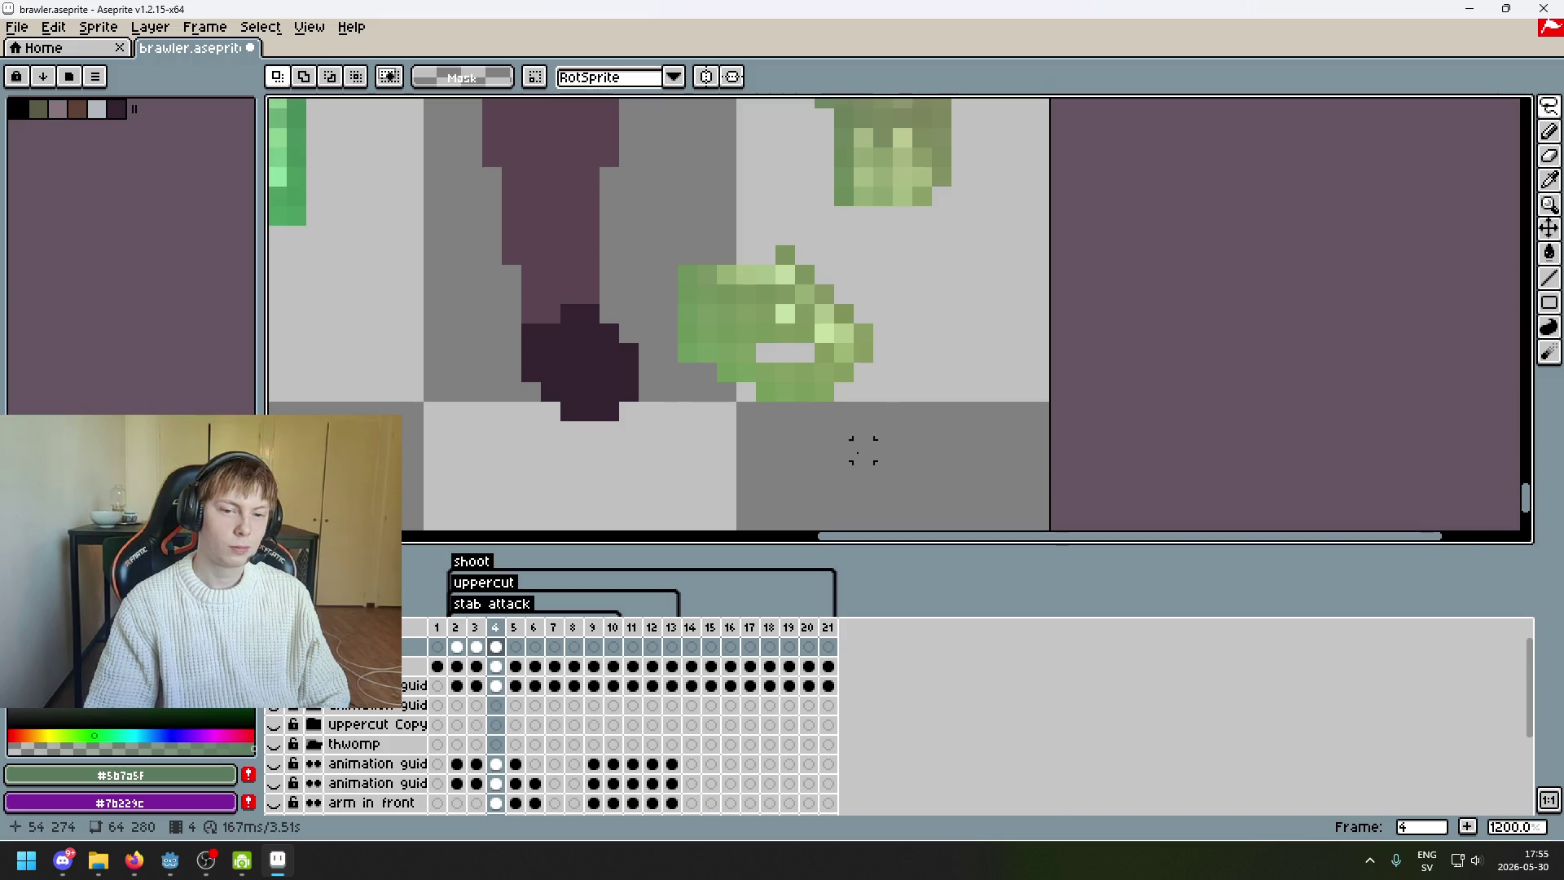
pyautogui.scroll(-4, 862, 450)
pyautogui.scroll(4, 815, 428)
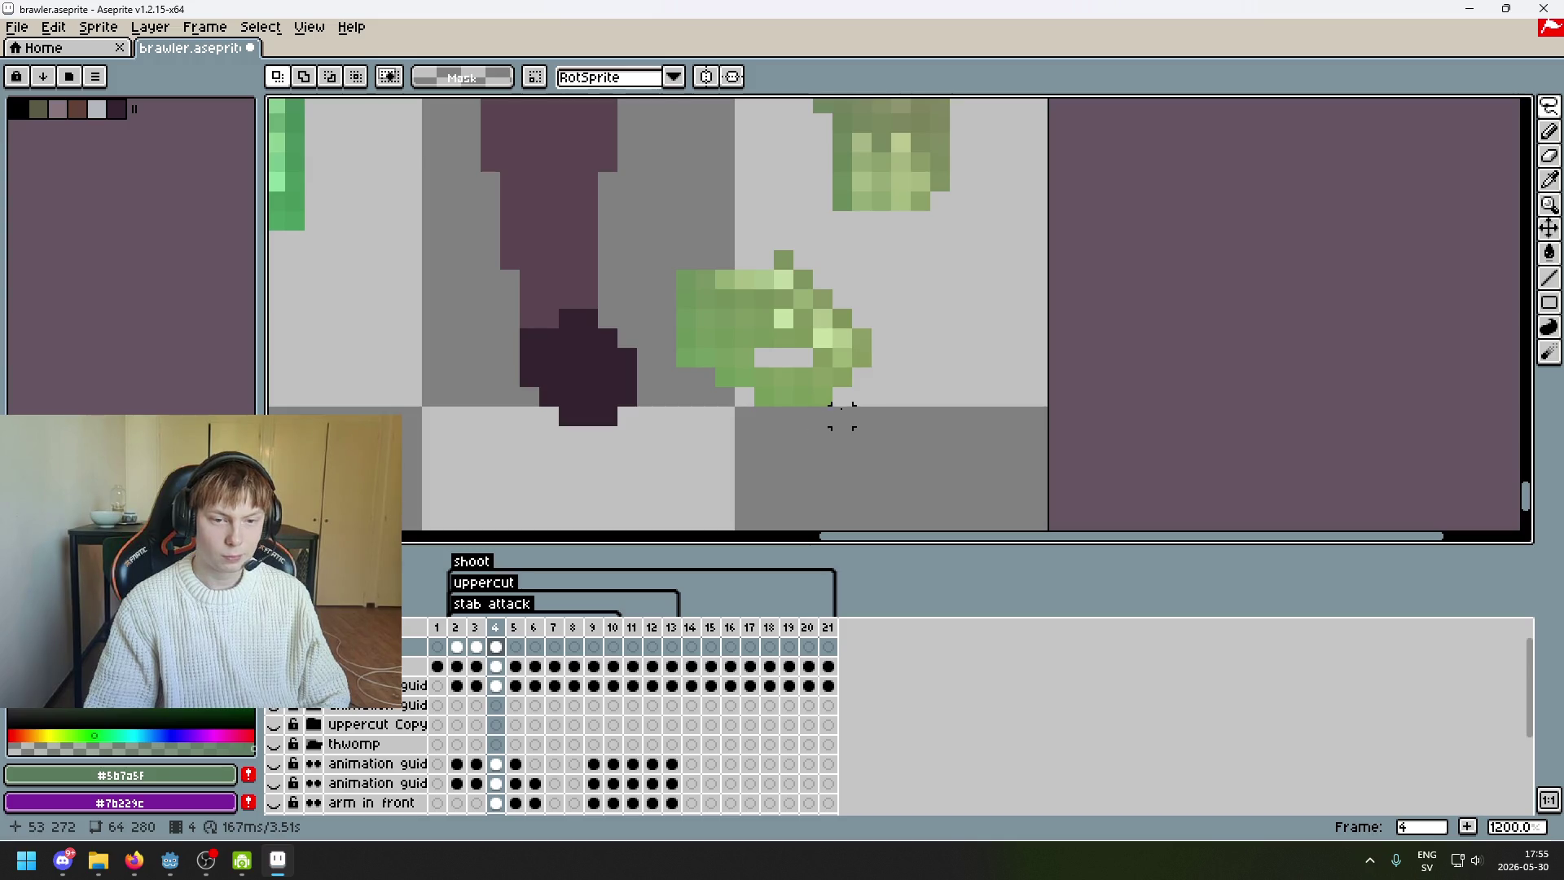
pyautogui.moveTo(824, 432)
pyautogui.mouseDown()
pyautogui.moveTo(918, 412)
pyautogui.moveTo(928, 513)
pyautogui.mouseUp()
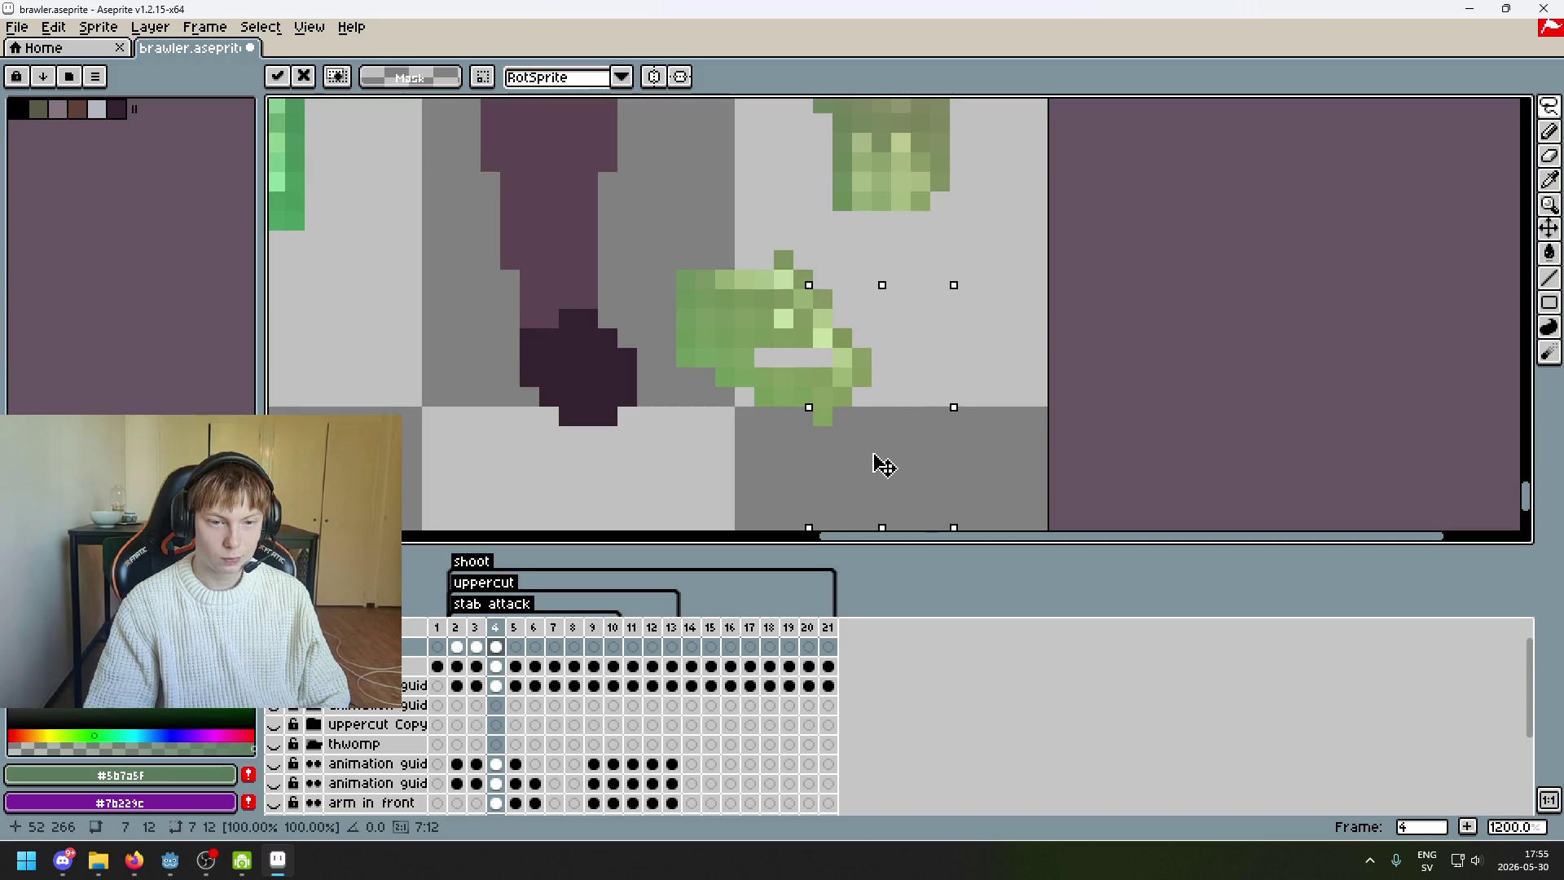
pyautogui.hotkey('ctrl', 'd')
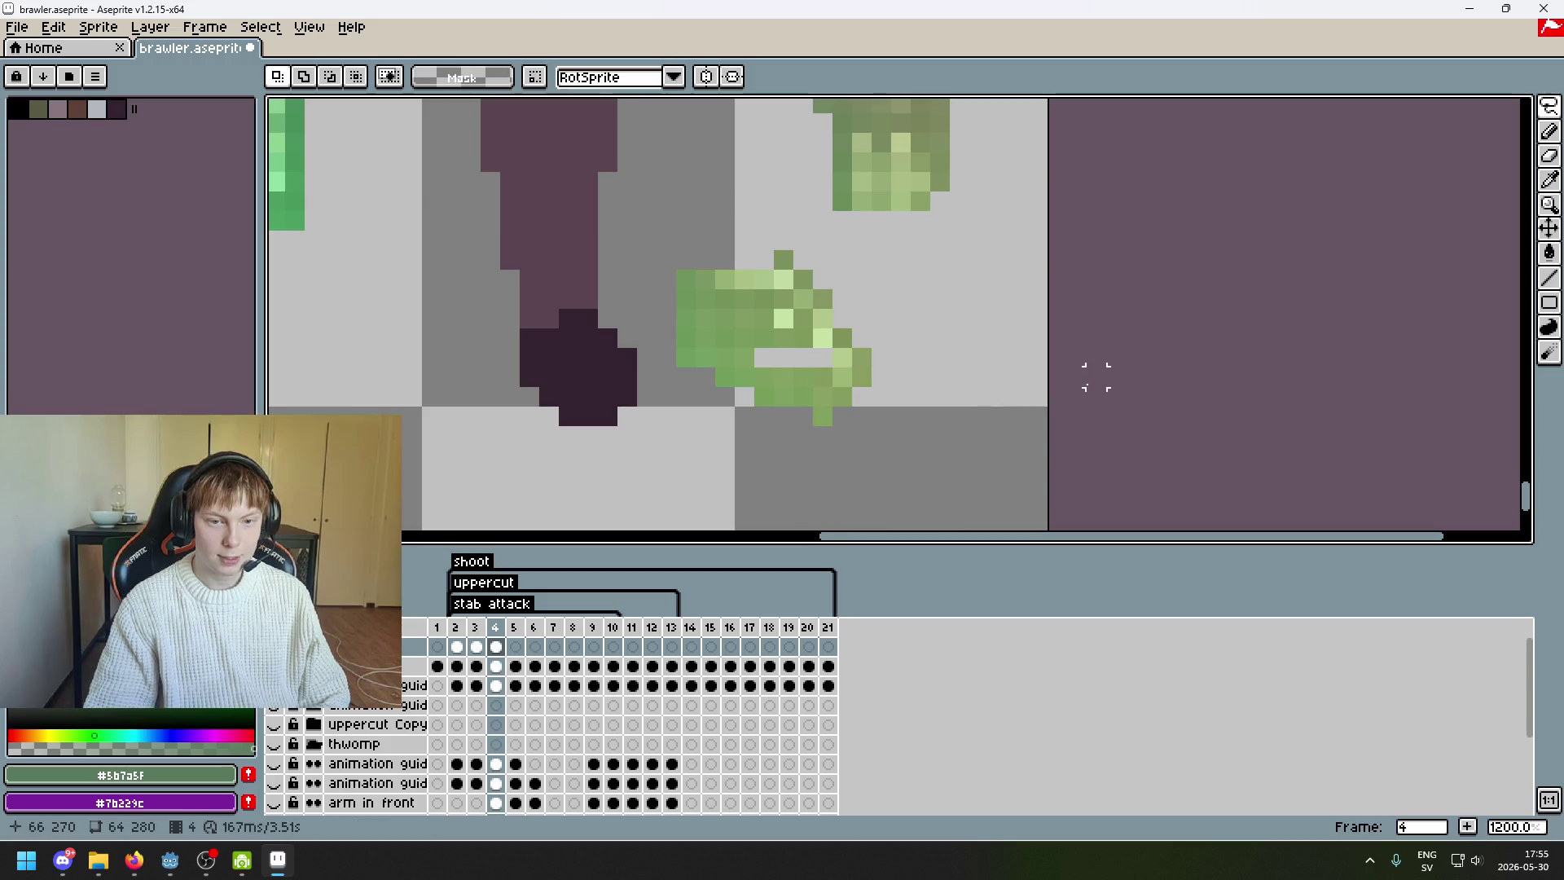
pyautogui.moveTo(803, 416)
pyautogui.mouseDown()
pyautogui.moveTo(806, 371)
pyautogui.moveTo(805, 440)
pyautogui.mouseUp()
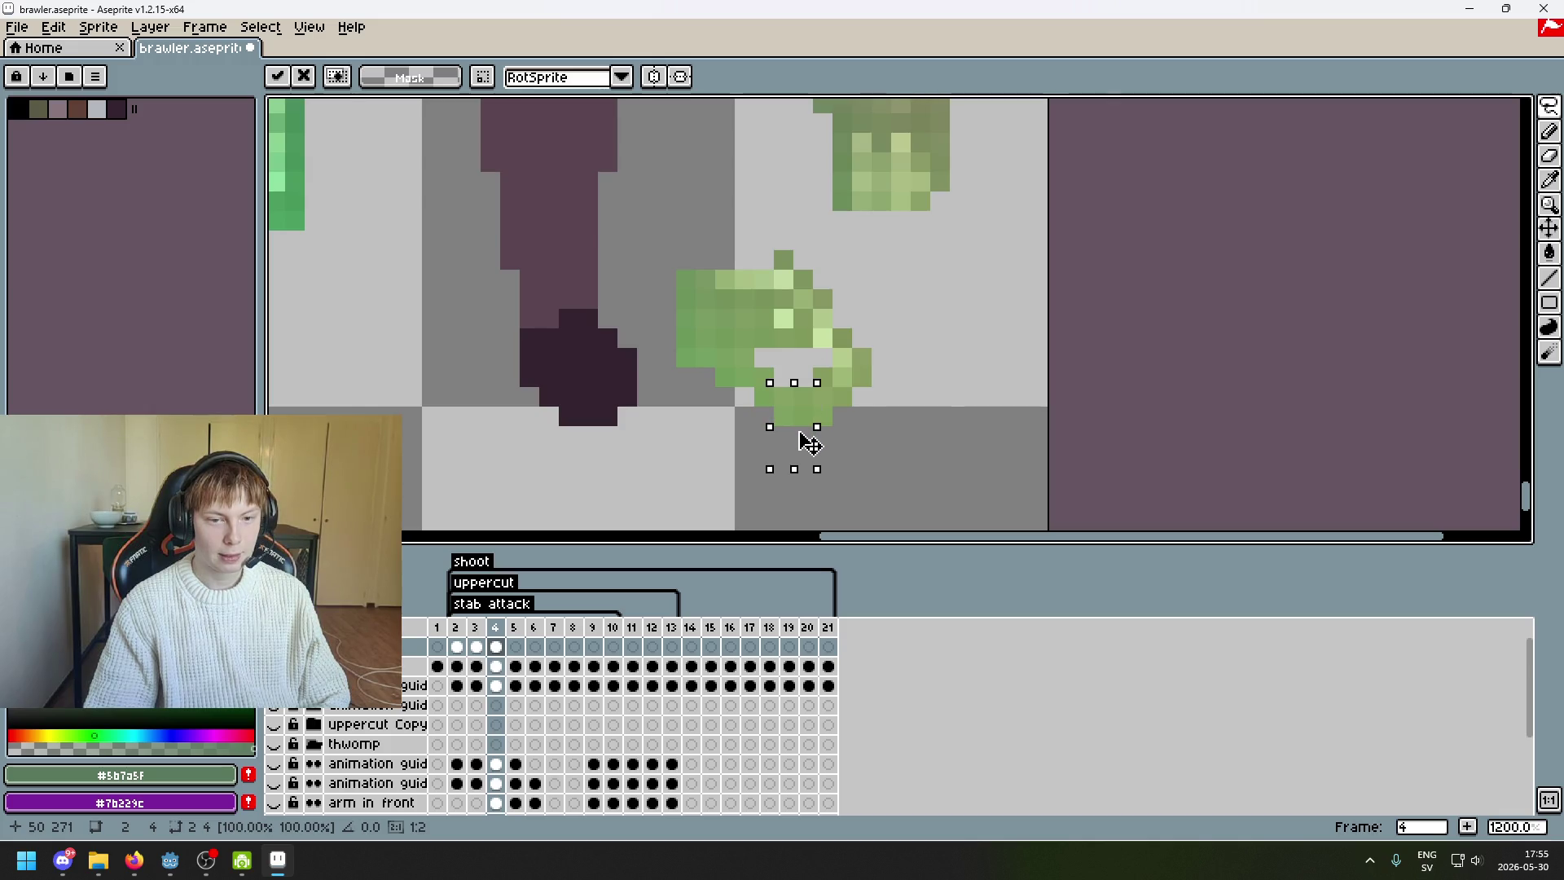
pyautogui.click(861, 421)
pyautogui.scroll(-3, 861, 421)
pyautogui.scroll(4, 857, 386)
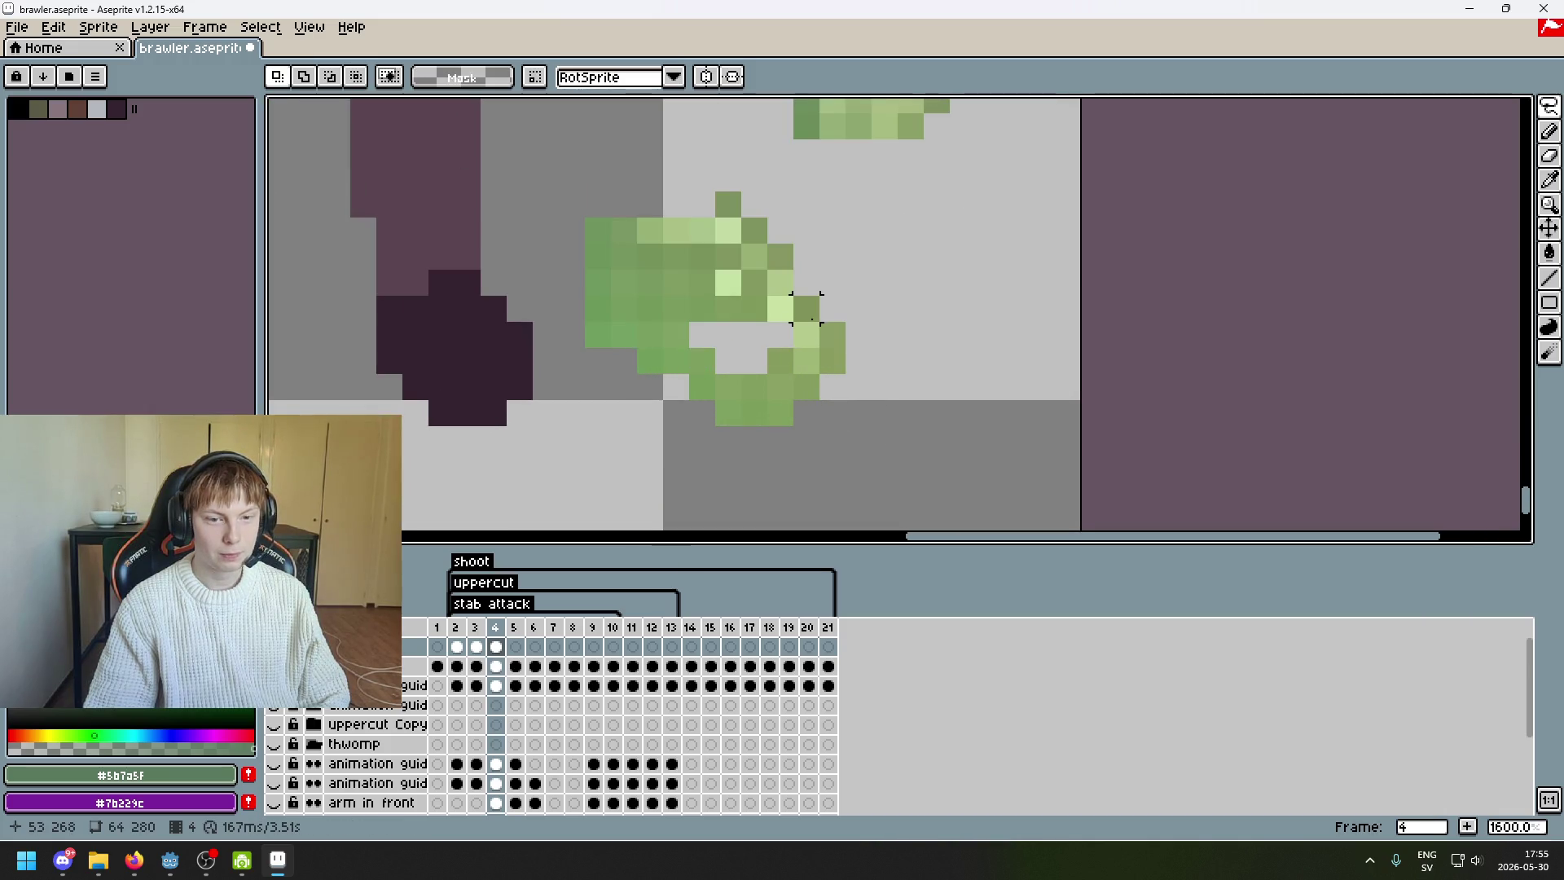
pyautogui.moveTo(571, 464)
pyautogui.mouseDown()
pyautogui.moveTo(681, 175)
pyautogui.moveTo(496, 471)
pyautogui.moveTo(570, 468)
pyautogui.mouseUp()
pyautogui.moveTo(907, 373)
pyautogui.mouseDown()
pyautogui.moveTo(702, 440)
pyautogui.moveTo(643, 430)
pyautogui.mouseUp()
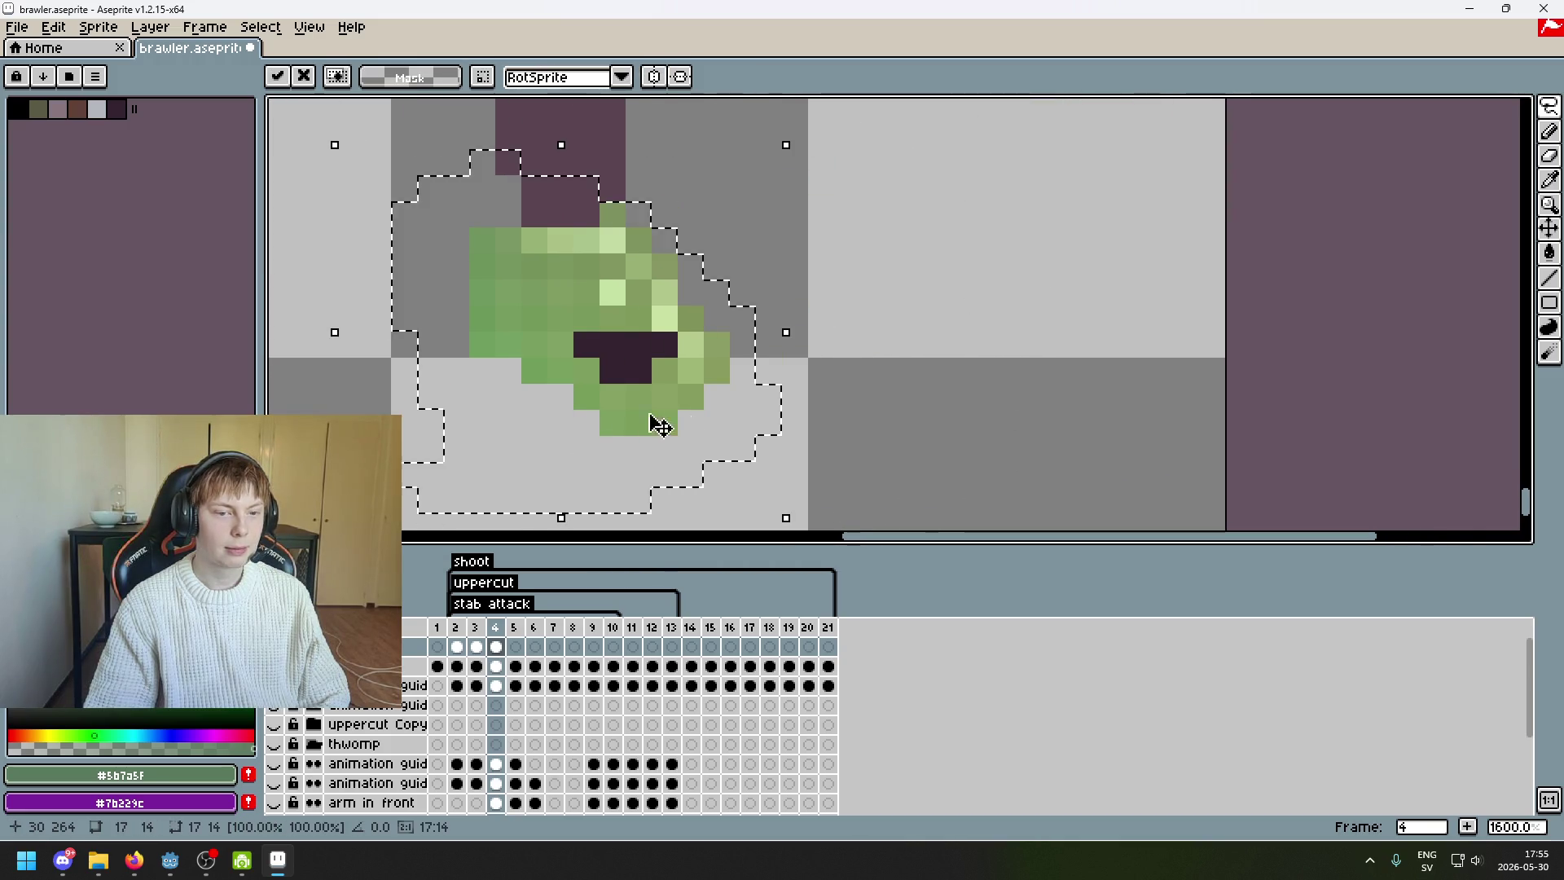
pyautogui.scroll(-3, 800, 373)
pyautogui.scroll(3, 794, 373)
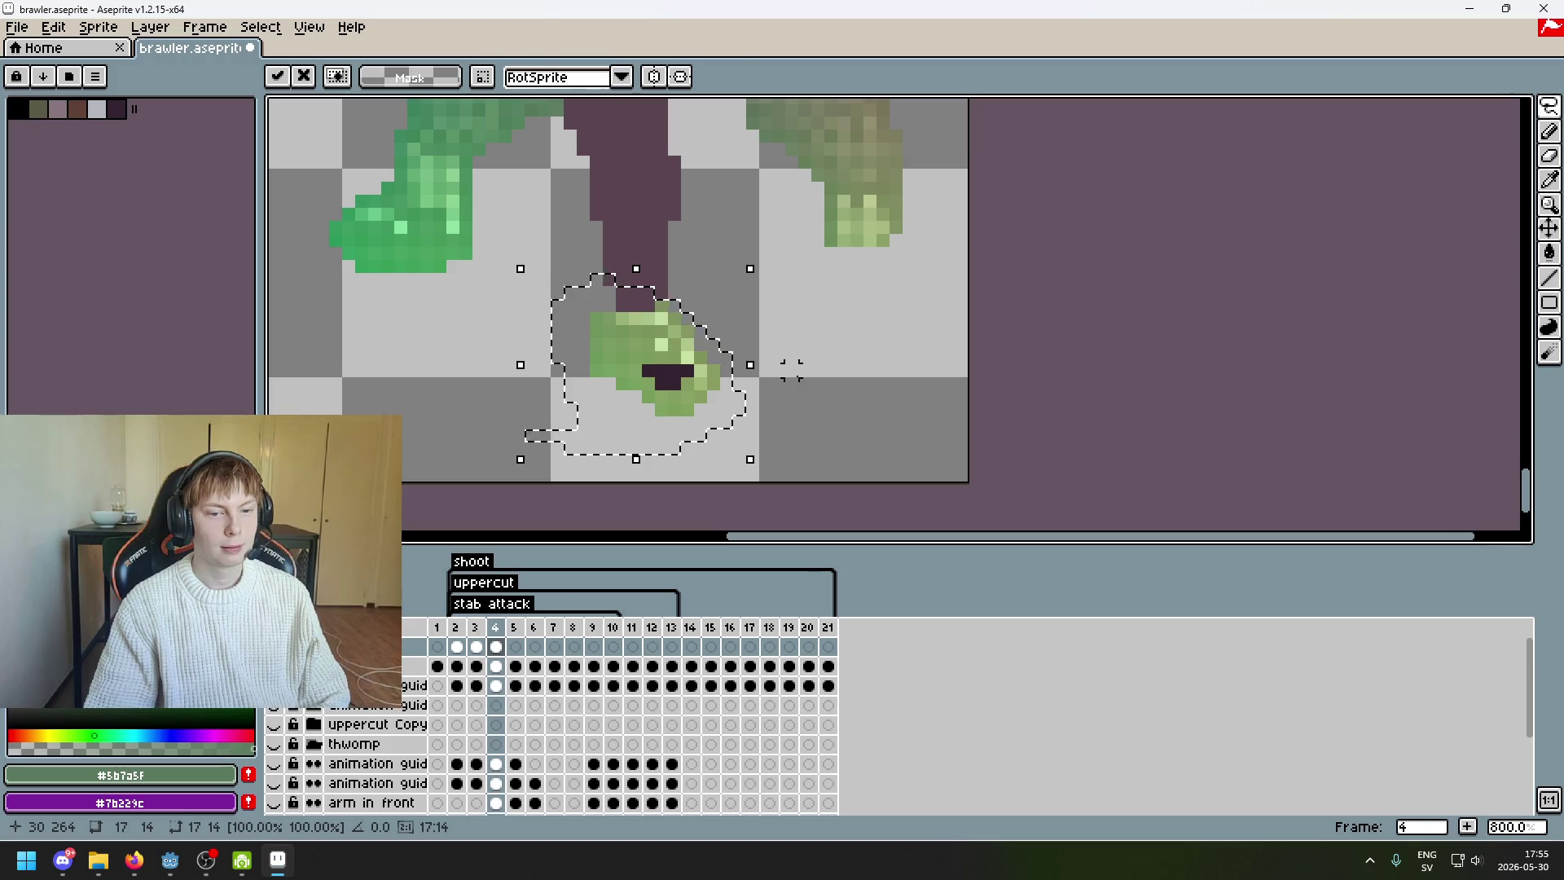
pyautogui.click(794, 373)
# - Pick the foot's greens and paint the dark purple gap pixels inside it green
pyautogui.scroll(1, 592, 307)
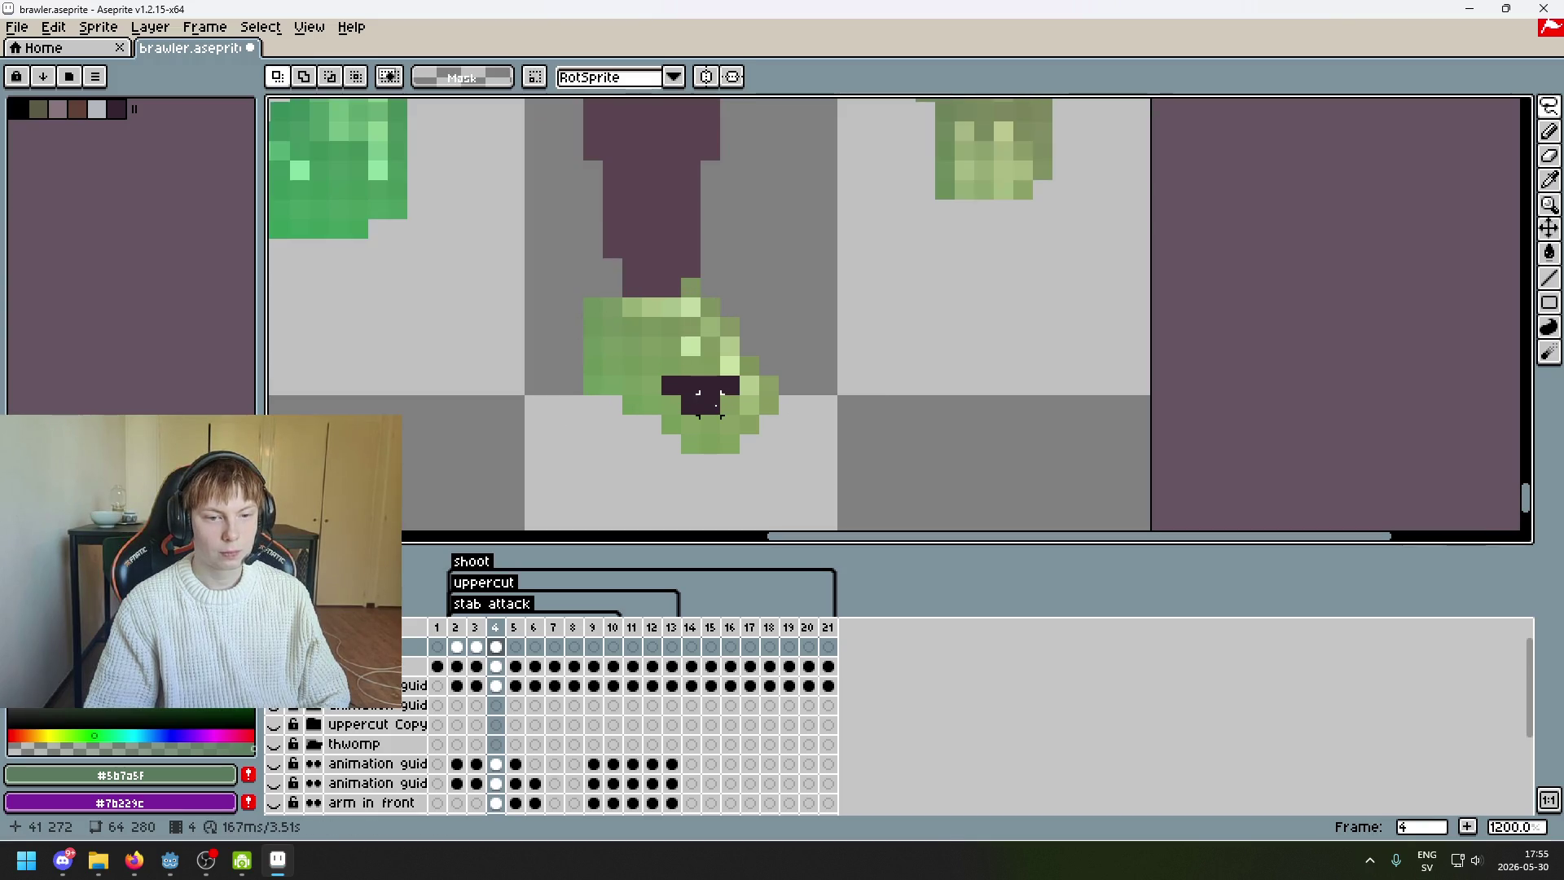
pyautogui.hscroll(-2, 782, 400)
pyautogui.scroll(1, 900, 373)
pyautogui.hscroll(-2, 962, 362)
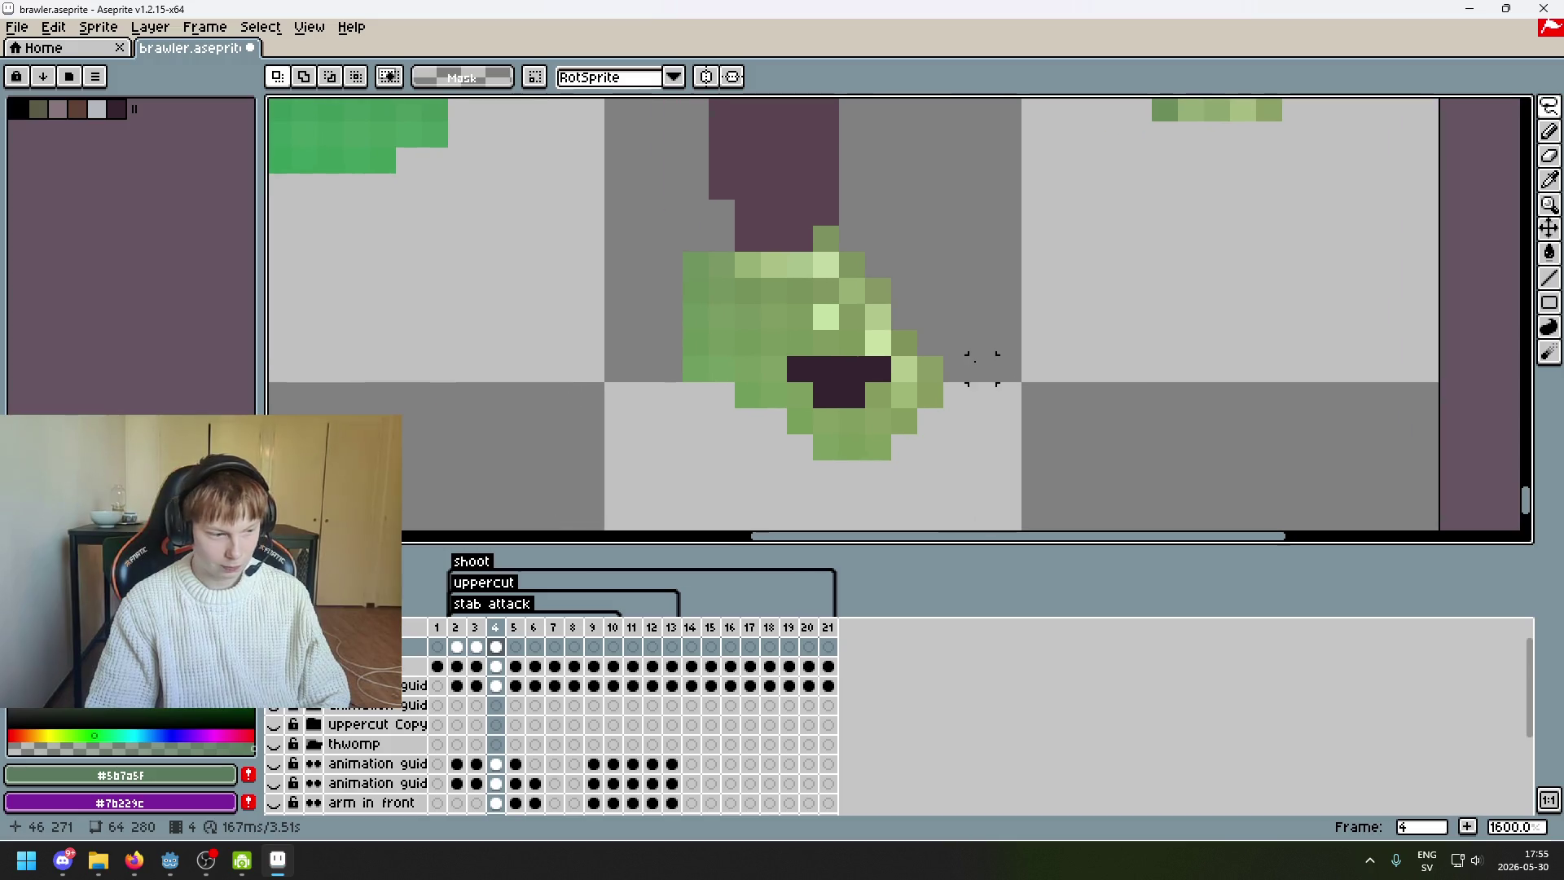
pyautogui.scroll(2, 982, 369)
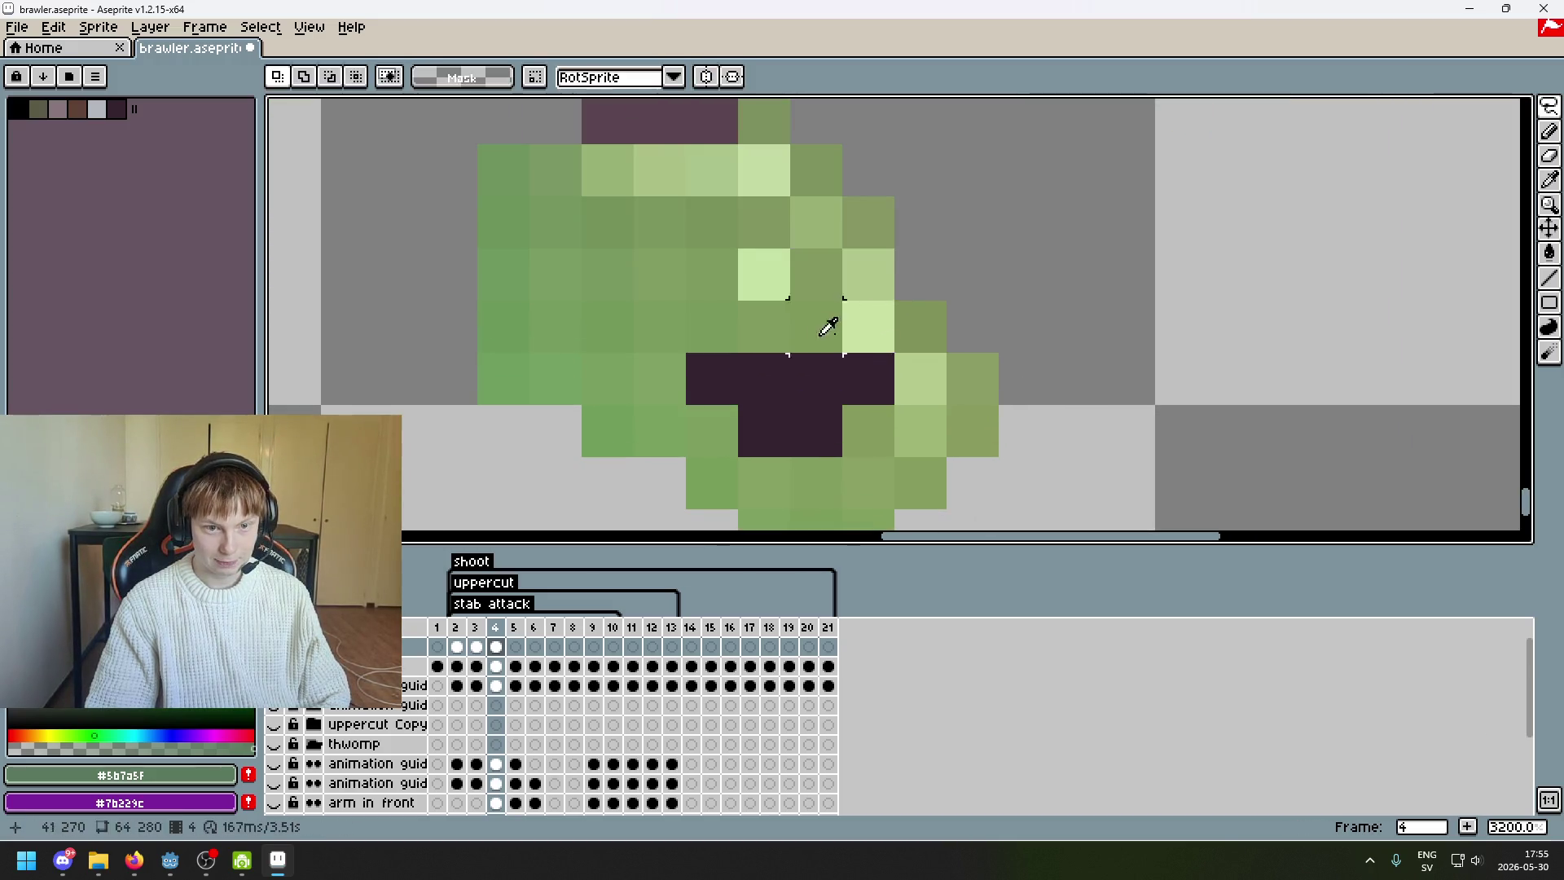
pyautogui.keyDown('alt'); pyautogui.click(722, 414); pyautogui.keyUp('alt')
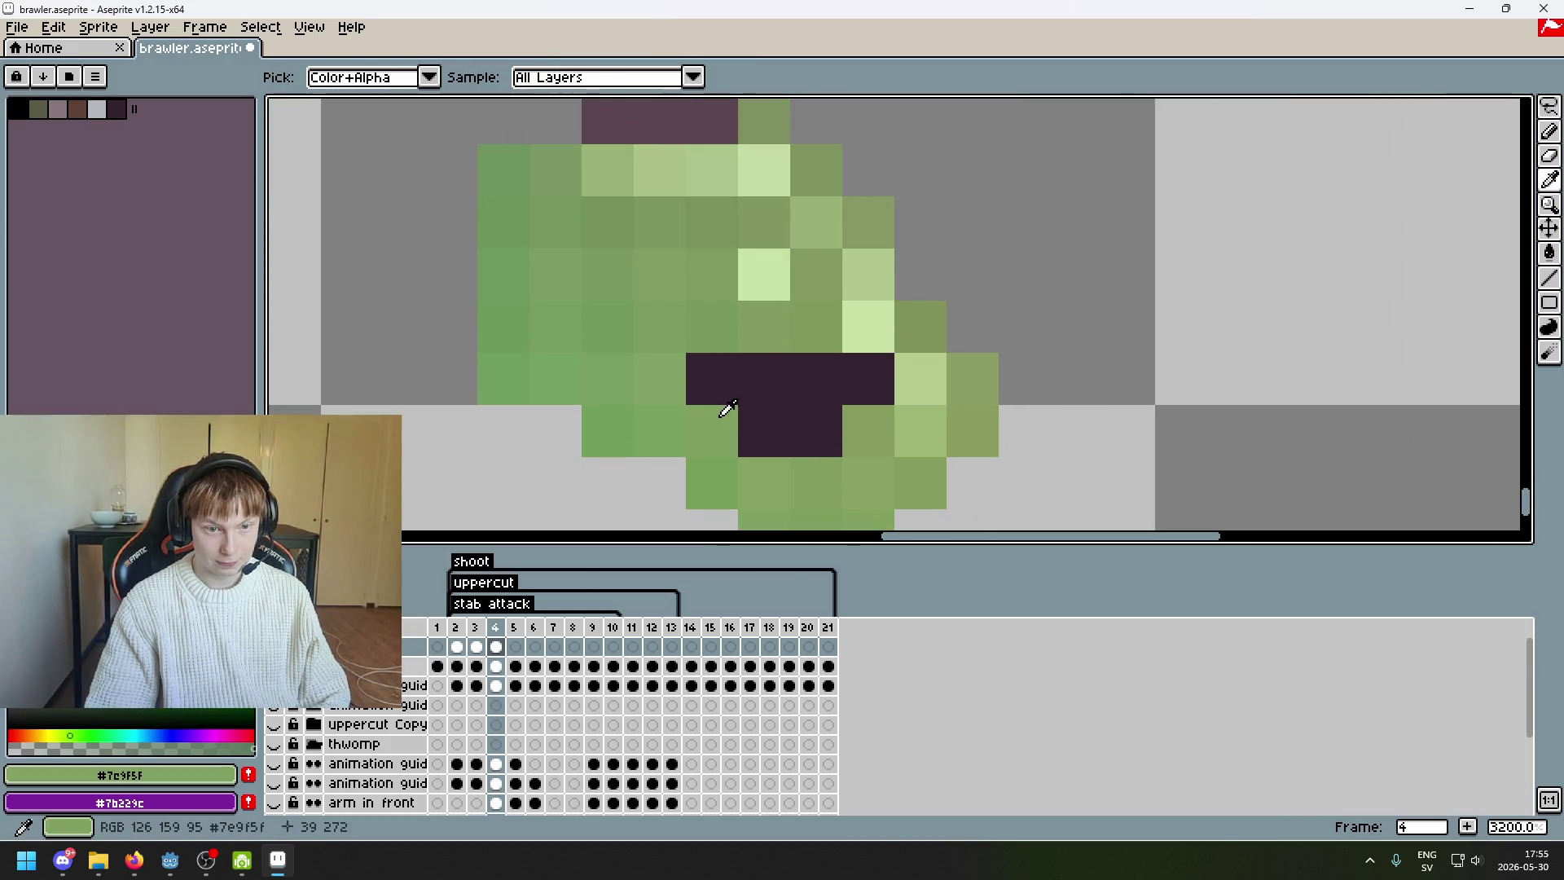
pyautogui.click(705, 376)
pyautogui.click(764, 361)
pyautogui.keyDown('alt'); pyautogui.click(814, 342); pyautogui.keyUp('alt')
pyautogui.click(814, 379)
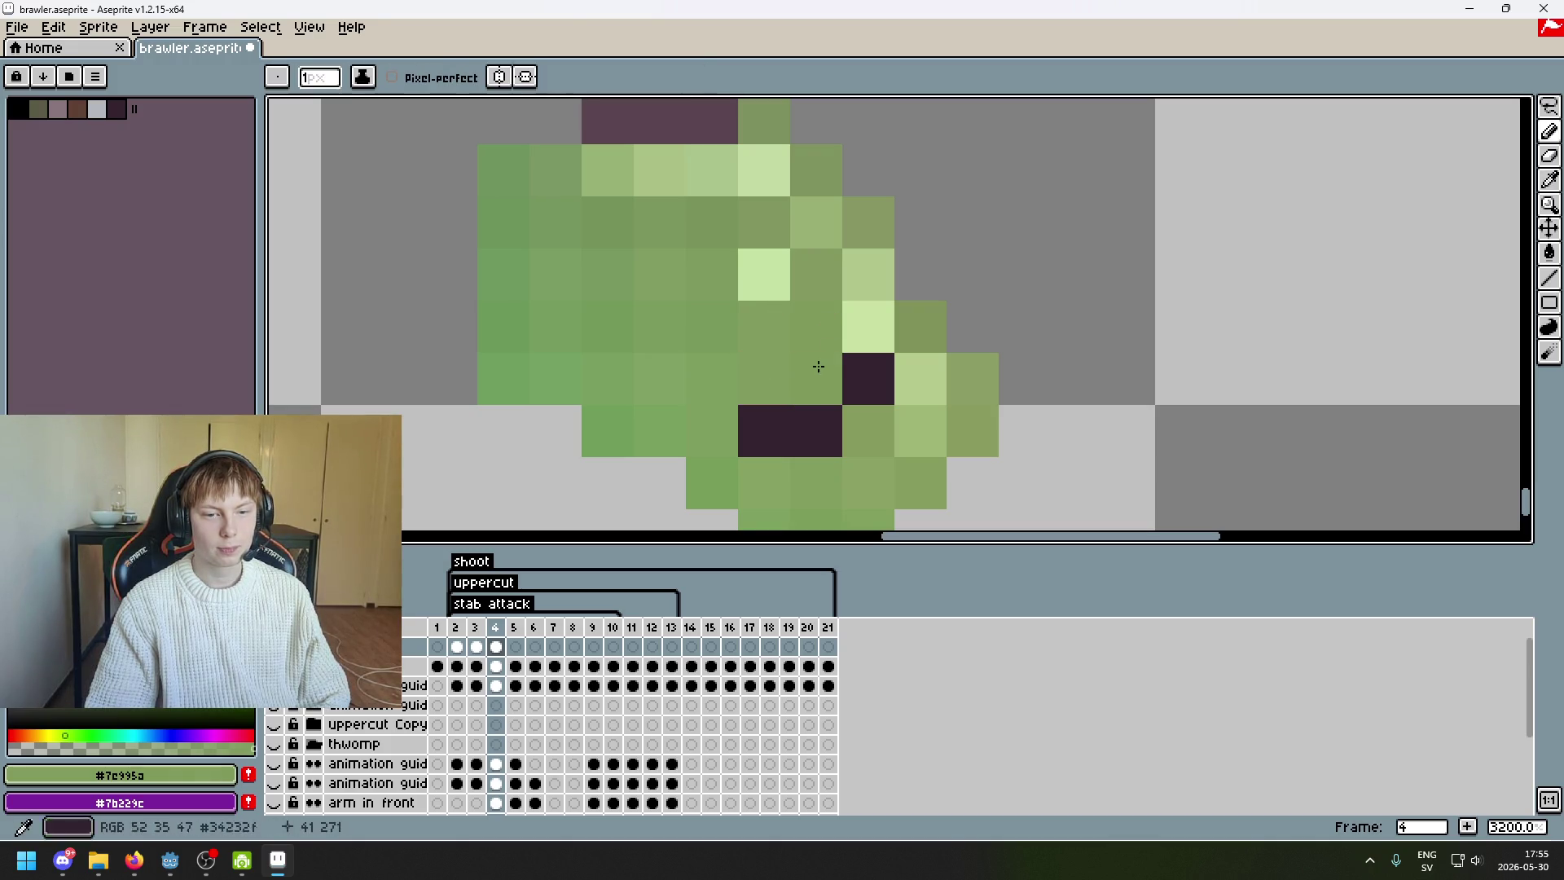
pyautogui.click(879, 385)
pyautogui.scroll(-4, 875, 391)
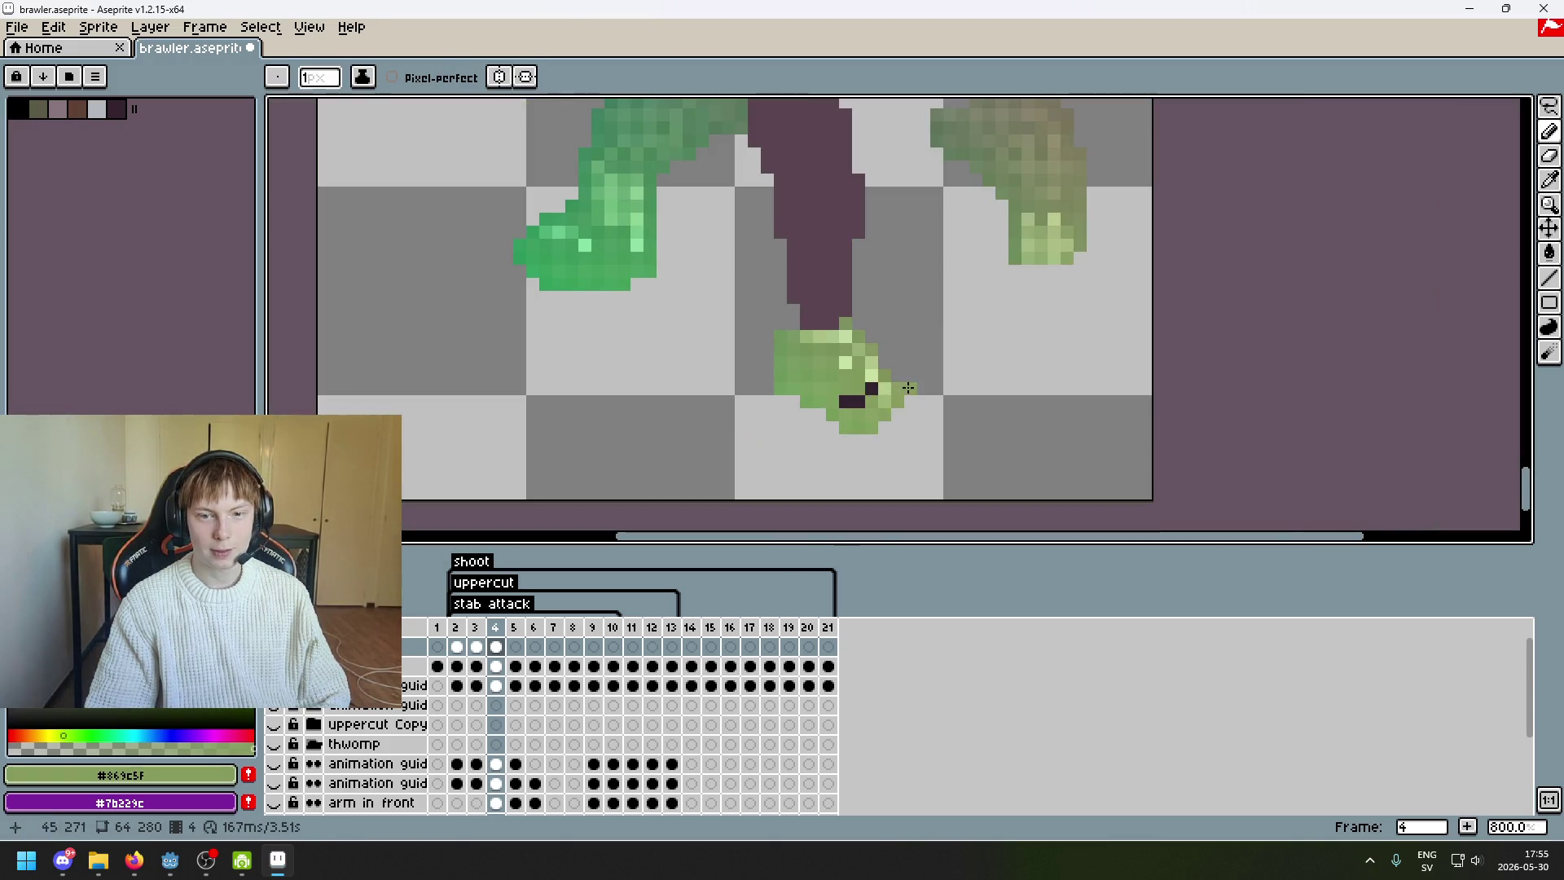
pyautogui.scroll(4, 908, 388)
pyautogui.click(815, 431)
pyautogui.keyDown('alt'); pyautogui.click(802, 383); pyautogui.keyUp('alt')
pyautogui.click(749, 434)
pyautogui.scroll(-5, 847, 432)
pyautogui.scroll(-2, 959, 367)
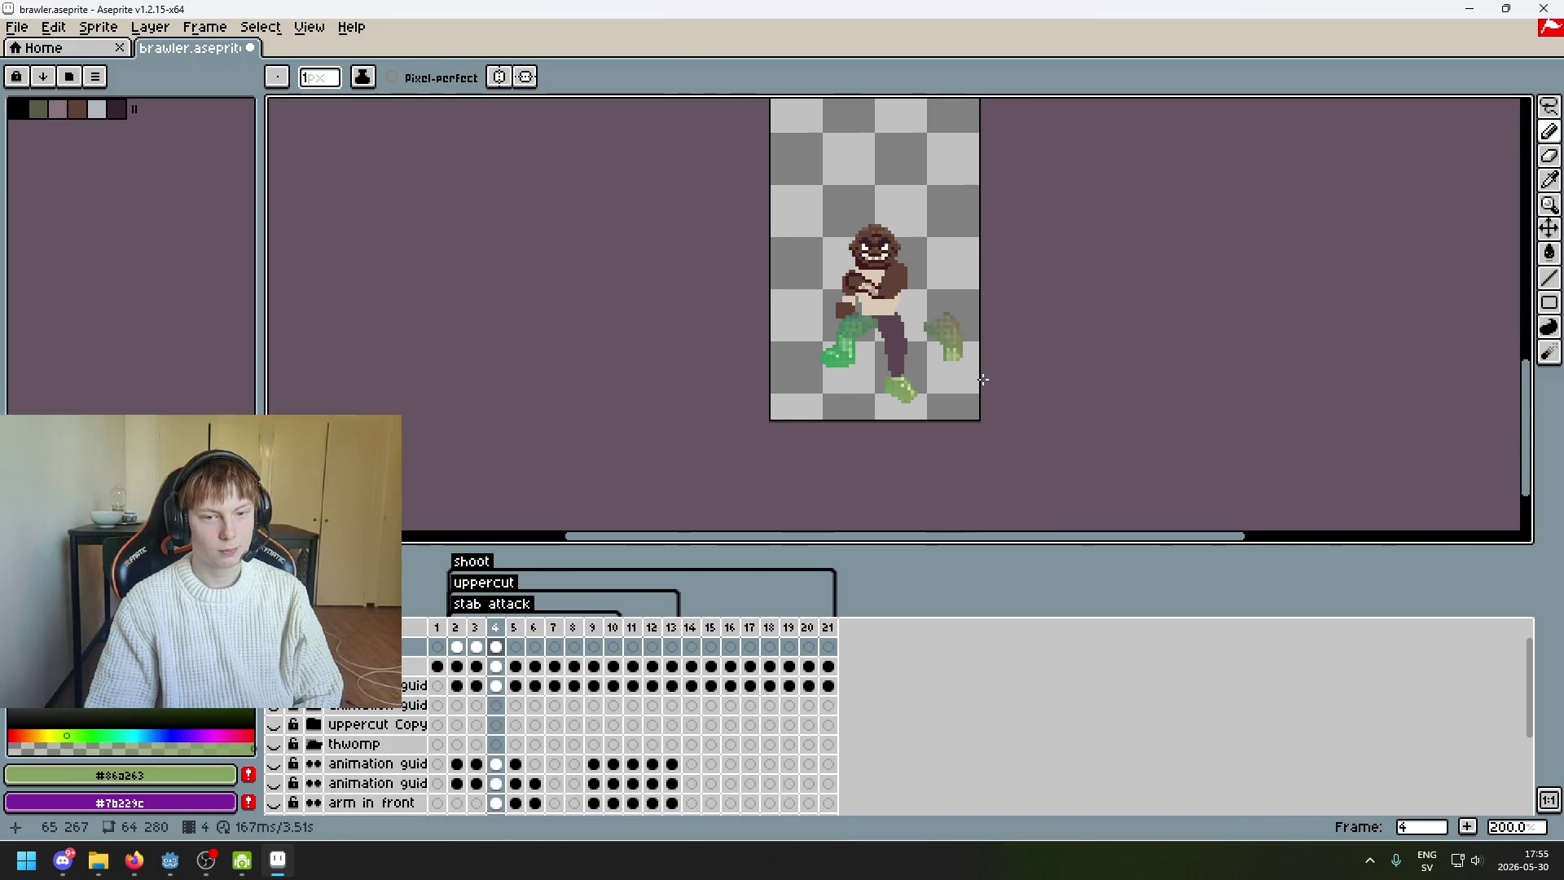
pyautogui.scroll(4, 903, 377)
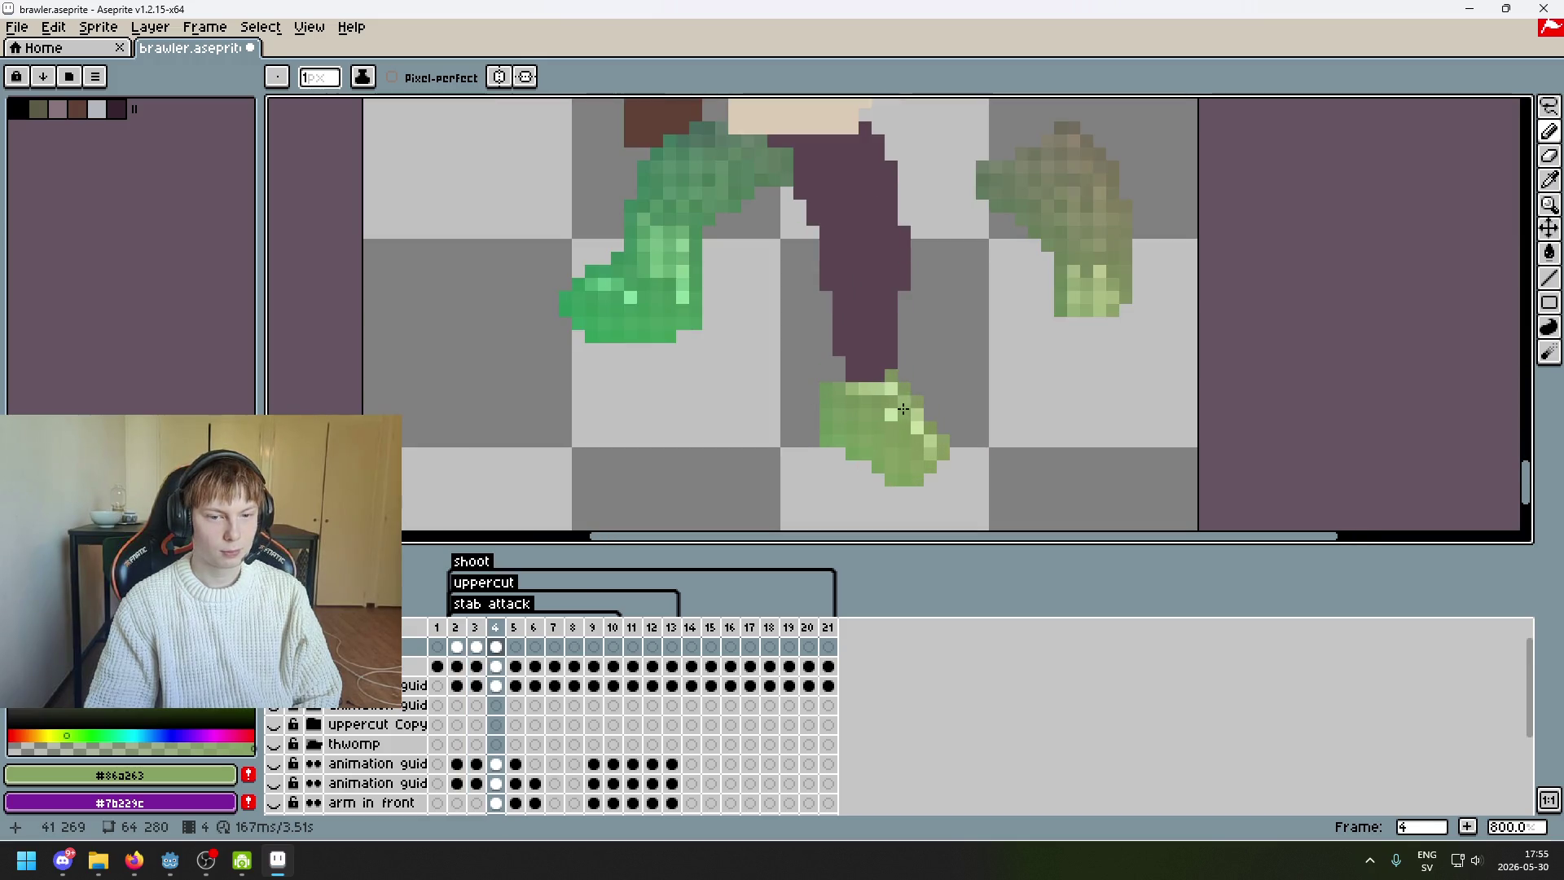
# - Switch to the rectangular selection tool
pyautogui.click(1550, 106)
pyautogui.click(1429, 109)
pyautogui.scroll(2, 888, 350)
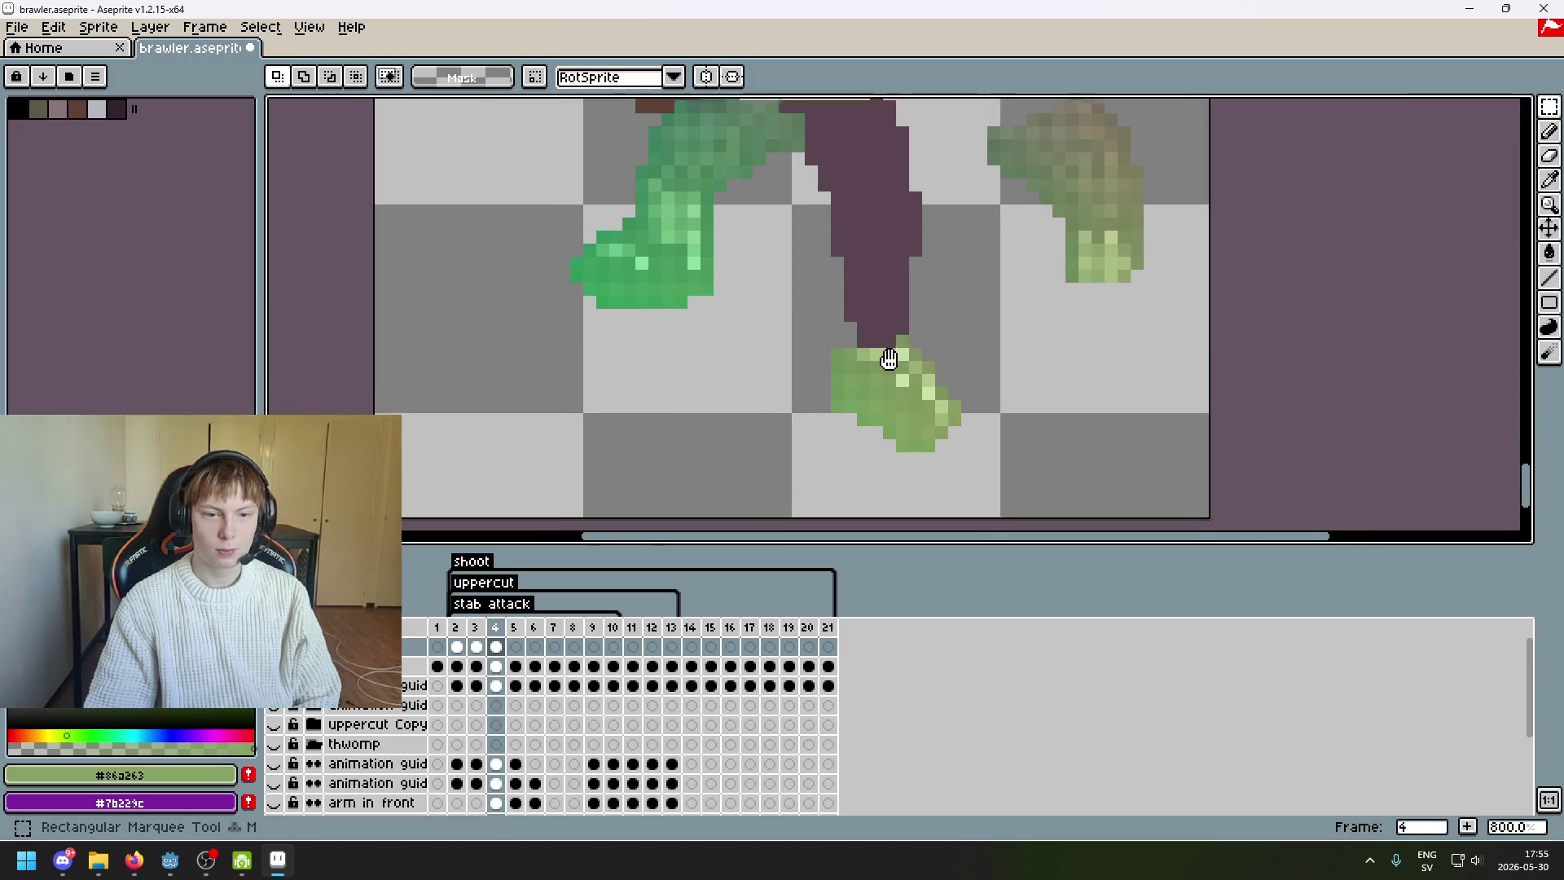
# - Preview the animation playback and clear stray selections around the foot
pyautogui.moveTo(802, 342); pyautogui.dragTo(806, 391)
pyautogui.hotkey('ctrl', 'd')
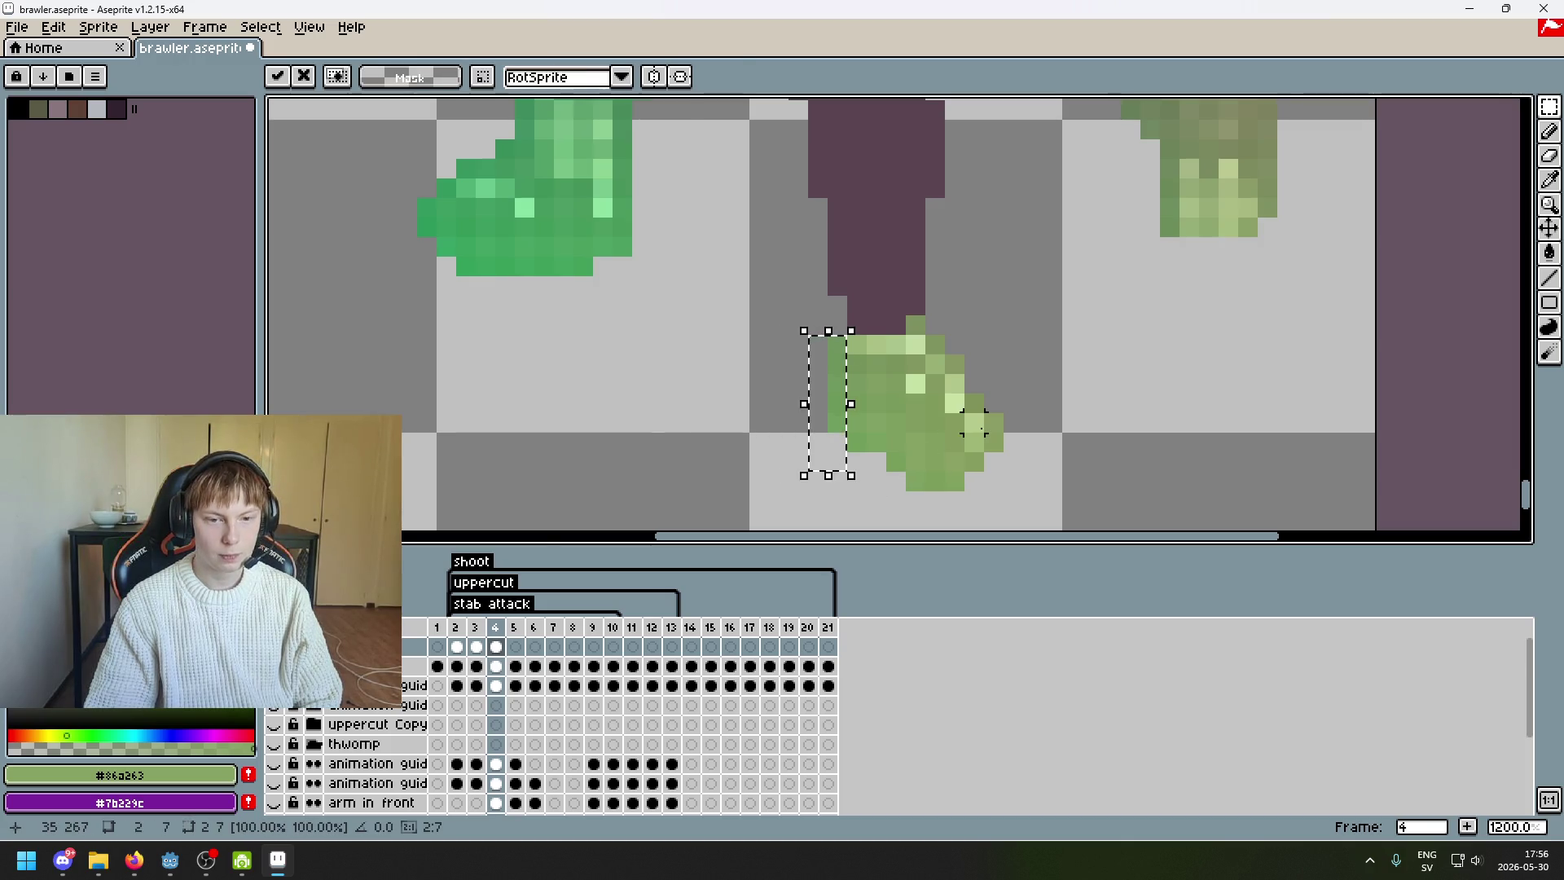
pyautogui.scroll(-5, 1043, 454)
pyautogui.press('Return')
pyautogui.scroll(3, 965, 441)
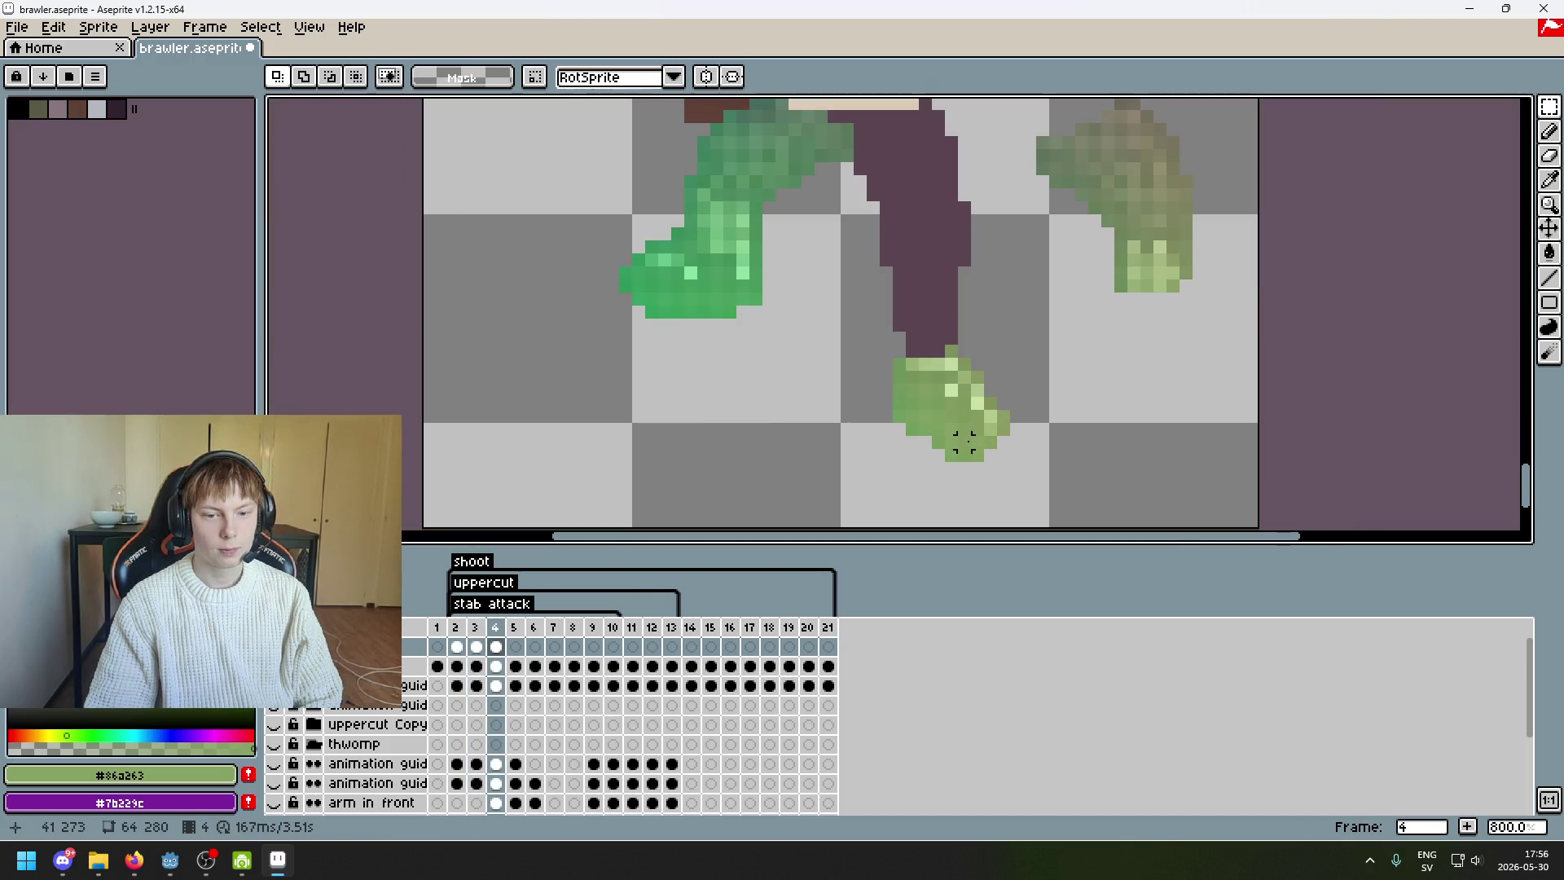
pyautogui.scroll(3, 913, 429)
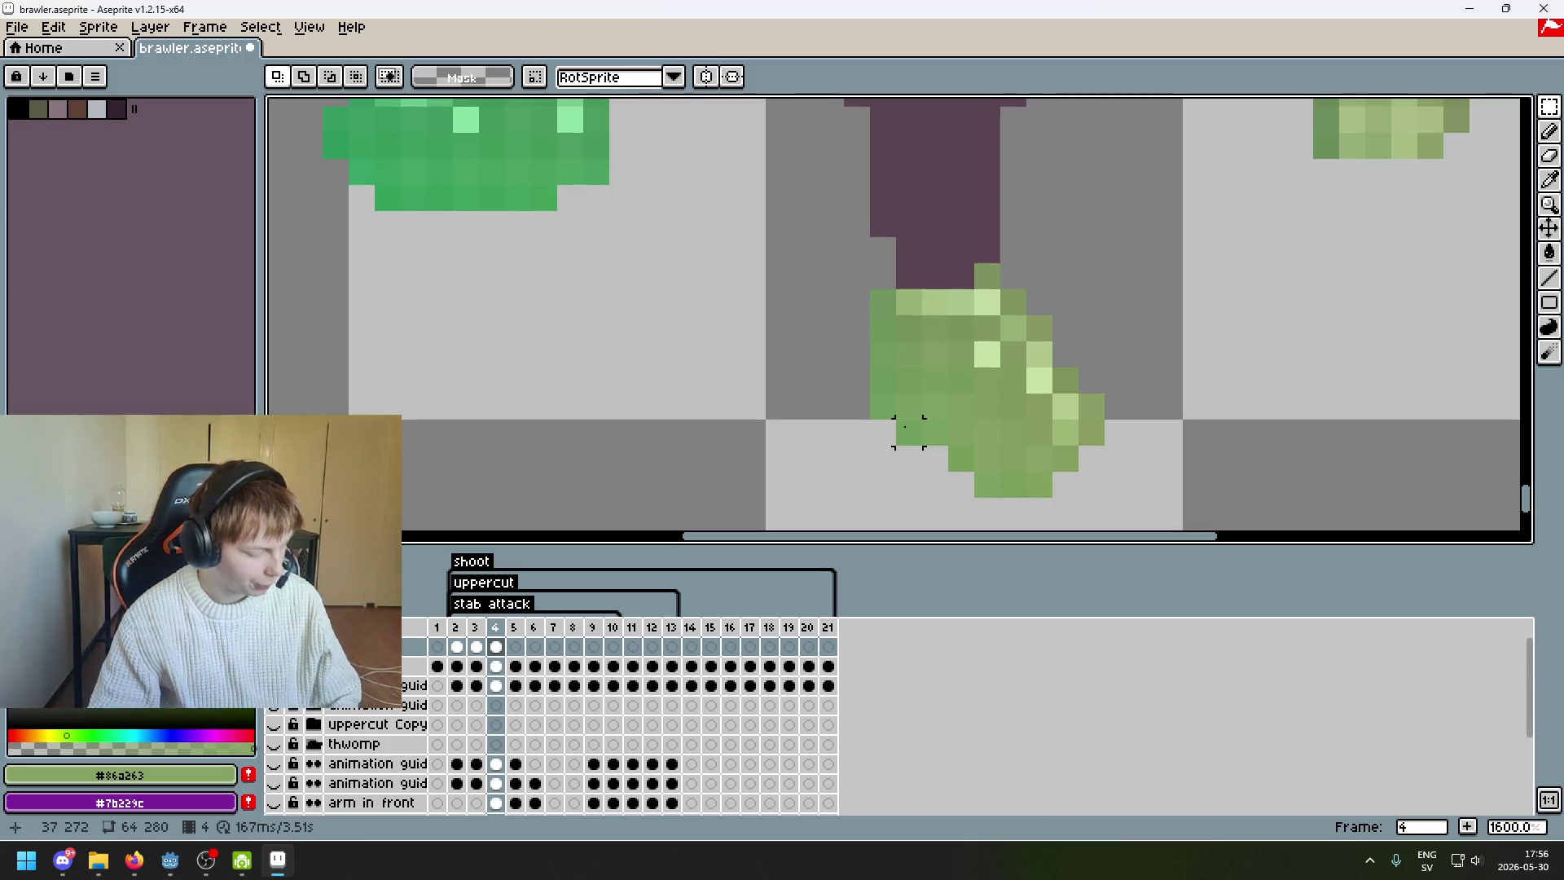
pyautogui.scroll(-5, 912, 429)
pyautogui.scroll(7, 961, 440)
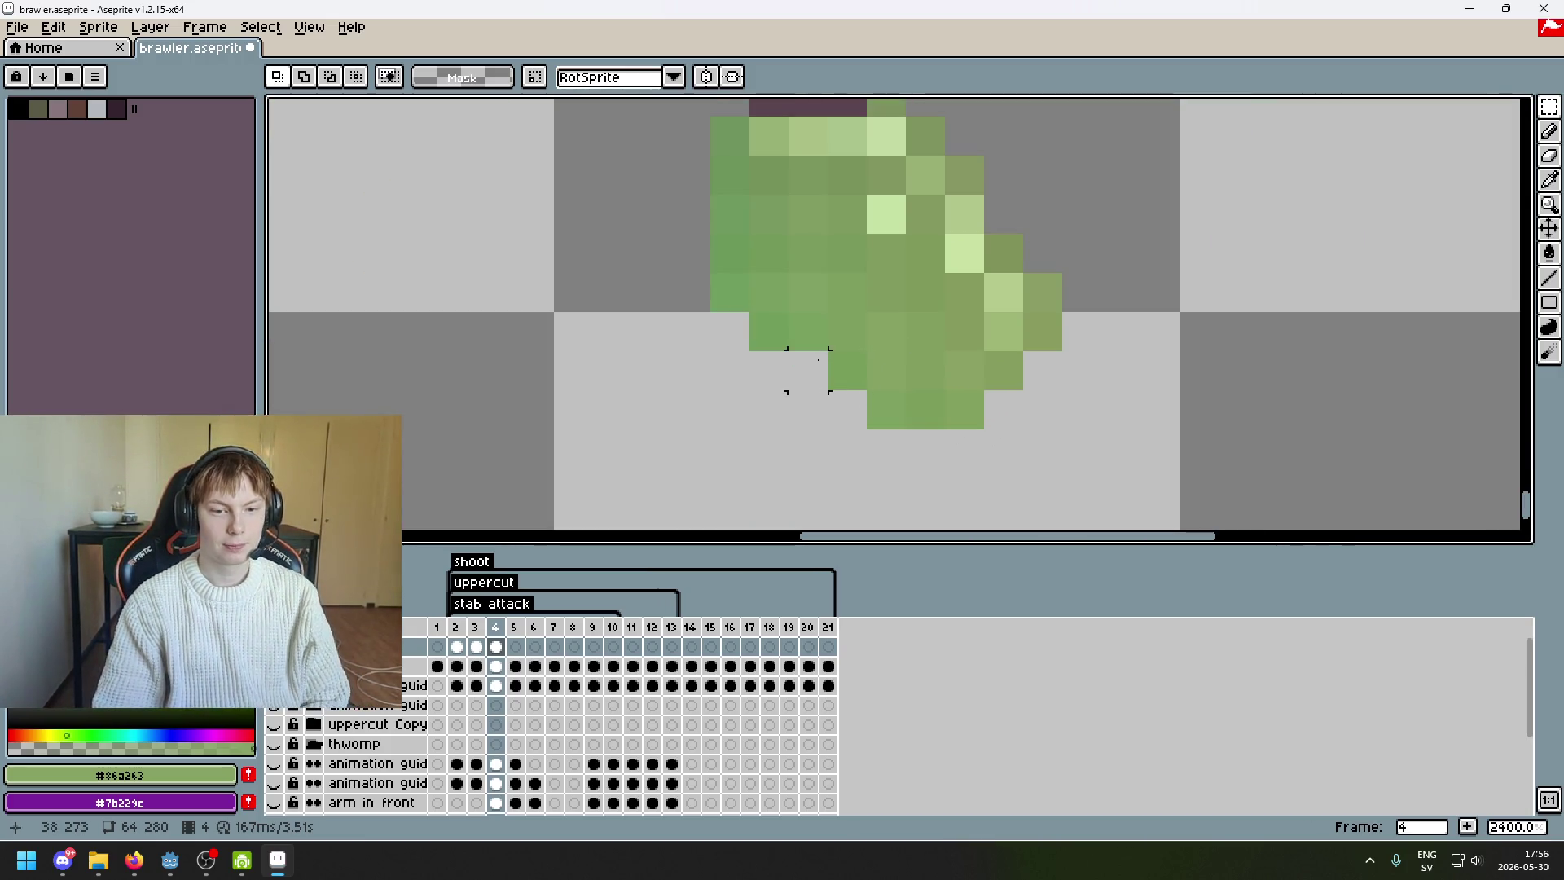
pyautogui.hotkey('ctrl', 'd')
pyautogui.scroll(-2, 759, 334)
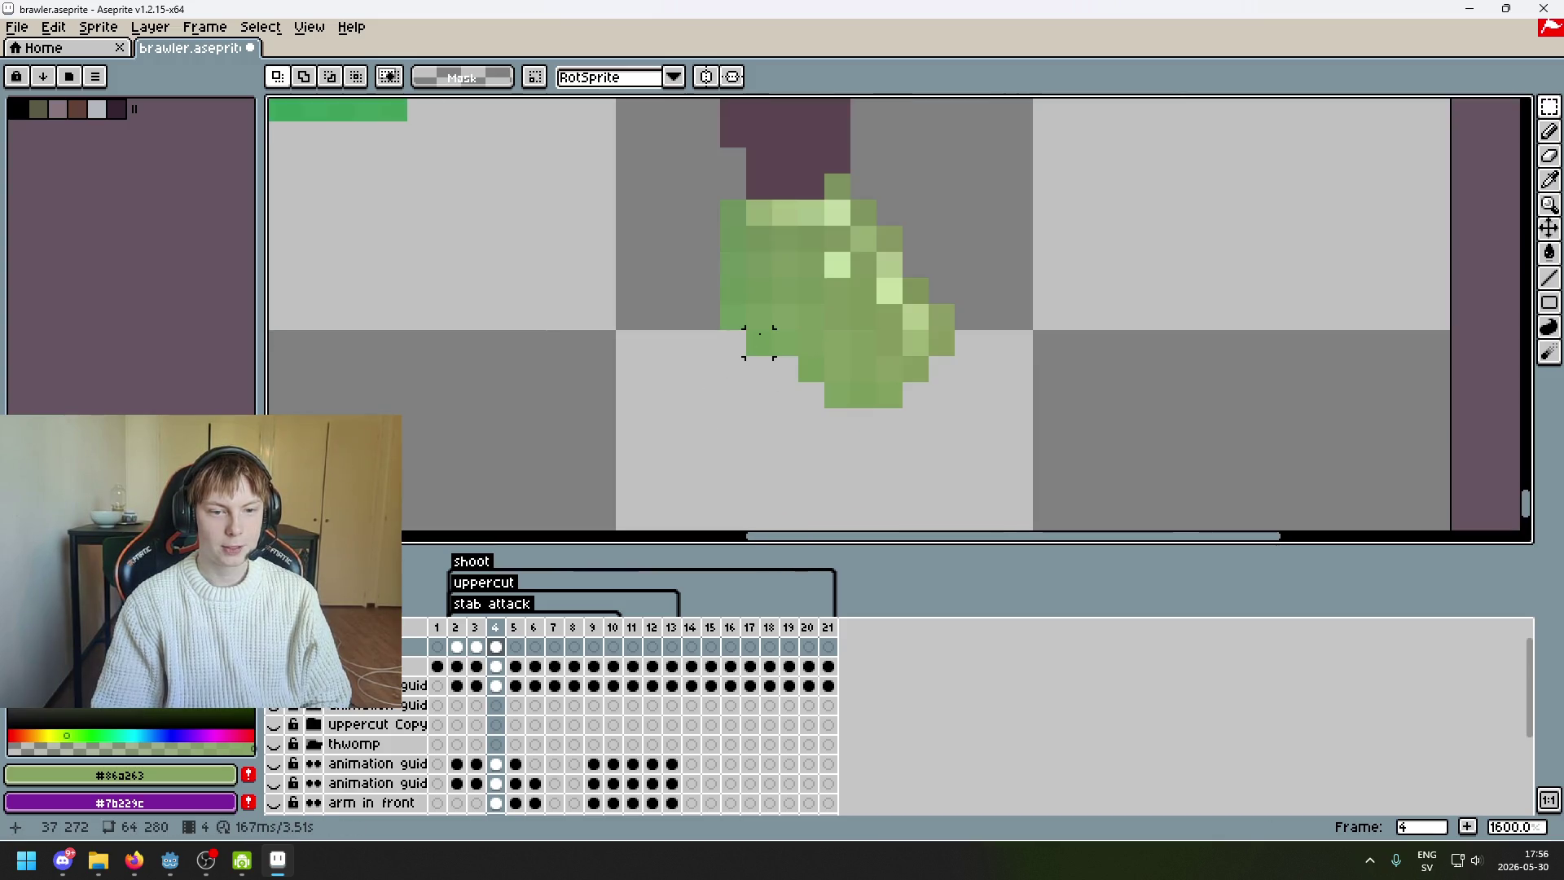
pyautogui.moveTo(706, 317); pyautogui.dragTo(773, 371)
pyautogui.hotkey('ctrl', 'd')
pyautogui.scroll(-6, 877, 385)
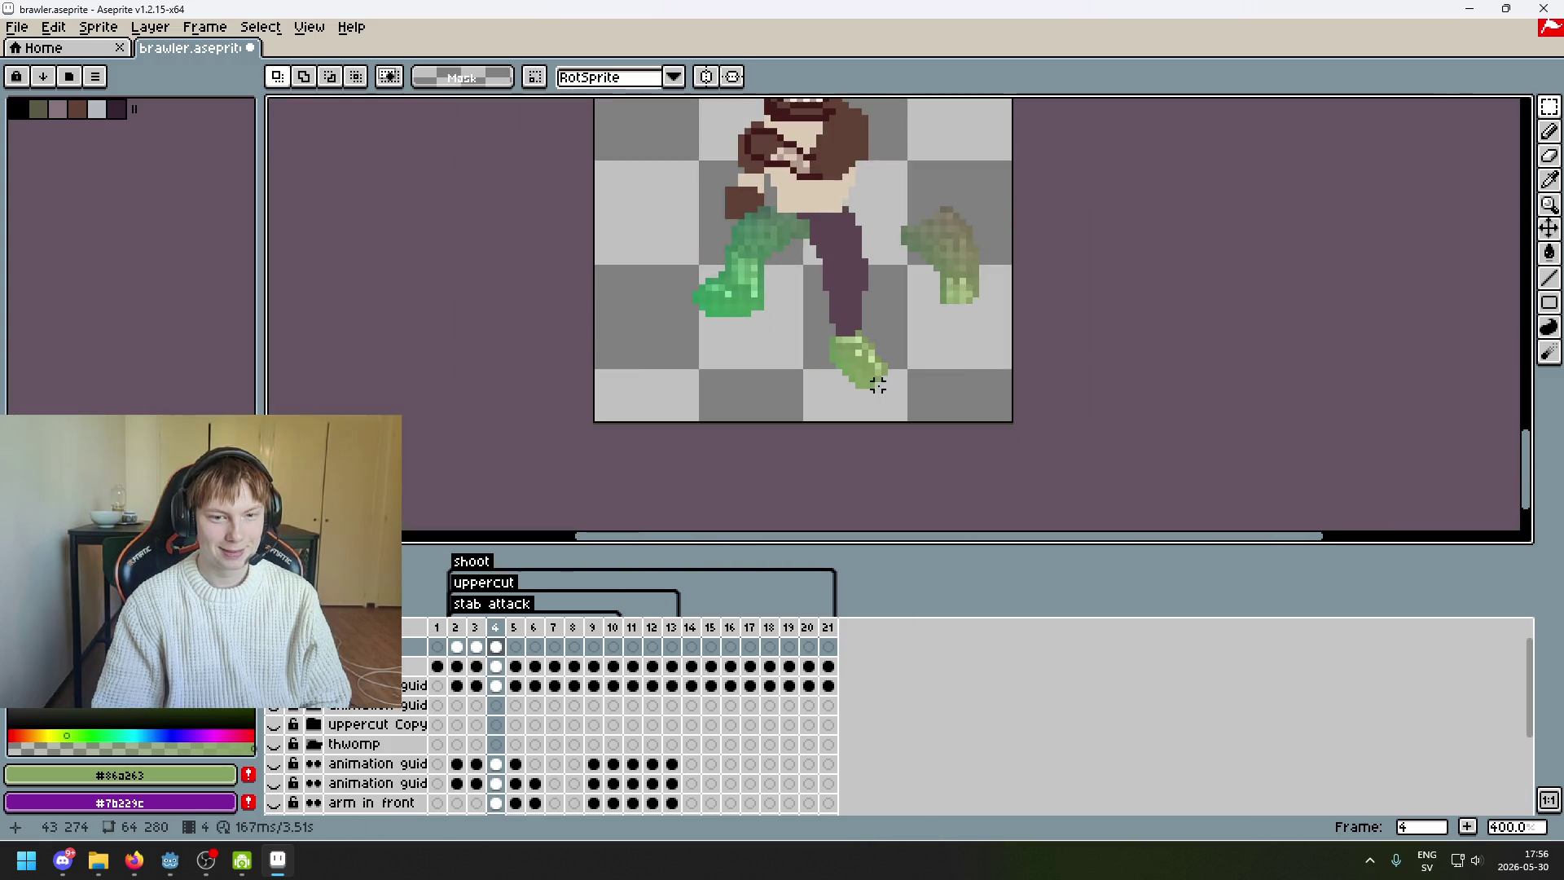
pyautogui.moveTo(904, 379); pyautogui.dragTo(895, 428)
pyautogui.scroll(6, 896, 391)
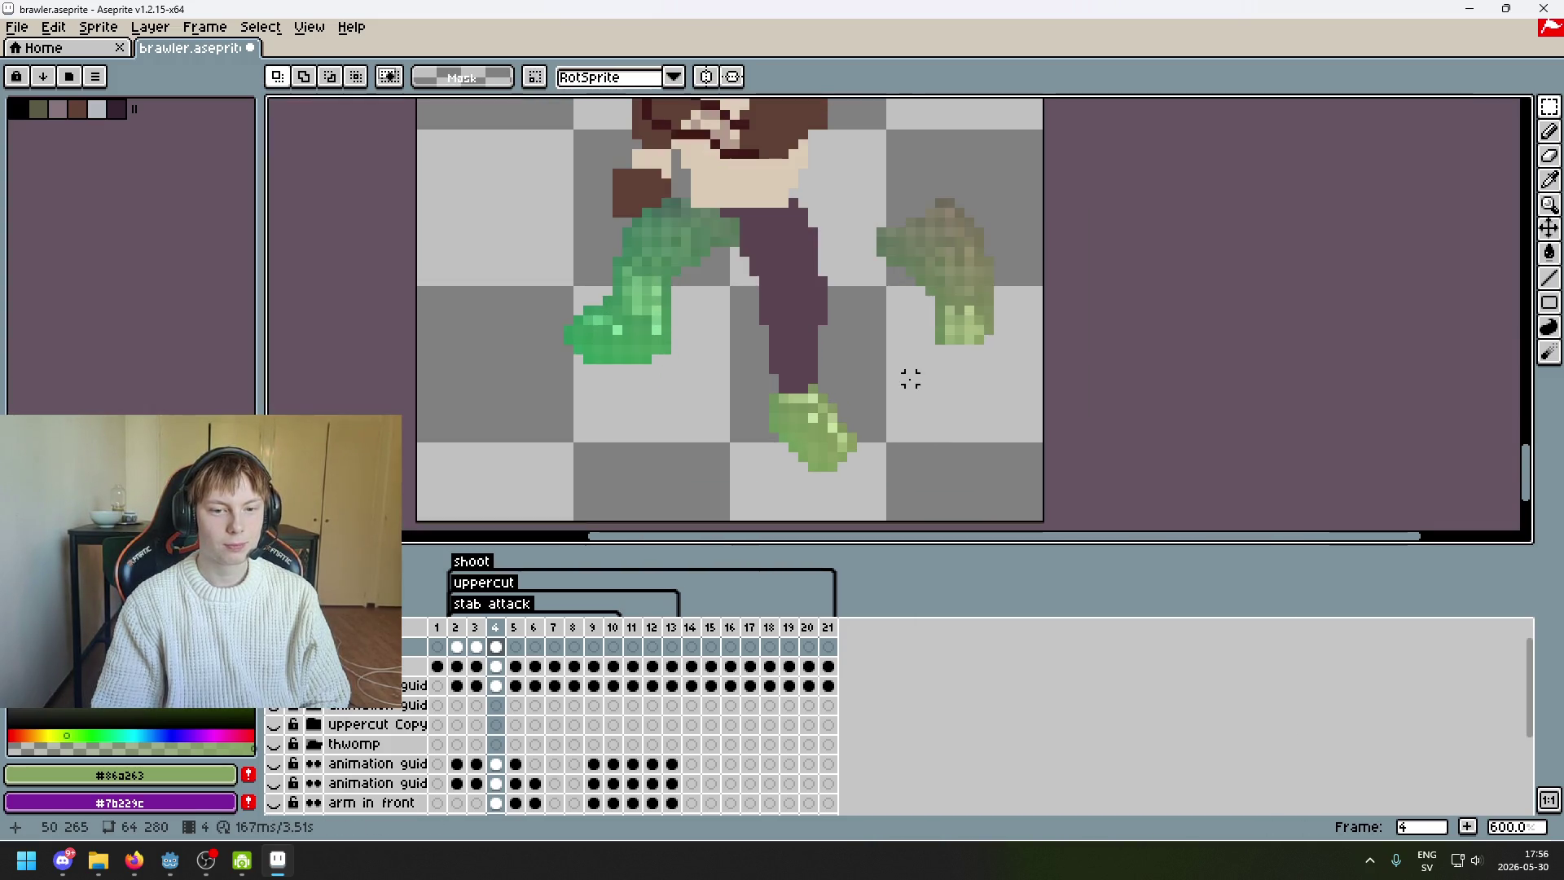
pyautogui.scroll(-4, 985, 353)
# - Move the green foot left and up to sit directly beneath the purple leg
pyautogui.moveTo(926, 306); pyautogui.dragTo(899, 277)
pyautogui.moveTo(1018, 321); pyautogui.dragTo(855, 338)
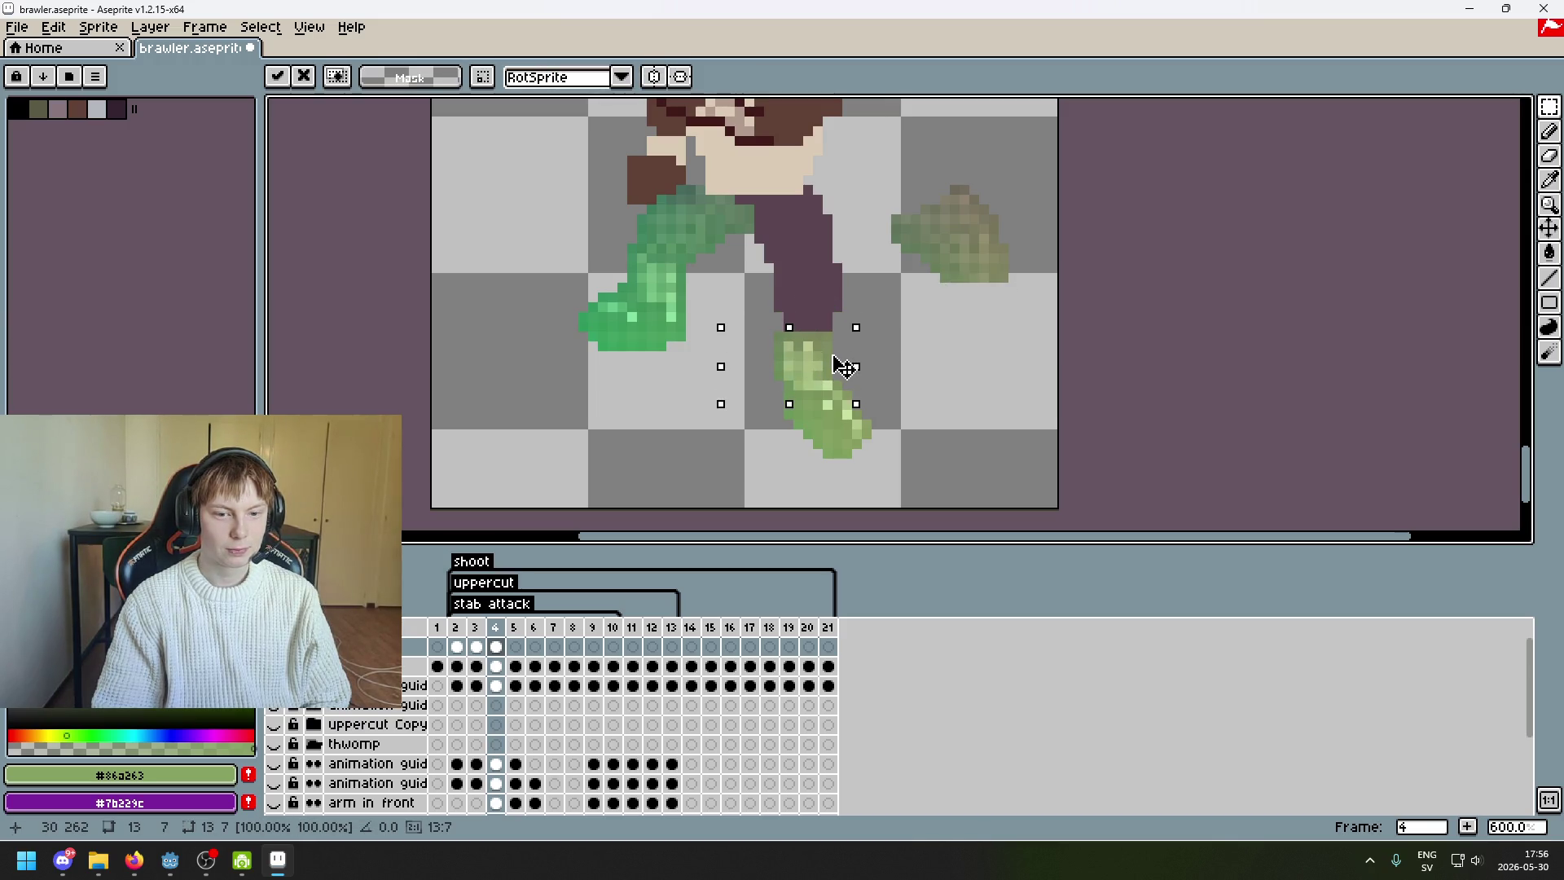
pyautogui.moveTo(833, 356)
pyautogui.mouseDown()
pyautogui.moveTo(839, 301)
pyautogui.moveTo(839, 328)
pyautogui.mouseUp()
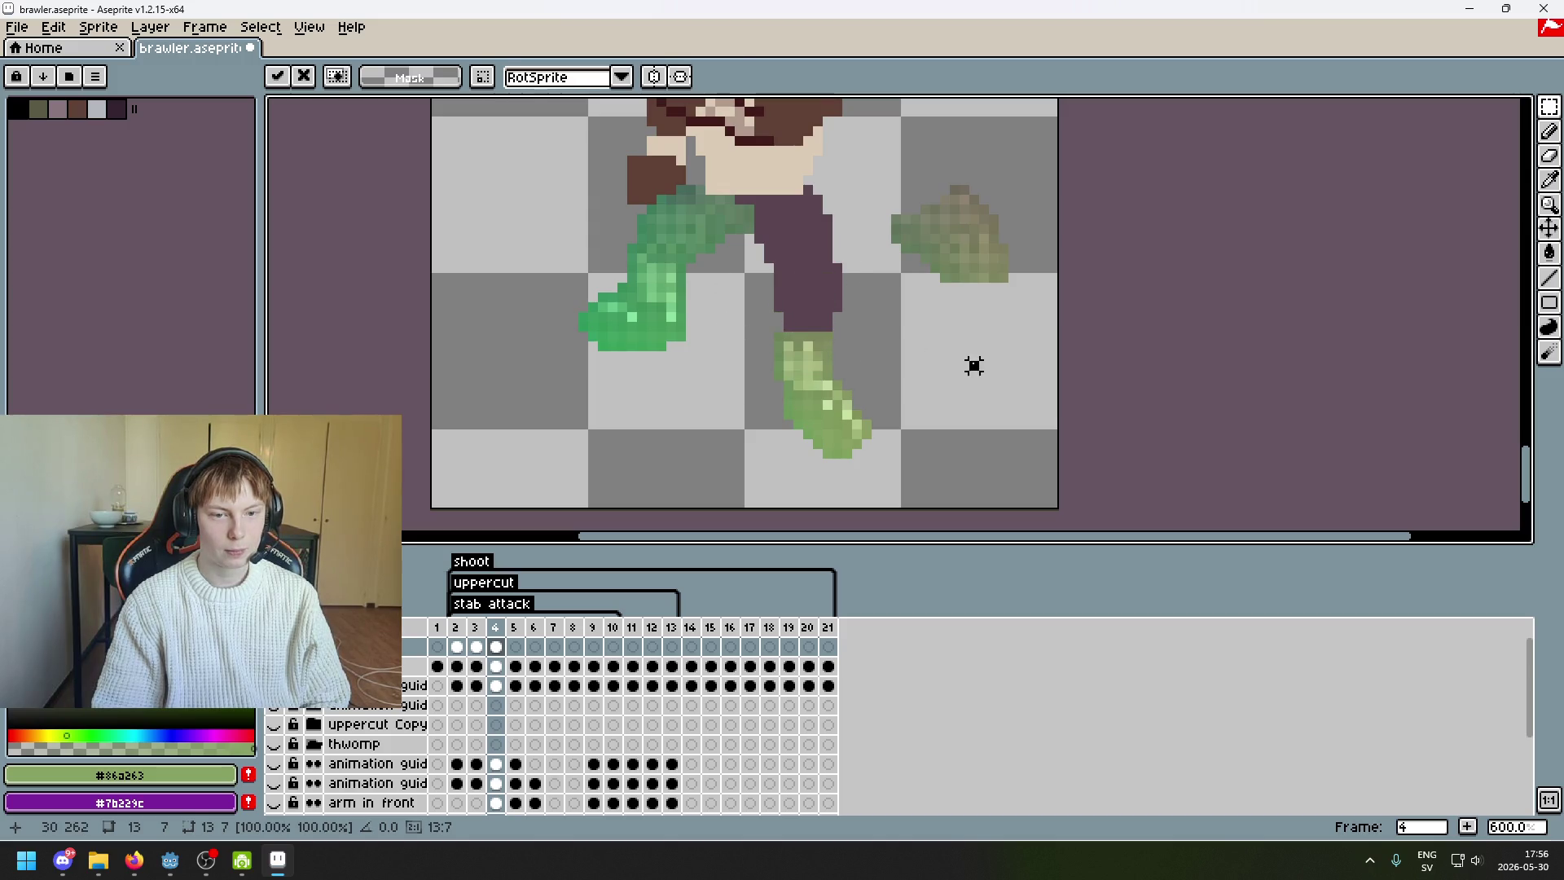
pyautogui.press(',')
pyautogui.press('.')
pyautogui.moveTo(974, 364); pyautogui.dragTo(950, 472)
pyautogui.scroll(3, 981, 425)
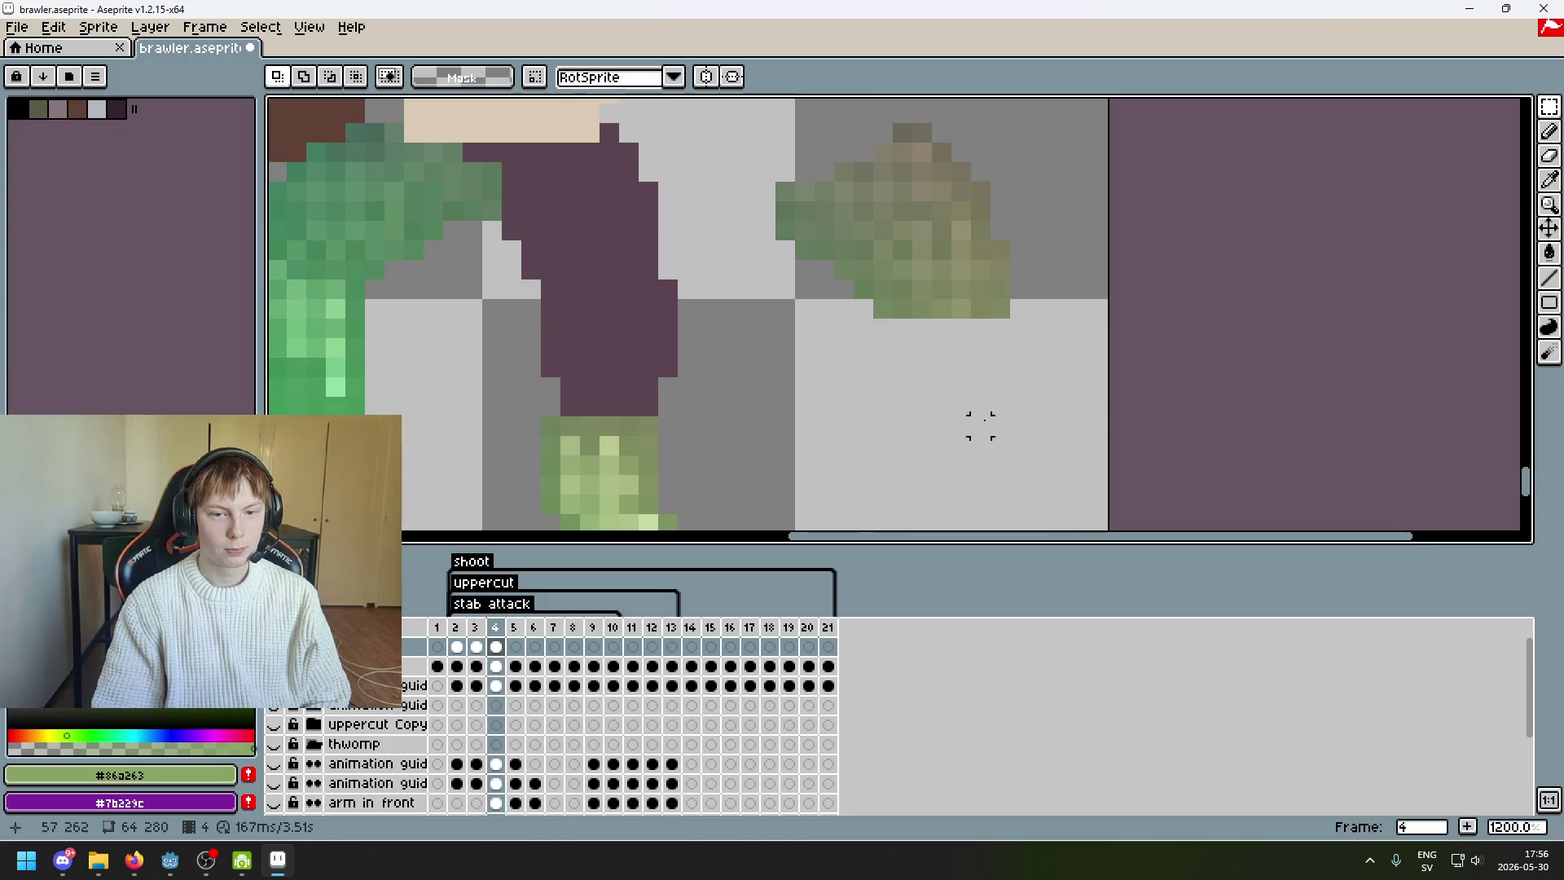
pyautogui.scroll(-2, 981, 425)
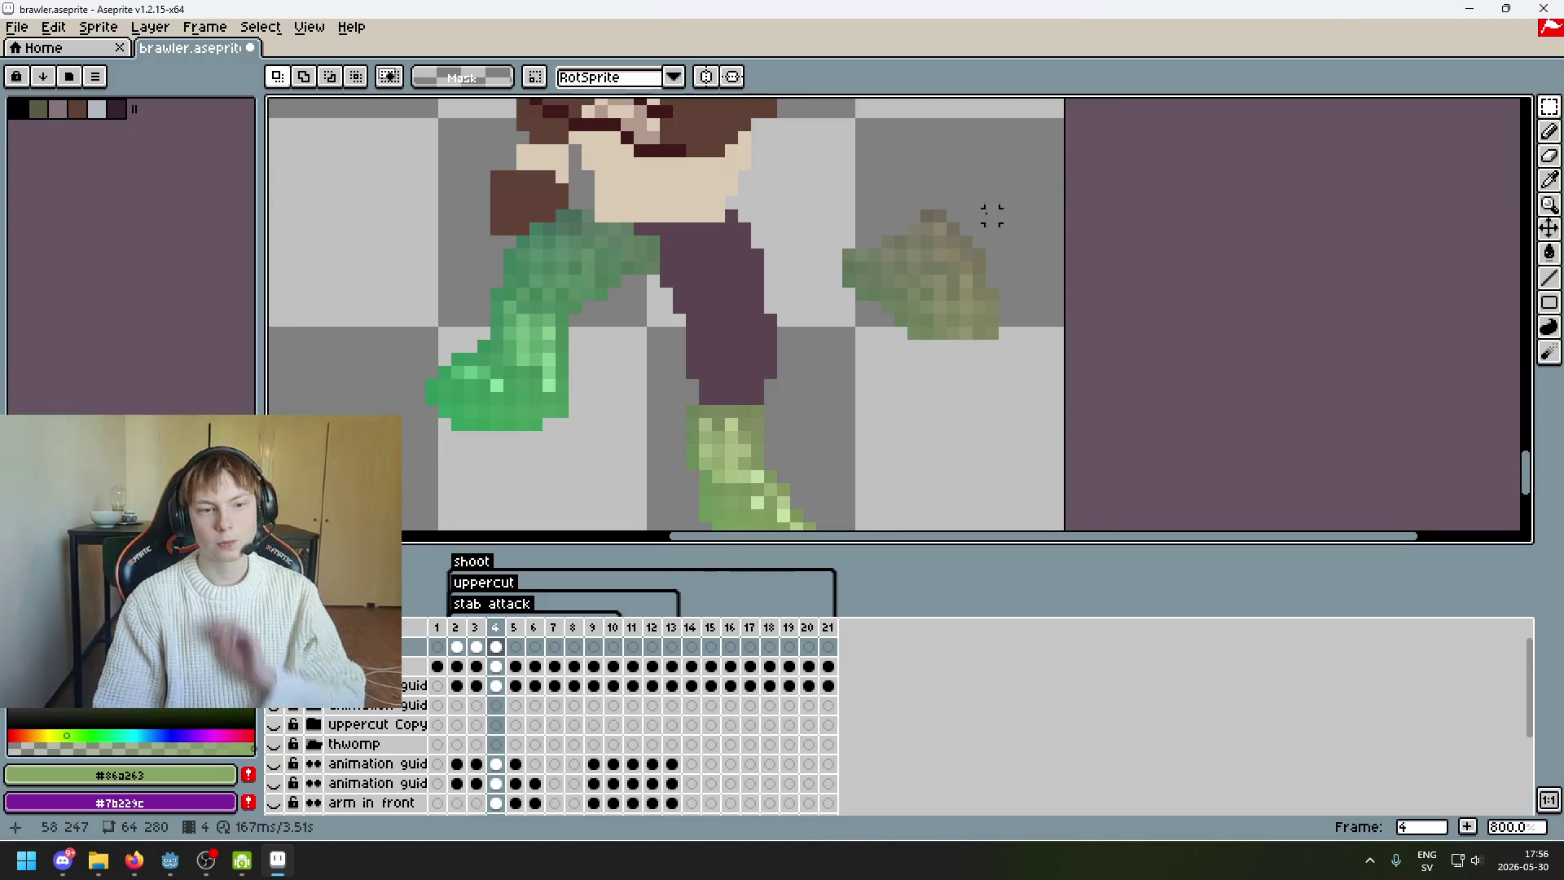
pyautogui.moveTo(1548, 107)
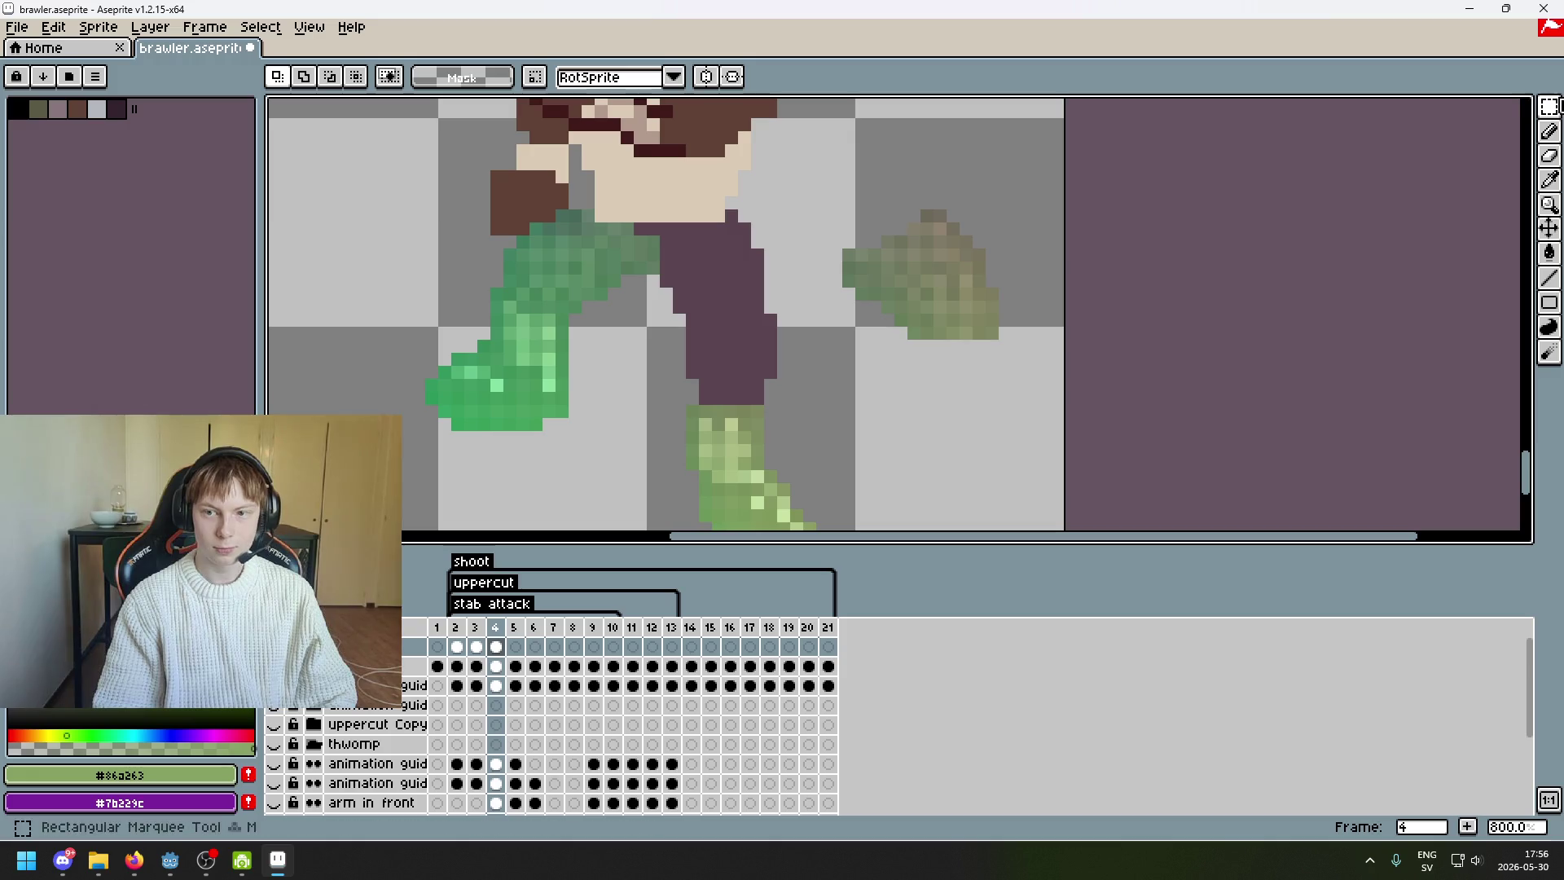
# - Freehand-select a few green pixels and move them left onto the body
pyautogui.hotkey('shift', 'q')
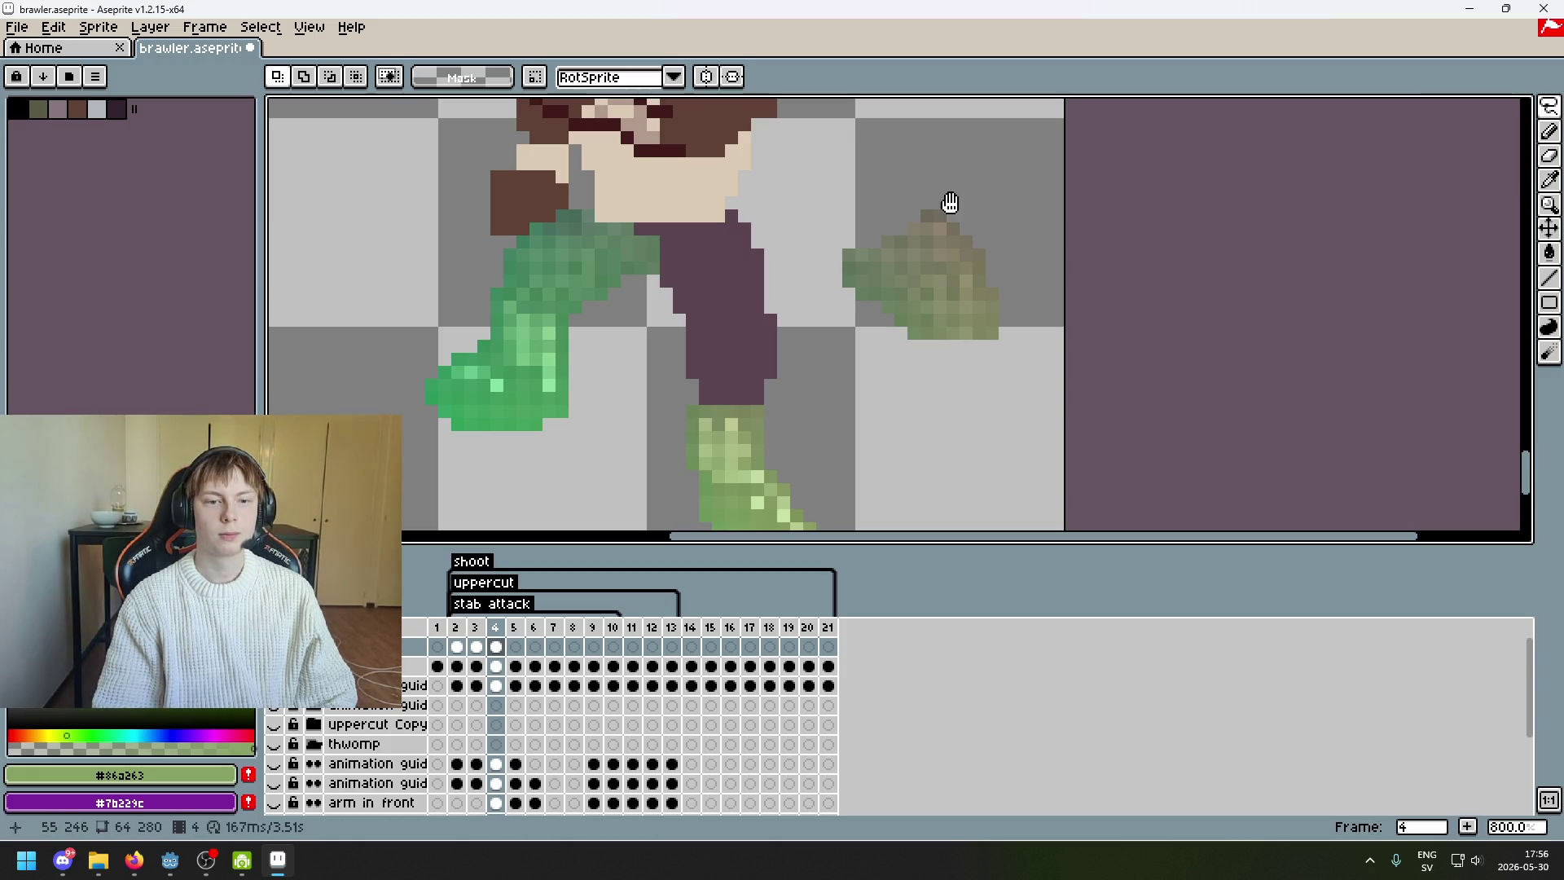
pyautogui.scroll(2, 949, 202)
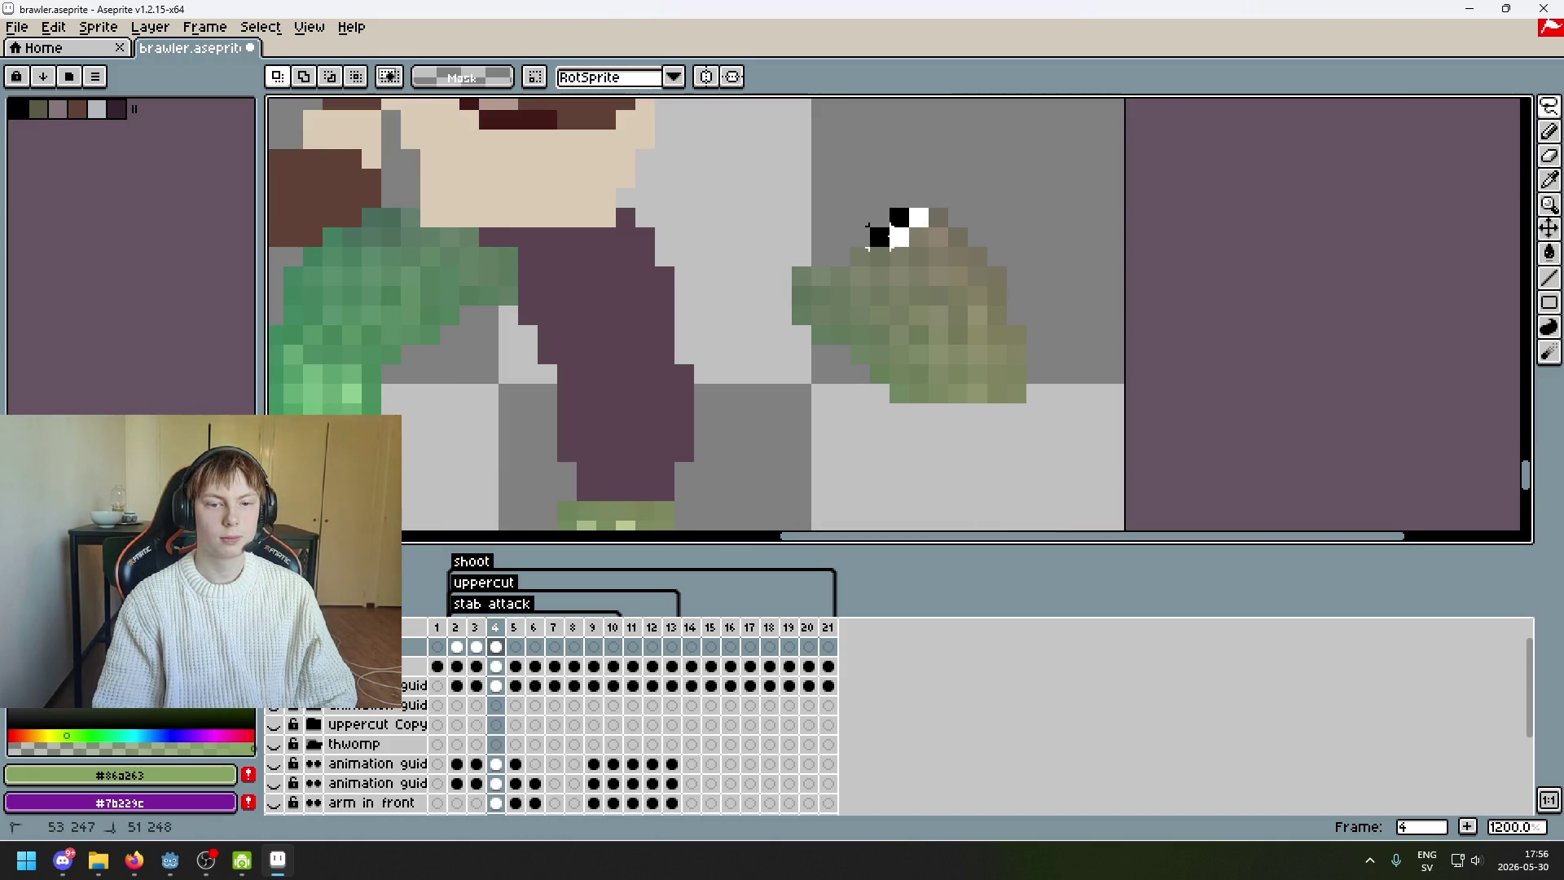
pyautogui.moveTo(826, 276); pyautogui.dragTo(616, 276)
pyautogui.hotkey('ctrl', 'z')
pyautogui.hotkey('ctrl', 'd')
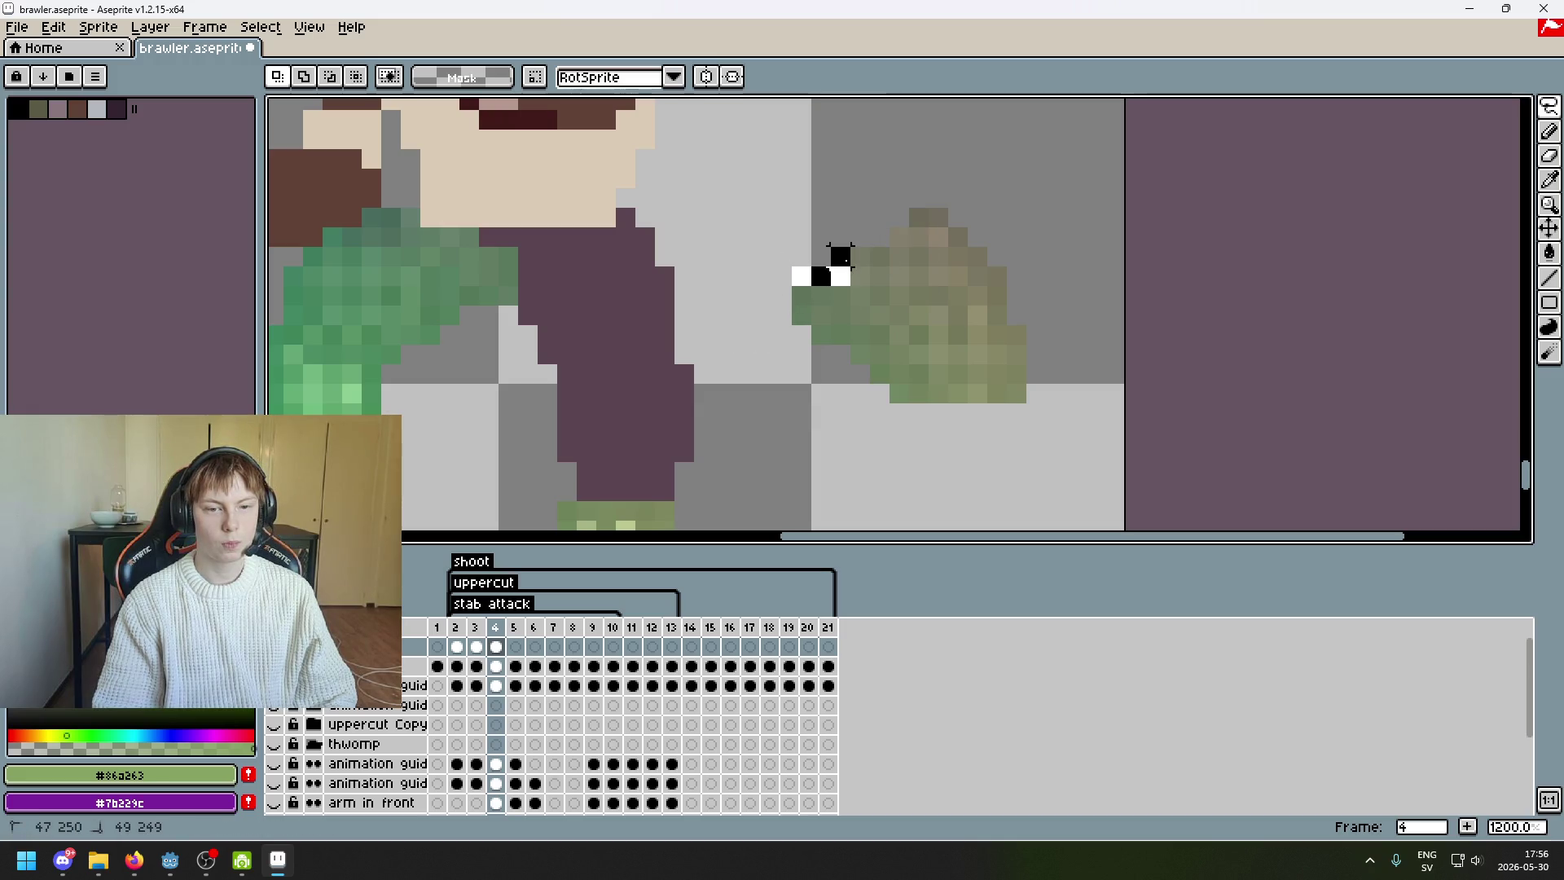
pyautogui.moveTo(919, 213)
pyautogui.mouseDown()
pyautogui.moveTo(872, 251)
pyautogui.moveTo(739, 236)
pyautogui.moveTo(621, 262)
pyautogui.moveTo(635, 236)
pyautogui.moveTo(612, 256)
pyautogui.moveTo(686, 256)
pyautogui.mouseUp()
pyautogui.click(799, 216)
# - Try nudging a small green strip on the body, undo it, then switch to the browser
pyautogui.click(1549, 106)
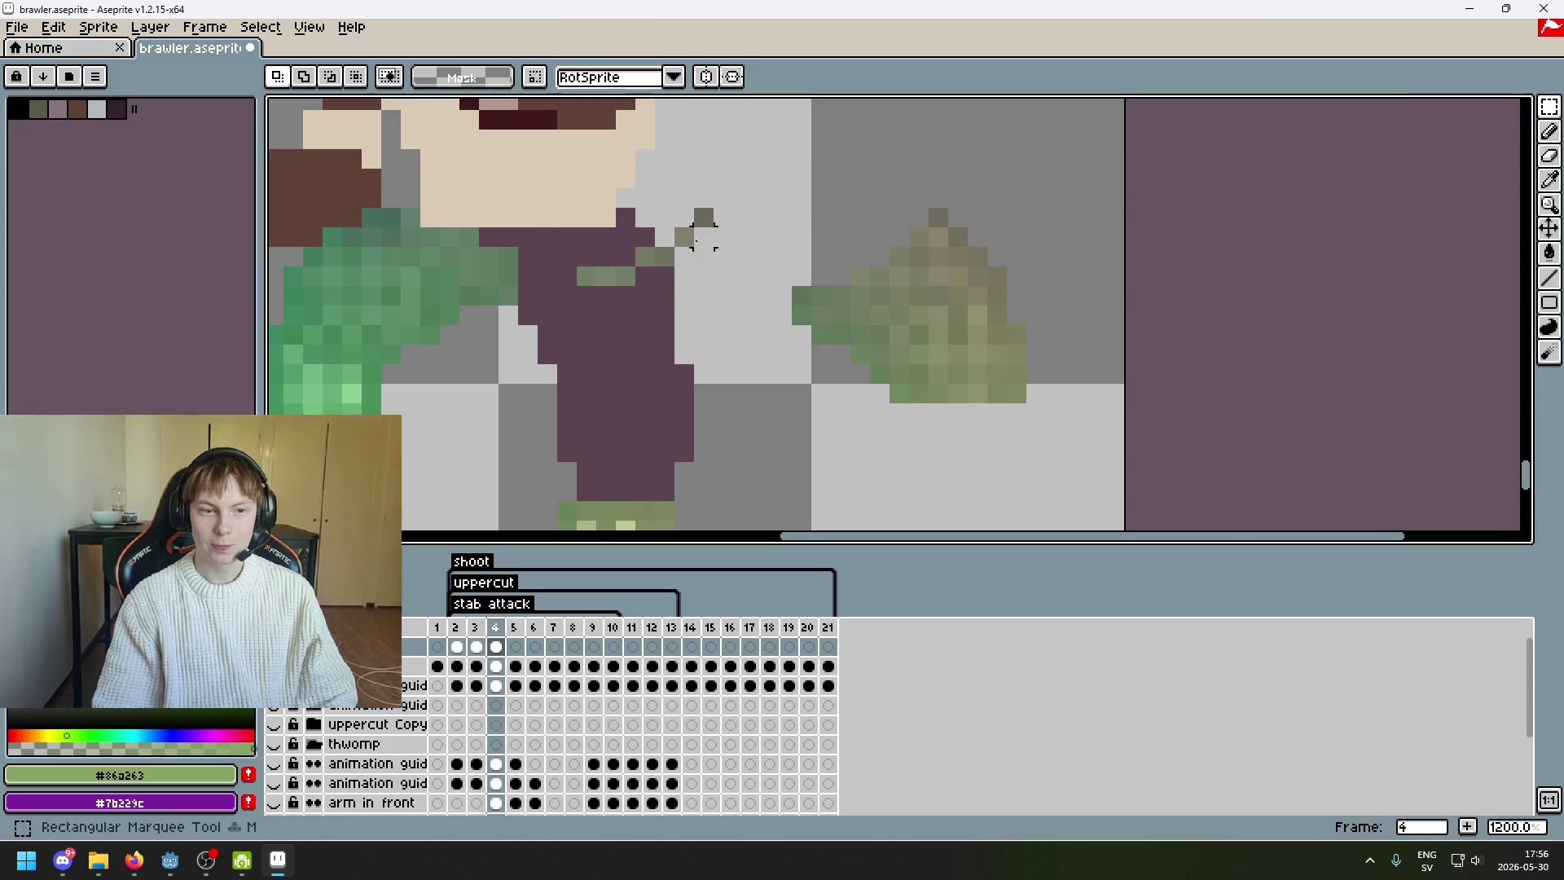
pyautogui.scroll(3, 725, 234)
pyautogui.moveTo(785, 275); pyautogui.dragTo(1027, 399)
pyautogui.press('Left')
pyautogui.hotkey('ctrl', 'z')
pyautogui.click(729, 454)
pyautogui.moveTo(877, 347)
pyautogui.mouseDown()
pyautogui.moveTo(806, 325)
pyautogui.moveTo(750, 339)
pyautogui.moveTo(750, 313)
pyautogui.mouseUp()
pyautogui.hotkey('ctrl', 'z')
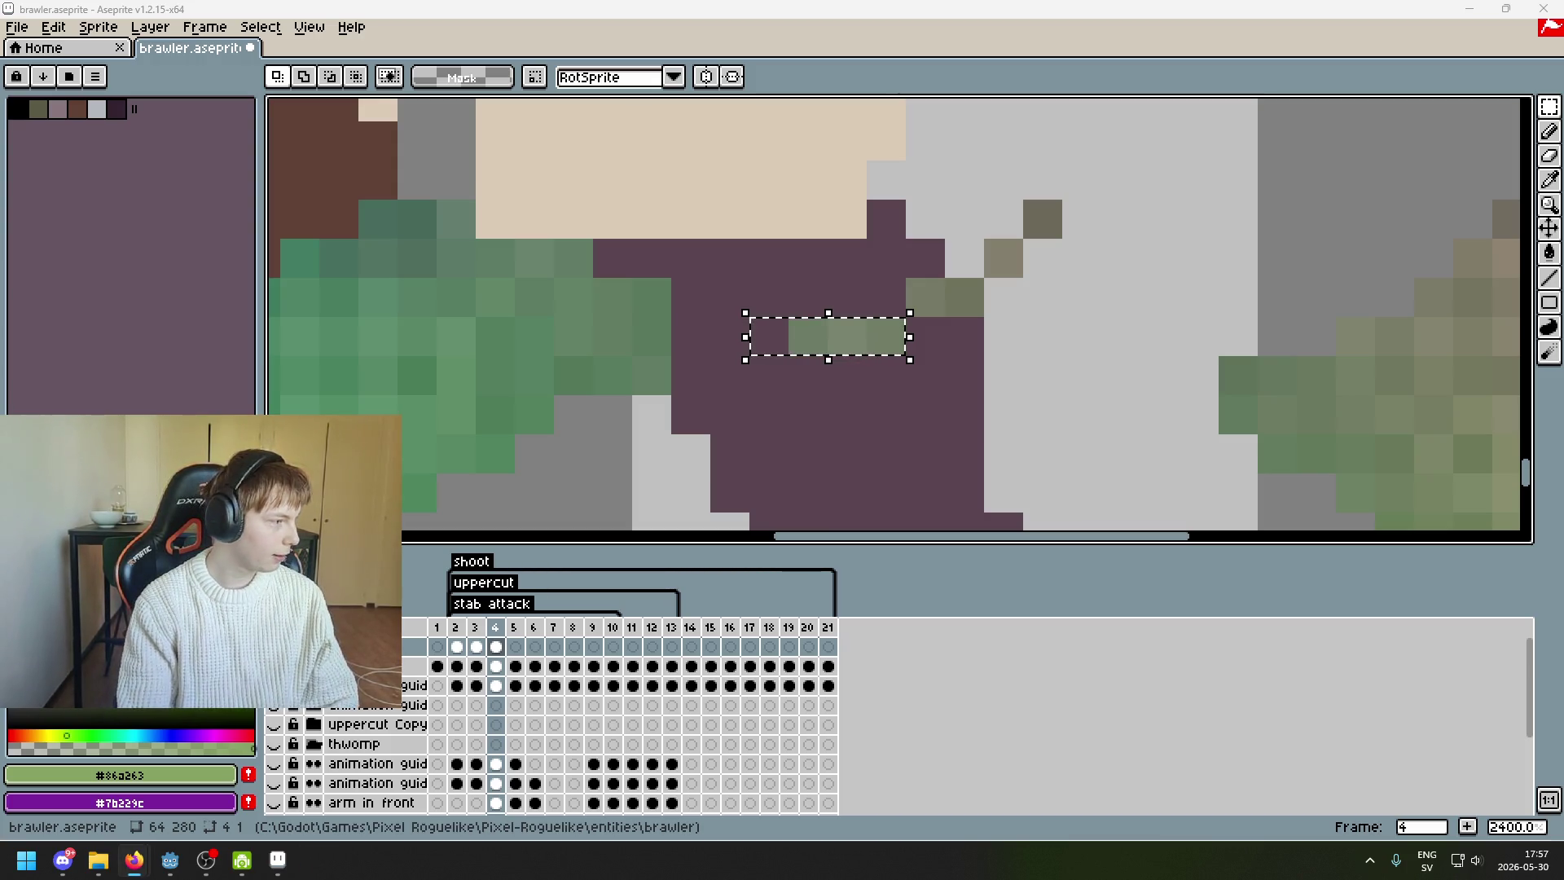
pyautogui.hotkey('alt', 'Tab')
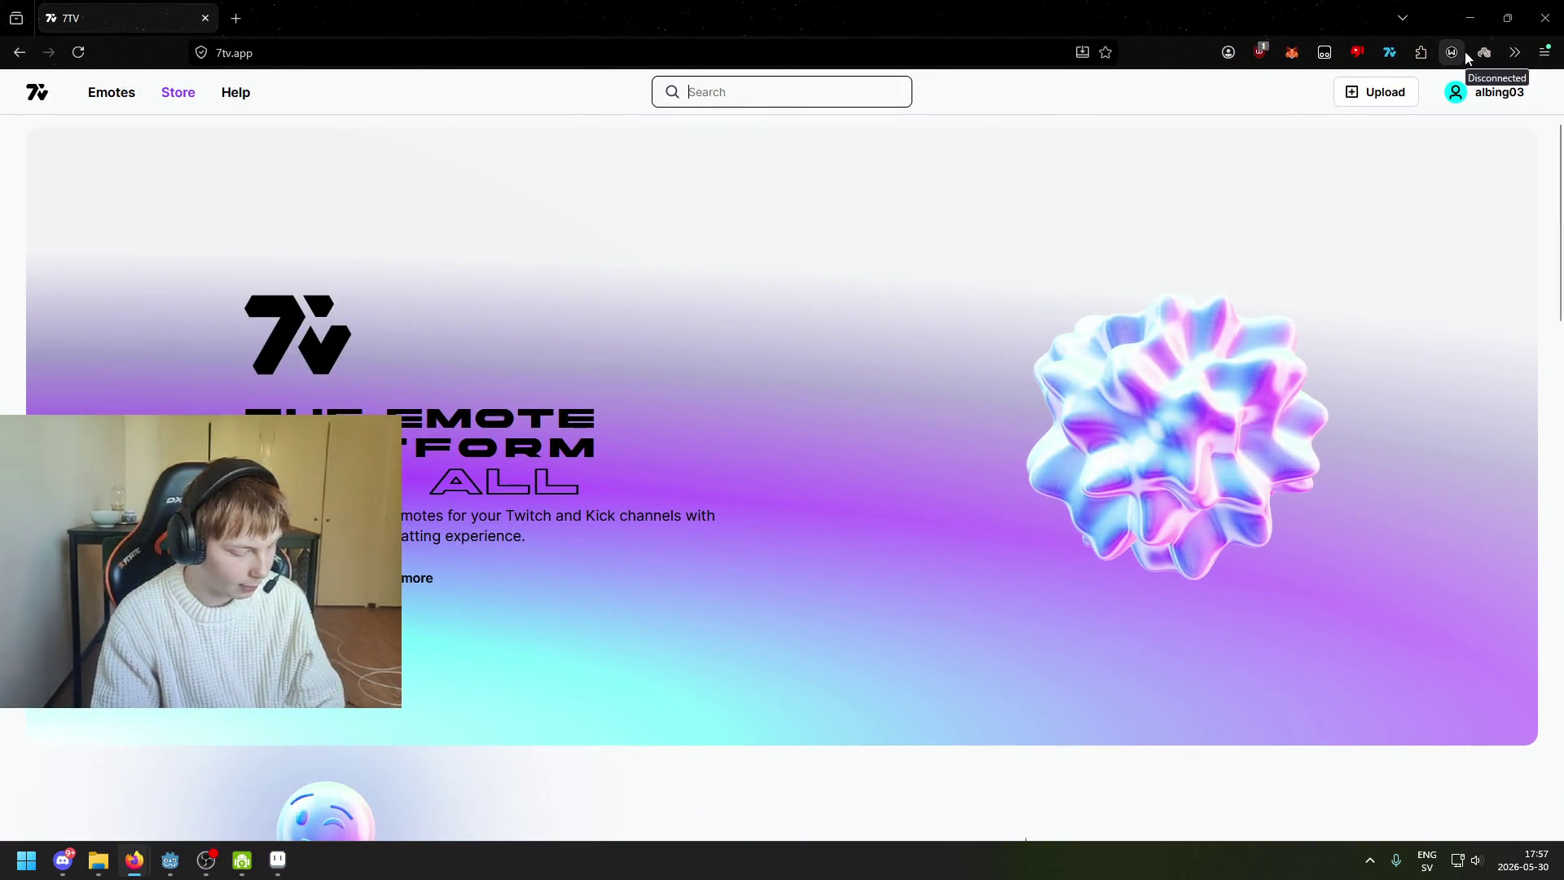
# - Search 7TV for 'gem' and view the GEM alarm, blue diamond Gem and GEM ALERT emotes
pyautogui.write('gem')
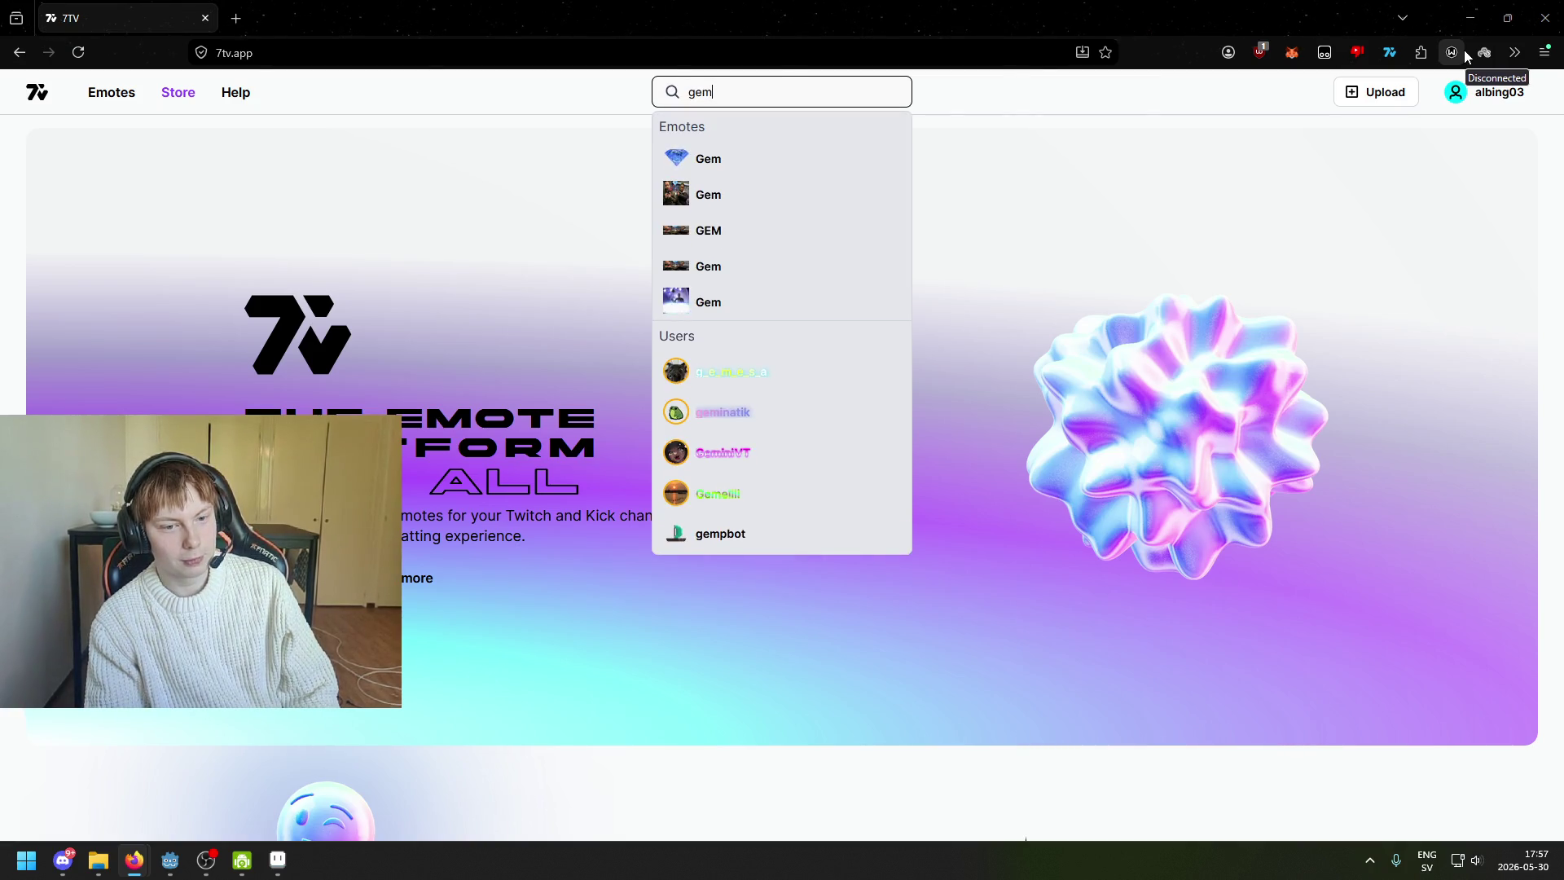
pyautogui.press('Return')
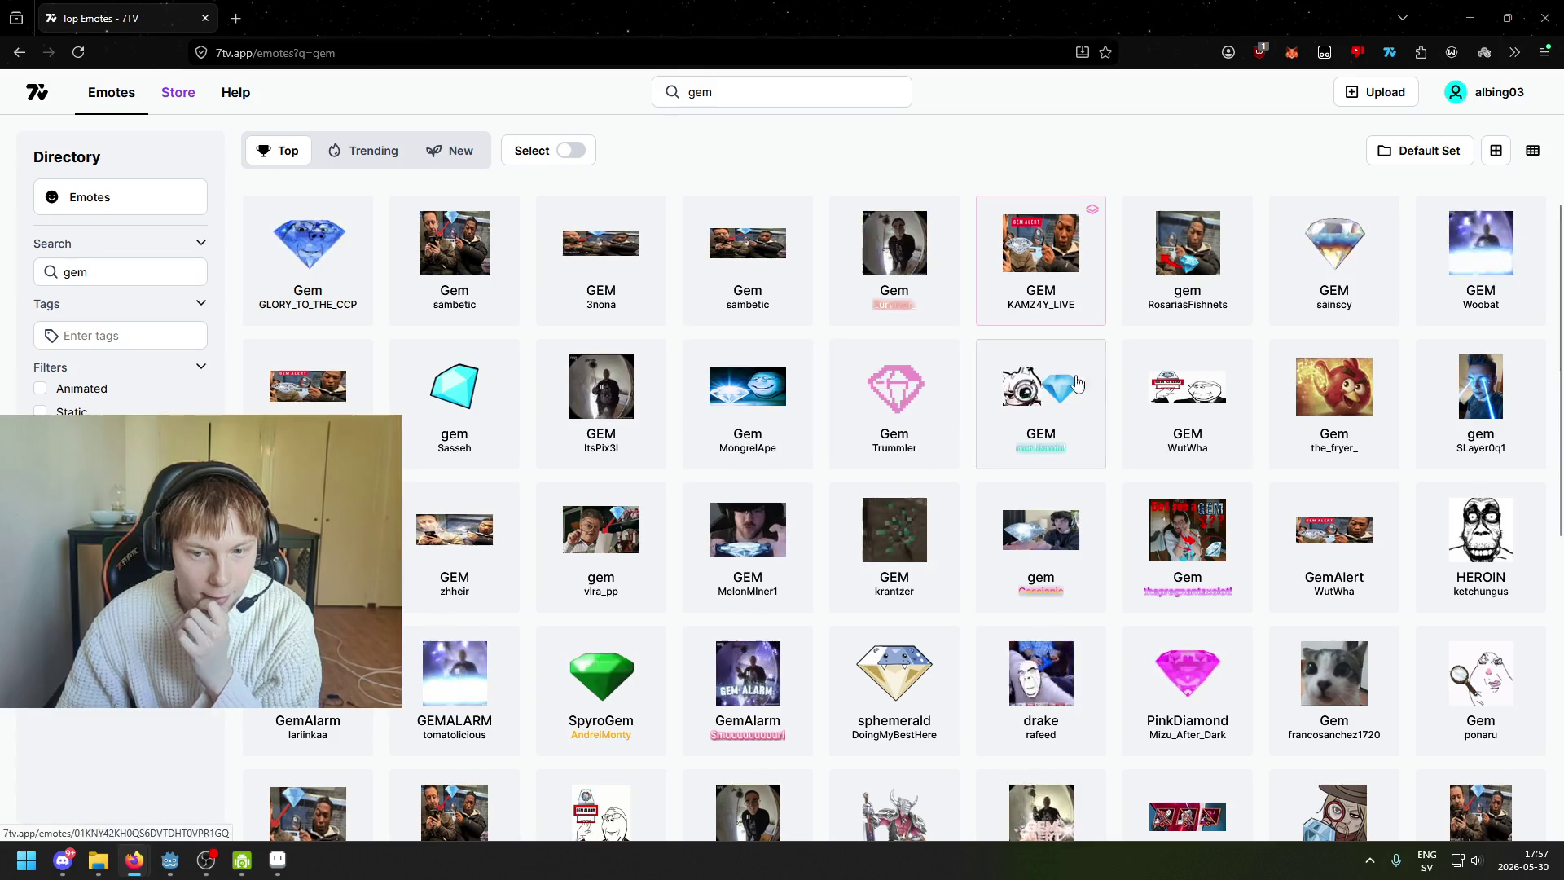
pyautogui.click(1194, 421)
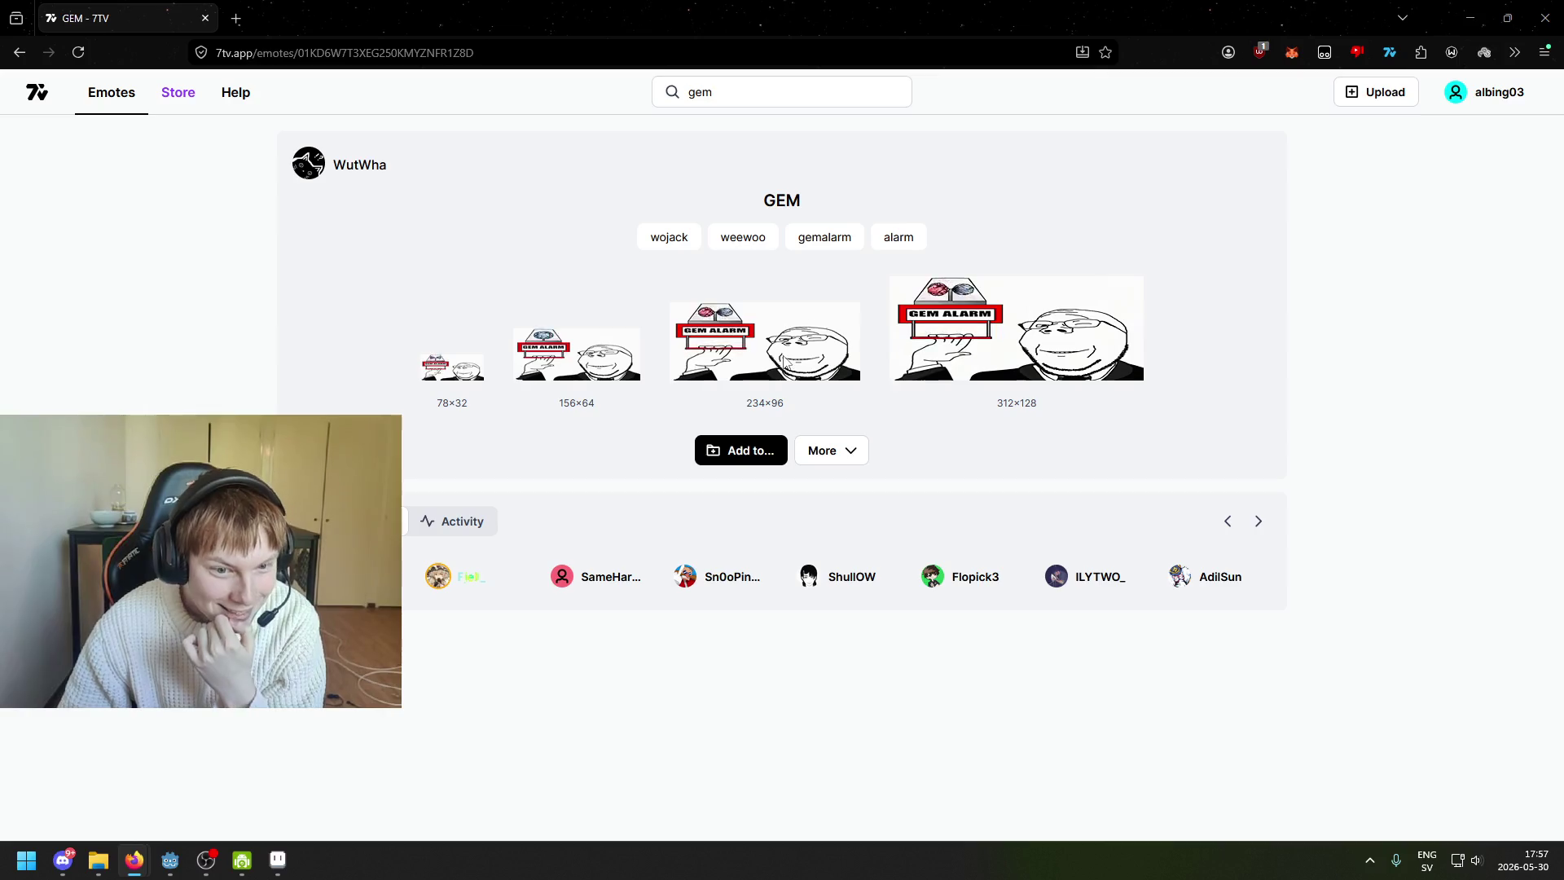
pyautogui.hotkey('alt', 'Left')
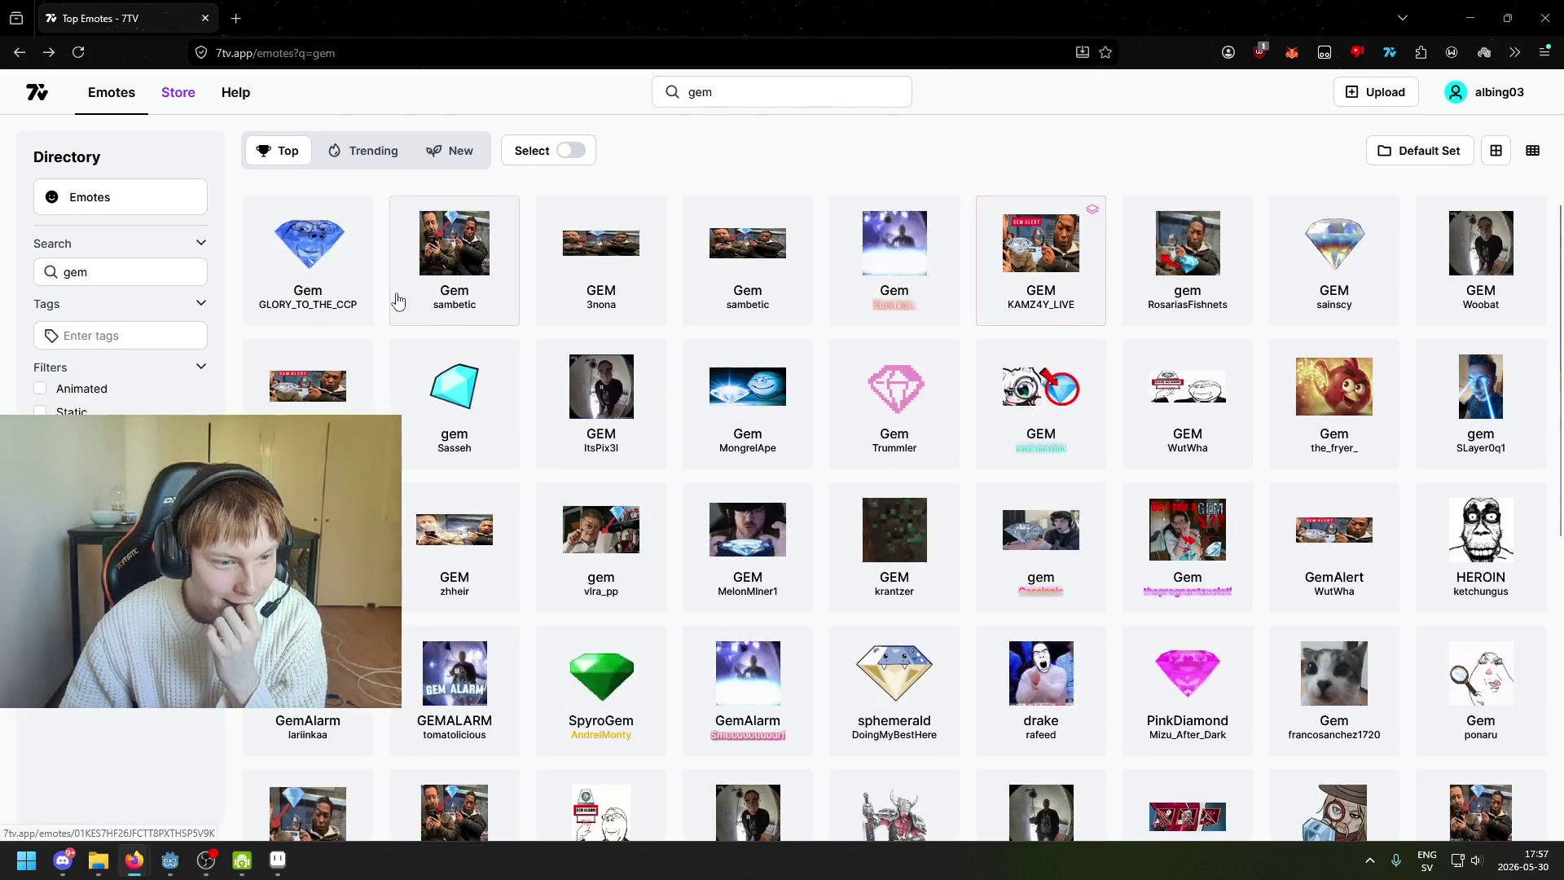
pyautogui.click(342, 277)
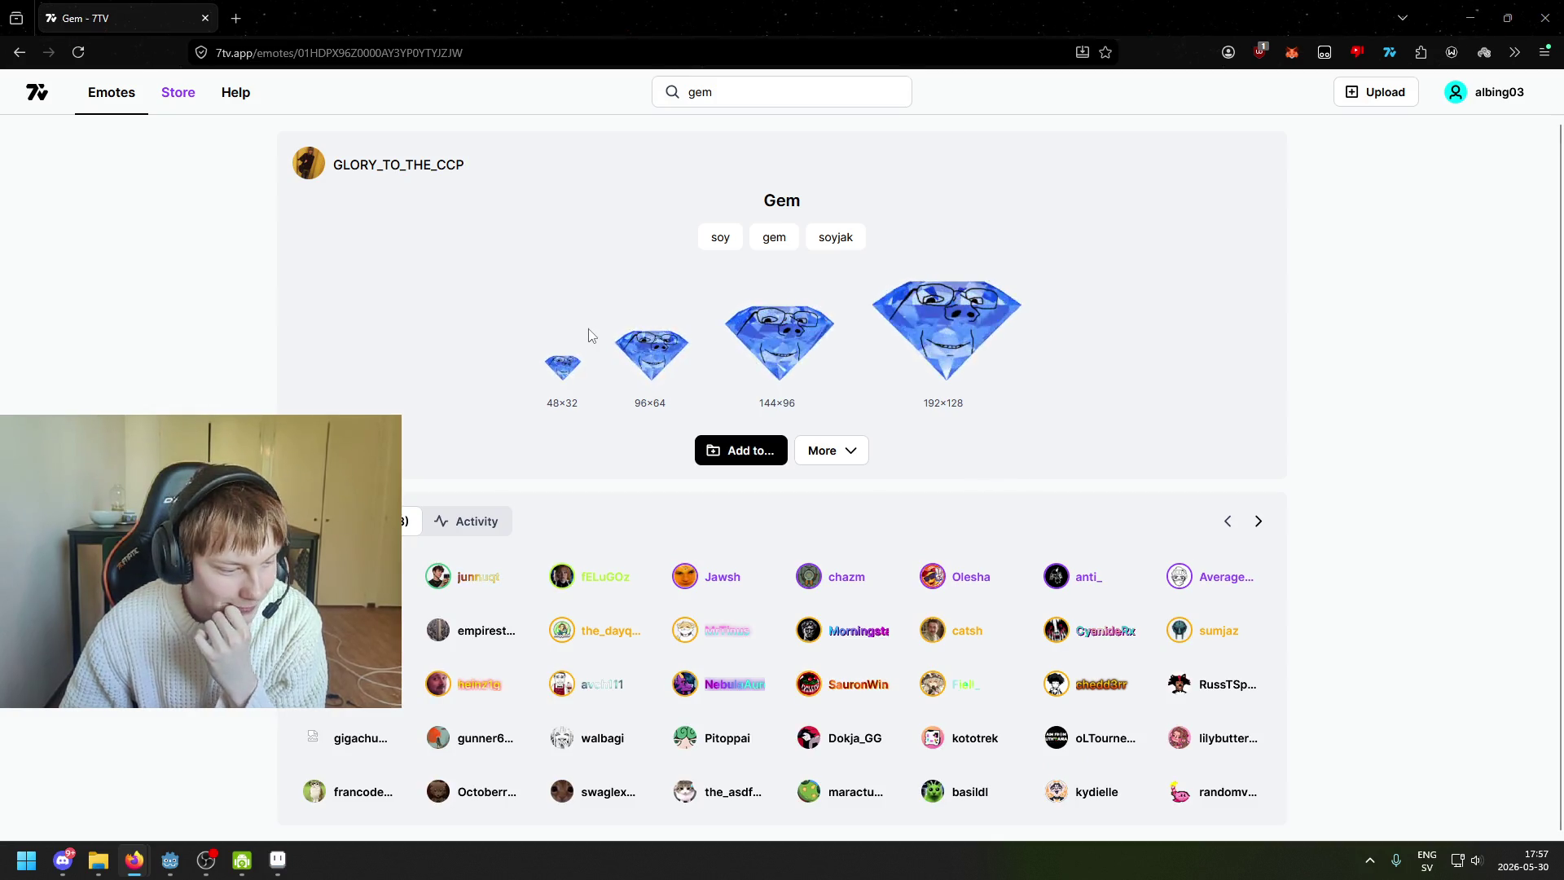
pyautogui.hotkey('alt', 'Left')
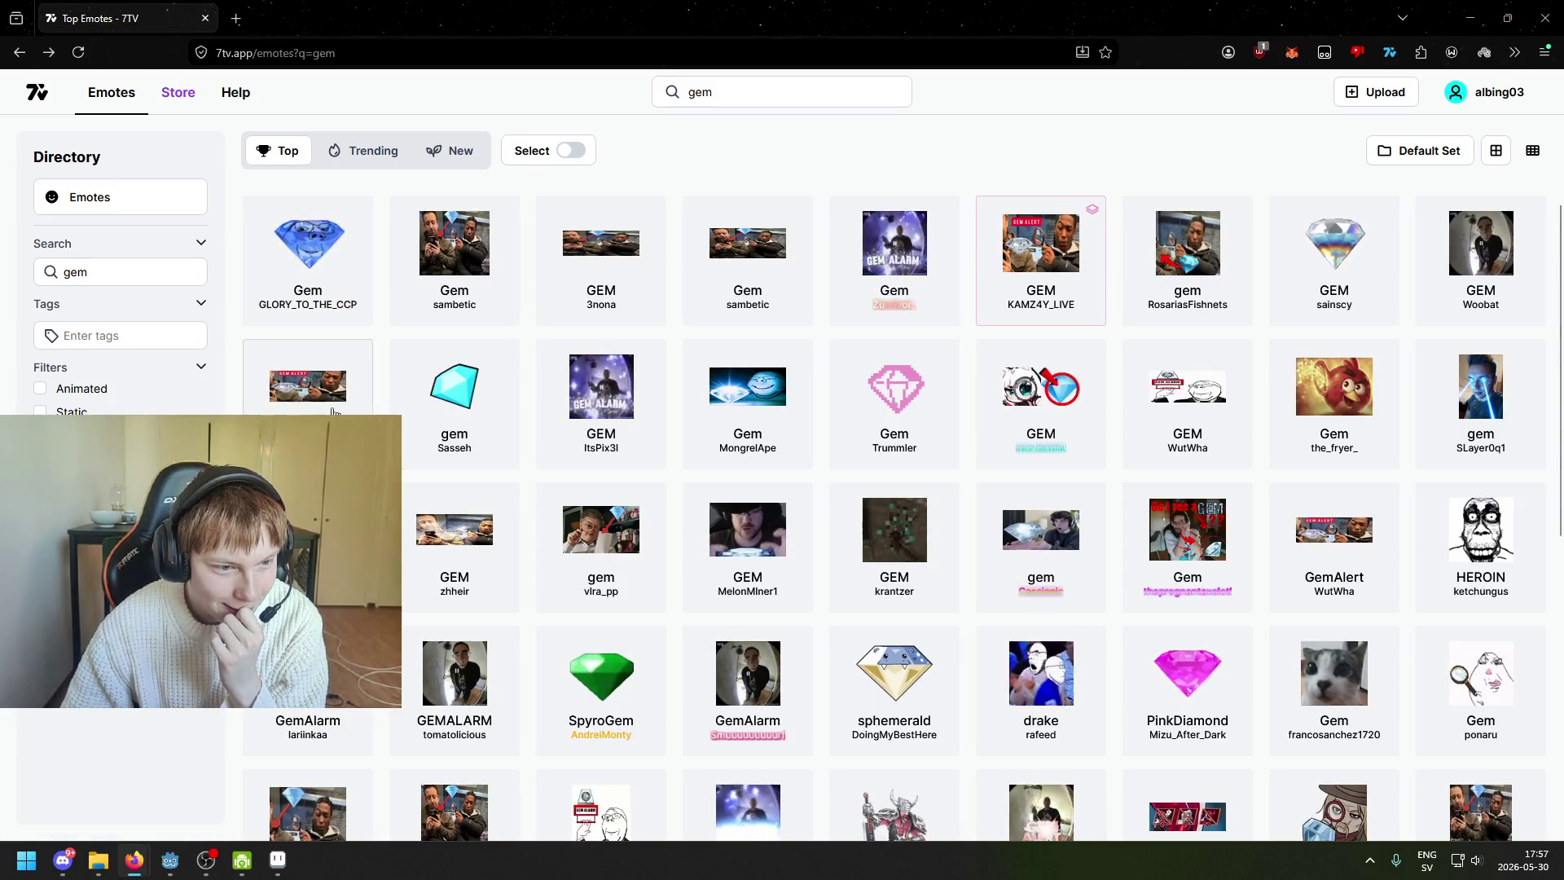
pyautogui.click(334, 411)
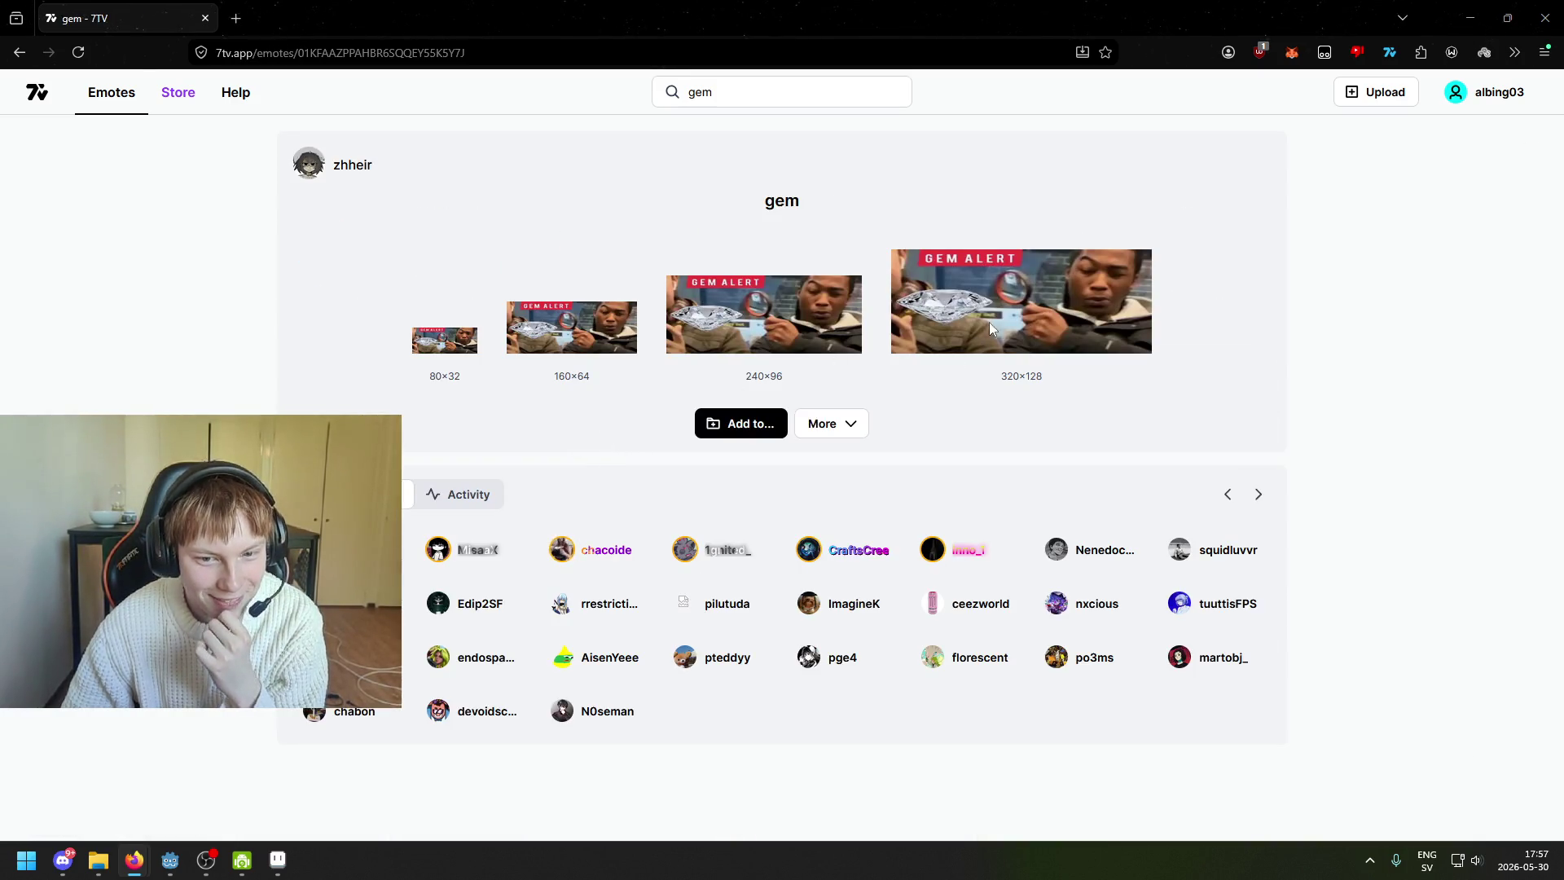
pyautogui.hotkey('alt', 'Left')
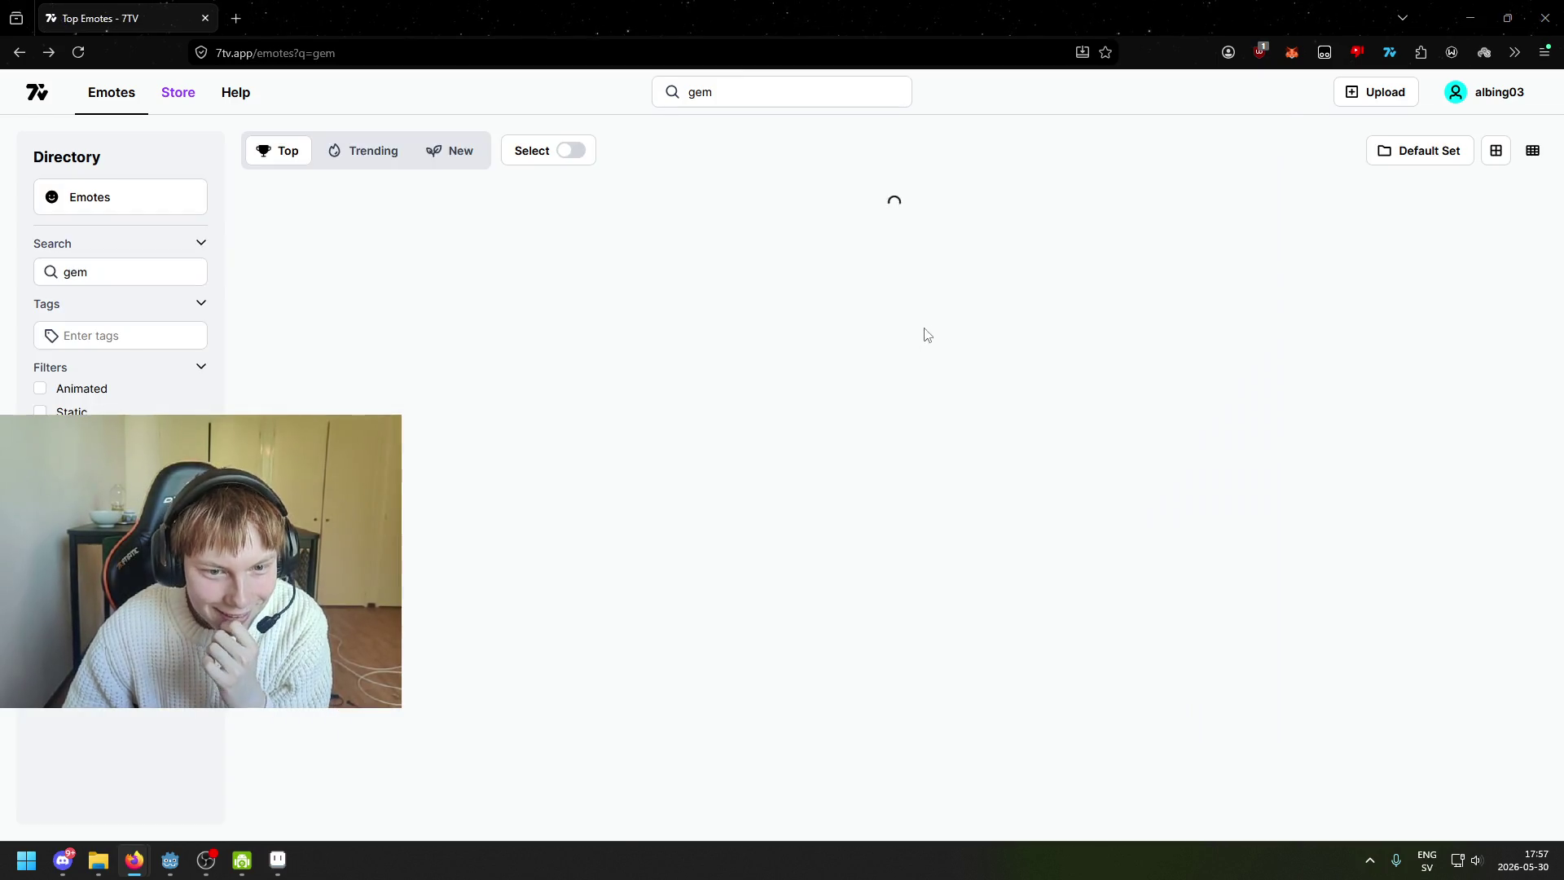
# - Scroll down through the rest of the gem emote results
pyautogui.scroll(-1, 730, 332)
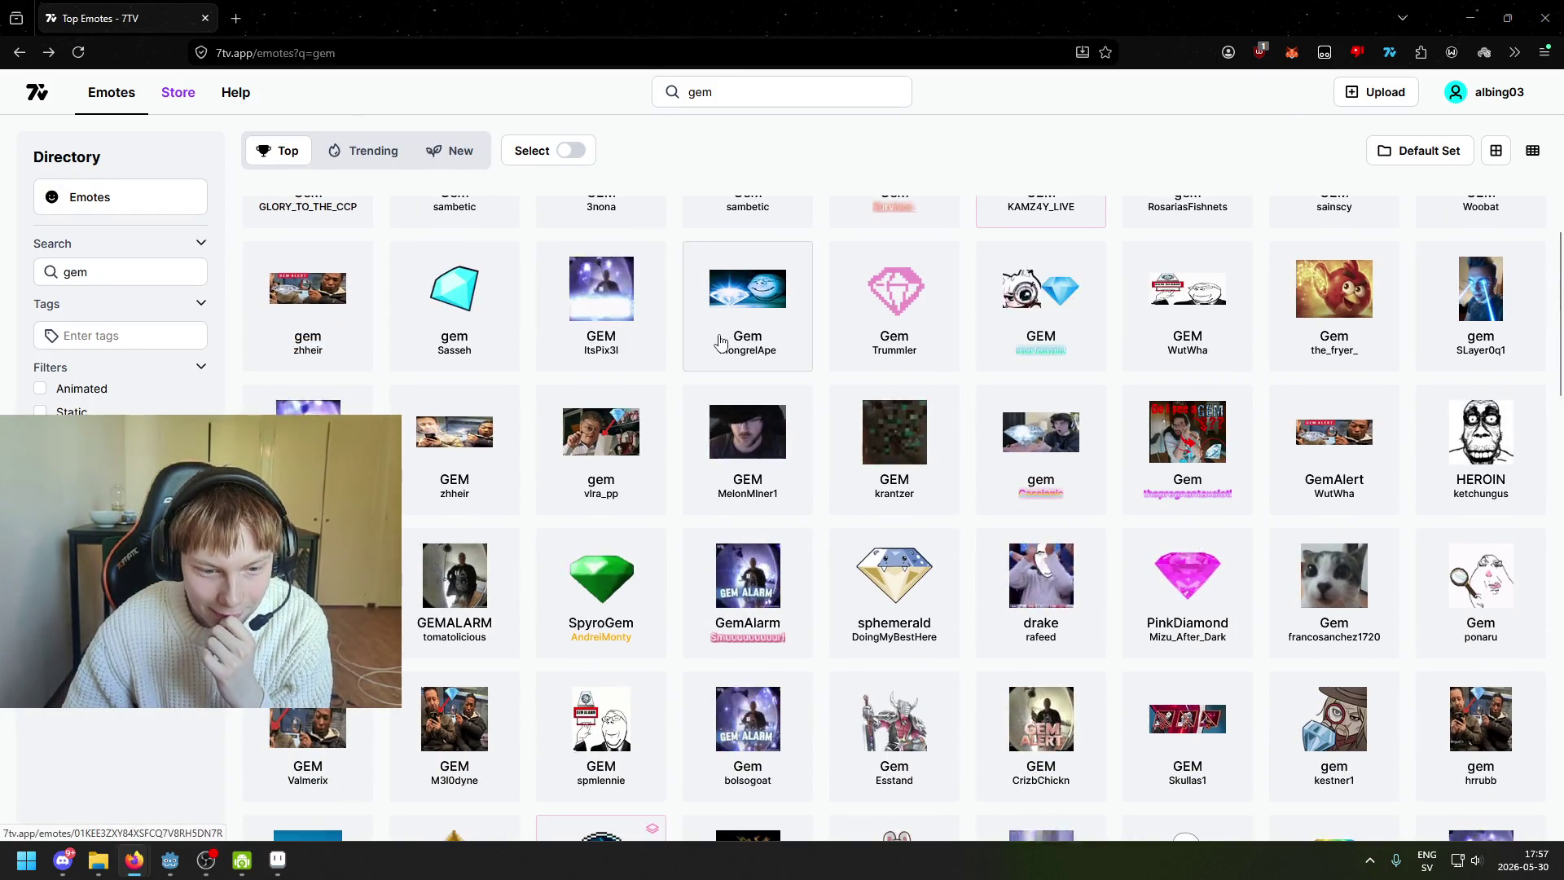
pyautogui.scroll(-1, 710, 349)
pyautogui.scroll(-3, 709, 349)
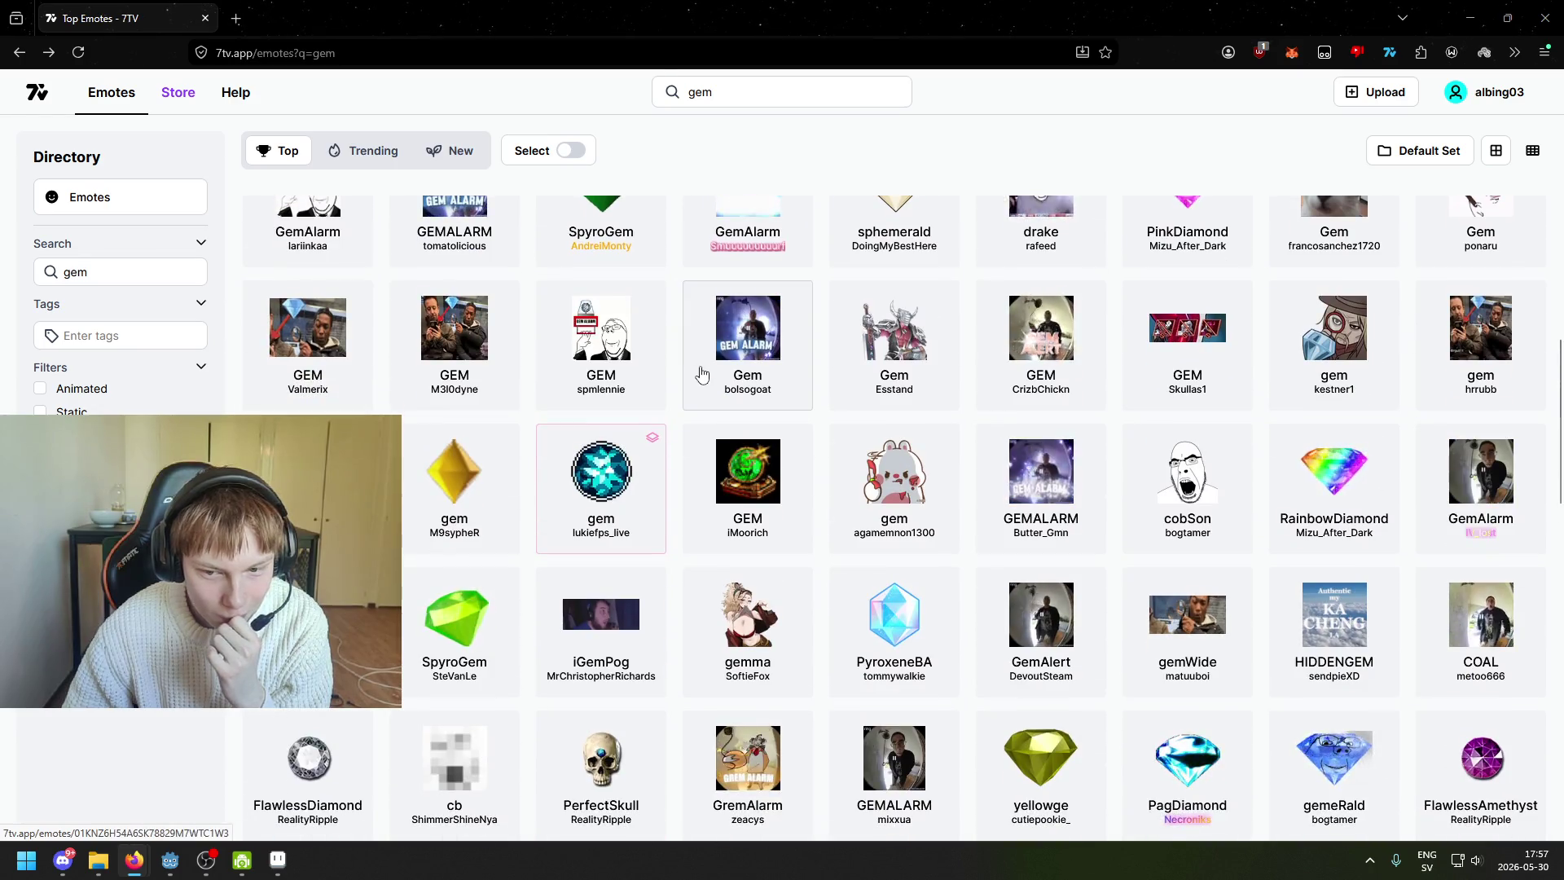
pyautogui.scroll(-3, 701, 374)
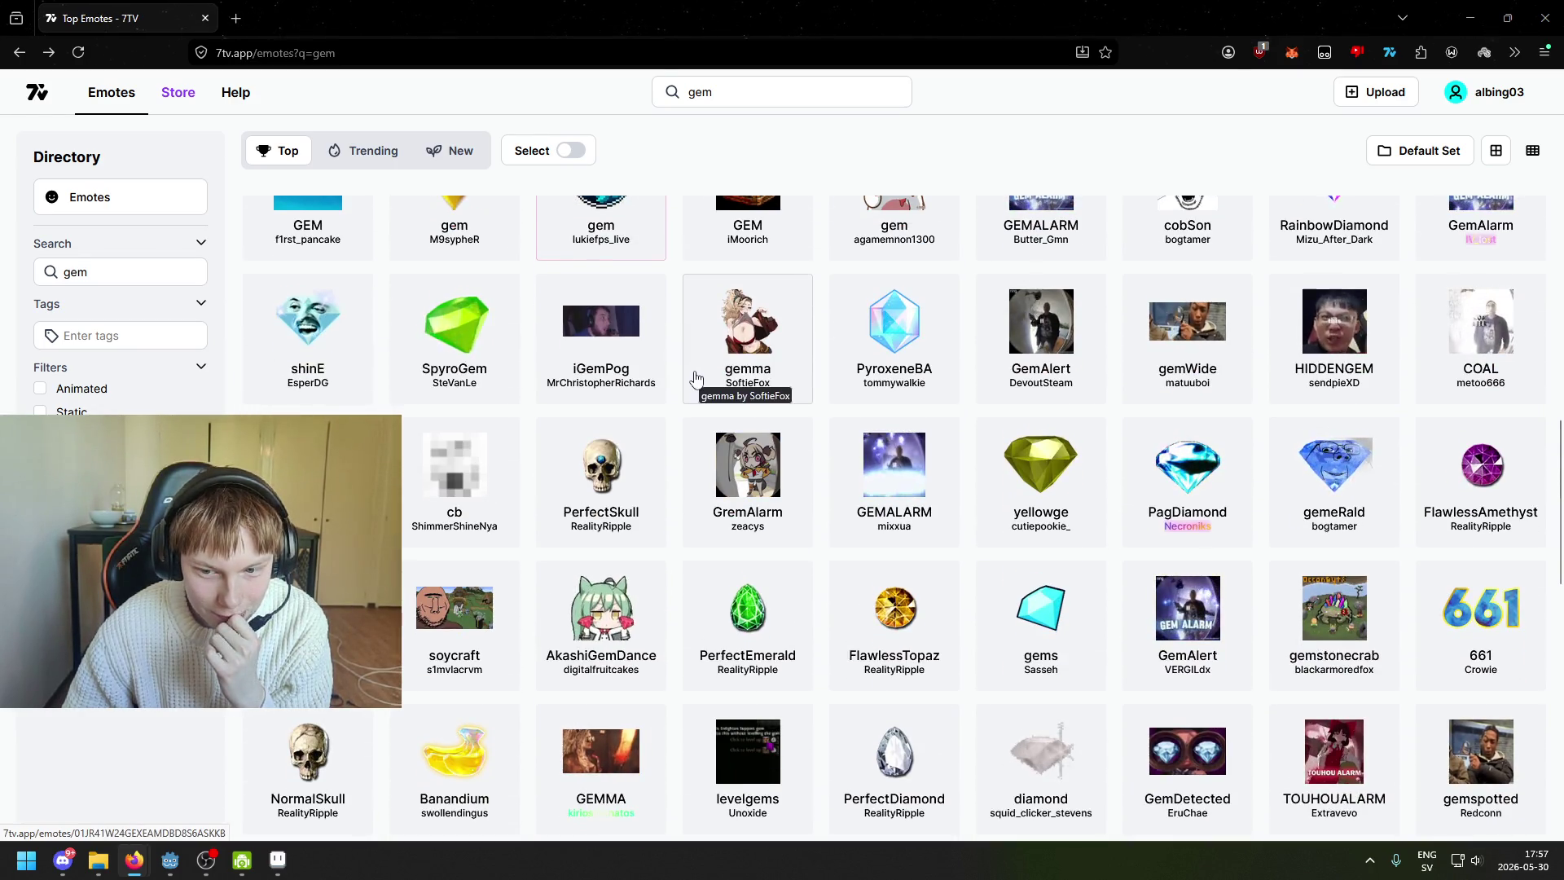
pyautogui.scroll(-1, 688, 383)
pyautogui.scroll(-4, 668, 378)
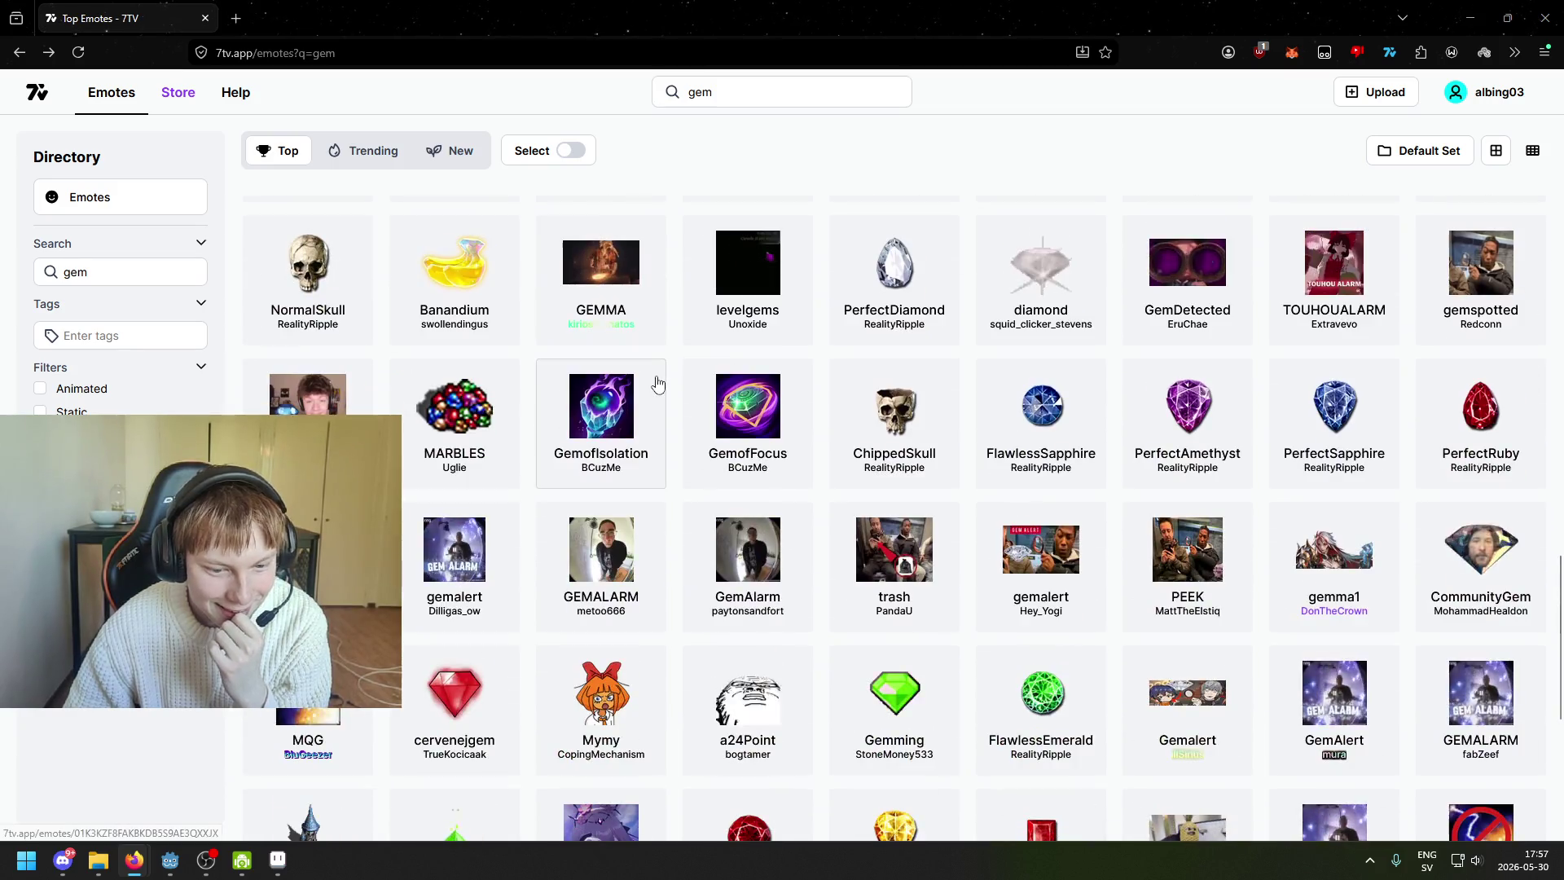
pyautogui.scroll(10, 664, 365)
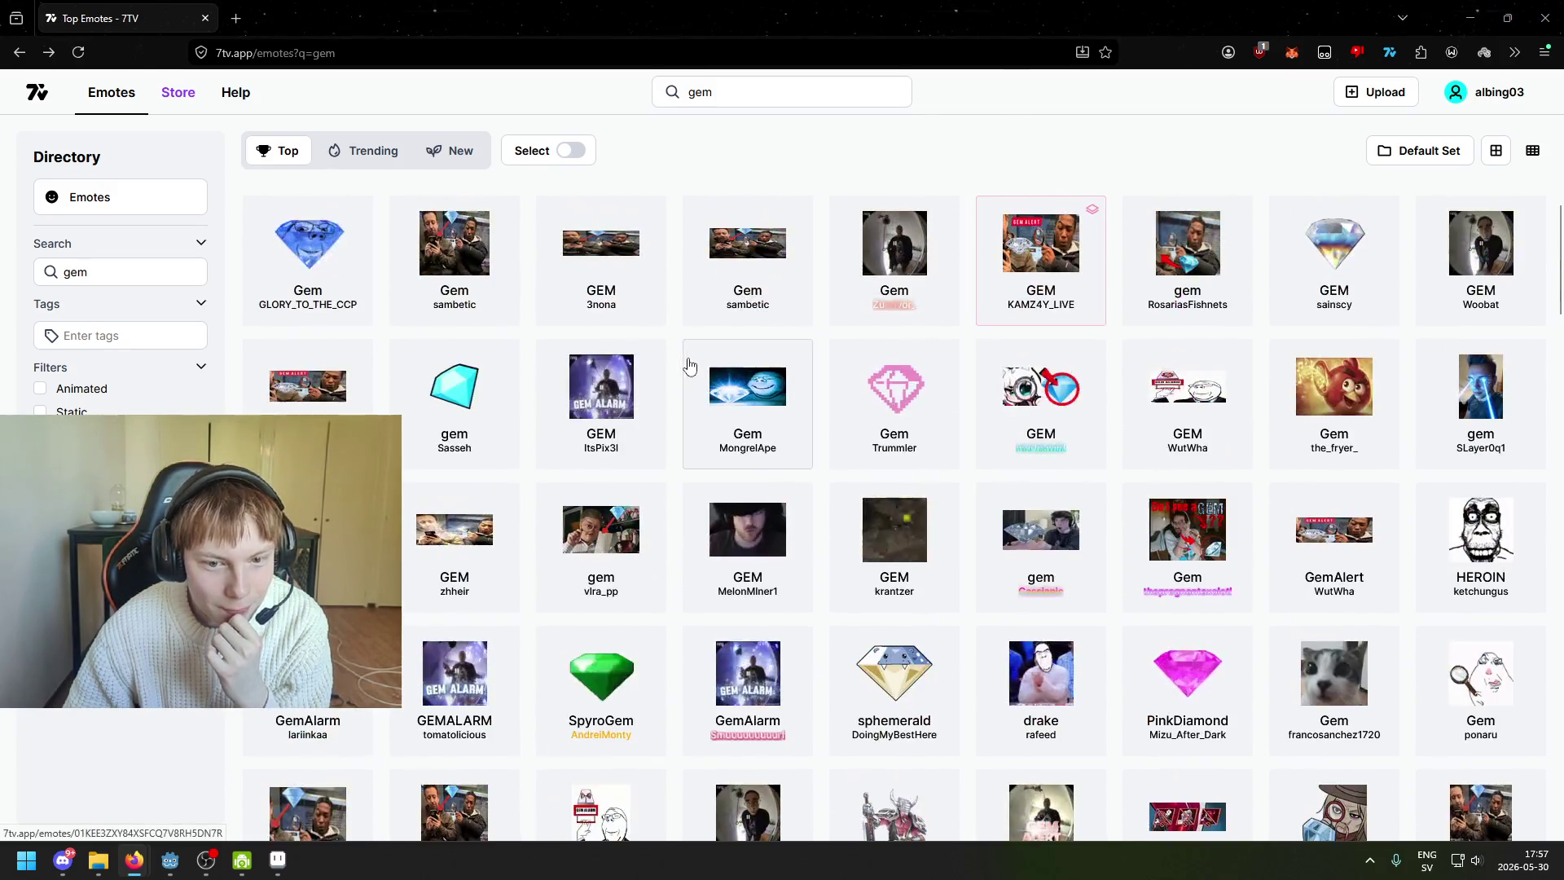
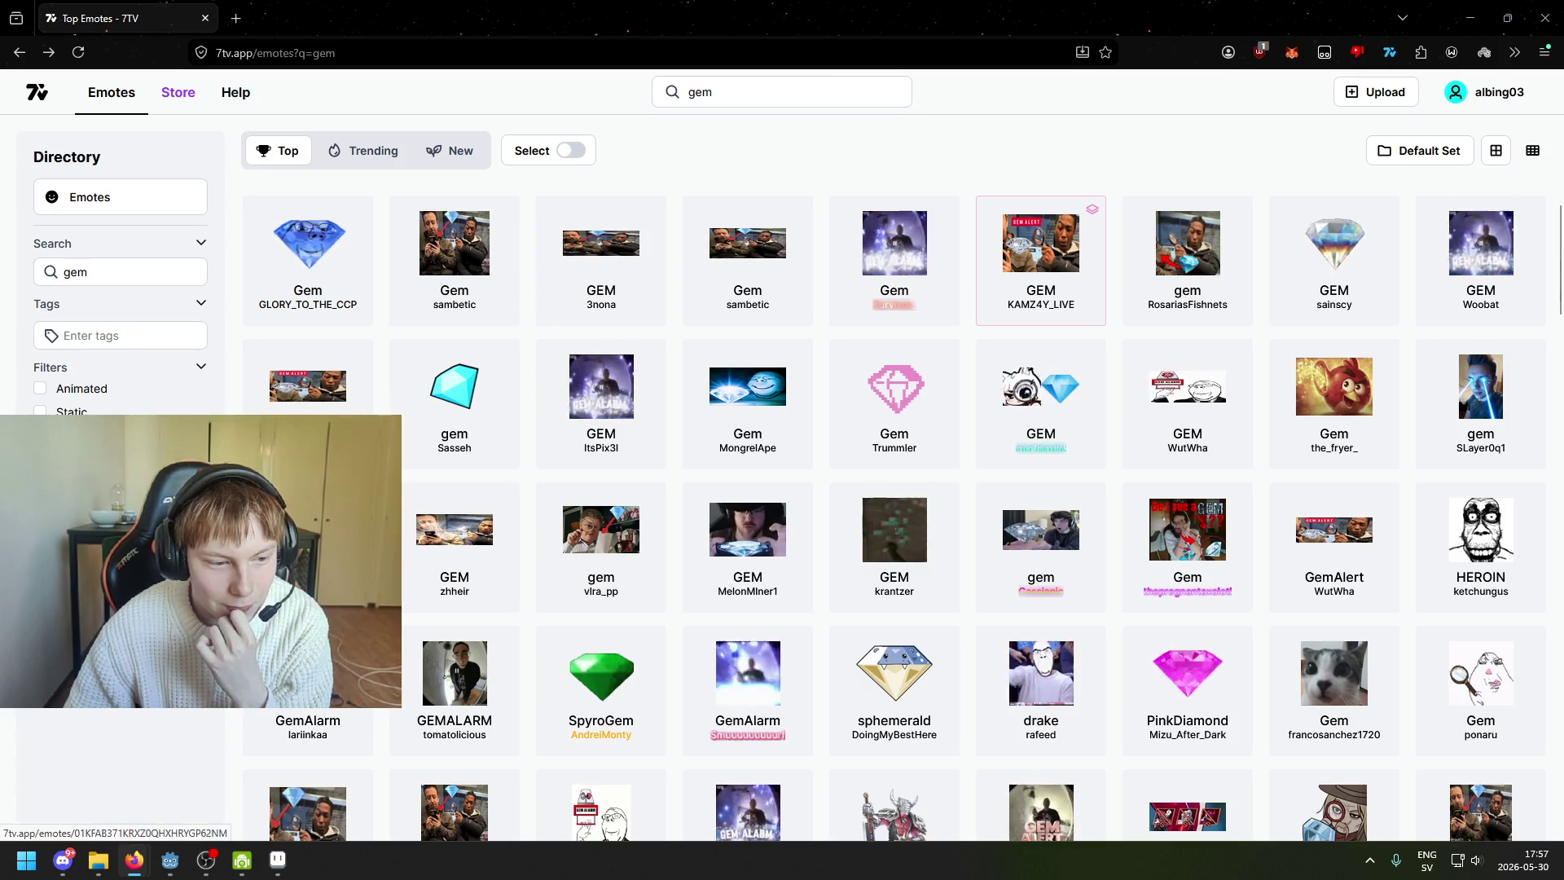
# - Search 7TV for 'gemalert' and look over a GemAlert result before returning to the list
pyautogui.click(750, 95)
pyautogui.write('alert')
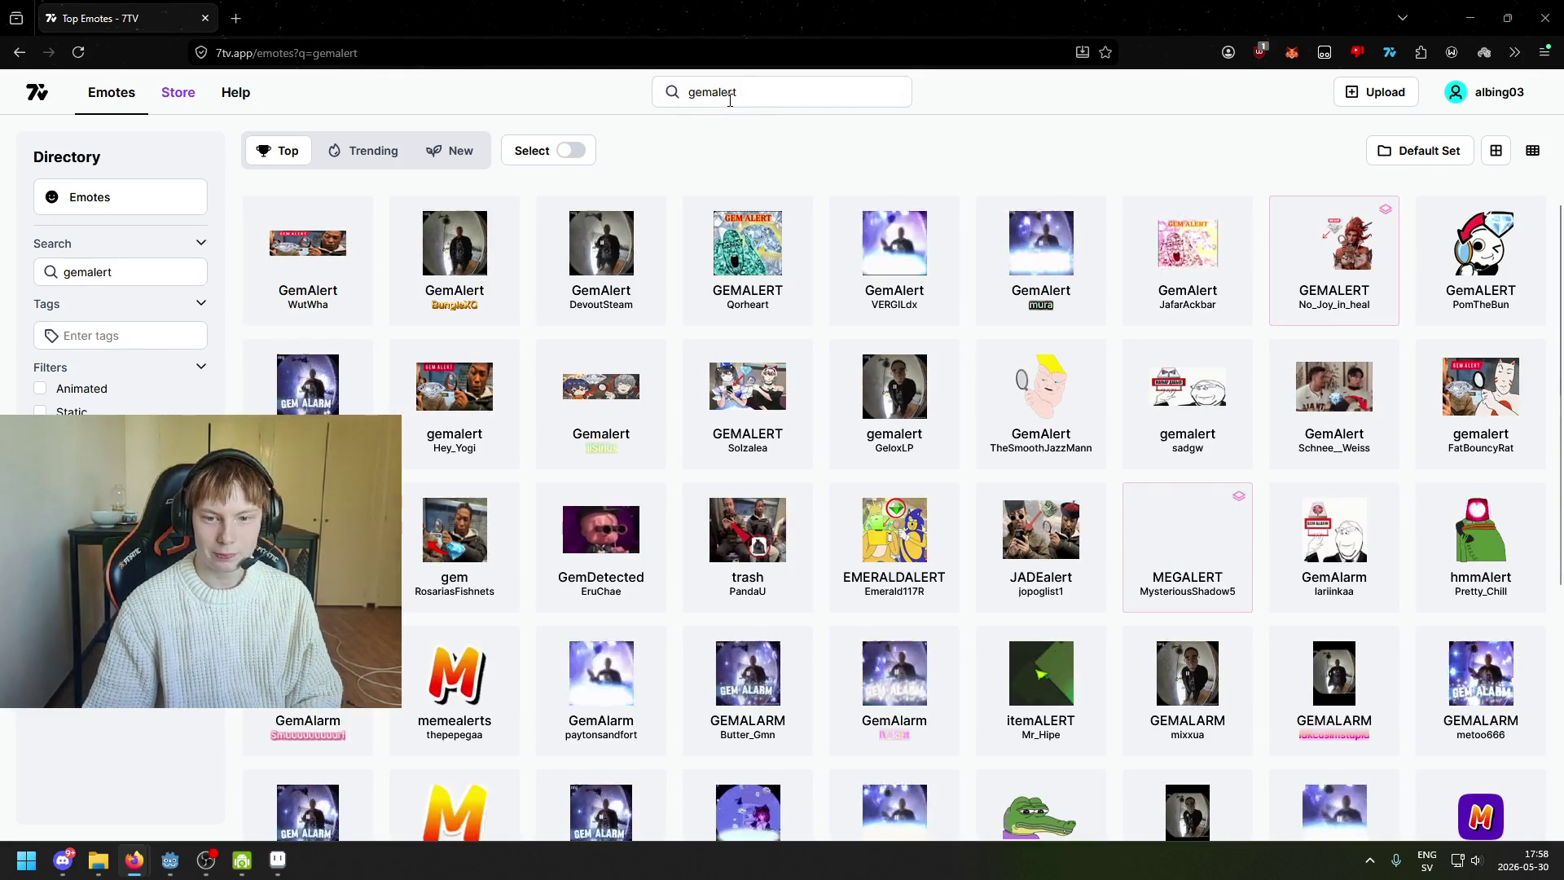
pyautogui.click(1193, 234)
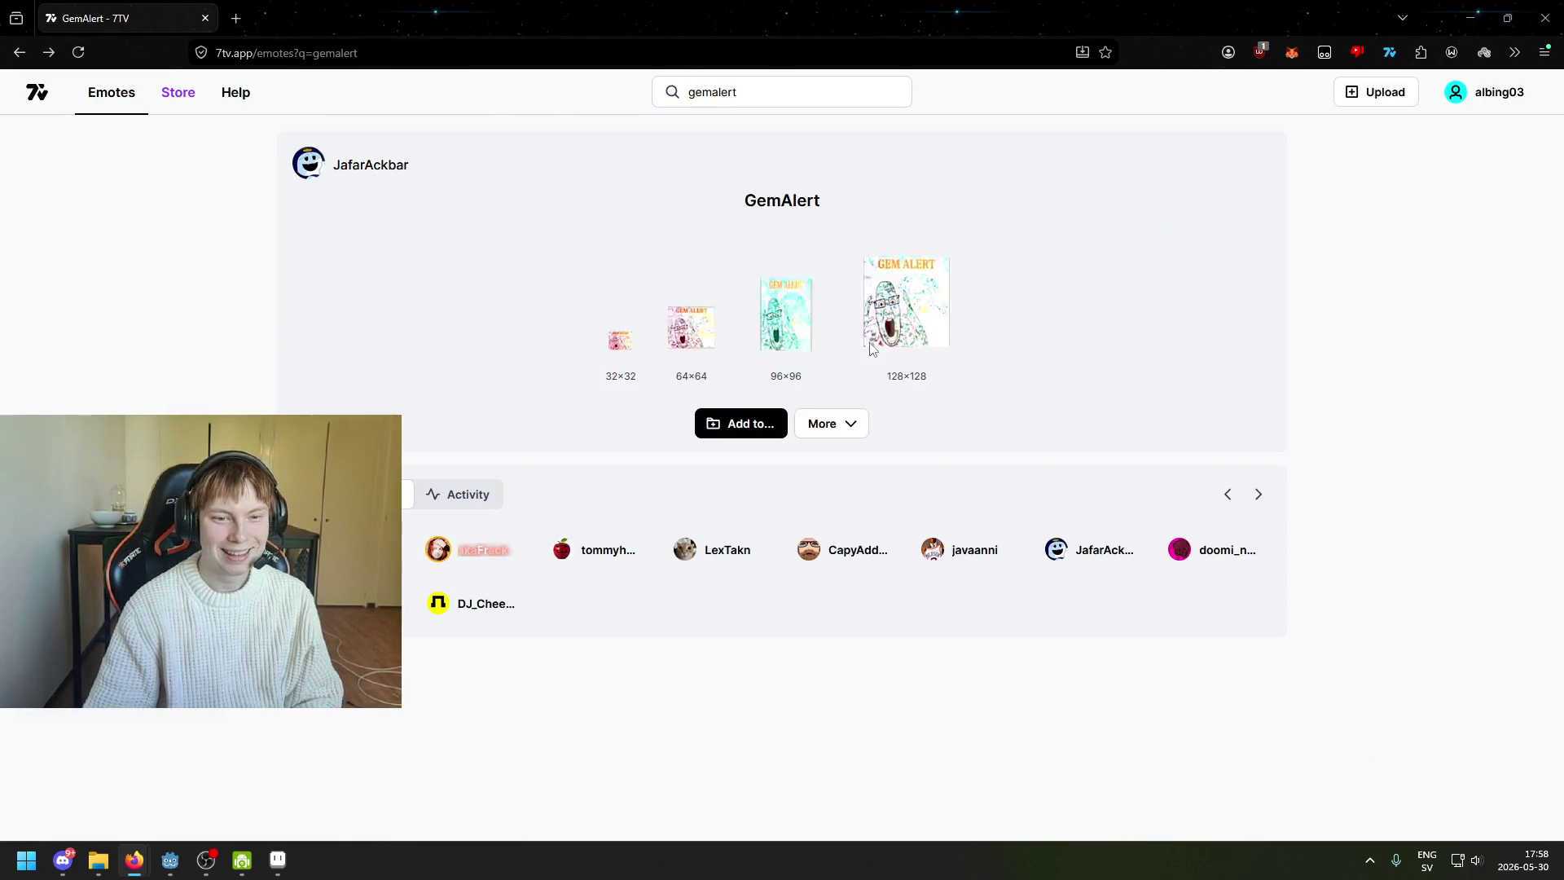
pyautogui.hotkey('alt', 'Left')
pyautogui.scroll(-1, 629, 358)
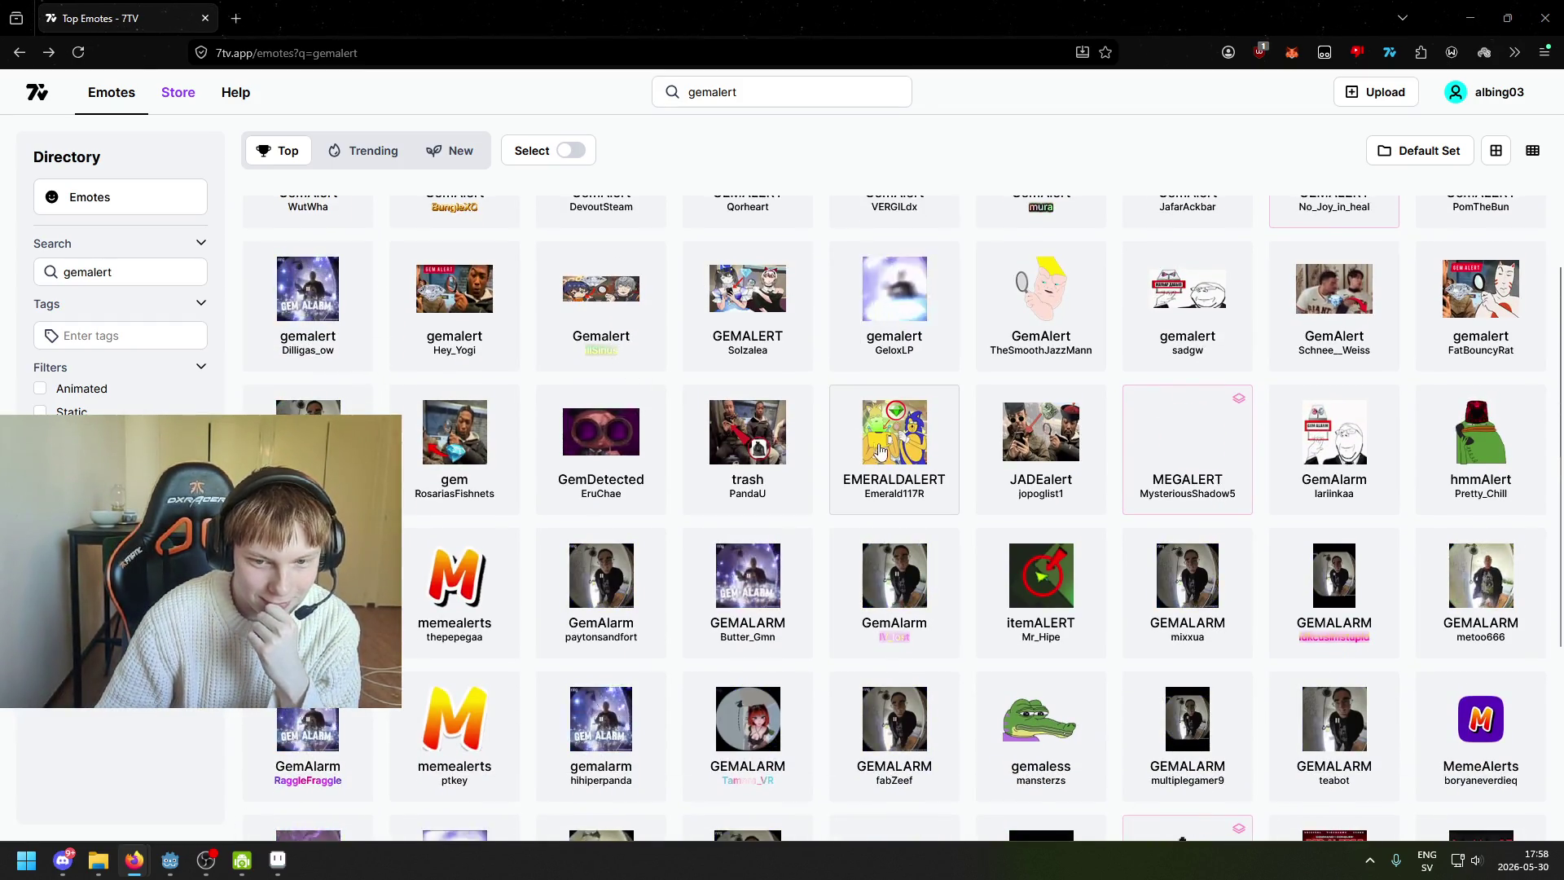
pyautogui.scroll(1, 828, 424)
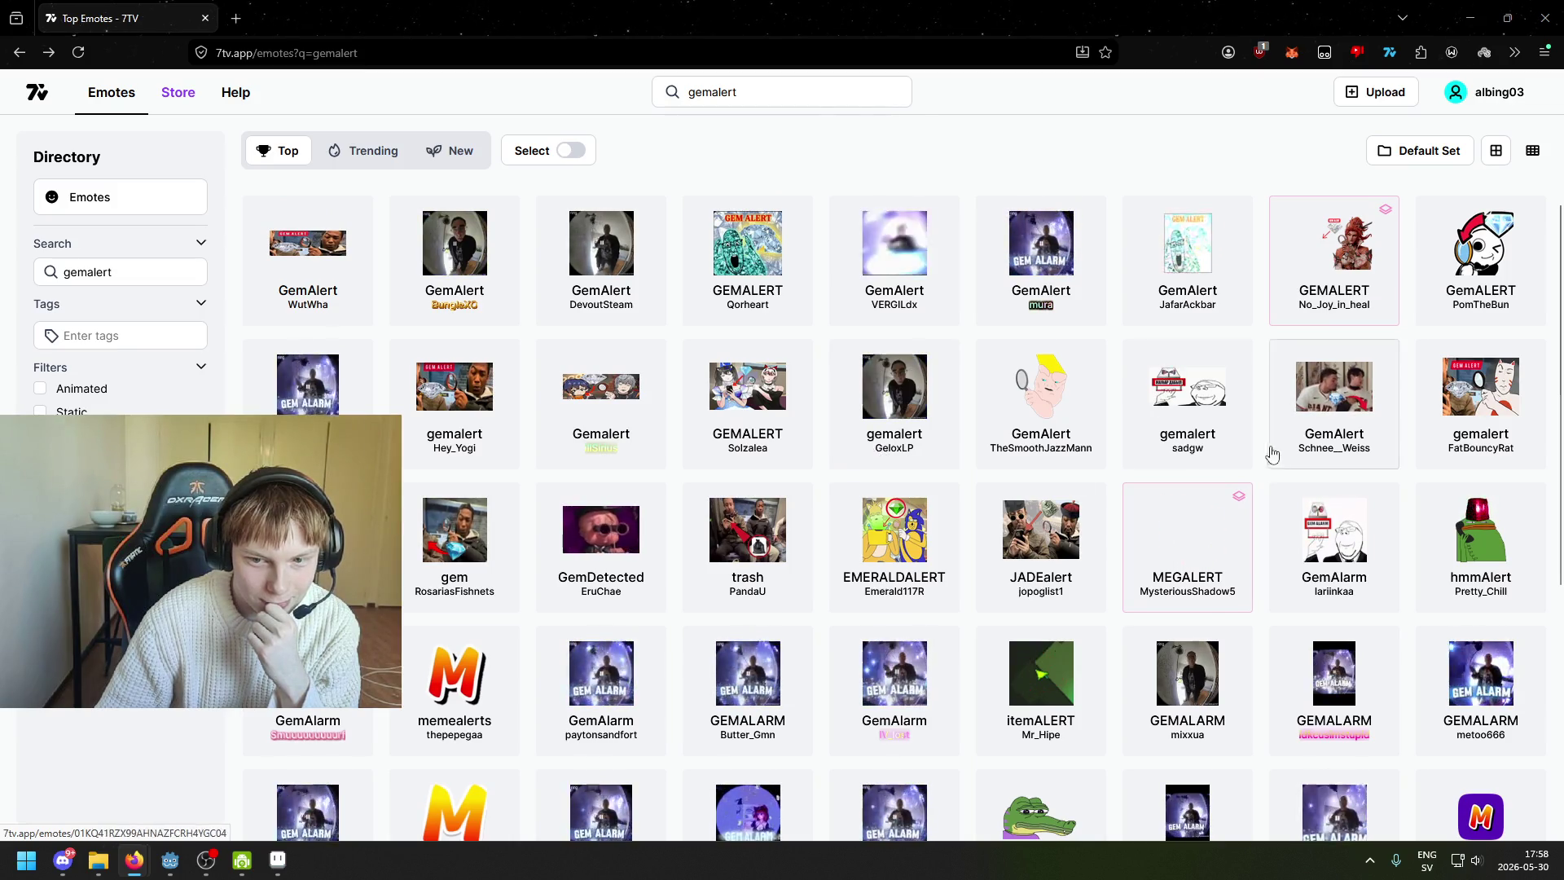
# - Add the wide gemalert meme emote to the pogchamp set and go back to the results
pyautogui.click(1181, 394)
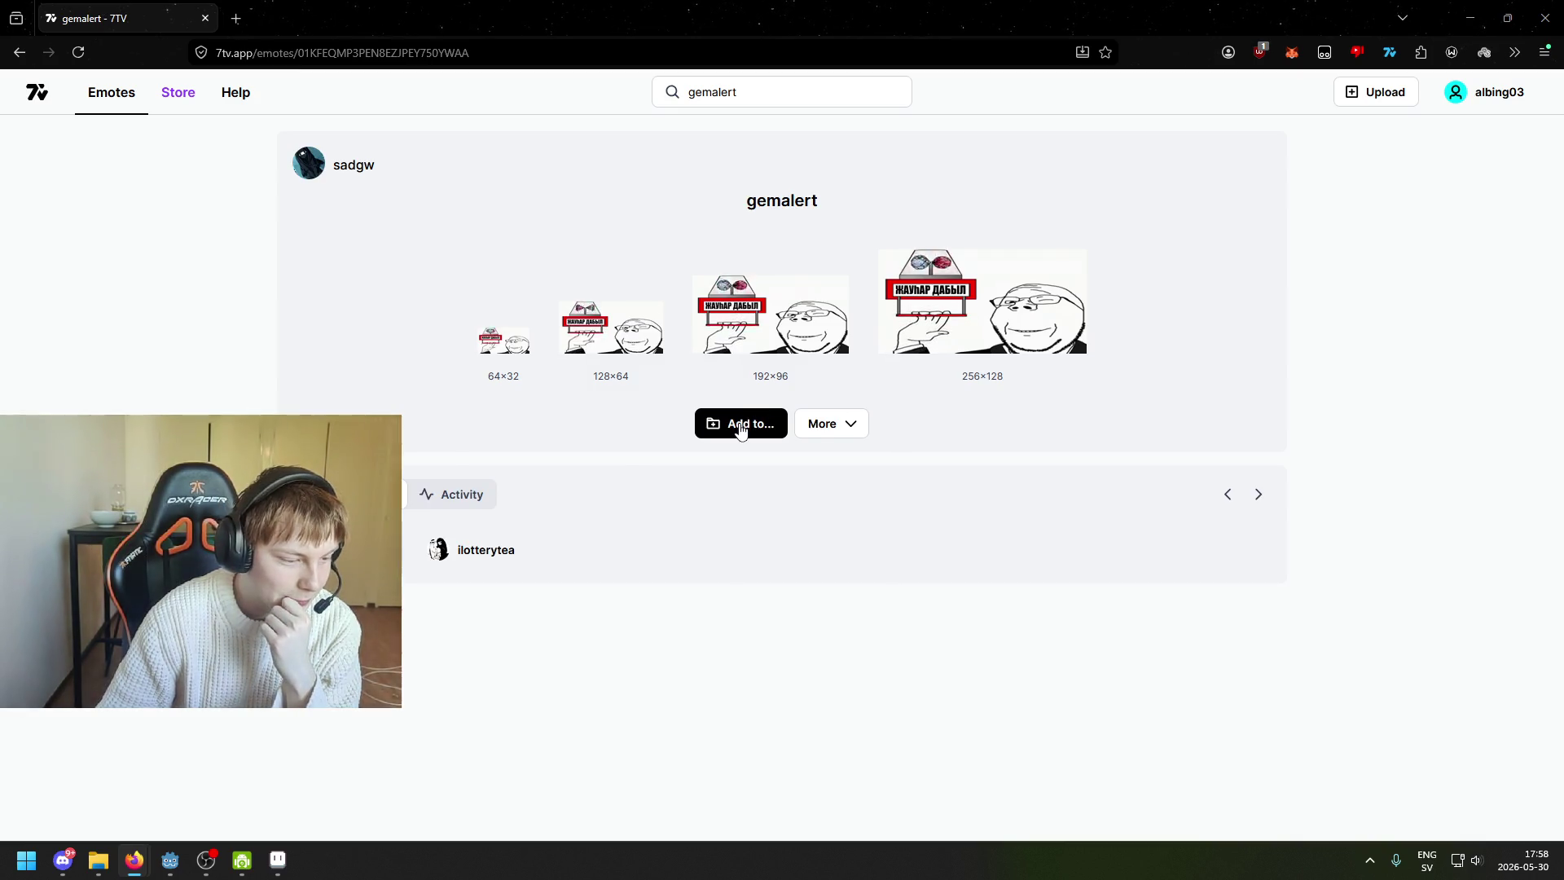
pyautogui.click(745, 423)
pyautogui.click(1013, 508)
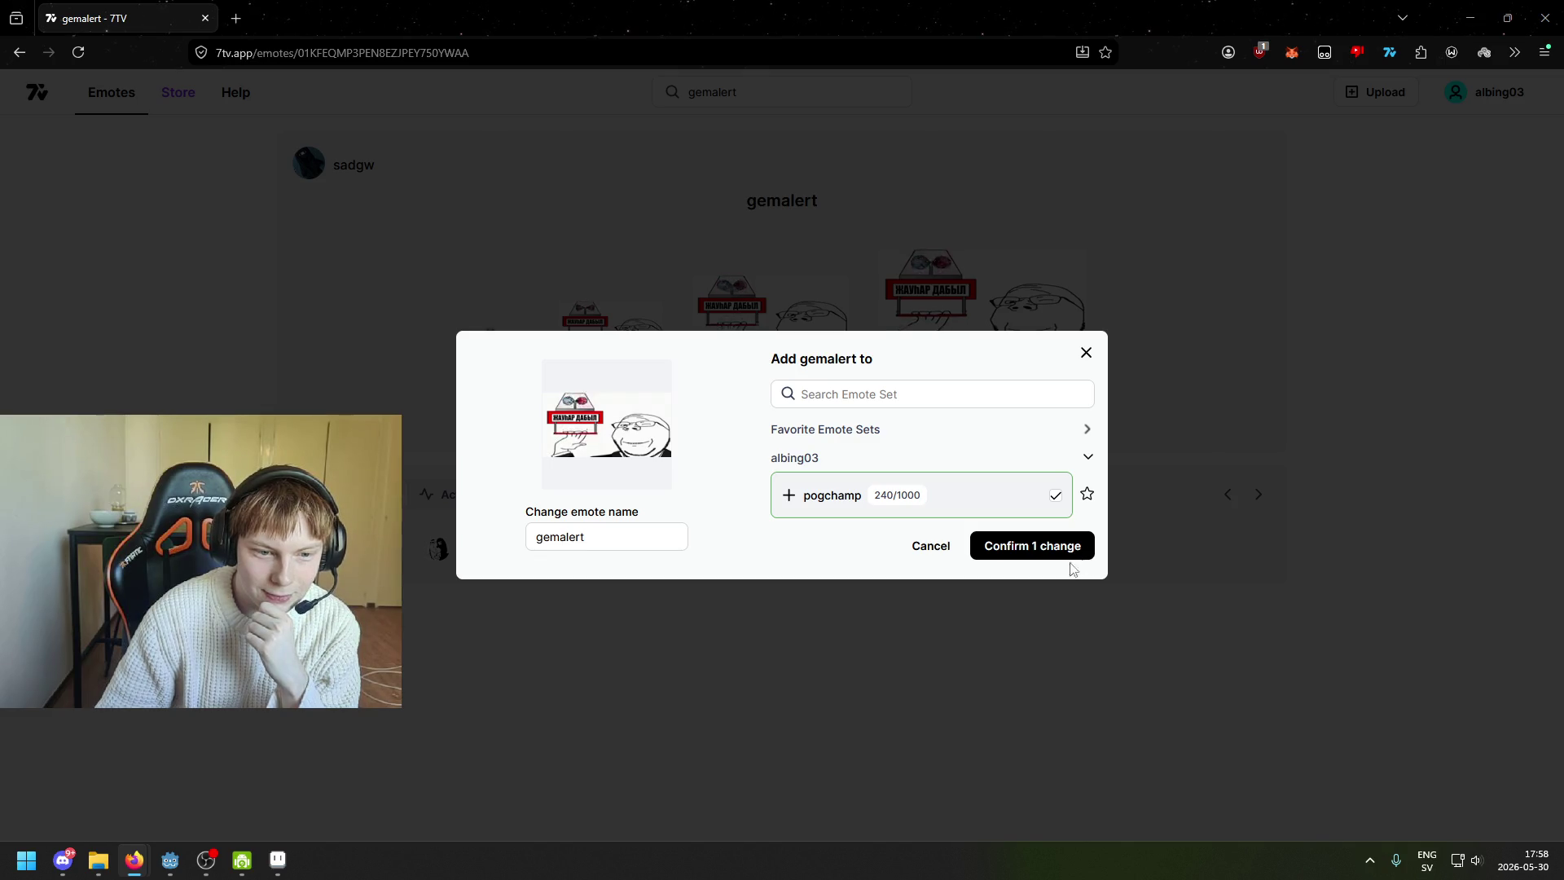
pyautogui.click(921, 632)
pyautogui.hotkey('alt', 'Left')
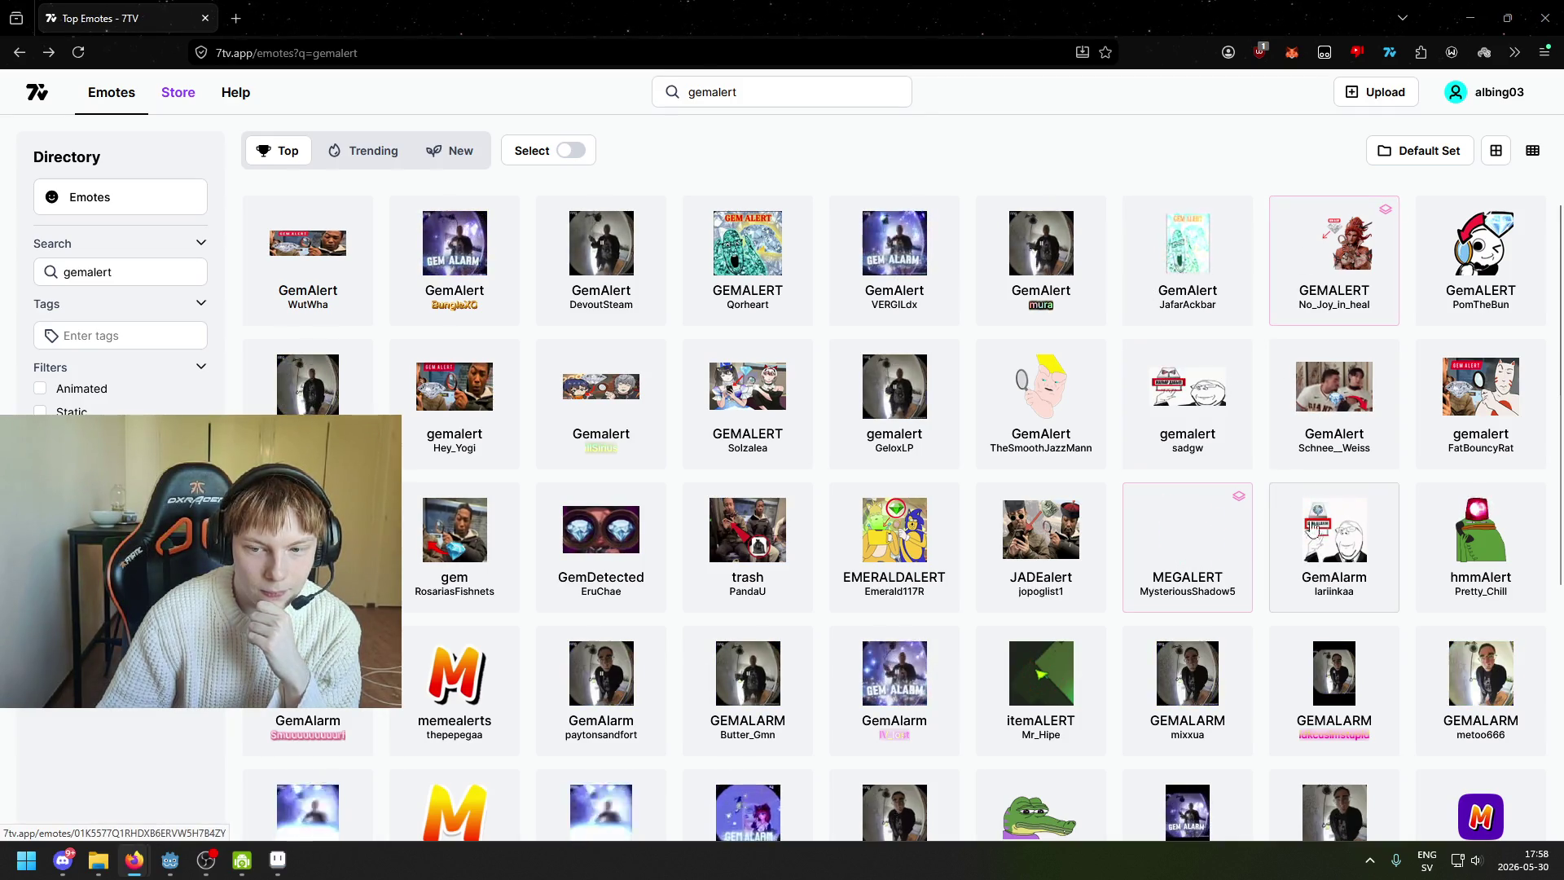
# - Look at the GemAlarm emote's page, then return to the search results
pyautogui.scroll(-2, 1186, 511)
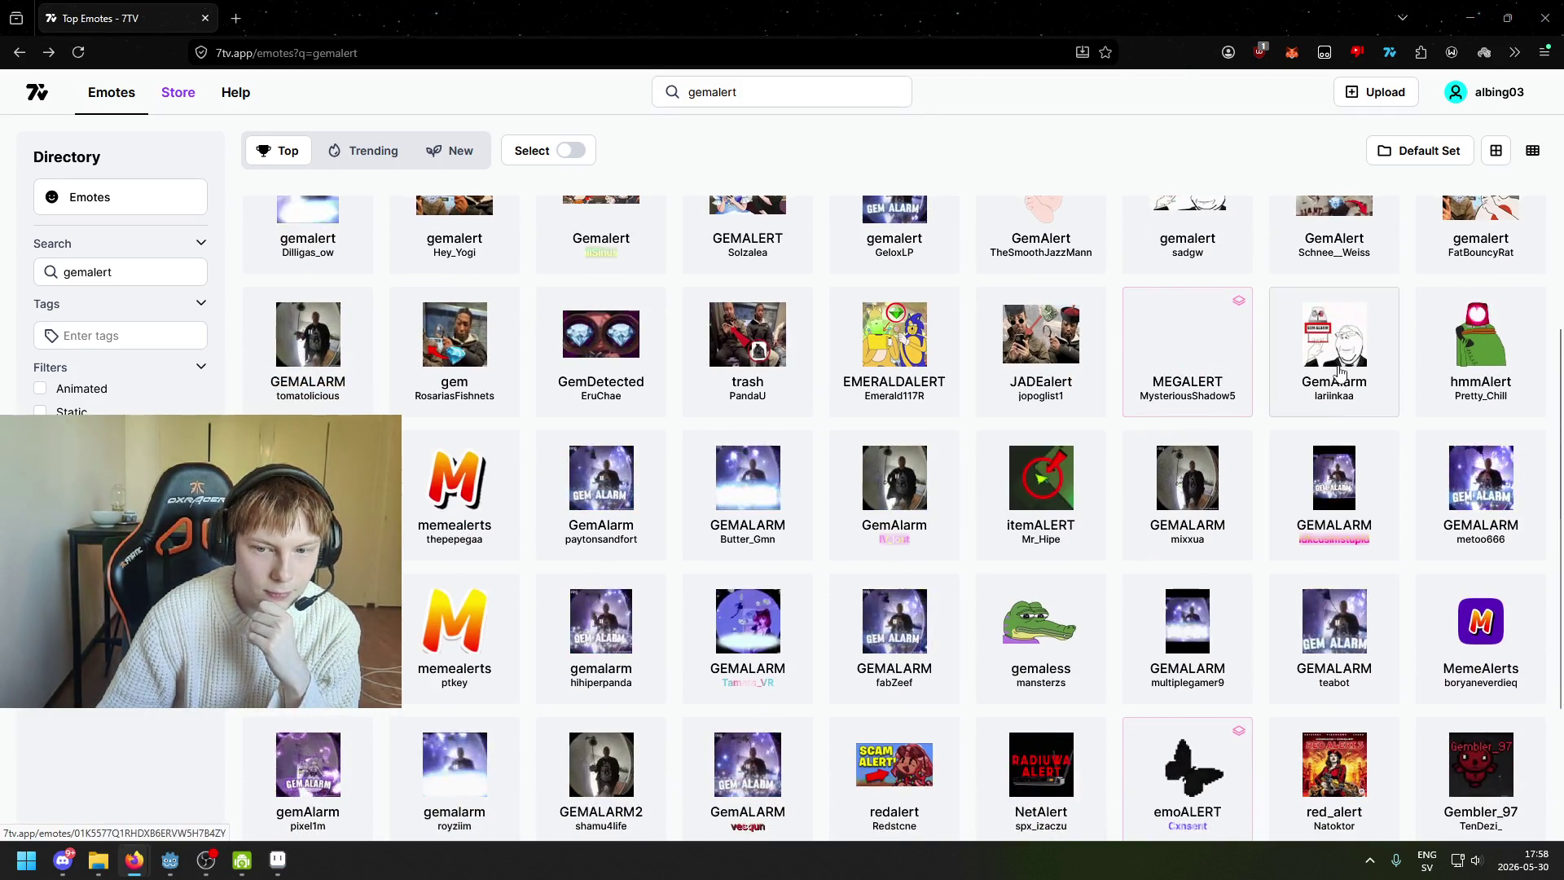
pyautogui.click(1334, 342)
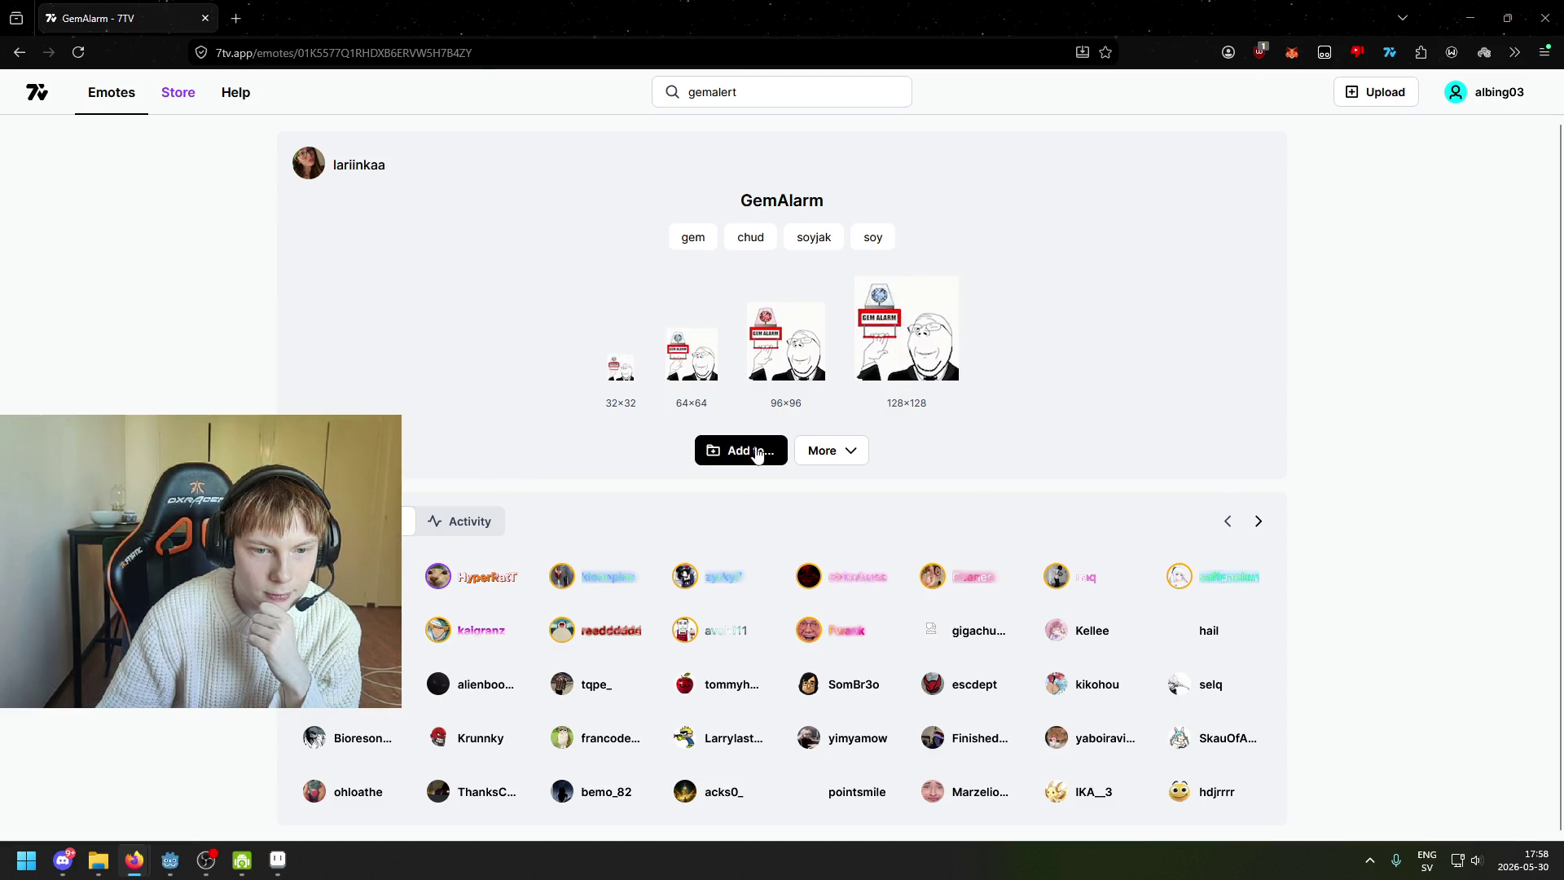
pyautogui.hotkey('alt', 'Left')
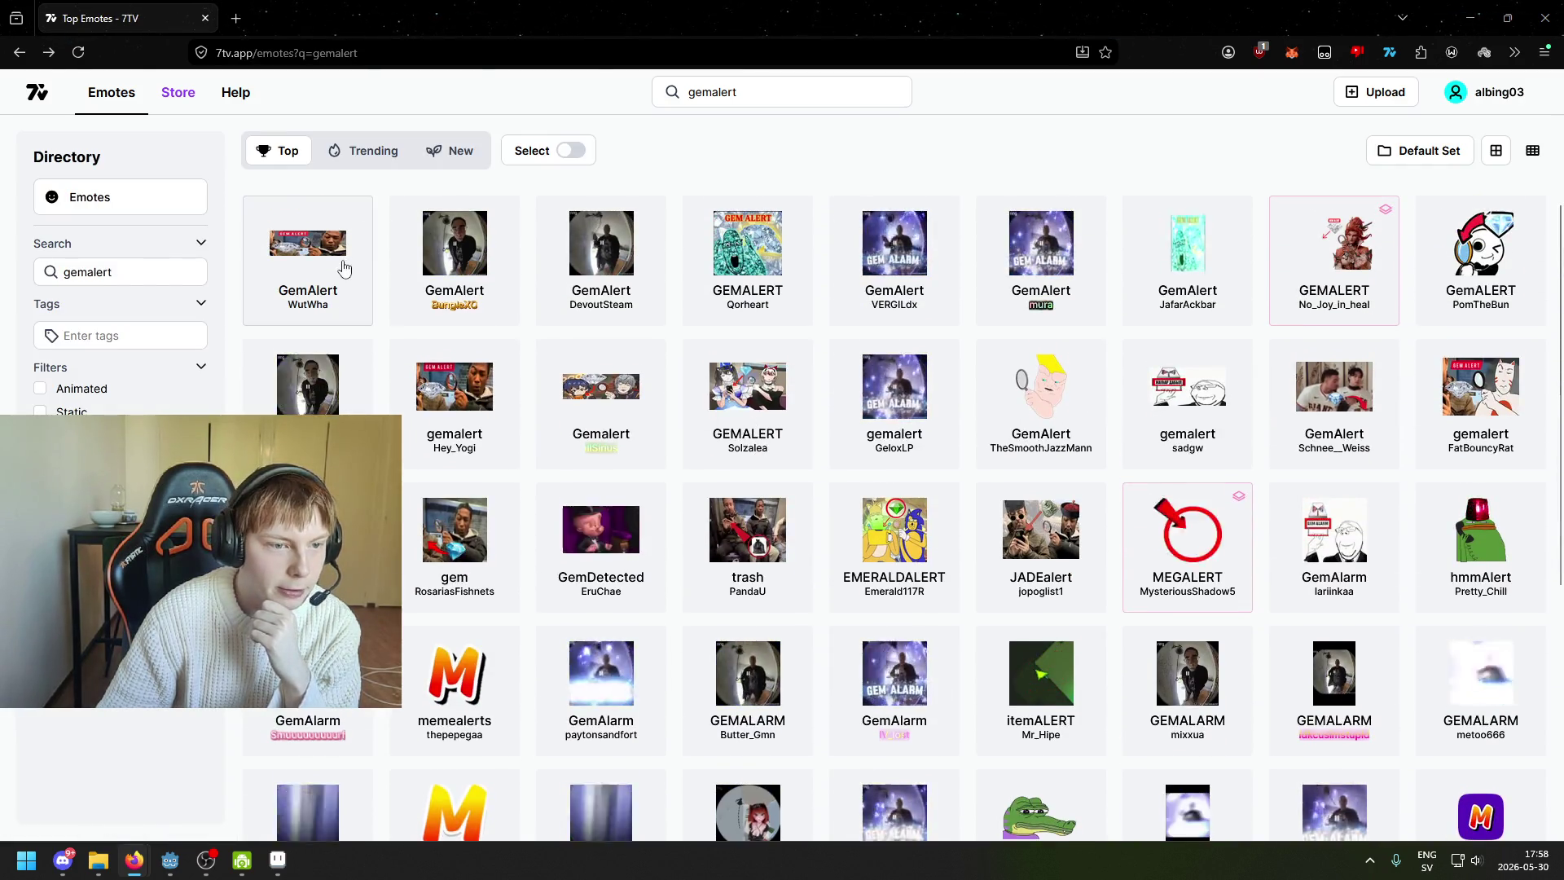
# - Add the magnifying-glass GemAlert emote to the pogchamp emote set
pyautogui.click(344, 268)
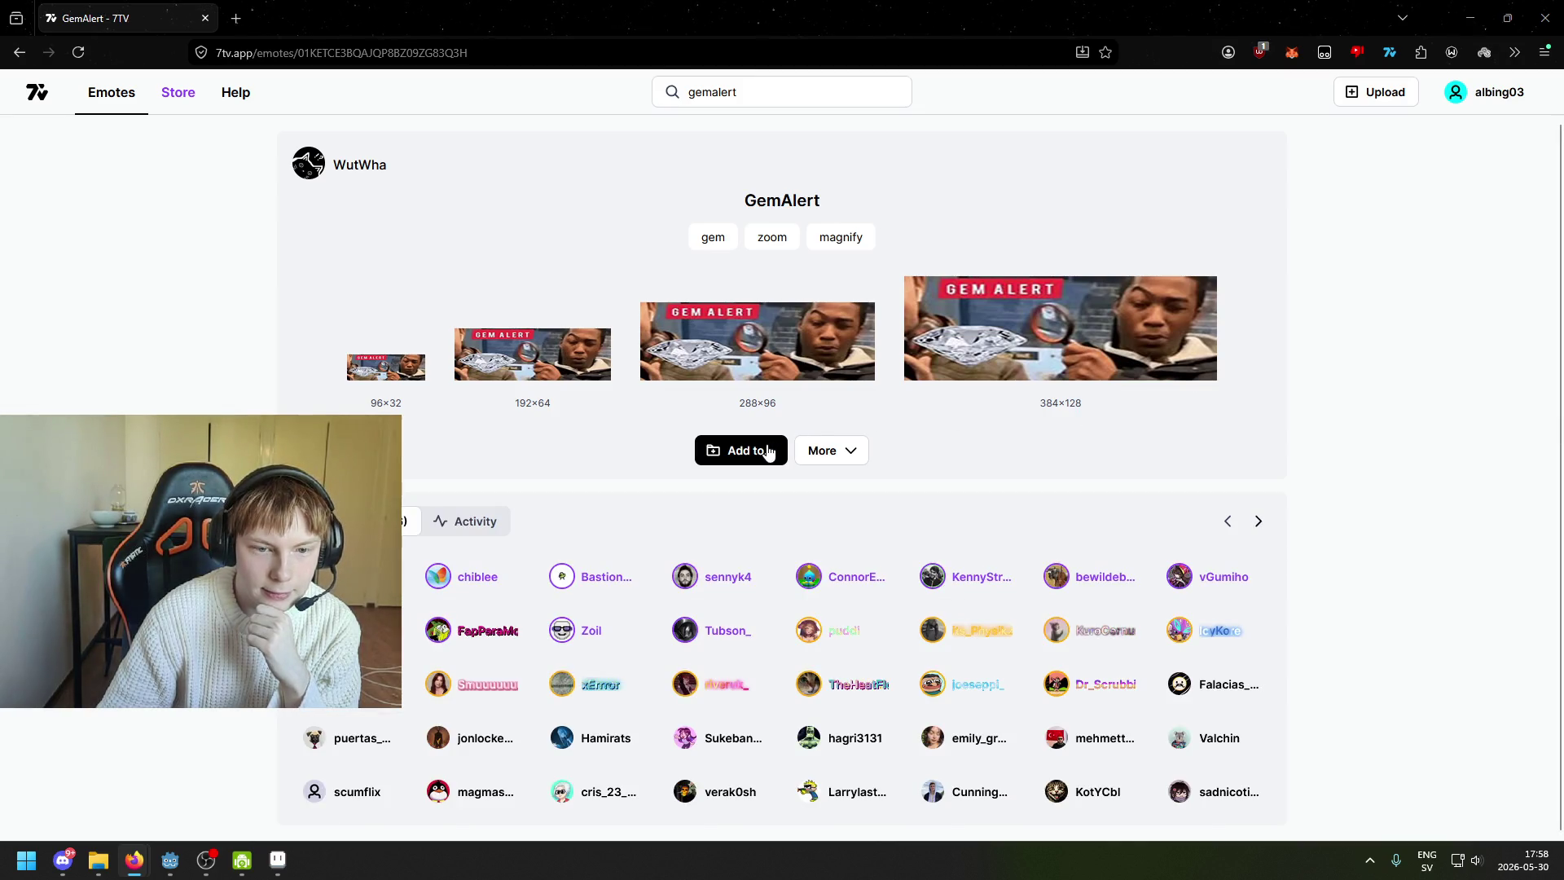
pyautogui.click(768, 452)
pyautogui.click(1054, 495)
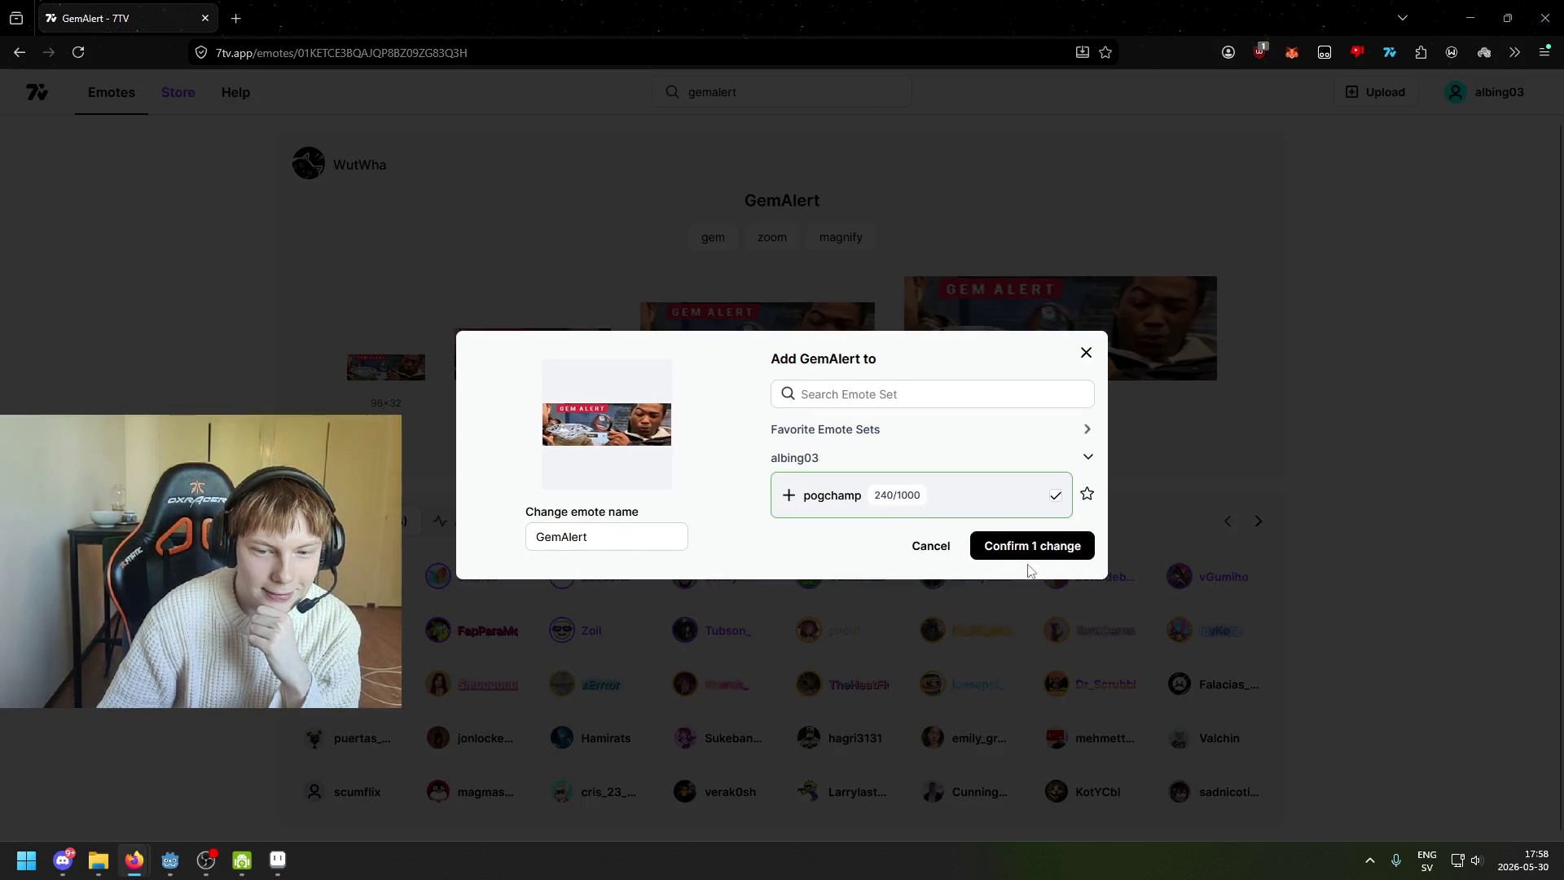
pyautogui.click(1079, 557)
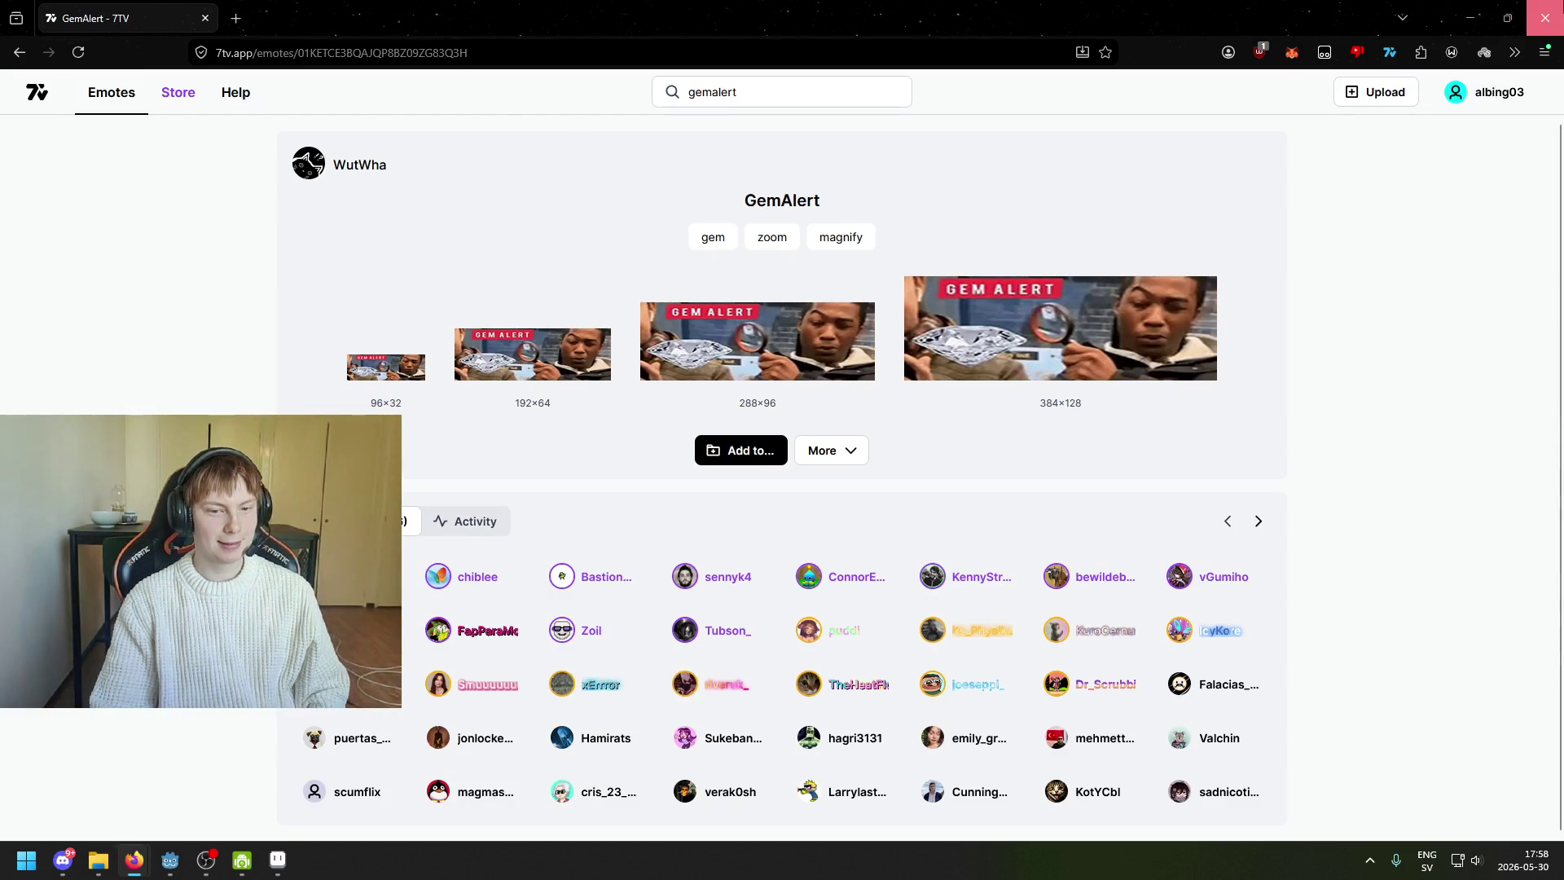
pyautogui.hotkey('alt', 'Tab')
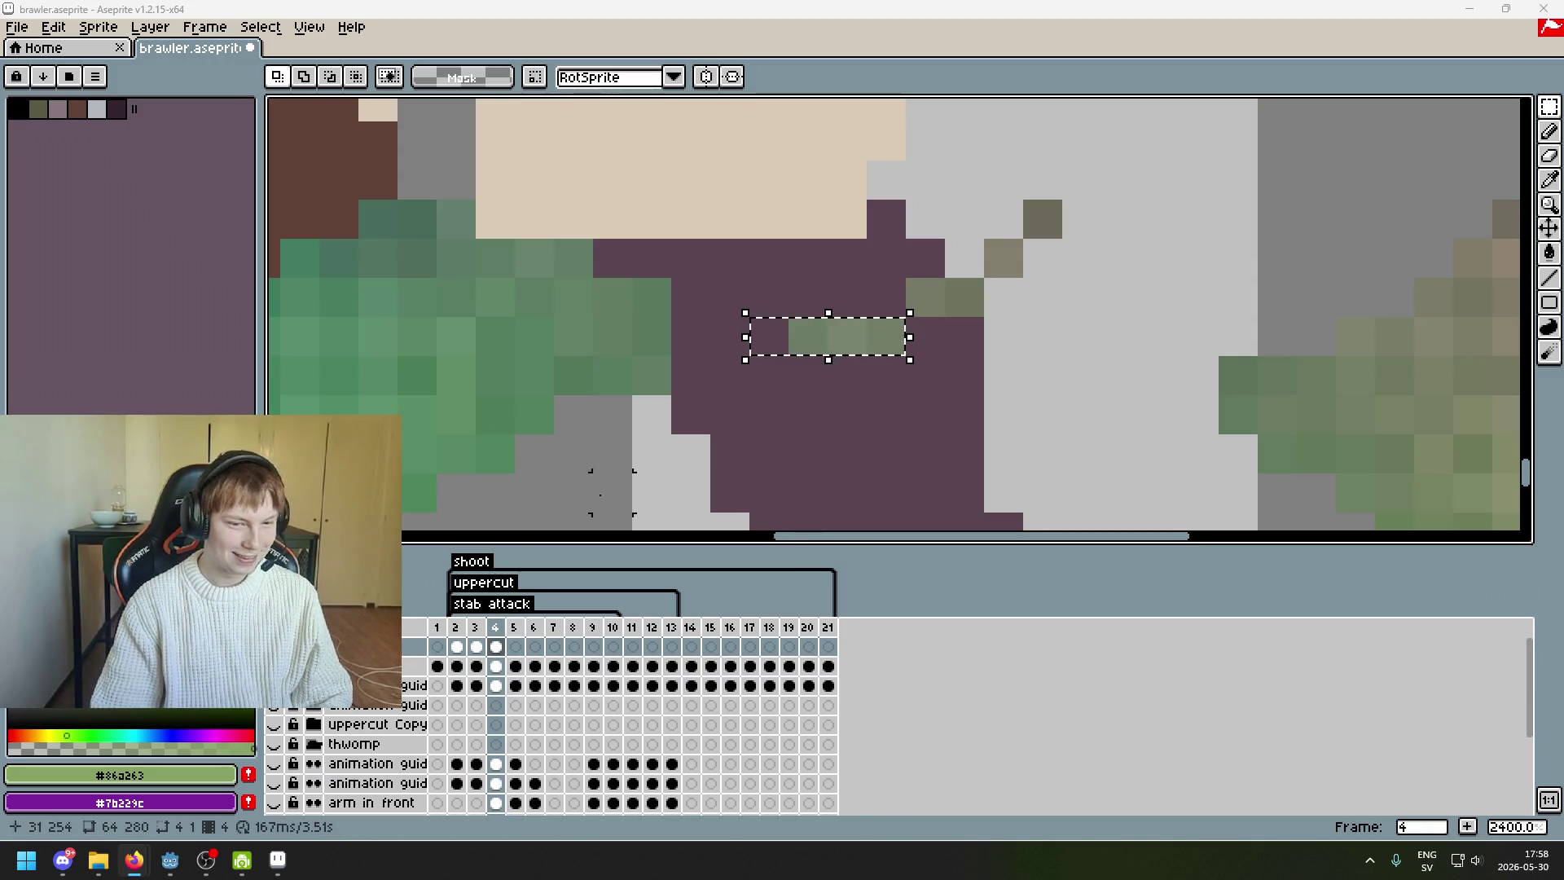
# - Shift the small olive pixel blocks on the back leg left and up by a few pixels
pyautogui.moveTo(594, 472); pyautogui.dragTo(744, 339)
pyautogui.scroll(-2, 945, 203)
pyautogui.scroll(2, 965, 267)
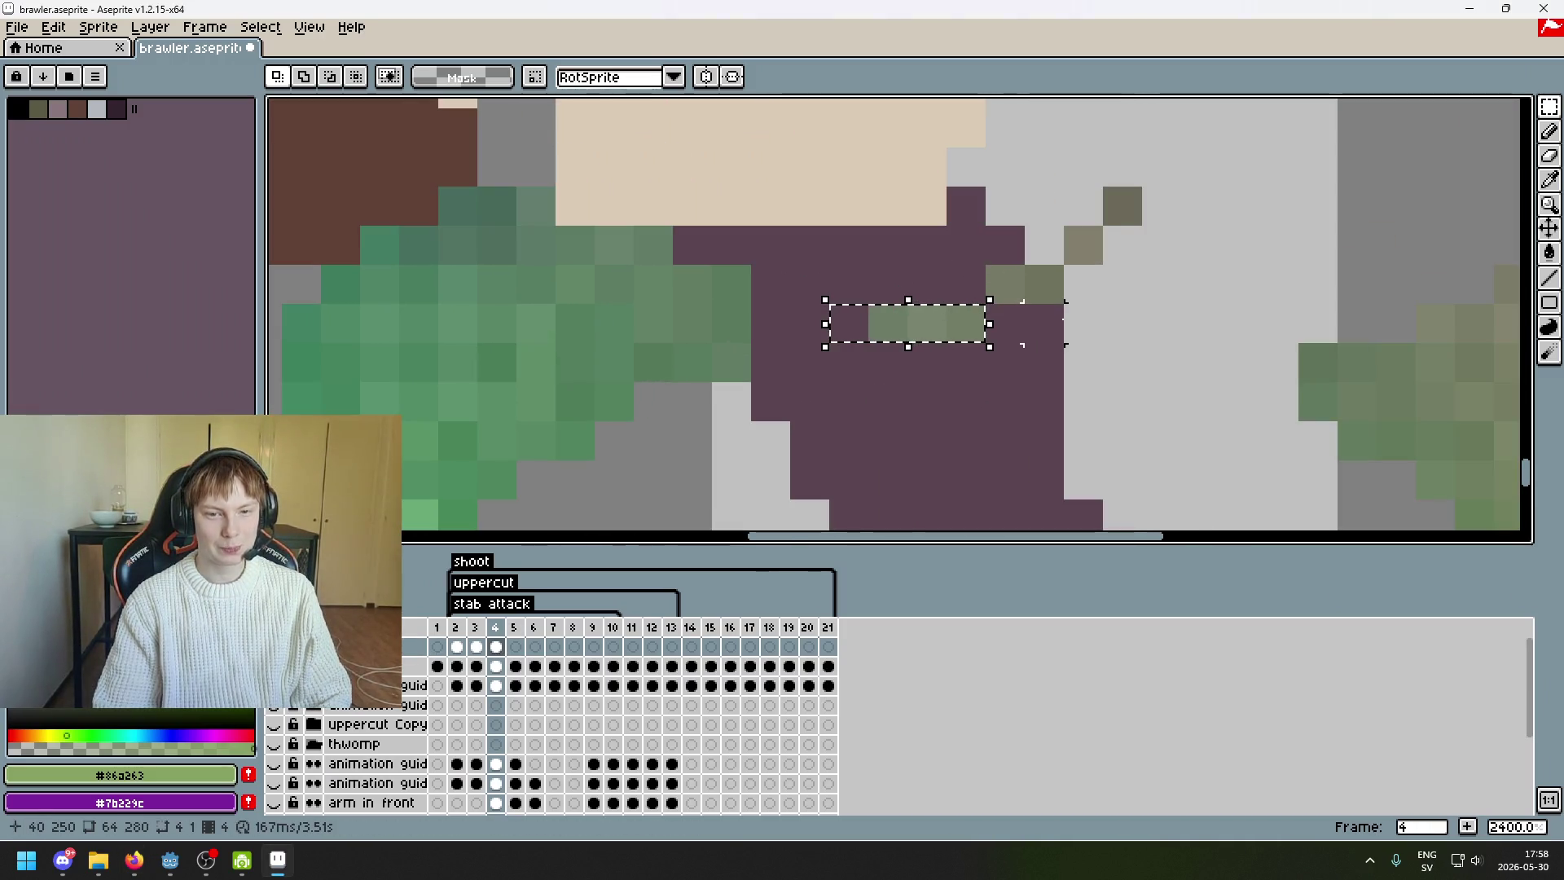
pyautogui.click(888, 401)
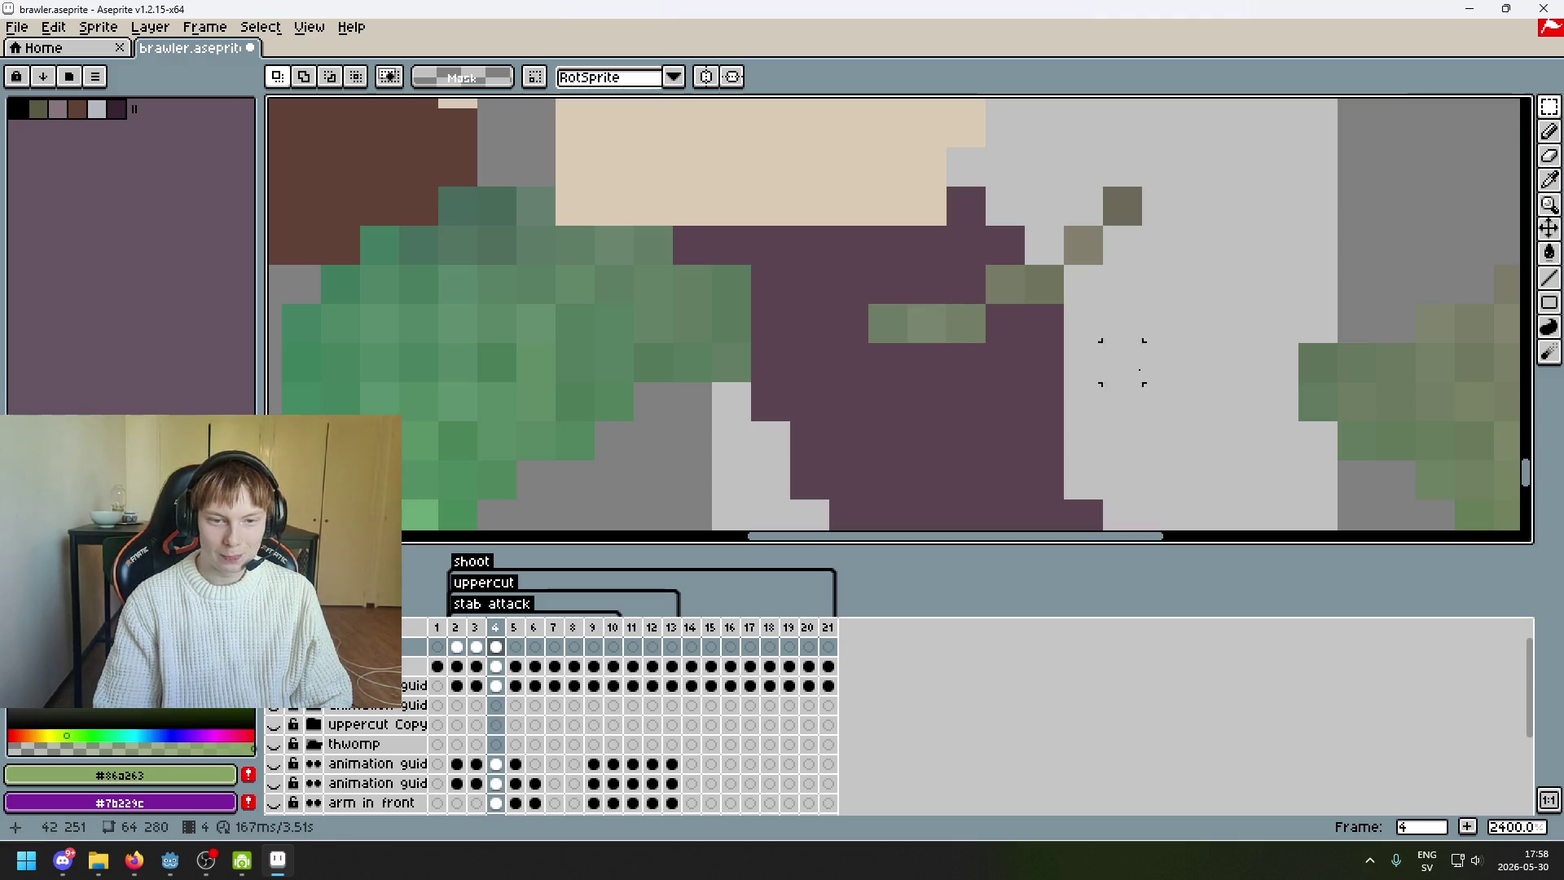
pyautogui.moveTo(1138, 192); pyautogui.dragTo(992, 228)
pyautogui.click(1097, 232)
pyautogui.moveTo(1103, 248)
pyautogui.mouseDown()
pyautogui.moveTo(926, 250)
pyautogui.moveTo(1042, 281)
pyautogui.moveTo(847, 281)
pyautogui.moveTo(847, 245)
pyautogui.mouseUp()
pyautogui.moveTo(966, 322)
pyautogui.mouseDown()
pyautogui.moveTo(855, 315)
pyautogui.moveTo(736, 258)
pyautogui.mouseUp()
# - Sample olive #737d67 and pencil one olive pixel onto the leg
pyautogui.press('Return')
pyautogui.press('i')
pyautogui.click(770, 244)
pyautogui.press('b')
pyautogui.click(810, 245)
pyautogui.scroll(-5, 906, 297)
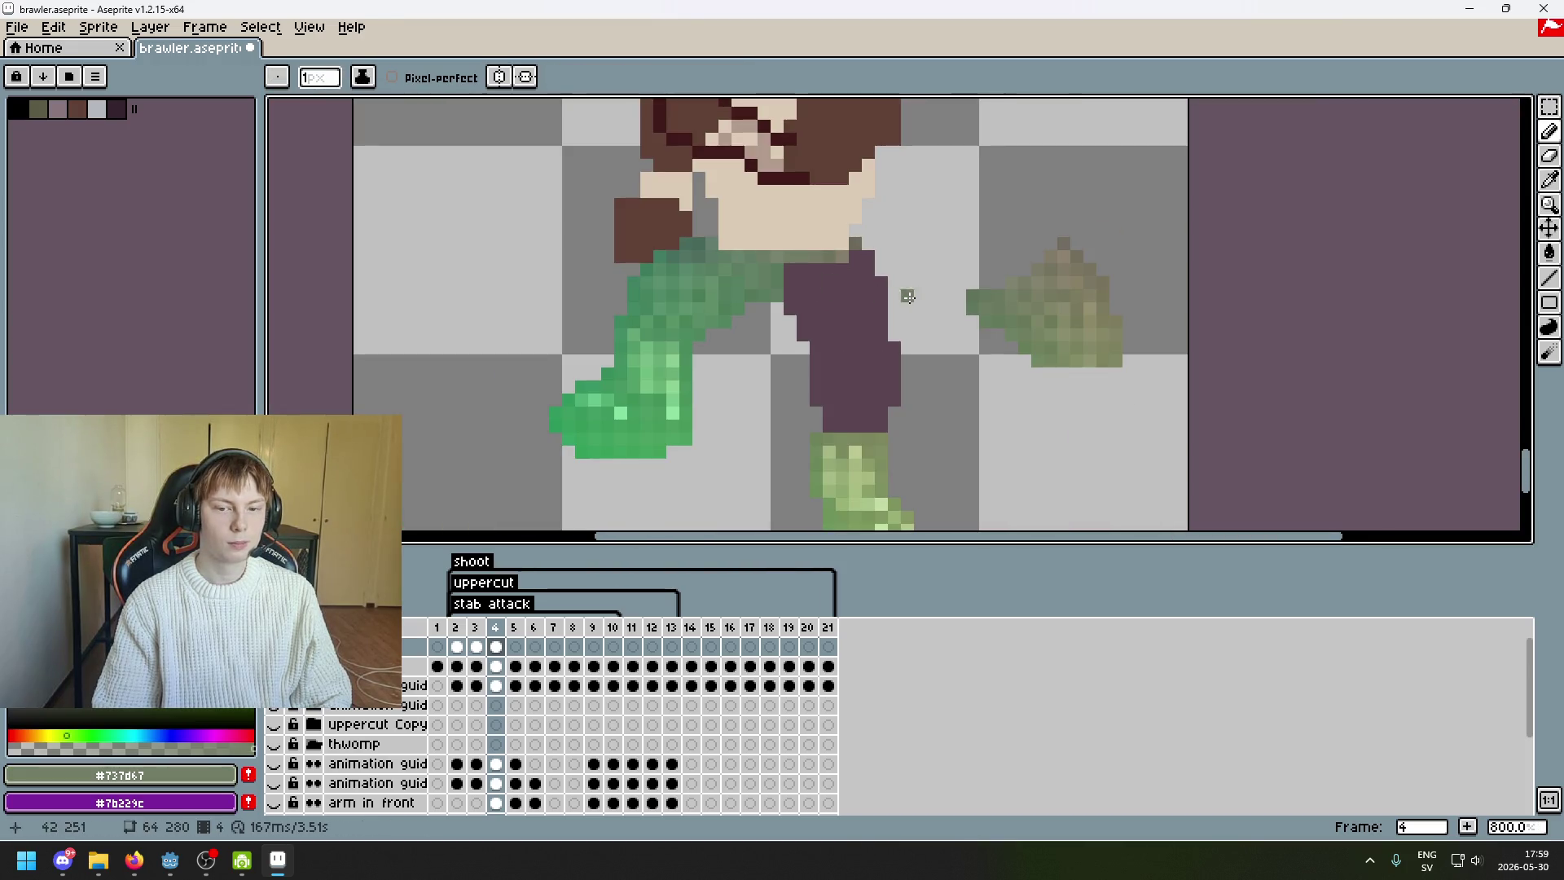
pyautogui.scroll(2, 1057, 270)
# - Move the olive strip at the leg's bottom with the Rectangular Marquee and commit it
pyautogui.press('m')
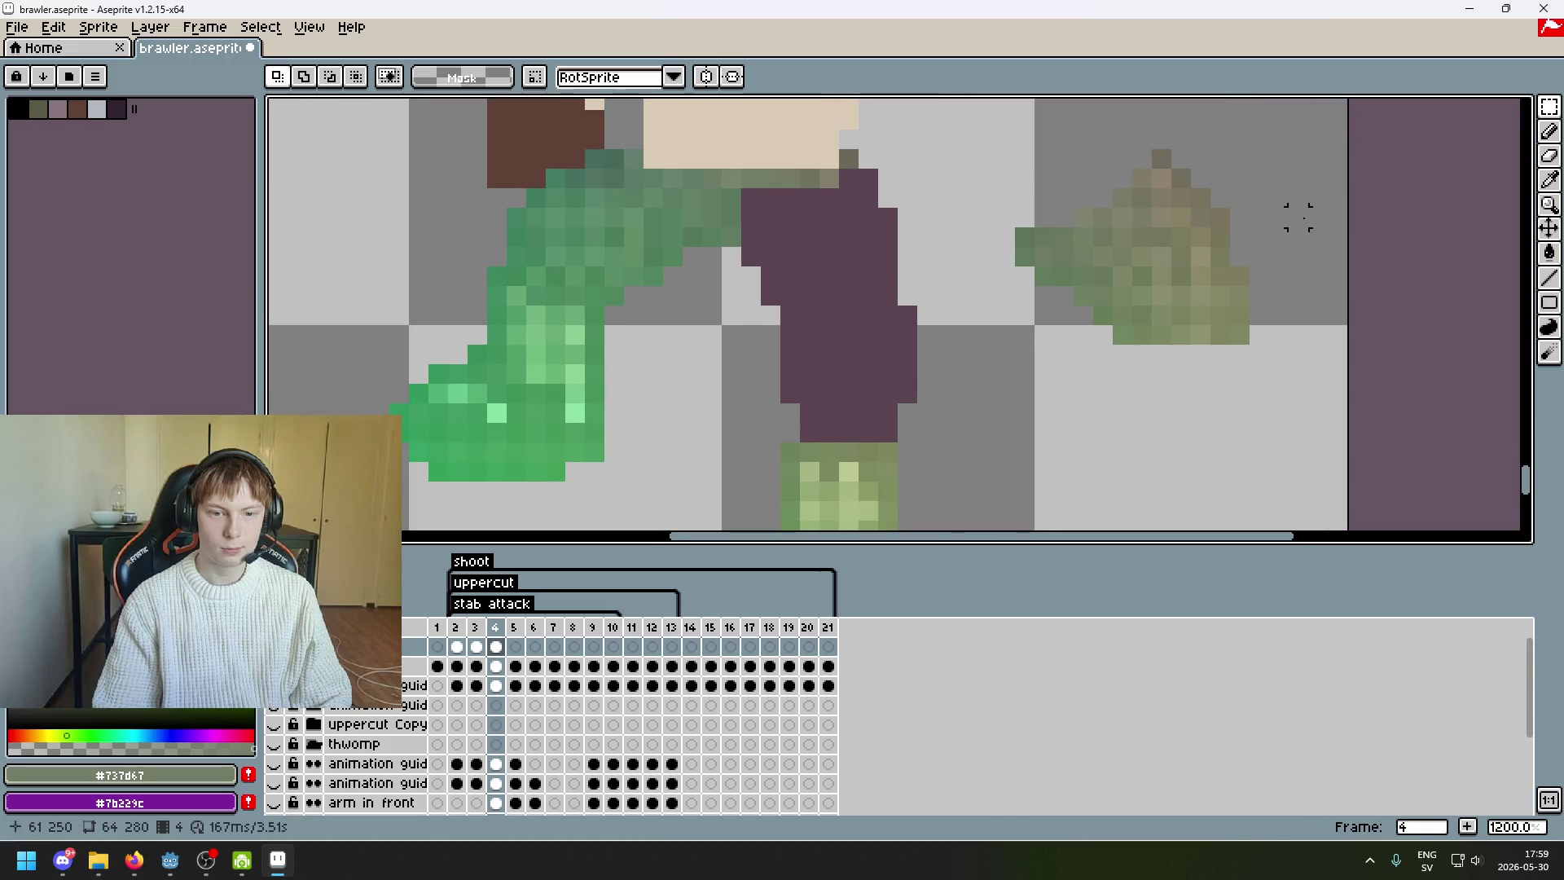
pyautogui.moveTo(1298, 355)
pyautogui.mouseDown()
pyautogui.moveTo(942, 447)
pyautogui.moveTo(932, 465)
pyautogui.mouseUp()
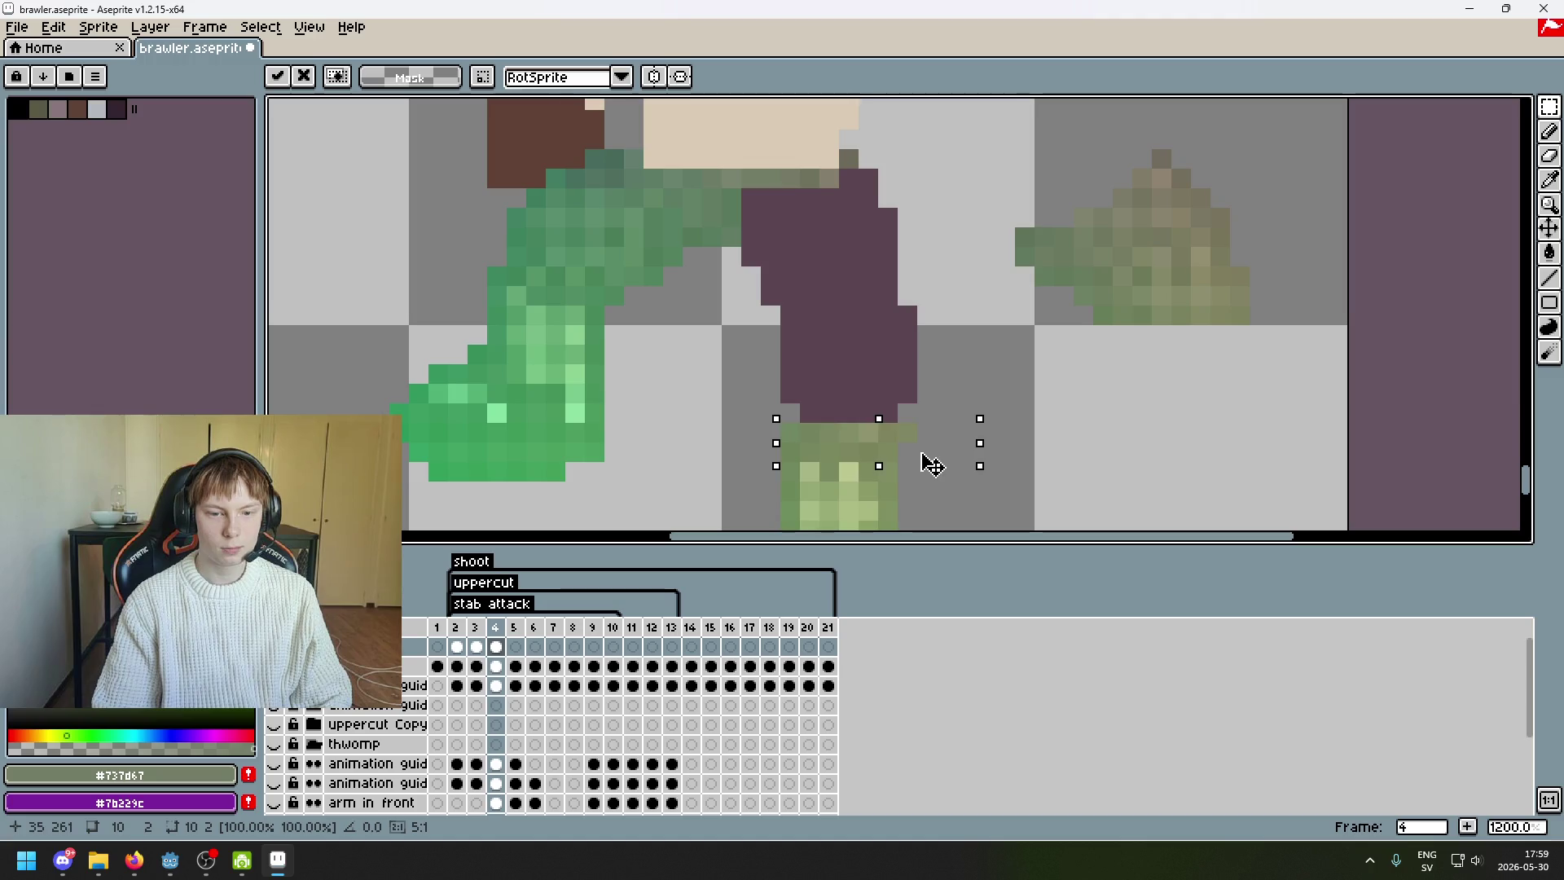
pyautogui.scroll(-1, 932, 448)
pyautogui.scroll(2, 896, 432)
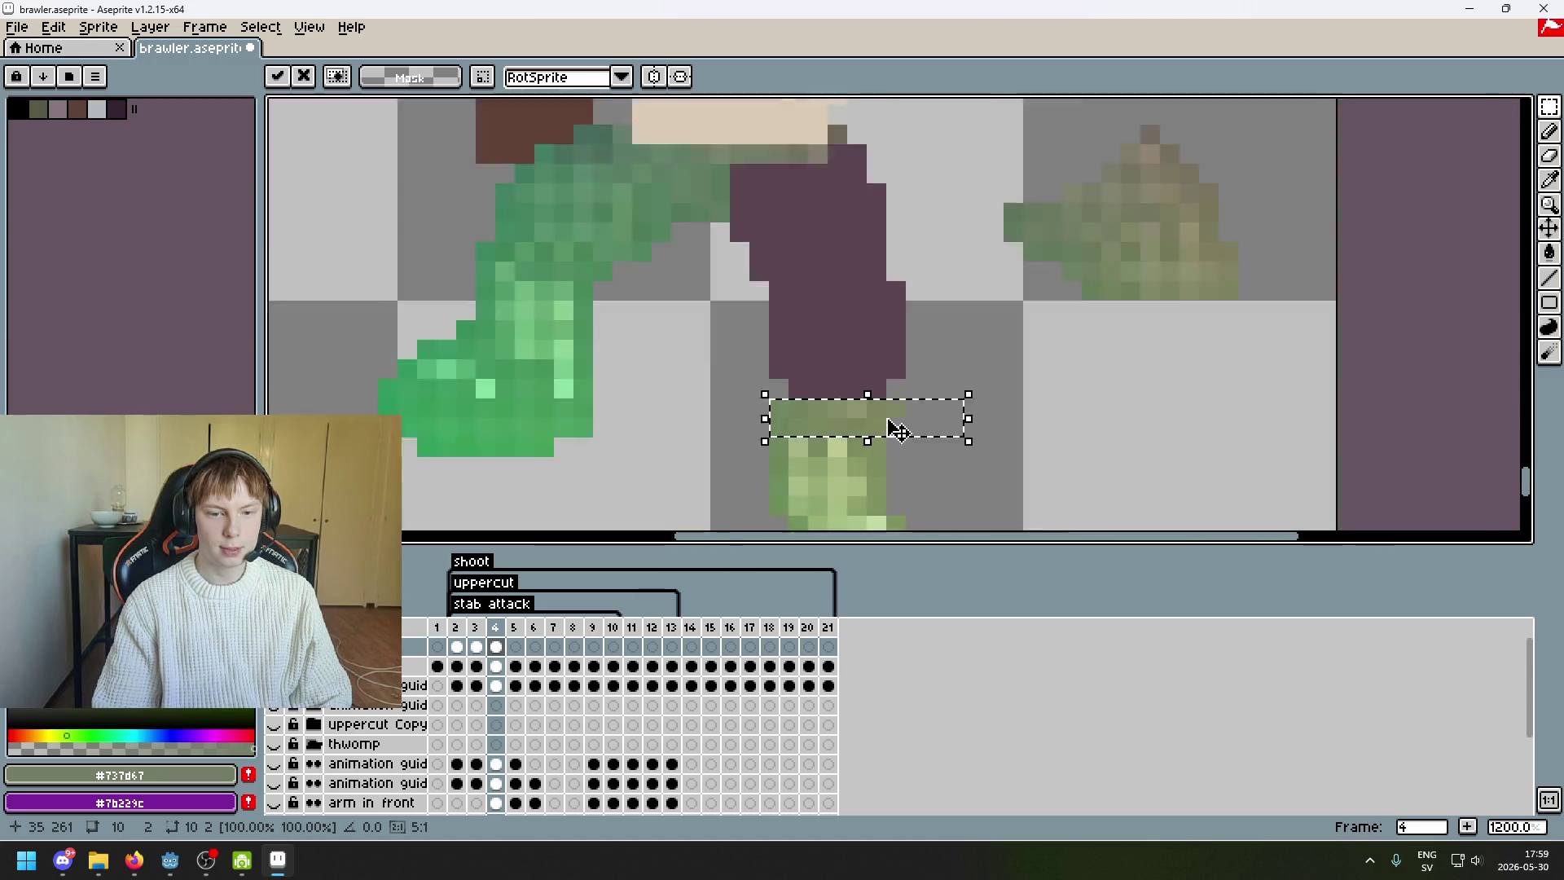
pyautogui.click(871, 305)
pyautogui.scroll(-4, 950, 371)
pyautogui.scroll(3, 1006, 339)
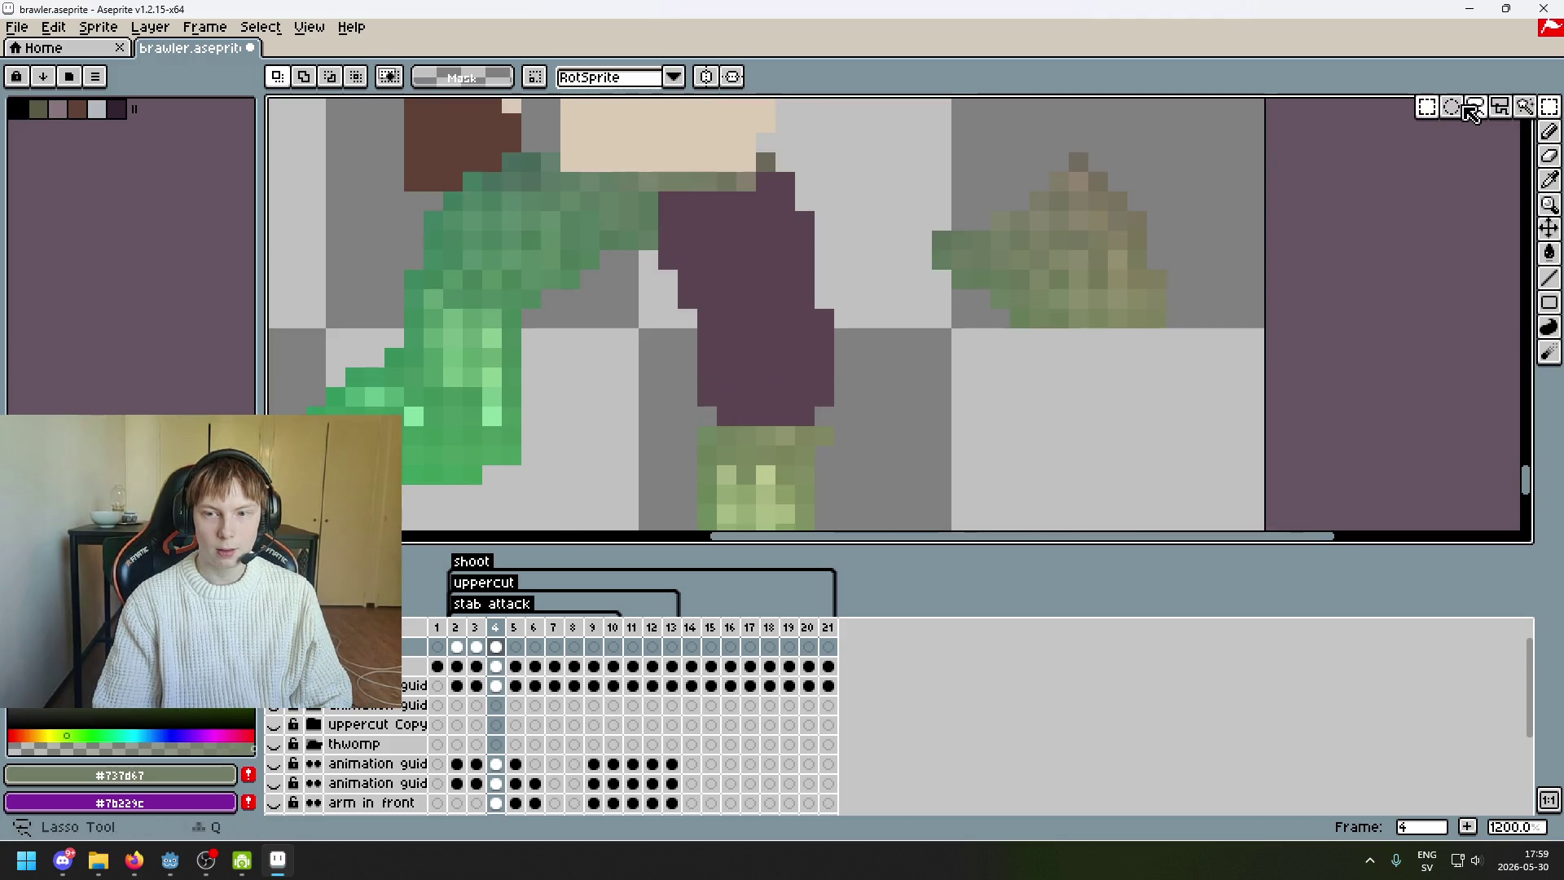
# - Lasso a group of olive pixels and drop them up-left over the purple leg
pyautogui.click(1475, 111)
pyautogui.moveTo(1080, 163); pyautogui.dragTo(1078, 181)
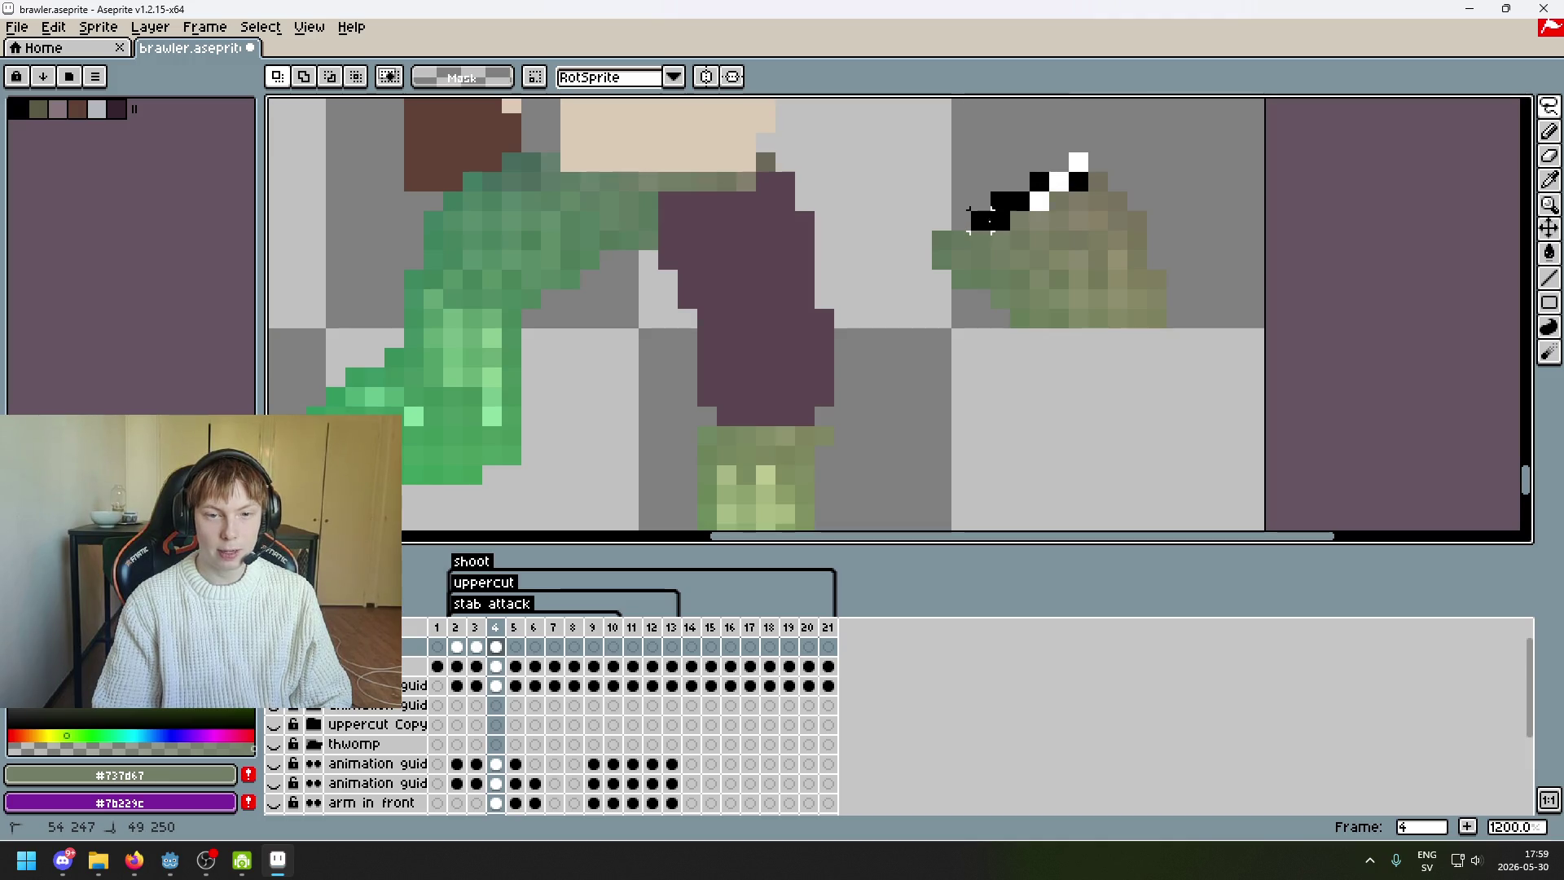
pyautogui.moveTo(970, 239); pyautogui.dragTo(965, 244)
pyautogui.moveTo(965, 245); pyautogui.dragTo(747, 261)
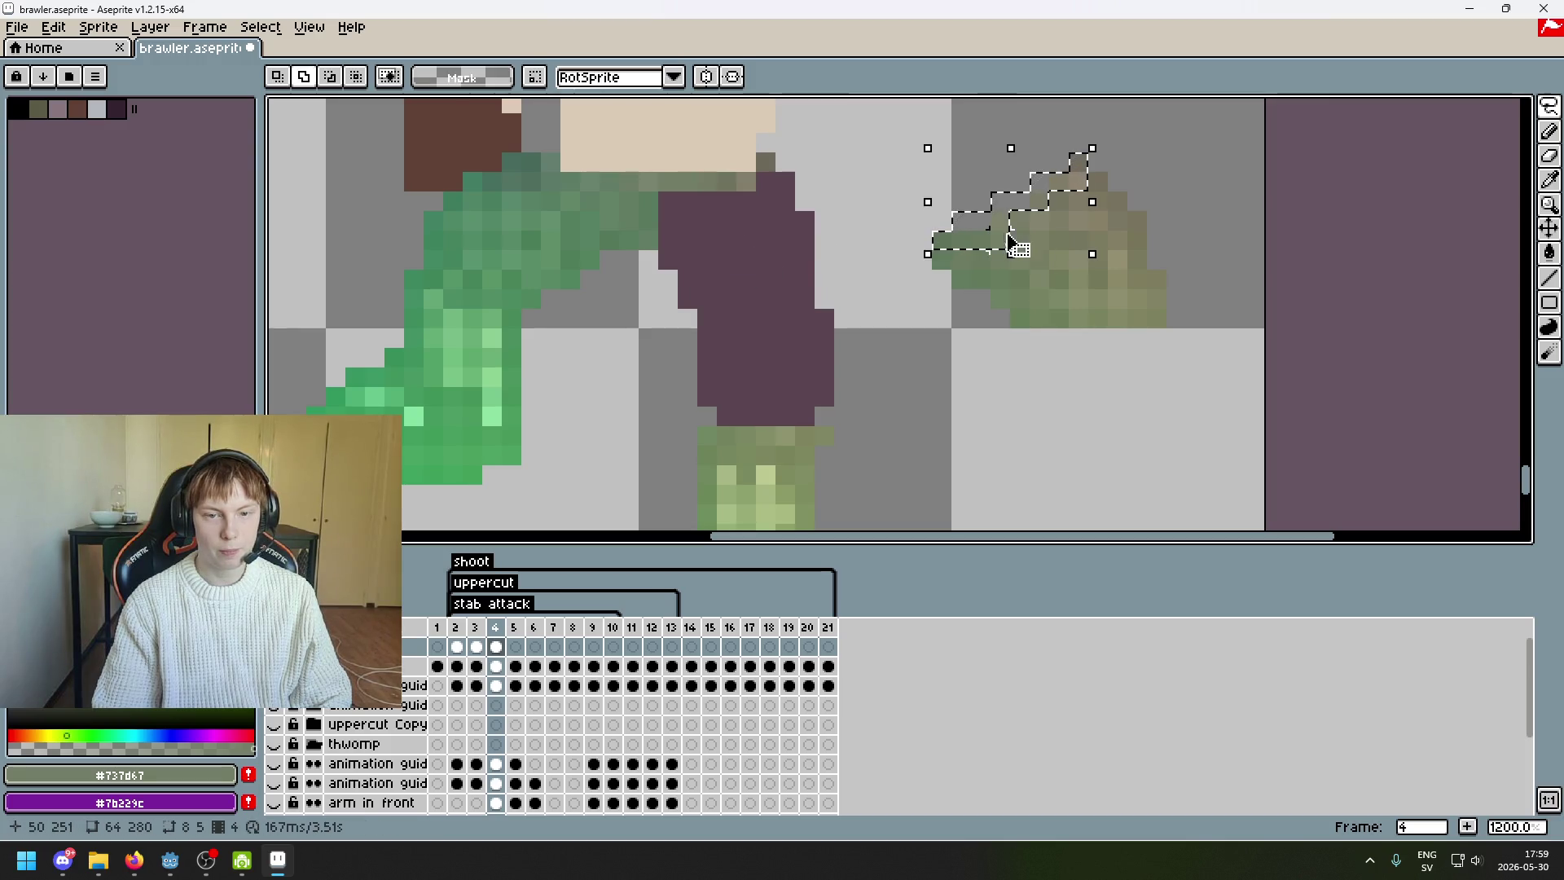
pyautogui.scroll(3, 1011, 248)
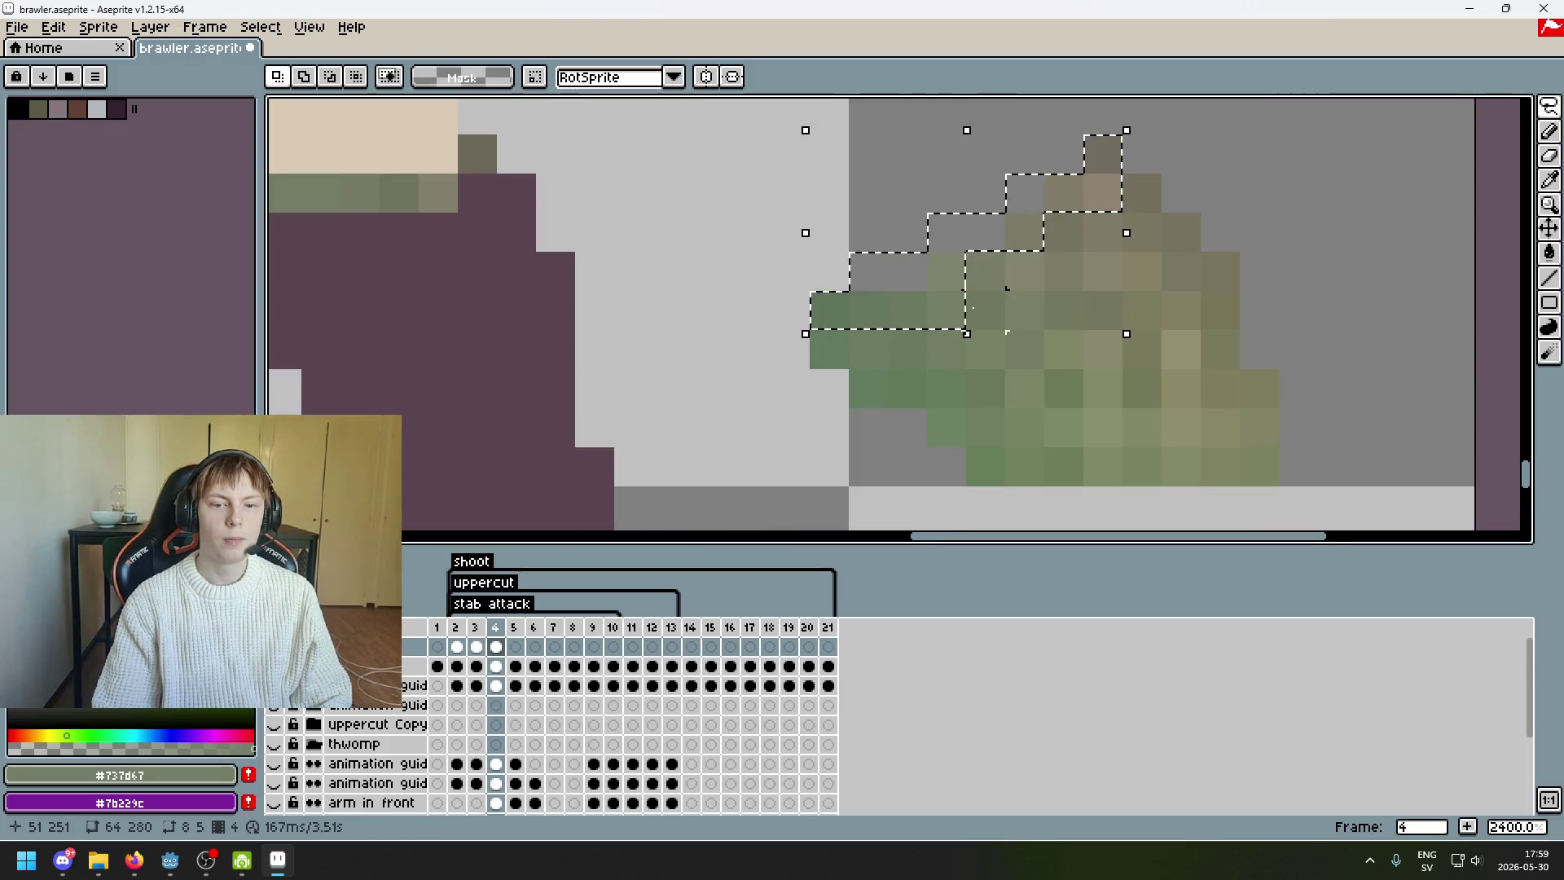
pyautogui.press('i')
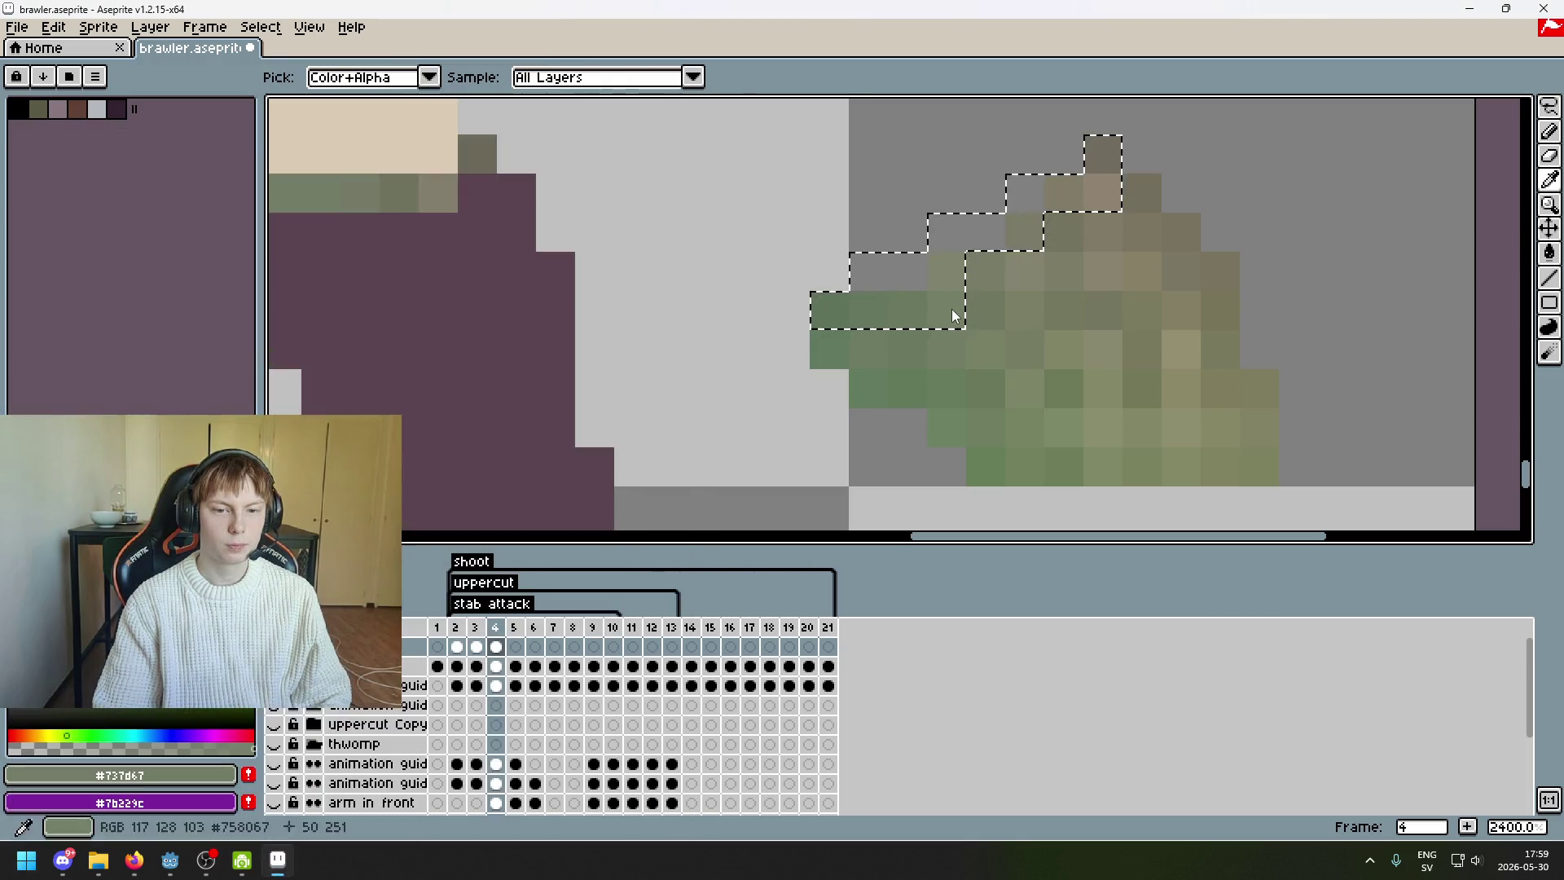
pyautogui.hotkey('ctrl', 'z')
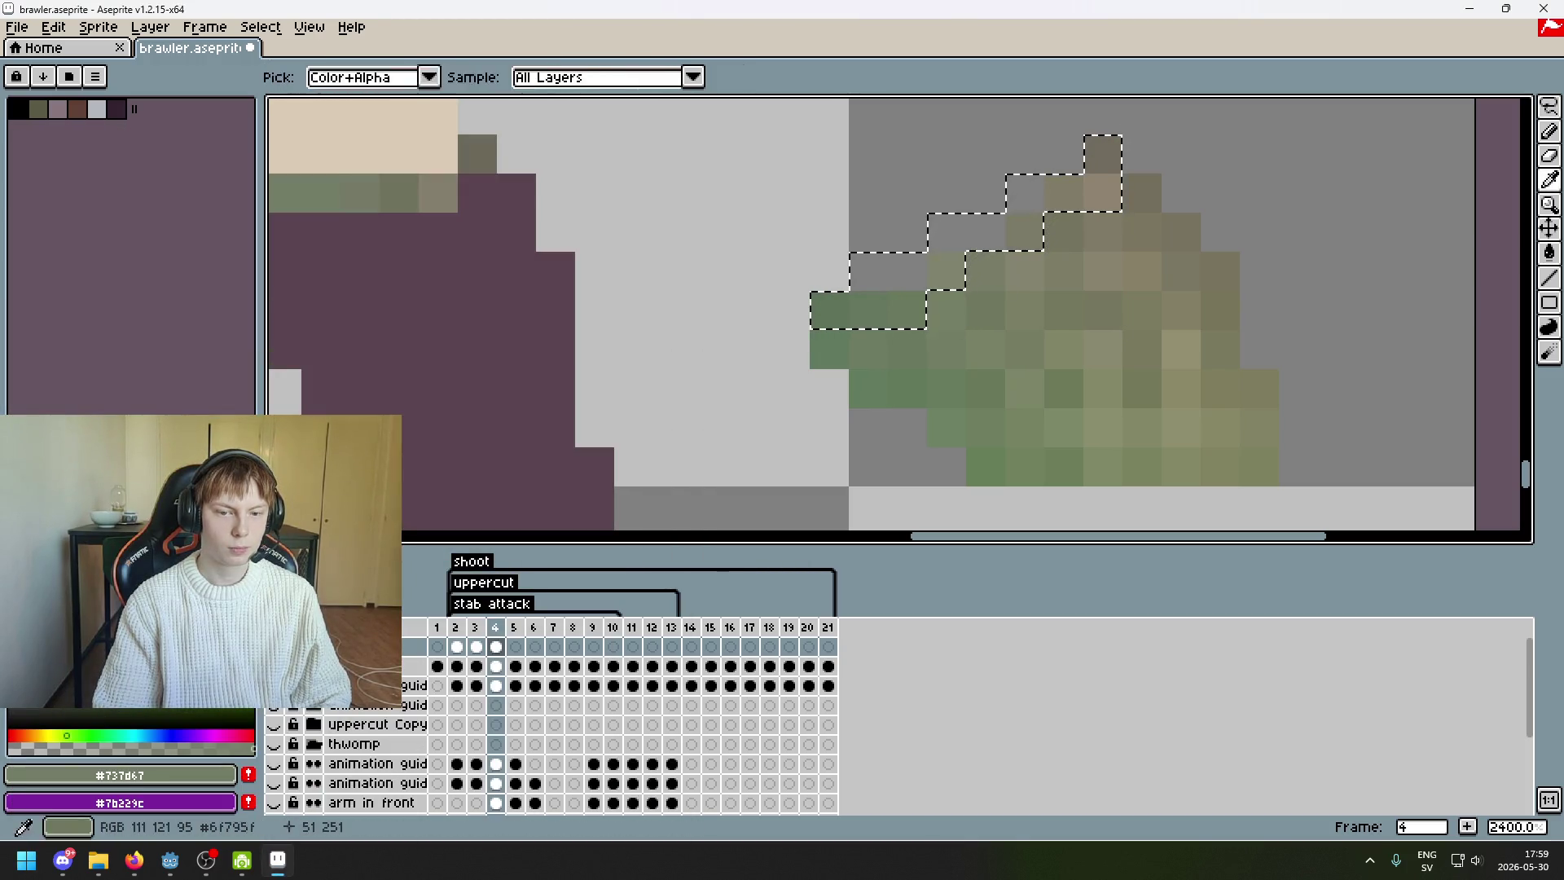
pyautogui.moveTo(988, 255); pyautogui.dragTo(675, 294)
pyautogui.scroll(-2, 875, 353)
pyautogui.moveTo(875, 352)
pyautogui.mouseDown()
pyautogui.moveTo(828, 286)
pyautogui.moveTo(764, 269)
pyautogui.moveTo(677, 296)
pyautogui.moveTo(743, 297)
pyautogui.mouseUp()
pyautogui.click(872, 279)
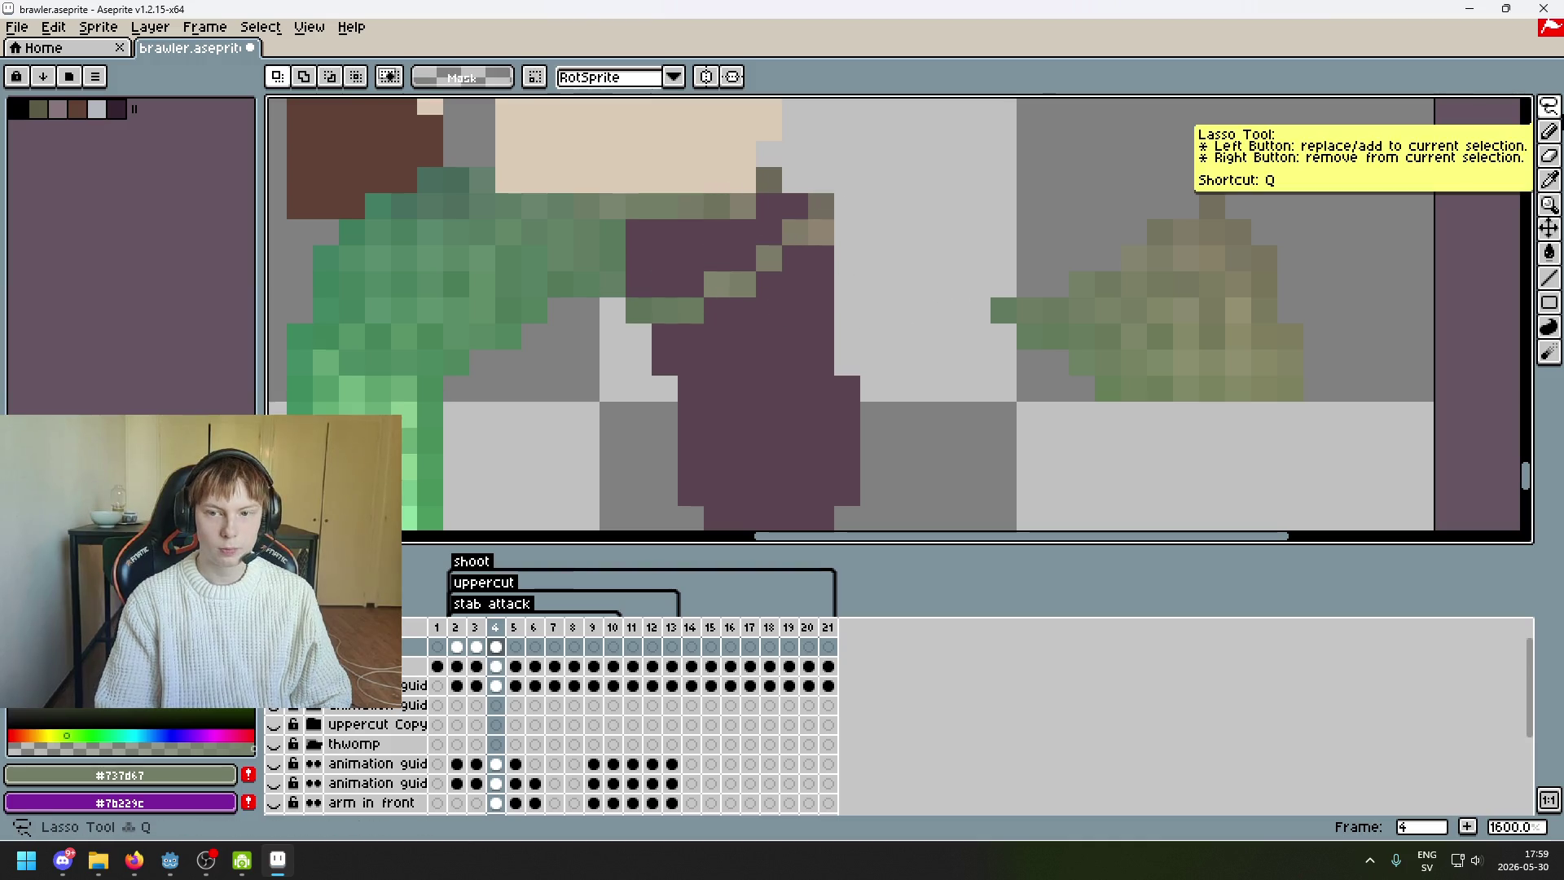
# - Move the green pixel block up three cells and reposition a single khaki pixel
pyautogui.press('m')
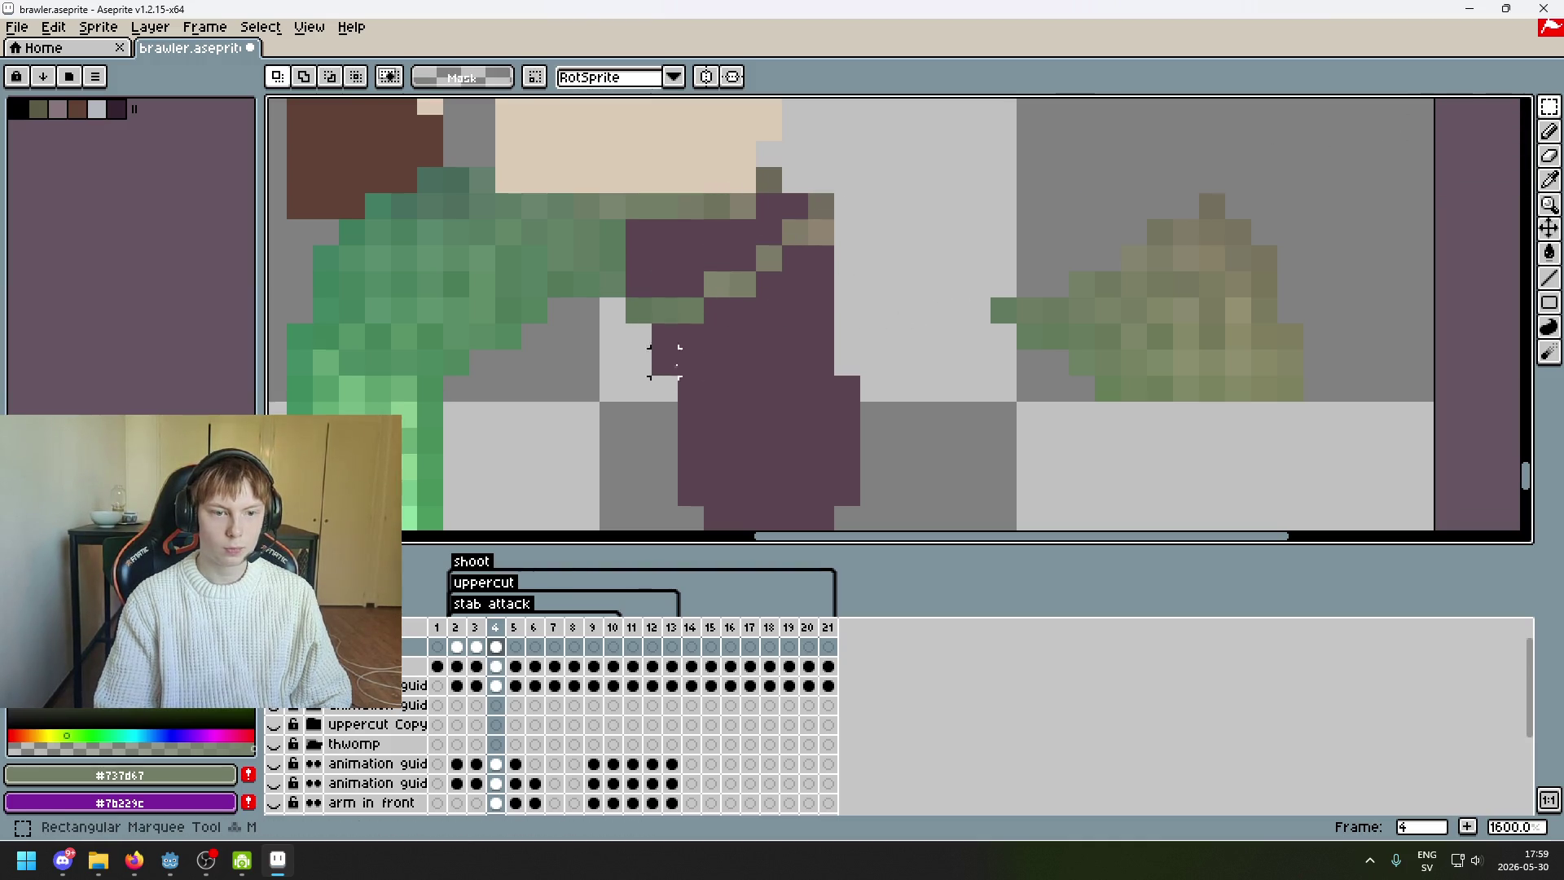
pyautogui.moveTo(623, 298)
pyautogui.mouseDown()
pyautogui.moveTo(733, 329)
pyautogui.moveTo(684, 251)
pyautogui.moveTo(756, 297)
pyautogui.moveTo(748, 224)
pyautogui.moveTo(839, 242)
pyautogui.moveTo(786, 206)
pyautogui.mouseUp()
pyautogui.click(796, 252)
pyautogui.scroll(2, 798, 260)
pyautogui.click(813, 228)
pyautogui.hotkey('ctrl', 'z')
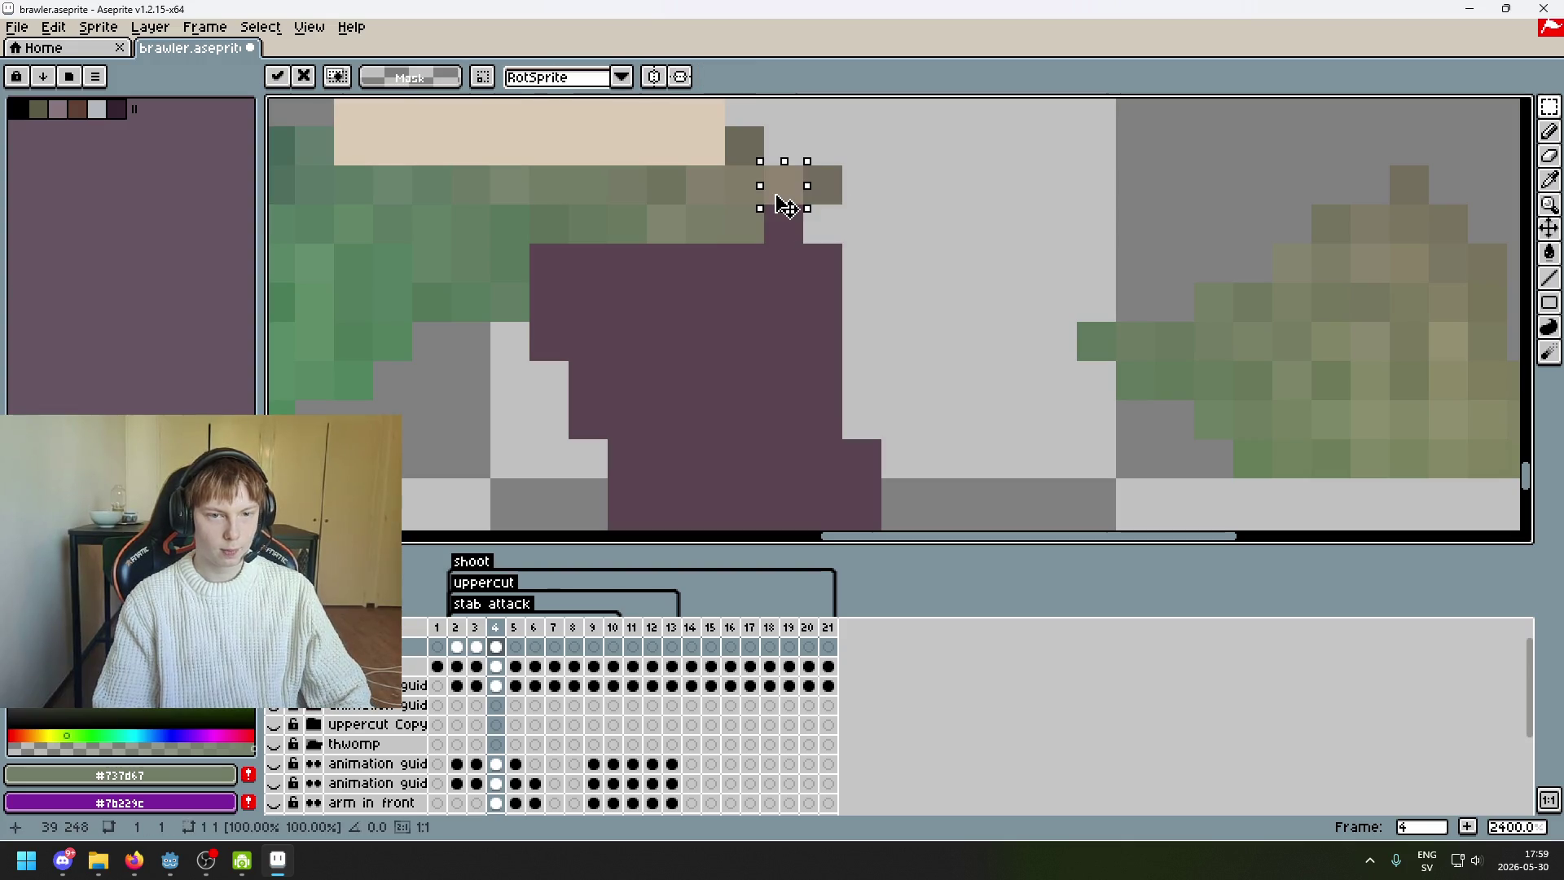
pyautogui.click(801, 265)
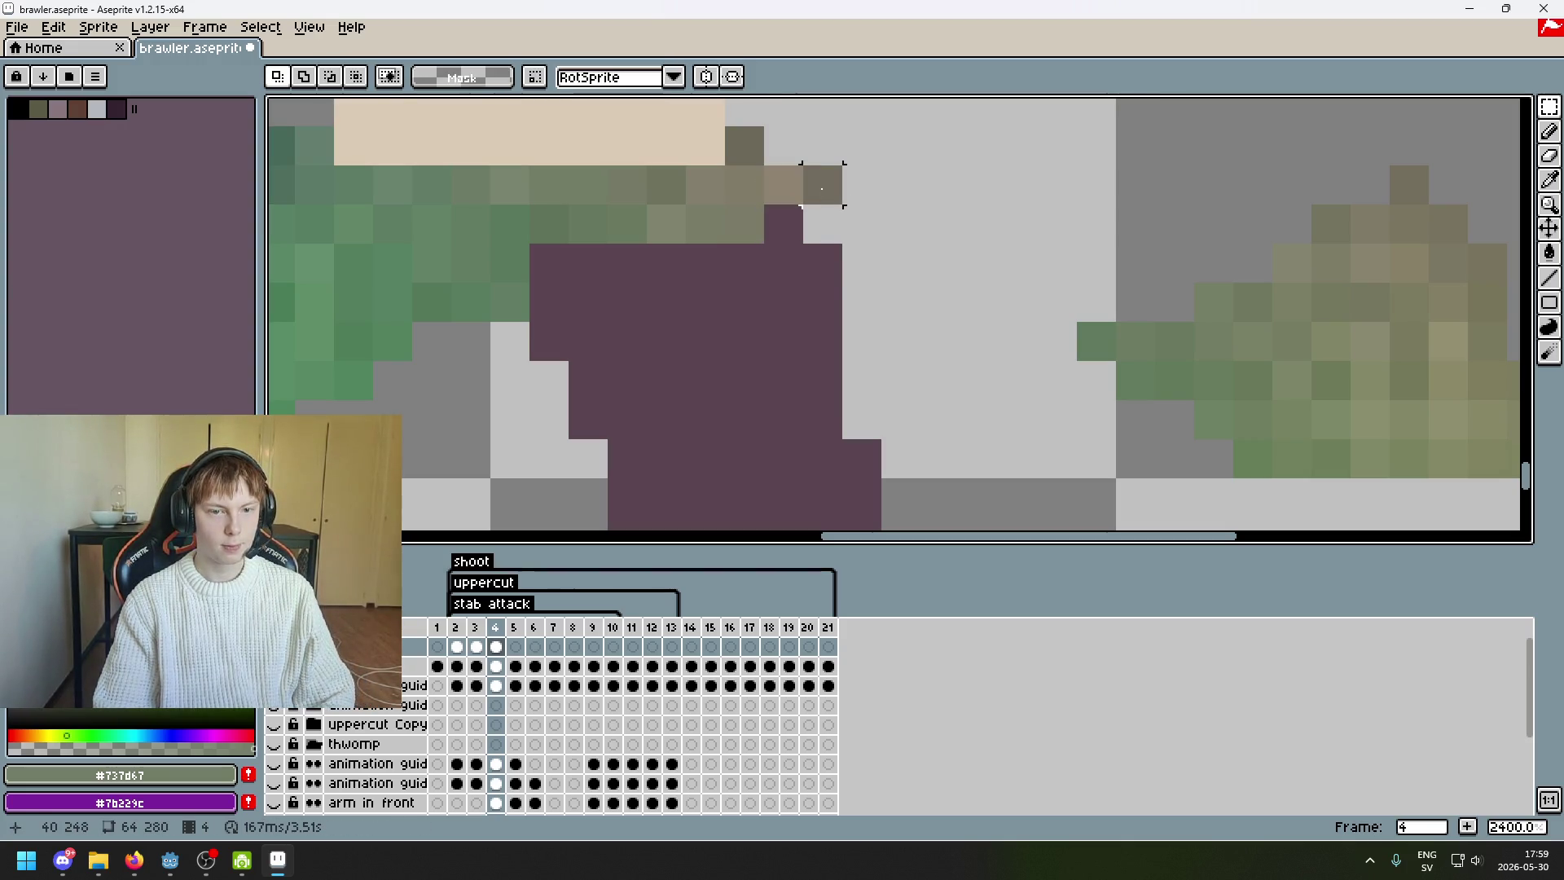
# - Move the olive leg segment down below the purple pants
pyautogui.scroll(-3, 825, 196)
pyautogui.scroll(1, 835, 217)
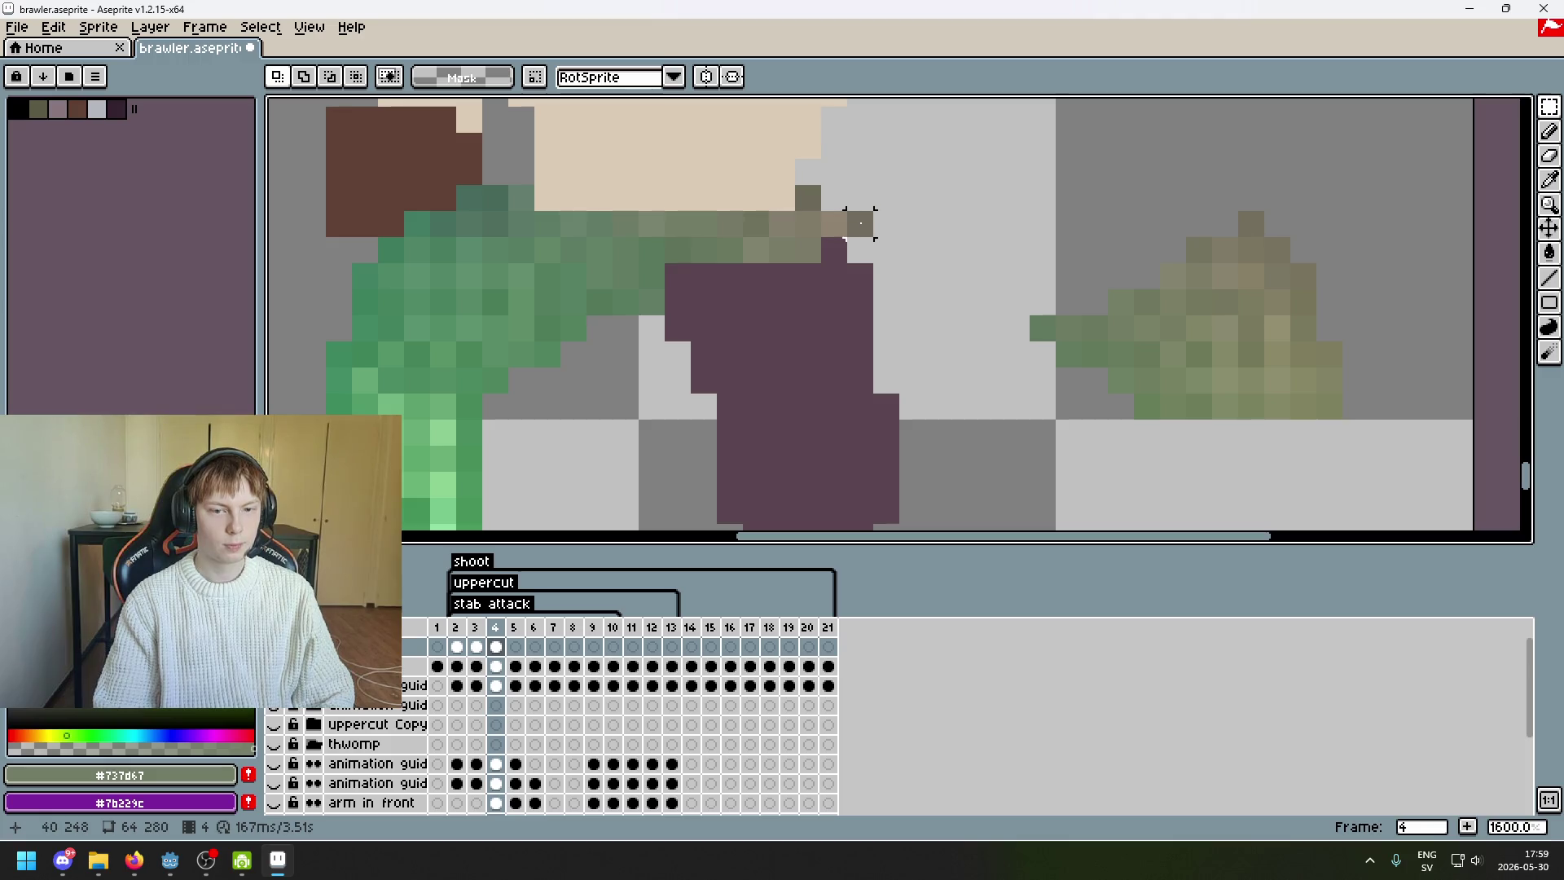
pyautogui.moveTo(1094, 275); pyautogui.dragTo(884, 277)
pyautogui.scroll(-5, 858, 250)
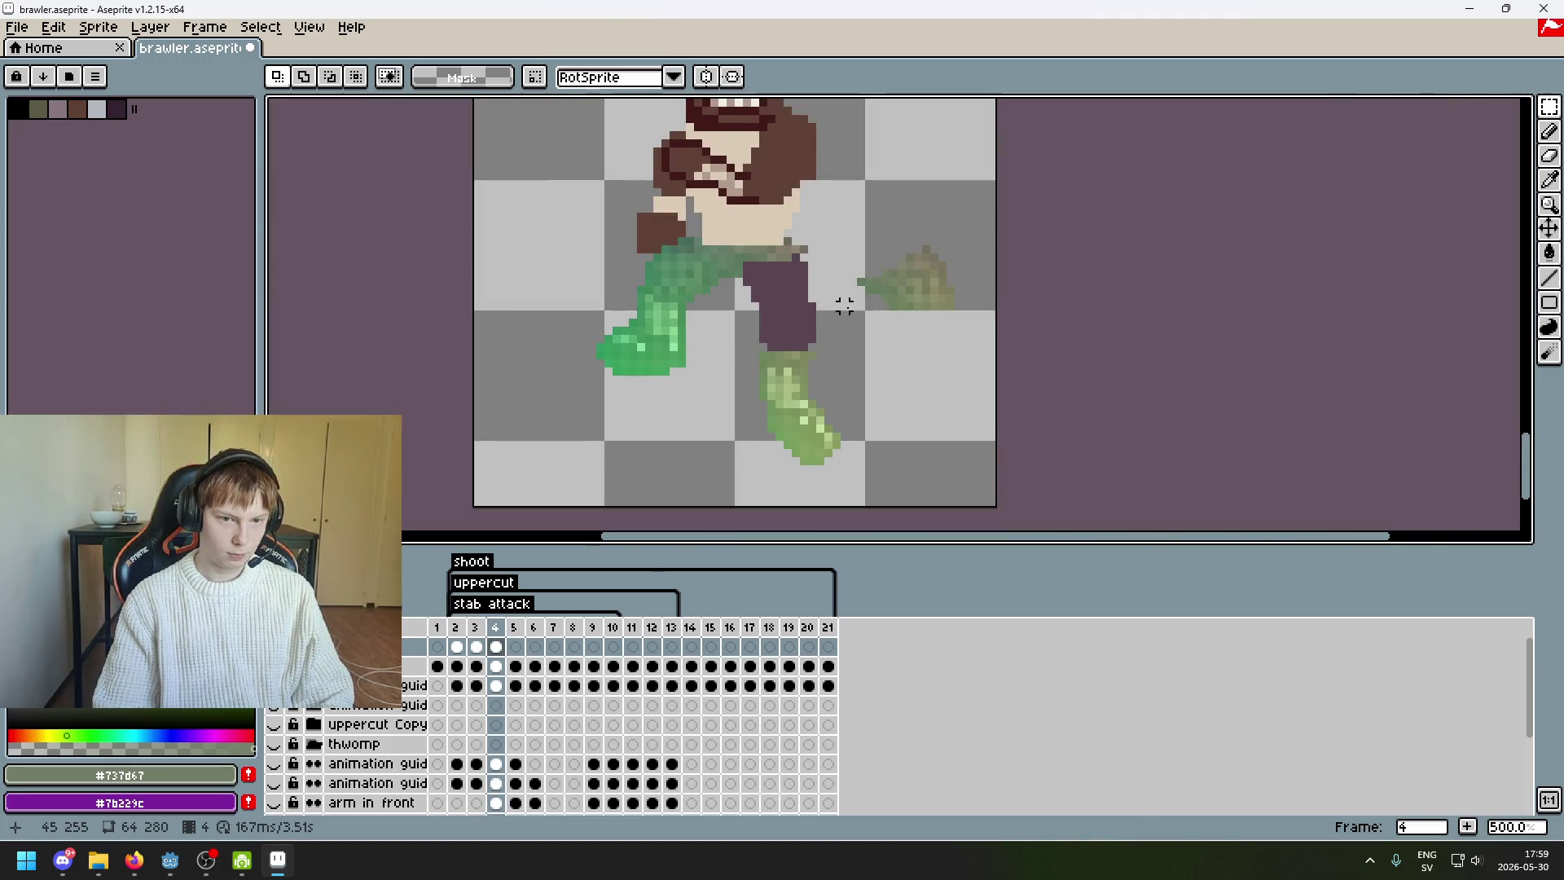
pyautogui.scroll(4, 819, 275)
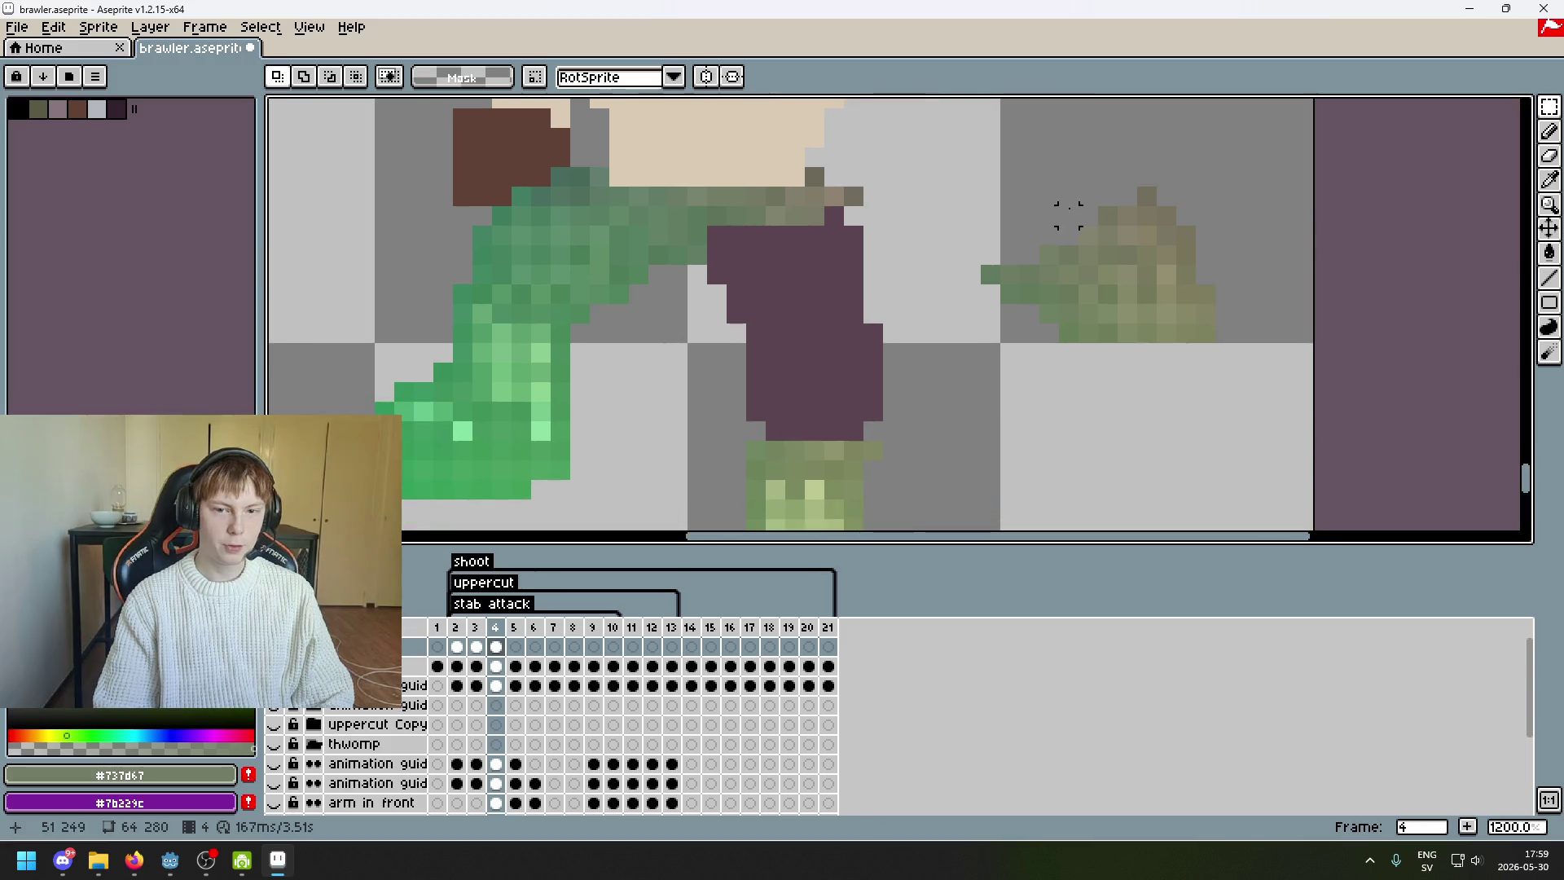
pyautogui.moveTo(1049, 332)
pyautogui.mouseDown()
pyautogui.moveTo(1274, 341)
pyautogui.moveTo(1058, 363)
pyautogui.moveTo(866, 426)
pyautogui.moveTo(942, 432)
pyautogui.moveTo(867, 442)
pyautogui.mouseUp()
pyautogui.click(1087, 469)
# - Lasso the olive clump and drag it onto the pants as a diagonal stroke
pyautogui.scroll(3, 978, 394)
pyautogui.scroll(-4, 883, 356)
pyautogui.scroll(2, 903, 311)
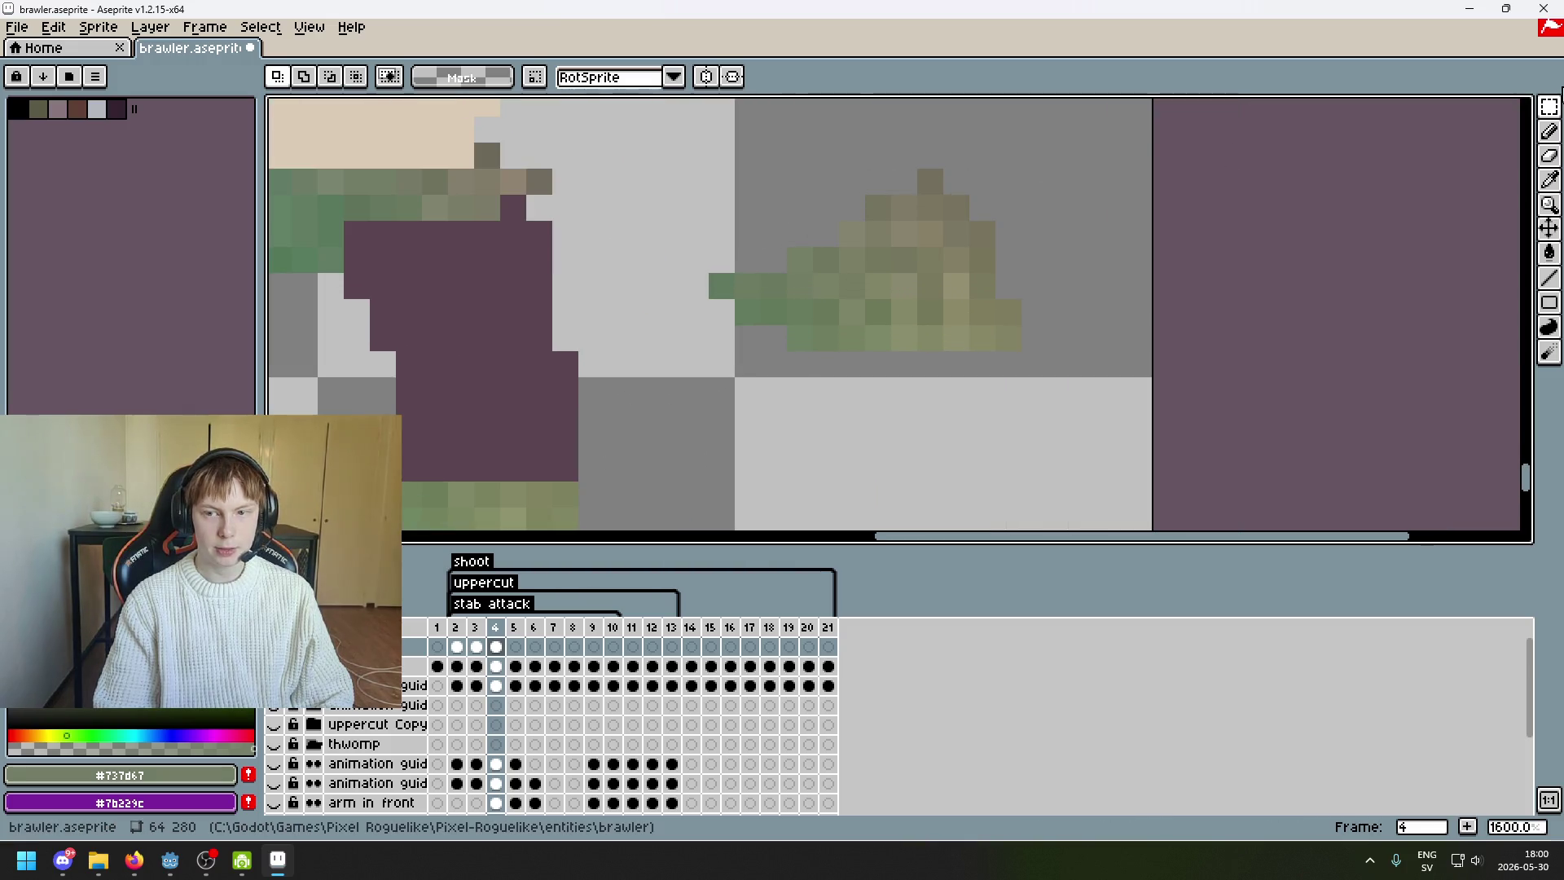
pyautogui.moveTo(1554, 108)
pyautogui.click(1476, 107)
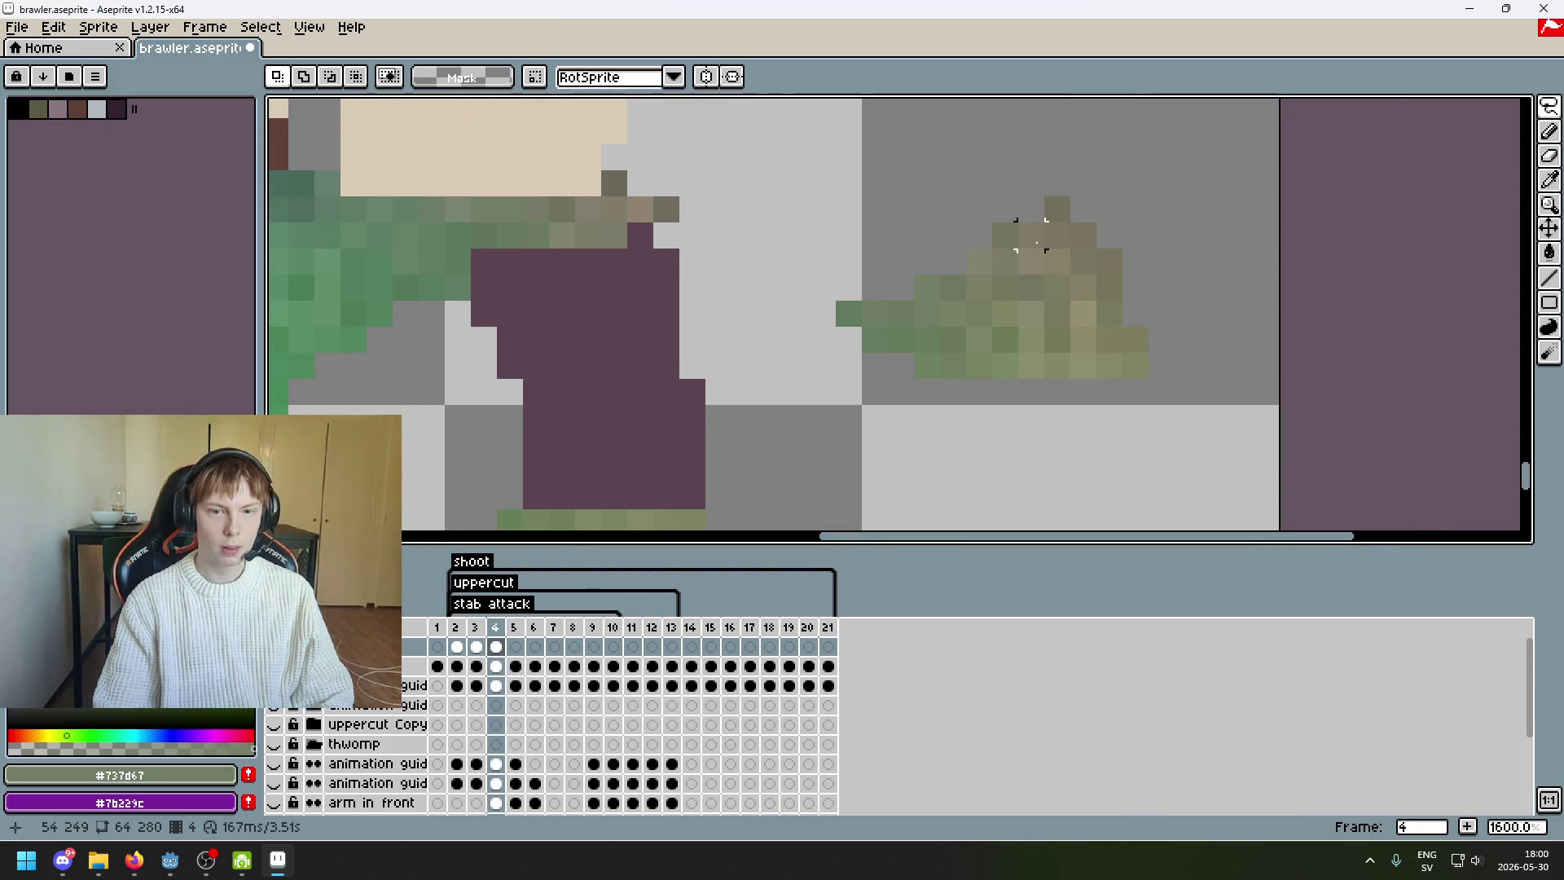
pyautogui.click(1058, 211)
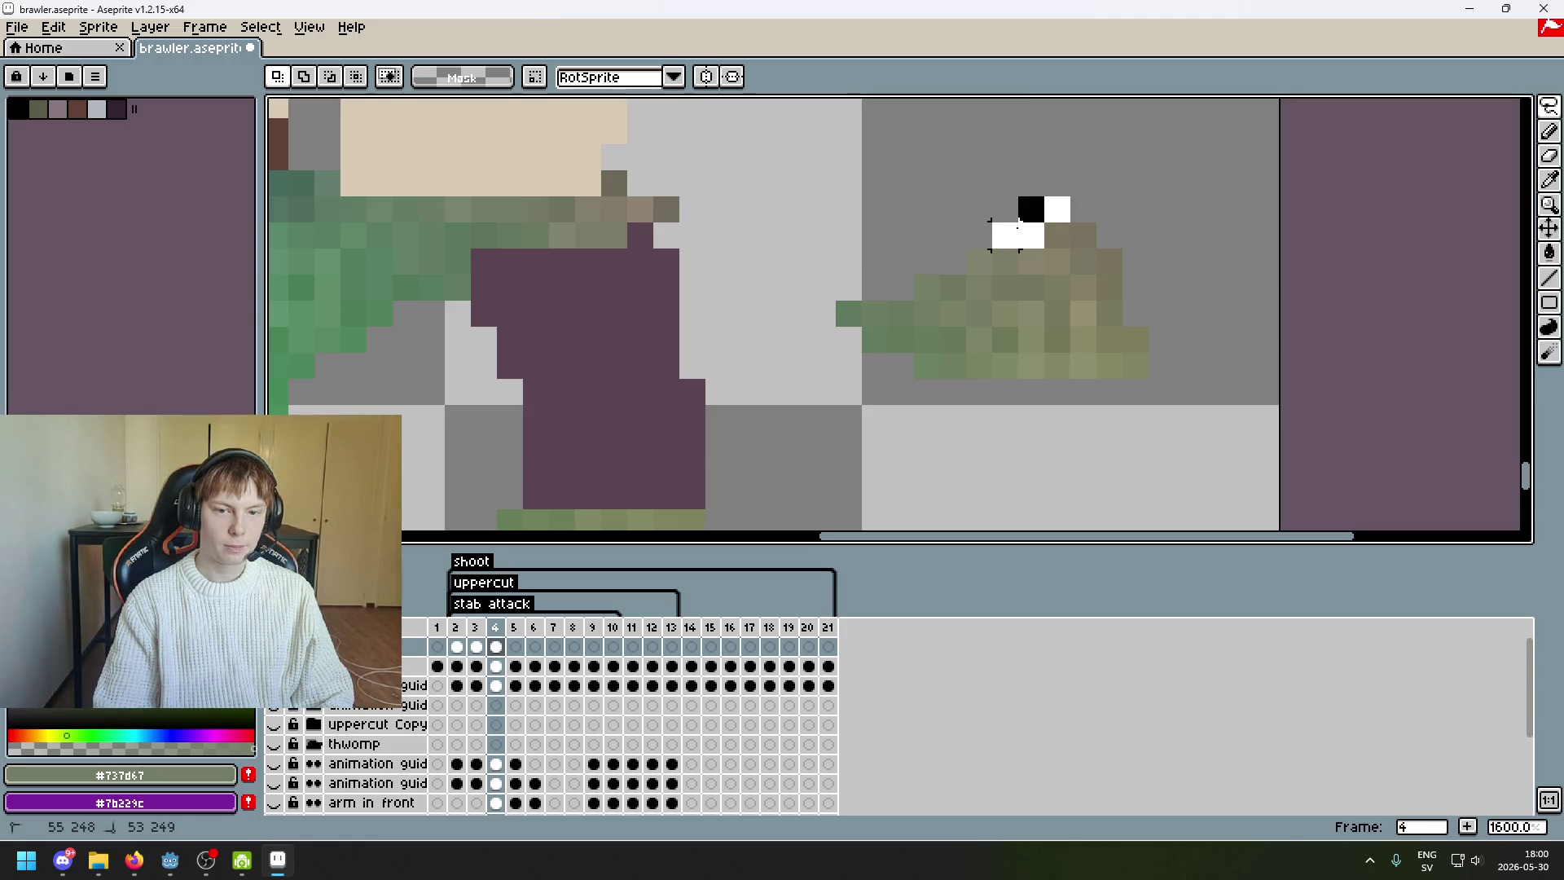
pyautogui.moveTo(912, 277)
pyautogui.mouseDown()
pyautogui.moveTo(896, 308)
pyautogui.moveTo(838, 326)
pyautogui.moveTo(510, 364)
pyautogui.moveTo(538, 354)
pyautogui.moveTo(526, 360)
pyautogui.mouseUp()
pyautogui.hotkey('ctrl', 'd')
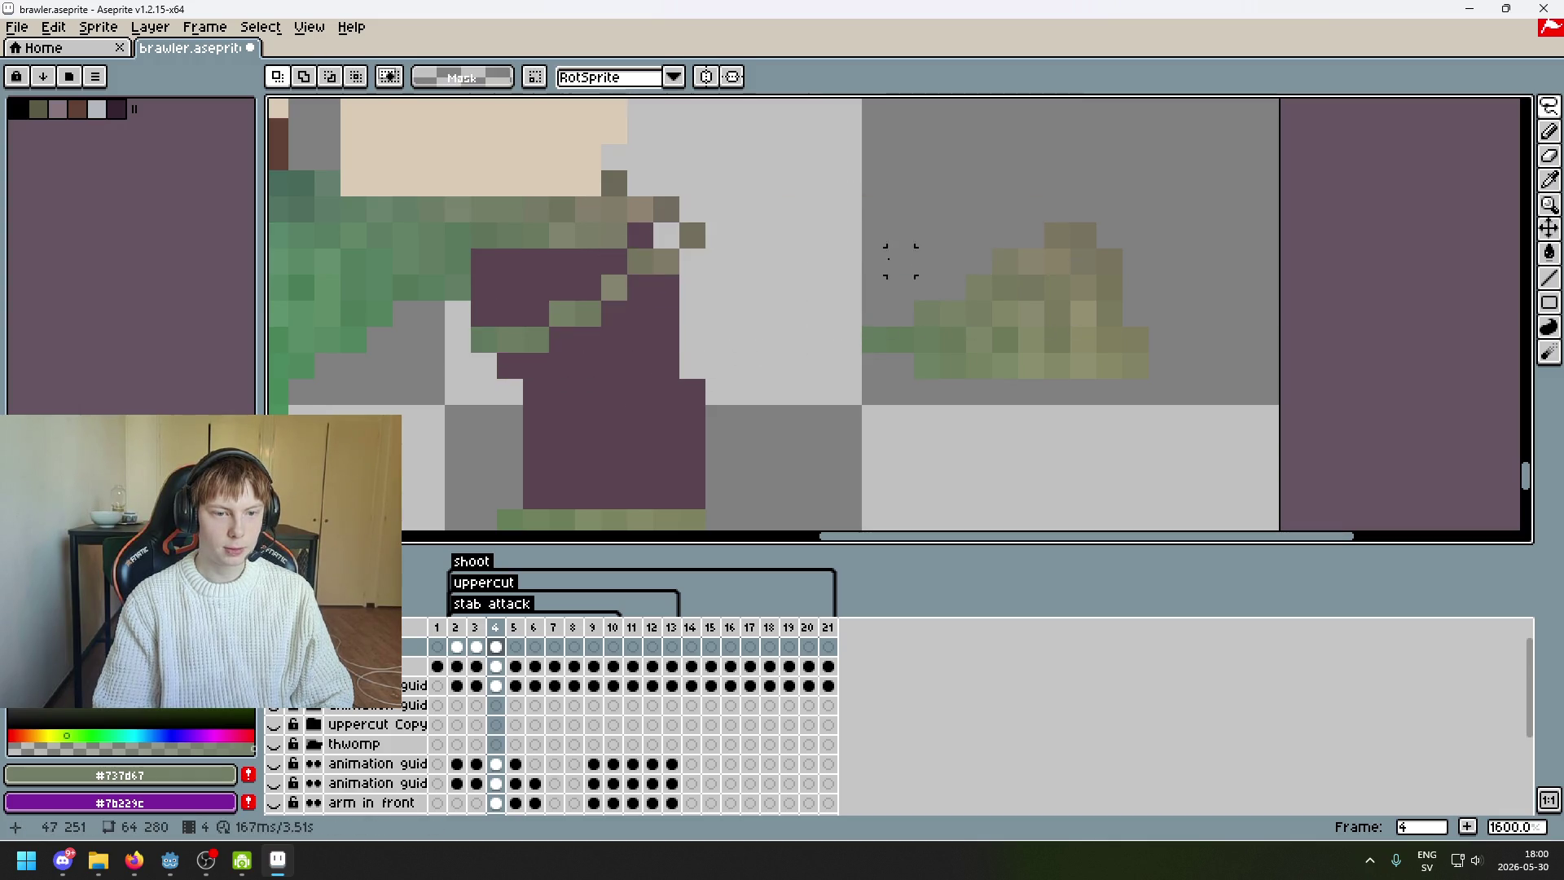
# - Nudge a two-pixel olive strip and a single pixel two cells right on the pants
pyautogui.press('m')
pyautogui.scroll(2, 748, 210)
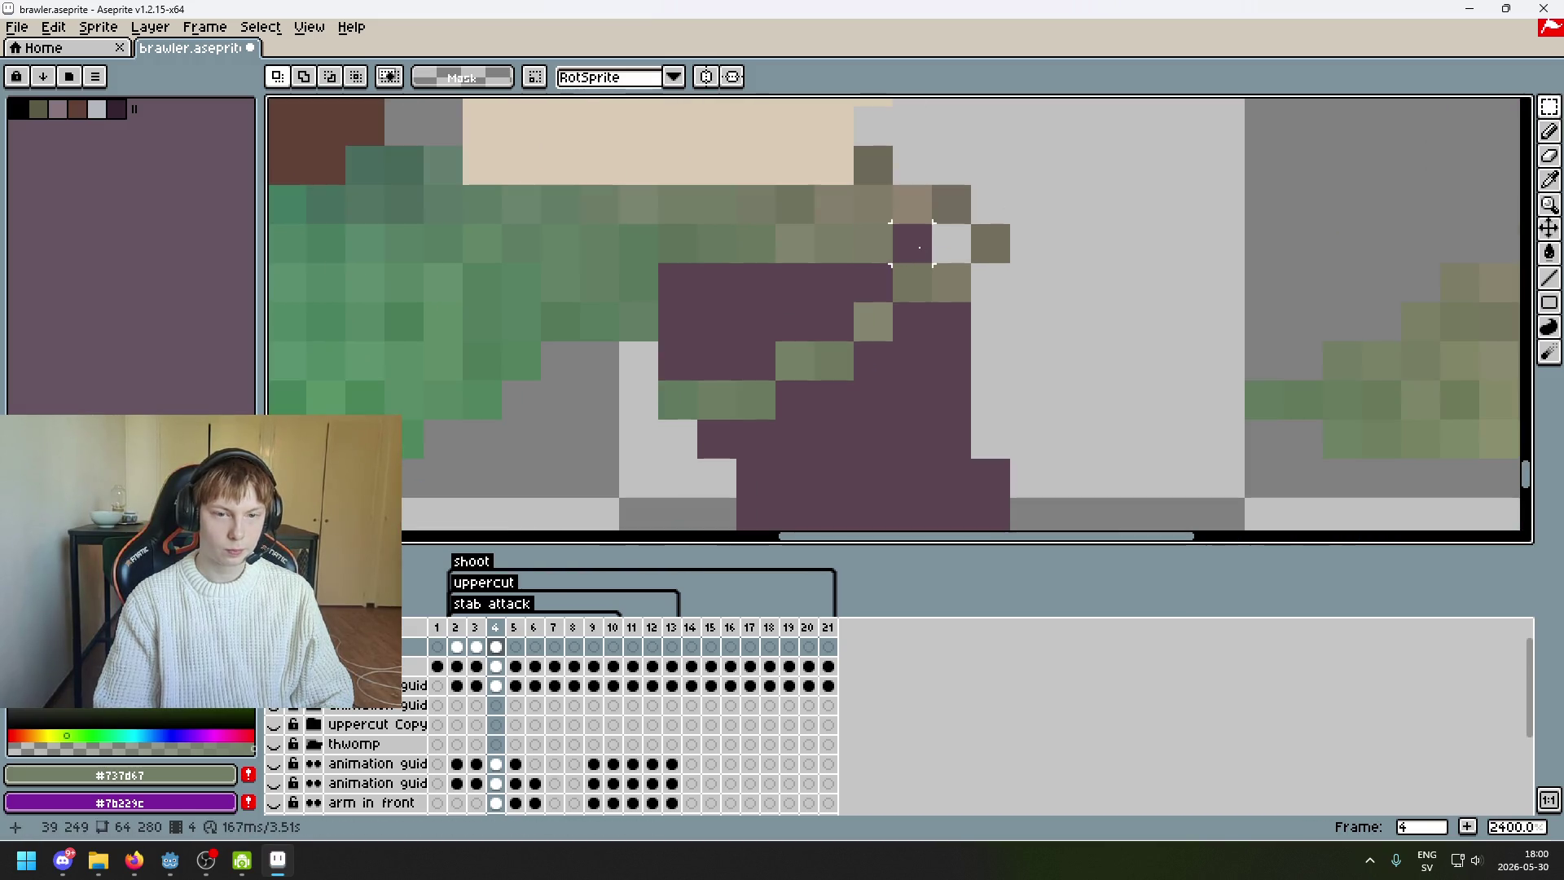
pyautogui.moveTo(944, 283); pyautogui.dragTo(920, 285)
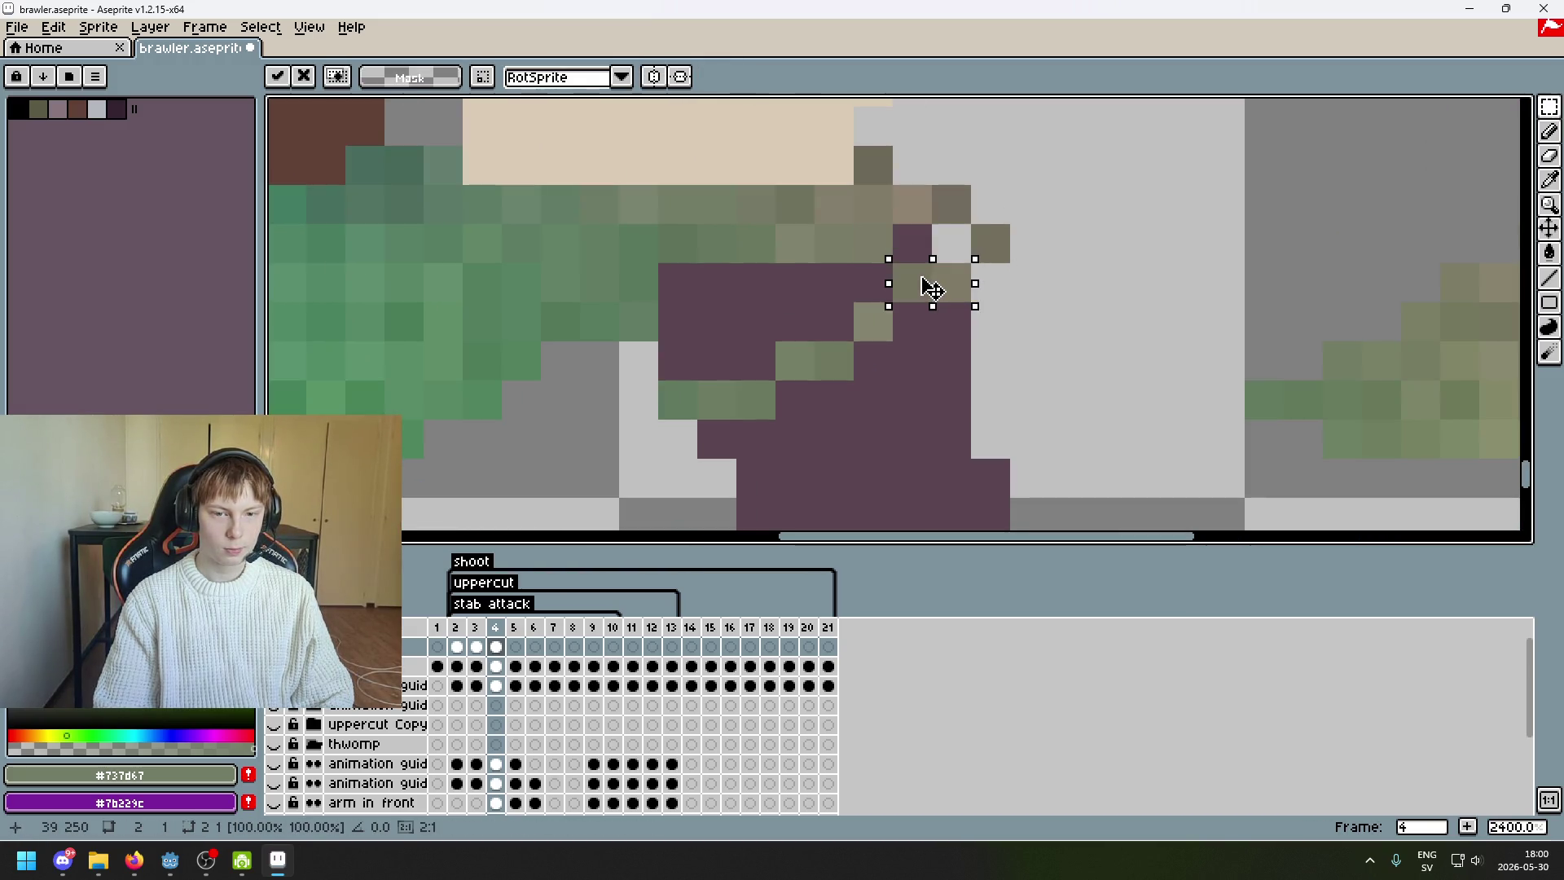
pyautogui.click(675, 400)
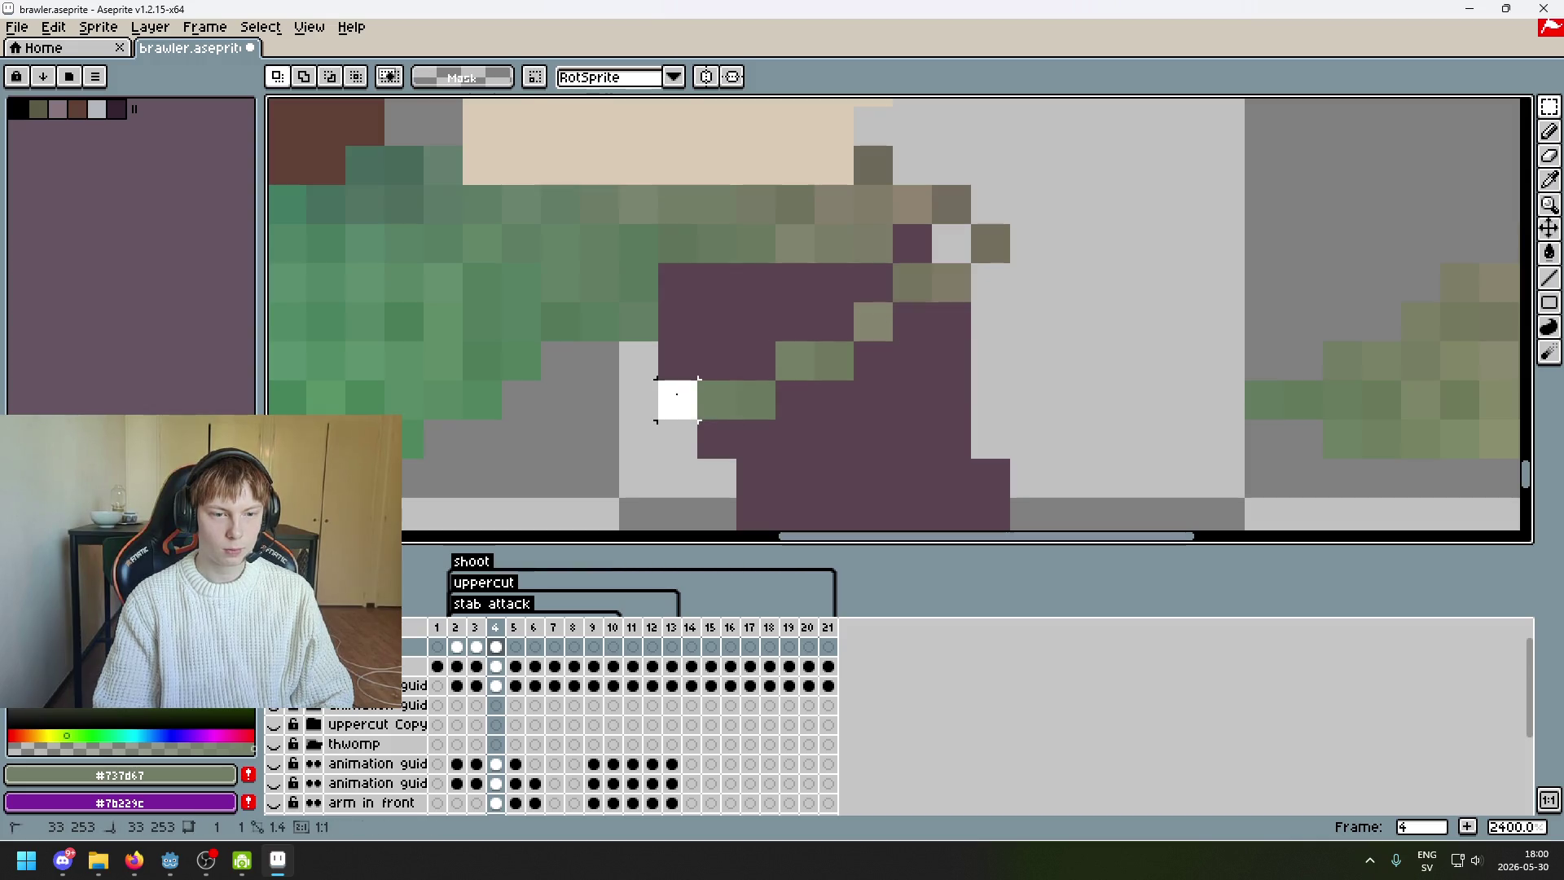
pyautogui.moveTo(682, 391)
pyautogui.mouseDown()
pyautogui.moveTo(769, 415)
pyautogui.moveTo(731, 295)
pyautogui.mouseUp()
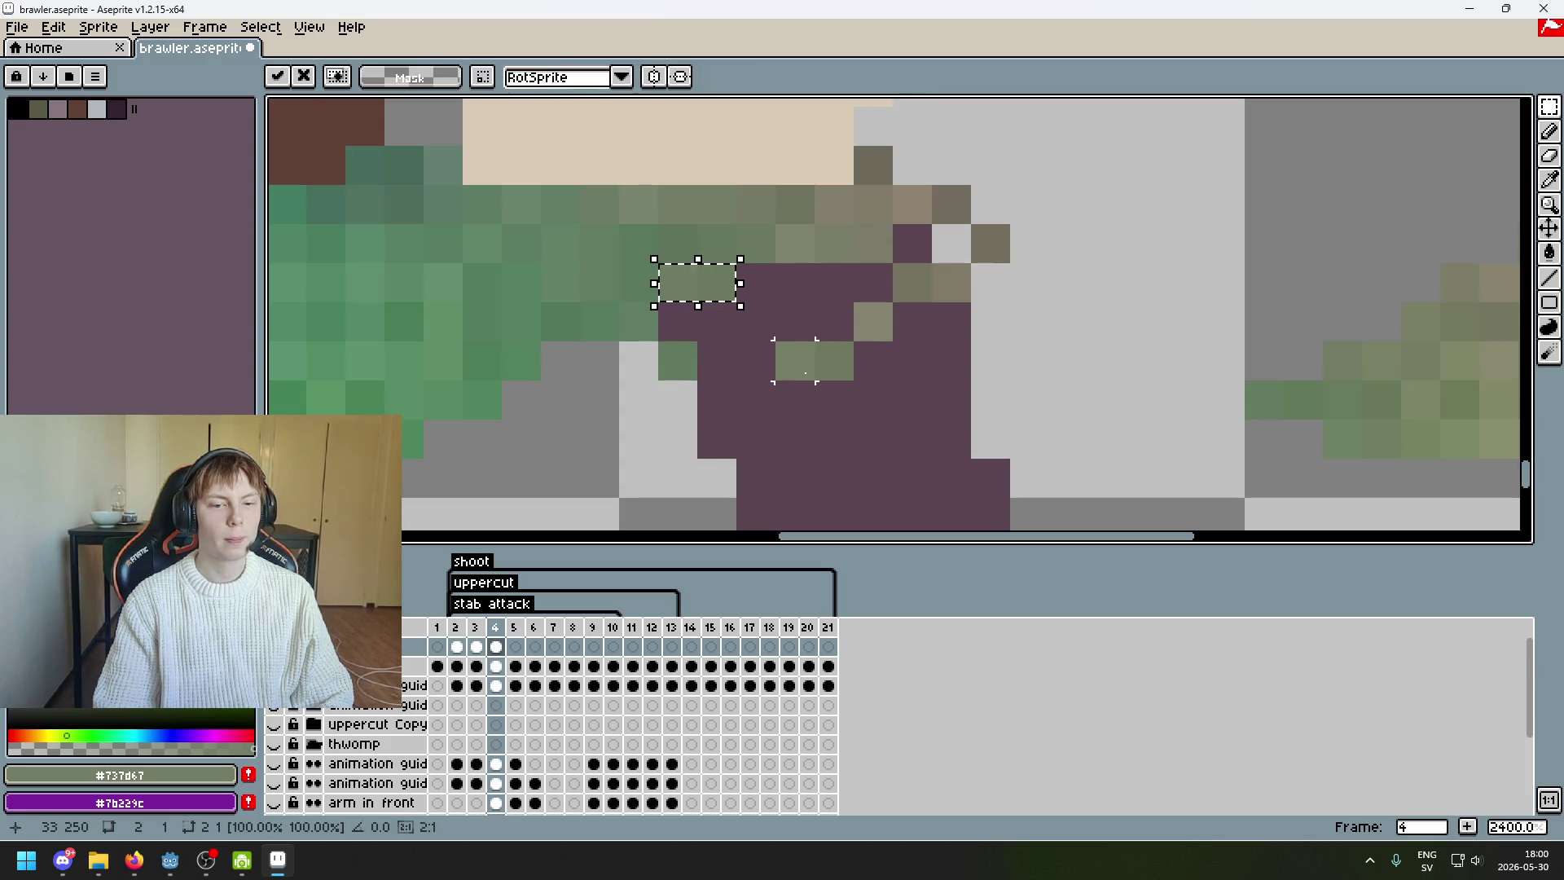
pyautogui.moveTo(700, 283)
pyautogui.mouseDown()
pyautogui.moveTo(771, 426)
pyautogui.moveTo(744, 328)
pyautogui.moveTo(700, 281)
pyautogui.mouseUp()
# - Shift another two-pixel olive strip one pixel left
pyautogui.moveTo(794, 360)
pyautogui.mouseDown()
pyautogui.moveTo(837, 367)
pyautogui.moveTo(799, 293)
pyautogui.moveTo(922, 289)
pyautogui.moveTo(894, 301)
pyautogui.moveTo(950, 279)
pyautogui.moveTo(943, 292)
pyautogui.mouseUp()
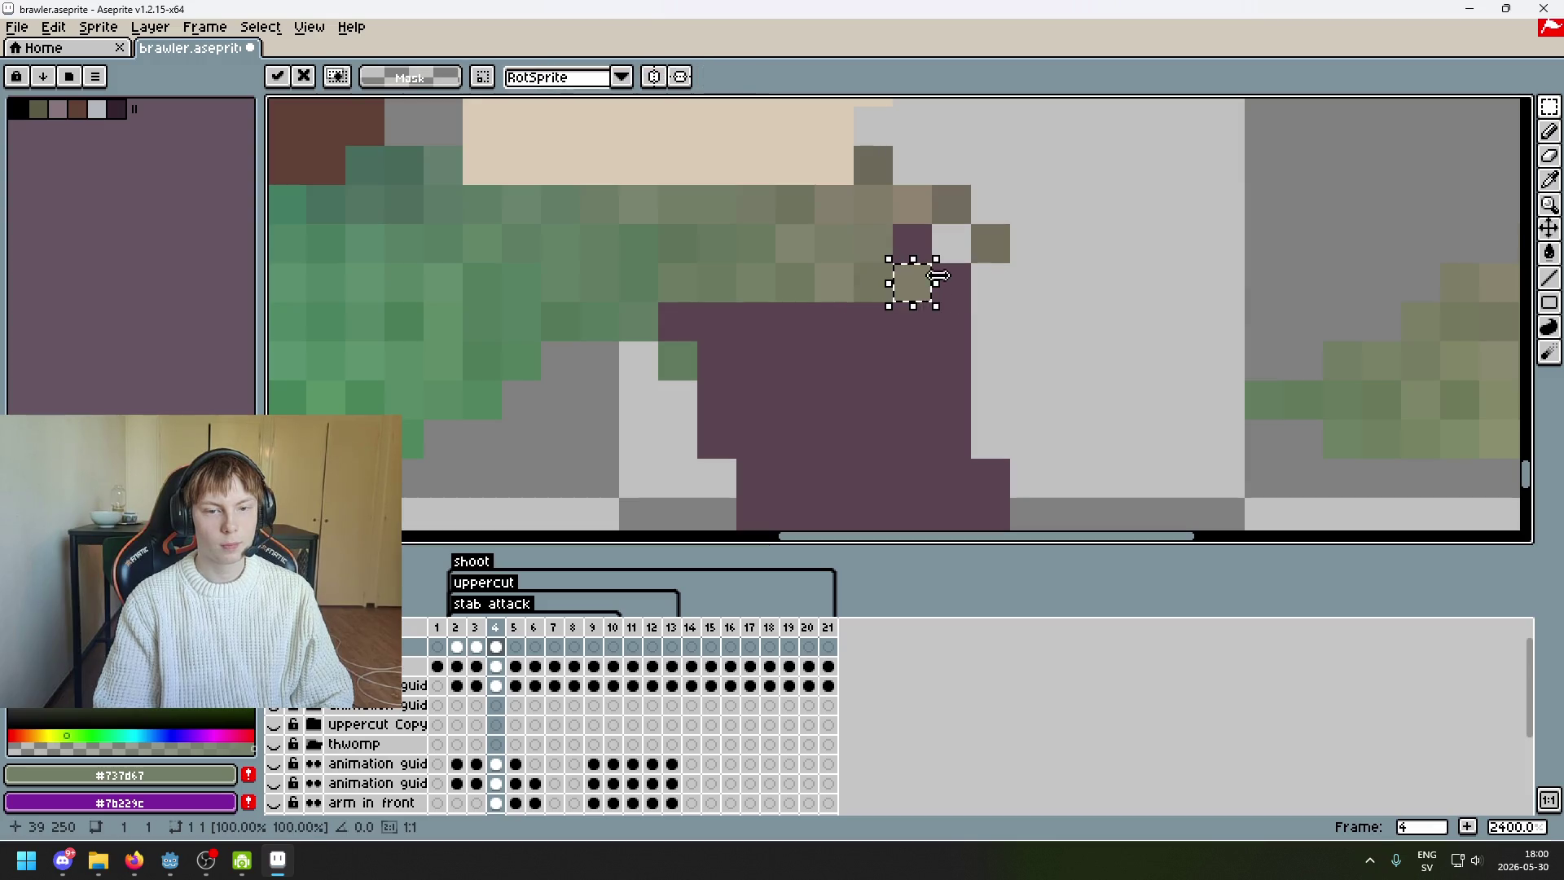
pyautogui.click(983, 247)
pyautogui.moveTo(998, 244)
pyautogui.mouseDown()
pyautogui.moveTo(949, 245)
pyautogui.moveTo(966, 263)
pyautogui.moveTo(932, 302)
pyautogui.moveTo(912, 244)
pyautogui.mouseUp()
pyautogui.press('Return')
pyautogui.scroll(-5, 1026, 294)
pyautogui.scroll(3, 1026, 294)
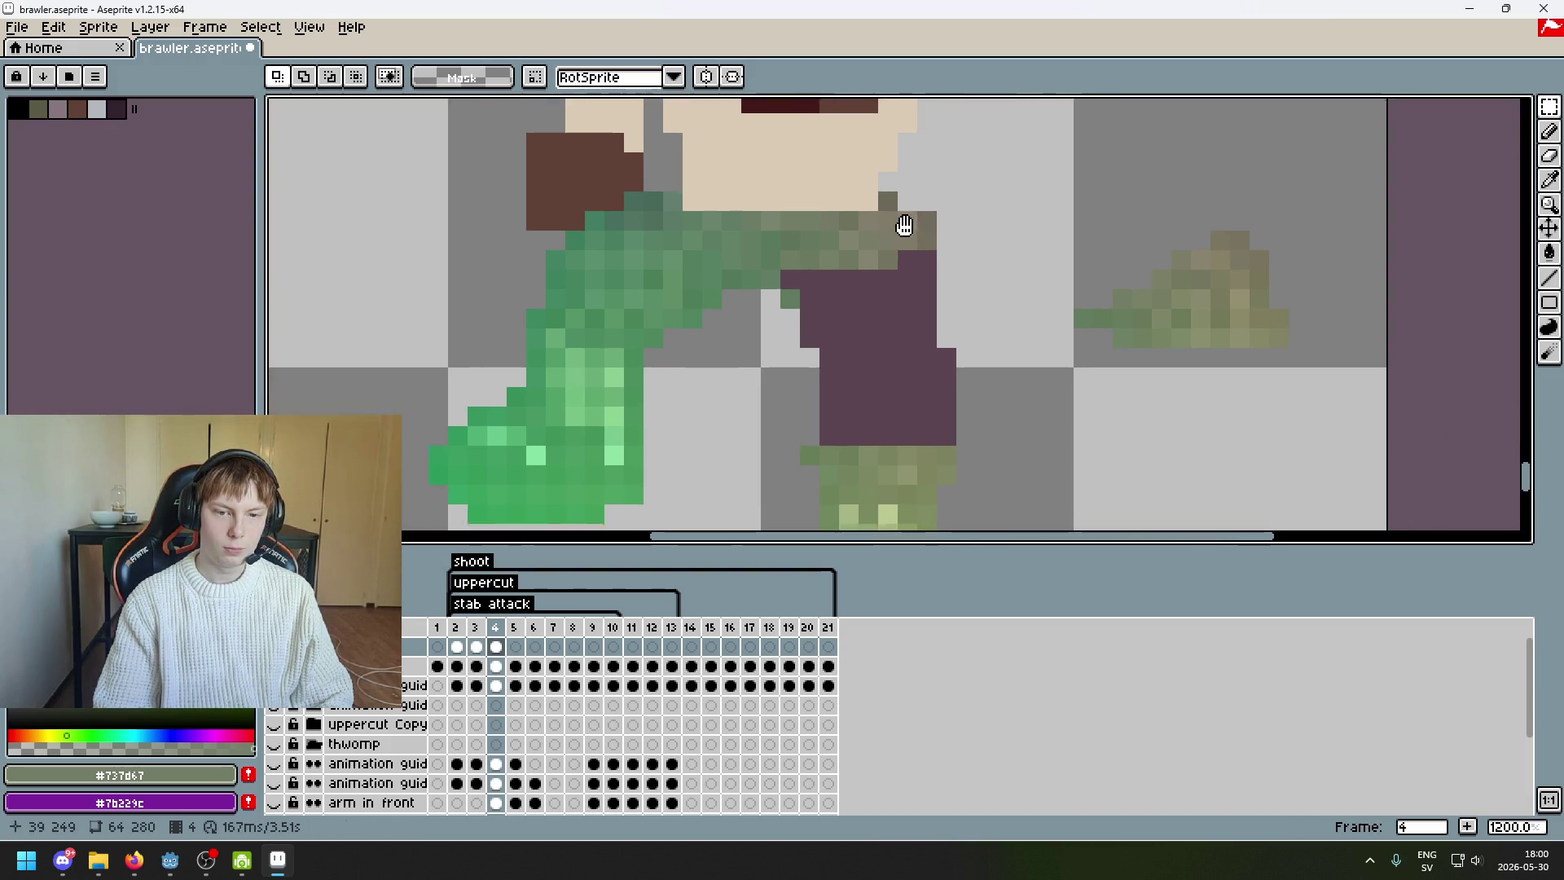
# - Lasso the two-pixel olive bump and move it onto the leg
pyautogui.moveTo(1202, 244)
pyautogui.mouseDown()
pyautogui.moveTo(1148, 217)
pyautogui.moveTo(762, 273)
pyautogui.moveTo(779, 275)
pyautogui.mouseUp()
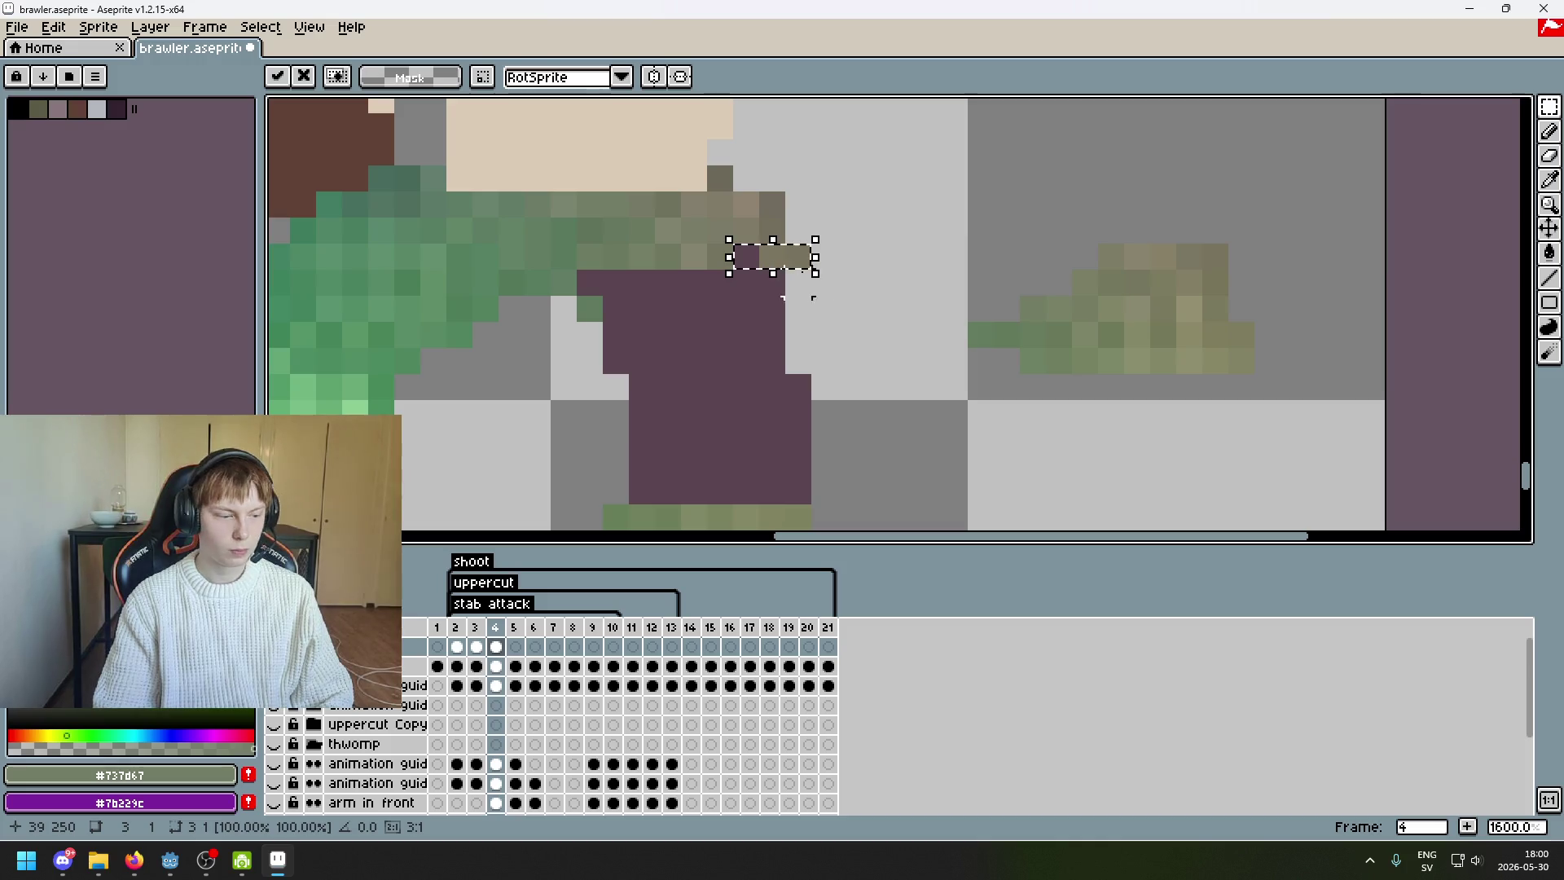
pyautogui.press('Escape')
pyautogui.click(1316, 172)
pyautogui.click(1550, 110)
pyautogui.click(1475, 107)
pyautogui.moveTo(1202, 242); pyautogui.dragTo(1155, 224)
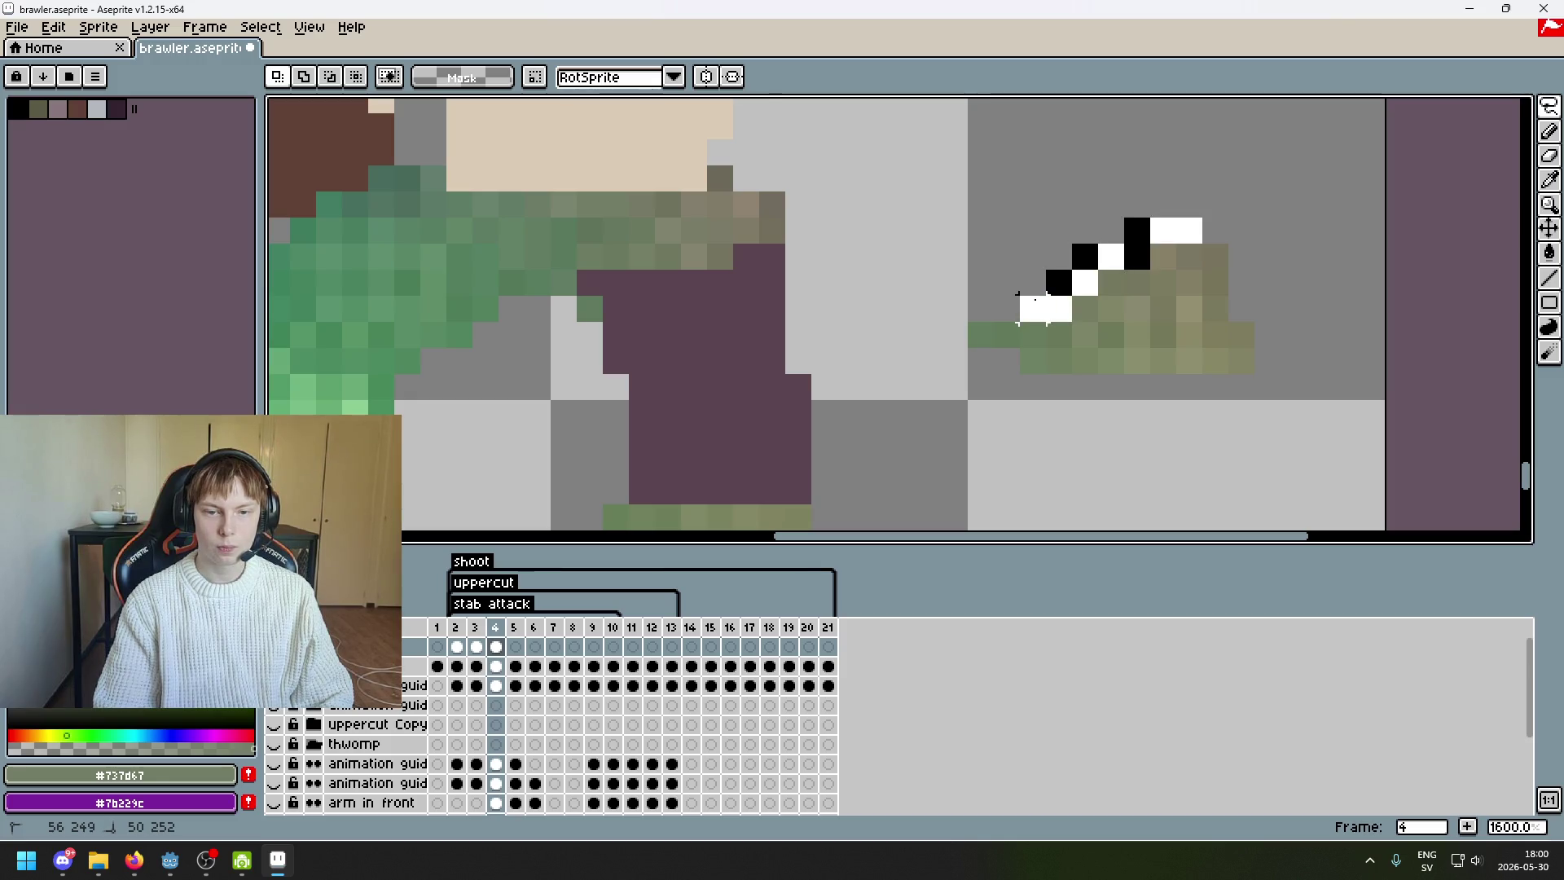
pyautogui.moveTo(1006, 336)
pyautogui.mouseDown()
pyautogui.moveTo(680, 377)
pyautogui.moveTo(652, 373)
pyautogui.moveTo(656, 355)
pyautogui.mouseUp()
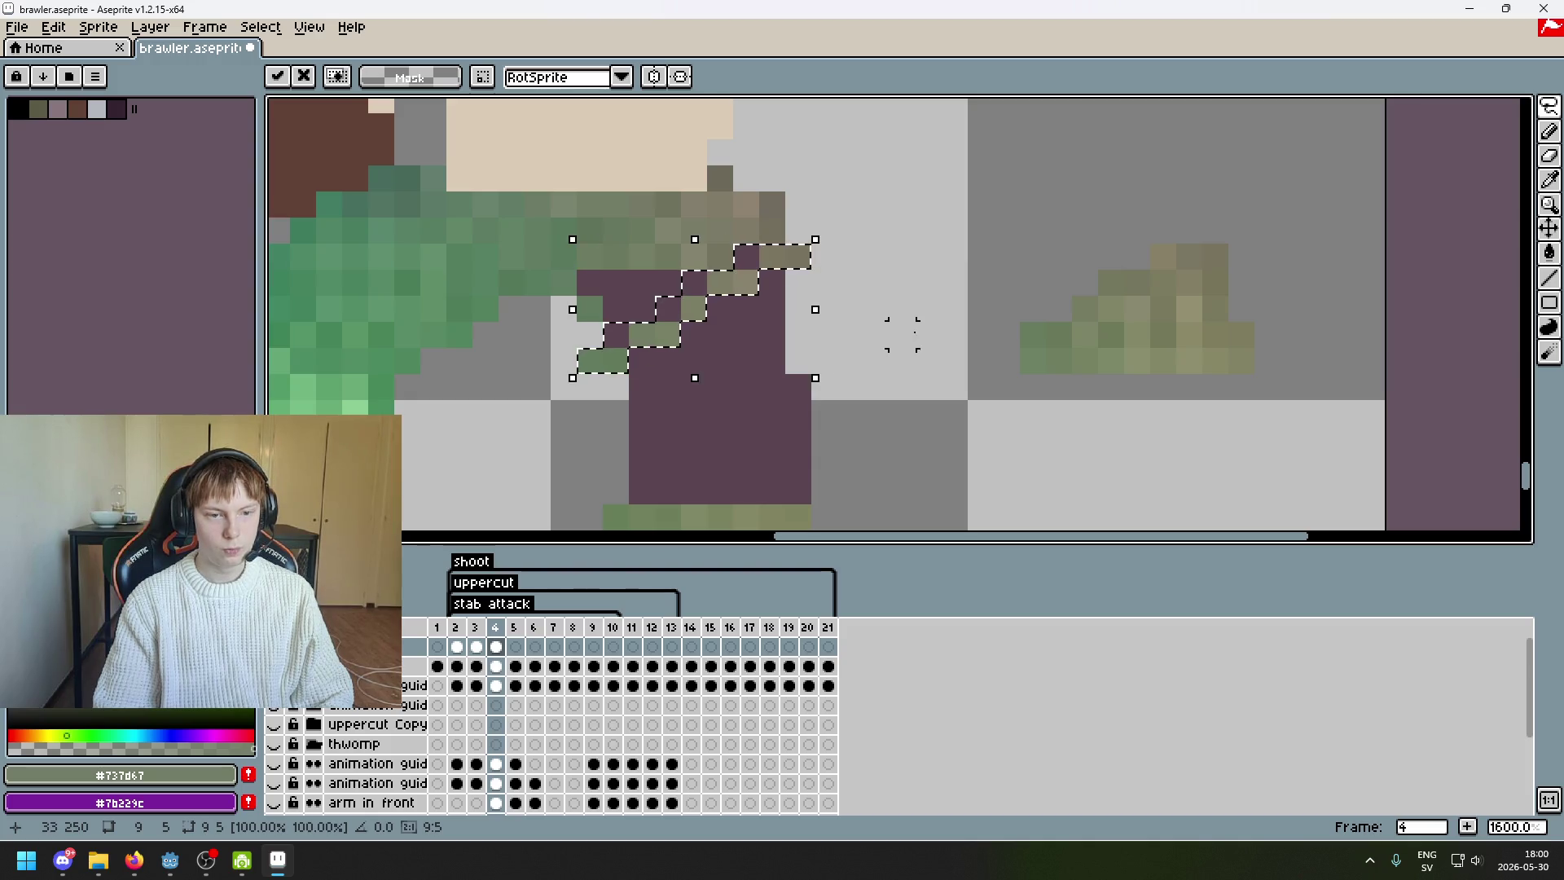
pyautogui.click(920, 331)
# - Move the lower olive pixels and a thin olive row from the right onto the lower pants
pyautogui.moveTo(954, 308); pyautogui.dragTo(990, 246)
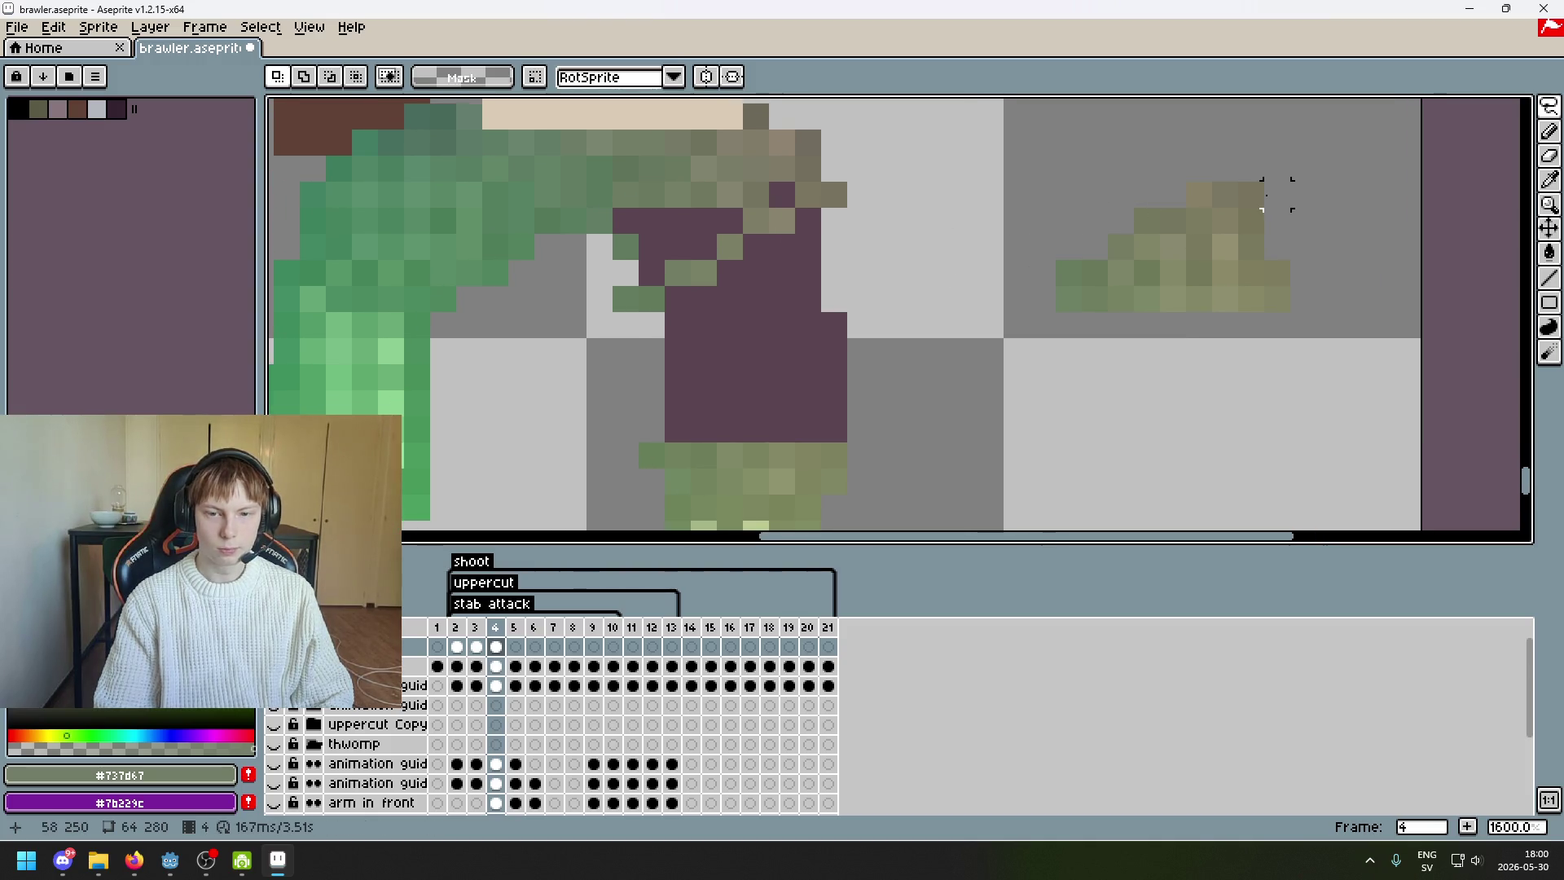
pyautogui.moveTo(1302, 302)
pyautogui.mouseDown()
pyautogui.moveTo(1194, 330)
pyautogui.moveTo(1024, 312)
pyautogui.mouseUp()
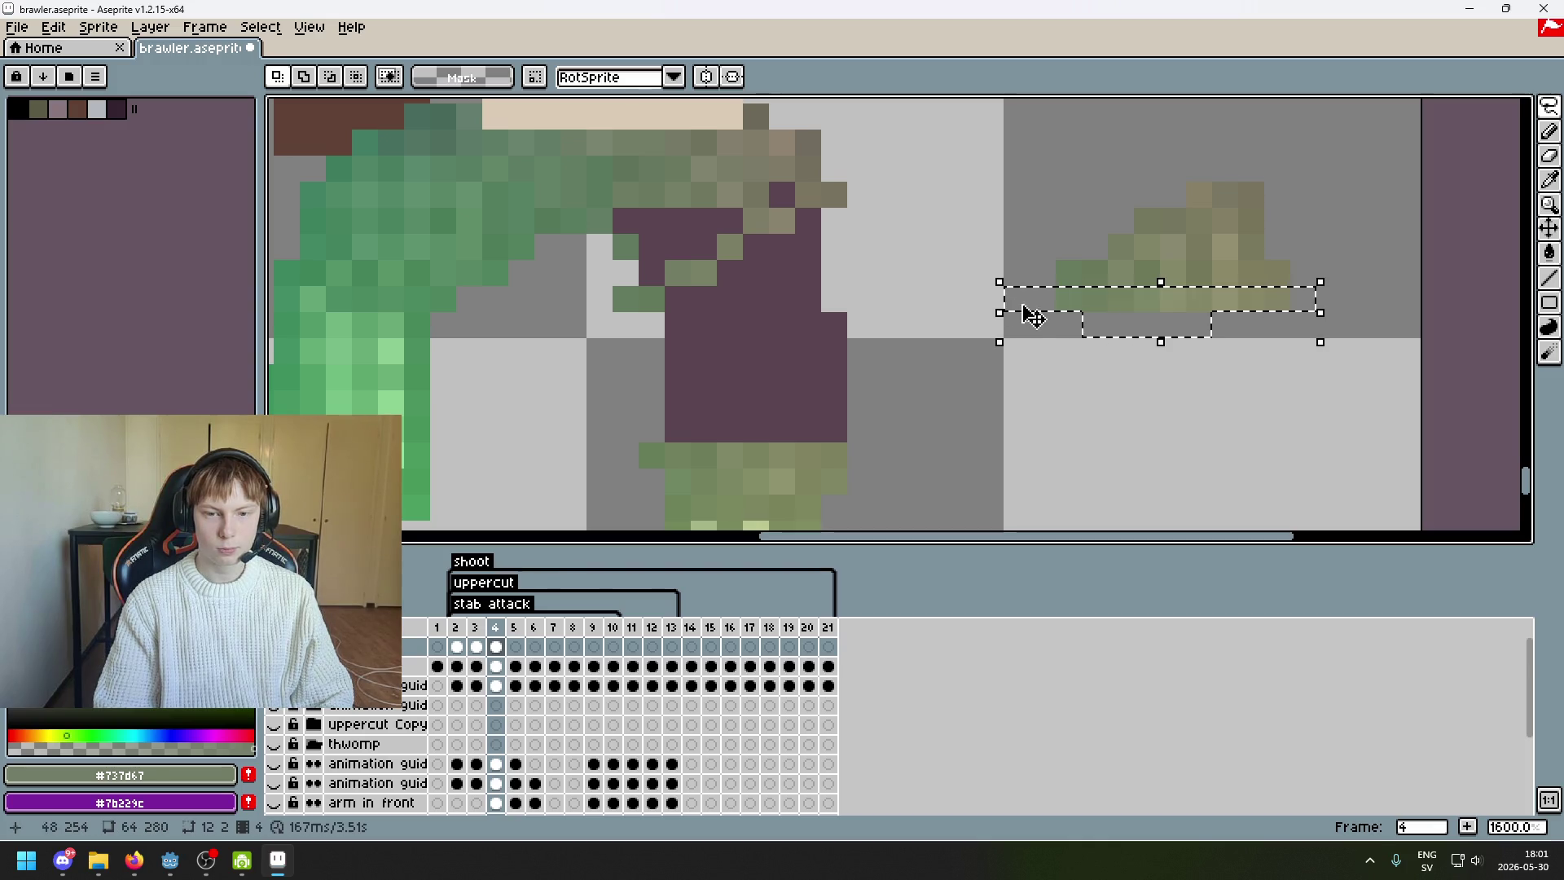
pyautogui.moveTo(1180, 326)
pyautogui.mouseDown()
pyautogui.moveTo(873, 377)
pyautogui.moveTo(702, 457)
pyautogui.mouseUp()
pyautogui.click(1068, 299)
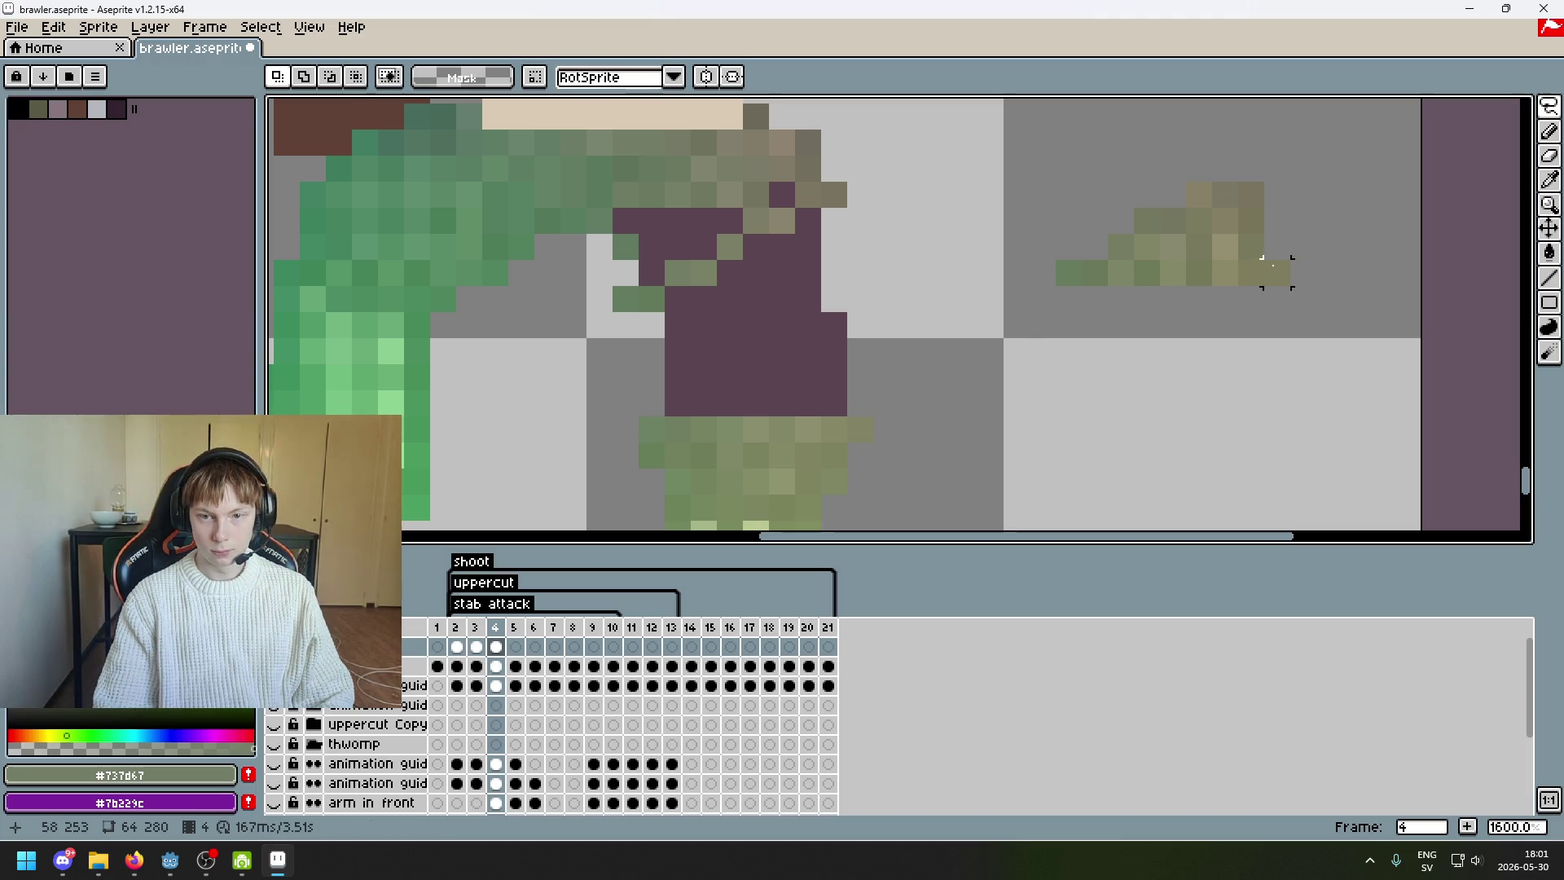
pyautogui.moveTo(1184, 273)
pyautogui.mouseDown()
pyautogui.moveTo(1054, 281)
pyautogui.moveTo(681, 401)
pyautogui.moveTo(715, 411)
pyautogui.mouseUp()
pyautogui.click(1094, 246)
# - Try moving the top-right olive pixels toward the pants, then undo it
pyautogui.moveTo(1120, 246)
pyautogui.mouseDown()
pyautogui.moveTo(1239, 259)
pyautogui.moveTo(862, 345)
pyautogui.moveTo(772, 388)
pyautogui.moveTo(797, 384)
pyautogui.mouseUp()
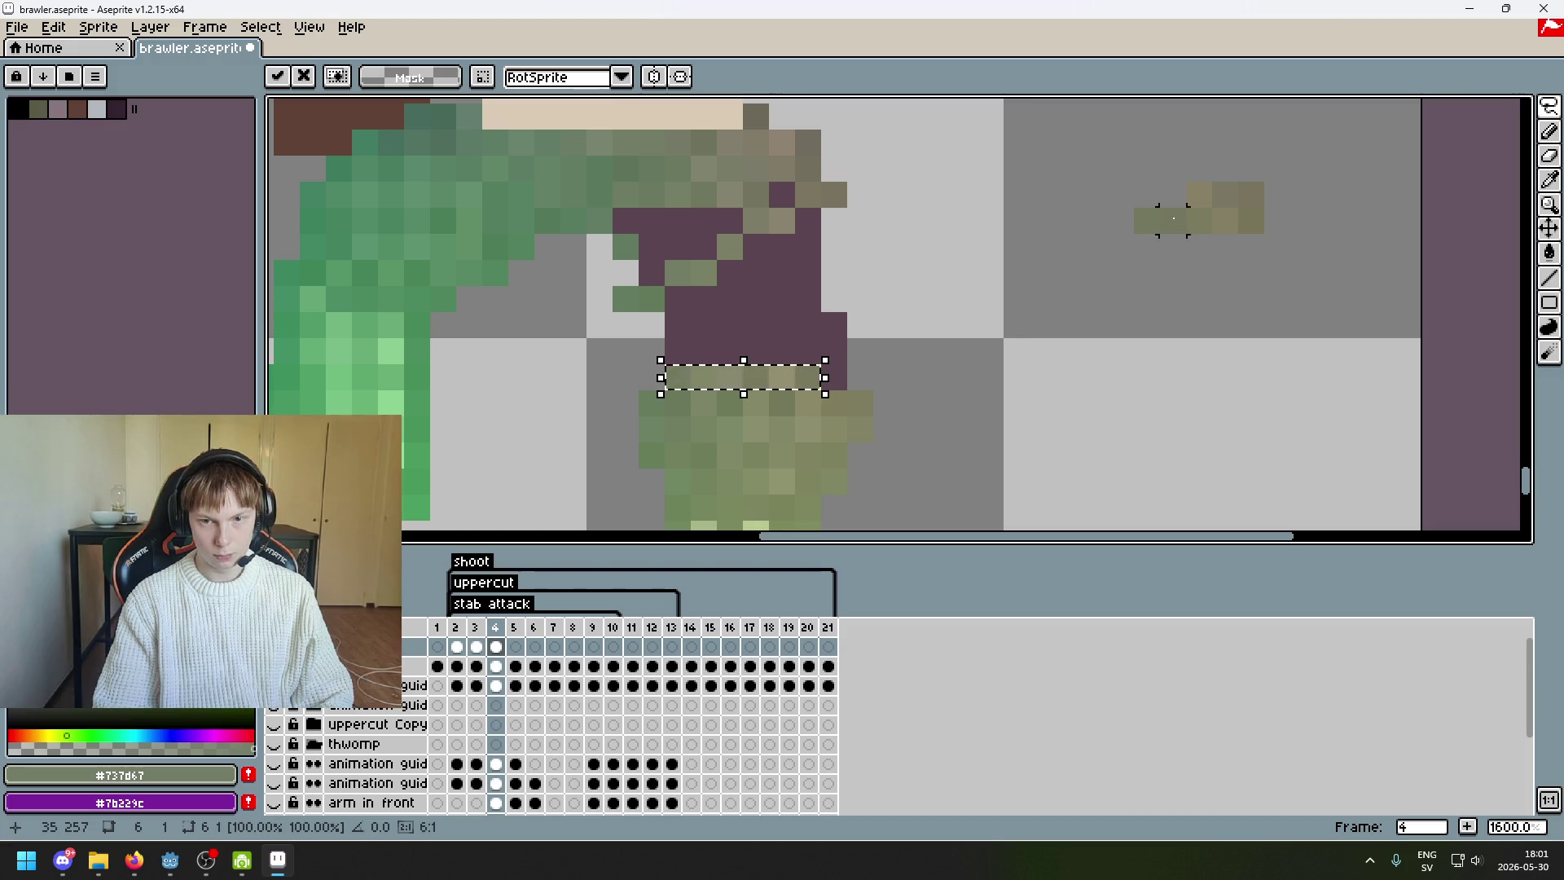
pyautogui.moveTo(1251, 194)
pyautogui.mouseDown()
pyautogui.moveTo(1144, 193)
pyautogui.moveTo(1157, 214)
pyautogui.moveTo(775, 300)
pyautogui.moveTo(744, 293)
pyautogui.moveTo(766, 293)
pyautogui.mouseUp()
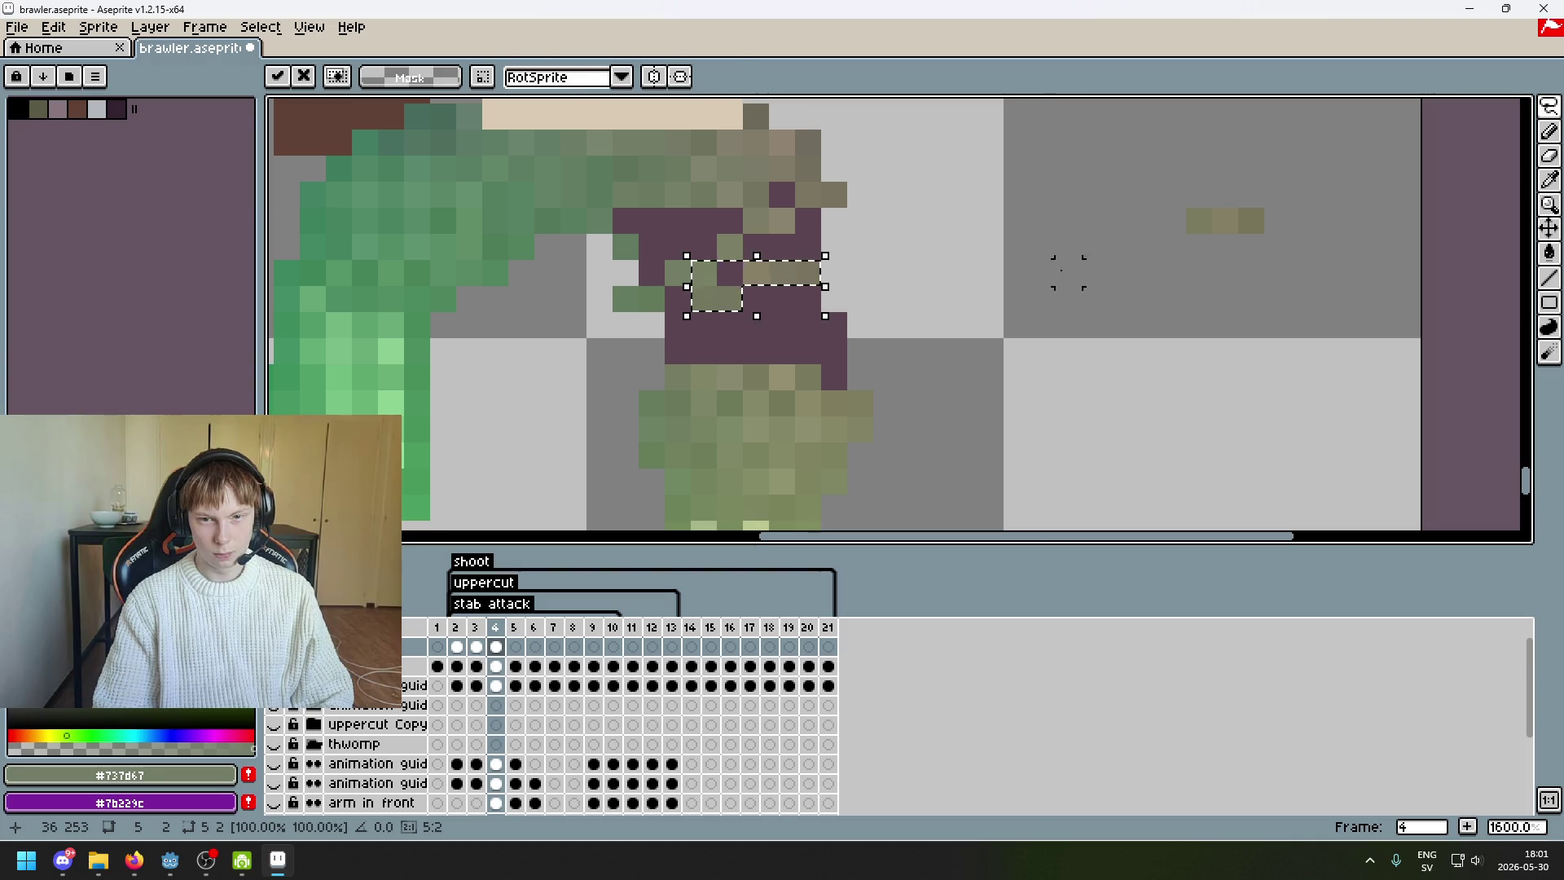
pyautogui.hotkey('ctrl', 'z')
pyautogui.scroll(-4, 942, 349)
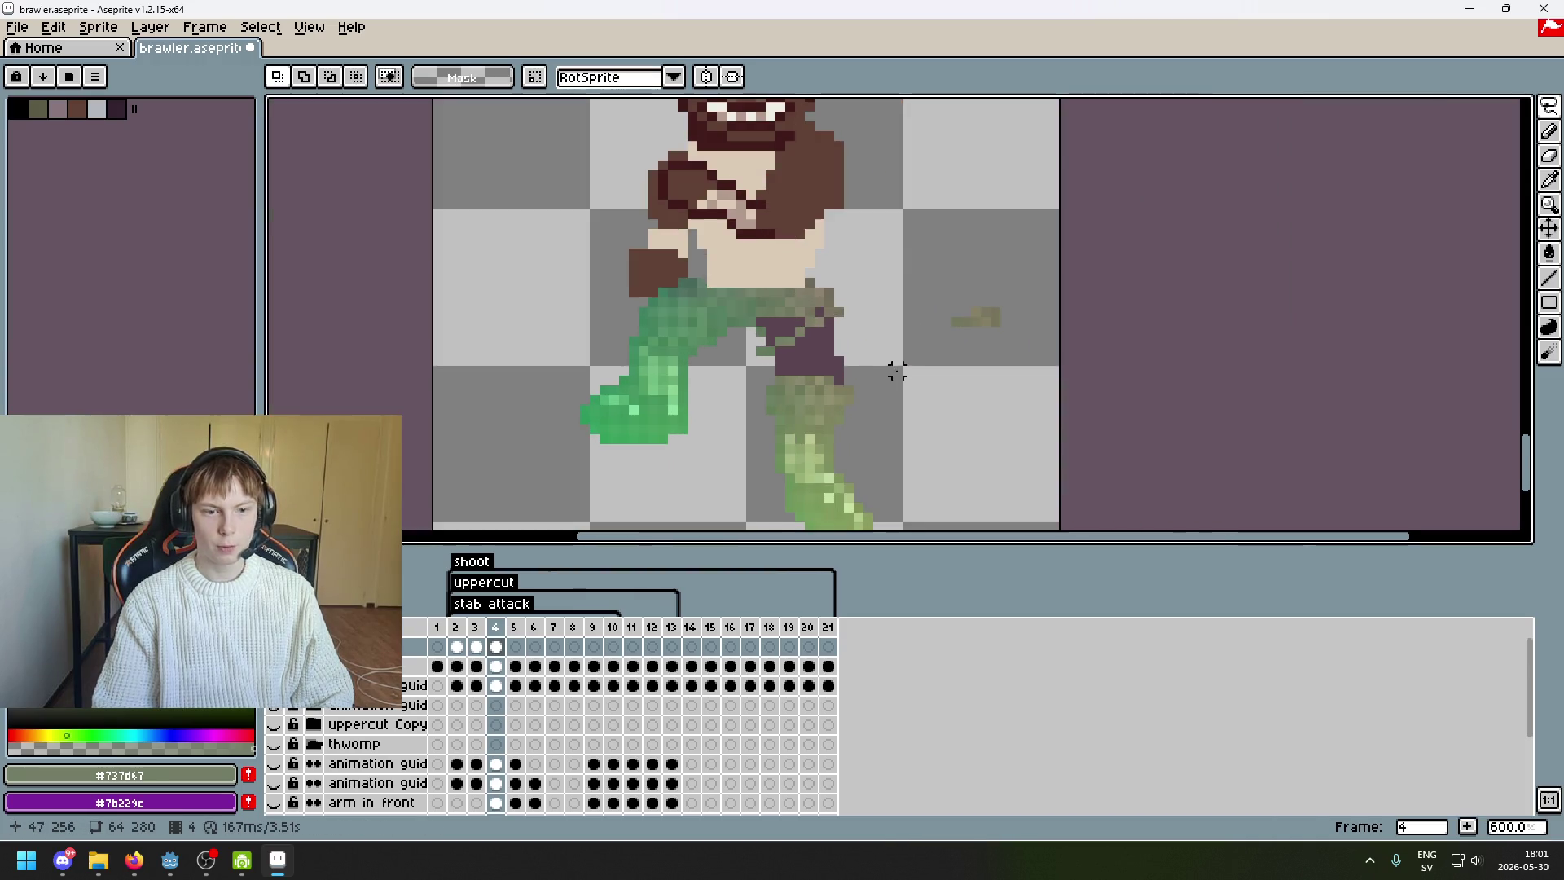
# - View frame 3 and test rectangle selections around its right leg
pyautogui.press('Left')
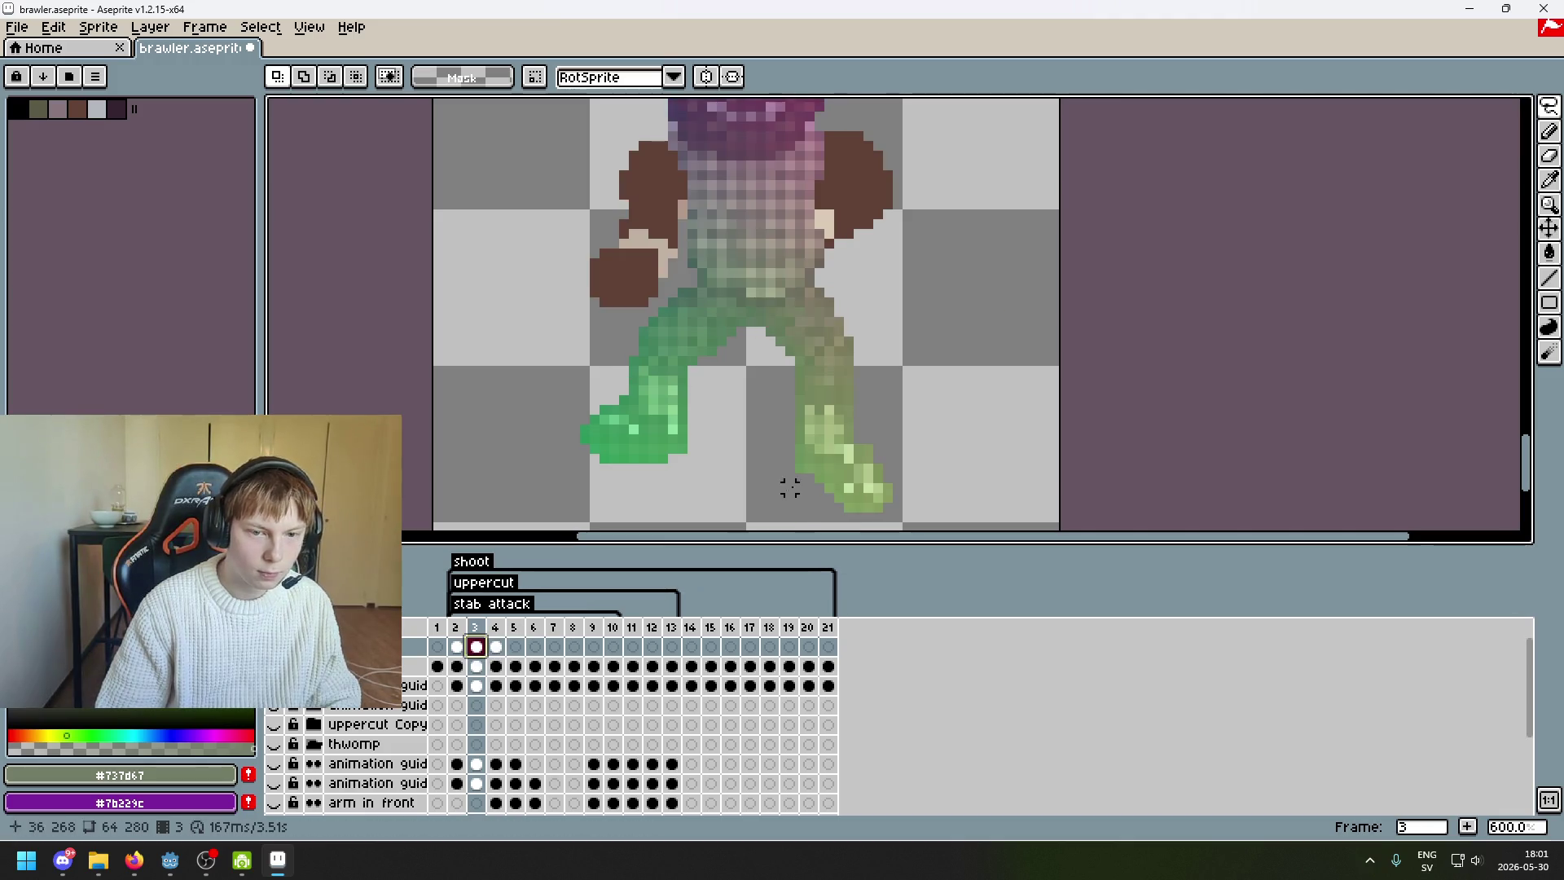
pyautogui.click(1548, 106)
pyautogui.click(1427, 108)
pyautogui.moveTo(964, 501); pyautogui.dragTo(723, 290)
pyautogui.hotkey('ctrl', 'd')
pyautogui.moveTo(1008, 523)
pyautogui.mouseDown()
pyautogui.moveTo(809, 363)
pyautogui.moveTo(729, 270)
pyautogui.mouseUp()
pyautogui.click(768, 363)
# - Back on frame 4, move the right leg up and to the right
pyautogui.click(495, 627)
pyautogui.moveTo(877, 387)
pyautogui.mouseDown()
pyautogui.moveTo(942, 335)
pyautogui.moveTo(1019, 137)
pyautogui.mouseUp()
pyautogui.scroll(-1, 994, 281)
pyautogui.moveTo(984, 254); pyautogui.dragTo(994, 233)
pyautogui.scroll(2, 967, 410)
pyautogui.hotkey('ctrl', 'd')
# - Undo the leg edits and select an olive pixel by colour
pyautogui.moveTo(1549, 107); pyautogui.dragTo(1427, 107)
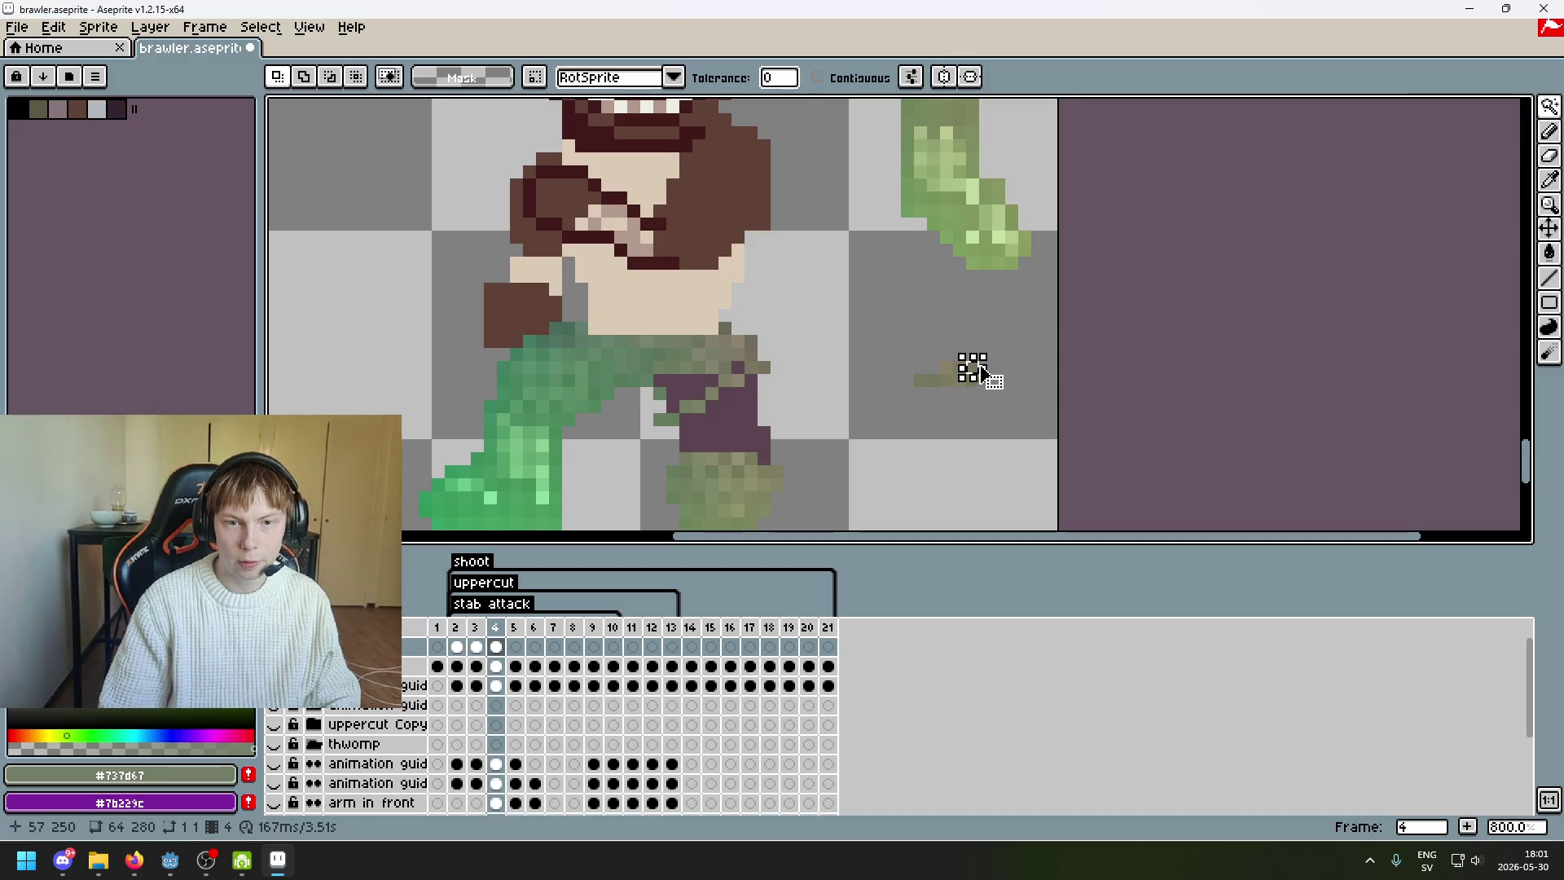
pyautogui.scroll(-1, 979, 370)
pyautogui.hotkey('ctrl', 'z')
pyautogui.hotkey('ctrl', 'z')
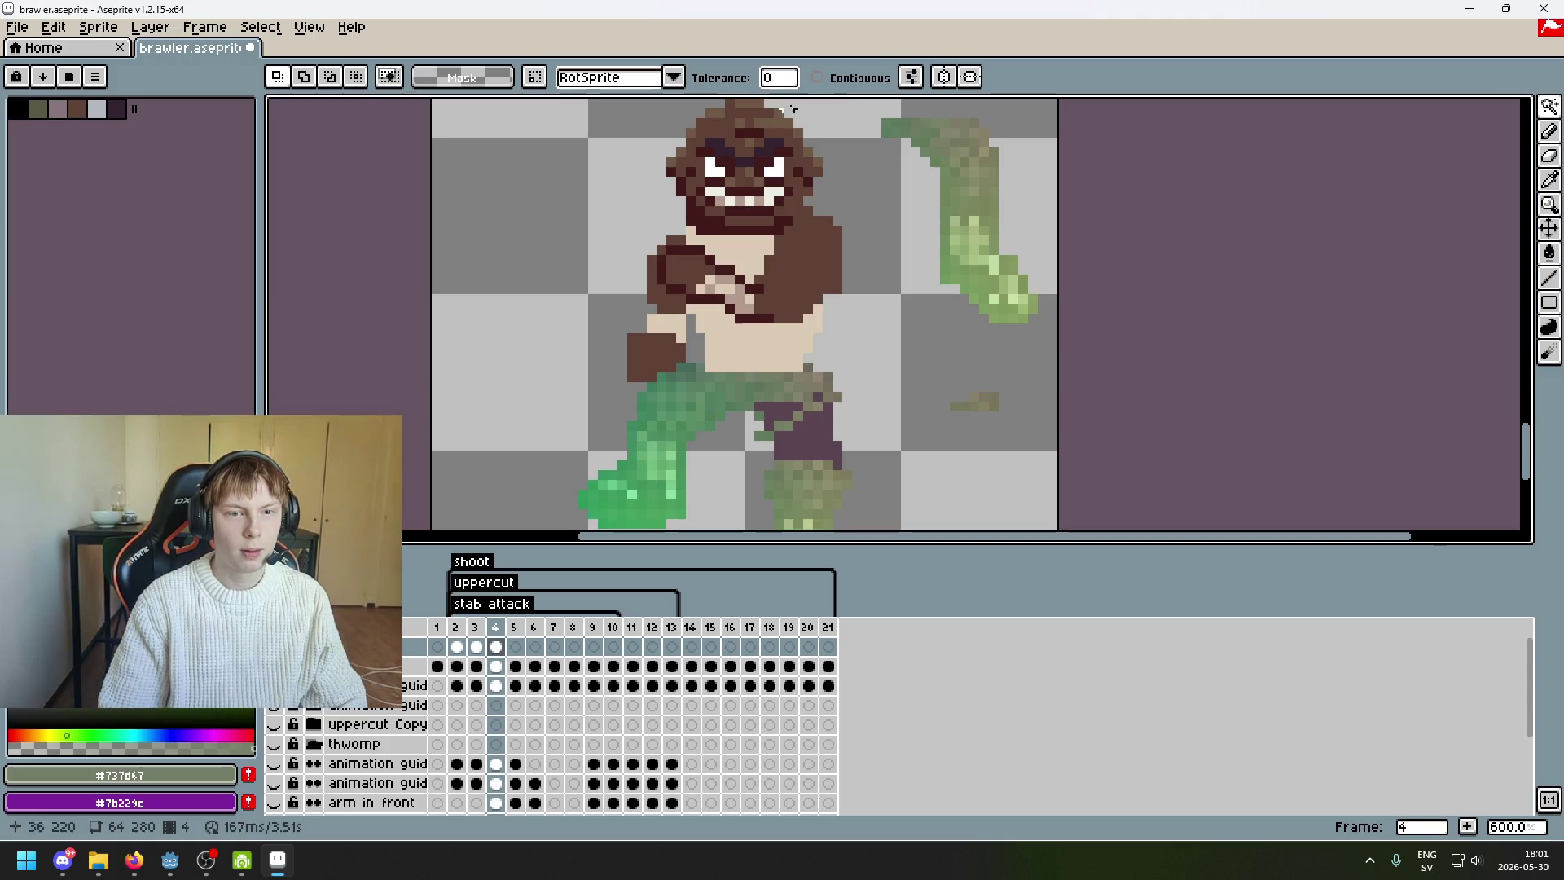
pyautogui.scroll(2, 976, 366)
pyautogui.click(950, 390)
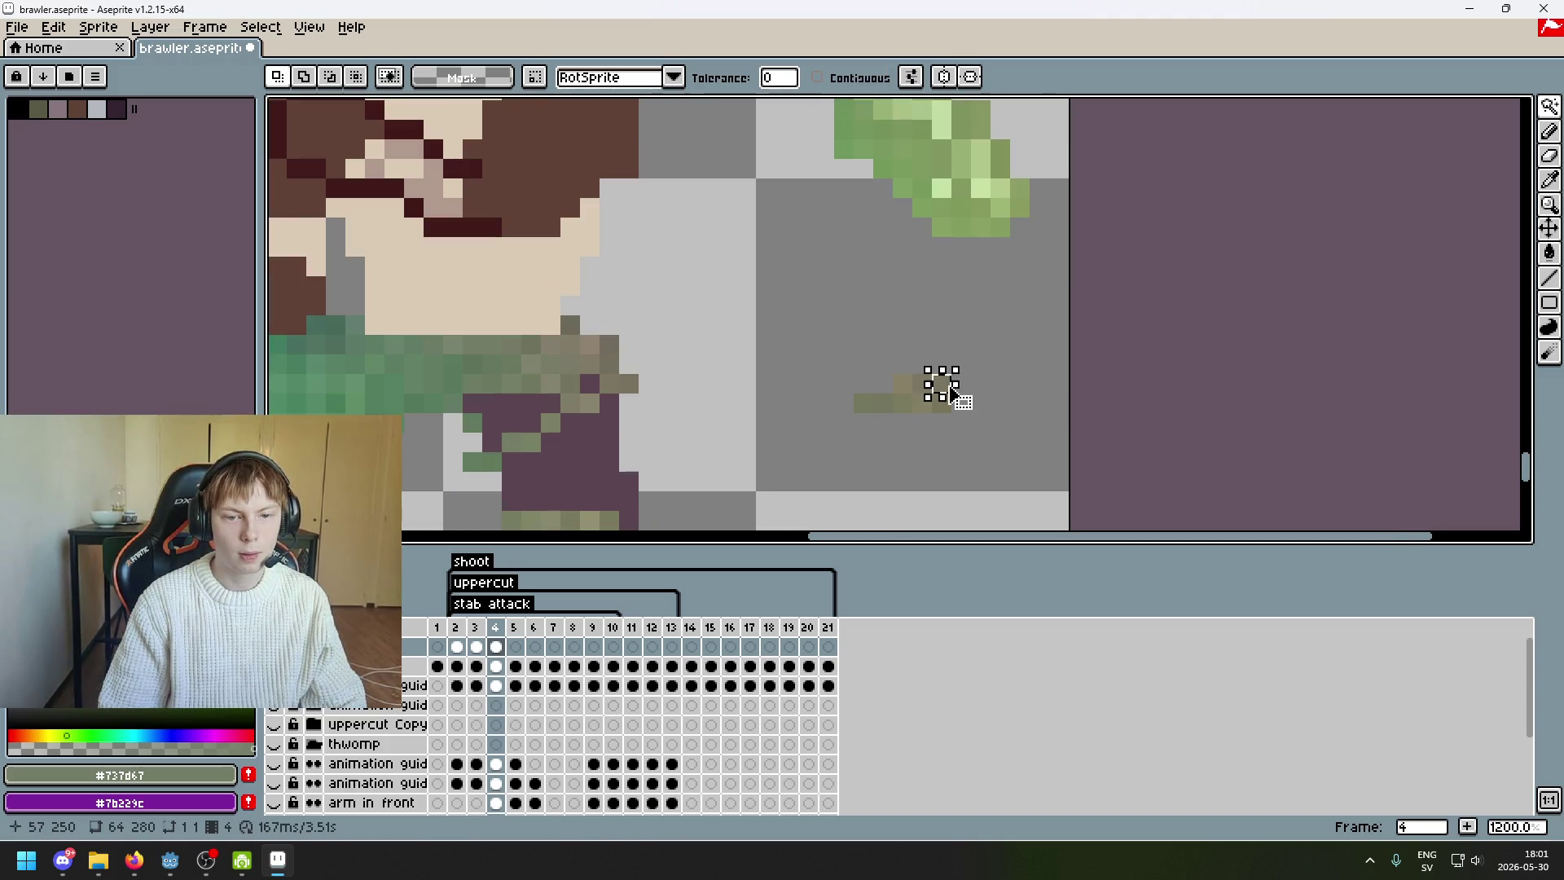
pyautogui.scroll(-4, 953, 391)
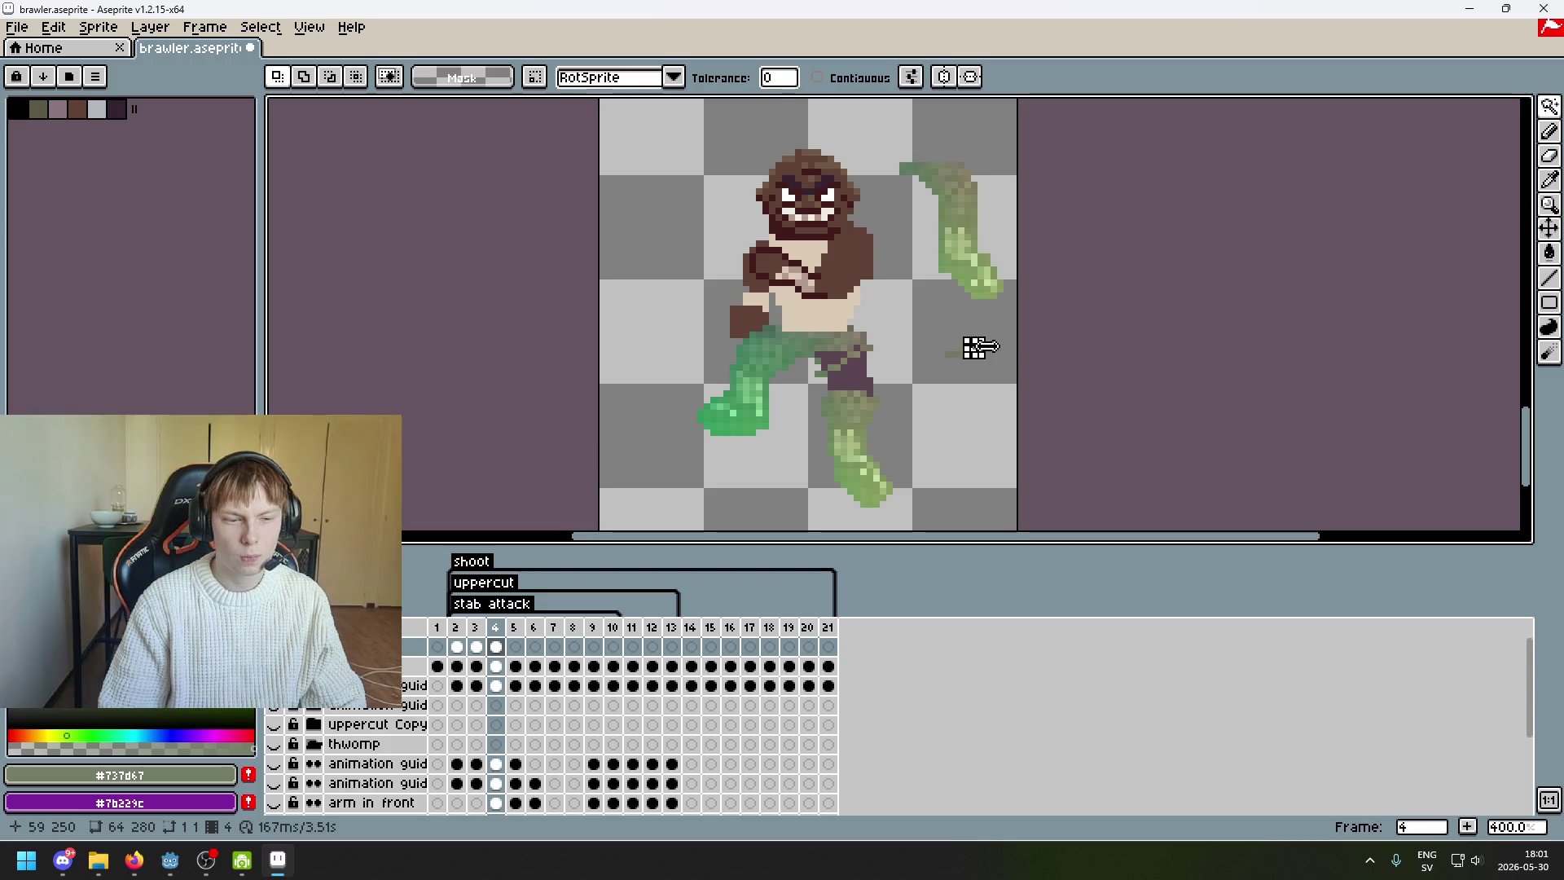
pyautogui.scroll(3, 961, 360)
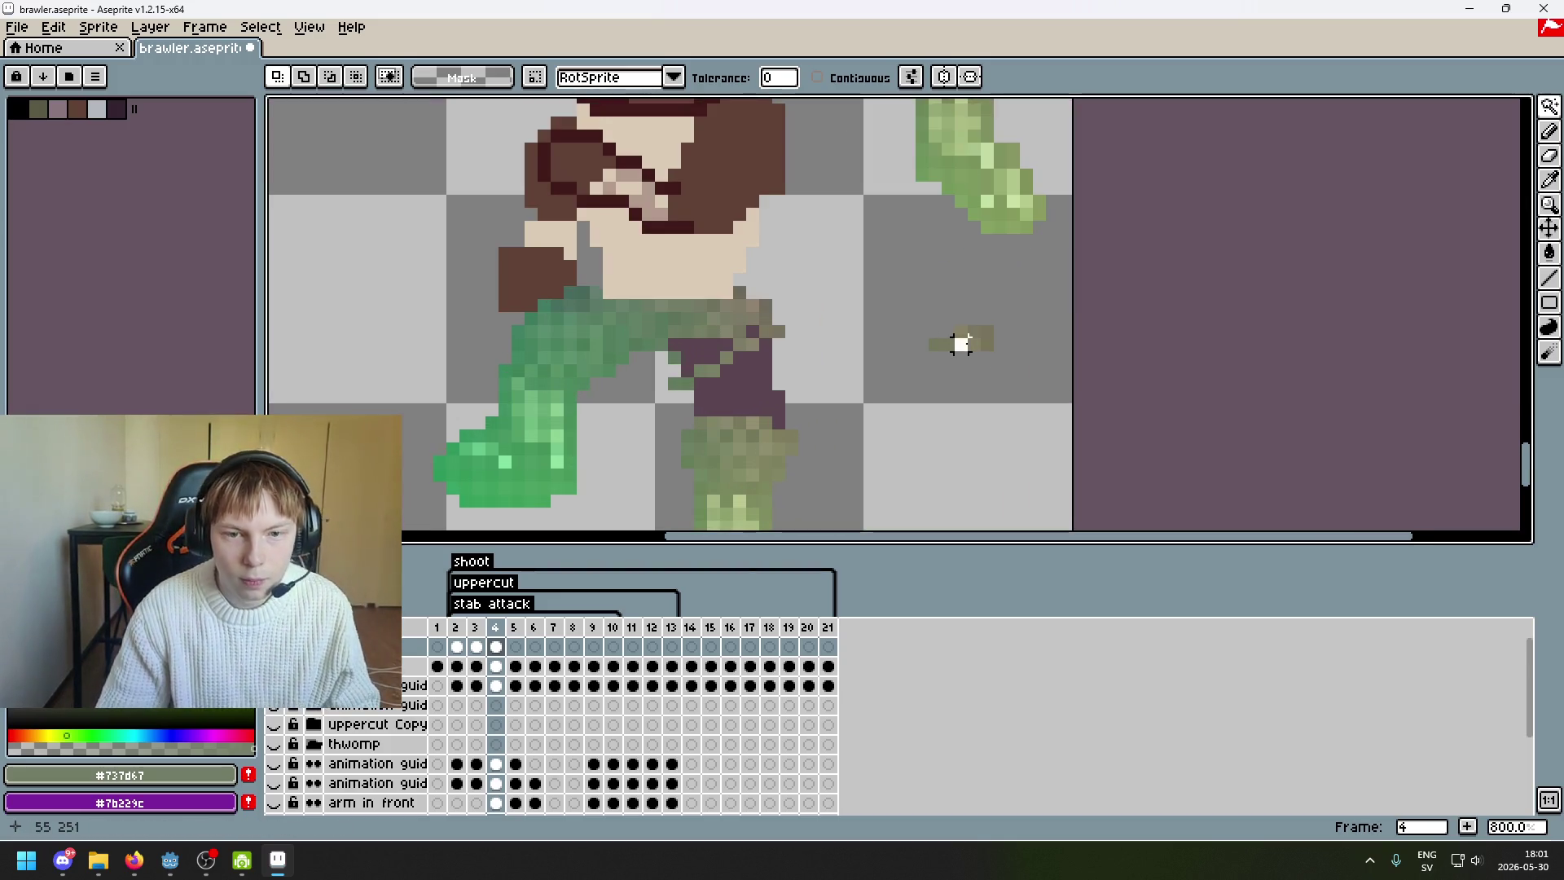
pyautogui.scroll(-2, 957, 342)
# - Select the green arm at right and delete its pixels
pyautogui.moveTo(950, 342); pyautogui.dragTo(925, 402)
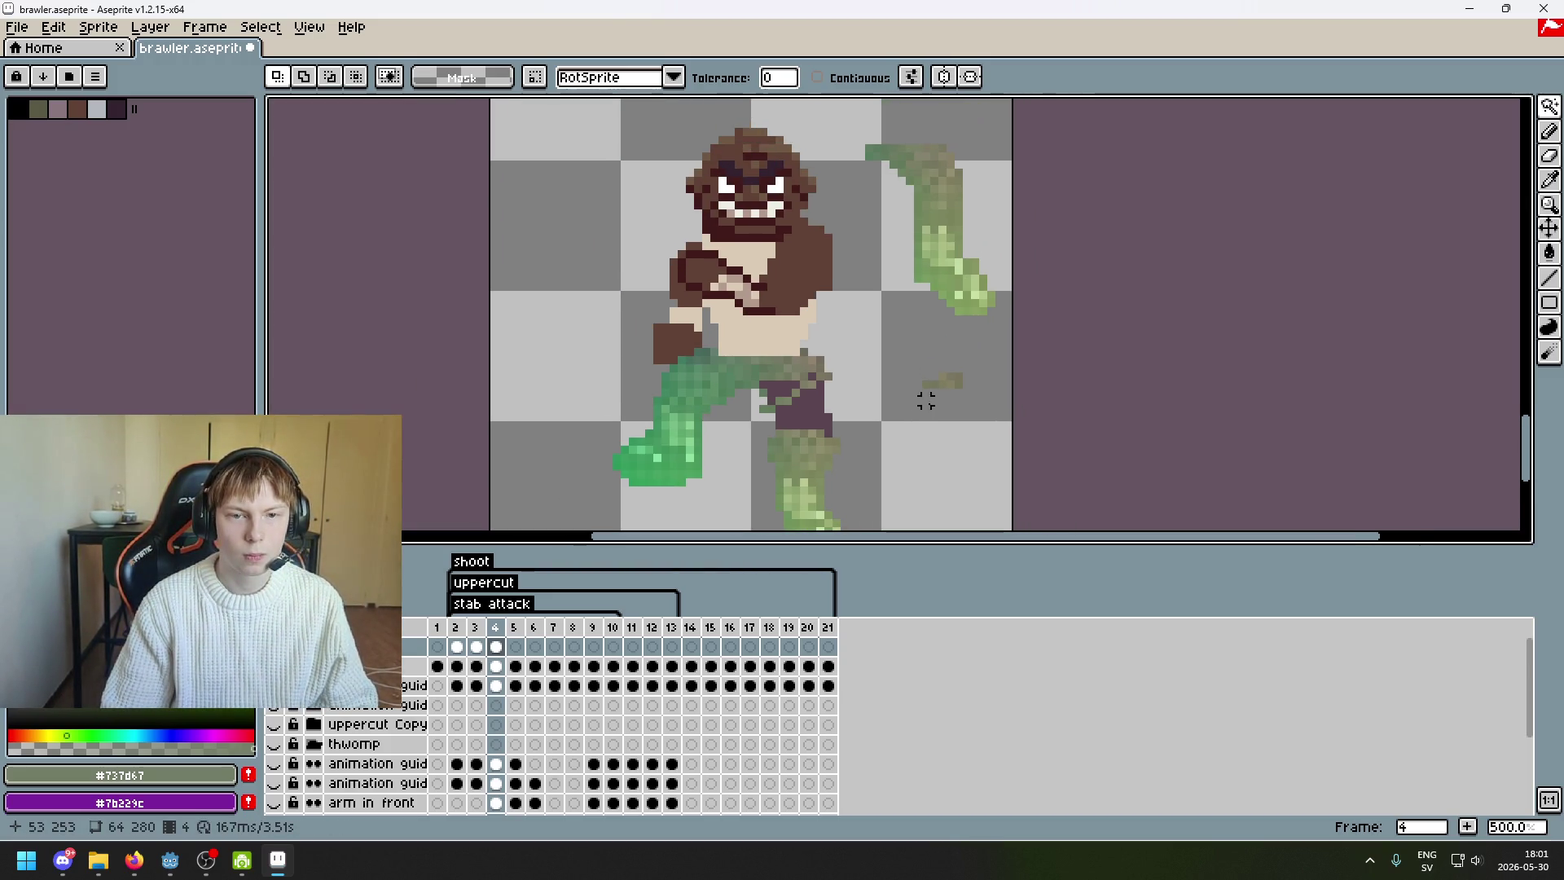
pyautogui.press('m')
pyautogui.moveTo(847, 115)
pyautogui.mouseDown()
pyautogui.moveTo(1048, 285)
pyautogui.moveTo(1047, 307)
pyautogui.mouseUp()
pyautogui.press('Delete')
# - Step back through frame 3 to frame 2 in the timeline
pyautogui.click(476, 646)
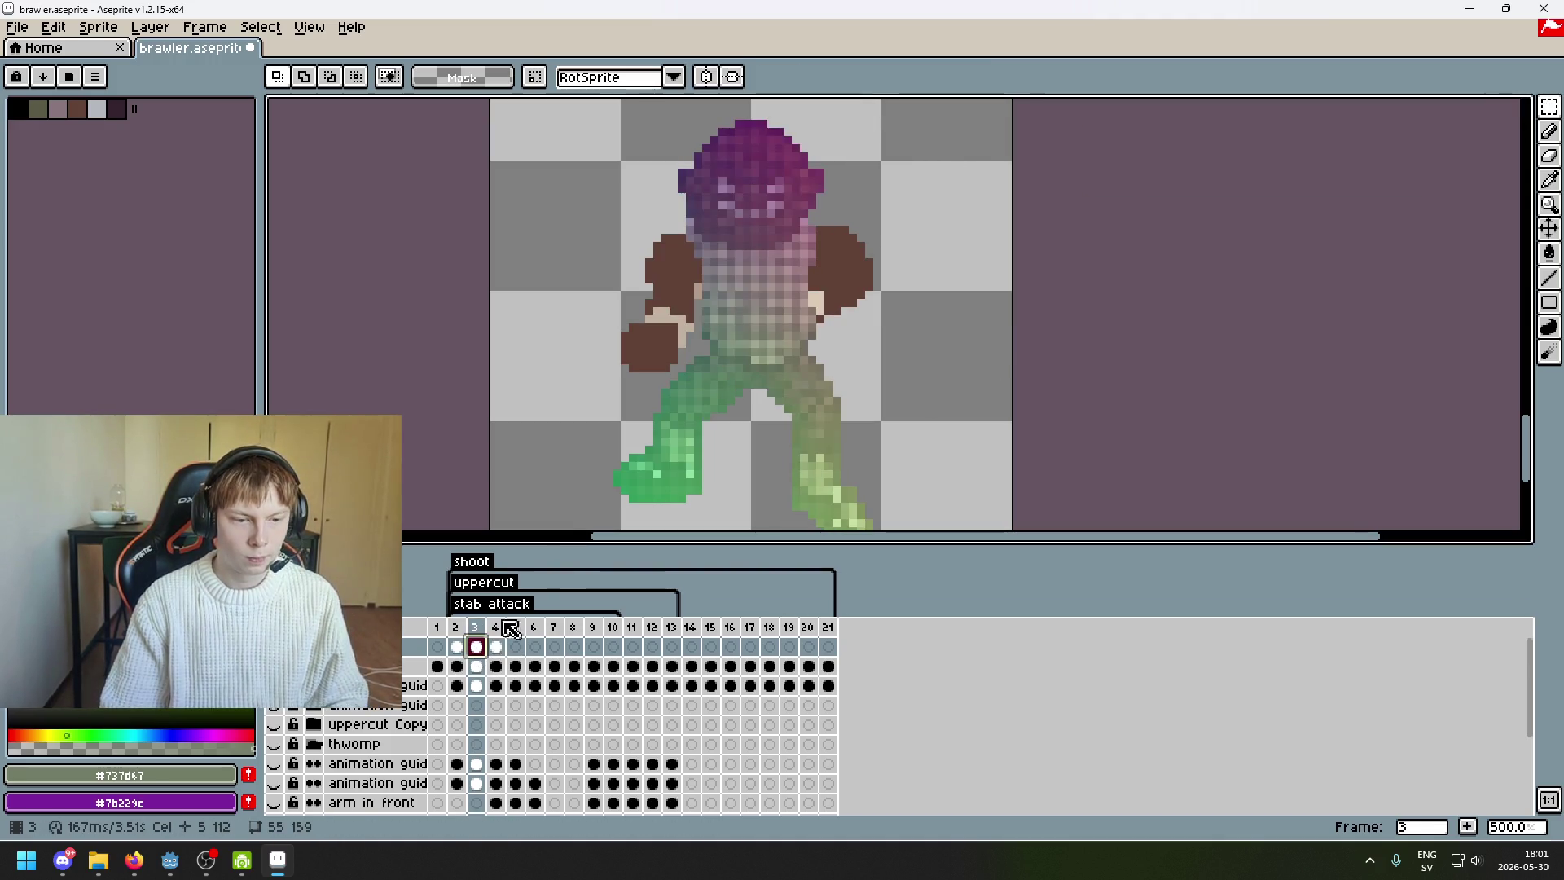
pyautogui.press('-')
pyautogui.click(449, 649)
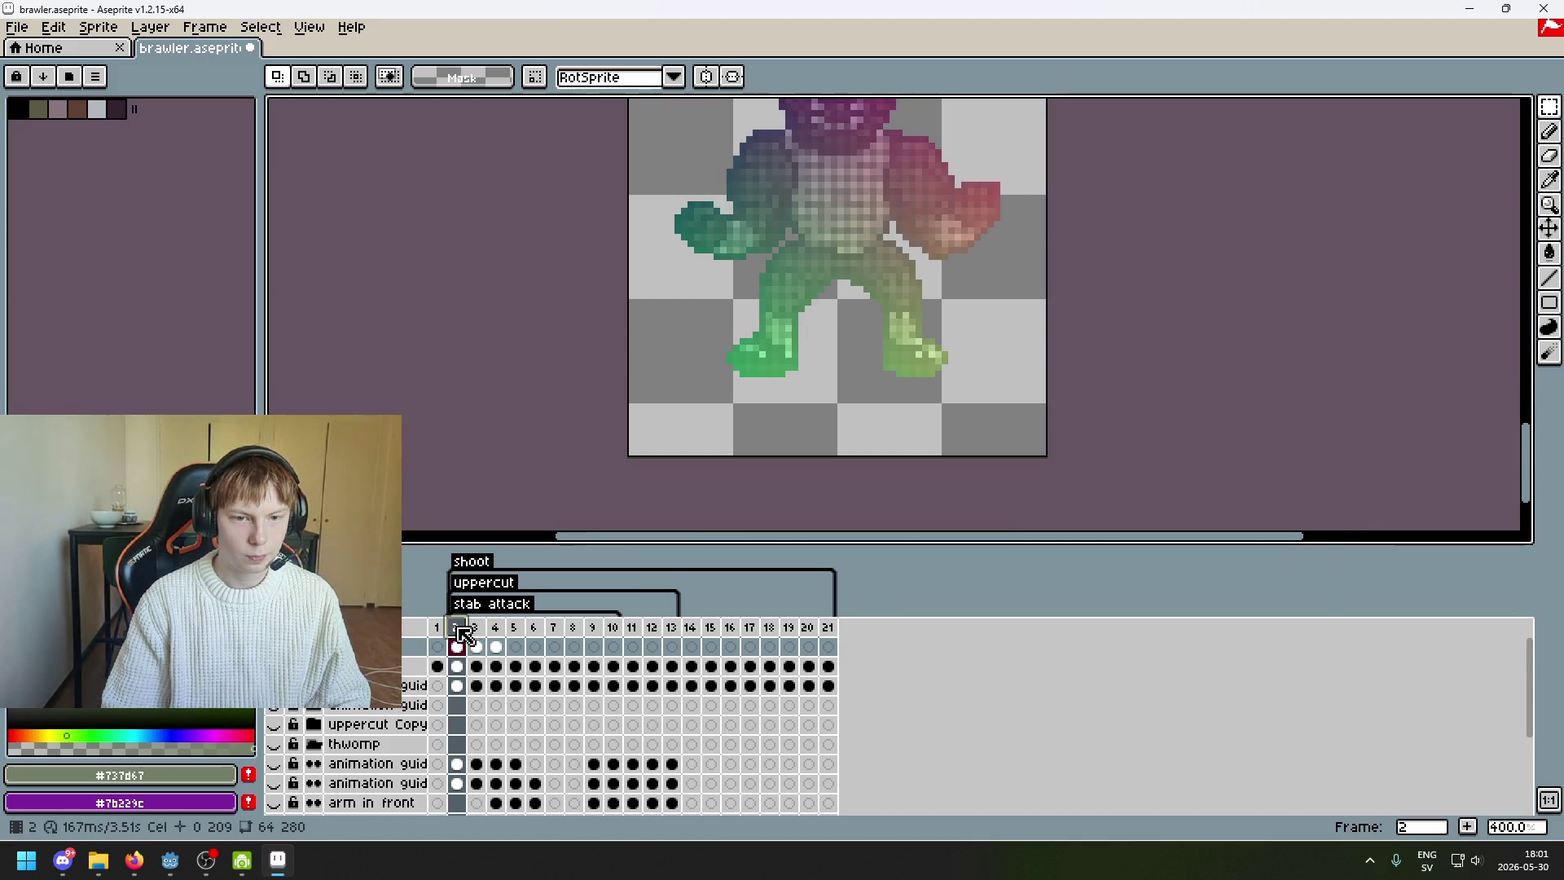
pyautogui.scroll(2, 908, 464)
pyautogui.hotkey('ctrl', 'a')
pyautogui.hotkey('ctrl', 'd')
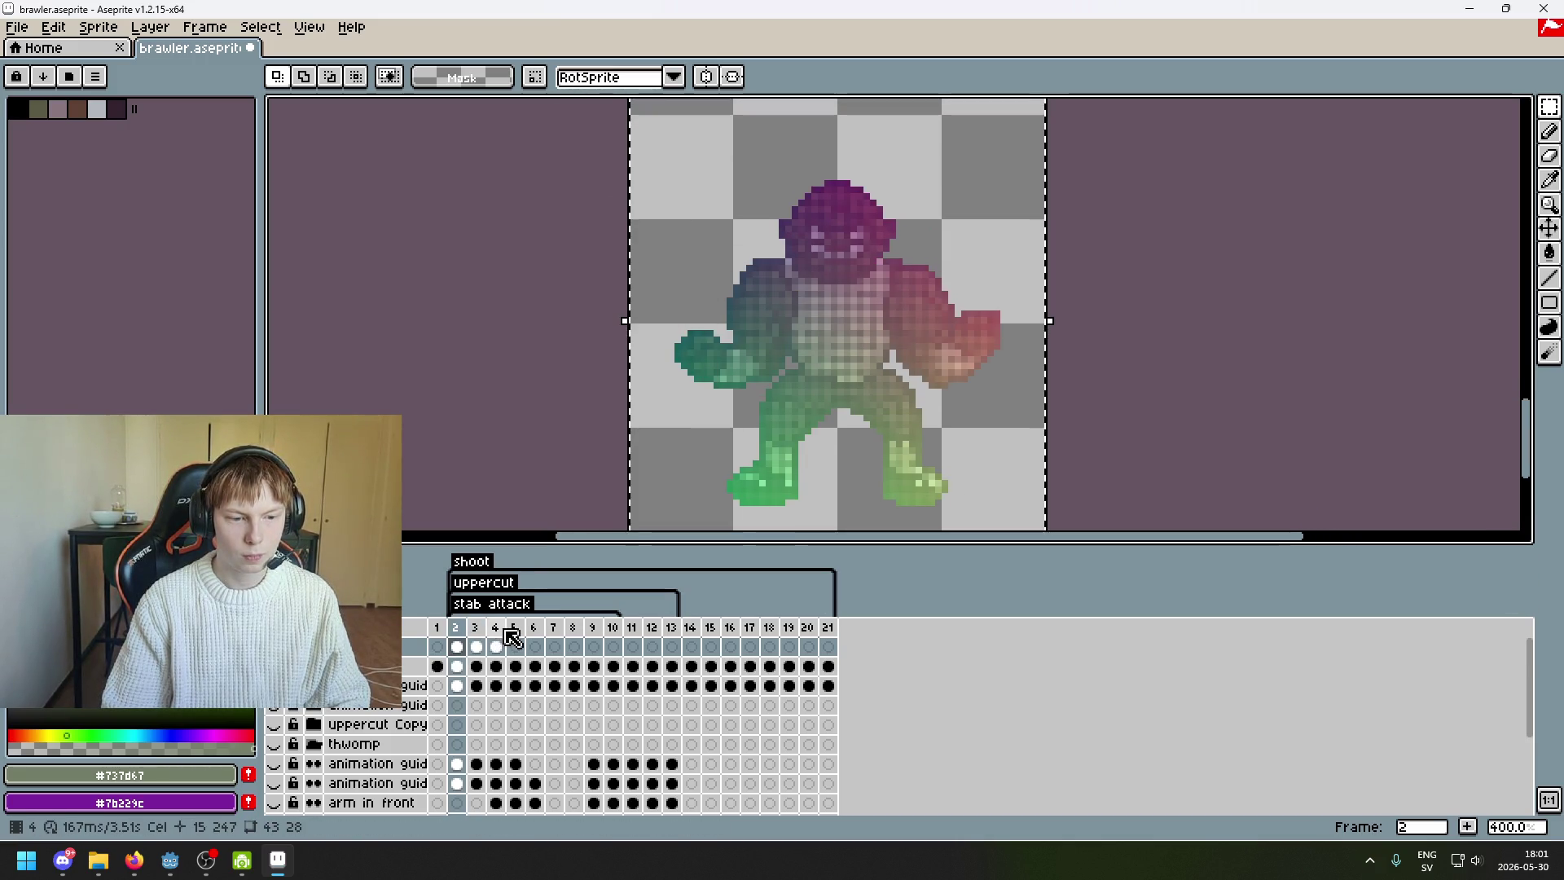
# - On frame 4, paste the copied reference figure and drag it above the brawler
pyautogui.click(496, 644)
pyautogui.hotkey('ctrl', 'v')
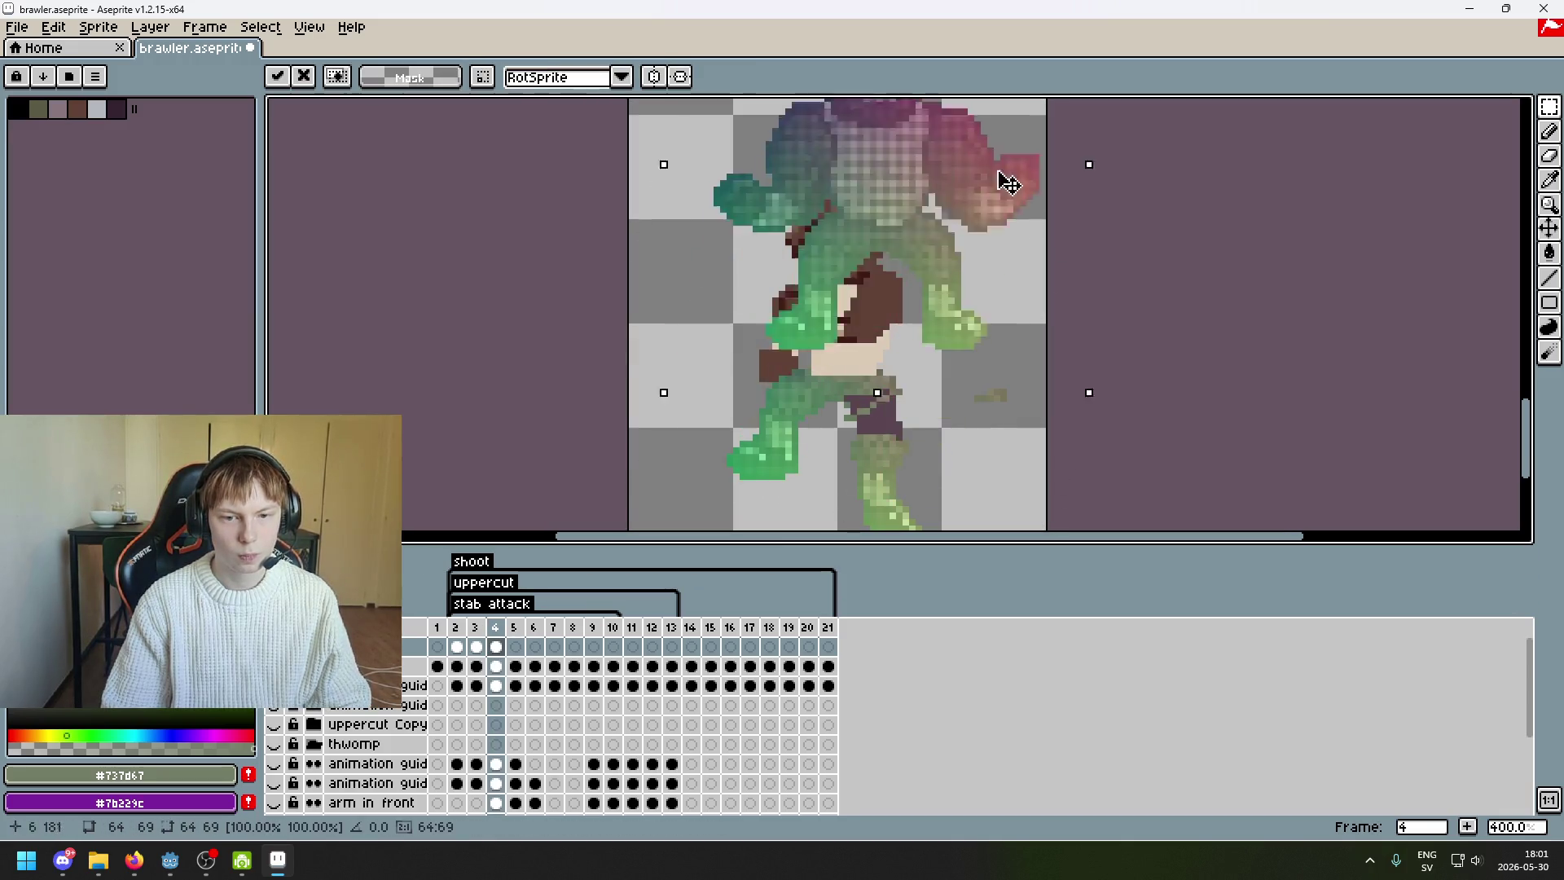
pyautogui.moveTo(992, 198); pyautogui.dragTo(1036, 104)
# - Pick the Magic Wand and bring the whole brawler into view
pyautogui.click(1525, 107)
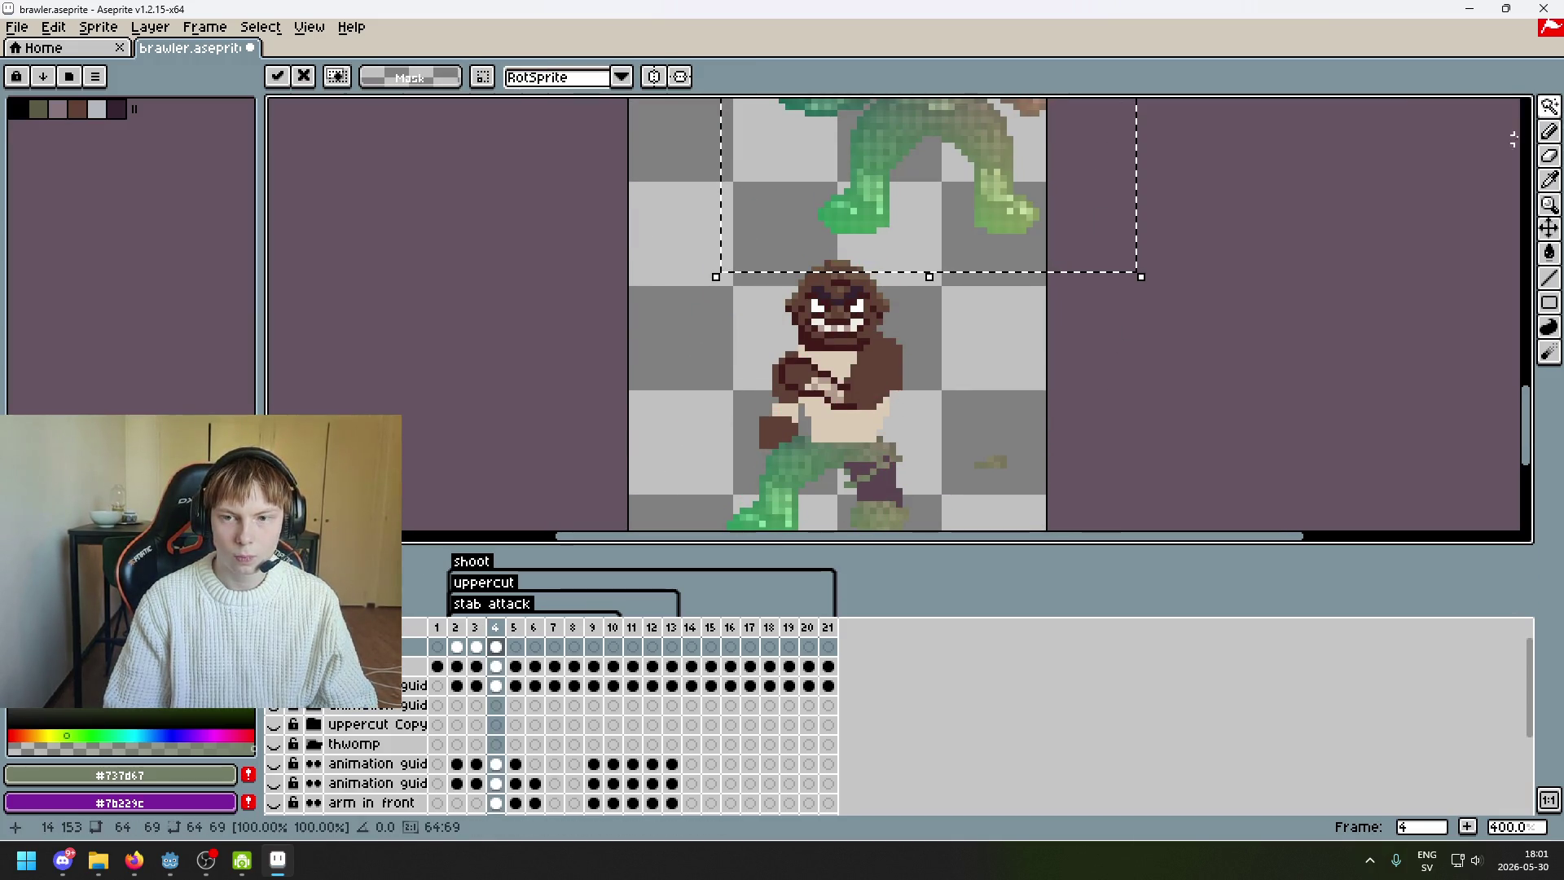
pyautogui.scroll(-2, 1115, 434)
pyautogui.moveTo(1064, 395); pyautogui.dragTo(1058, 500)
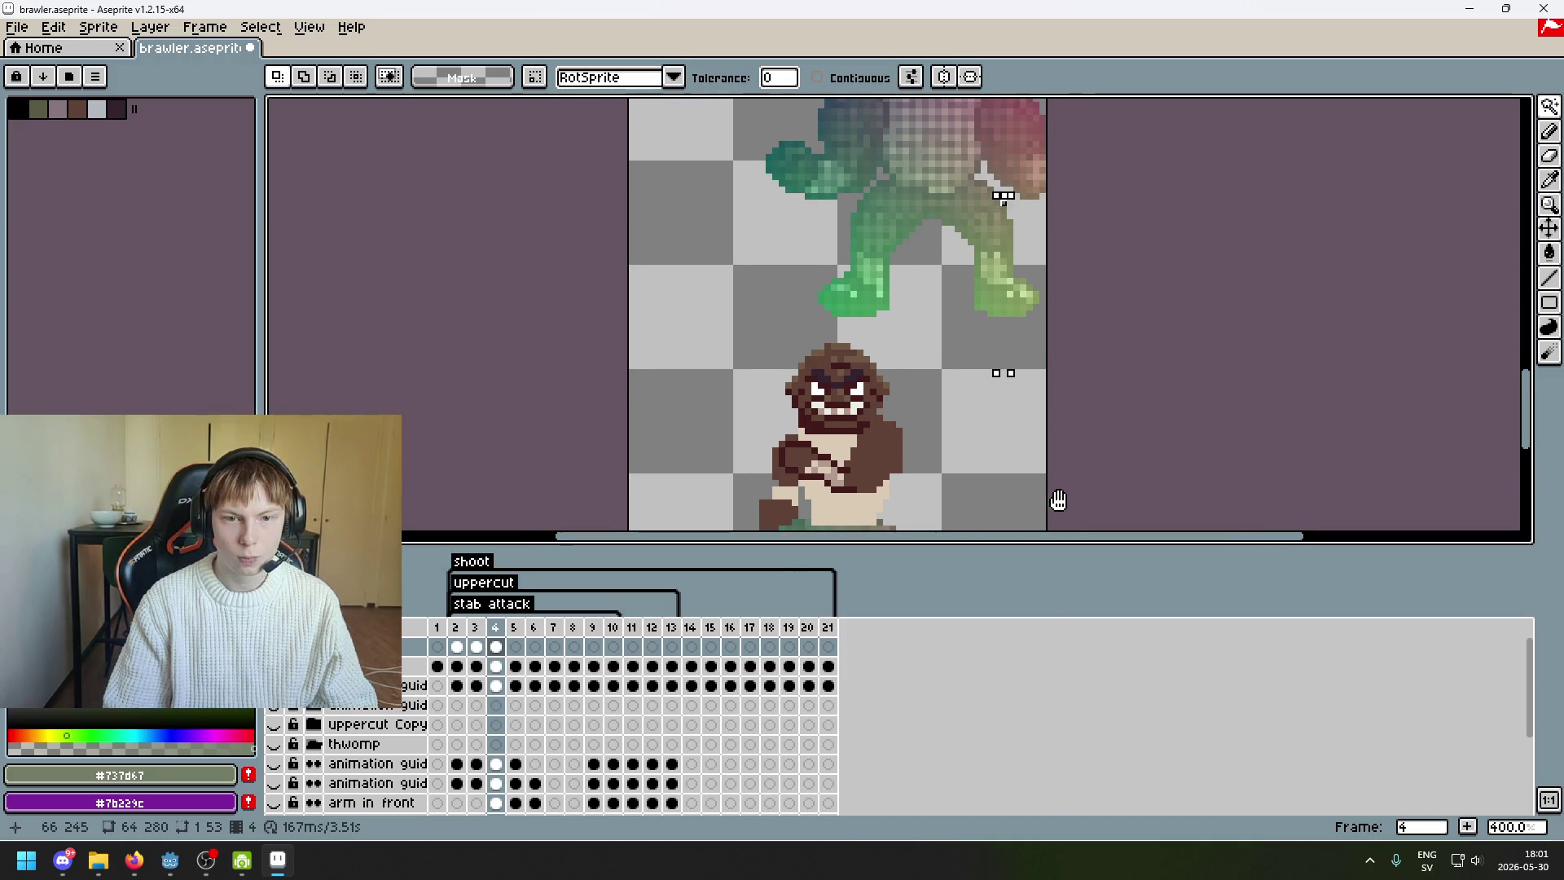
pyautogui.scroll(-3, 1005, 435)
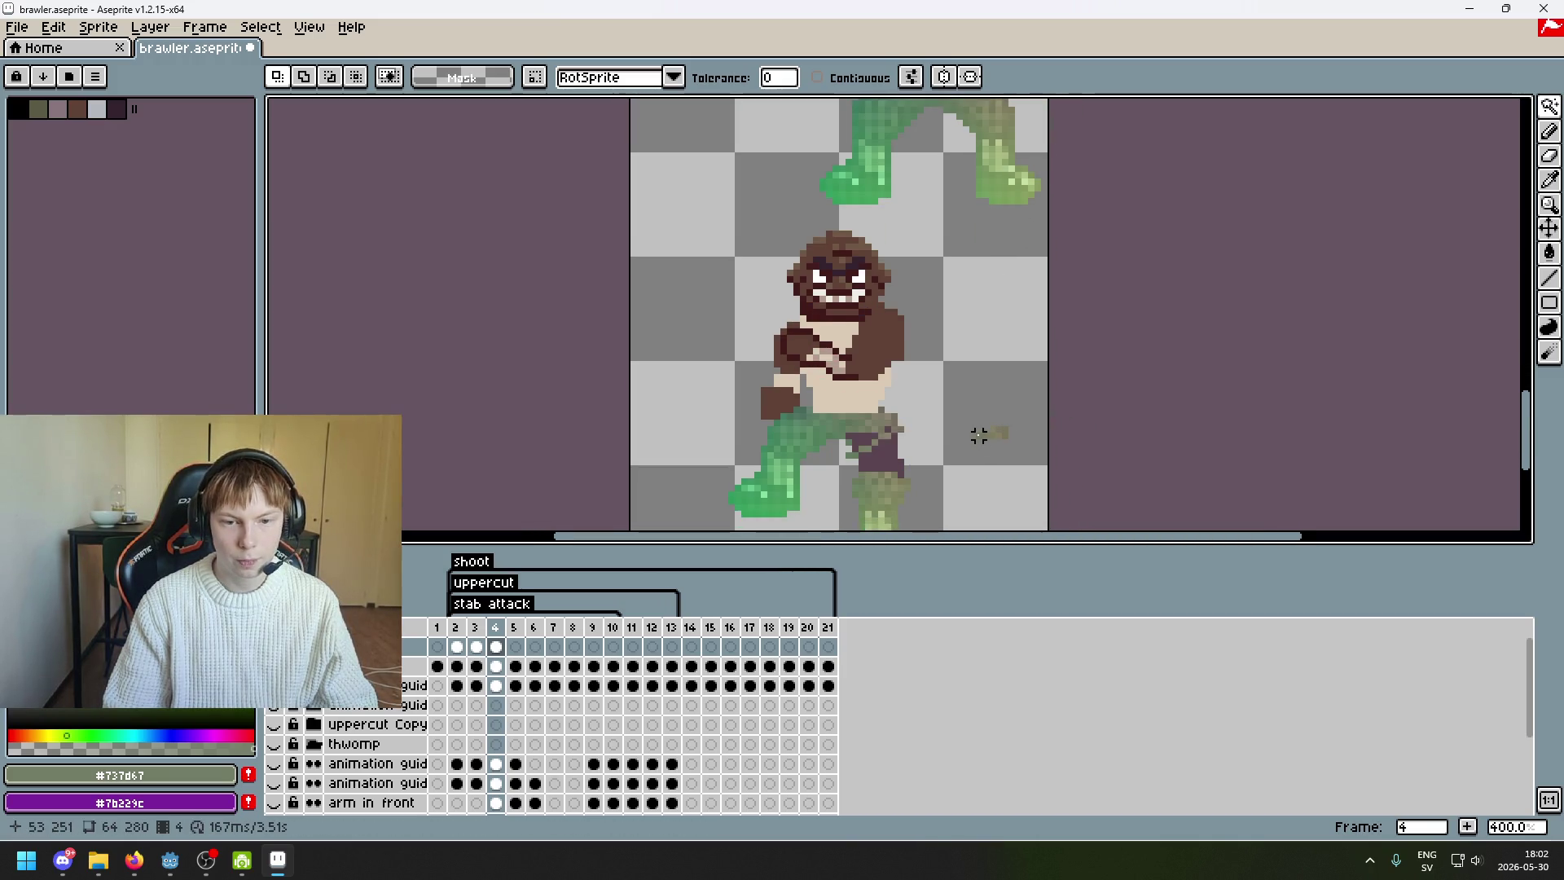
pyautogui.scroll(1, 990, 447)
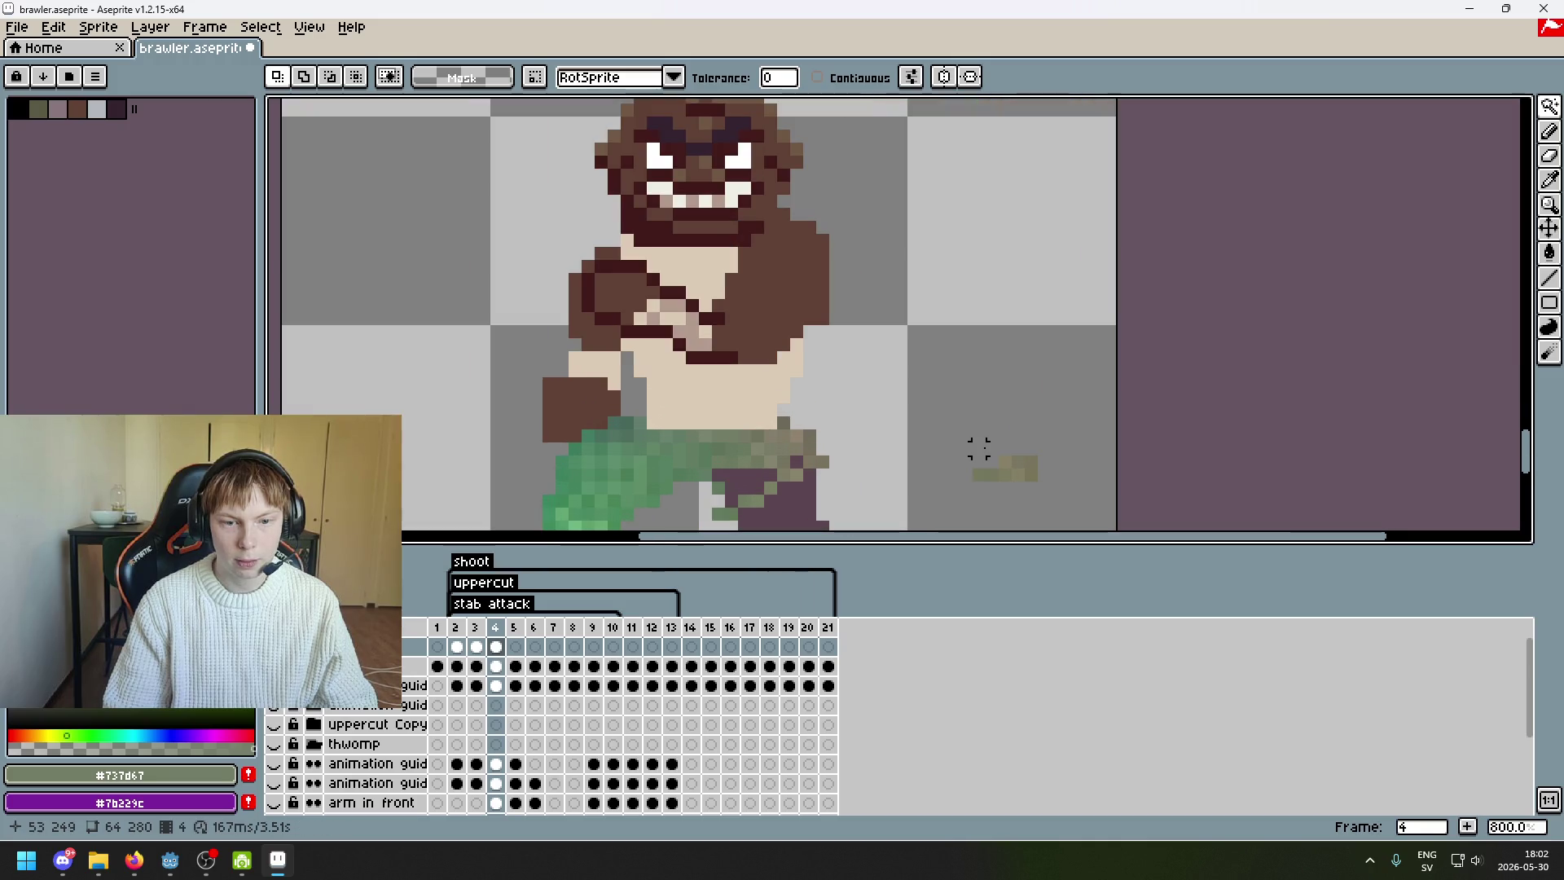
pyautogui.scroll(-4, 979, 475)
pyautogui.scroll(3, 929, 440)
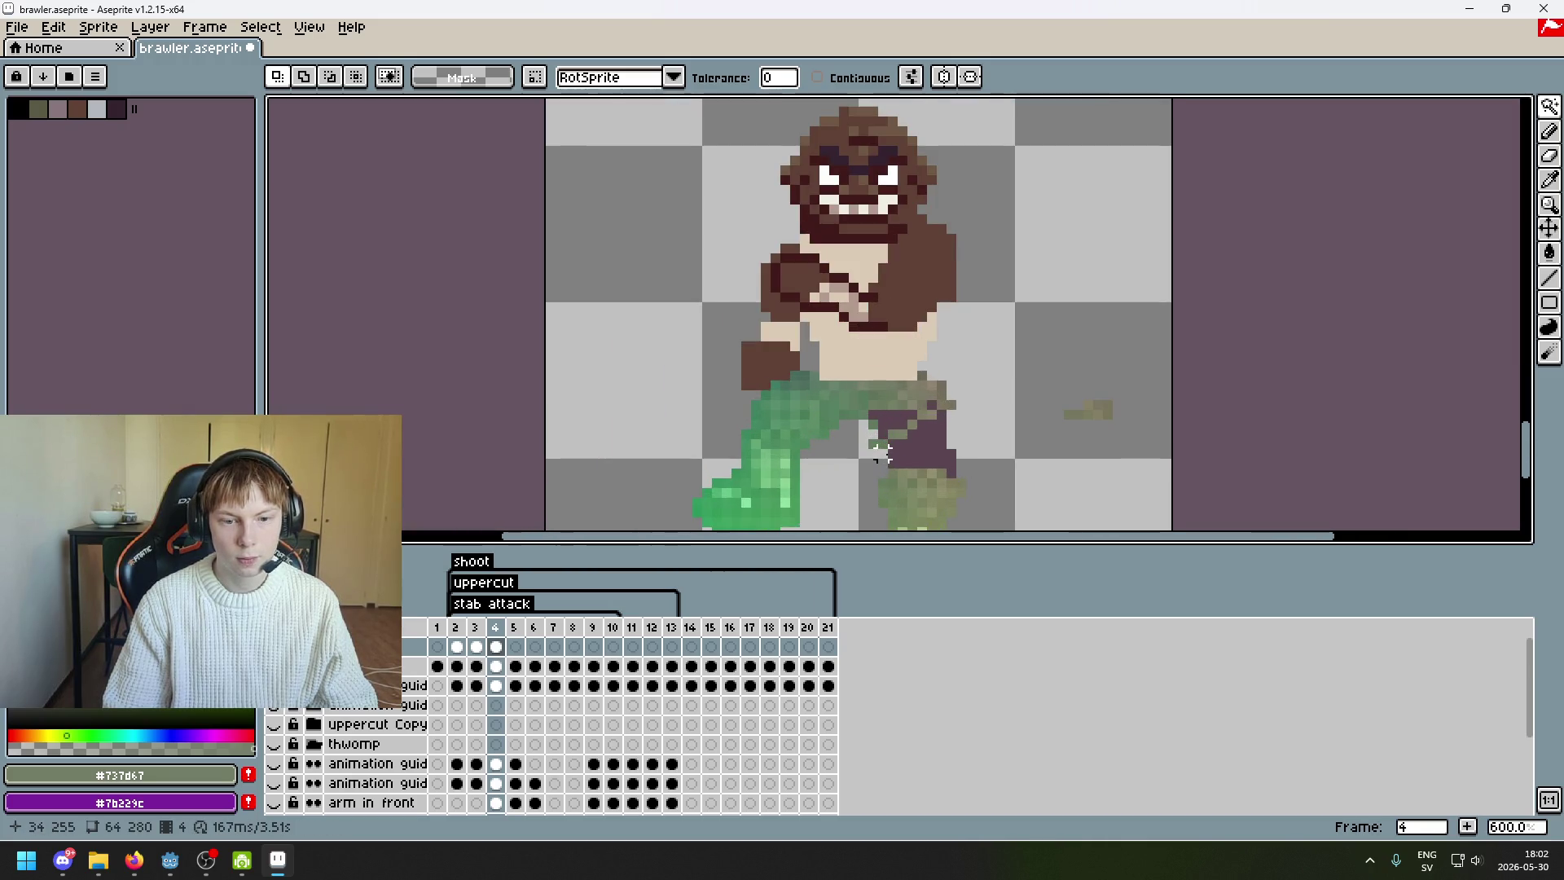
pyautogui.scroll(-4, 873, 442)
pyautogui.scroll(5, 915, 439)
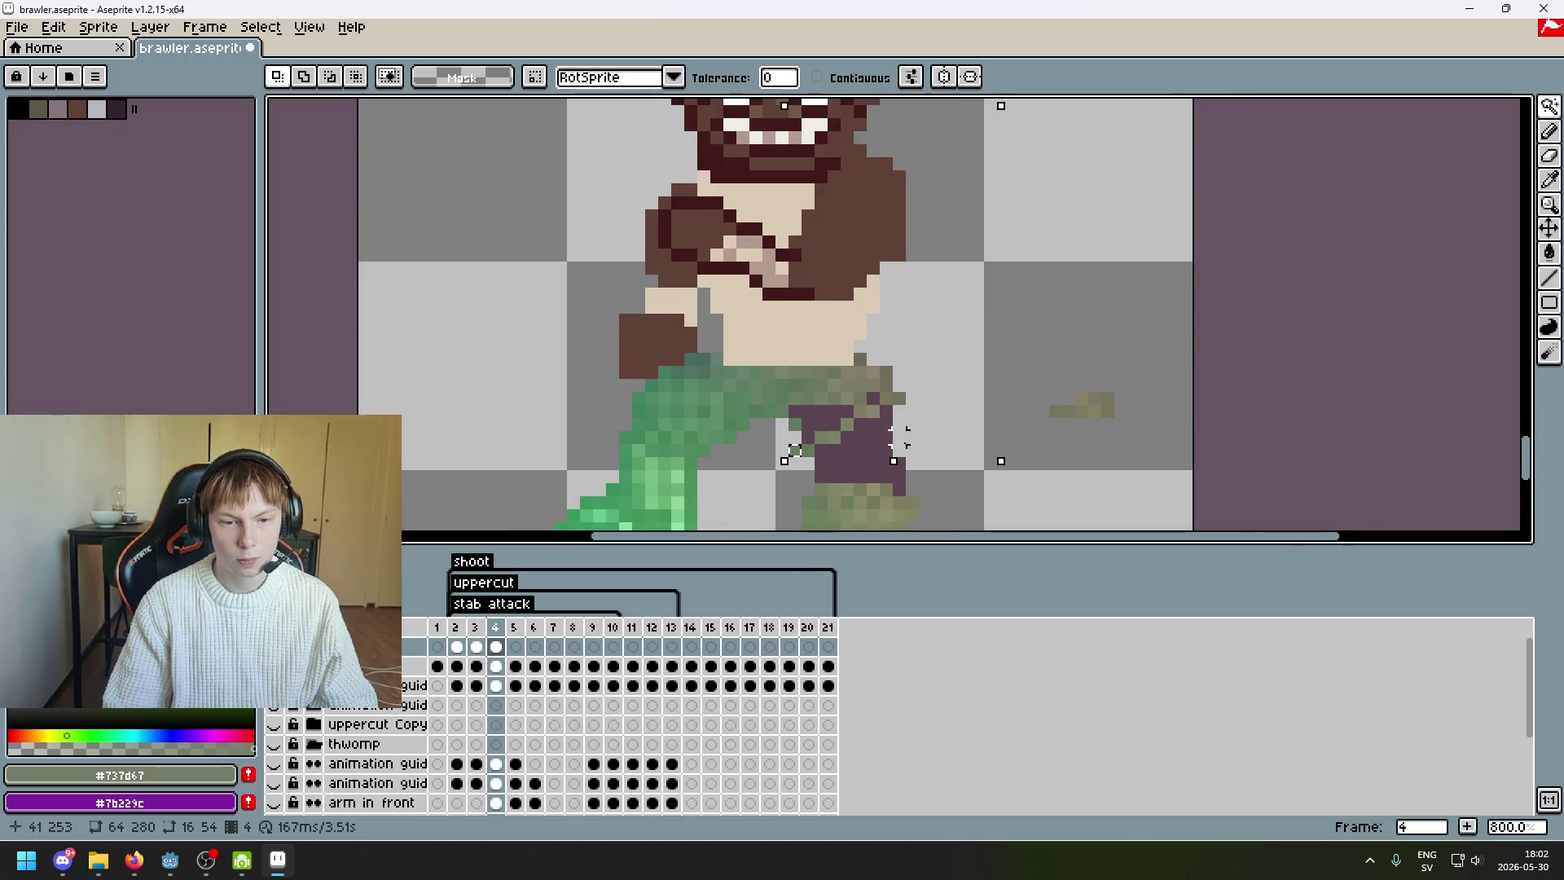
pyautogui.scroll(-5, 894, 397)
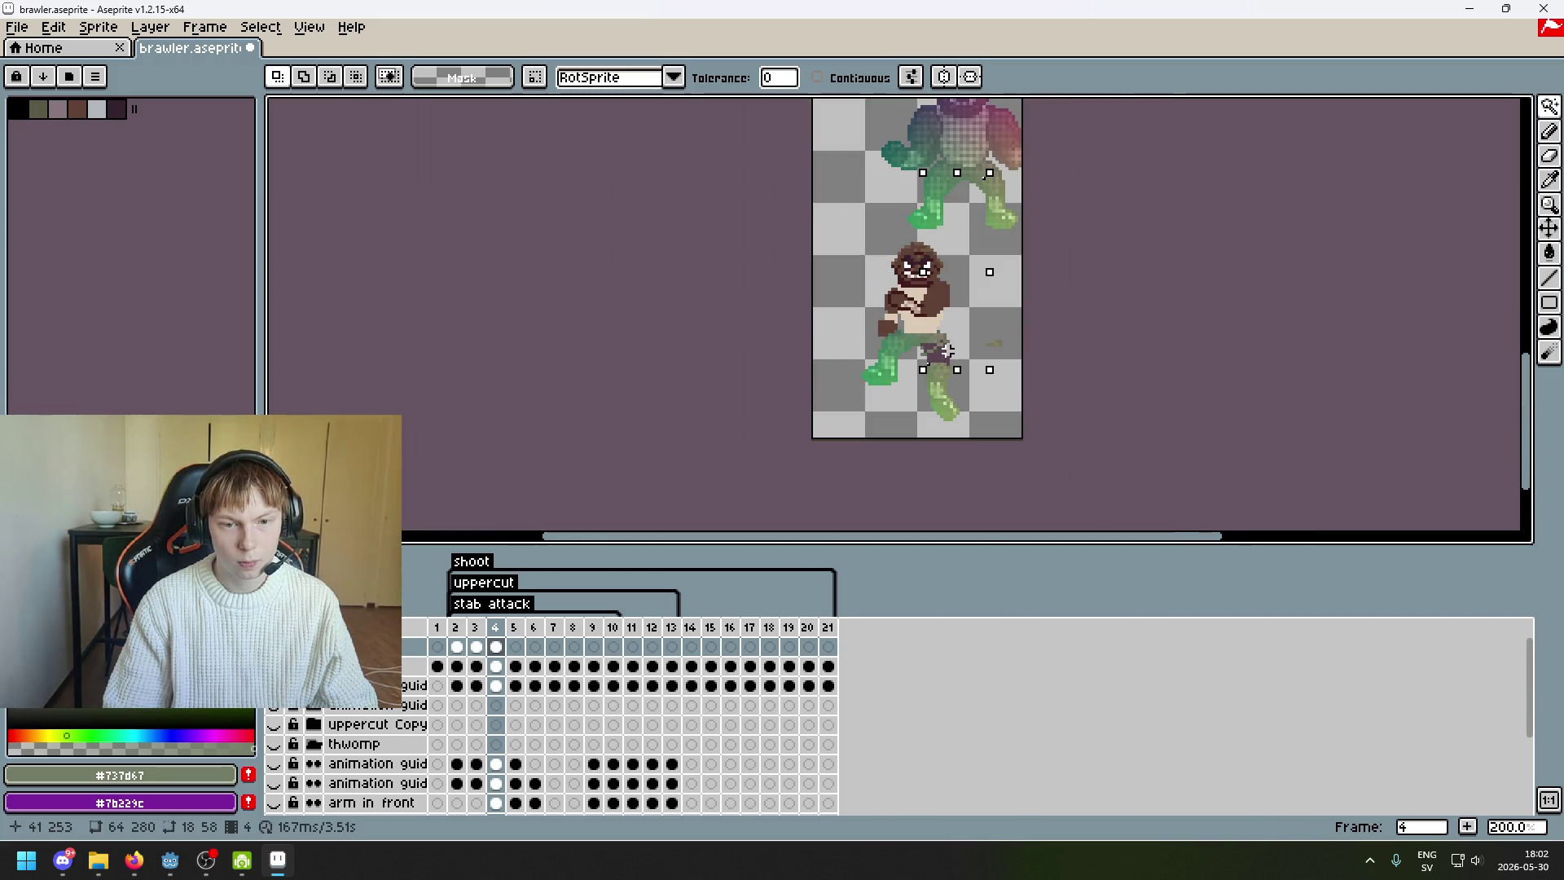
pyautogui.scroll(5, 949, 354)
pyautogui.scroll(-5, 914, 387)
pyautogui.scroll(4, 914, 387)
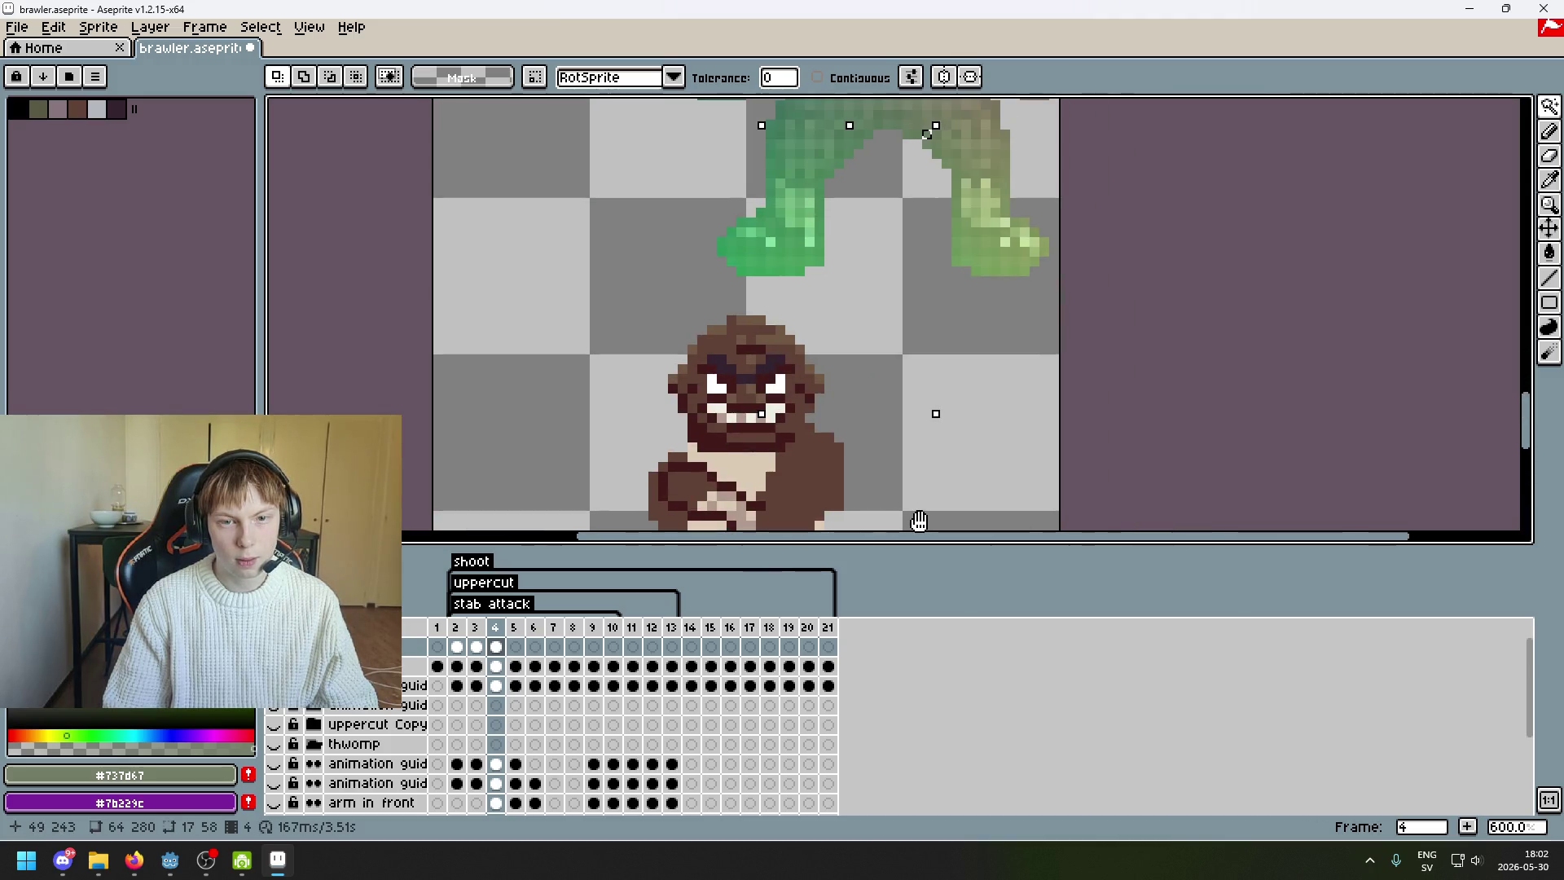
pyautogui.moveTo(918, 521); pyautogui.dragTo(906, 322)
pyautogui.scroll(3, 901, 391)
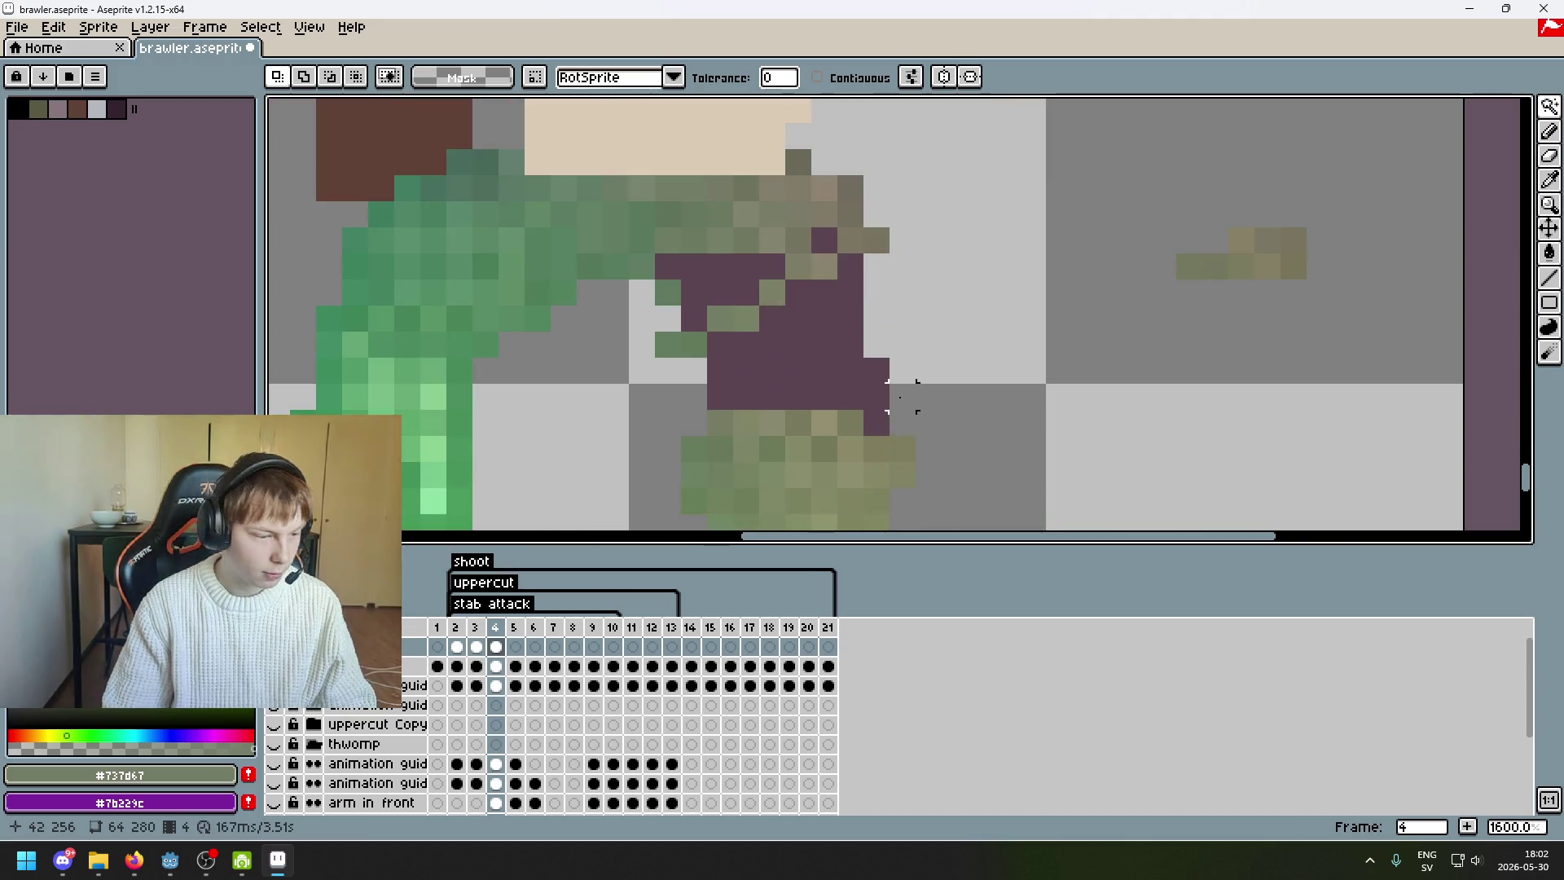
pyautogui.scroll(-4, 851, 451)
pyautogui.scroll(1, 896, 384)
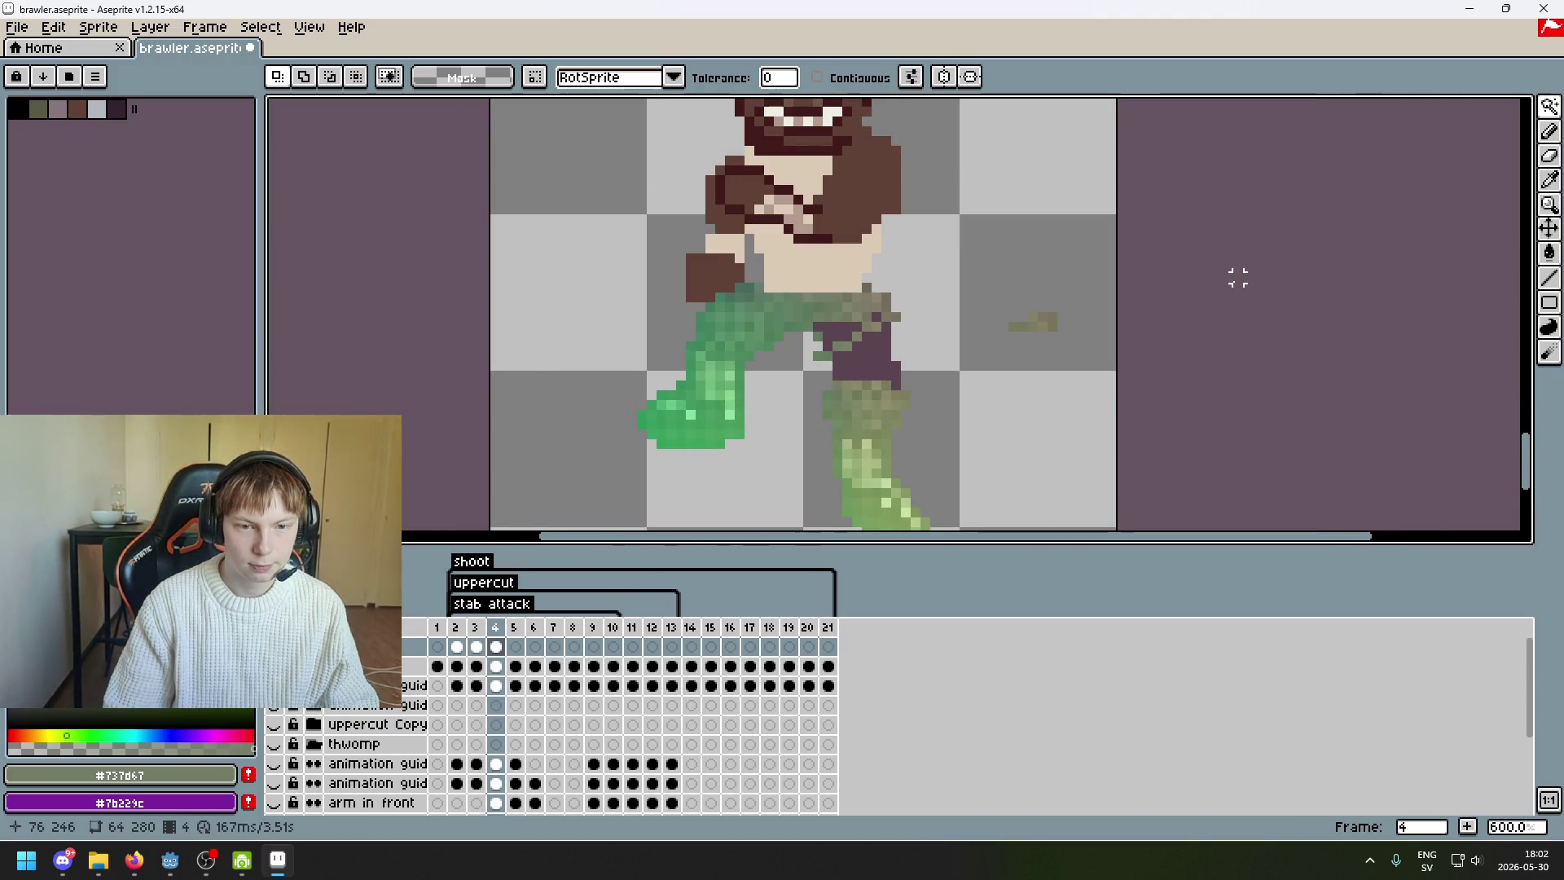
pyautogui.scroll(3, 919, 329)
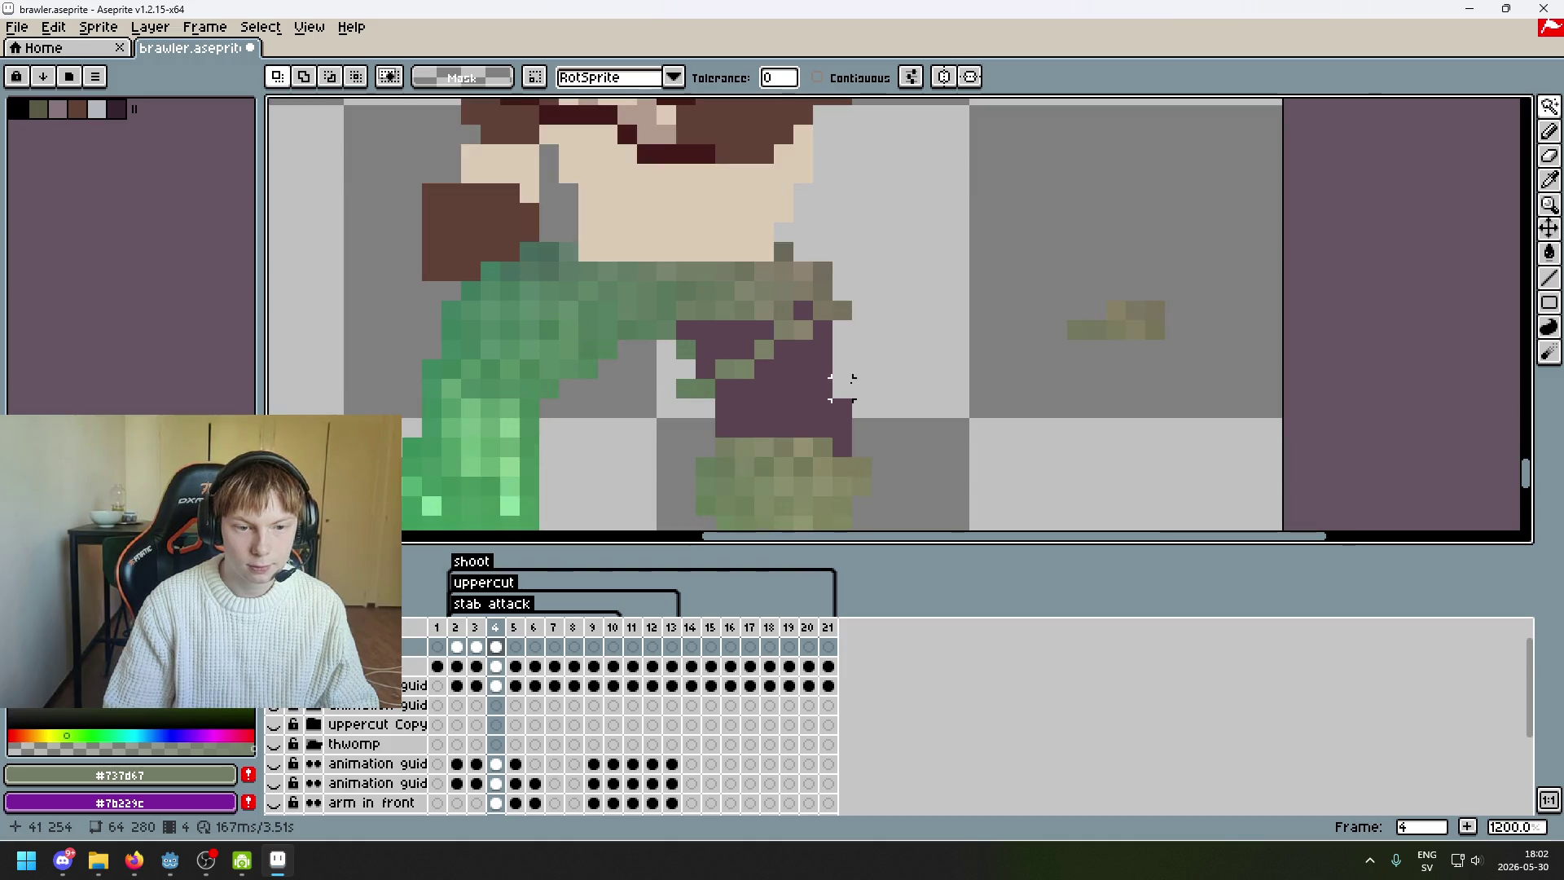
# - With the Magic Wand active again, select the brawler's green leg region
pyautogui.press('b')
pyautogui.scroll(-4, 1181, 253)
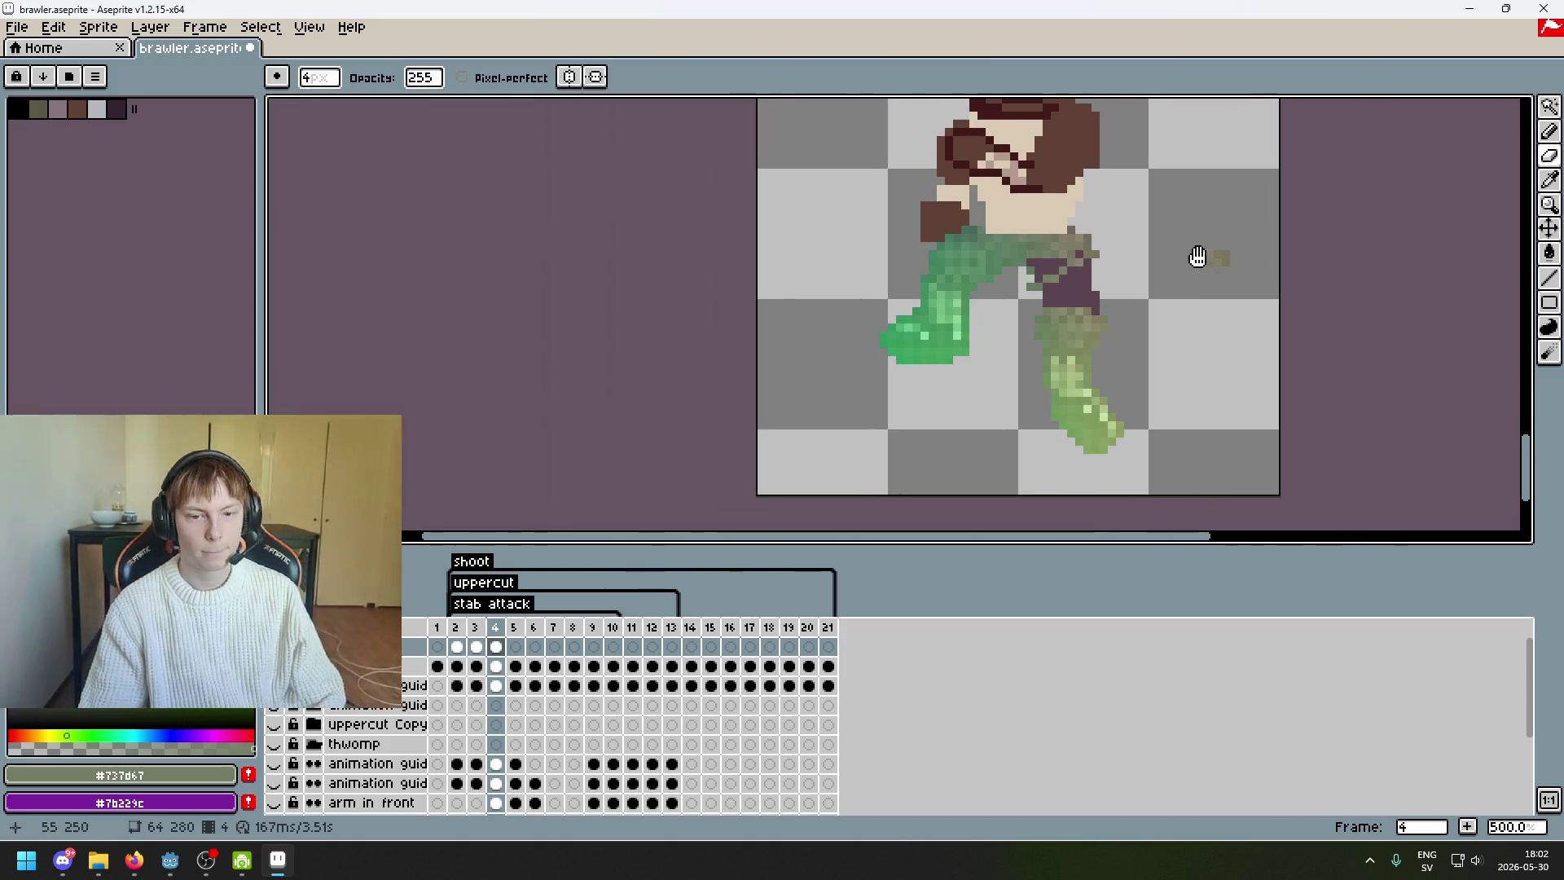
pyautogui.scroll(5, 1131, 265)
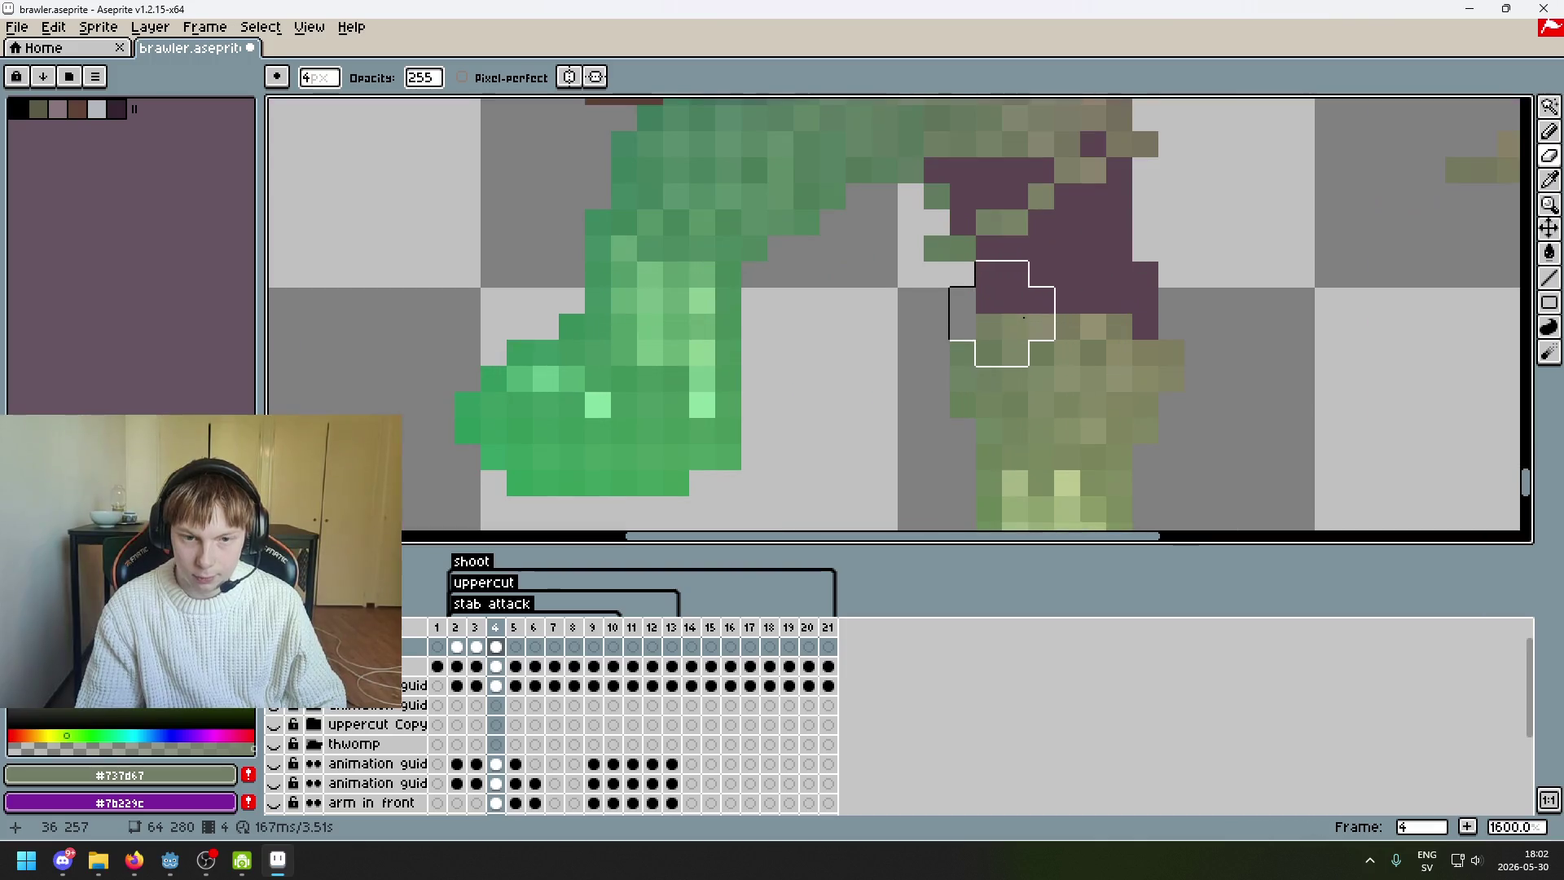
pyautogui.scroll(-3, 1295, 263)
pyautogui.press('w')
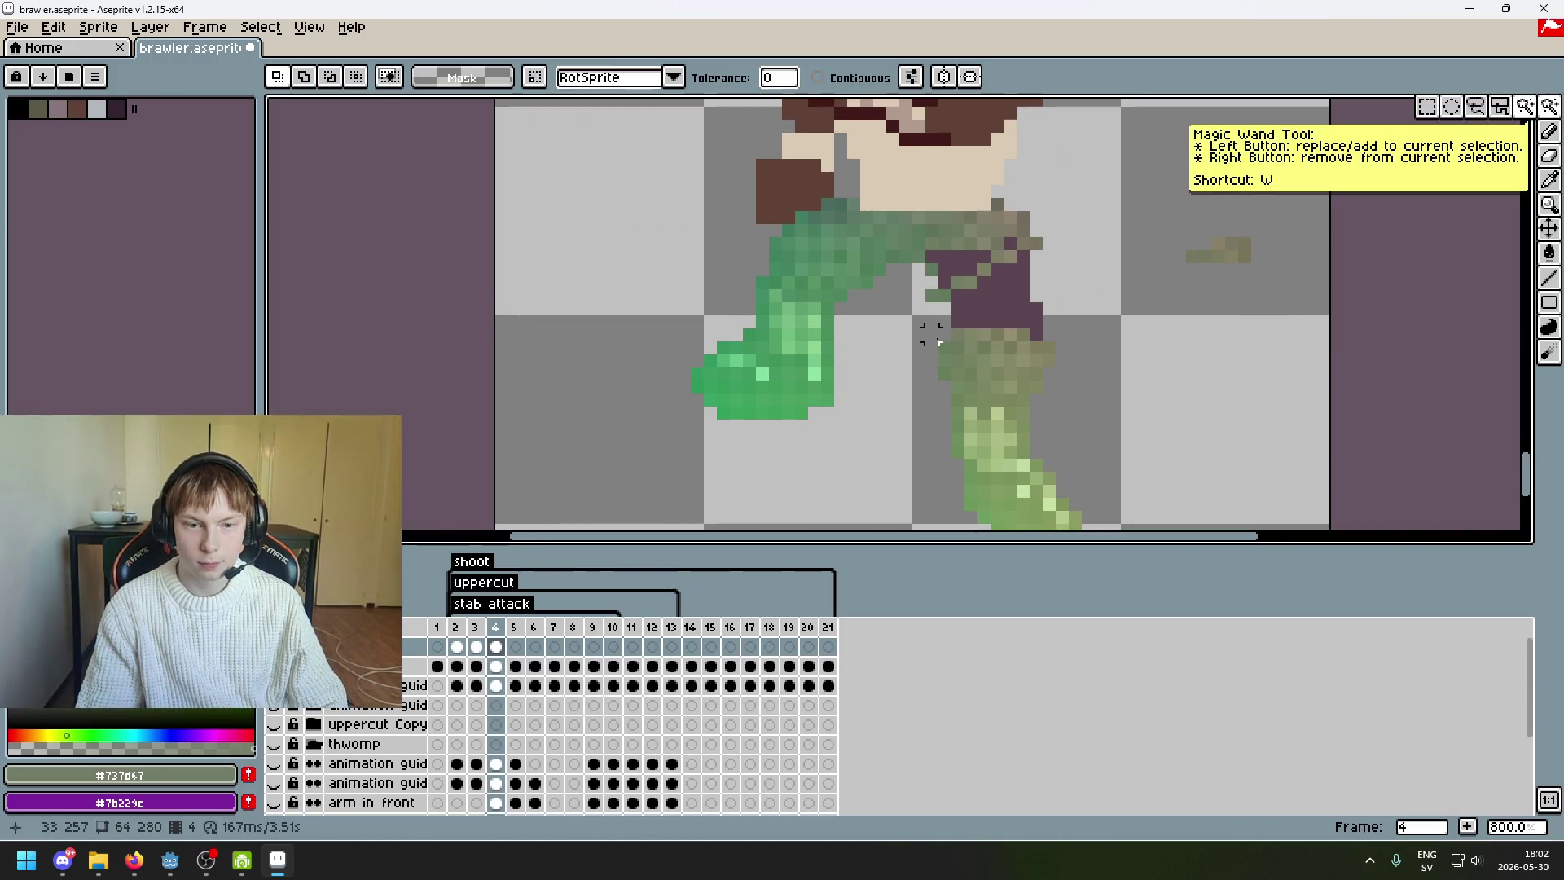
pyautogui.click(949, 334)
pyautogui.scroll(-3, 1111, 238)
pyautogui.scroll(1, 1131, 115)
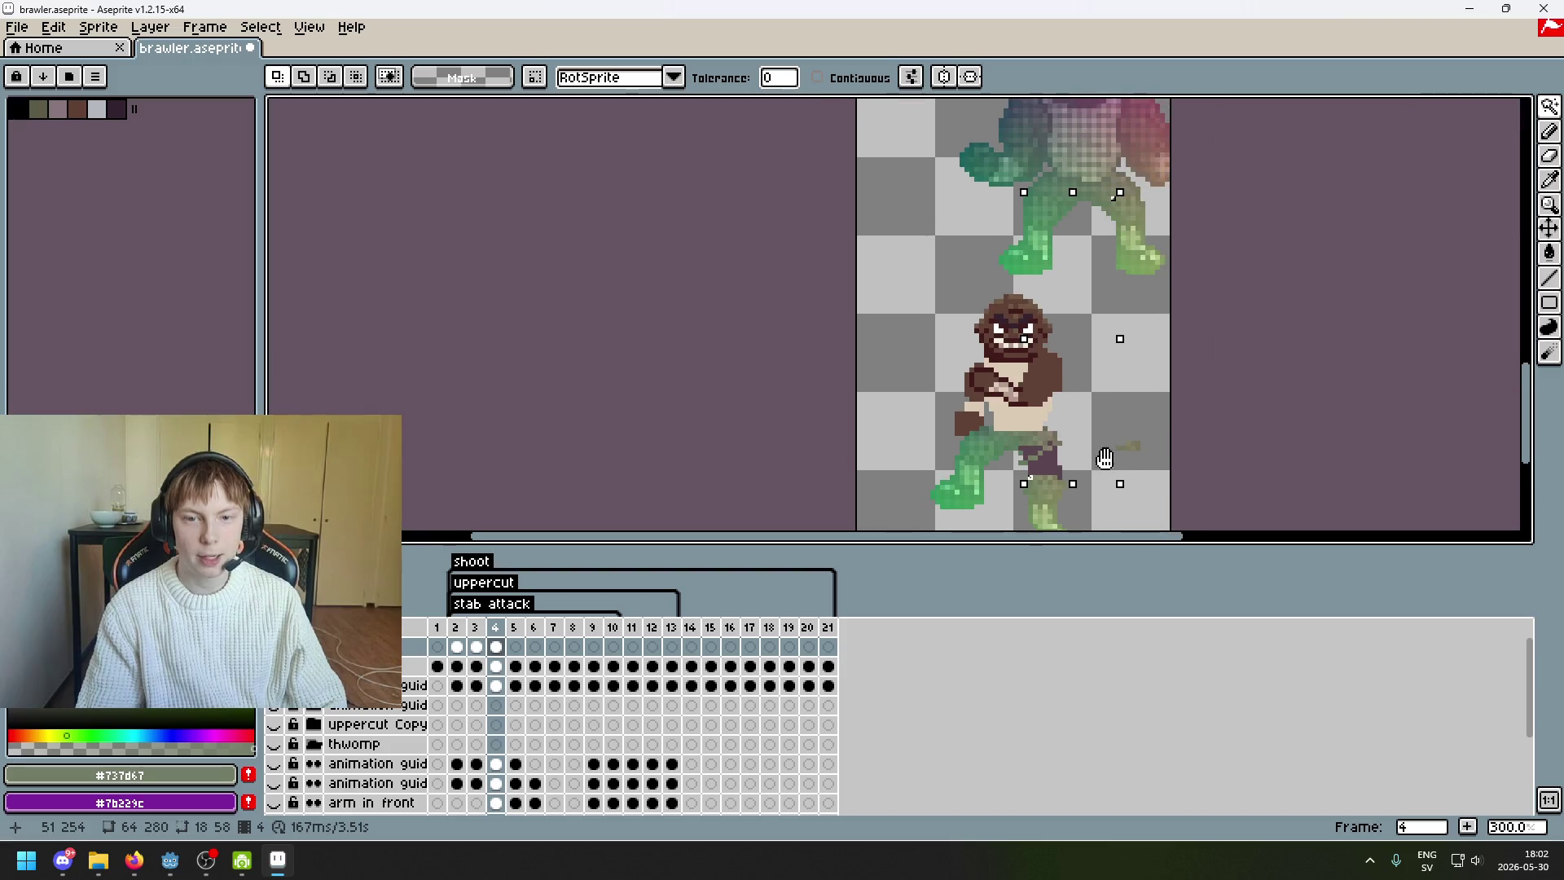
pyautogui.scroll(4, 1107, 254)
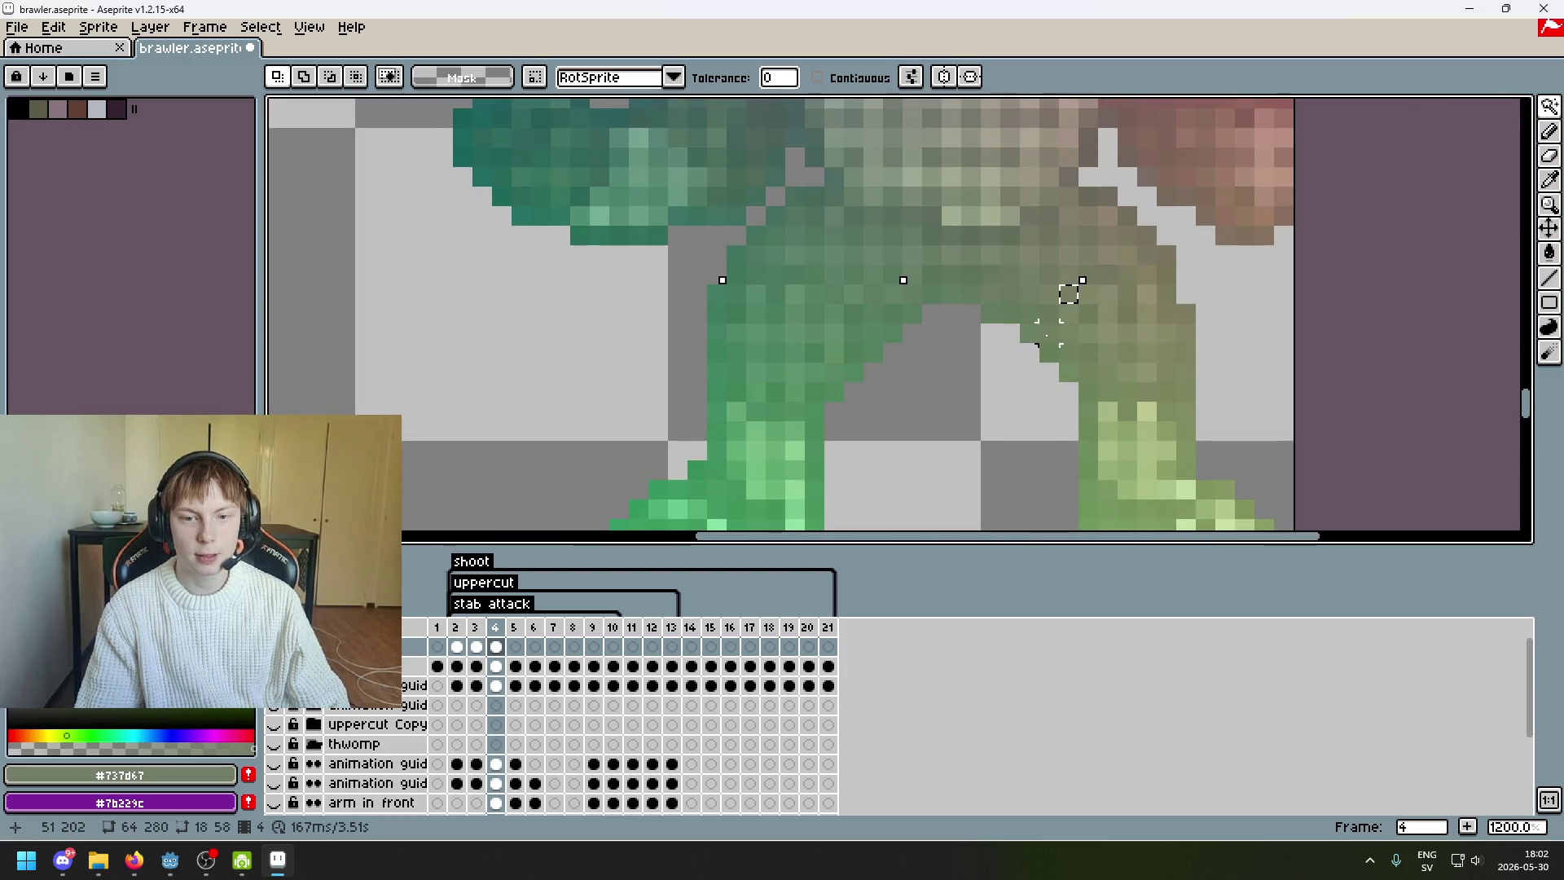
pyautogui.scroll(-3, 1029, 332)
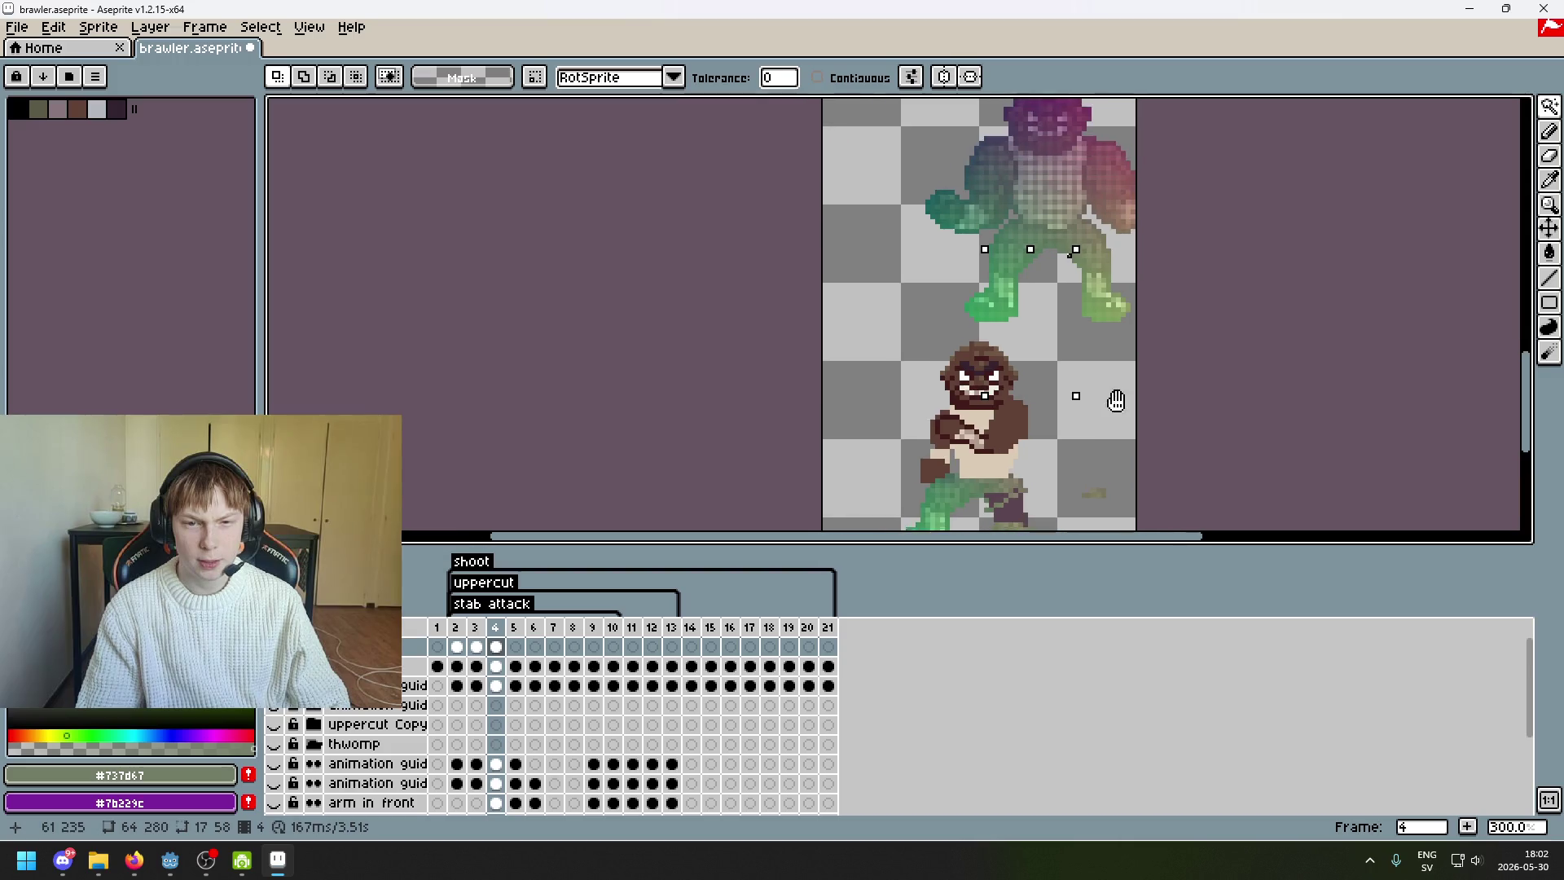
pyautogui.scroll(3, 1067, 279)
pyautogui.scroll(-3, 1047, 318)
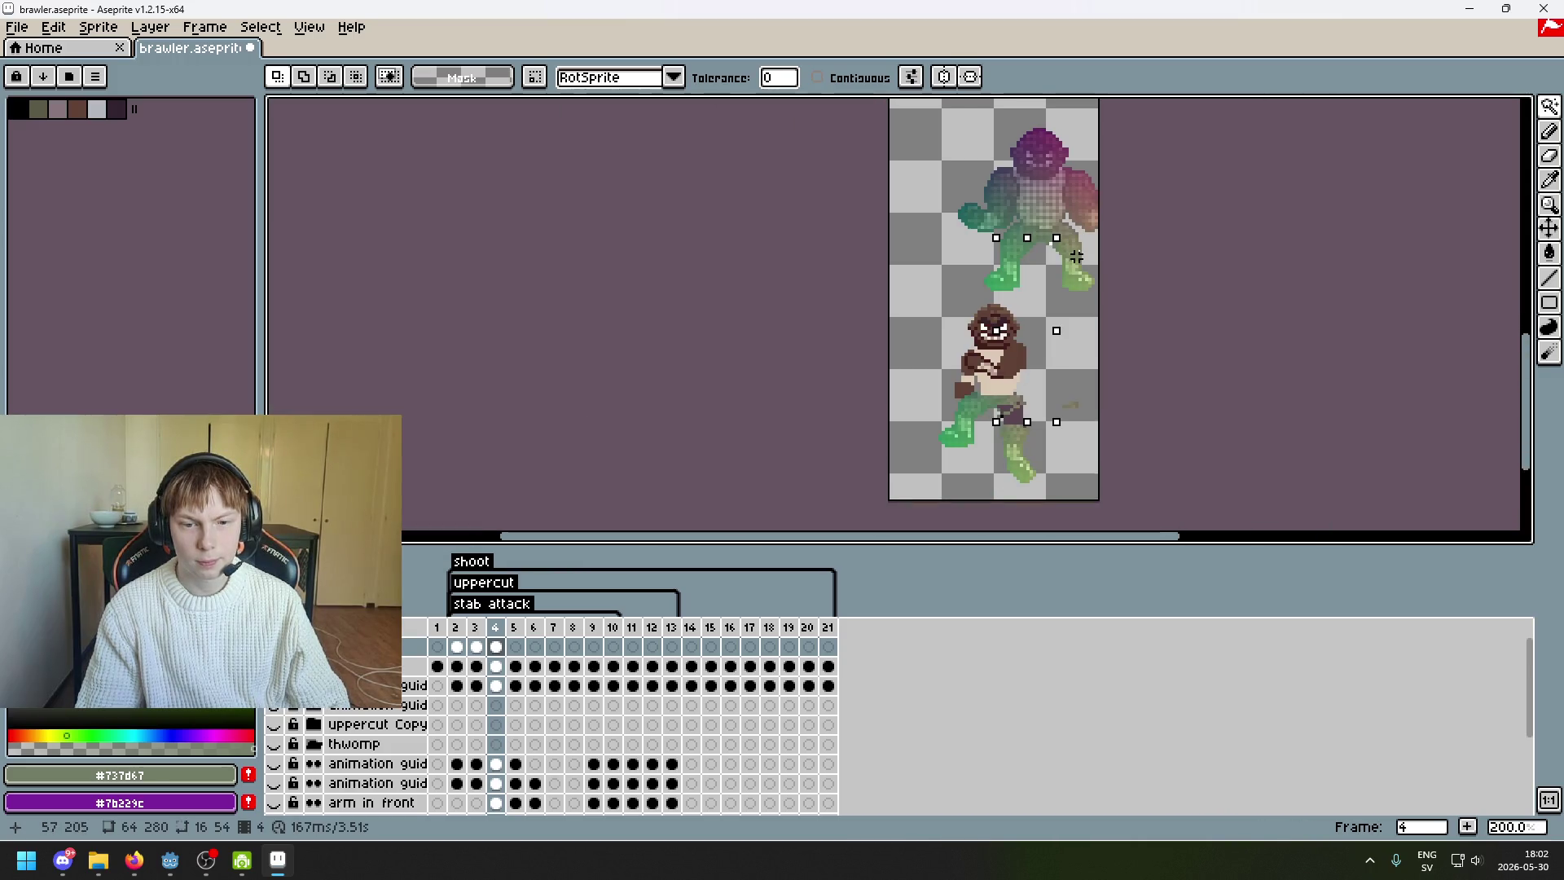
pyautogui.scroll(2, 1021, 441)
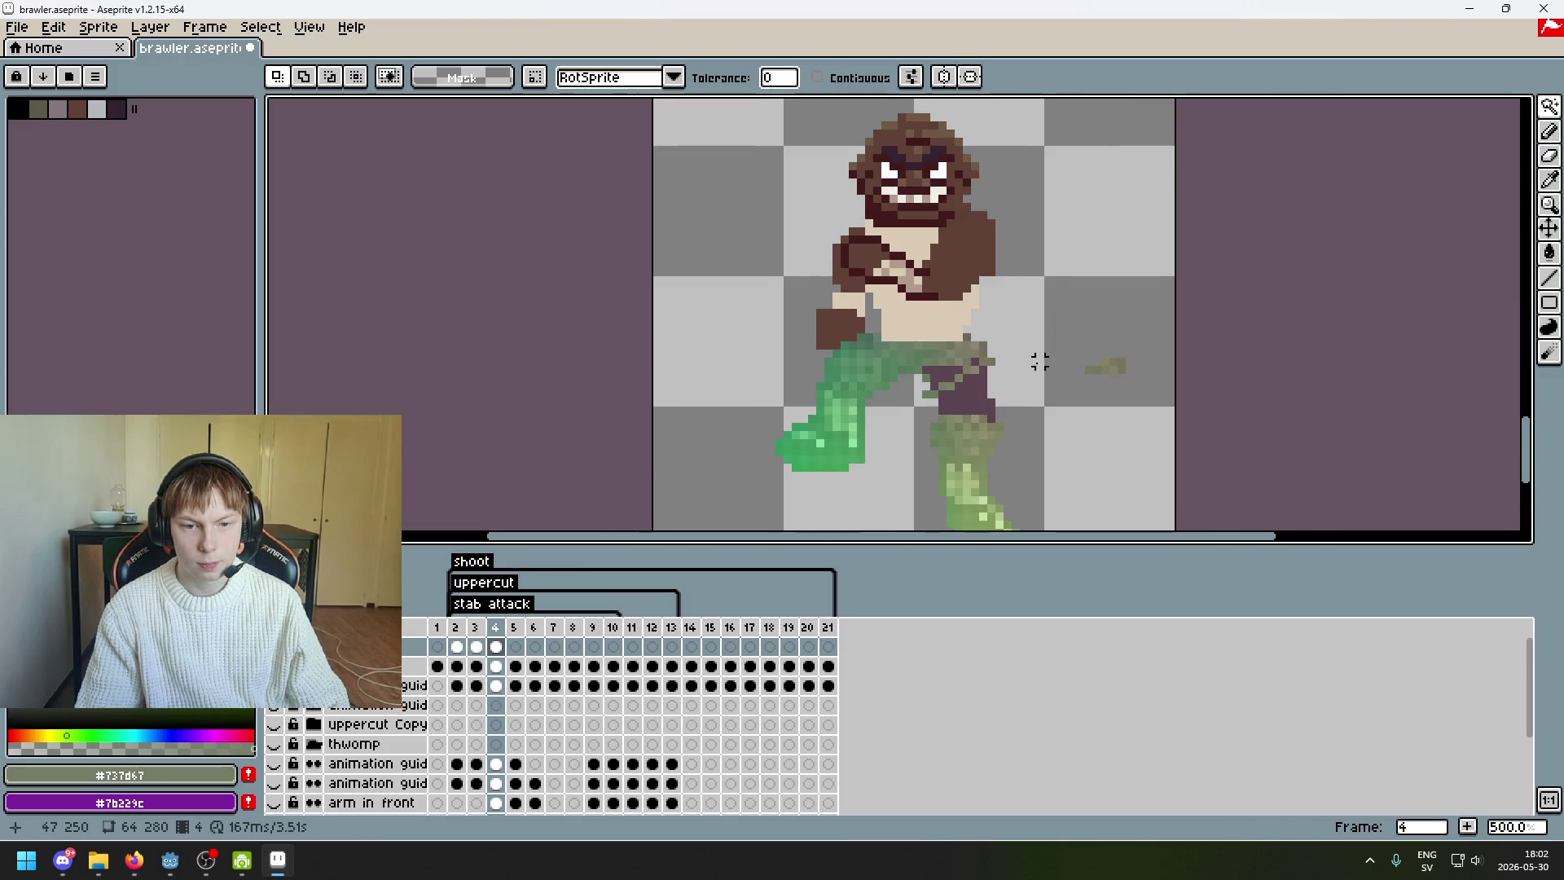
# - Undo a stray erase on the purple leg and reselect the green leg region with the Magic Wand
pyautogui.press('e')
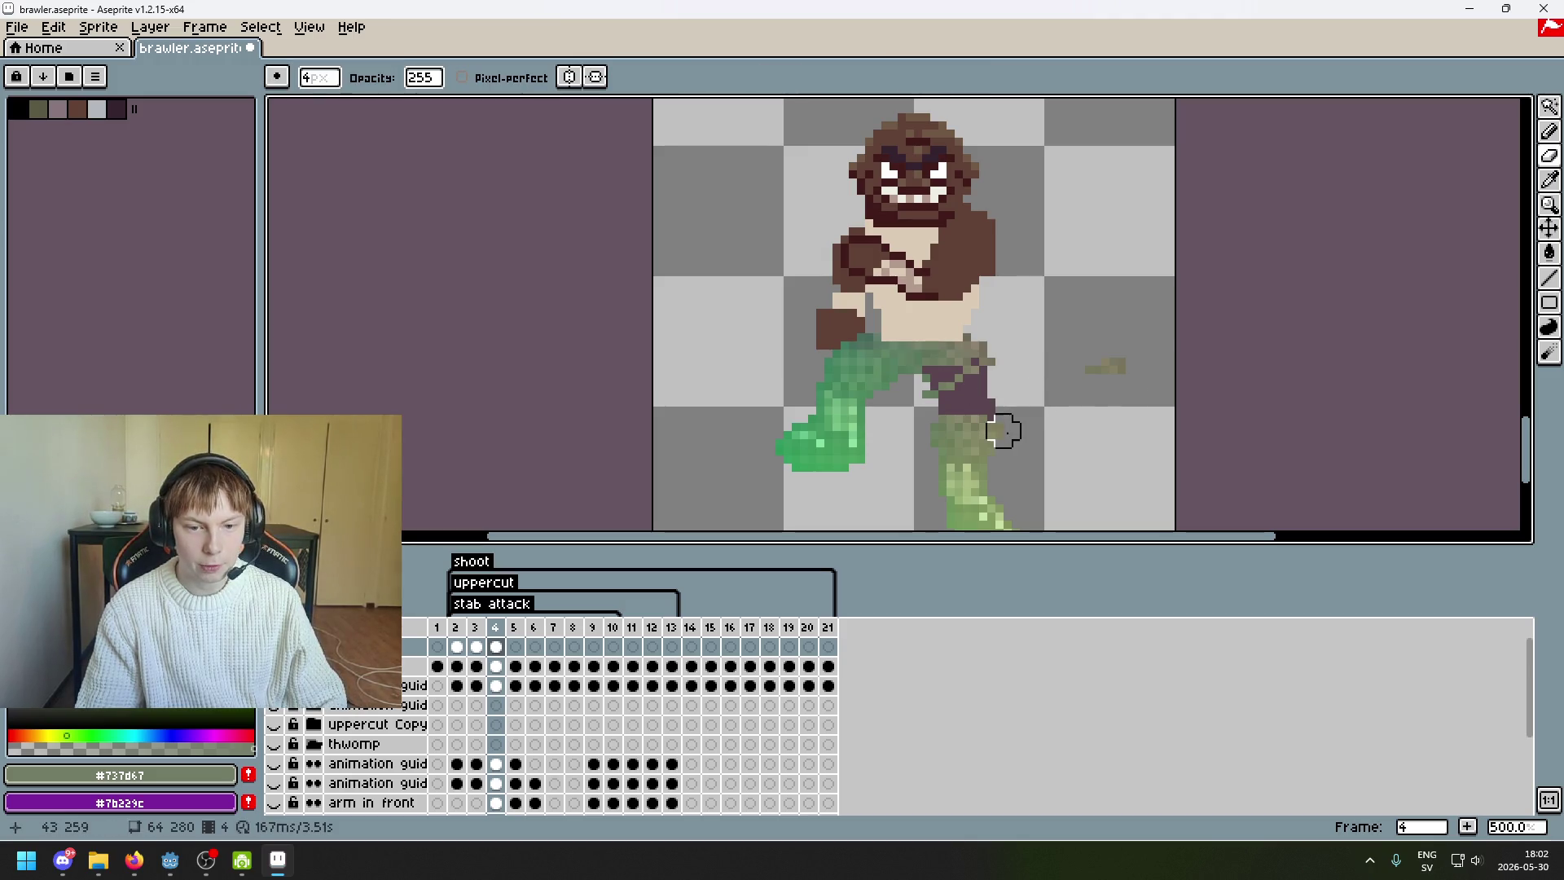
pyautogui.hotkey('ctrl', 'z')
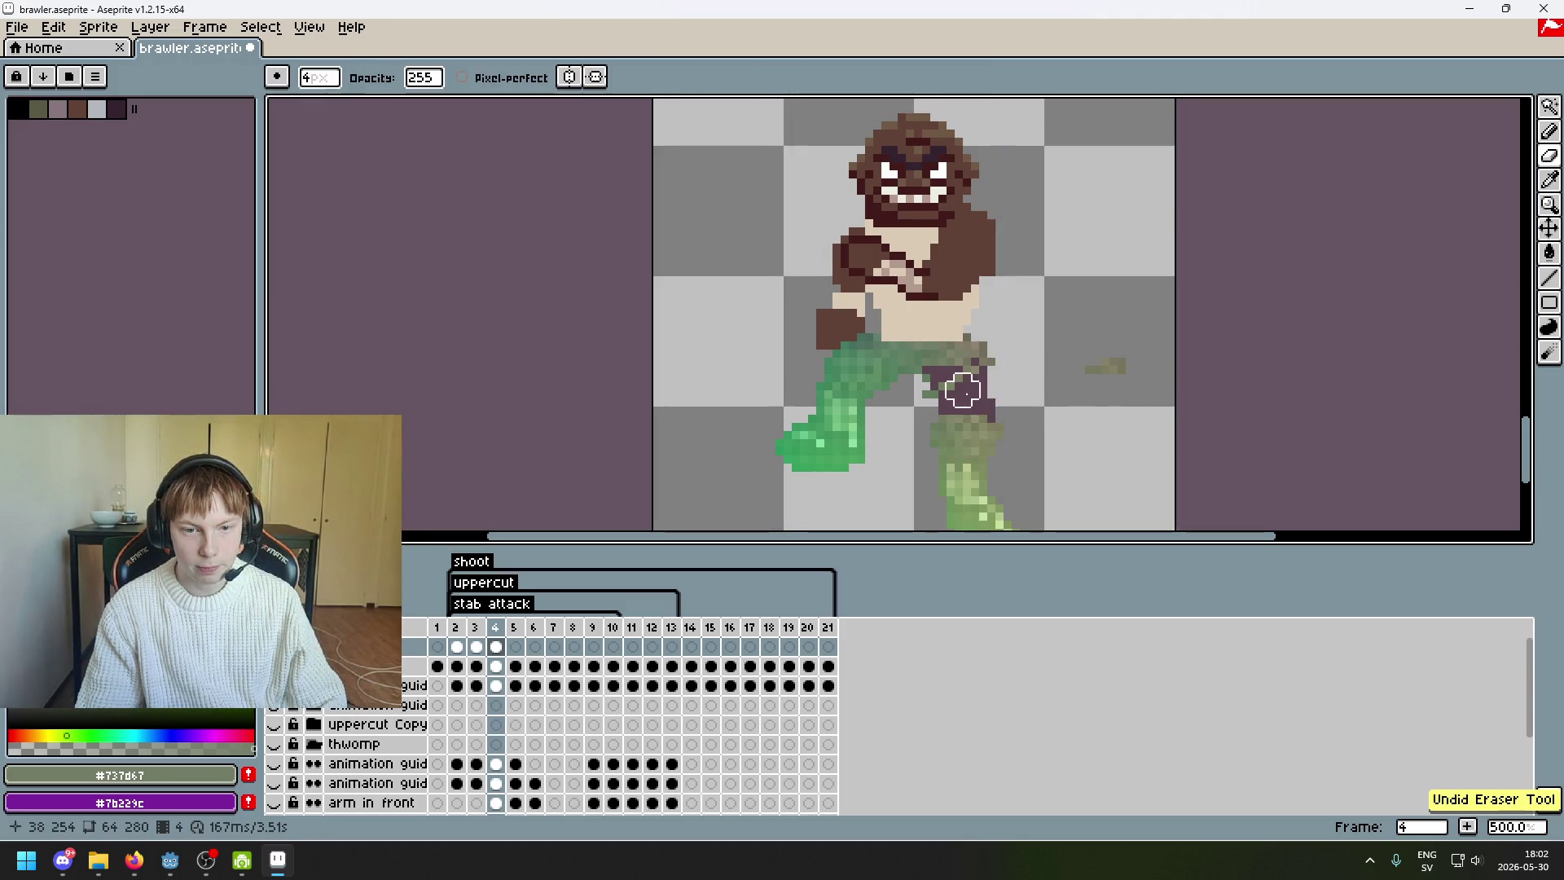
pyautogui.moveTo(1023, 391)
pyautogui.mouseDown()
pyautogui.moveTo(981, 517)
pyautogui.moveTo(1058, 440)
pyautogui.mouseUp()
pyautogui.press('w')
pyautogui.moveTo(1313, 315); pyautogui.dragTo(1333, 263)
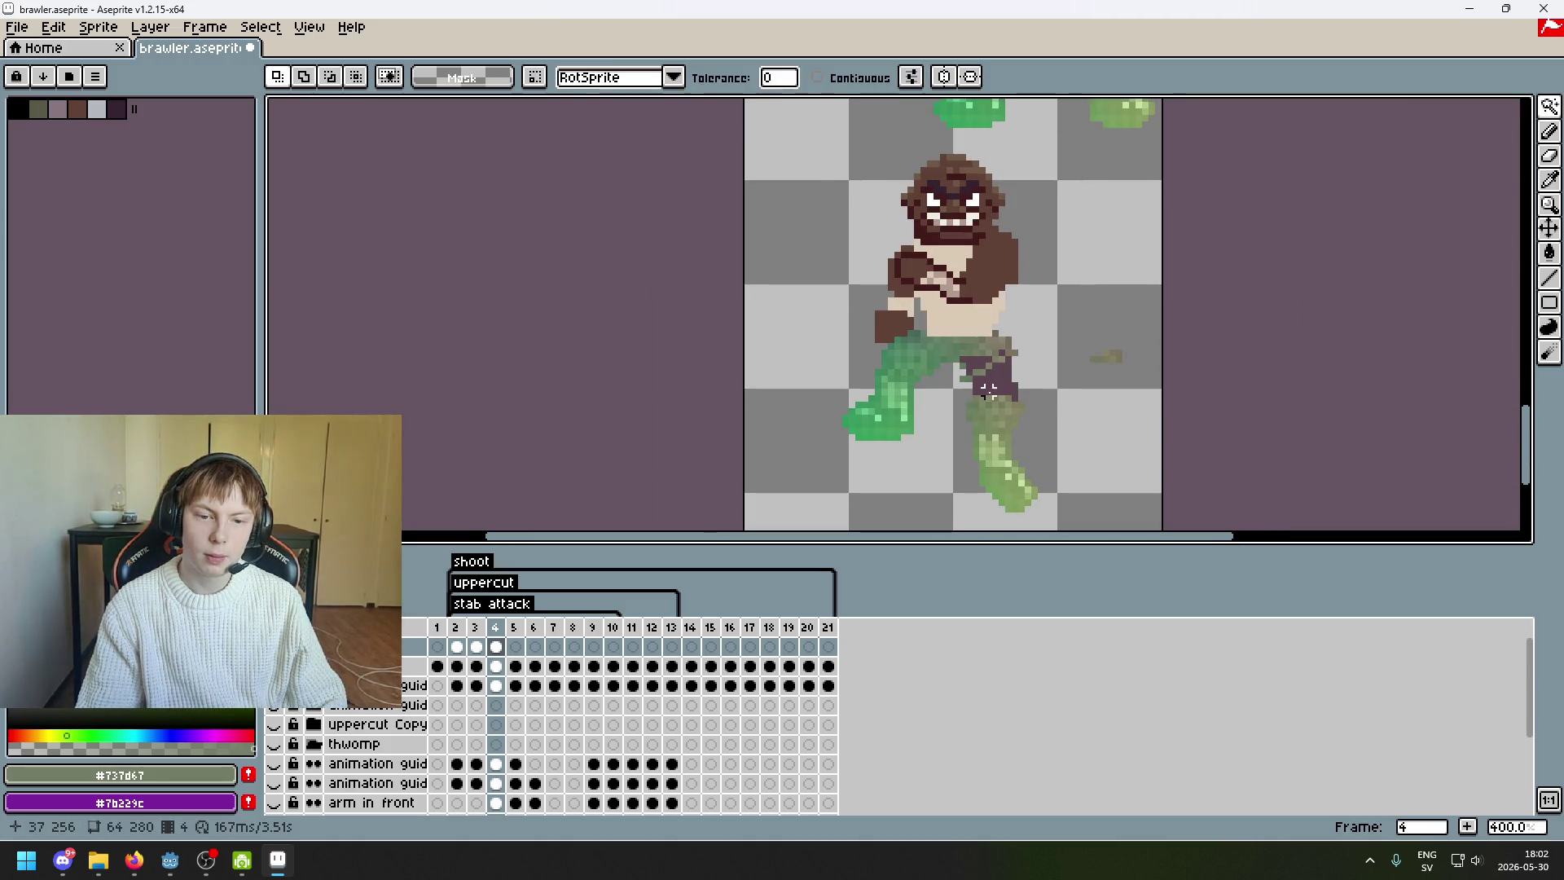
pyautogui.click(962, 377)
pyautogui.scroll(4, 1031, 513)
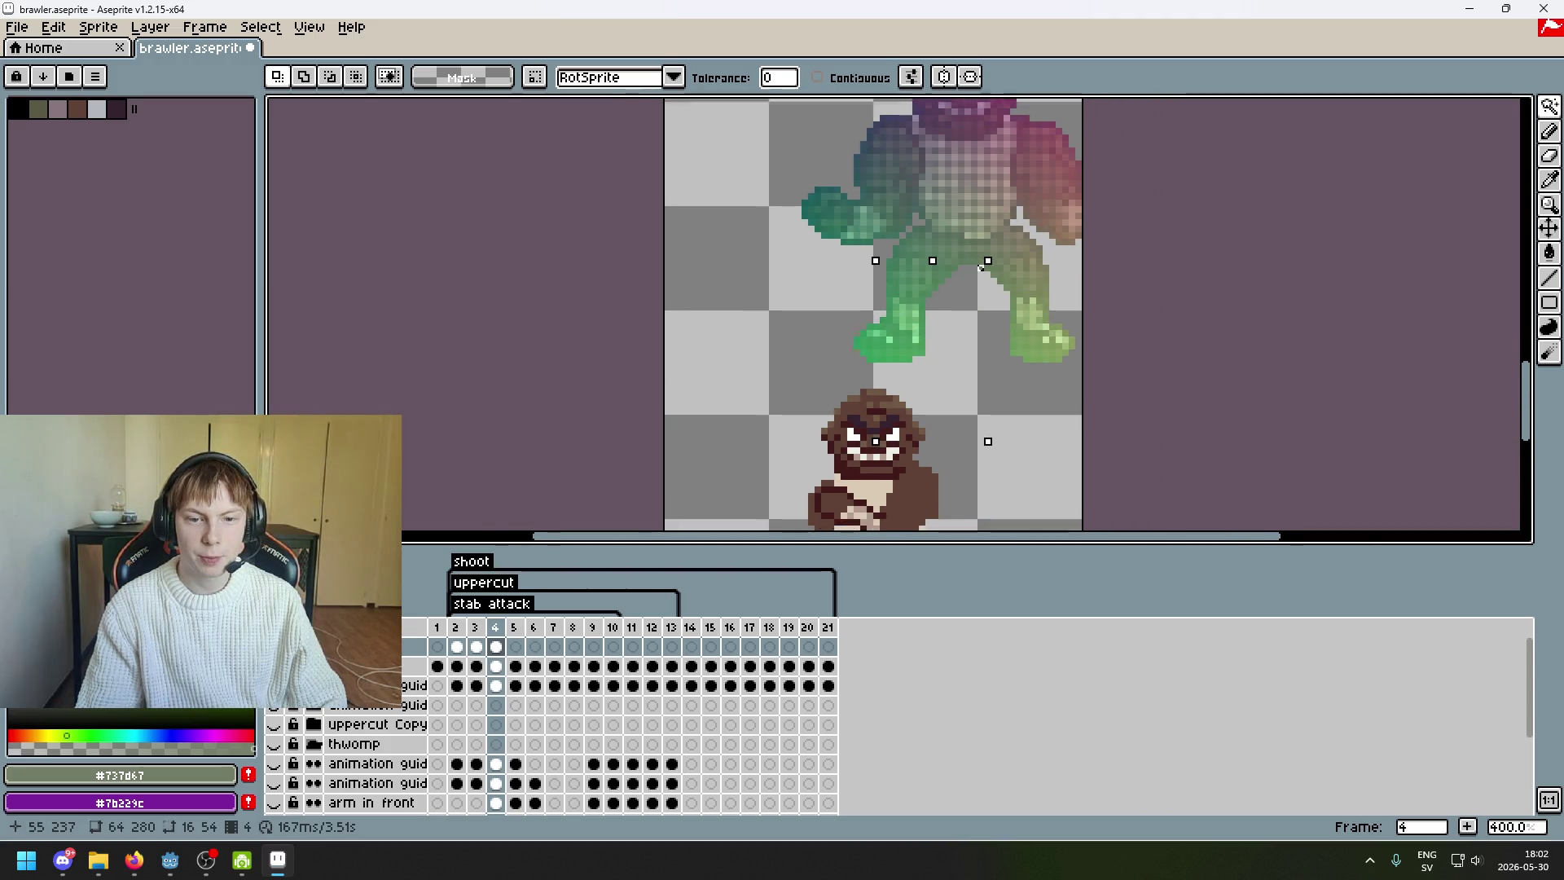
pyautogui.scroll(3, 1031, 488)
pyautogui.scroll(3, 1002, 304)
pyautogui.scroll(-6, 916, 235)
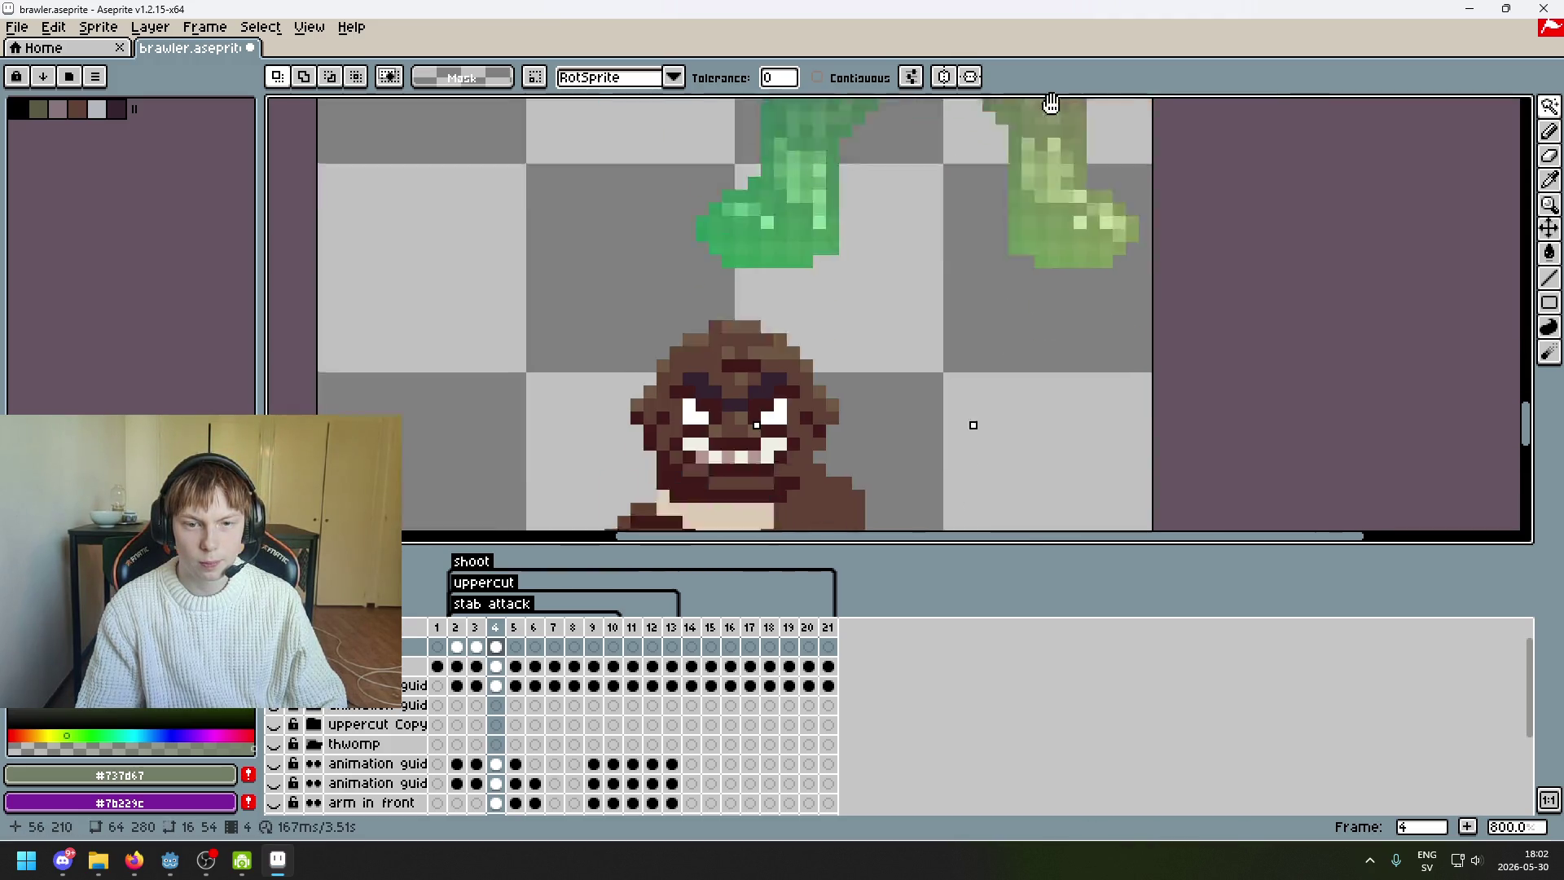
pyautogui.scroll(2, 1015, 296)
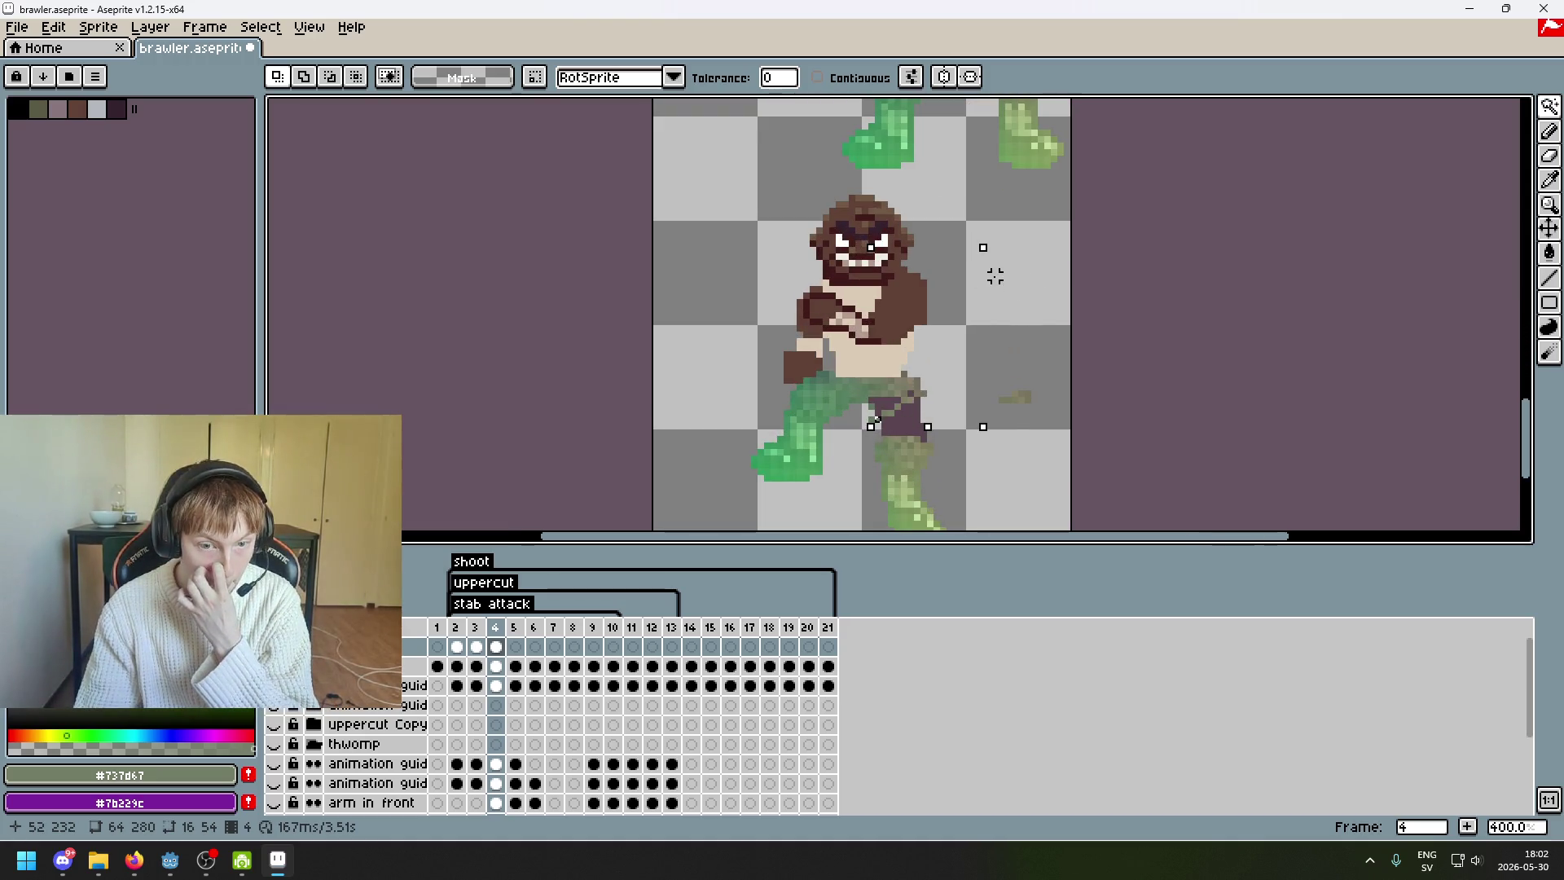
pyautogui.scroll(2, 1140, 244)
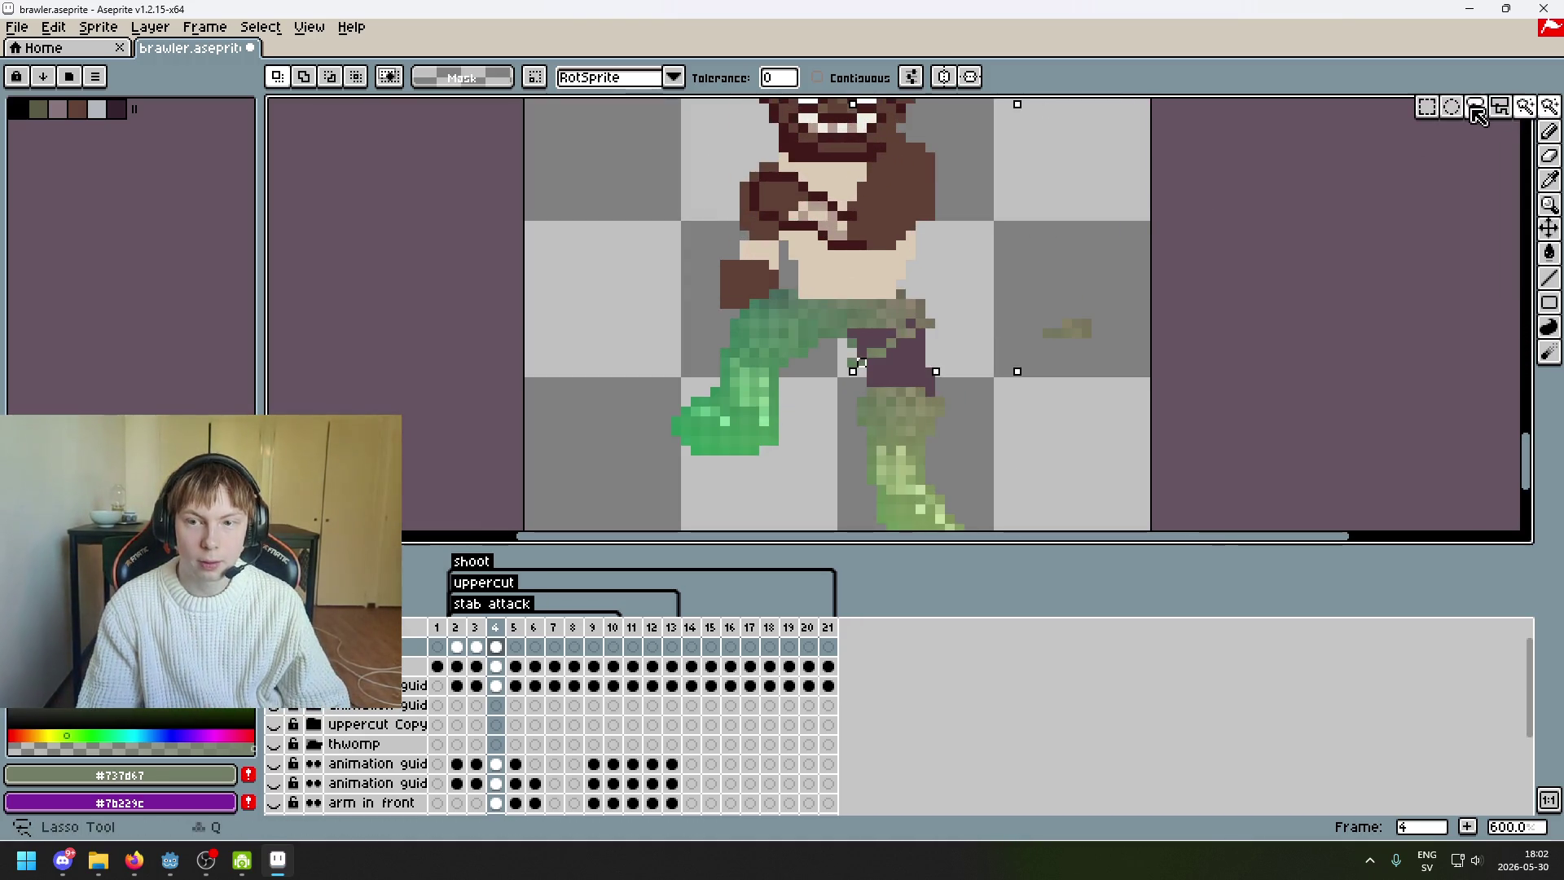
pyautogui.scroll(-1, 1010, 486)
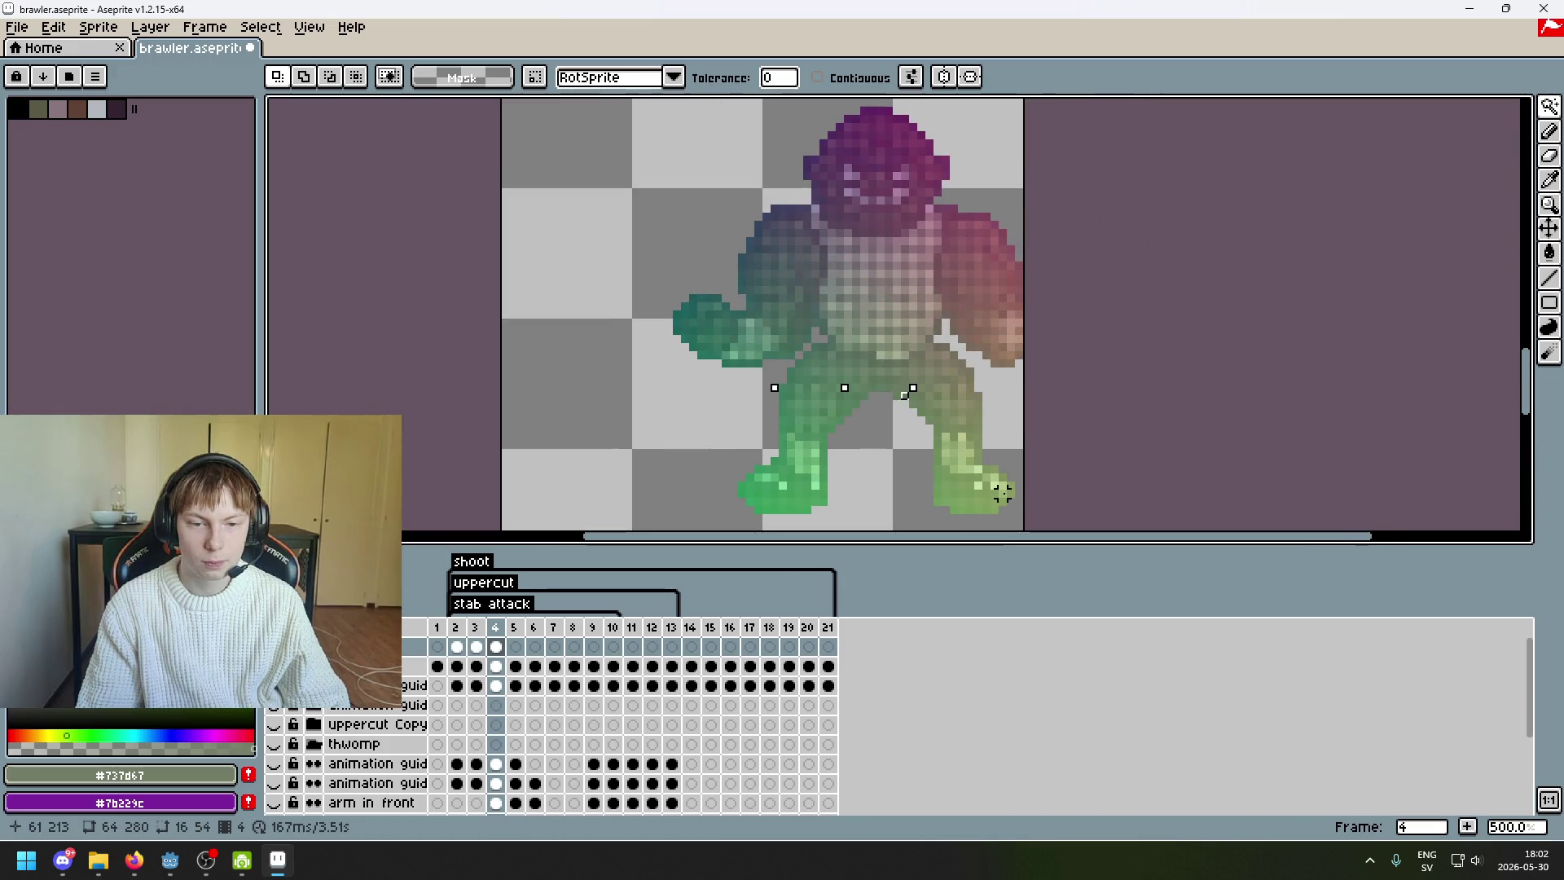
# - Switch to the Lasso and trace a freehand selection around the back leg
pyautogui.moveTo(1002, 493); pyautogui.dragTo(1050, 380)
pyautogui.moveTo(1549, 107)
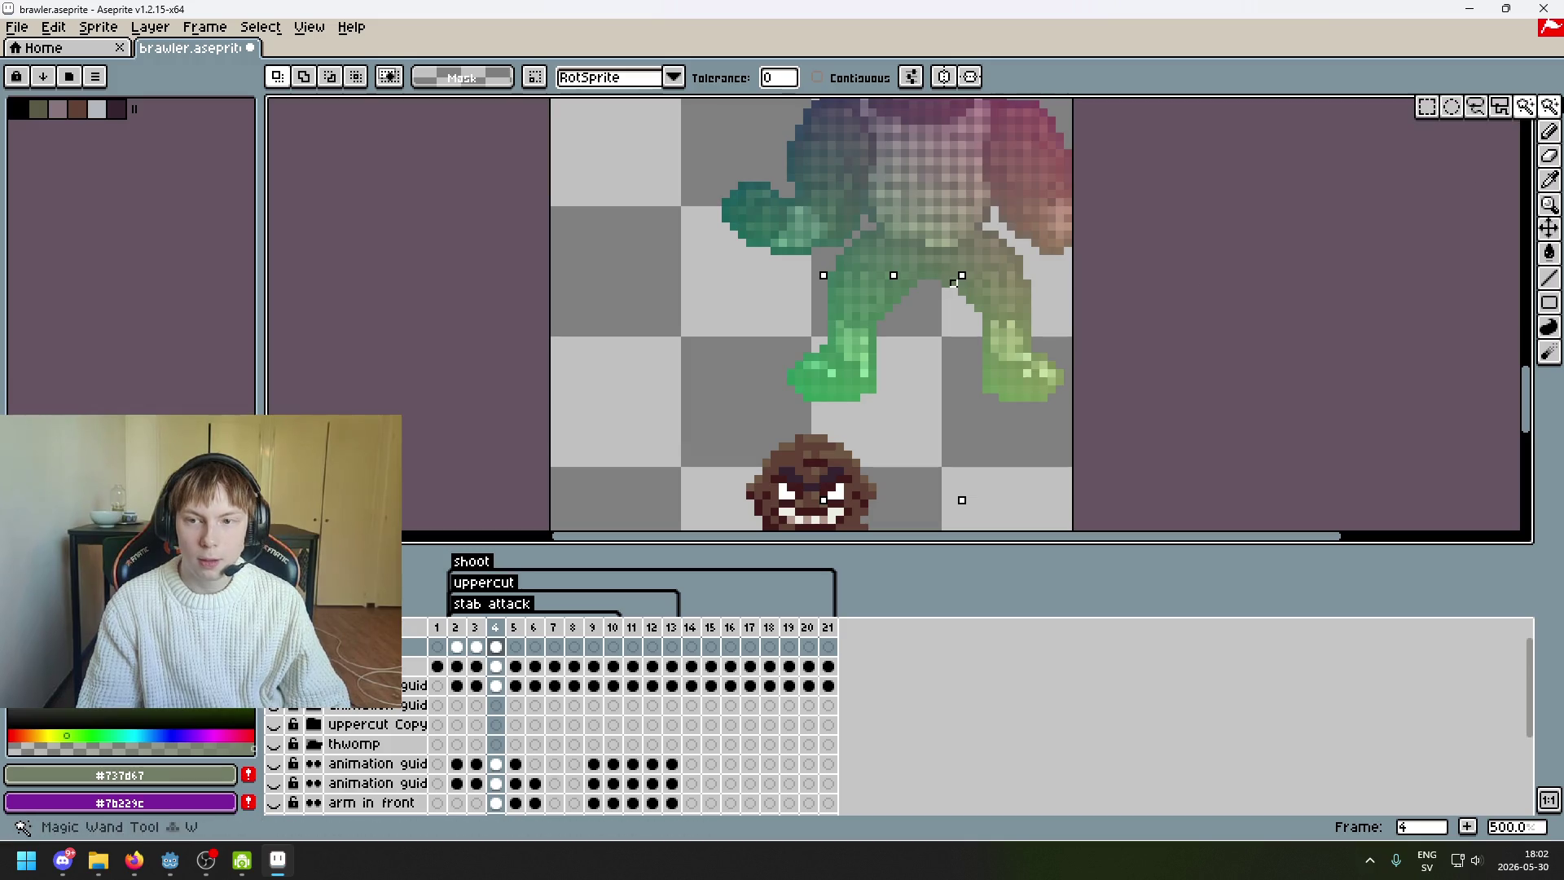
pyautogui.click(1475, 114)
pyautogui.scroll(2, 985, 264)
pyautogui.click(973, 201)
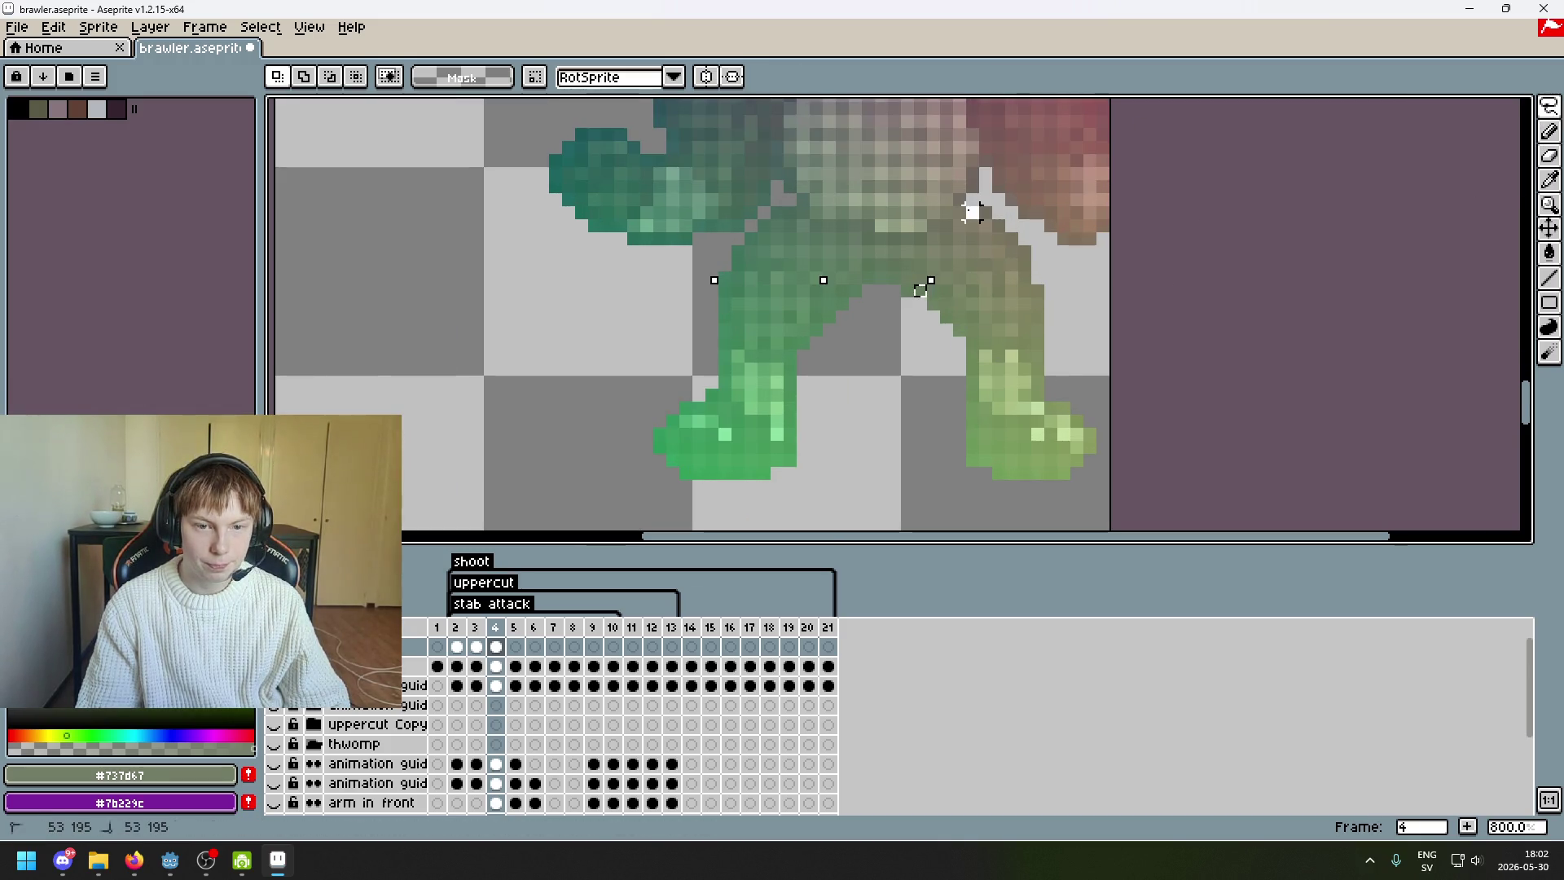
pyautogui.moveTo(973, 209); pyautogui.dragTo(963, 212)
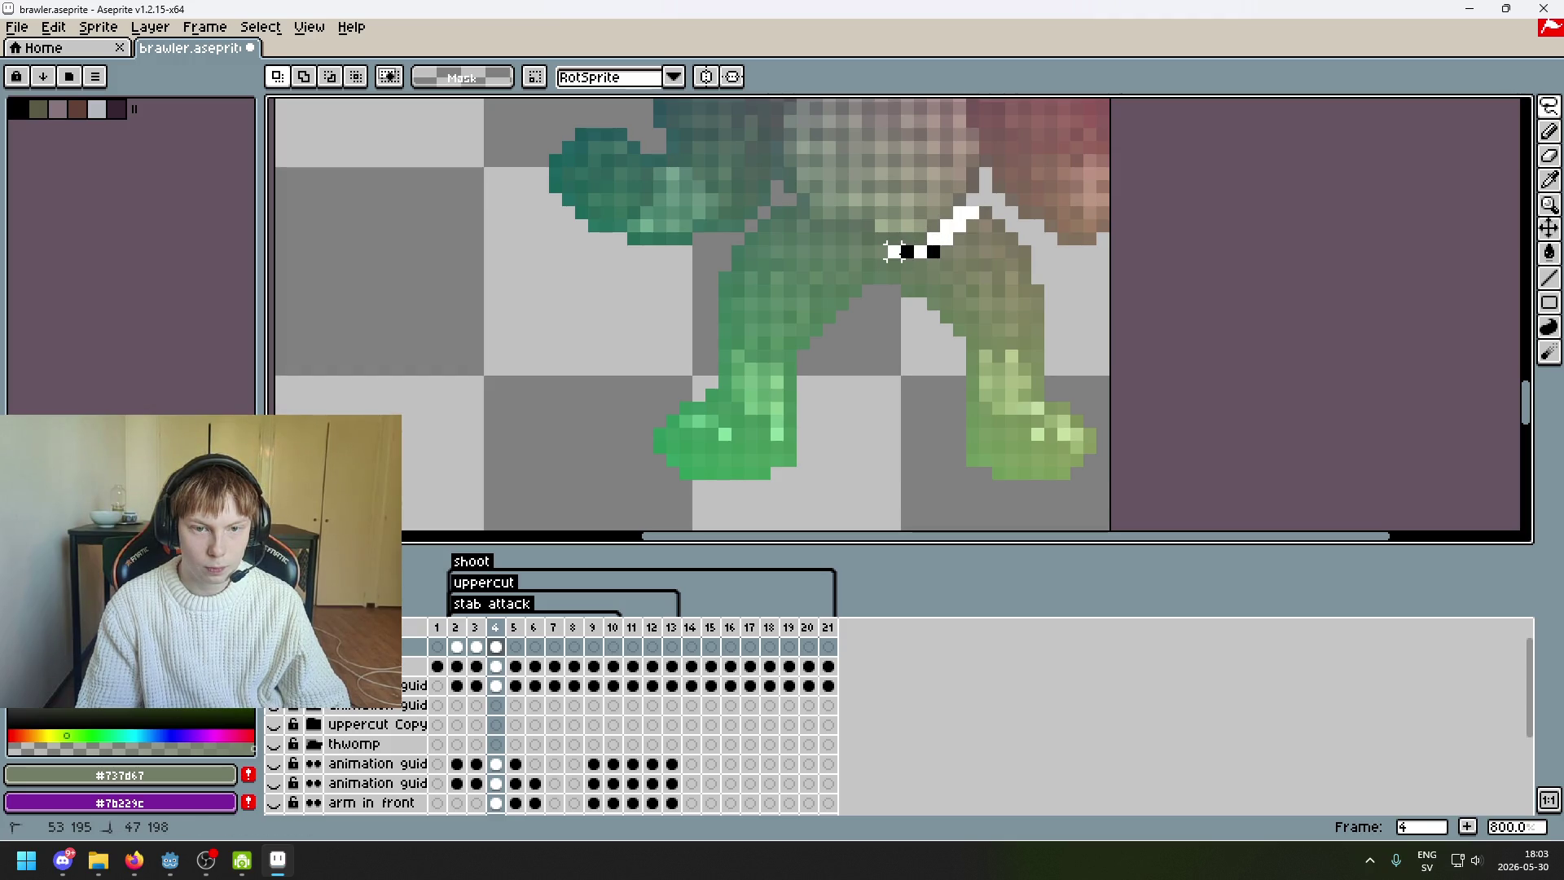
pyautogui.moveTo(894, 420); pyautogui.dragTo(1155, 459)
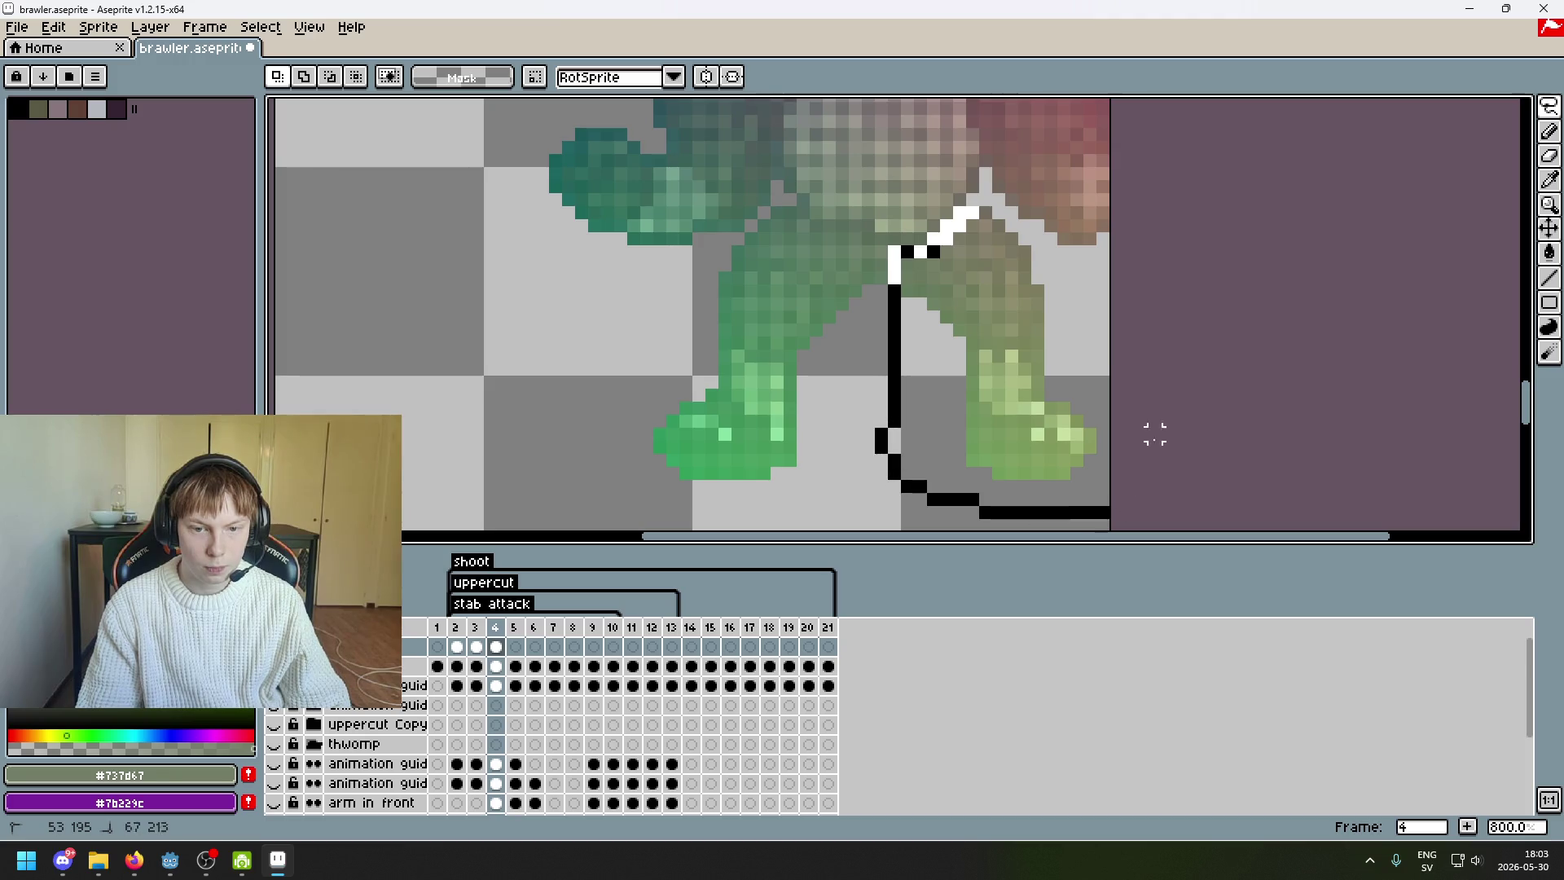
pyautogui.moveTo(972, 210); pyautogui.dragTo(971, 210)
pyautogui.scroll(-4, 1197, 202)
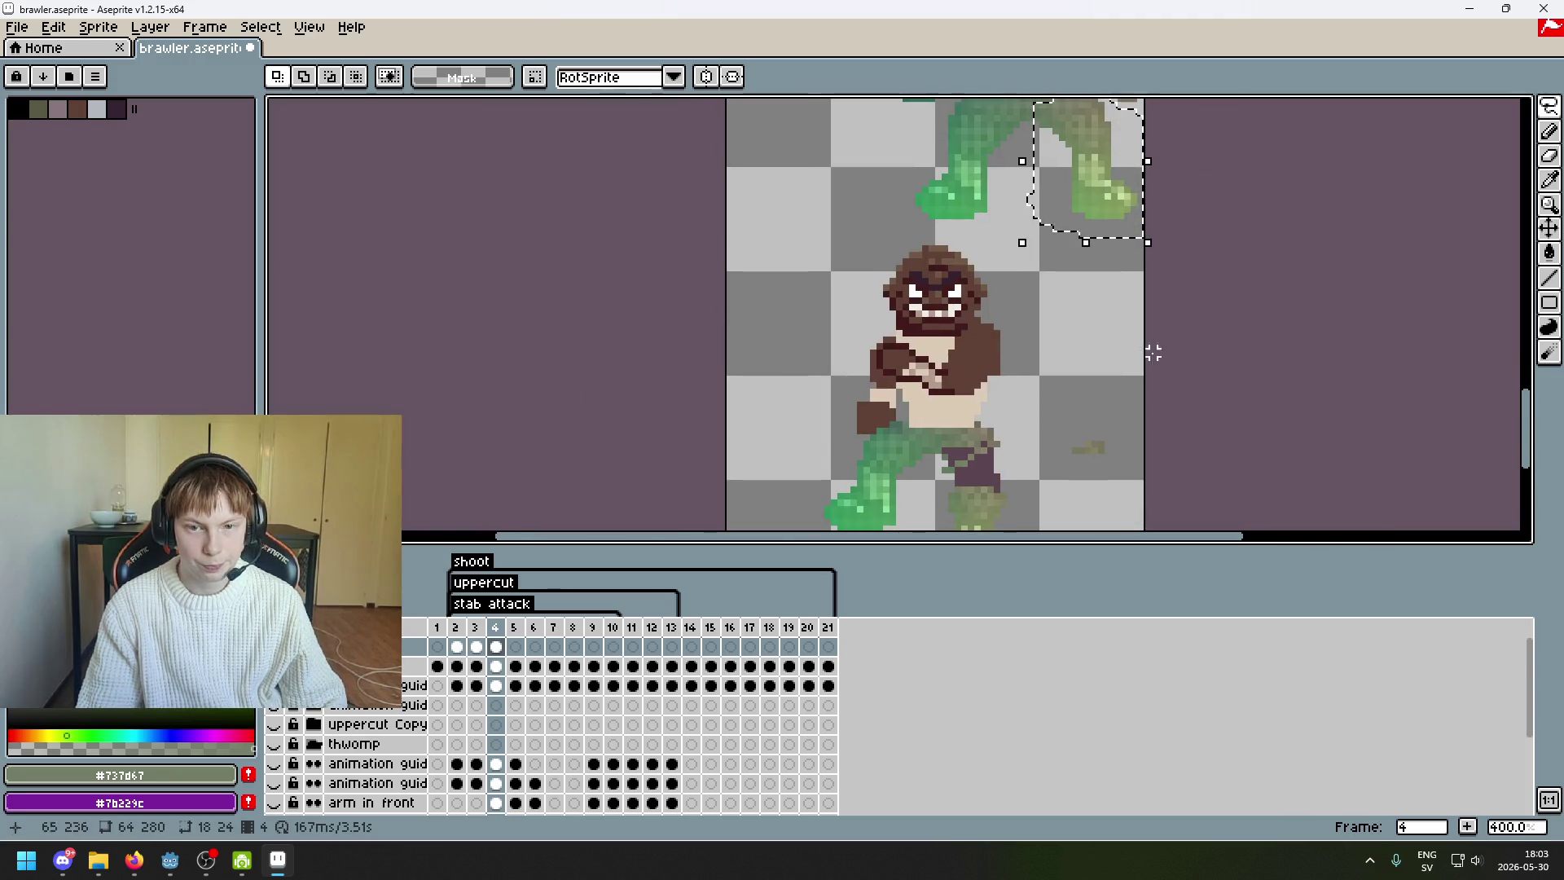
pyautogui.scroll(3, 1046, 268)
pyautogui.scroll(3, 1046, 268)
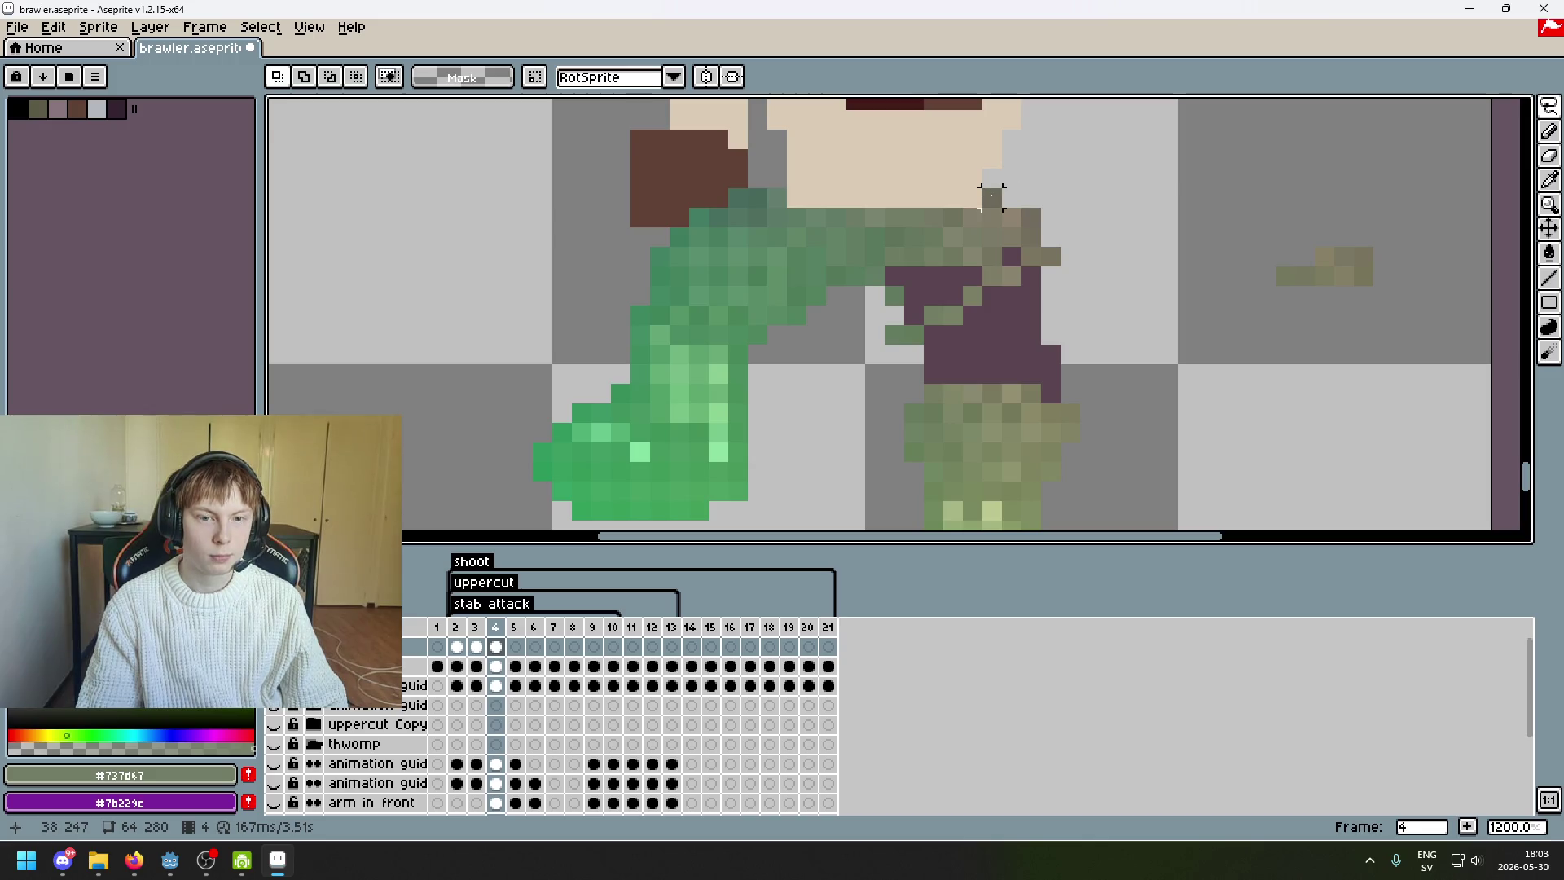
# - Try lasso selections around the waist and hip, undoing an accidental clear of the leg
pyautogui.moveTo(990, 199); pyautogui.dragTo(992, 214)
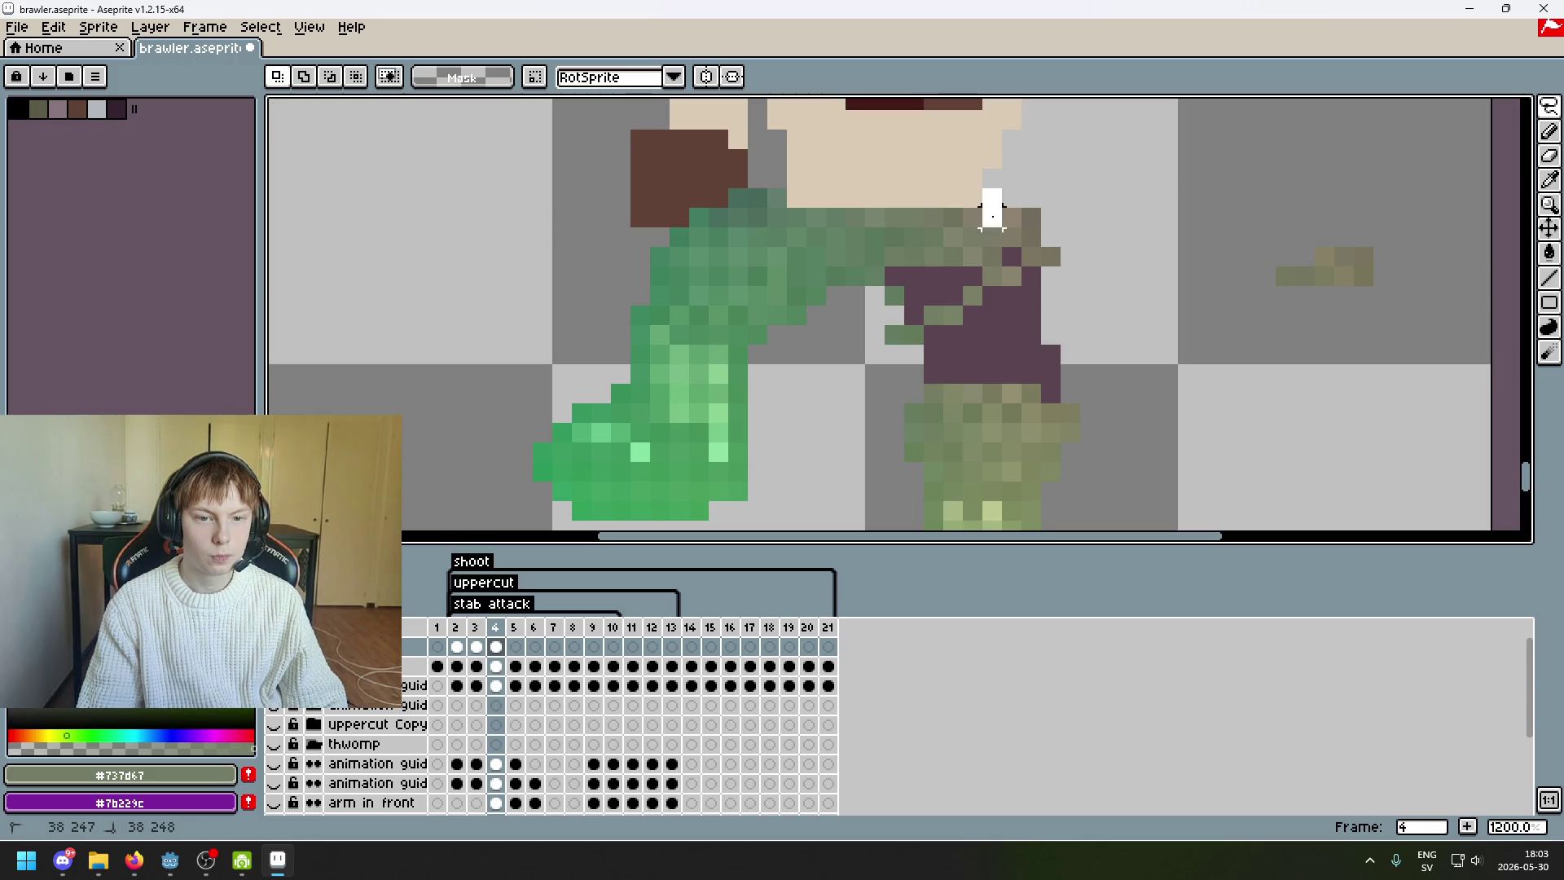
pyautogui.moveTo(894, 275)
pyautogui.mouseDown()
pyautogui.moveTo(1083, 342)
pyautogui.moveTo(1140, 522)
pyautogui.moveTo(873, 106)
pyautogui.mouseUp()
pyautogui.scroll(-4, 873, 106)
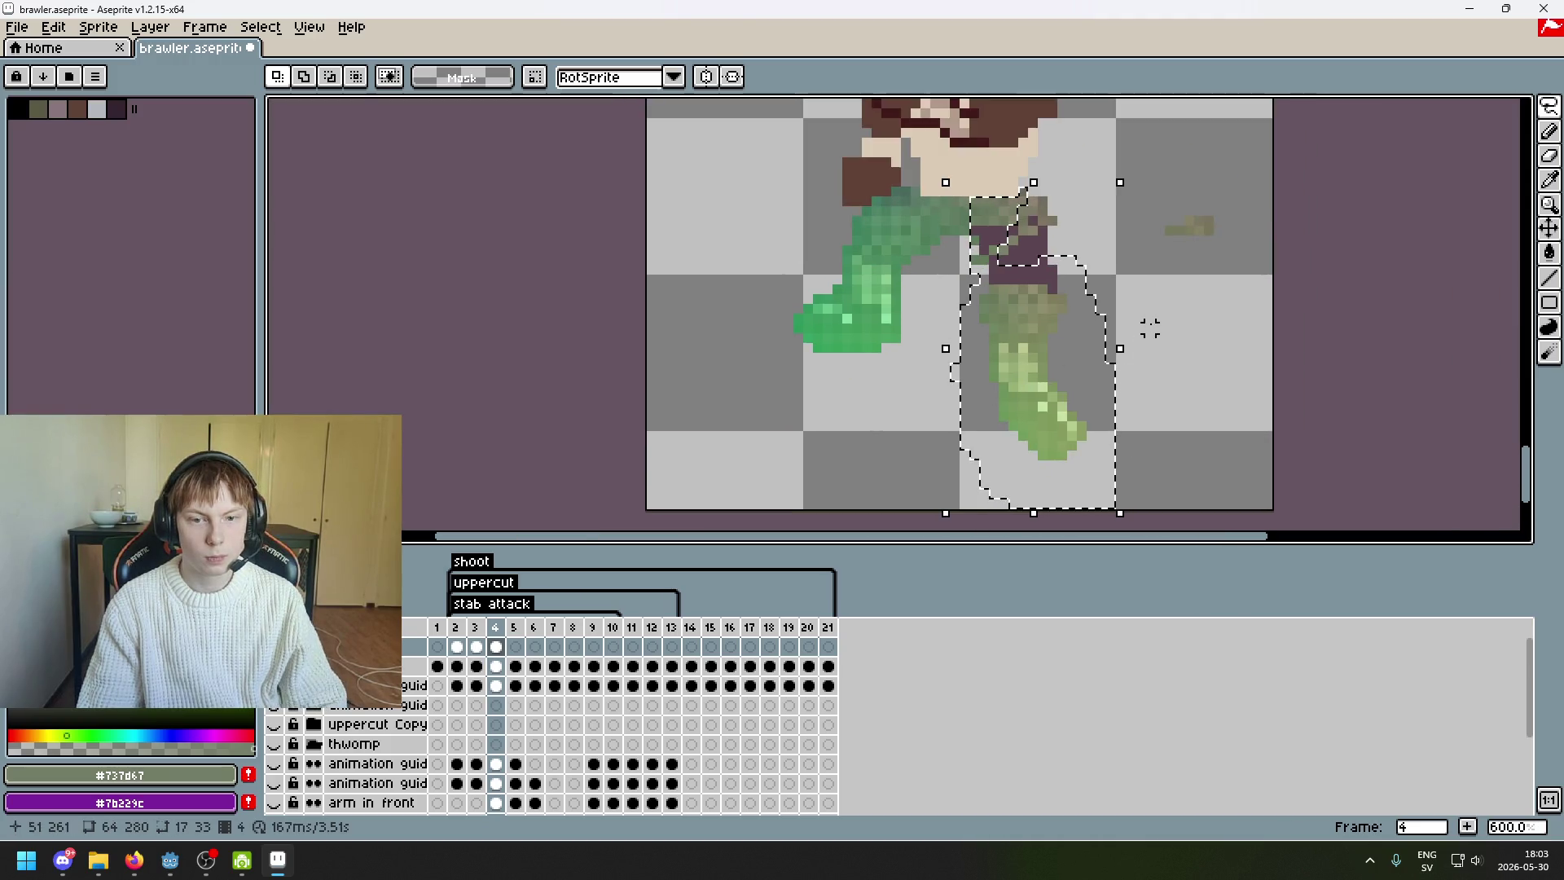
pyautogui.moveTo(990, 269); pyautogui.dragTo(1110, 307)
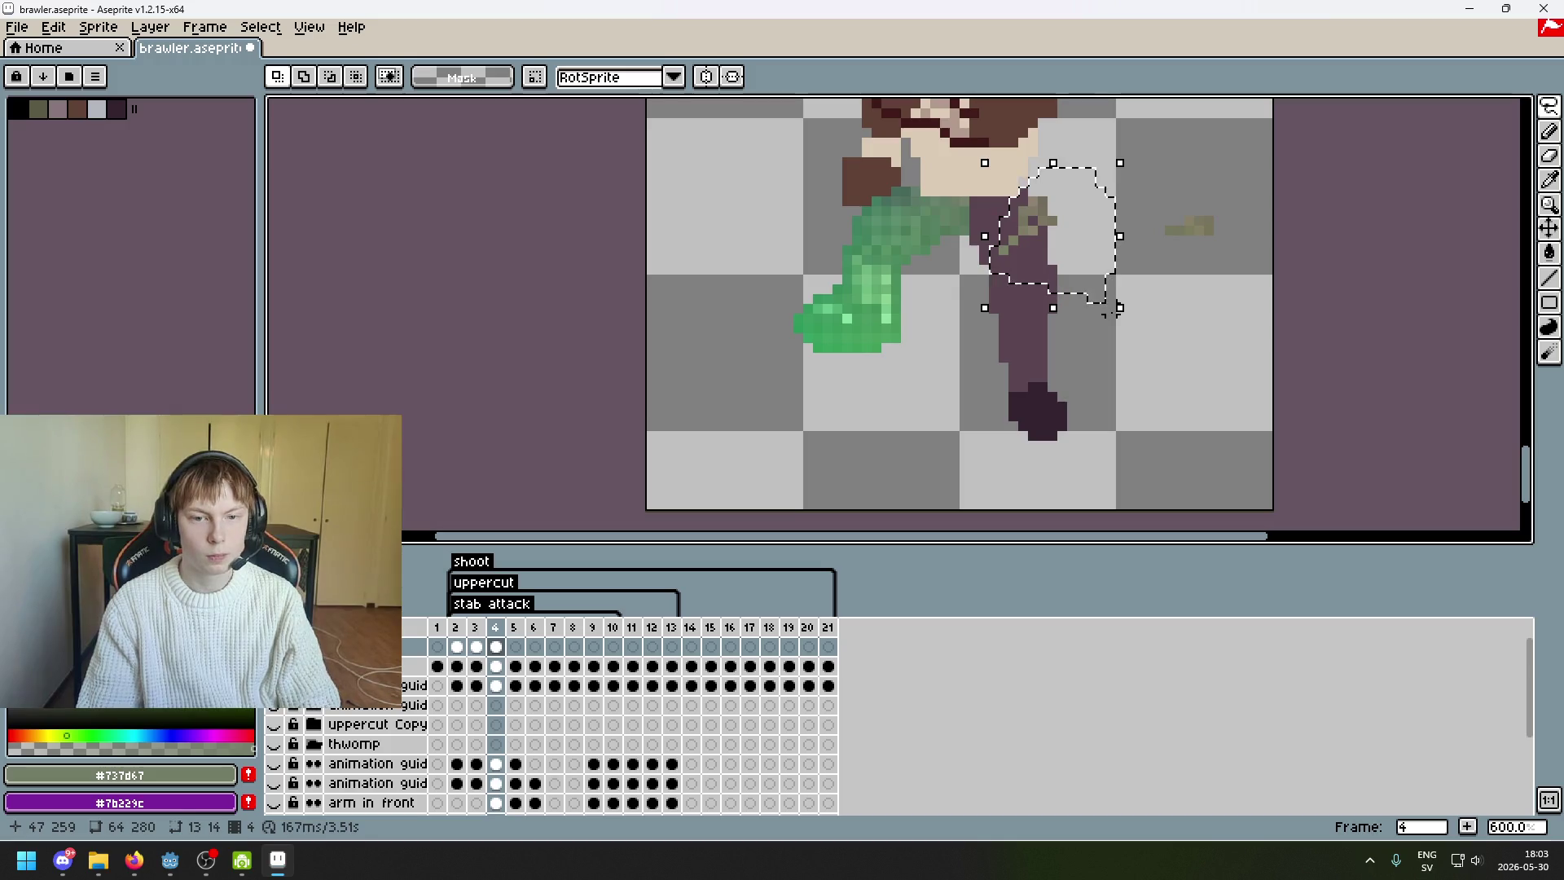
pyautogui.click(1111, 307)
pyautogui.moveTo(1110, 219)
pyautogui.mouseDown()
pyautogui.moveTo(1088, 332)
pyautogui.moveTo(1133, 236)
pyautogui.mouseUp()
pyautogui.click(1059, 321)
pyautogui.scroll(-3, 1124, 297)
pyautogui.hotkey('ctrl', 'v')
pyautogui.hotkey('ctrl', 'z')
pyautogui.hotkey('ctrl', 'z')
pyautogui.hotkey('ctrl', 'z')
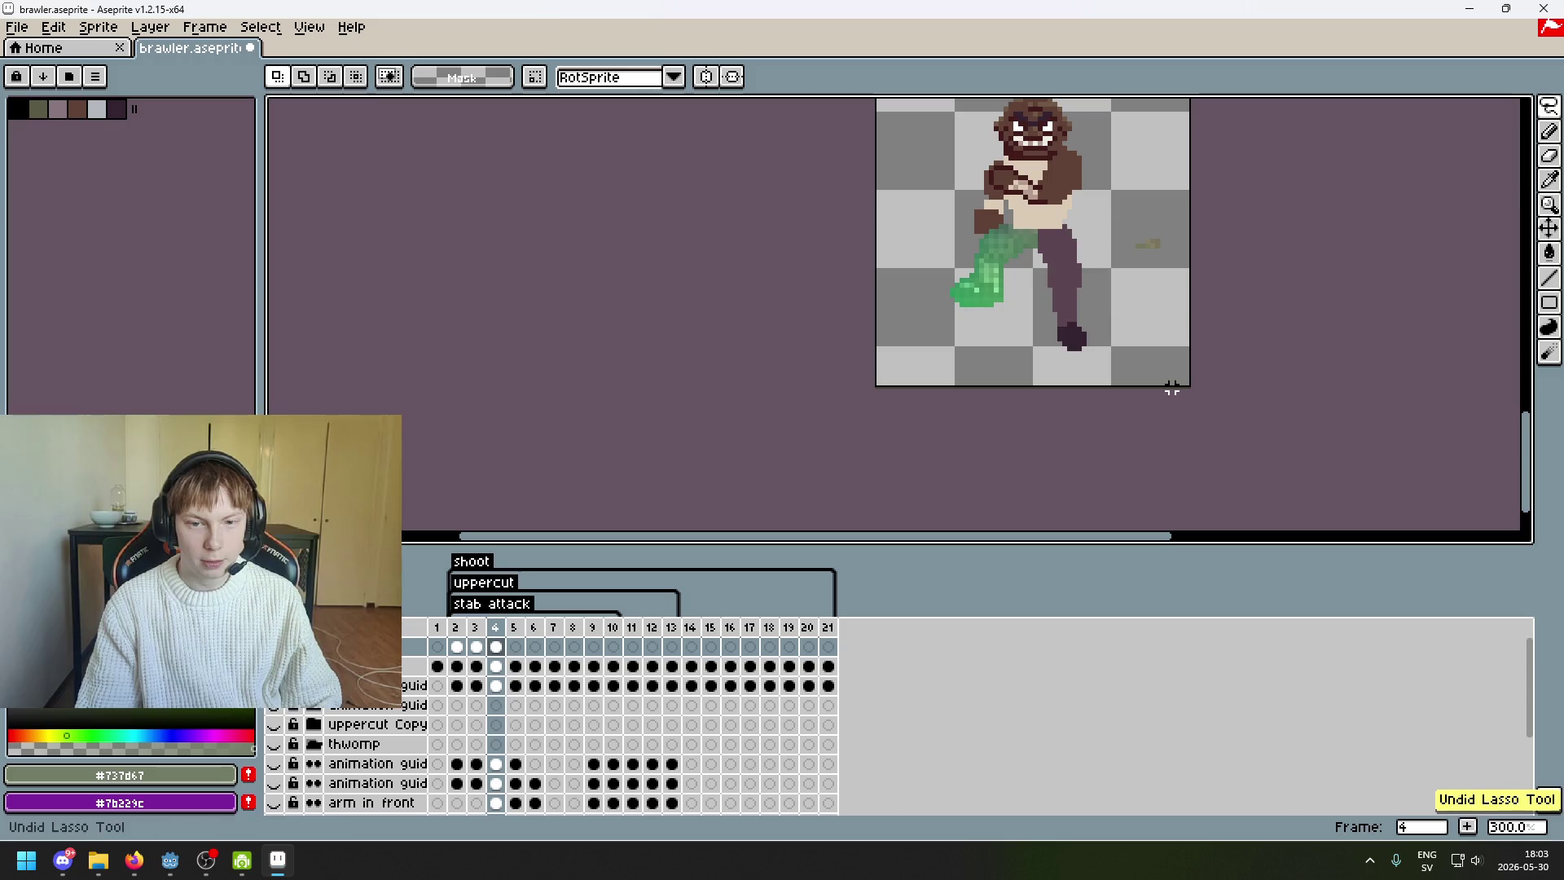
pyautogui.scroll(3, 1116, 318)
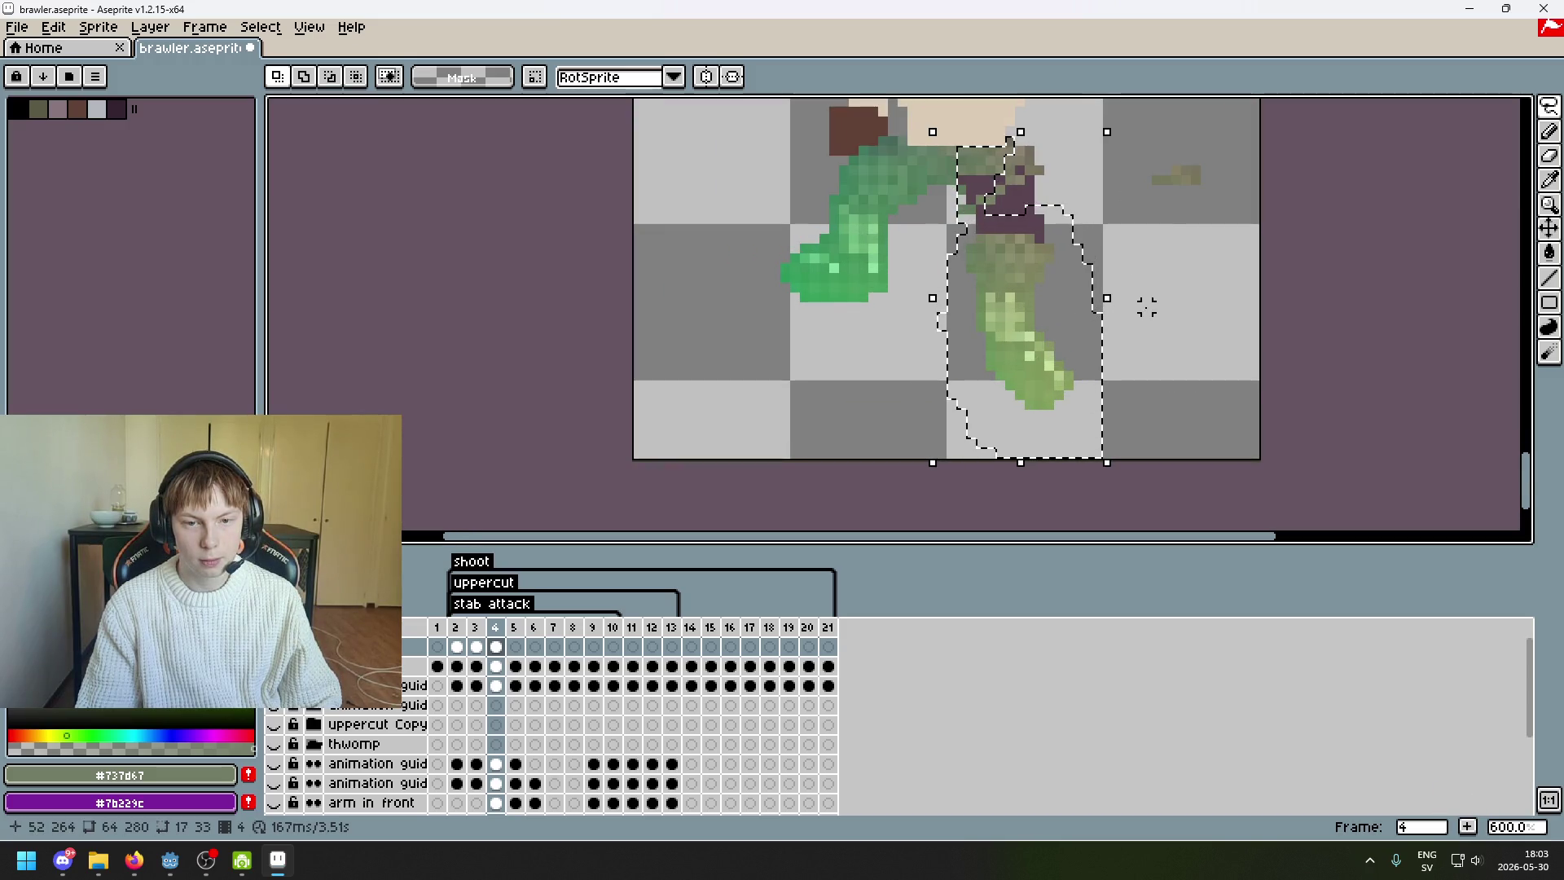
pyautogui.click(1166, 286)
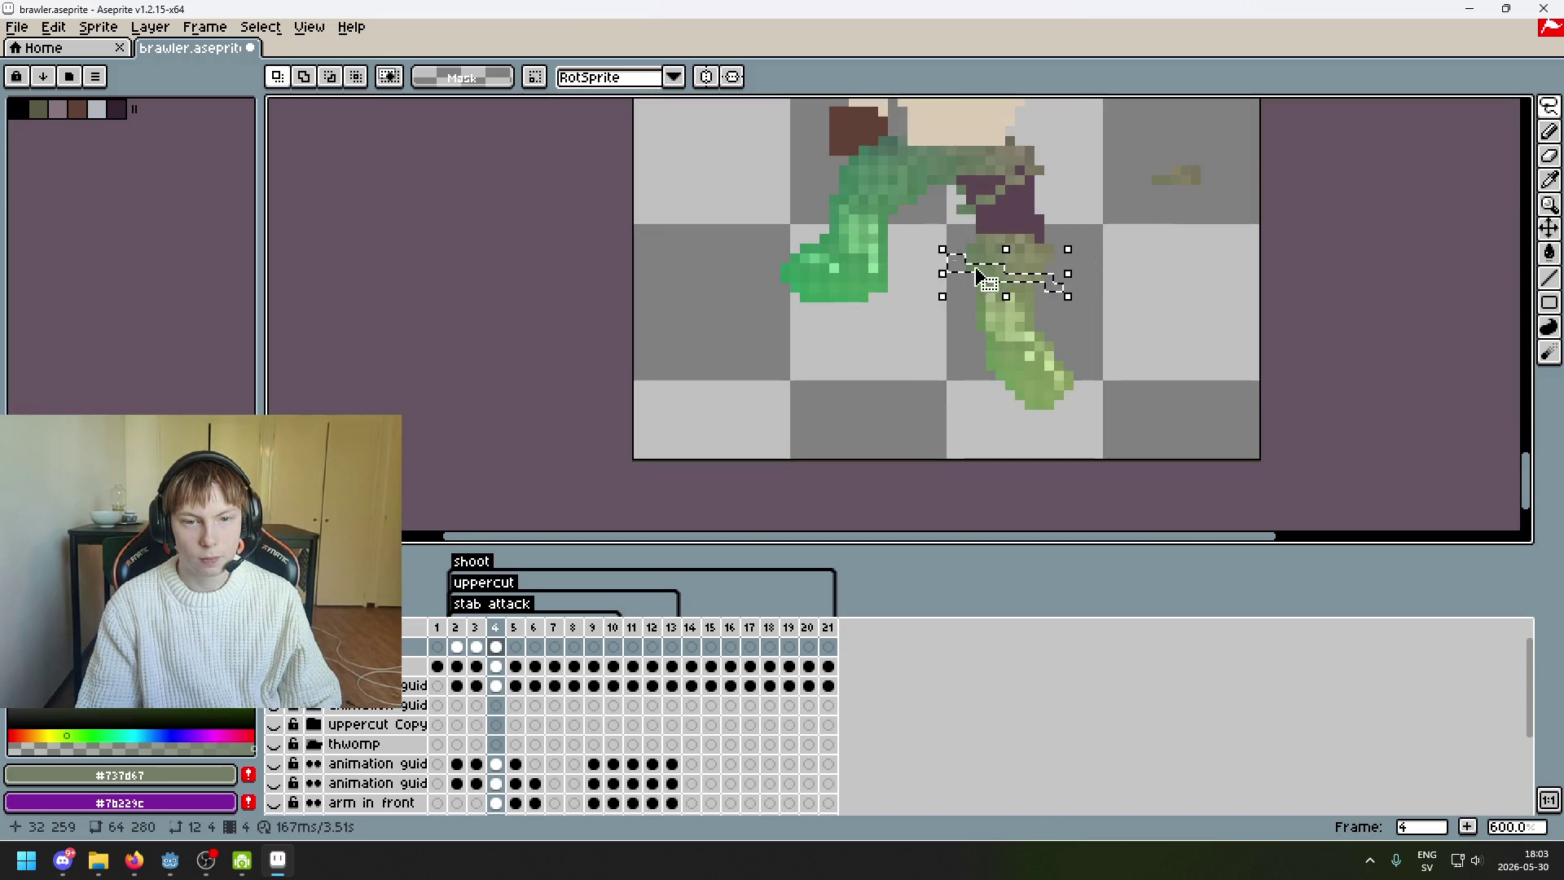
# - Lasso the stray olive pixels over the torso, delete them and deselect
pyautogui.moveTo(1076, 287)
pyautogui.mouseDown()
pyautogui.moveTo(1002, 298)
pyautogui.moveTo(1108, 286)
pyautogui.moveTo(1118, 268)
pyautogui.mouseUp()
pyautogui.moveTo(962, 189)
pyautogui.mouseDown()
pyautogui.moveTo(952, 156)
pyautogui.moveTo(990, 155)
pyautogui.mouseUp()
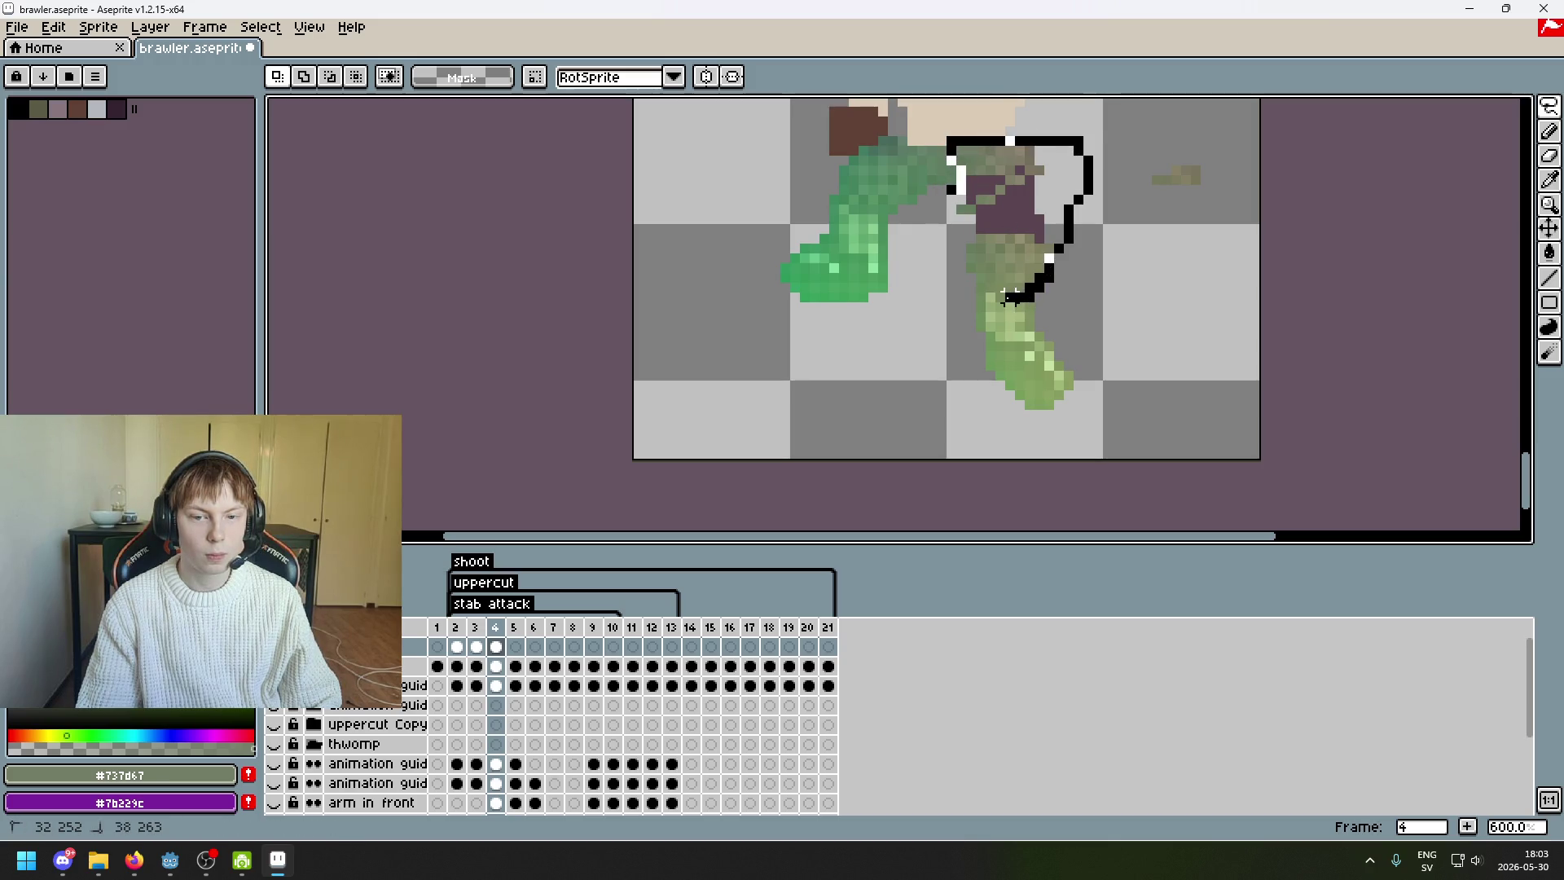
pyautogui.moveTo(1010, 294); pyautogui.dragTo(1068, 297)
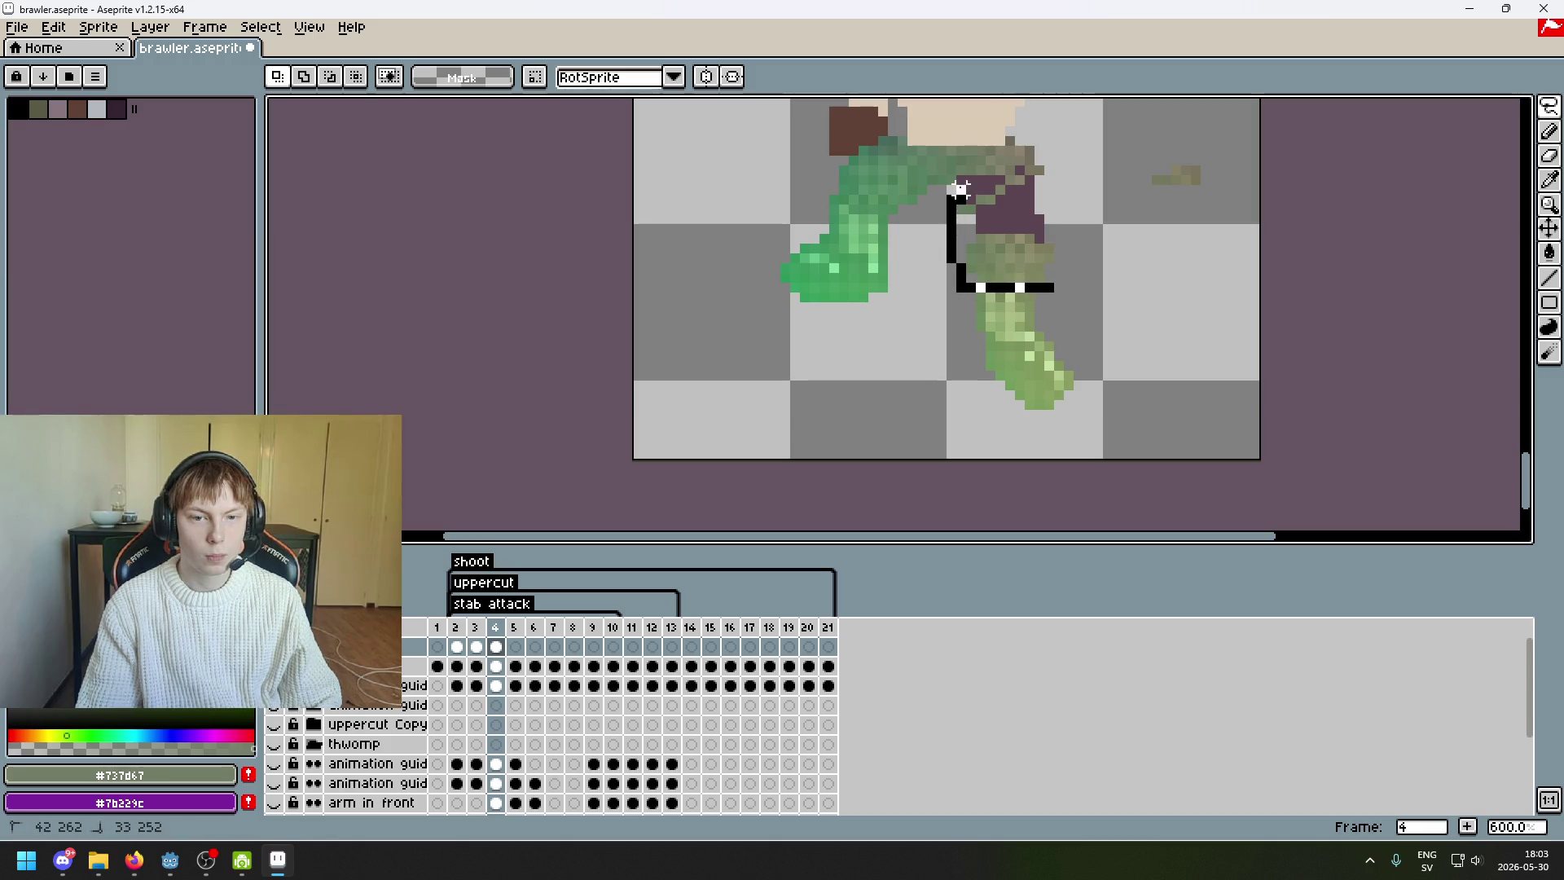
pyautogui.moveTo(1031, 112)
pyautogui.mouseDown()
pyautogui.moveTo(1128, 269)
pyautogui.moveTo(1267, 175)
pyautogui.mouseUp()
pyautogui.press('Delete')
pyautogui.hotkey('ctrl', 'd')
# - Redo the torso cleanup on the correct frame, then lasso and delete the olive blob at right
pyautogui.press('Delete')
pyautogui.press('Right')
pyautogui.press('Right')
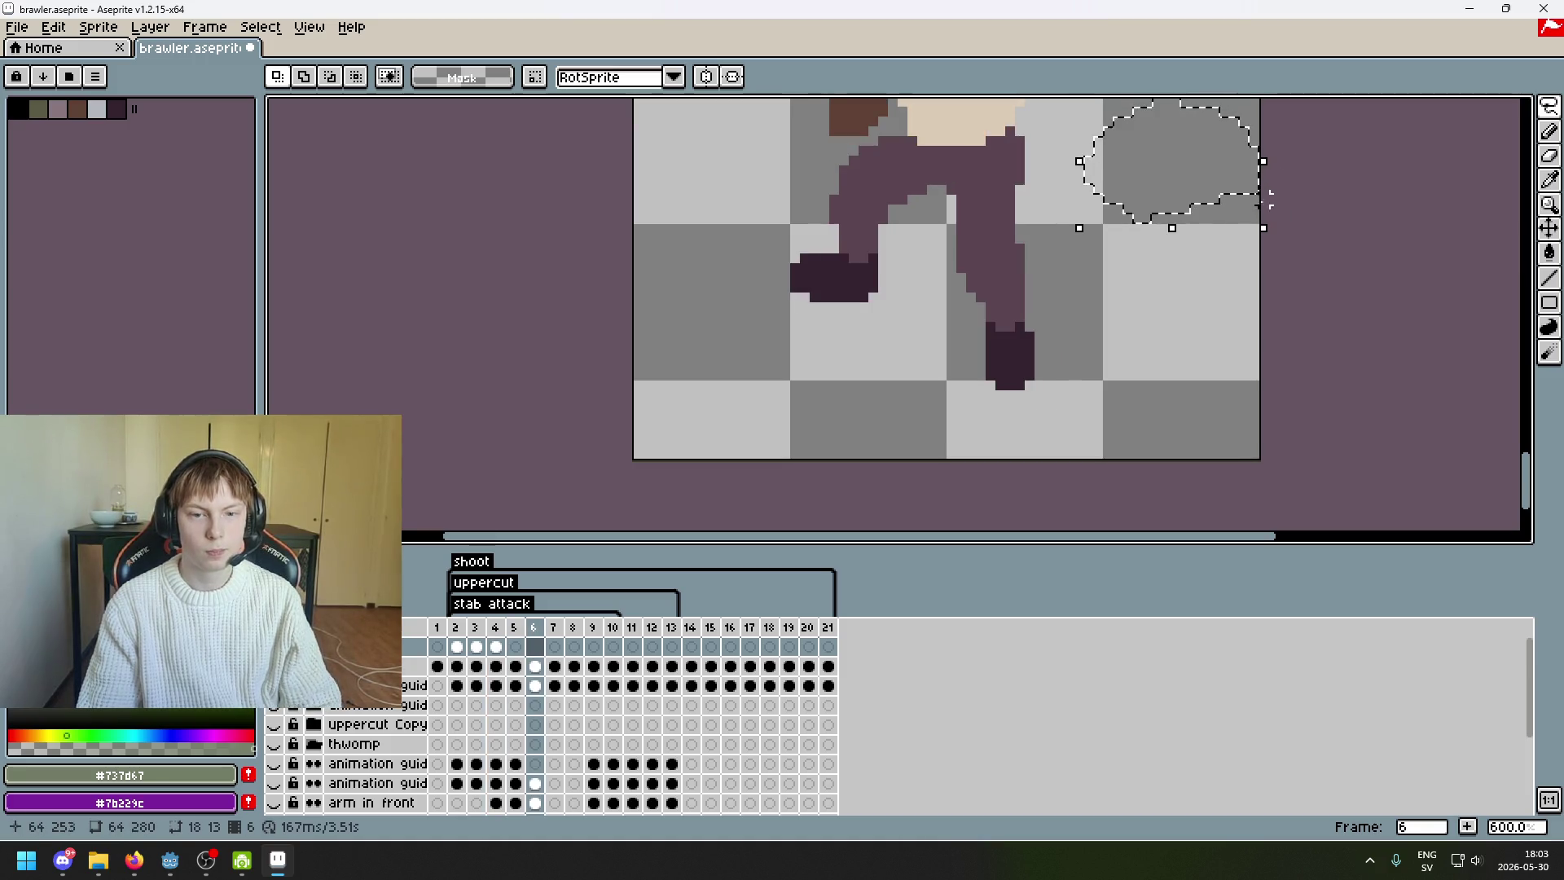
pyautogui.hotkey('ctrl', 'd')
pyautogui.hotkey('ctrl', 'z')
pyautogui.hotkey('ctrl', 'z')
pyautogui.hotkey('ctrl', 'z')
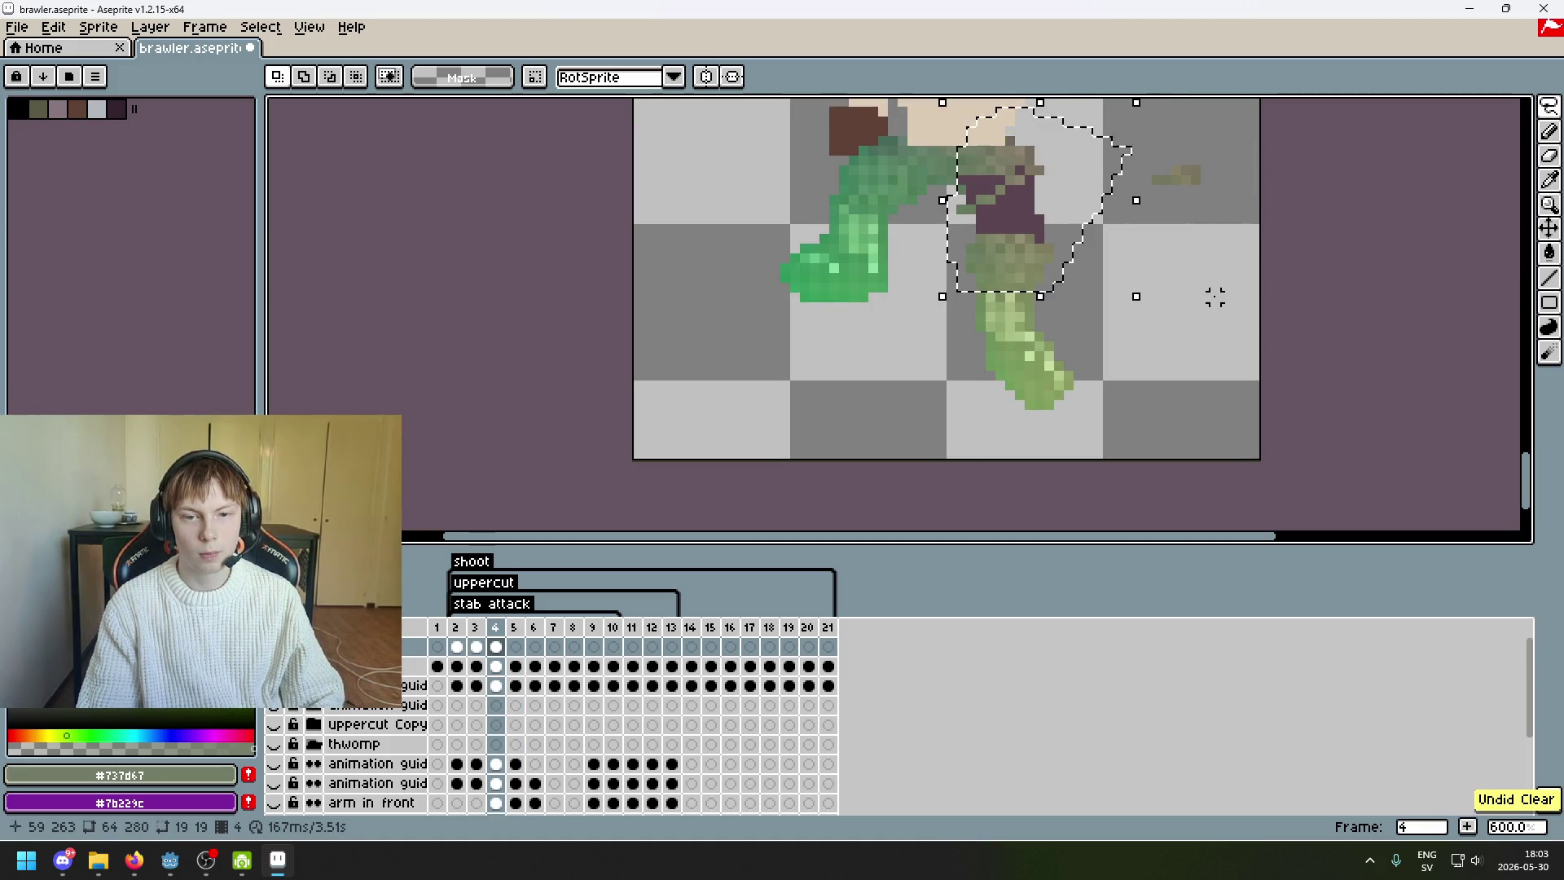
pyautogui.press('Delete')
pyautogui.hotkey('ctrl', 'd')
pyautogui.moveTo(1173, 268); pyautogui.dragTo(1246, 114)
pyautogui.press('Delete')
pyautogui.hotkey('ctrl', 'd')
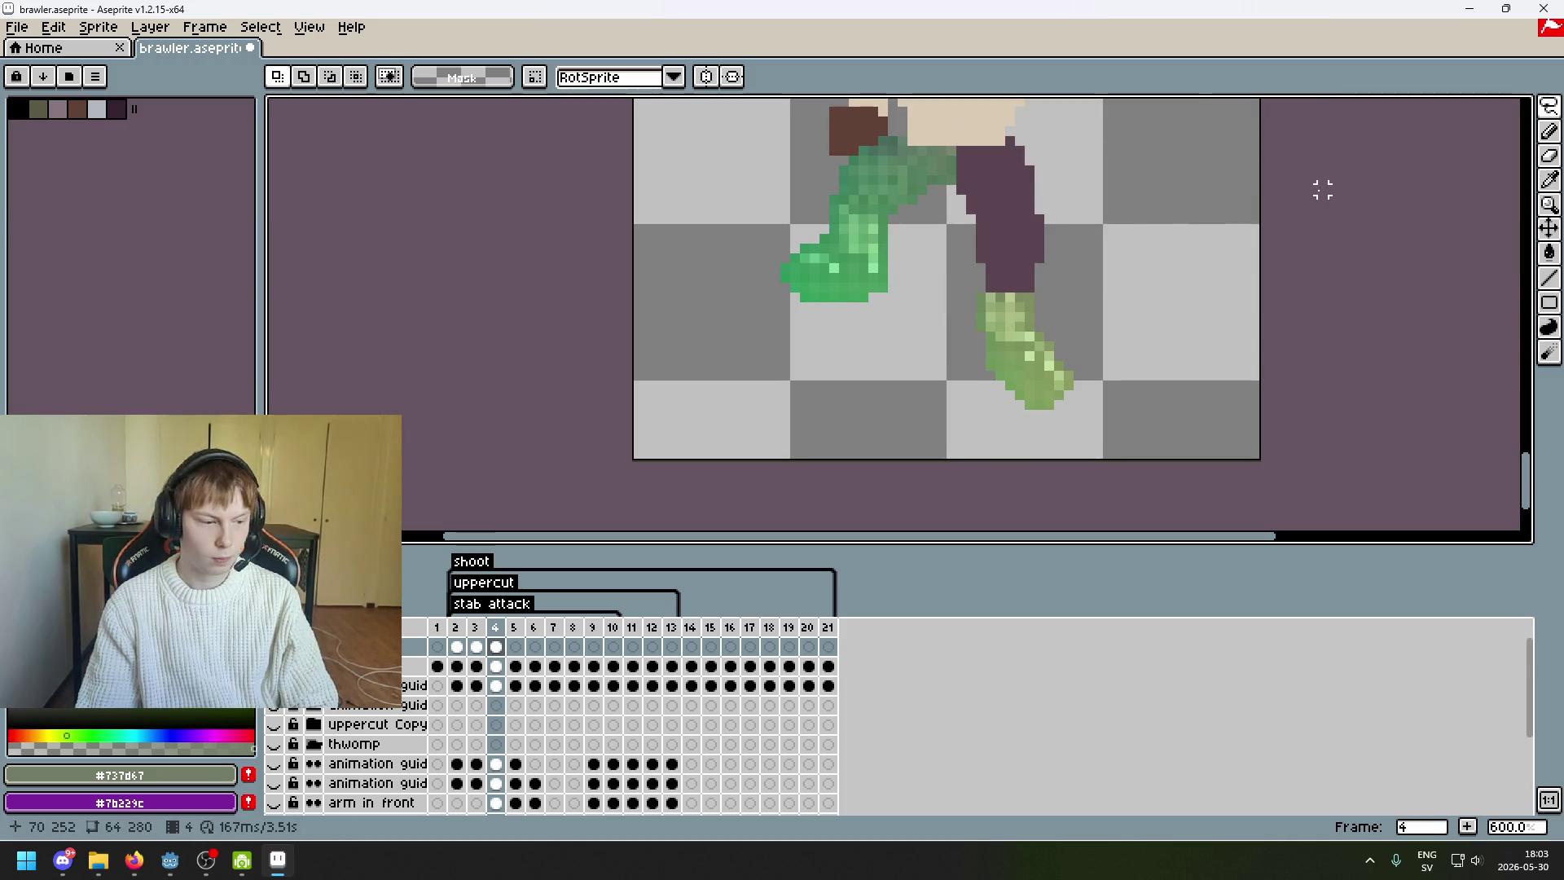
pyautogui.scroll(-2, 1179, 185)
# - Paste a copy of the green leg and commit it to the right of the brawler
pyautogui.scroll(1, 1110, 299)
pyautogui.hotkey('ctrl', 'v')
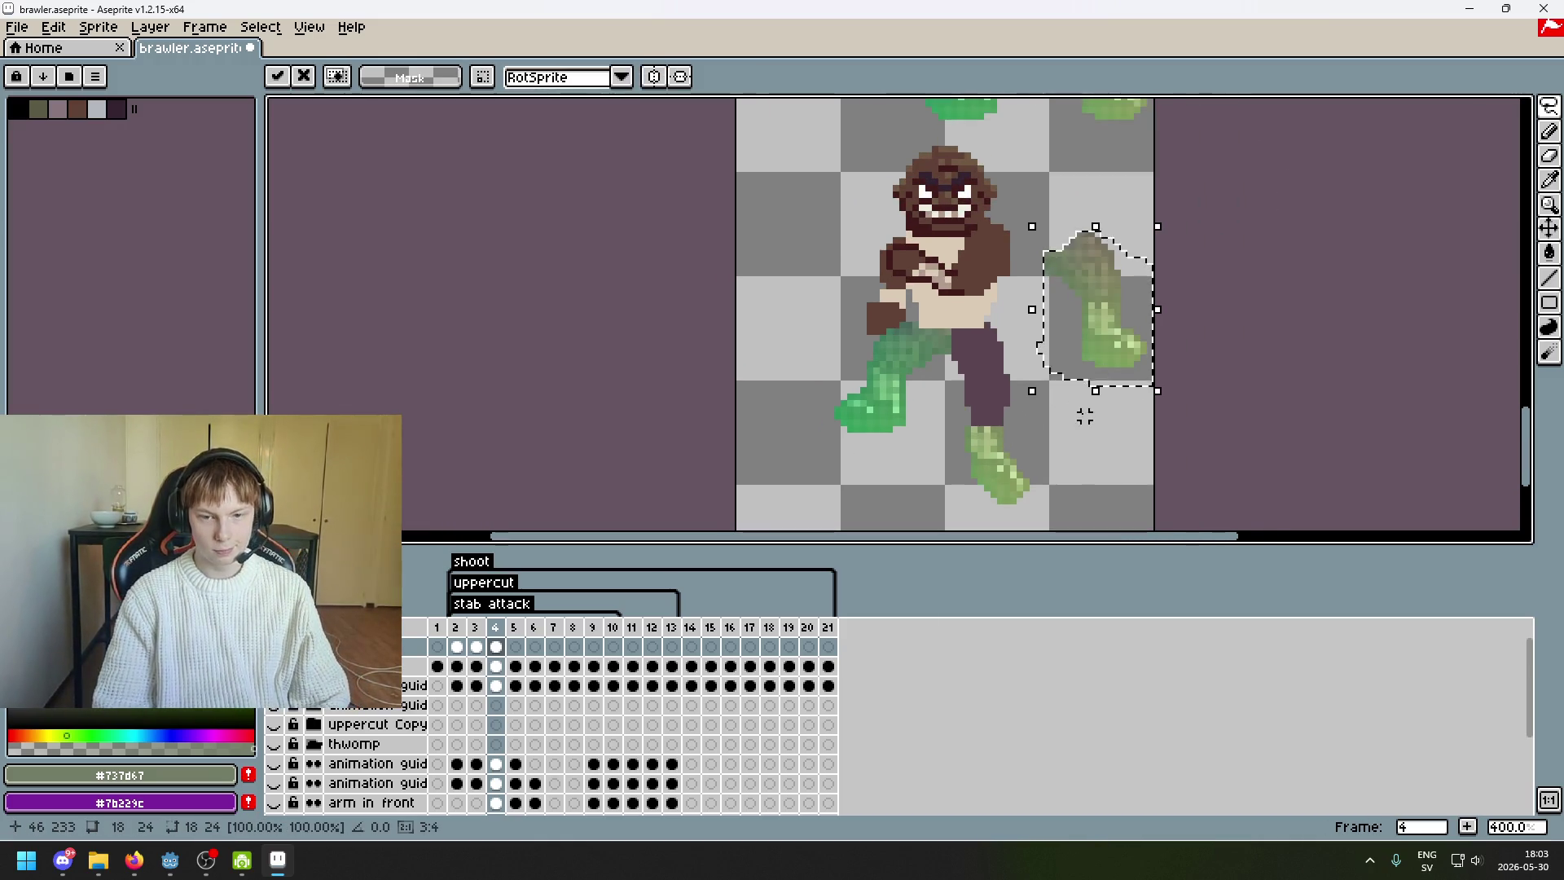
pyautogui.click(1236, 182)
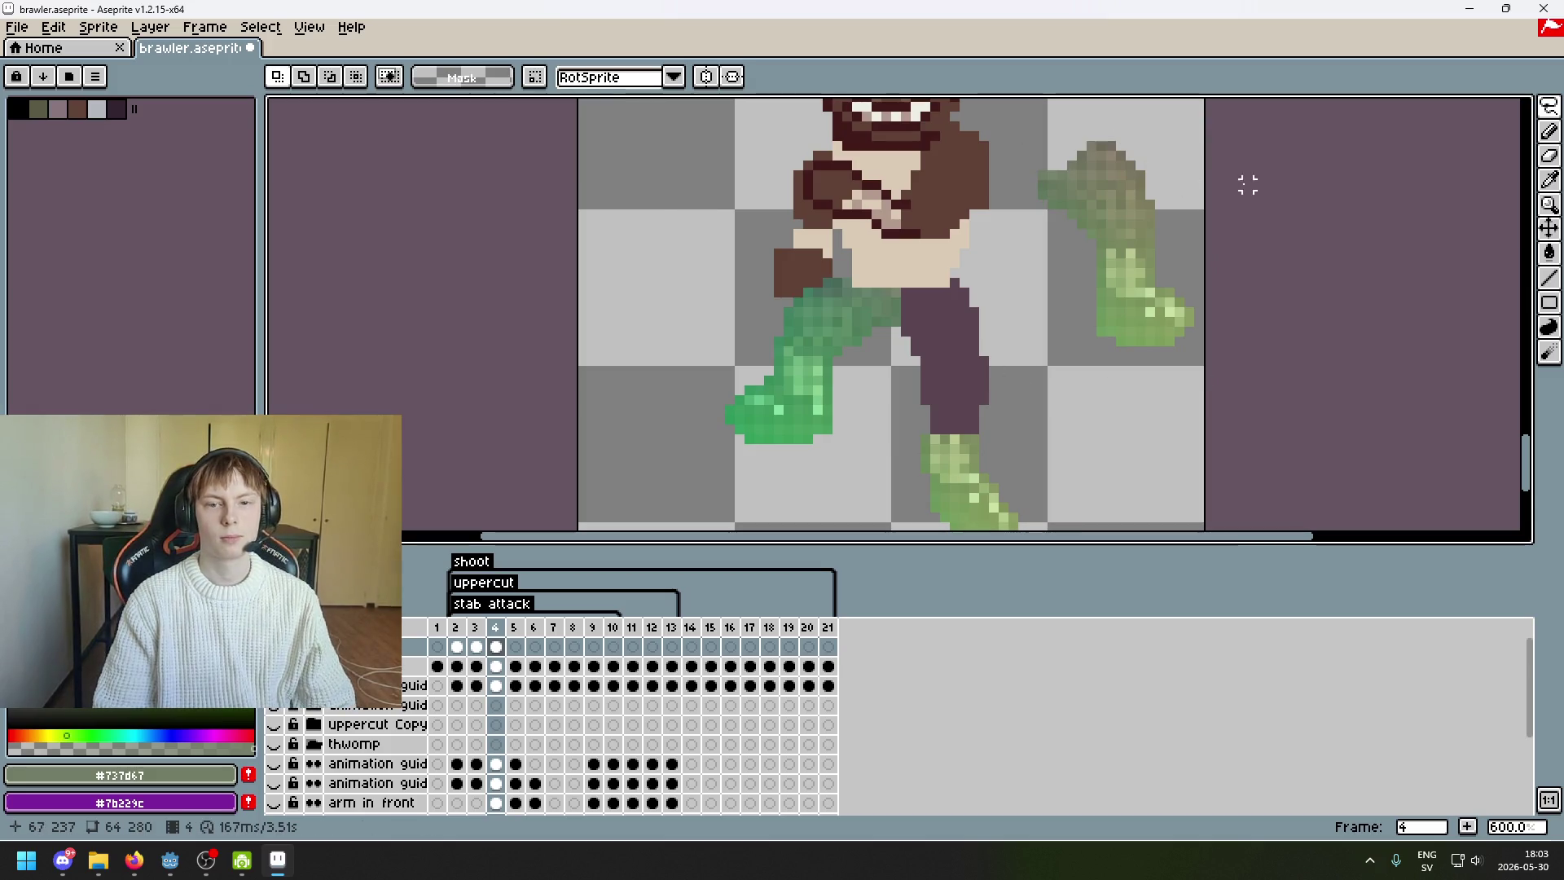
pyautogui.scroll(4, 887, 326)
pyautogui.scroll(-3, 886, 326)
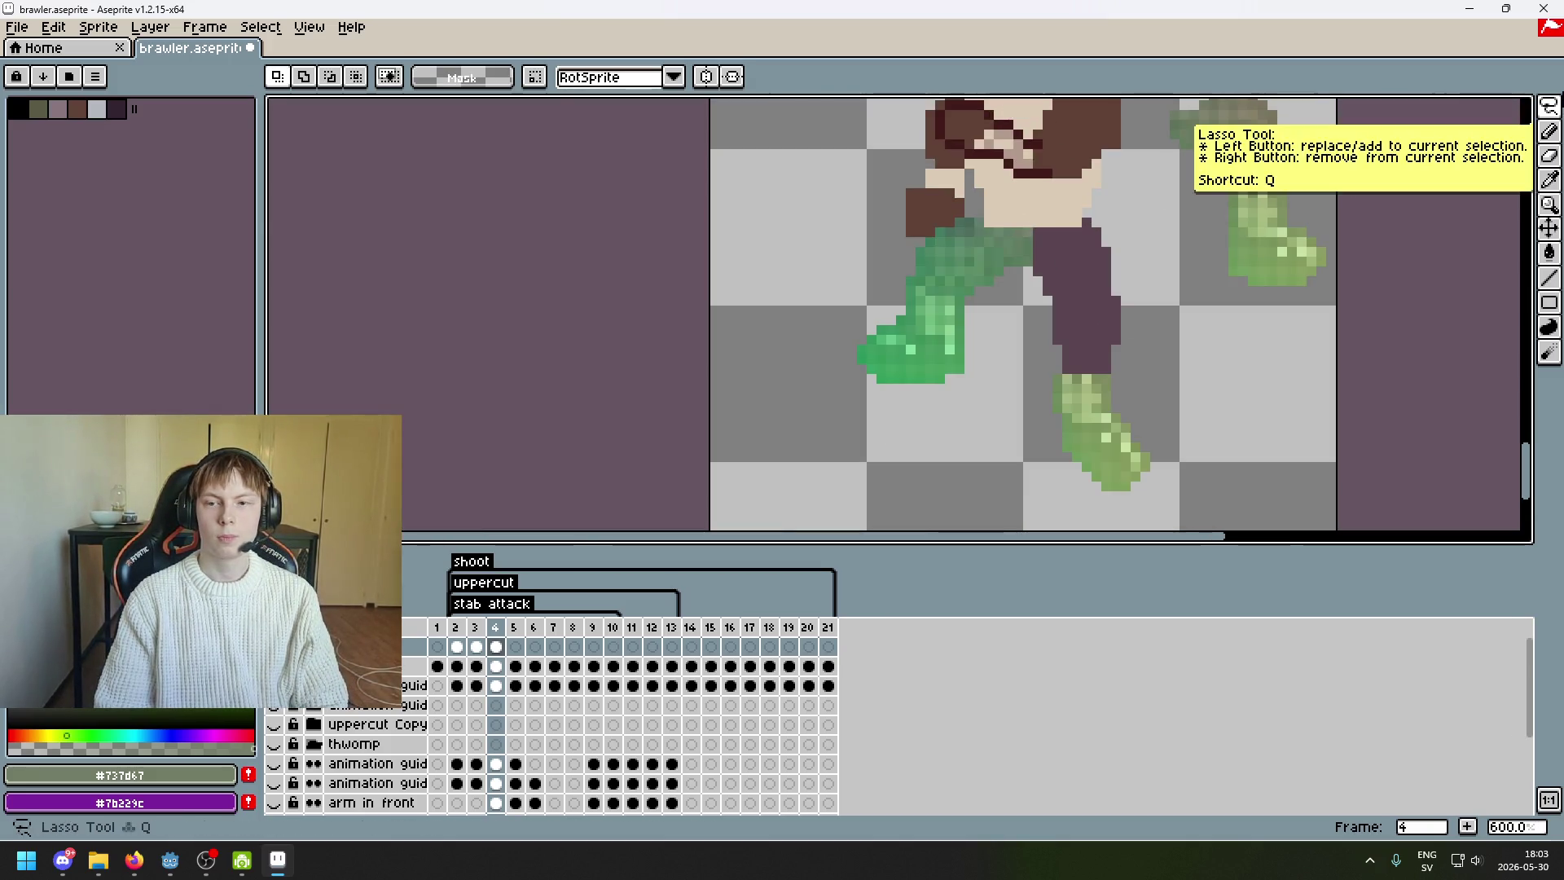
# - Select the purple pants area by colour with the Magic Wand
pyautogui.click(1524, 107)
pyautogui.moveTo(1124, 269); pyautogui.dragTo(888, 326)
pyautogui.click(879, 326)
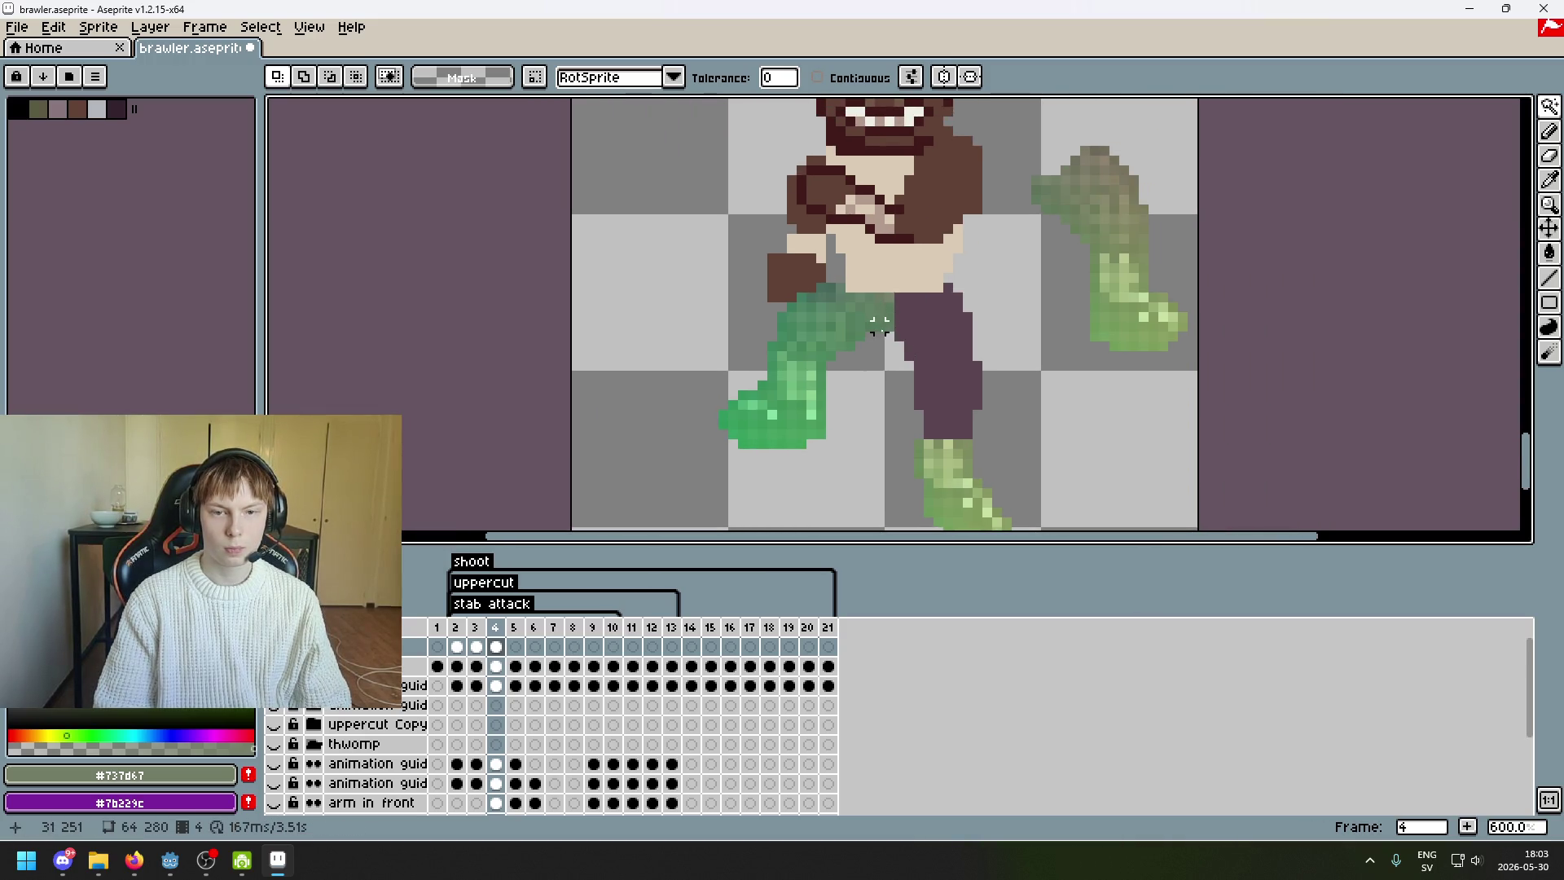
pyautogui.scroll(-4, 880, 325)
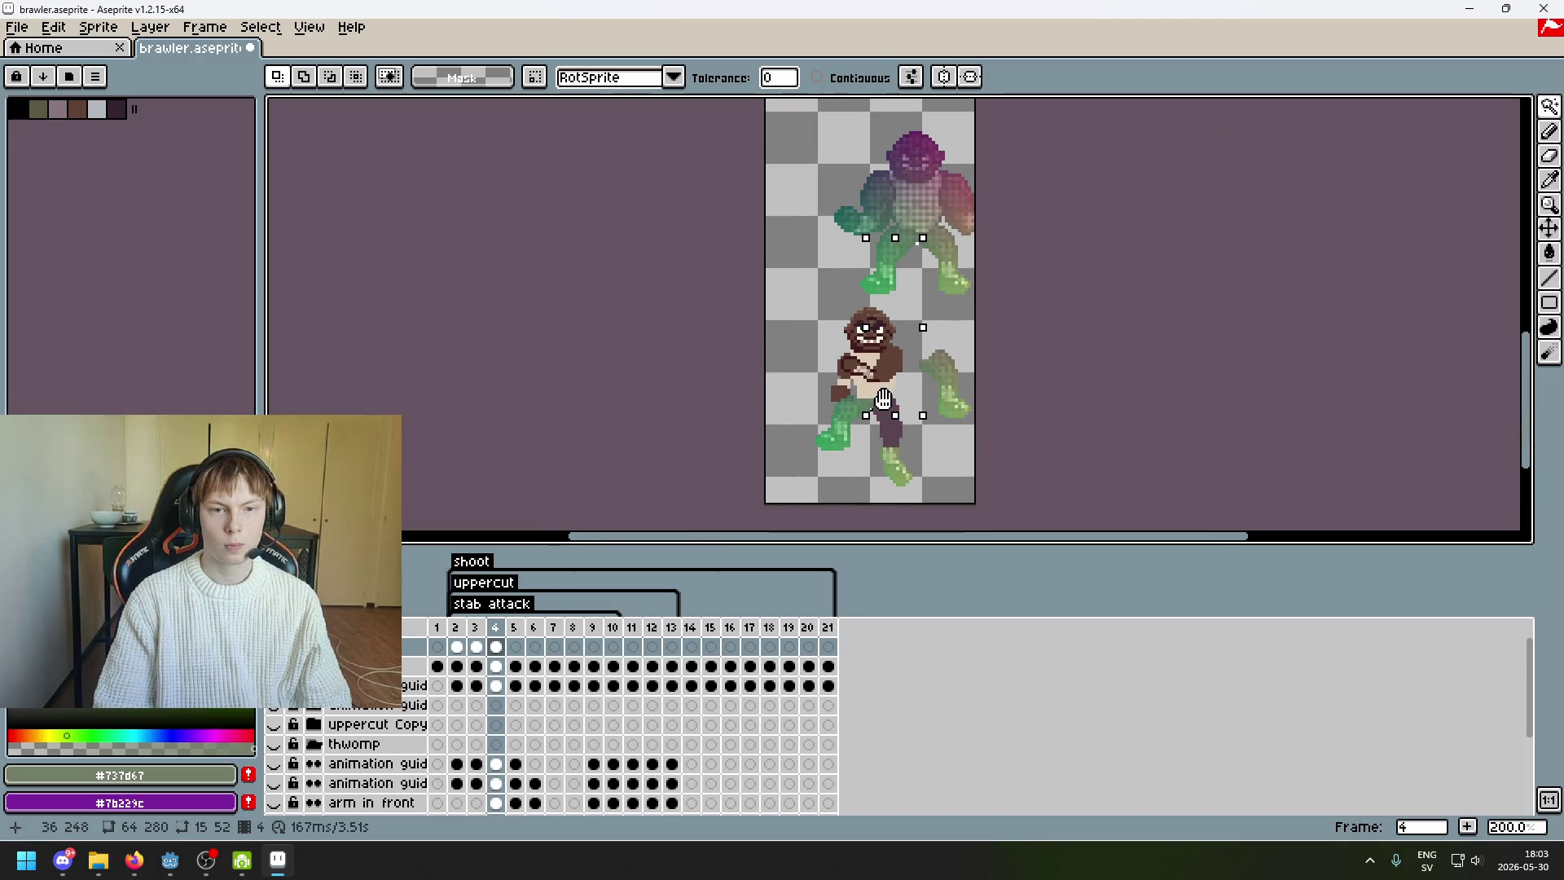
pyautogui.scroll(1, 884, 400)
pyautogui.scroll(2, 888, 387)
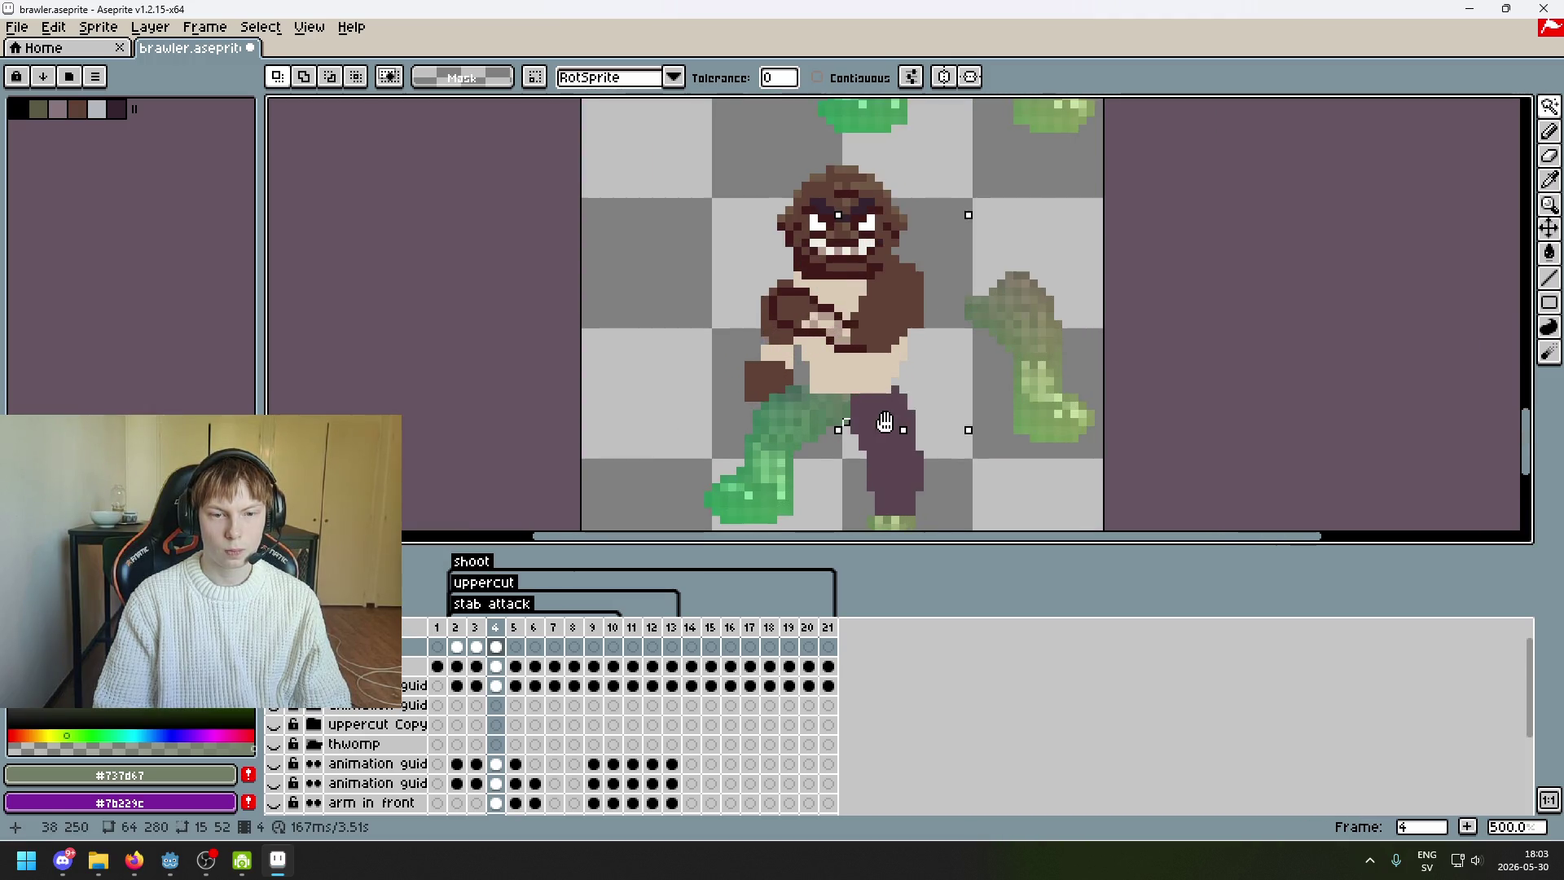
pyautogui.moveTo(800, 444)
pyautogui.mouseDown()
pyautogui.moveTo(820, 489)
pyautogui.moveTo(831, 418)
pyautogui.moveTo(807, 513)
pyautogui.mouseUp()
pyautogui.scroll(2, 845, 430)
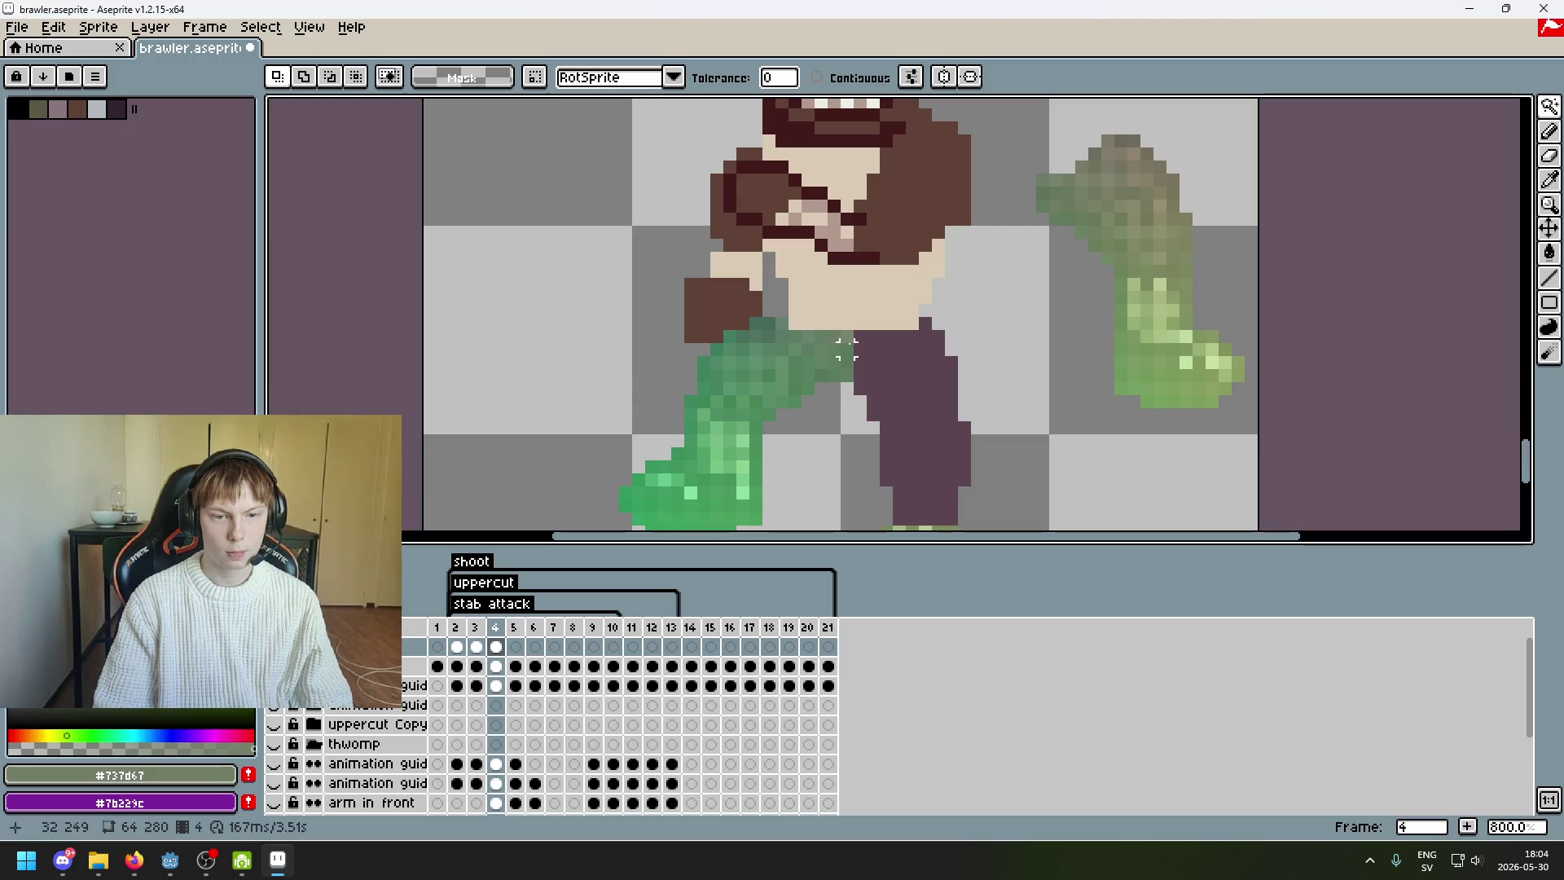
# - Switch briefly to the pencil, then select the green figures by colour instead
pyautogui.press('b')
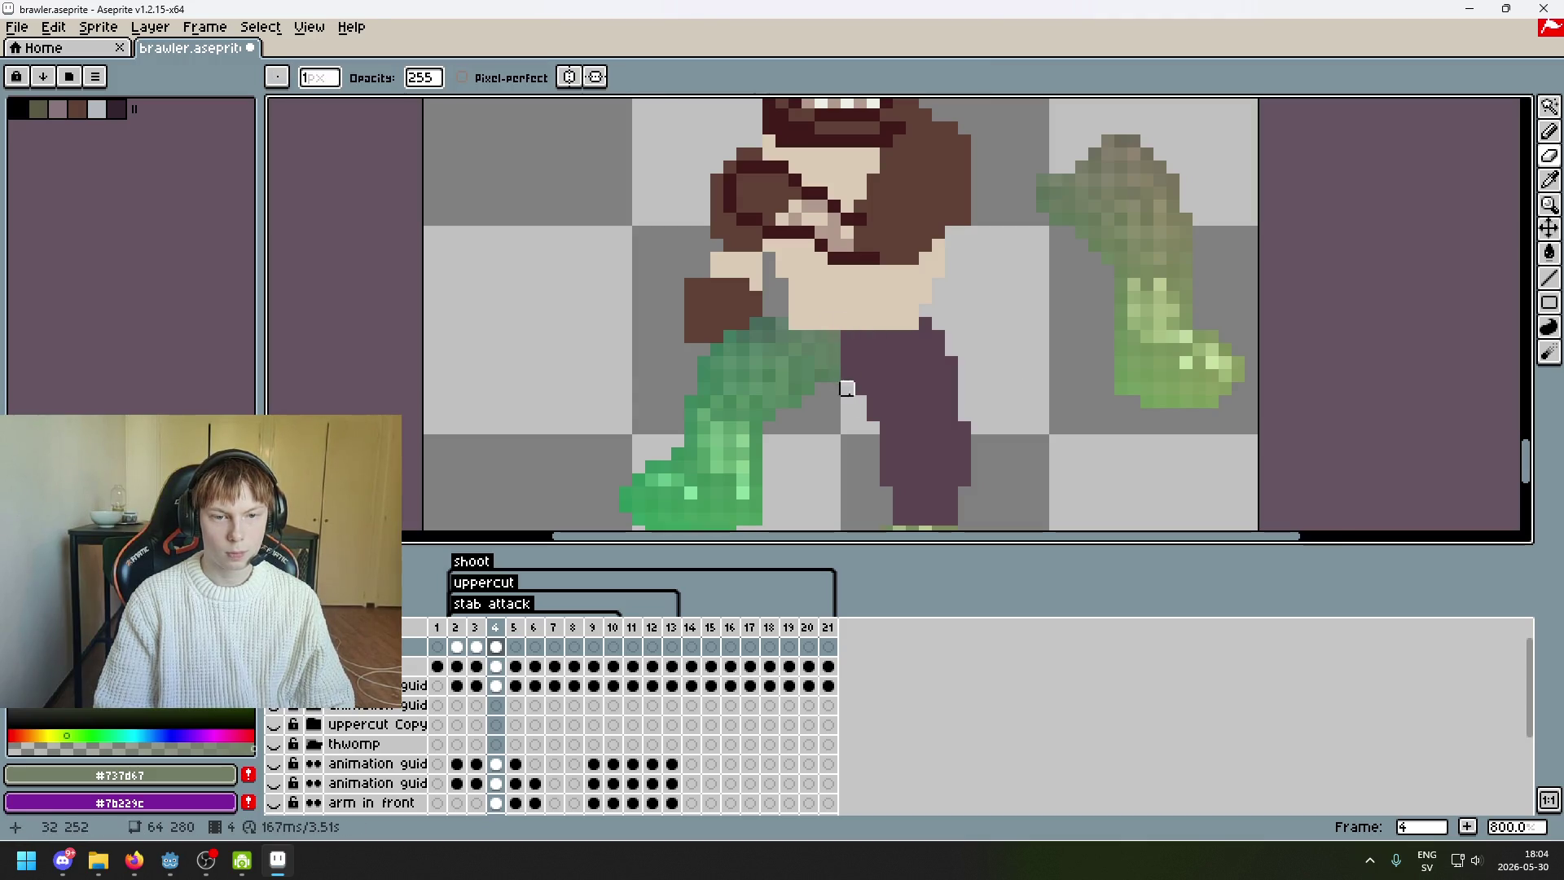
pyautogui.scroll(-4, 848, 394)
pyautogui.click(1548, 107)
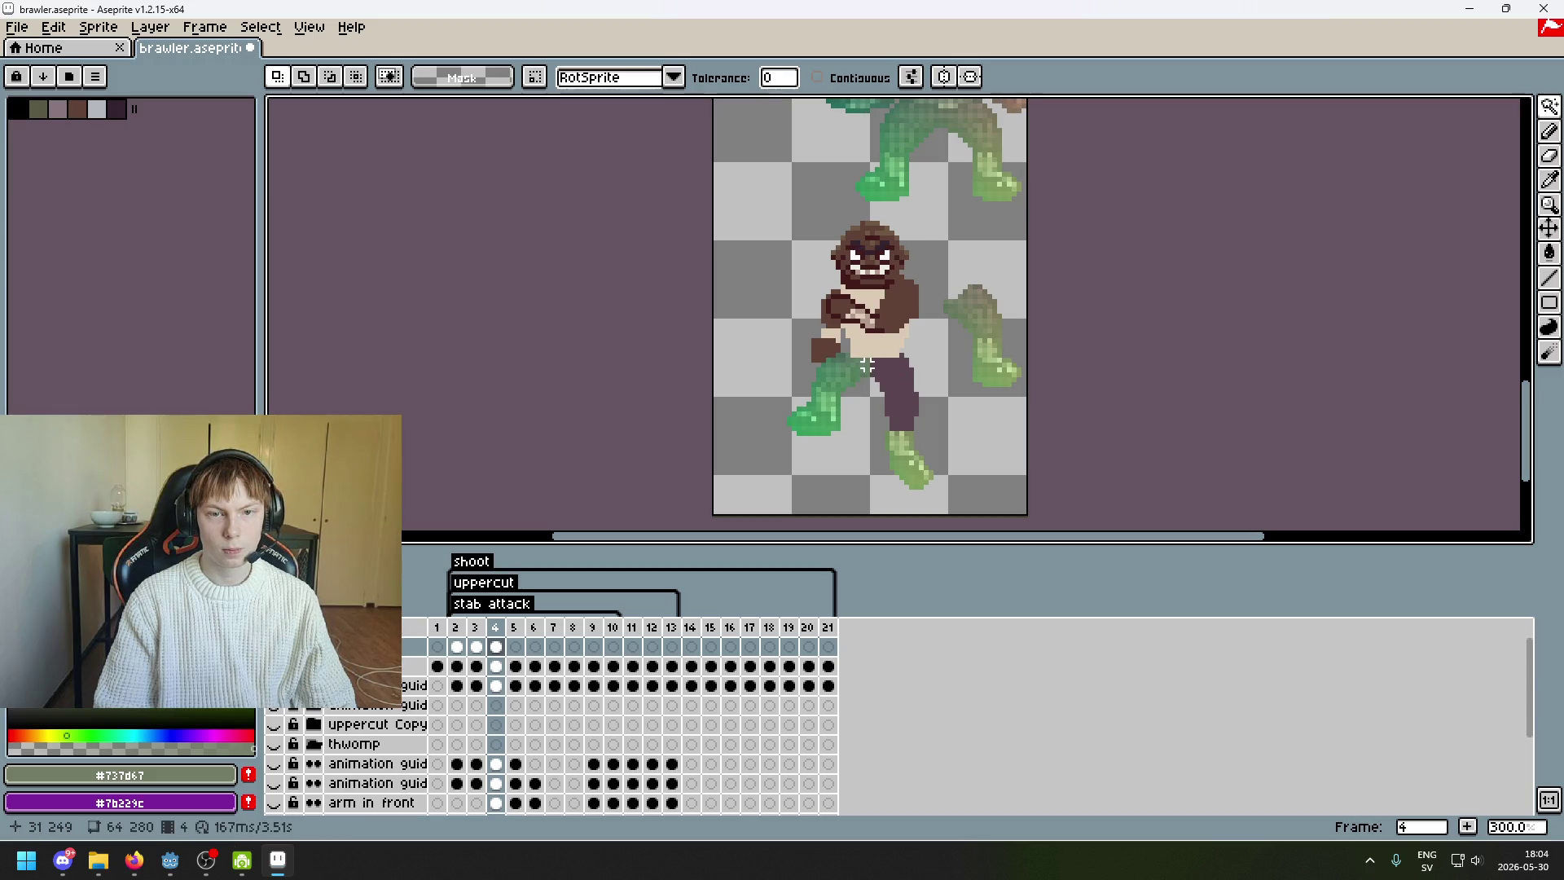
pyautogui.scroll(1, 869, 363)
pyautogui.click(870, 363)
pyautogui.scroll(-2, 876, 357)
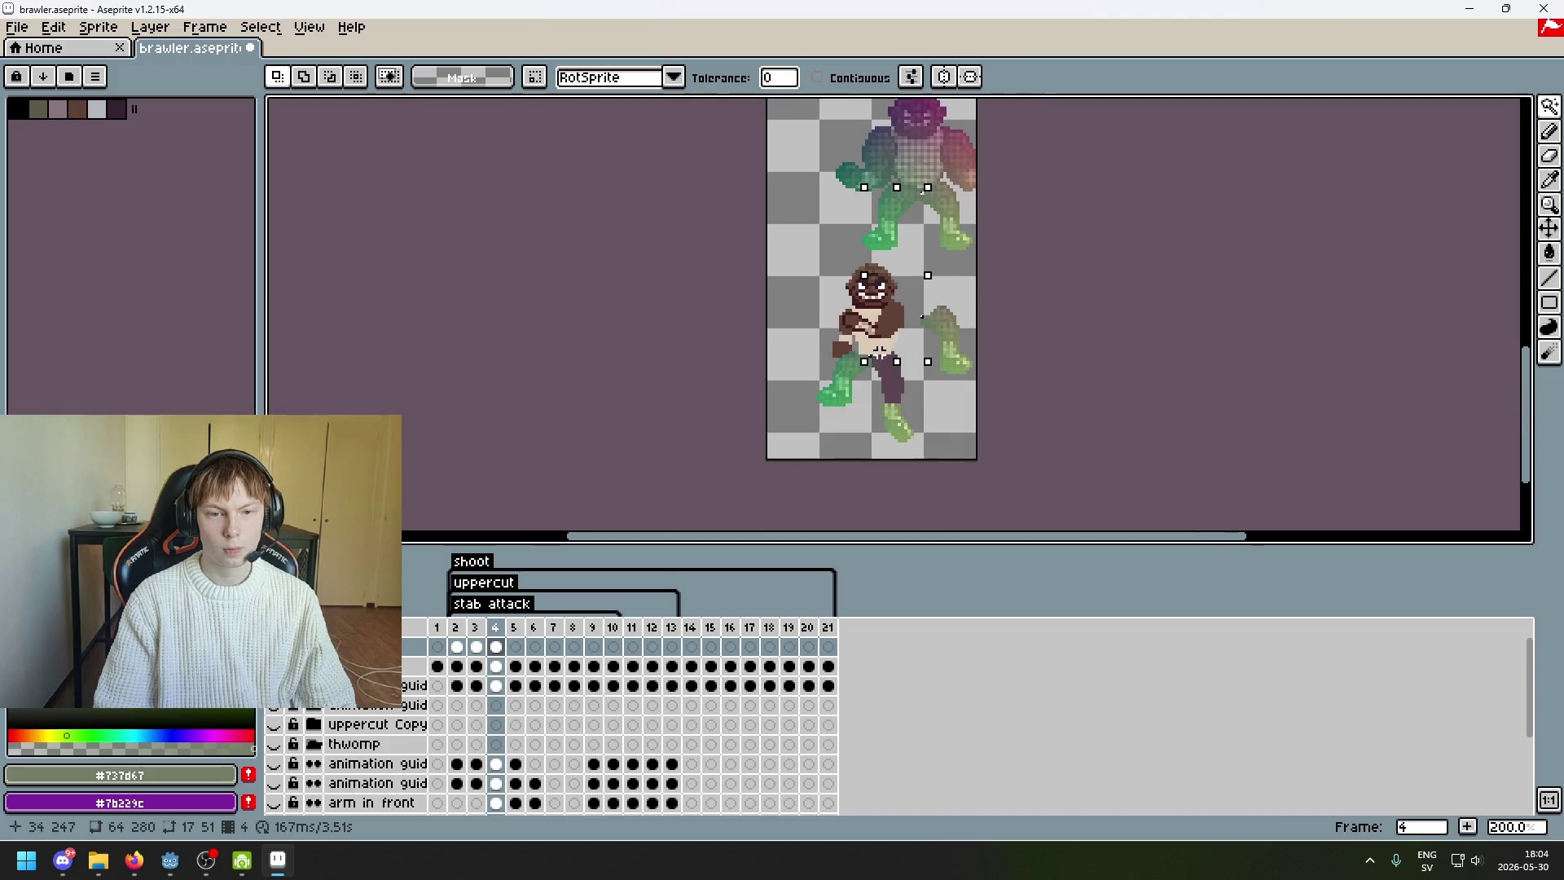
pyautogui.scroll(3, 965, 203)
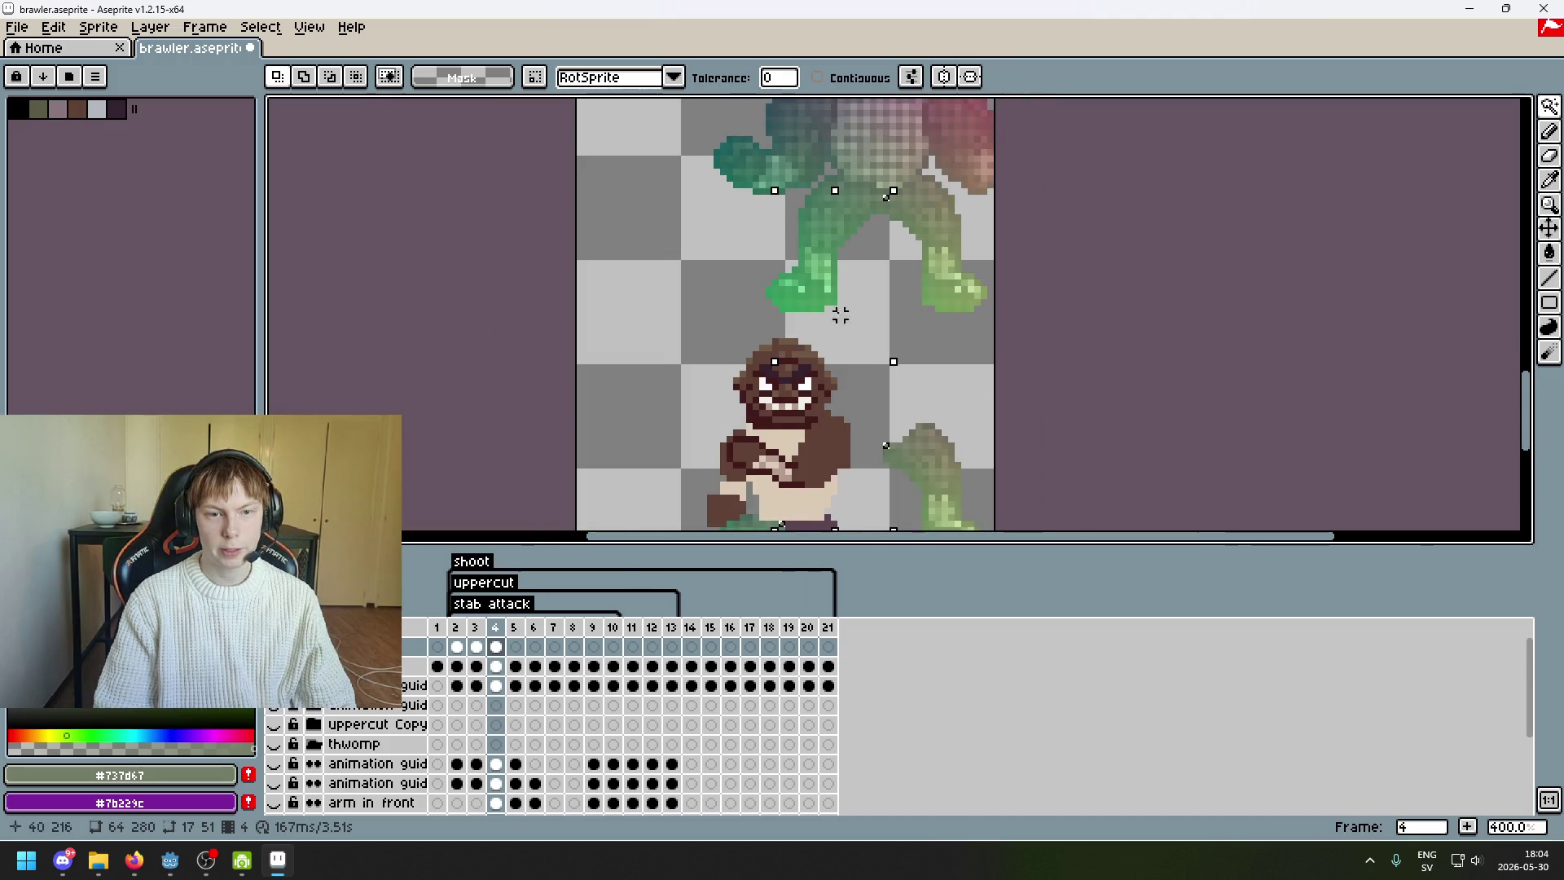
pyautogui.scroll(1, 931, 236)
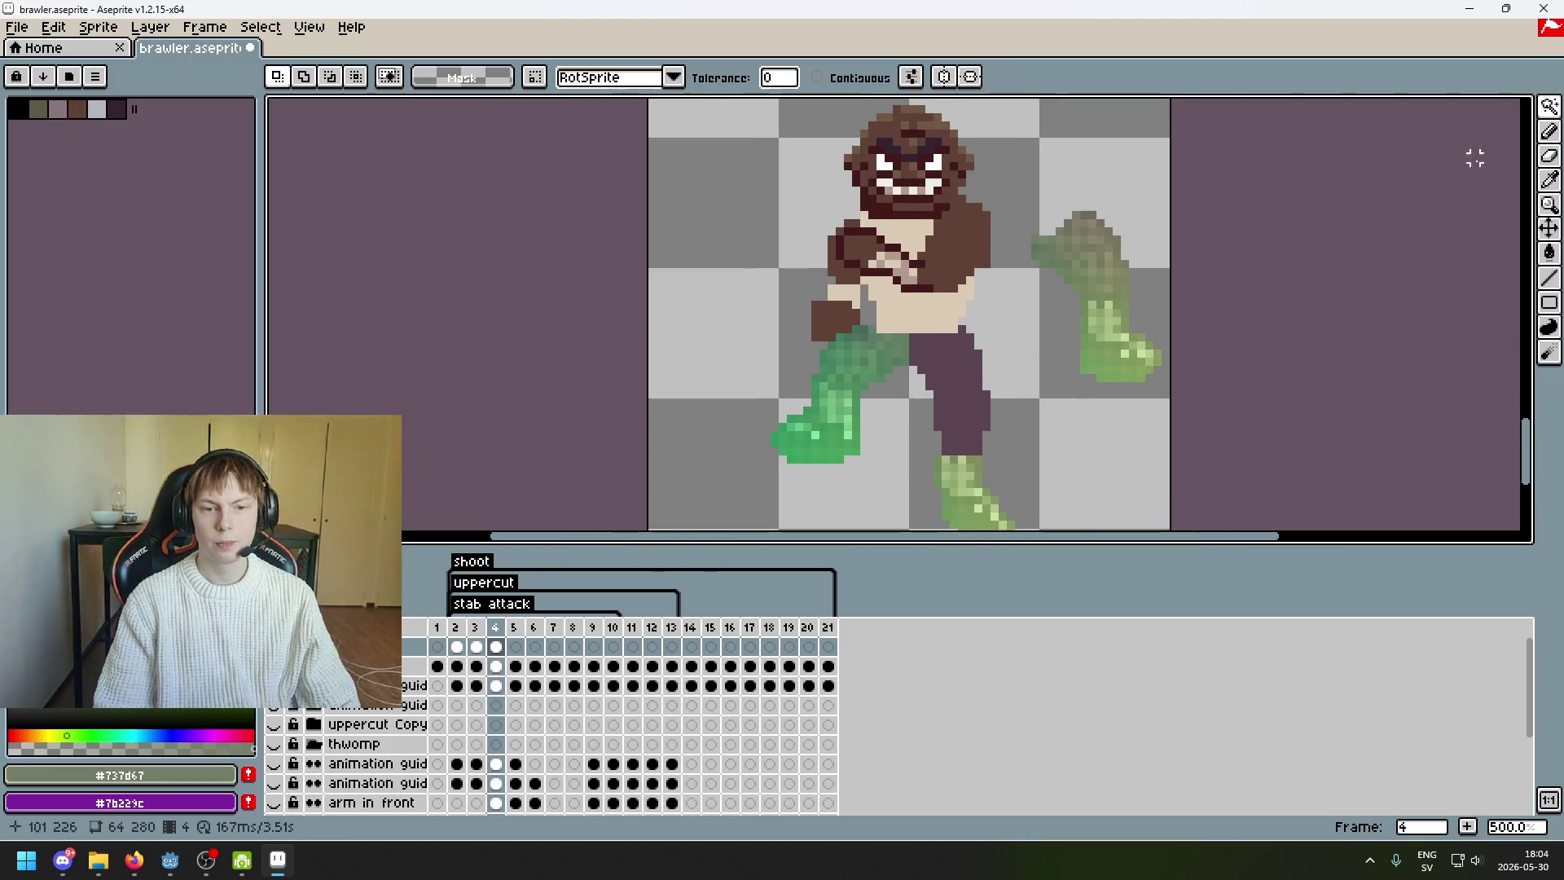
# - Use the Rectangular Marquee to select a thin row of olive pixels
pyautogui.moveTo(1527, 118)
pyautogui.click(1426, 107)
pyautogui.scroll(1, 1114, 212)
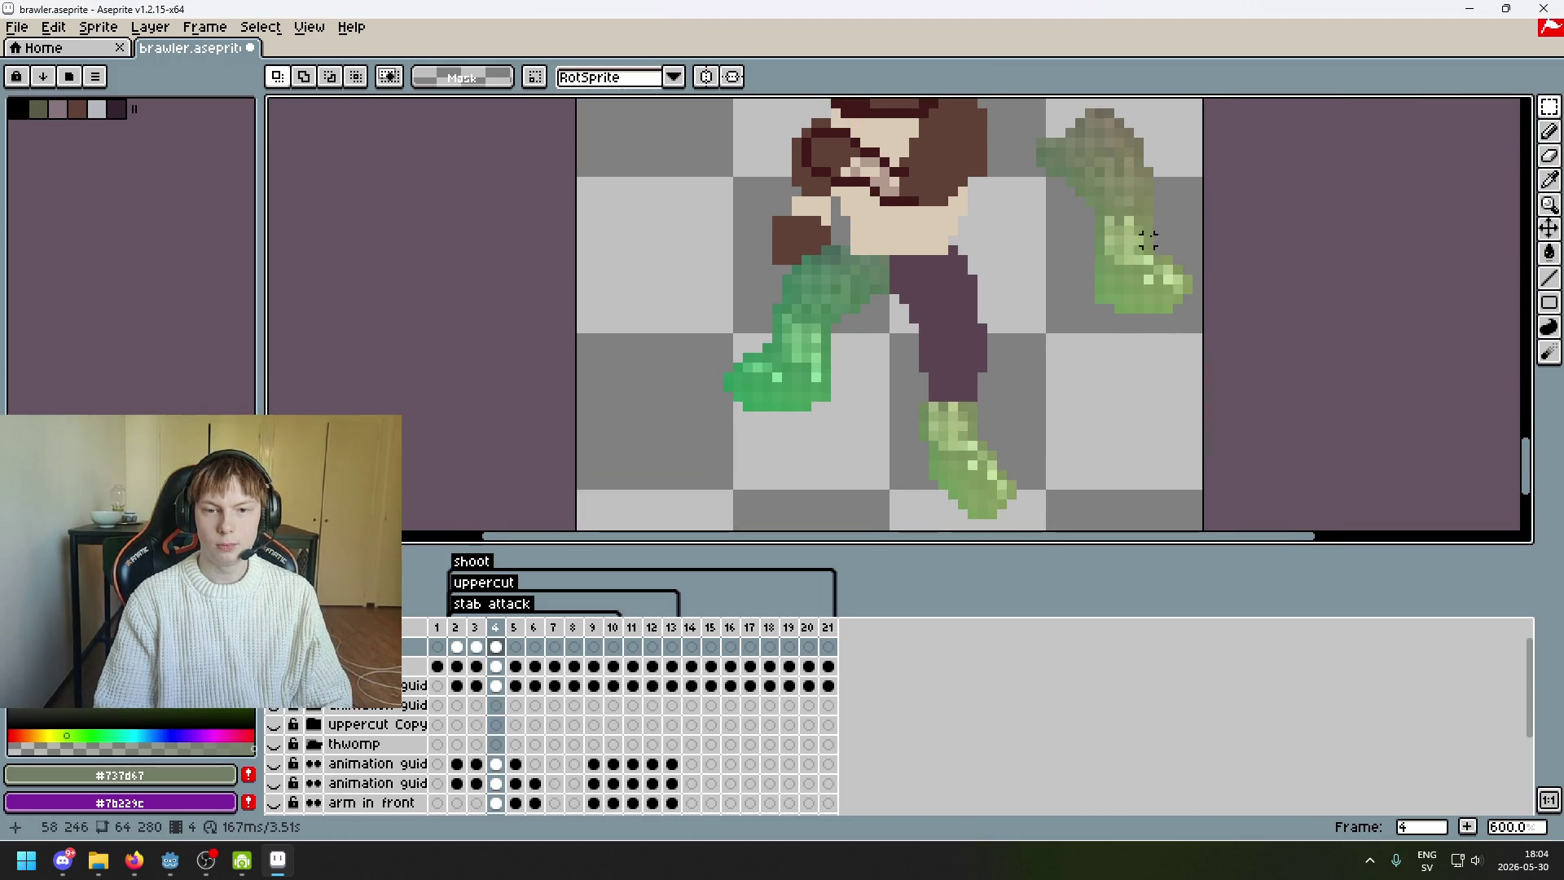
pyautogui.scroll(3, 1151, 237)
pyautogui.moveTo(1089, 202)
pyautogui.mouseDown()
pyautogui.moveTo(1212, 207)
pyautogui.moveTo(1040, 321)
pyautogui.moveTo(1138, 154)
pyautogui.mouseUp()
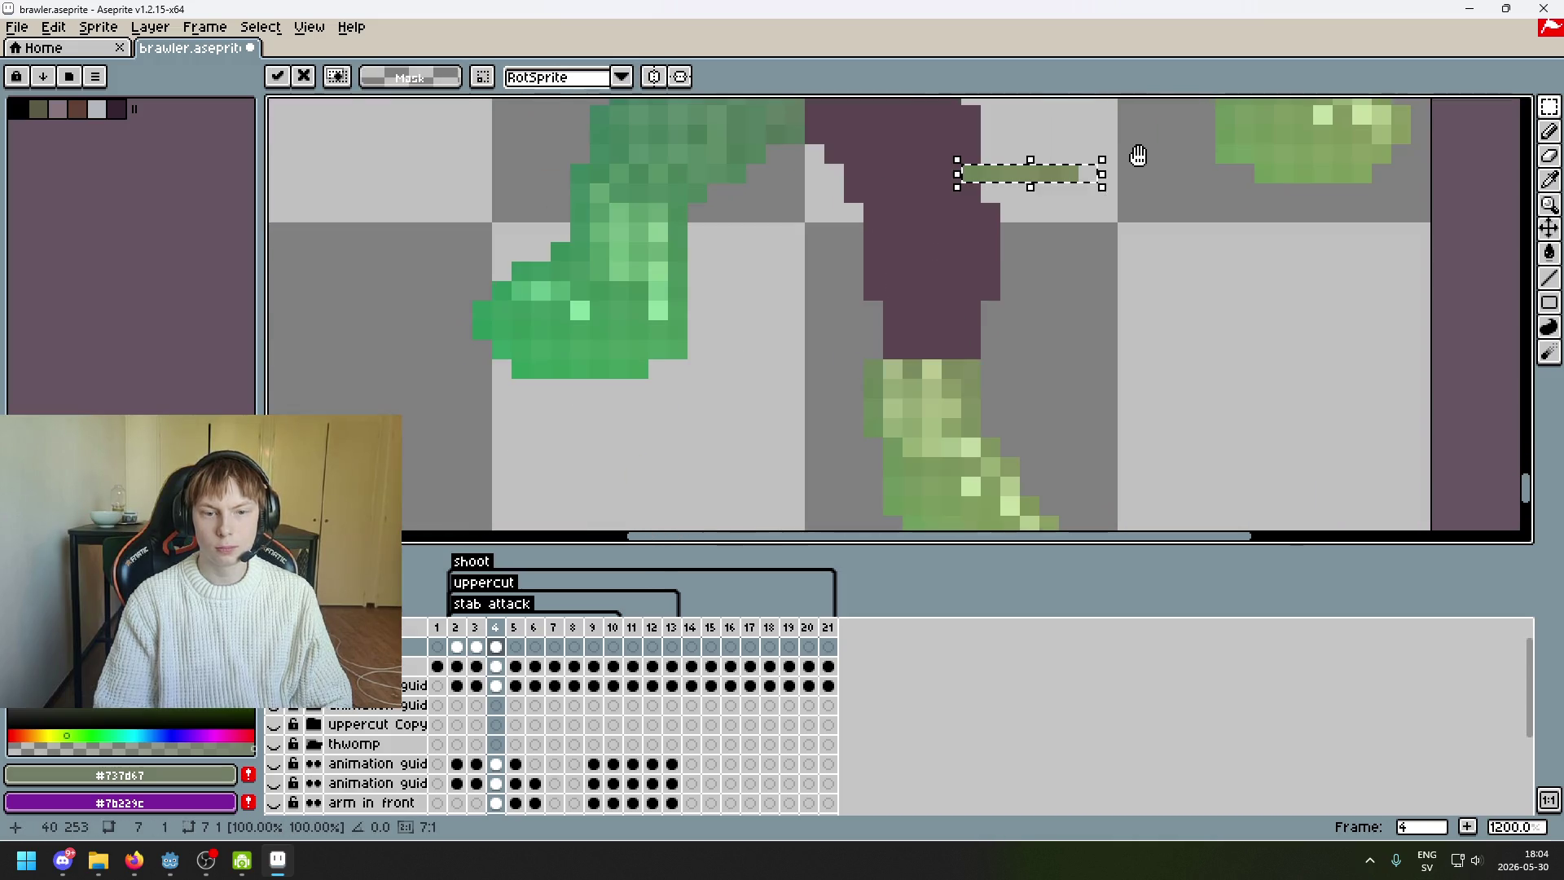
# - Move the olive strip under the purple leg and commit it, undoing a second strip move
pyautogui.moveTo(1034, 178)
pyautogui.mouseDown()
pyautogui.moveTo(937, 334)
pyautogui.moveTo(945, 352)
pyautogui.mouseUp()
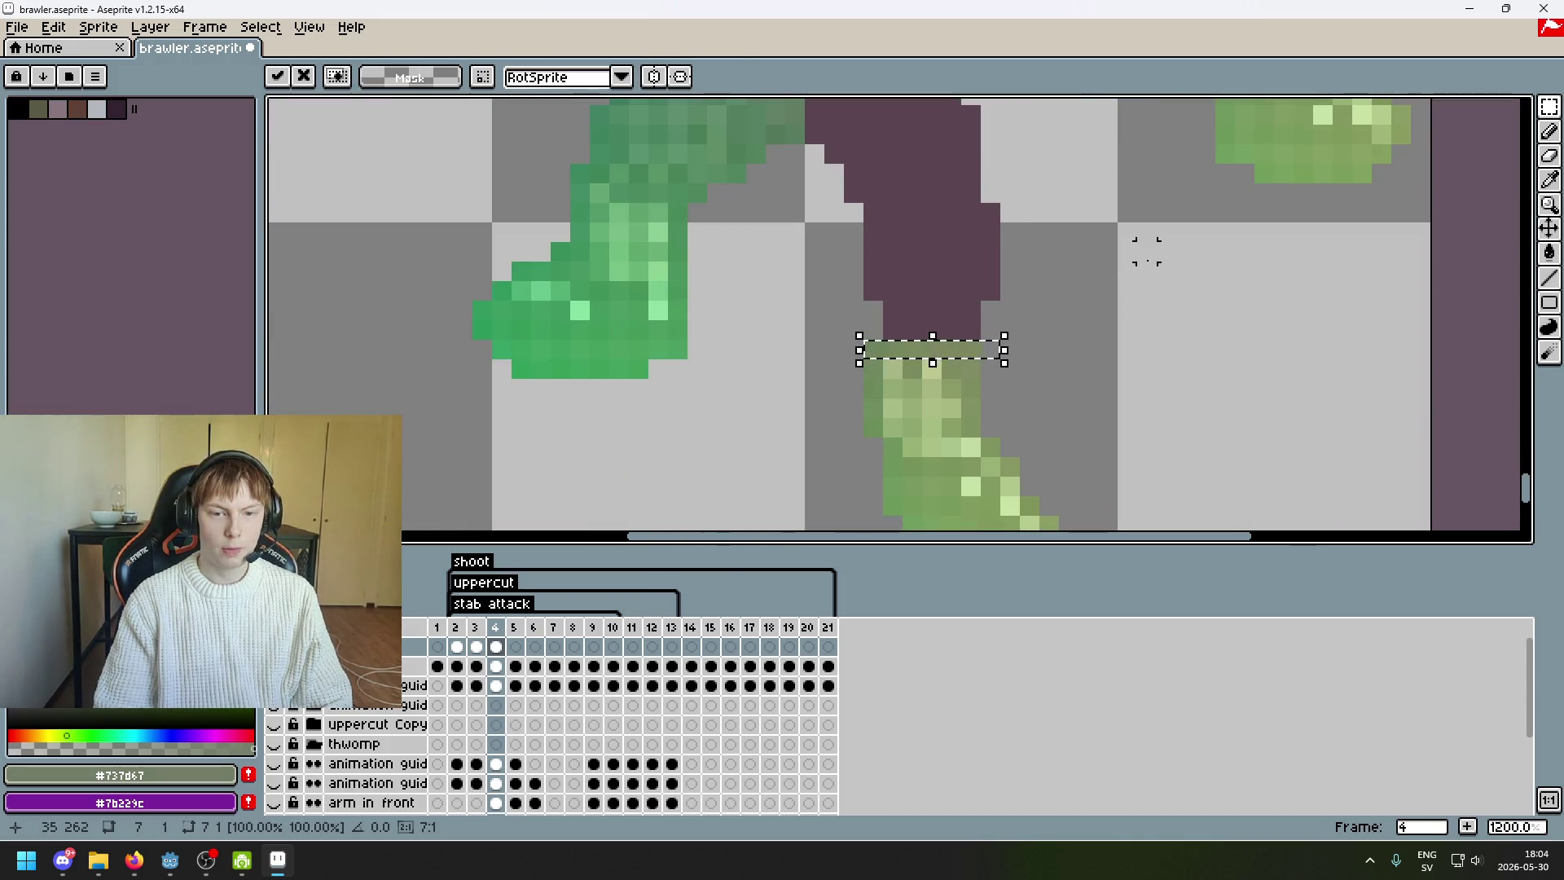
pyautogui.press('Return')
pyautogui.scroll(-3, 1072, 394)
pyautogui.scroll(4, 1202, 172)
pyautogui.moveTo(1229, 172)
pyautogui.mouseDown()
pyautogui.moveTo(1164, 251)
pyautogui.moveTo(975, 281)
pyautogui.moveTo(995, 345)
pyautogui.moveTo(920, 403)
pyautogui.mouseUp()
pyautogui.hotkey('ctrl', 'z')
# - Nudge the olive strip into a band above the green lower leg, commit it, and choose the Lasso tool
pyautogui.moveTo(1076, 285); pyautogui.dragTo(827, 393)
pyautogui.scroll(-4, 963, 310)
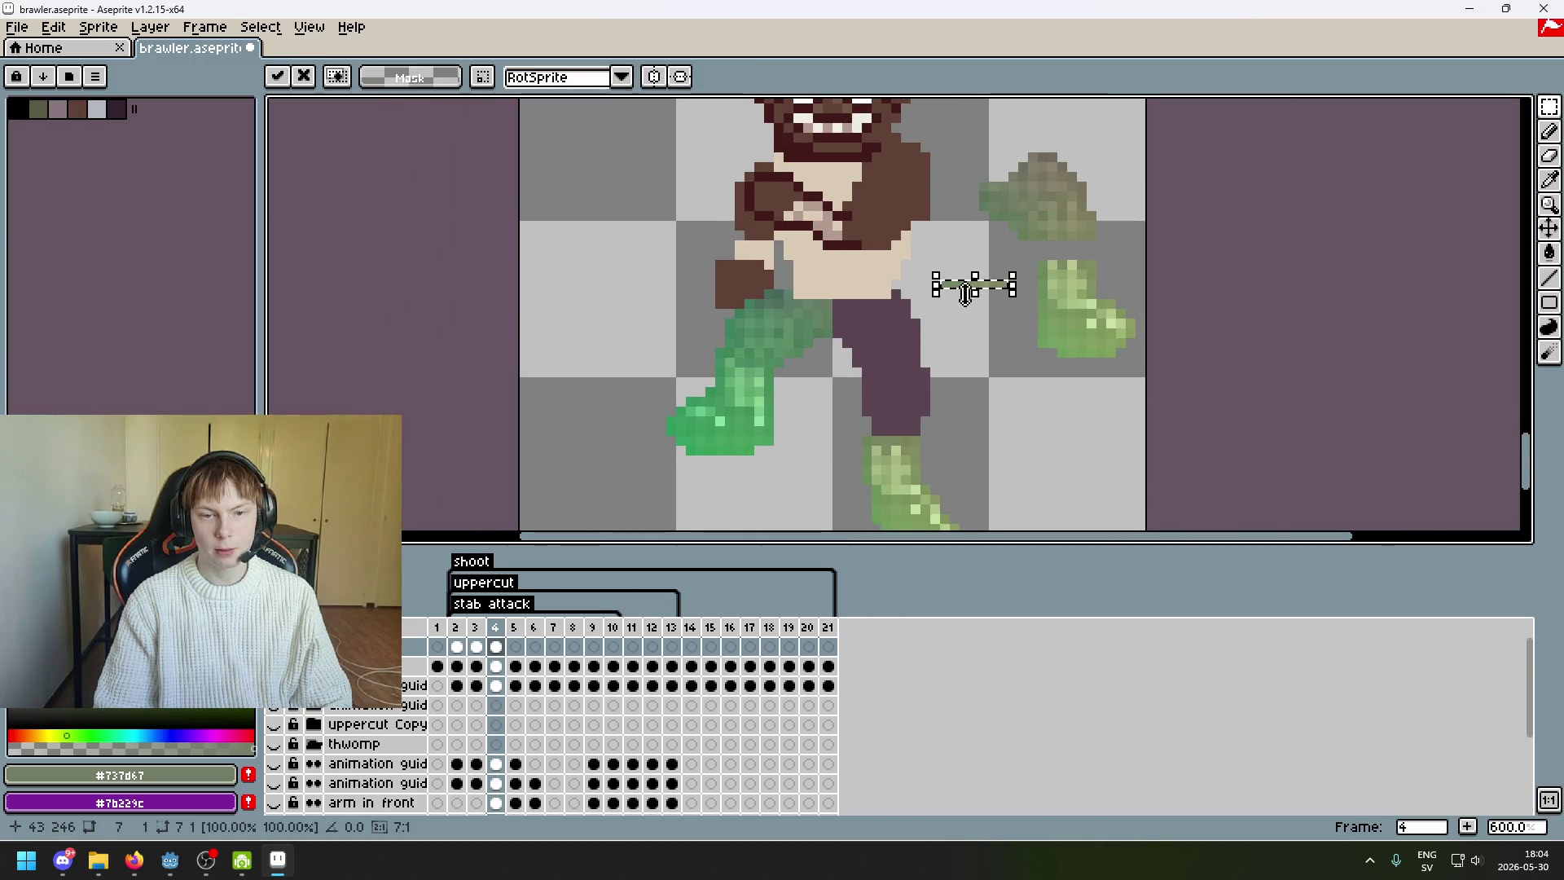
pyautogui.scroll(1, 974, 289)
pyautogui.moveTo(973, 289); pyautogui.dragTo(843, 428)
pyautogui.scroll(2, 986, 261)
pyautogui.moveTo(982, 269)
pyautogui.mouseDown()
pyautogui.moveTo(940, 330)
pyautogui.moveTo(949, 394)
pyautogui.mouseUp()
pyautogui.click(988, 338)
pyautogui.scroll(-3, 1015, 398)
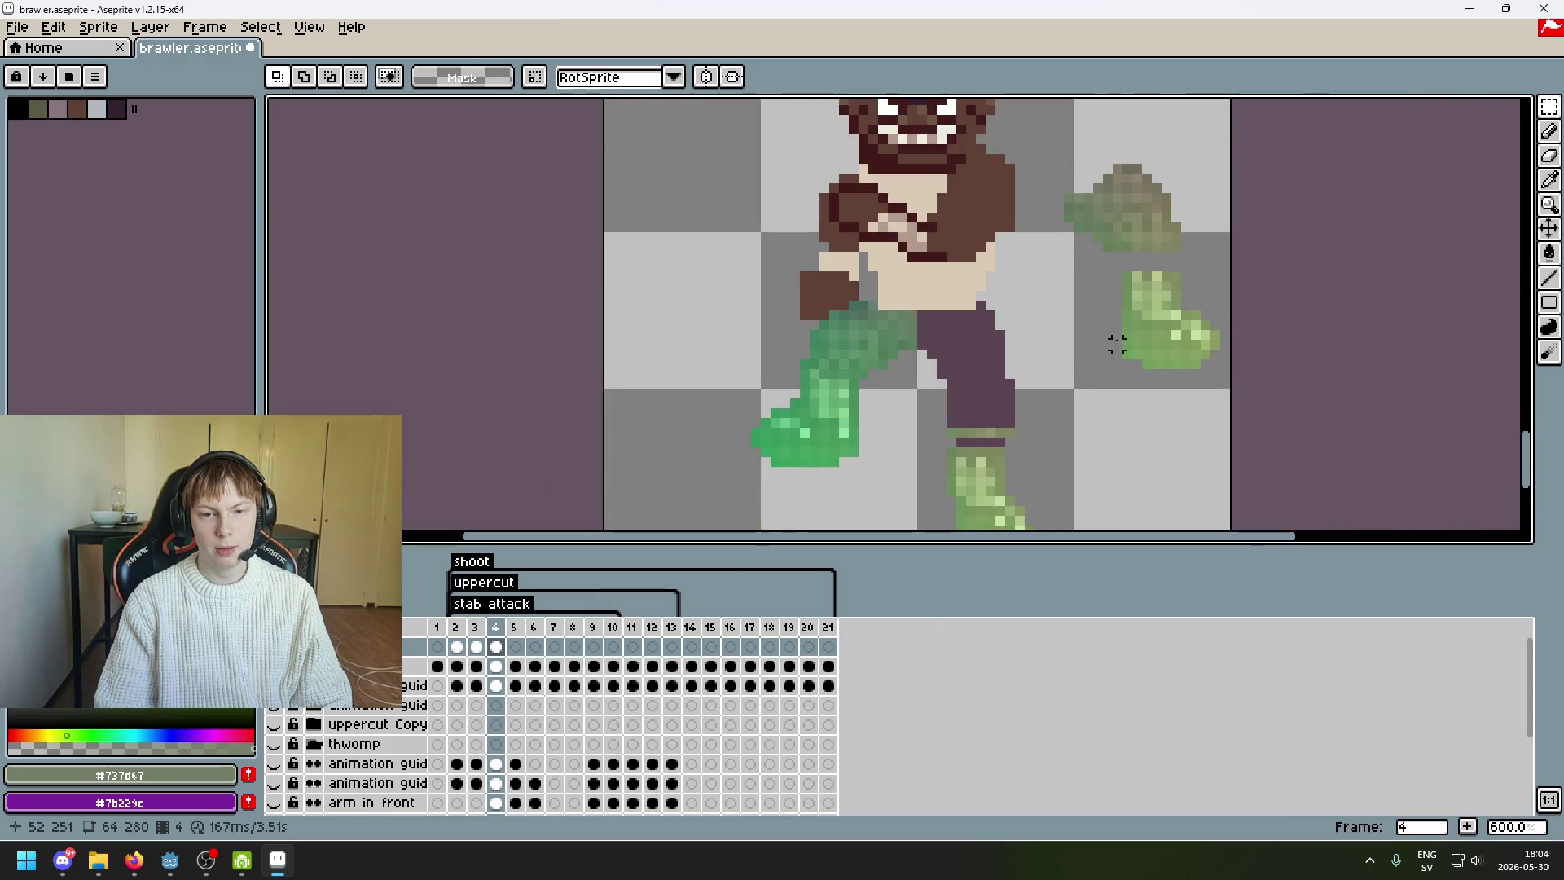
pyautogui.scroll(1, 1140, 245)
pyautogui.scroll(-1, 1103, 203)
pyautogui.scroll(3, 1120, 216)
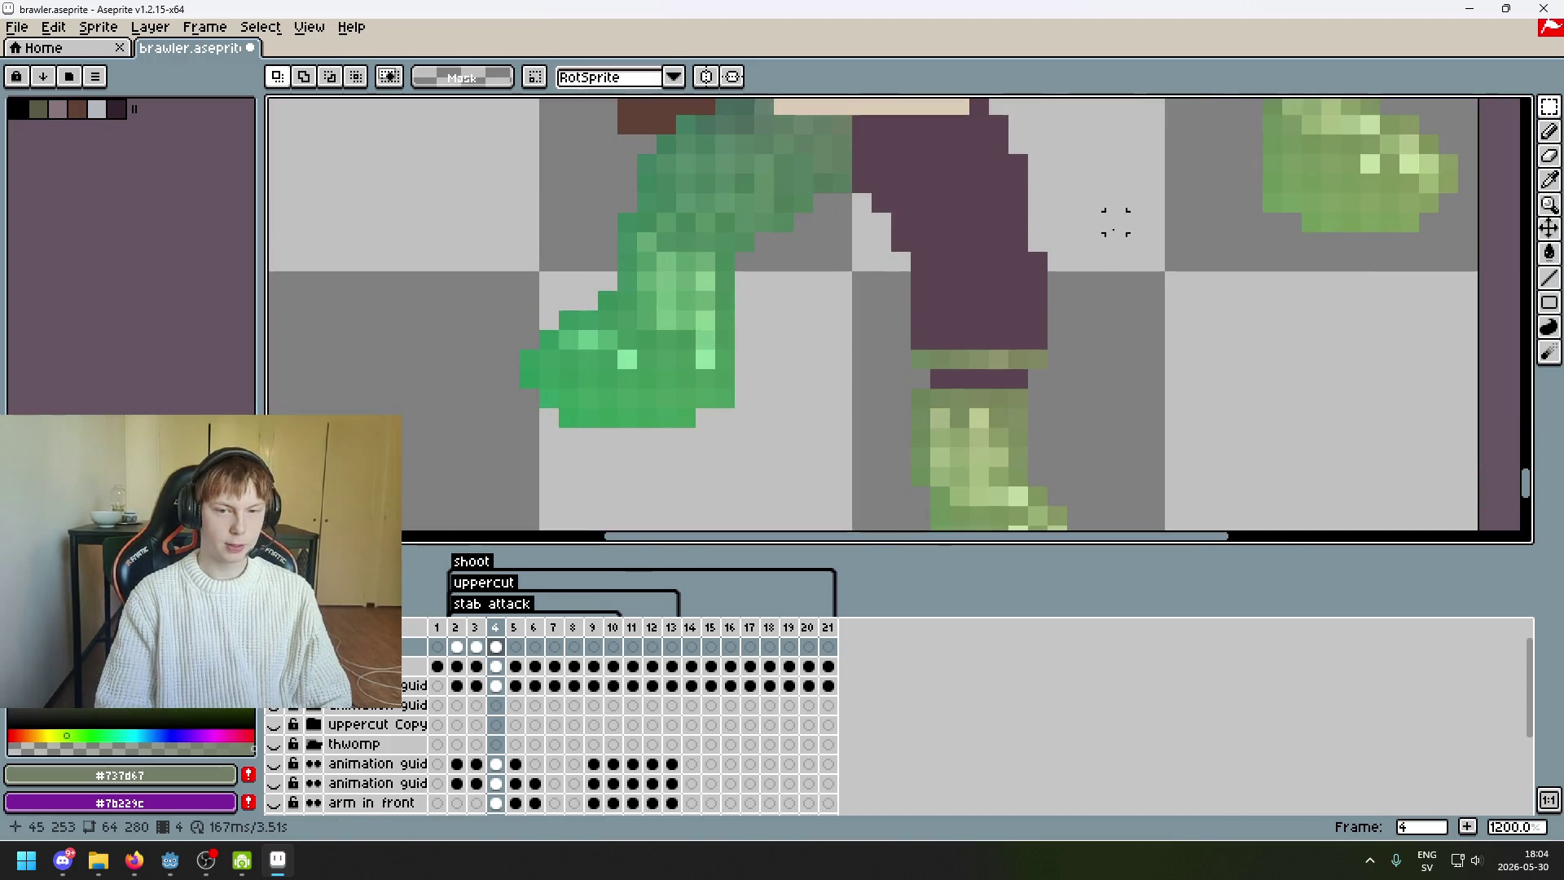
pyautogui.scroll(-2, 950, 320)
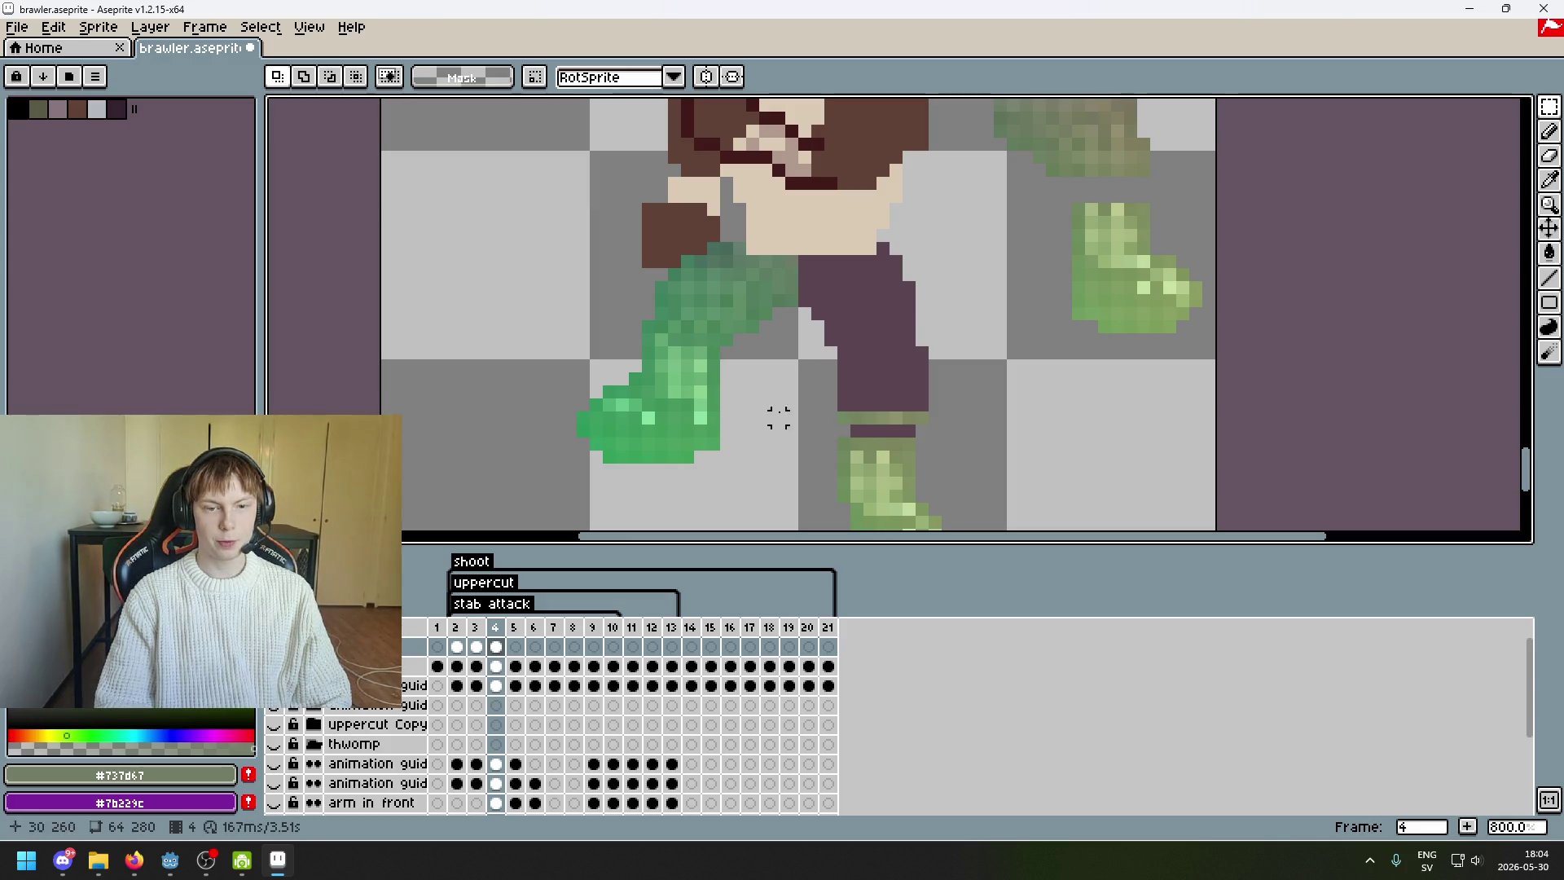
pyautogui.click(1549, 107)
pyautogui.click(1476, 107)
# - Lasso the top strip of the loose olive piece and drop it onto the purple back leg
pyautogui.moveTo(997, 206); pyautogui.dragTo(983, 207)
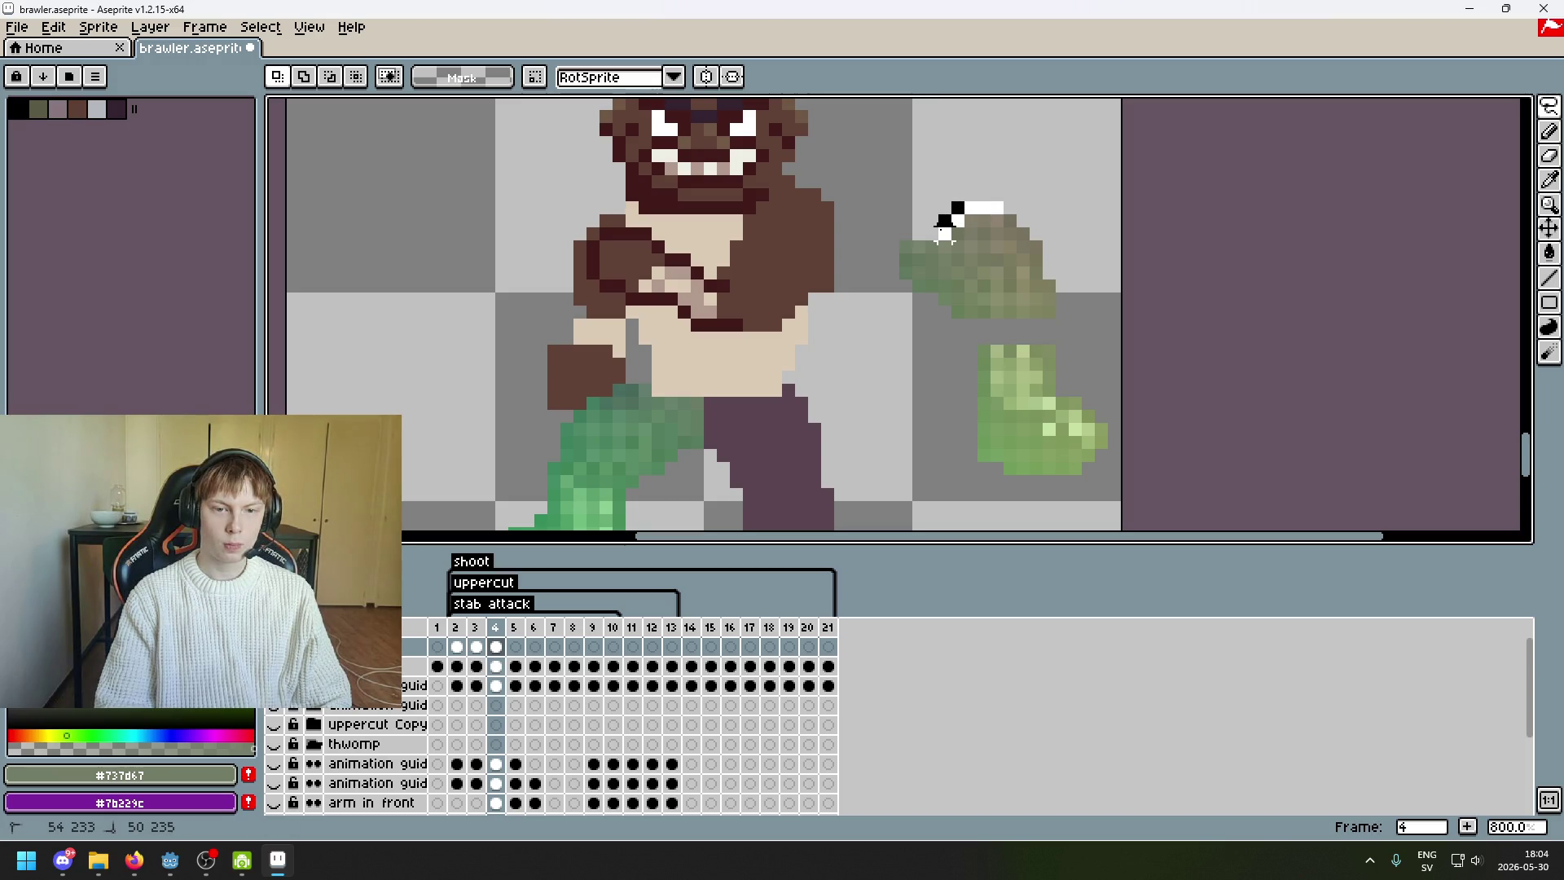
pyautogui.moveTo(931, 244)
pyautogui.mouseDown()
pyautogui.moveTo(906, 248)
pyautogui.moveTo(744, 413)
pyautogui.moveTo(735, 450)
pyautogui.mouseUp()
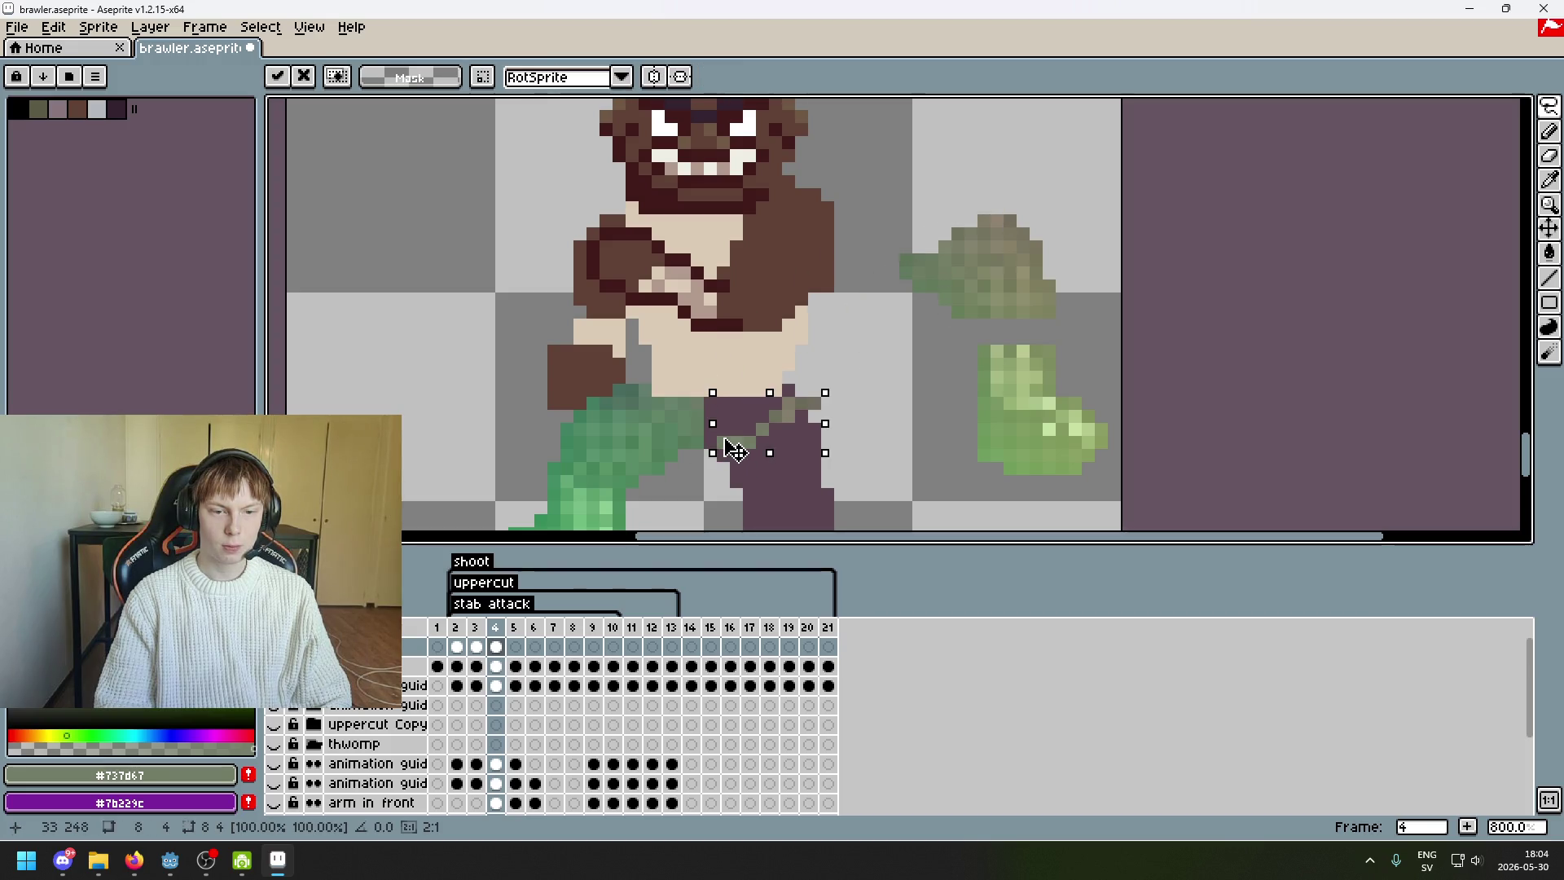
pyautogui.click(879, 443)
pyautogui.scroll(3, 880, 443)
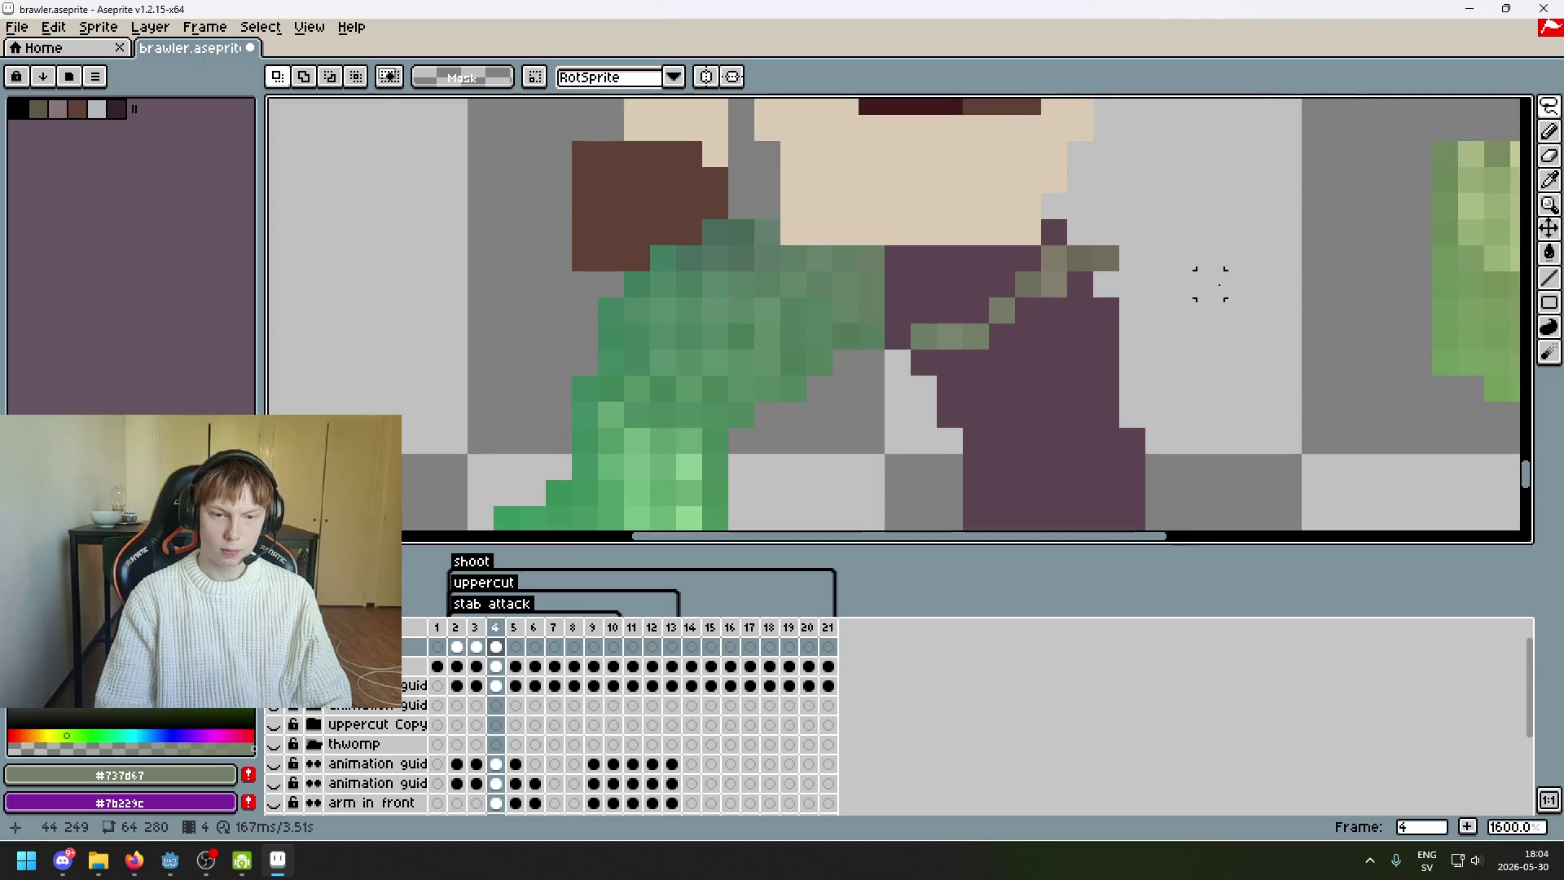
# - With the Rectangular Marquee, shift one stray edge pixel a pixel to the left
pyautogui.press('m')
pyautogui.click(923, 336)
pyautogui.moveTo(923, 335)
pyautogui.mouseDown()
pyautogui.moveTo(897, 342)
pyautogui.moveTo(959, 335)
pyautogui.moveTo(936, 307)
pyautogui.moveTo(1033, 271)
pyautogui.mouseUp()
pyautogui.press('Return')
pyautogui.hotkey('ctrl', 'd')
# - Nudge the remaining stray pixels at the stripe's right end back into place
pyautogui.click(1002, 310)
pyautogui.click(1028, 283)
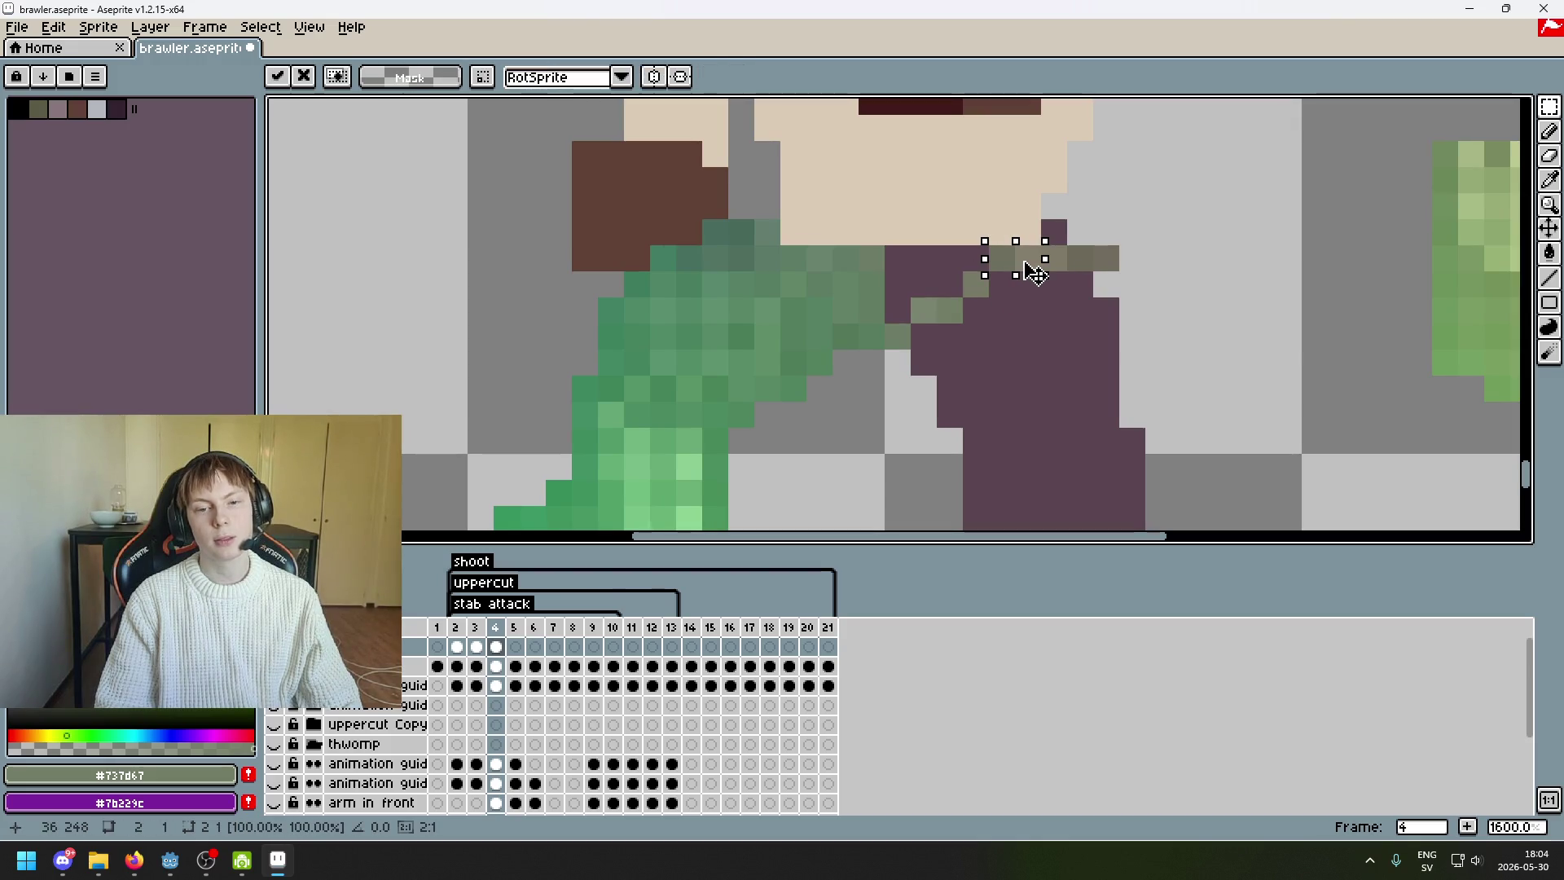
pyautogui.press('Return')
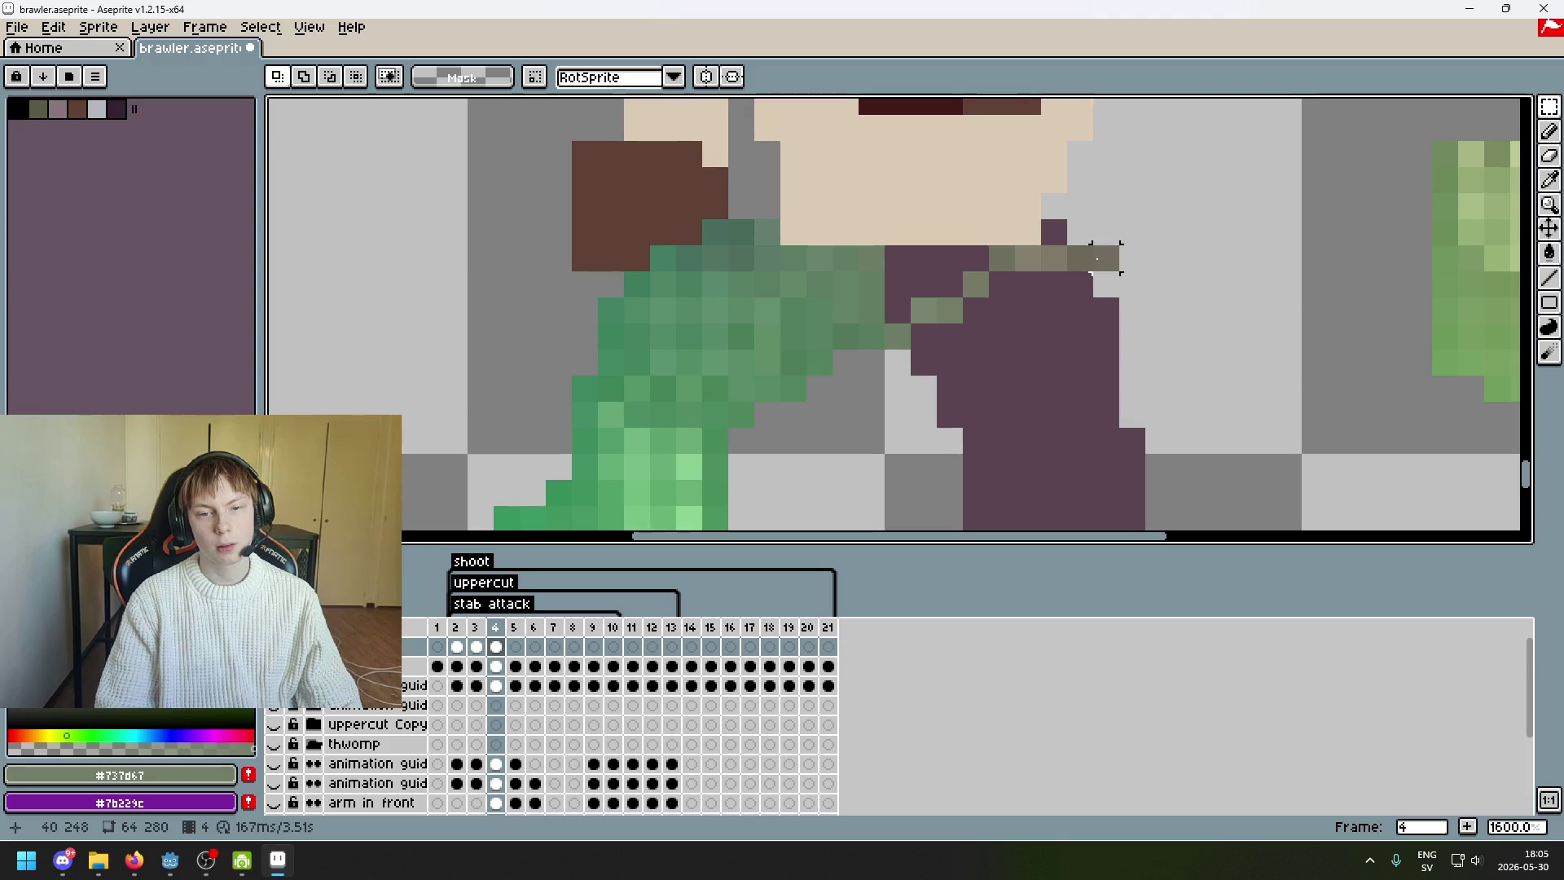
pyautogui.click(1080, 233)
pyautogui.moveTo(1107, 259)
pyautogui.mouseDown()
pyautogui.moveTo(1105, 233)
pyautogui.moveTo(1058, 237)
pyautogui.moveTo(1081, 265)
pyautogui.mouseUp()
pyautogui.press('Return')
pyautogui.click(1079, 260)
pyautogui.press('Return')
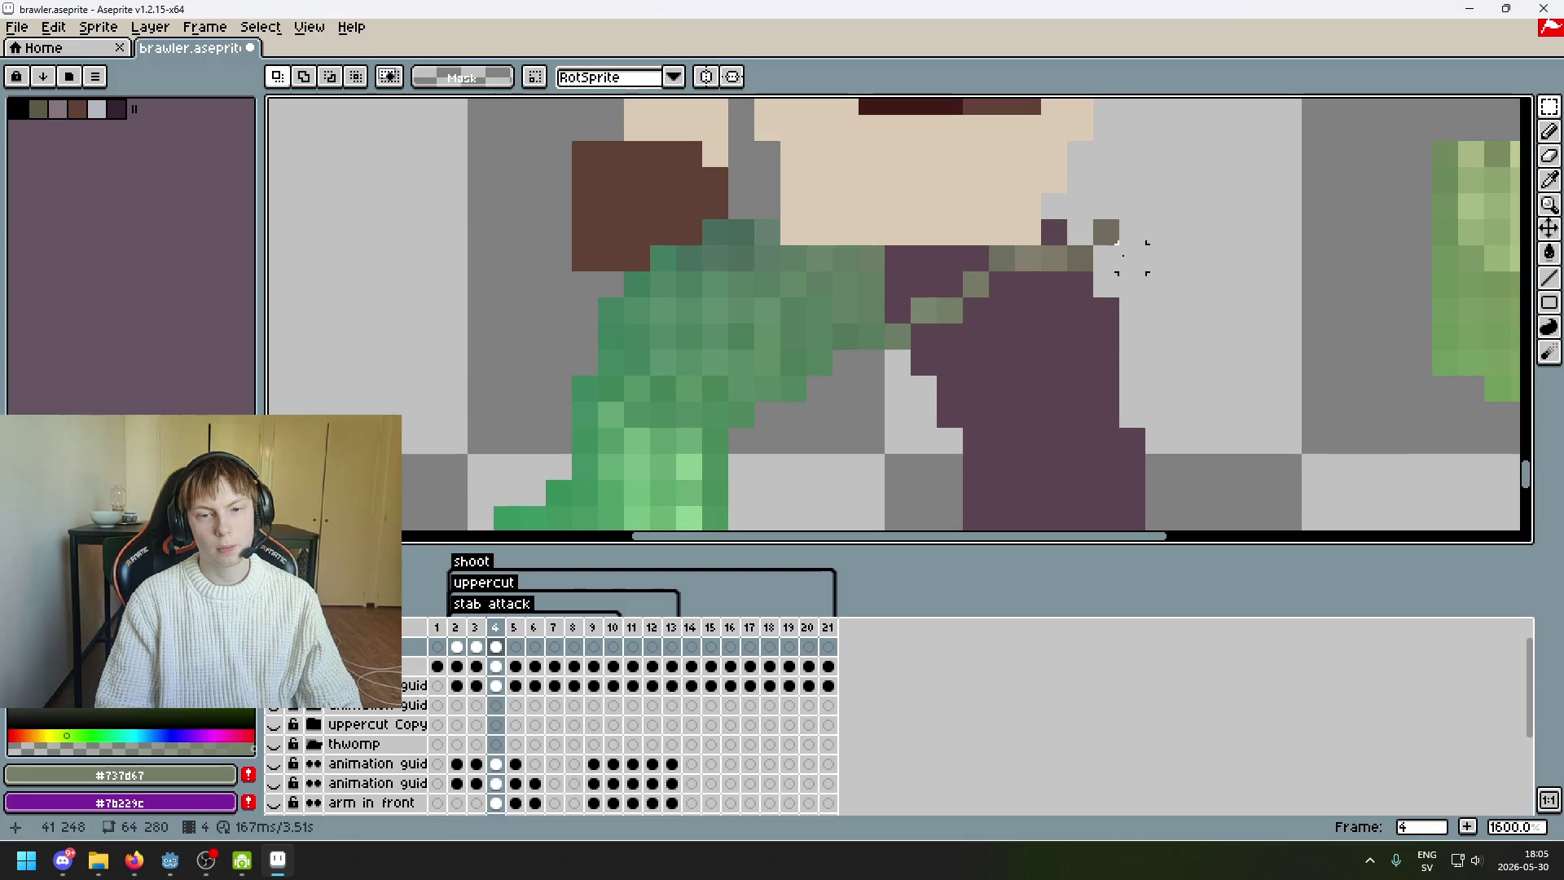
# - Switch back to the Lasso and move outlined olive pixels onto the leg
pyautogui.scroll(-3, 1102, 249)
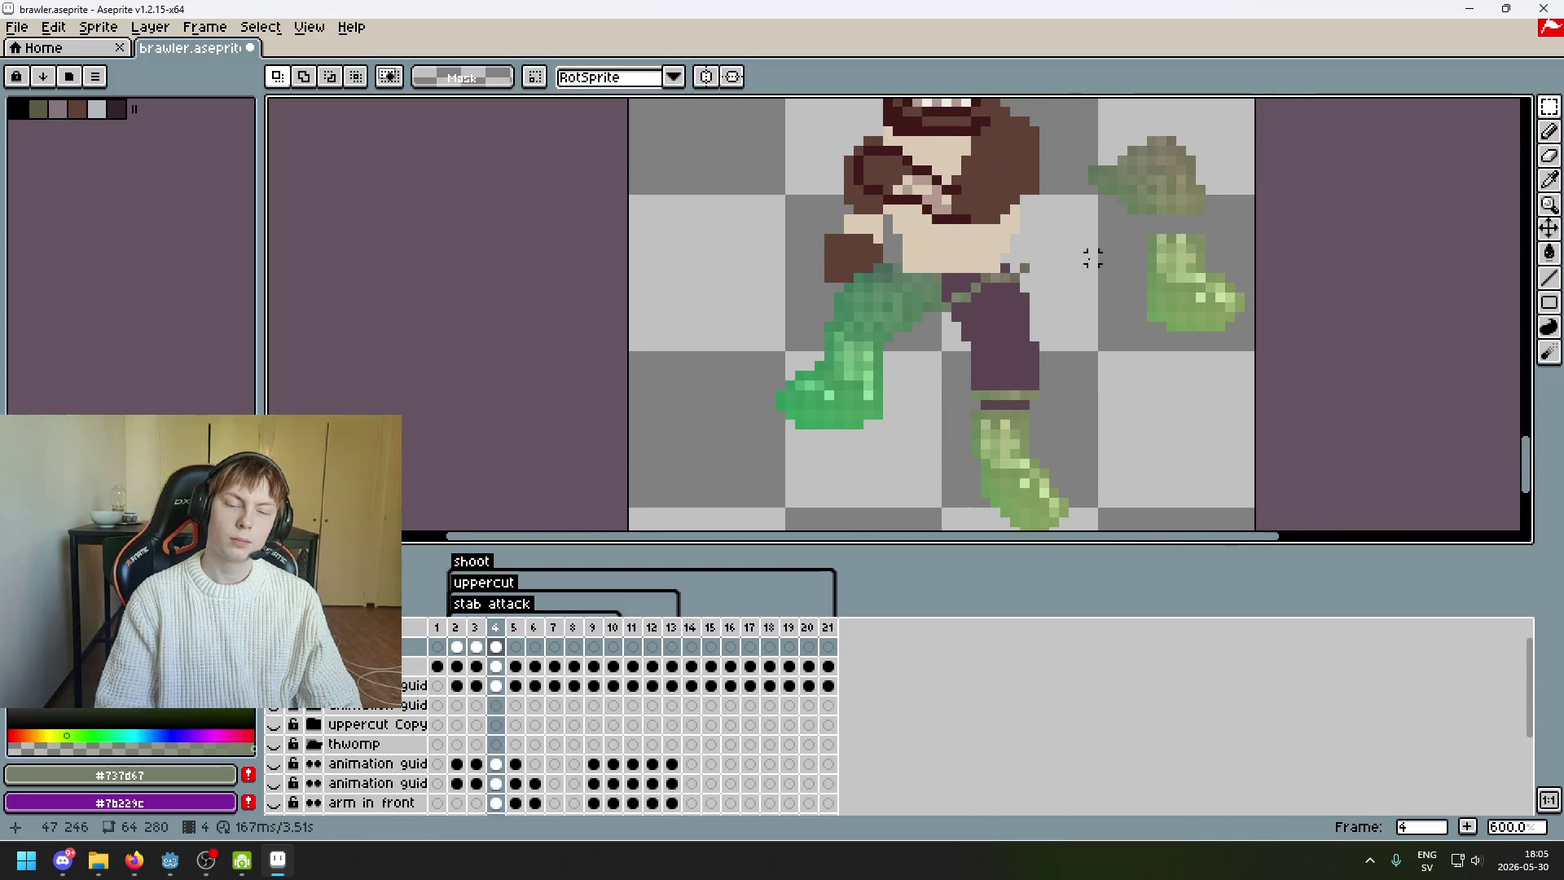
pyautogui.moveTo(1547, 107)
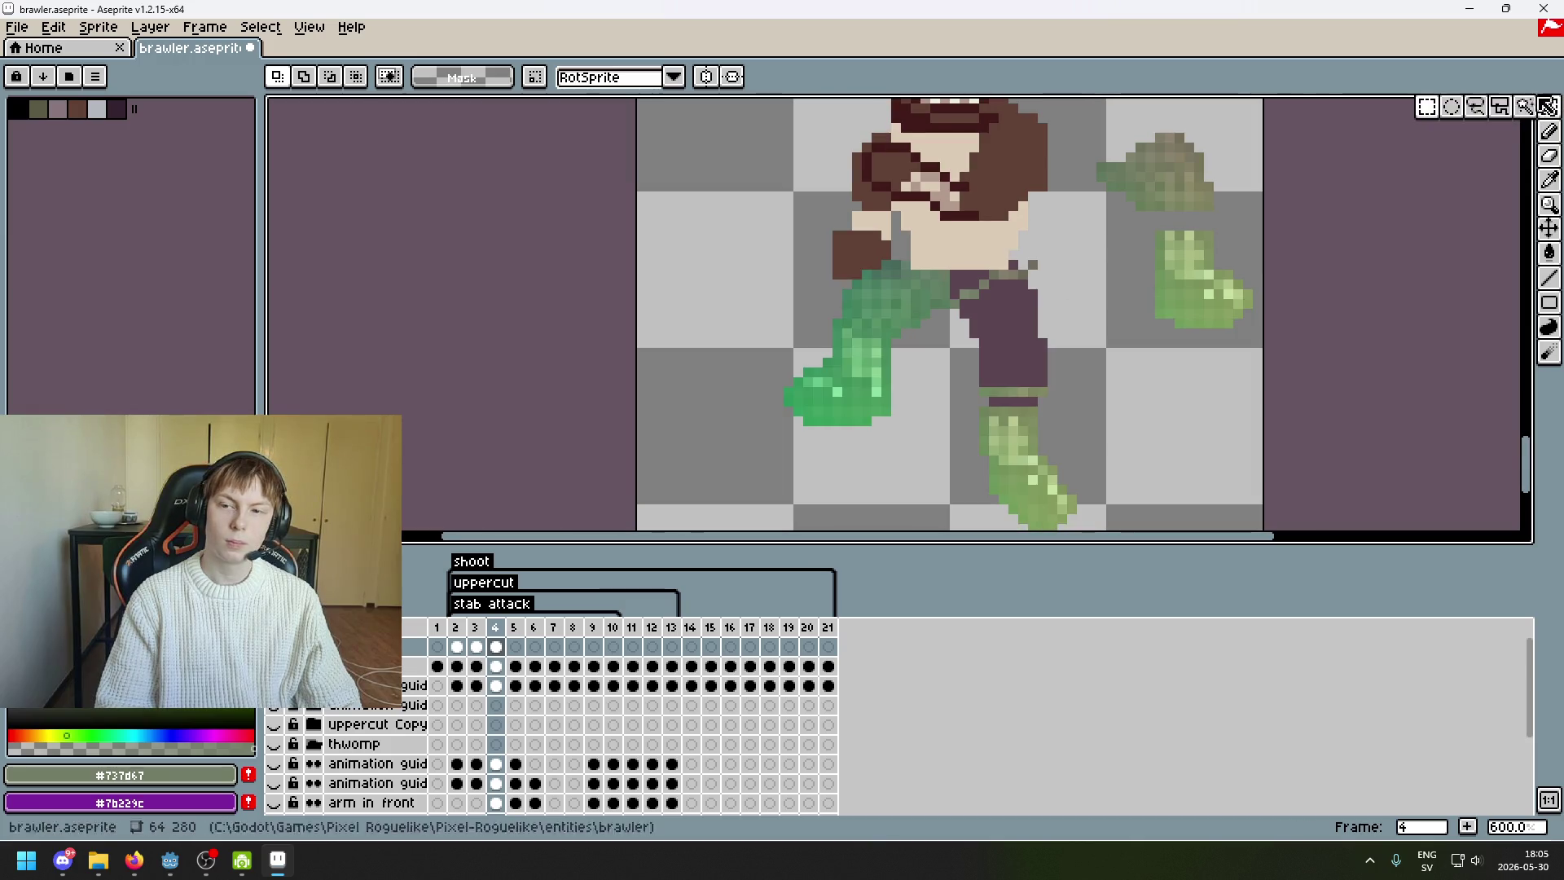
pyautogui.click(1482, 118)
pyautogui.scroll(4, 1141, 179)
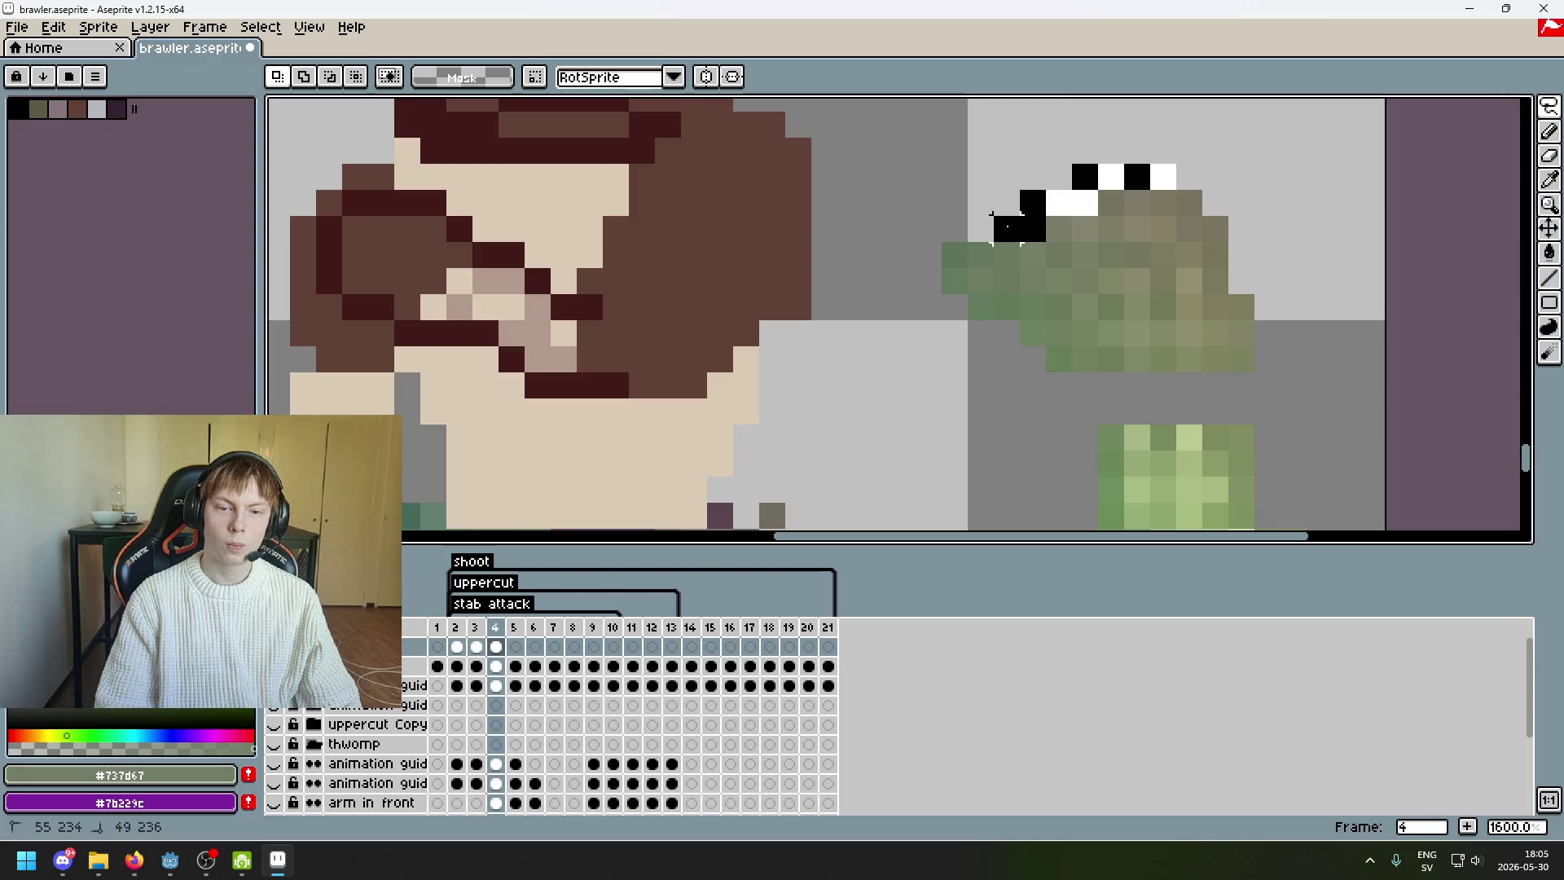
pyautogui.scroll(-4, 1030, 227)
pyautogui.moveTo(1083, 157)
pyautogui.mouseDown()
pyautogui.moveTo(994, 307)
pyautogui.moveTo(955, 308)
pyautogui.mouseUp()
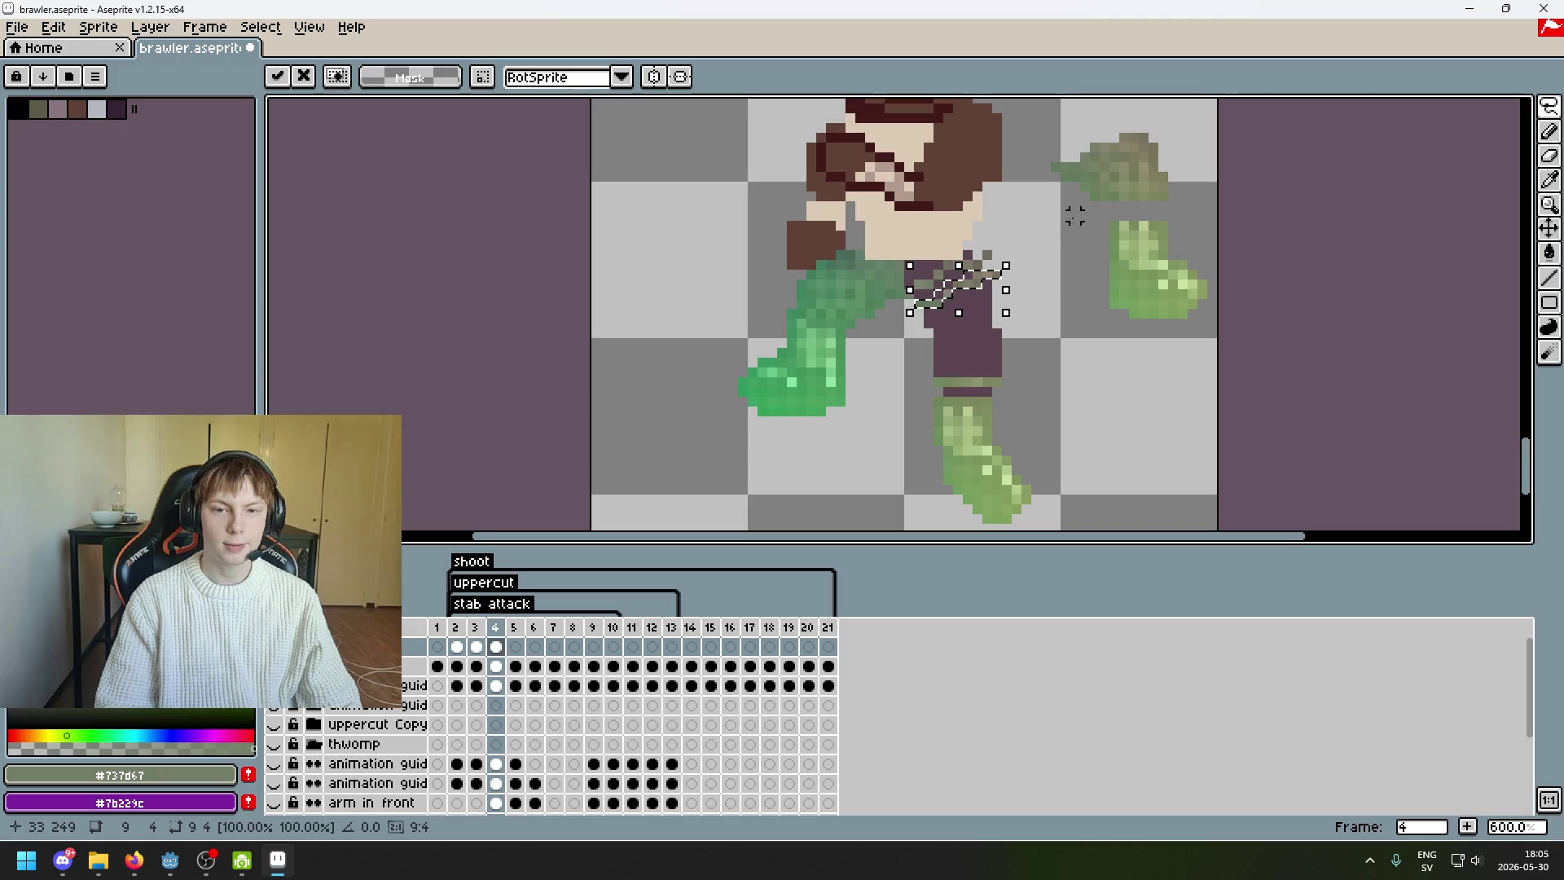
pyautogui.scroll(4, 1065, 226)
# - Lift a few olive pixels off the piece and place them down-left onto the leg
pyautogui.moveTo(967, 181); pyautogui.dragTo(1040, 181)
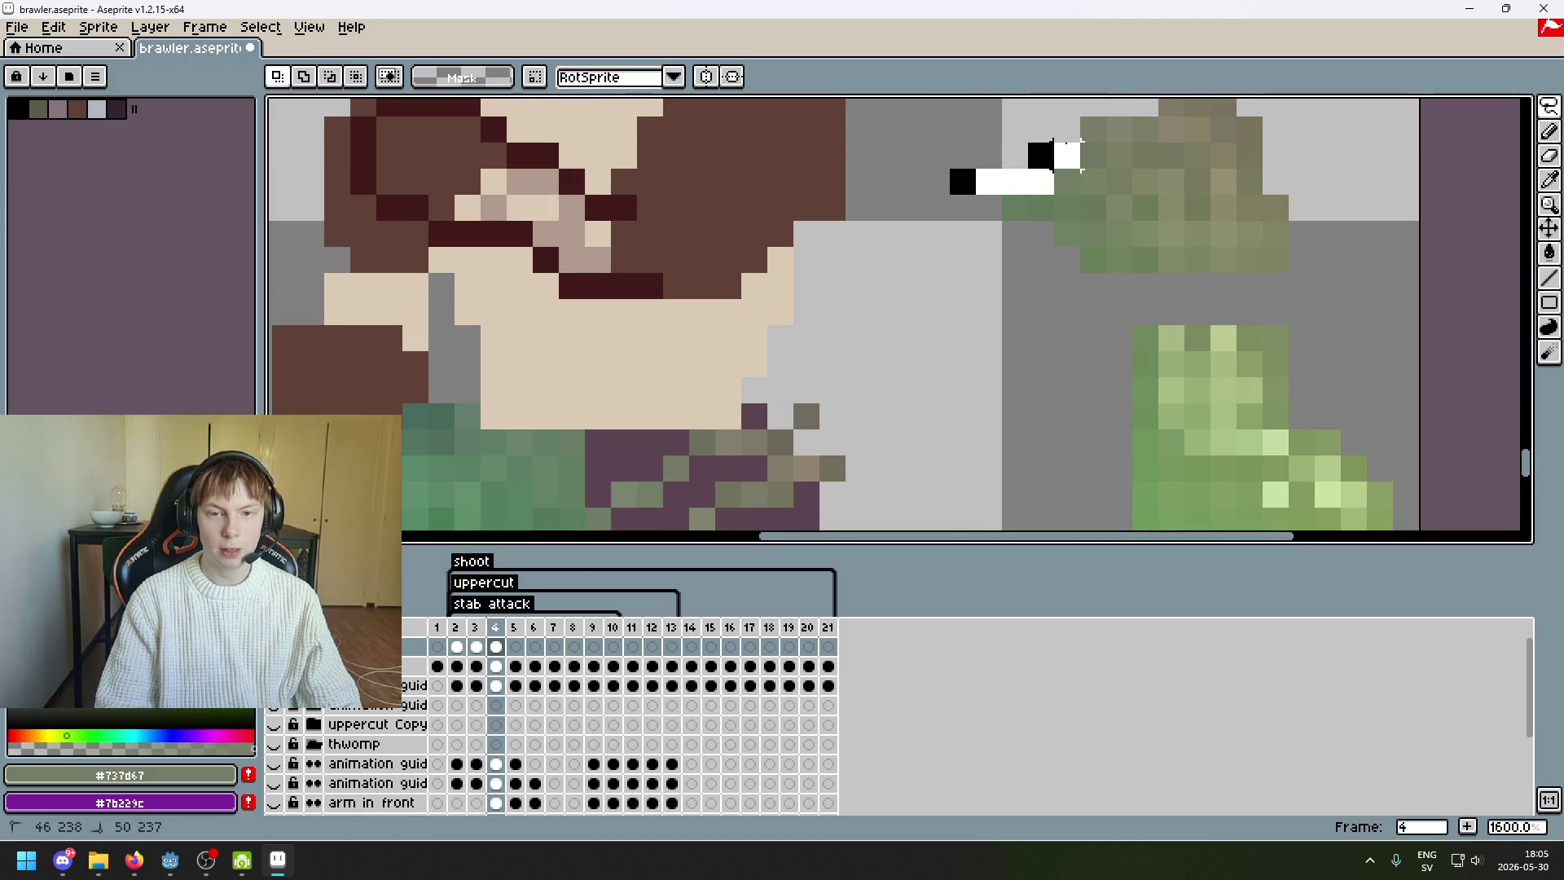
pyautogui.press('Delete')
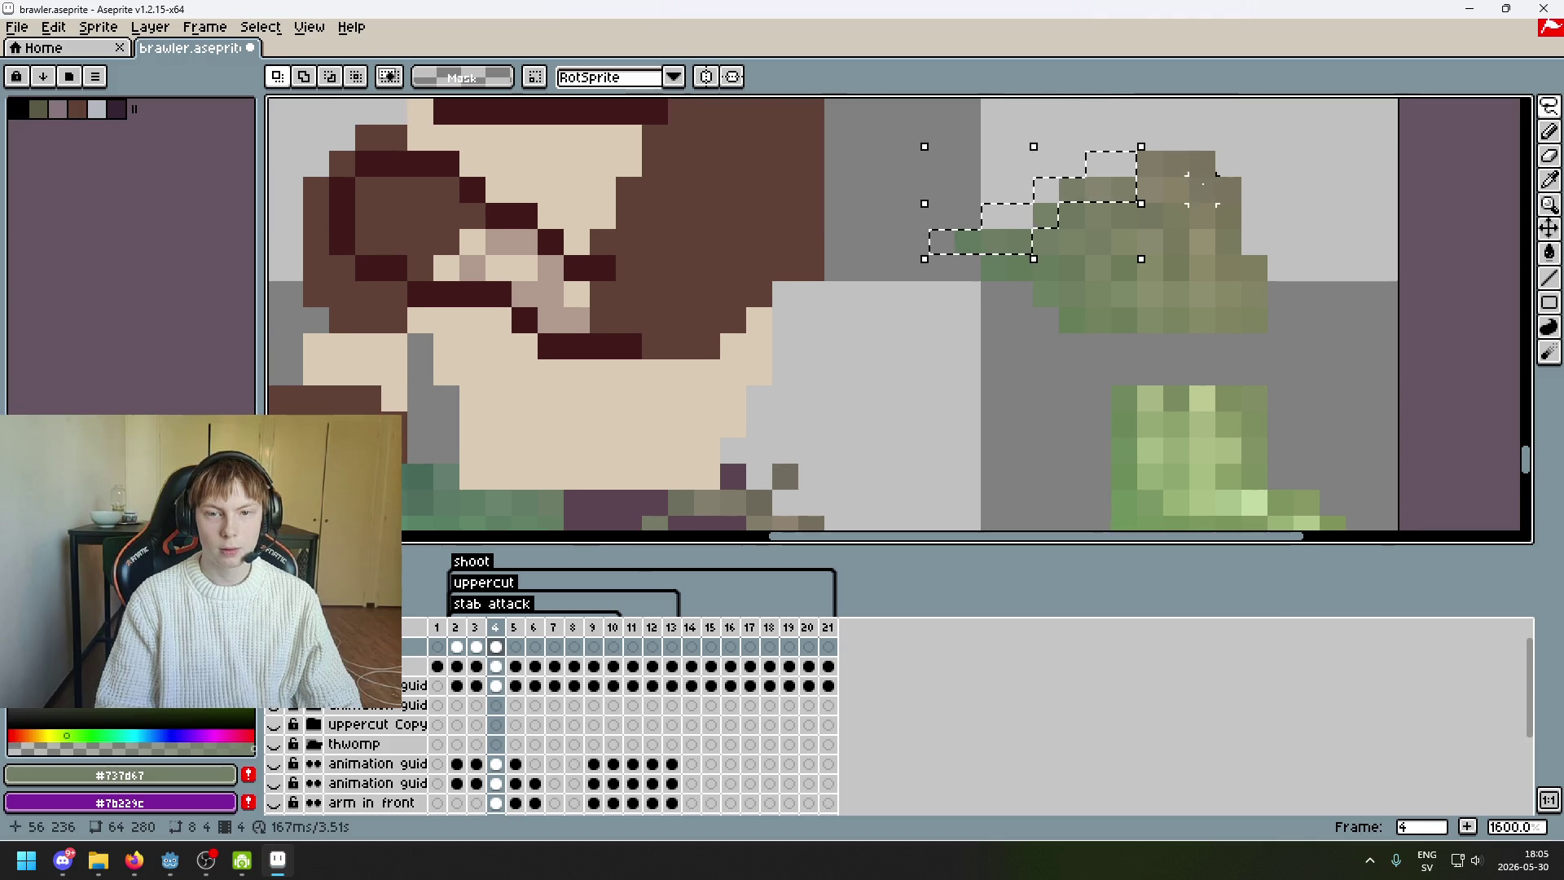
pyautogui.scroll(-5, 1141, 244)
pyautogui.scroll(1, 1140, 245)
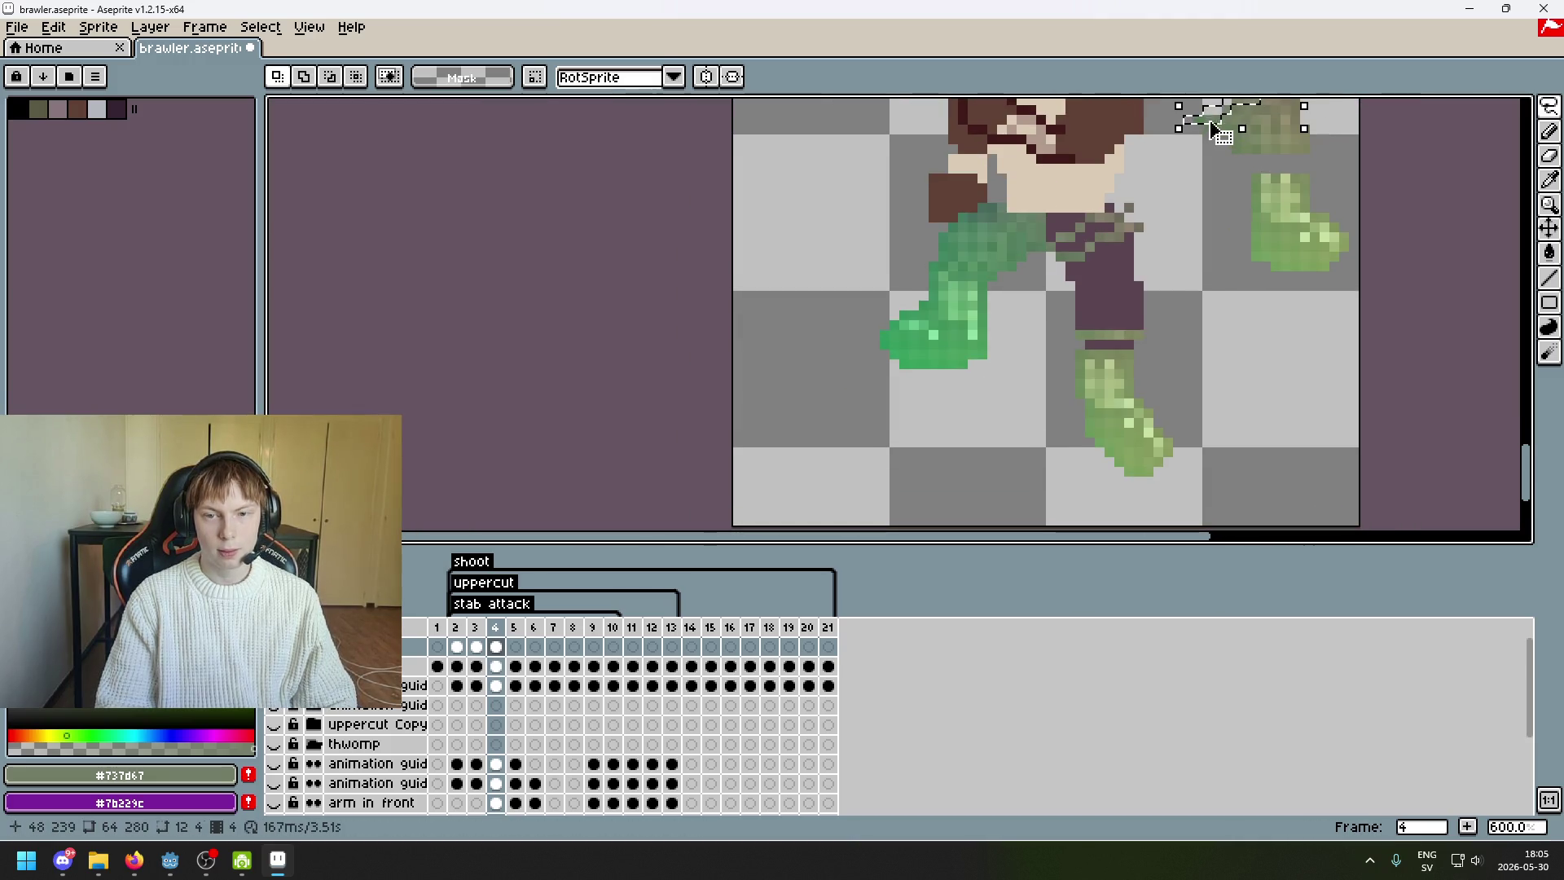
pyautogui.click(1122, 255)
pyautogui.moveTo(1122, 255); pyautogui.dragTo(1085, 291)
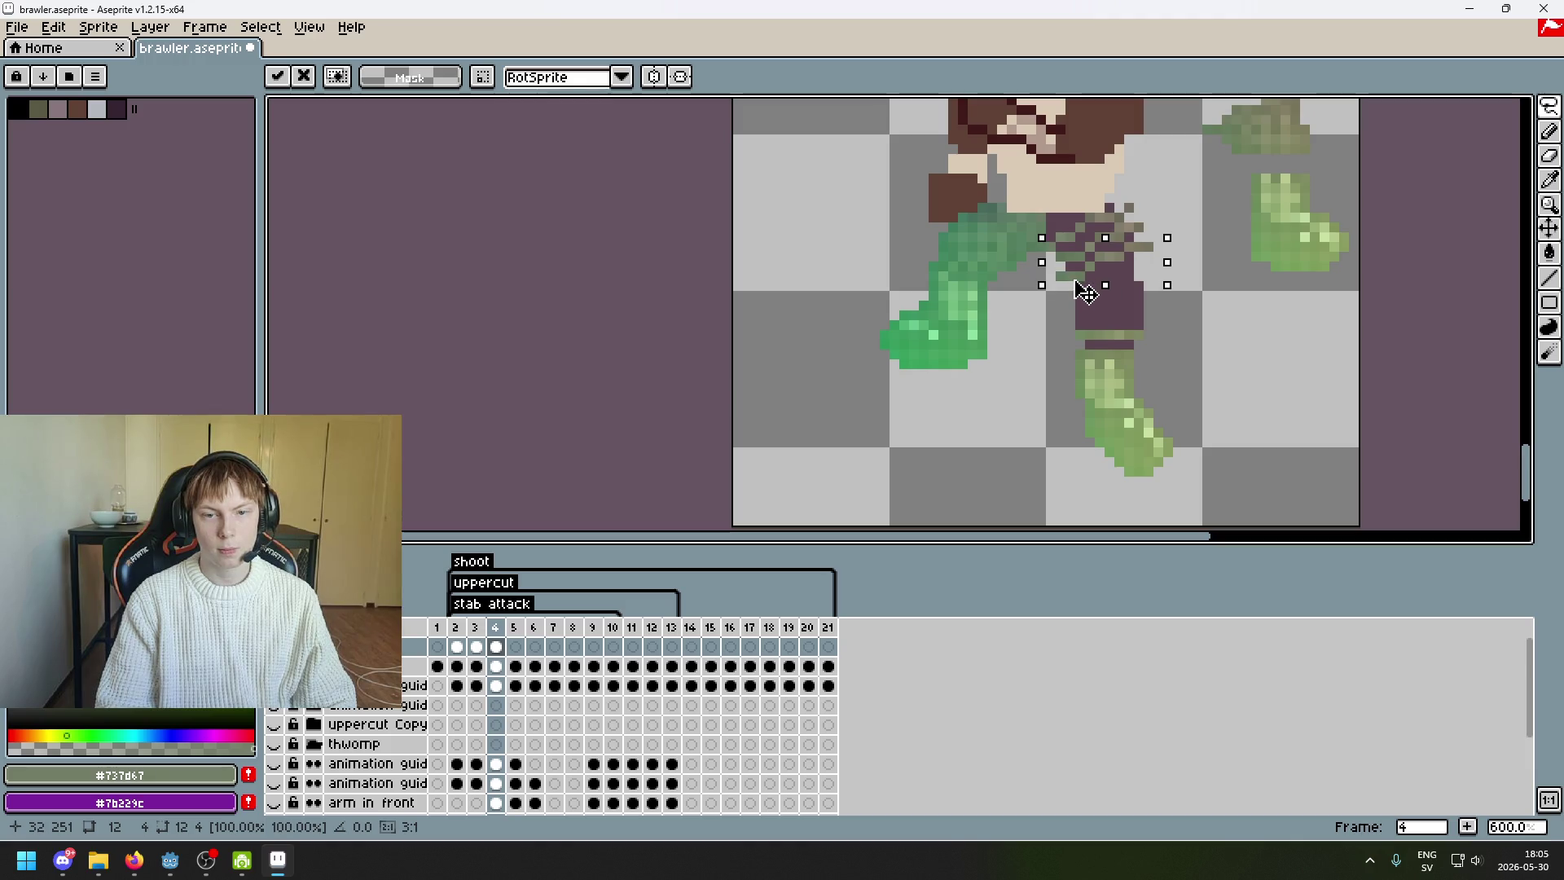
pyautogui.press('Return')
pyautogui.scroll(4, 1034, 251)
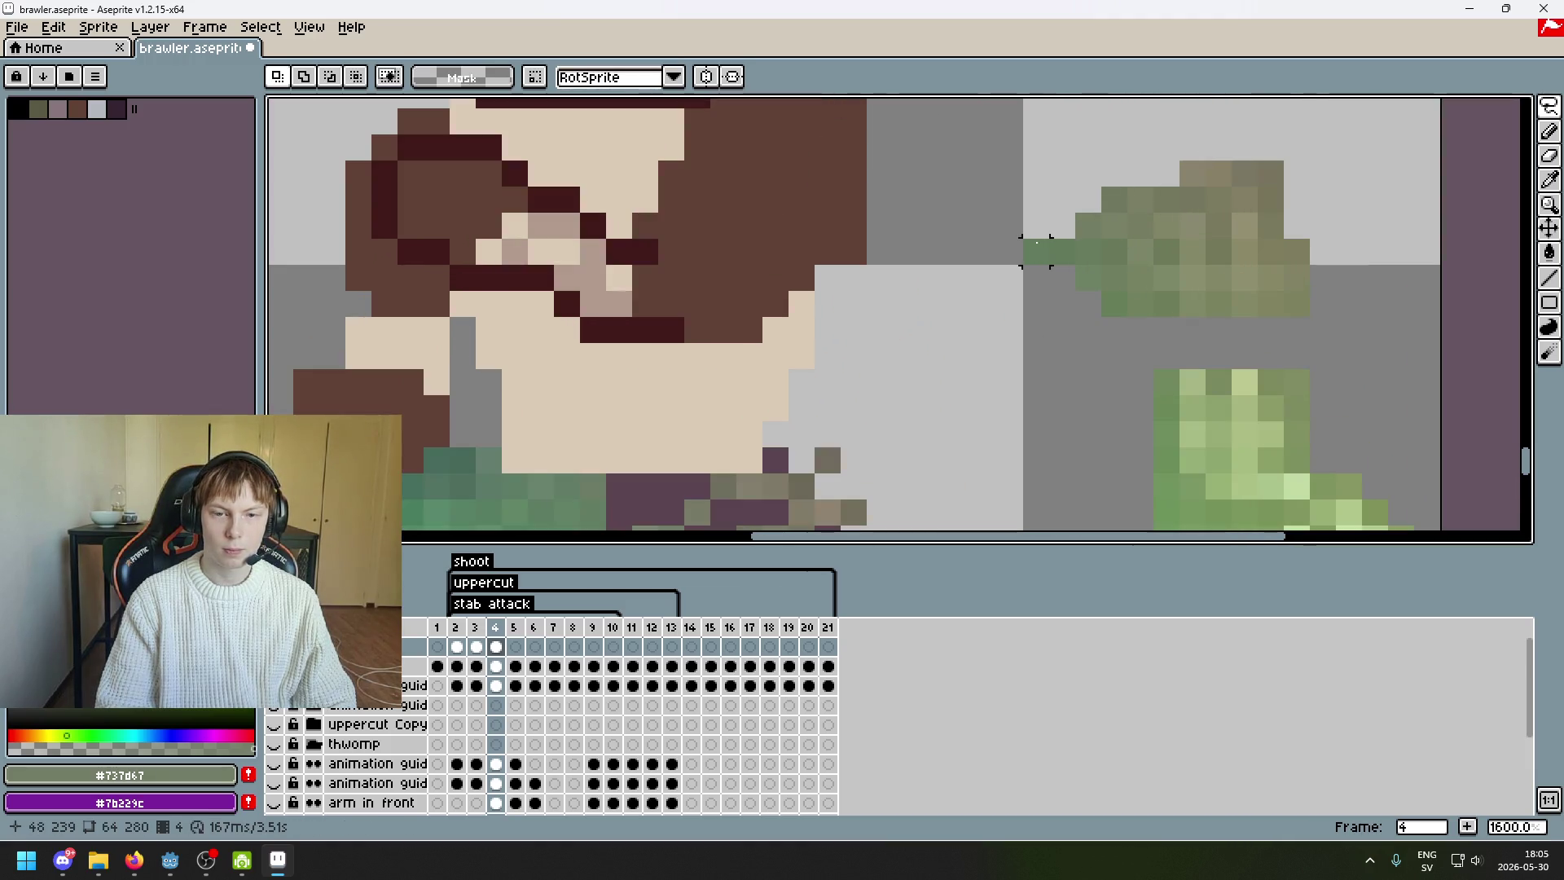
# - Outline another olive strip and lay it across the leg as a new band
pyautogui.moveTo(1036, 251); pyautogui.dragTo(1061, 251)
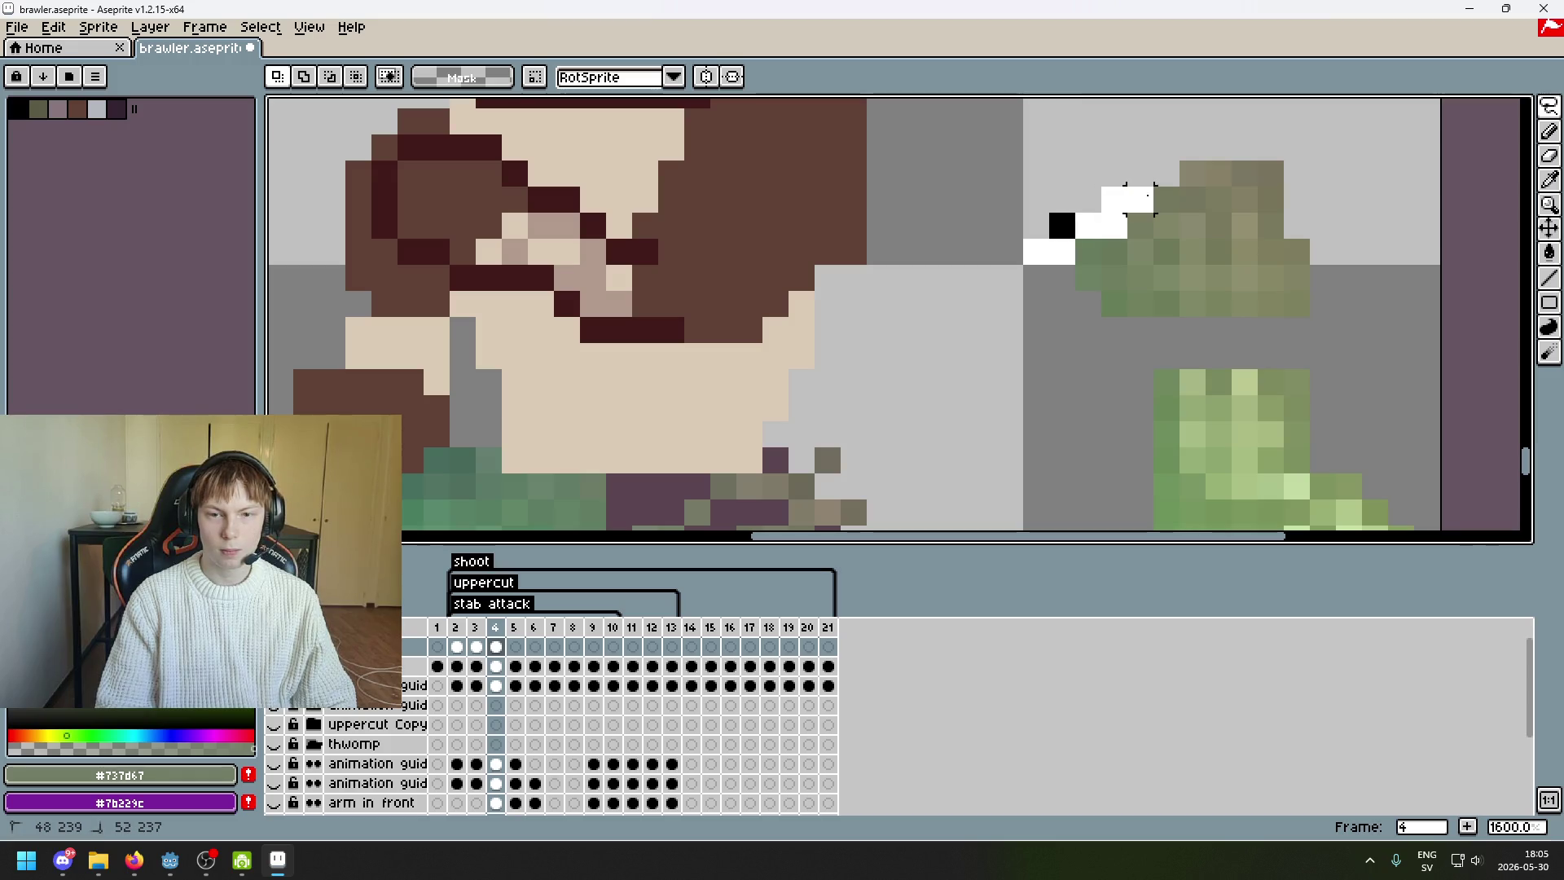
pyautogui.moveTo(1127, 199); pyautogui.dragTo(1132, 195)
pyautogui.moveTo(1271, 174)
pyautogui.mouseDown()
pyautogui.moveTo(1089, 200)
pyautogui.moveTo(1047, 263)
pyautogui.mouseUp()
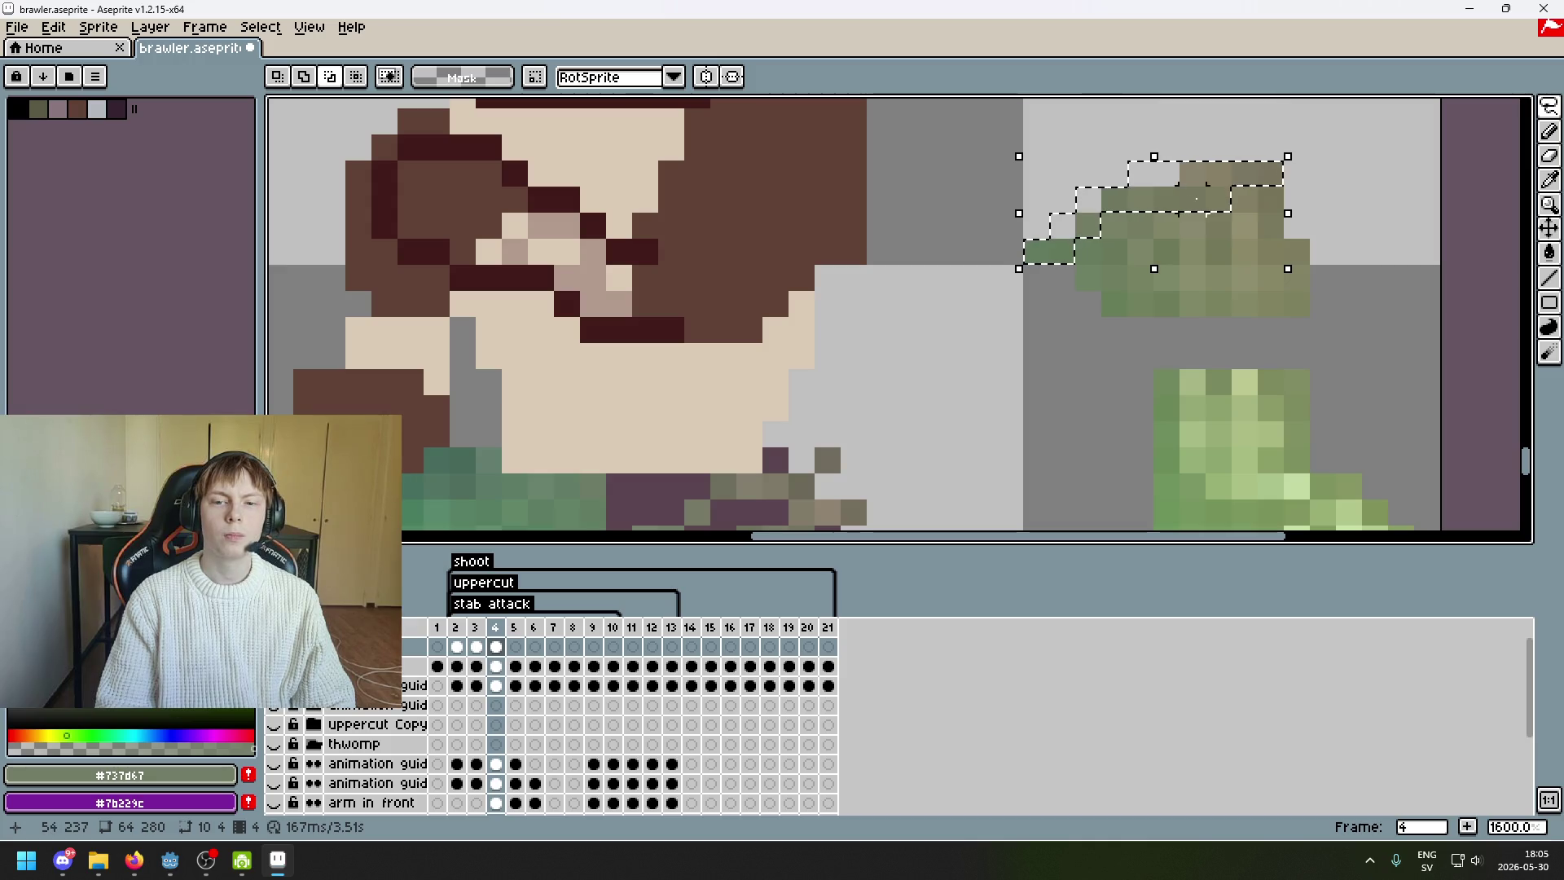
pyautogui.scroll(-3, 1254, 230)
pyautogui.moveTo(1222, 220); pyautogui.dragTo(1082, 394)
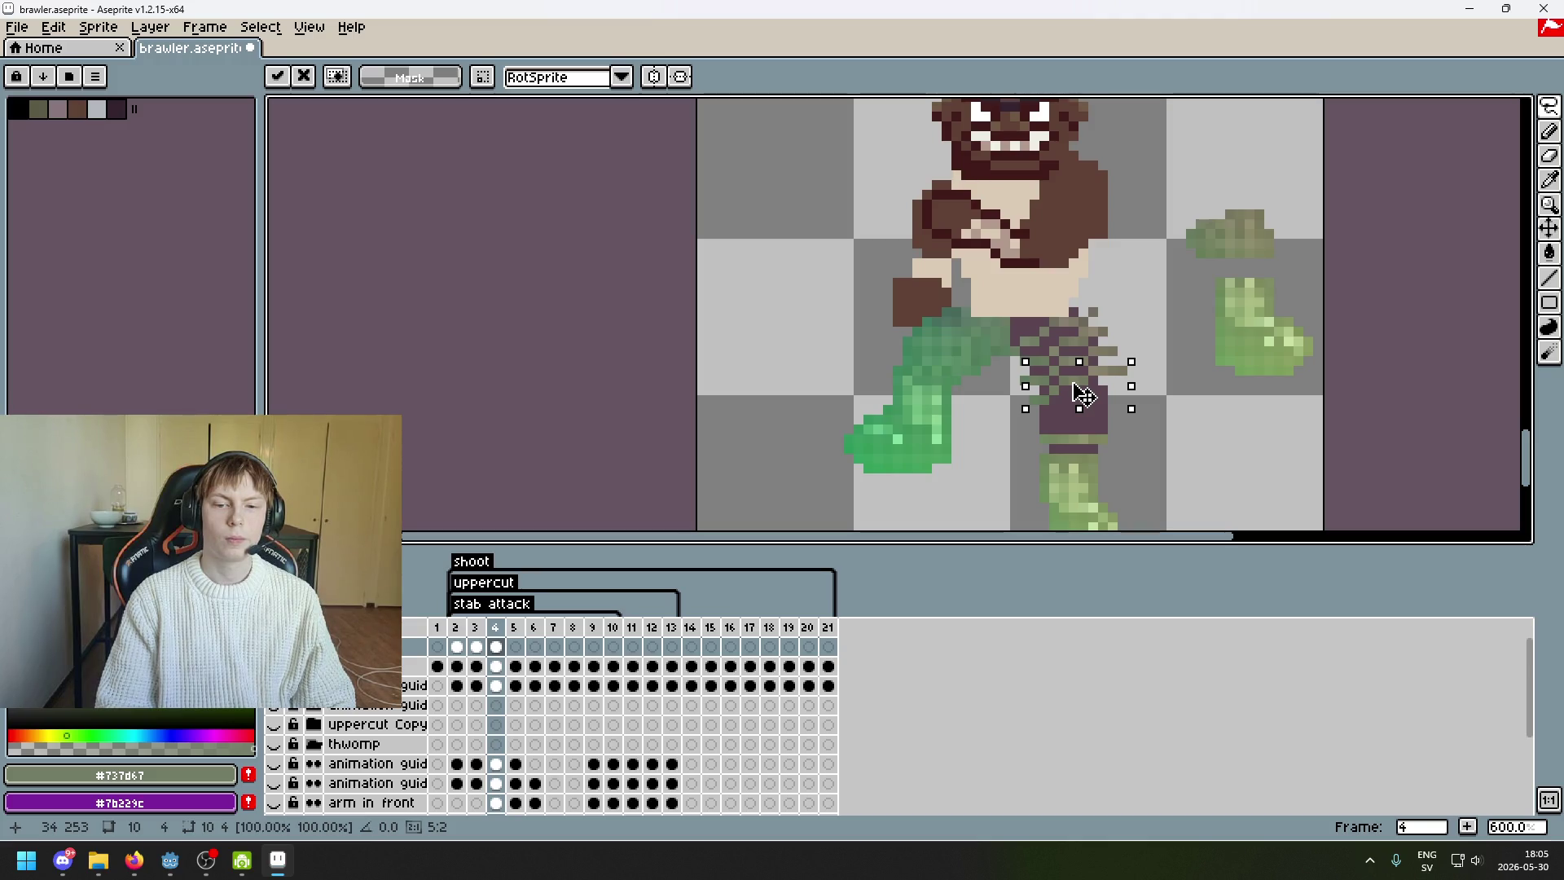
pyautogui.scroll(3, 1120, 399)
pyautogui.press('Return')
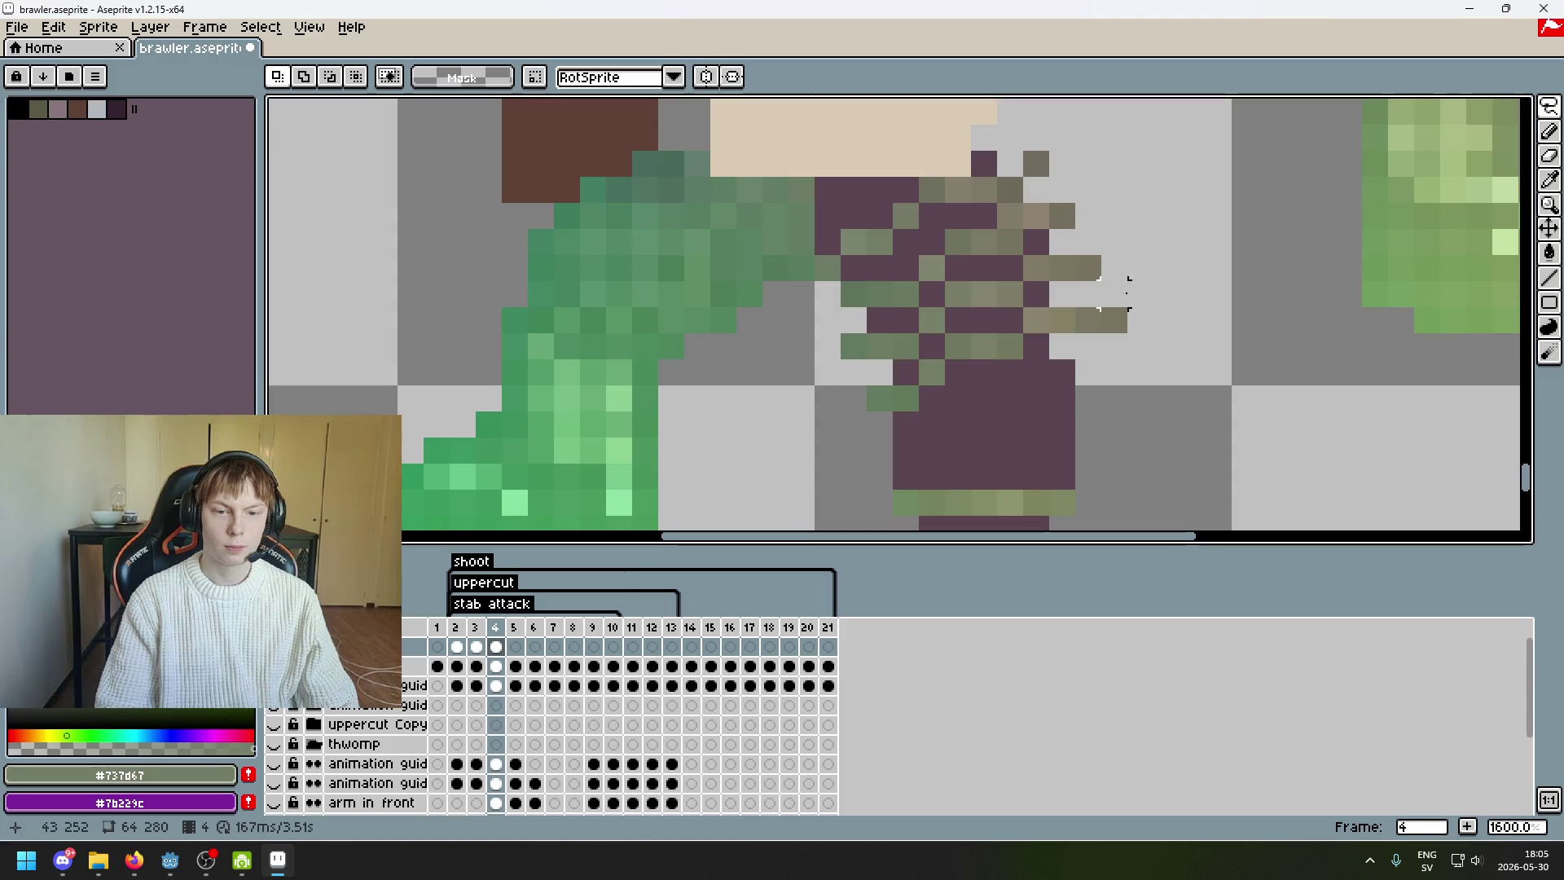
pyautogui.scroll(-3, 1096, 315)
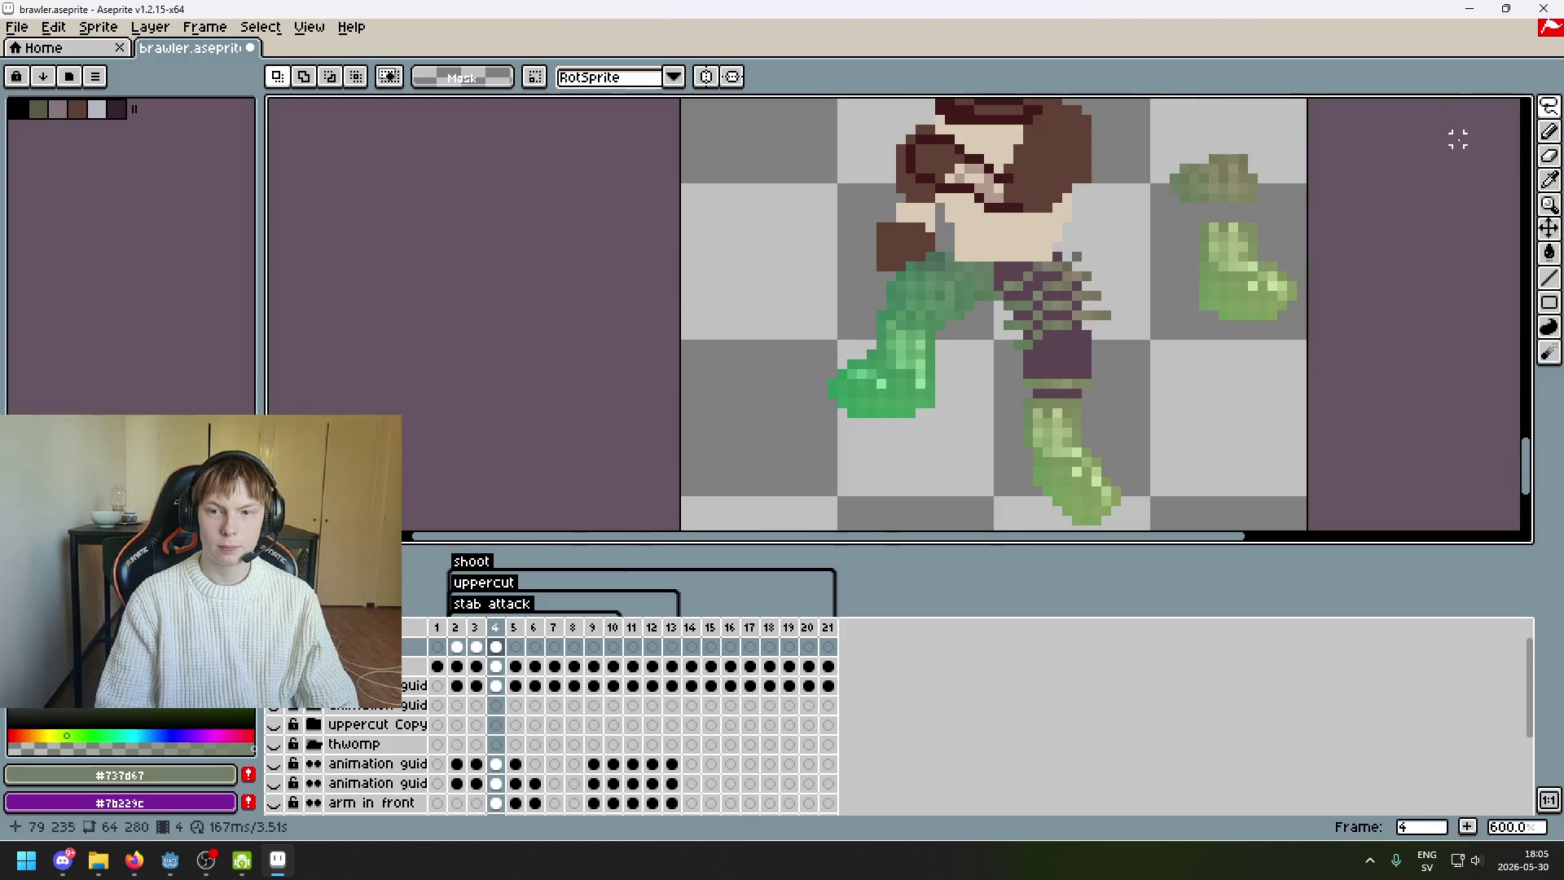
# - Outline the olive piece's top edge and stack that strip onto the leg
pyautogui.hscroll(3, 1108, 247)
pyautogui.scroll(4, 1018, 199)
pyautogui.click(911, 195)
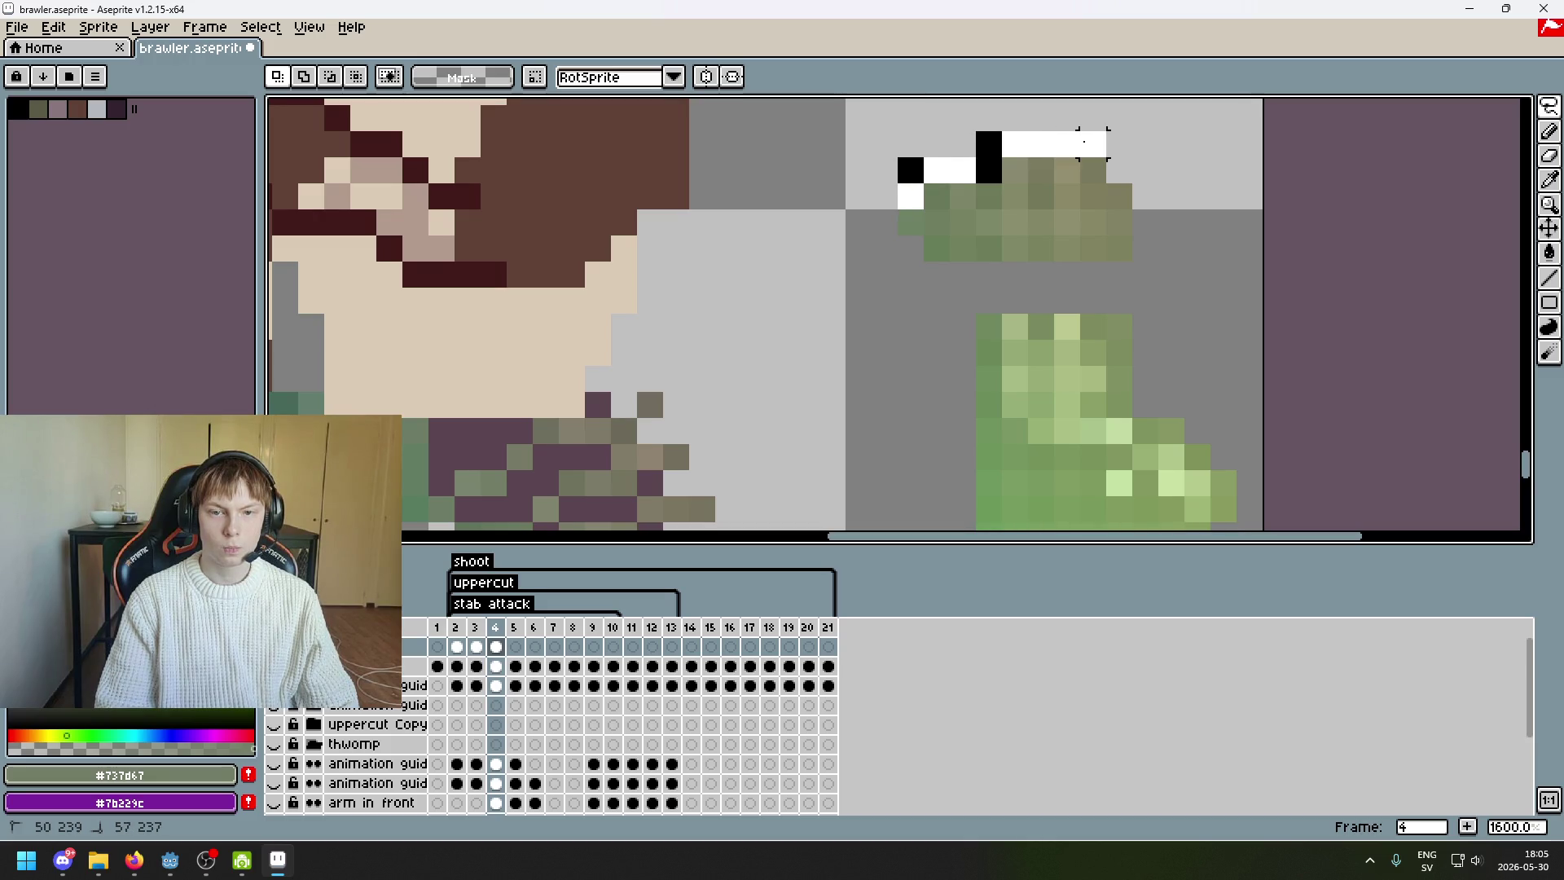
pyautogui.scroll(-4, 1084, 141)
pyautogui.scroll(5, 1046, 157)
pyautogui.click(907, 140)
pyautogui.click(918, 181)
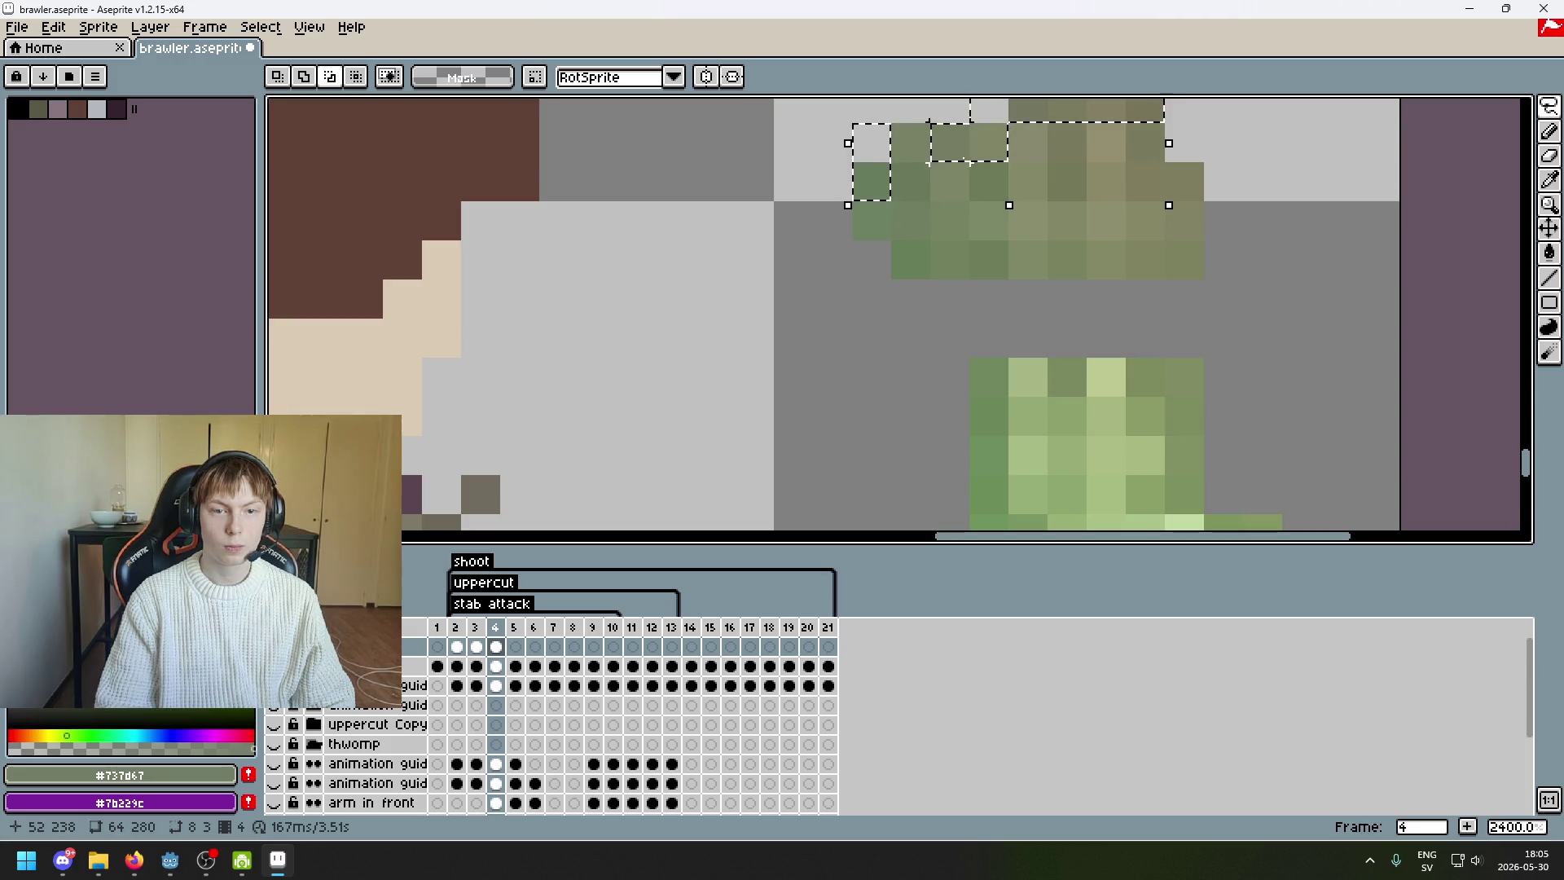
pyautogui.scroll(-5, 997, 188)
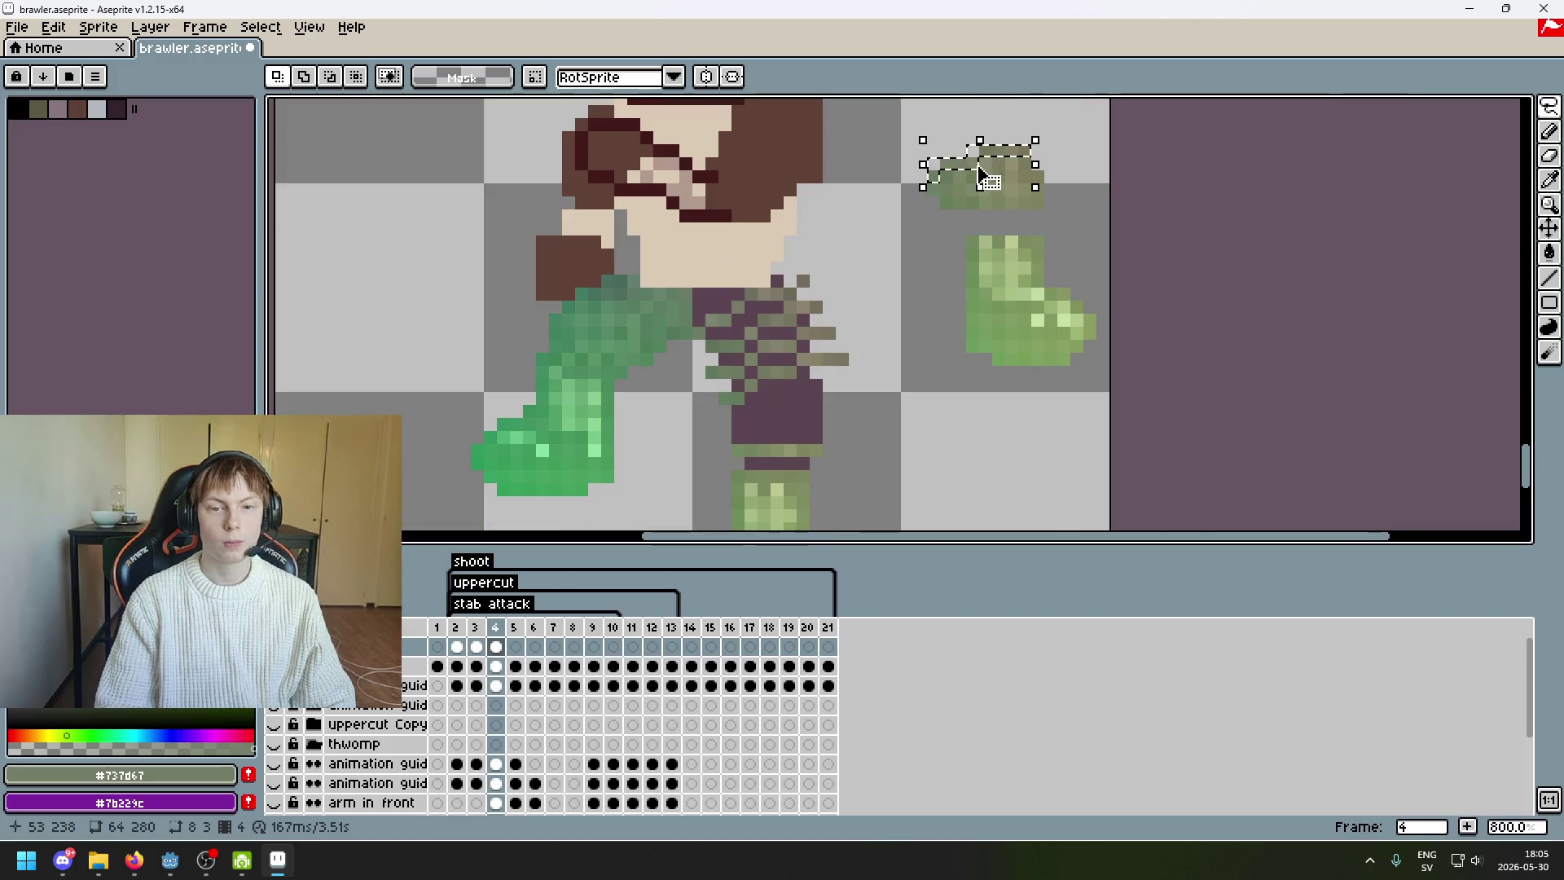
pyautogui.moveTo(981, 176); pyautogui.dragTo(870, 283)
pyautogui.moveTo(851, 370)
pyautogui.mouseDown()
pyautogui.moveTo(1001, 245)
pyautogui.moveTo(960, 285)
pyautogui.moveTo(981, 251)
pyautogui.moveTo(906, 285)
pyautogui.mouseUp()
pyautogui.hotkey('ctrl', 'z')
pyautogui.hotkey('ctrl', 'z')
pyautogui.press('Return')
# - Start lifting another small piece off the olive block
pyautogui.scroll(5, 1016, 255)
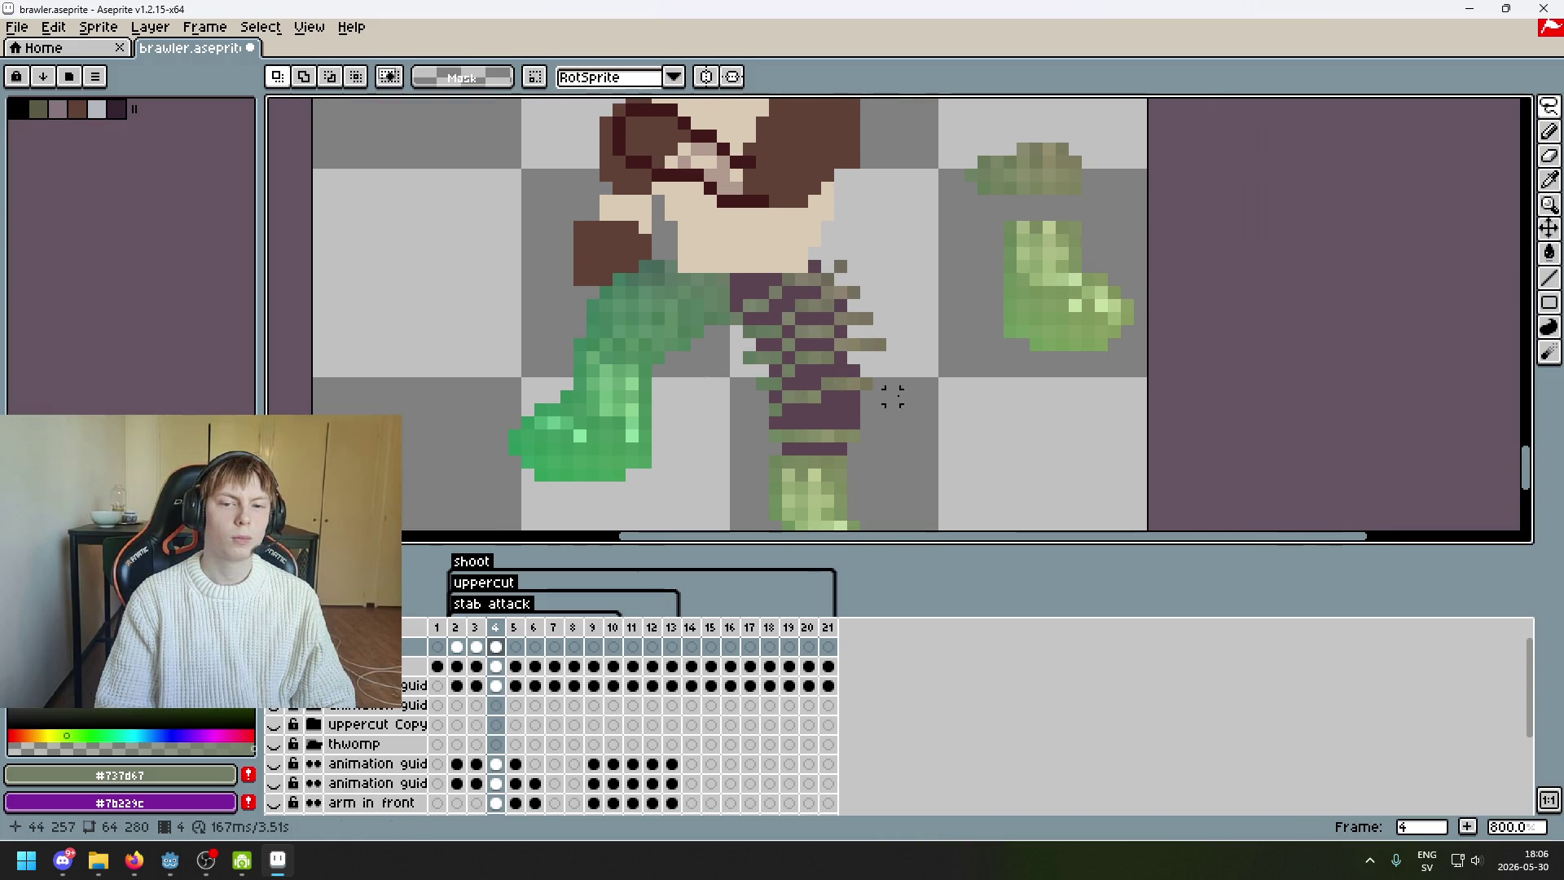
pyautogui.moveTo(918, 174)
pyautogui.mouseDown()
pyautogui.moveTo(942, 143)
pyautogui.moveTo(1047, 114)
pyautogui.moveTo(1238, 172)
pyautogui.mouseUp()
pyautogui.scroll(-6, 1222, 155)
pyautogui.scroll(5, 1208, 223)
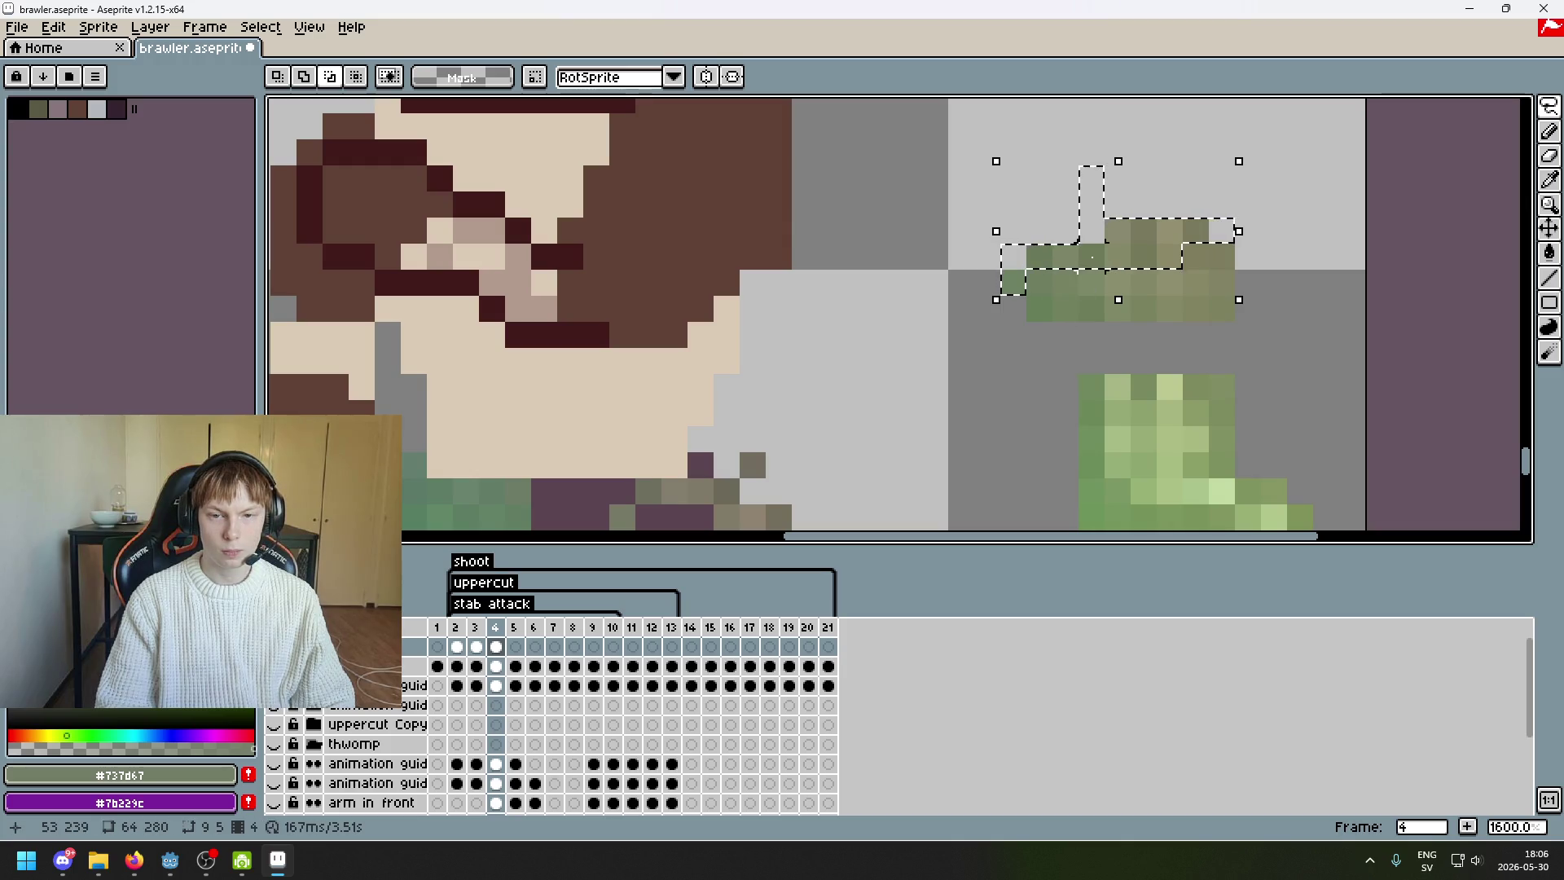
# - Undo the selection edge change and move the selected olive pixels down onto the leg
pyautogui.press('i')
pyautogui.scroll(-5, 1191, 247)
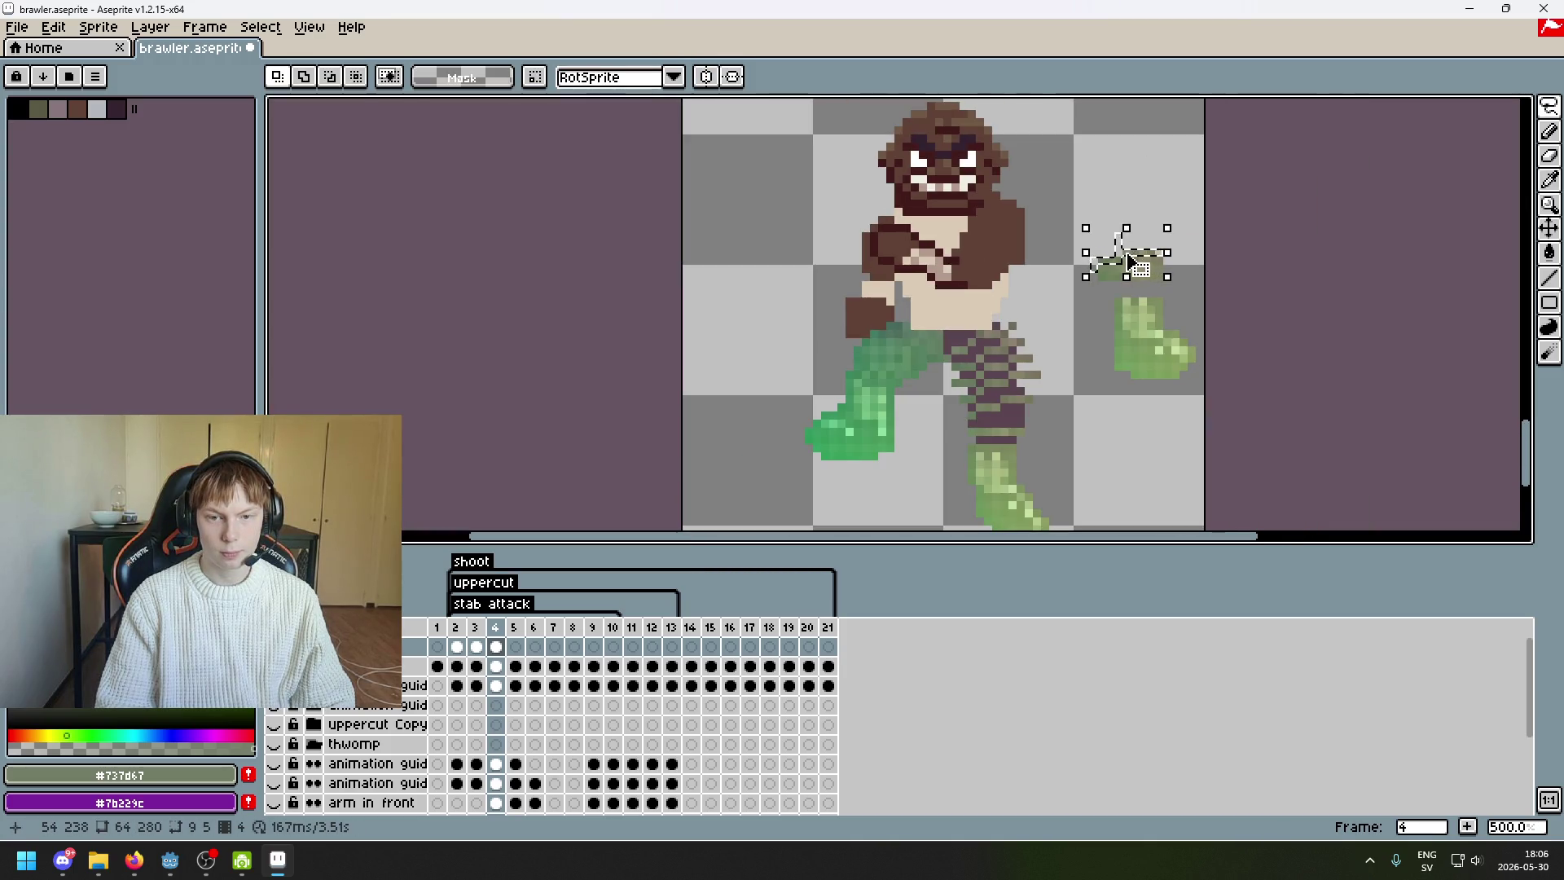
pyautogui.hotkey('ctrl', 'z')
pyautogui.scroll(4, 1128, 269)
pyautogui.moveTo(1132, 279)
pyautogui.mouseDown()
pyautogui.moveTo(1103, 286)
pyautogui.moveTo(950, 464)
pyautogui.moveTo(1048, 268)
pyautogui.moveTo(1051, 449)
pyautogui.moveTo(1092, 471)
pyautogui.mouseUp()
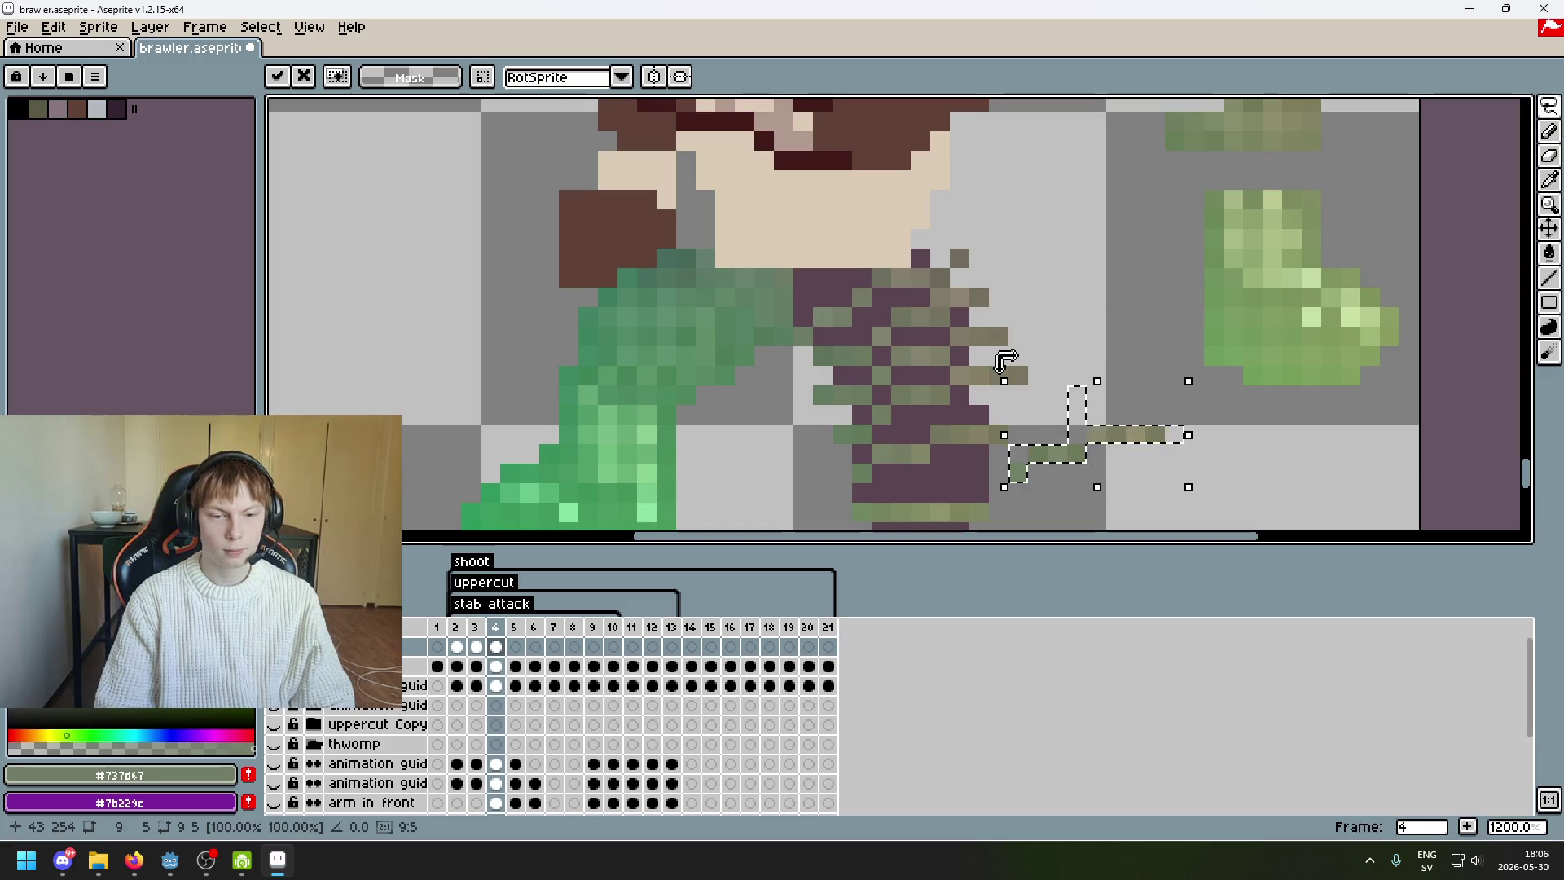
pyautogui.press('Return')
pyautogui.moveTo(1055, 269)
pyautogui.mouseDown()
pyautogui.moveTo(1026, 266)
pyautogui.moveTo(975, 357)
pyautogui.mouseUp()
pyautogui.scroll(-2, 1113, 161)
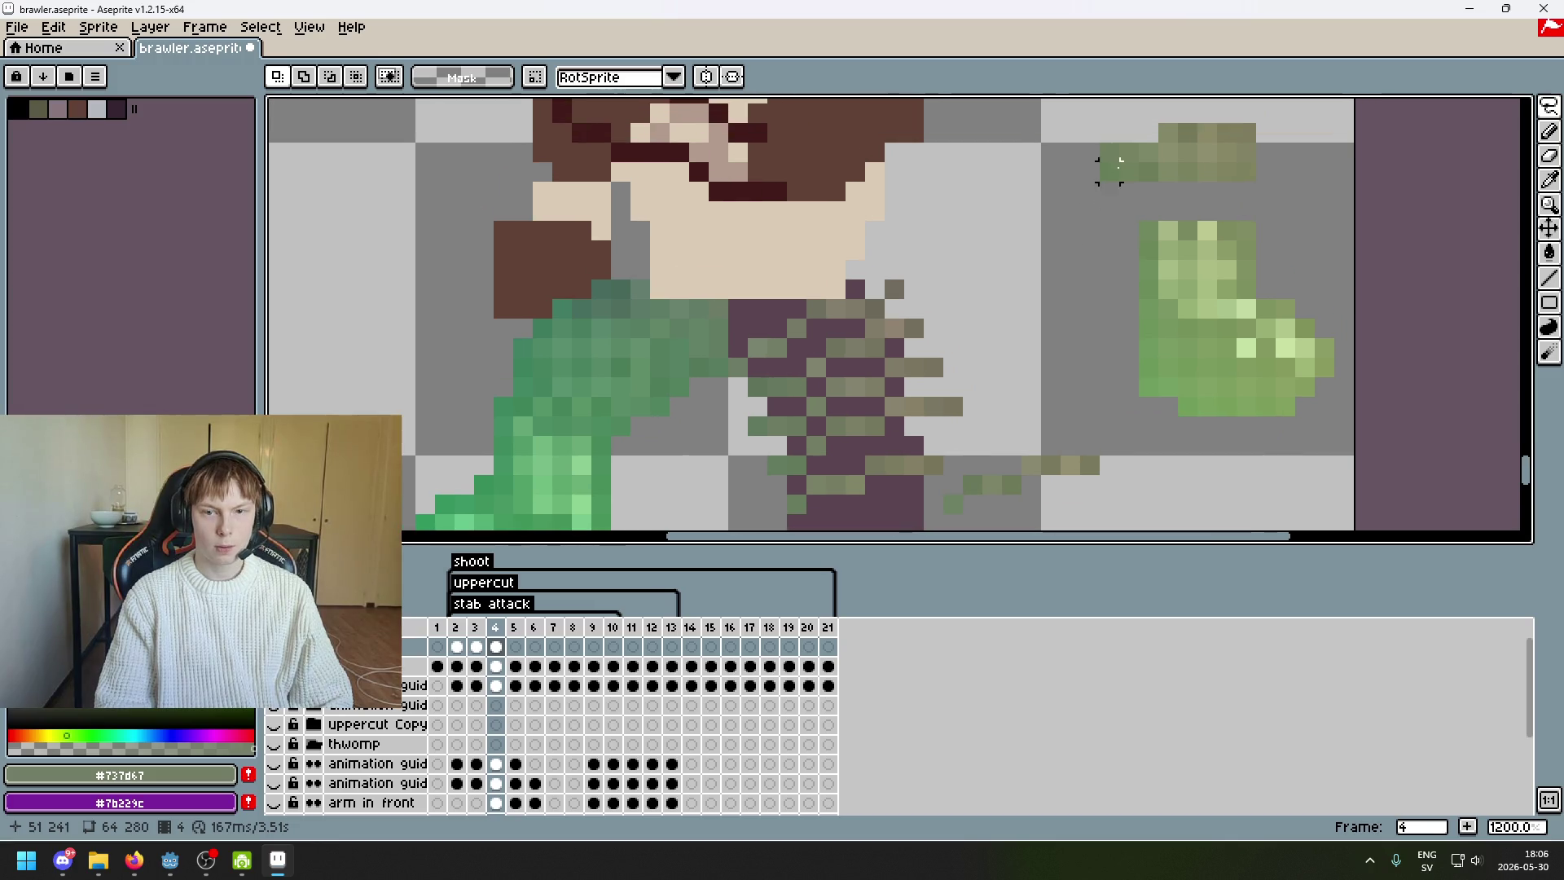
# - Marquee a patch of the upper olive piece and move it down onto the leg
pyautogui.press('m')
pyautogui.moveTo(1089, 190); pyautogui.dragTo(1274, 106)
pyautogui.scroll(-2, 1297, 163)
pyautogui.moveTo(1189, 134)
pyautogui.mouseDown()
pyautogui.moveTo(1156, 261)
pyautogui.moveTo(1226, 460)
pyautogui.moveTo(1201, 443)
pyautogui.moveTo(1215, 423)
pyautogui.mouseUp()
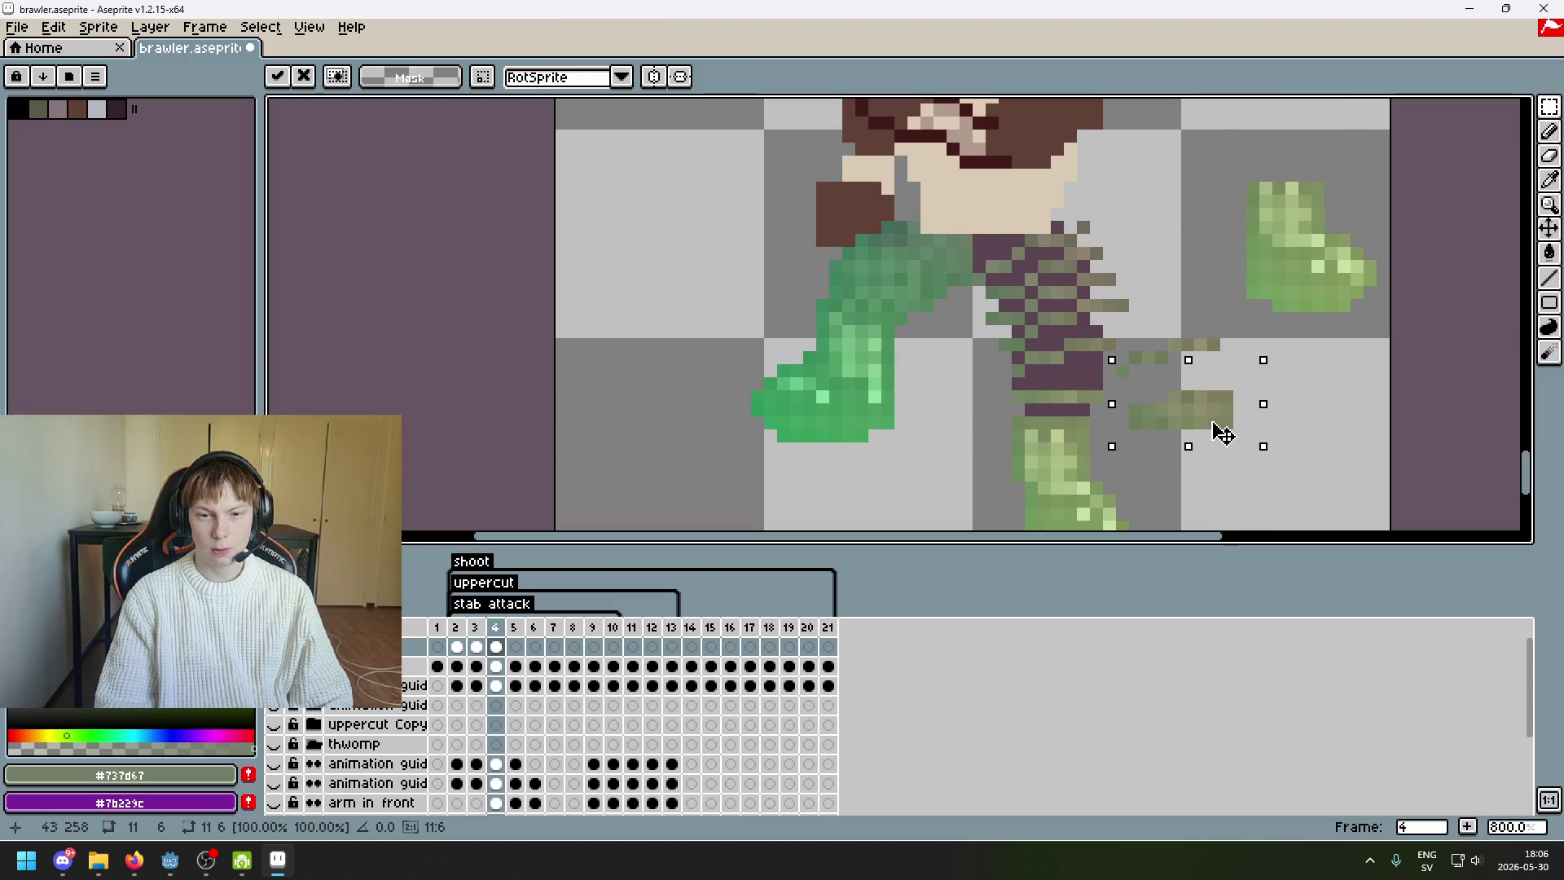
pyautogui.scroll(2, 1214, 423)
pyautogui.moveTo(851, 359); pyautogui.dragTo(990, 376)
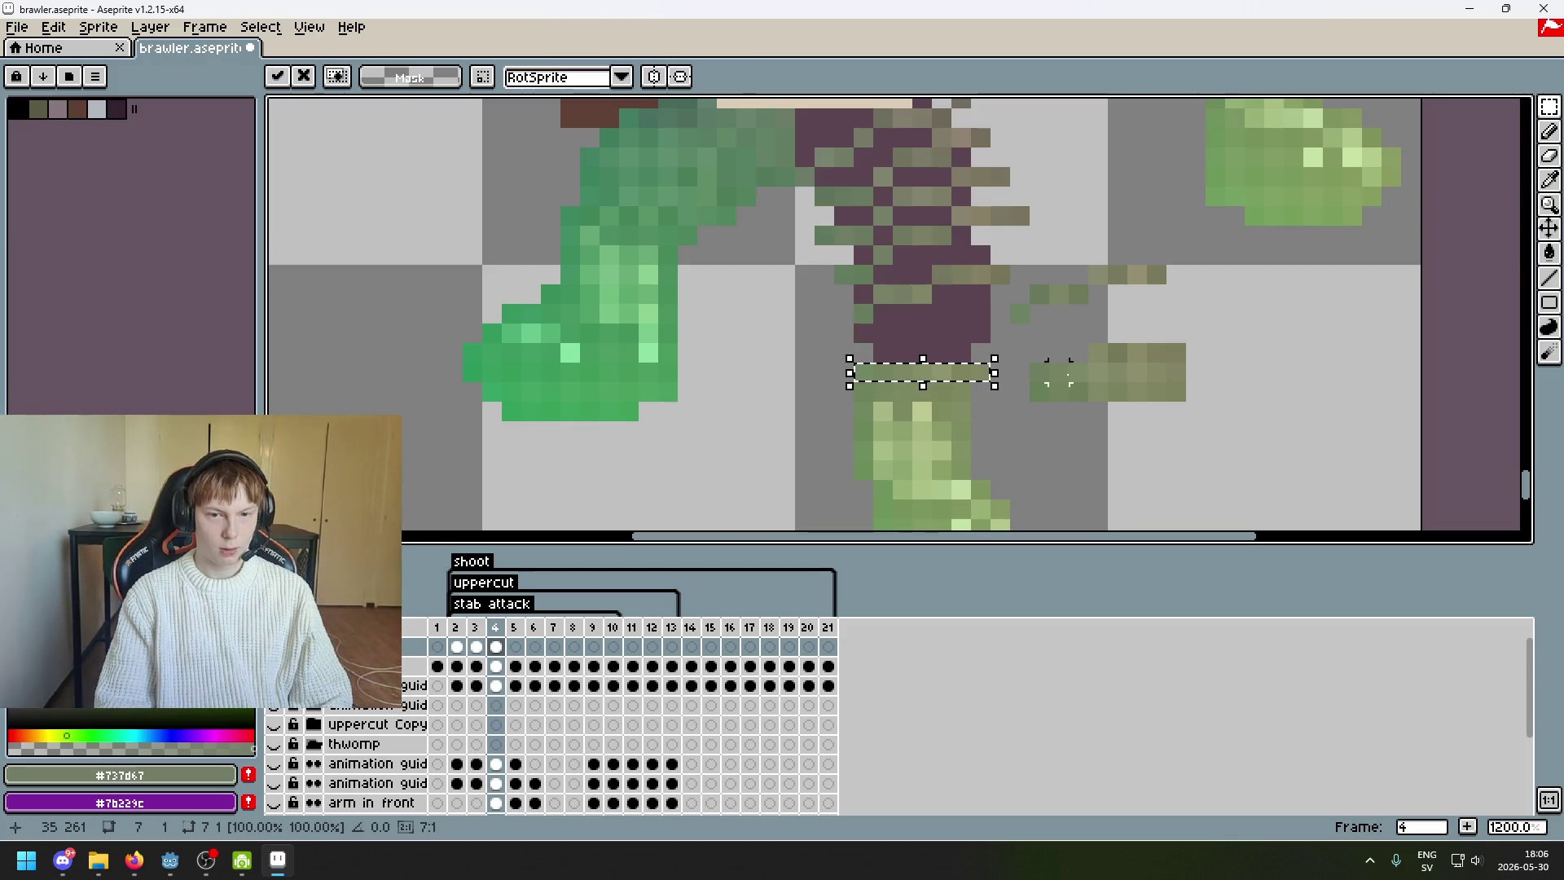
pyautogui.scroll(2, 942, 294)
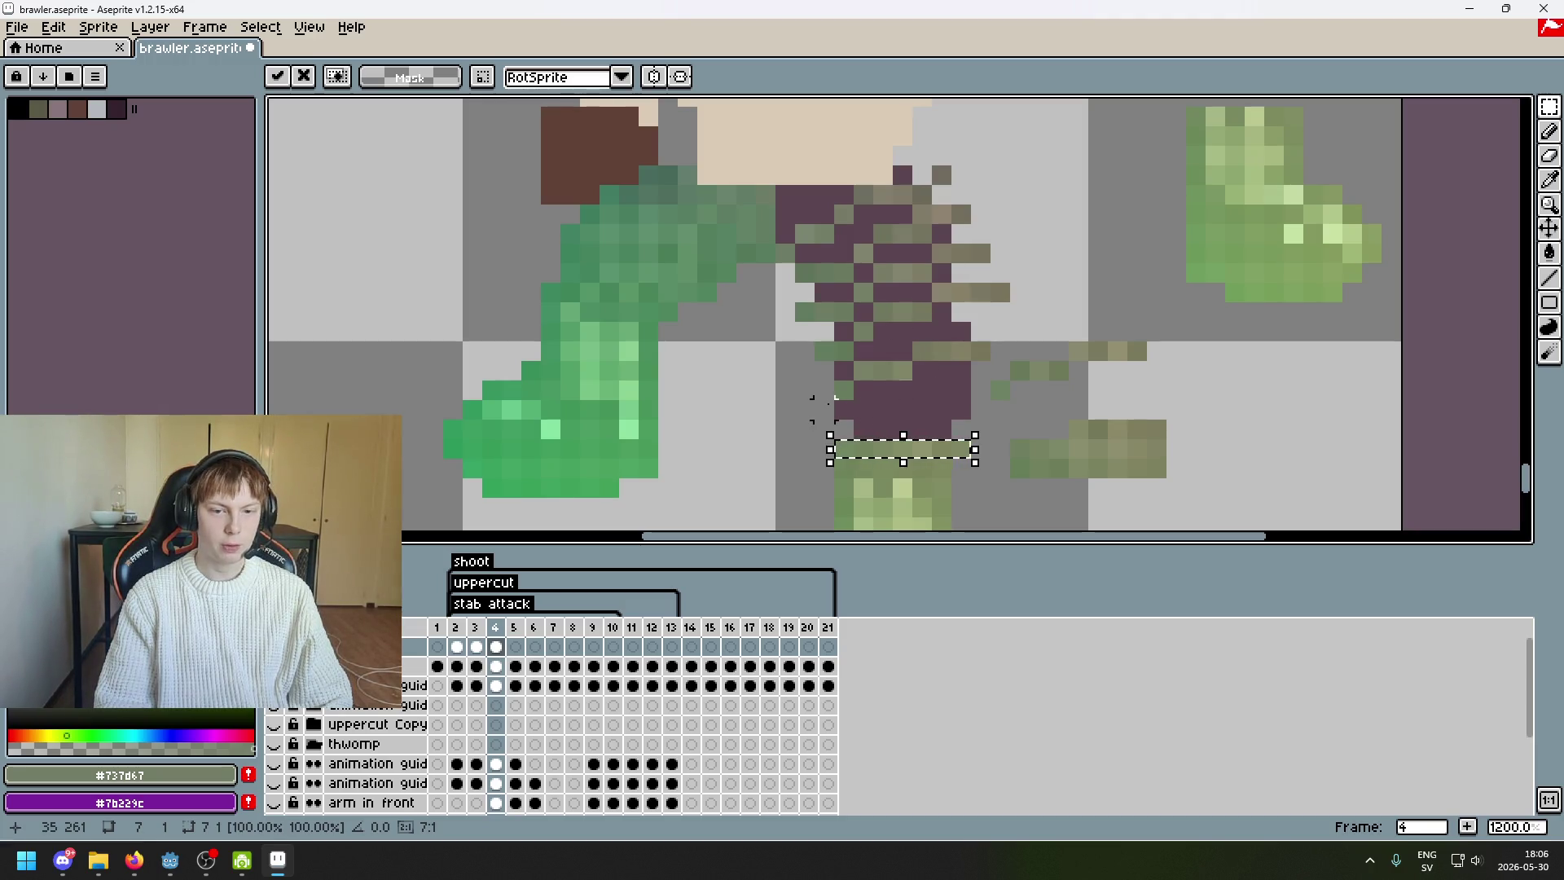
pyautogui.click(844, 391)
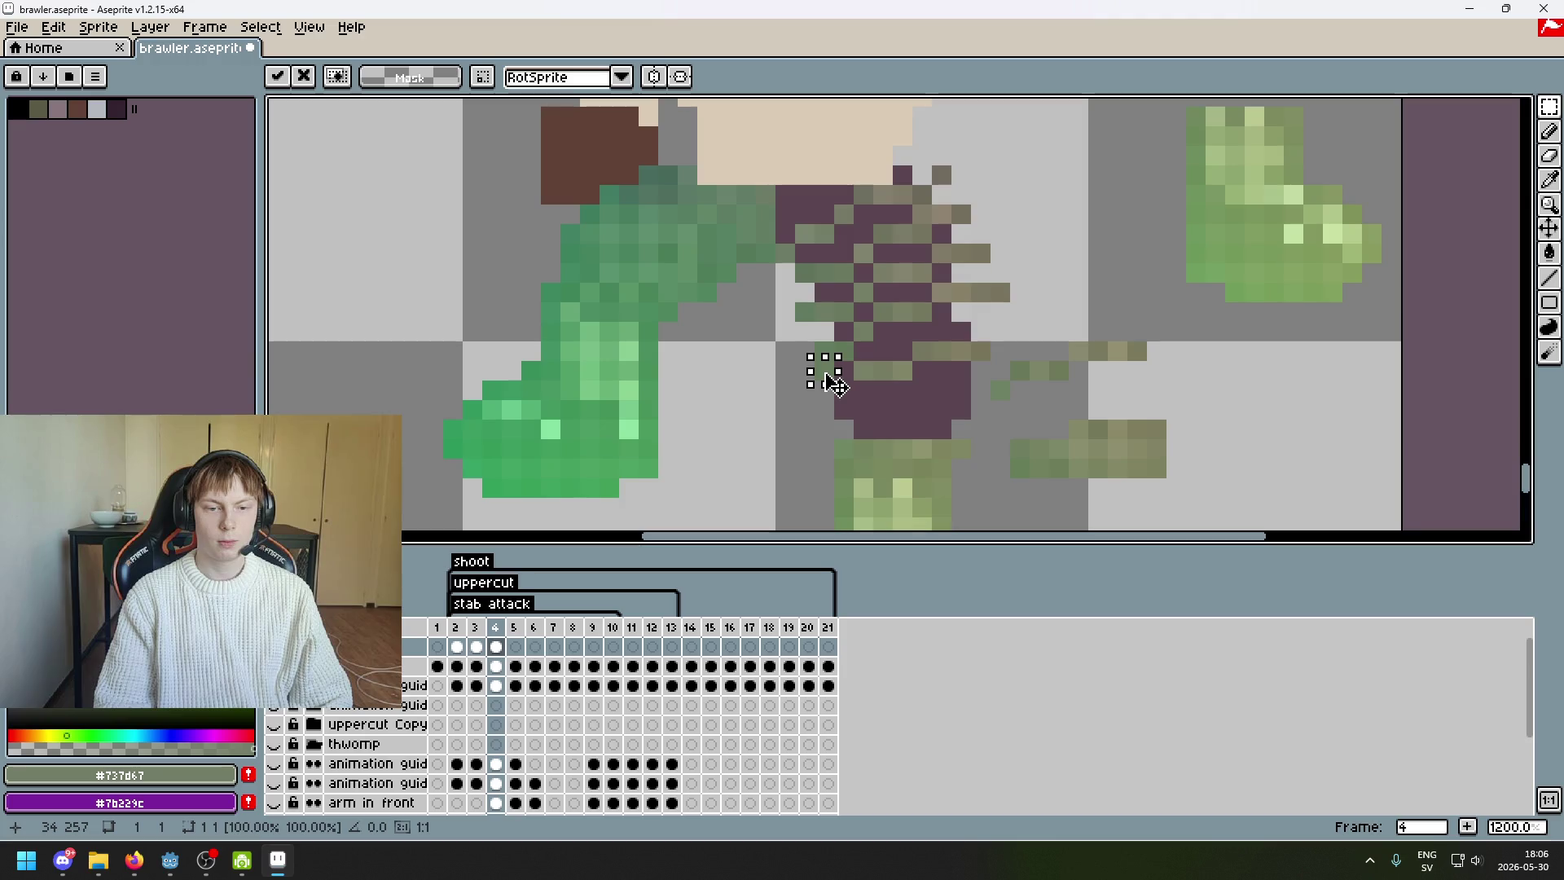
# - Try moving the lower-right olive strip onto the leg, undoing the misplaced attempts
pyautogui.moveTo(1212, 523)
pyautogui.mouseDown()
pyautogui.moveTo(1092, 448)
pyautogui.moveTo(1004, 432)
pyautogui.mouseUp()
pyautogui.moveTo(1141, 466); pyautogui.dragTo(964, 432)
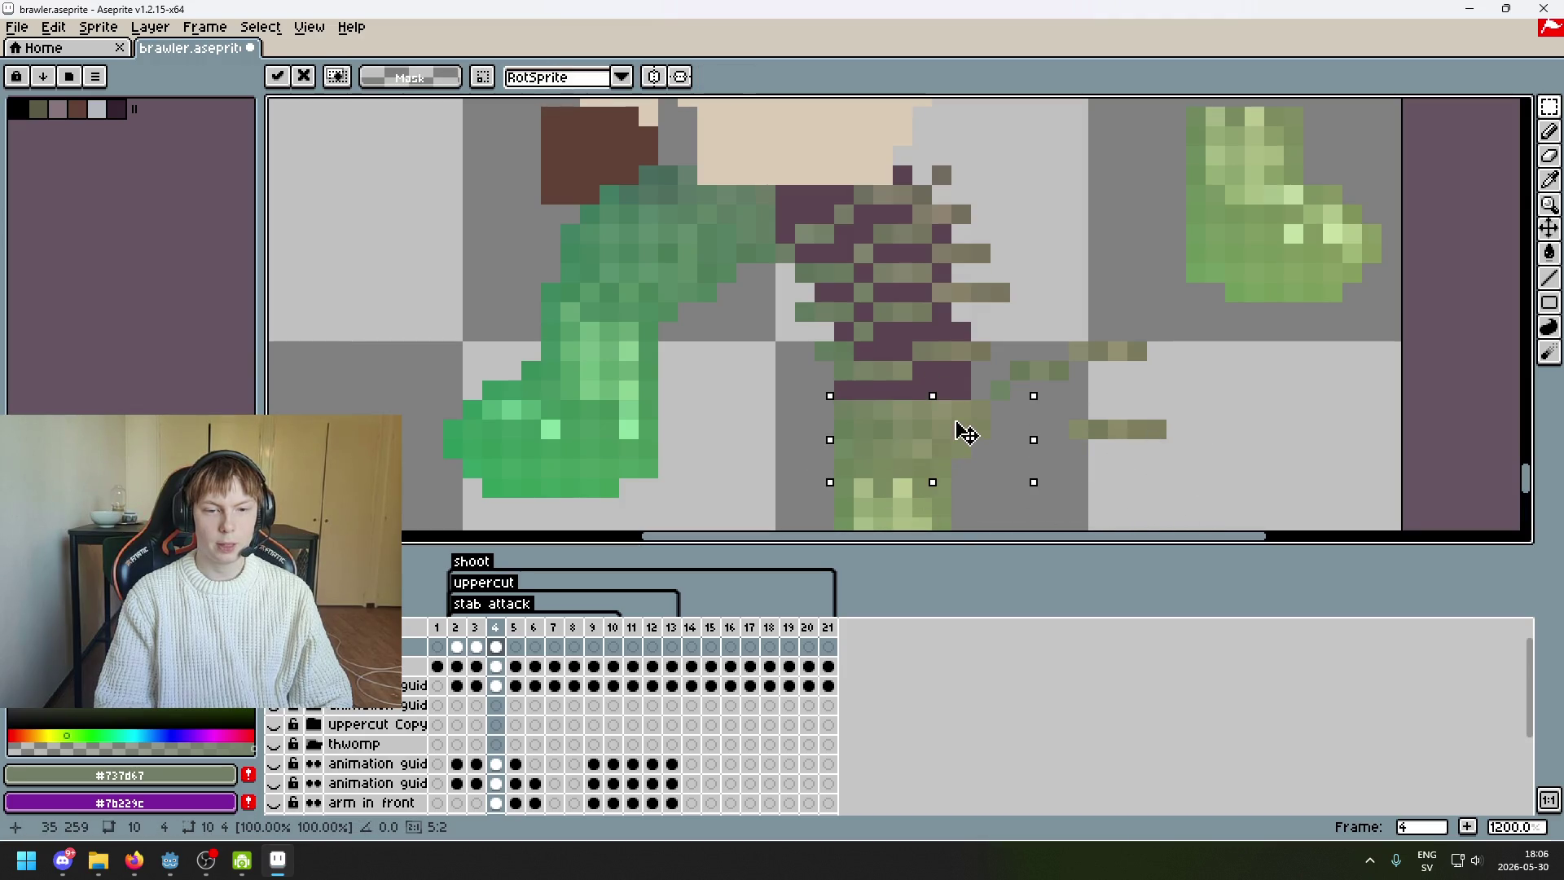
pyautogui.hotkey('ctrl', 'z')
pyautogui.moveTo(1155, 450)
pyautogui.mouseDown()
pyautogui.moveTo(1013, 477)
pyautogui.moveTo(883, 437)
pyautogui.mouseUp()
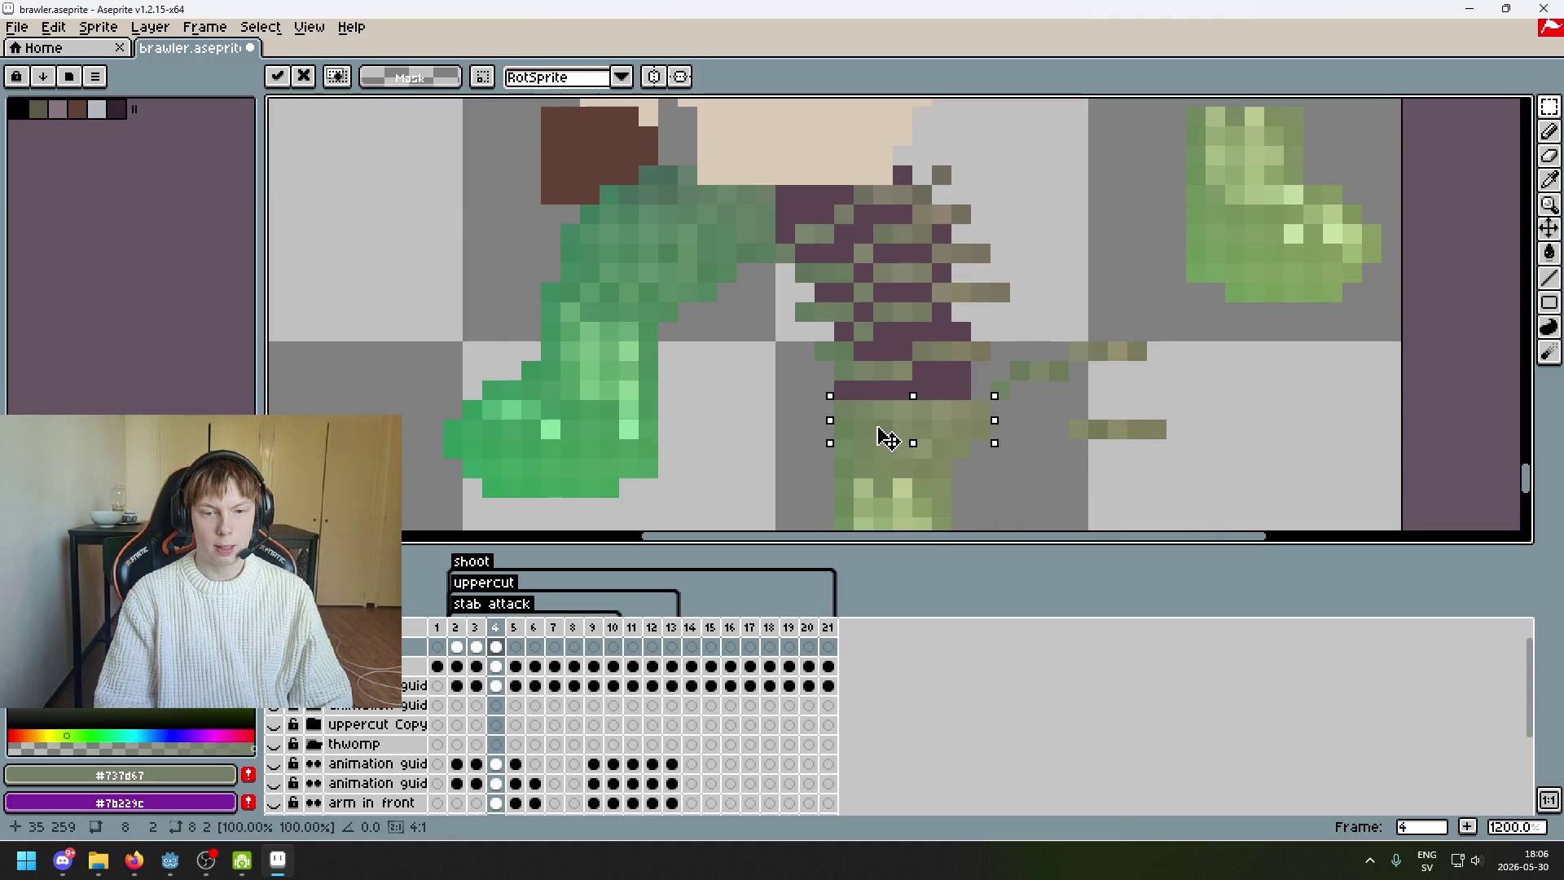
pyautogui.hotkey('ctrl', 'z')
pyautogui.moveTo(1155, 428)
pyautogui.mouseDown()
pyautogui.moveTo(1071, 431)
pyautogui.moveTo(944, 405)
pyautogui.mouseUp()
pyautogui.scroll(3, 945, 404)
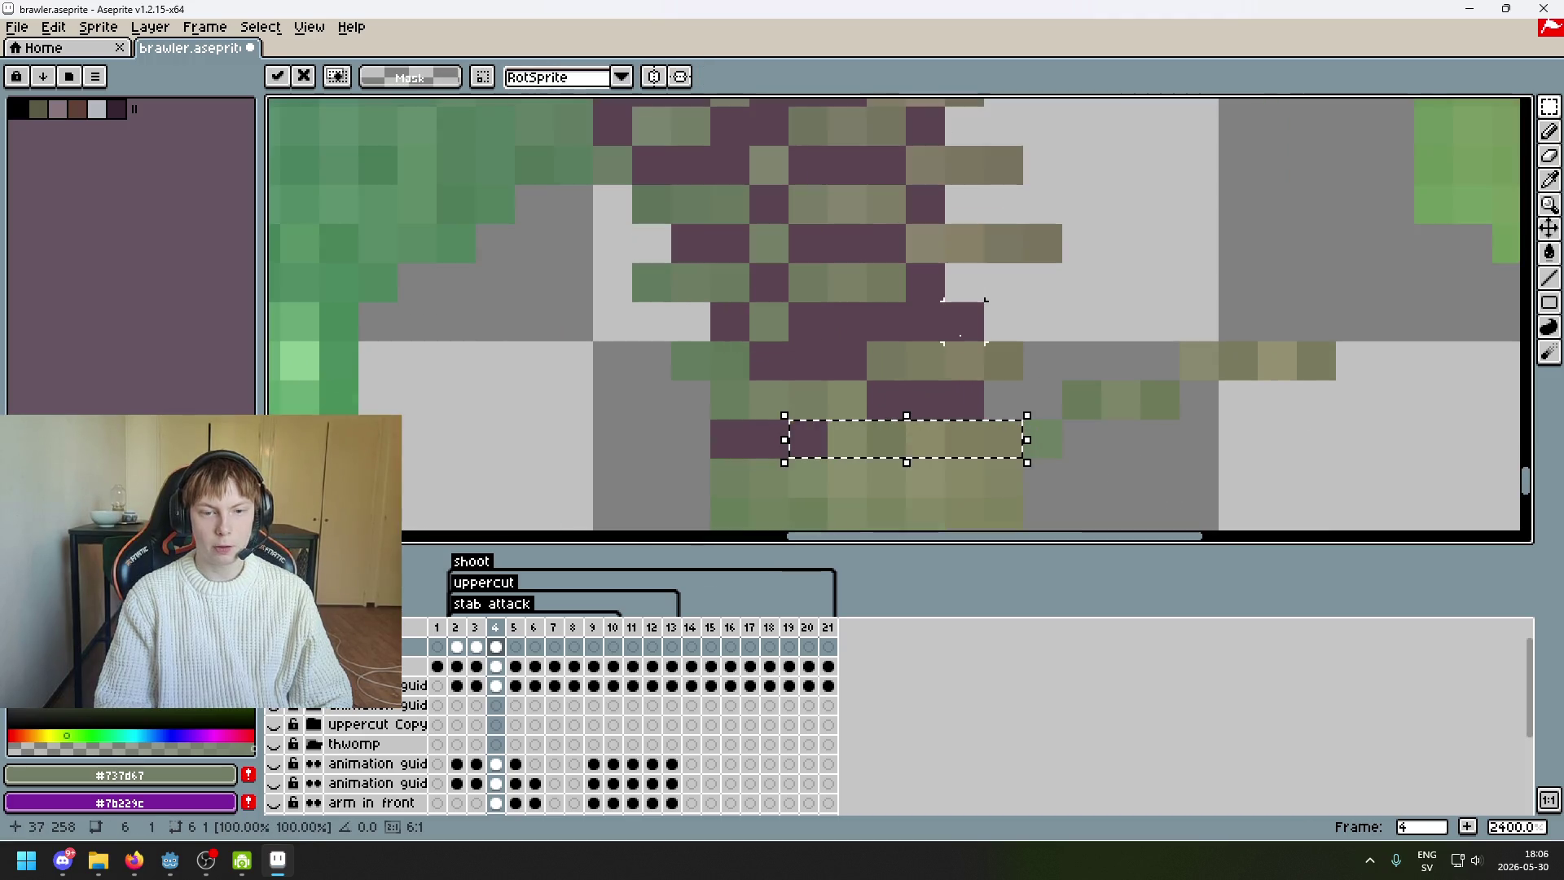
pyautogui.scroll(-3, 925, 361)
pyautogui.hotkey('ctrl', 'z')
pyautogui.hotkey('ctrl', 'z')
pyautogui.hotkey('ctrl', 'z')
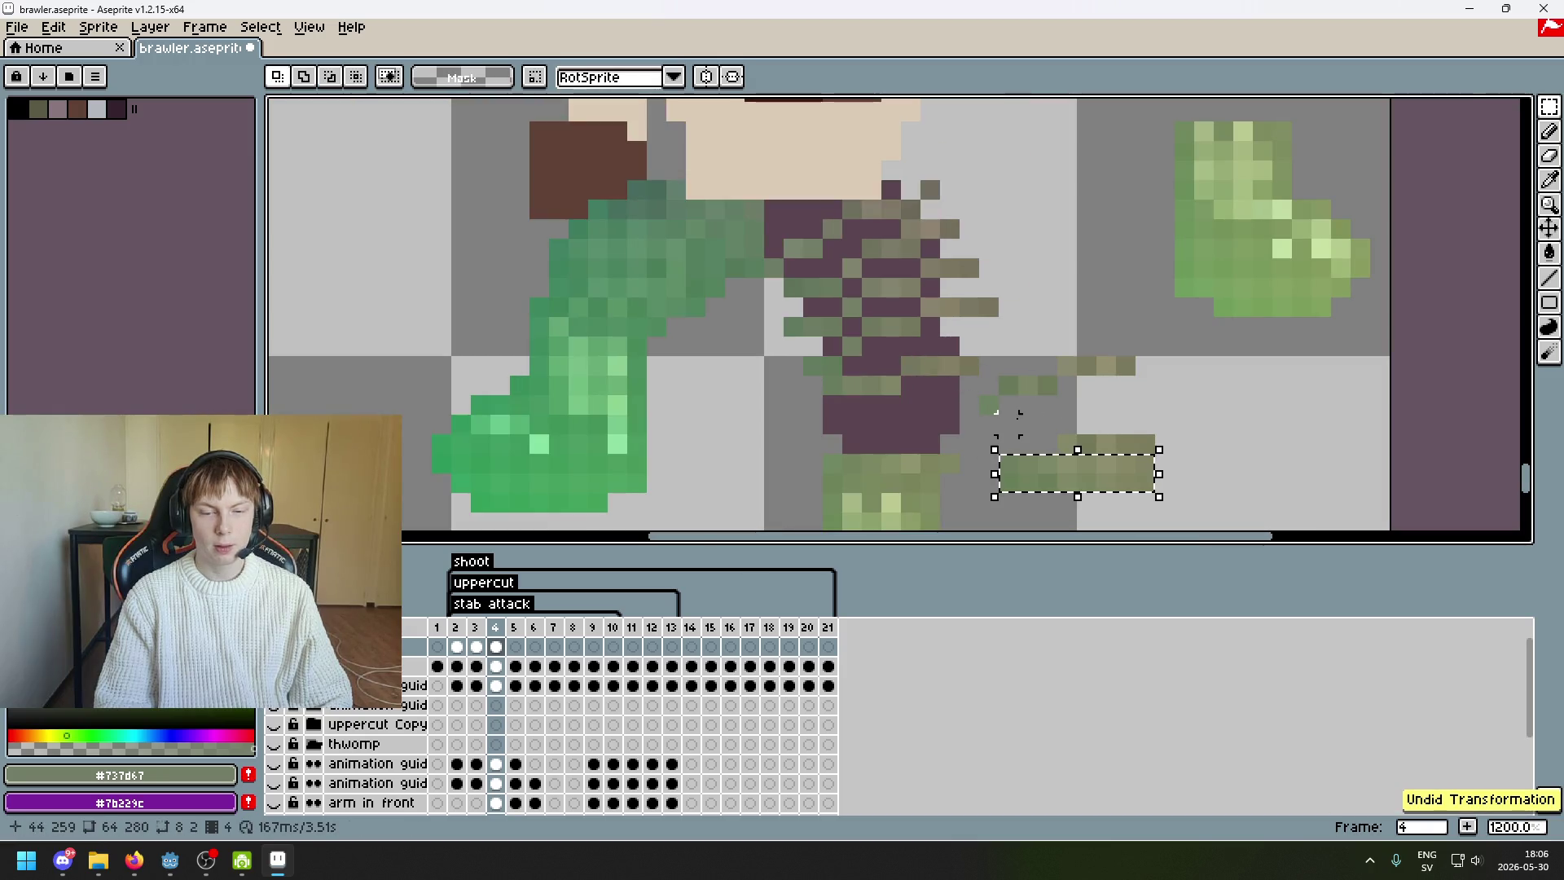
pyautogui.moveTo(832, 384)
pyautogui.mouseDown()
pyautogui.moveTo(910, 386)
pyautogui.moveTo(831, 364)
pyautogui.moveTo(873, 377)
pyautogui.moveTo(833, 366)
pyautogui.moveTo(944, 361)
pyautogui.moveTo(839, 401)
pyautogui.mouseUp()
pyautogui.click(891, 385)
# - Move the single pixel, three-pixel run, upper row and lower olive block left onto the leg
pyautogui.click(871, 346)
pyautogui.click(969, 366)
pyautogui.click(988, 404)
pyautogui.moveTo(995, 375)
pyautogui.mouseDown()
pyautogui.moveTo(1059, 397)
pyautogui.moveTo(892, 399)
pyautogui.mouseUp()
pyautogui.moveTo(1137, 356); pyautogui.dragTo(950, 391)
pyautogui.moveTo(1173, 515); pyautogui.dragTo(994, 408)
pyautogui.moveTo(1091, 477); pyautogui.dragTo(916, 438)
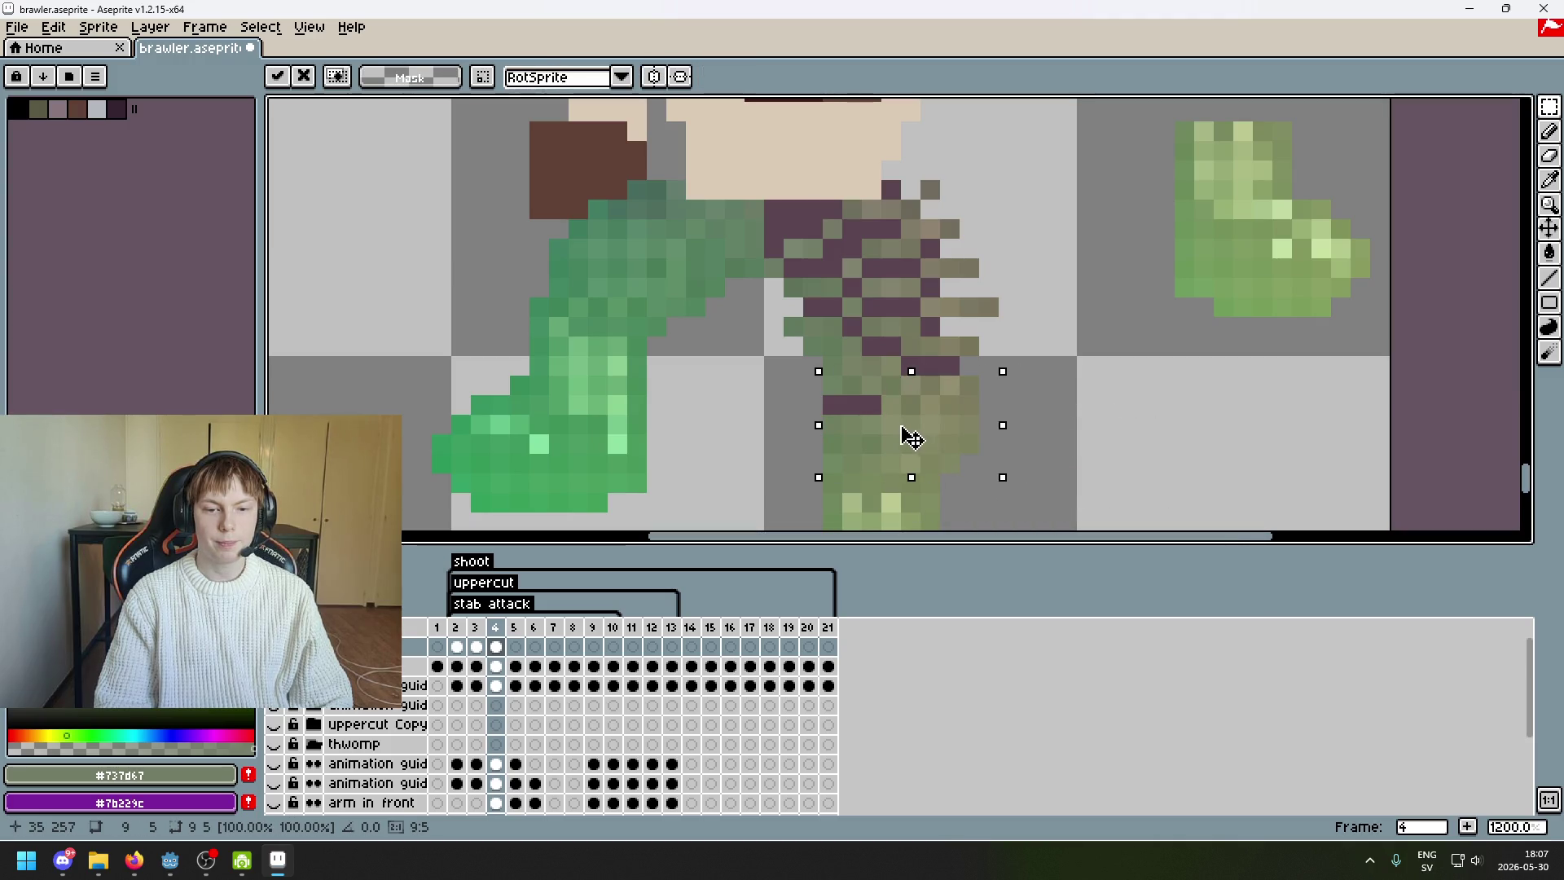
pyautogui.click(1027, 424)
pyautogui.scroll(-2, 1022, 421)
pyautogui.scroll(1, 1014, 420)
pyautogui.moveTo(1010, 417); pyautogui.dragTo(963, 399)
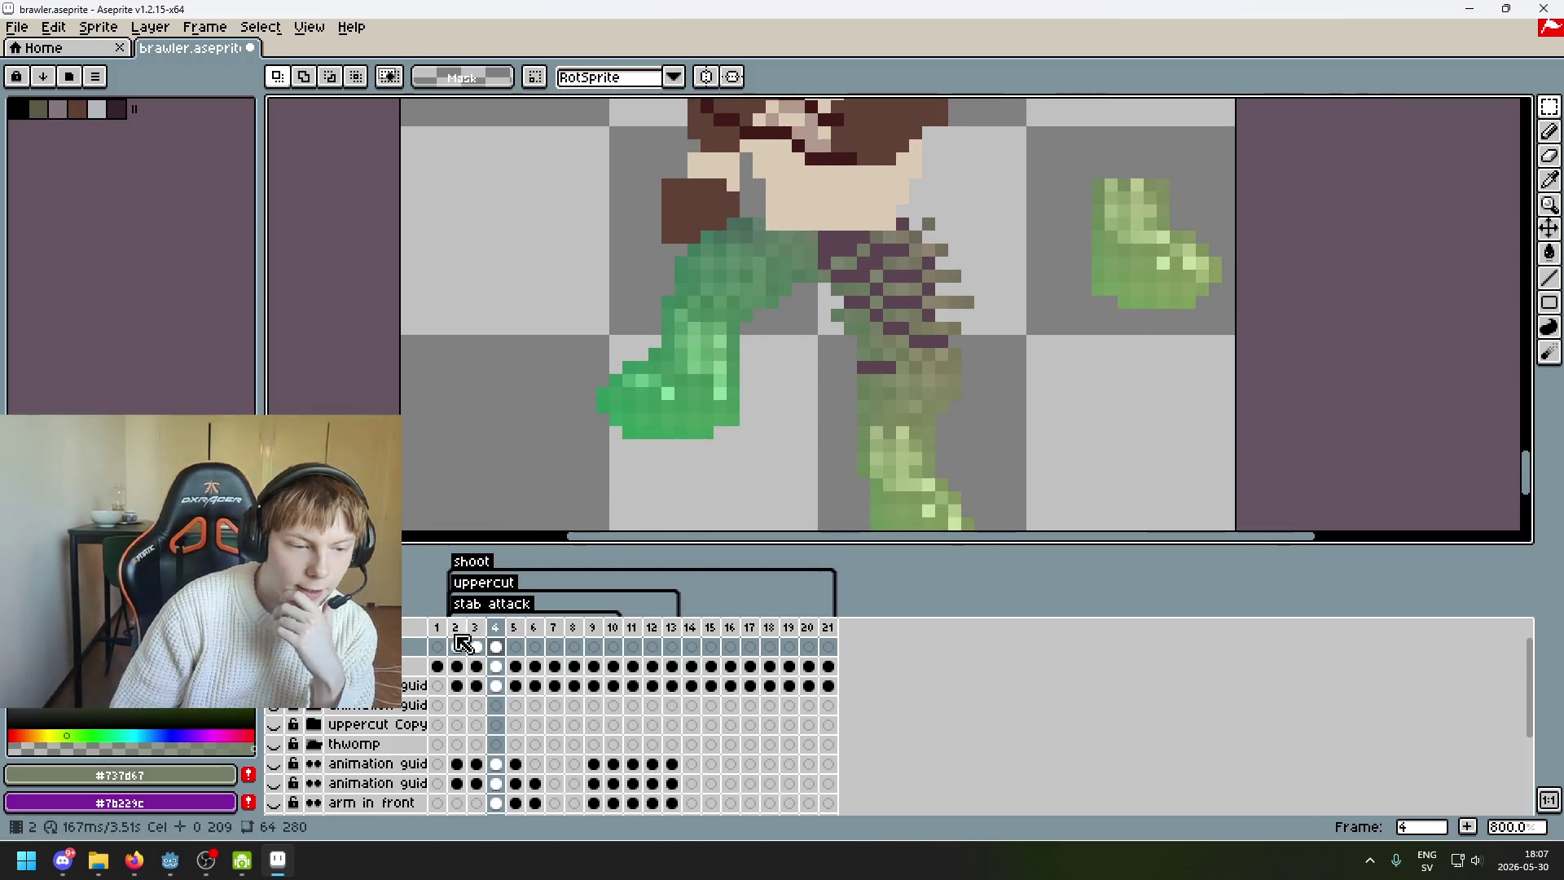
# - Change the map layer's opacity in Layer Properties, aiming for 80, then close it
pyautogui.doubleClick(375, 646)
pyautogui.scroll(1, 1244, 391)
pyautogui.moveTo(1257, 348)
pyautogui.mouseDown()
pyautogui.moveTo(1237, 349)
pyautogui.moveTo(1477, 338)
pyautogui.mouseUp()
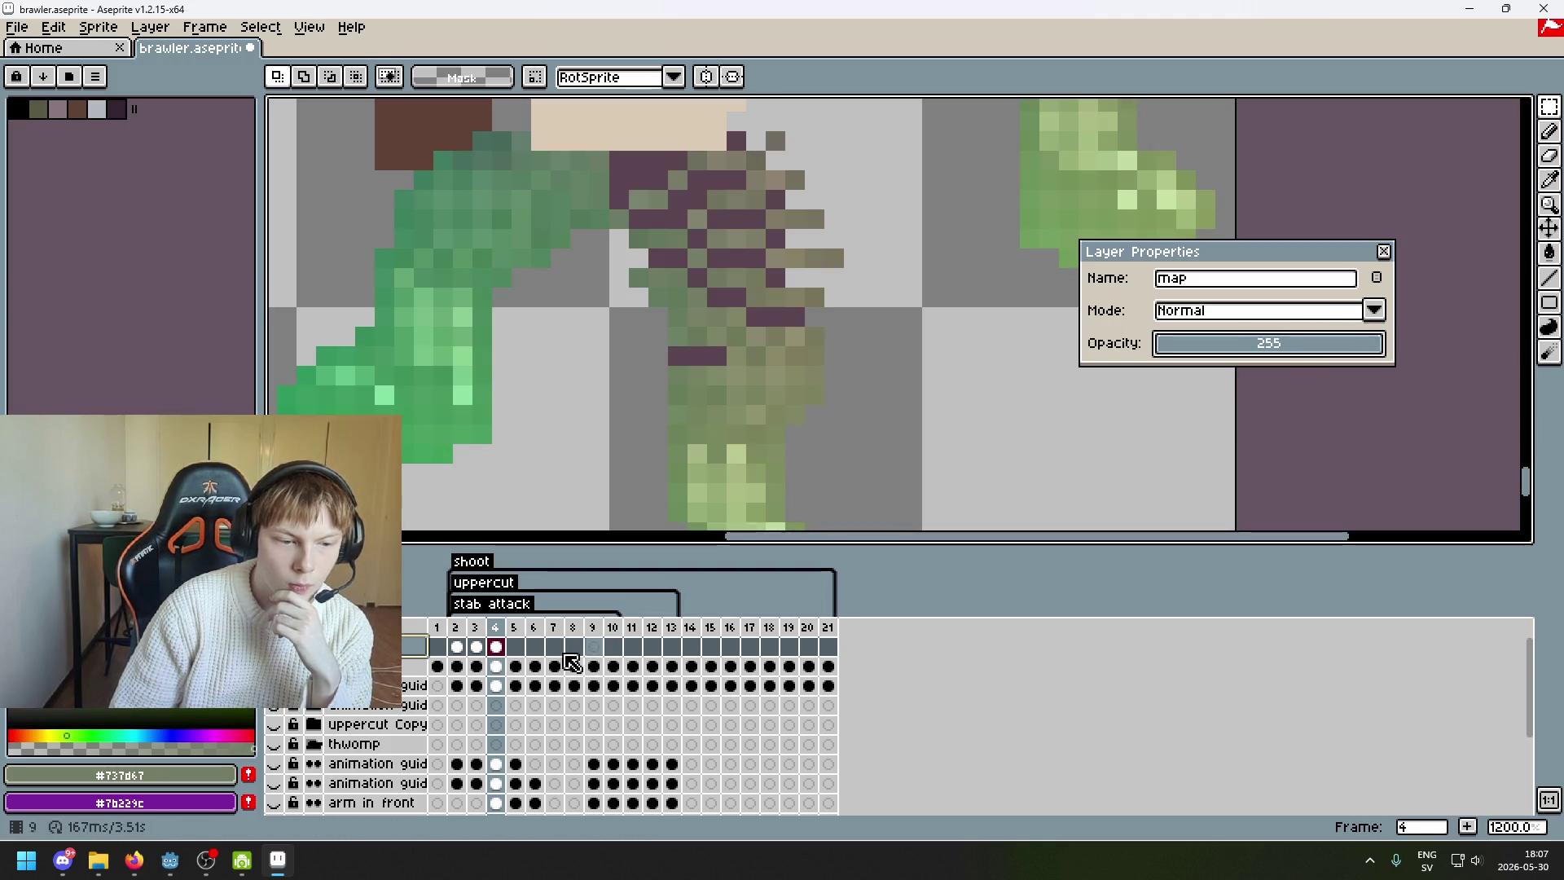
pyautogui.hotkey('ctrl', 'z')
pyautogui.hotkey('ctrl', 'z')
pyautogui.hotkey('ctrl', 'z')
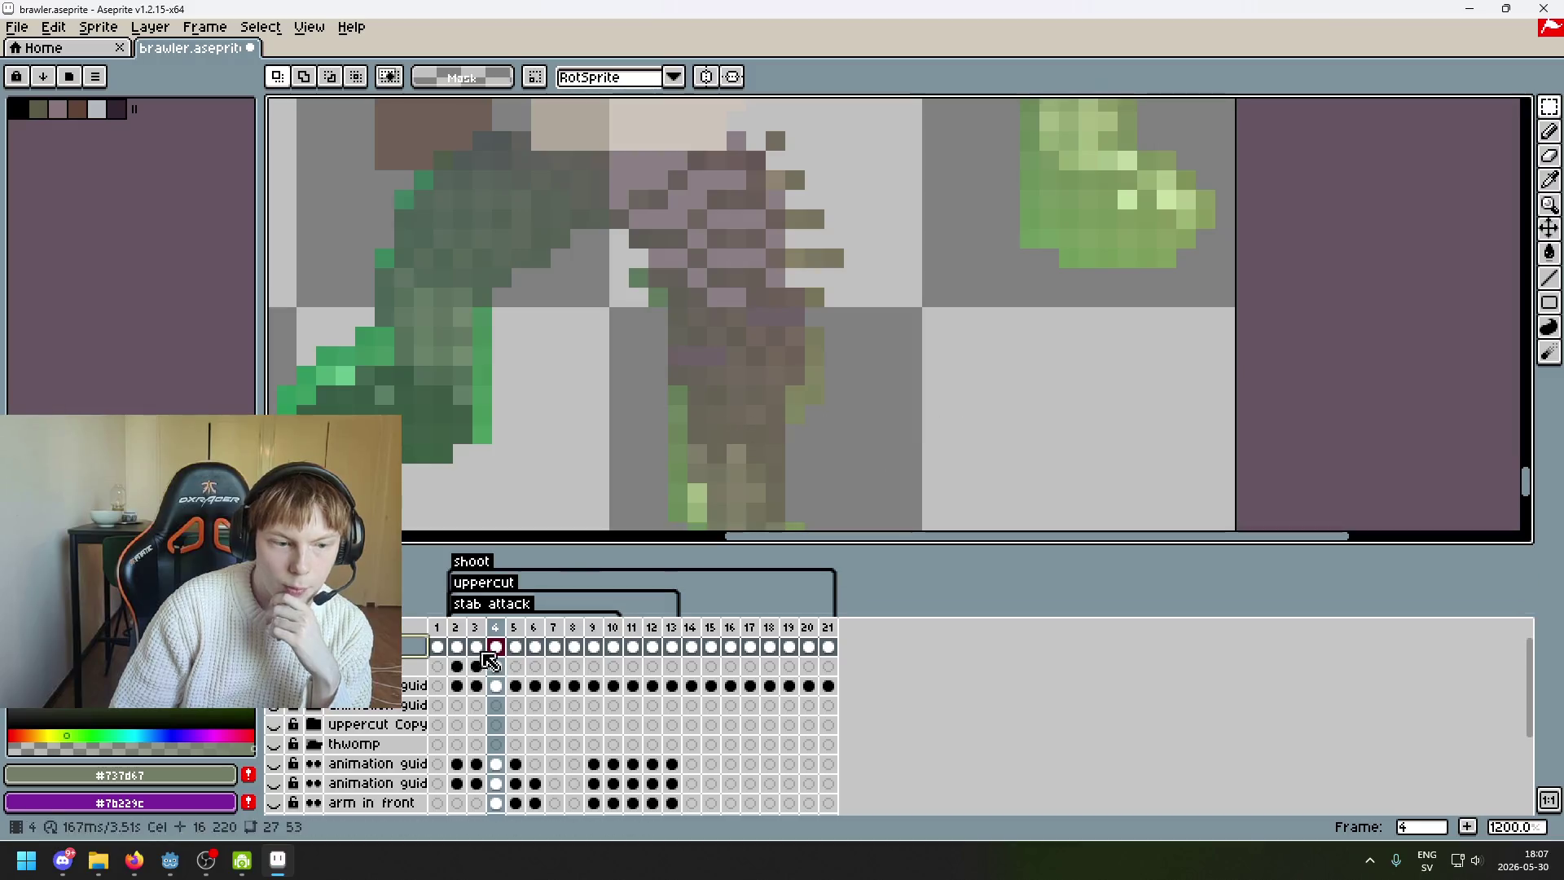
# - Toggle the map layer's visibility twice to compare the back leg, then select the layer below
pyautogui.click(273, 646)
pyautogui.click(274, 646)
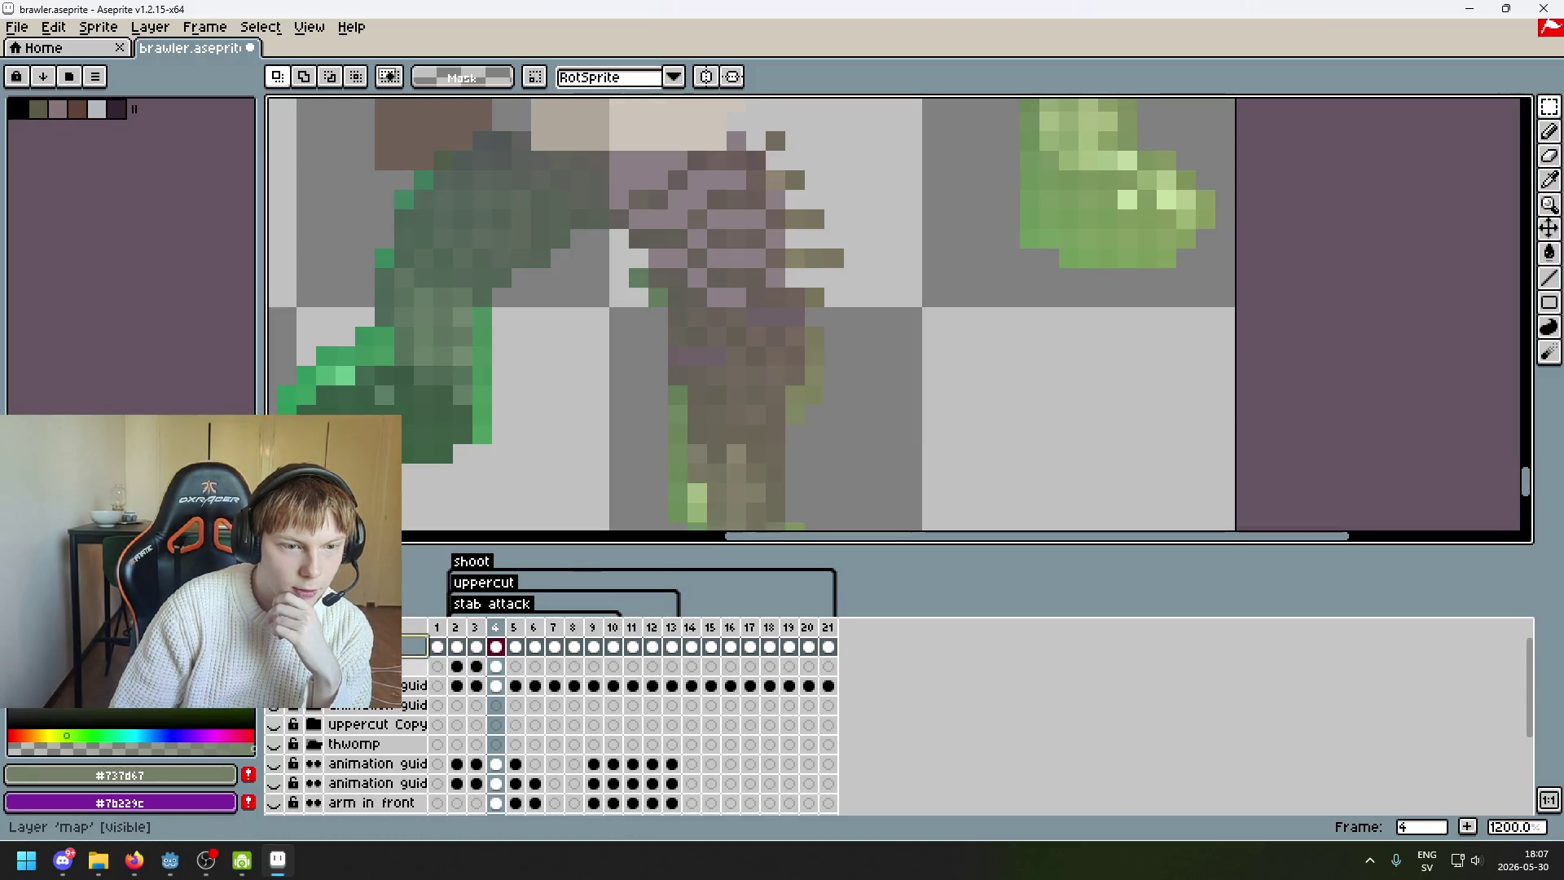
pyautogui.moveTo(531, 405); pyautogui.dragTo(506, 468)
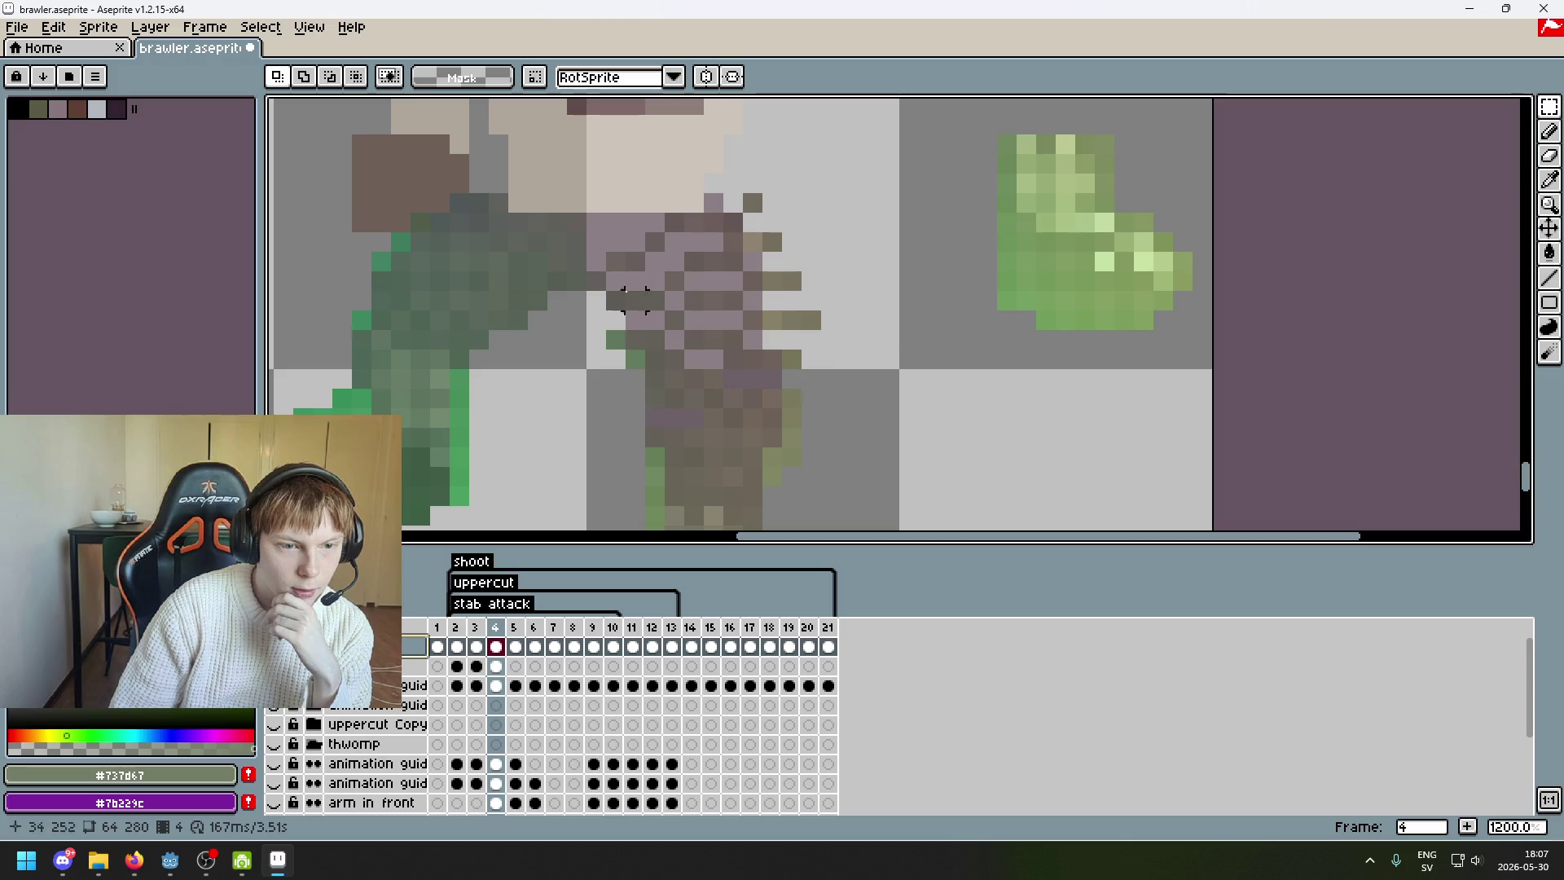
pyautogui.click(274, 646)
pyautogui.click(274, 646)
pyautogui.press('Down')
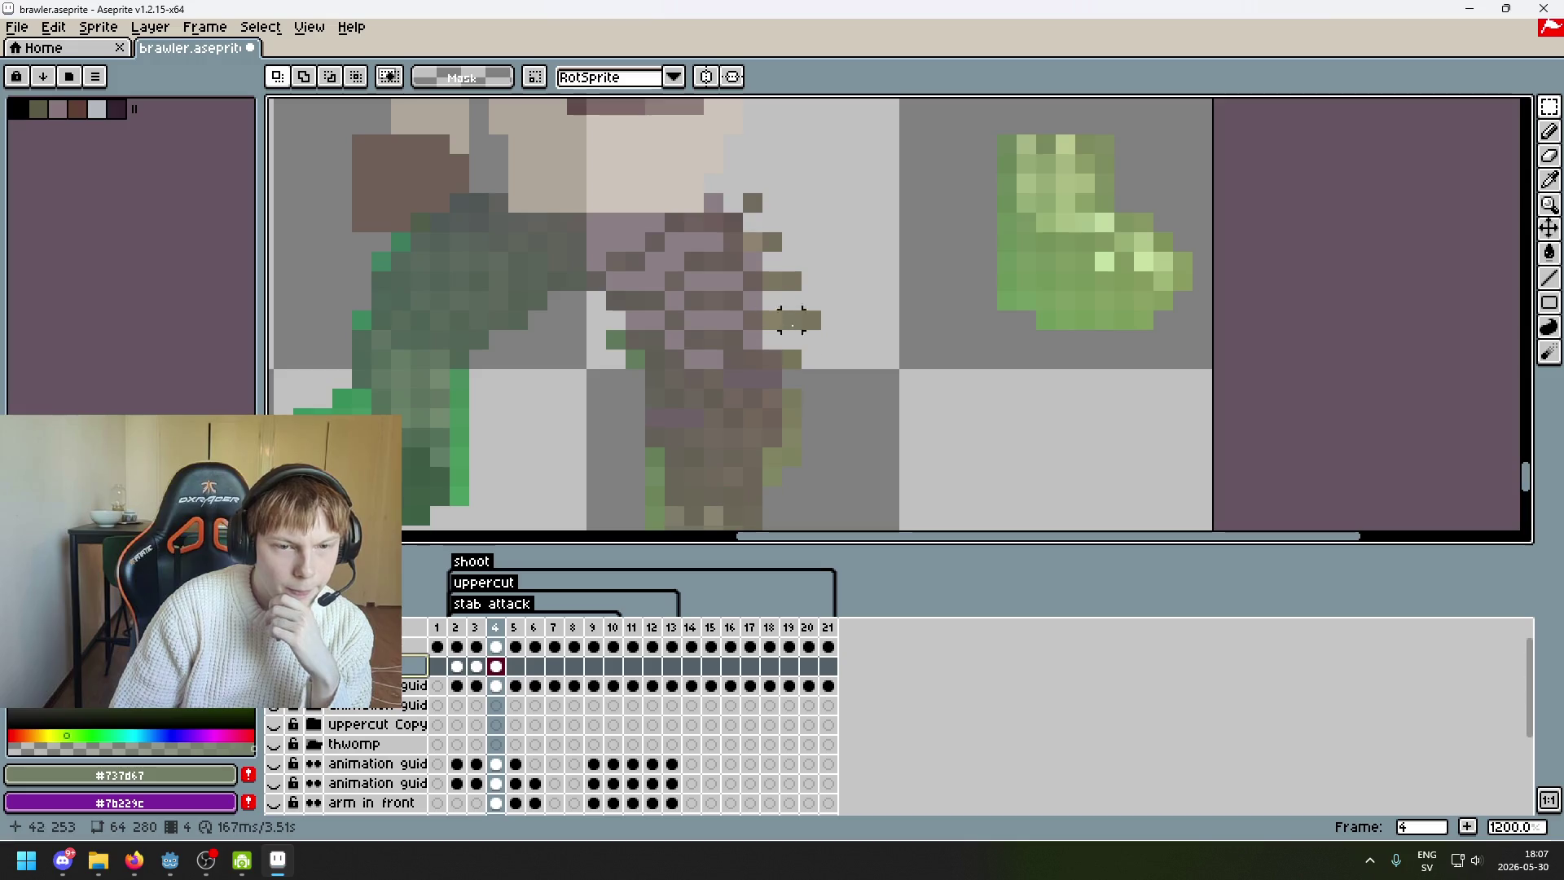
# - Hide and re-show the flattened layer to compare the back-leg stripes
pyautogui.moveTo(767, 264); pyautogui.dragTo(852, 250)
pyautogui.scroll(3, 715, 245)
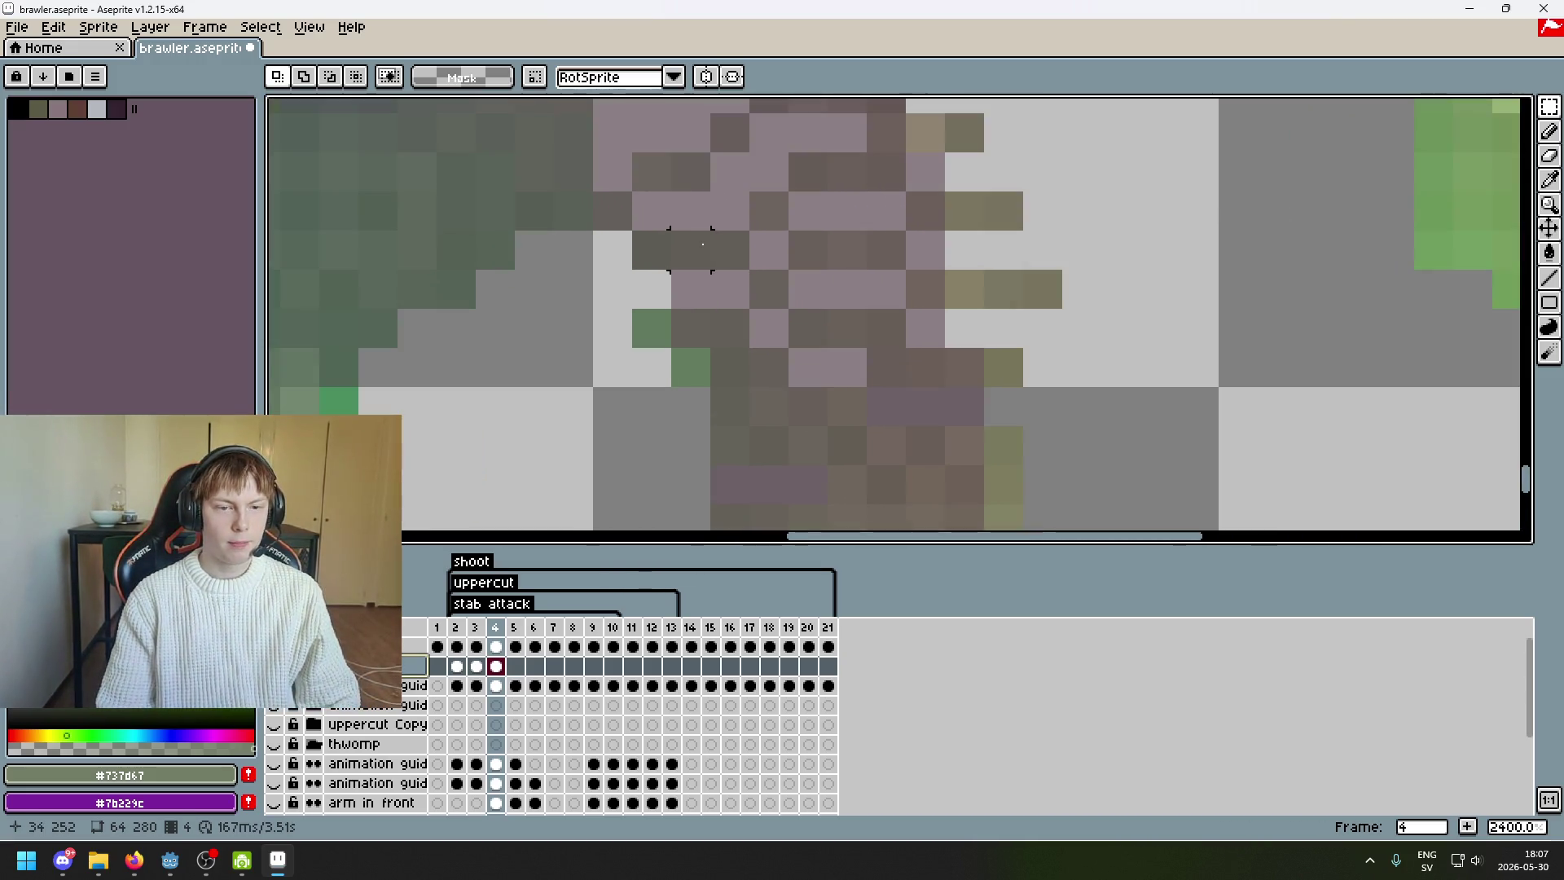
pyautogui.moveTo(670, 230); pyautogui.dragTo(744, 256)
pyautogui.click(898, 249)
pyautogui.scroll(-3, 898, 249)
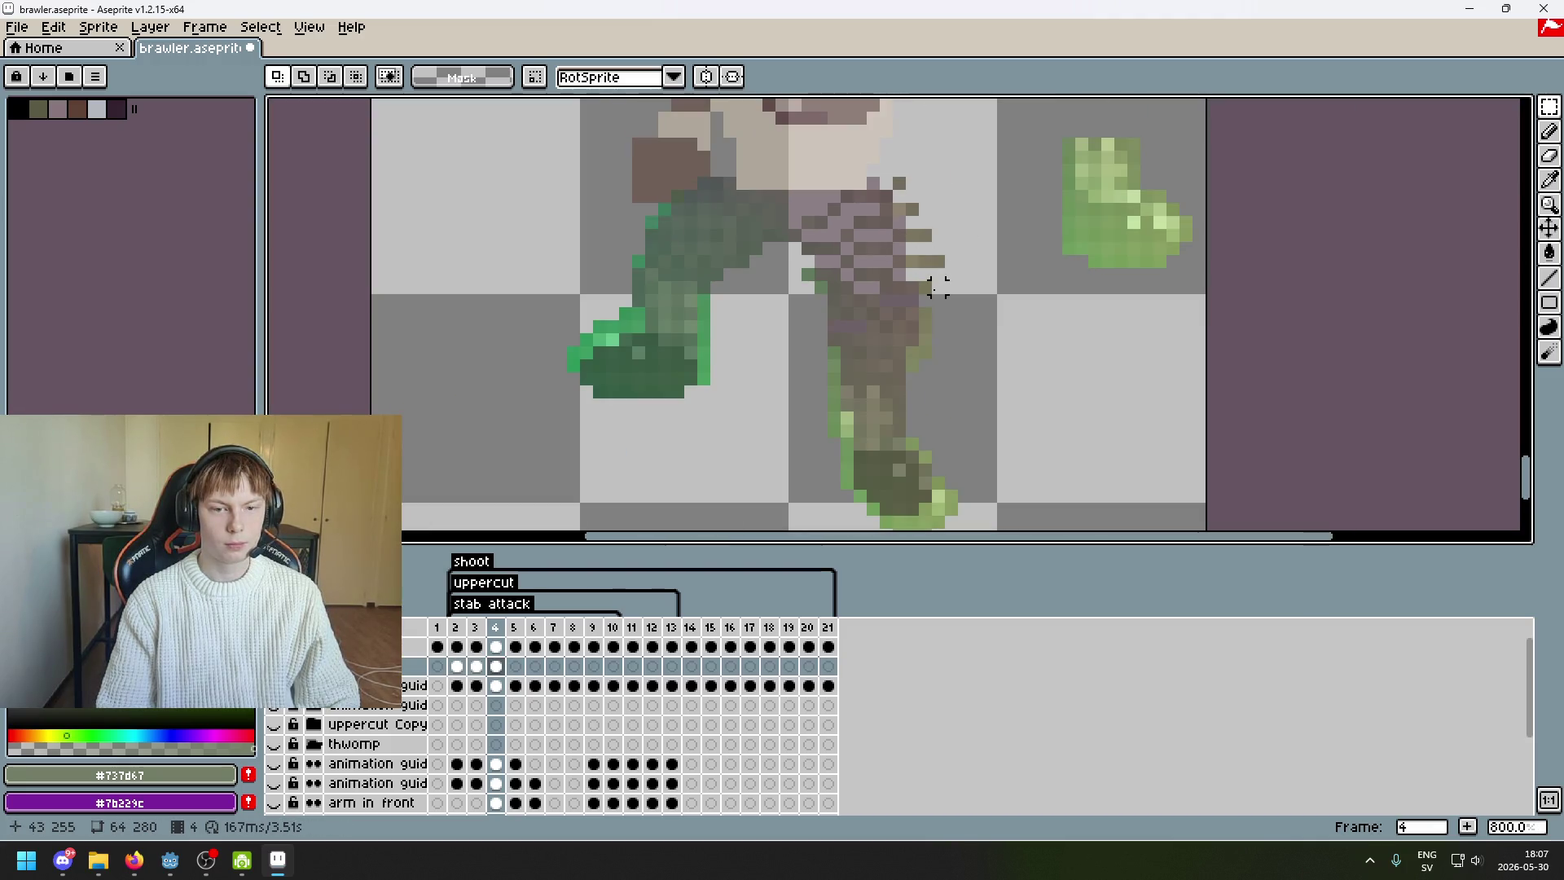
pyautogui.scroll(3, 938, 287)
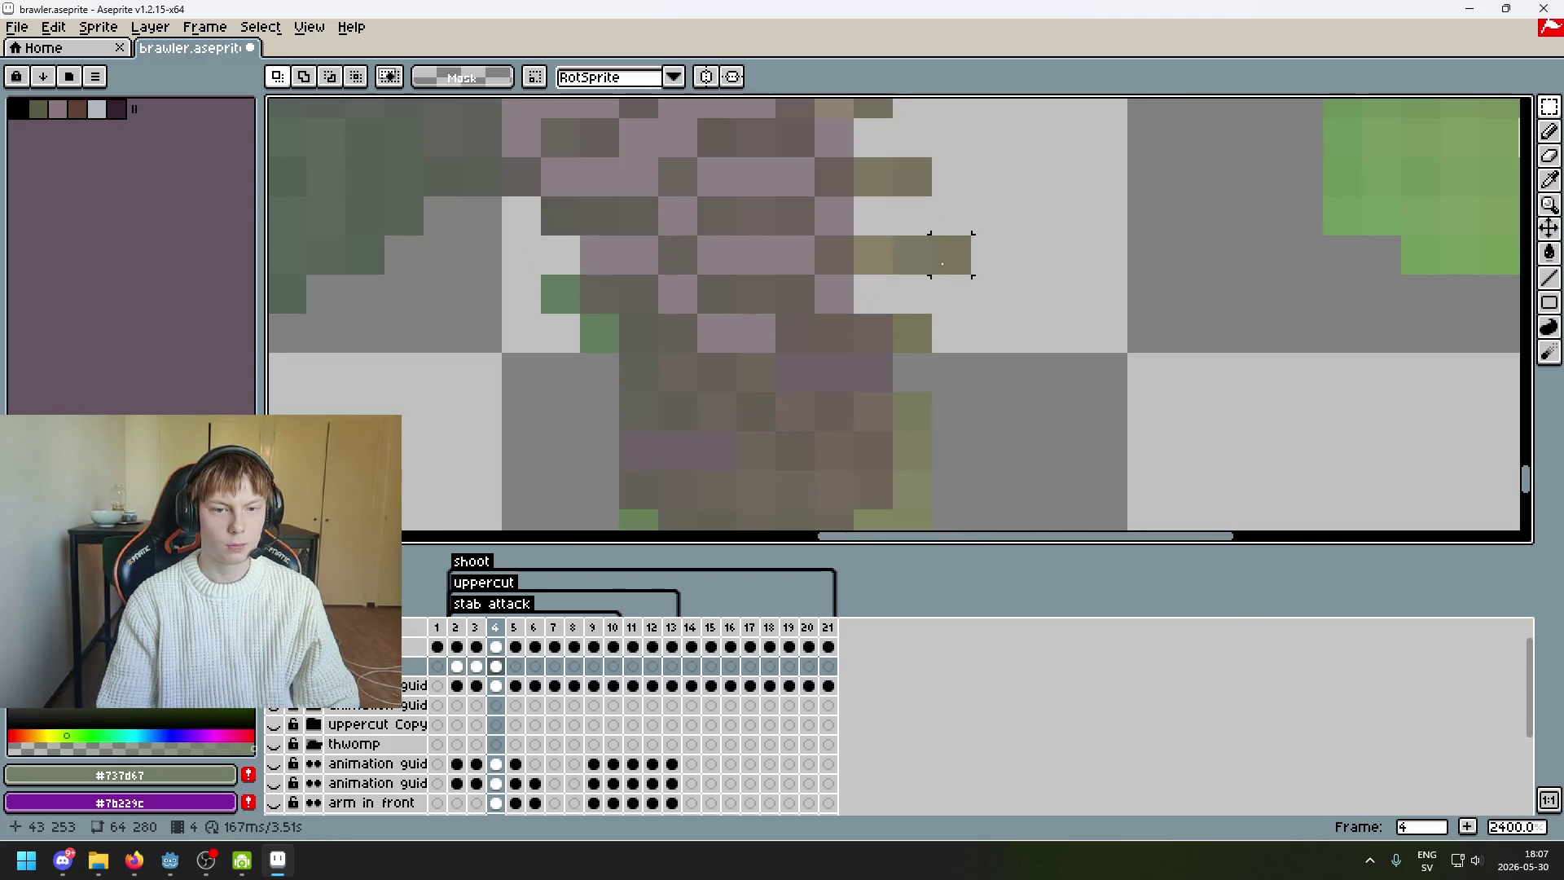
pyautogui.click(273, 647)
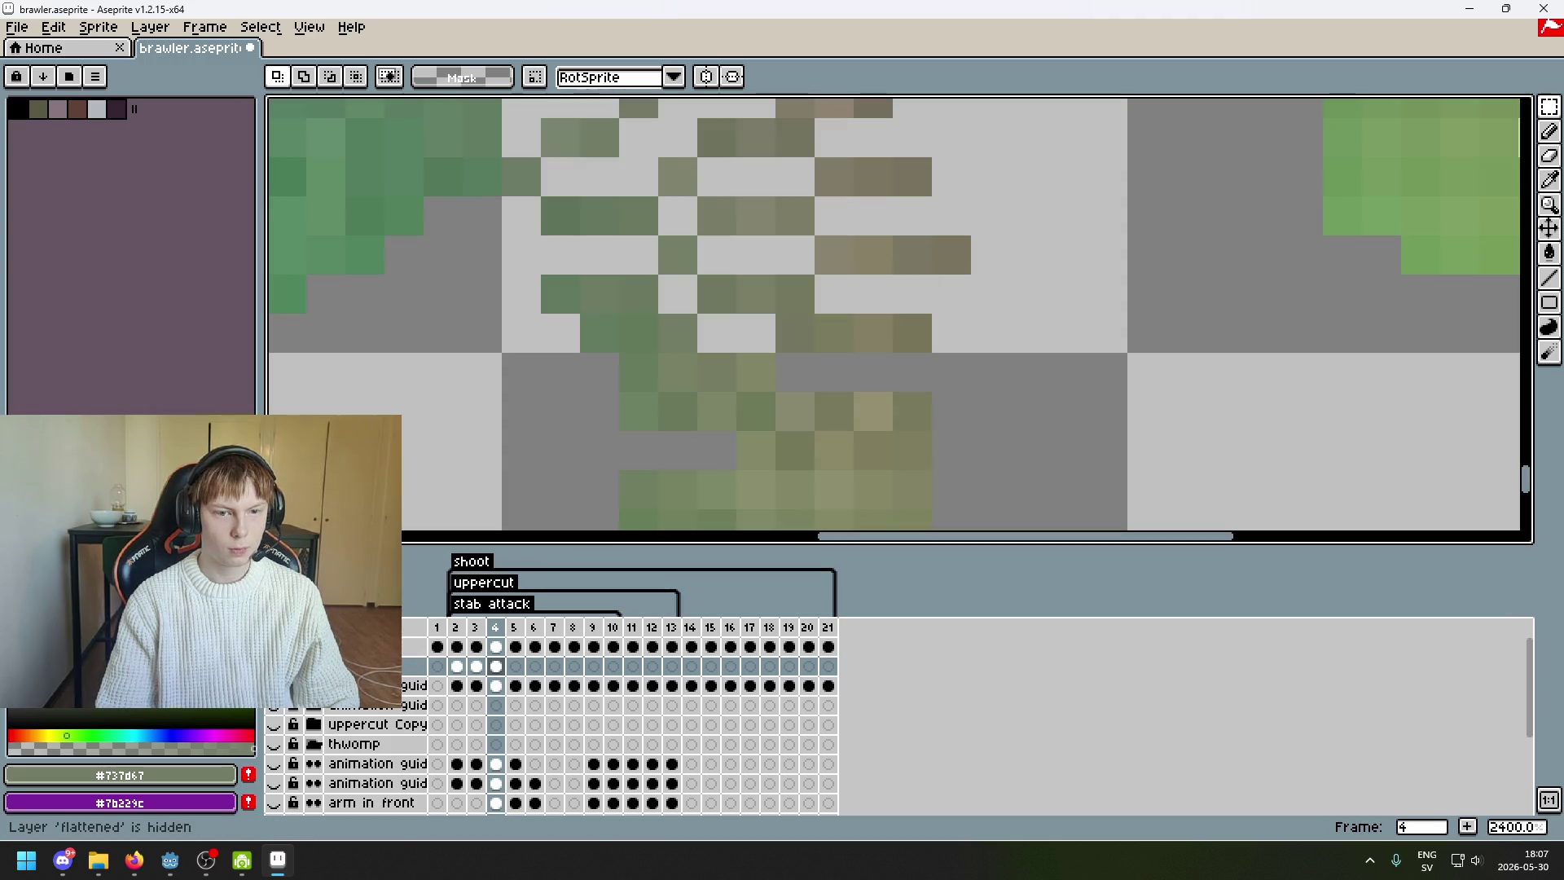
pyautogui.click(274, 647)
pyautogui.scroll(-3, 929, 217)
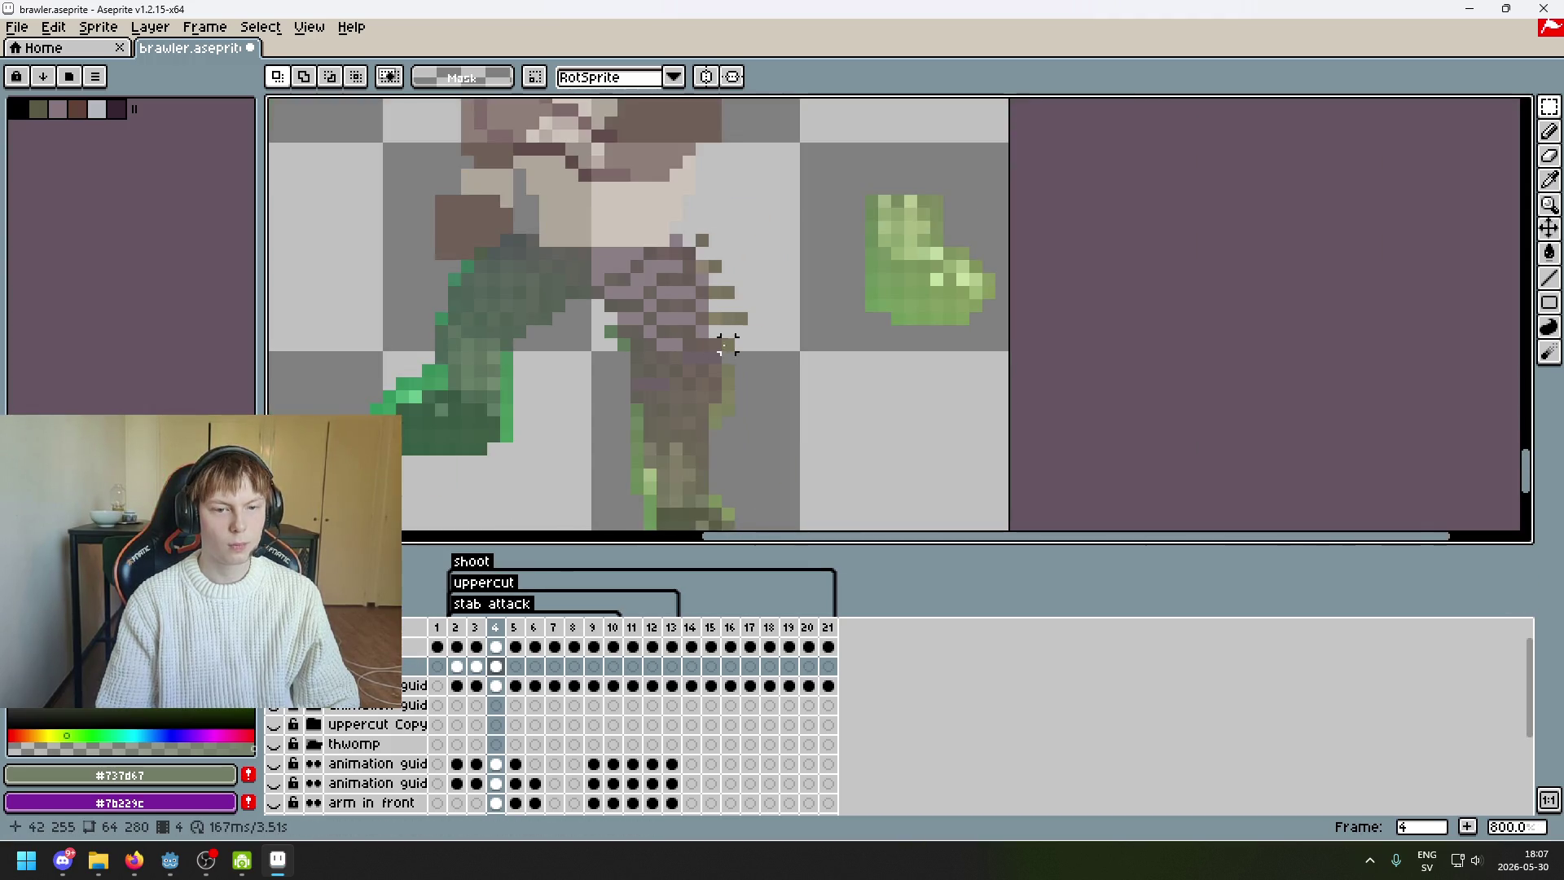
pyautogui.scroll(1, 971, 109)
# - Draw a short three-pixel line across the back-leg stripes
pyautogui.moveTo(971, 109); pyautogui.dragTo(942, 205)
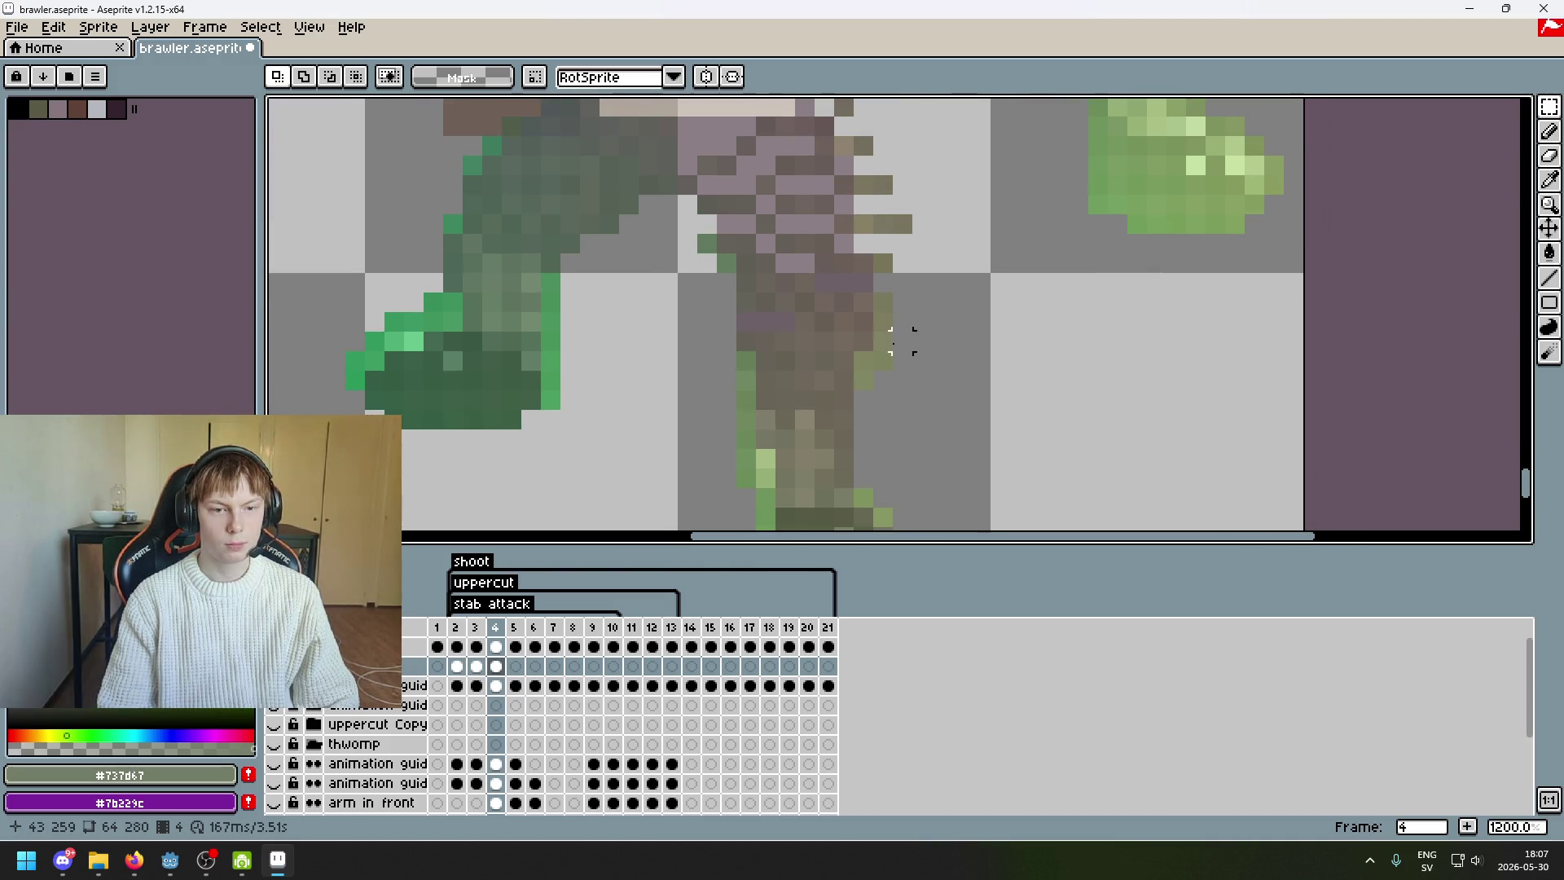
pyautogui.moveTo(901, 340); pyautogui.dragTo(807, 444)
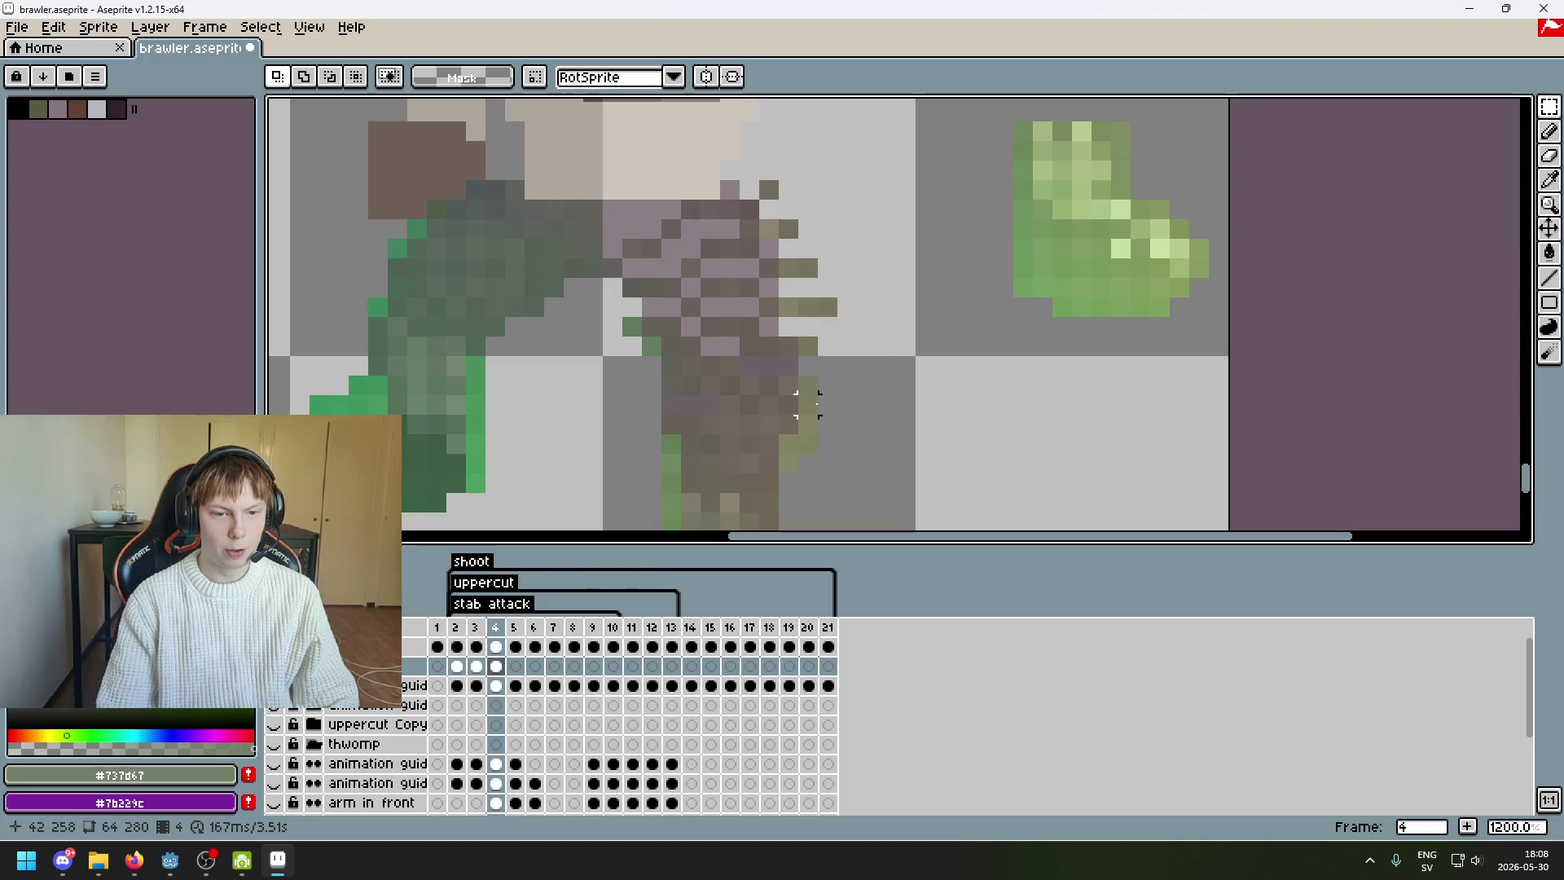
pyautogui.scroll(-4, 818, 415)
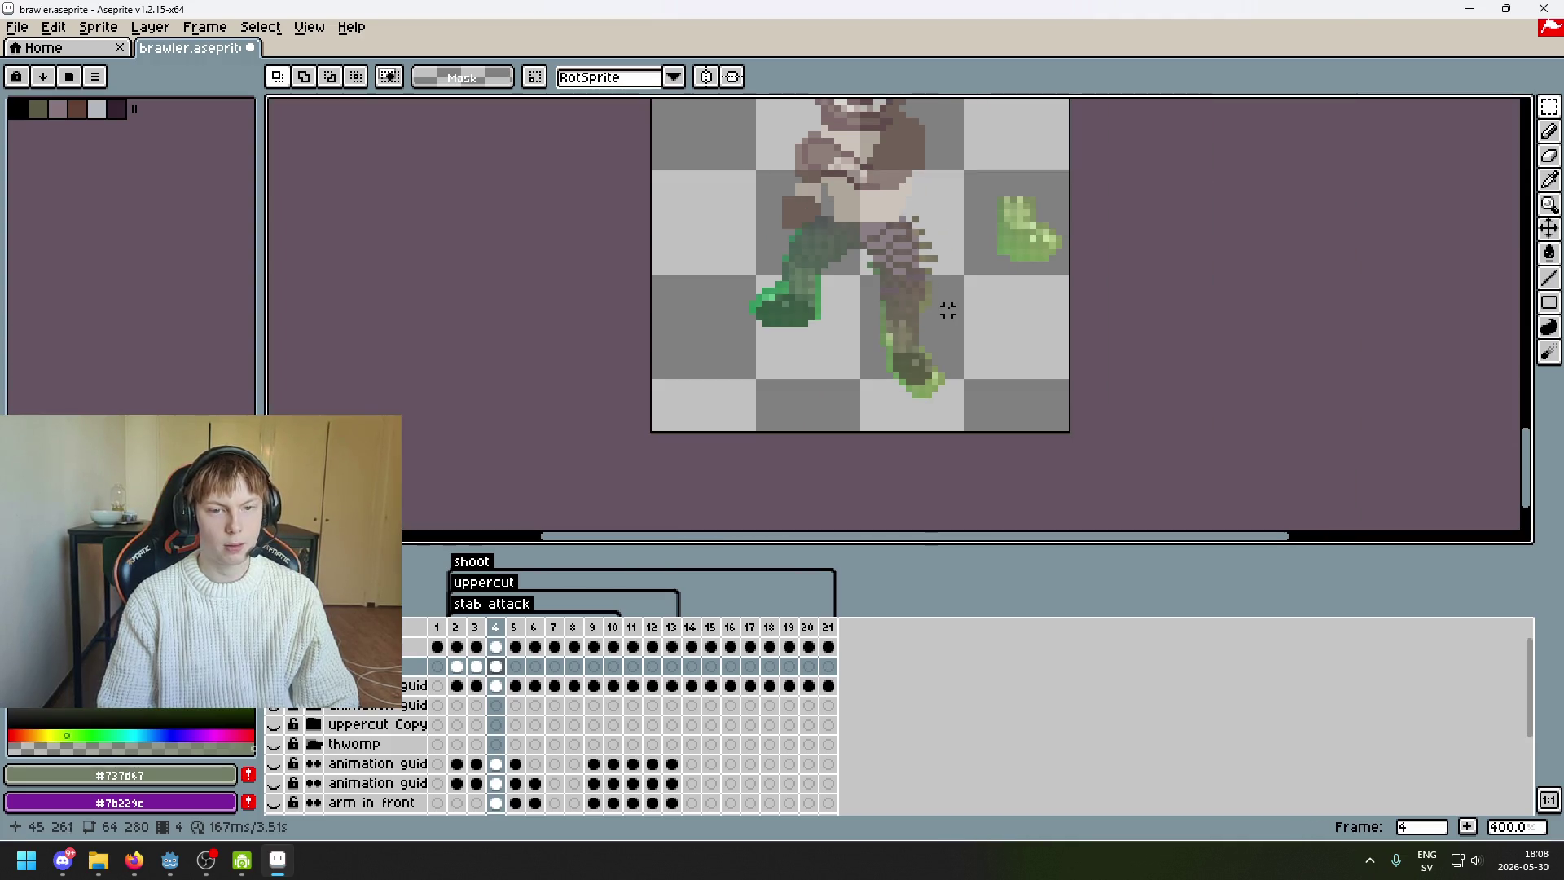
pyautogui.scroll(3, 948, 303)
pyautogui.scroll(-2, 958, 220)
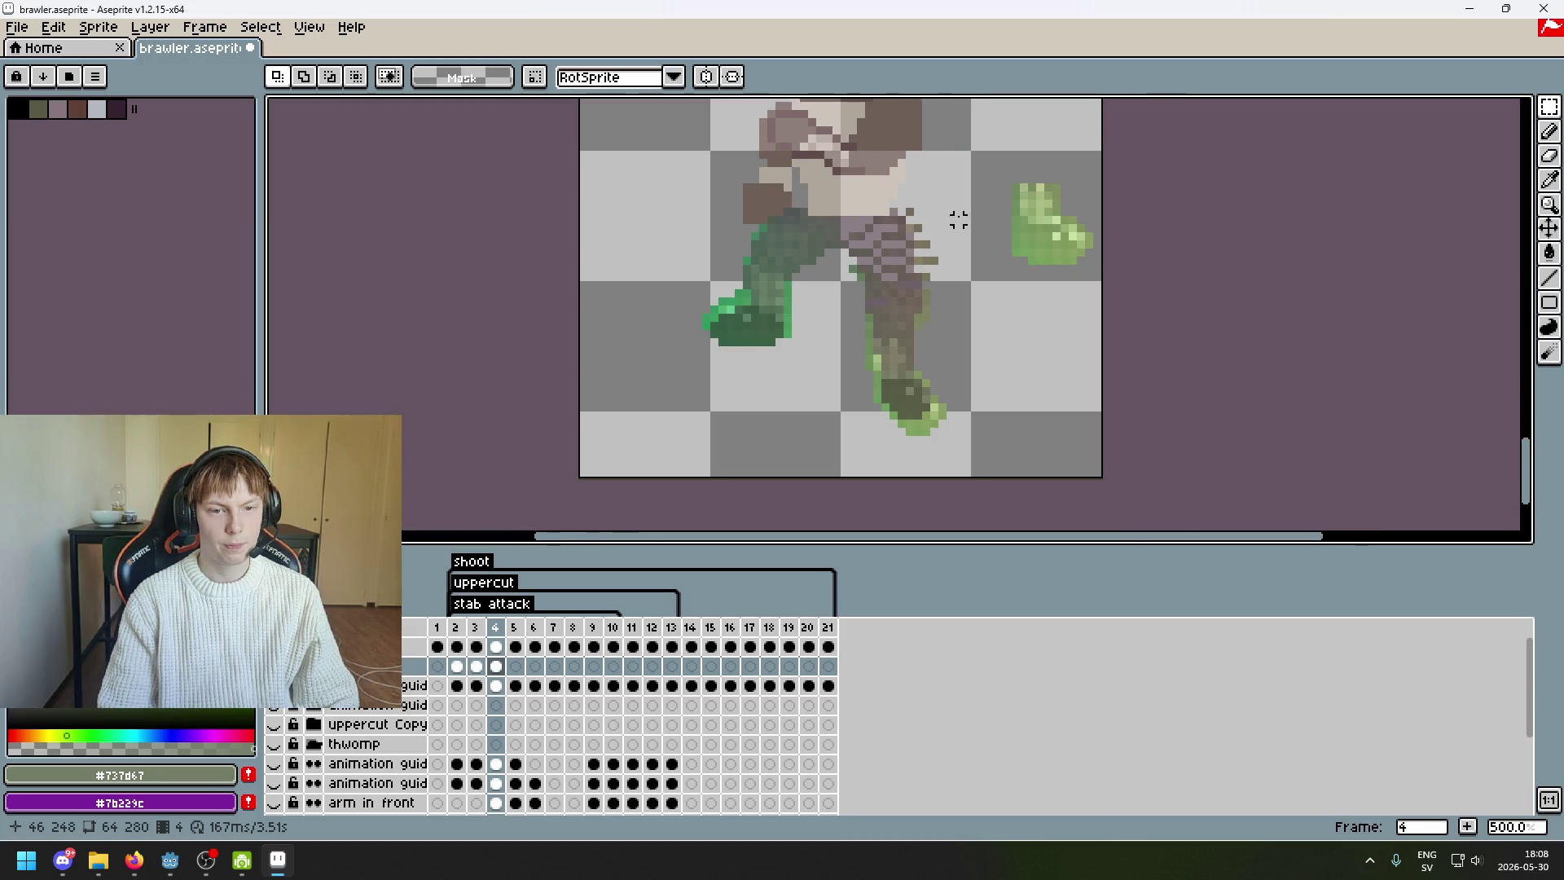
pyautogui.moveTo(958, 220); pyautogui.dragTo(929, 337)
pyautogui.scroll(5, 901, 432)
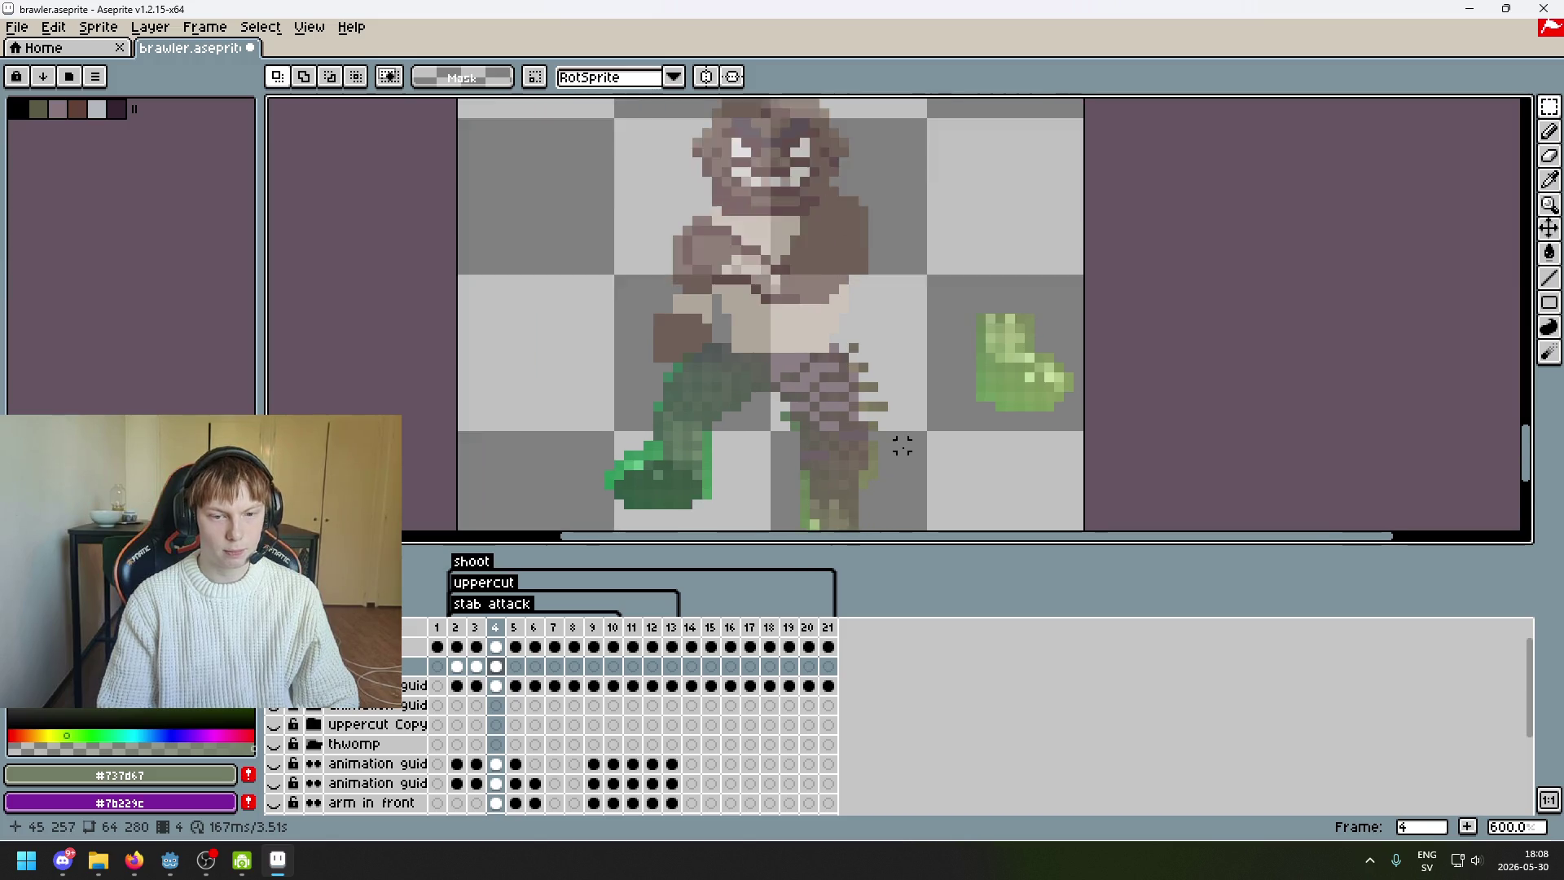
pyautogui.moveTo(851, 359); pyautogui.dragTo(784, 375)
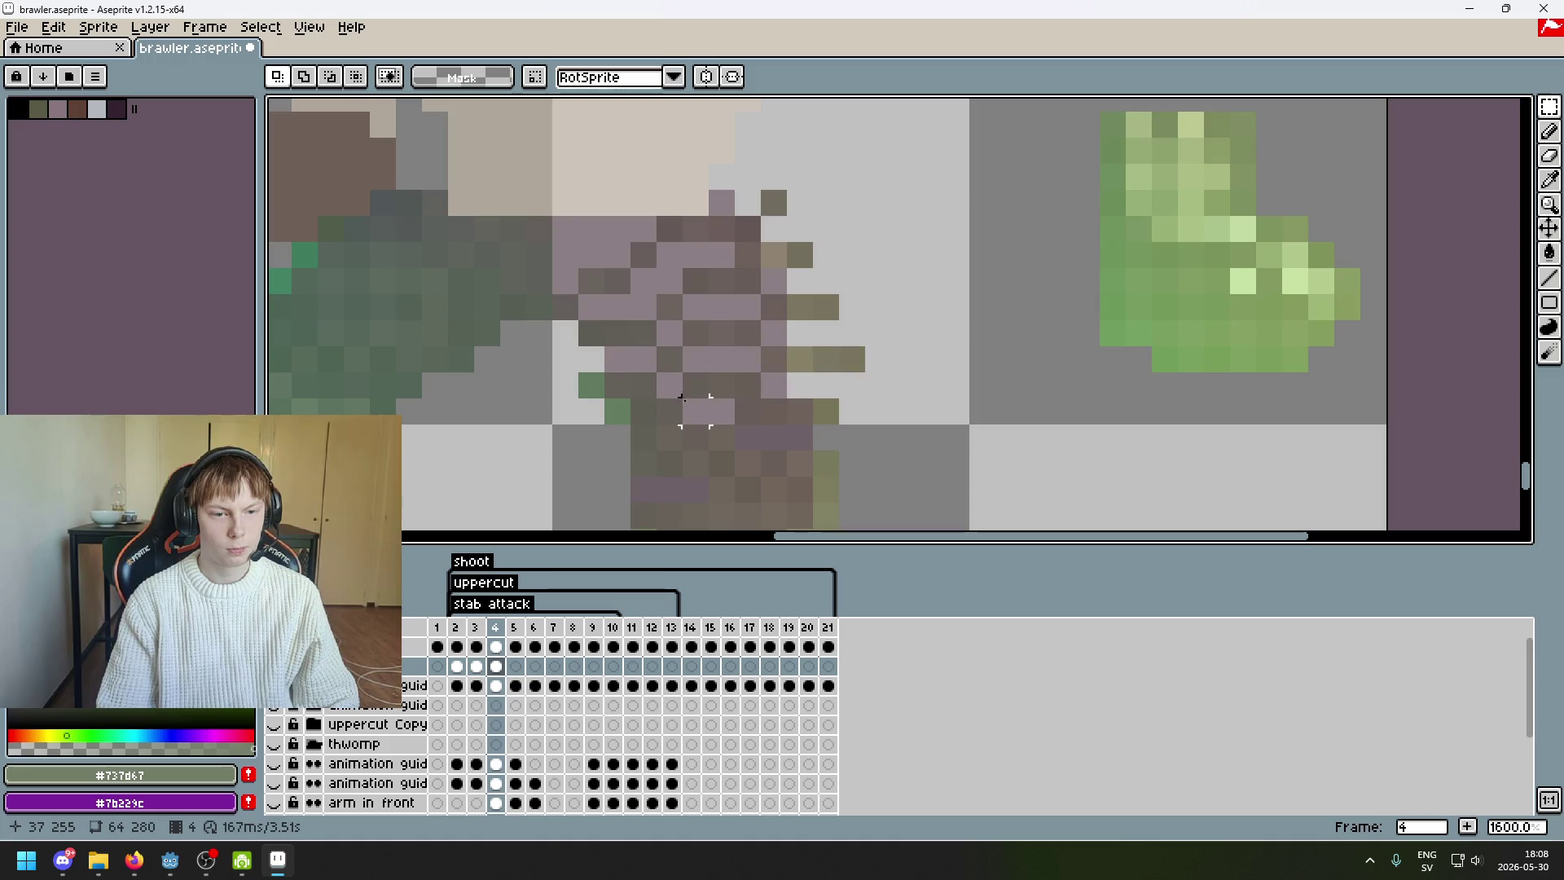
pyautogui.moveTo(665, 411); pyautogui.dragTo(755, 328)
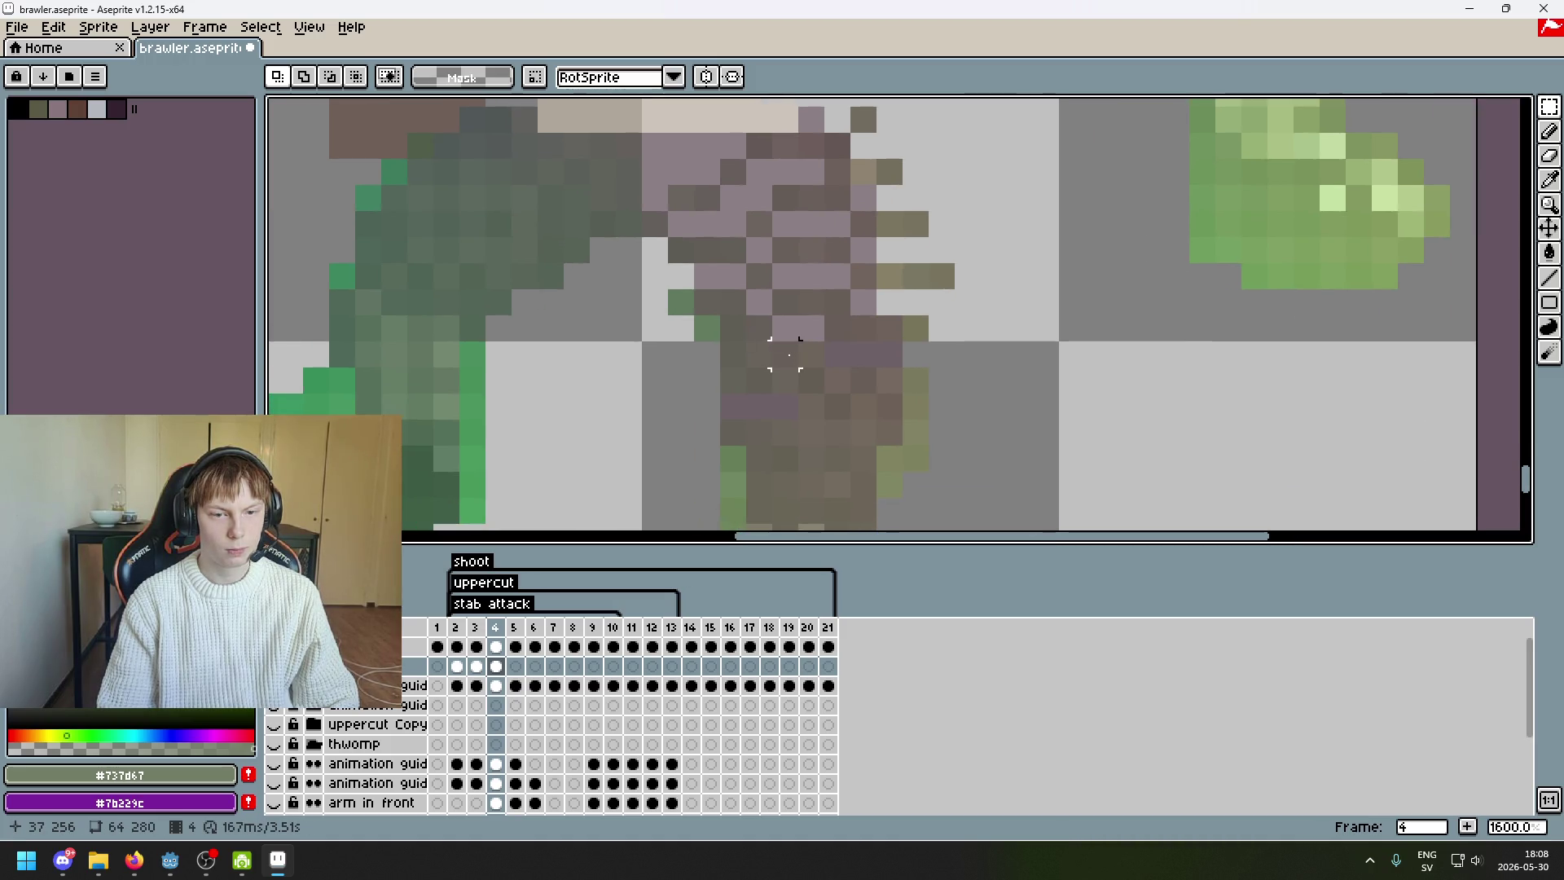
# - Remove the two stray olive pixels beside the back leg
pyautogui.moveTo(916, 330)
pyautogui.mouseDown()
pyautogui.moveTo(855, 333)
pyautogui.moveTo(888, 334)
pyautogui.mouseUp()
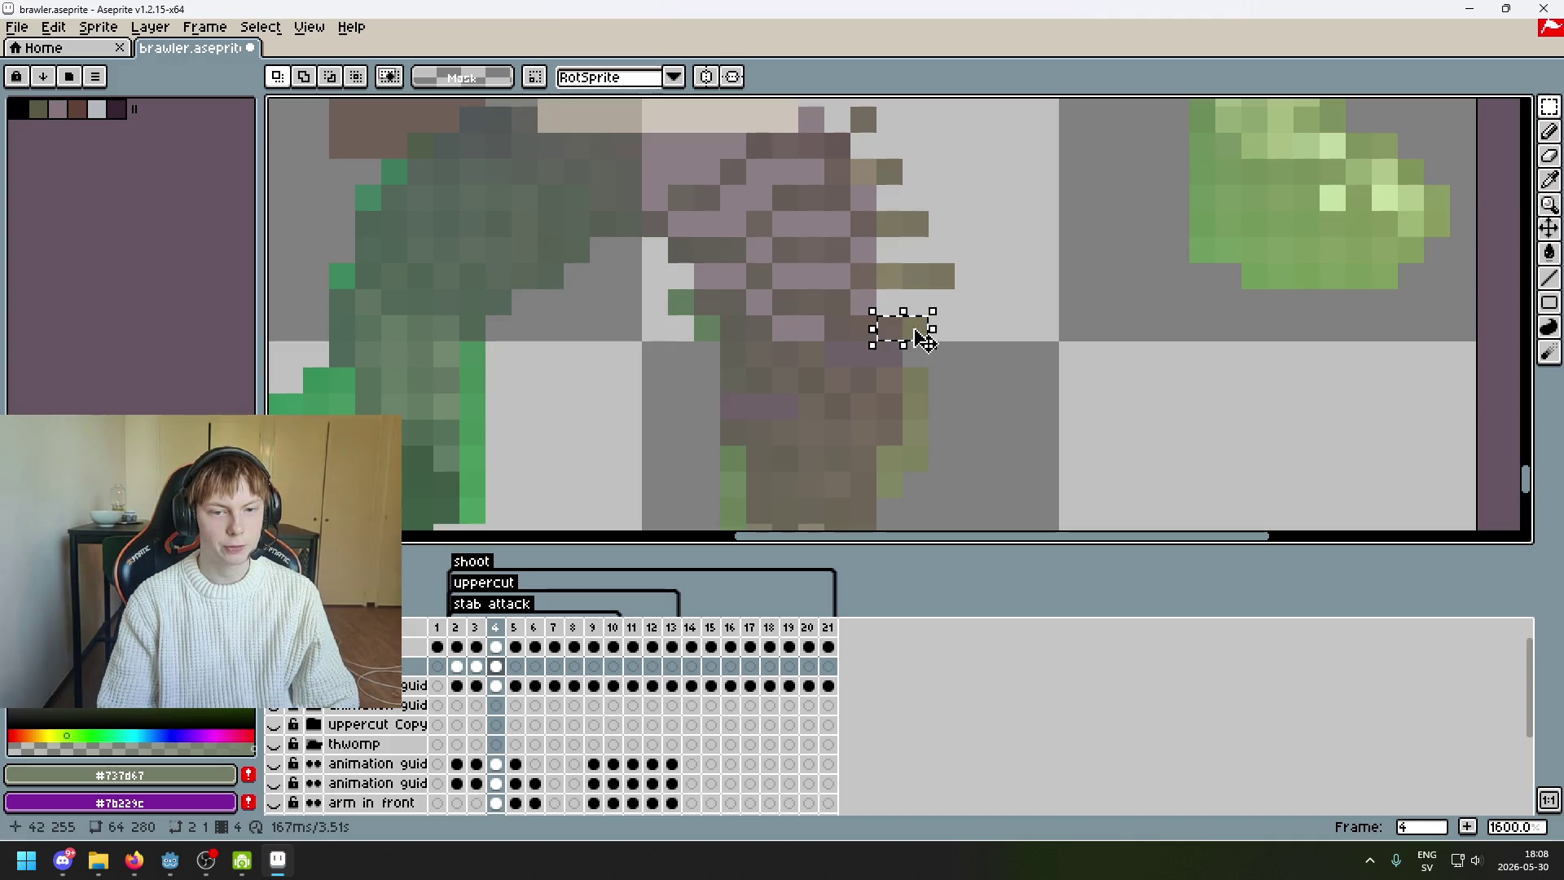
pyautogui.click(953, 338)
pyautogui.press('Escape')
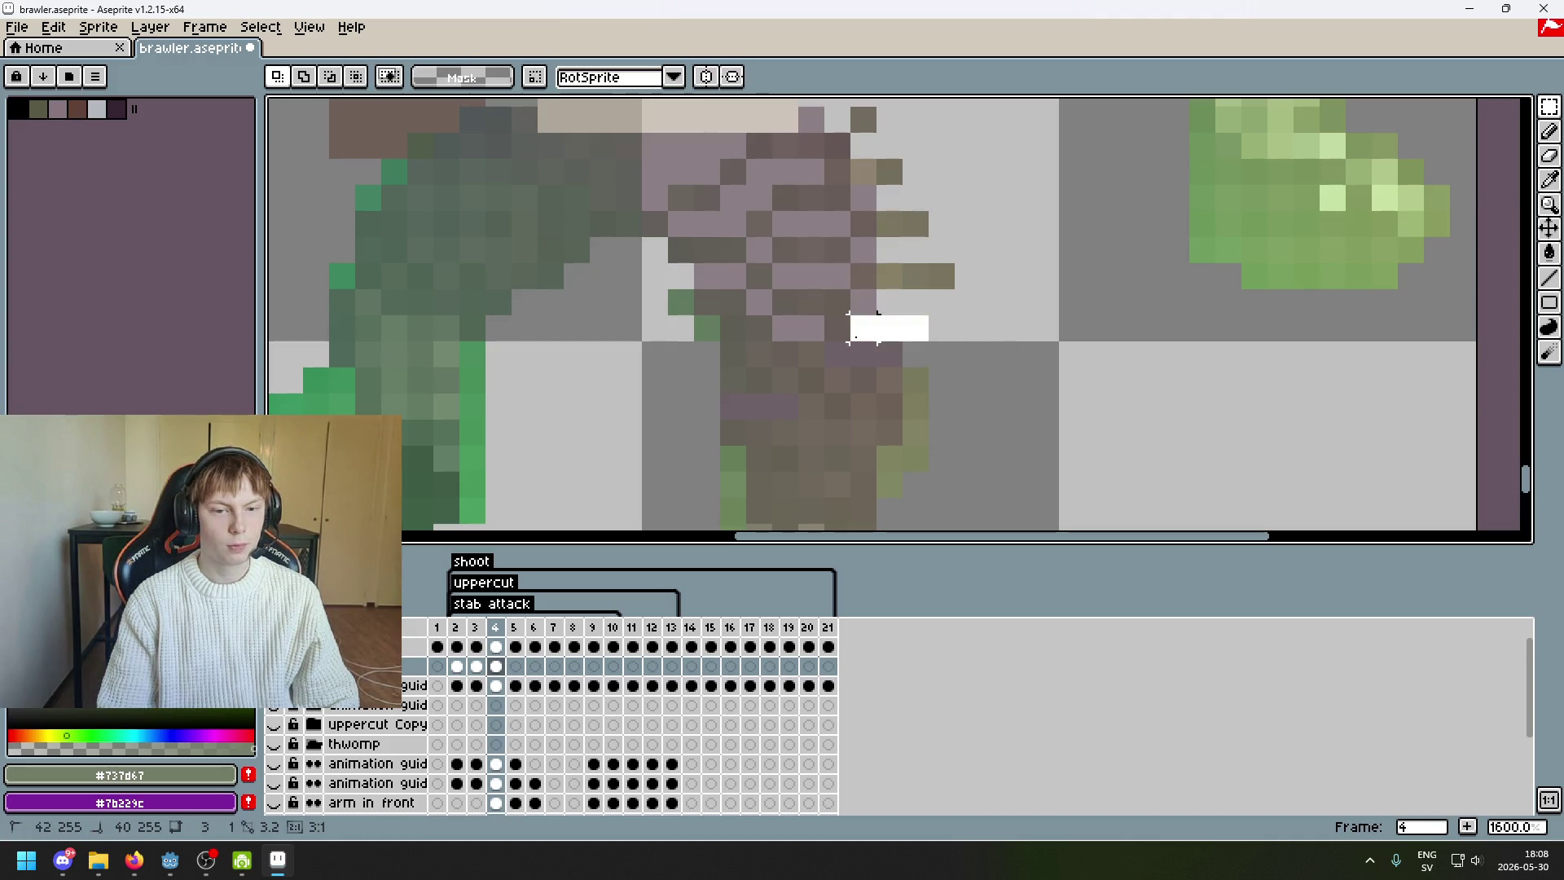
pyautogui.moveTo(812, 349); pyautogui.dragTo(778, 352)
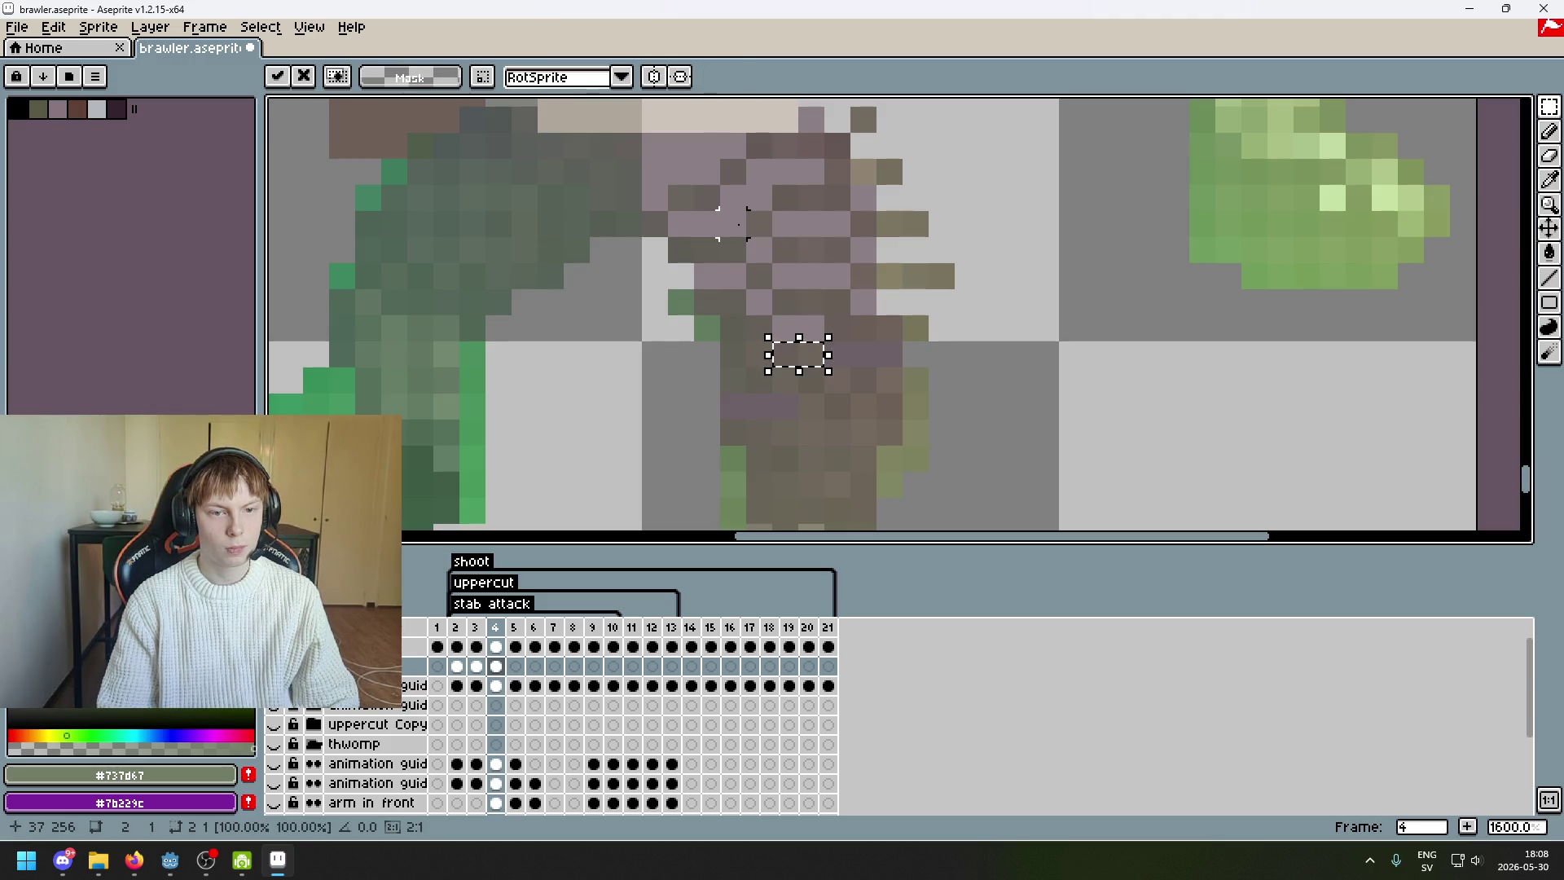
pyautogui.press('Escape')
# - Move a stray green pixel down-right toward the leg's edge
pyautogui.moveTo(684, 304); pyautogui.dragTo(688, 304)
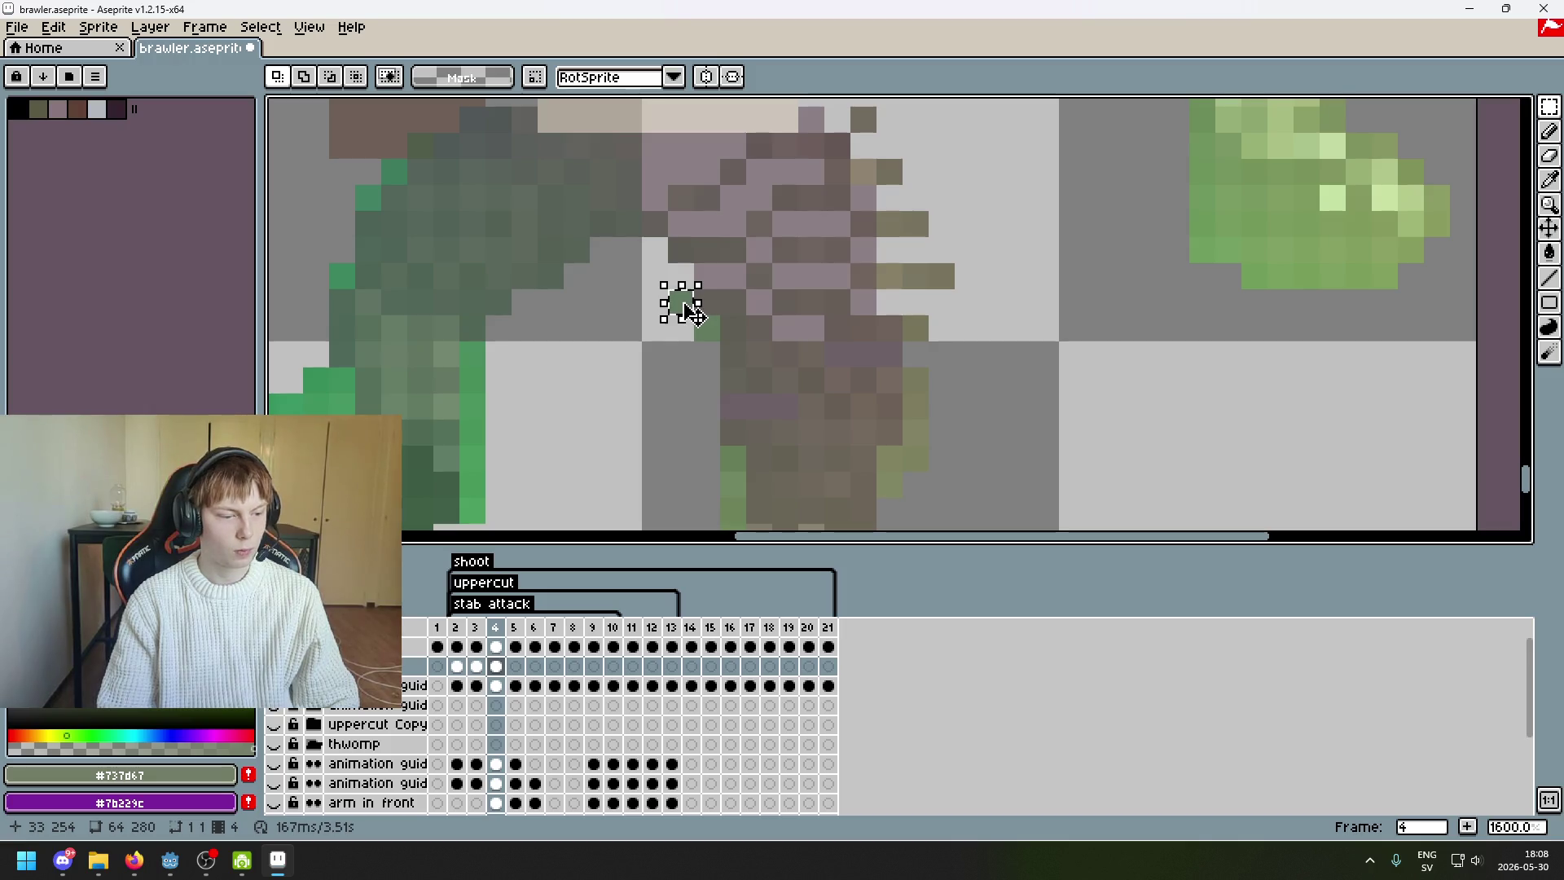
pyautogui.click(686, 303)
pyautogui.moveTo(698, 349); pyautogui.dragTo(740, 344)
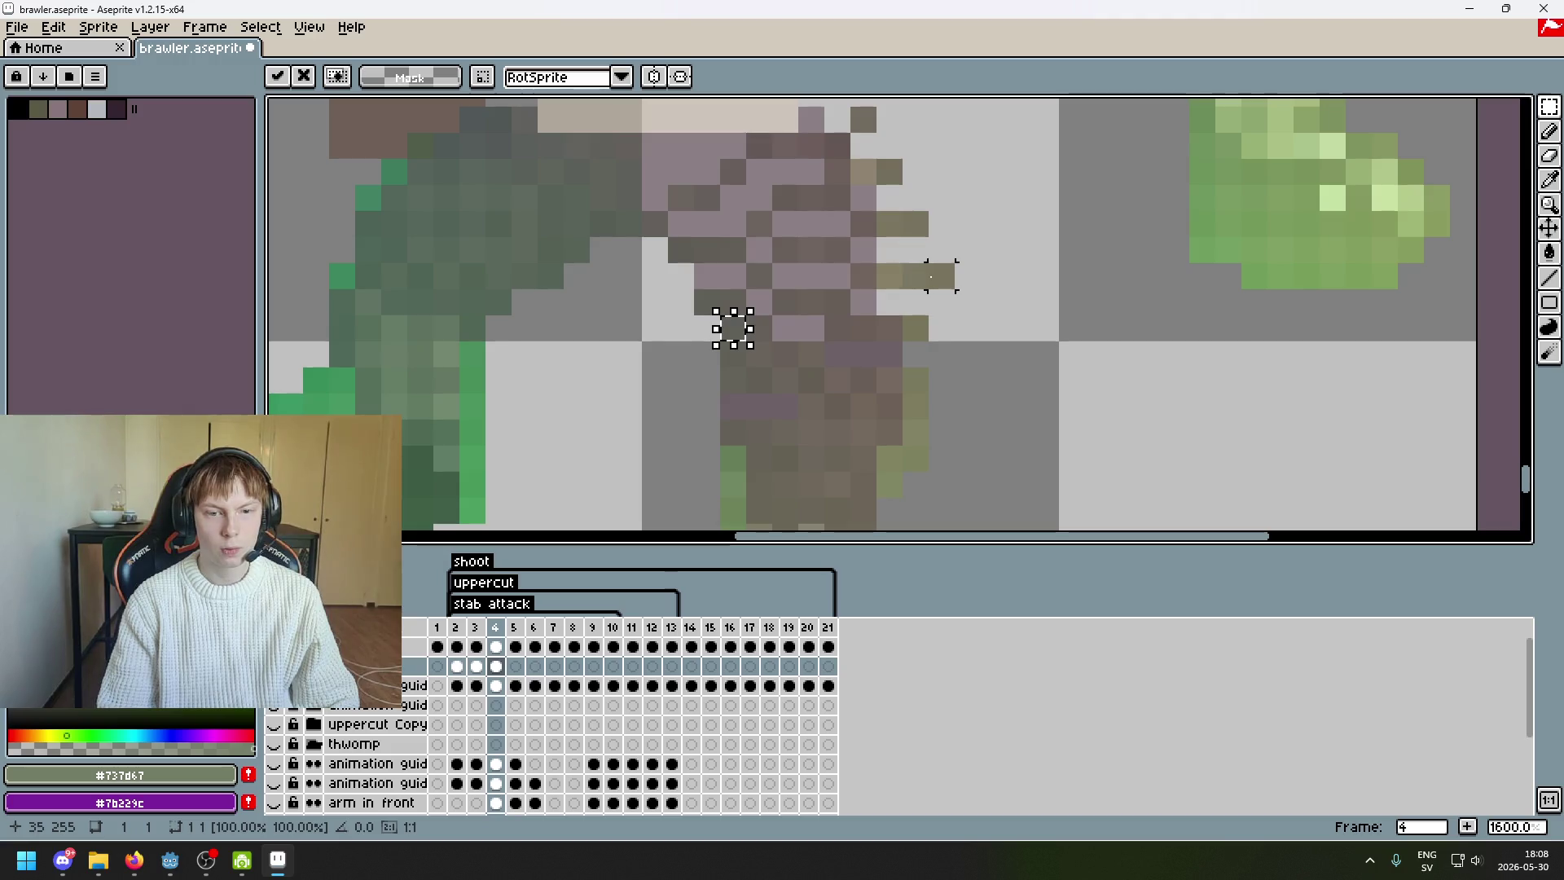
pyautogui.moveTo(931, 277); pyautogui.dragTo(936, 275)
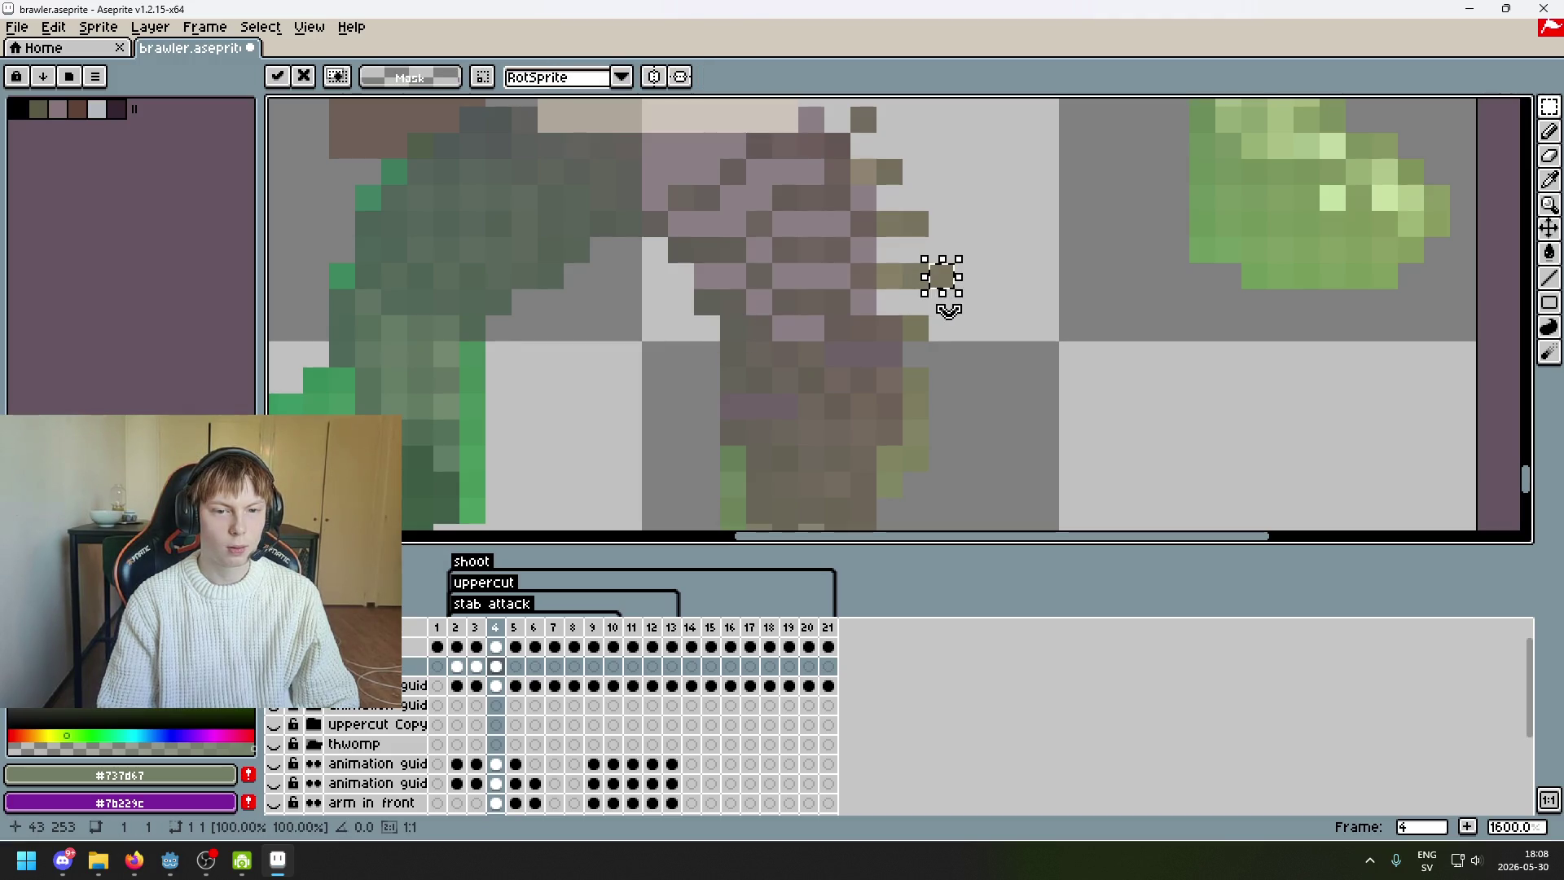
pyautogui.click(915, 328)
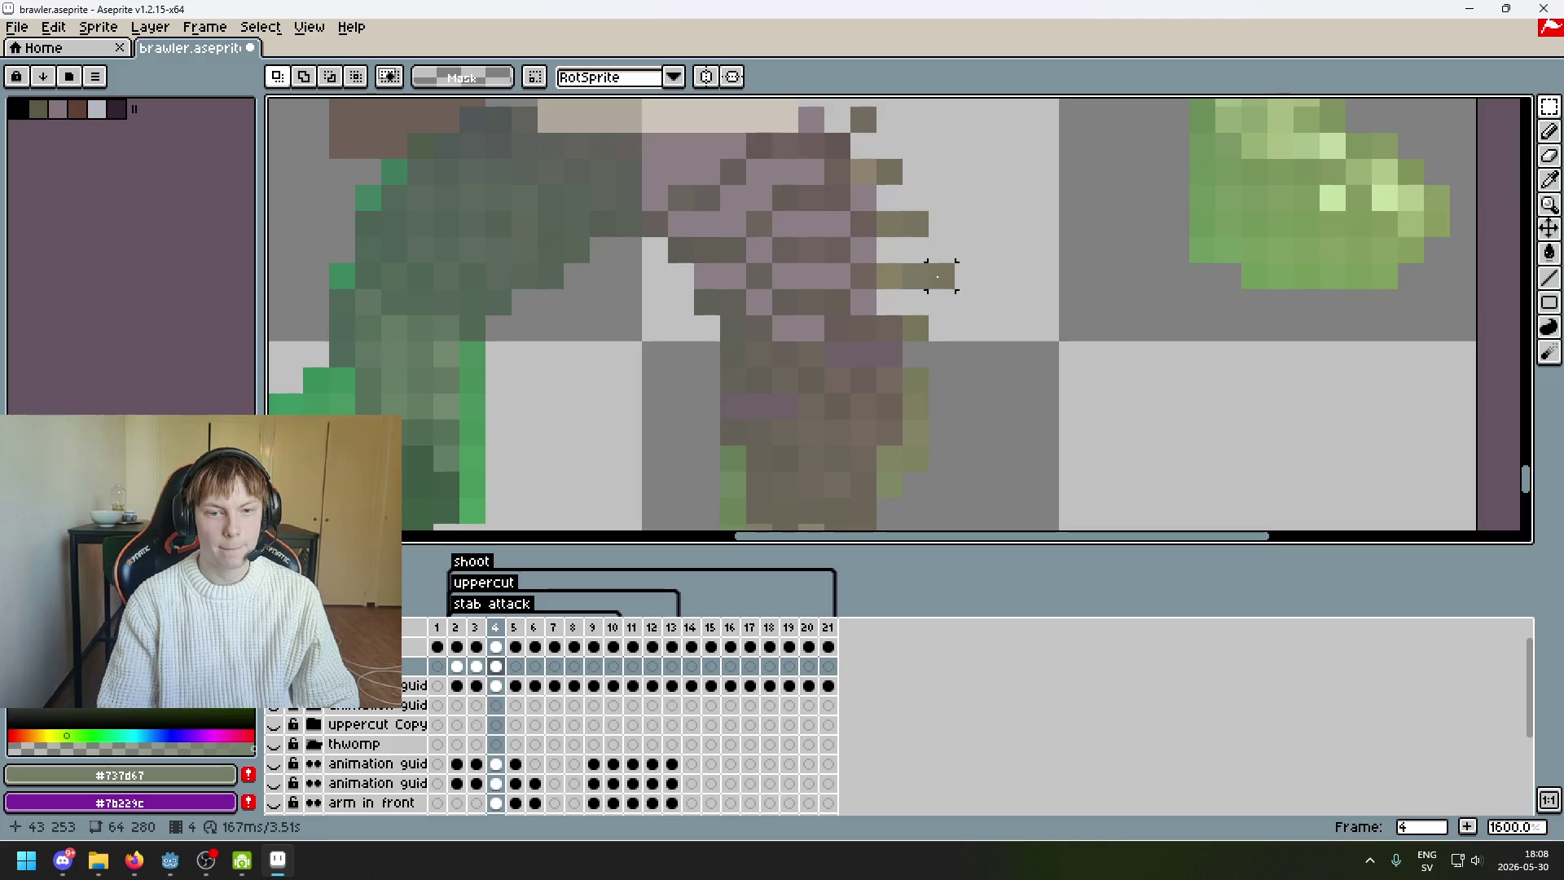
# - Shift the selected pixel strip two pixels left and two up, then commit
pyautogui.moveTo(936, 277); pyautogui.dragTo(868, 292)
pyautogui.moveTo(967, 272)
pyautogui.mouseDown()
pyautogui.moveTo(915, 220)
pyautogui.moveTo(855, 244)
pyautogui.moveTo(877, 275)
pyautogui.moveTo(808, 277)
pyautogui.moveTo(902, 289)
pyautogui.moveTo(828, 285)
pyautogui.mouseUp()
pyautogui.press('Return')
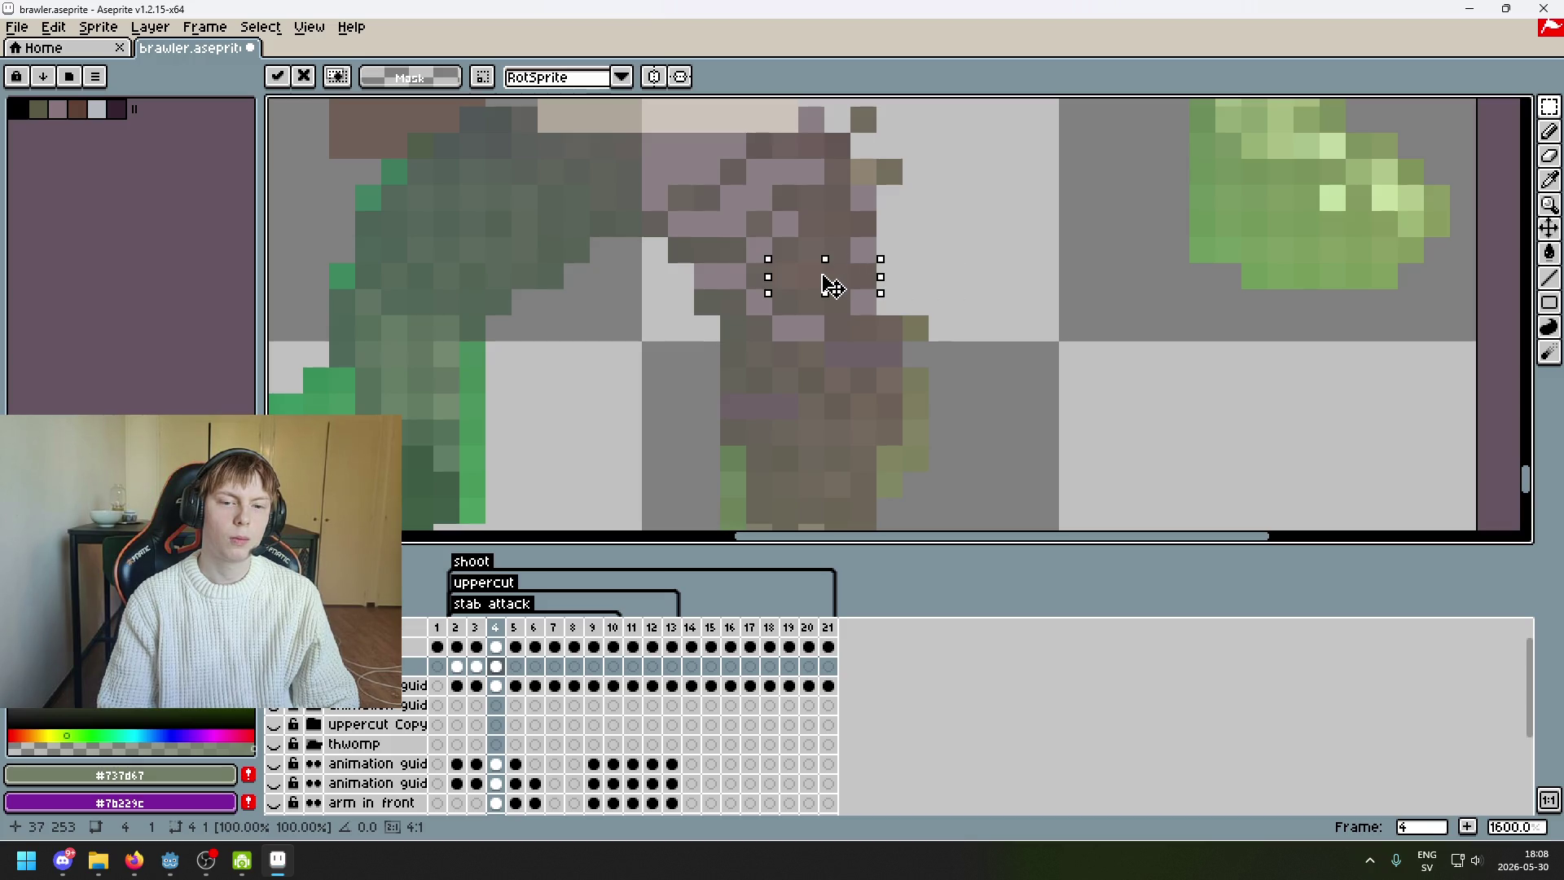
pyautogui.press('Return')
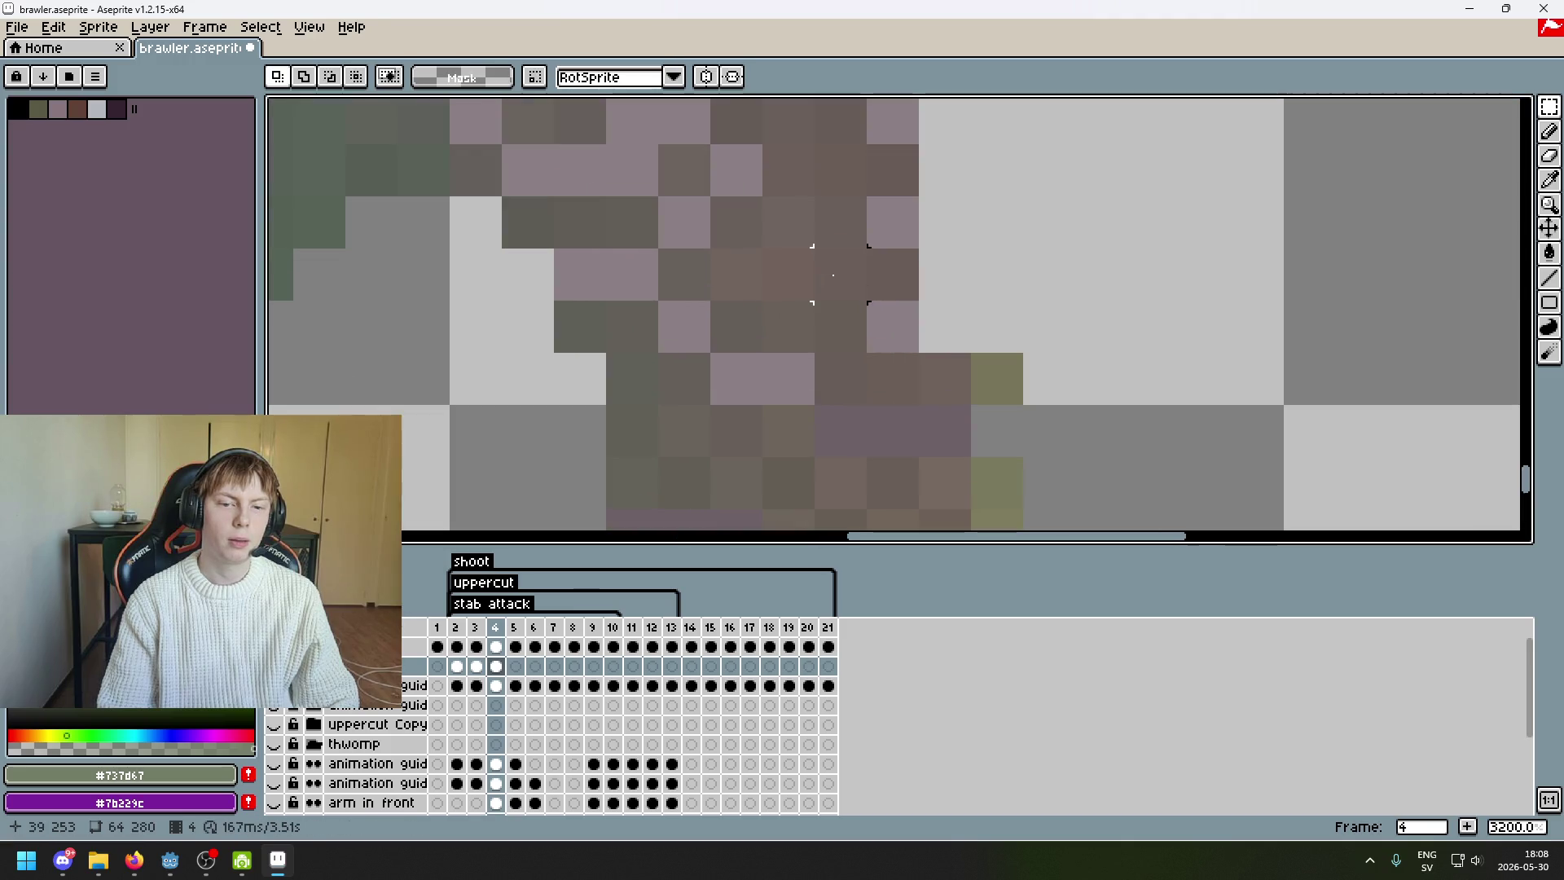
pyautogui.scroll(-1, 896, 301)
pyautogui.scroll(3, 896, 301)
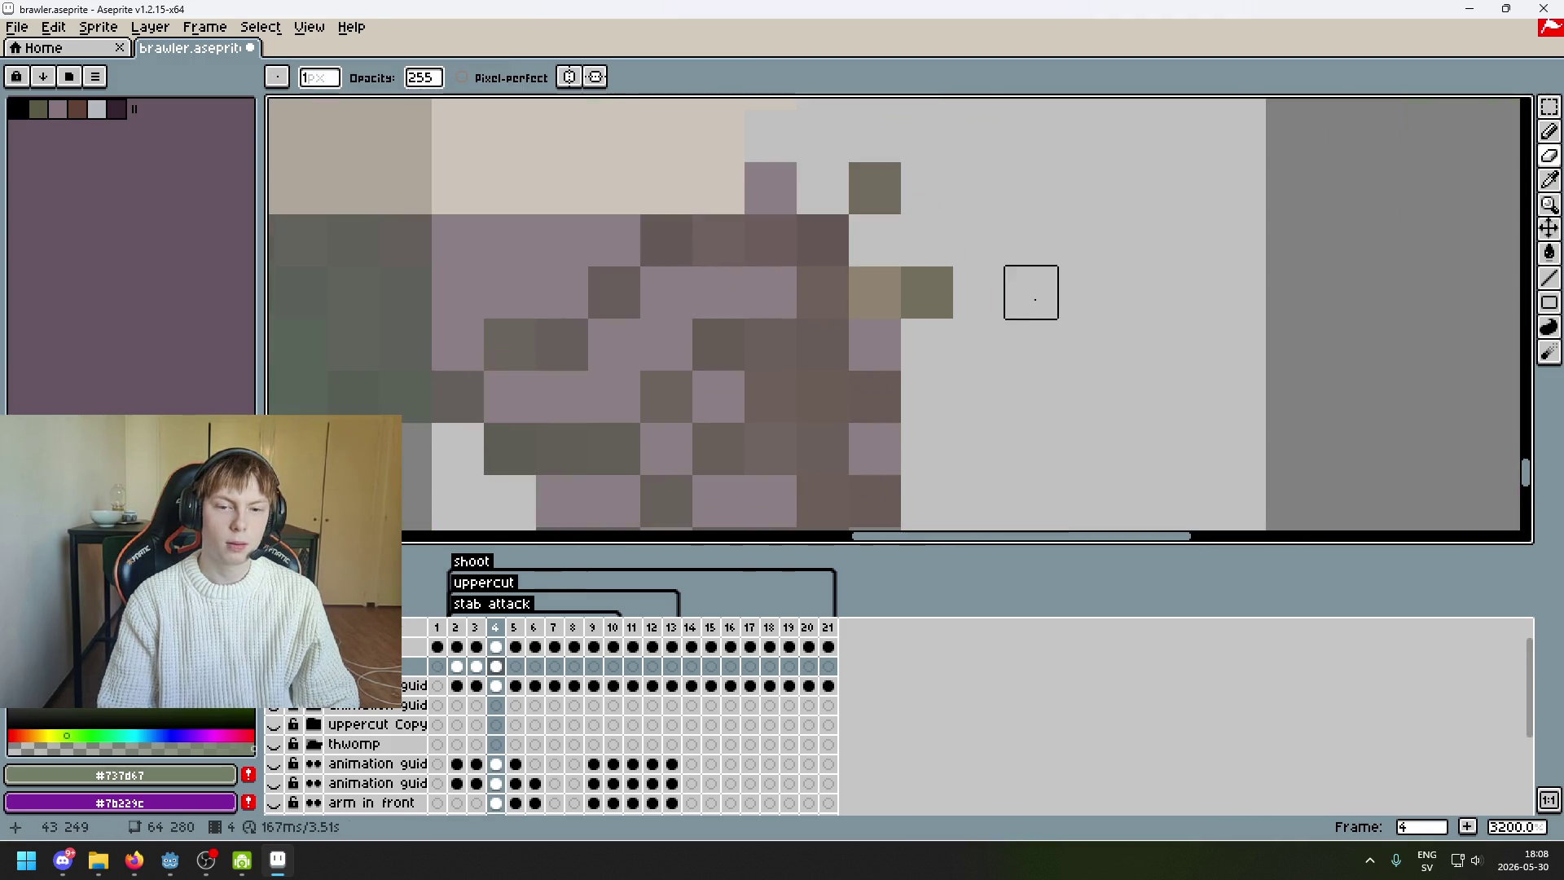
# - Pull a three-pixel strip and a lone dark pixel two pixels left into the leg
pyautogui.press('w')
pyautogui.moveTo(920, 291); pyautogui.dragTo(814, 298)
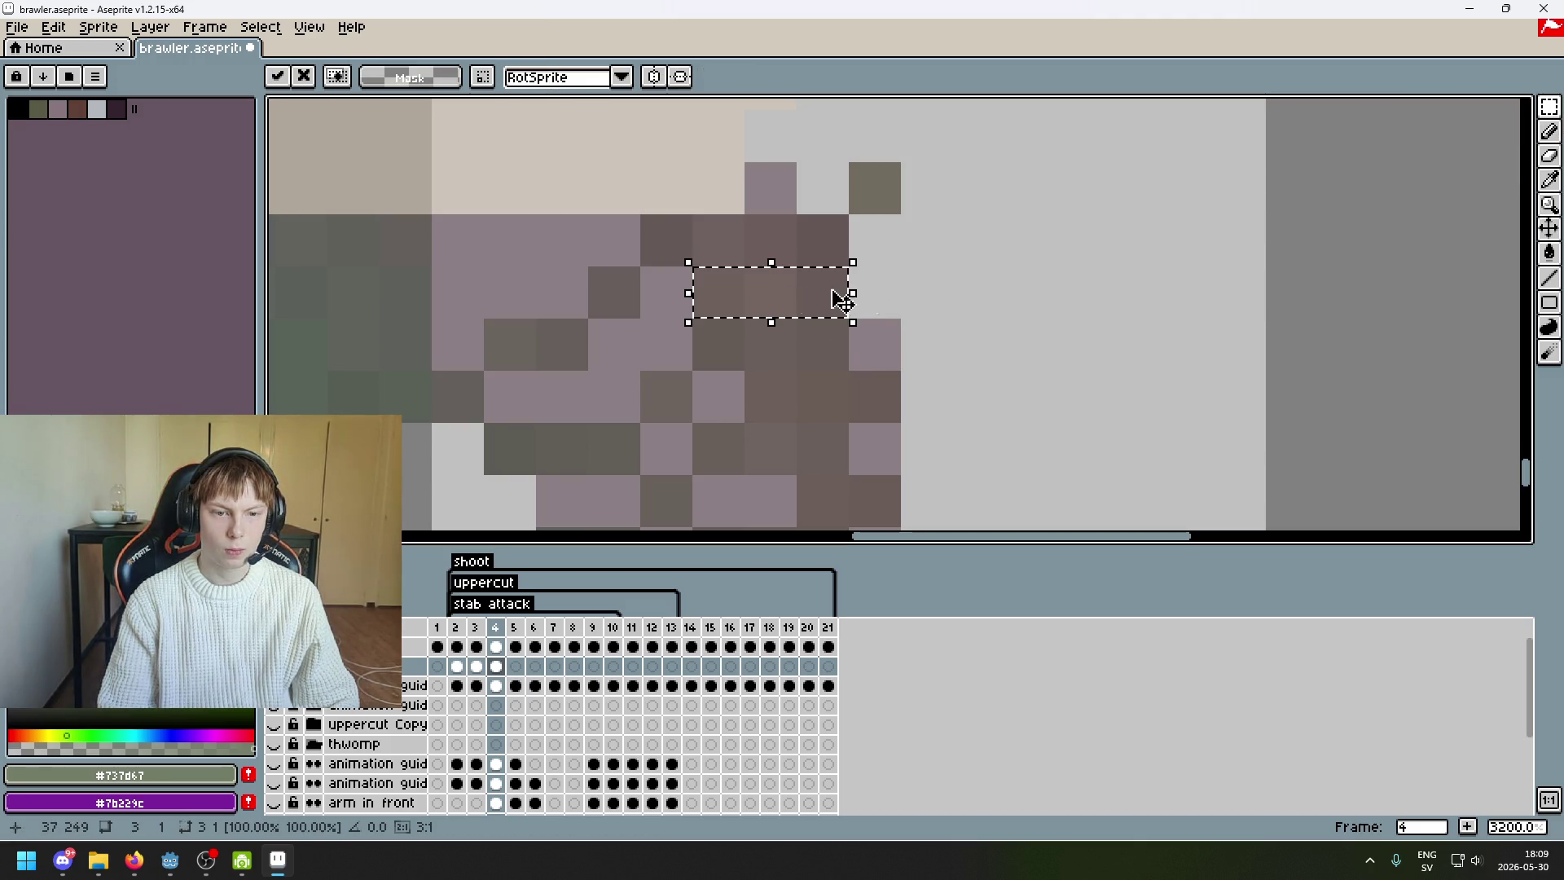
pyautogui.click(875, 196)
pyautogui.moveTo(875, 204); pyautogui.dragTo(784, 205)
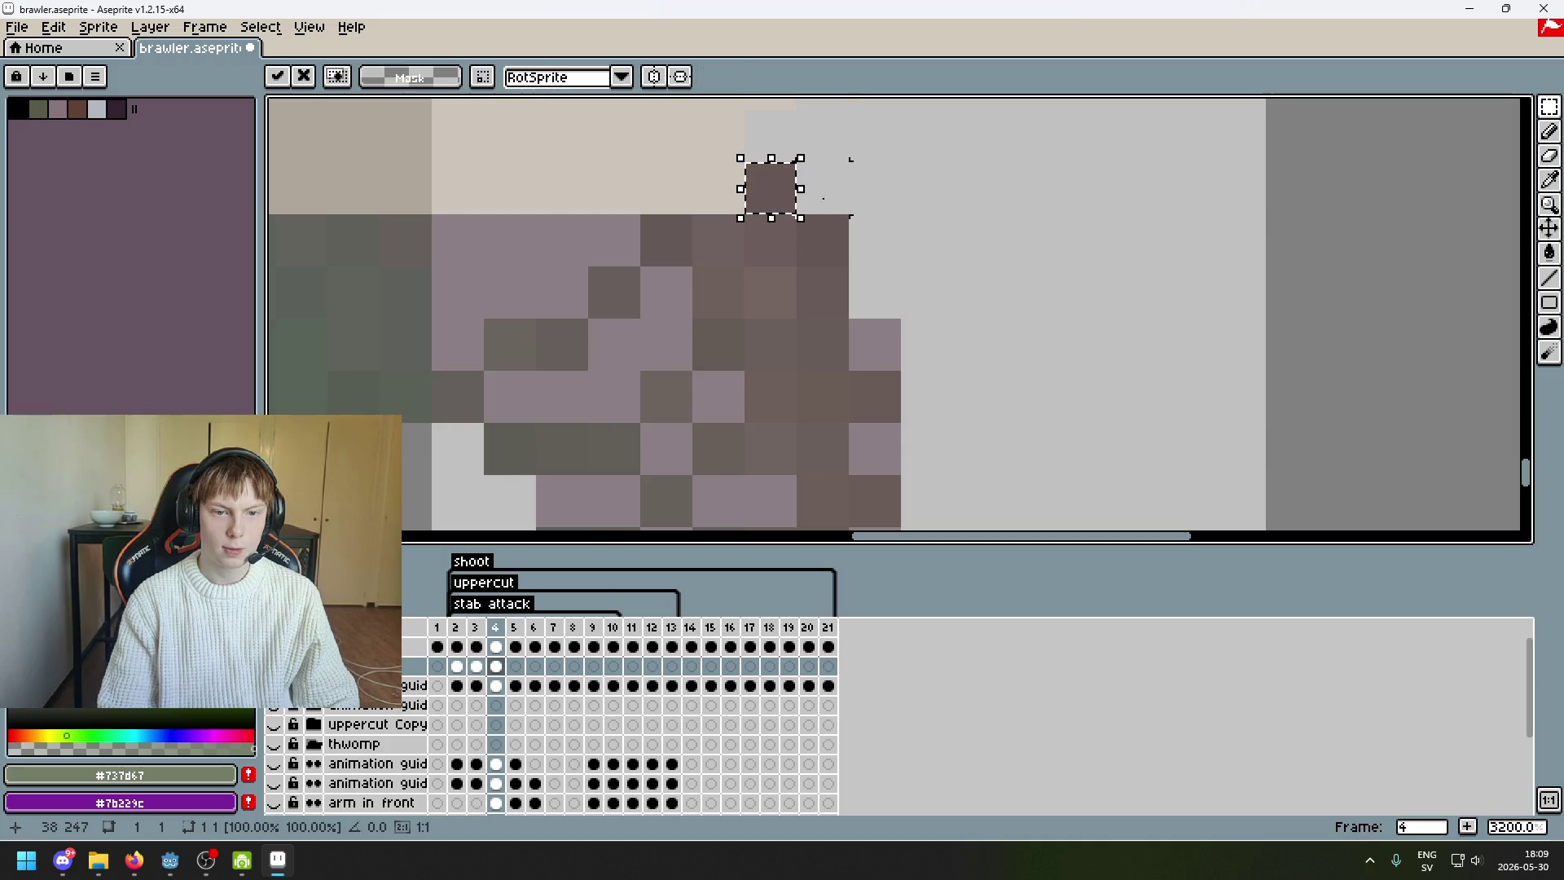
pyautogui.hotkey('ctrl', 'z')
pyautogui.moveTo(882, 200); pyautogui.dragTo(790, 210)
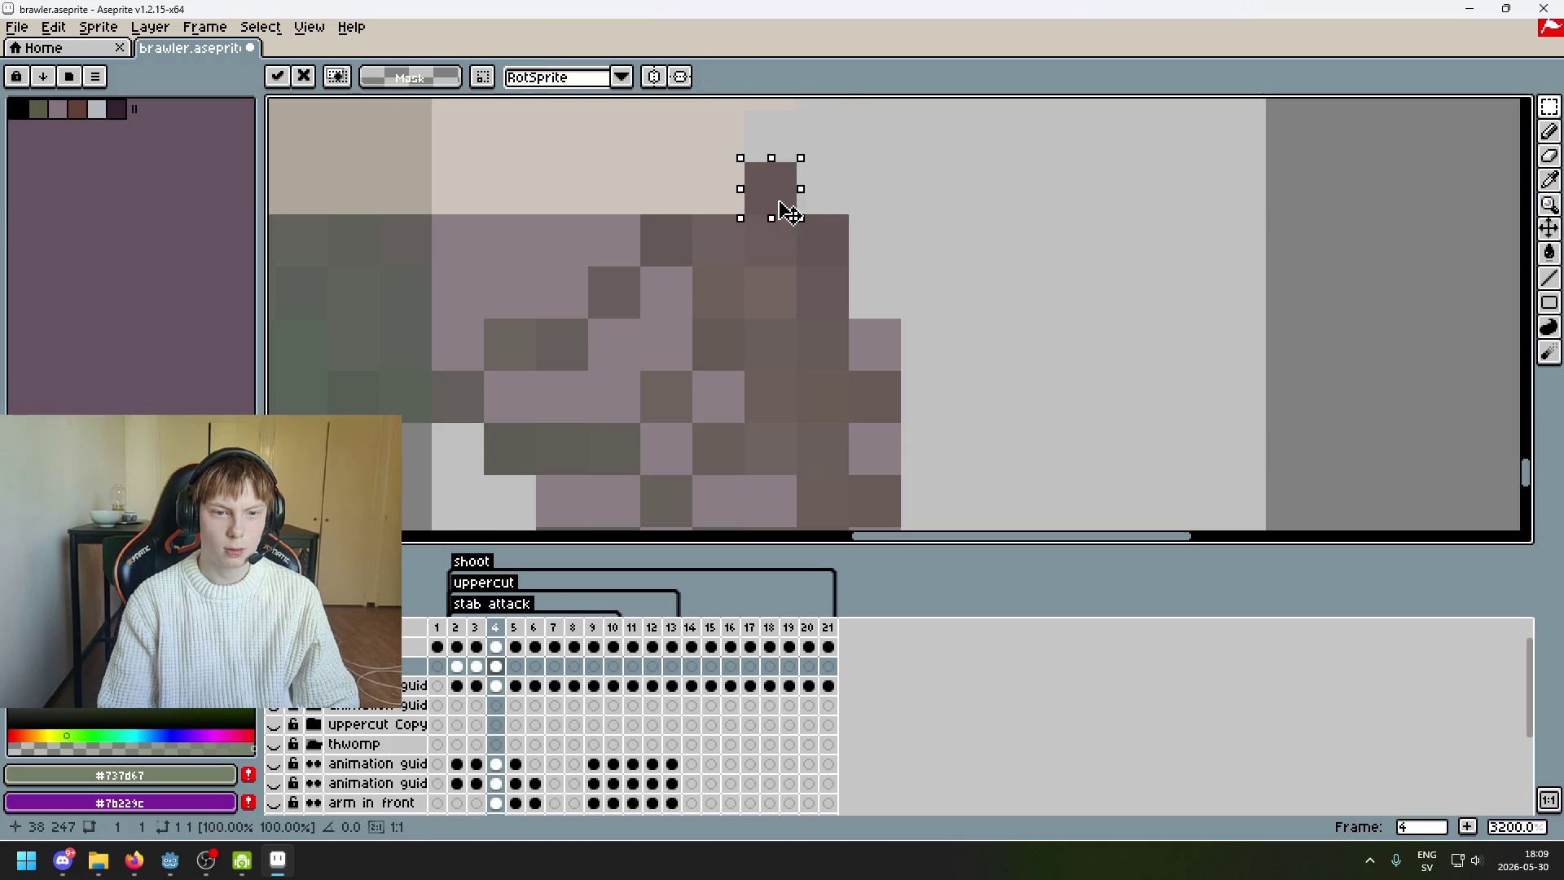
pyautogui.scroll(-3, 1012, 366)
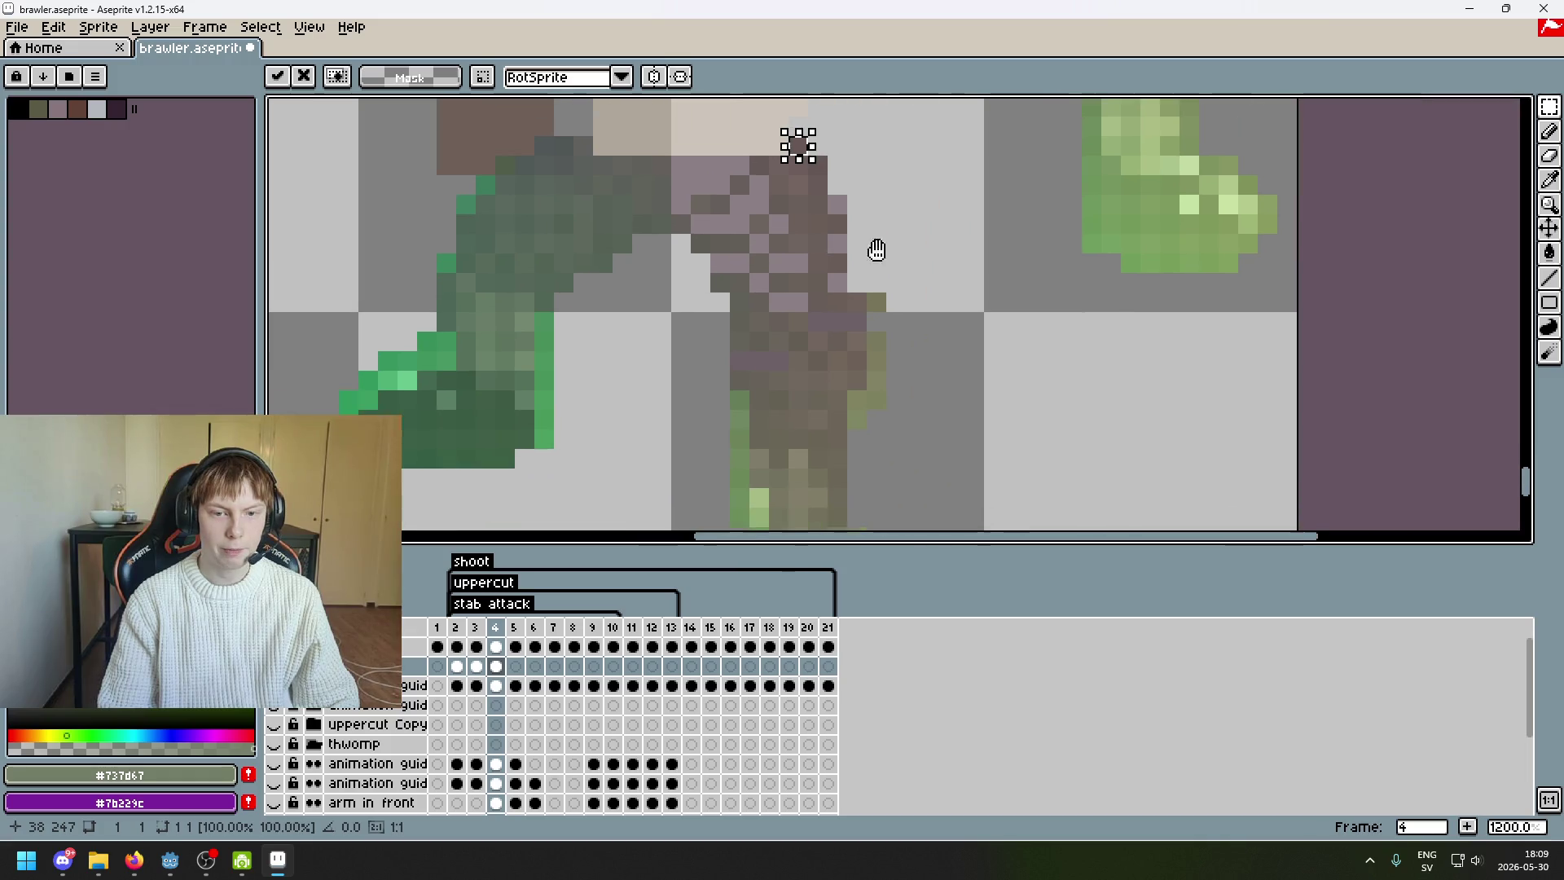
# - Fill gaps along the leg's upper right edge with sampled browns like #6a5f58
pyautogui.keyDown('alt'); pyautogui.click(824, 209); pyautogui.keyUp('alt')
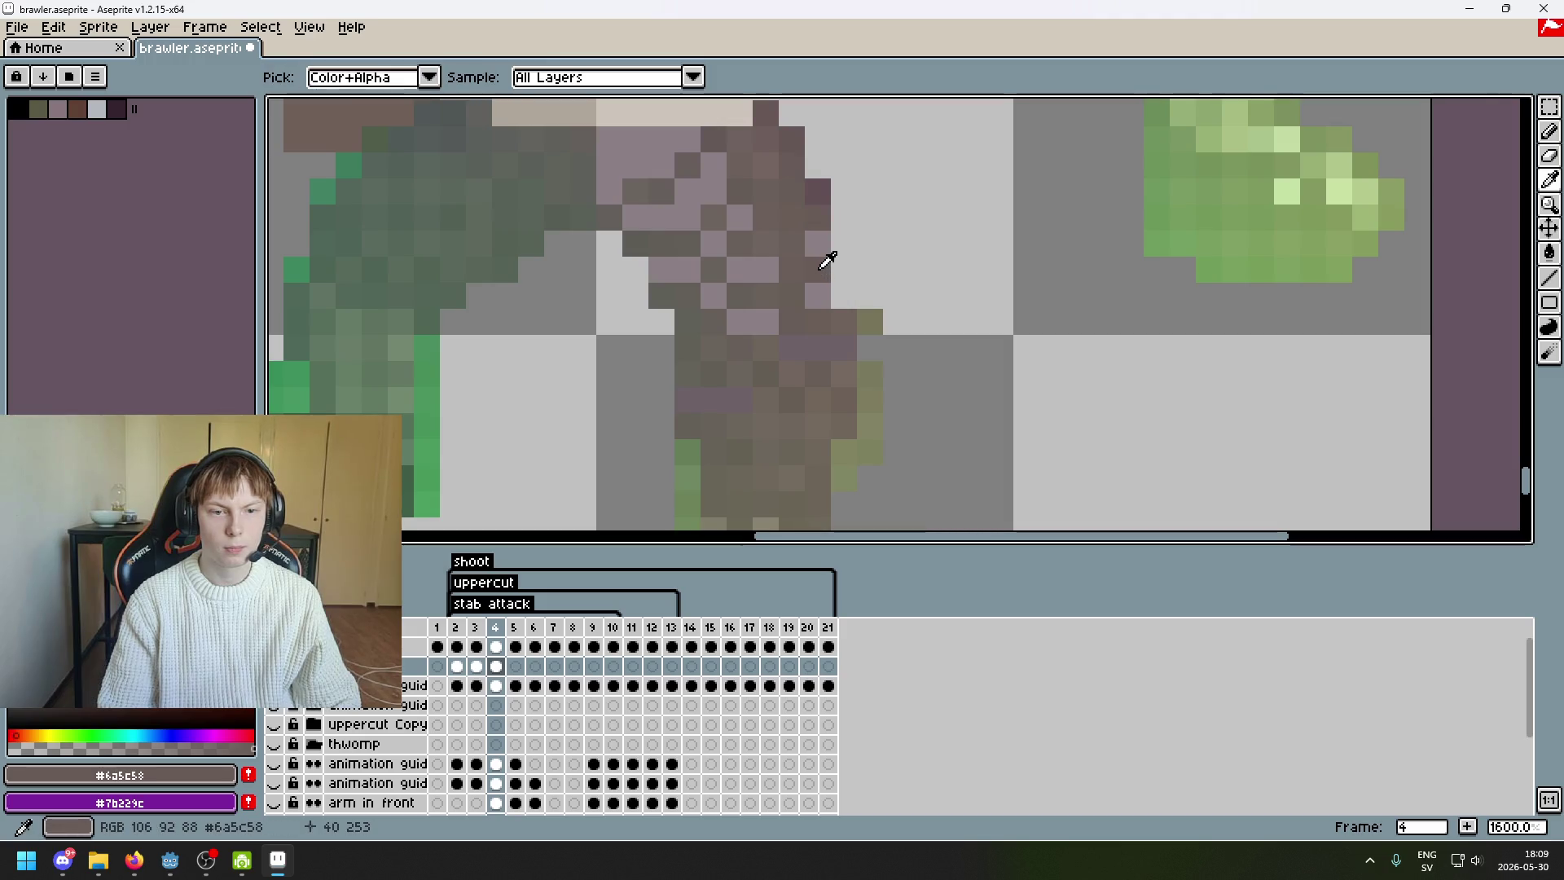
pyautogui.click(819, 245)
pyautogui.keyDown('alt'); pyautogui.click(657, 269); pyautogui.keyUp('alt')
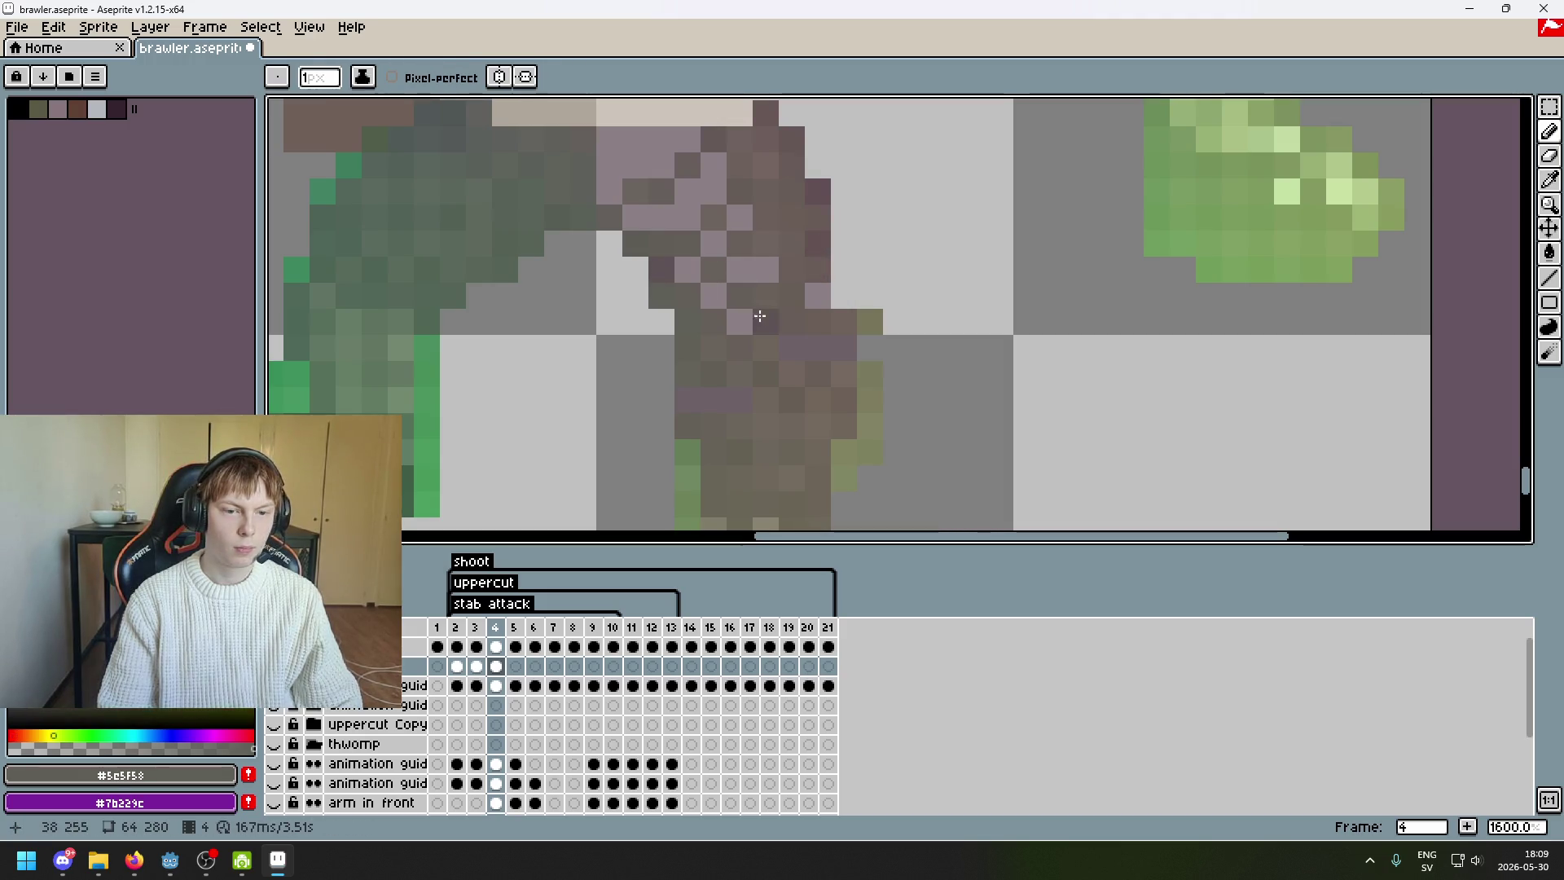
pyautogui.click(756, 312)
pyautogui.scroll(-2, 824, 286)
pyautogui.keyDown('alt'); pyautogui.click(733, 290); pyautogui.keyUp('alt')
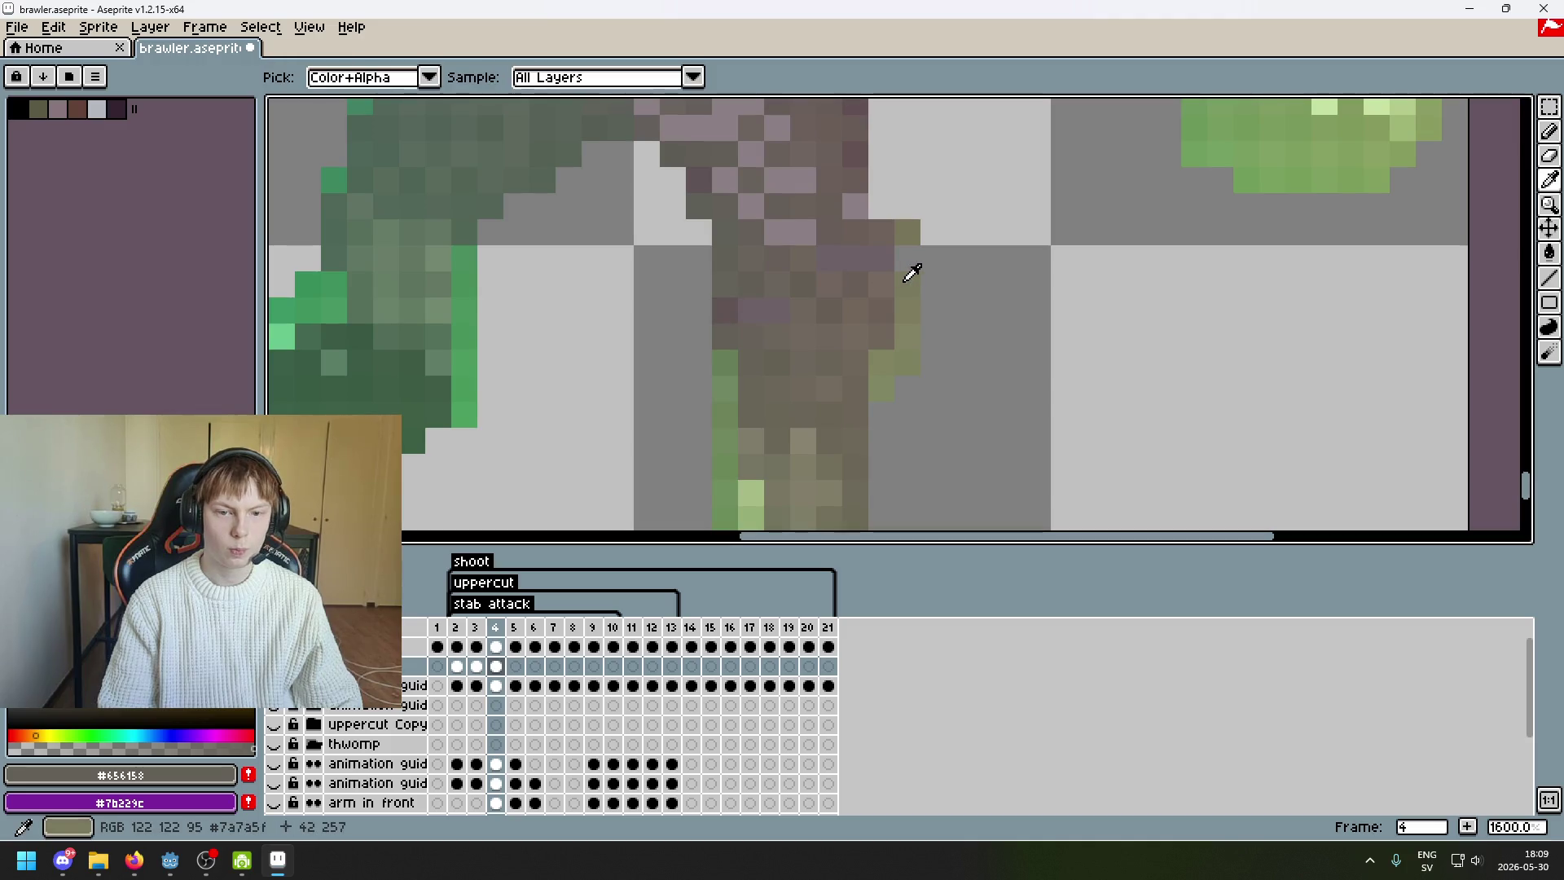
# - Delete the stray olive pixel right of the back leg
pyautogui.press('w')
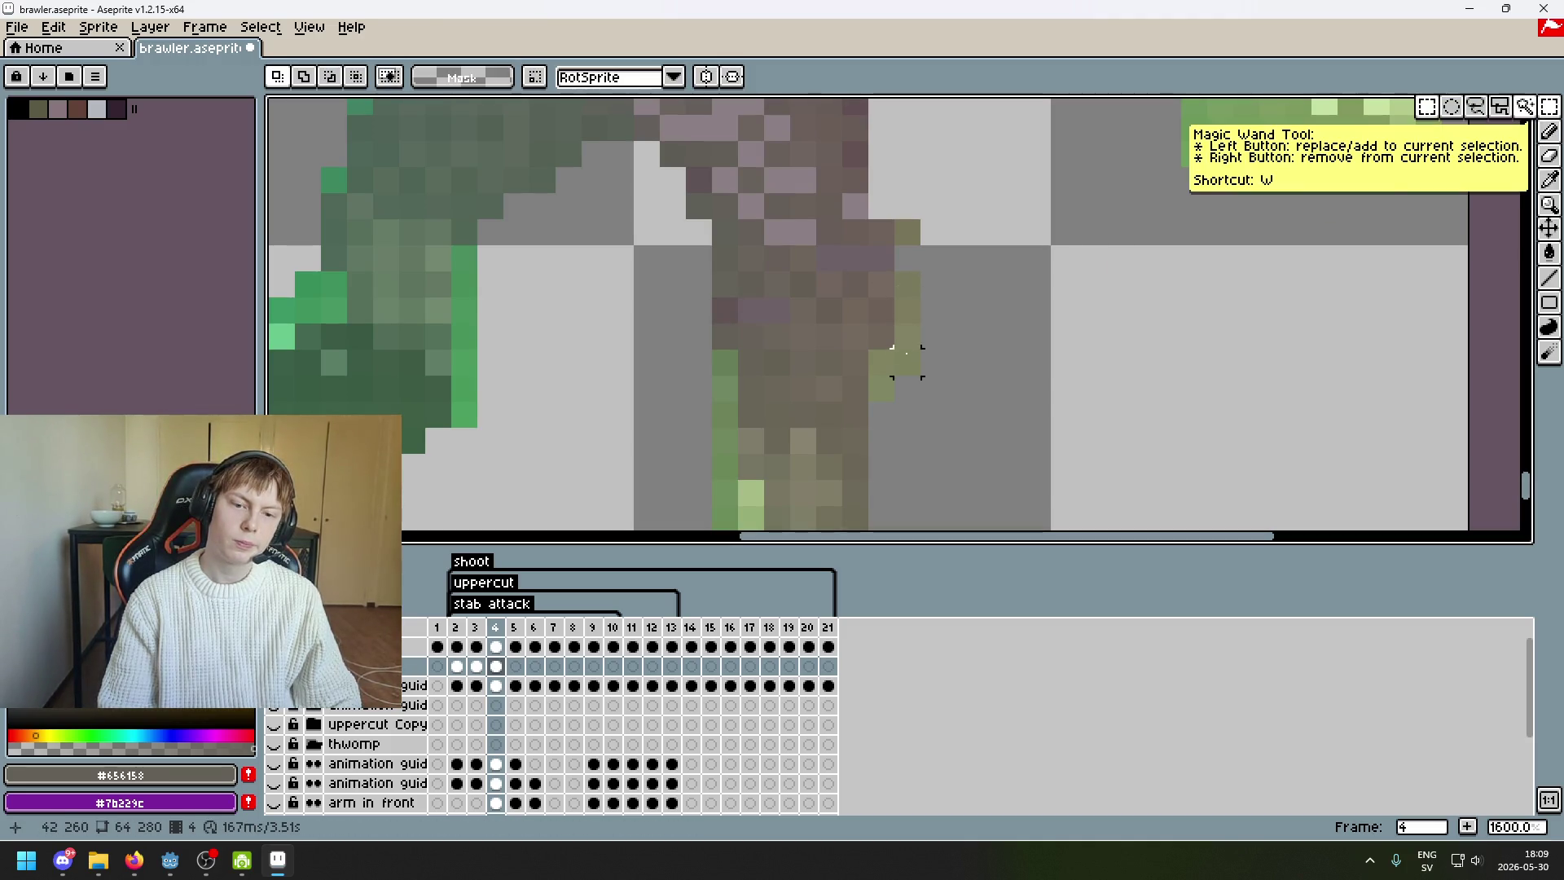
pyautogui.click(883, 287)
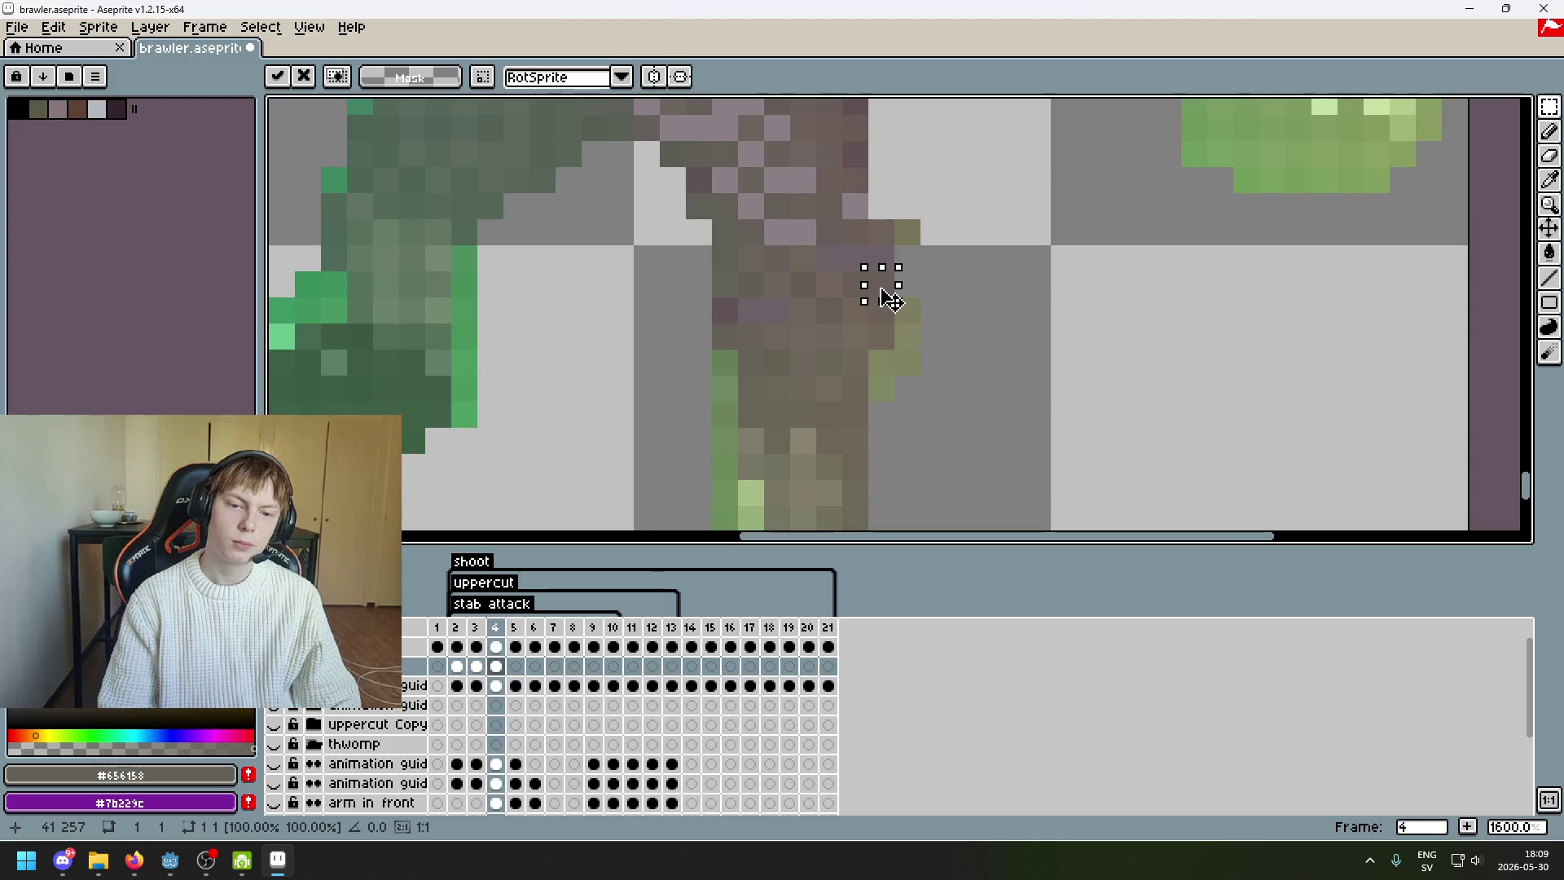
pyautogui.moveTo(898, 301); pyautogui.dragTo(896, 364)
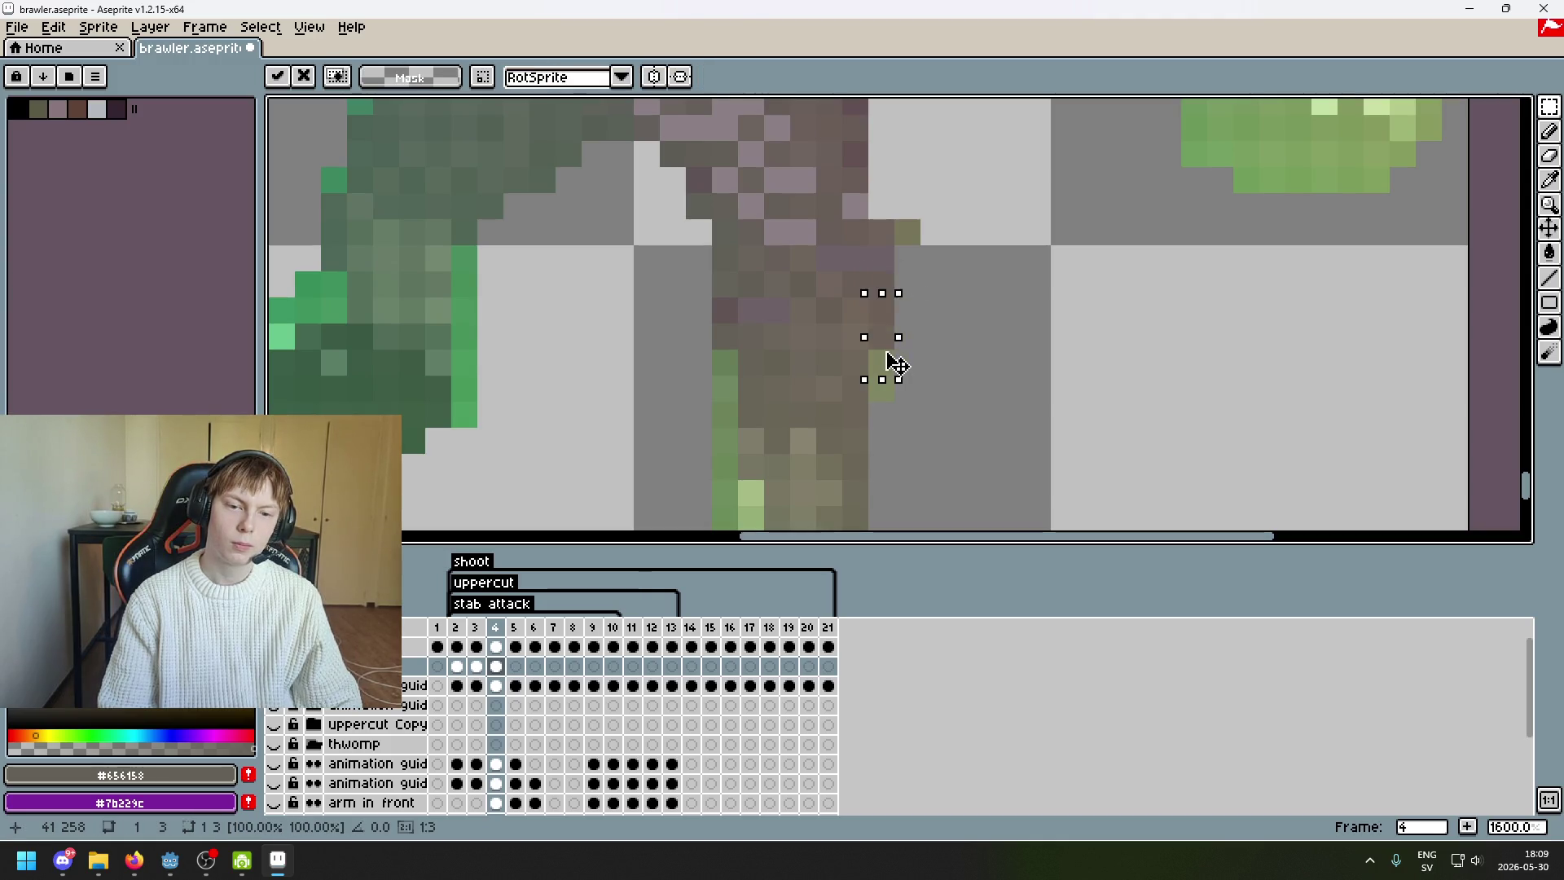
pyautogui.click(933, 362)
pyautogui.click(888, 375)
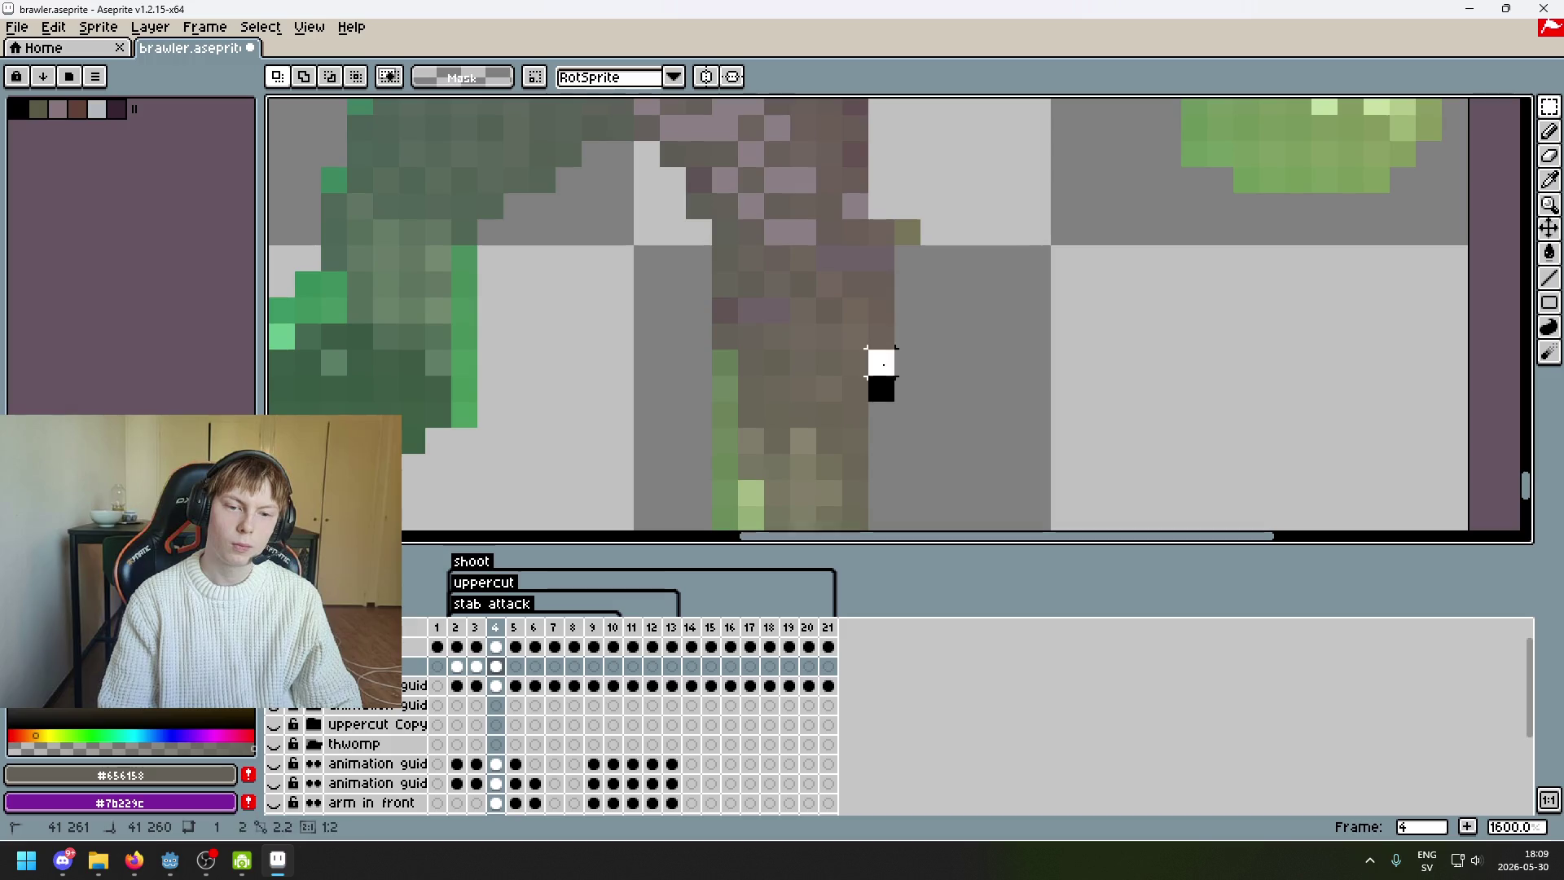
pyautogui.press('Delete')
pyautogui.click(902, 359)
pyautogui.press('b')
# - Sample the leg's brown and olive, then select and commit the lone olive pixel
pyautogui.keyDown('alt'); pyautogui.click(888, 268); pyautogui.keyUp('alt')
pyautogui.scroll(2, 921, 346)
pyautogui.keyDown('alt'); pyautogui.click(901, 307); pyautogui.keyUp('alt')
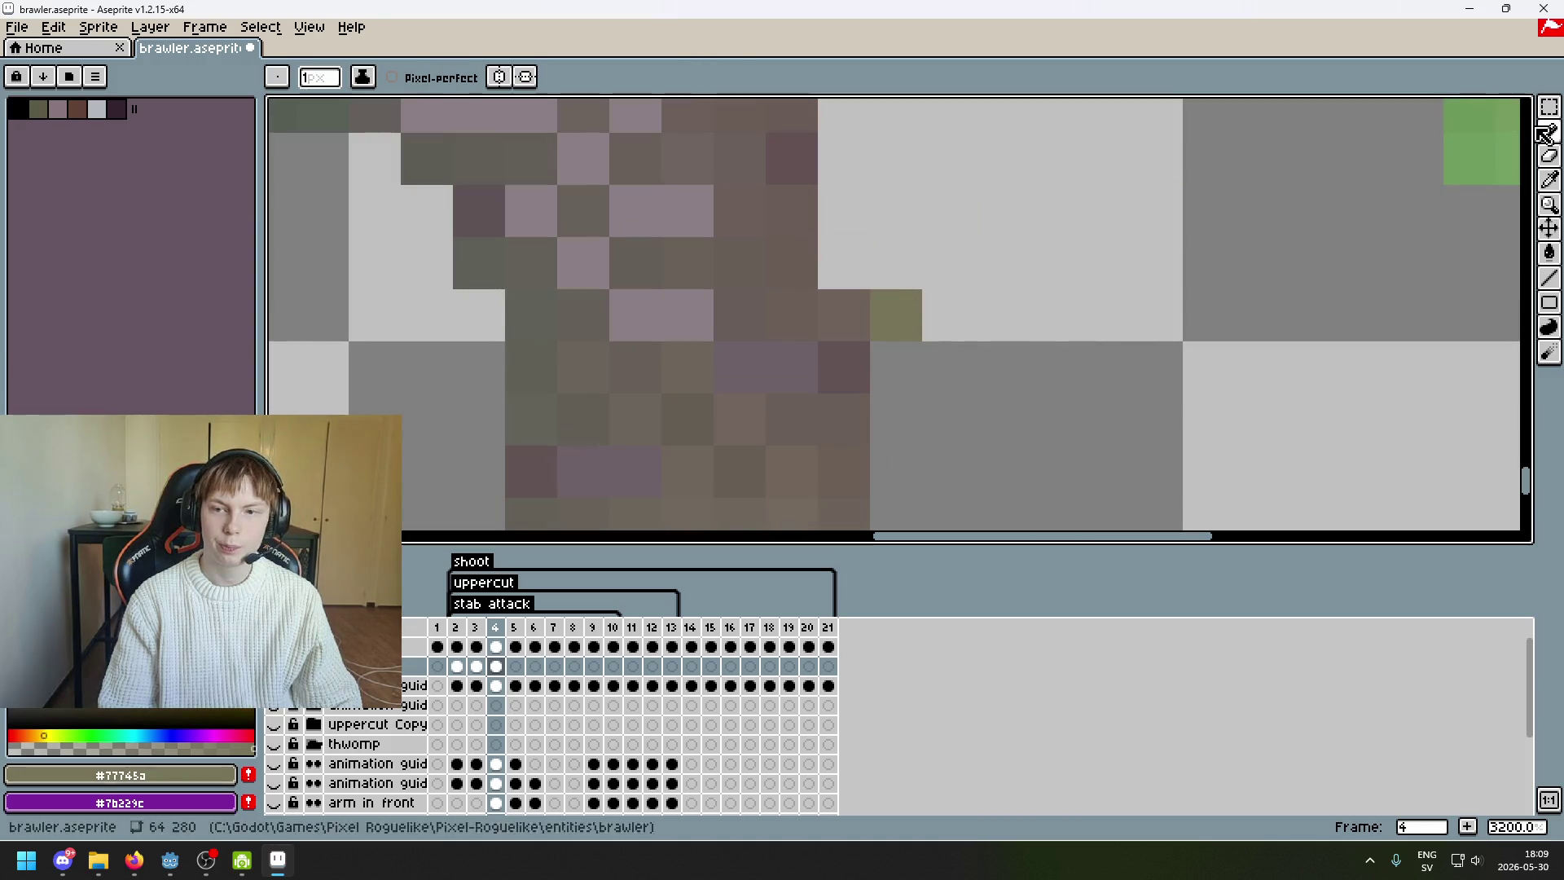
pyautogui.press('m')
pyautogui.moveTo(875, 295)
pyautogui.mouseDown()
pyautogui.moveTo(913, 332)
pyautogui.moveTo(770, 345)
pyautogui.mouseUp()
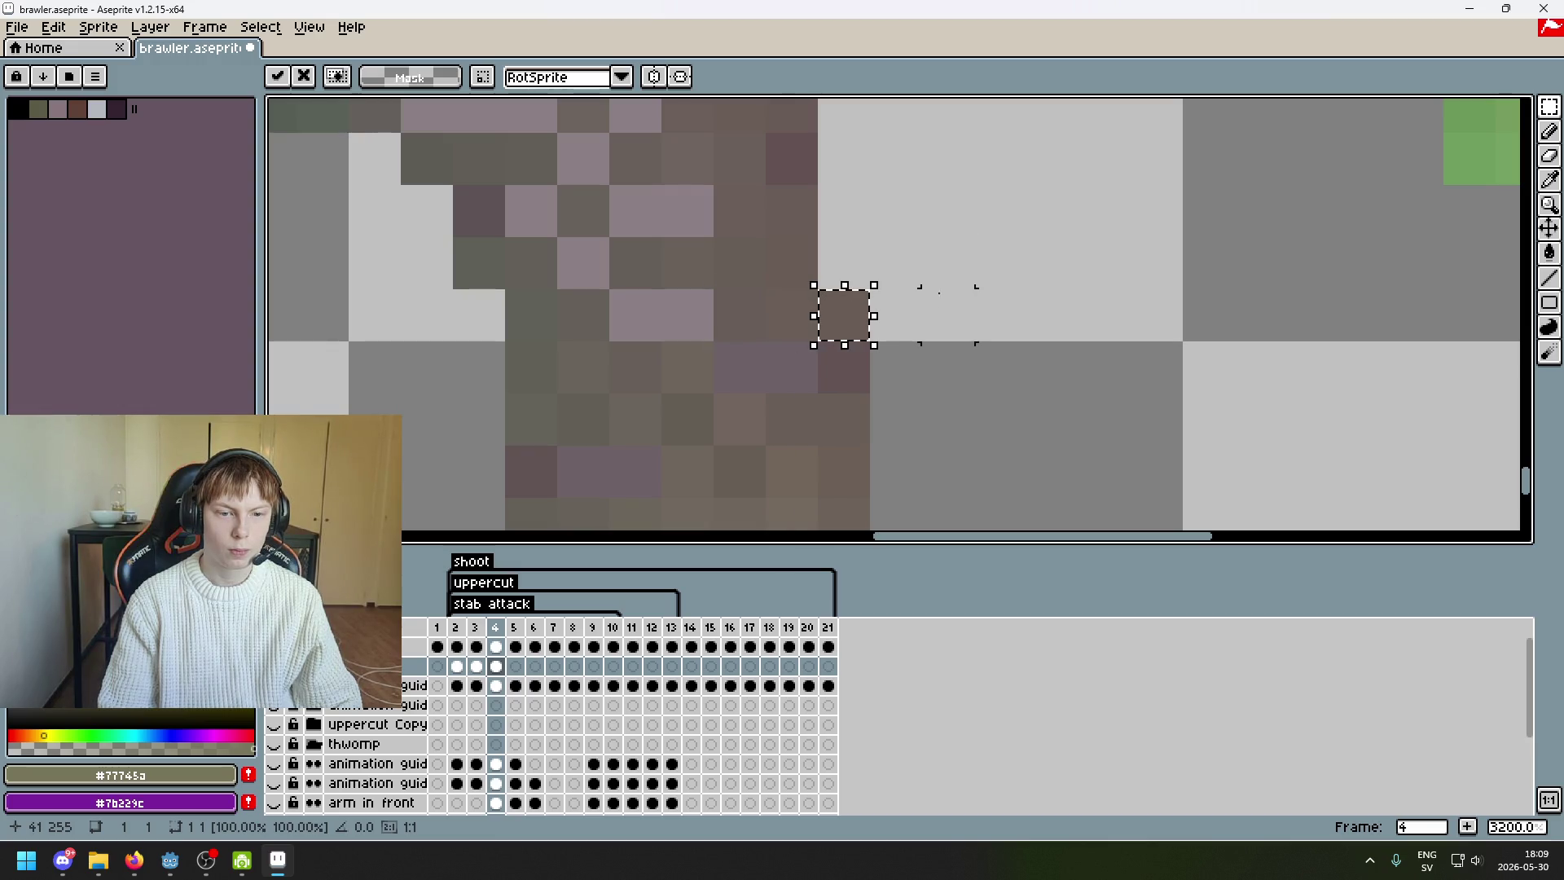
pyautogui.hotkey('ctrl', 'd')
pyautogui.scroll(-2, 958, 294)
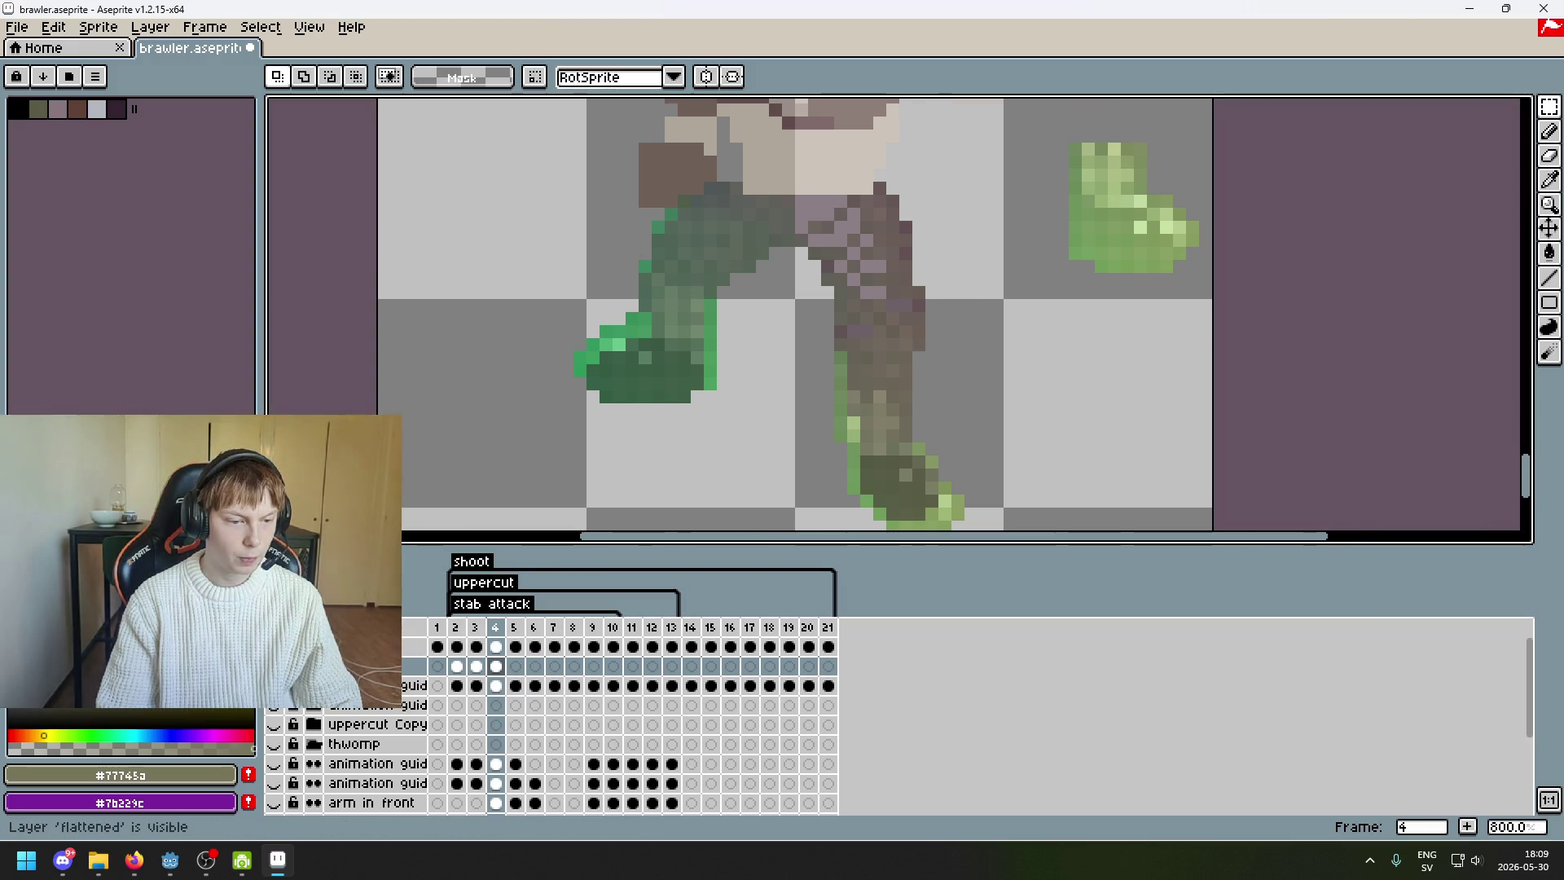
# - Move the map layer below the flattened layer
pyautogui.moveTo(359, 646); pyautogui.dragTo(293, 666)
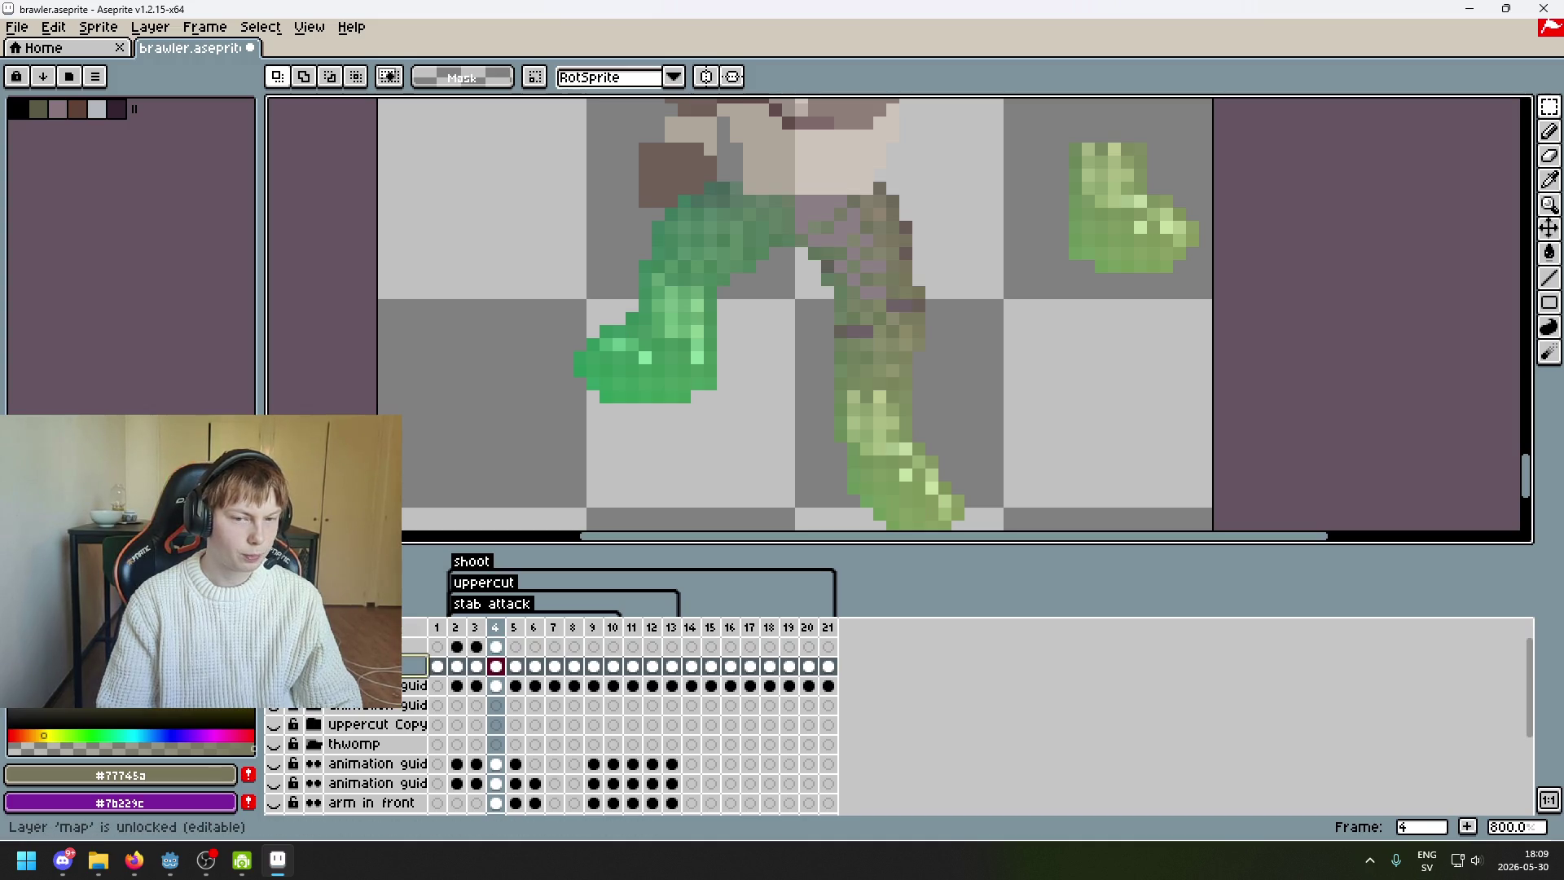
pyautogui.scroll(1, 852, 325)
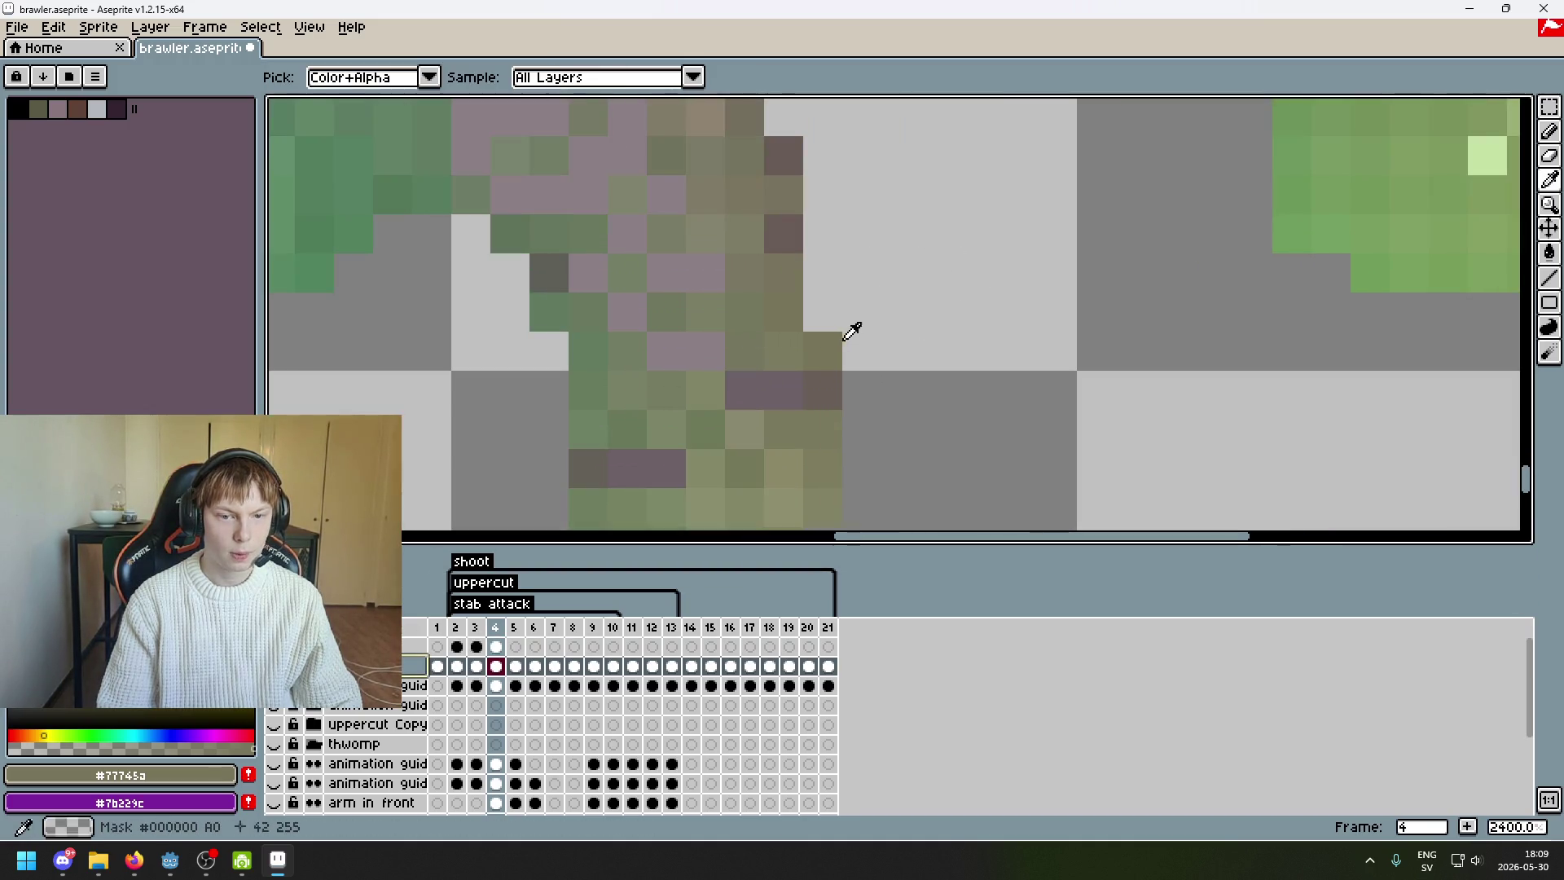
pyautogui.press('b')
pyautogui.scroll(-1, 834, 389)
pyautogui.press('i')
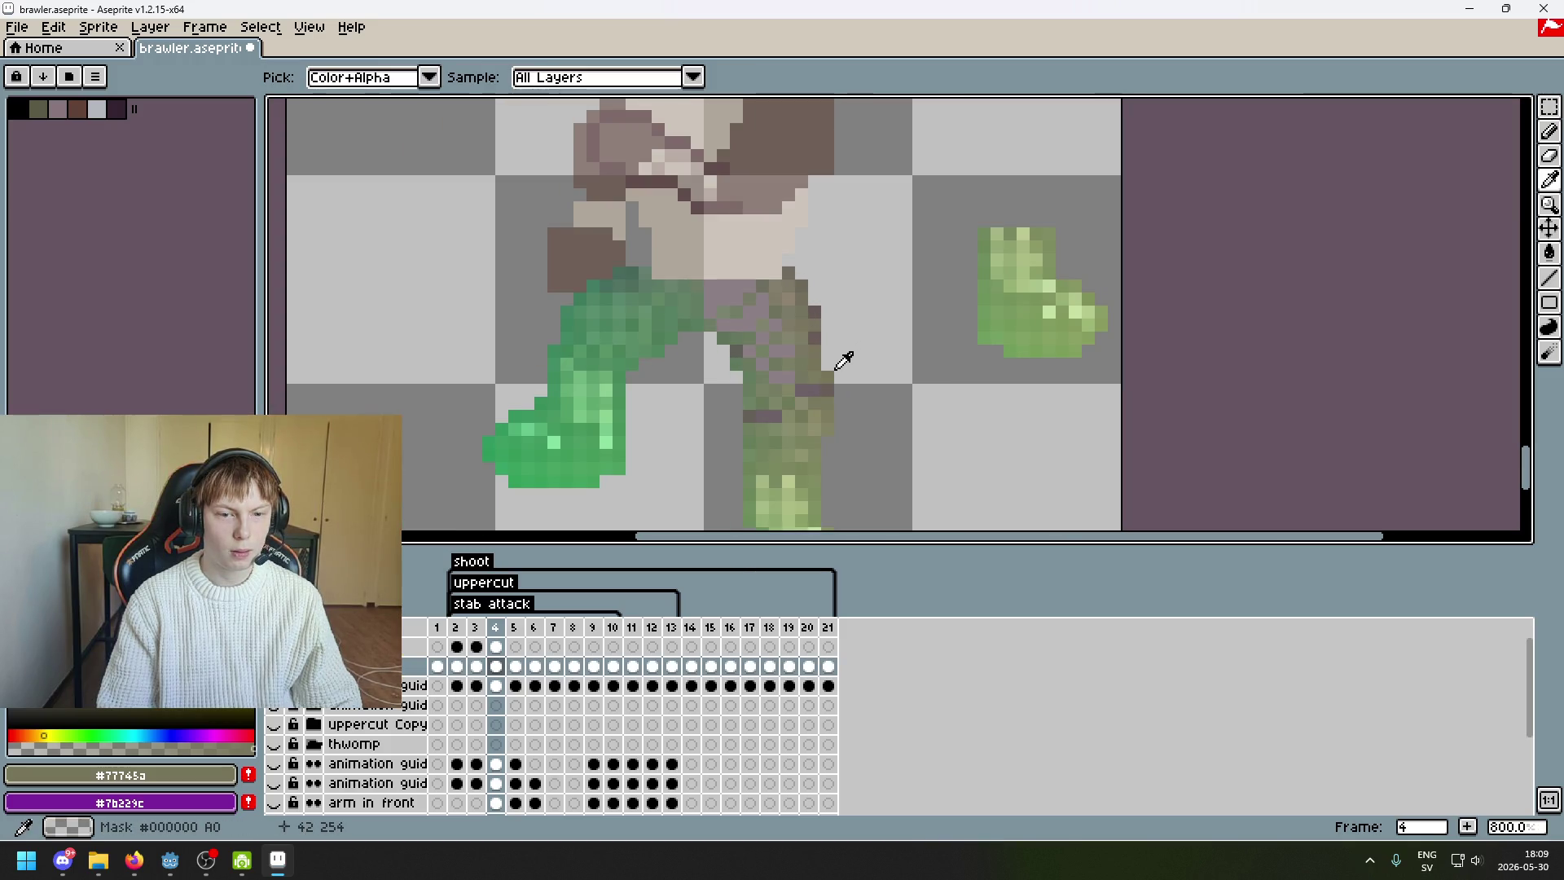
pyautogui.press('b')
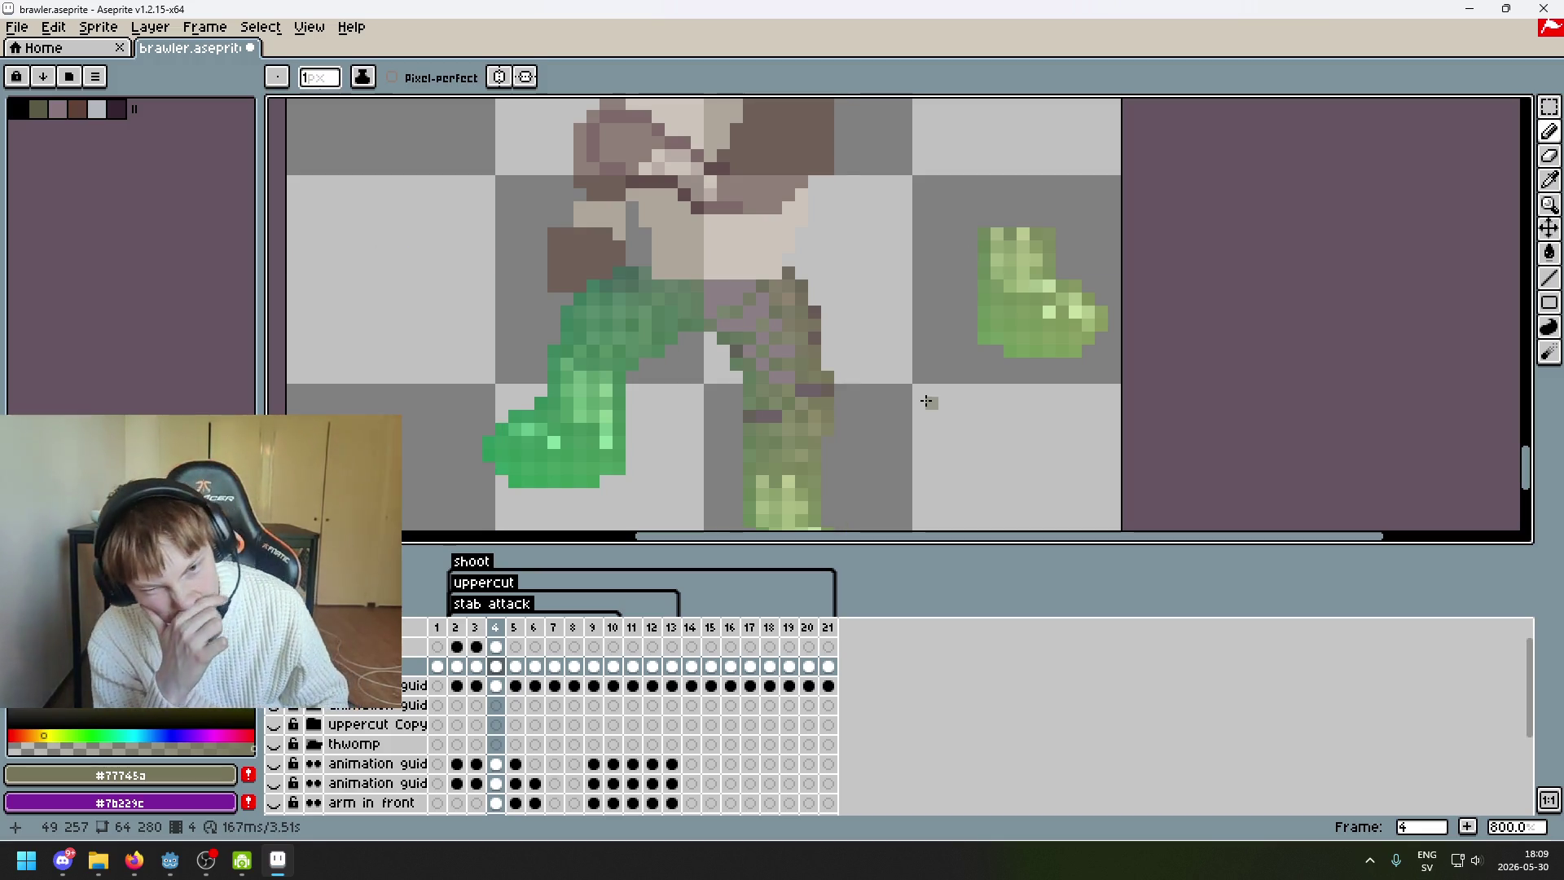
# - Undo the recent pixel transformations, erasures and selection steps on the leg
pyautogui.press('v')
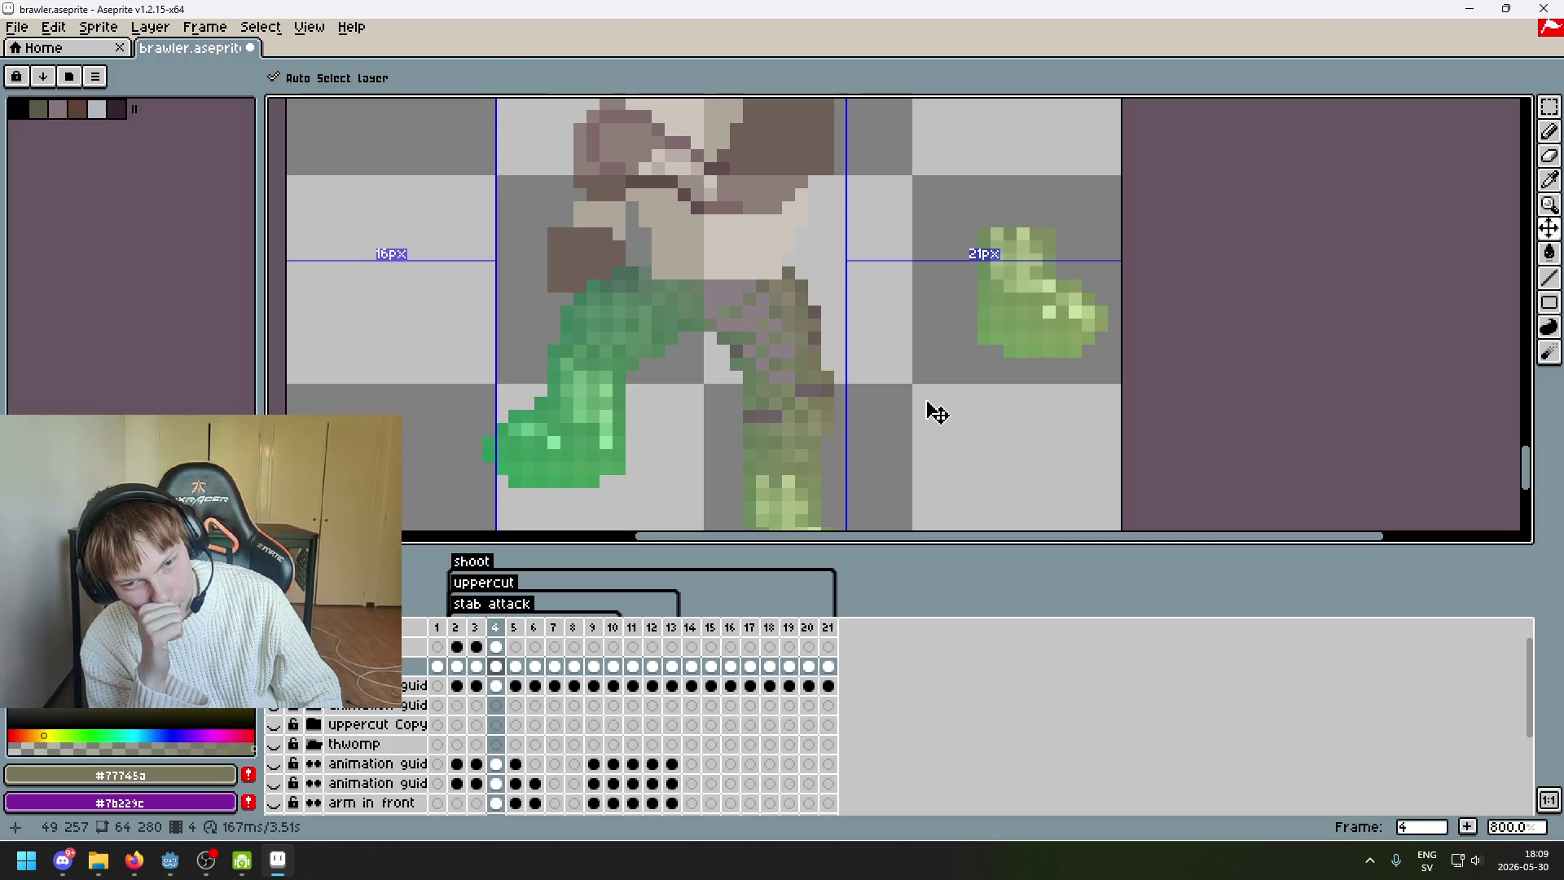
pyautogui.hotkey('ctrl', 'z')
pyautogui.hotkey('ctrl', 'z')
pyautogui.hotkey('ctrl', 'z')
pyautogui.hotkey('ctrl', 'z')
pyautogui.hotkey('ctrl', 'z')
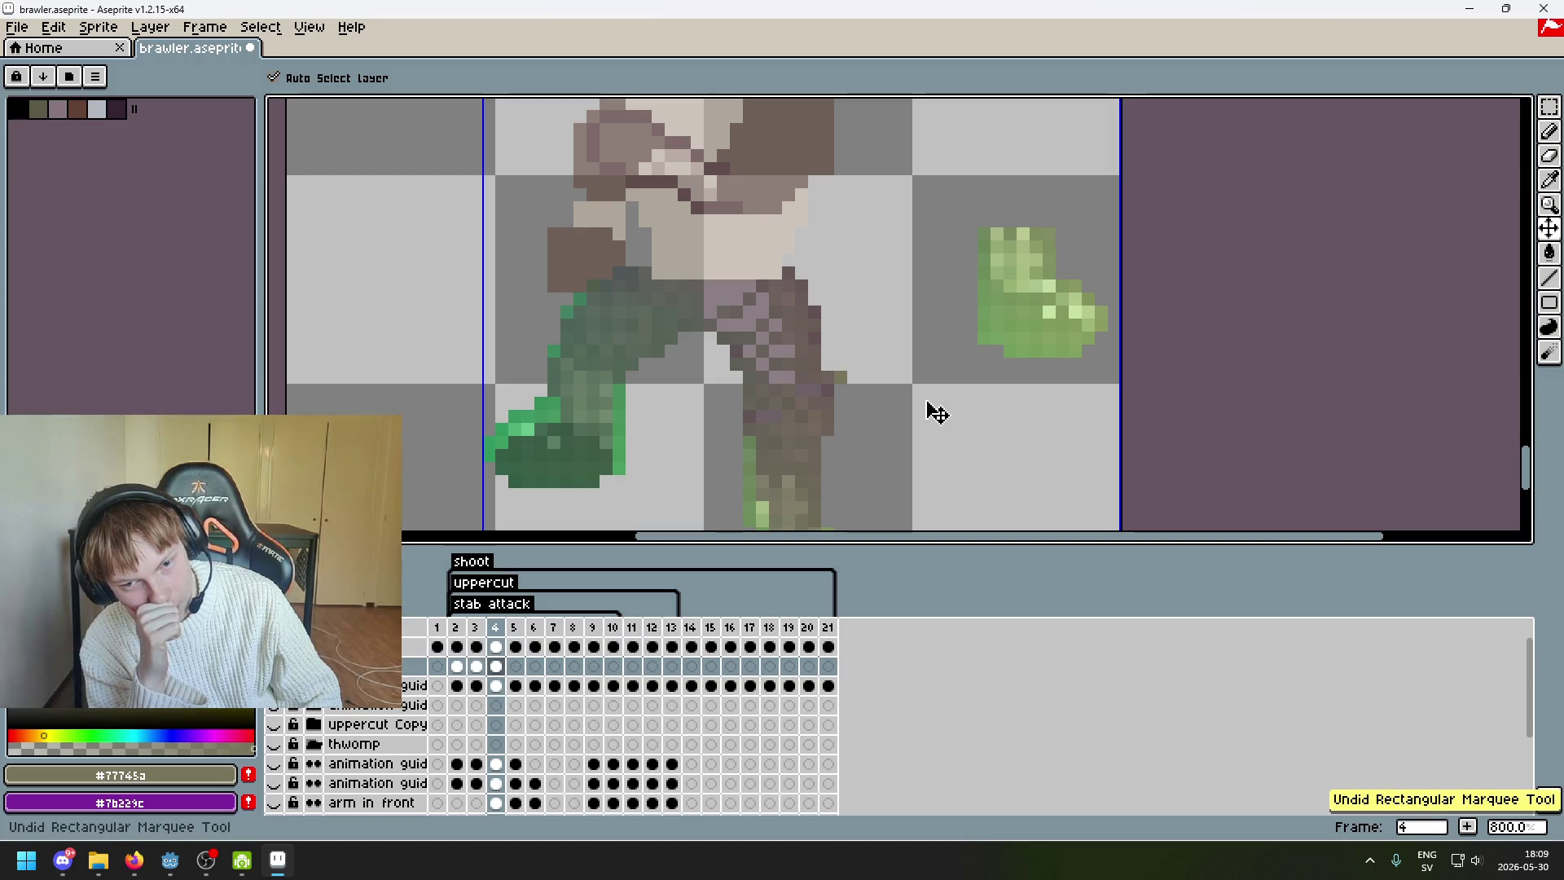
pyautogui.hotkey('ctrl', 'z')
pyautogui.hotkey('ctrl', 'z')
pyautogui.hotkey('ctrl', 'z')
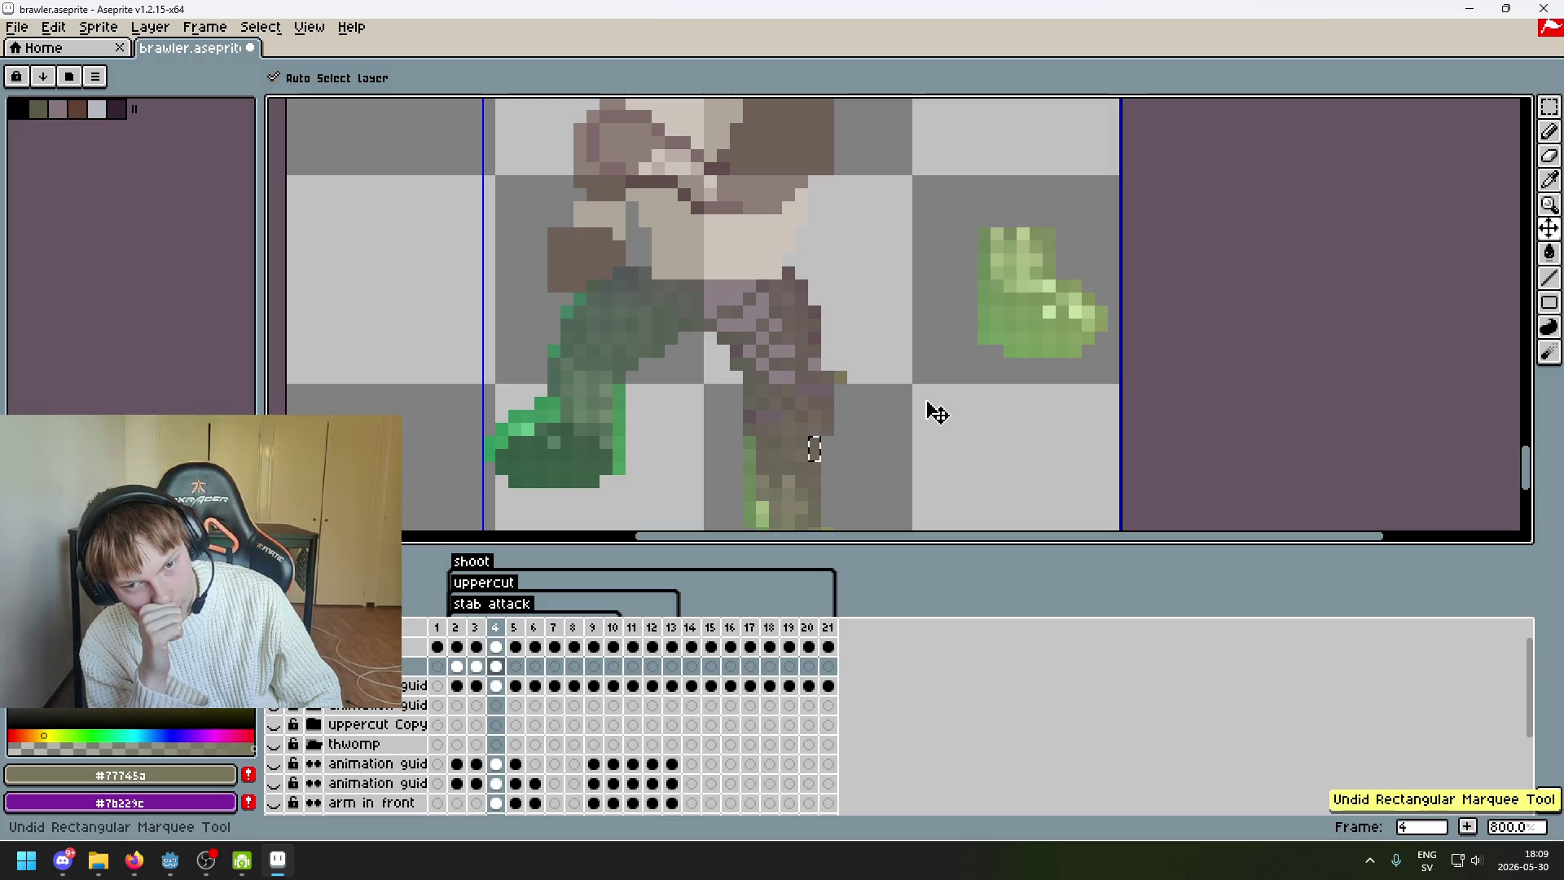
pyautogui.hotkey('ctrl', 'z')
pyautogui.hotkey('ctrl', 'z')
pyautogui.hotkey('ctrl', 'z')
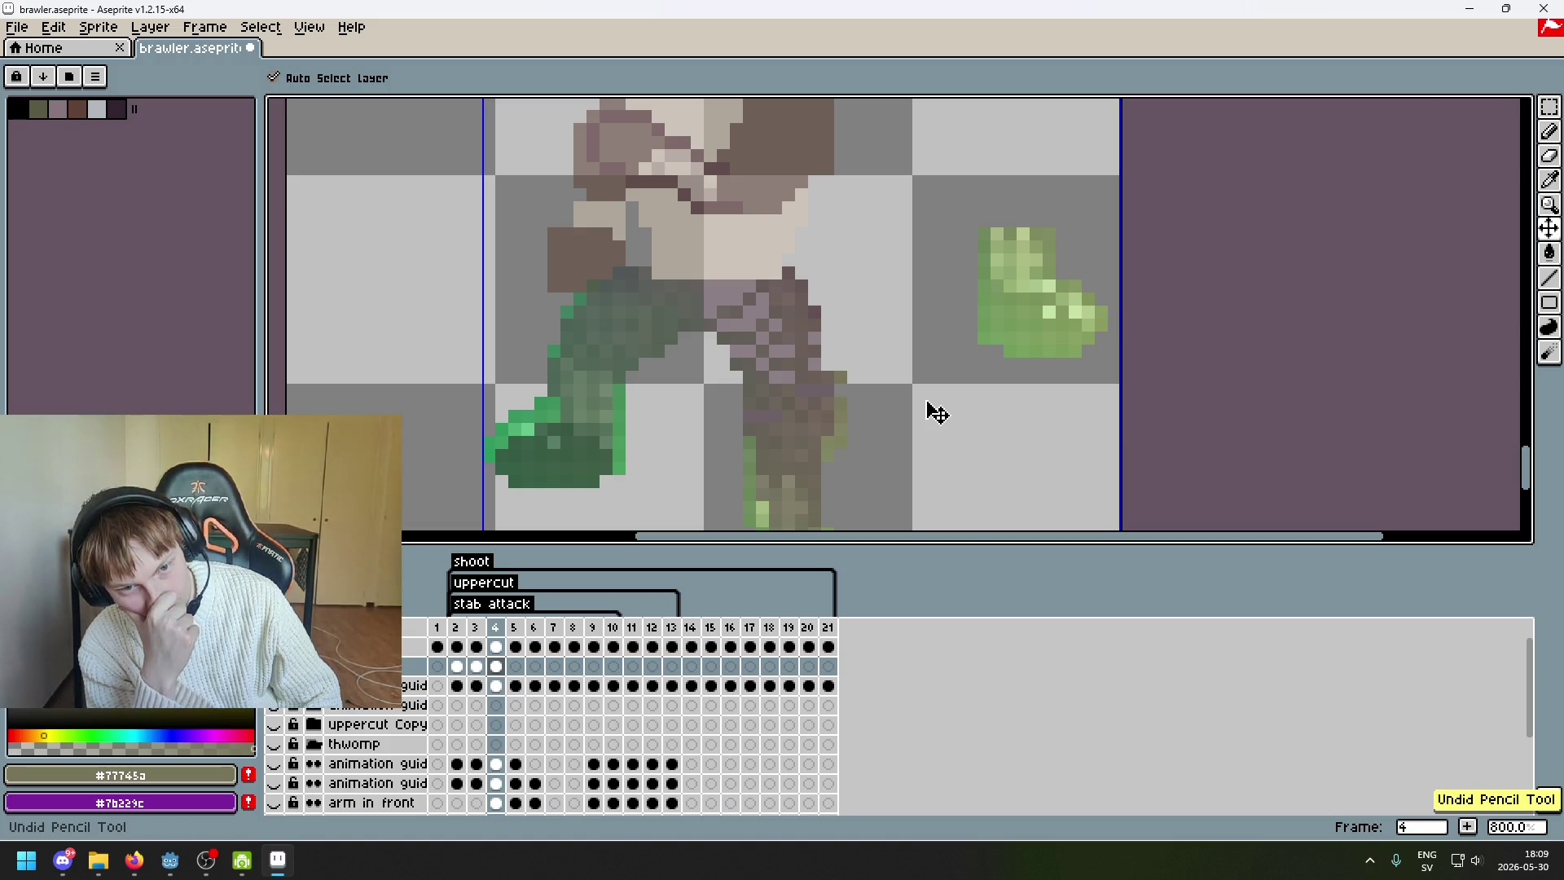
pyautogui.press('b')
pyautogui.scroll(3, 709, 257)
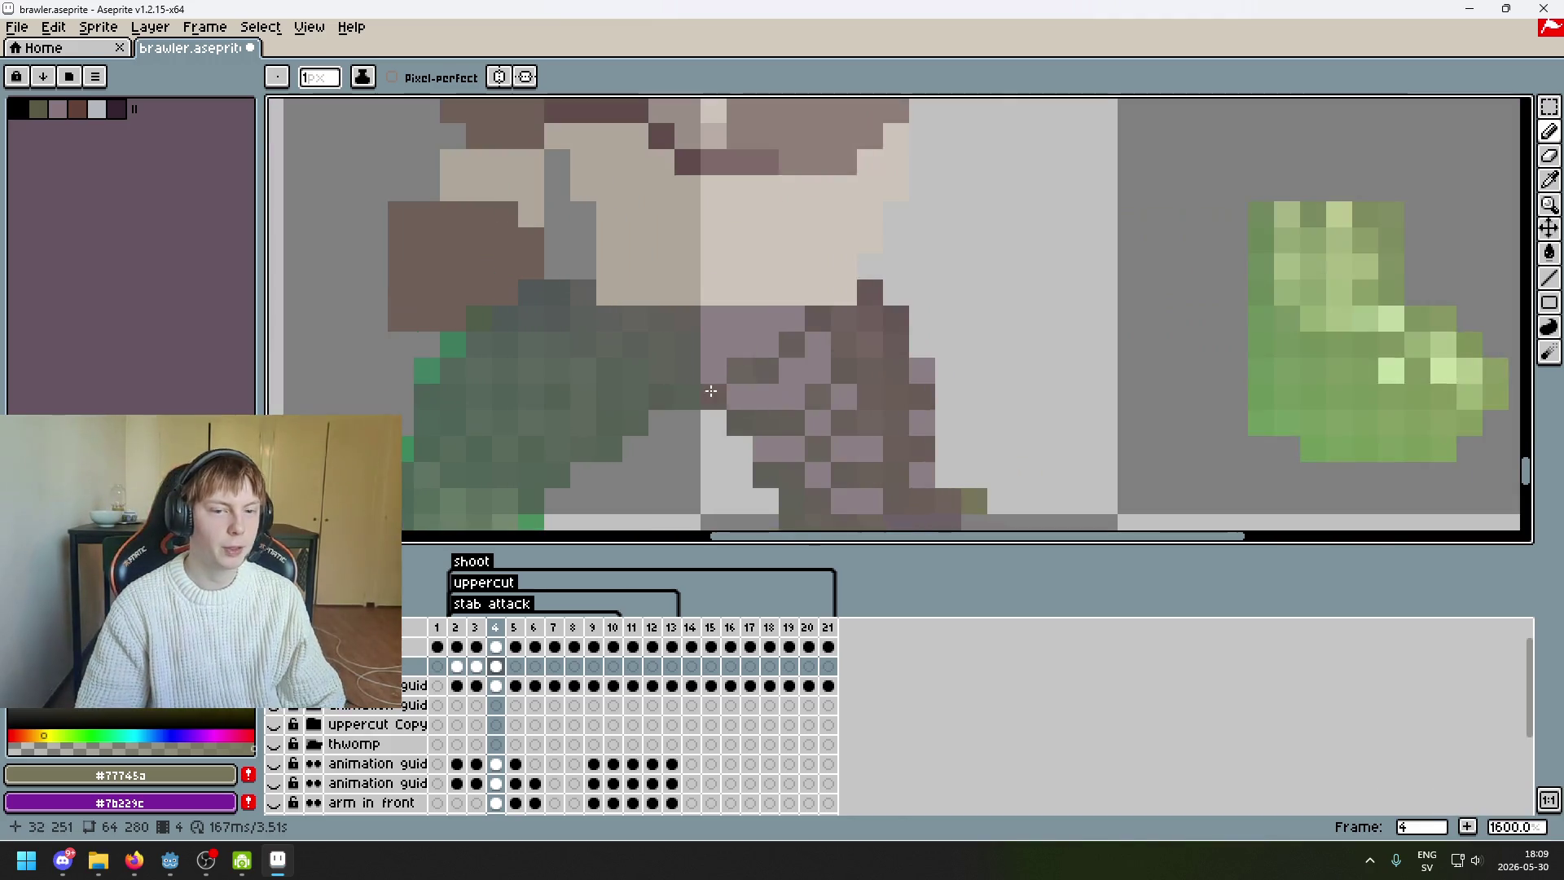
pyautogui.scroll(1, 712, 396)
pyautogui.scroll(-3, 789, 297)
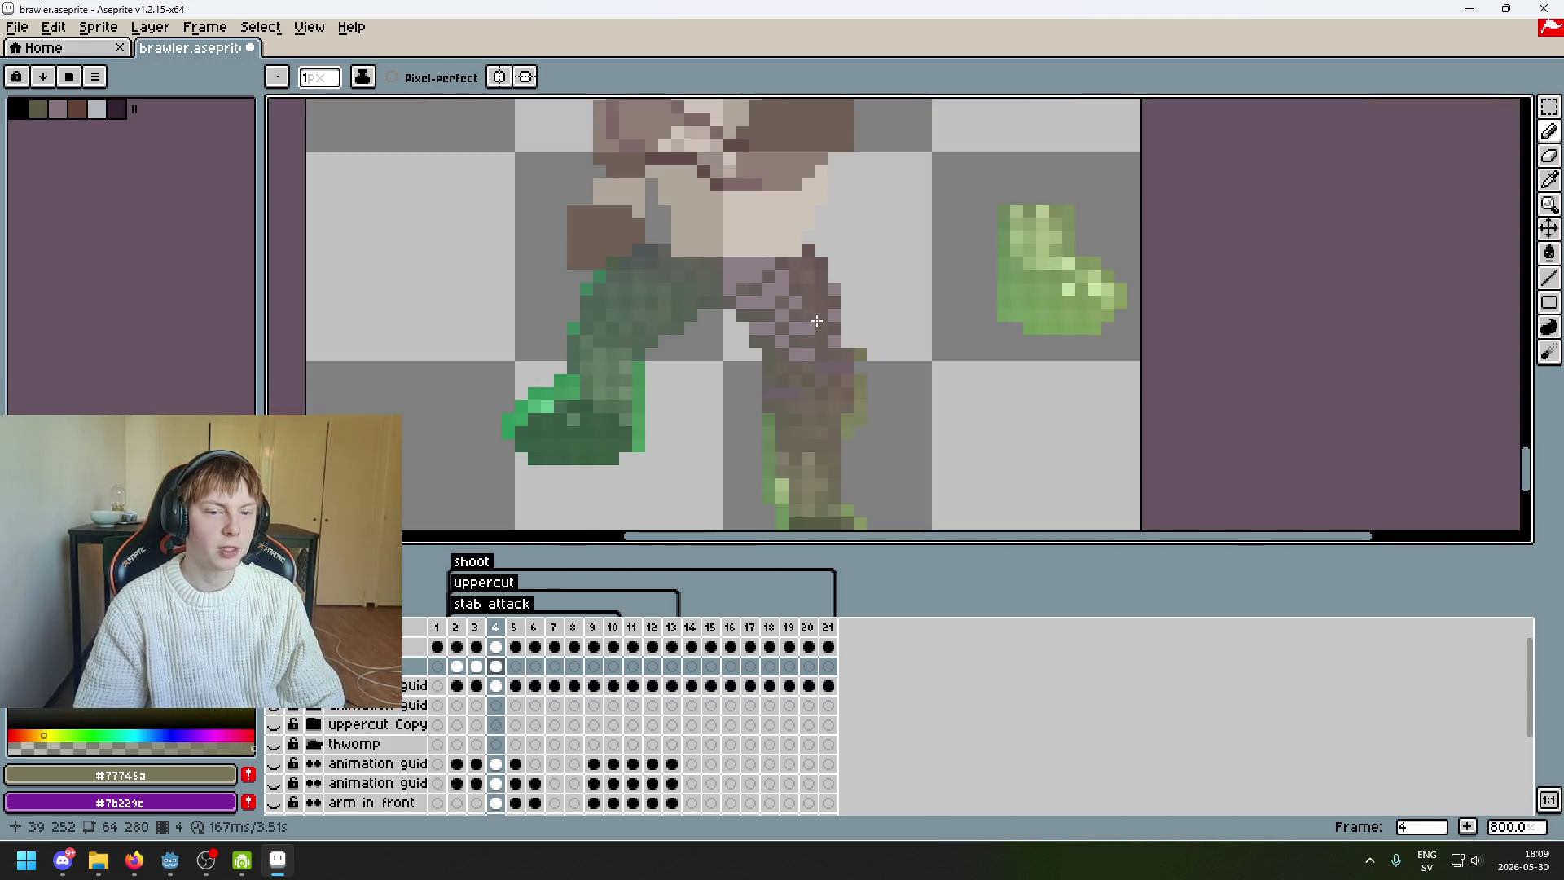
pyautogui.press('v')
pyautogui.hotkey('ctrl', 'z')
pyautogui.hotkey('ctrl', 'z')
pyautogui.hotkey('ctrl', 'z')
# - Redo moving the olive pixel block onto the lower leg and deselect
pyautogui.hotkey('ctrl', 'z')
pyautogui.hotkey('ctrl', 'z')
pyautogui.hotkey('ctrl', 'z')
pyautogui.hotkey('ctrl', 'z')
pyautogui.hotkey('ctrl', 'z')
pyautogui.hotkey('ctrl', 'z')
pyautogui.hotkey('ctrl', 'z')
pyautogui.hotkey('ctrl', 'z')
pyautogui.hotkey('ctrl', 'z')
pyautogui.hotkey('ctrl', 'z')
pyautogui.hotkey('ctrl', 'z')
pyautogui.hotkey('ctrl', 'z')
pyautogui.hotkey('ctrl', 'z')
pyautogui.hotkey('ctrl', 'y')
pyautogui.hotkey('ctrl', 'z')
pyautogui.hotkey('ctrl', 'y')
pyautogui.hotkey('ctrl', 'z')
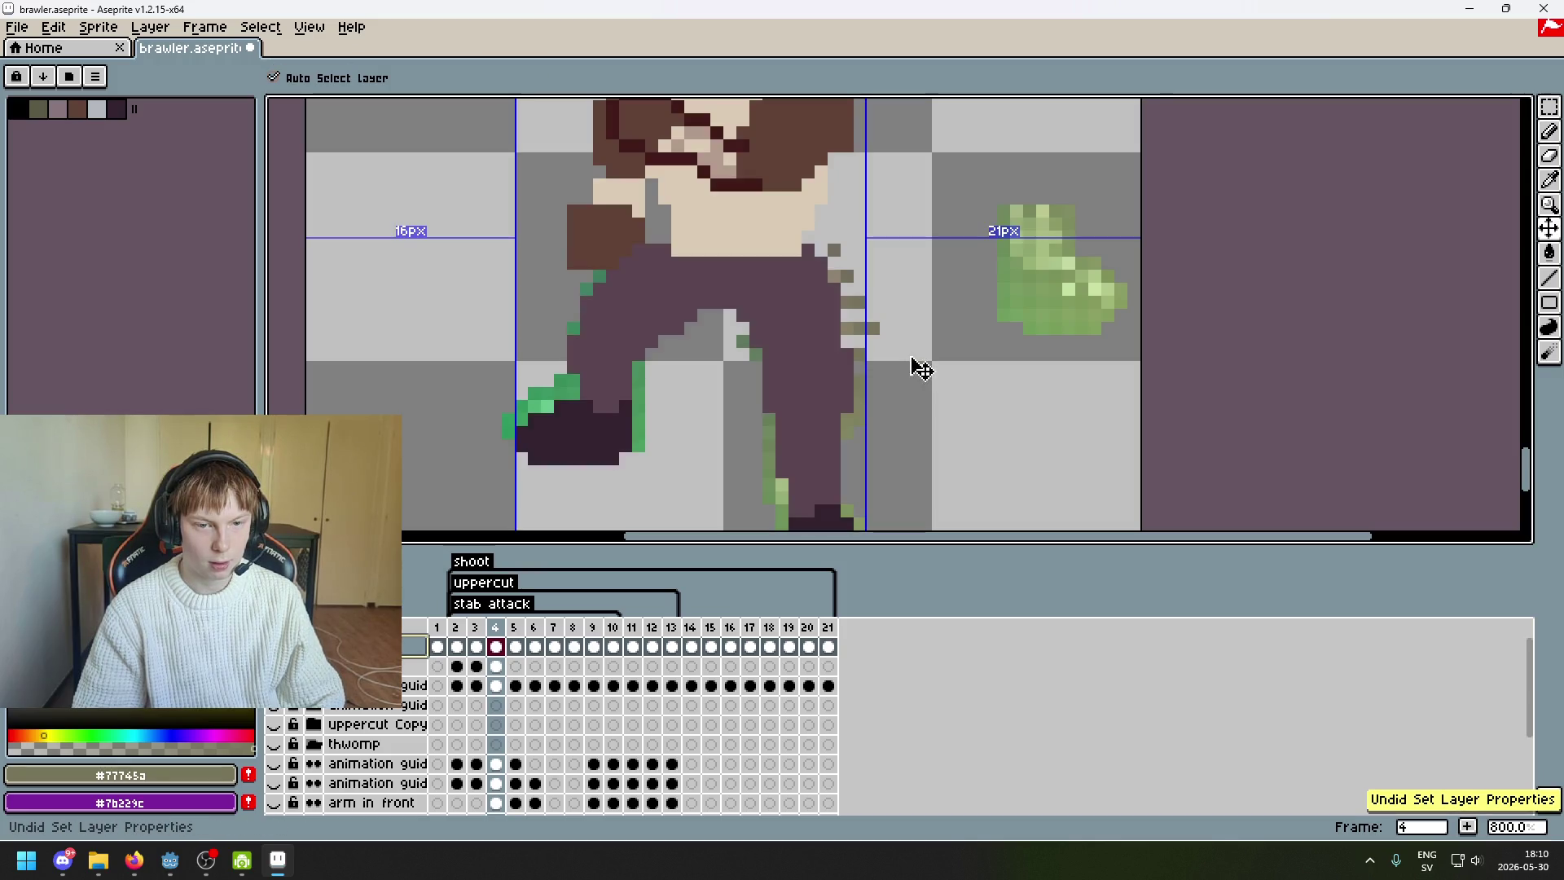
pyautogui.hotkey('ctrl', 'y')
pyautogui.hotkey('ctrl', 'z')
pyautogui.hotkey('ctrl', 'z')
pyautogui.hotkey('ctrl', 'z')
pyautogui.hotkey('ctrl', 'z')
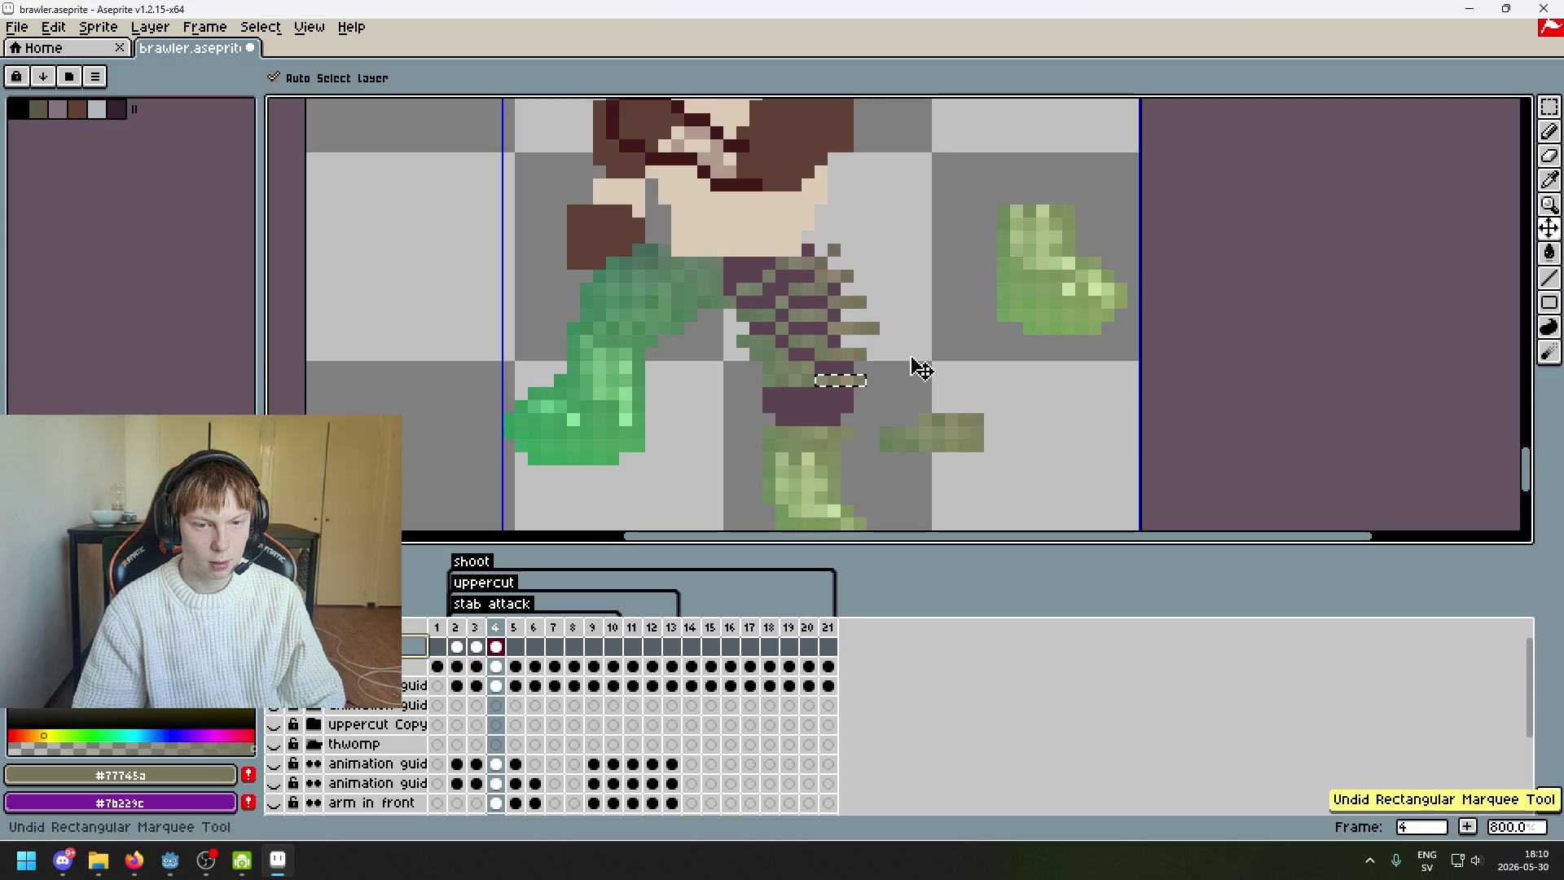
pyautogui.hotkey('ctrl', 'y')
pyautogui.hotkey('ctrl', 'y')
pyautogui.hotkey('ctrl', 'z')
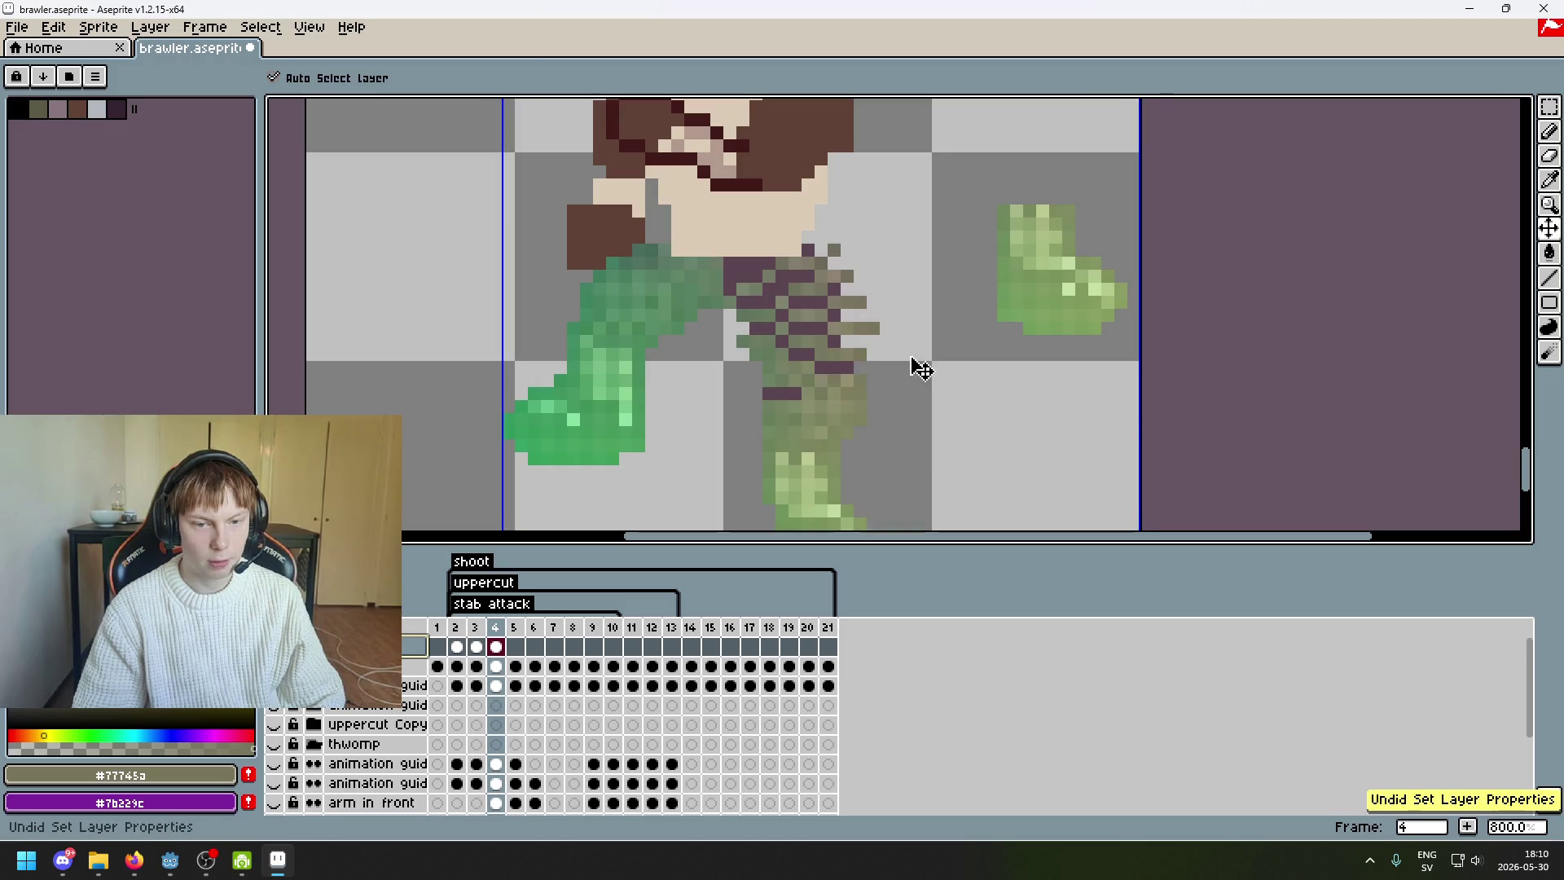
pyautogui.hotkey('ctrl', 'z')
pyautogui.hotkey('ctrl', 'z')
pyautogui.hotkey('ctrl', 'y')
pyautogui.press('b')
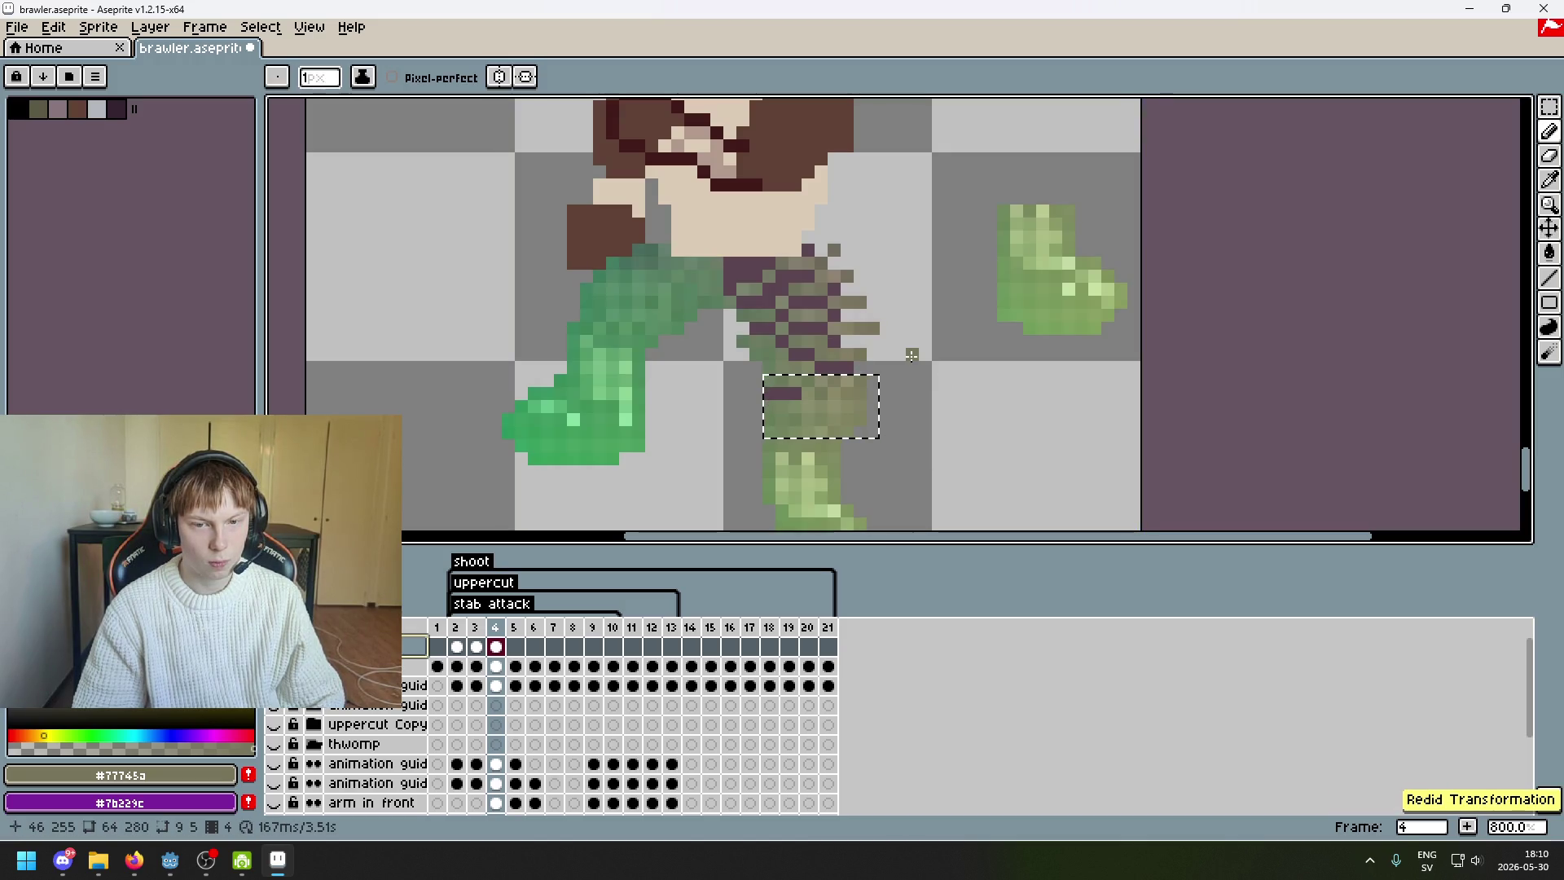
pyautogui.press('m')
pyautogui.click(801, 434)
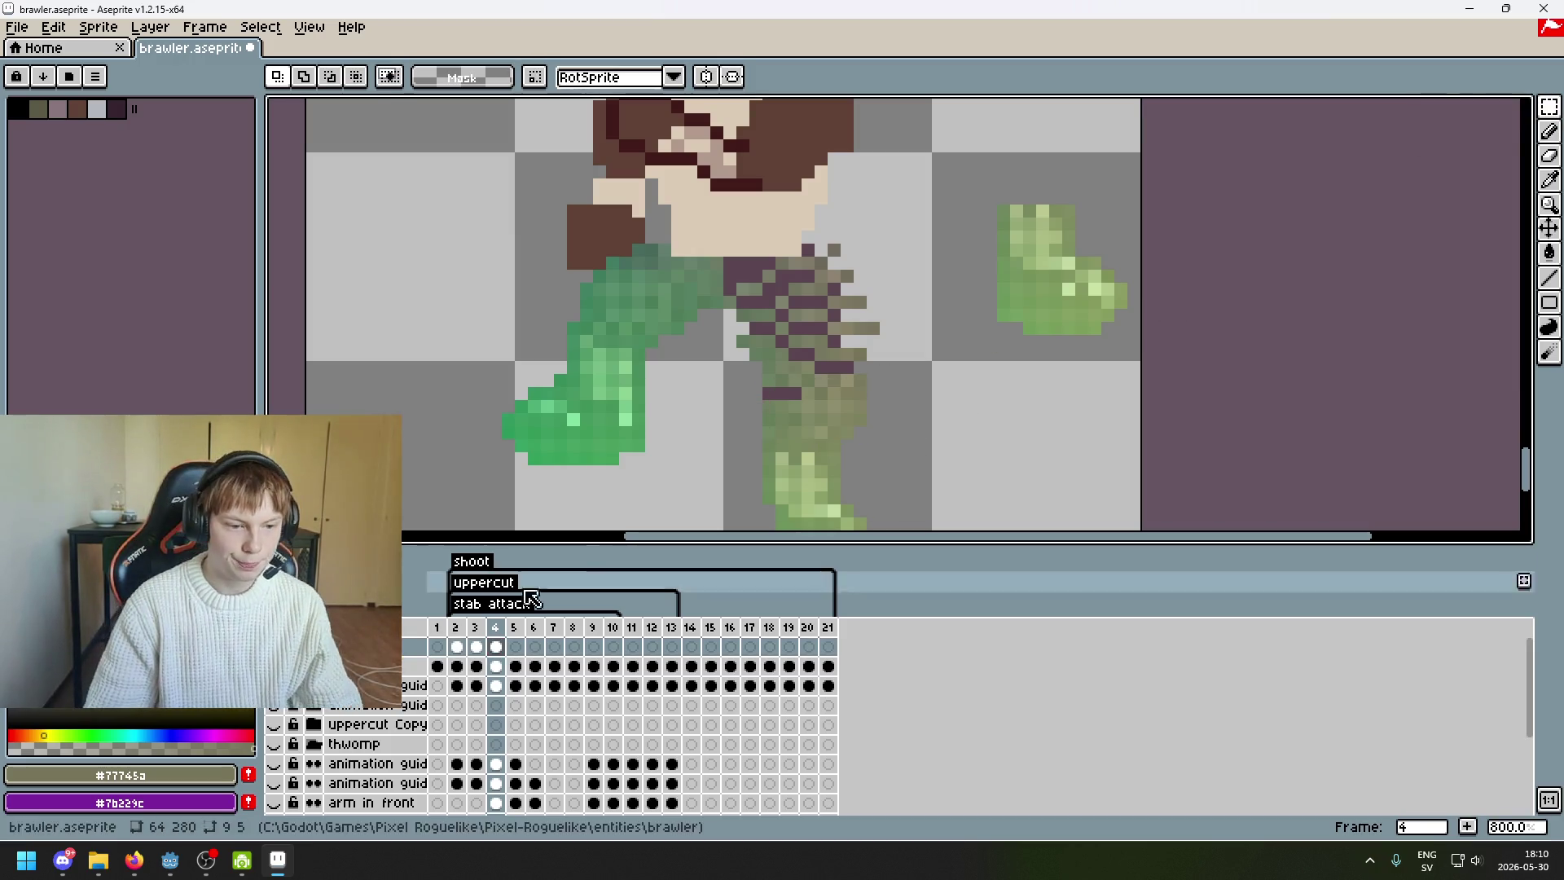
# - Set the Eyedropper's Sample option to Current Layer
pyautogui.press('i')
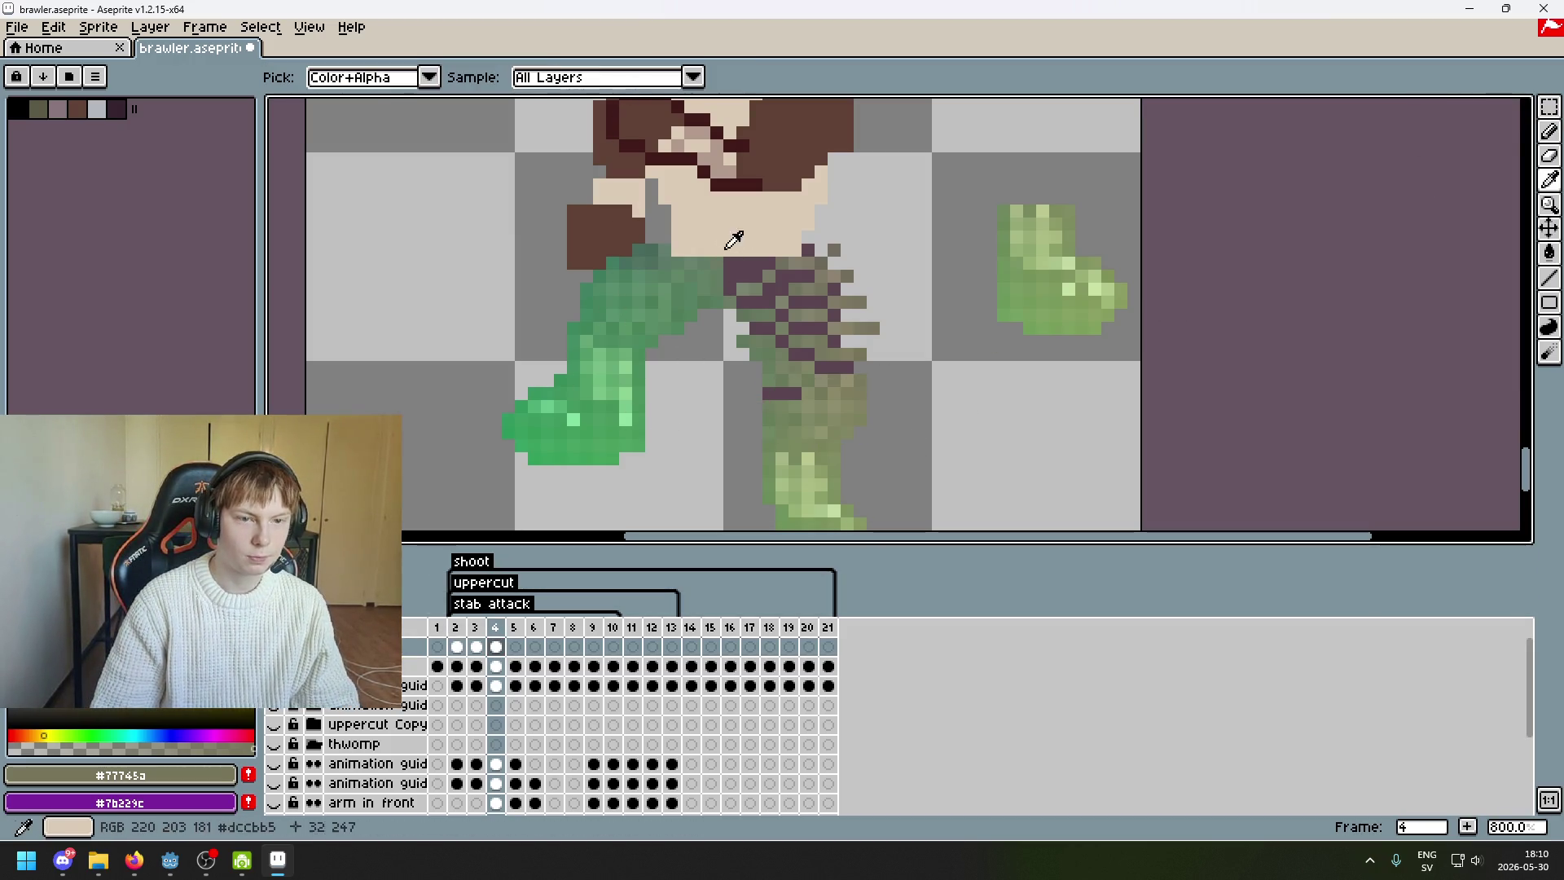
pyautogui.click(694, 77)
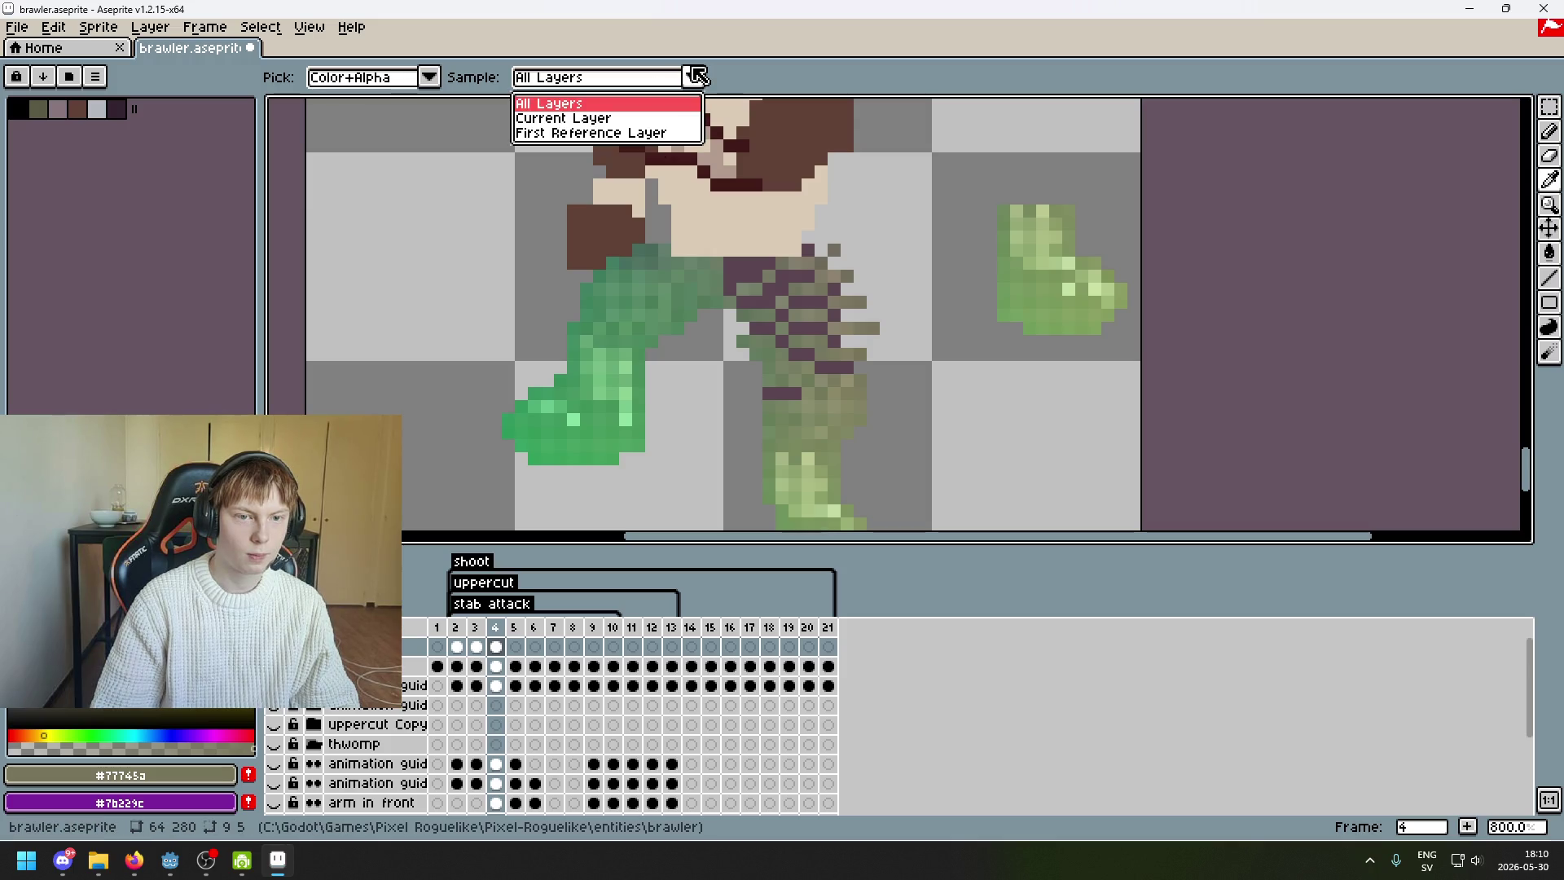
pyautogui.click(616, 122)
pyautogui.press('m')
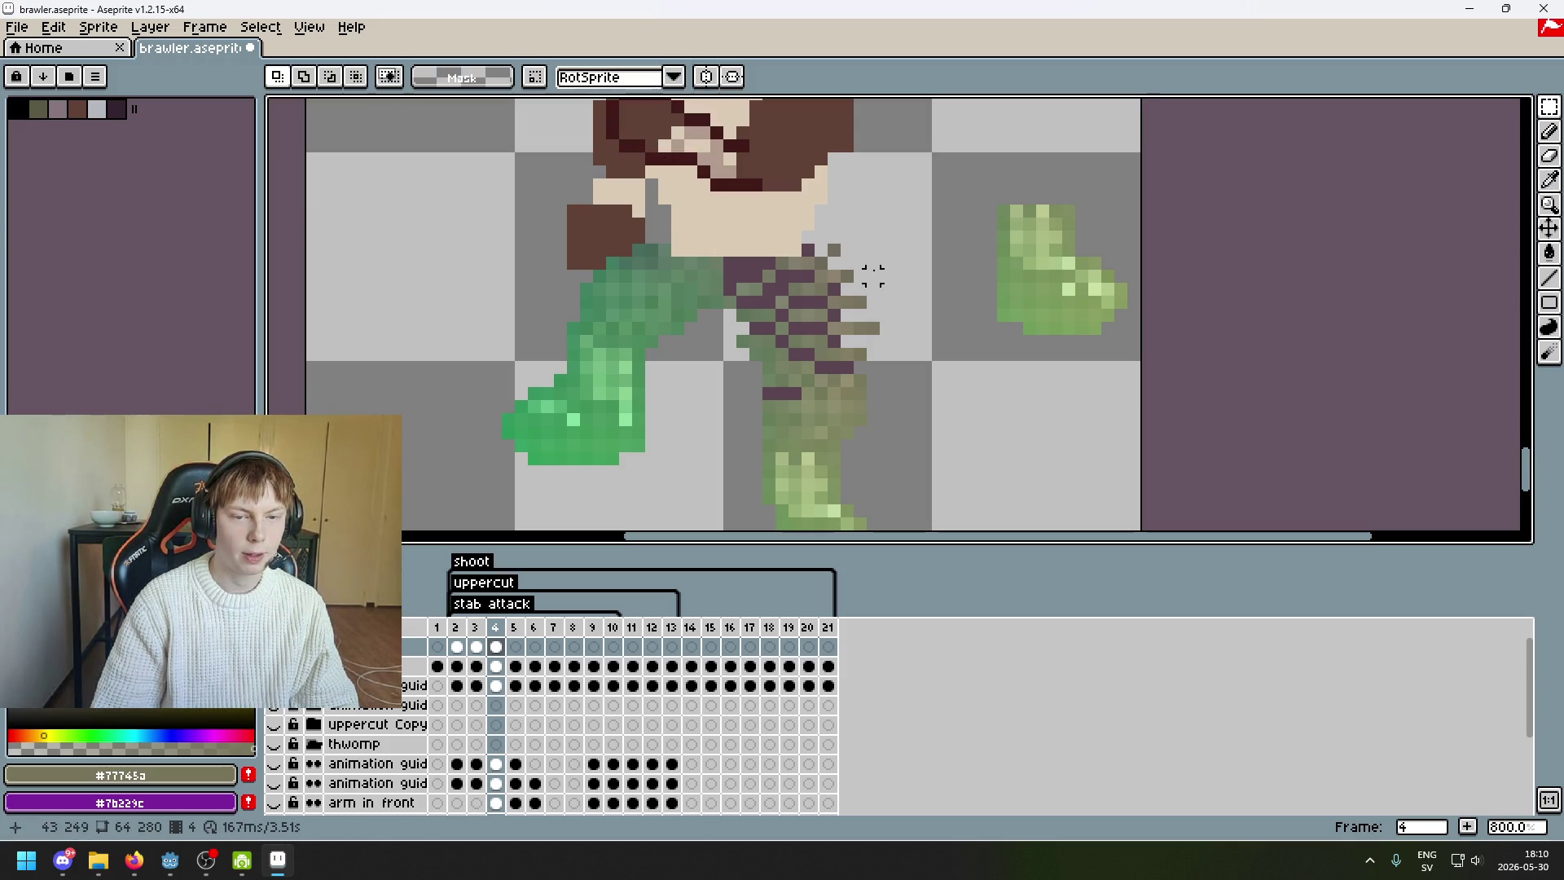
pyautogui.moveTo(872, 275); pyautogui.dragTo(850, 215)
pyautogui.scroll(2, 851, 162)
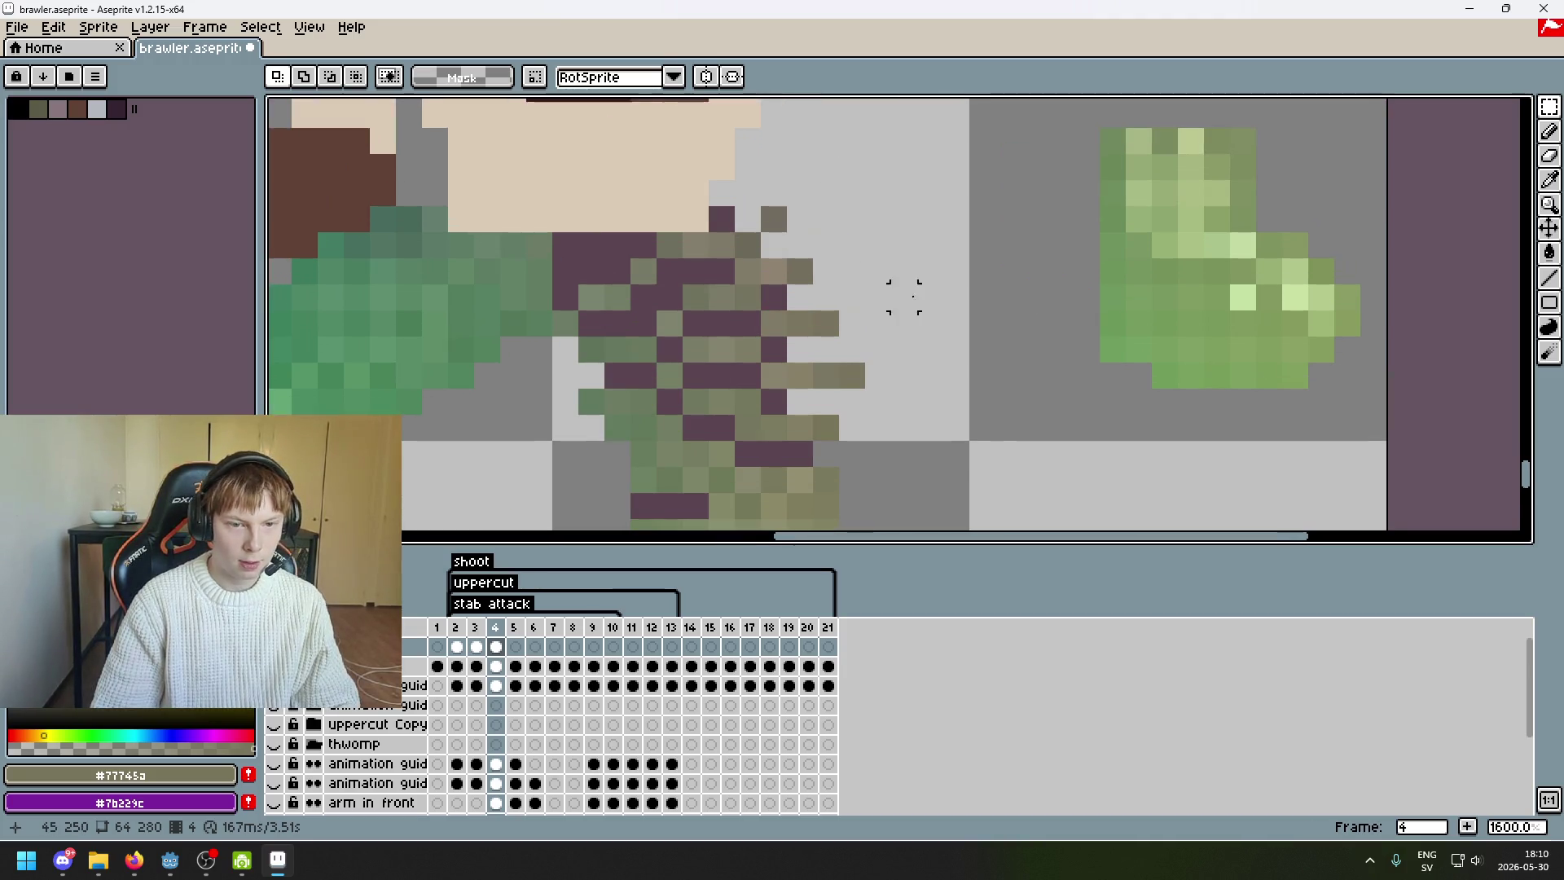
pyautogui.scroll(-3, 766, 346)
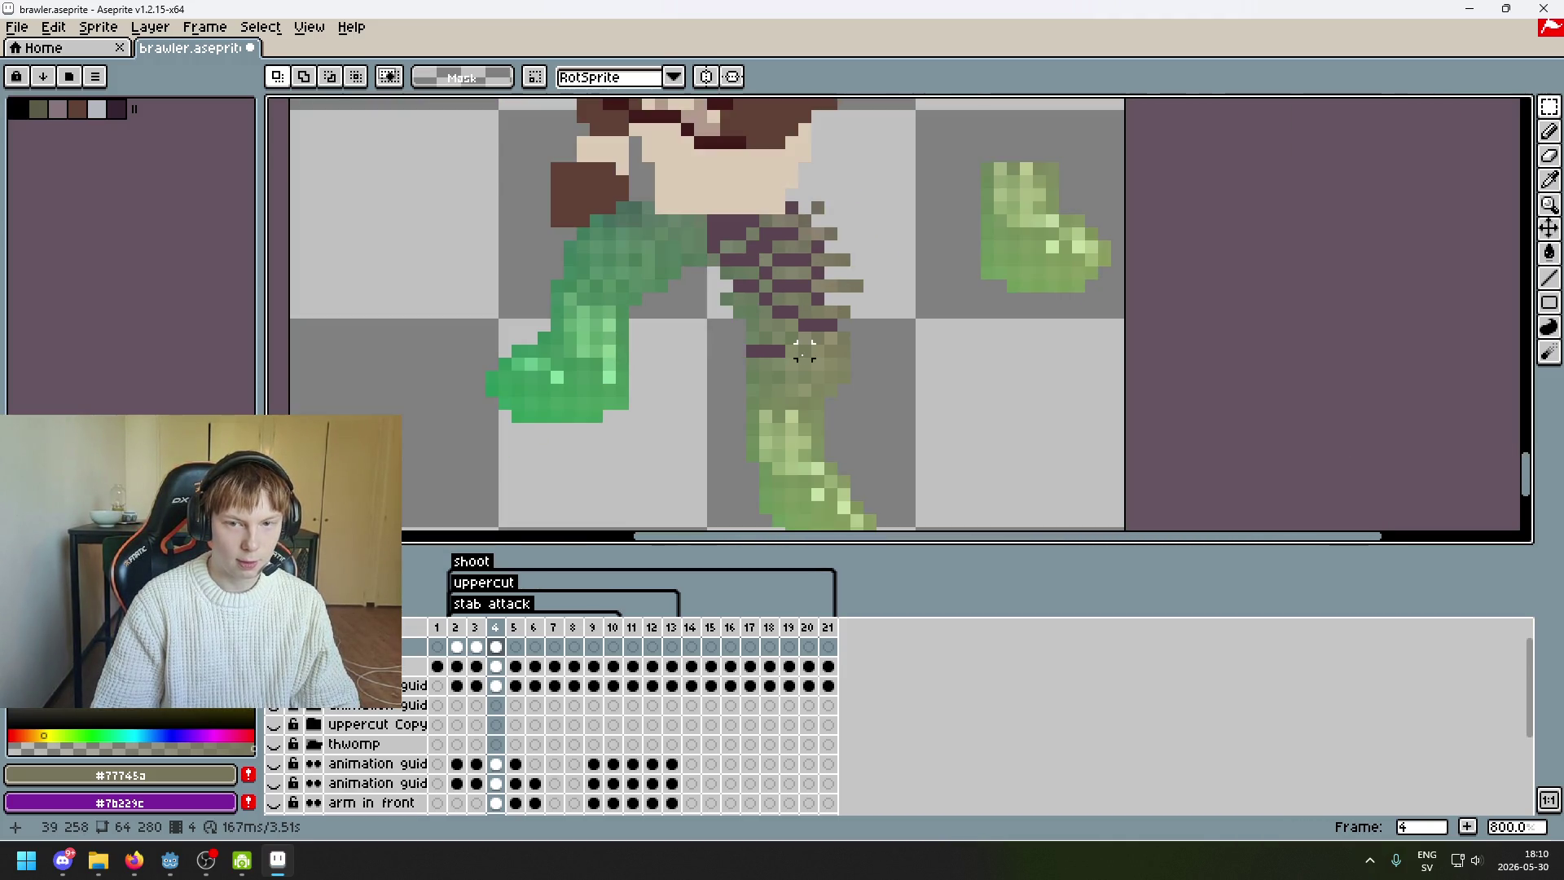
pyautogui.scroll(3, 848, 315)
# - Sample olive shades and repaint or erase pixels along the top of the back leg
pyautogui.press('i')
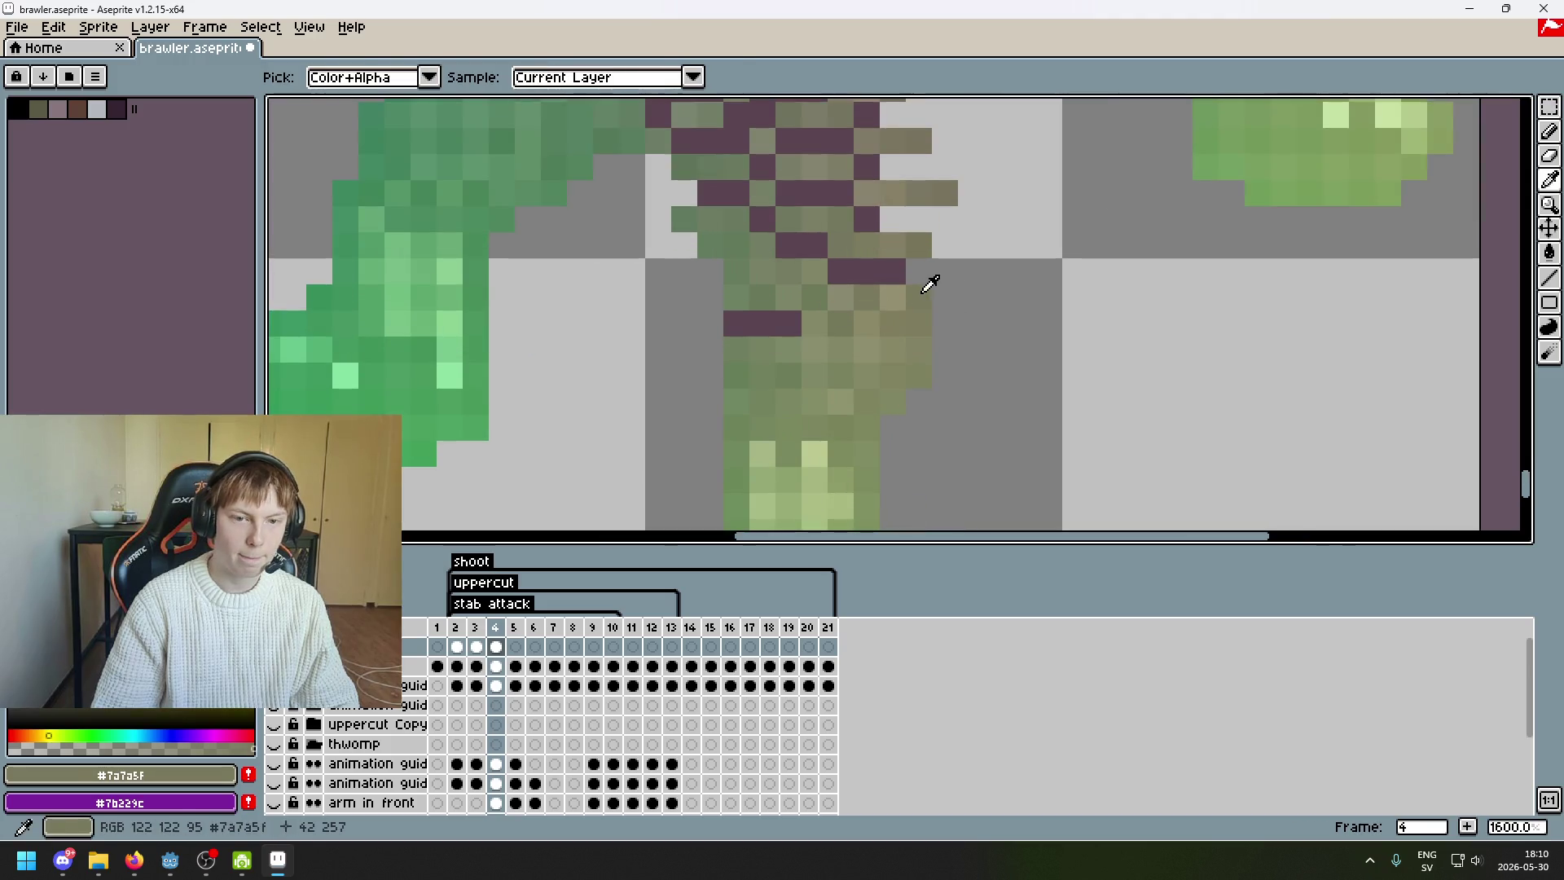
pyautogui.moveTo(931, 285); pyautogui.dragTo(886, 432)
pyautogui.press('b')
pyautogui.keyDown('alt'); pyautogui.click(823, 182); pyautogui.keyUp('alt')
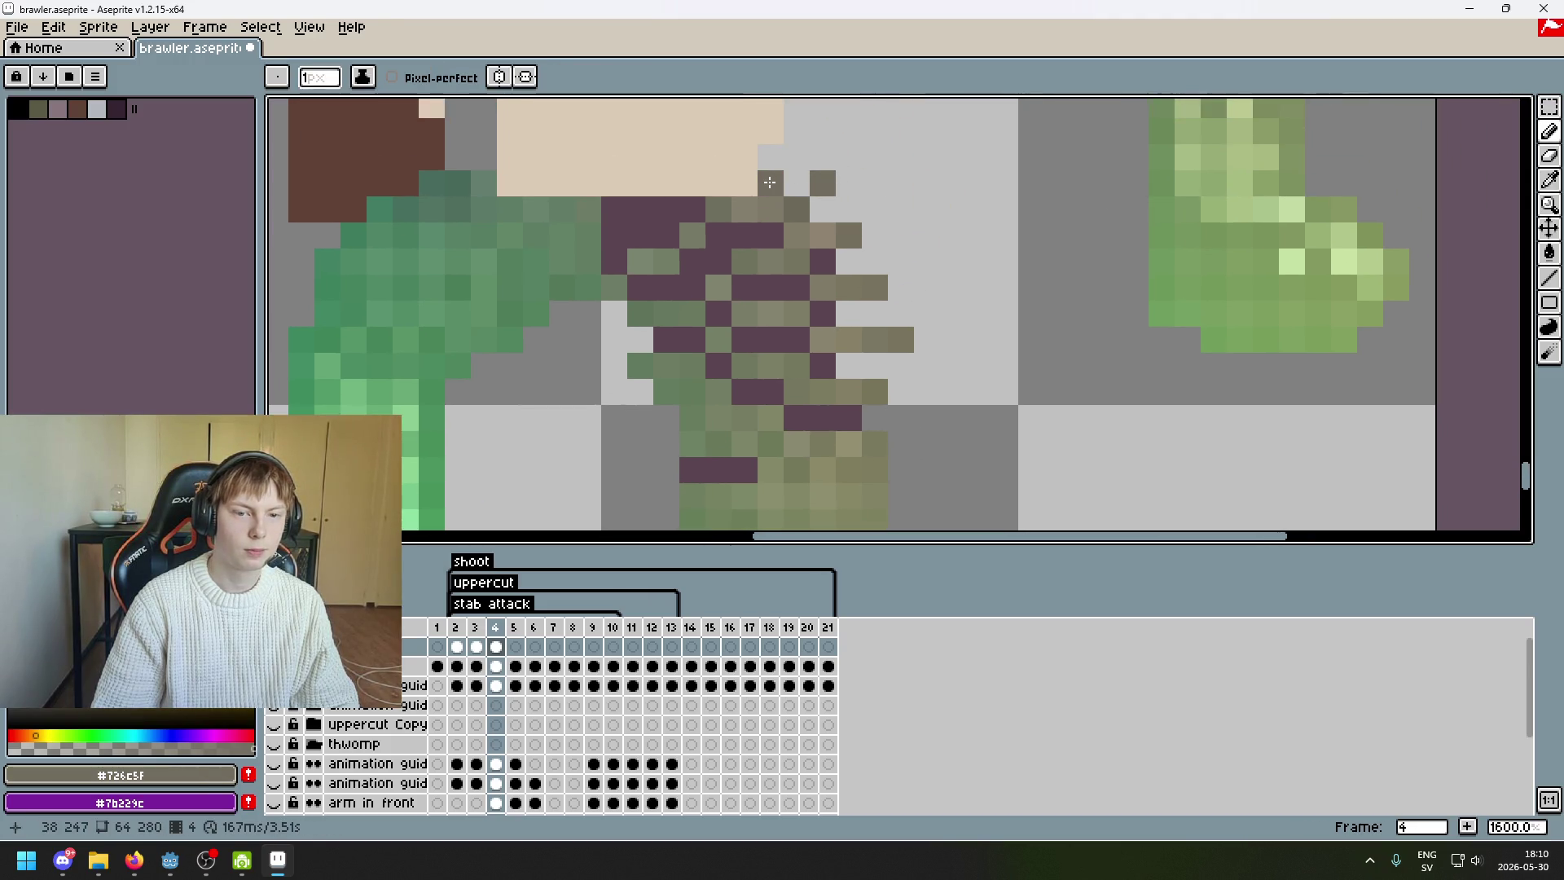
pyautogui.press('e')
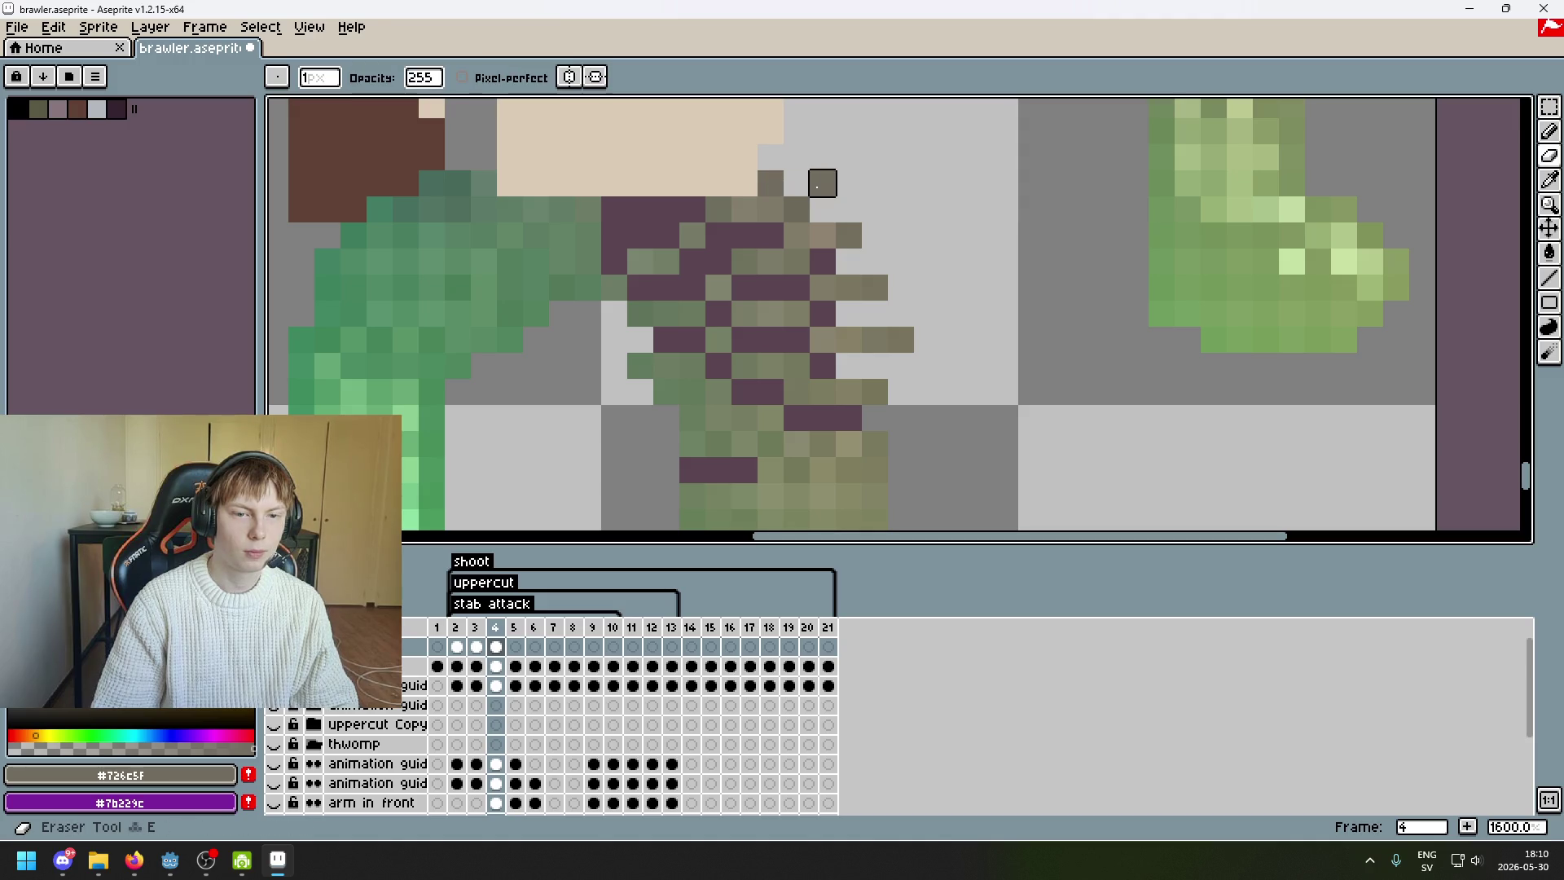
pyautogui.keyDown('alt'); pyautogui.click(824, 234); pyautogui.keyUp('alt')
pyautogui.press('b')
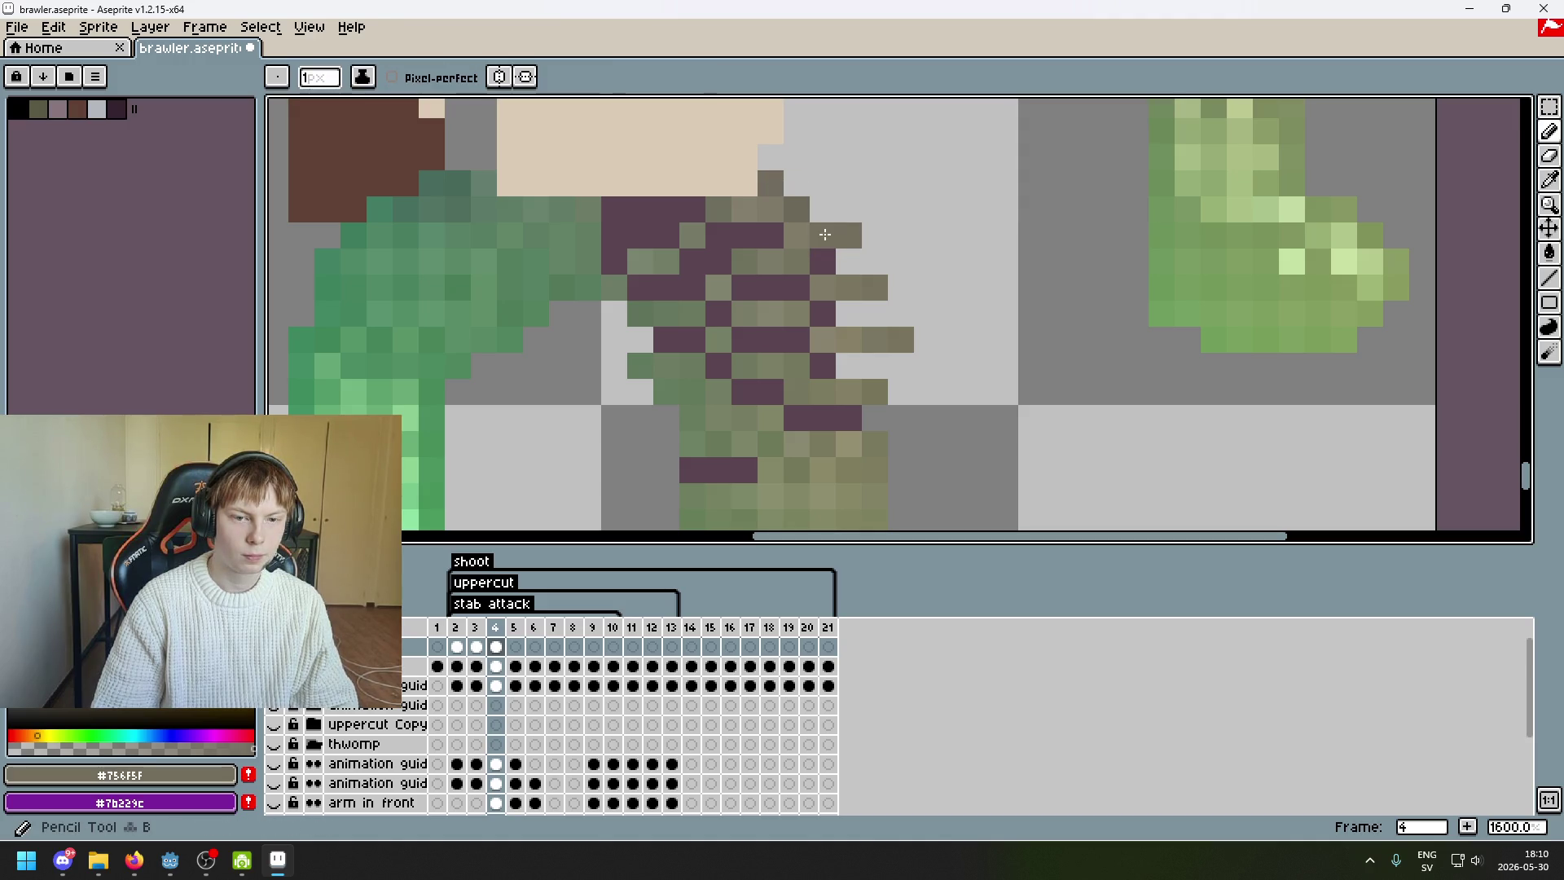
pyautogui.press('e')
pyautogui.keyDown('alt'); pyautogui.click(875, 281); pyautogui.keyUp('alt')
pyautogui.press('b')
pyautogui.press('e')
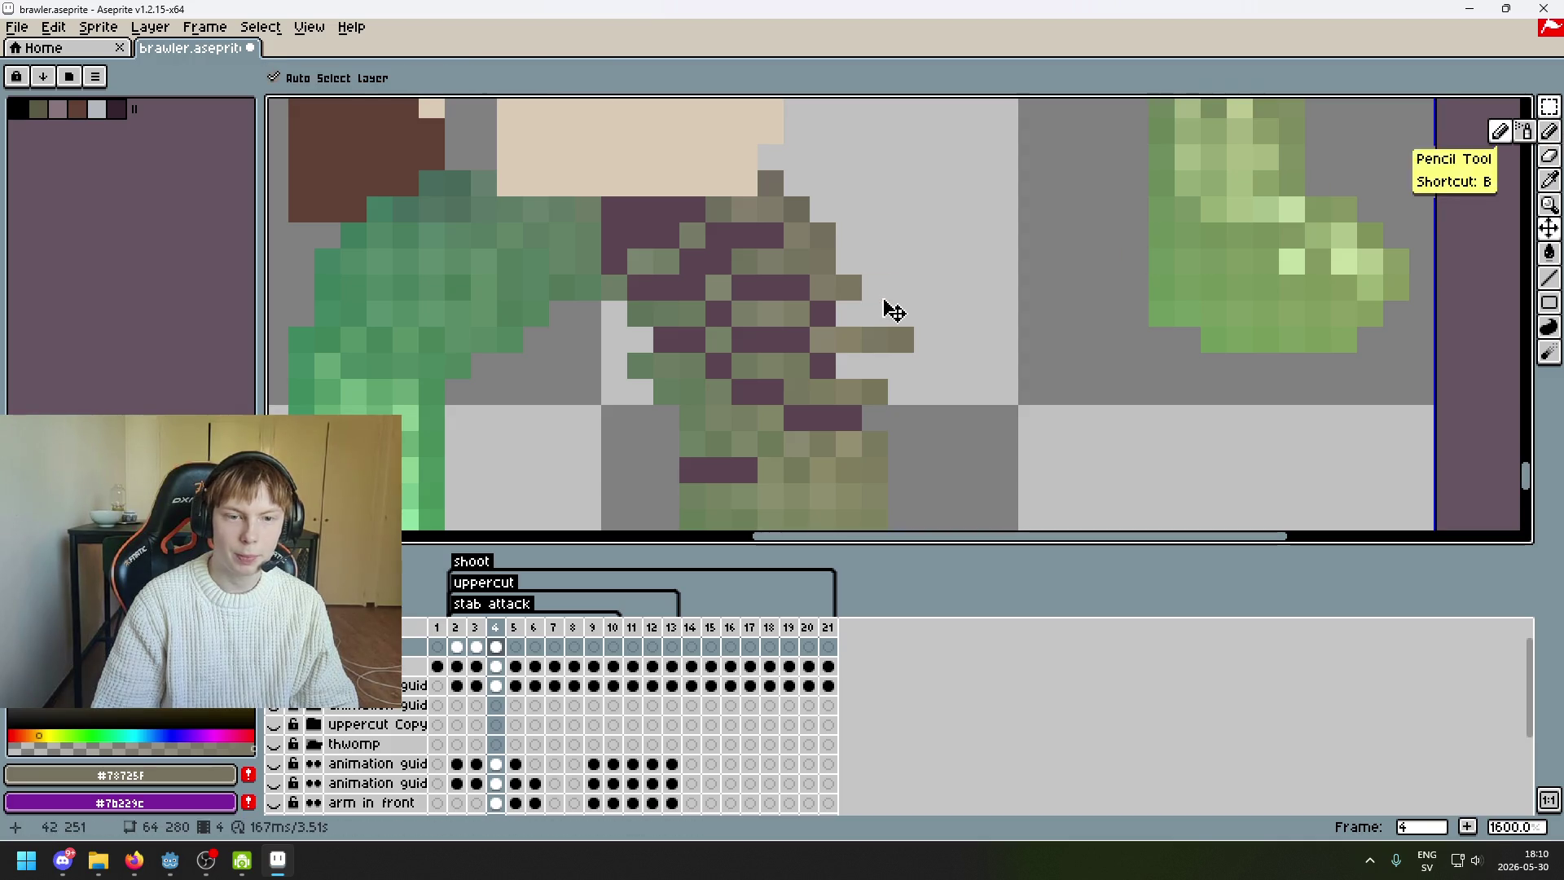
pyautogui.hotkey('ctrl', 'z')
# - Shift two tan pixels jutting from the leg two pixels left
pyautogui.click(1551, 107)
pyautogui.scroll(2, 865, 273)
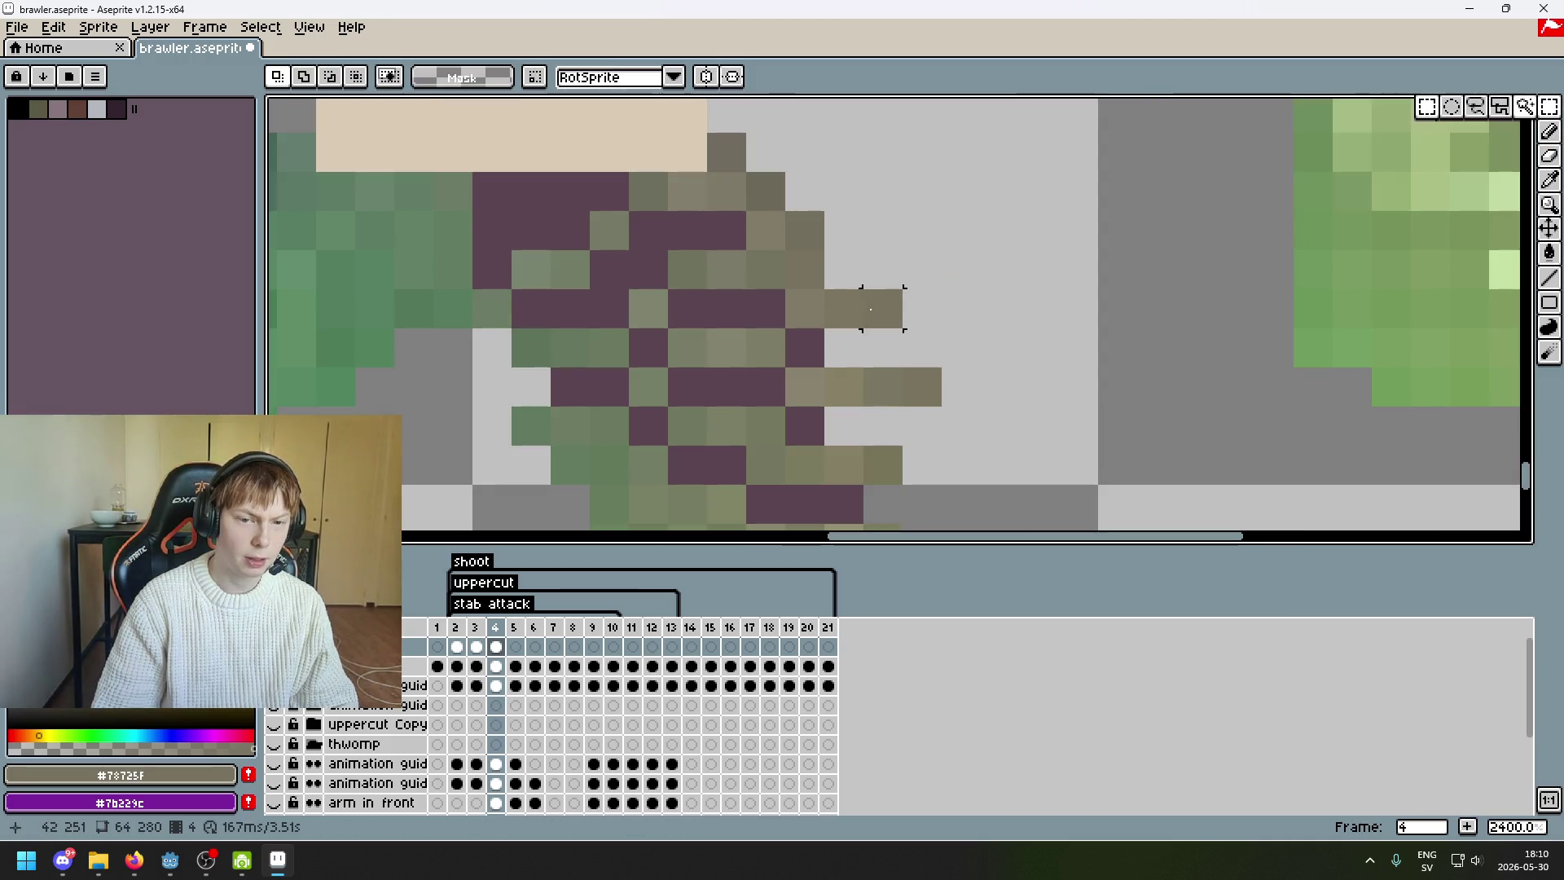
pyautogui.hotkey('ctrl', 'y')
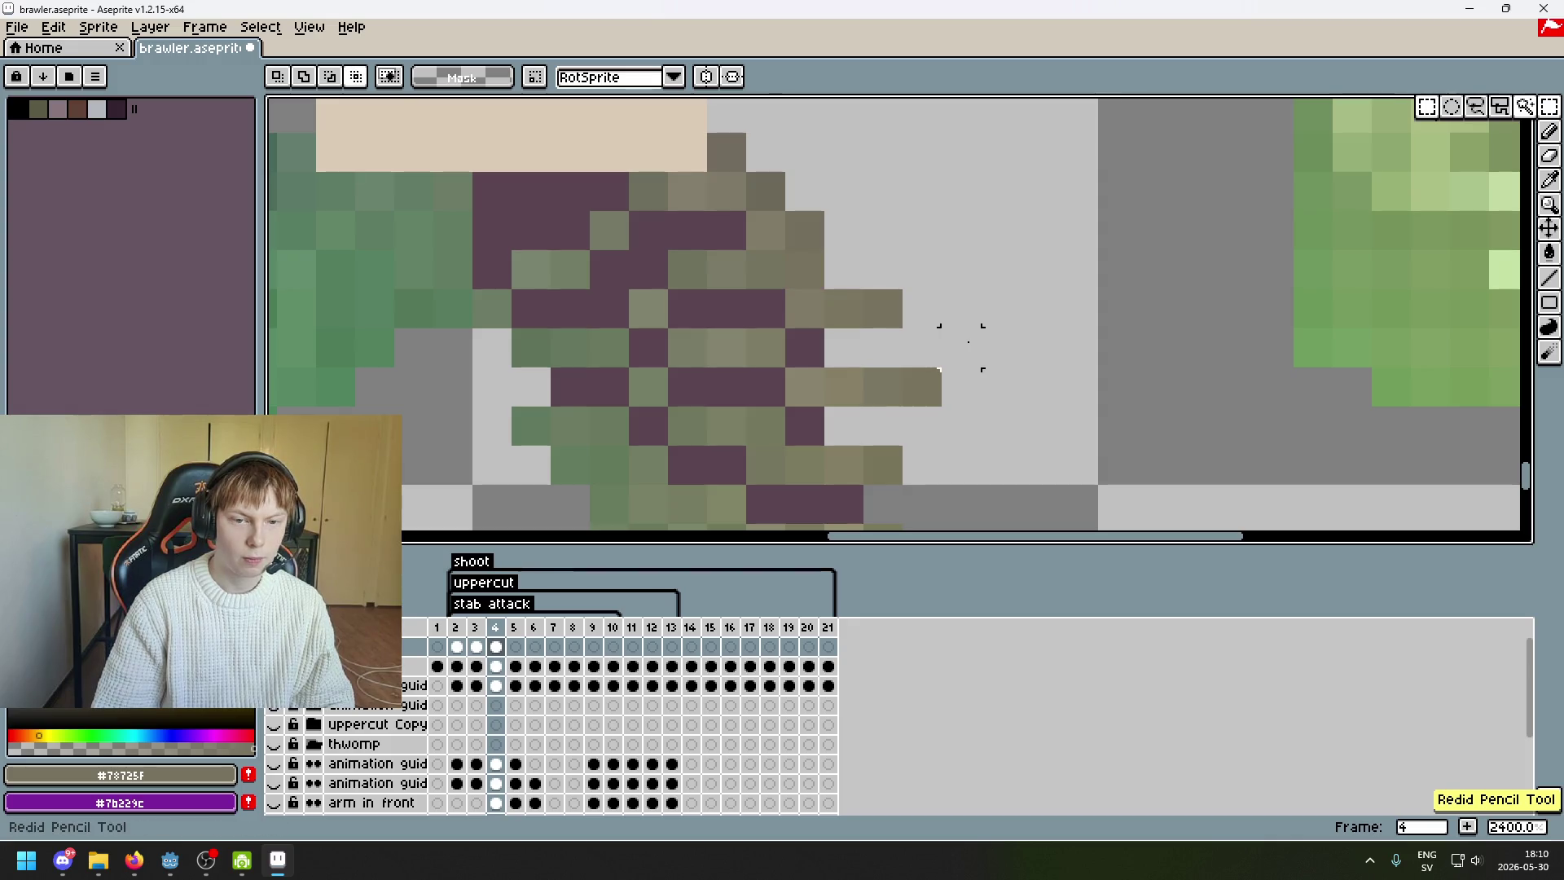
pyautogui.moveTo(865, 319)
pyautogui.mouseDown()
pyautogui.moveTo(787, 290)
pyautogui.moveTo(778, 328)
pyautogui.mouseUp()
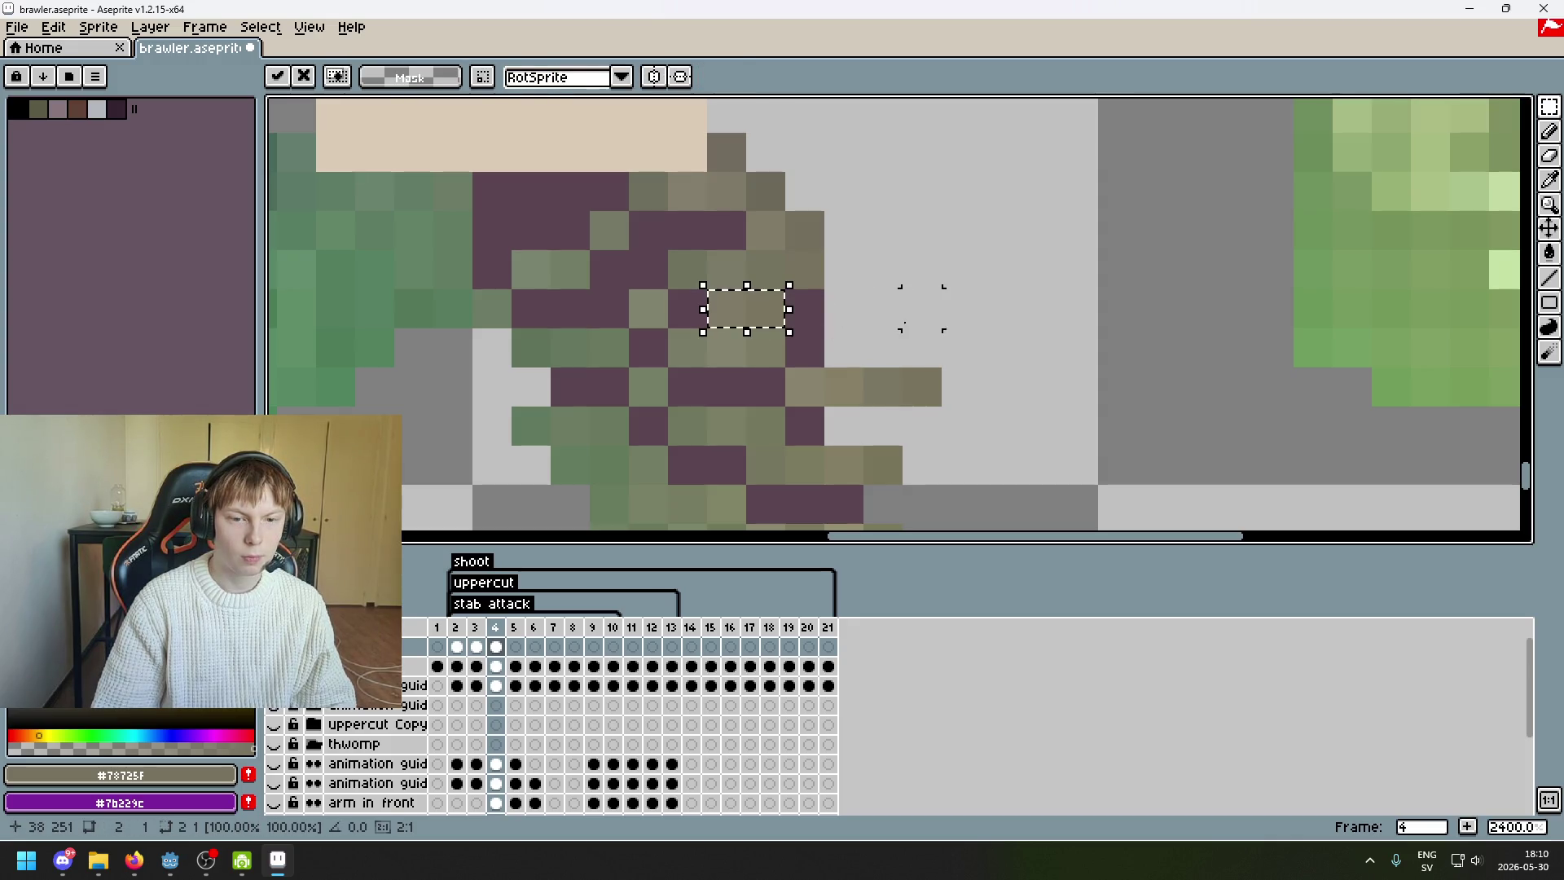
pyautogui.press('Return')
# - Marquee-select the strip of pixels on the leg's right edge
pyautogui.press('b')
pyautogui.press('e')
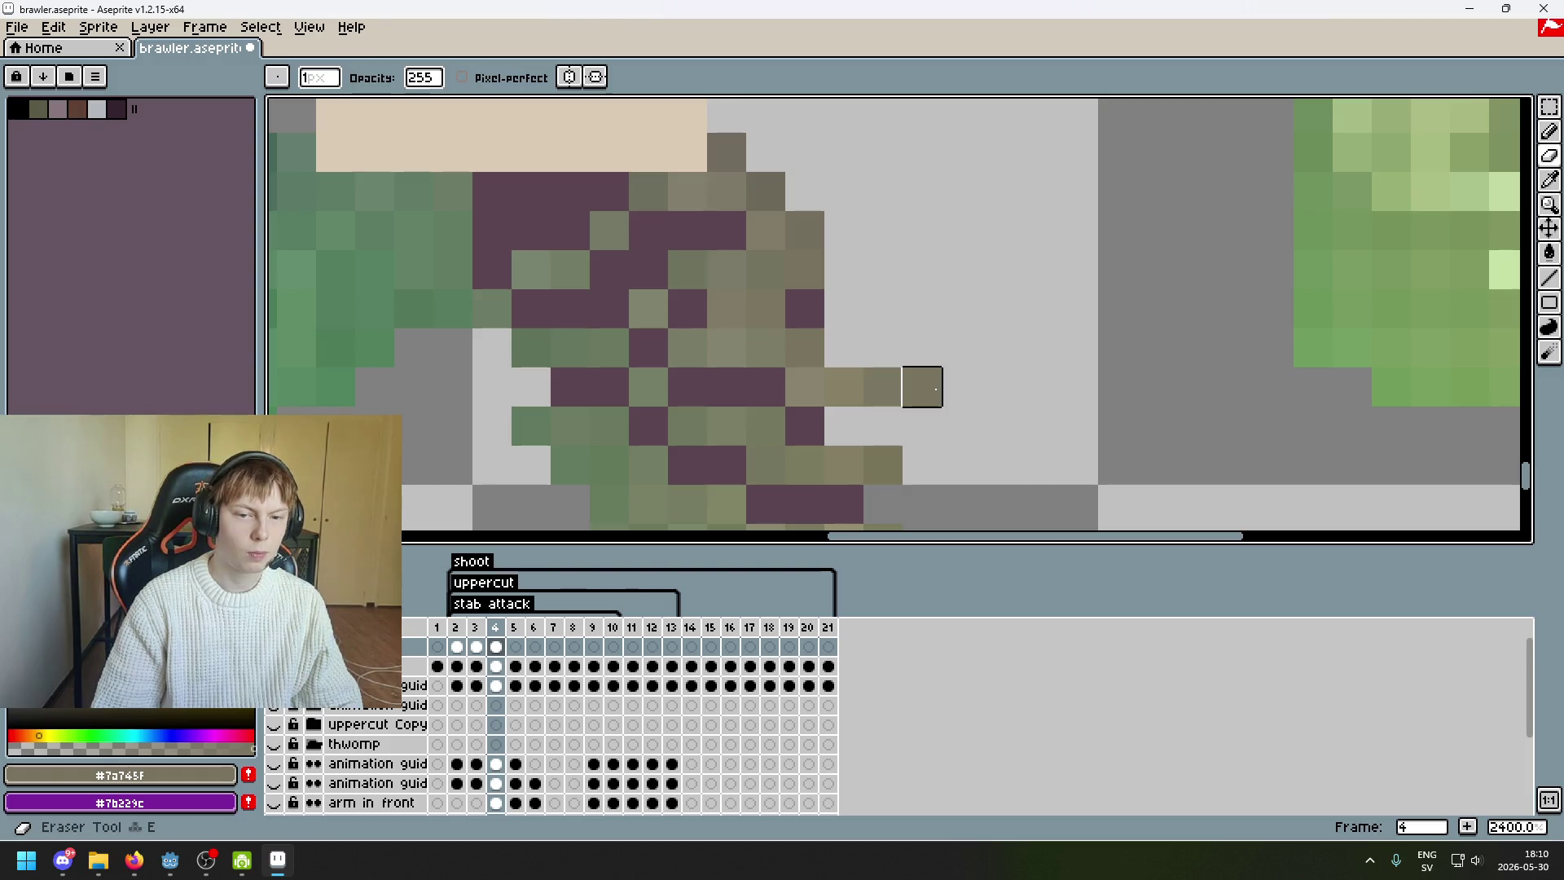
pyautogui.click(1549, 107)
pyautogui.moveTo(945, 364)
pyautogui.mouseDown()
pyautogui.moveTo(860, 410)
pyautogui.moveTo(806, 401)
pyautogui.mouseUp()
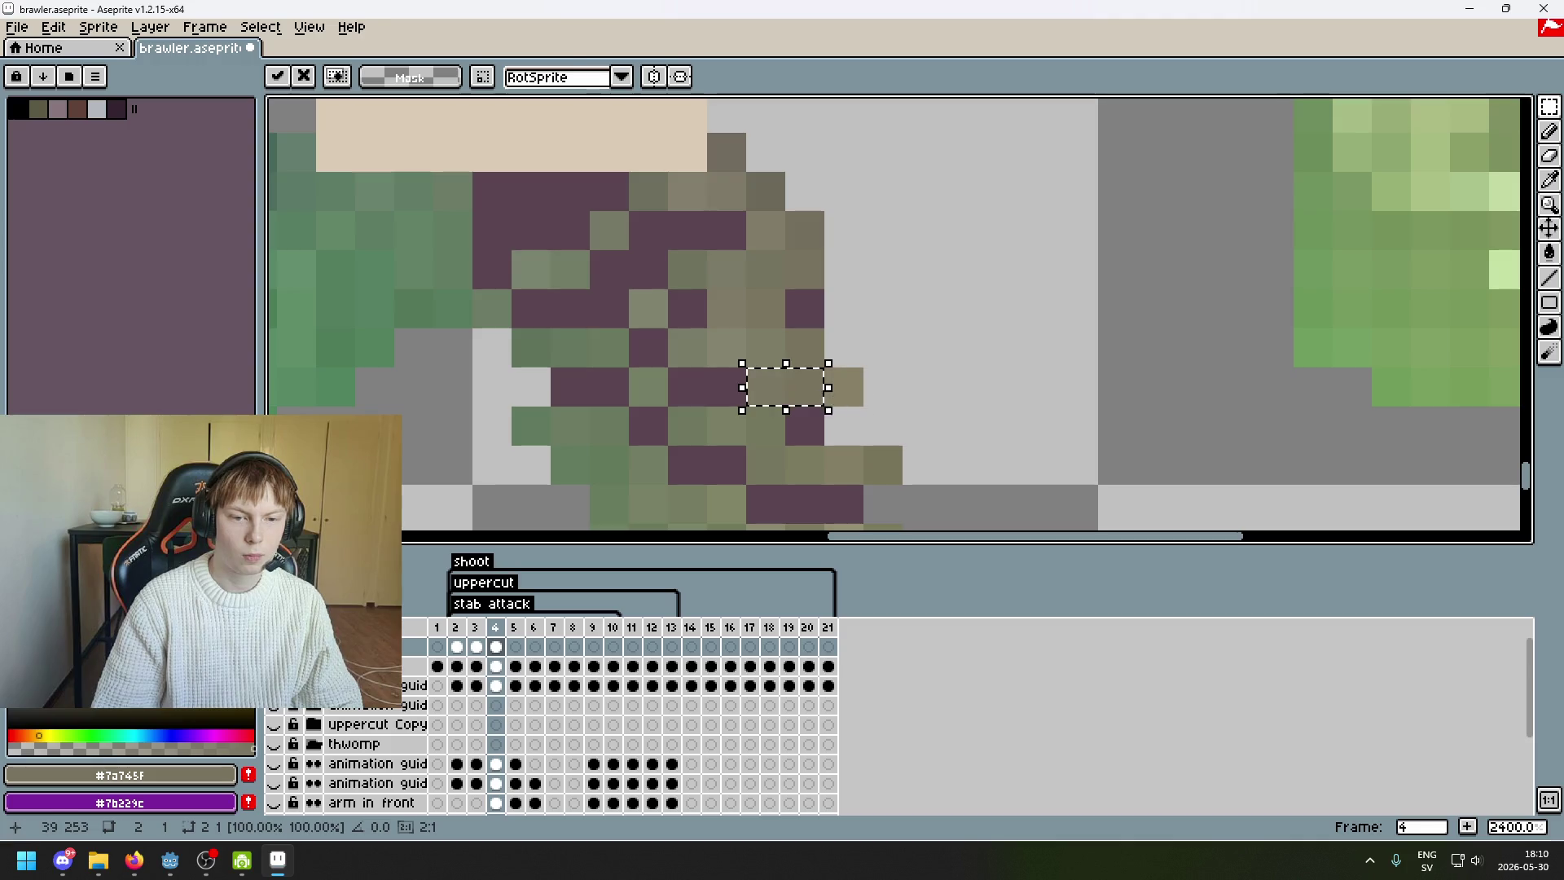
# - Shift a small block of leg pixels left, then undo a move on a second block
pyautogui.press('e')
pyautogui.scroll(-2, 847, 387)
pyautogui.scroll(1, 937, 358)
pyautogui.click(1549, 107)
pyautogui.scroll(1, 864, 383)
pyautogui.moveTo(908, 368)
pyautogui.mouseDown()
pyautogui.moveTo(830, 415)
pyautogui.moveTo(803, 411)
pyautogui.mouseUp()
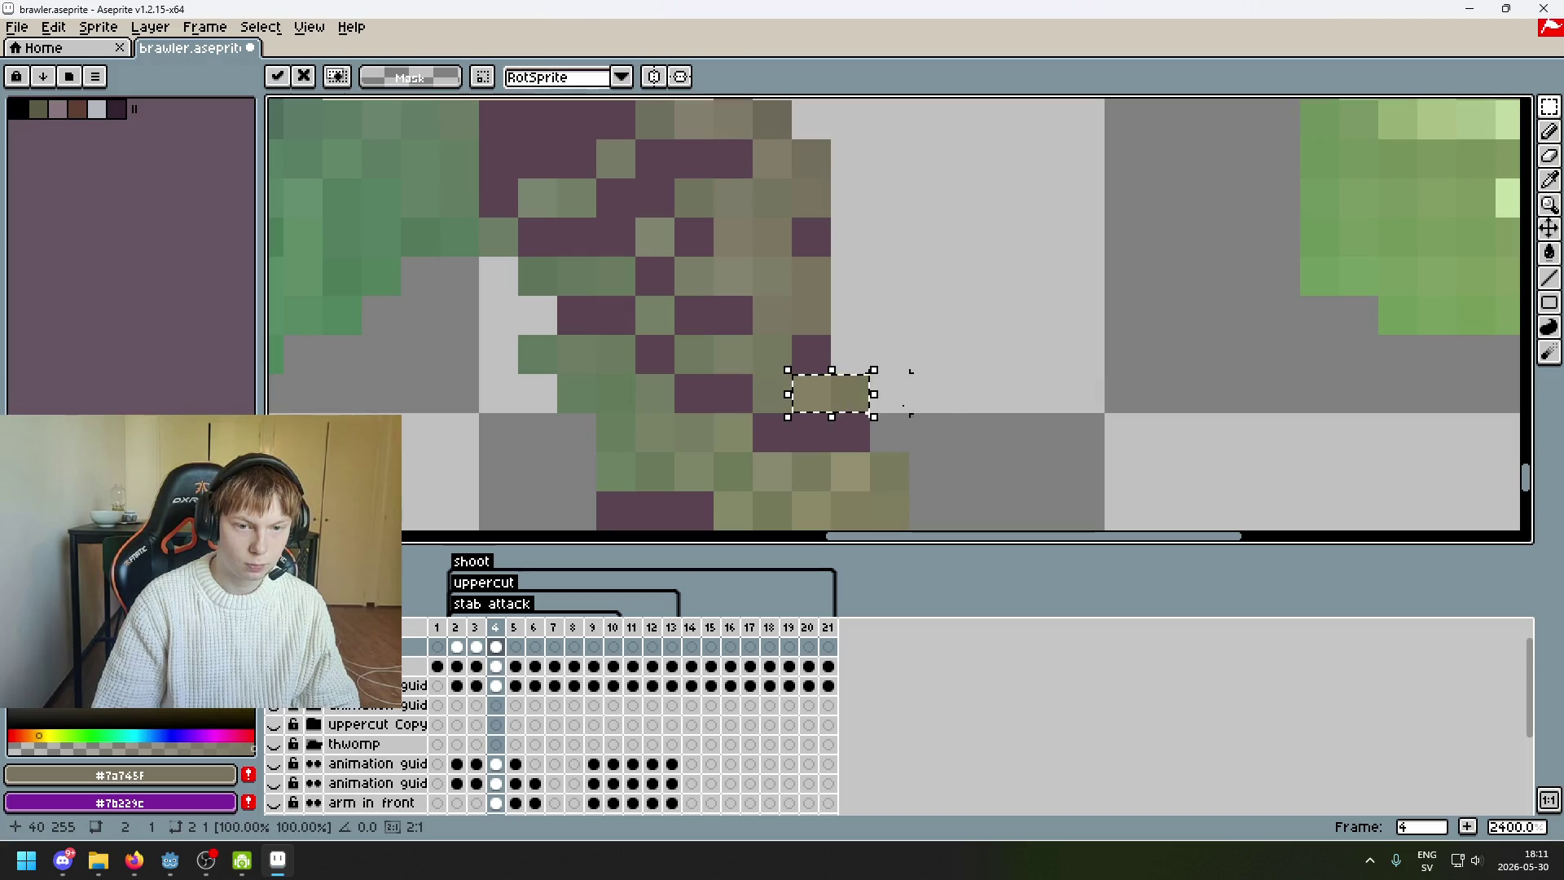
pyautogui.click(953, 407)
pyautogui.moveTo(1012, 349)
pyautogui.mouseDown()
pyautogui.moveTo(1034, 365)
pyautogui.moveTo(945, 368)
pyautogui.mouseUp()
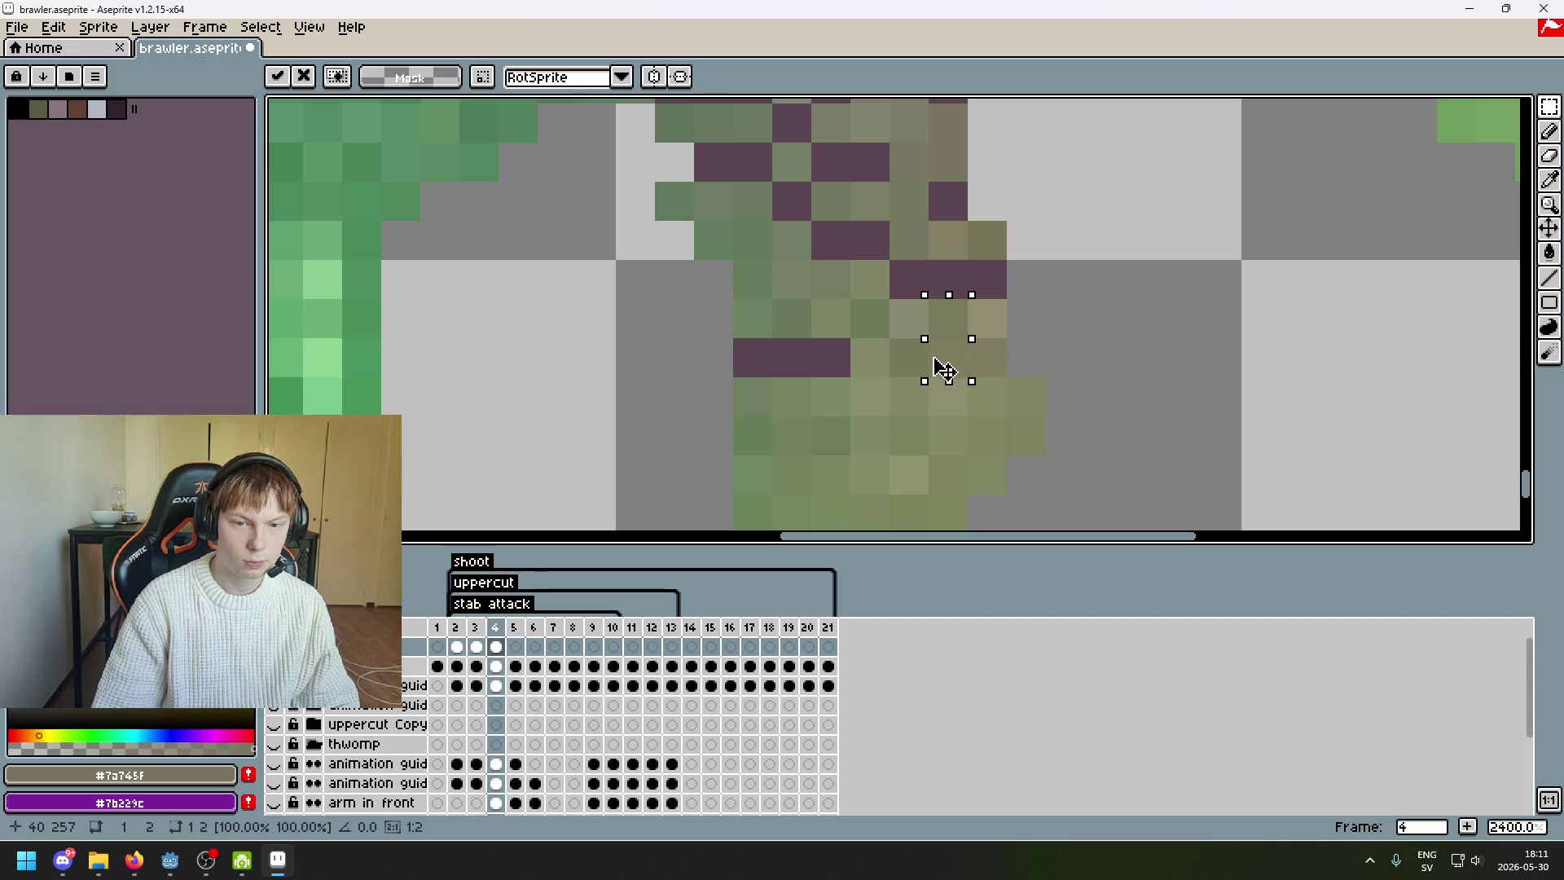
pyautogui.hotkey('ctrl', 'z')
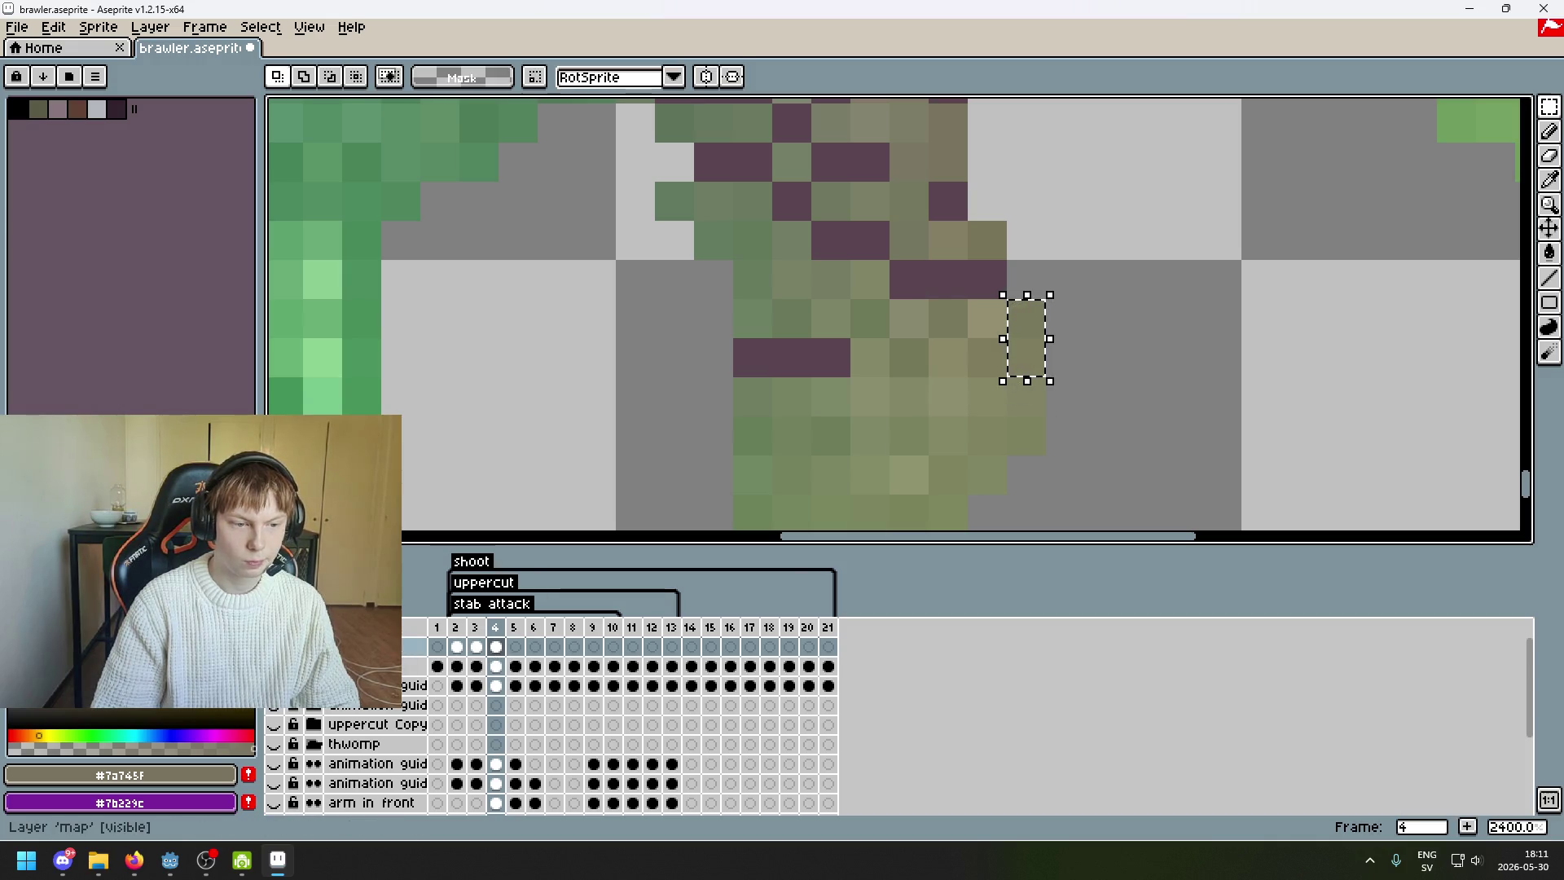
# - Move a purple layer to the top and back, cancelling trial pixel moves and clearing the selection
pyautogui.moveTo(420, 667); pyautogui.dragTo(424, 651)
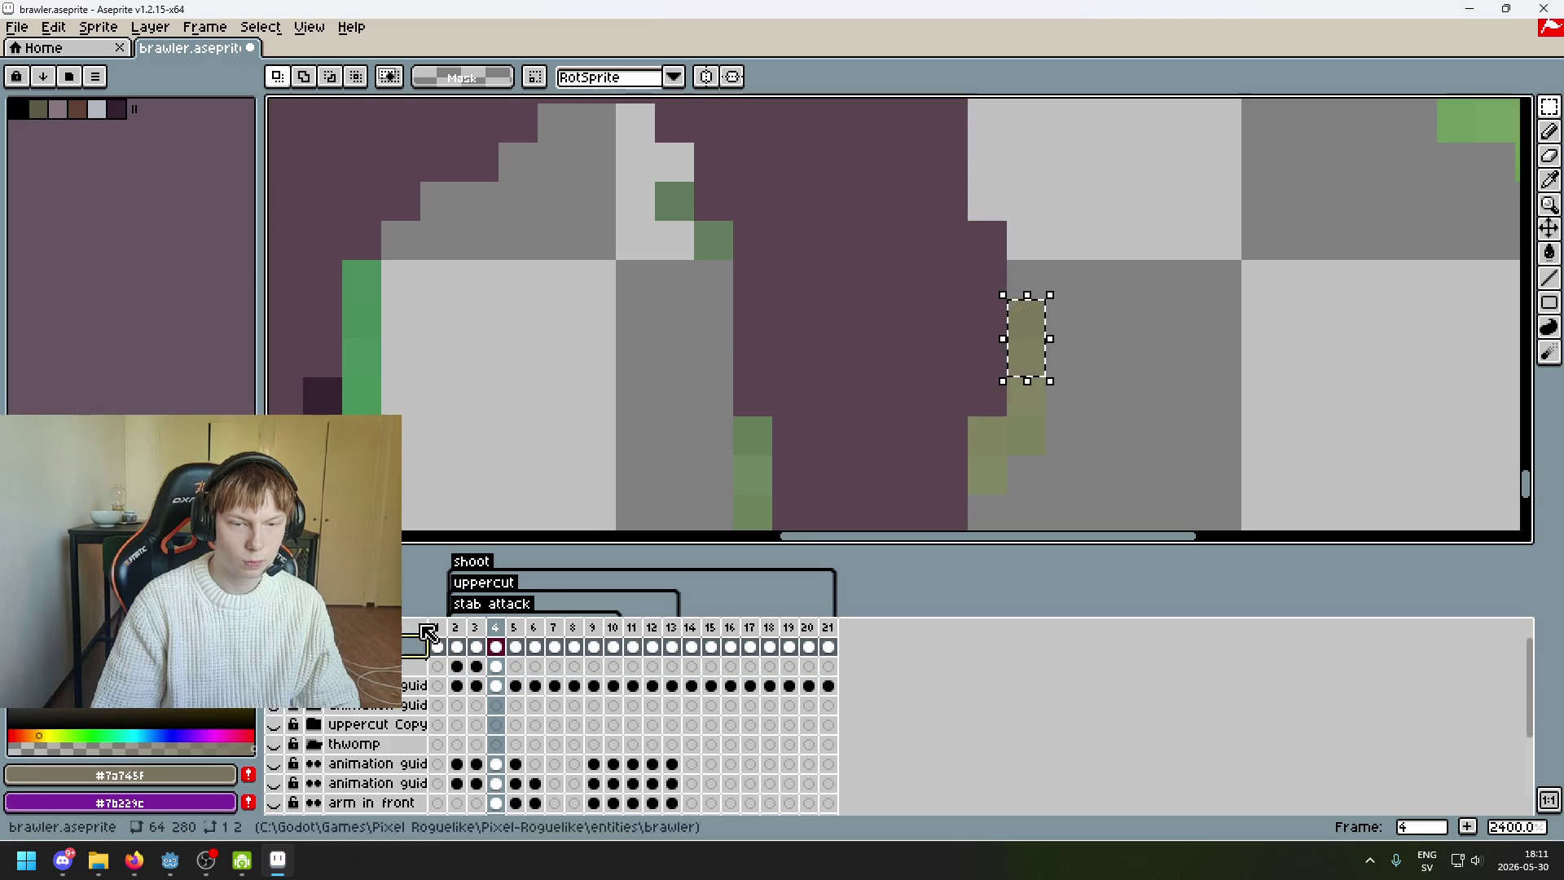
pyautogui.click(1038, 348)
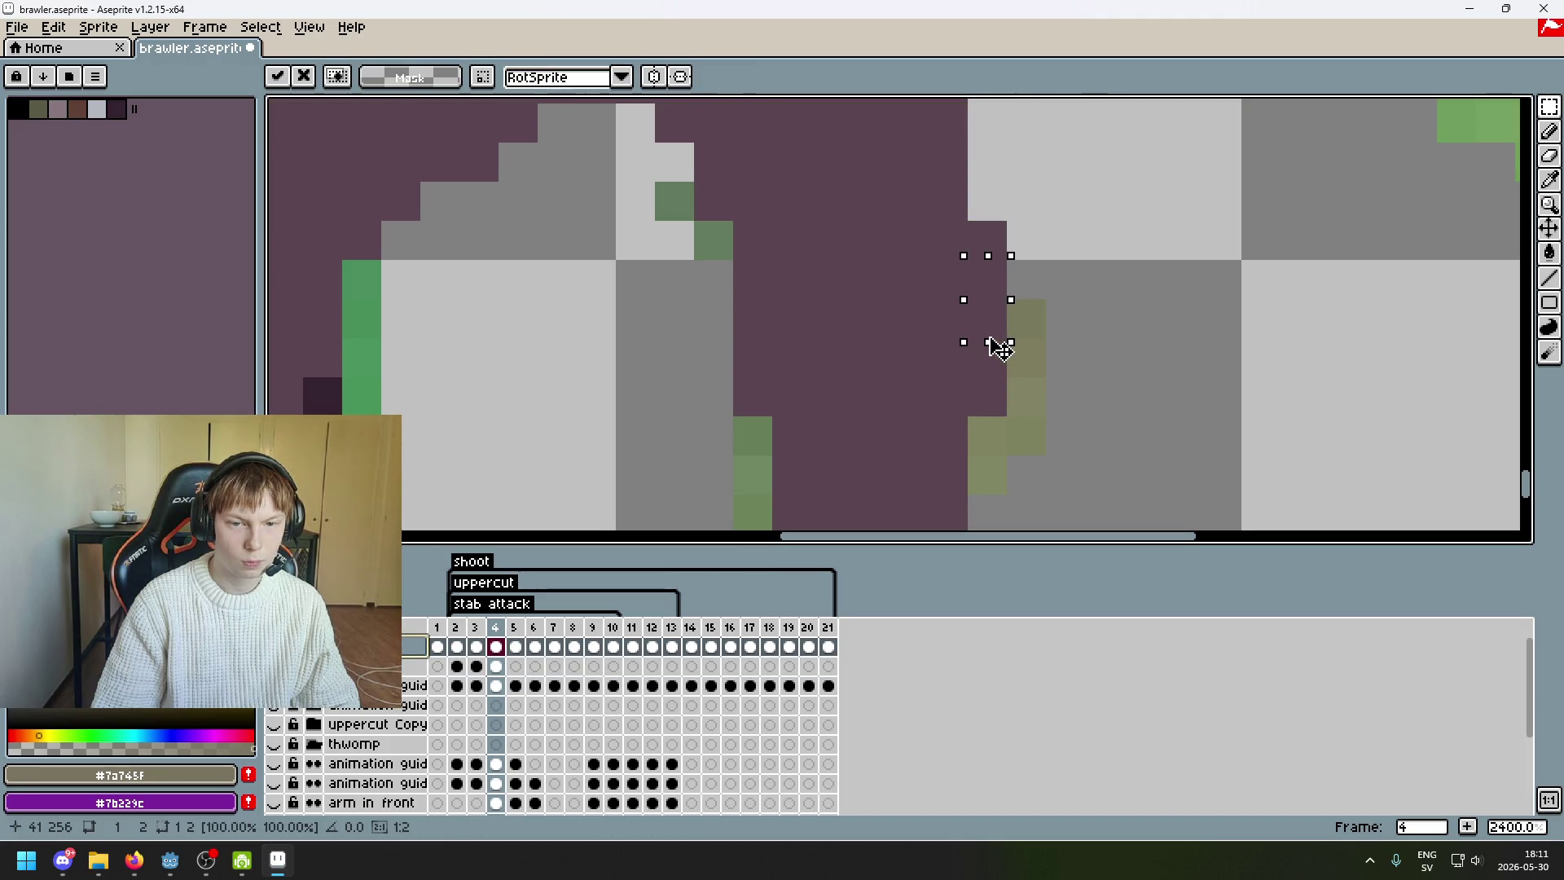
pyautogui.press('Escape')
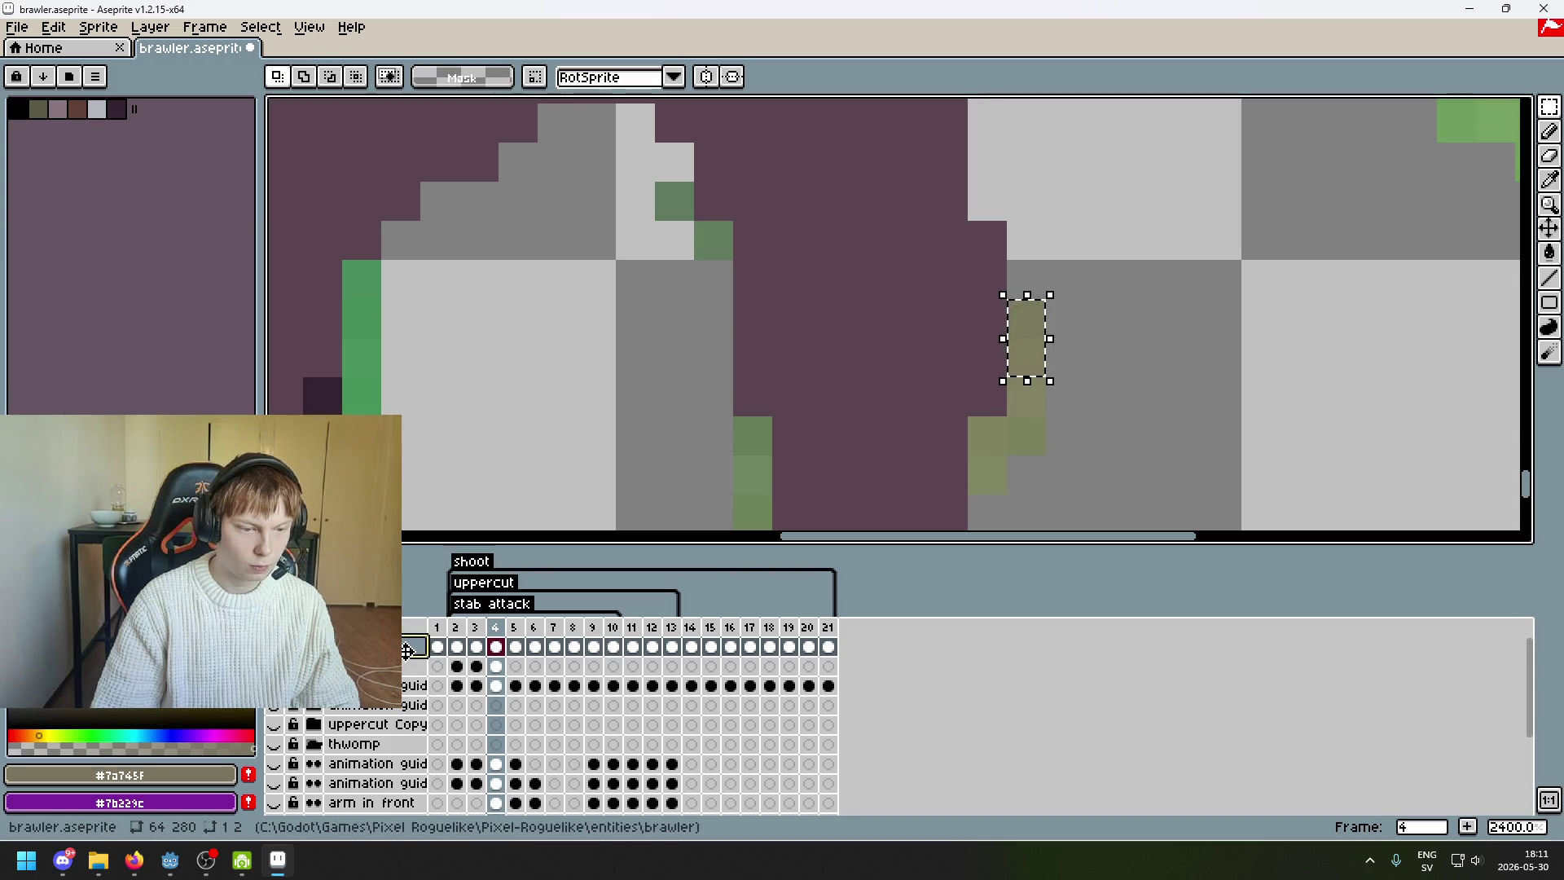
pyautogui.moveTo(408, 681); pyautogui.dragTo(409, 681)
pyautogui.click(1016, 355)
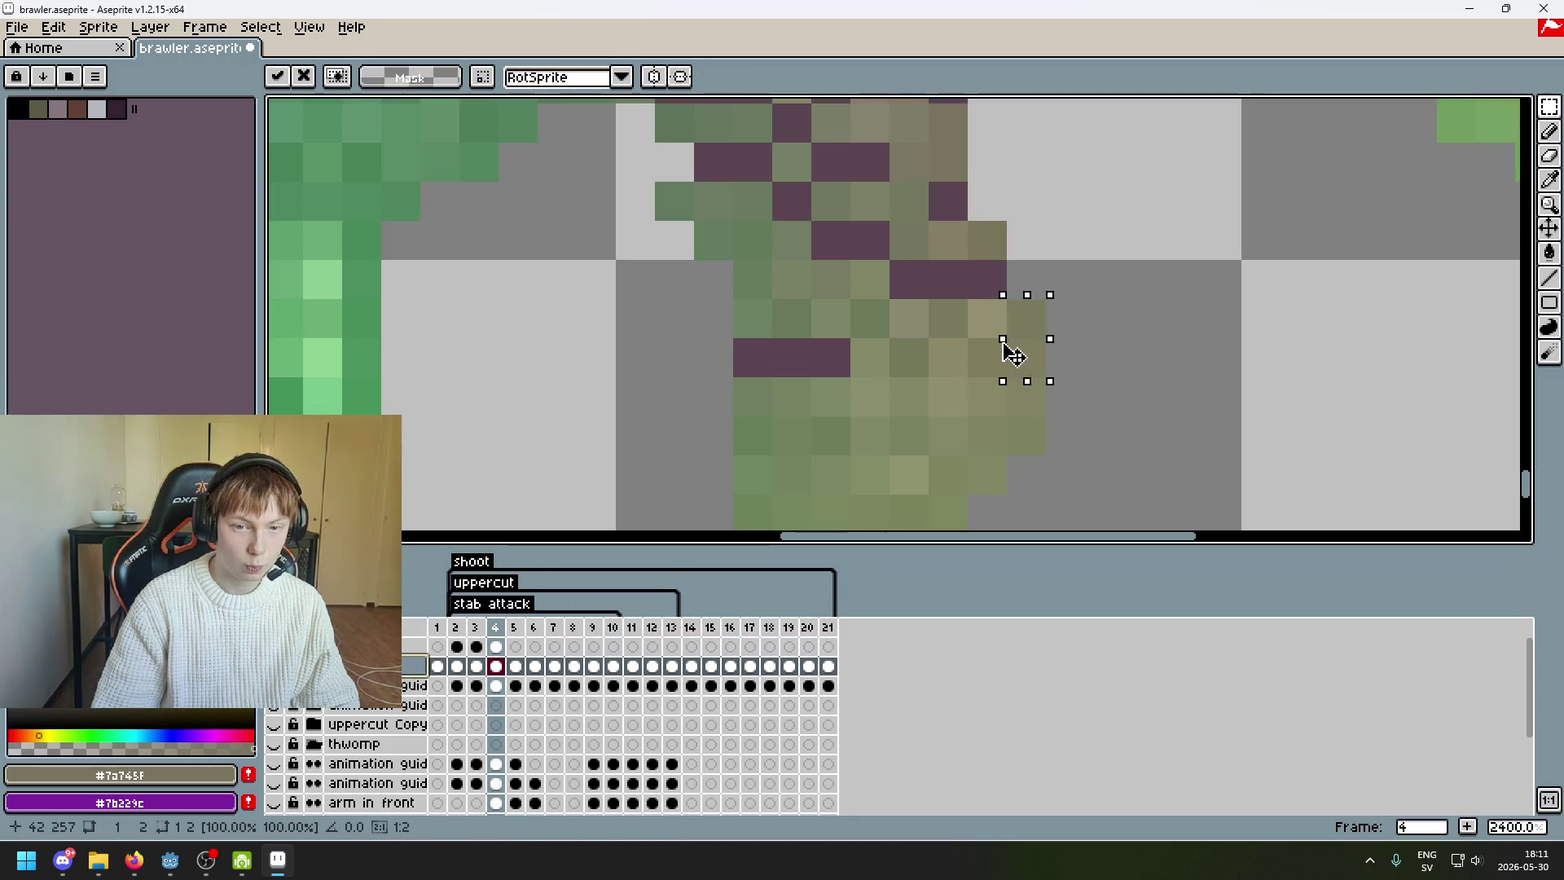
pyautogui.press('Escape')
pyautogui.hotkey('ctrl', 'd')
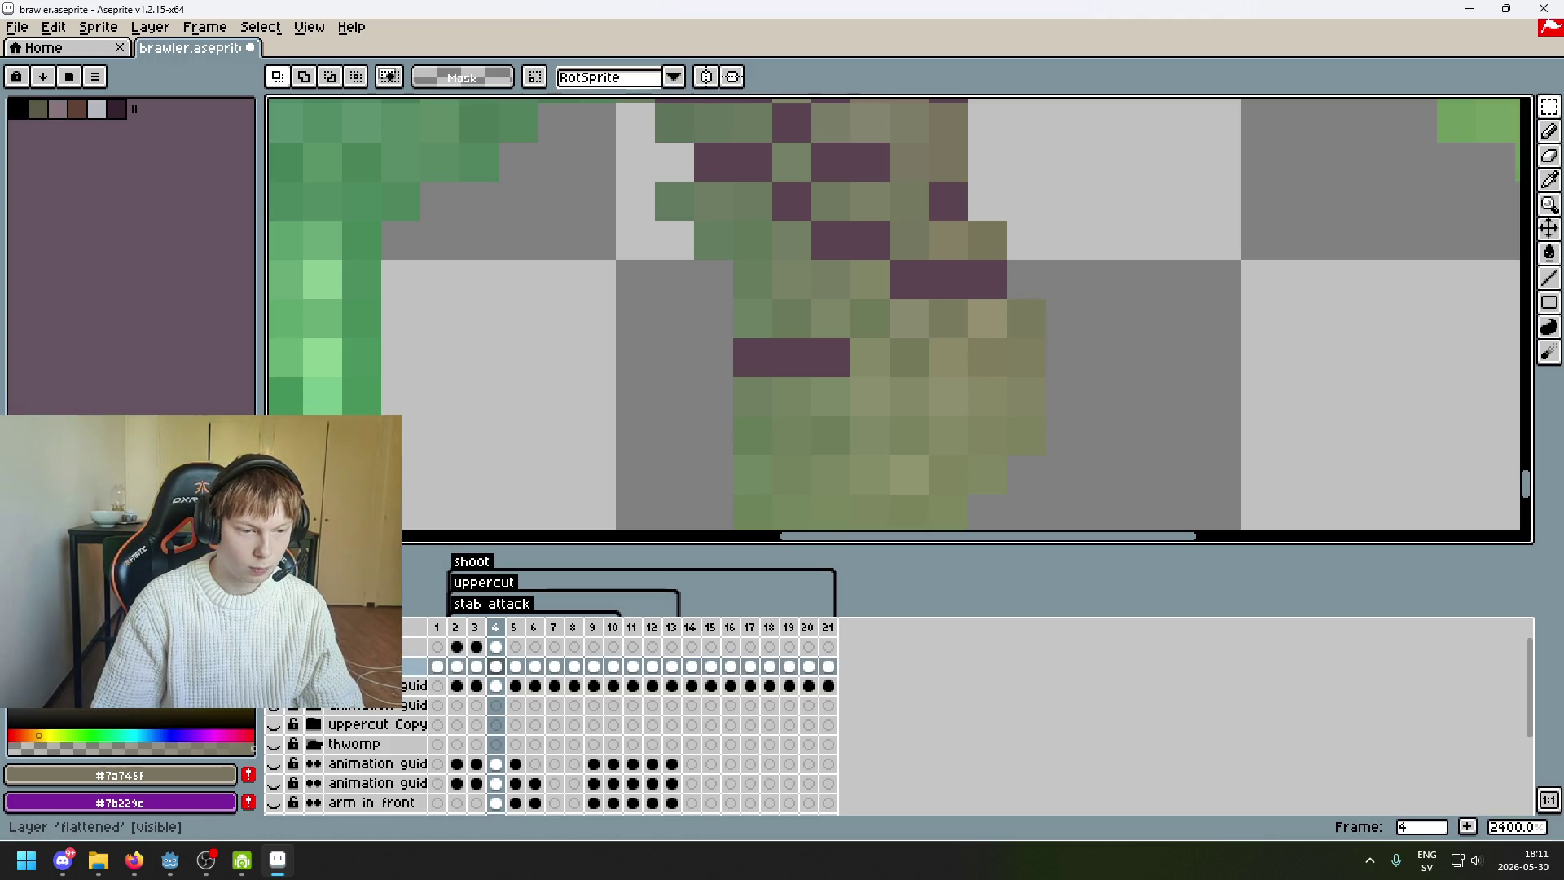
# - Select the pixel column at the leg's right edge, undoing a trial move to restore it
pyautogui.moveTo(1009, 299)
pyautogui.mouseDown()
pyautogui.moveTo(1047, 377)
pyautogui.moveTo(1048, 458)
pyautogui.moveTo(982, 412)
pyautogui.mouseUp()
pyautogui.click(1039, 420)
pyautogui.hotkey('ctrl', 'd')
pyautogui.scroll(-5, 1103, 434)
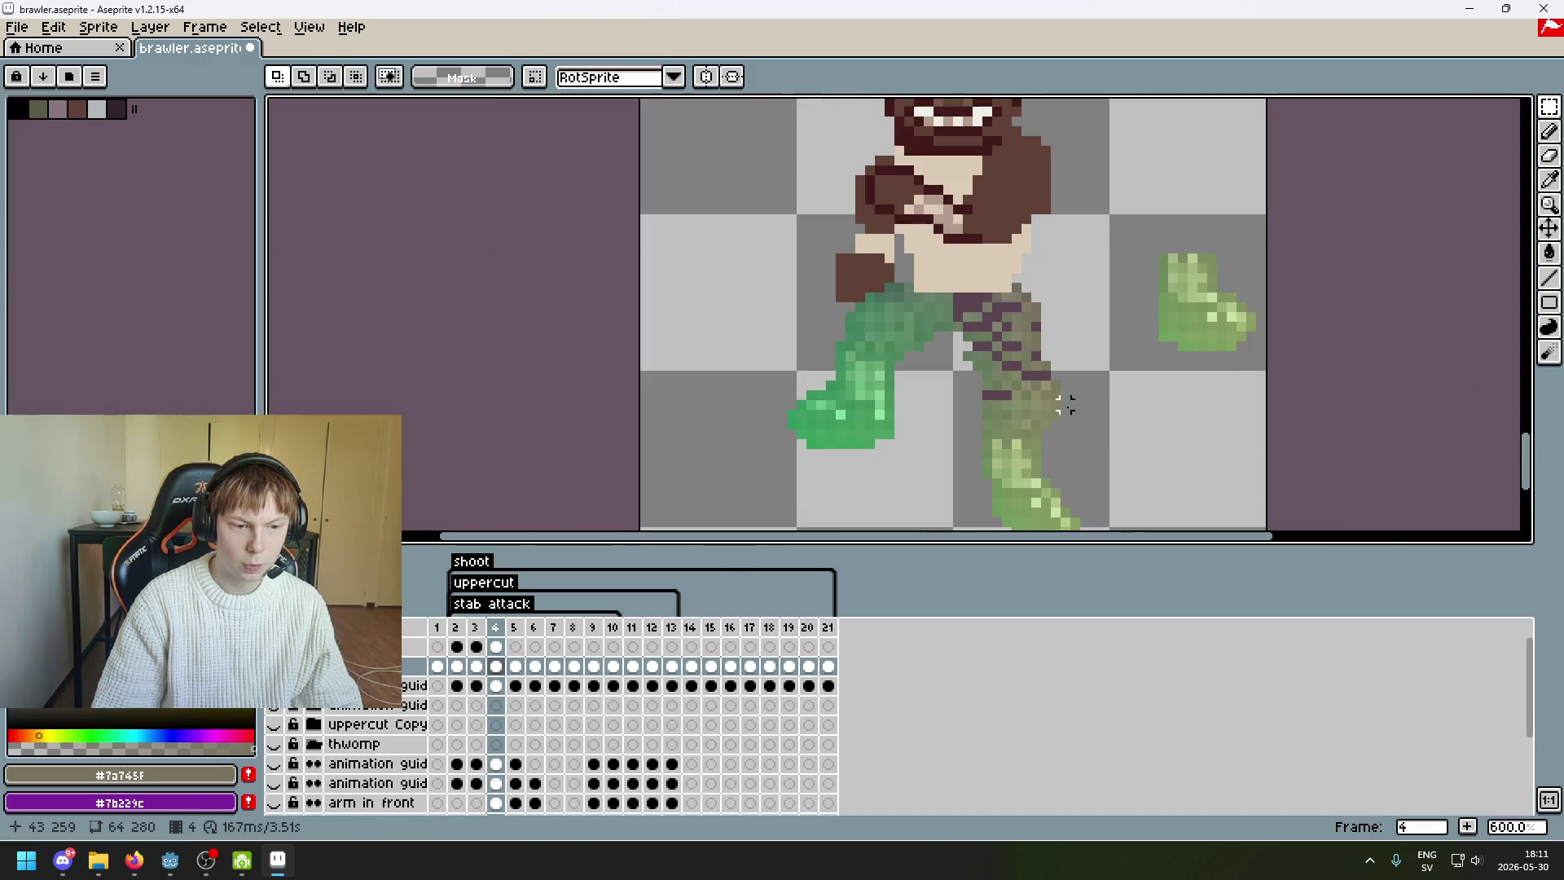
pyautogui.hotkey('ctrl', 'z')
pyautogui.hotkey('ctrl', 'z')
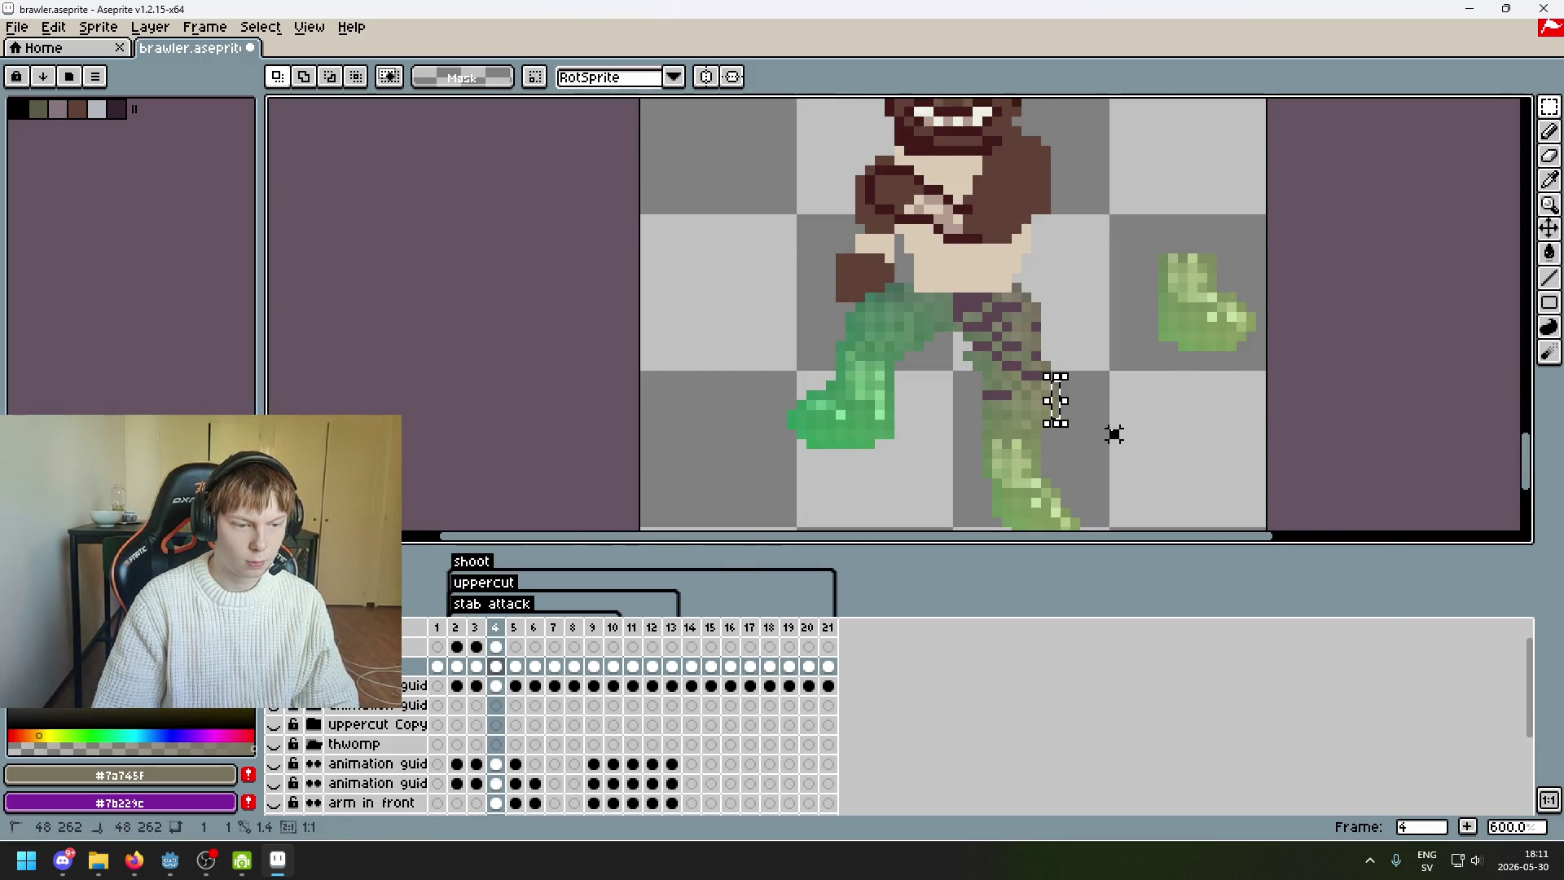
pyautogui.scroll(1, 1109, 423)
pyautogui.hscroll(2, 1110, 424)
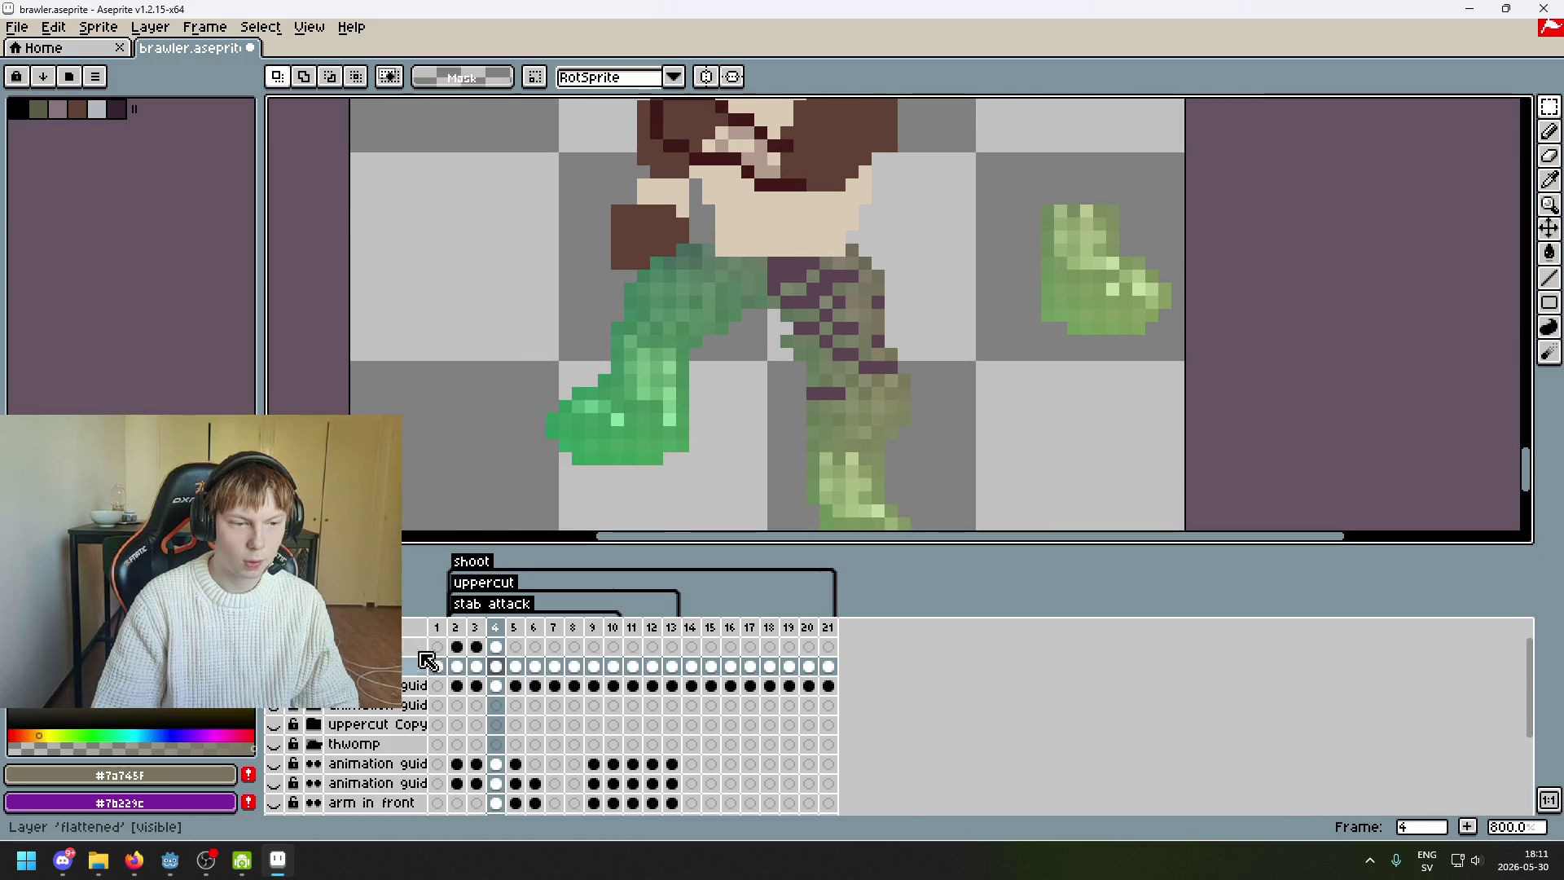
# - On the top layer, shift the edge pixel column one pixel left and commit it
pyautogui.click(481, 652)
pyautogui.scroll(3, 874, 389)
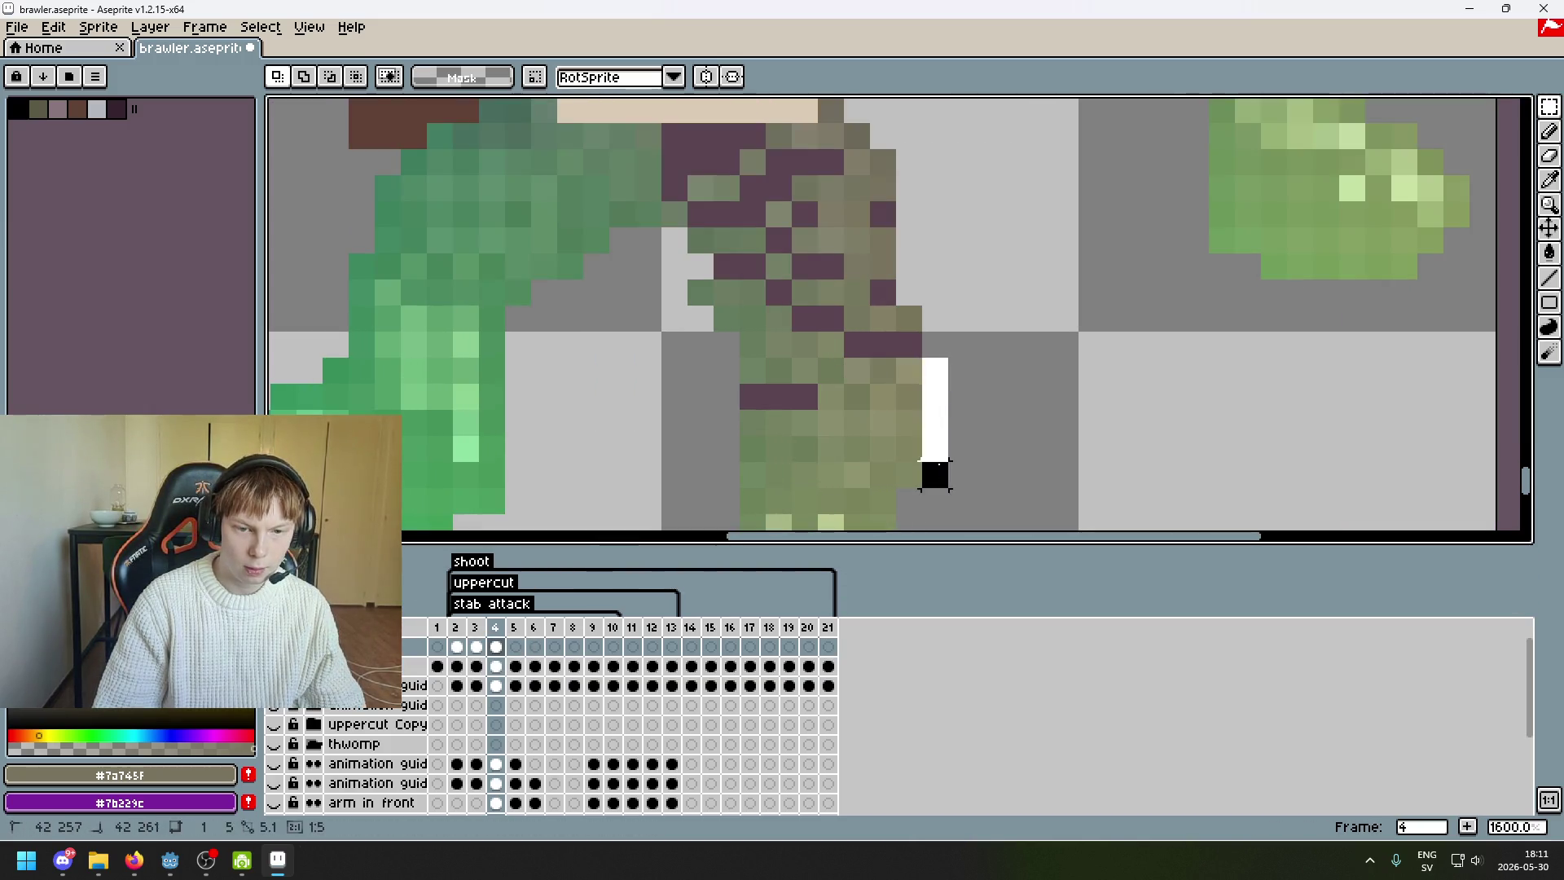
pyautogui.click(938, 447)
pyautogui.moveTo(942, 453); pyautogui.dragTo(921, 452)
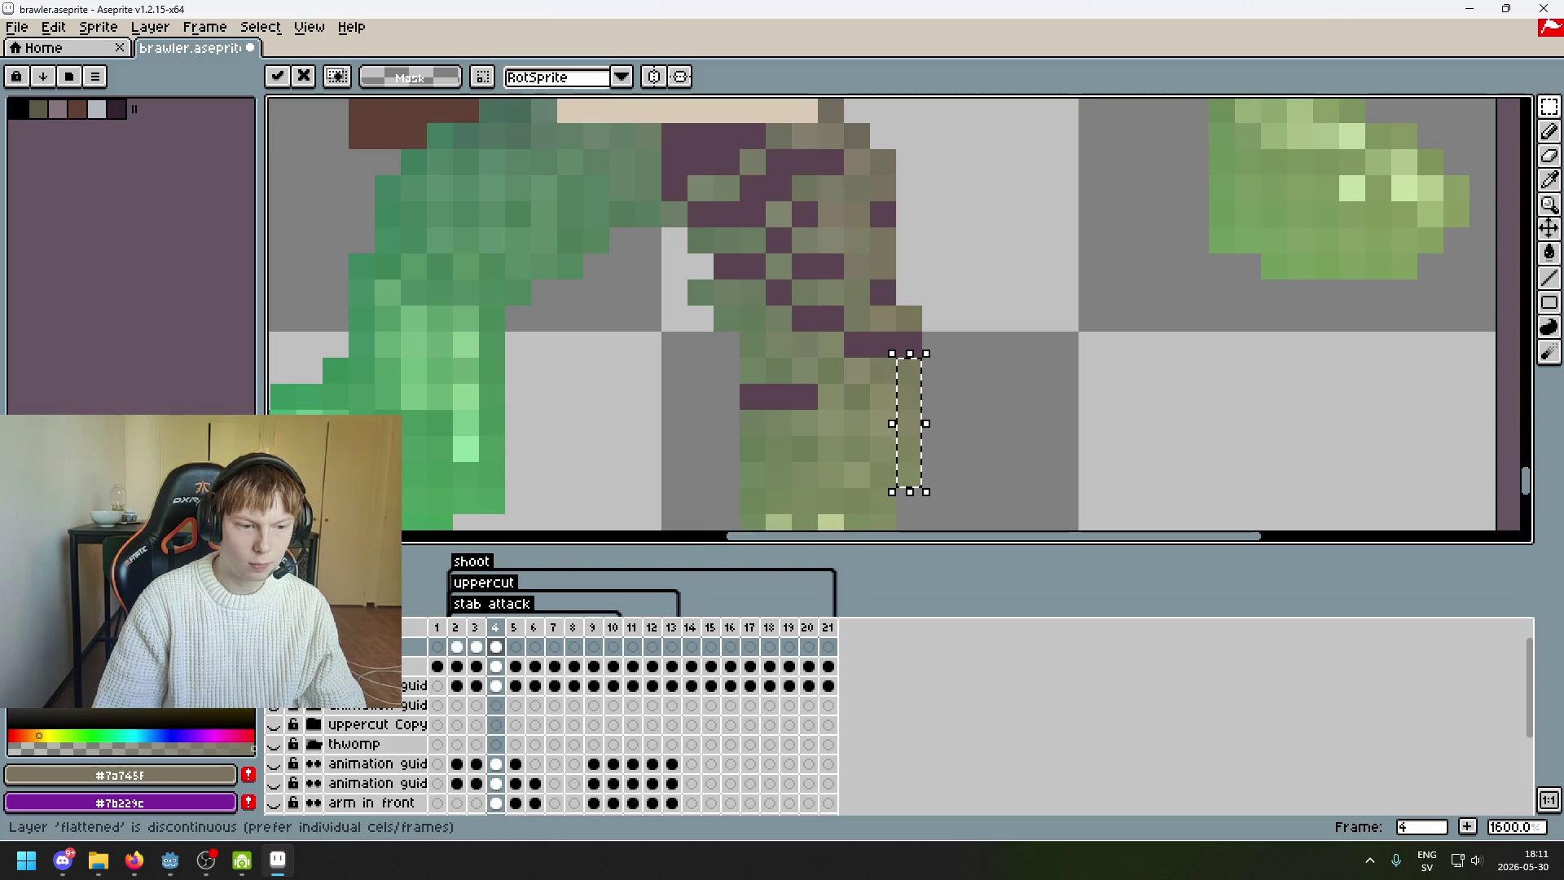
pyautogui.click(274, 666)
pyautogui.click(274, 667)
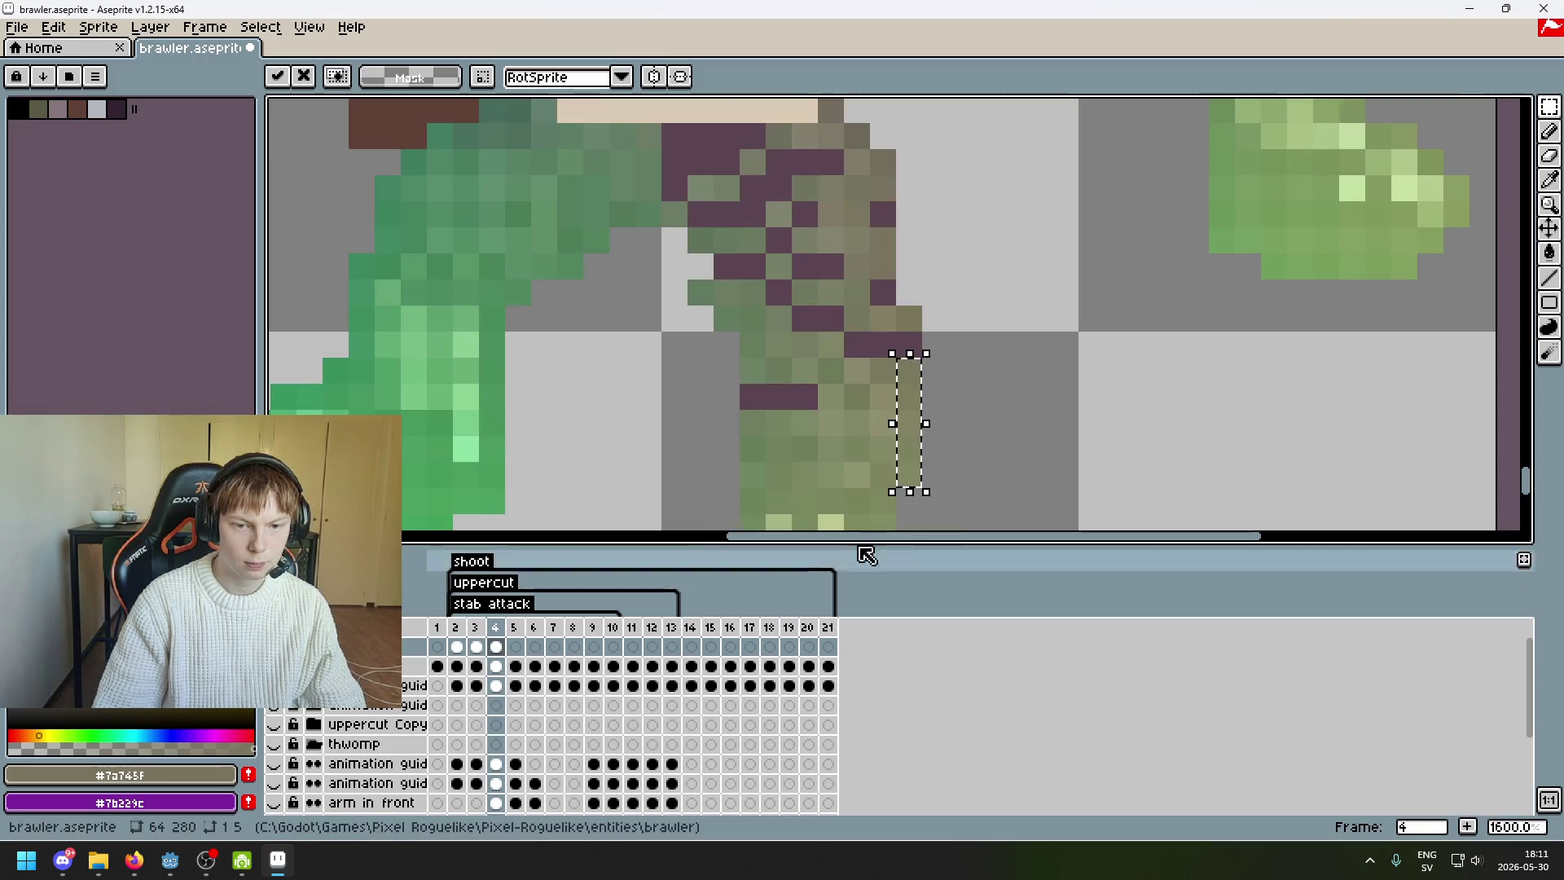
pyautogui.press('Return')
# - Move a single edge pixel one step up-right to smooth the leg's outline
pyautogui.scroll(2, 950, 464)
pyautogui.moveTo(988, 380); pyautogui.dragTo(949, 386)
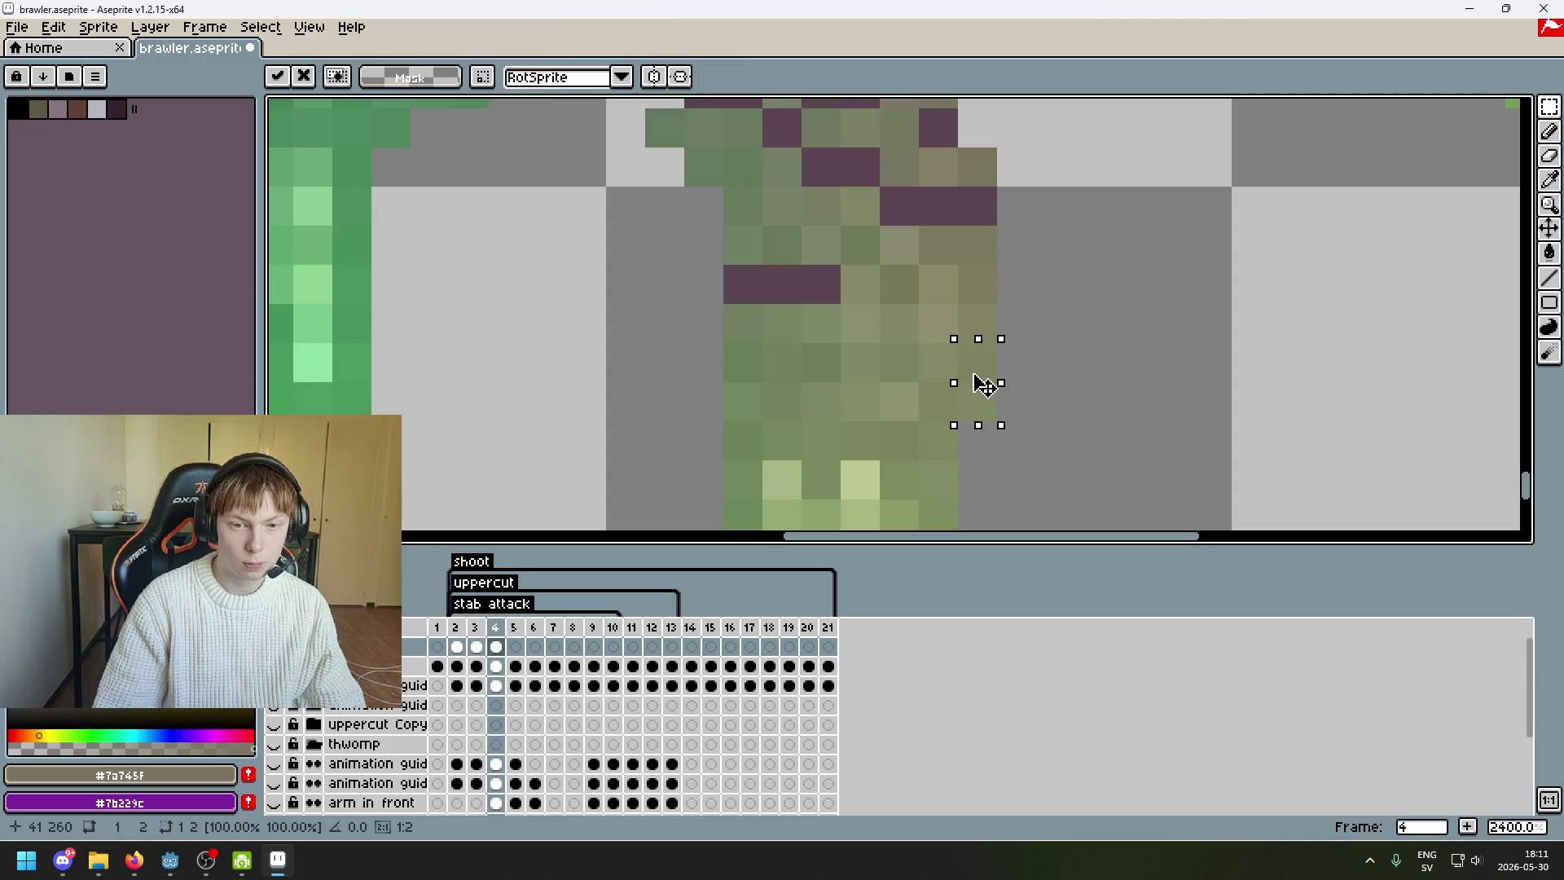
pyautogui.hotkey('ctrl', 'z')
pyautogui.hotkey('ctrl', 'z')
pyautogui.hotkey('ctrl', 'z')
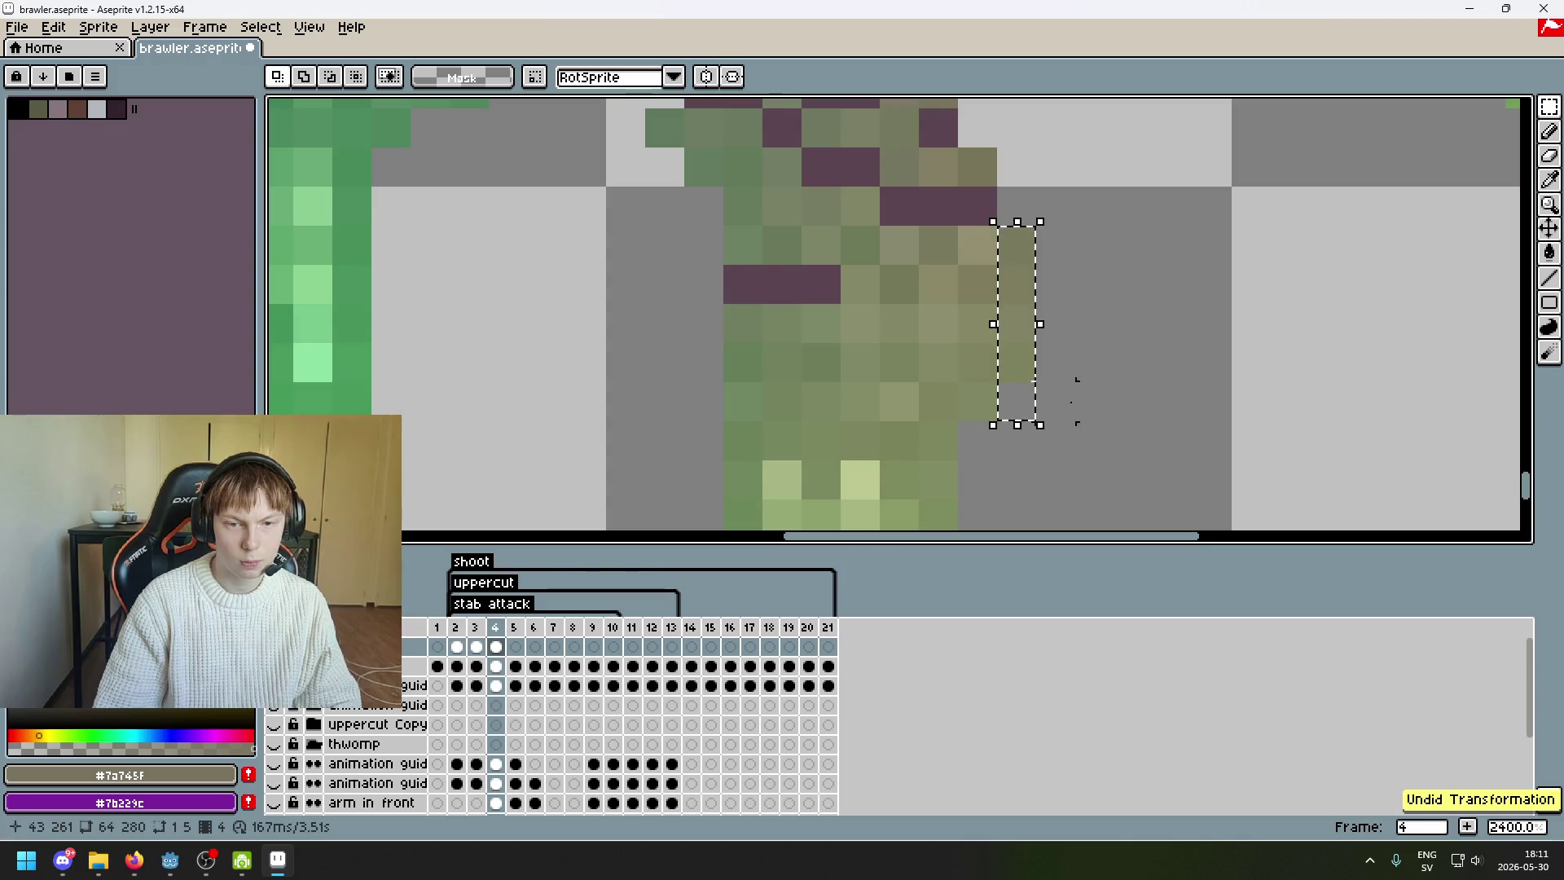
pyautogui.moveTo(973, 398); pyautogui.dragTo(981, 405)
pyautogui.click(994, 411)
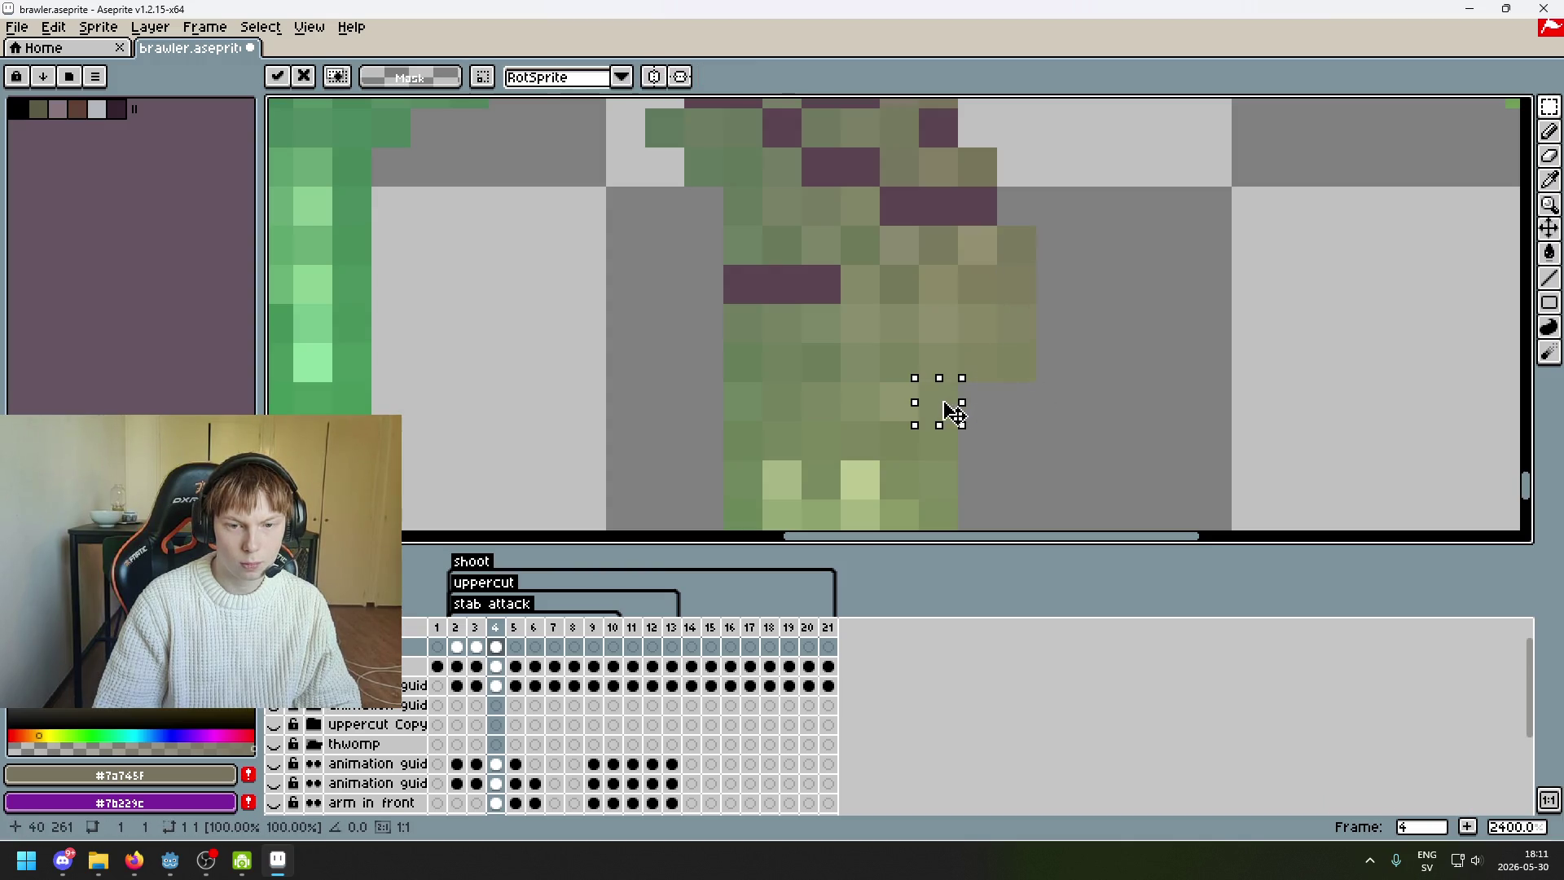
pyautogui.click(990, 377)
pyautogui.moveTo(963, 346); pyautogui.dragTo(982, 371)
pyautogui.click(976, 376)
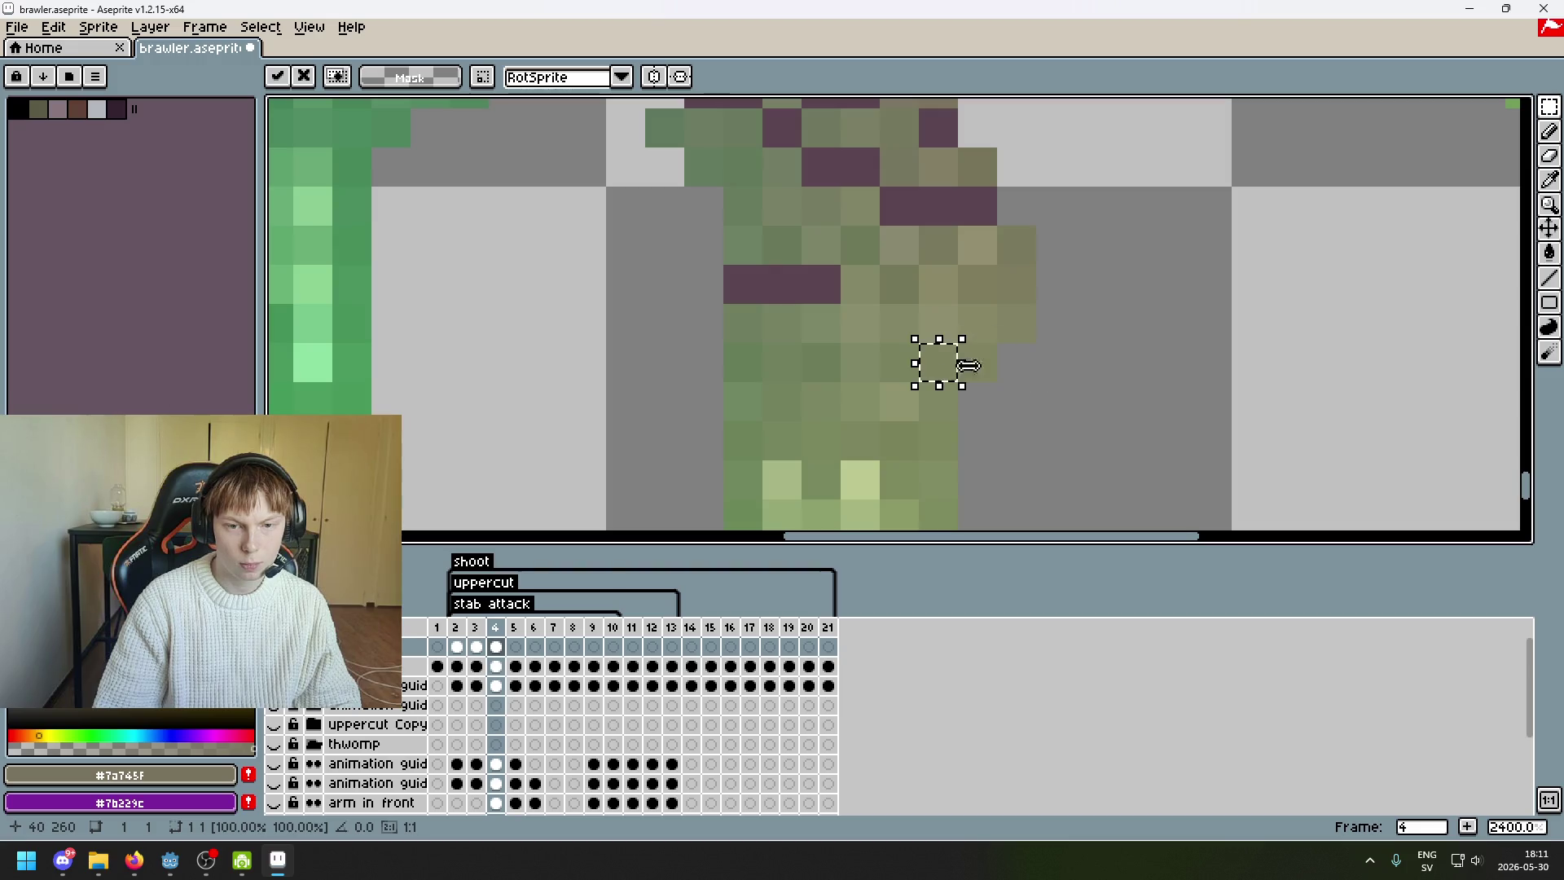
# - Magic-wand select three colour regions on the leg and compare the legs with the map layer hidden
pyautogui.press('e')
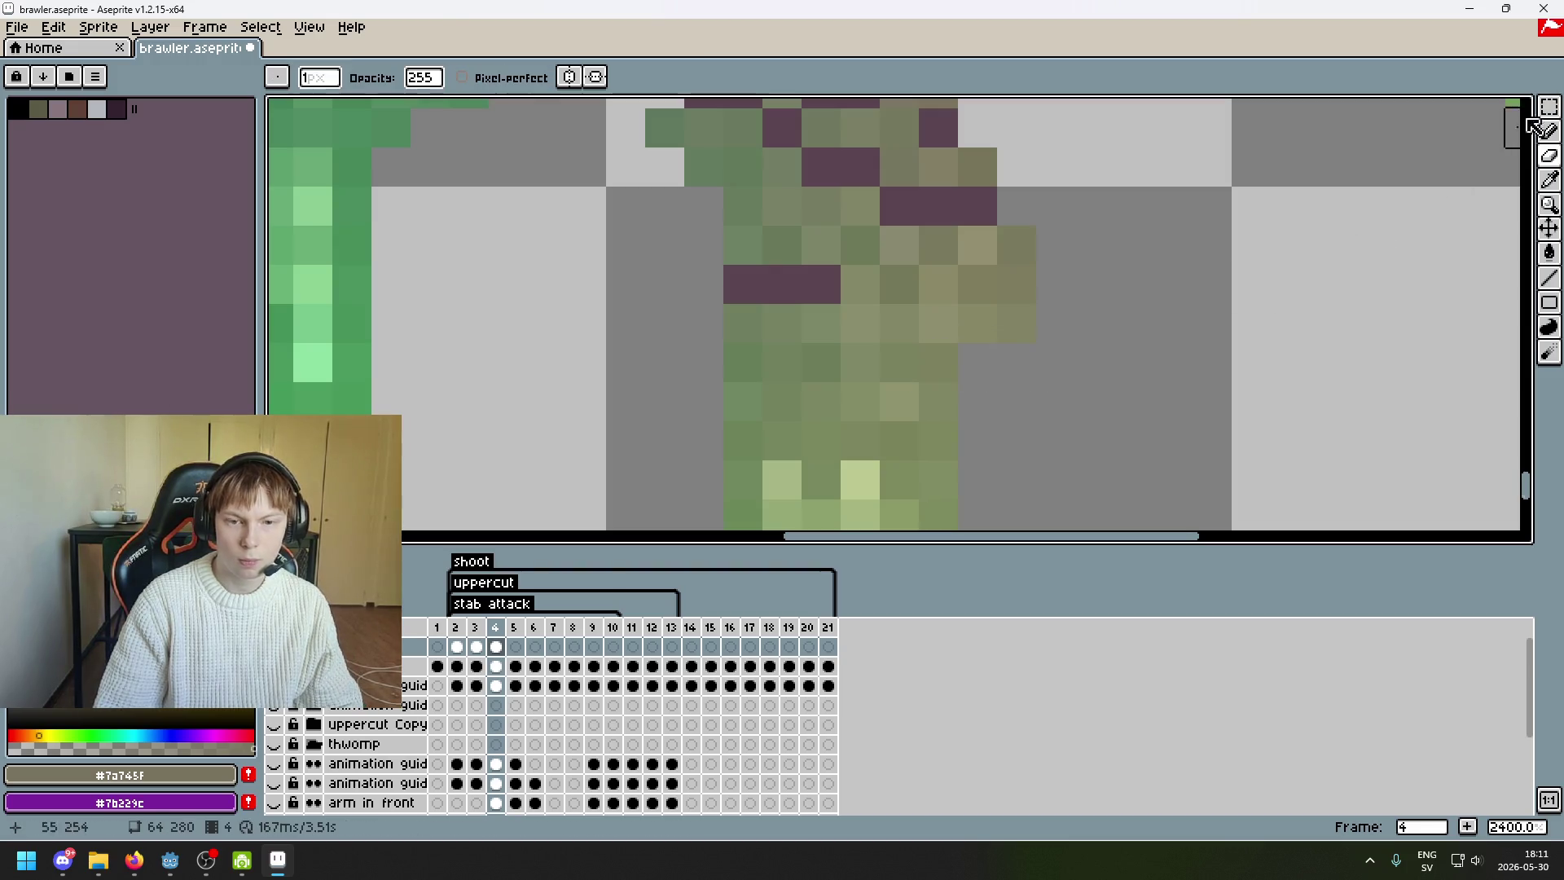
pyautogui.press('w')
pyautogui.click(1028, 244)
pyautogui.click(988, 266)
pyautogui.click(985, 280)
pyautogui.scroll(-5, 1061, 284)
pyautogui.scroll(-1, 1060, 284)
pyautogui.click(274, 666)
pyautogui.click(274, 666)
pyautogui.click(273, 666)
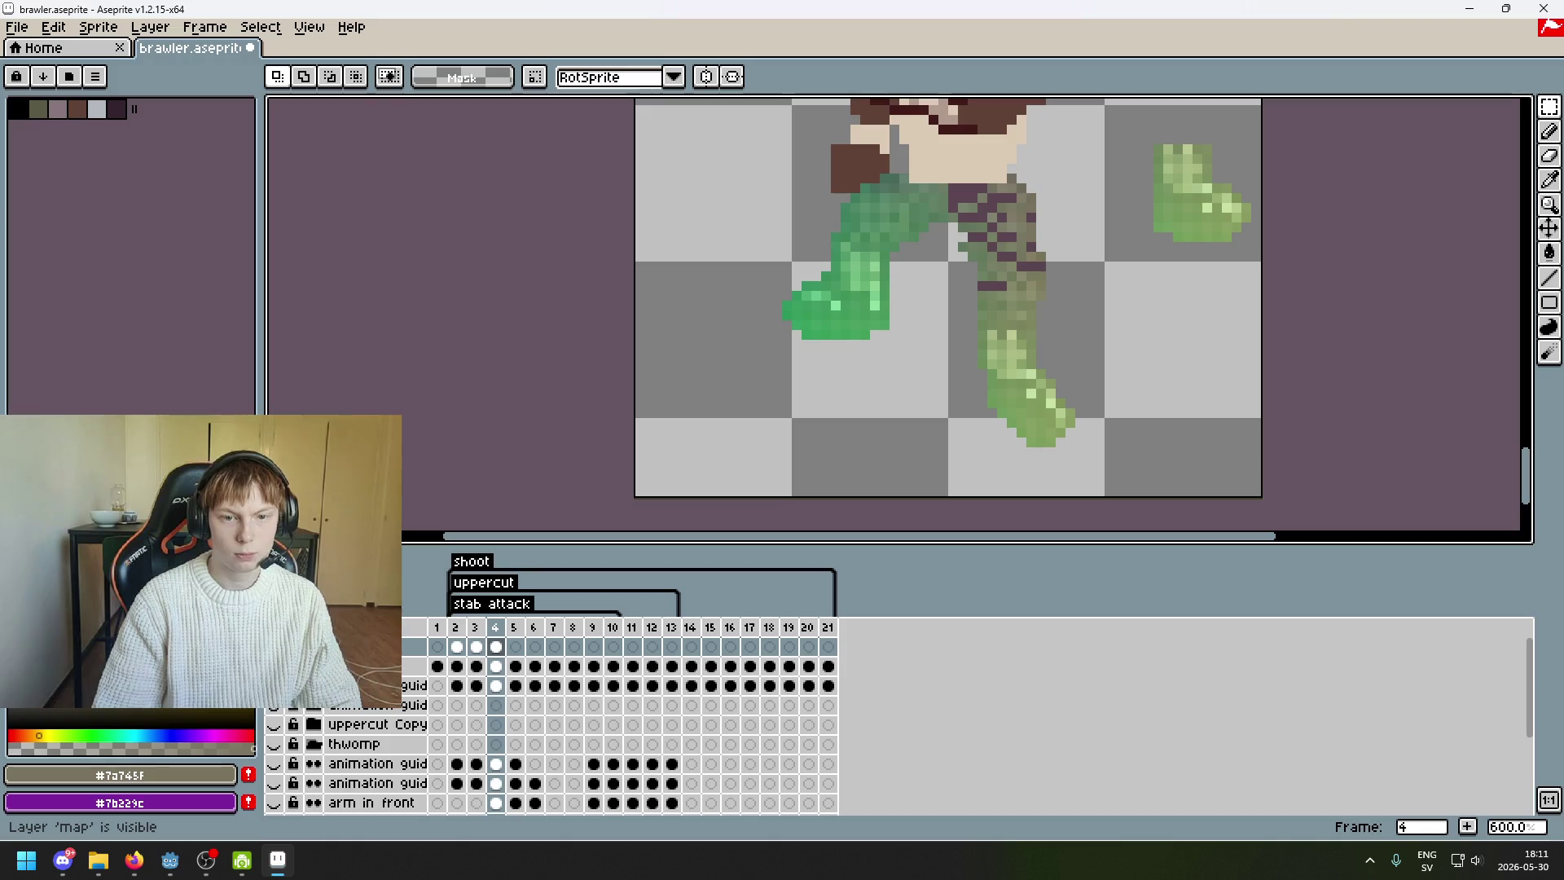
pyautogui.click(274, 666)
pyautogui.click(273, 666)
pyautogui.click(274, 666)
pyautogui.click(274, 666)
pyautogui.click(273, 666)
pyautogui.click(274, 667)
pyautogui.click(274, 667)
pyautogui.click(273, 666)
pyautogui.scroll(4, 949, 290)
# - Move the dark-green pixel onto the leg and repaint lower purple stripe pixels green and grey-green
pyautogui.moveTo(754, 262); pyautogui.dragTo(884, 314)
pyautogui.hotkey('ctrl', 'd')
pyautogui.press('b')
pyautogui.keyDown('alt'); pyautogui.click(803, 323); pyautogui.keyUp('alt')
pyautogui.click(799, 355)
pyautogui.keyDown('alt'); pyautogui.click(773, 242); pyautogui.keyUp('alt')
pyautogui.click(769, 225)
pyautogui.moveTo(769, 229); pyautogui.dragTo(746, 298)
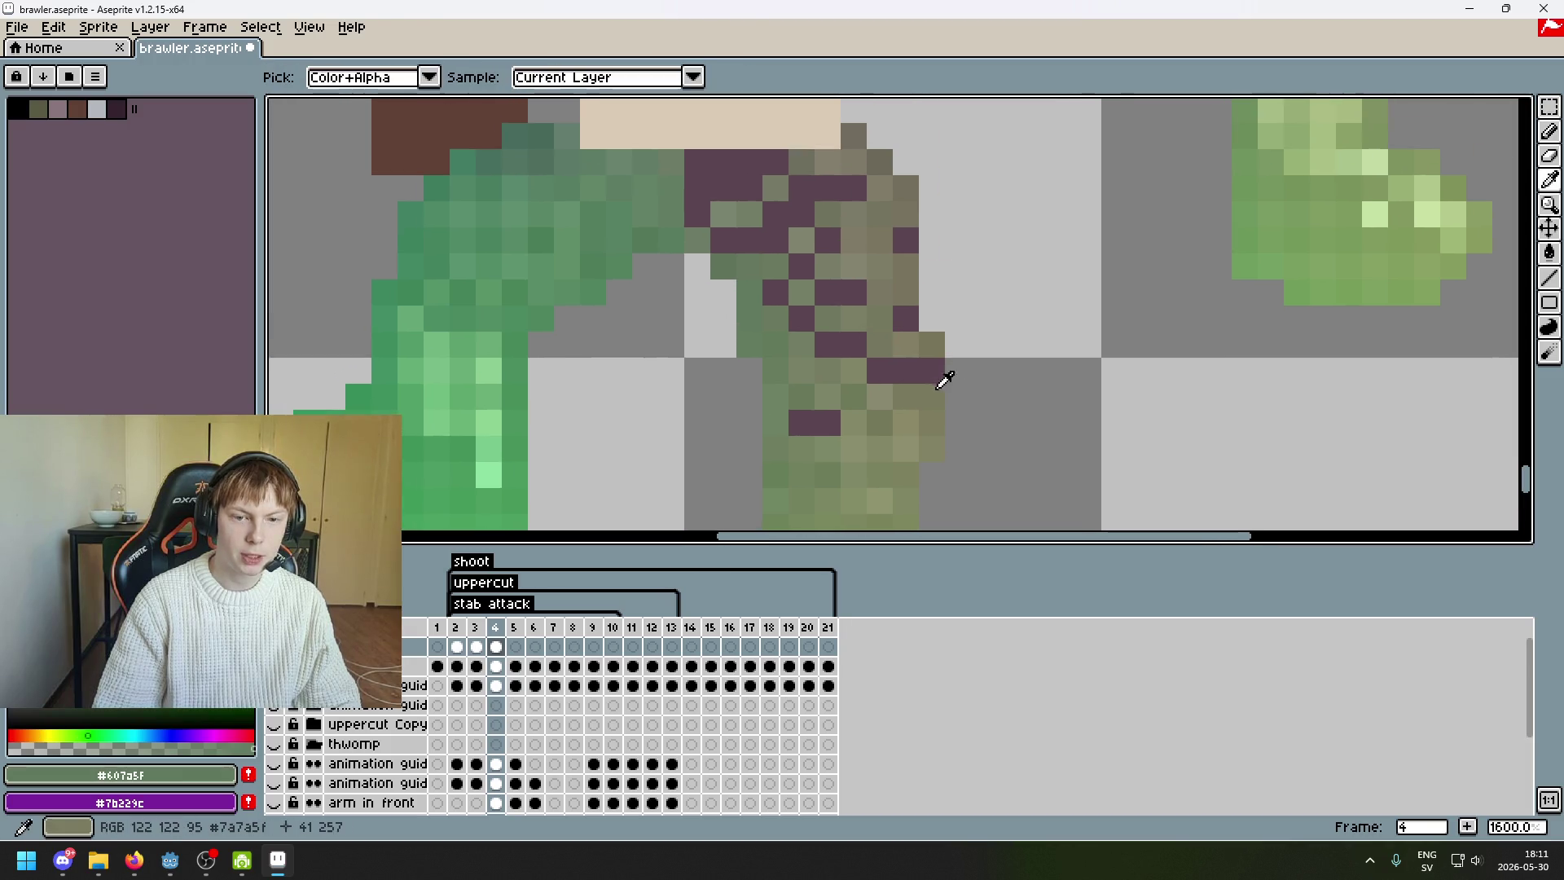
pyautogui.click(932, 373)
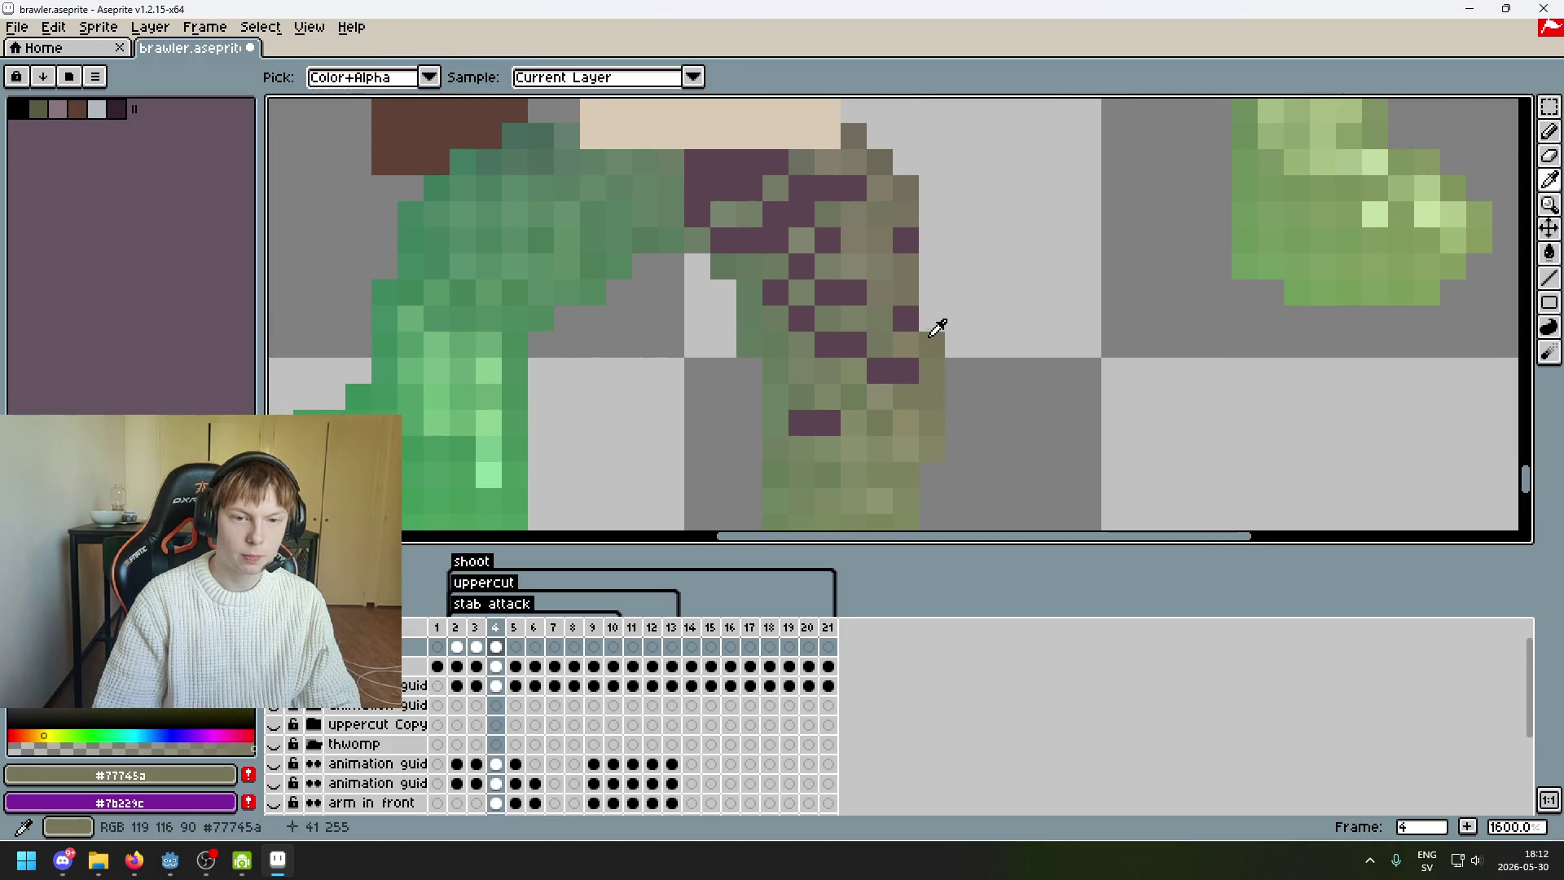
pyautogui.click(909, 318)
pyautogui.keyDown('alt'); pyautogui.click(918, 246); pyautogui.keyUp('alt')
pyautogui.click(912, 236)
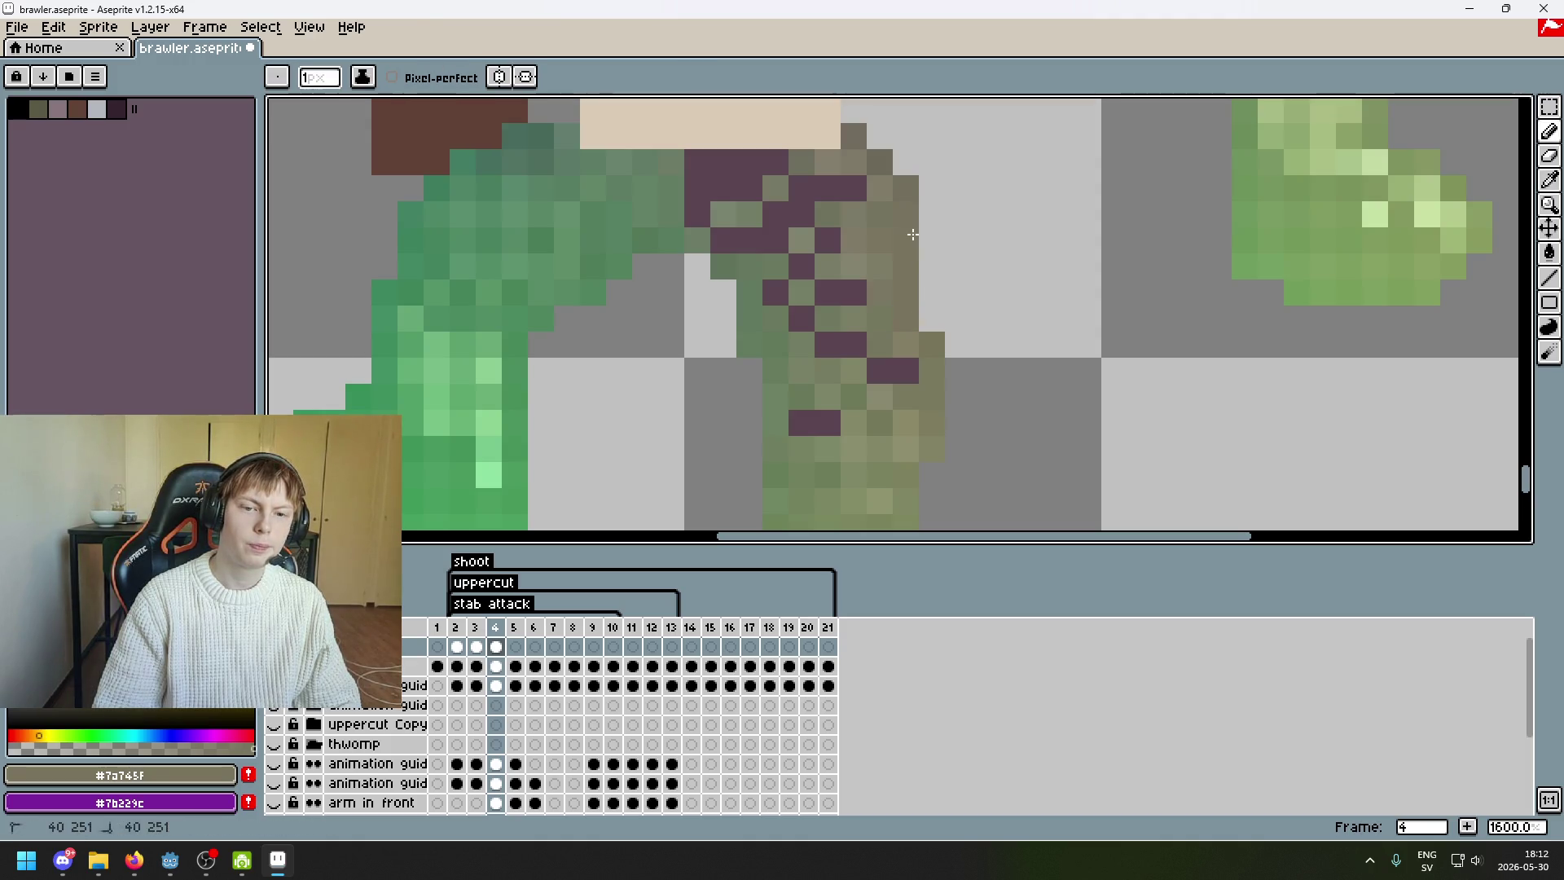
pyautogui.hotkey('ctrl', 'z')
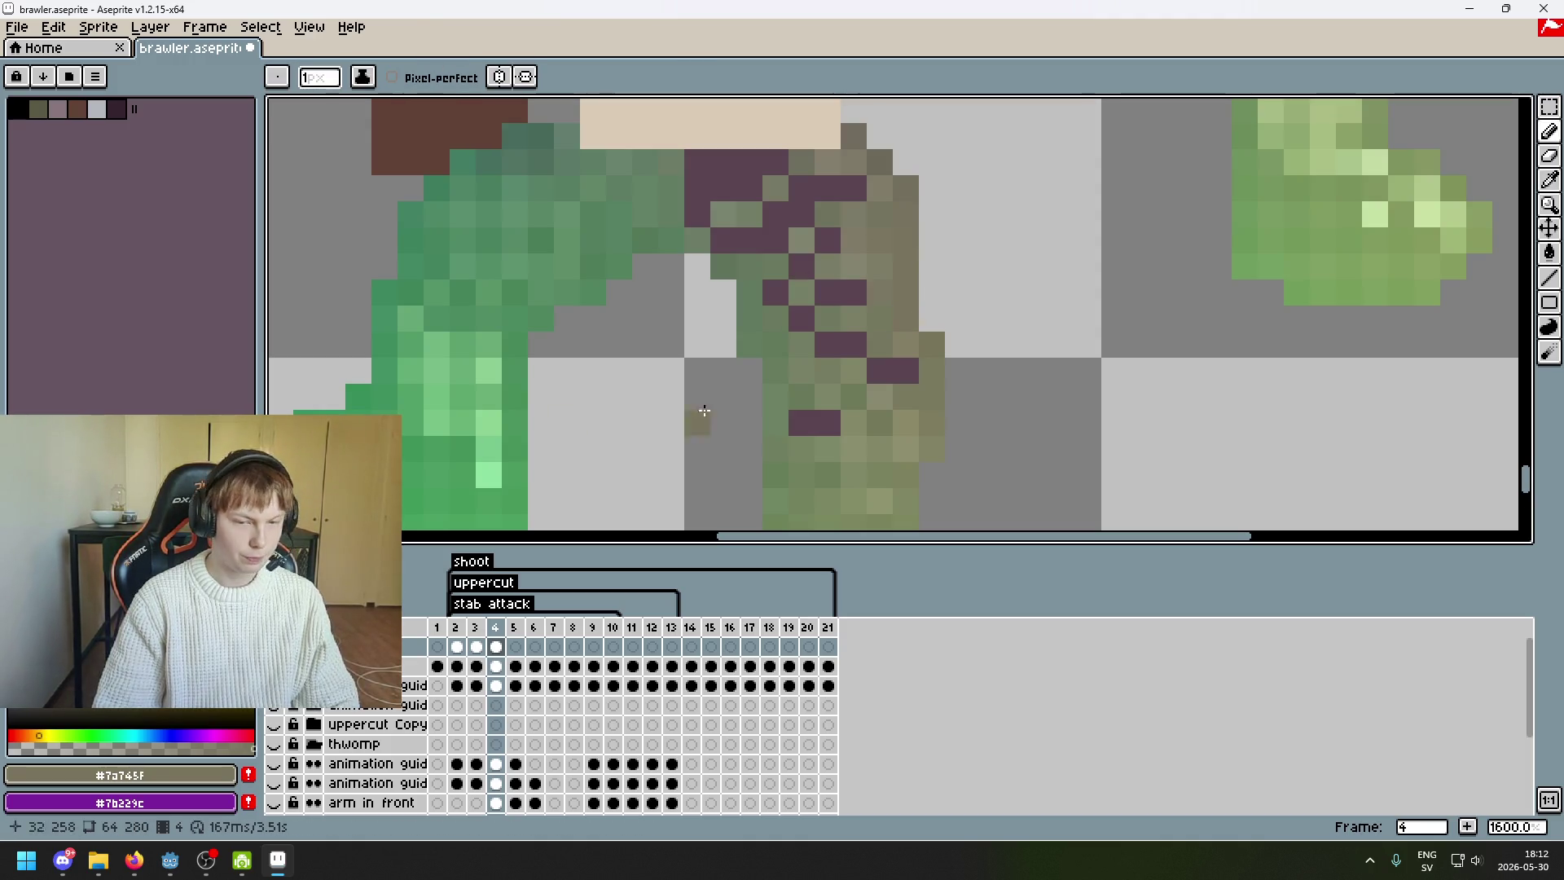
# - Repaint the upper purple stripe pixels with olive tones sampled from the leg
pyautogui.moveTo(792, 379); pyautogui.dragTo(837, 259)
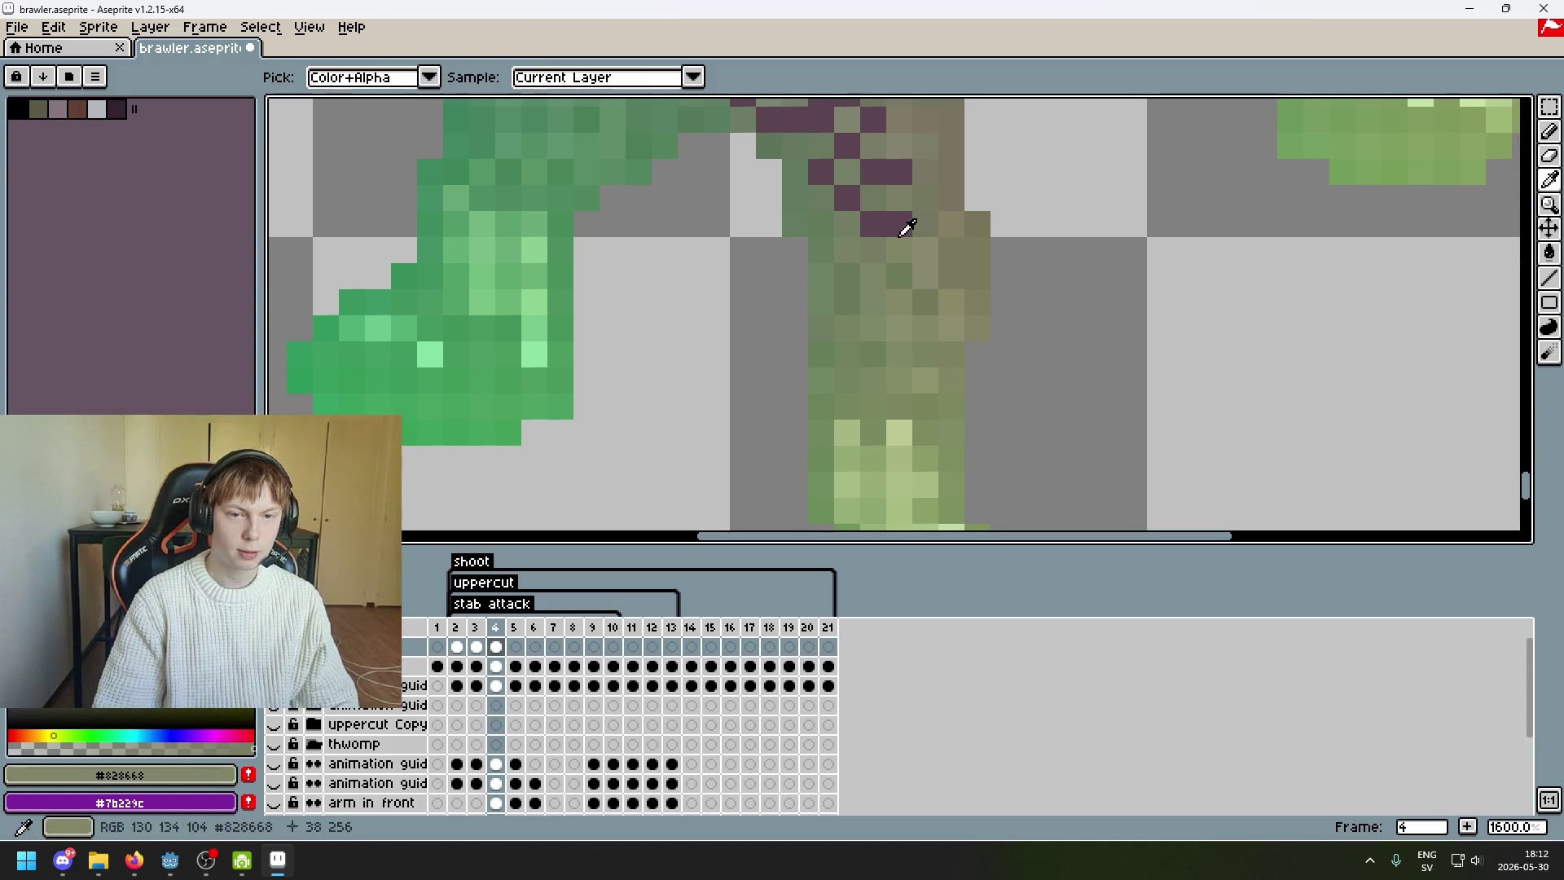
pyautogui.click(877, 236)
pyautogui.scroll(2, 847, 279)
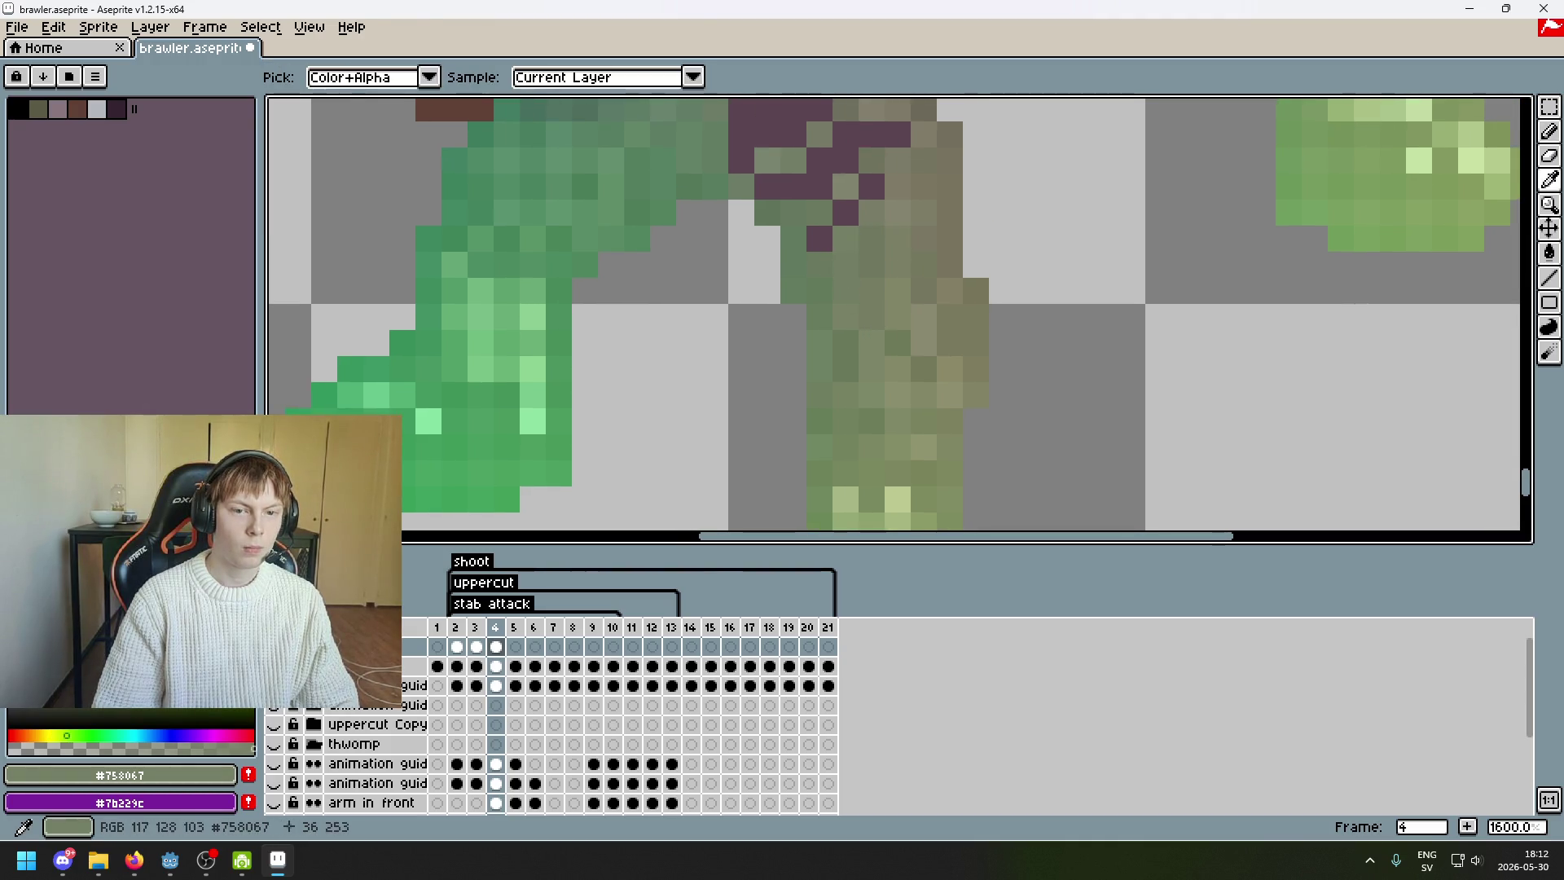
pyautogui.click(855, 175)
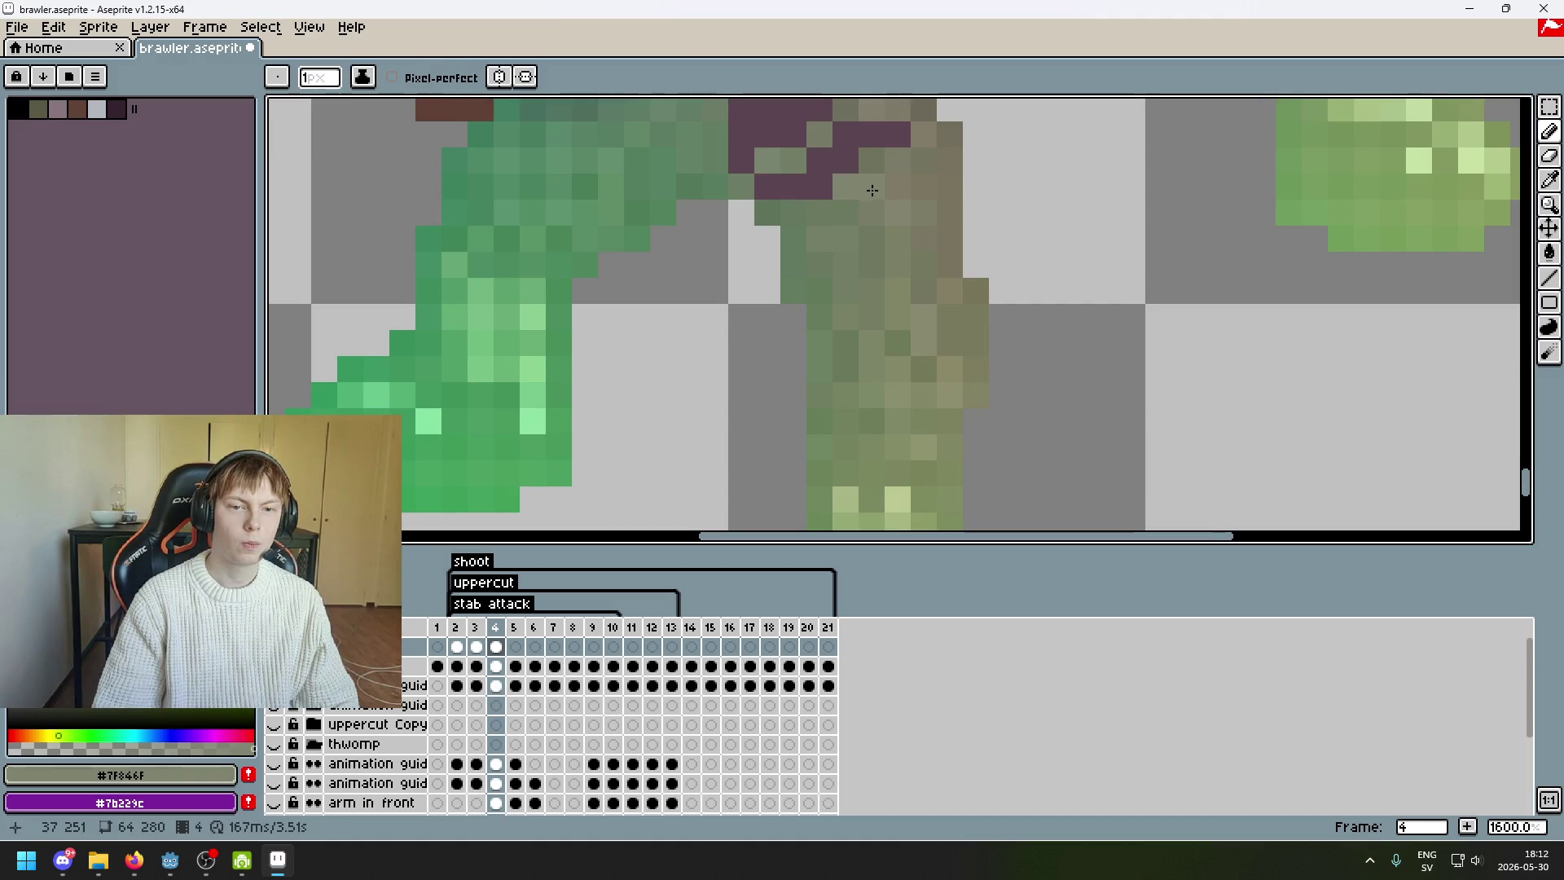
pyautogui.scroll(1, 880, 167)
pyautogui.scroll(1, 896, 150)
pyautogui.keyDown('alt'); pyautogui.click(888, 197); pyautogui.keyUp('alt')
pyautogui.click(839, 194)
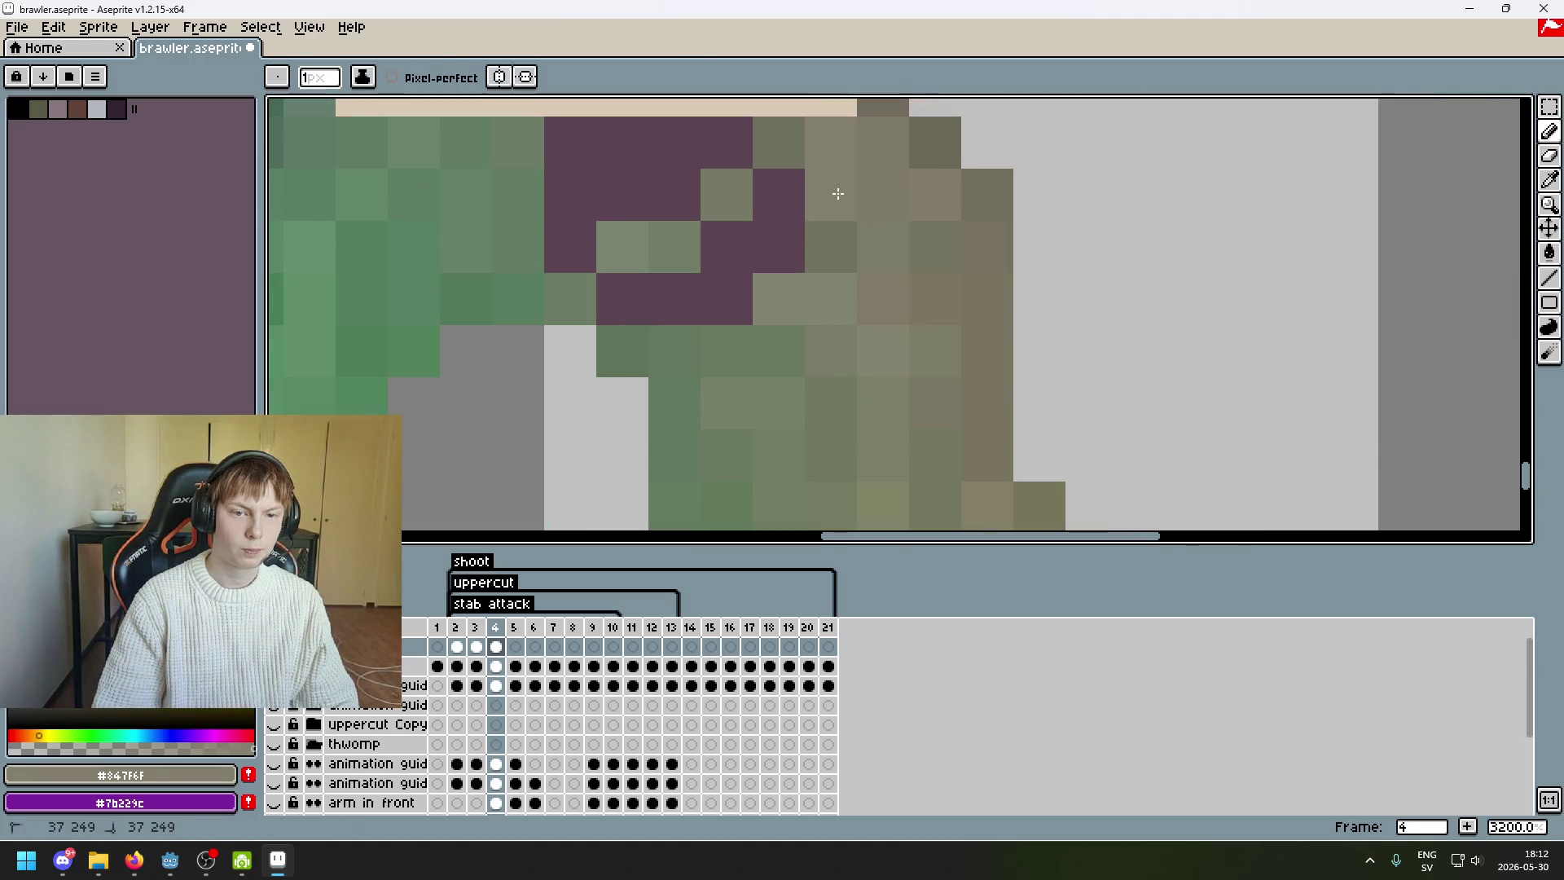
pyautogui.click(779, 195)
pyautogui.keyDown('alt'); pyautogui.click(733, 192); pyautogui.keyUp('alt')
pyautogui.click(761, 252)
pyautogui.click(708, 242)
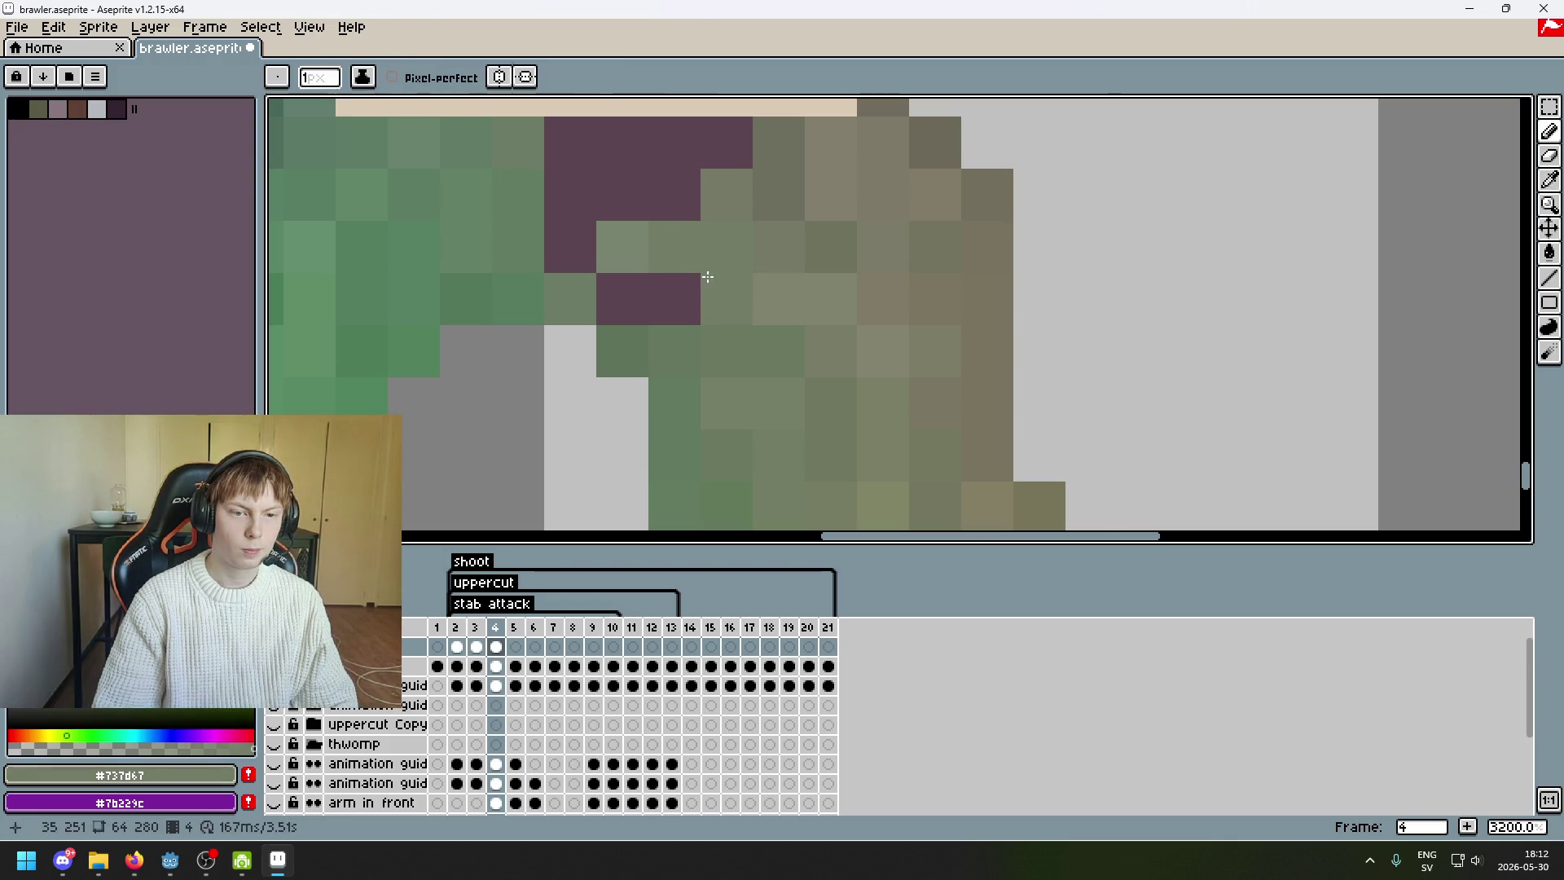
pyautogui.keyDown('alt'); pyautogui.click(641, 245); pyautogui.keyUp('alt')
pyautogui.click(676, 298)
pyautogui.click(623, 298)
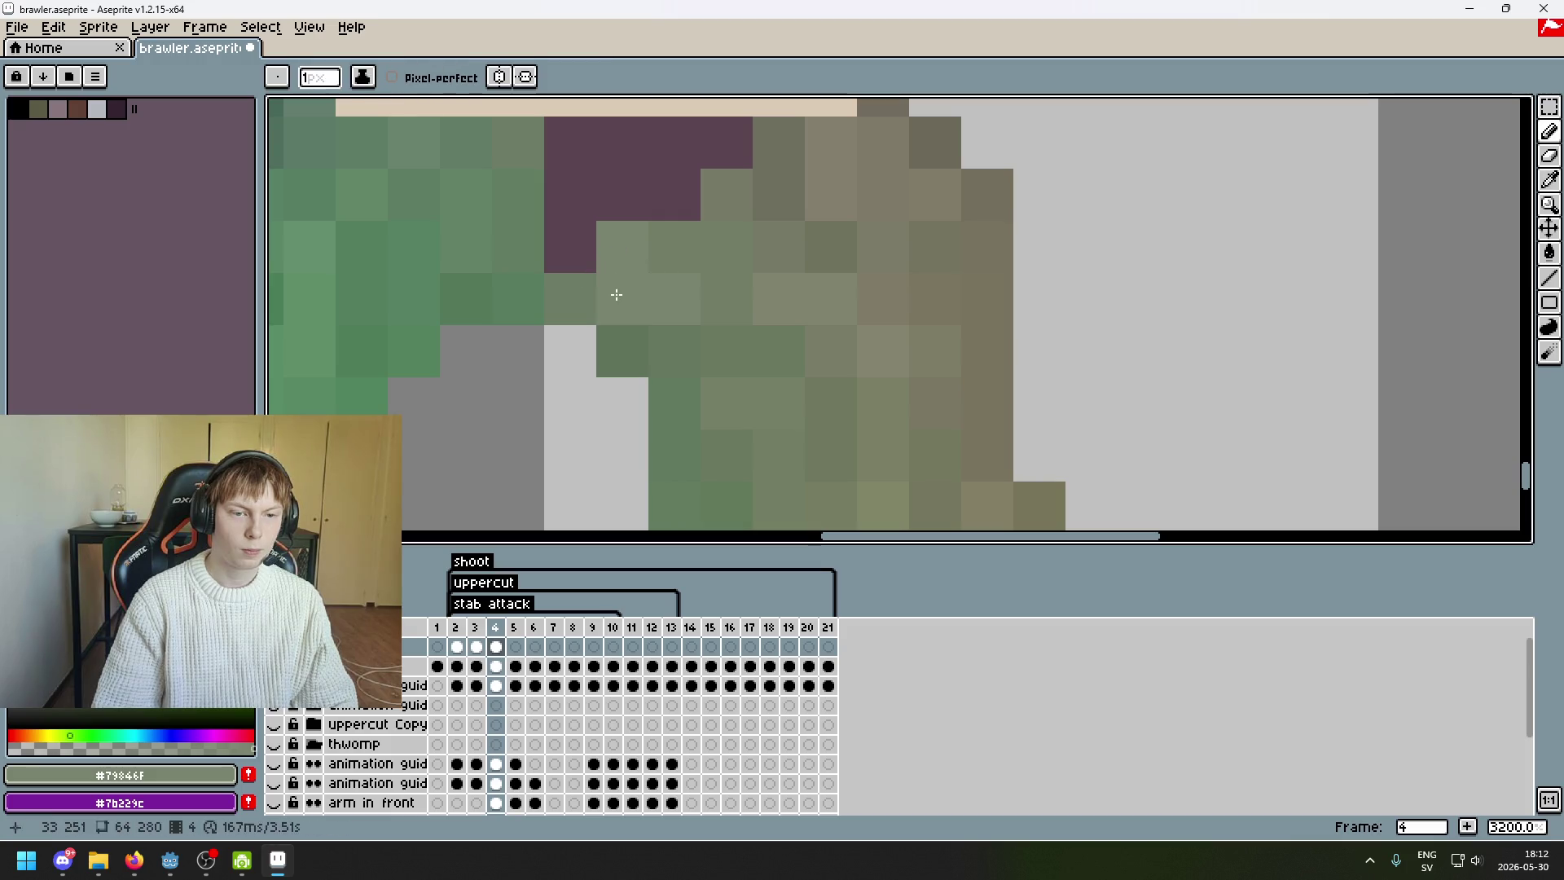
# - Paint the remaining purple pixels near the waist in green, olive and dark olive
pyautogui.moveTo(619, 295); pyautogui.dragTo(657, 440)
pyautogui.keyDown('alt'); pyautogui.click(571, 364); pyautogui.keyUp('alt')
pyautogui.click(588, 373)
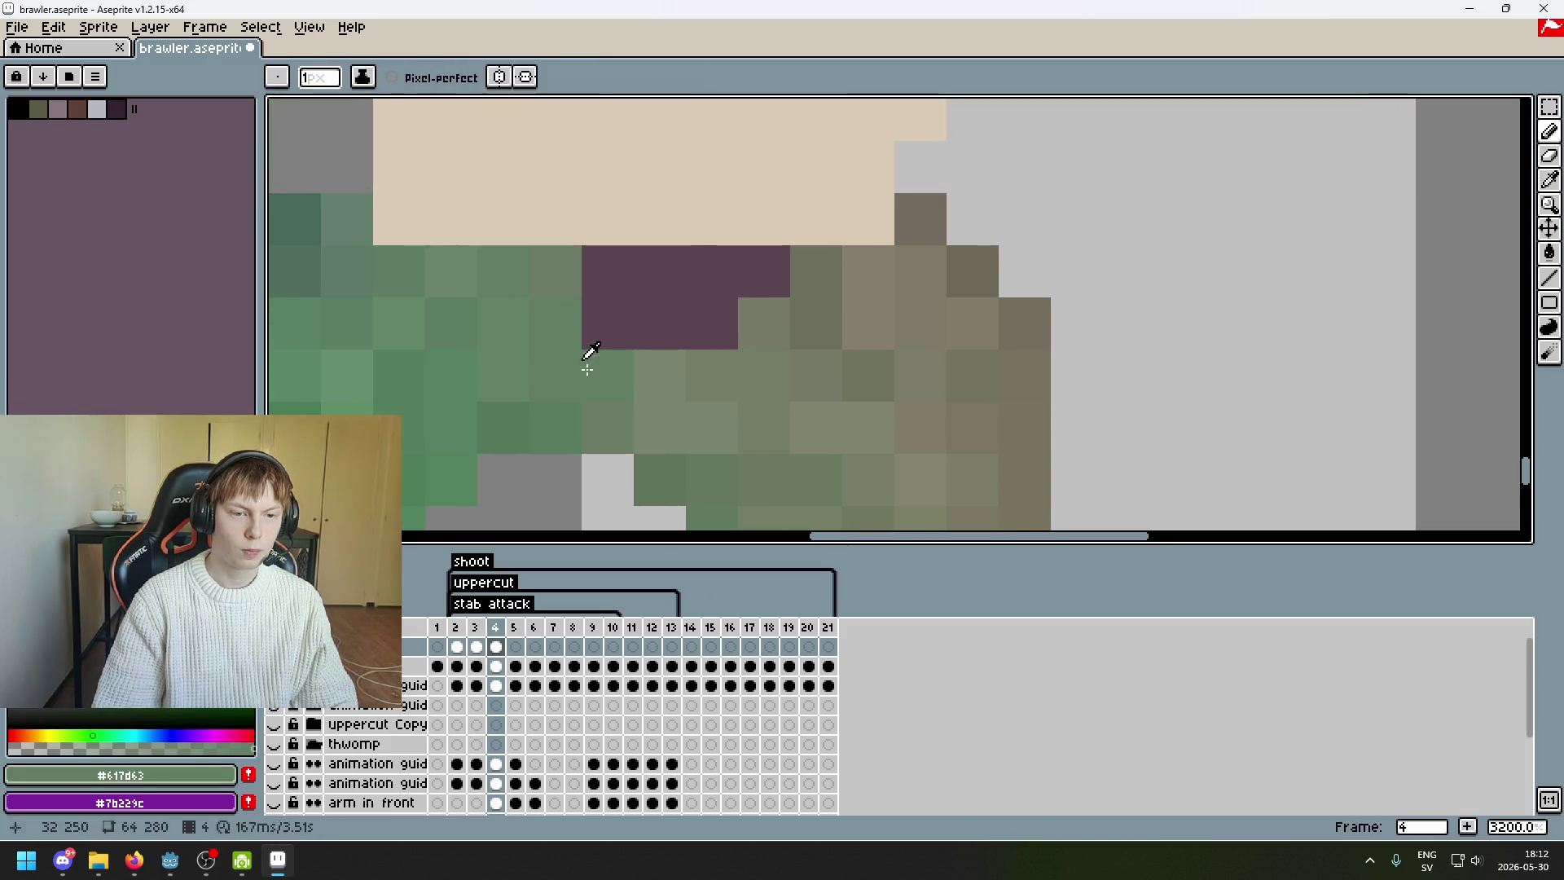
pyautogui.click(590, 332)
pyautogui.keyDown('alt'); pyautogui.click(567, 269); pyautogui.keyUp('alt')
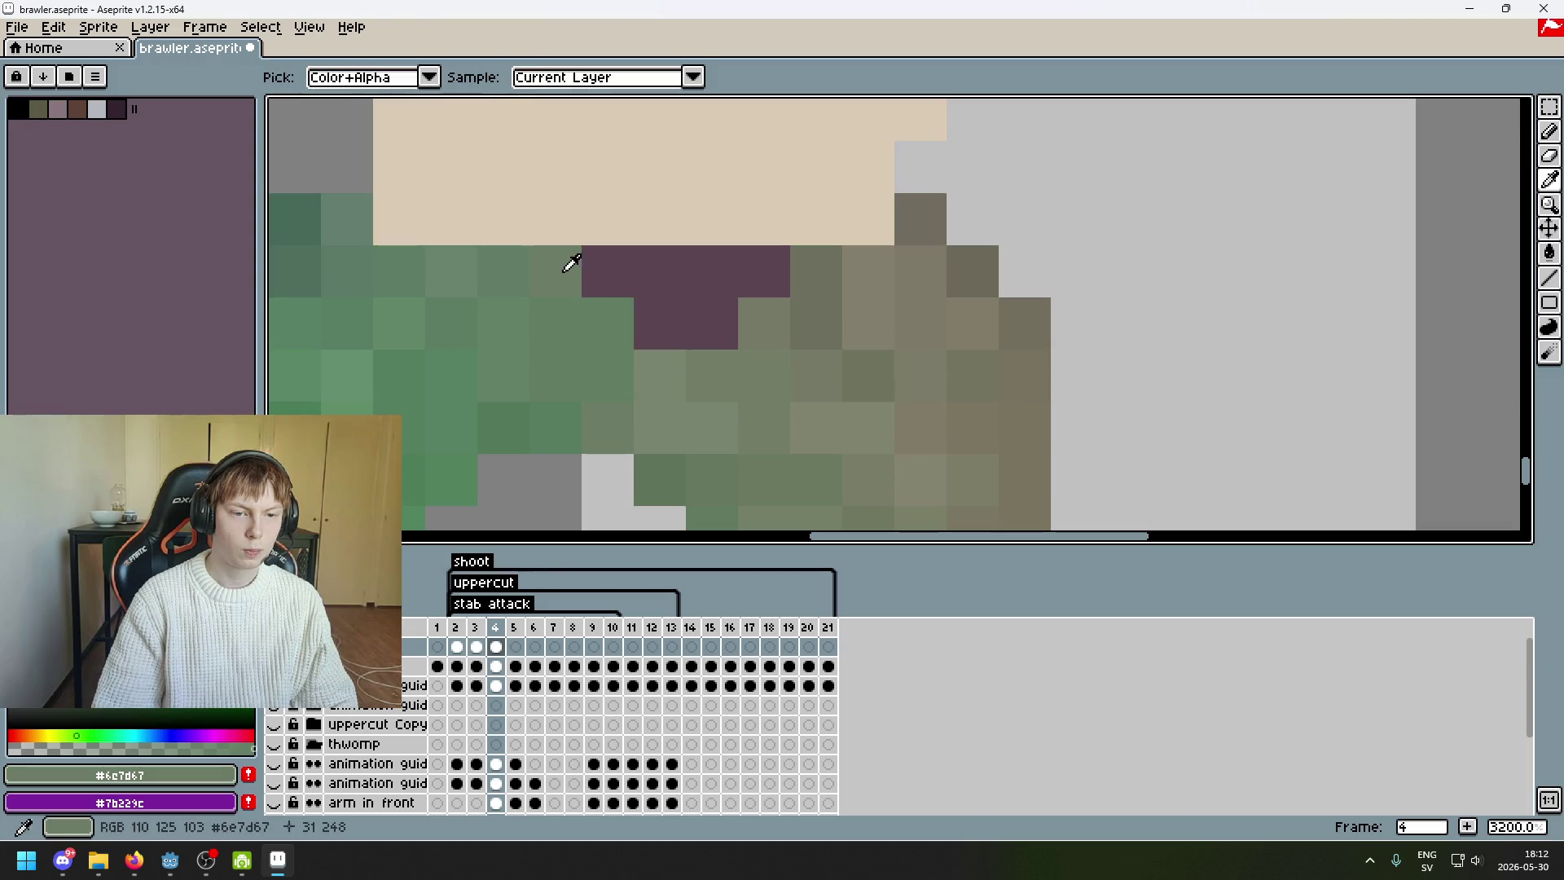
pyautogui.keyDown('alt'); pyautogui.click(686, 373); pyautogui.keyUp('alt')
pyautogui.click(643, 326)
pyautogui.keyDown('alt'); pyautogui.click(722, 352); pyautogui.keyUp('alt')
pyautogui.click(724, 338)
pyautogui.click(770, 287)
pyautogui.keyDown('alt'); pyautogui.click(834, 261); pyautogui.keyUp('alt')
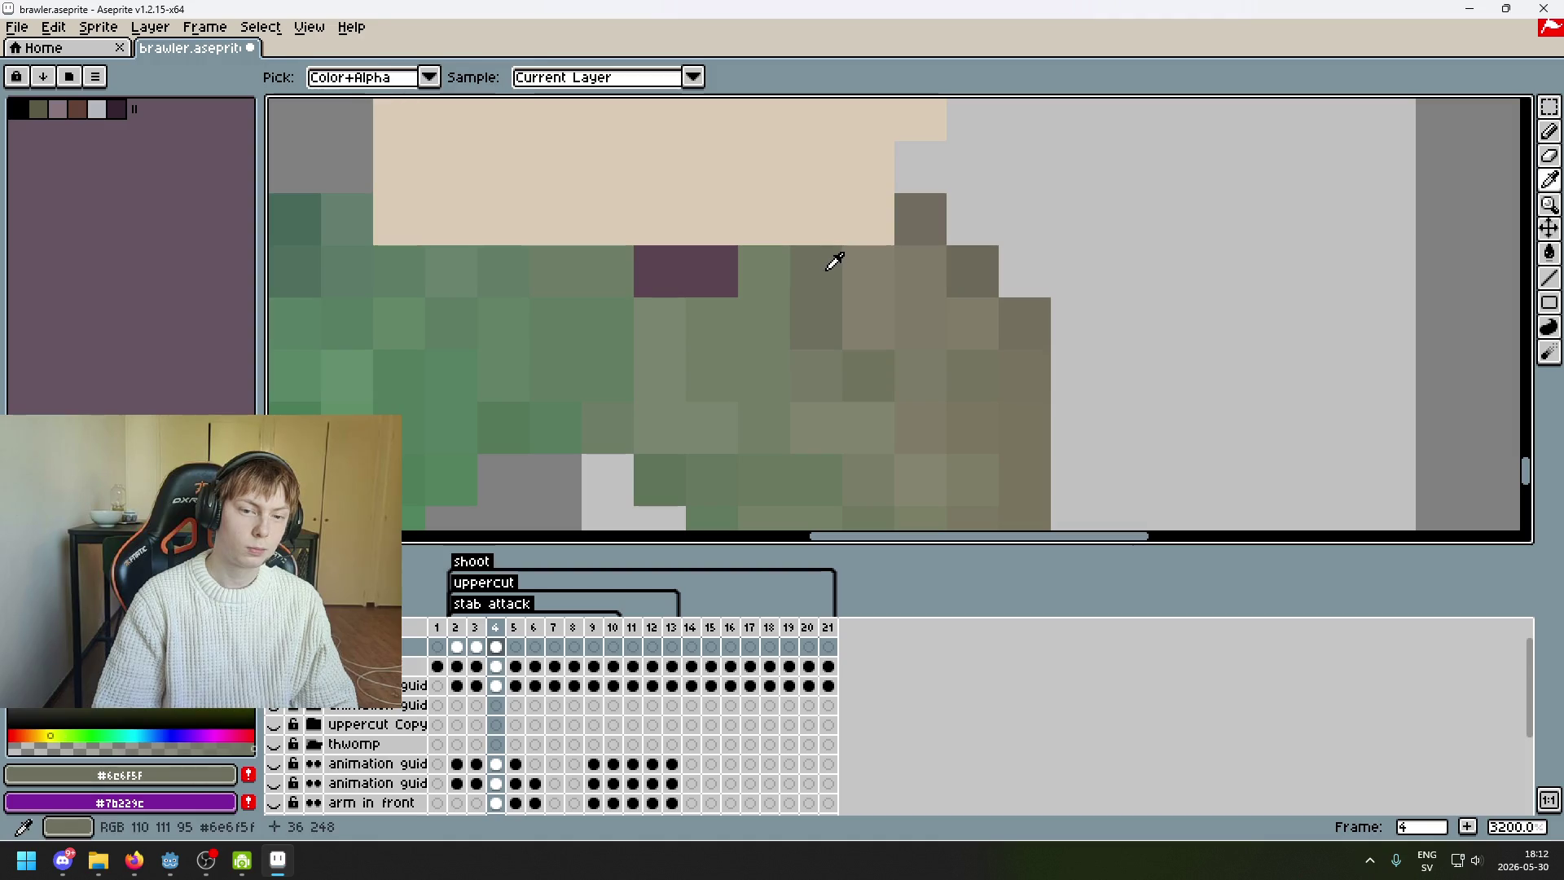
pyautogui.click(770, 261)
pyautogui.keyDown('alt'); pyautogui.click(768, 307); pyautogui.keyUp('alt')
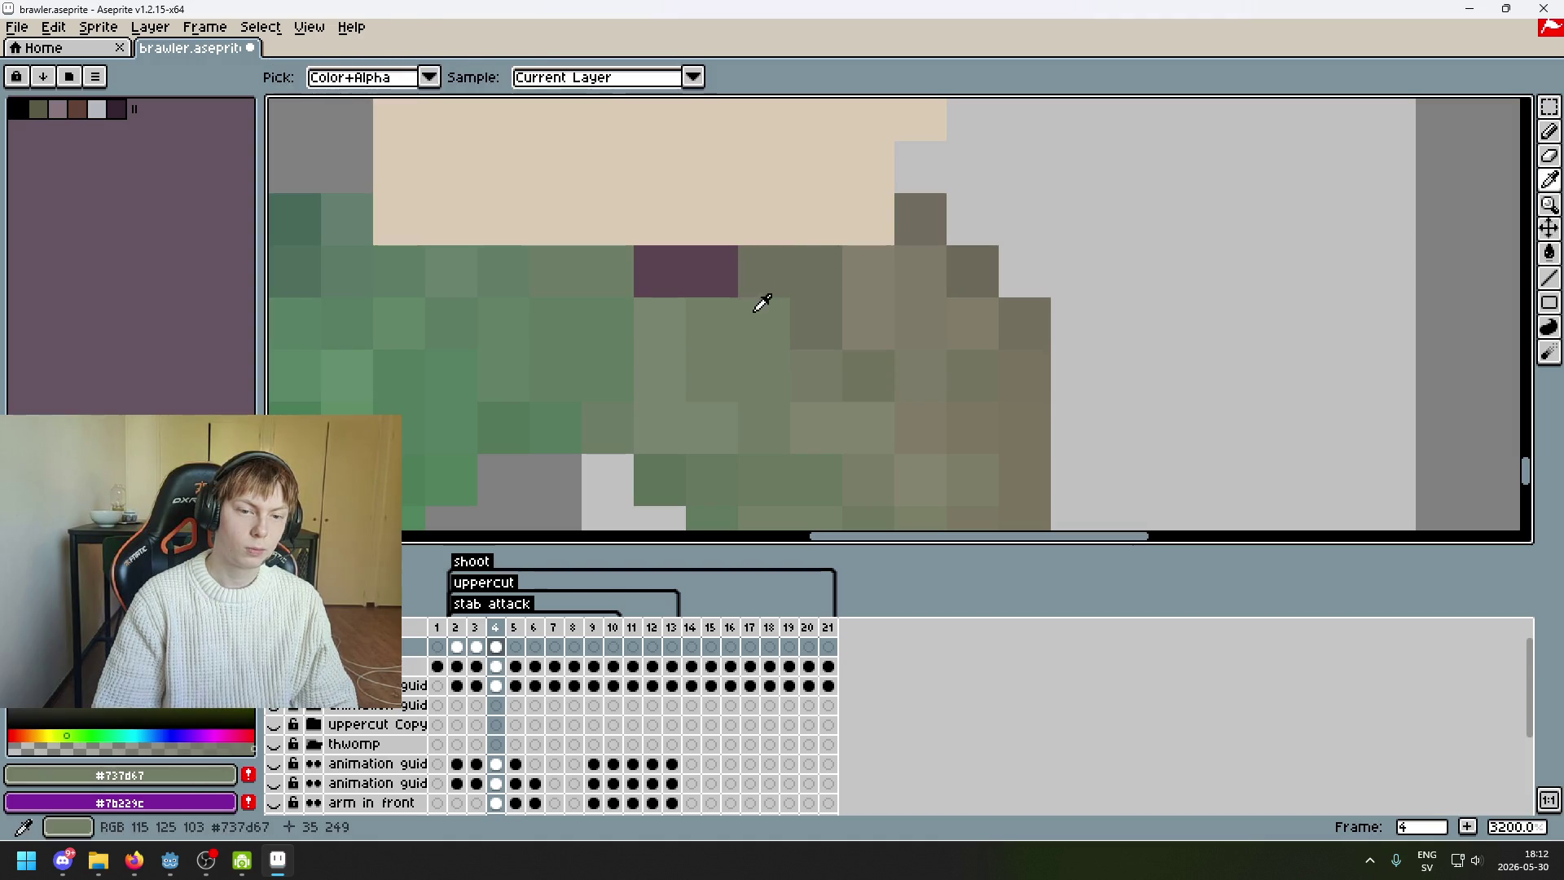
pyautogui.click(712, 271)
pyautogui.click(668, 269)
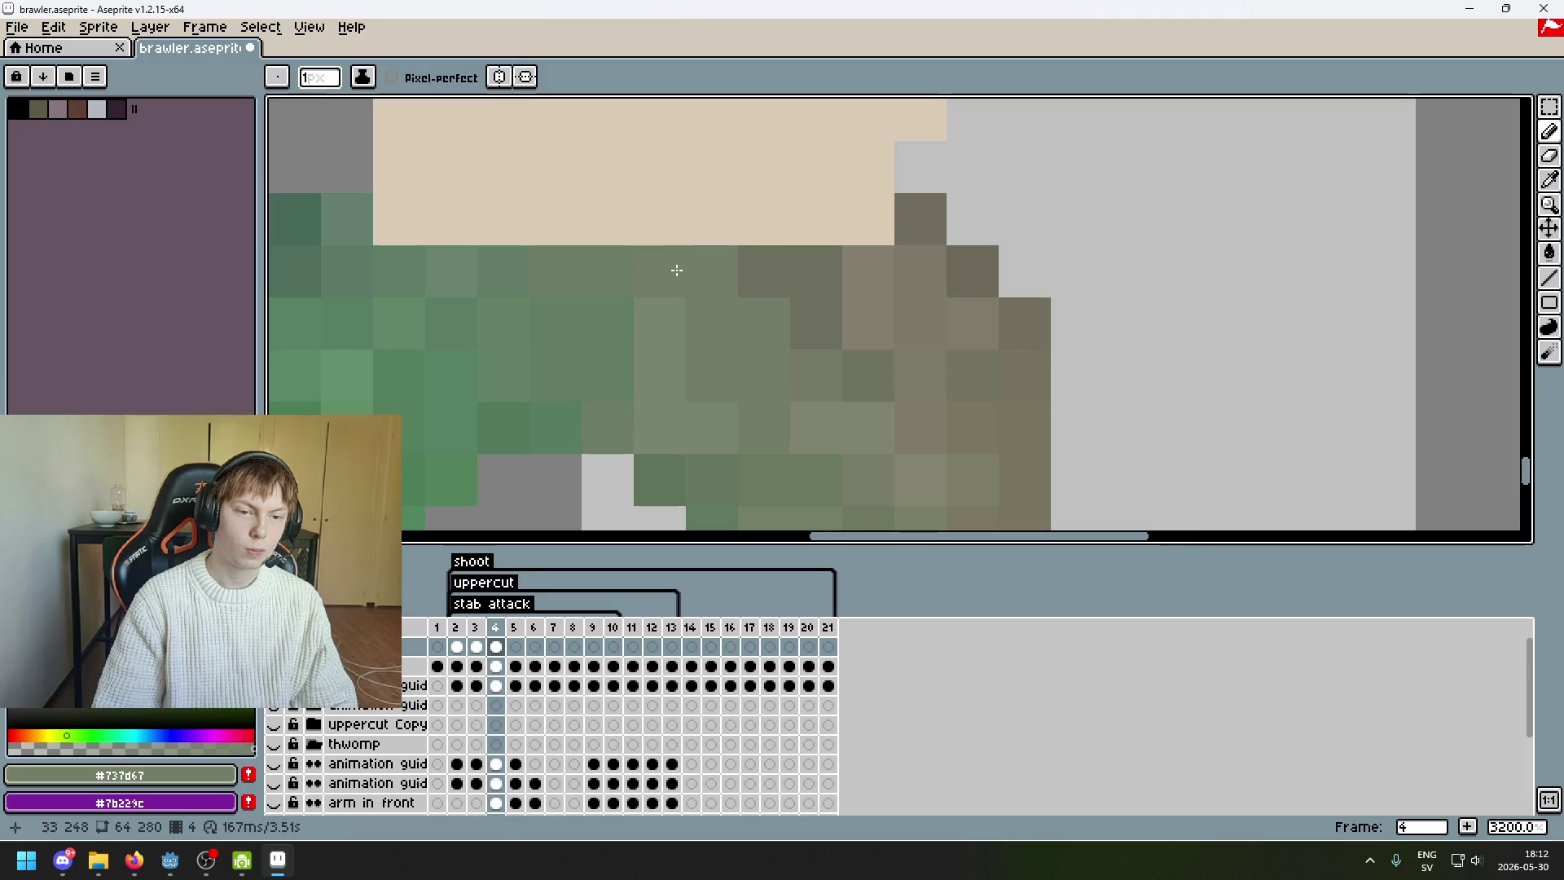
pyautogui.scroll(-10, 750, 307)
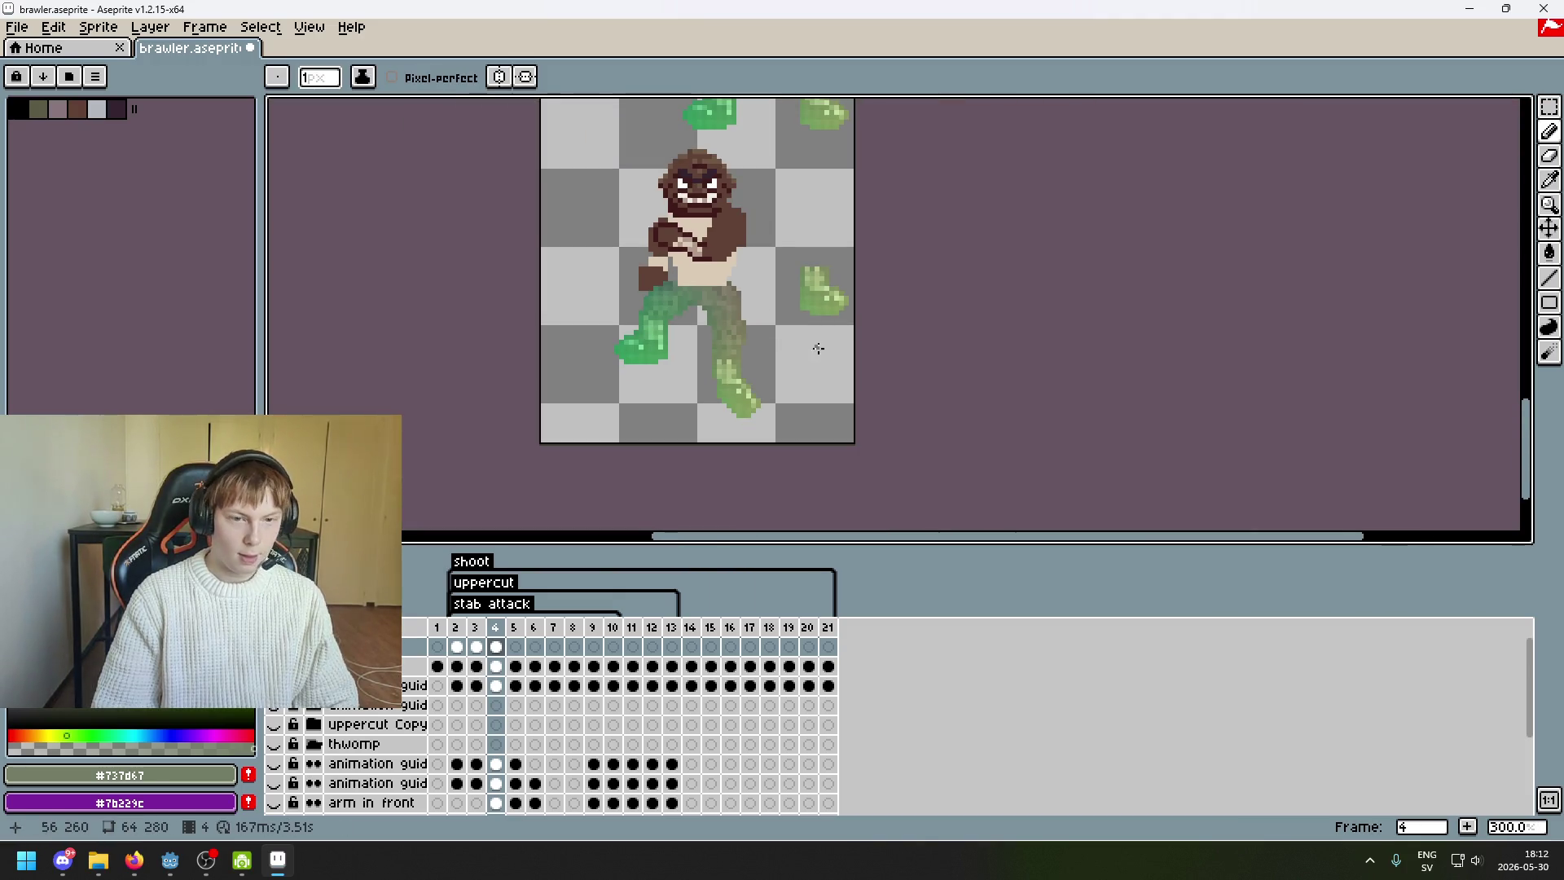
# - Erase the stray green blob beside the brawler and recentre the sprite
pyautogui.scroll(2, 818, 349)
pyautogui.press('e')
pyautogui.moveTo(798, 331); pyautogui.dragTo(817, 391)
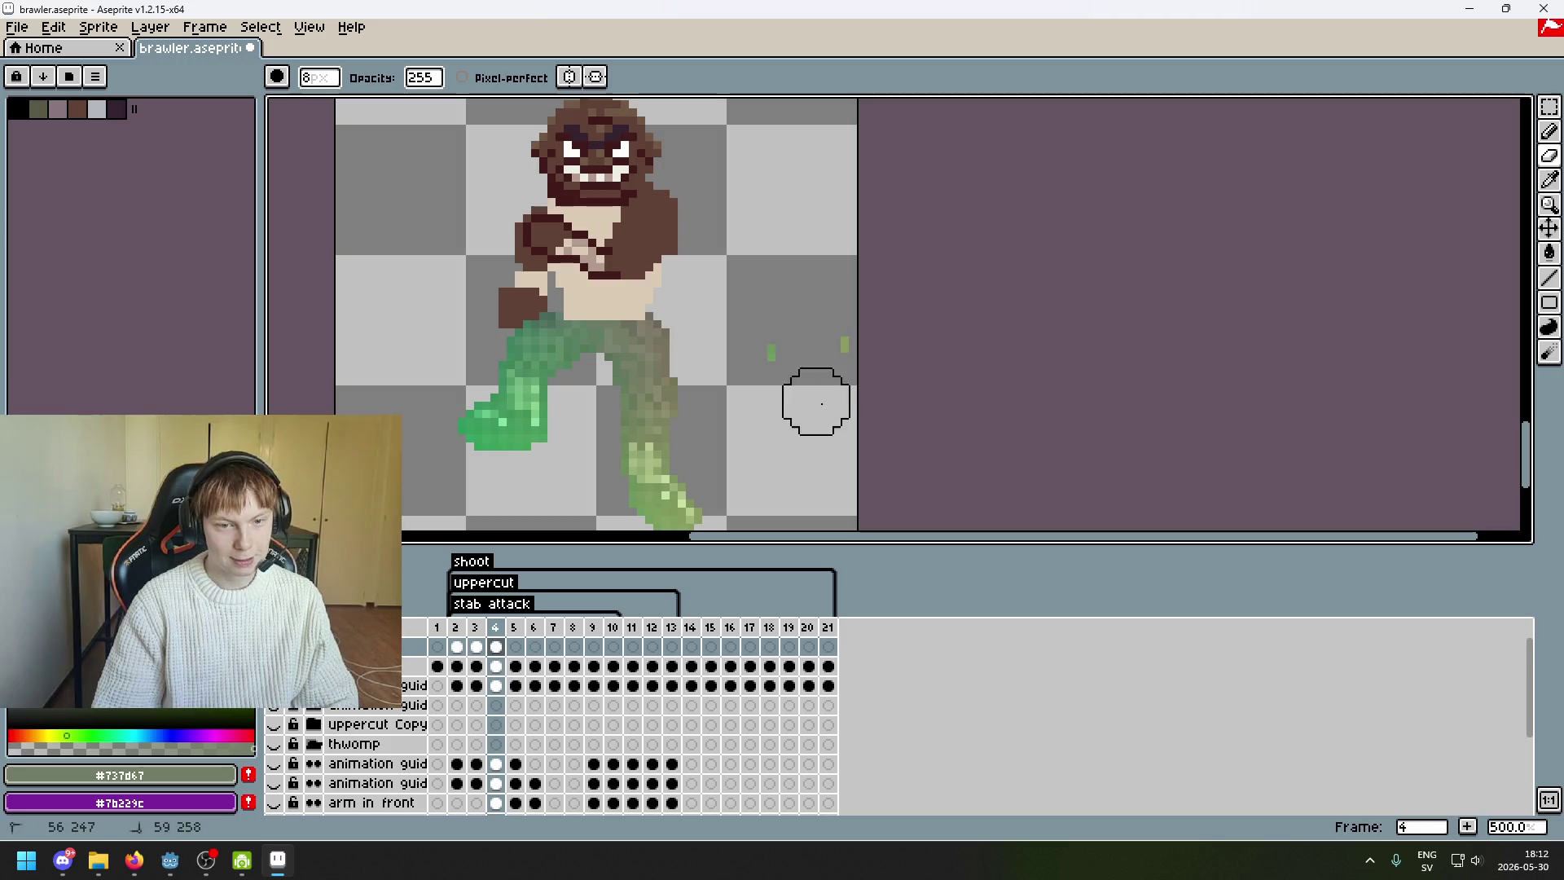
pyautogui.moveTo(857, 320)
pyautogui.mouseDown()
pyautogui.moveTo(960, 272)
pyautogui.moveTo(883, 489)
pyautogui.mouseUp()
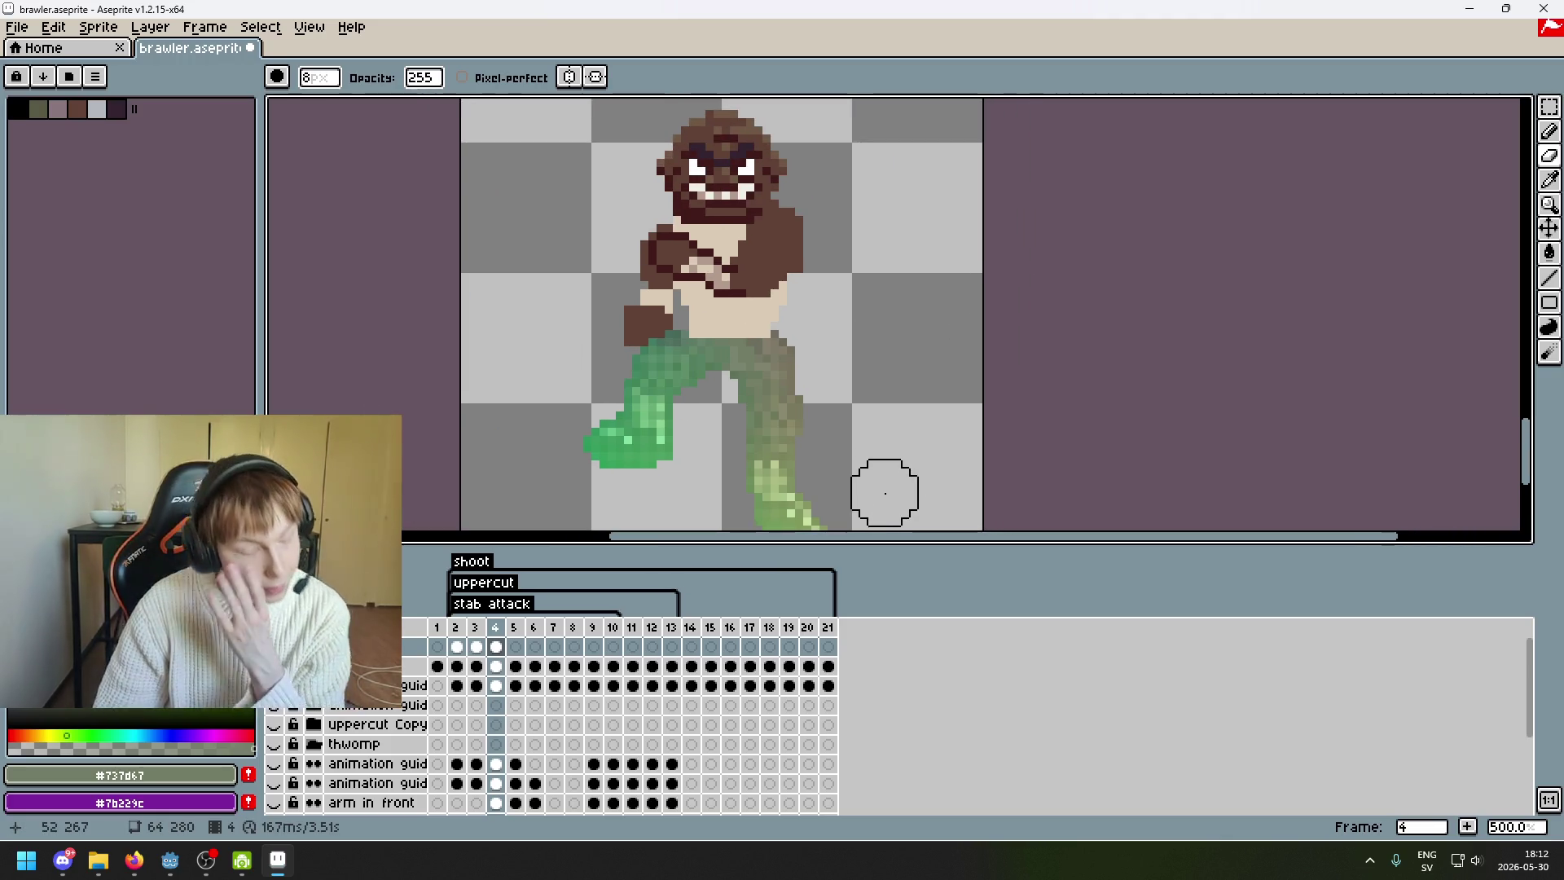
pyautogui.scroll(-1, 827, 412)
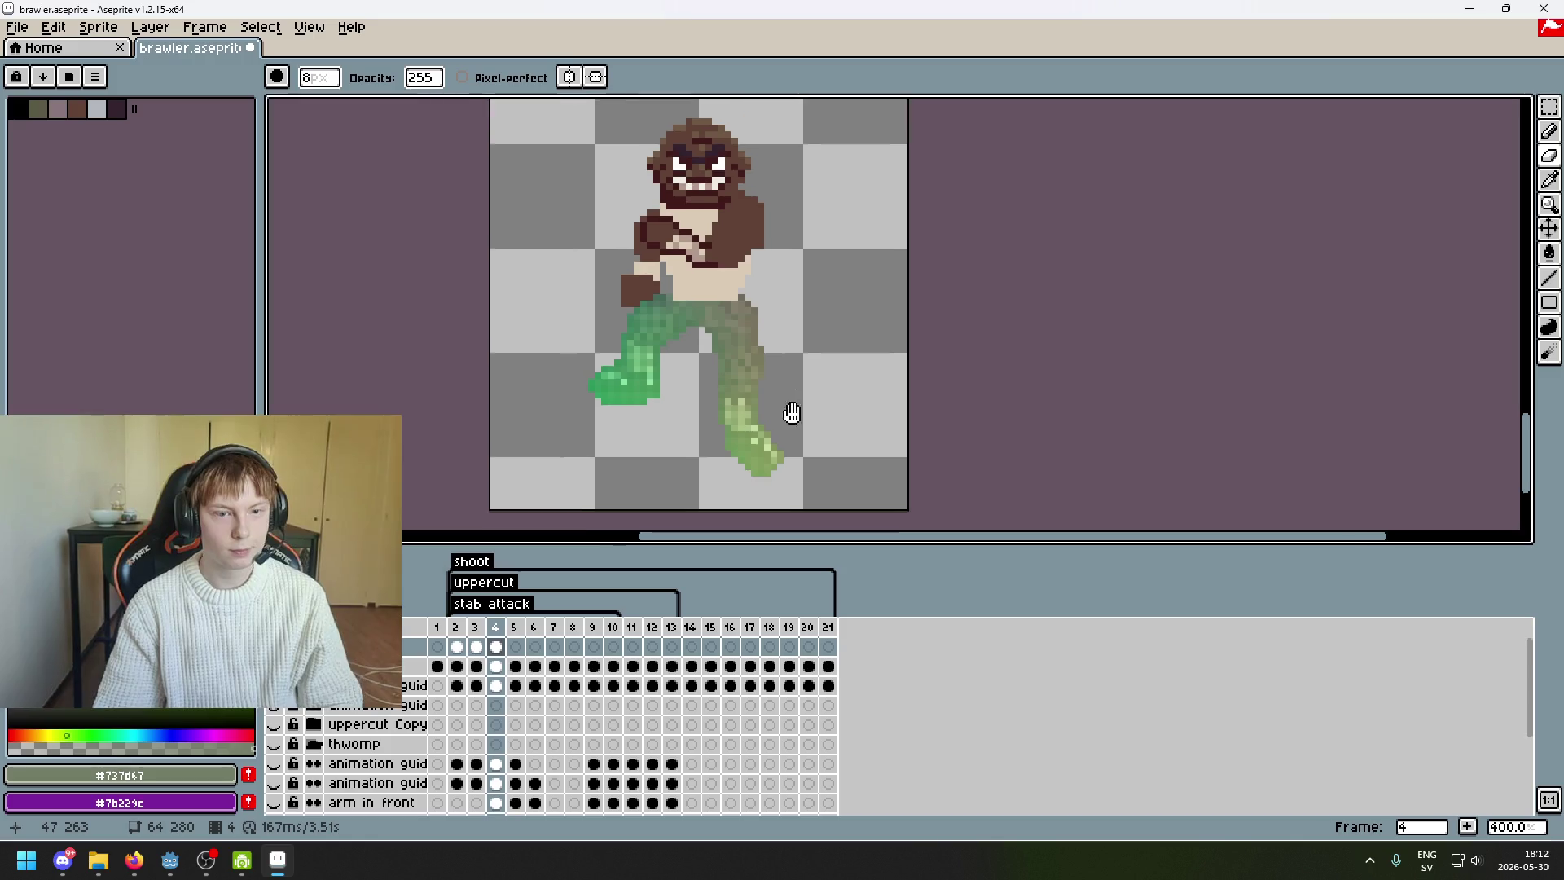
# - Flip between frames 4, 5 and 6 to compare the recoloured leg with the purple pants
pyautogui.press('Right')
pyautogui.press('Left')
pyautogui.press('Right')
pyautogui.press('Left')
pyautogui.press('Right')
pyautogui.press('Left')
pyautogui.moveTo(845, 407)
pyautogui.mouseDown()
pyautogui.moveTo(837, 523)
pyautogui.moveTo(822, 527)
pyautogui.mouseUp()
pyautogui.press('.')
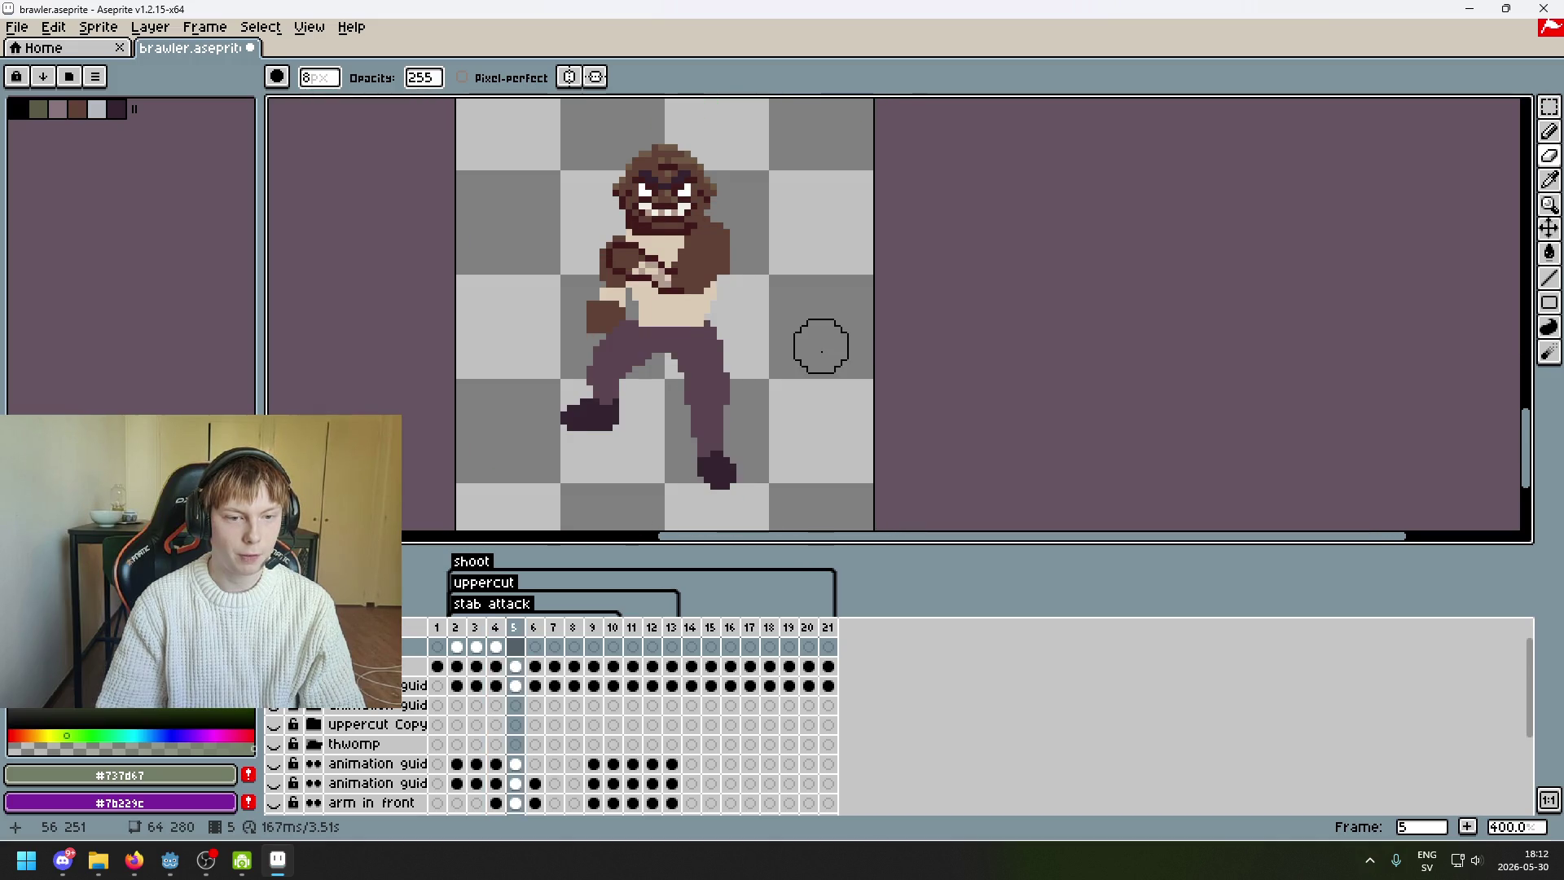
pyautogui.press('.')
pyautogui.press(',')
pyautogui.press(',')
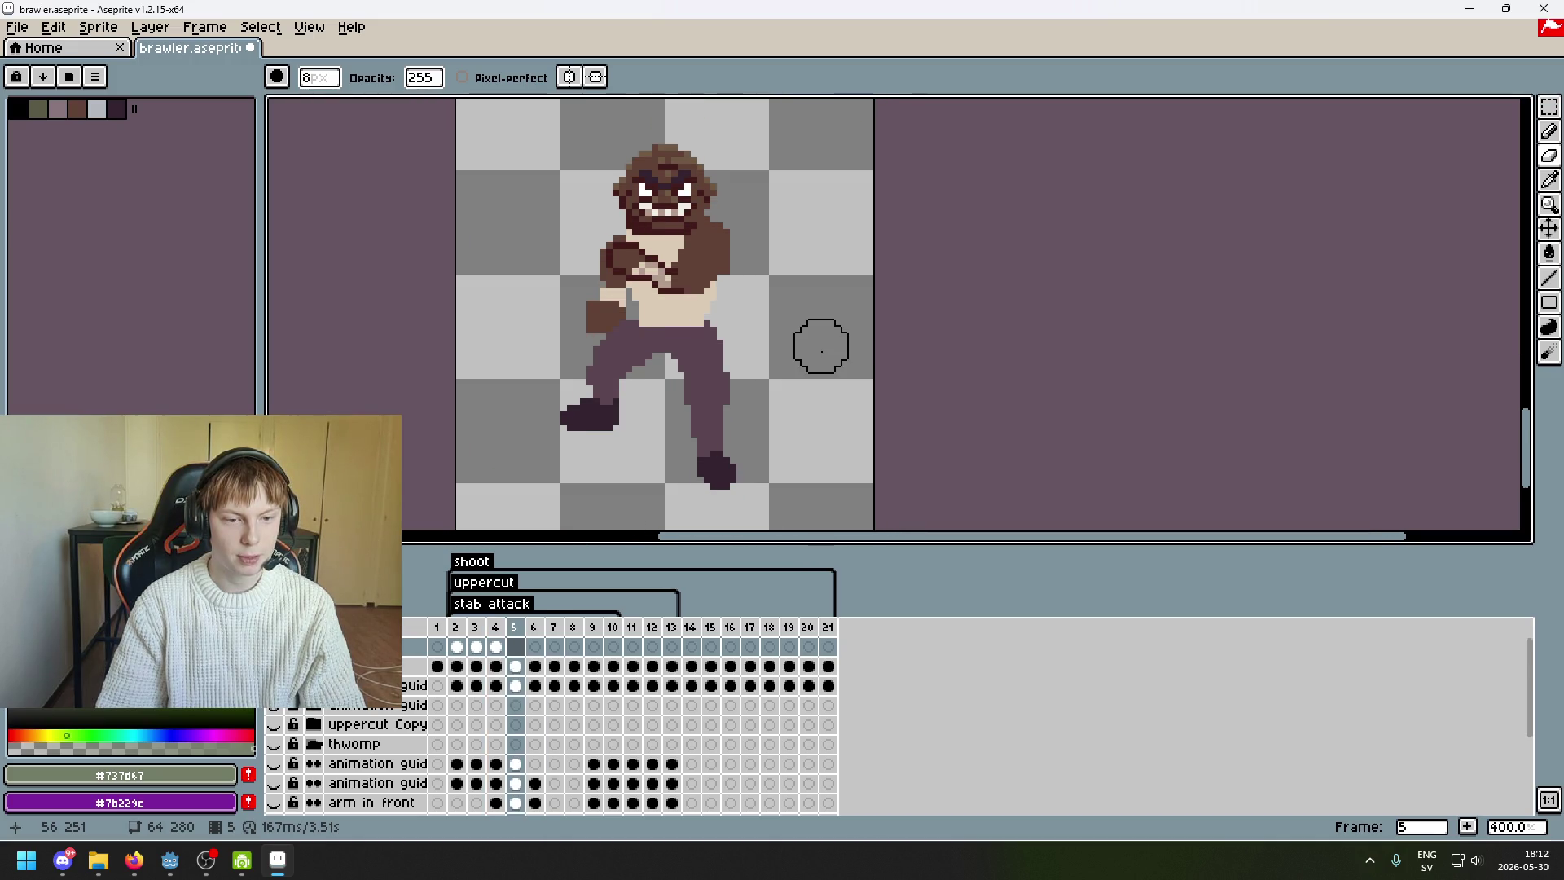
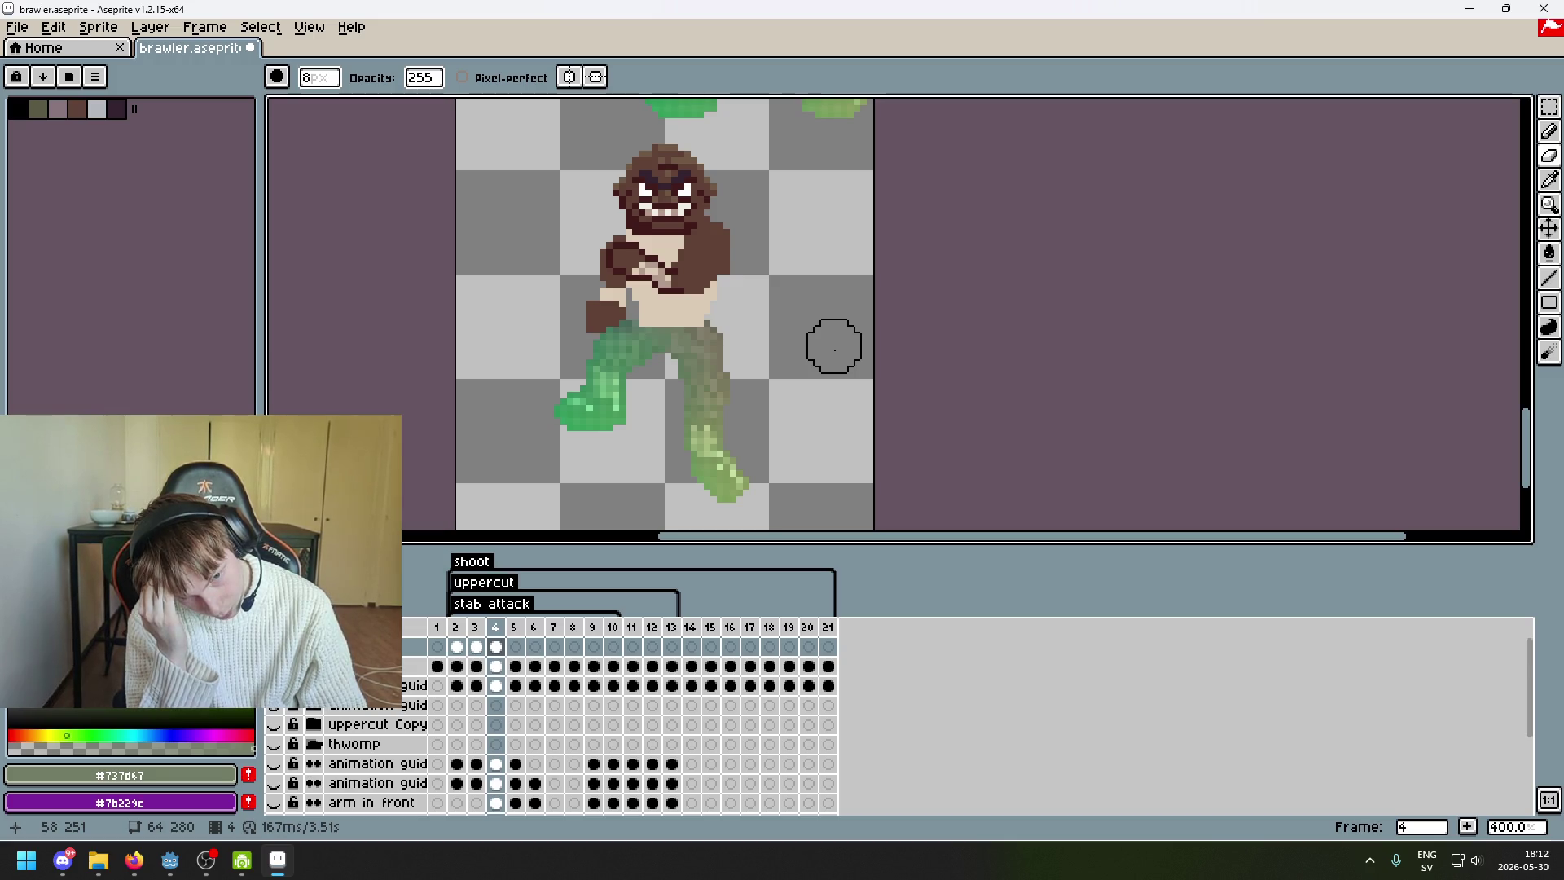
# - Compare the brawler's poses across frames 2–4 and hide the green map overlay layer
pyautogui.press('.')
pyautogui.press(',')
pyautogui.press(',')
pyautogui.press('.')
pyautogui.press(',')
pyautogui.press(',')
pyautogui.press('.')
pyautogui.press('.')
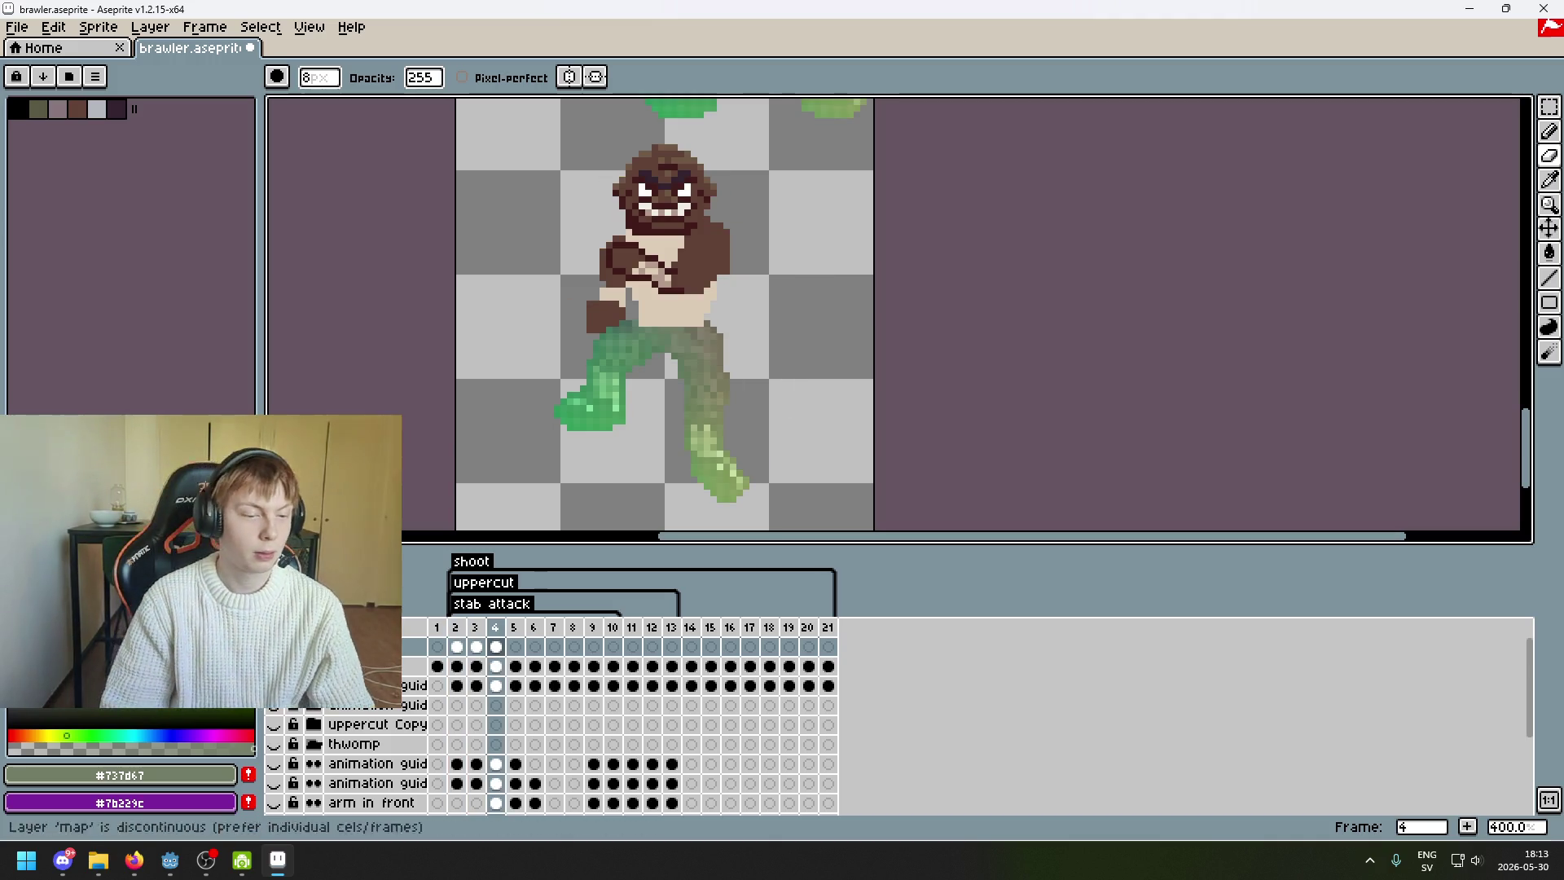
pyautogui.click(274, 665)
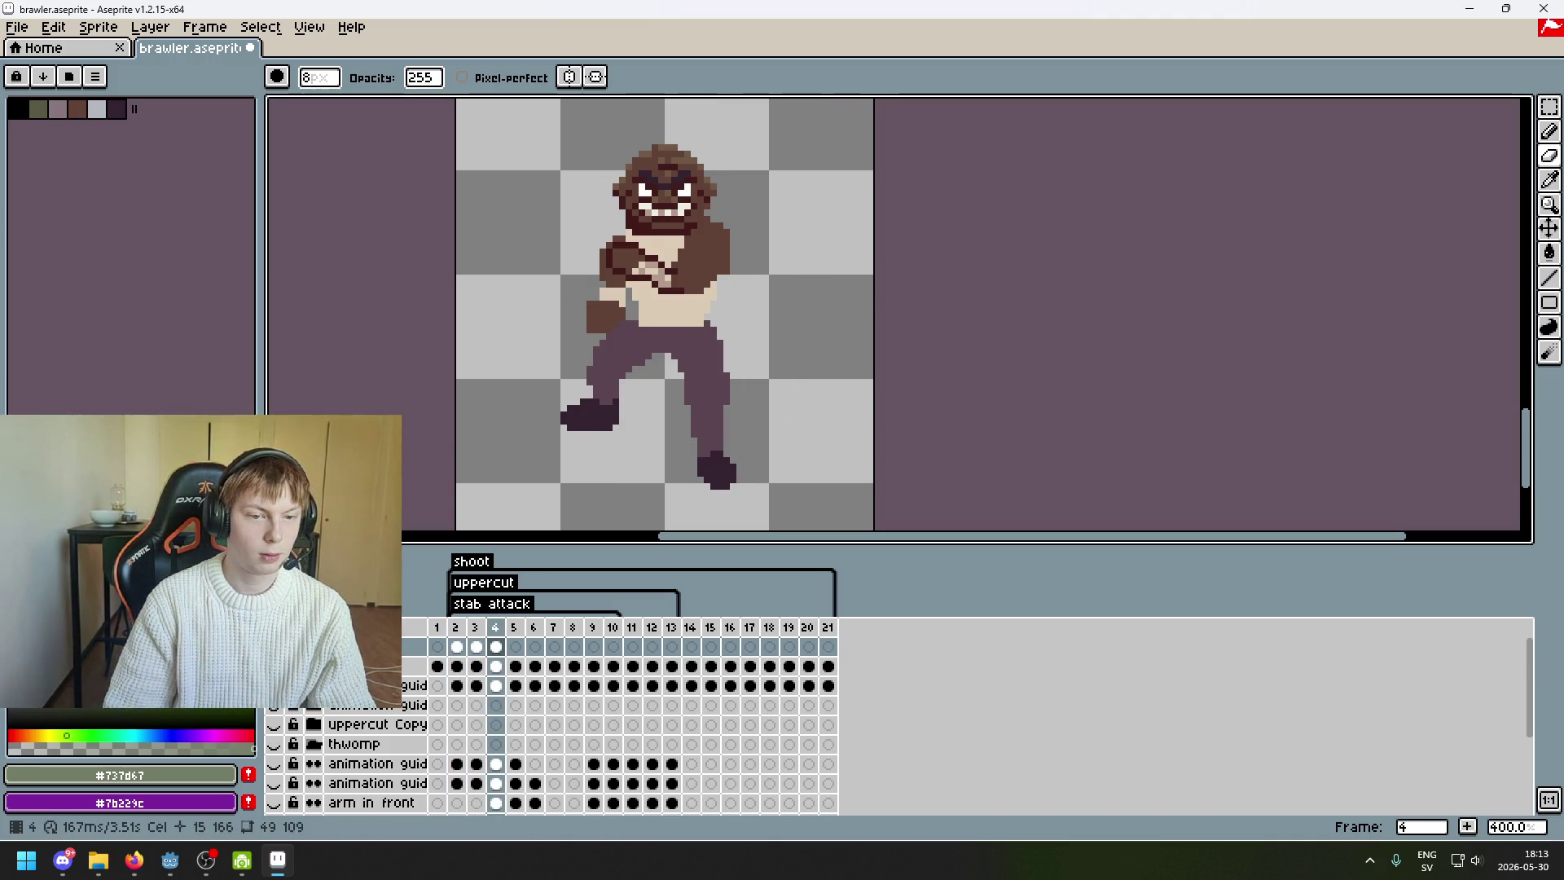
pyautogui.press(',')
pyautogui.press(',')
pyautogui.press('.')
pyautogui.press('.')
pyautogui.press(',')
pyautogui.press(',')
pyautogui.press('.')
pyautogui.press('.')
# - Preview the leg motion around frames 3–6, then select the Rectangular Marquee tool
pyautogui.press('.')
pyautogui.press(',')
pyautogui.press(',')
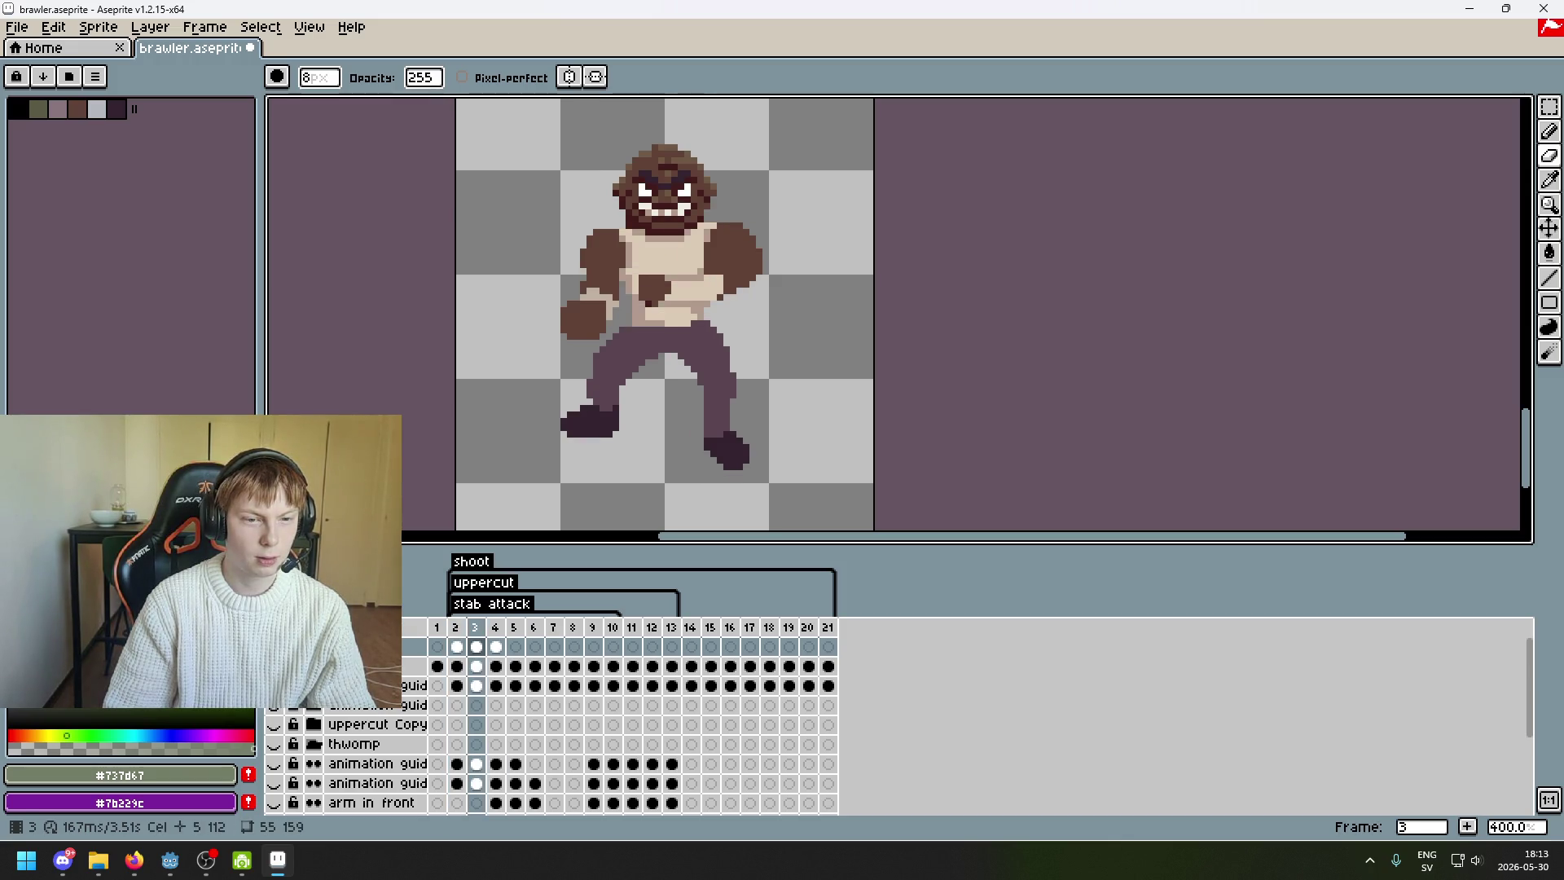
pyautogui.press('F3')
pyautogui.press('.')
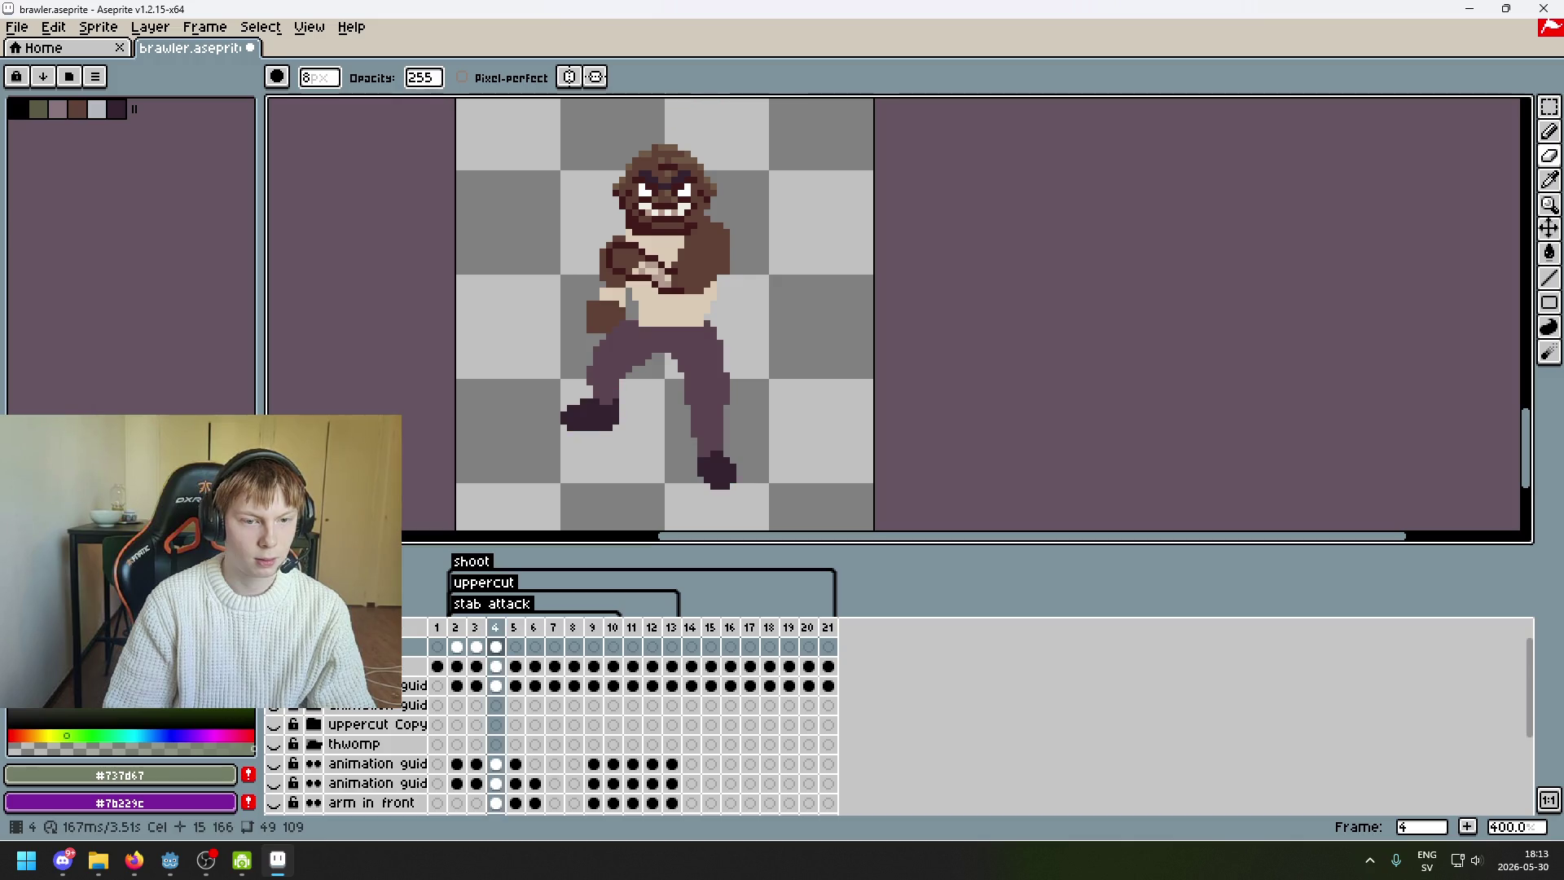
pyautogui.press(',')
pyautogui.press('.')
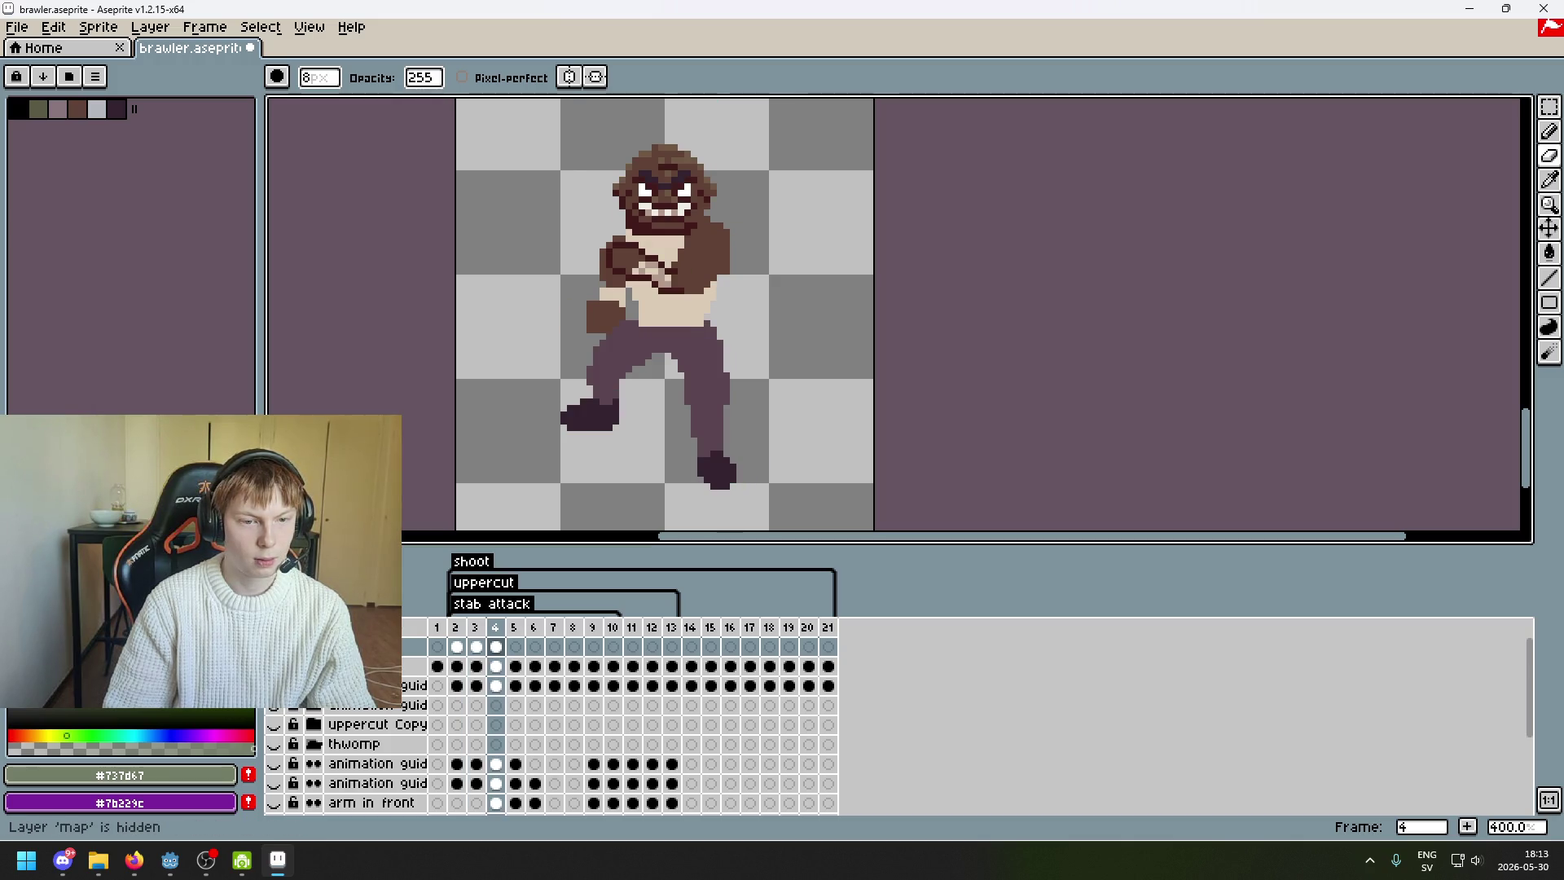
pyautogui.press('.')
pyautogui.press('.')
pyautogui.press(',')
pyautogui.press(',')
pyautogui.scroll(-3, 810, 388)
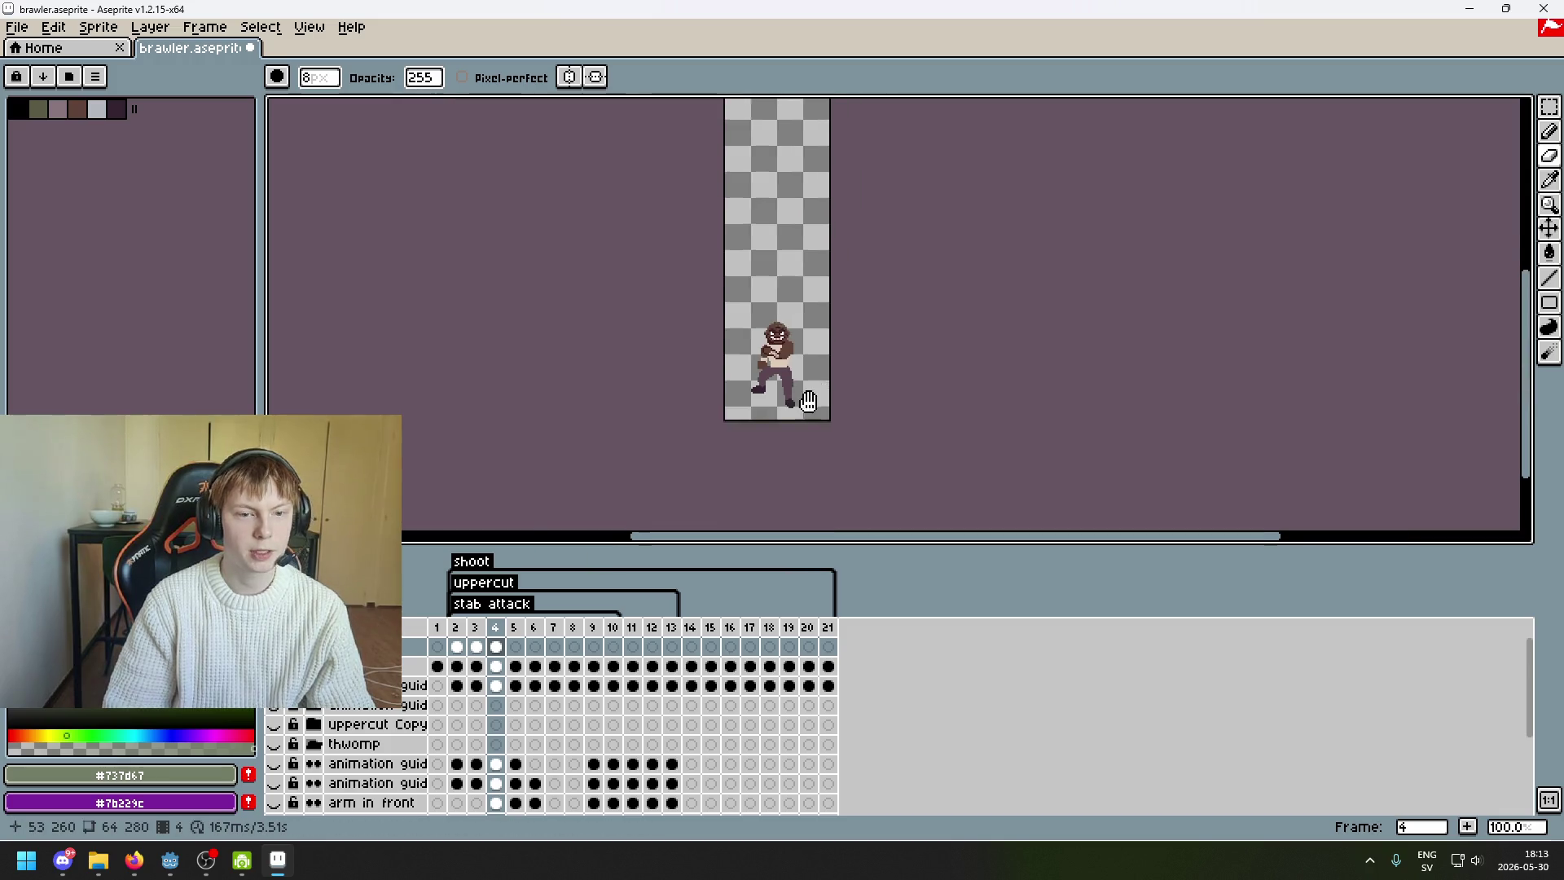
pyautogui.scroll(2, 796, 387)
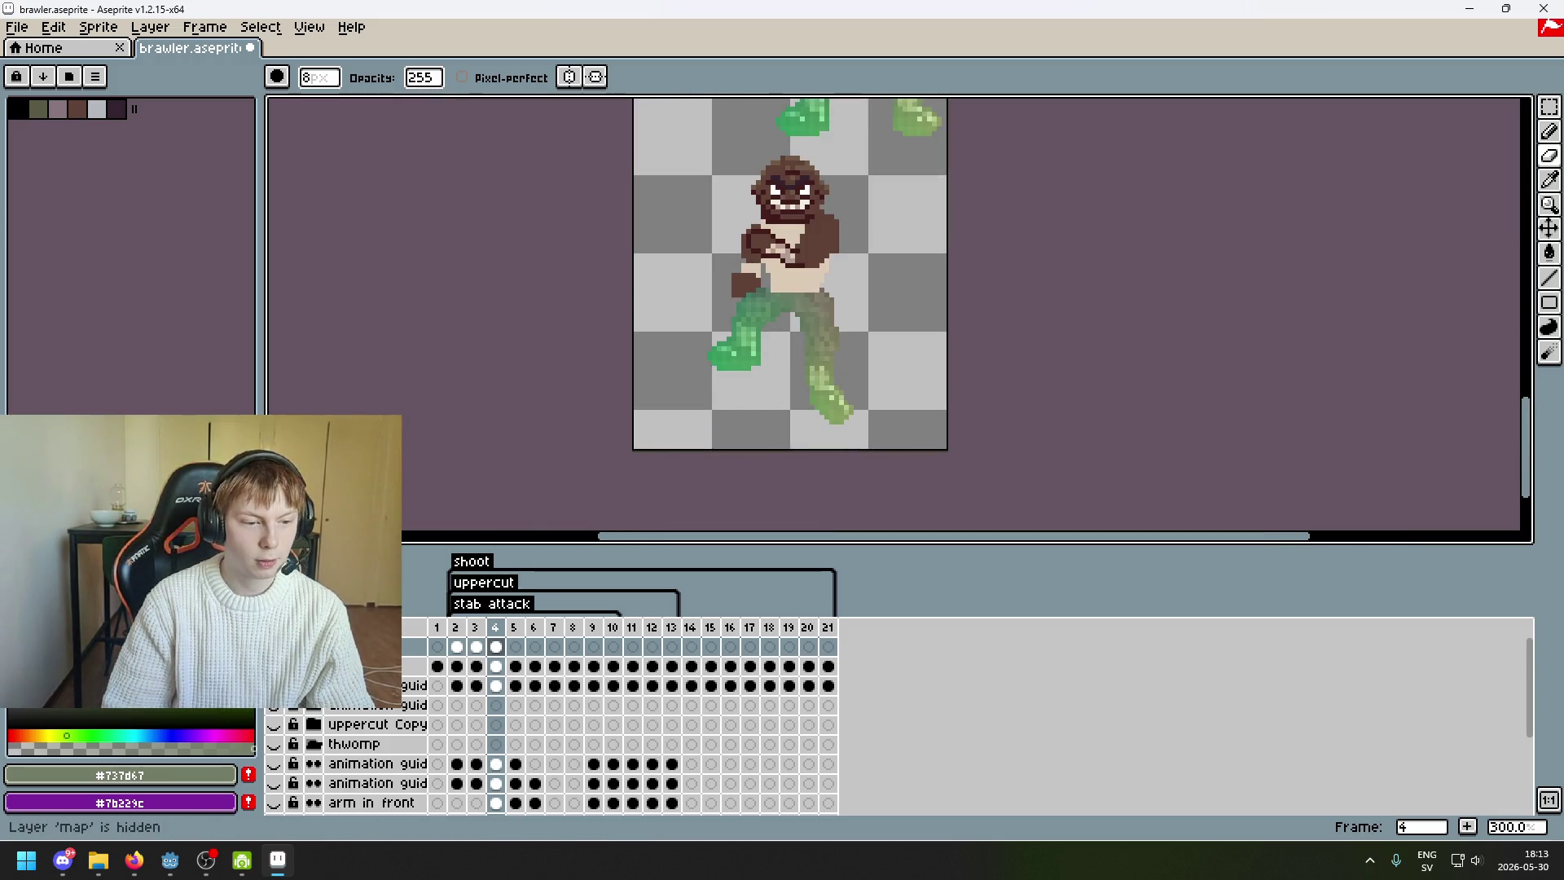
pyautogui.scroll(3, 790, 325)
pyautogui.scroll(-2, 980, 231)
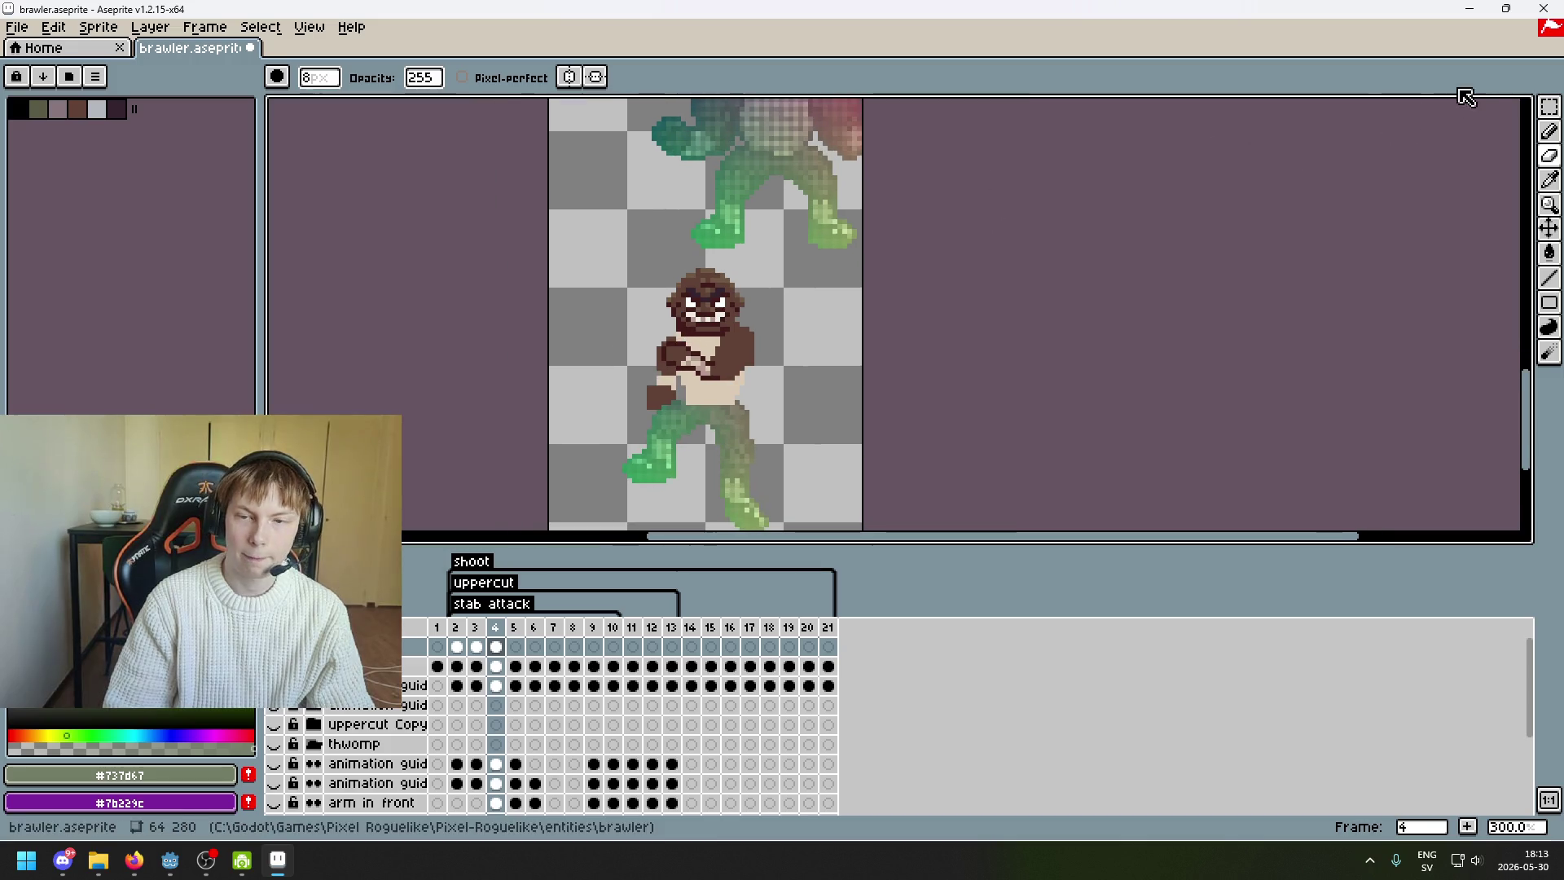
pyautogui.click(1549, 107)
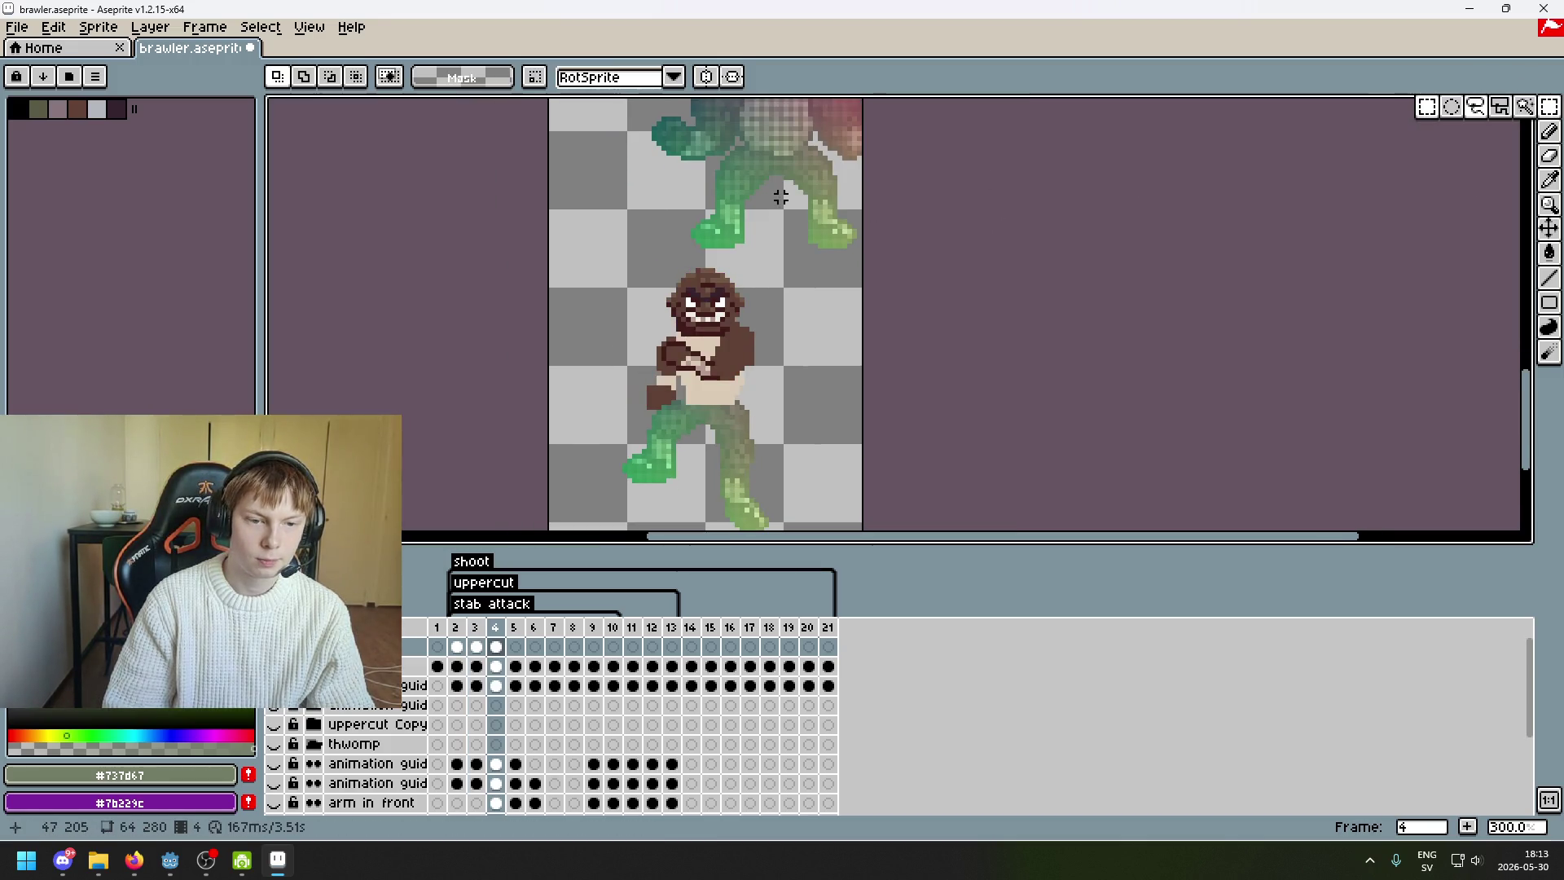
pyautogui.press('Left')
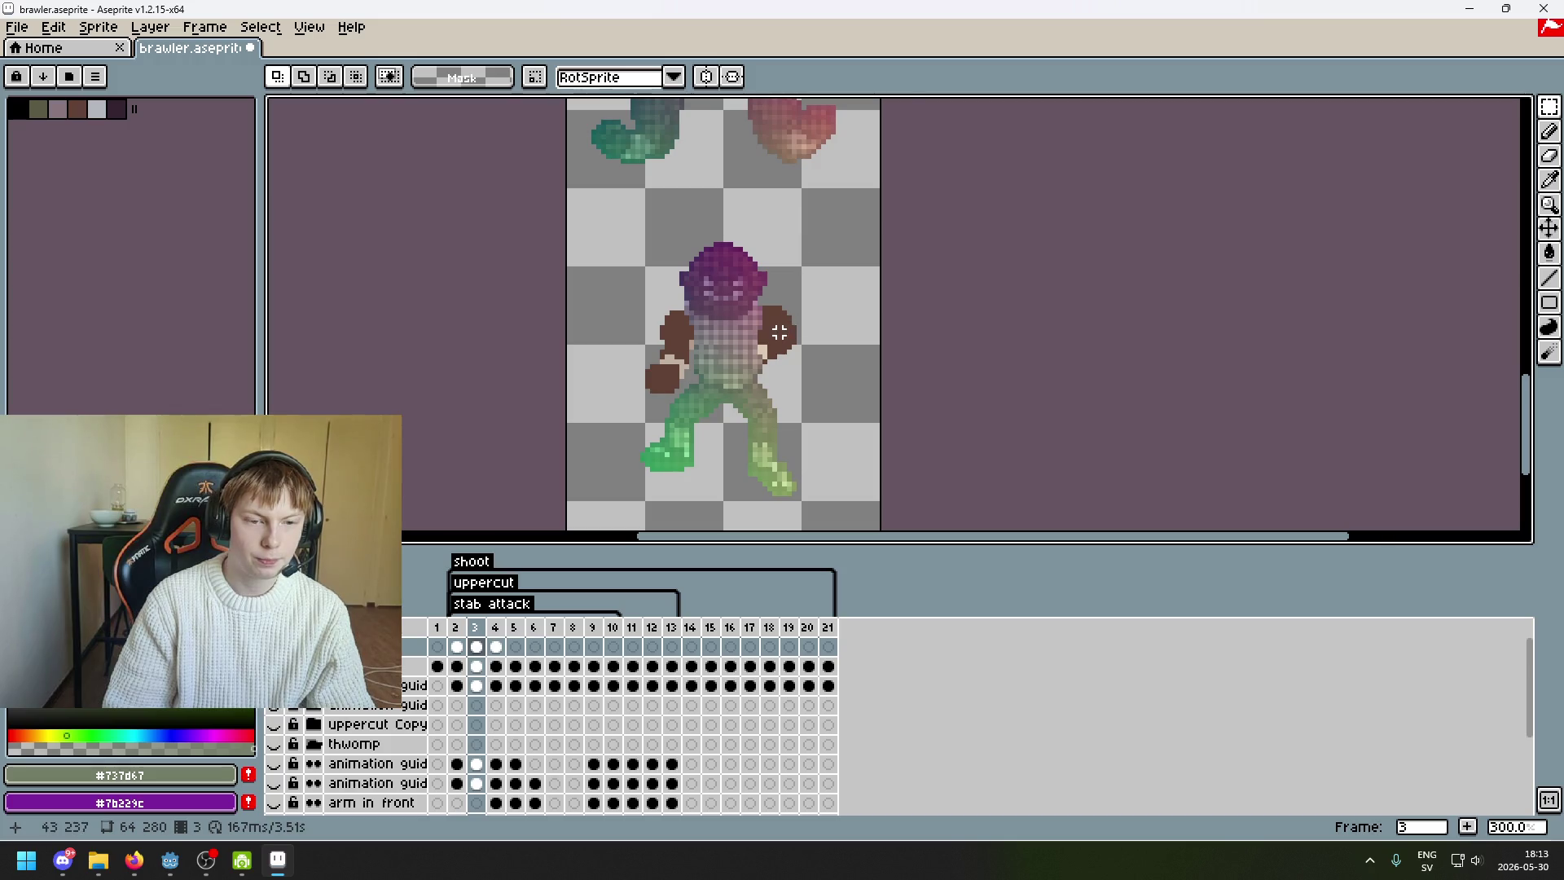
pyautogui.scroll(1, 779, 333)
pyautogui.press('Left')
pyautogui.press('Right')
pyautogui.press('Right')
pyautogui.press('Left')
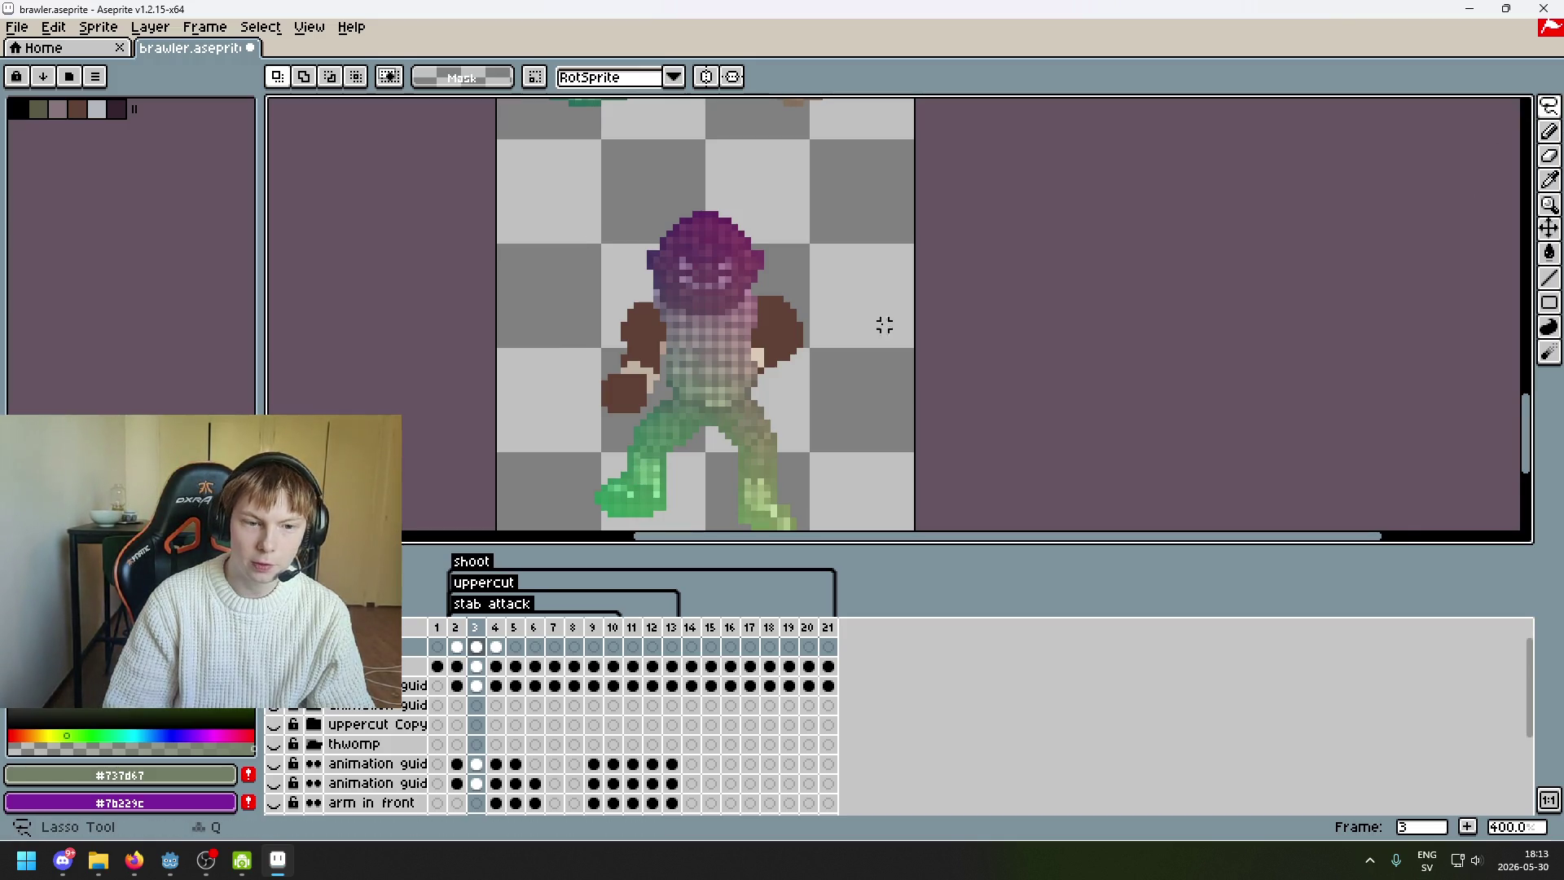
pyautogui.scroll(3, 698, 379)
pyautogui.scroll(2, 826, 397)
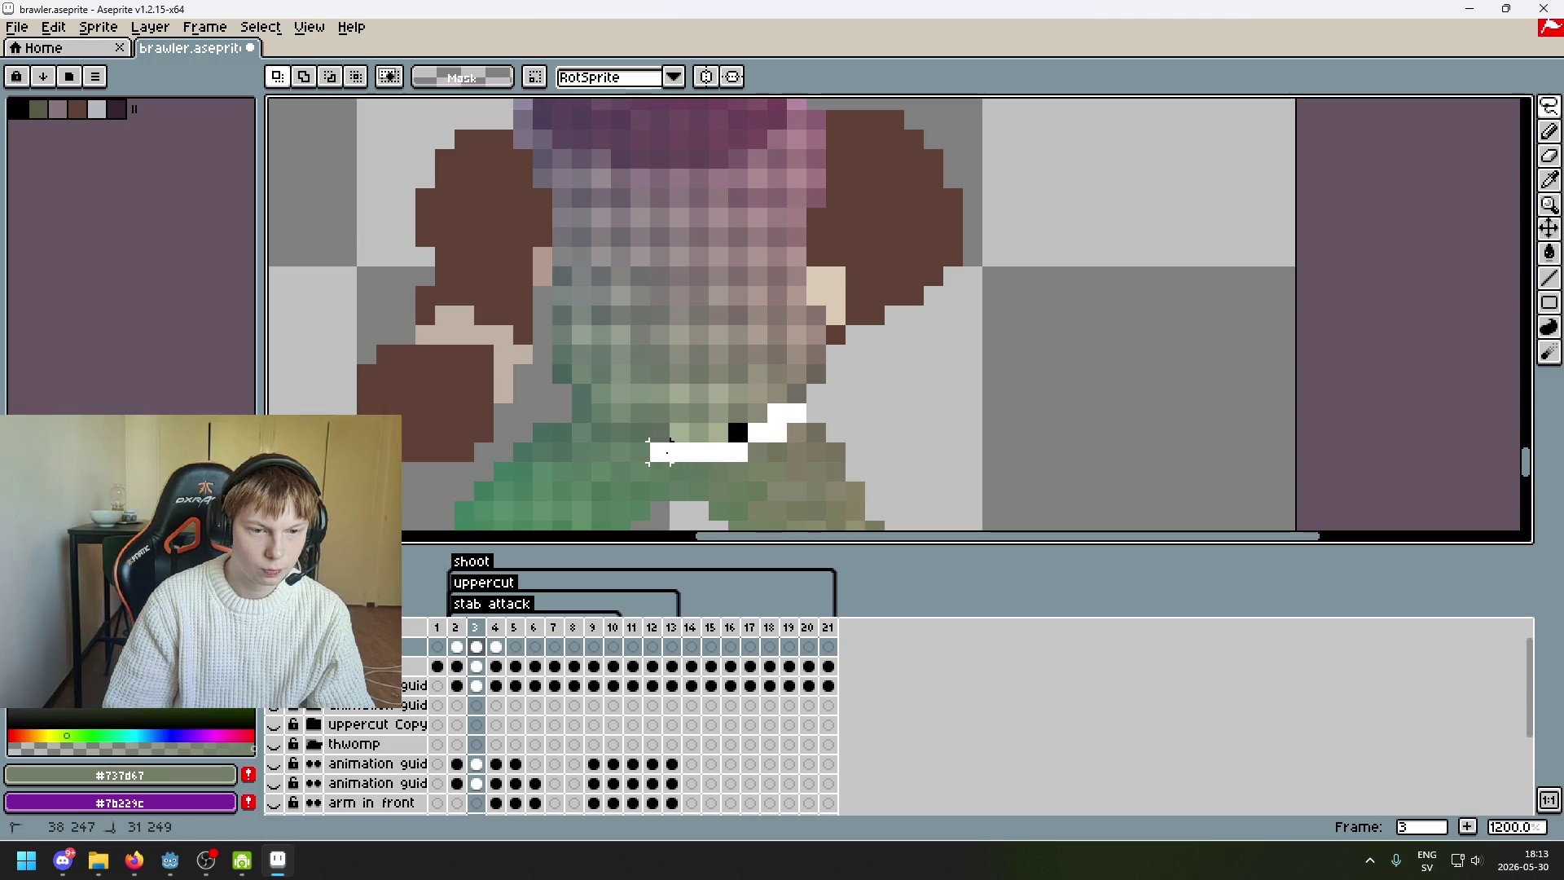
pyautogui.scroll(3, 582, 416)
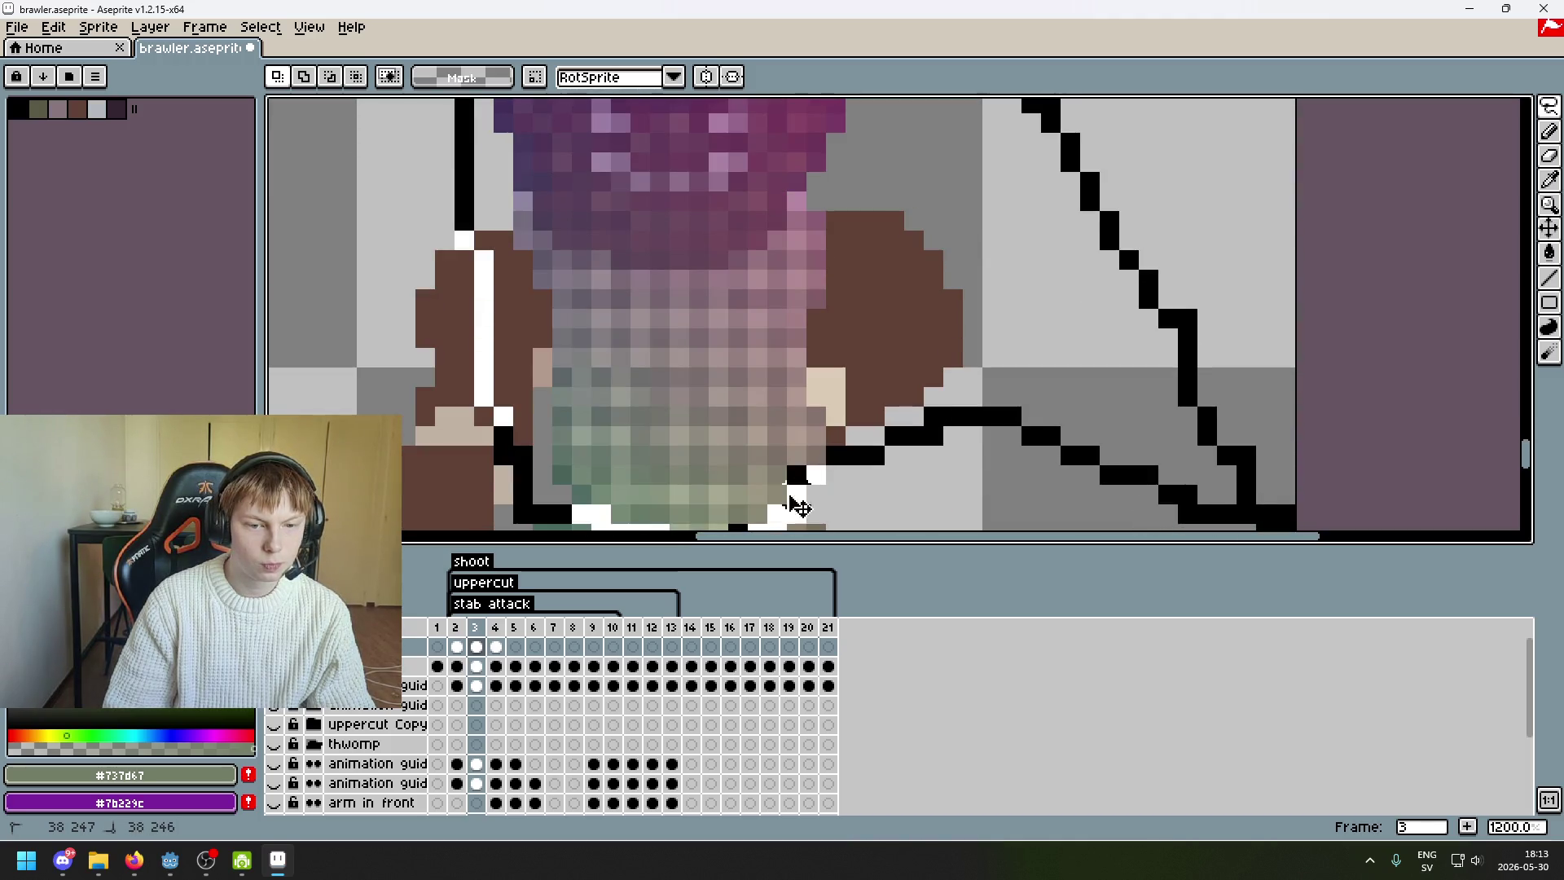
pyautogui.scroll(-5, 796, 505)
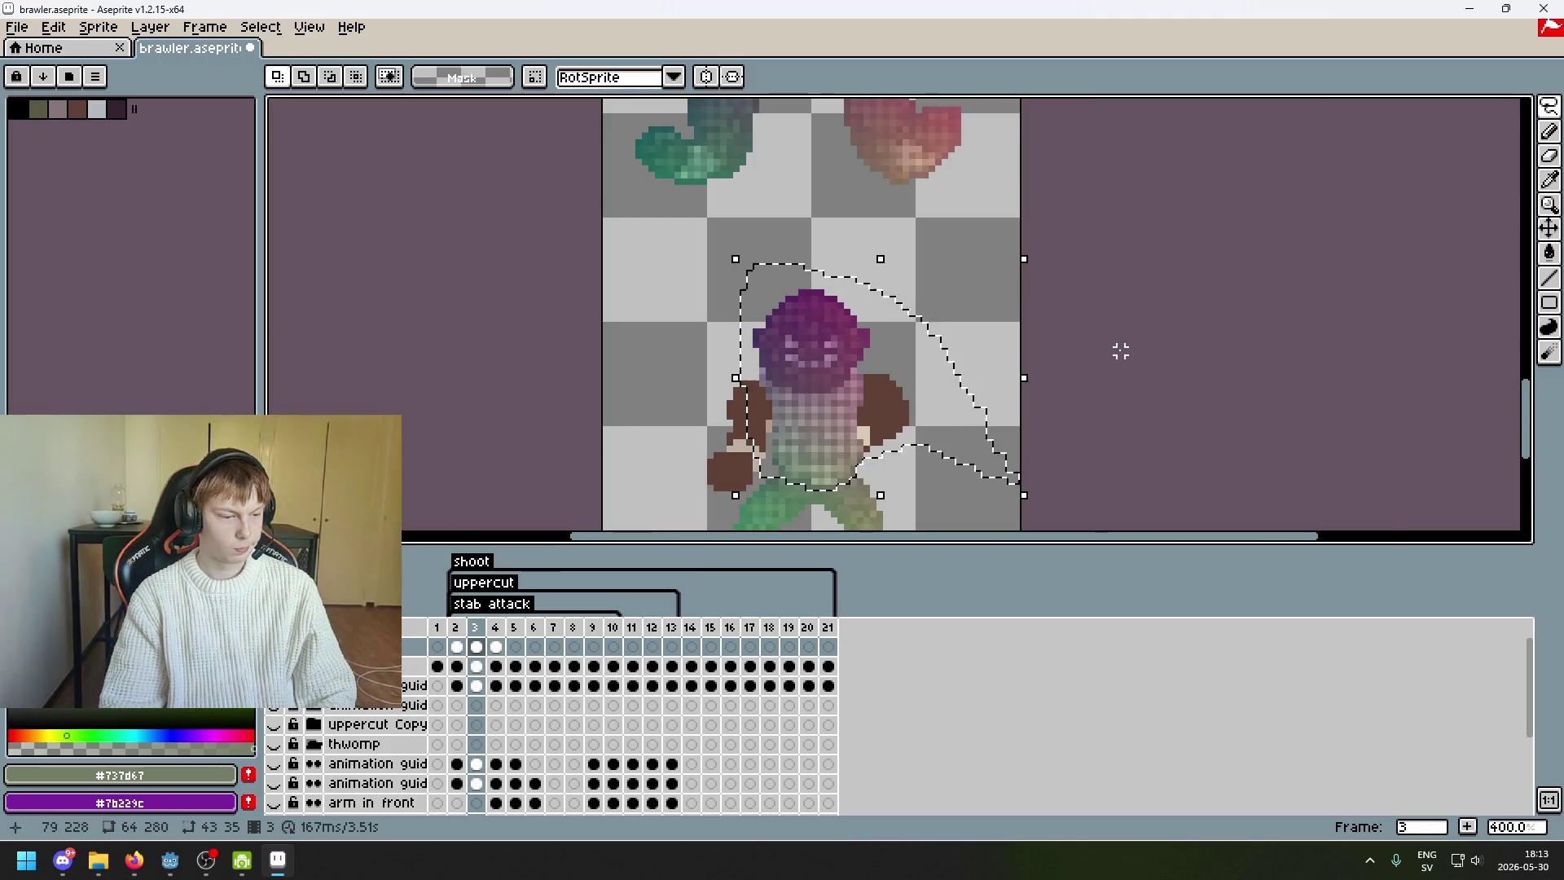
pyautogui.hotkey('ctrl', 'd')
pyautogui.press('Right')
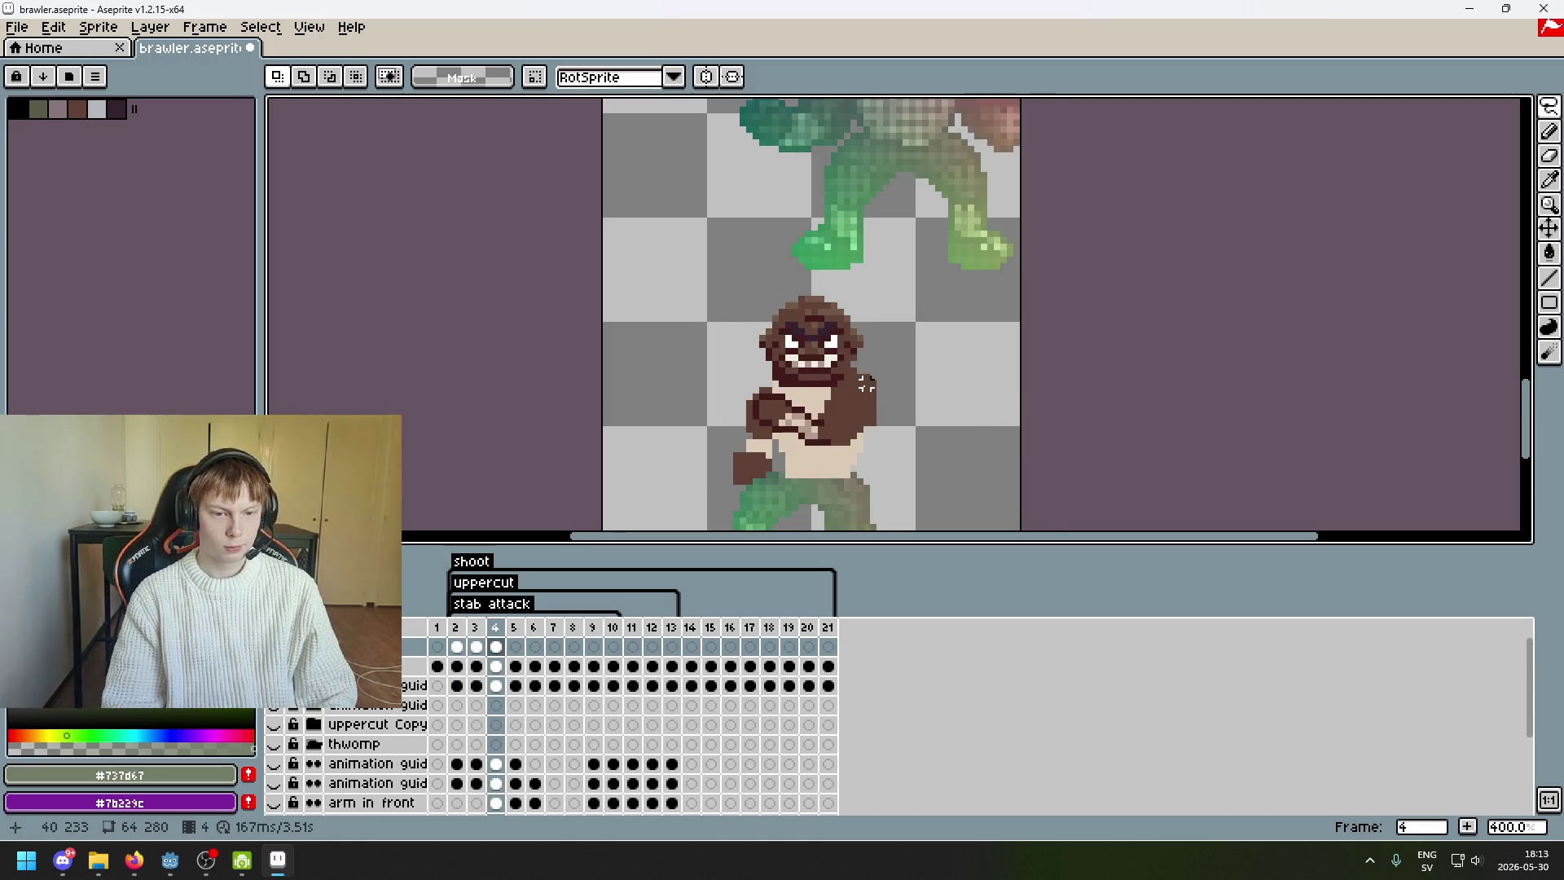
pyautogui.scroll(1, 821, 204)
pyautogui.press('Left')
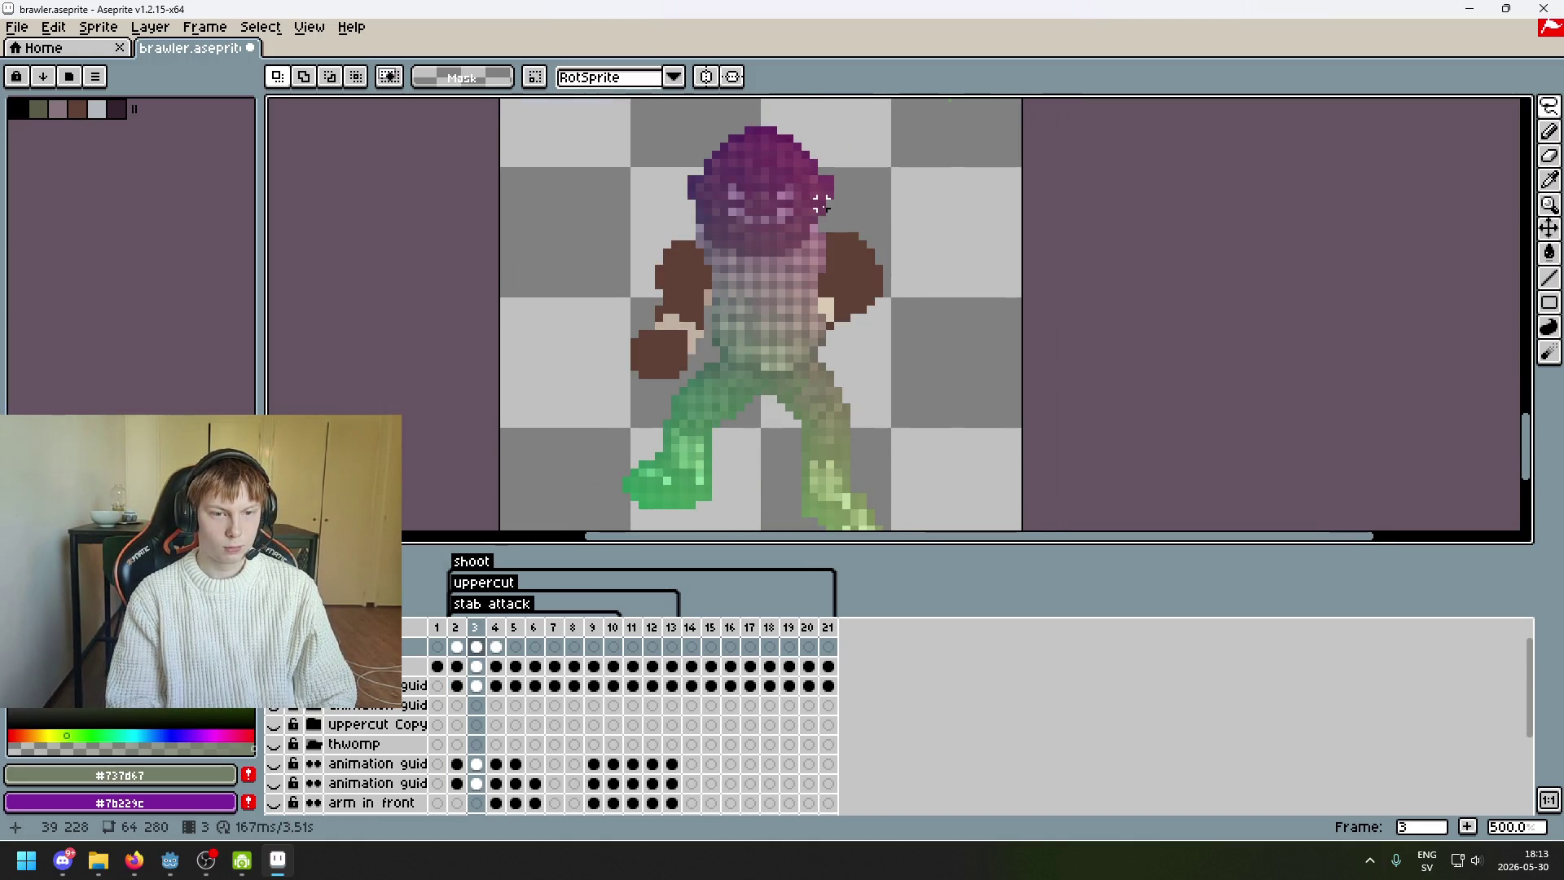
pyautogui.press('Right')
pyautogui.press('Left')
pyautogui.press('Right')
pyautogui.press('Right')
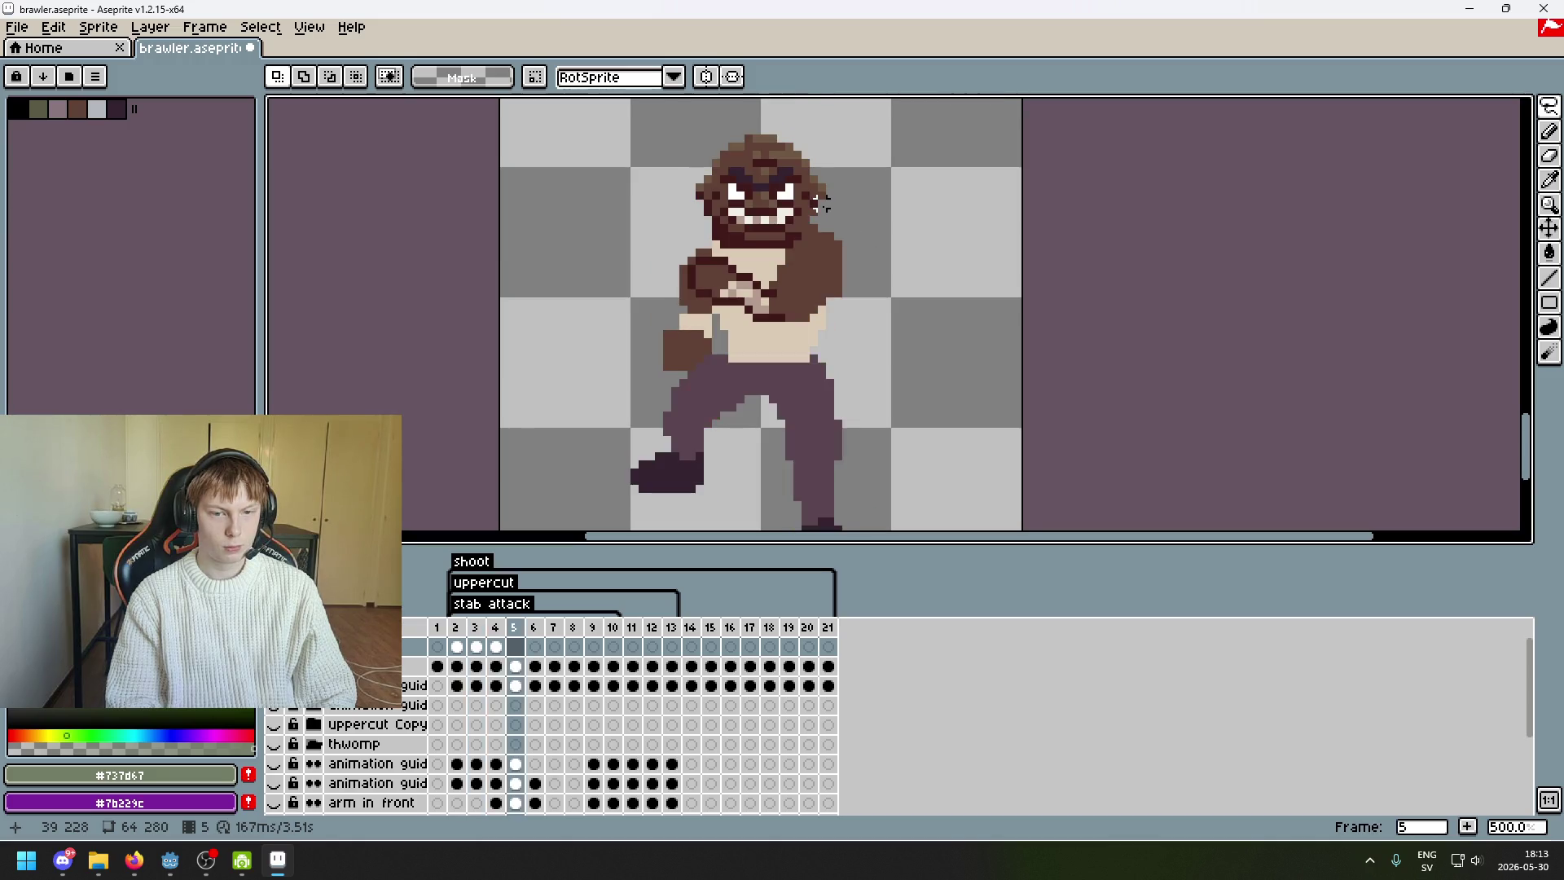
pyautogui.press('Left')
pyautogui.press('Left')
pyautogui.press('Right')
pyautogui.press('Left')
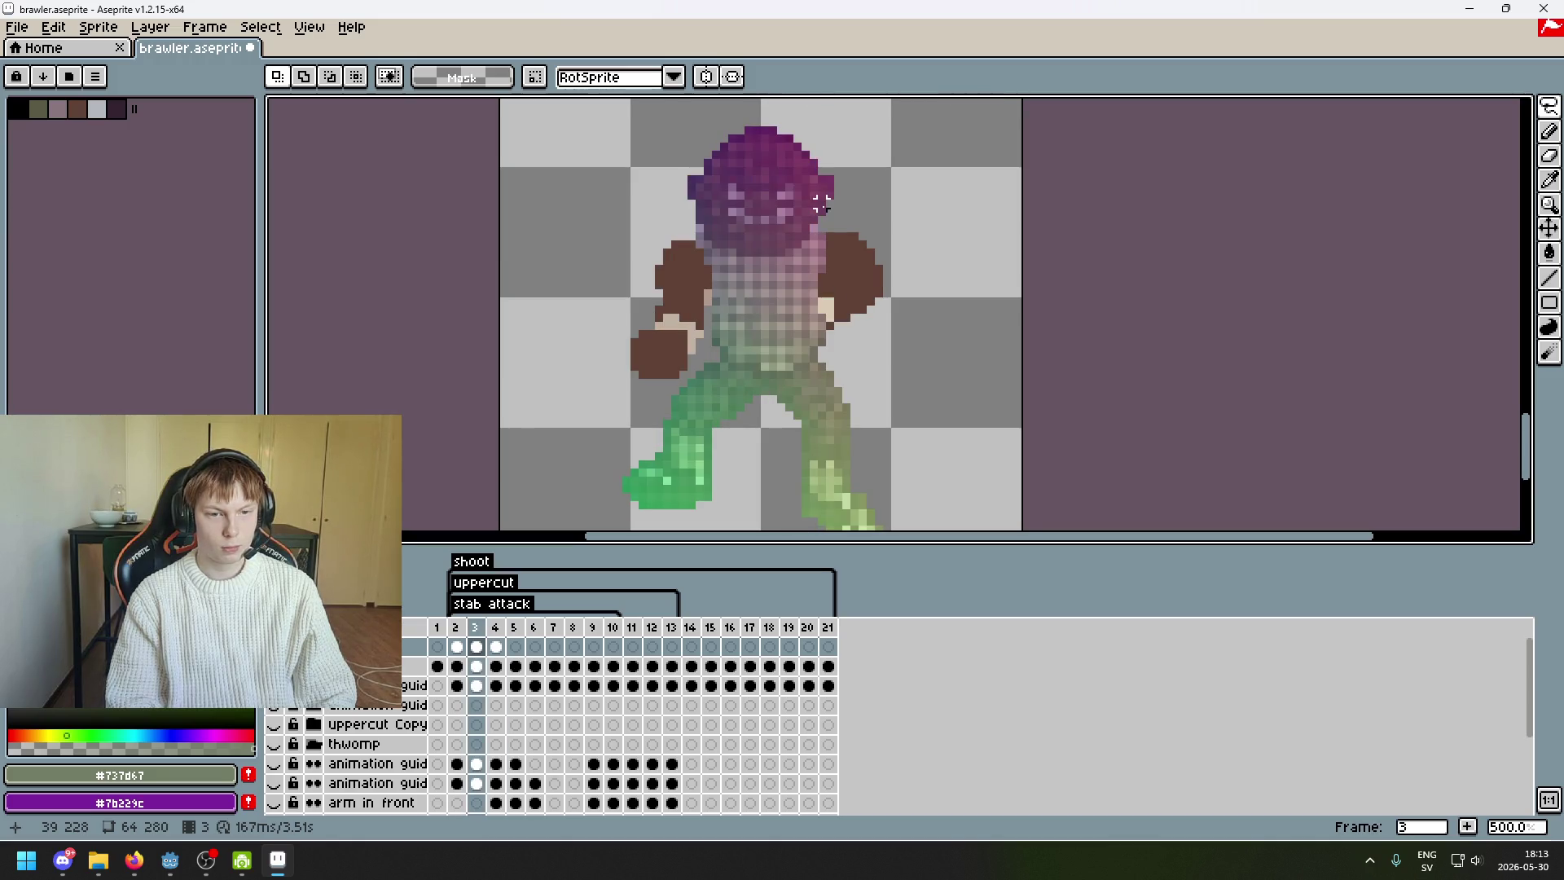
pyautogui.press('Right')
pyautogui.press('Left')
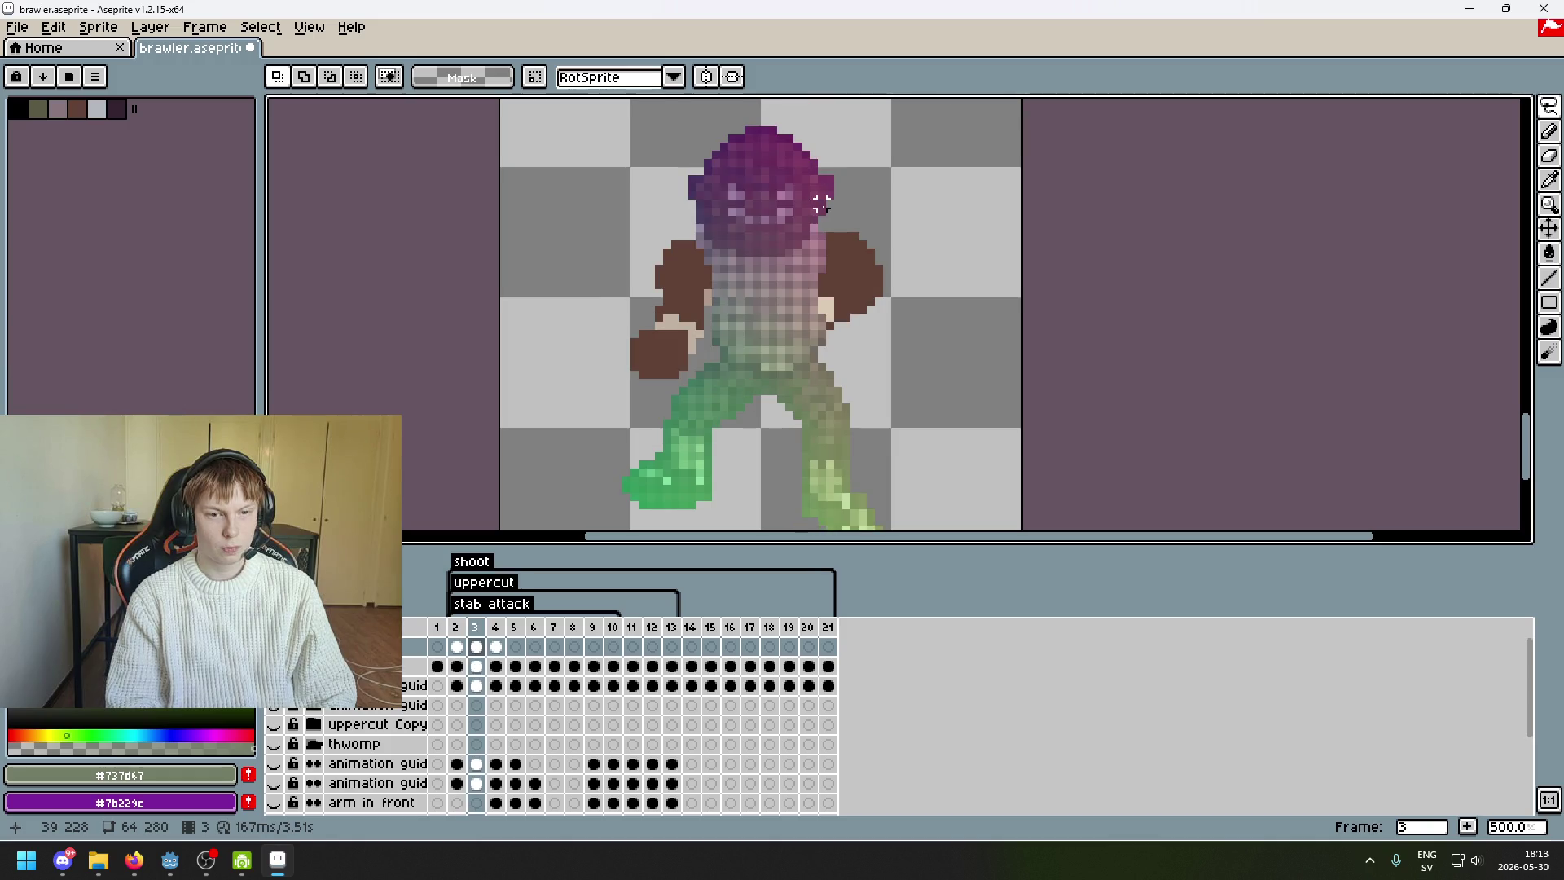
pyautogui.press('Right')
pyautogui.hotkey('ctrl', 'v')
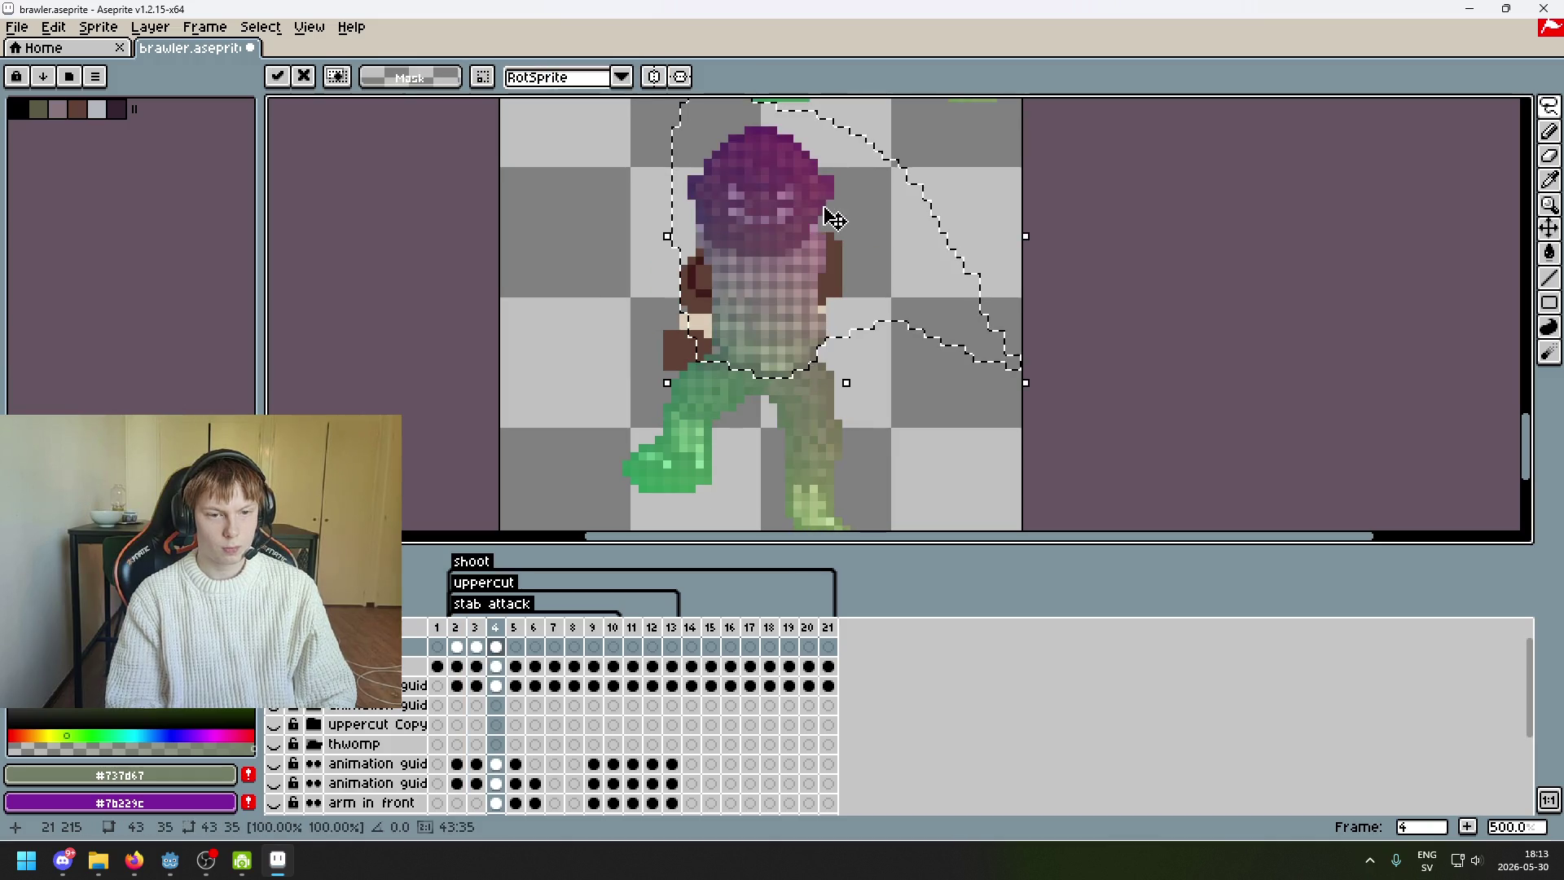
pyautogui.moveTo(837, 287)
pyautogui.mouseDown()
pyautogui.moveTo(943, 263)
pyautogui.moveTo(980, 272)
pyautogui.moveTo(841, 279)
pyautogui.moveTo(859, 307)
pyautogui.moveTo(828, 296)
pyautogui.mouseUp()
pyautogui.click(1112, 338)
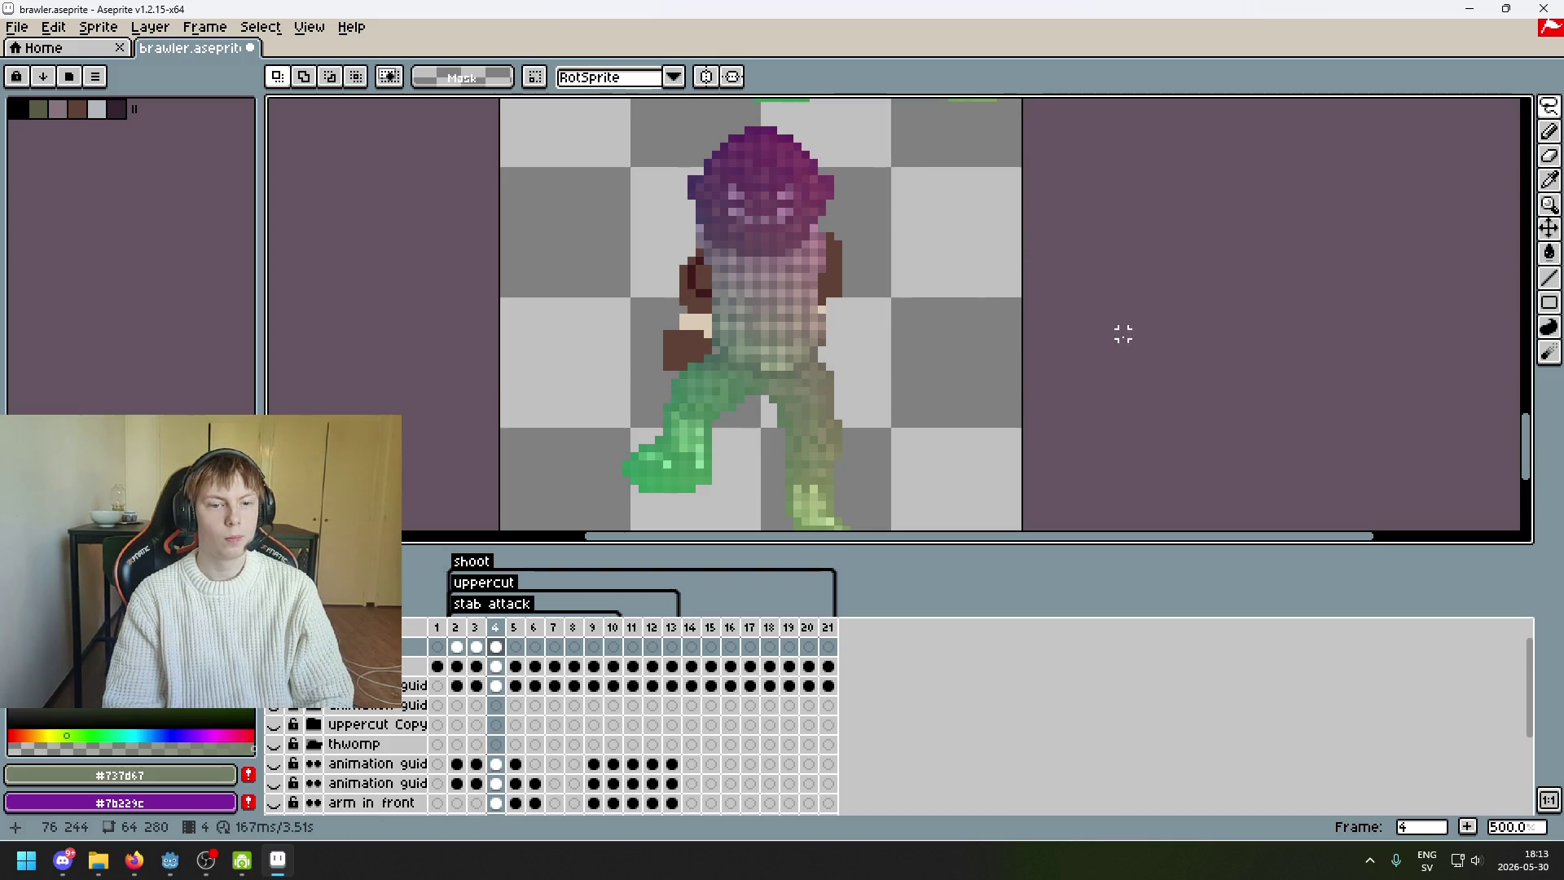
pyautogui.press('Left')
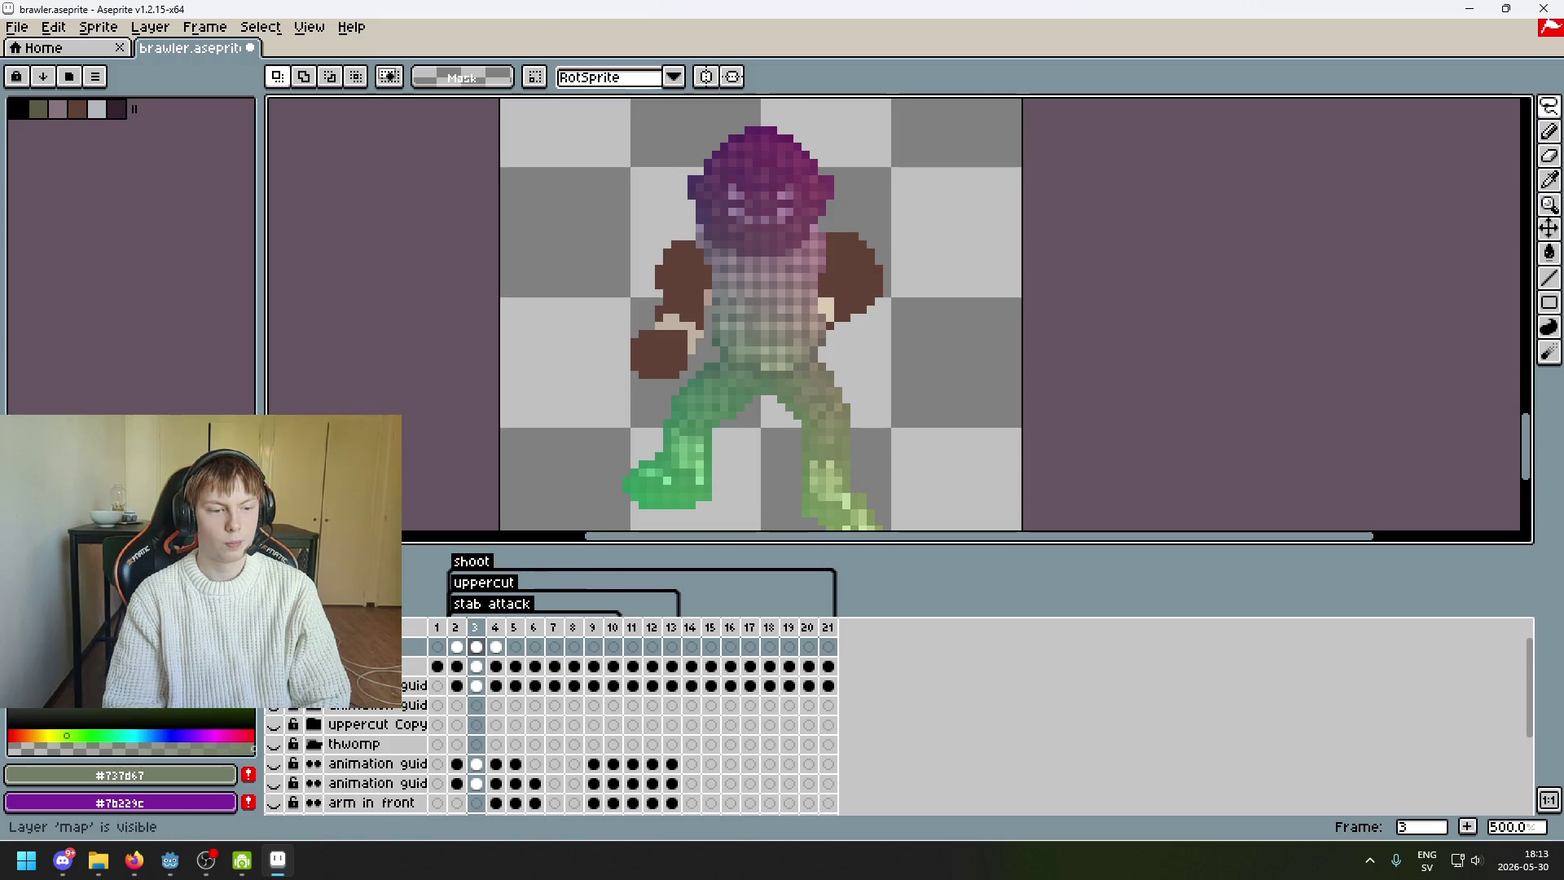
pyautogui.press('Right')
pyautogui.click(274, 647)
pyautogui.click(274, 647)
pyautogui.click(274, 646)
pyautogui.click(274, 647)
pyautogui.scroll(7, 767, 291)
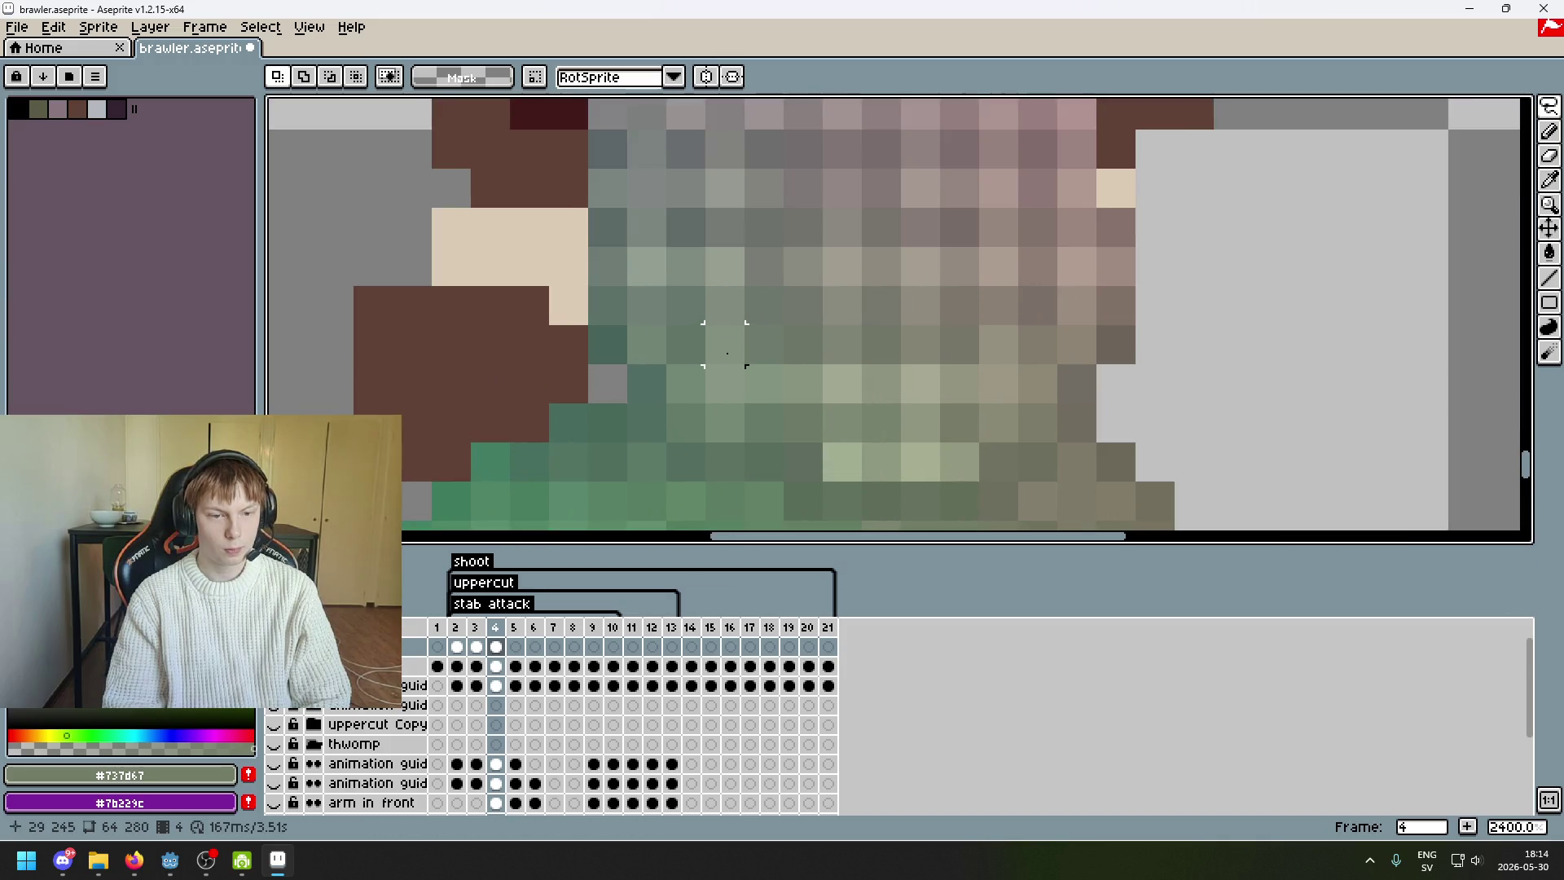
pyautogui.scroll(-5, 828, 359)
pyautogui.hotkey('ctrl', 'z')
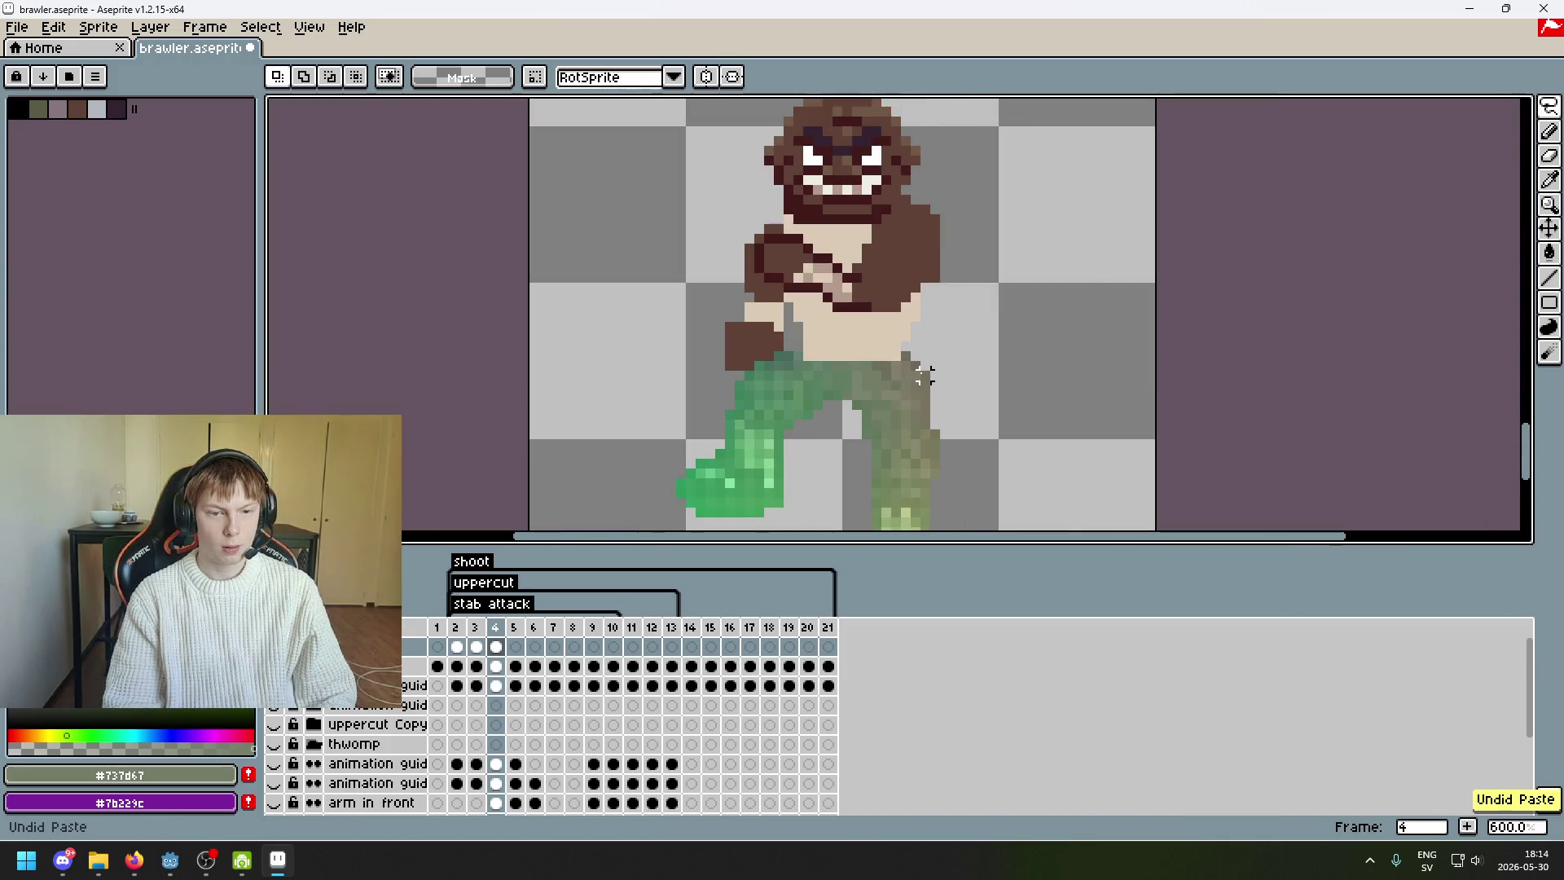
# - Add a new layer and name it 'body map'
pyautogui.rightClick(346, 646)
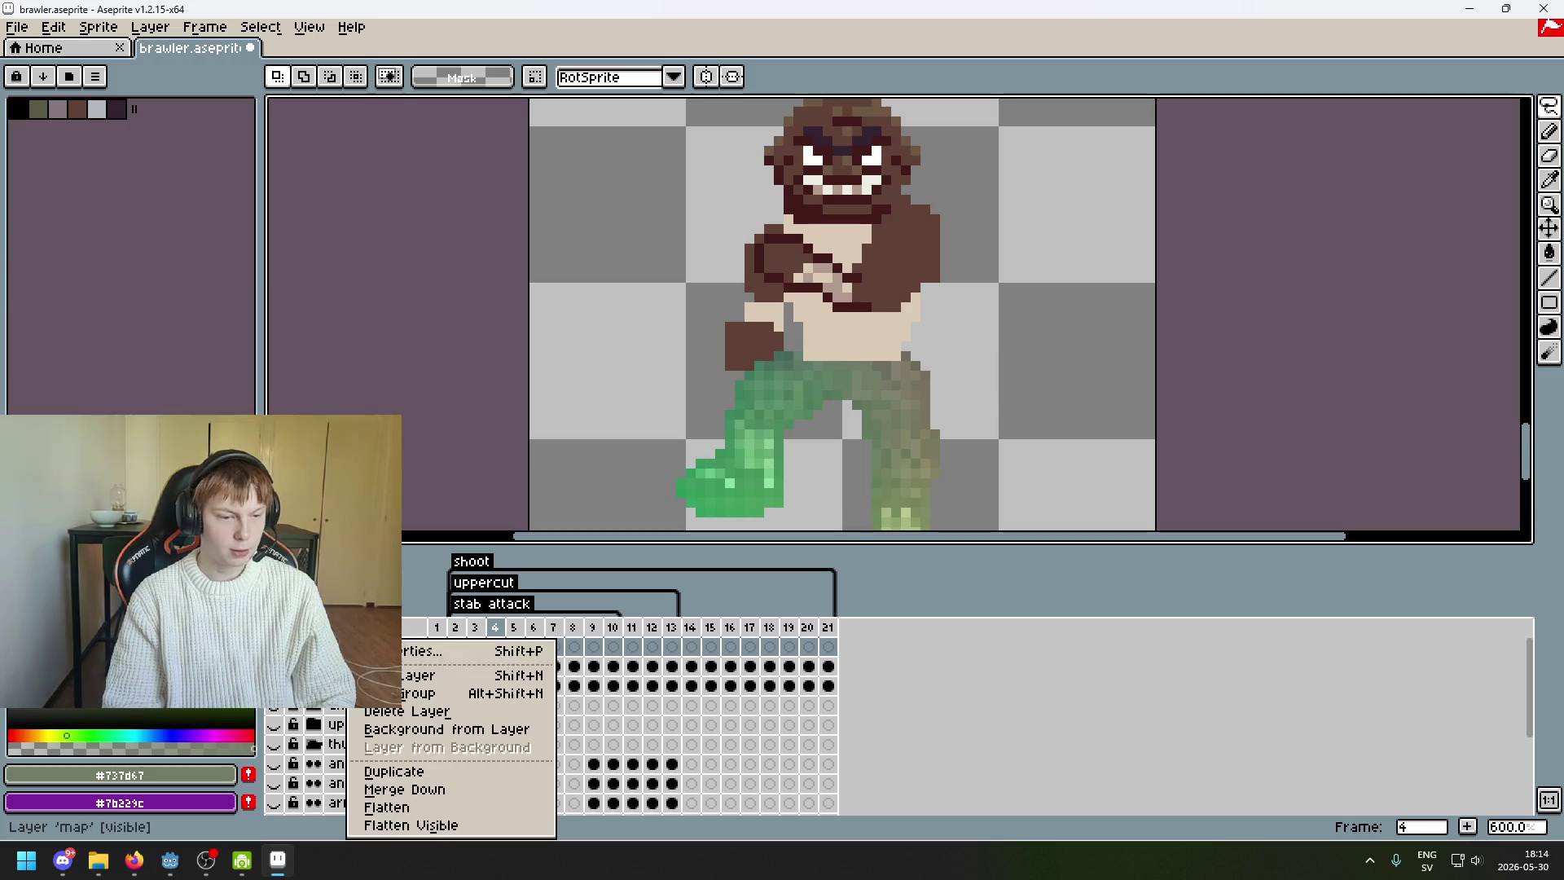
pyautogui.click(440, 671)
pyautogui.doubleClick(440, 646)
pyautogui.write('body map')
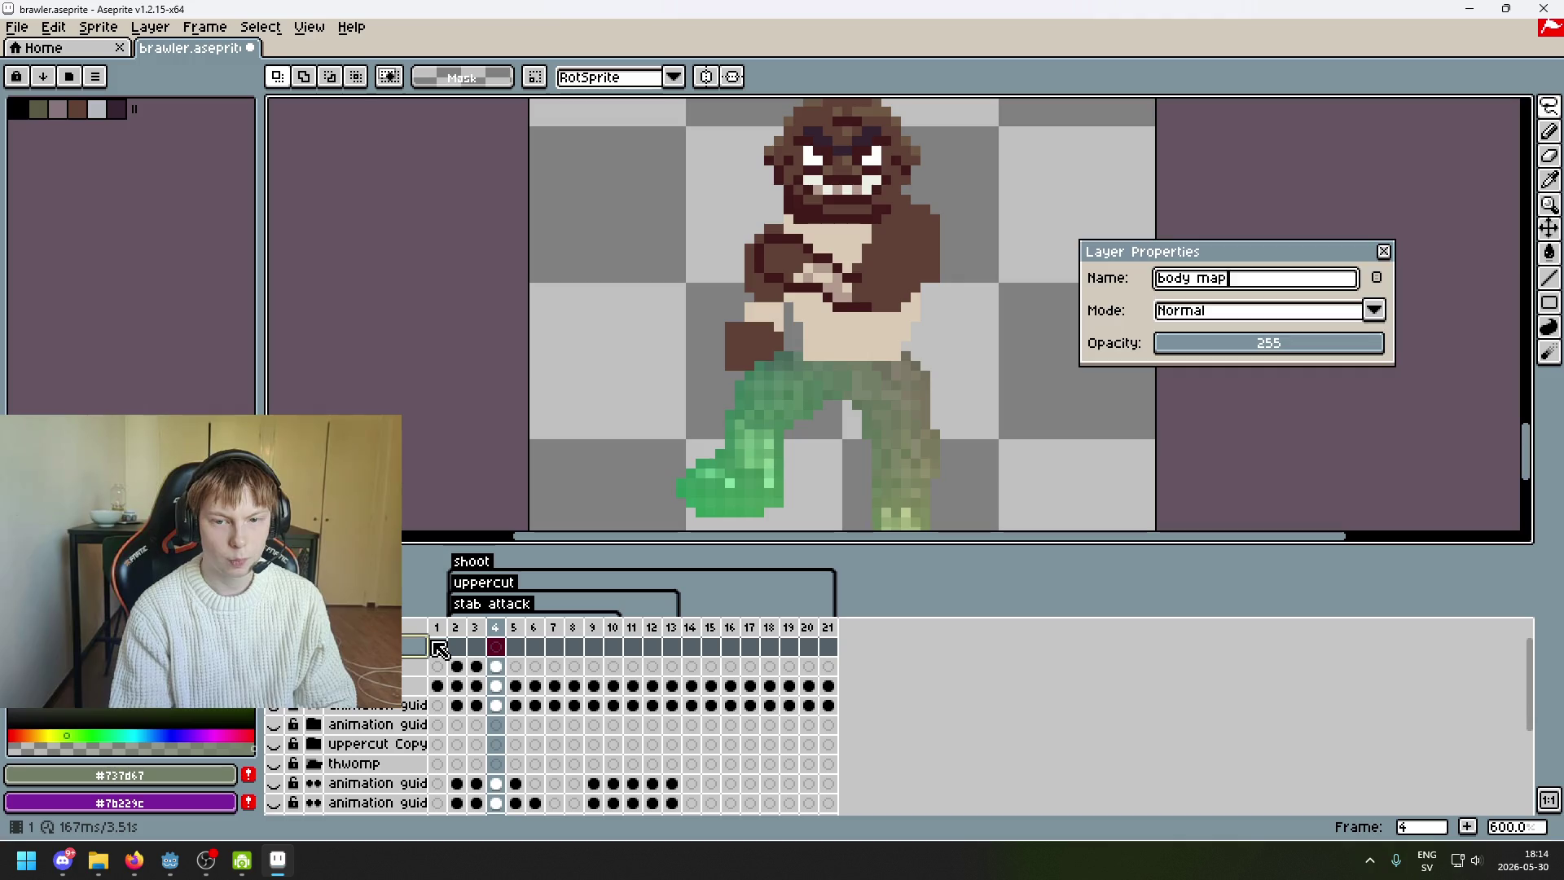
pyautogui.press('Return')
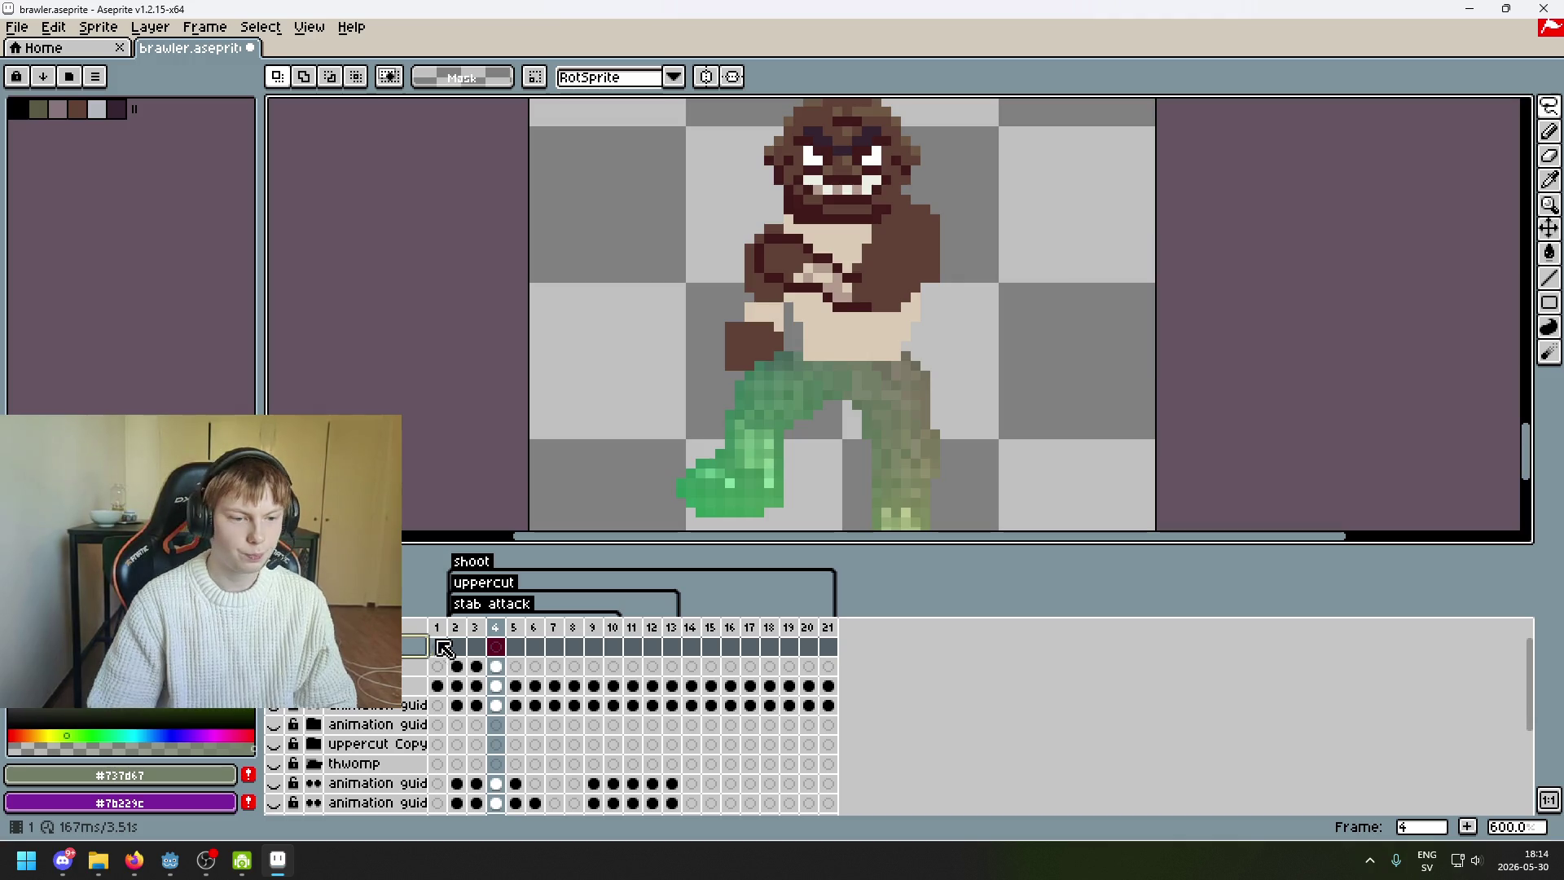
# - Paste the copied map shapes into frame 4 after comparing the neighbouring frames
pyautogui.press('Right')
pyautogui.press('Left')
pyautogui.press('Left')
pyautogui.press('Right')
pyautogui.hotkey('ctrl', 'v')
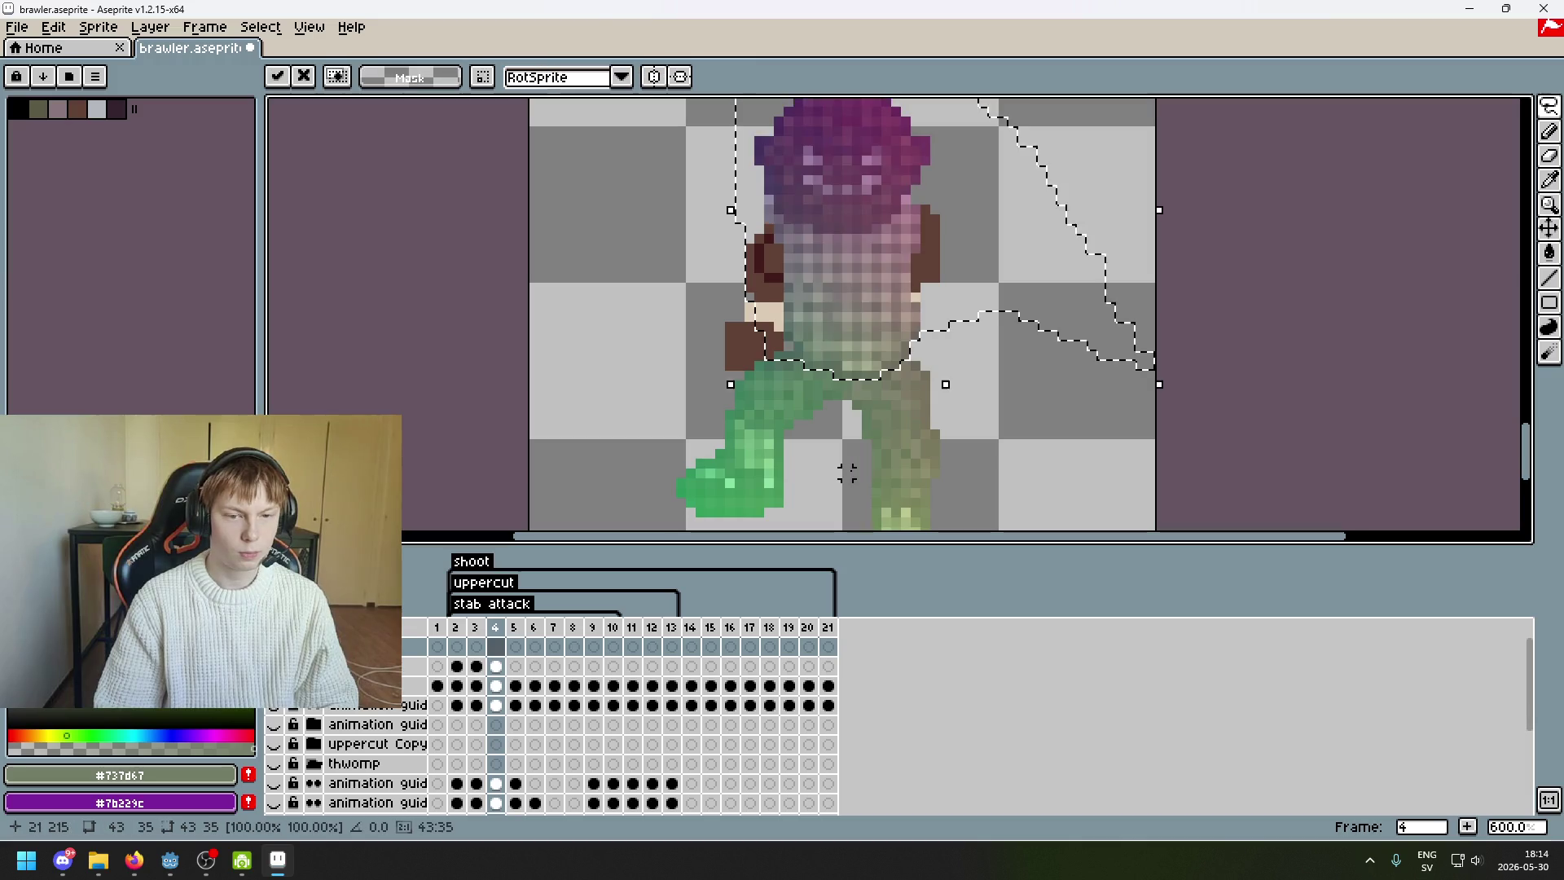
pyautogui.scroll(3, 821, 367)
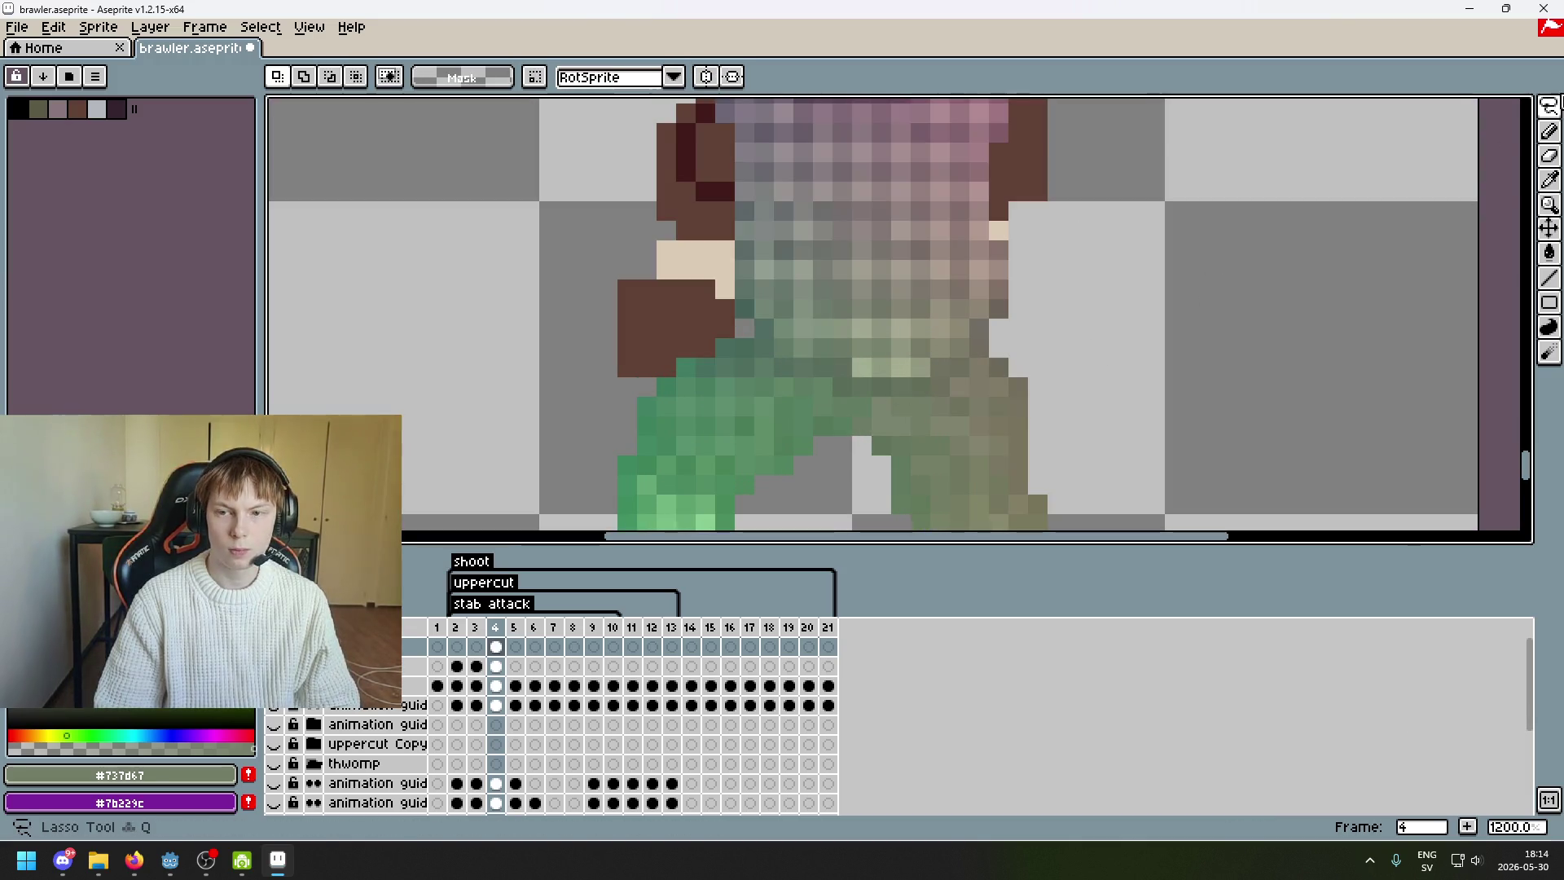
# - Select and move the small patch of waist pixels on frame 4, then commit and deselect
pyautogui.click(1550, 107)
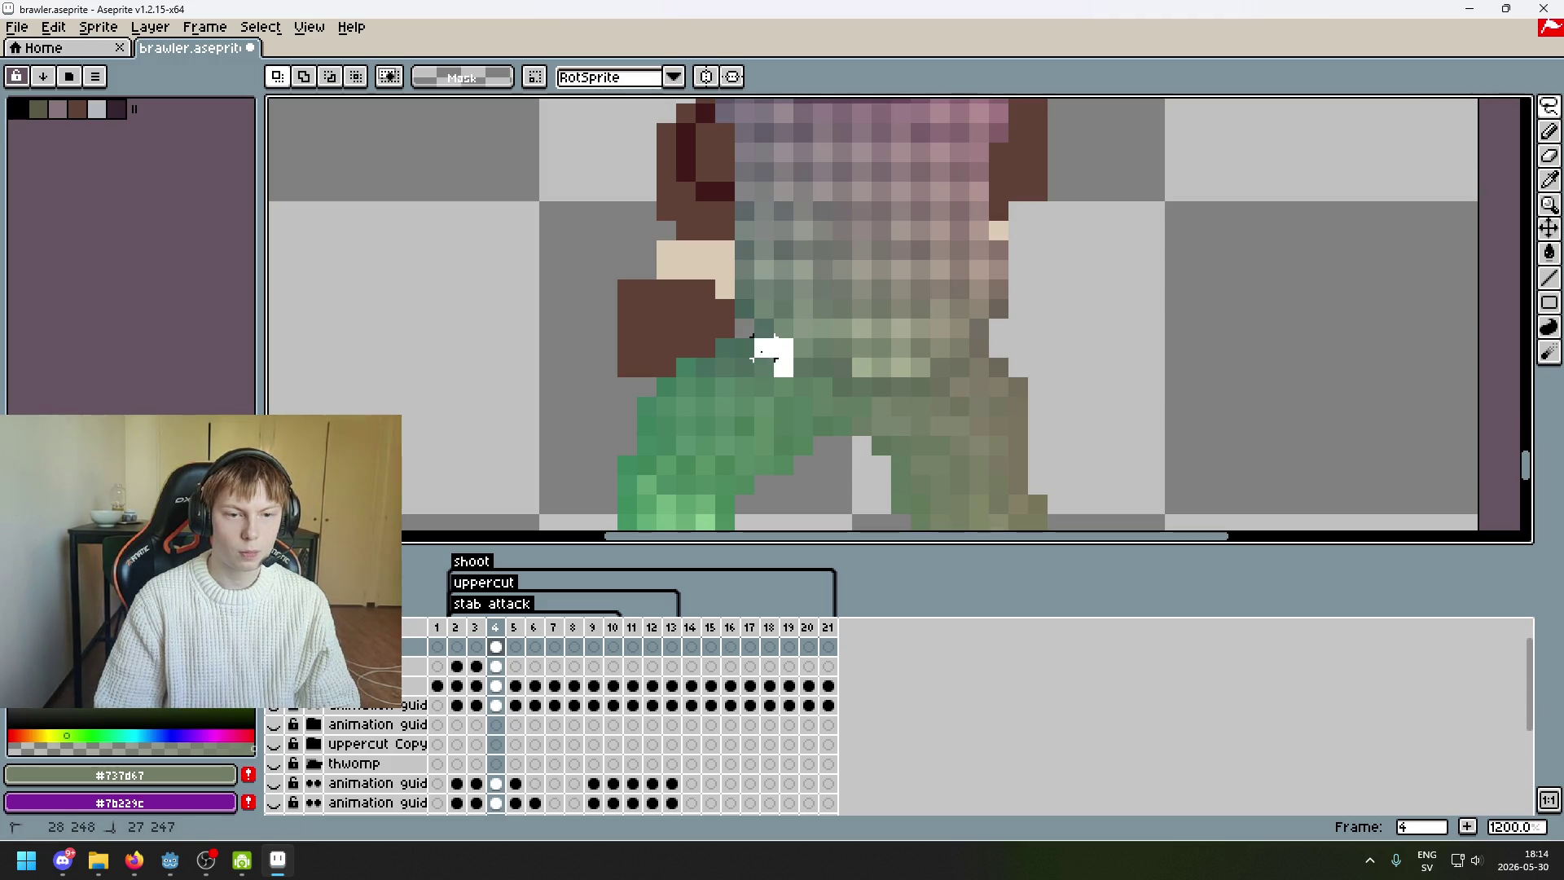
pyautogui.click(743, 258)
pyautogui.scroll(-5, 848, 339)
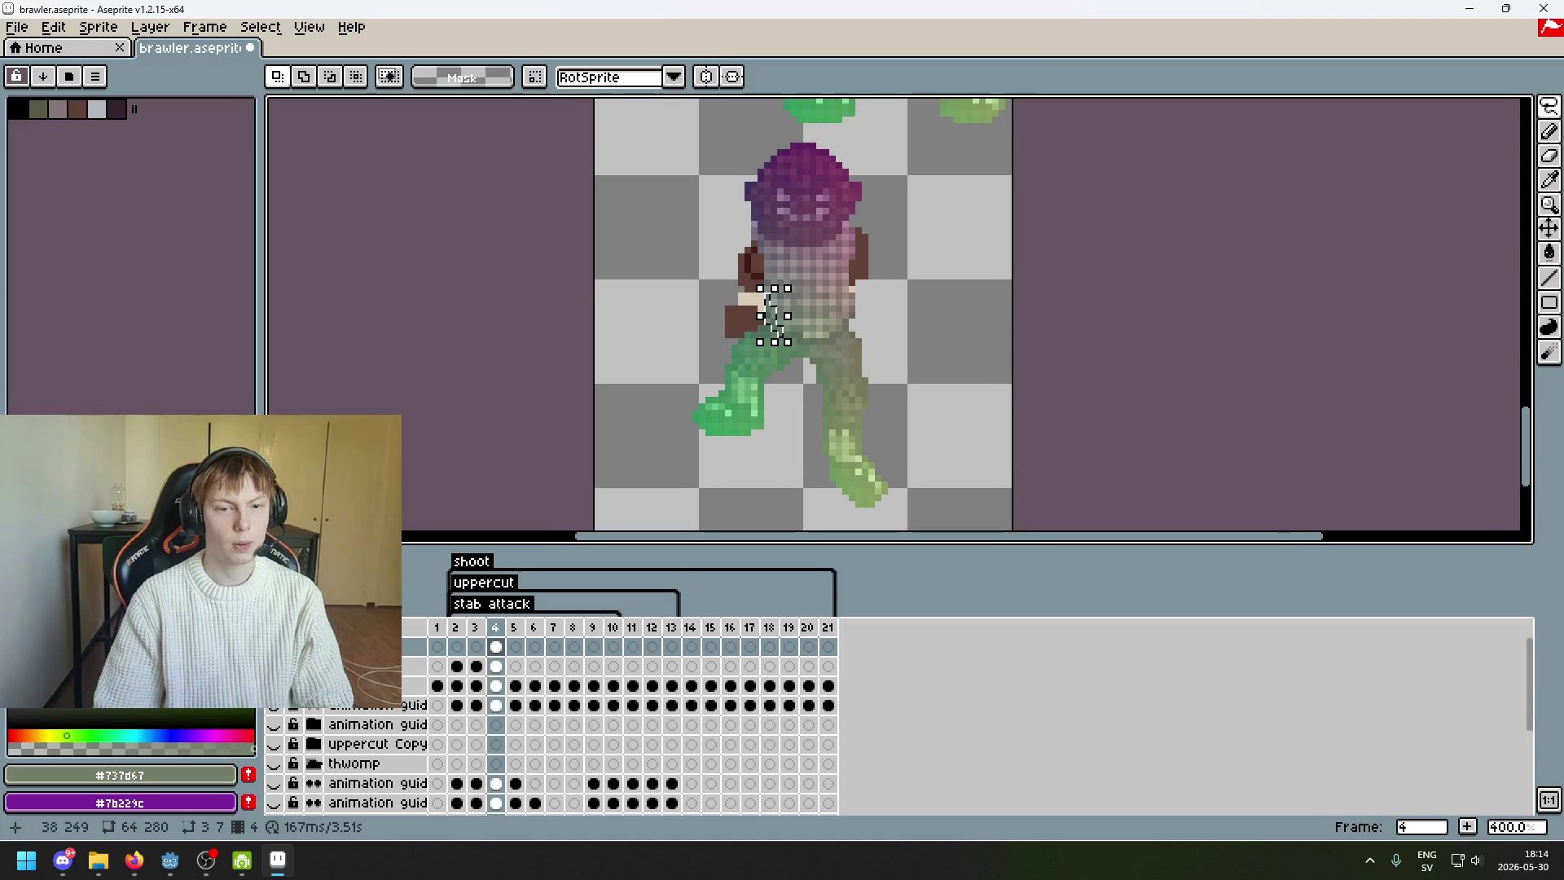
pyautogui.click(922, 368)
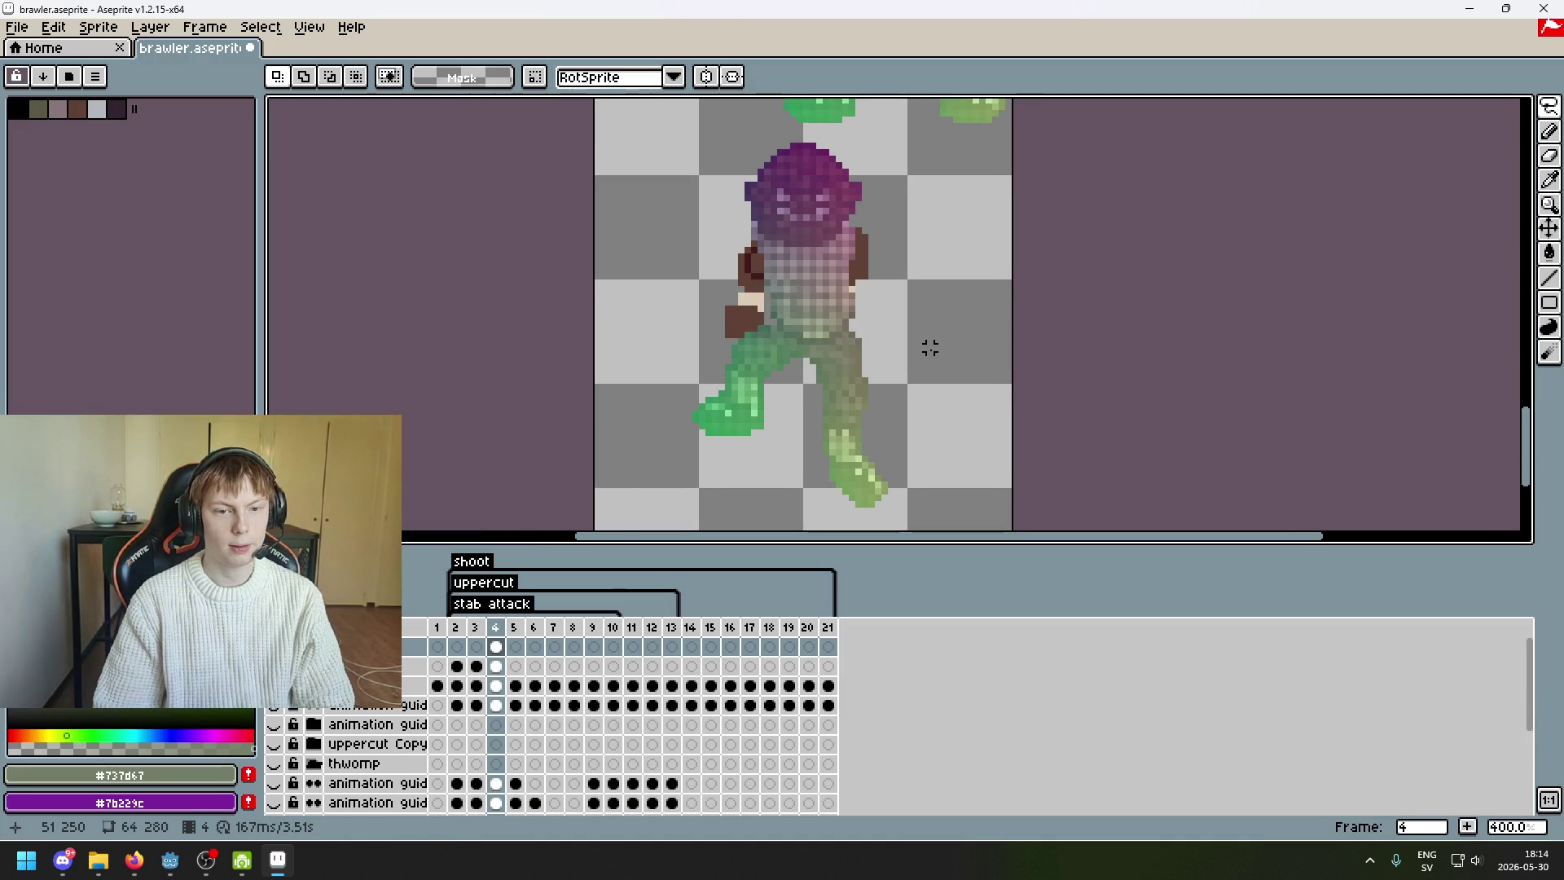
pyautogui.press('Left')
# - Compare frames 3 and 4 with the map layer hidden, then shown again
pyautogui.press('Right')
pyautogui.press('Left')
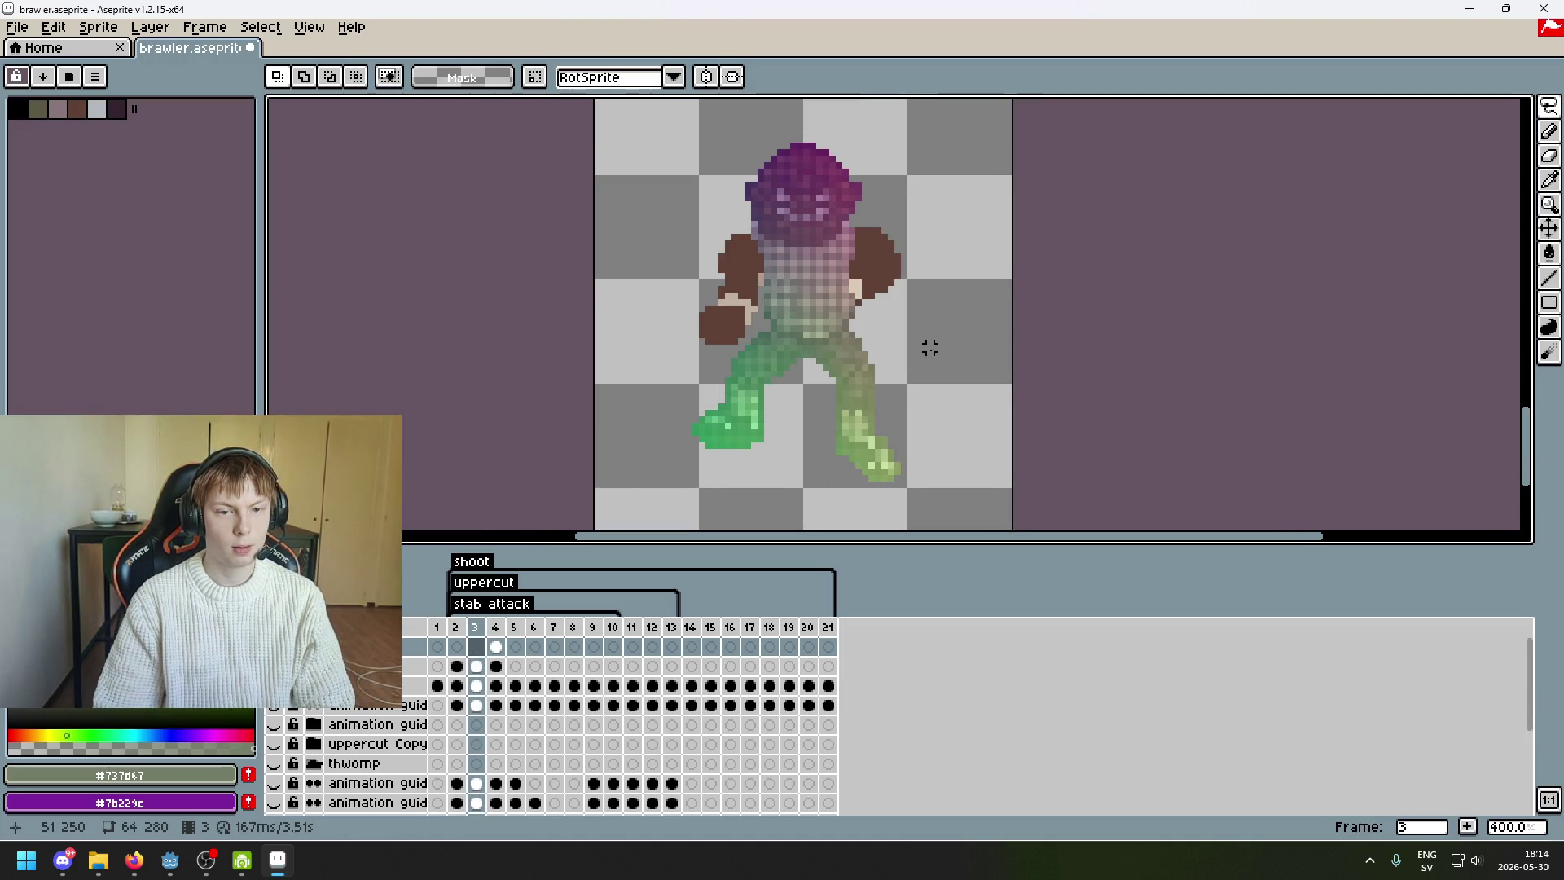
pyautogui.press('Right')
pyautogui.press('Left')
pyautogui.press('Right')
pyautogui.press('Left')
pyautogui.press('Right')
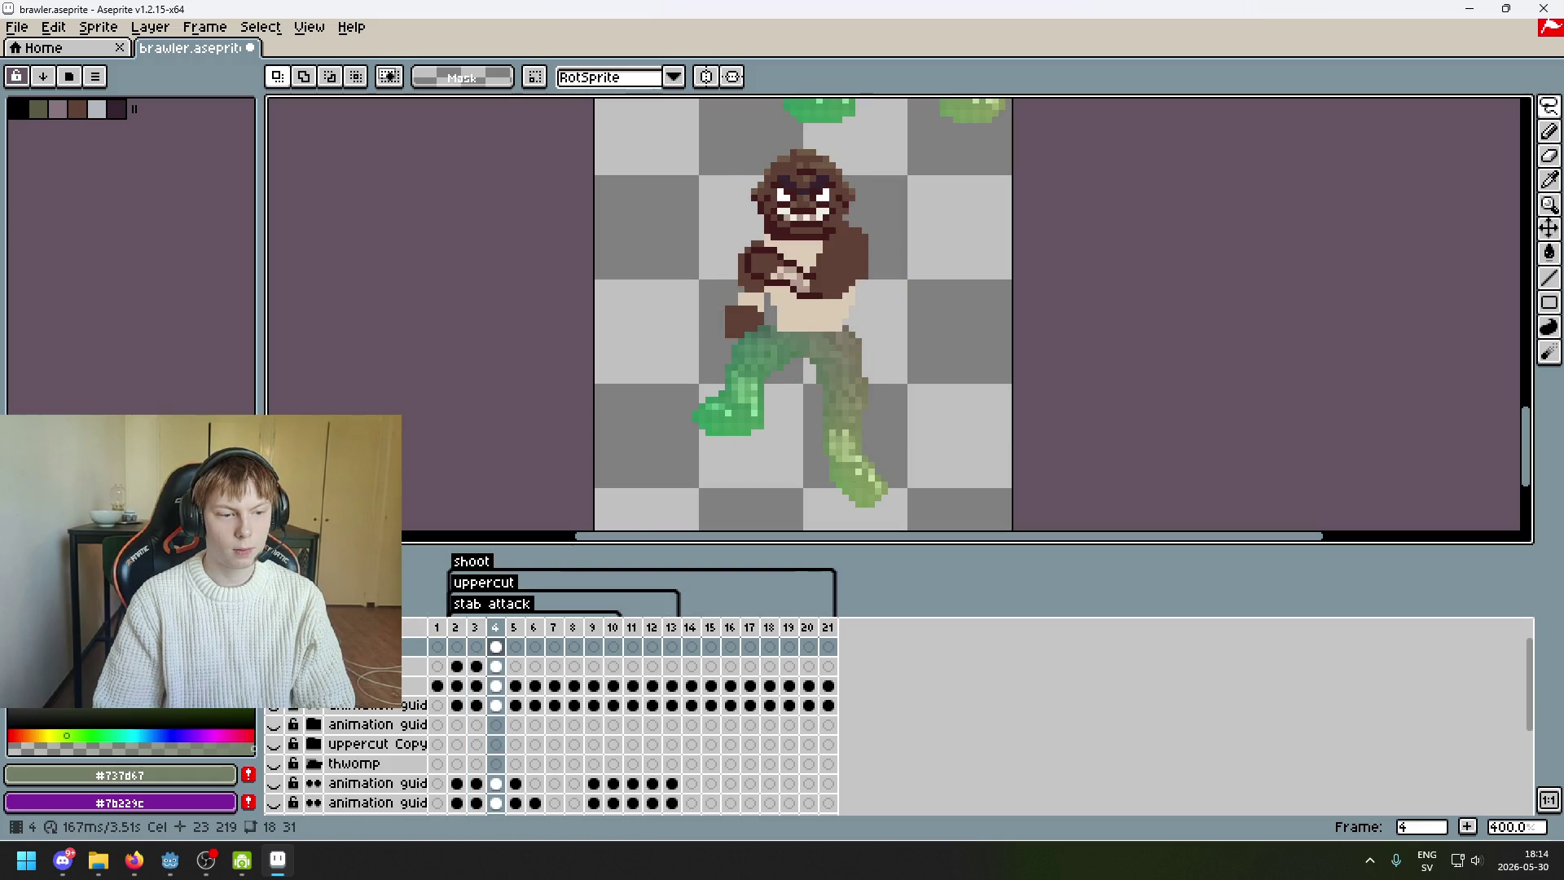
pyautogui.press('Left')
pyautogui.press('Right')
pyautogui.press('Left')
pyautogui.press('Right')
pyautogui.press('Left')
pyautogui.press('Right')
pyautogui.press('Left')
pyautogui.press('Right')
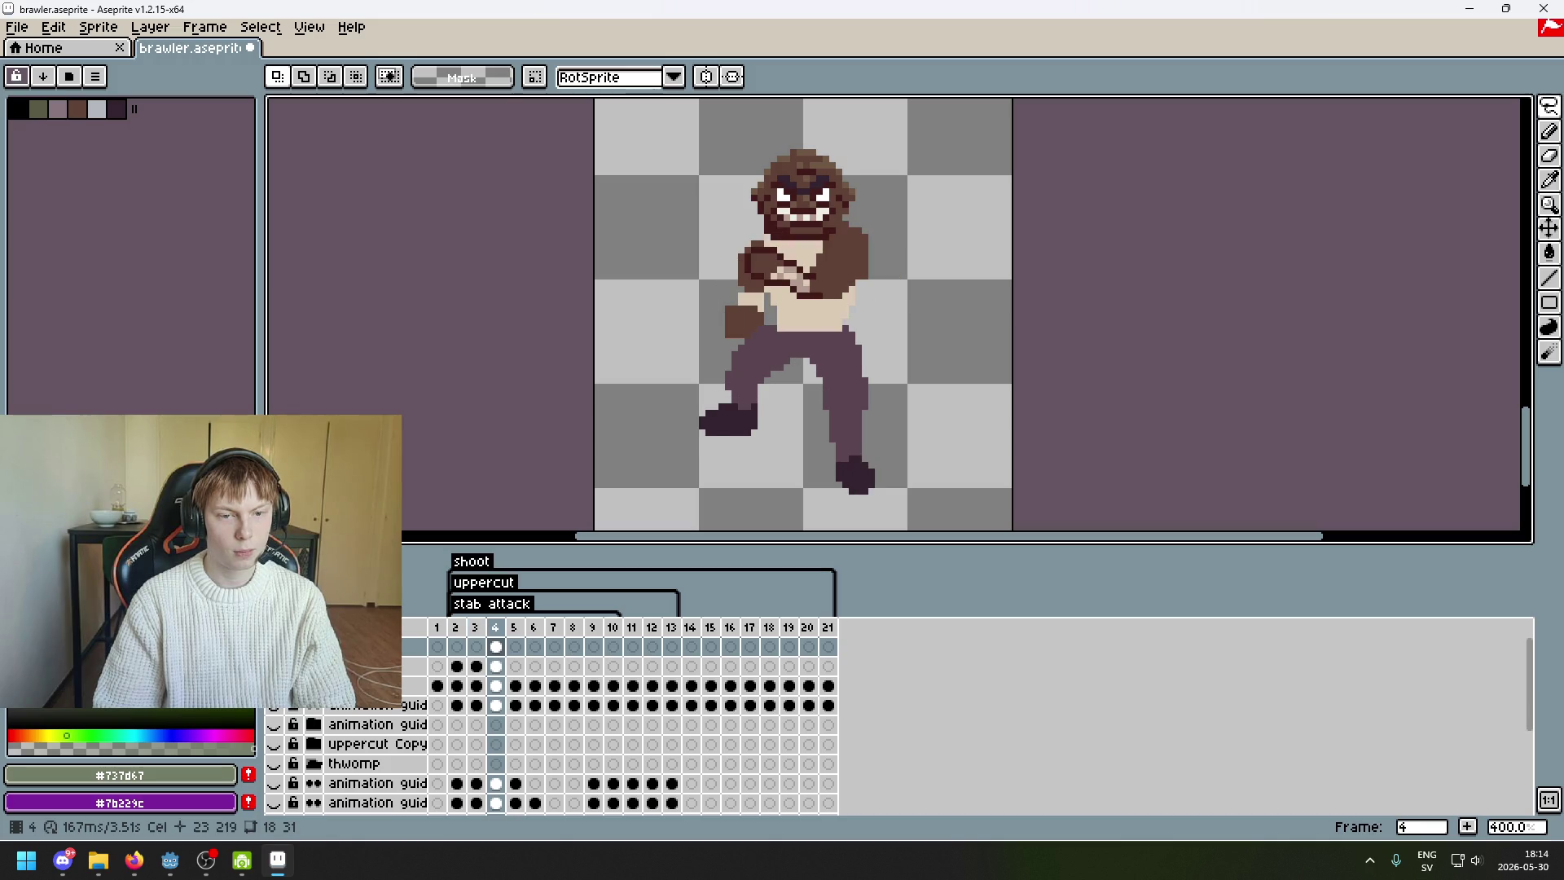
pyautogui.press('Left')
pyautogui.press('Right')
pyautogui.click(274, 646)
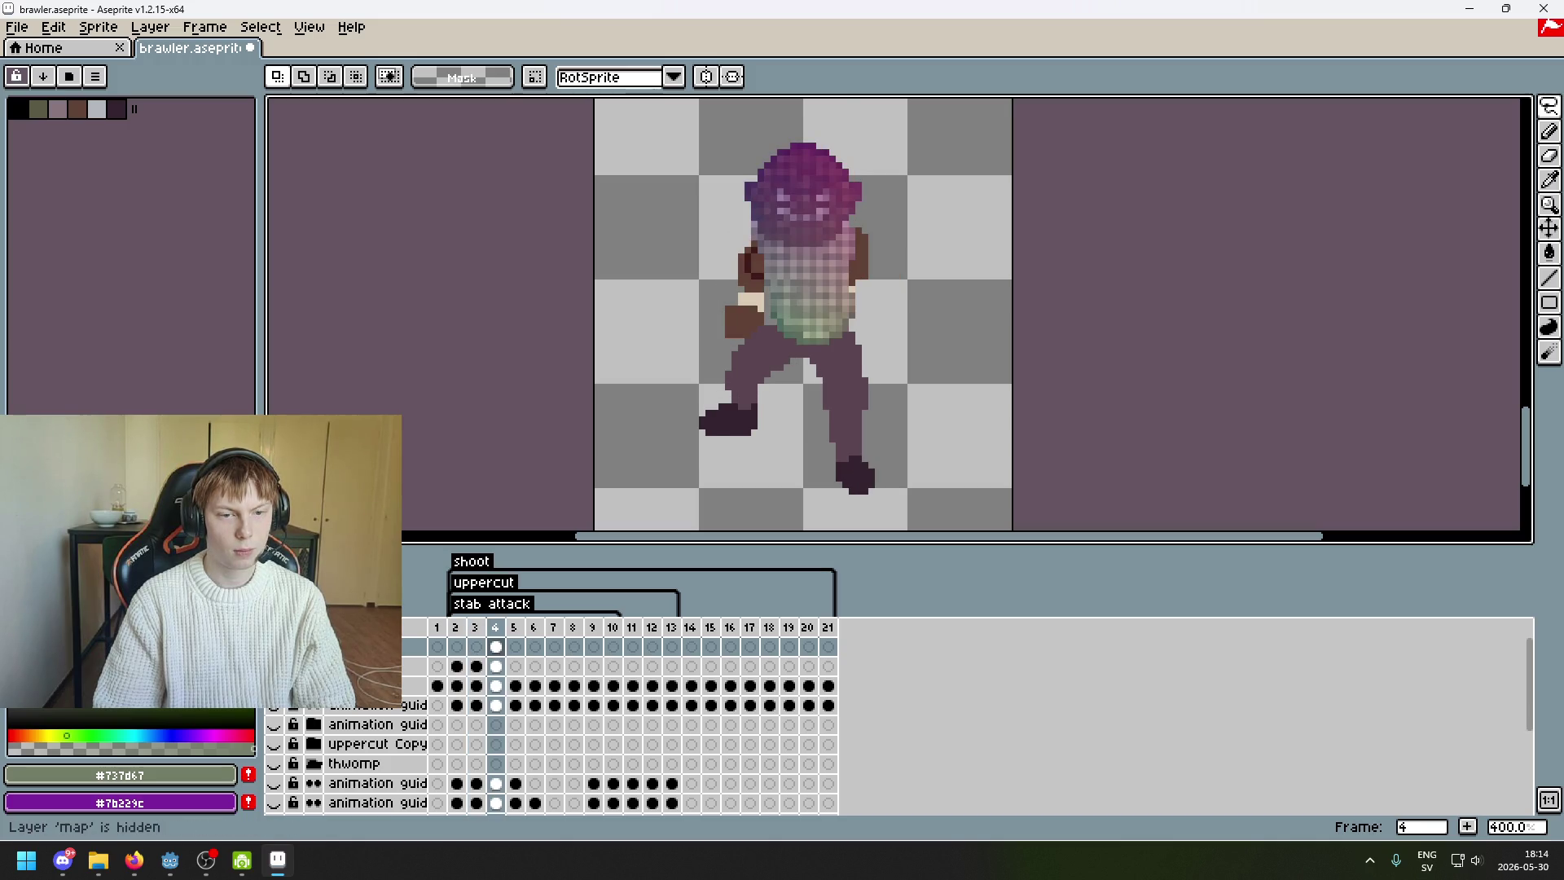
pyautogui.press('Left')
pyautogui.press('Right')
pyautogui.press('Left')
pyautogui.press('Right')
pyautogui.press('Left')
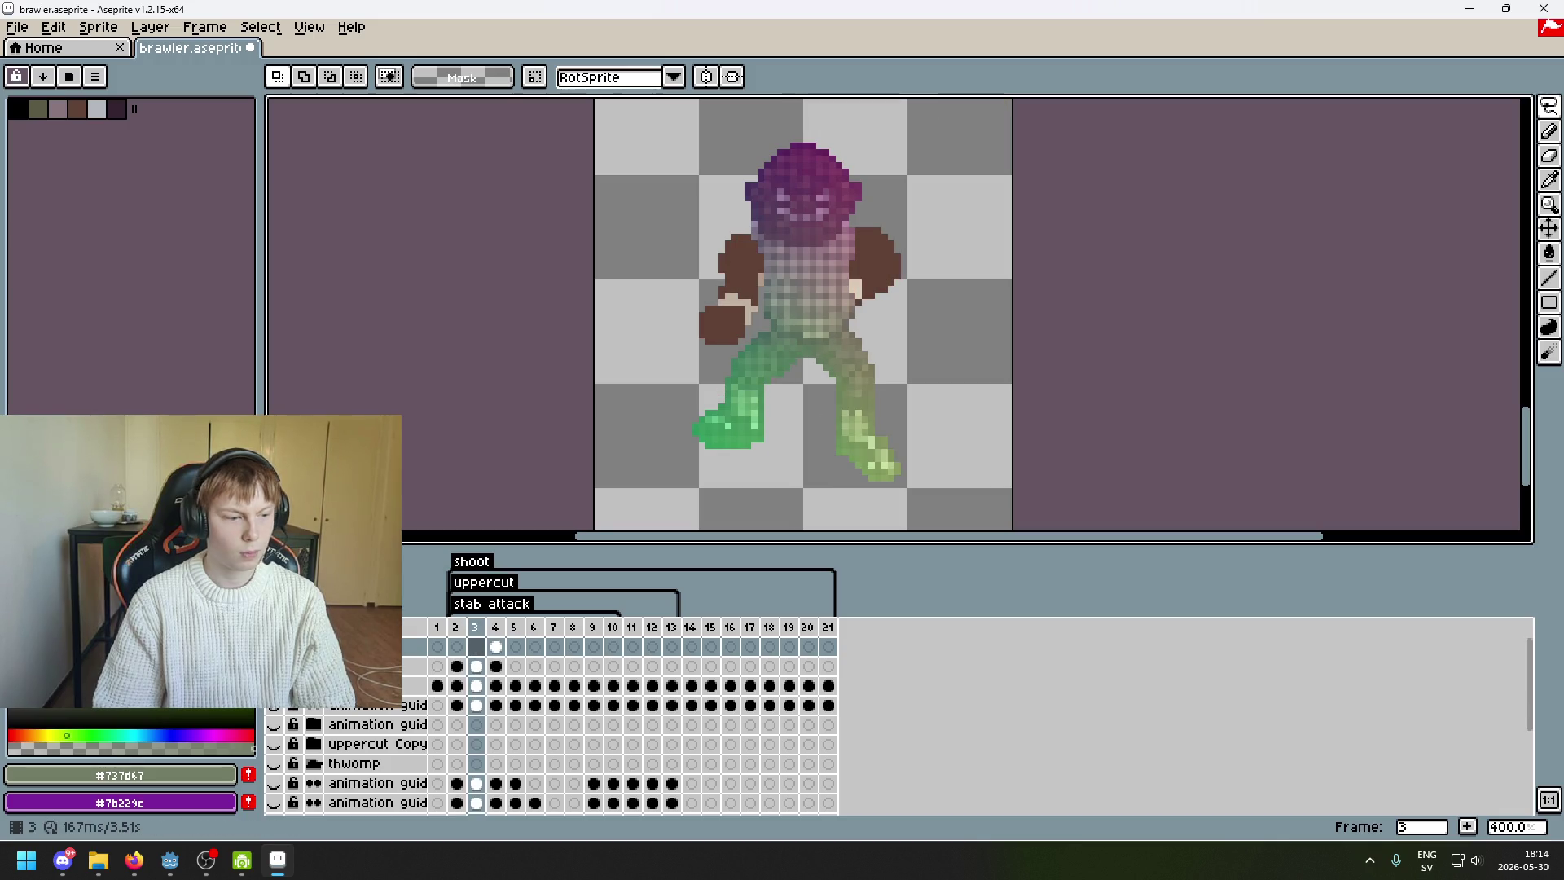
pyautogui.press('Right')
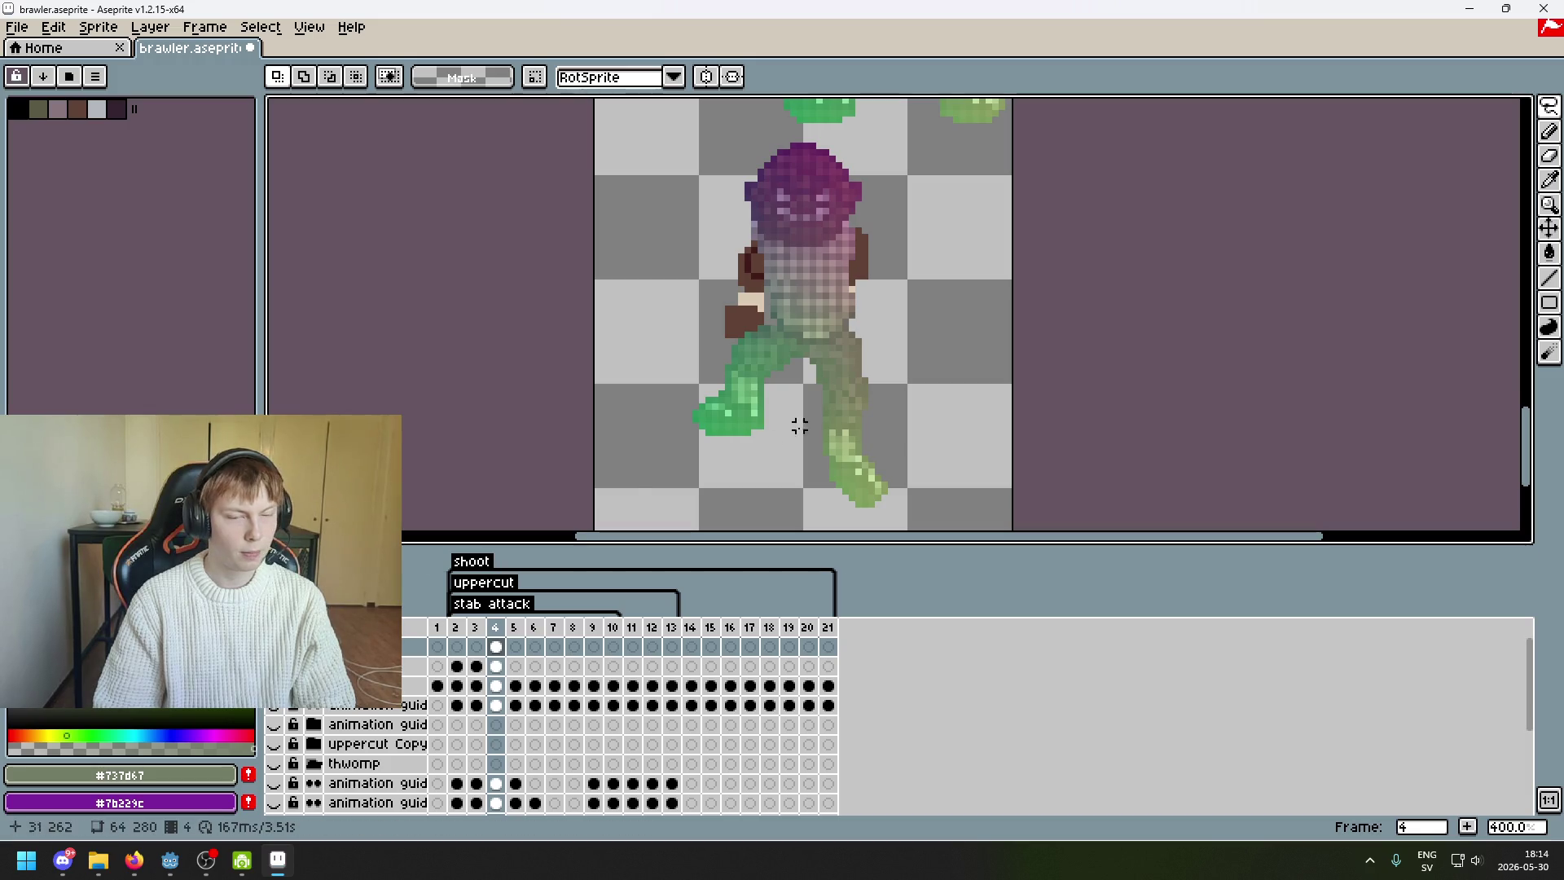
# - Recentre the sprite and recompare frames 2–4 with the map layer toggled off and on
pyautogui.moveTo(771, 437); pyautogui.dragTo(720, 469)
pyautogui.press('Left')
pyautogui.press('Right')
pyautogui.press('Left')
pyautogui.press('Right')
pyautogui.press('Left')
pyautogui.click(276, 647)
pyautogui.press('Left')
pyautogui.press('Right')
pyautogui.press('Right')
pyautogui.press('Left')
pyautogui.press('Right')
pyautogui.click(276, 646)
pyautogui.press('Left')
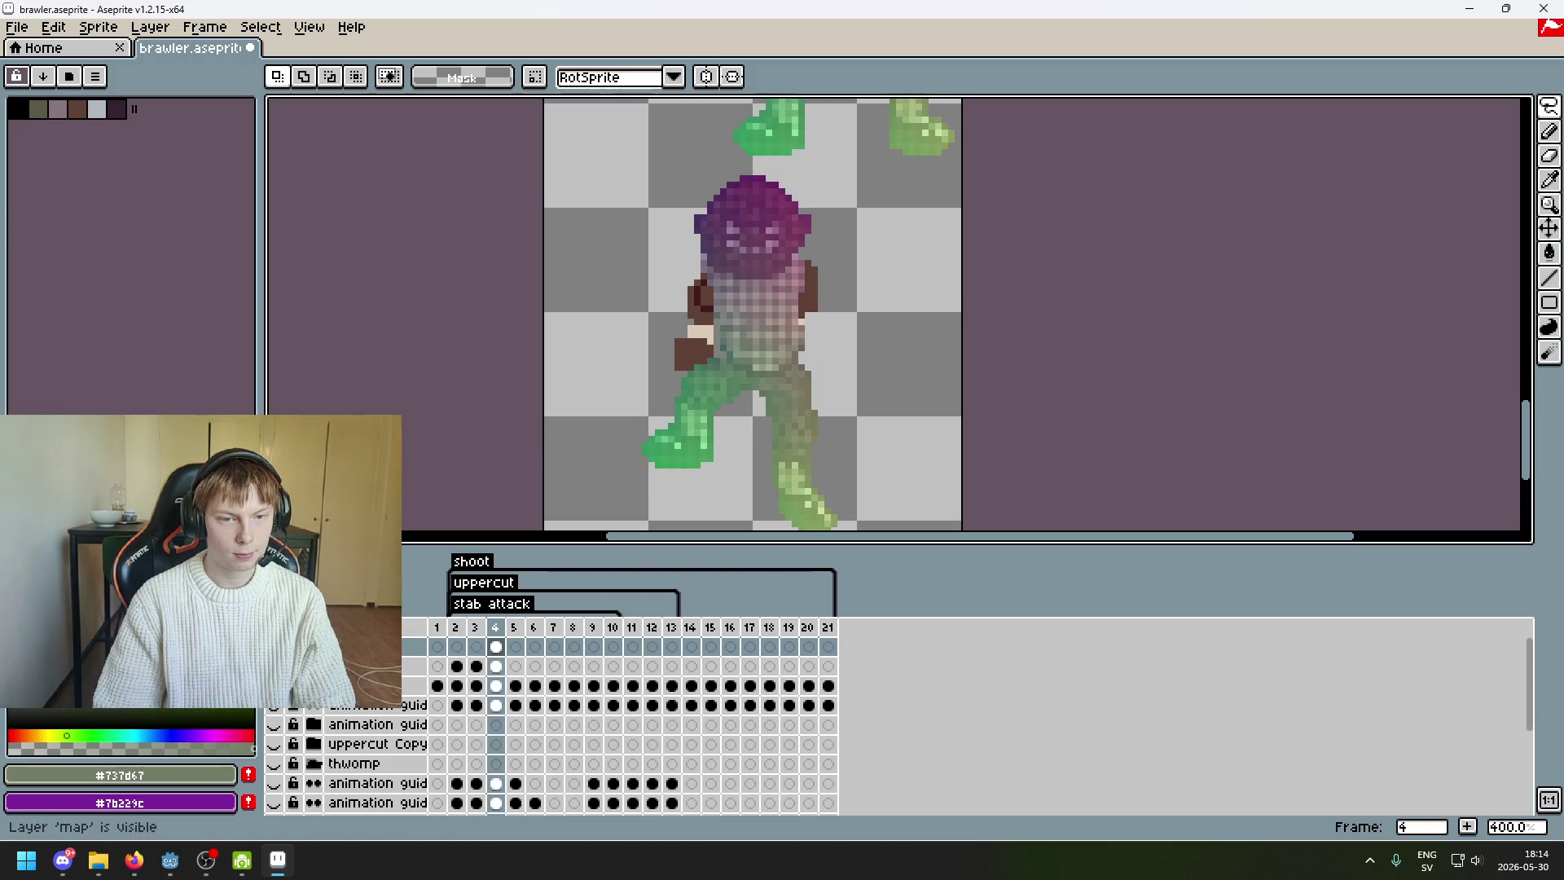
pyautogui.scroll(4, 814, 349)
pyautogui.press('Right')
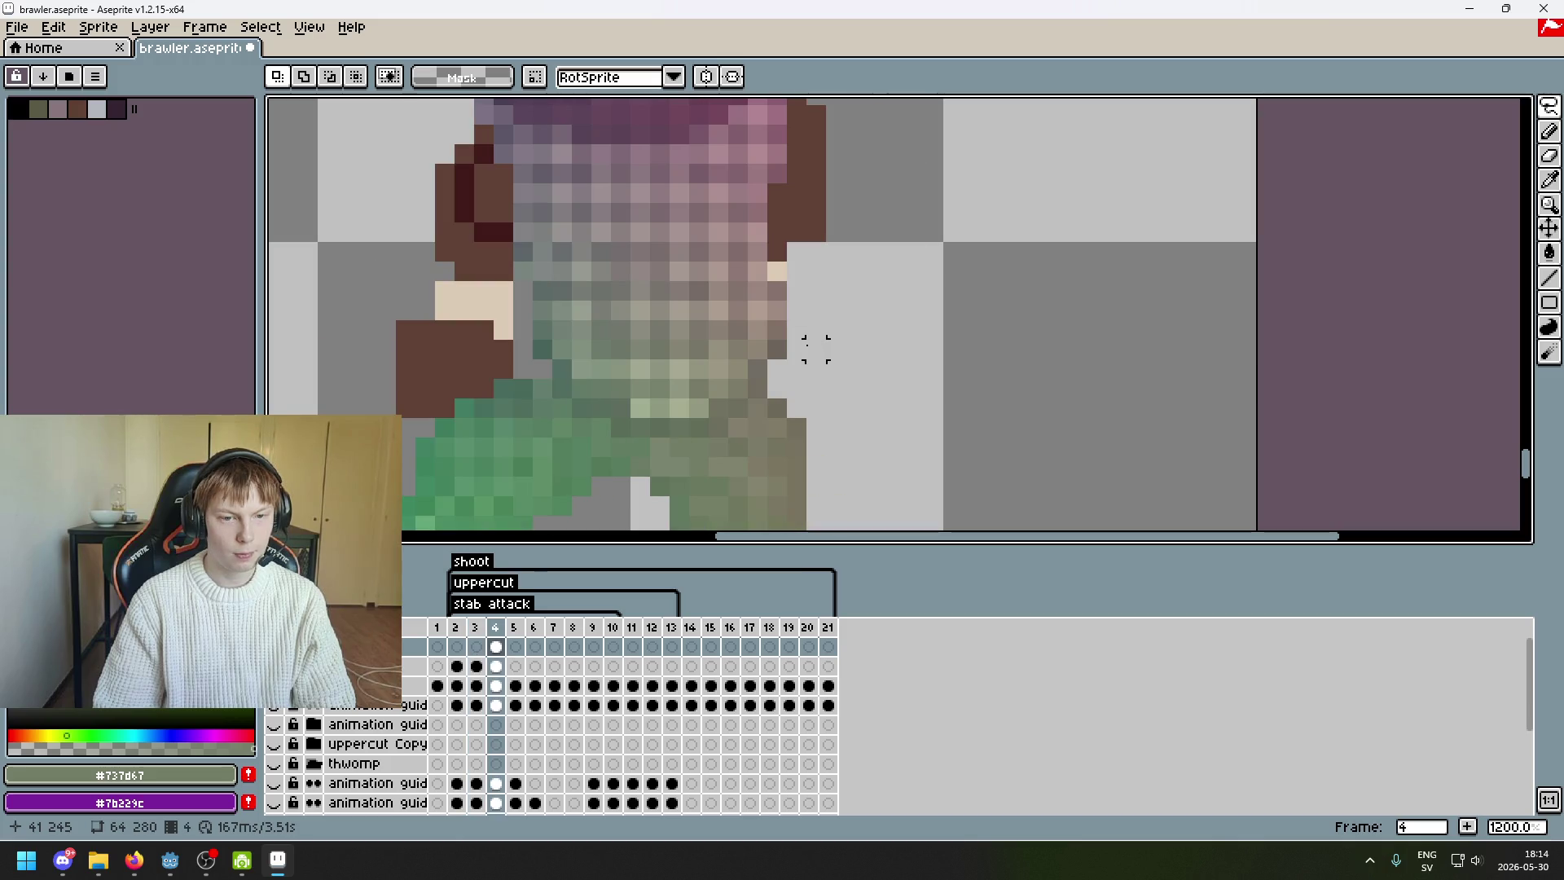
pyautogui.scroll(-4, 827, 352)
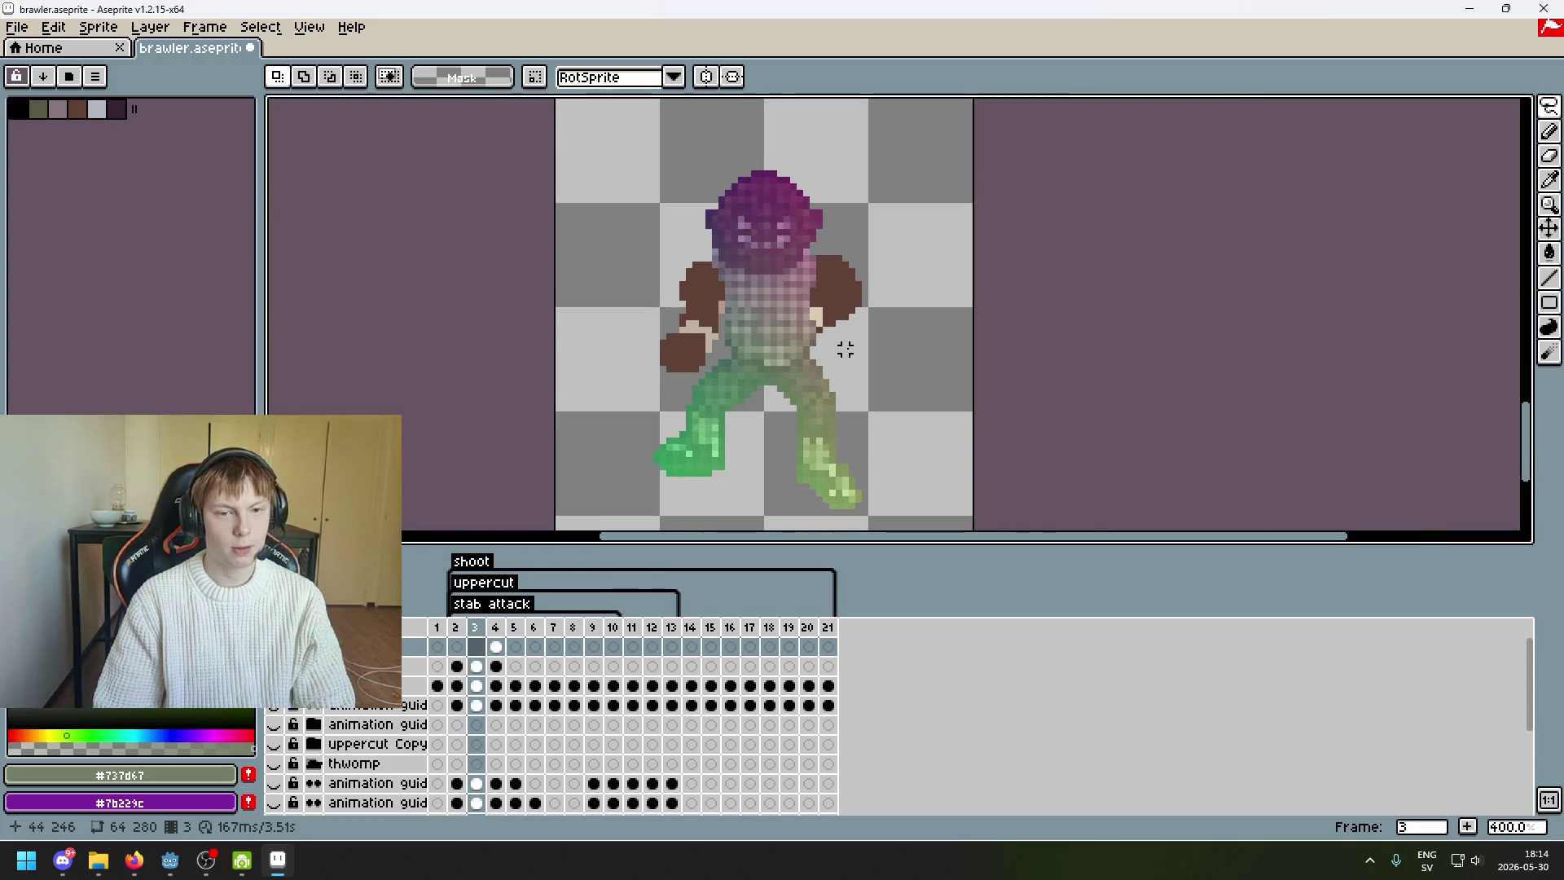
pyautogui.scroll(4, 845, 349)
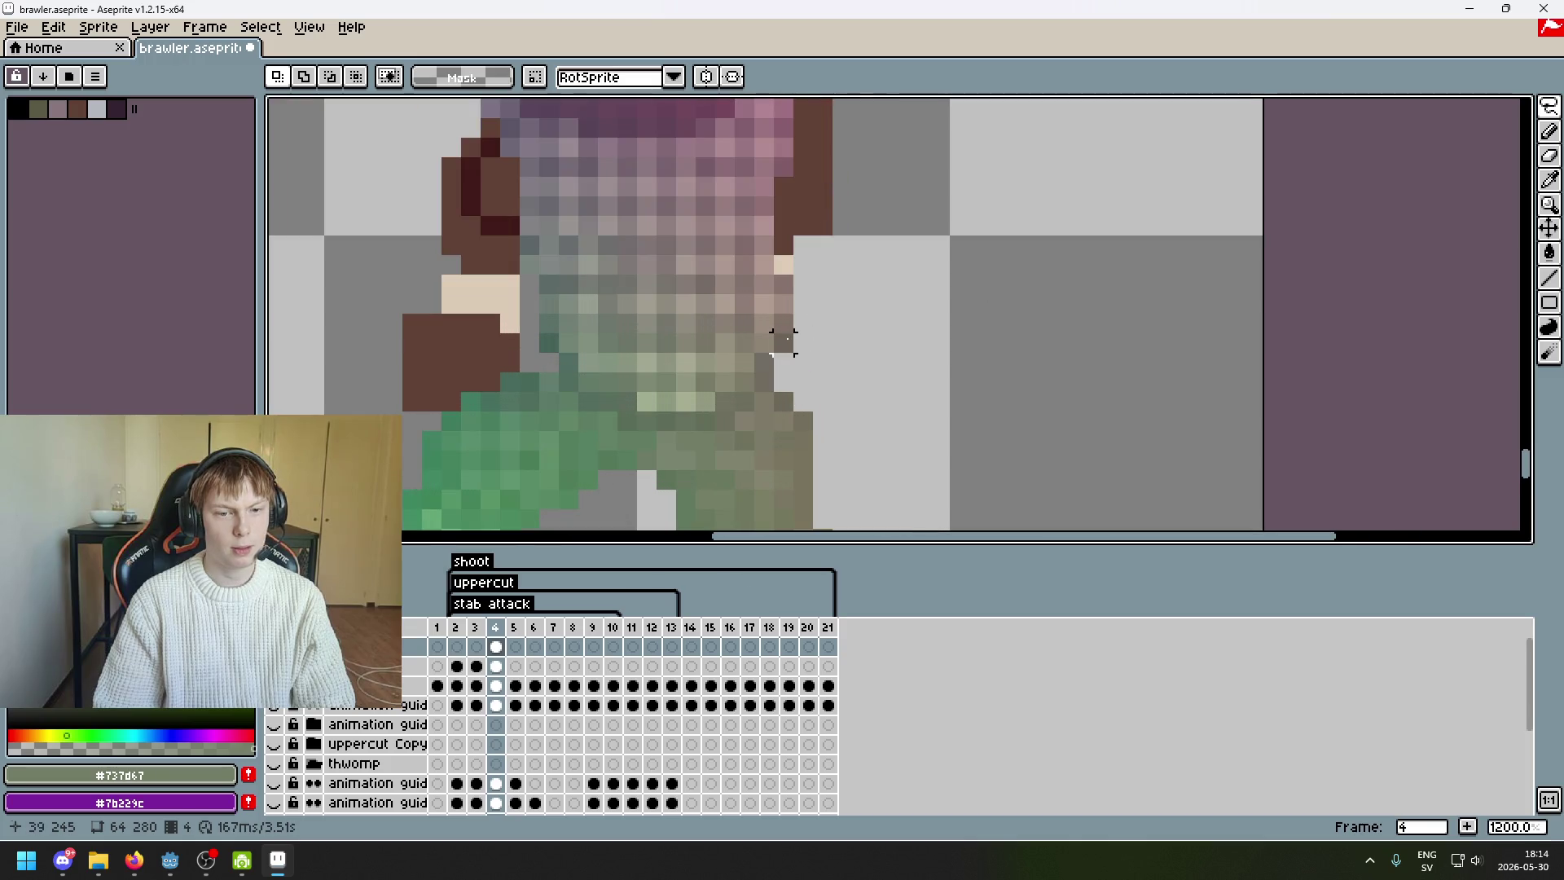
pyautogui.moveTo(783, 265); pyautogui.dragTo(784, 269)
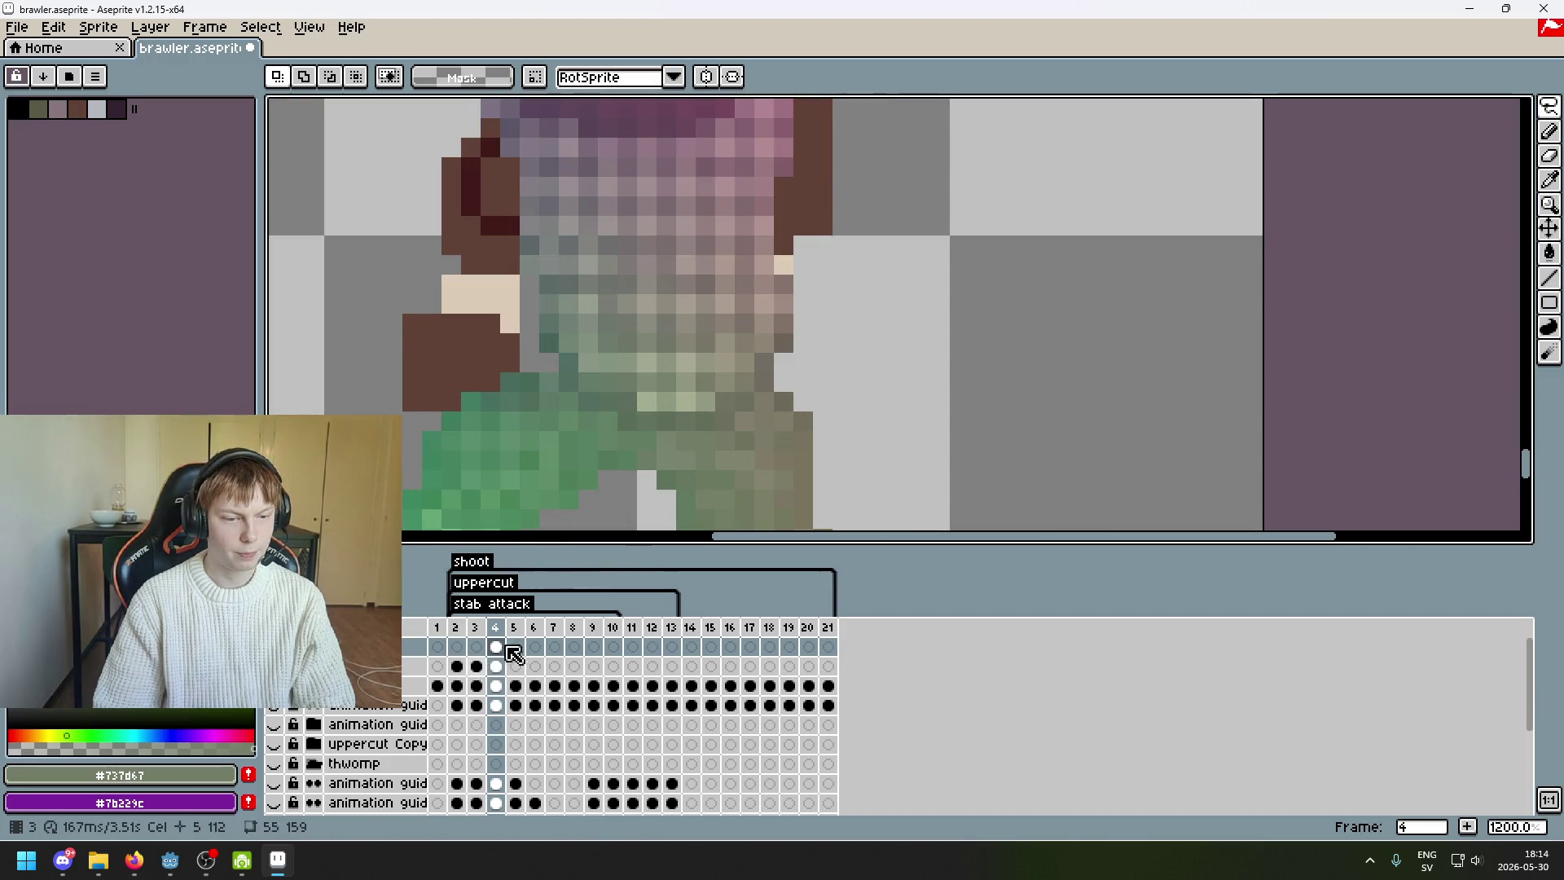
# - Shift the 2×5-pixel strip at the waist's right edge one pixel to the right
pyautogui.moveTo(764, 325); pyautogui.dragTo(783, 370)
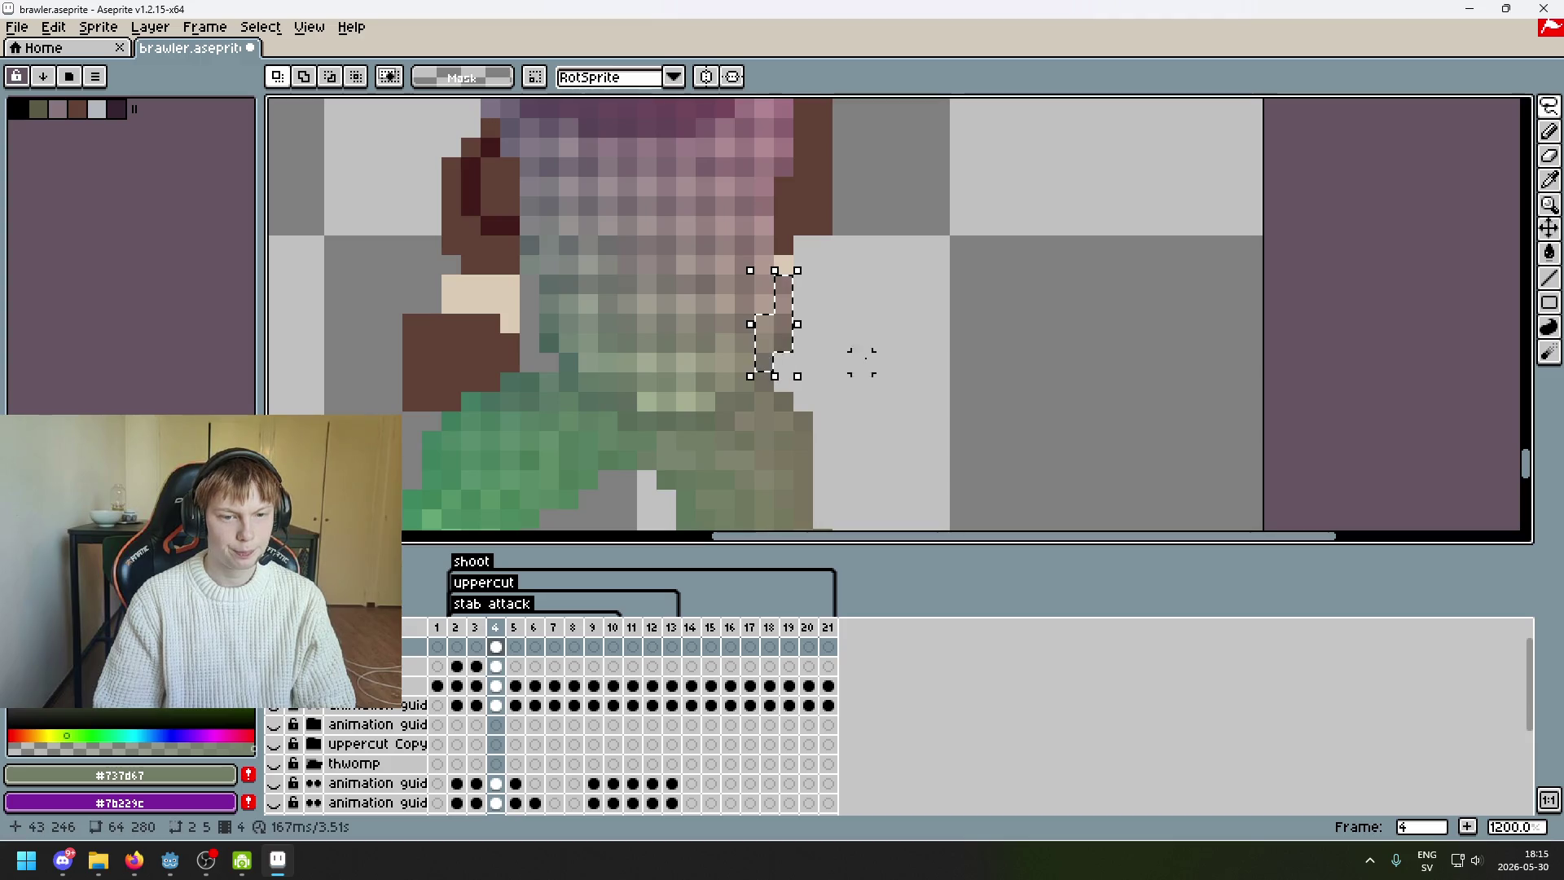
pyautogui.press('Right')
pyautogui.scroll(-6, 881, 360)
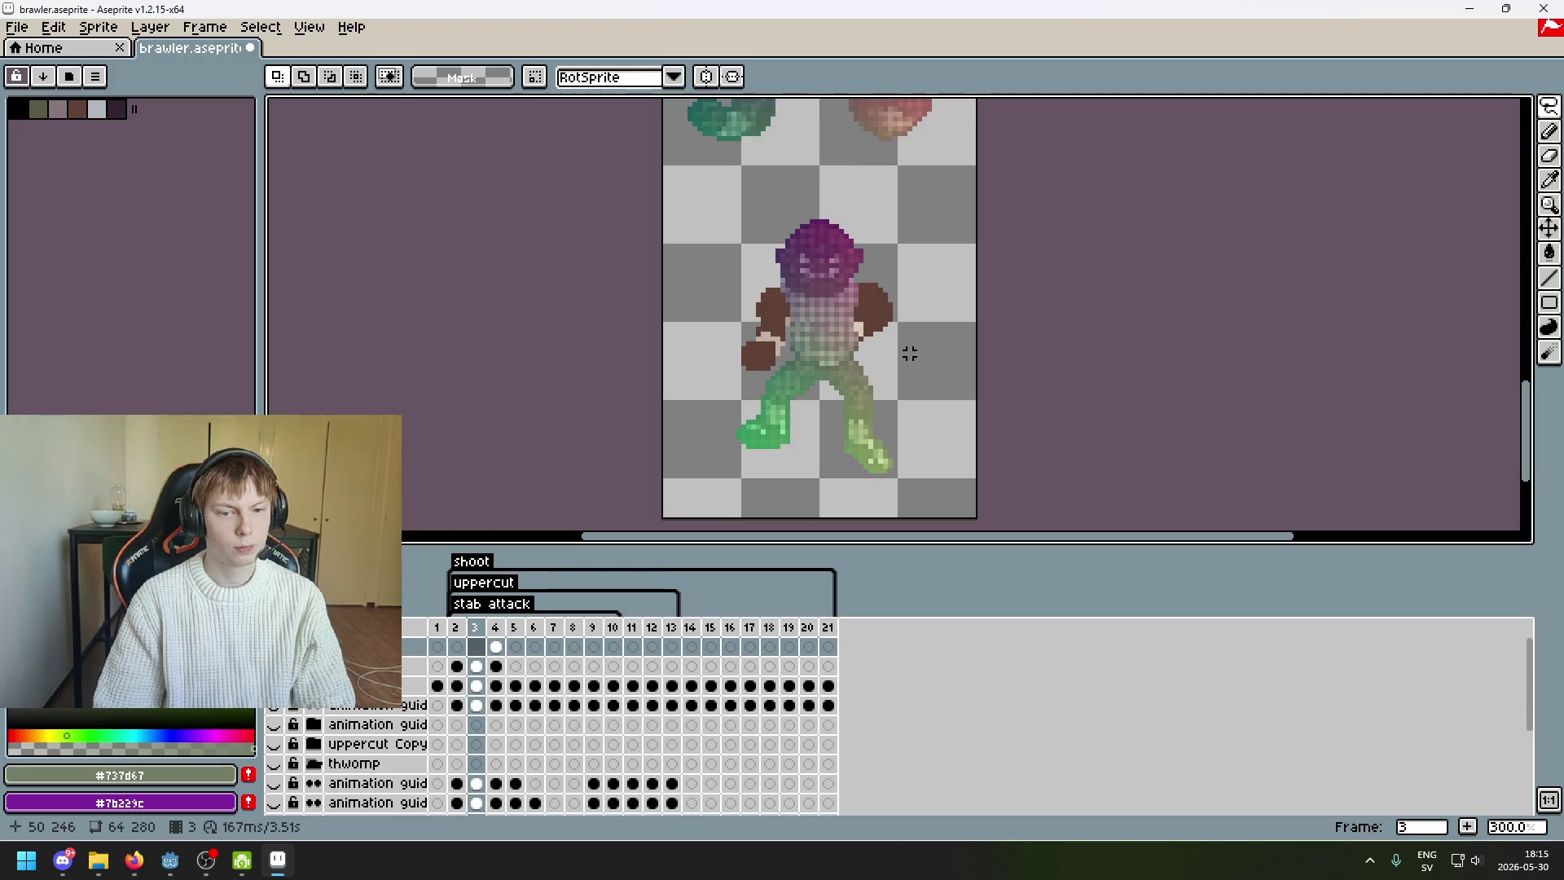
pyautogui.scroll(7, 910, 353)
# - Repaint the leftover beige waist pixels with sampled torso shades using the Pencil
pyautogui.press('i')
pyautogui.press('b')
pyautogui.click(836, 310)
pyautogui.keyDown('alt'); pyautogui.click(812, 331); pyautogui.keyUp('alt')
pyautogui.keyDown('alt'); pyautogui.click(831, 340); pyautogui.keyUp('alt')
pyautogui.click(827, 360)
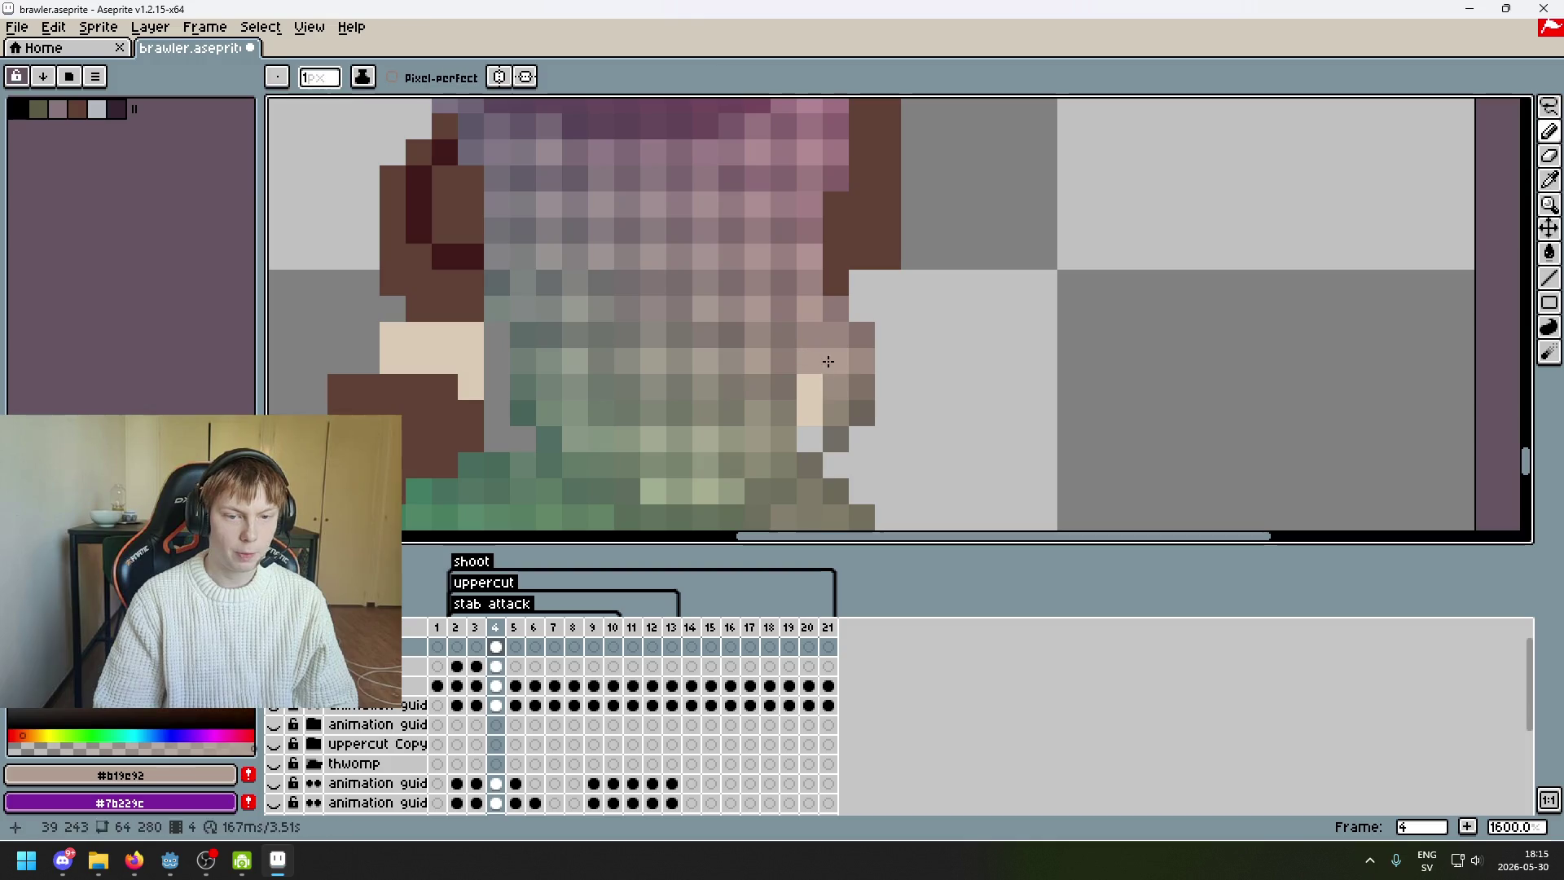
pyautogui.keyDown('alt'); pyautogui.click(797, 377); pyautogui.keyUp('alt')
pyautogui.click(806, 389)
pyautogui.keyDown('alt'); pyautogui.click(797, 409); pyautogui.keyUp('alt')
pyautogui.click(802, 414)
pyautogui.keyDown('alt'); pyautogui.click(802, 414); pyautogui.keyUp('alt')
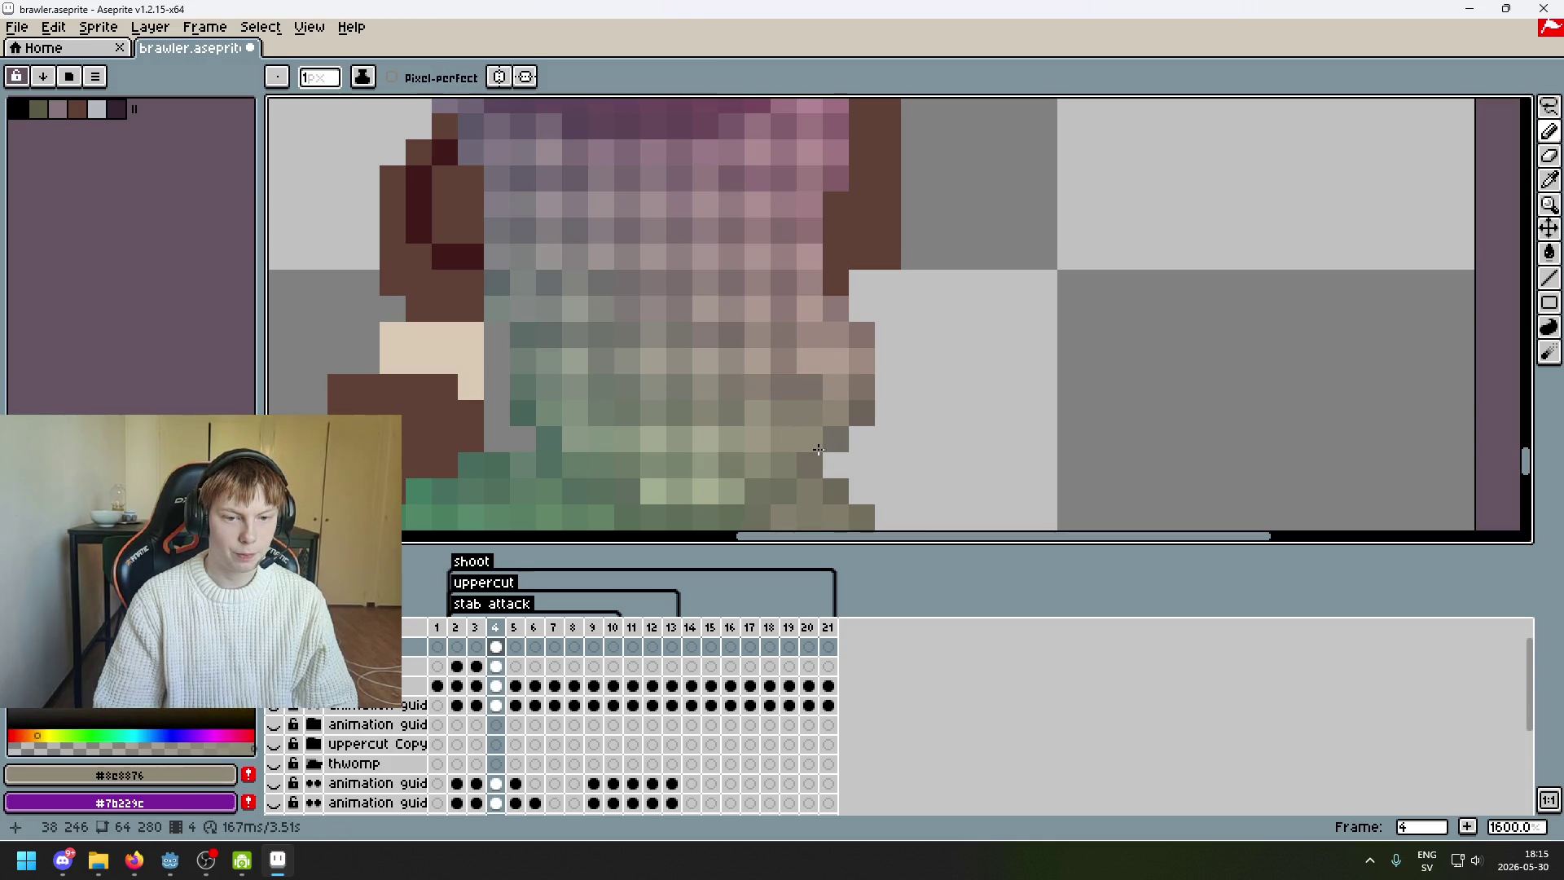
pyautogui.scroll(-6, 815, 407)
pyautogui.scroll(4, 847, 365)
pyautogui.scroll(-4, 864, 342)
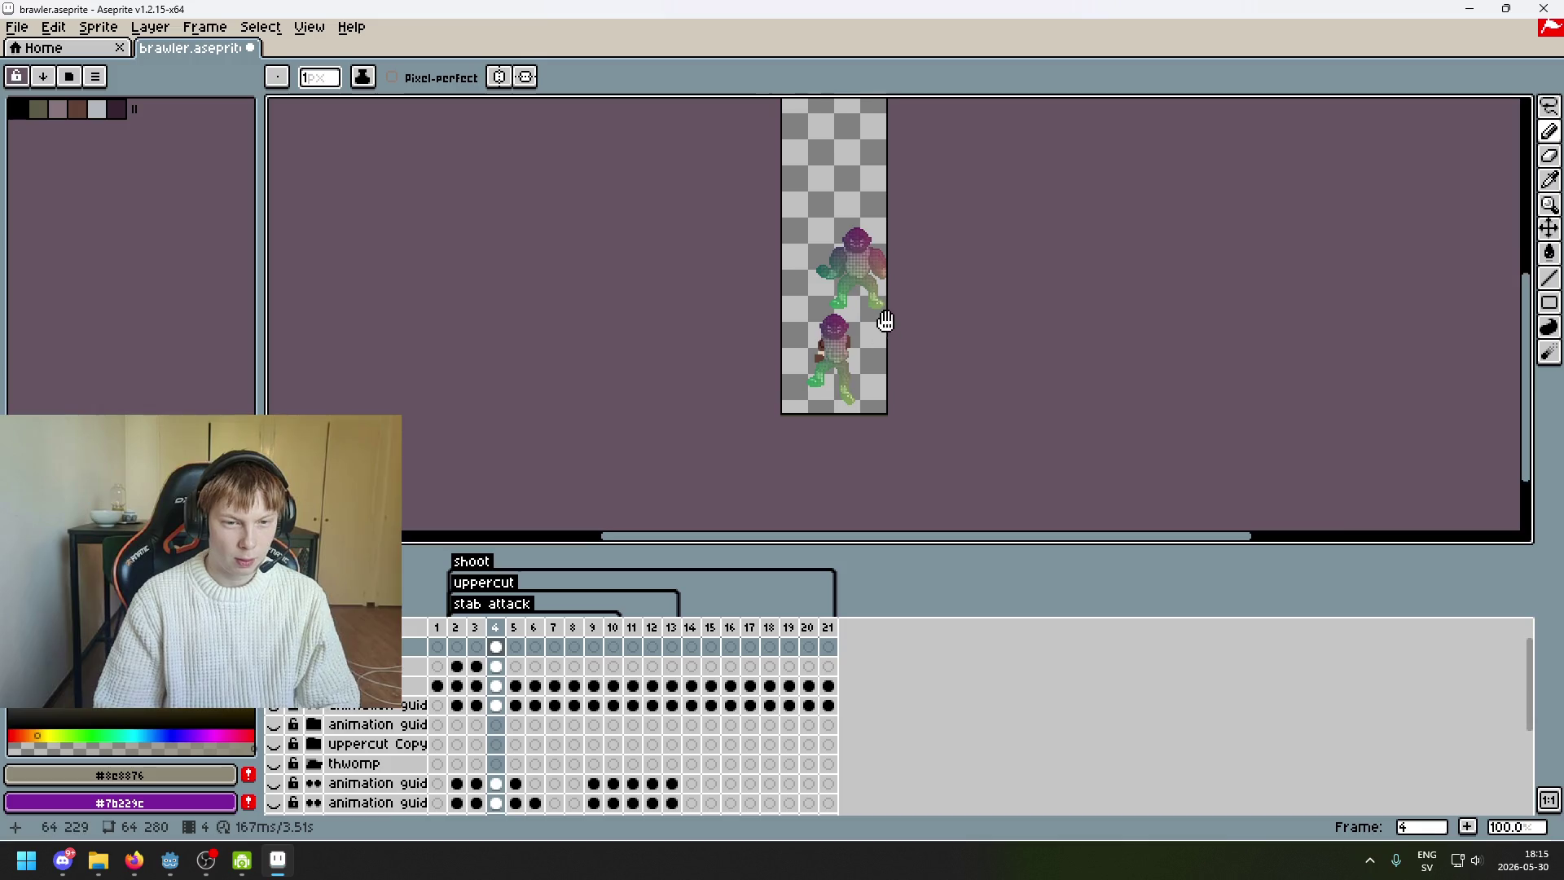
# - Flip between frames 3–4 and frames 5–6 to compare the leg poses
pyautogui.scroll(3, 880, 277)
pyautogui.press('Left')
pyautogui.press('Right')
pyautogui.press('Left')
pyautogui.press('Right')
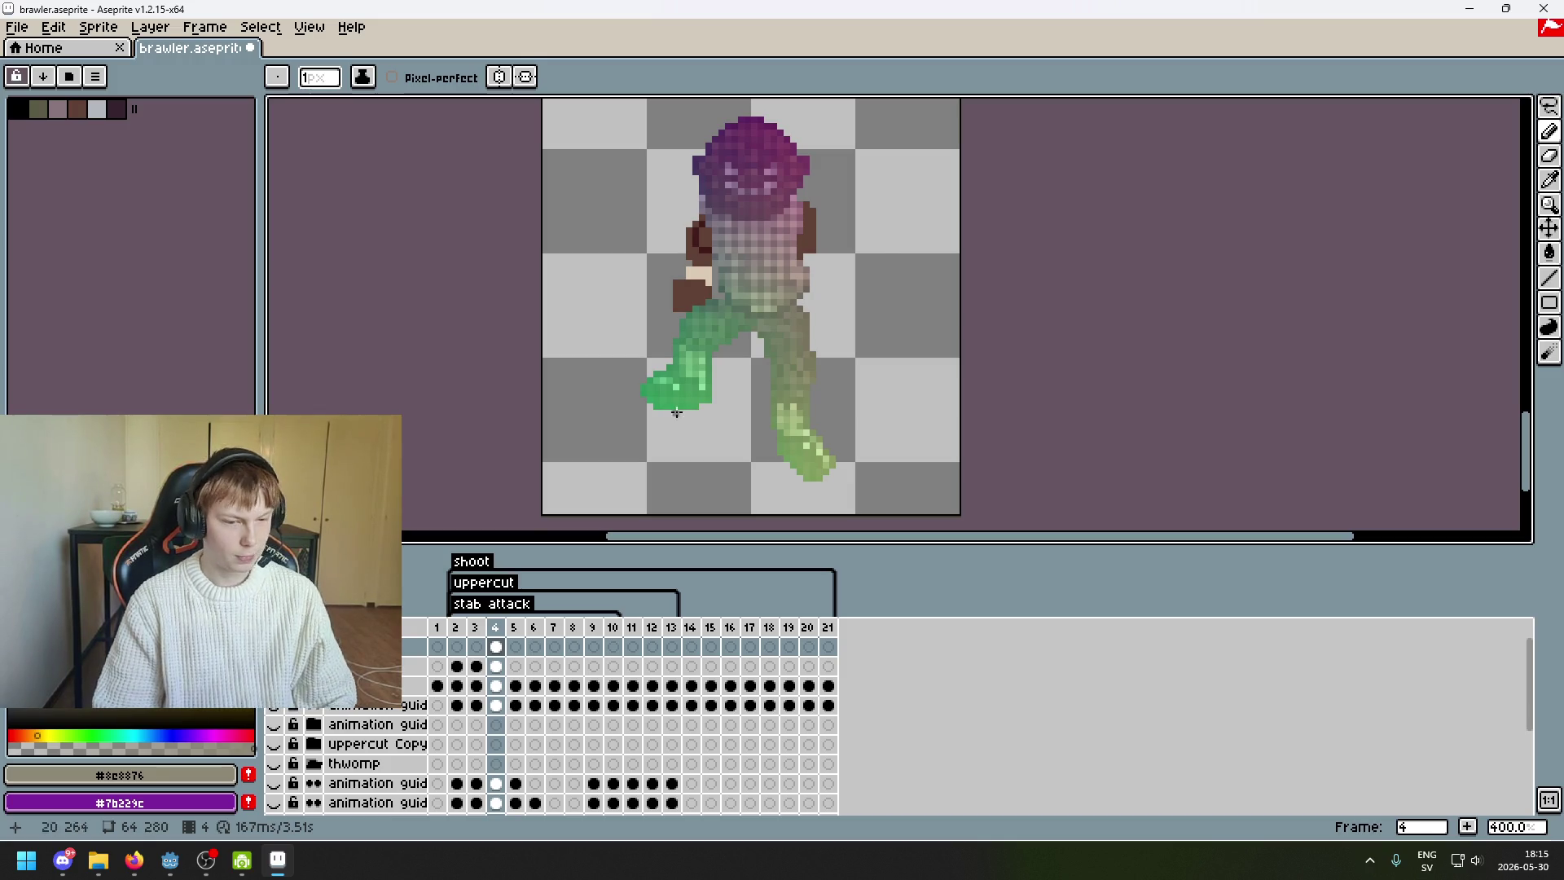
pyautogui.press('Left')
pyautogui.press('Right')
pyautogui.press('Right')
pyautogui.press('Right')
pyautogui.press('Right')
pyautogui.press('Left')
pyautogui.press('Left')
pyautogui.press('Right')
pyautogui.press('Left')
pyautogui.press('Right')
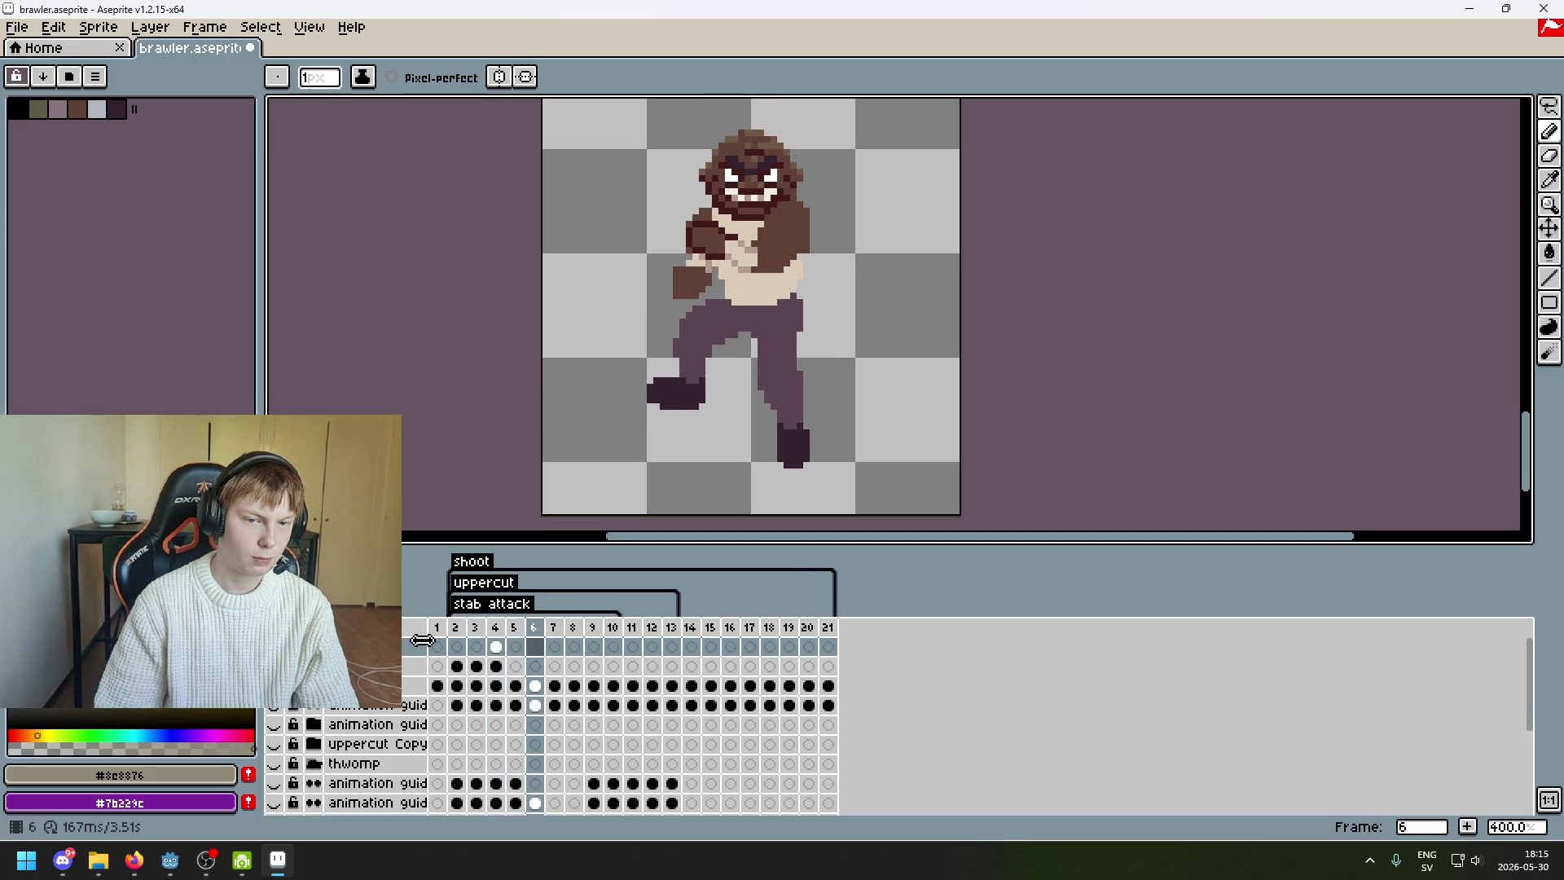
pyautogui.press('Left')
pyautogui.press('Right')
pyautogui.press('Left')
pyautogui.press('Right')
pyautogui.press('Left')
pyautogui.press('Right')
pyautogui.press('Left')
# - Step back and forth through frames 4 to 6, comparing frame 5 with frame 4
pyautogui.press('Left')
pyautogui.press('Right')
pyautogui.press('Right')
pyautogui.press('Left')
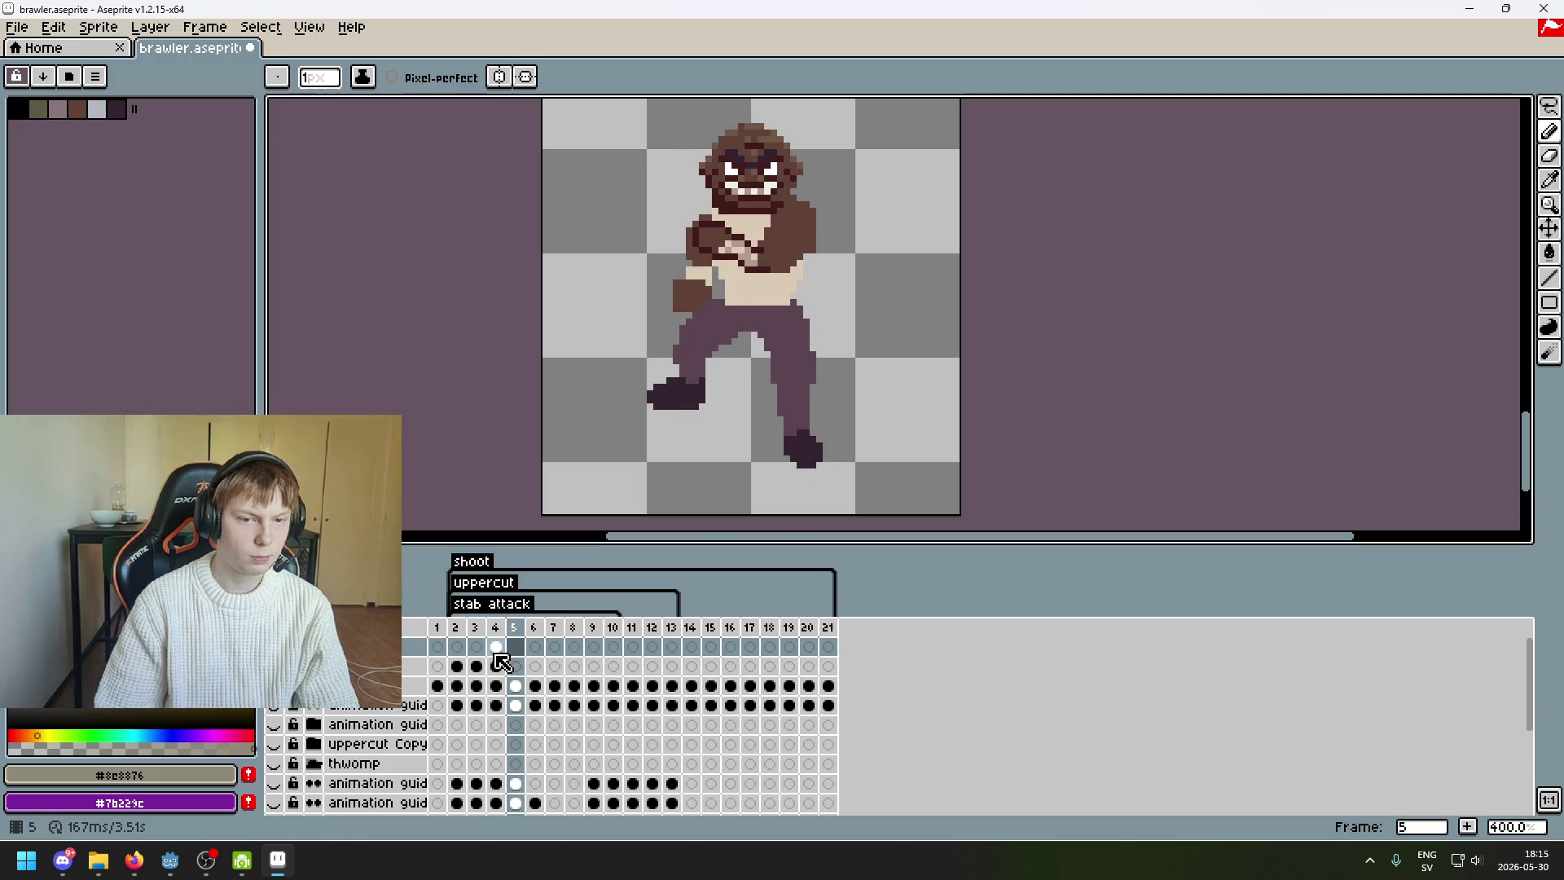
pyautogui.press('Right')
pyautogui.press('Left')
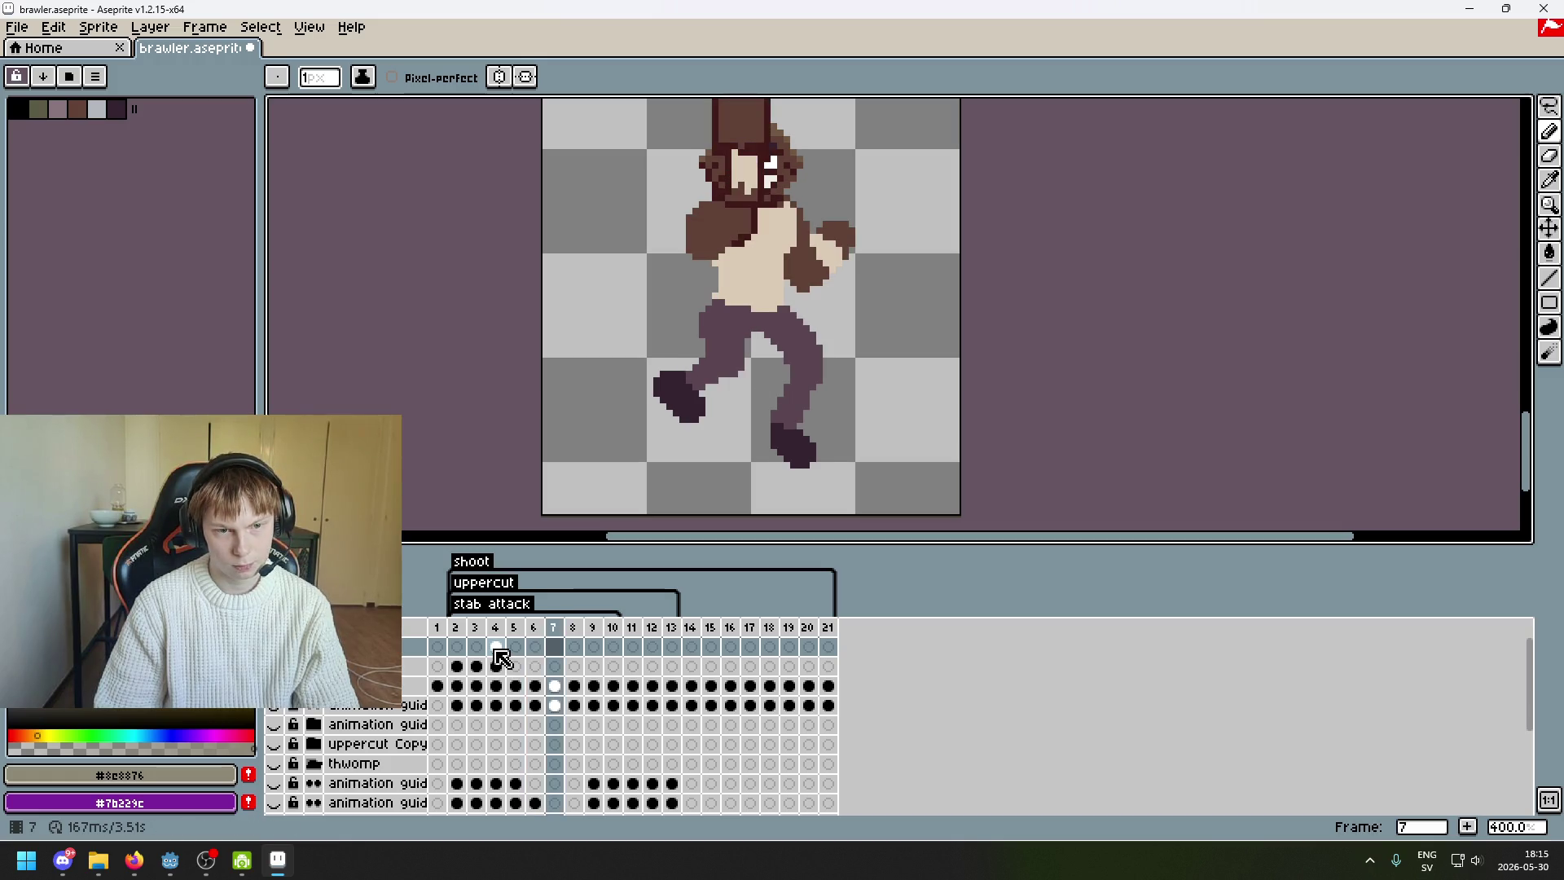
pyautogui.press('Right')
pyautogui.press('Left')
pyautogui.press('Right')
pyautogui.press('Left')
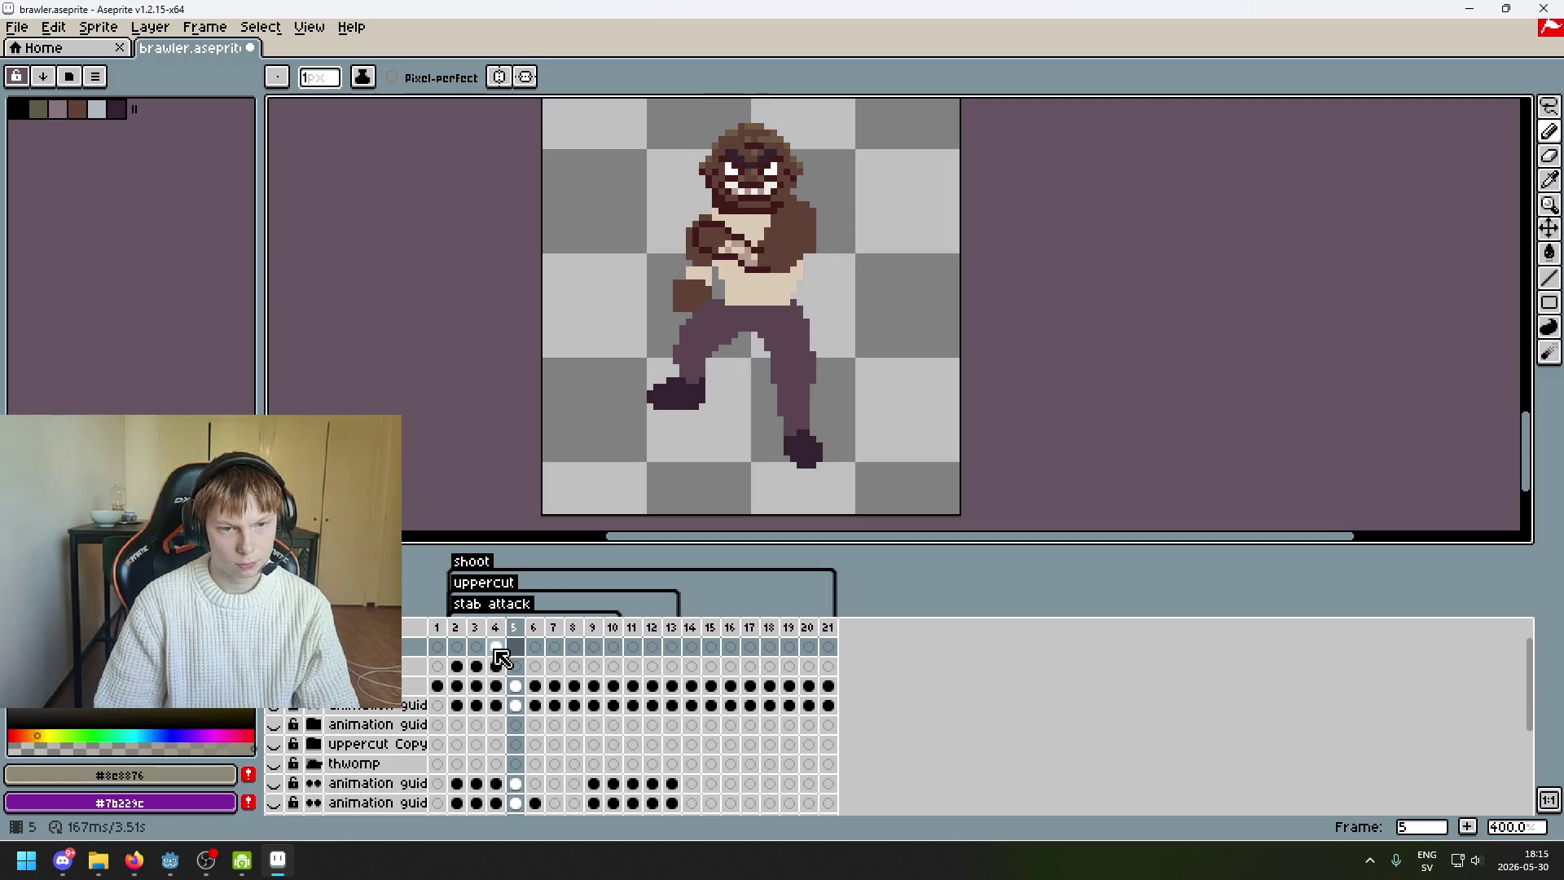
pyautogui.press('Left')
pyautogui.press('Right')
pyautogui.press('Left')
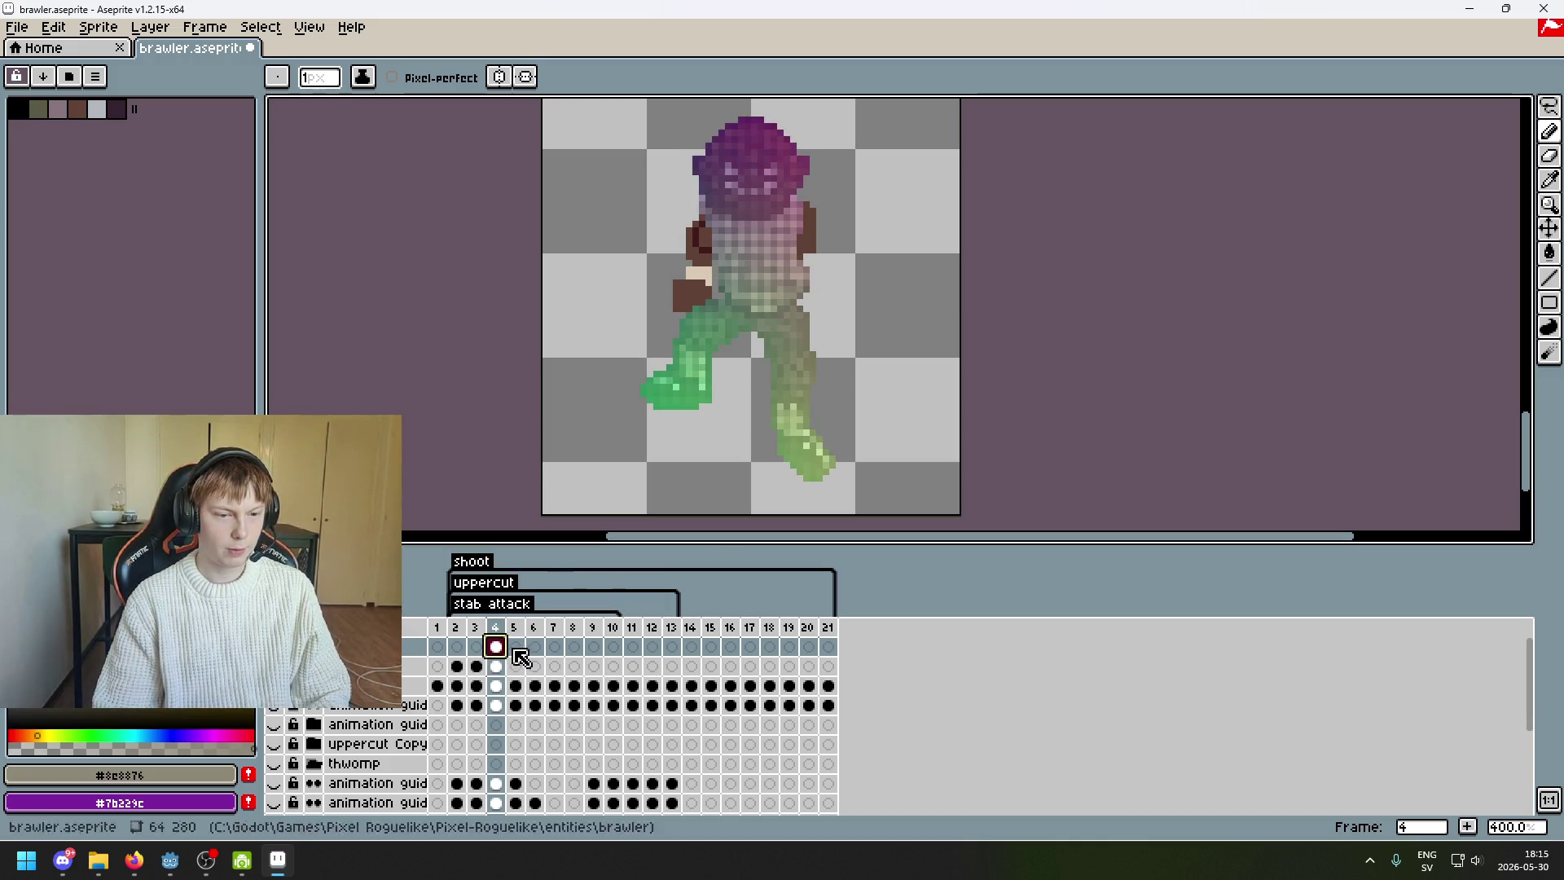
pyautogui.press('Right')
pyautogui.press('Left')
pyautogui.press('Right')
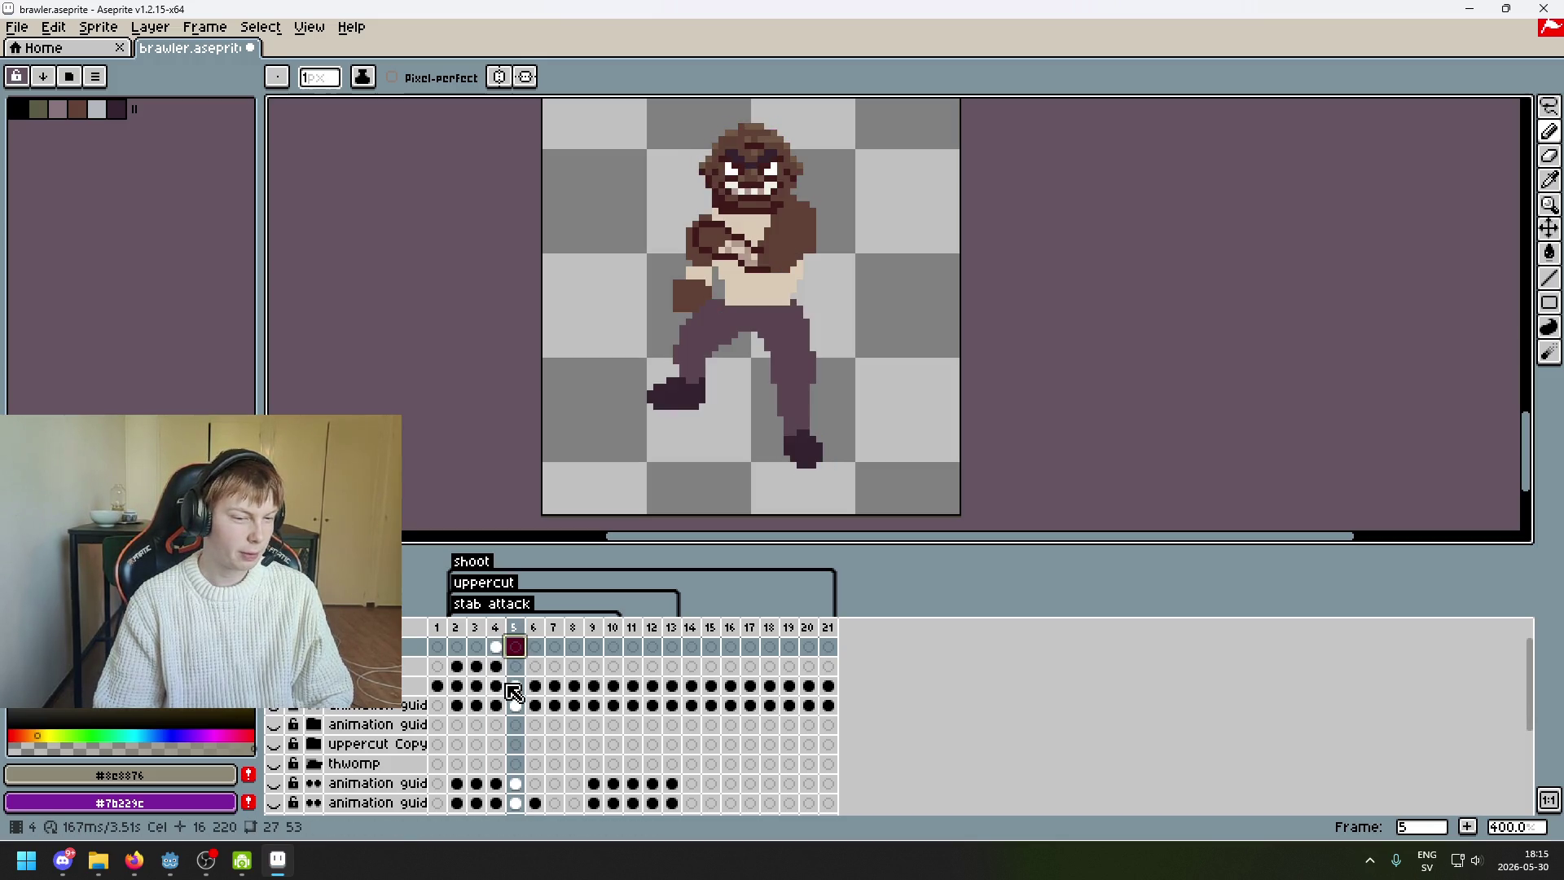
# - Copy the frame 4 overlay cel into frame 5, then undo the copy
pyautogui.click(498, 668)
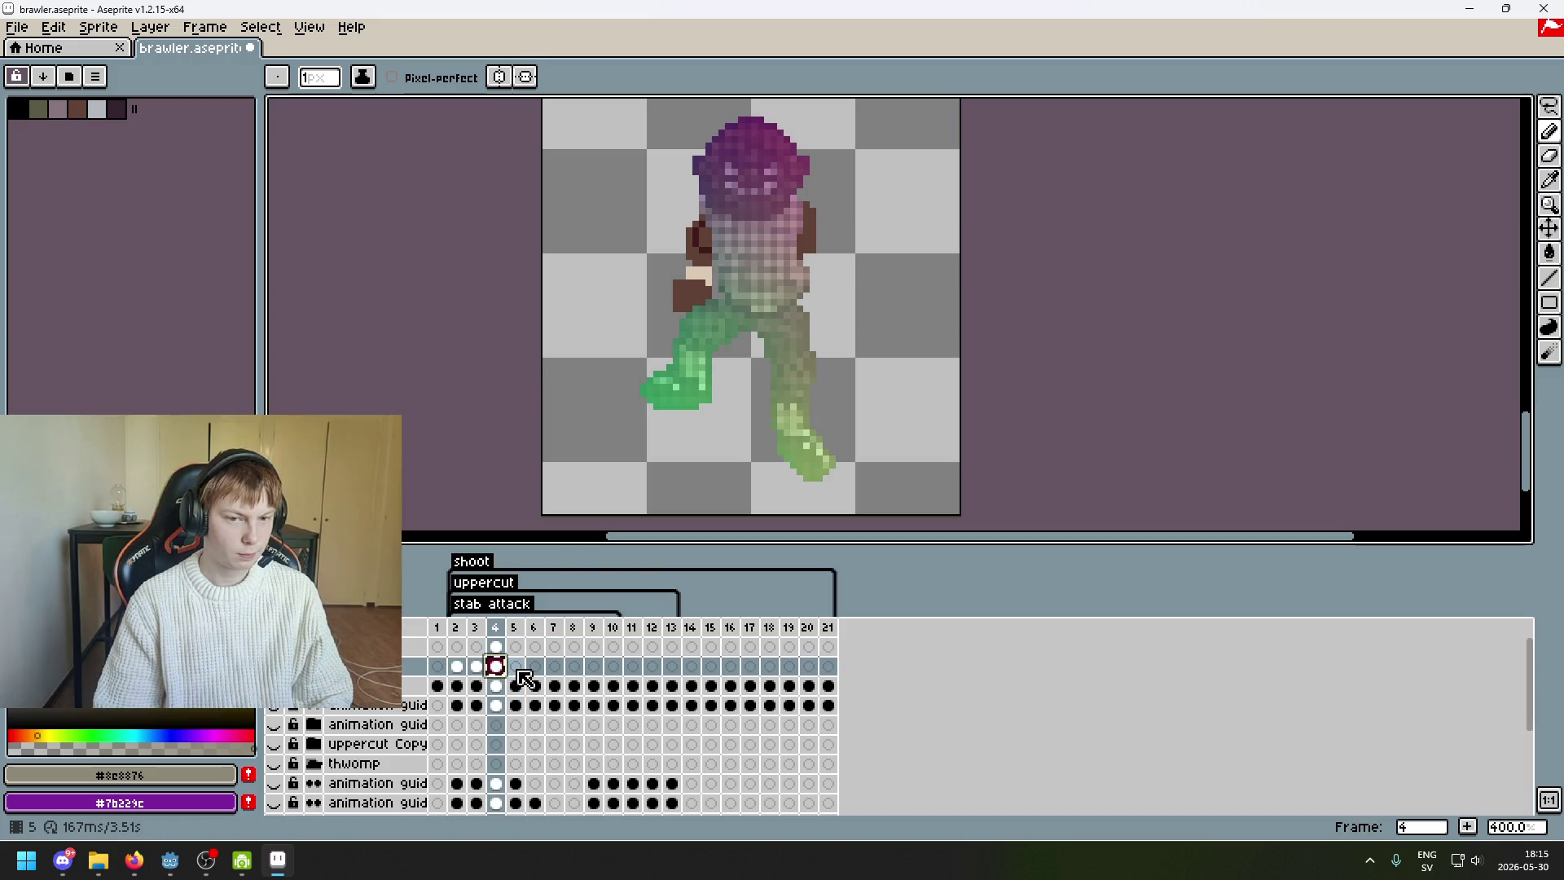
pyautogui.click(518, 670)
pyautogui.hotkey('ctrl', 'z')
pyautogui.hotkey('ctrl', 'y')
pyautogui.hotkey('ctrl', 'z')
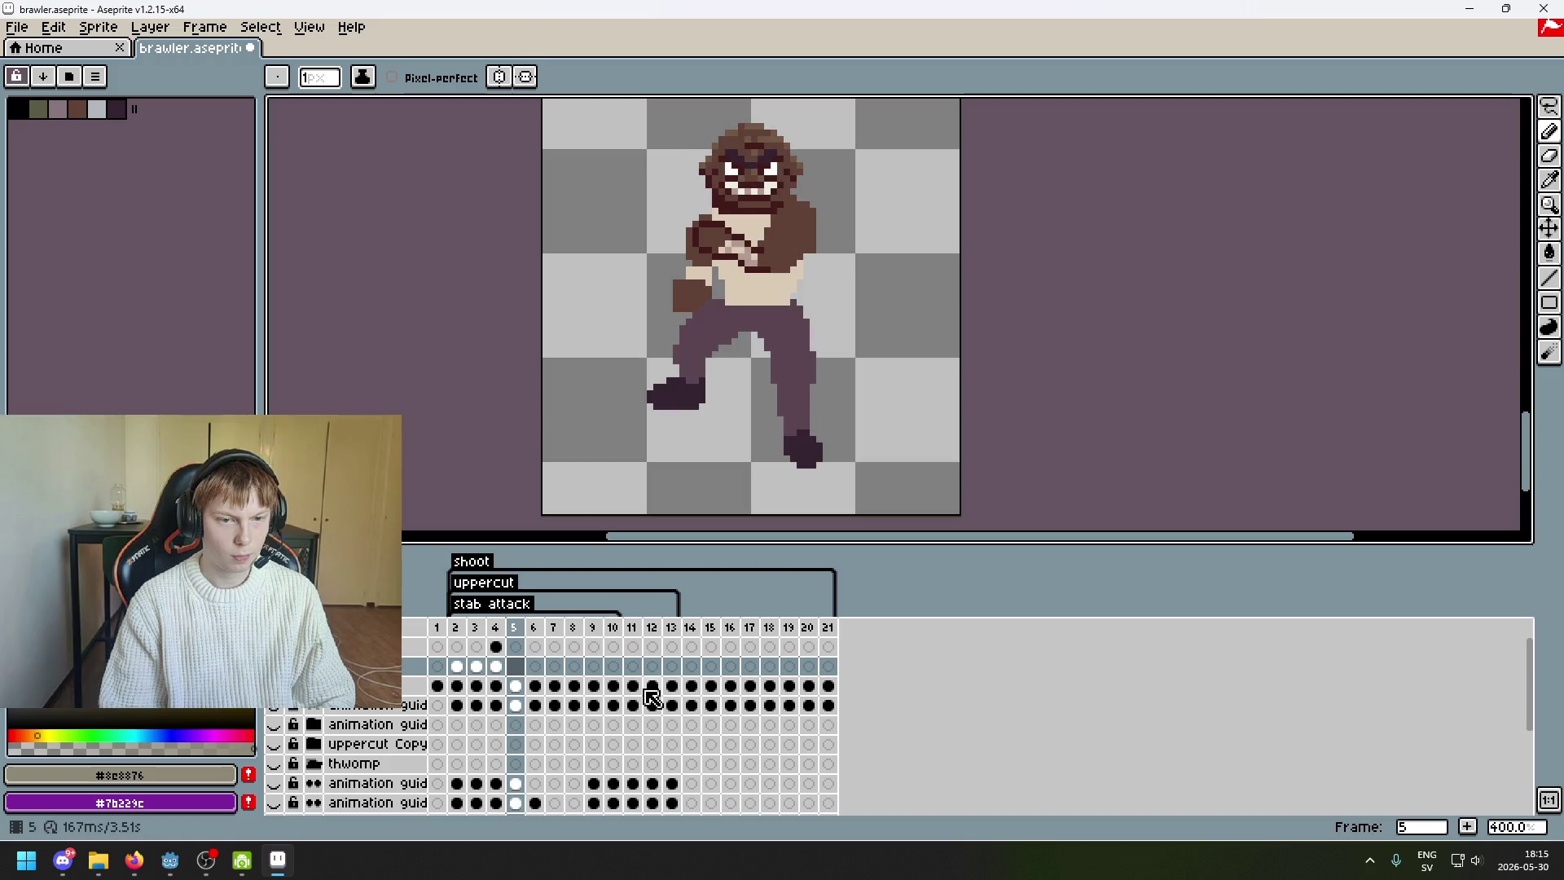
# - Fill the frame 5 overlay cel with a copy of the frame 4 overlay cel
pyautogui.press('Right')
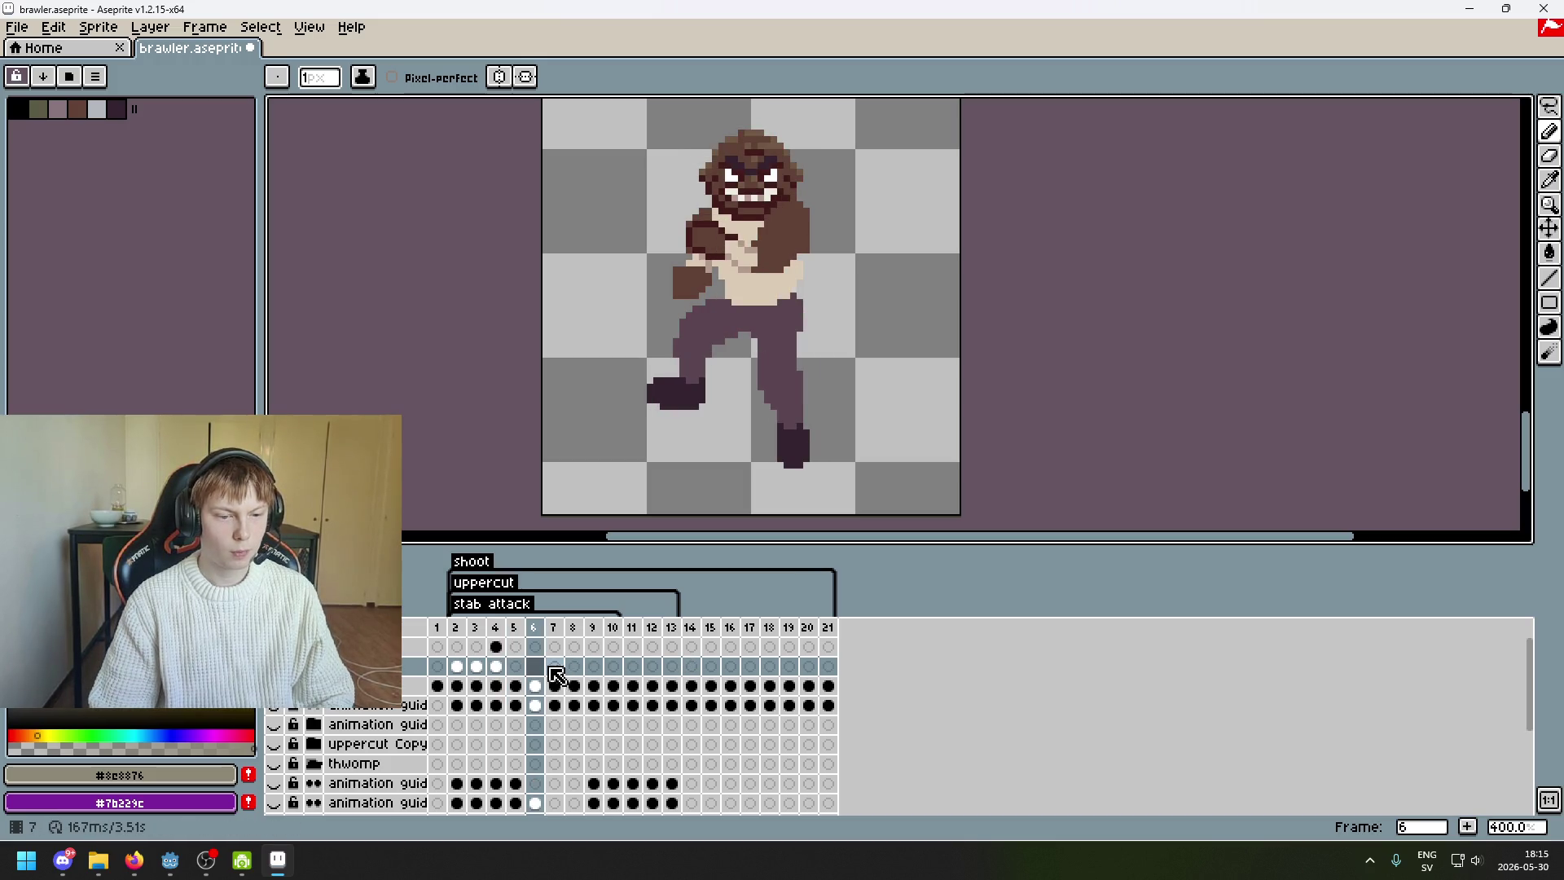
pyautogui.click(496, 666)
pyautogui.click(535, 666)
pyautogui.click(516, 666)
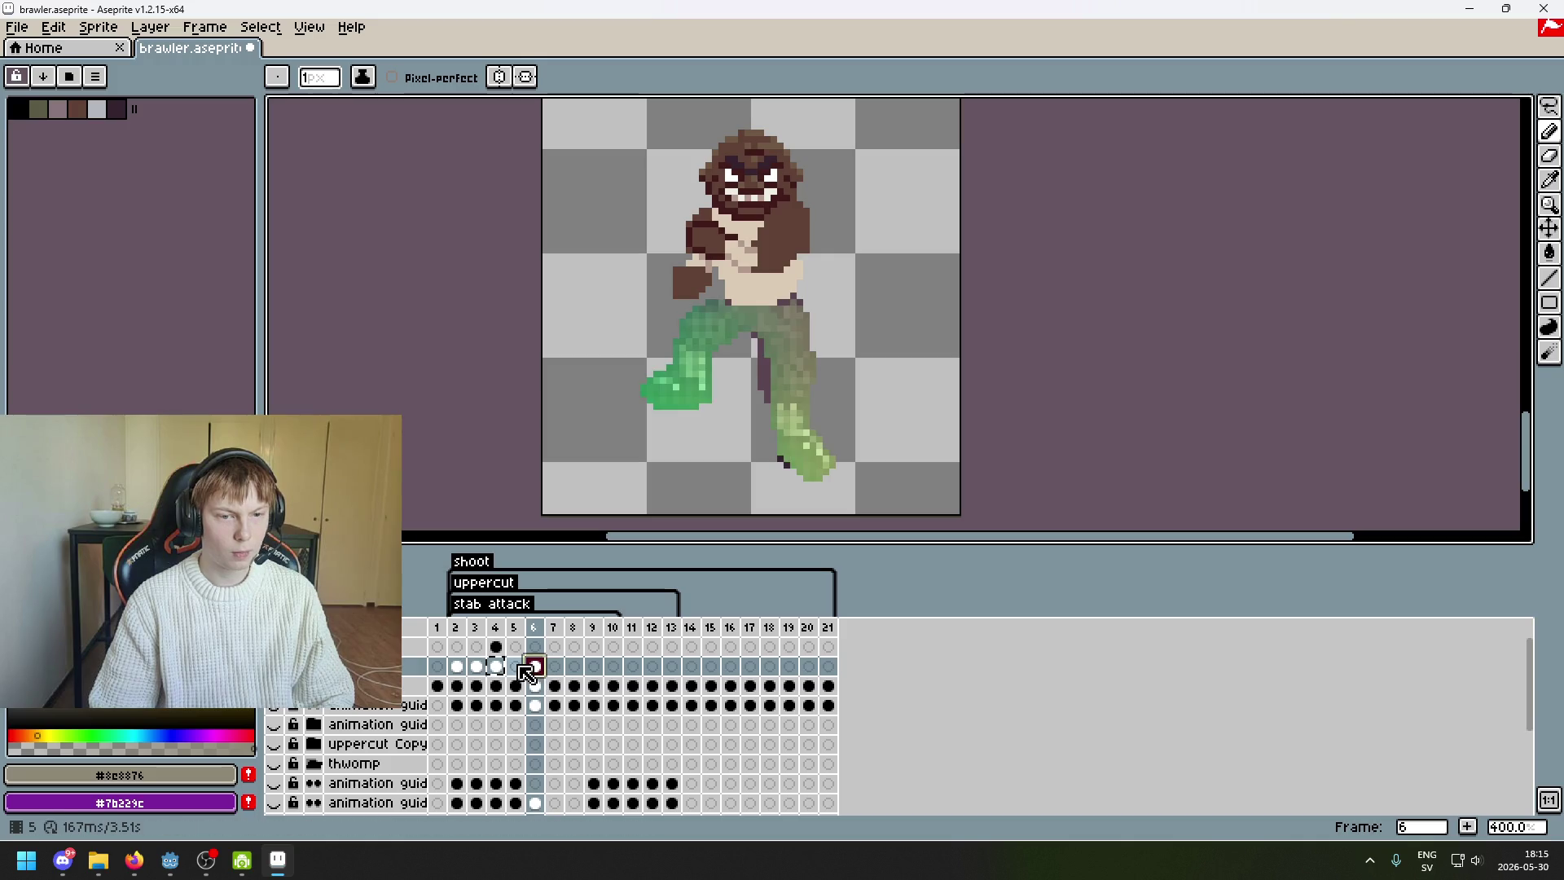
pyautogui.click(499, 668)
pyautogui.click(516, 666)
pyautogui.hotkey('ctrl', 'y')
# - Play the animation through, stop on frame 5, and zoom in on the legs
pyautogui.press('Right')
pyautogui.press('Left')
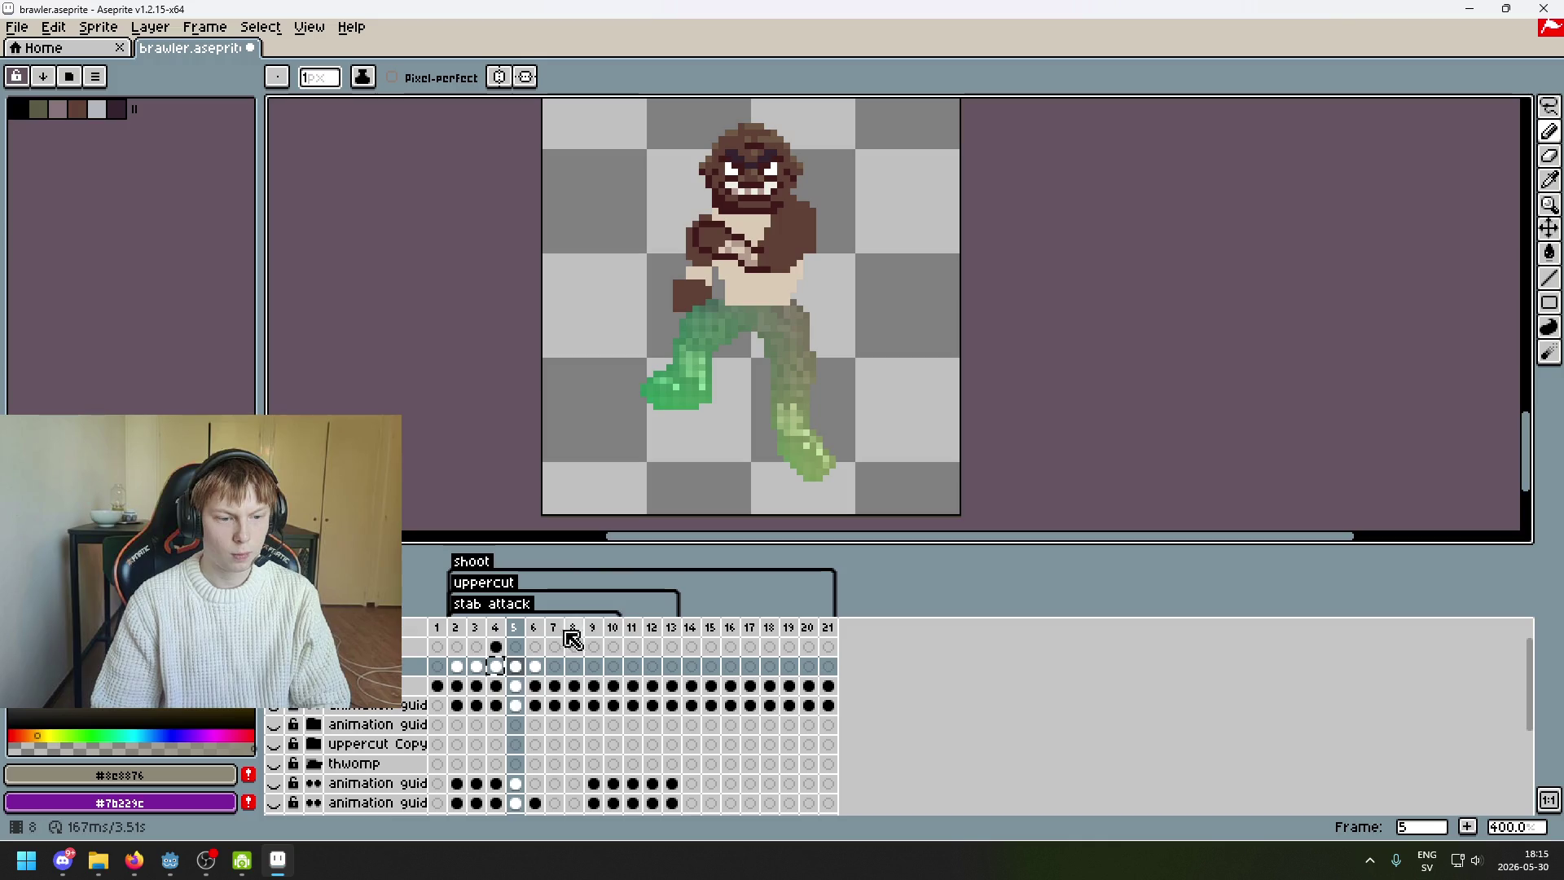
pyautogui.press('Right')
pyautogui.press('Return')
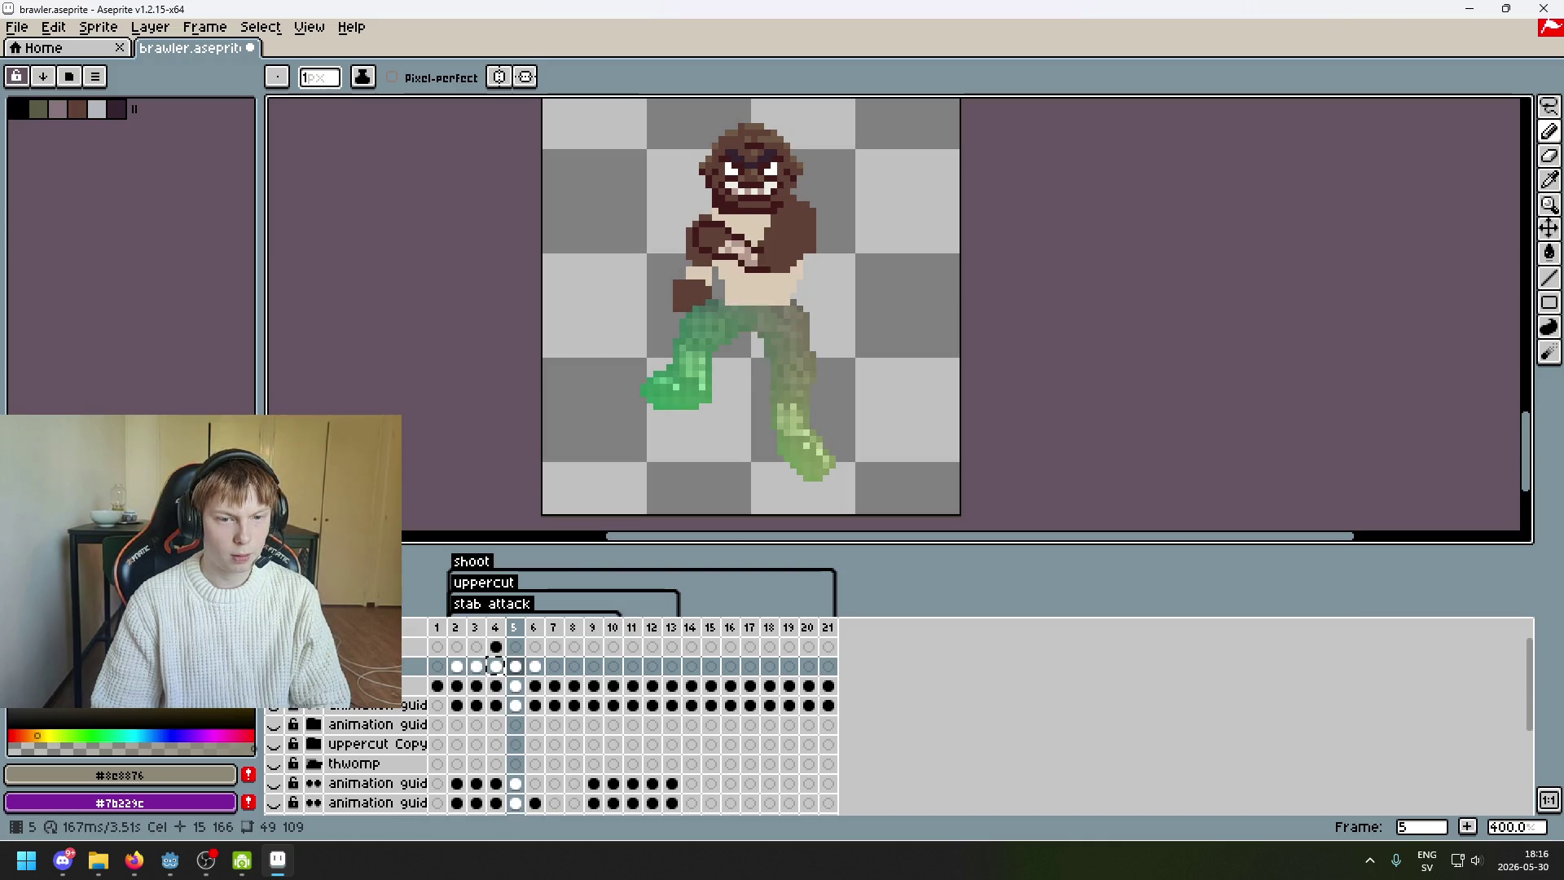
pyautogui.press('Return')
pyautogui.scroll(3, 691, 480)
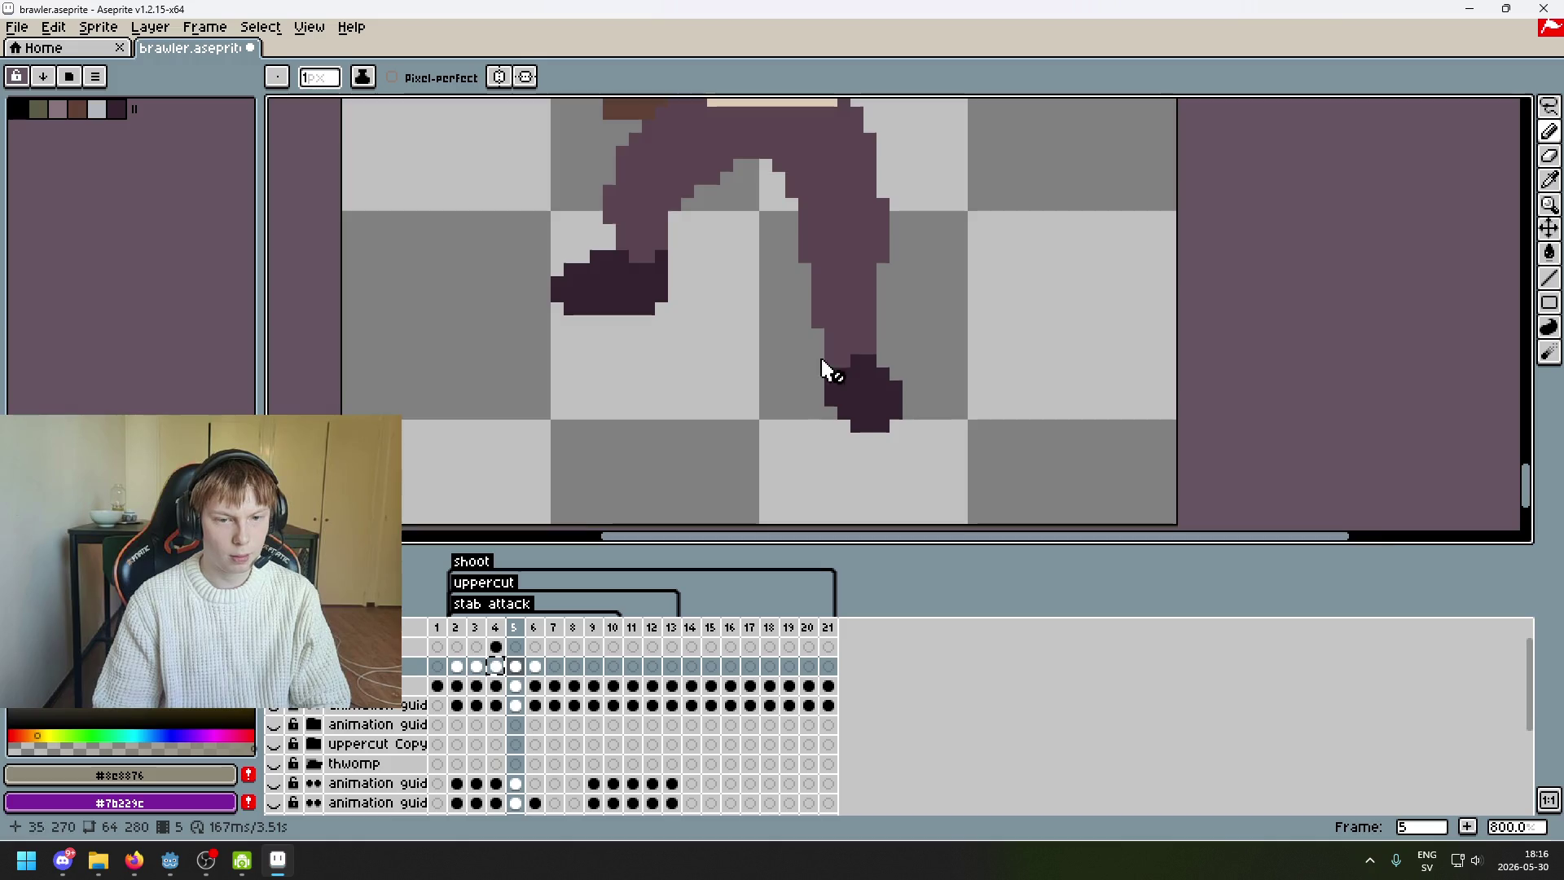
# - Make the body map layer visible over the legs and switch to frame 6
pyautogui.scroll(-2, 701, 413)
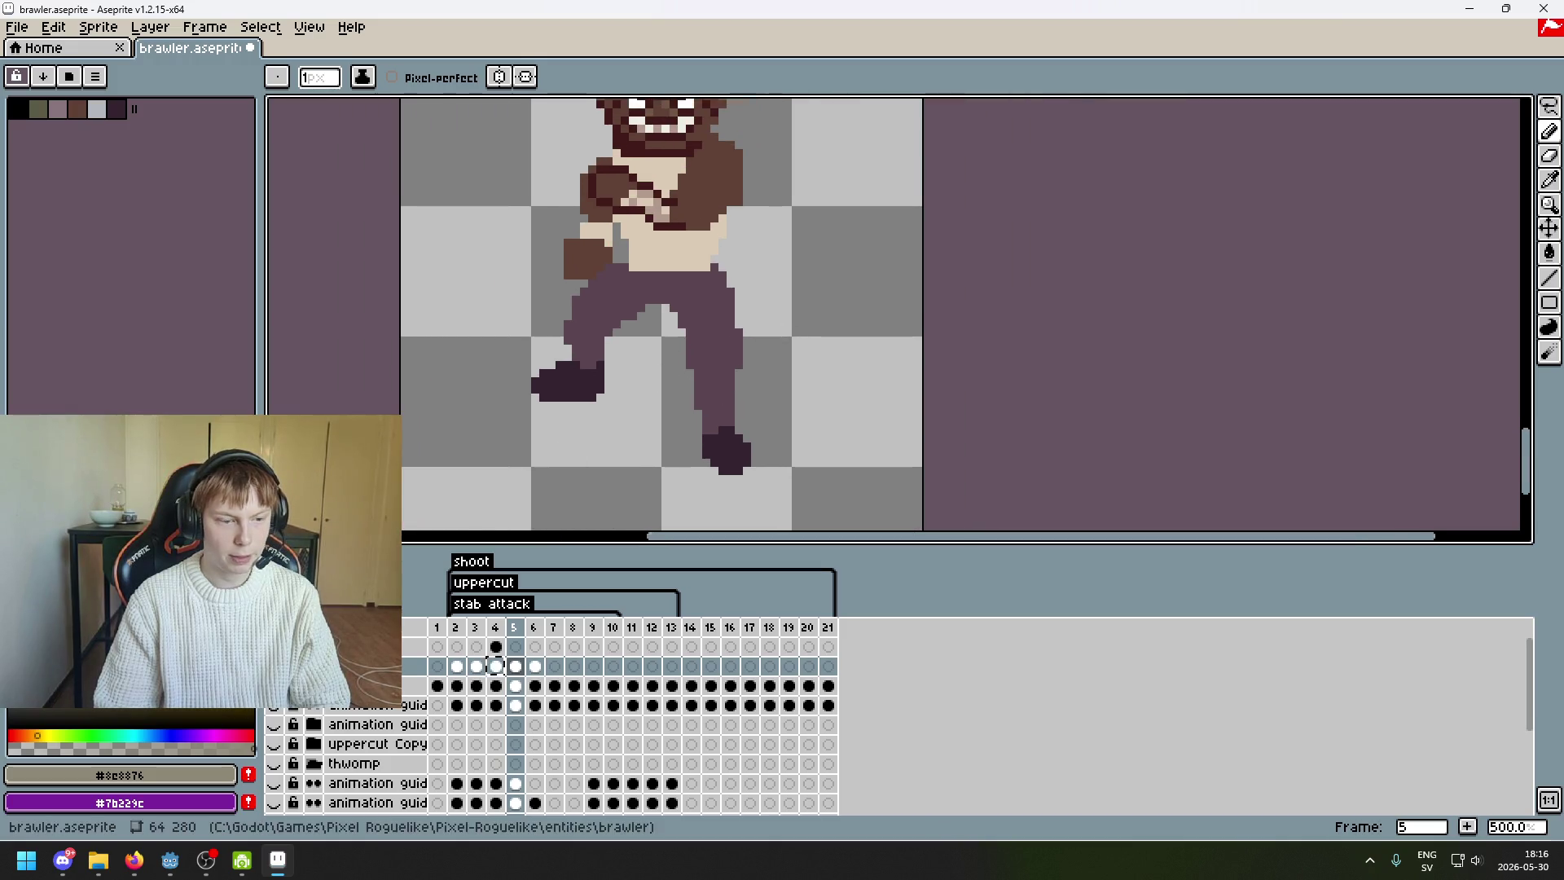
pyautogui.click(274, 686)
pyautogui.press('Right')
pyautogui.press('Left')
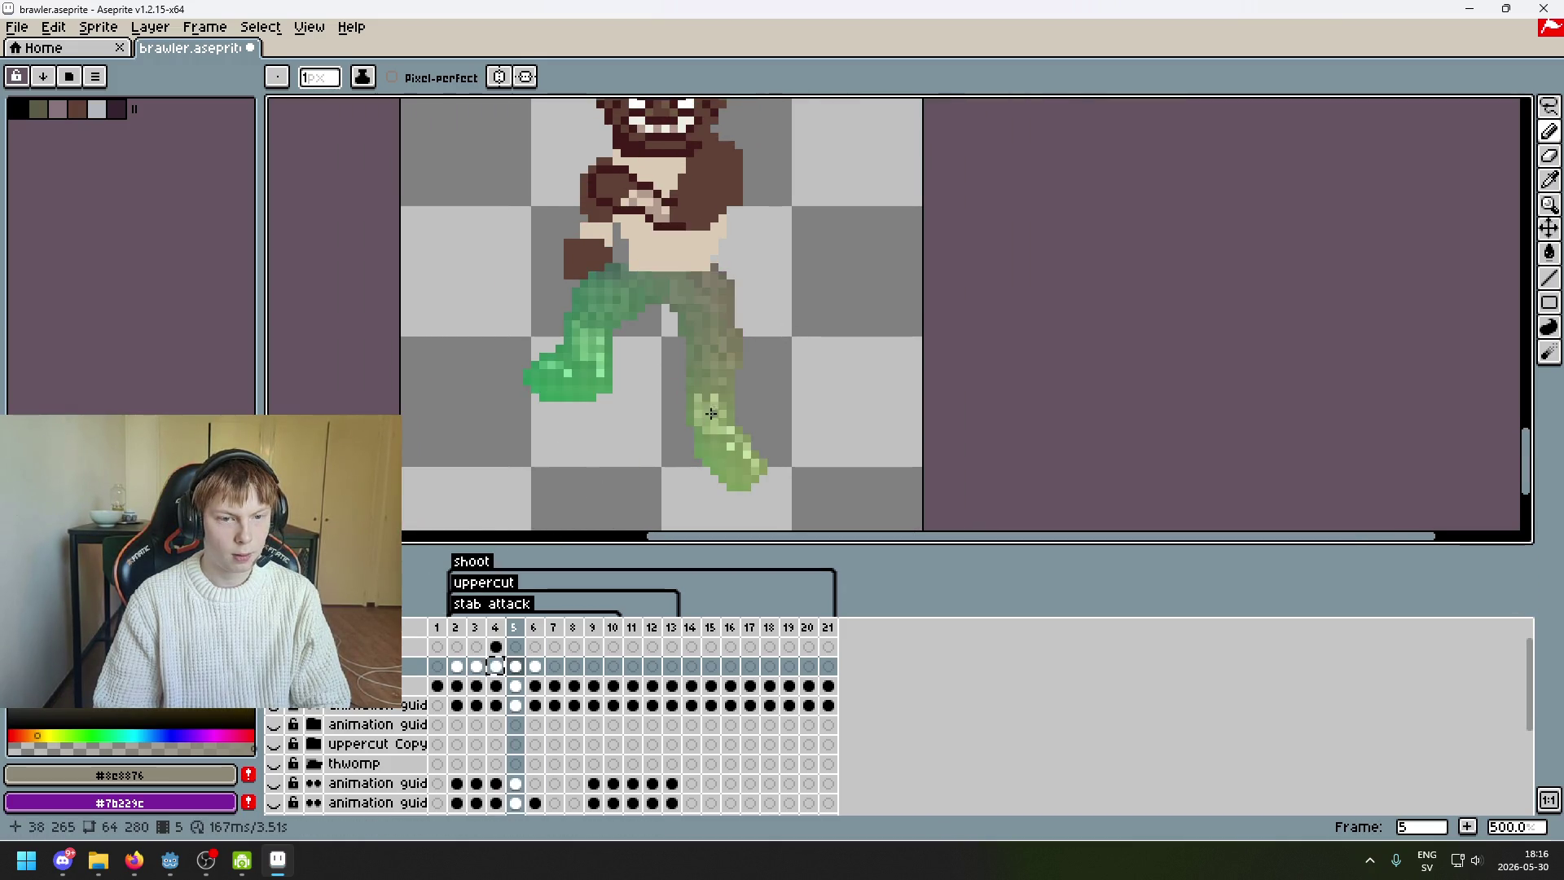
pyautogui.scroll(2, 1496, 150)
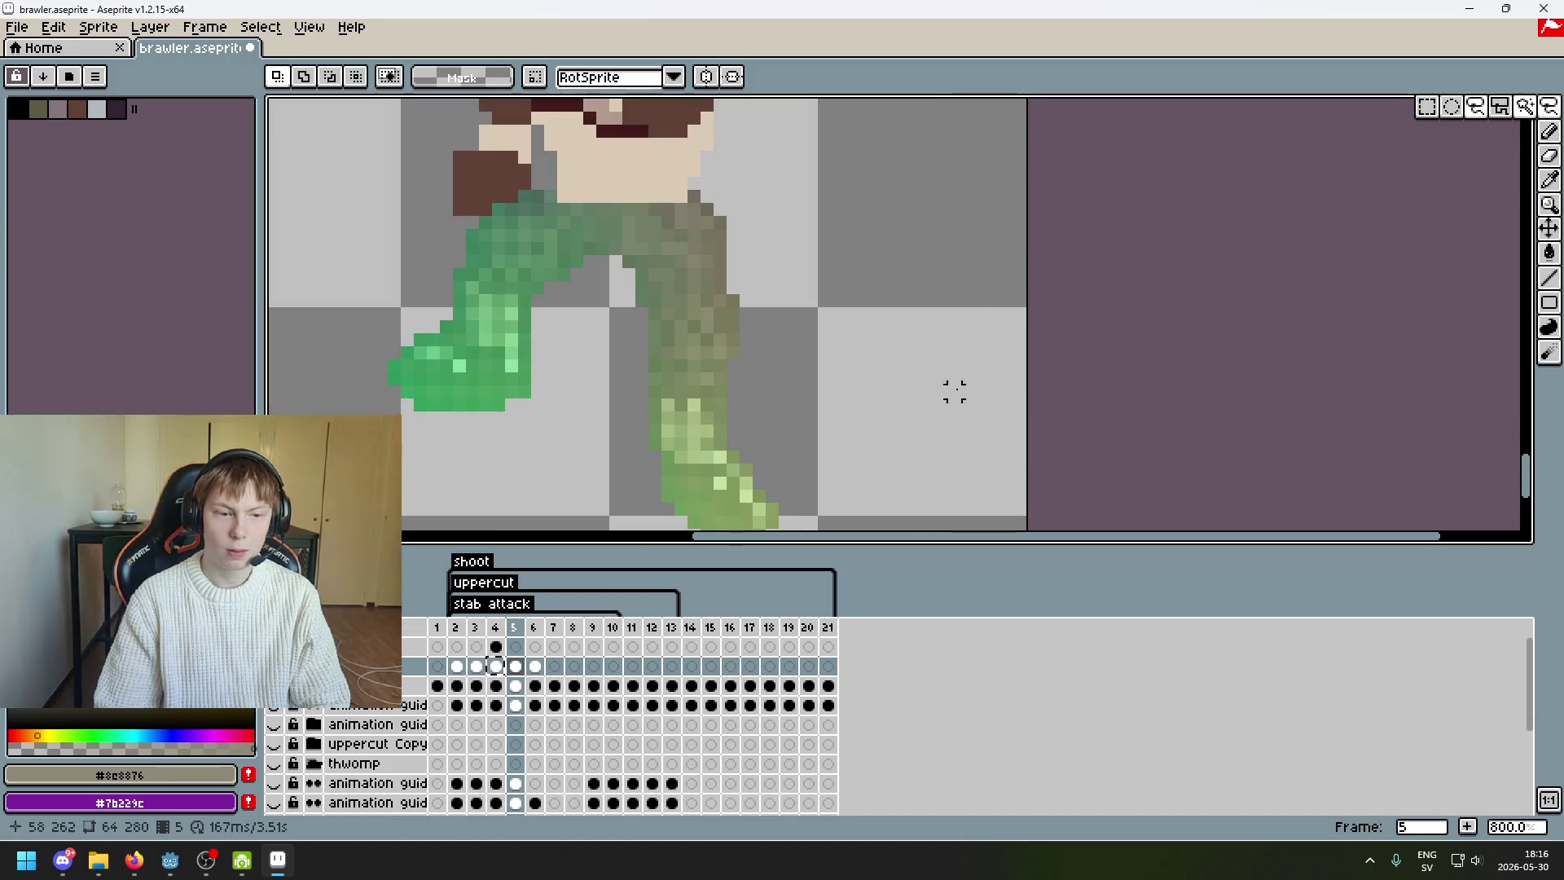
pyautogui.click(533, 627)
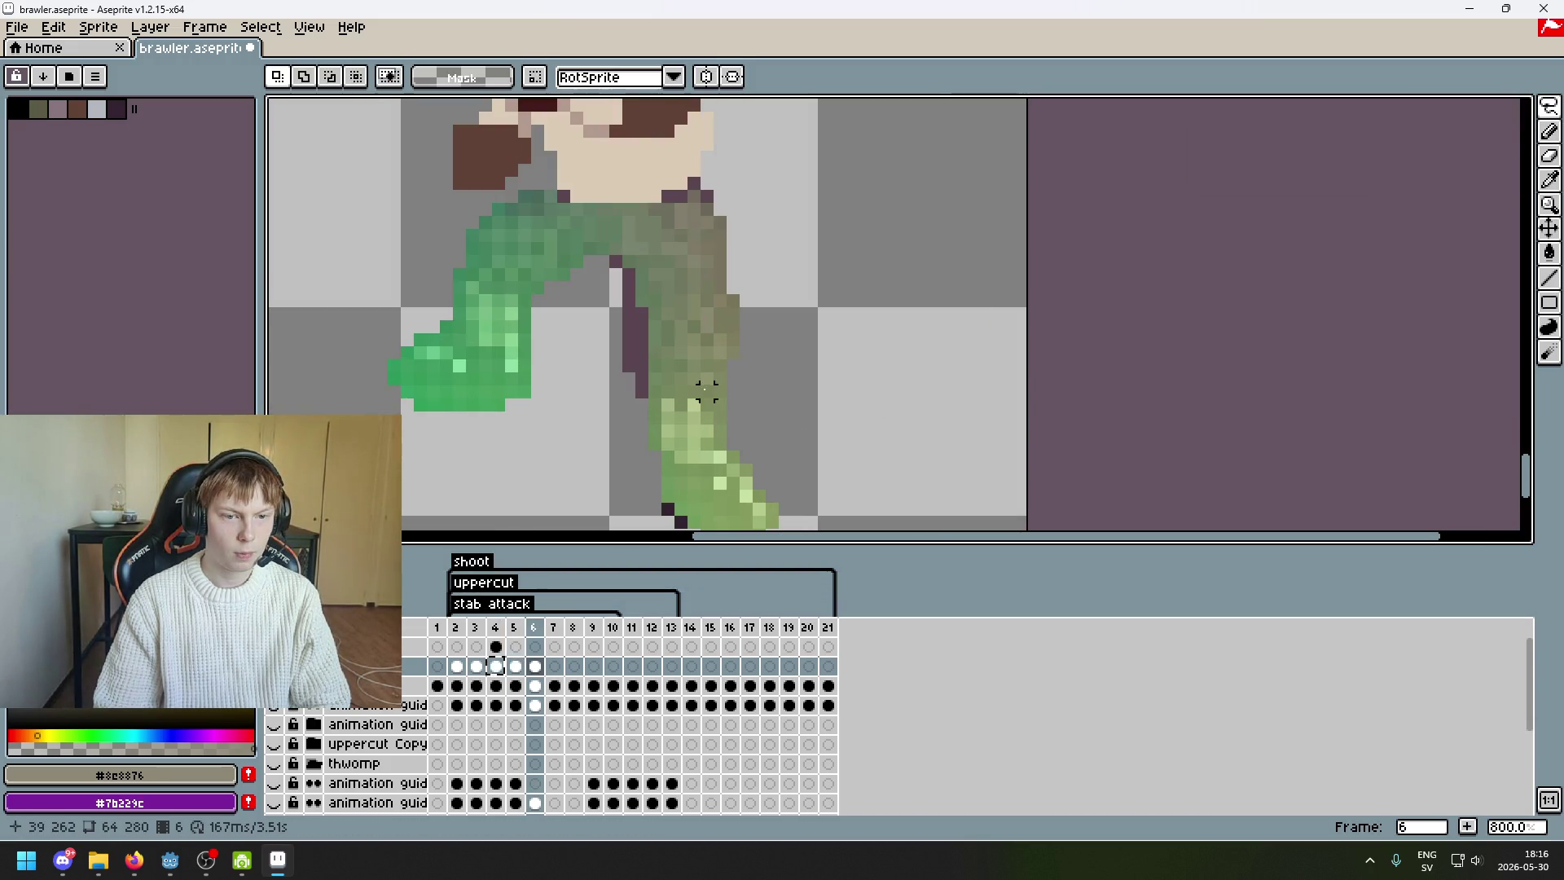
pyautogui.scroll(2, 747, 363)
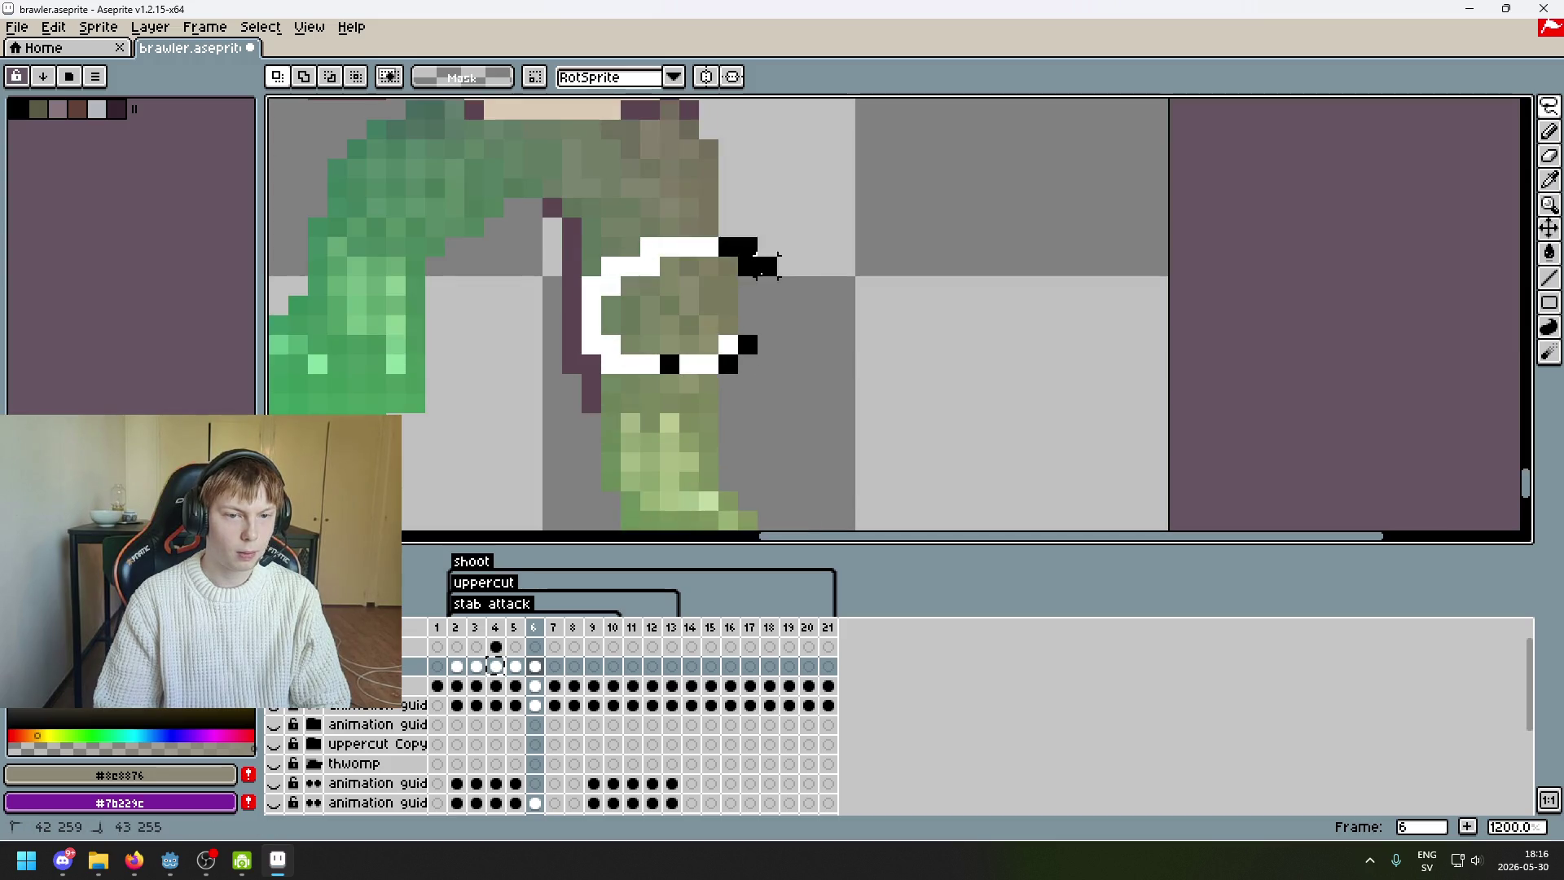
# - Shift selected right-leg pixels and a single row one pixel left, committing each move
pyautogui.click(728, 340)
pyautogui.click(865, 324)
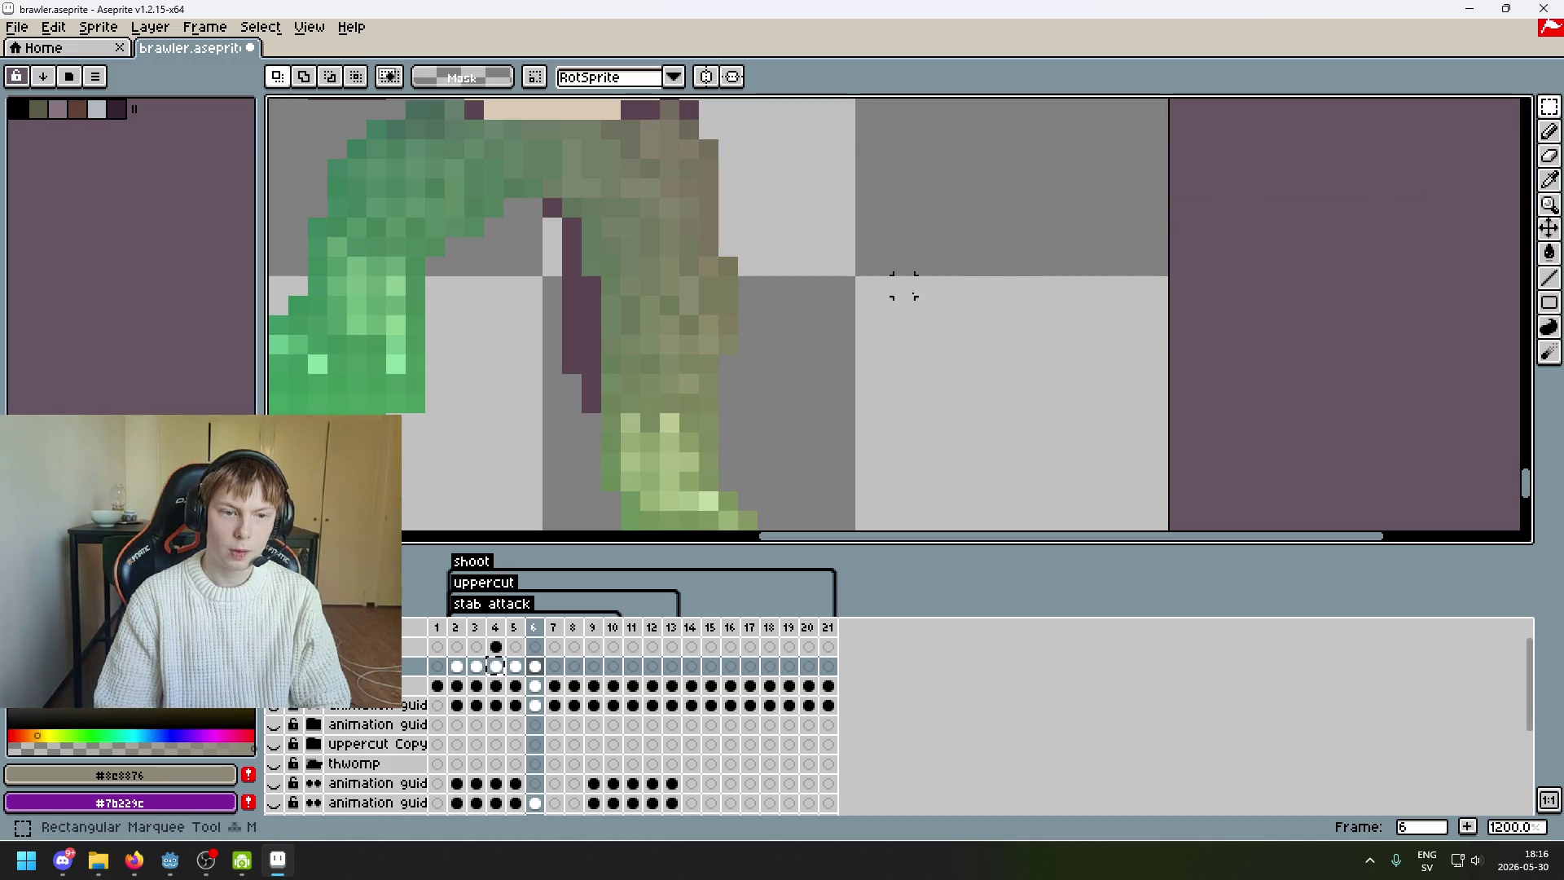
pyautogui.moveTo(580, 316)
pyautogui.mouseDown()
pyautogui.moveTo(540, 316)
pyautogui.moveTo(576, 316)
pyautogui.mouseUp()
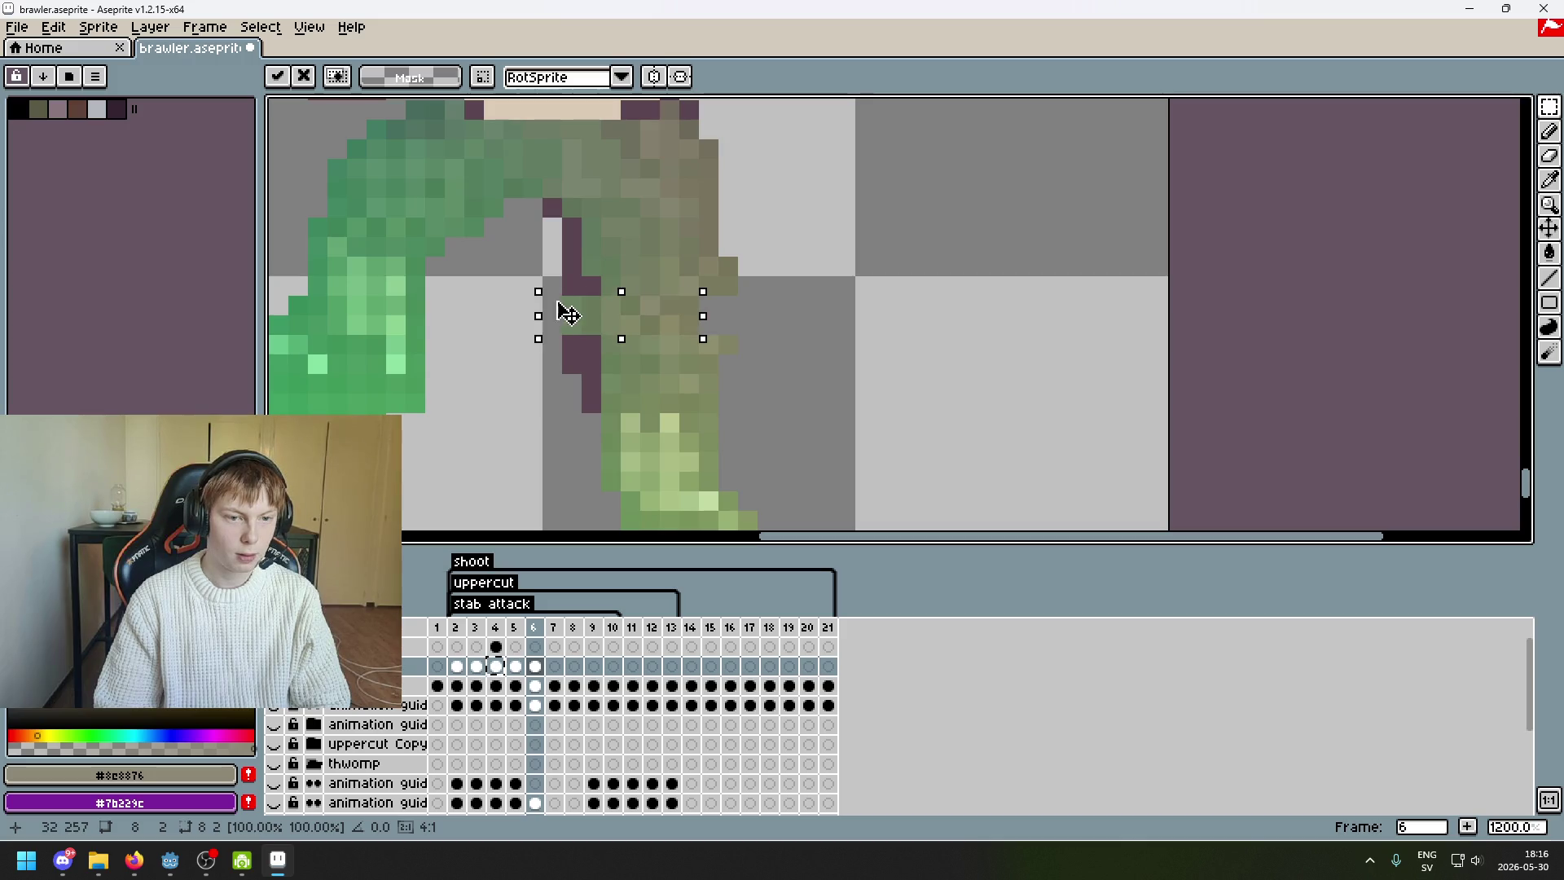
pyautogui.click(747, 285)
pyautogui.moveTo(598, 285); pyautogui.dragTo(570, 301)
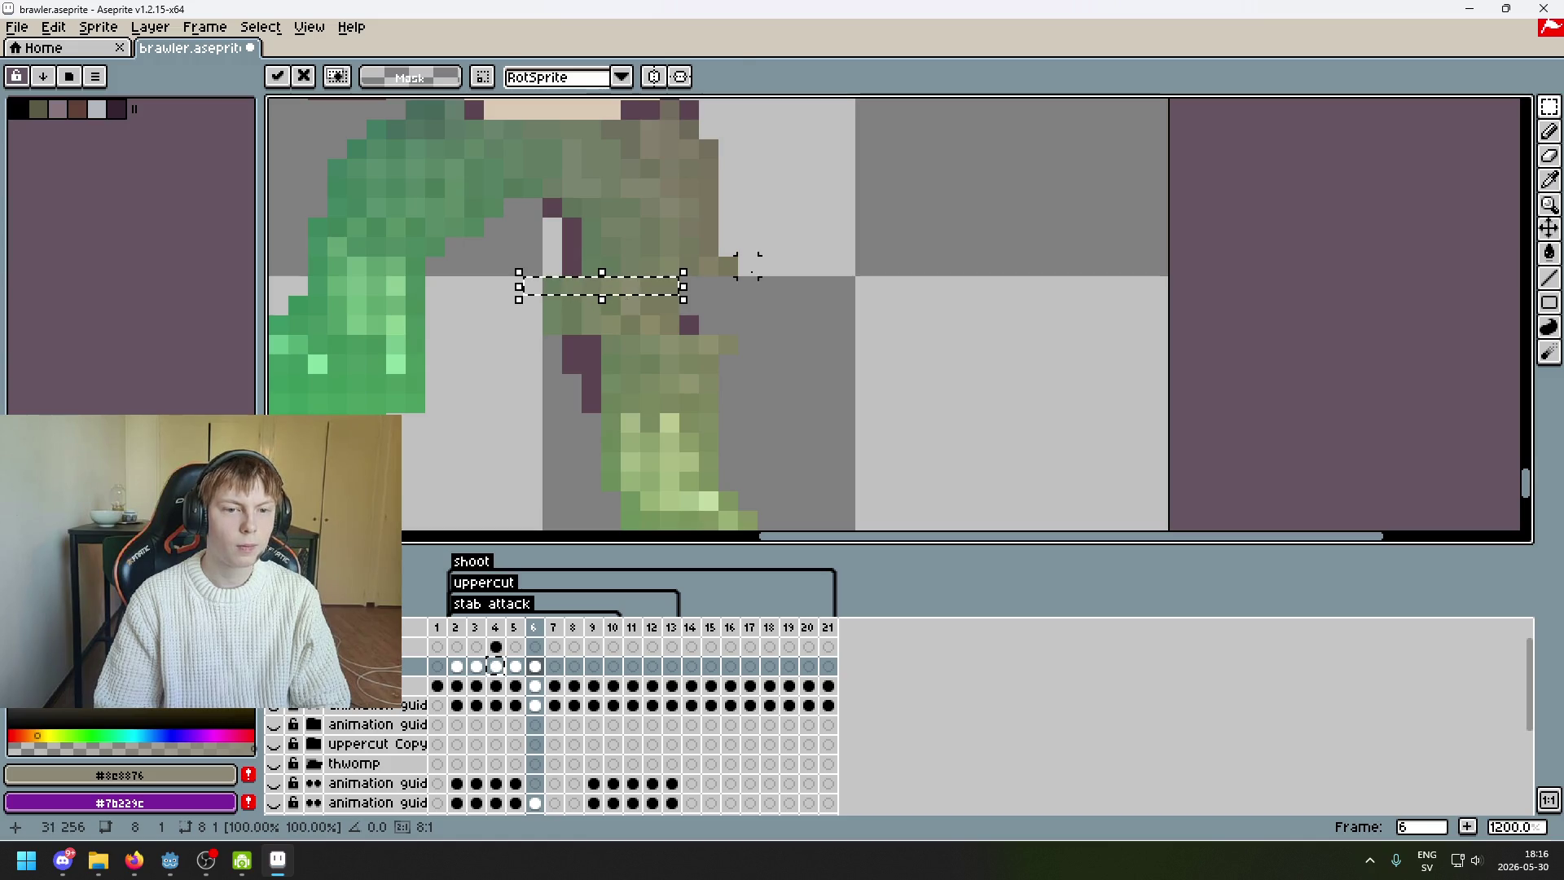
pyautogui.click(747, 265)
pyautogui.moveTo(726, 261); pyautogui.dragTo(558, 272)
pyautogui.press('Left')
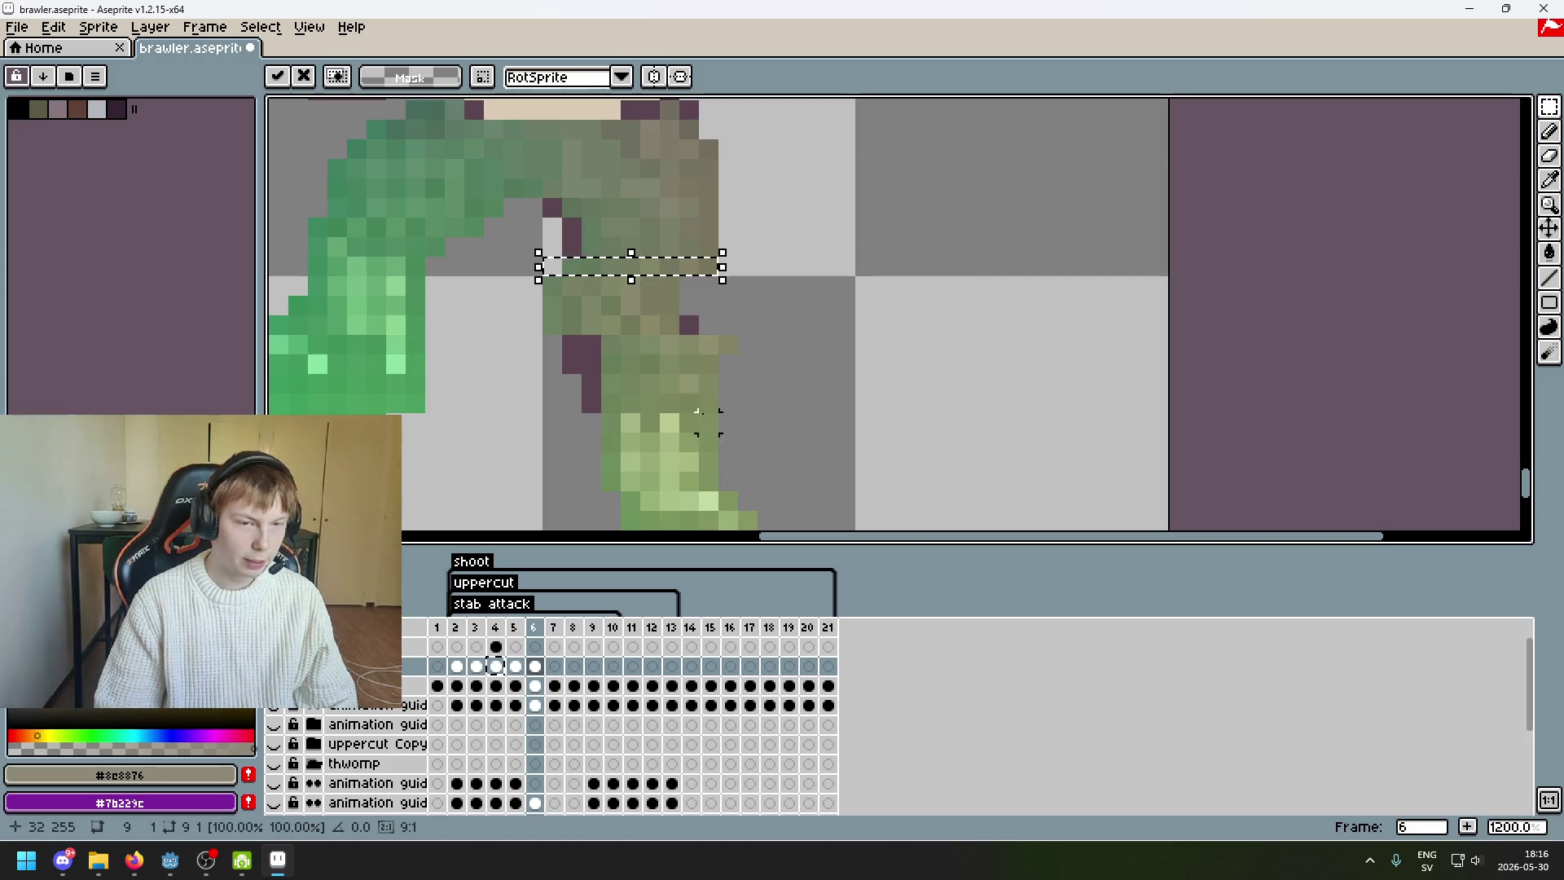
pyautogui.click(789, 262)
# - Shift a leg block one pixel left and two lower leg rows two pixels left
pyautogui.scroll(1, 552, 246)
pyautogui.moveTo(748, 261)
pyautogui.mouseDown()
pyautogui.moveTo(769, 200)
pyautogui.moveTo(685, 245)
pyautogui.mouseUp()
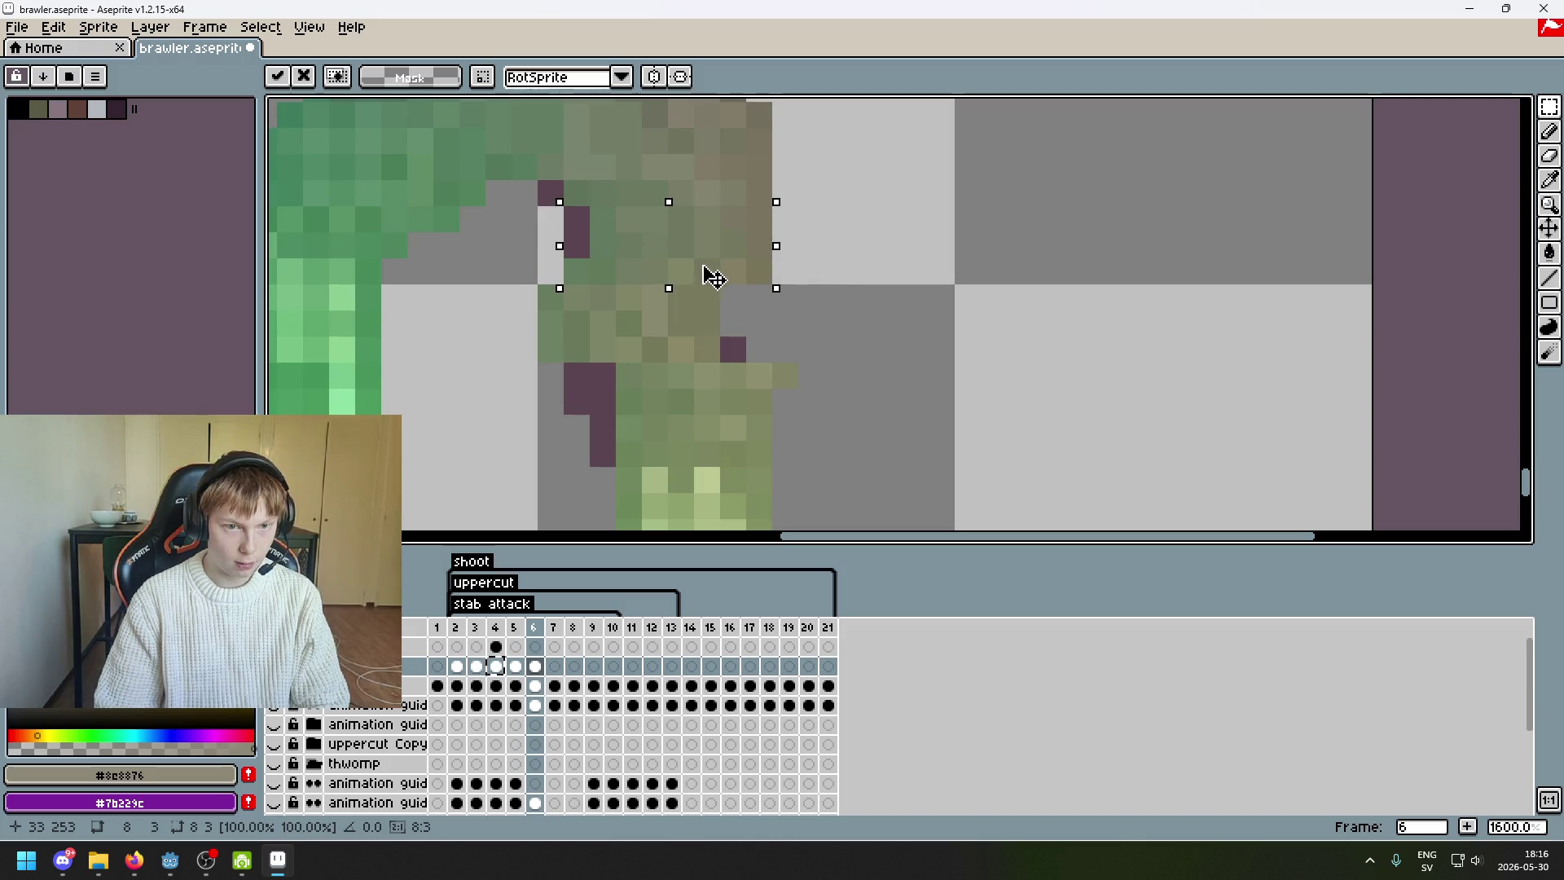
pyautogui.click(811, 271)
pyautogui.moveTo(784, 376); pyautogui.dragTo(560, 386)
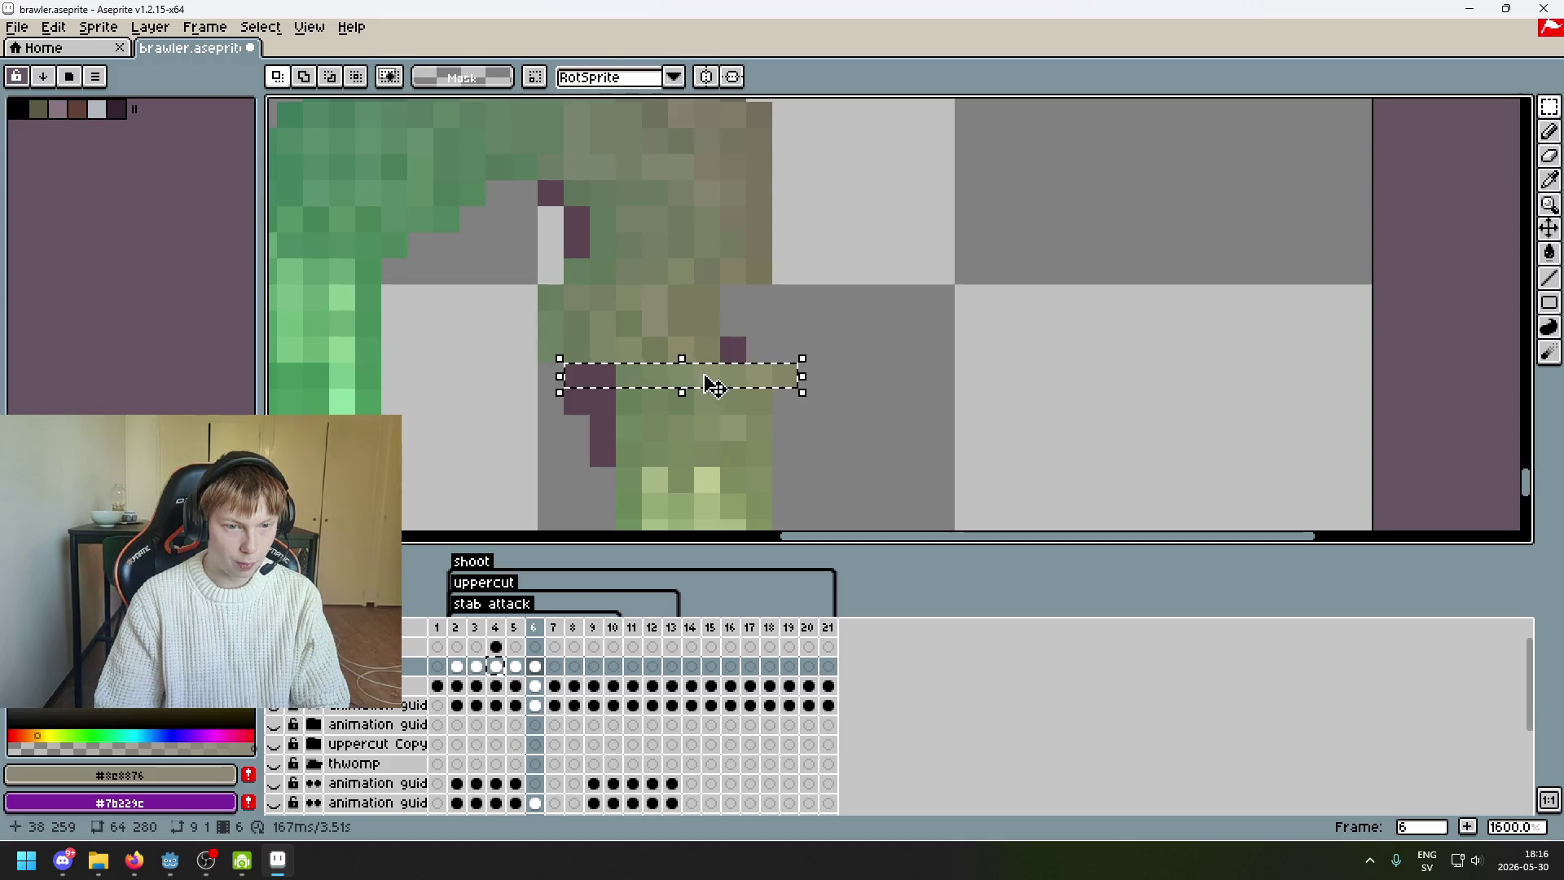
pyautogui.moveTo(708, 385); pyautogui.dragTo(655, 387)
pyautogui.moveTo(784, 401); pyautogui.dragTo(603, 415)
pyautogui.click(780, 438)
pyautogui.scroll(-3, 774, 436)
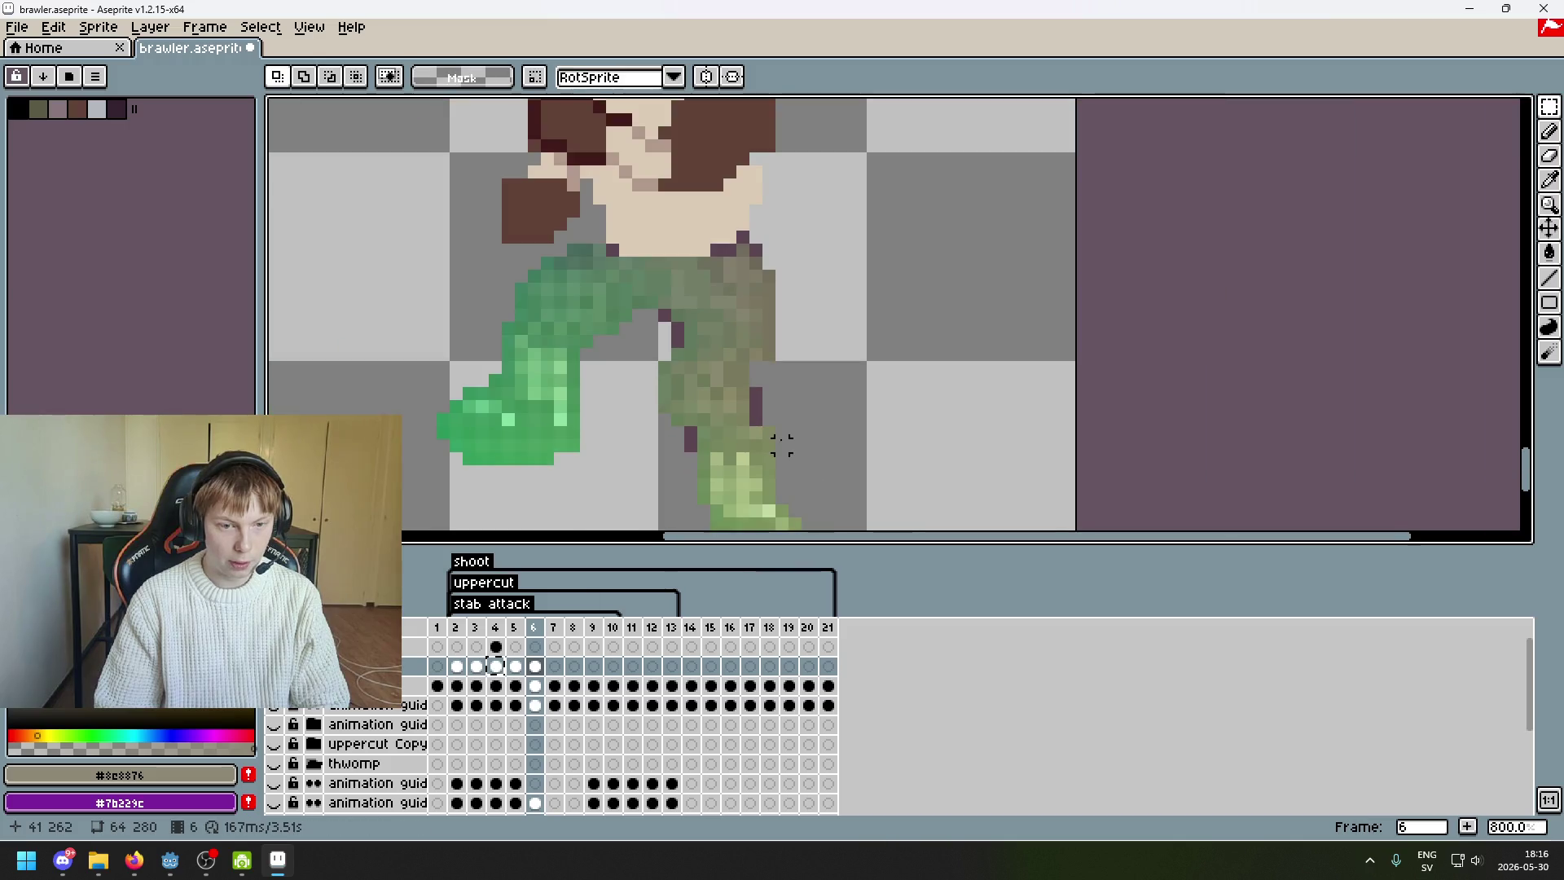
pyautogui.scroll(3, 882, 349)
# - Select a seven-pixel row above the lower leg and shift it one pixel right
pyautogui.moveTo(908, 343); pyautogui.dragTo(794, 346)
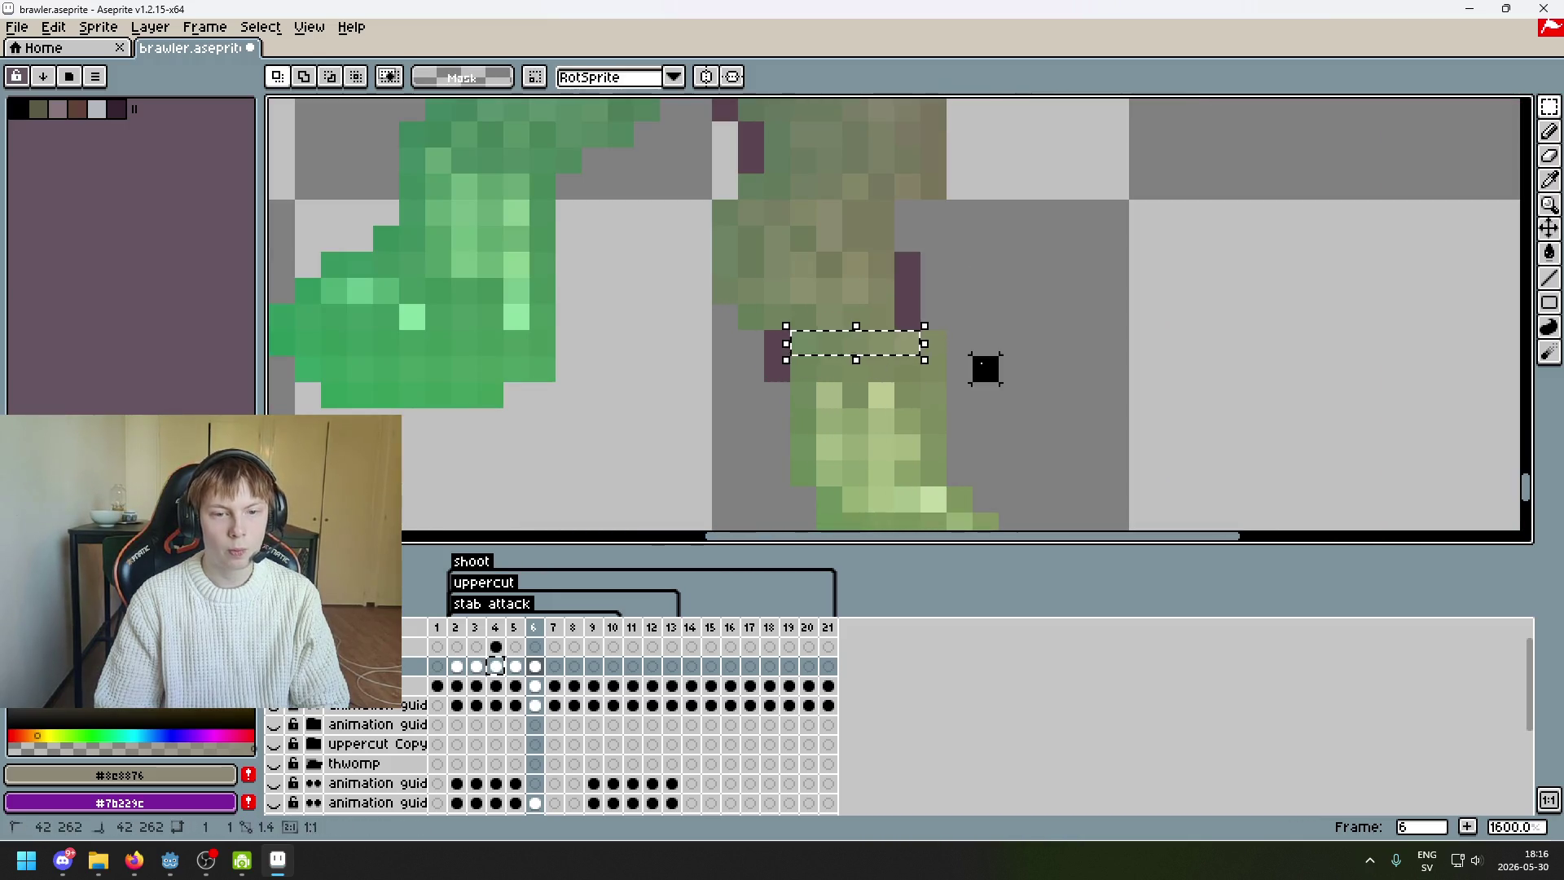
pyautogui.moveTo(892, 343); pyautogui.dragTo(774, 346)
pyautogui.click(822, 356)
pyautogui.click(789, 359)
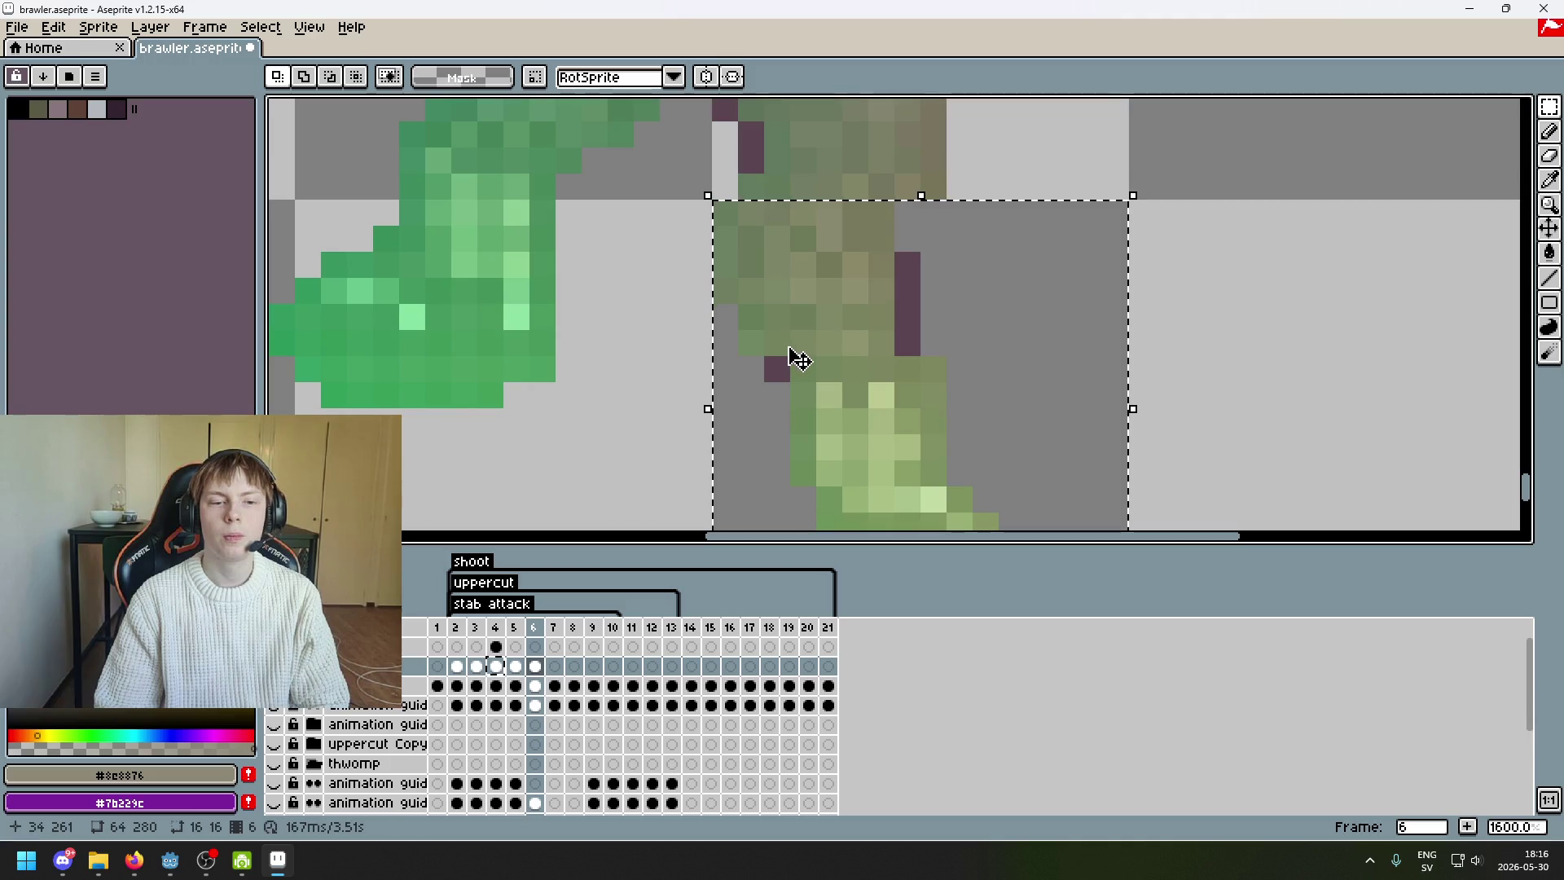
pyautogui.click(934, 352)
pyautogui.moveTo(958, 342); pyautogui.dragTo(709, 346)
pyautogui.moveTo(880, 343); pyautogui.dragTo(929, 356)
pyautogui.click(1064, 337)
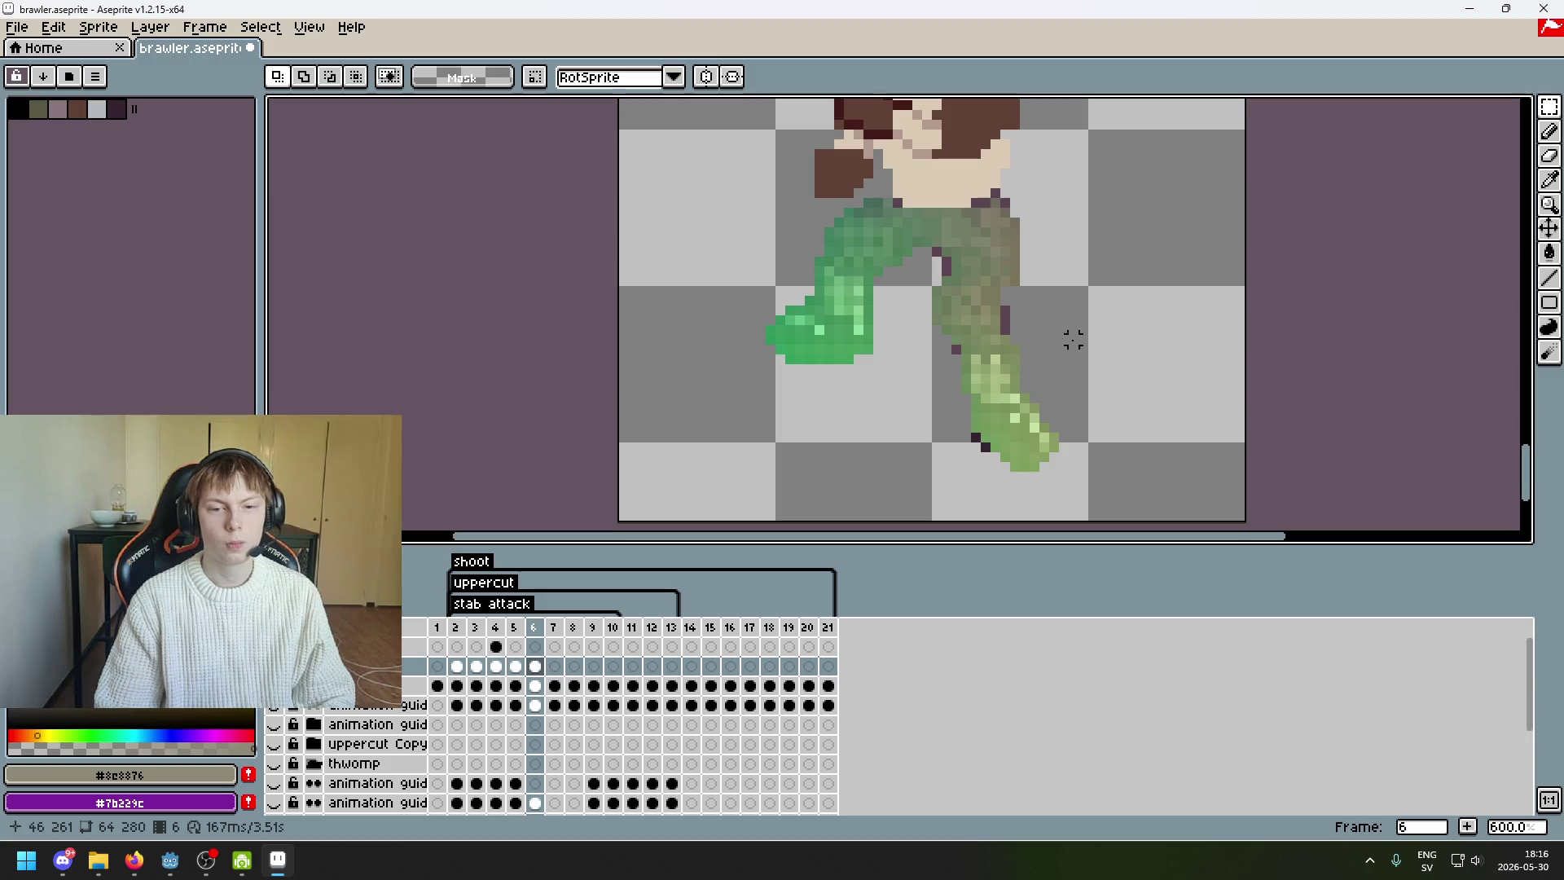
# - Compare with frame 5, then shift a nine-pixel leg row and a higher two-row block left
pyautogui.scroll(-3, 1072, 339)
pyautogui.press(',')
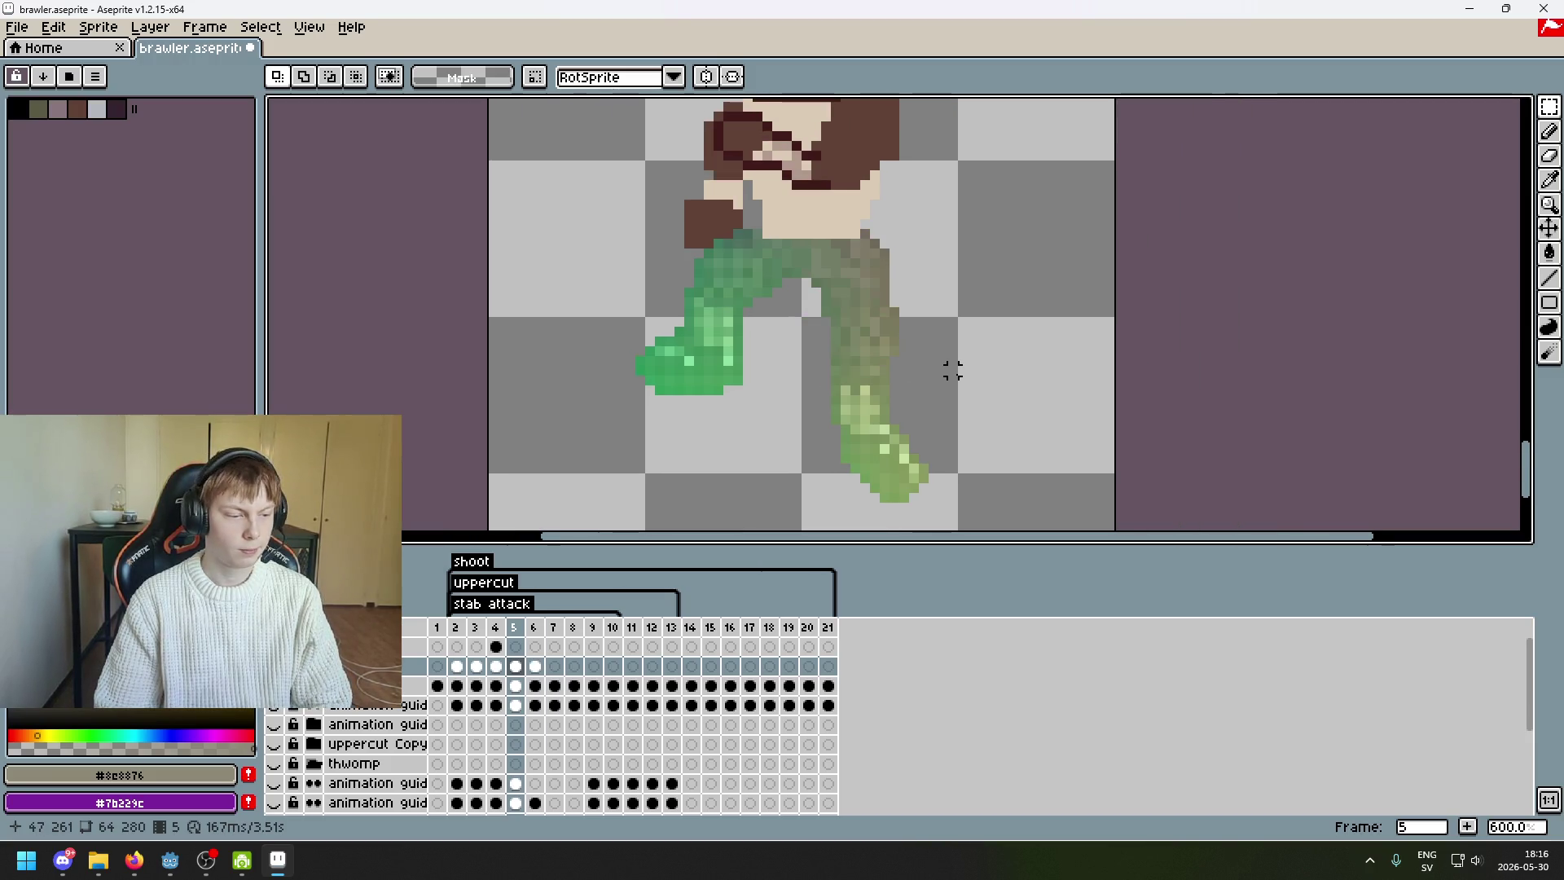
pyautogui.press('.')
pyautogui.press(',')
pyautogui.press('.')
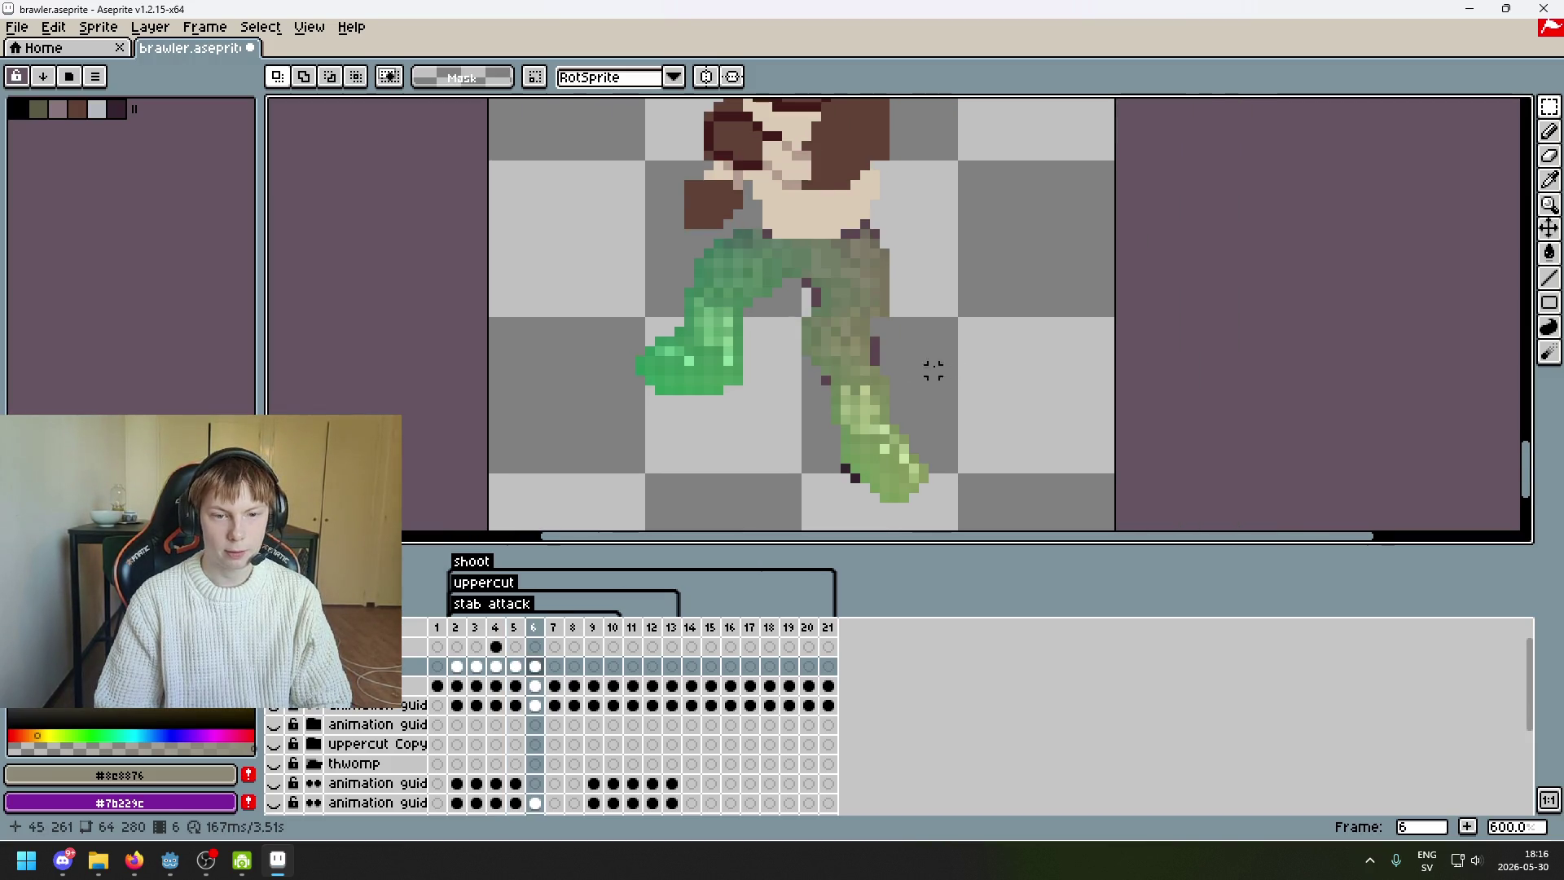
pyautogui.scroll(3, 889, 330)
pyautogui.moveTo(862, 277)
pyautogui.mouseDown()
pyautogui.moveTo(643, 281)
pyautogui.moveTo(699, 279)
pyautogui.moveTo(691, 289)
pyautogui.mouseUp()
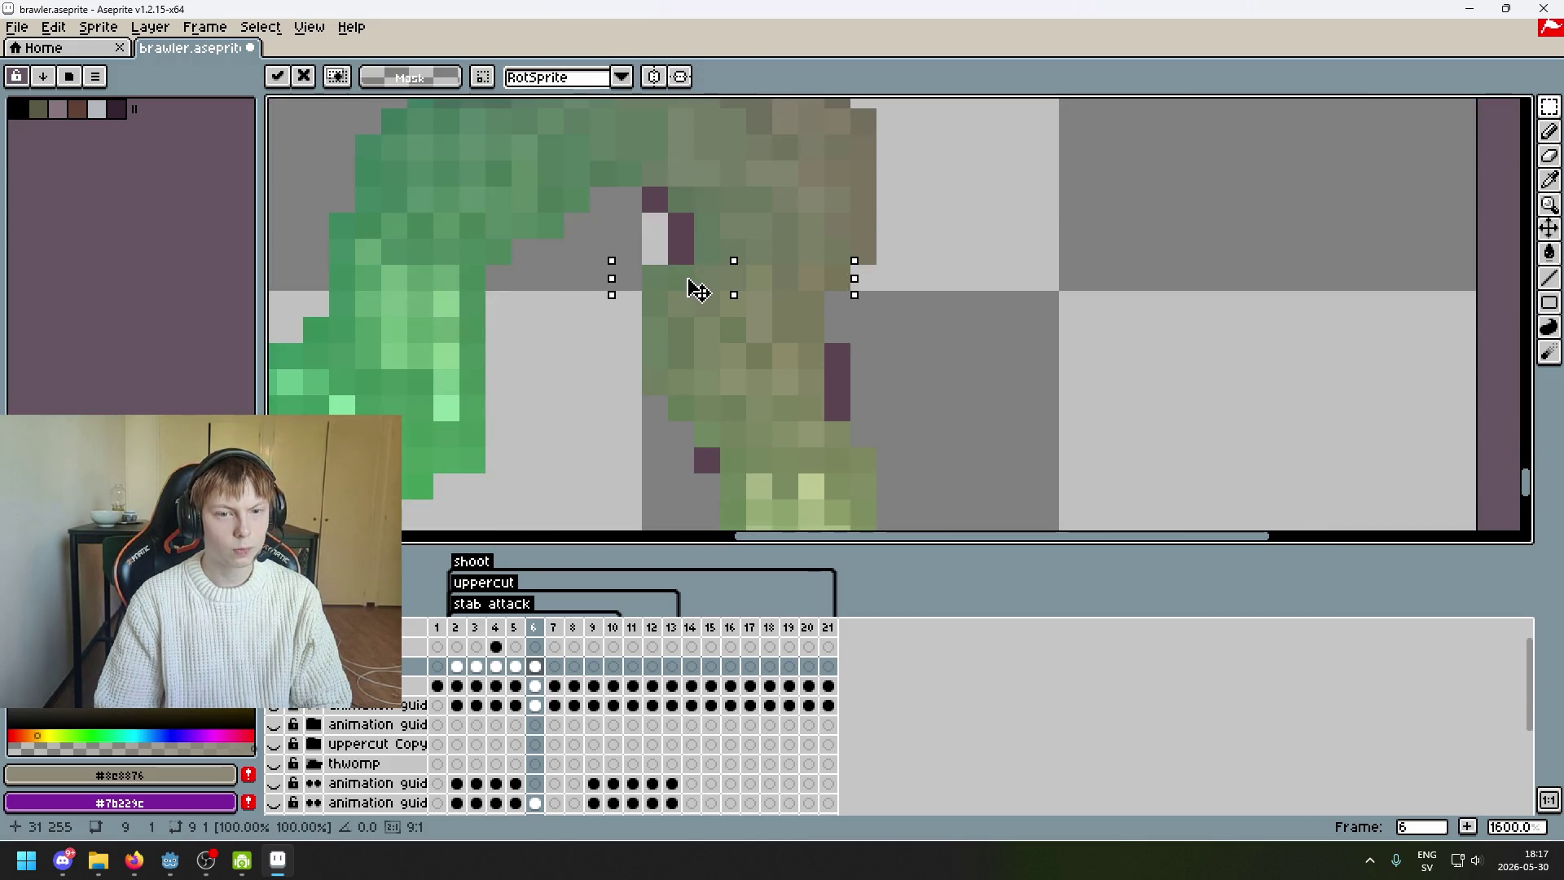
pyautogui.moveTo(901, 209)
pyautogui.mouseDown()
pyautogui.moveTo(615, 265)
pyautogui.moveTo(693, 246)
pyautogui.mouseUp()
pyautogui.click(914, 276)
# - After checking frame 5, move an eight-pixel leg row to its new position
pyautogui.scroll(-3, 974, 279)
pyautogui.press(',')
pyautogui.press('.')
pyautogui.scroll(-2, 975, 279)
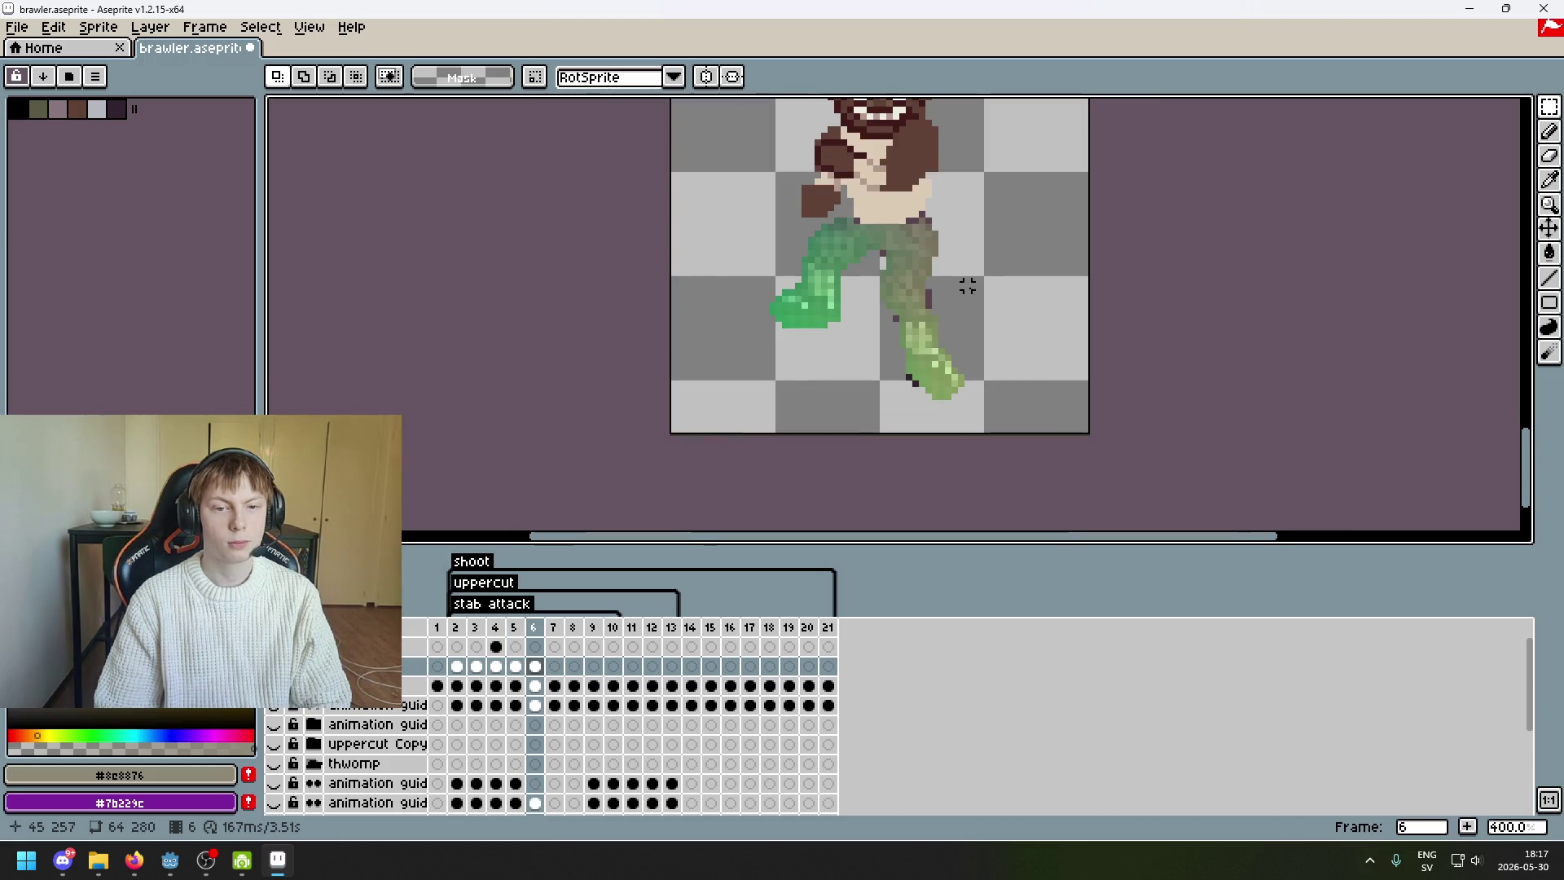
pyautogui.scroll(5, 804, 246)
pyautogui.moveTo(893, 246); pyautogui.dragTo(947, 259)
pyautogui.click(1037, 272)
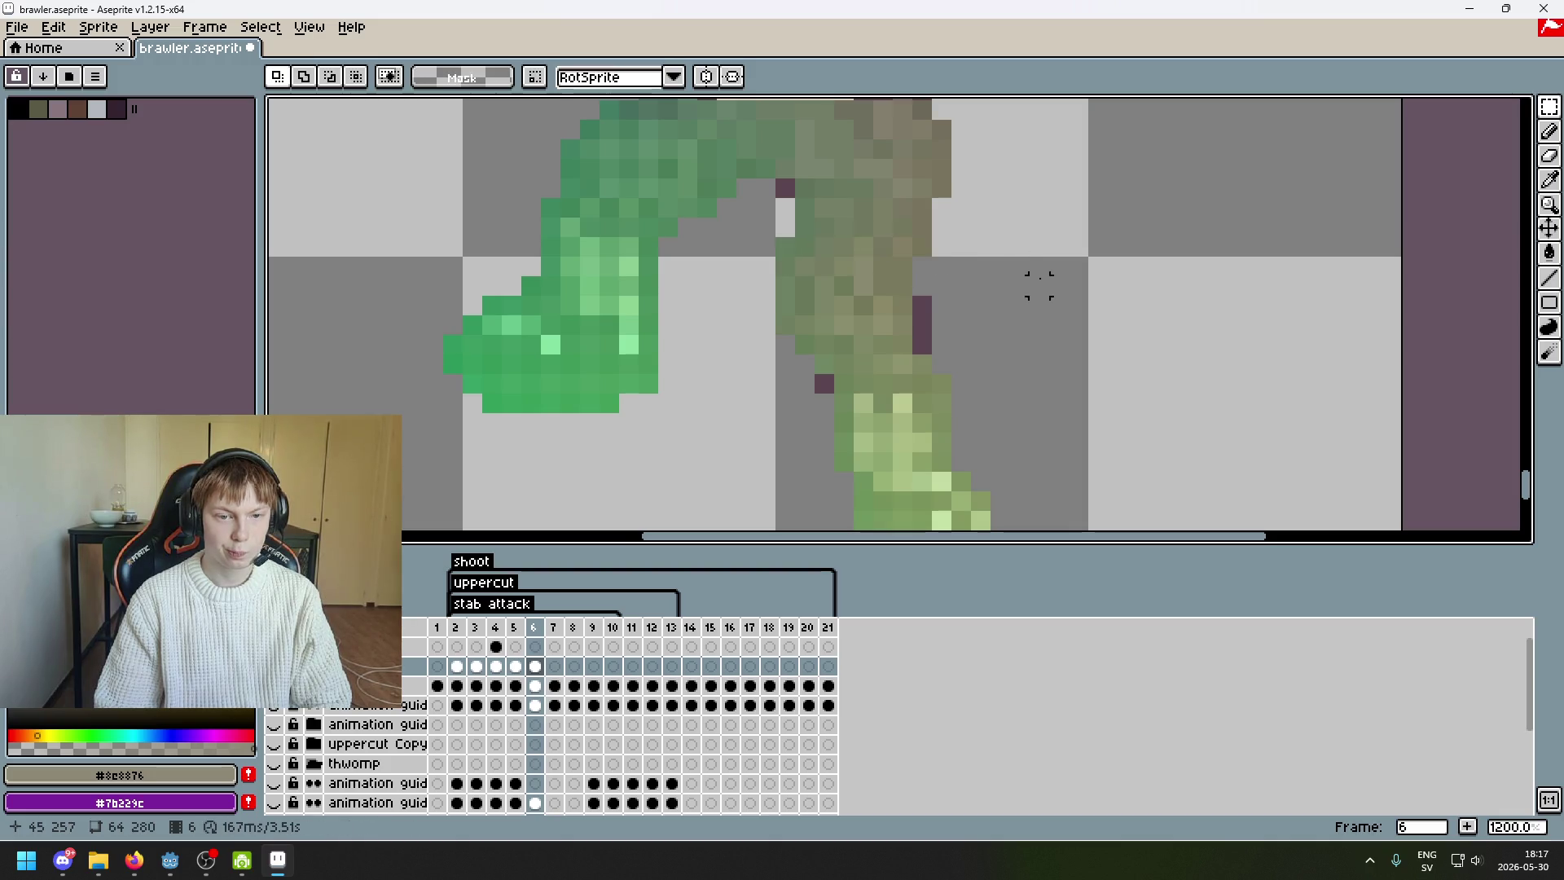
# - Select a ten-pixel-wide row and move the two-row strip of purple pixels
pyautogui.scroll(-5, 1037, 277)
pyautogui.press('Left')
pyautogui.press('Right')
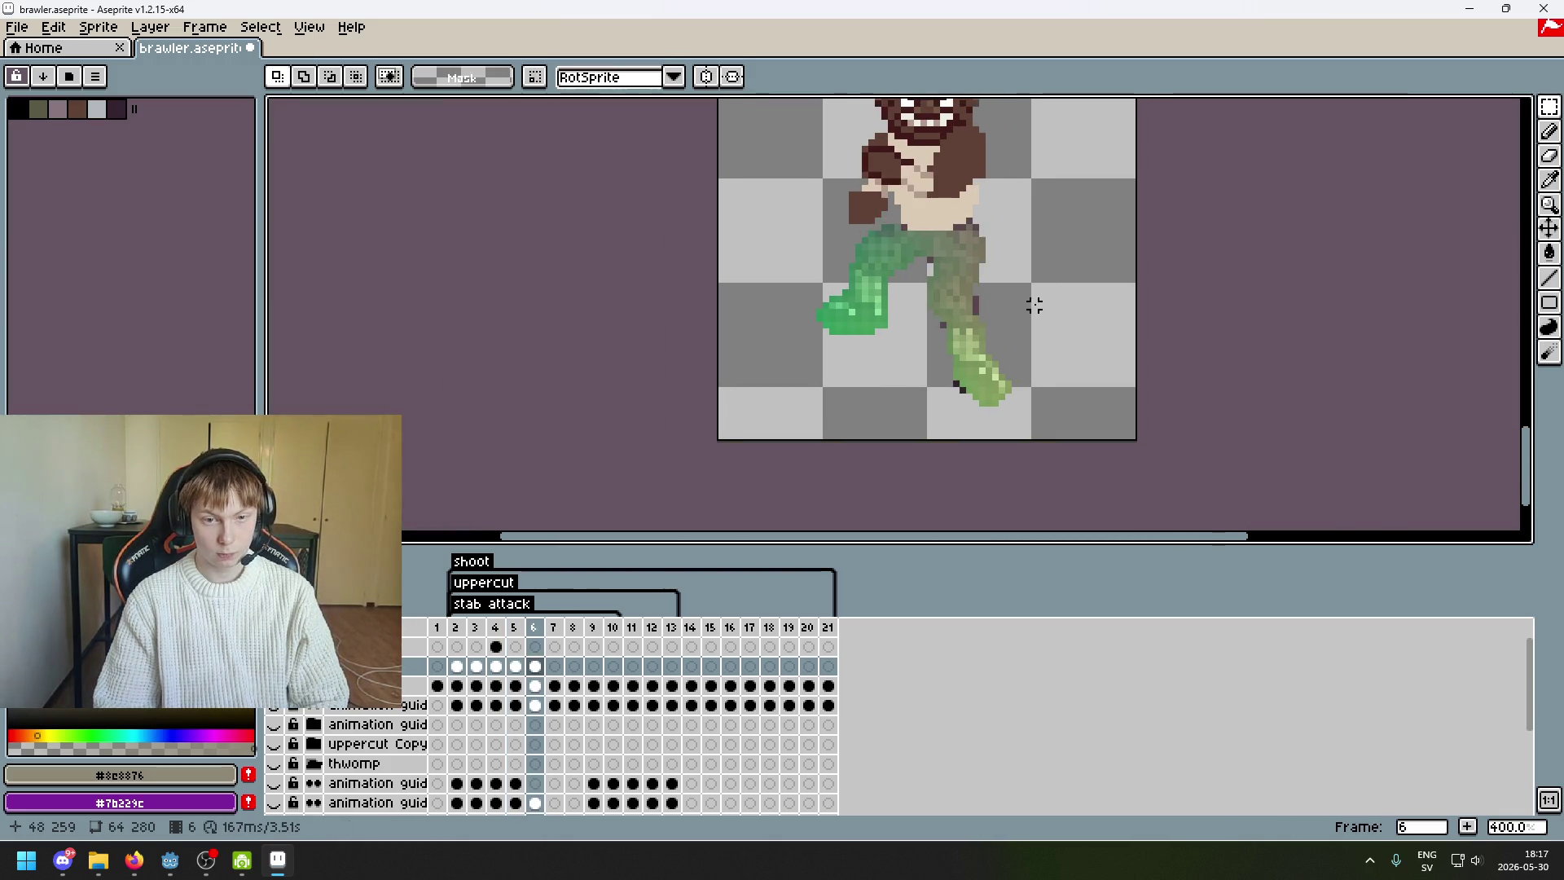
pyautogui.scroll(6, 961, 319)
pyautogui.moveTo(839, 363); pyautogui.dragTo(688, 375)
pyautogui.moveTo(892, 371); pyautogui.dragTo(640, 383)
pyautogui.moveTo(758, 377)
pyautogui.mouseDown()
pyautogui.moveTo(953, 340)
pyautogui.moveTo(757, 359)
pyautogui.moveTo(778, 364)
pyautogui.mouseUp()
pyautogui.press('Return')
# - Compare poses with frame 5, then shift the lower part of the foot left
pyautogui.scroll(-4, 959, 338)
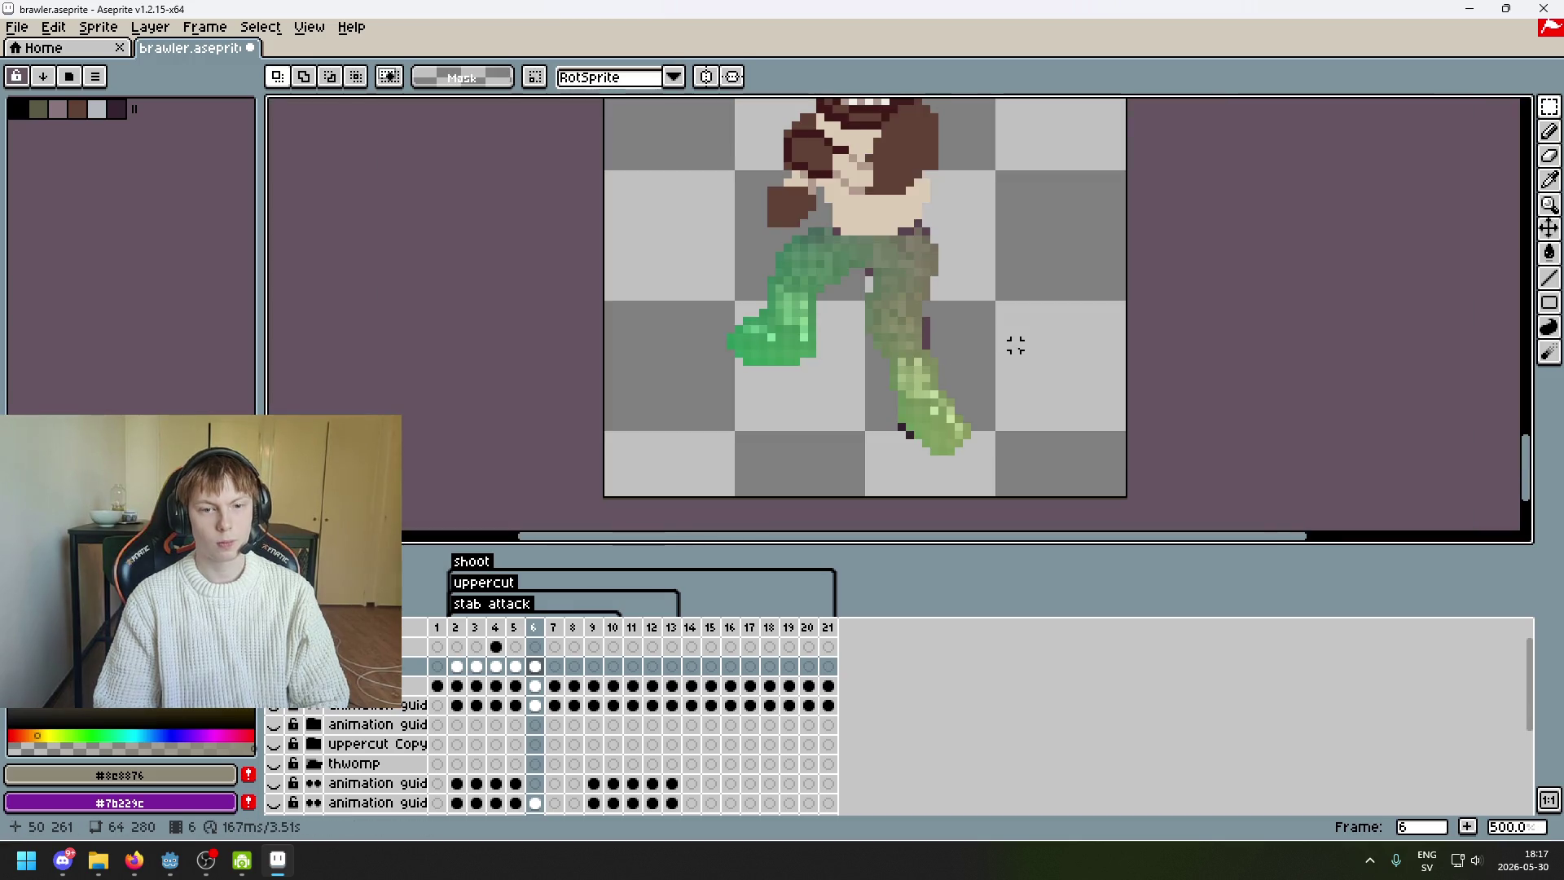
pyautogui.press('Left')
pyautogui.press('Right')
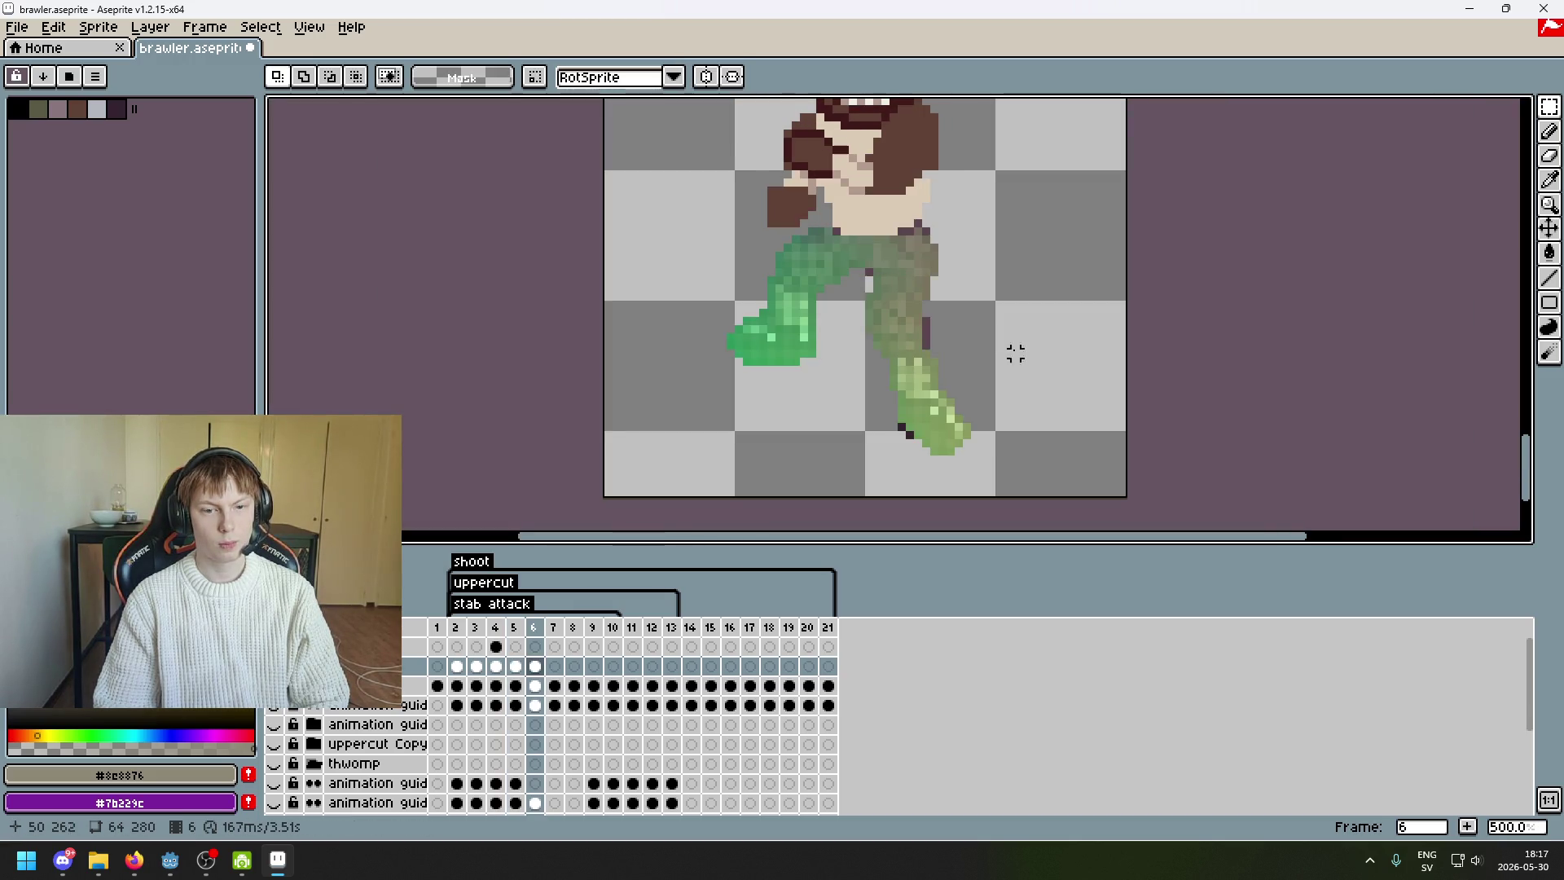
pyautogui.press('Left')
pyautogui.press('Right')
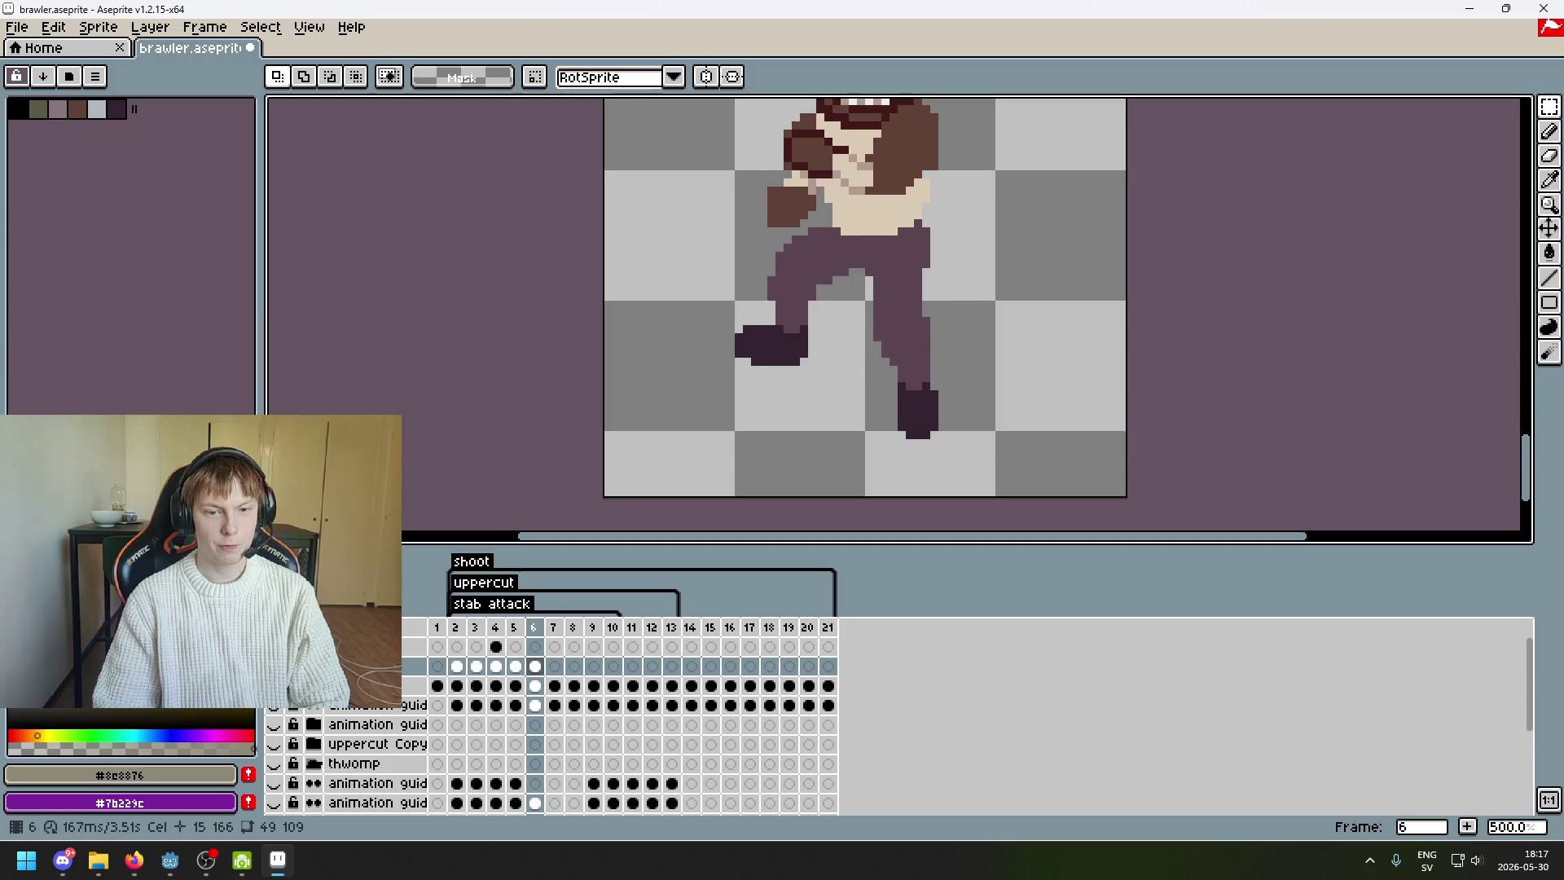
pyautogui.scroll(5, 958, 436)
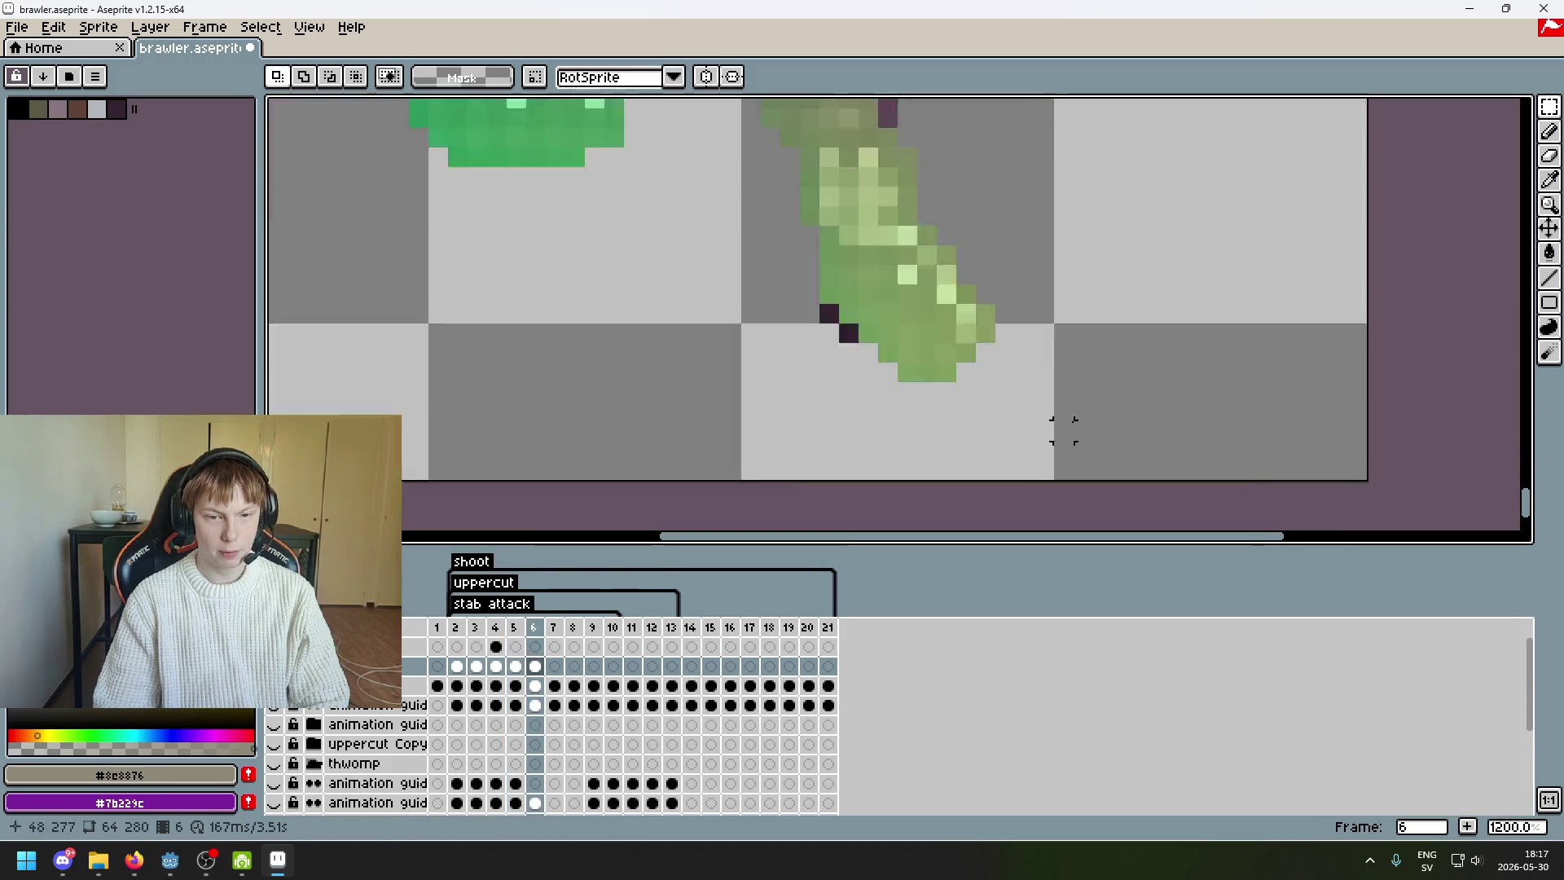
pyautogui.moveTo(1037, 418); pyautogui.dragTo(710, 376)
pyautogui.moveTo(855, 413); pyautogui.dragTo(802, 413)
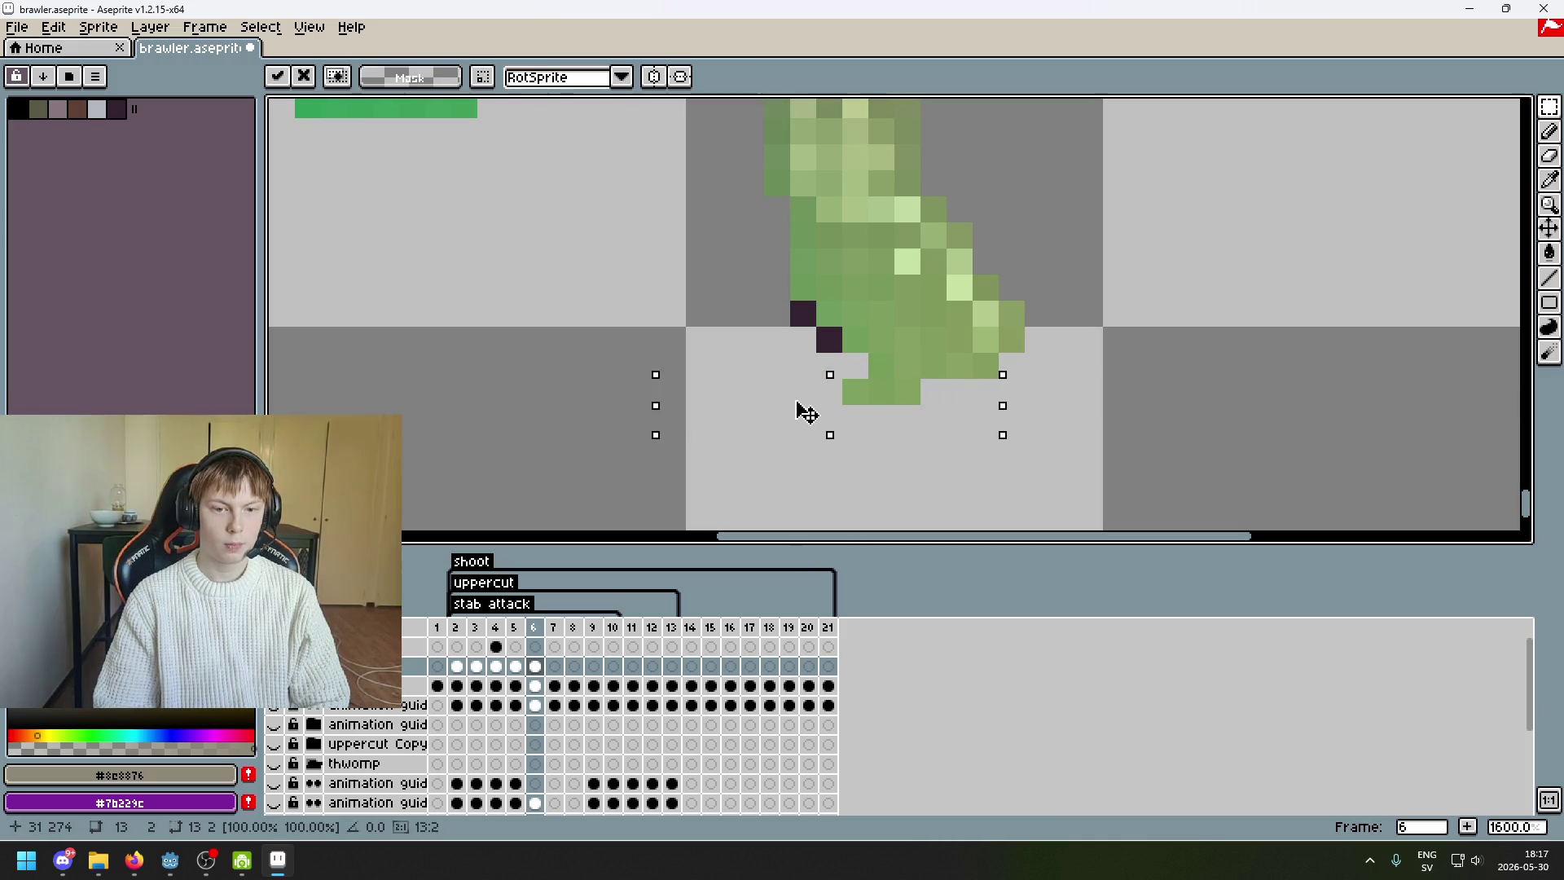
pyautogui.hotkey('ctrl', 'd')
# - Move the lower foot further left and nudge one foot row one pixel left
pyautogui.moveTo(704, 346)
pyautogui.mouseDown()
pyautogui.moveTo(1006, 395)
pyautogui.moveTo(756, 391)
pyautogui.mouseUp()
pyautogui.hotkey('ctrl', 'd')
pyautogui.moveTo(872, 378); pyautogui.dragTo(823, 379)
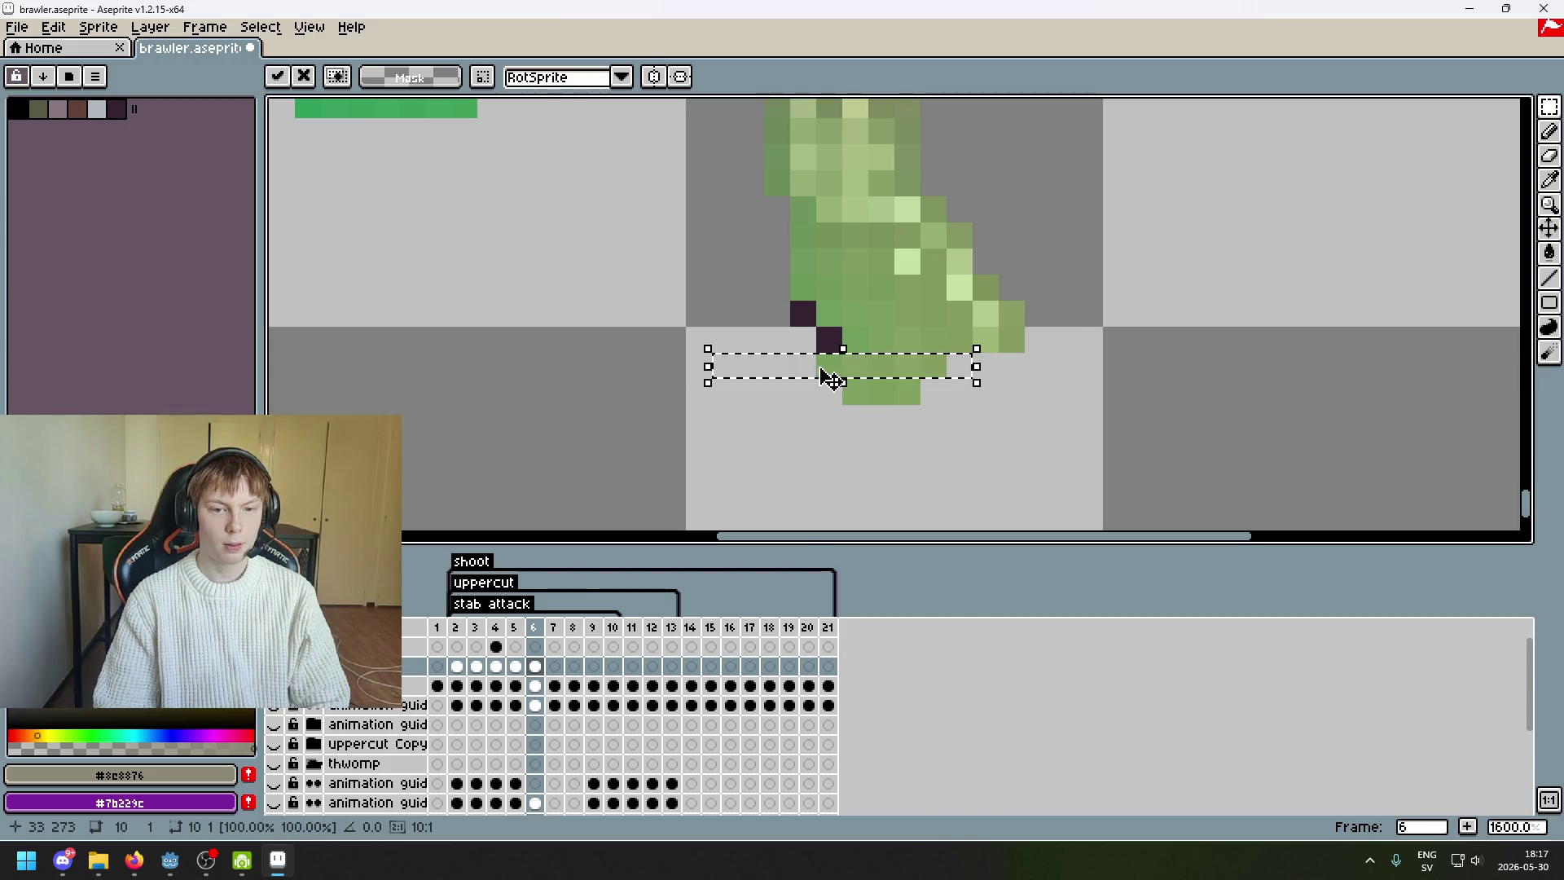
pyautogui.hotkey('ctrl', 'd')
pyautogui.moveTo(1047, 324); pyautogui.dragTo(709, 350)
pyautogui.moveTo(846, 349)
pyautogui.mouseDown()
pyautogui.moveTo(820, 349)
pyautogui.moveTo(847, 348)
pyautogui.mouseUp()
pyautogui.hotkey('ctrl', 'd')
# - Shift the next several one-pixel rows of the foot and leg one pixel left
pyautogui.moveTo(1043, 300); pyautogui.dragTo(733, 331)
pyautogui.moveTo(830, 330); pyautogui.dragTo(804, 330)
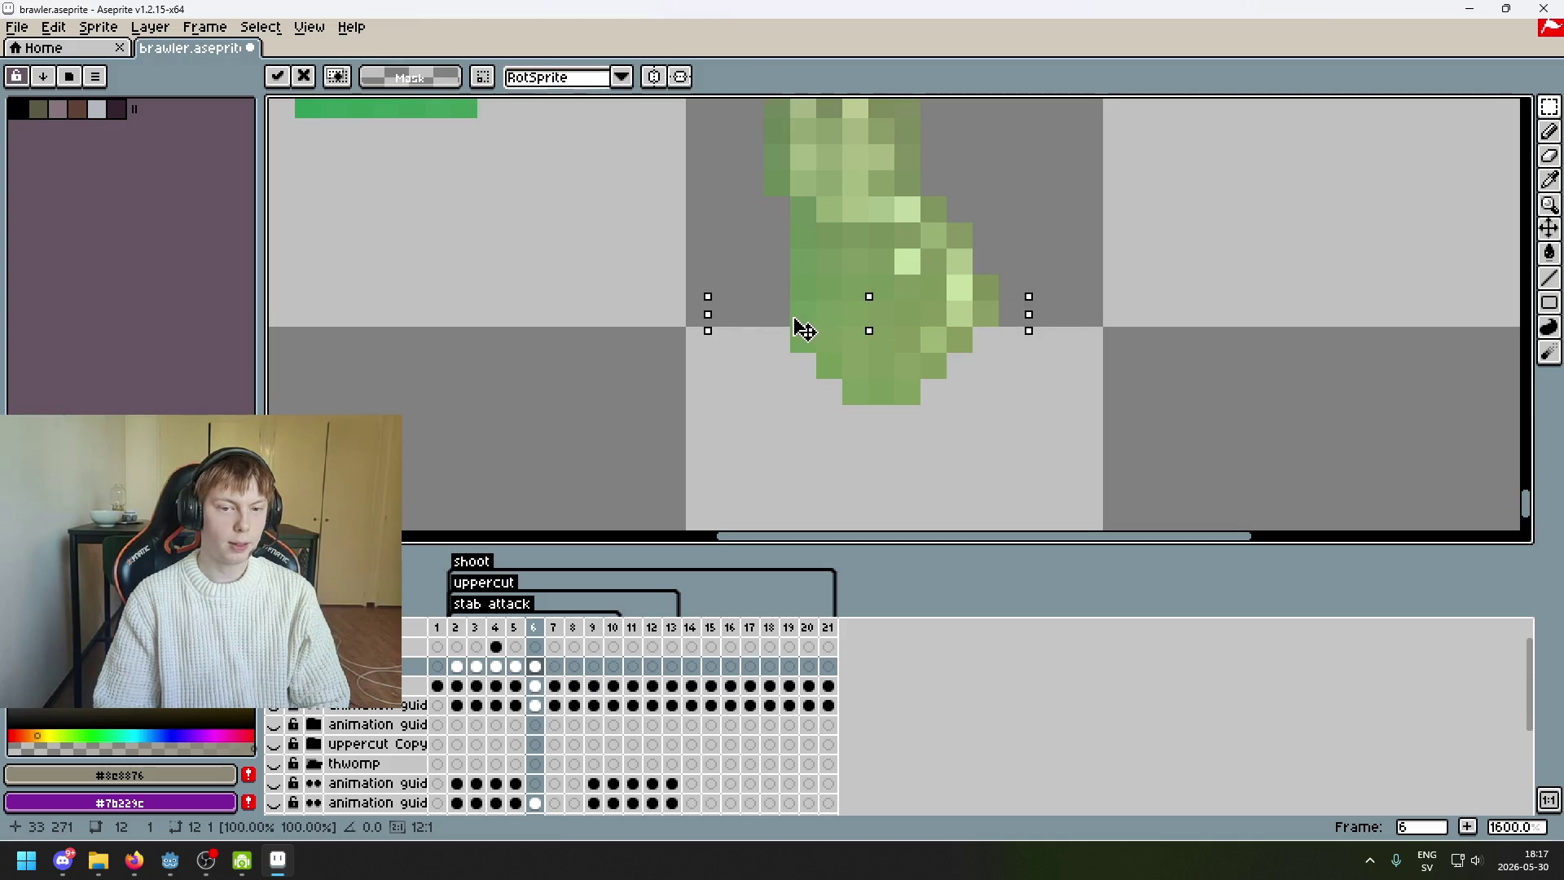
pyautogui.hotkey('ctrl', 'd')
pyautogui.moveTo(1056, 274); pyautogui.dragTo(733, 301)
pyautogui.moveTo(839, 295); pyautogui.dragTo(812, 295)
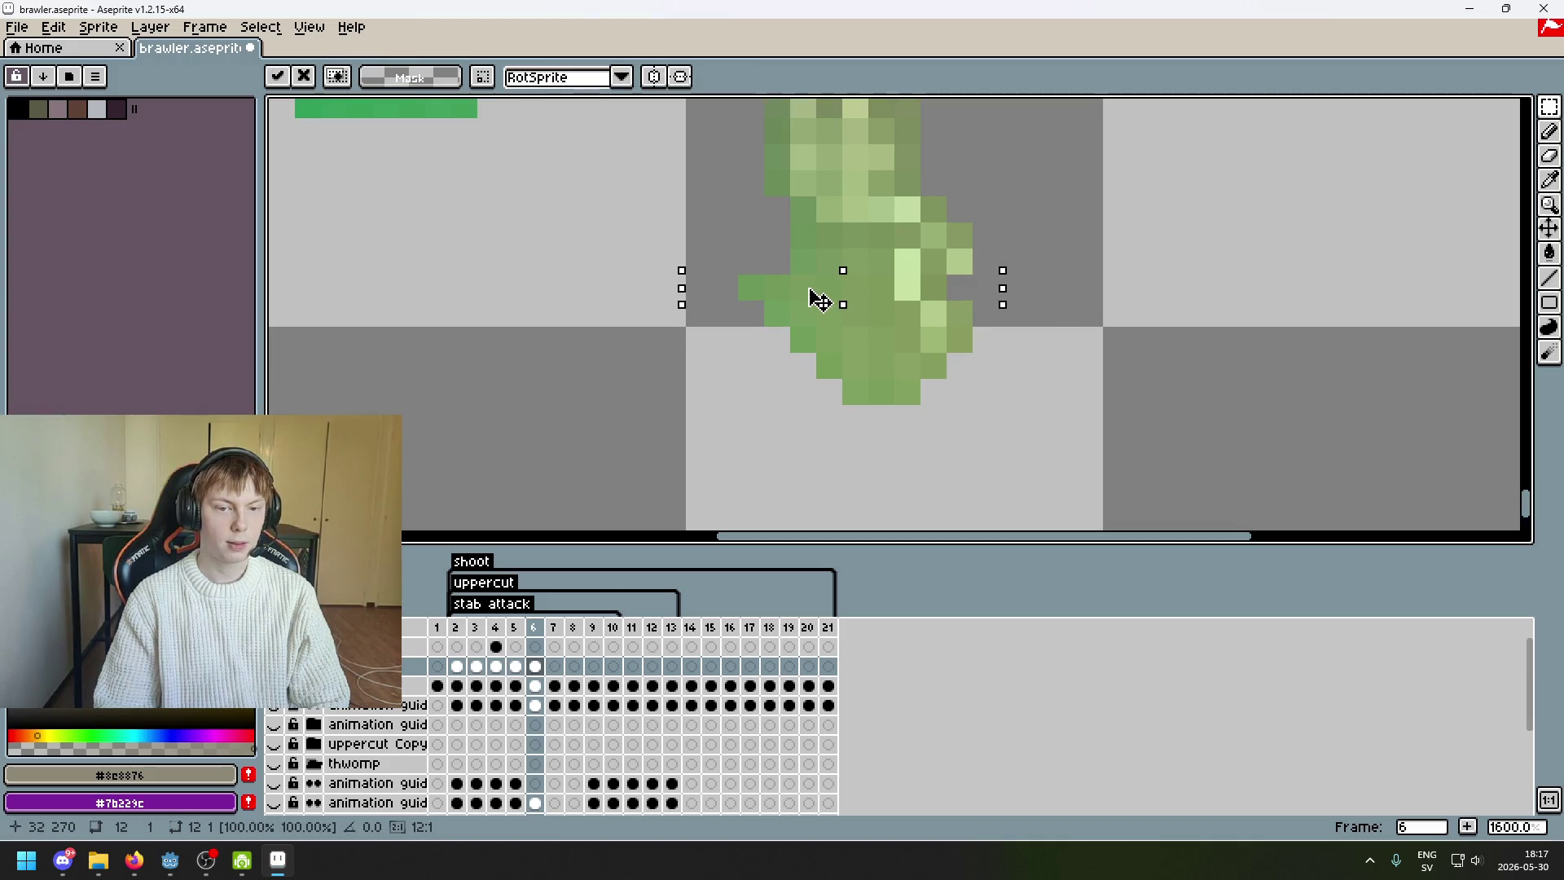
pyautogui.hotkey('ctrl', 'd')
pyautogui.moveTo(959, 260)
pyautogui.mouseDown()
pyautogui.moveTo(717, 269)
pyautogui.moveTo(745, 269)
pyautogui.mouseUp()
pyautogui.hotkey('ctrl', 'd')
pyautogui.moveTo(1011, 235); pyautogui.dragTo(735, 244)
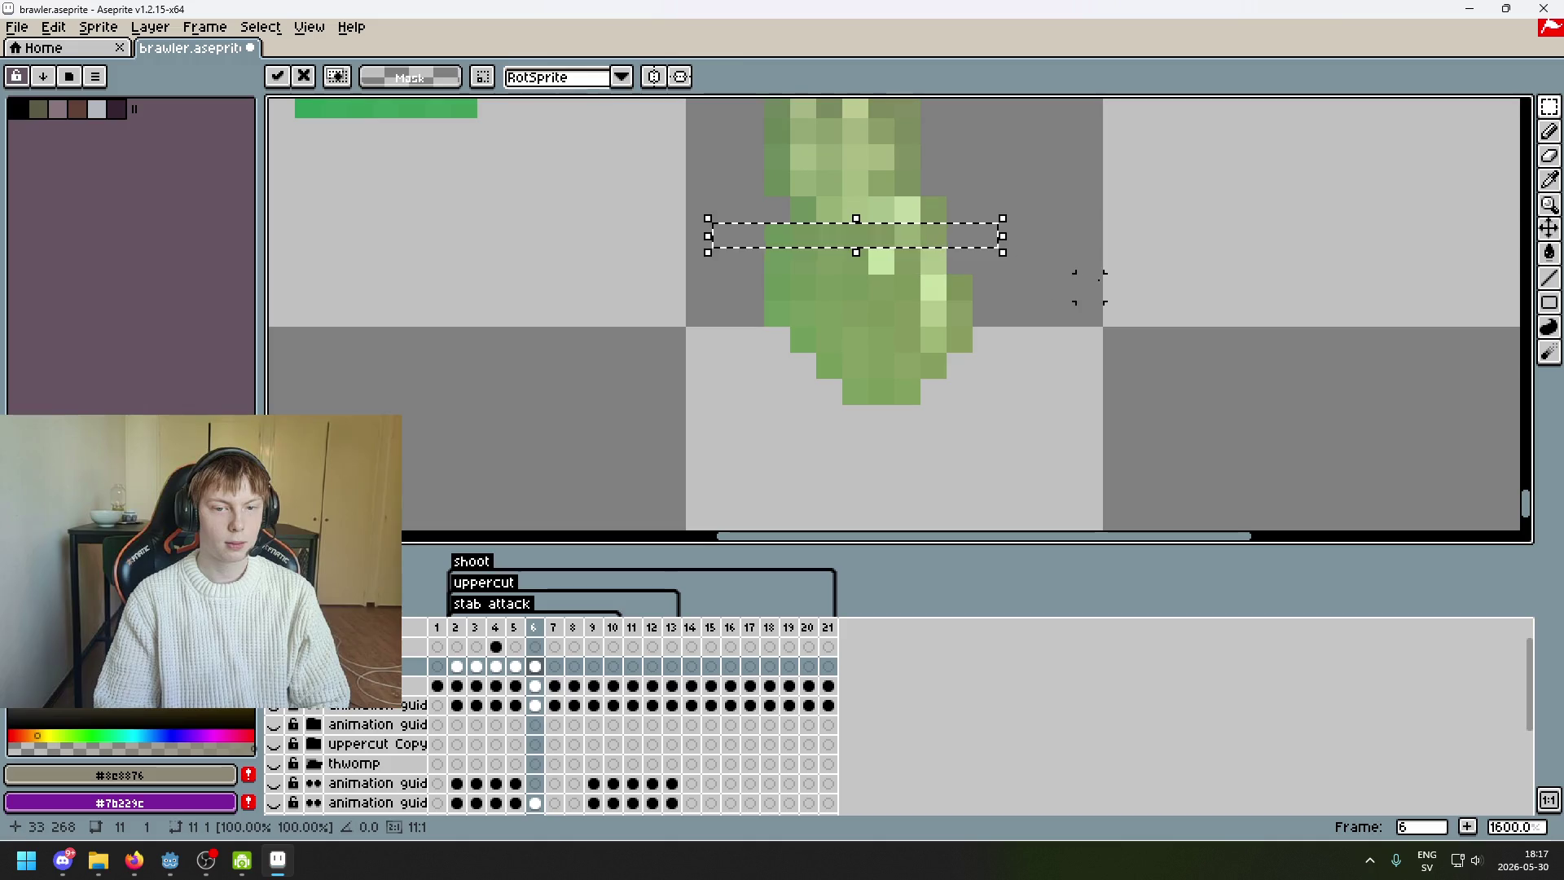
pyautogui.hotkey('ctrl', 'd')
# - Undo the last transformation and select the pixels at the foot tip
pyautogui.scroll(-4, 1088, 287)
pyautogui.moveTo(1081, 294); pyautogui.dragTo(1037, 388)
pyautogui.hotkey('ctrl', 'z')
pyautogui.hotkey('ctrl', 'z')
pyautogui.hotkey('ctrl', 'z')
pyautogui.hotkey('ctrl', 'z')
pyautogui.hotkey('ctrl', 'z')
pyautogui.hotkey('ctrl', 'z')
pyautogui.scroll(5, 971, 405)
pyautogui.moveTo(973, 377); pyautogui.dragTo(782, 391)
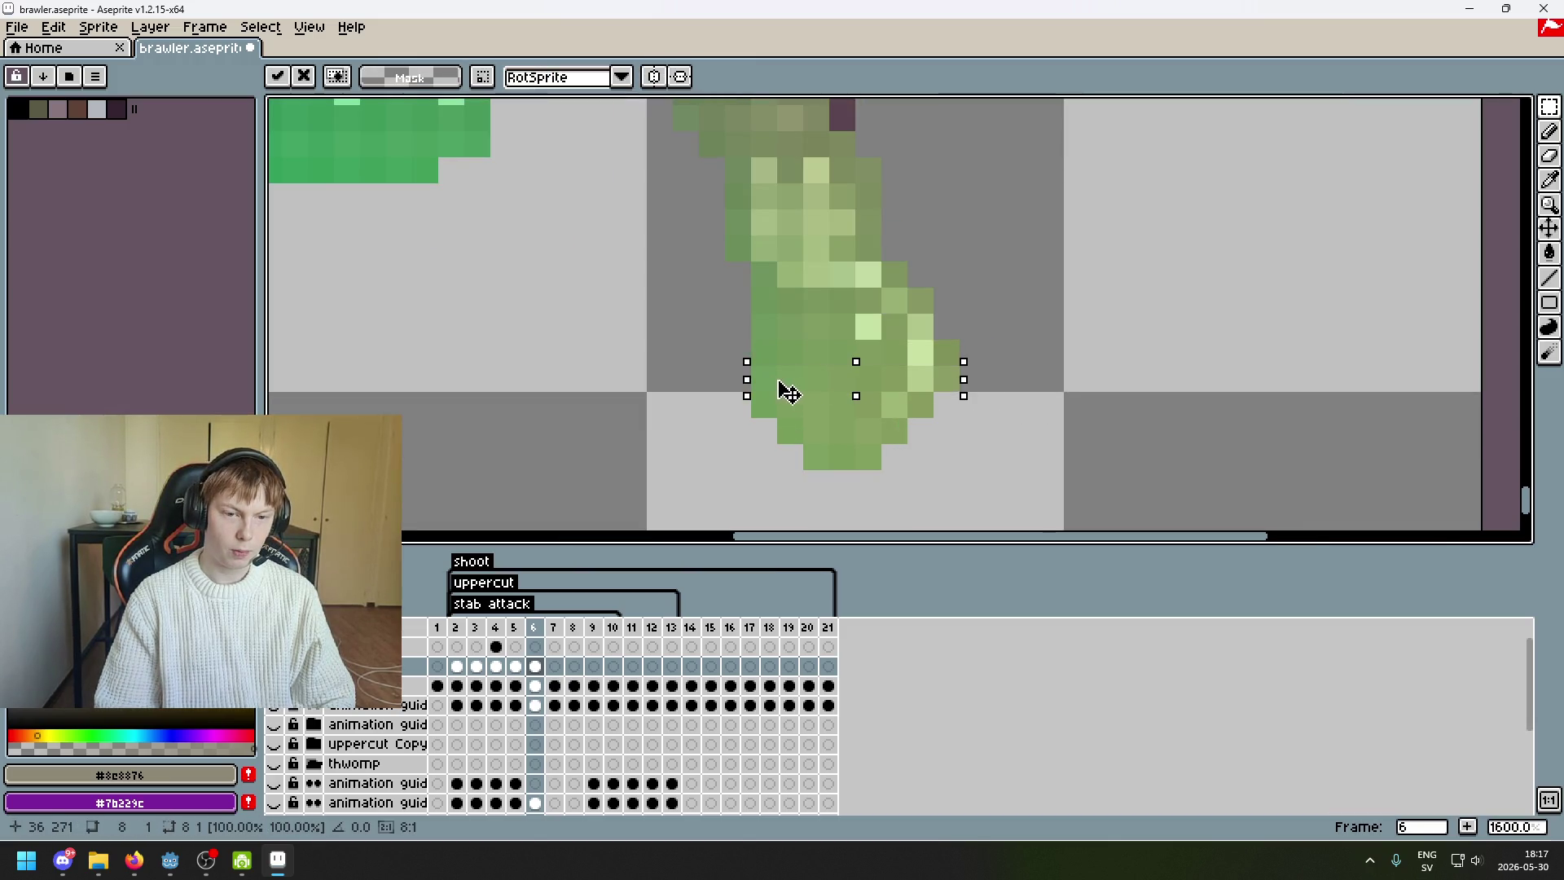
pyautogui.scroll(-4, 1068, 405)
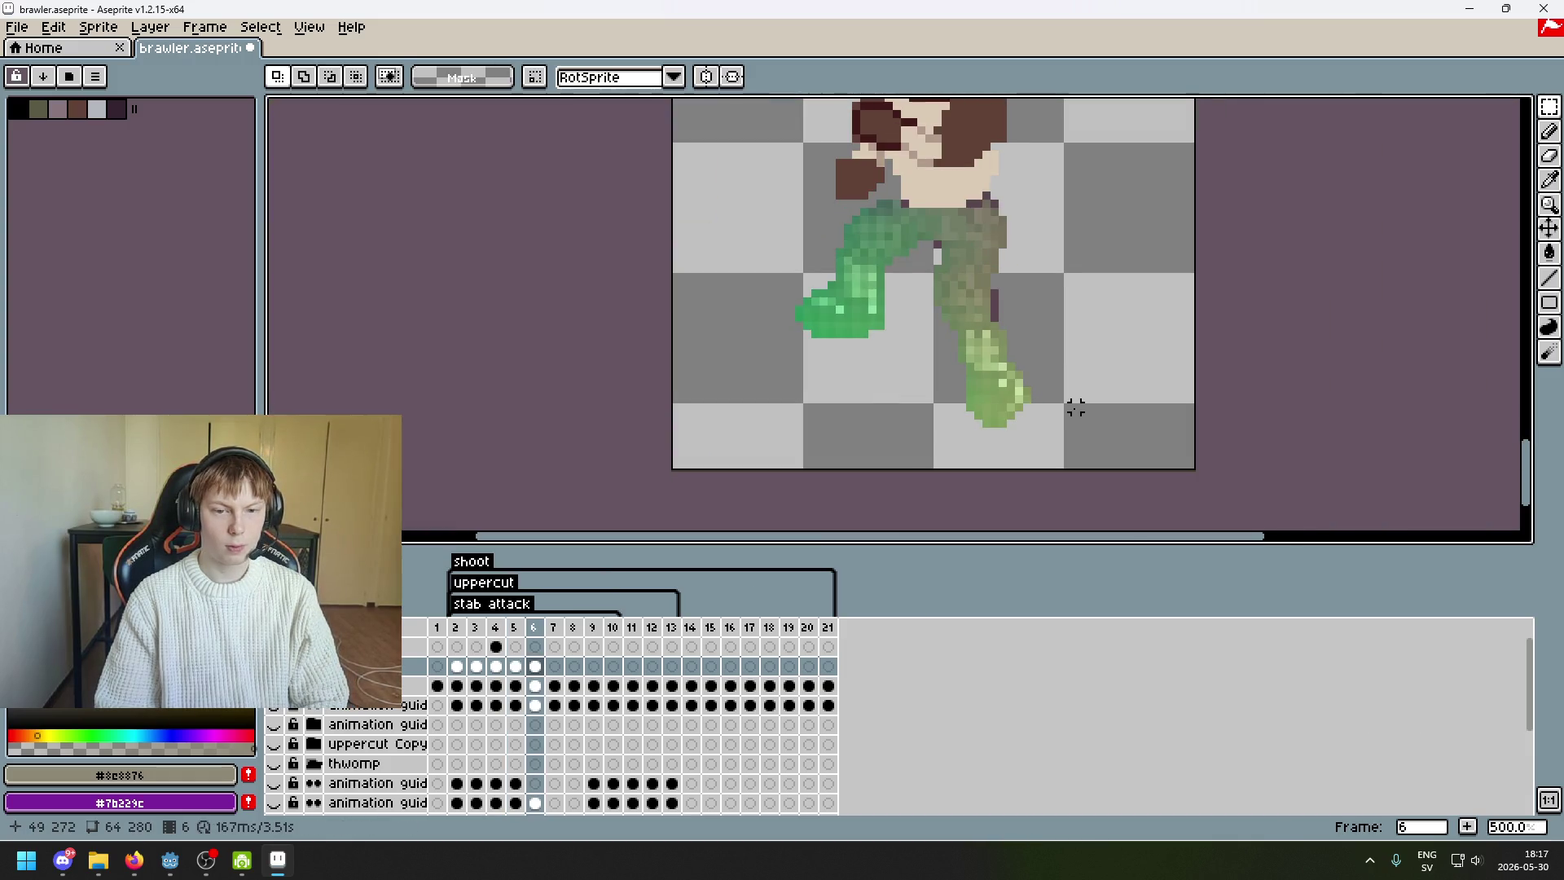
pyautogui.scroll(5, 1047, 444)
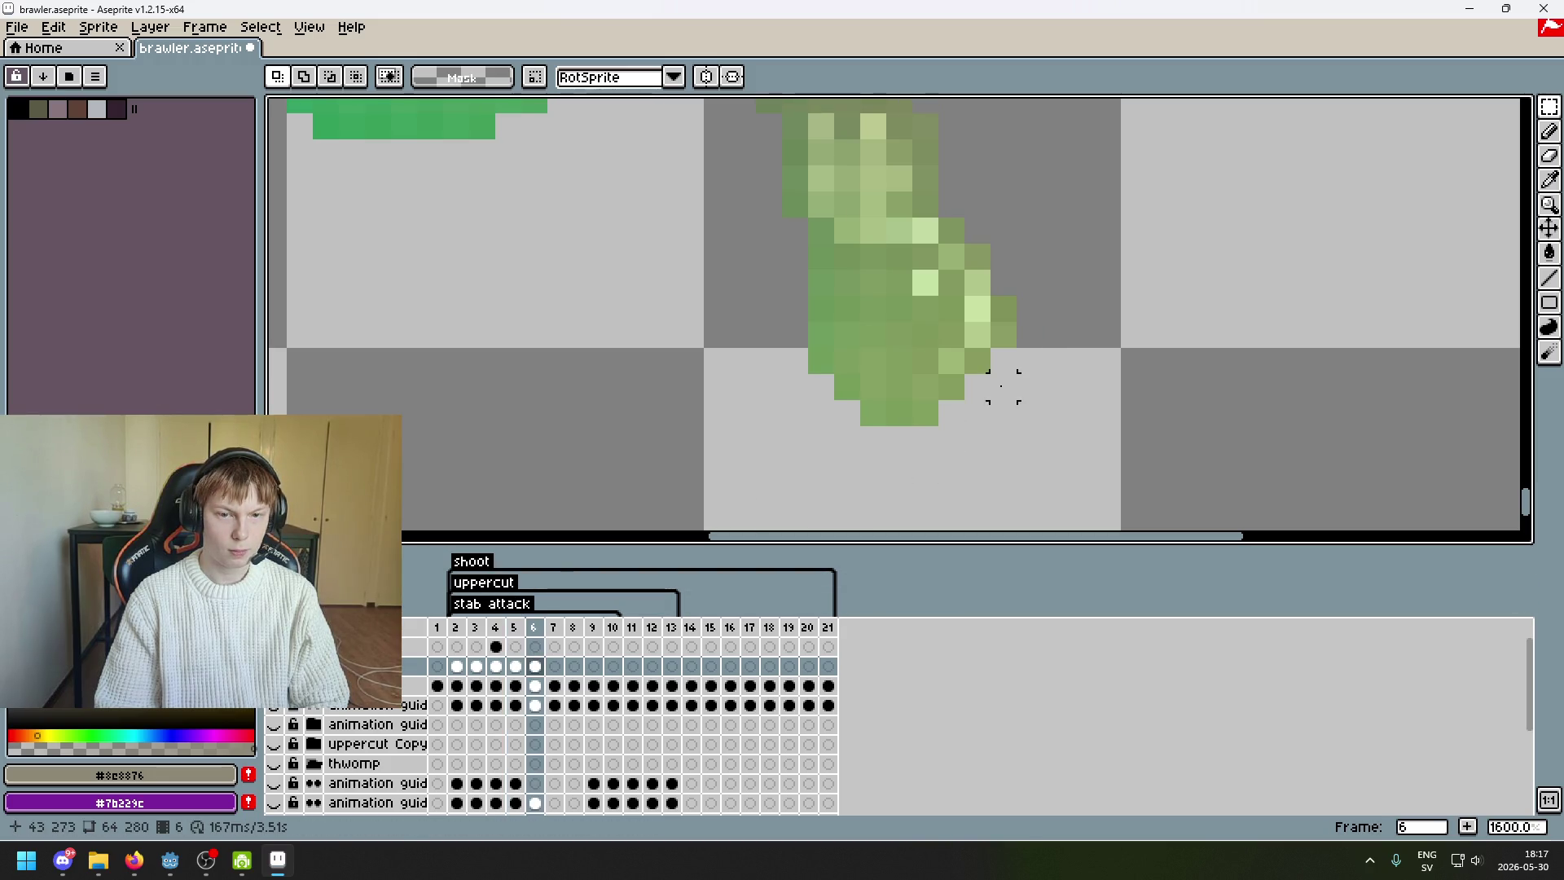
# - Move the block at the foot's right edge one pixel left
pyautogui.moveTo(1028, 440)
pyautogui.mouseDown()
pyautogui.moveTo(955, 319)
pyautogui.moveTo(937, 238)
pyautogui.mouseUp()
pyautogui.press('Left')
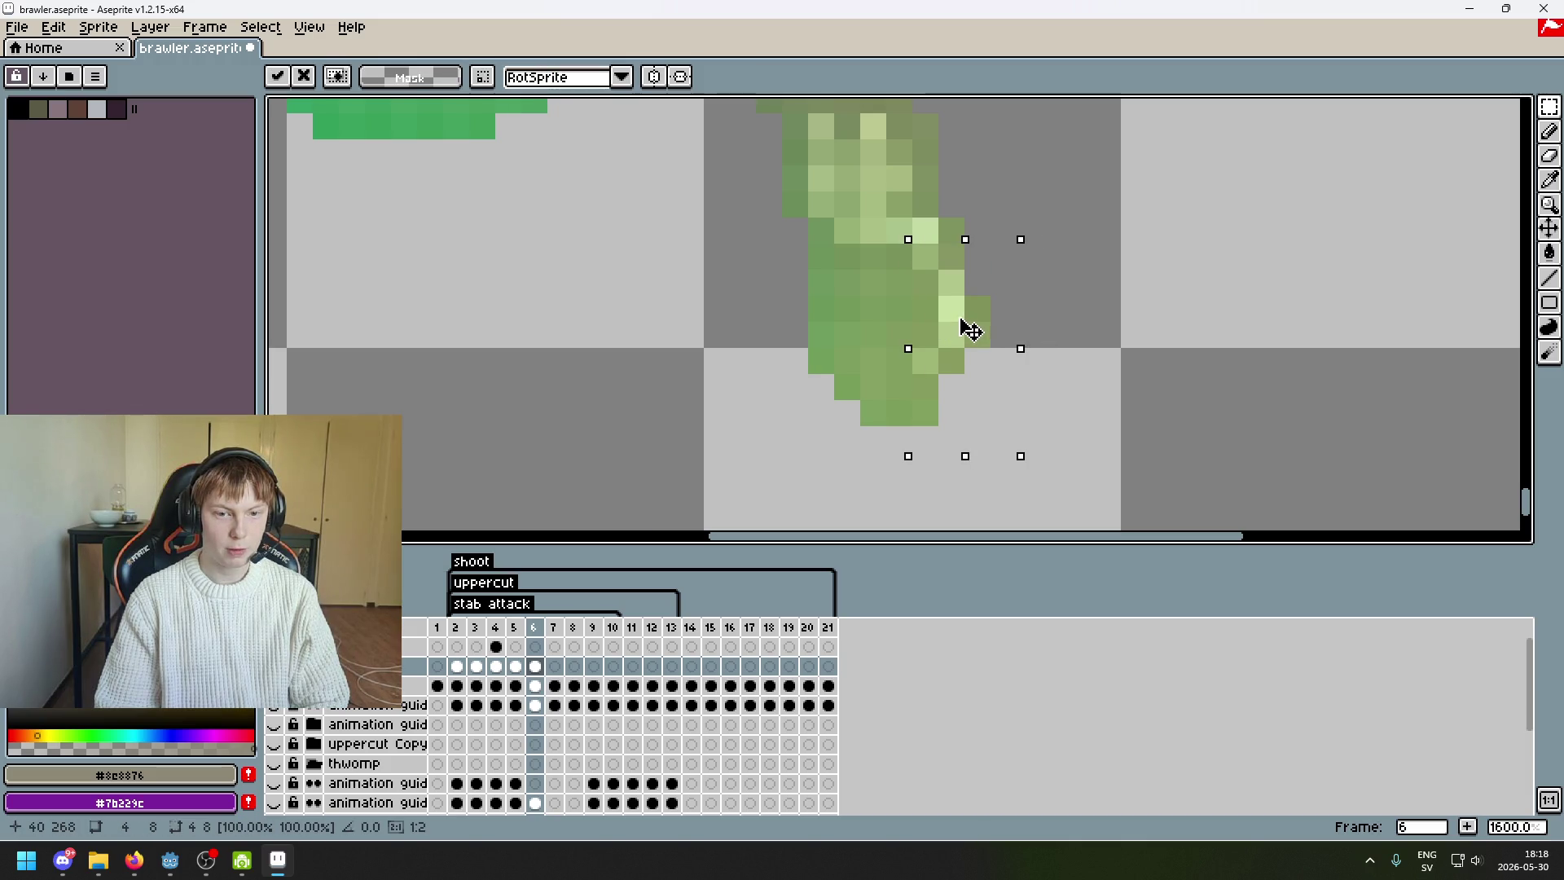
pyautogui.press('Right')
pyautogui.hotkey('ctrl', 'd')
pyautogui.moveTo(1029, 454)
pyautogui.mouseDown()
pyautogui.moveTo(914, 272)
pyautogui.moveTo(925, 256)
pyautogui.mouseUp()
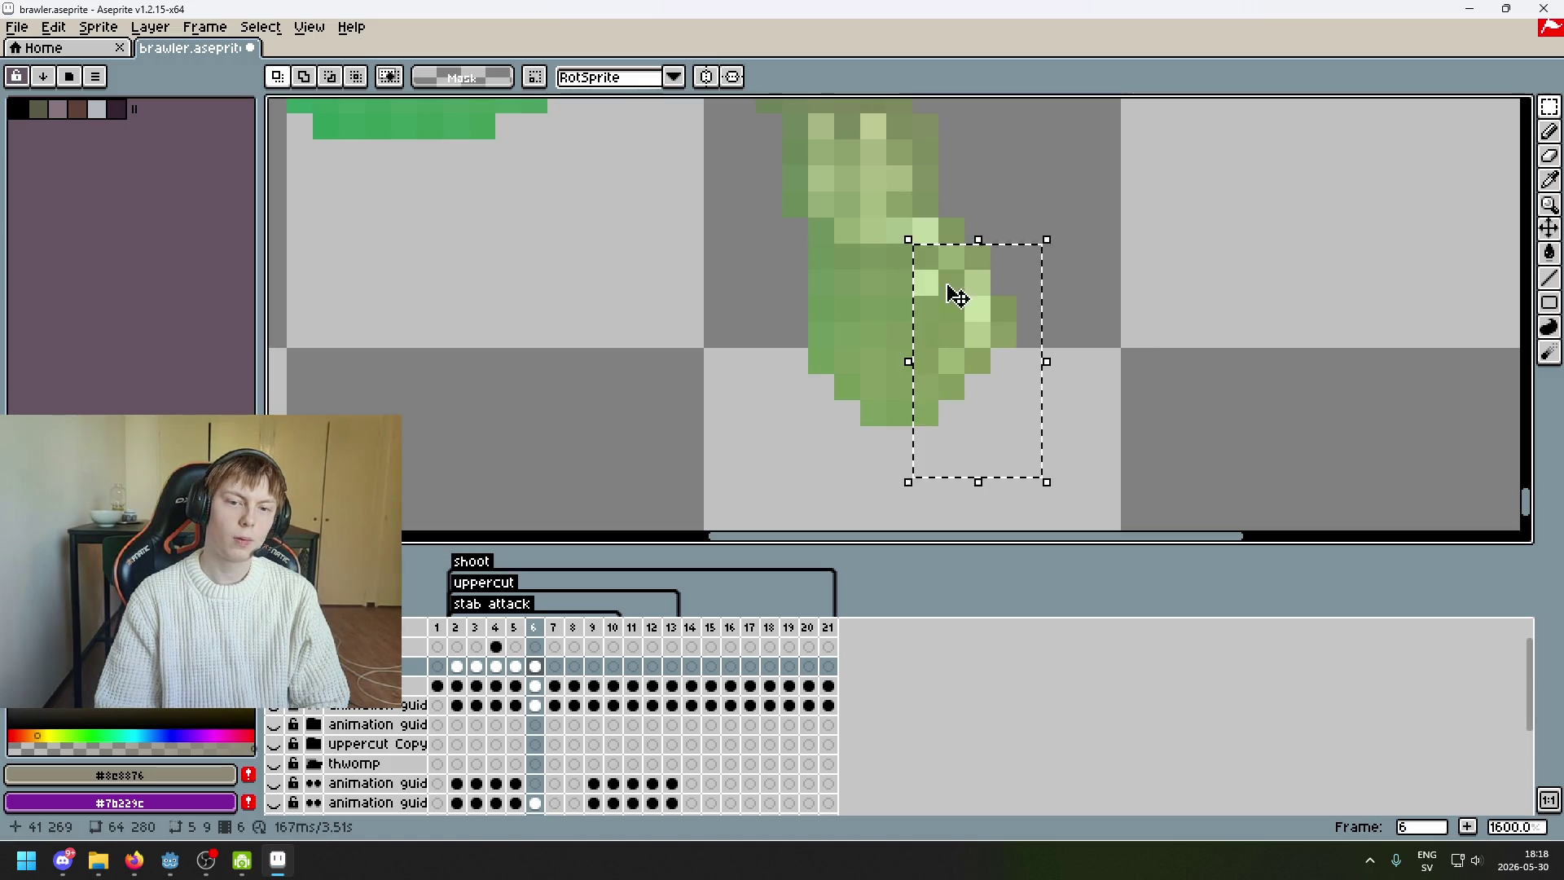
pyautogui.press('Left')
pyautogui.press('Return')
# - Pan over the legs and flip between frames 5 and 6 to check the foot
pyautogui.scroll(-3, 1135, 324)
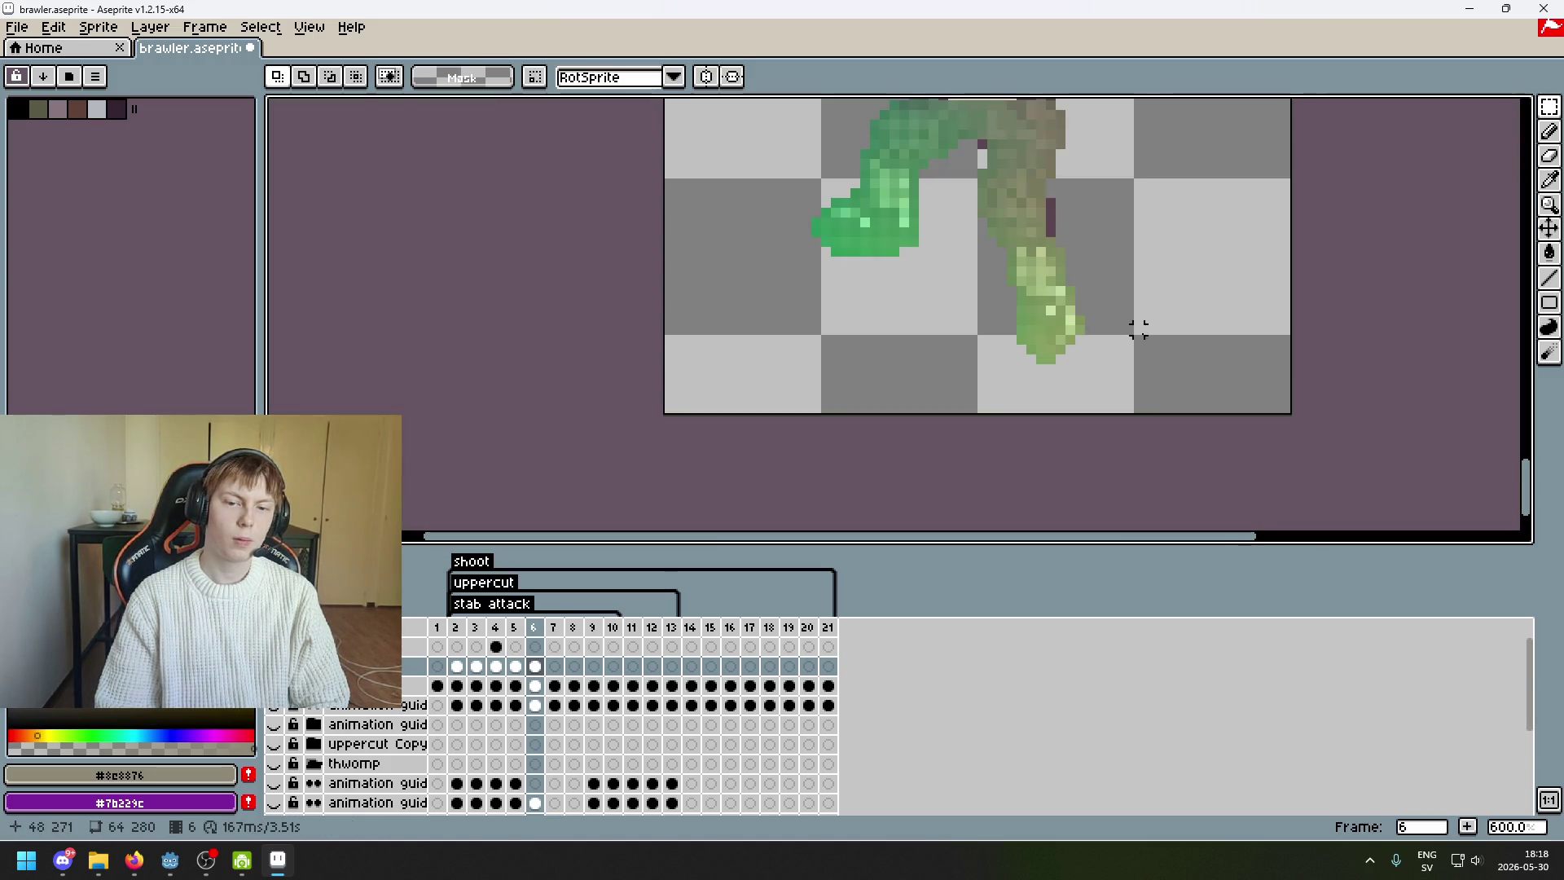
pyautogui.scroll(-3, 1147, 344)
pyautogui.moveTo(1147, 344); pyautogui.dragTo(1110, 408)
pyautogui.press(',')
pyautogui.press('.')
pyautogui.scroll(3, 1099, 387)
pyautogui.press(',')
pyautogui.press('.')
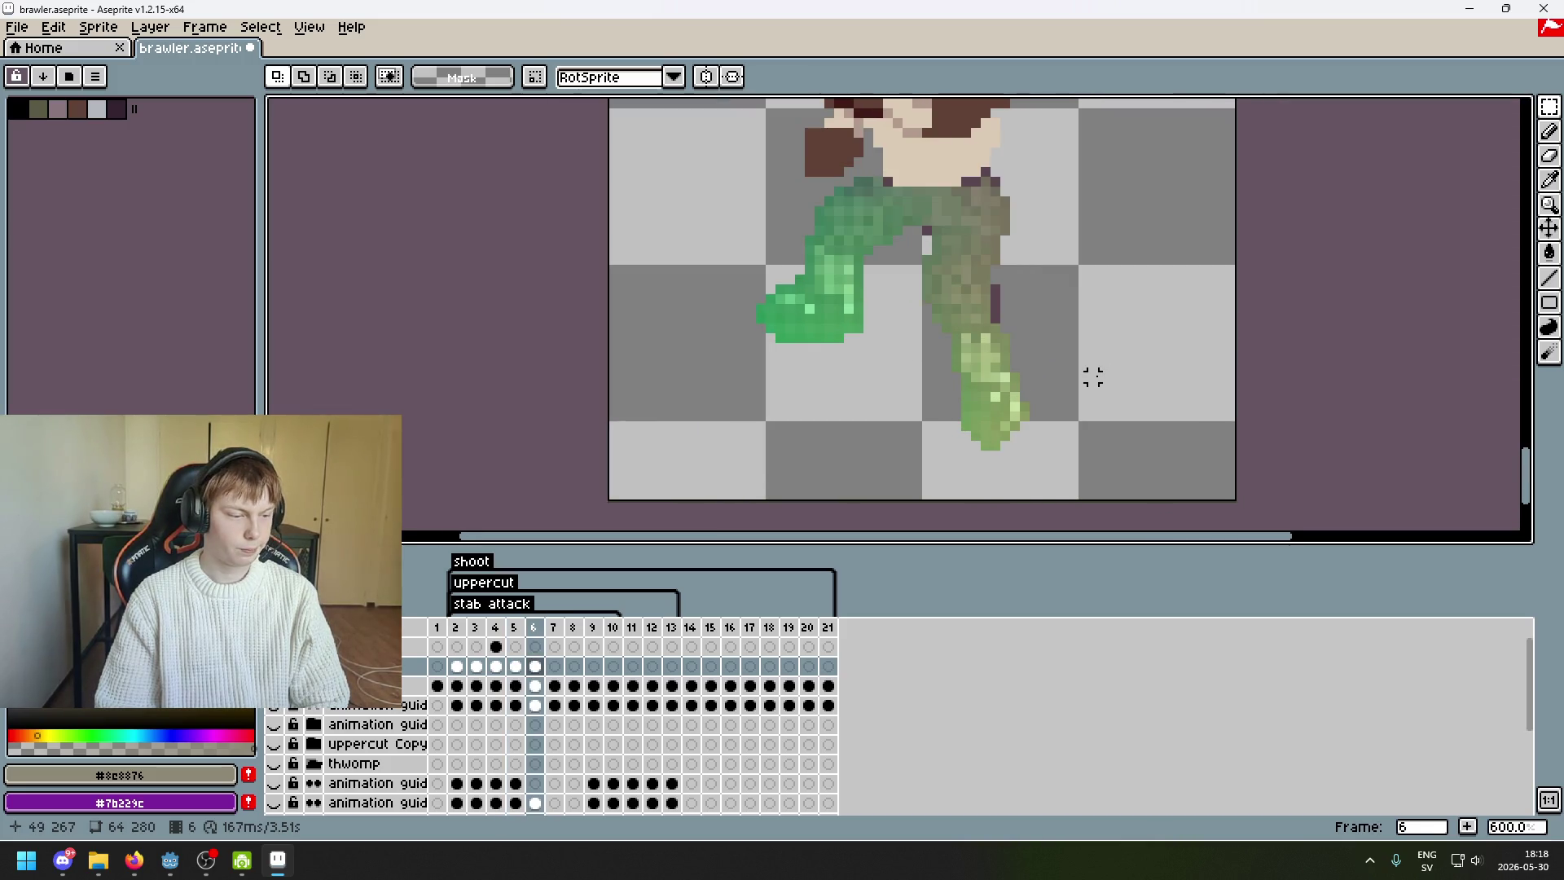
pyautogui.click(274, 666)
pyautogui.click(274, 665)
pyautogui.click(273, 666)
pyautogui.click(274, 665)
pyautogui.click(273, 666)
pyautogui.click(274, 666)
pyautogui.moveTo(1063, 436); pyautogui.dragTo(943, 492)
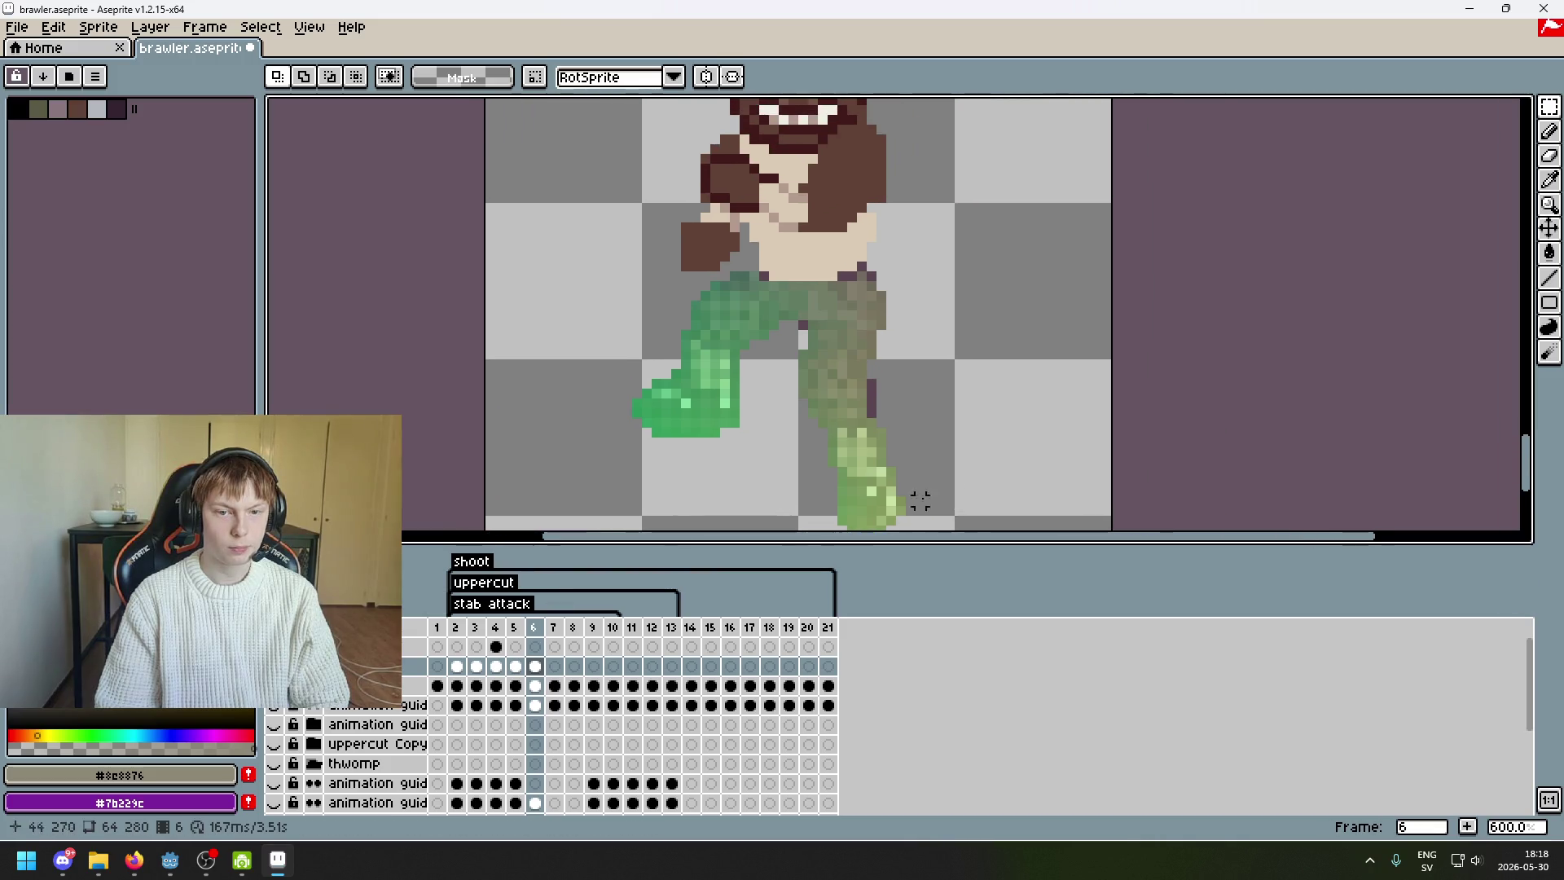
pyautogui.click(553, 627)
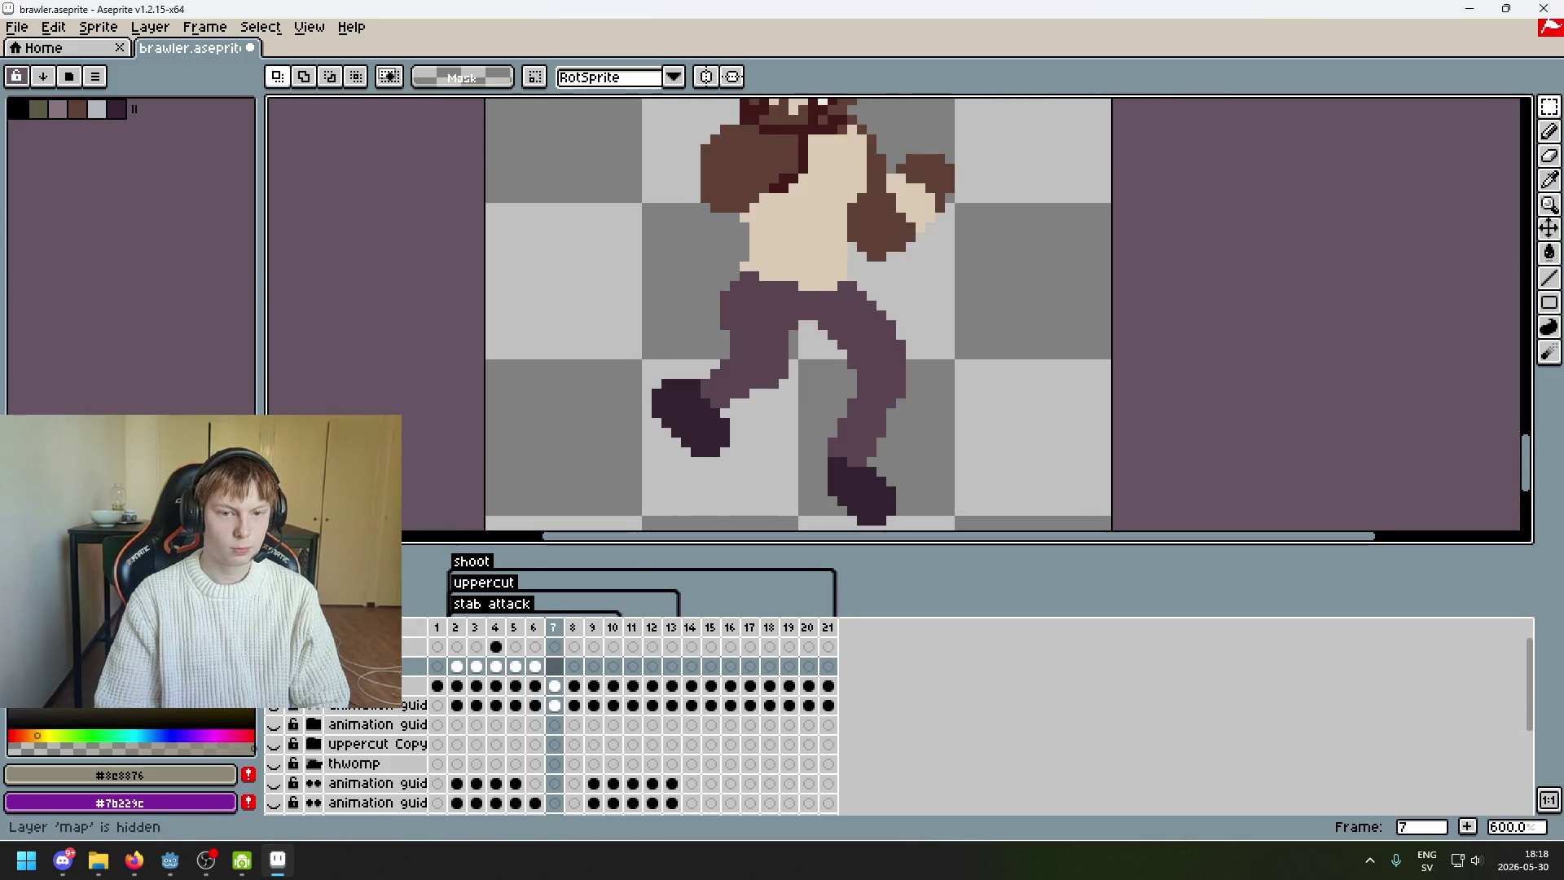
pyautogui.press('Left')
pyautogui.press('Left')
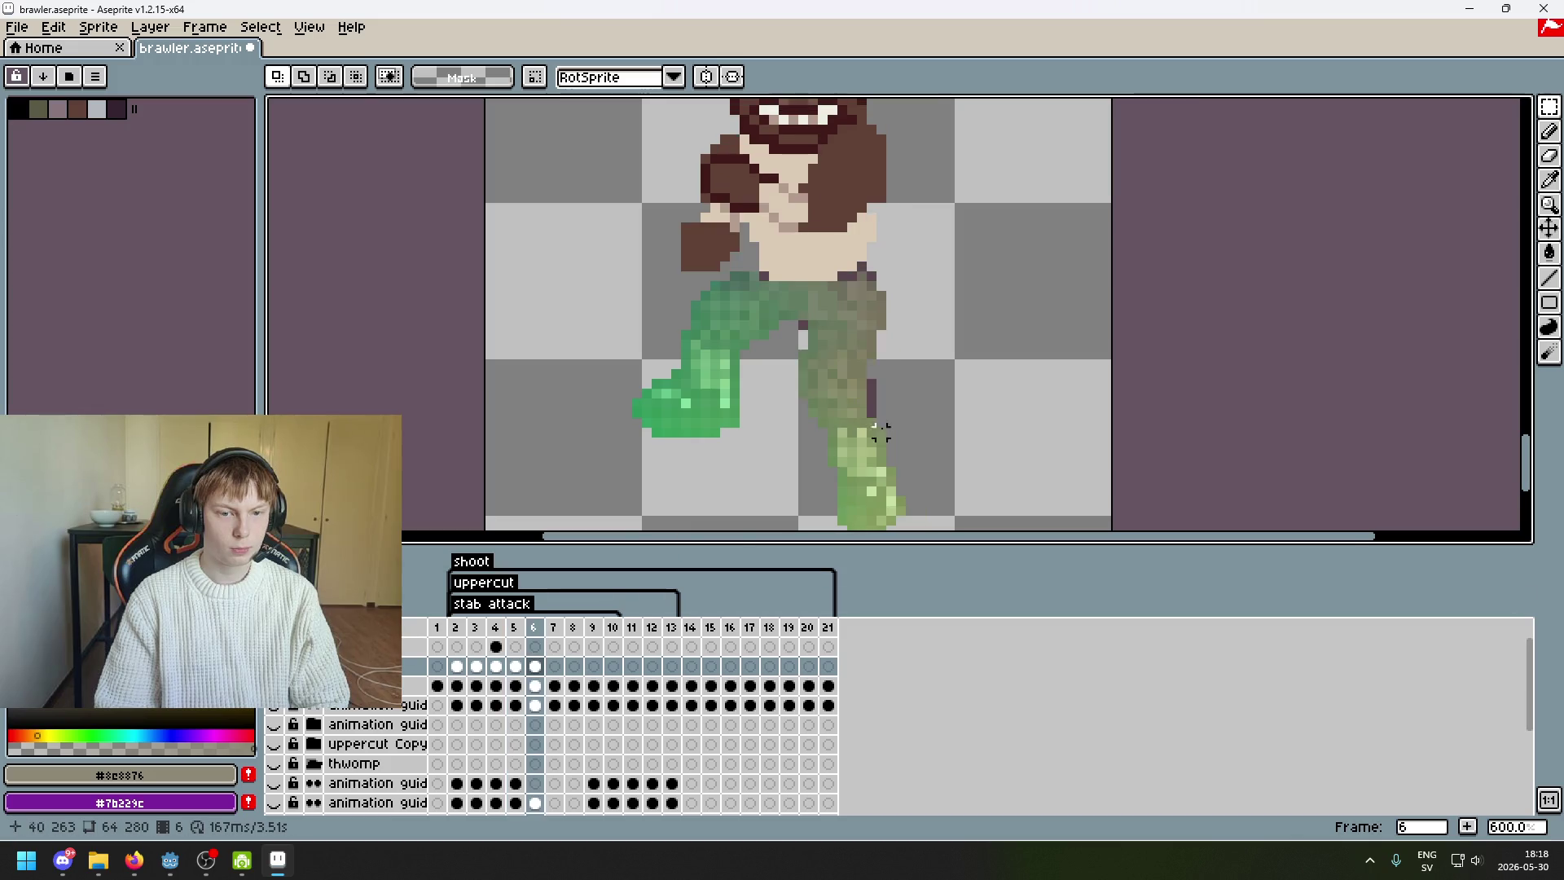
pyautogui.scroll(3, 994, 308)
pyautogui.press('Right')
pyautogui.press('Right')
pyautogui.press('Right')
pyautogui.press('Left')
pyautogui.press('Left')
pyautogui.press('Left')
pyautogui.press('Right')
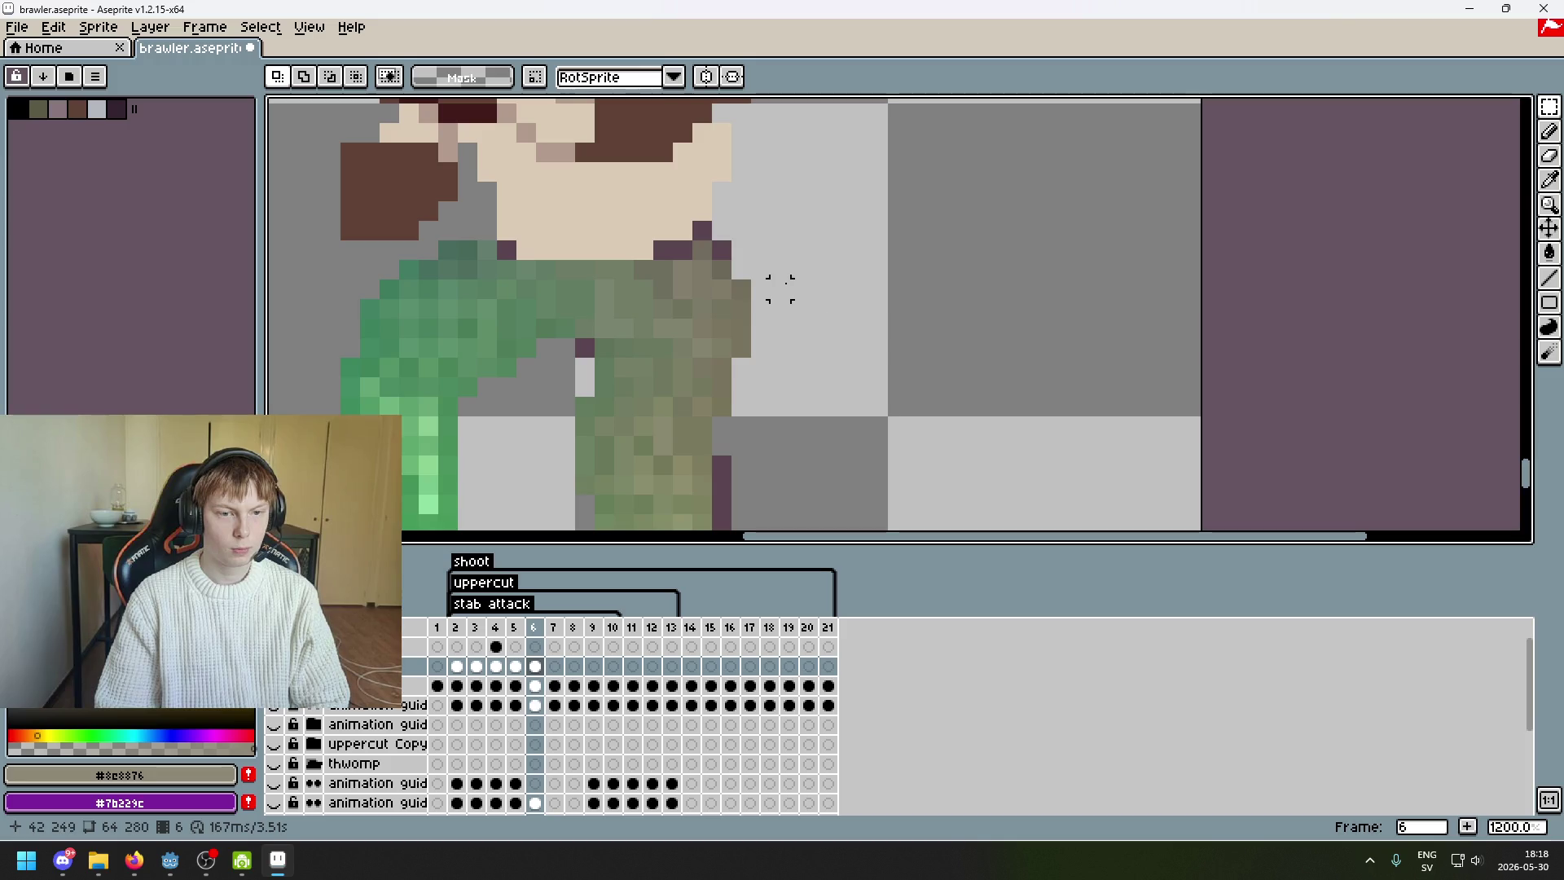
pyautogui.scroll(1, 775, 287)
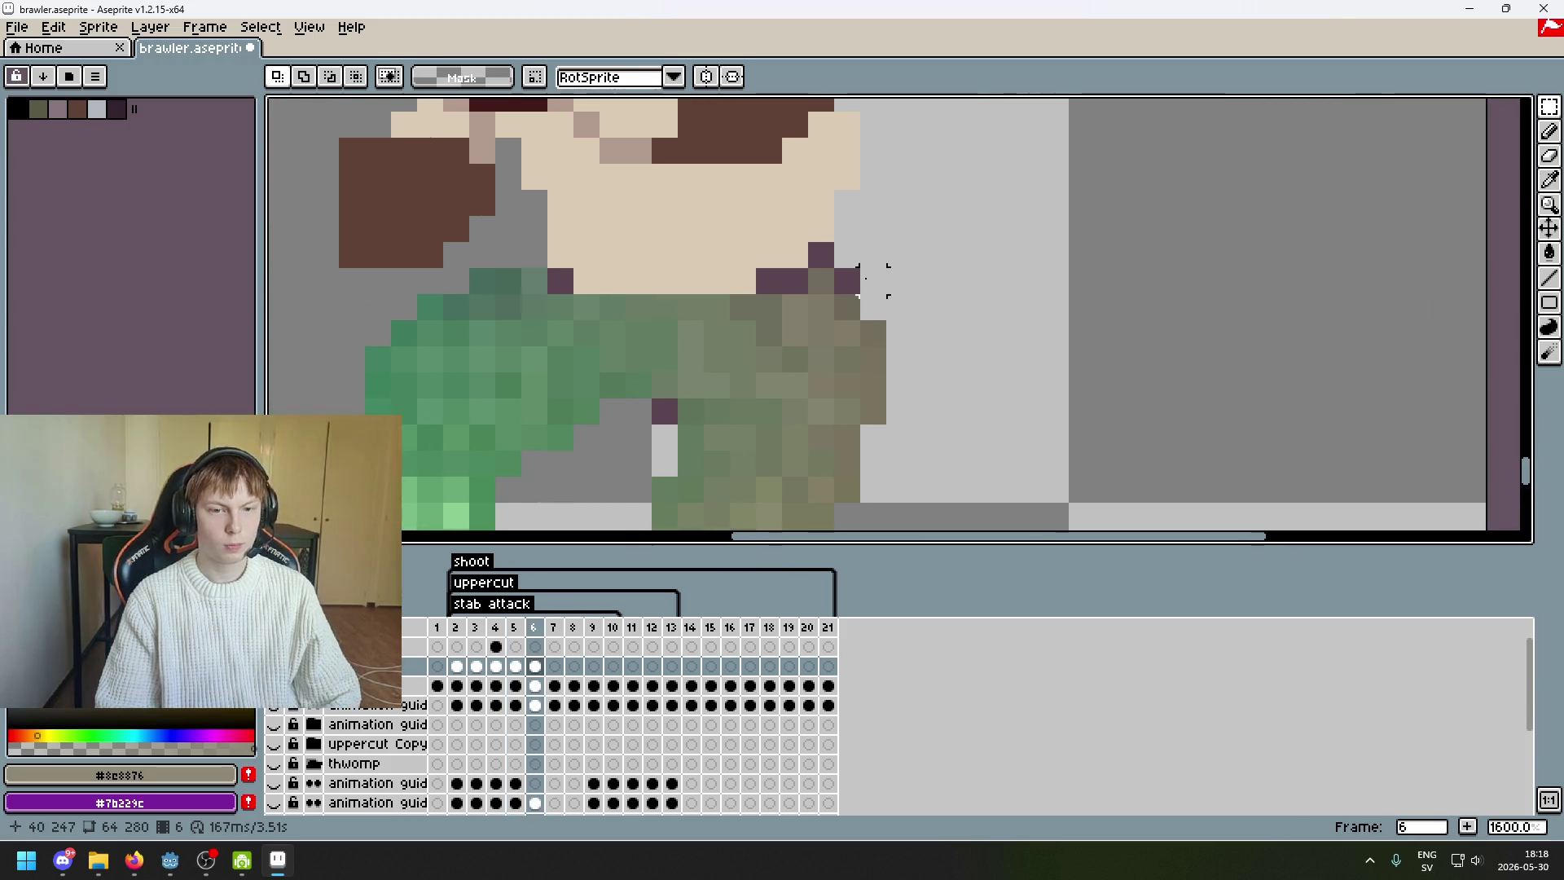
pyautogui.press('i')
pyautogui.click(835, 265)
pyautogui.press('m')
# - Move the hip pixels at the waist and paint the purple gap pixels grey-green
pyautogui.moveTo(906, 336)
pyautogui.mouseDown()
pyautogui.moveTo(833, 320)
pyautogui.moveTo(781, 265)
pyautogui.moveTo(878, 303)
pyautogui.mouseUp()
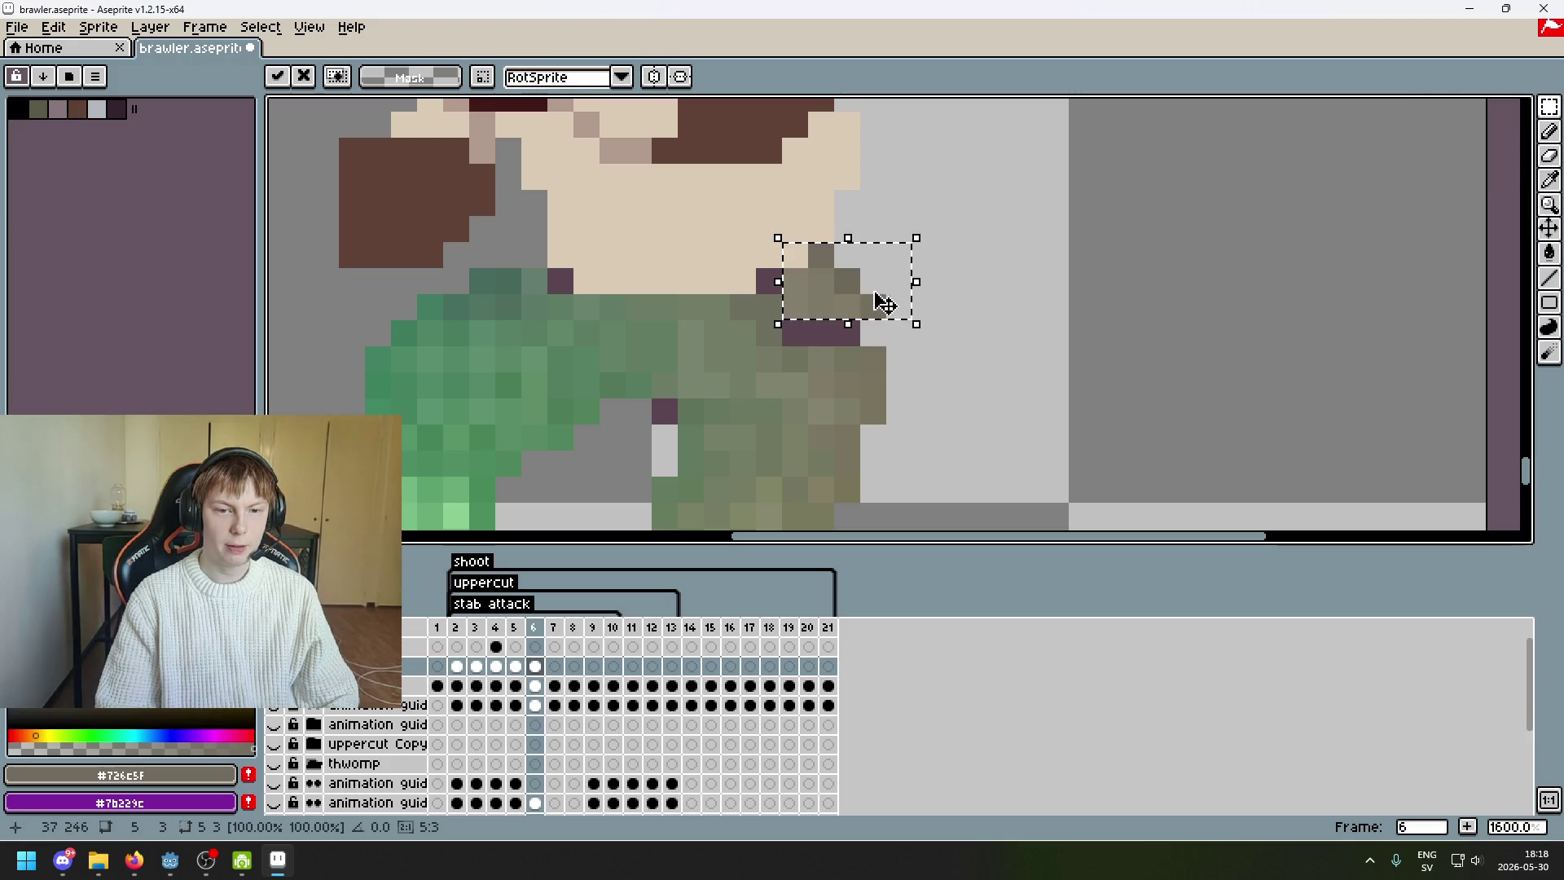
pyautogui.hotkey('ctrl', 'd')
pyautogui.press('b')
pyautogui.keyDown('alt'); pyautogui.click(774, 304); pyautogui.keyUp('alt')
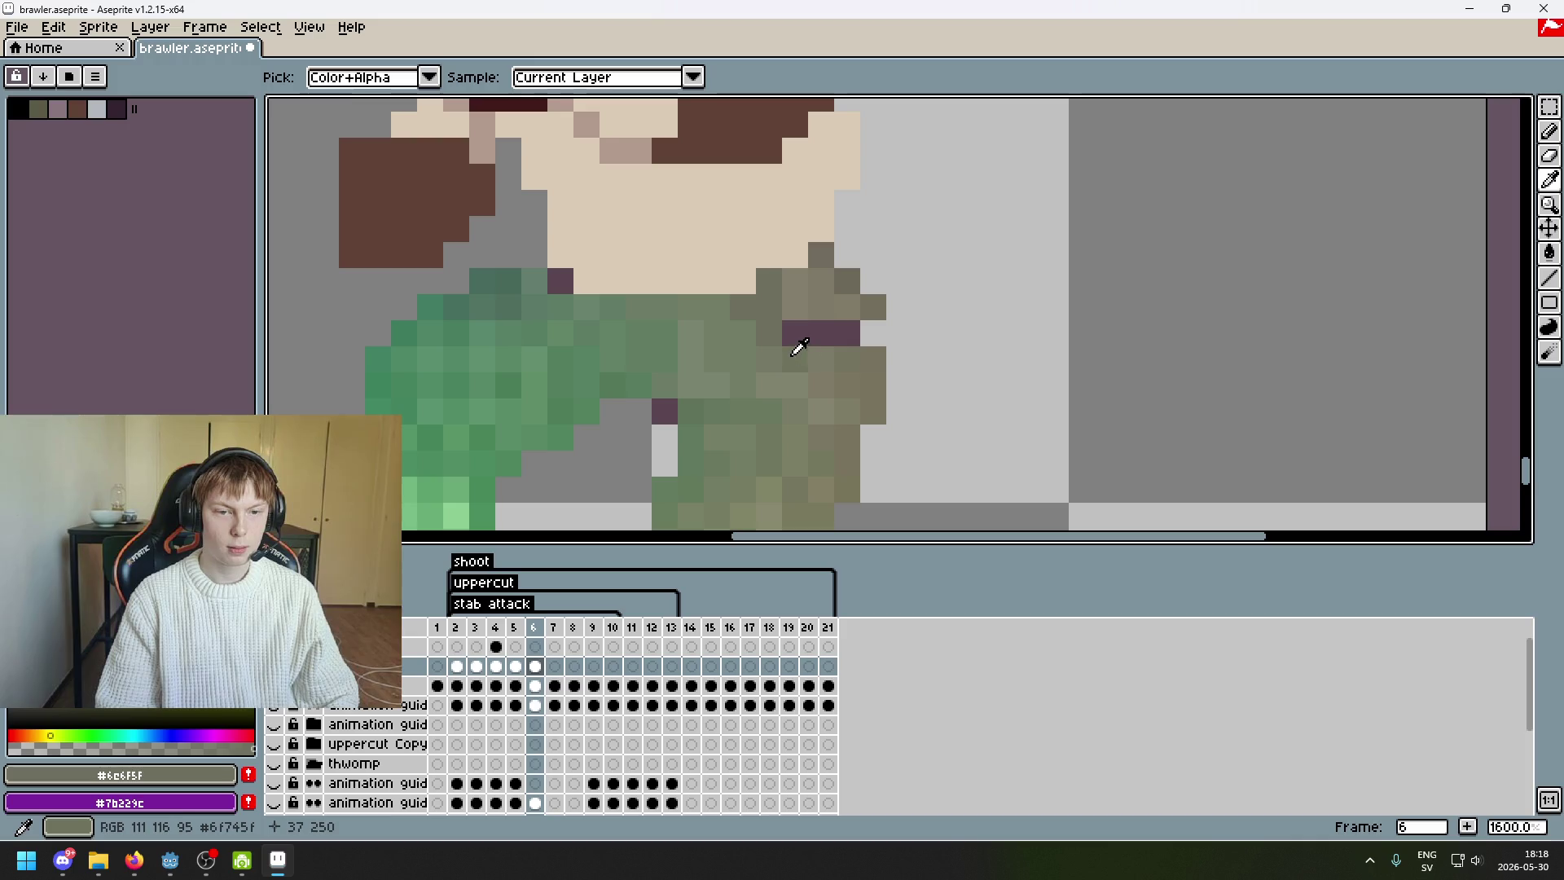
pyautogui.moveTo(795, 334); pyautogui.dragTo(825, 334)
pyautogui.keyDown('alt'); pyautogui.click(826, 340); pyautogui.keyUp('alt')
# - Sample the #78725f and #5f745a leg greens and toggle the torso layer to check the waist
pyautogui.click(847, 334)
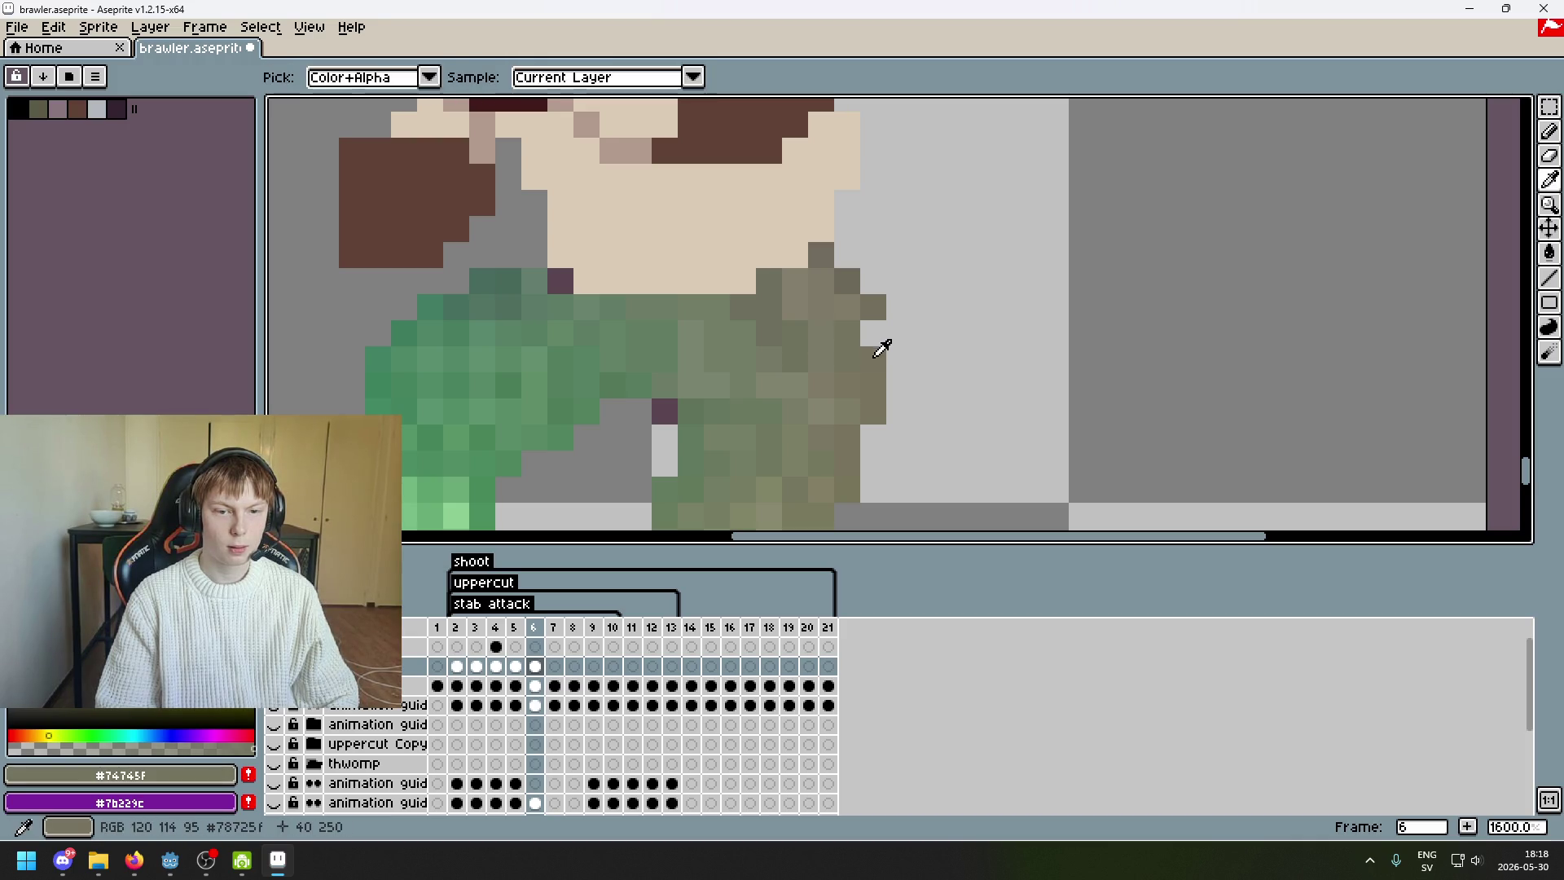
pyautogui.keyDown('alt'); pyautogui.click(879, 350); pyautogui.keyUp('alt')
pyautogui.scroll(-5, 928, 340)
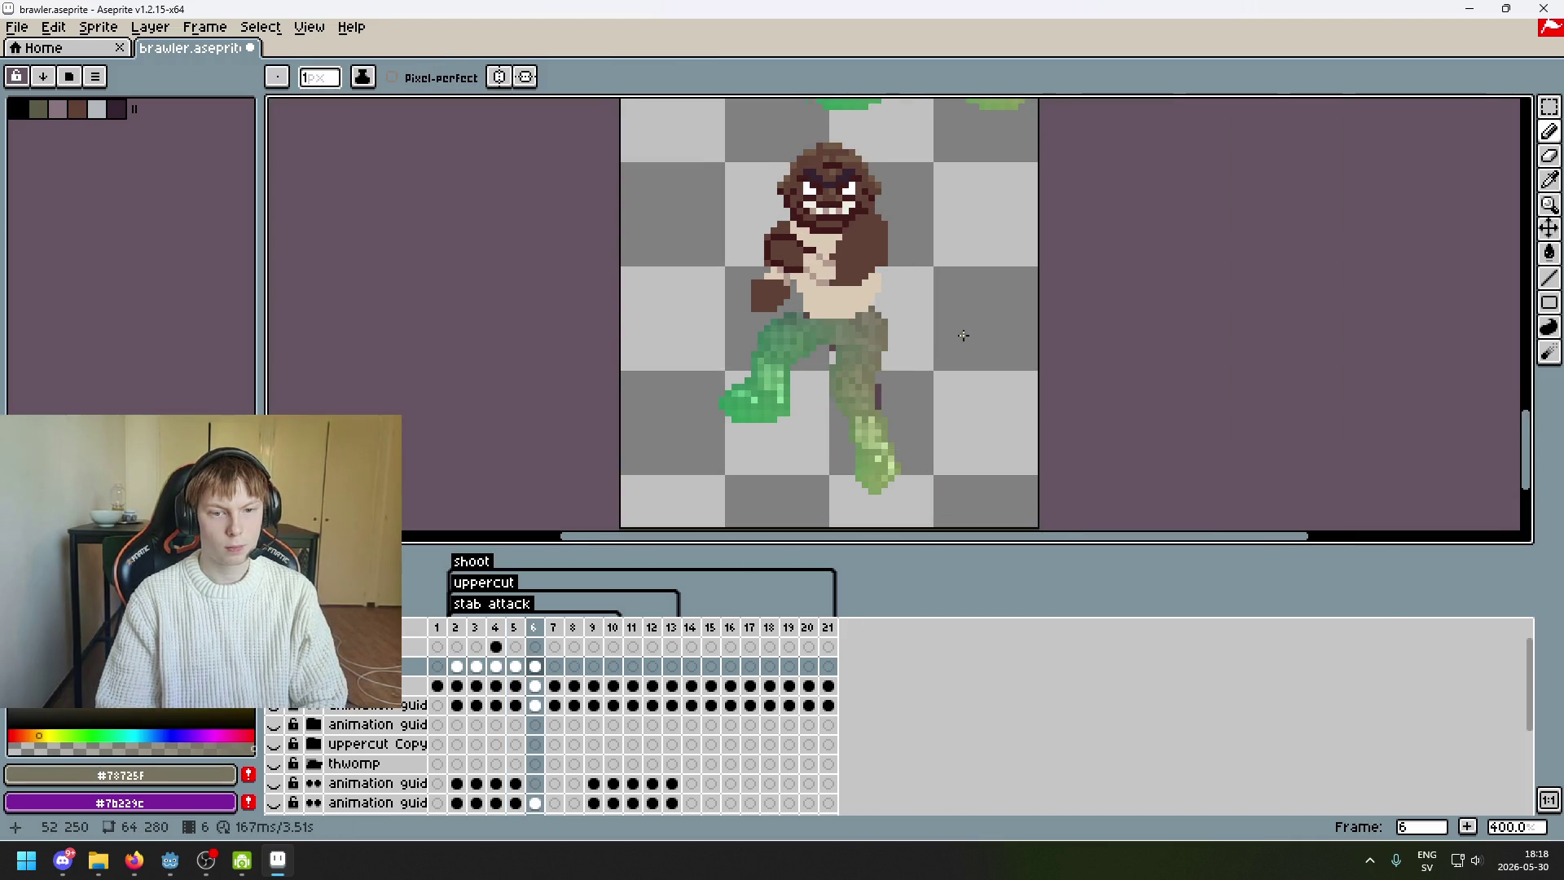
pyautogui.scroll(5, 929, 340)
pyautogui.keyDown('alt'); pyautogui.click(859, 339); pyautogui.keyUp('alt')
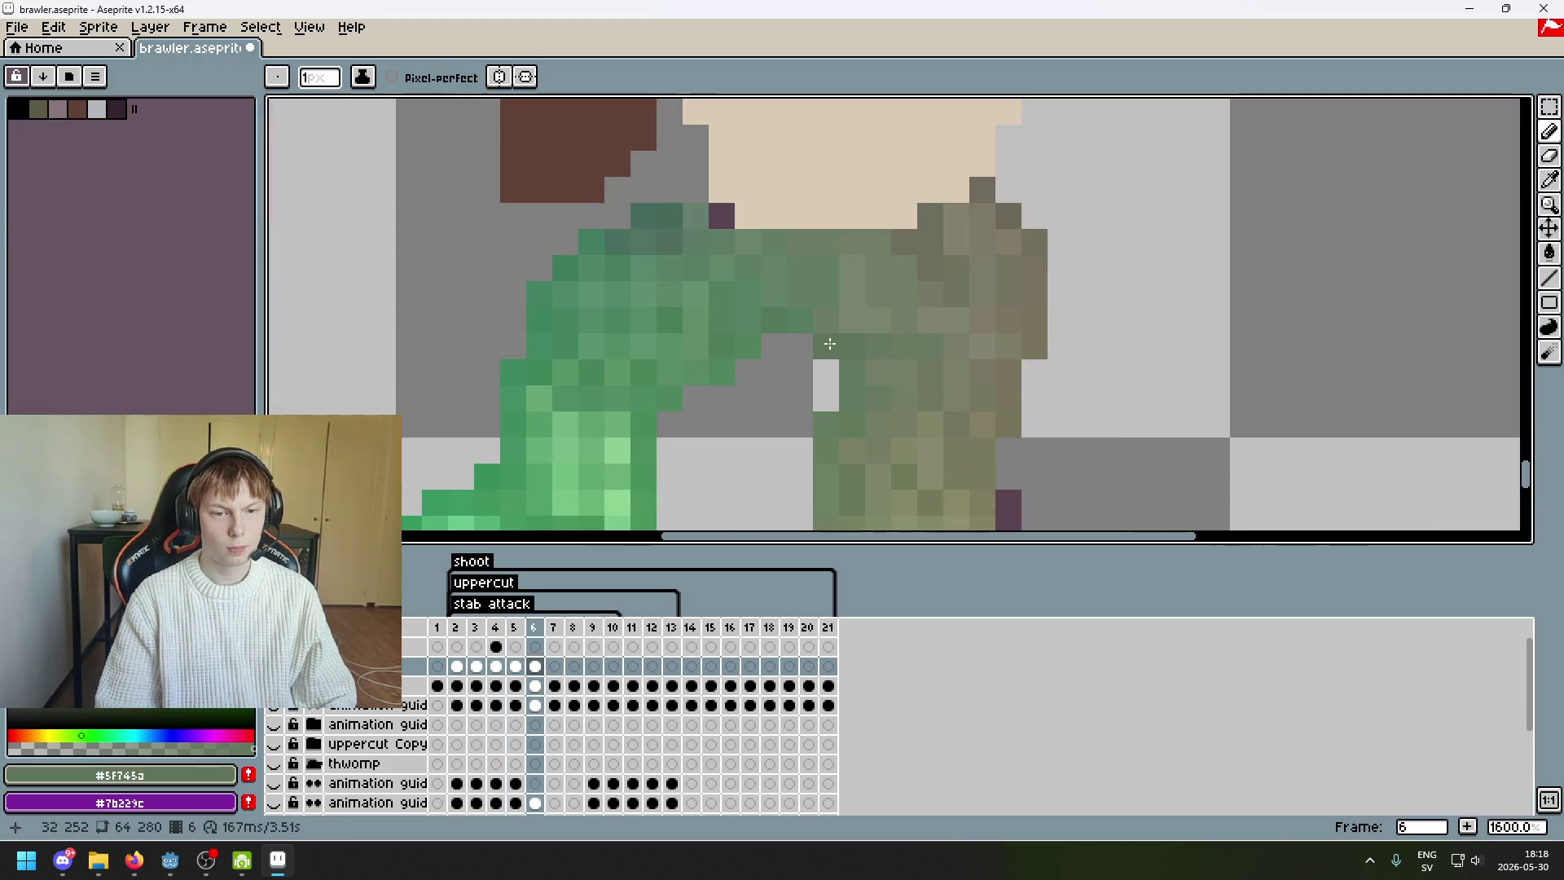
pyautogui.scroll(-5, 984, 336)
pyautogui.scroll(2, 1013, 304)
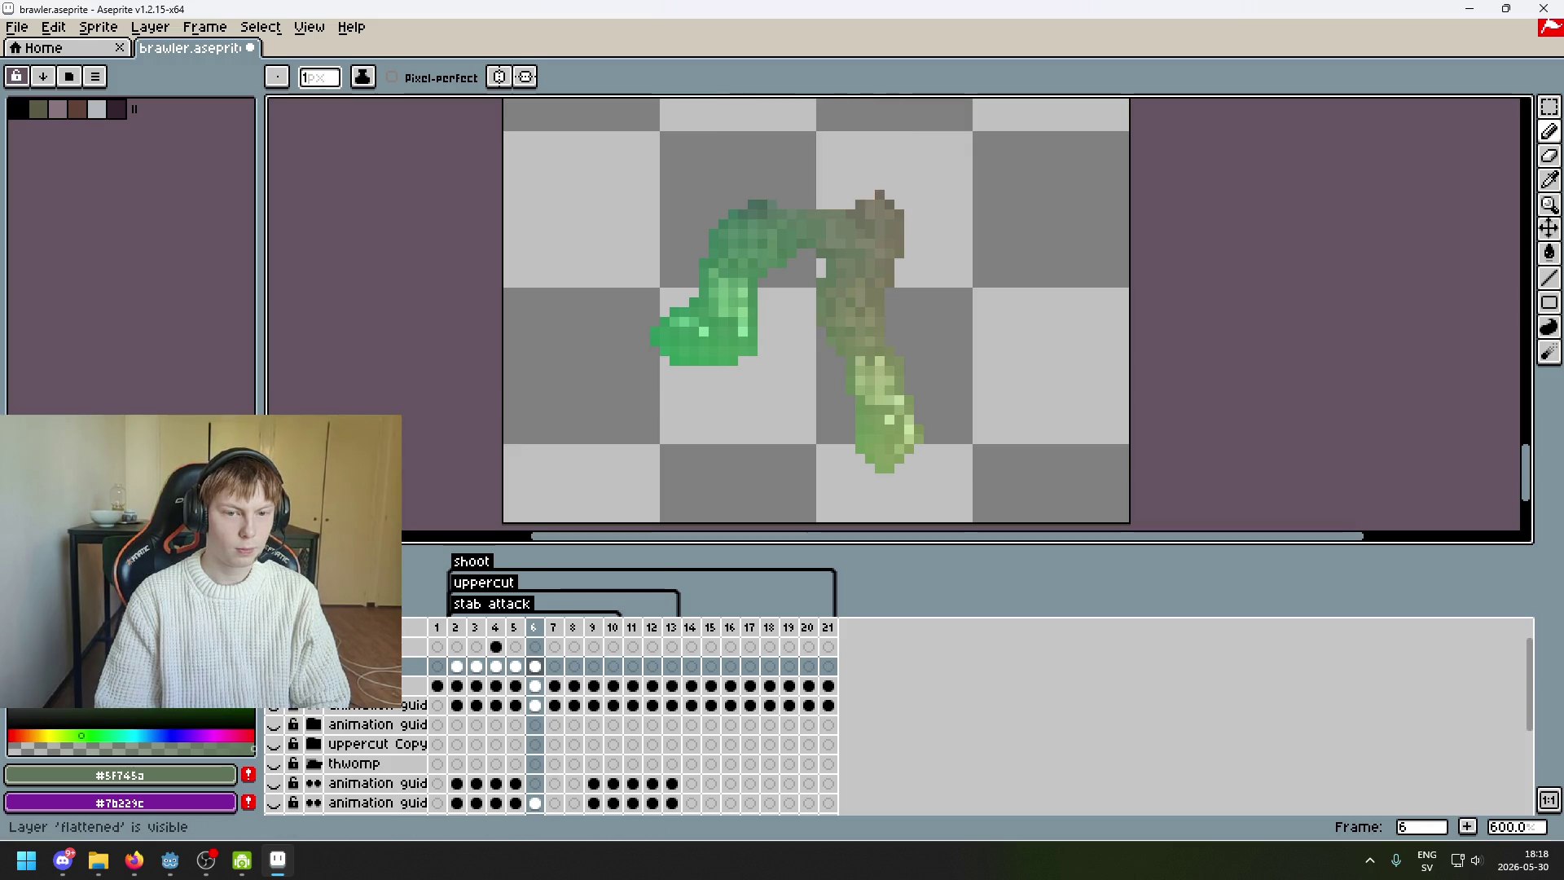
pyautogui.scroll(-3, 972, 326)
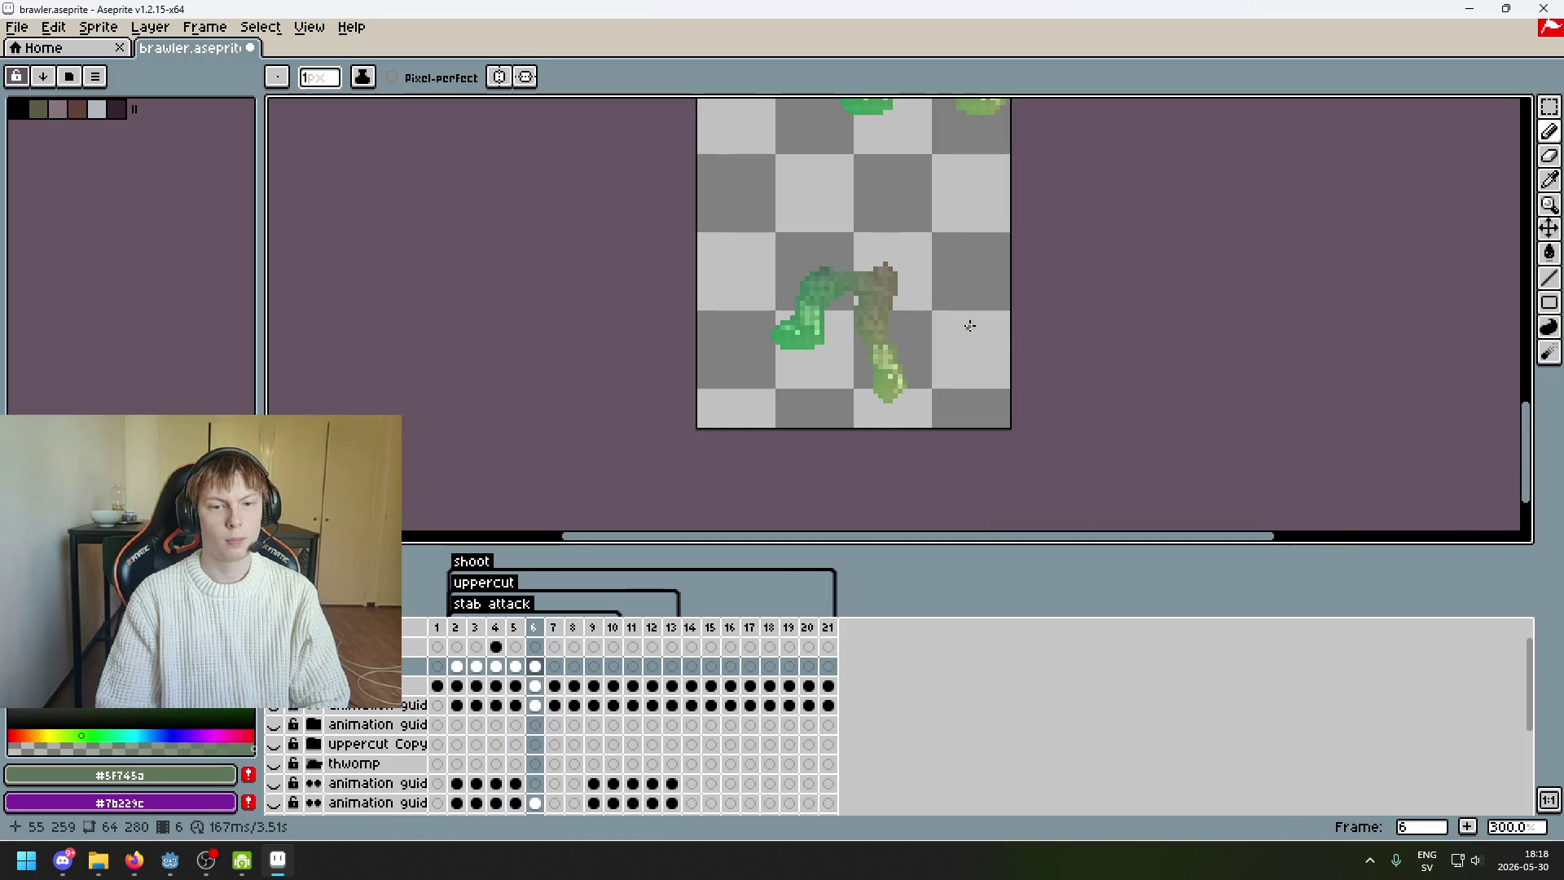
pyautogui.click(274, 686)
pyautogui.click(274, 686)
pyautogui.scroll(4, 857, 344)
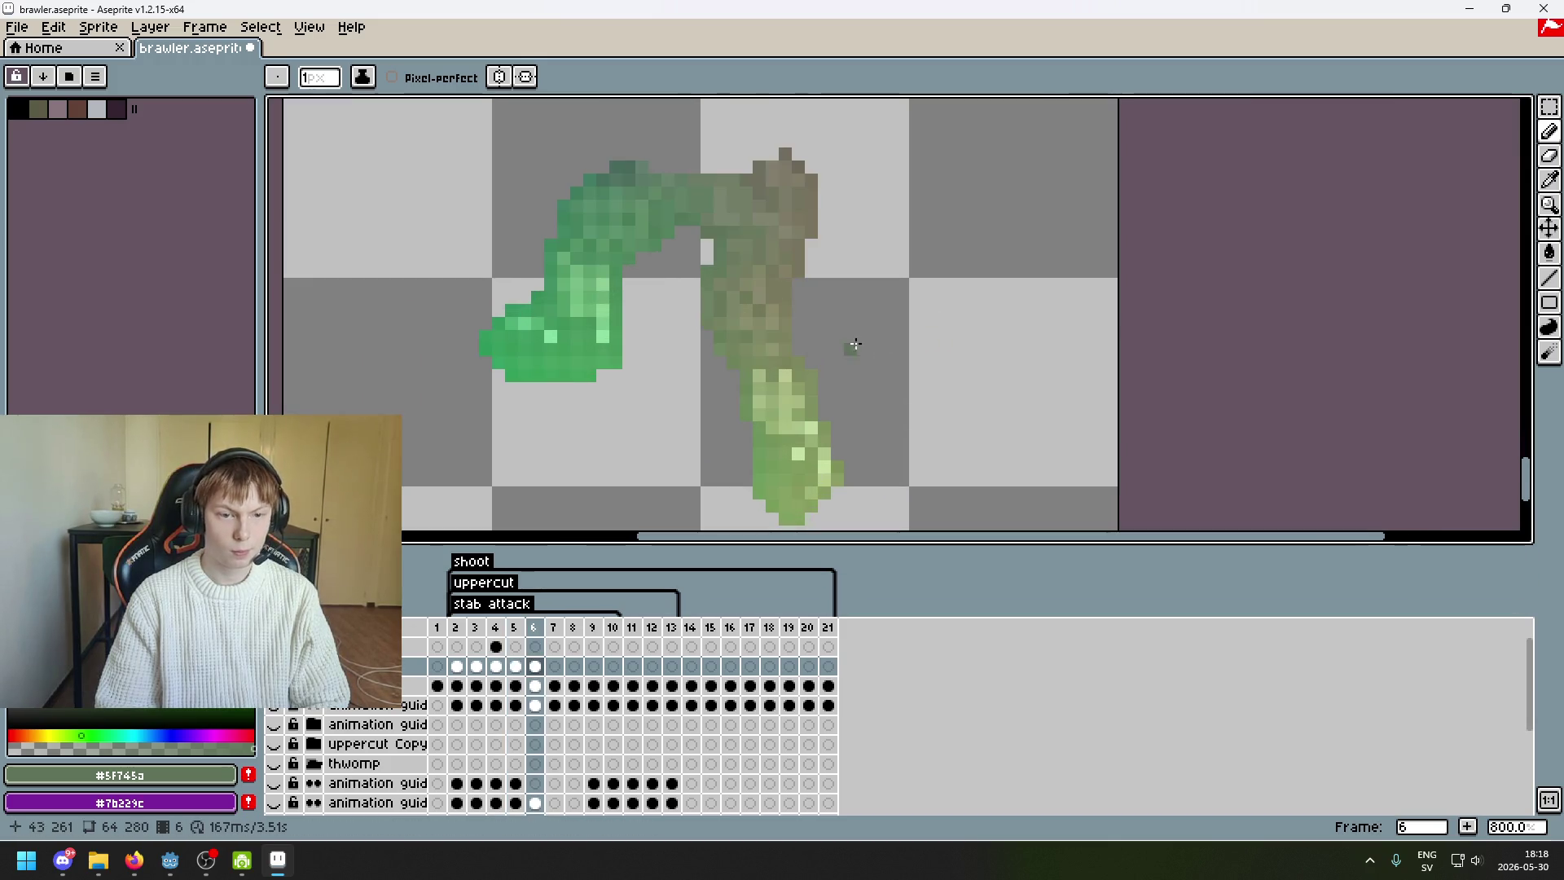
pyautogui.scroll(5, 857, 344)
# - Move a one-pixel column at the leg edge, then compare with frame 5
pyautogui.press('i')
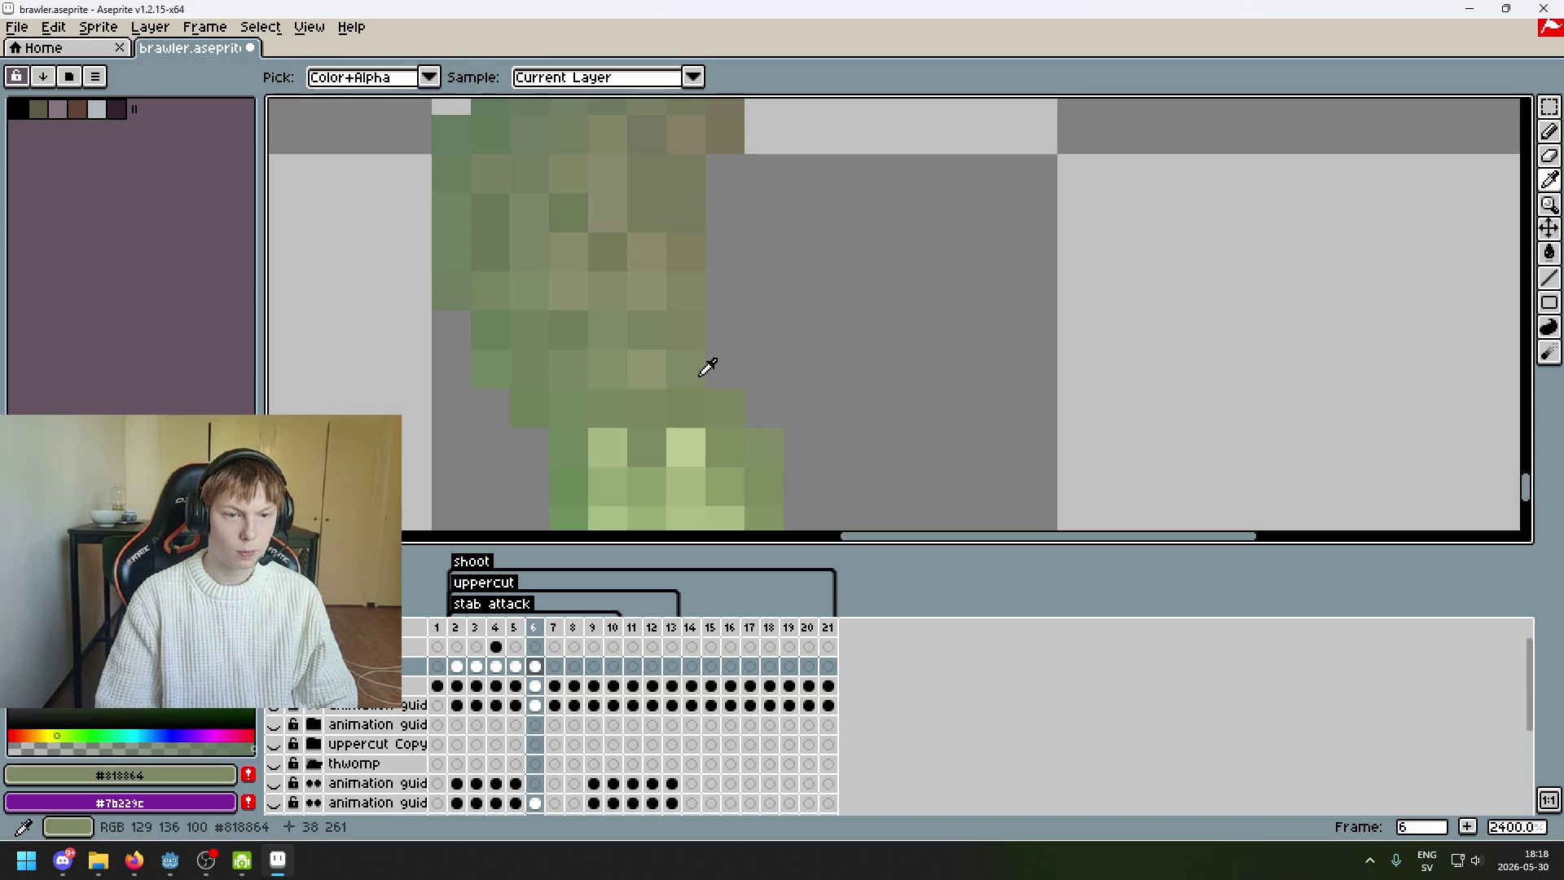
pyautogui.press('m')
pyautogui.moveTo(685, 369); pyautogui.dragTo(685, 248)
pyautogui.click(698, 335)
pyautogui.click(802, 330)
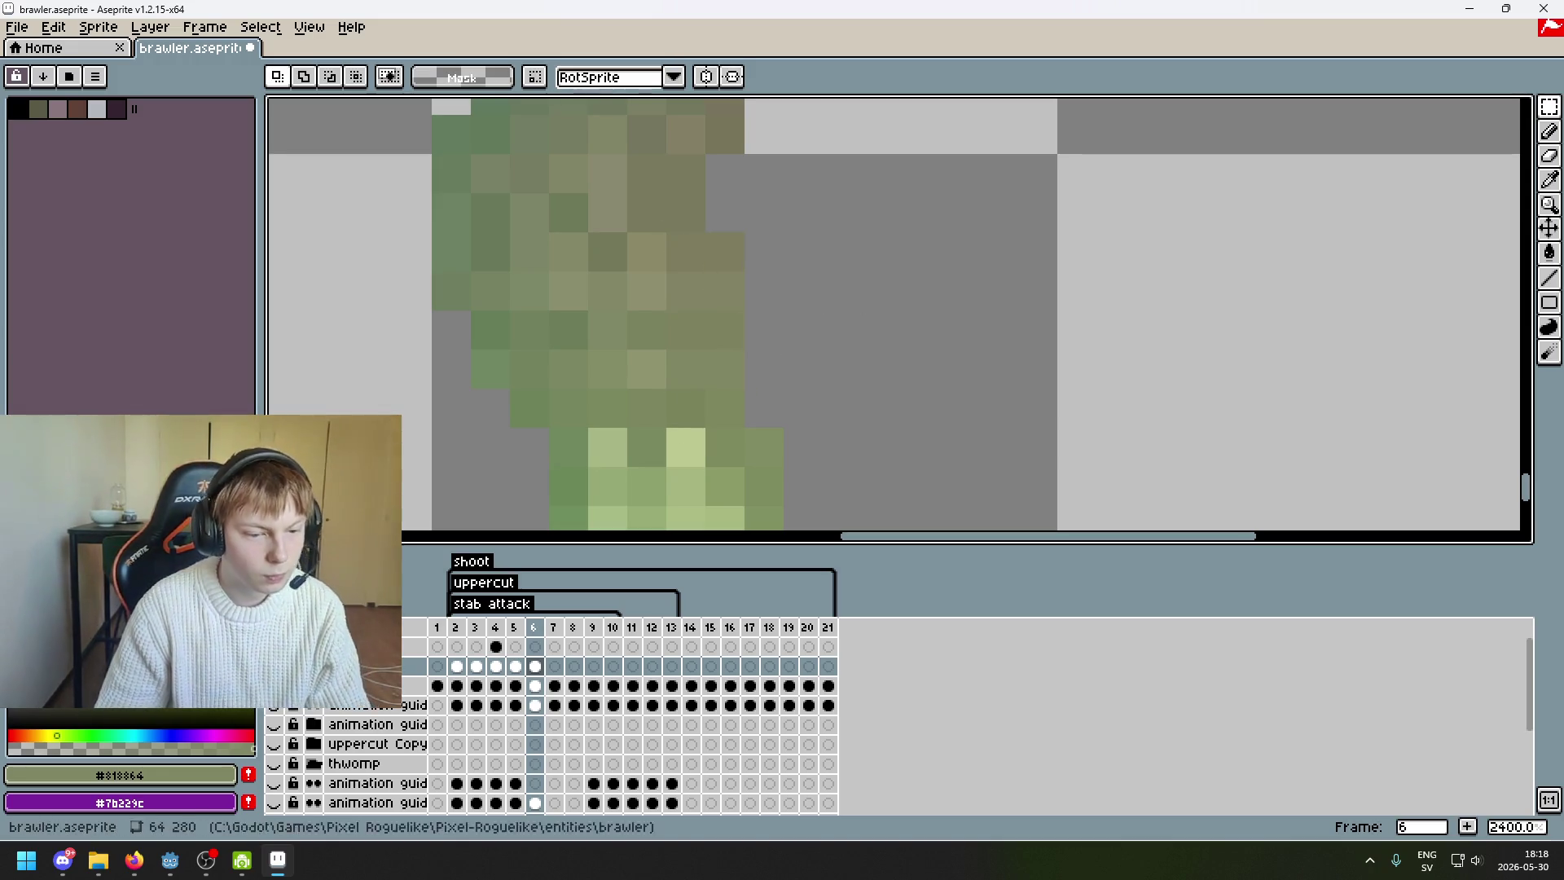
pyautogui.scroll(-5, 681, 429)
pyautogui.press('Left')
pyautogui.press('Right')
pyautogui.scroll(-2, 790, 336)
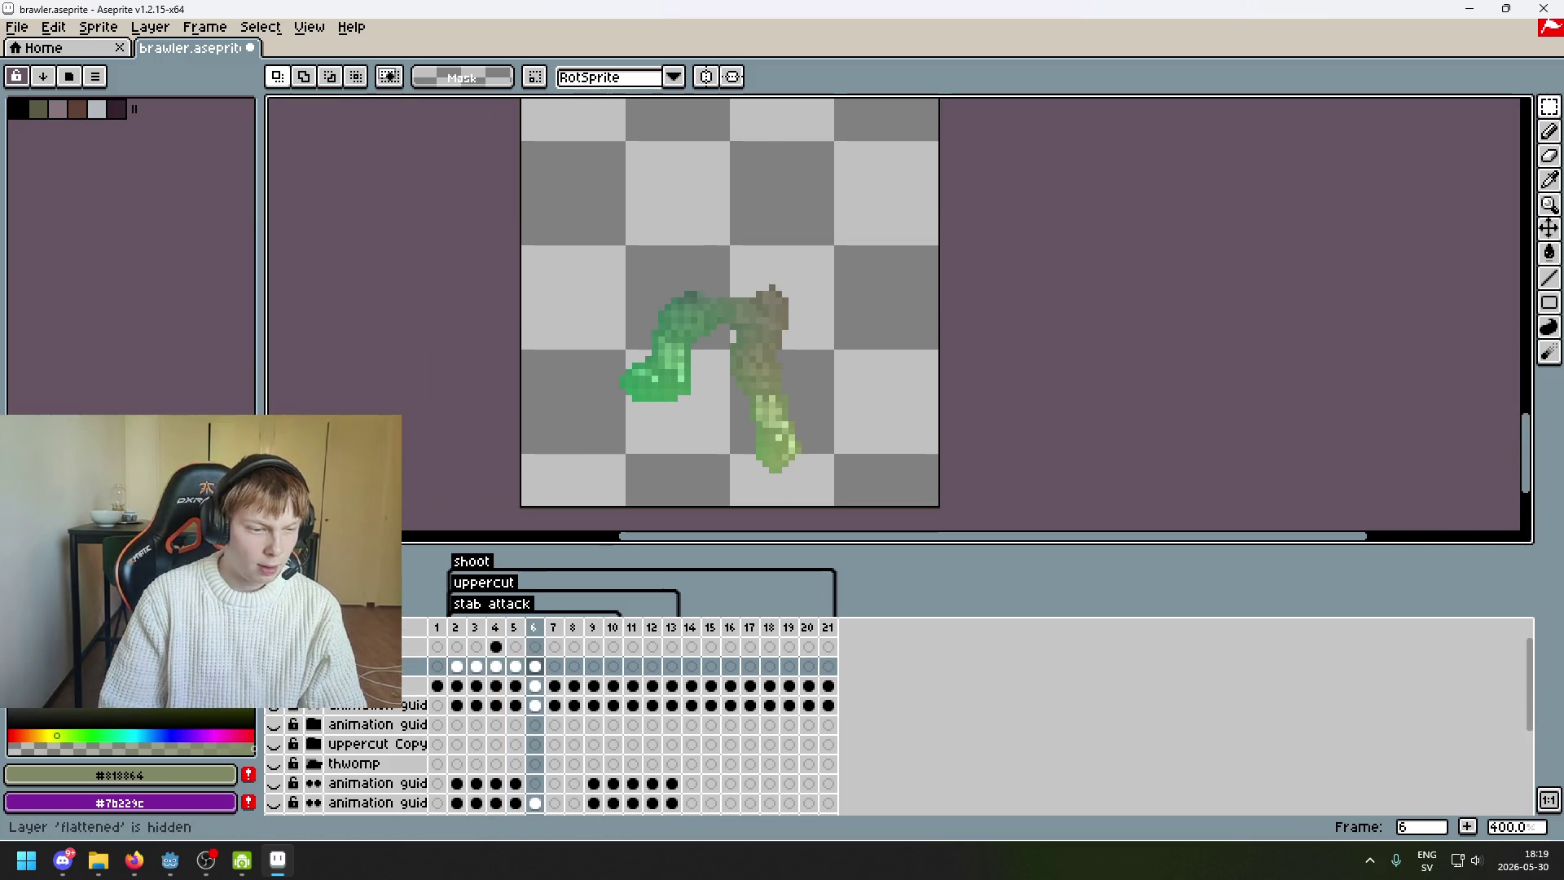
# - Toggle the torso layer's visibility and flick between frames 5 and 6 to compare them
pyautogui.click(274, 685)
pyautogui.click(274, 685)
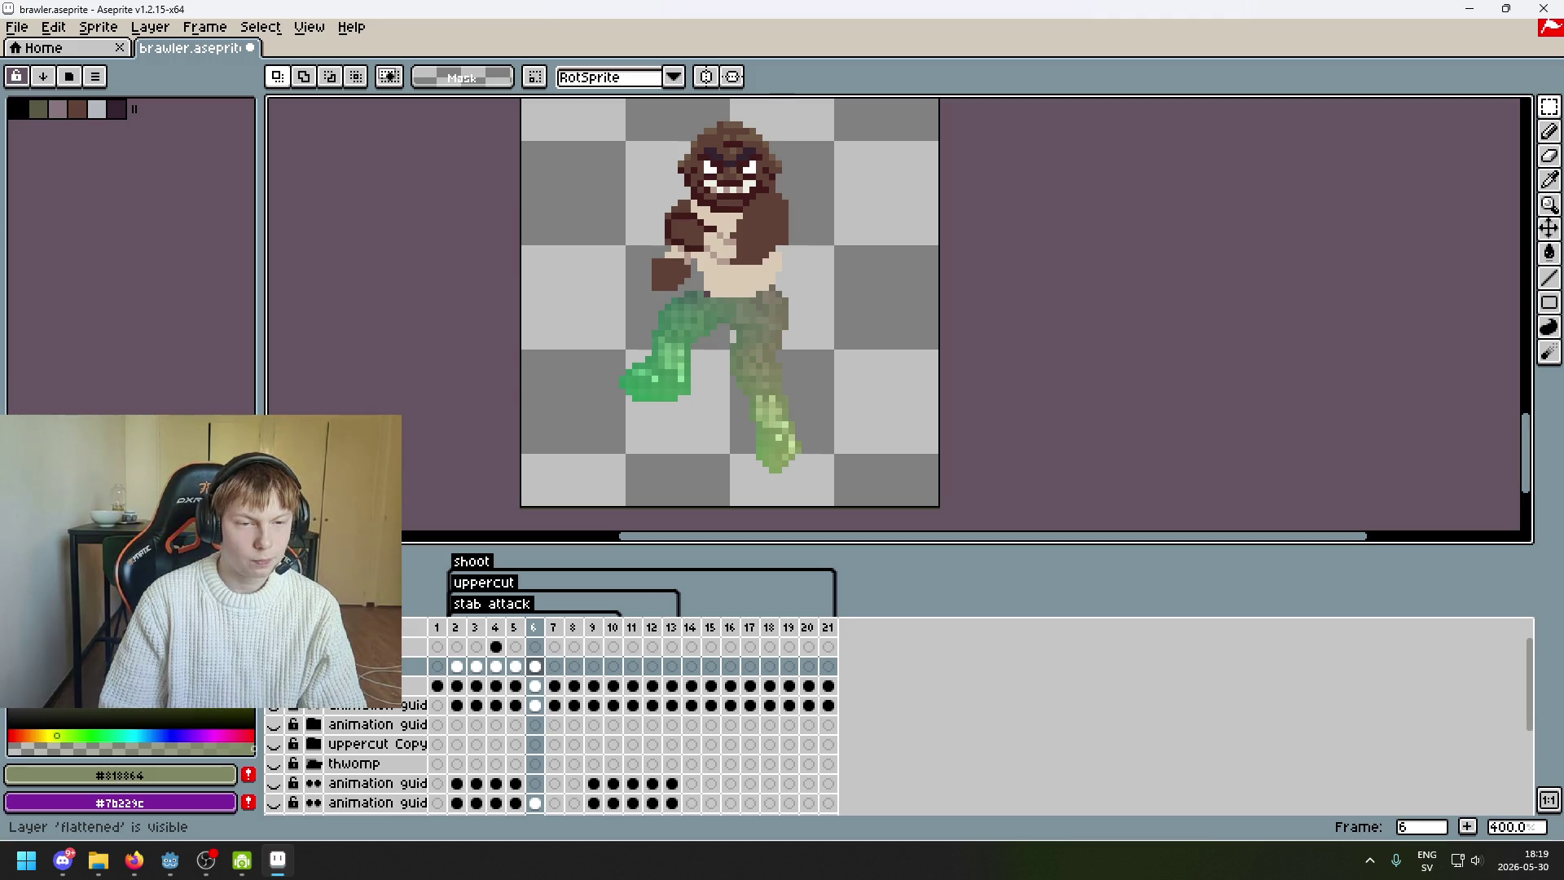
pyautogui.click(274, 685)
pyautogui.click(274, 685)
pyautogui.press('Right')
pyautogui.press('Left')
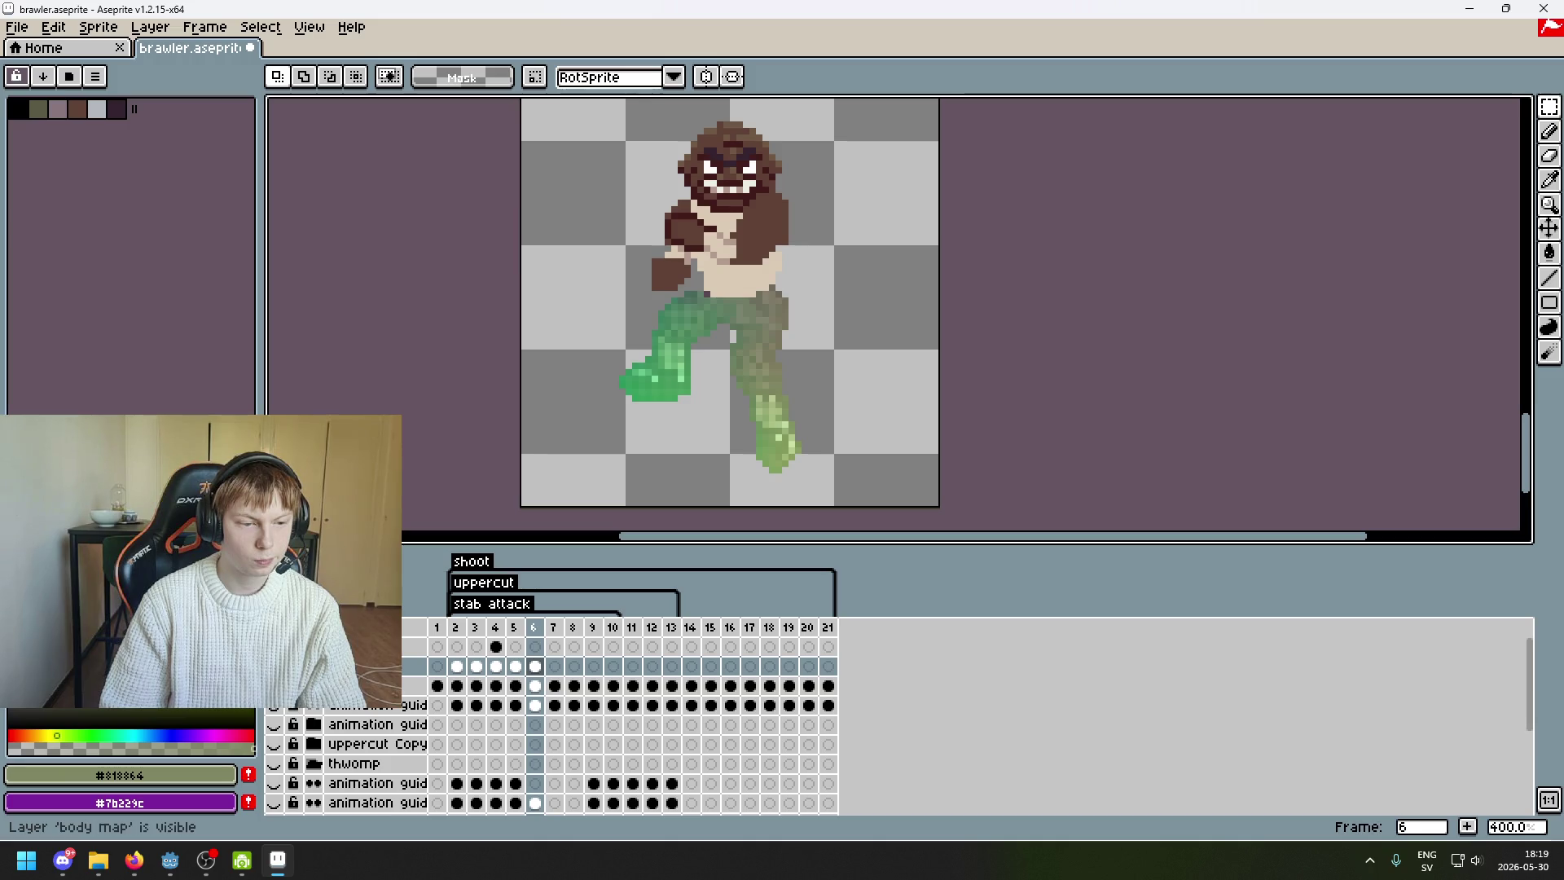
pyautogui.press('Left')
pyautogui.press('Left')
pyautogui.press('Right')
pyautogui.press('Right')
pyautogui.press('Right')
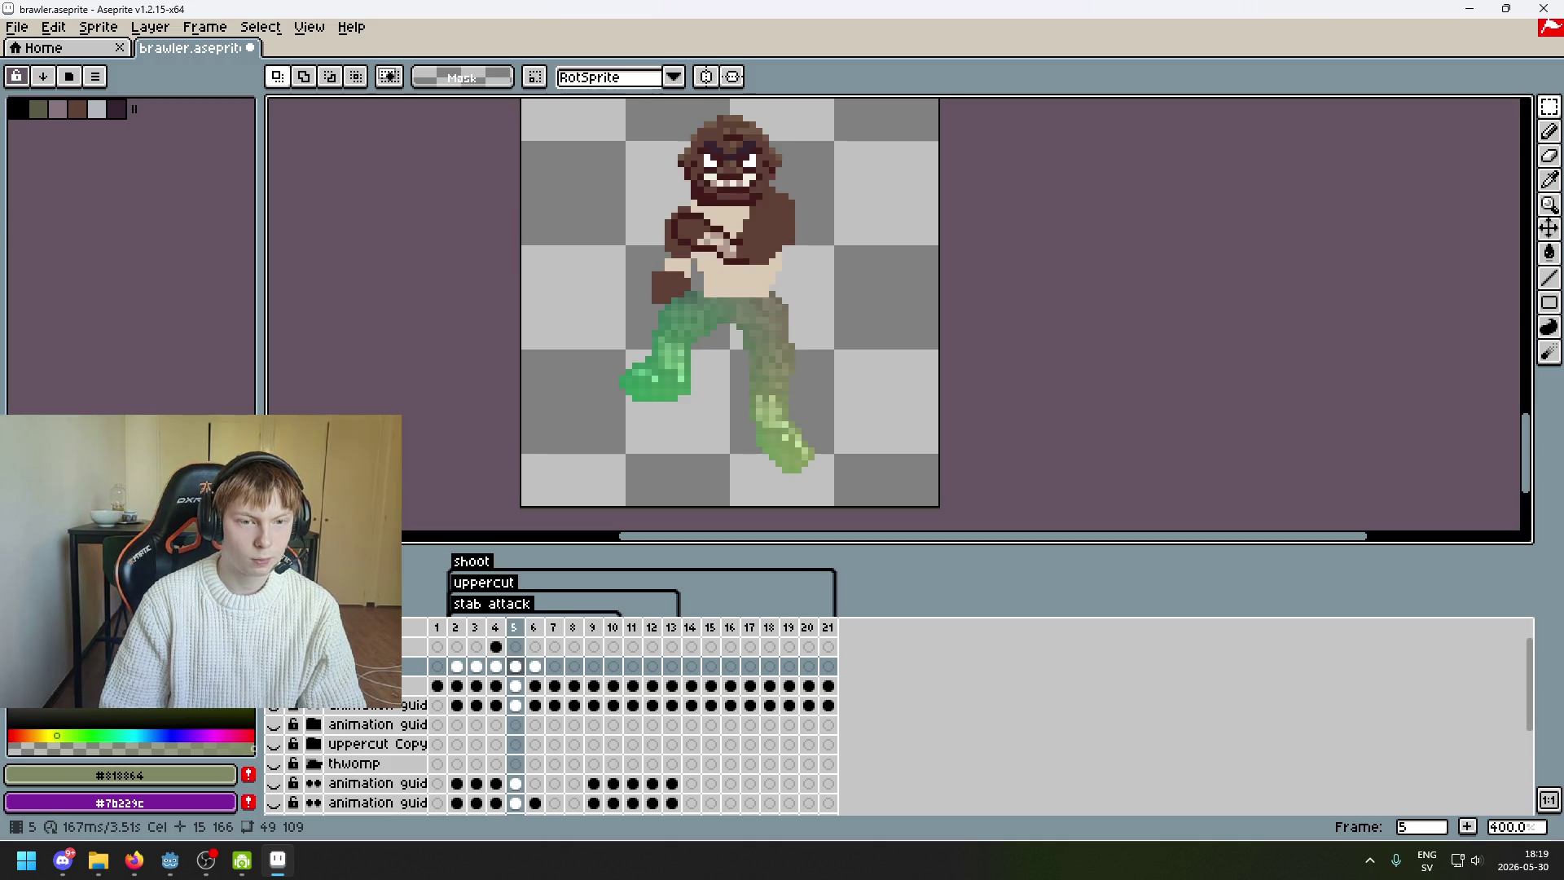
pyautogui.press('Left')
pyautogui.press('Left')
pyautogui.press('Right')
pyautogui.press('Left')
pyautogui.press('Left')
pyautogui.press('Right')
pyautogui.press('Right')
pyautogui.press('Left')
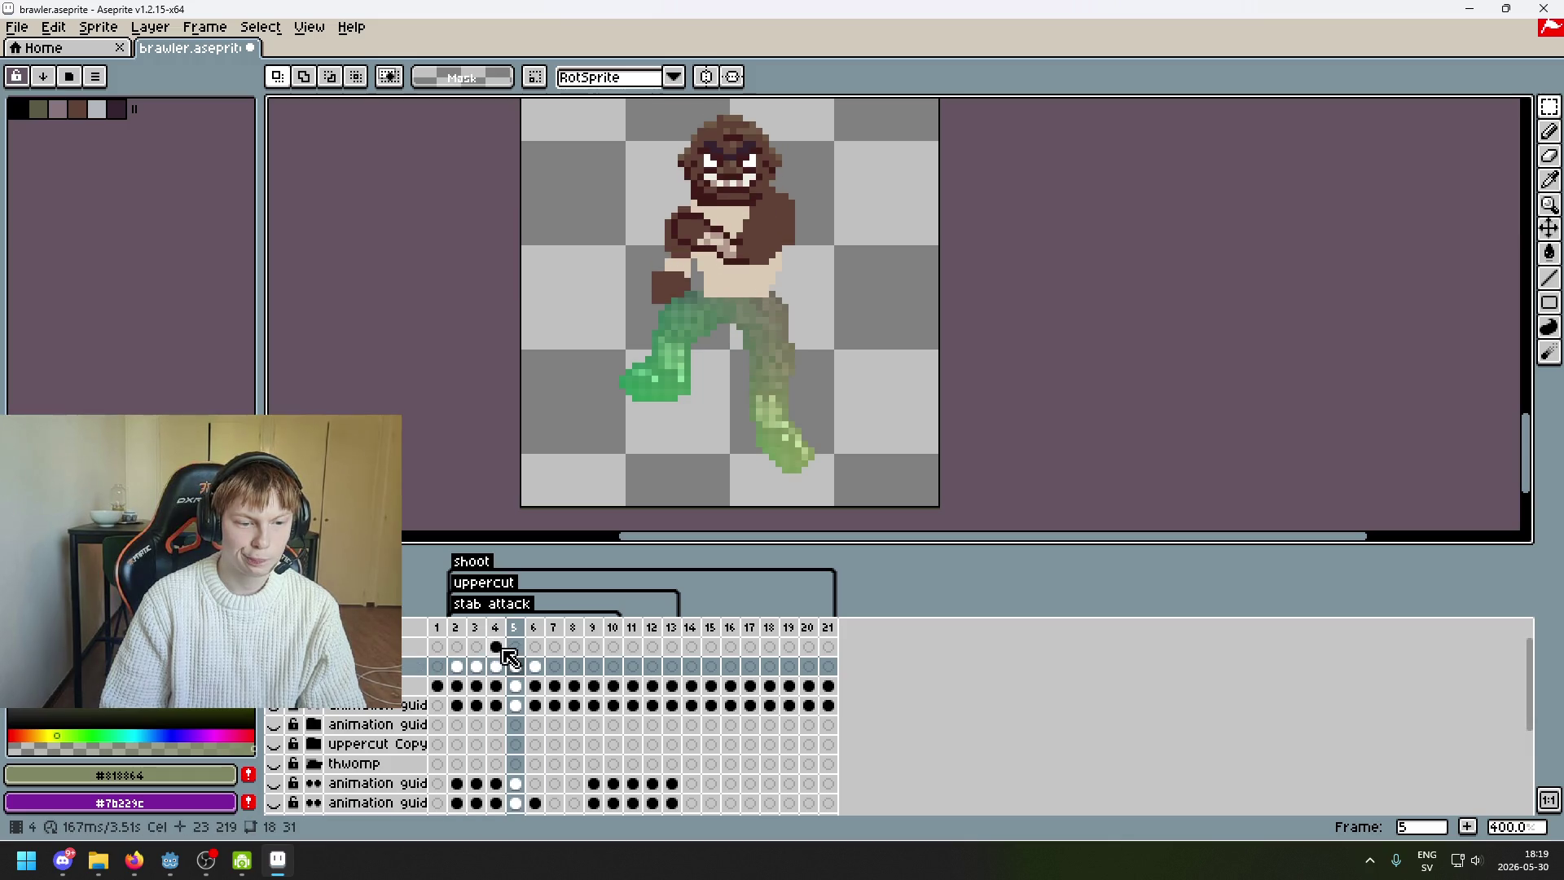
# - Extend the top layer's cel into frame 5, then compare frames 5 and 6
pyautogui.click(496, 646)
pyautogui.moveTo(499, 647); pyautogui.dragTo(515, 645)
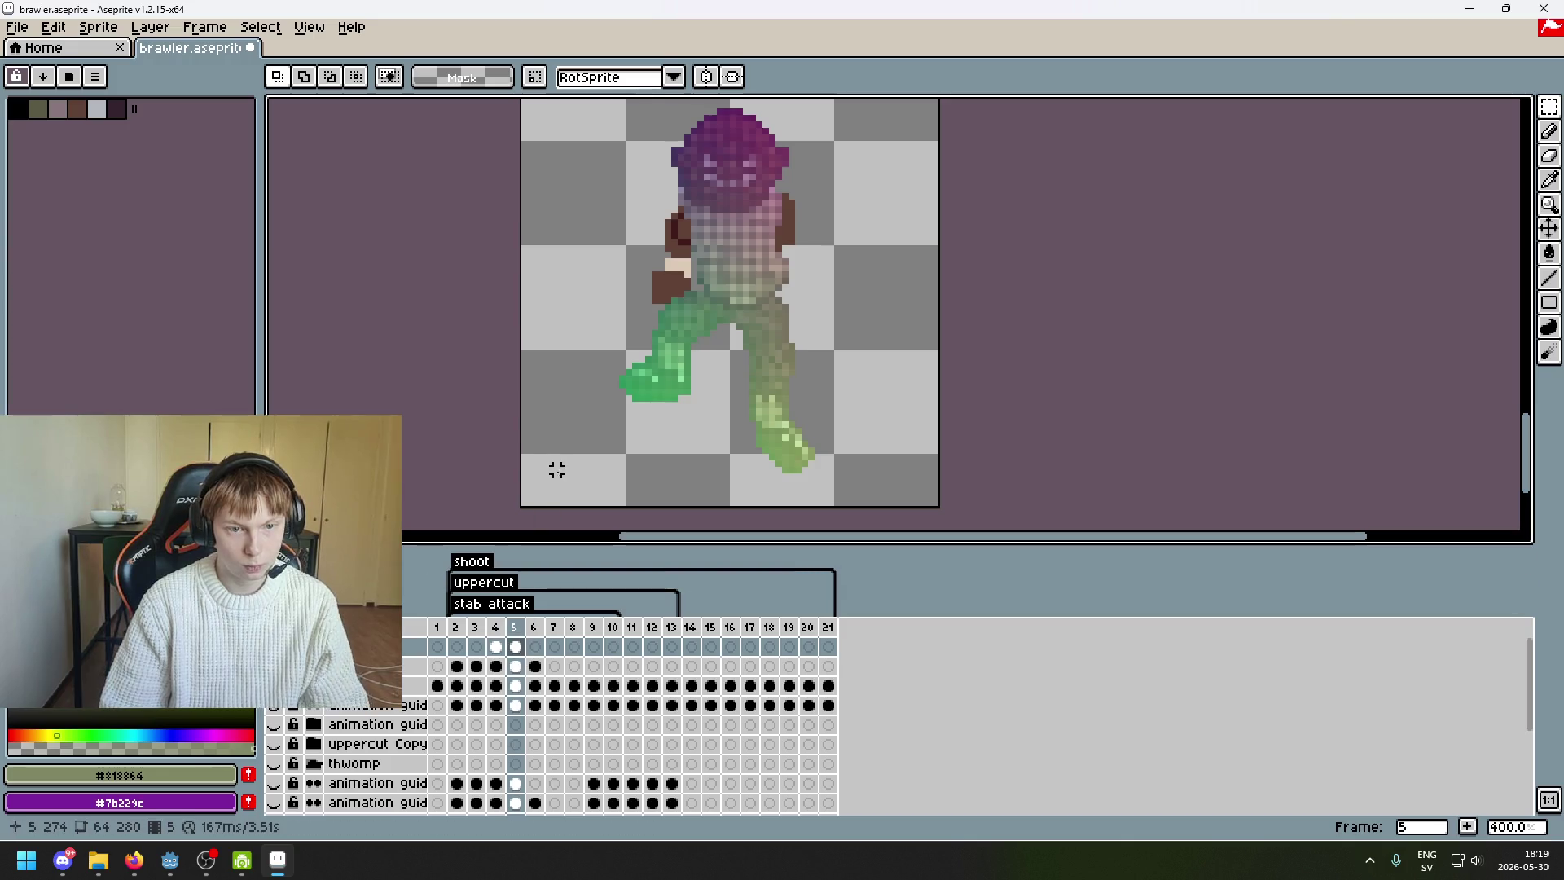
pyautogui.press('Right')
pyautogui.press('Left')
pyautogui.press('Right')
pyautogui.press('Left')
pyautogui.press('Right')
pyautogui.scroll(3, 786, 279)
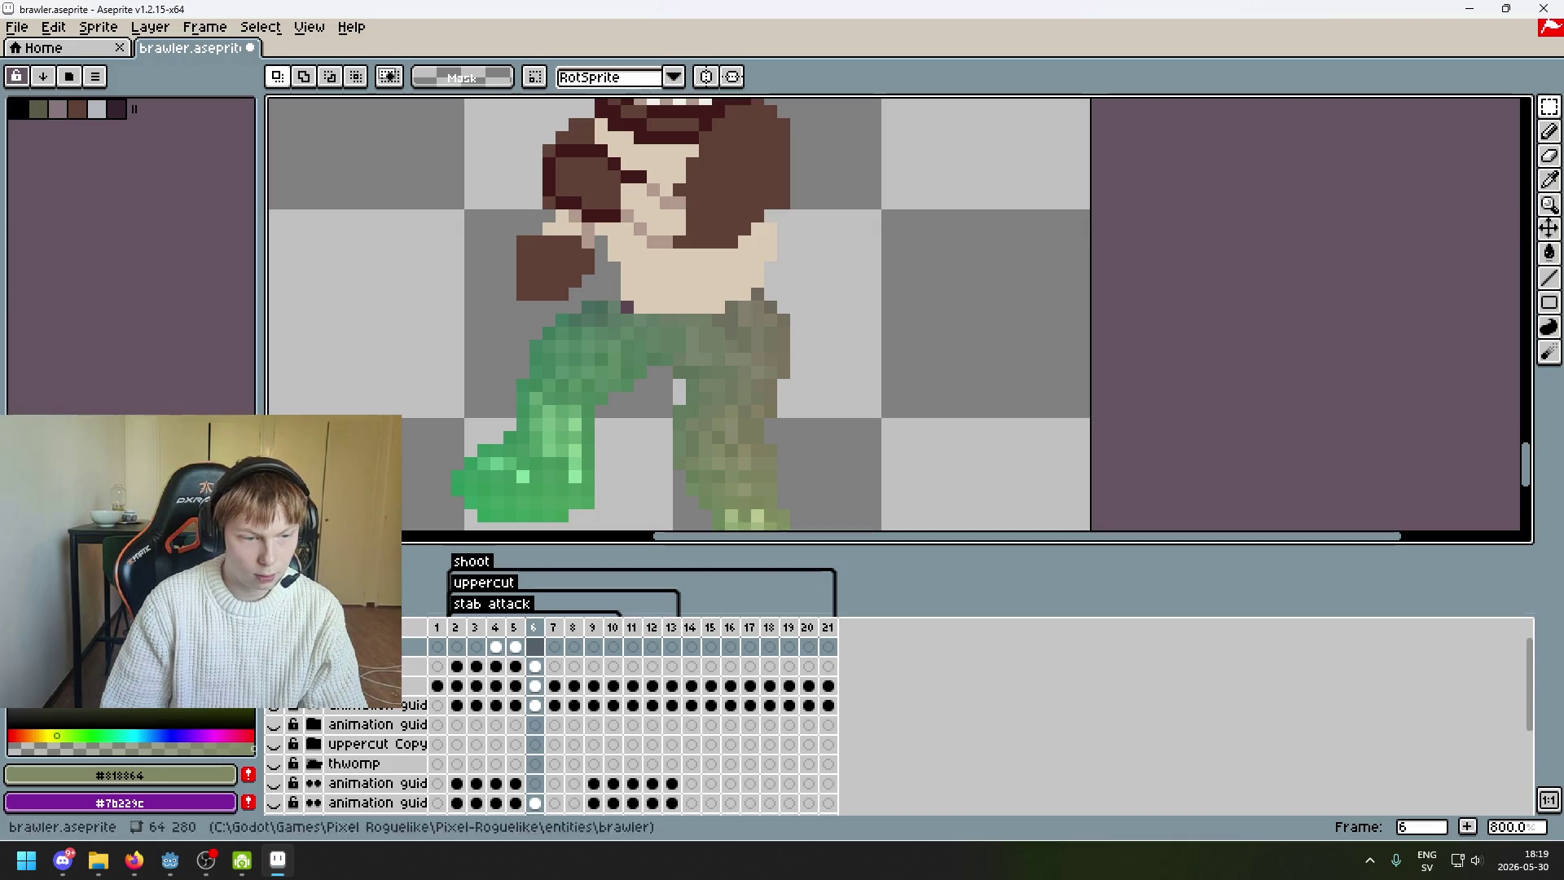
pyautogui.press('Left')
pyautogui.press('Right')
pyautogui.press('Left')
pyautogui.press('Right')
pyautogui.press('Left')
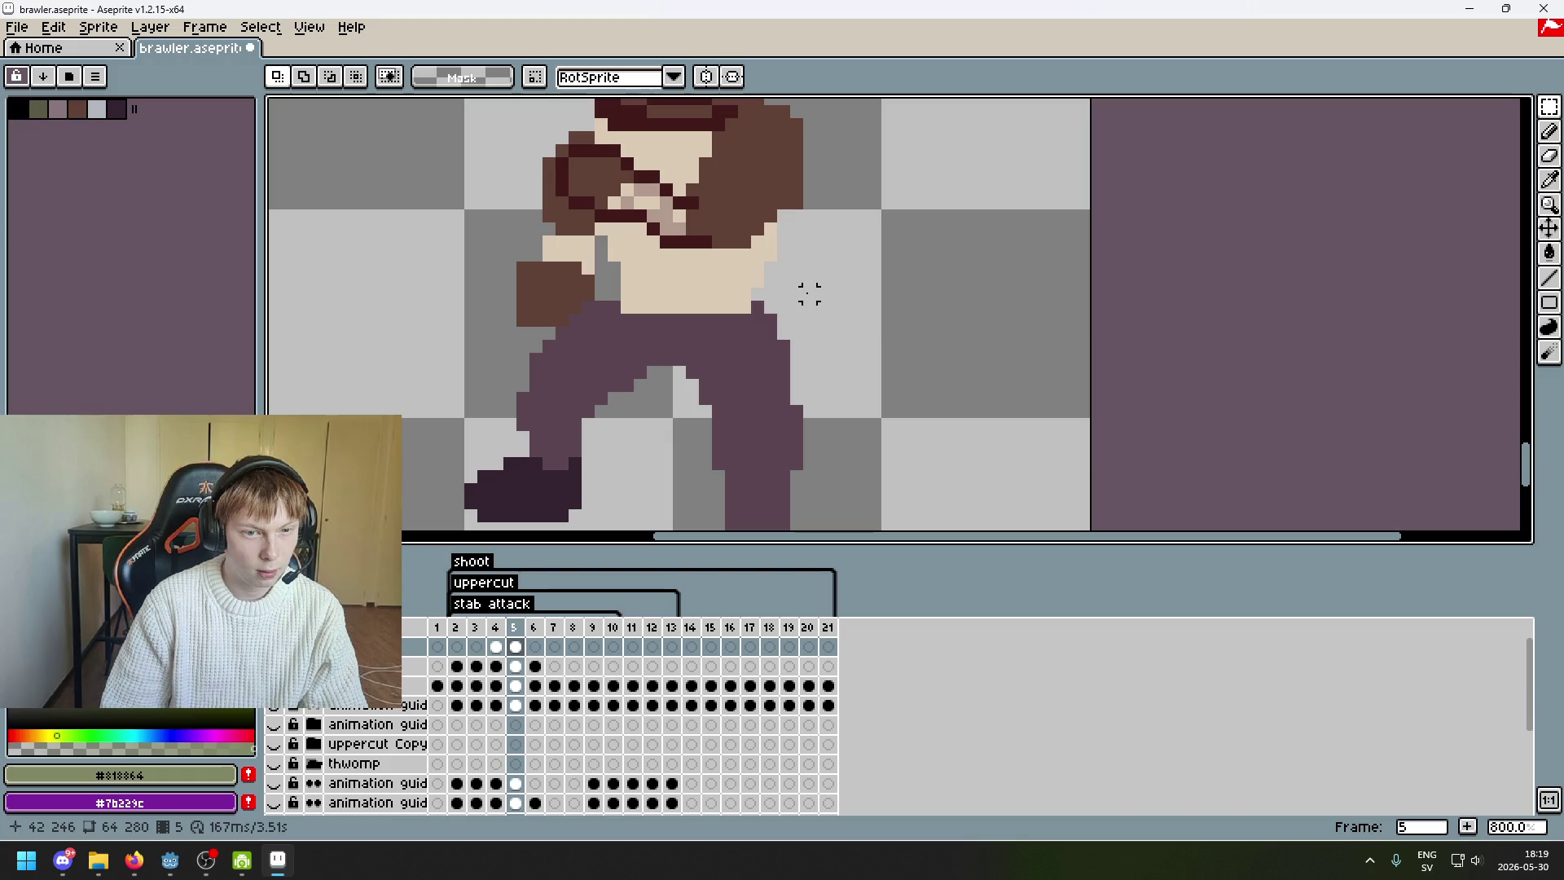
pyautogui.press('Right')
pyautogui.press('Left')
pyautogui.press('Right')
pyautogui.press('Left')
pyautogui.press('Right')
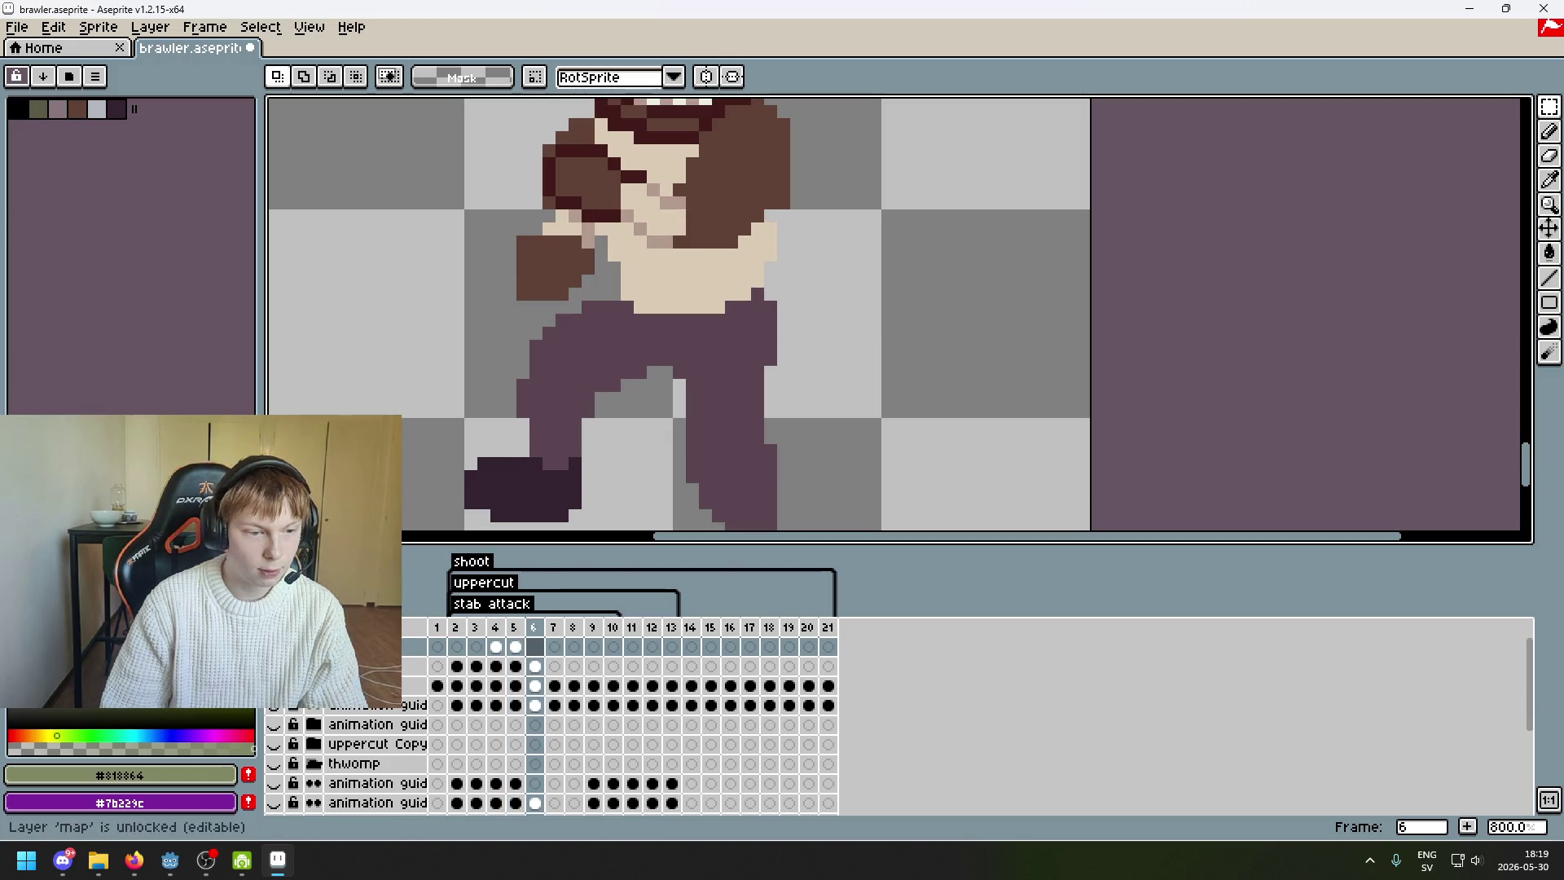
# - Show the green map layer and move frame 6's waist pixels up one pixel
pyautogui.click(274, 646)
pyautogui.scroll(2, 668, 407)
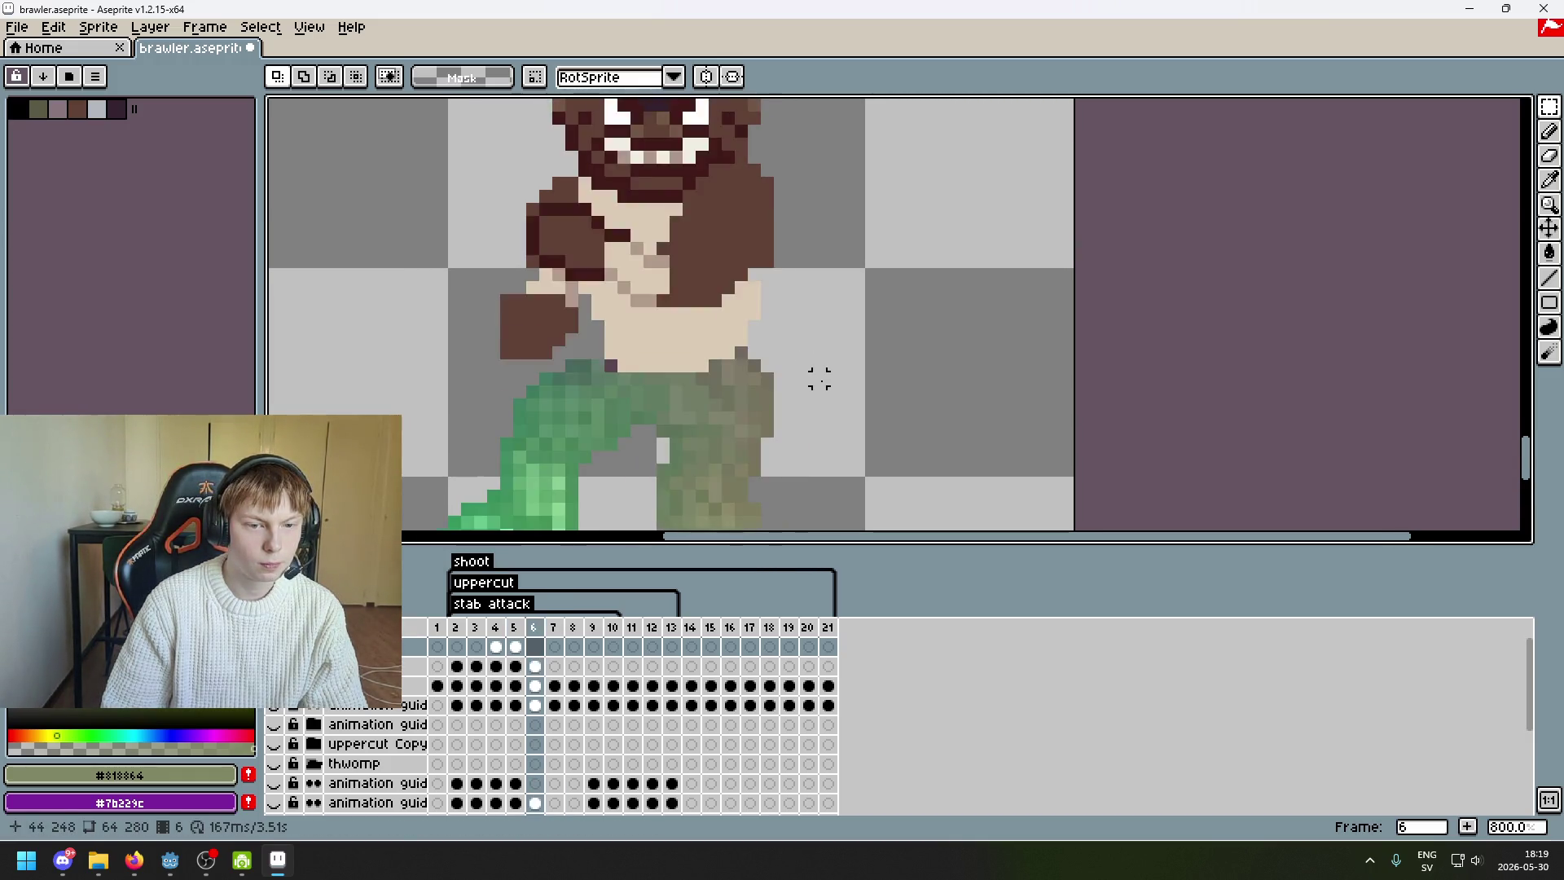
pyautogui.press('Left')
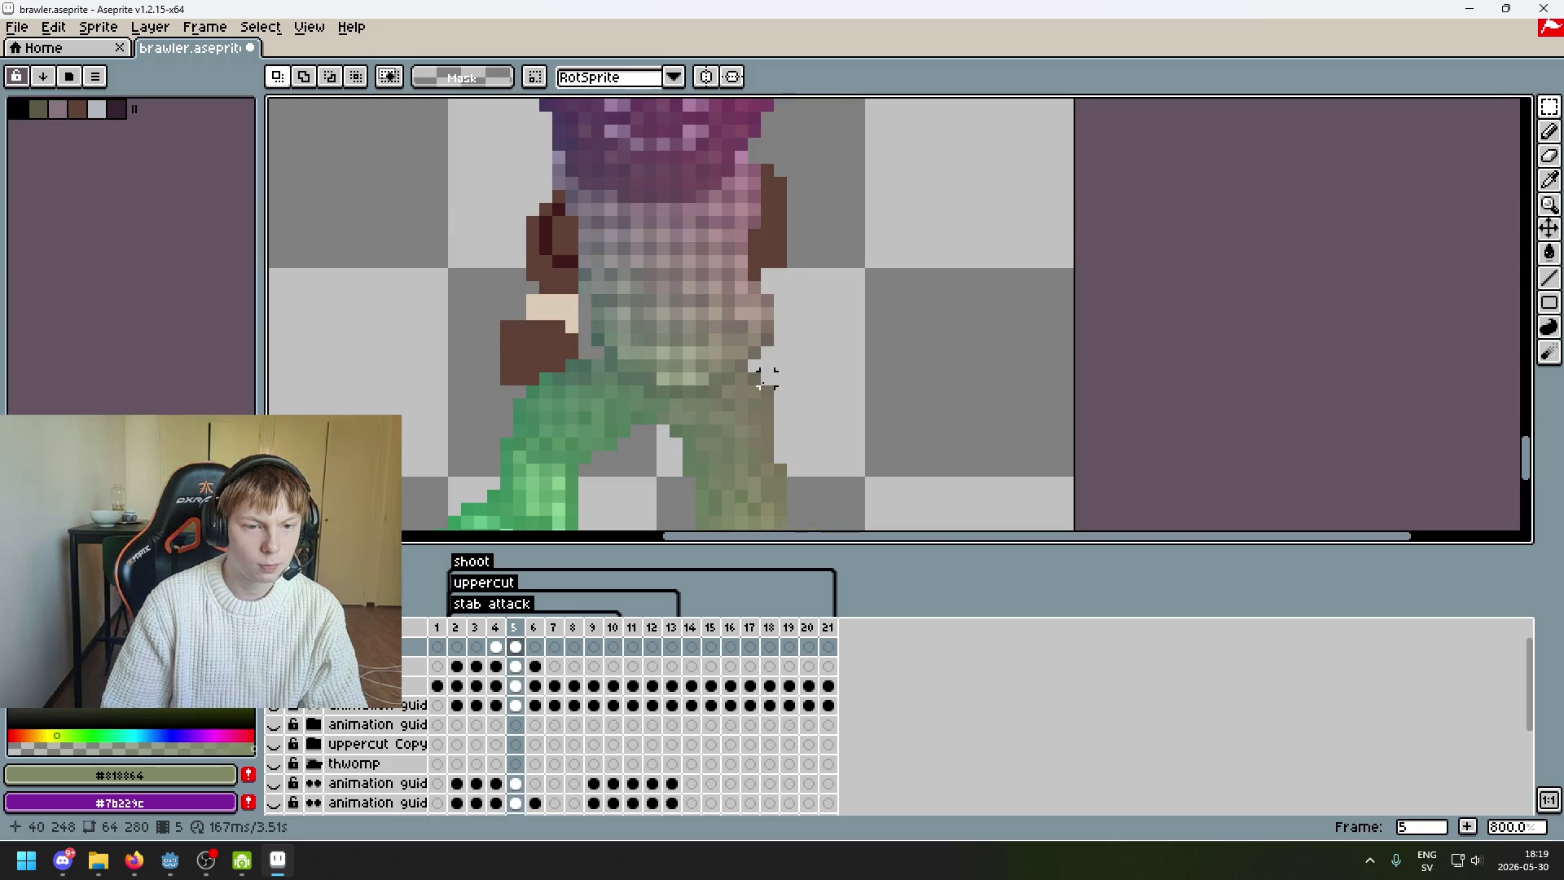
pyautogui.click(538, 646)
pyautogui.moveTo(785, 421)
pyautogui.mouseDown()
pyautogui.moveTo(627, 381)
pyautogui.moveTo(557, 328)
pyautogui.mouseUp()
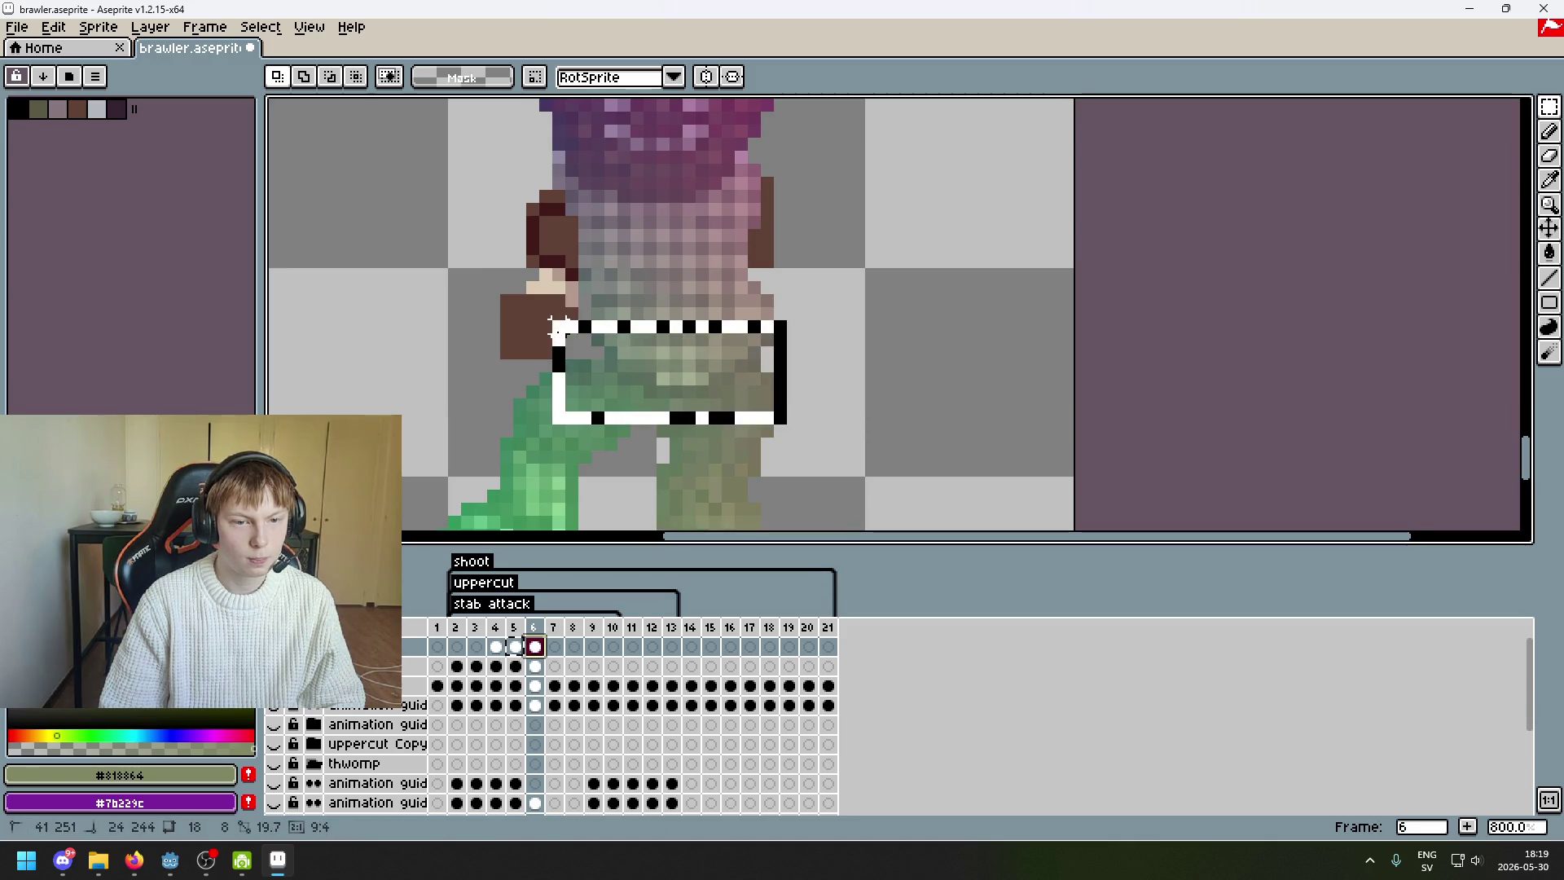
pyautogui.moveTo(677, 395); pyautogui.dragTo(673, 369)
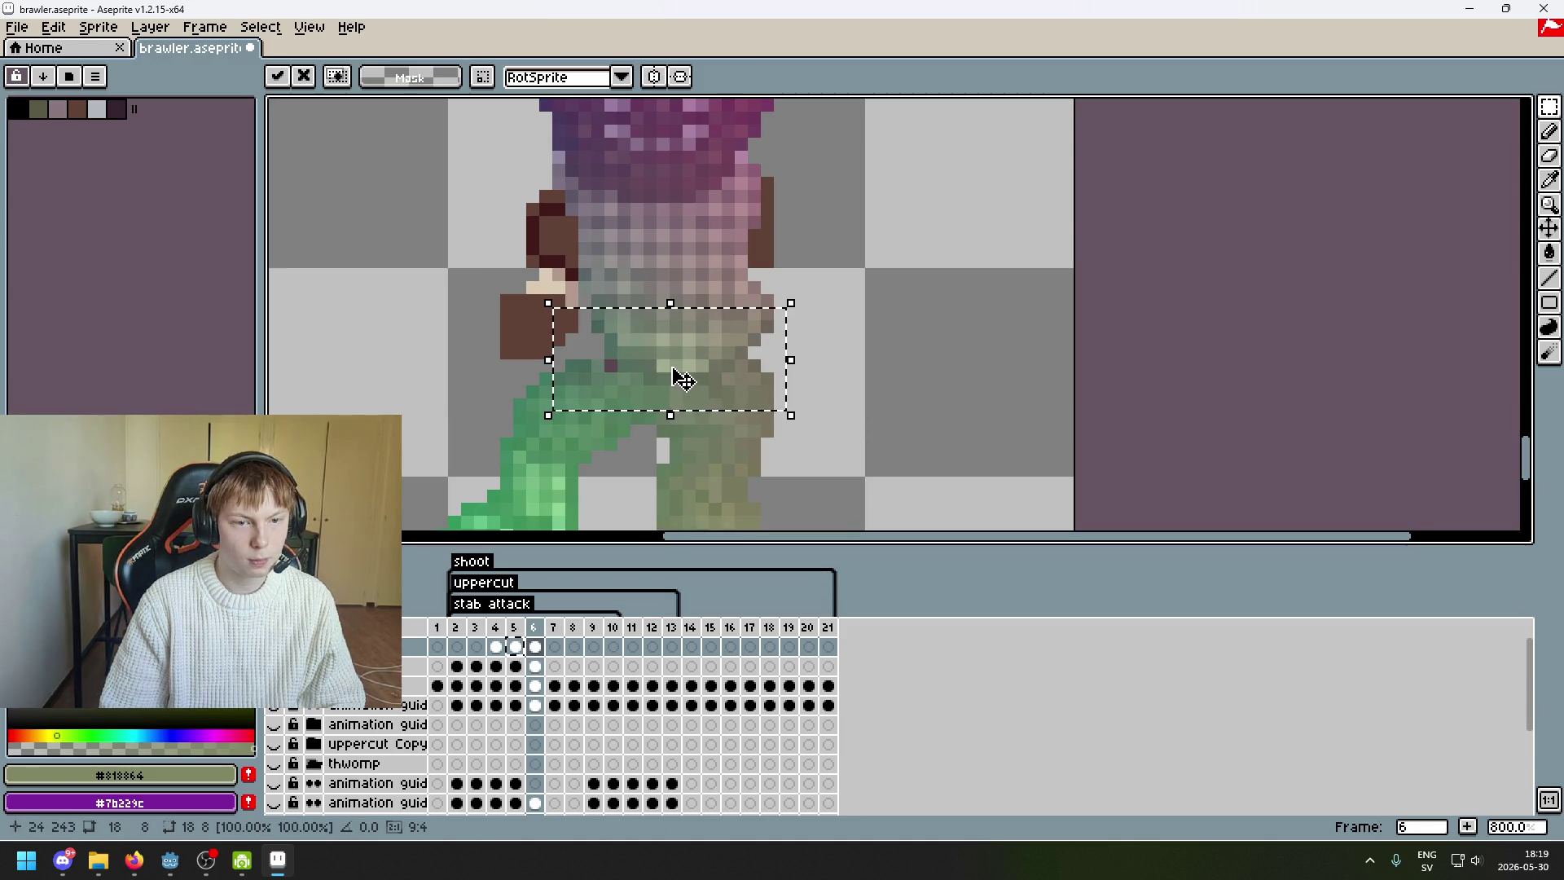
pyautogui.click(815, 402)
# - Raise the belt selection in frame 6 by one pixel
pyautogui.moveTo(811, 422); pyautogui.dragTo(556, 350)
pyautogui.click(688, 383)
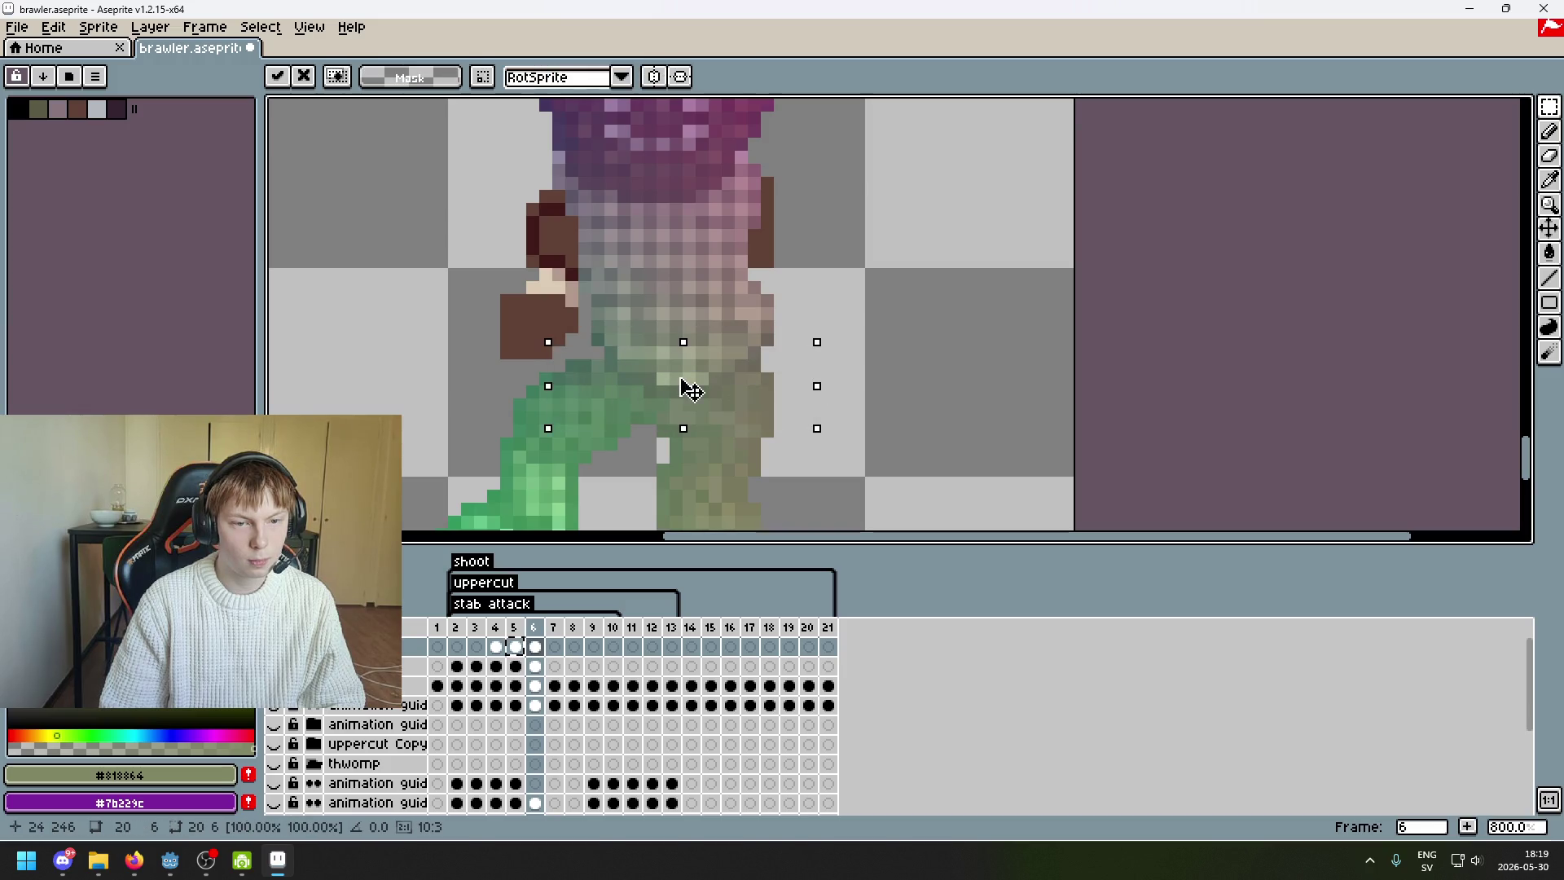
pyautogui.click(734, 402)
pyautogui.press('Up')
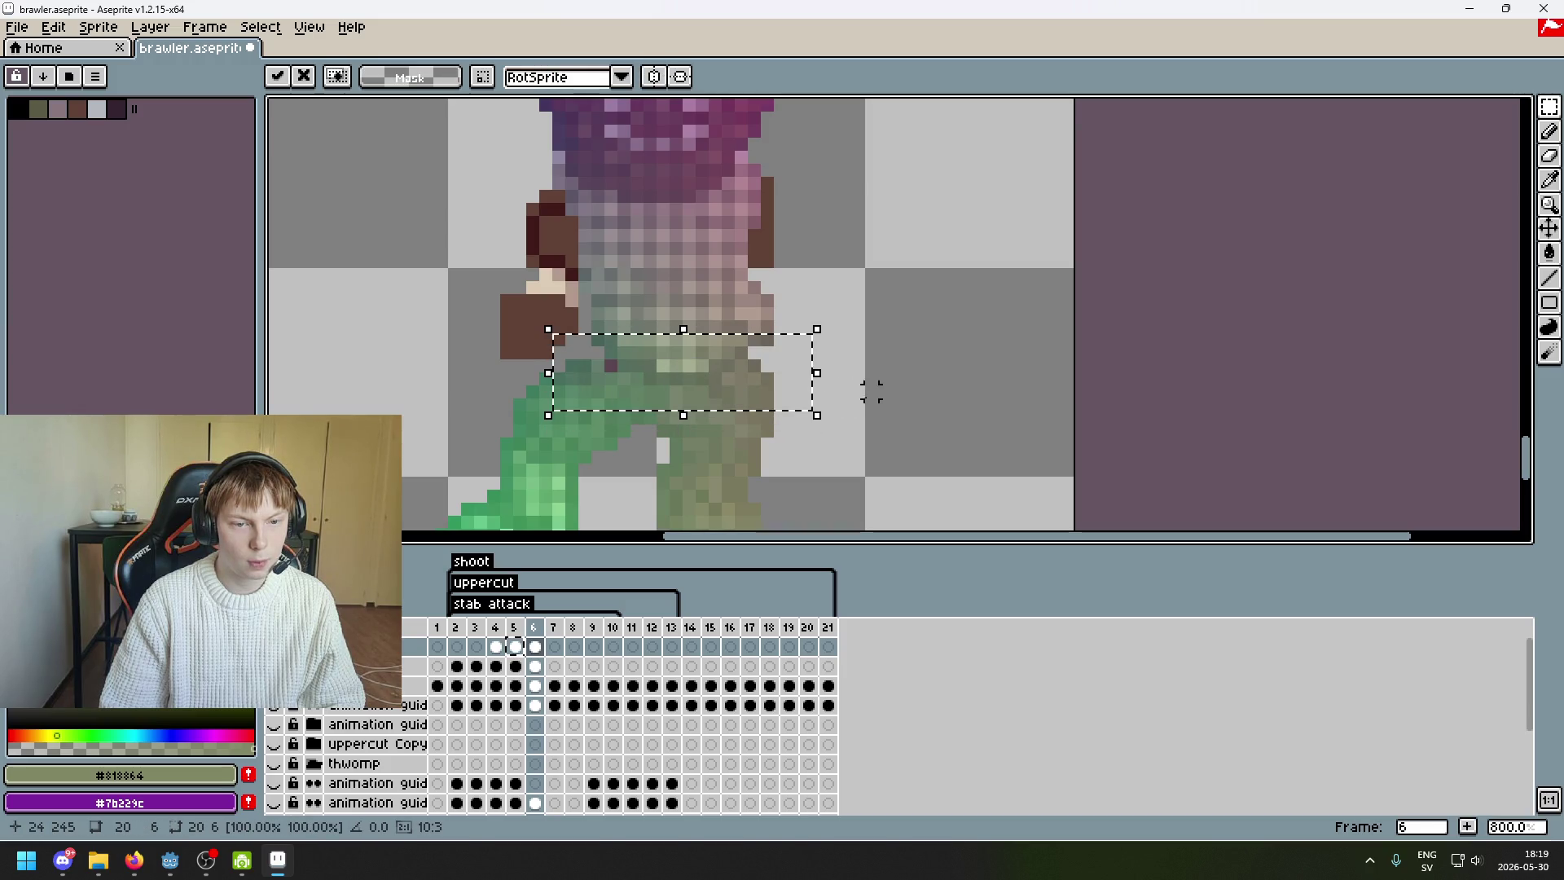
pyautogui.click(868, 391)
pyautogui.click(935, 416)
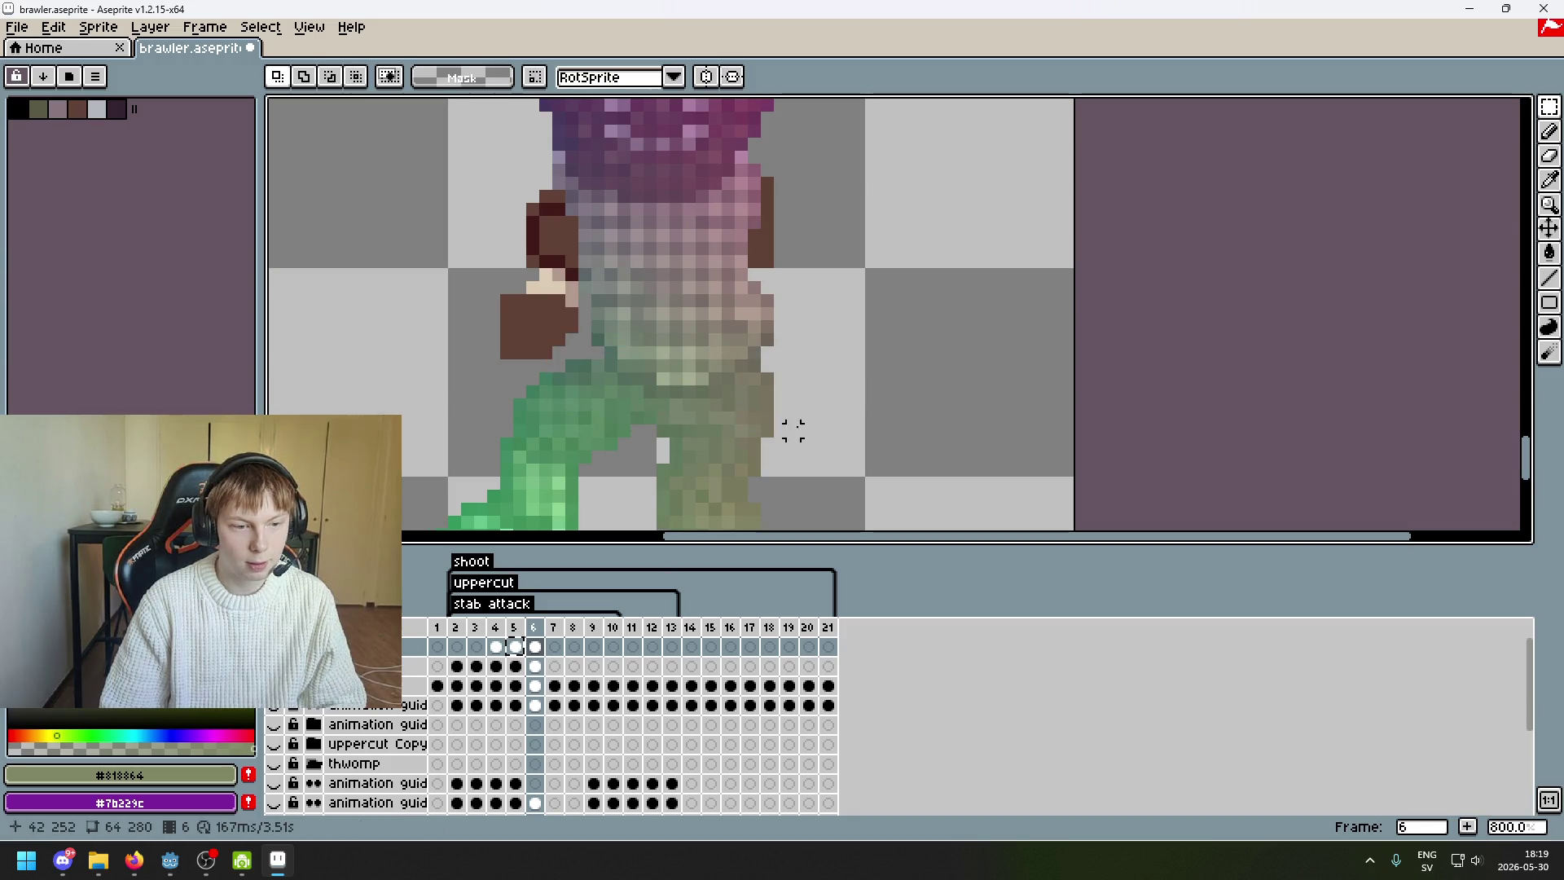
# - In frame 5, select the legs and shift them to the left
pyautogui.press('Left')
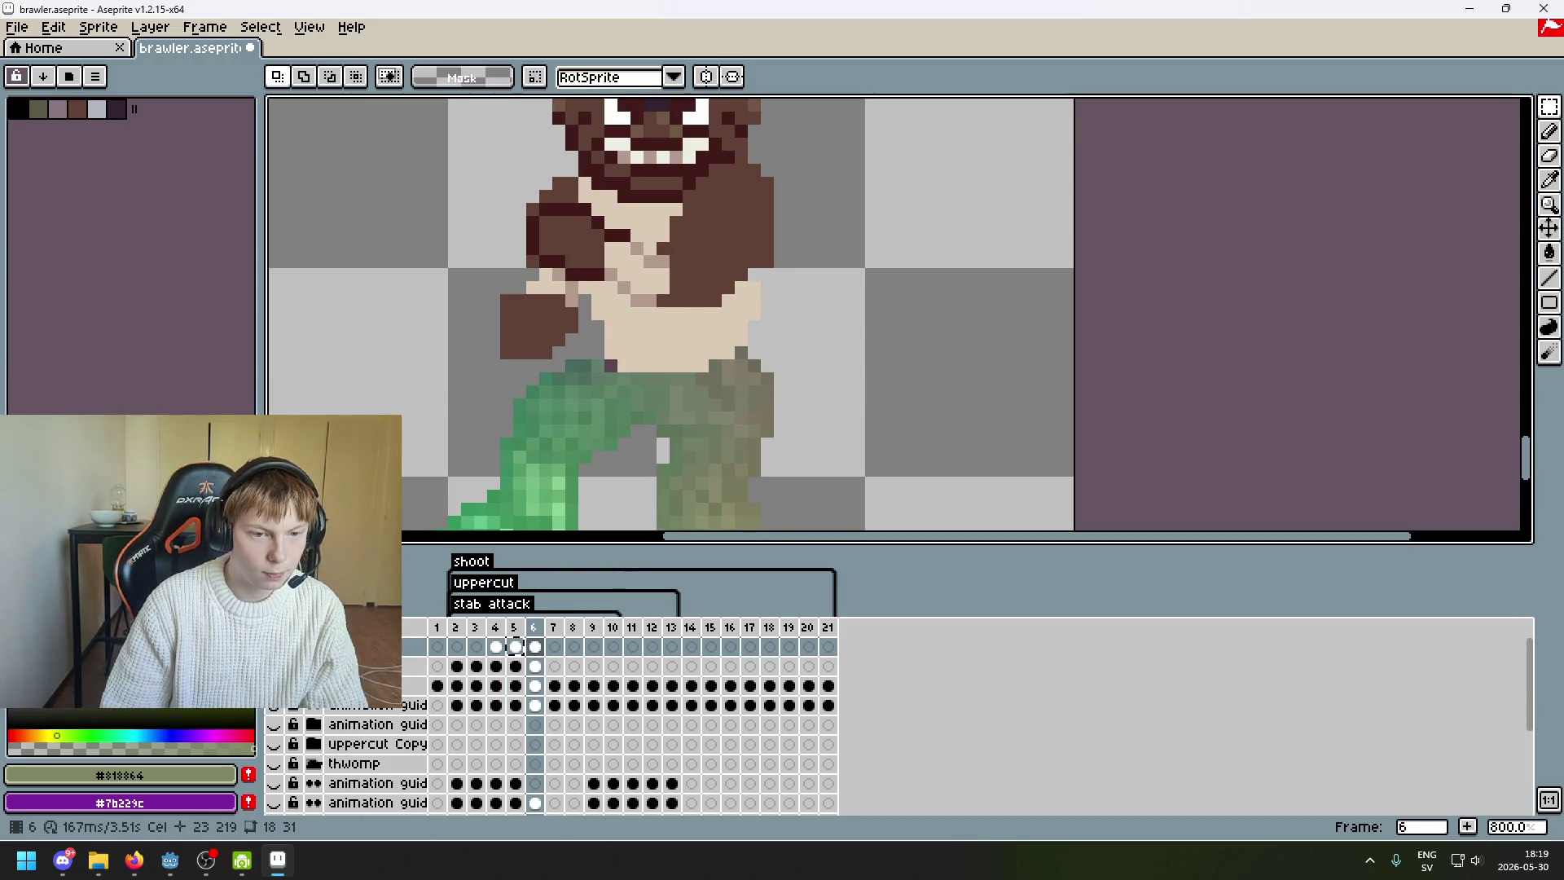
pyautogui.press('Left')
pyautogui.press('Right')
pyautogui.press('F3')
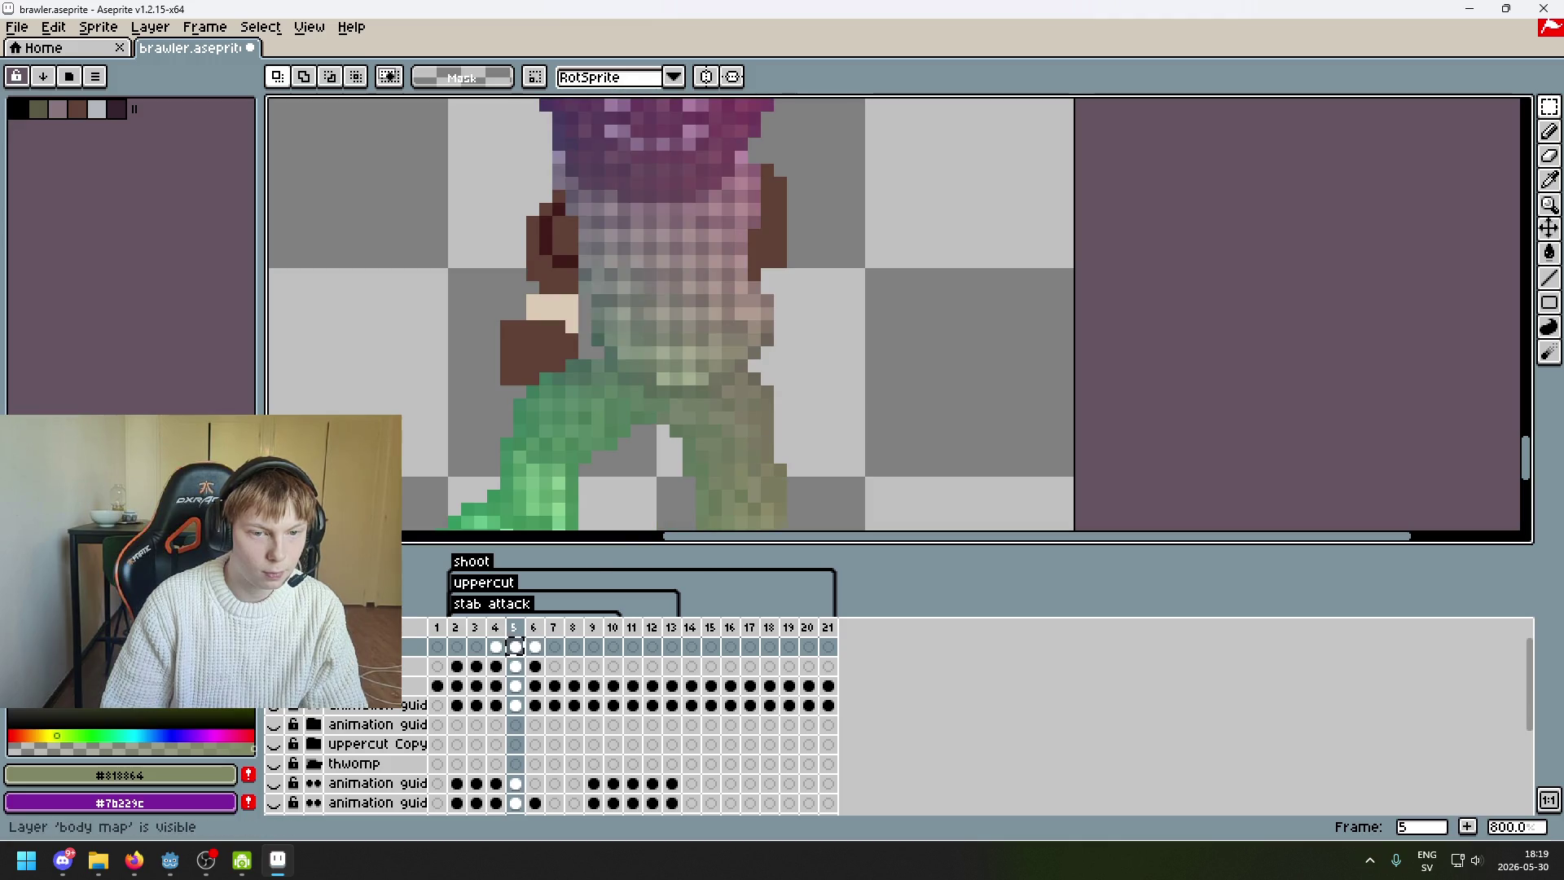
pyautogui.moveTo(802, 427)
pyautogui.mouseDown()
pyautogui.moveTo(639, 371)
pyautogui.moveTo(668, 334)
pyautogui.moveTo(692, 342)
pyautogui.mouseUp()
pyautogui.click(735, 391)
pyautogui.moveTo(735, 391); pyautogui.dragTo(725, 386)
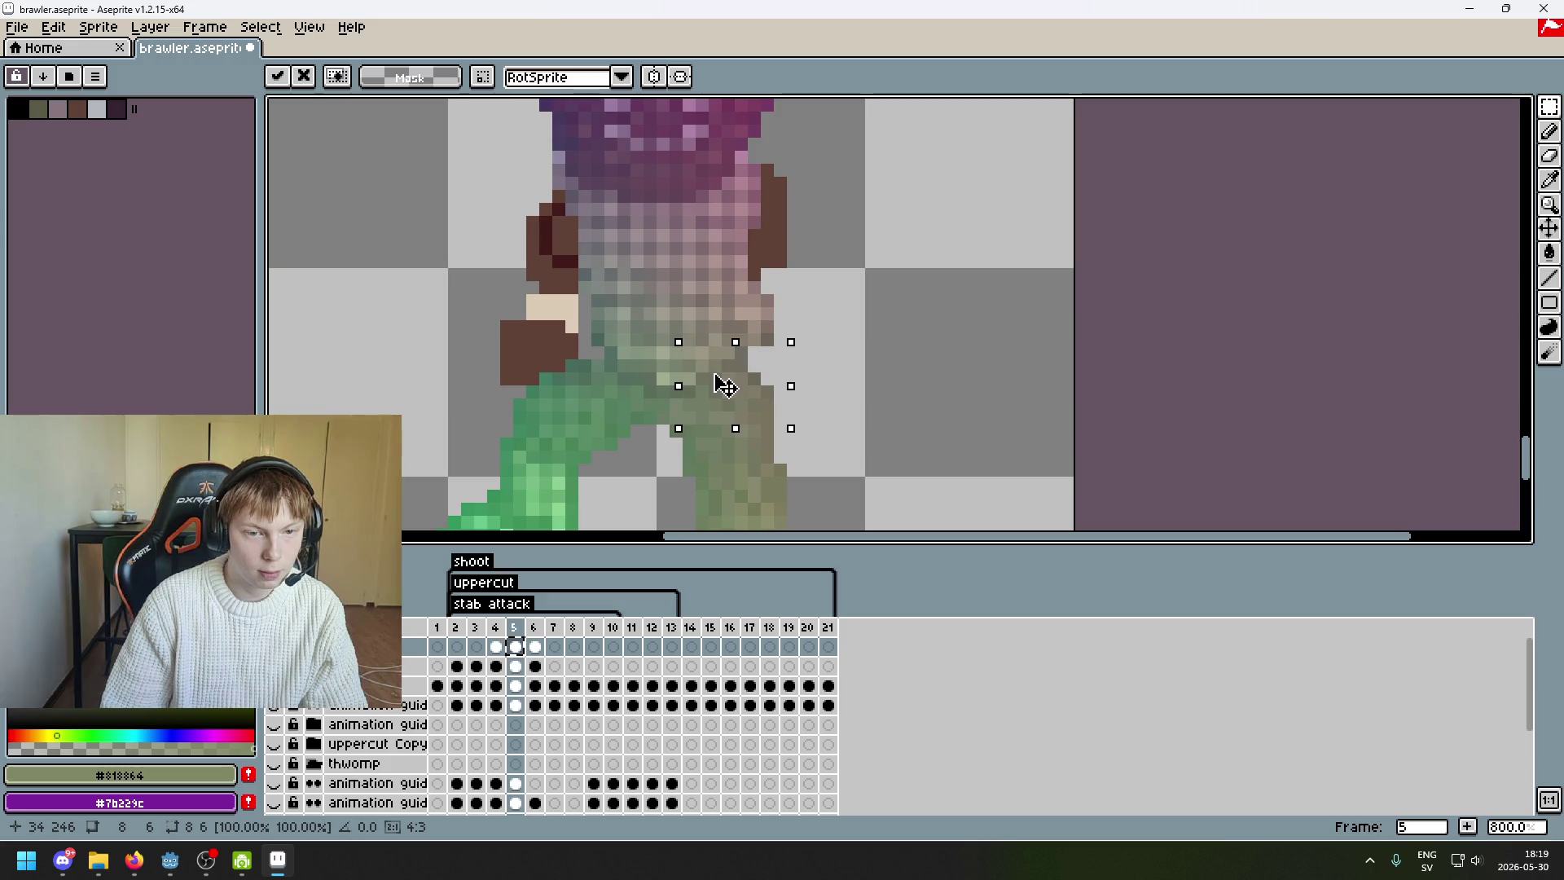
pyautogui.click(871, 390)
# - Move a small block of frame 5's waist pixels one pixel left
pyautogui.moveTo(757, 330)
pyautogui.mouseDown()
pyautogui.moveTo(772, 349)
pyautogui.moveTo(741, 350)
pyautogui.moveTo(835, 362)
pyautogui.mouseUp()
pyautogui.scroll(1, 765, 346)
pyautogui.press('Escape')
pyautogui.scroll(-3, 848, 378)
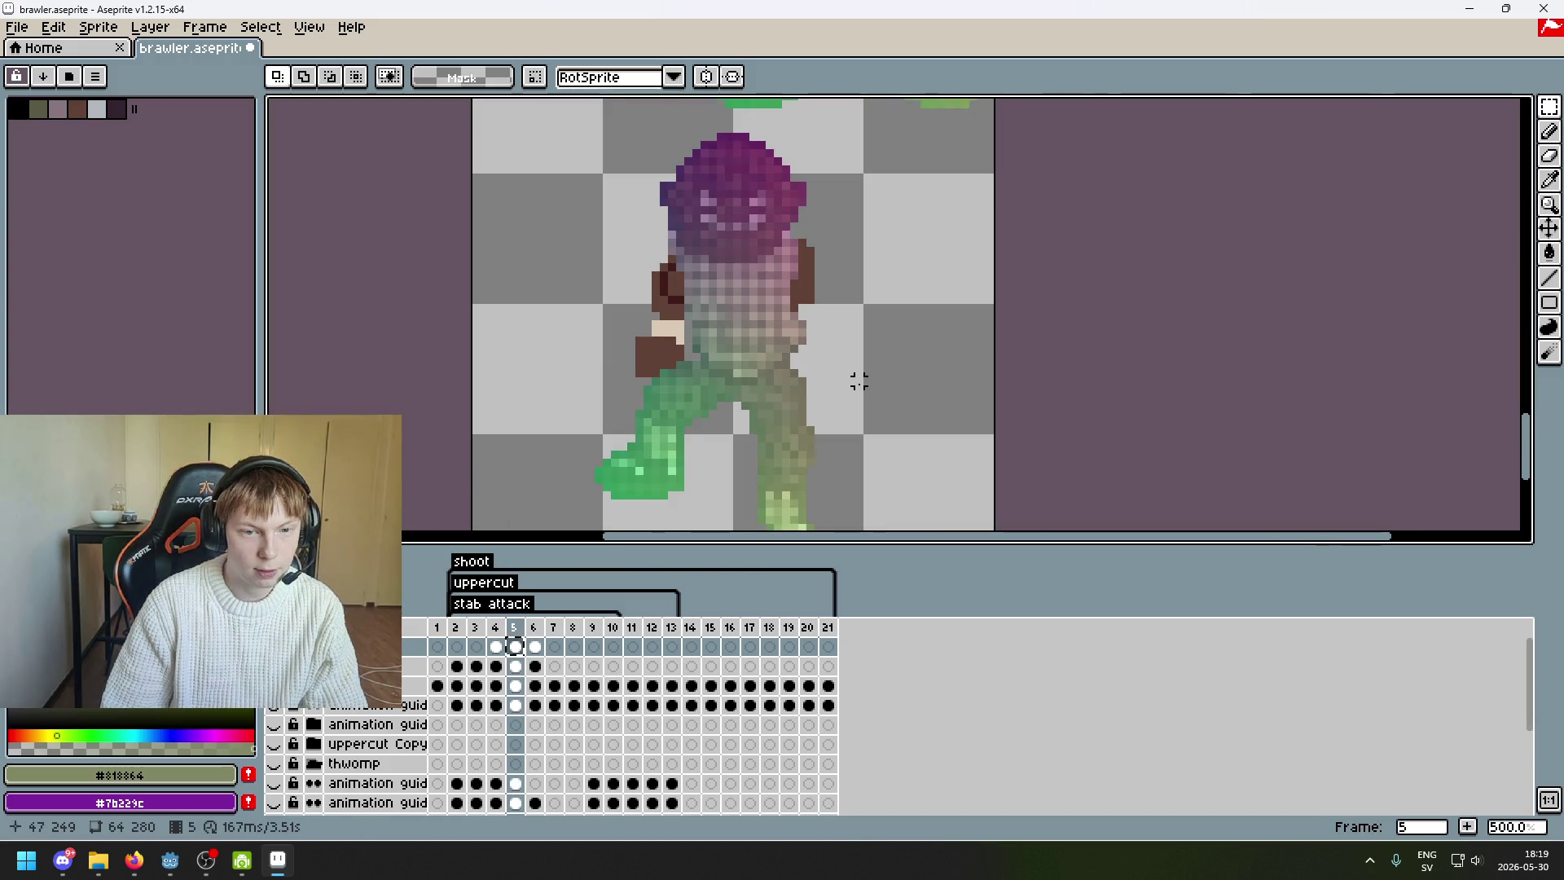
pyautogui.scroll(3, 720, 356)
pyautogui.moveTo(693, 382)
pyautogui.mouseDown()
pyautogui.moveTo(663, 330)
pyautogui.moveTo(703, 356)
pyautogui.moveTo(677, 356)
pyautogui.mouseUp()
pyautogui.press('Return')
pyautogui.scroll(1, 720, 356)
# - Repaint the stray peach pixel on frame 5's leg with leg green
pyautogui.keyDown('alt'); pyautogui.click(673, 342); pyautogui.keyUp('alt')
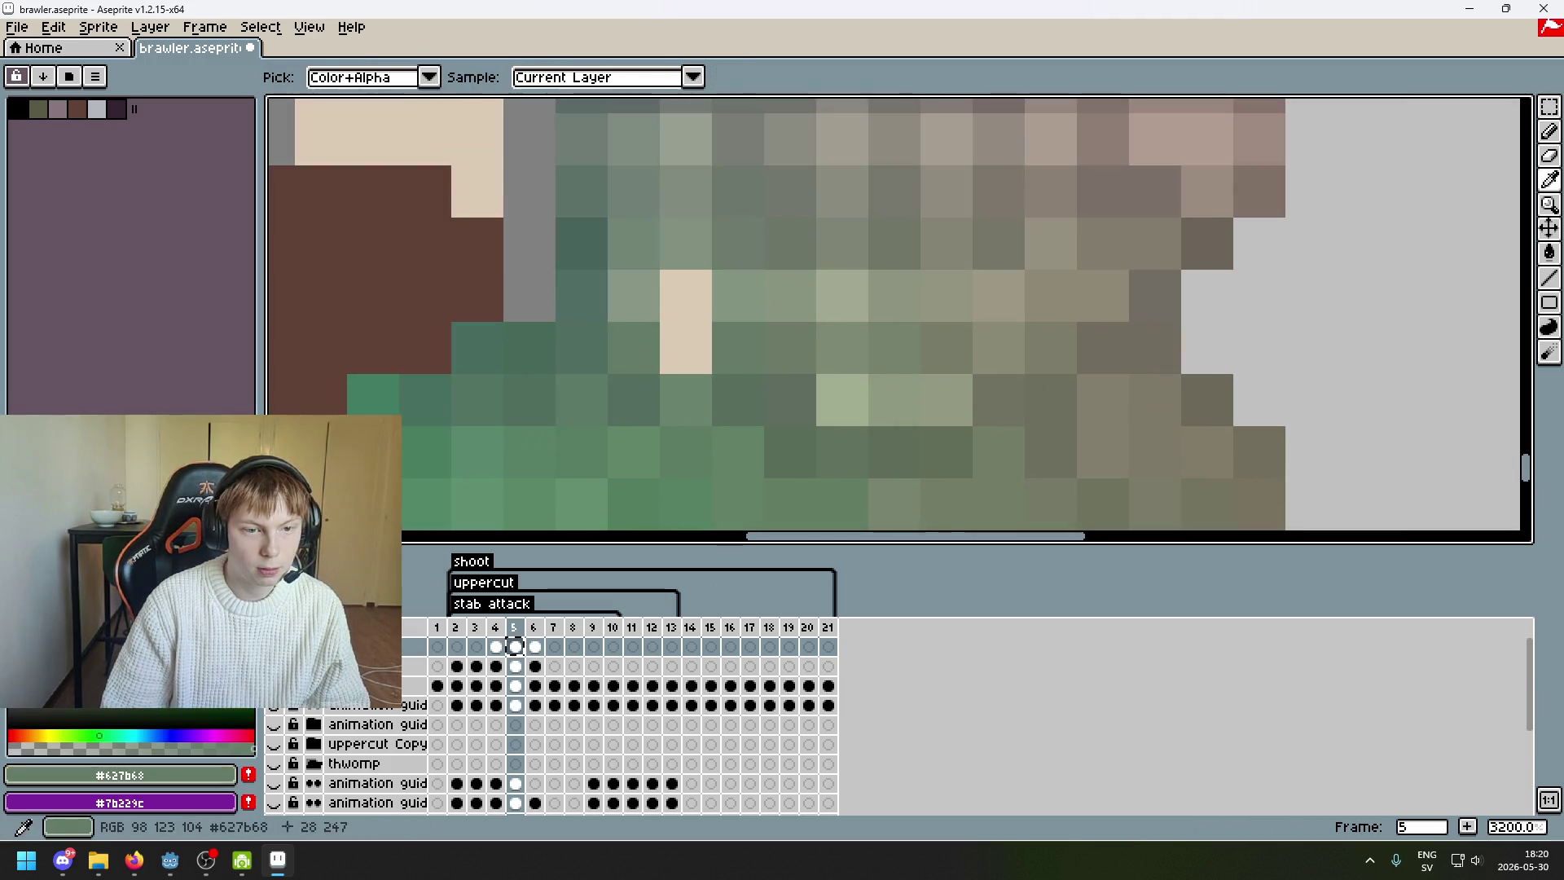
pyautogui.click(676, 346)
pyautogui.keyDown('alt'); pyautogui.click(657, 377); pyautogui.keyUp('alt')
pyautogui.keyDown('alt'); pyautogui.click(665, 307); pyautogui.keyUp('alt')
pyautogui.click(689, 298)
# - Toggle the body map overlay while comparing frames 4, 5 and 6
pyautogui.scroll(-5, 817, 388)
pyautogui.press('Left')
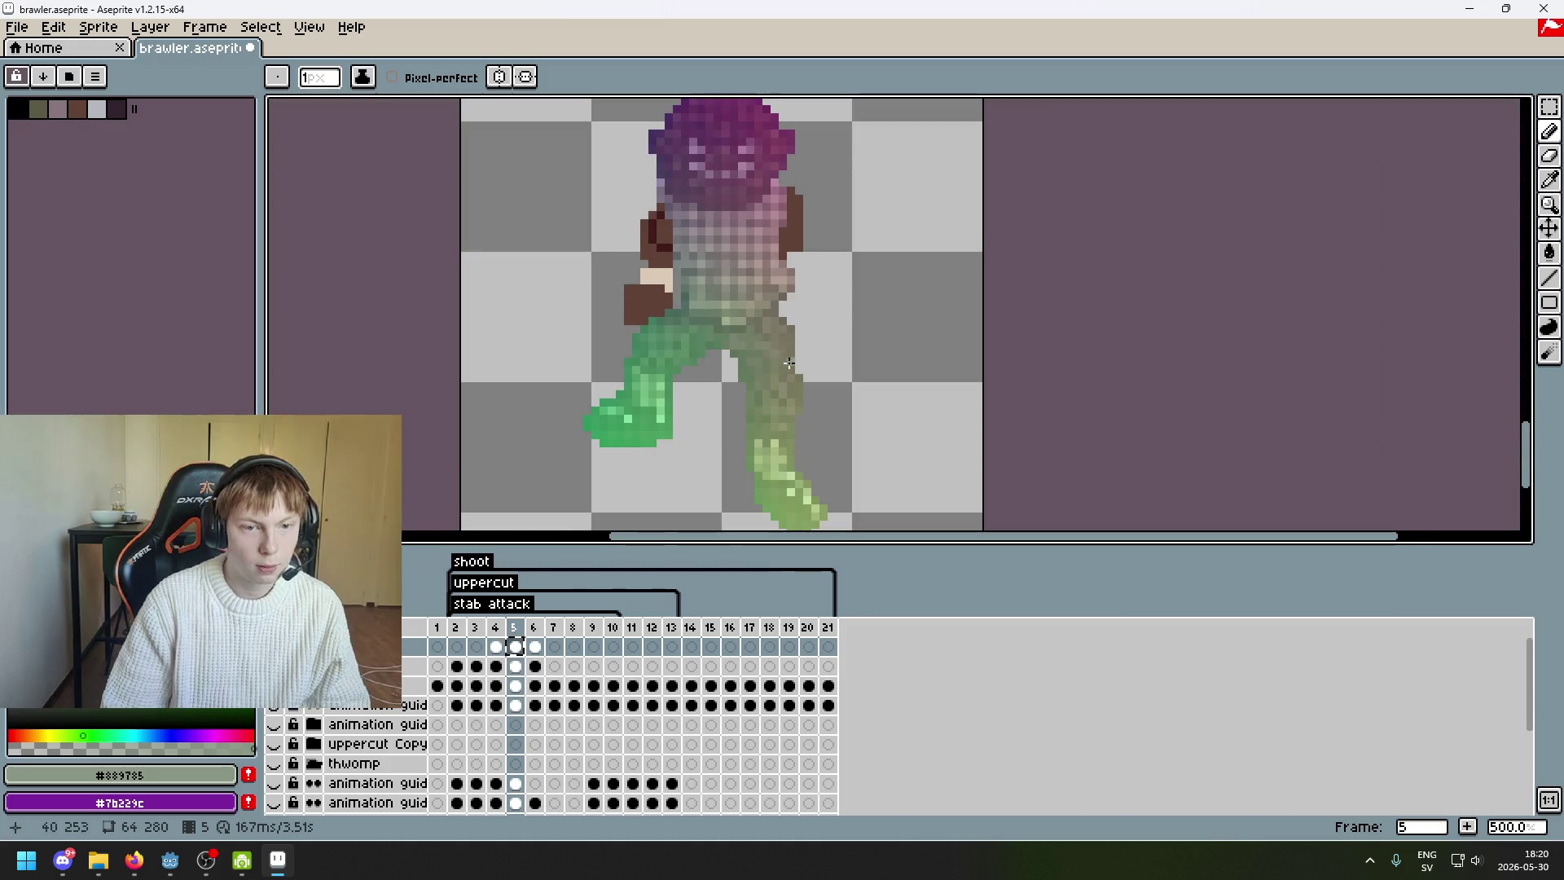
pyautogui.press('Right')
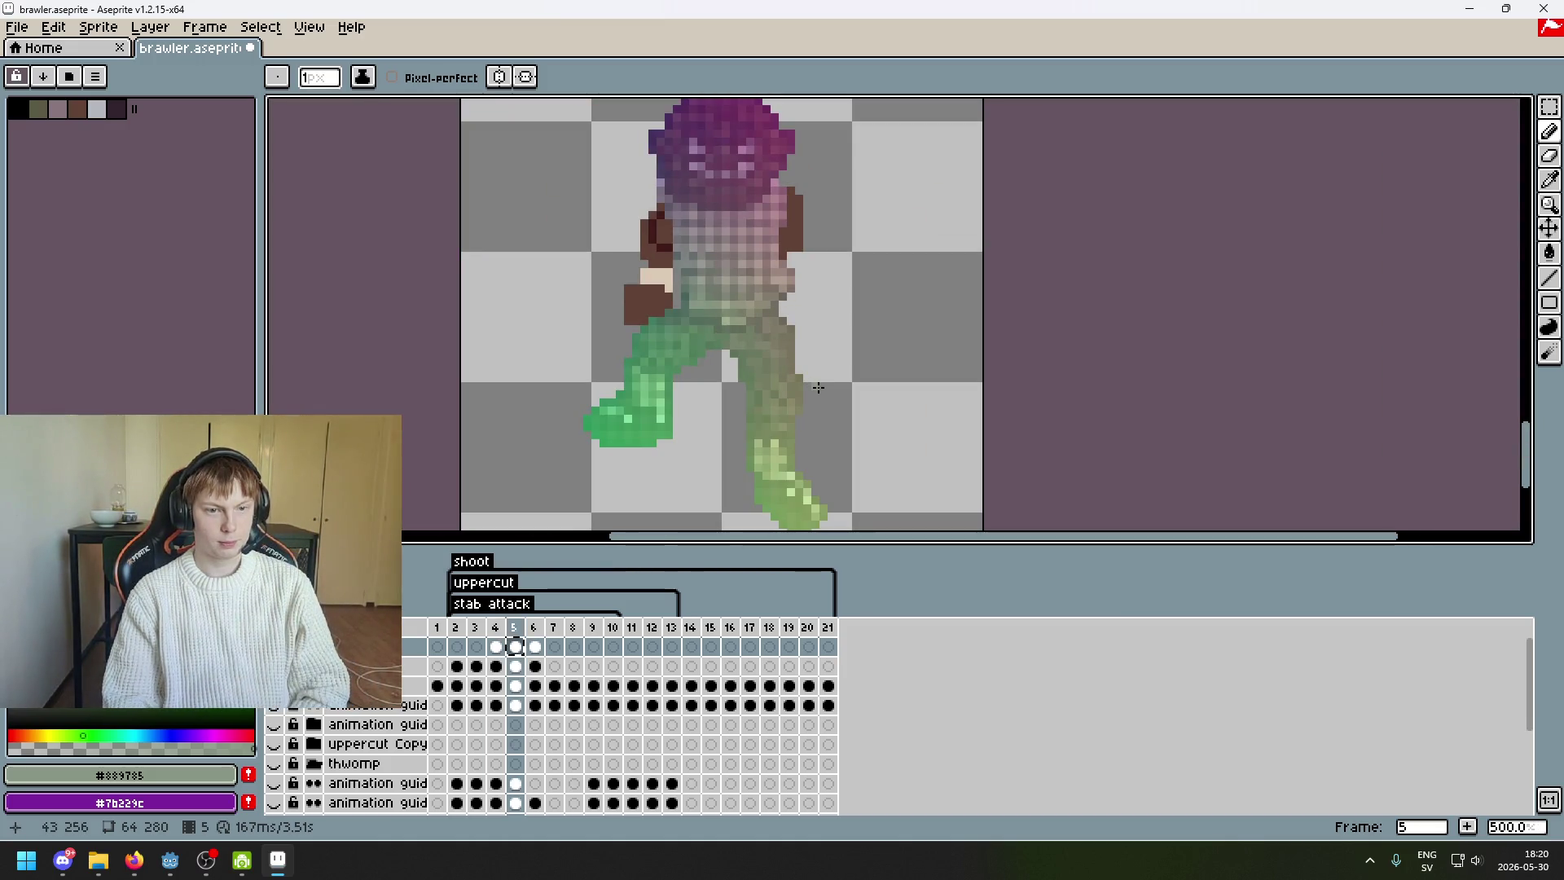
pyautogui.click(274, 666)
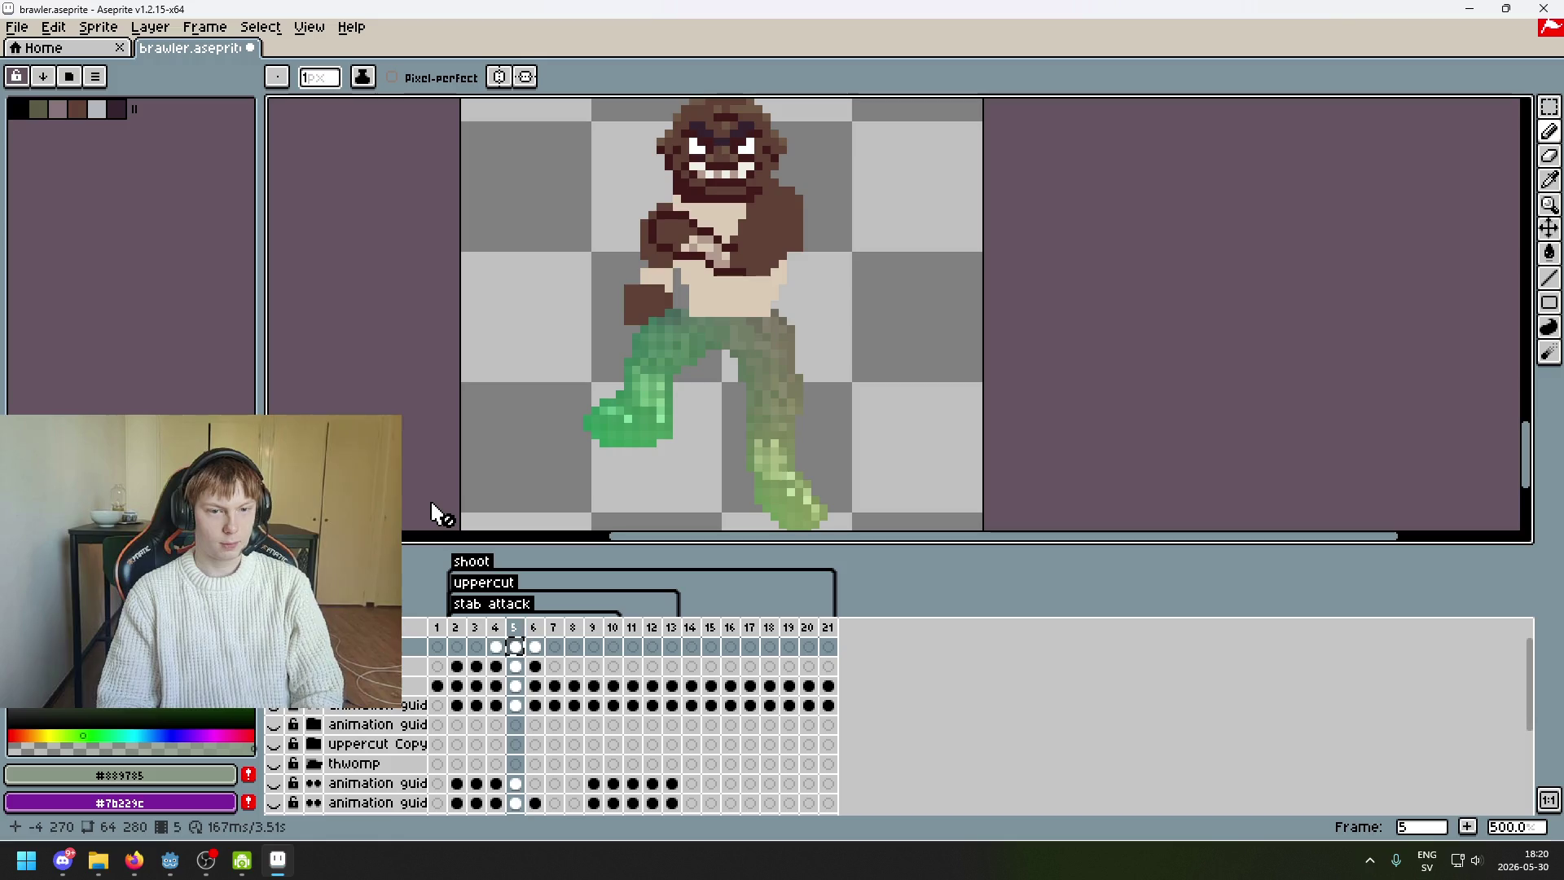
pyautogui.press('Right')
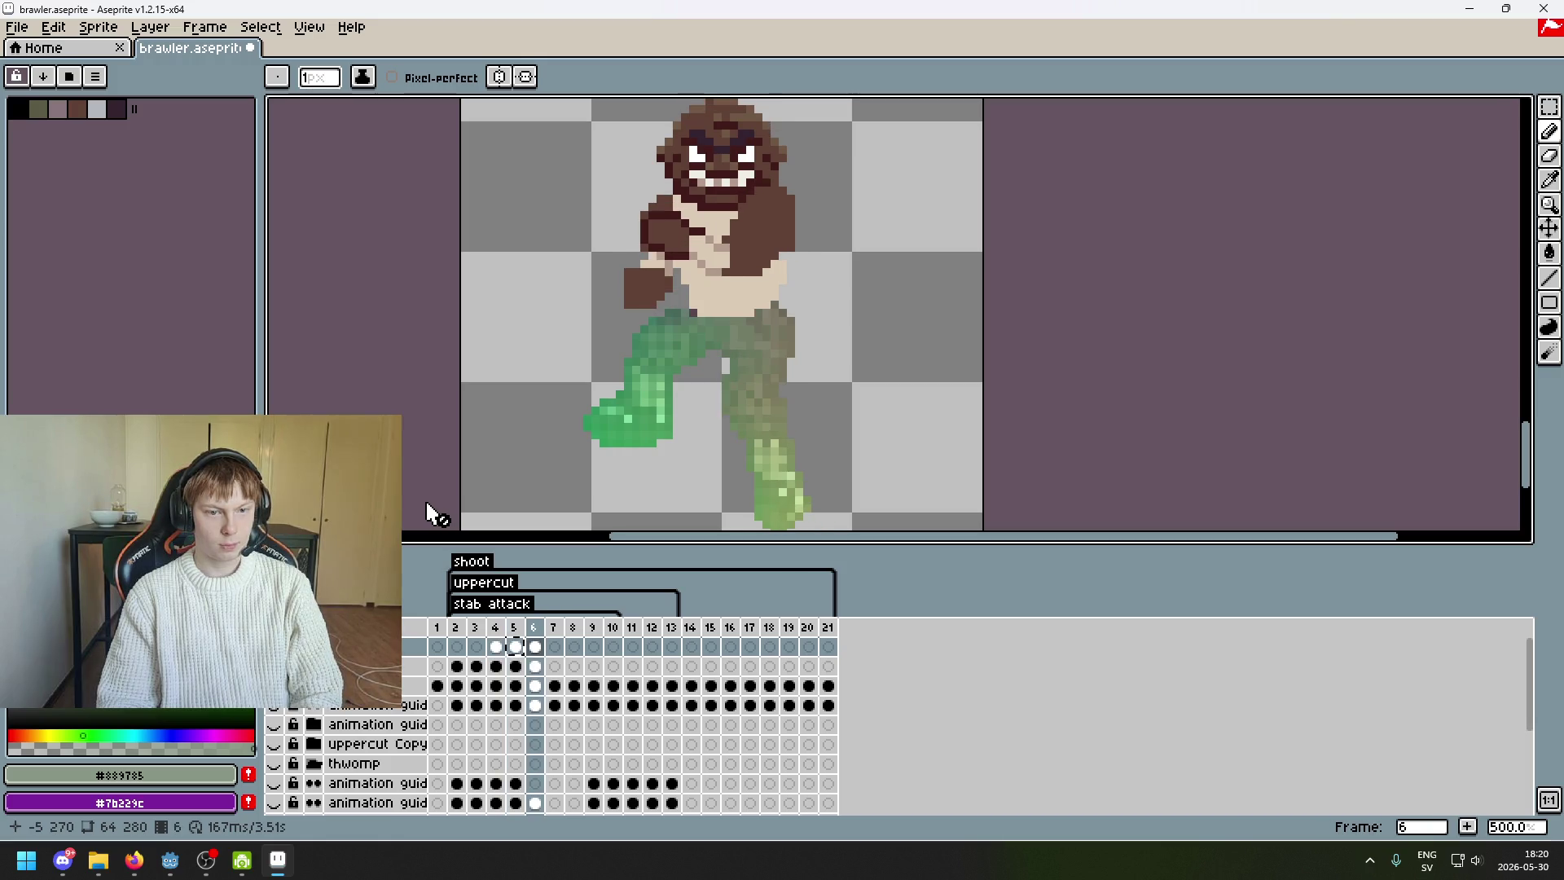
pyautogui.press('Left')
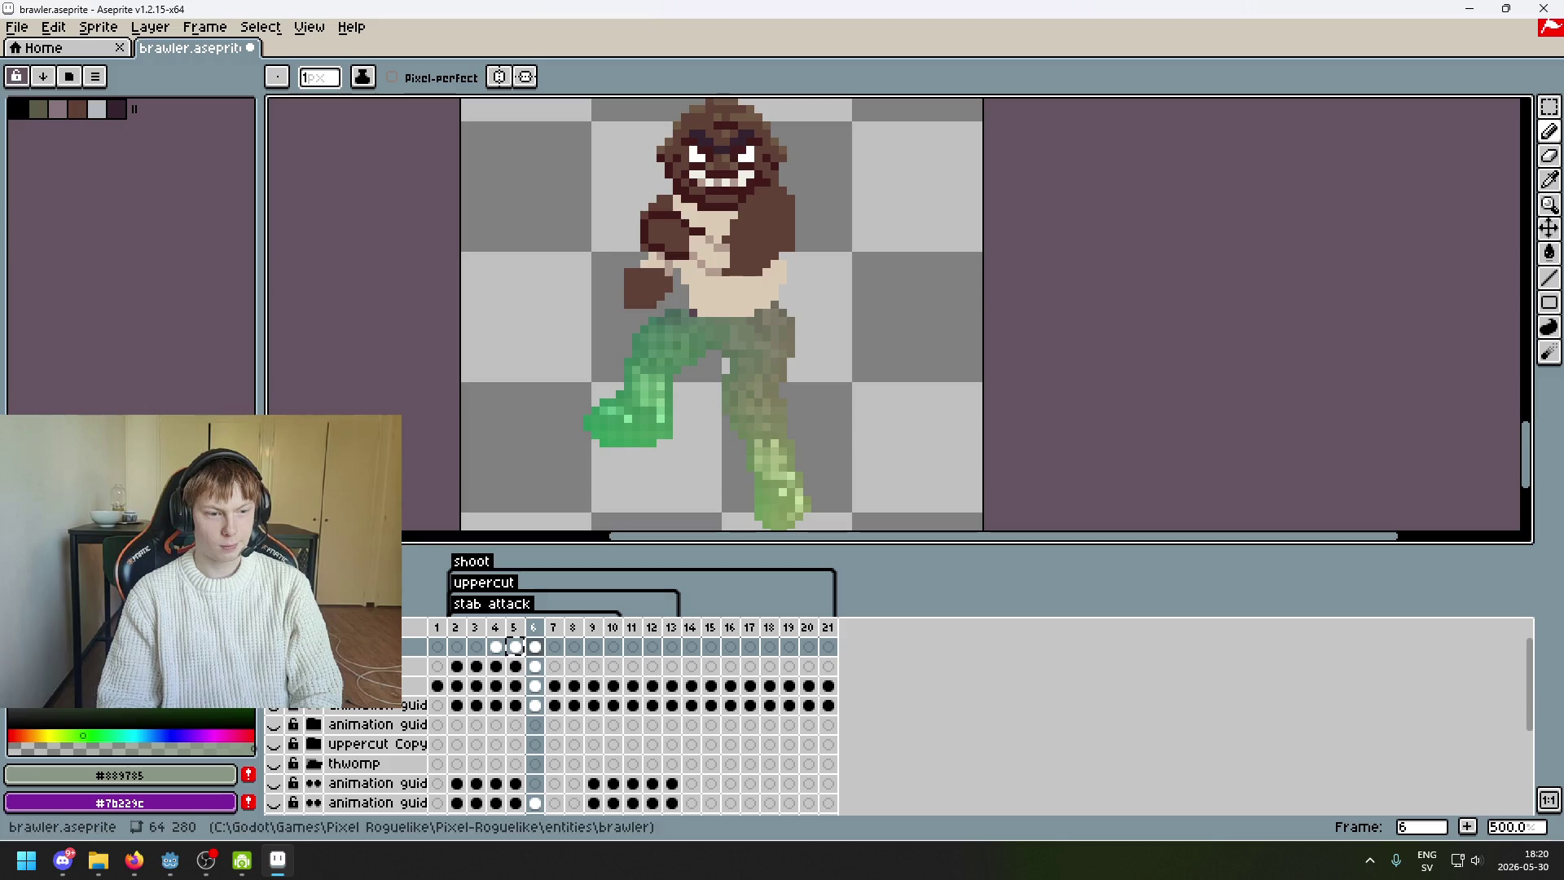
pyautogui.click(274, 666)
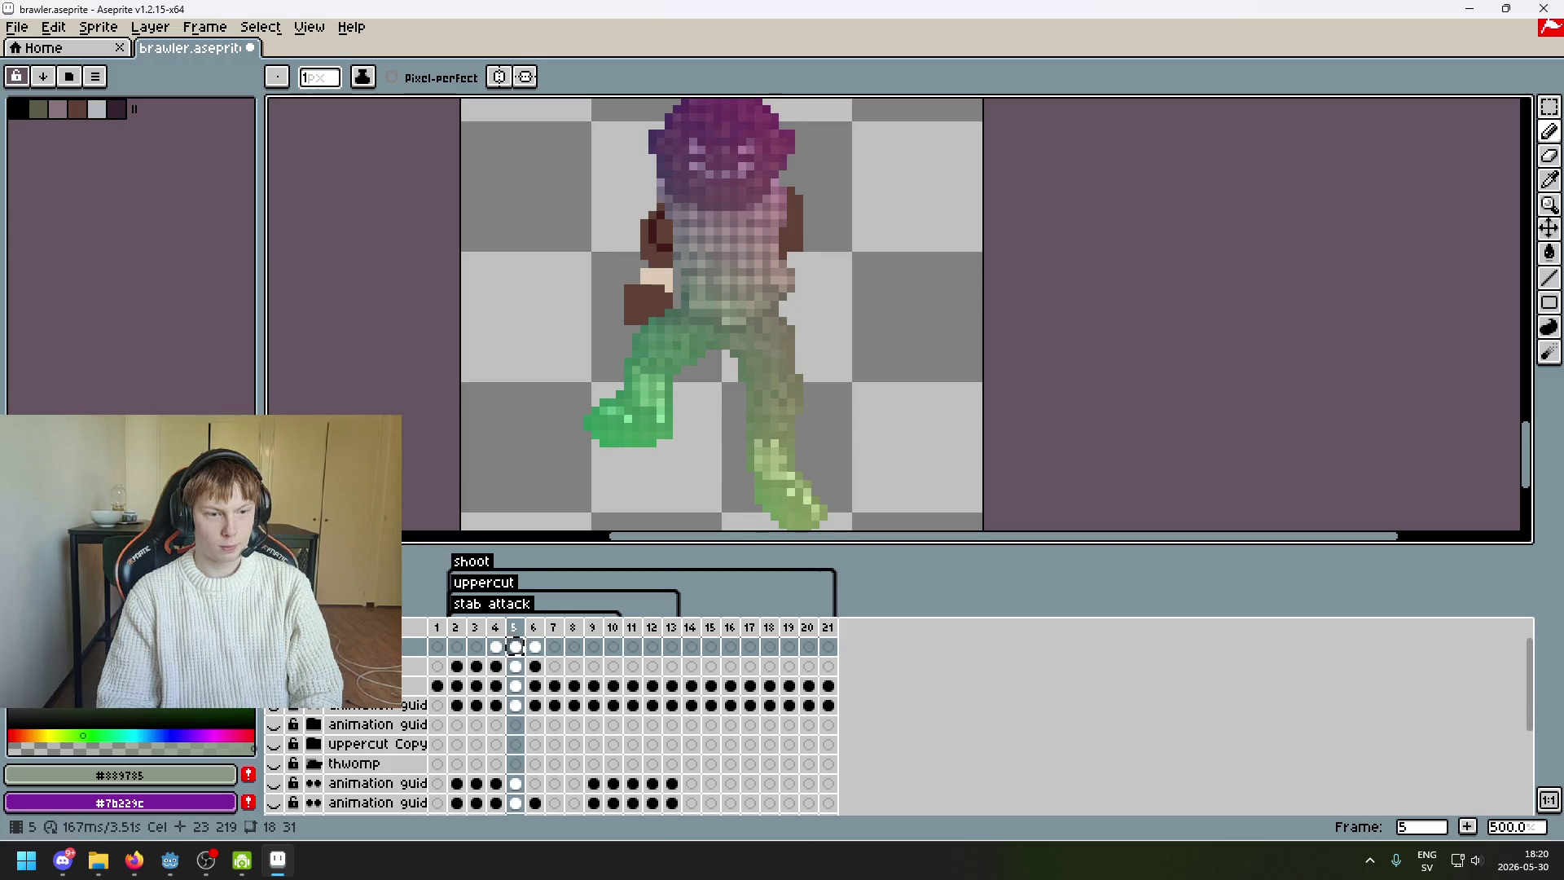
pyautogui.press('Right')
pyautogui.scroll(-3, 586, 424)
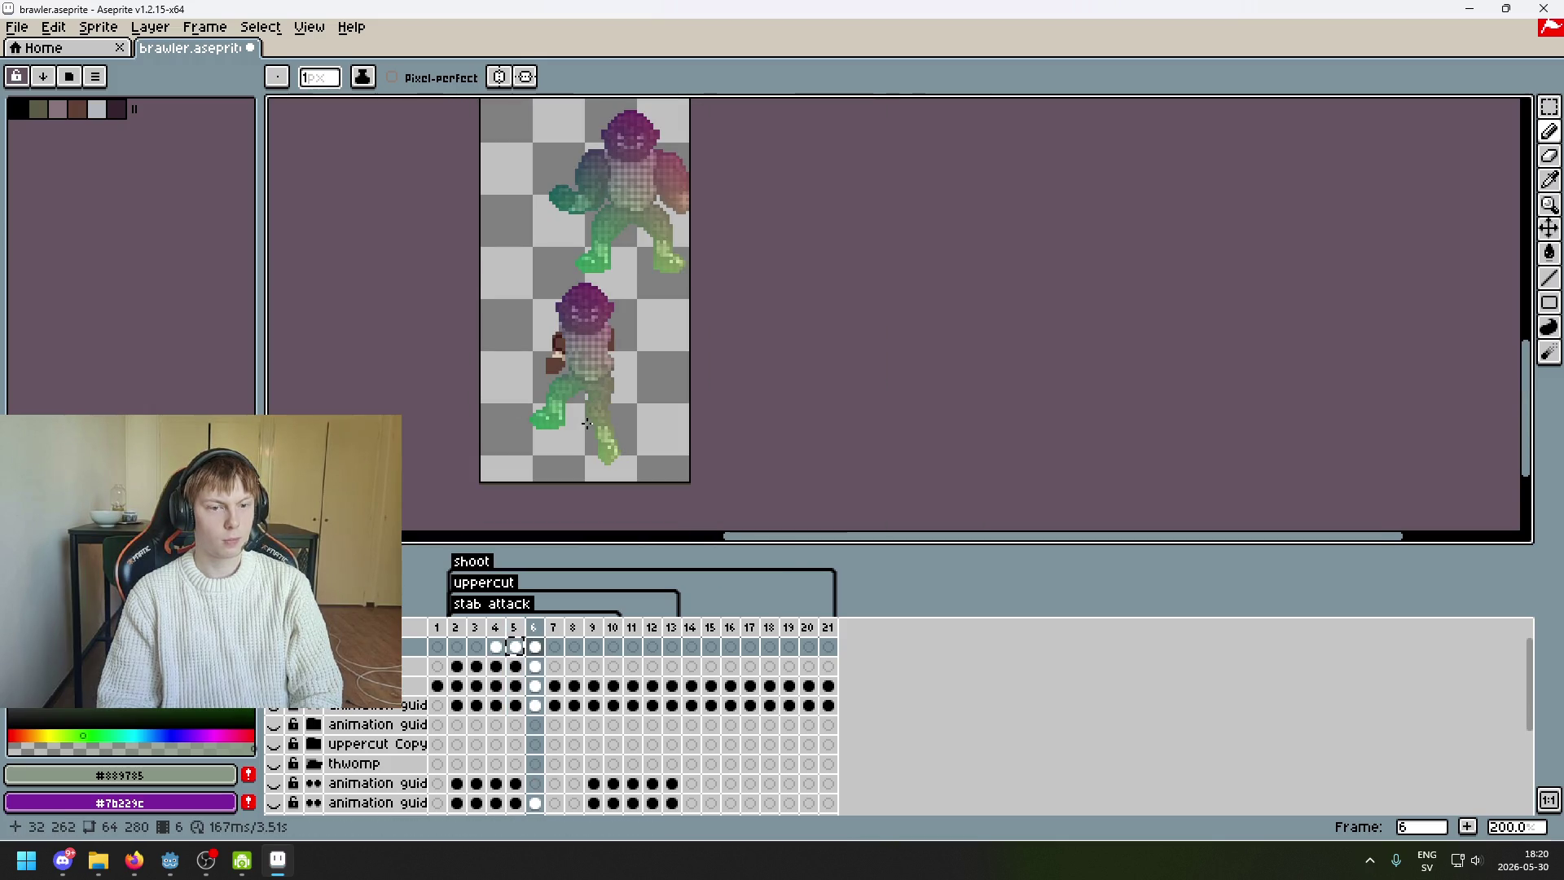
pyautogui.press('Left')
pyautogui.press('Left')
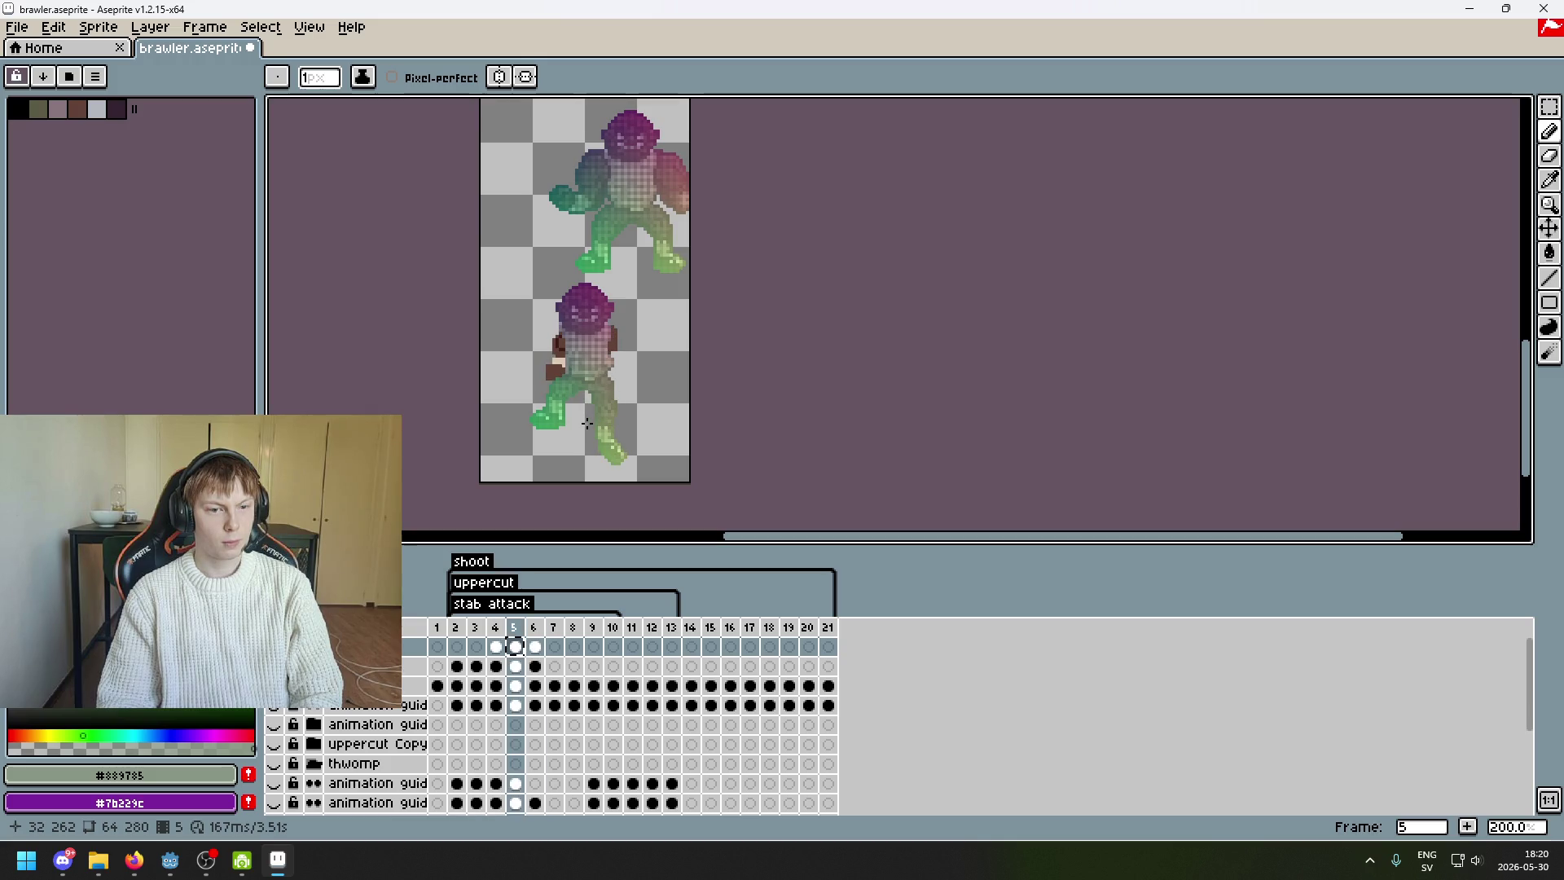
pyautogui.scroll(1, 587, 424)
pyautogui.press('Right')
pyautogui.press('Right')
pyautogui.press('Left')
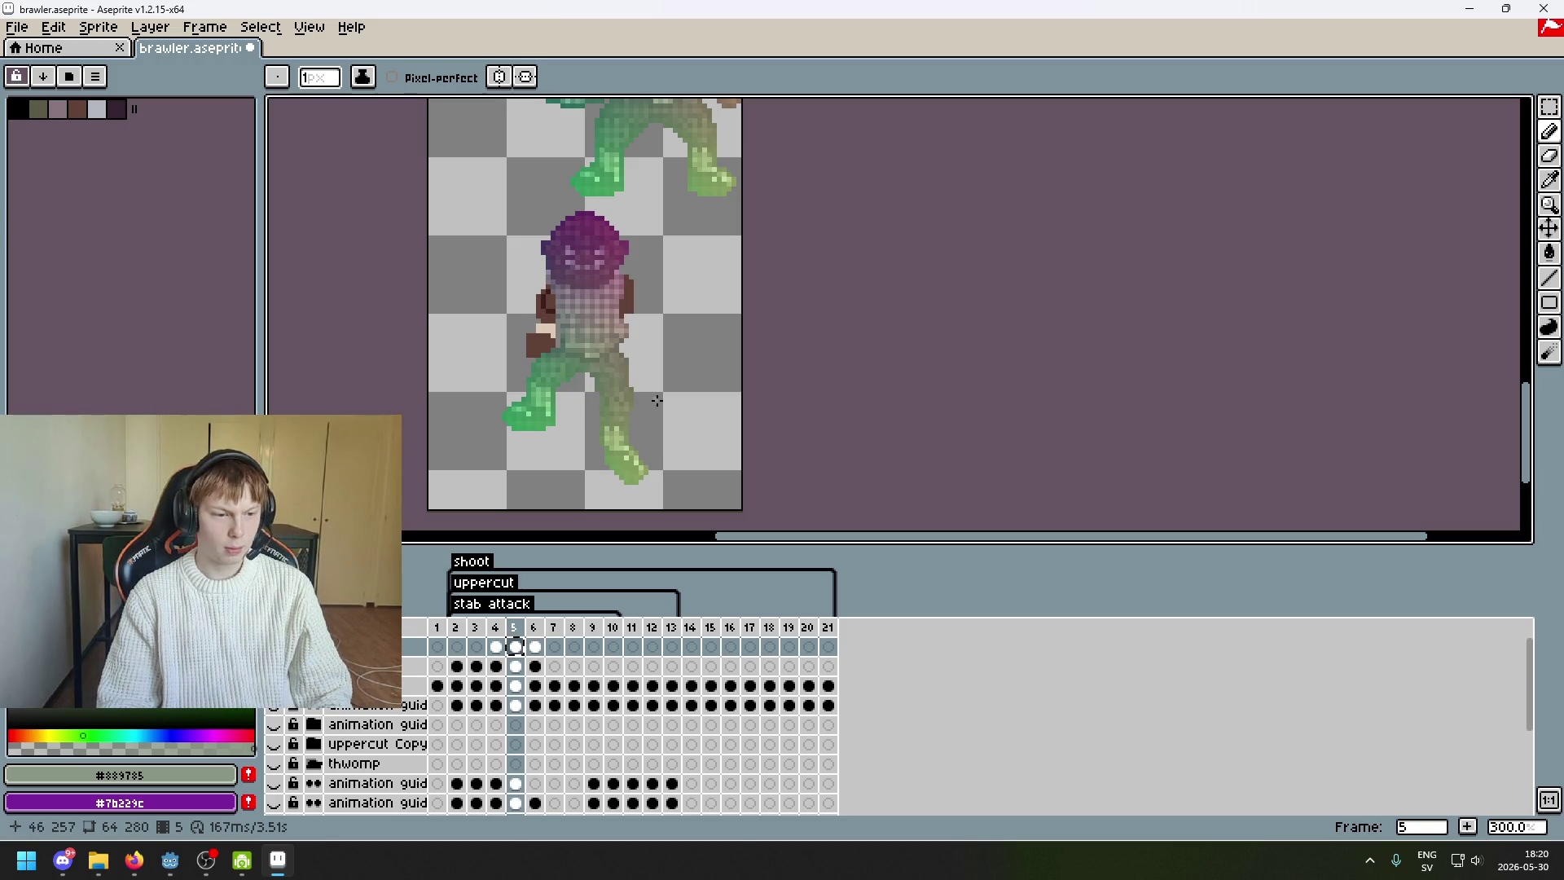
# - Undo the frame 5 pencil stroke, pixel moves and last transformation
pyautogui.hotkey('ctrl', 'z')
pyautogui.hotkey('ctrl', 'z')
pyautogui.hotkey('ctrl', 'z')
pyautogui.hotkey('ctrl', 'z')
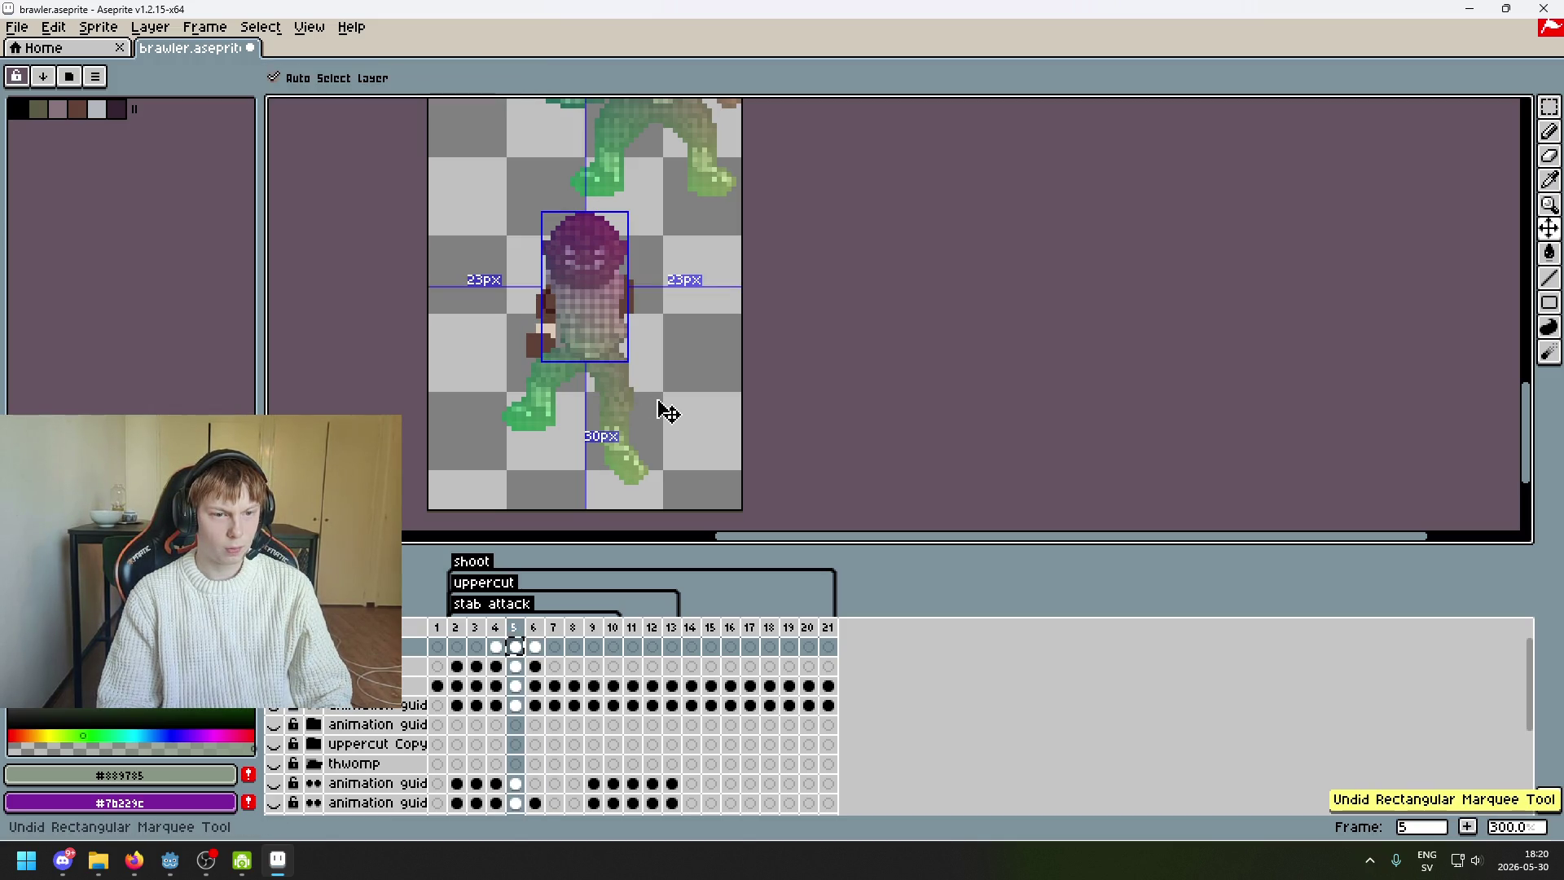
pyautogui.hotkey('ctrl', 'z')
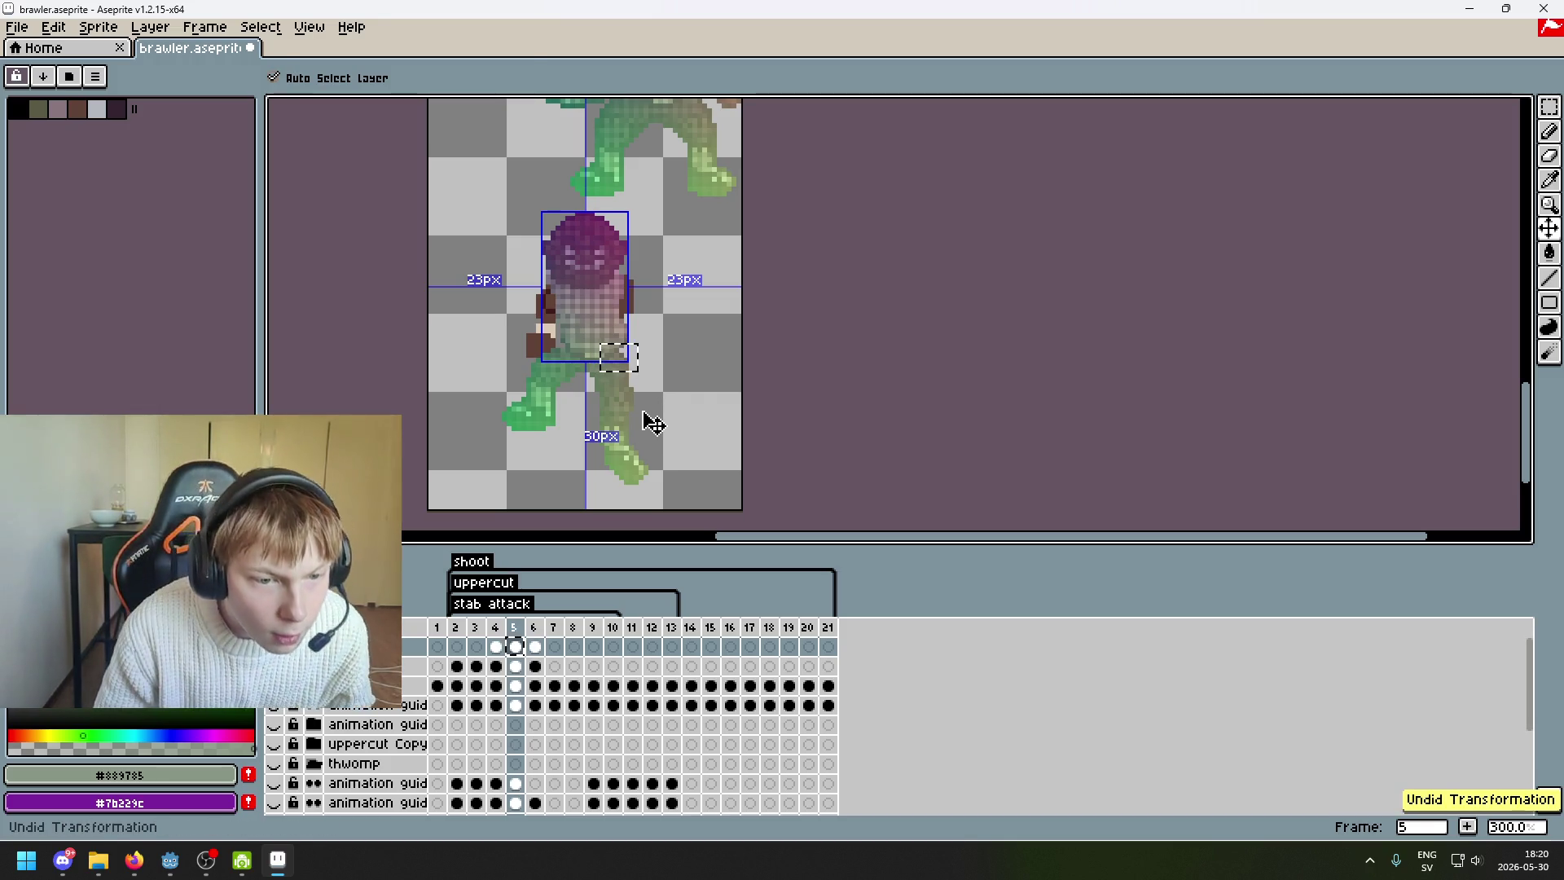
pyautogui.press('b')
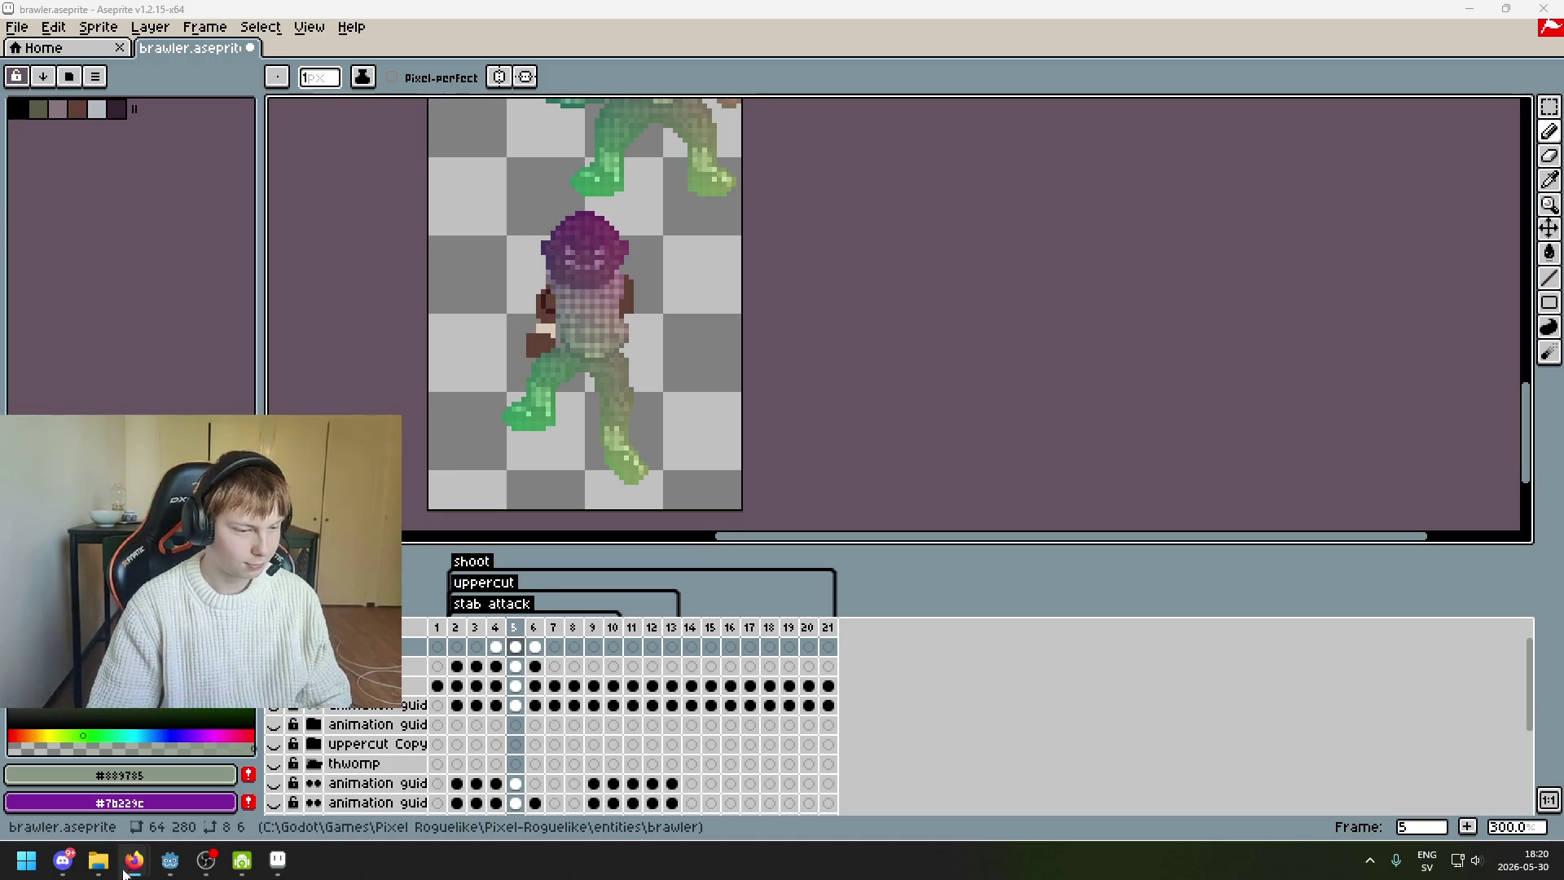
# - Zoom and pan the canvas to frame the brawler's body and head
pyautogui.moveTo(134, 859)
pyautogui.moveTo(115, 809)
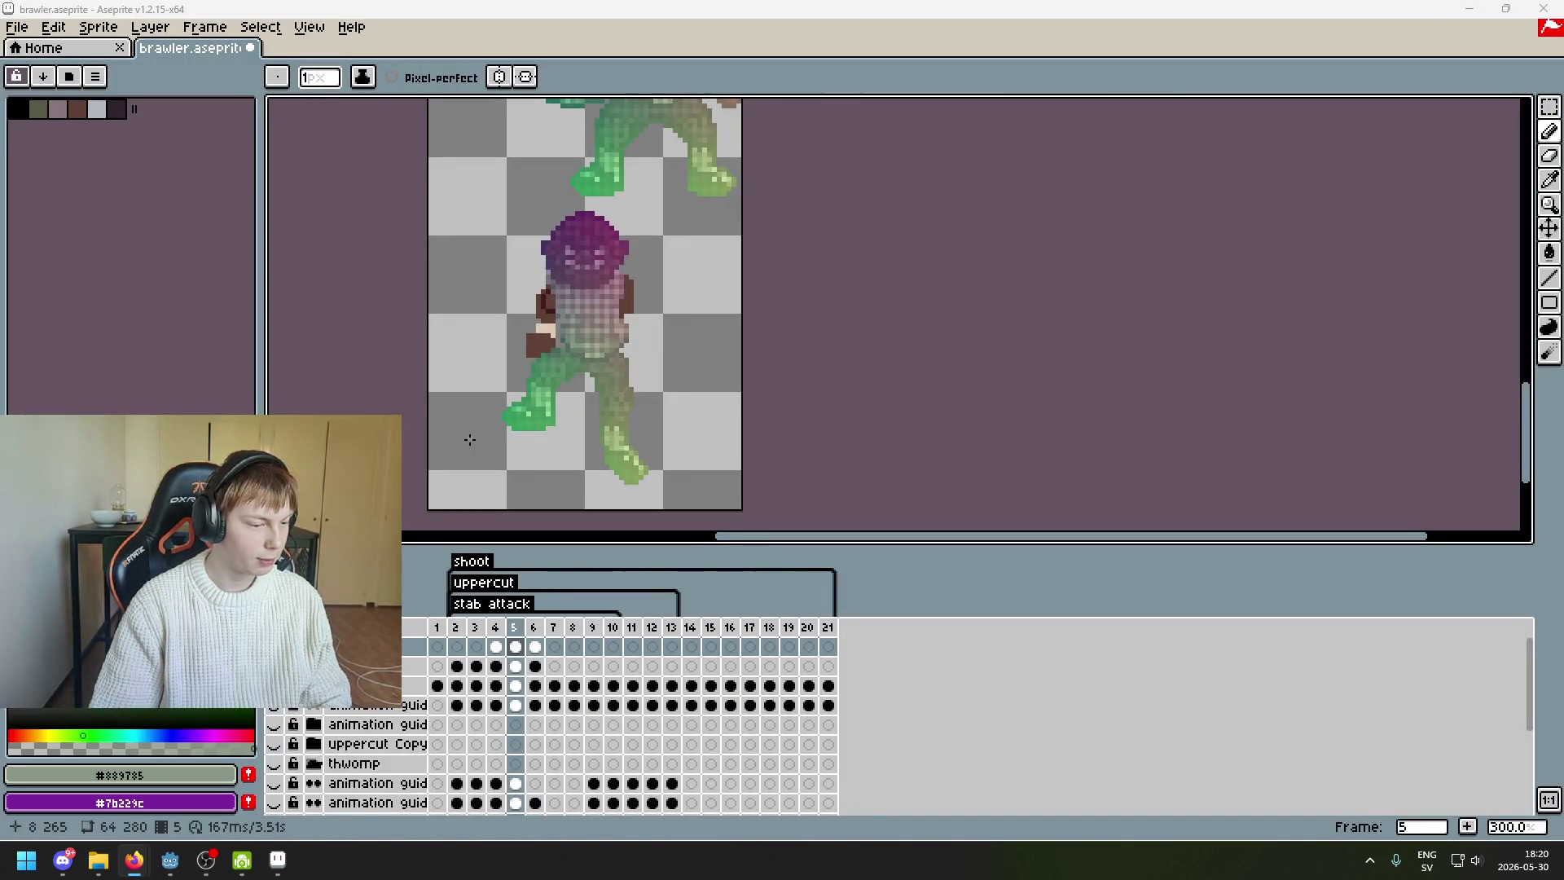
pyautogui.scroll(1, 597, 409)
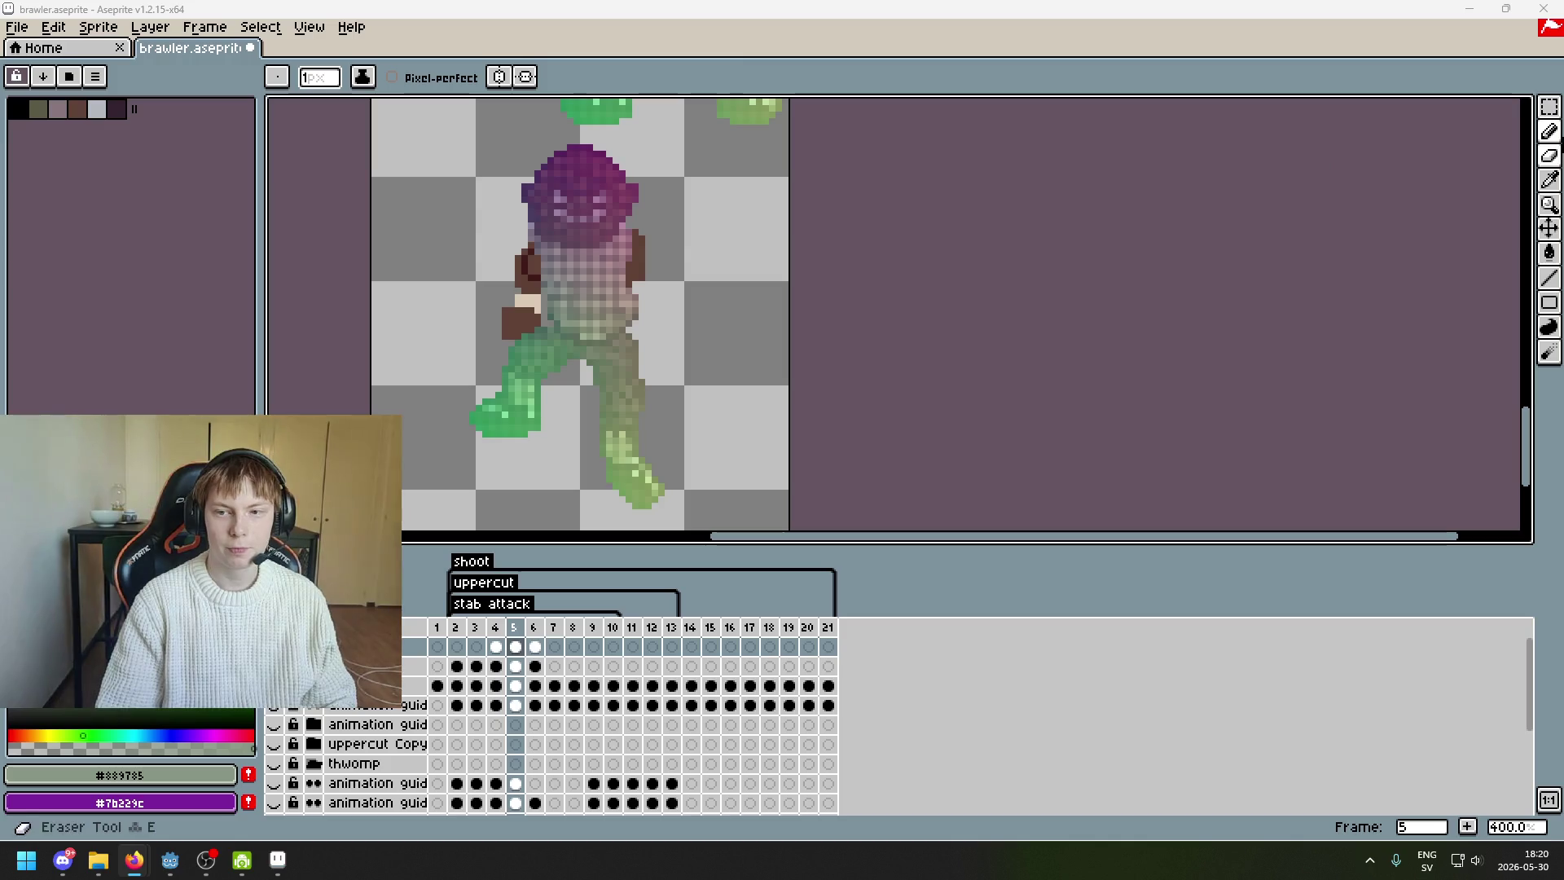
pyautogui.press('m')
pyautogui.moveTo(934, 382); pyautogui.dragTo(1134, 313)
pyautogui.scroll(1, 733, 367)
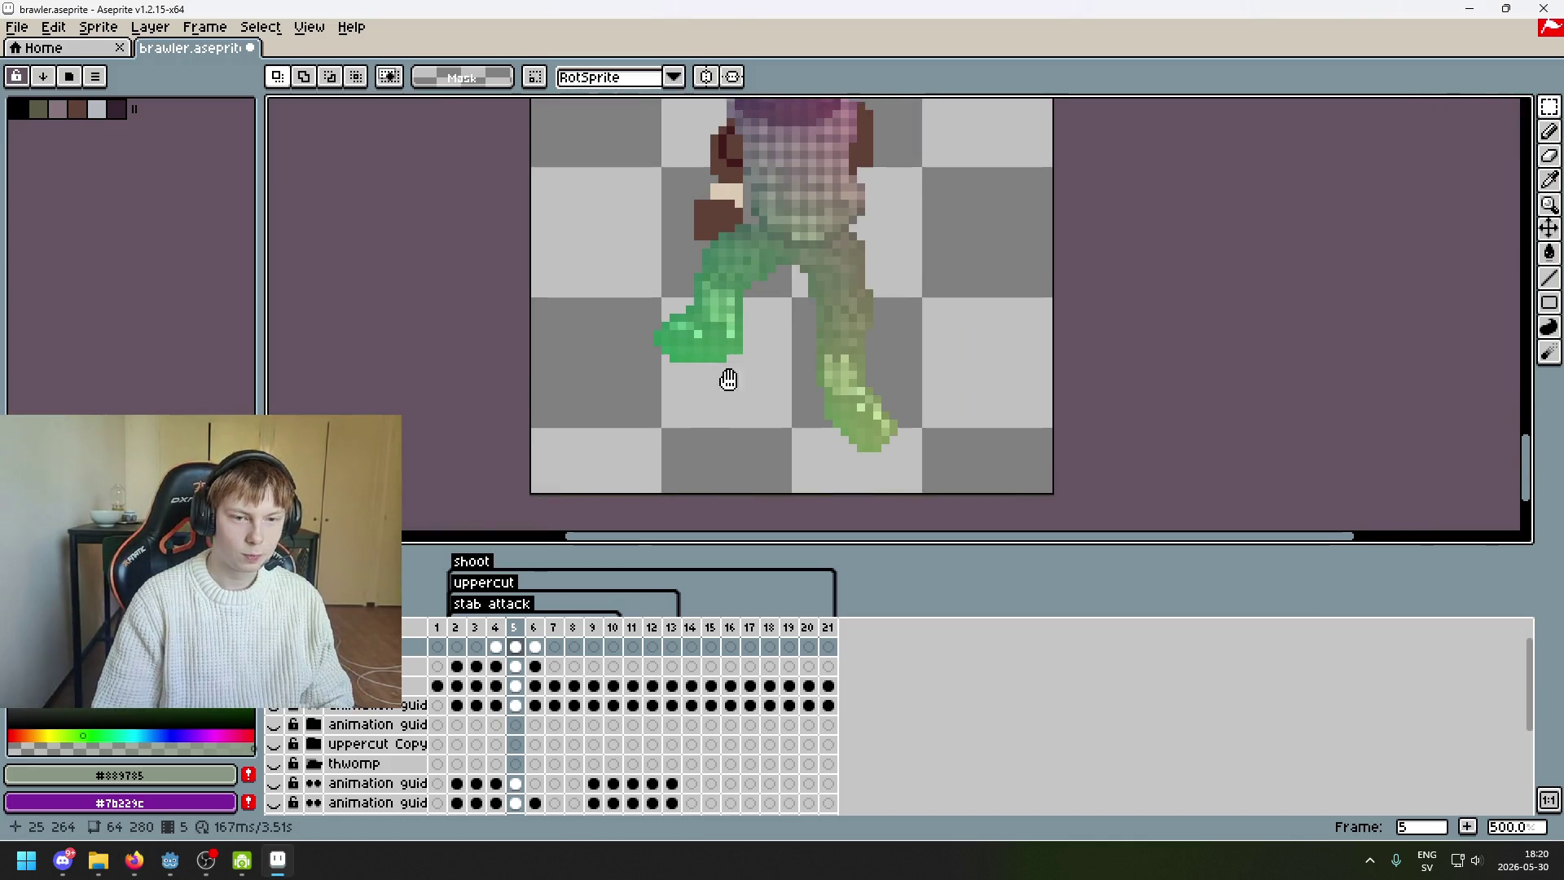
pyautogui.moveTo(707, 370); pyautogui.dragTo(570, 486)
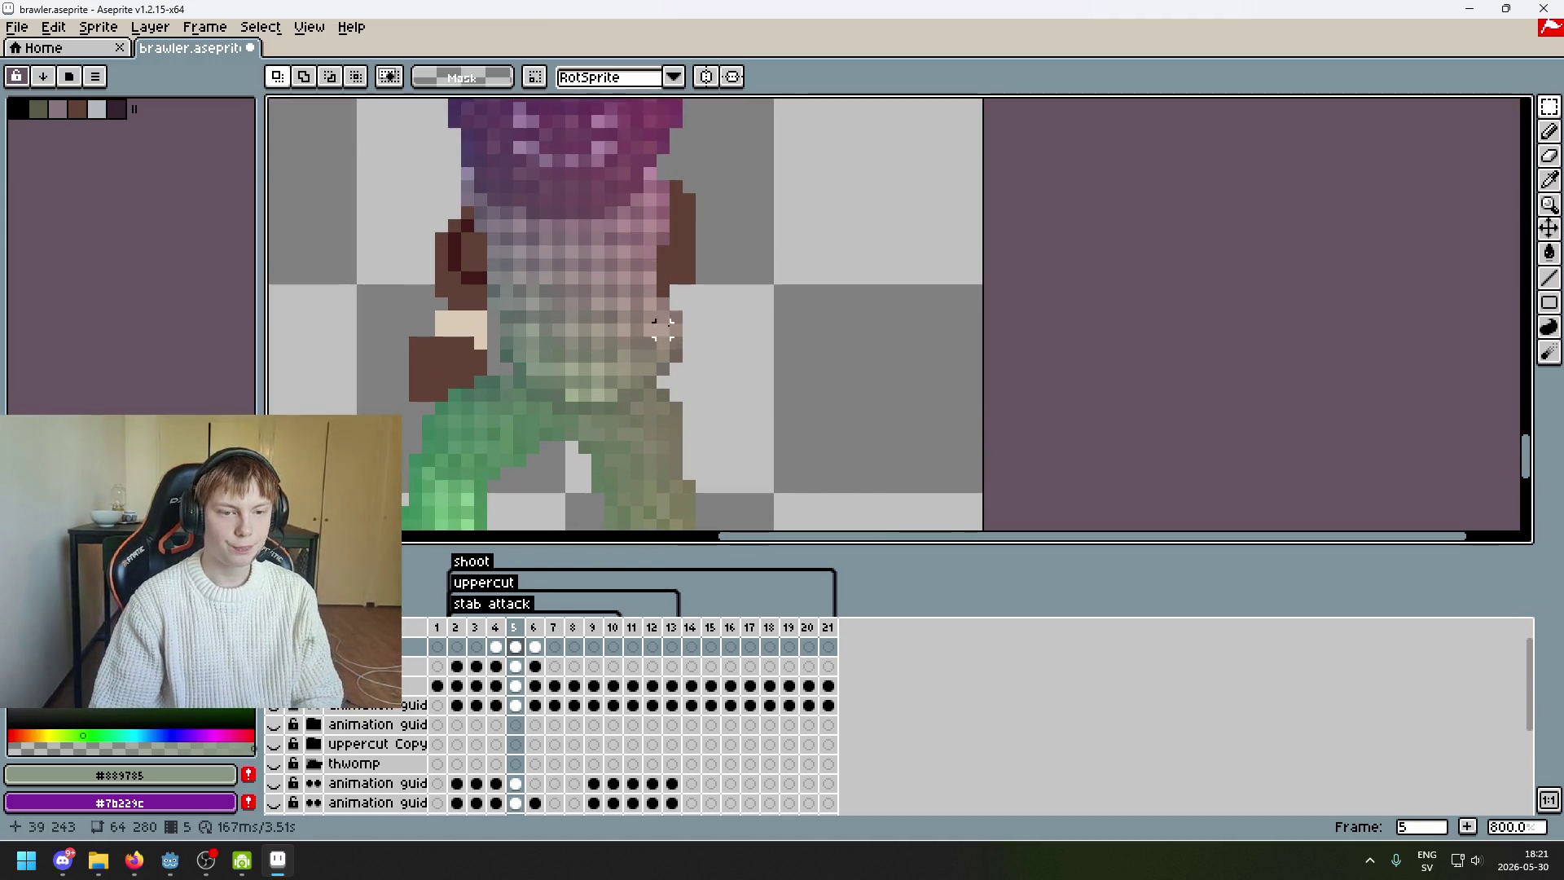
pyautogui.scroll(2, 799, 283)
pyautogui.moveTo(905, 249)
pyautogui.mouseDown()
pyautogui.moveTo(873, 321)
pyautogui.moveTo(743, 313)
pyautogui.mouseUp()
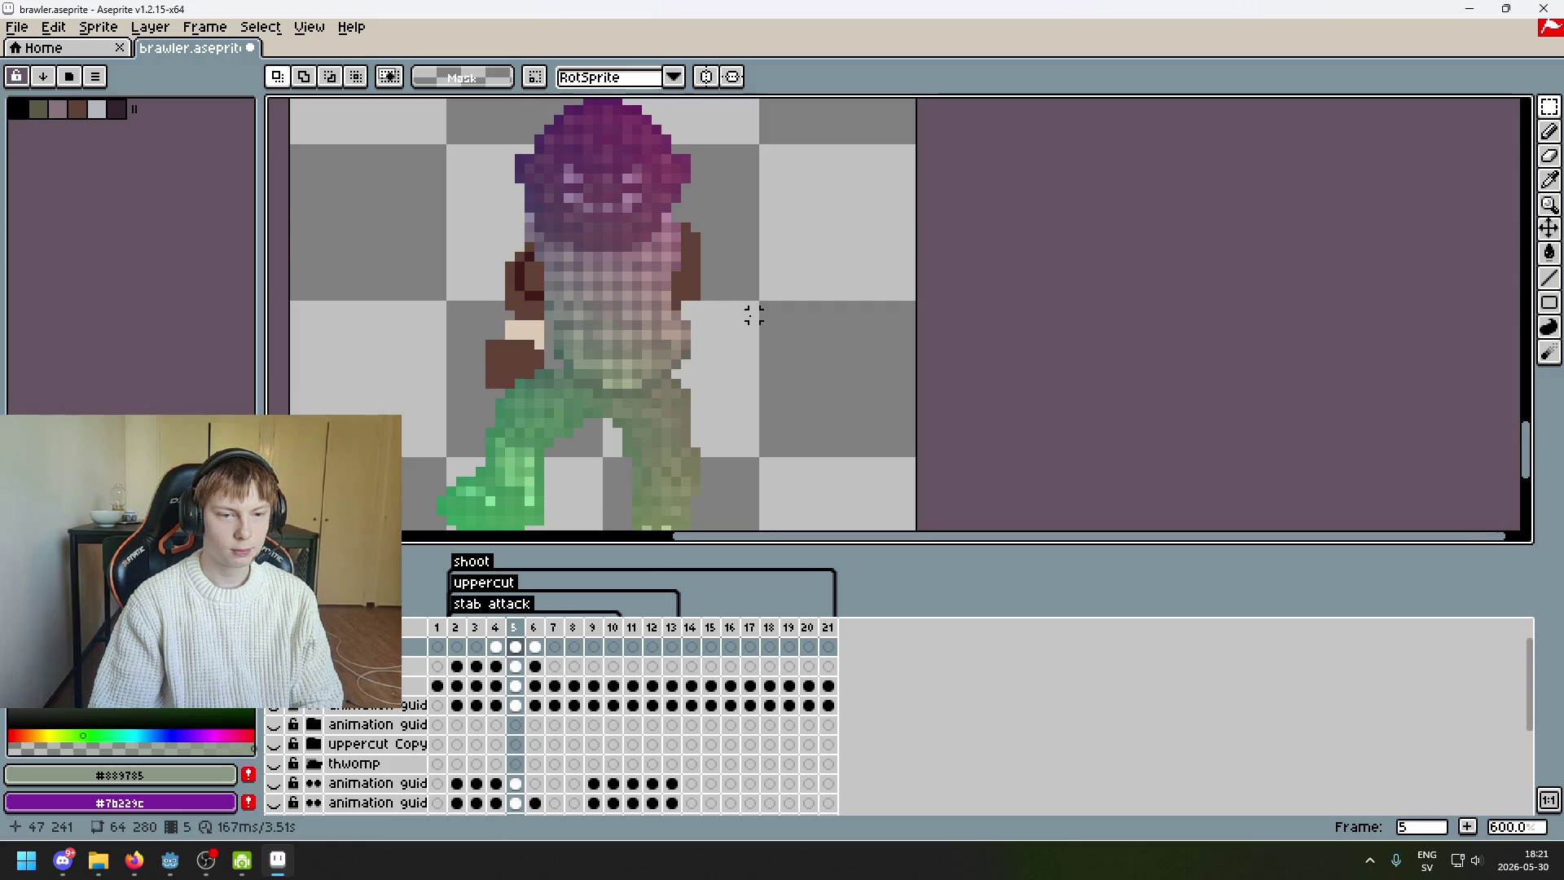
# - Repeatedly toggle the body map overlay while flipping between frames 5 and 6
pyautogui.click(274, 646)
pyautogui.press('Right')
pyautogui.click(273, 646)
pyautogui.press('Left')
pyautogui.click(274, 646)
pyautogui.press('Right')
pyautogui.click(273, 646)
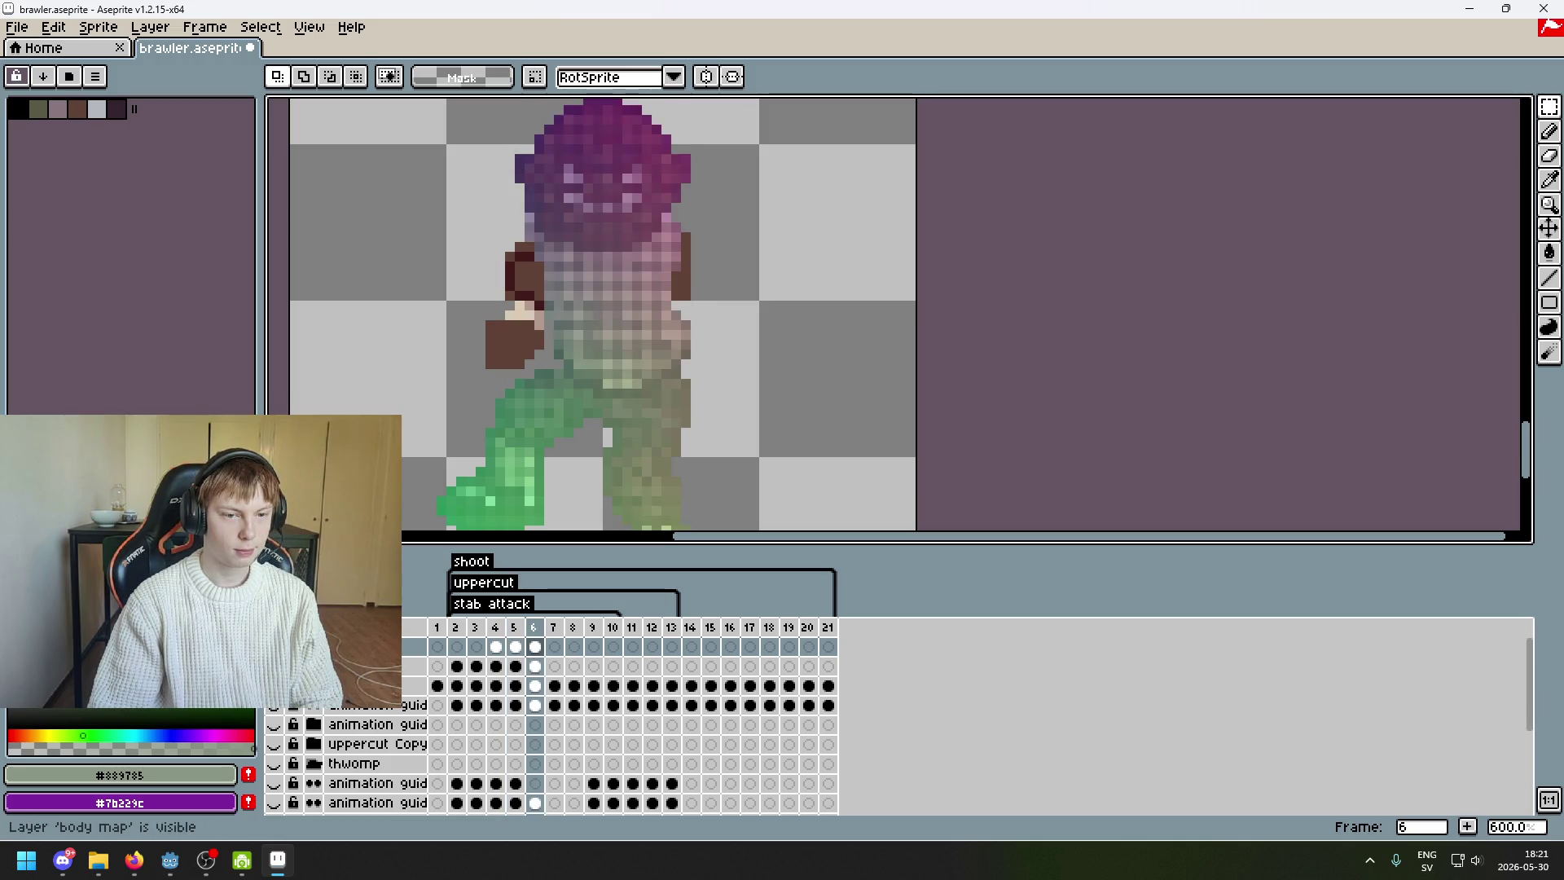
pyautogui.click(274, 646)
pyautogui.press('Left')
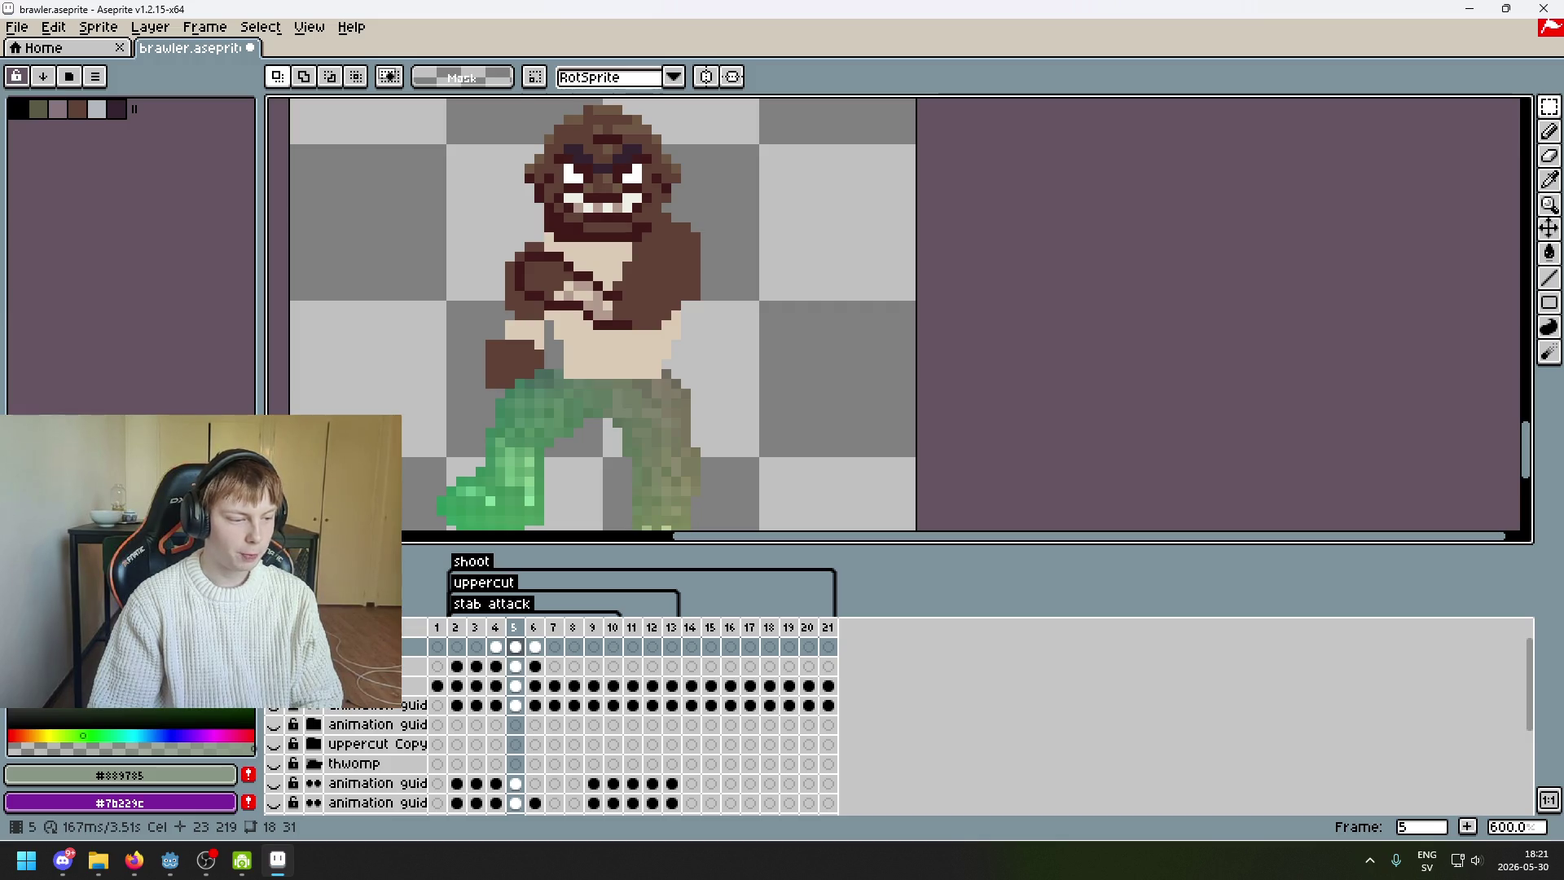
pyautogui.click(273, 646)
pyautogui.click(274, 646)
pyautogui.click(273, 646)
pyautogui.click(274, 646)
pyautogui.click(274, 646)
pyautogui.click(274, 646)
pyautogui.click(274, 646)
pyautogui.click(273, 646)
# - Settle on frame 6 with the body map hidden to show the brown artwork
pyautogui.click(273, 646)
pyautogui.press('Left')
pyautogui.press('Right')
pyautogui.press('Right')
pyautogui.click(274, 646)
pyautogui.click(274, 646)
pyautogui.click(274, 646)
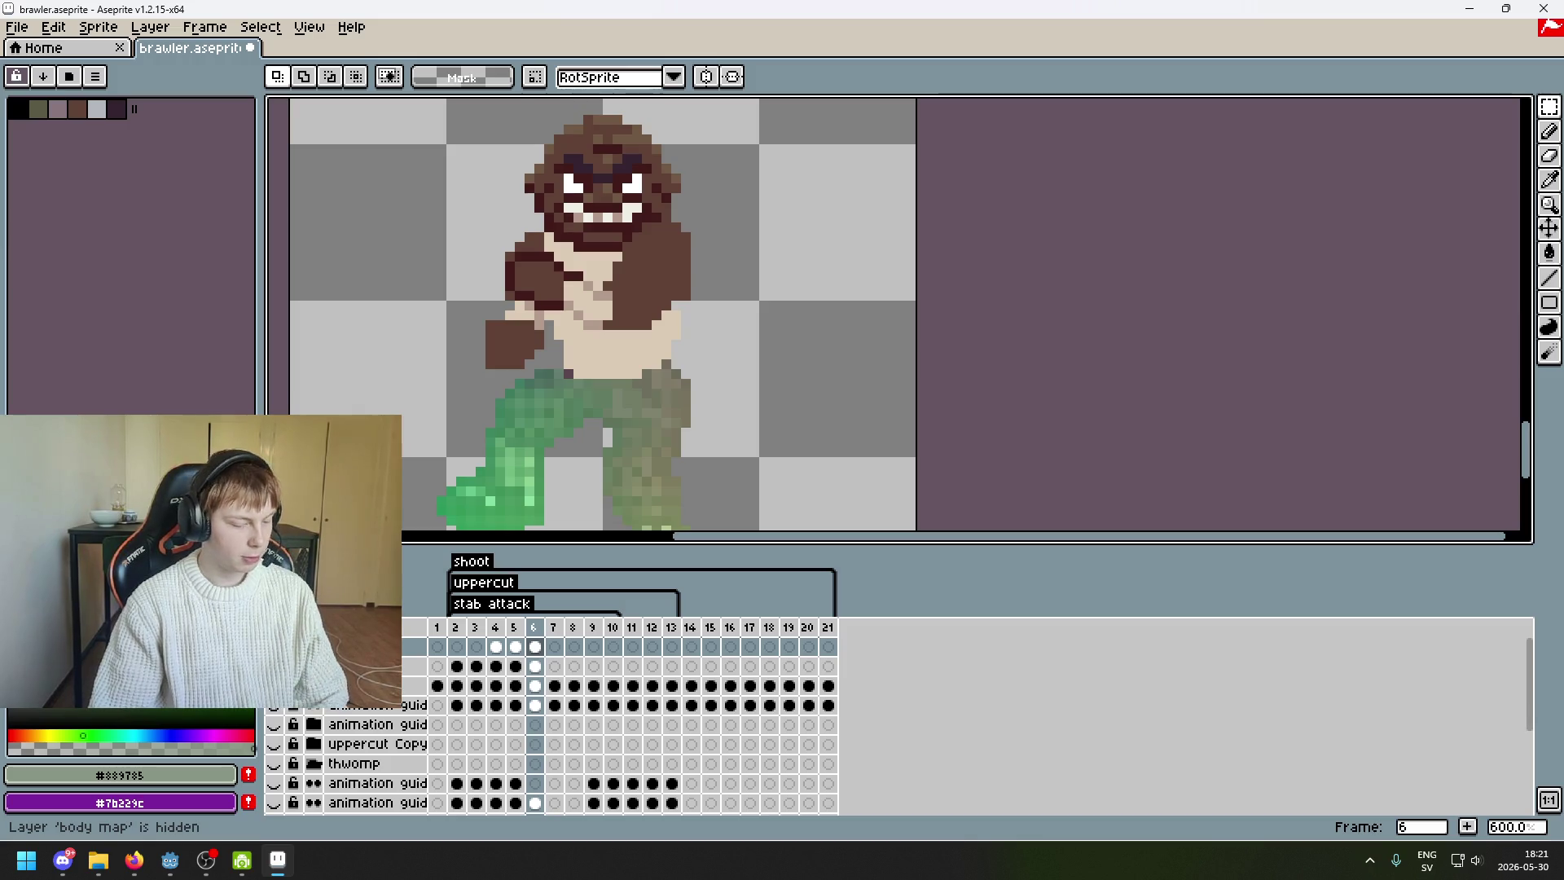
pyautogui.click(273, 646)
pyautogui.click(273, 646)
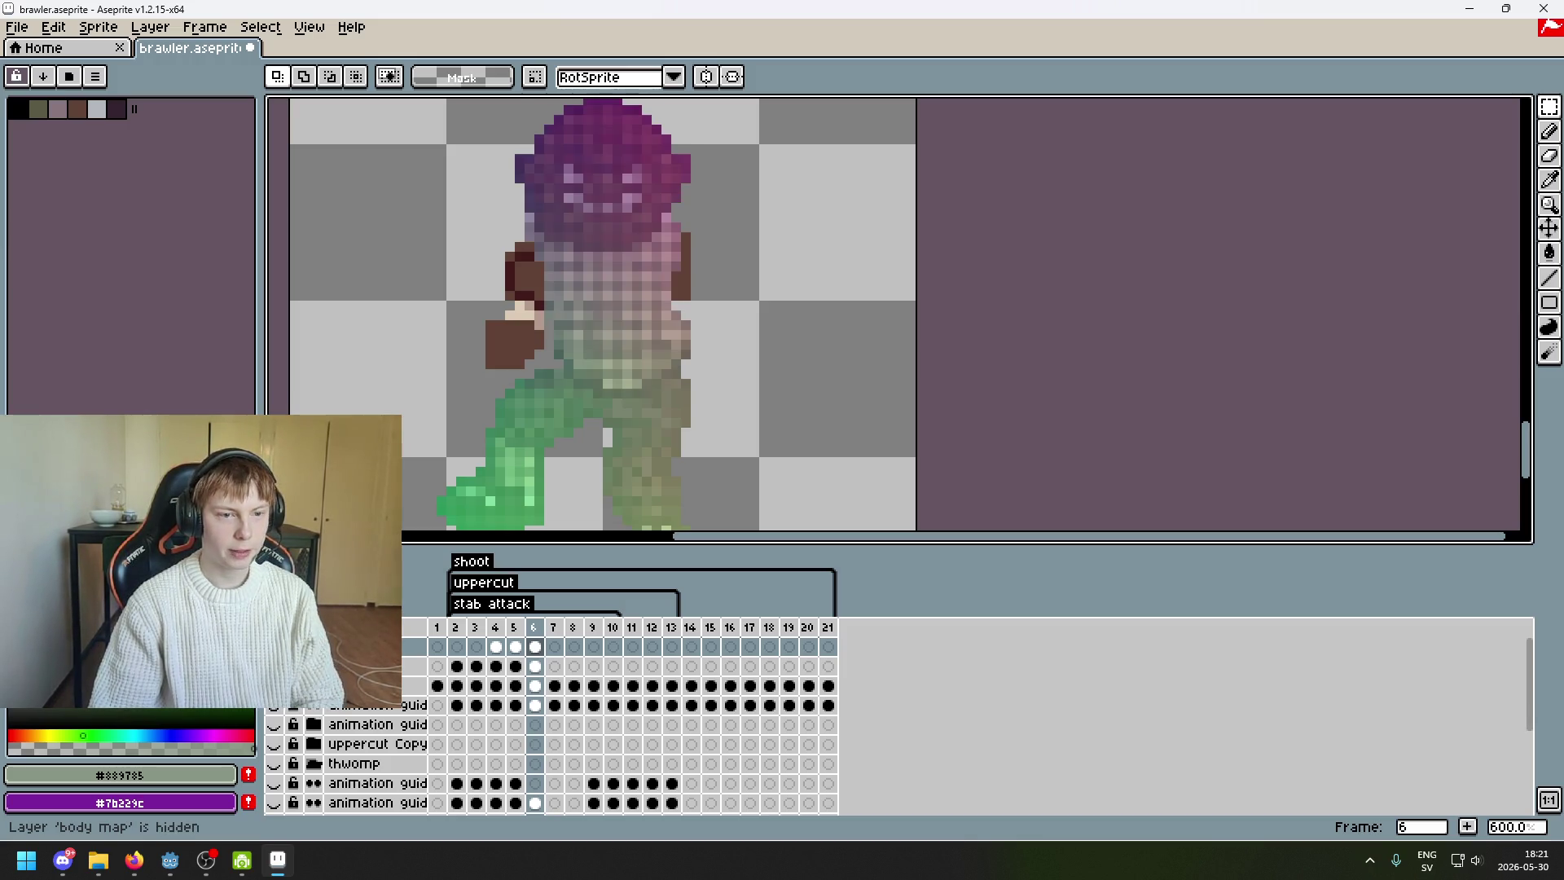
pyautogui.click(273, 646)
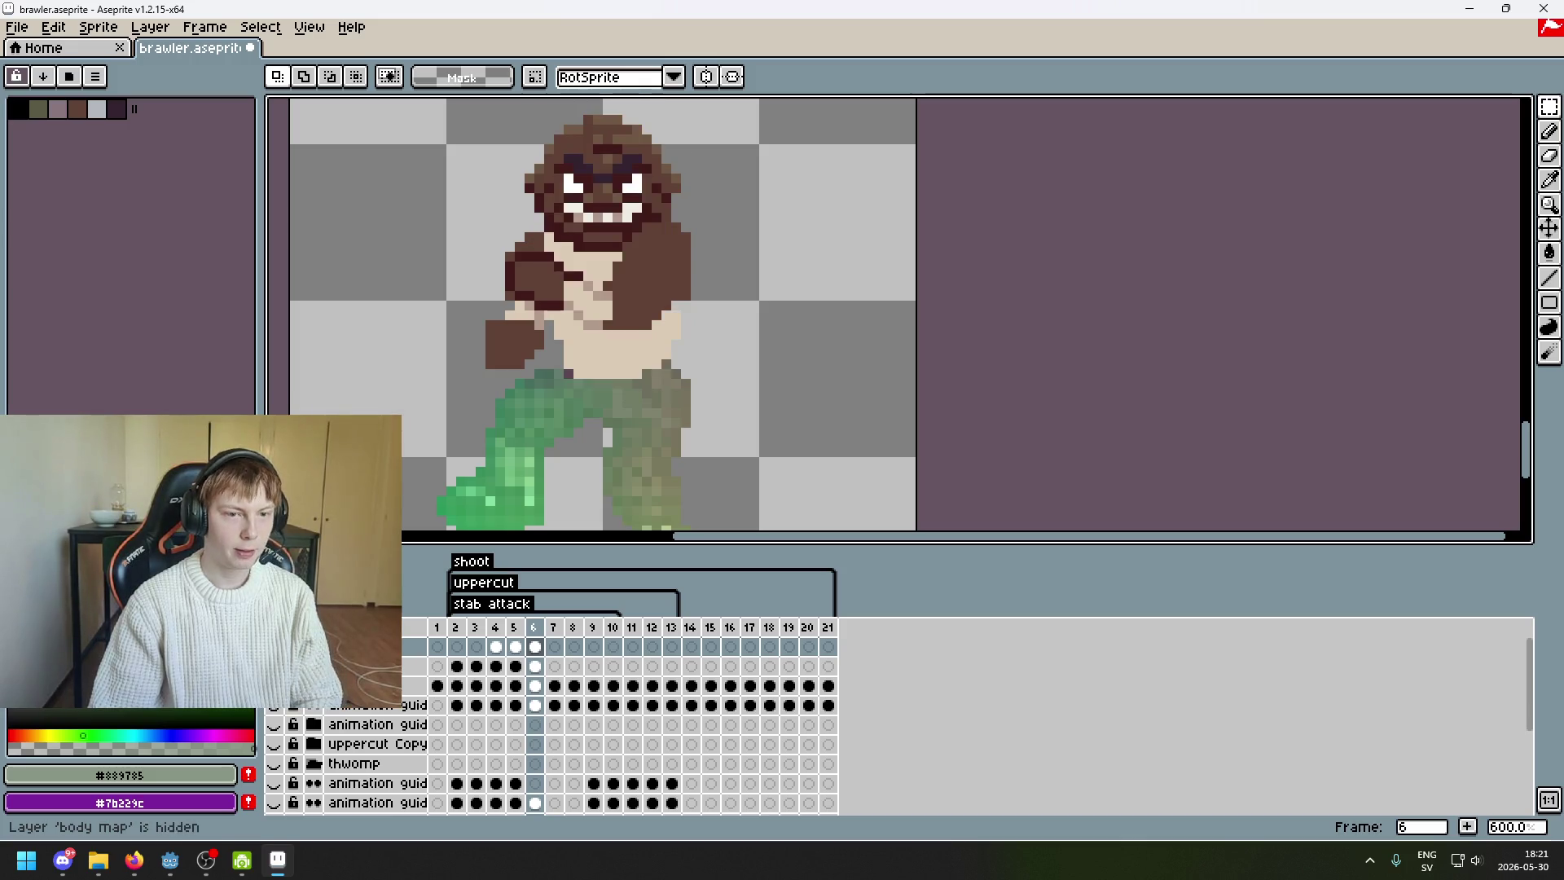
pyautogui.scroll(-2, 559, 387)
pyautogui.scroll(3, 558, 387)
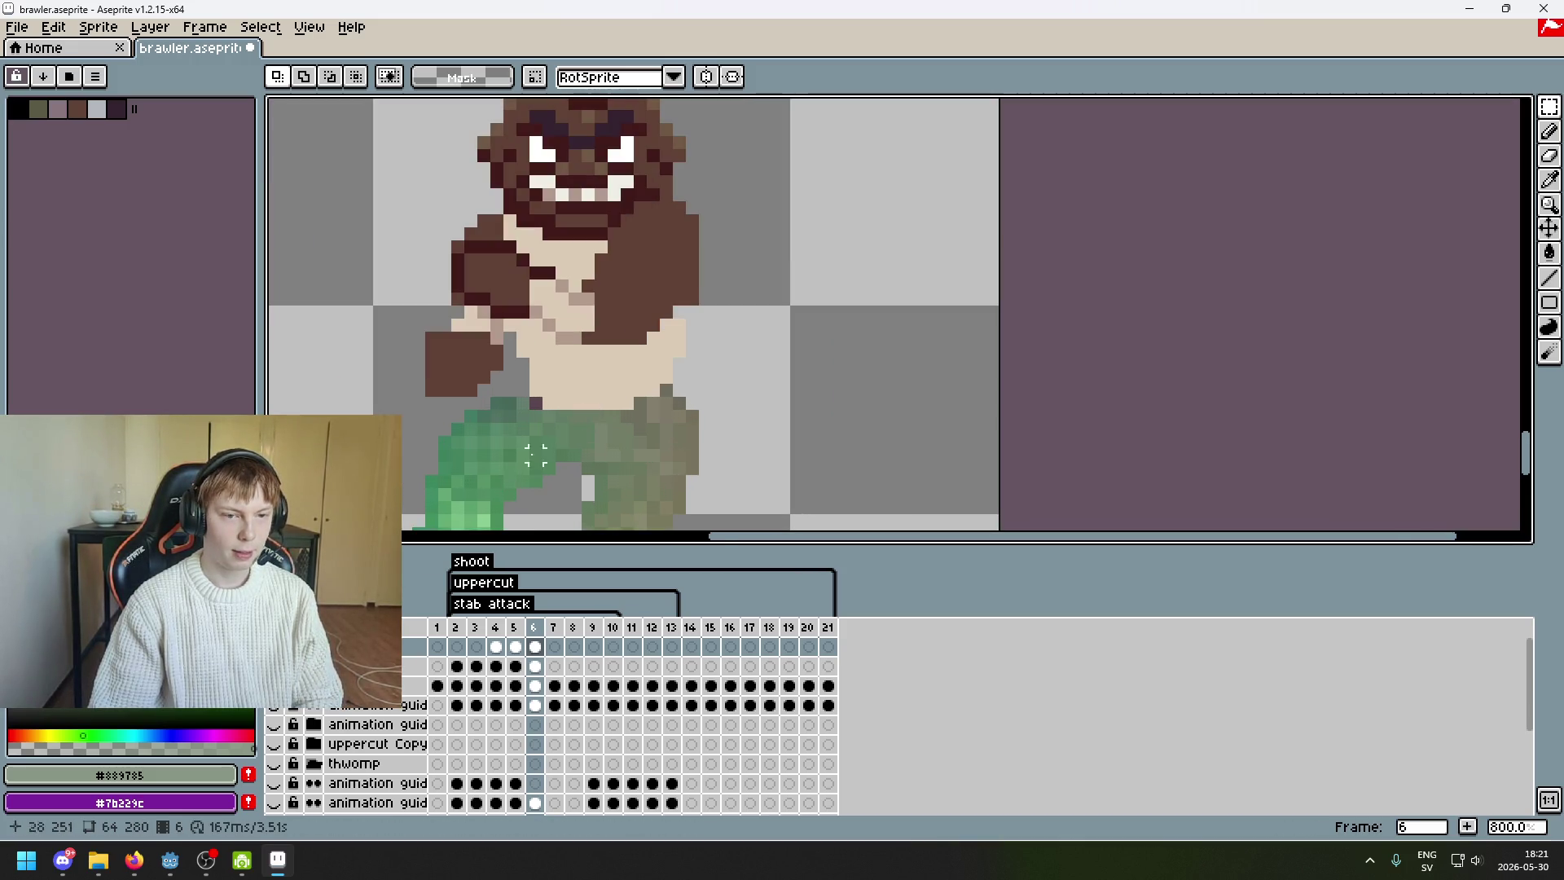
pyautogui.click(274, 646)
pyautogui.click(274, 646)
pyautogui.click(274, 645)
pyautogui.scroll(-2, 454, 447)
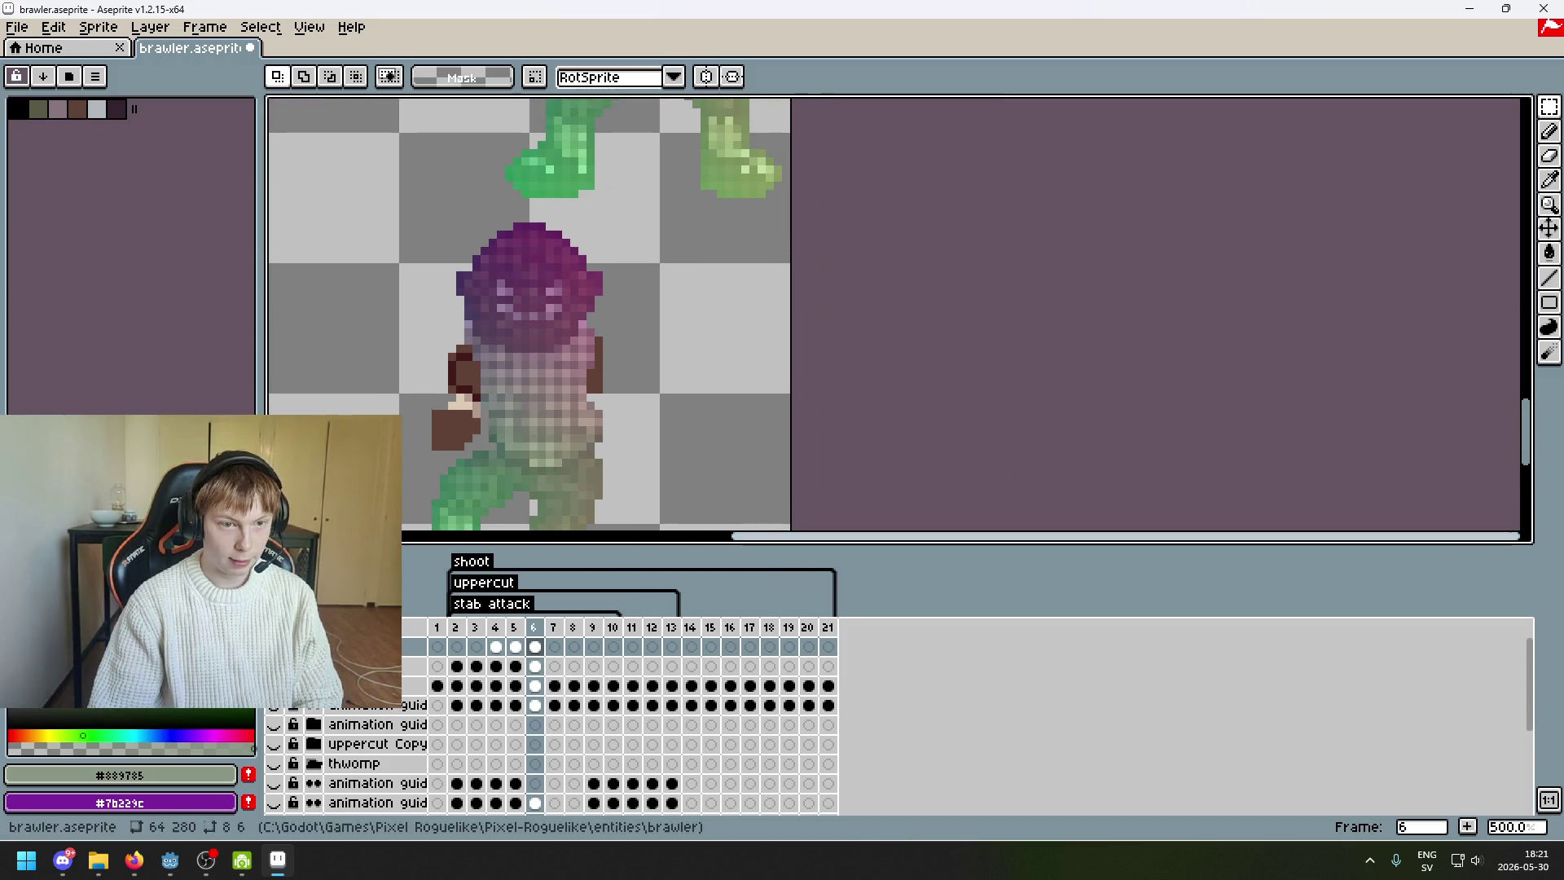
pyautogui.click(273, 646)
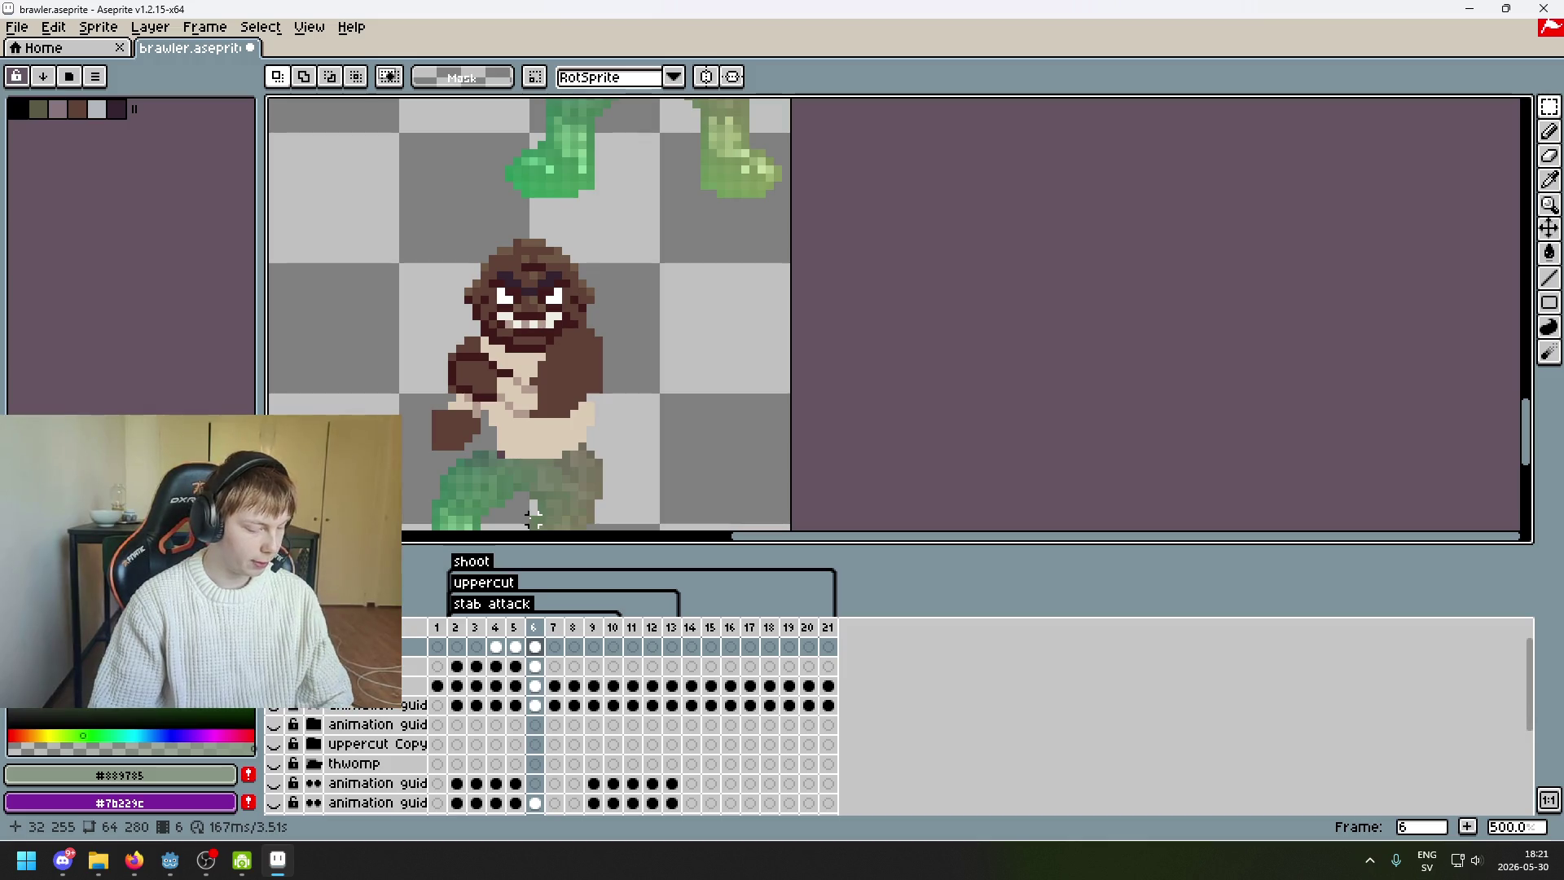
pyautogui.scroll(1, 533, 518)
pyautogui.click(274, 646)
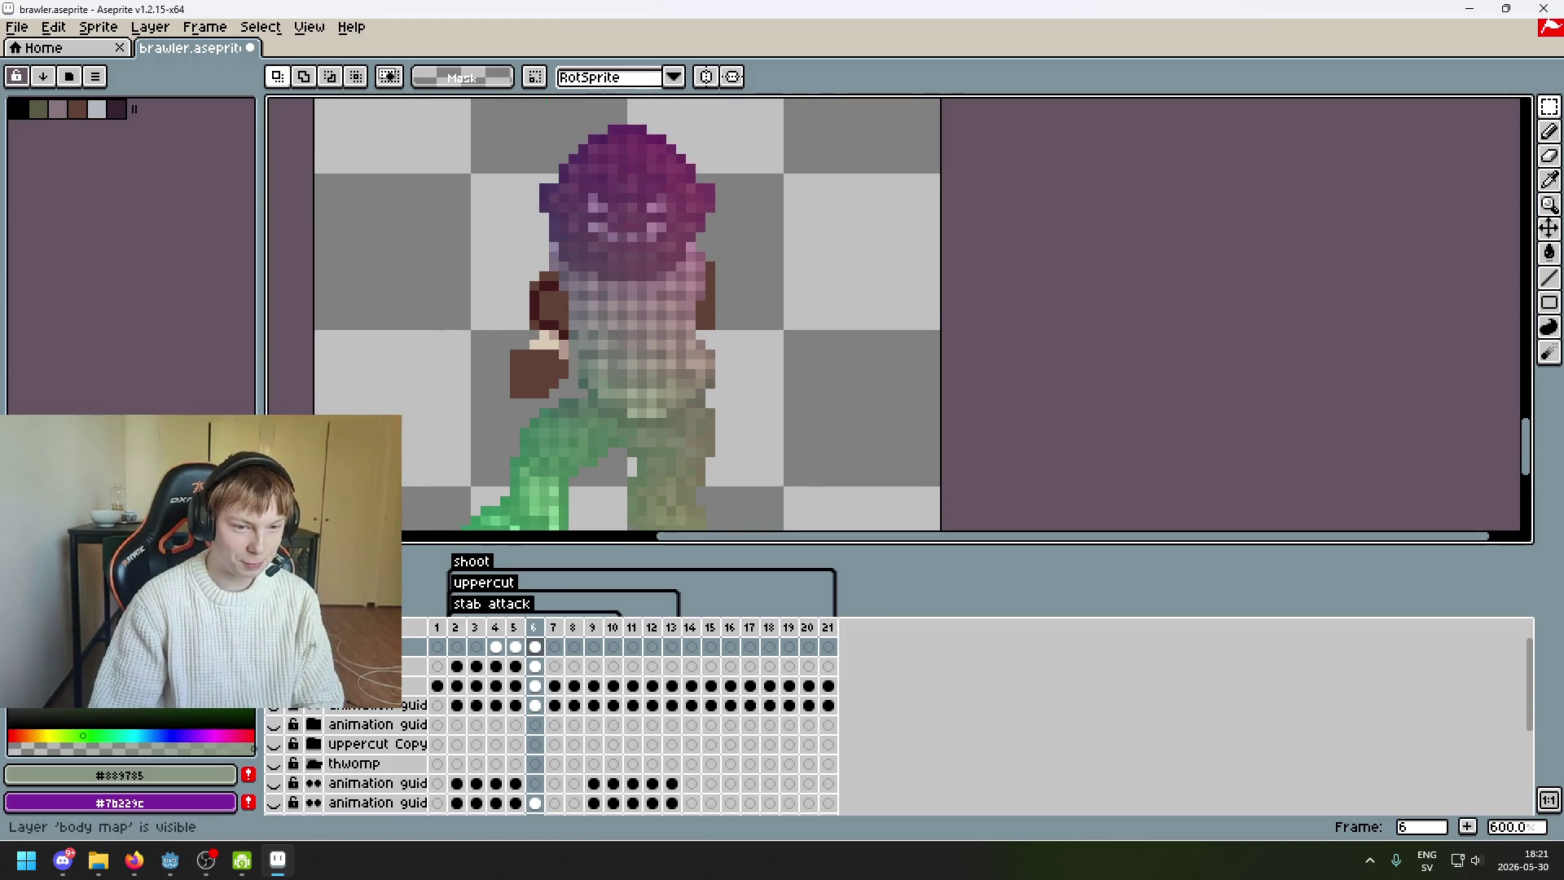
pyautogui.scroll(1, 716, 452)
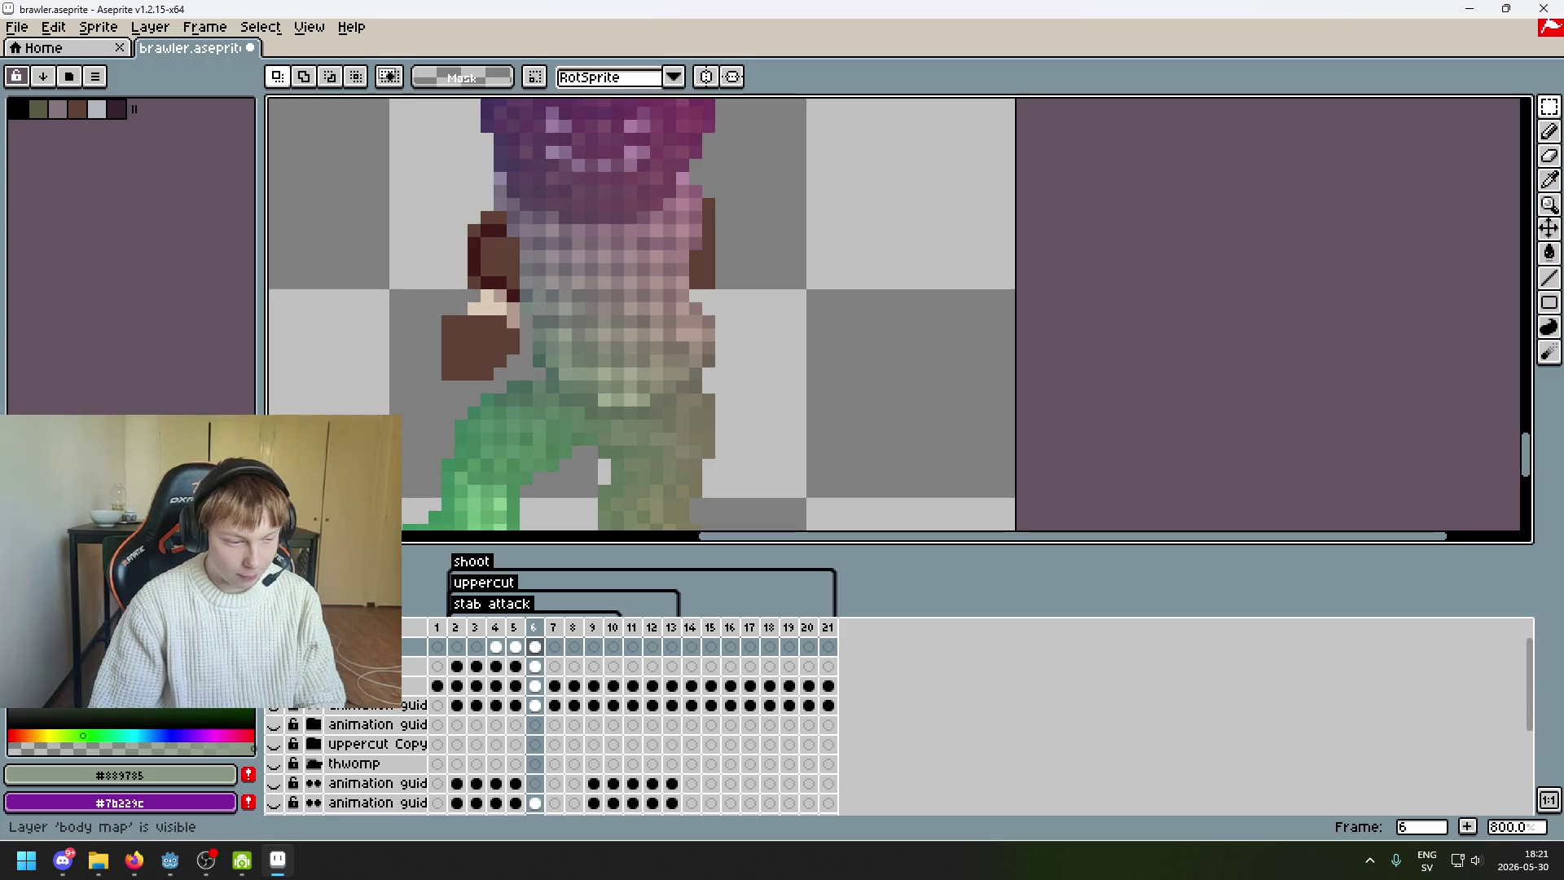
pyautogui.click(274, 646)
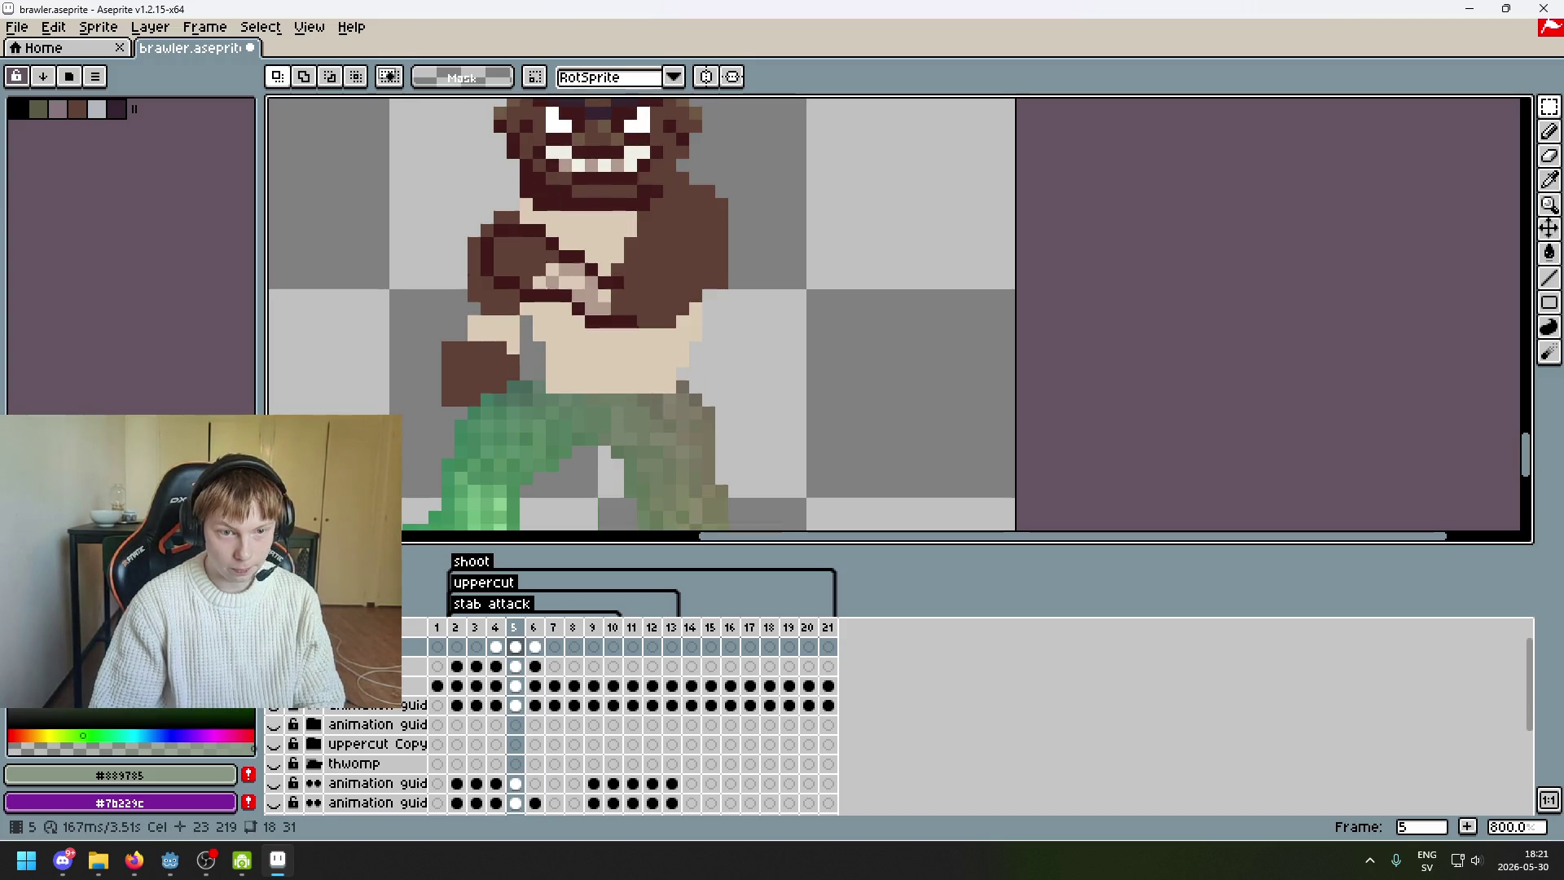
pyautogui.click(274, 646)
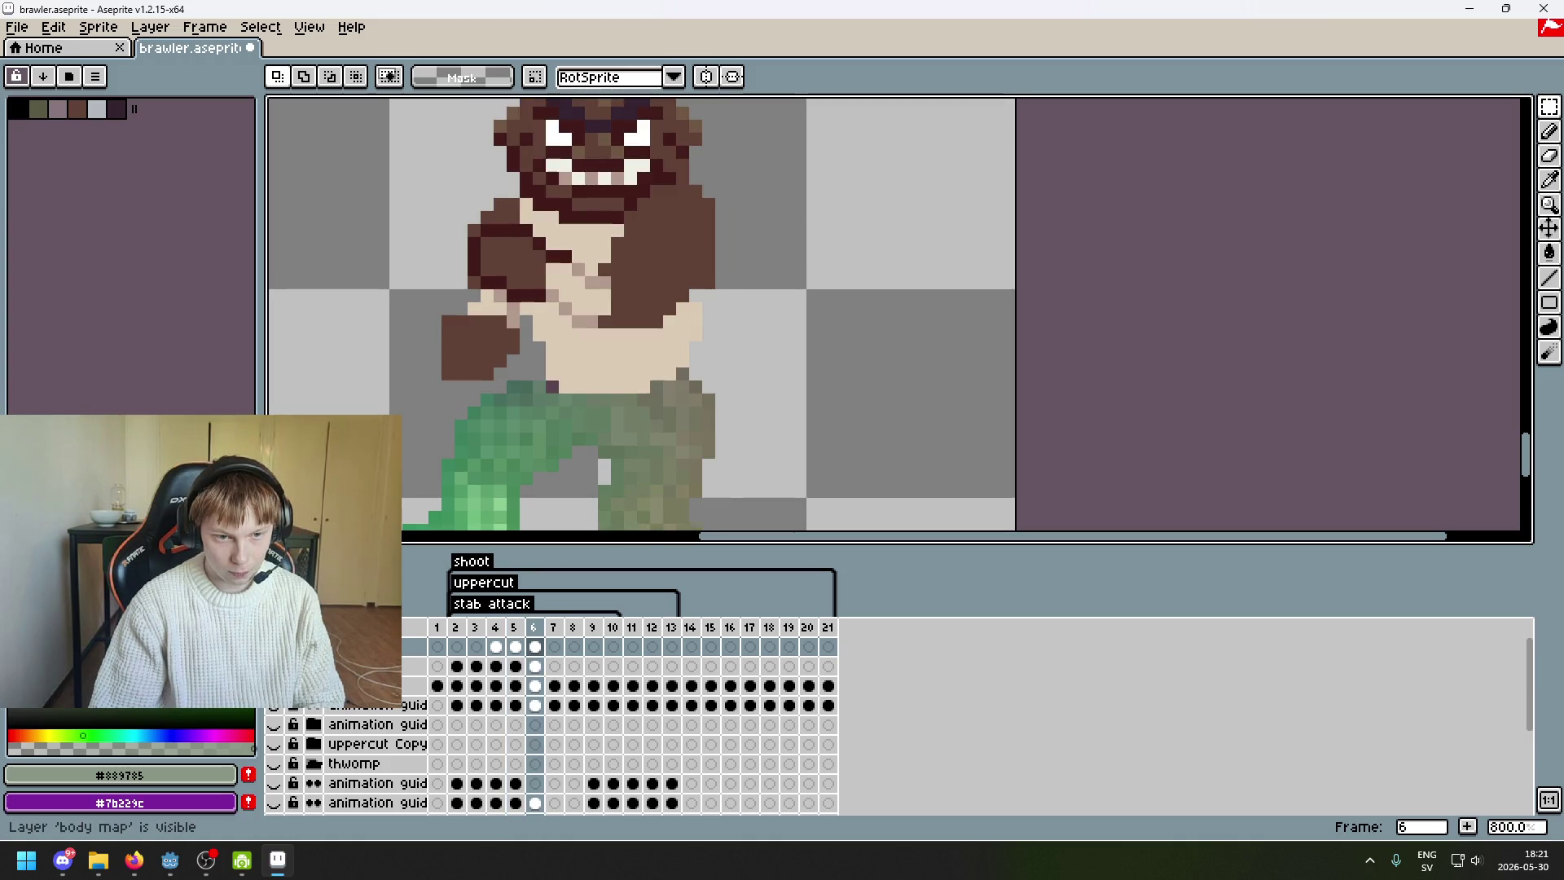
pyautogui.click(274, 646)
pyautogui.click(273, 645)
pyautogui.scroll(1, 629, 415)
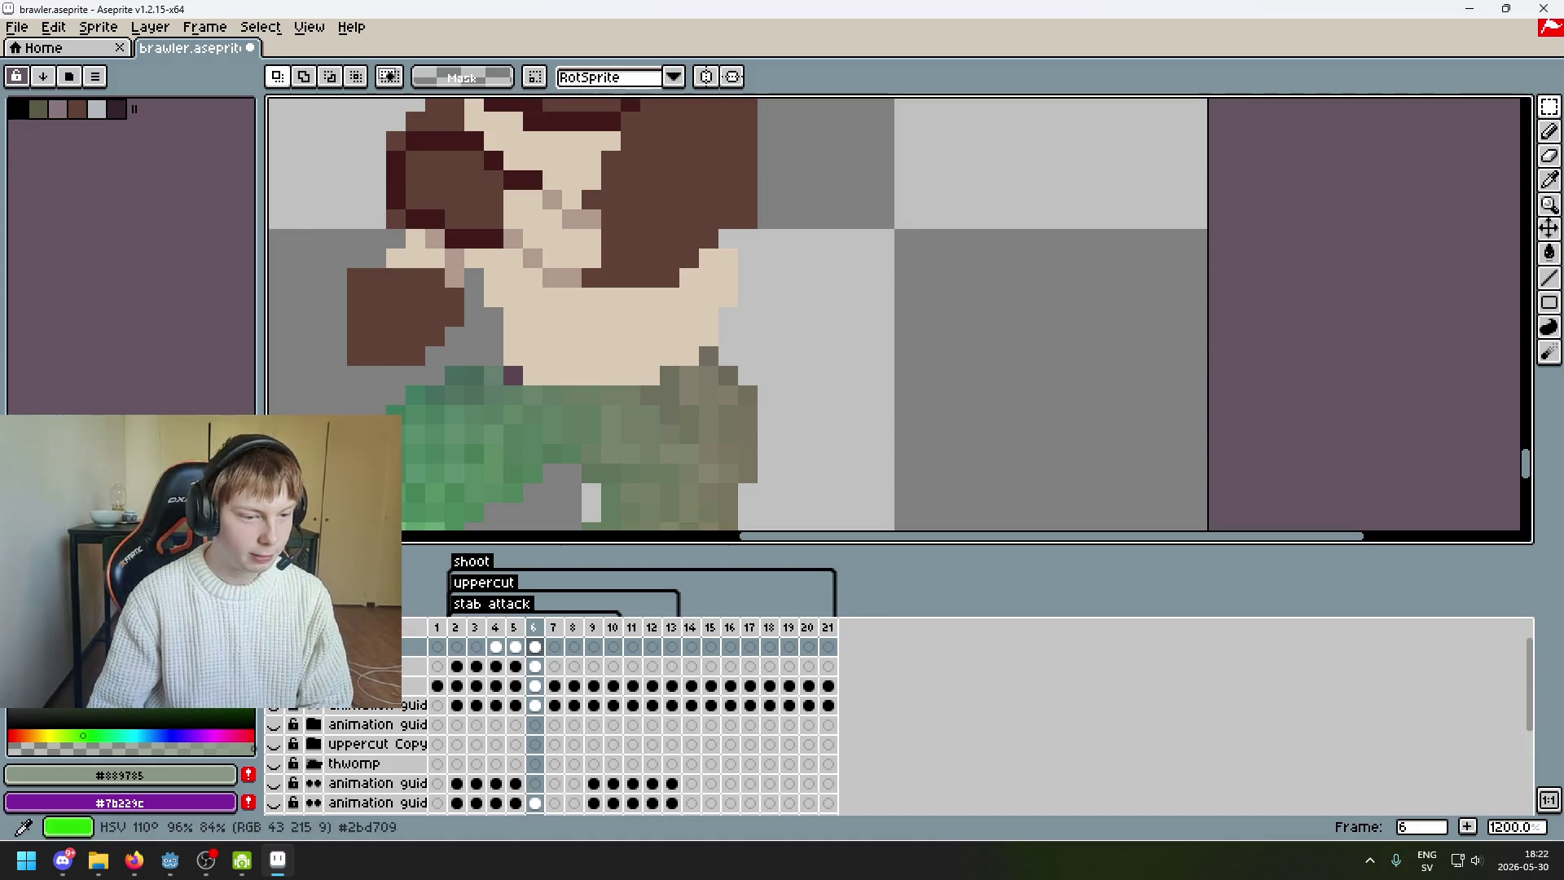
# - Inspect frame 6 with the body map overlay shown, then hide the overlay
pyautogui.click(274, 647)
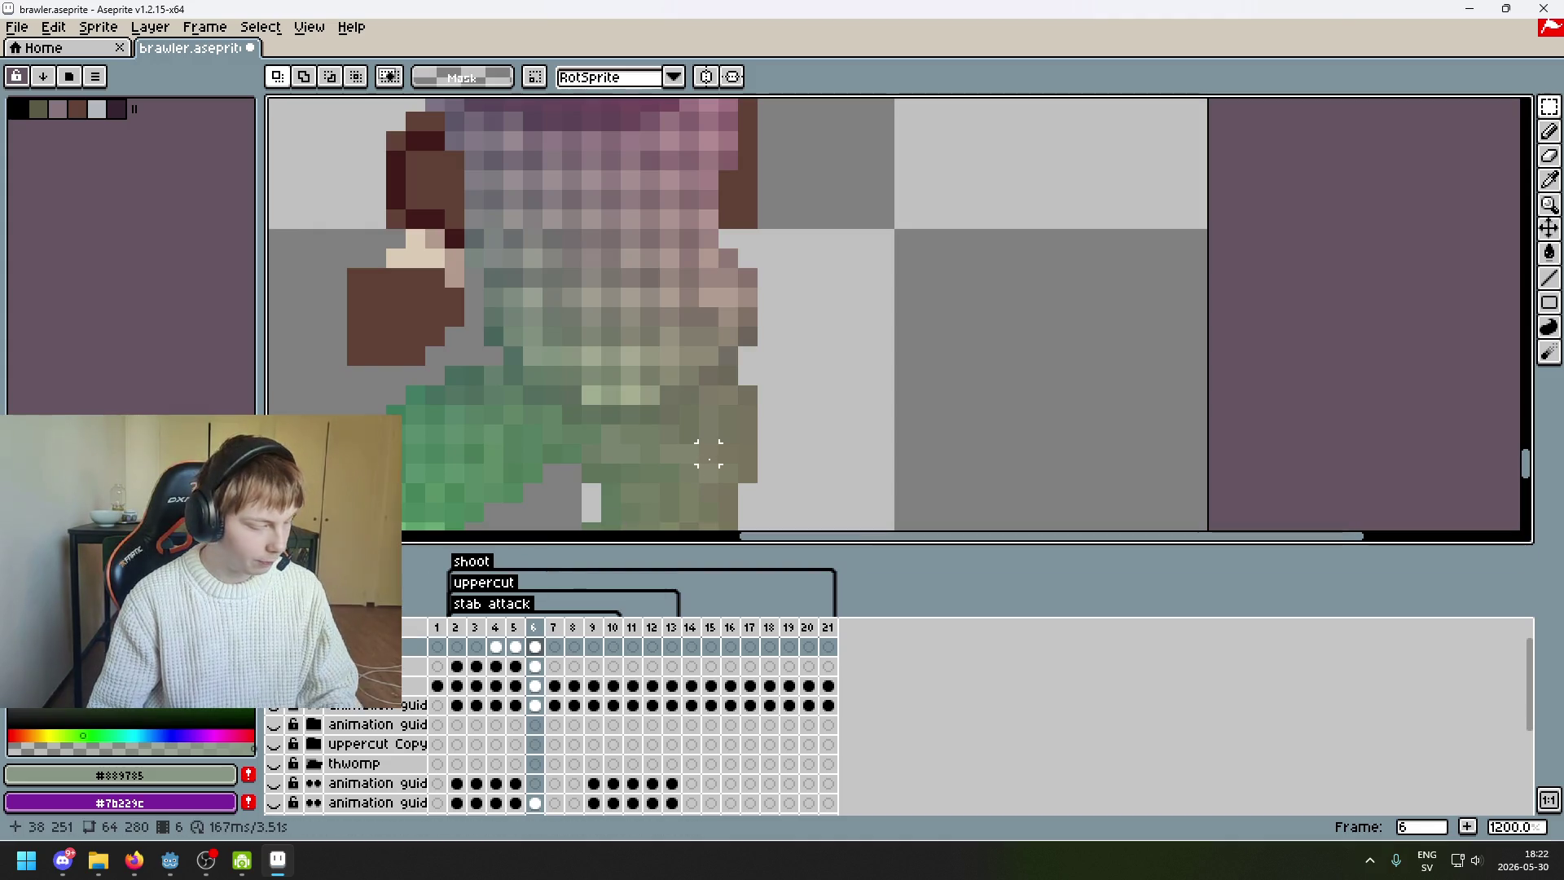
pyautogui.scroll(1, 705, 431)
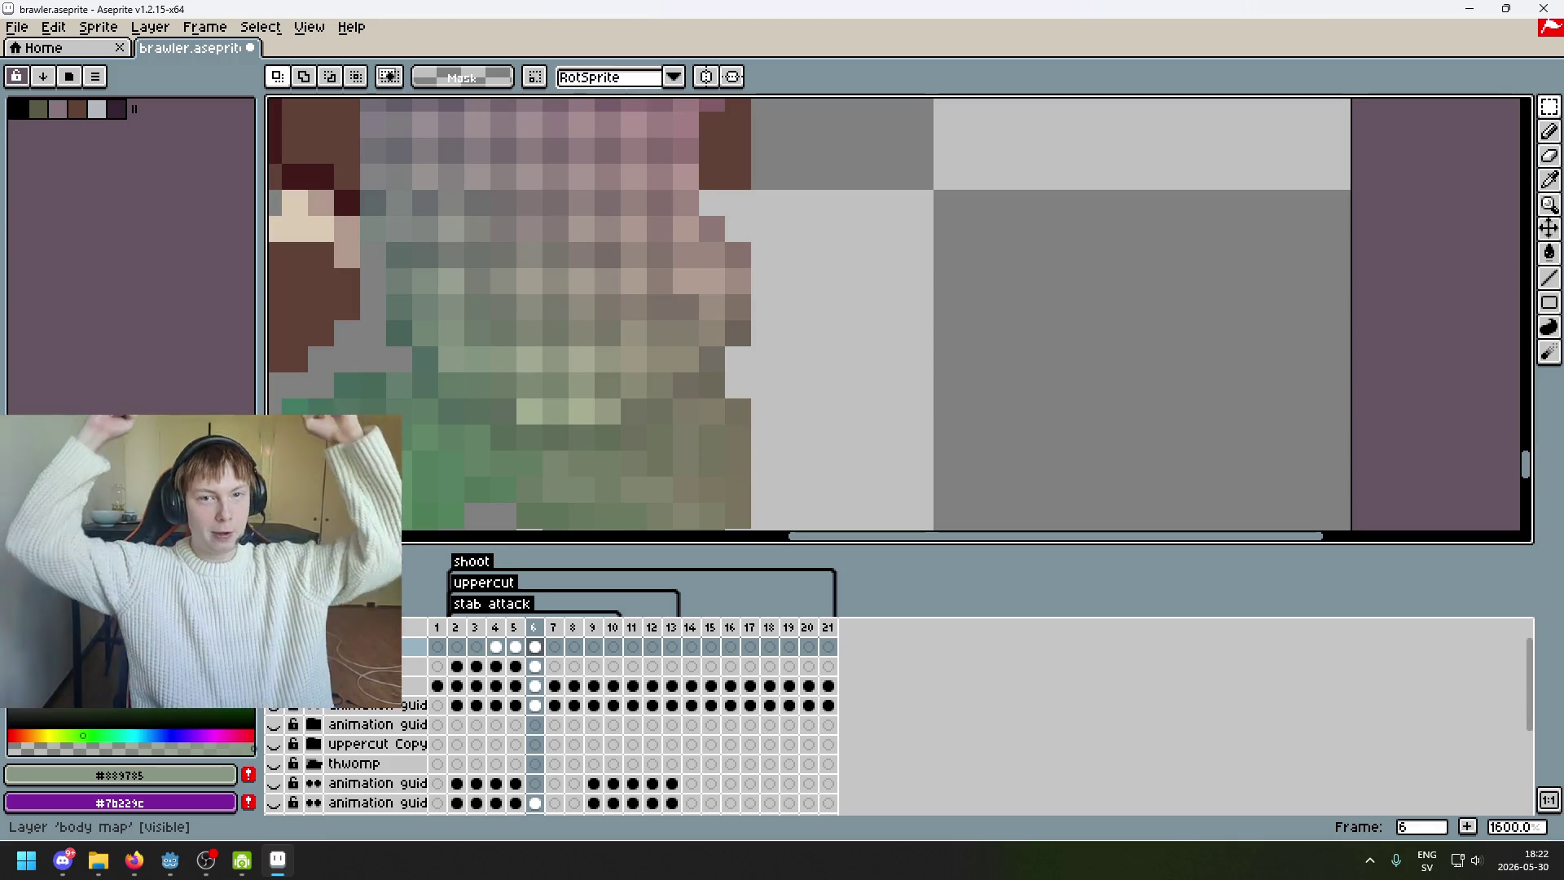
pyautogui.hscroll(-2, 639, 461)
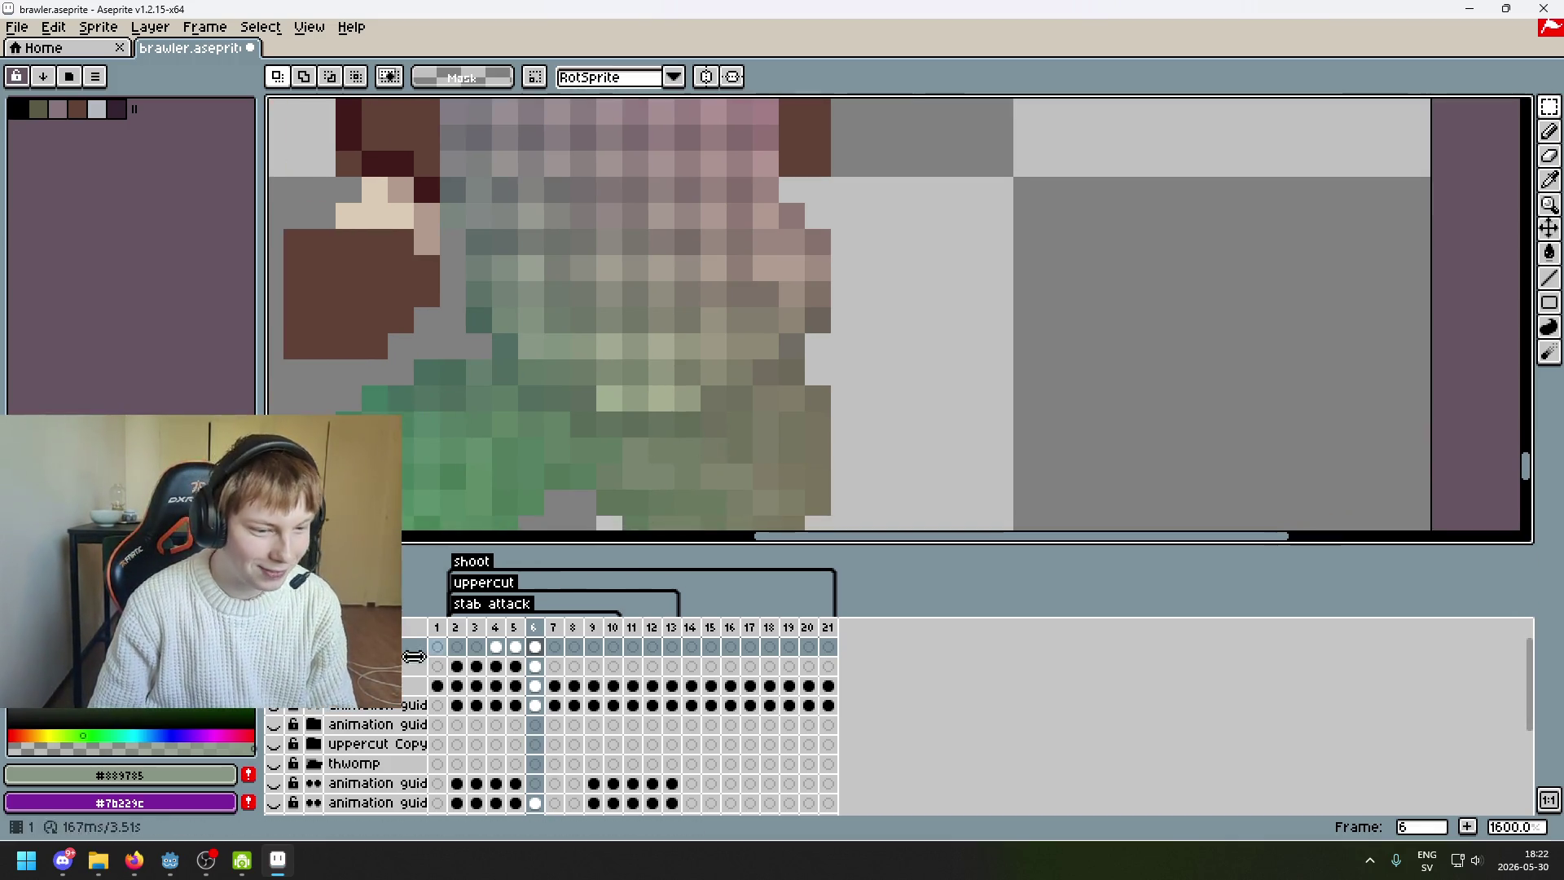
pyautogui.scroll(-1, 606, 453)
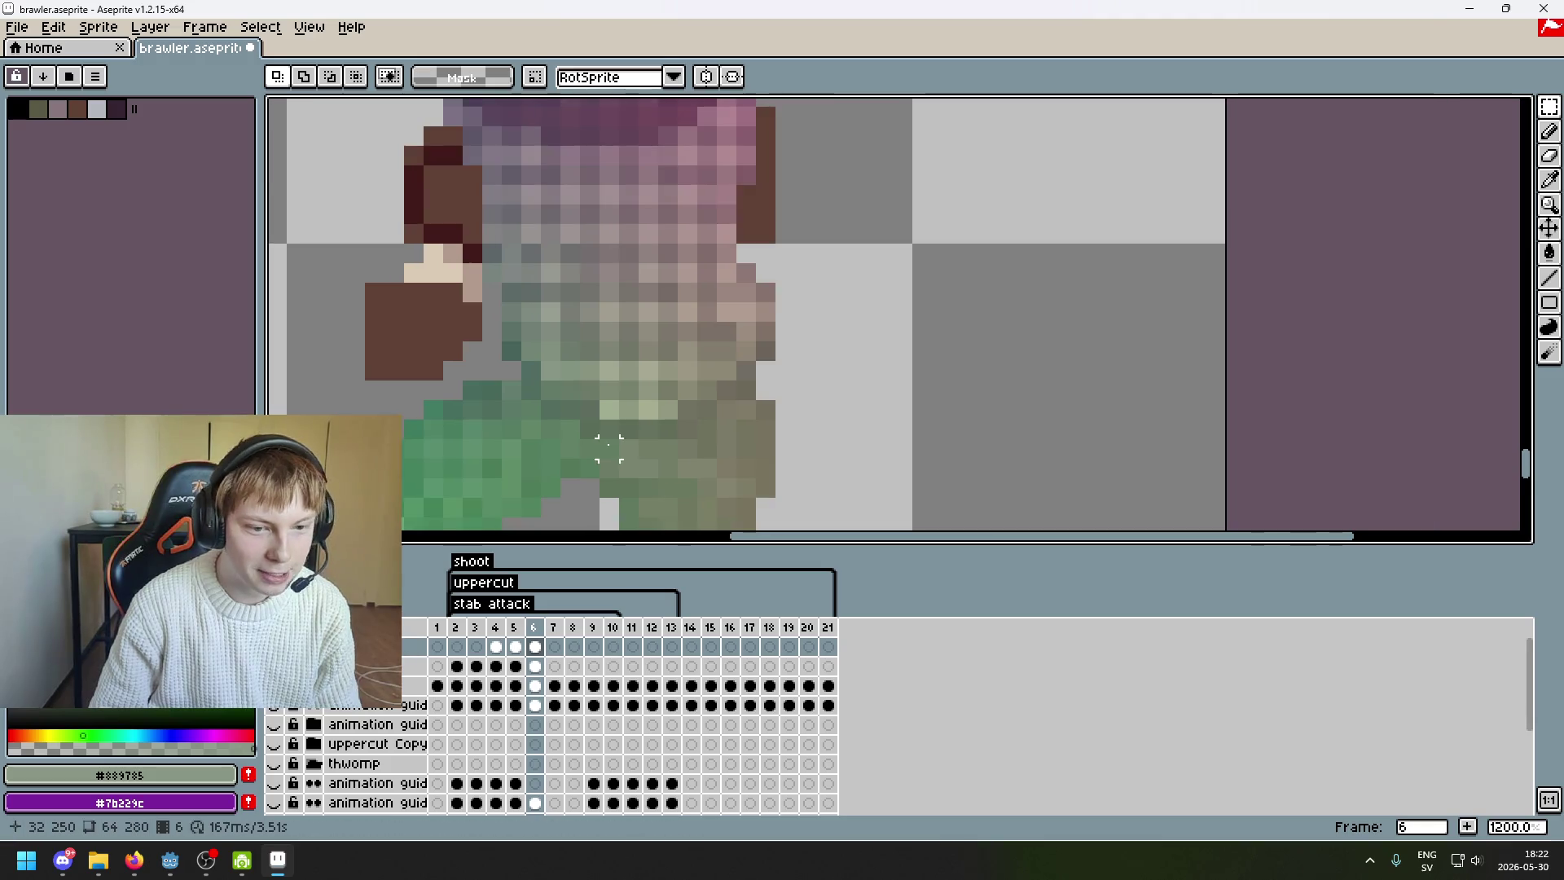
pyautogui.click(274, 646)
pyautogui.click(274, 646)
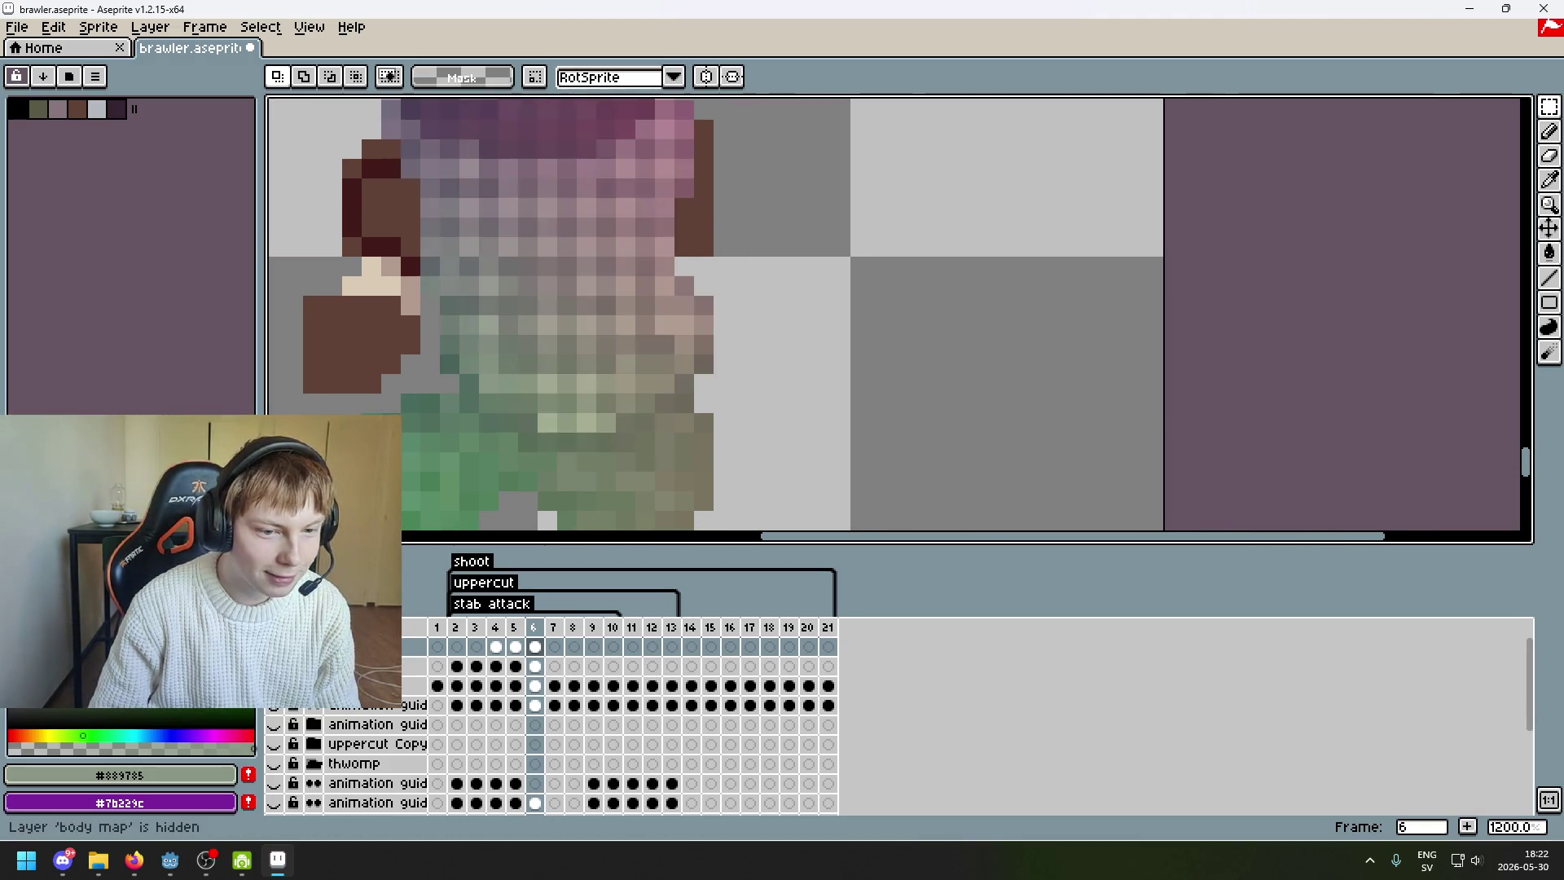
pyautogui.click(274, 646)
pyautogui.click(274, 646)
# - Shift the selected waist and upper-leg pixel block one pixel left and commit it
pyautogui.moveTo(757, 475); pyautogui.dragTo(573, 369)
pyautogui.press('Left')
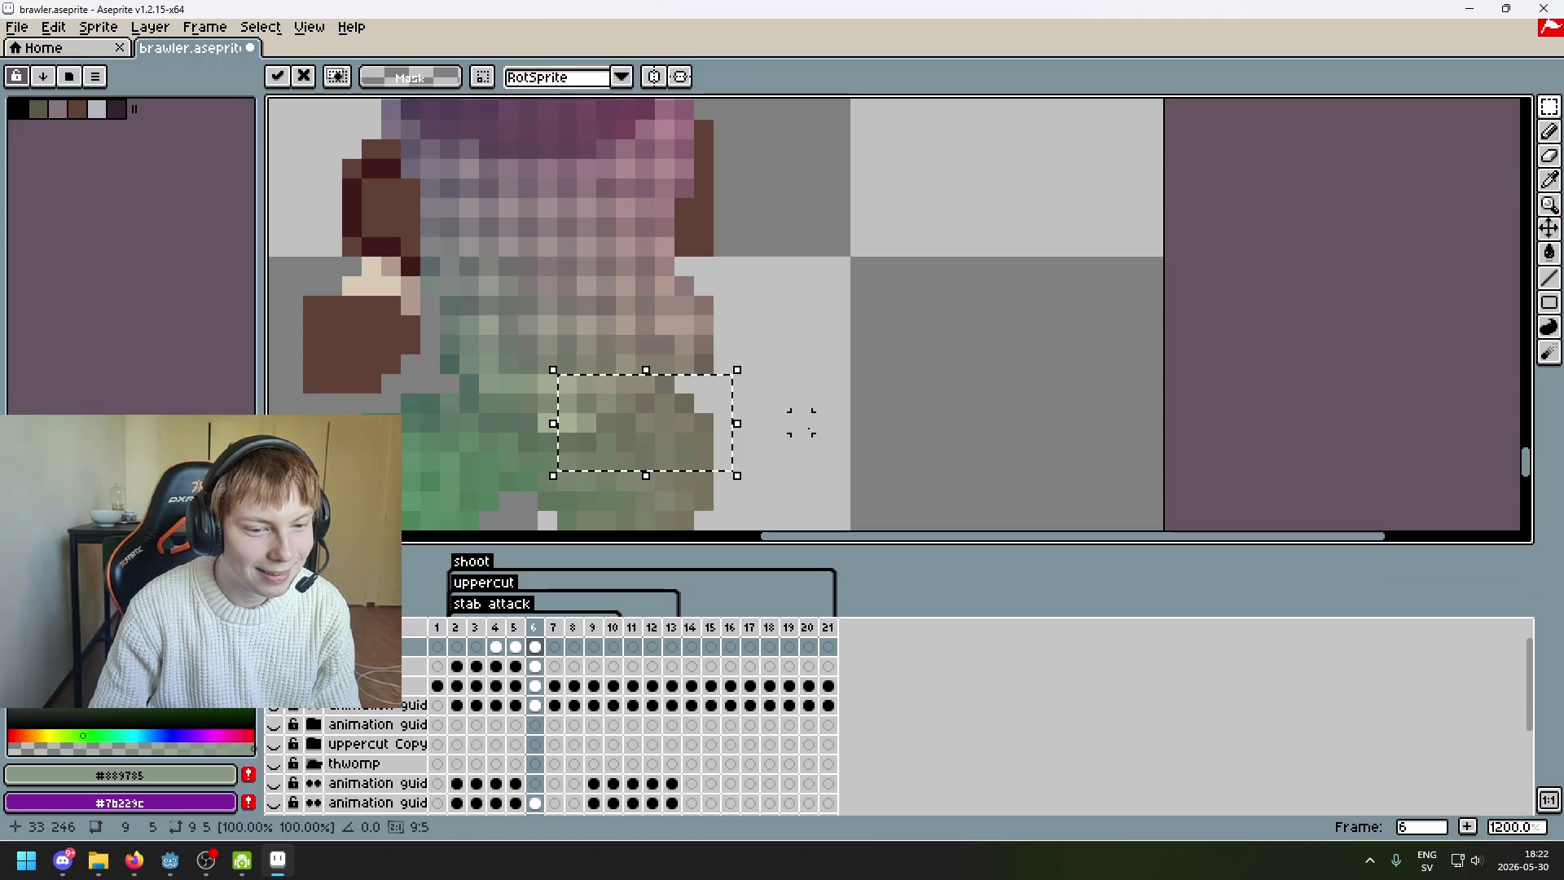
pyautogui.click(801, 421)
pyautogui.scroll(1, 728, 393)
pyautogui.moveTo(656, 339); pyautogui.dragTo(687, 368)
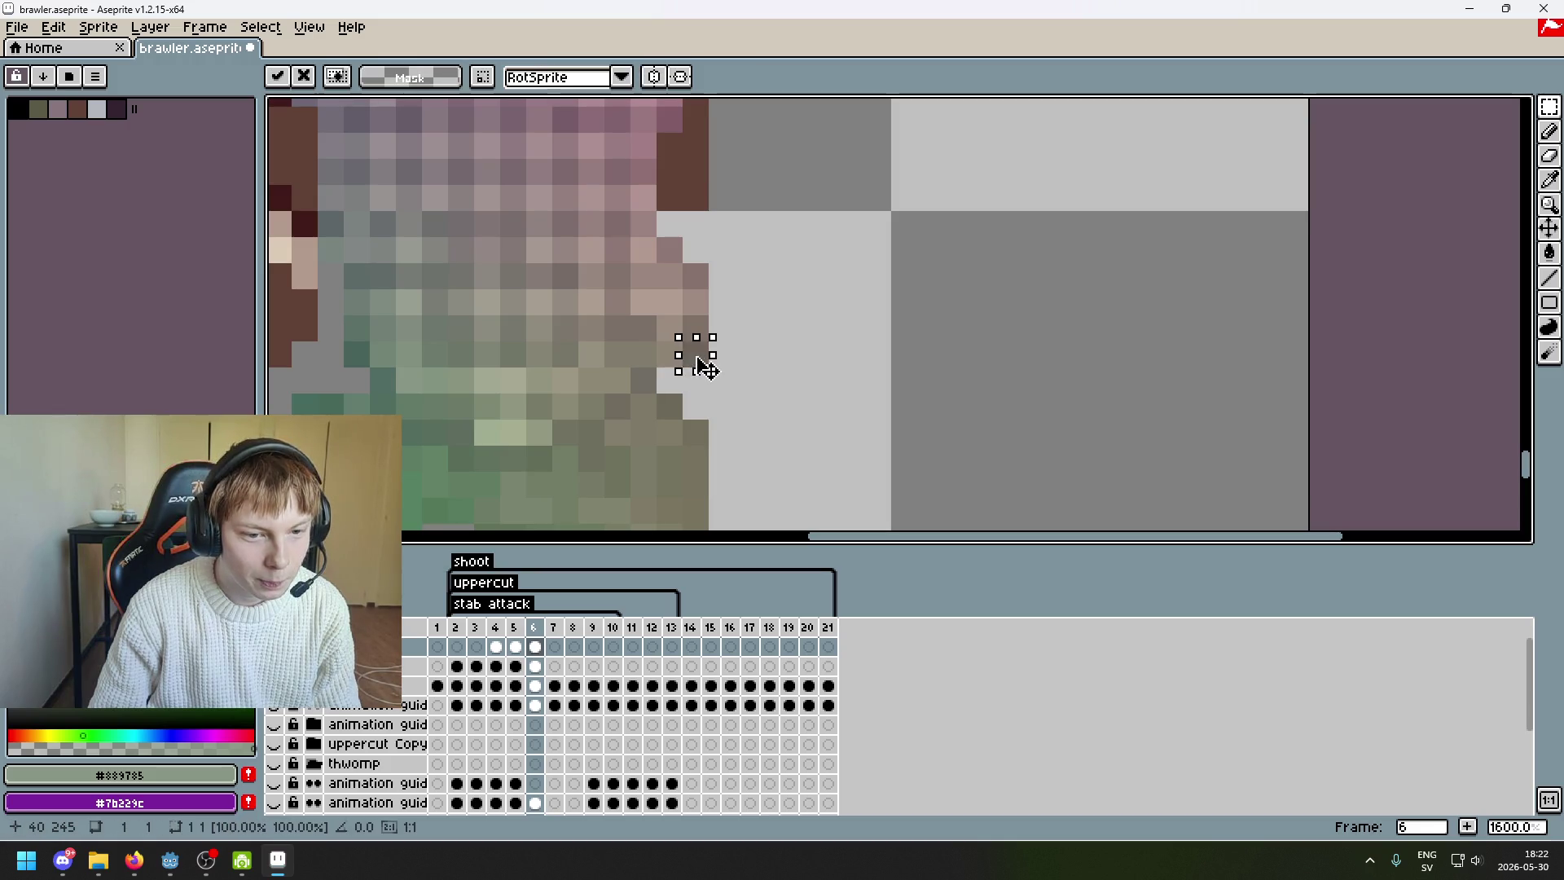
pyautogui.scroll(-3, 726, 356)
pyautogui.click(788, 370)
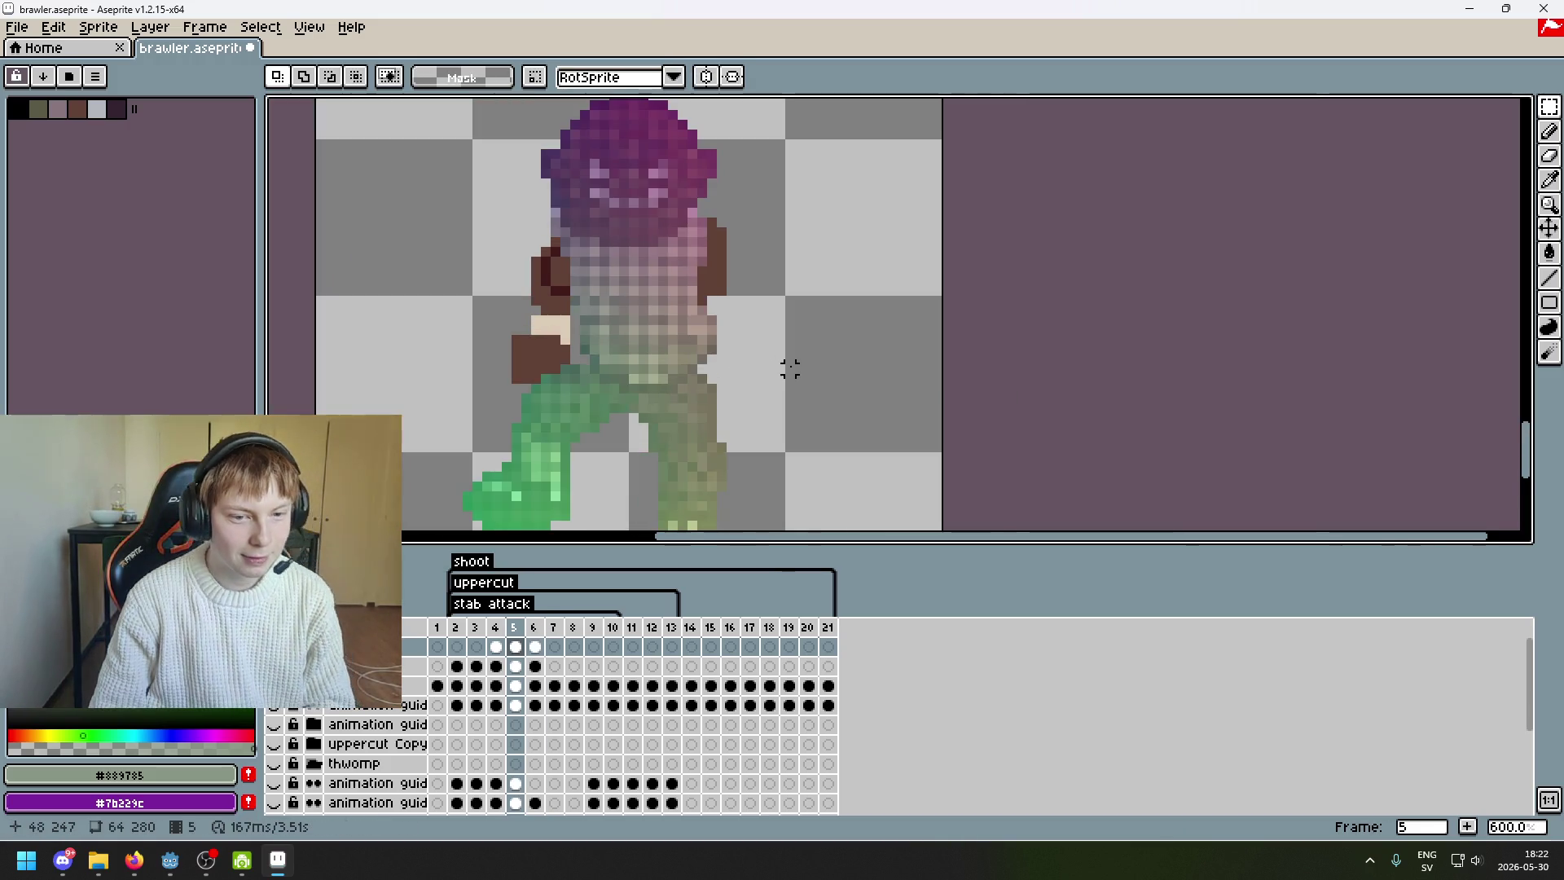
# - Toggle the body map overlay on and off to check the shifted waist pixels
pyautogui.click(274, 666)
pyautogui.click(273, 666)
pyautogui.click(274, 665)
pyautogui.click(274, 666)
pyautogui.click(273, 665)
pyautogui.click(273, 665)
pyautogui.click(274, 666)
pyautogui.click(273, 665)
# - Compare frames 5 and 6, ending on frame 6 with the body map shown, and touch up a waist pixel
pyautogui.click(274, 666)
pyautogui.press('Left')
pyautogui.press('Right')
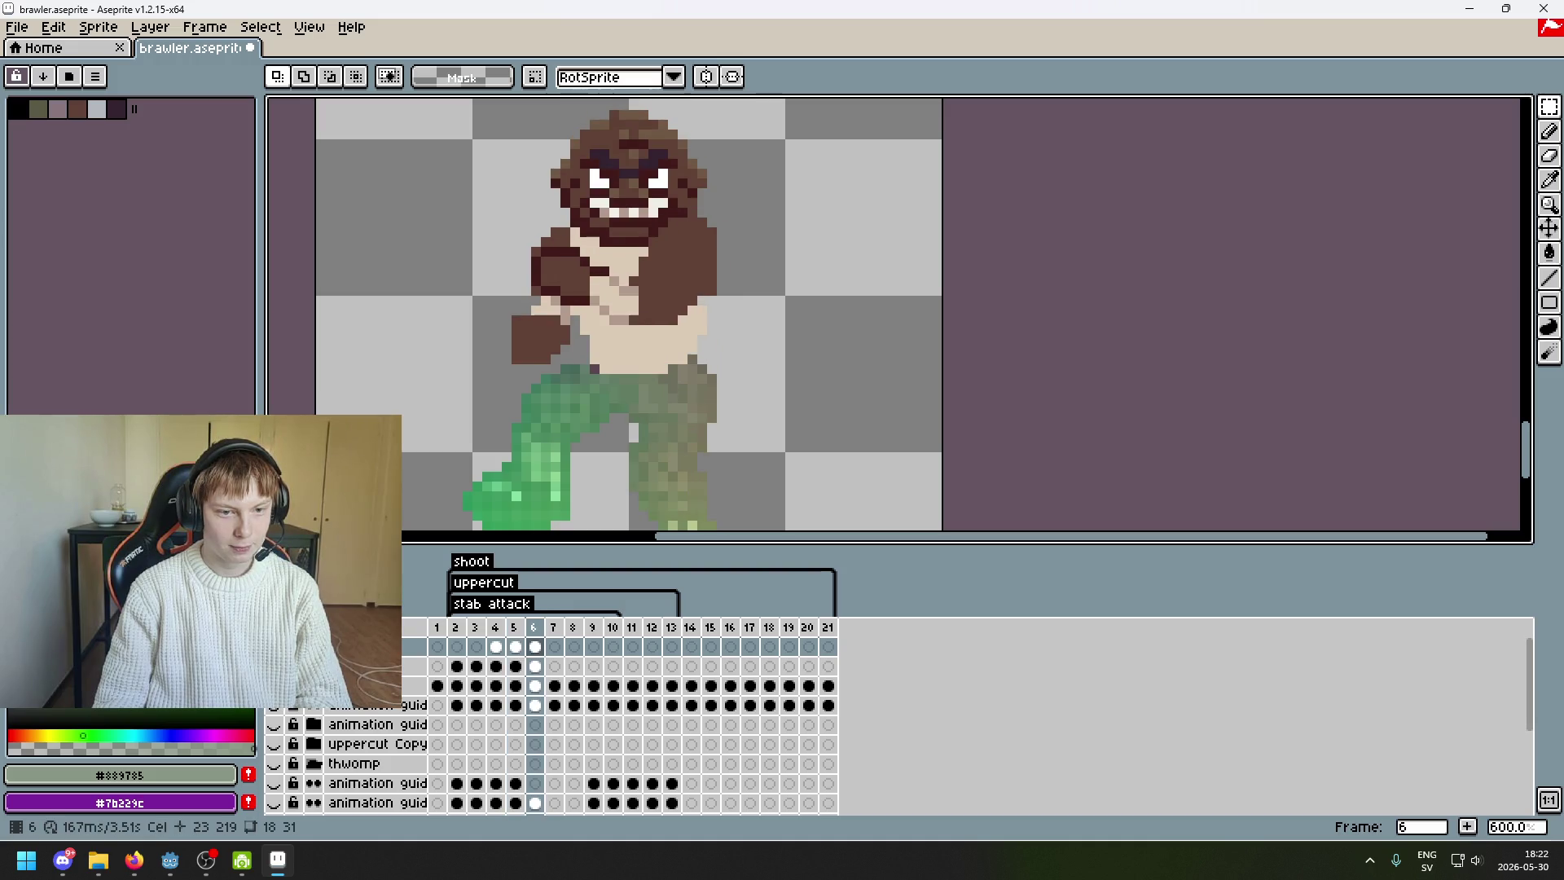
pyautogui.click(273, 665)
pyautogui.click(273, 665)
pyautogui.click(274, 665)
pyautogui.press('Left')
pyautogui.press('Right')
pyautogui.click(273, 665)
pyautogui.click(274, 665)
pyautogui.click(274, 665)
pyautogui.press('Left')
pyautogui.press('Right')
pyautogui.click(274, 666)
pyautogui.click(274, 665)
pyautogui.click(274, 666)
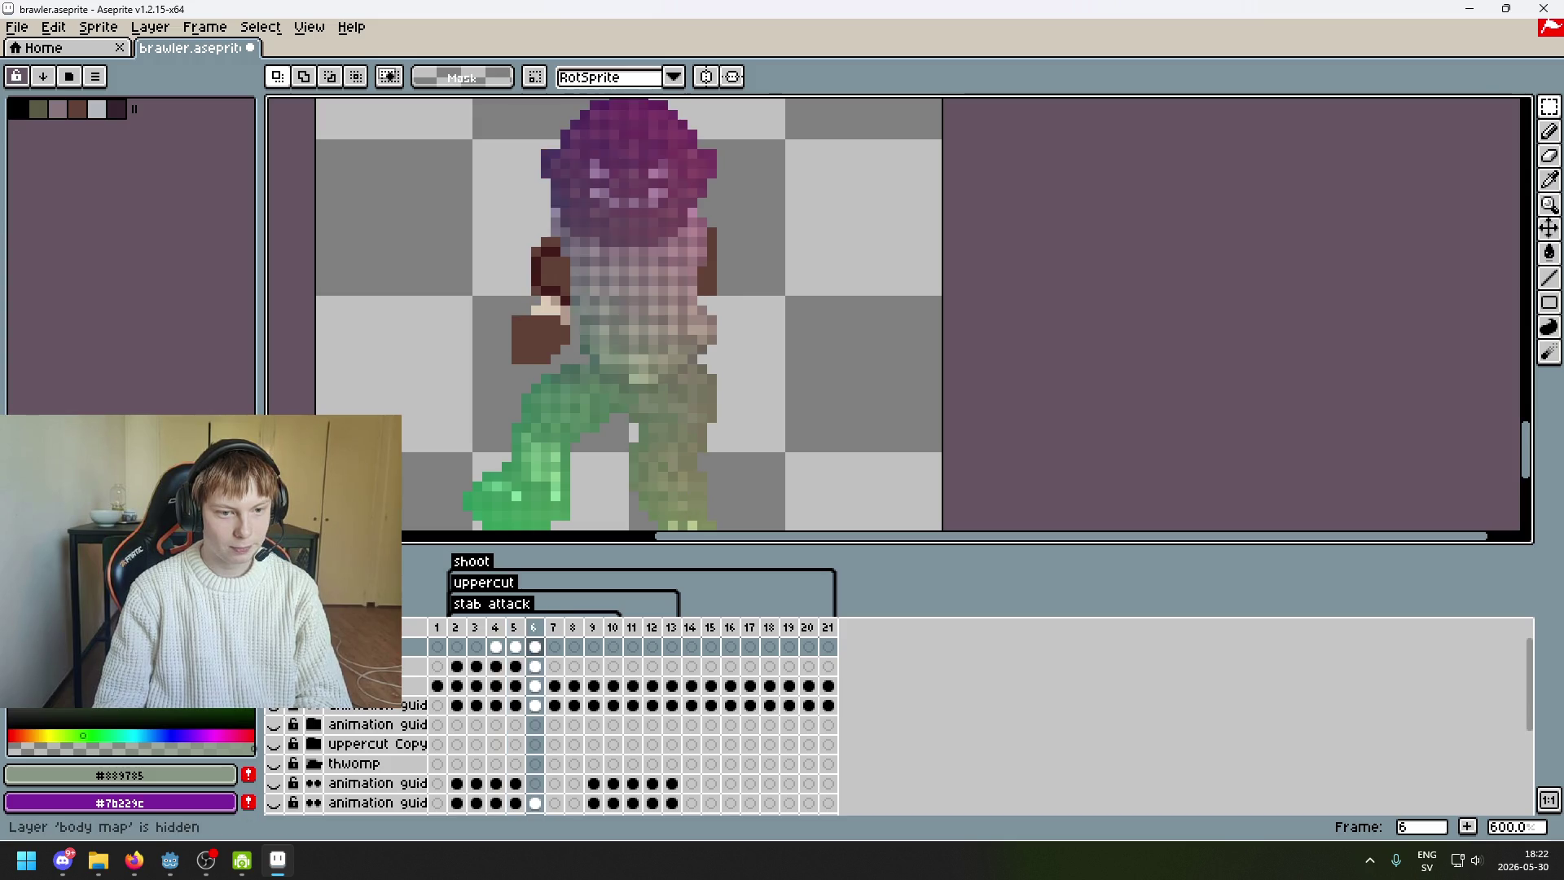
pyautogui.scroll(4, 513, 378)
pyautogui.click(513, 379)
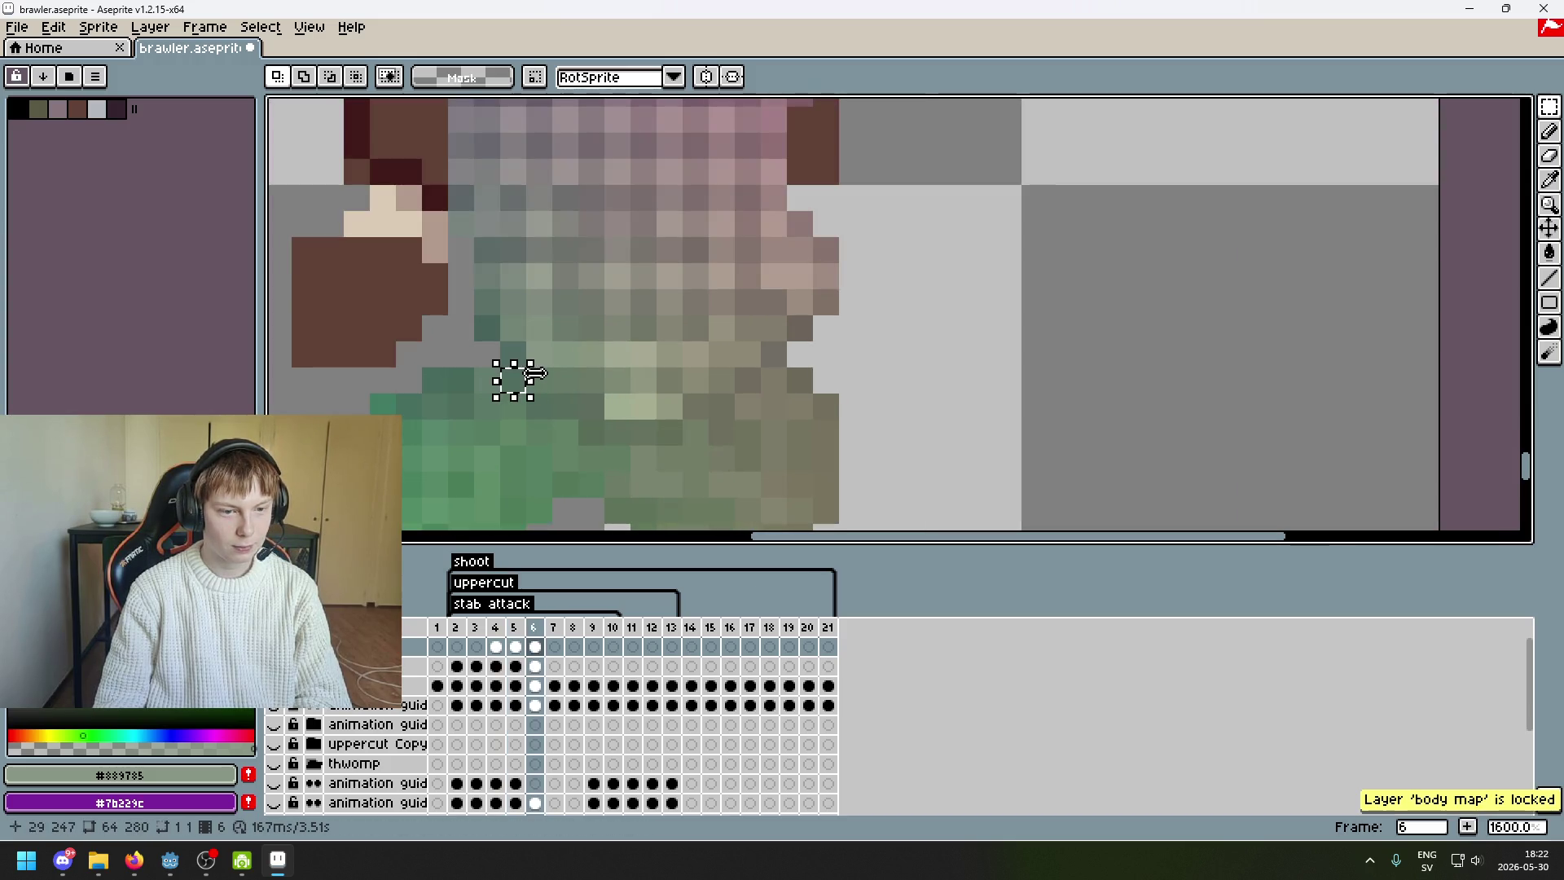